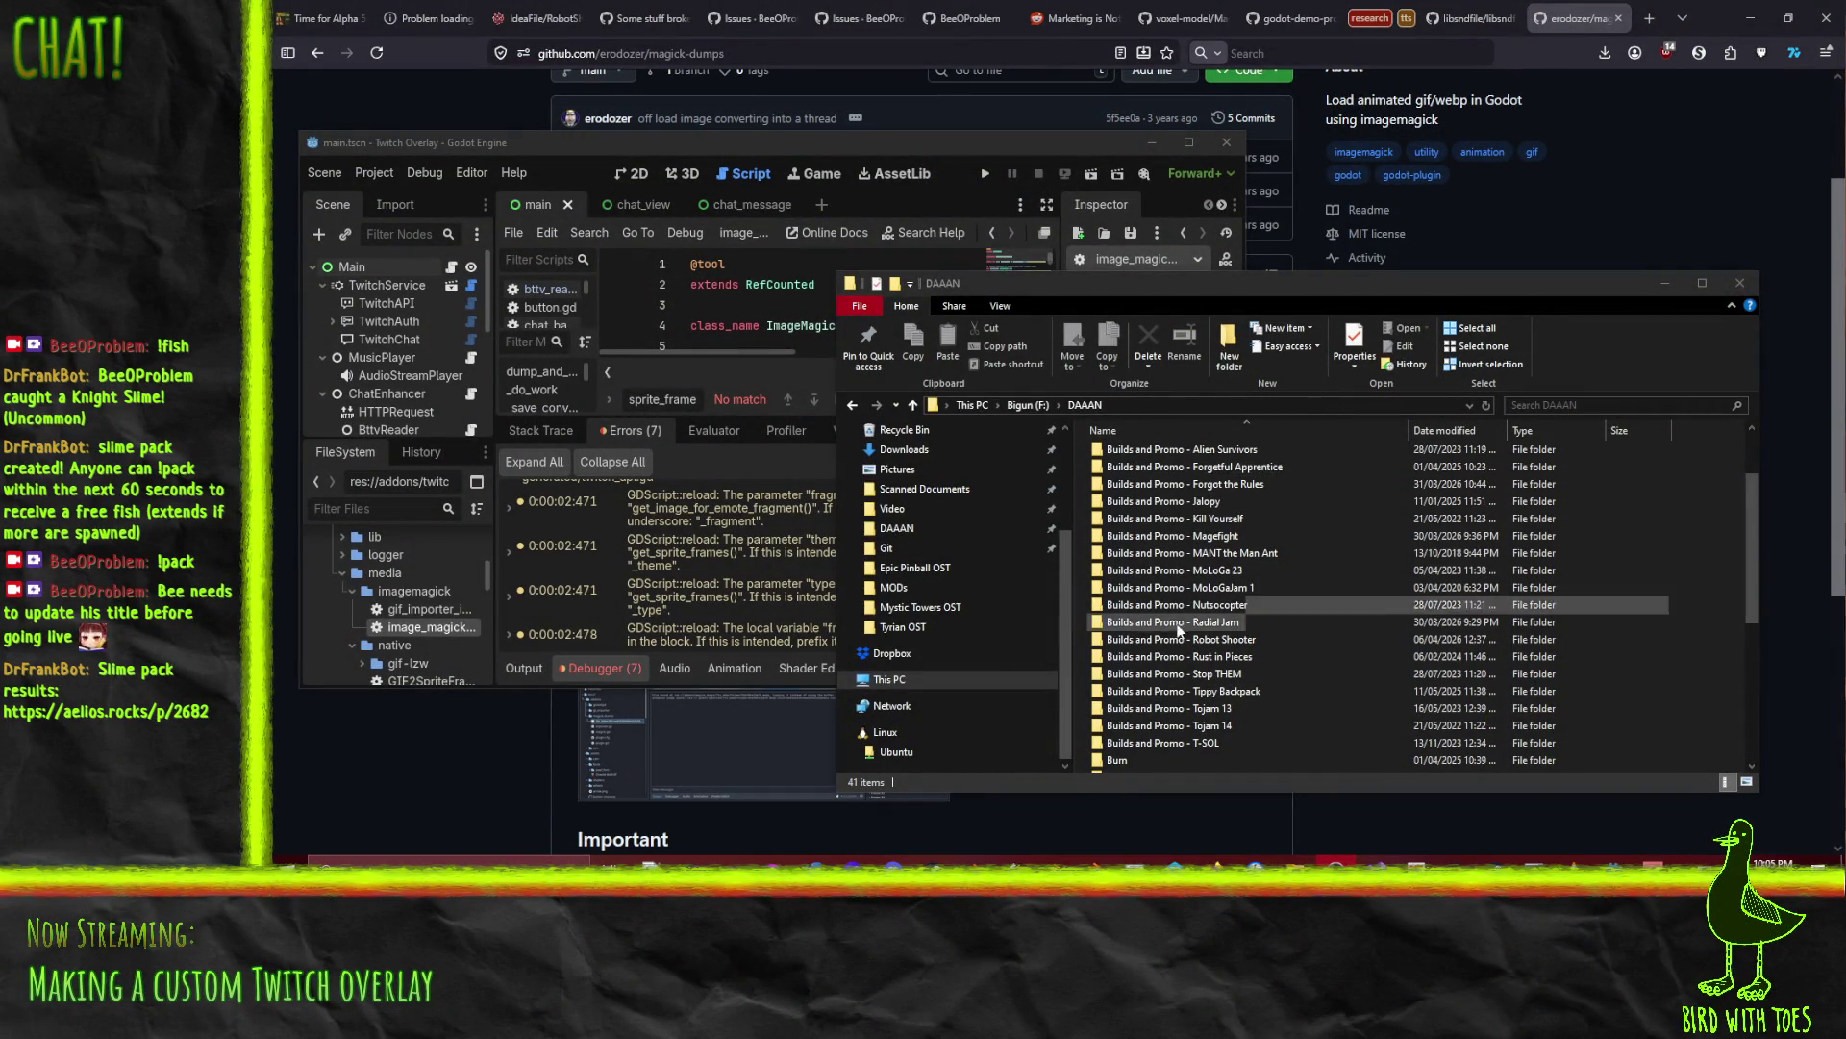
Step: Open 'Builds and Promo - Robot Shooter', then the RobotShooter build folder to launch the game
{"action": "double_click", "coordinate": [1198, 643]}
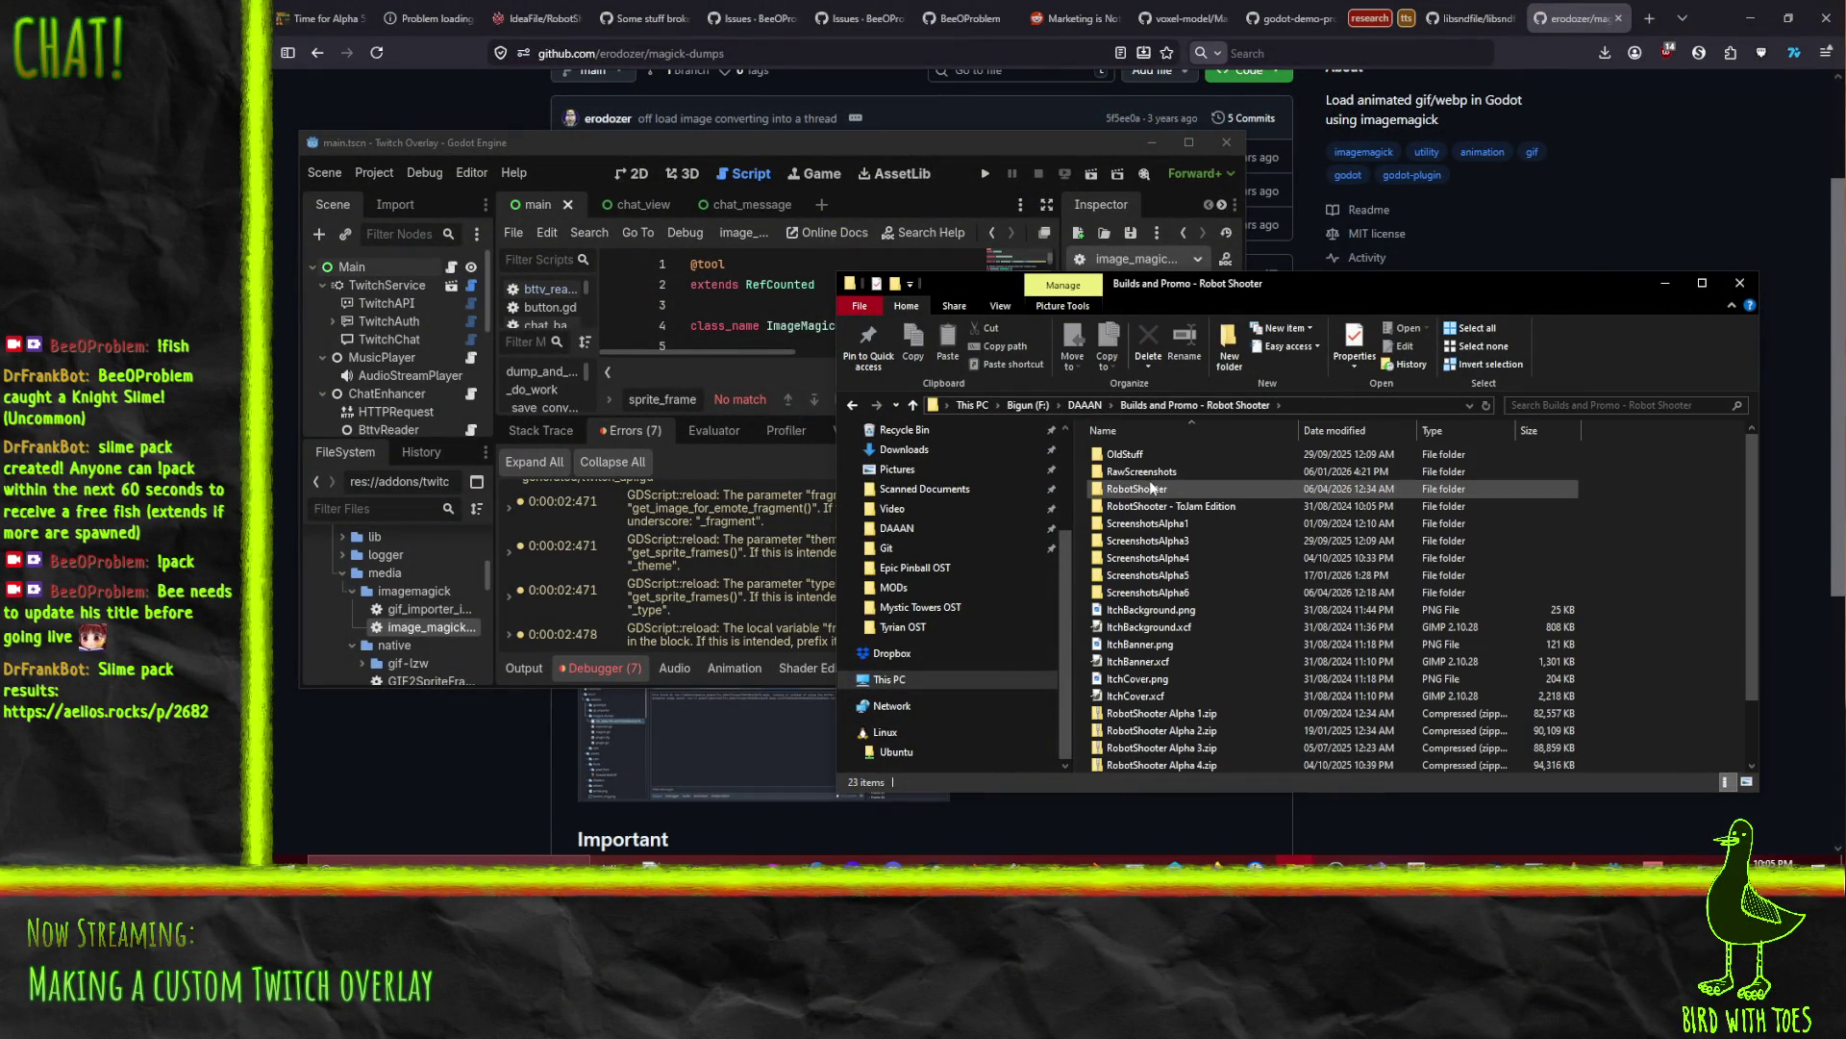
{"action": "scroll", "coordinate": [1192, 691], "scroll_direction": "down", "scroll_amount": 2}
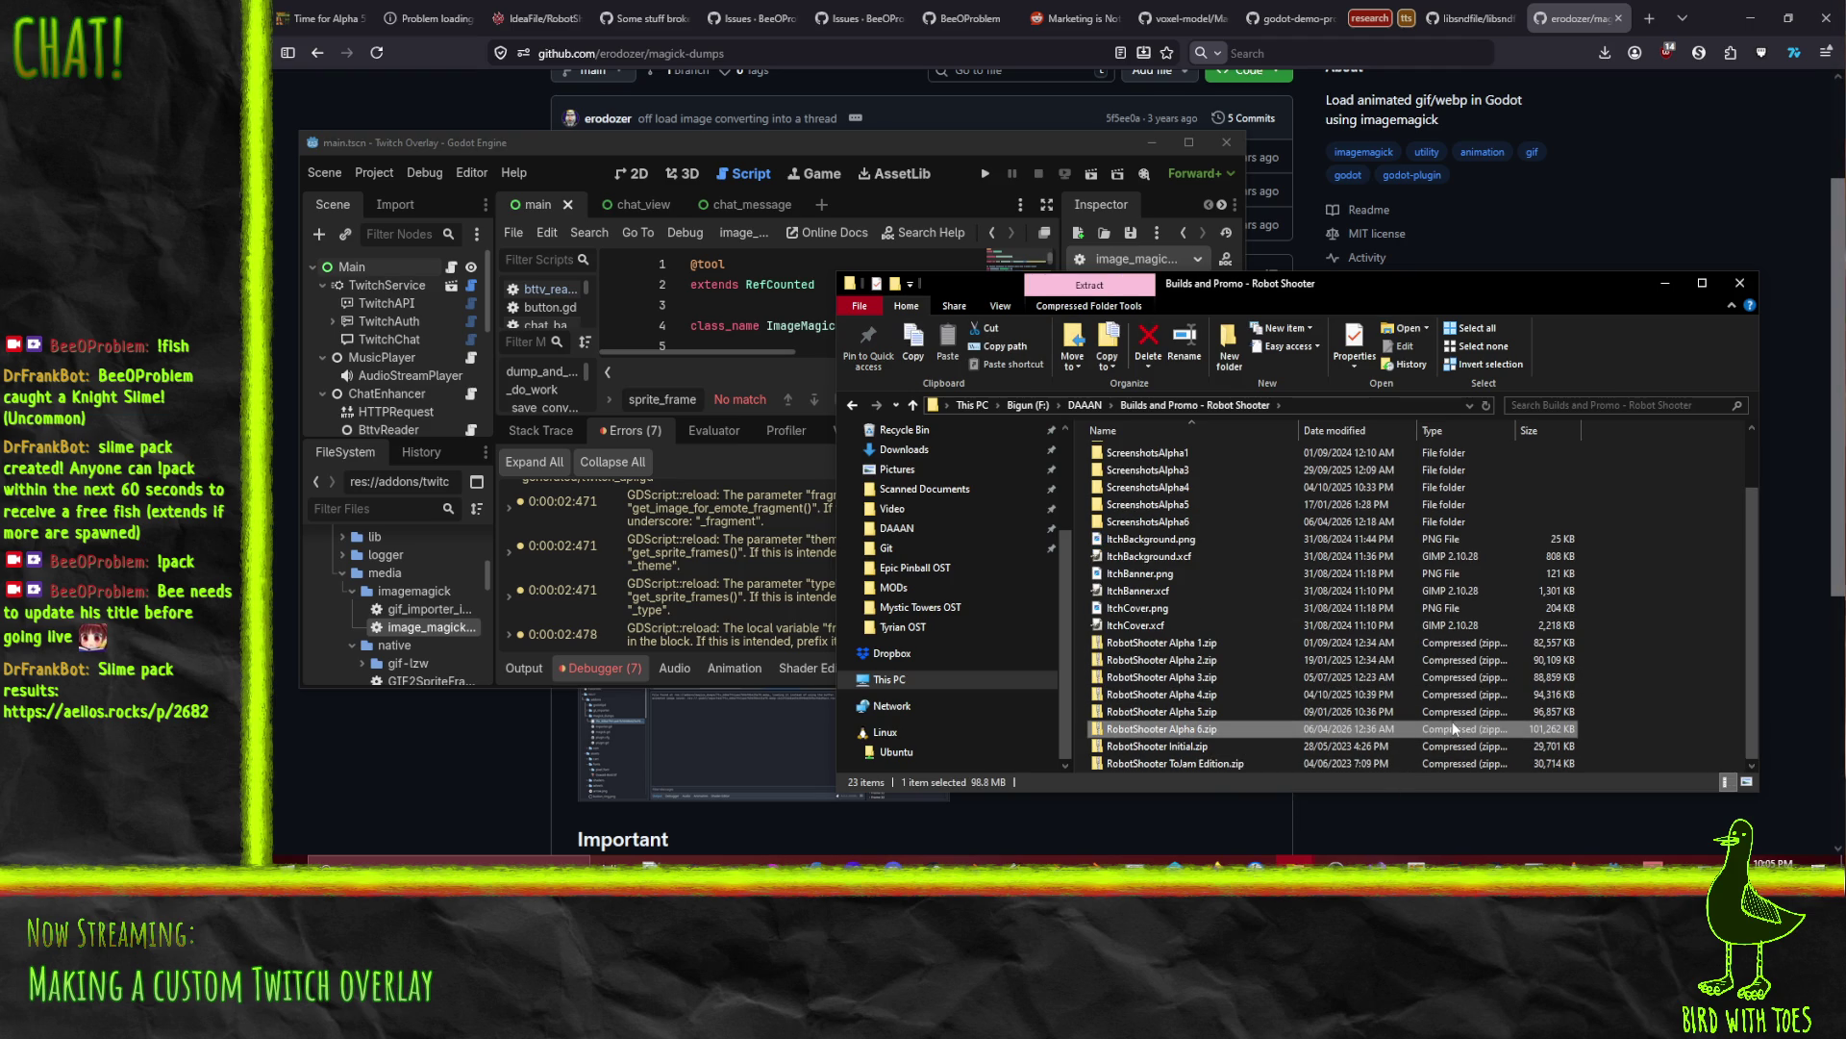
{"action": "scroll", "coordinate": [1192, 676], "scroll_direction": "up", "scroll_amount": 2}
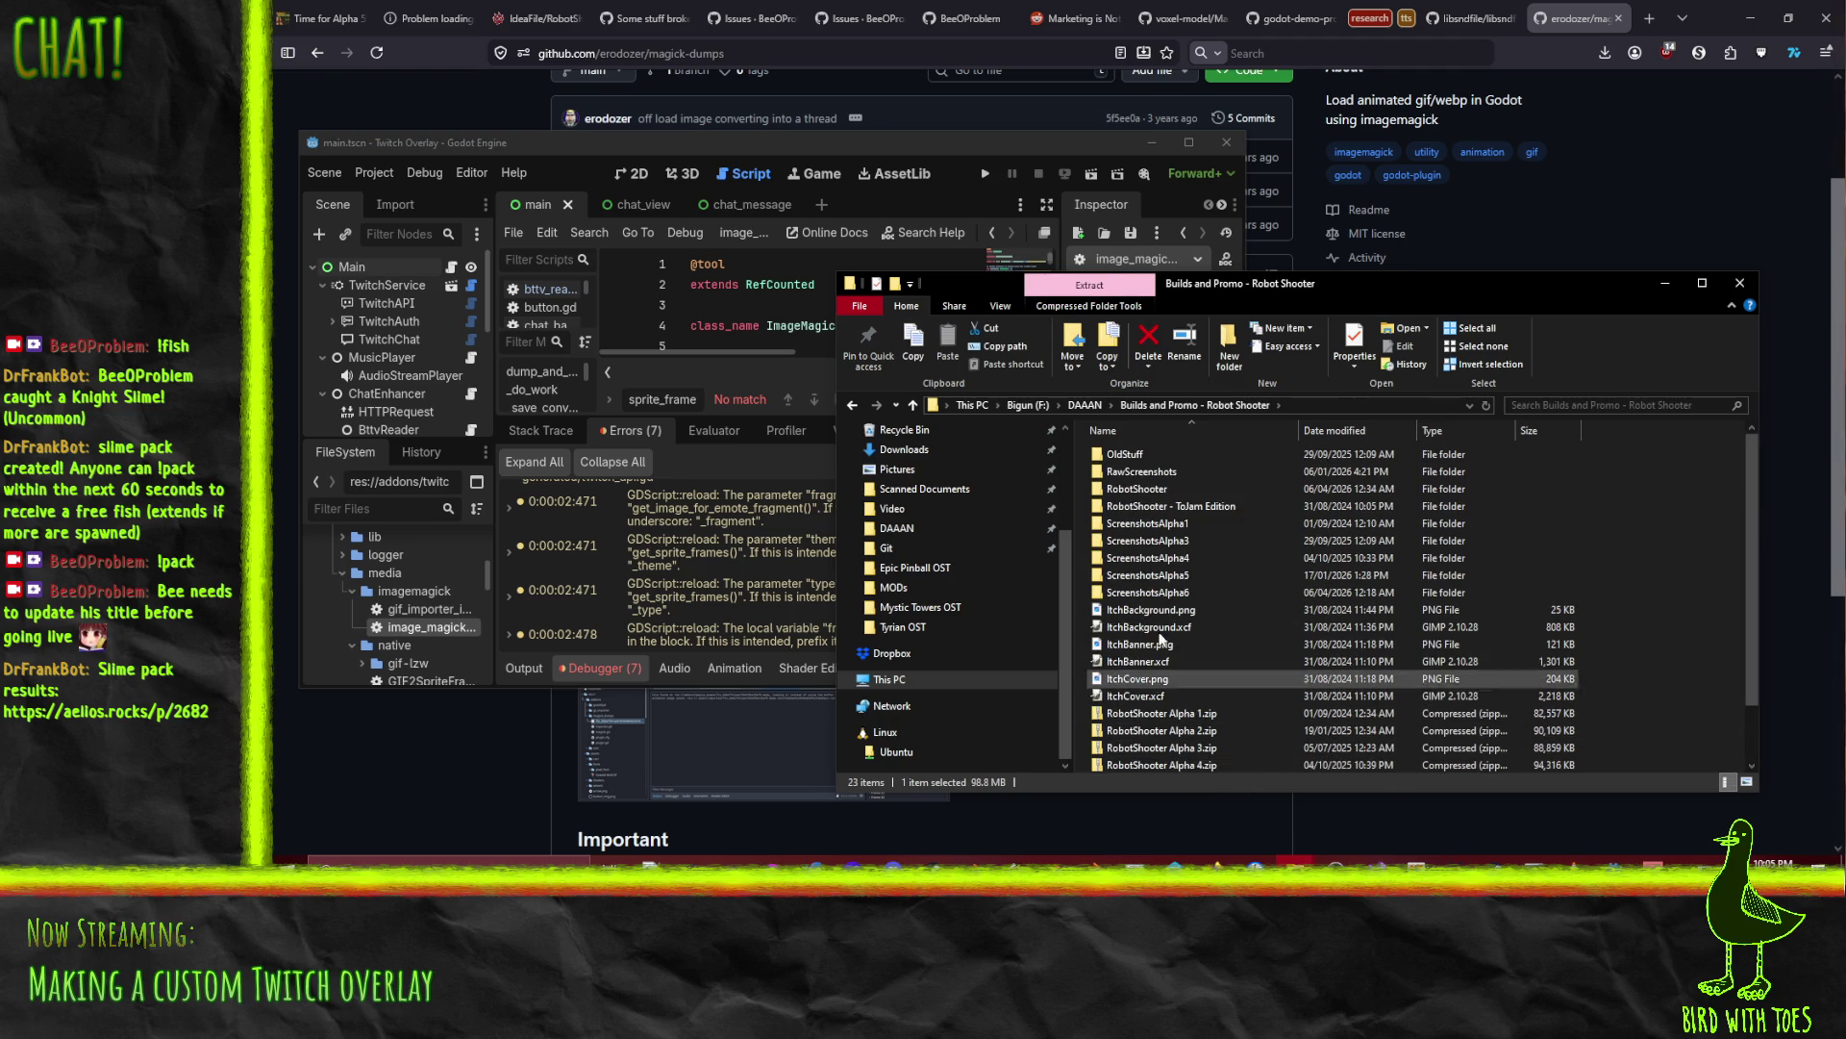
{"action": "double_click", "coordinate": [1164, 490]}
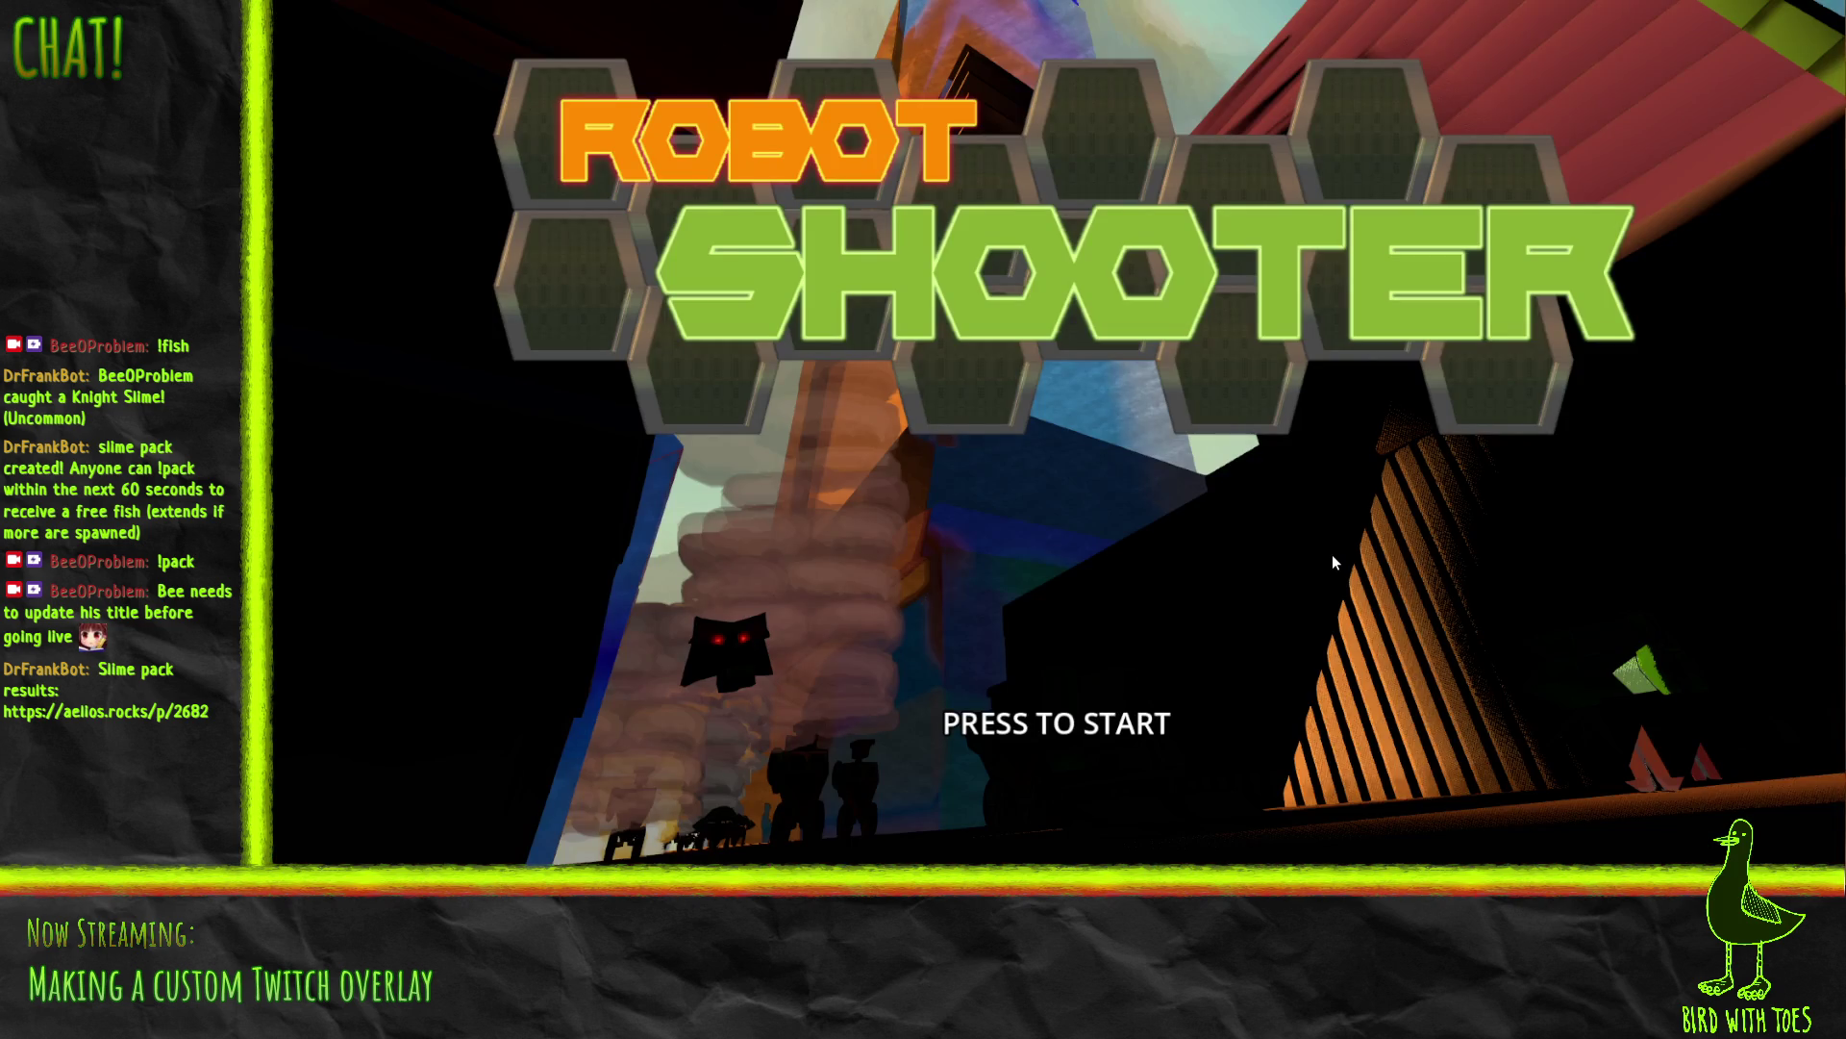
Step: Start a level, play briefly, pause, resume, then pause again and exit to the title screen
{"action": "left_click", "coordinate": [1083, 517]}
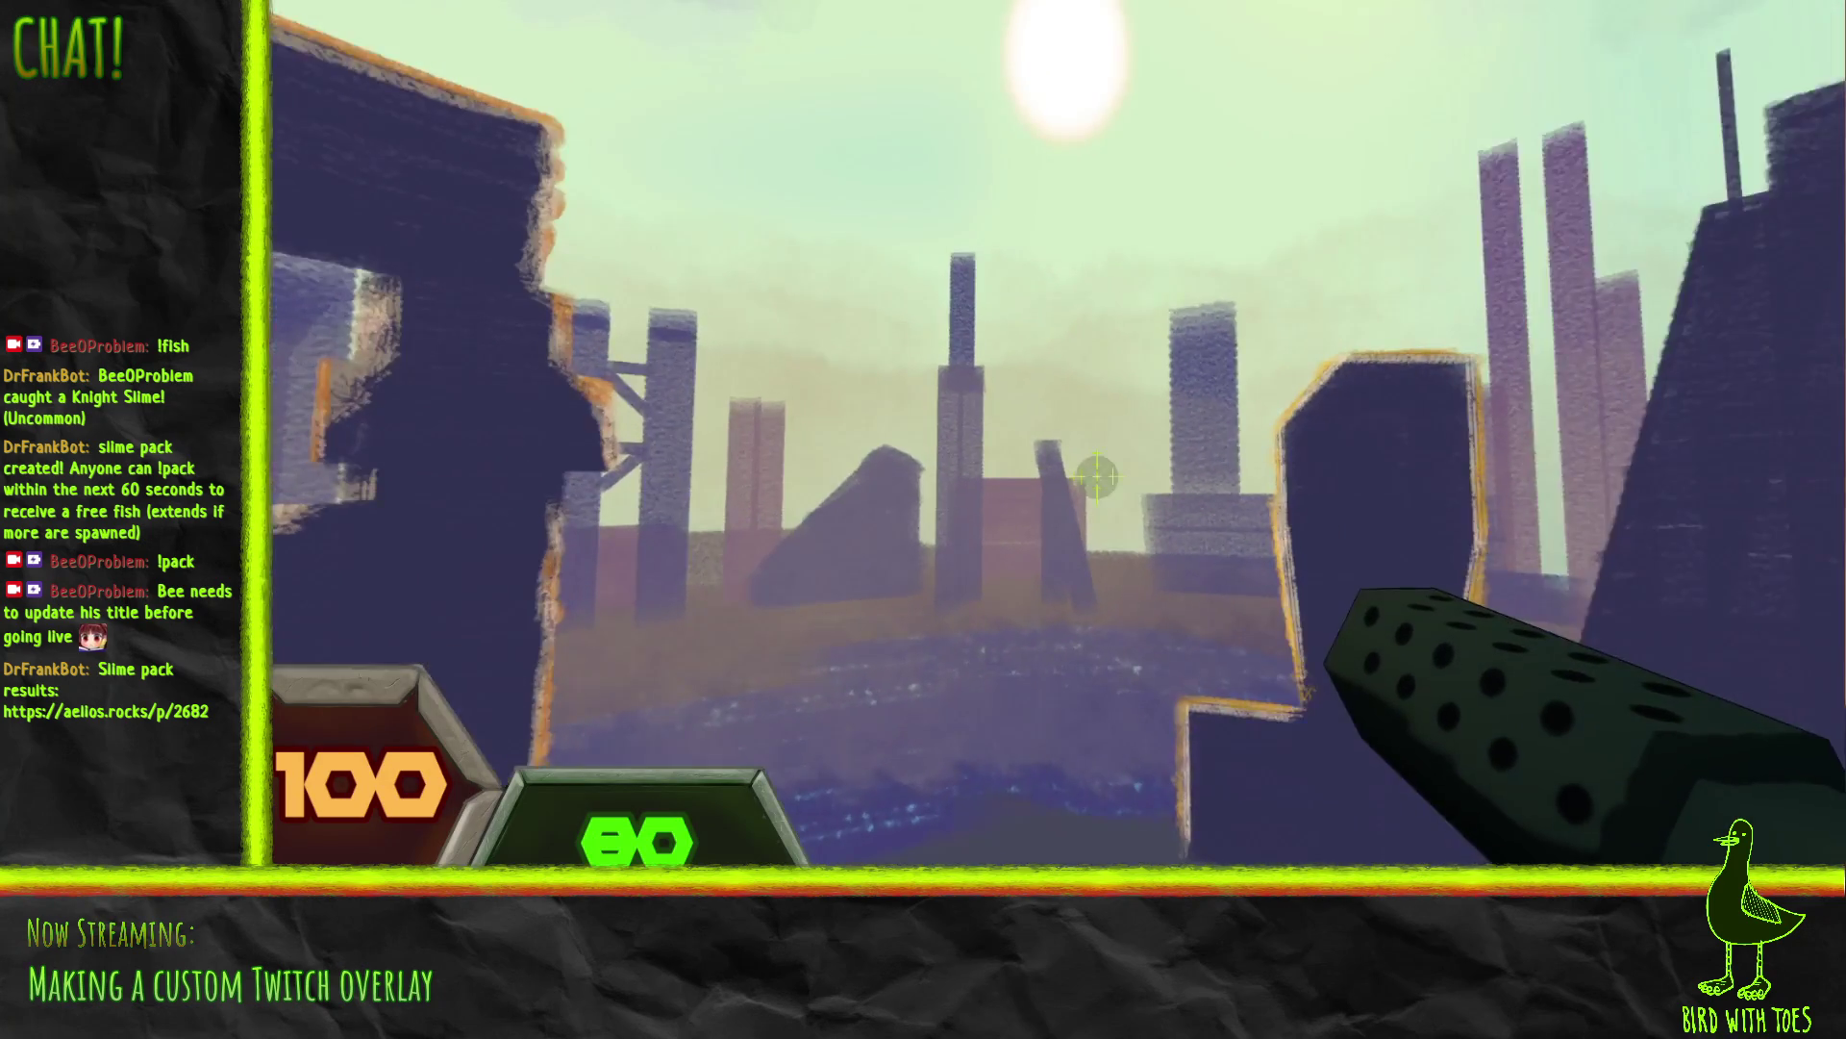
{"action": "key", "text": "Escape"}
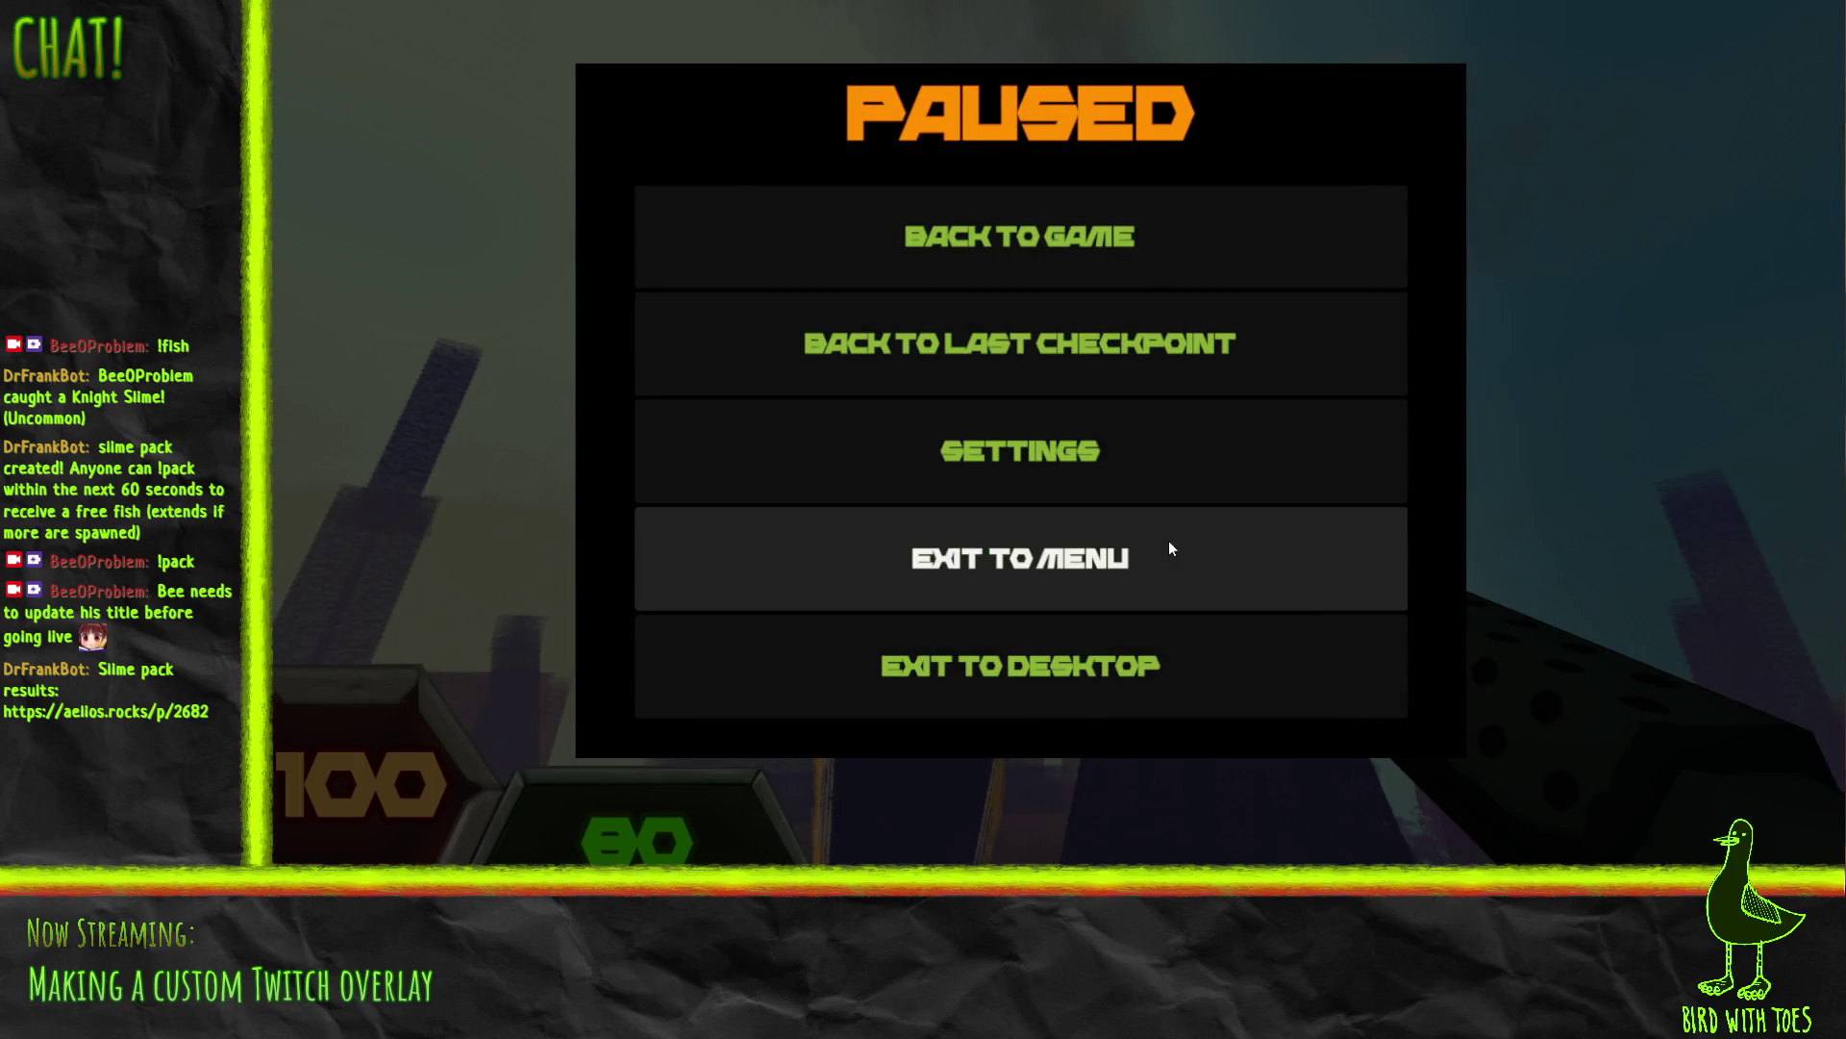
{"action": "left_click", "coordinate": [1037, 336]}
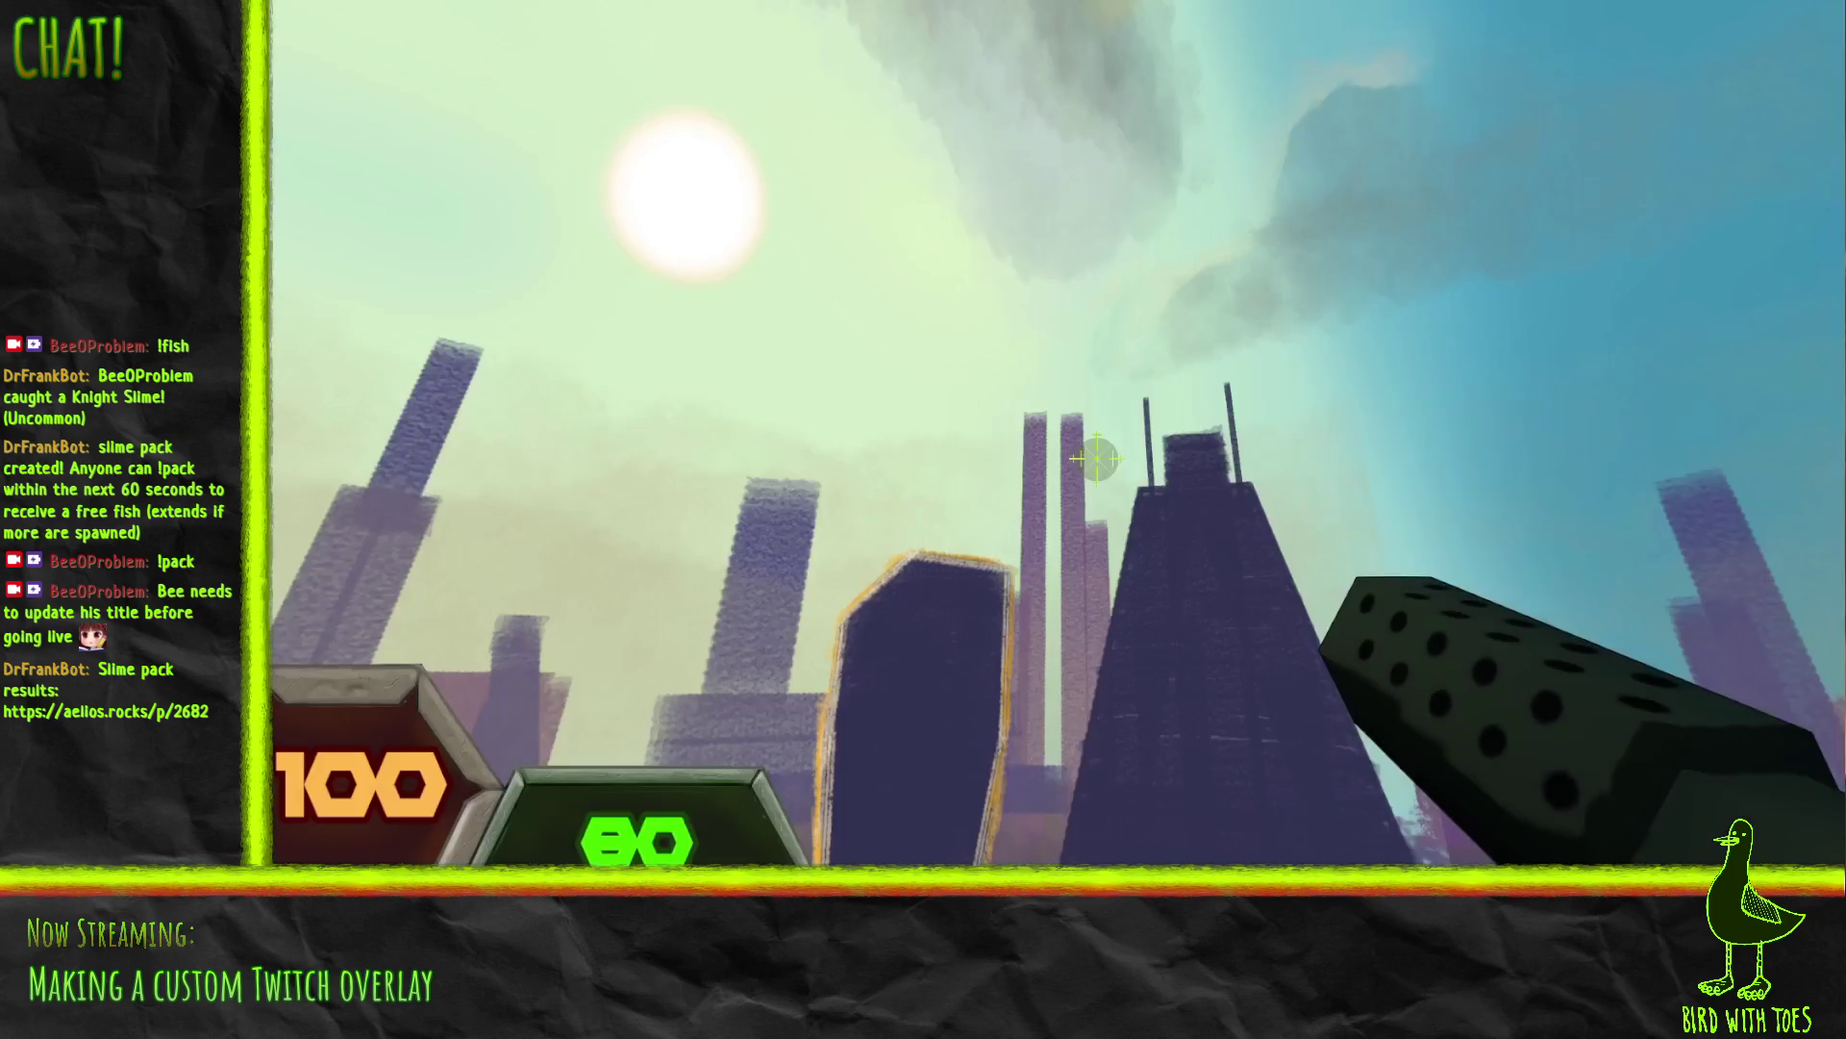
{"action": "key", "text": "Escape"}
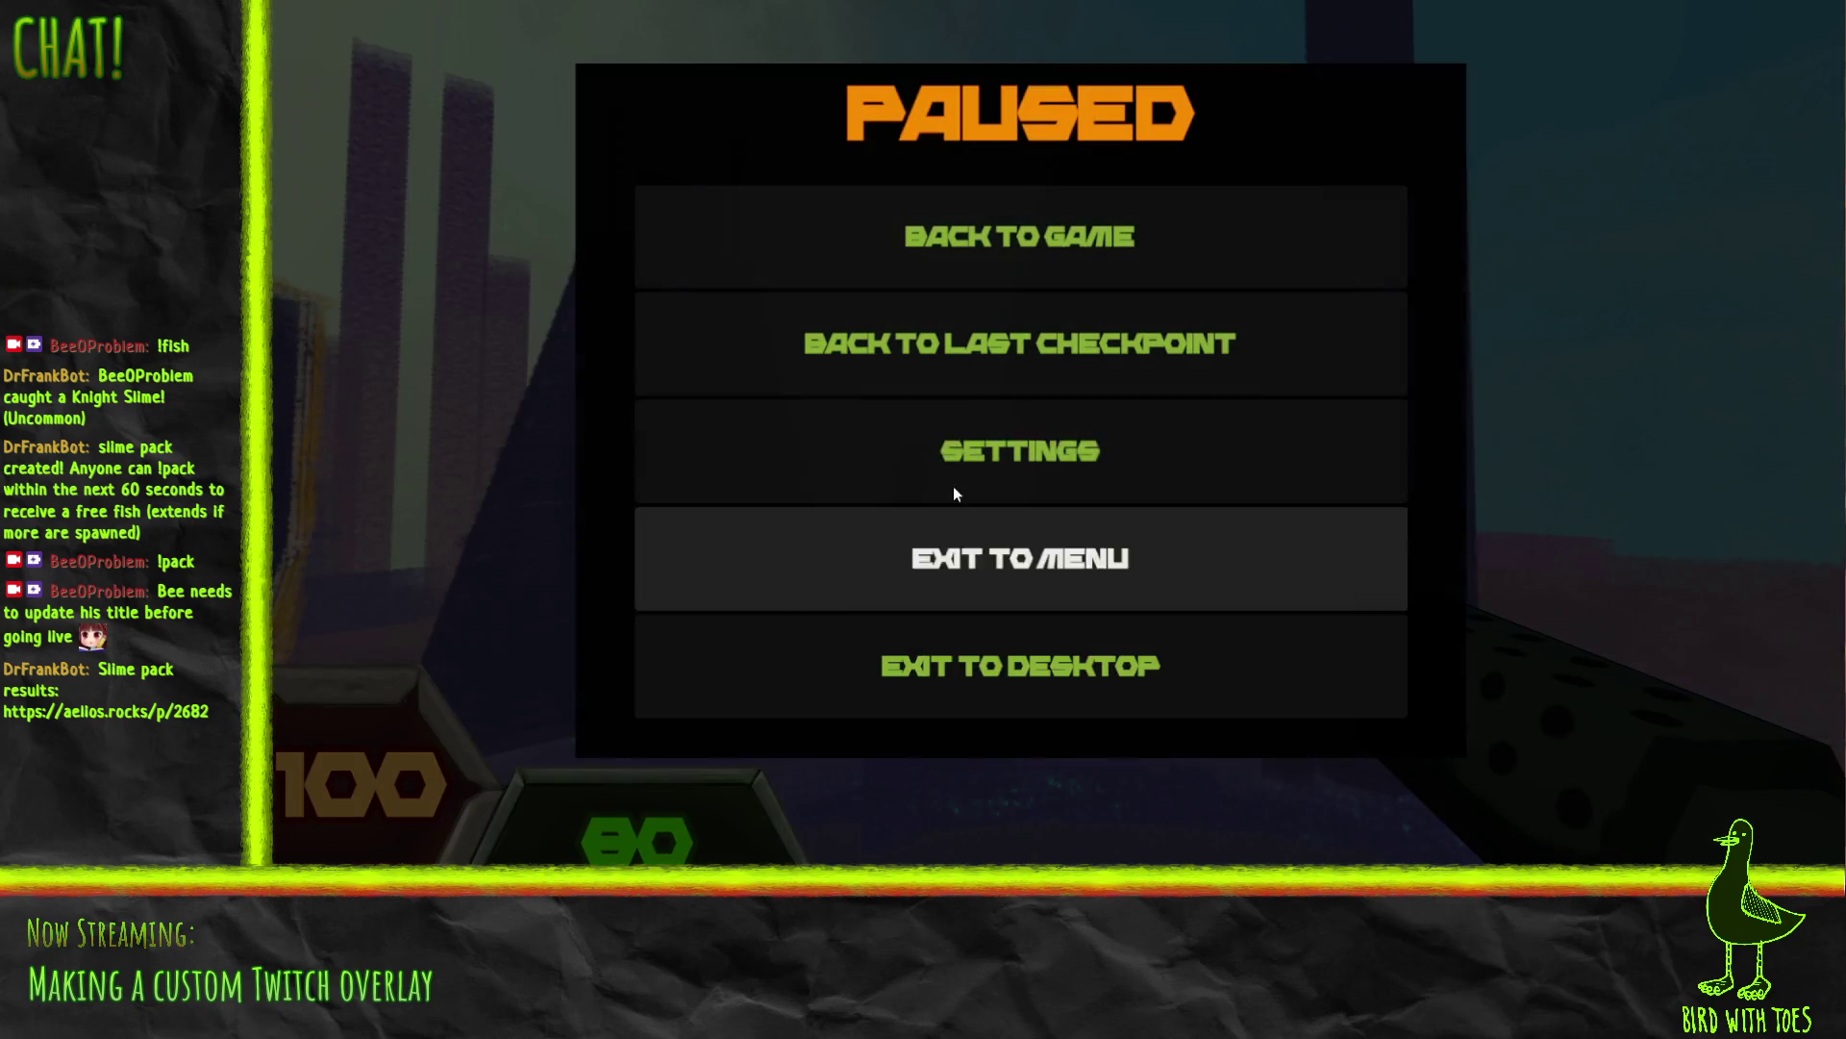
{"action": "key", "text": "Escape"}
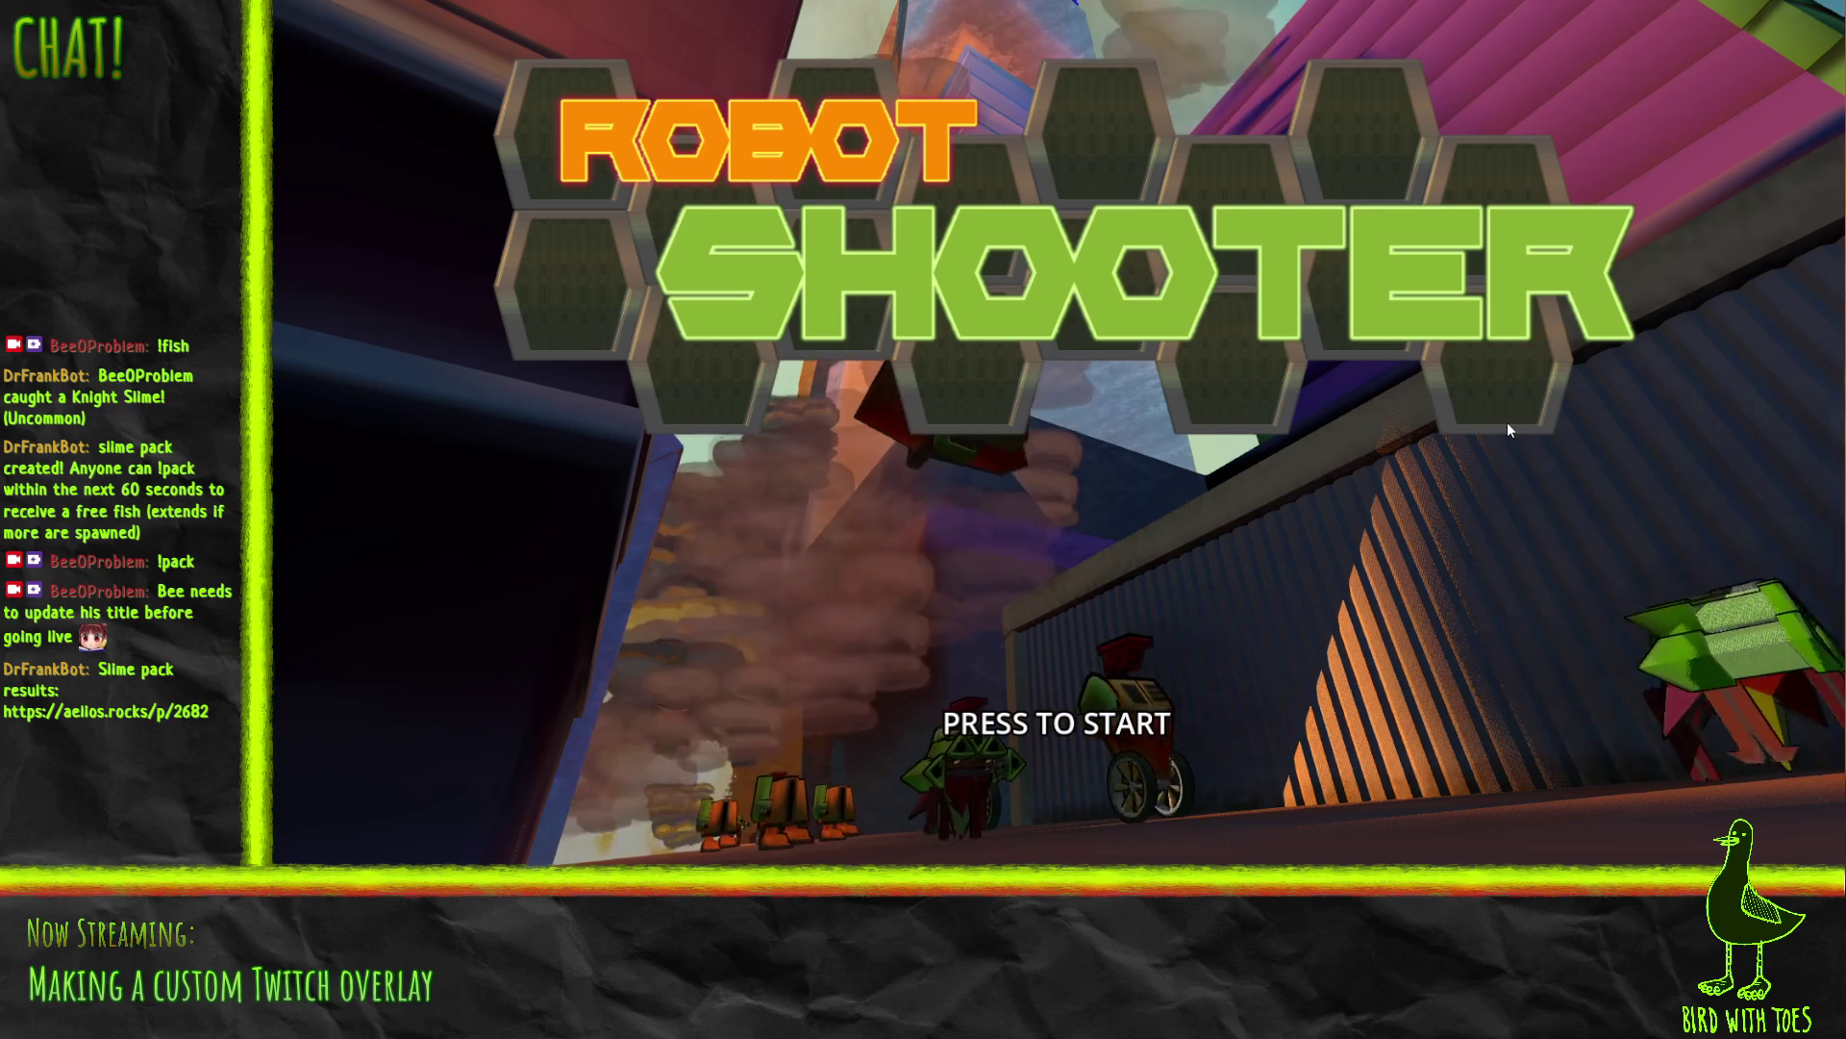
Step: Start a new game, grapple two crates toward the player and shoot them around
{"action": "left_click", "coordinate": [1248, 29]}
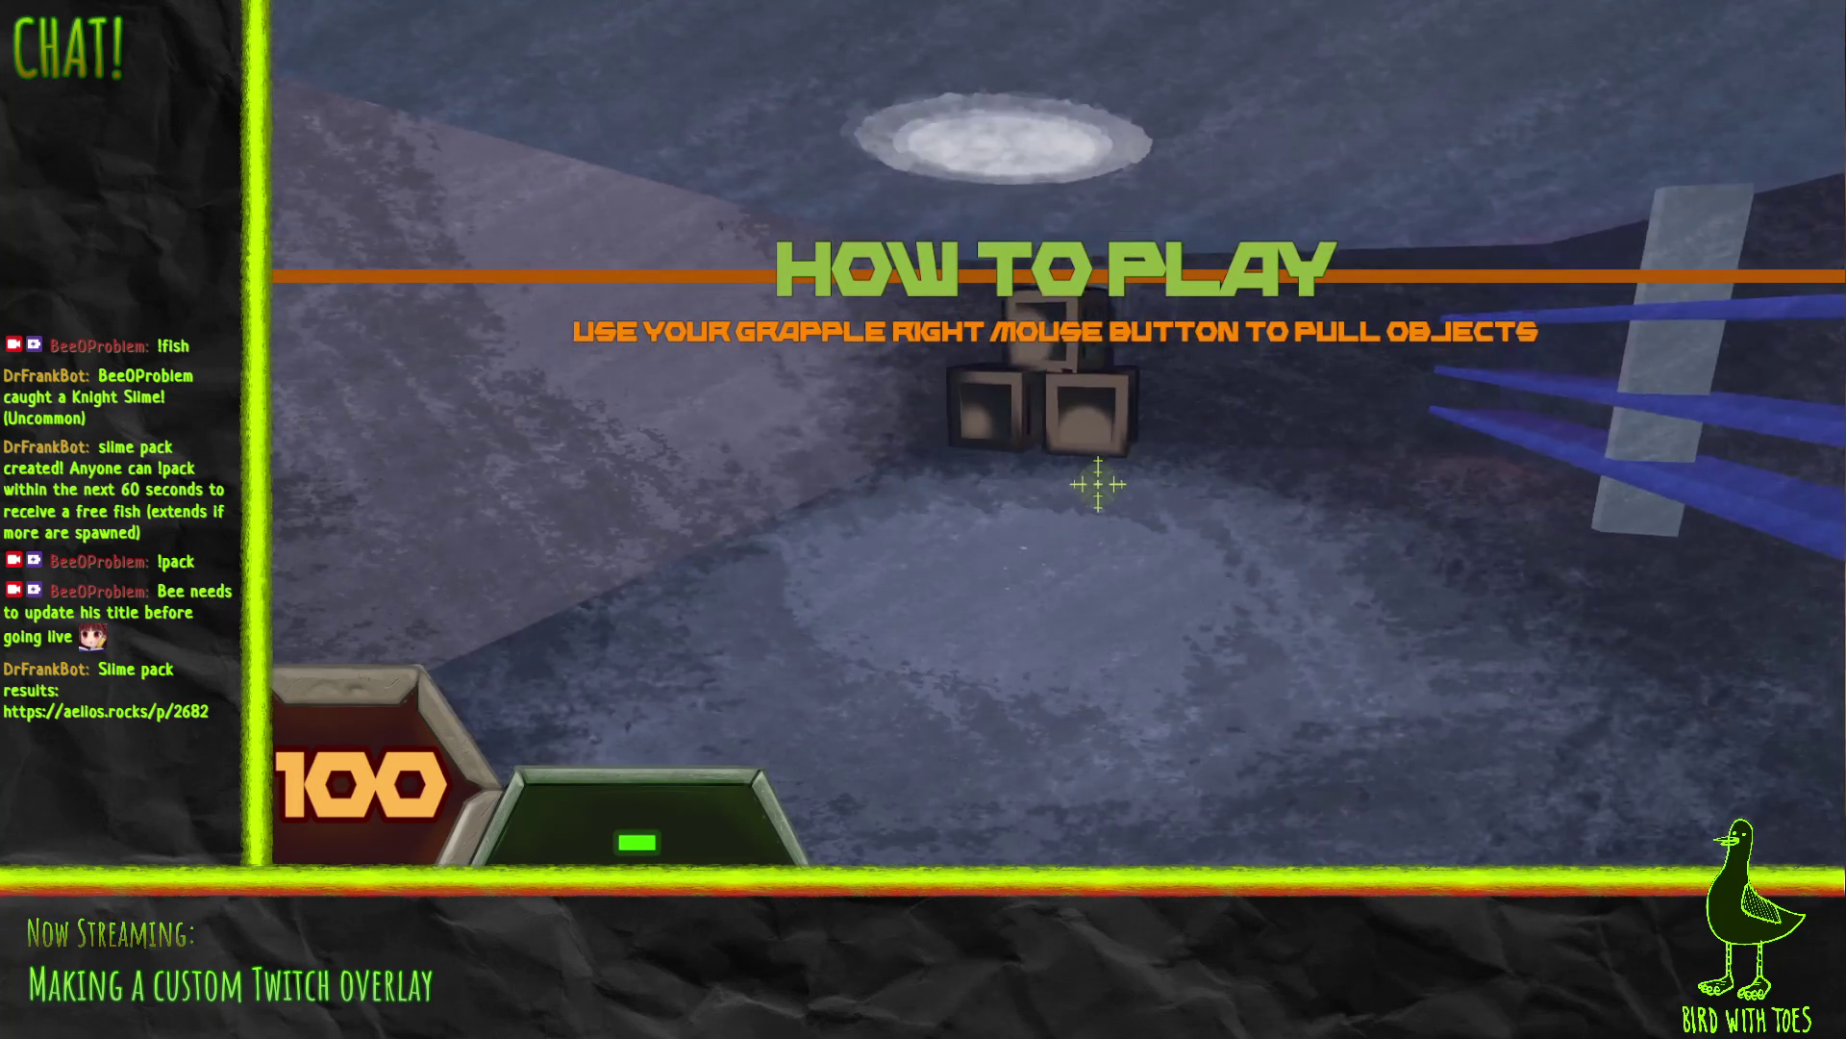
{"action": "right_click", "coordinate": [1096, 487]}
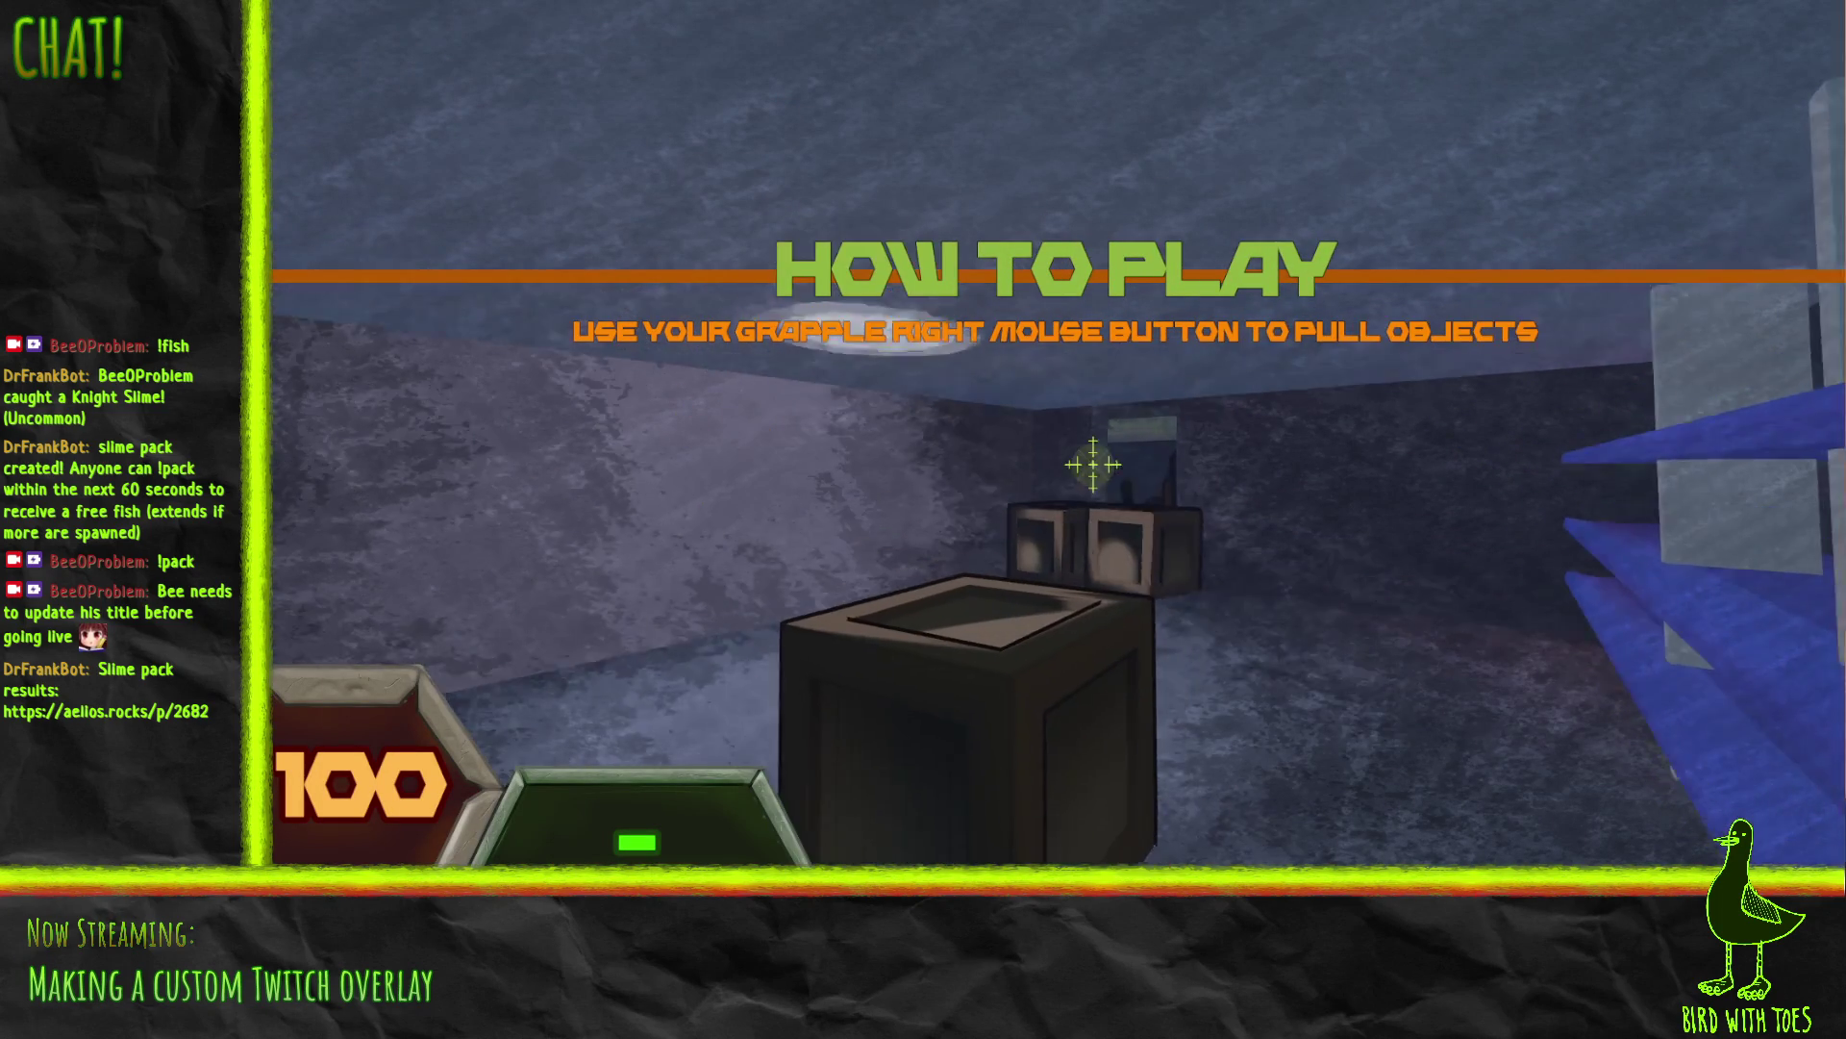
{"action": "right_click", "coordinate": [1095, 471]}
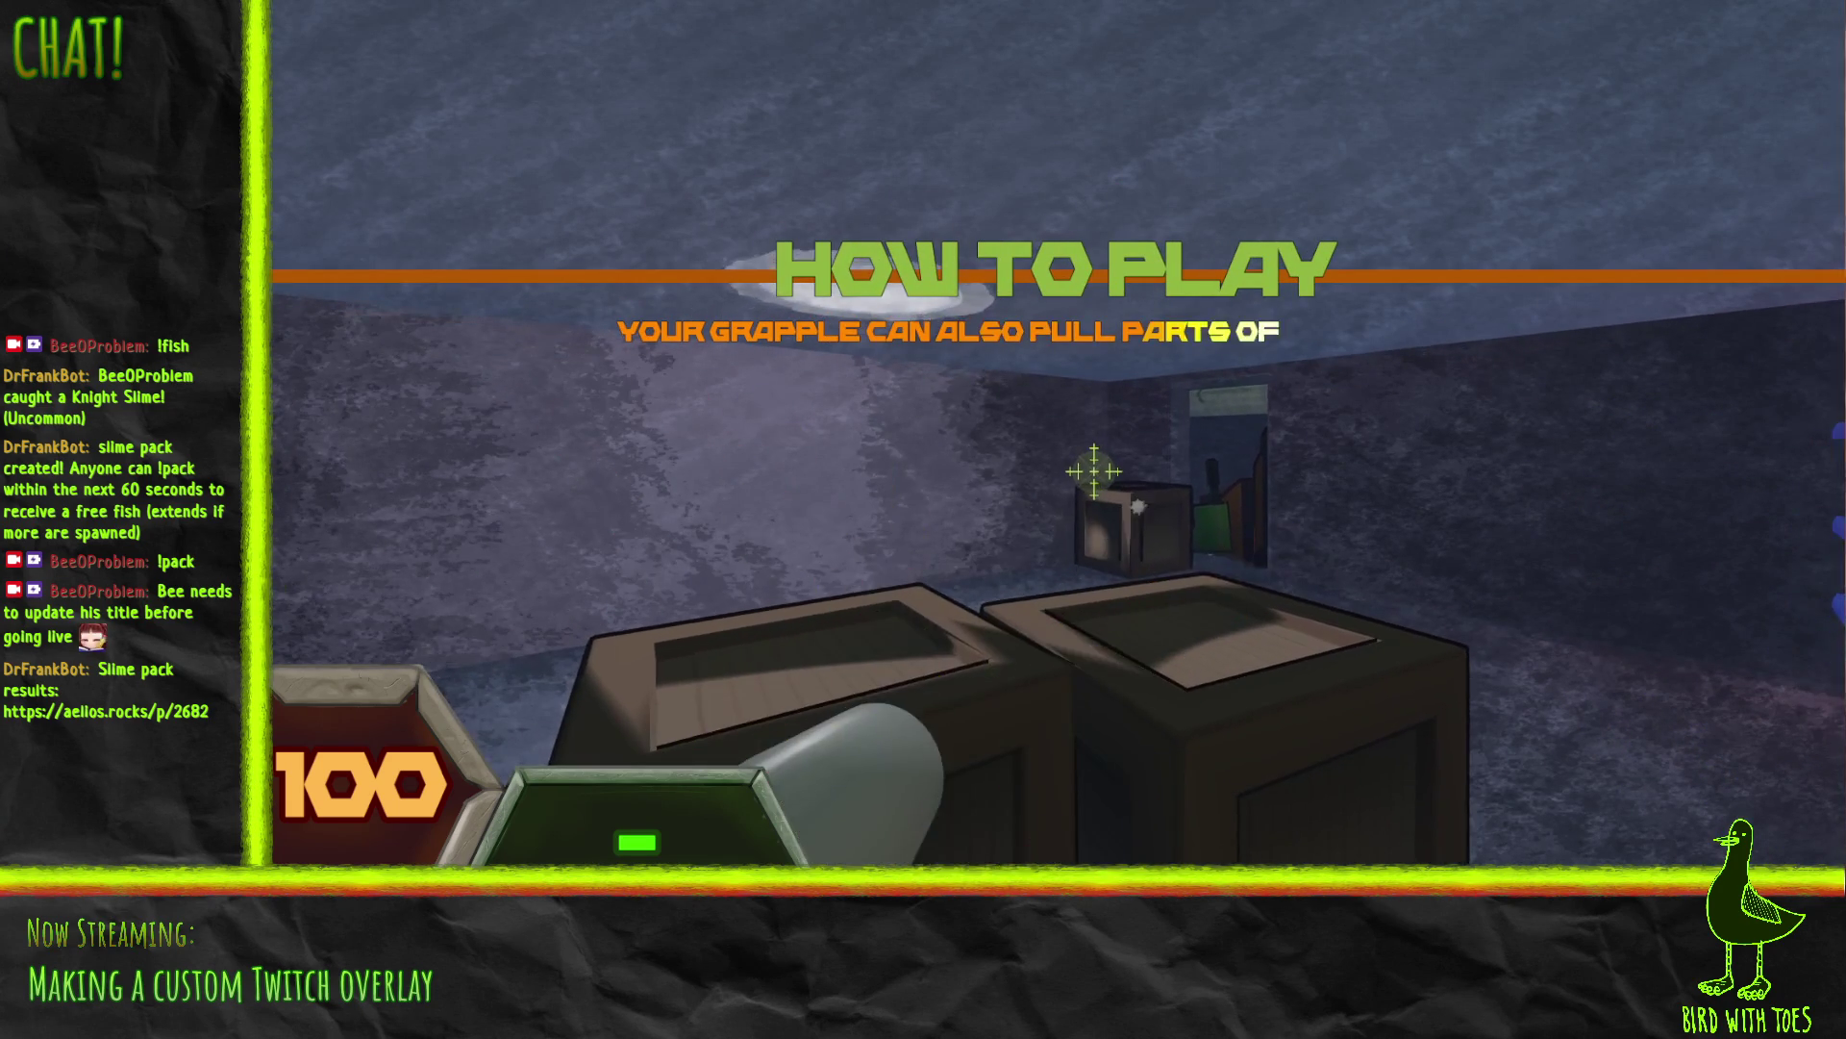
{"action": "left_click", "coordinate": [1094, 475]}
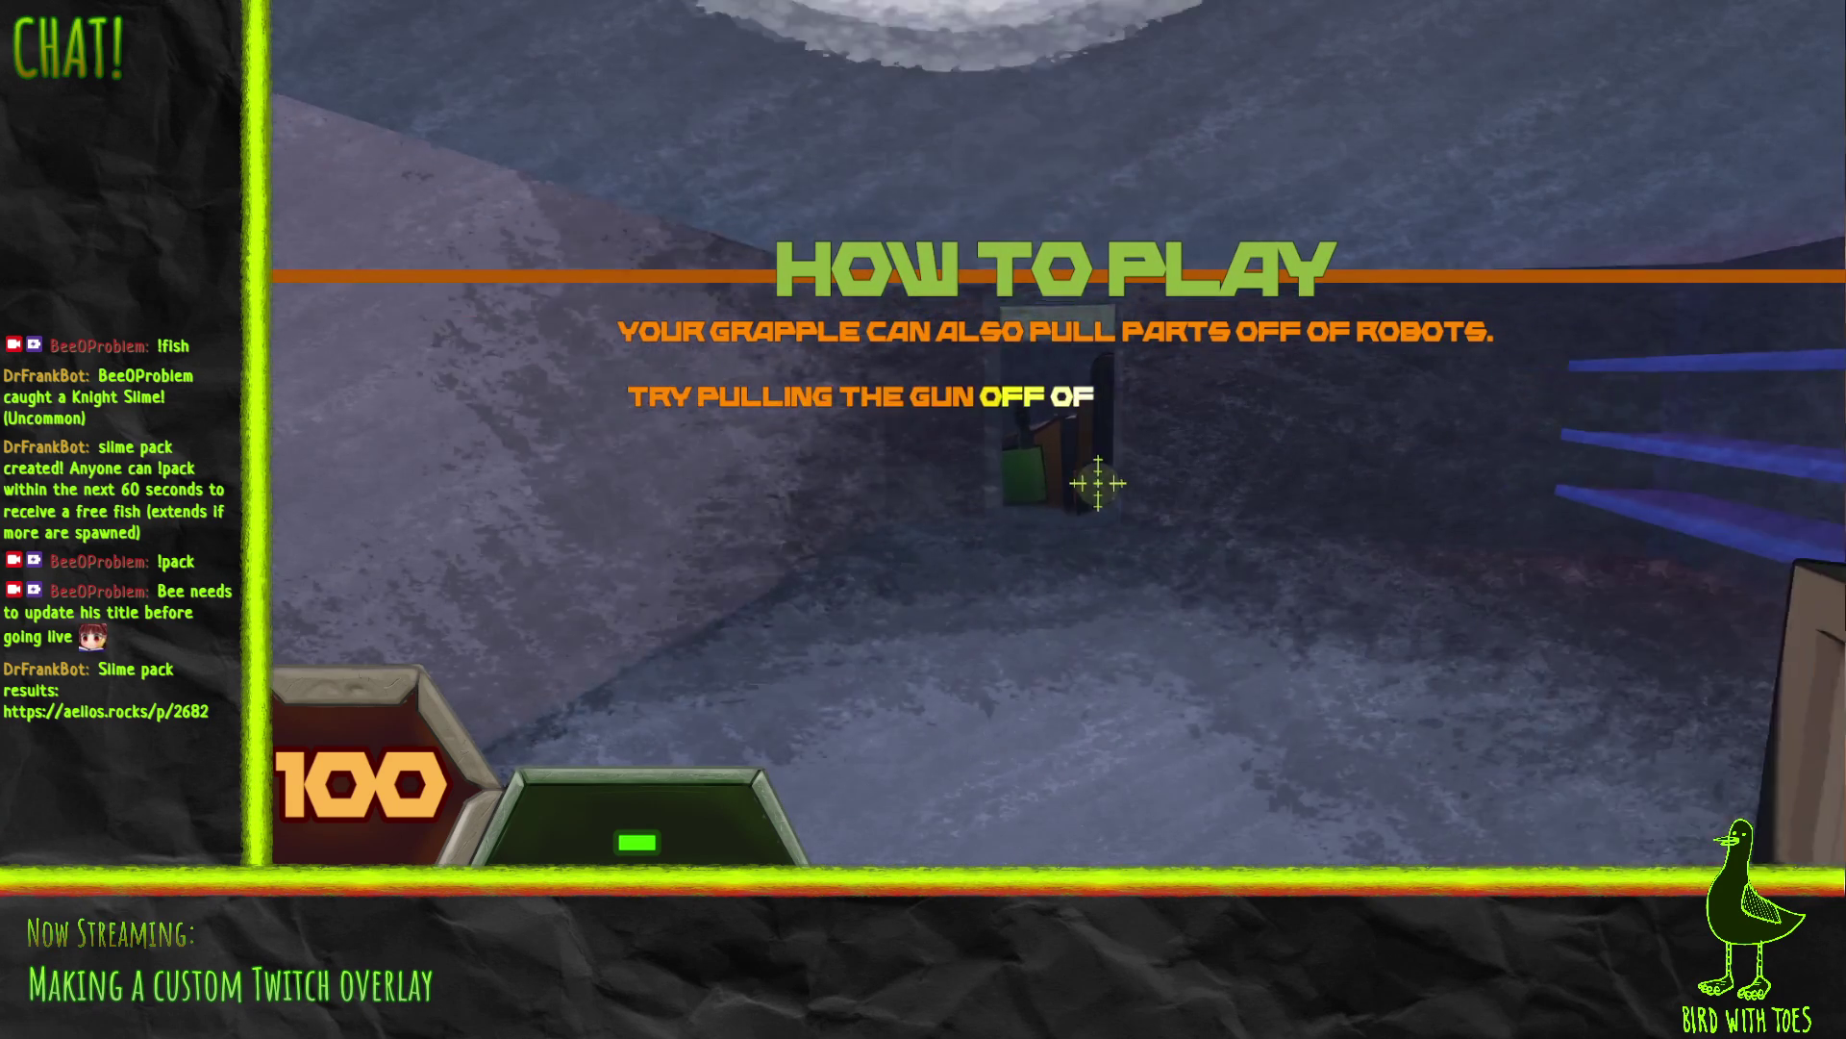
{"action": "left_click", "coordinate": [1231, 495]}
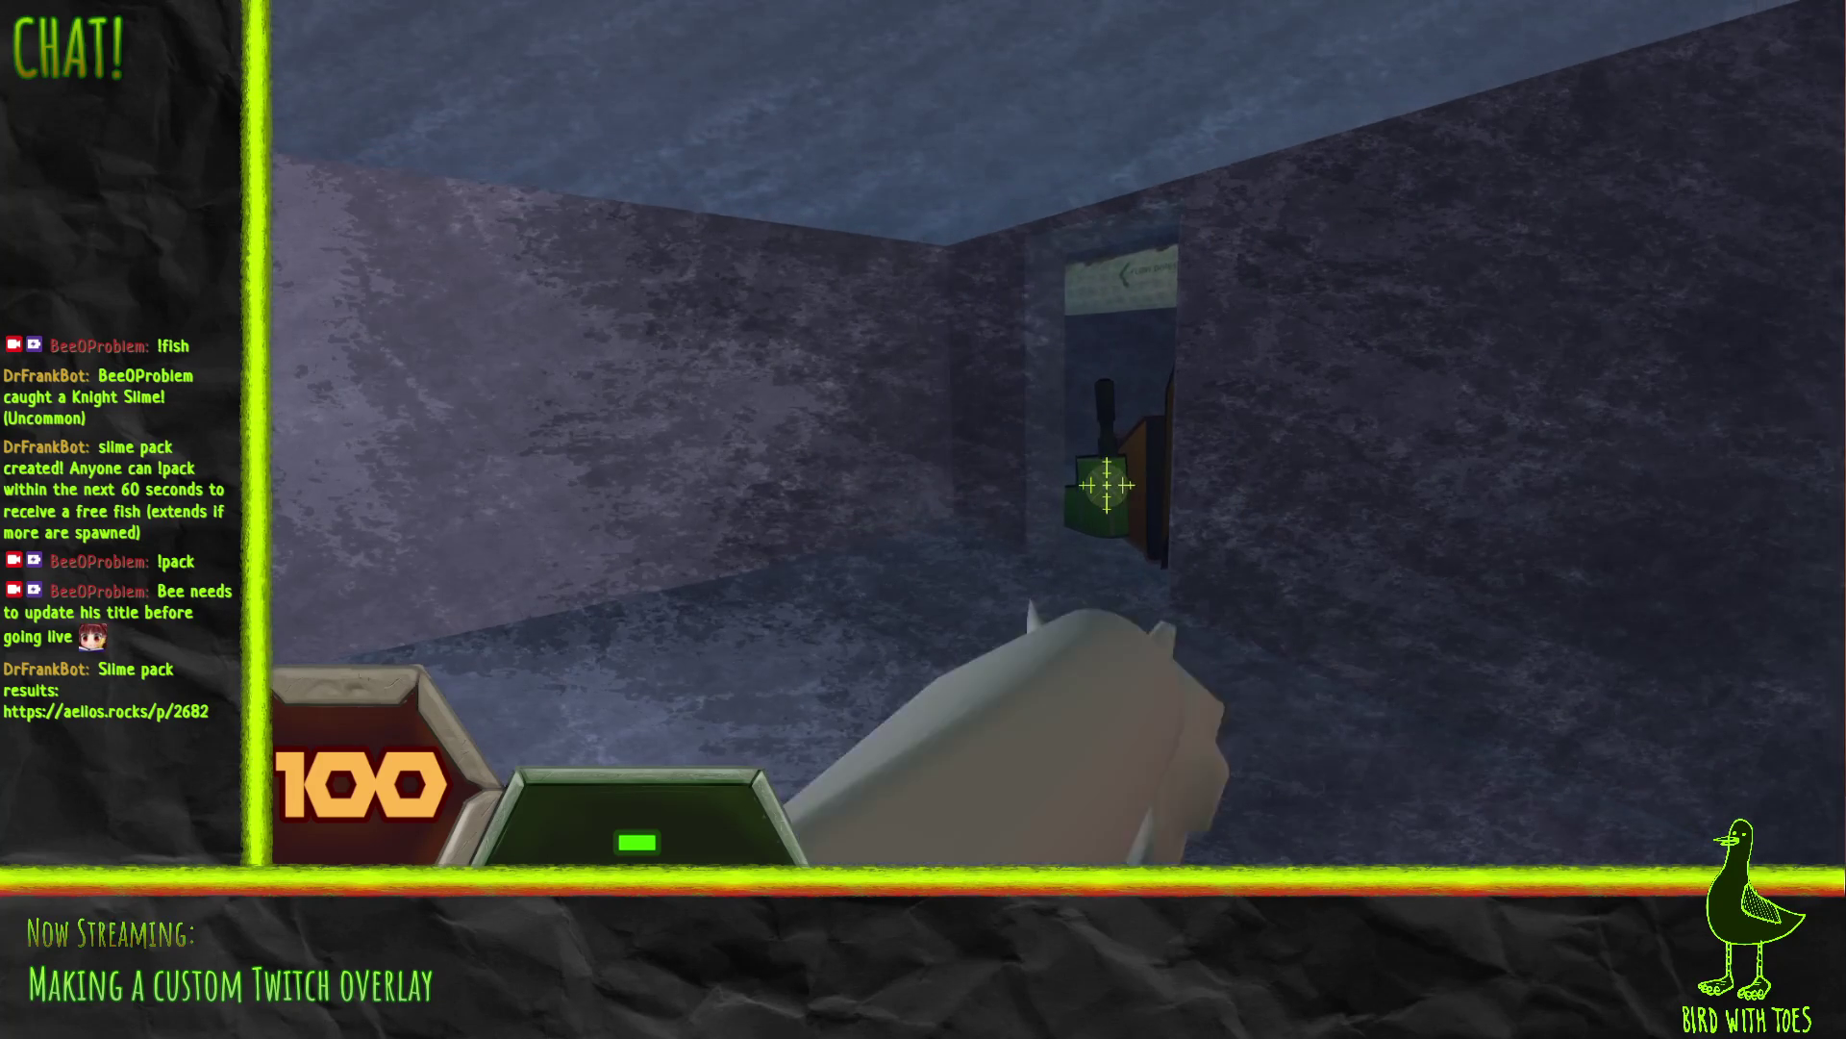
Step: Pick up the gun pulled off the robot and fire it toward the doorway
{"action": "key", "text": "e"}
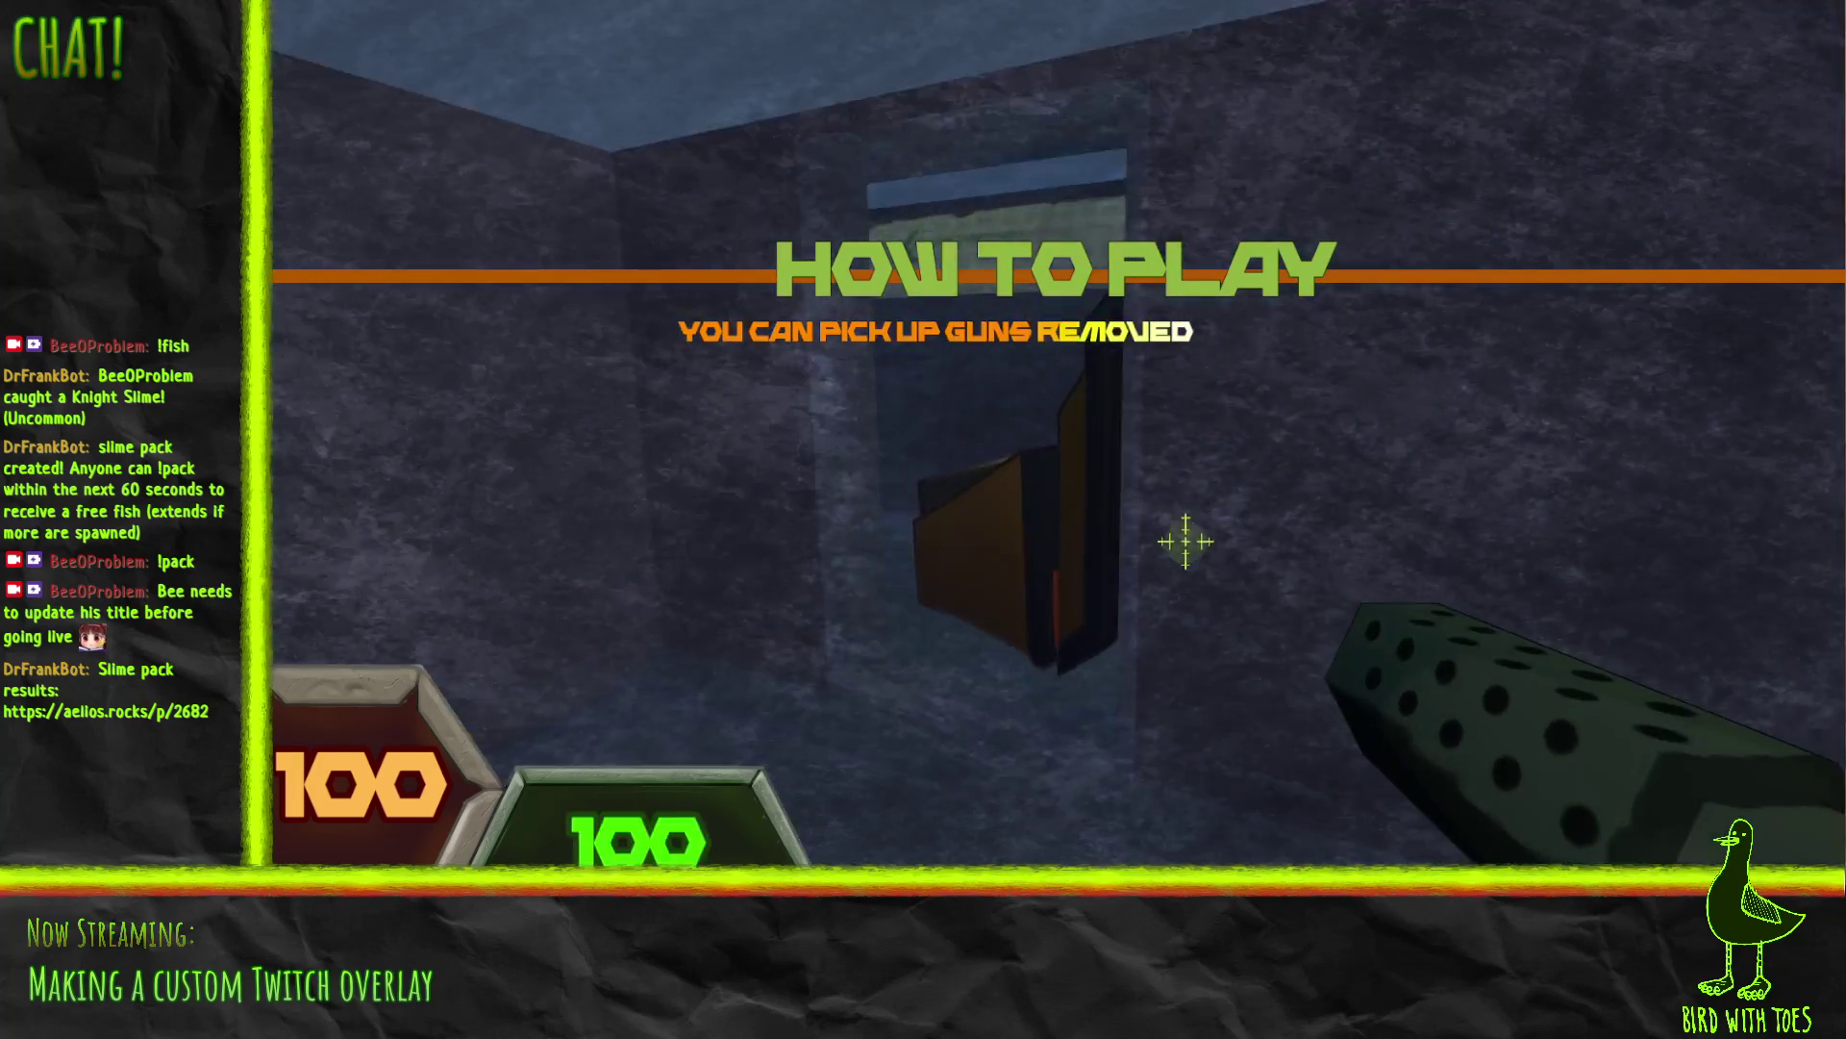
{"action": "left_click", "coordinate": [1126, 503]}
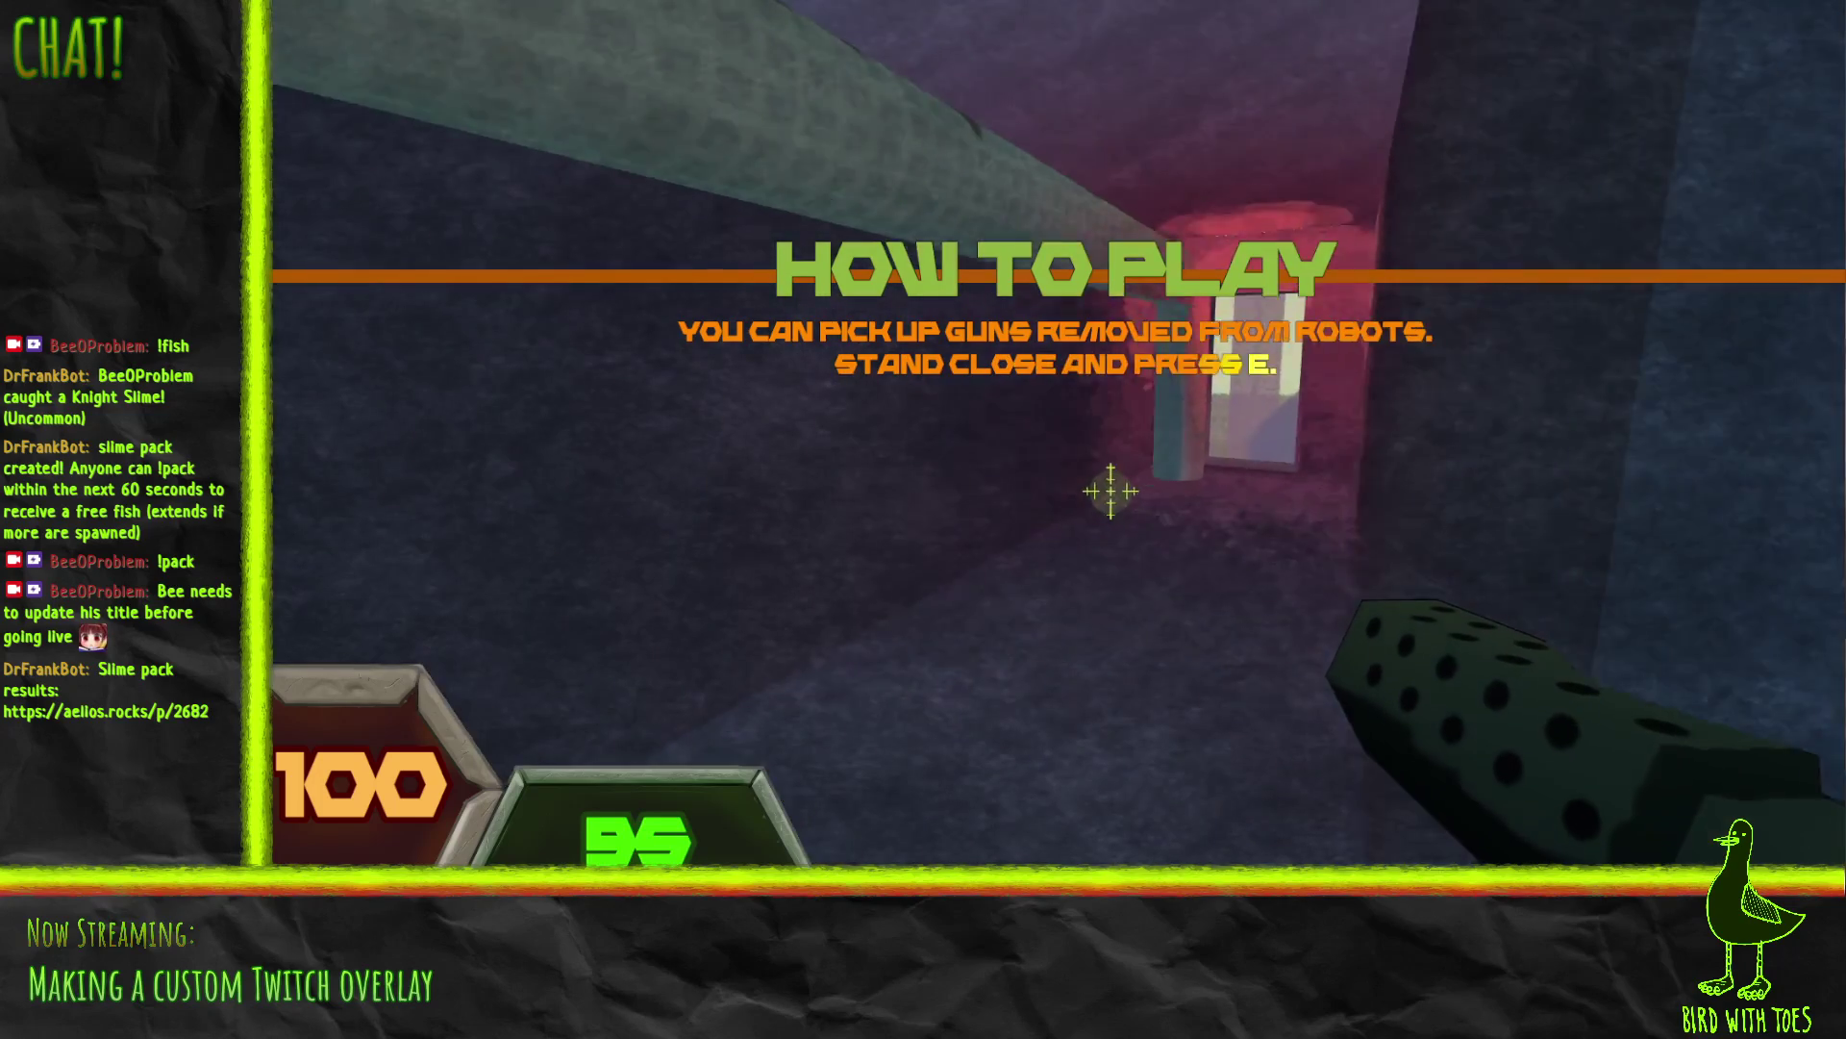
{"action": "left_click", "coordinate": [1120, 505]}
{"action": "left_click", "coordinate": [1125, 507]}
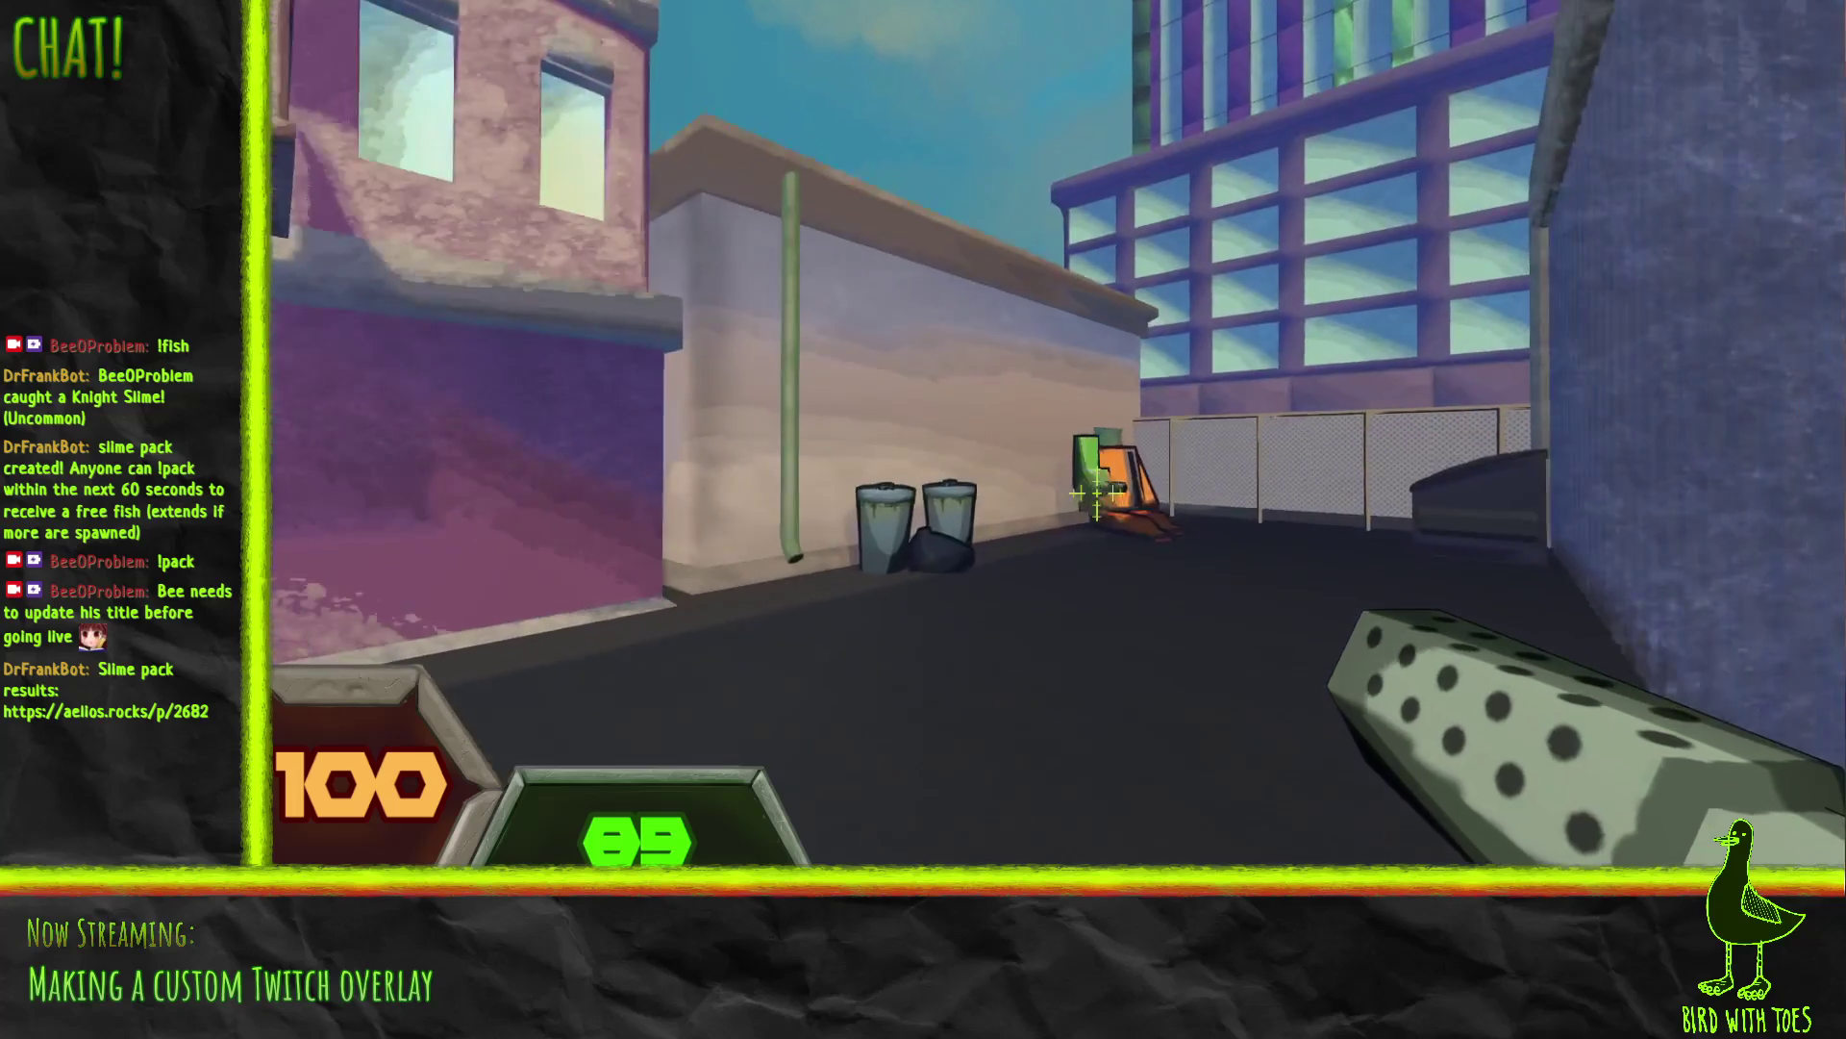
Step: Kick and grapple the orange robot apart and rip off its green launcher
{"action": "right_click", "coordinate": [1096, 491]}
{"action": "key", "text": "w"}
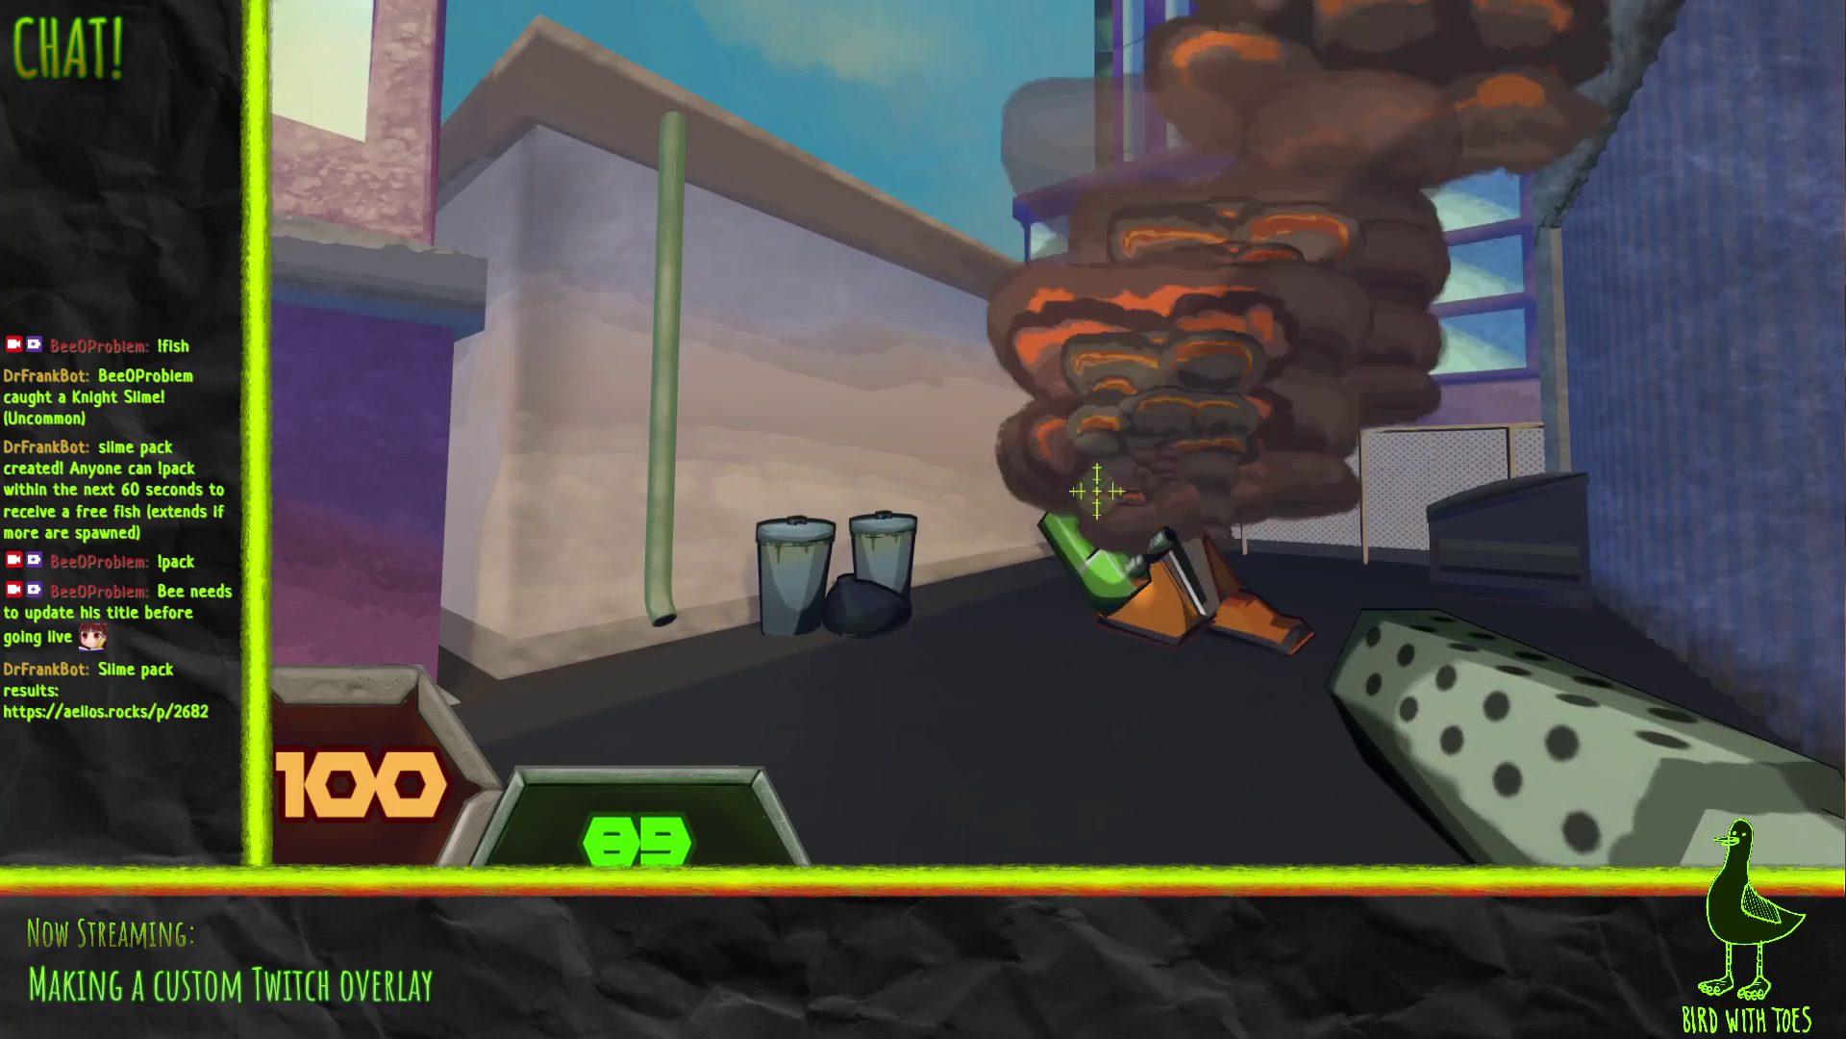
{"action": "right_click", "coordinate": [1096, 491]}
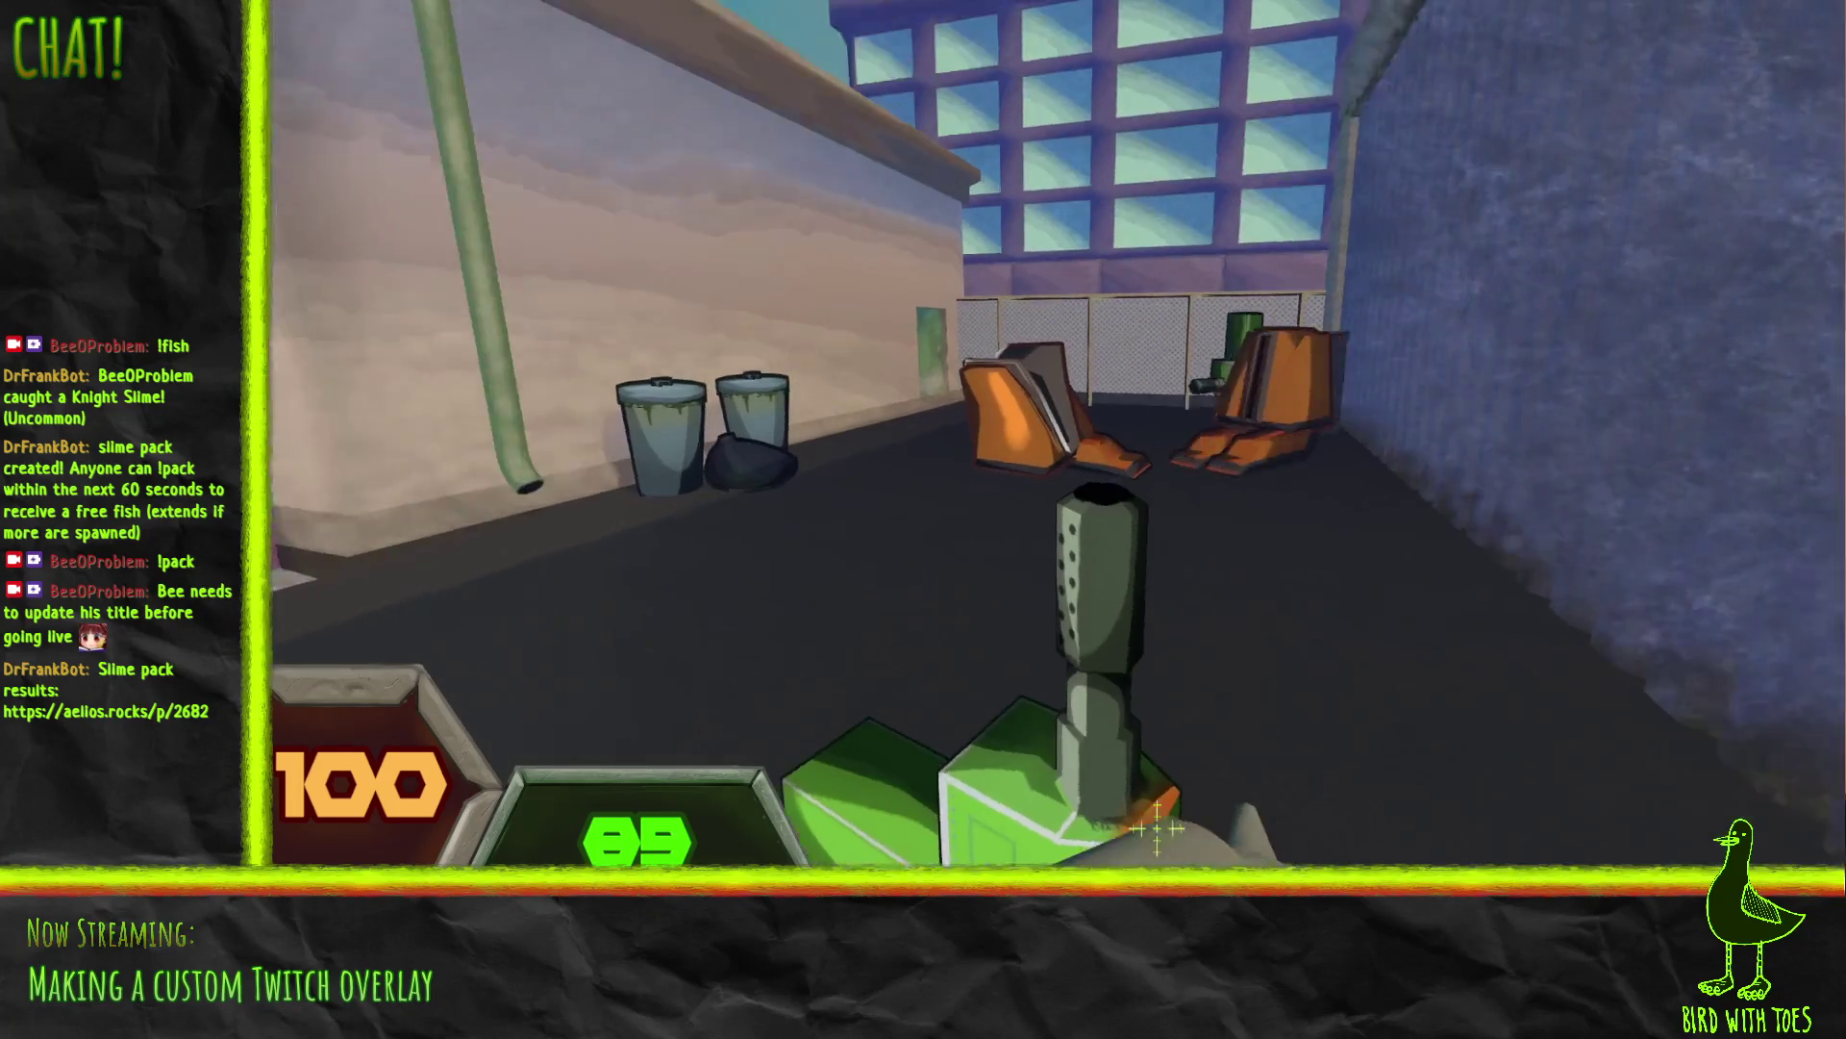
{"action": "right_click", "coordinate": [939, 759]}
Step: Shoot the robot down the alley near the fence repeatedly
{"action": "left_click", "coordinate": [1097, 492]}
{"action": "left_click", "coordinate": [1097, 491]}
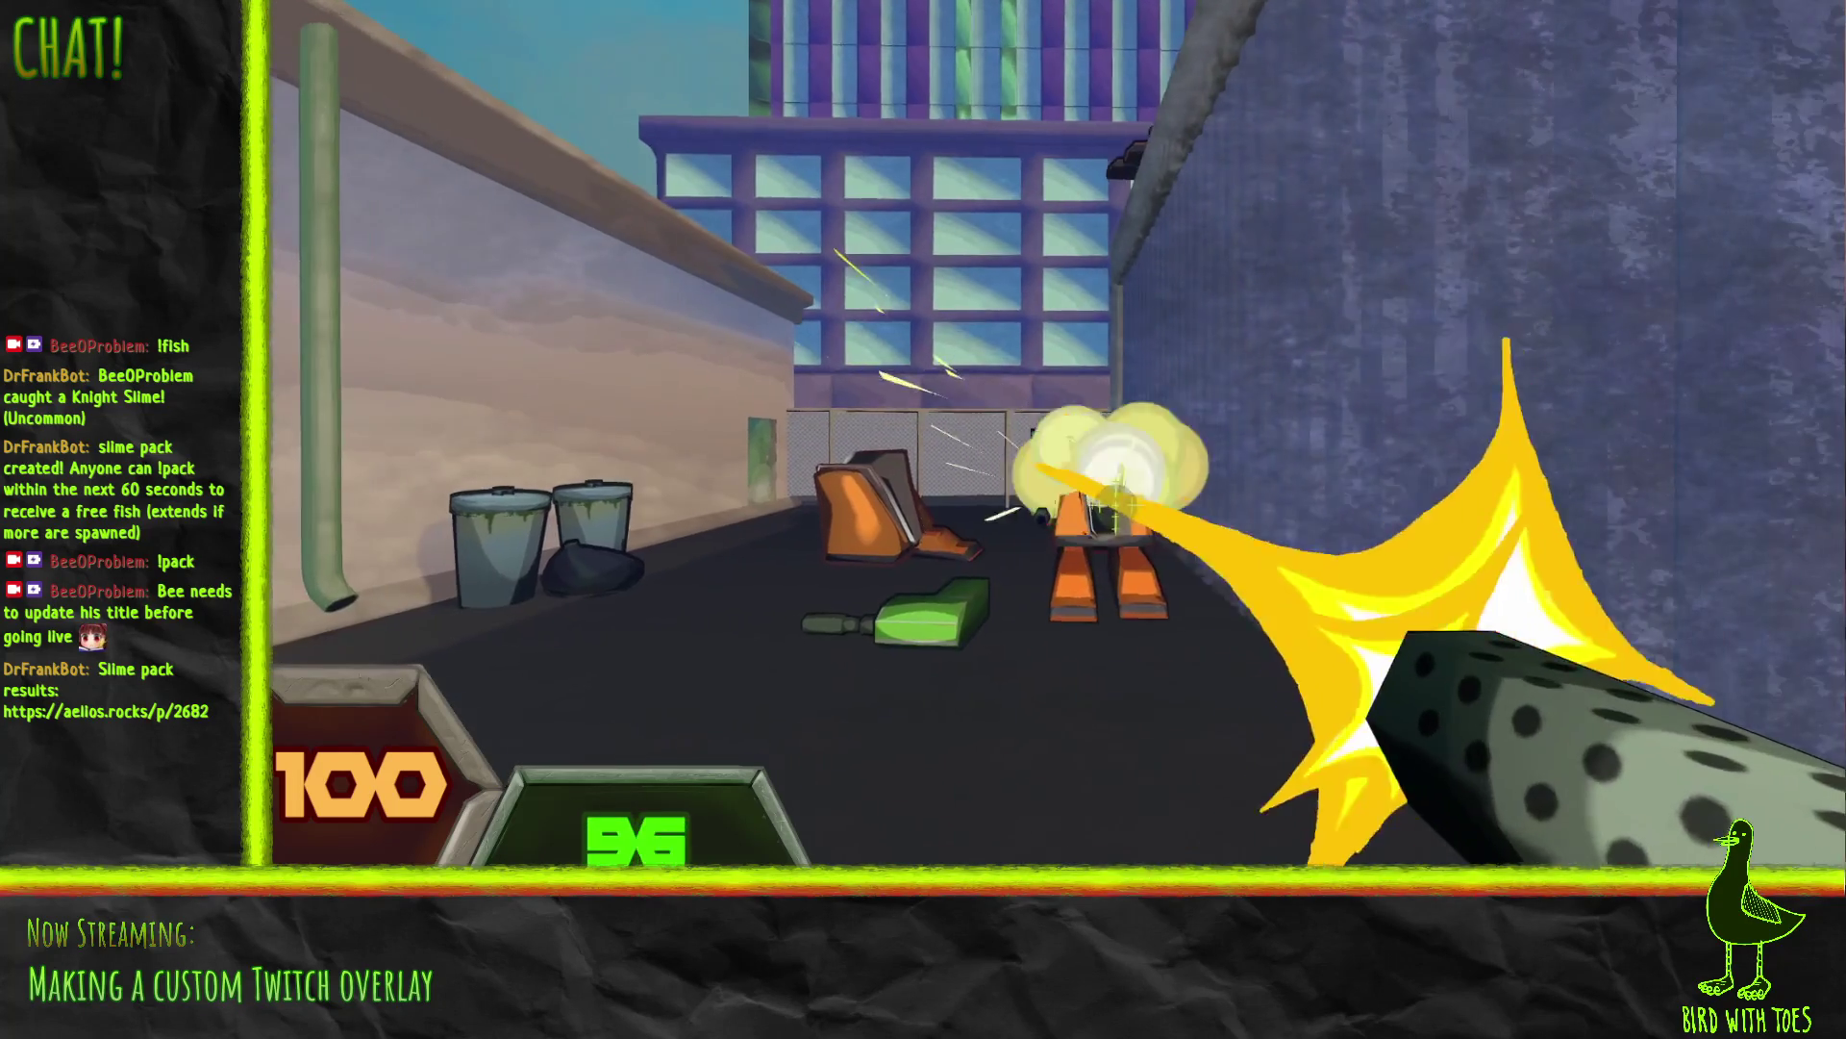
{"action": "left_click", "coordinate": [1096, 491]}
{"action": "left_click", "coordinate": [1096, 491]}
{"action": "left_click", "coordinate": [1096, 492]}
{"action": "left_click", "coordinate": [1096, 491]}
{"action": "left_click", "coordinate": [1096, 492]}
{"action": "left_click", "coordinate": [1096, 491]}
{"action": "left_click", "coordinate": [1122, 501]}
{"action": "left_click", "coordinate": [1122, 501]}
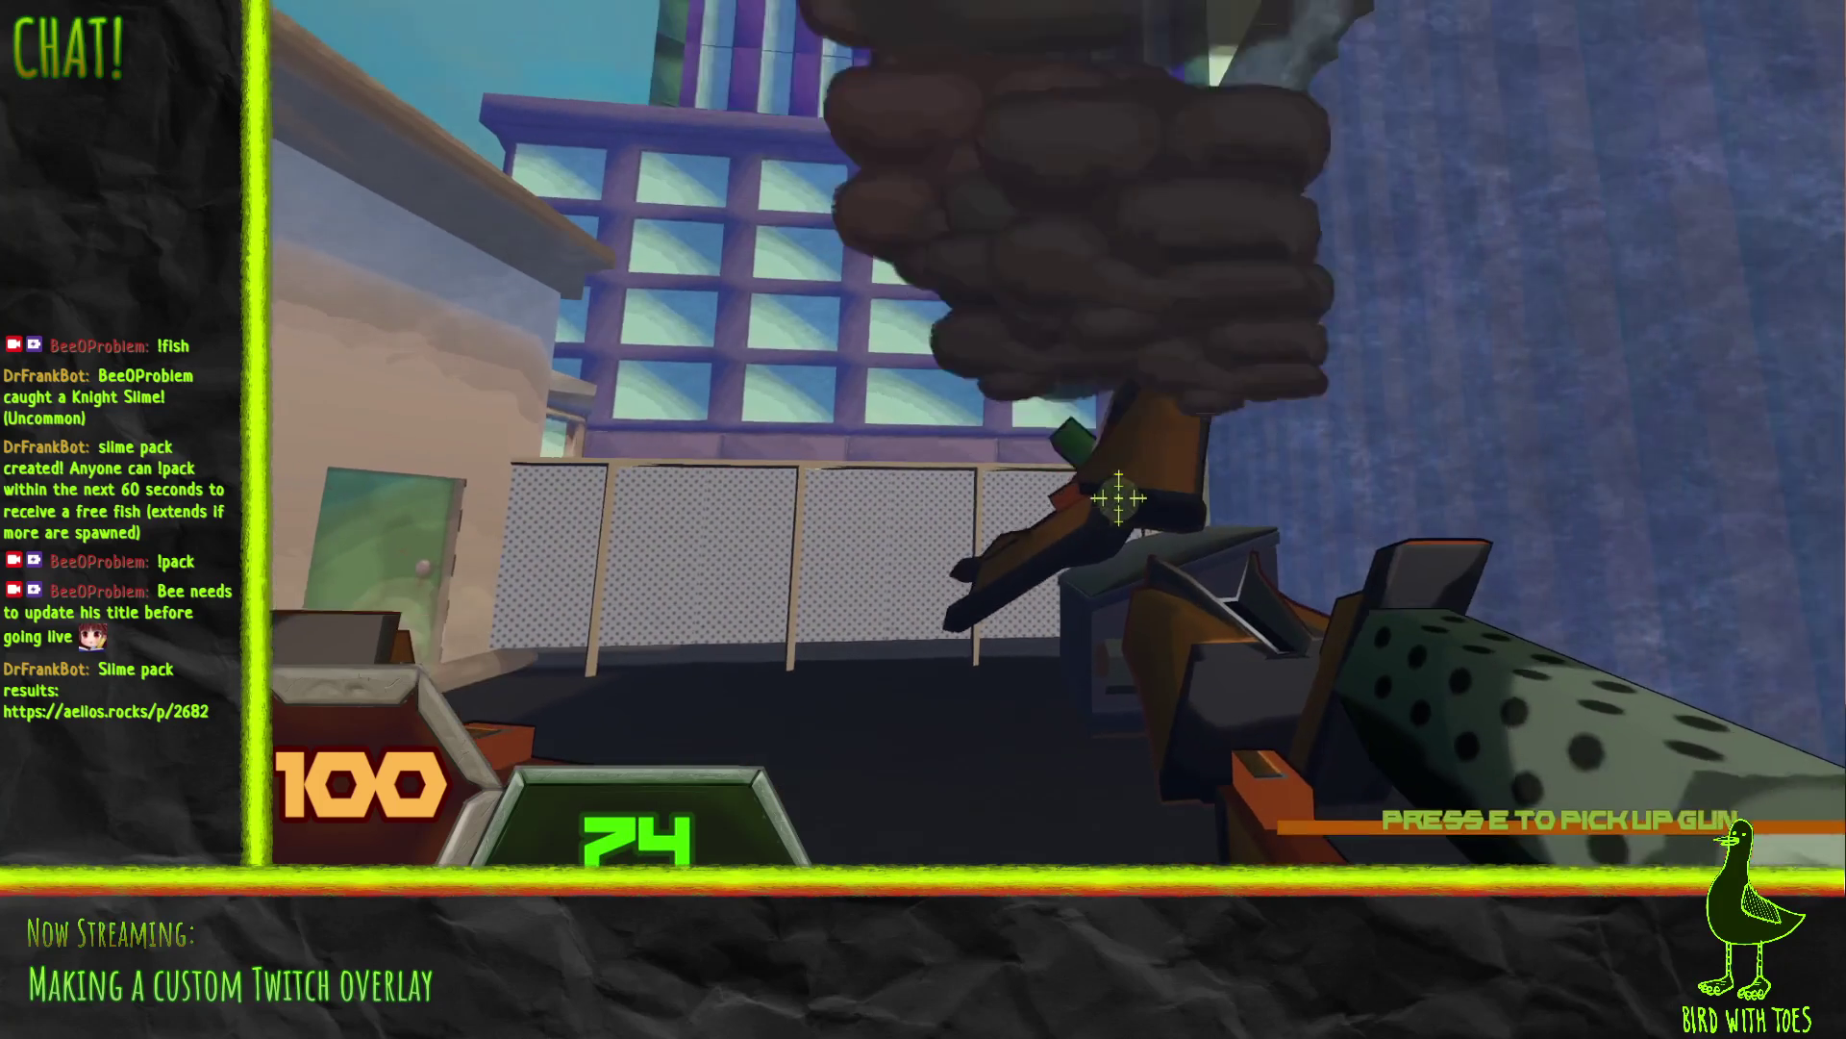
Step: Keep firing at the robots in the explosion cloud, smoke and pile
{"action": "left_click", "coordinate": [1096, 484]}
{"action": "left_click", "coordinate": [1096, 484]}
{"action": "left_click", "coordinate": [1135, 510]}
{"action": "left_click", "coordinate": [1170, 533]}
{"action": "left_click", "coordinate": [1169, 534]}
{"action": "left_click", "coordinate": [1116, 498]}
{"action": "left_click", "coordinate": [1116, 498]}
{"action": "left_click", "coordinate": [1139, 526]}
{"action": "left_click", "coordinate": [1108, 509]}
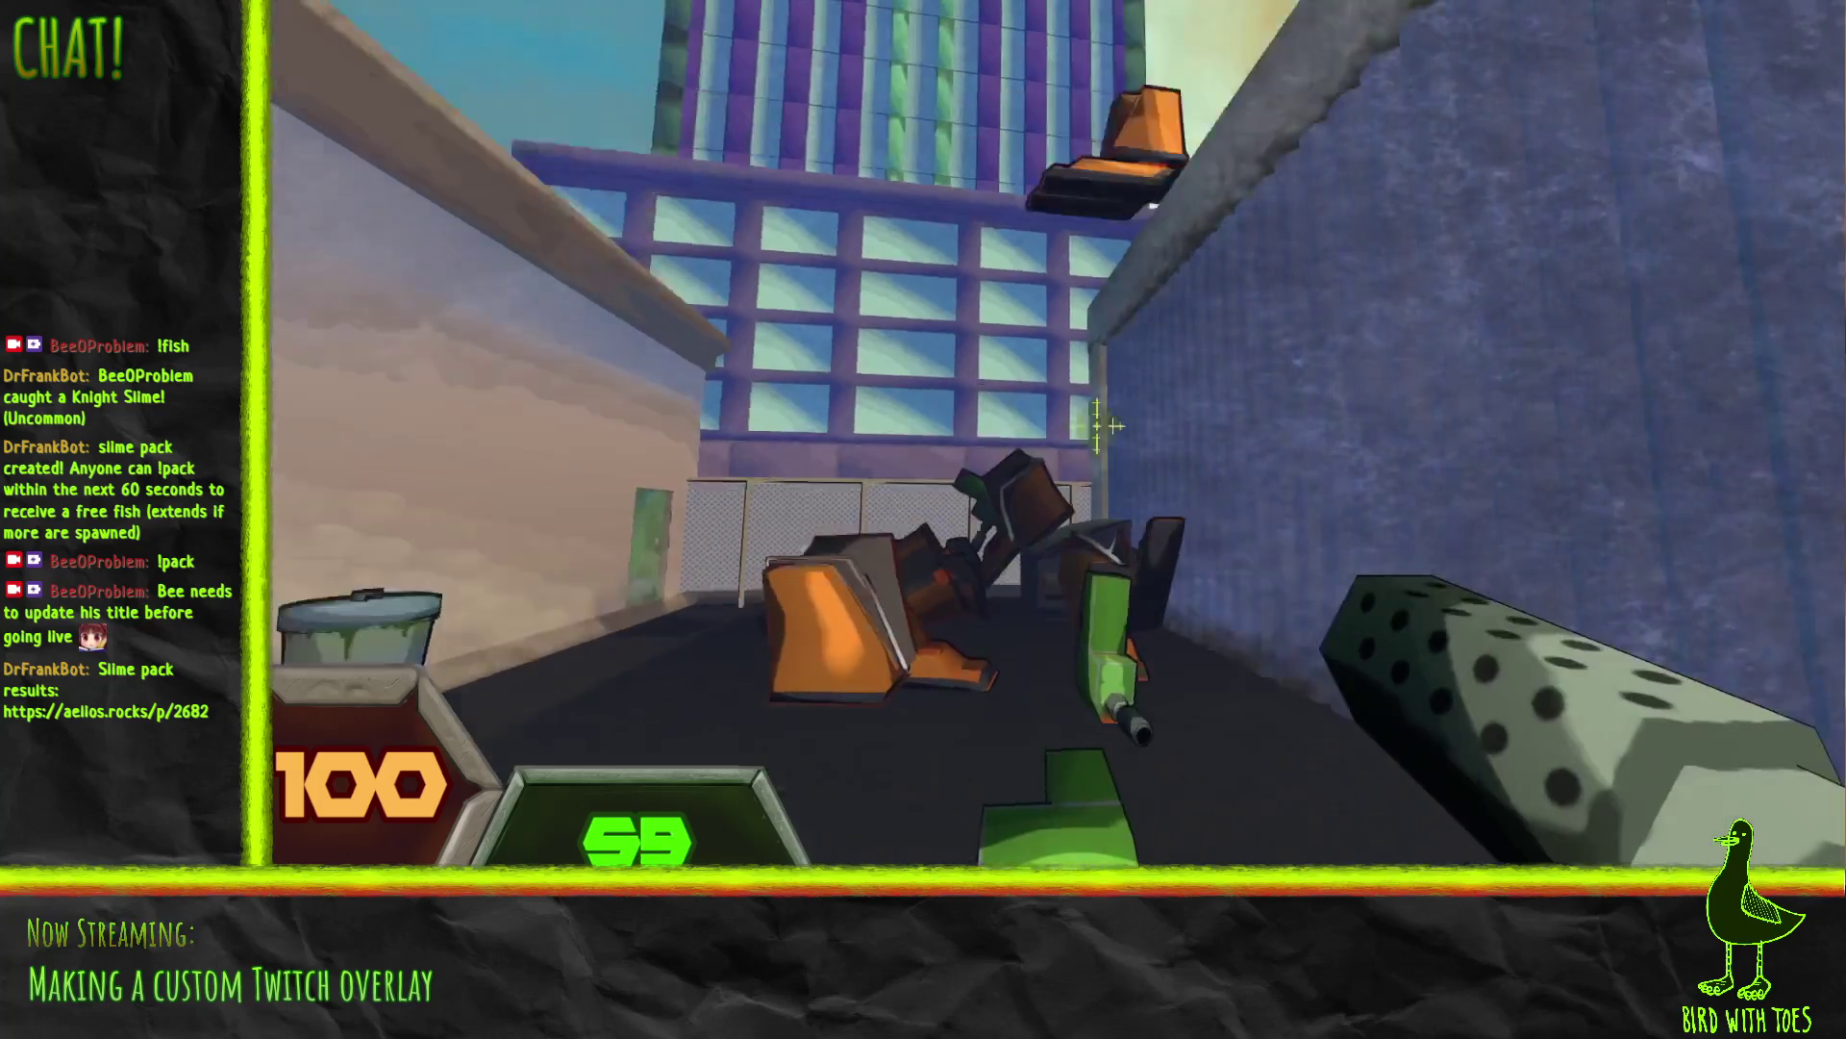
{"action": "left_click", "coordinate": [1097, 424]}
{"action": "left_click", "coordinate": [1101, 442]}
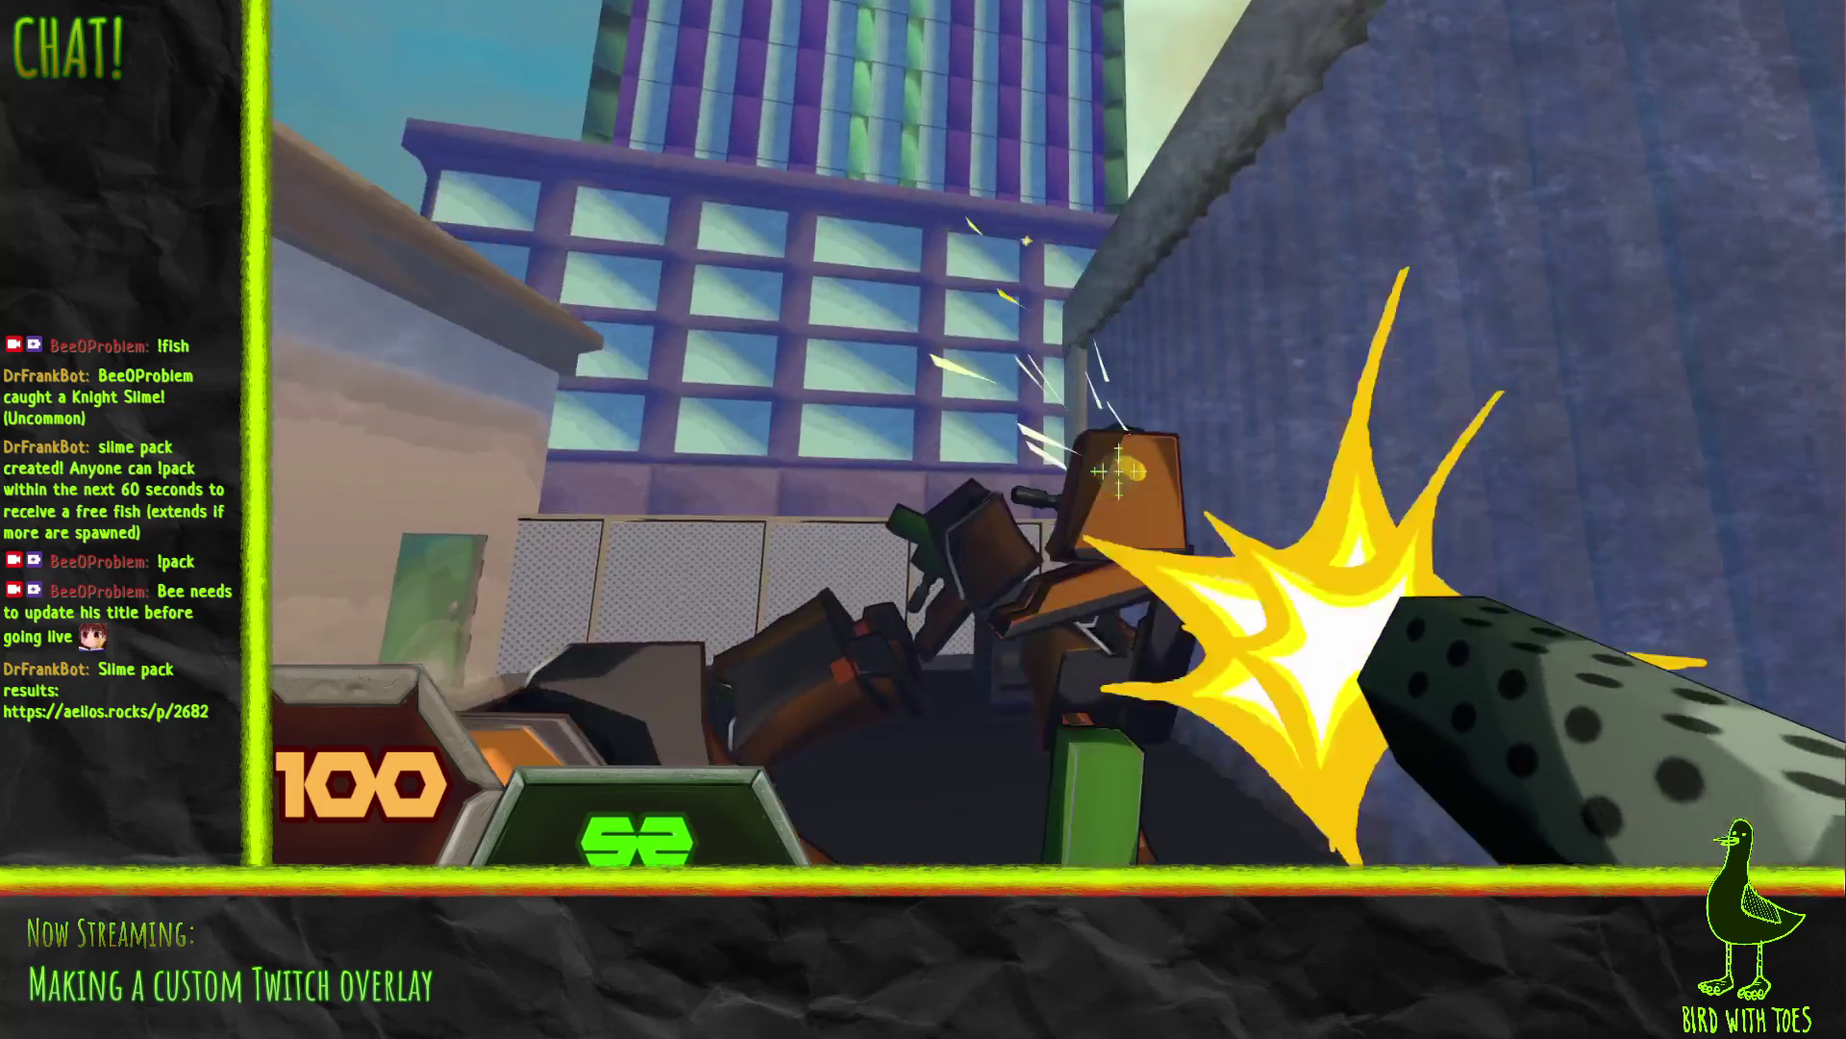
{"action": "left_click", "coordinate": [1106, 462]}
{"action": "left_click", "coordinate": [1112, 478]}
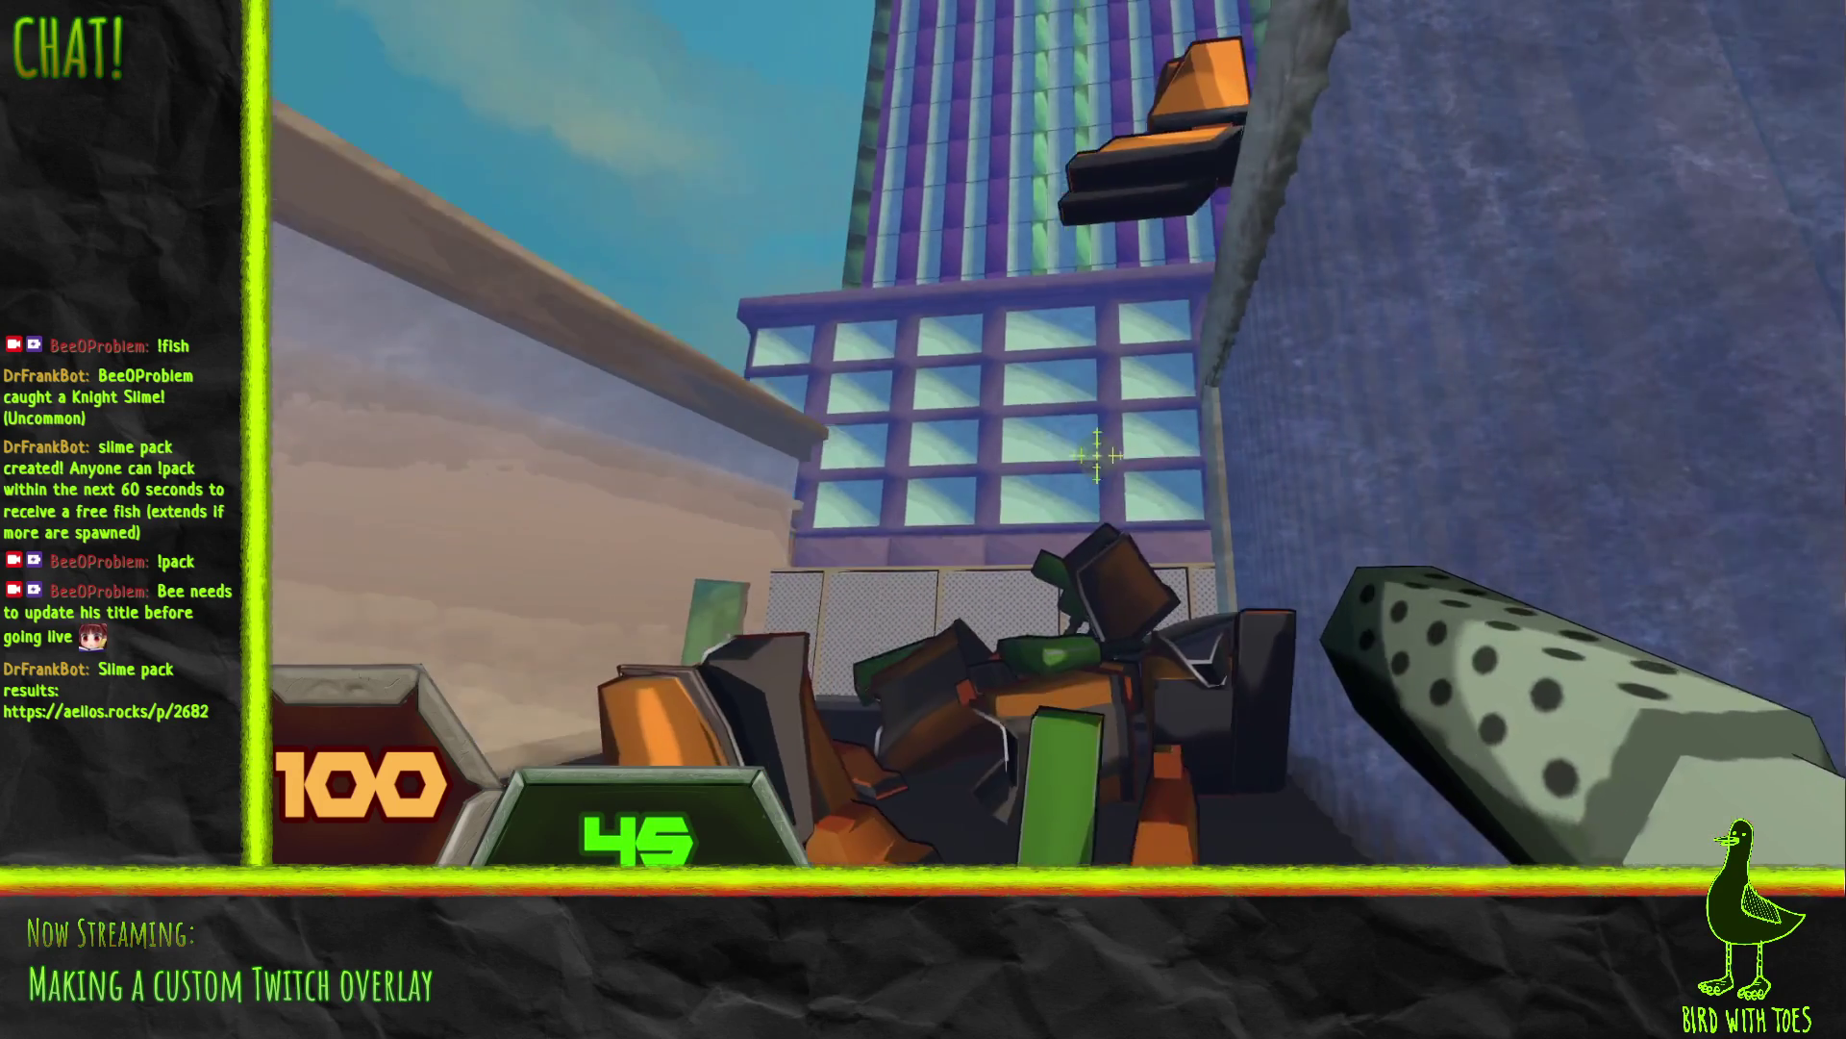
{"action": "left_click", "coordinate": [1100, 460]}
{"action": "left_click", "coordinate": [1104, 464]}
{"action": "left_click", "coordinate": [1108, 470]}
{"action": "left_click", "coordinate": [1112, 475]}
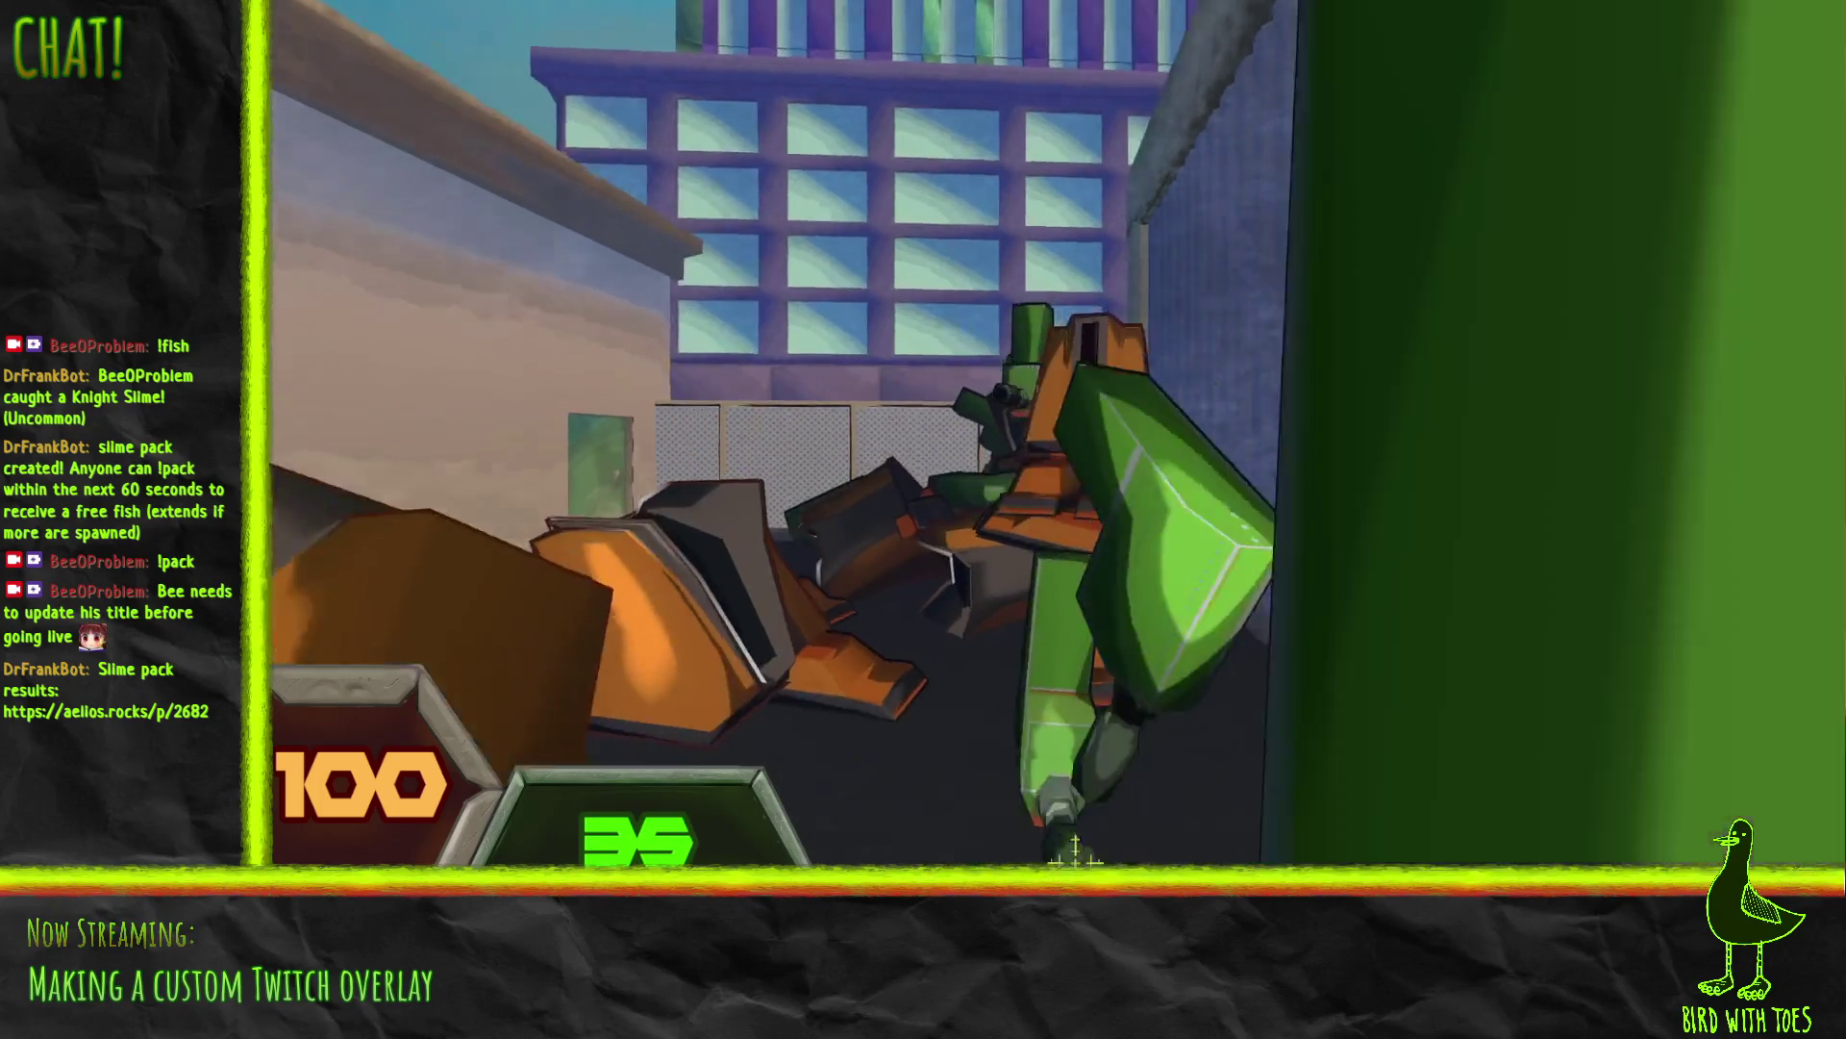
Step: Pick up the robot's dropped cannon and fire it at the robot
{"action": "key", "text": "e"}
{"action": "left_click", "coordinate": [1092, 528]}
{"action": "left_click", "coordinate": [1080, 516]}
{"action": "left_click", "coordinate": [1105, 467]}
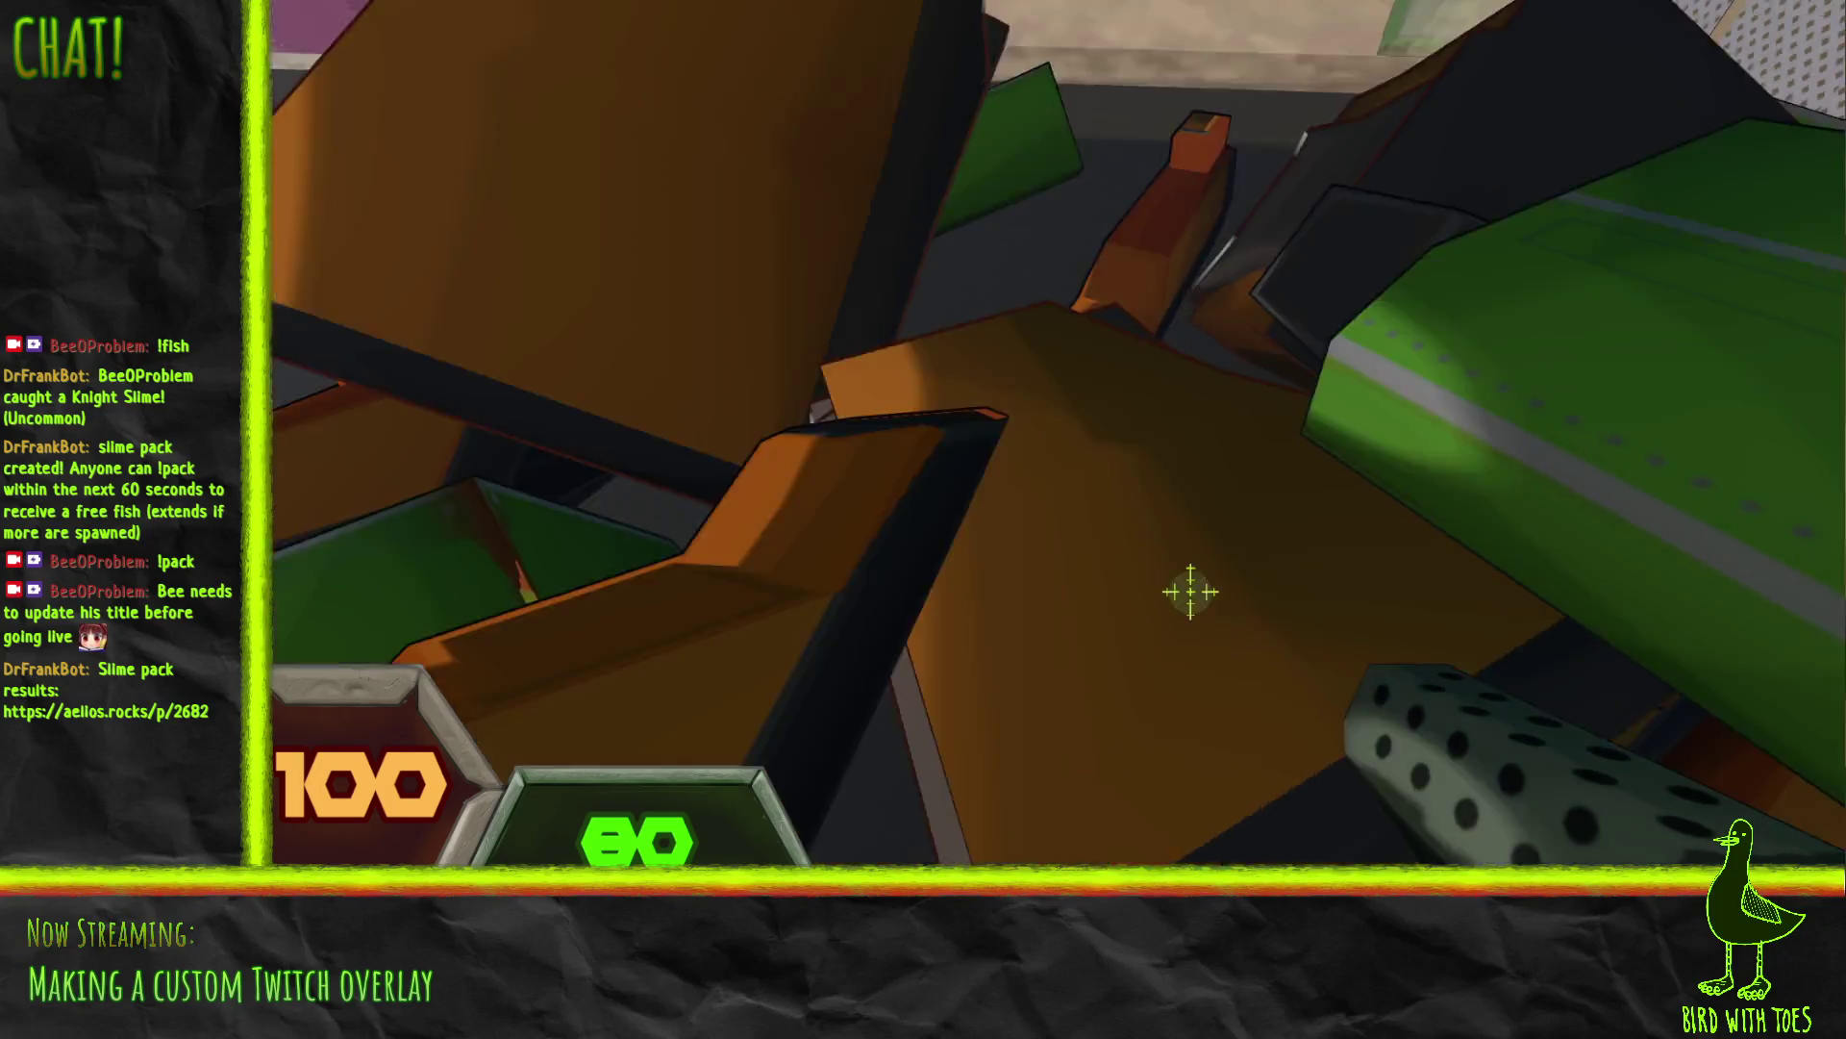
Step: Shoot the wrecked robots and finish off the last remaining ones in the alley
{"action": "left_click", "coordinate": [1191, 591]}
{"action": "left_click", "coordinate": [1236, 535]}
{"action": "left_click", "coordinate": [1237, 536]}
{"action": "left_click", "coordinate": [1175, 533]}
{"action": "left_click", "coordinate": [1175, 534]}
{"action": "left_click", "coordinate": [1340, 660]}
{"action": "left_click", "coordinate": [1266, 604]}
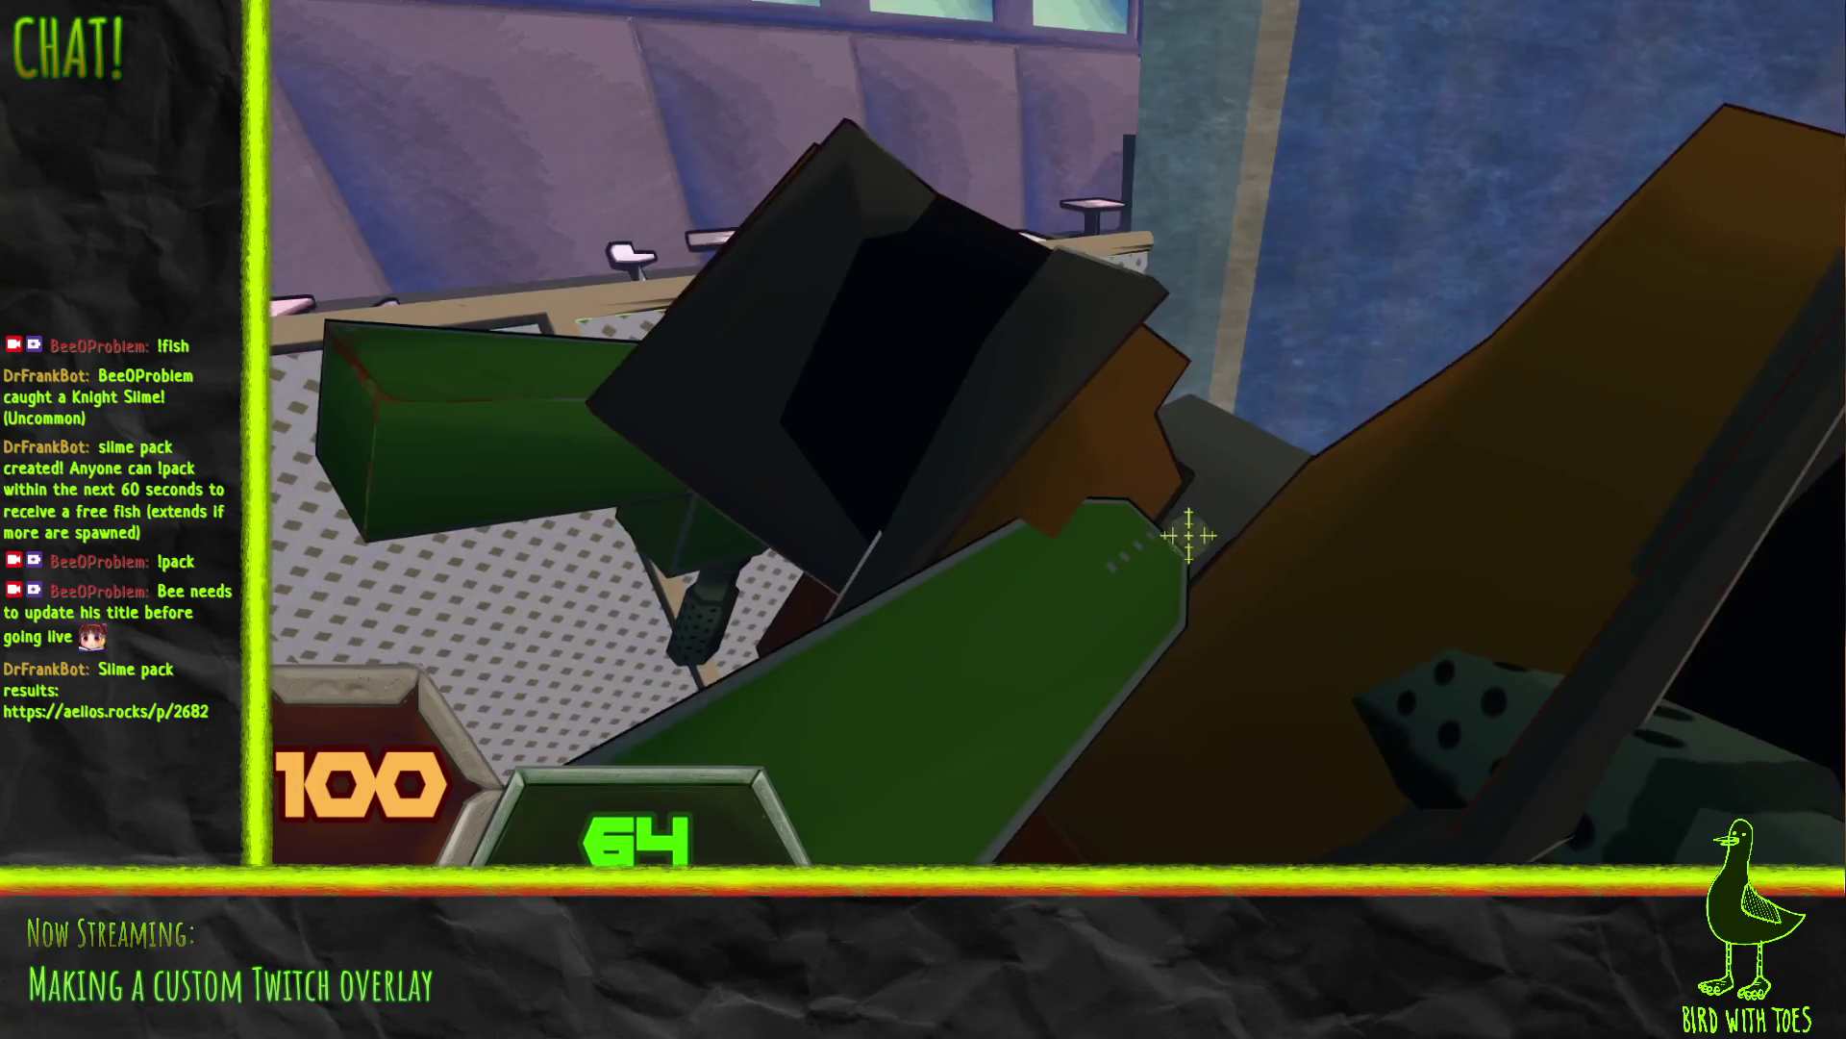
{"action": "left_click", "coordinate": [1188, 534]}
{"action": "left_click", "coordinate": [1190, 532]}
{"action": "left_click", "coordinate": [1191, 532]}
{"action": "left_click", "coordinate": [1194, 530]}
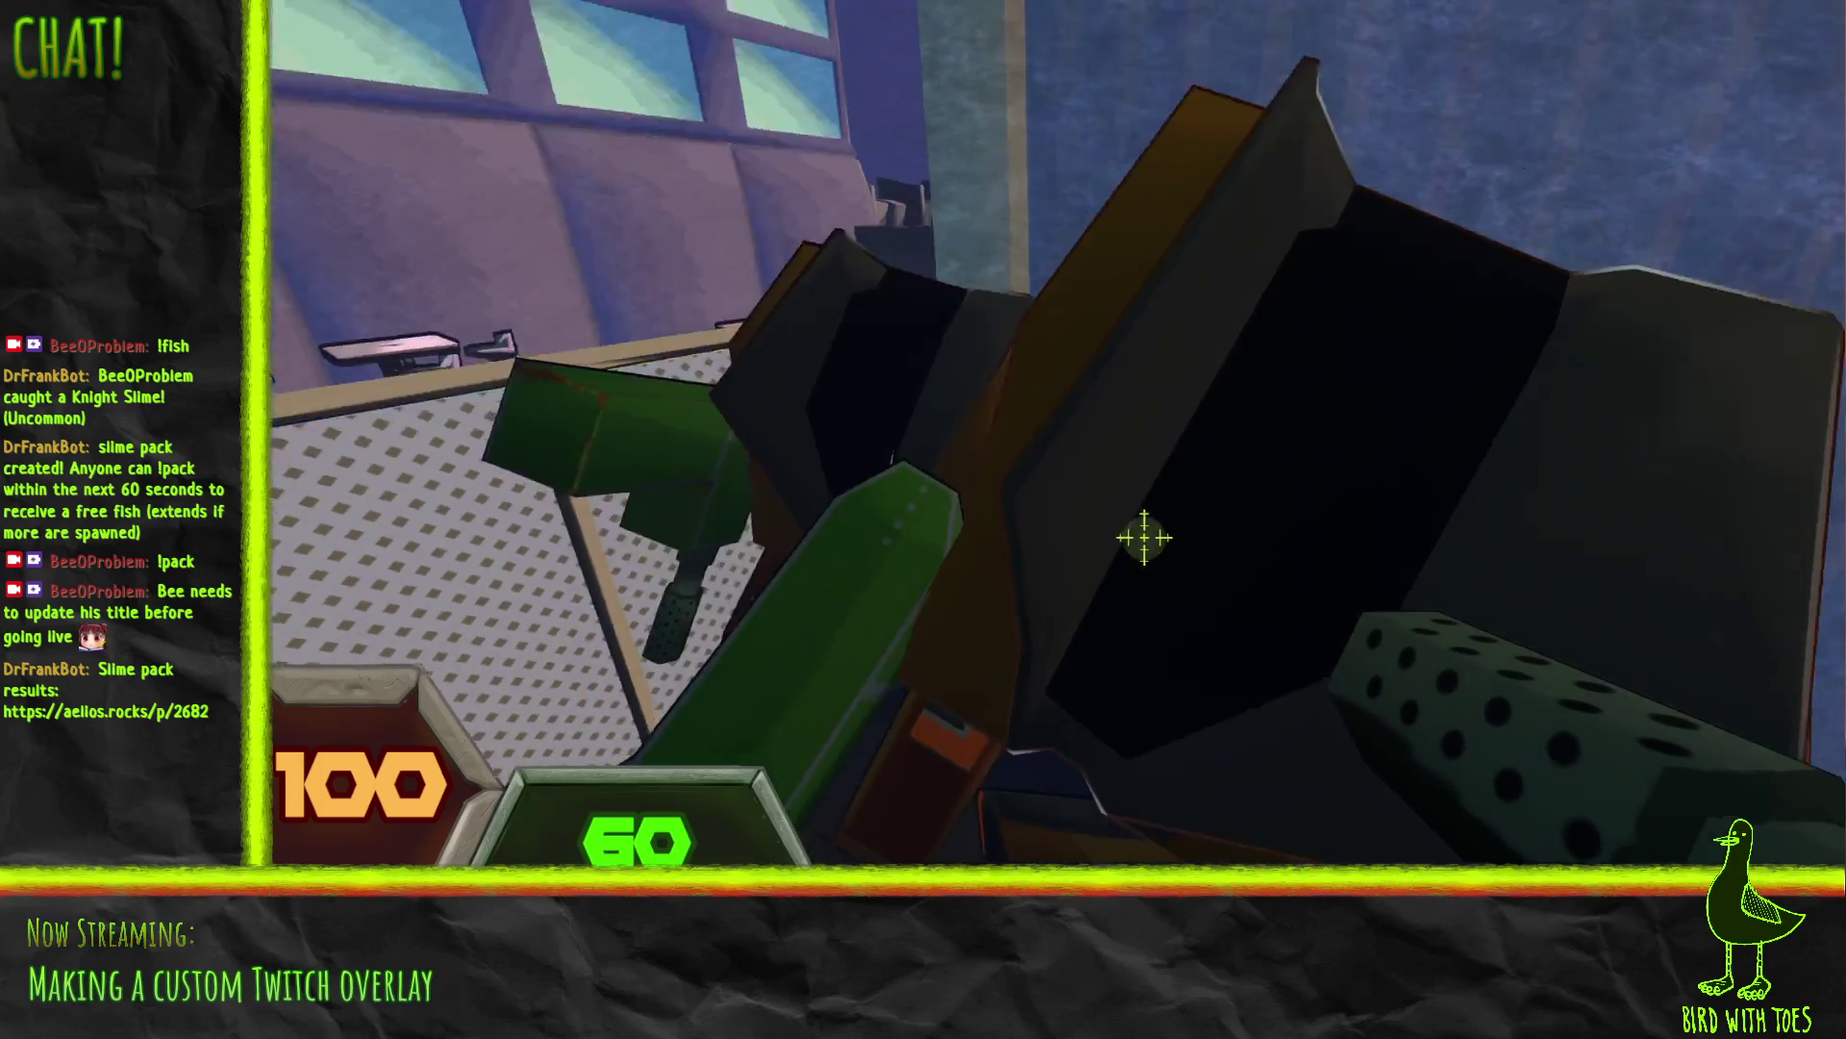
{"action": "left_click", "coordinate": [1252, 571]}
{"action": "left_click", "coordinate": [1287, 597]}
{"action": "left_click", "coordinate": [1257, 578]}
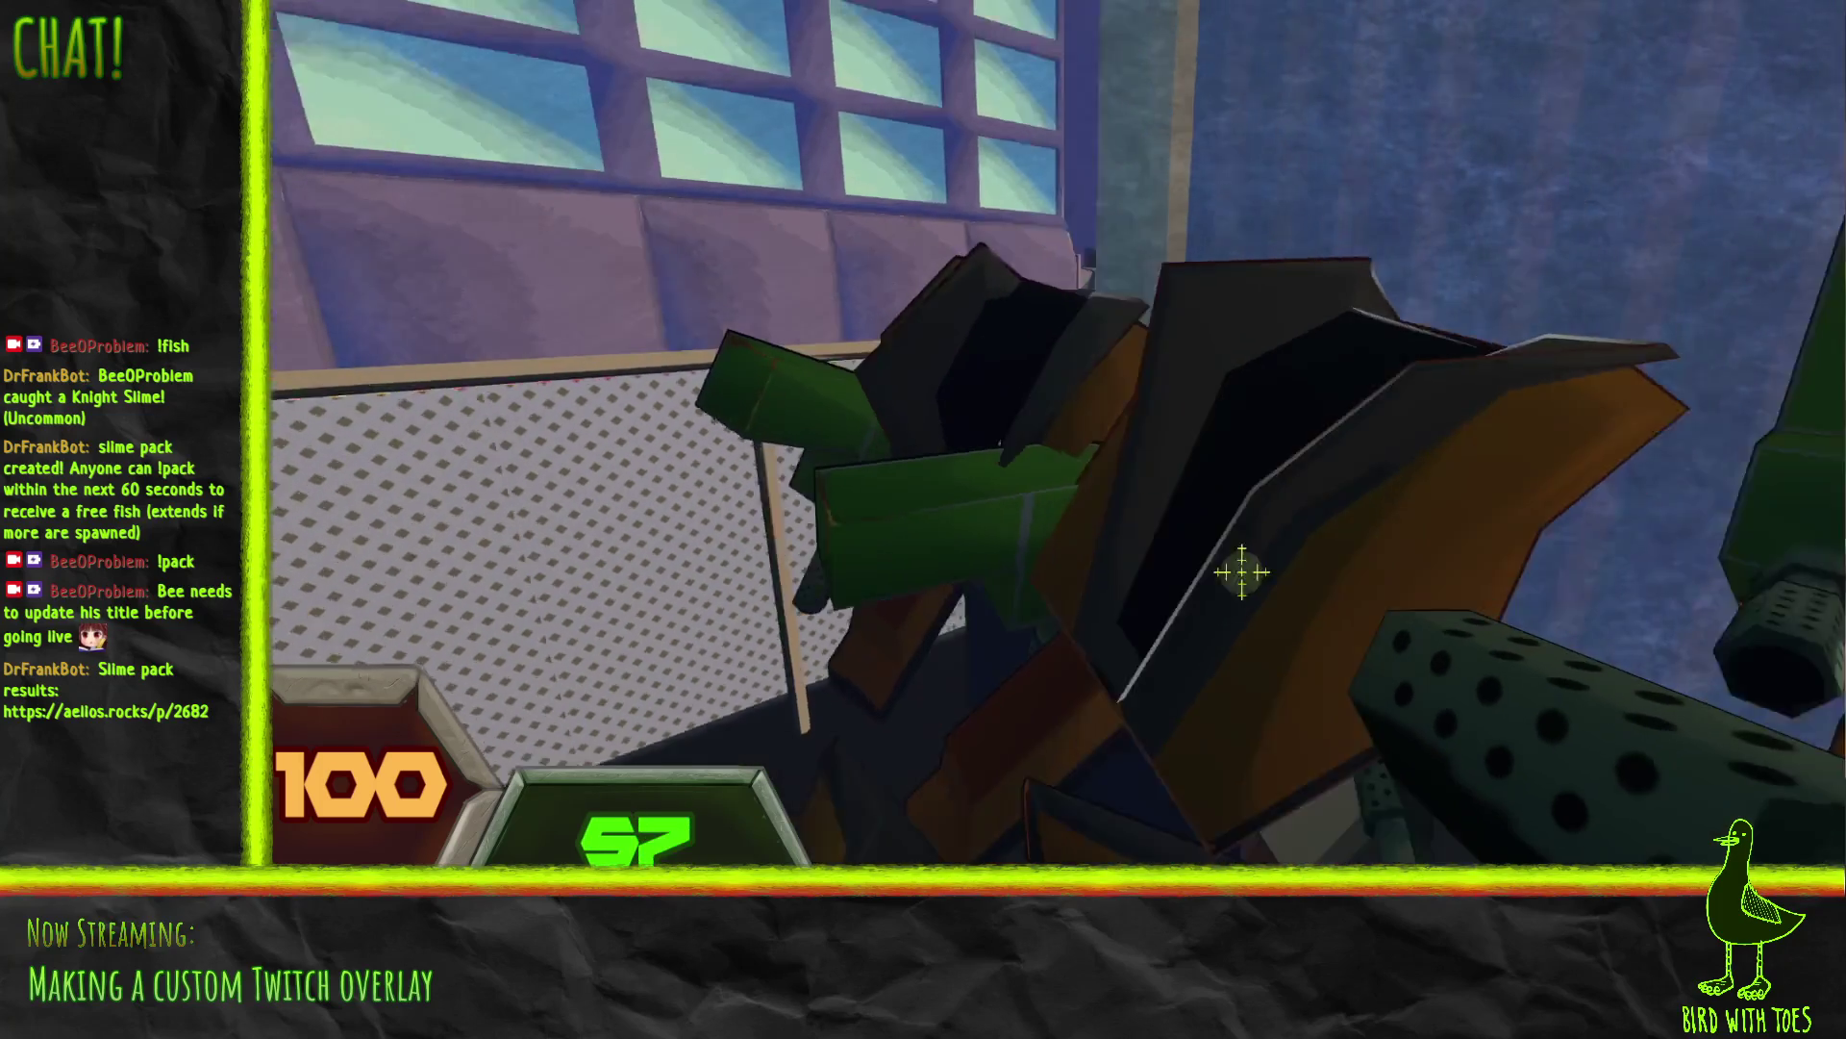
{"action": "left_click", "coordinate": [1190, 534]}
{"action": "left_click", "coordinate": [1183, 532]}
{"action": "left_click", "coordinate": [1168, 528]}
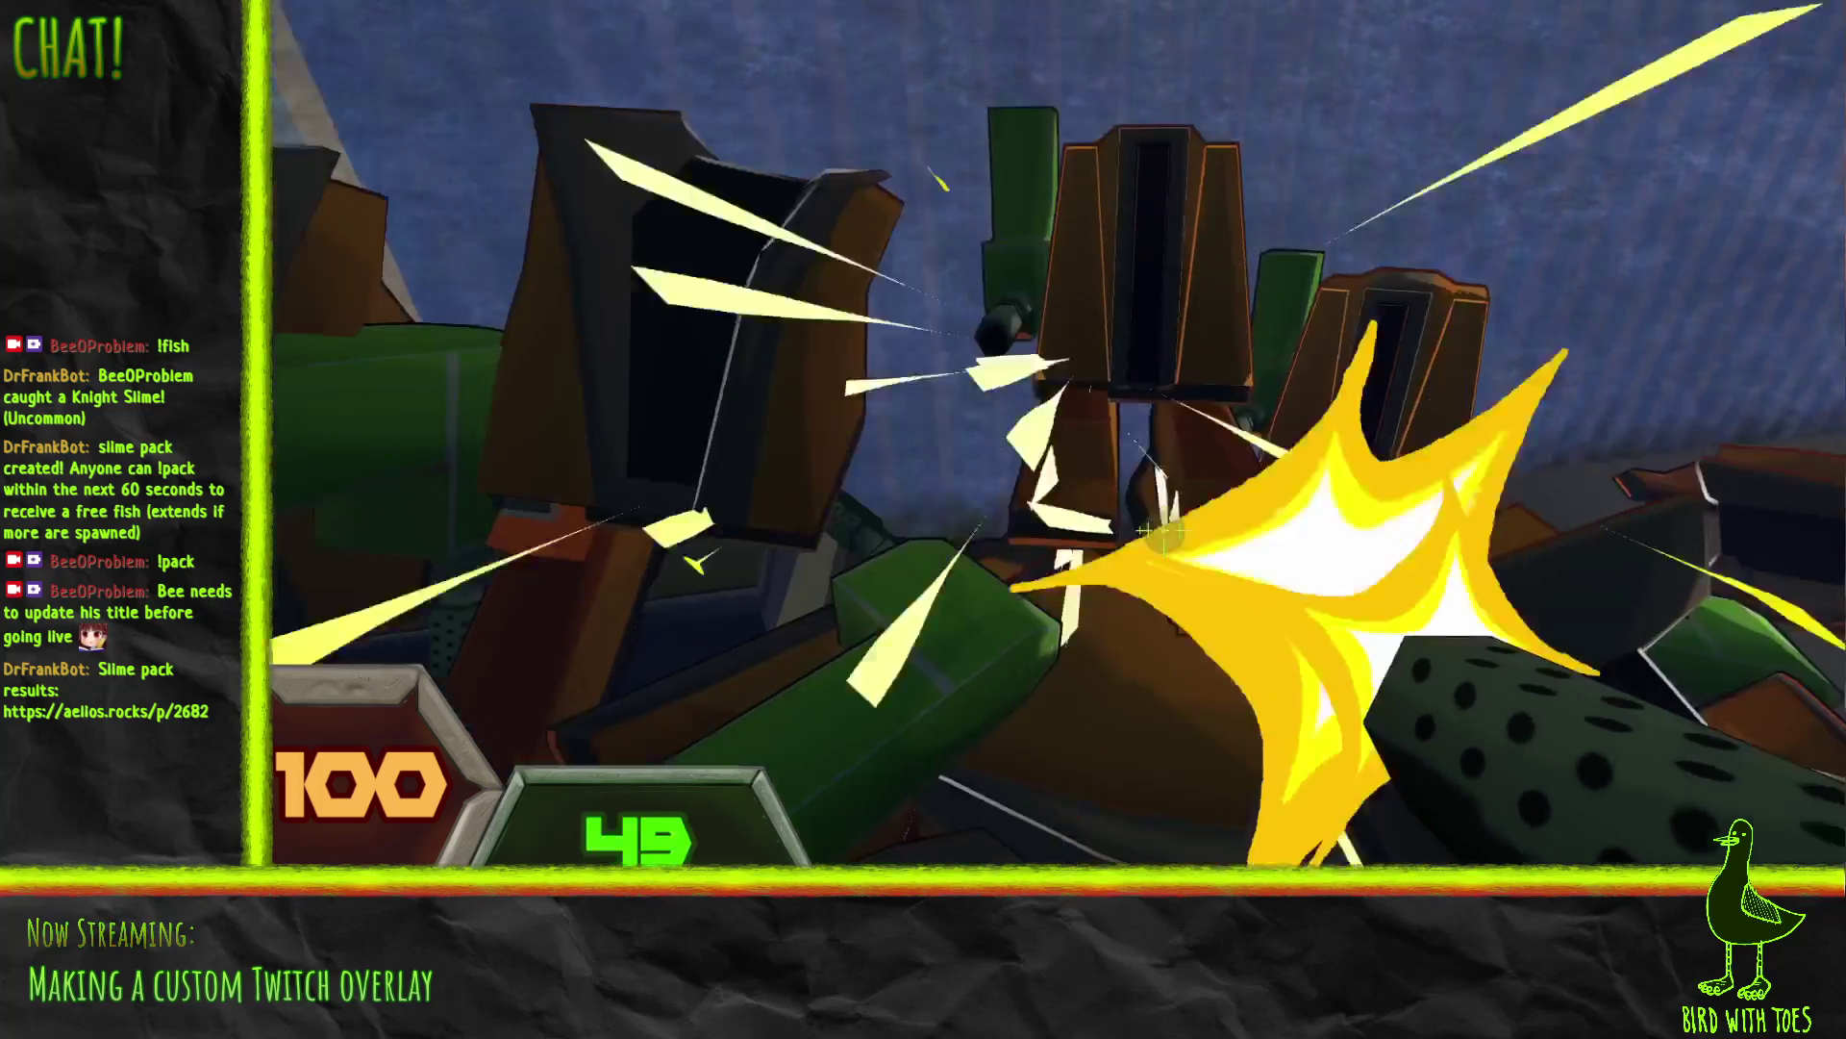
{"action": "left_click", "coordinate": [1153, 524]}
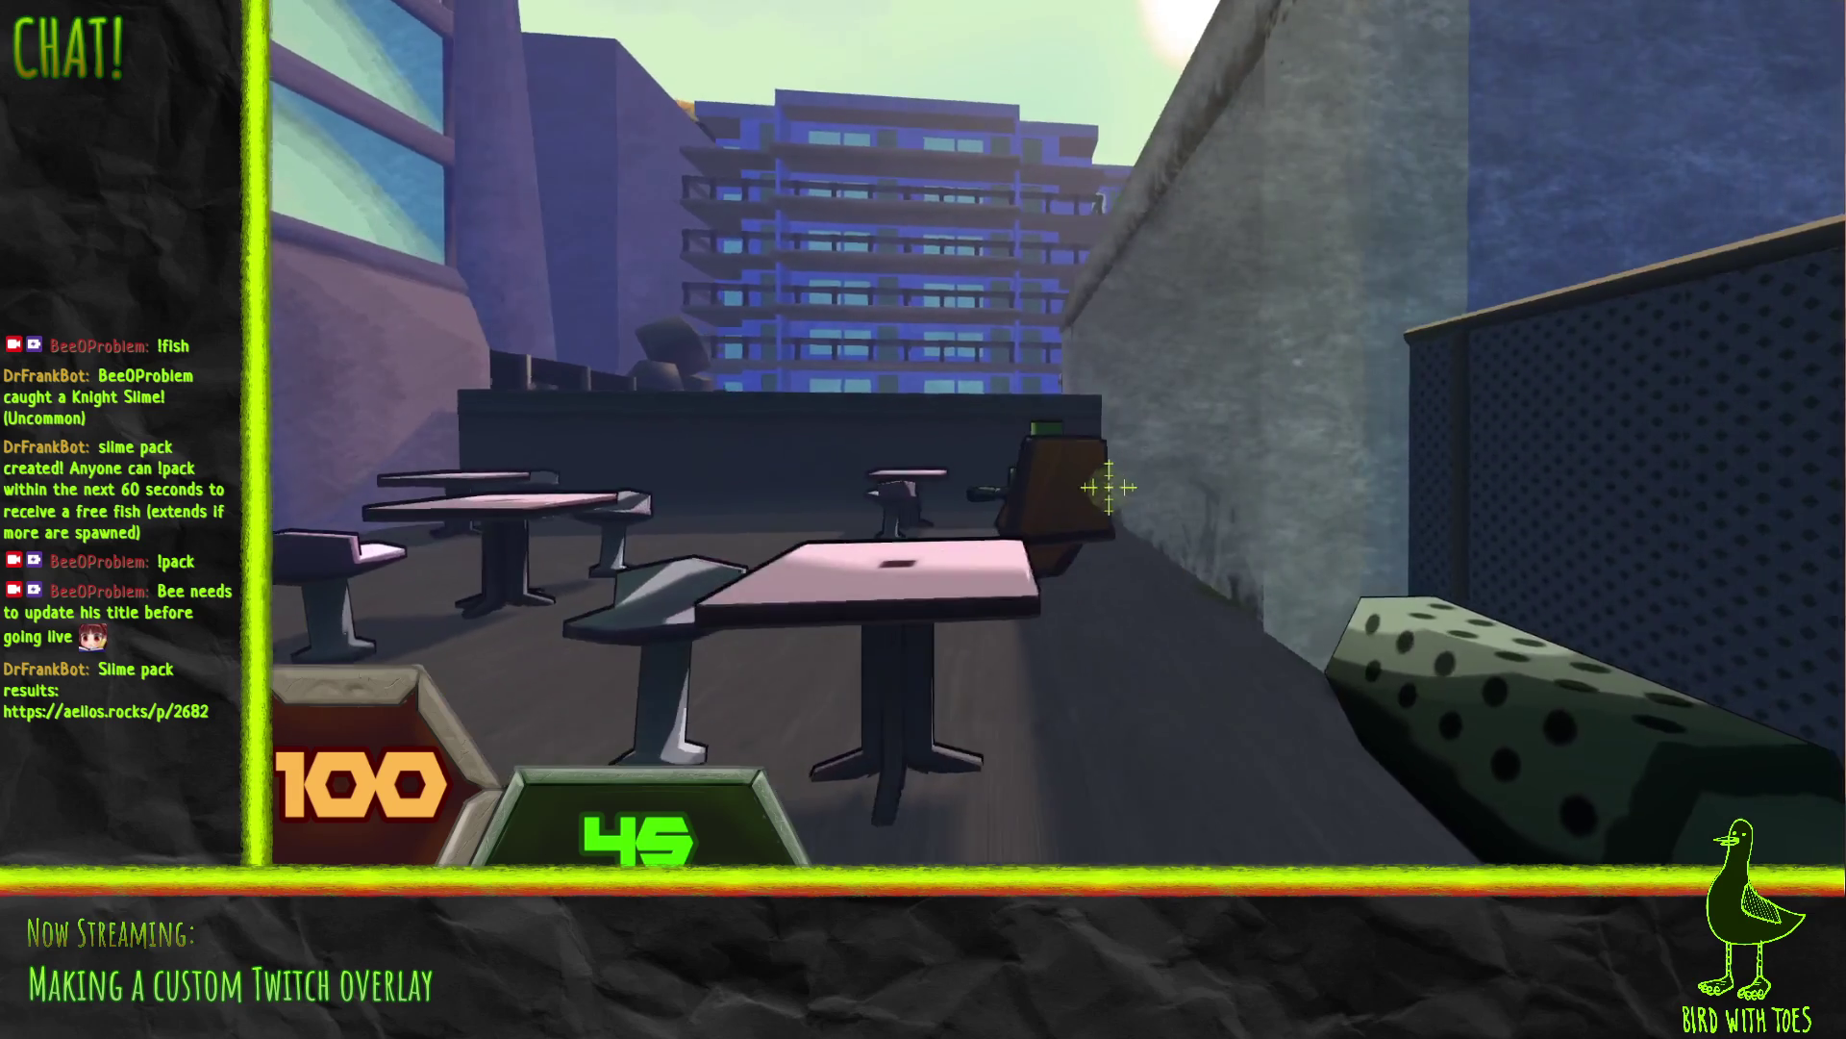
Step: Blow up the Cafe Garden target, pick up a dropped gun and sweep fire across robots
{"action": "left_click_drag", "start_coordinate": [1107, 488], "coordinate": [1100, 486]}
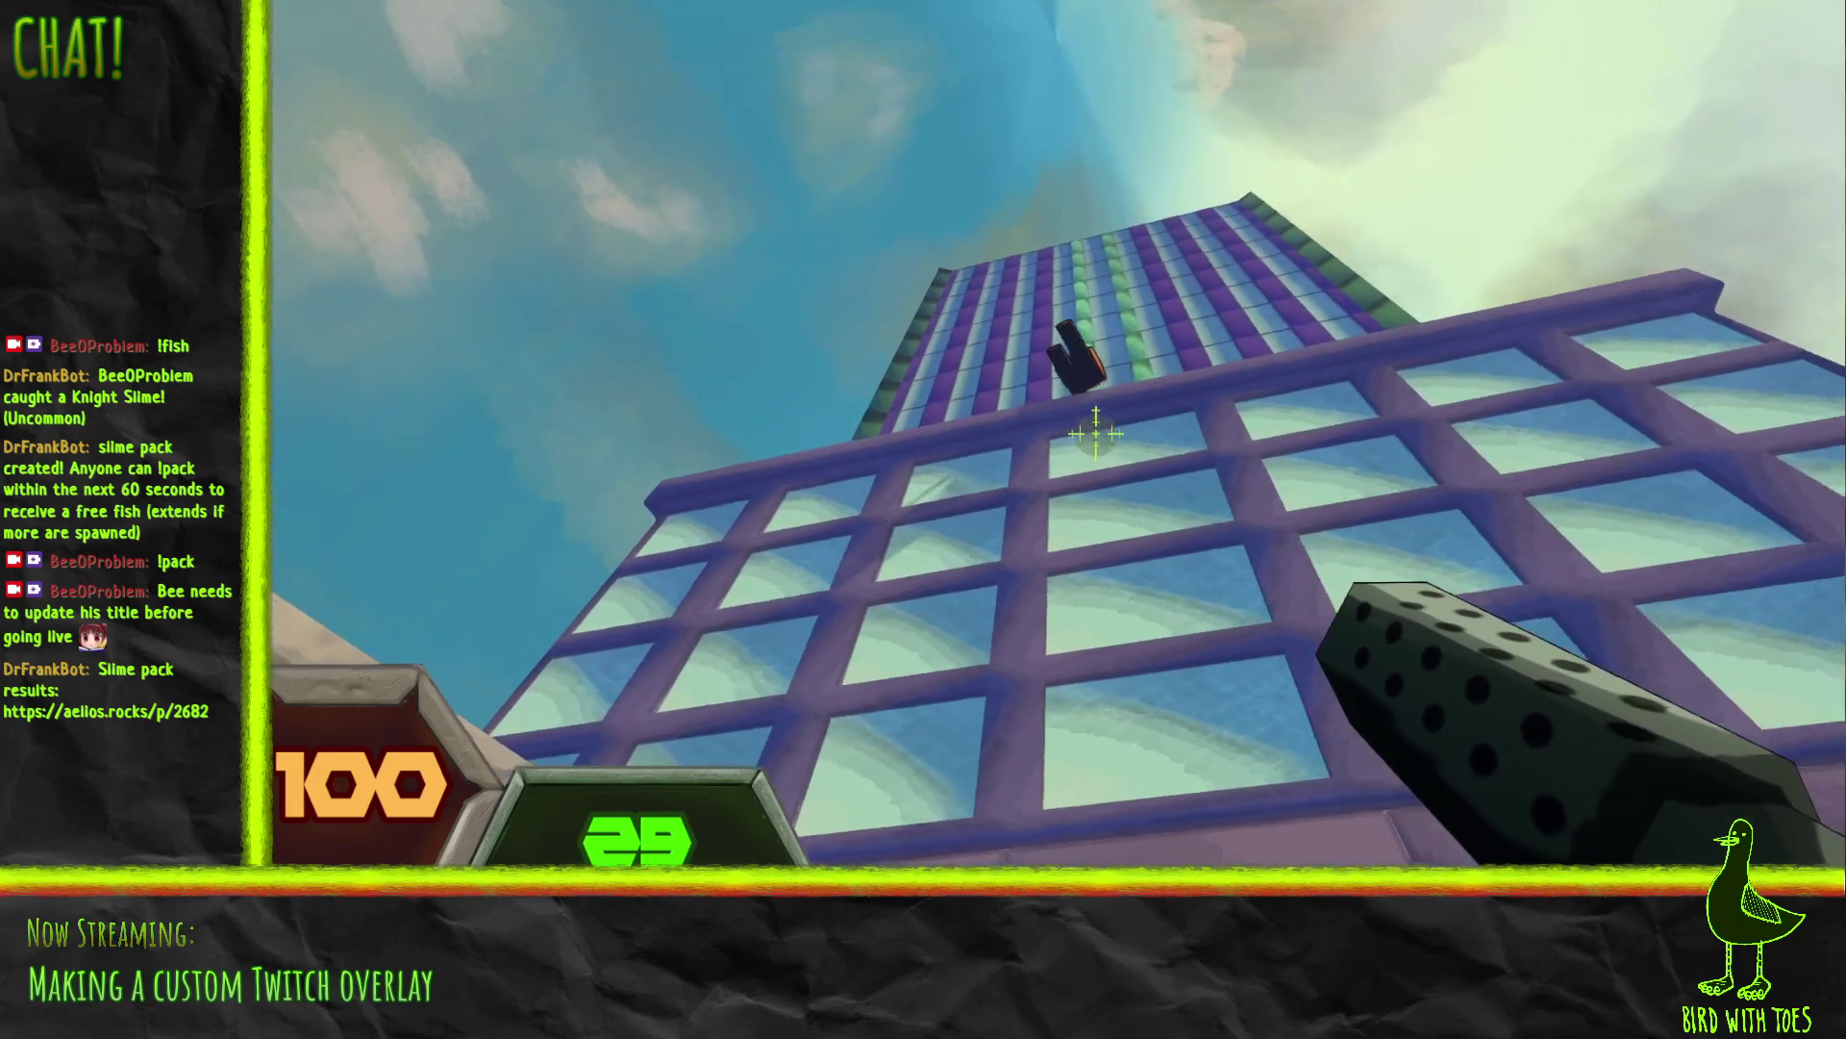
{"action": "left_click_drag", "start_coordinate": [1096, 434], "coordinate": [1103, 488]}
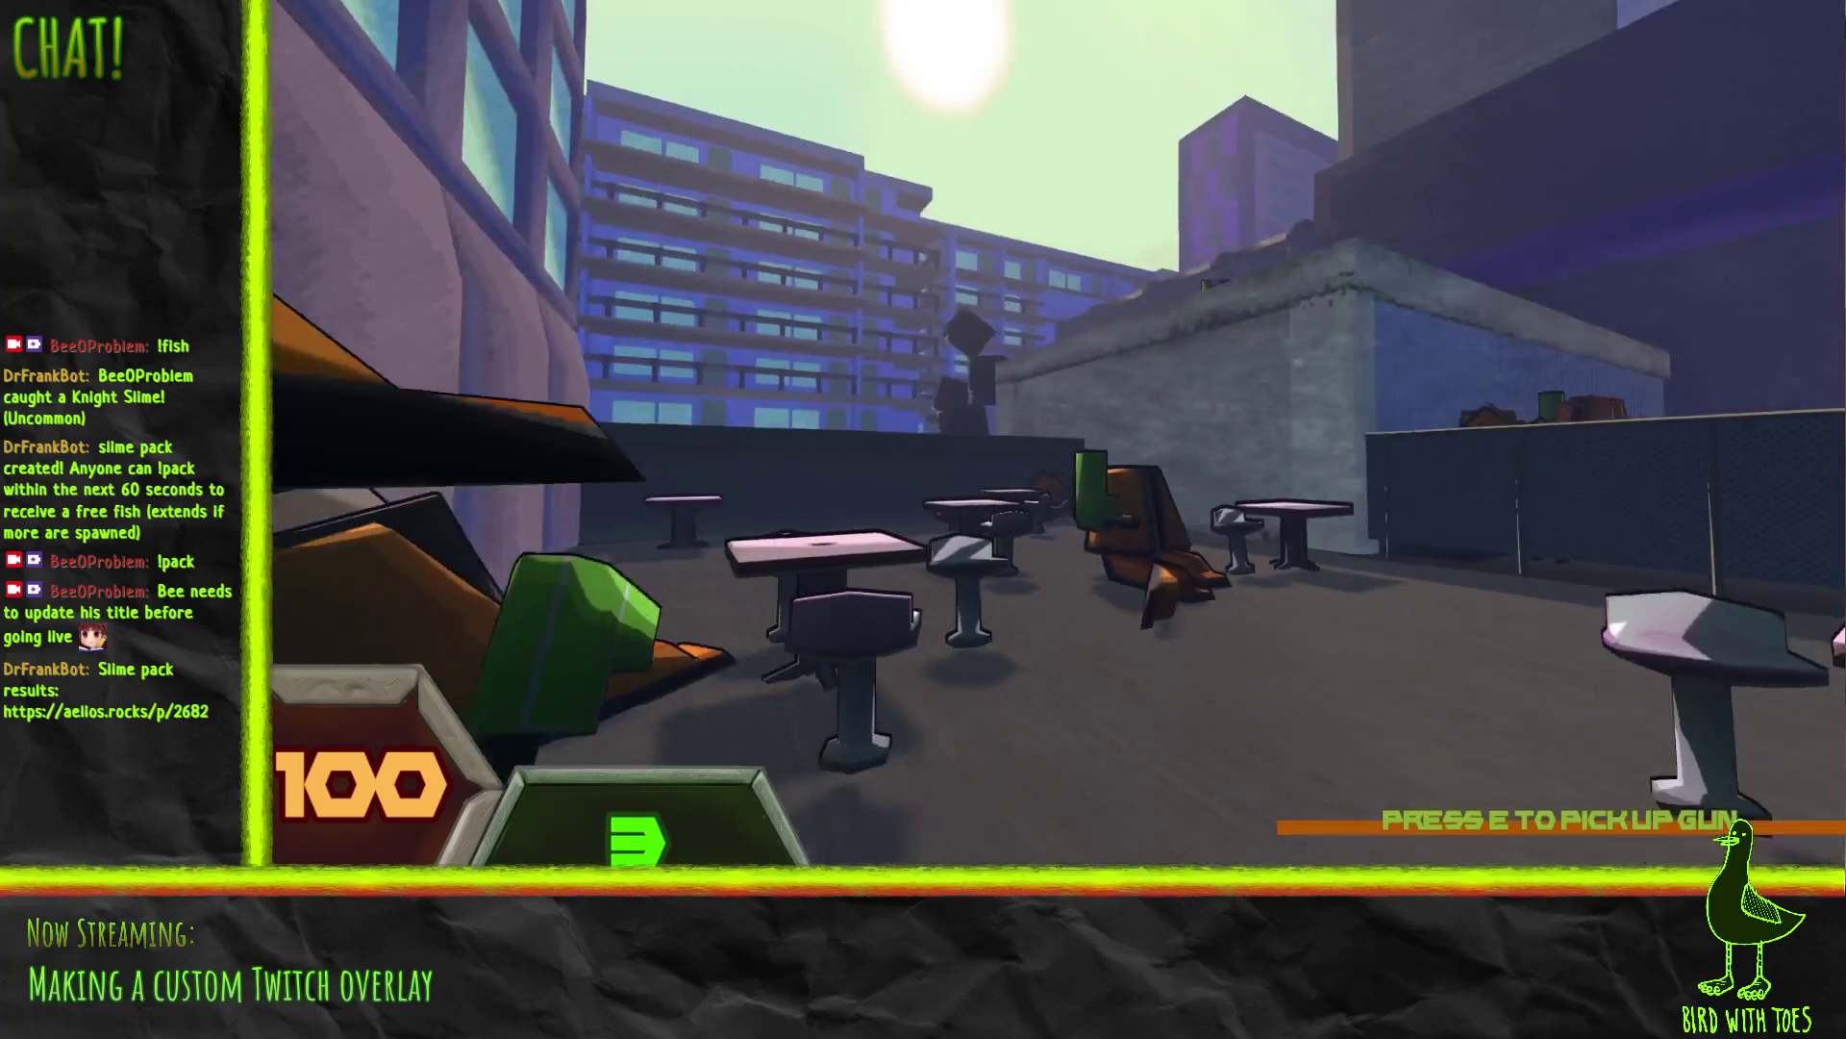
{"action": "key", "text": "e"}
{"action": "mouse_move", "coordinate": [1100, 486]}
{"action": "left_mouse_down"}
{"action": "mouse_move", "coordinate": [1097, 466]}
{"action": "mouse_move", "coordinate": [1132, 506]}
{"action": "left_mouse_up"}
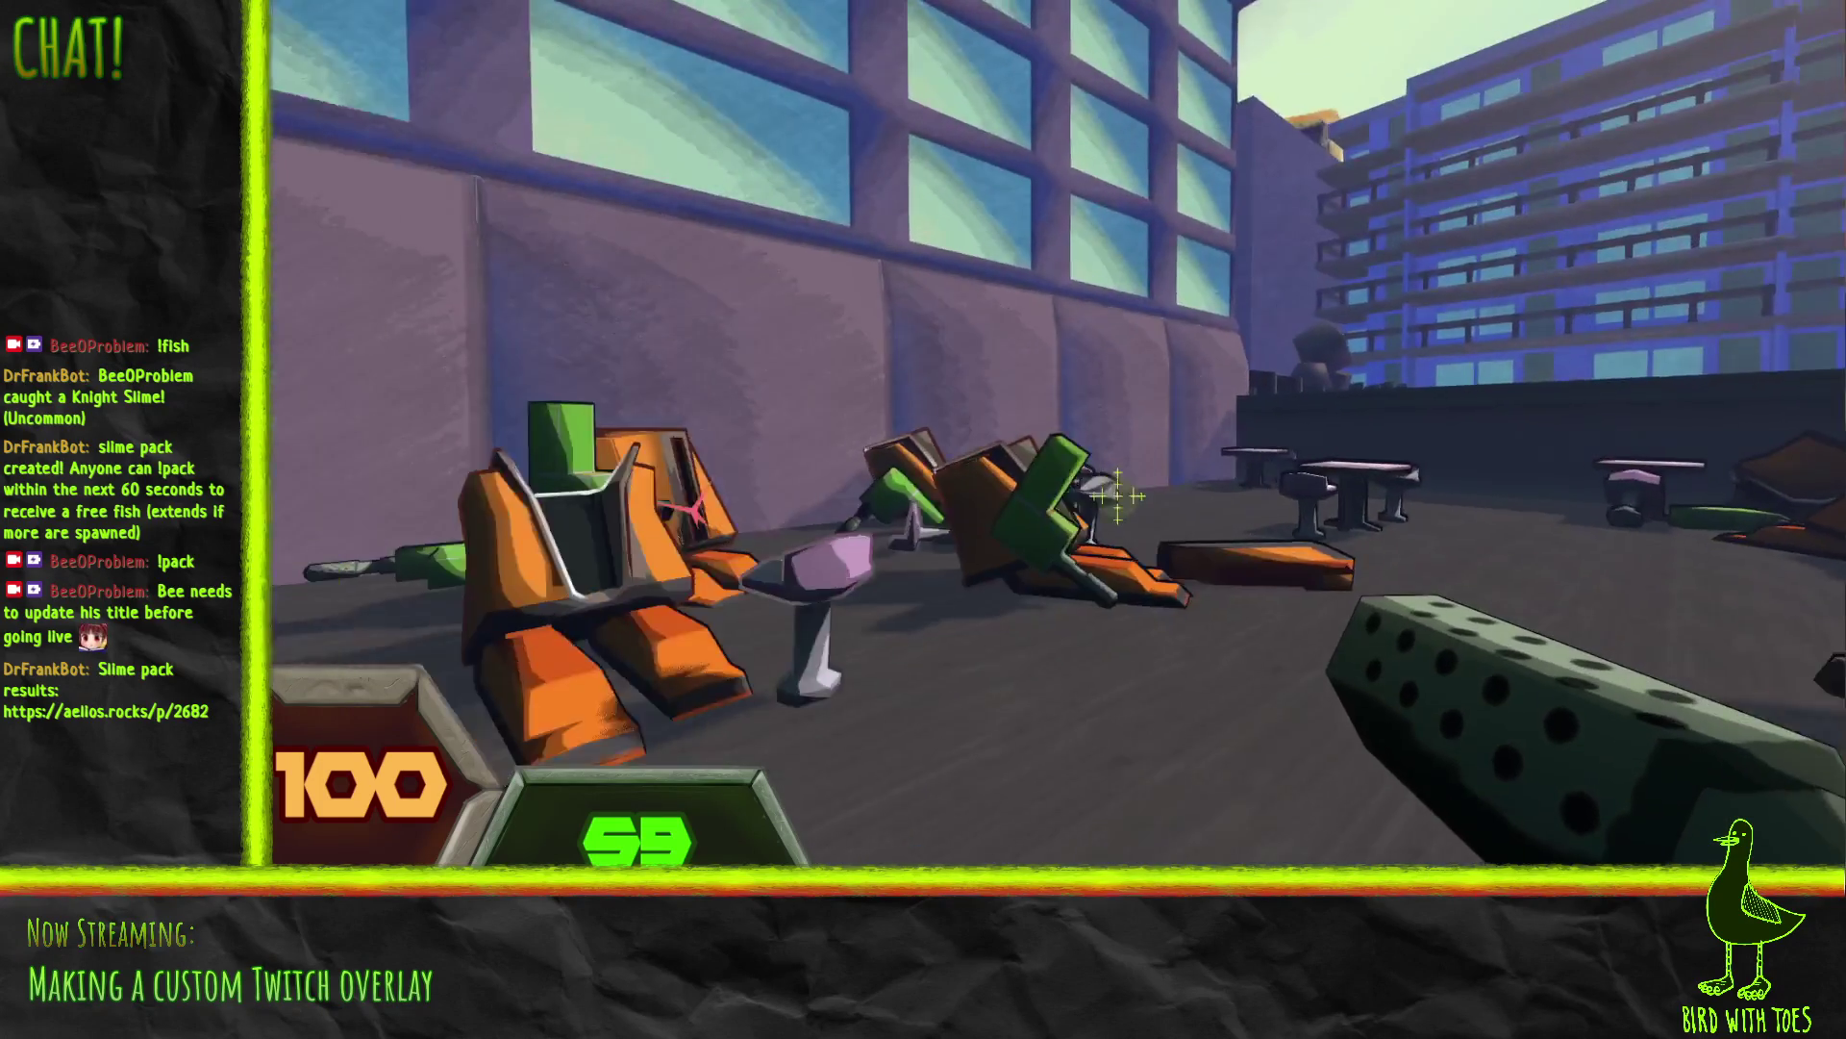
Step: Walk to the downed robot, take its gun, and keep sweeping fire across the robots
{"action": "left_click_drag", "start_coordinate": [1099, 481], "coordinate": [1118, 489]}
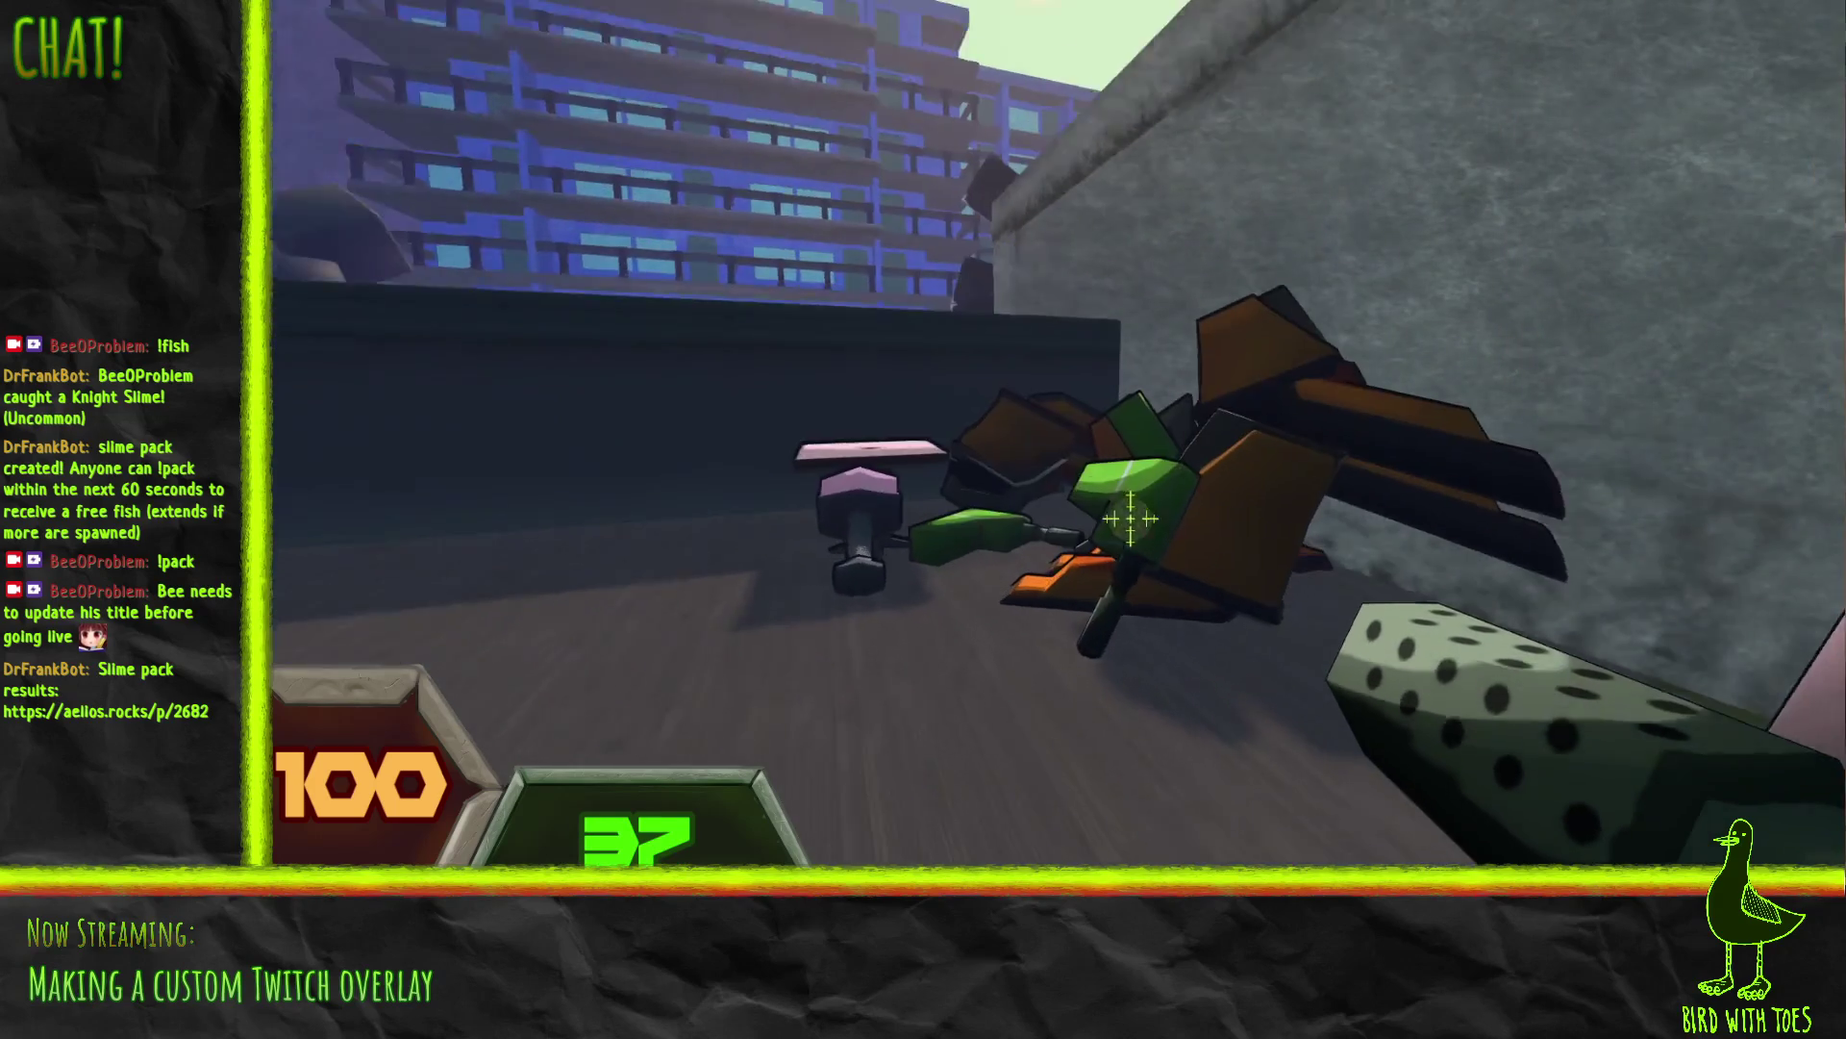
{"action": "key", "text": "w"}
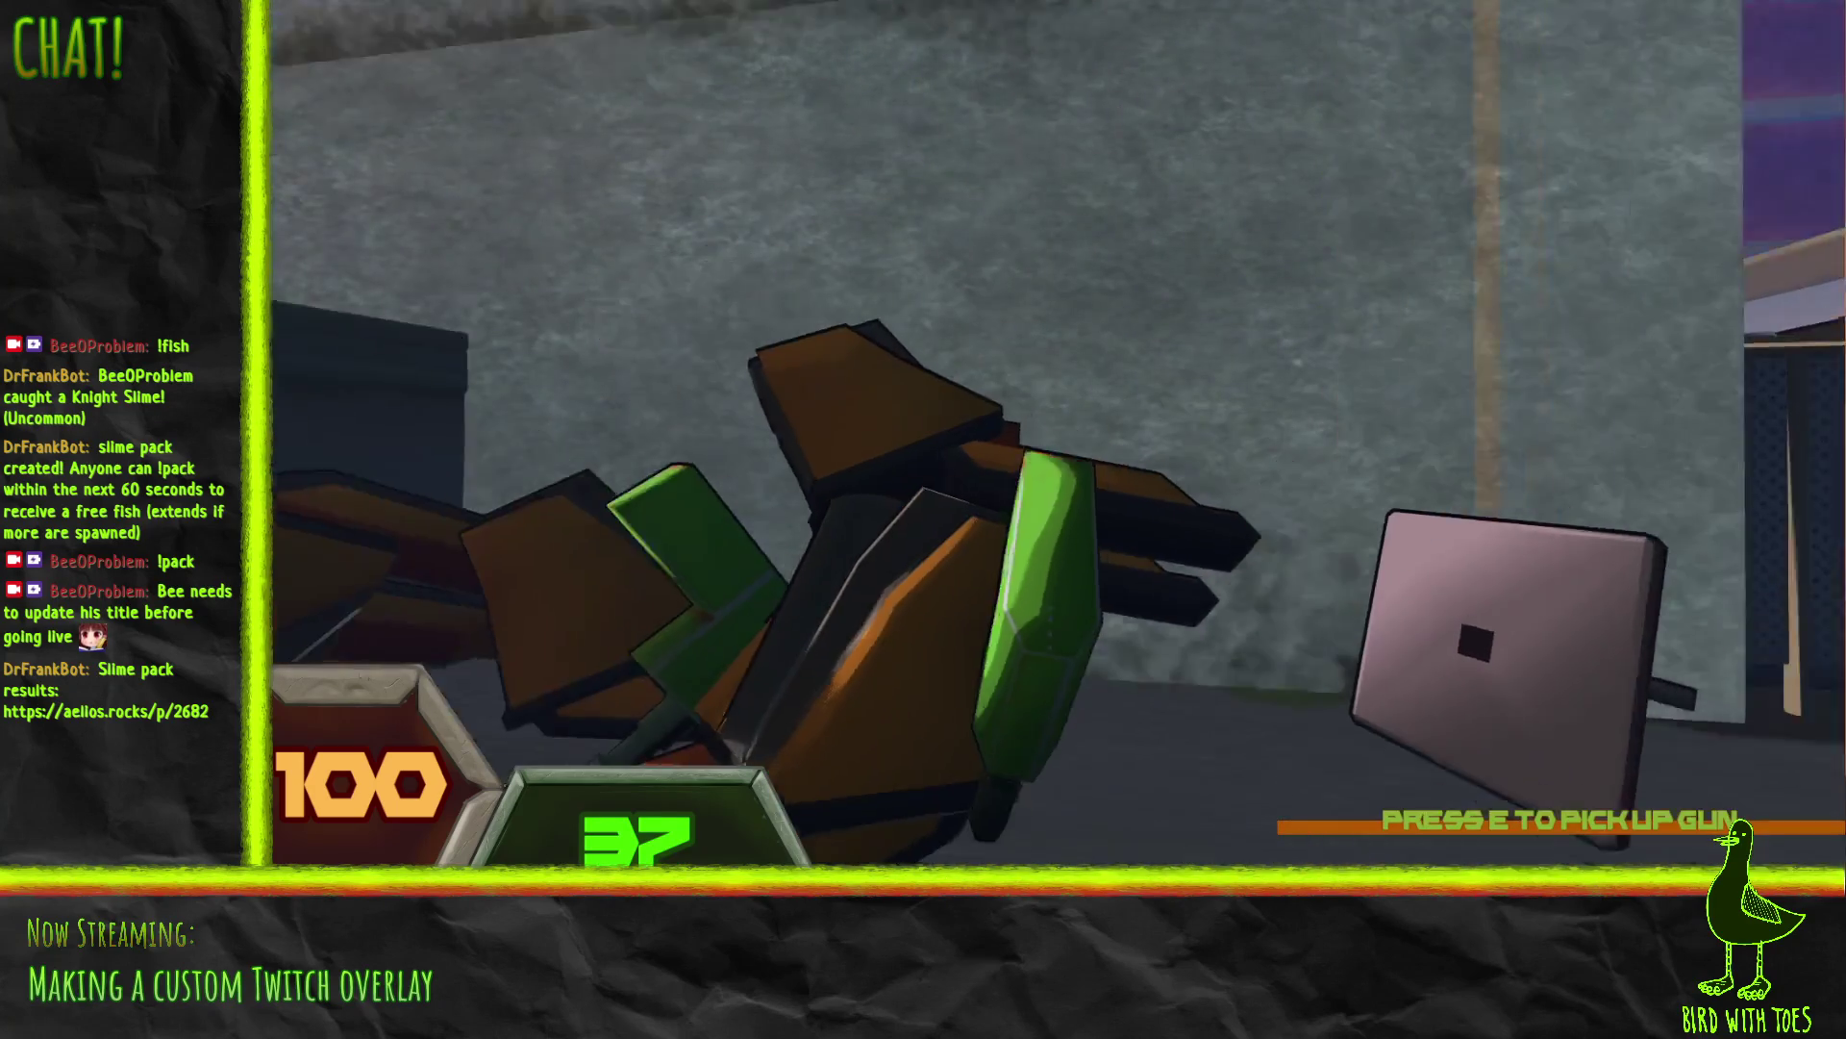
{"action": "key", "text": "e"}
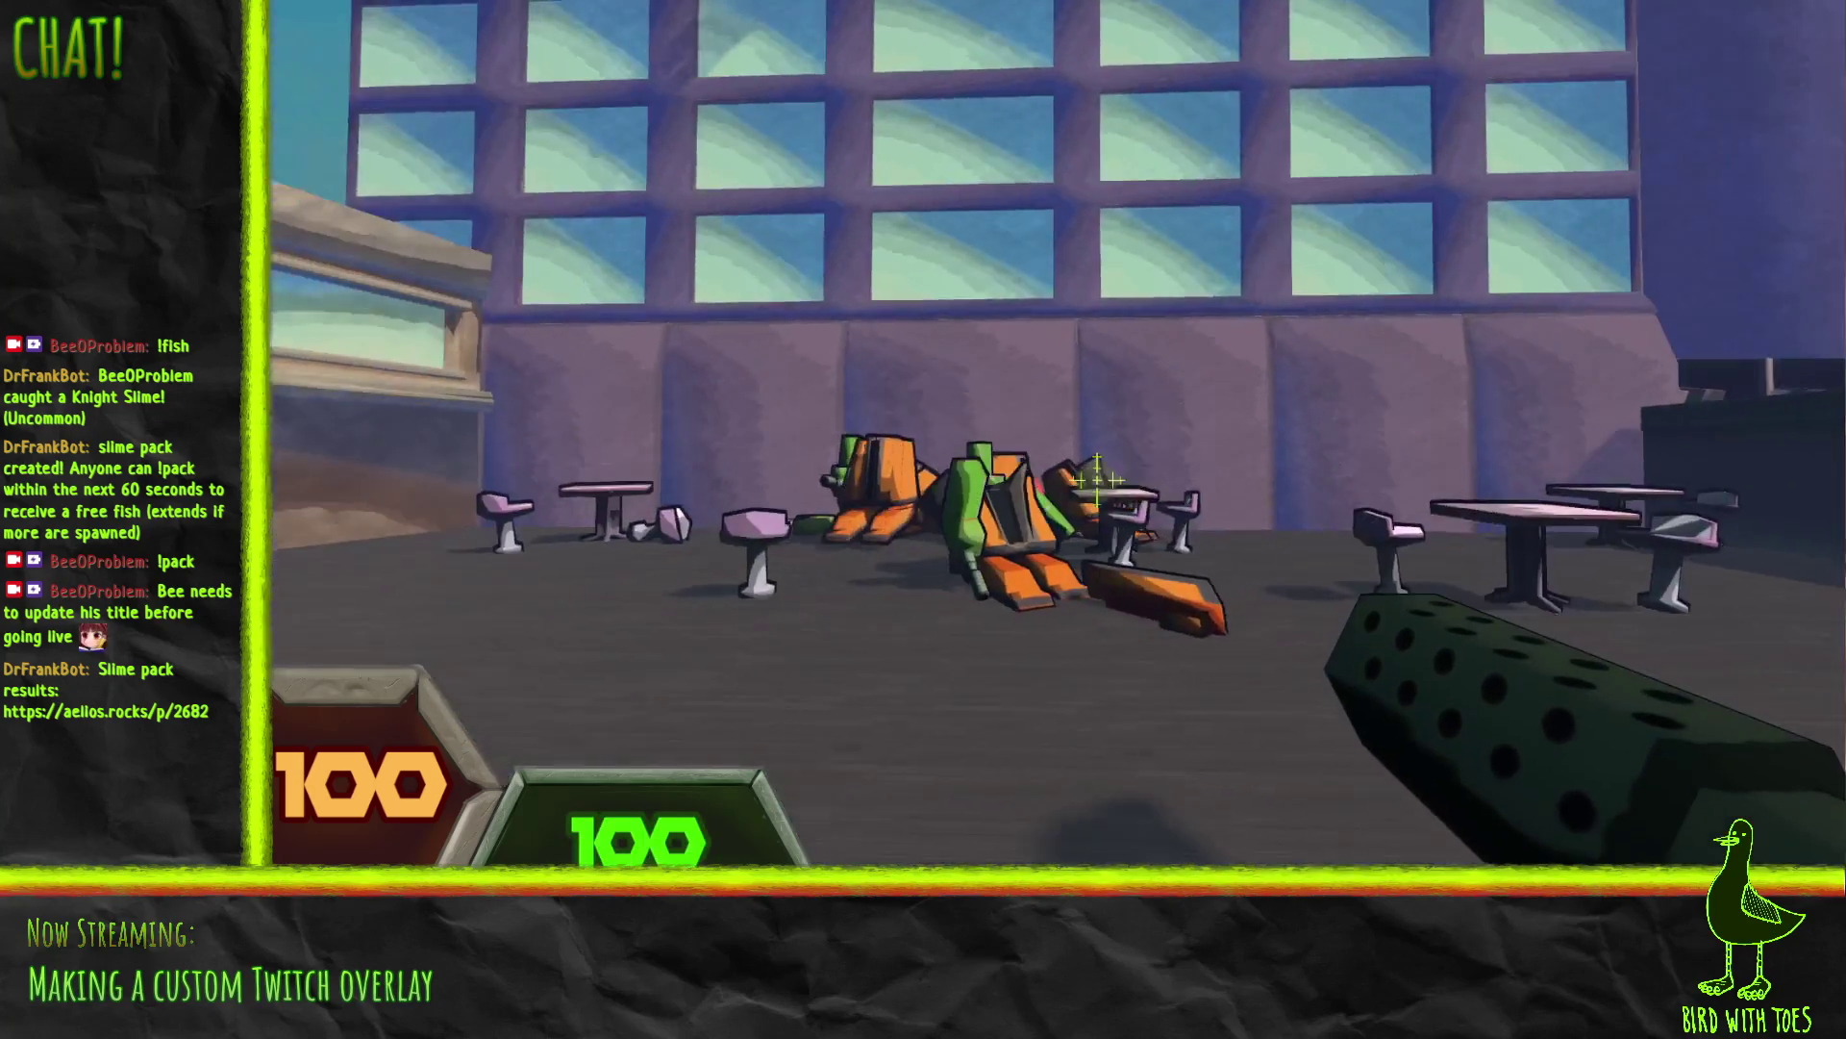
{"action": "left_click_drag", "start_coordinate": [1096, 475], "coordinate": [1096, 477]}
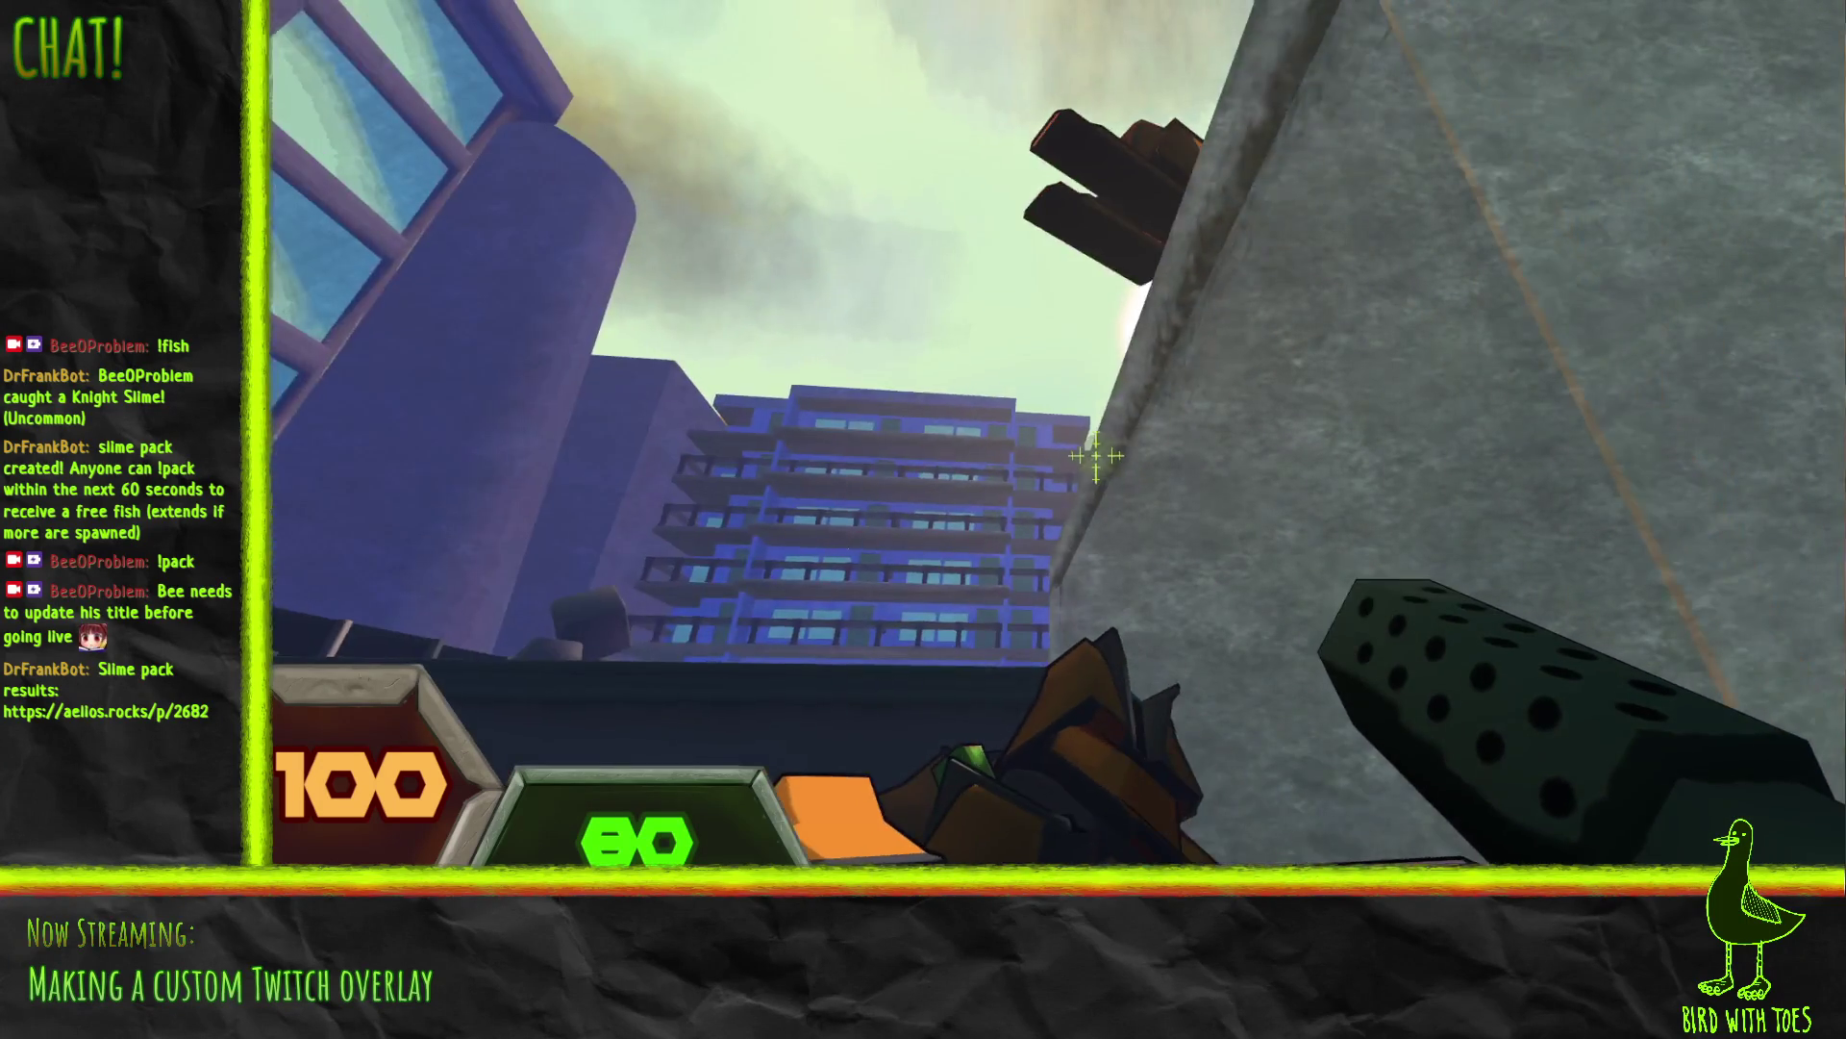
{"action": "mouse_move", "coordinate": [1096, 454]}
{"action": "left_mouse_down"}
{"action": "mouse_move", "coordinate": [1121, 486]}
{"action": "mouse_move", "coordinate": [1103, 480]}
{"action": "left_mouse_up"}
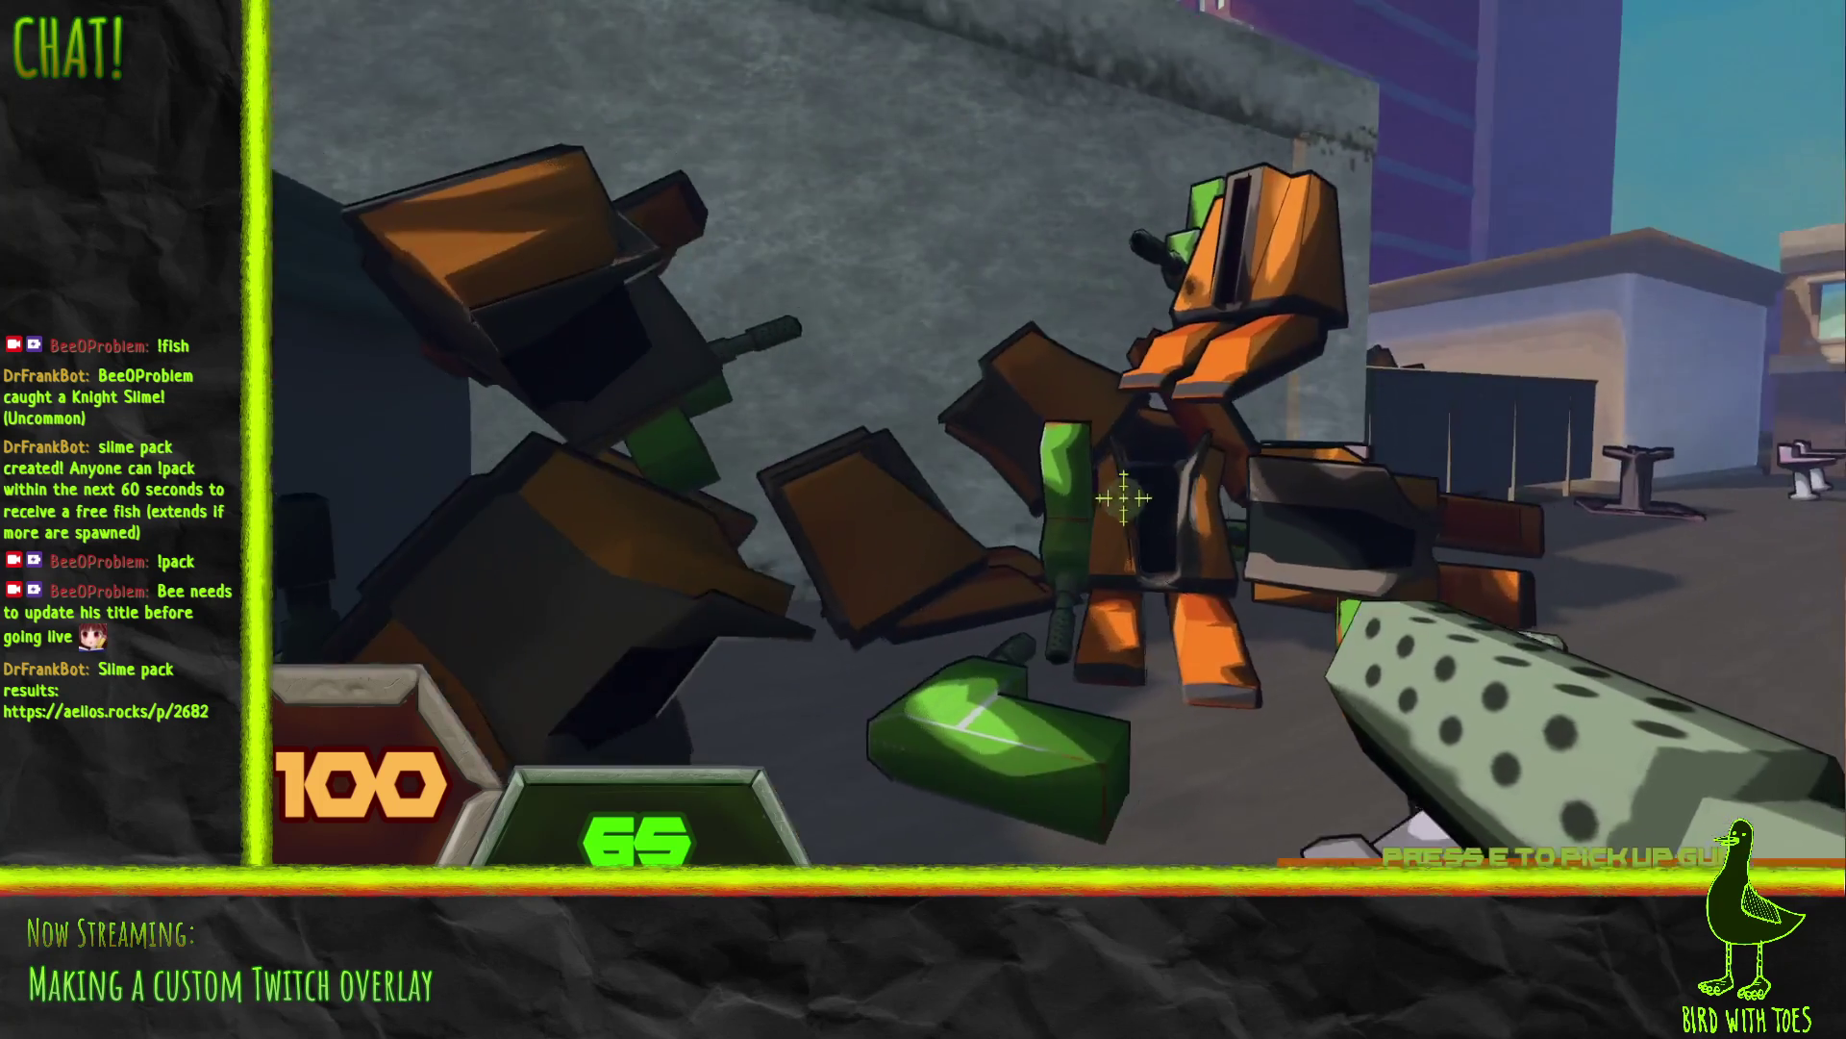
Step: Shoot at the robot wreck and toward the building
{"action": "left_click", "coordinate": [1224, 511]}
{"action": "left_click", "coordinate": [1125, 488]}
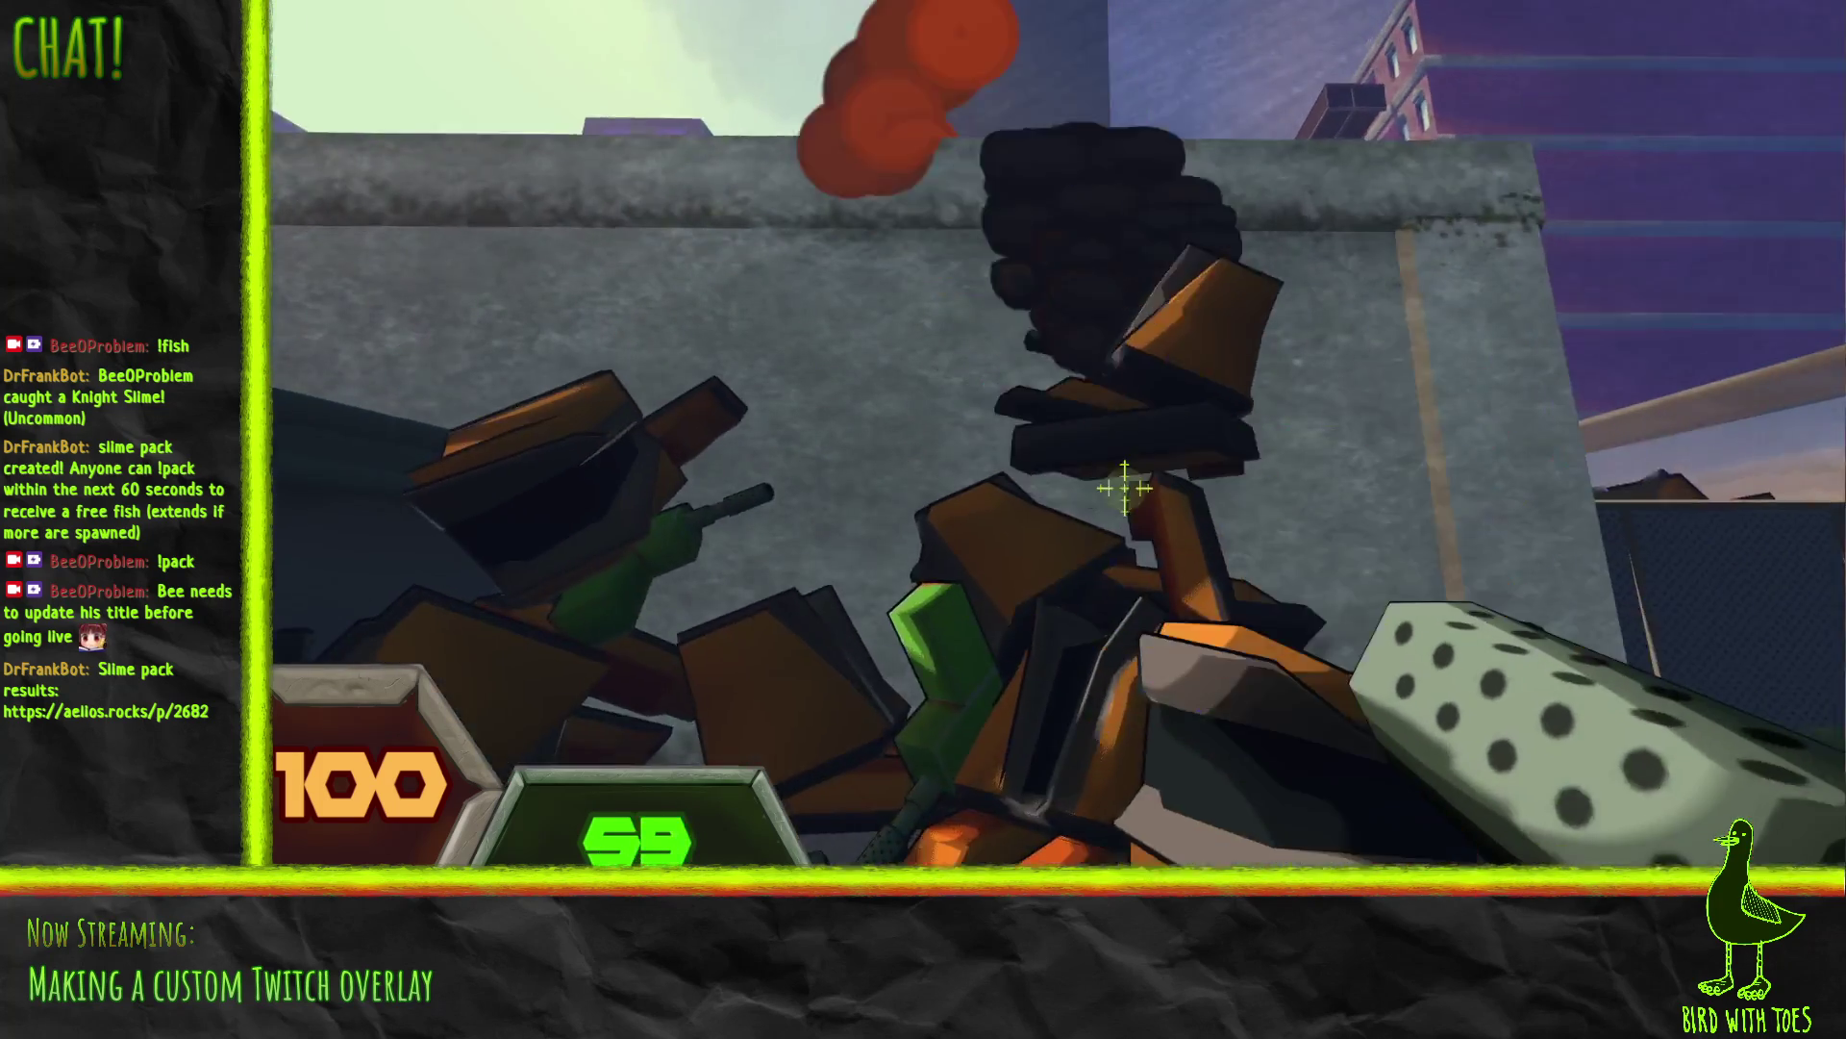
{"action": "left_click", "coordinate": [1092, 478]}
{"action": "left_click", "coordinate": [1174, 519]}
{"action": "left_click", "coordinate": [1150, 508]}
{"action": "left_click", "coordinate": [1150, 508]}
{"action": "left_click", "coordinate": [1124, 488]}
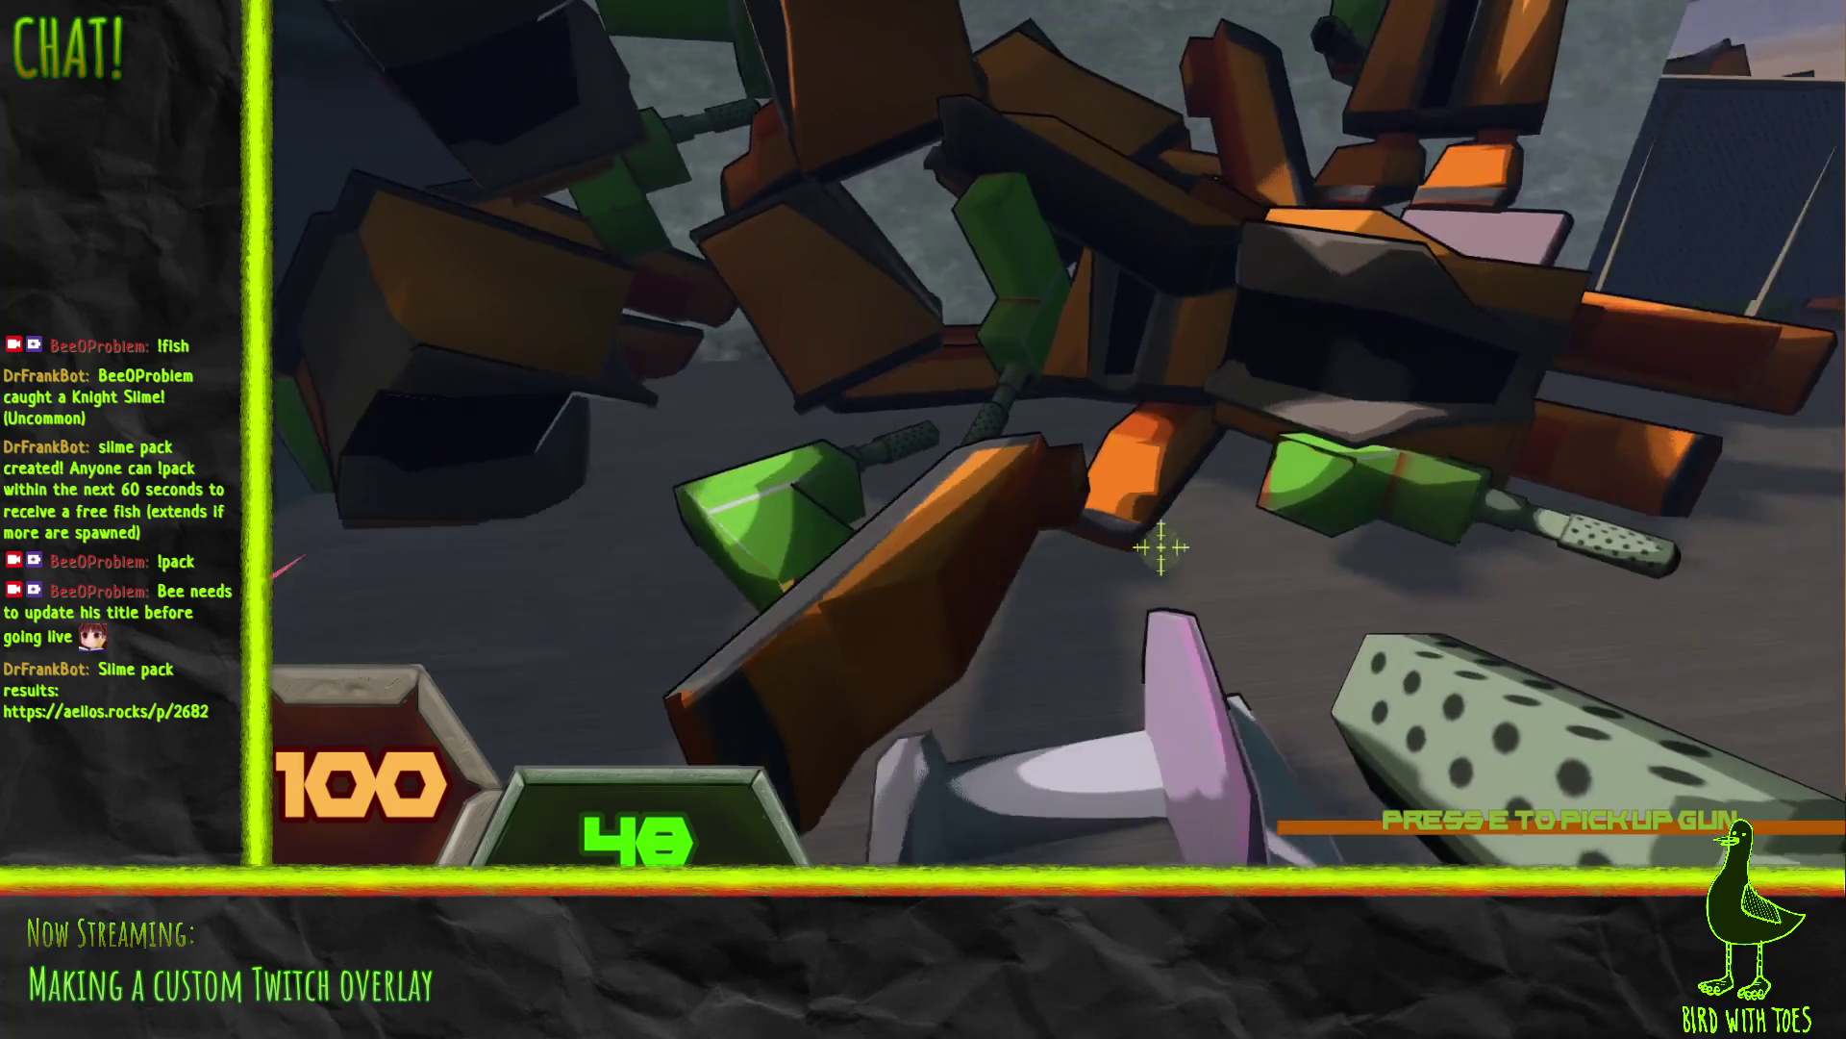
Step: Empty the gun into the robot group, reload to full, keep fighting until overwhelmed, then restart
{"action": "left_click", "coordinate": [1161, 546]}
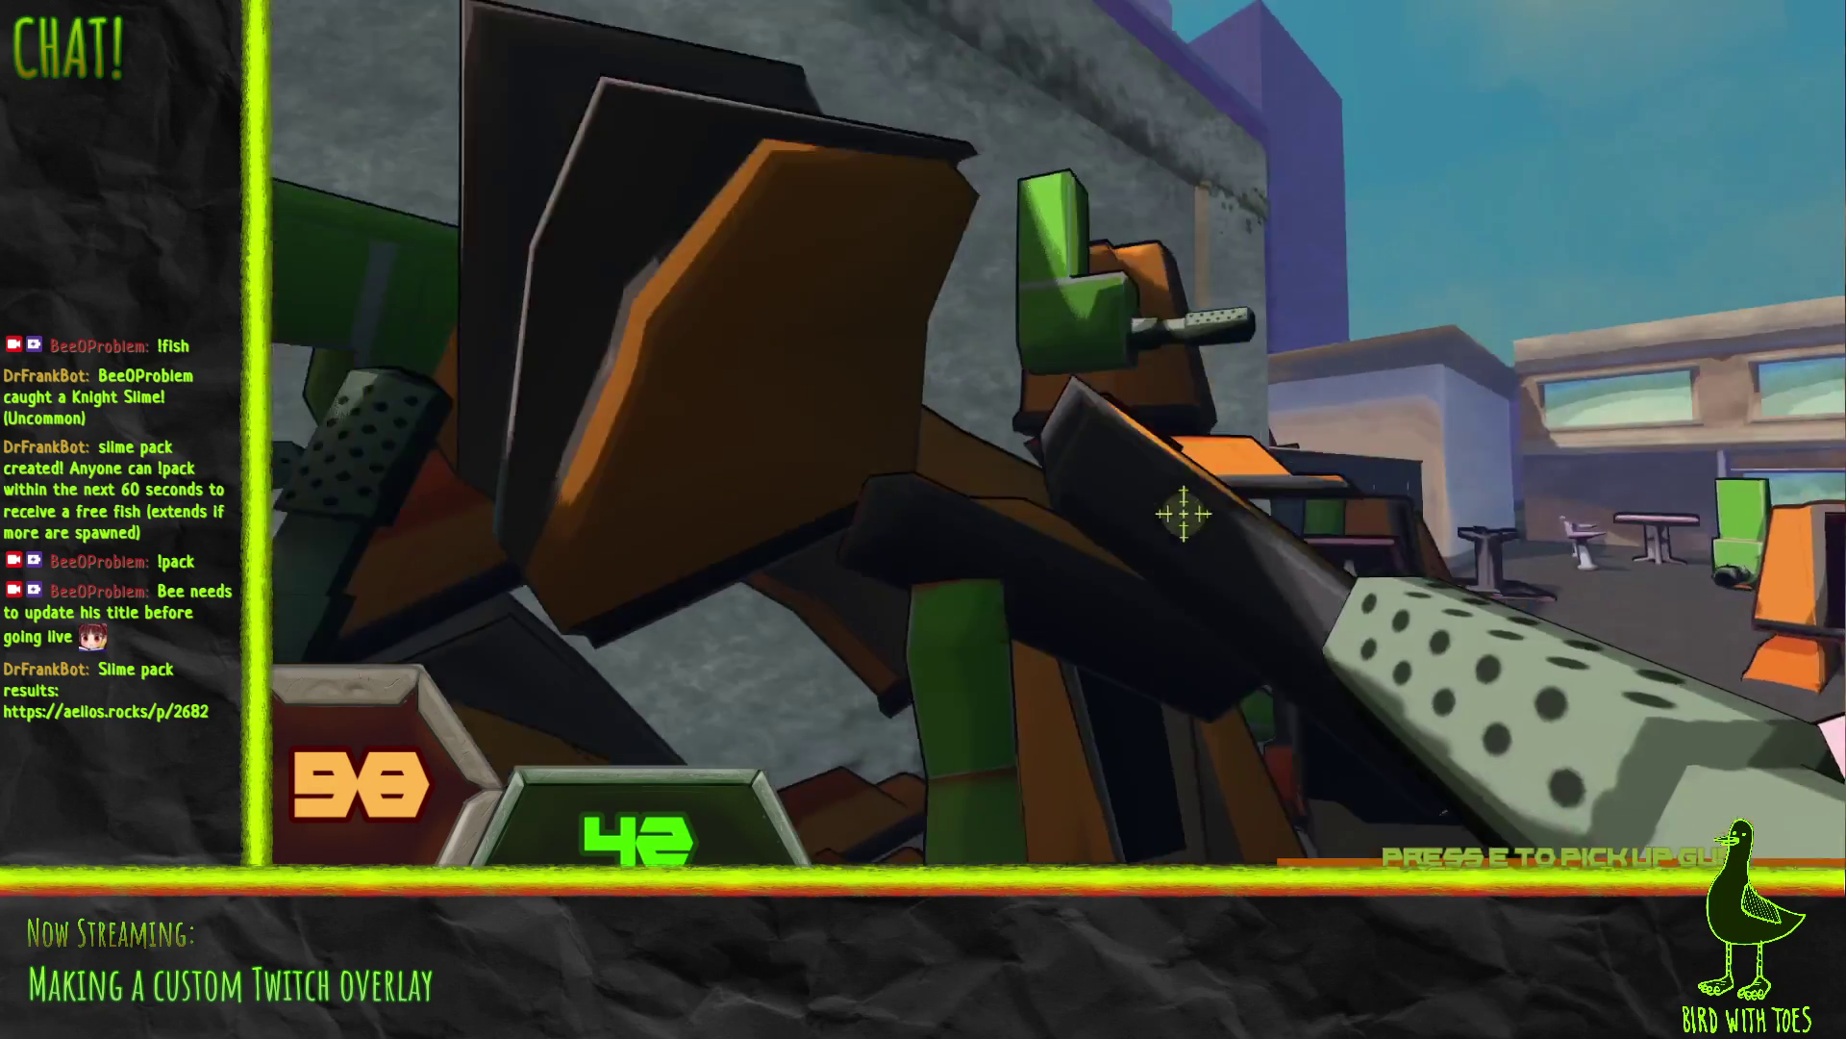
{"action": "left_click", "coordinate": [1188, 519]}
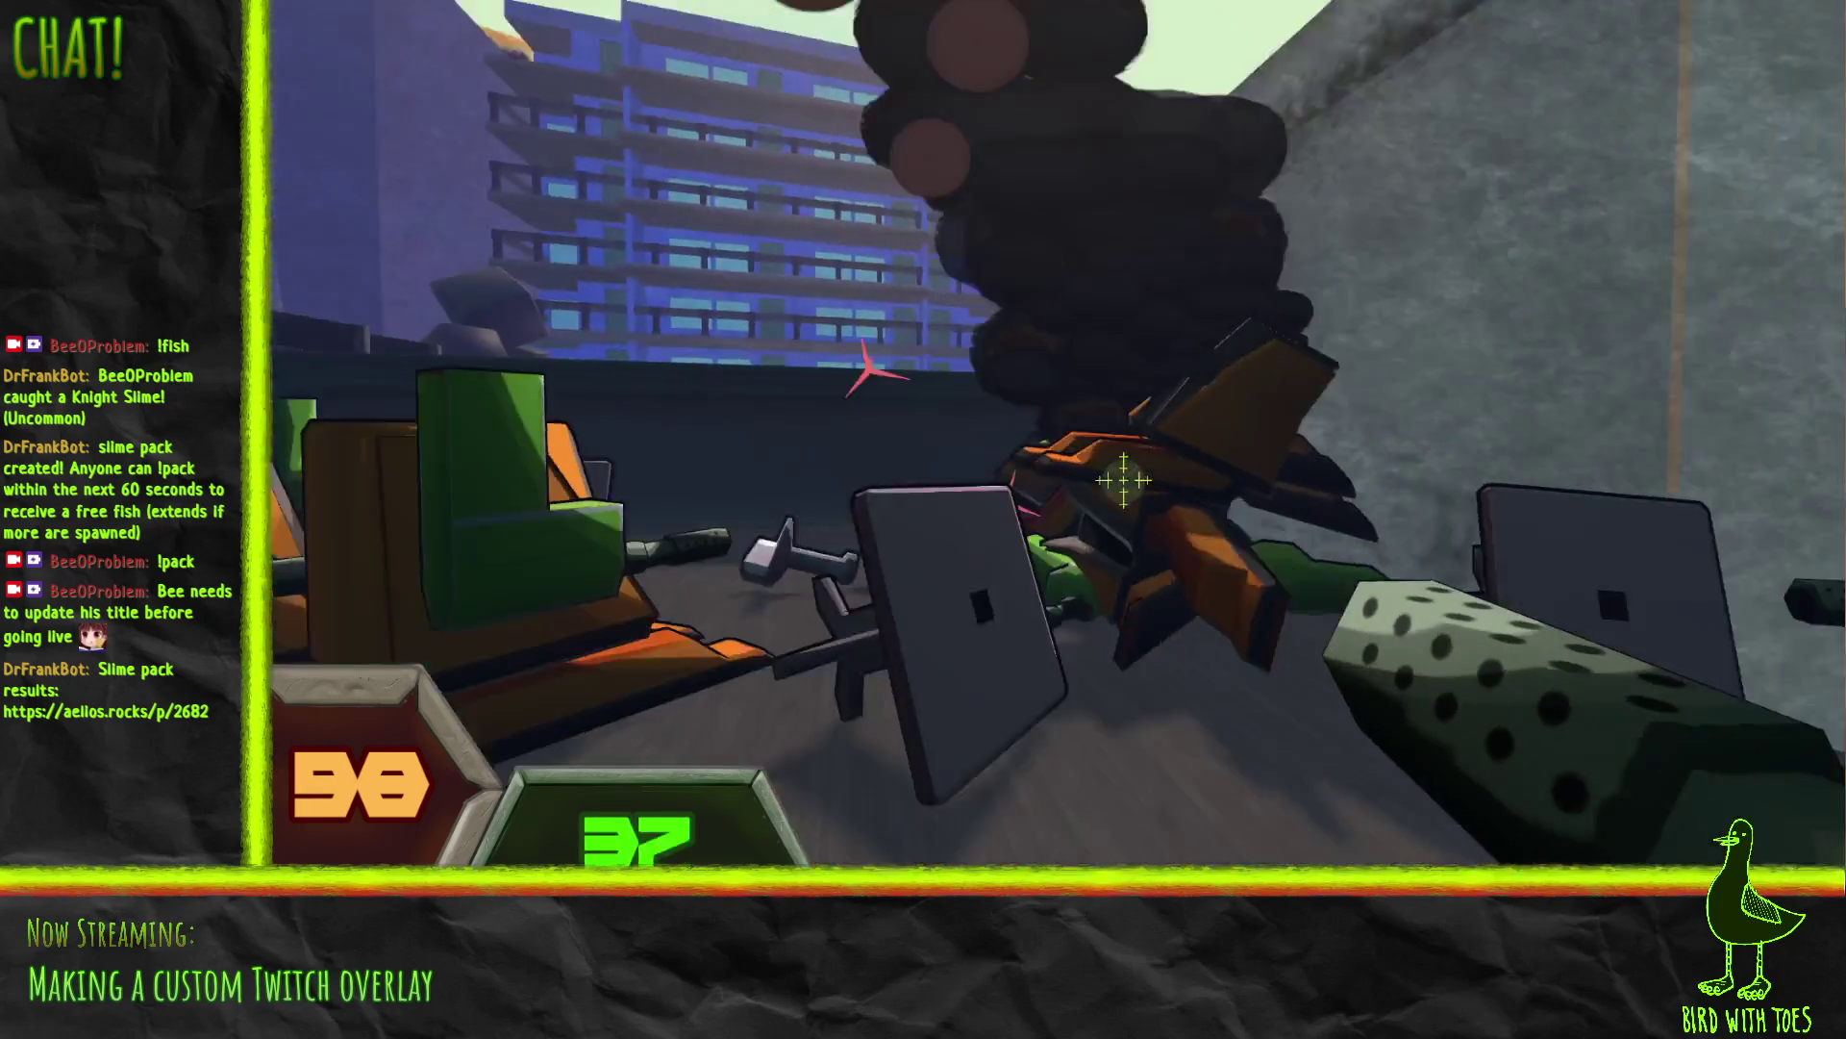
{"action": "left_click", "coordinate": [1123, 479]}
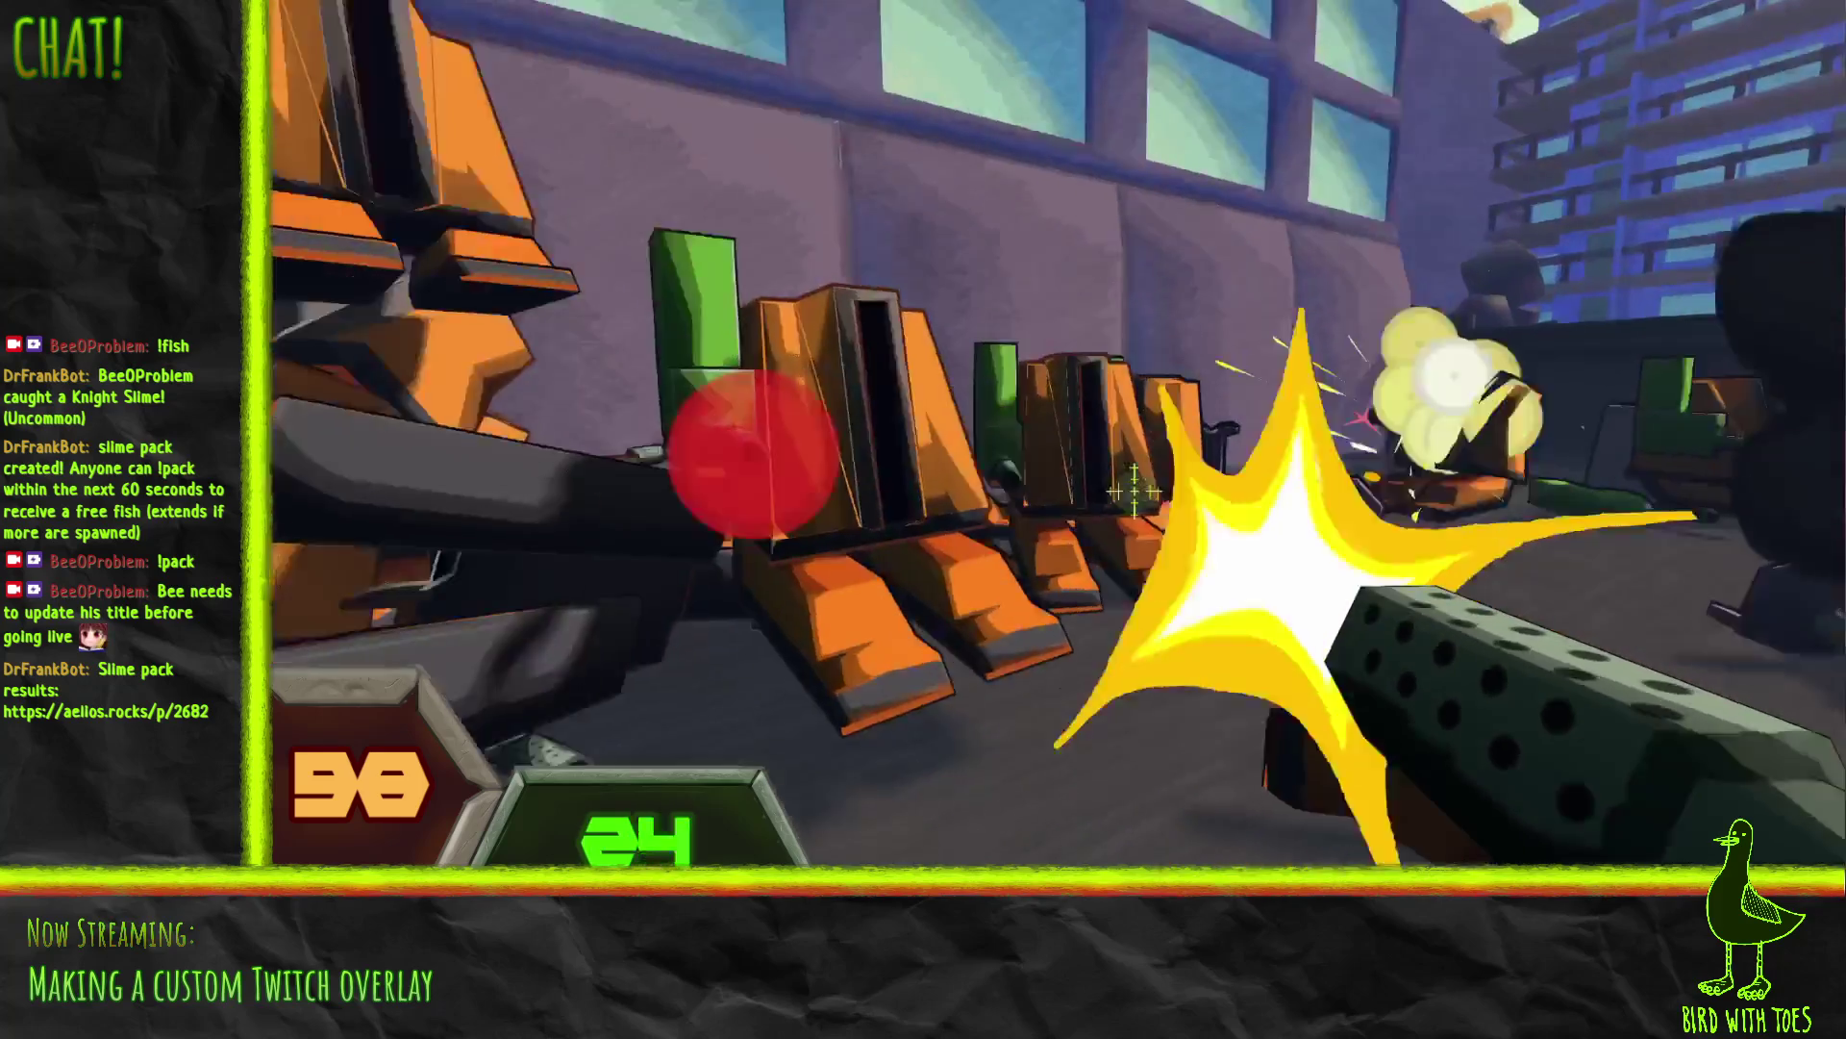
{"action": "left_click", "coordinate": [1135, 491]}
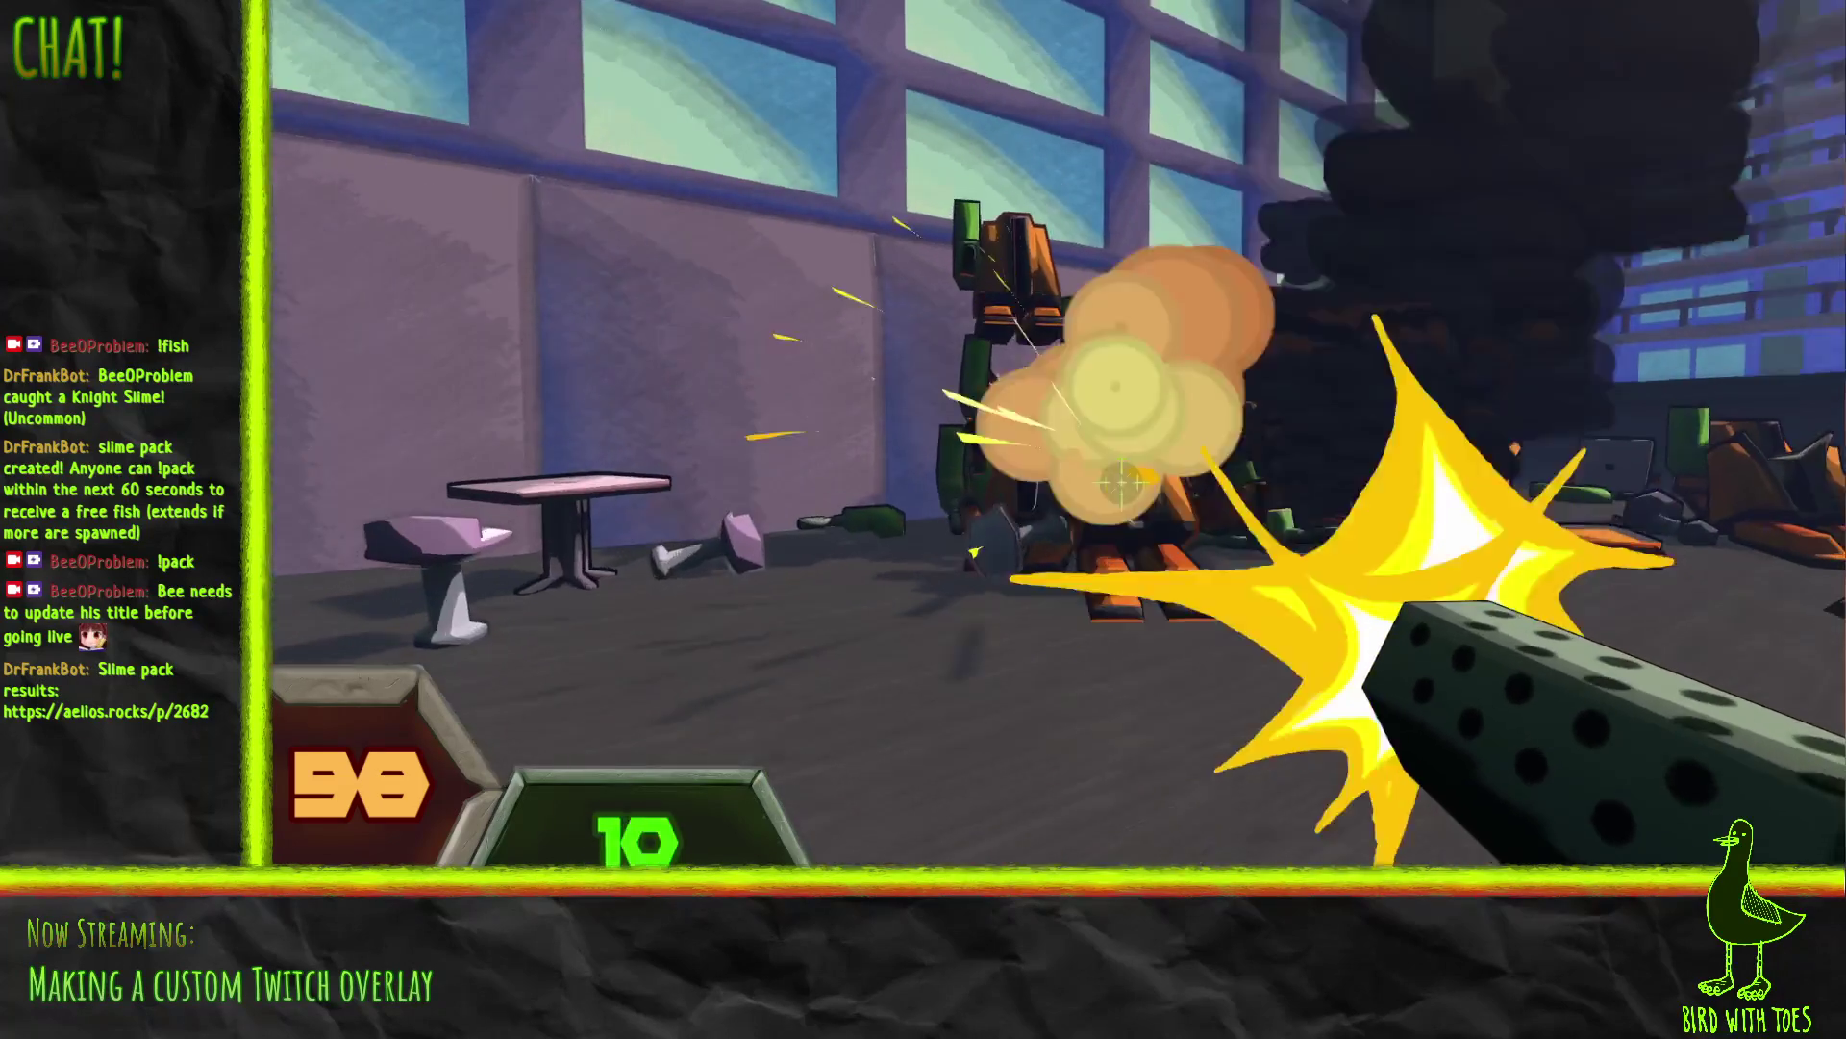
{"action": "left_click", "coordinate": [1123, 479]}
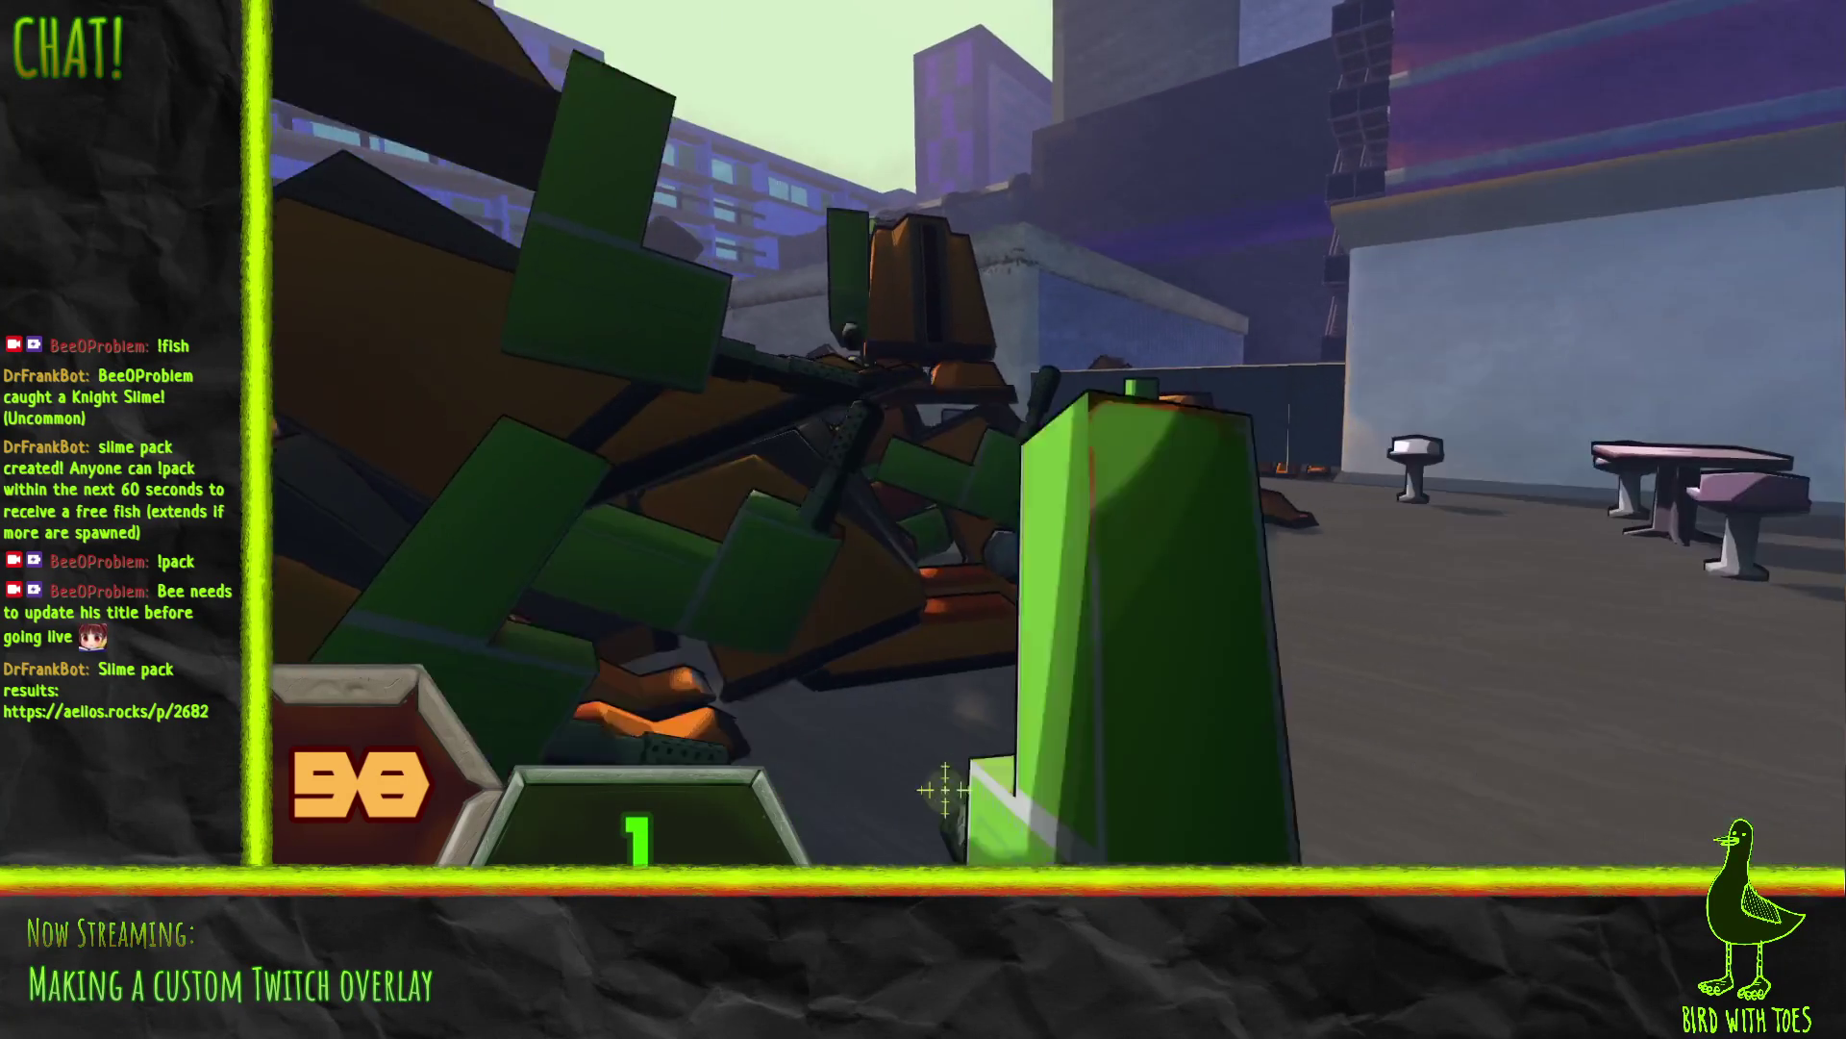
{"action": "key", "text": "r"}
{"action": "left_click", "coordinate": [1215, 535]}
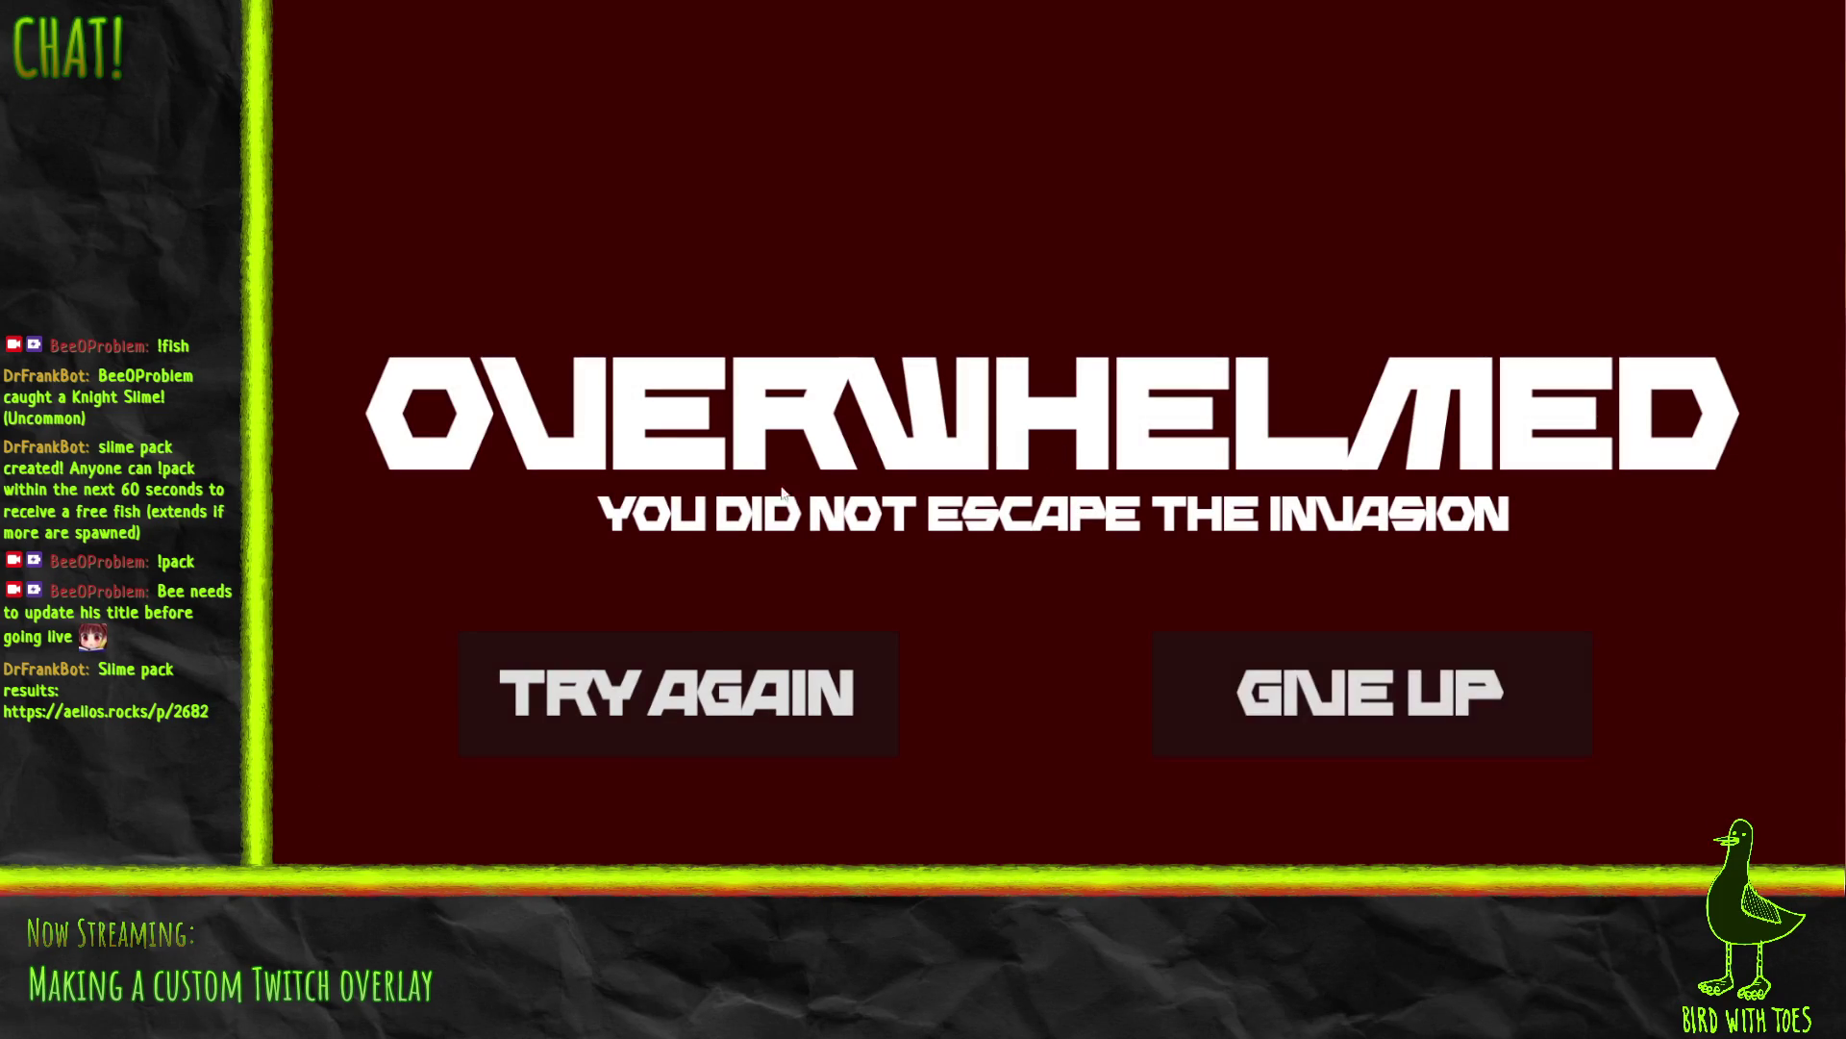
{"action": "left_click", "coordinate": [781, 657]}
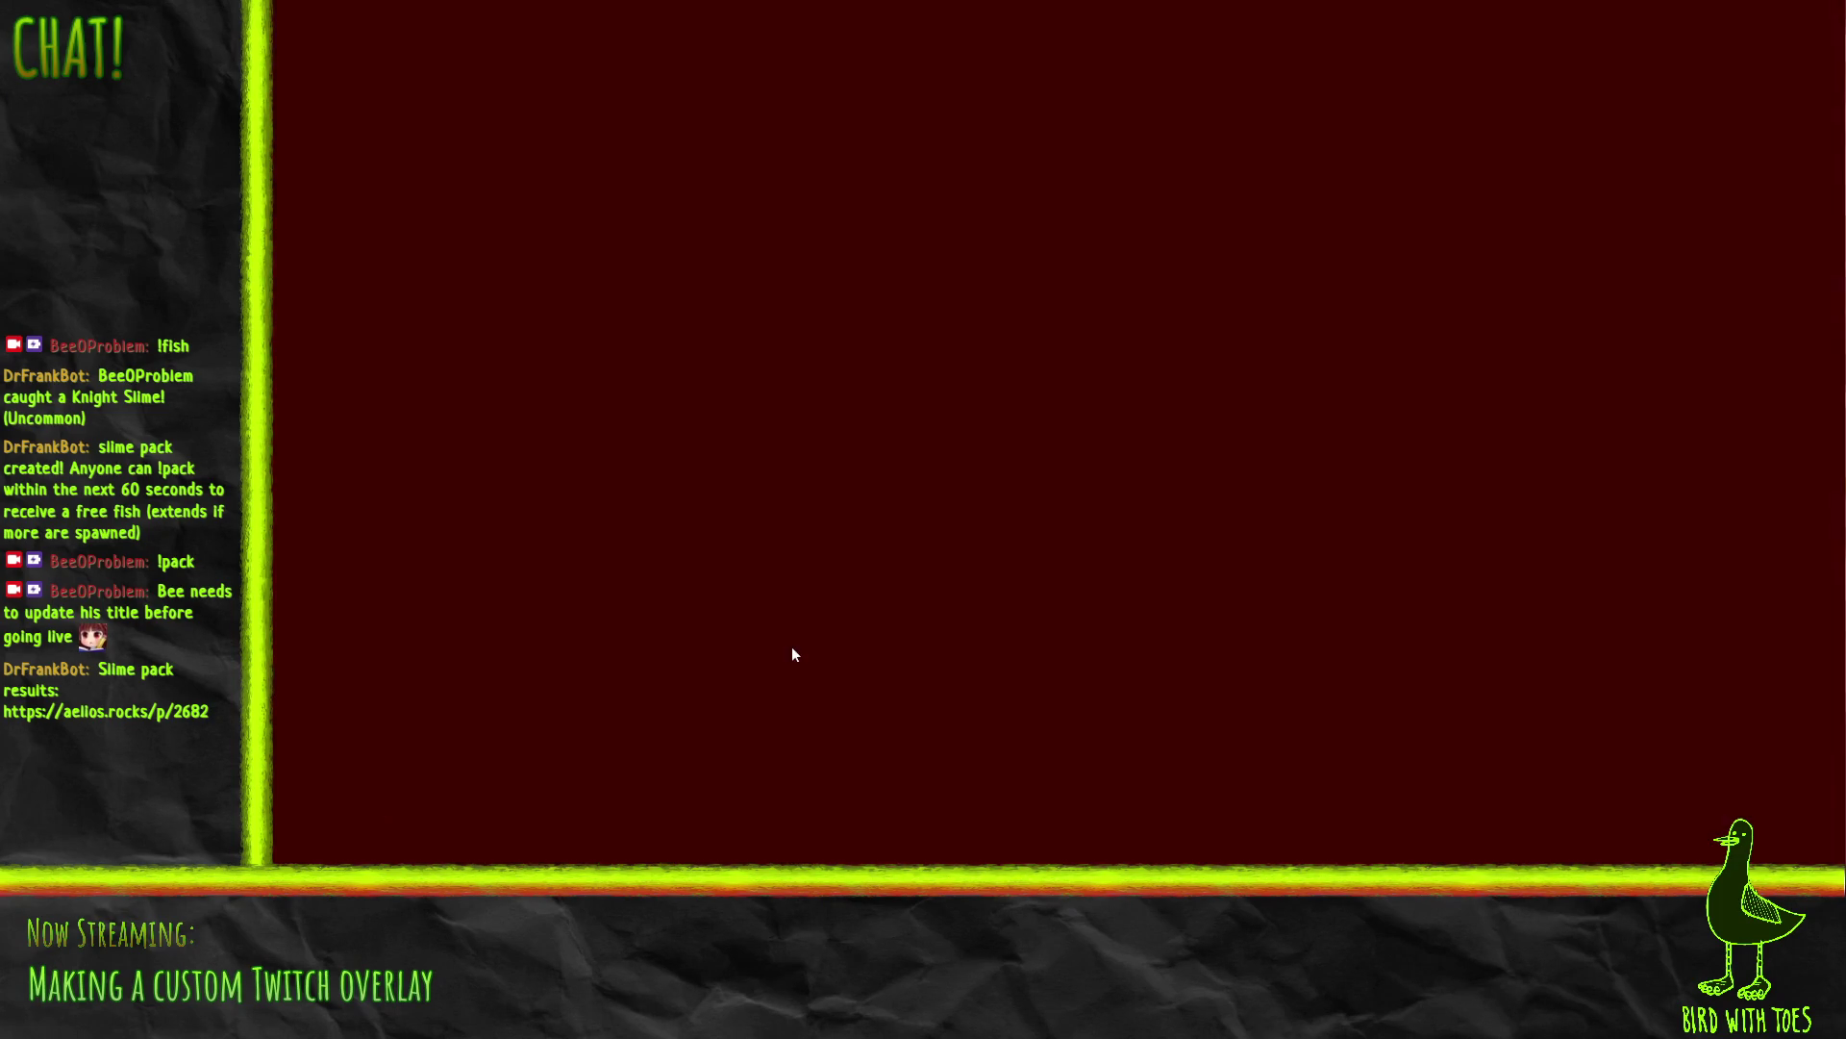
Step: Advance down the alley toward the slime pile, shooting slimes and flinging objects aside
{"action": "key", "text": "w"}
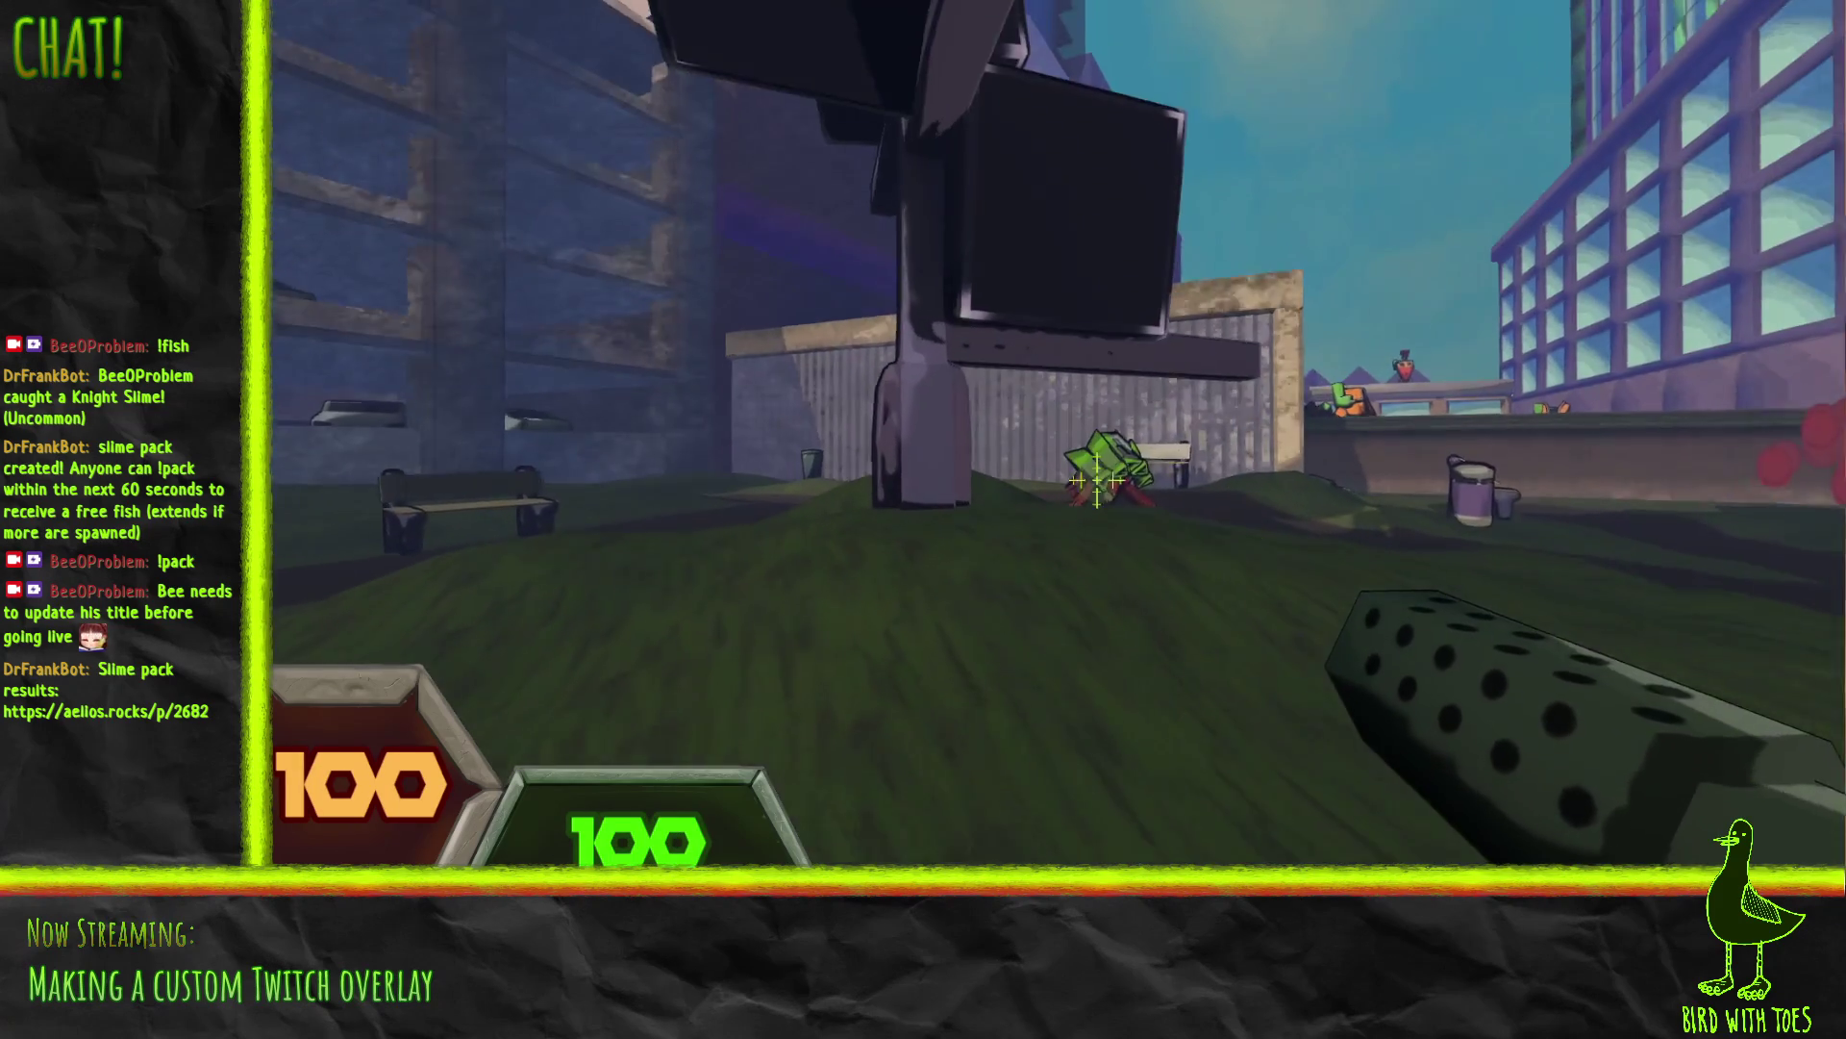
{"action": "left_click", "coordinate": [1096, 478]}
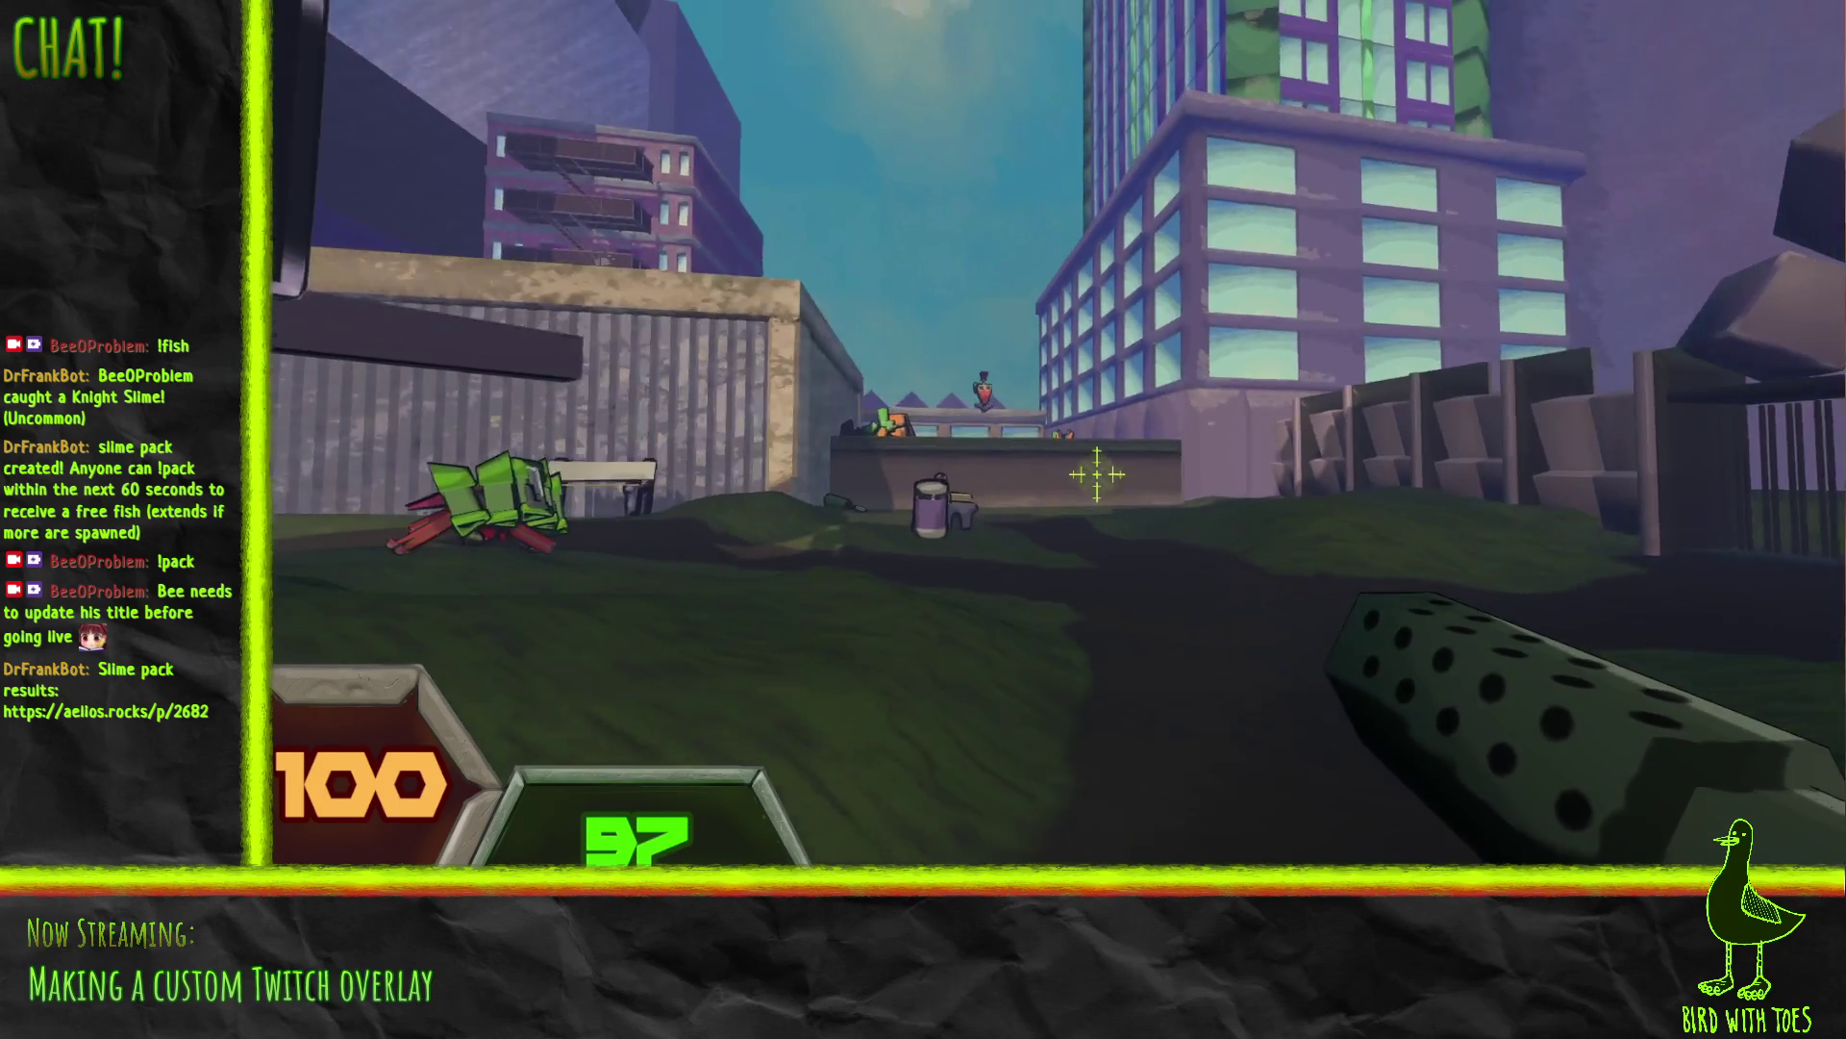
{"action": "mouse_move", "coordinate": [1096, 474]}
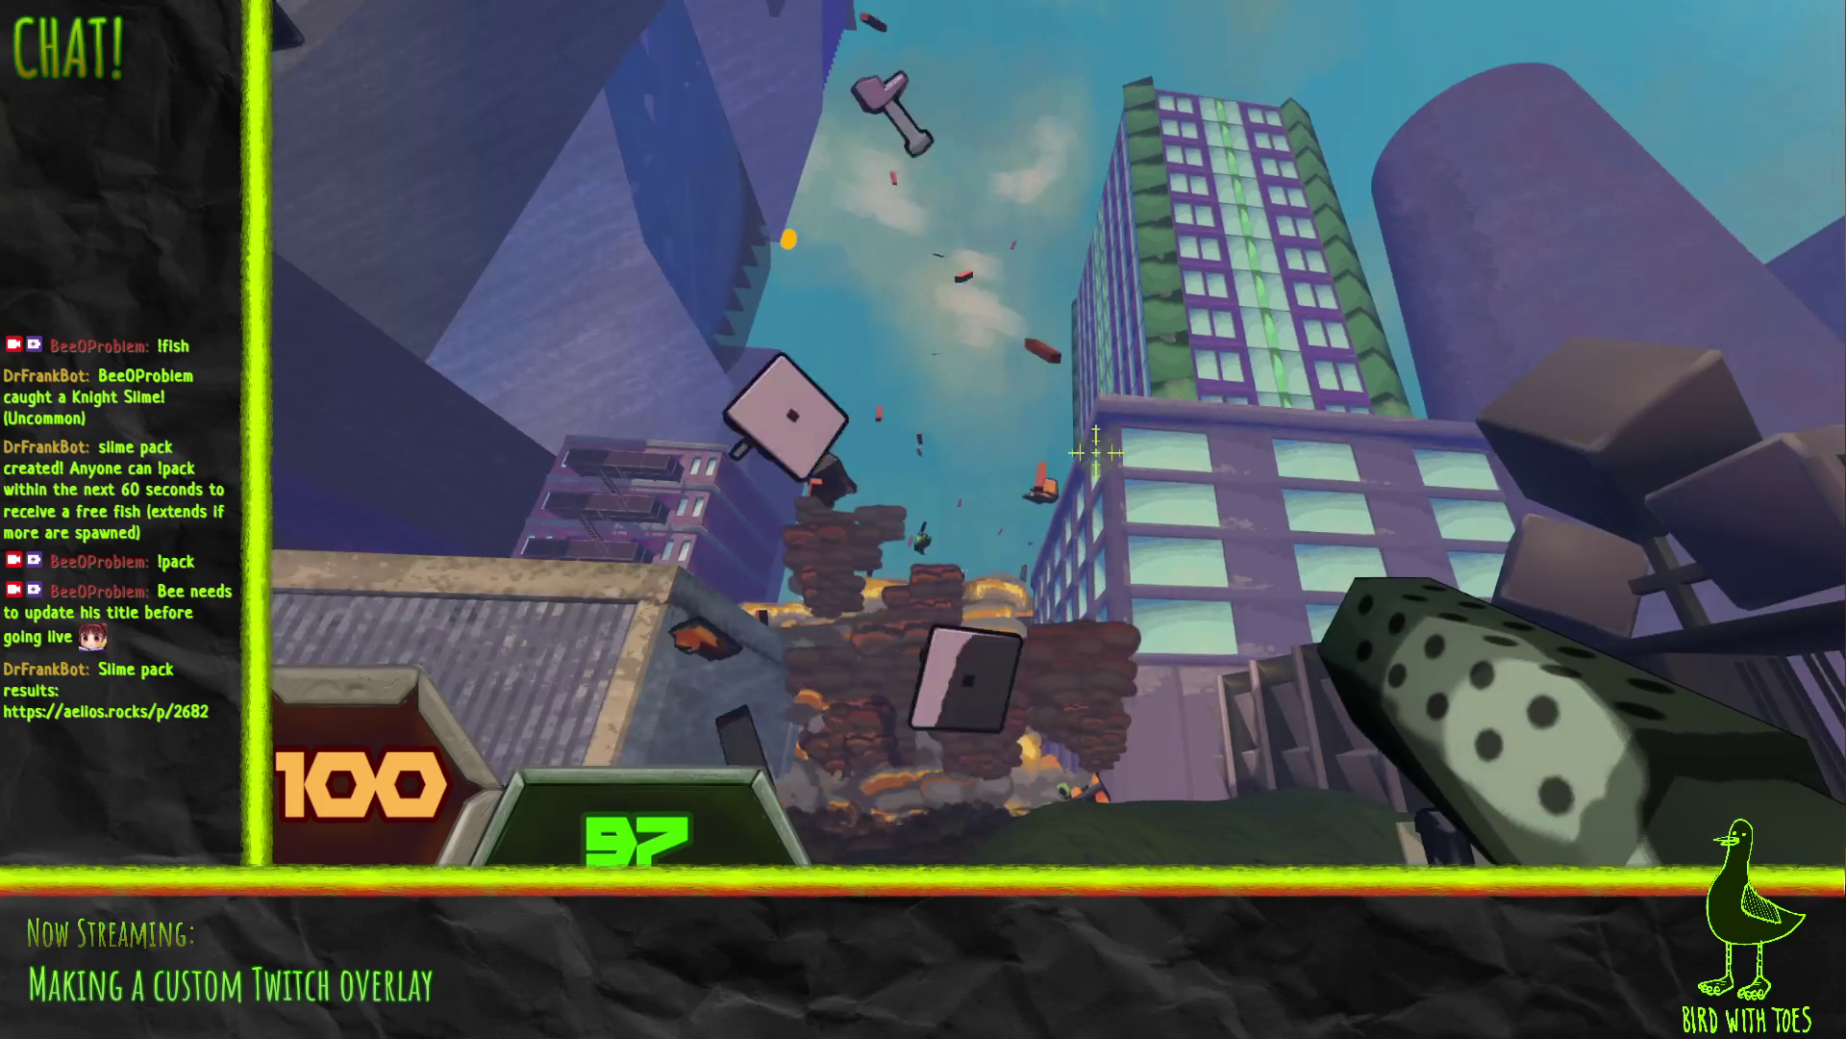
{"action": "key", "text": "w"}
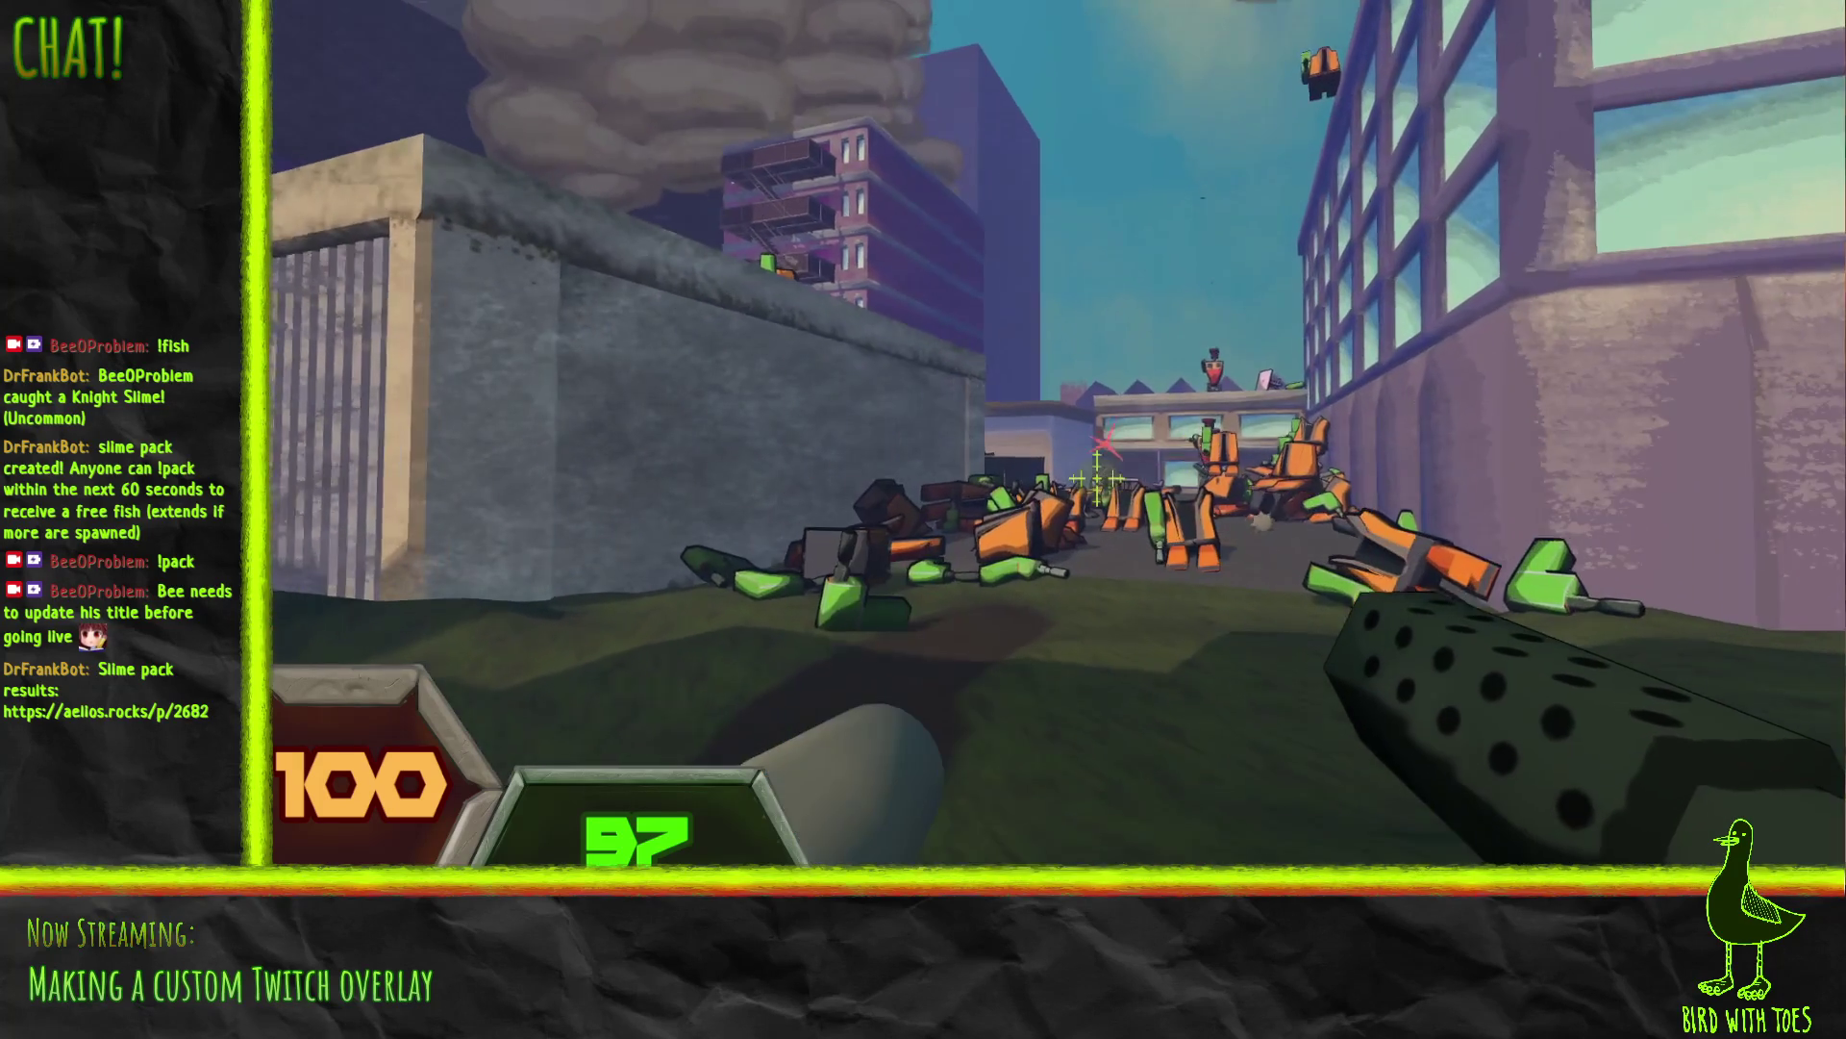
{"action": "key", "text": "w"}
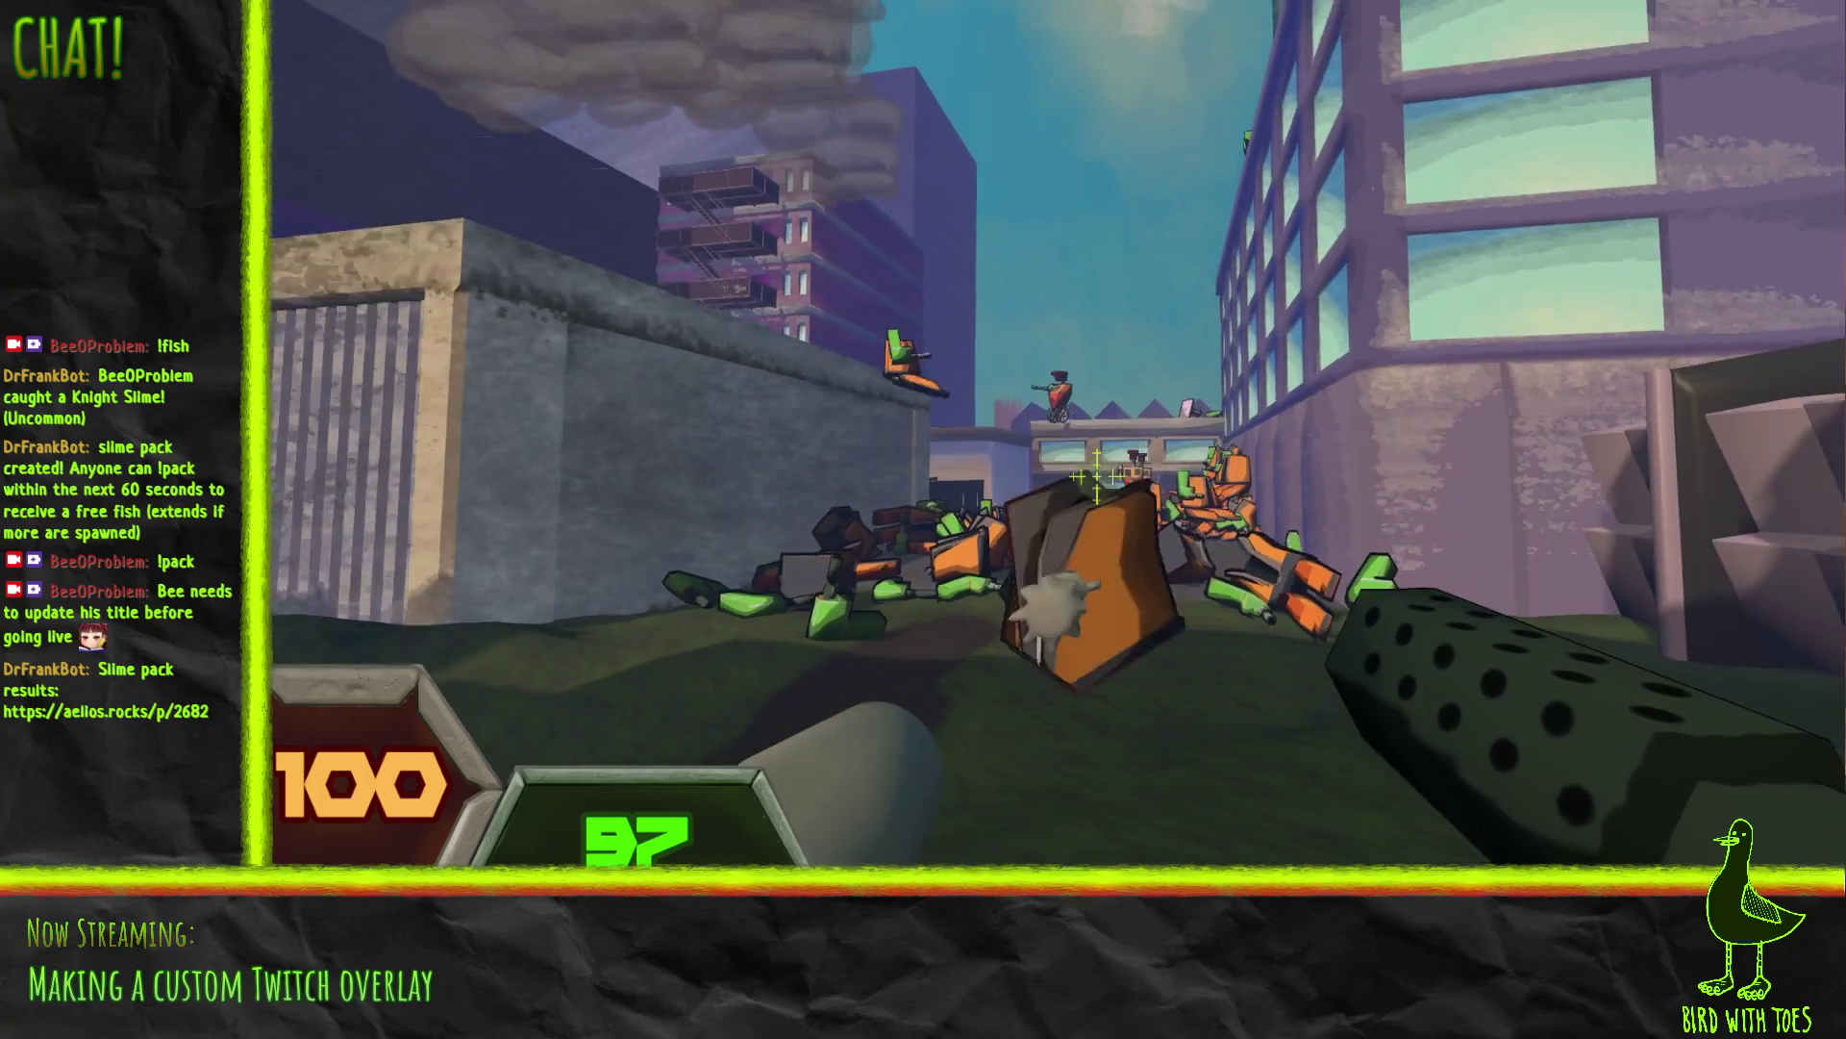
{"action": "left_click", "coordinate": [1096, 474]}
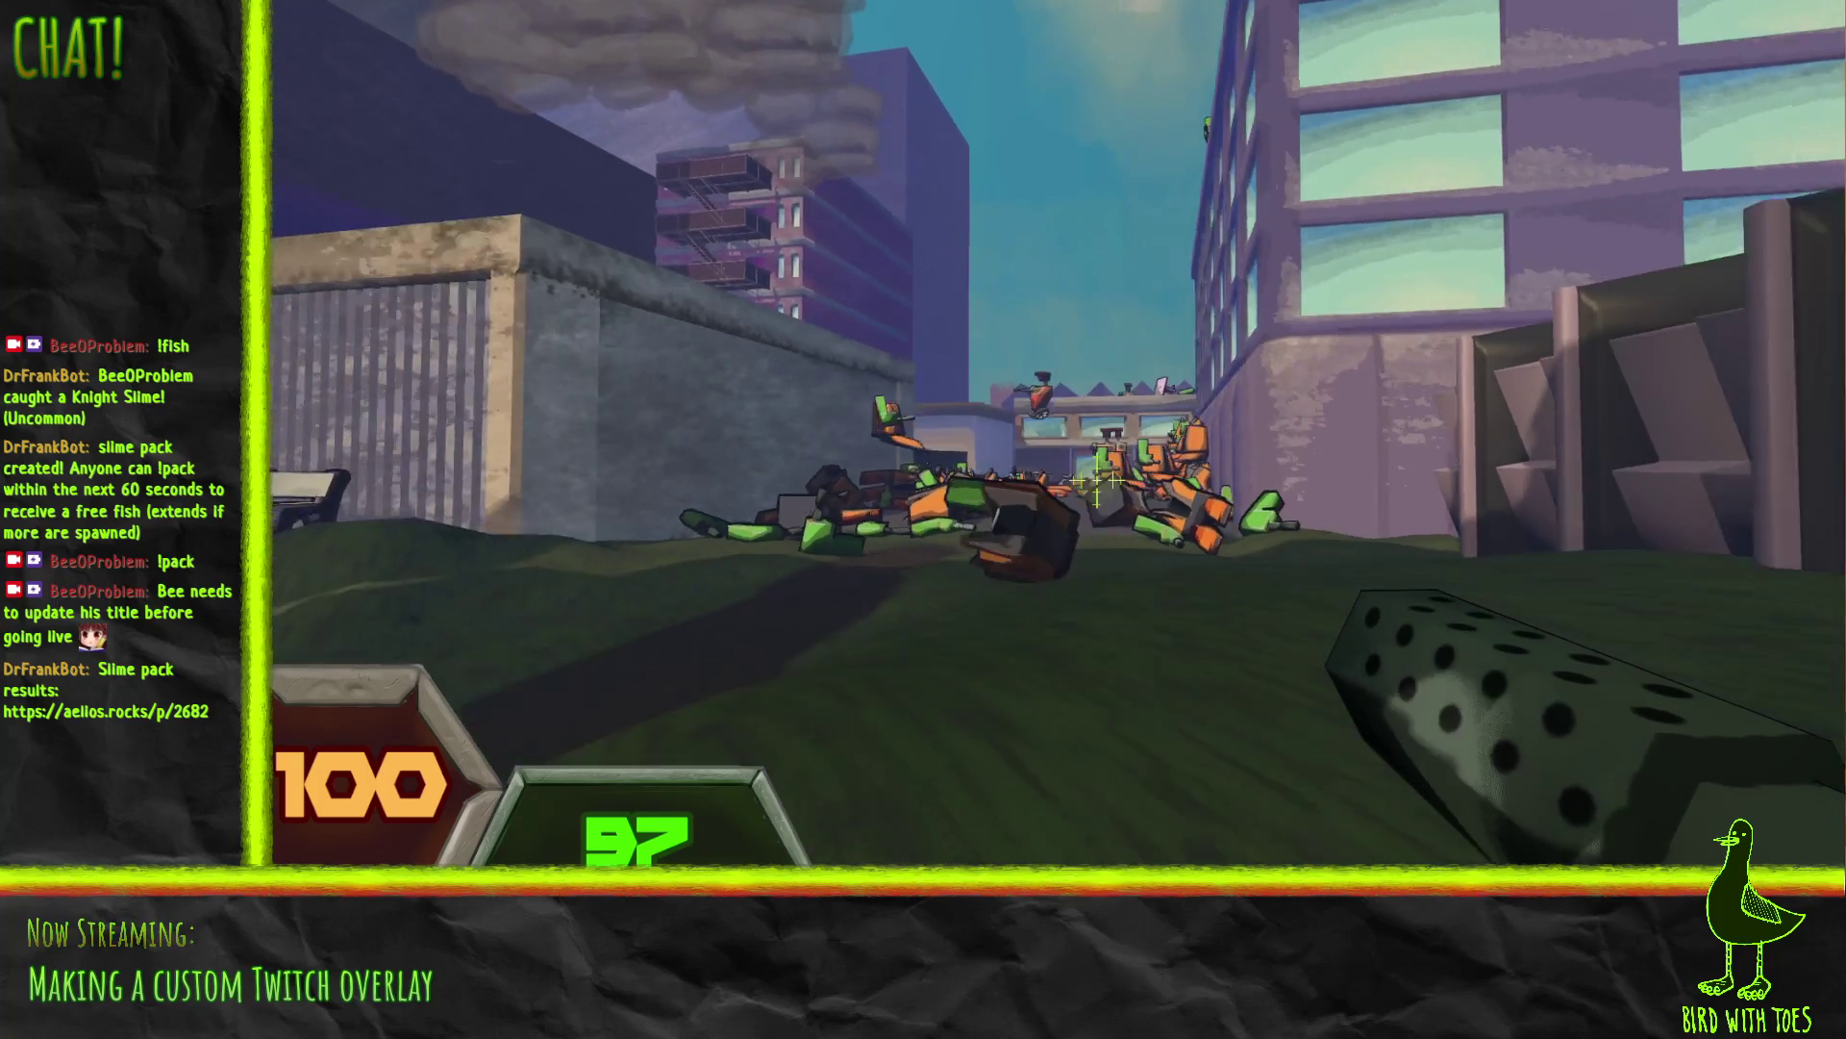
{"action": "left_click", "coordinate": [1096, 489]}
{"action": "left_click", "coordinate": [1096, 489]}
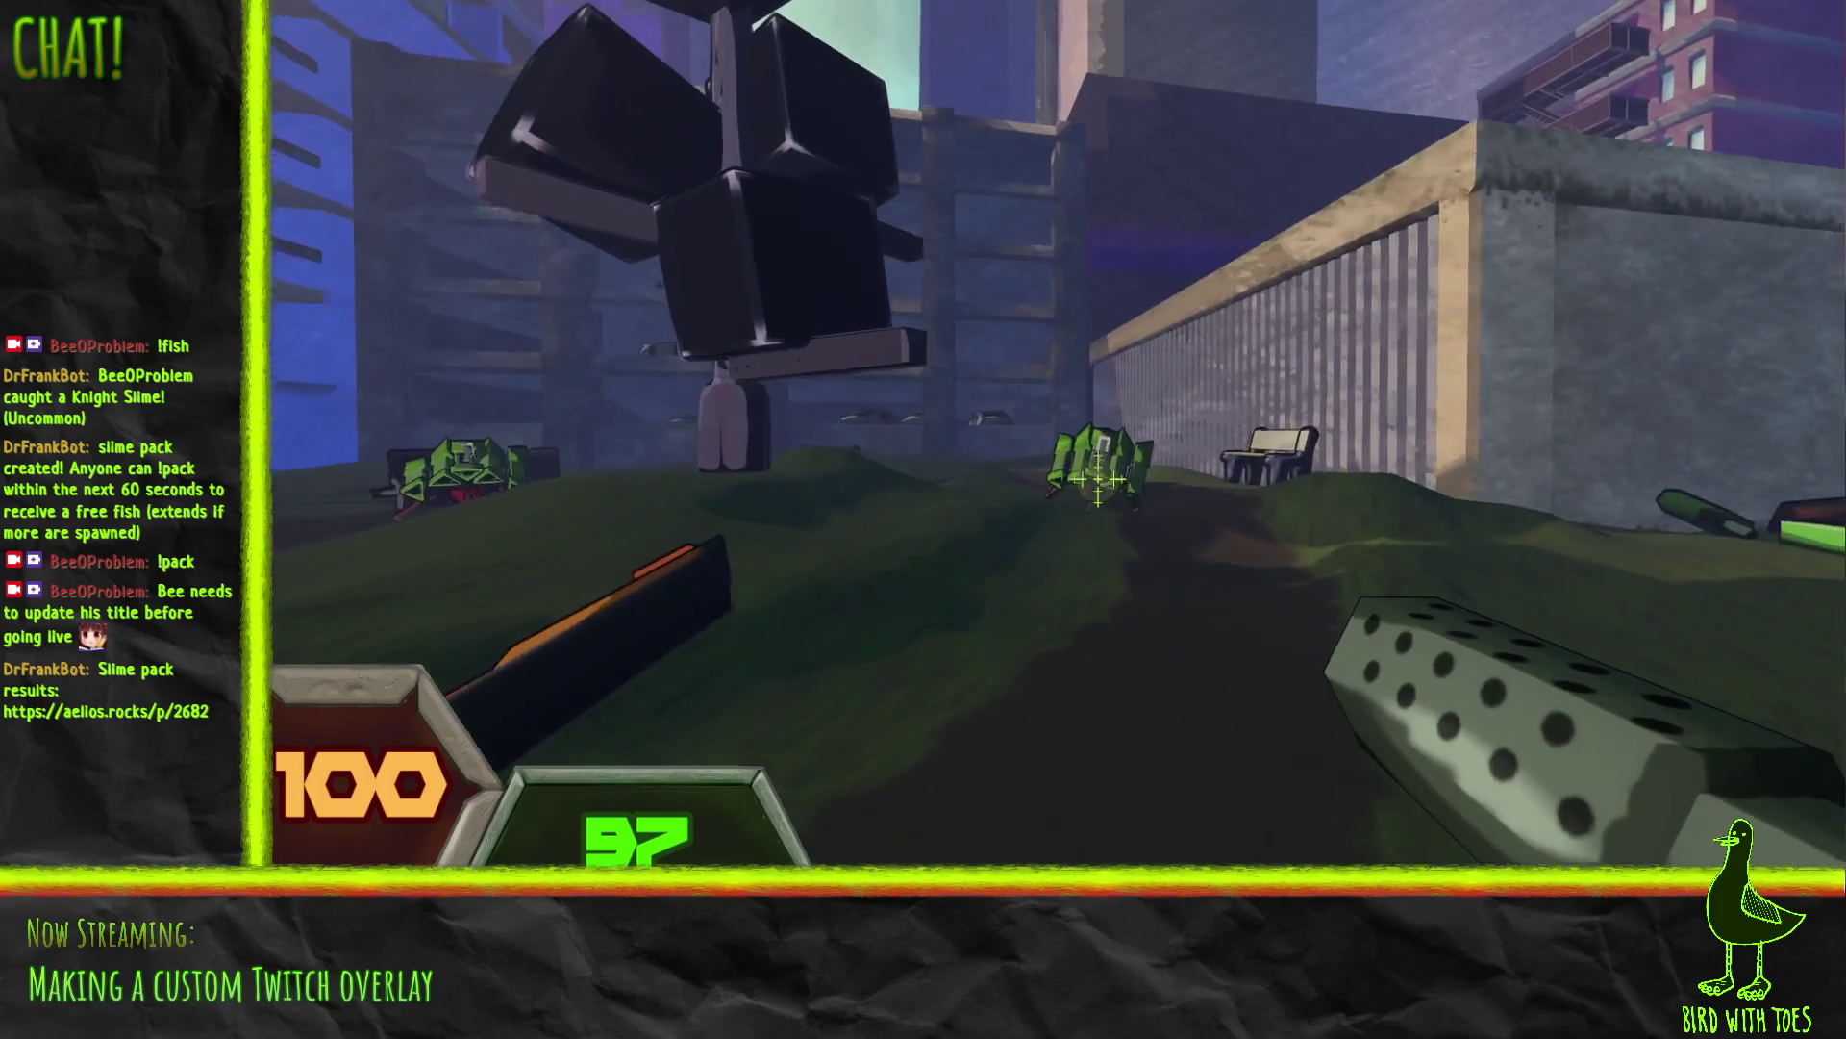
{"action": "left_click", "coordinate": [1096, 478]}
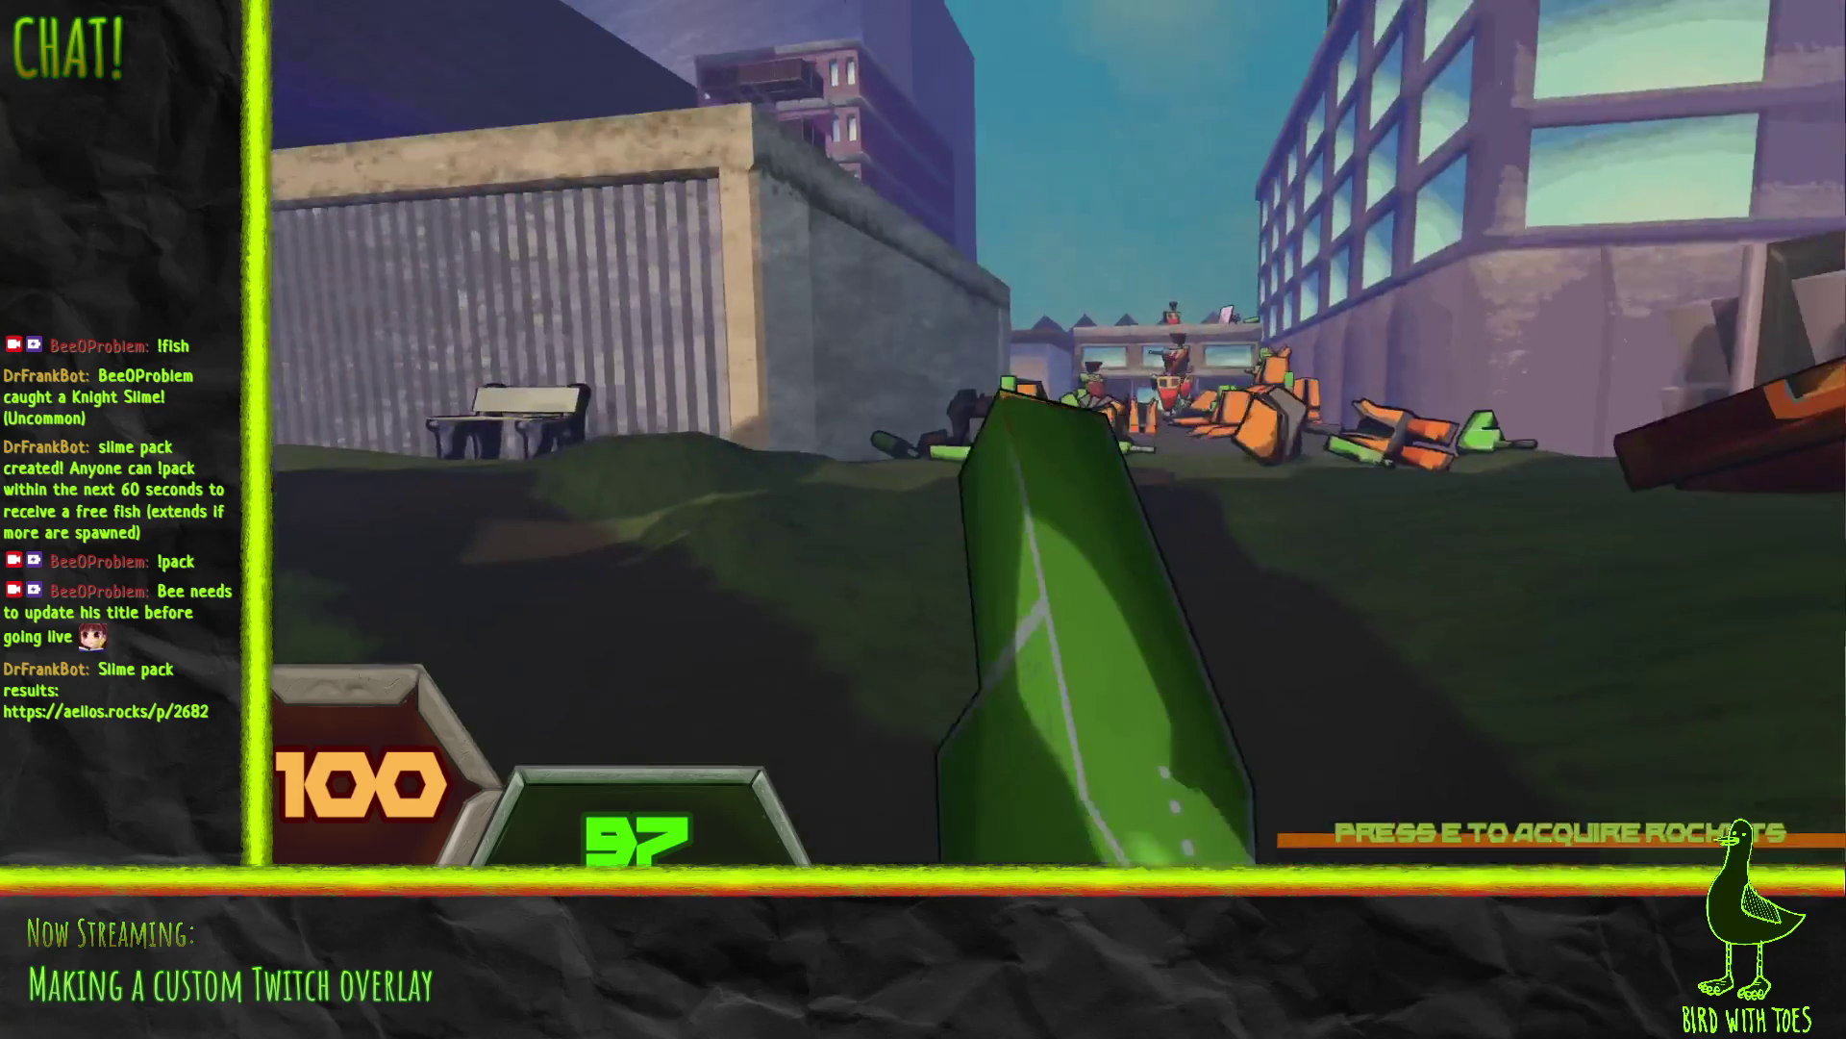
Step: Pick up the rocket launcher and fire rockets into the slimes until one remains
{"action": "key", "text": "e"}
{"action": "left_click", "coordinate": [1094, 471]}
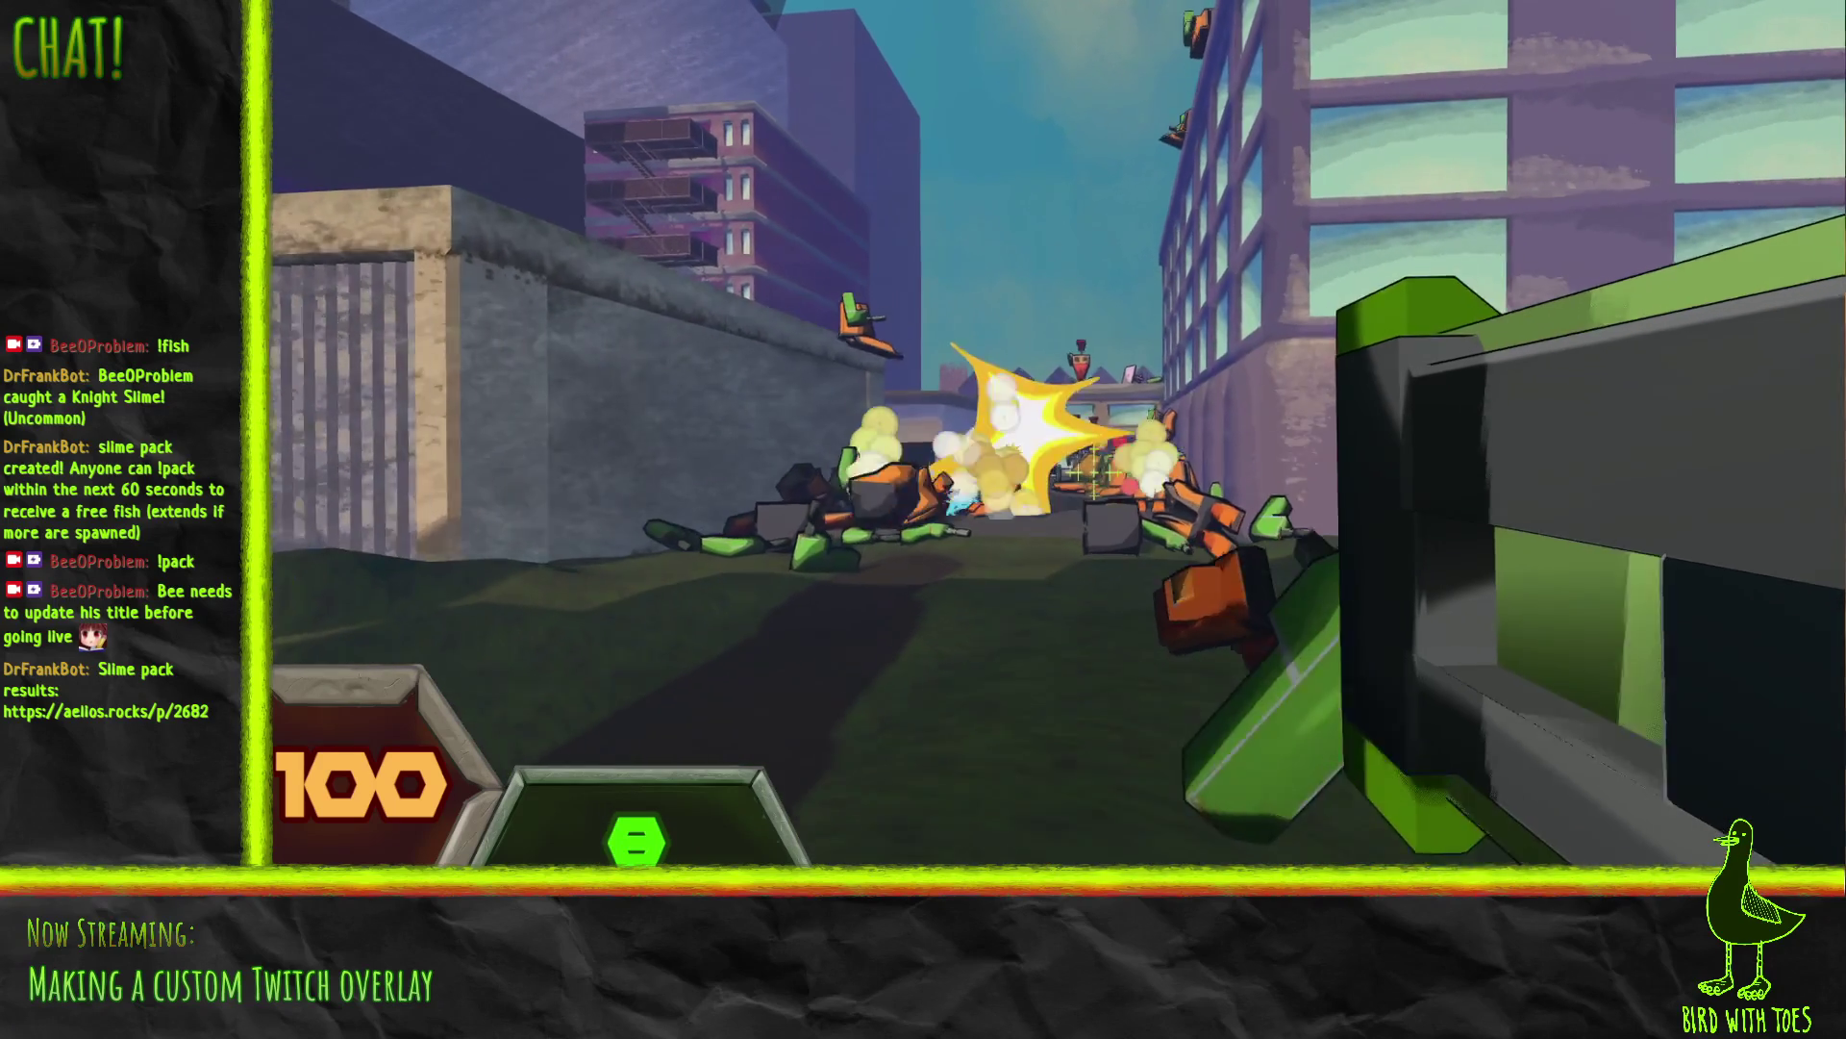
{"action": "left_click", "coordinate": [1094, 471]}
{"action": "left_click", "coordinate": [1094, 471]}
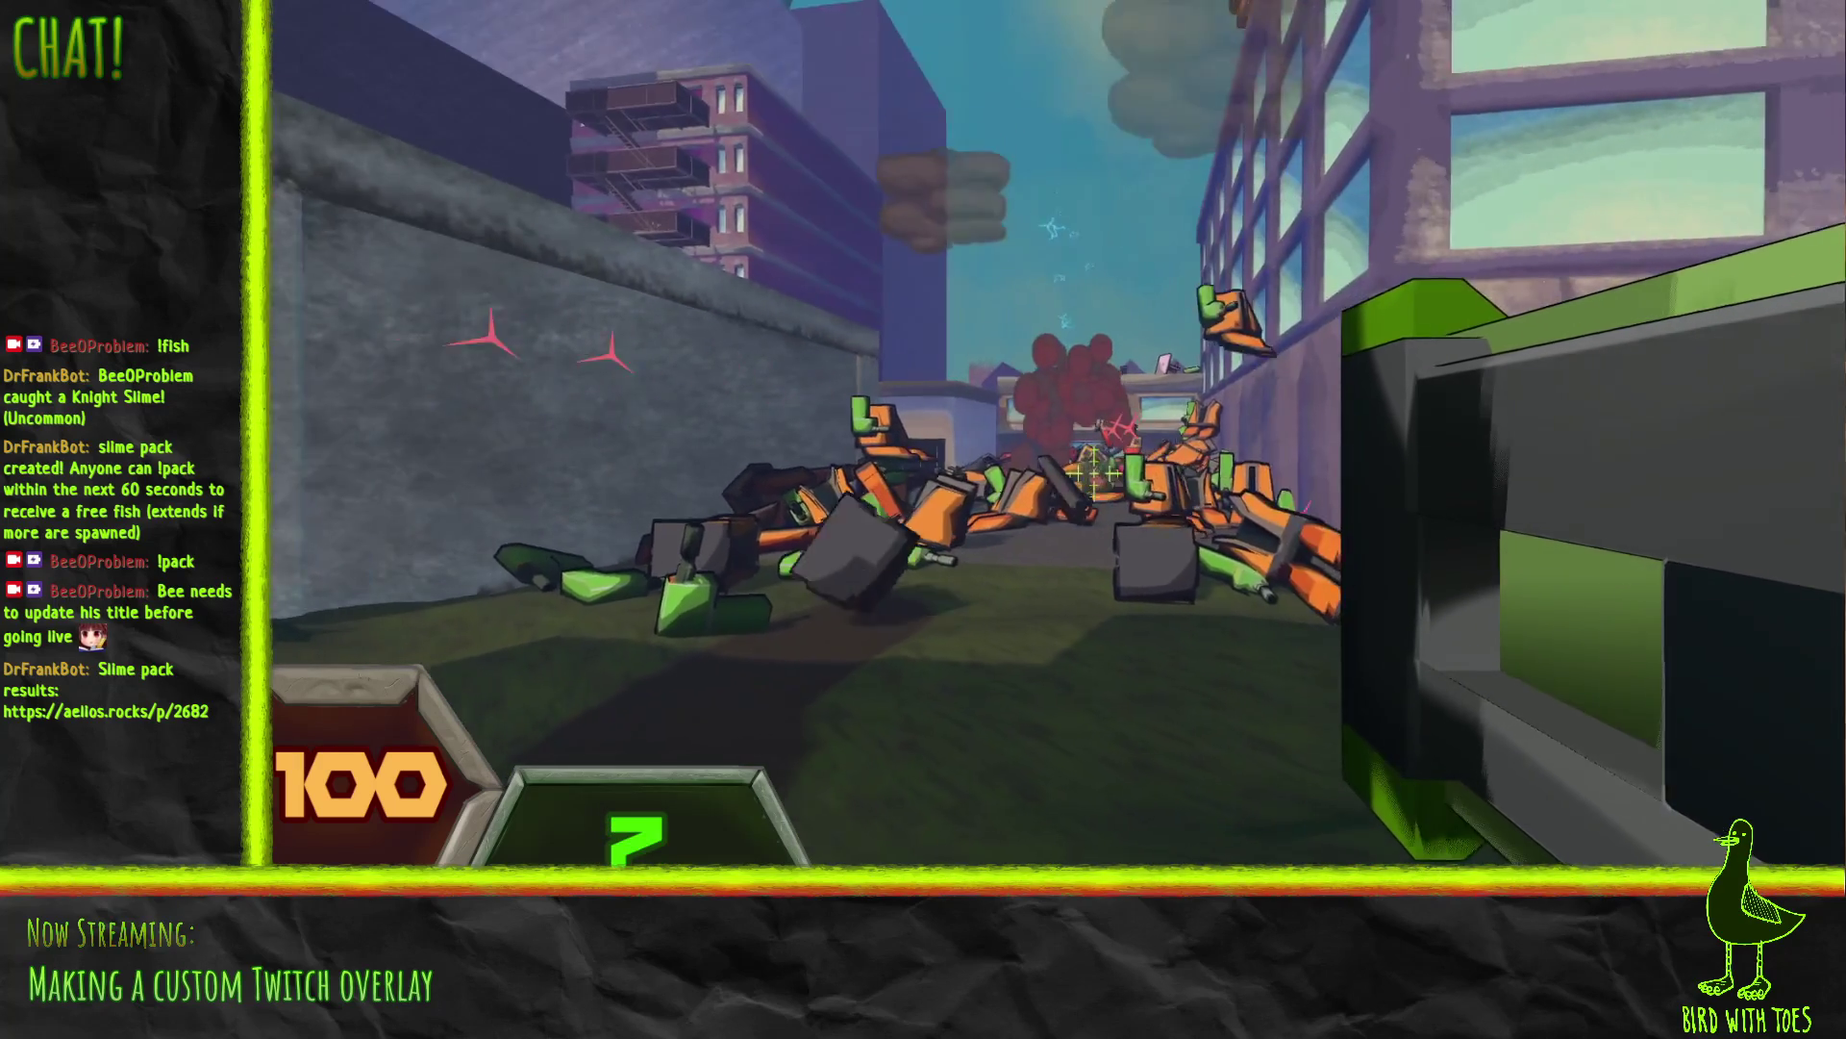
{"action": "left_click", "coordinate": [1095, 471]}
{"action": "key", "text": "w"}
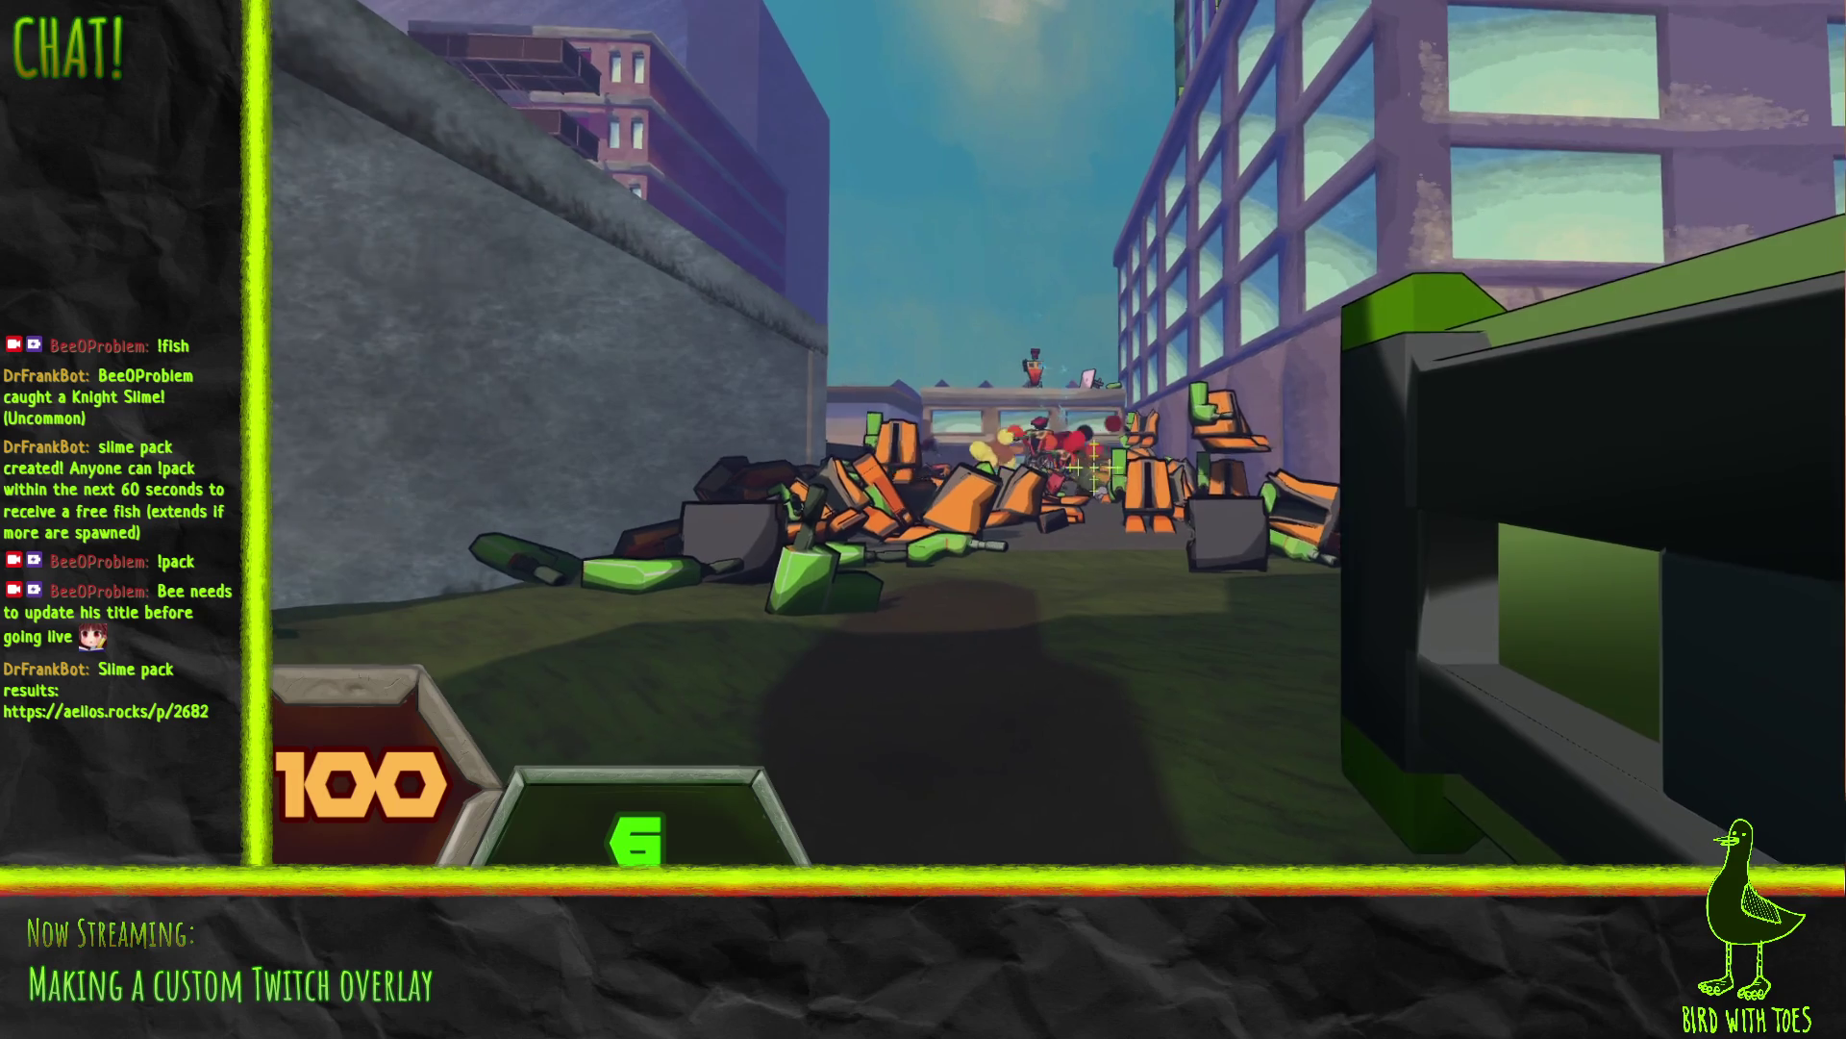
{"action": "left_click", "coordinate": [1095, 471]}
{"action": "key", "text": "w"}
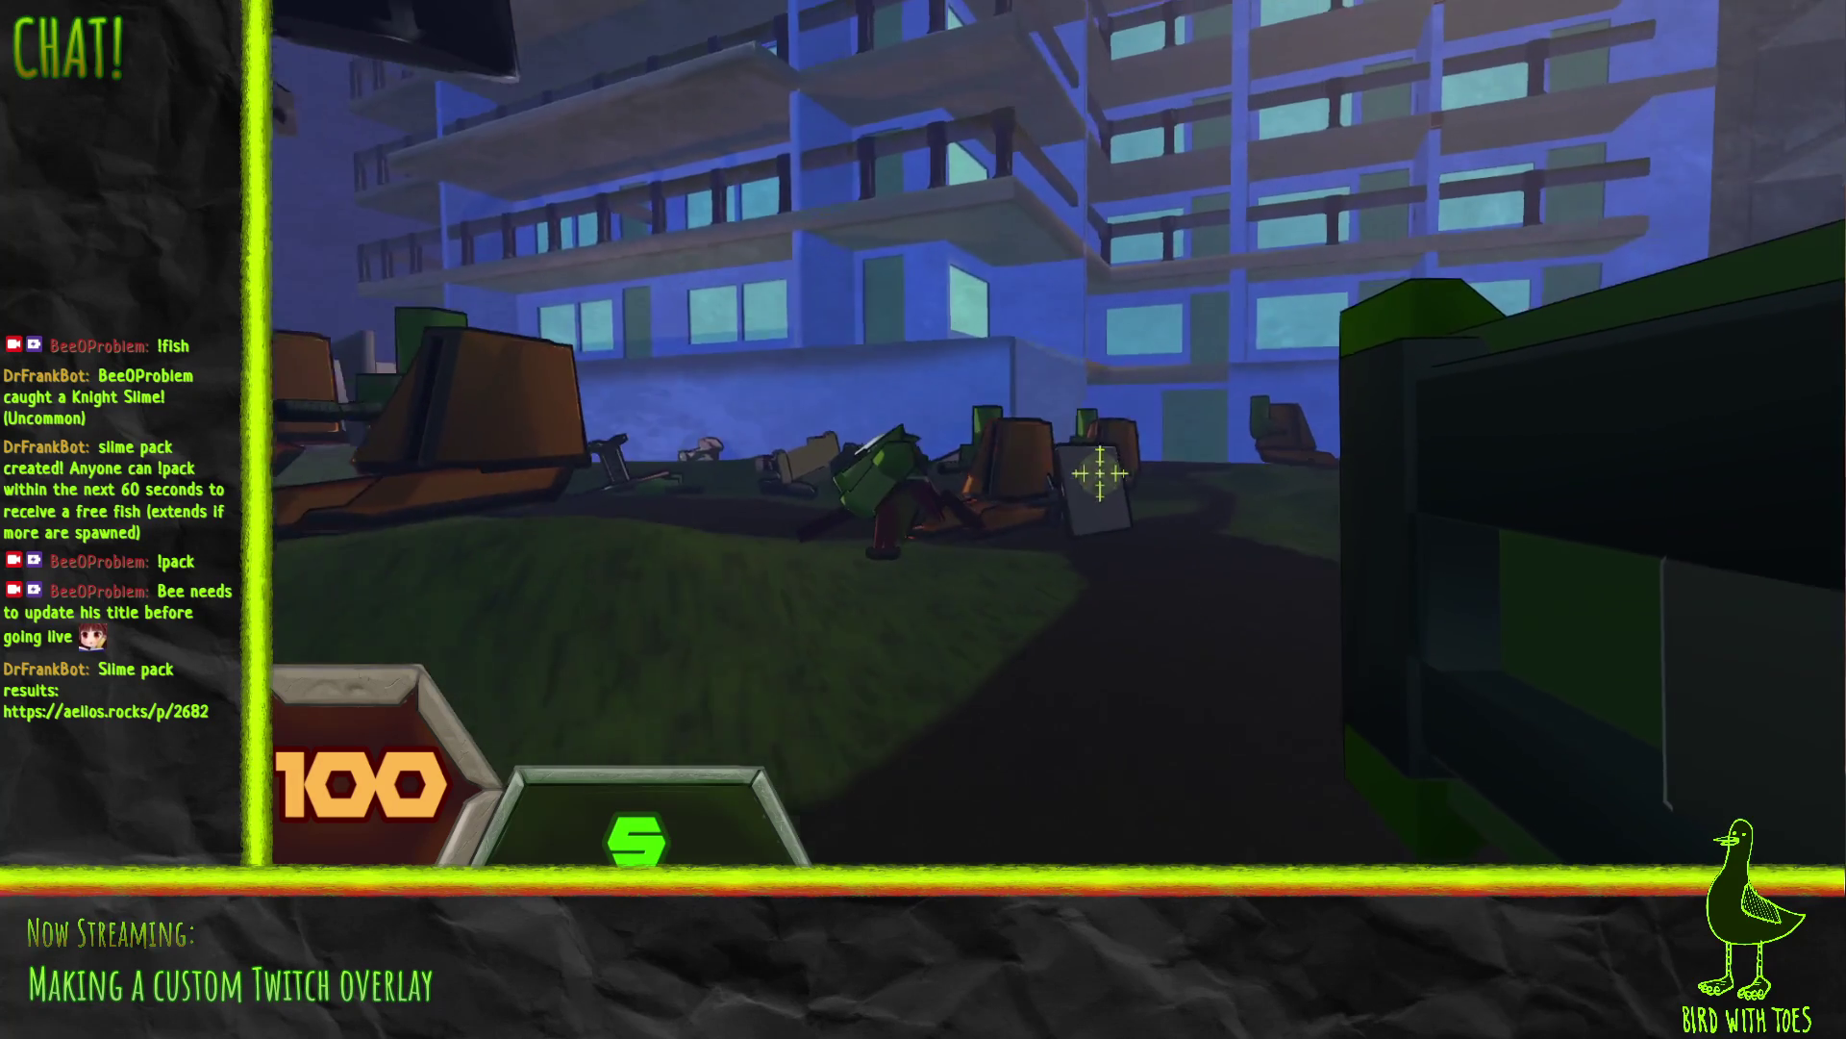
{"action": "left_click", "coordinate": [1094, 471]}
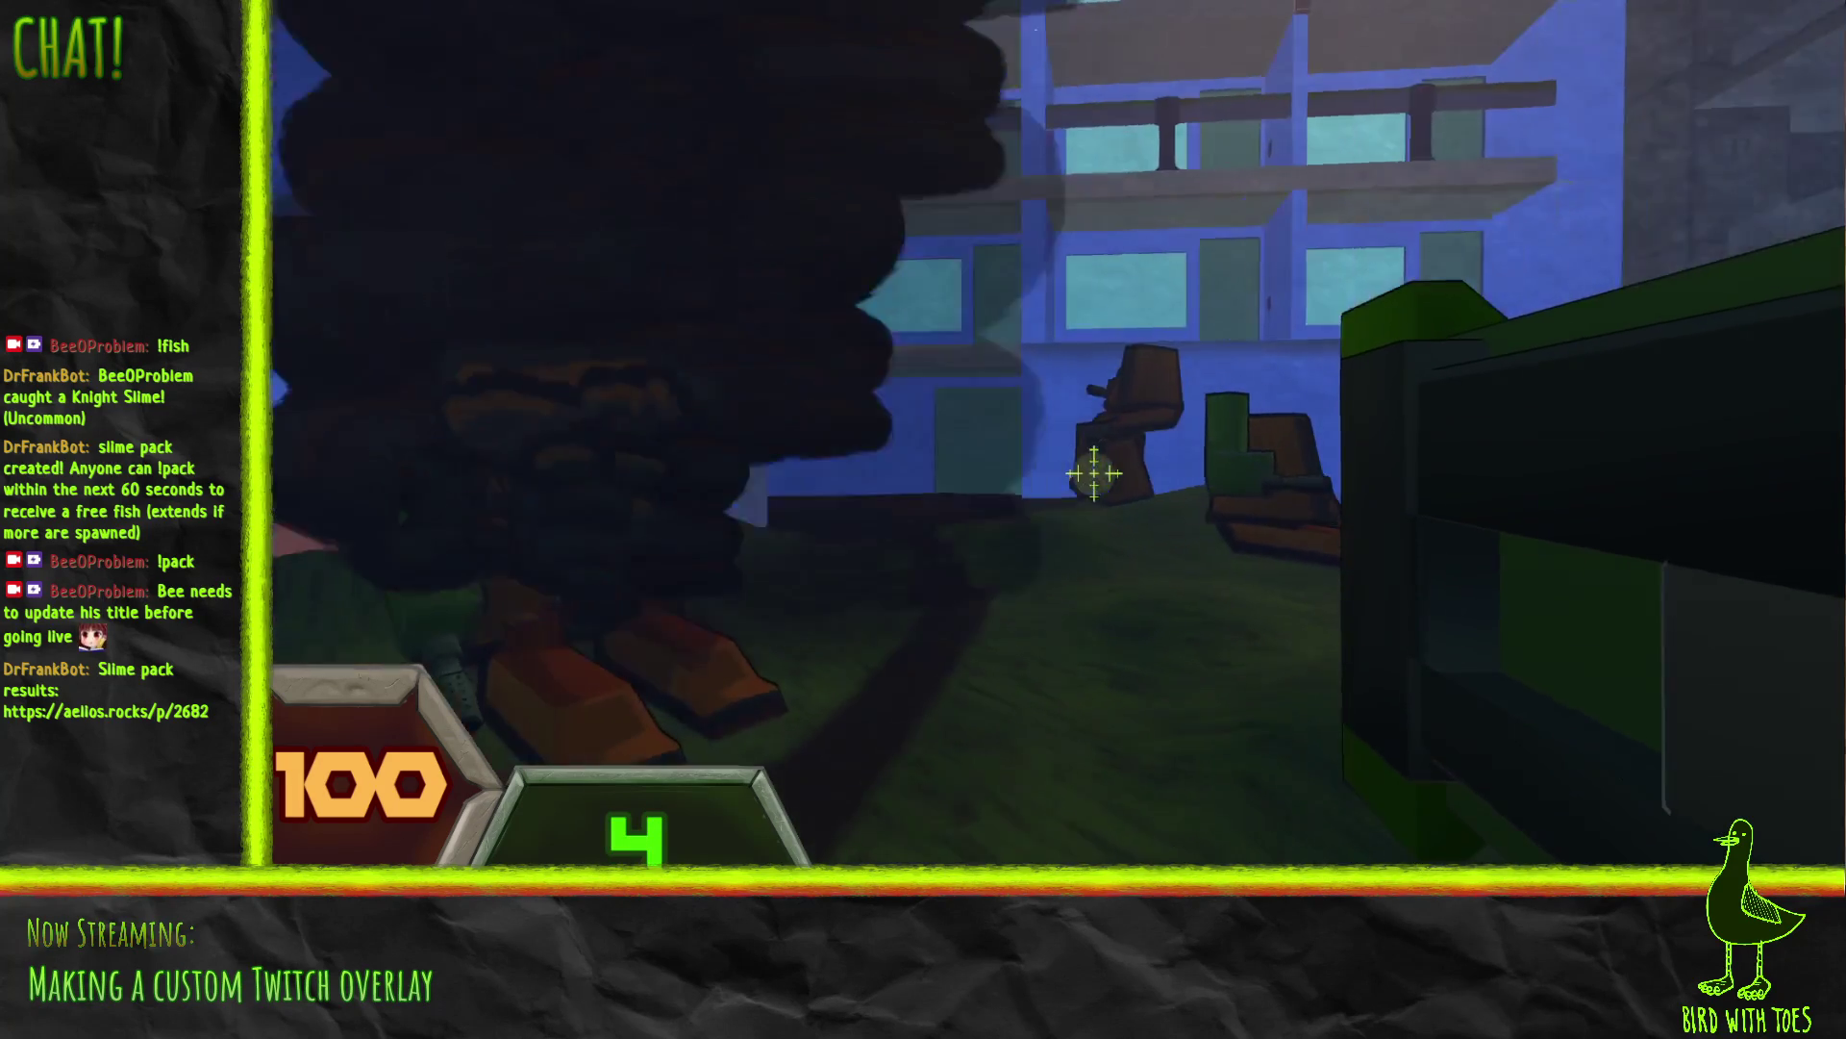
{"action": "left_click", "coordinate": [1094, 471]}
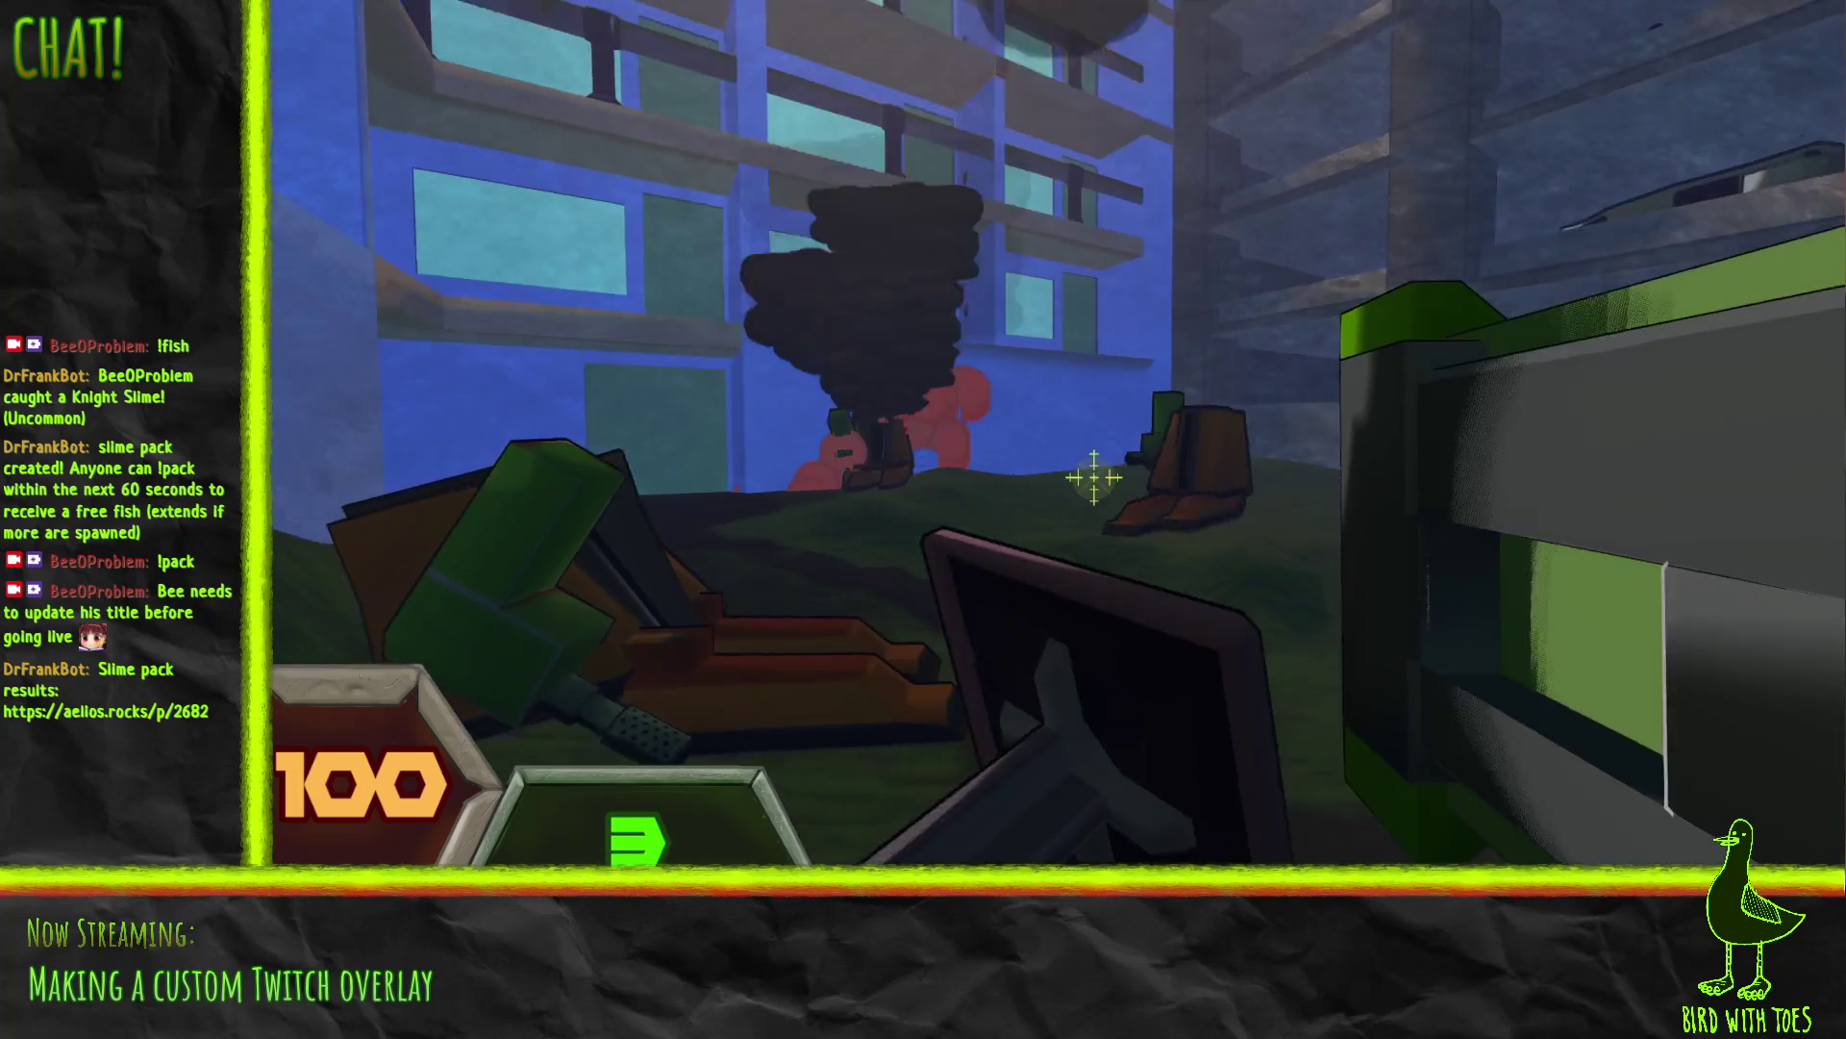
{"action": "left_click", "coordinate": [1094, 473]}
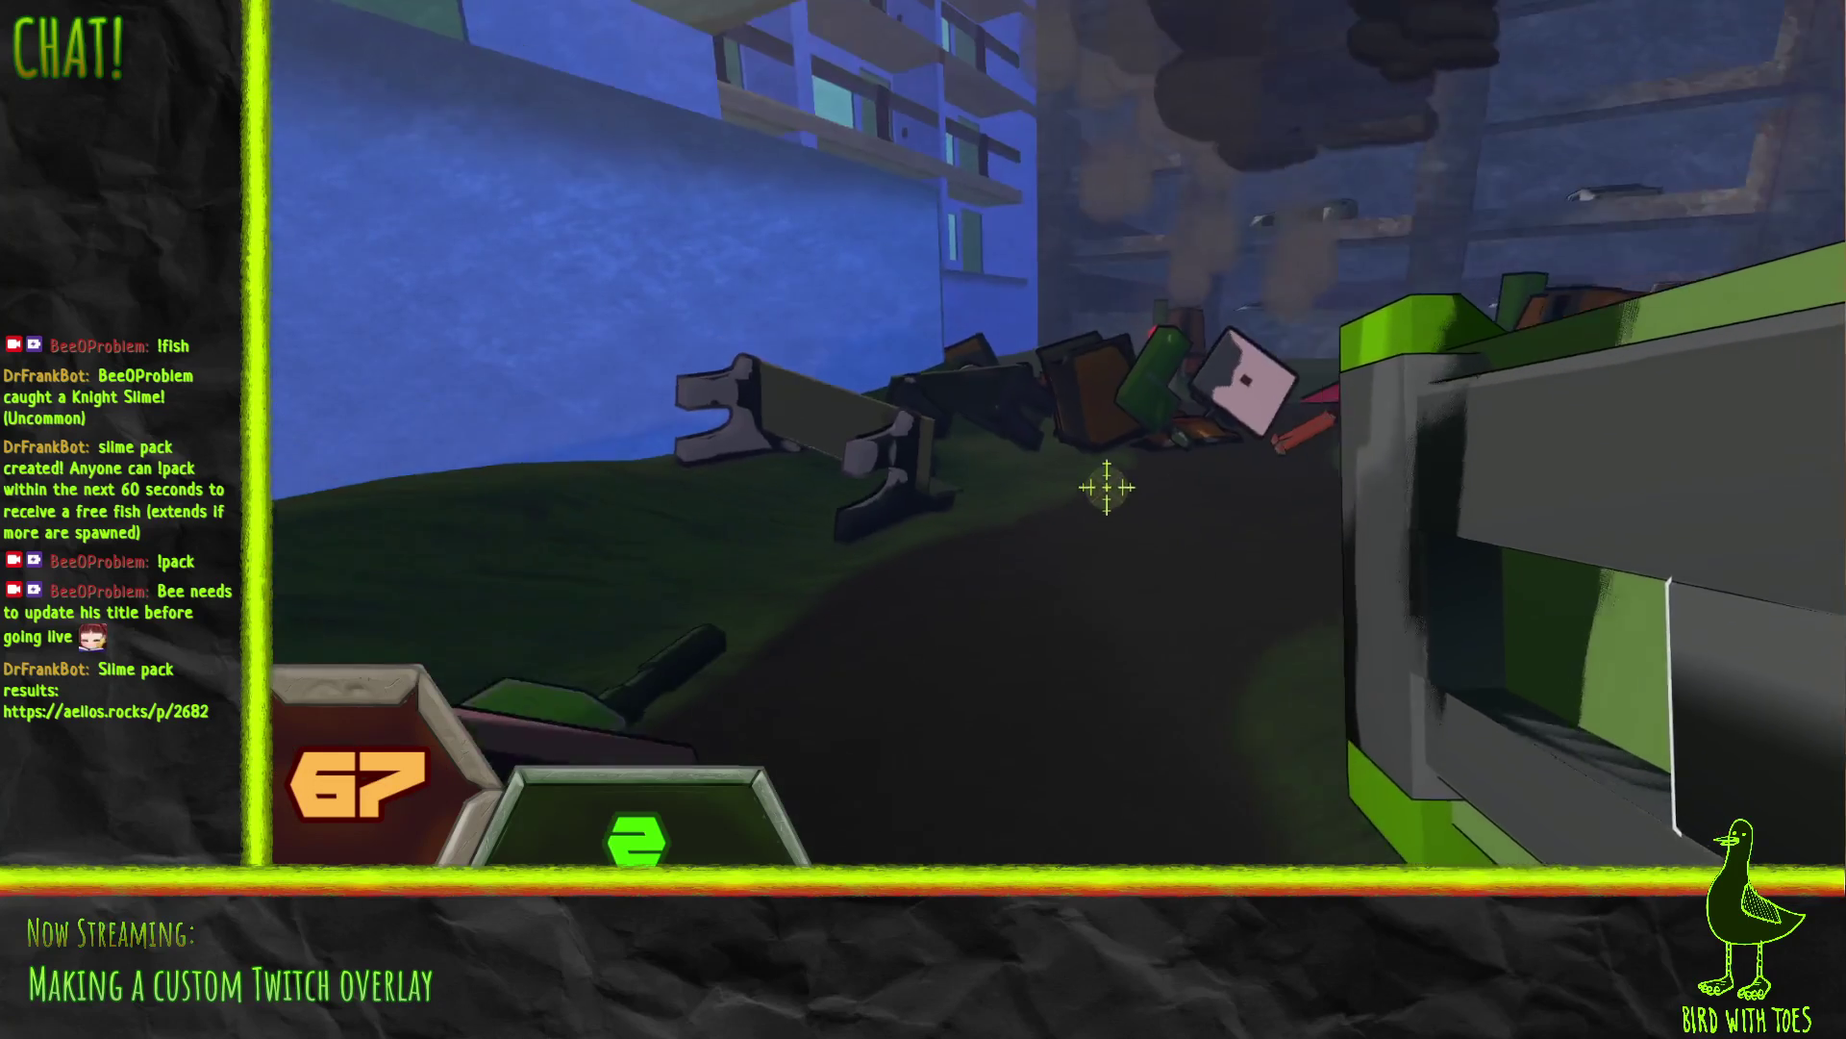
{"action": "left_click", "coordinate": [1107, 488]}
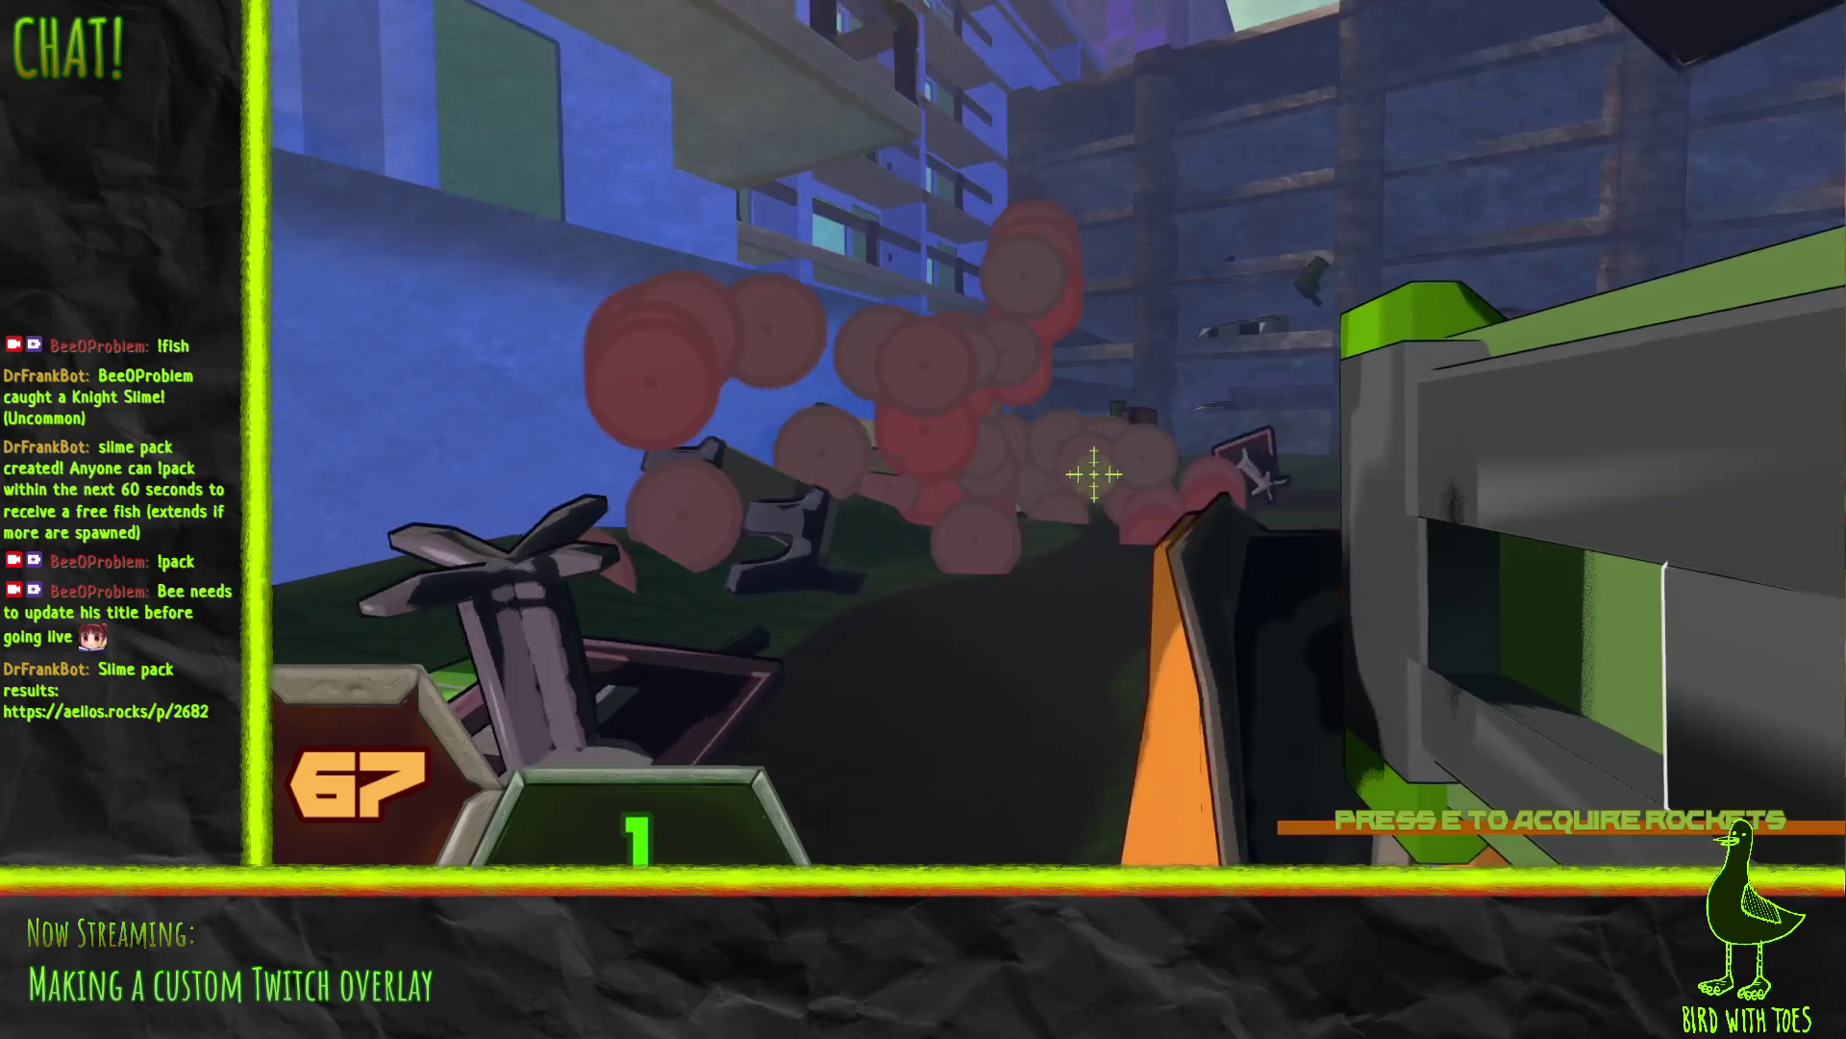
Step: Fire the last rocket, collect more rockets, and fire three more at the enemies
{"action": "left_click", "coordinate": [1094, 476]}
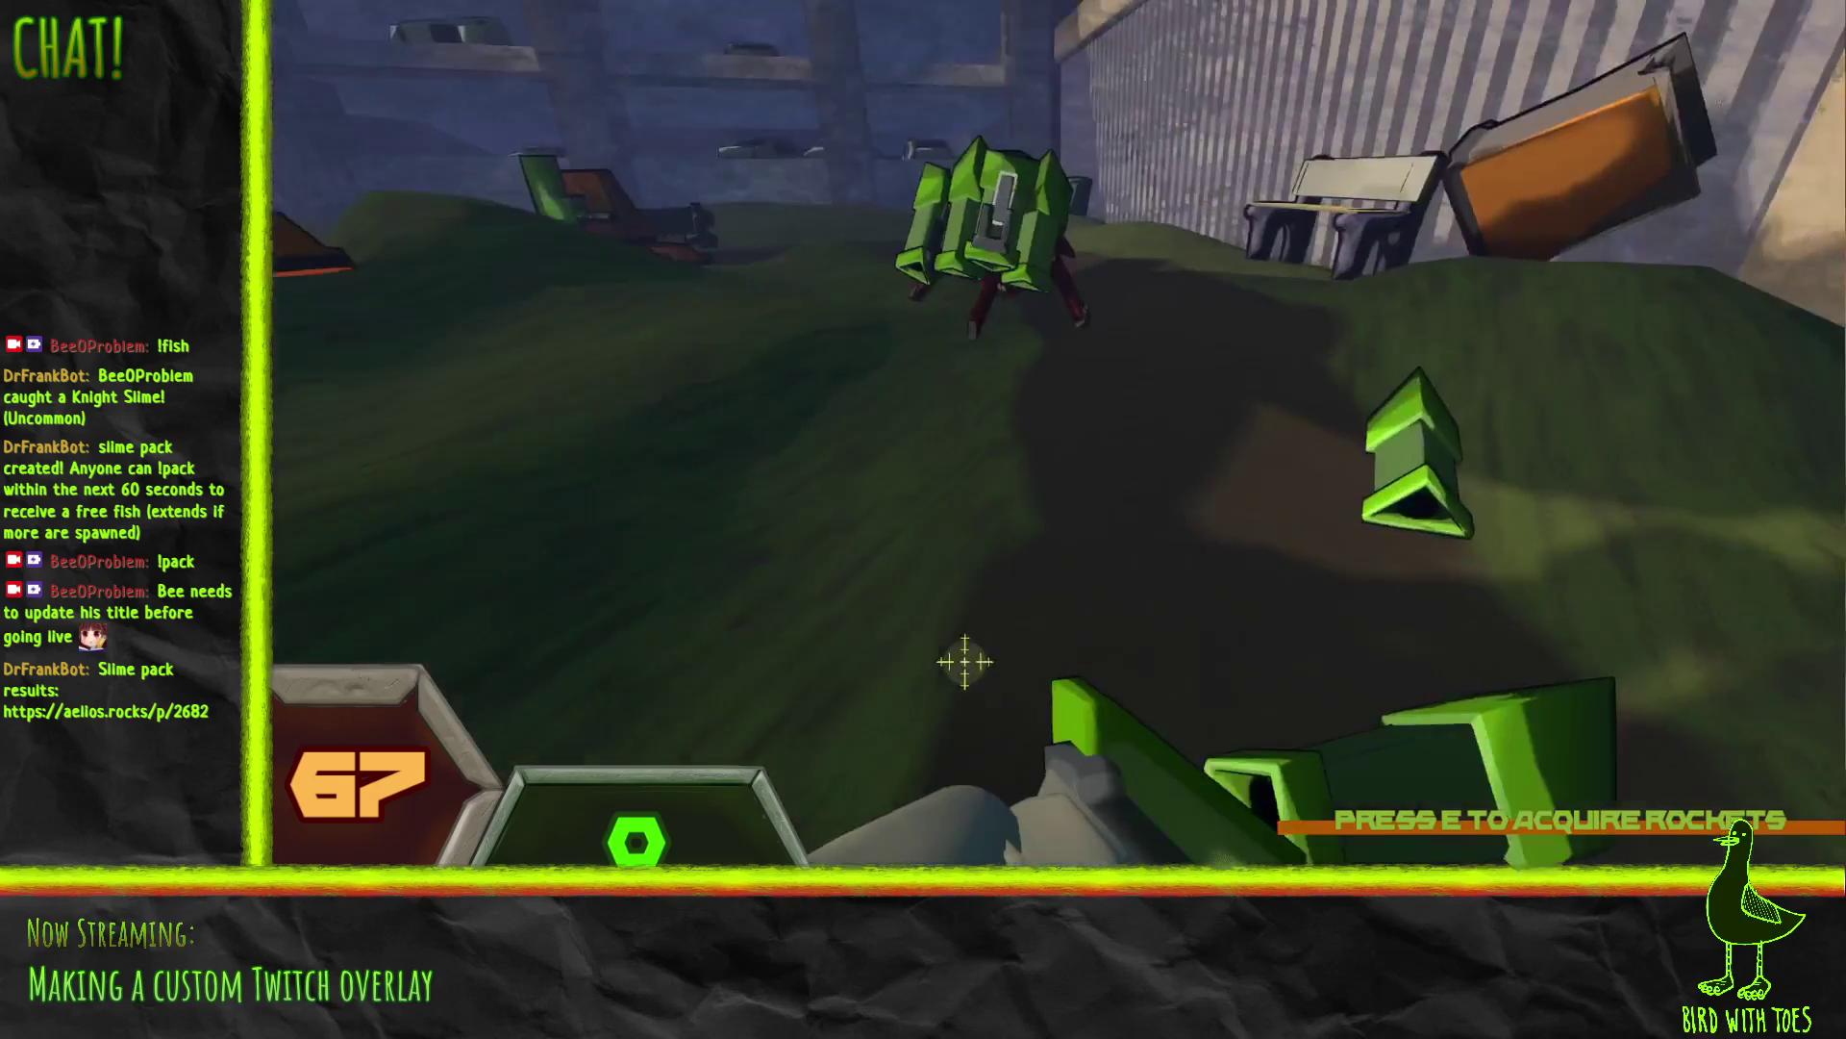
{"action": "key", "text": "e"}
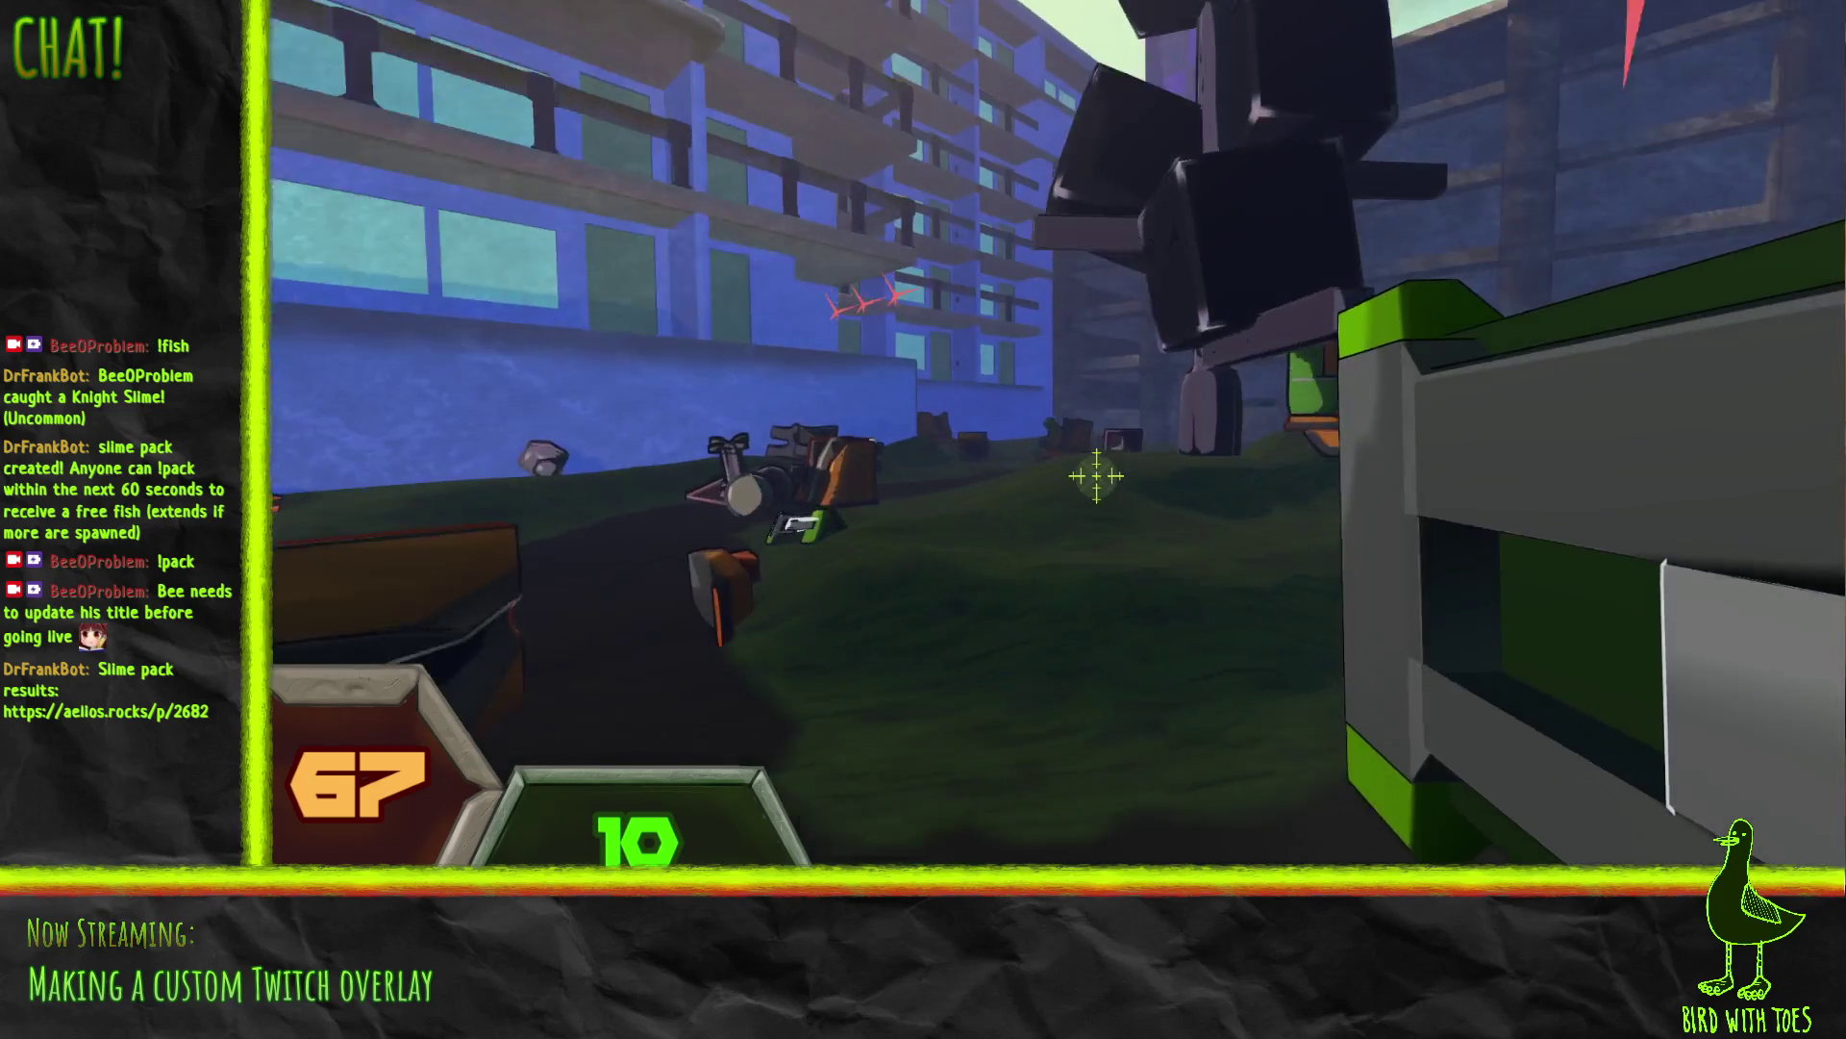
{"action": "left_click", "coordinate": [1093, 481]}
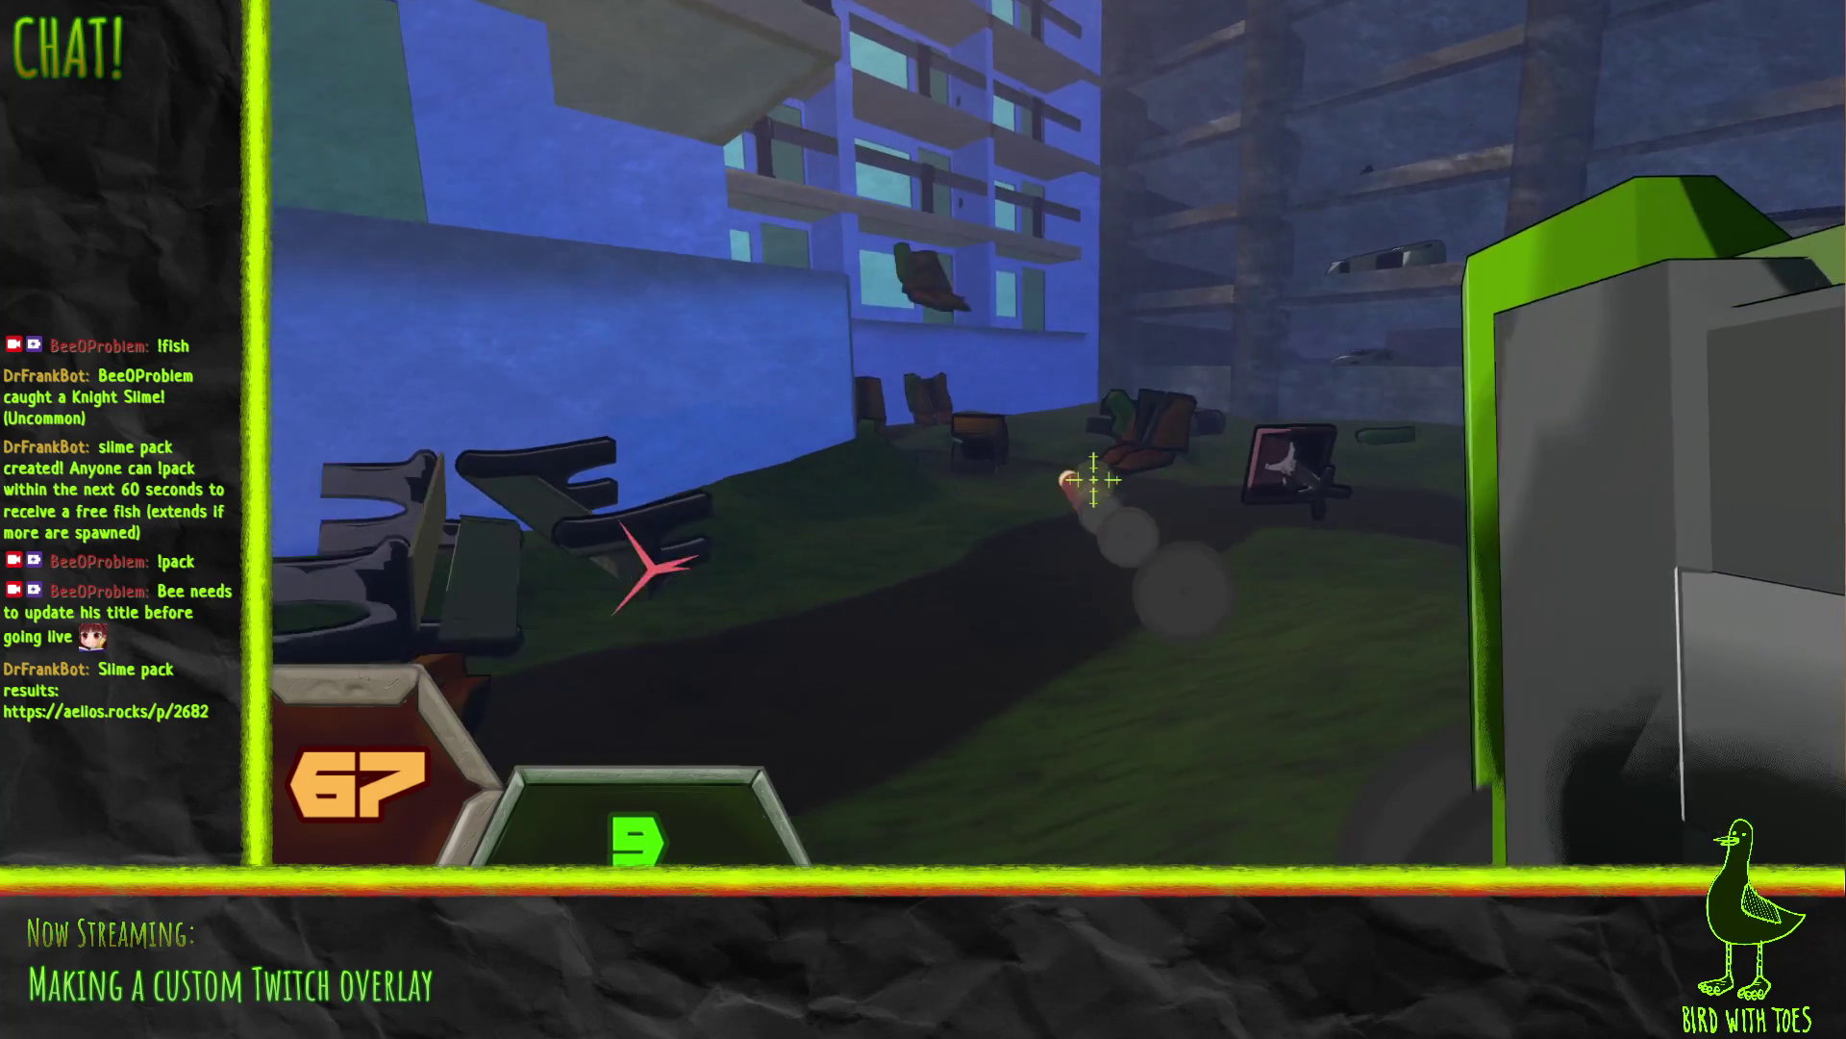
{"action": "left_click", "coordinate": [1099, 487]}
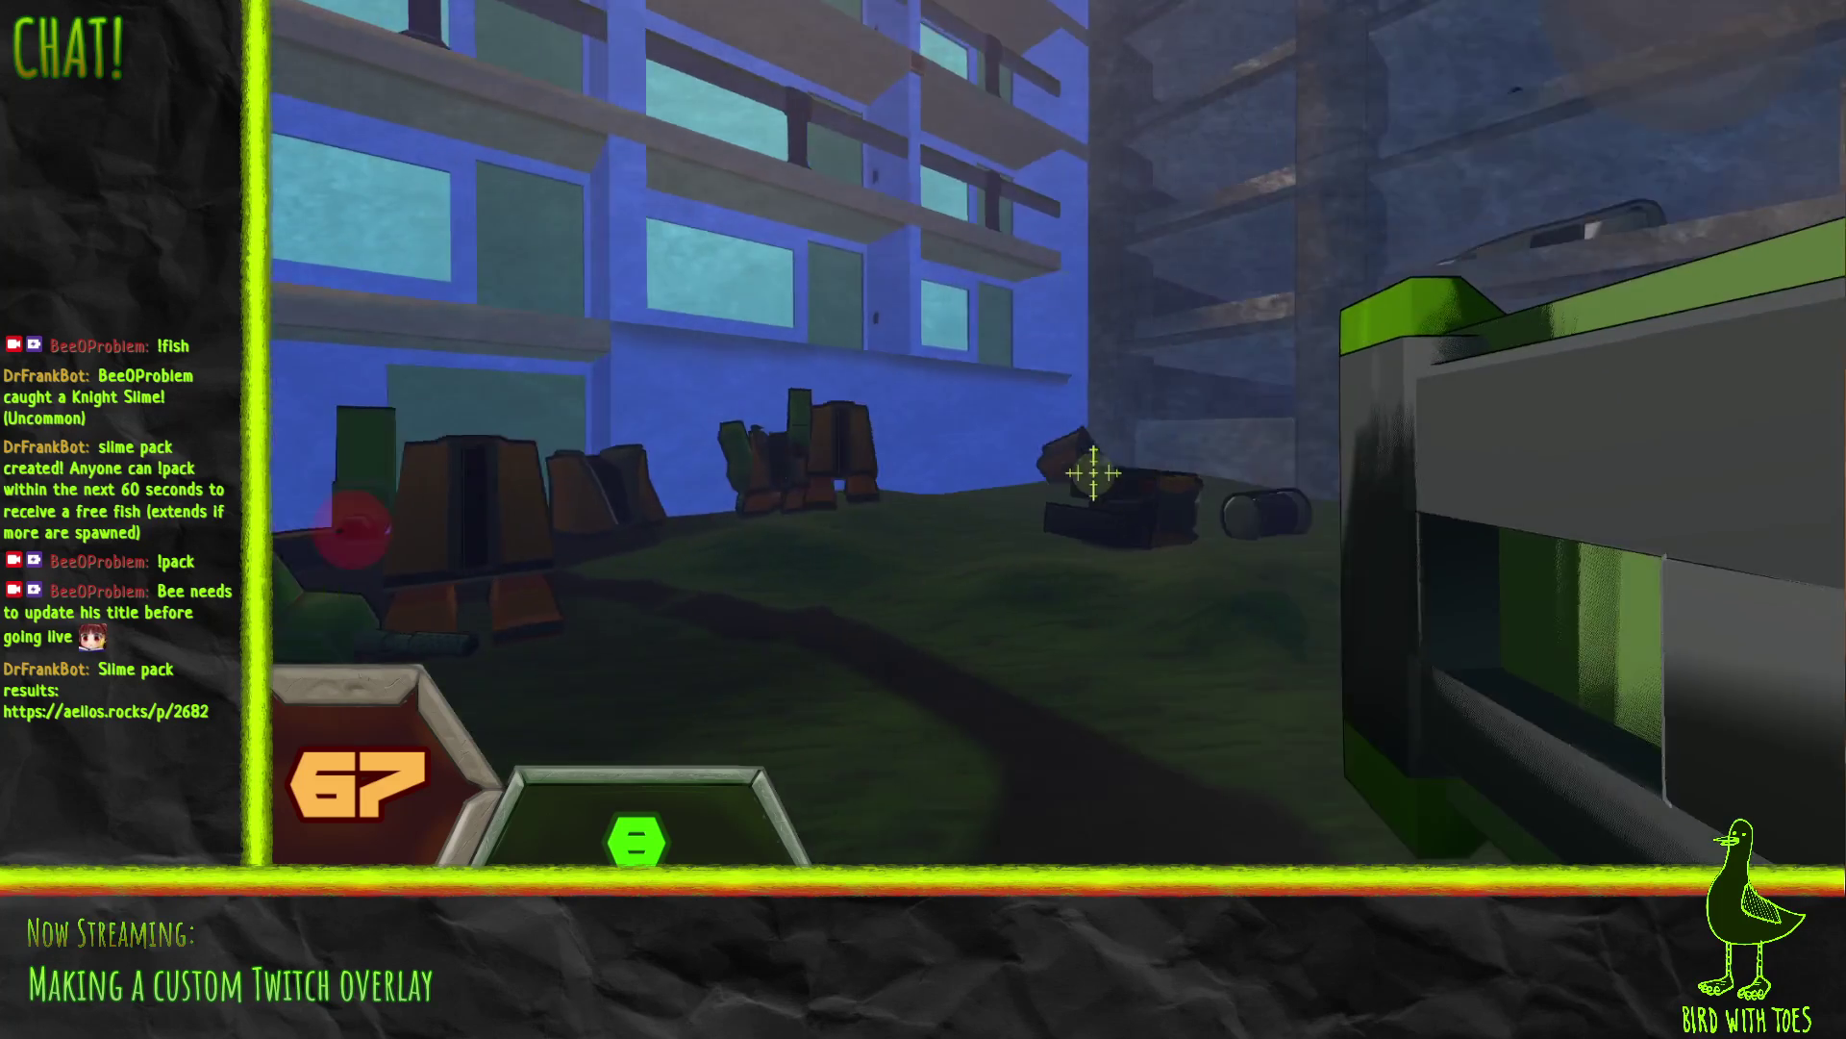
{"action": "left_click", "coordinate": [1094, 472]}
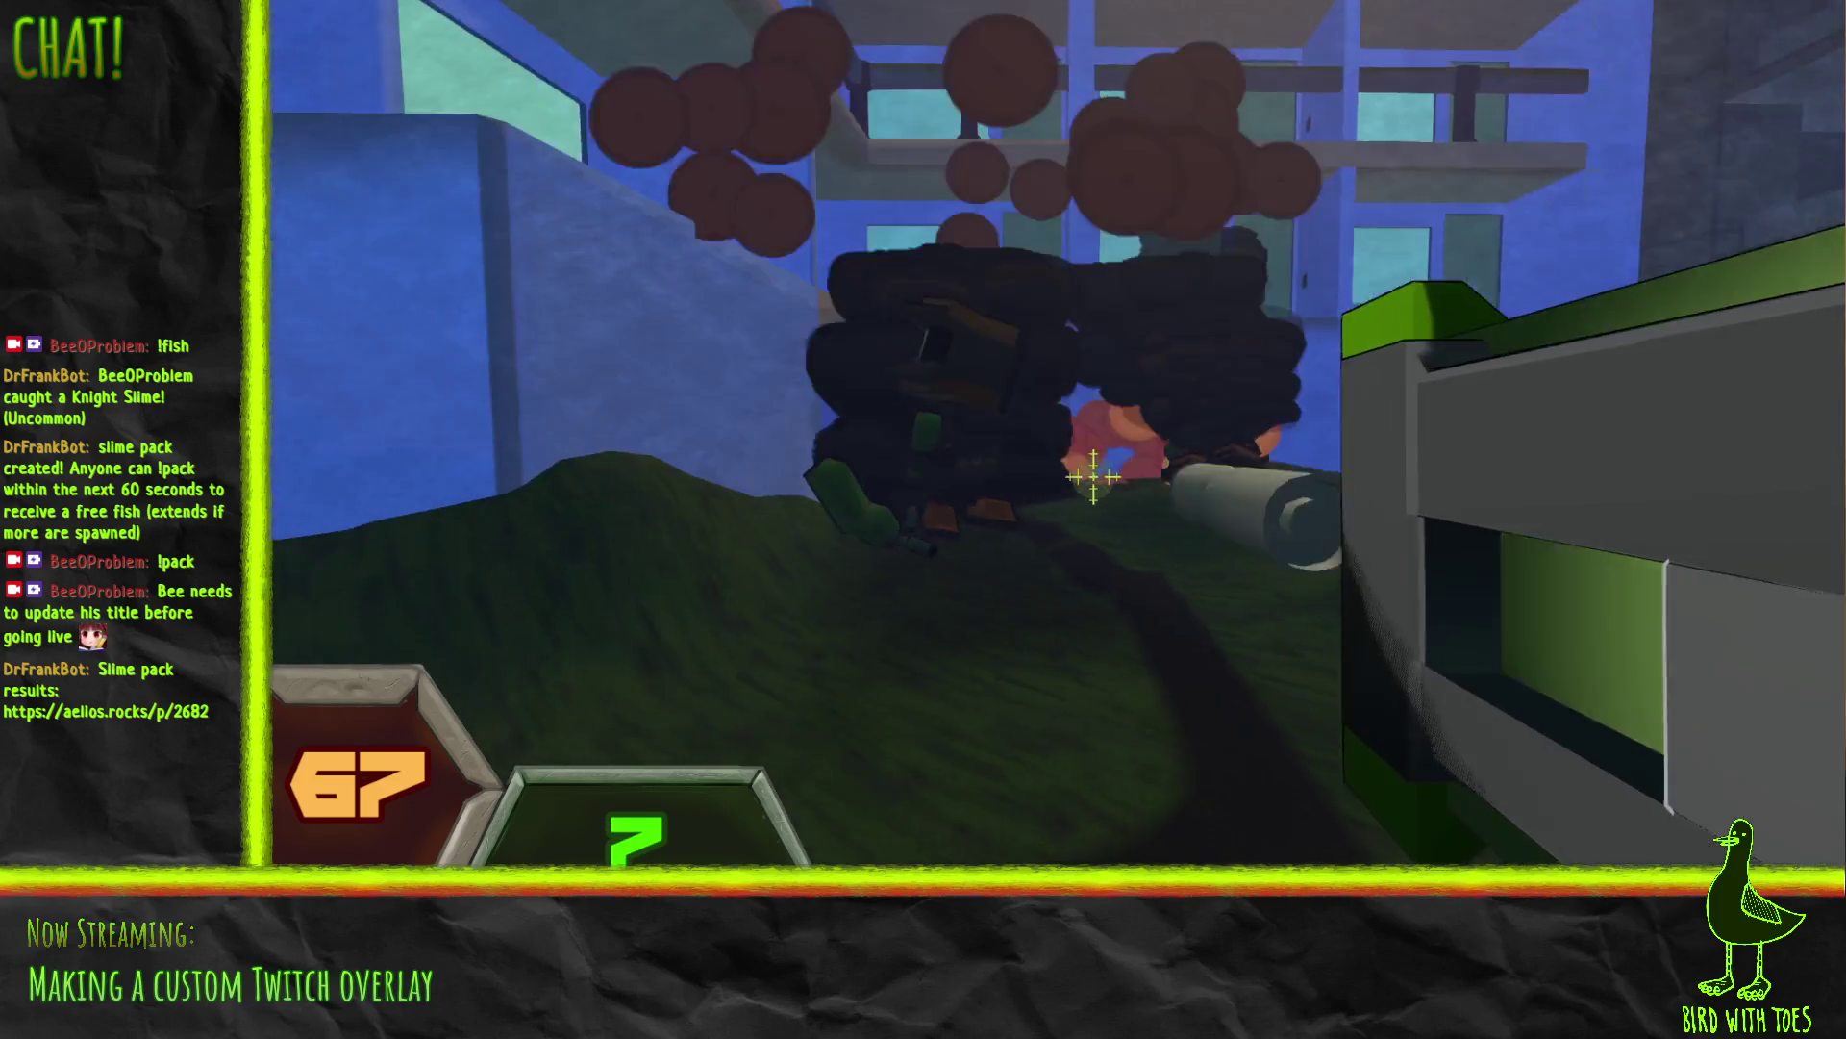
Step: Shoot the orange robots up close and across the field with the main gun
{"action": "left_click", "coordinate": [1093, 476]}
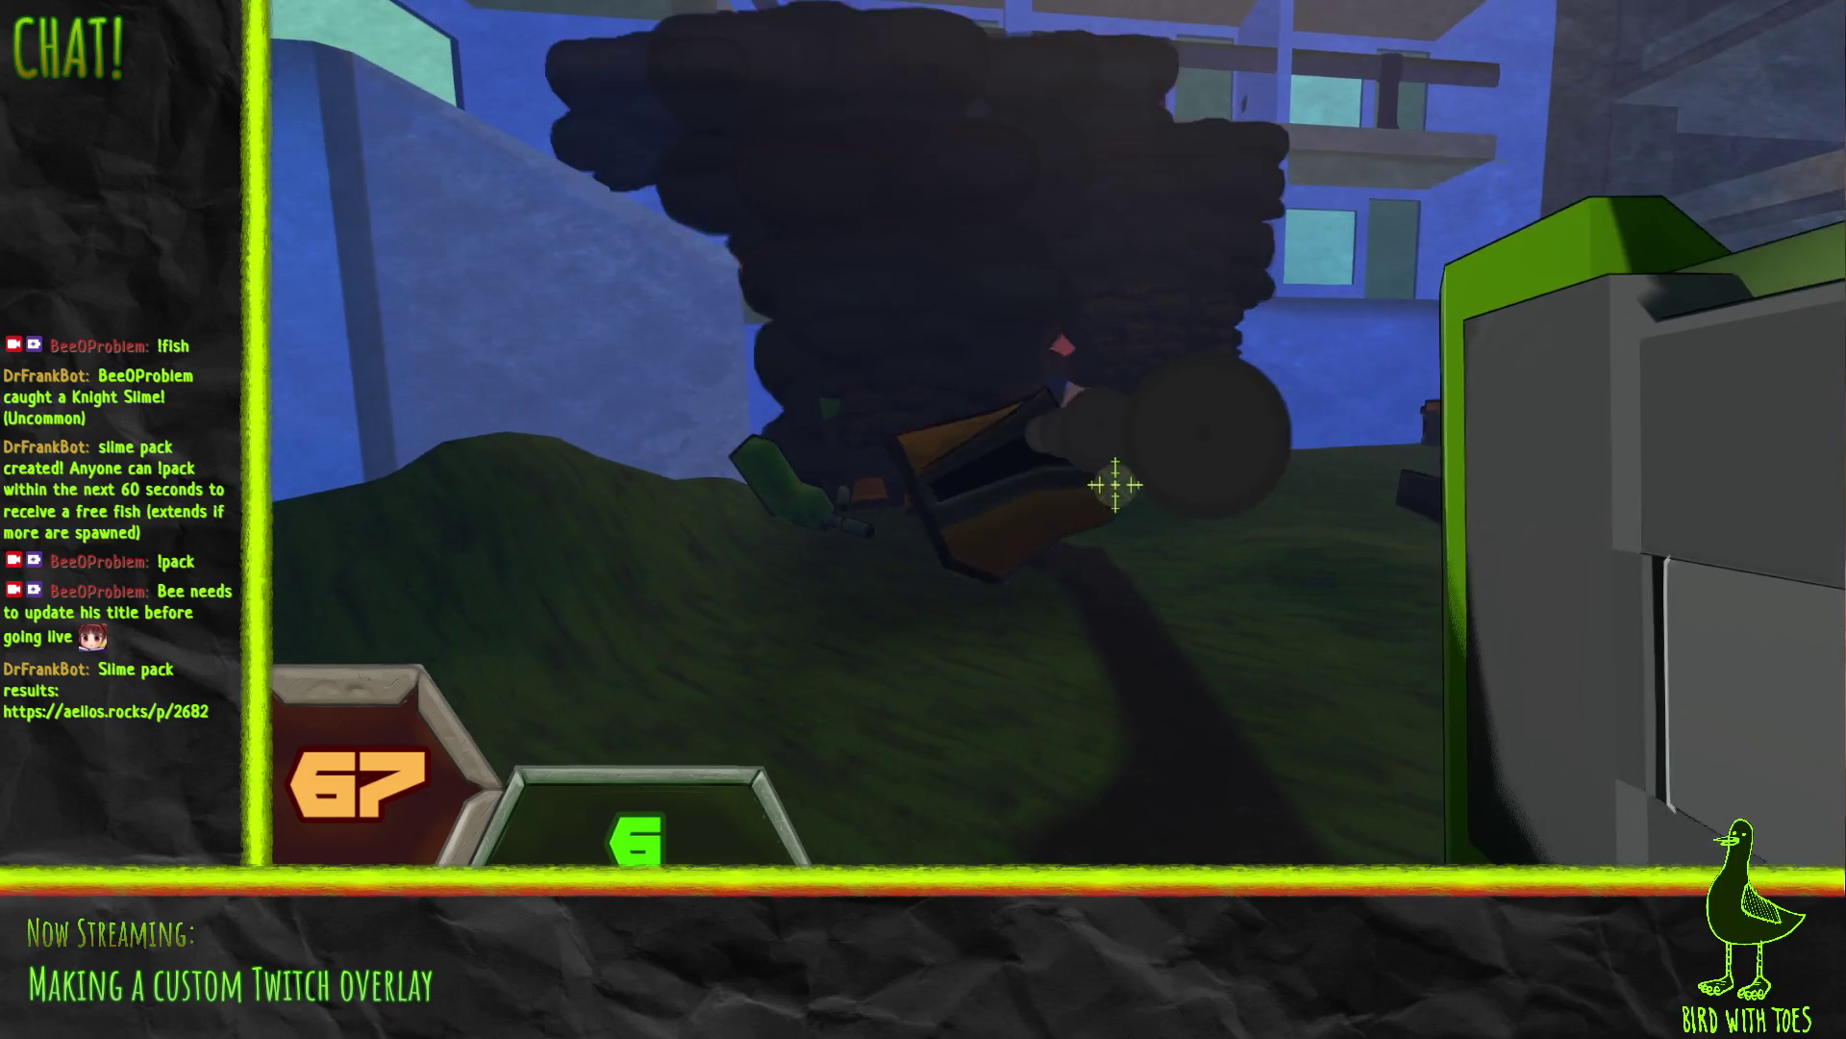
{"action": "left_click", "coordinate": [1099, 479]}
{"action": "left_click", "coordinate": [1109, 487]}
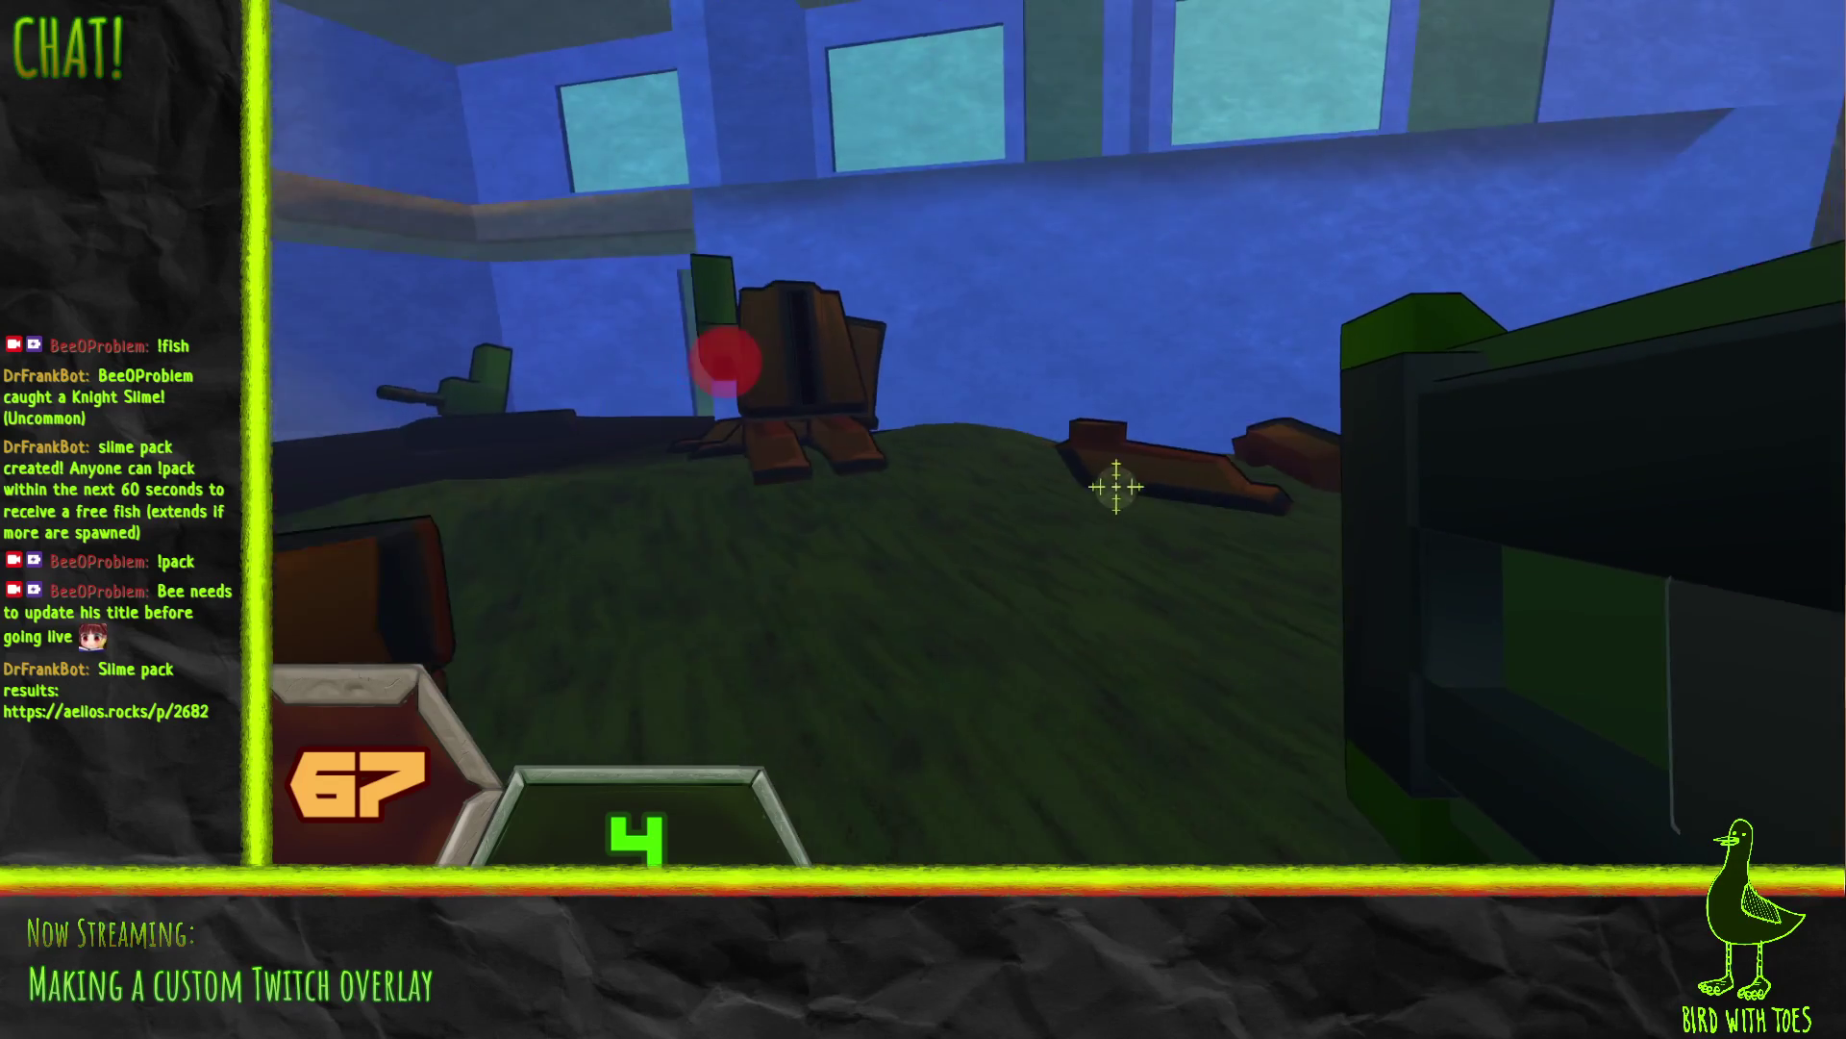
{"action": "left_click", "coordinate": [1116, 488]}
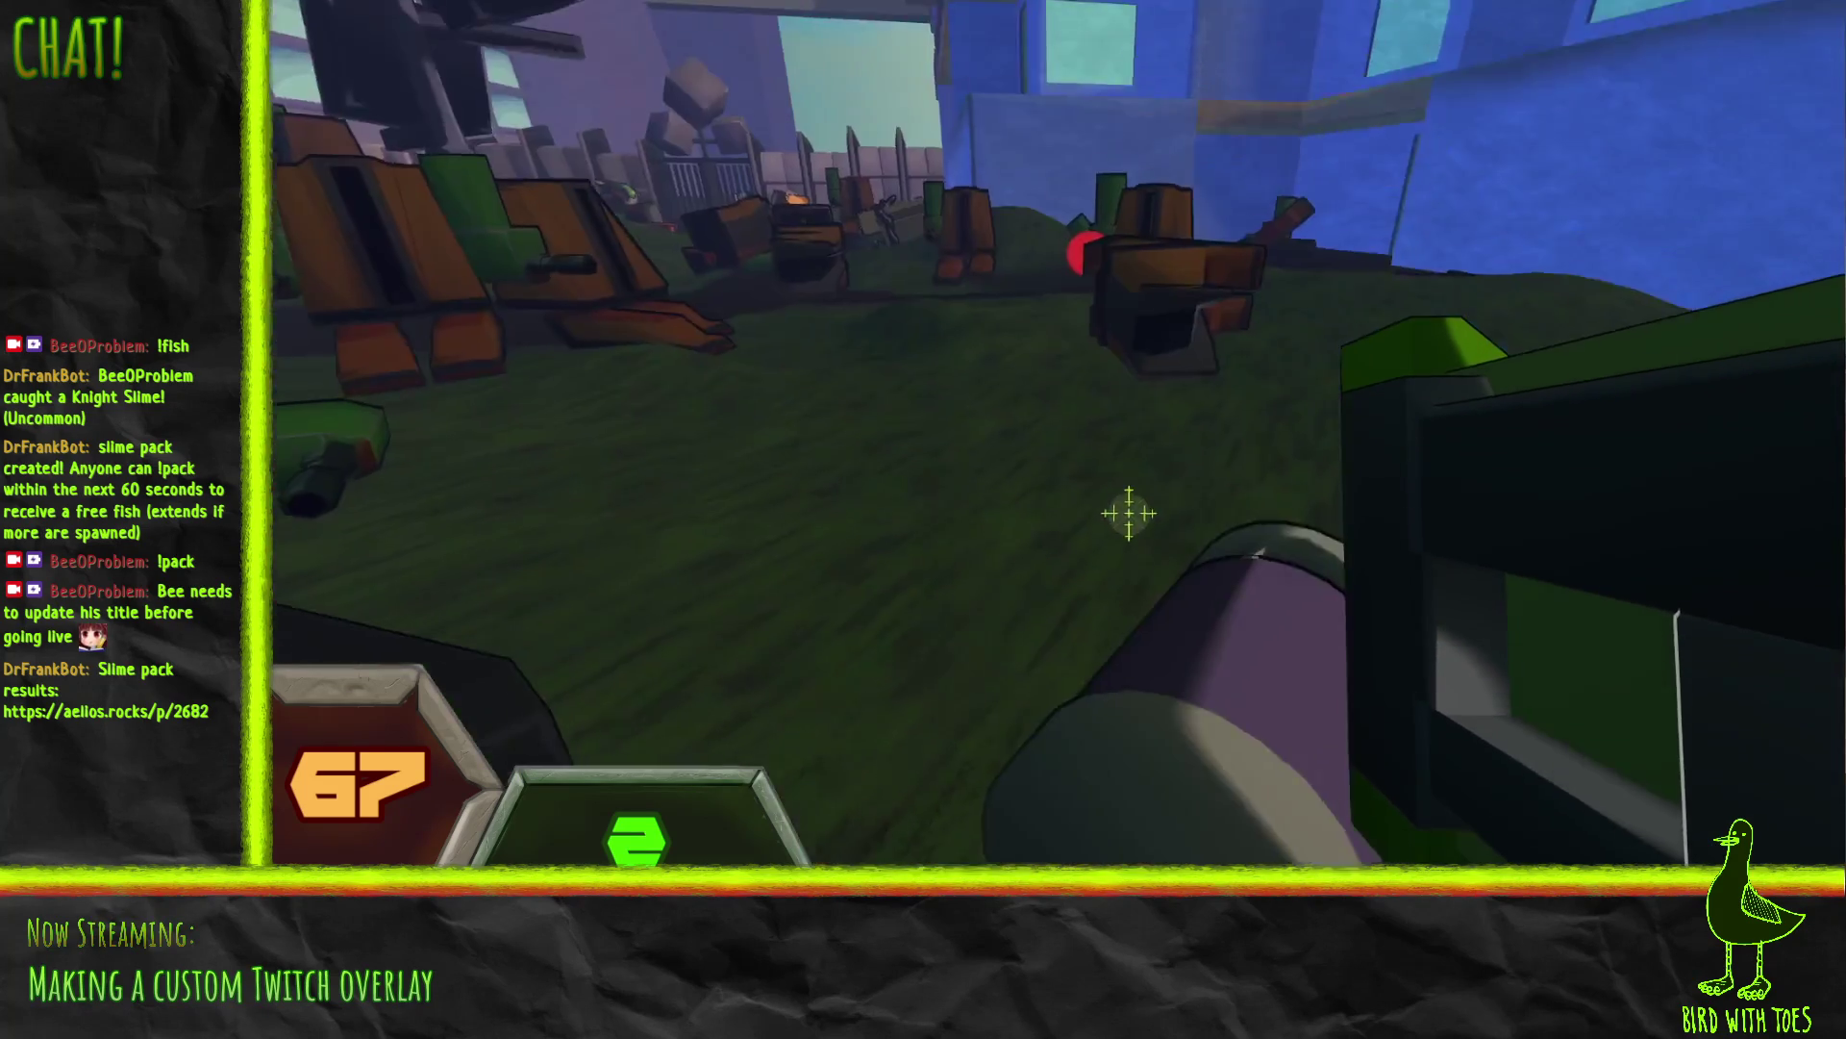
{"action": "left_click", "coordinate": [1126, 511]}
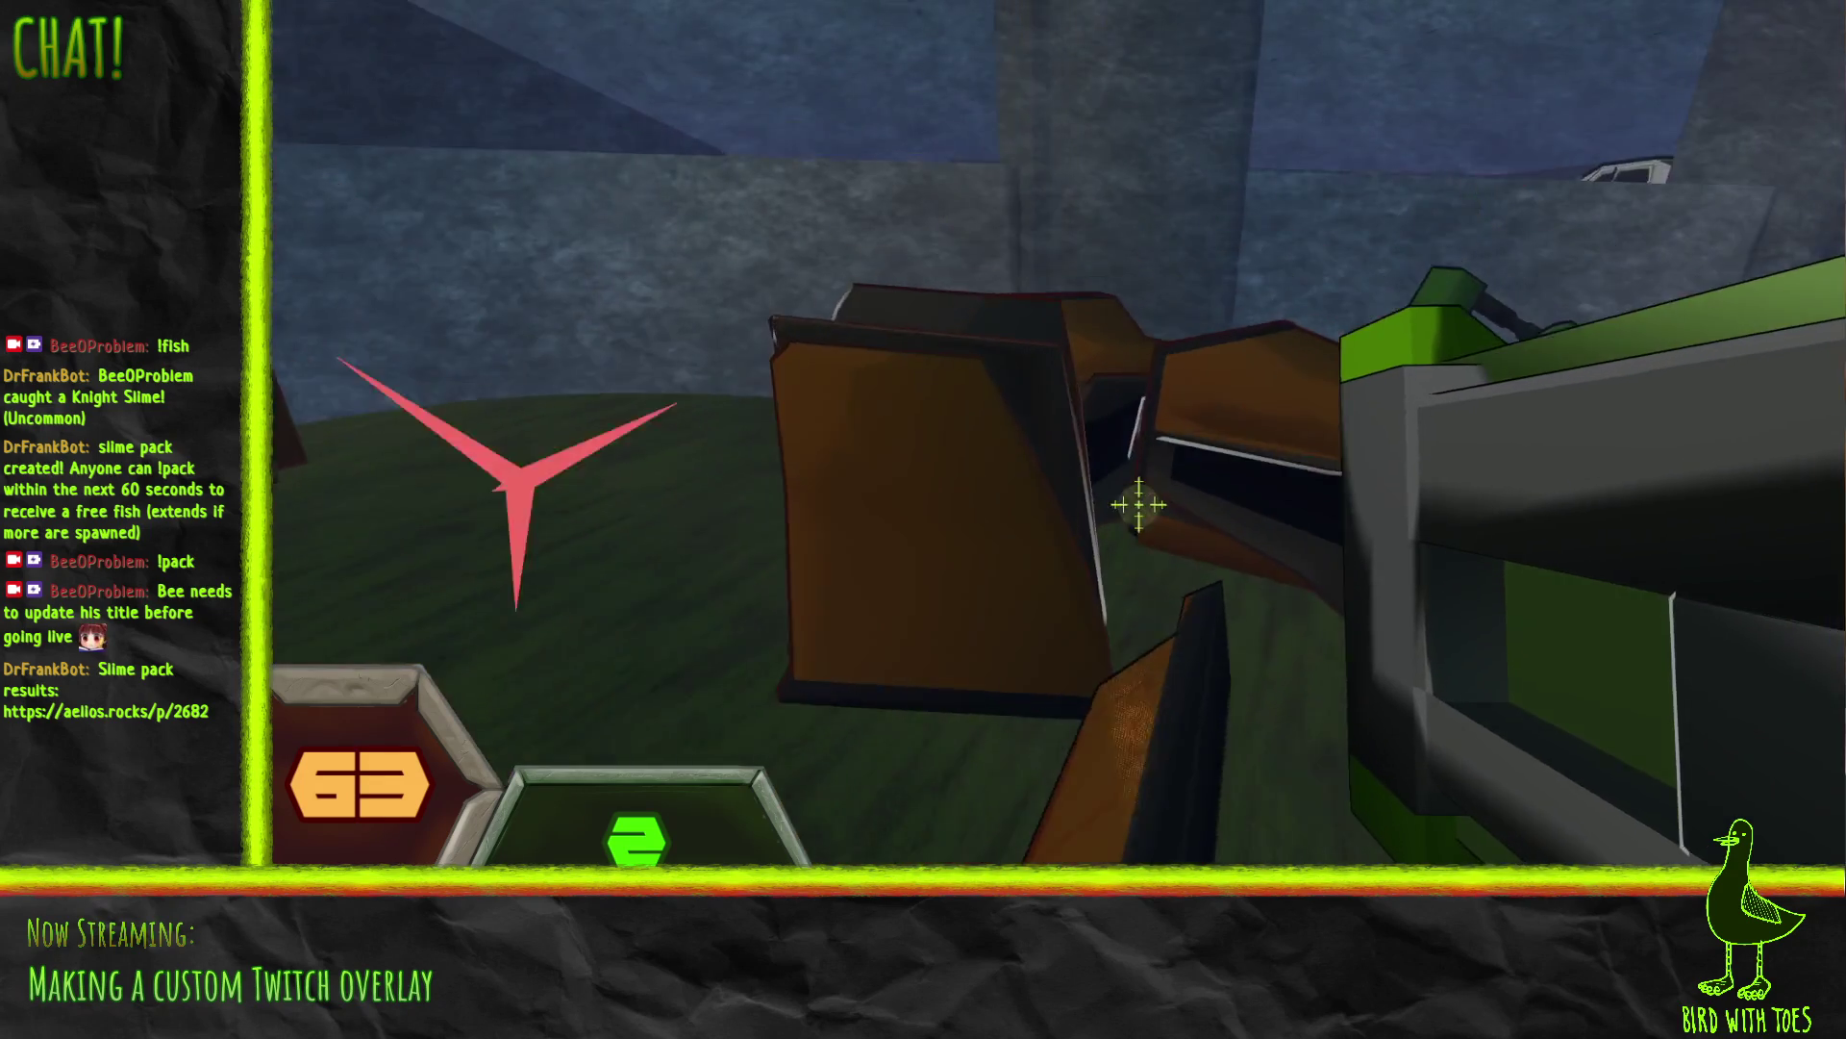
{"action": "left_click", "coordinate": [1139, 504]}
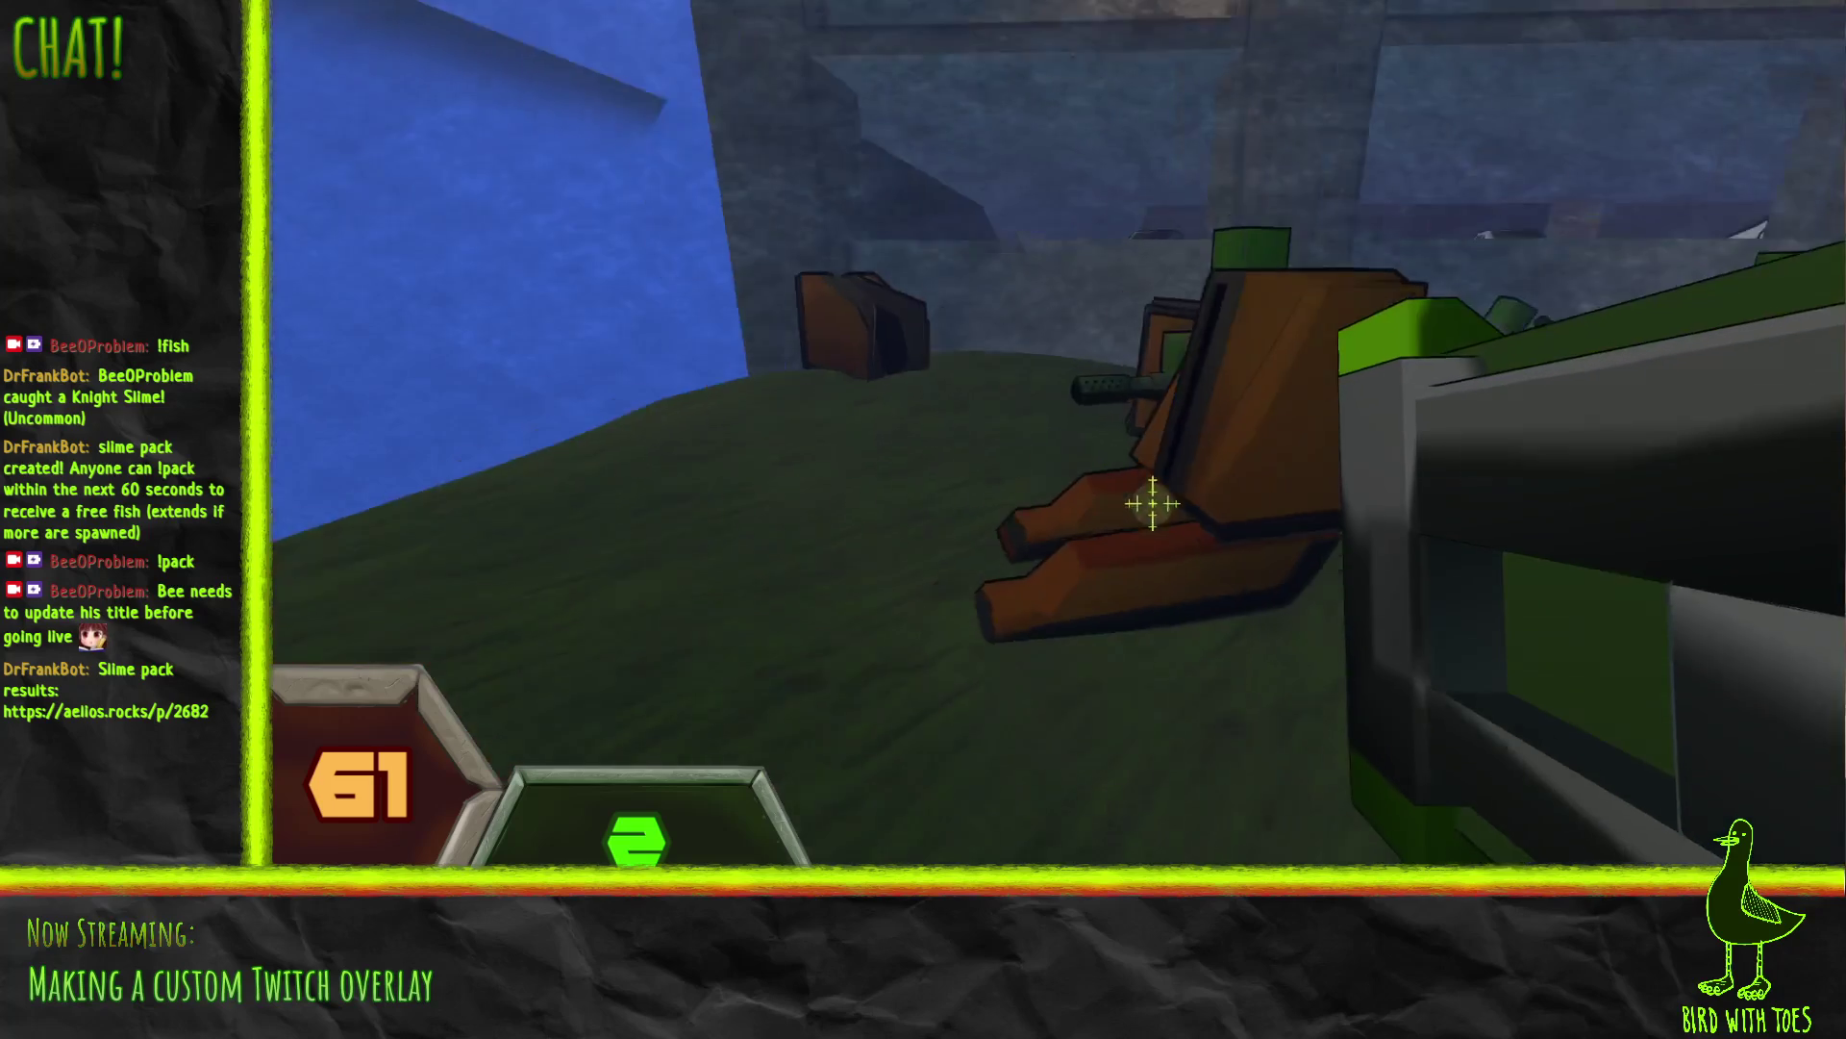
Step: Launch both remaining secondary explosives at the robots, then switch to the 100-round gun and fire
{"action": "right_click", "coordinate": [1108, 482]}
{"action": "left_click", "coordinate": [1123, 489]}
{"action": "right_click", "coordinate": [1101, 481]}
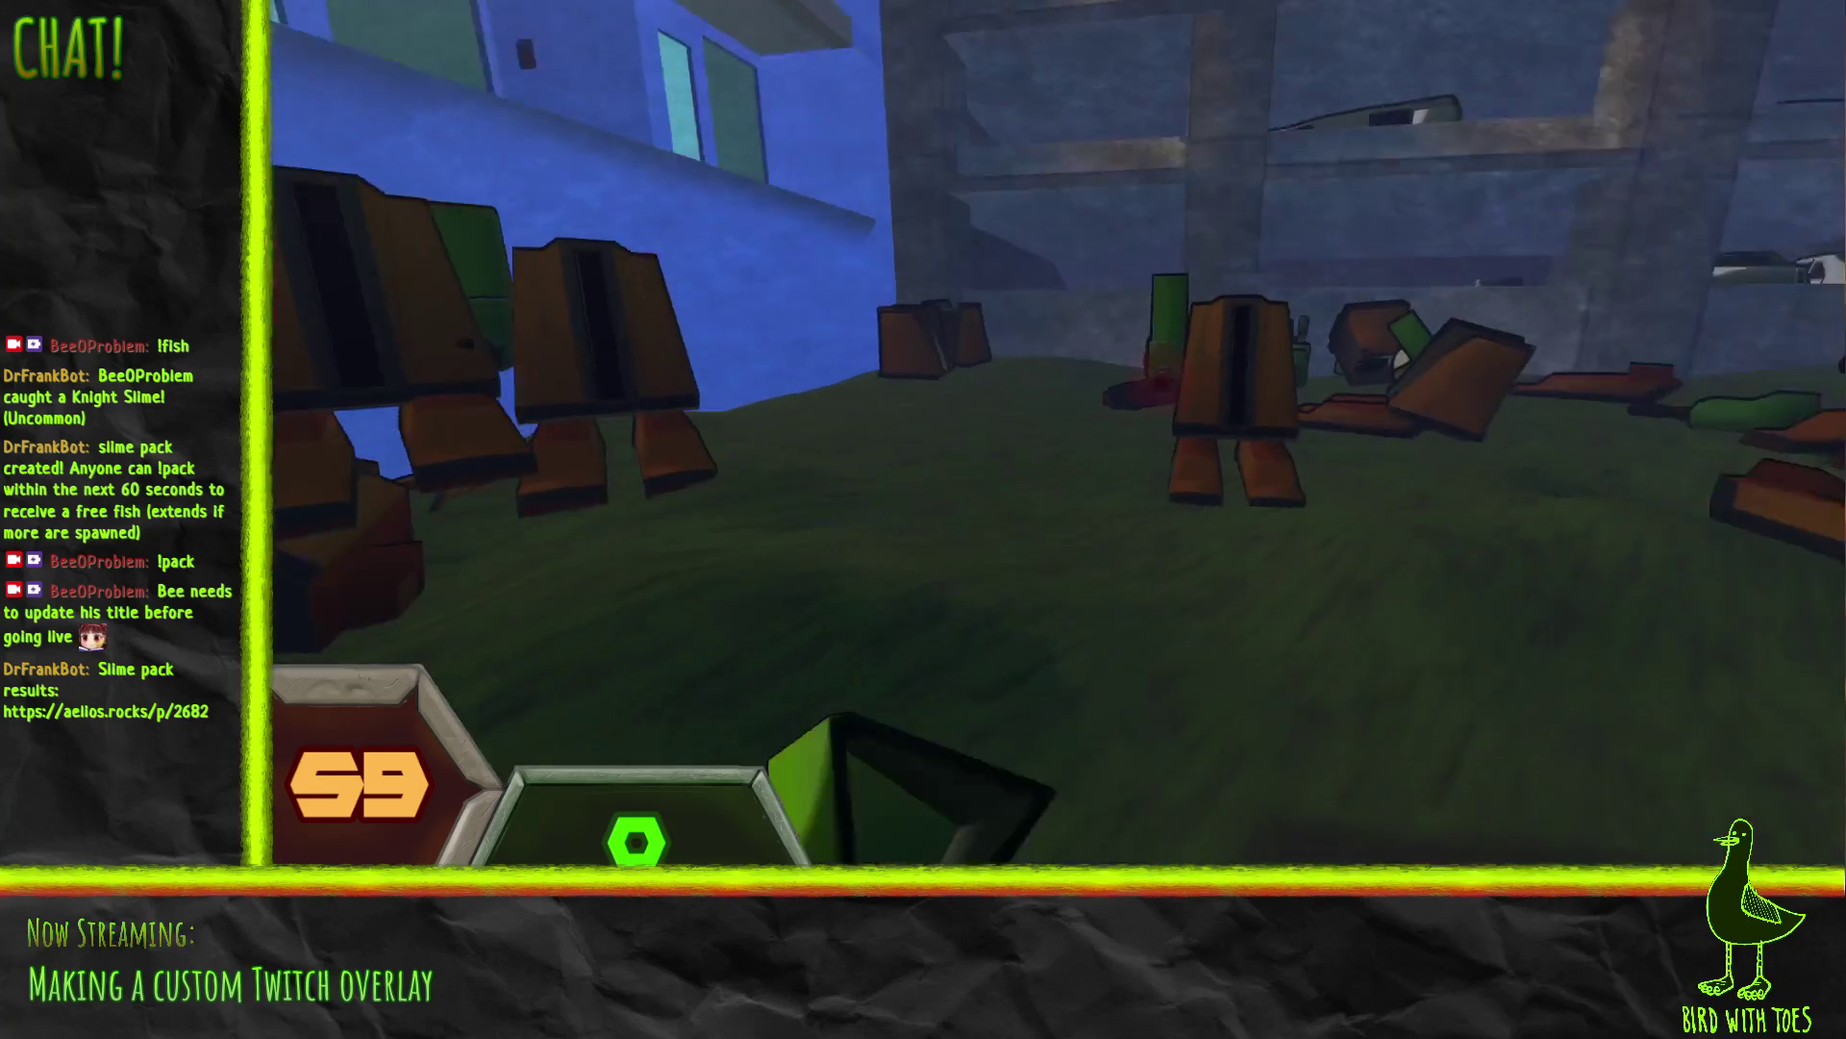
{"action": "key", "text": "2"}
{"action": "left_click", "coordinate": [1099, 481]}
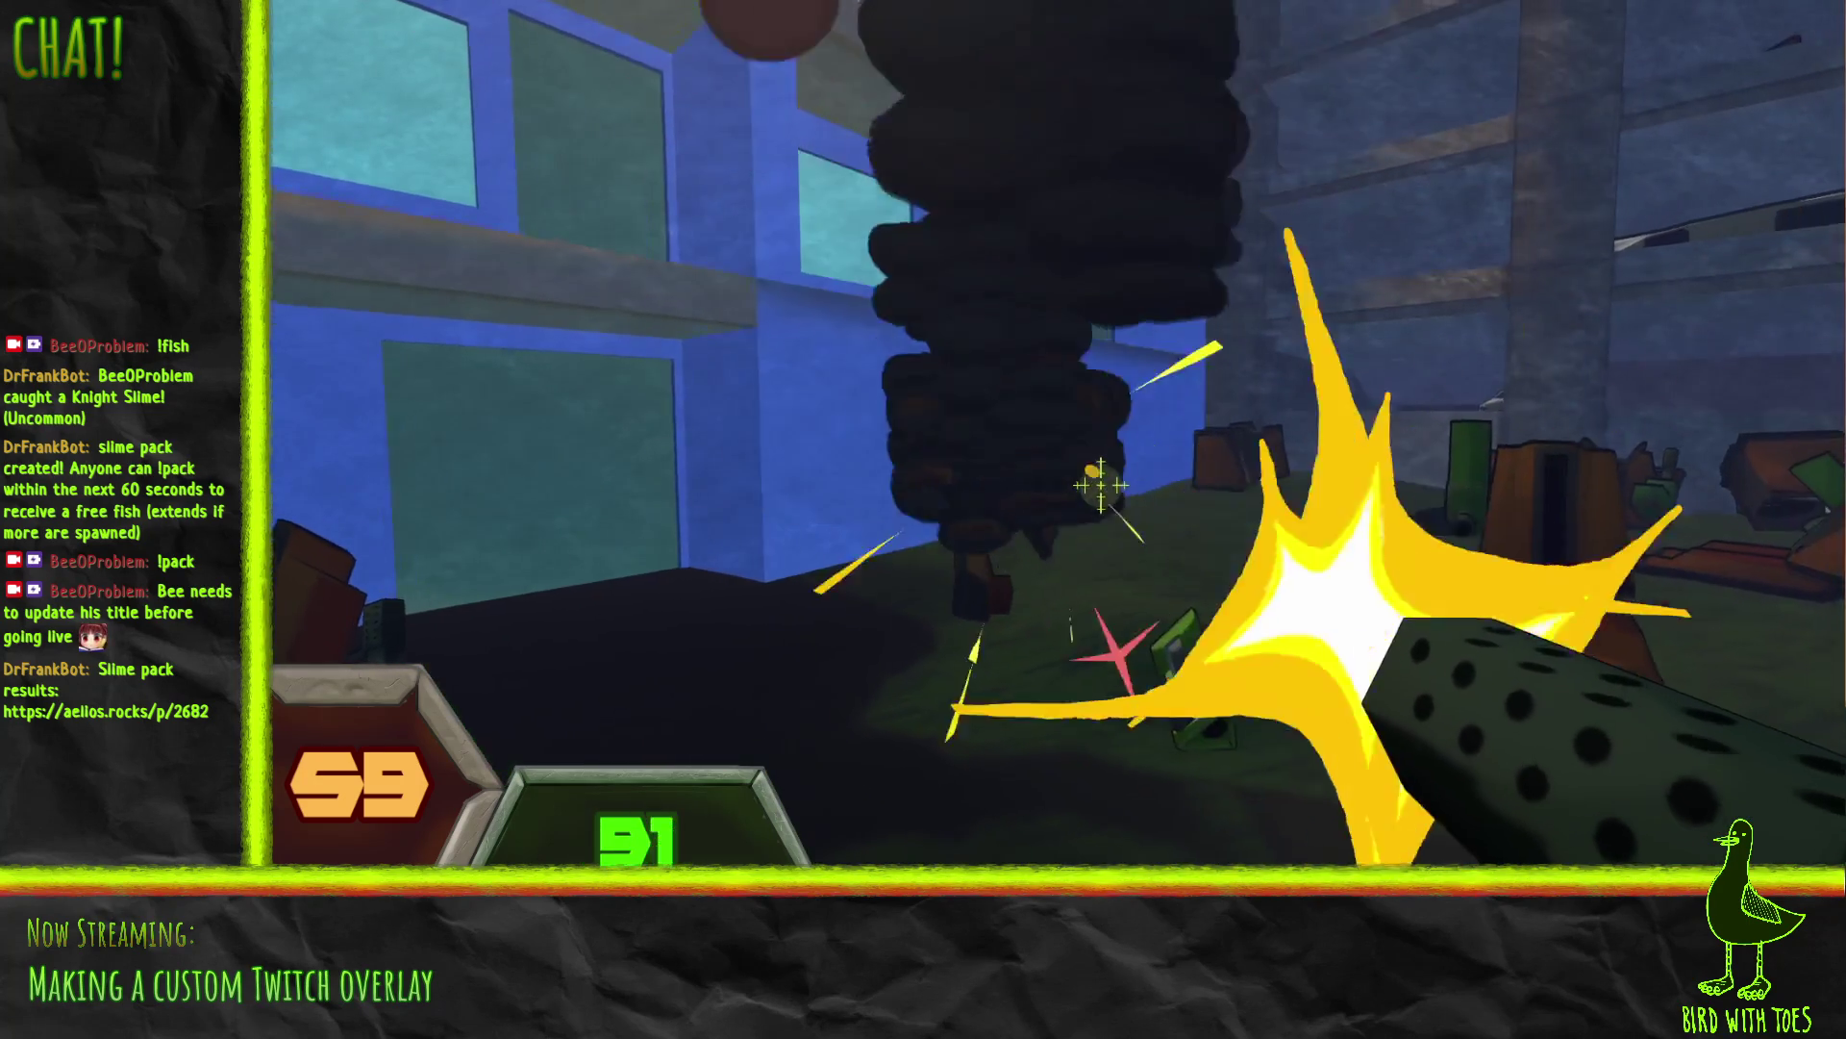
Step: Sweep gunfire across the robots and aim down at those among the parked cars
{"action": "mouse_move", "coordinate": [1100, 485]}
{"action": "left_mouse_down"}
{"action": "mouse_move", "coordinate": [1139, 503]}
{"action": "mouse_move", "coordinate": [1112, 486]}
{"action": "mouse_move", "coordinate": [1001, 499]}
{"action": "mouse_move", "coordinate": [1105, 482]}
{"action": "mouse_move", "coordinate": [1237, 510]}
{"action": "mouse_move", "coordinate": [1135, 515]}
{"action": "mouse_move", "coordinate": [1120, 491]}
{"action": "left_mouse_up"}
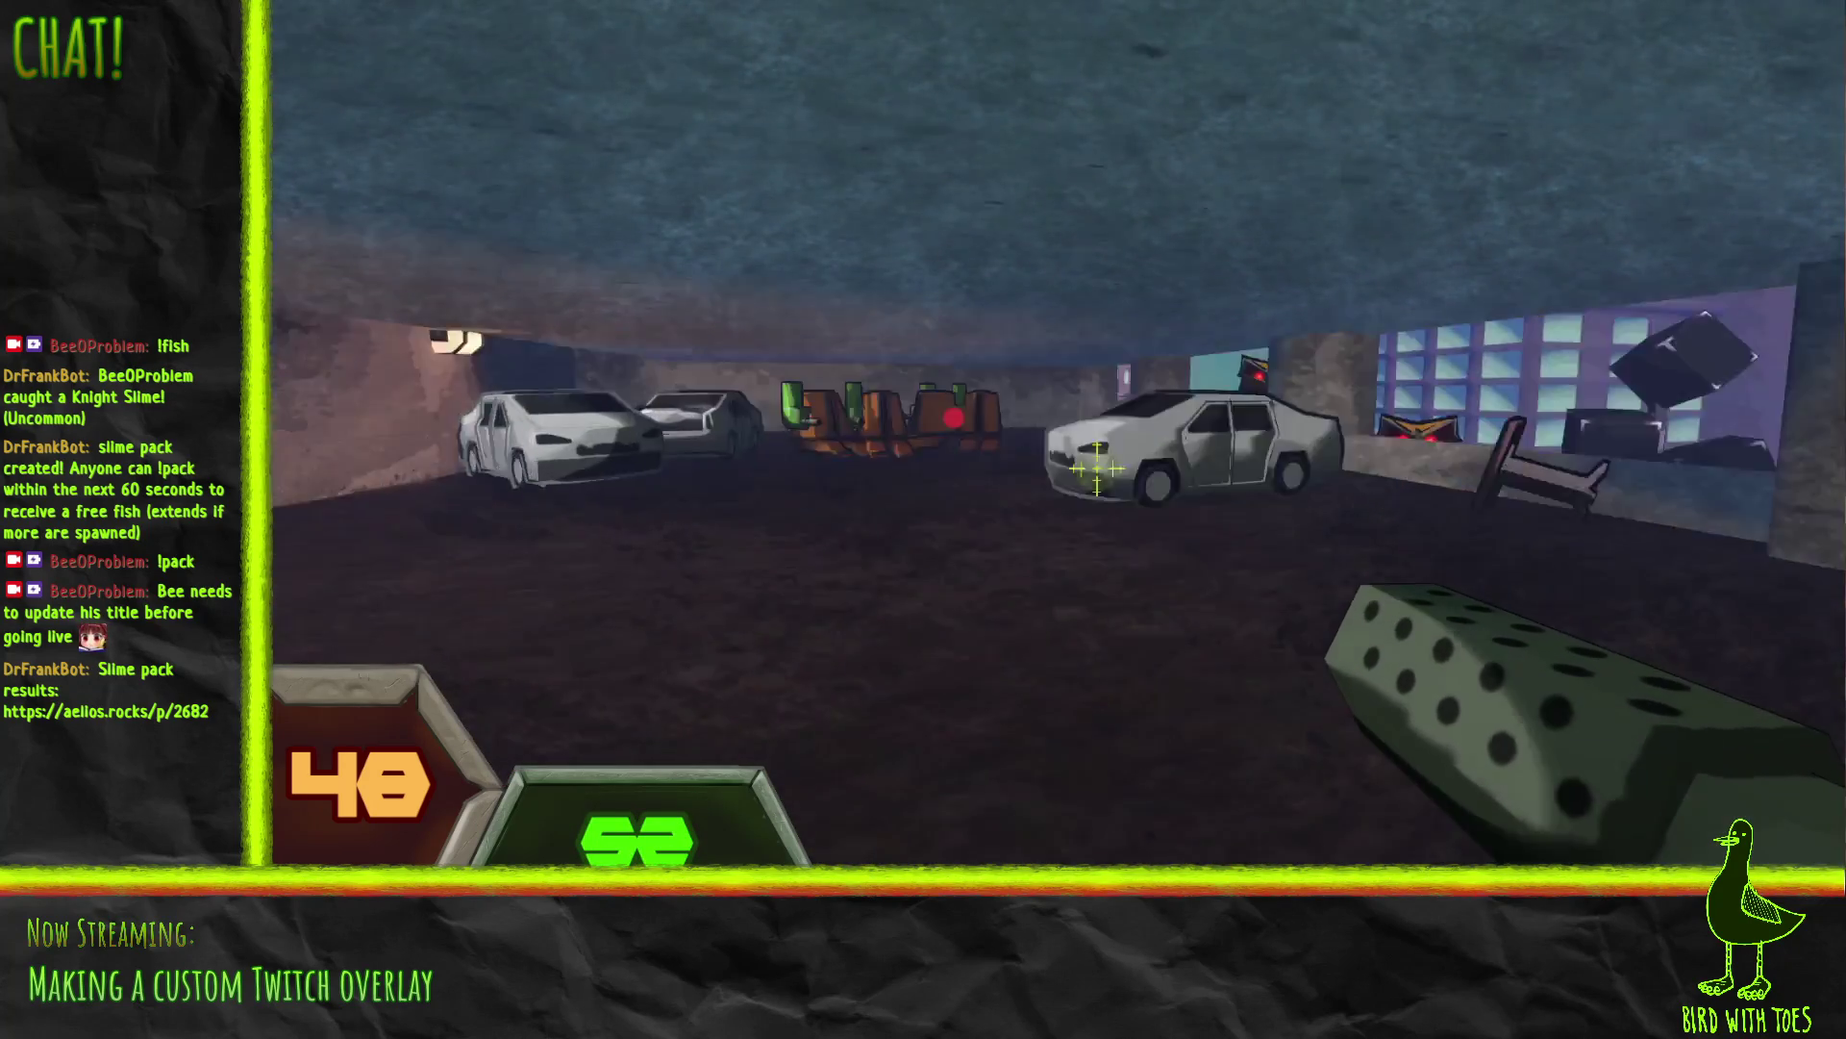
{"action": "left_click_drag", "start_coordinate": [1112, 478], "coordinate": [1209, 701]}
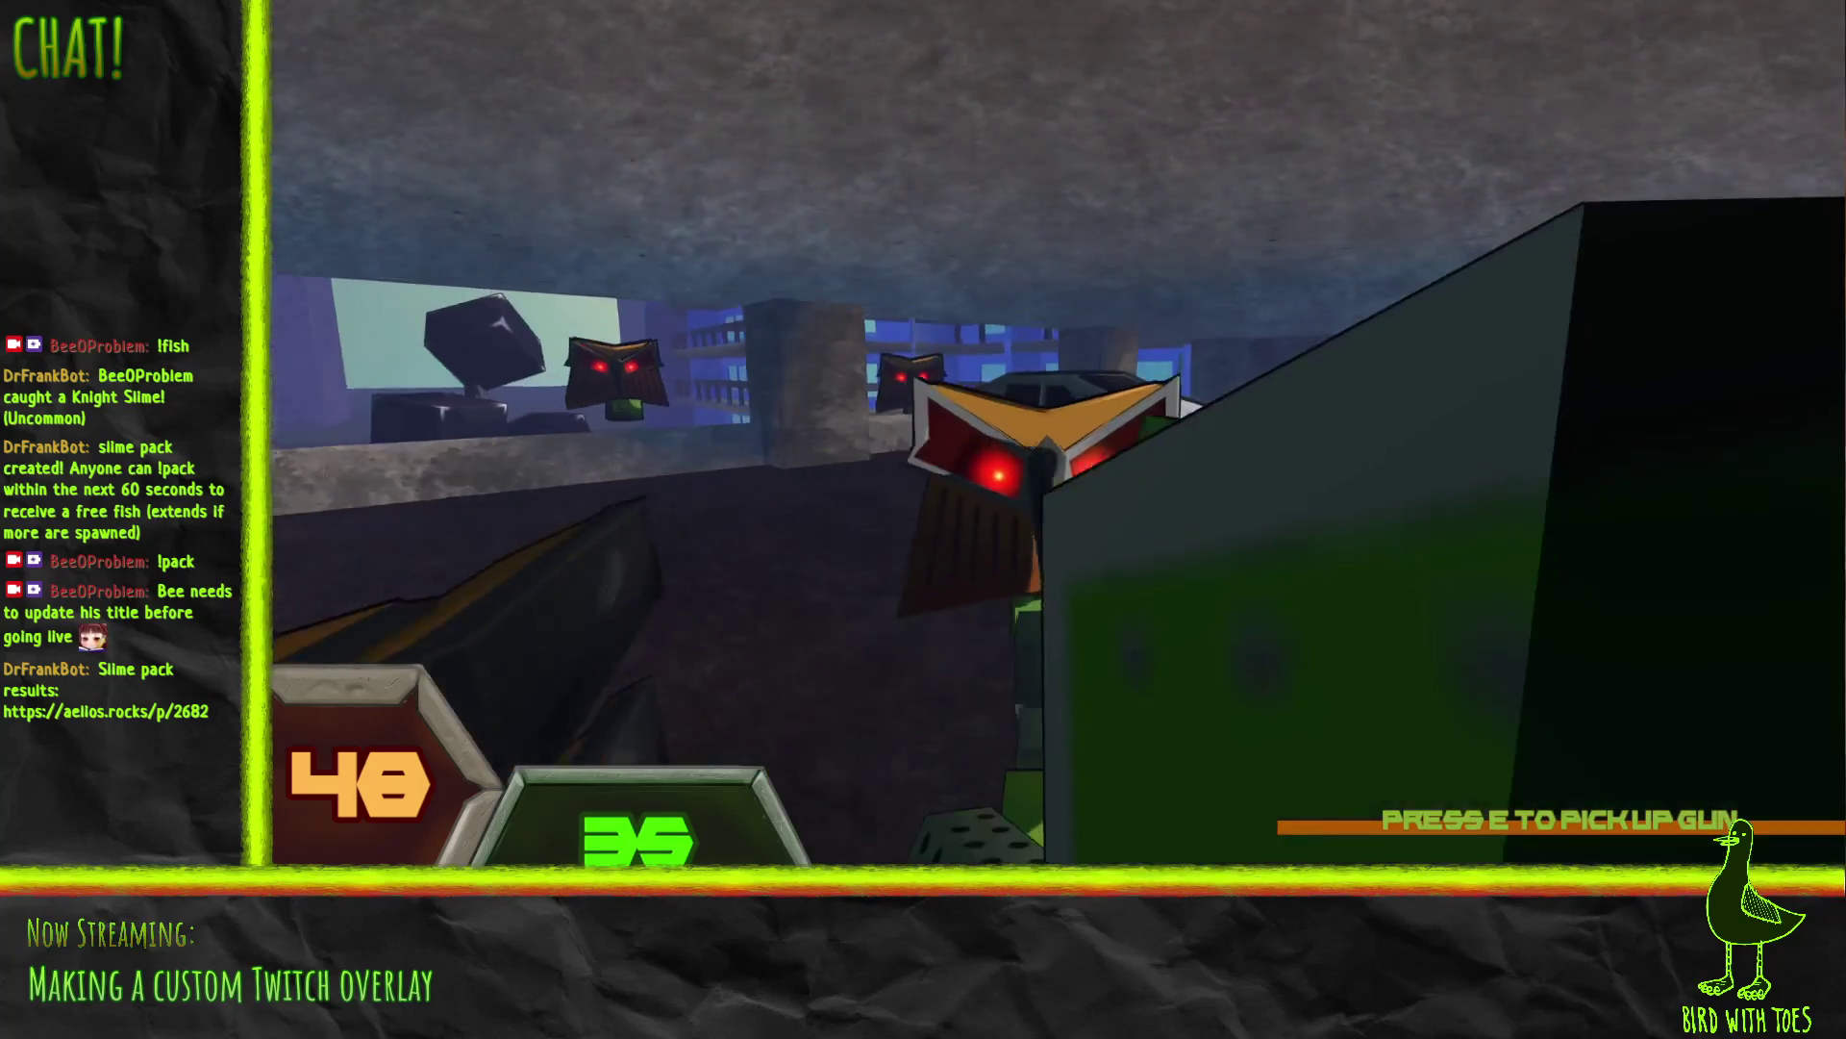
Step: Pick up the gun from the floor and shoot the robots by the parked cars
{"action": "key", "text": "e"}
{"action": "left_click", "coordinate": [1107, 481]}
{"action": "left_click", "coordinate": [1108, 481]}
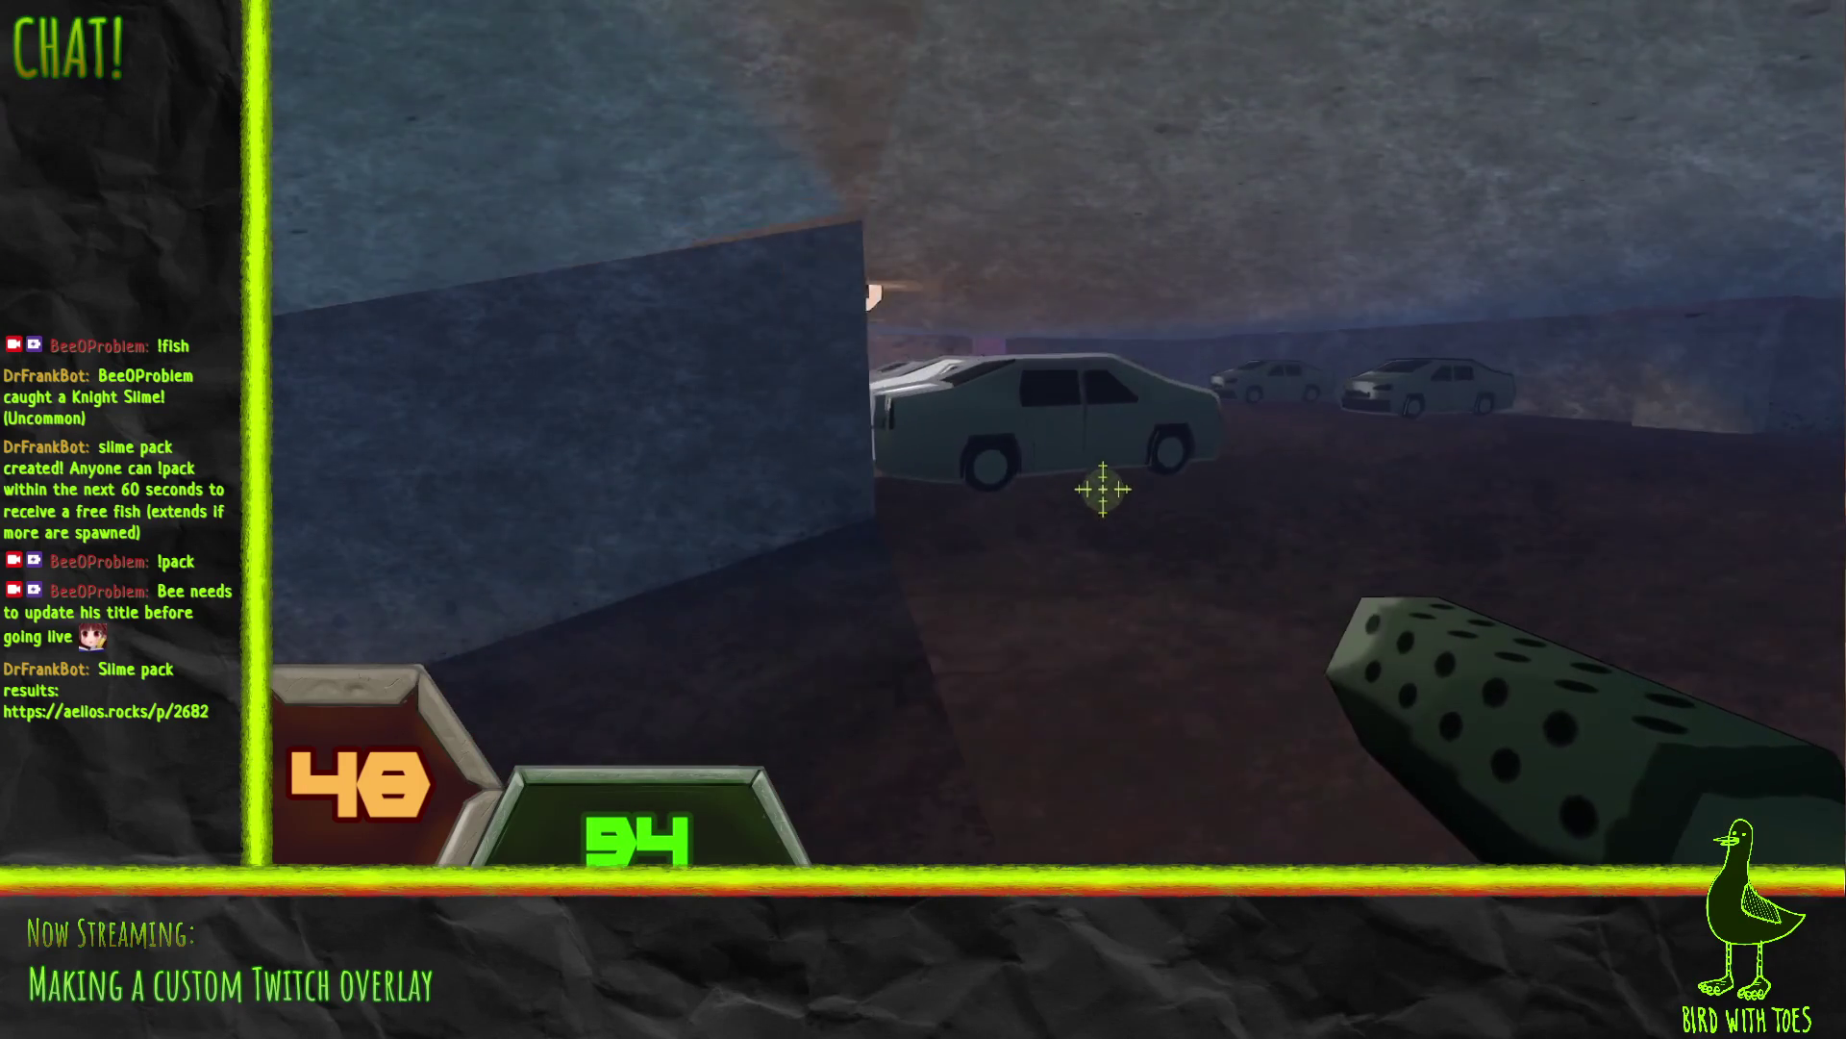
{"action": "left_click", "coordinate": [1123, 496]}
{"action": "left_click", "coordinate": [1096, 471]}
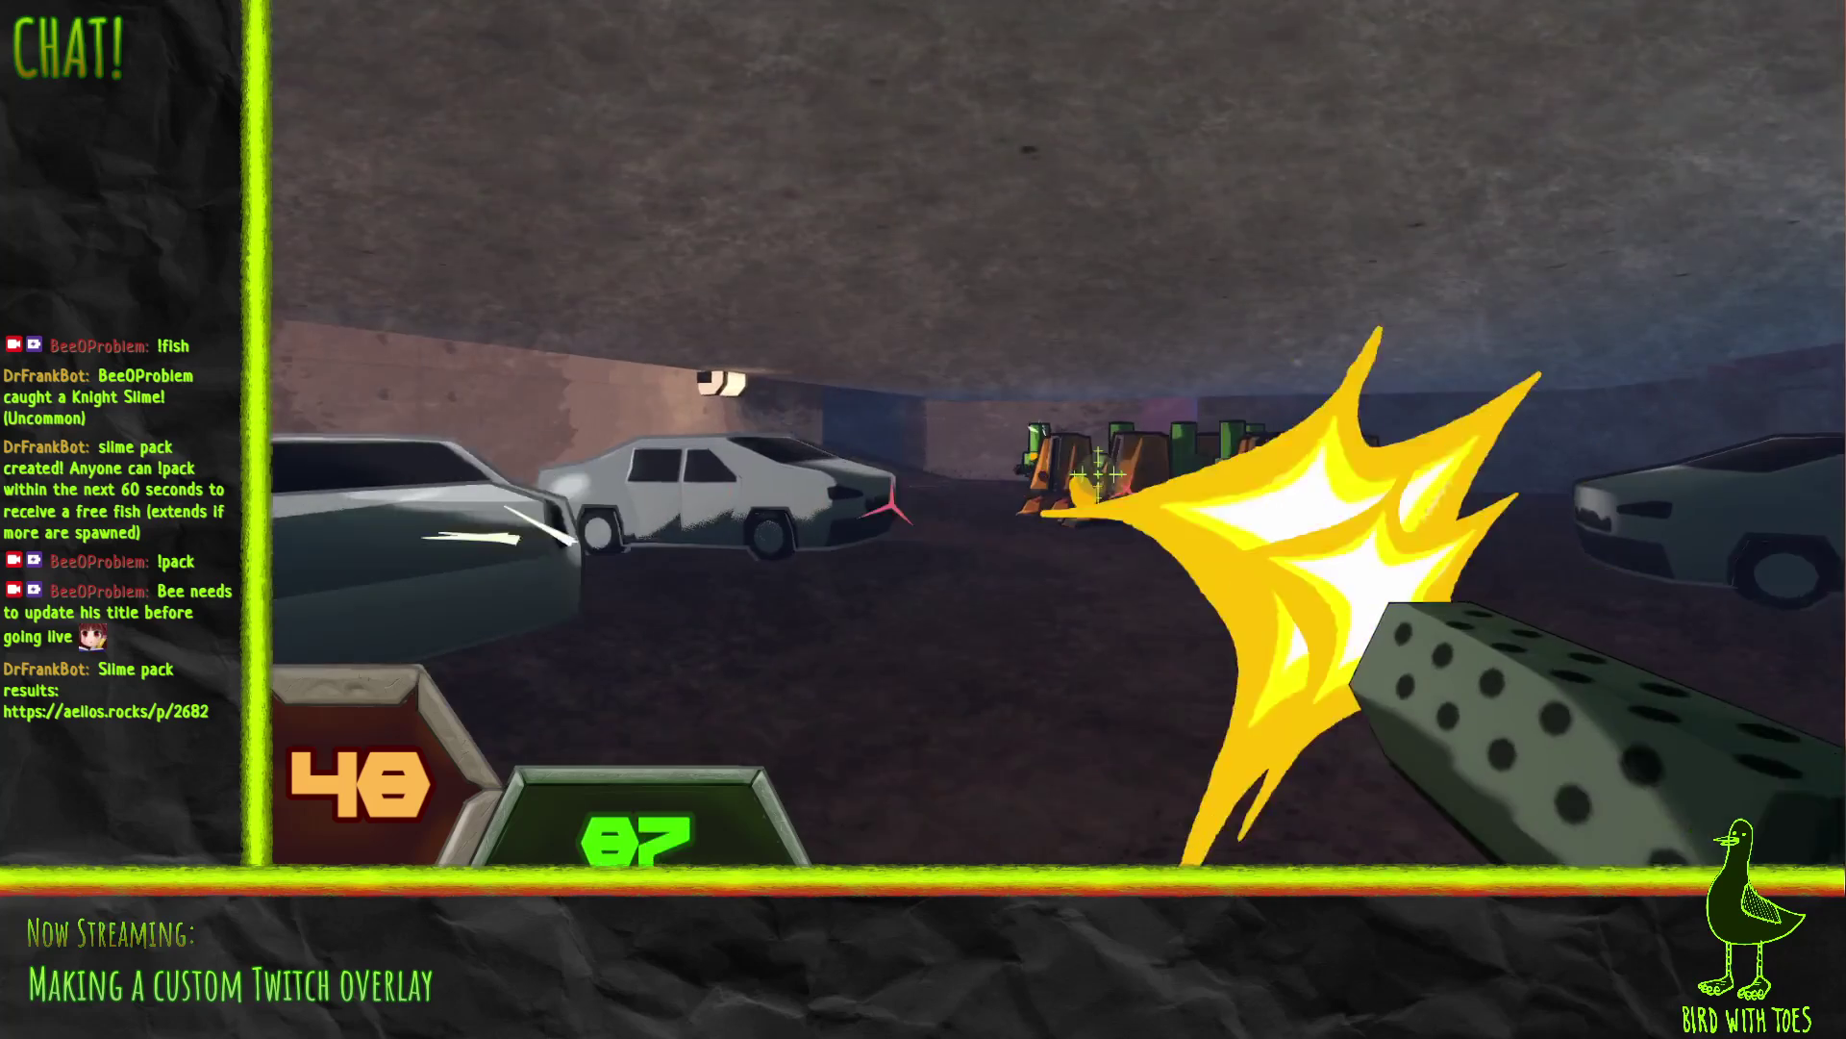
{"action": "left_click", "coordinate": [1190, 535]}
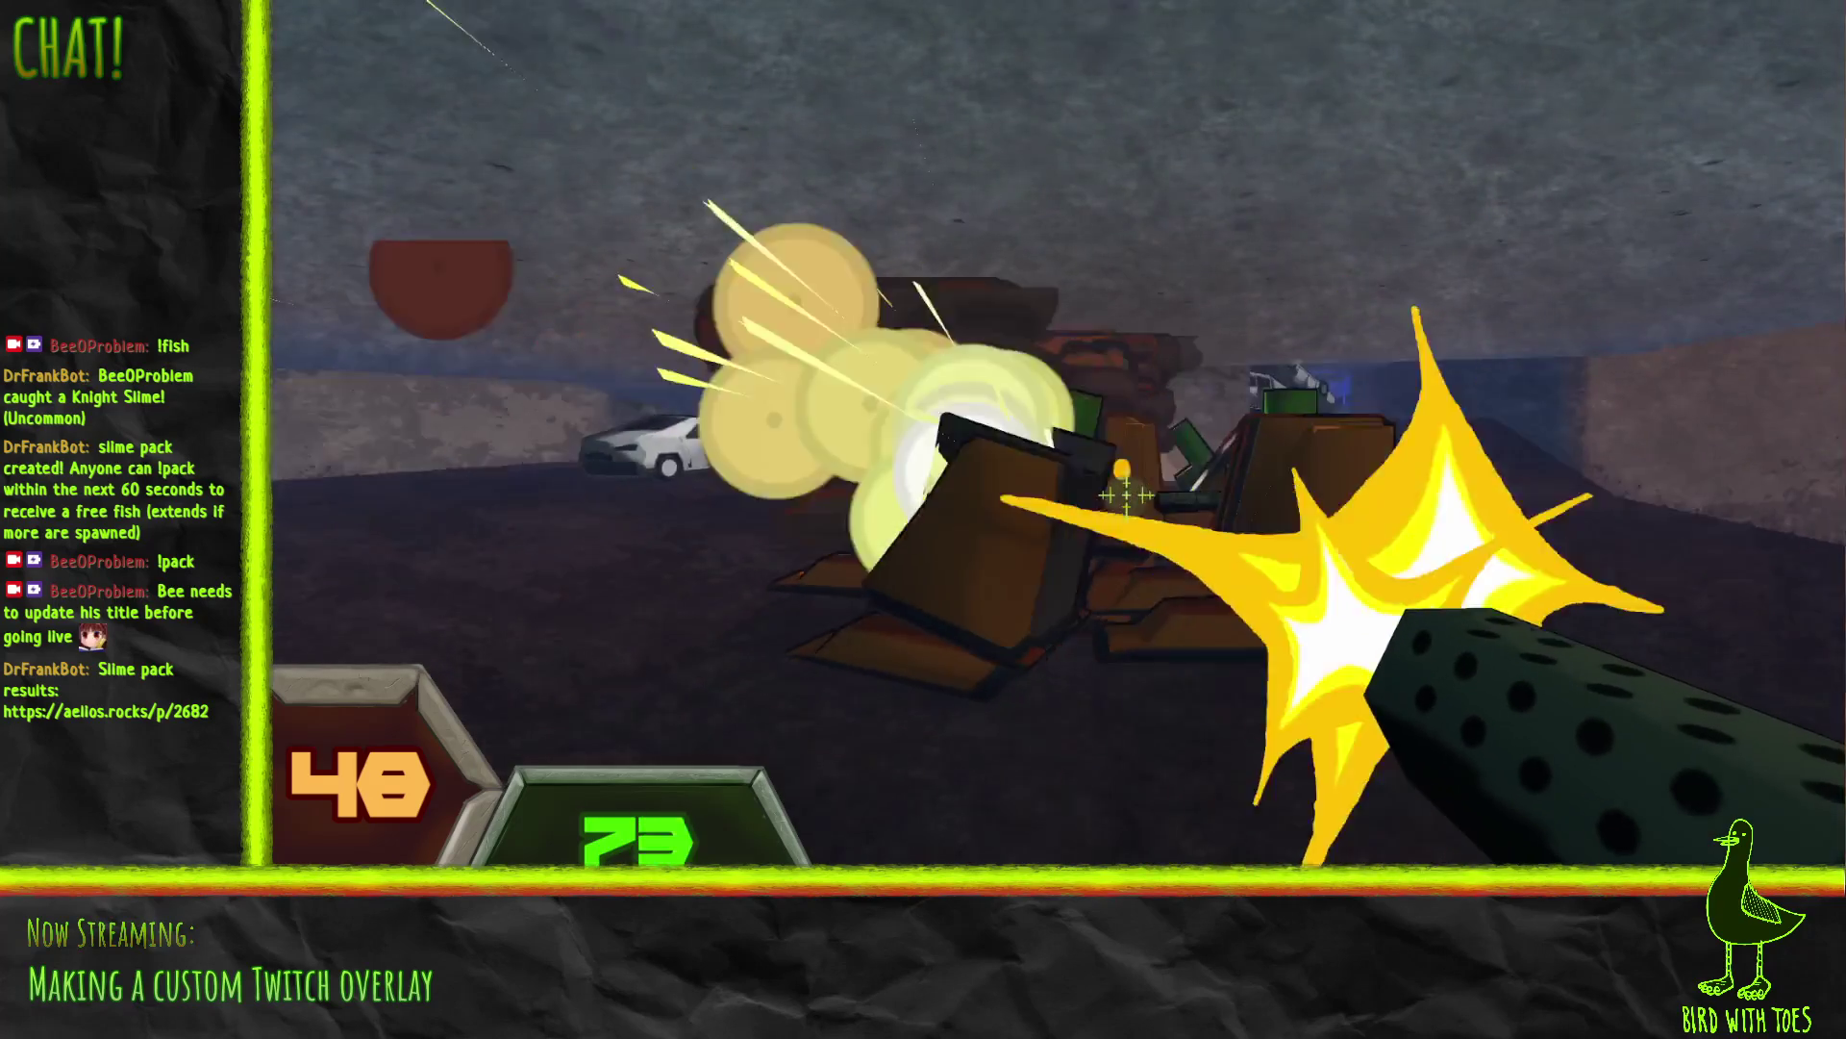
Step: Walk up to the white car and punch the parked cars until they flip and burn
{"action": "key", "text": "w"}
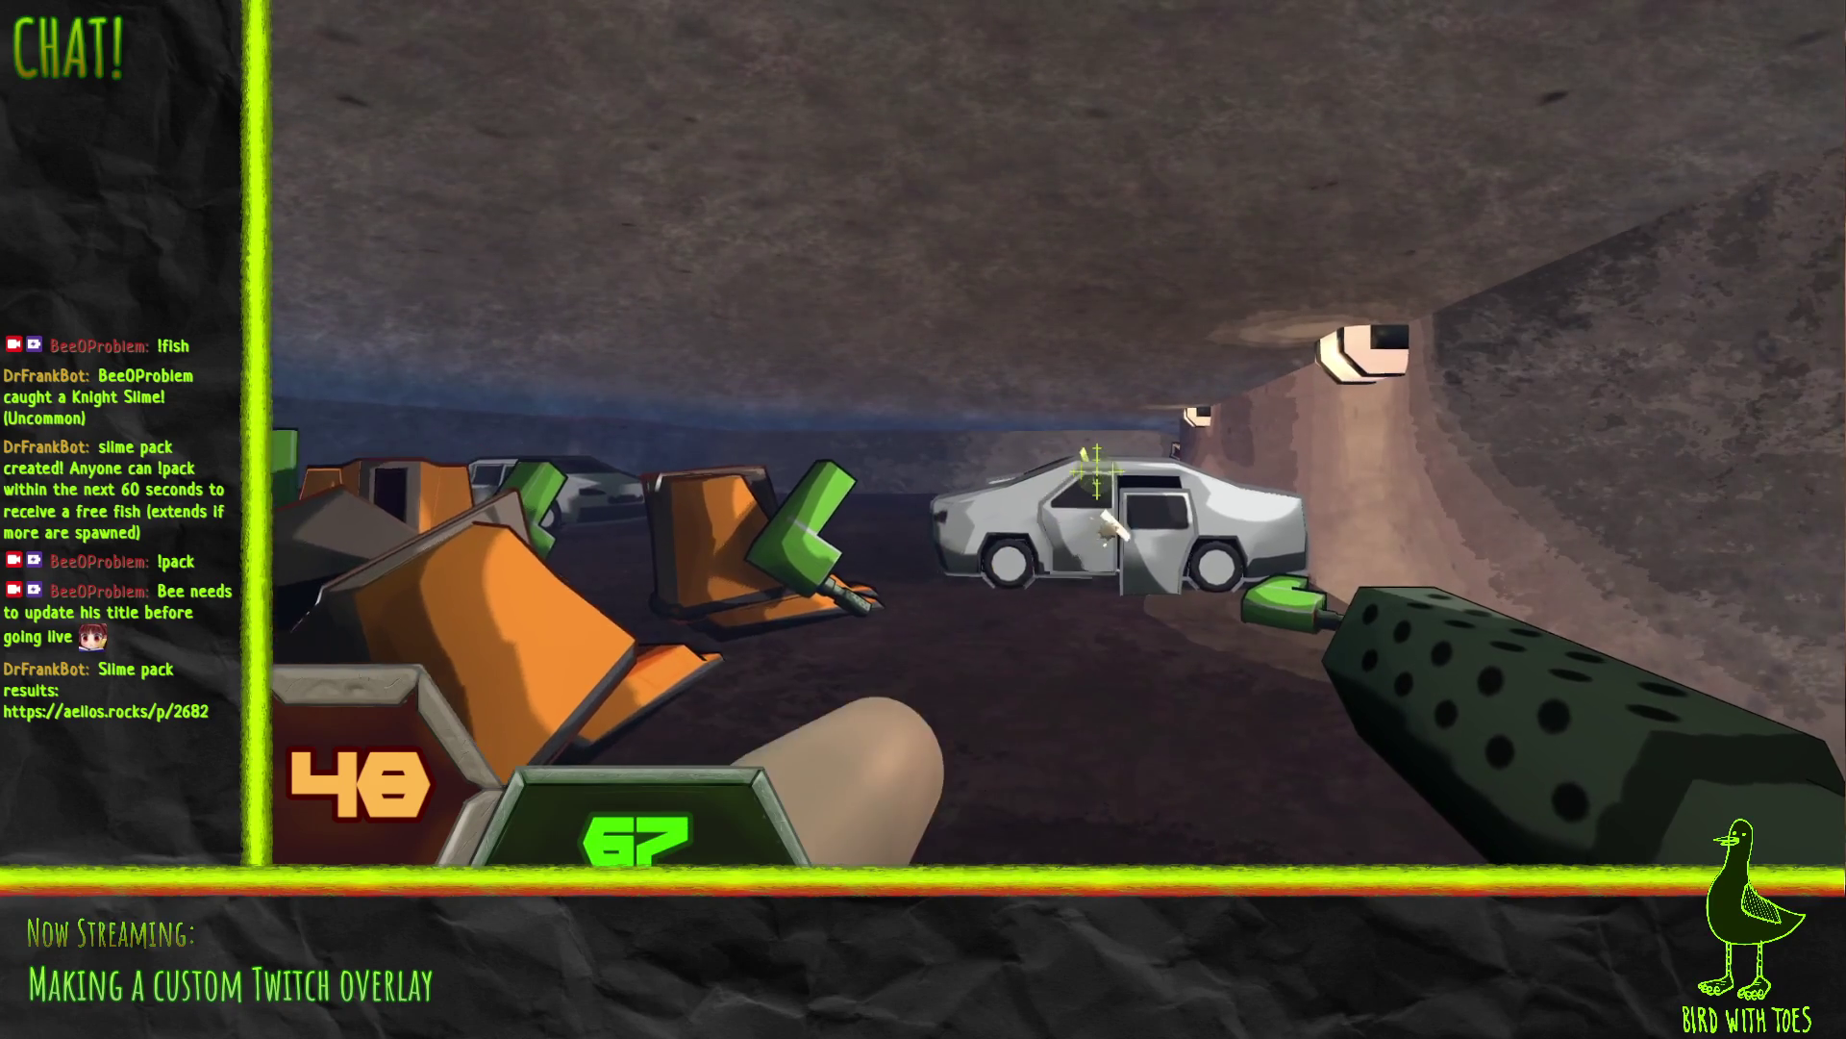
{"action": "key", "text": "w"}
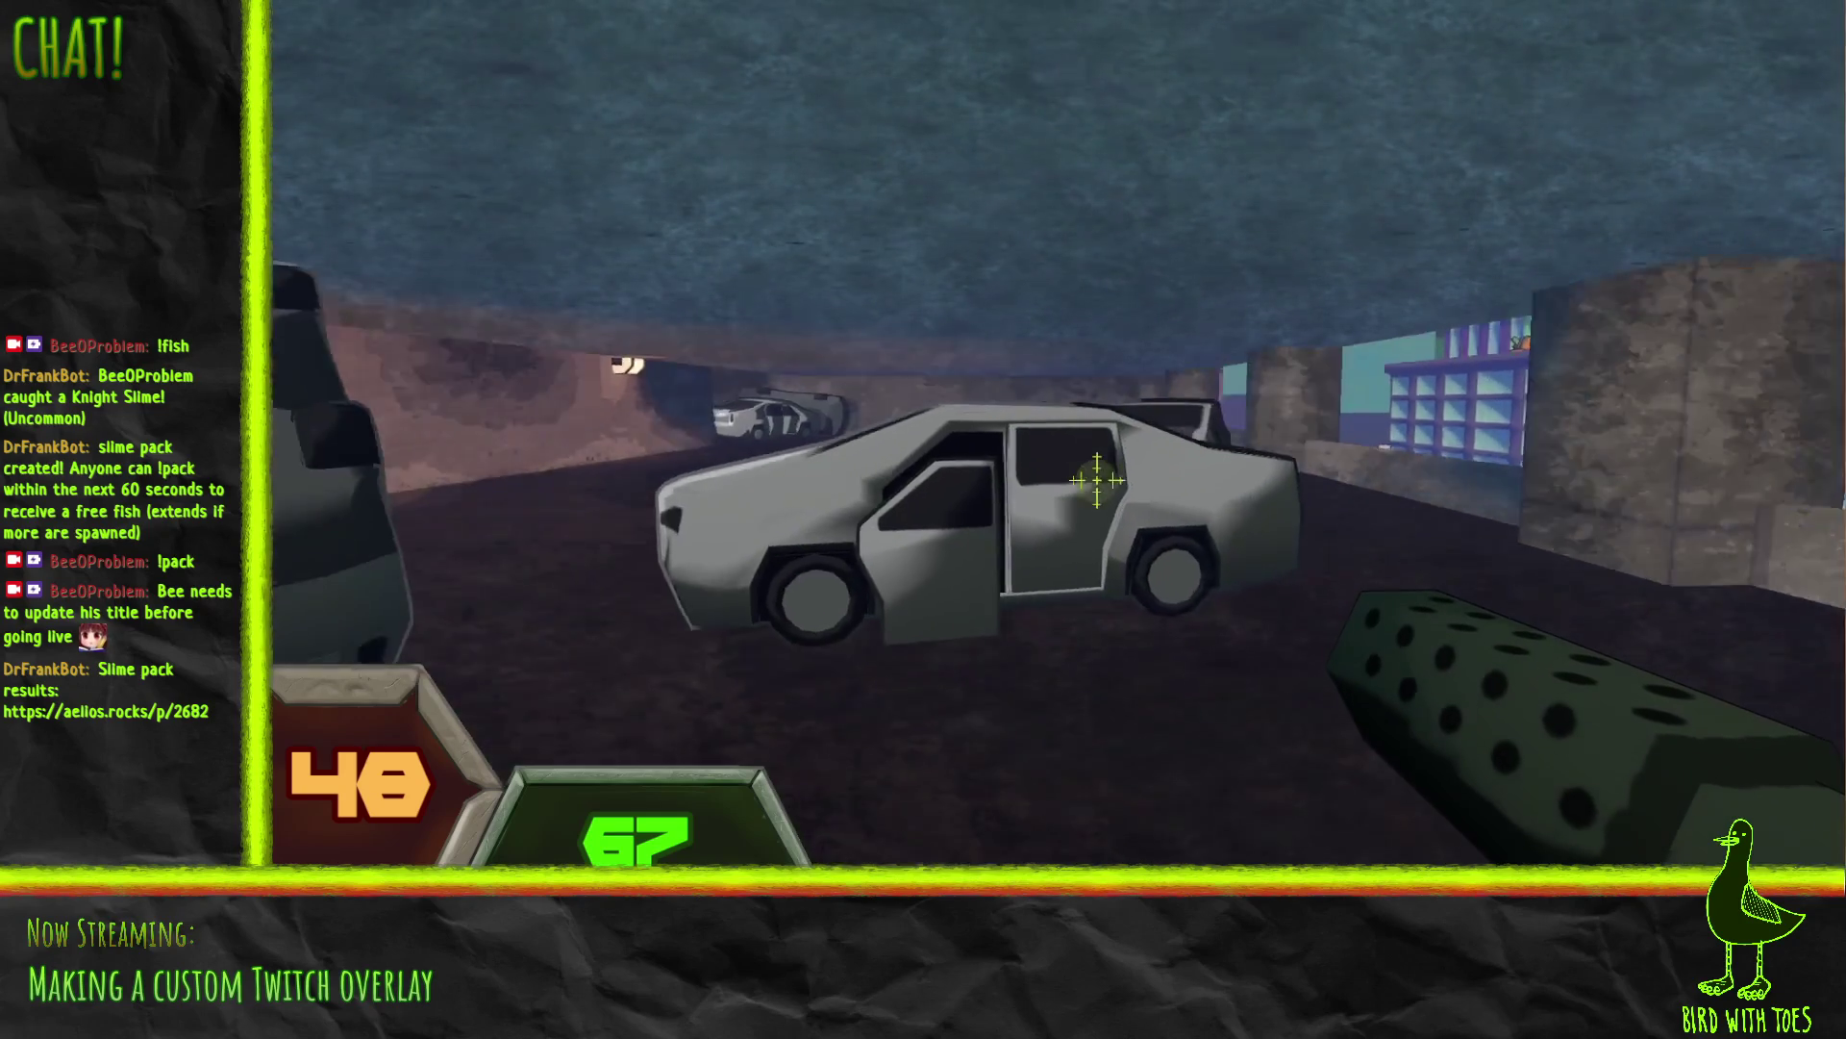
{"action": "left_click", "coordinate": [1098, 473]}
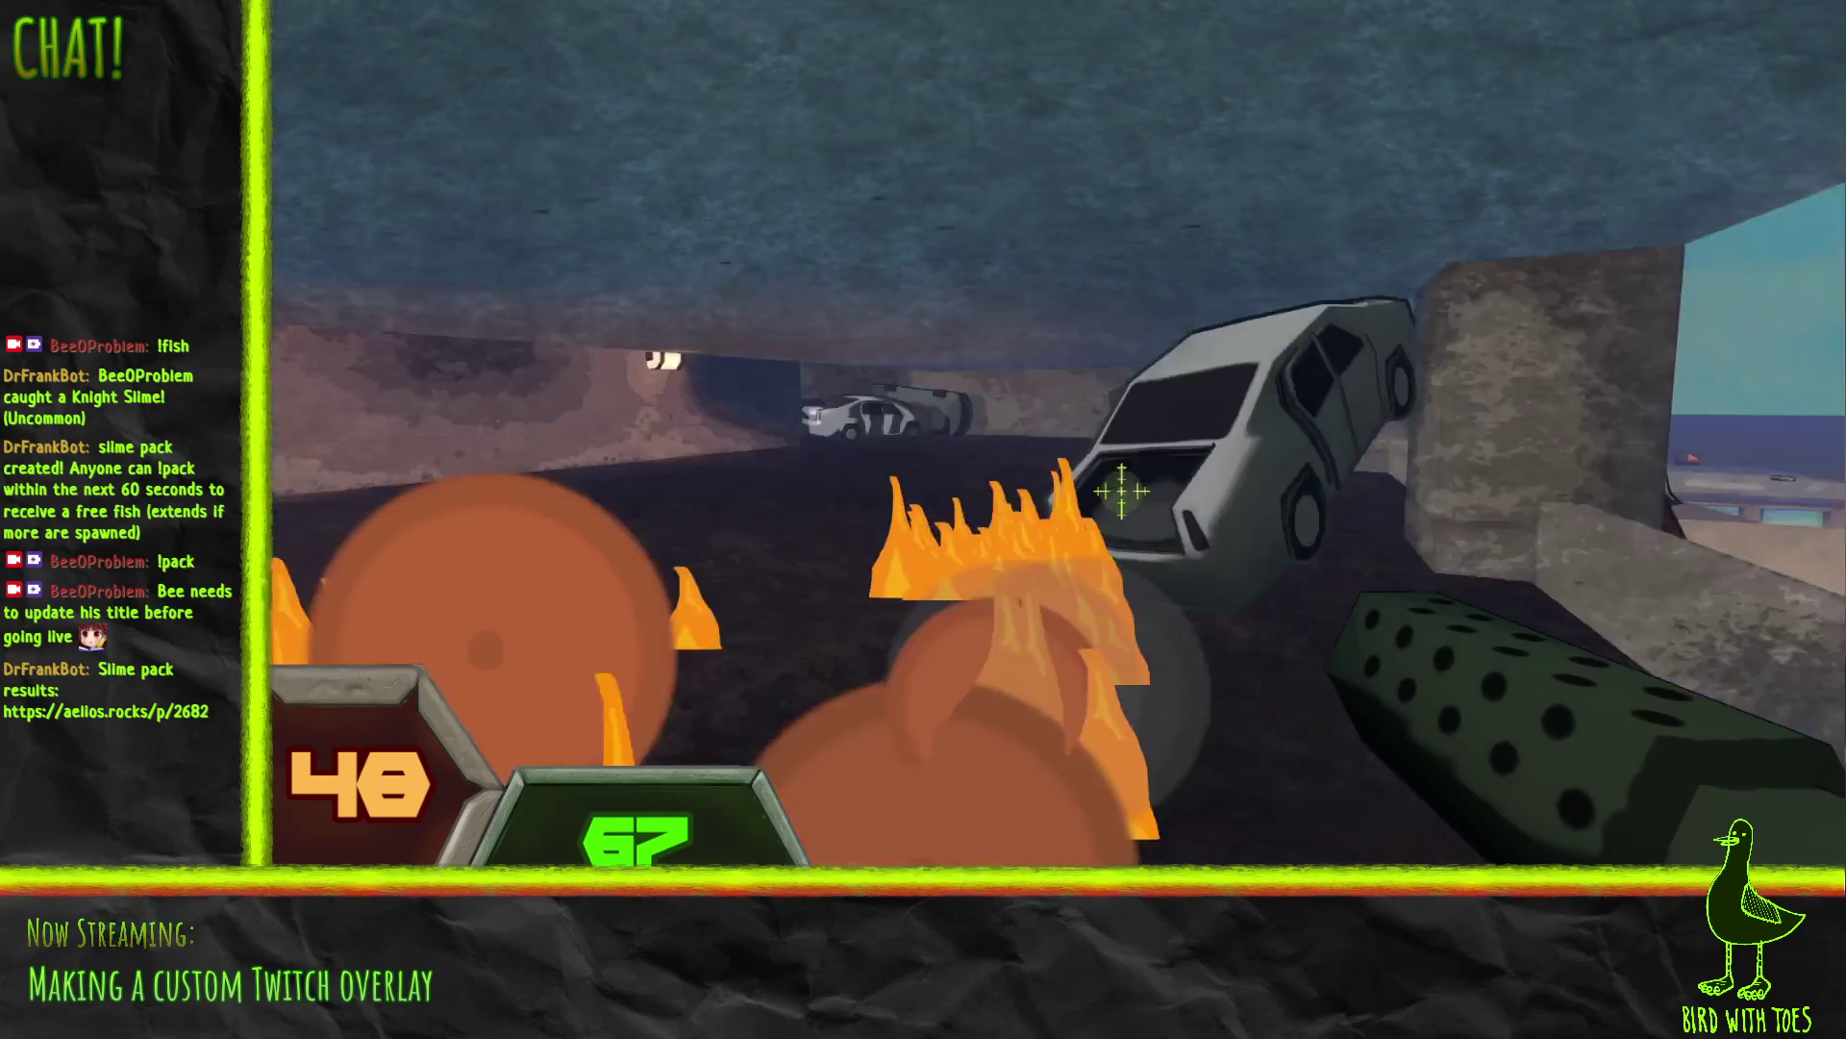
{"action": "left_click", "coordinate": [1098, 474]}
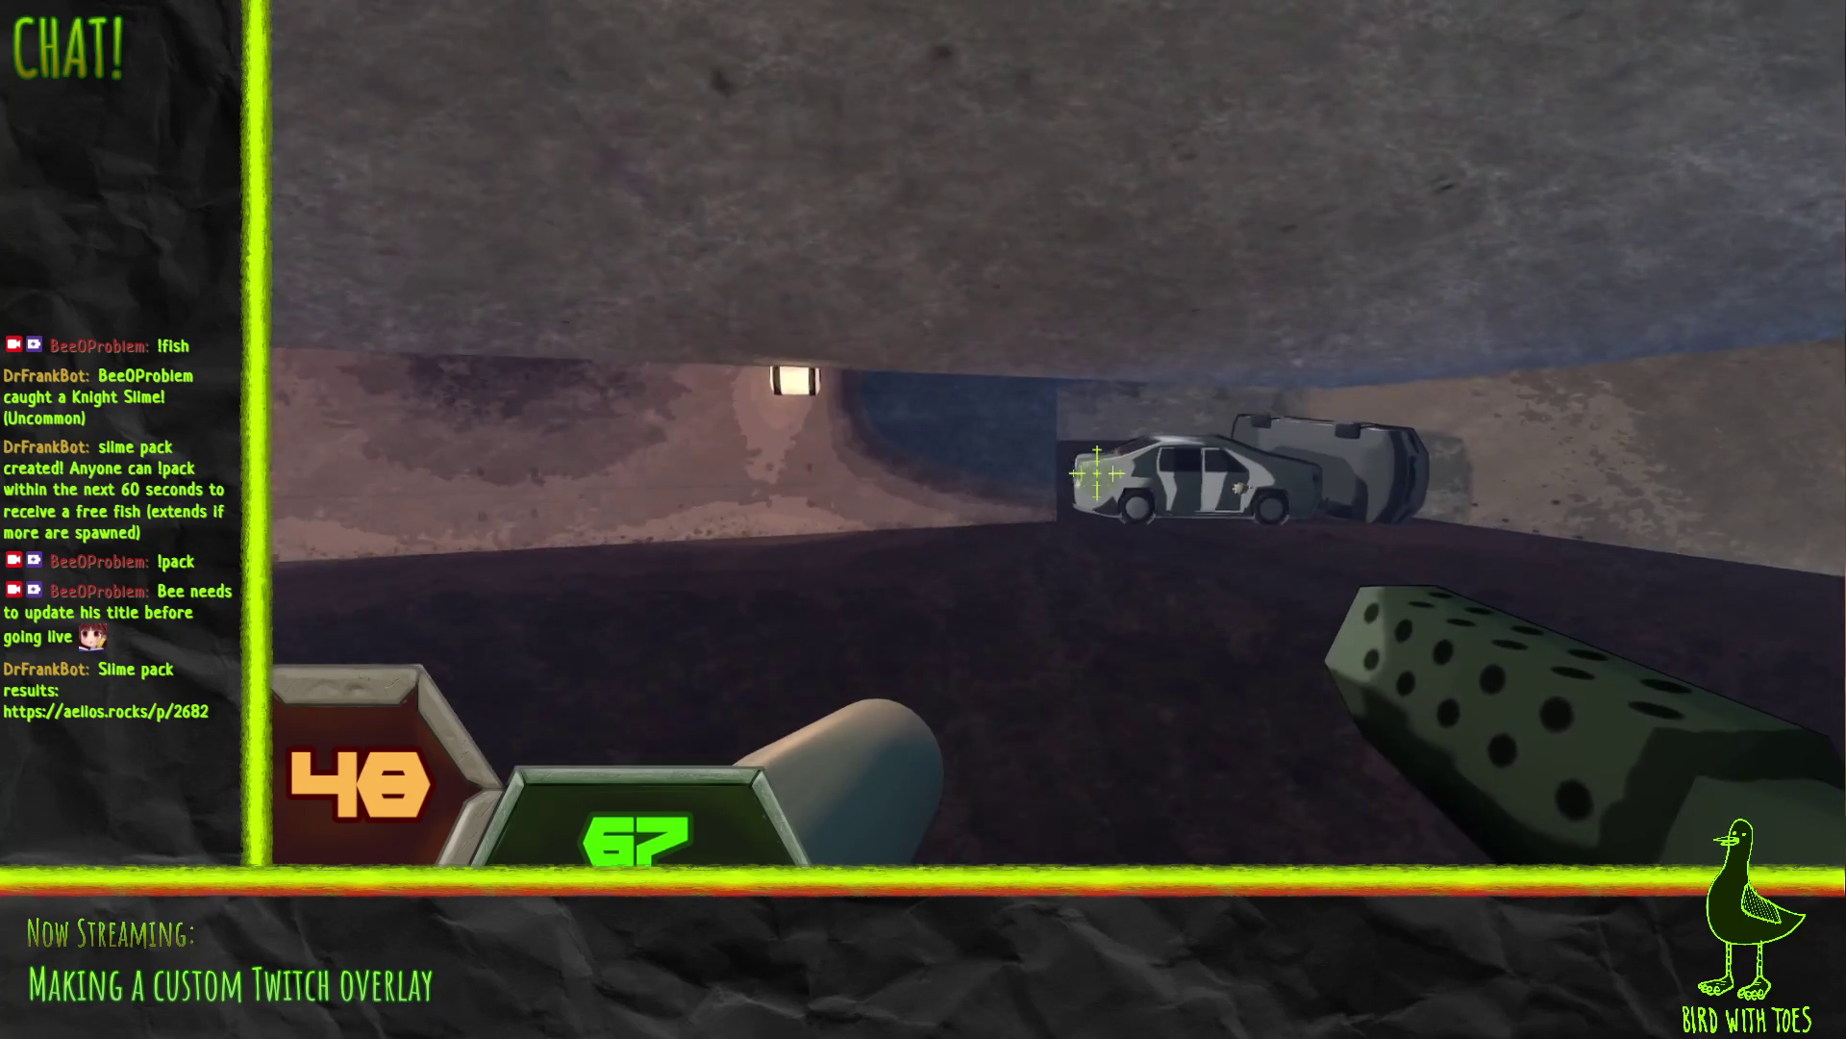
{"action": "left_click", "coordinate": [1097, 473]}
{"action": "left_click", "coordinate": [1098, 473]}
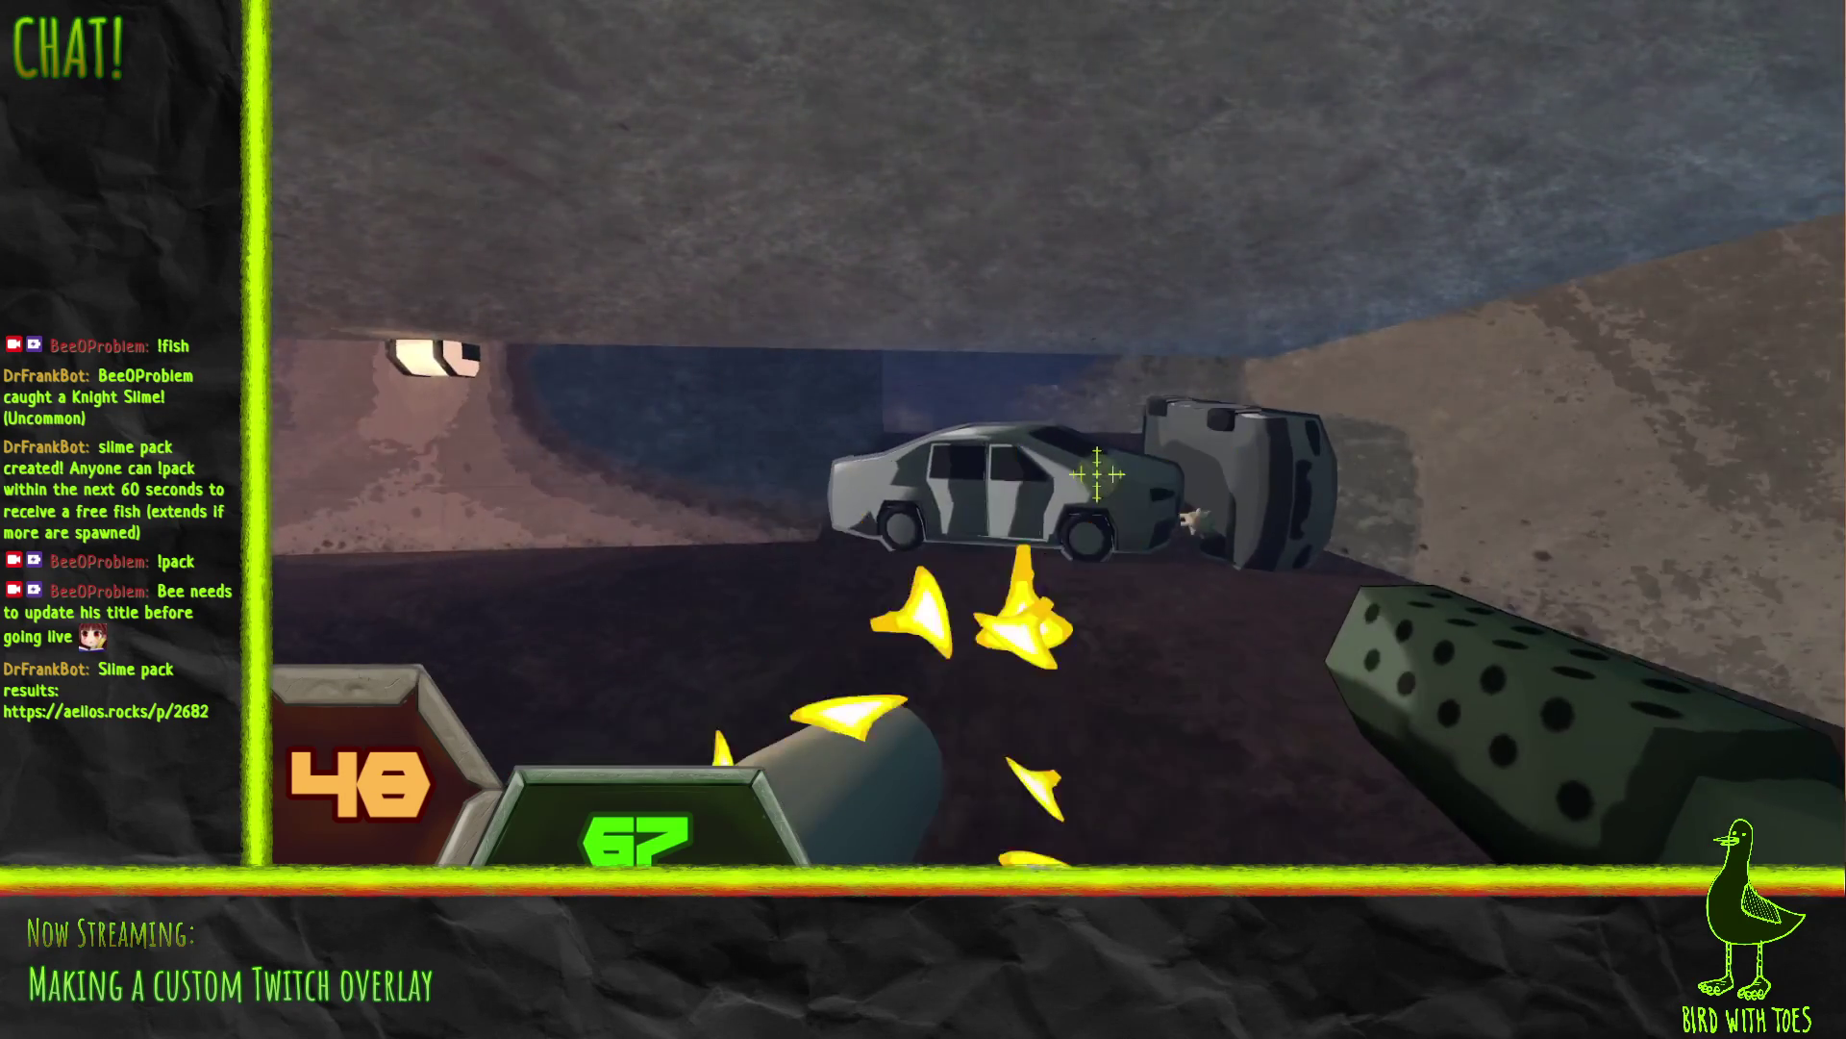
Step: Punch the next cars into tumbling, then head into the tunnel firing at robots
{"action": "key", "text": "w"}
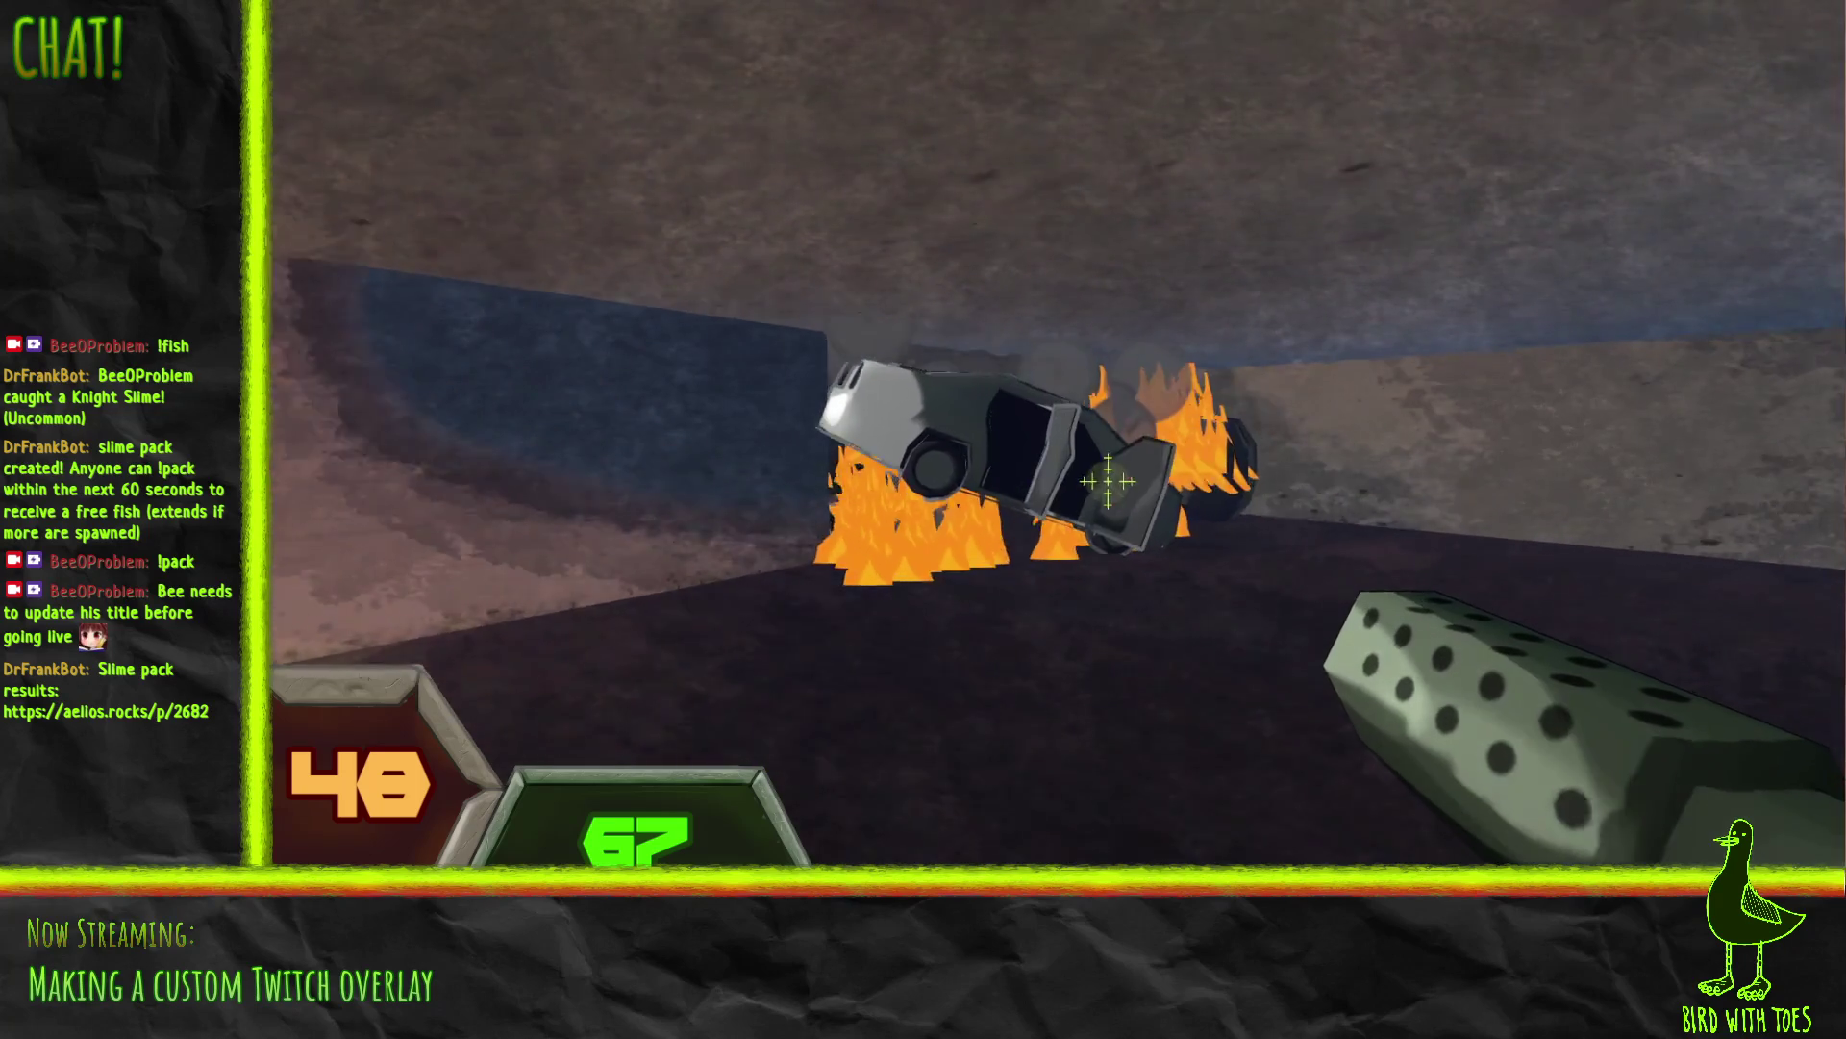
{"action": "key", "text": "w"}
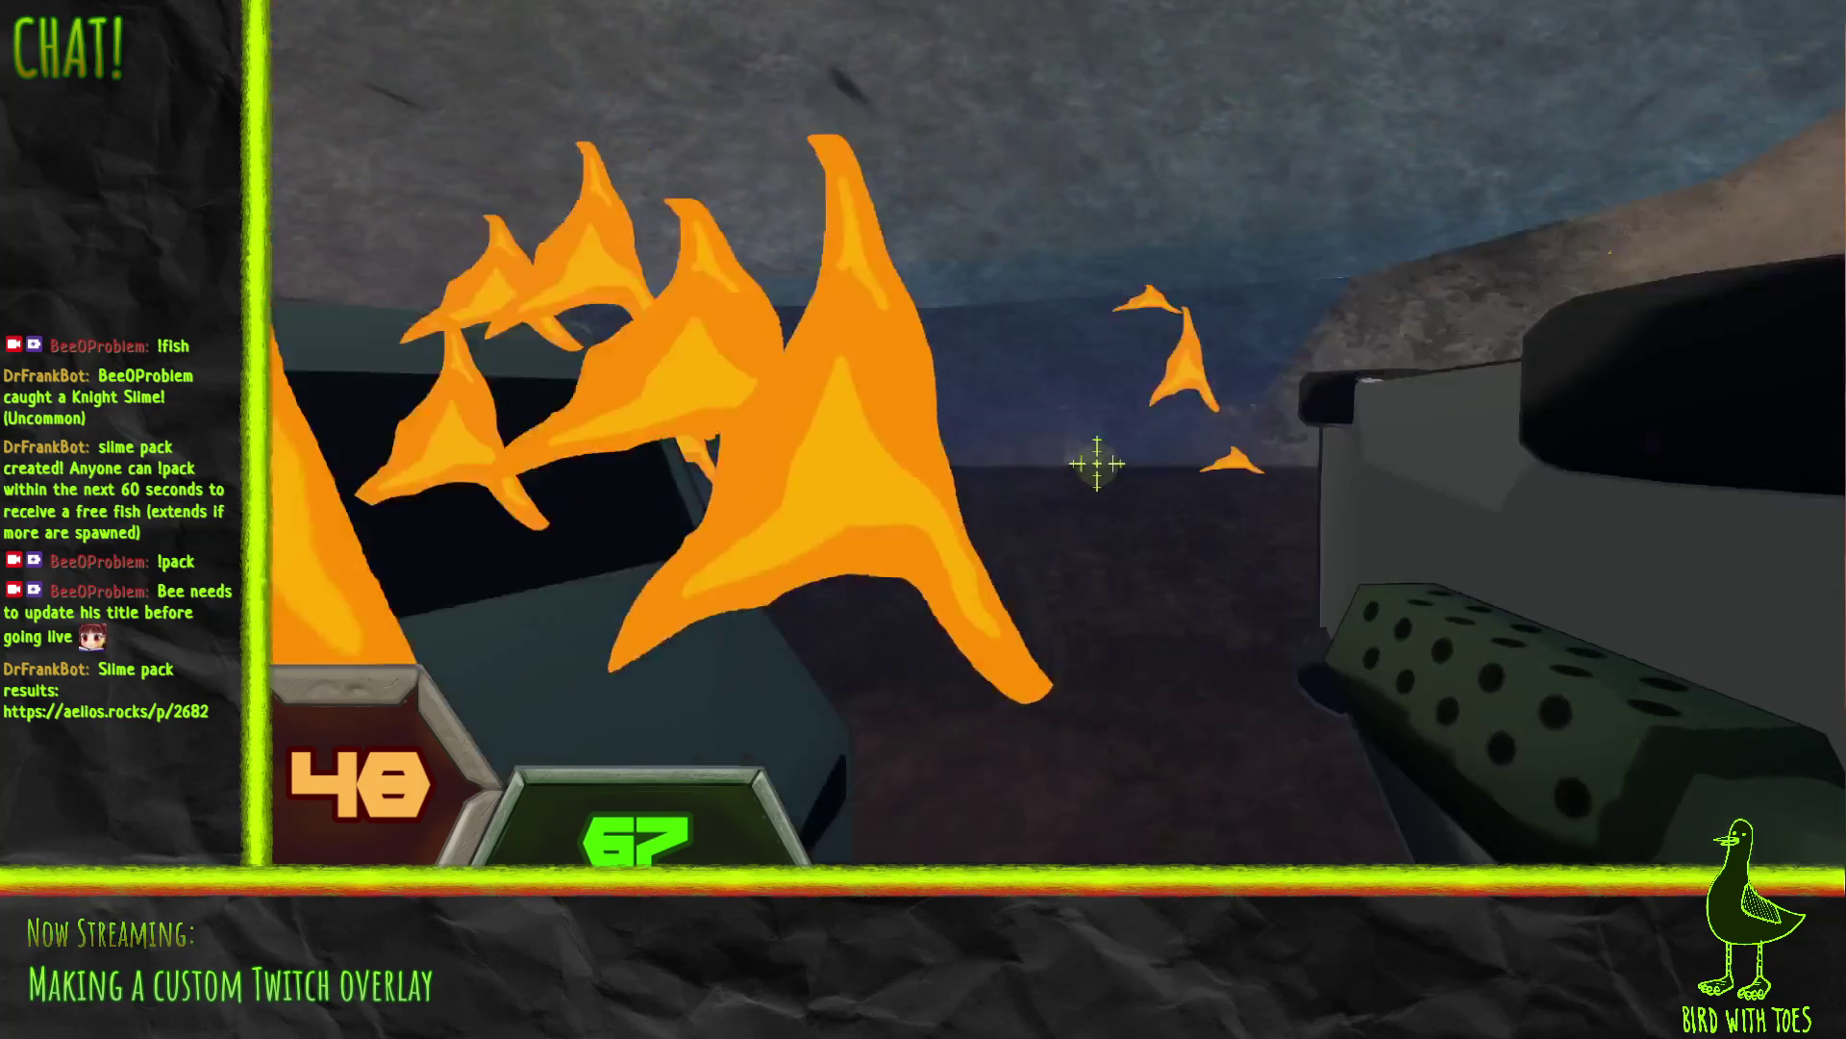
{"action": "key", "text": "w"}
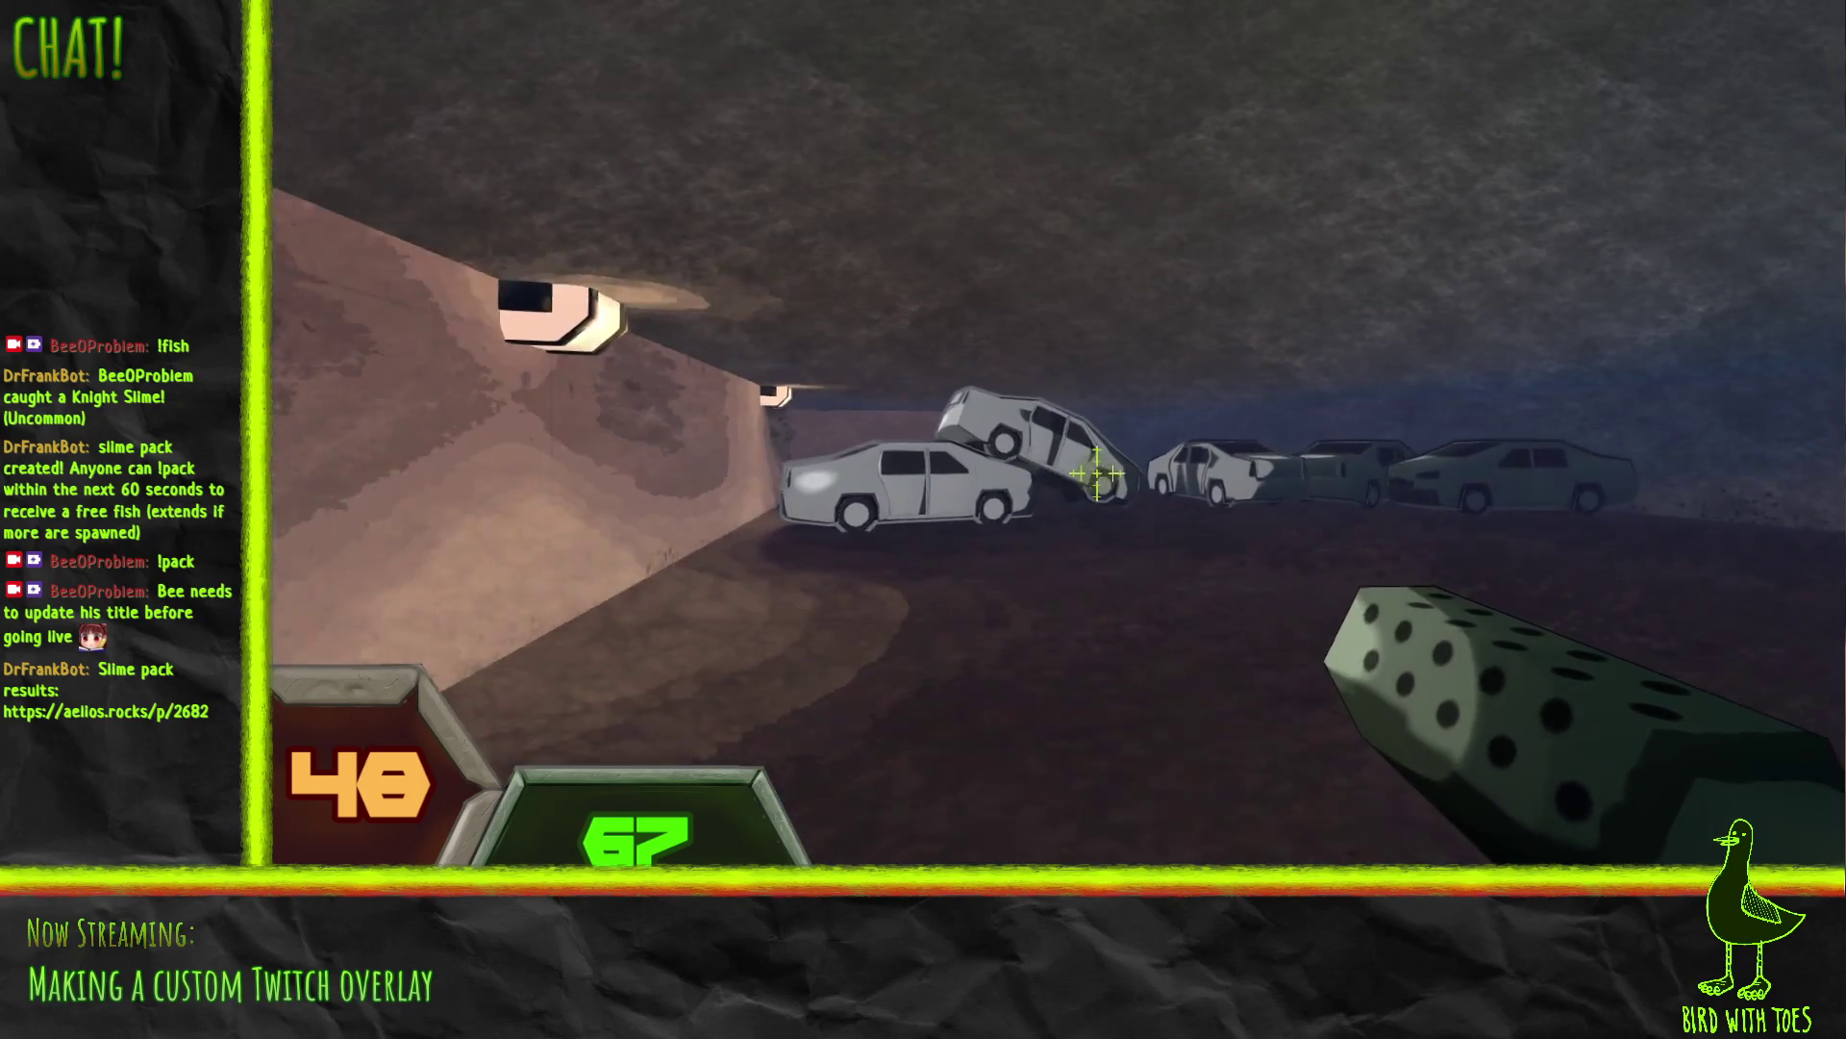
{"action": "left_click", "coordinate": [1097, 473]}
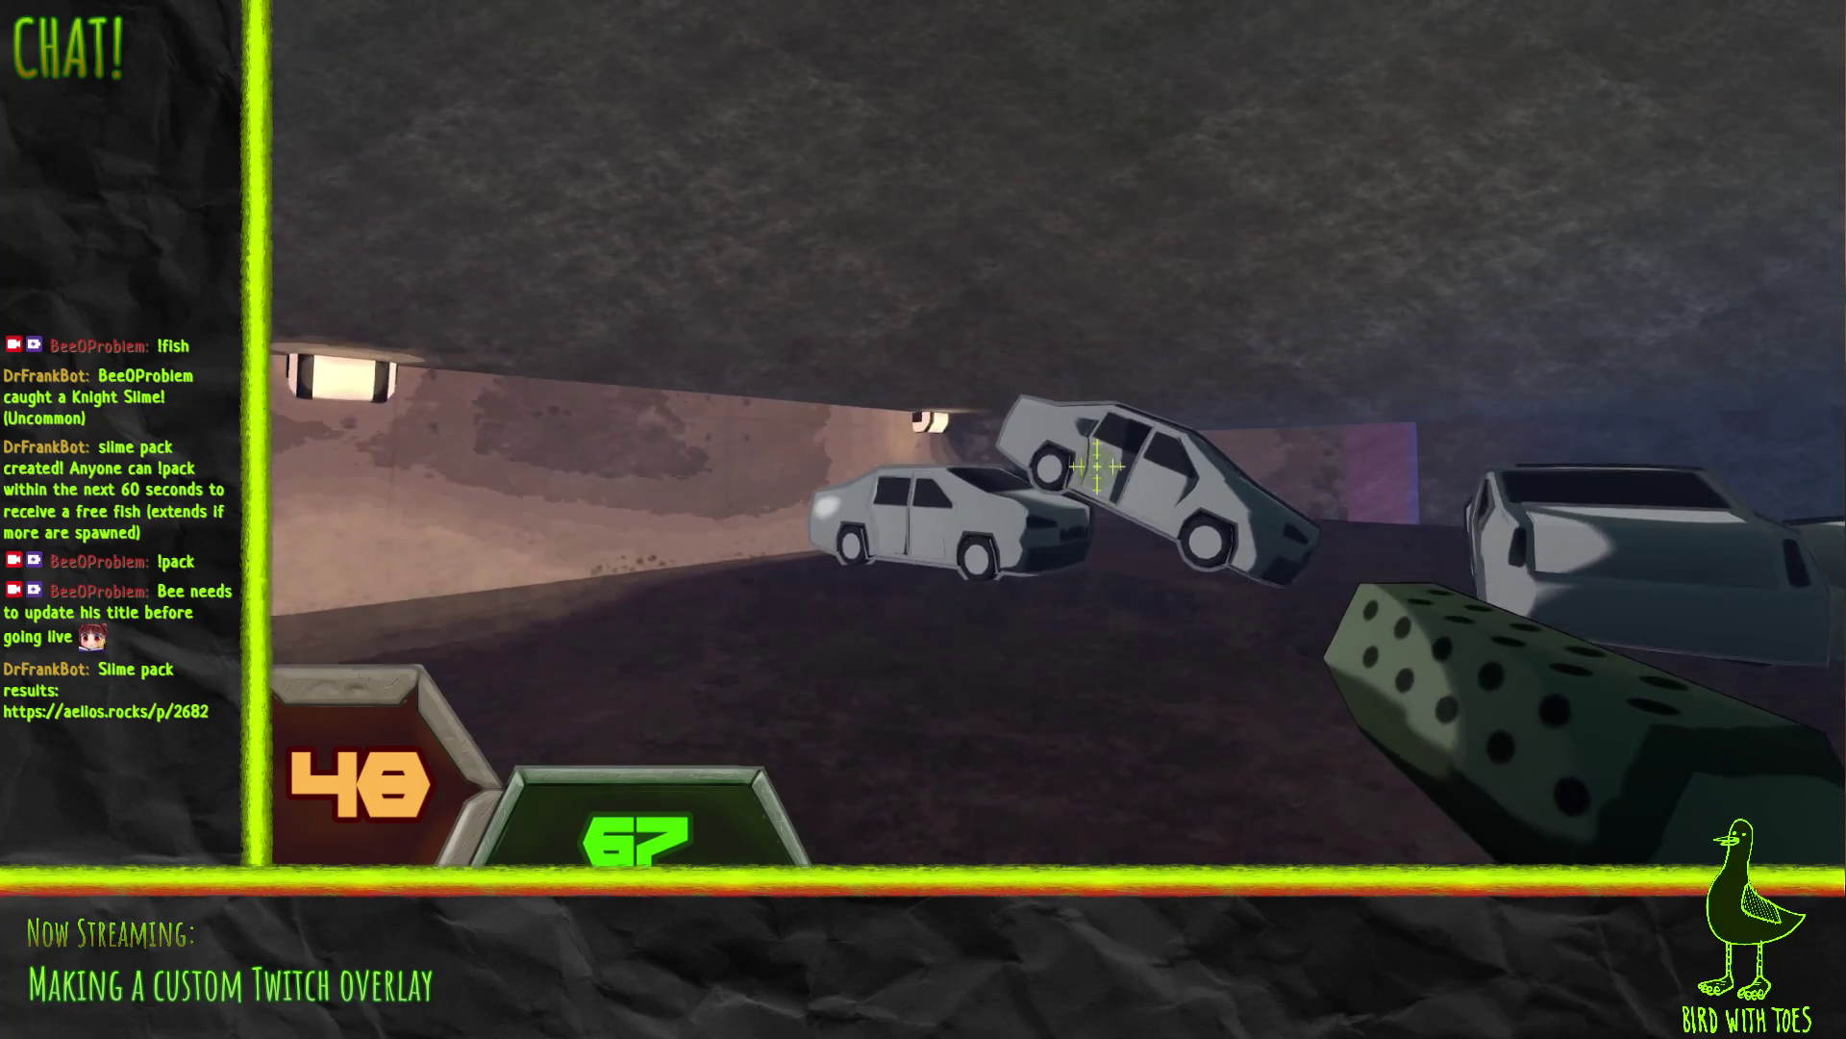
{"action": "left_click", "coordinate": [1097, 471]}
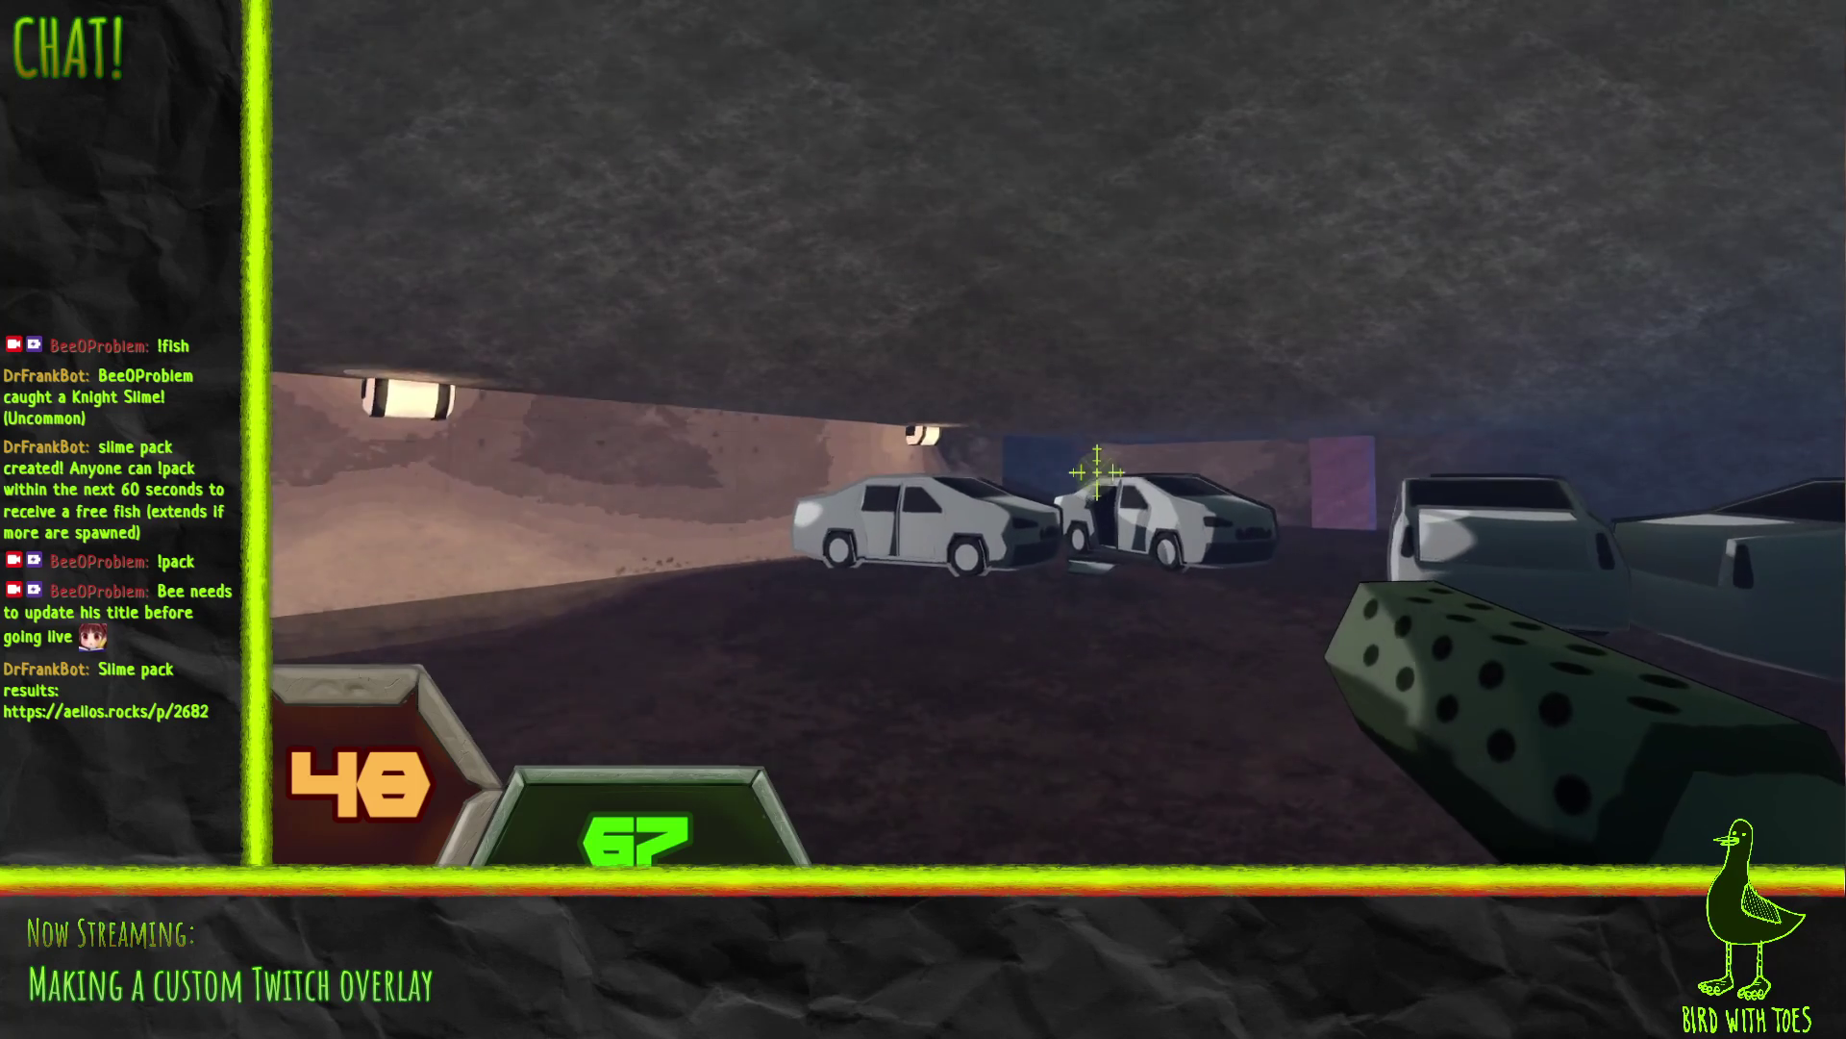
{"action": "left_click", "coordinate": [1097, 471]}
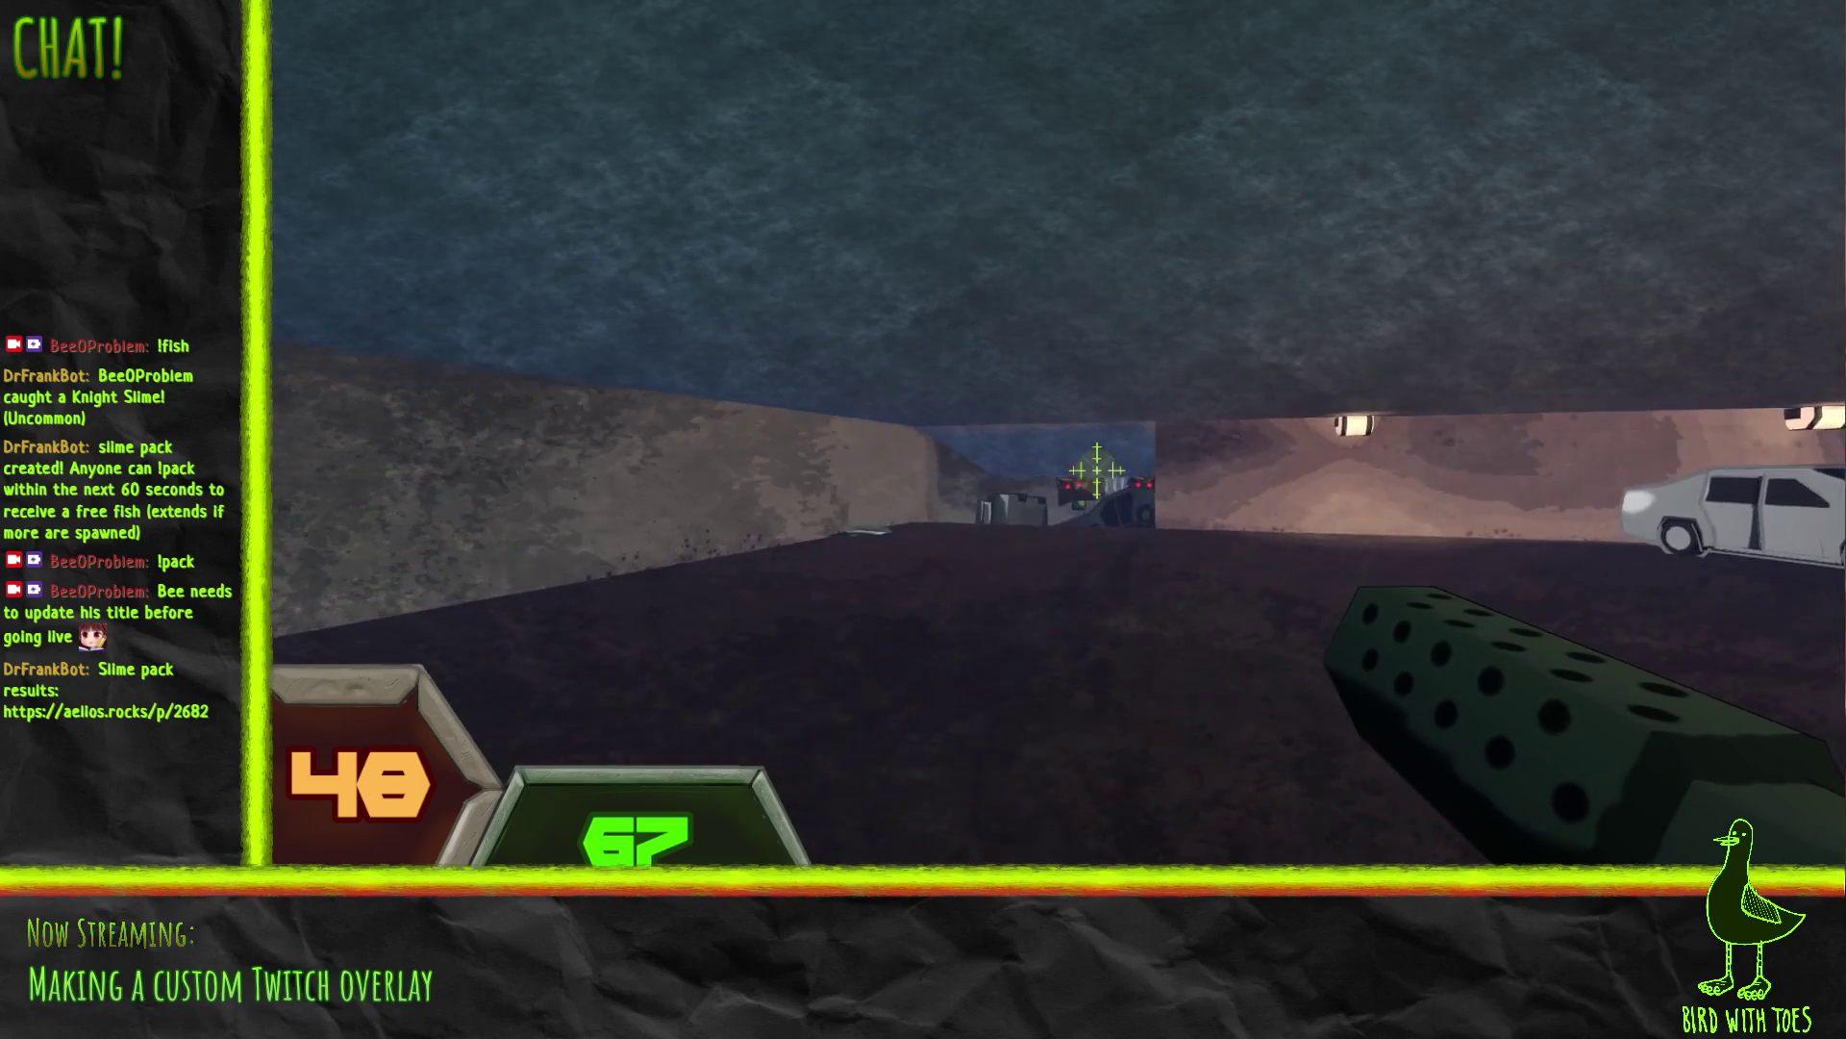
{"action": "key", "text": "w"}
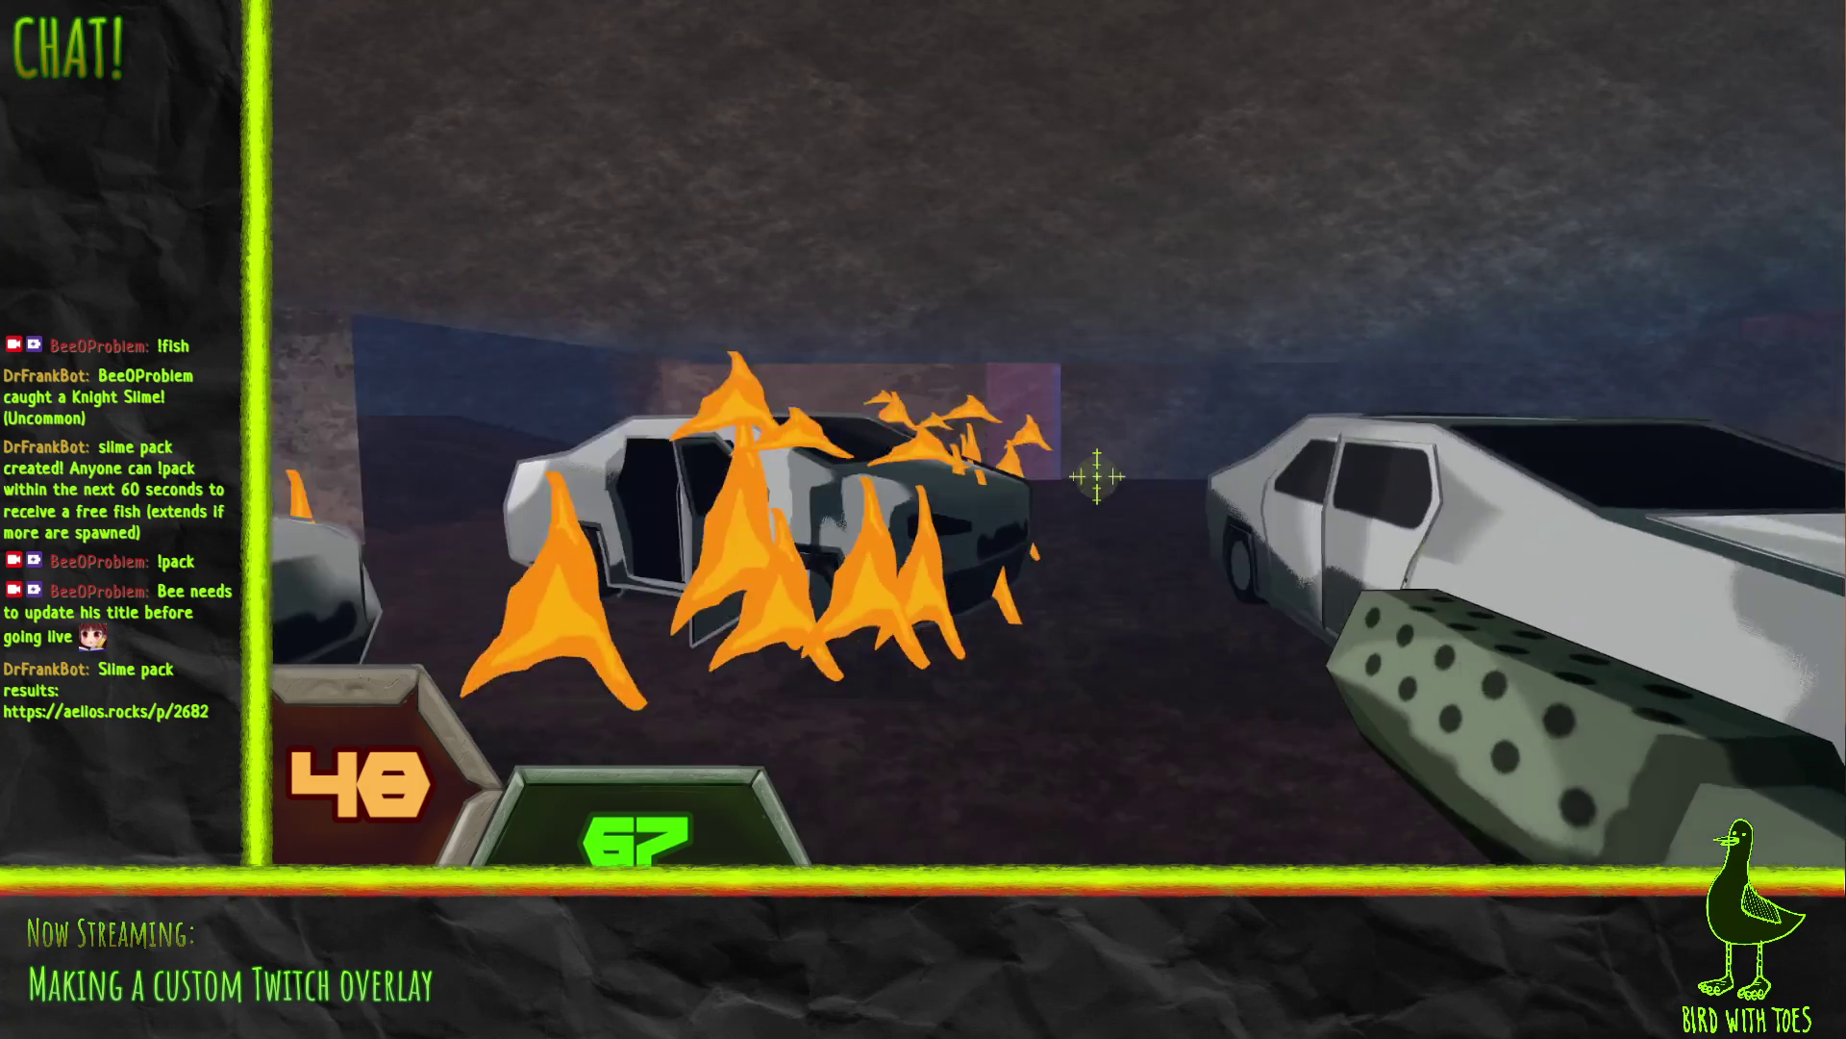
{"action": "key", "text": "w"}
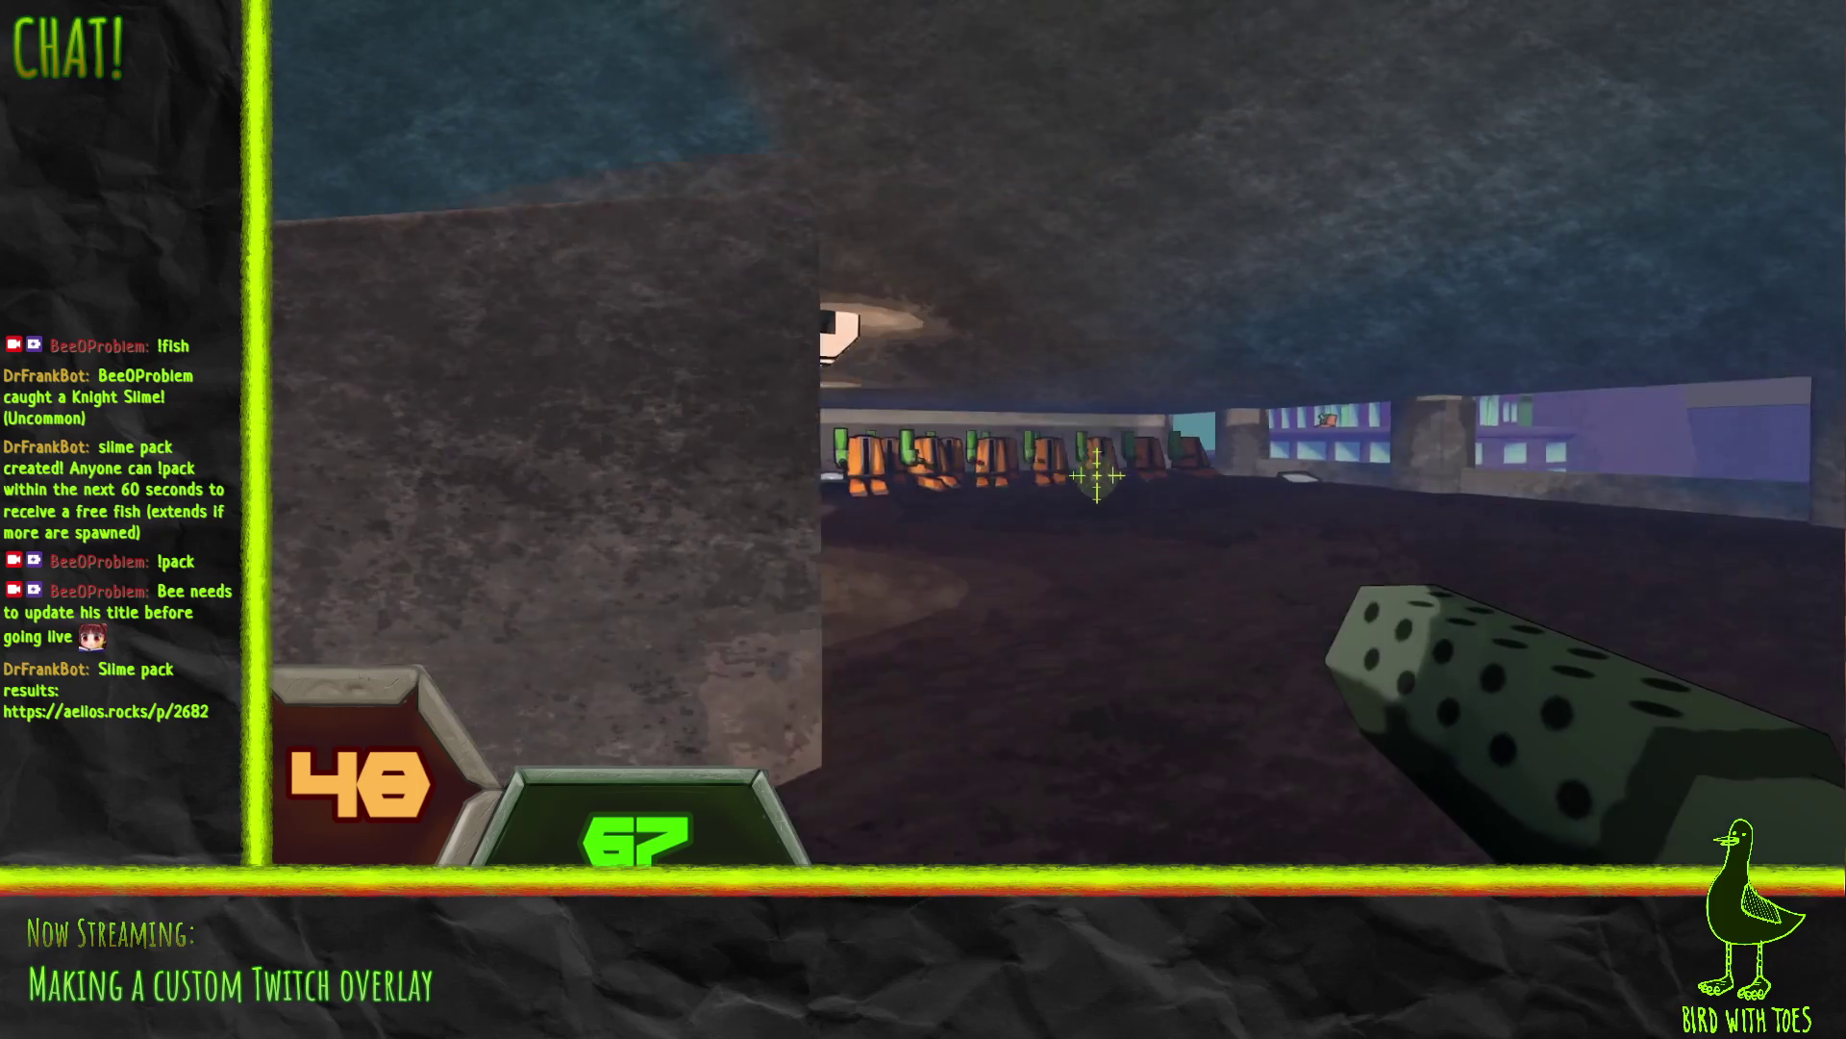
{"action": "left_click", "coordinate": [1097, 471]}
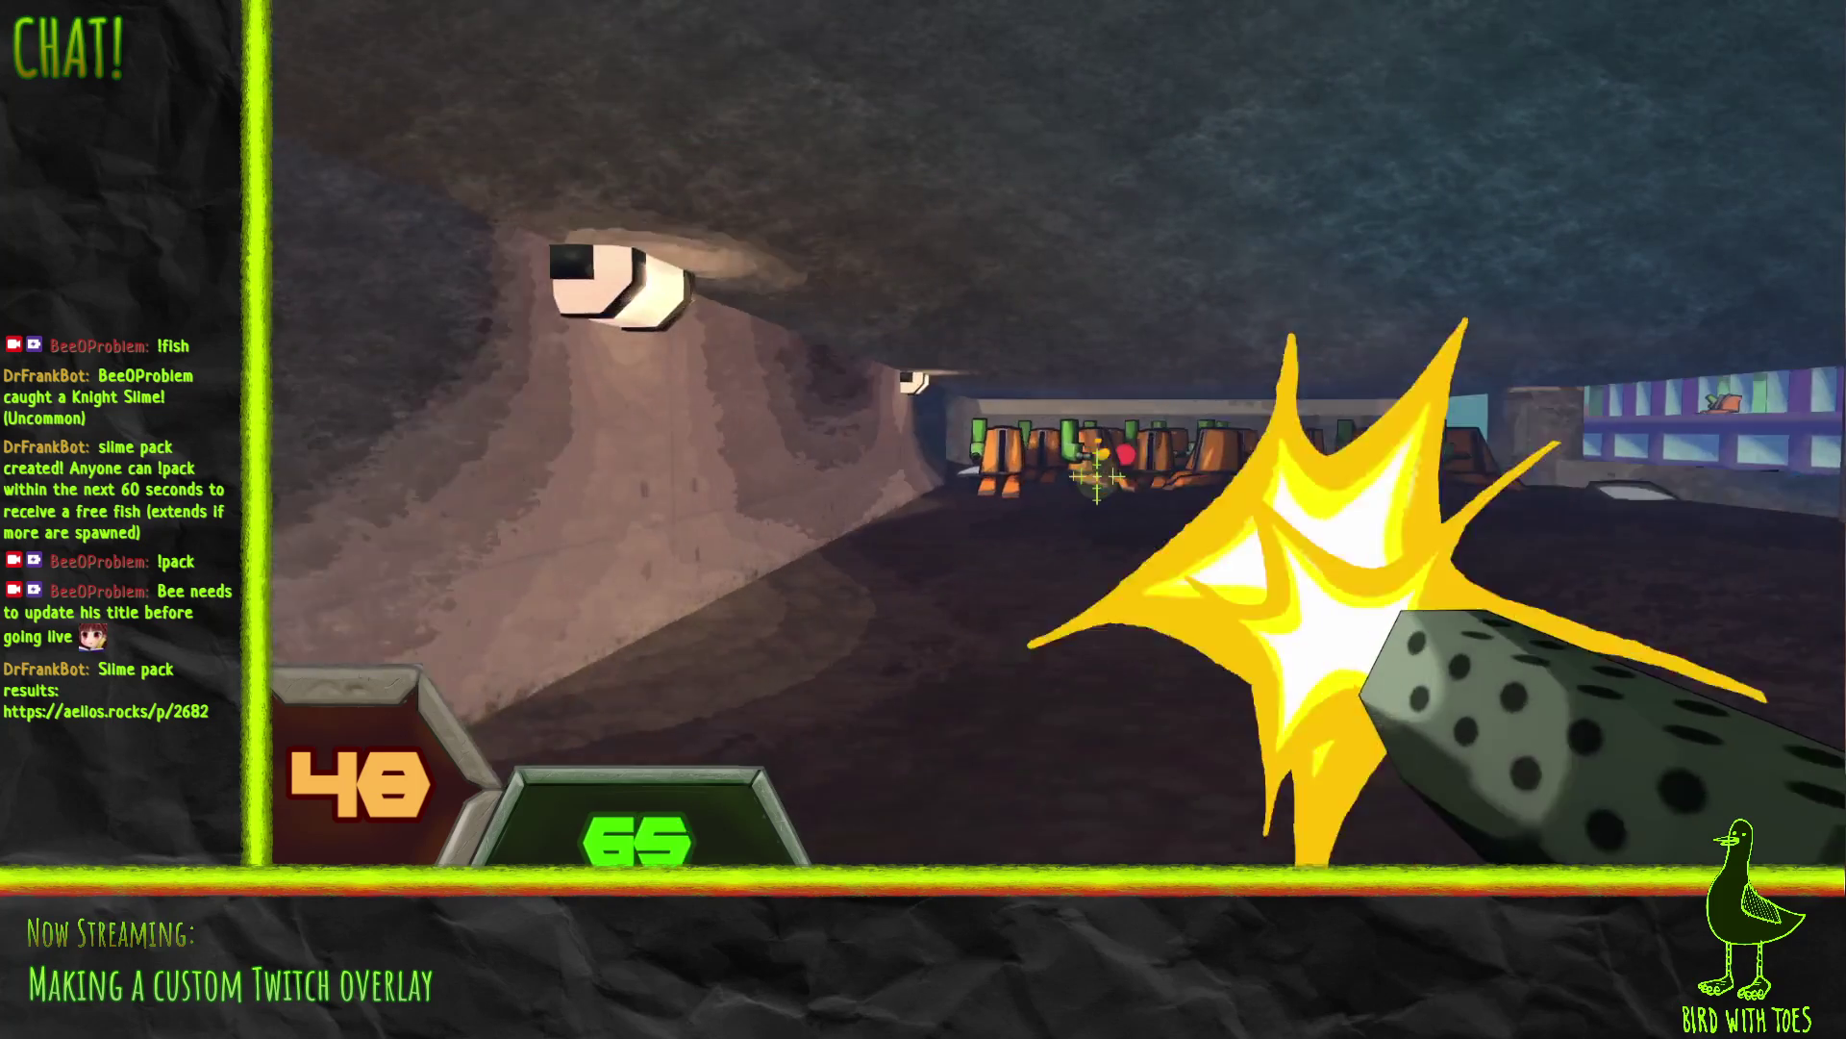
Step: Advance on the row of tunnel turrets and fire the current gun's last rounds at them
{"action": "key", "text": "w"}
{"action": "left_click", "coordinate": [1105, 471]}
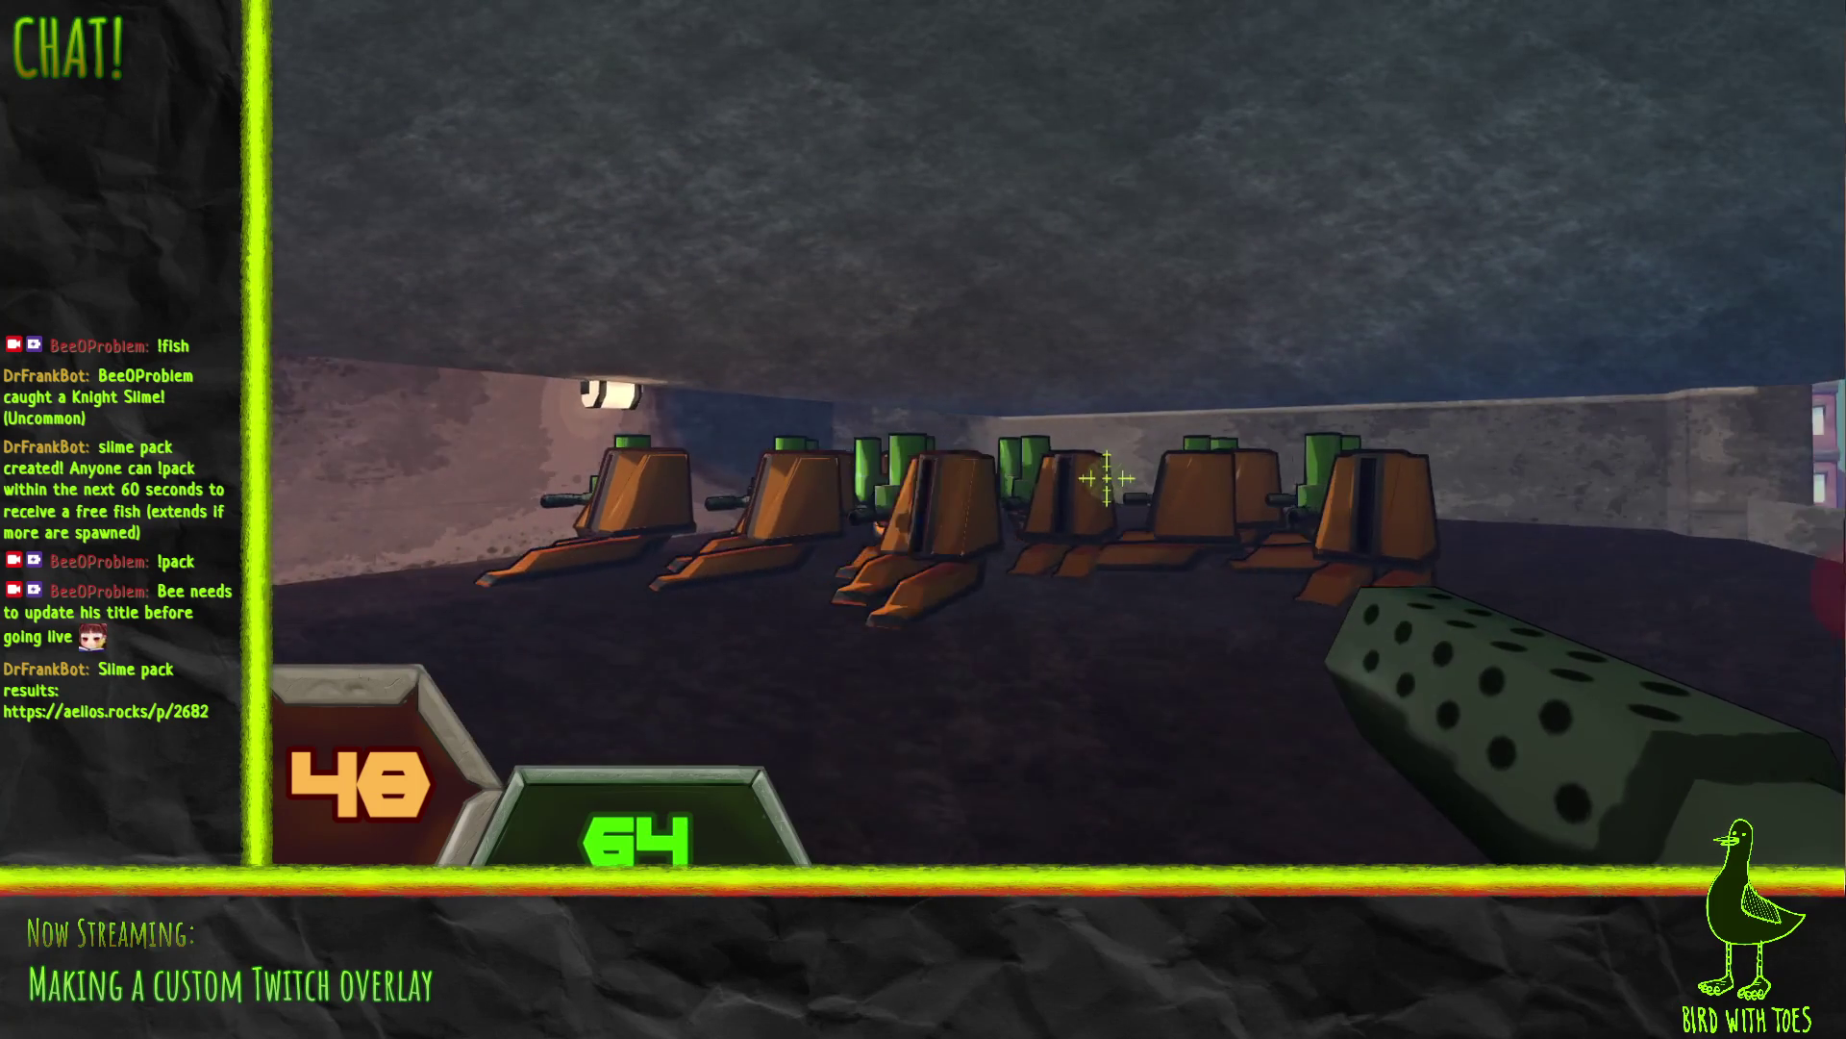
{"action": "left_click", "coordinate": [1108, 473]}
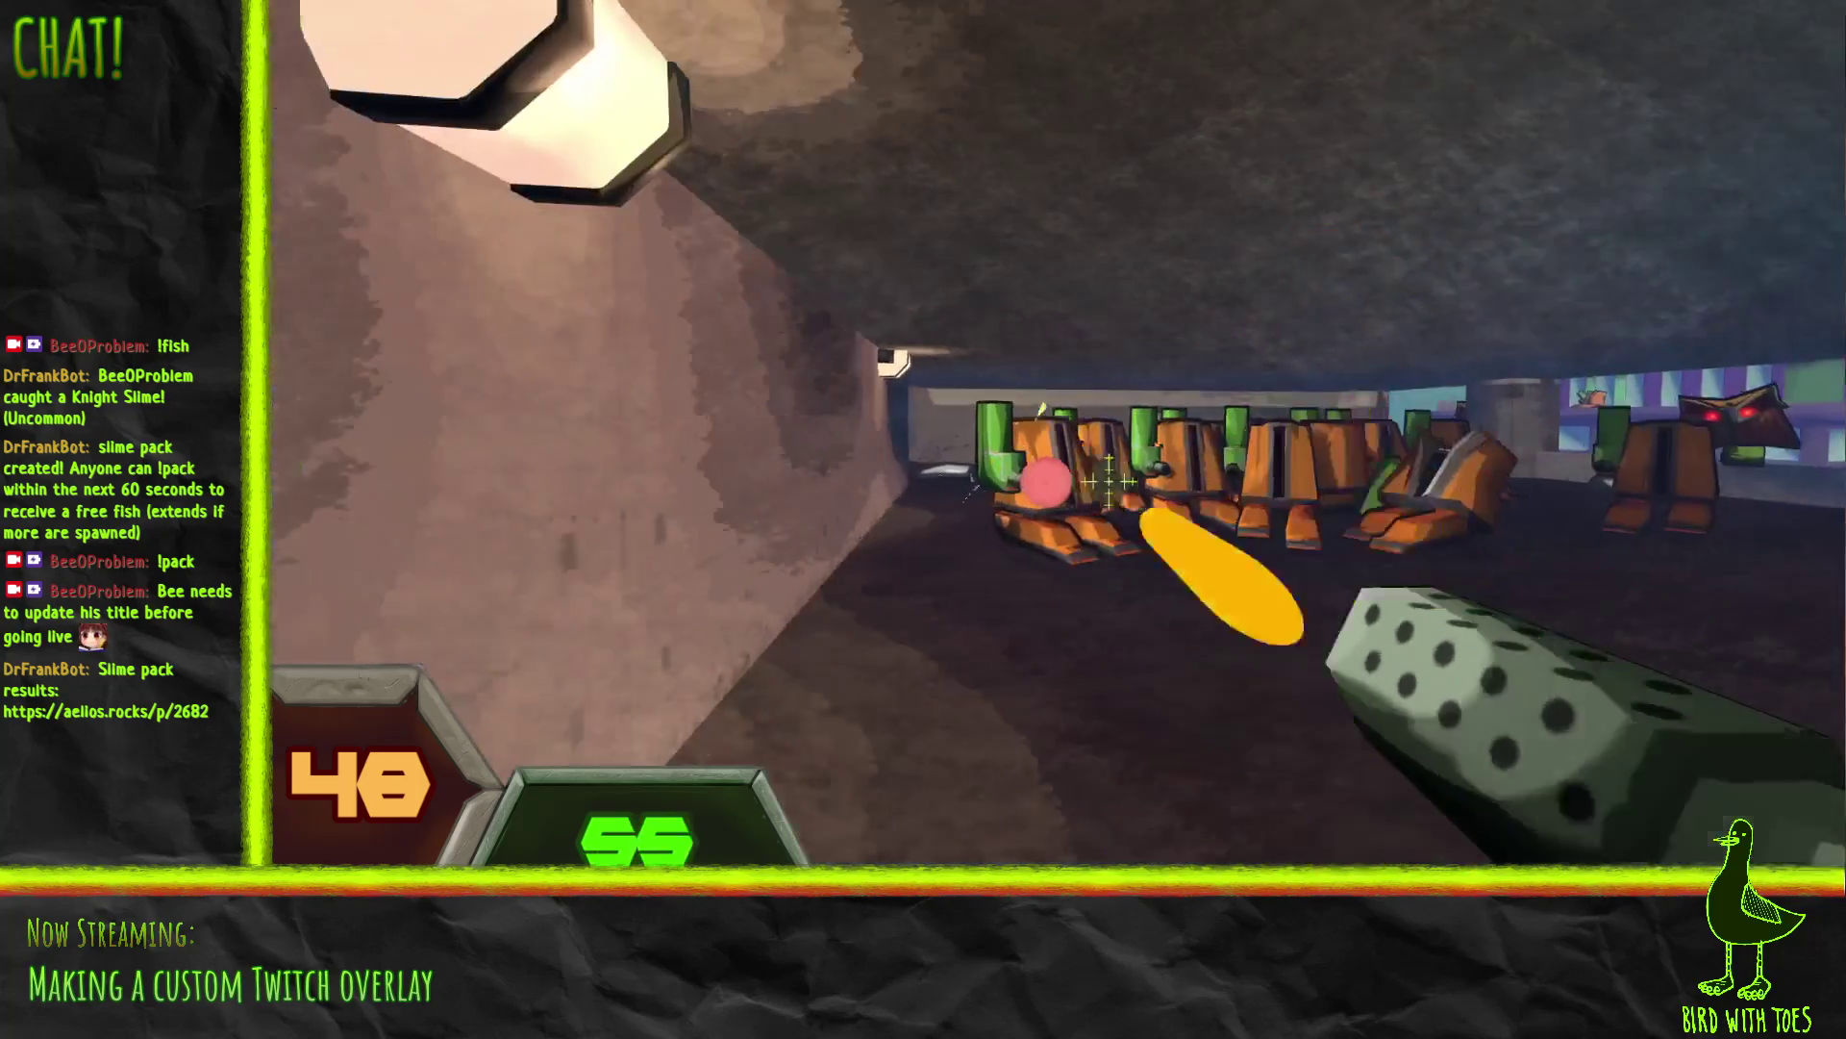
{"action": "left_click", "coordinate": [1108, 478]}
{"action": "left_click", "coordinate": [1112, 479]}
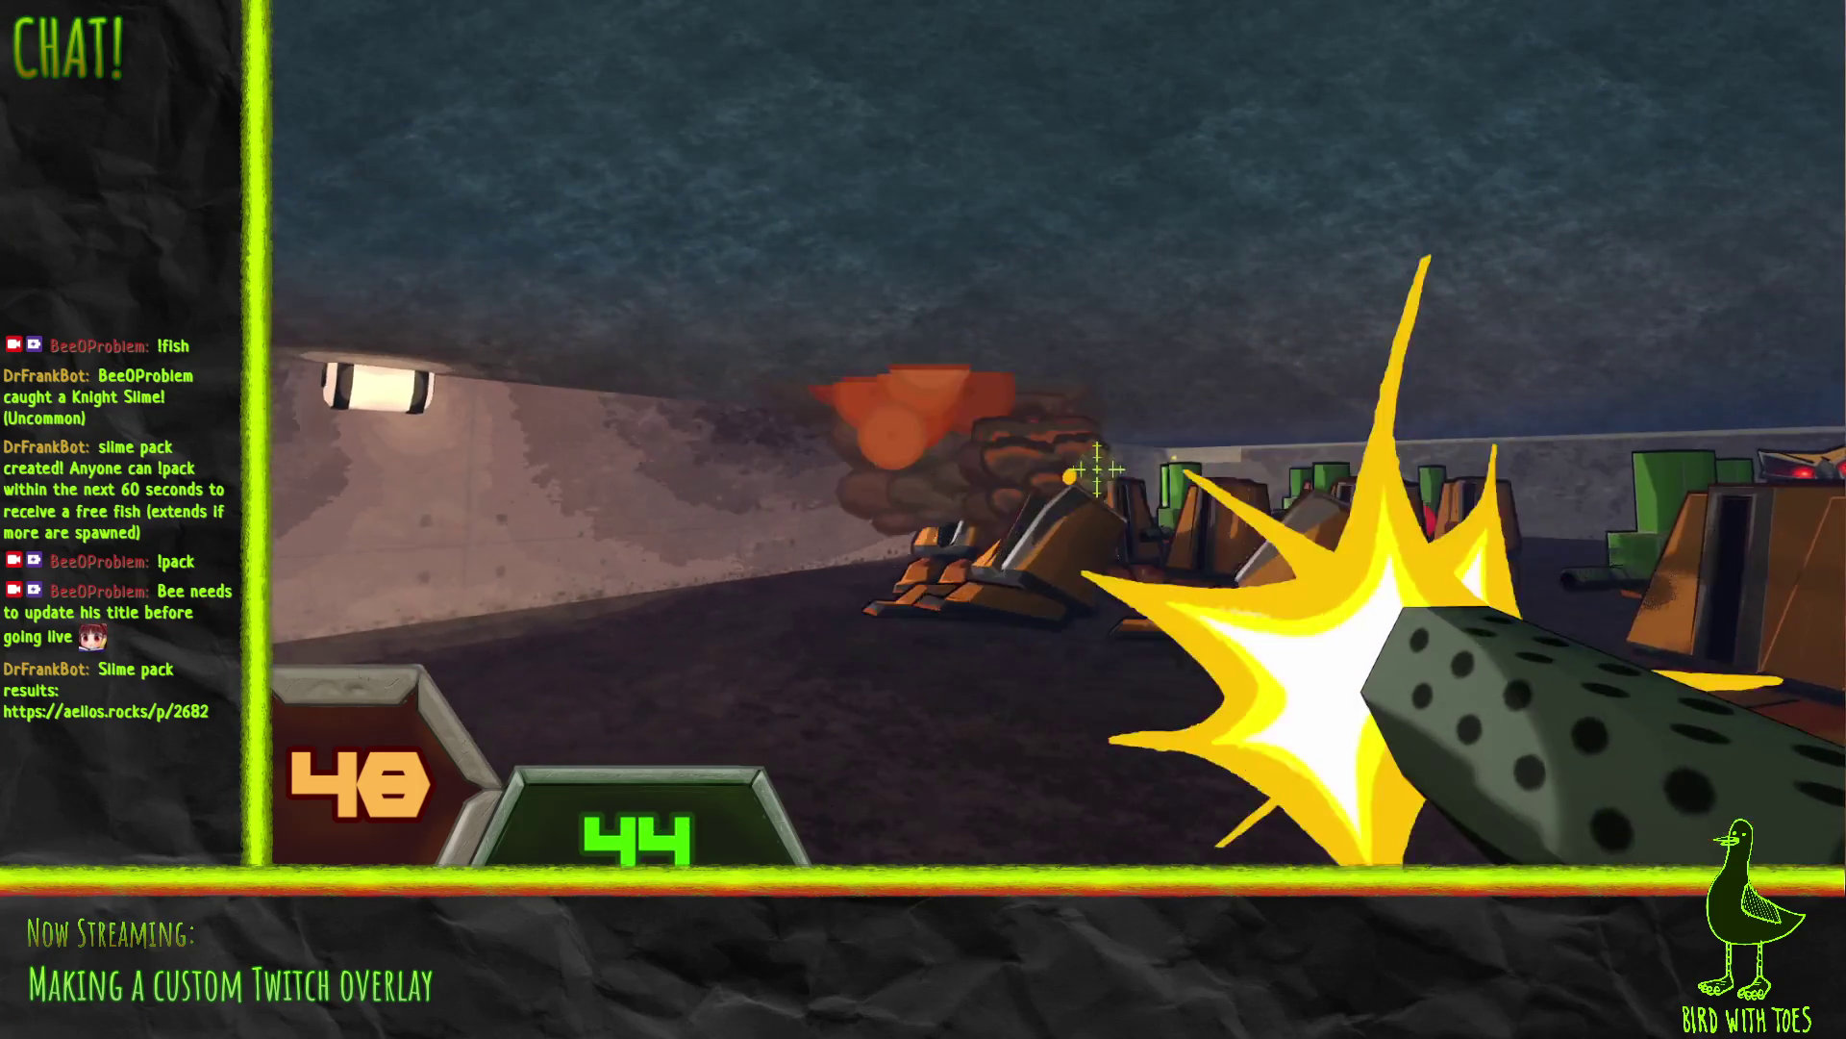
{"action": "left_click", "coordinate": [1104, 473]}
{"action": "left_click", "coordinate": [1104, 473]}
{"action": "left_click", "coordinate": [1096, 472]}
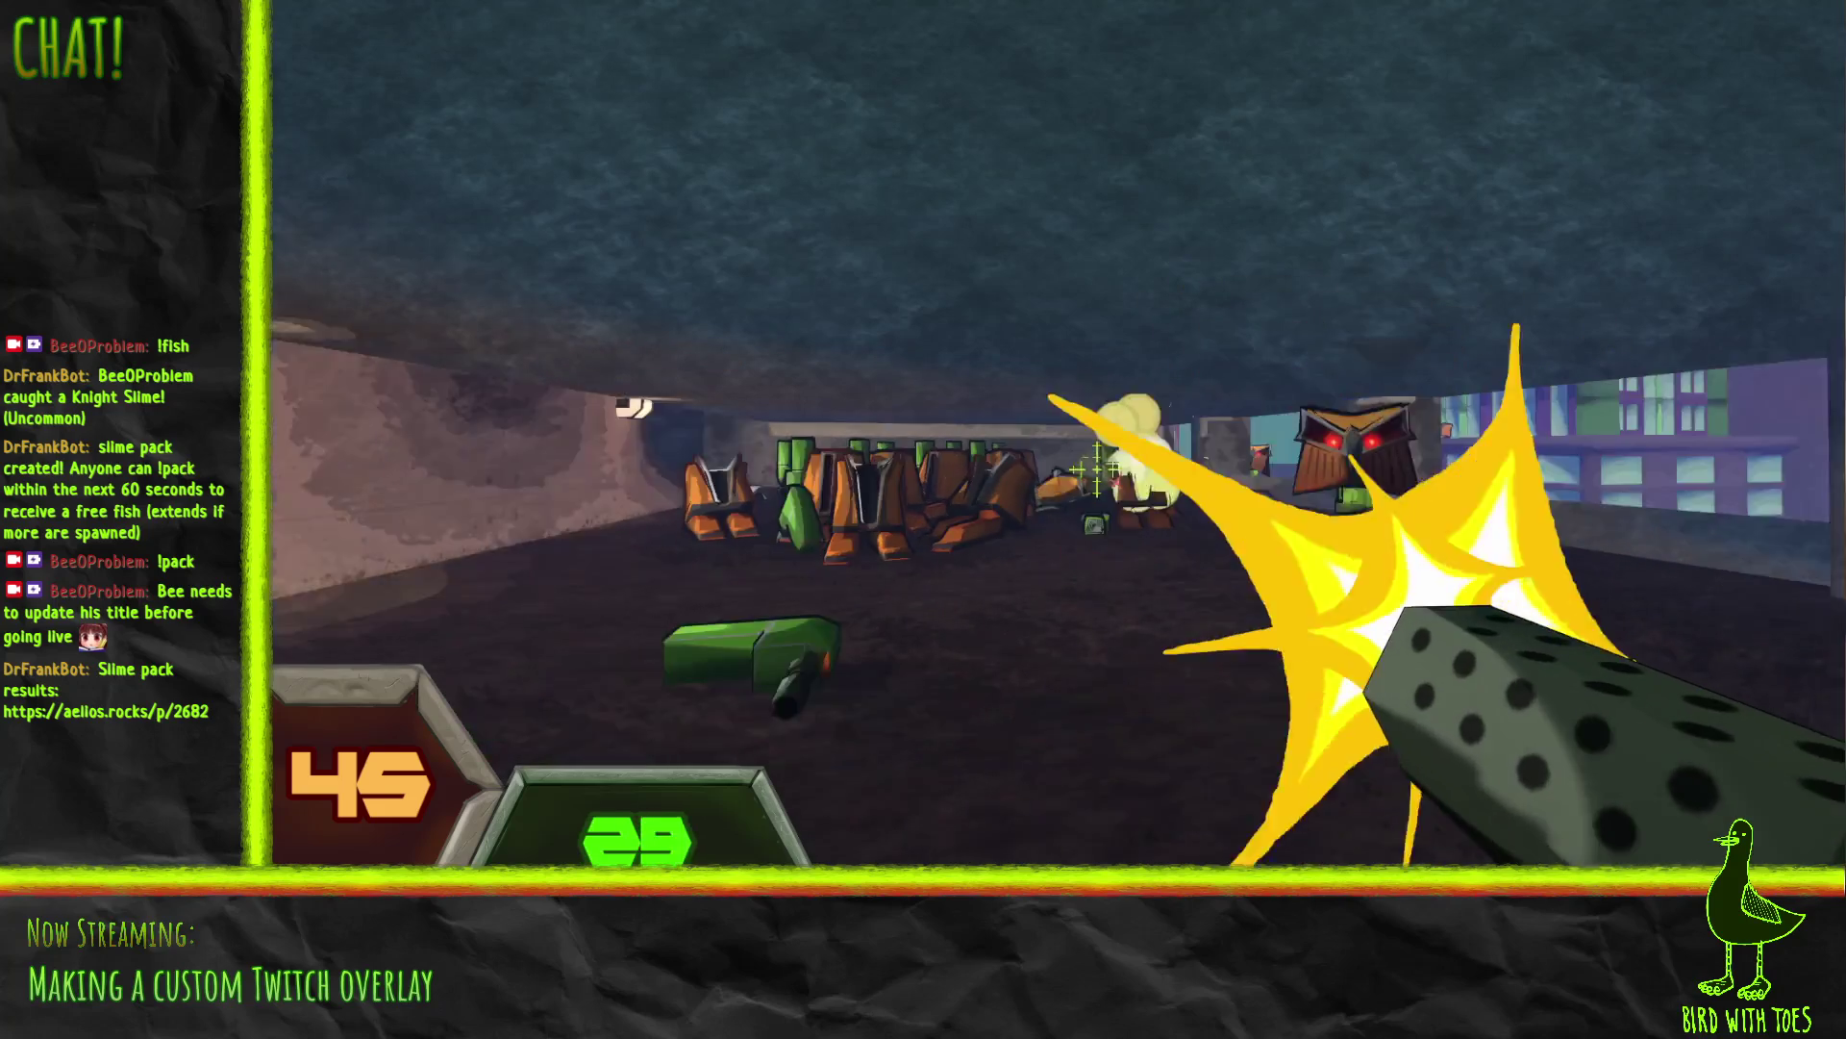
{"action": "left_click", "coordinate": [1096, 473]}
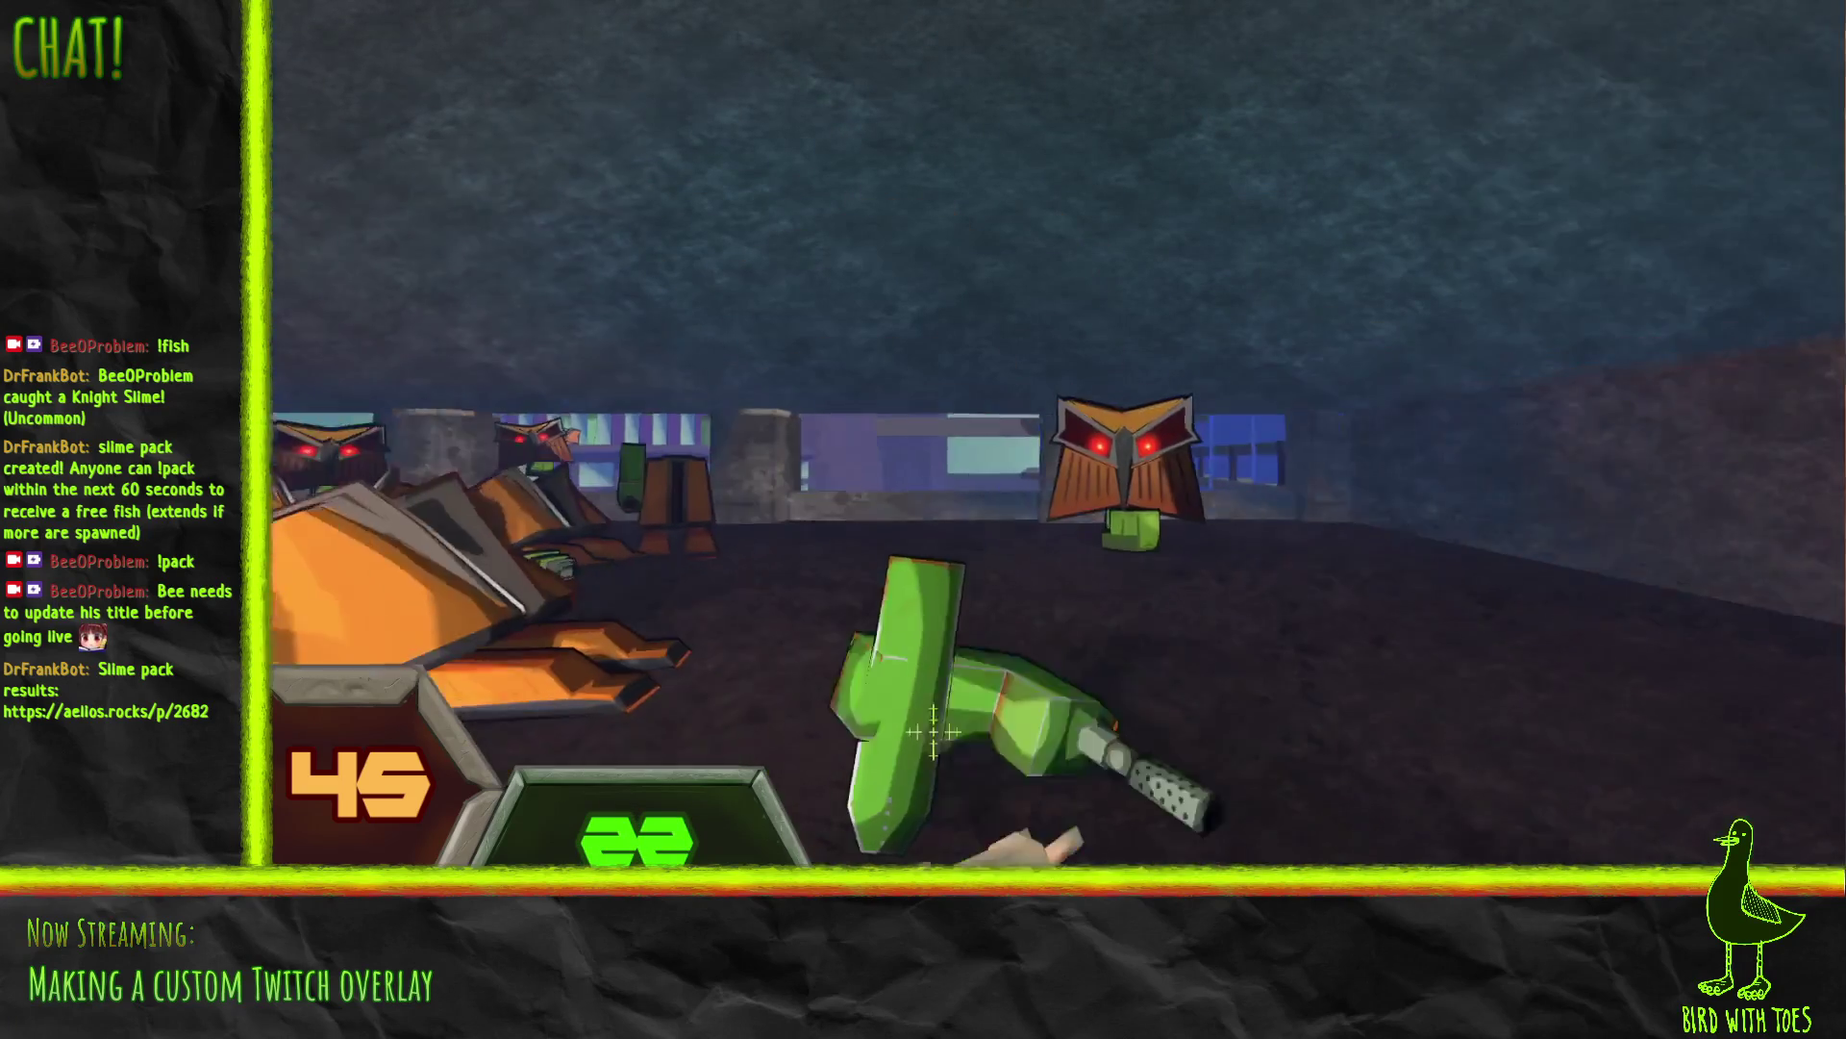
Step: Grab the dotted gun and keep blasting the remaining turrets while moving down the corridor
{"action": "key", "text": "e"}
{"action": "left_click", "coordinate": [1102, 473]}
{"action": "left_click", "coordinate": [1102, 473]}
{"action": "left_click", "coordinate": [1102, 473]}
{"action": "left_click", "coordinate": [1102, 473]}
{"action": "left_click", "coordinate": [1108, 478]}
{"action": "left_click", "coordinate": [1108, 478]}
{"action": "left_click", "coordinate": [1108, 478]}
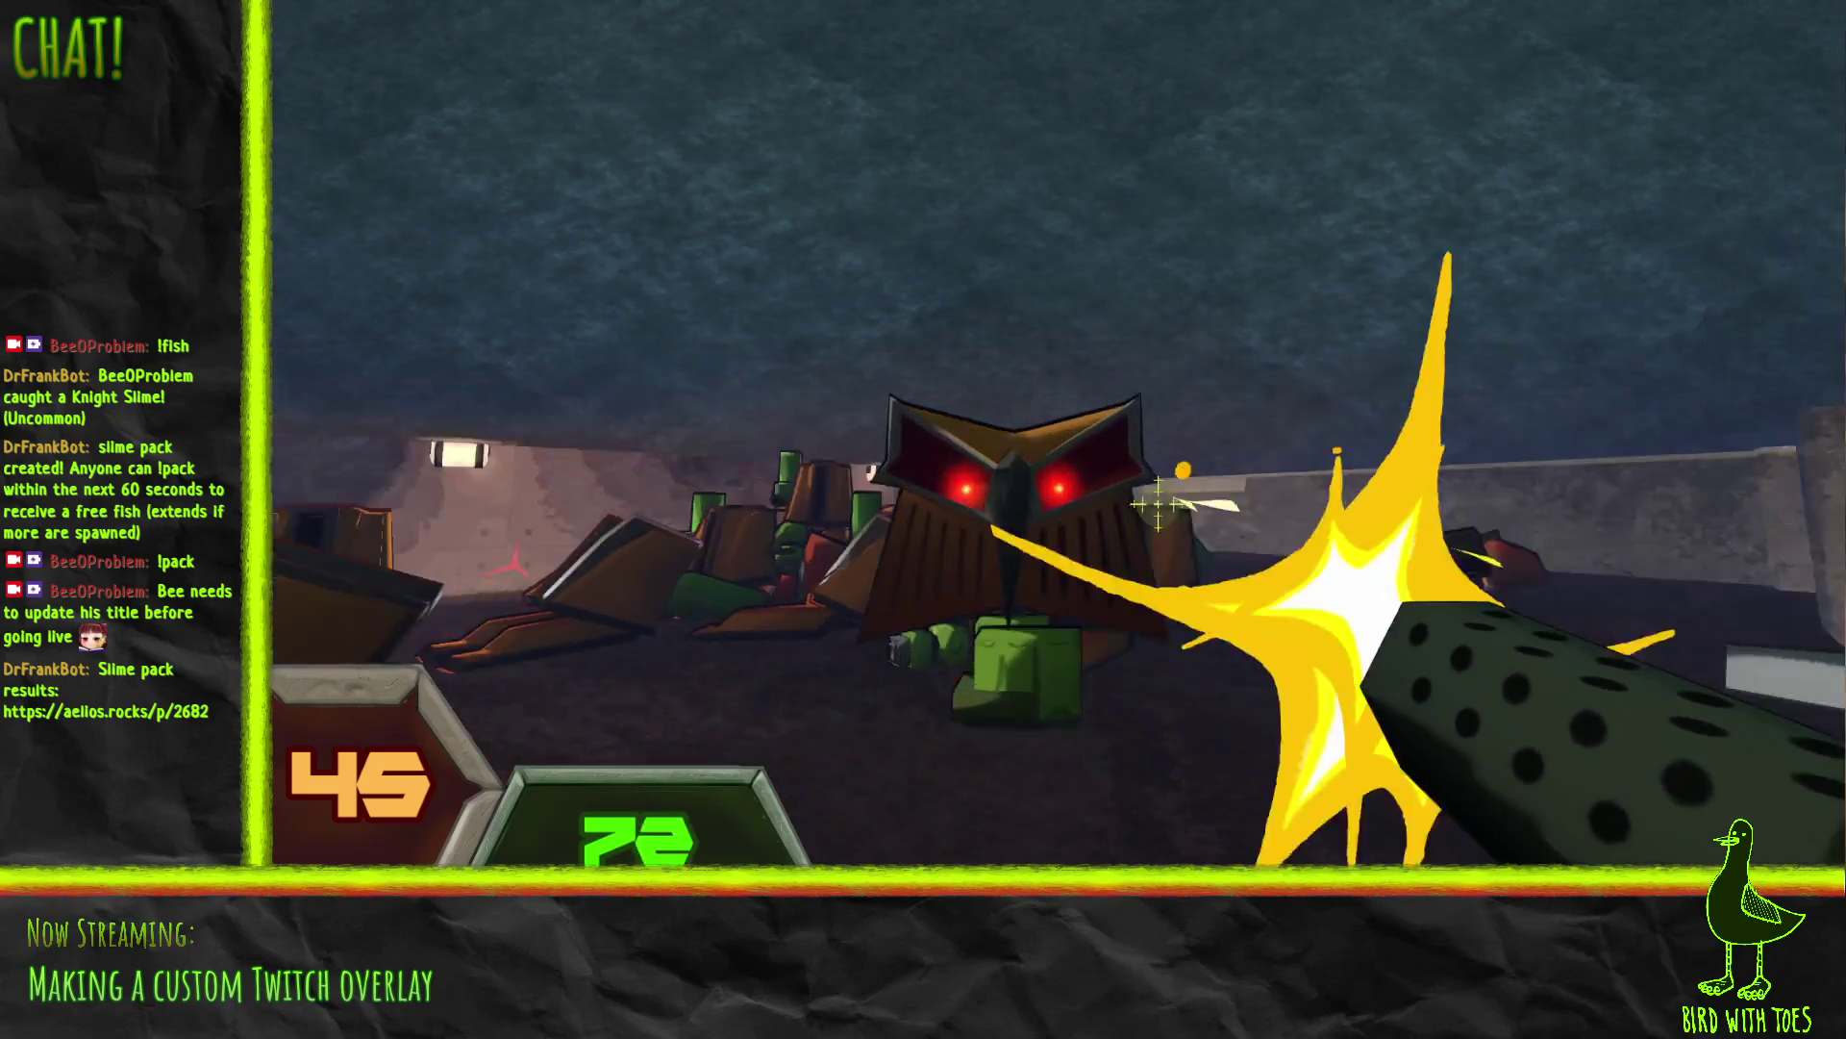
{"action": "left_click", "coordinate": [1159, 501]}
{"action": "left_click", "coordinate": [1154, 500]}
{"action": "left_click", "coordinate": [1134, 498]}
{"action": "left_click", "coordinate": [1109, 492]}
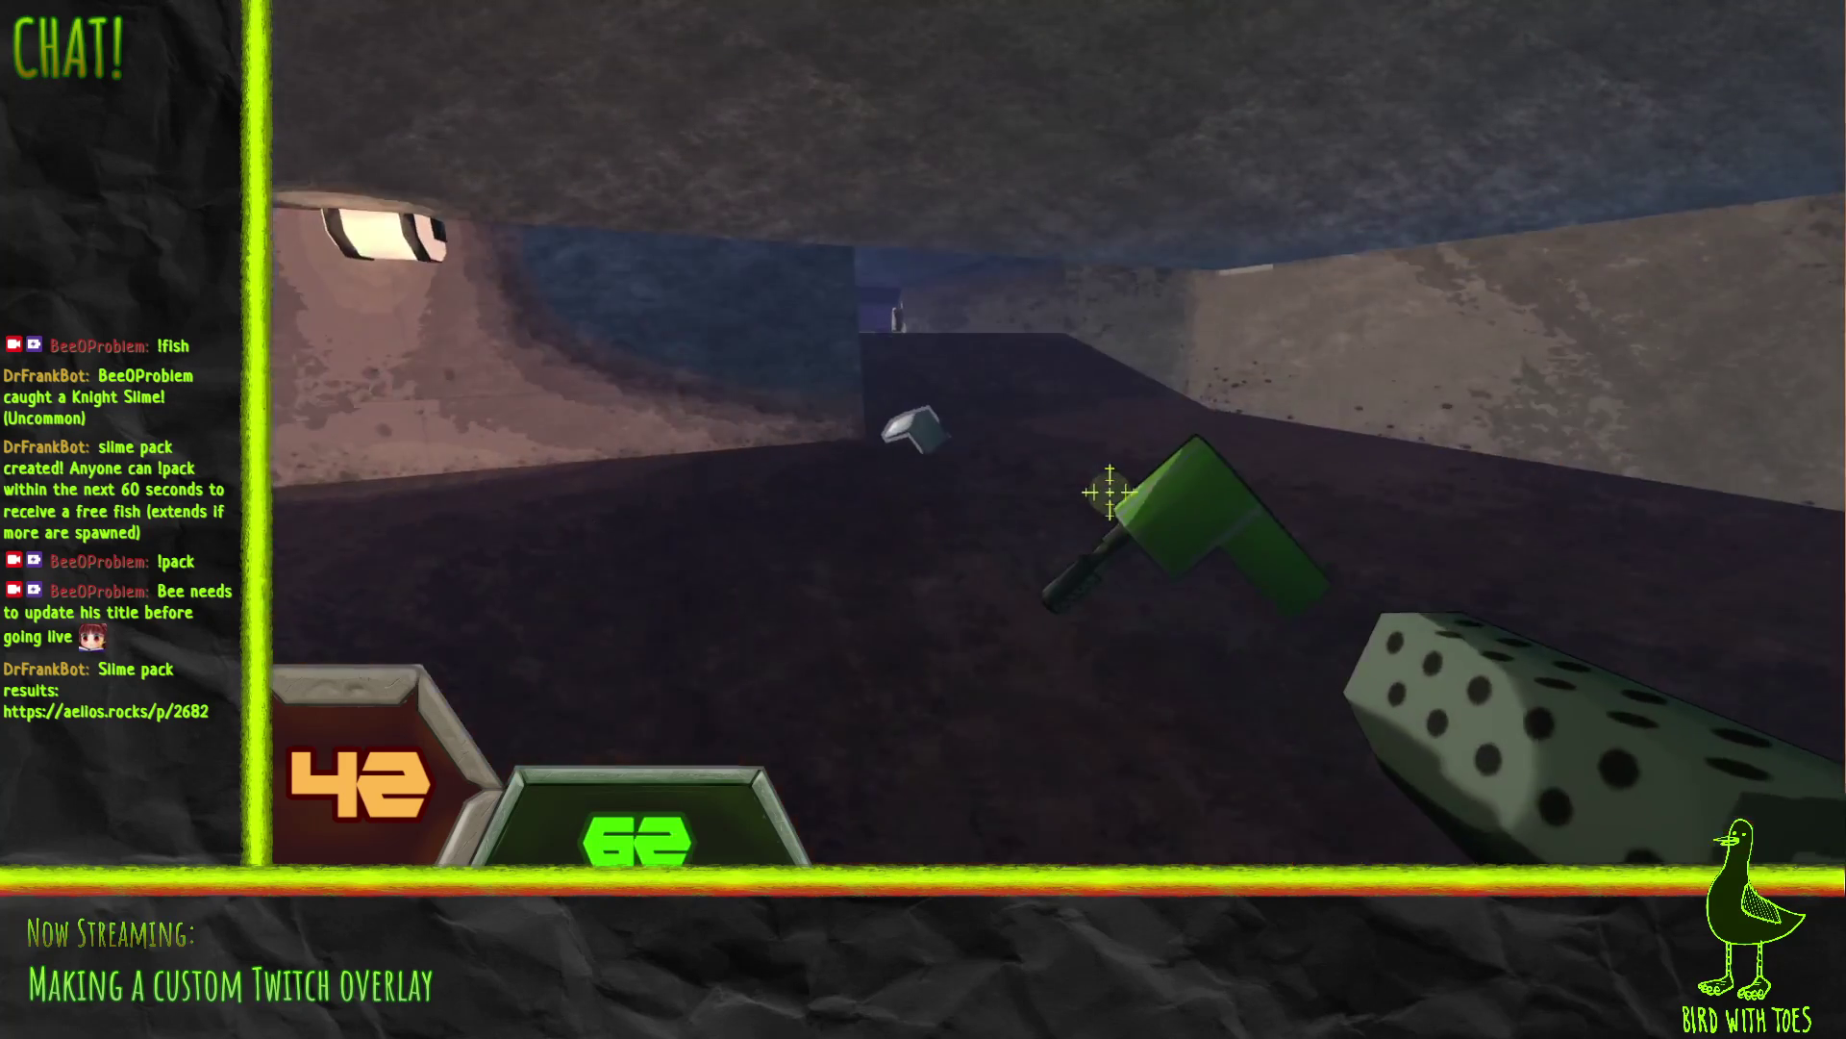
{"action": "left_click", "coordinate": [1110, 492]}
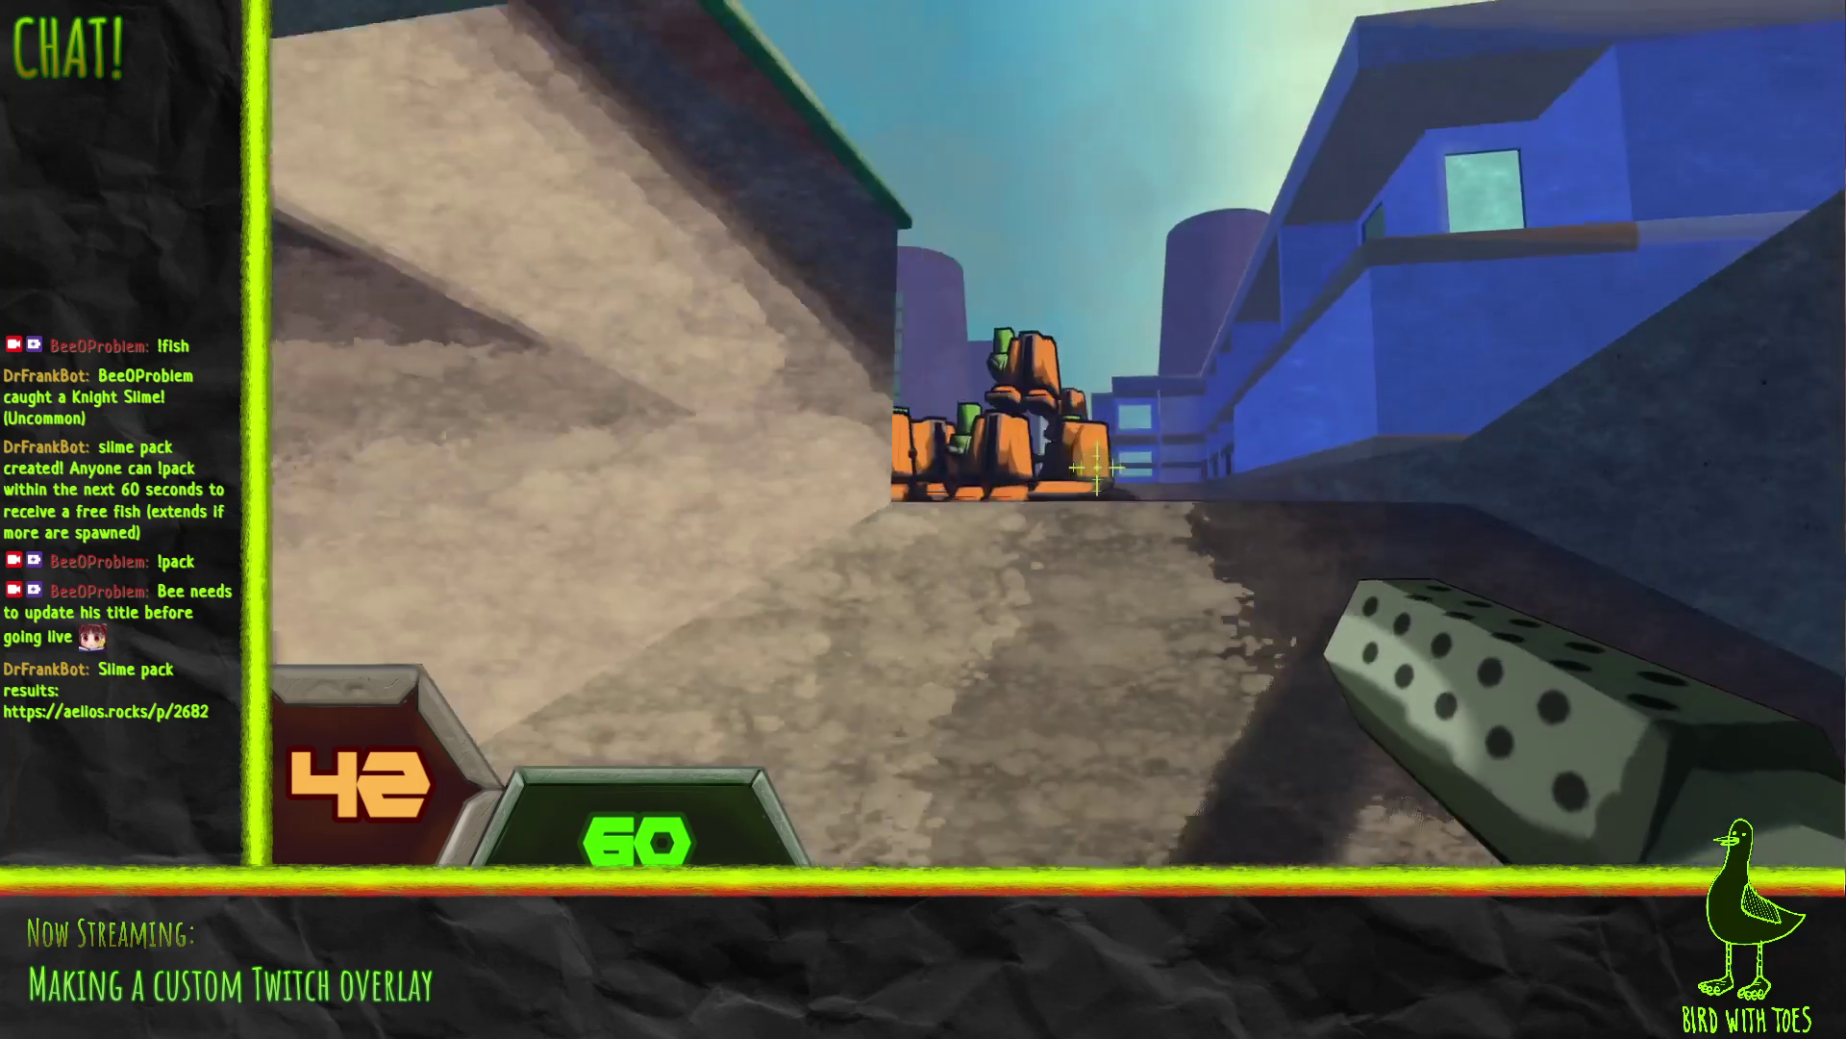
Step: Shoot the orange rooftop robots, sweeping fire across the group on the left
{"action": "left_click", "coordinate": [1106, 471]}
{"action": "left_click_drag", "start_coordinate": [1121, 491], "coordinate": [1096, 473]}
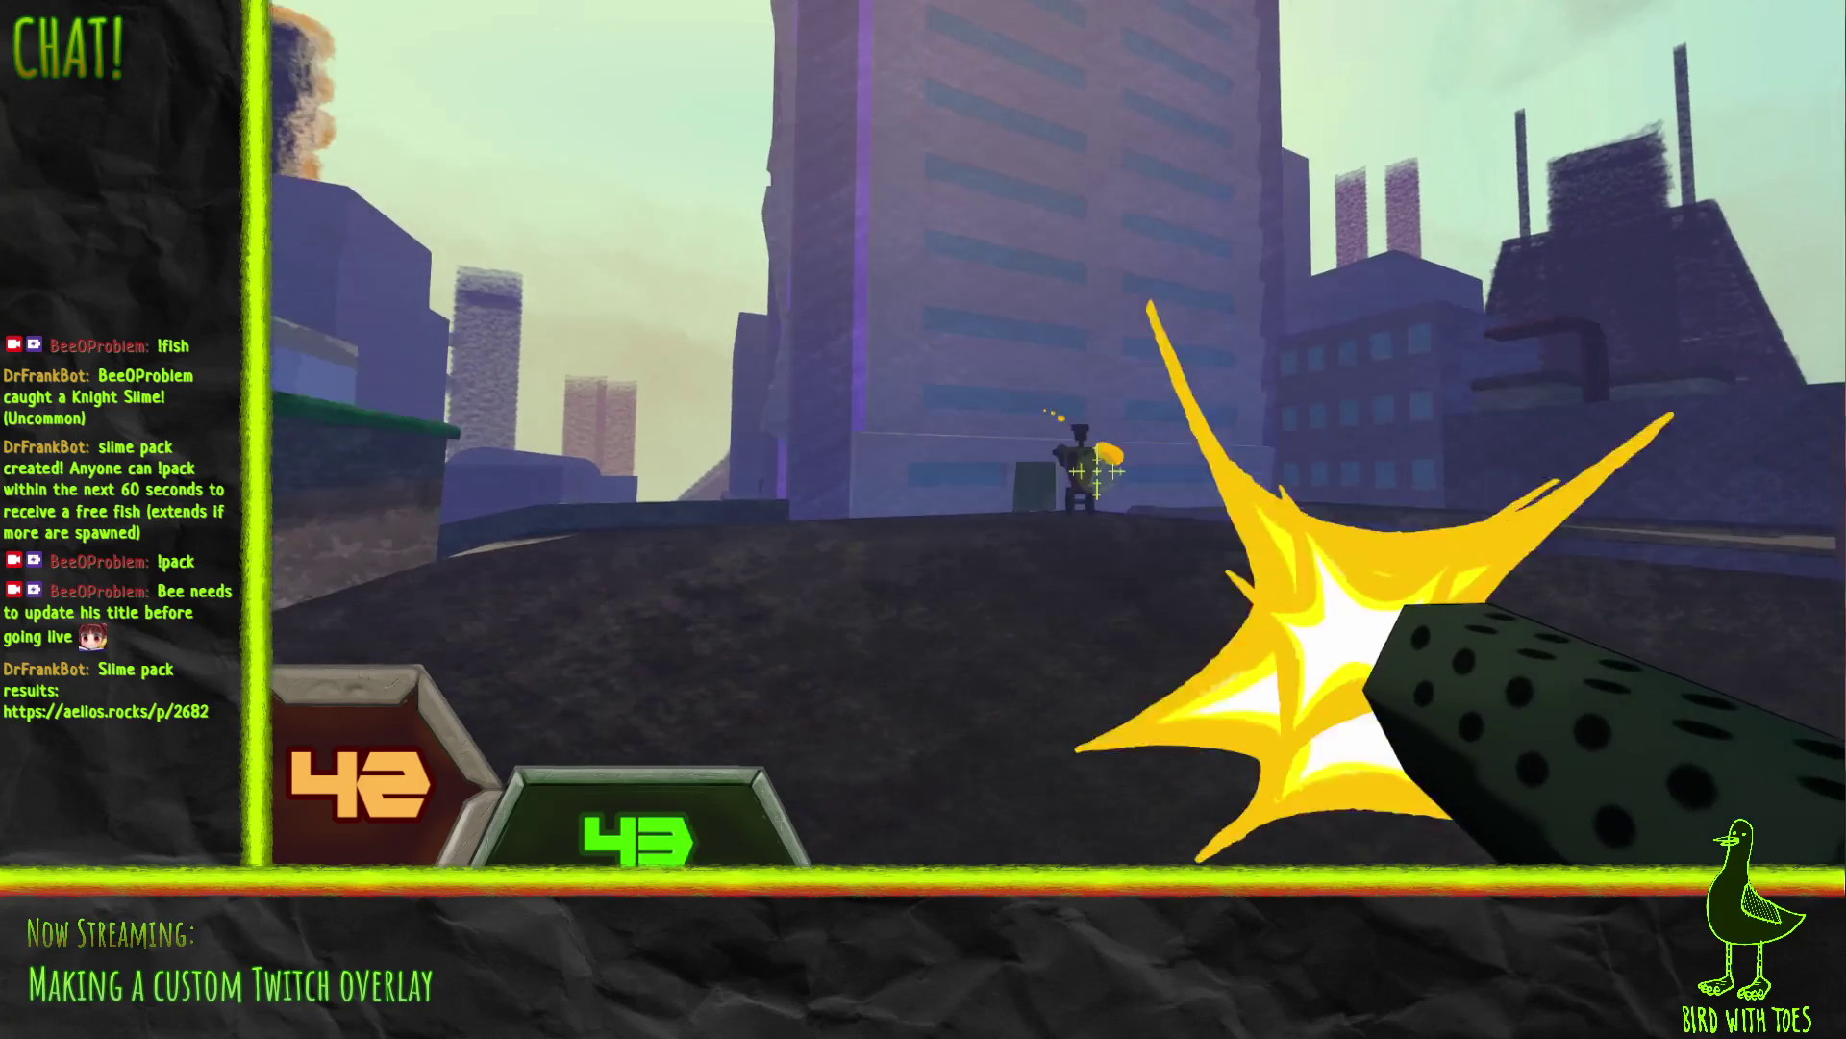
{"action": "left_click", "coordinate": [1096, 472]}
{"action": "left_click", "coordinate": [1096, 471]}
{"action": "left_click", "coordinate": [1096, 476]}
{"action": "left_click", "coordinate": [1125, 497]}
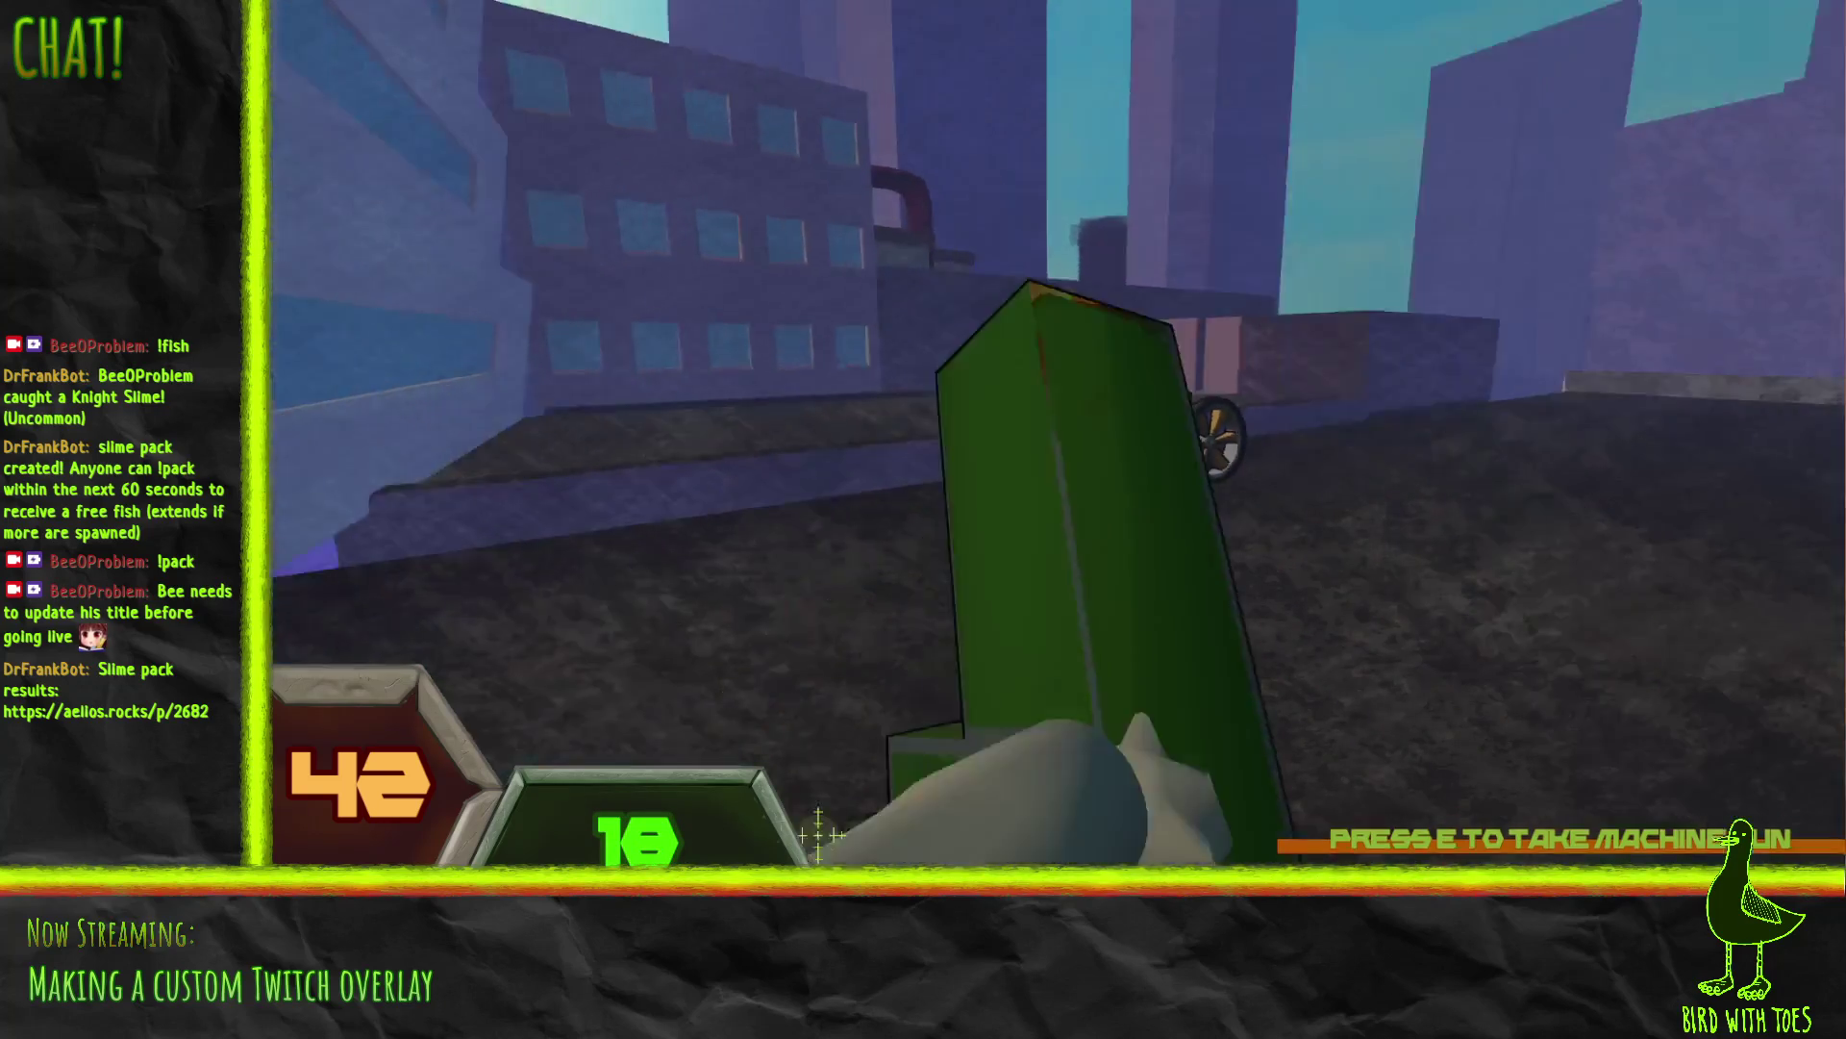
Step: Take the machine gun, punch a nearby robot until it explodes, and spray fire toward the towers
{"action": "key", "text": "e"}
{"action": "left_click", "coordinate": [1099, 478]}
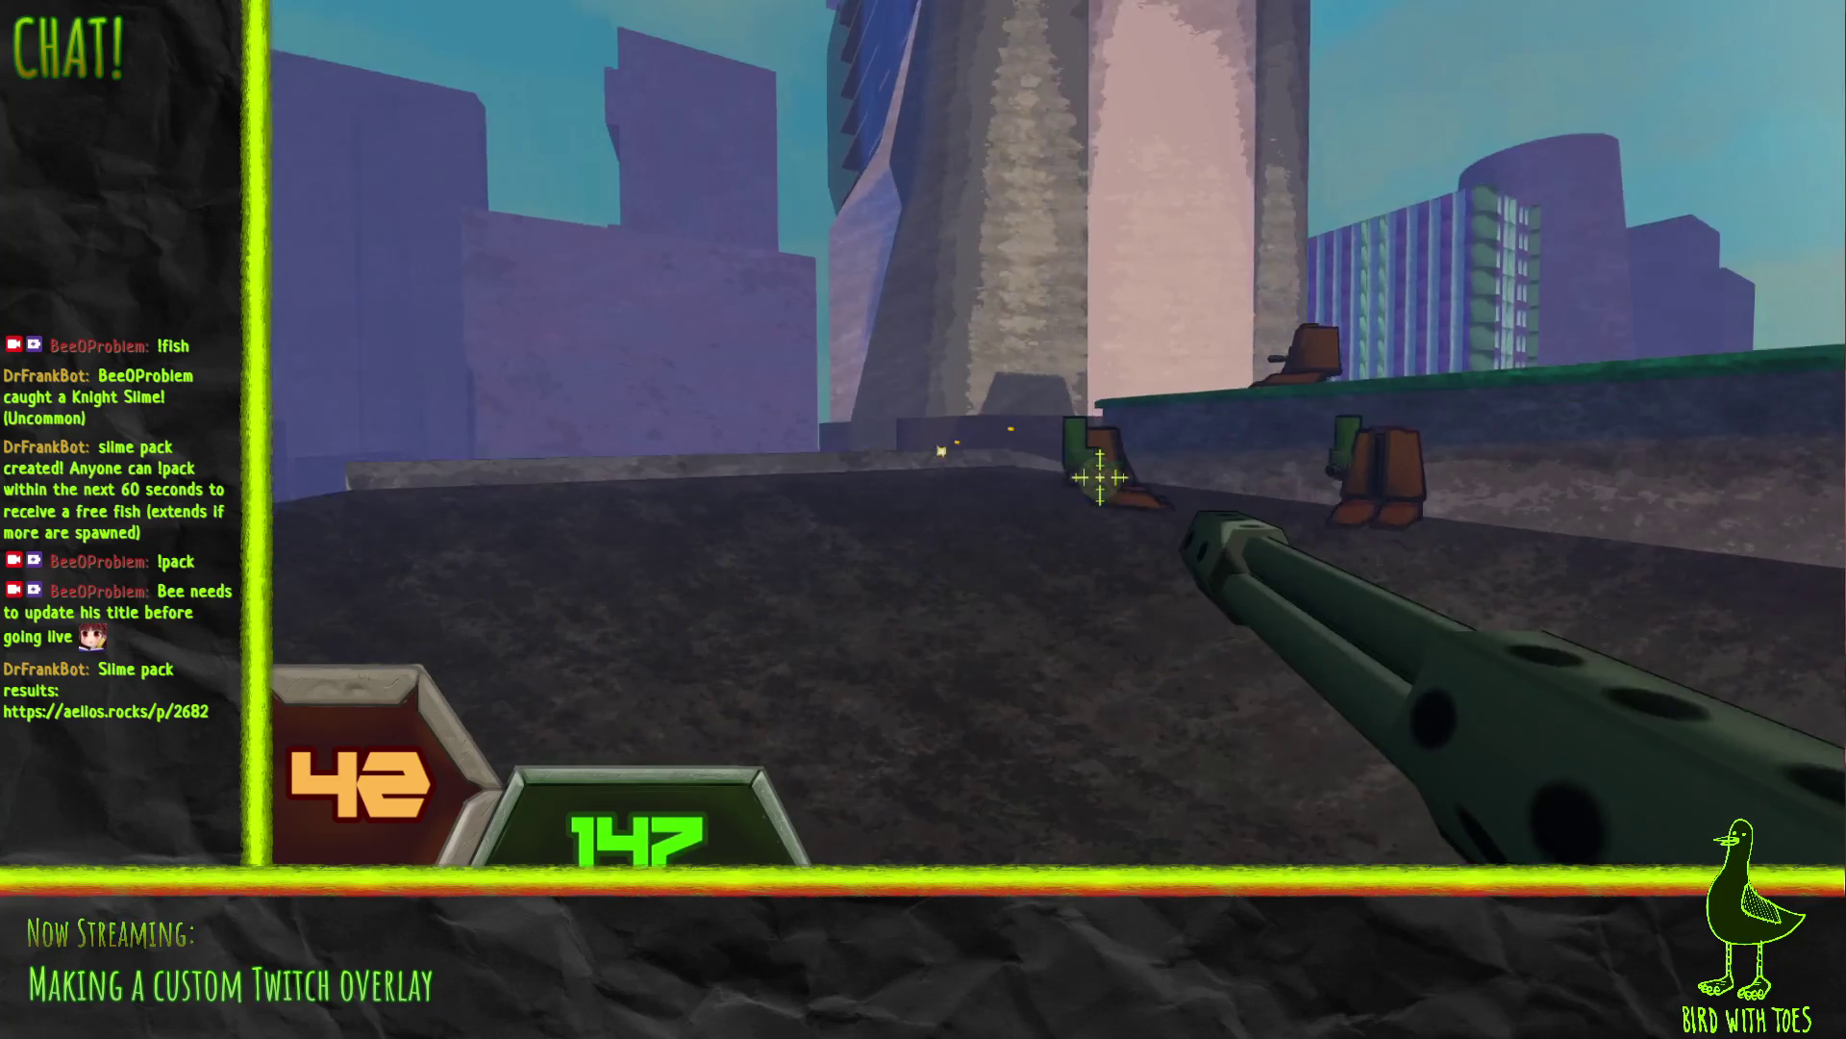
{"action": "key", "text": "f"}
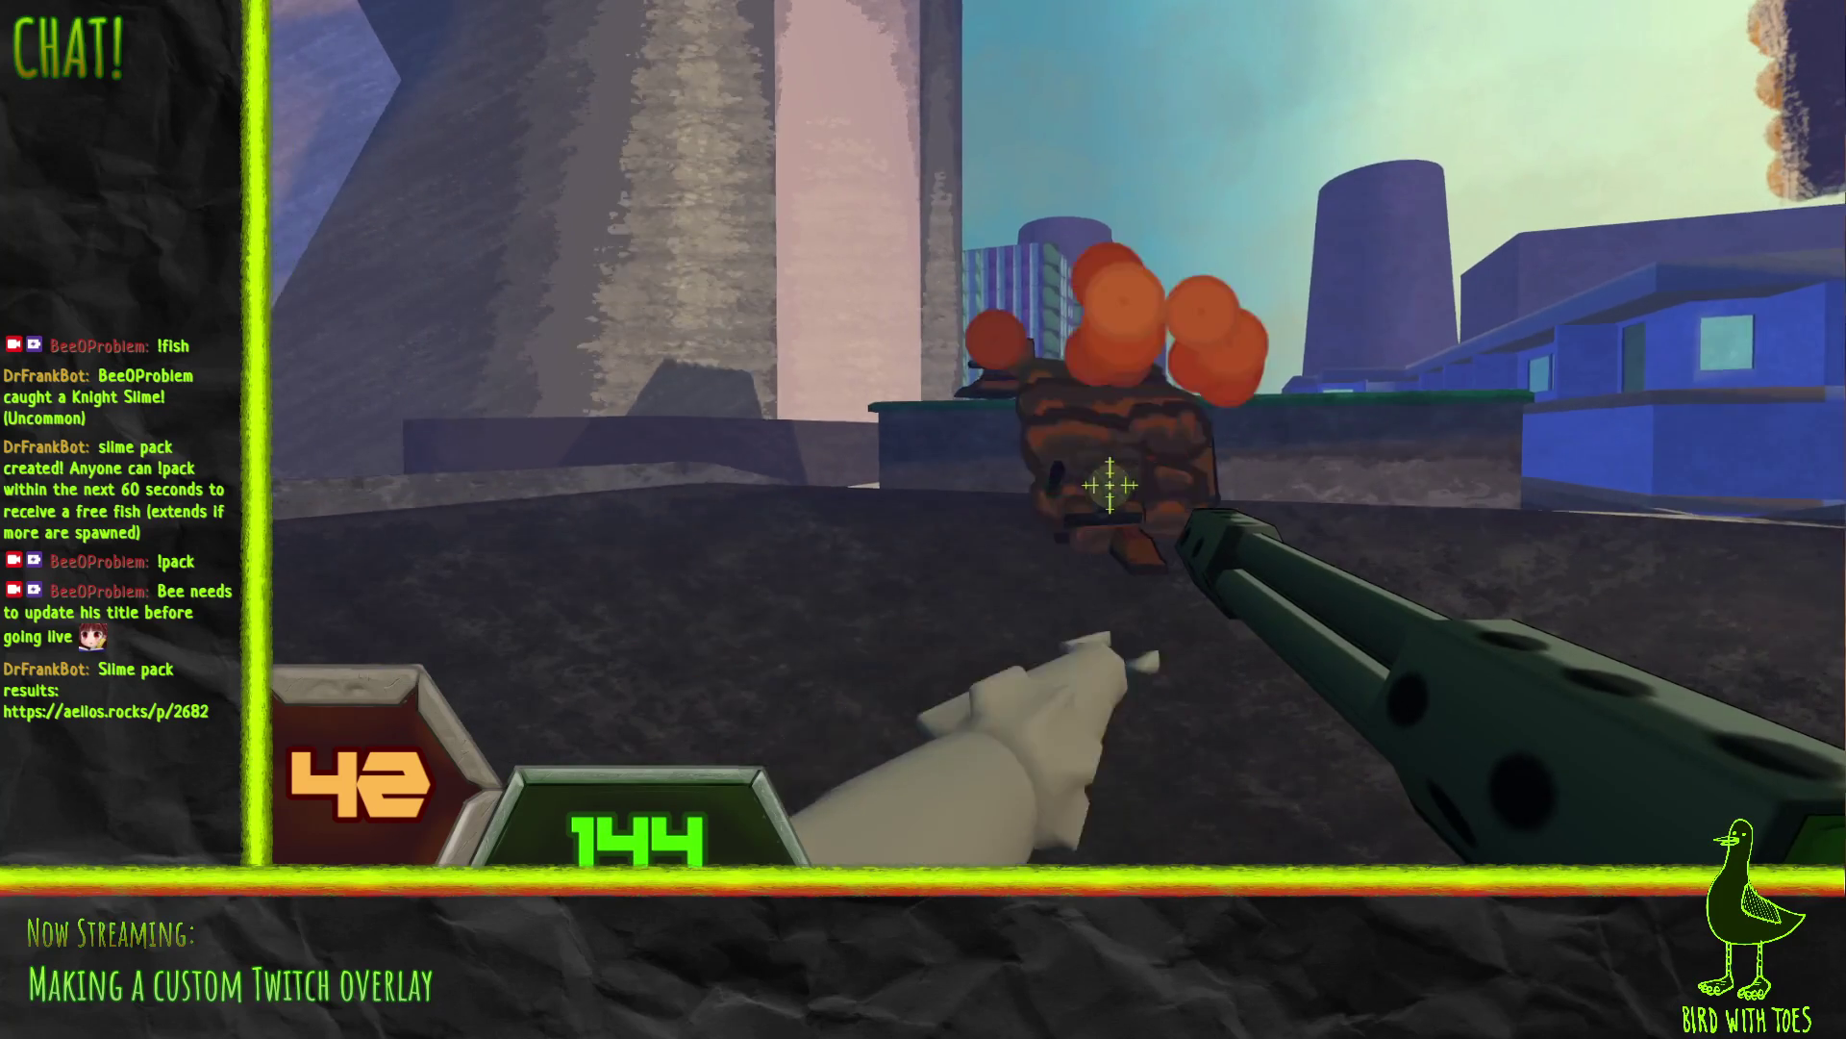
{"action": "key", "text": "f"}
{"action": "key", "text": "f"}
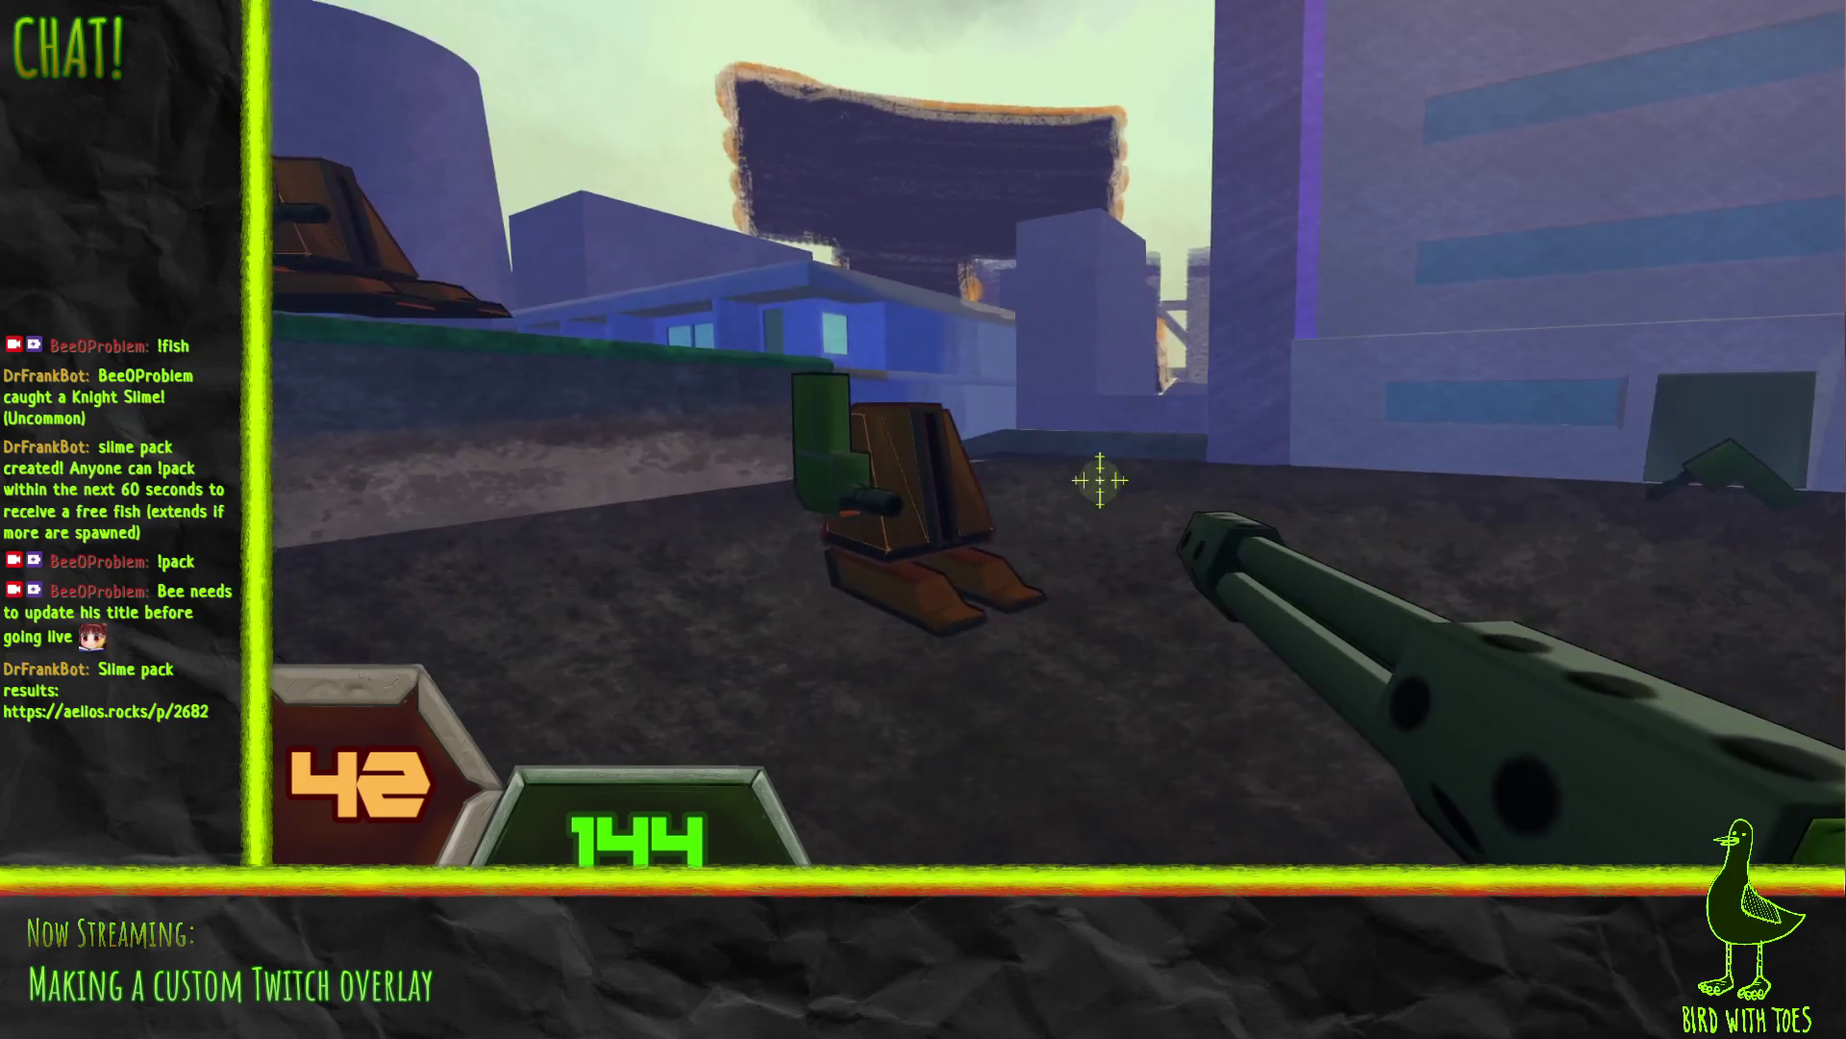
{"action": "key", "text": "f"}
{"action": "left_click", "coordinate": [1222, 496]}
{"action": "left_click", "coordinate": [1159, 519]}
{"action": "mouse_move", "coordinate": [1148, 517]}
{"action": "left_mouse_down"}
{"action": "mouse_move", "coordinate": [1116, 534]}
{"action": "mouse_move", "coordinate": [1096, 496]}
{"action": "mouse_move", "coordinate": [1100, 400]}
{"action": "mouse_move", "coordinate": [1099, 443]}
{"action": "mouse_move", "coordinate": [1186, 528]}
{"action": "mouse_move", "coordinate": [1084, 474]}
{"action": "mouse_move", "coordinate": [1118, 496]}
{"action": "left_mouse_up"}
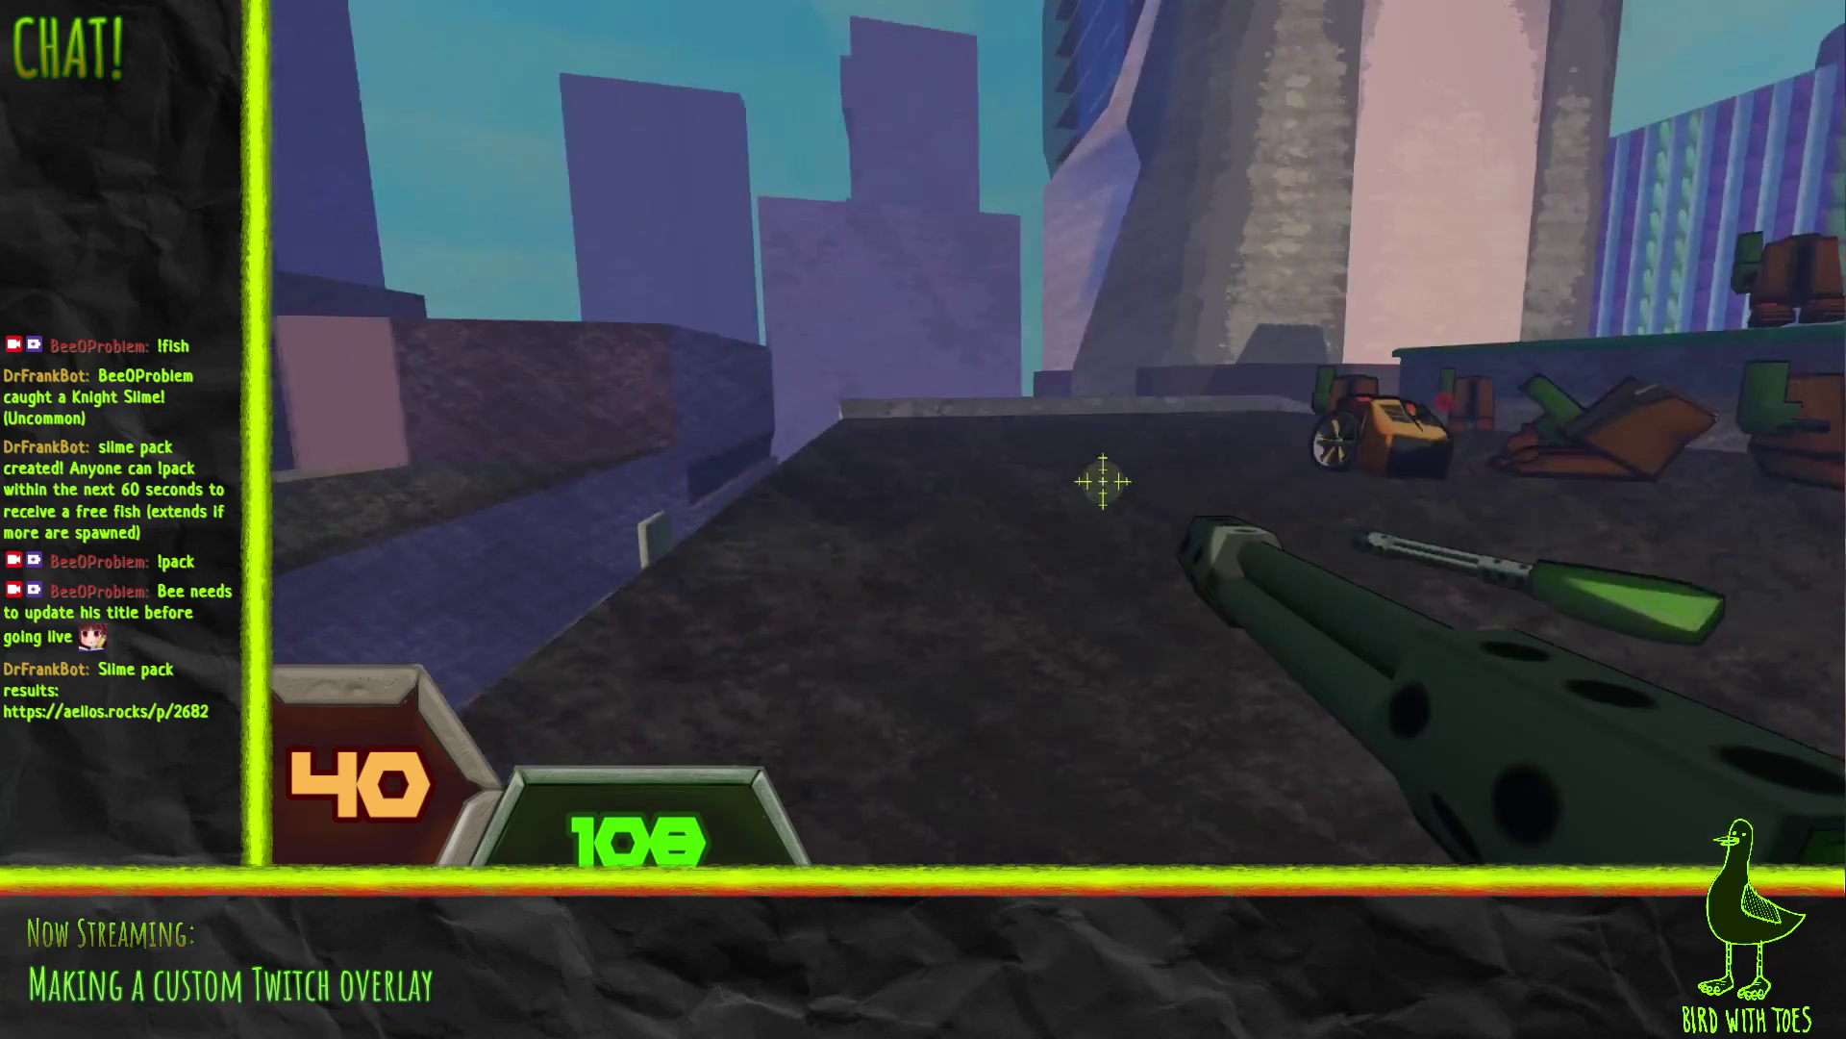
Step: Grab an orange robot wreck, drop it, and keep firing at the robots
{"action": "key", "text": "f"}
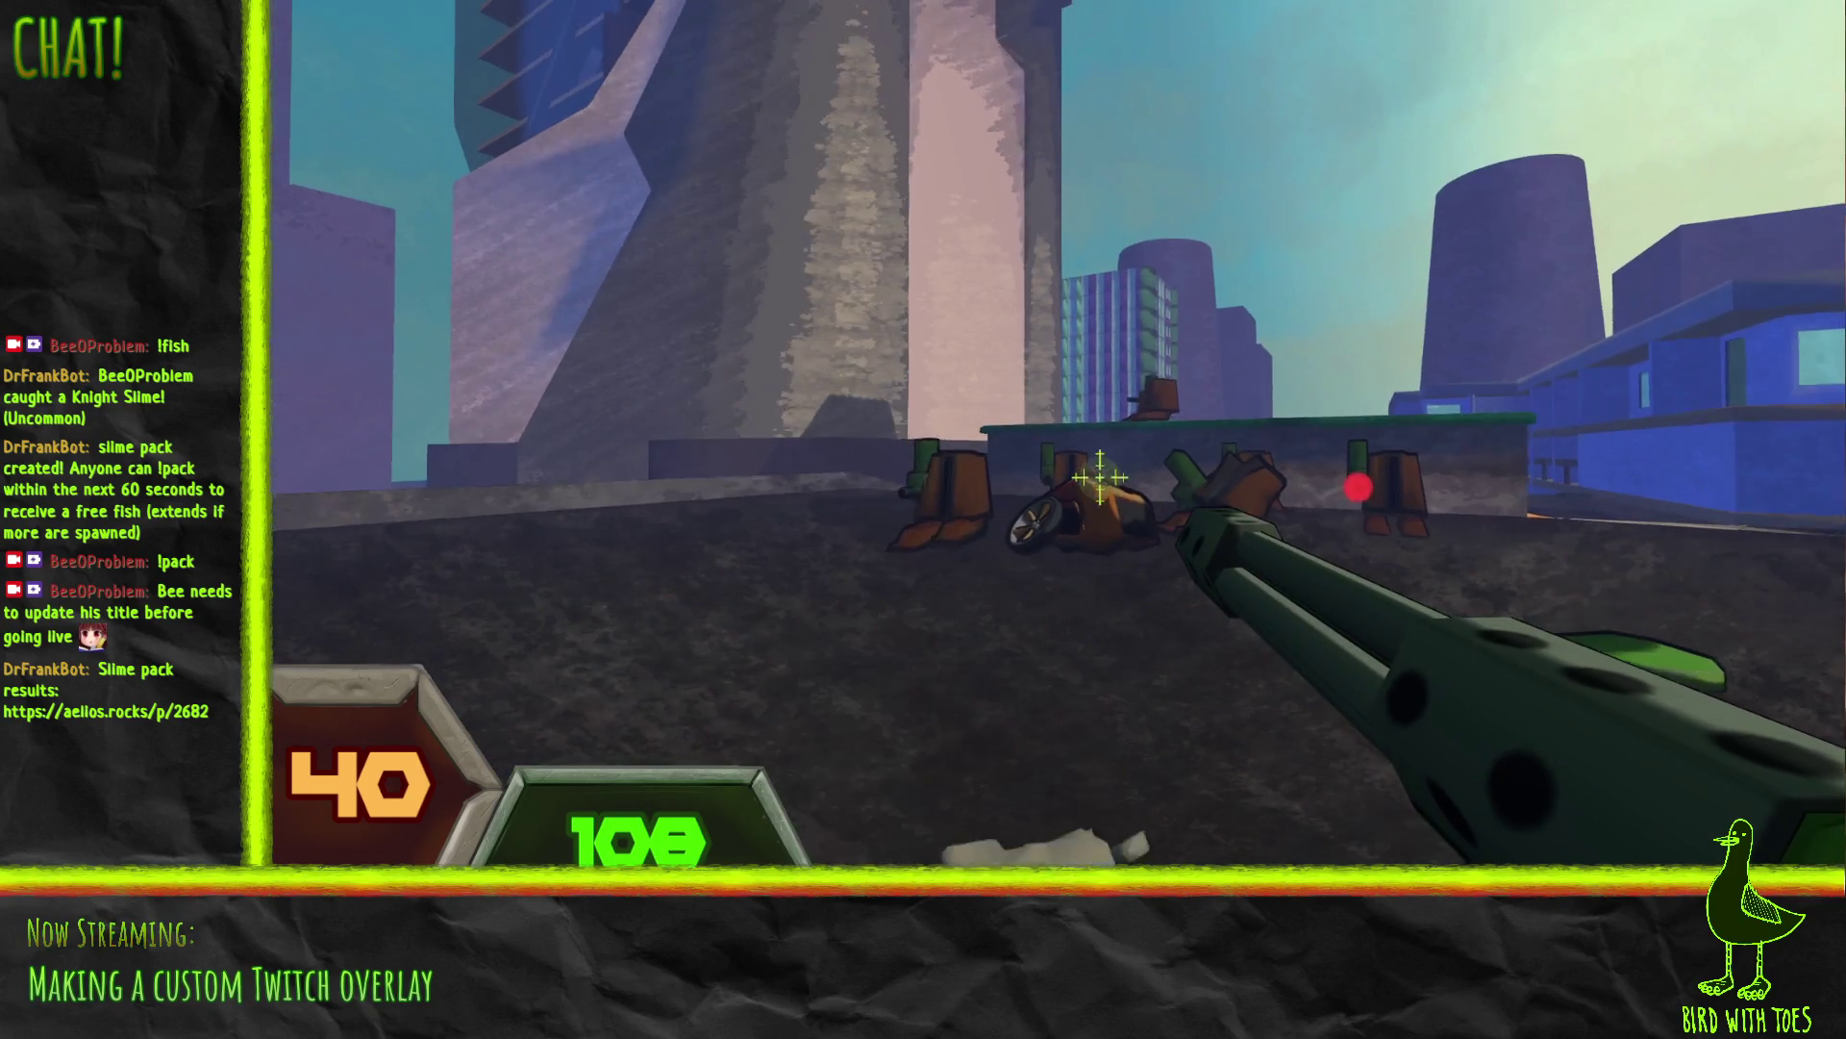
{"action": "key", "text": "f"}
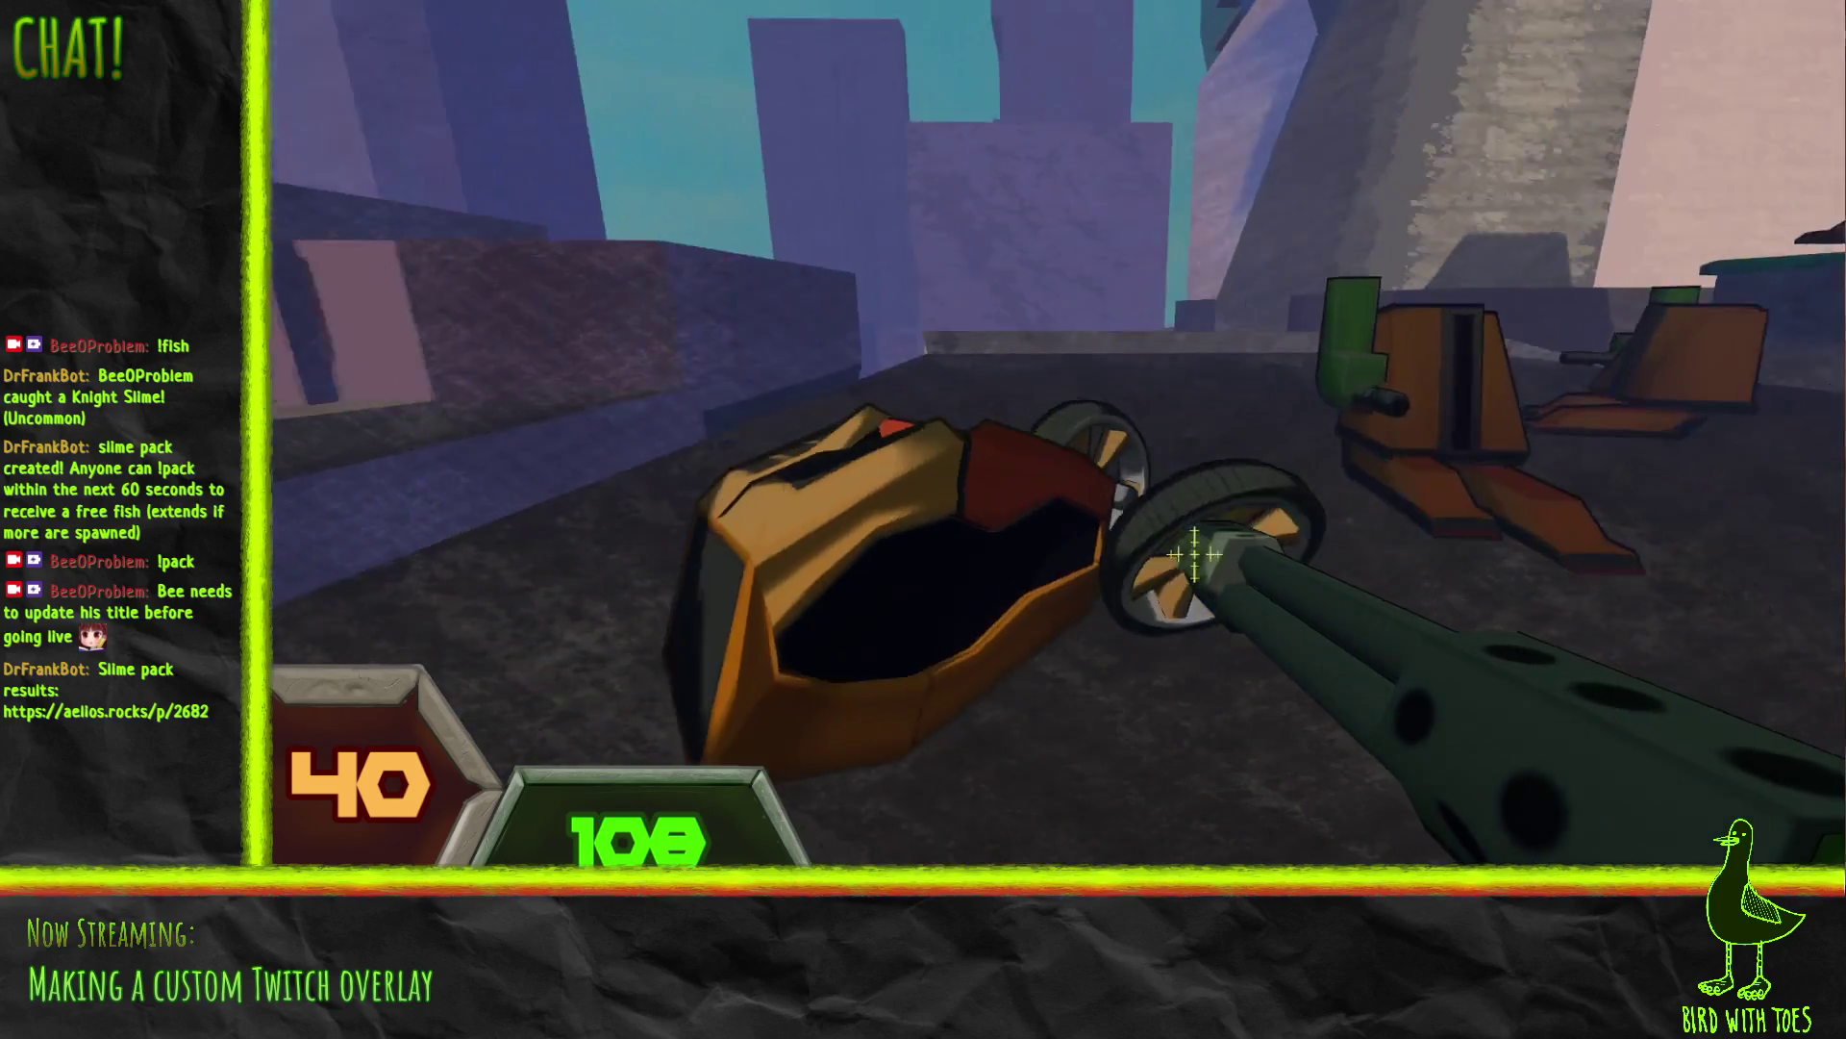
{"action": "mouse_move", "coordinate": [1068, 534]}
{"action": "left_mouse_down"}
{"action": "mouse_move", "coordinate": [1145, 536]}
{"action": "mouse_move", "coordinate": [1147, 509]}
{"action": "mouse_move", "coordinate": [1151, 536]}
{"action": "left_mouse_up"}
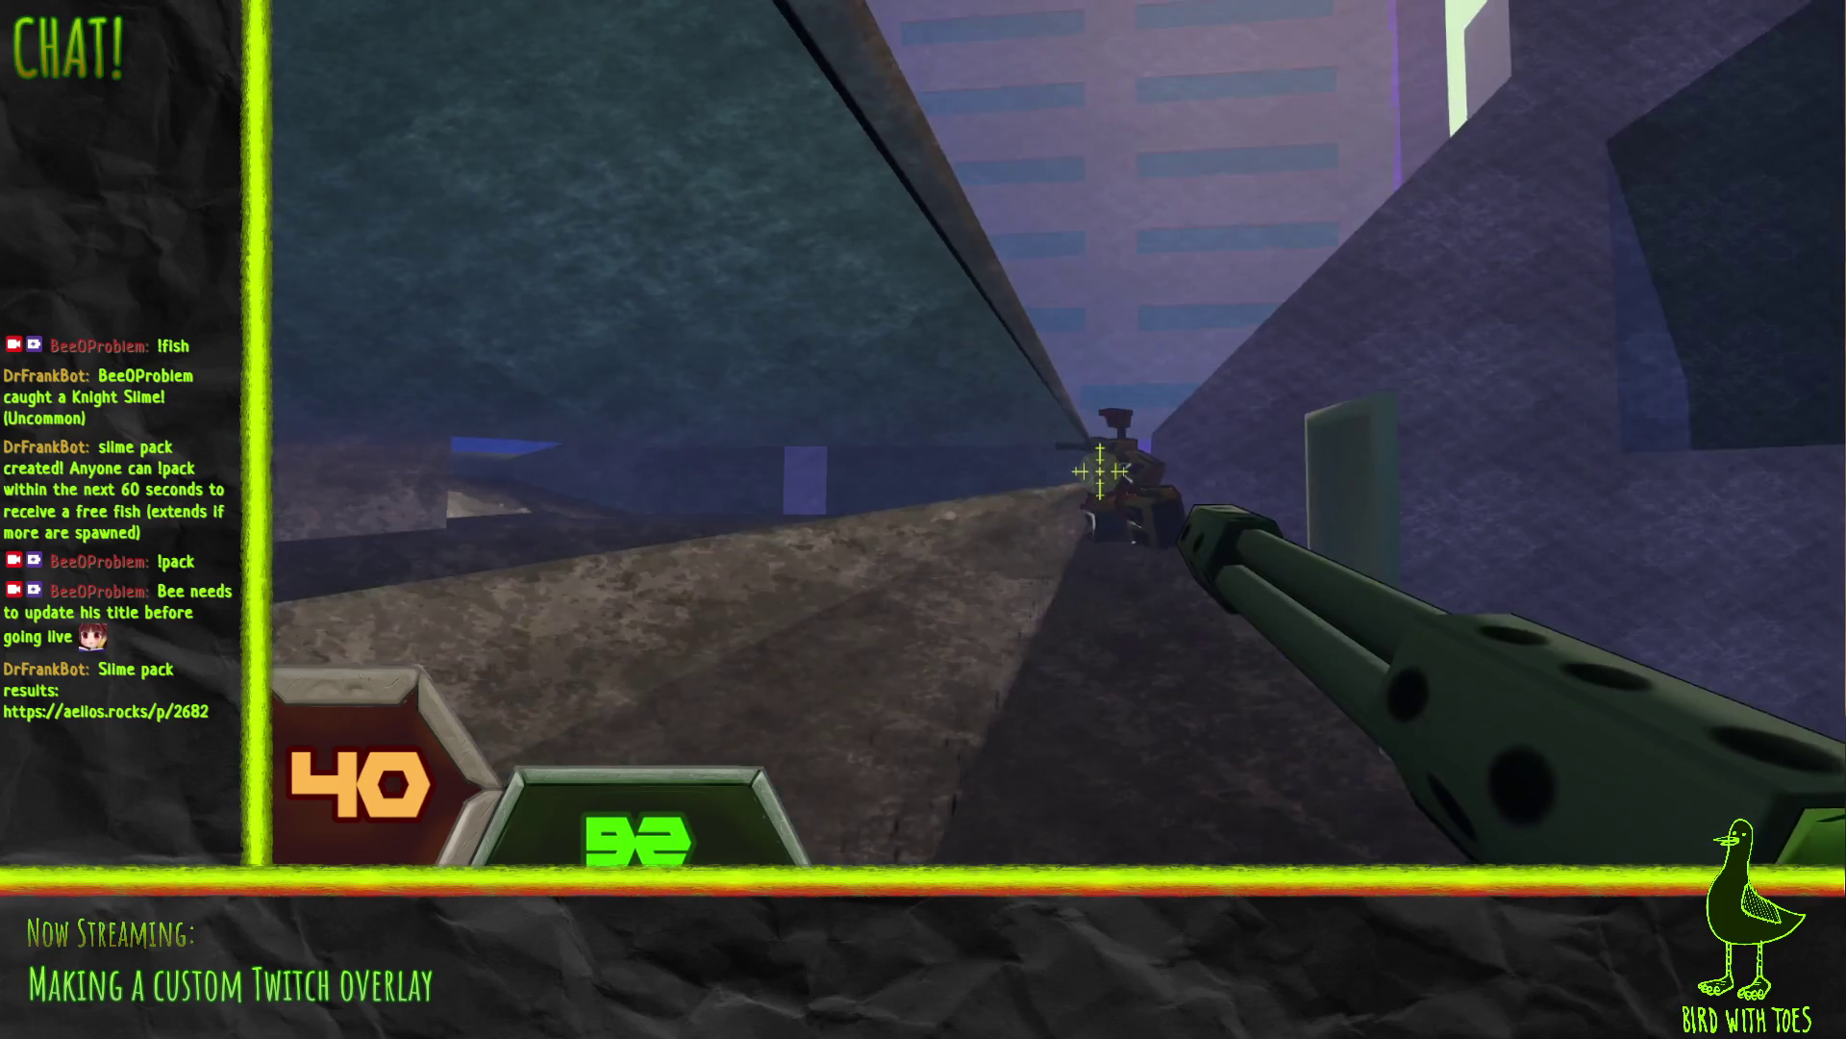
{"action": "left_click_drag", "start_coordinate": [1100, 471], "coordinate": [1129, 501]}
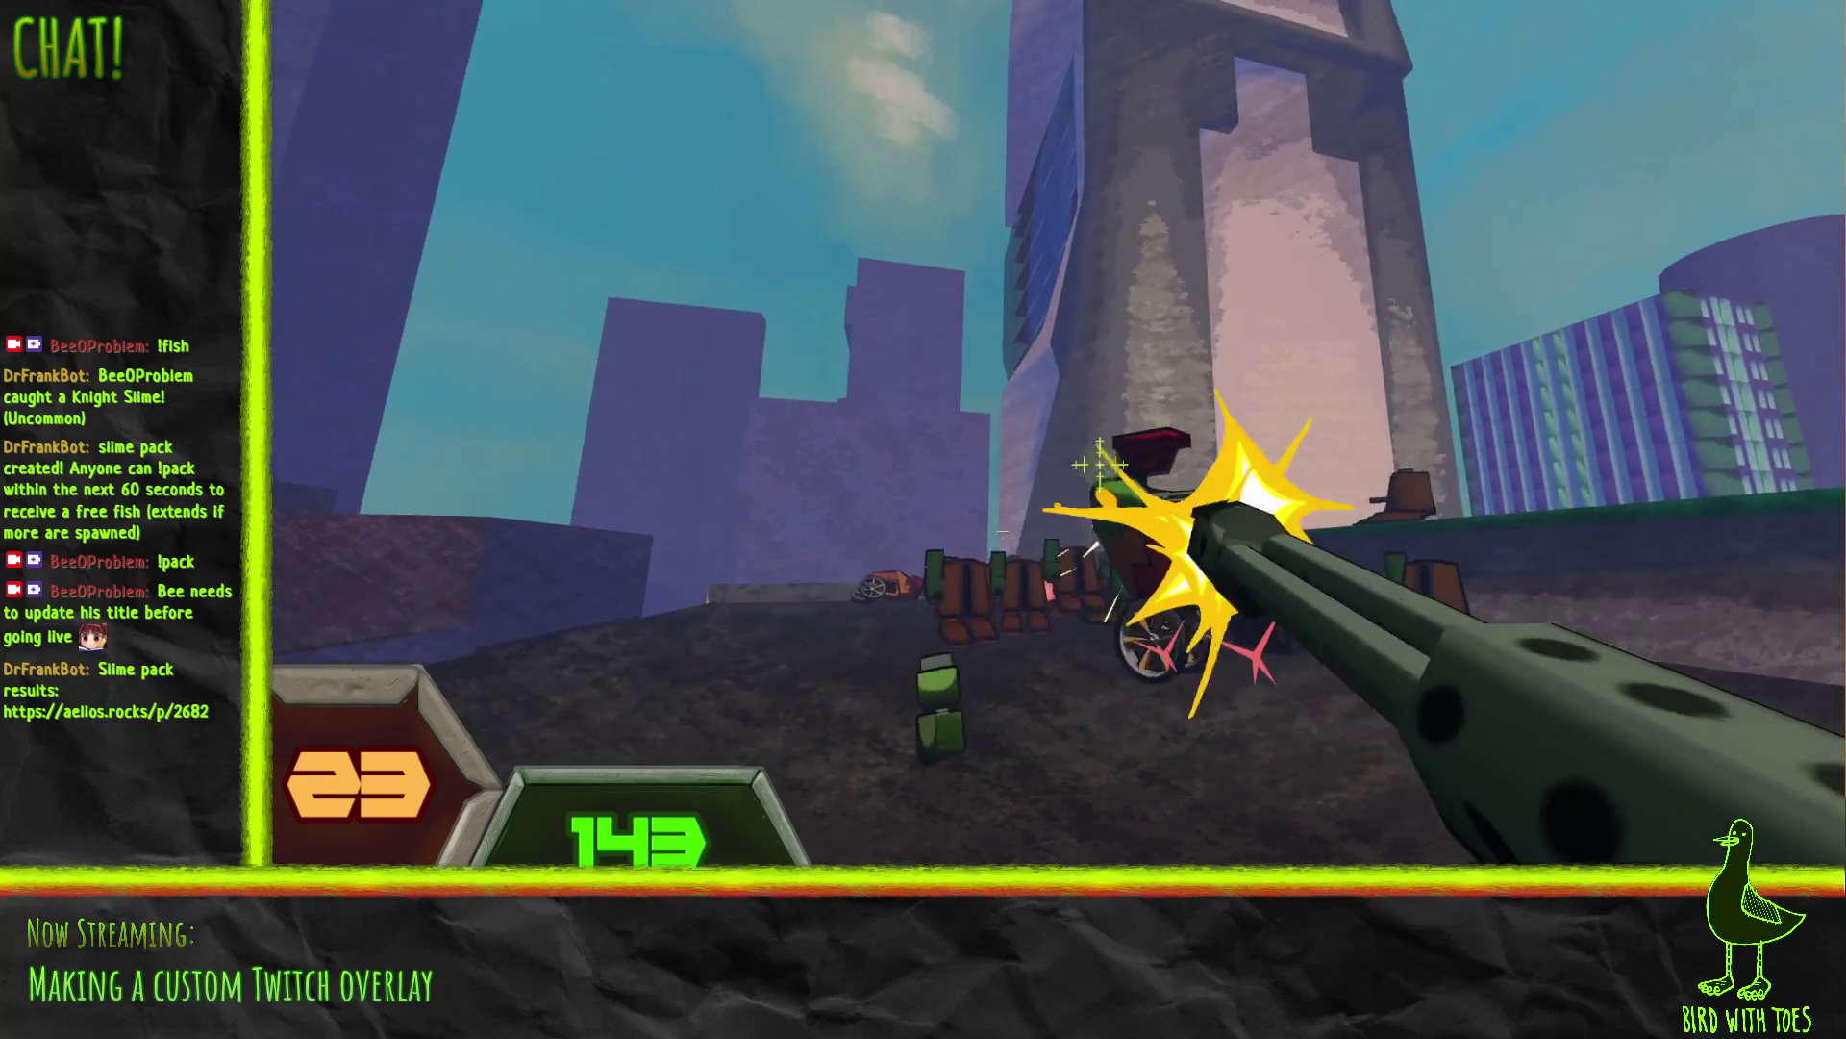
Step: Fire at the rooftop robots while turning toward the buildings
{"action": "left_click_drag", "start_coordinate": [1101, 464], "coordinate": [1142, 524]}
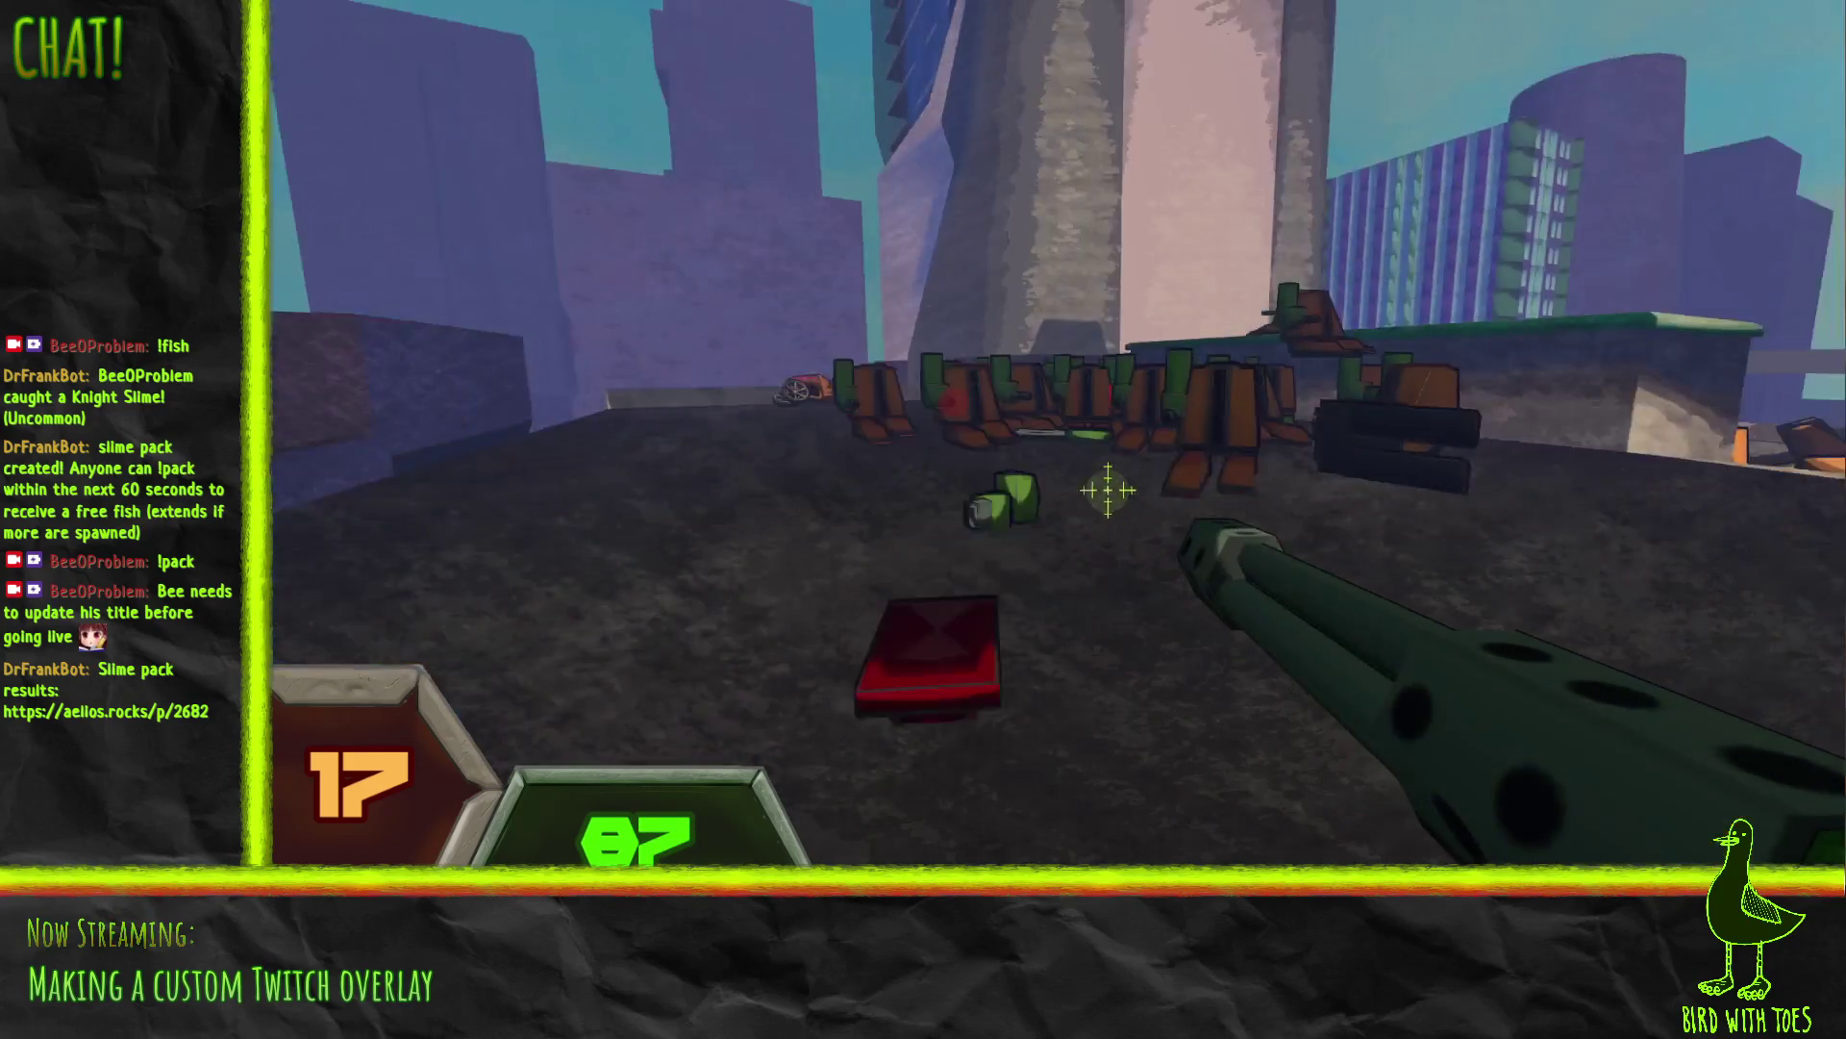
Step: Lob four explosives at the robot pile and spray fire up toward the Finance Tower
{"action": "key", "text": "g"}
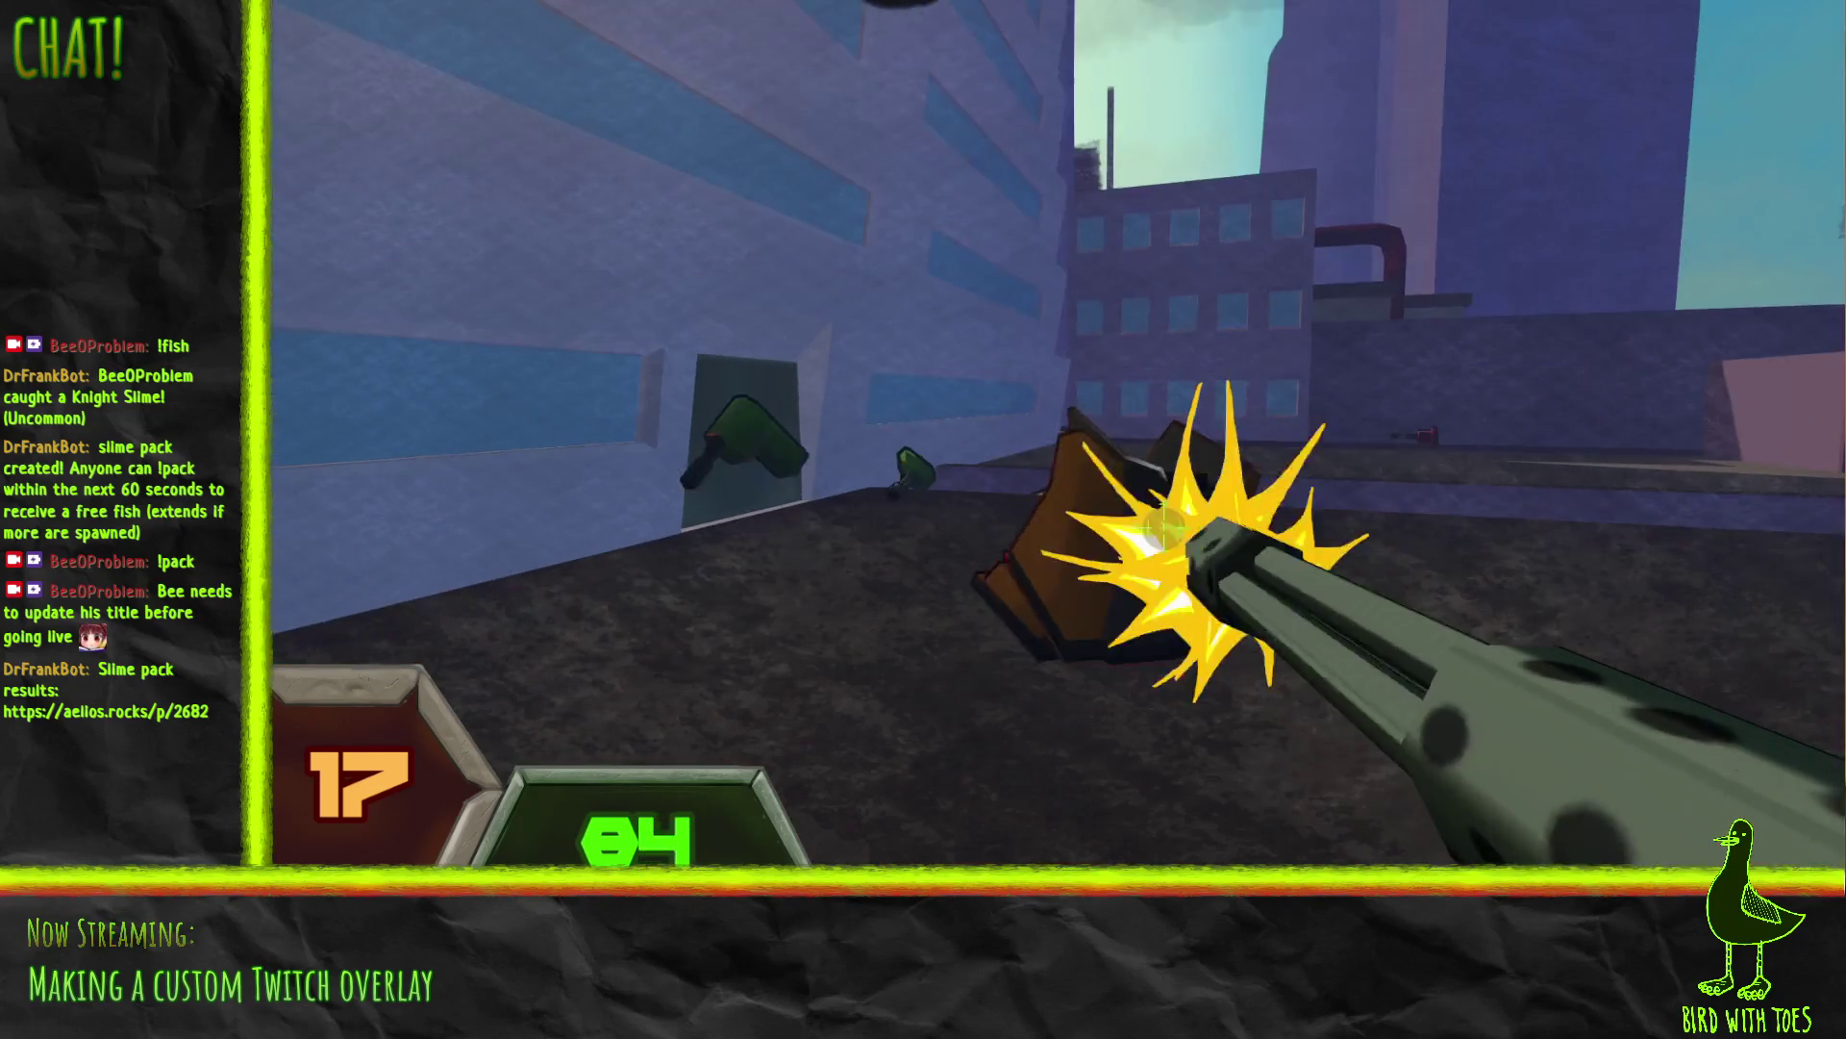
{"action": "left_click_drag", "start_coordinate": [1163, 524], "coordinate": [1130, 500]}
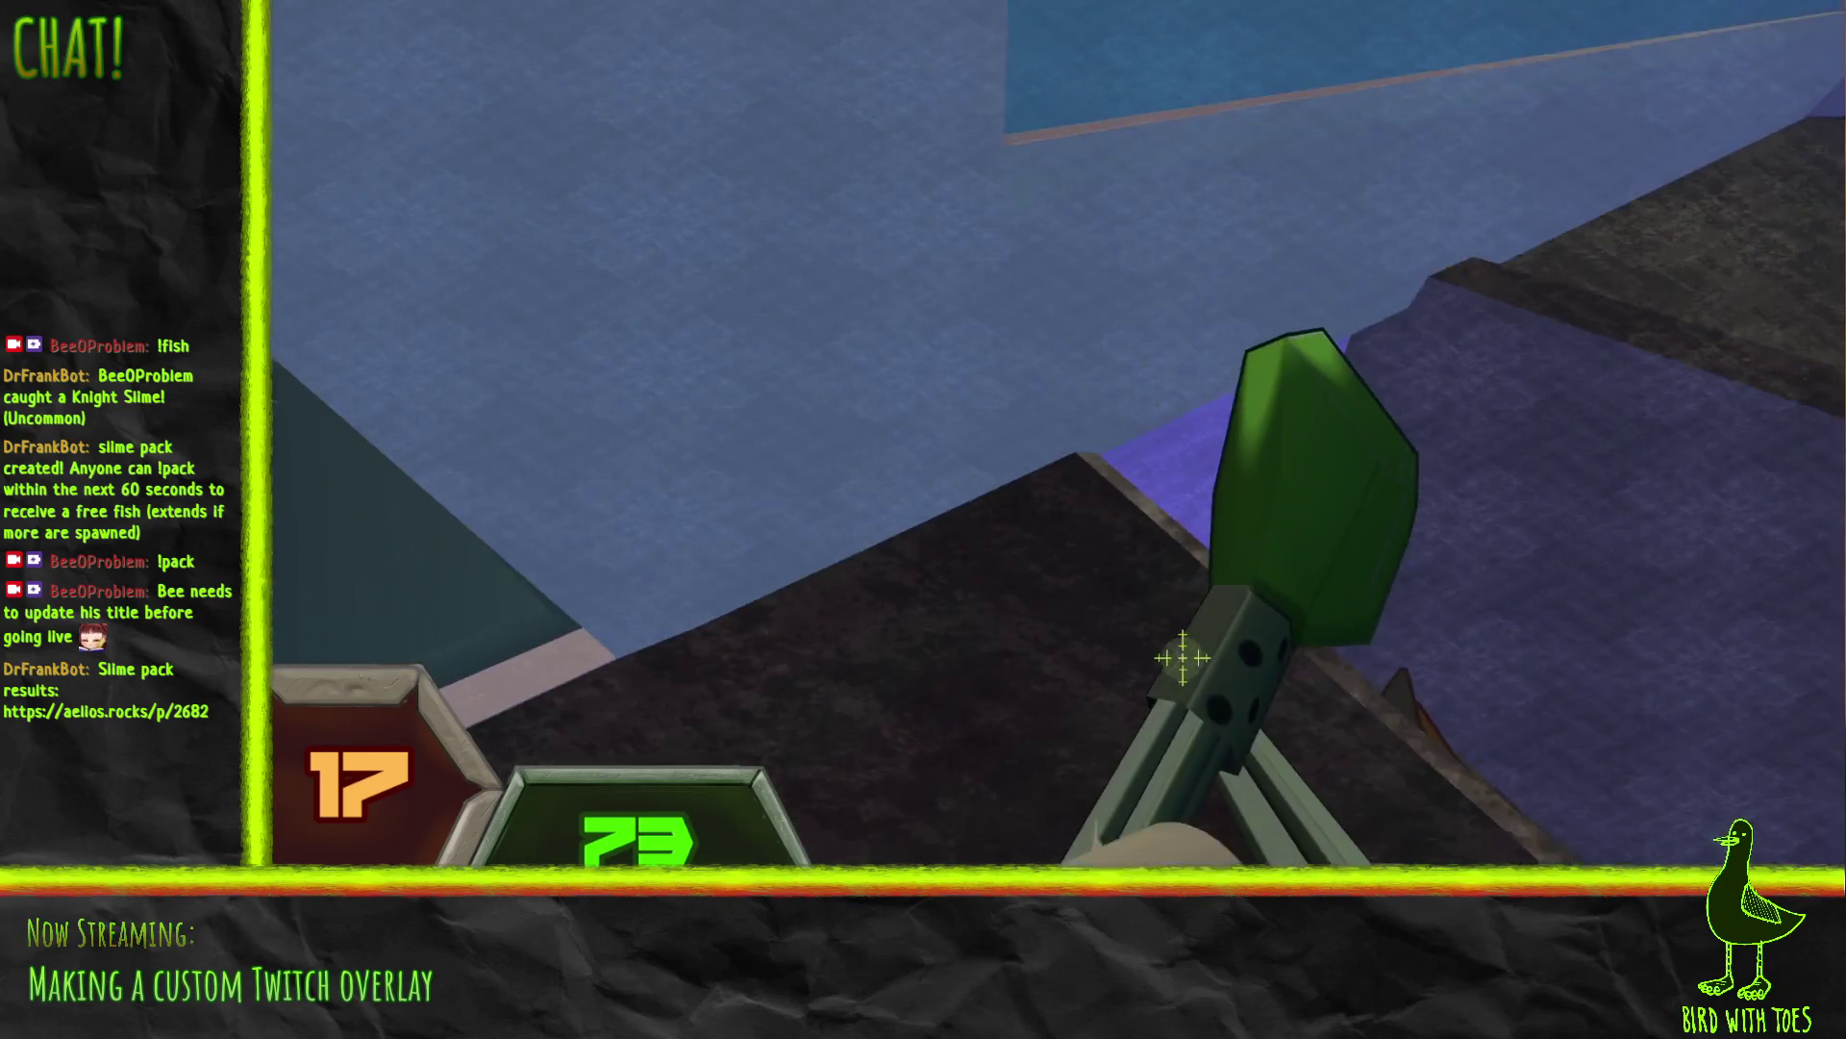
{"action": "key", "text": "g"}
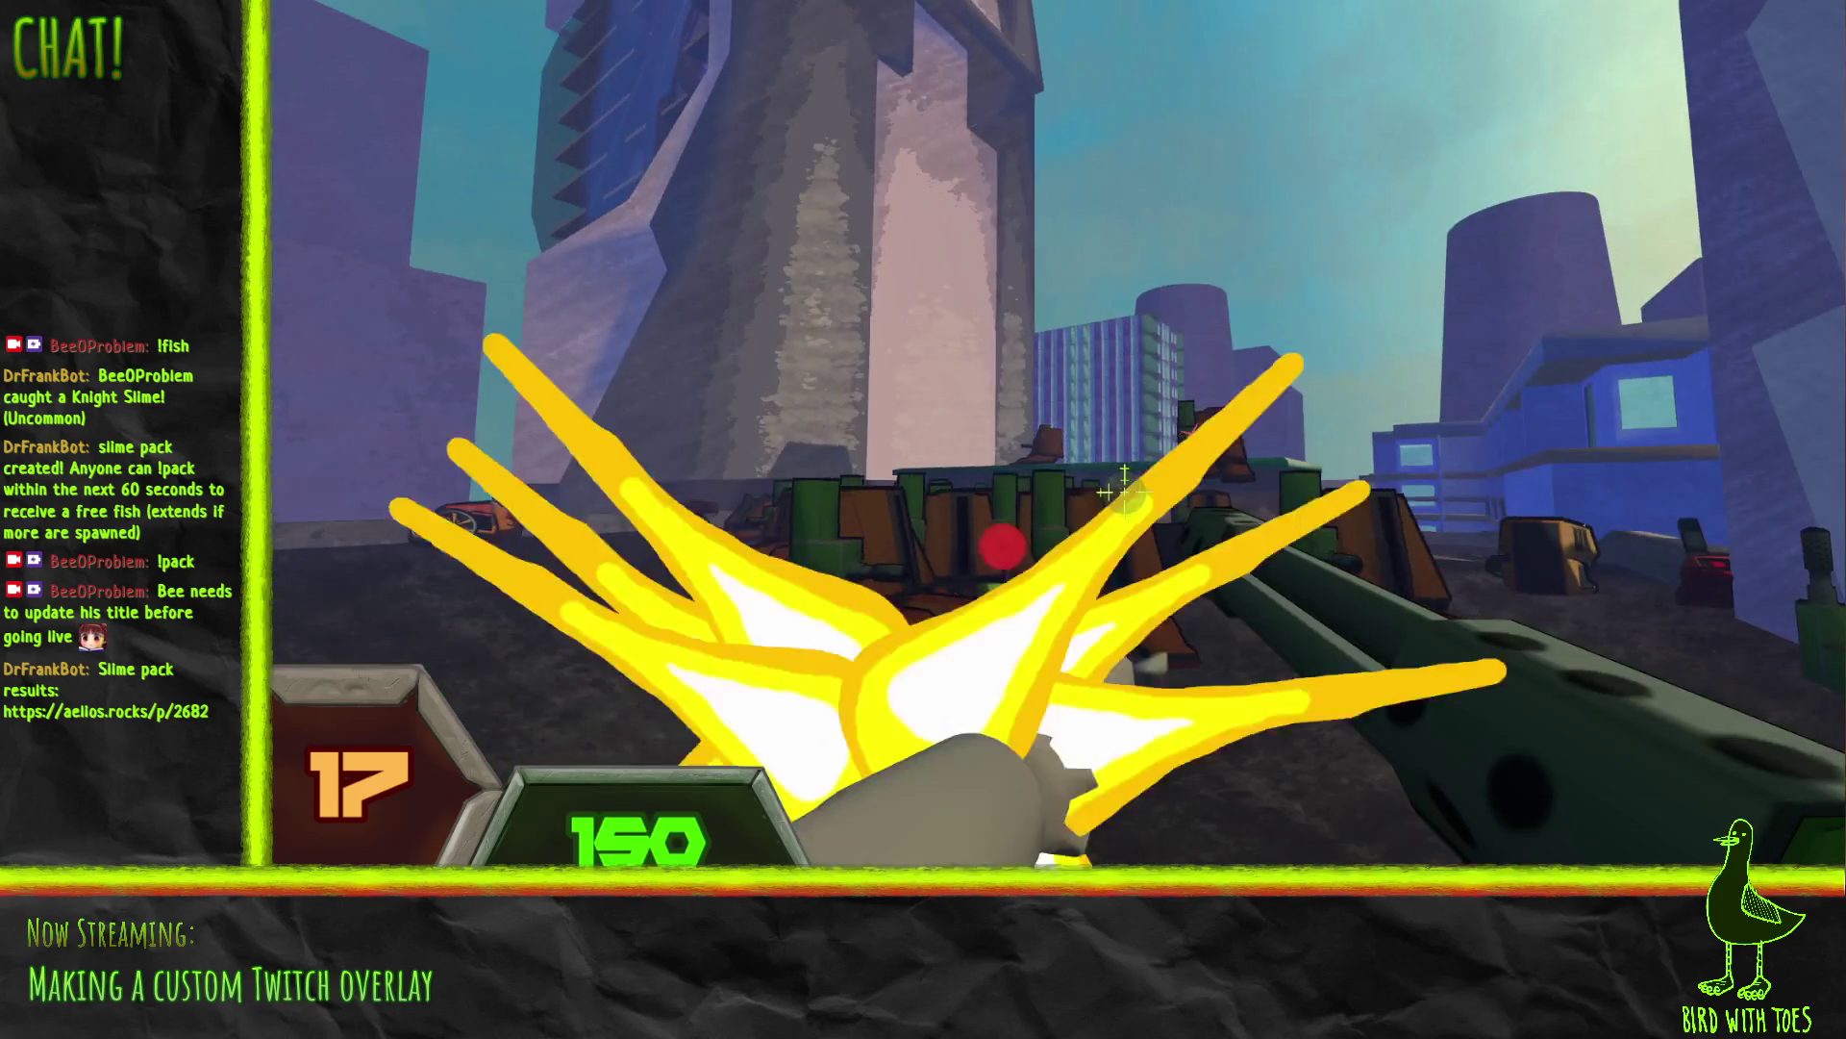
{"action": "key", "text": "g"}
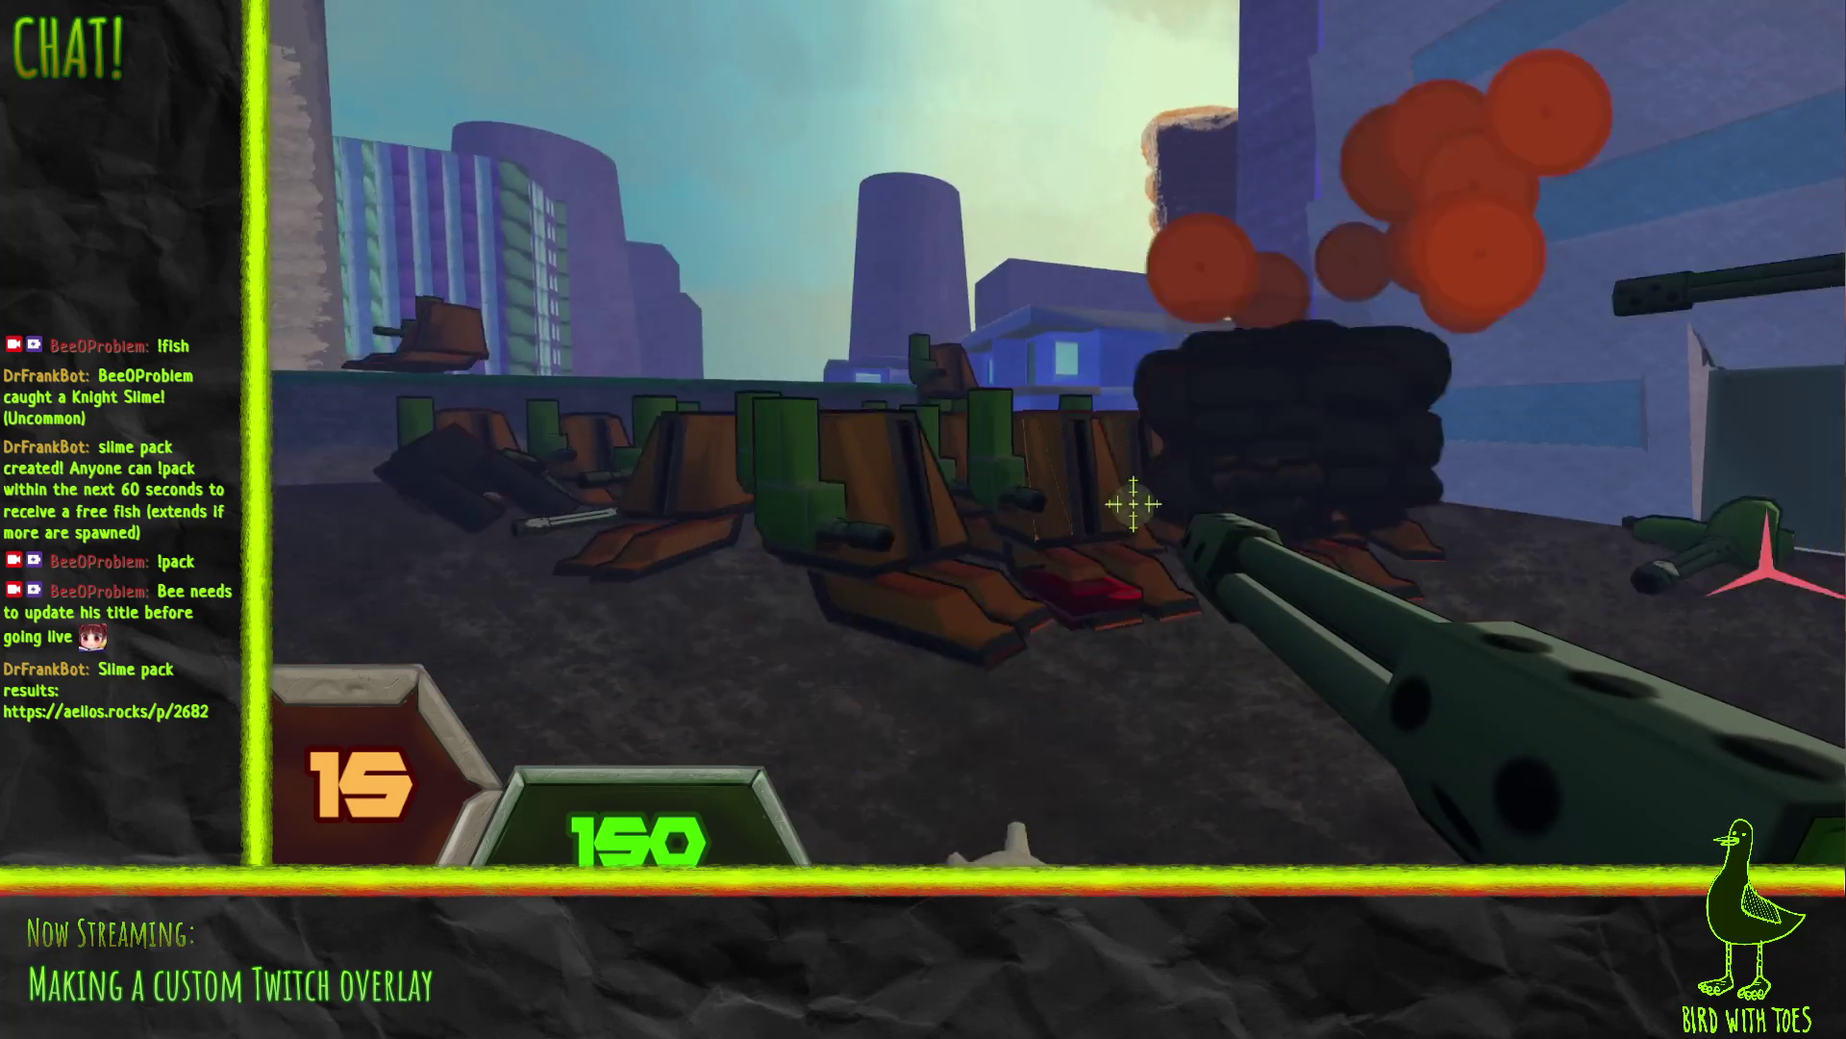
{"action": "key", "text": "g"}
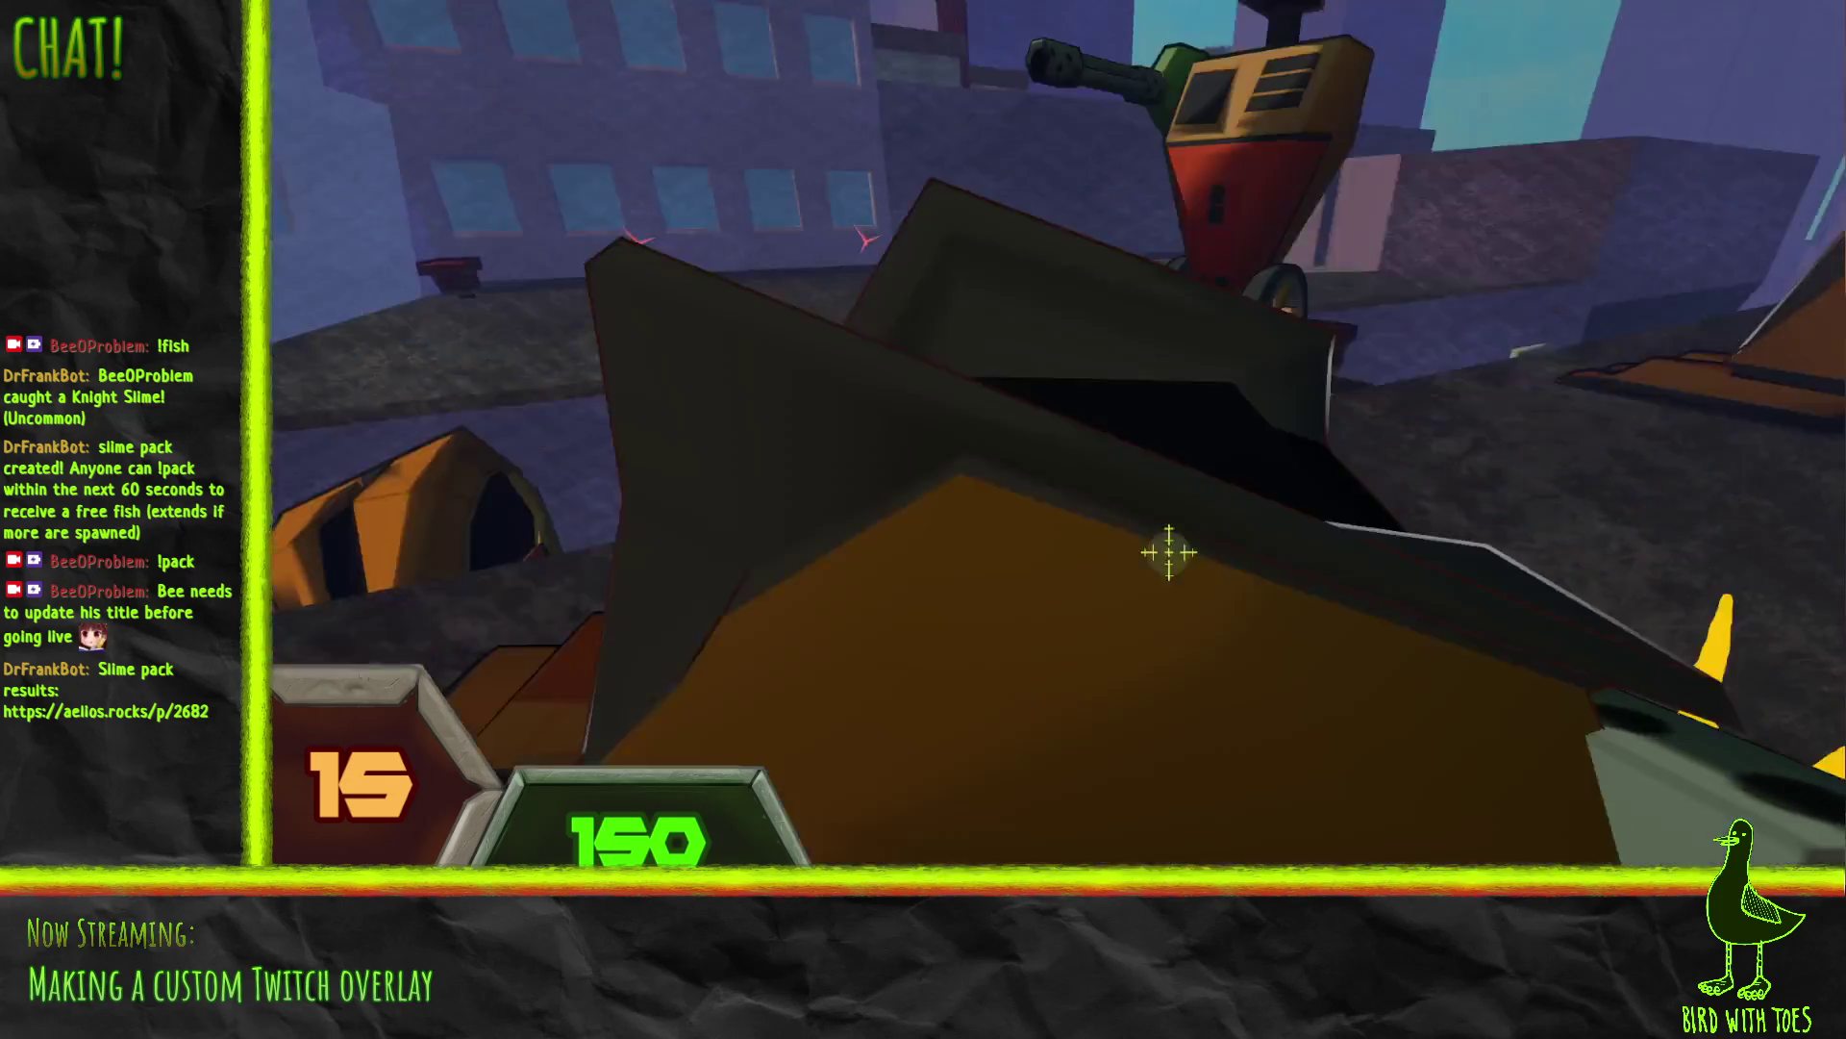
{"action": "left_click", "coordinate": [1158, 535]}
{"action": "mouse_move", "coordinate": [1158, 534]}
{"action": "left_mouse_down"}
{"action": "mouse_move", "coordinate": [1022, 463]}
{"action": "mouse_move", "coordinate": [1064, 451]}
{"action": "mouse_move", "coordinate": [1228, 527]}
{"action": "mouse_move", "coordinate": [1208, 519]}
{"action": "left_mouse_up"}
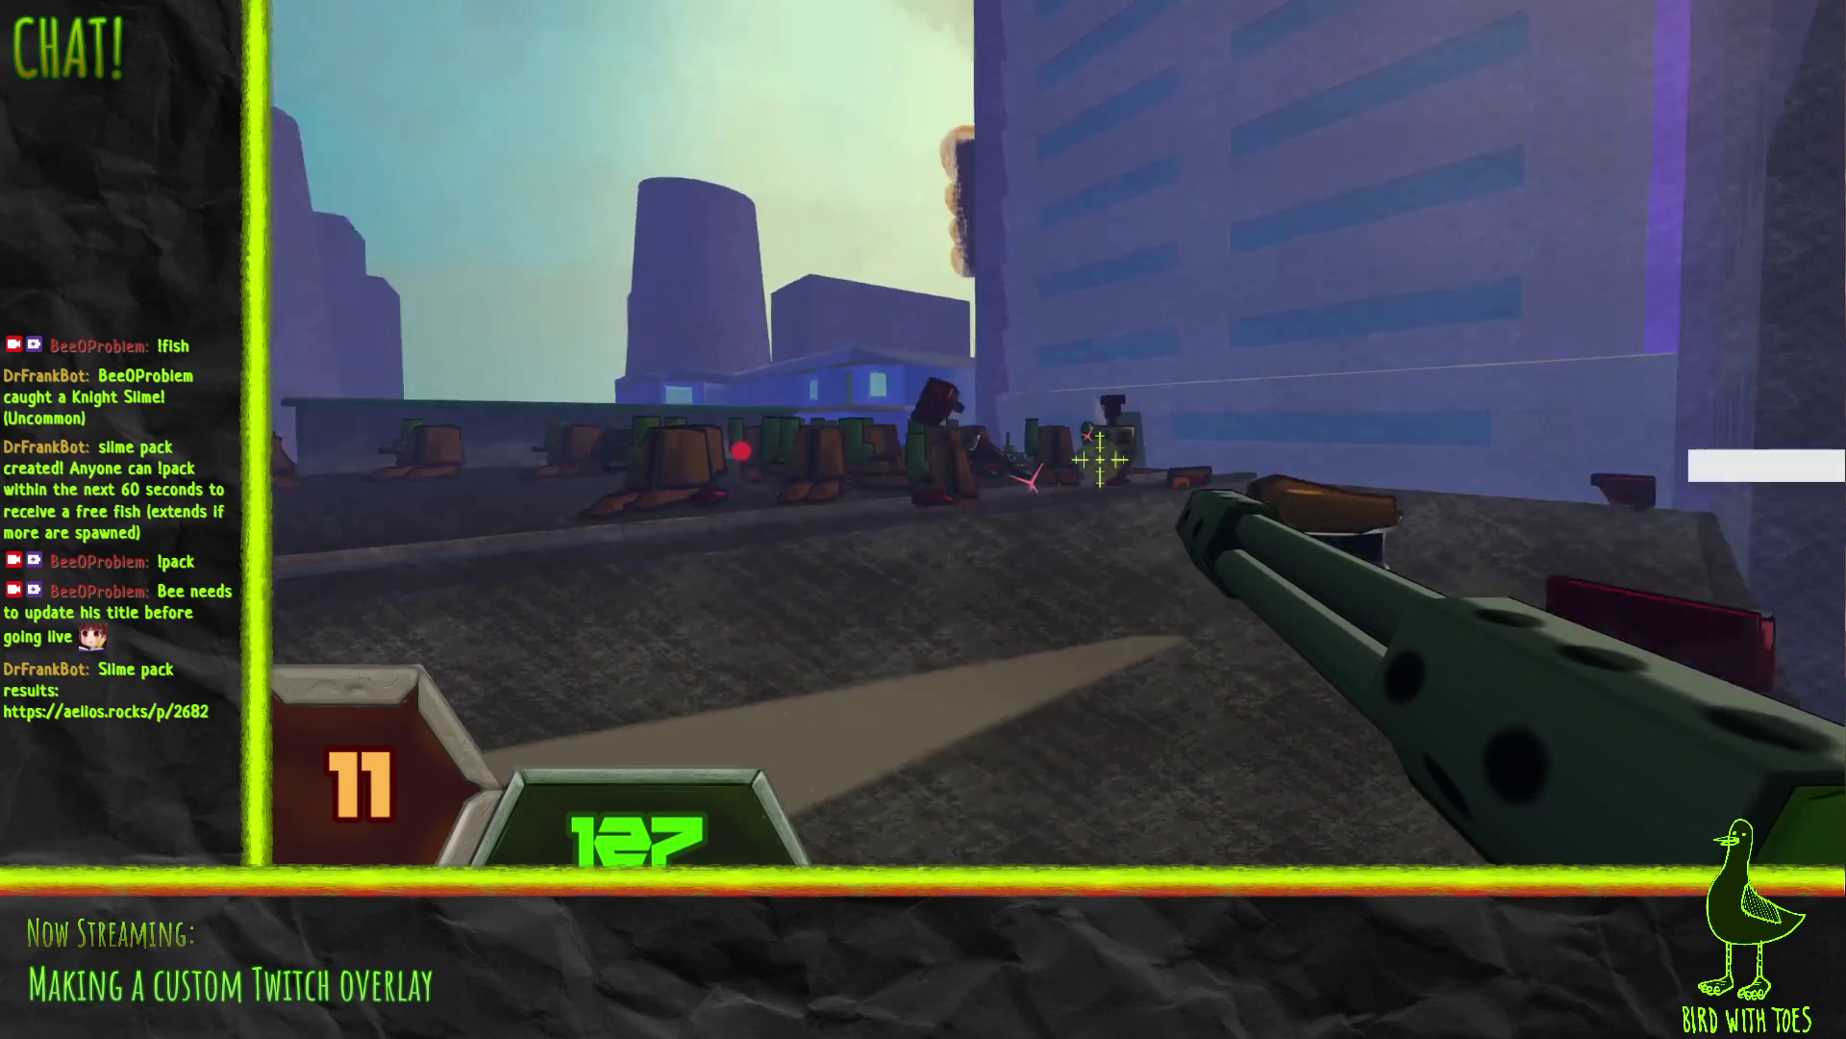
Step: Fire at robots toward the towers, then punch a nearby robot twice
{"action": "mouse_move", "coordinate": [1102, 462]}
{"action": "left_mouse_down"}
{"action": "mouse_move", "coordinate": [1106, 481]}
{"action": "mouse_move", "coordinate": [1228, 474]}
{"action": "left_mouse_up"}
{"action": "right_click", "coordinate": [1228, 474]}
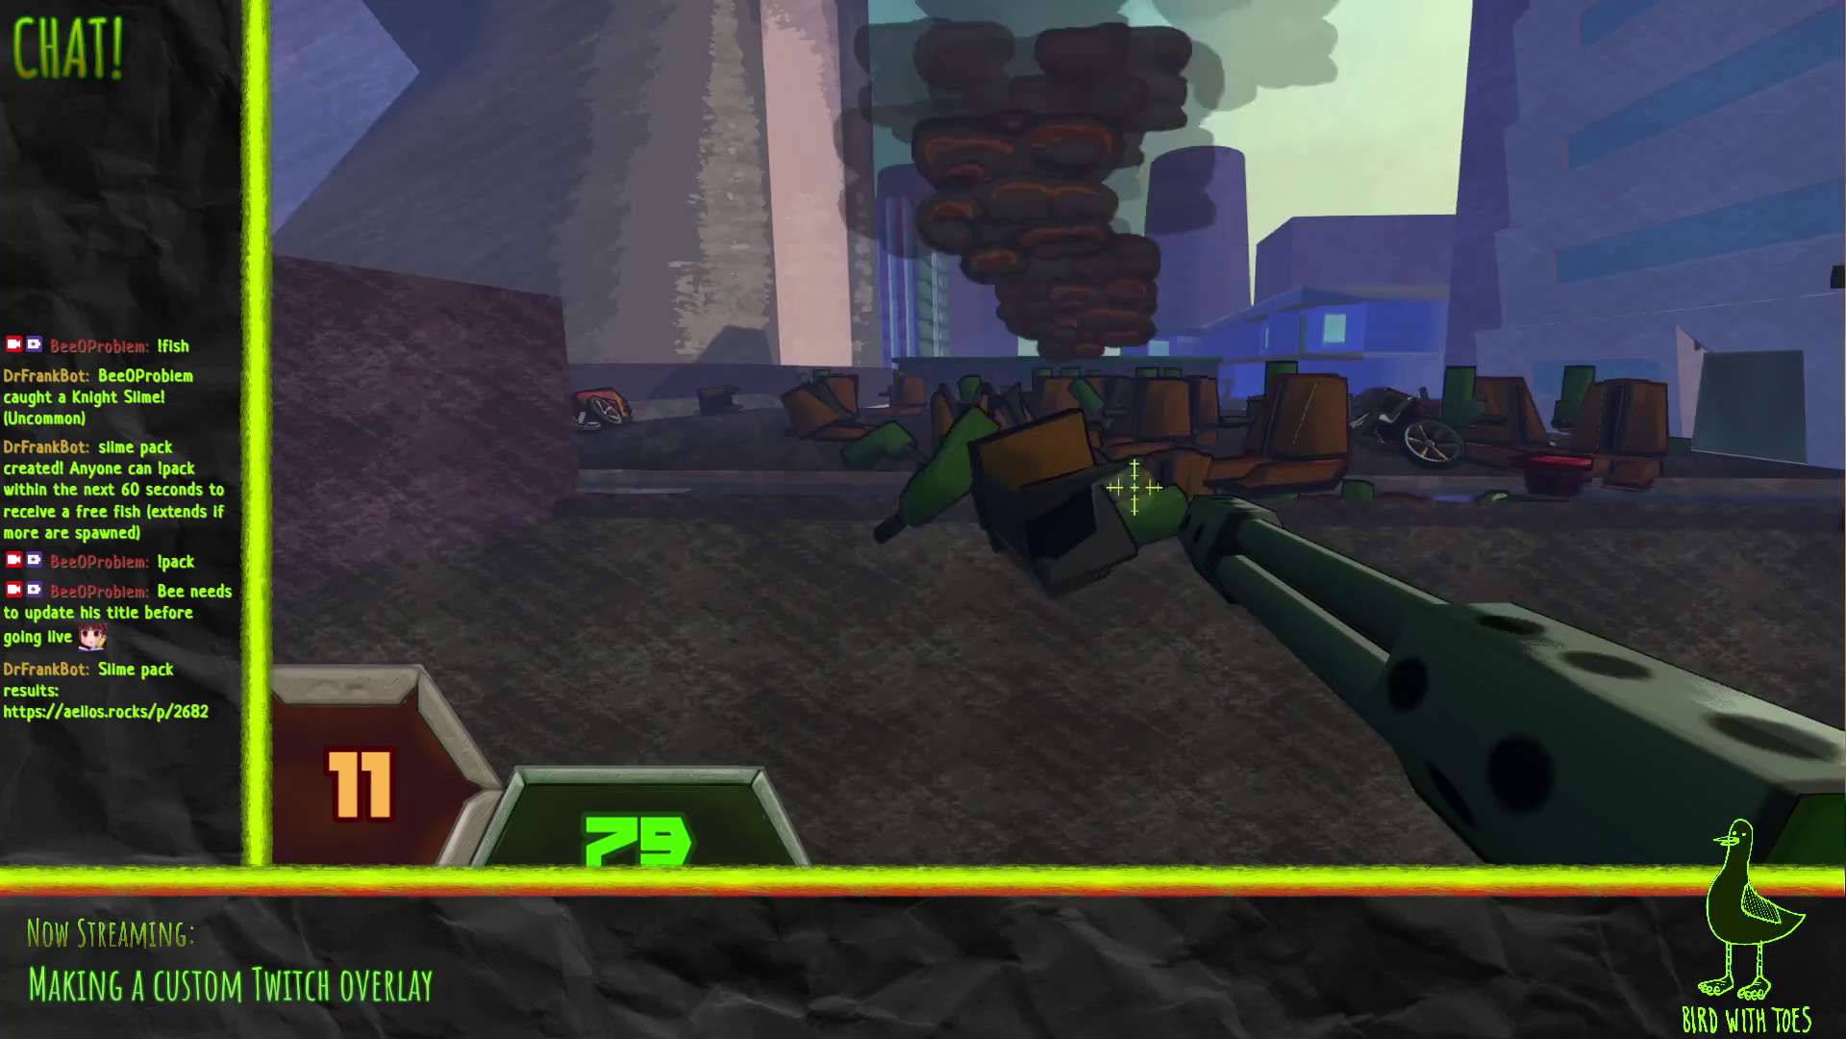
{"action": "right_click", "coordinate": [1125, 474]}
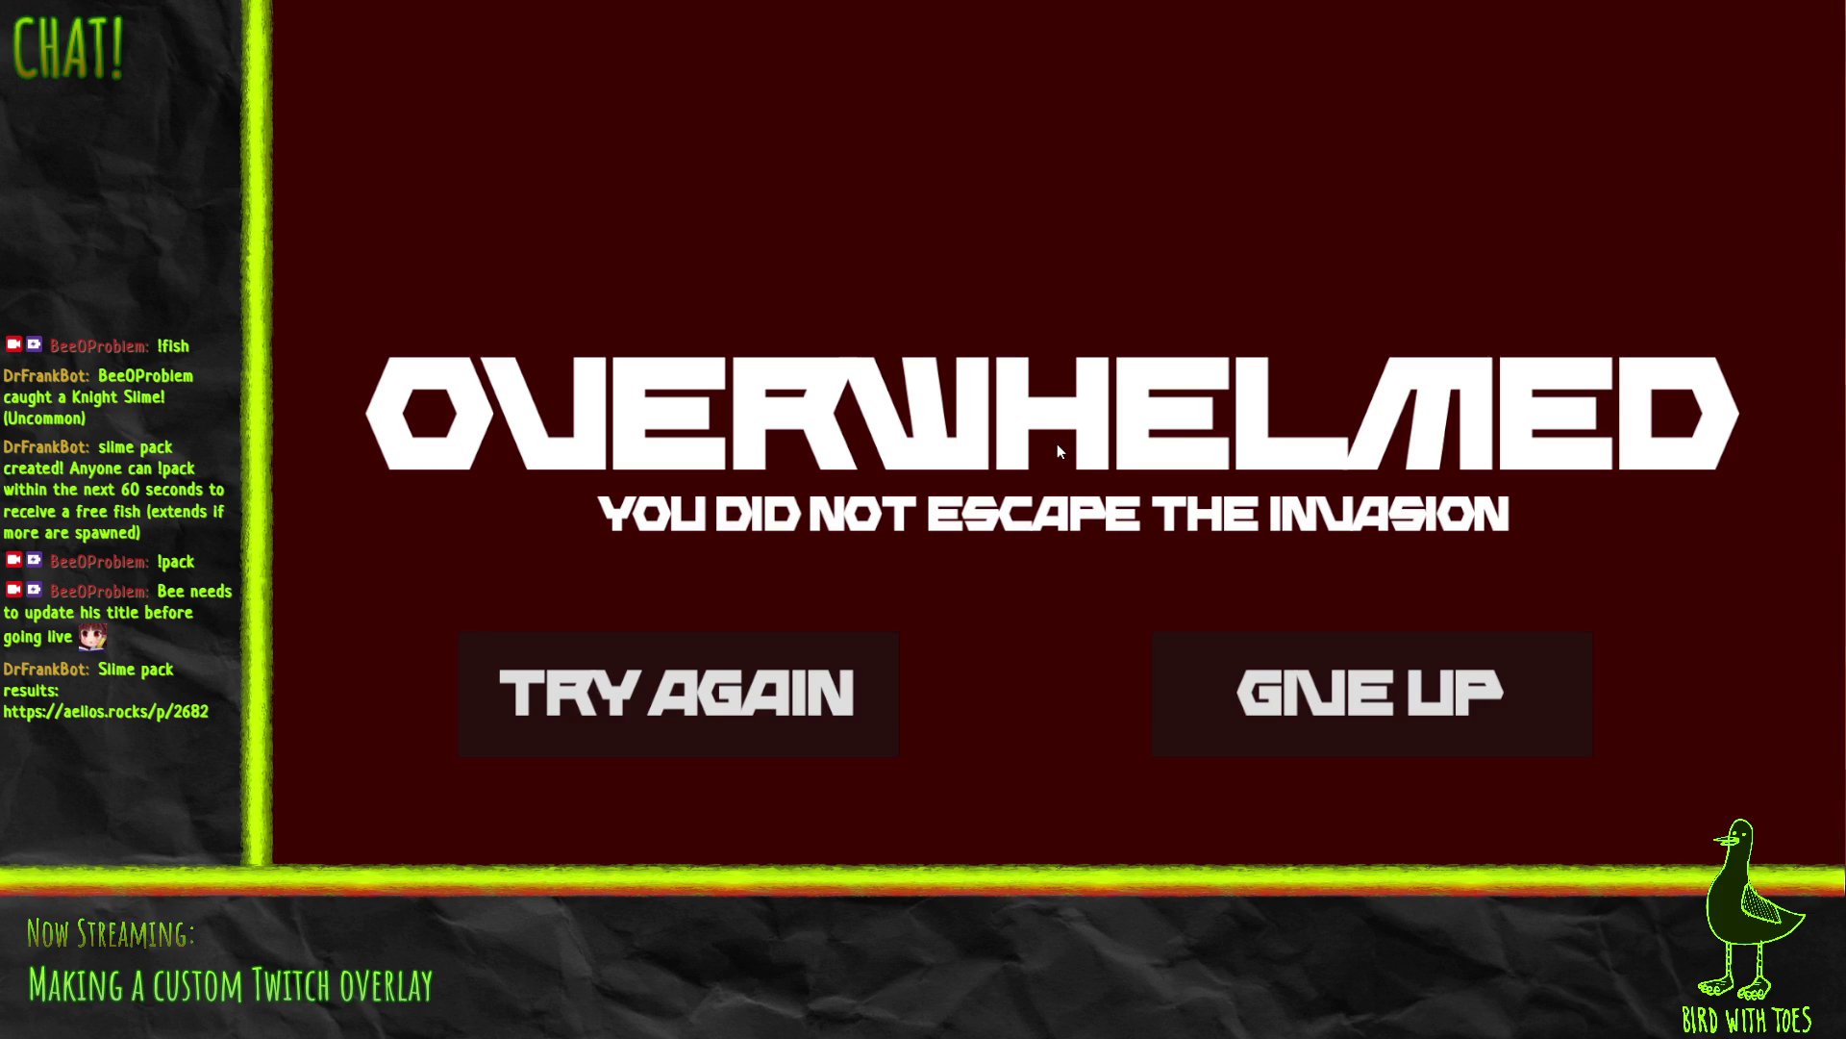
Step: Dismiss the OVERWHELMED screen to return to the PRESS TO START title screen
{"action": "left_click", "coordinate": [1414, 714]}
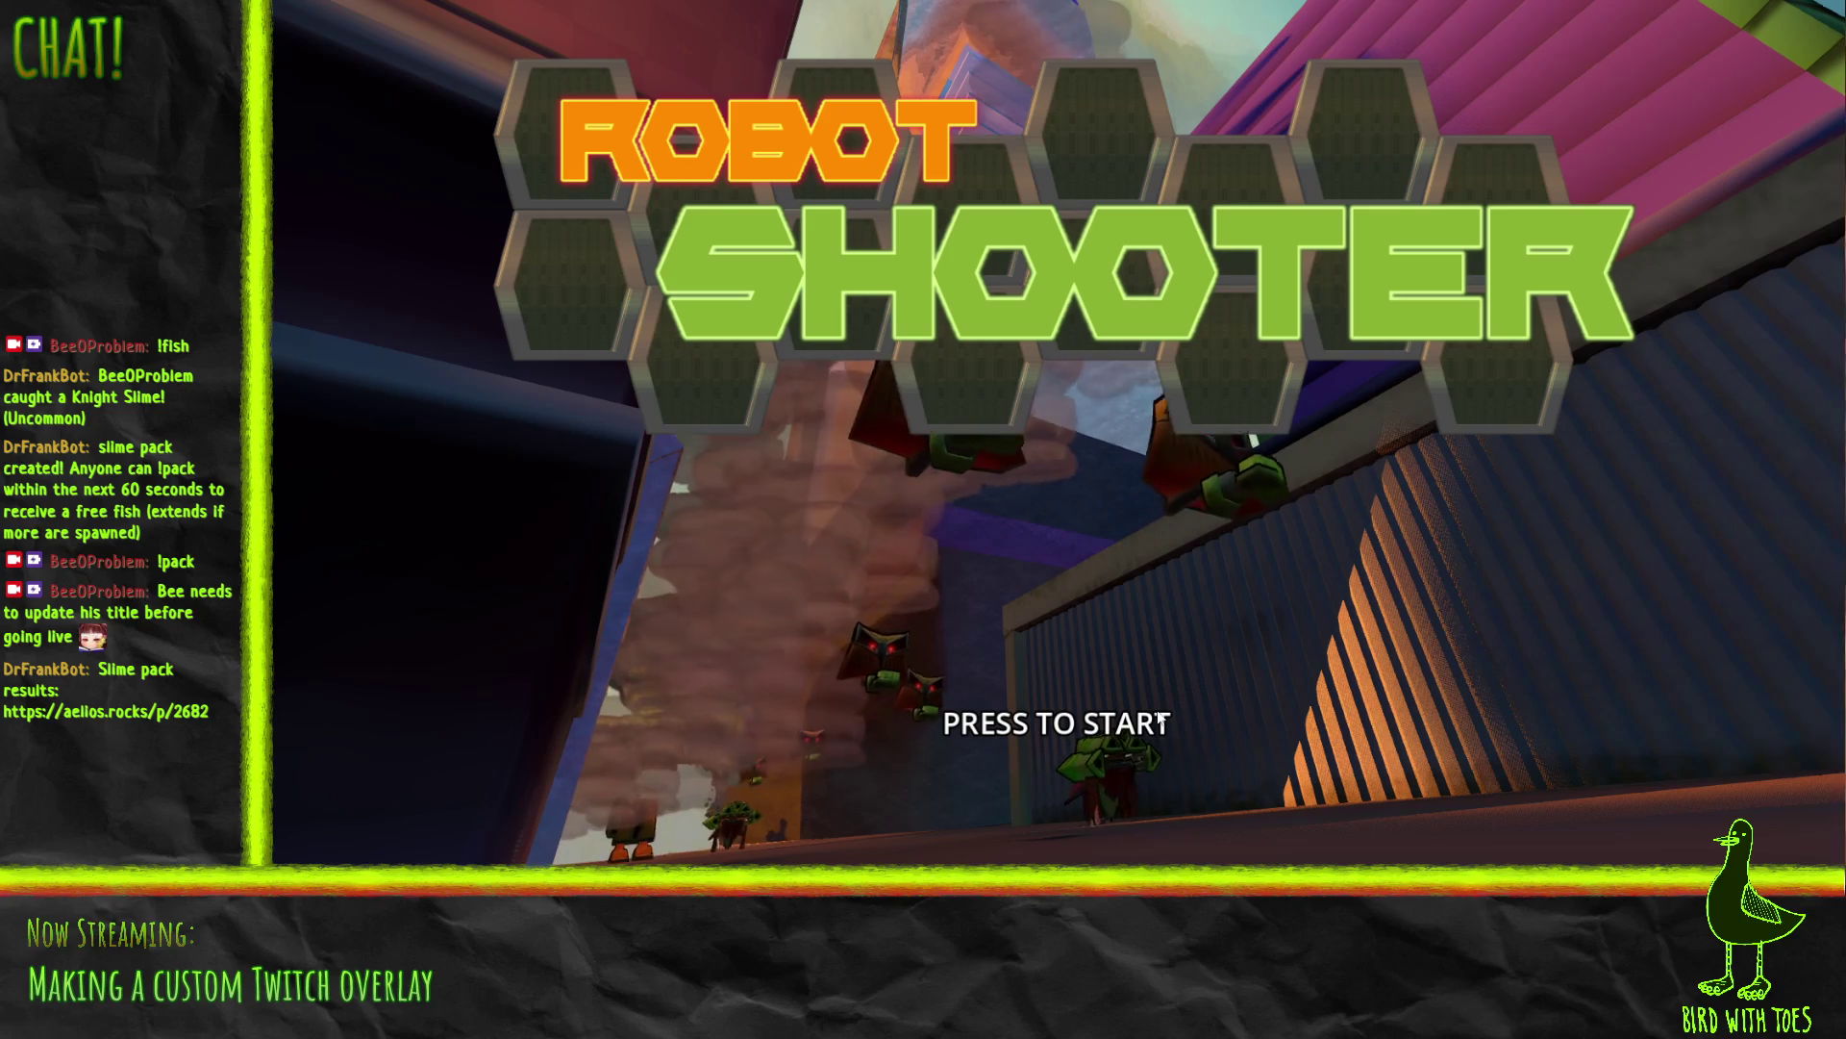
Step: Start a new run, pause with Esc, and close the 'Godot Engine has stopped working' dialog
{"action": "left_click", "coordinate": [1263, 779]}
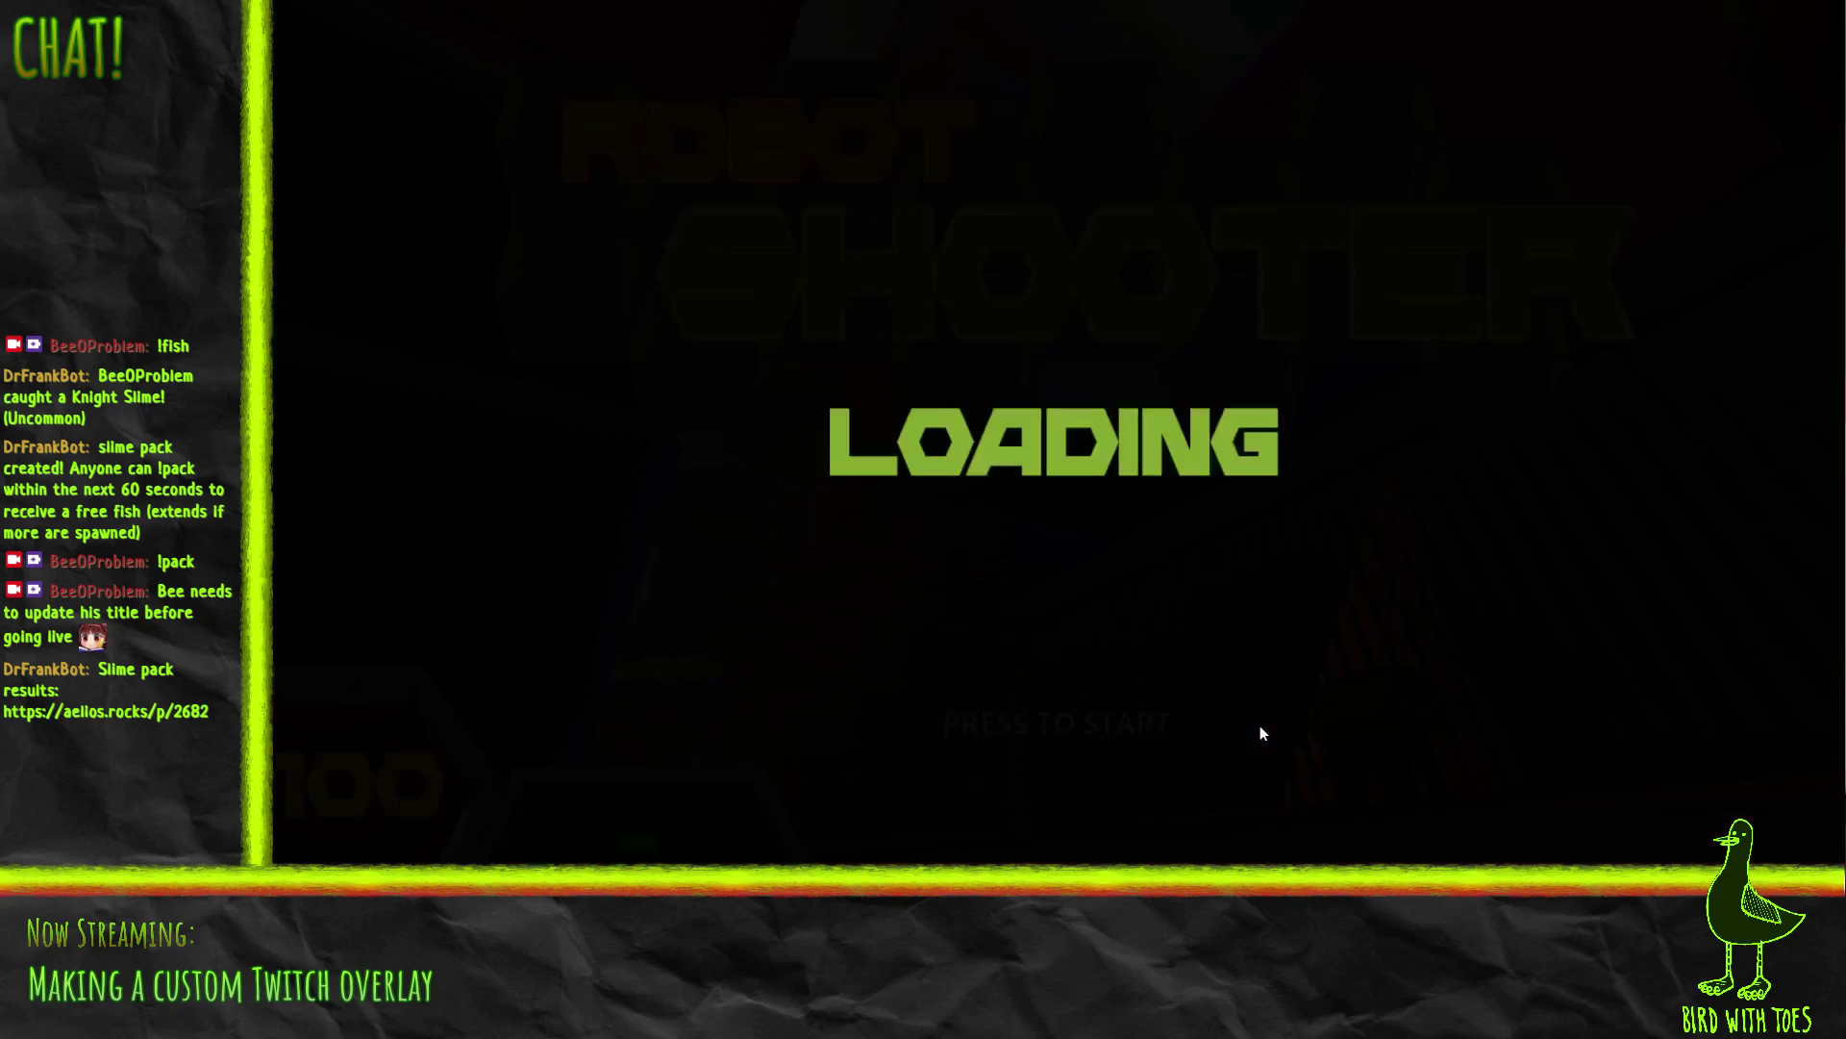
{"action": "key", "text": "Escape"}
{"action": "key", "text": "Escape"}
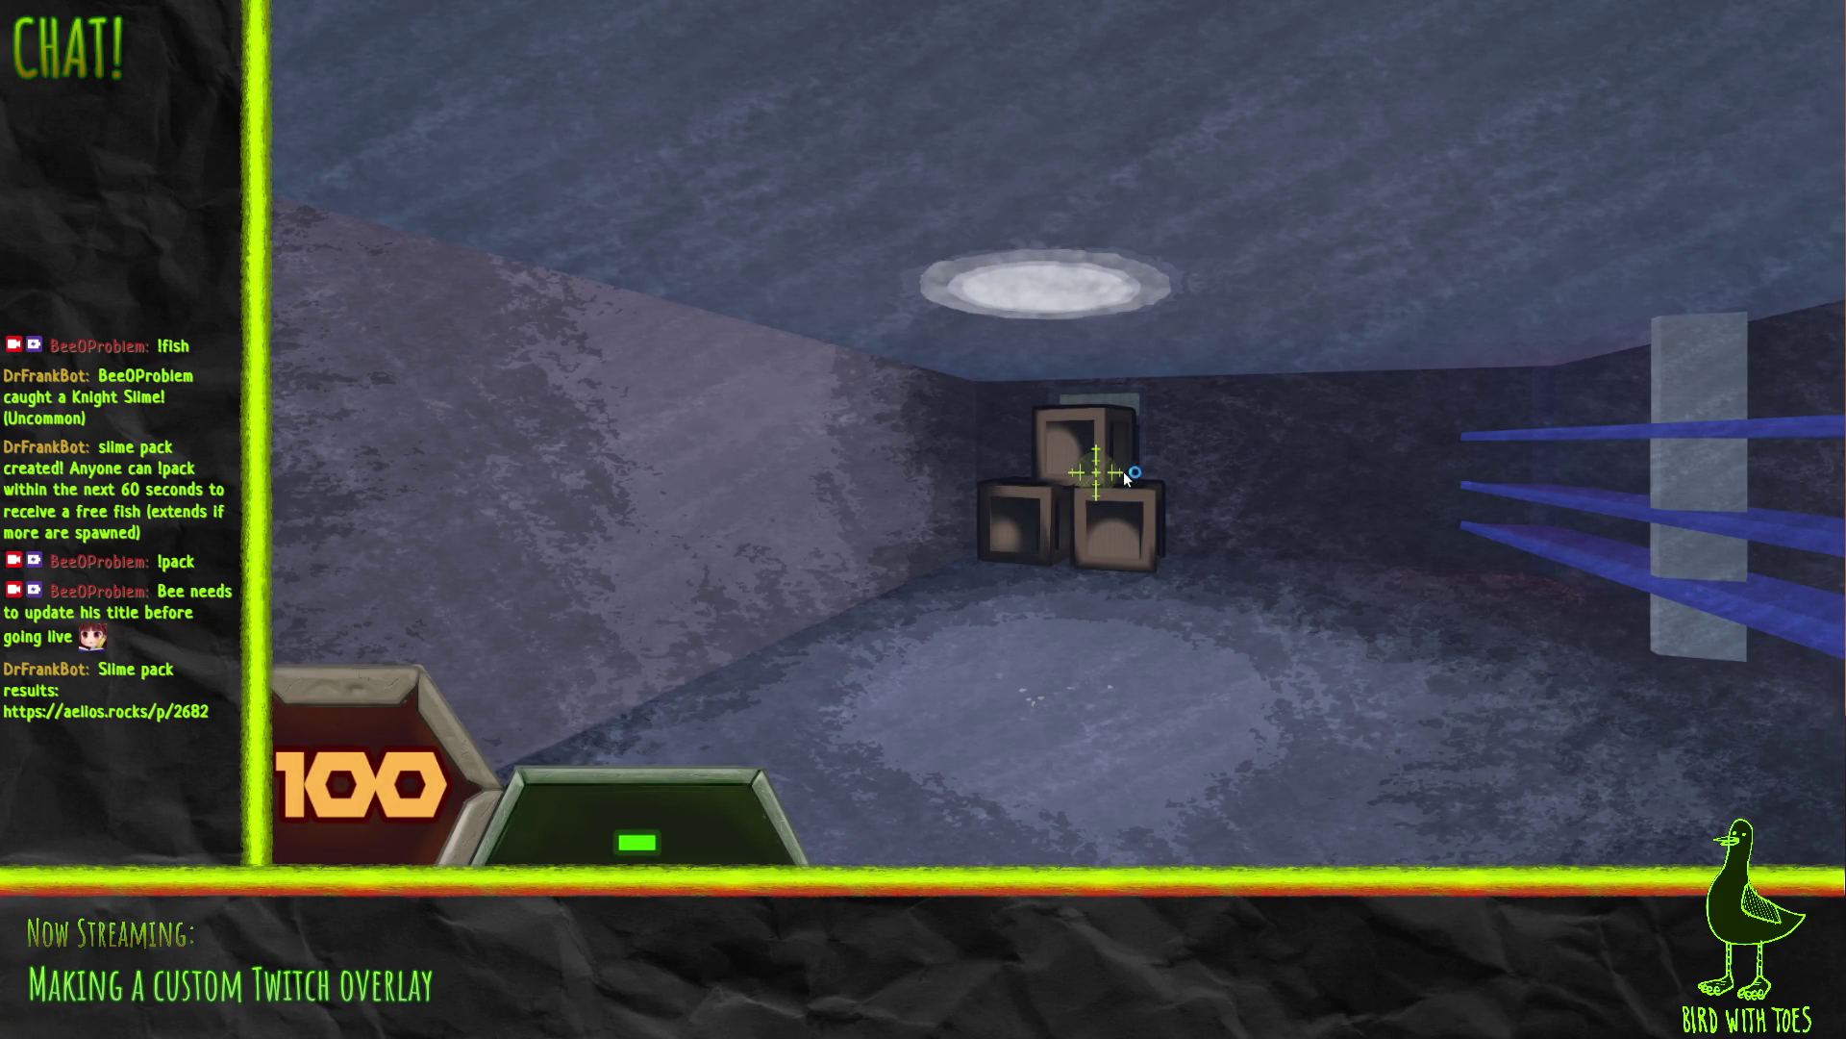
{"action": "left_click", "coordinate": [1154, 451]}
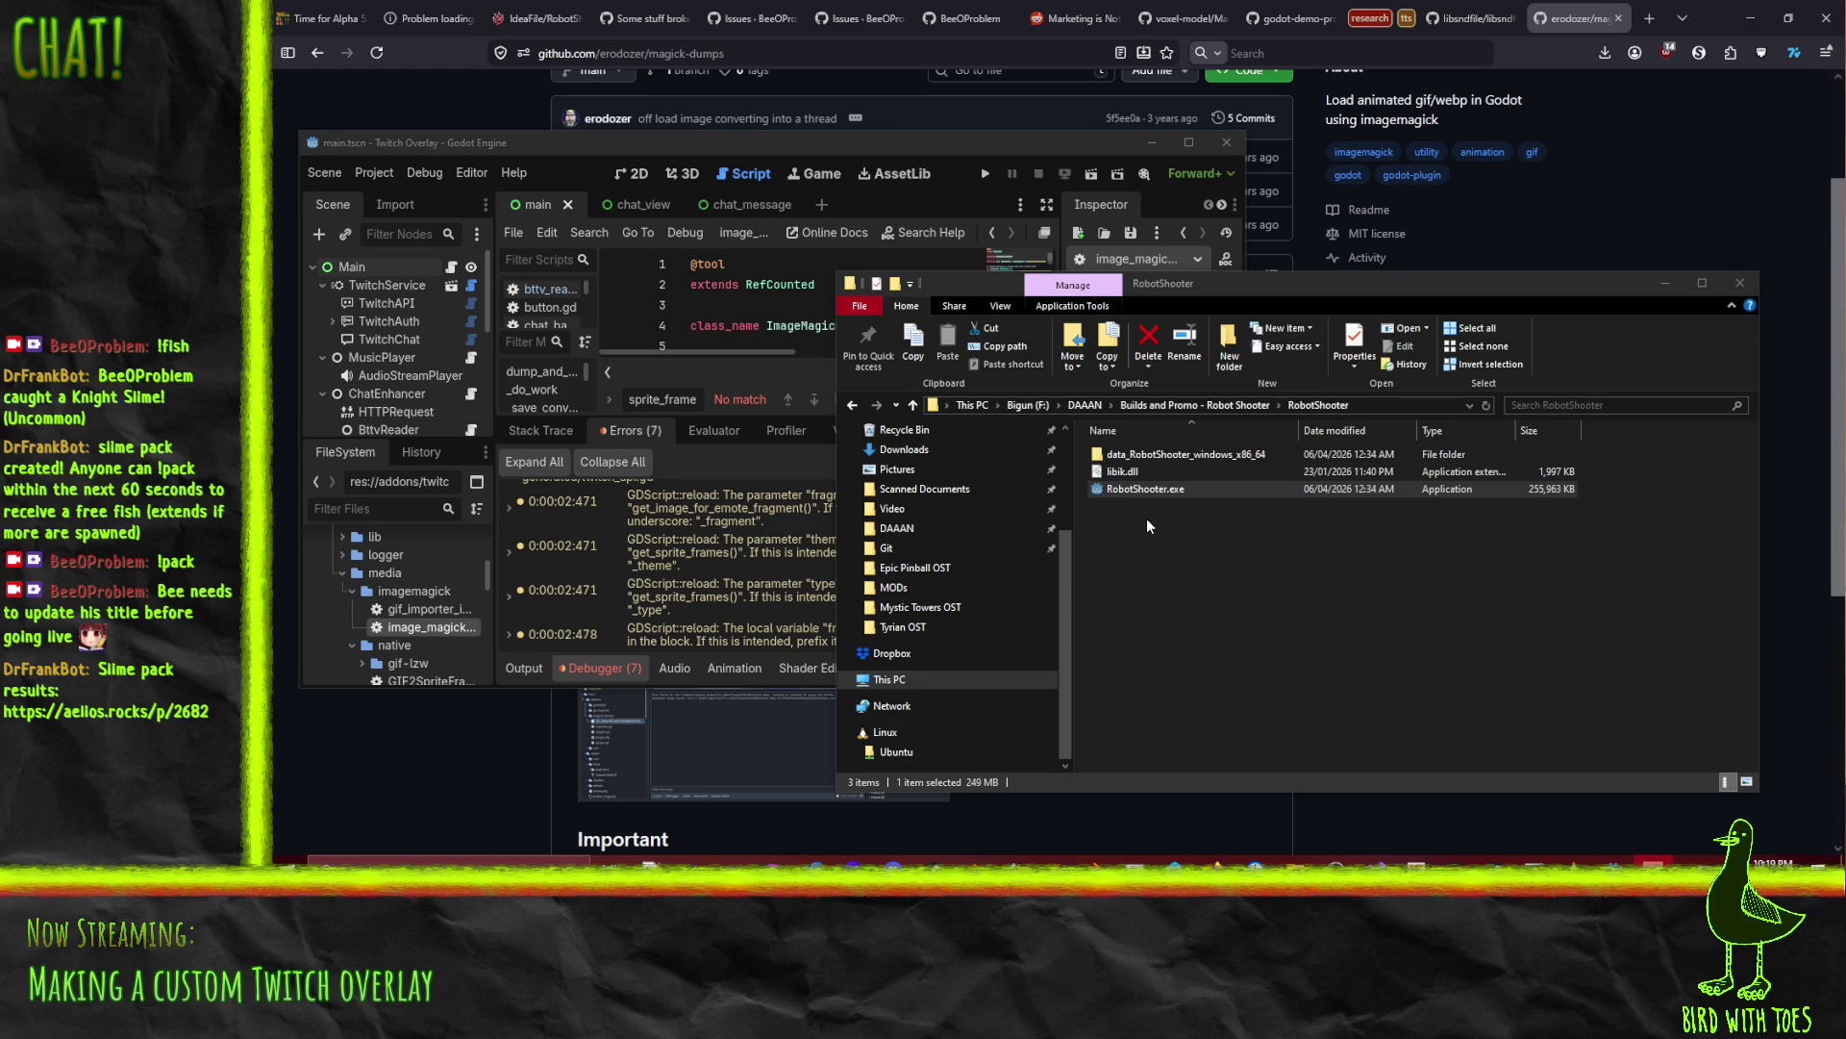
Step: Maximize the Godot editor, then switch to the Robot Shooter (alpha) itch.io page in Firefox
{"action": "double_click", "coordinate": [983, 142]}
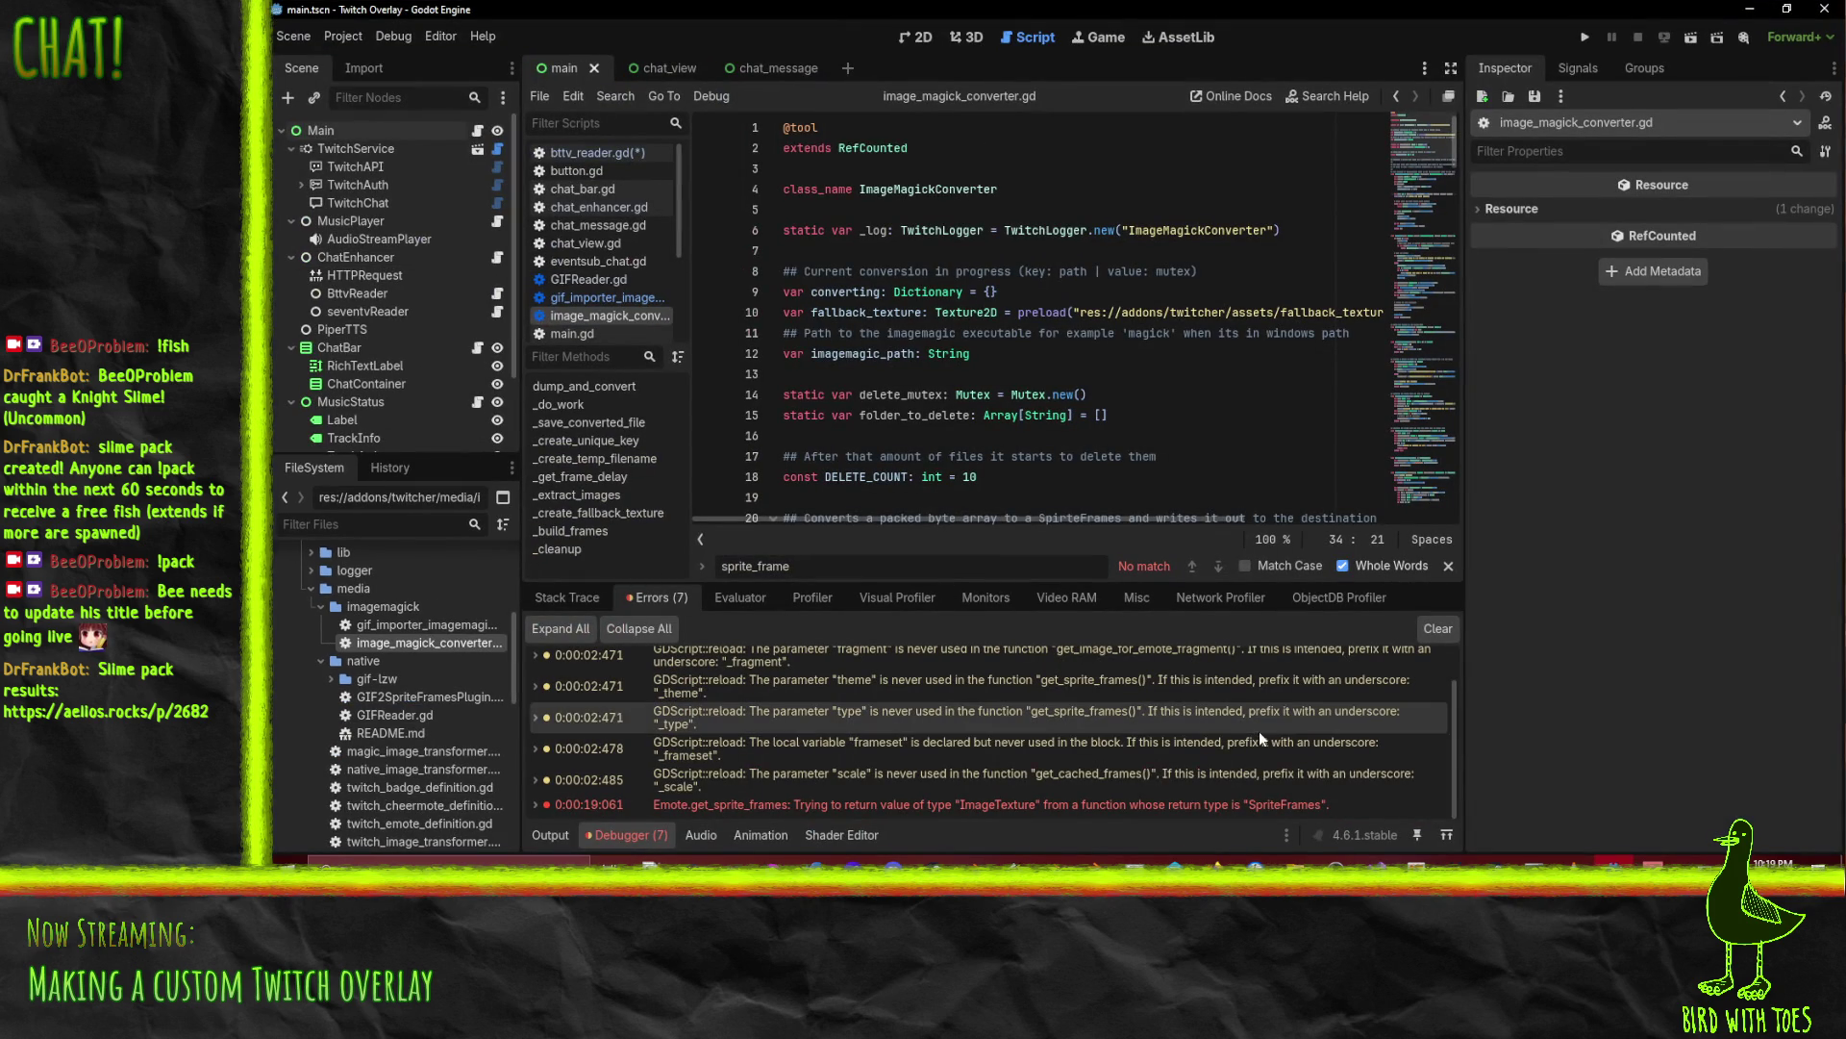
{"action": "left_click", "coordinate": [1213, 860]}
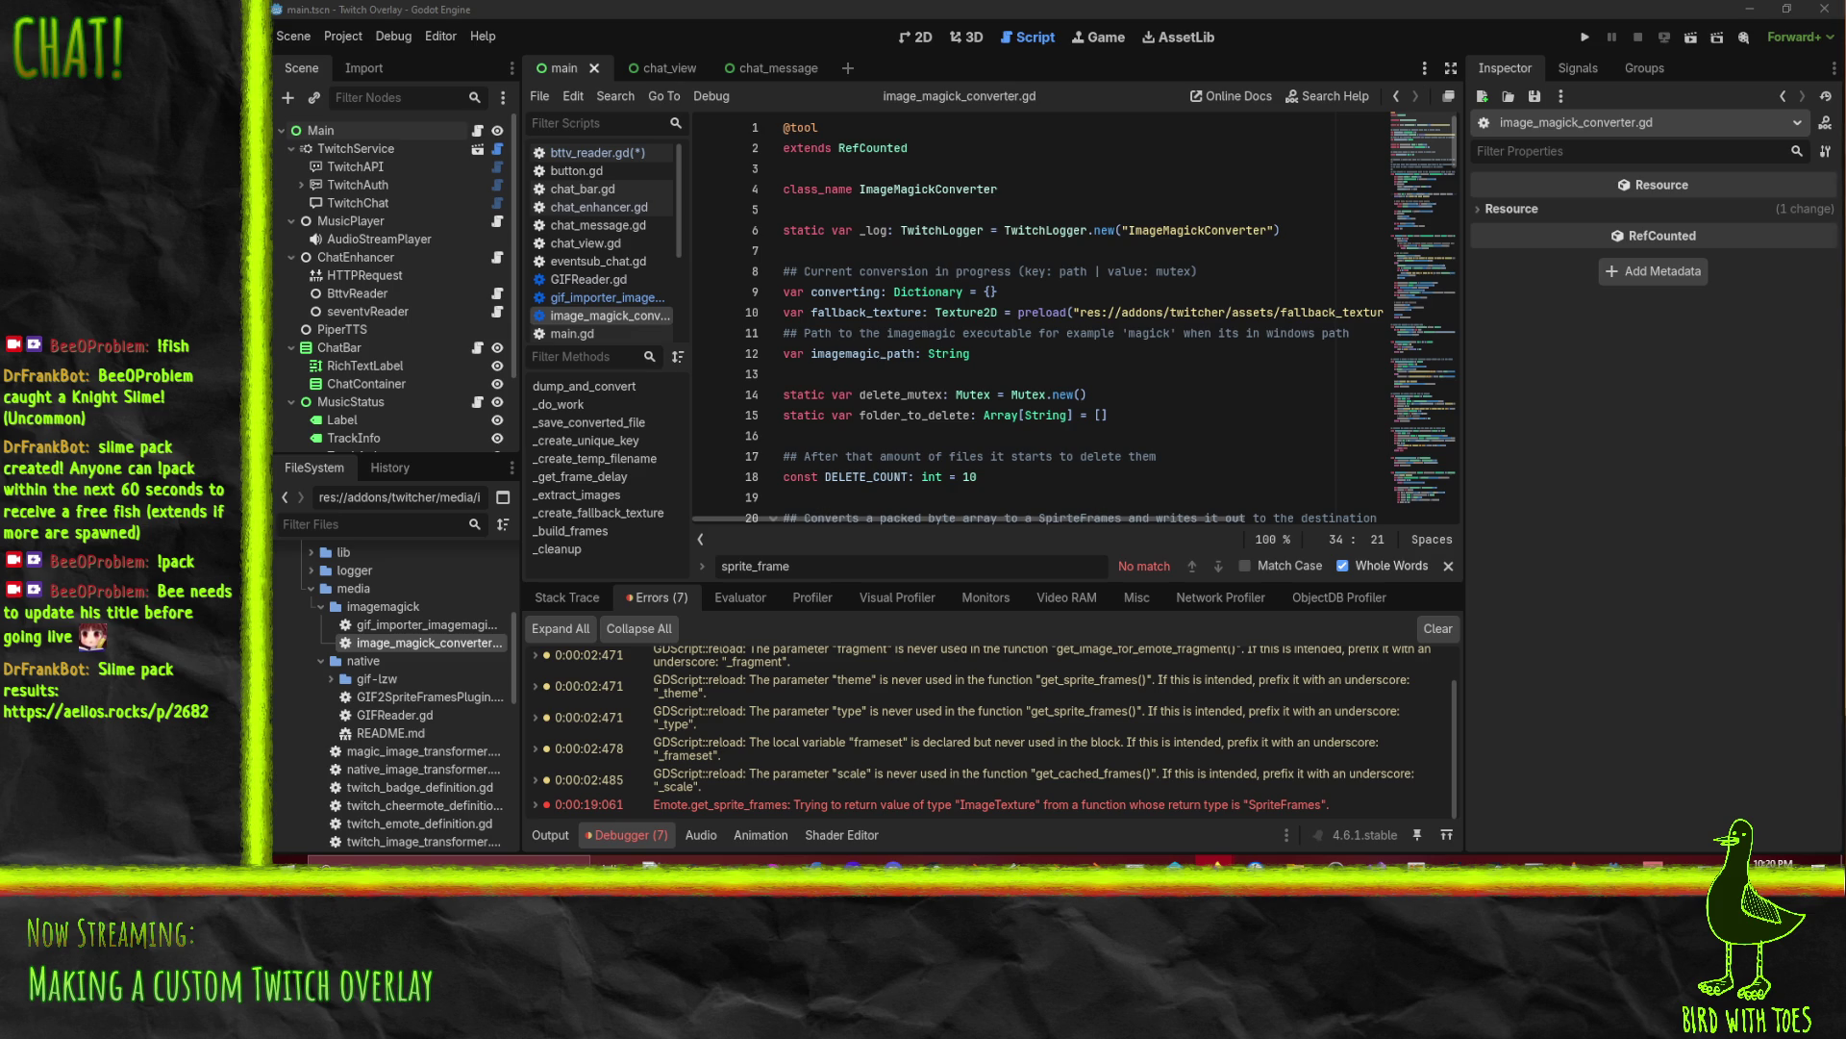
{"action": "key", "text": "alt+Tab"}
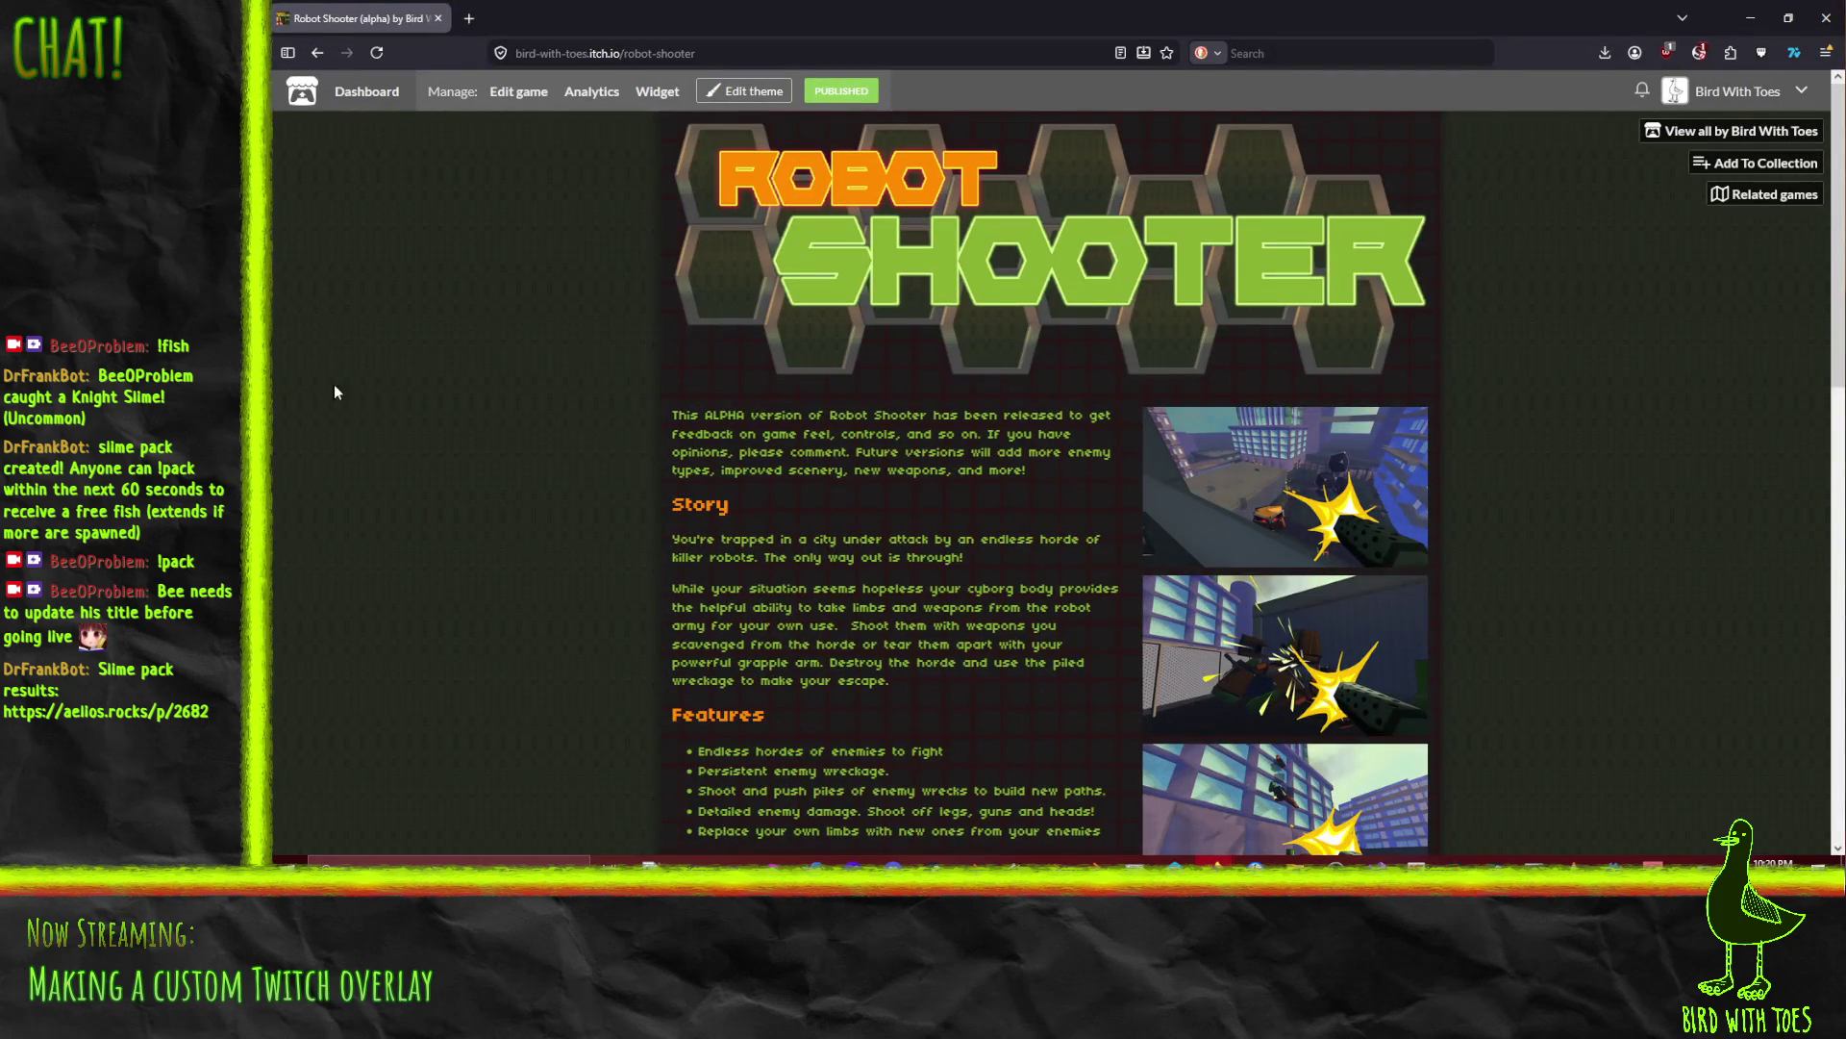
Step: Open the Robot Shooter edit page on itch.io and scroll down to its uploads
{"action": "left_click", "coordinate": [510, 94]}
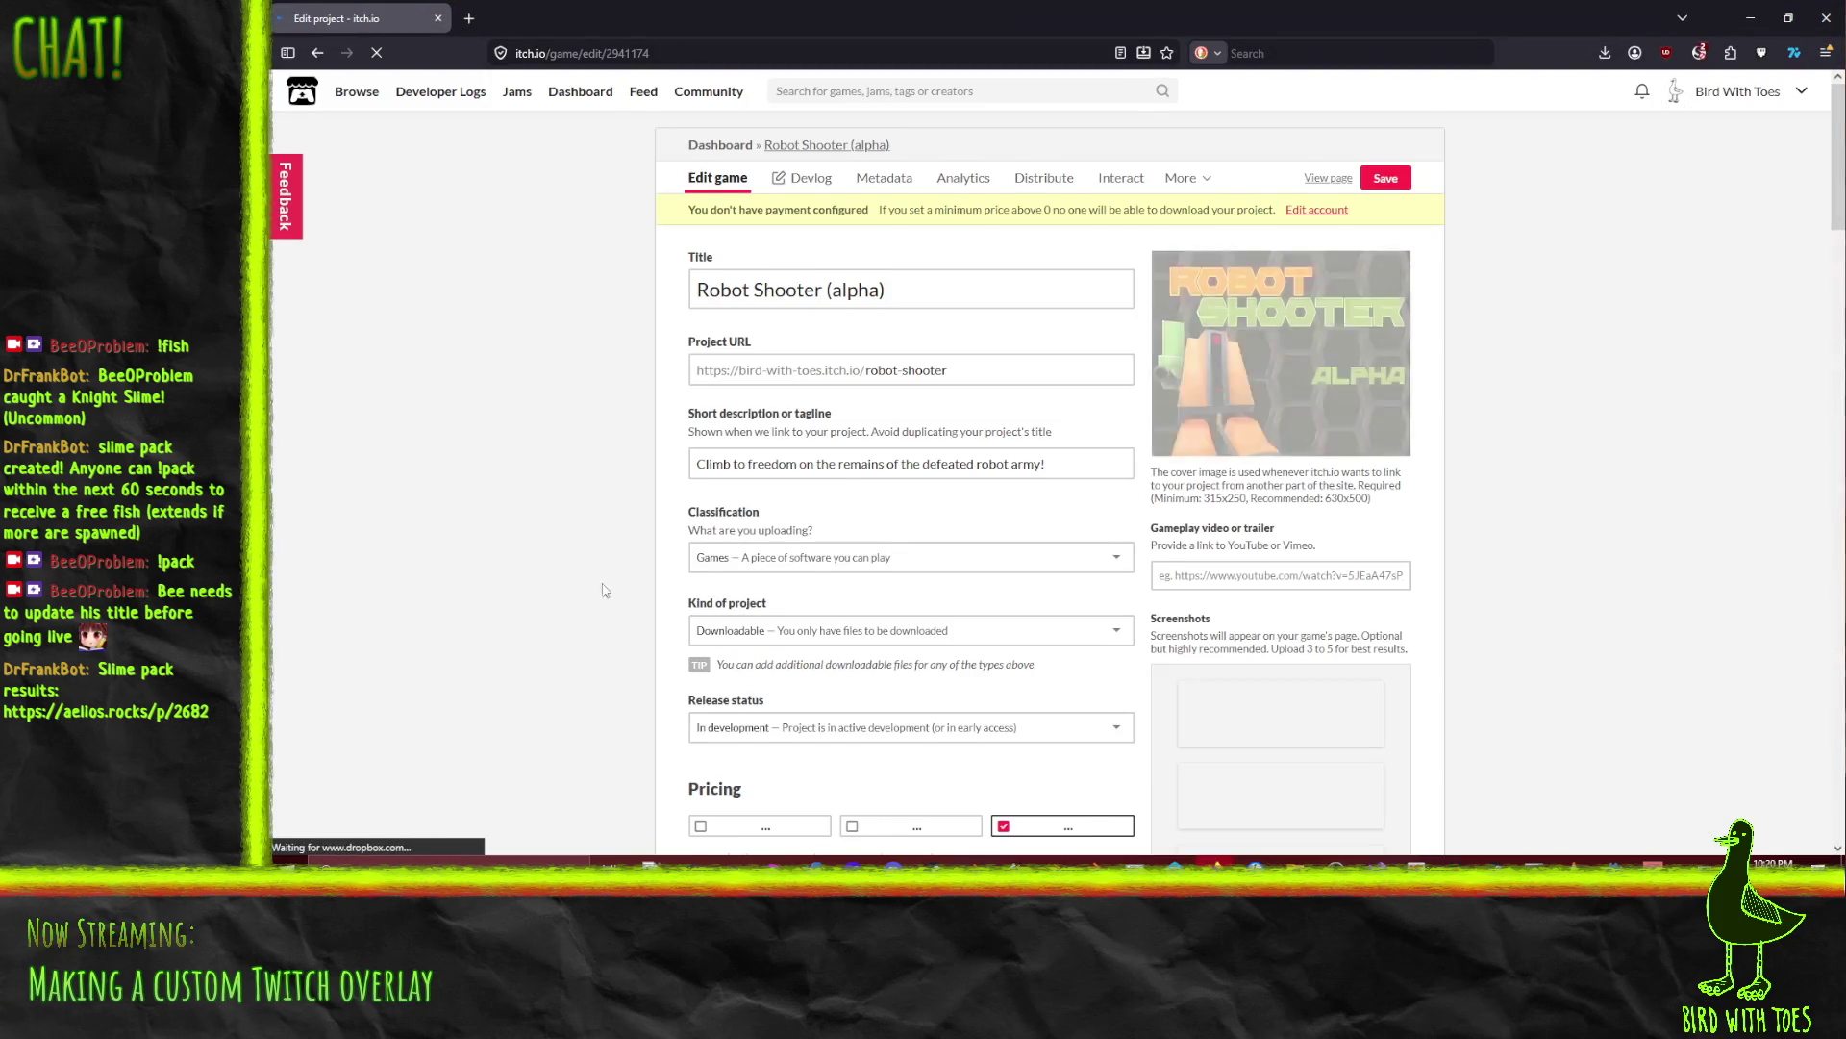
{"action": "scroll", "coordinate": [611, 486], "scroll_direction": "down", "scroll_amount": 2}
{"action": "scroll", "coordinate": [611, 486], "scroll_direction": "down", "scroll_amount": 5}
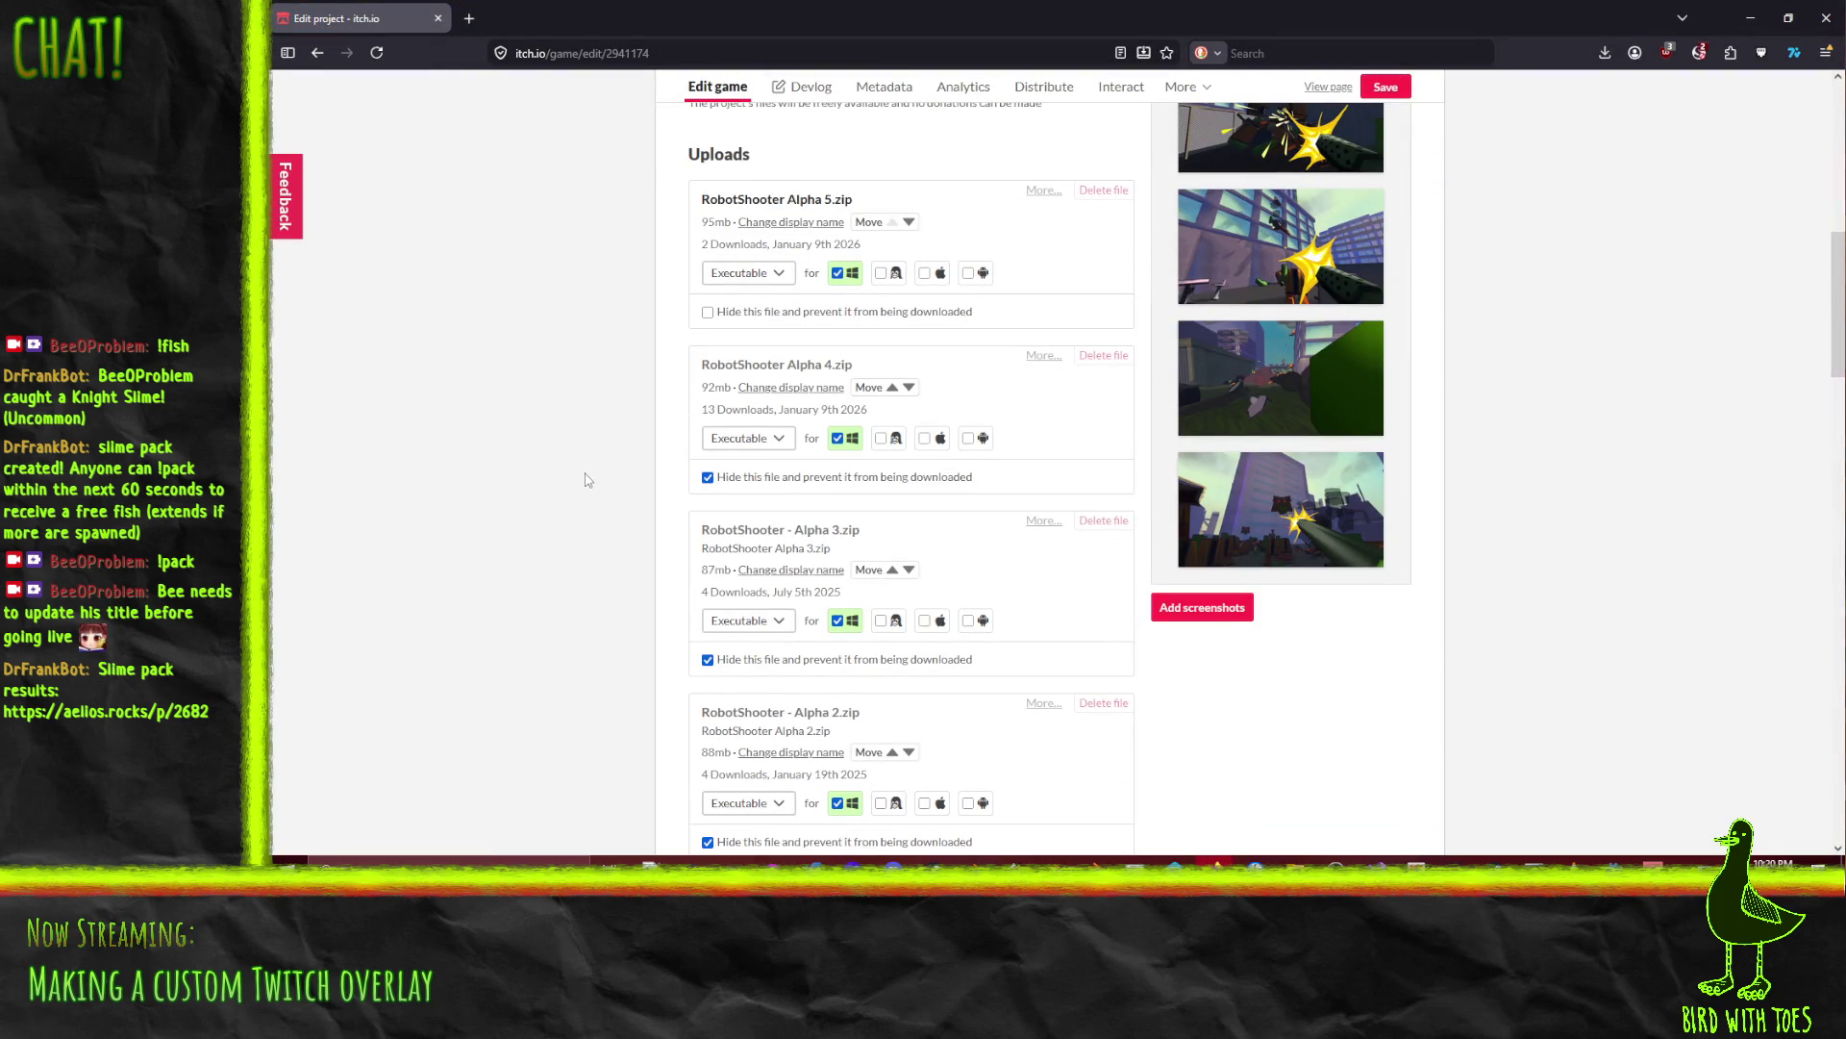
{"action": "scroll", "coordinate": [578, 320], "scroll_direction": "up", "scroll_amount": 2}
{"action": "scroll", "coordinate": [596, 337], "scroll_direction": "down", "scroll_amount": 3}
{"action": "scroll", "coordinate": [596, 336], "scroll_direction": "down", "scroll_amount": 5}
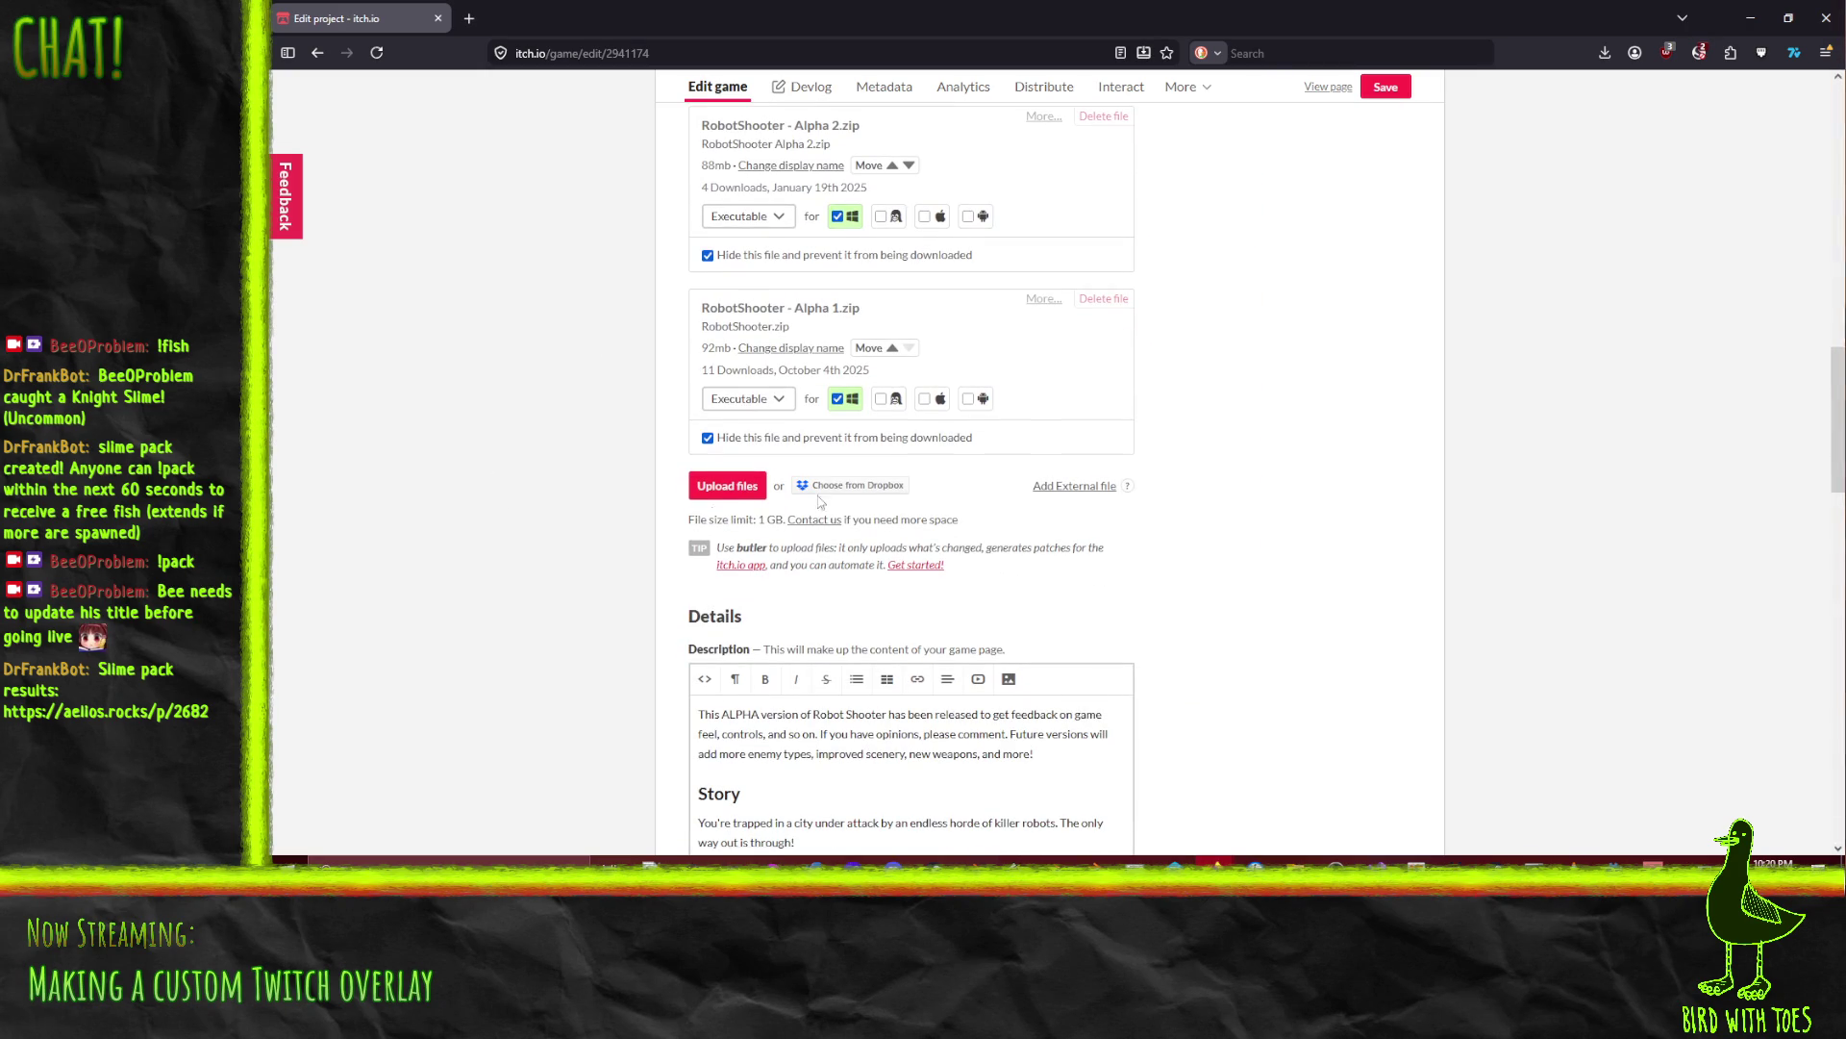
Step: Upload RobotShooter Alpha 6.zip from the Builds and Promo - Robot Shooter folder
{"action": "left_click", "coordinate": [707, 497]}
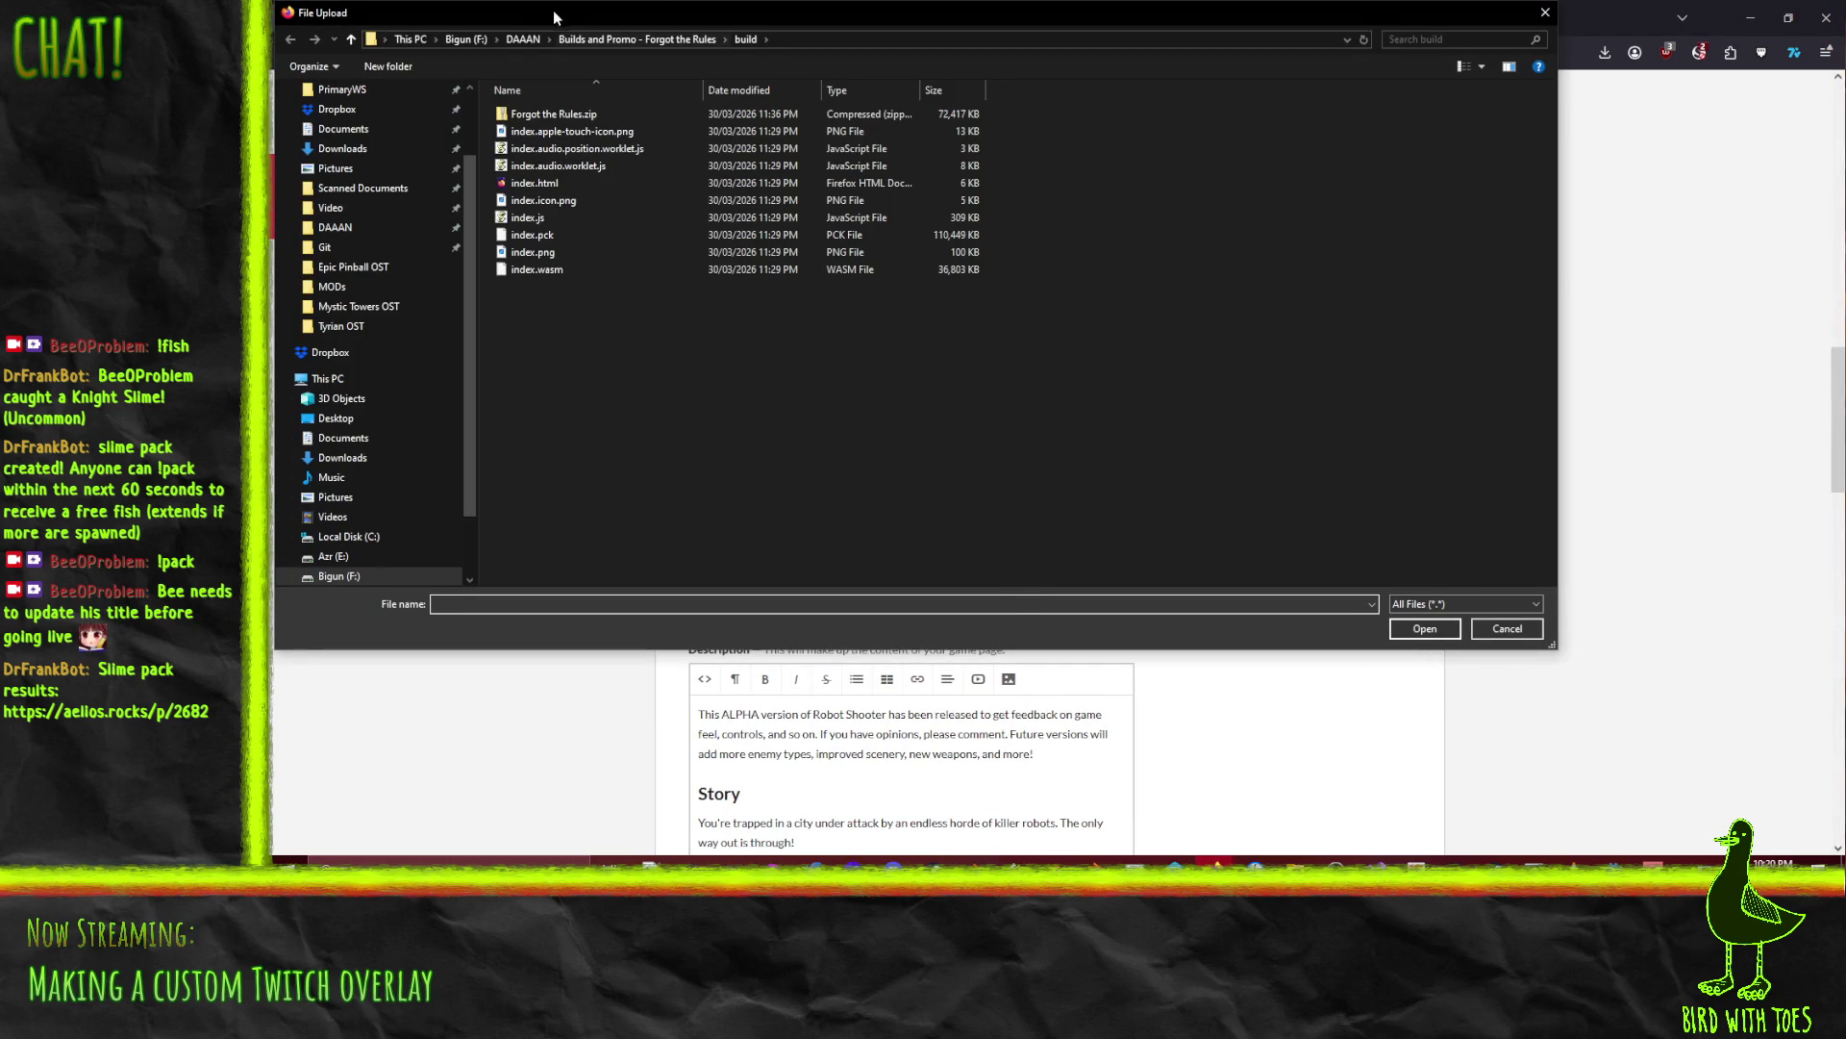
{"action": "left_click", "coordinate": [523, 38]}
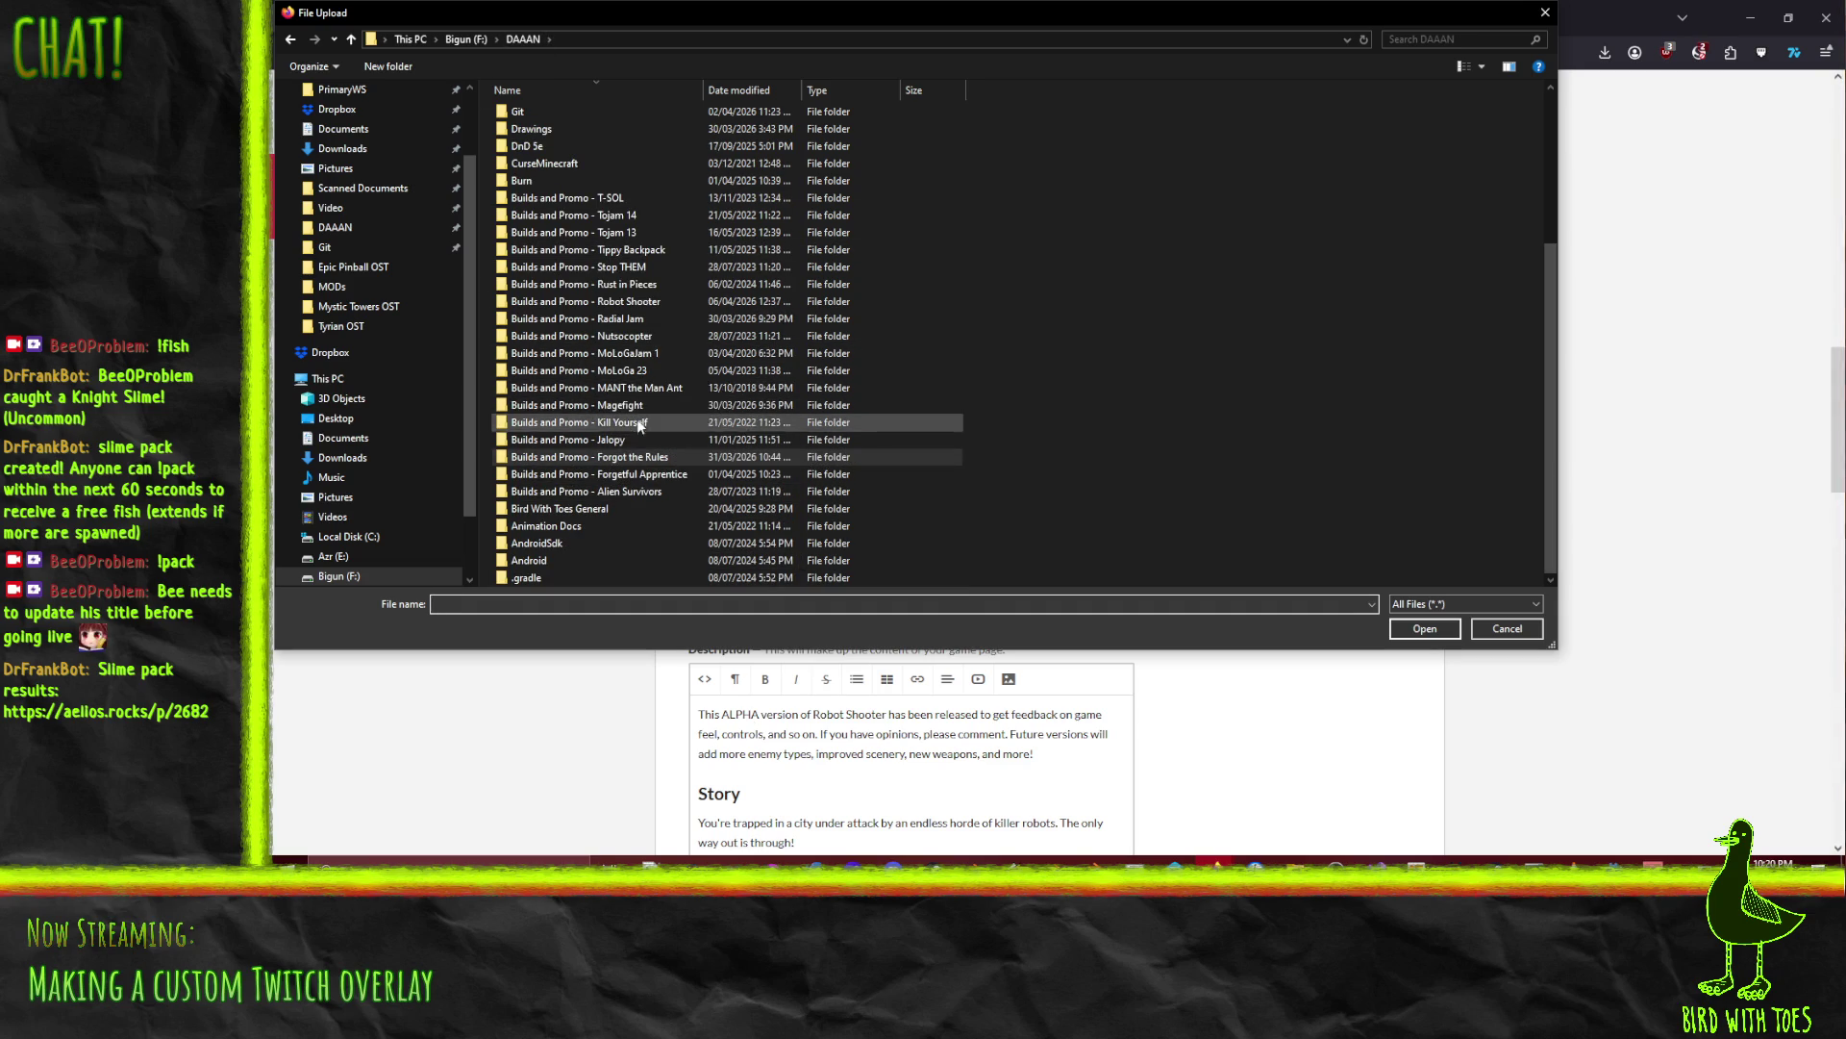
{"action": "double_click", "coordinate": [637, 302]}
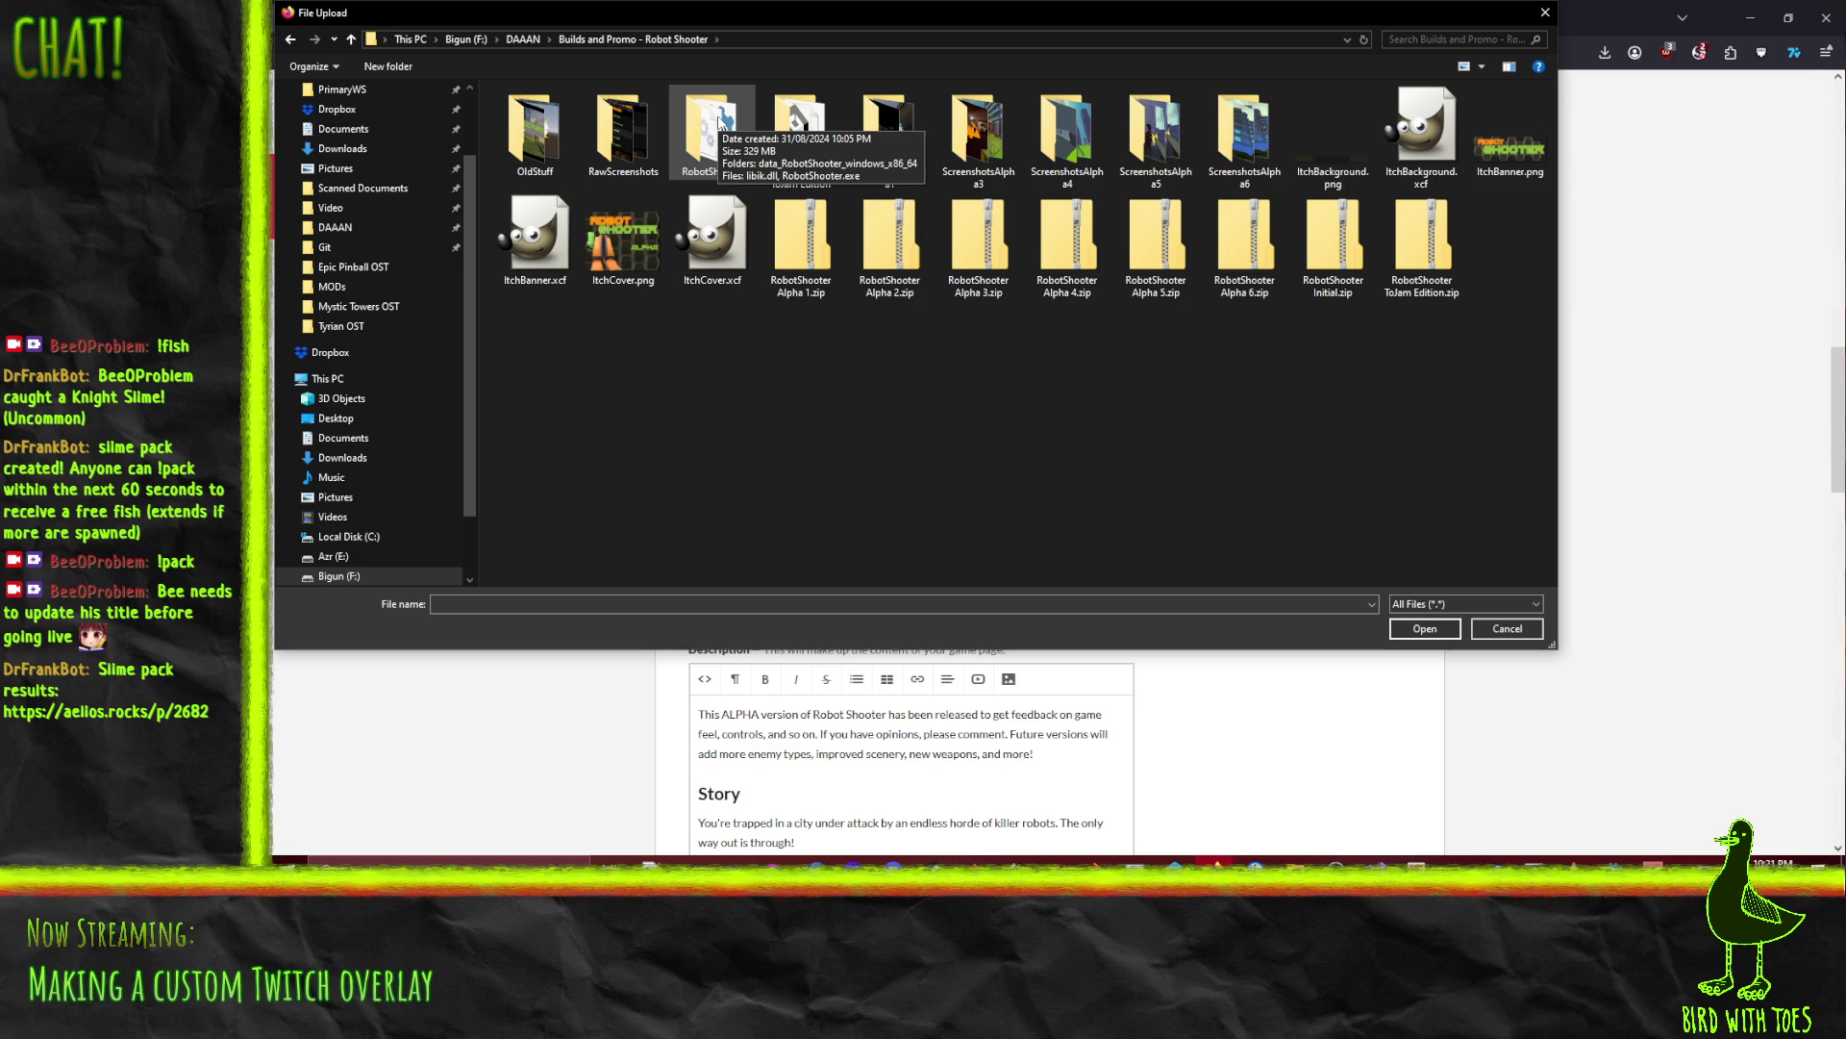
{"action": "double_click", "coordinate": [711, 129]}
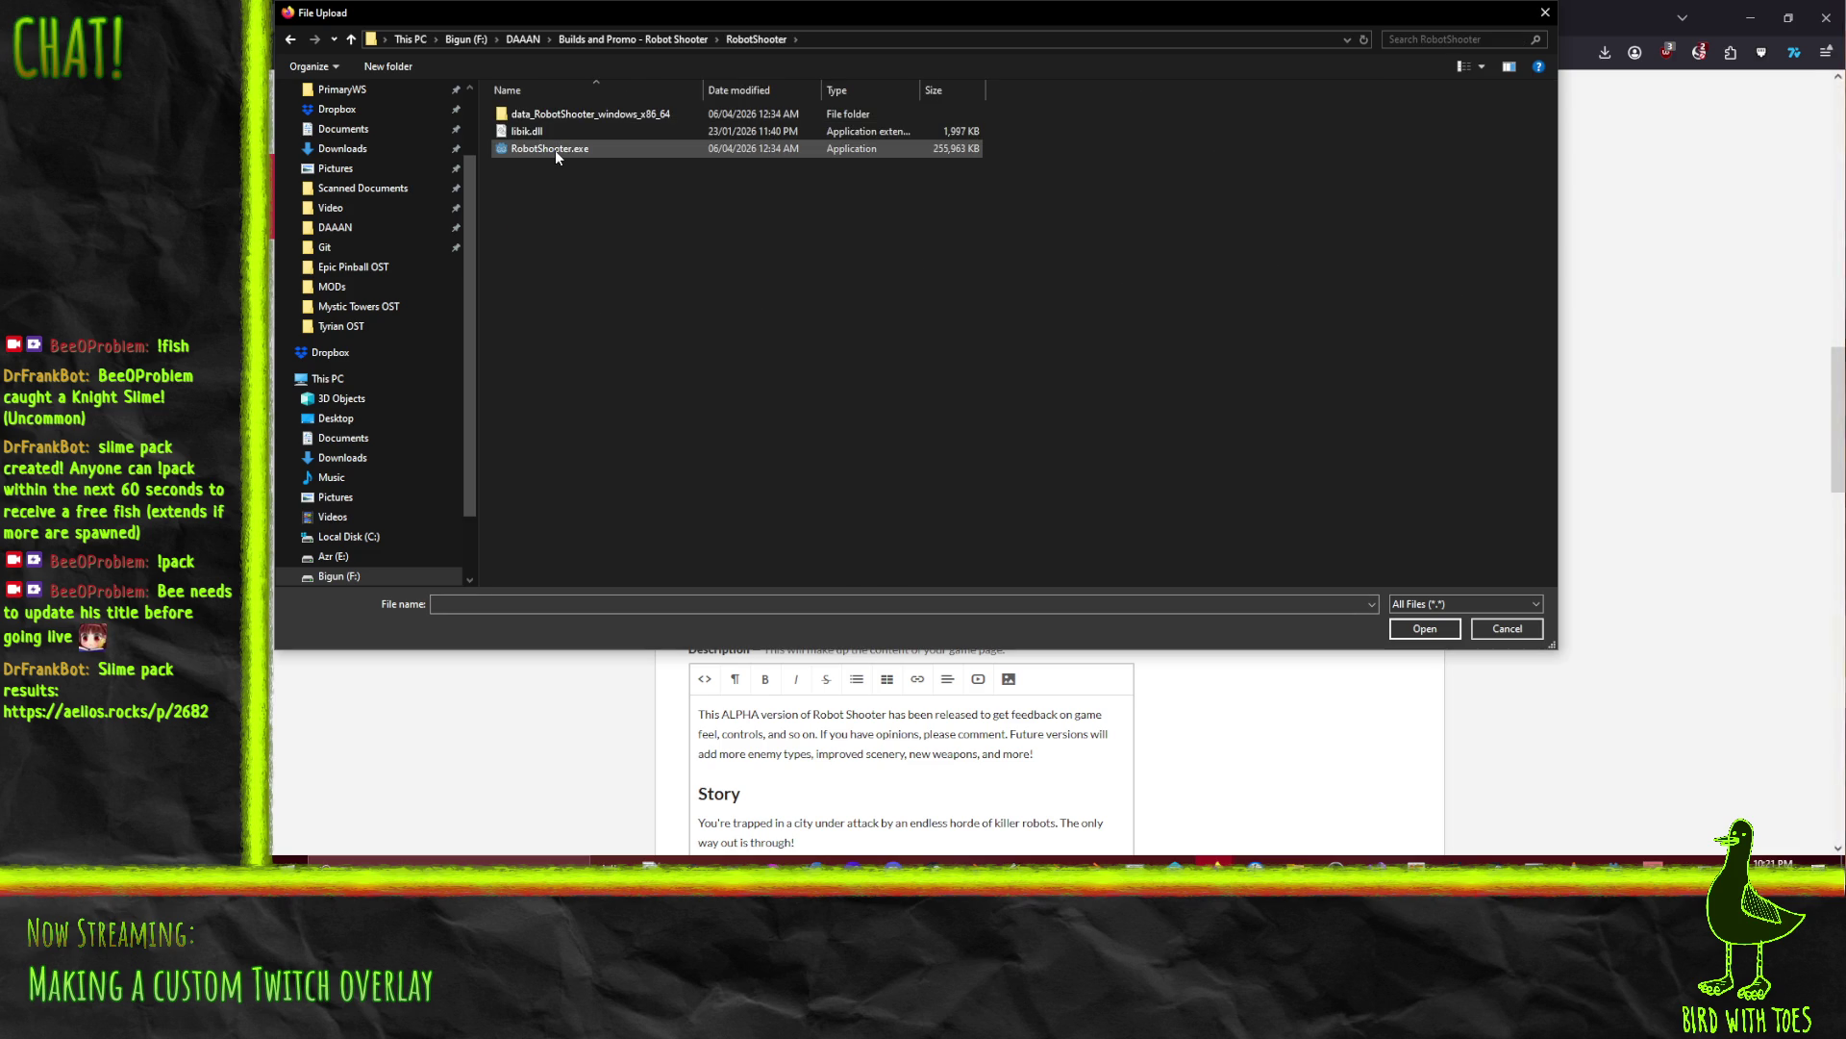
{"action": "left_click", "coordinate": [665, 39]}
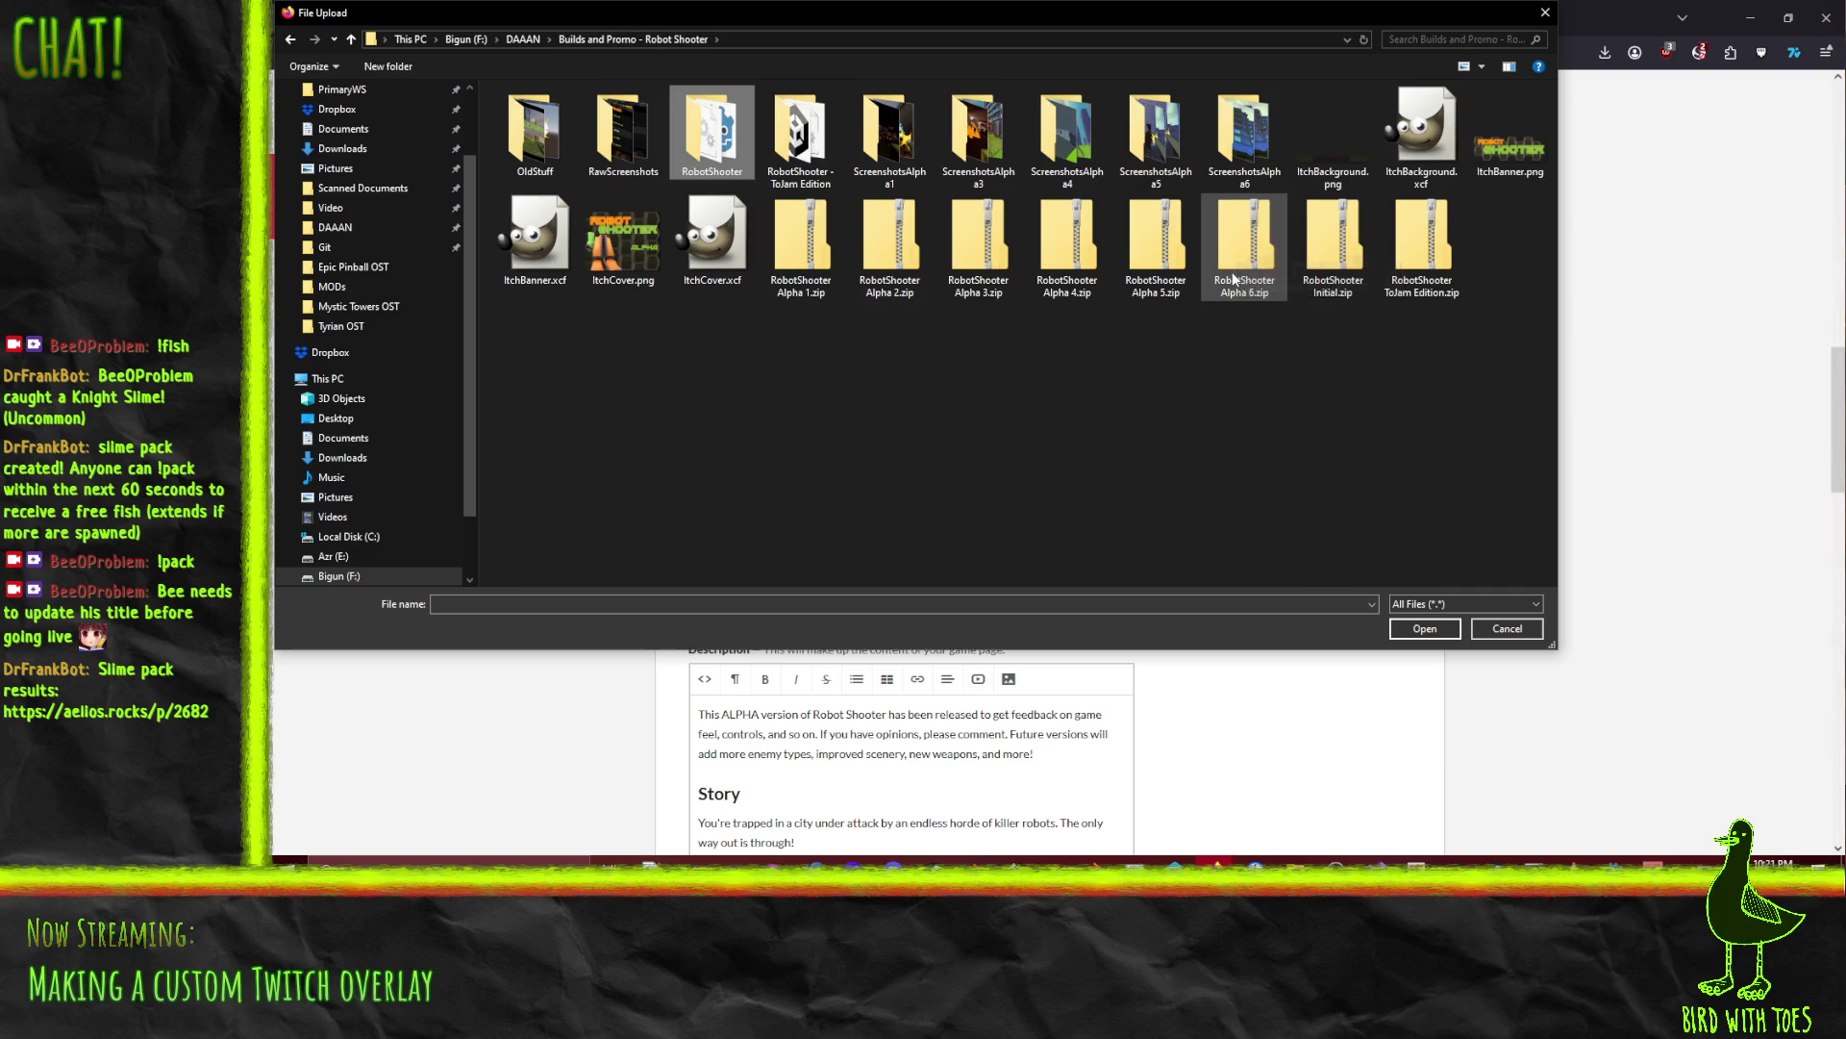
{"action": "left_click", "coordinate": [1246, 245]}
{"action": "left_click", "coordinate": [1423, 640]}
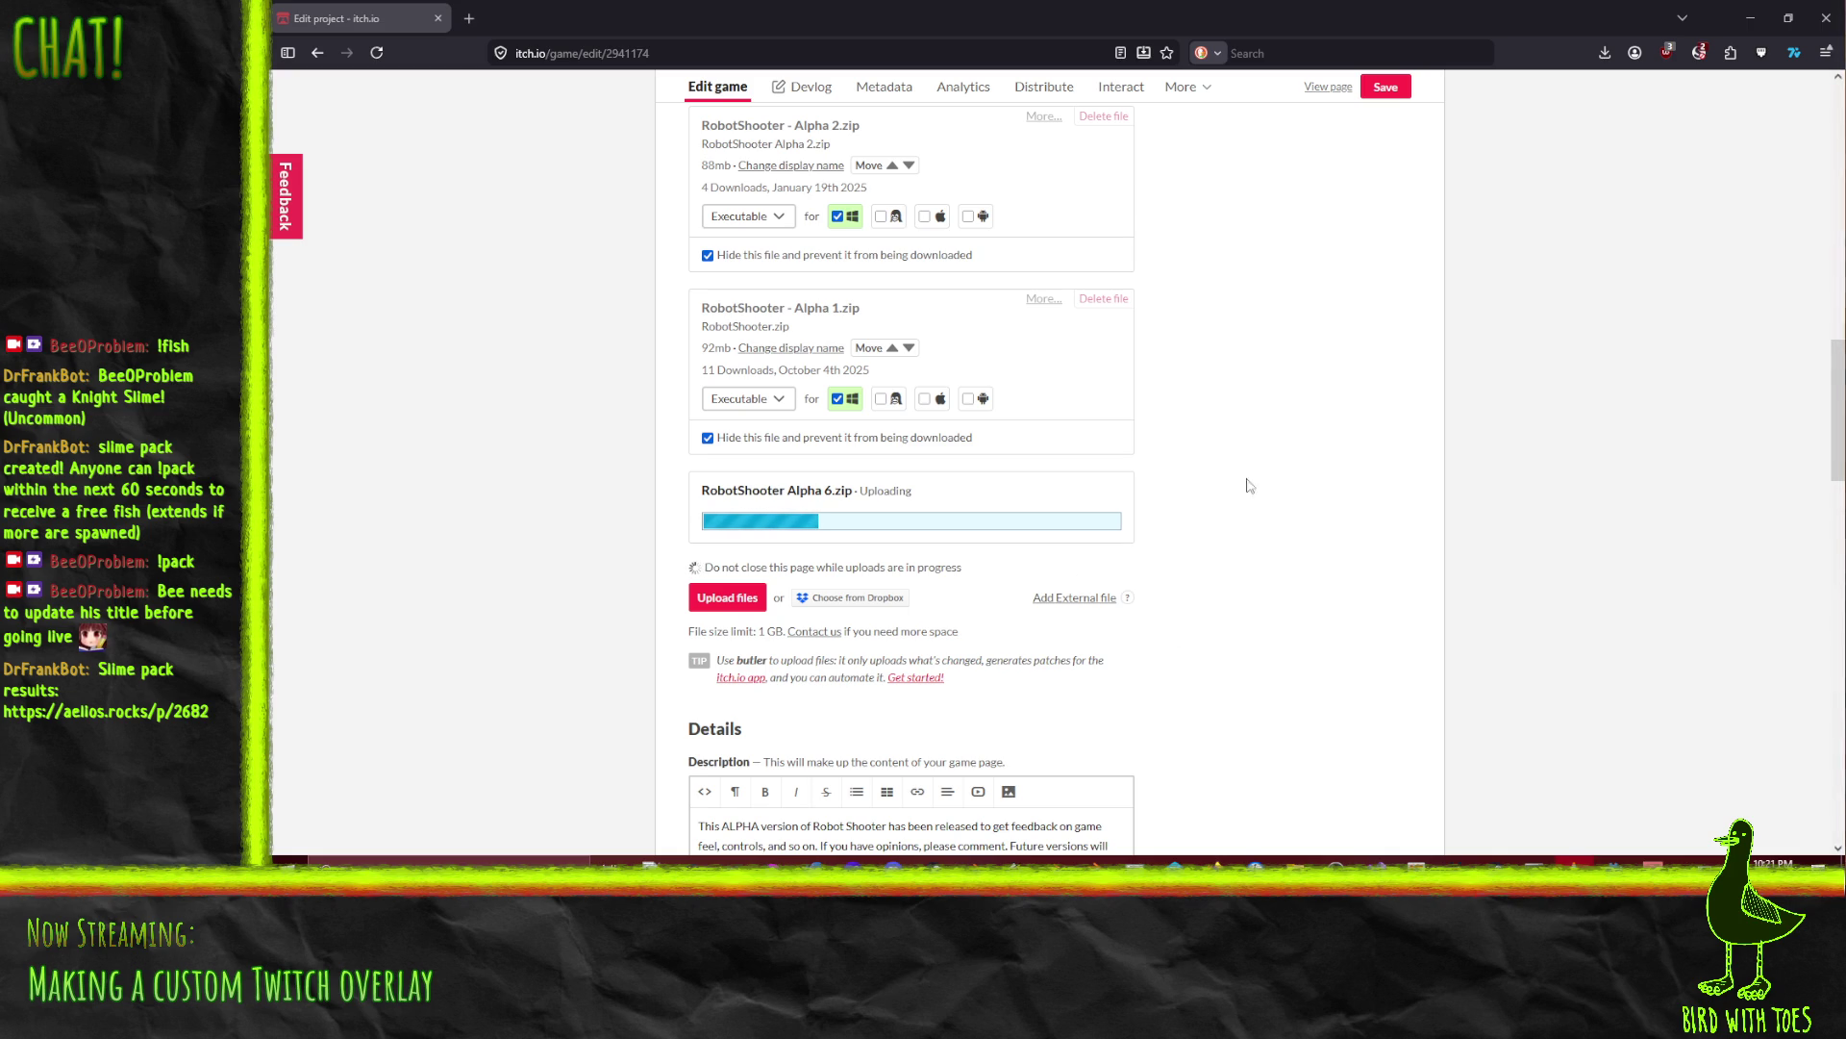
Step: Scroll the Uploads section until RobotShooter Alpha 6.zip shows as a 99mb Success upload
{"action": "scroll", "coordinate": [1373, 552], "scroll_direction": "up", "scroll_amount": 2}
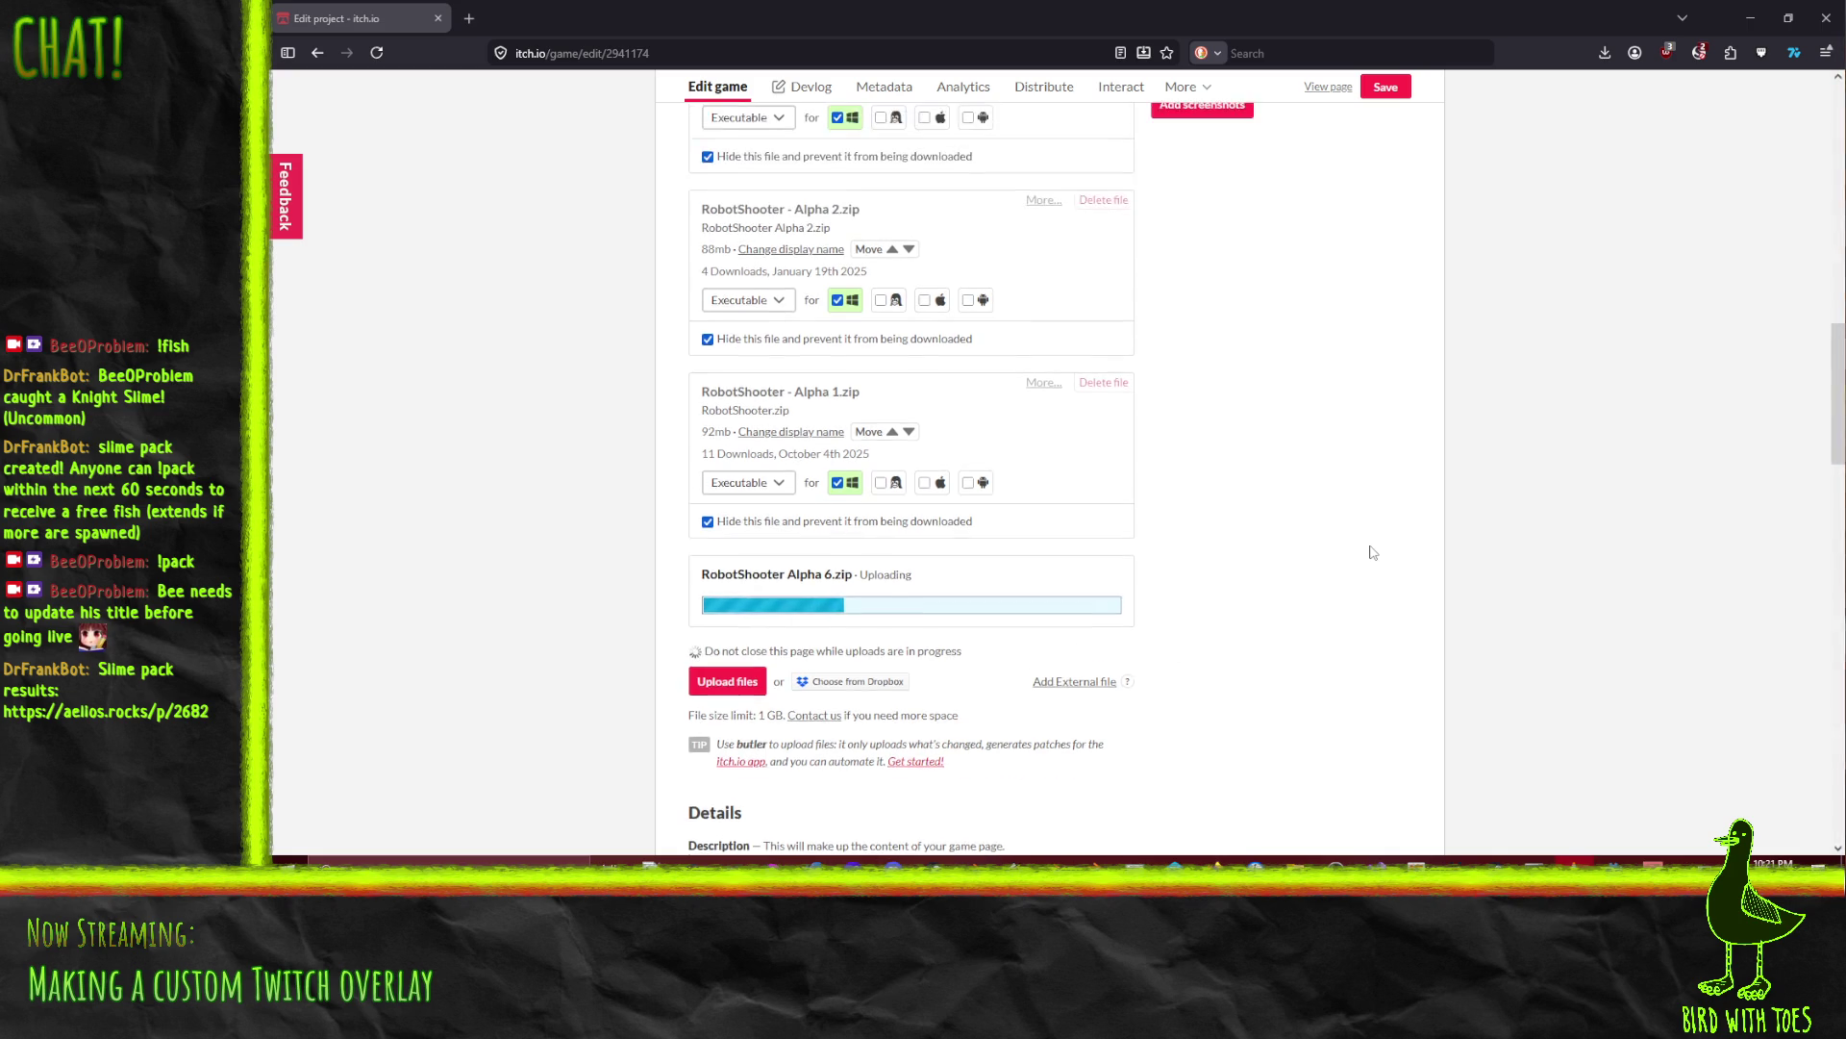
{"action": "scroll", "coordinate": [1226, 651], "scroll_direction": "up", "scroll_amount": 7}
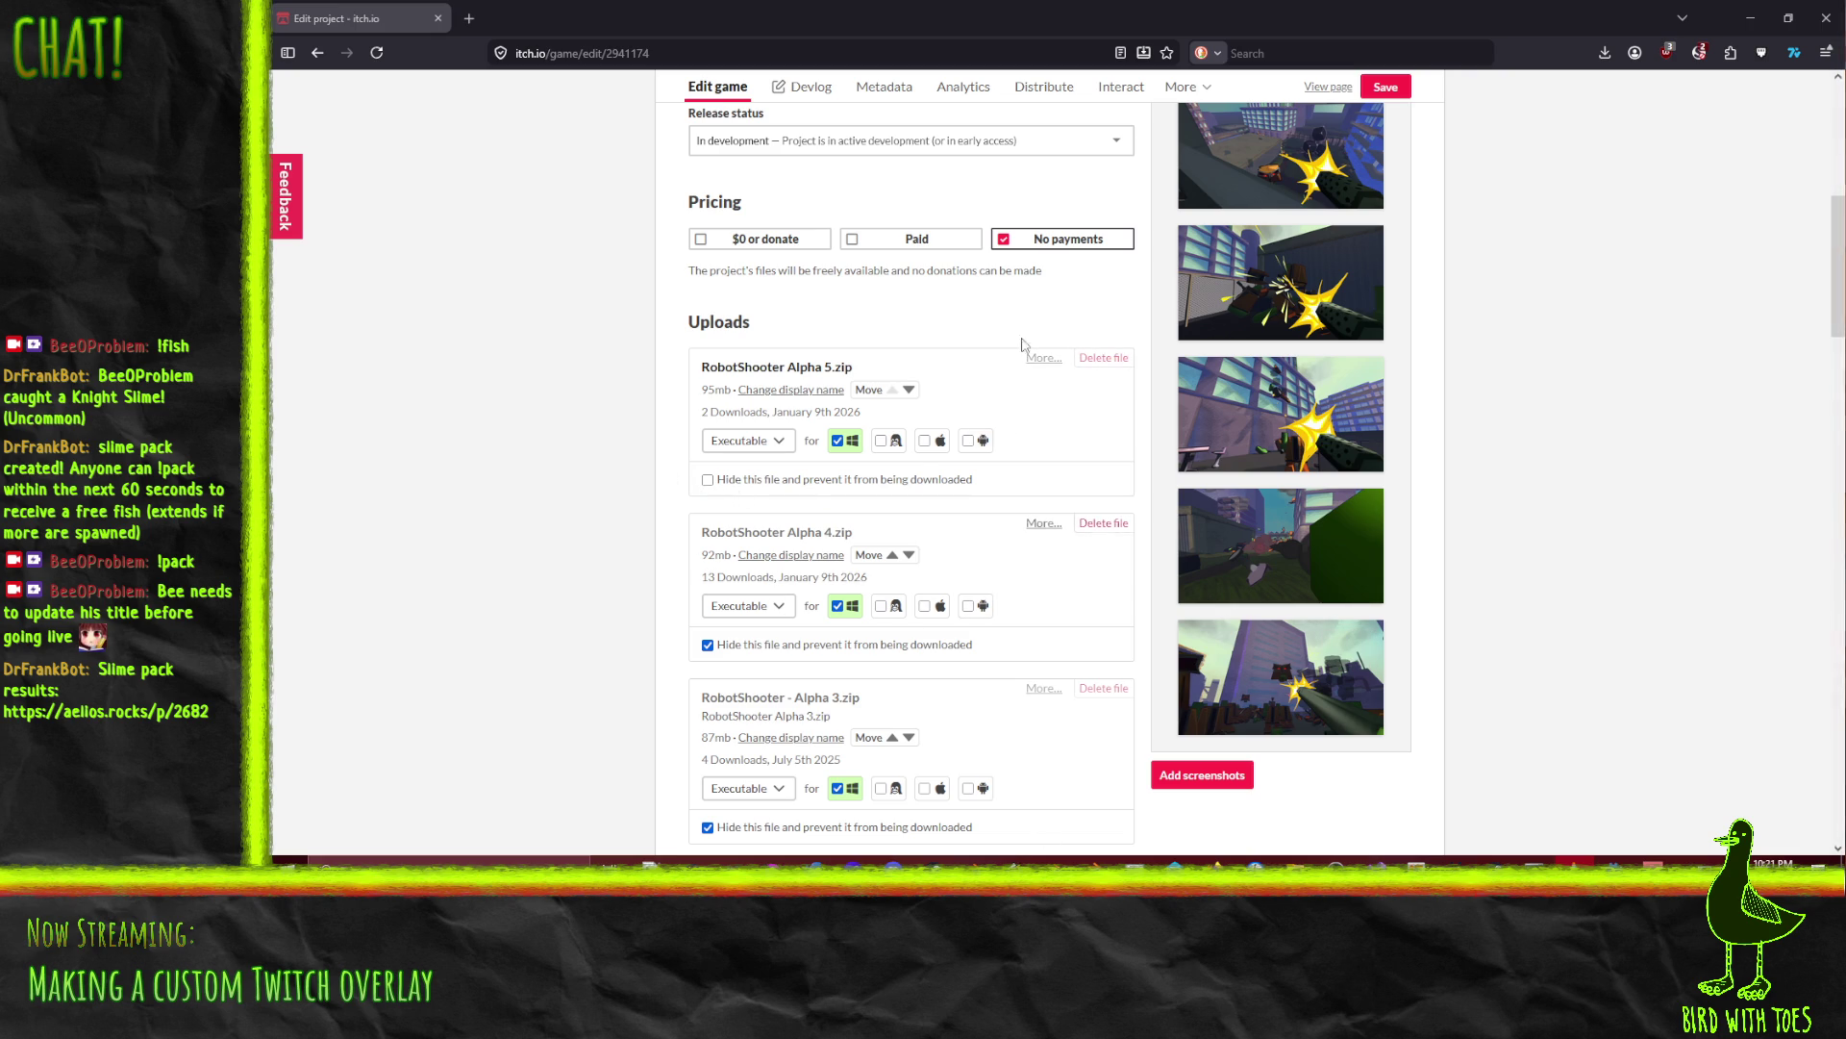
{"action": "scroll", "coordinate": [1116, 519], "scroll_direction": "down", "scroll_amount": 7}
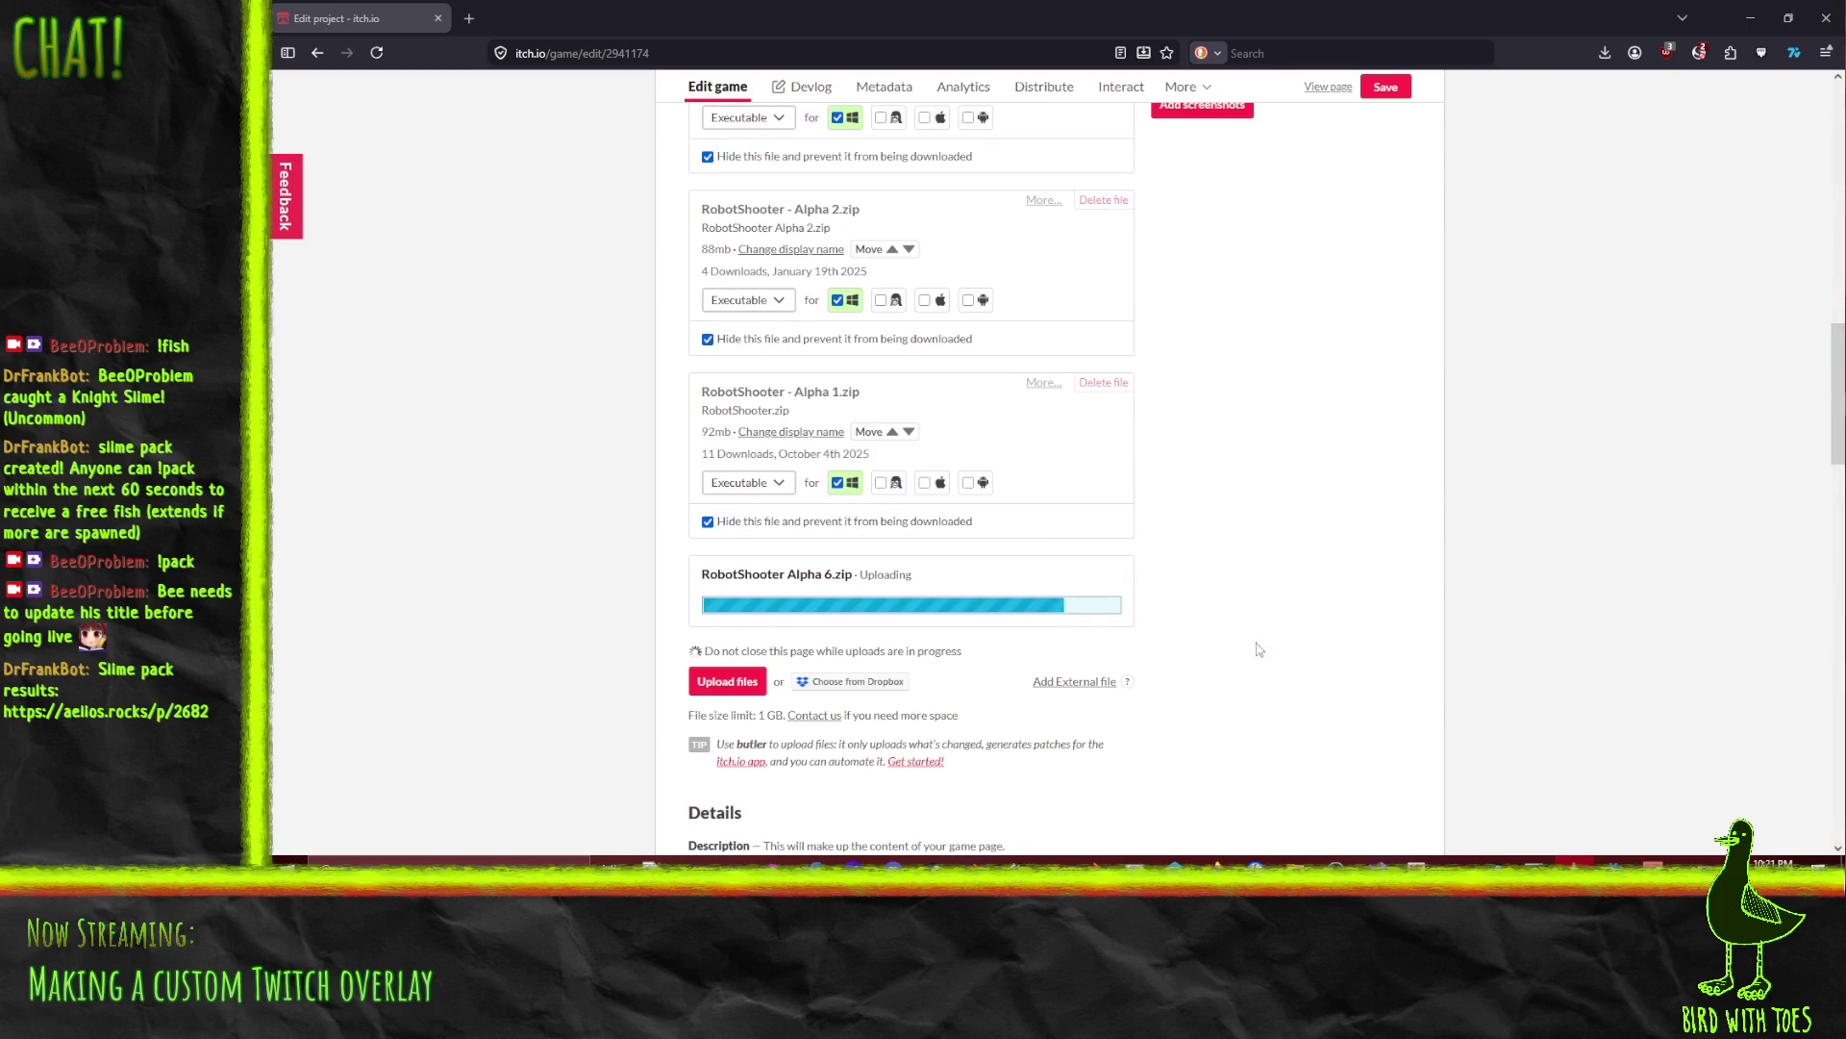
{"action": "scroll", "coordinate": [1248, 578], "scroll_direction": "up", "scroll_amount": 2}
{"action": "scroll", "coordinate": [1248, 578], "scroll_direction": "up", "scroll_amount": 5}
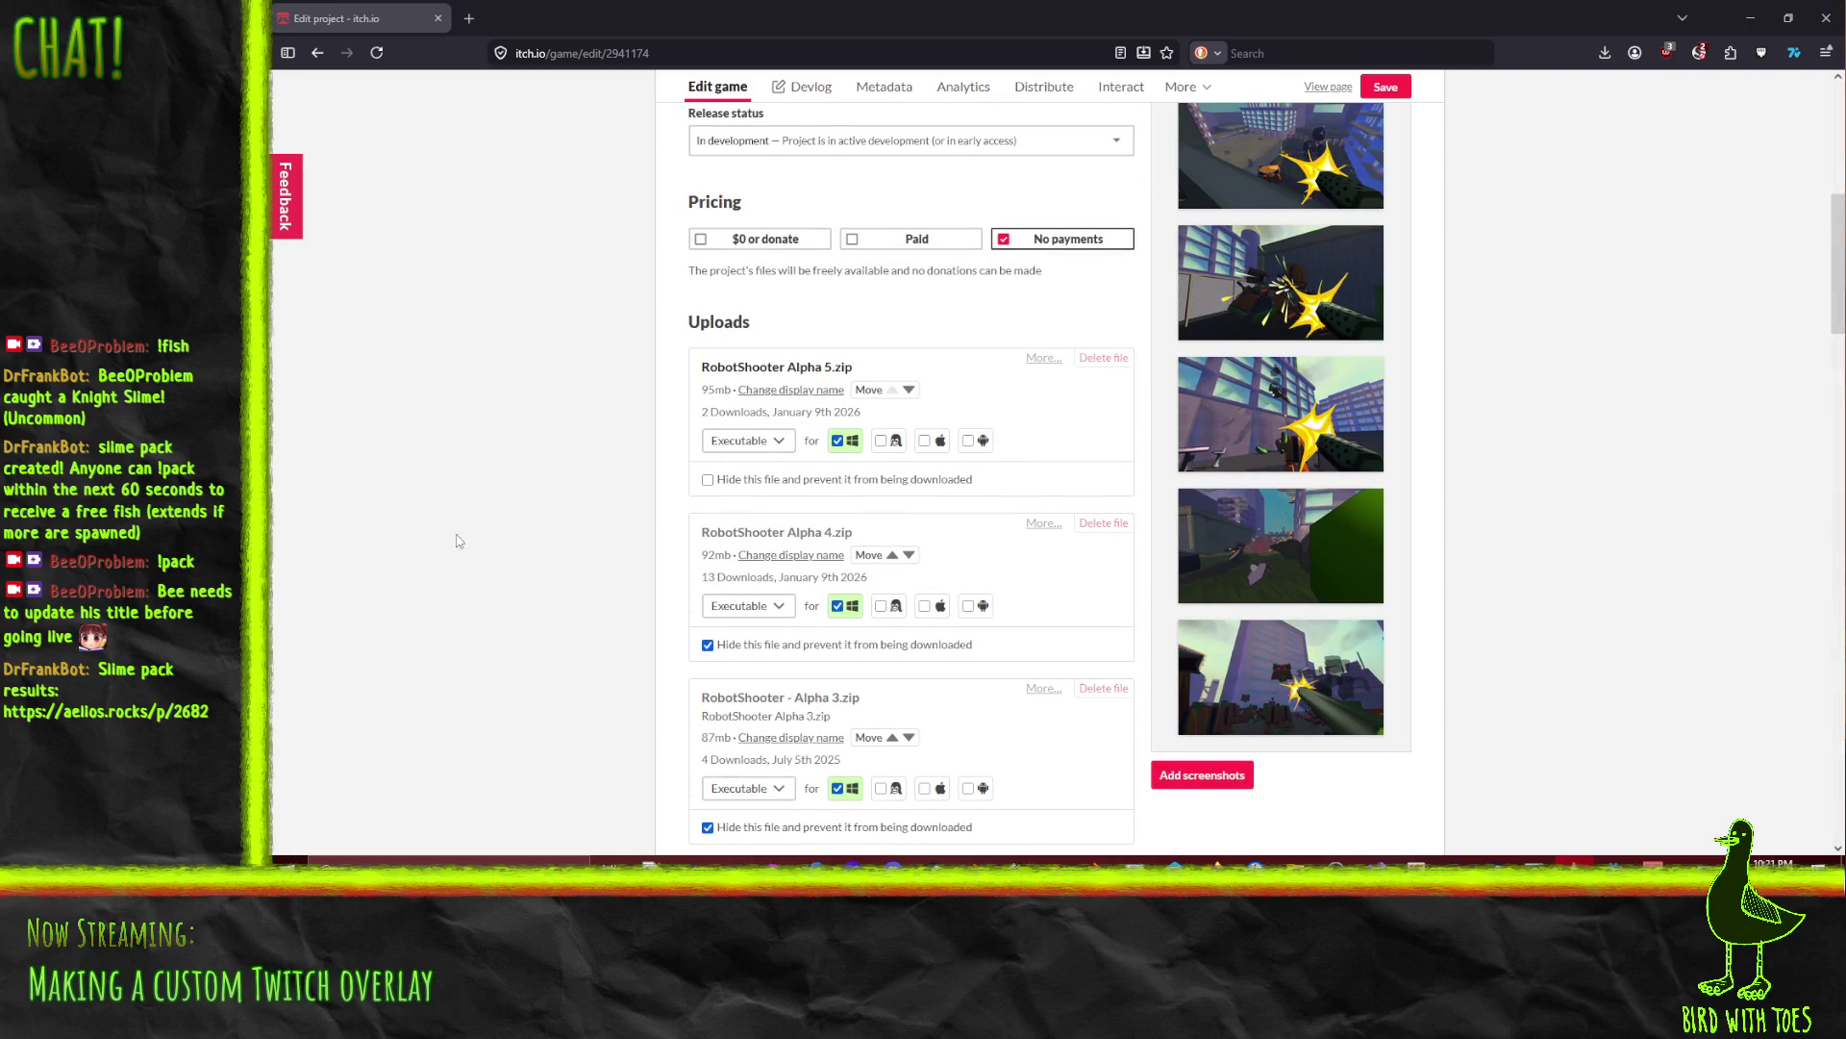
{"action": "scroll", "coordinate": [551, 619], "scroll_direction": "down", "scroll_amount": 10}
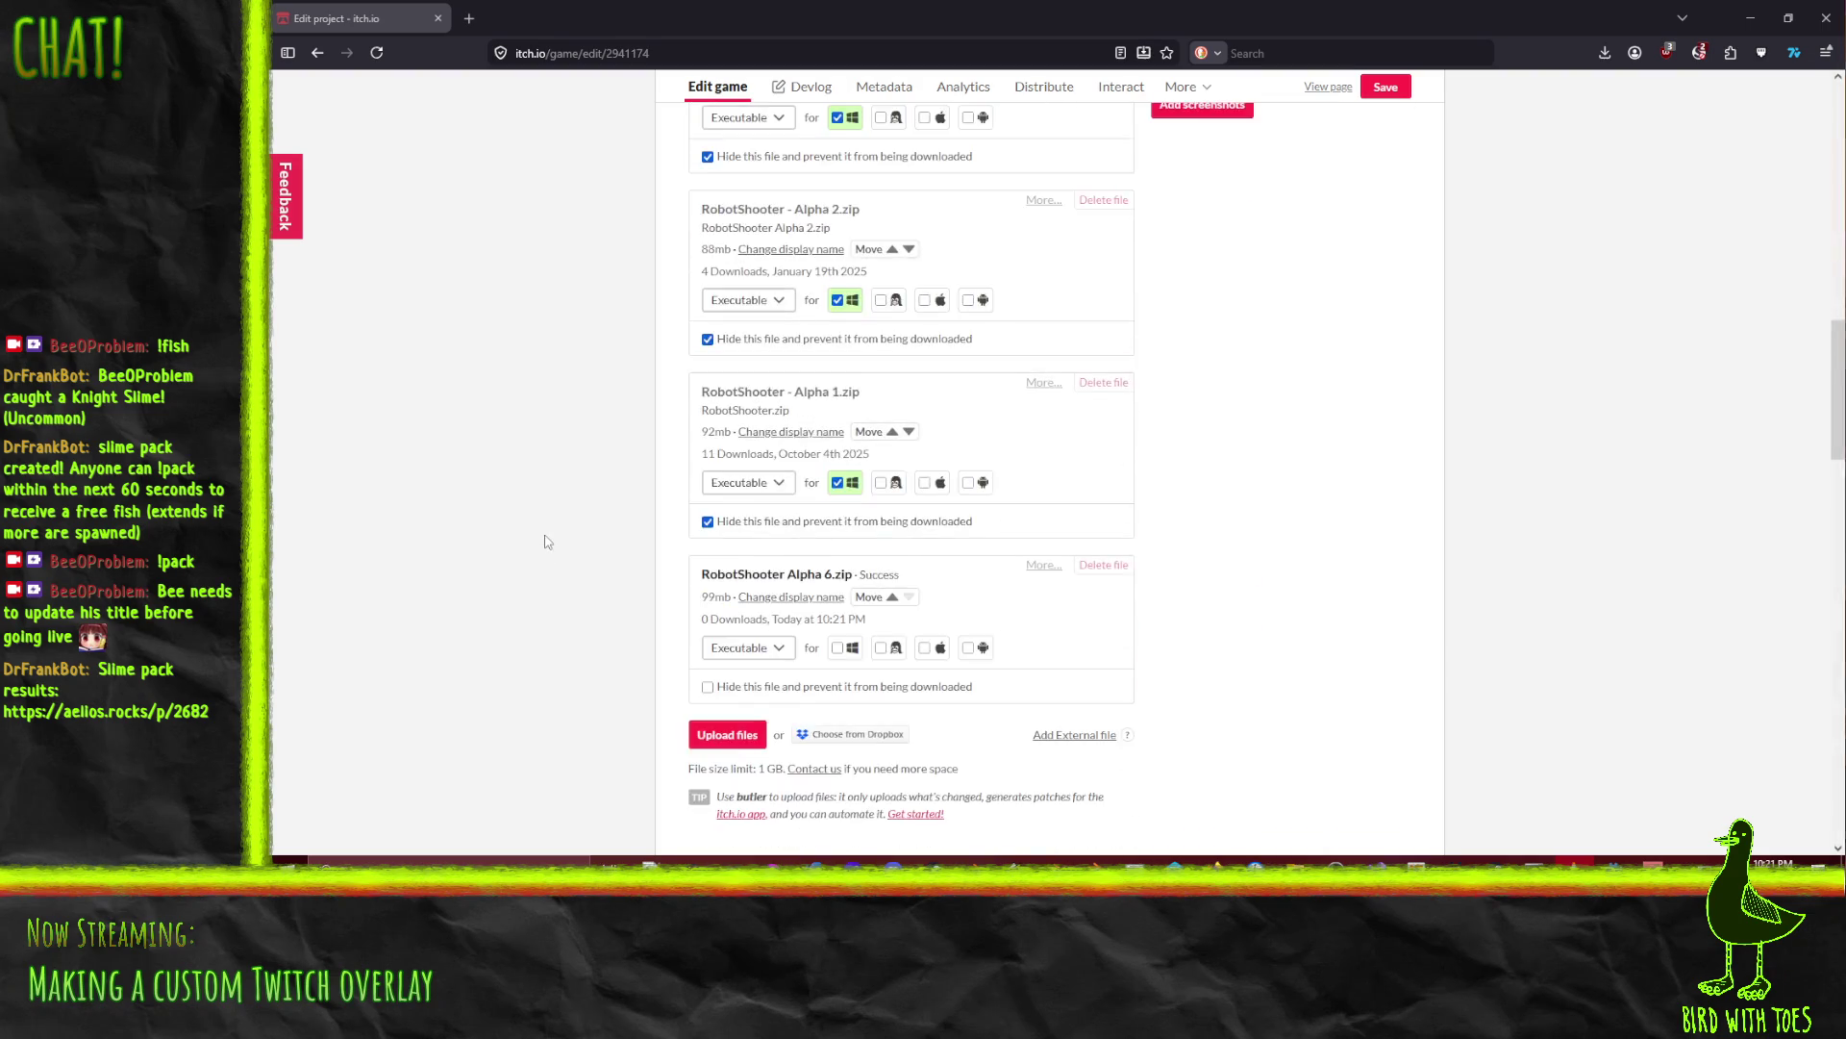
{"action": "scroll", "coordinate": [551, 533], "scroll_direction": "up", "scroll_amount": 2}
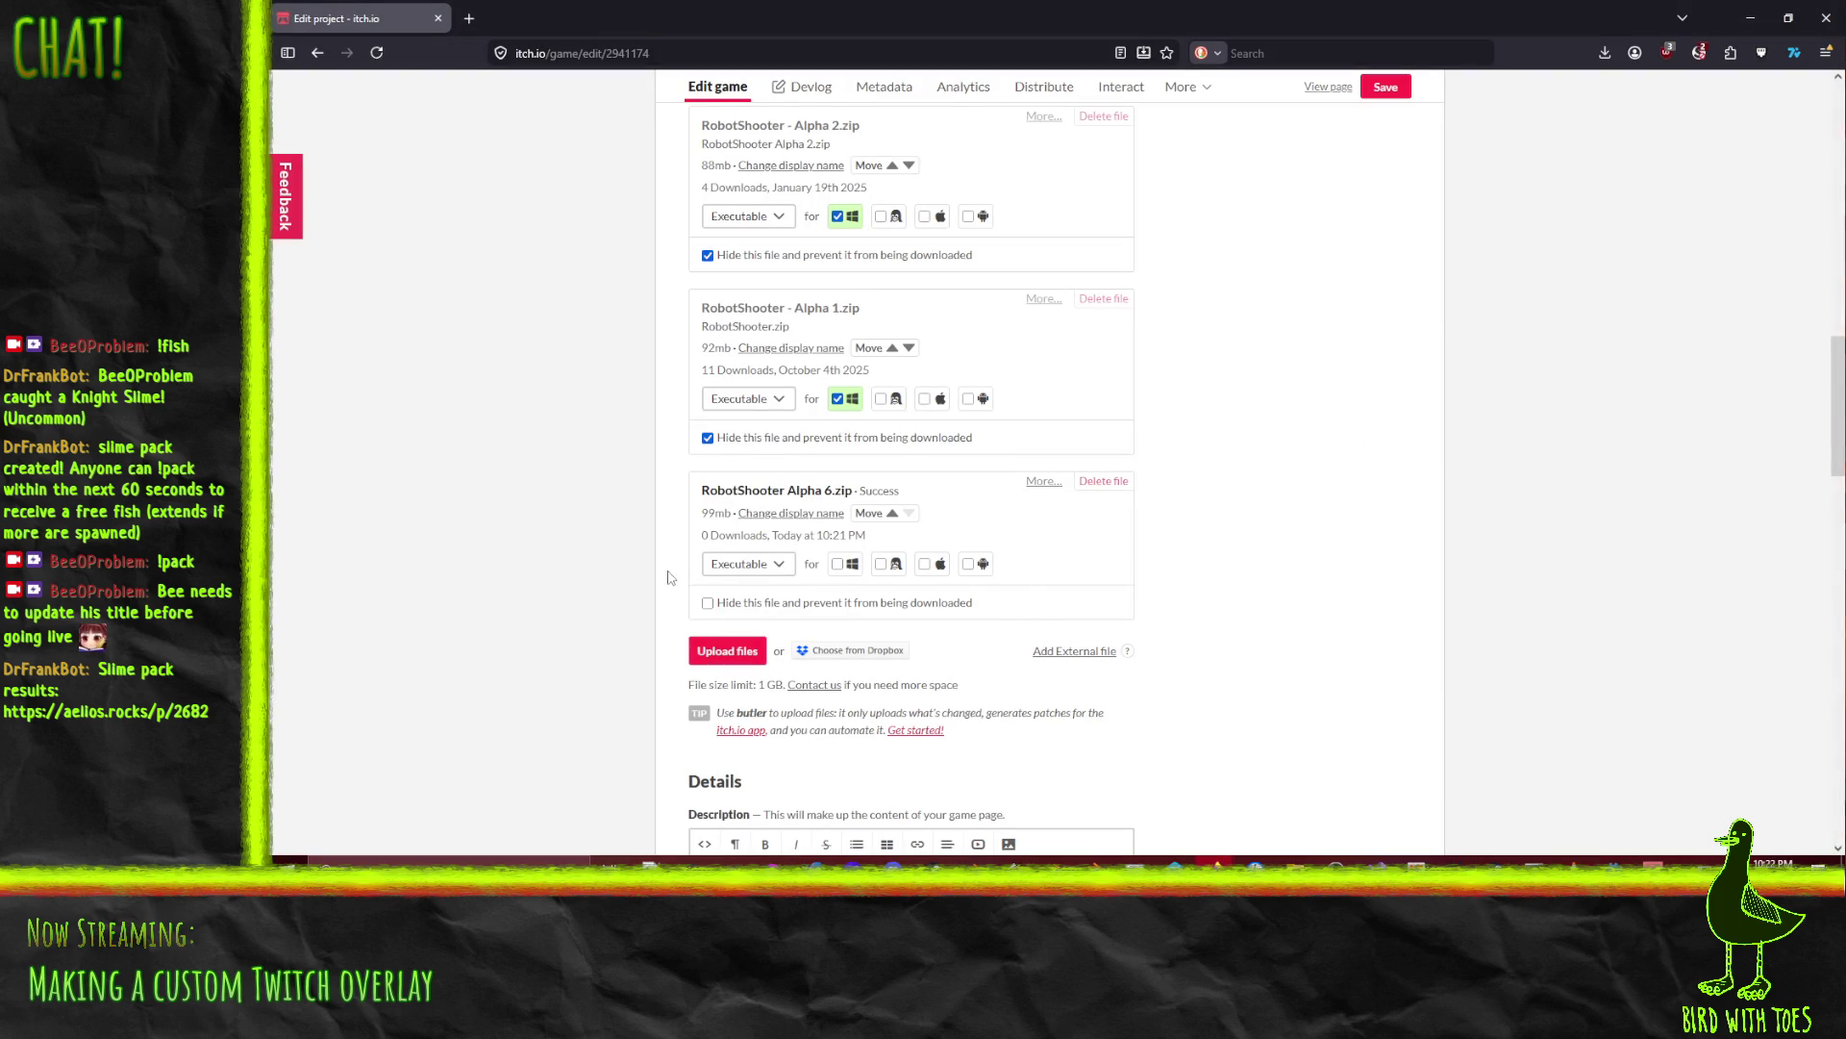
Step: Mark Alpha 6.zip as a Windows download and move it to the top of the uploads
{"action": "left_click", "coordinate": [845, 566]}
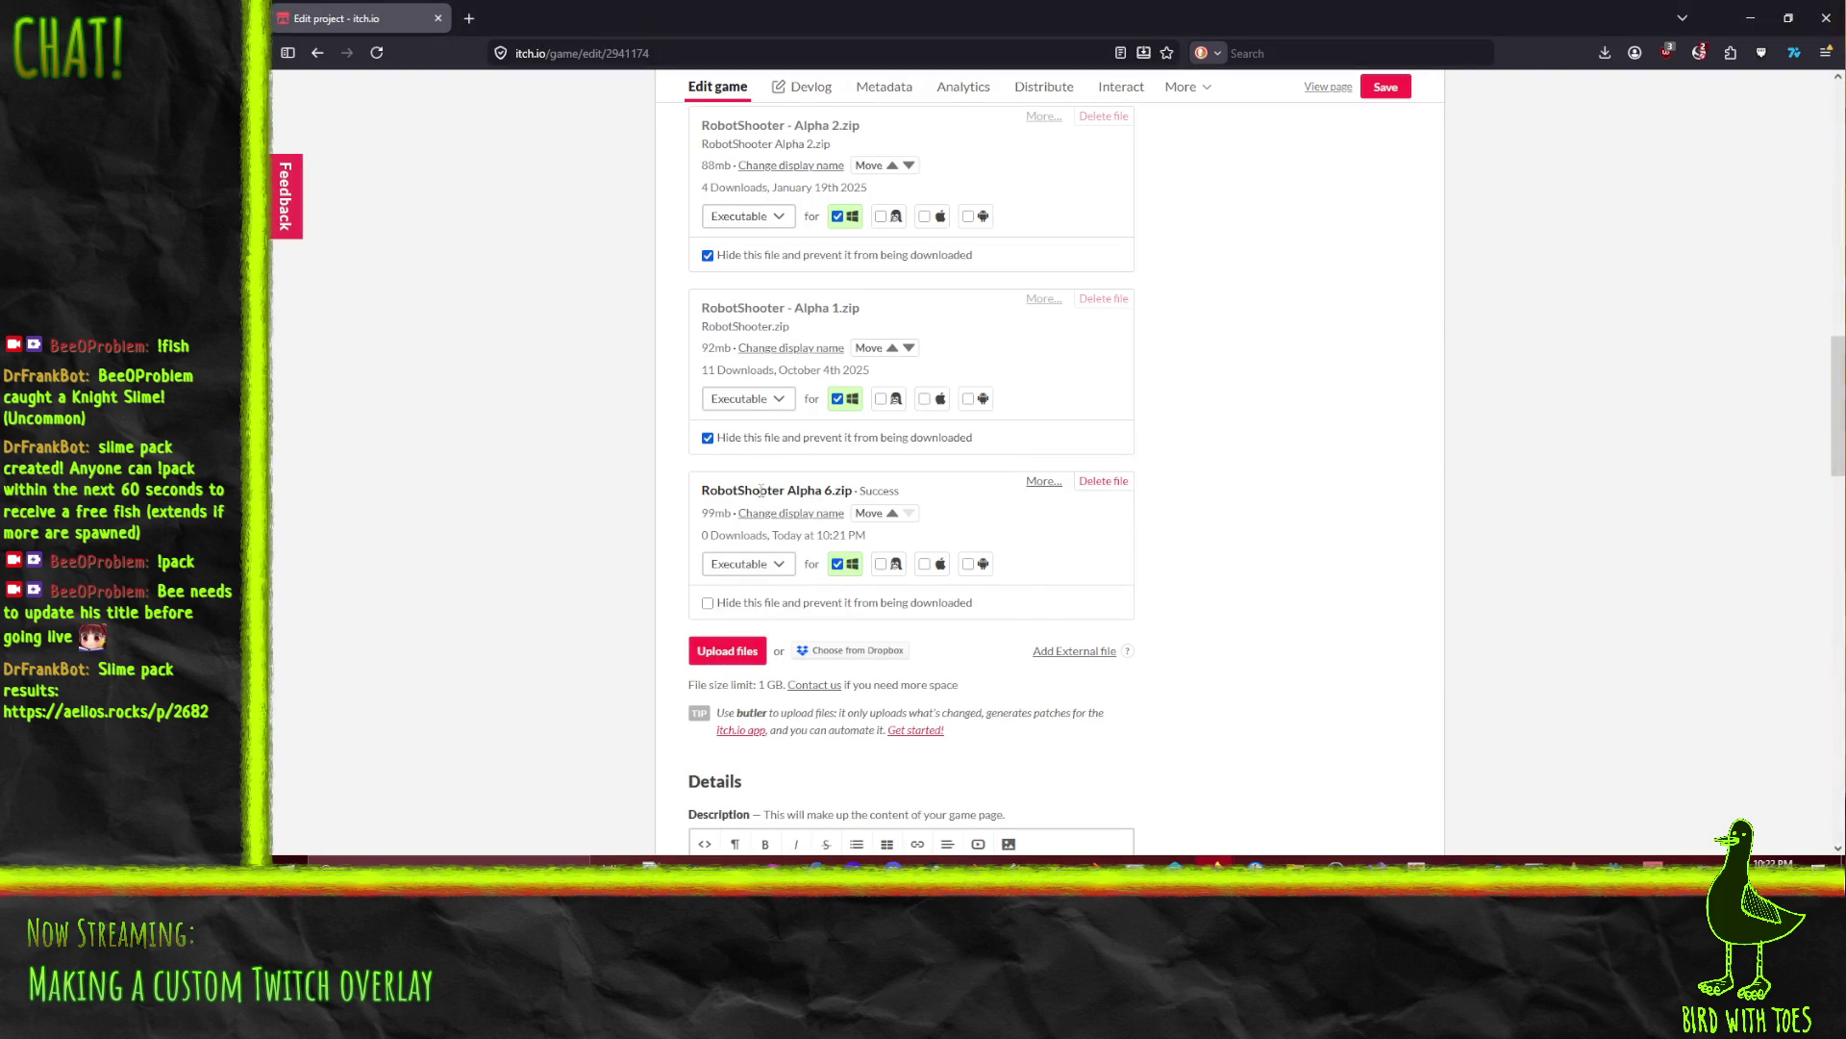
{"action": "left_click", "coordinate": [892, 513]}
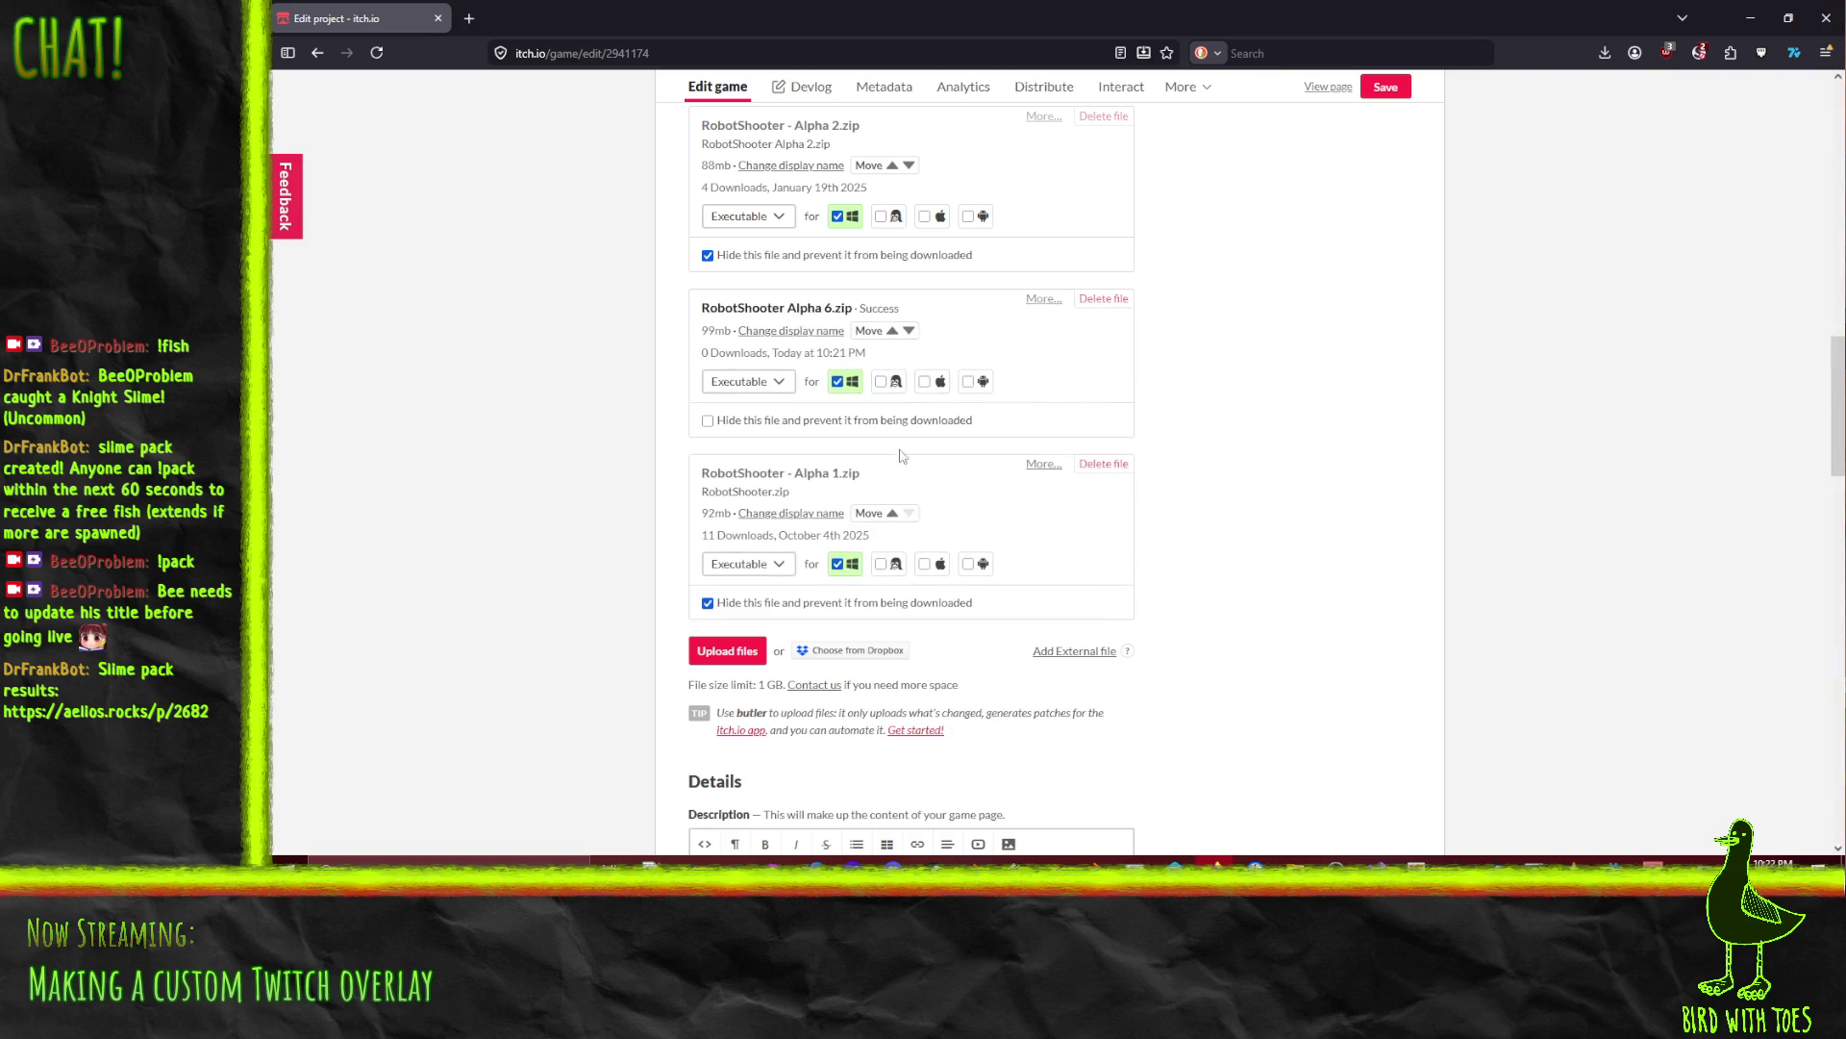
{"action": "left_click", "coordinate": [892, 330]}
{"action": "left_click", "coordinate": [893, 415]}
{"action": "left_click", "coordinate": [893, 399]}
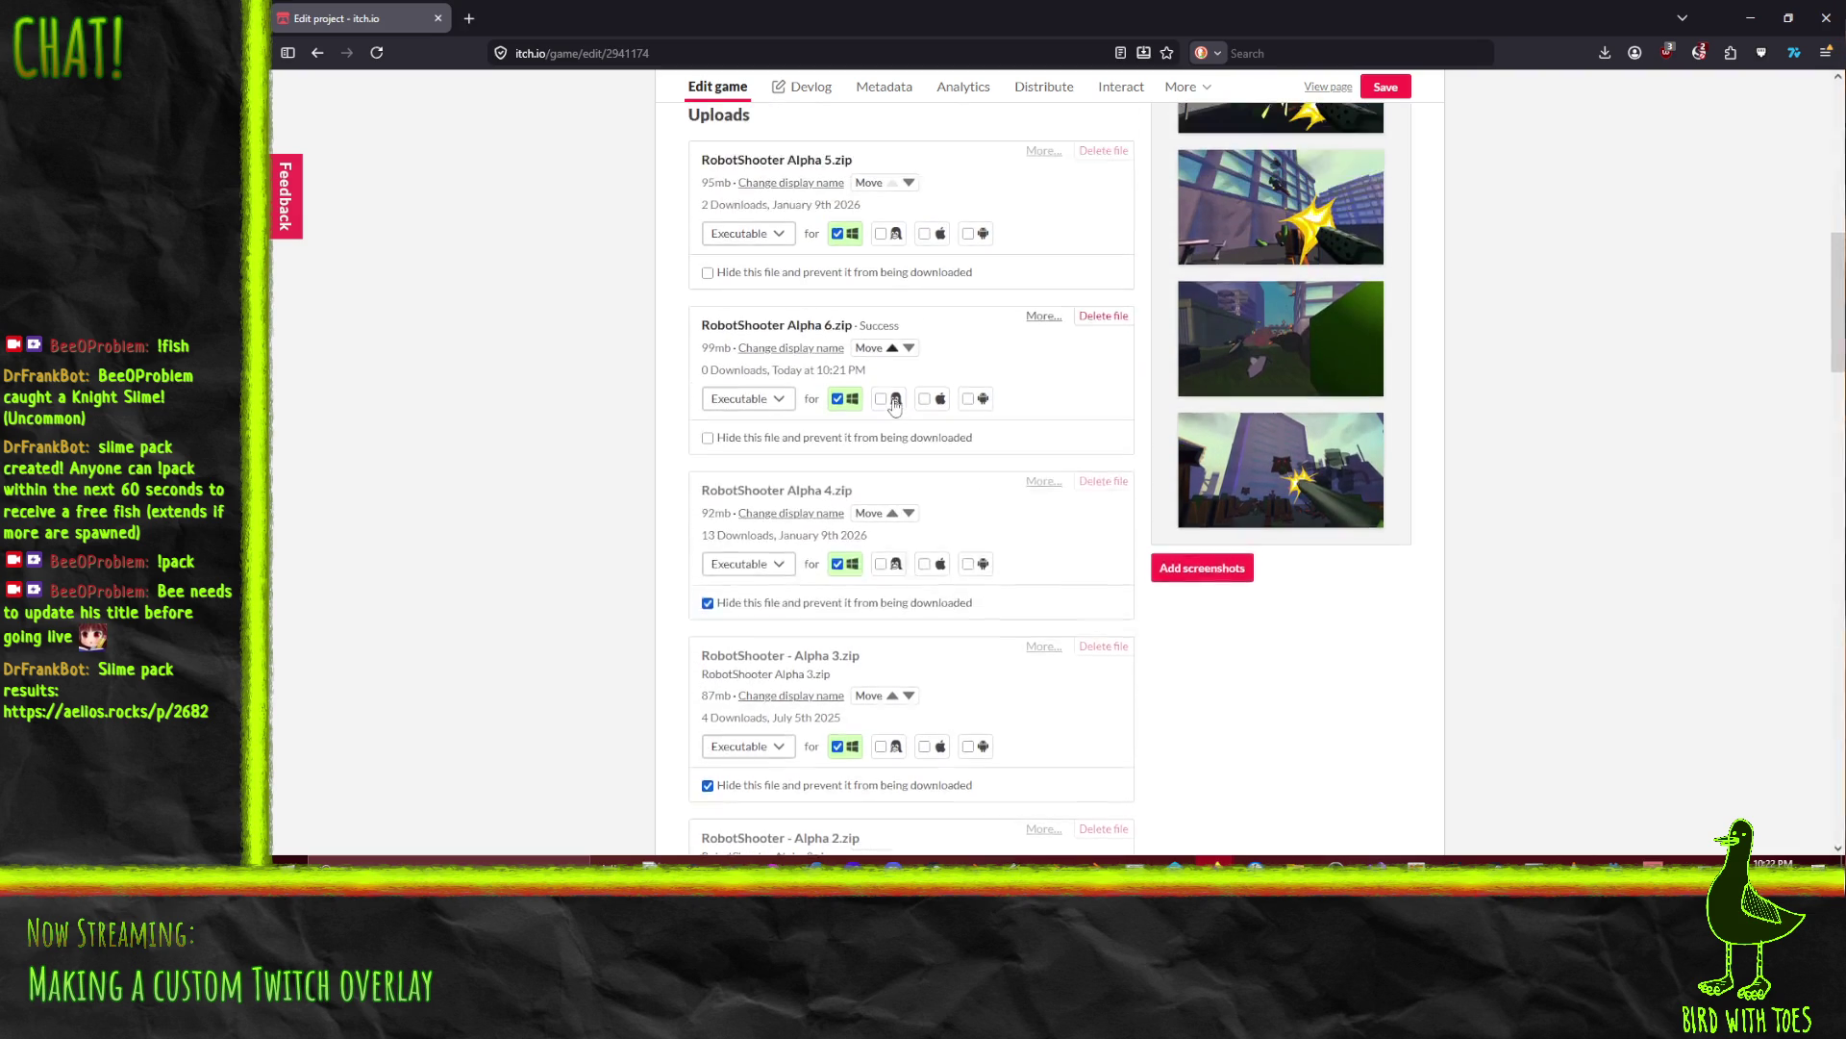
{"action": "left_click", "coordinate": [892, 408]}
Step: Hide Alpha 5.zip from downloads and set the AI generation disclosure to No
{"action": "scroll", "coordinate": [892, 428], "scroll_direction": "up", "scroll_amount": 3}
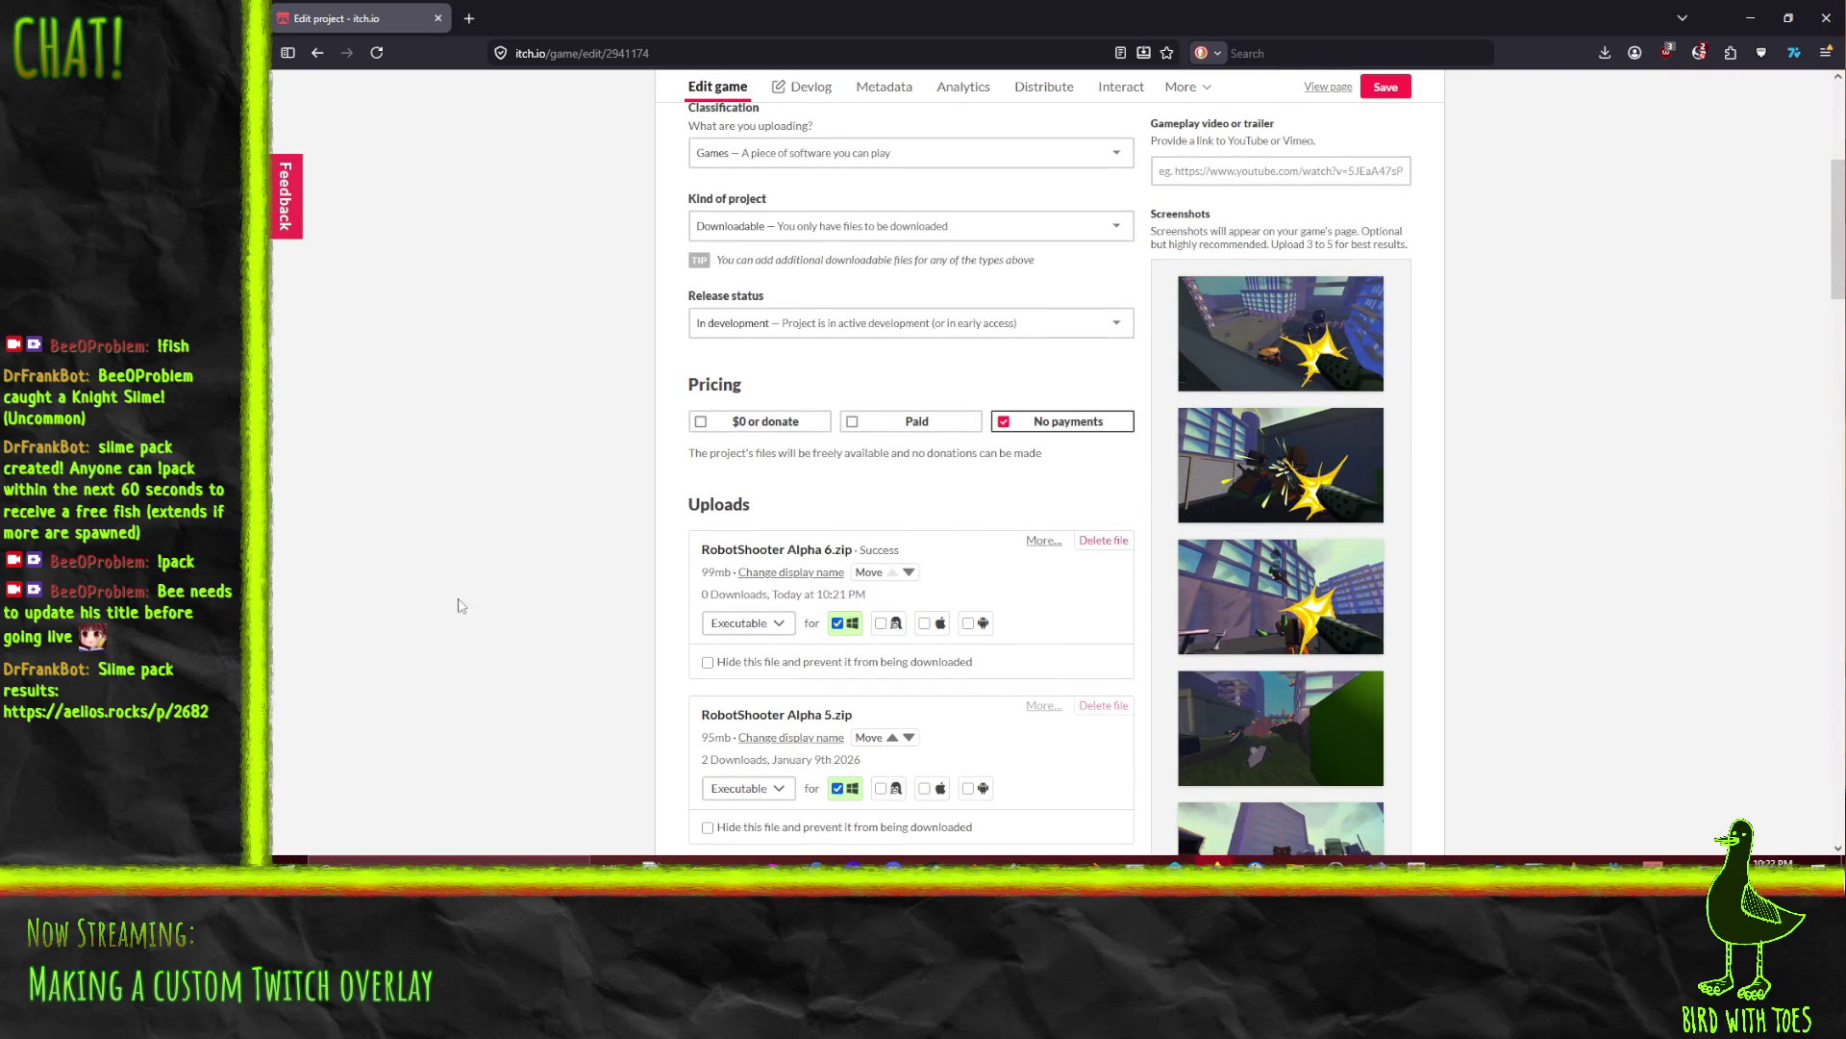
{"action": "scroll", "coordinate": [862, 692], "scroll_direction": "down", "scroll_amount": 1}
{"action": "left_click", "coordinate": [708, 743]}
{"action": "scroll", "coordinate": [385, 529], "scroll_direction": "up", "scroll_amount": 2}
{"action": "scroll", "coordinate": [643, 435], "scroll_direction": "down", "scroll_amount": 4}
{"action": "scroll", "coordinate": [644, 434], "scroll_direction": "up", "scroll_amount": 2}
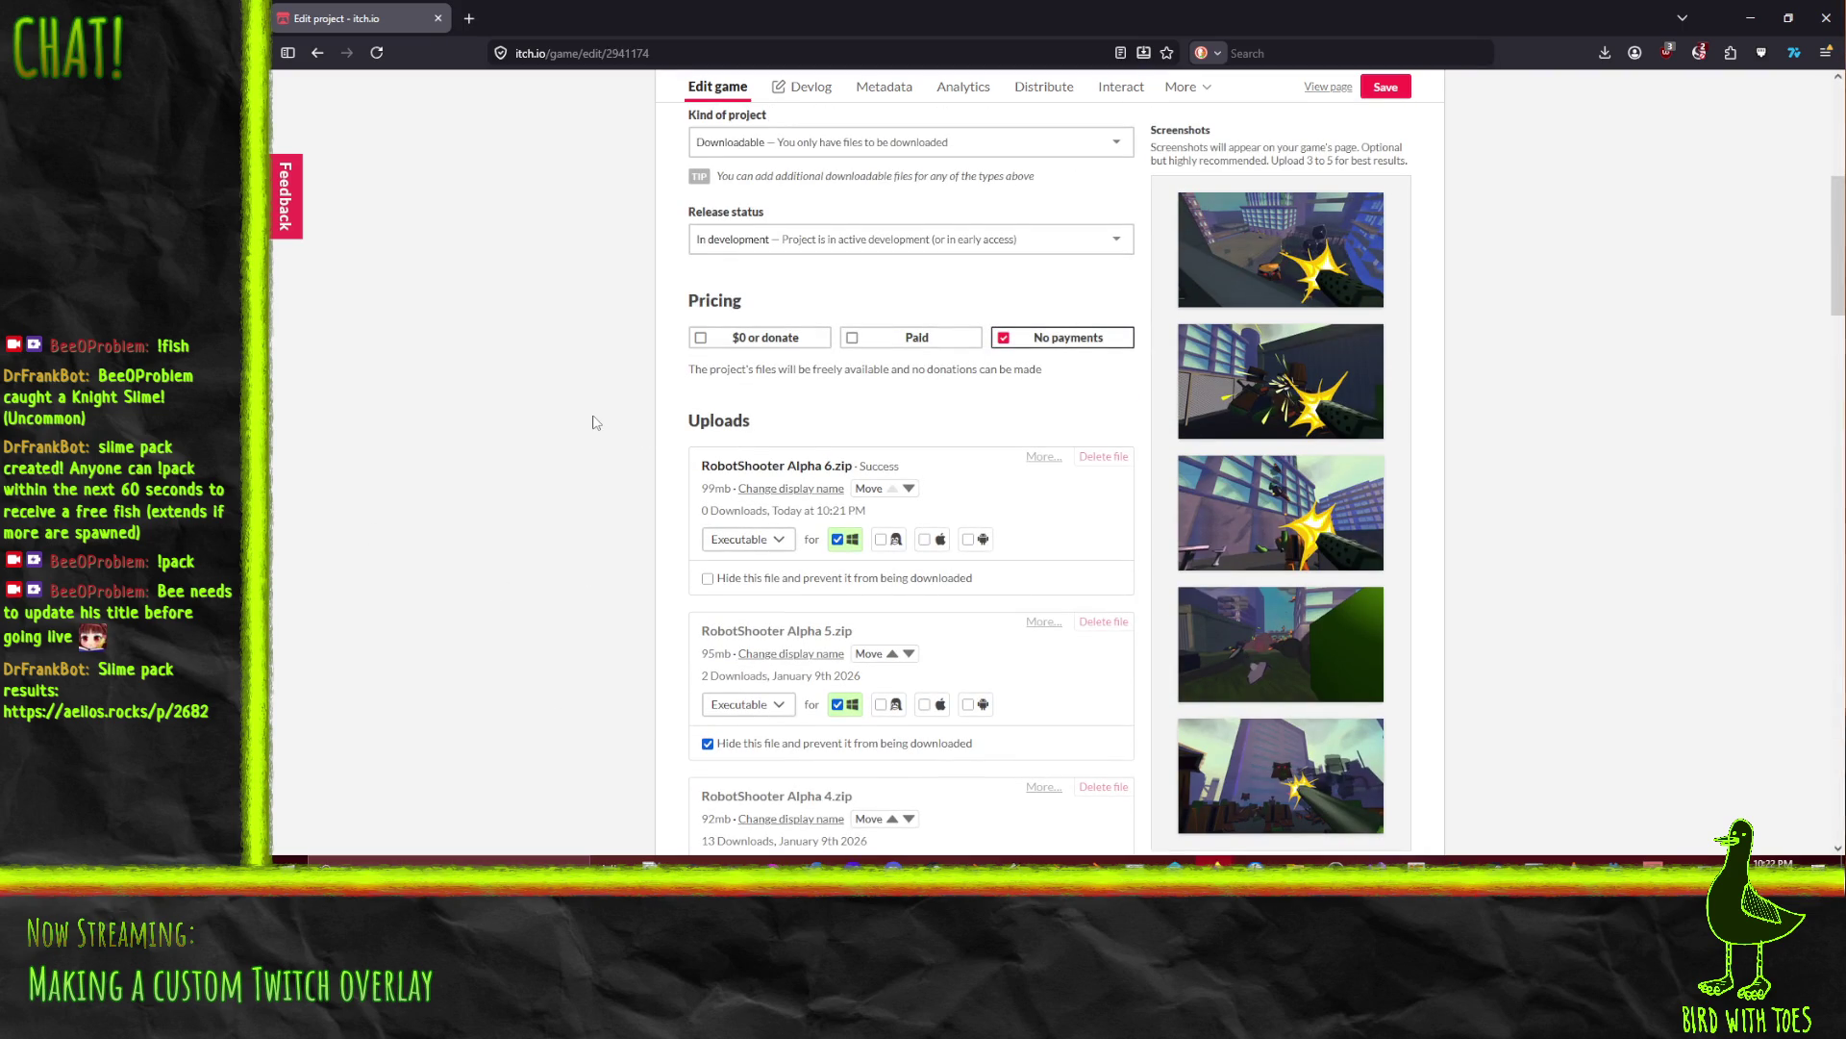
{"action": "scroll", "coordinate": [590, 423], "scroll_direction": "up", "scroll_amount": 3}
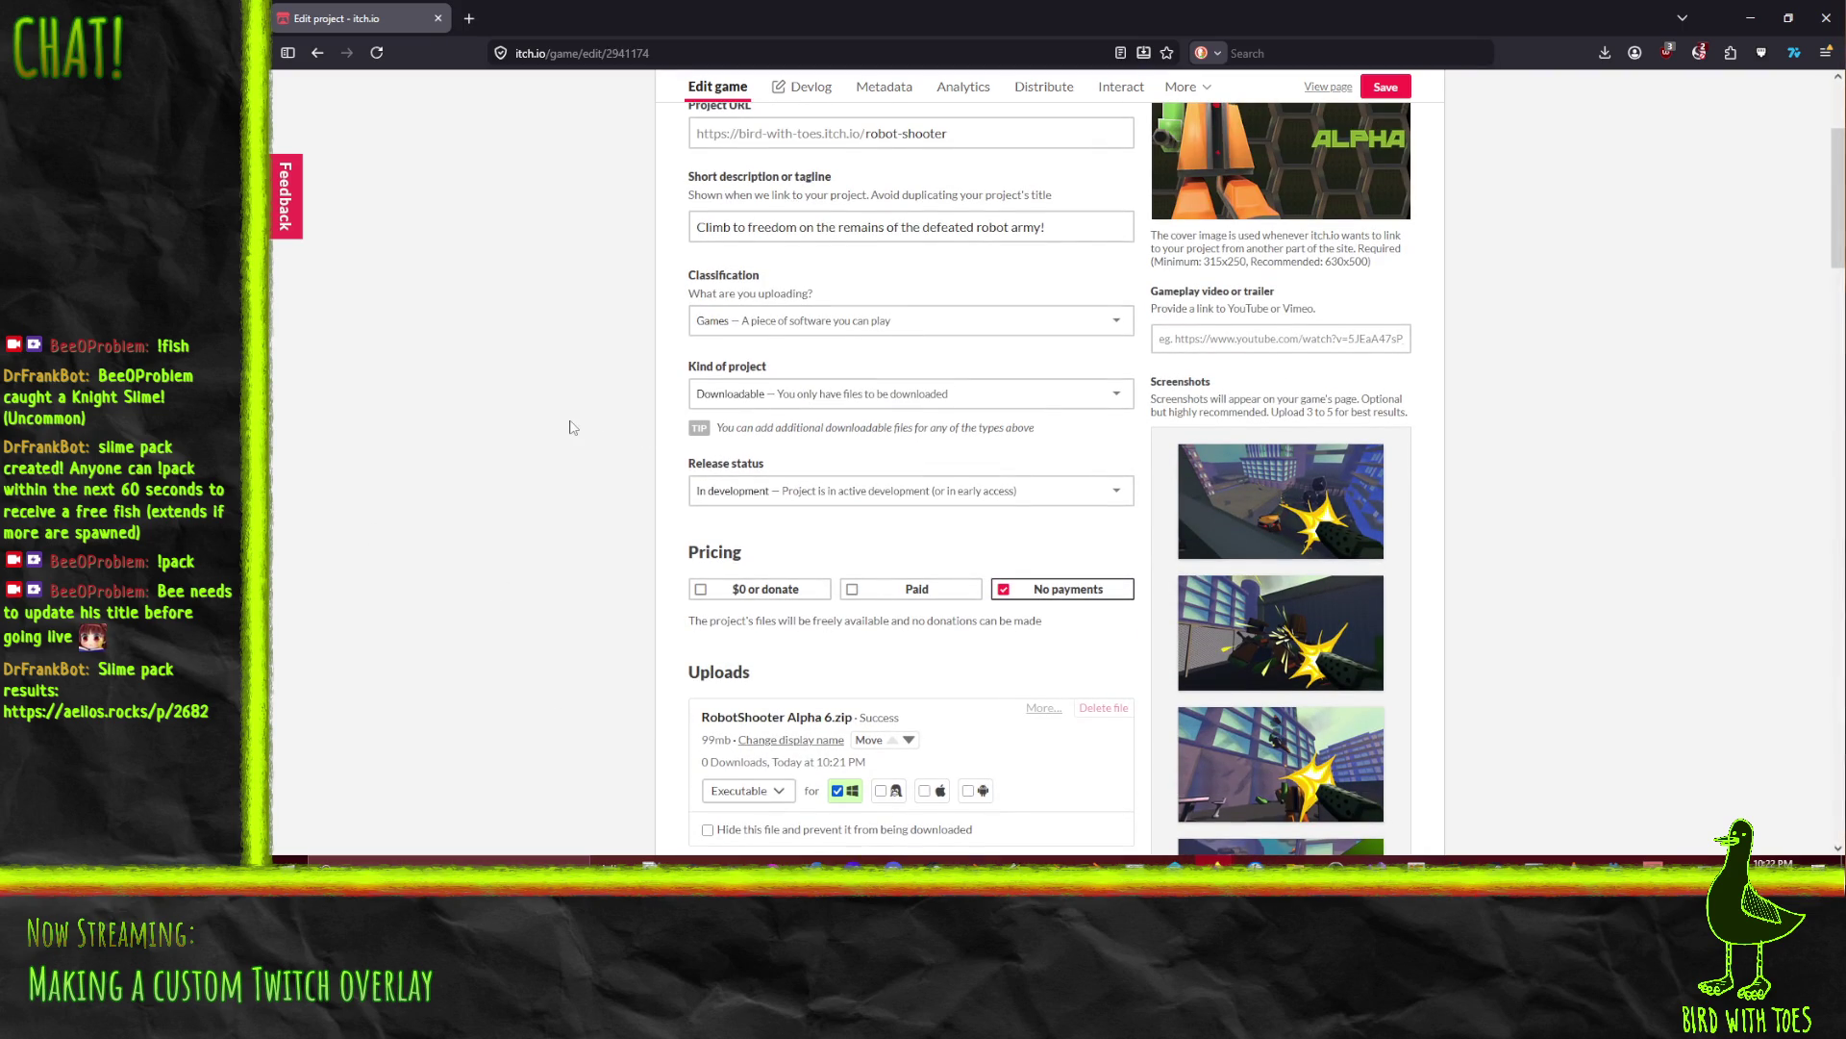
{"action": "scroll", "coordinate": [574, 432], "scroll_direction": "down", "scroll_amount": 10}
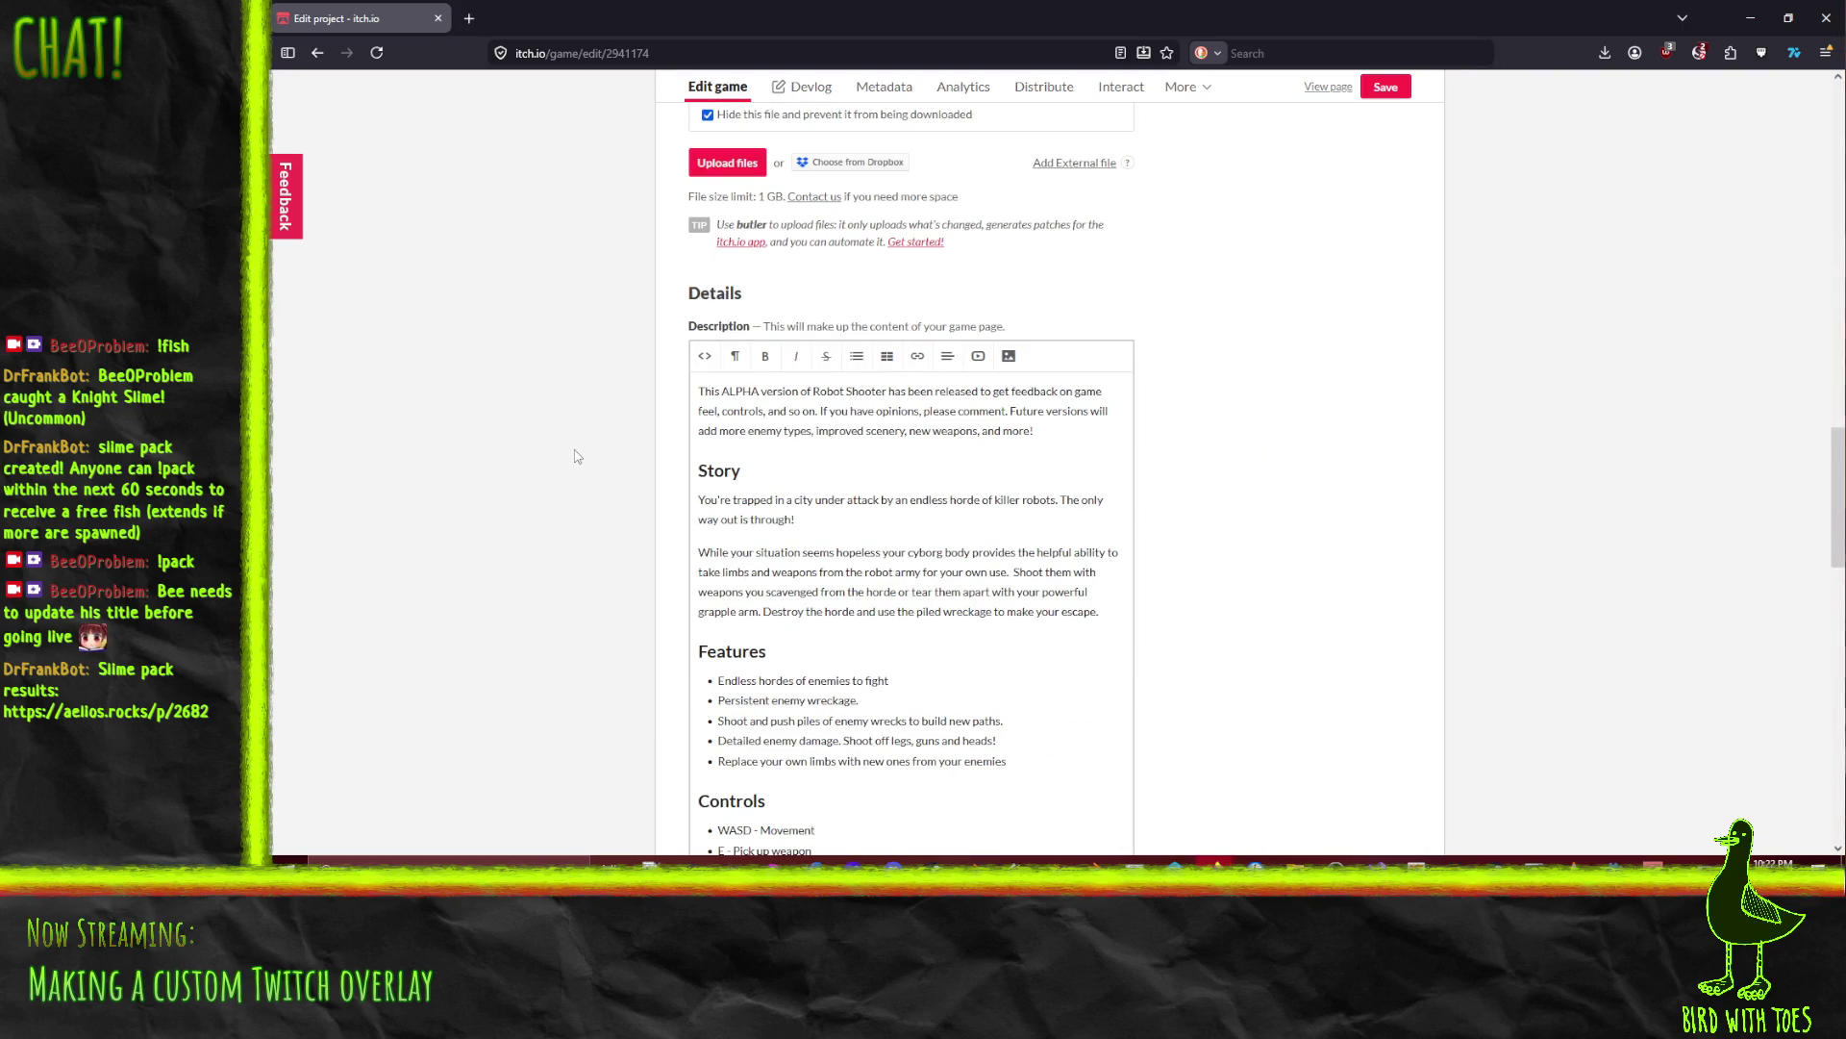
{"action": "scroll", "coordinate": [640, 457], "scroll_direction": "down", "scroll_amount": 2}
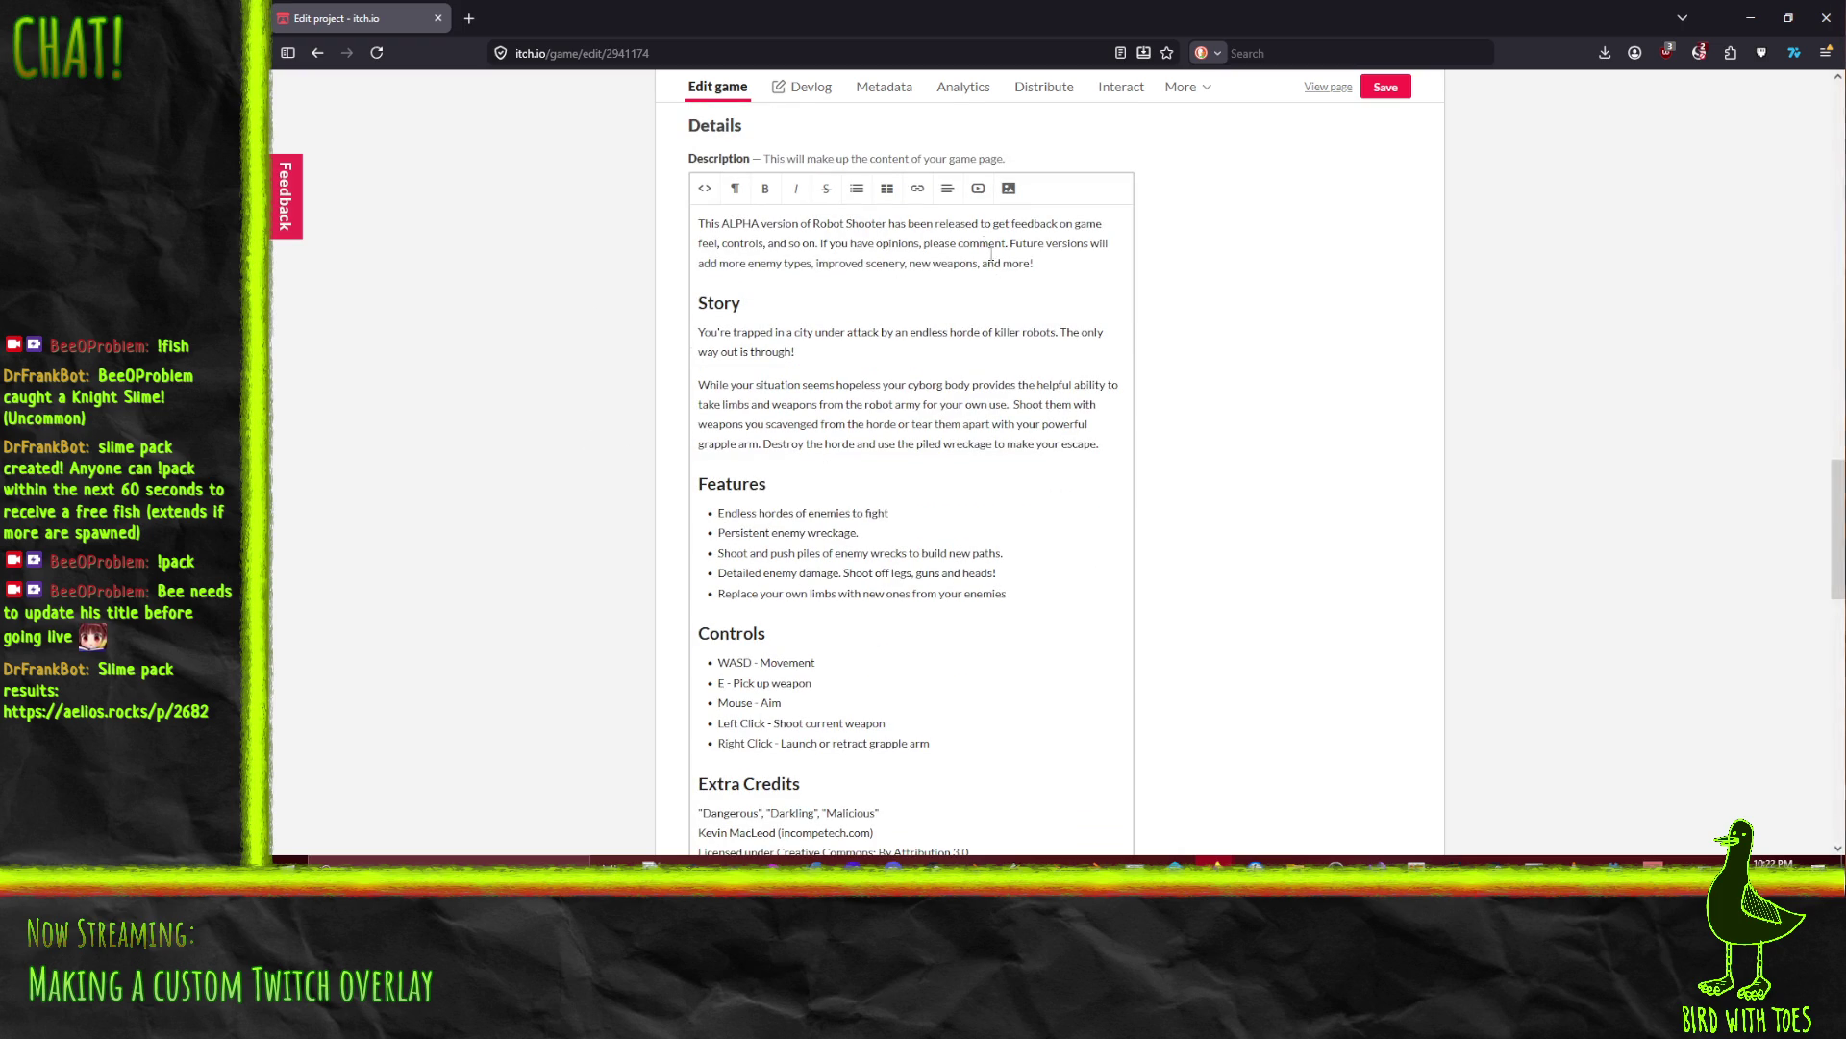
{"action": "scroll", "coordinate": [834, 437], "scroll_direction": "down", "scroll_amount": 5}
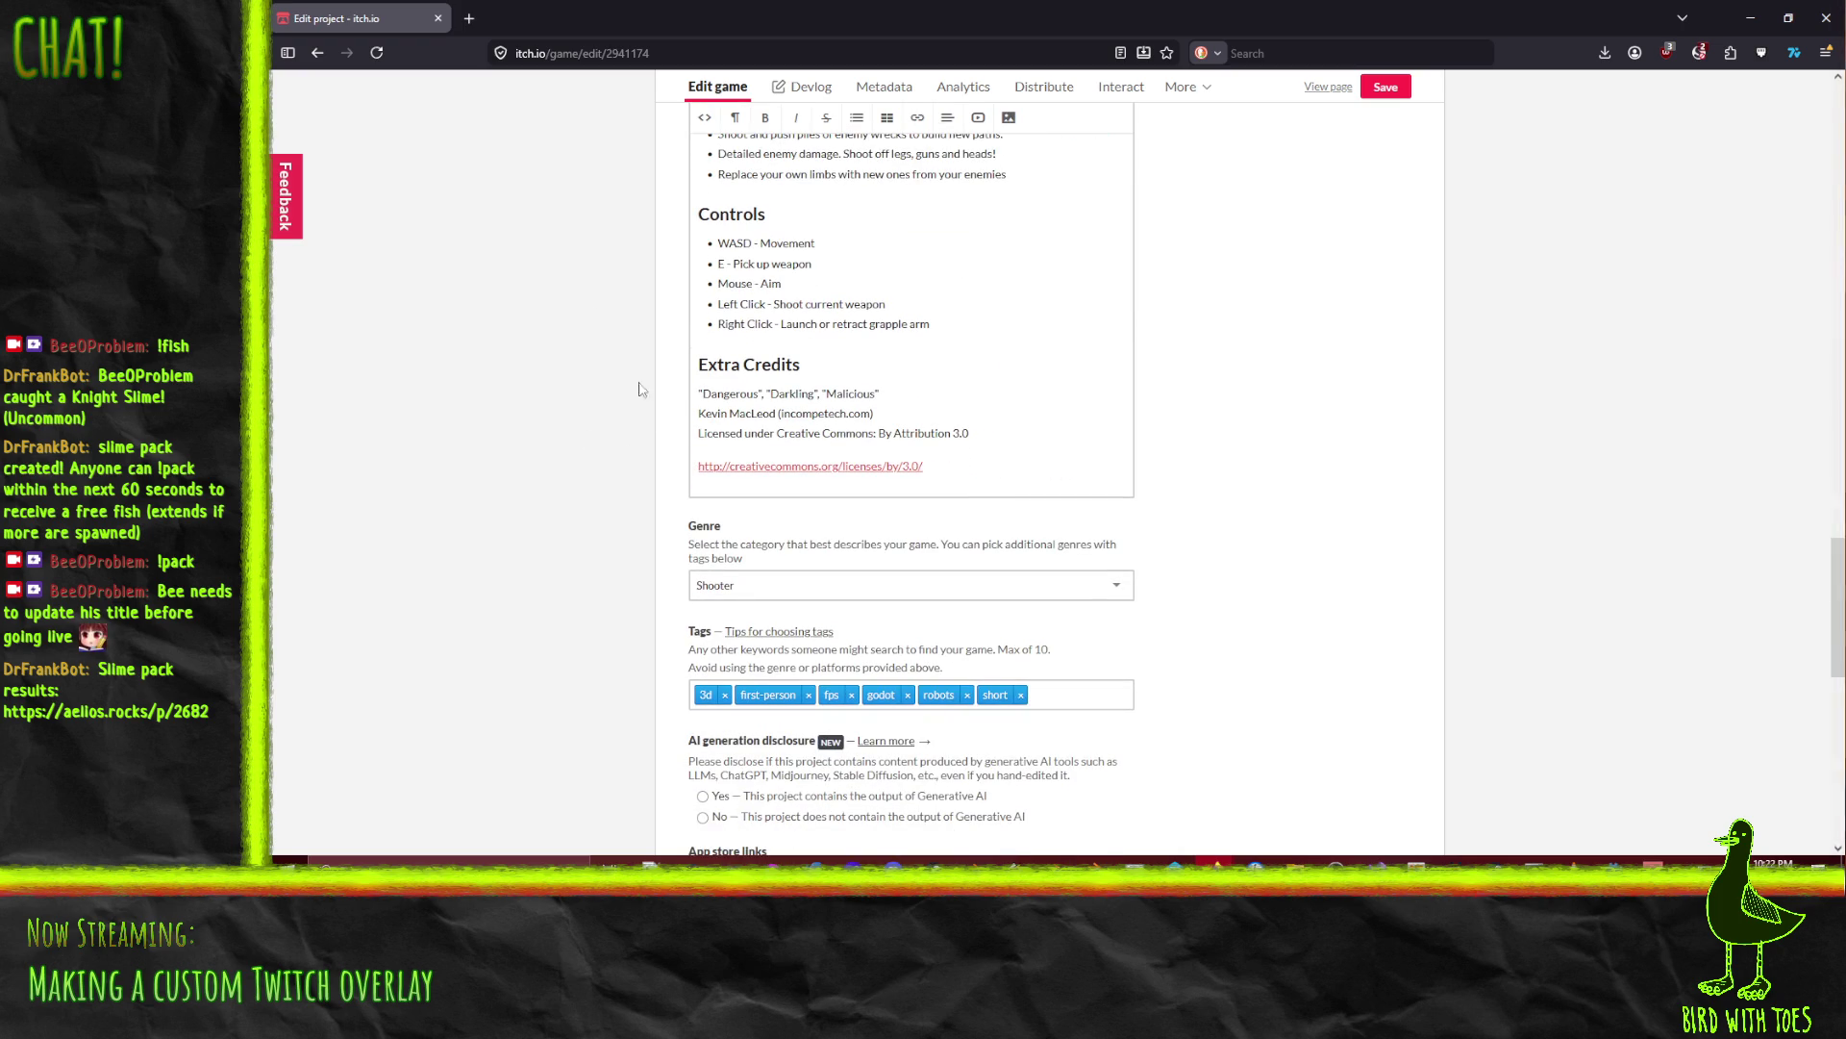
{"action": "scroll", "coordinate": [618, 365], "scroll_direction": "down", "scroll_amount": 1}
{"action": "scroll", "coordinate": [930, 410], "scroll_direction": "up", "scroll_amount": 2}
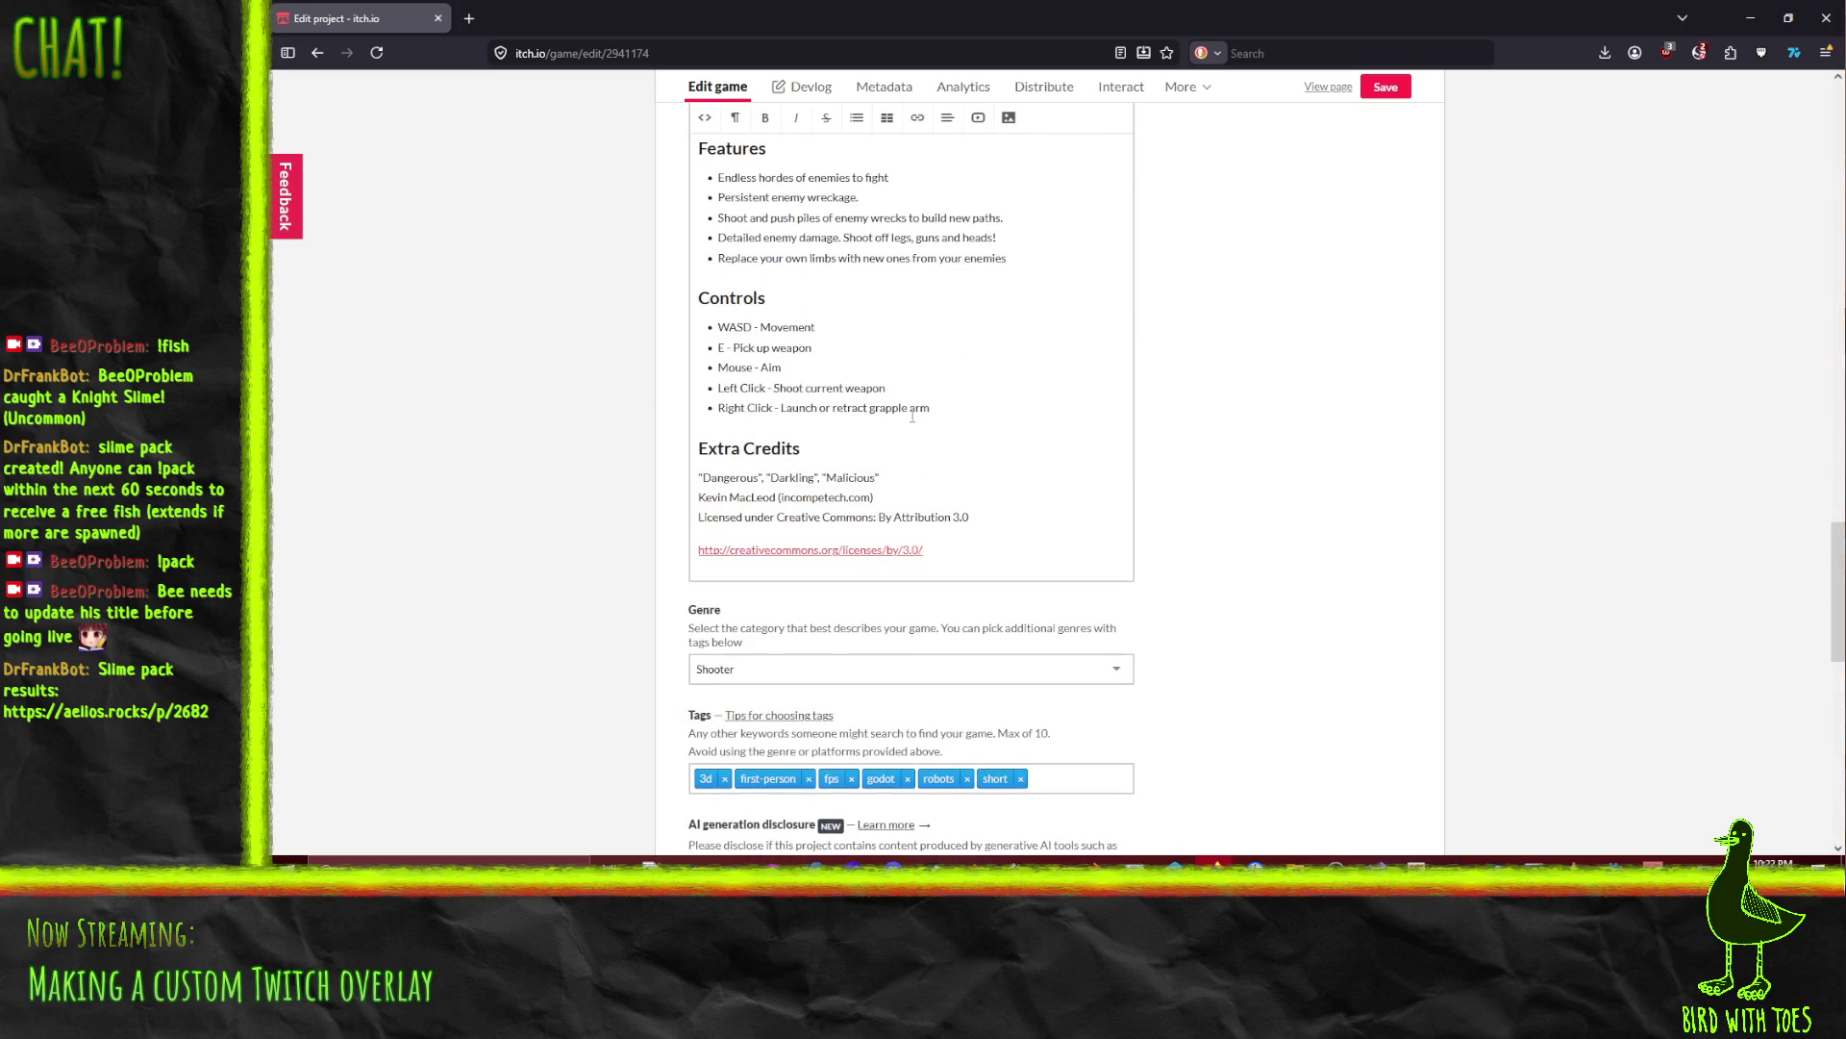
{"action": "left_click", "coordinate": [1013, 520]}
Step: Add physics as a new tag for the game
{"action": "scroll", "coordinate": [1000, 482], "scroll_direction": "down", "scroll_amount": 5}
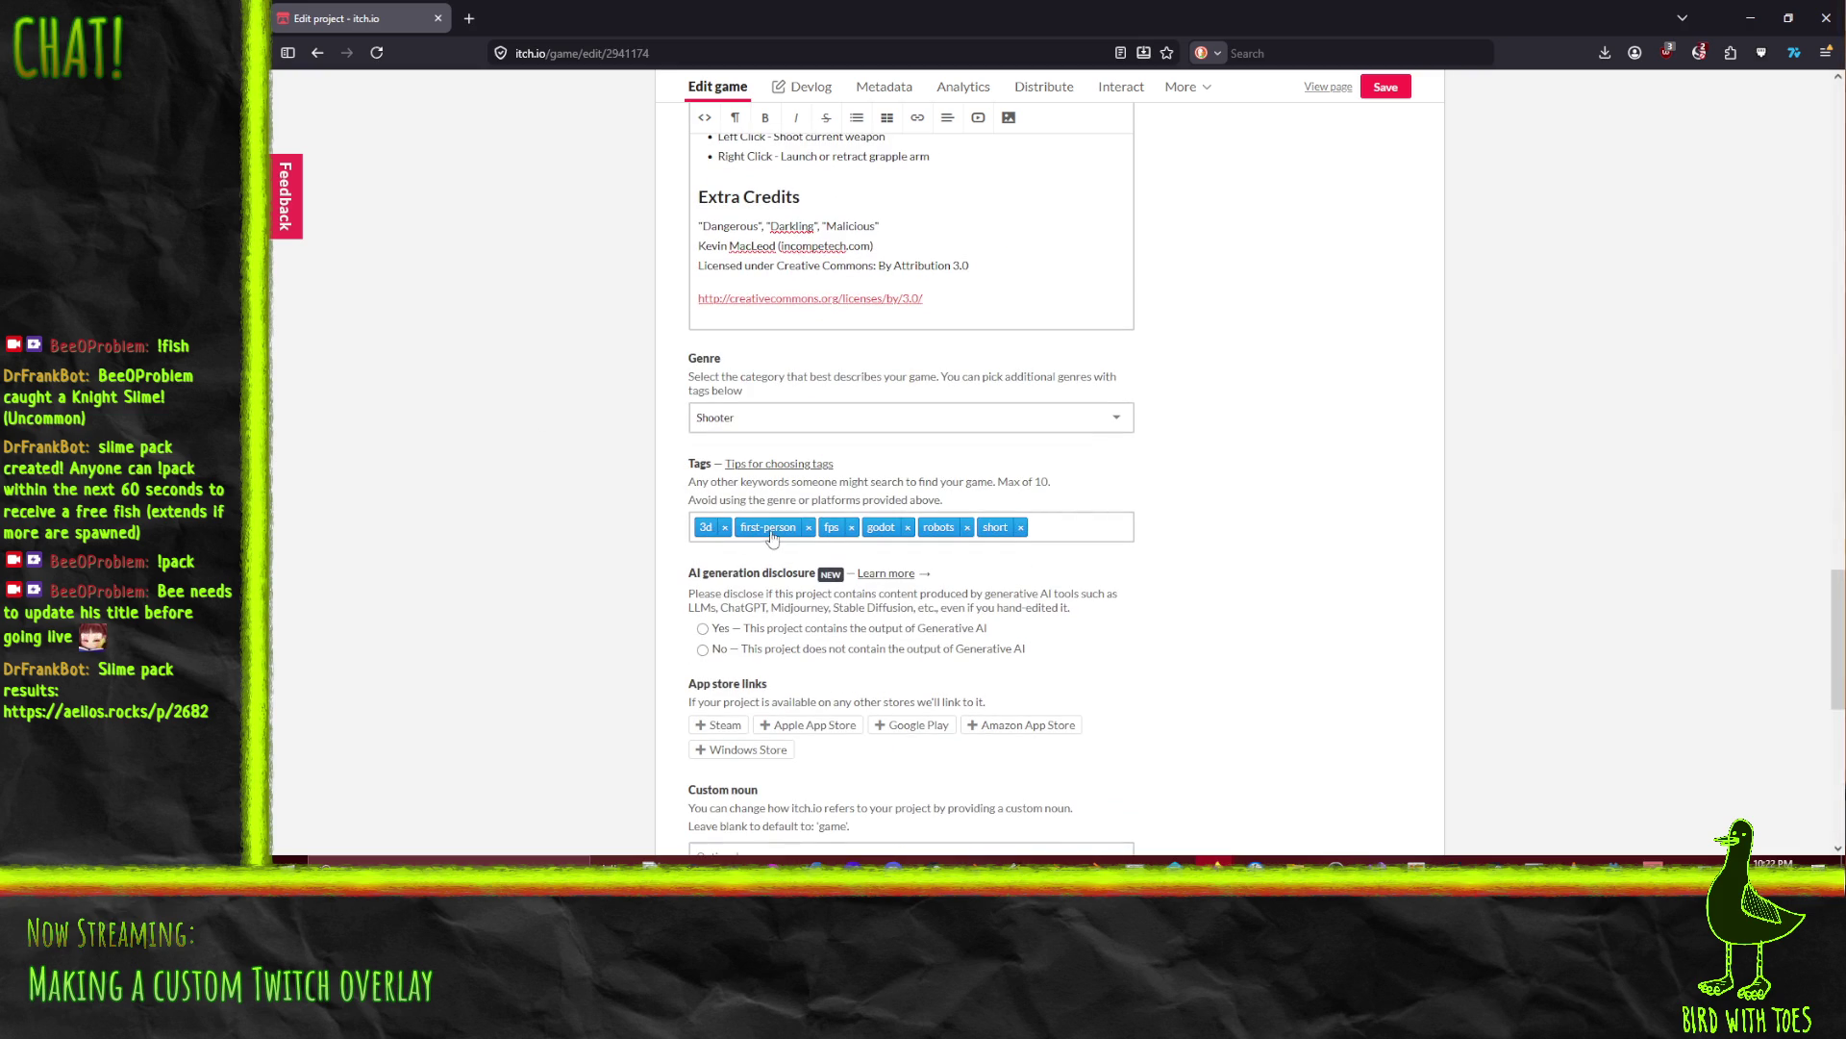
{"action": "left_click", "coordinate": [1056, 528]}
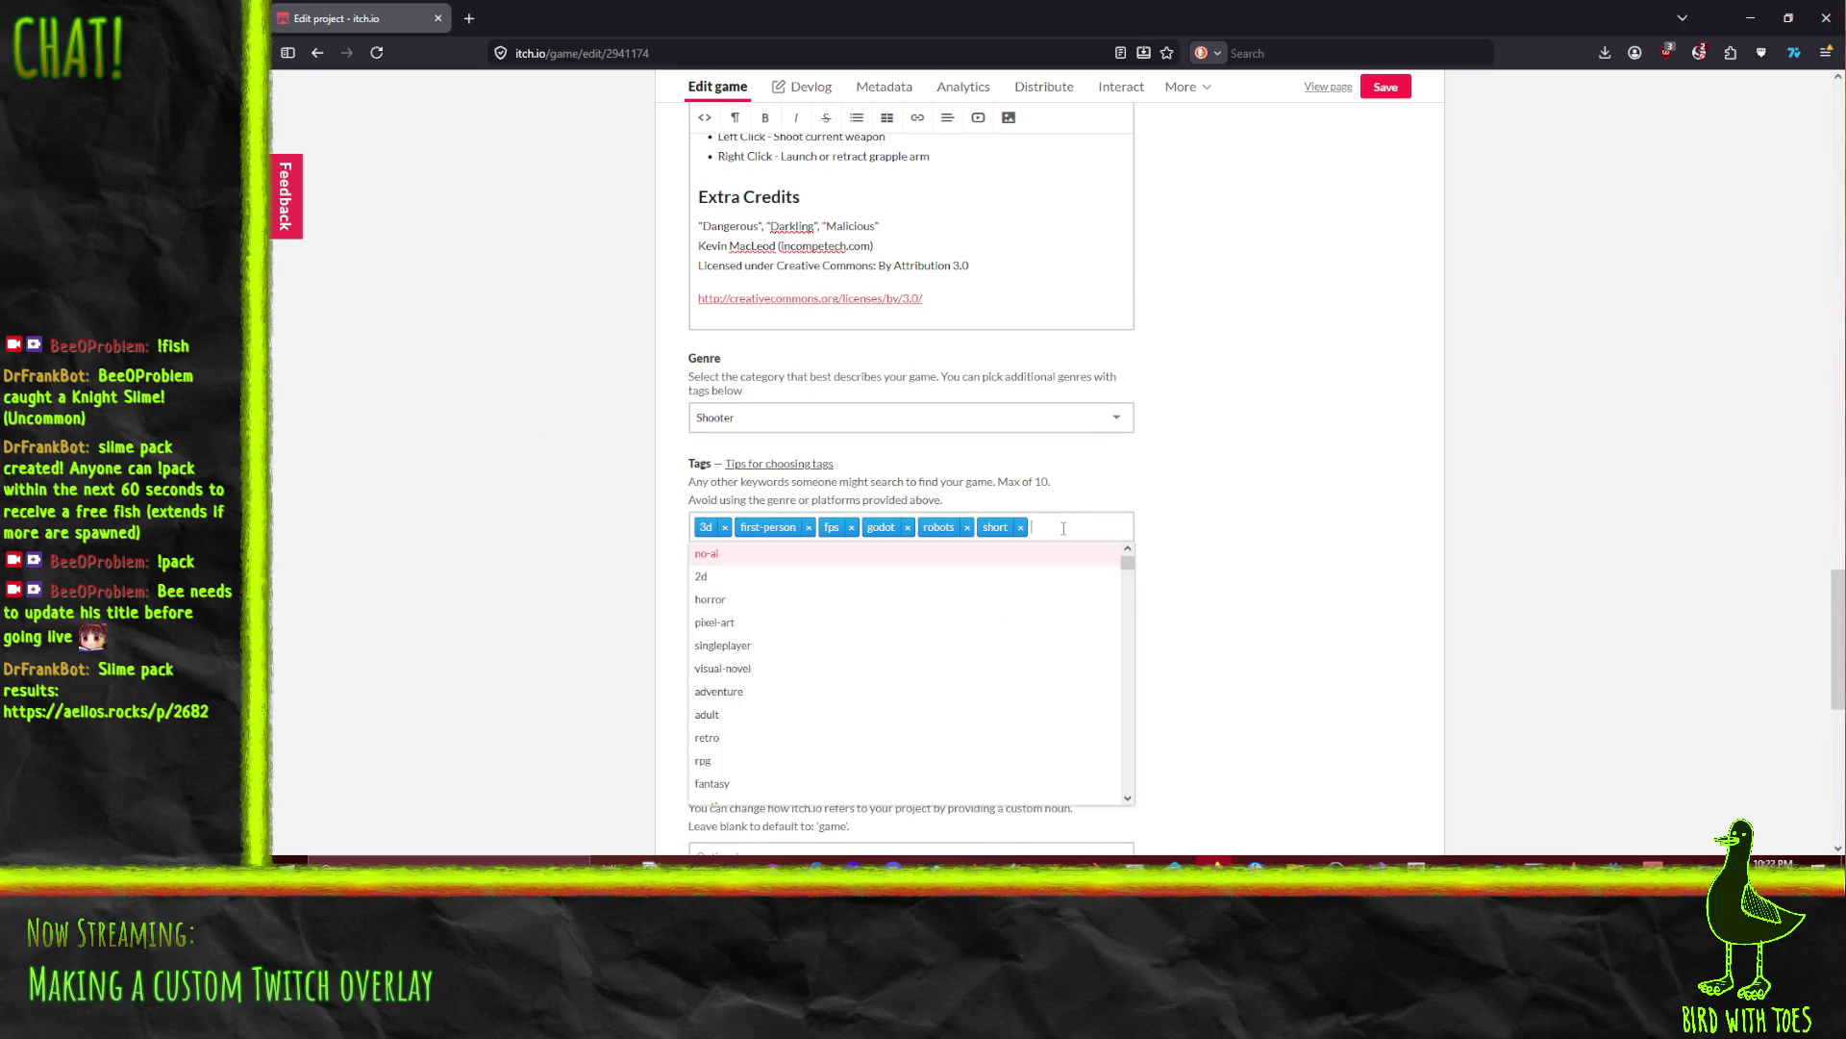
{"action": "type", "text": "ph"}
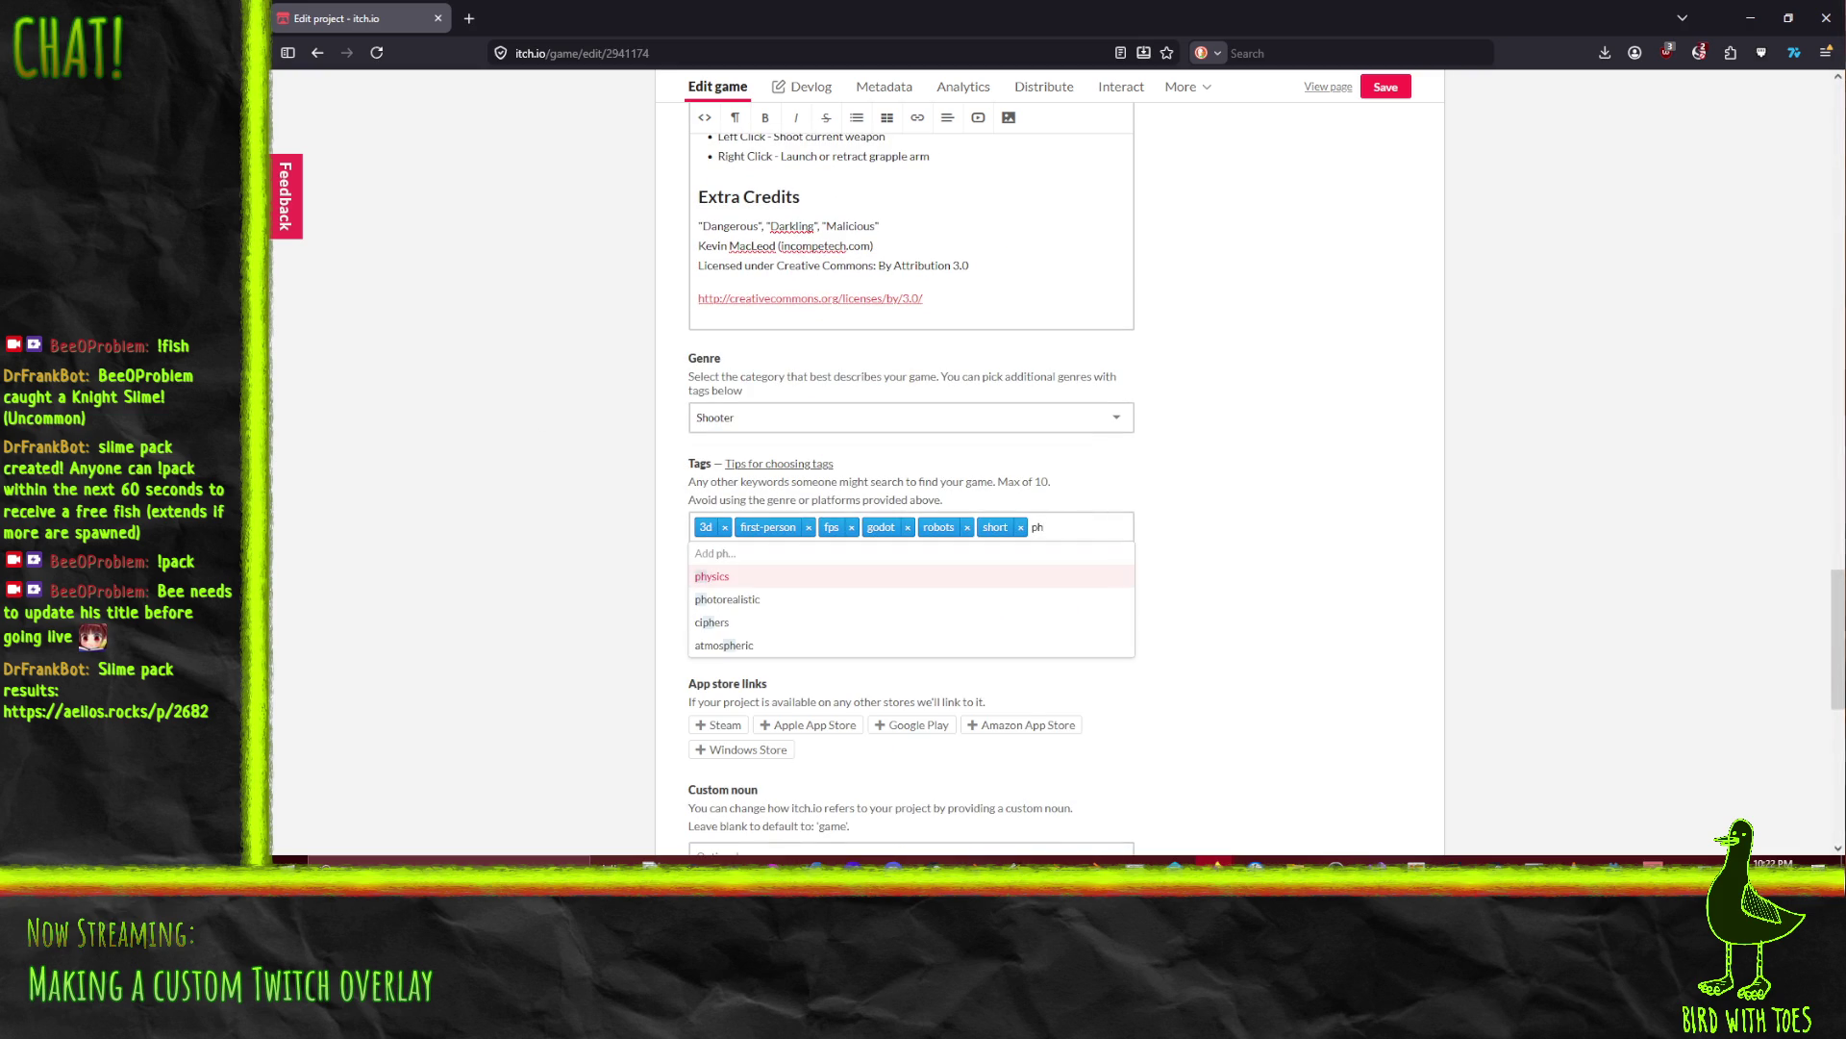
{"action": "key", "text": "Return"}
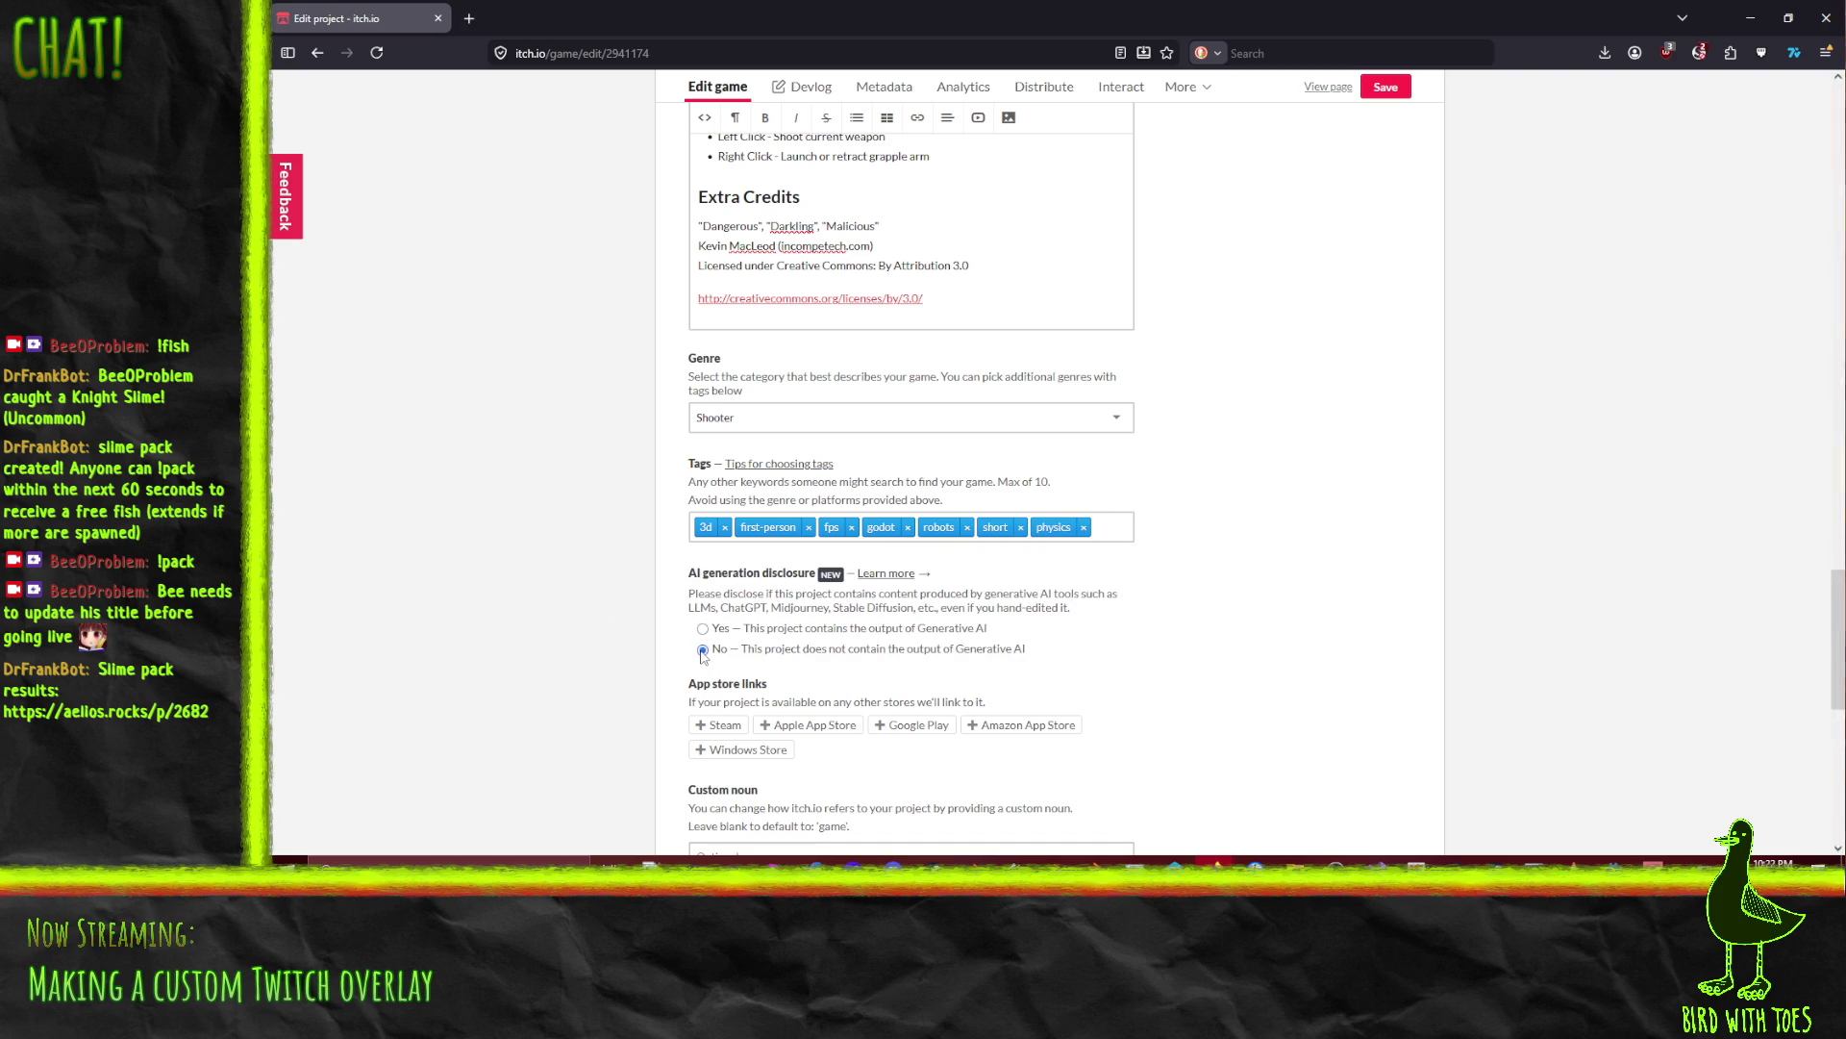
{"action": "scroll", "coordinate": [572, 591], "scroll_direction": "down", "scroll_amount": 7}
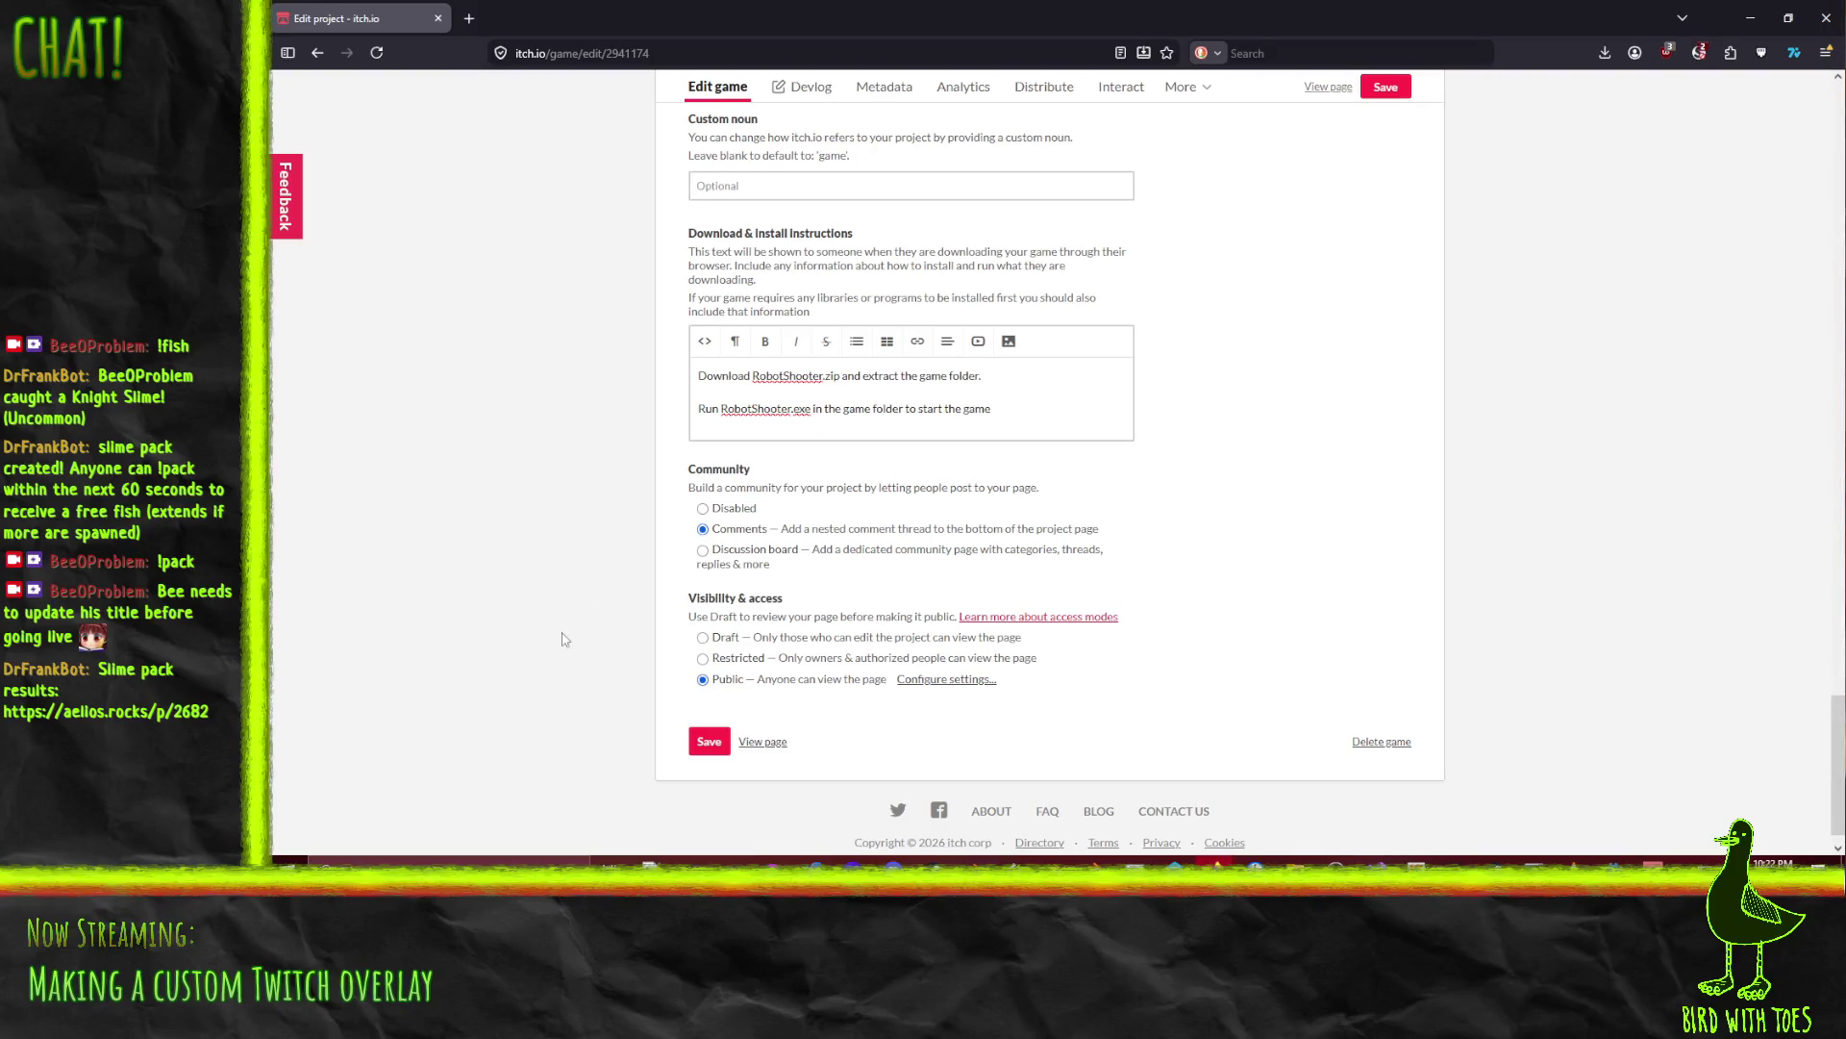
{"action": "scroll", "coordinate": [623, 688], "scroll_direction": "up", "scroll_amount": 20}
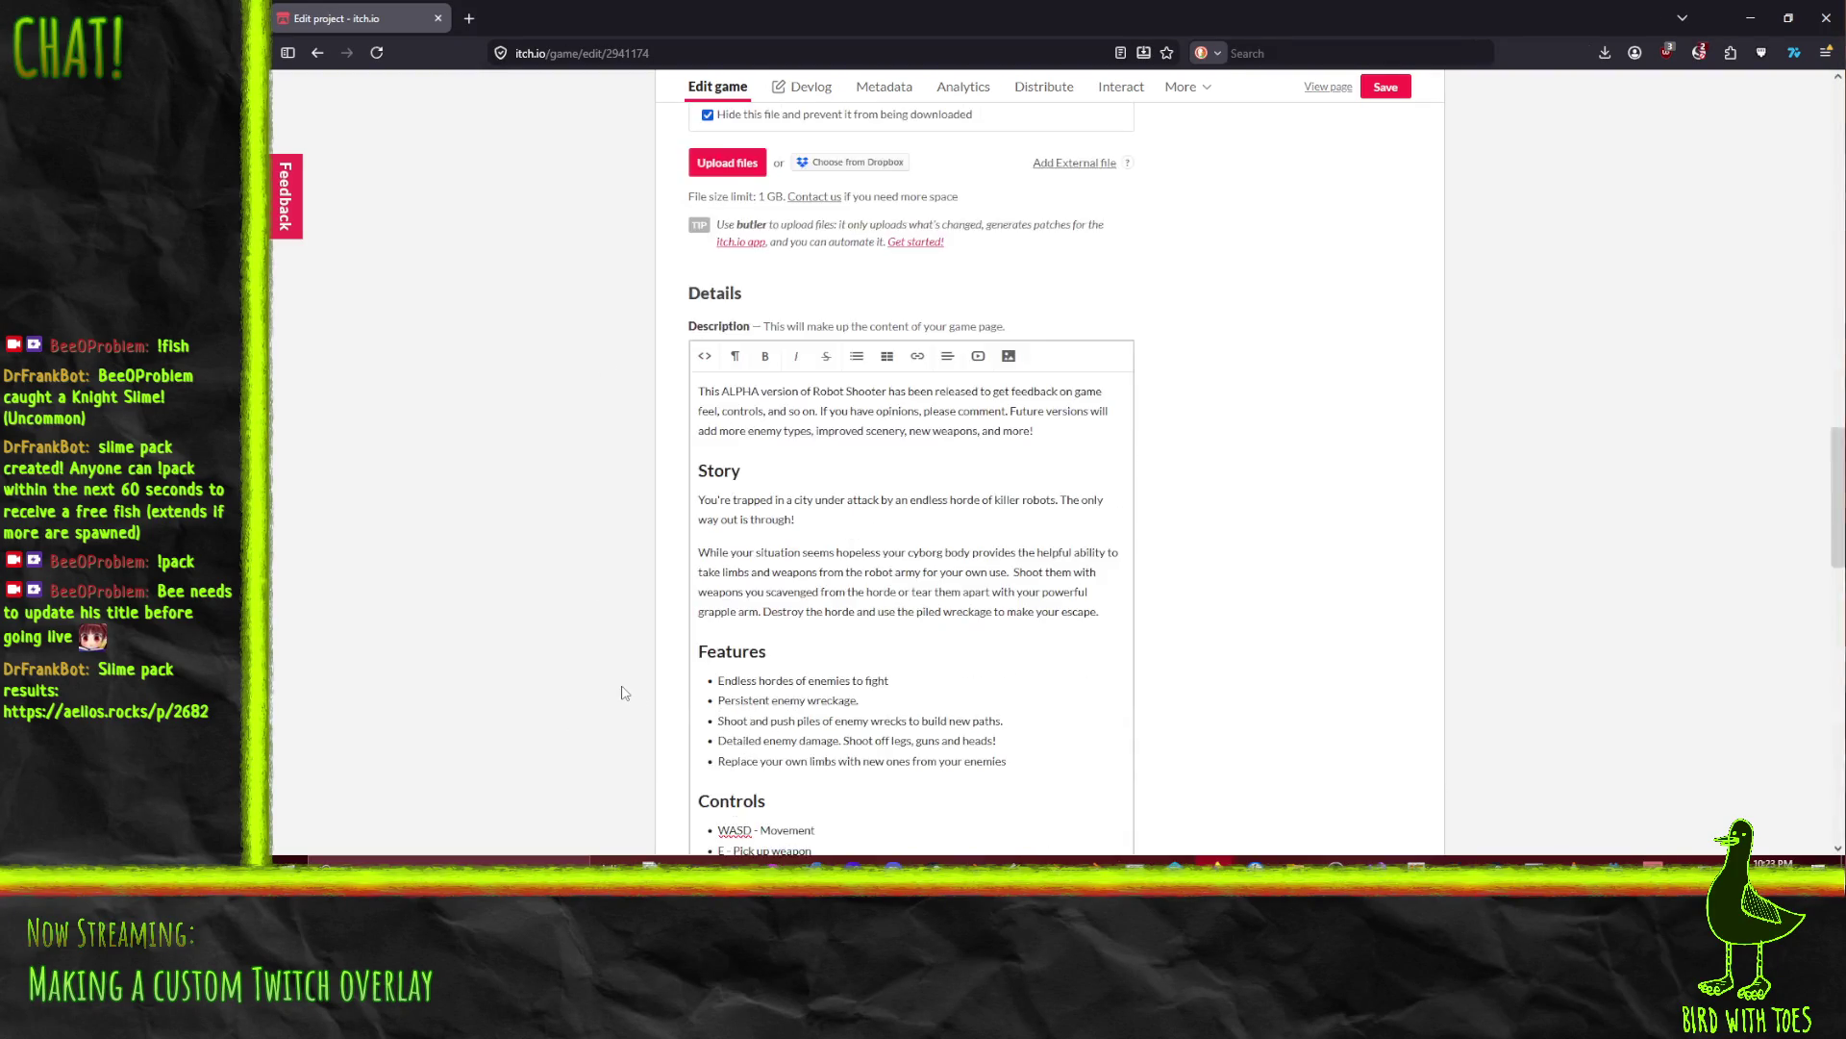
{"action": "scroll", "coordinate": [623, 689], "scroll_direction": "up", "scroll_amount": 3}
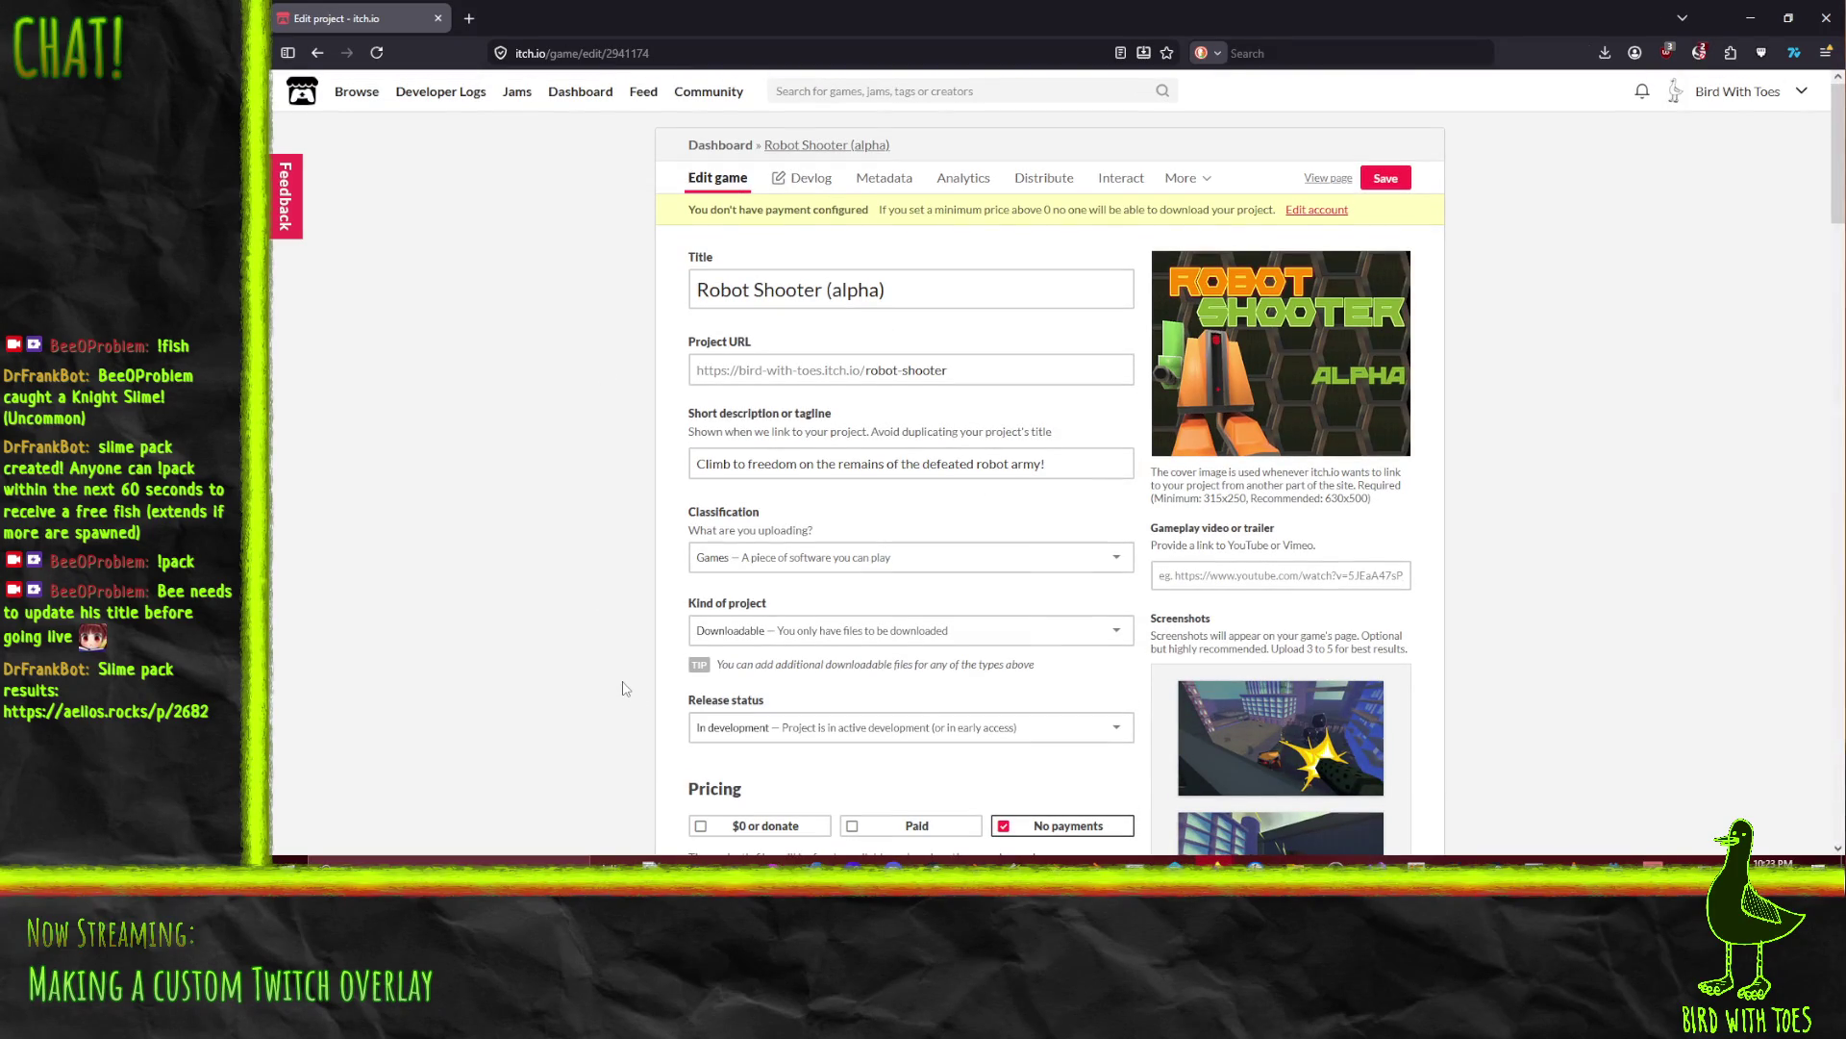
Step: Save the project edits, open the Devlog page in a new tab and start a new post
{"action": "left_click", "coordinate": [1396, 186]}
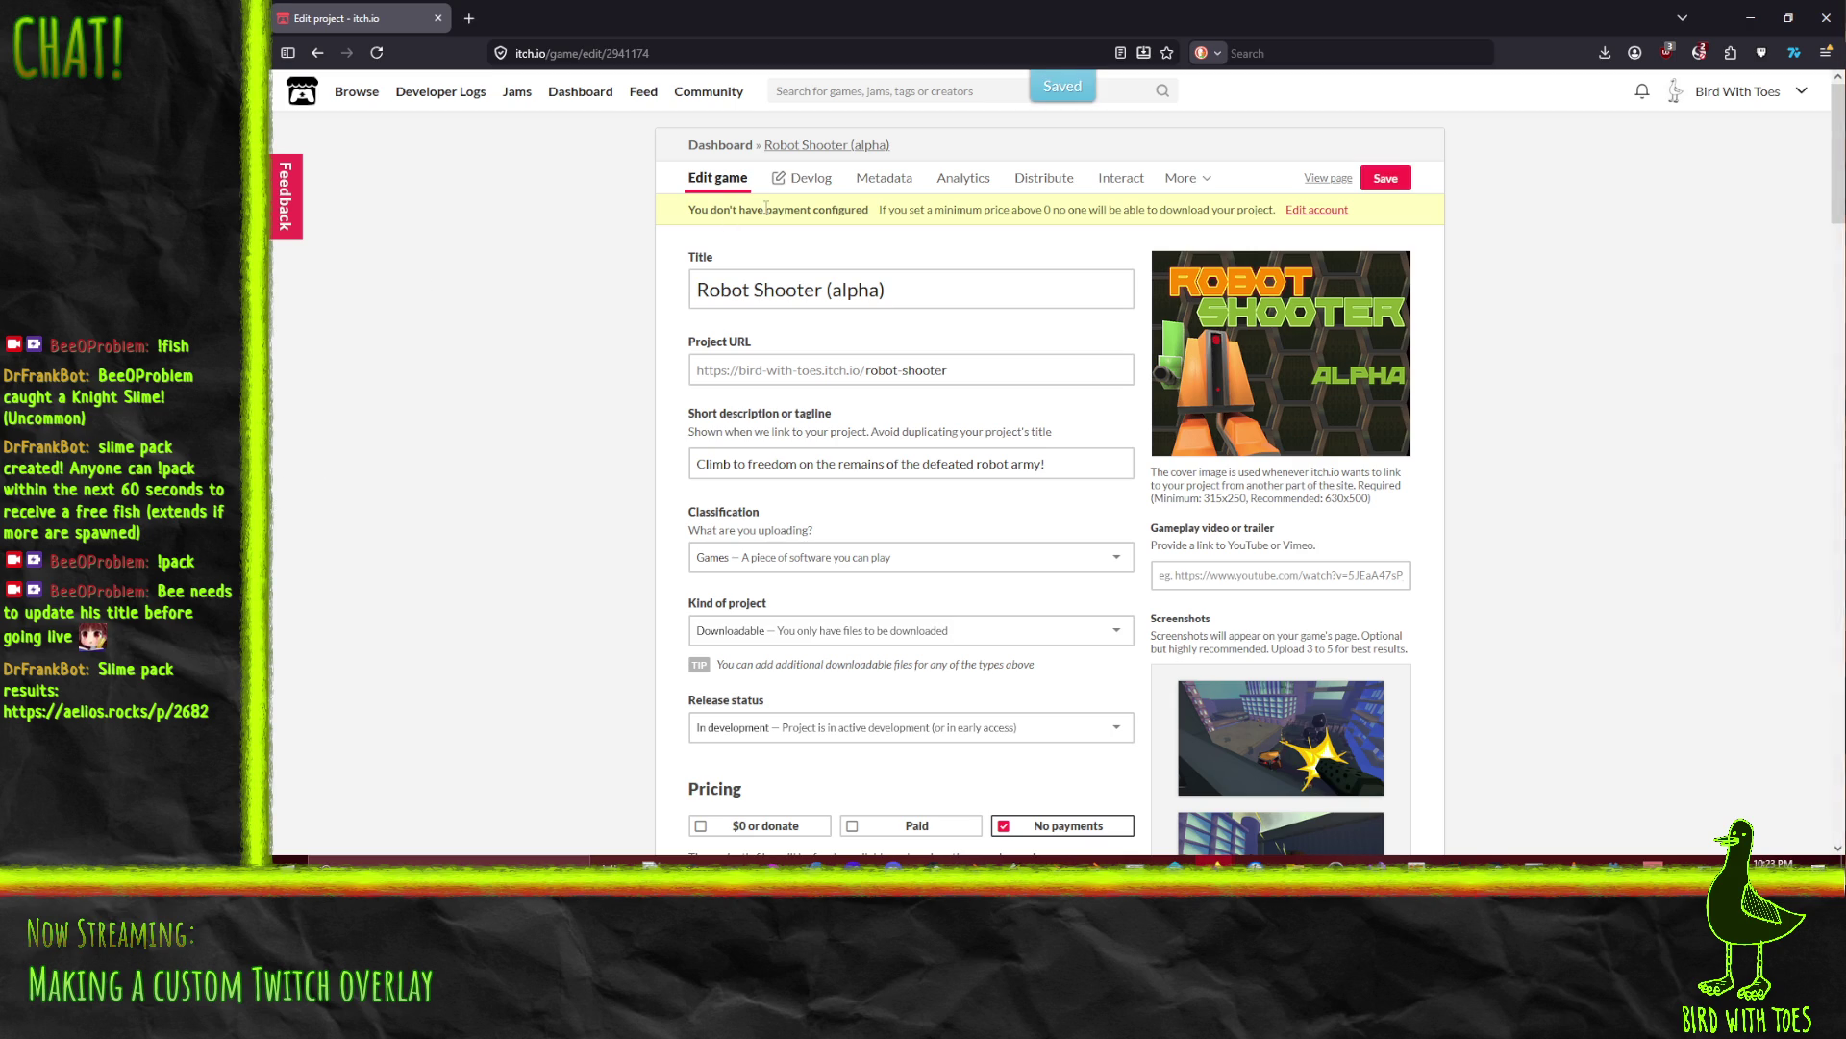
{"action": "right_click", "coordinate": [809, 179]}
{"action": "left_click", "coordinate": [851, 192]}
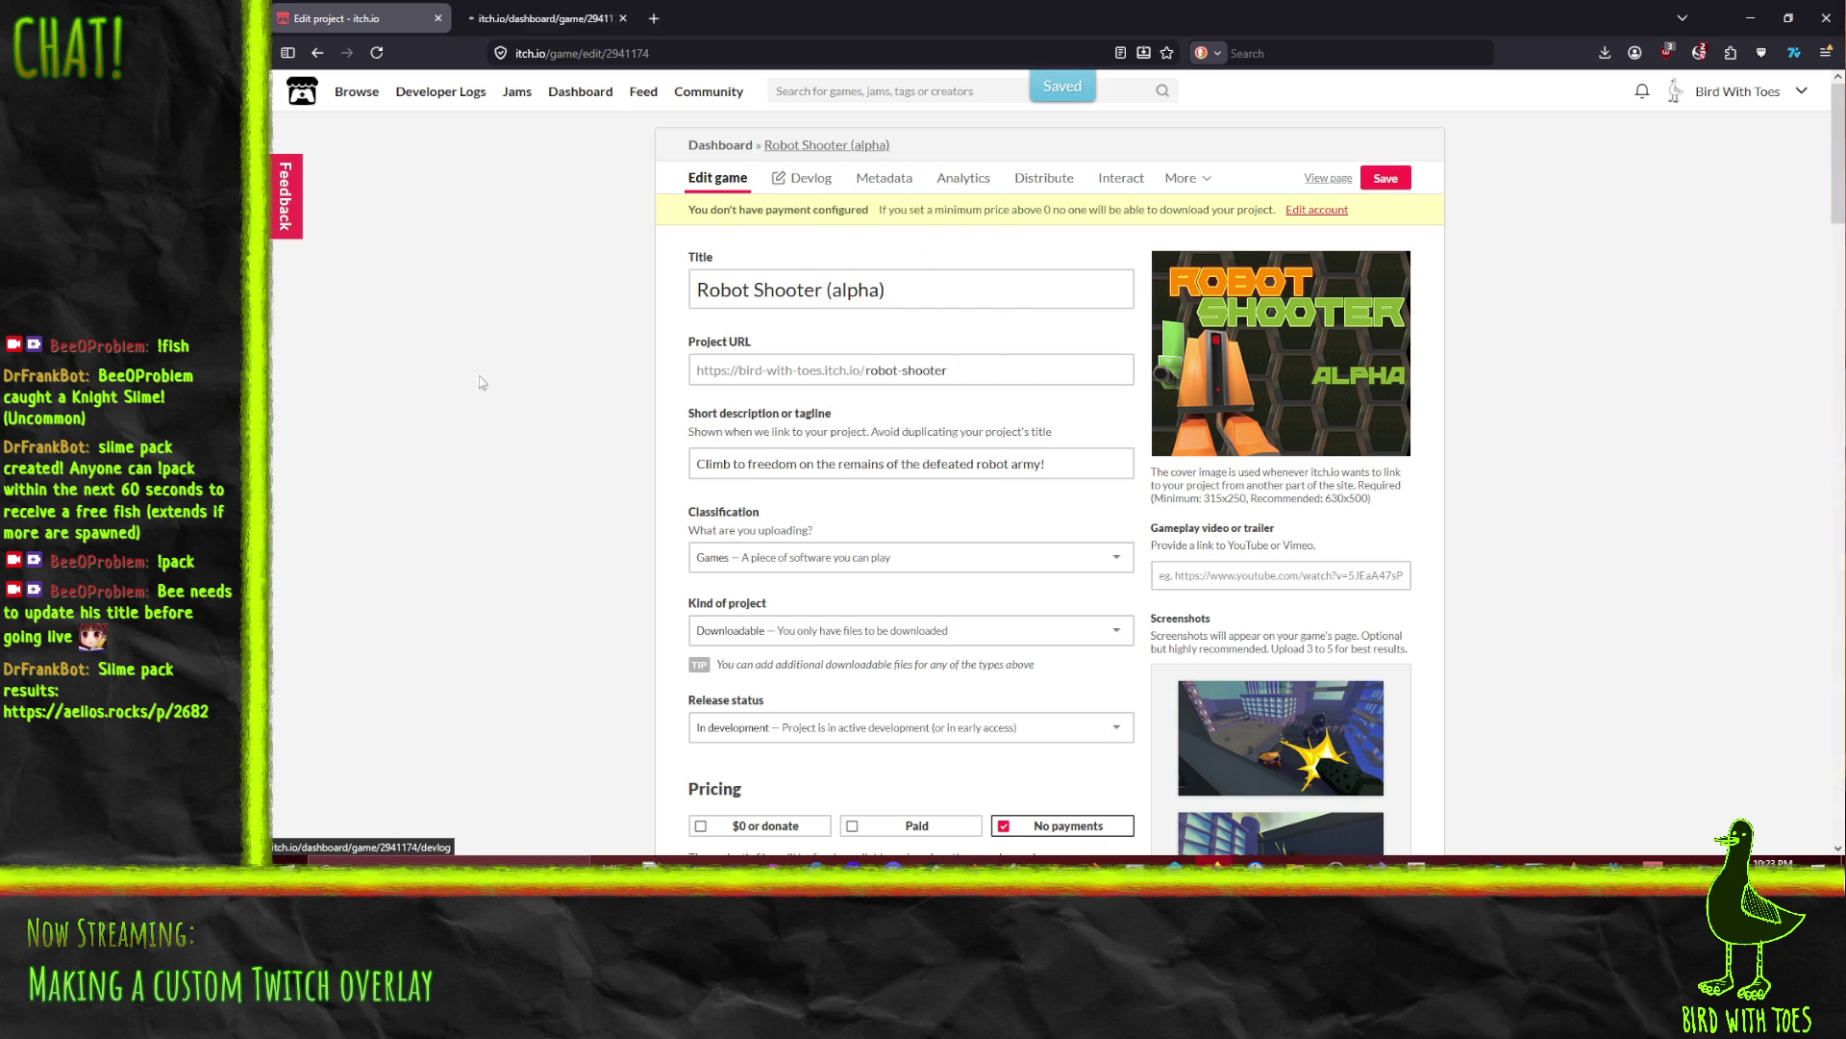
{"action": "key", "text": "ctrl+Tab"}
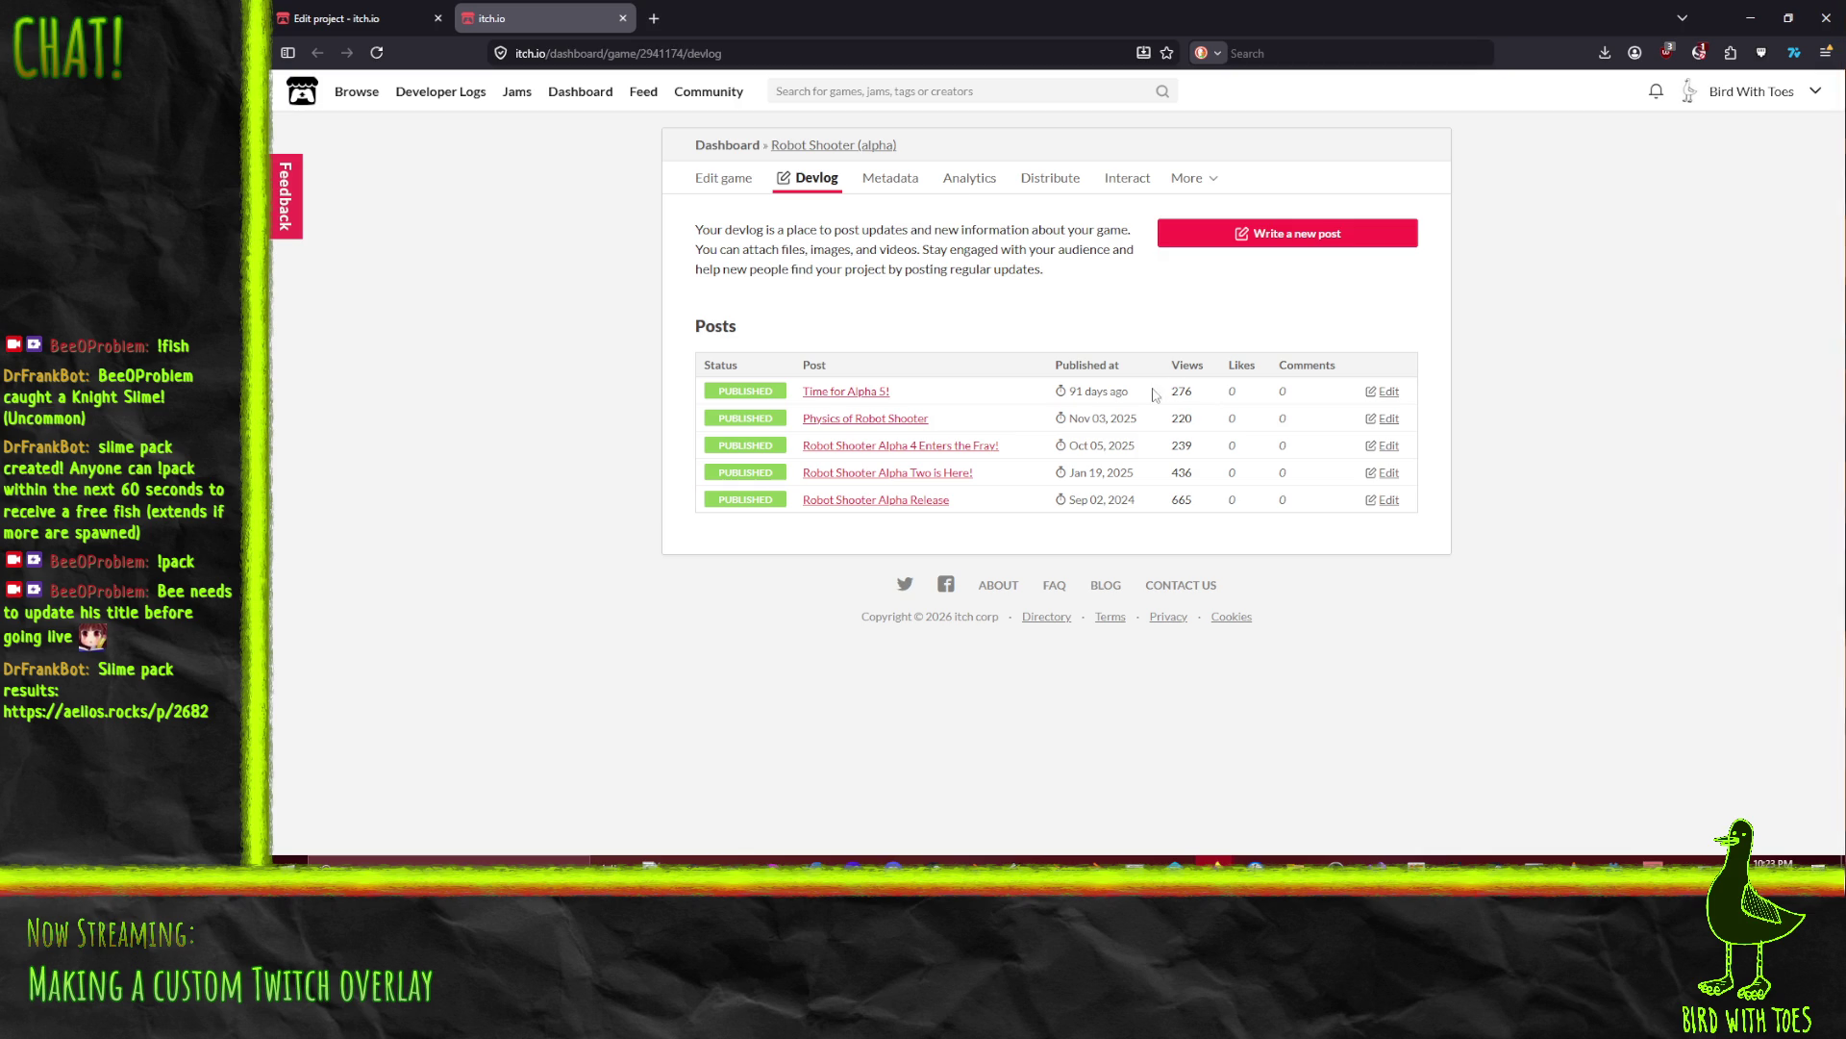
{"action": "left_click", "coordinate": [1312, 231]}
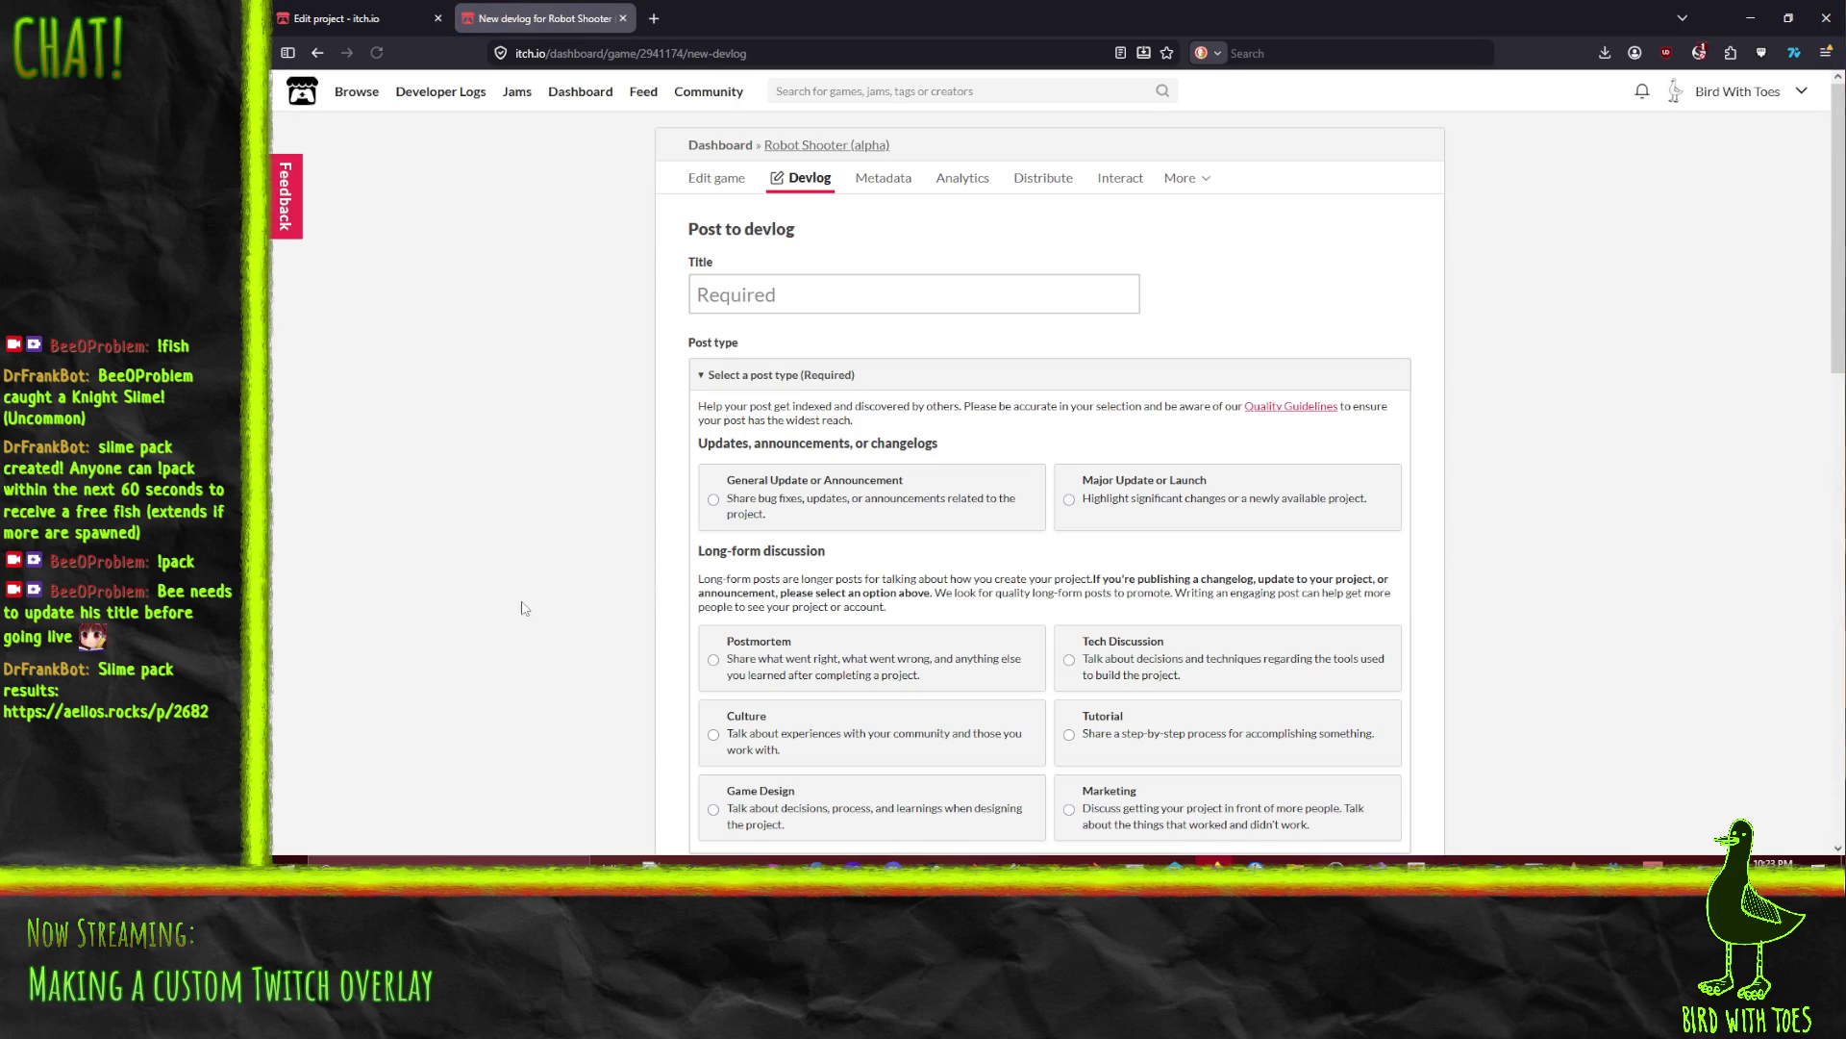
Step: Title the devlog post 'Alpha 6 Rolls Out' and set its type to Major Update or Launch
{"action": "left_click", "coordinate": [882, 280]}
{"action": "type", "text": "Alph"}
{"action": "key", "text": "BackSpace"}
{"action": "key", "text": "BackSpace"}
{"action": "key", "text": "BackSpace"}
{"action": "type", "text": "lpha "}
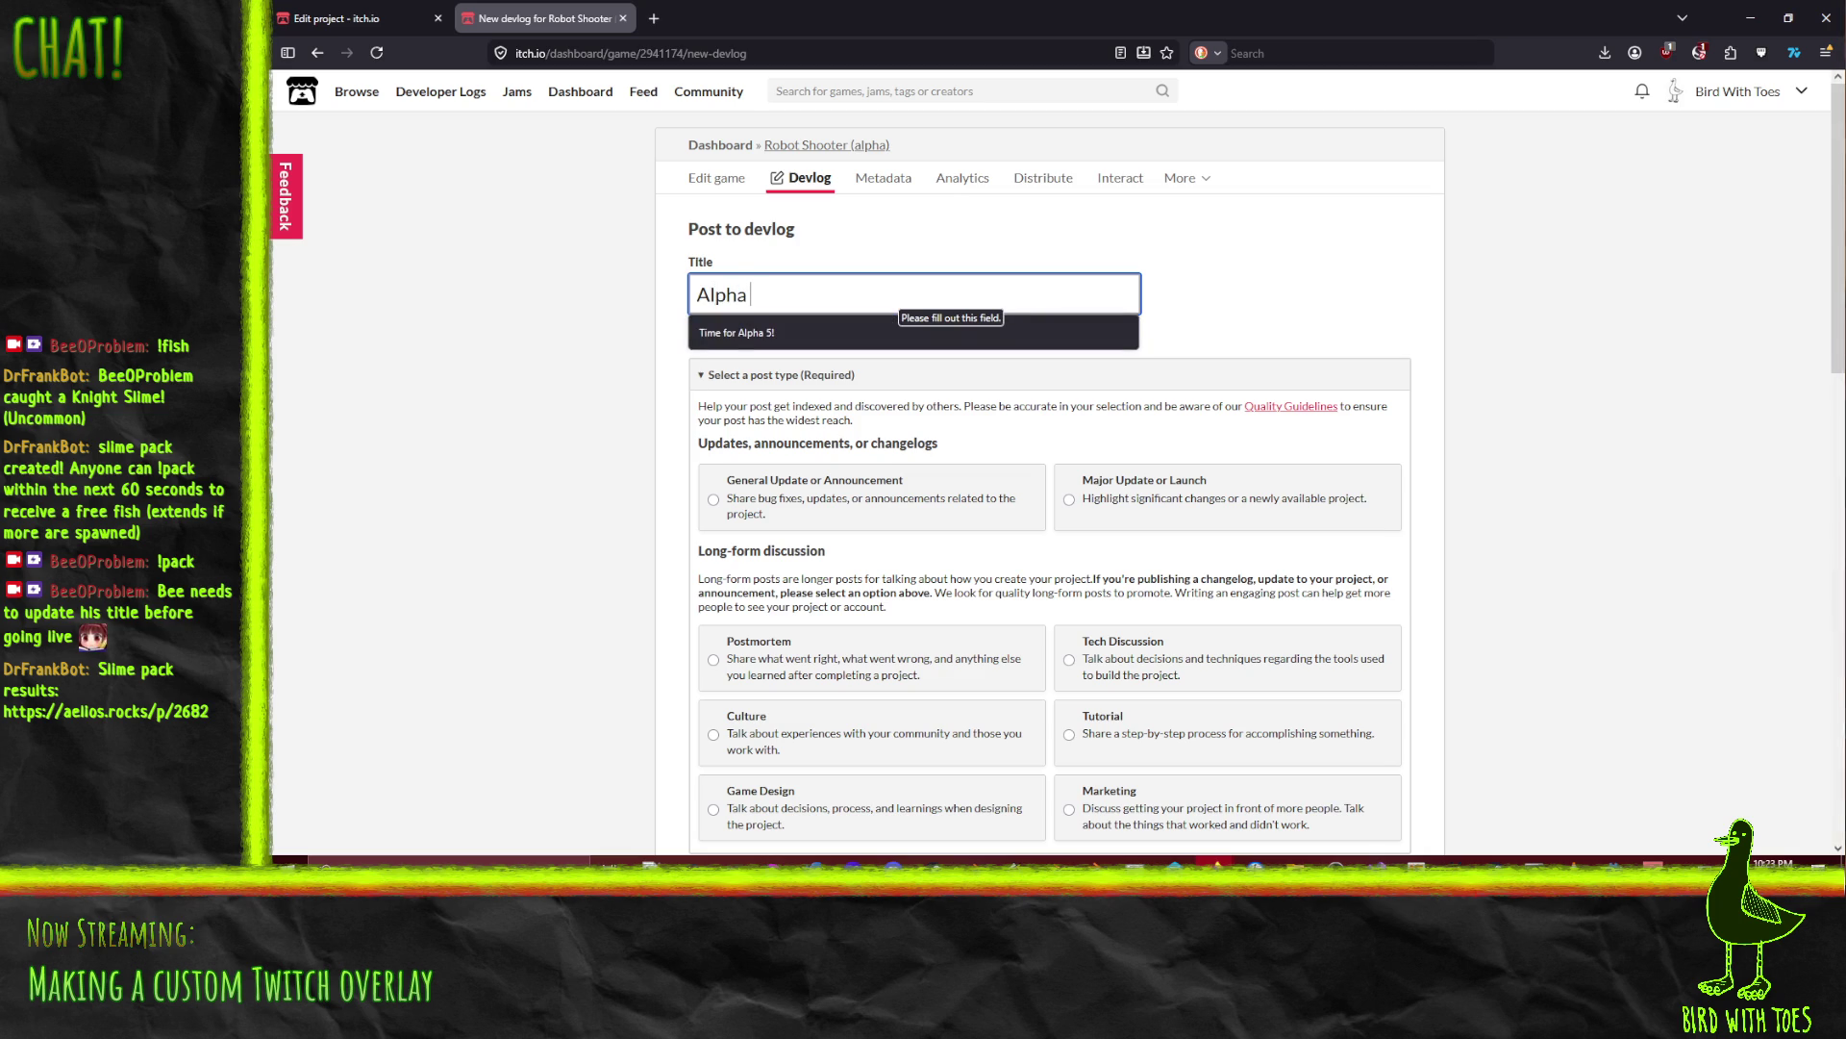
{"action": "type", "text": "6 Rolls Out"}
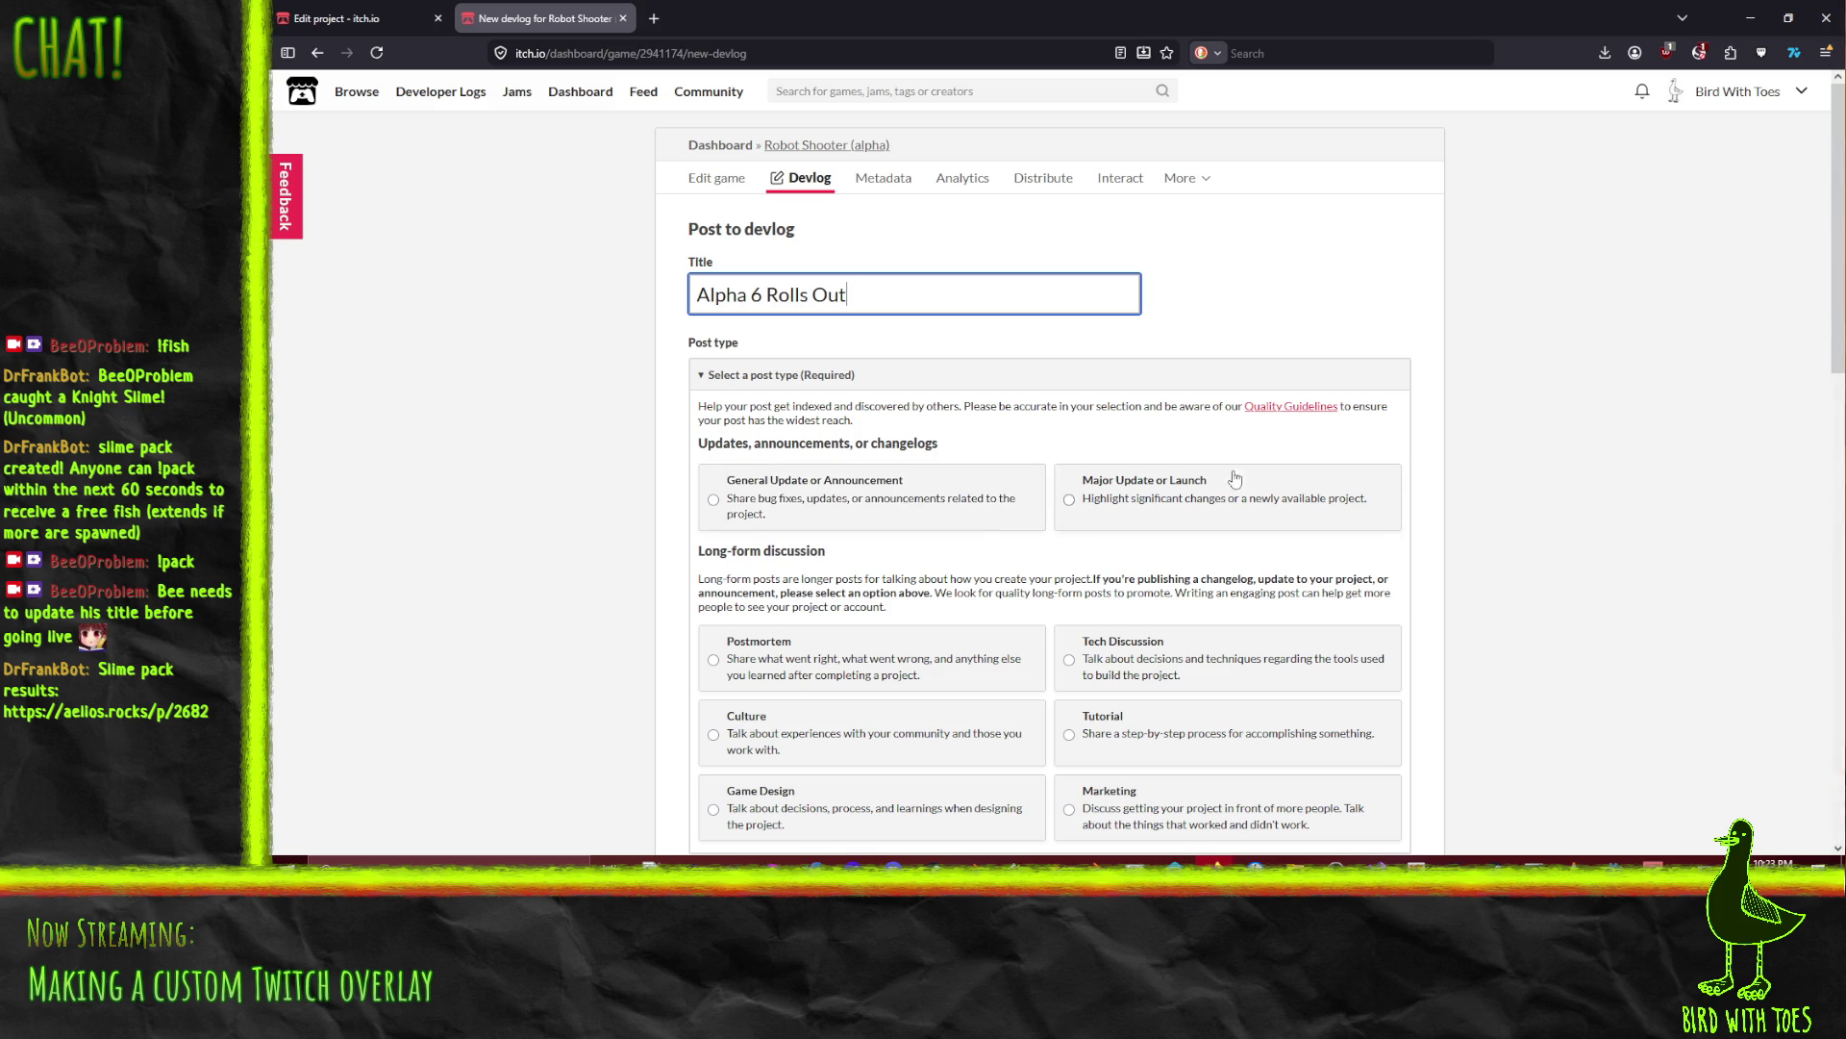
{"action": "left_click", "coordinate": [1308, 507]}
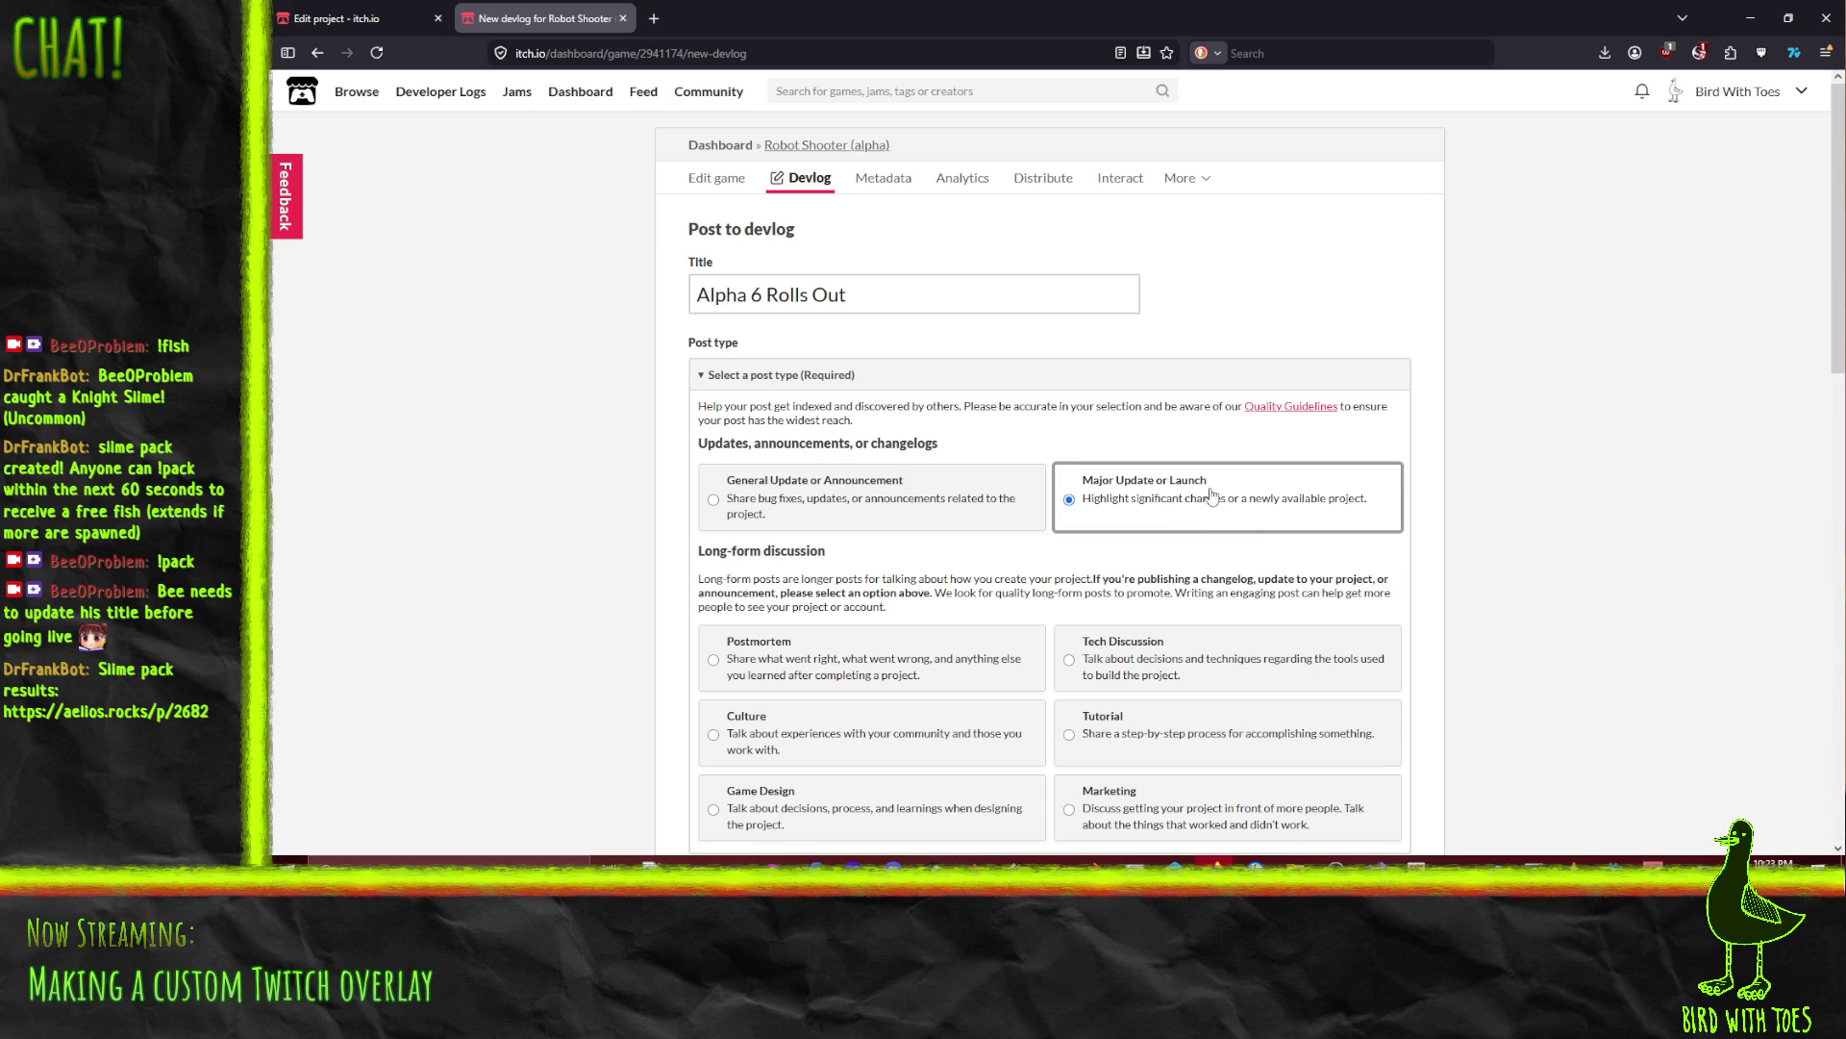
Step: Shrink the browser and bring the other browser window's IdeaFile tab to the front
{"action": "mouse_move", "coordinate": [1058, 18]}
{"action": "left_mouse_down"}
{"action": "mouse_move", "coordinate": [1037, 190]}
{"action": "mouse_move", "coordinate": [1060, 149]}
{"action": "left_mouse_up"}
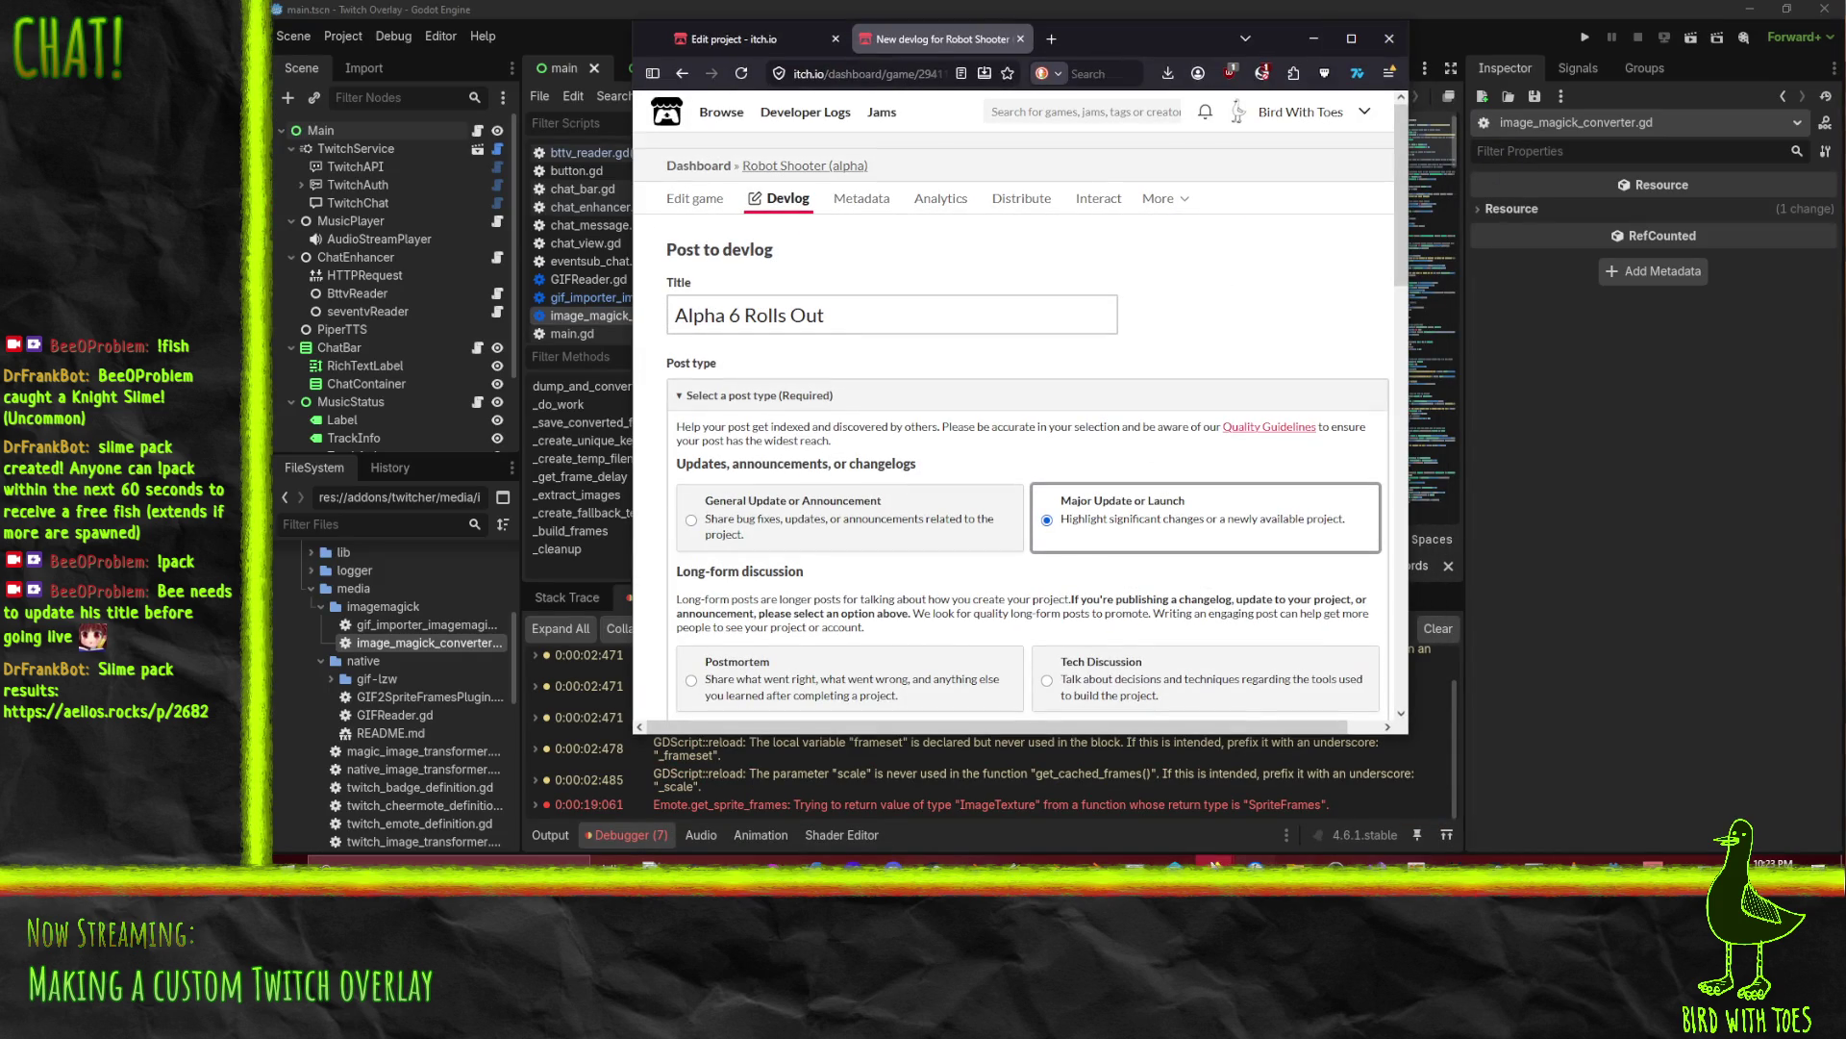
{"action": "mouse_move", "coordinate": [1216, 862]}
{"action": "left_click", "coordinate": [925, 791]}
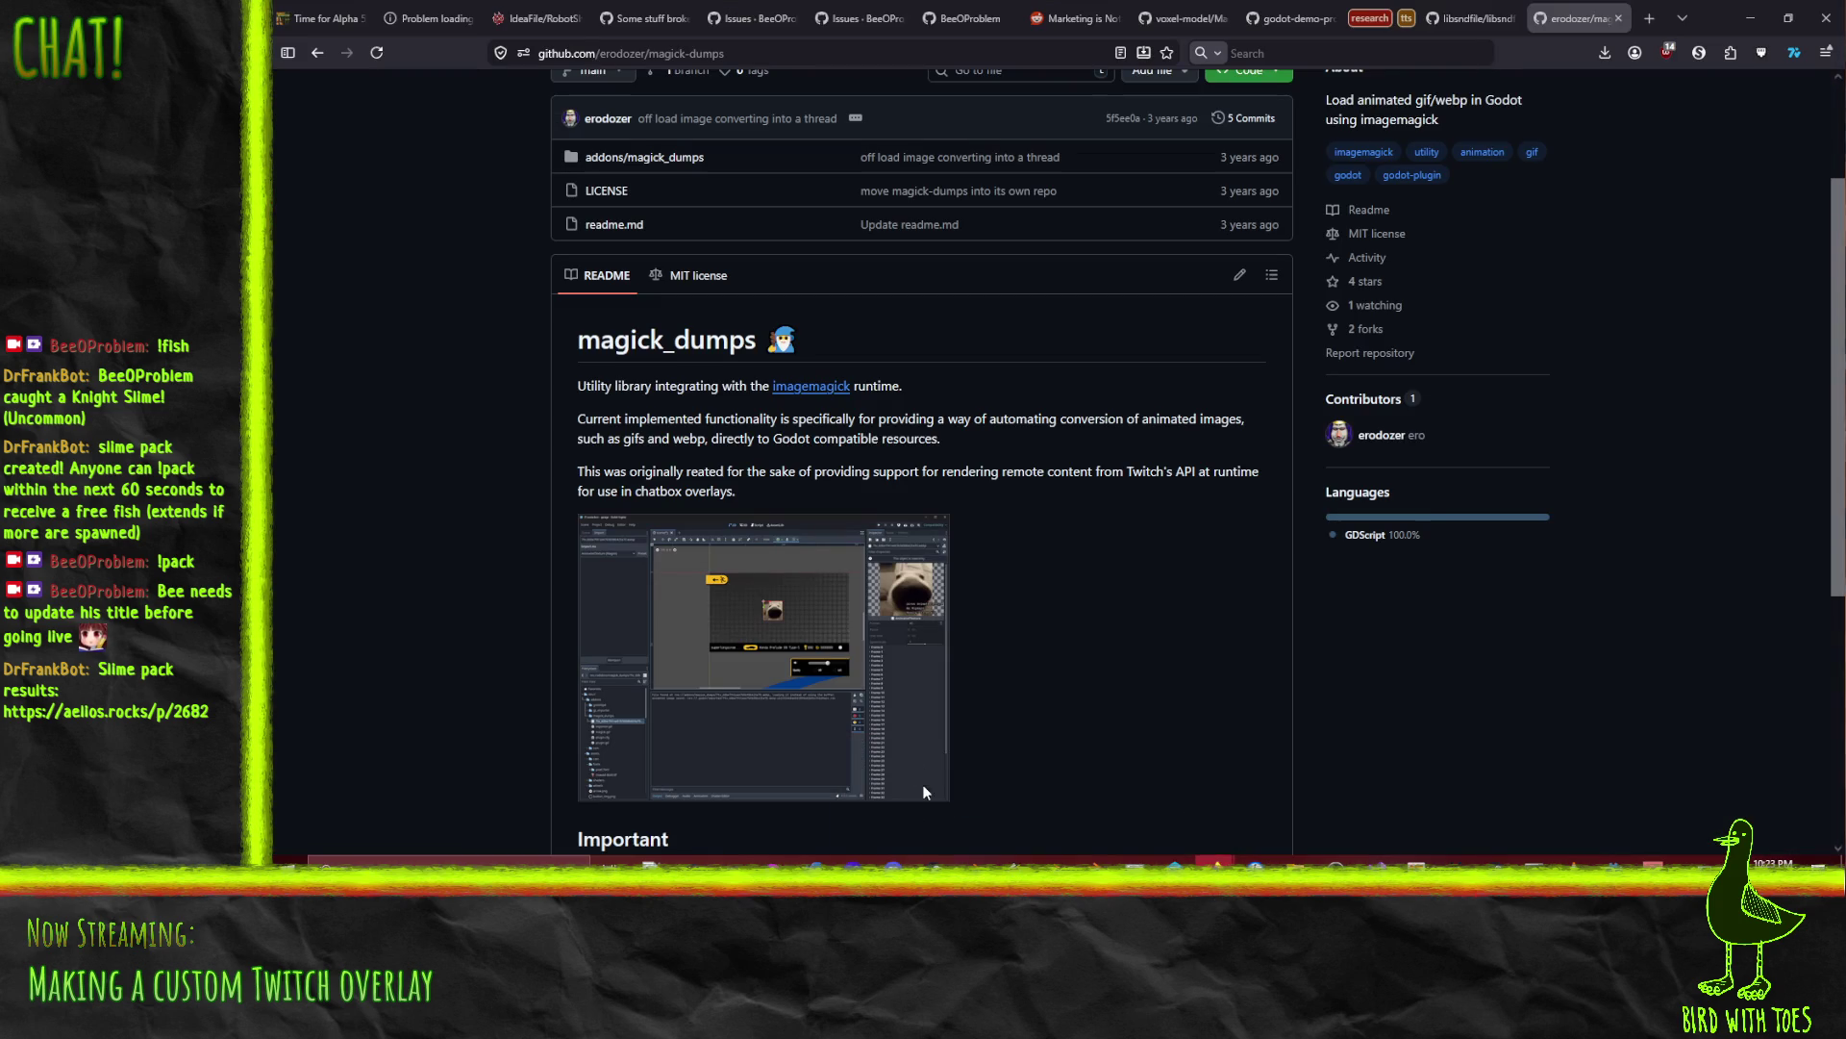
{"action": "left_click", "coordinate": [537, 18]}
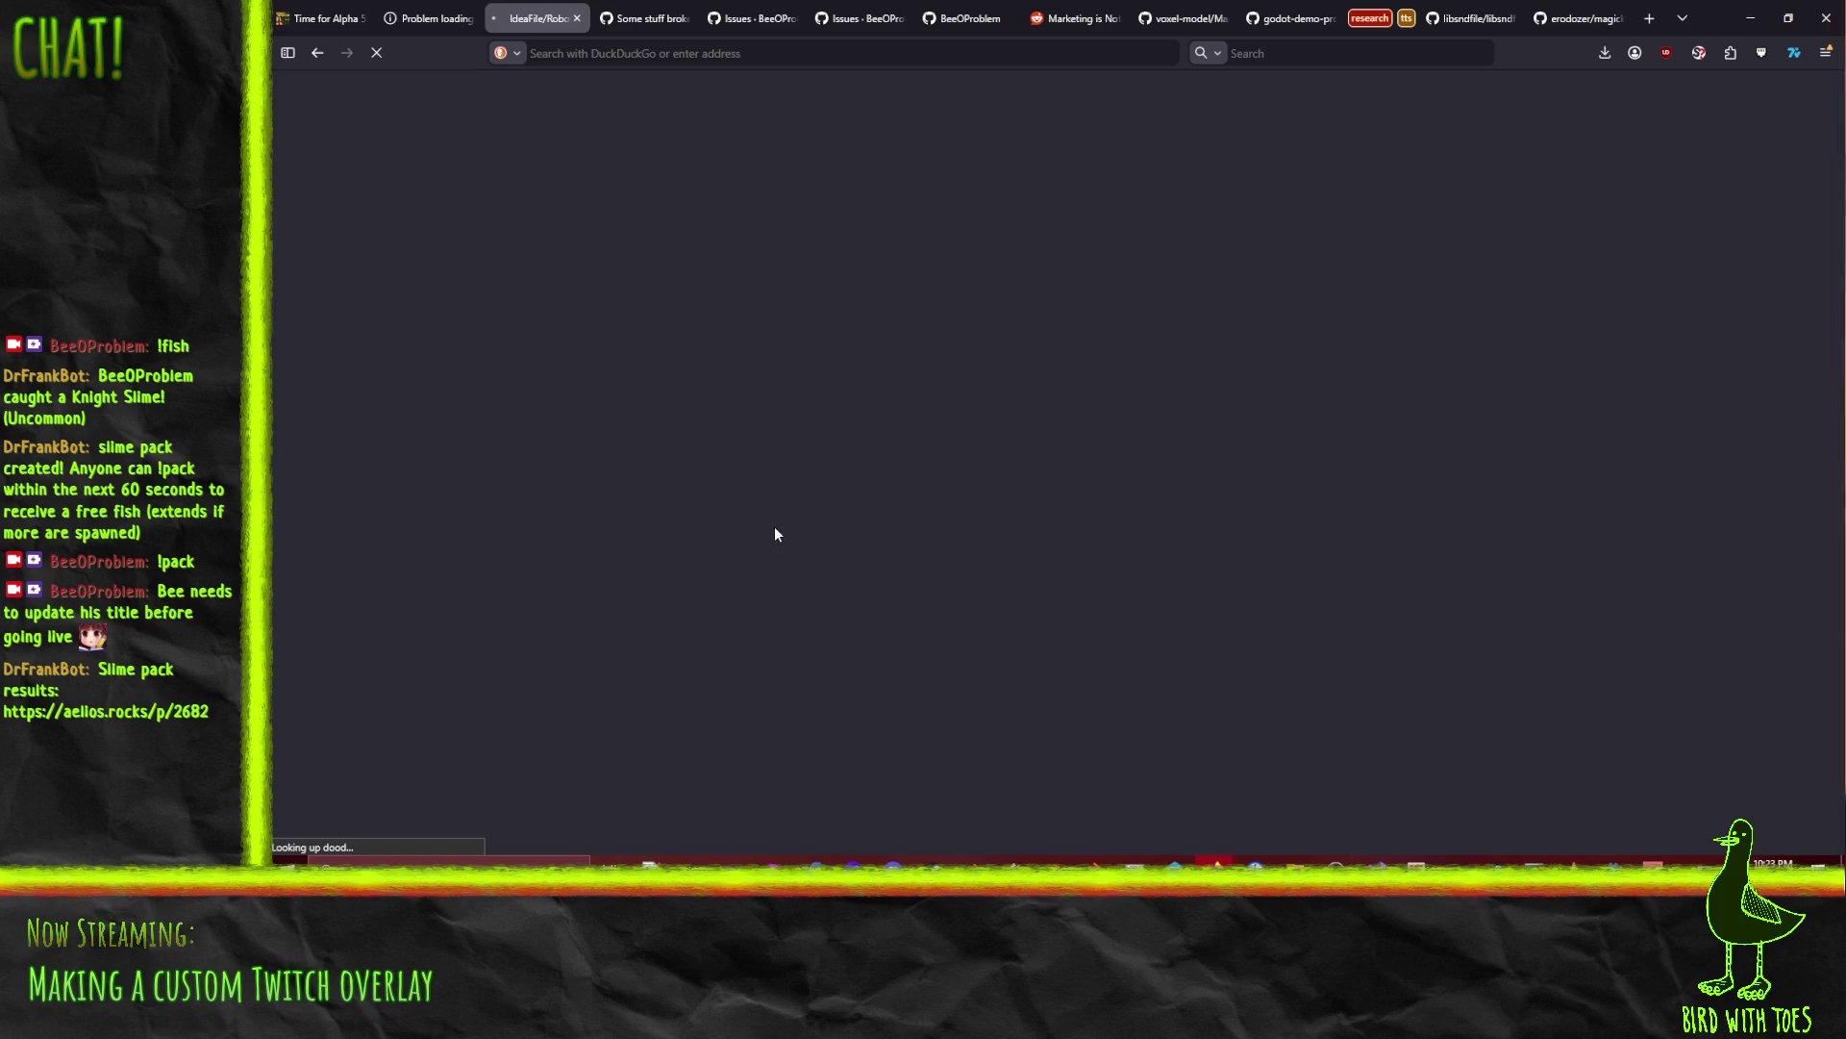
Step: Copy the Known Issues bullet list from the Time for Alpha 5 devlog post
{"action": "left_click", "coordinate": [289, 10]}
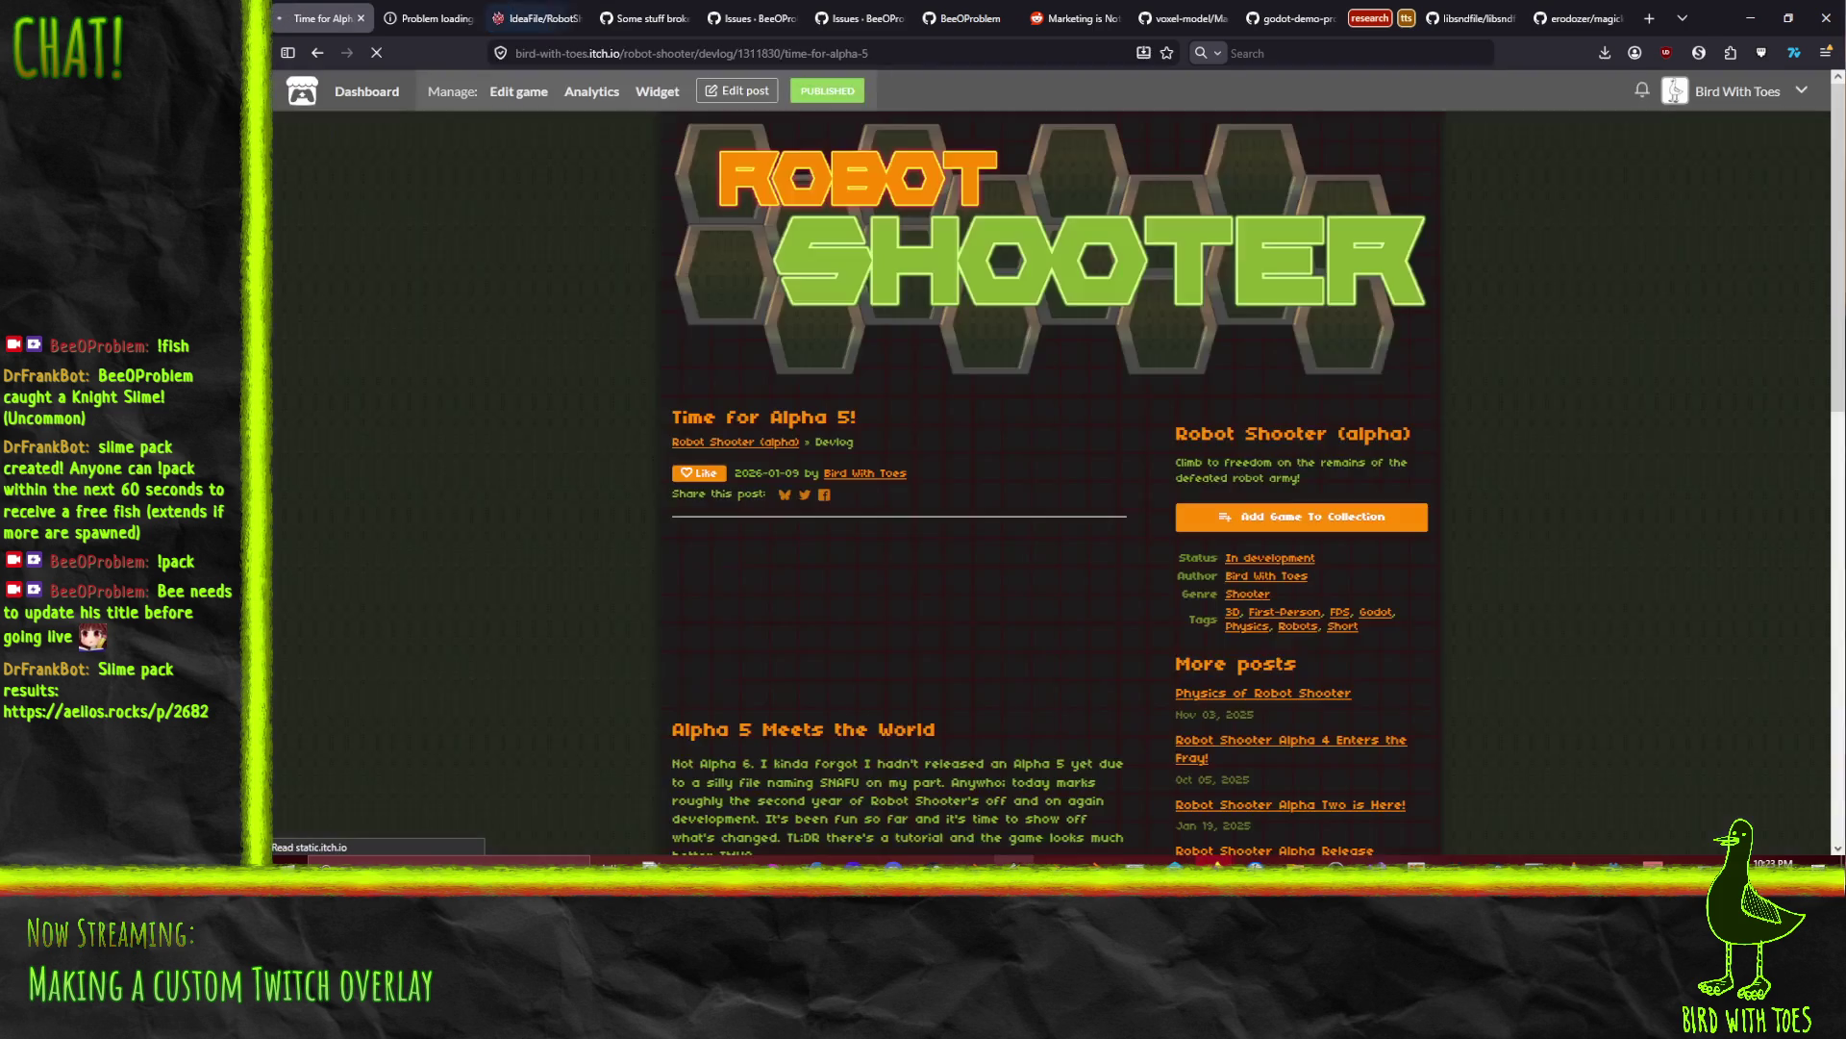
{"action": "scroll", "coordinate": [450, 557], "scroll_direction": "down", "scroll_amount": 7}
{"action": "scroll", "coordinate": [447, 558], "scroll_direction": "up", "scroll_amount": 3}
{"action": "scroll", "coordinate": [447, 557], "scroll_direction": "up", "scroll_amount": 1}
{"action": "scroll", "coordinate": [447, 558], "scroll_direction": "down", "scroll_amount": 1}
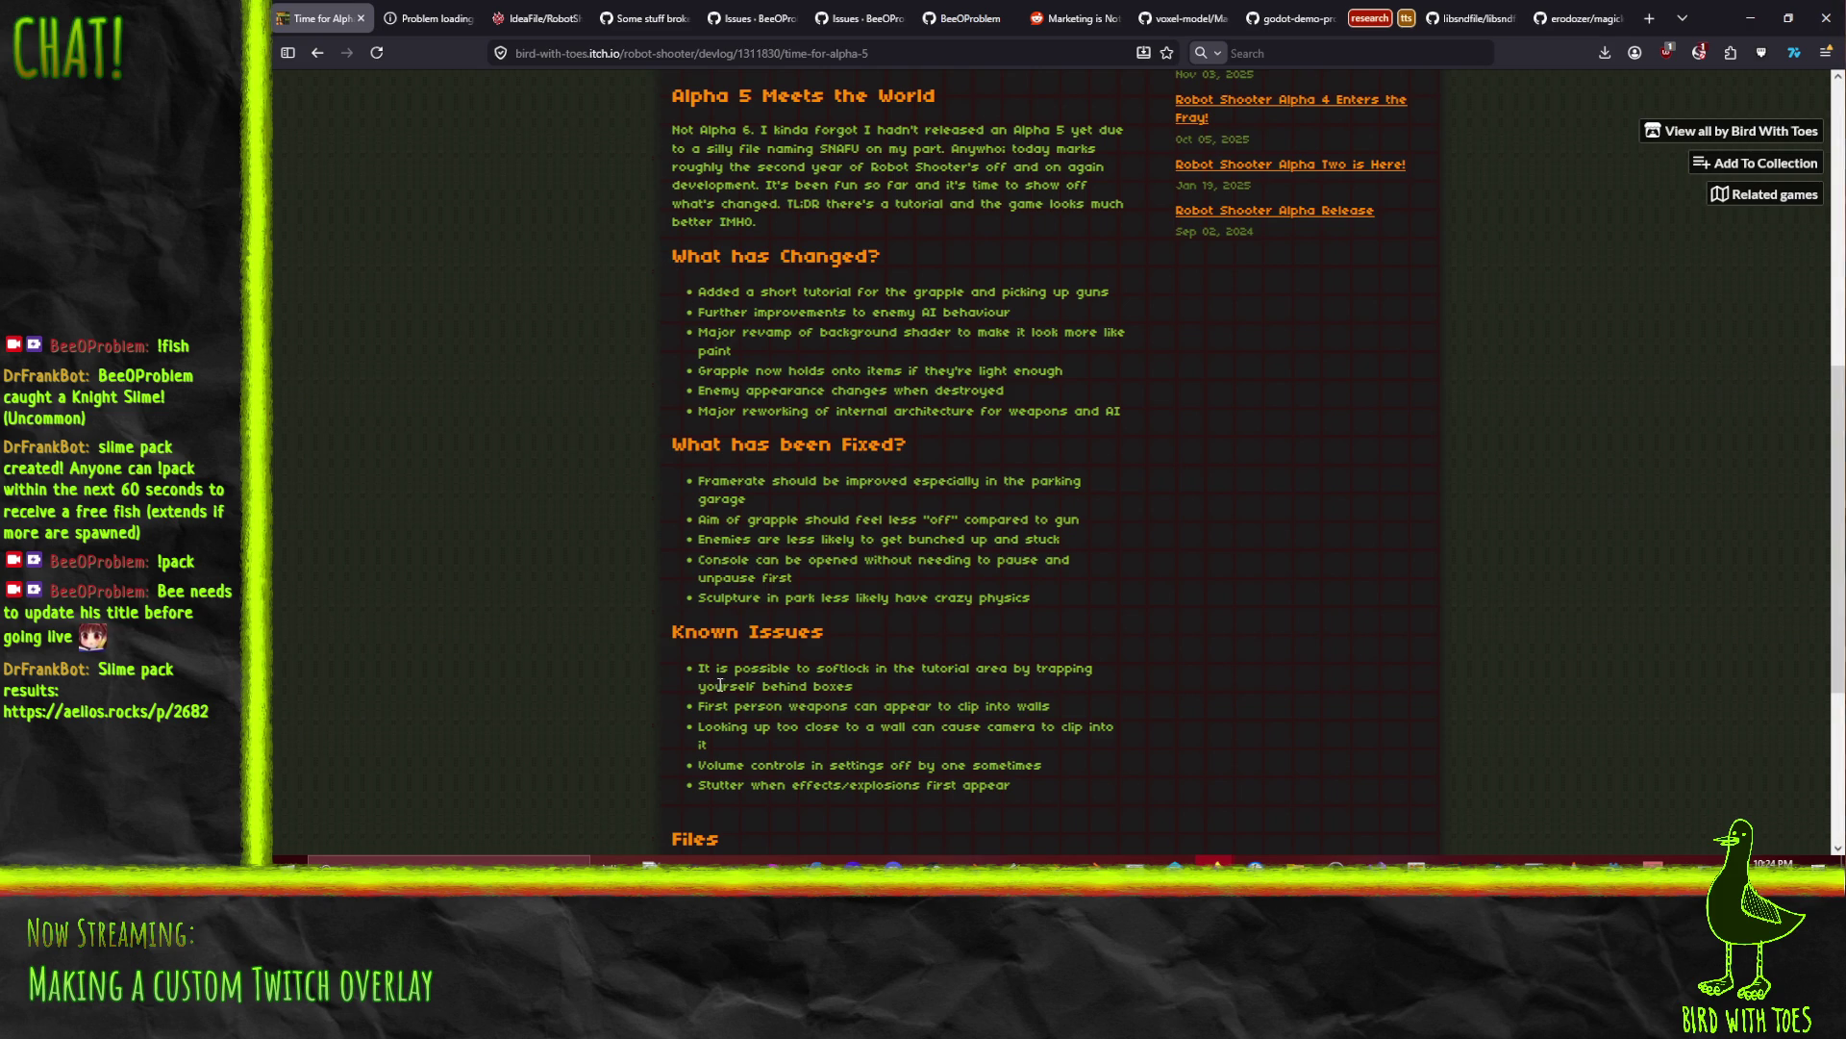
{"action": "mouse_move", "coordinate": [702, 670]}
{"action": "left_mouse_down"}
{"action": "mouse_move", "coordinate": [914, 702]}
{"action": "mouse_move", "coordinate": [1058, 765]}
{"action": "mouse_move", "coordinate": [1082, 801]}
{"action": "left_mouse_up"}
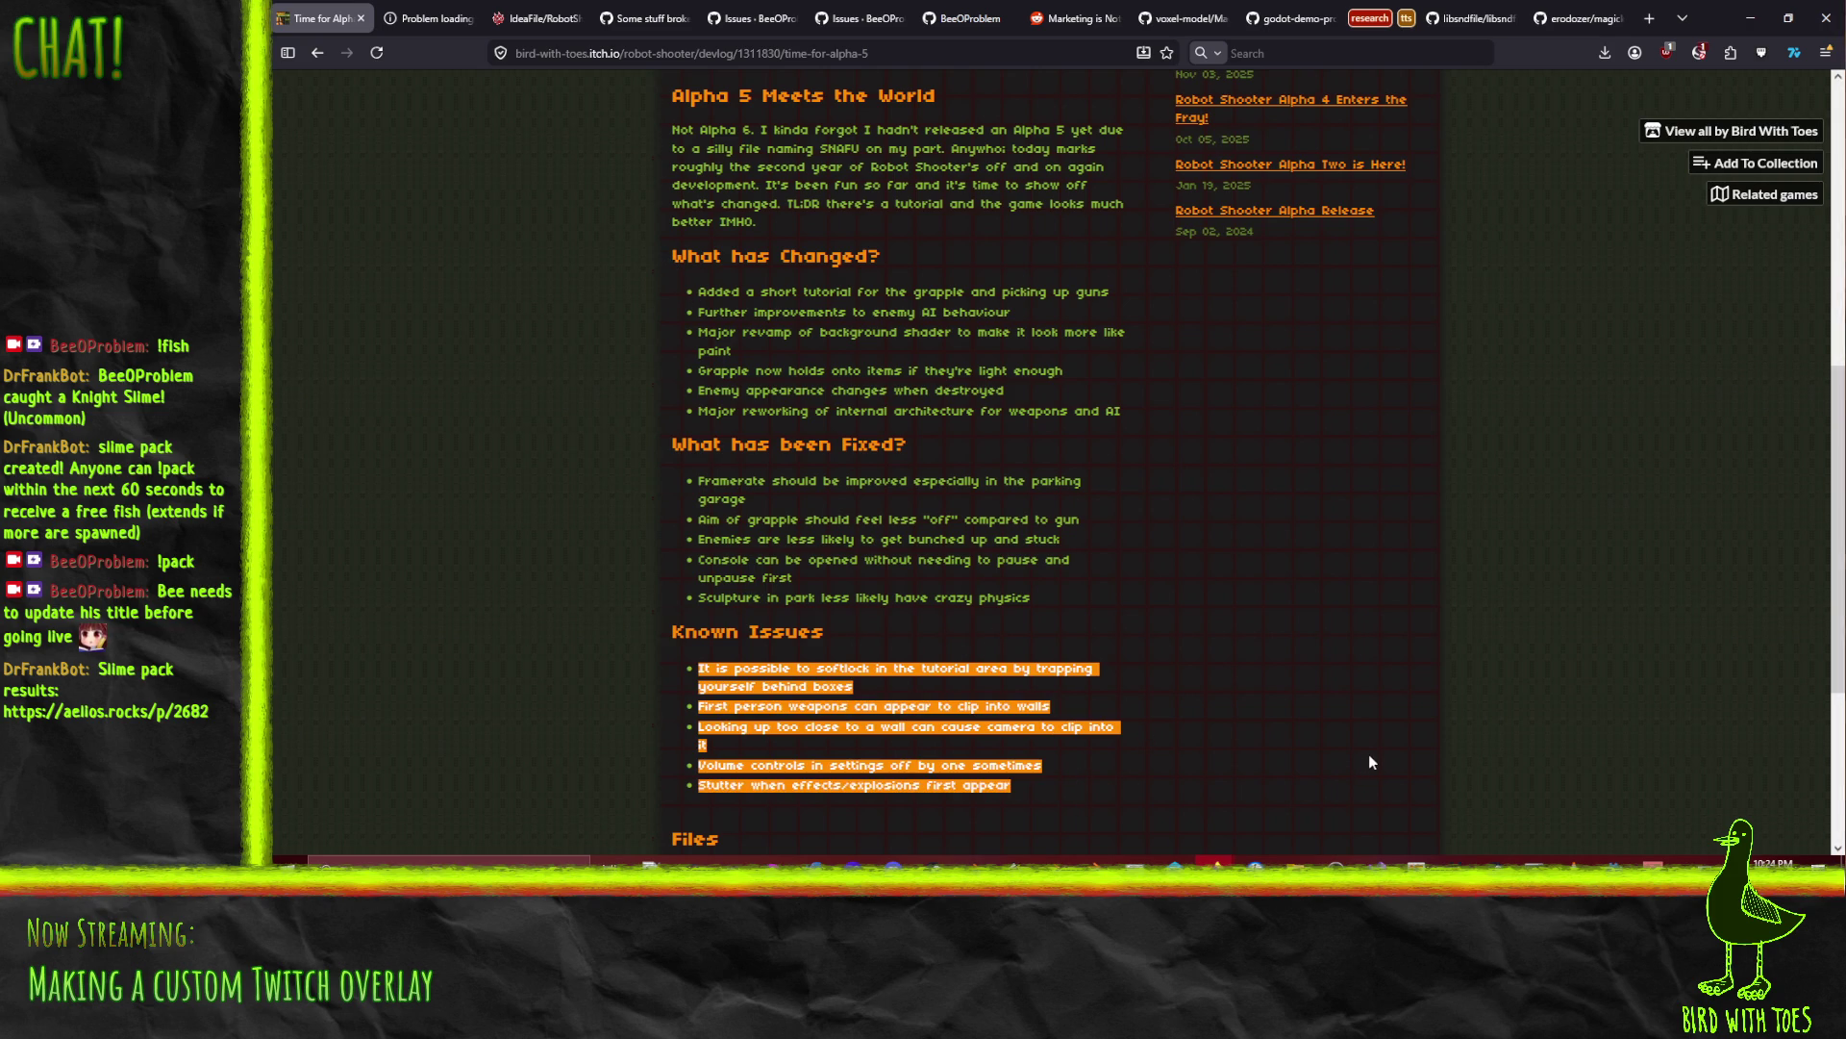
{"action": "key", "text": "alt+Tab"}
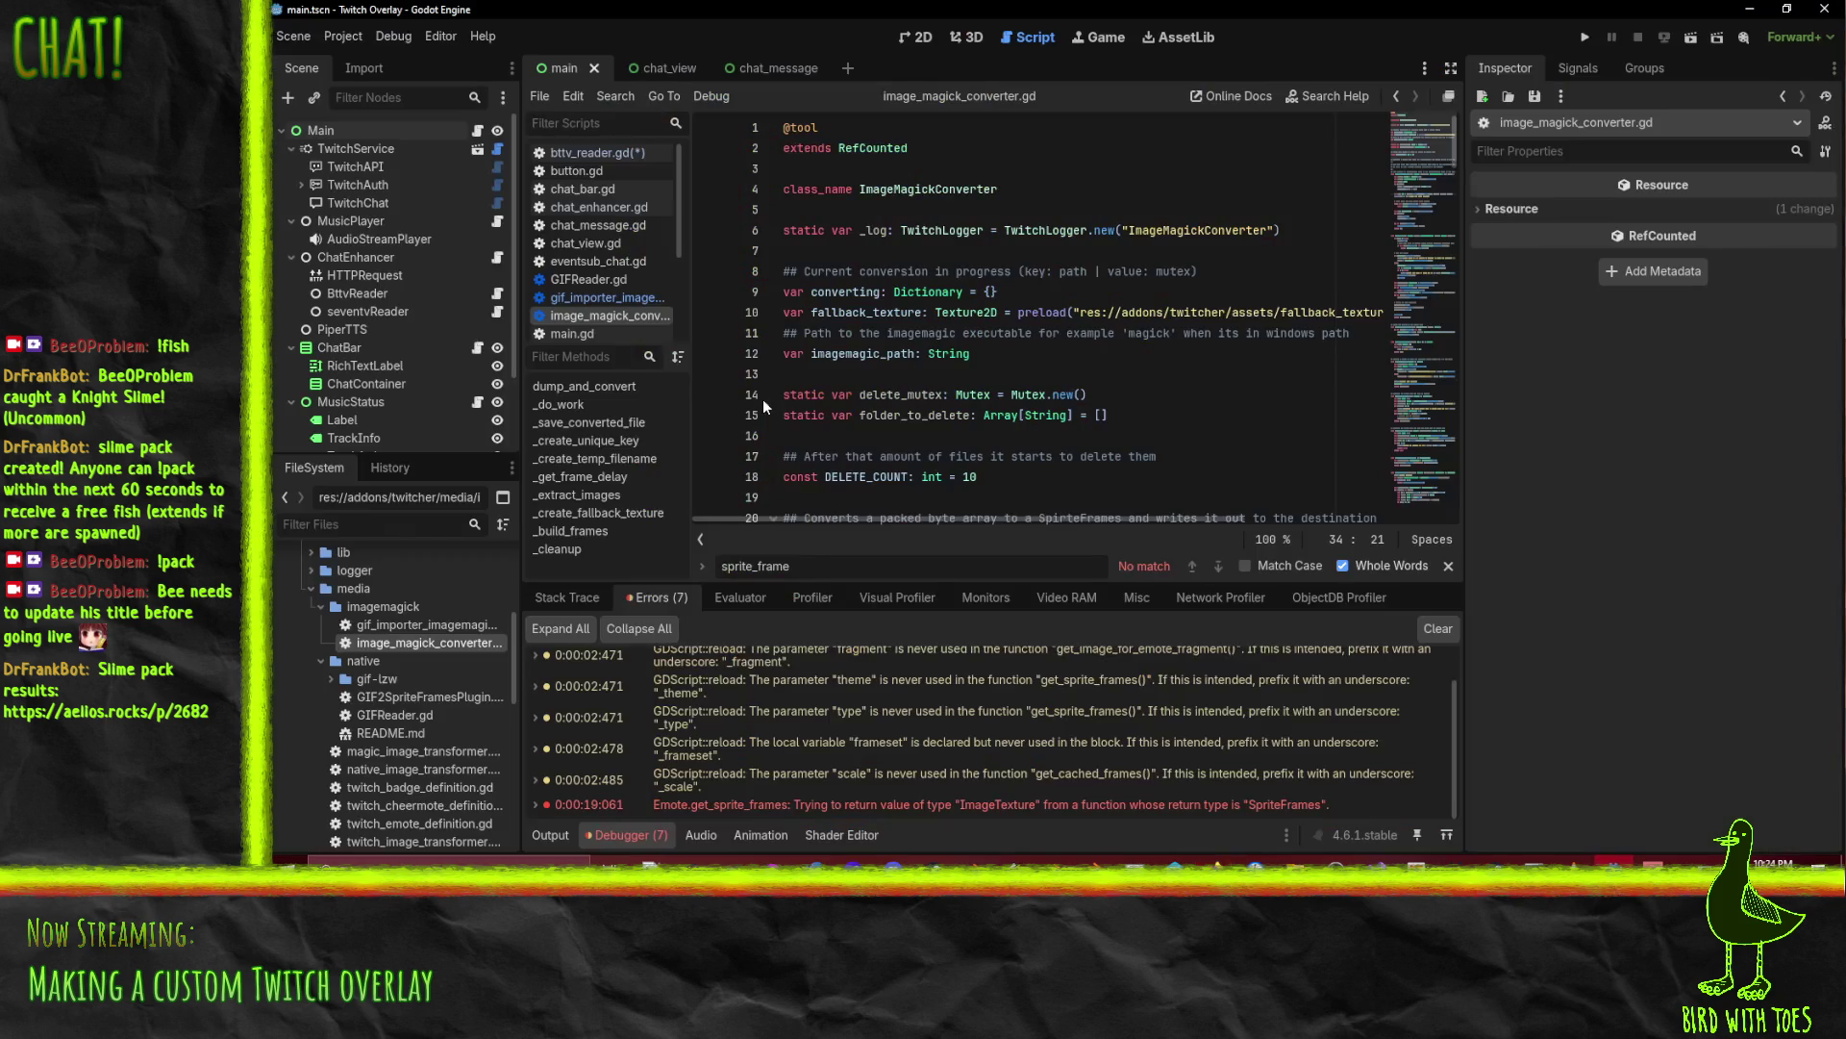
Step: Bring up the new devlog window and move its tab into the main browser window
{"action": "mouse_move", "coordinate": [1255, 863]}
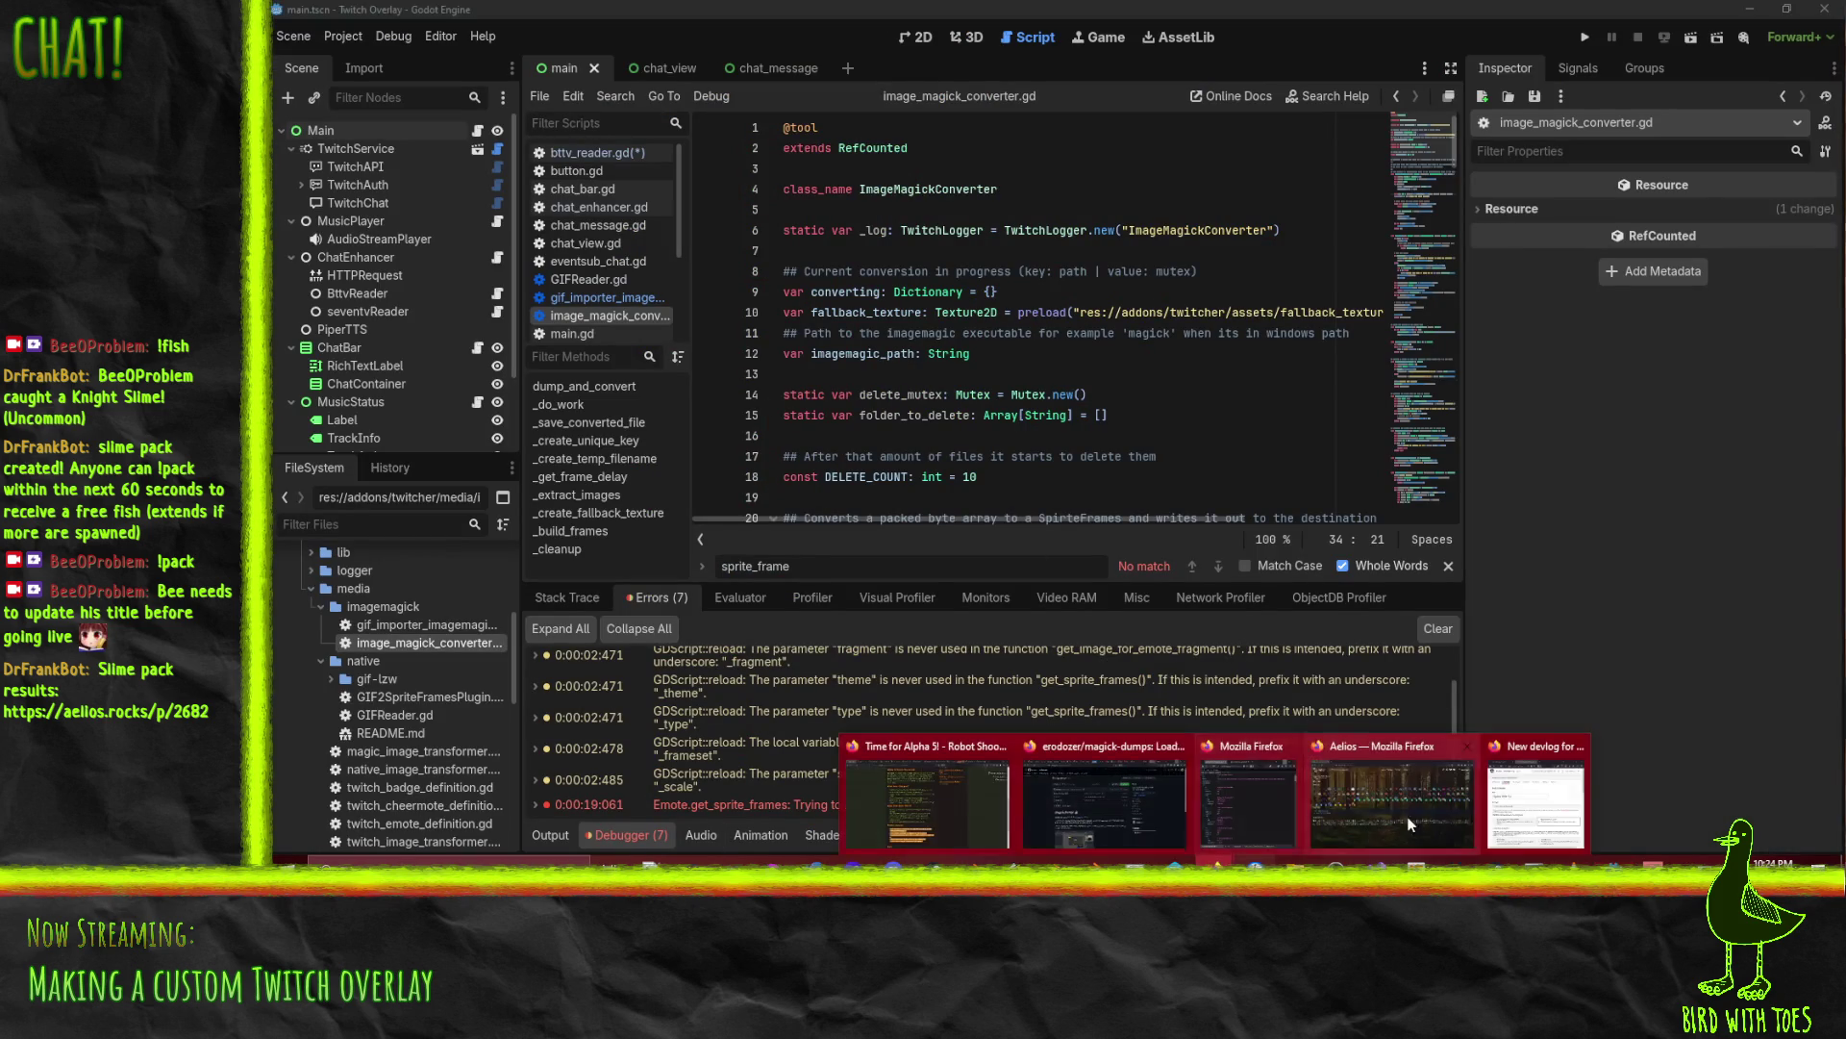
{"action": "left_click", "coordinate": [954, 800]}
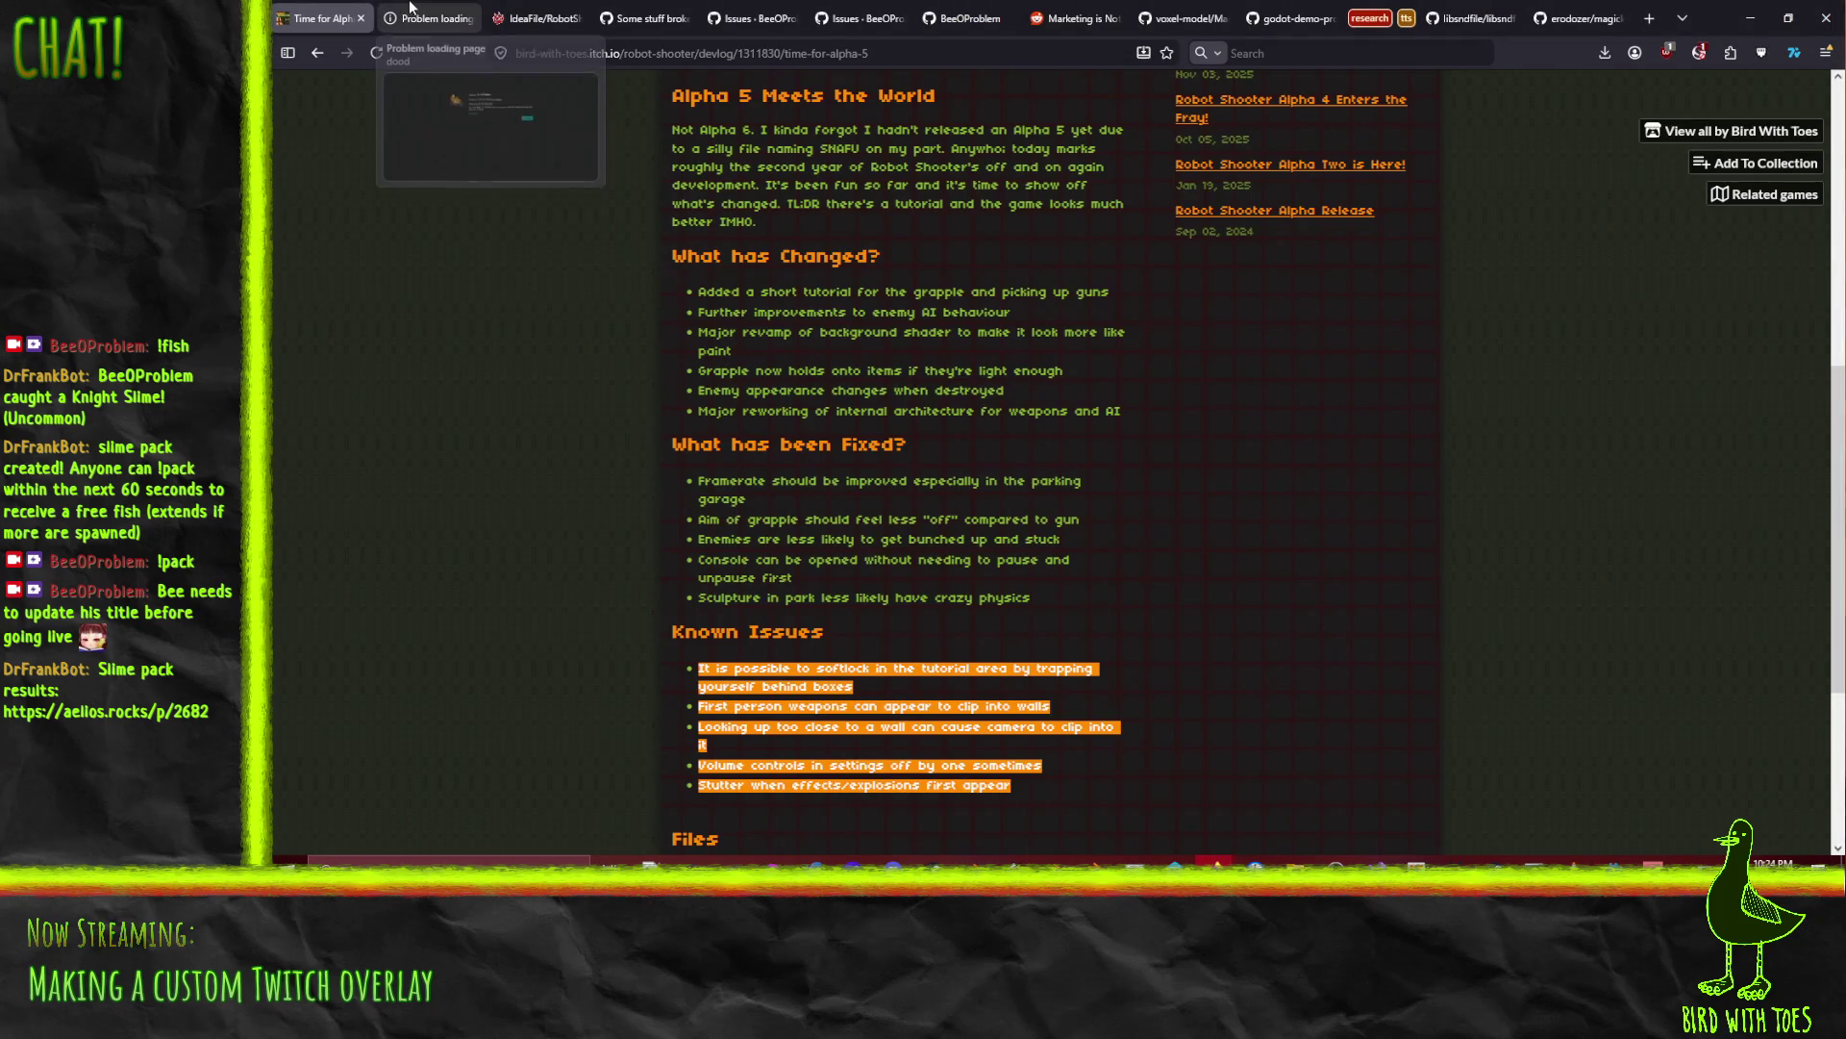
{"action": "mouse_move", "coordinate": [1217, 860]}
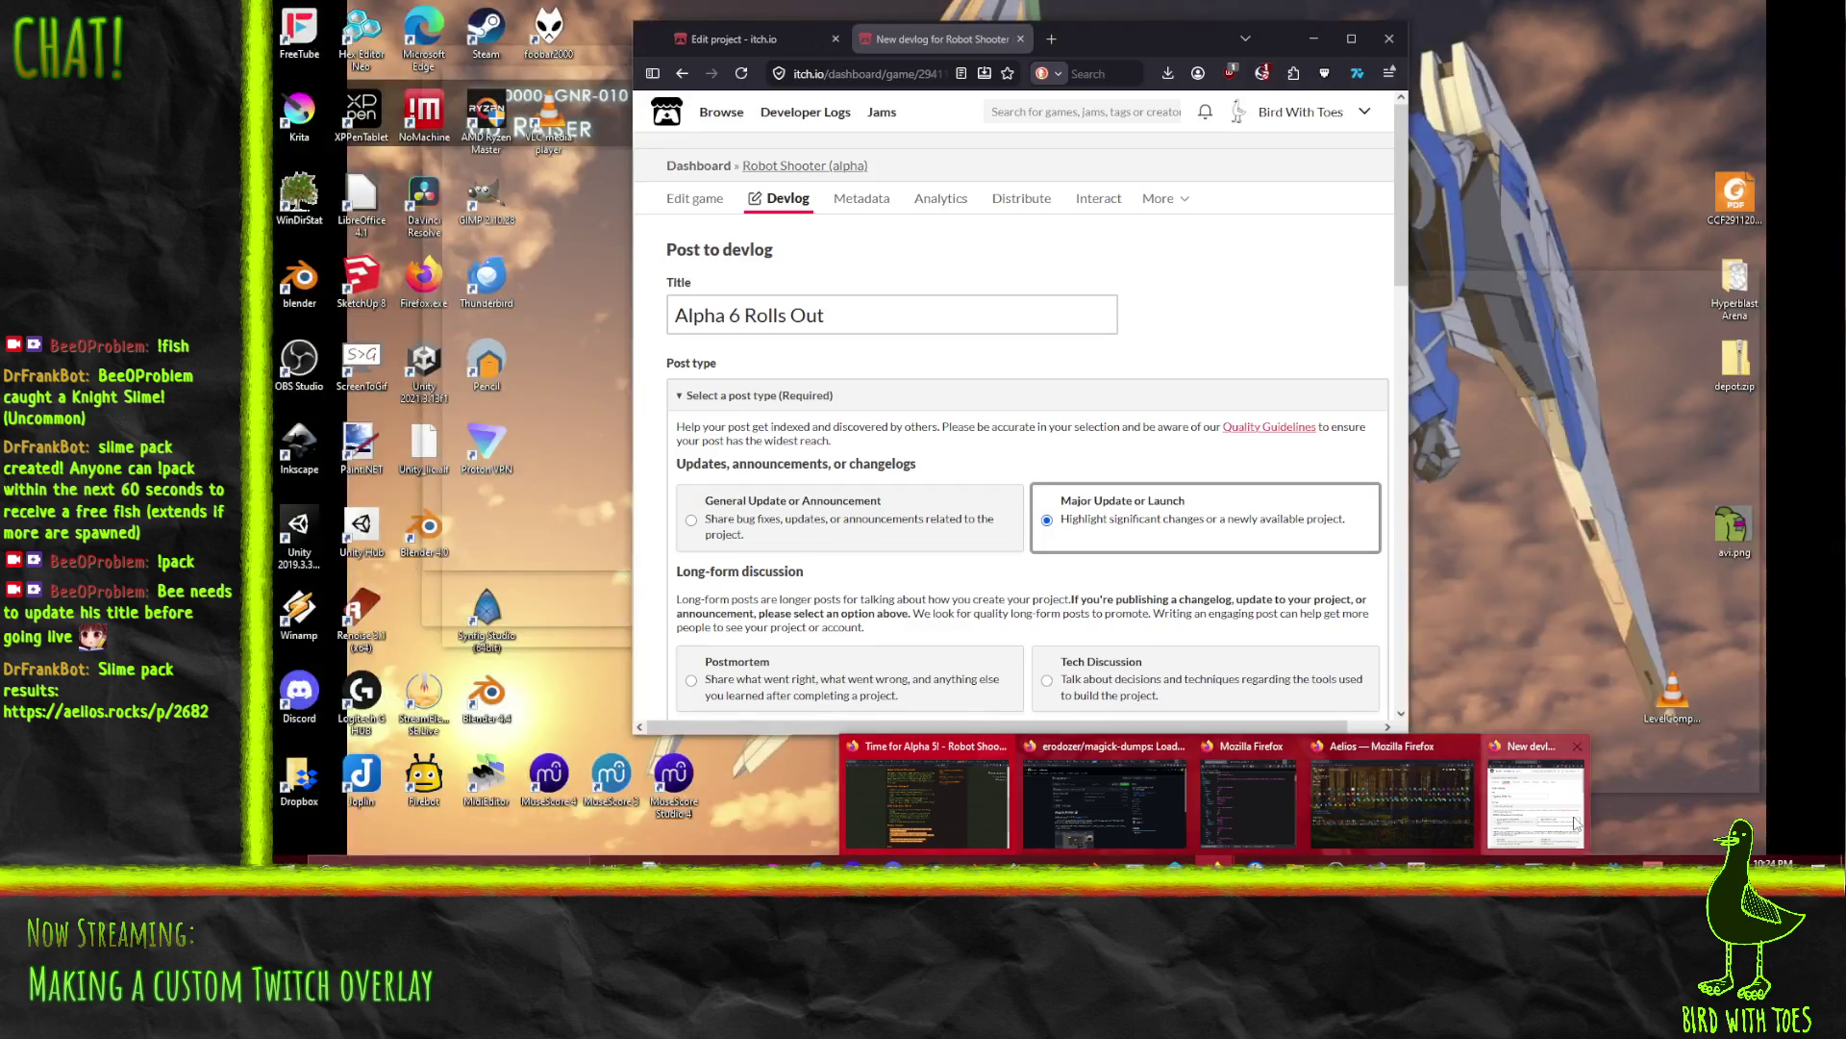
{"action": "left_click", "coordinate": [1576, 822]}
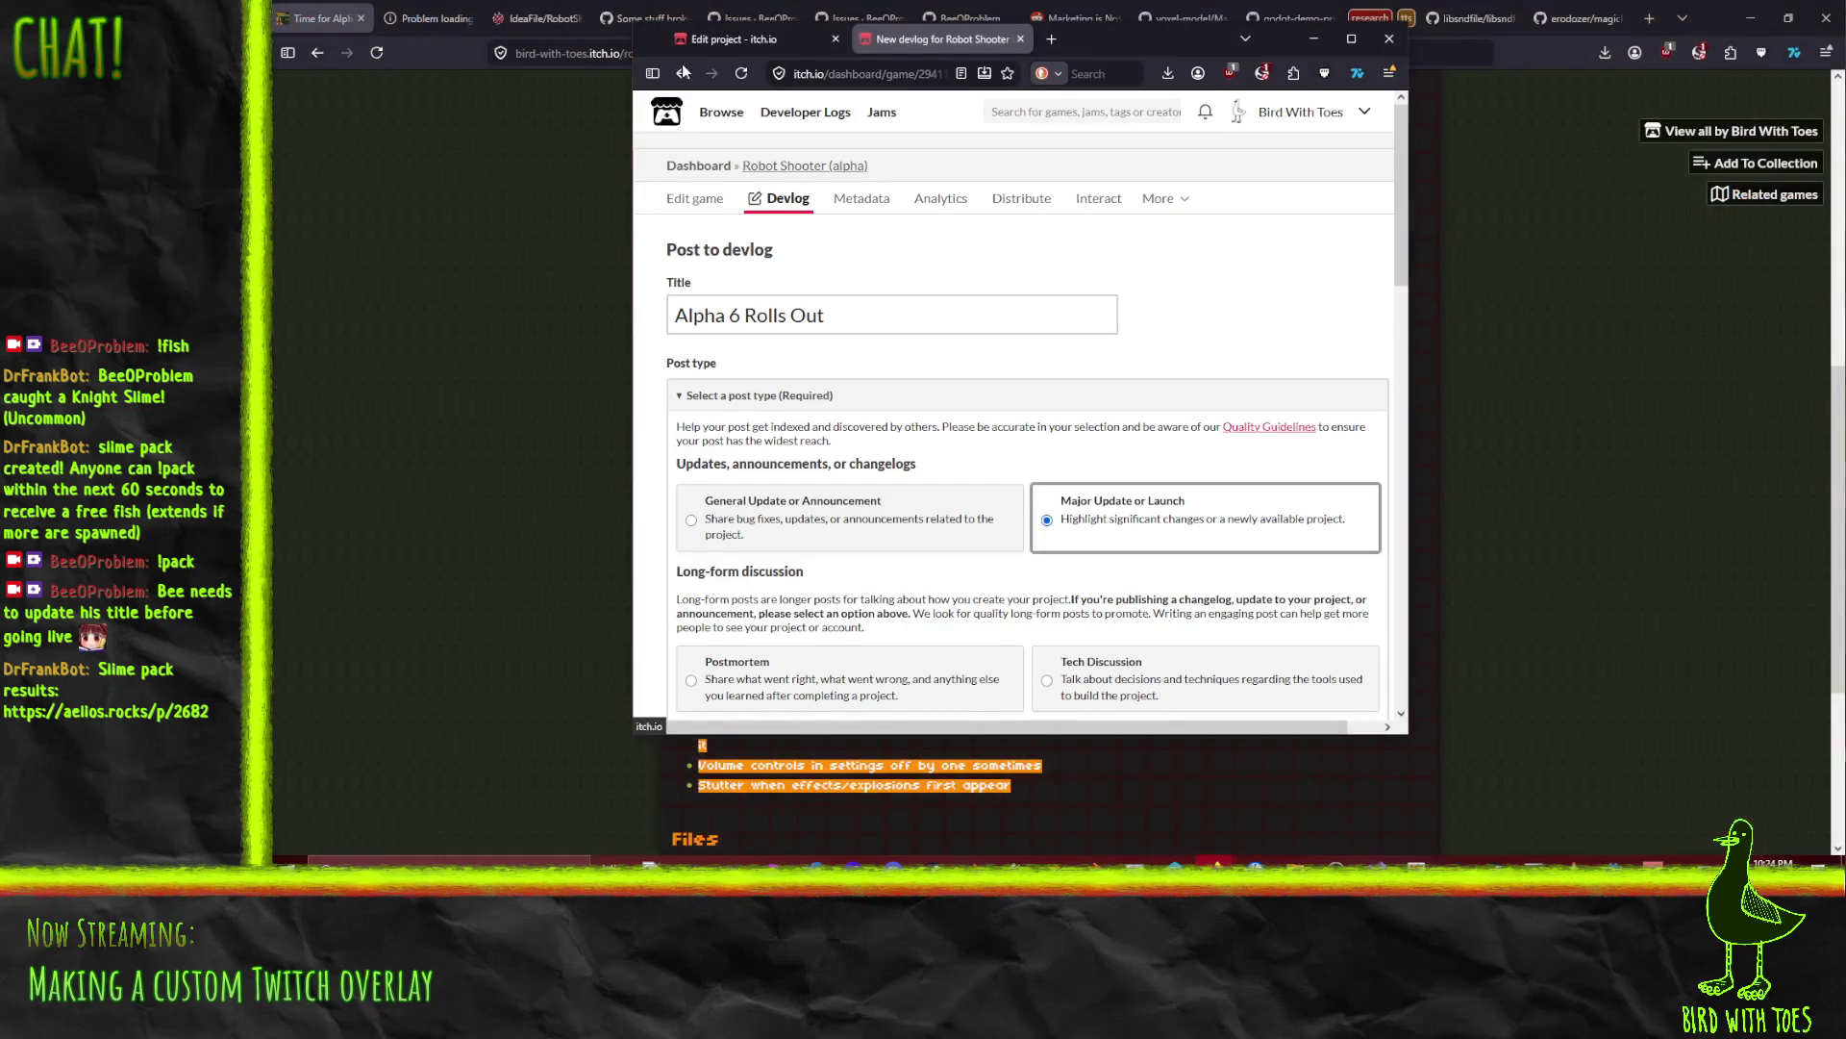
{"action": "left_click_drag", "start_coordinate": [938, 38], "coordinate": [384, 27]}
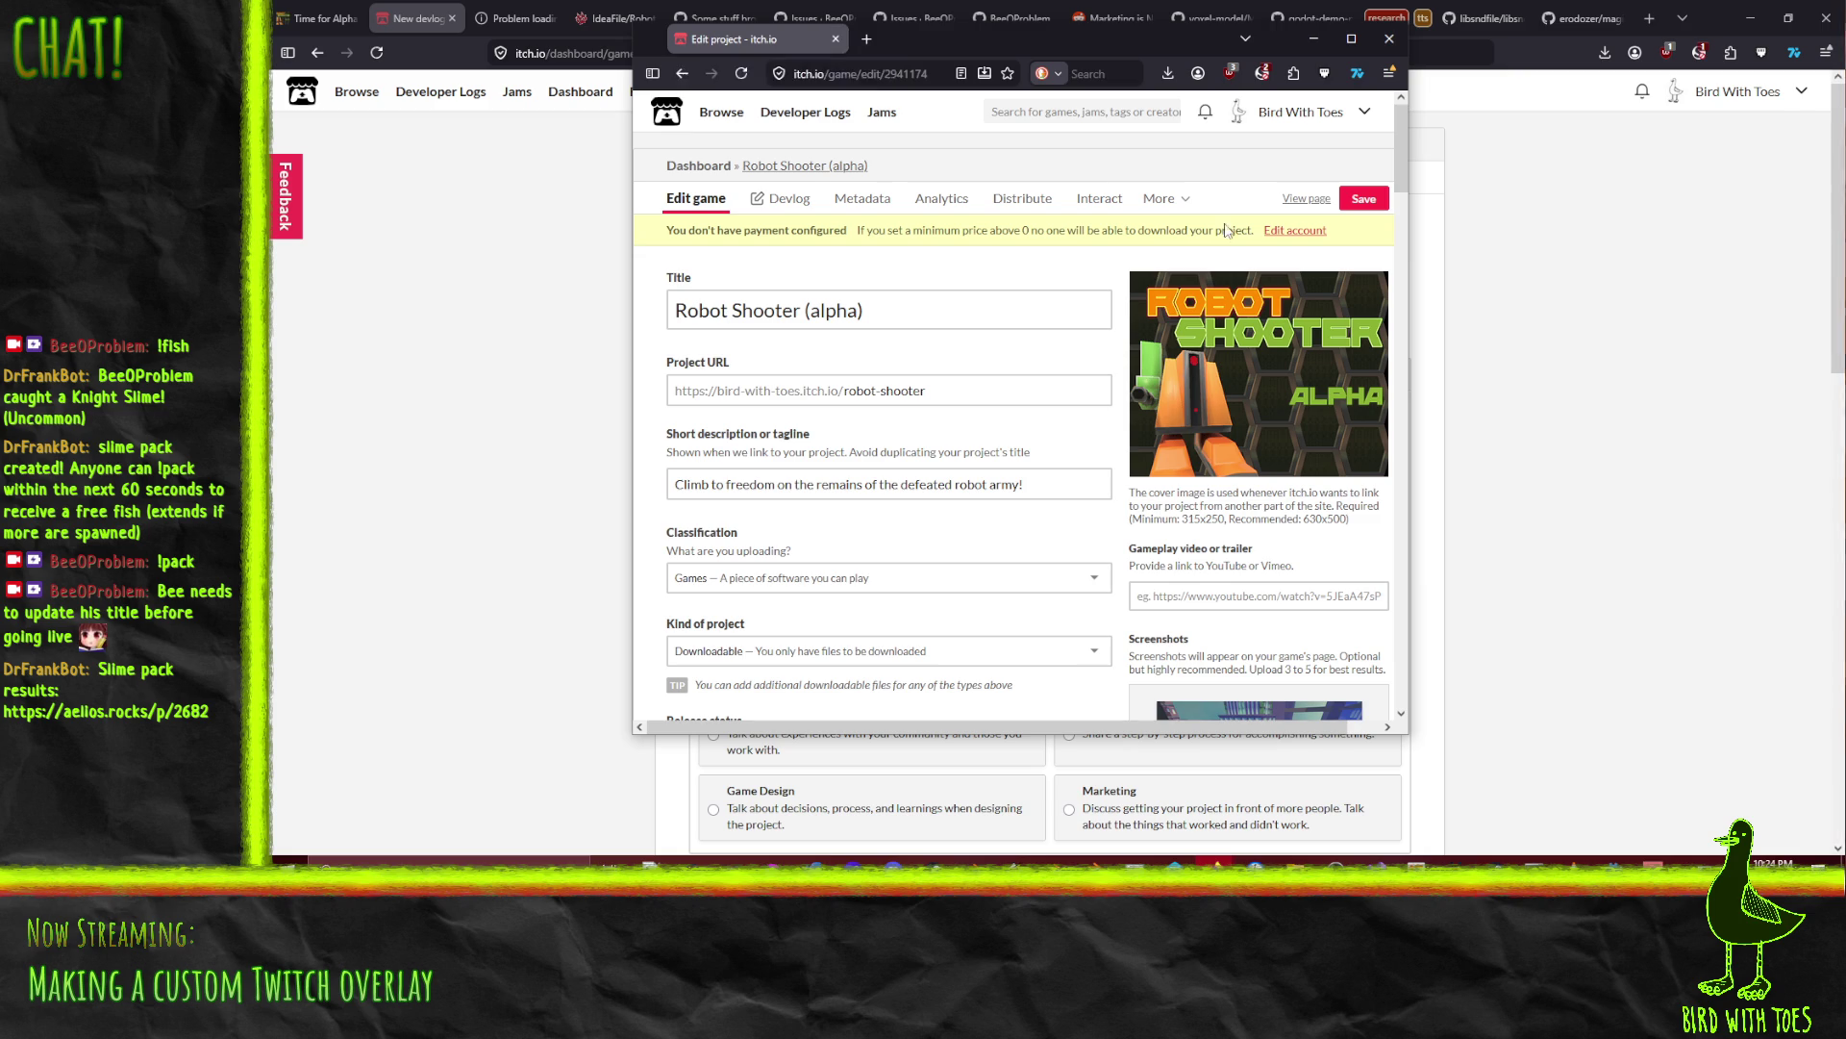
Step: Save the Robot Shooter (alpha) project settings and close the extra project-editing window
{"action": "left_click", "coordinate": [1354, 204]}
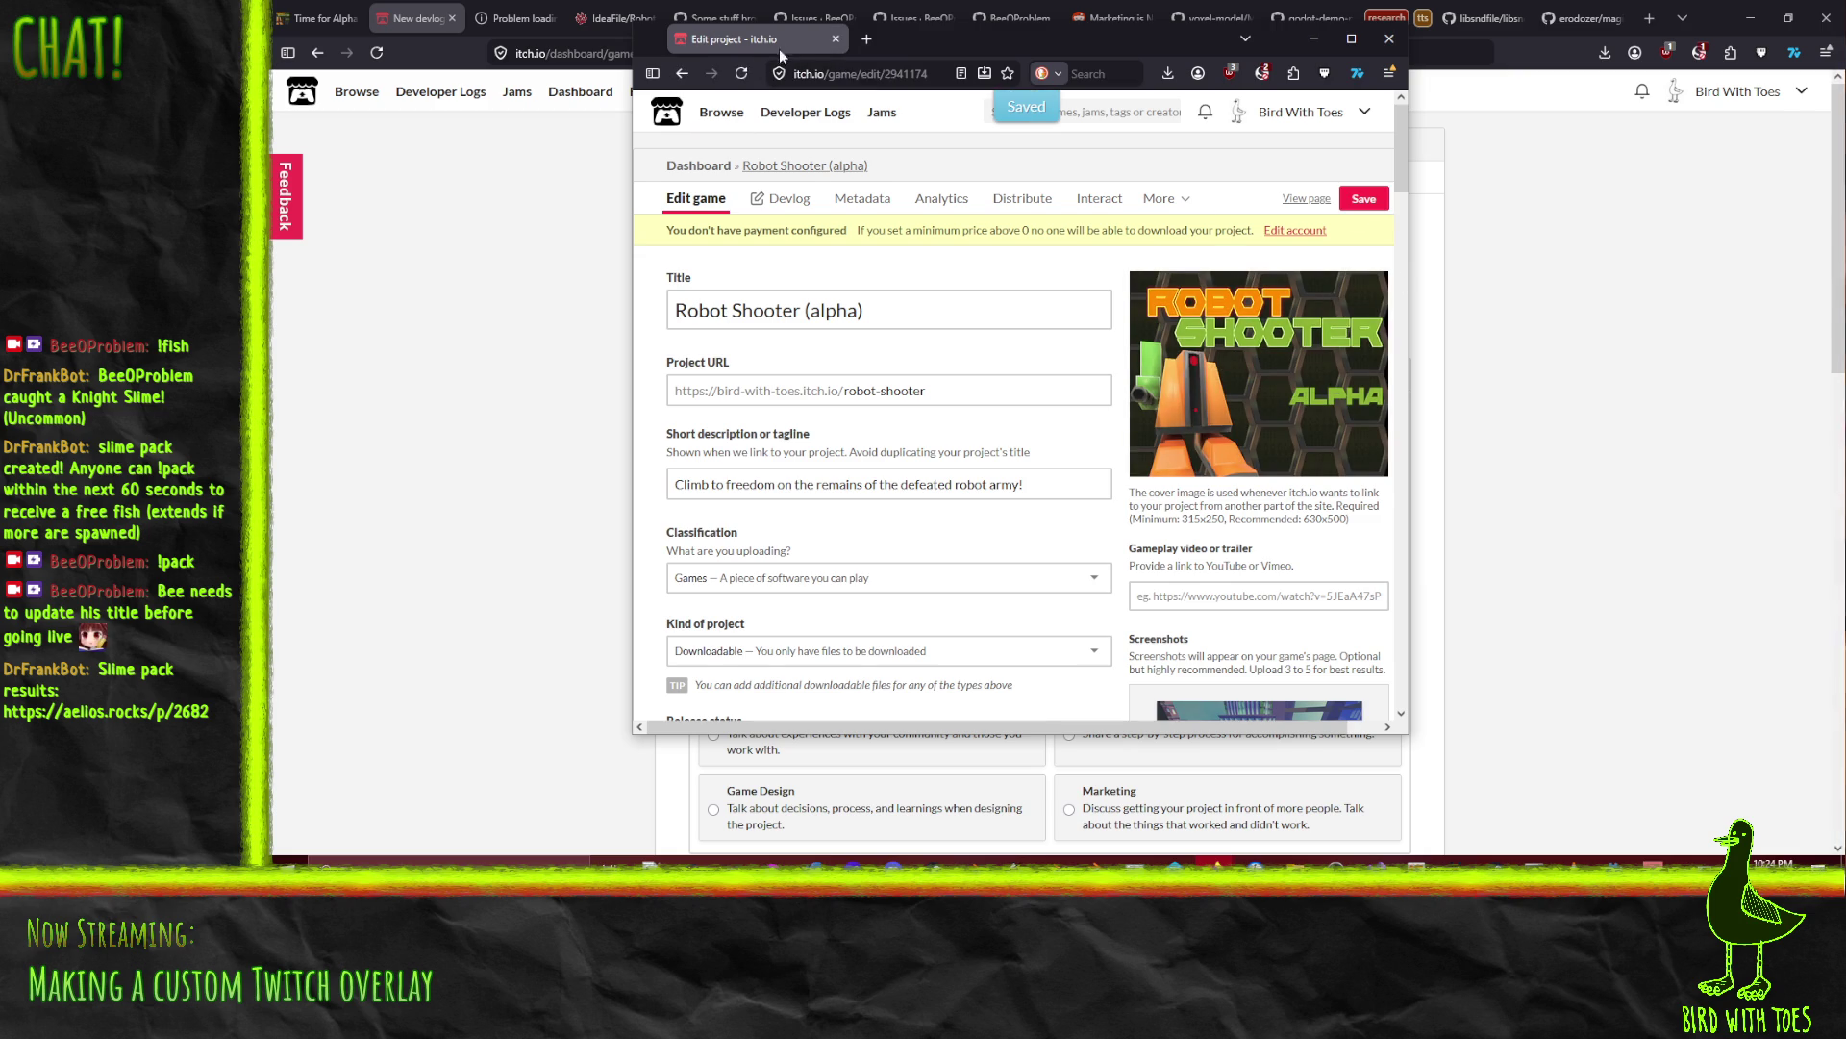
{"action": "left_click", "coordinate": [835, 39]}
{"action": "scroll", "coordinate": [556, 547], "scroll_direction": "down", "scroll_amount": 7}
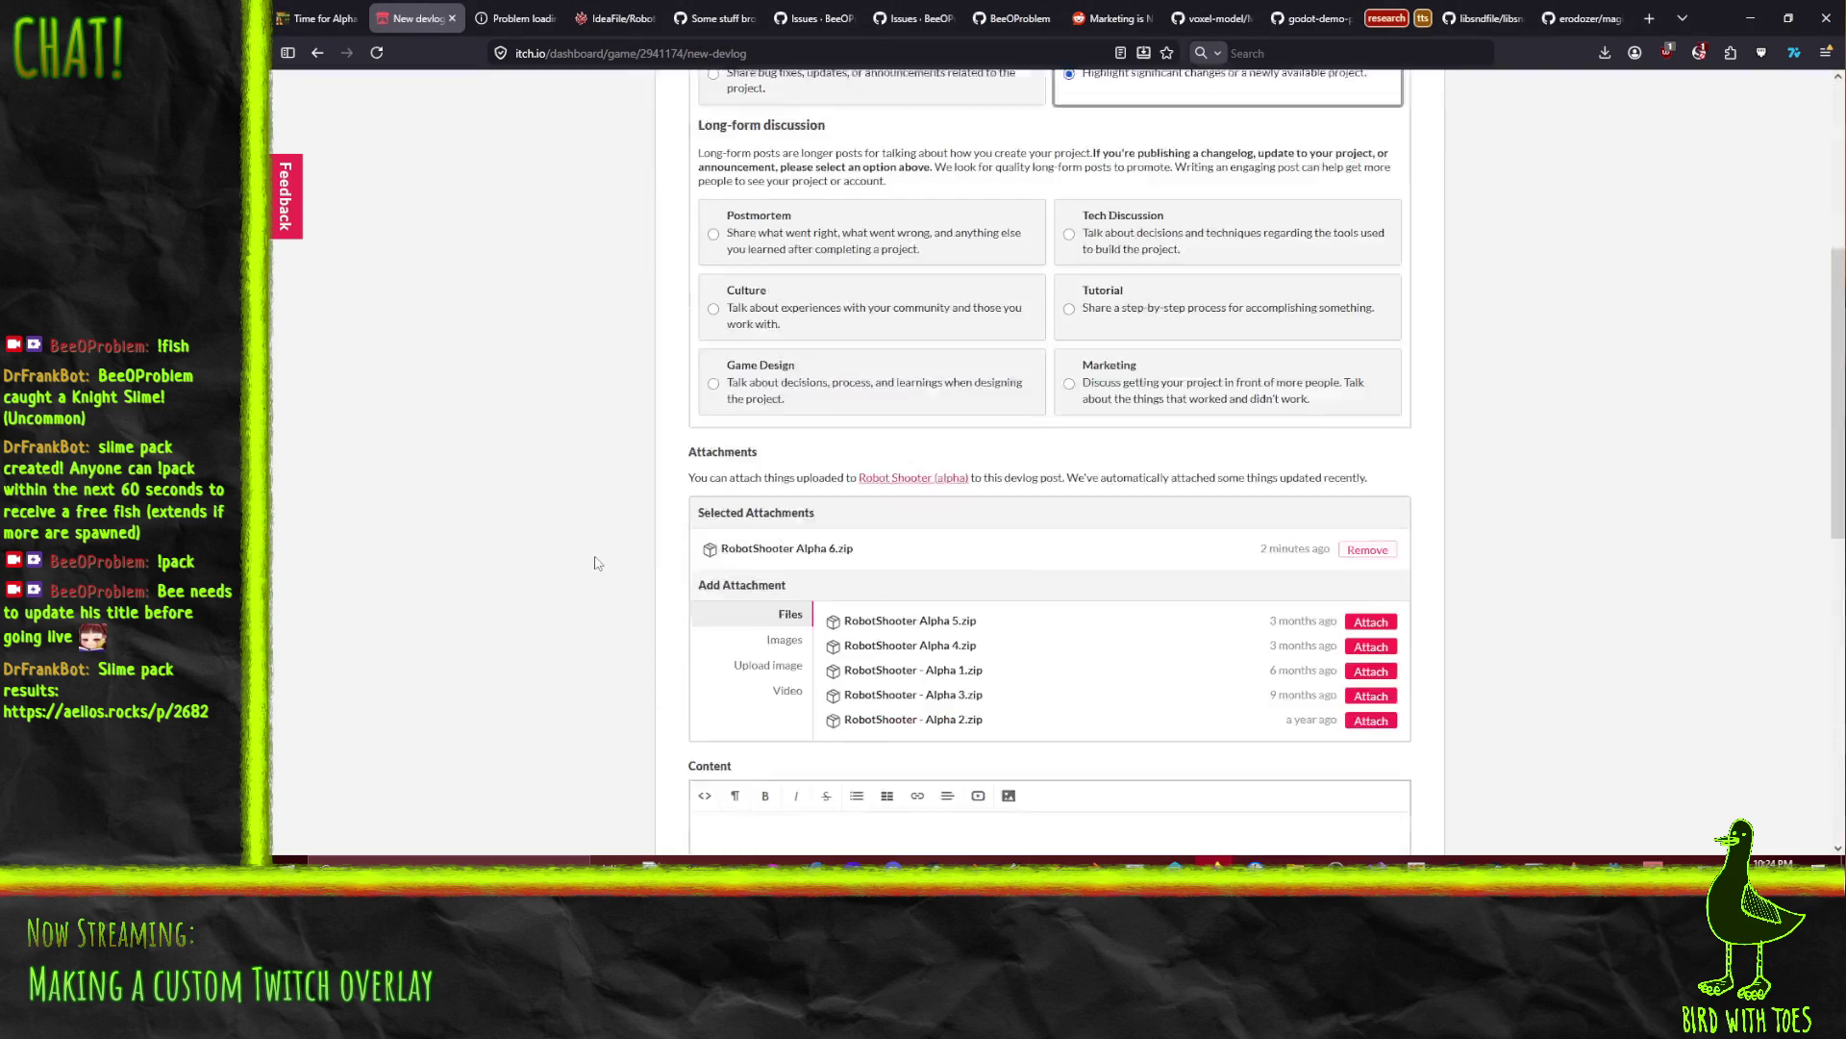
Step: Switch the post content to raw HTML and paste the copied issue lines
{"action": "scroll", "coordinate": [556, 547], "scroll_direction": "up", "scroll_amount": 3}
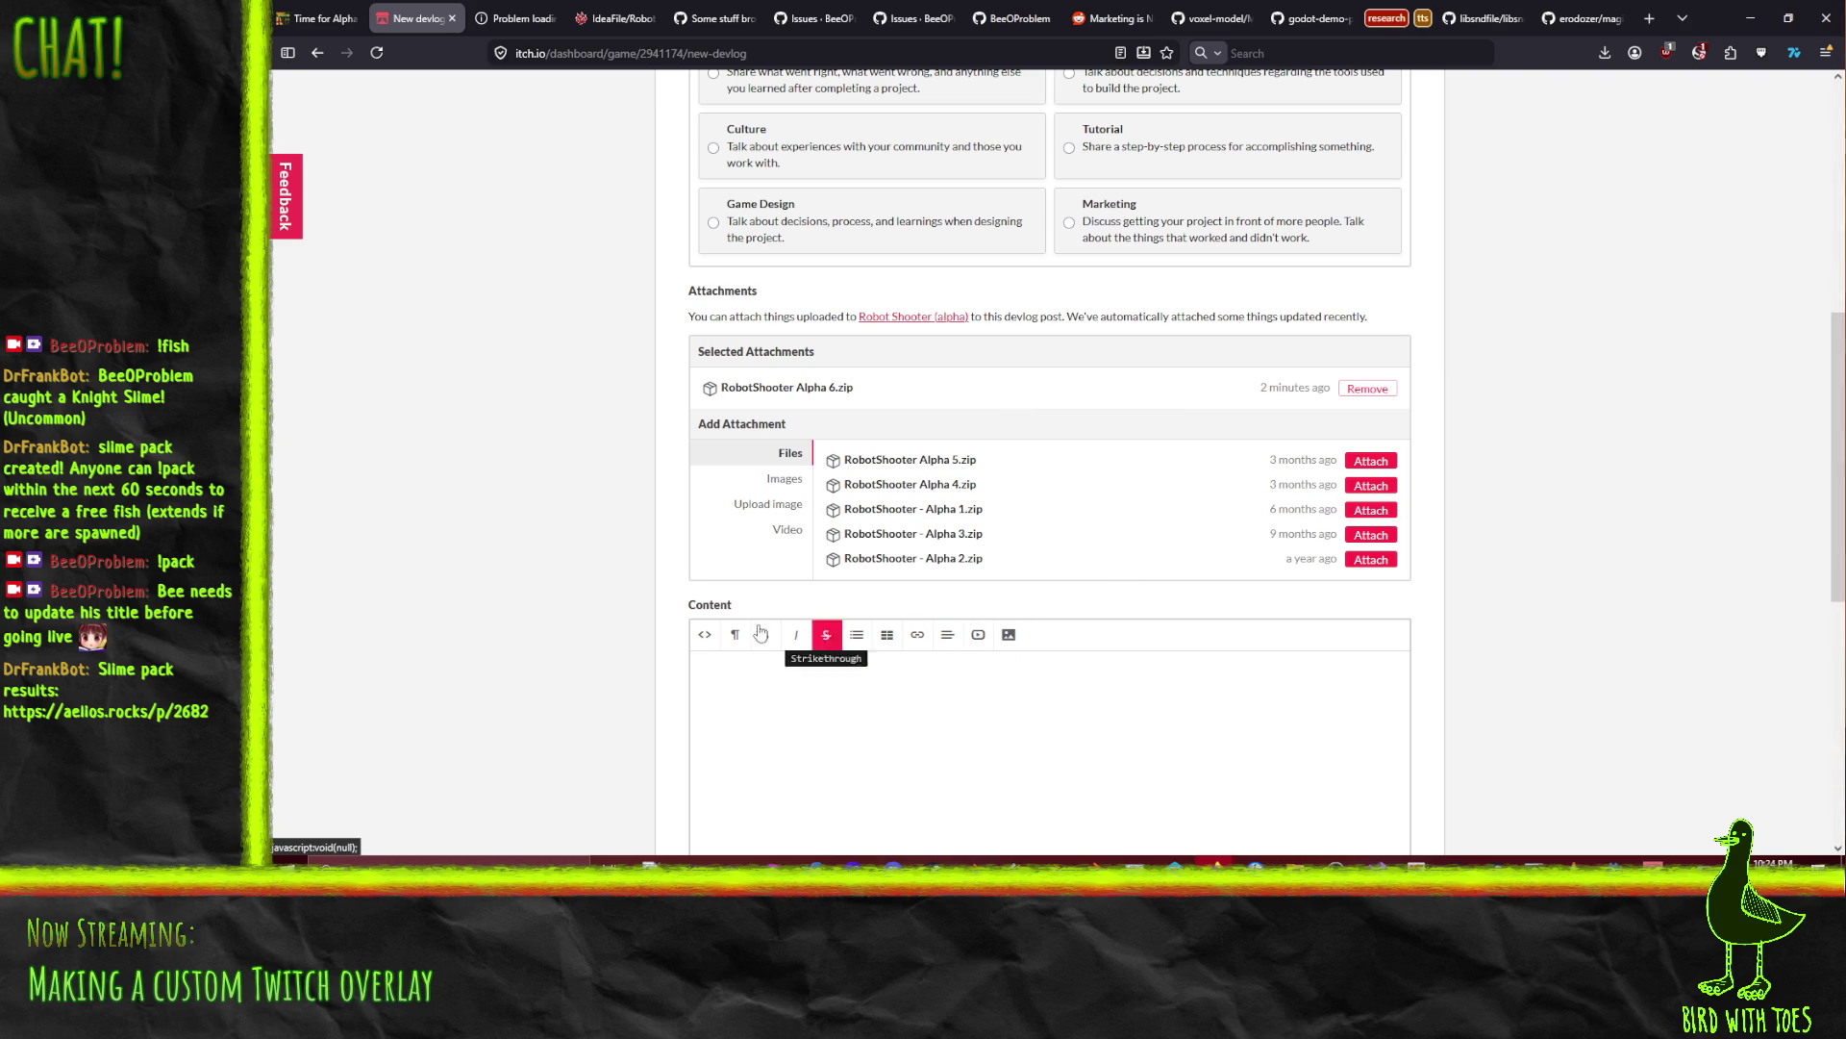
{"action": "scroll", "coordinate": [602, 626], "scroll_direction": "down", "scroll_amount": 5}
{"action": "left_click", "coordinate": [705, 383]}
{"action": "type", "text": "It is possible to softlock in the tutorial area by trapping yourself behind boxes First person weapons can appear to clip into walls Looking up too close to a wall can cause camera to clip into it Volume controls in settings off by one sometimes Stutter when effects/explosions first appear"}
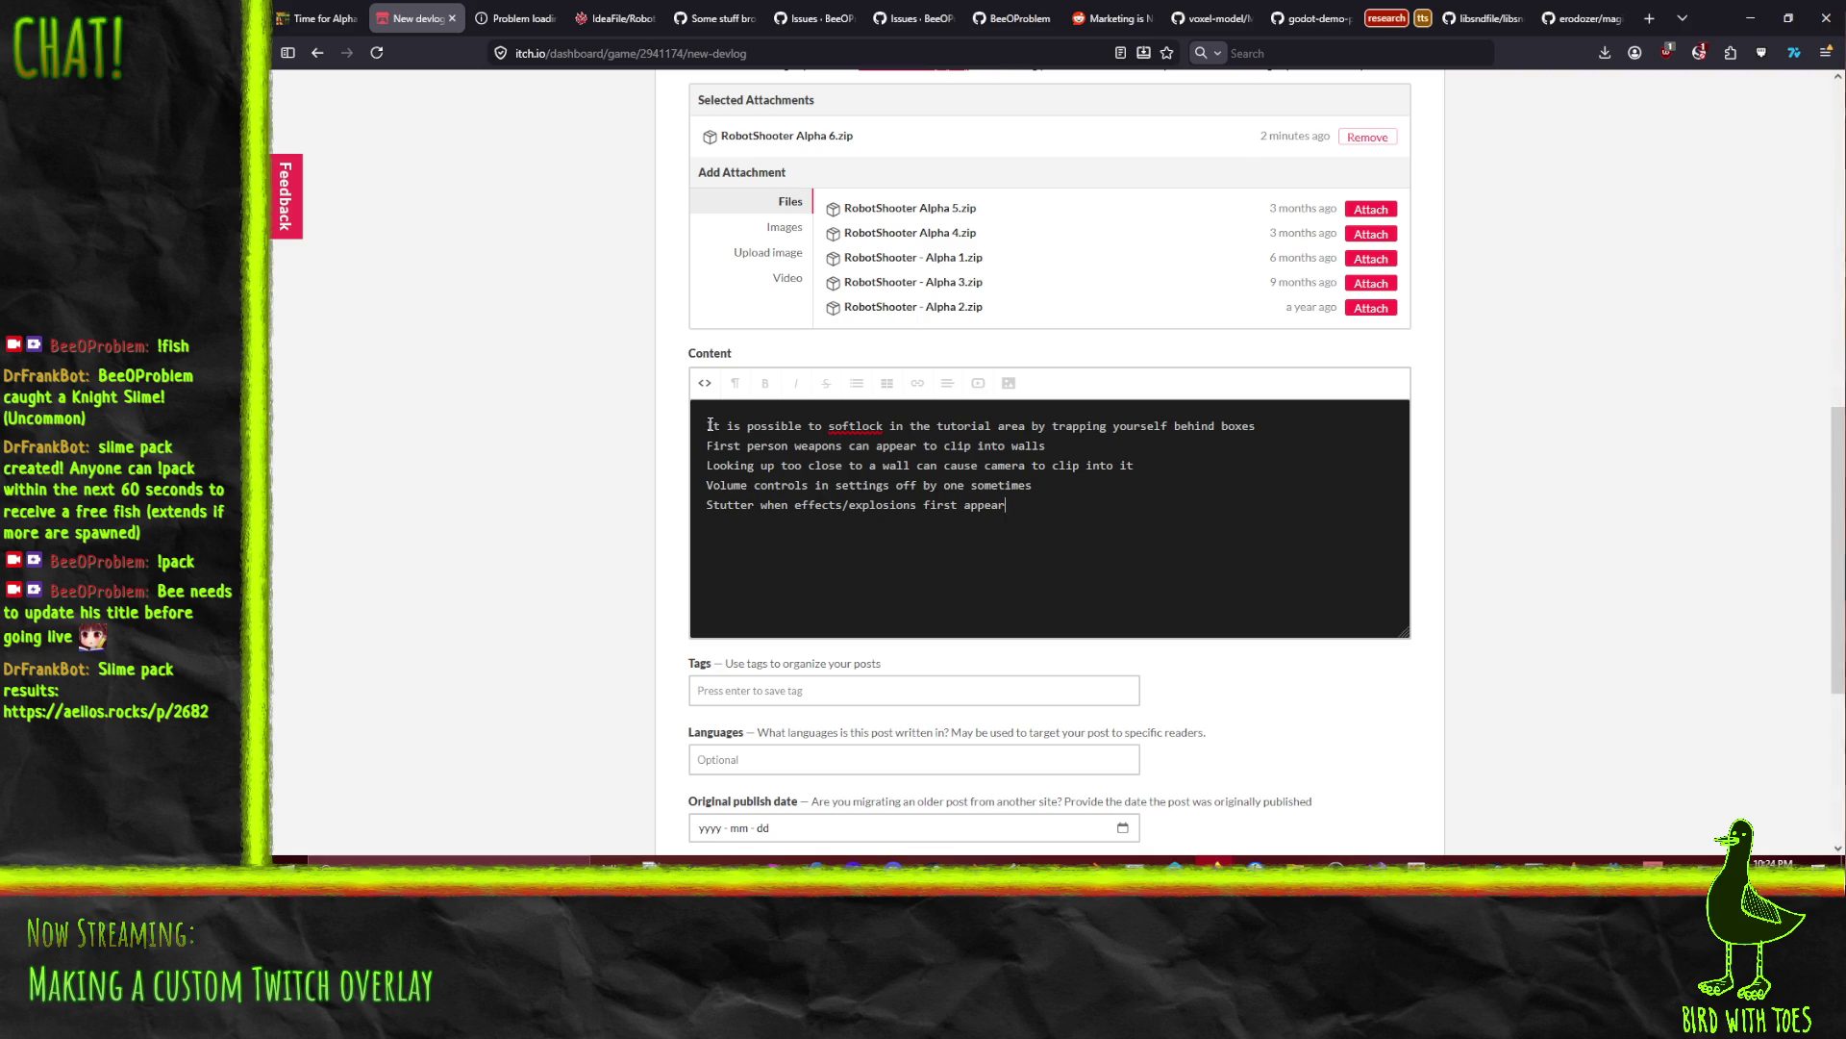
Step: Add an empty first line and type '<h3>Bugs fixed' above the pasted lines
{"action": "key", "text": "ctrl+Home"}
{"action": "key", "text": "Return"}
{"action": "key", "text": "Up"}
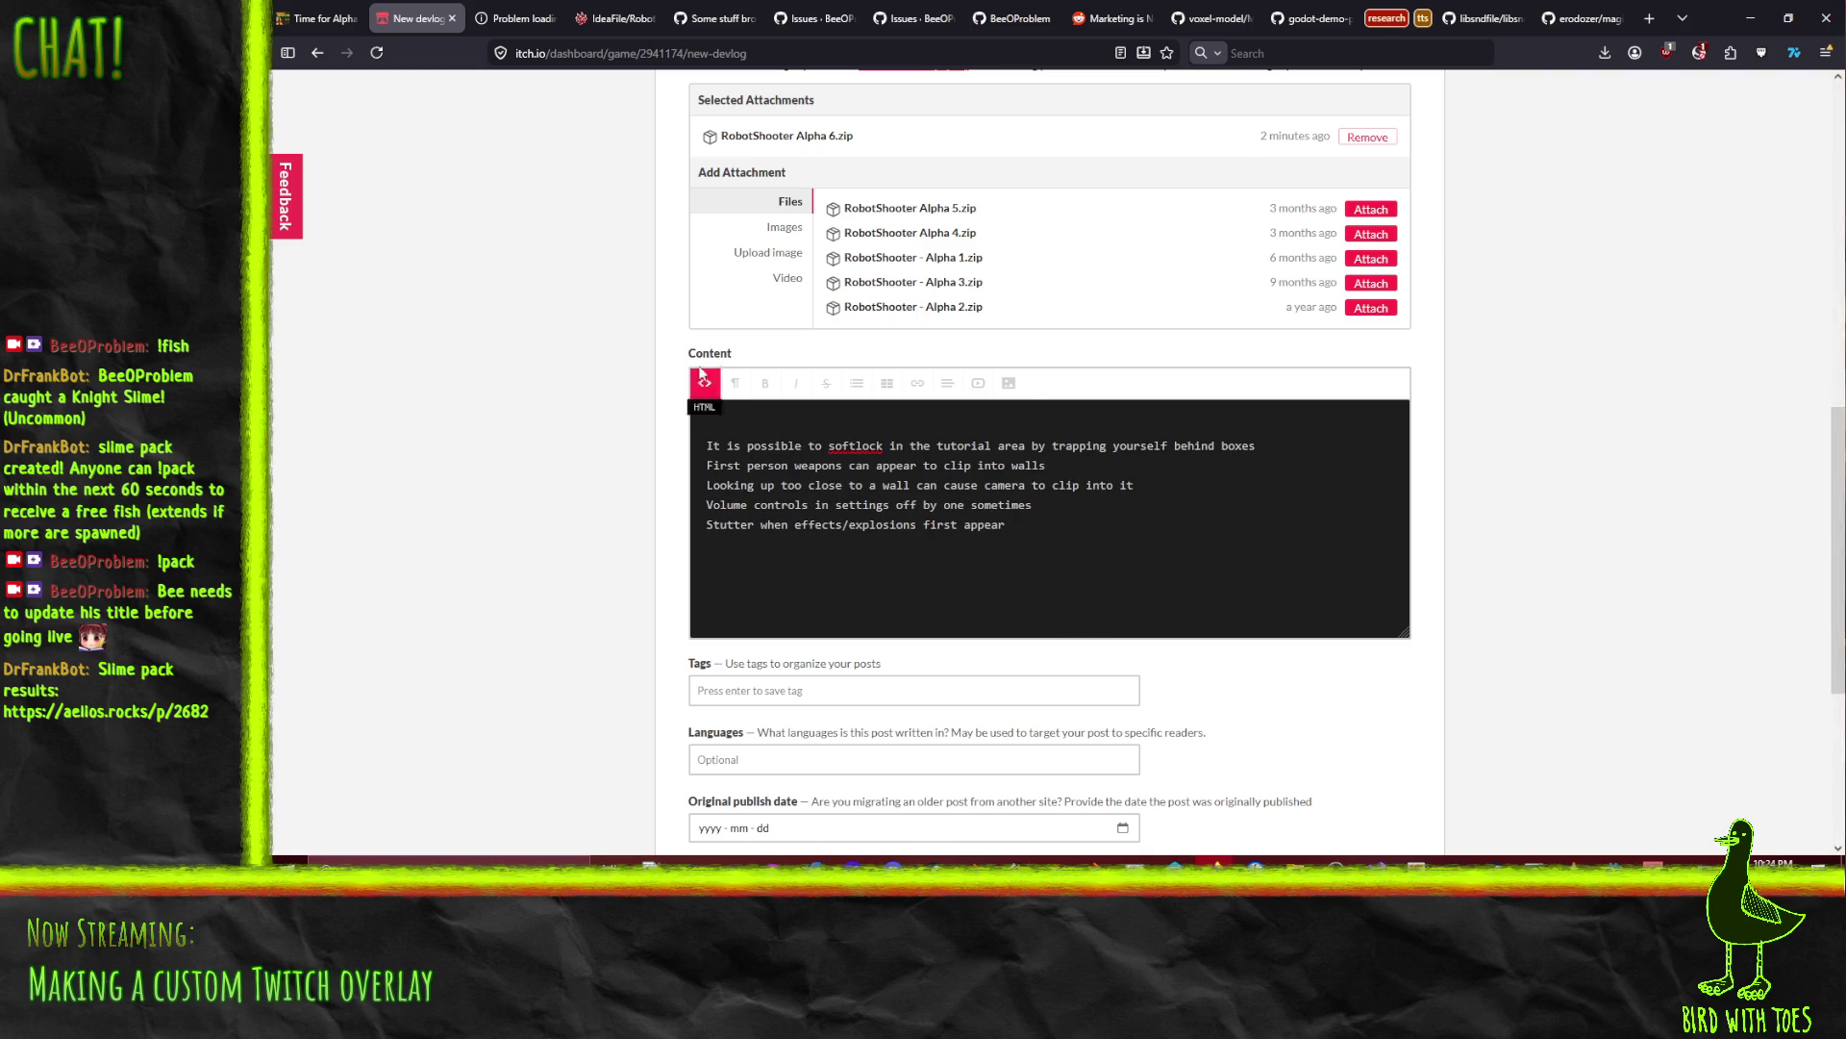
{"action": "type", "text": "<h3>"}
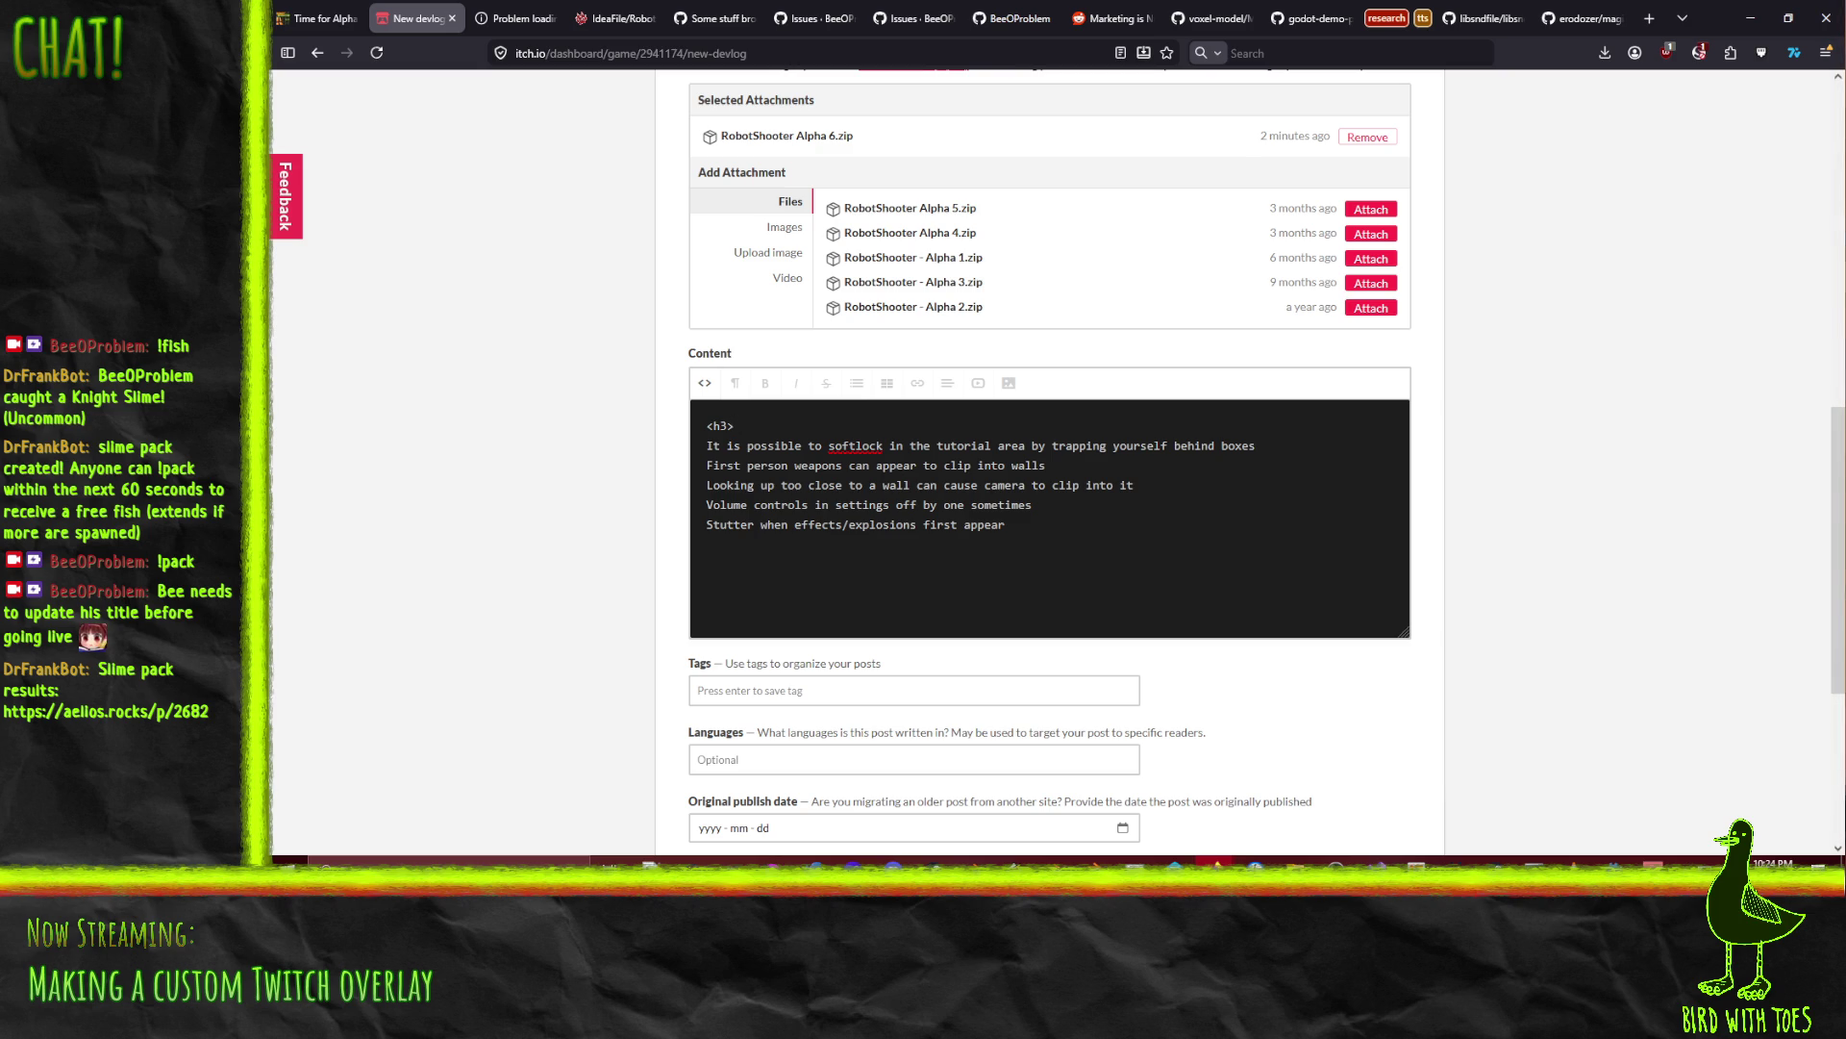
{"action": "type", "text": "Bug"}
{"action": "type", "text": "s fixed"}
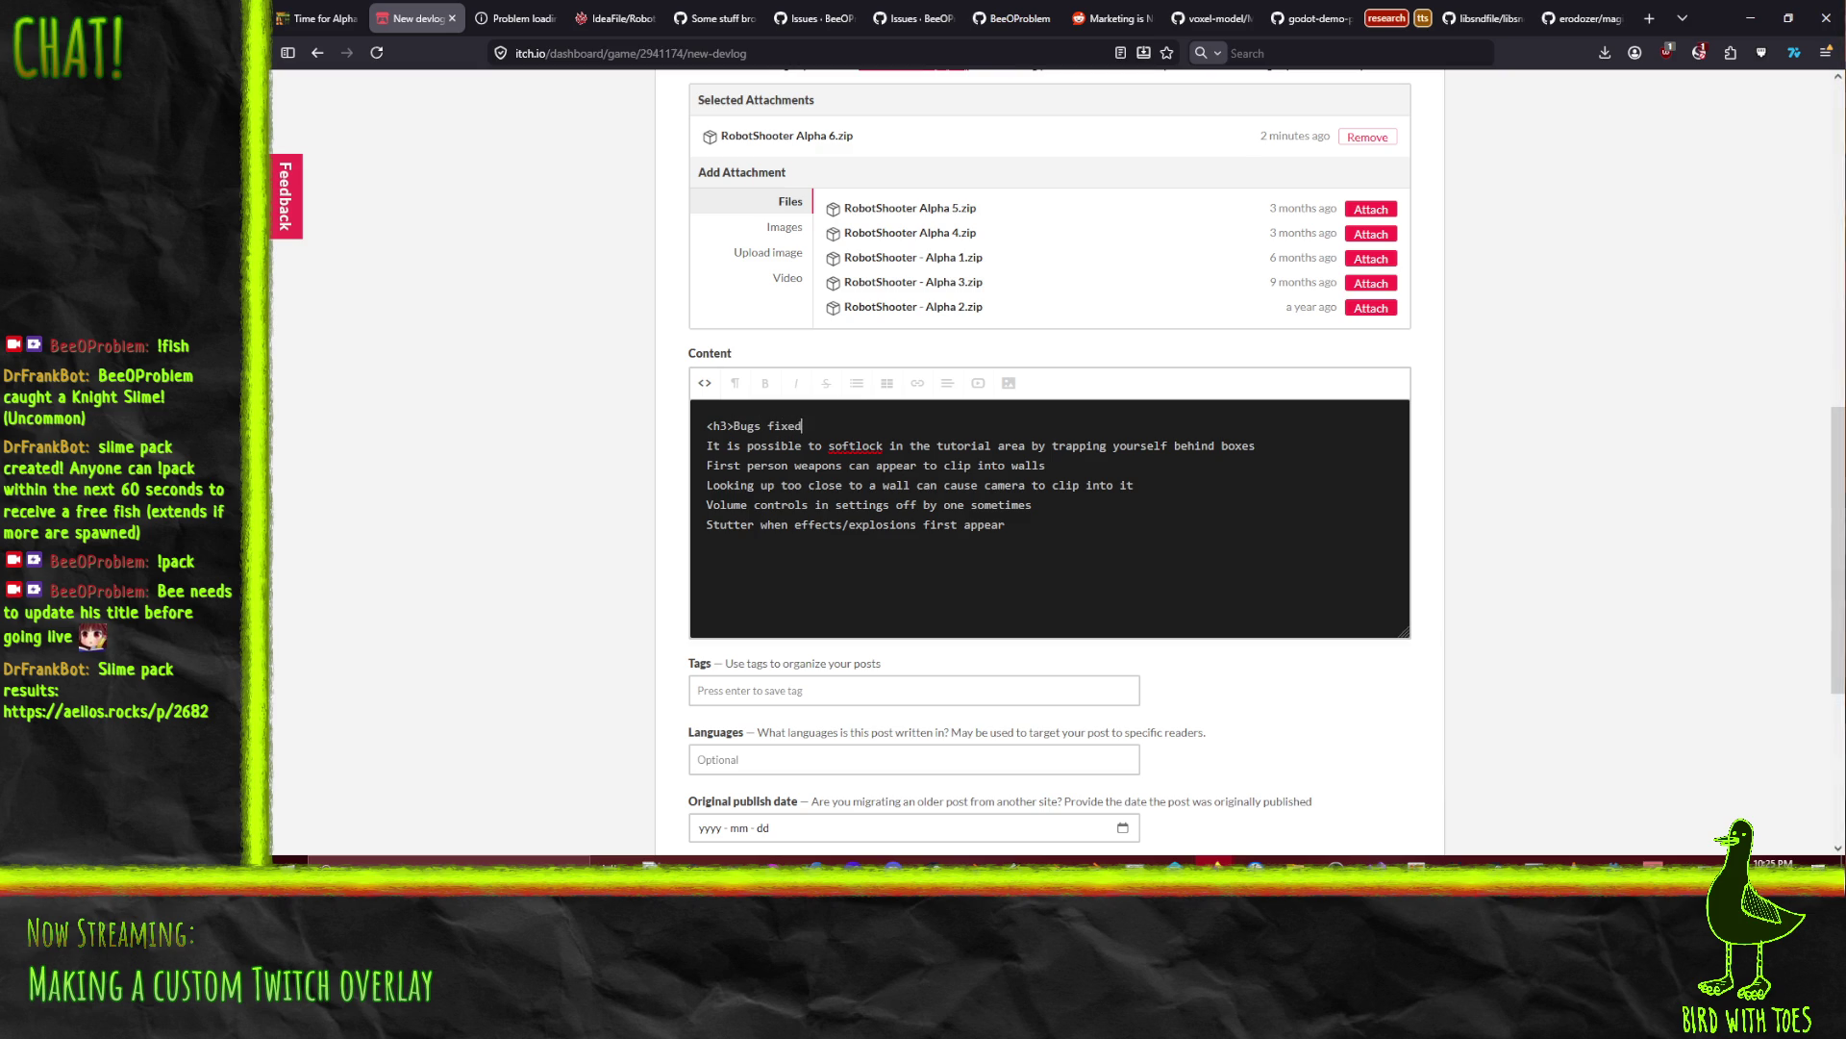
Step: Reword the heading to '<h3>What has been fixed?</h3>'
{"action": "left_click", "coordinate": [281, 8]}
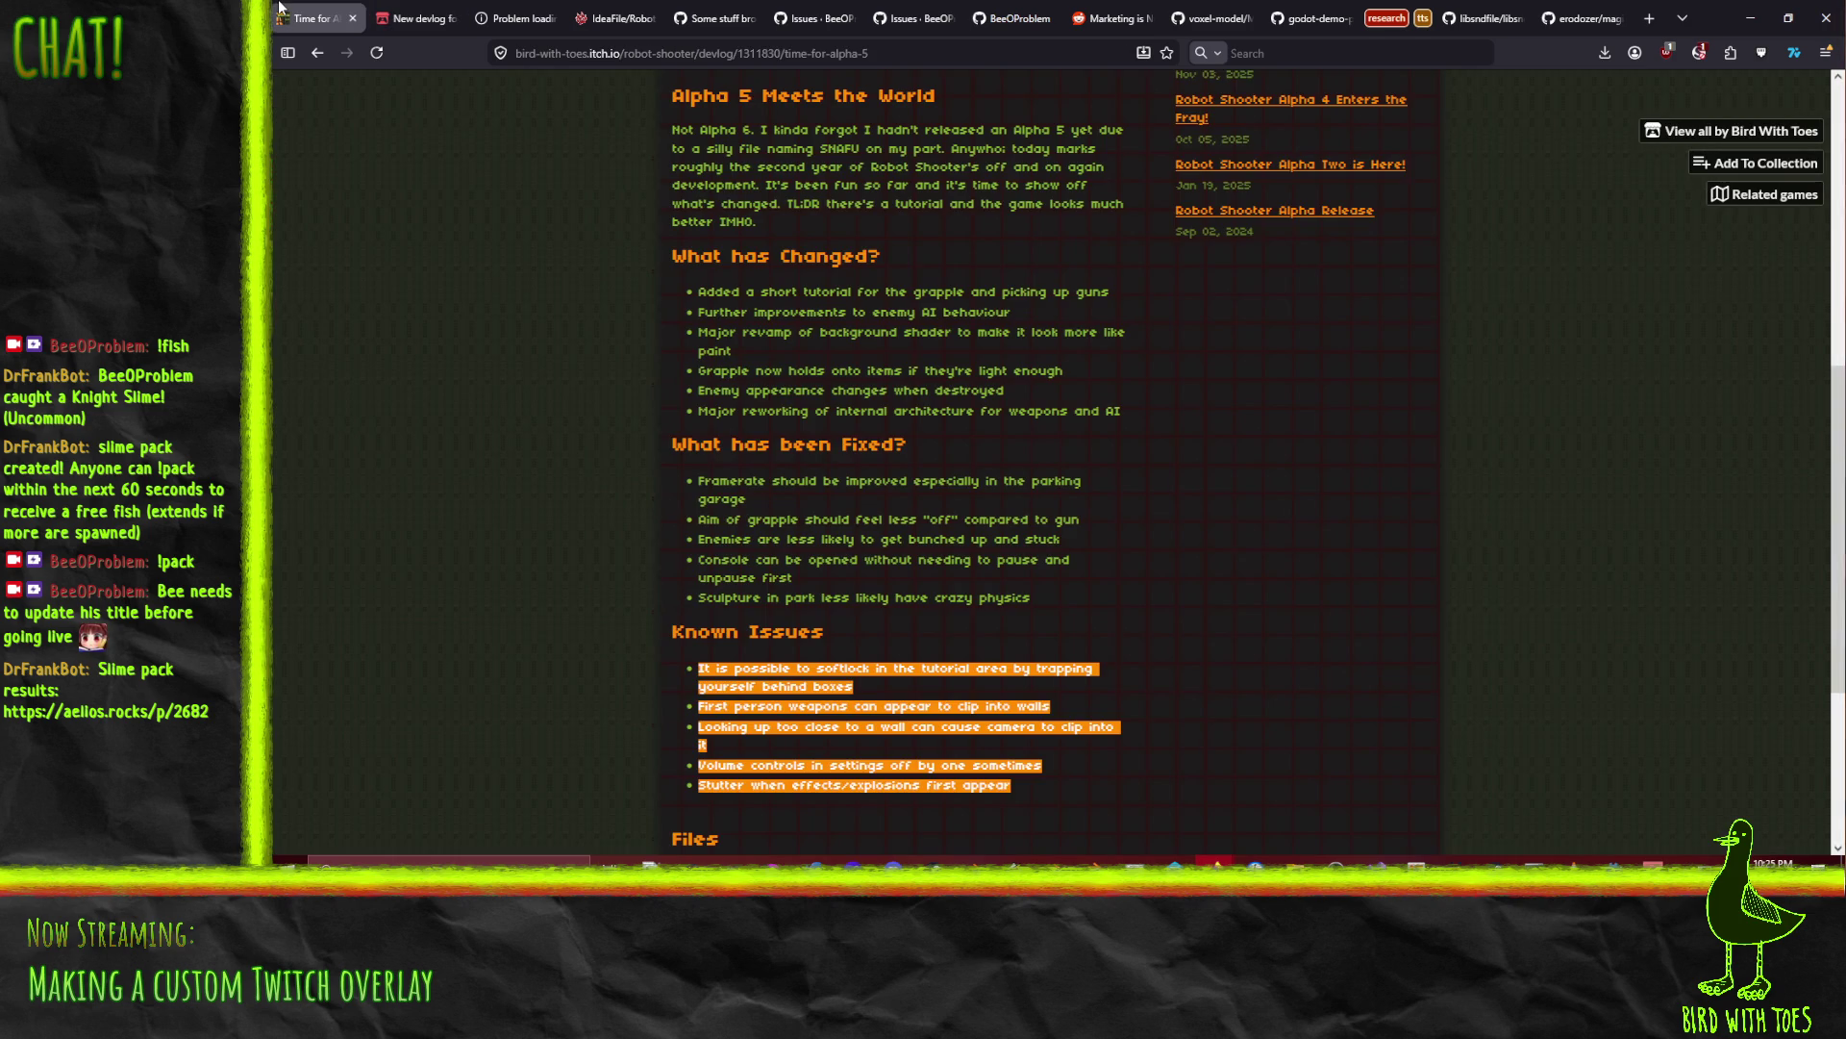
{"action": "left_click", "coordinate": [416, 17]}
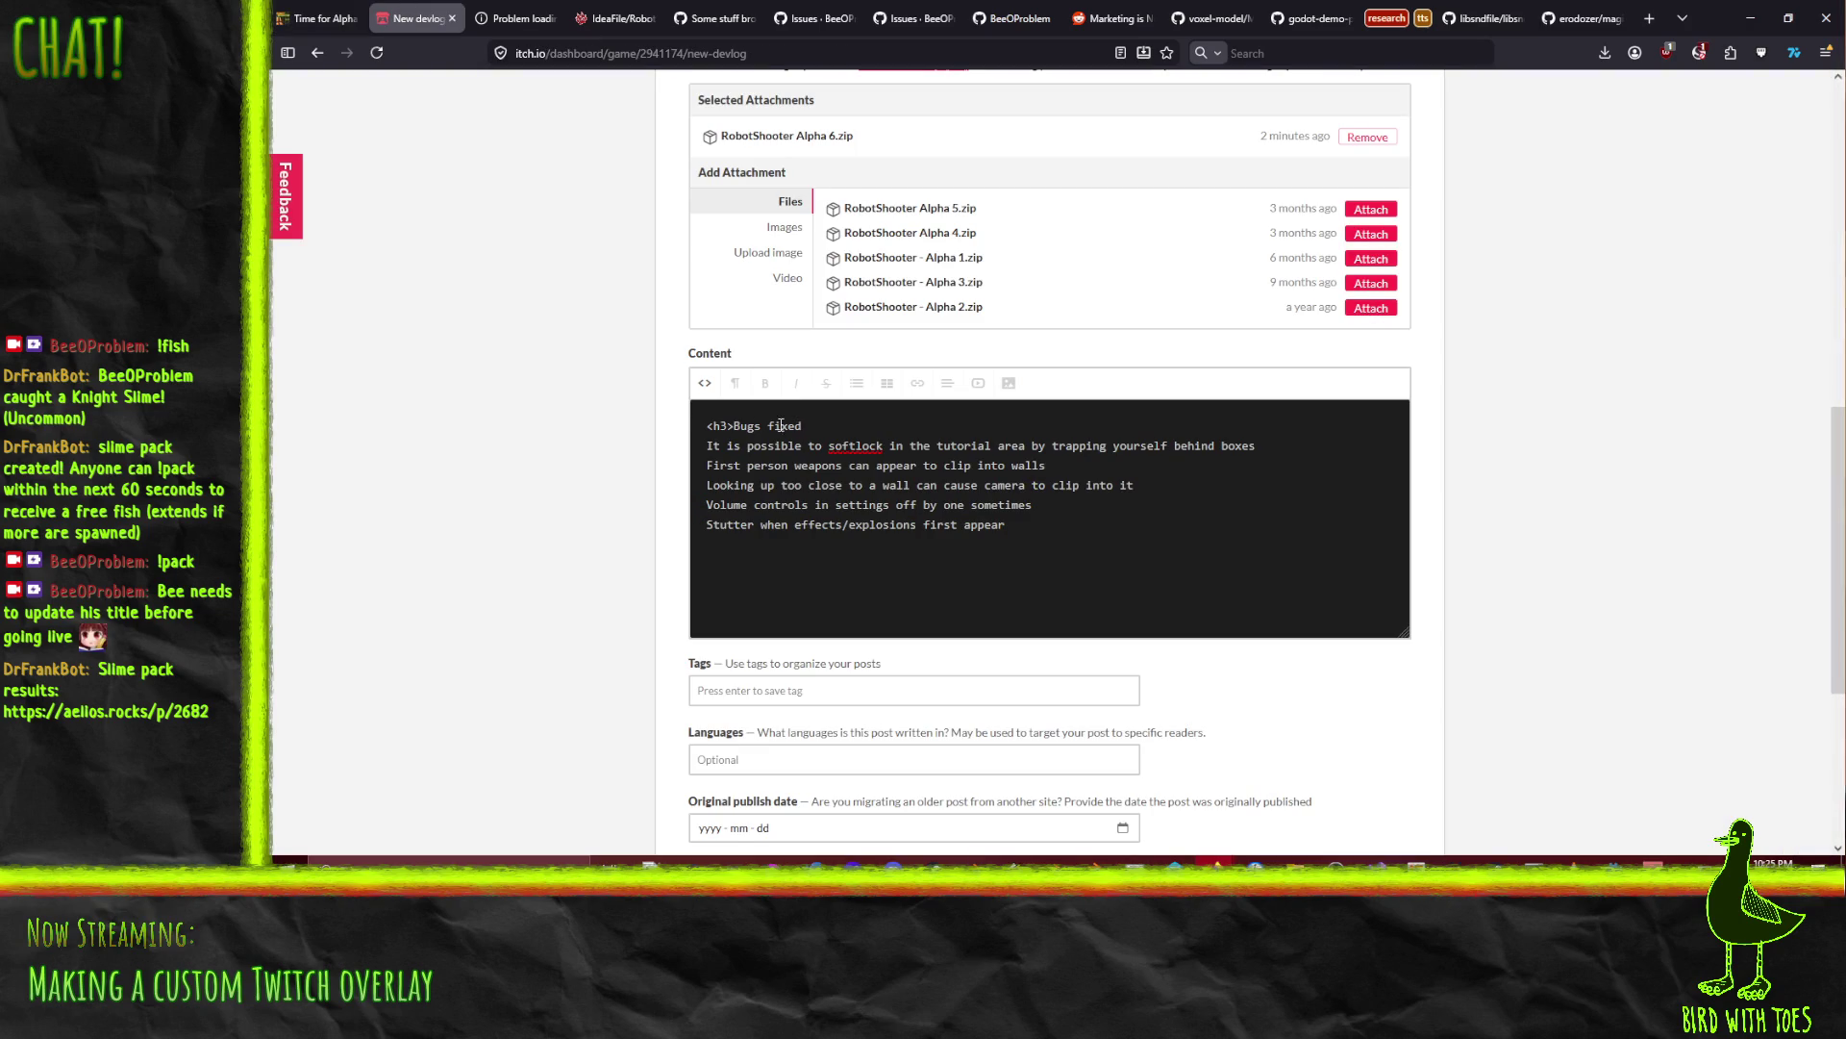
{"action": "left_click_drag", "start_coordinate": [733, 425], "coordinate": [802, 425]}
{"action": "type", "text": "What has been fixed?"}
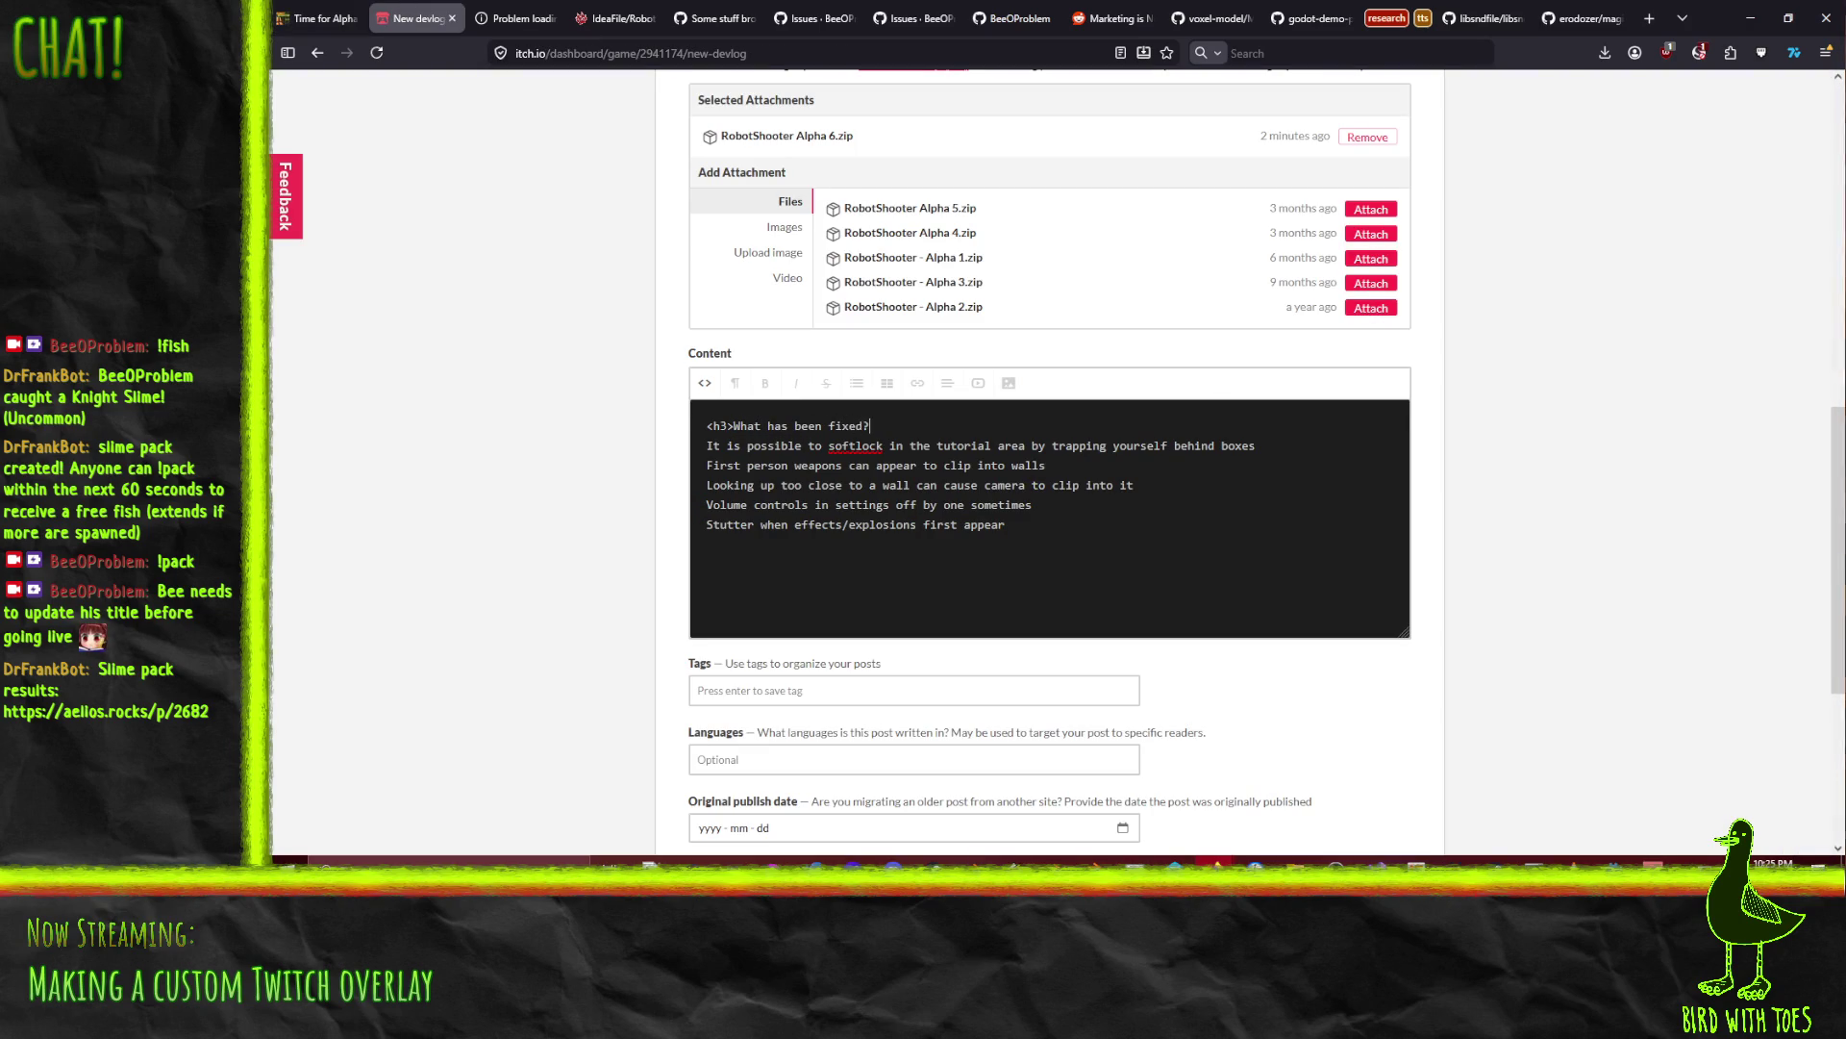
{"action": "type", "text": "</h3"}
{"action": "type", "text": "<"}
Step: Open a <ul> list and start each of the five issue lines with <li>
{"action": "left_click", "coordinate": [707, 445]}
{"action": "type", "text": "<ul"}
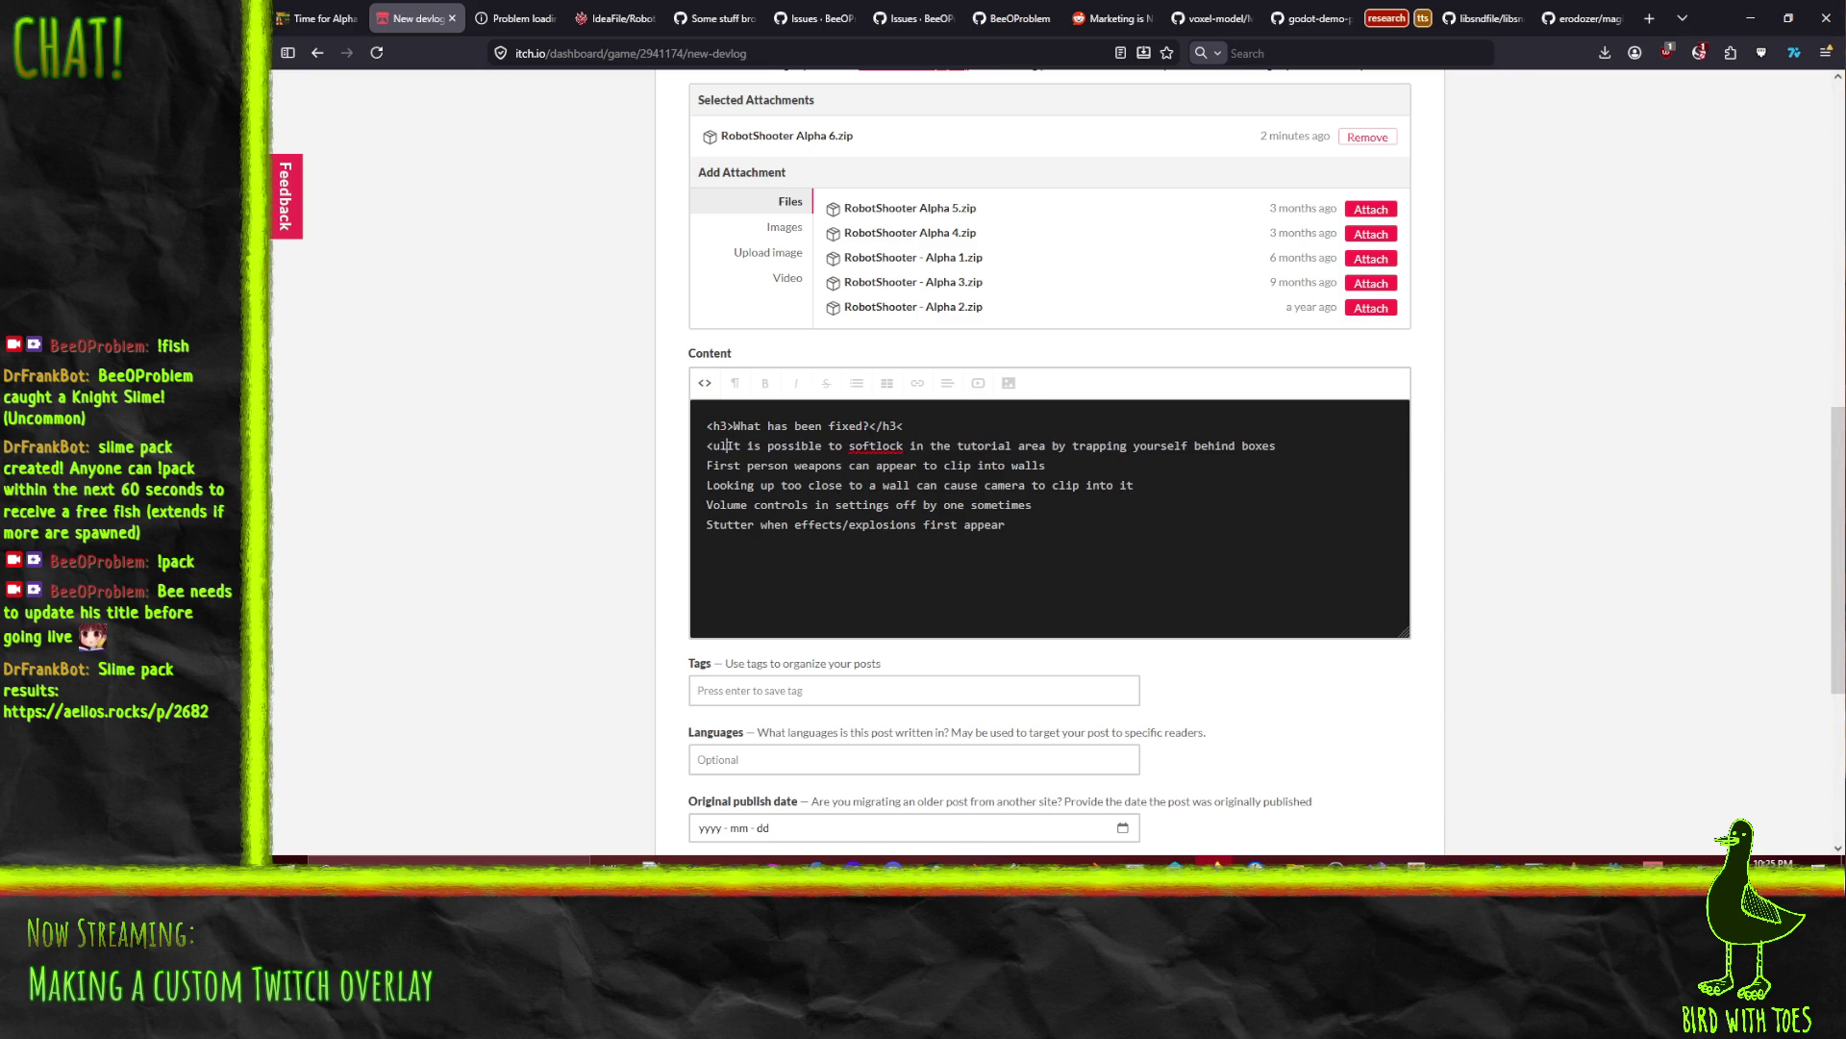
{"action": "key", "text": "Return"}
{"action": "type", "text": "<li>"}
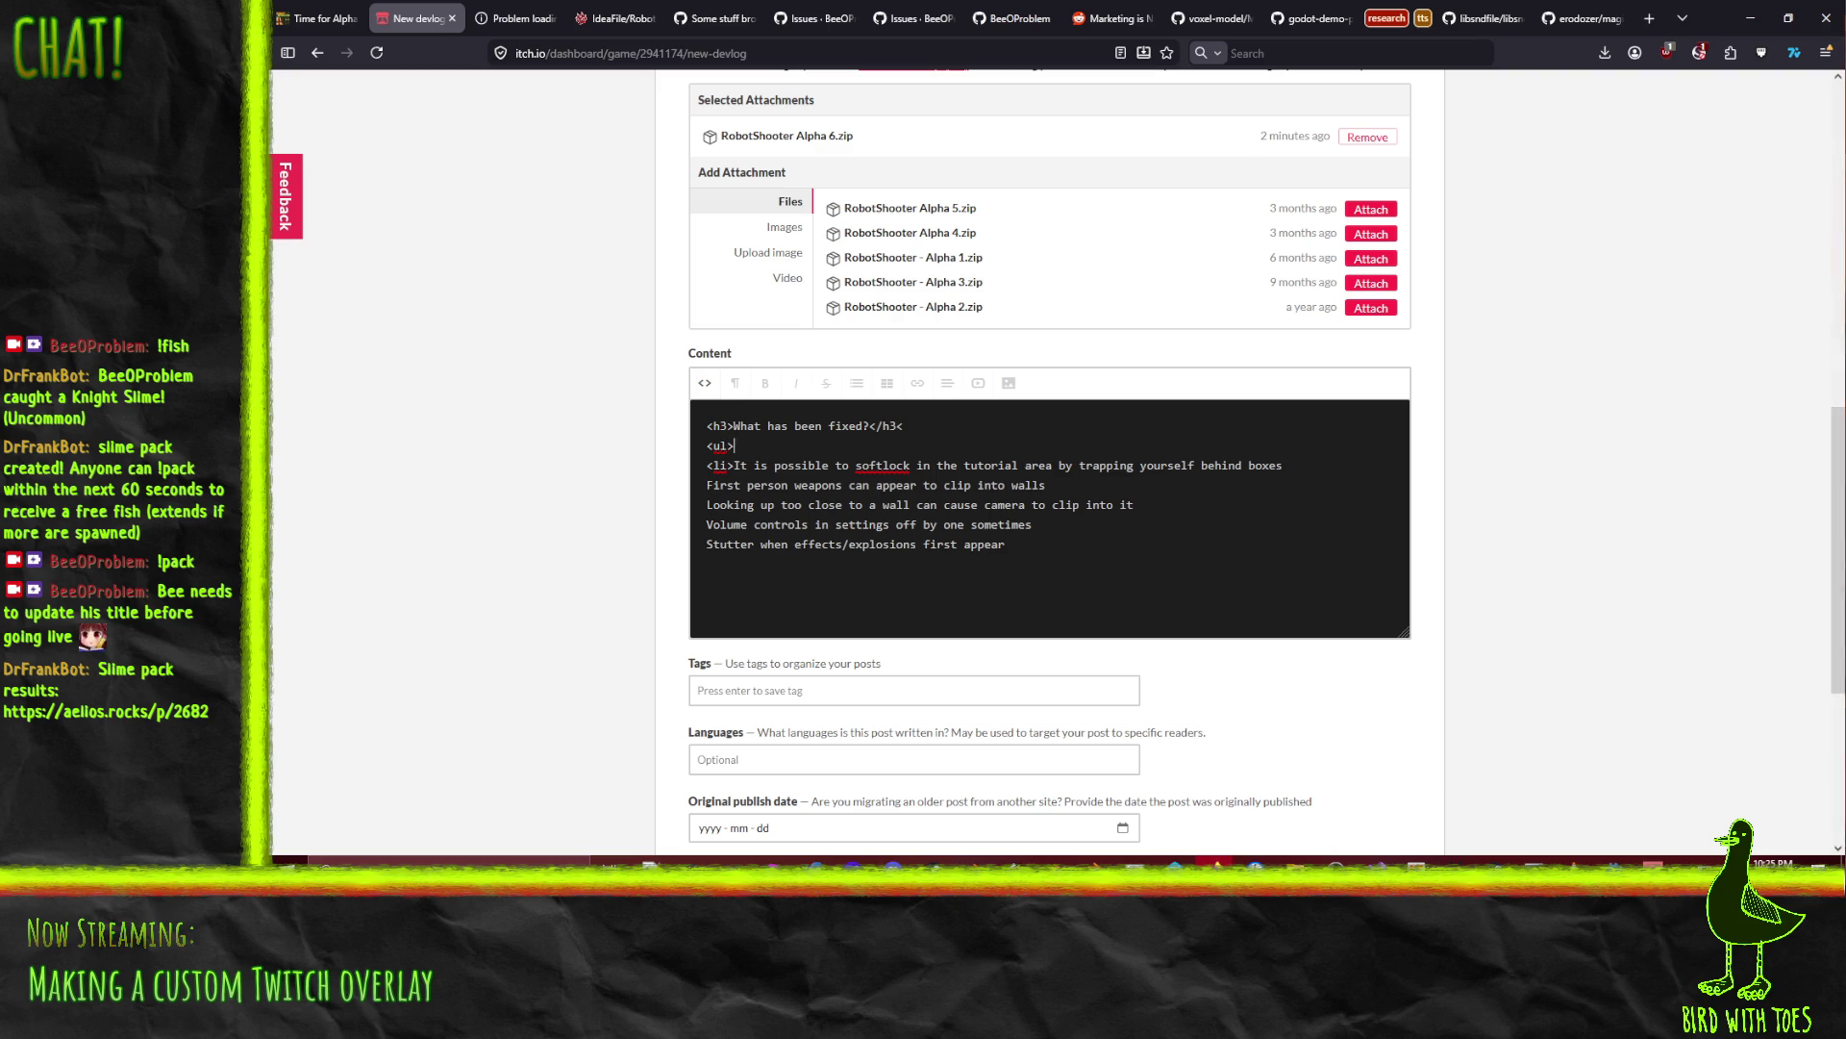
{"action": "key", "text": "Down"}
{"action": "key", "text": "shift+Home"}
{"action": "key", "text": "ctrl+c"}
{"action": "key", "text": "Down"}
{"action": "key", "text": "ctrl+v"}
{"action": "key", "text": "ctrl+v"}
{"action": "key", "text": "Down"}
{"action": "key", "text": "ctrl+z"}
{"action": "key", "text": "Down"}
{"action": "key", "text": "ctrl+v"}
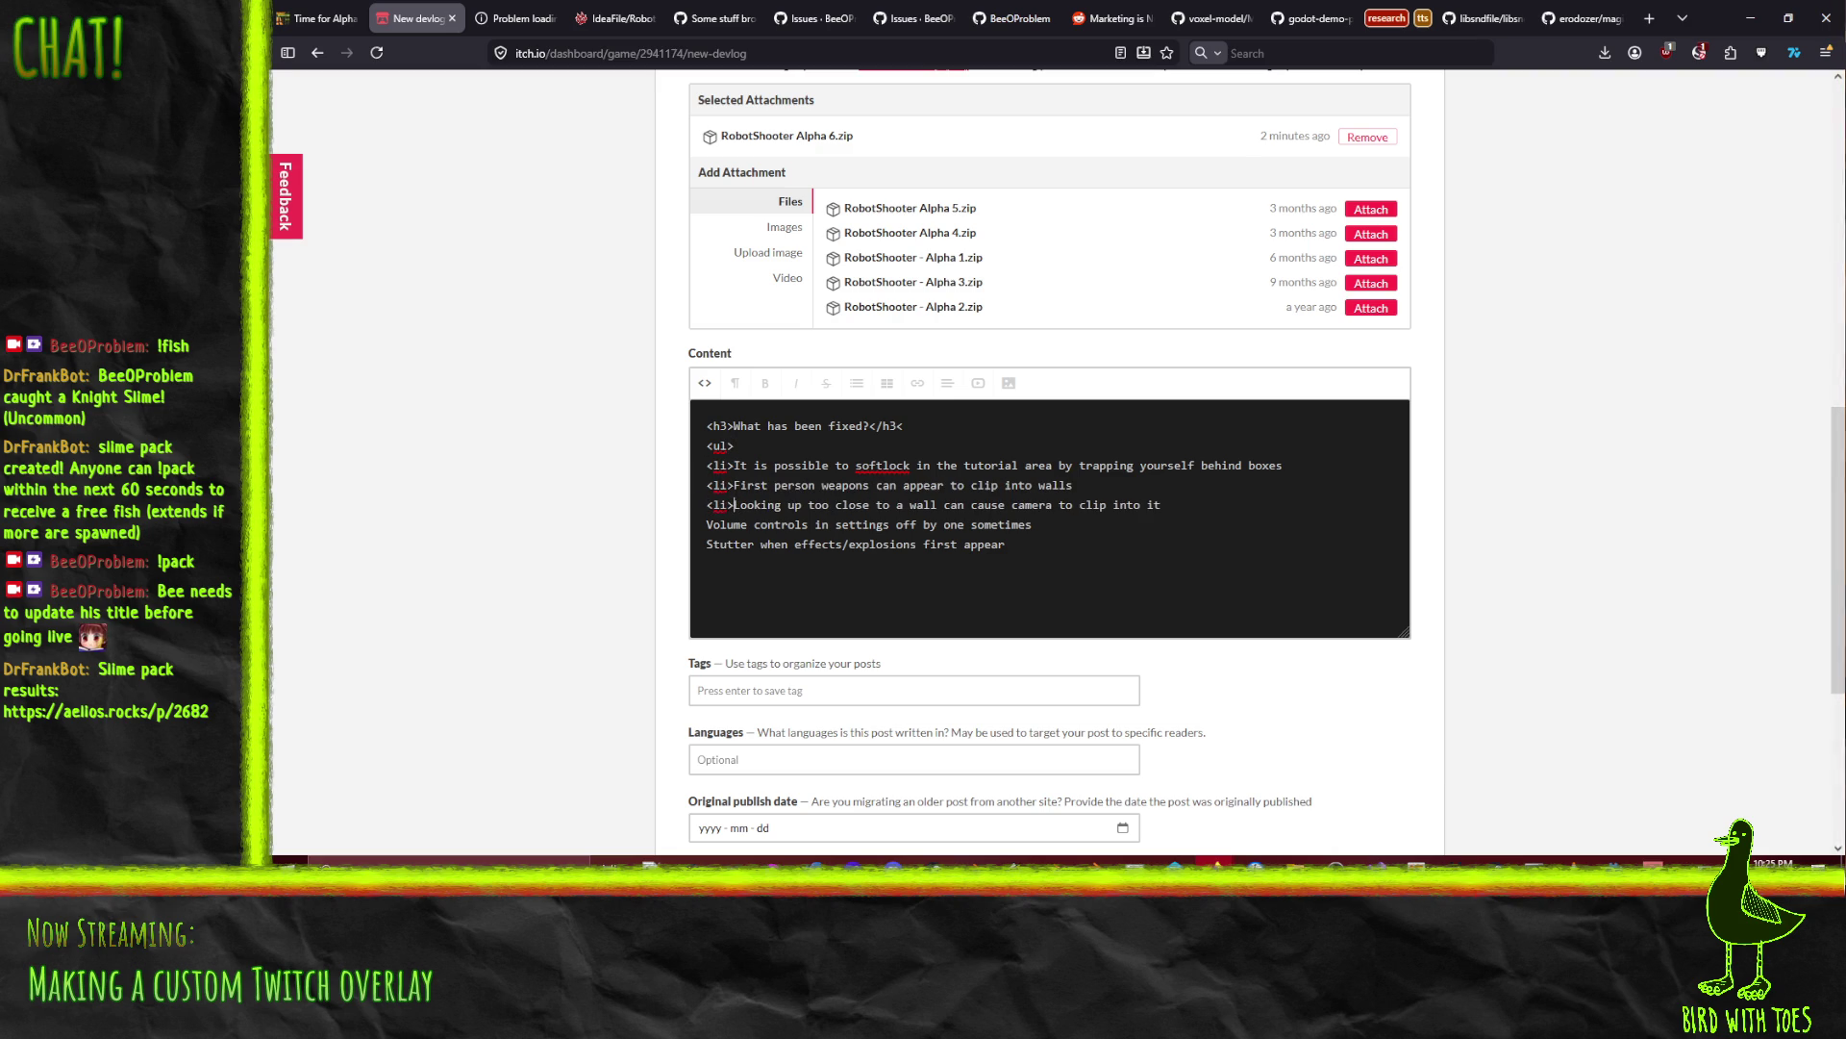
{"action": "key", "text": "ctrl+v"}
{"action": "key", "text": "Down"}
{"action": "key", "text": "ctrl+v"}
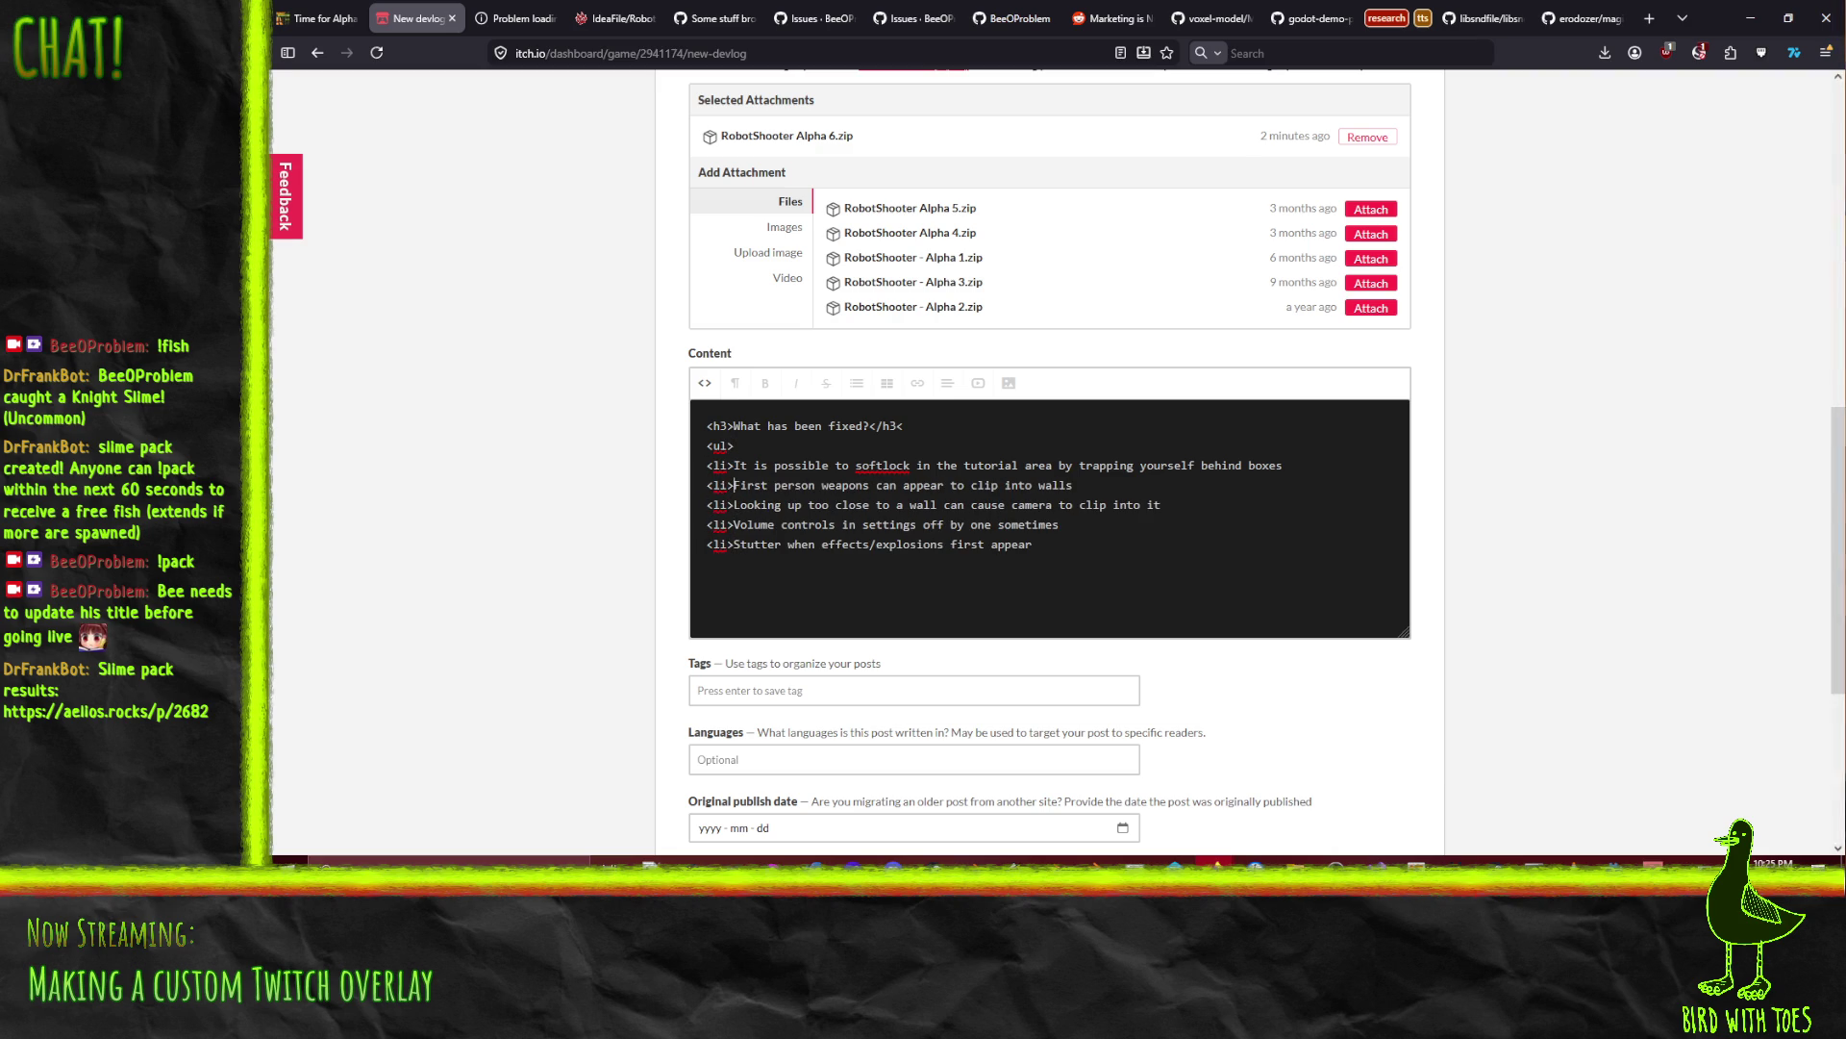
Step: Close every issue line with </li> and end the list with </ul>
{"action": "key", "text": "ctrl+v"}
{"action": "type", "text": "/"}
{"action": "key", "text": "End"}
{"action": "key", "text": "shift+Left"}
{"action": "key", "text": "shift+Left"}
{"action": "key", "text": "shift+Left"}
{"action": "key", "text": "ctrl+c"}
{"action": "key", "text": "Down"}
{"action": "key", "text": "End"}
{"action": "key", "text": "ctrl+v"}
{"action": "key", "text": "Down"}
{"action": "key", "text": "End"}
{"action": "key", "text": "ctrl+v"}
{"action": "key", "text": "Down"}
{"action": "key", "text": "End"}
{"action": "key", "text": "ctrl+v"}
{"action": "key", "text": "Down"}
{"action": "key", "text": "End"}
{"action": "key", "text": "ctrl+v"}
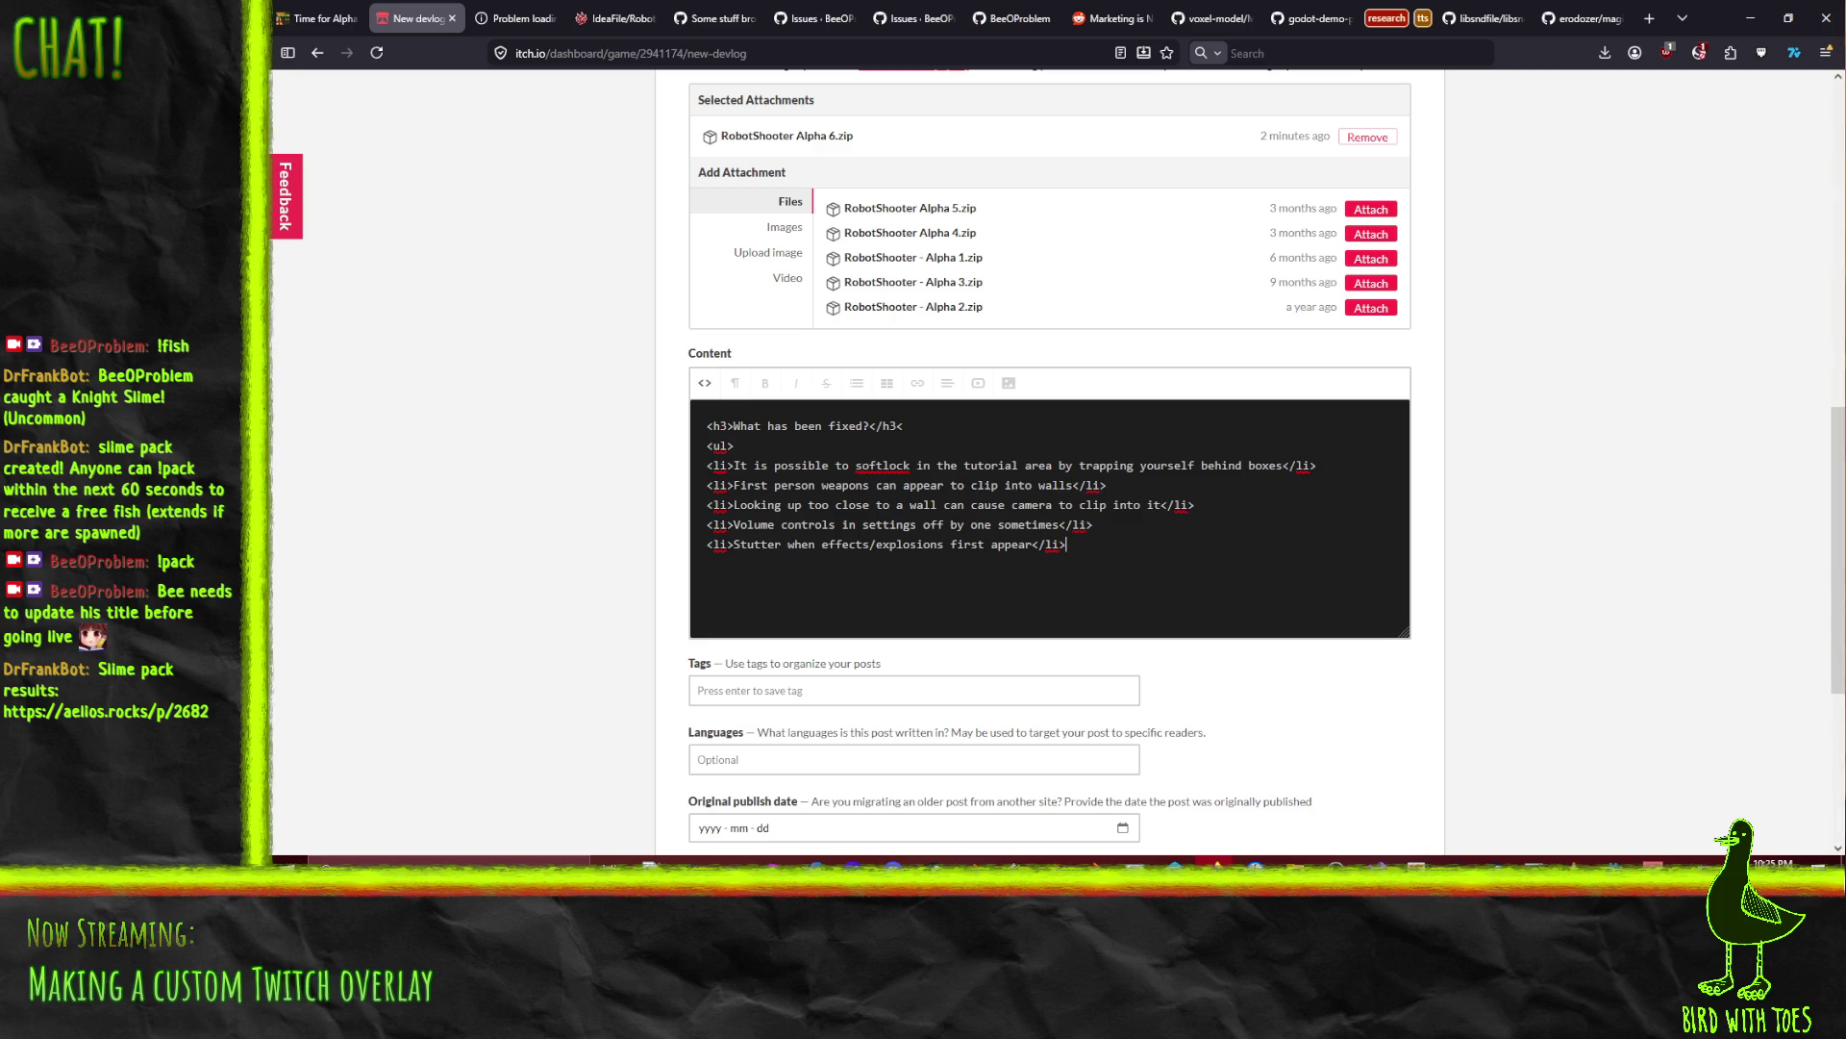
{"action": "type", "text": "/ul>"}
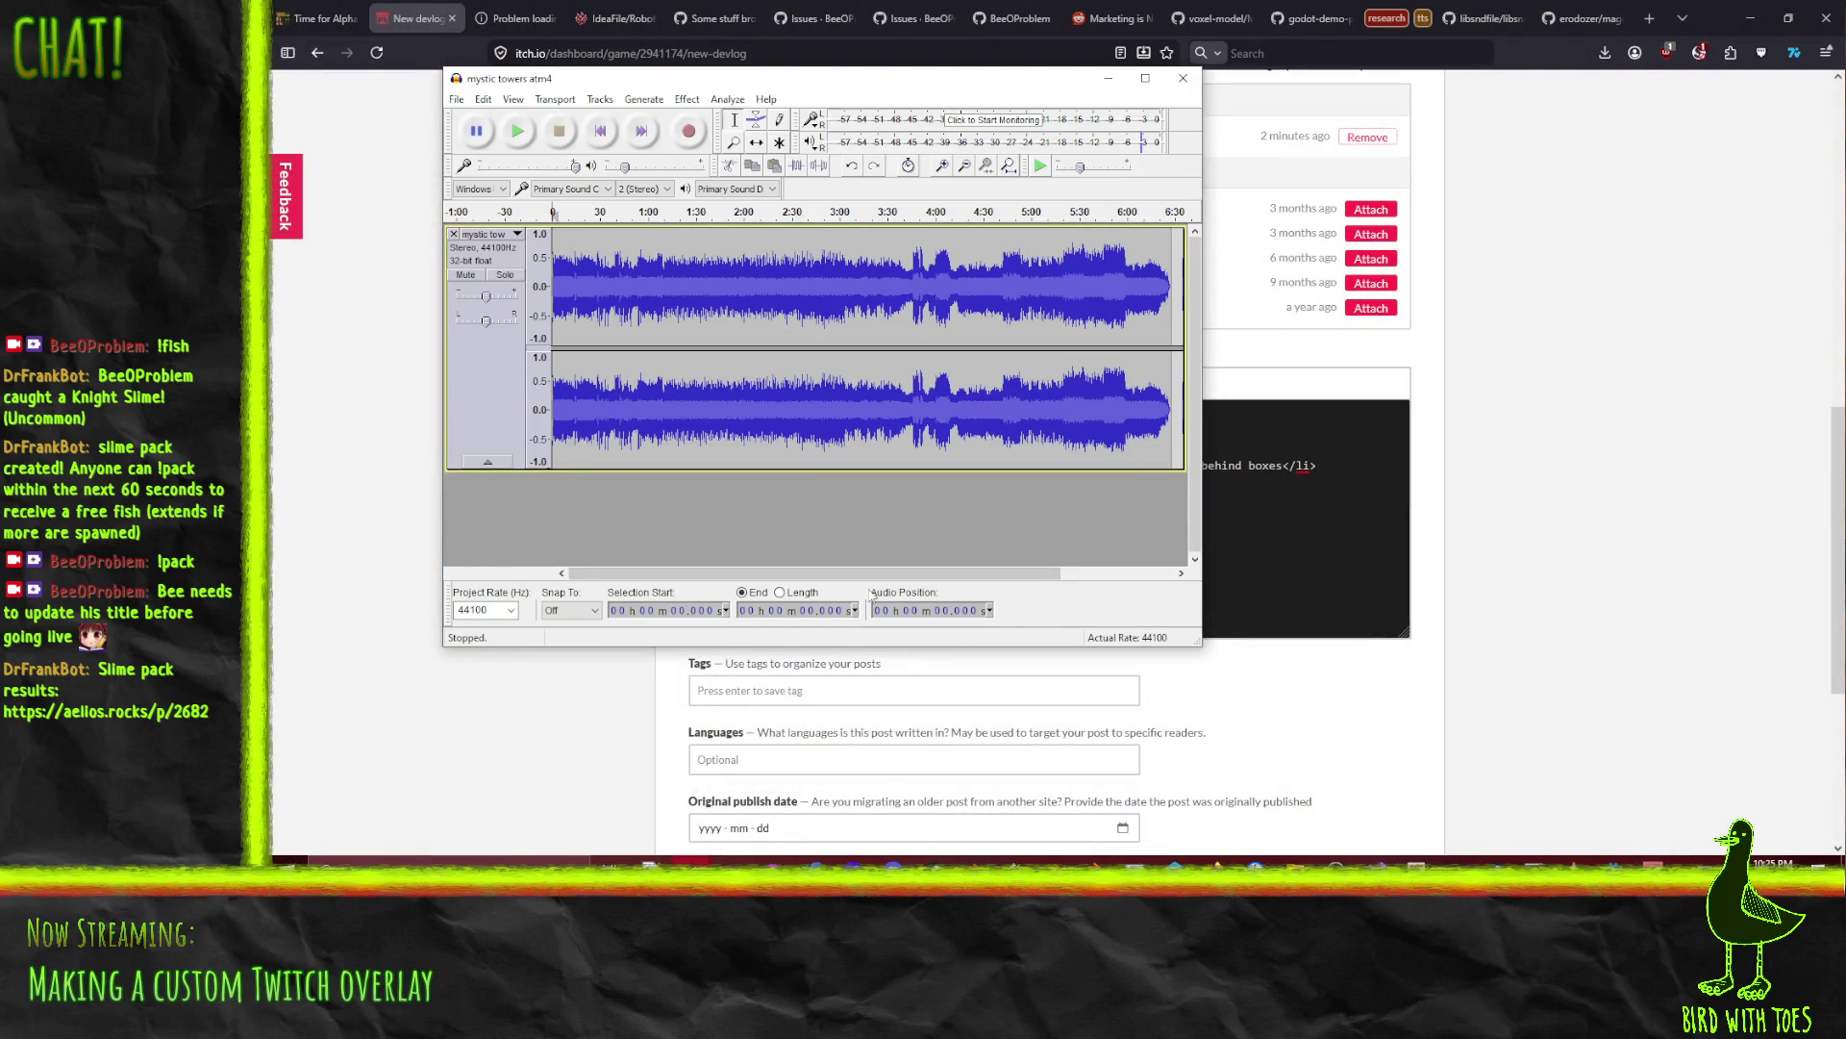
Step: Export the mystic towers atm4 track as MP3, replacing the existing file, then move Audacity aside
{"action": "left_click", "coordinate": [457, 99]}
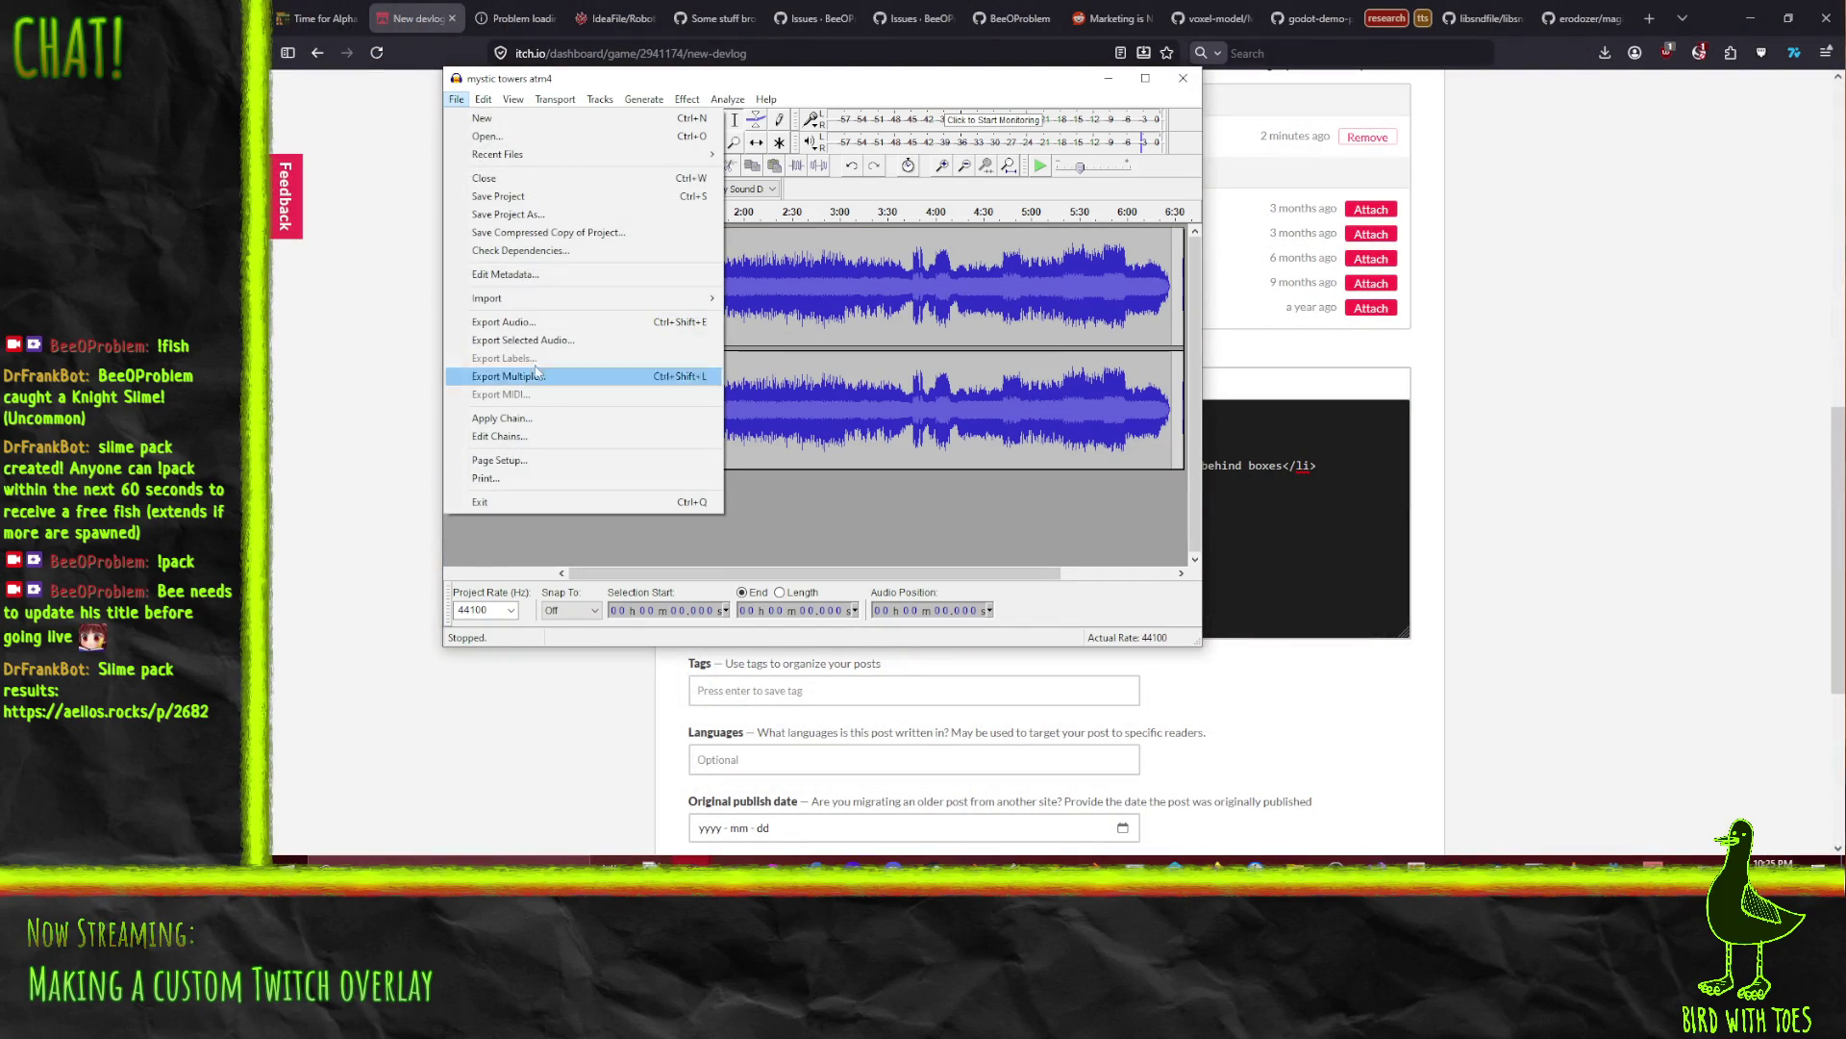
{"action": "left_click", "coordinate": [530, 323]}
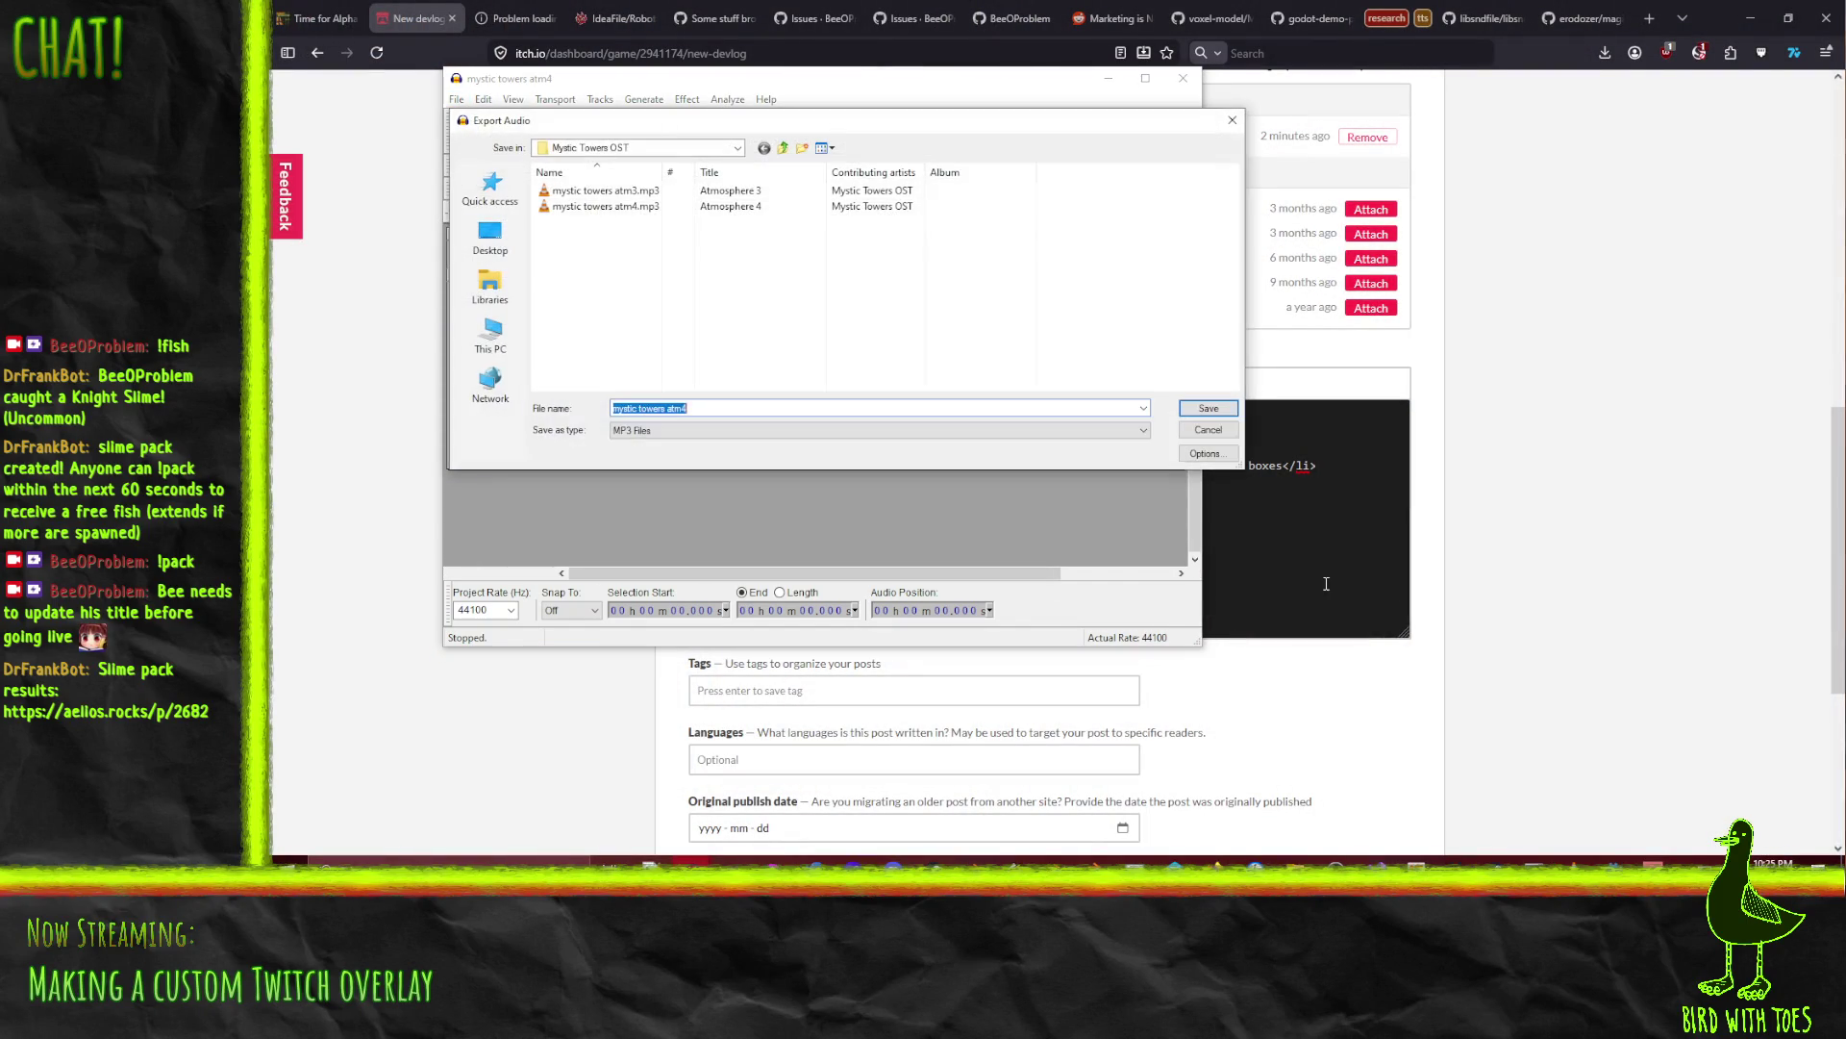
{"action": "left_click", "coordinate": [1206, 409]}
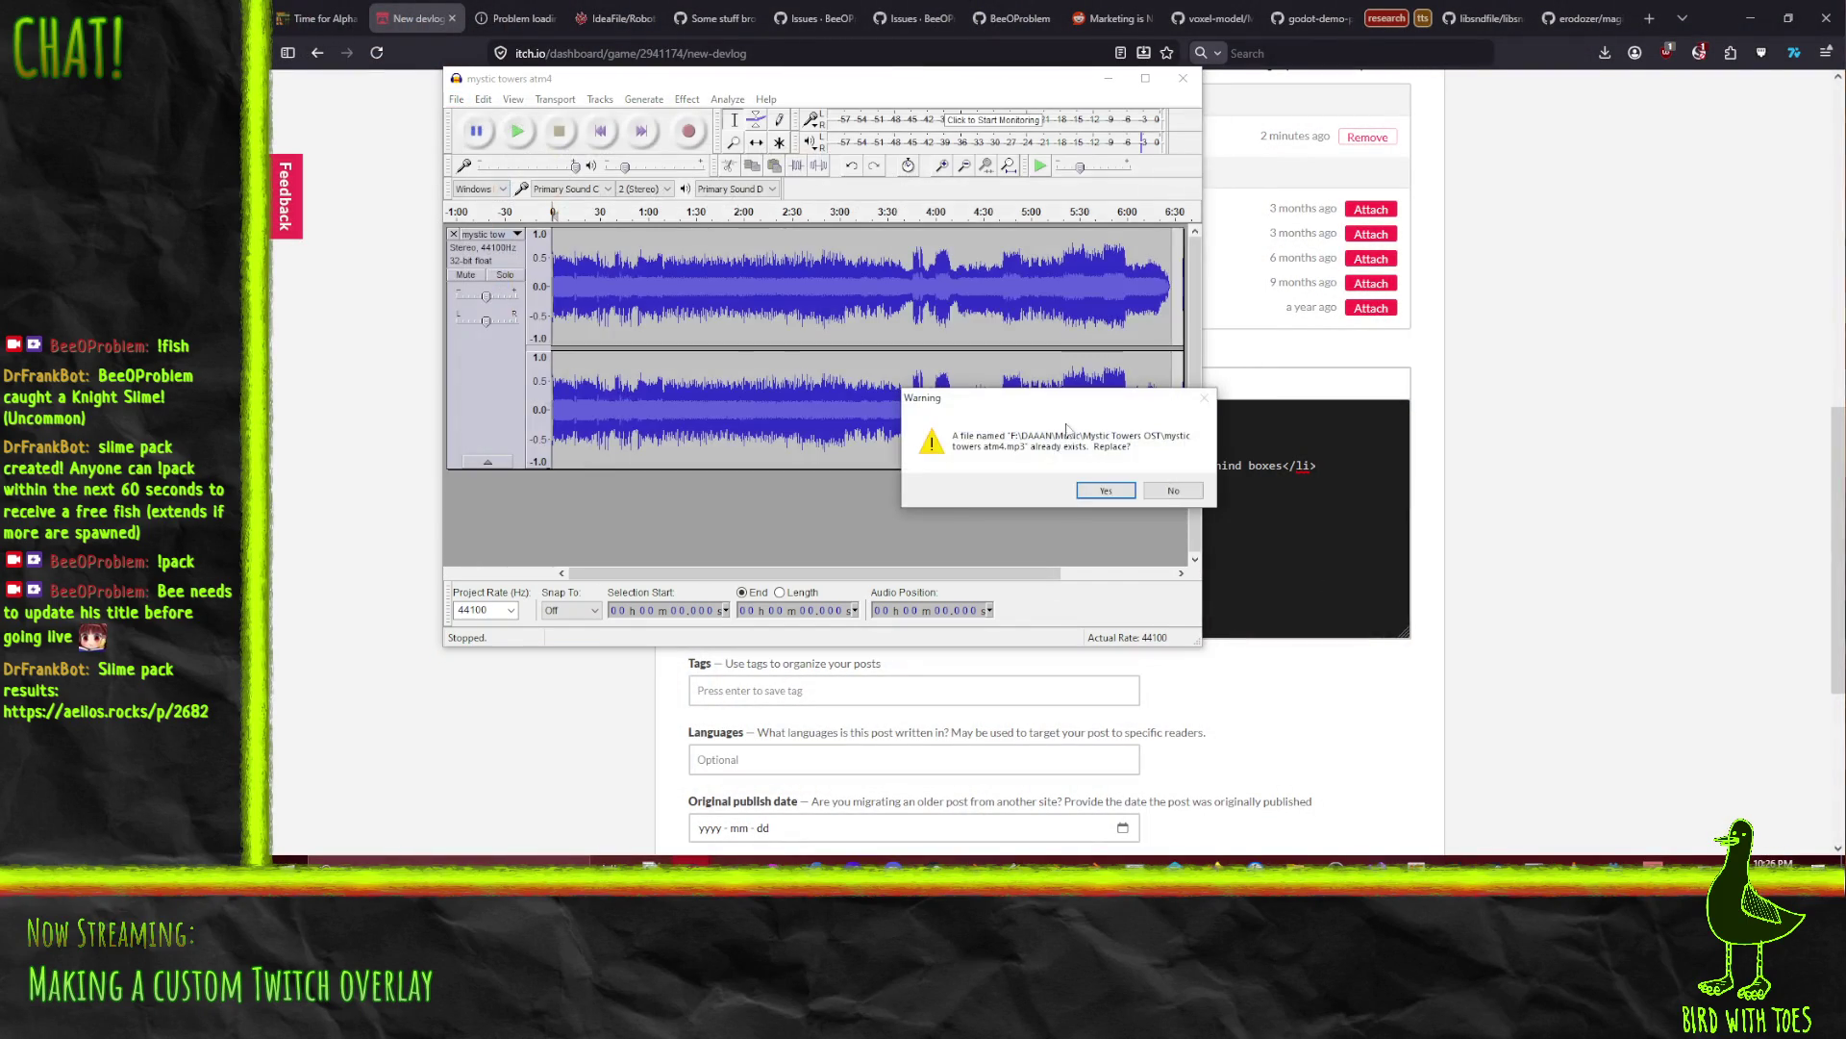
{"action": "left_click", "coordinate": [1094, 498]}
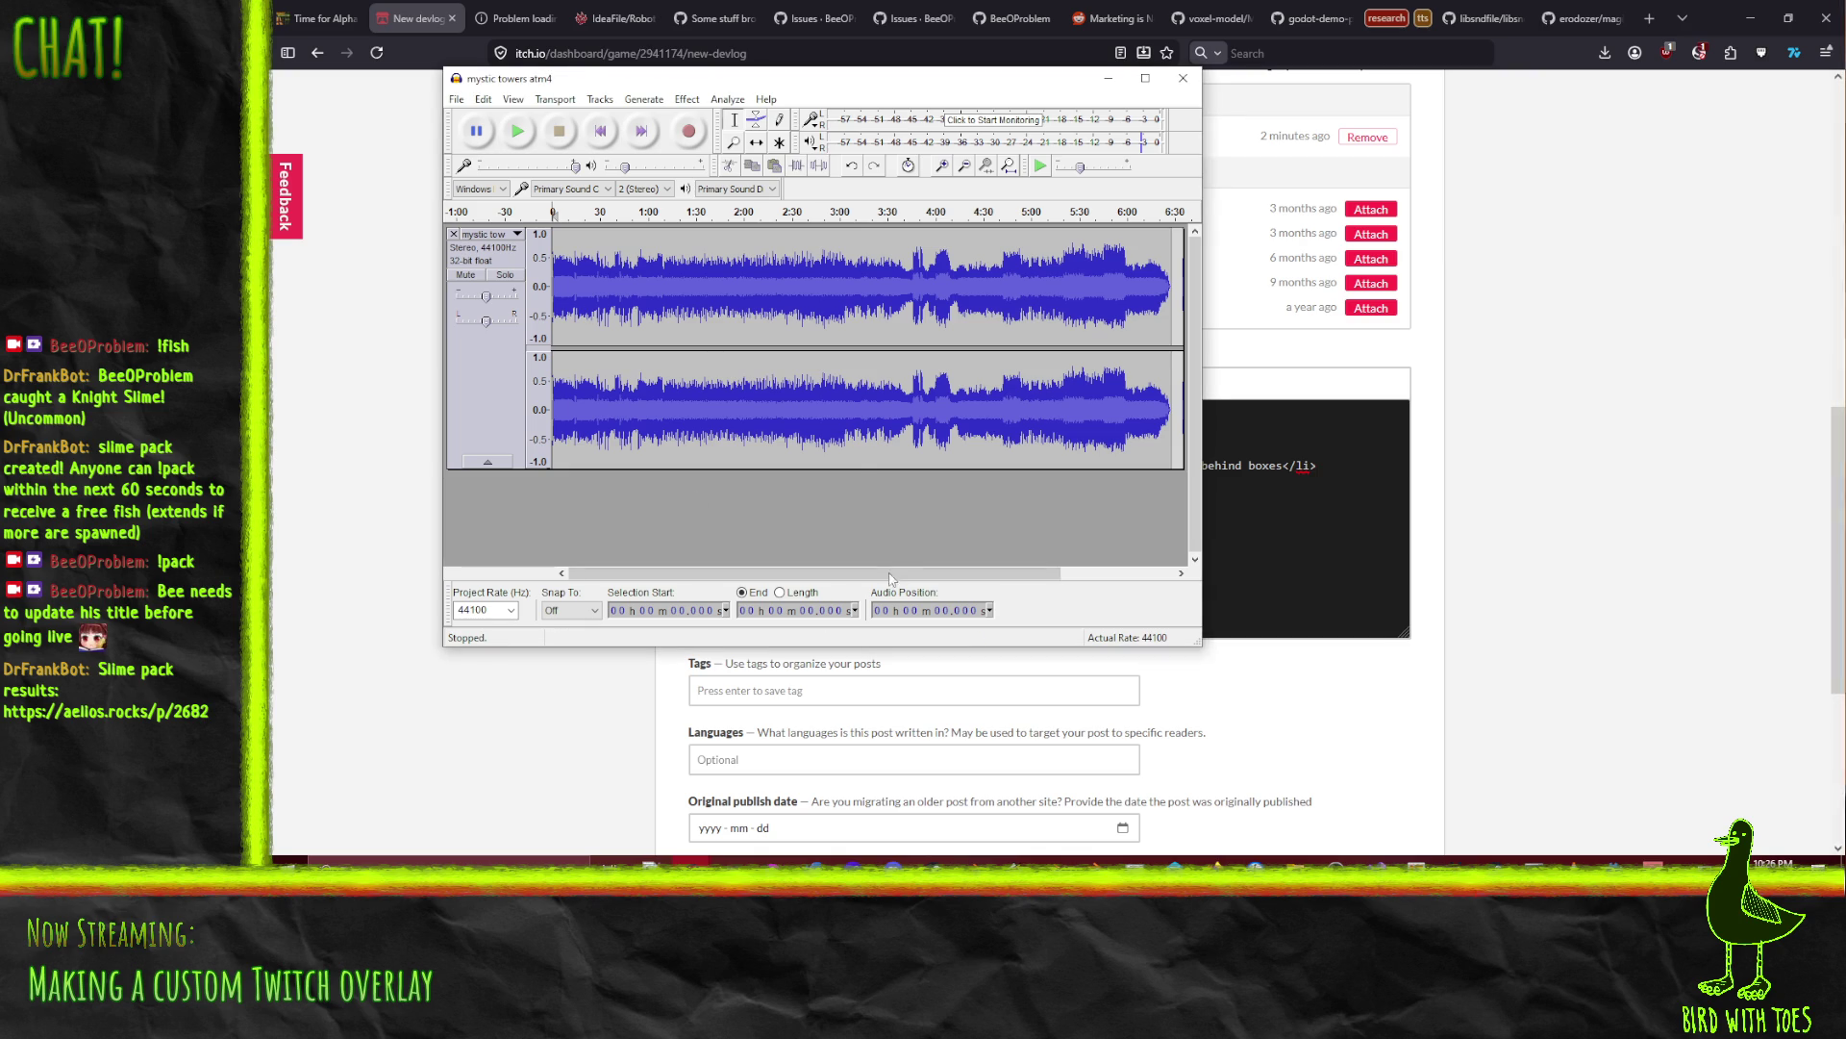
{"action": "mouse_move", "coordinate": [790, 70]}
{"action": "left_mouse_down"}
{"action": "mouse_move", "coordinate": [768, 145]}
{"action": "mouse_move", "coordinate": [1024, 149]}
{"action": "mouse_move", "coordinate": [1148, 243]}
{"action": "left_mouse_up"}
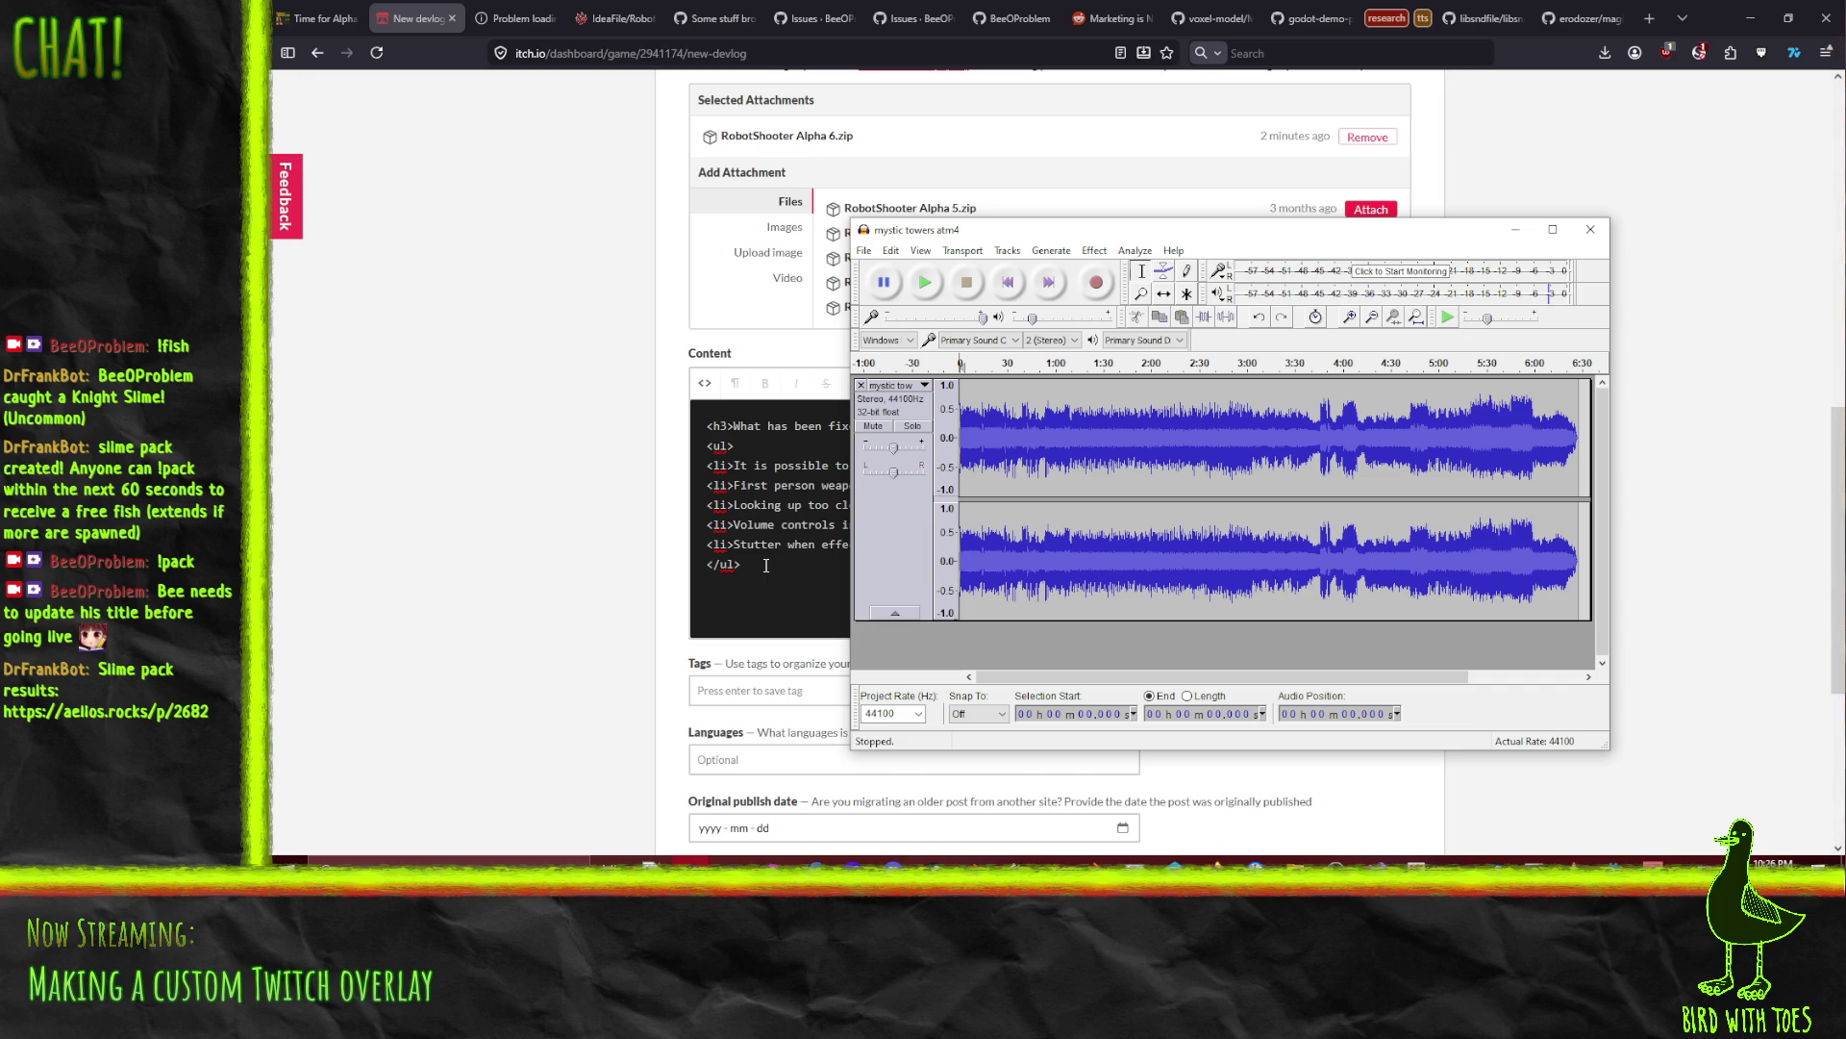
Step: Bring the devlog HTML editor forward and place the caret at the end of the heading line
{"action": "left_click", "coordinate": [767, 566]}
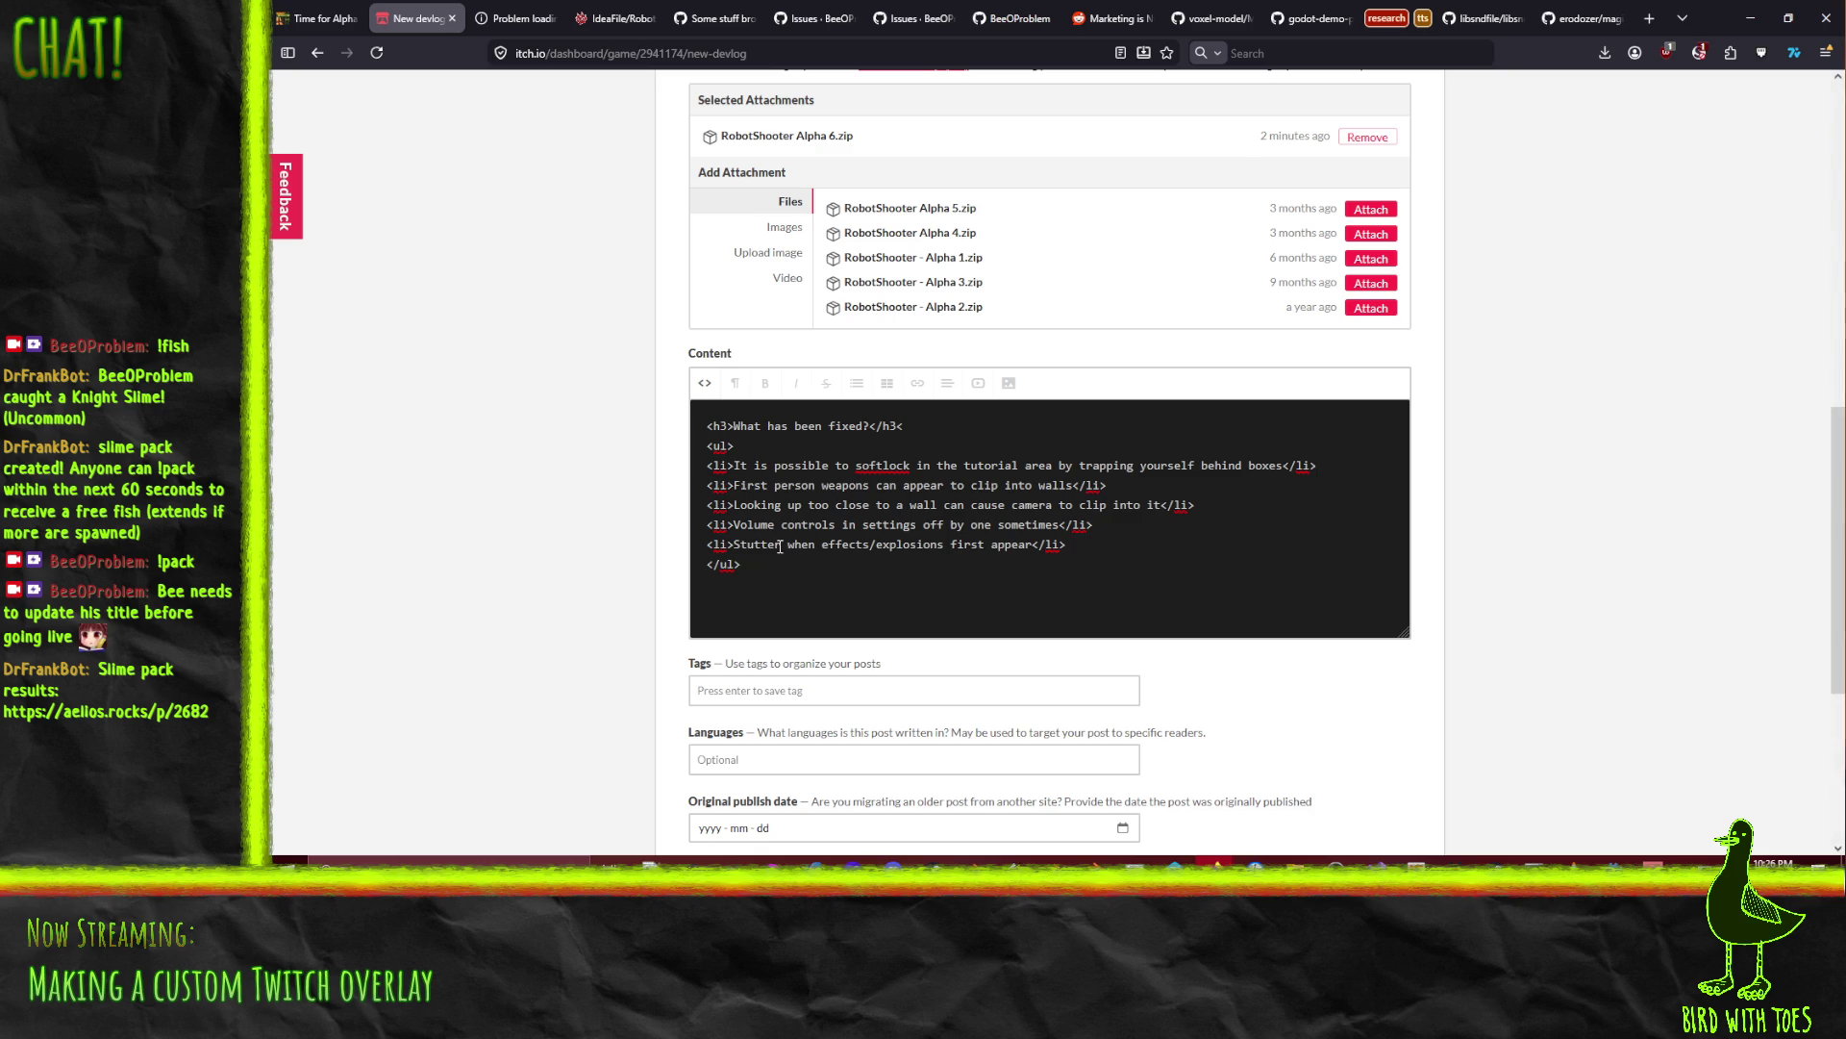
{"action": "left_click", "coordinate": [926, 430]}
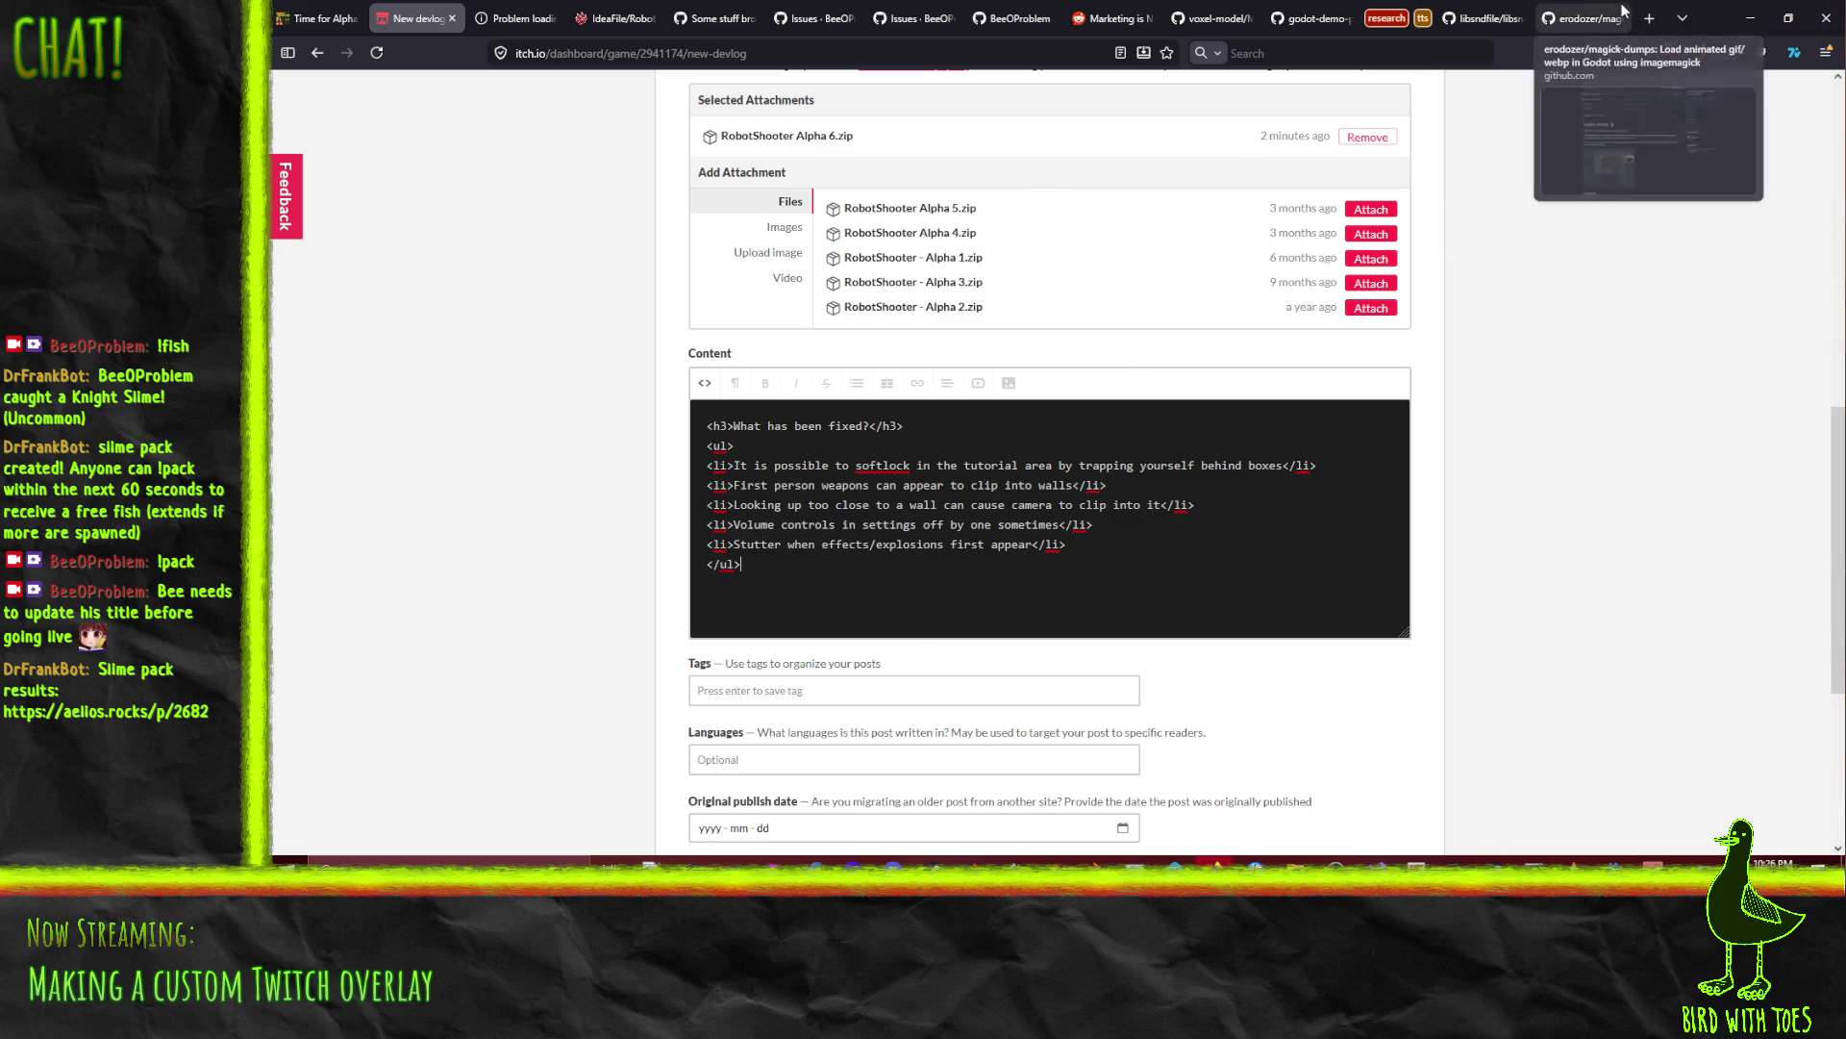
Step: Snap the devlog browser to the left and reload the IdeaFile wiki in a right-hand window
{"action": "key", "text": "super+Left"}
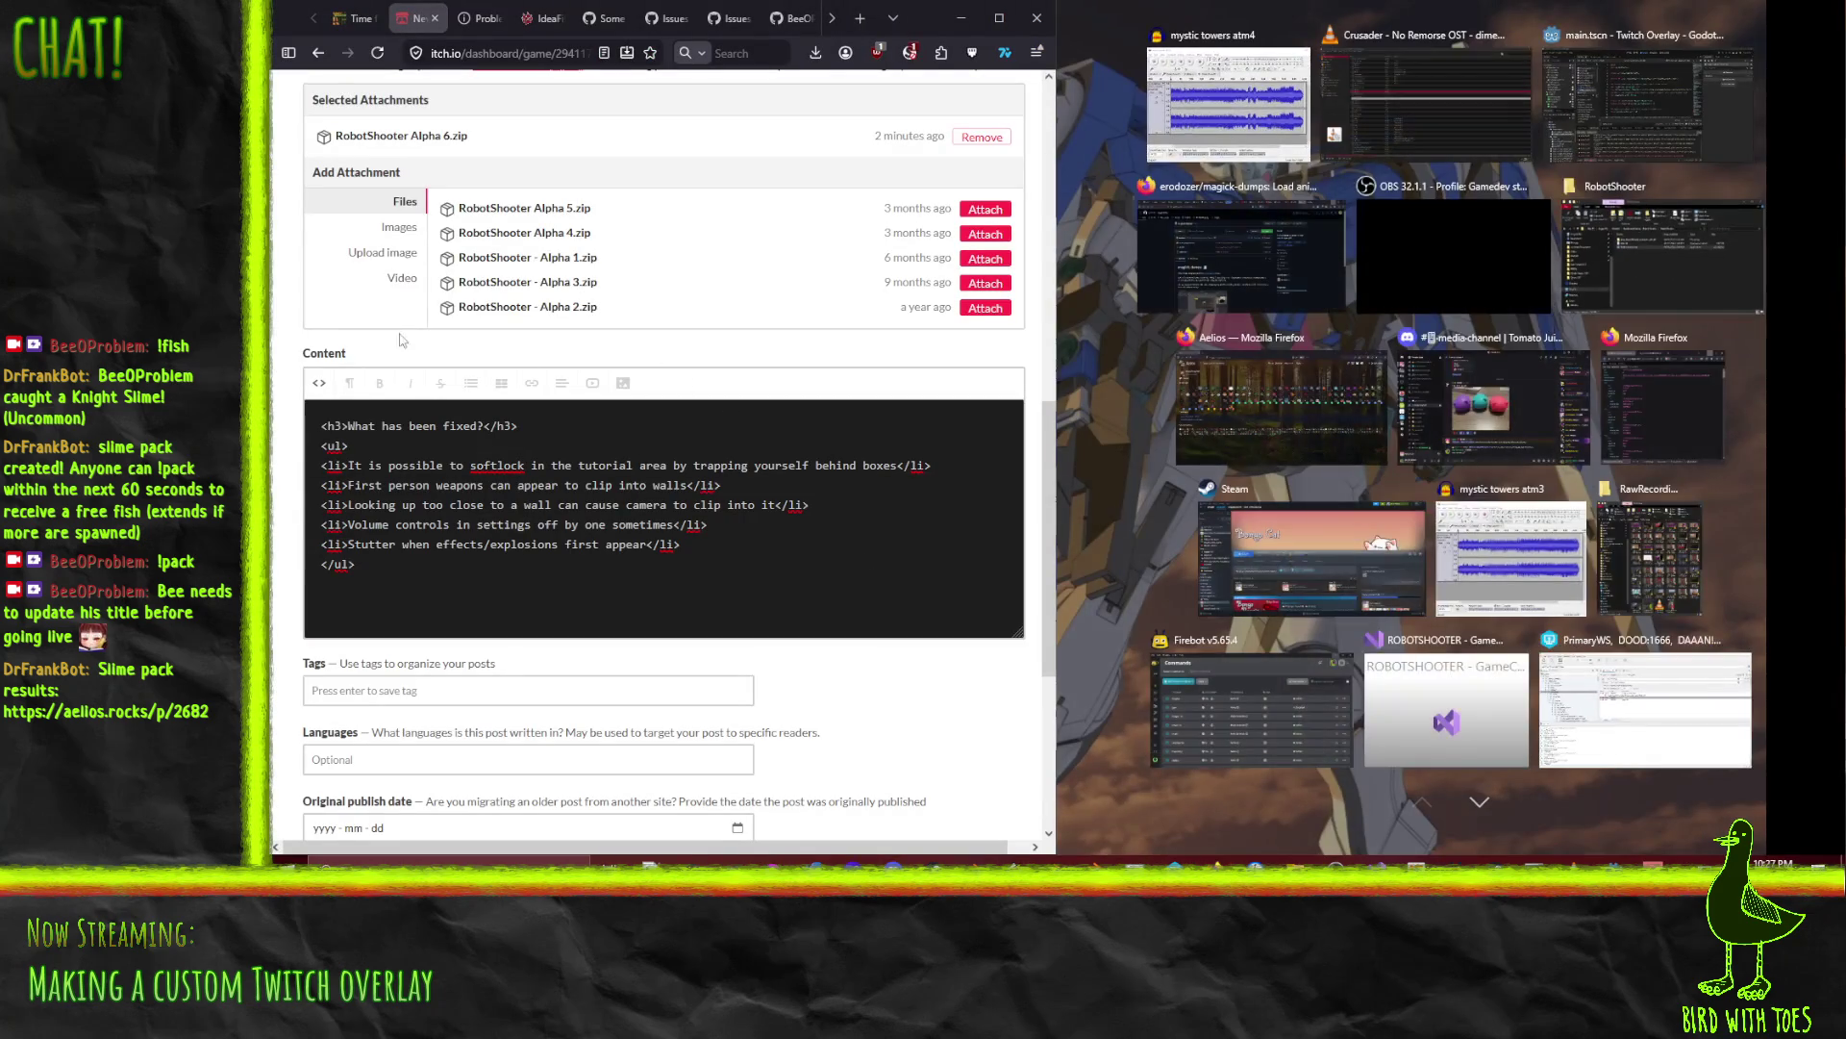
{"action": "key", "text": "Escape"}
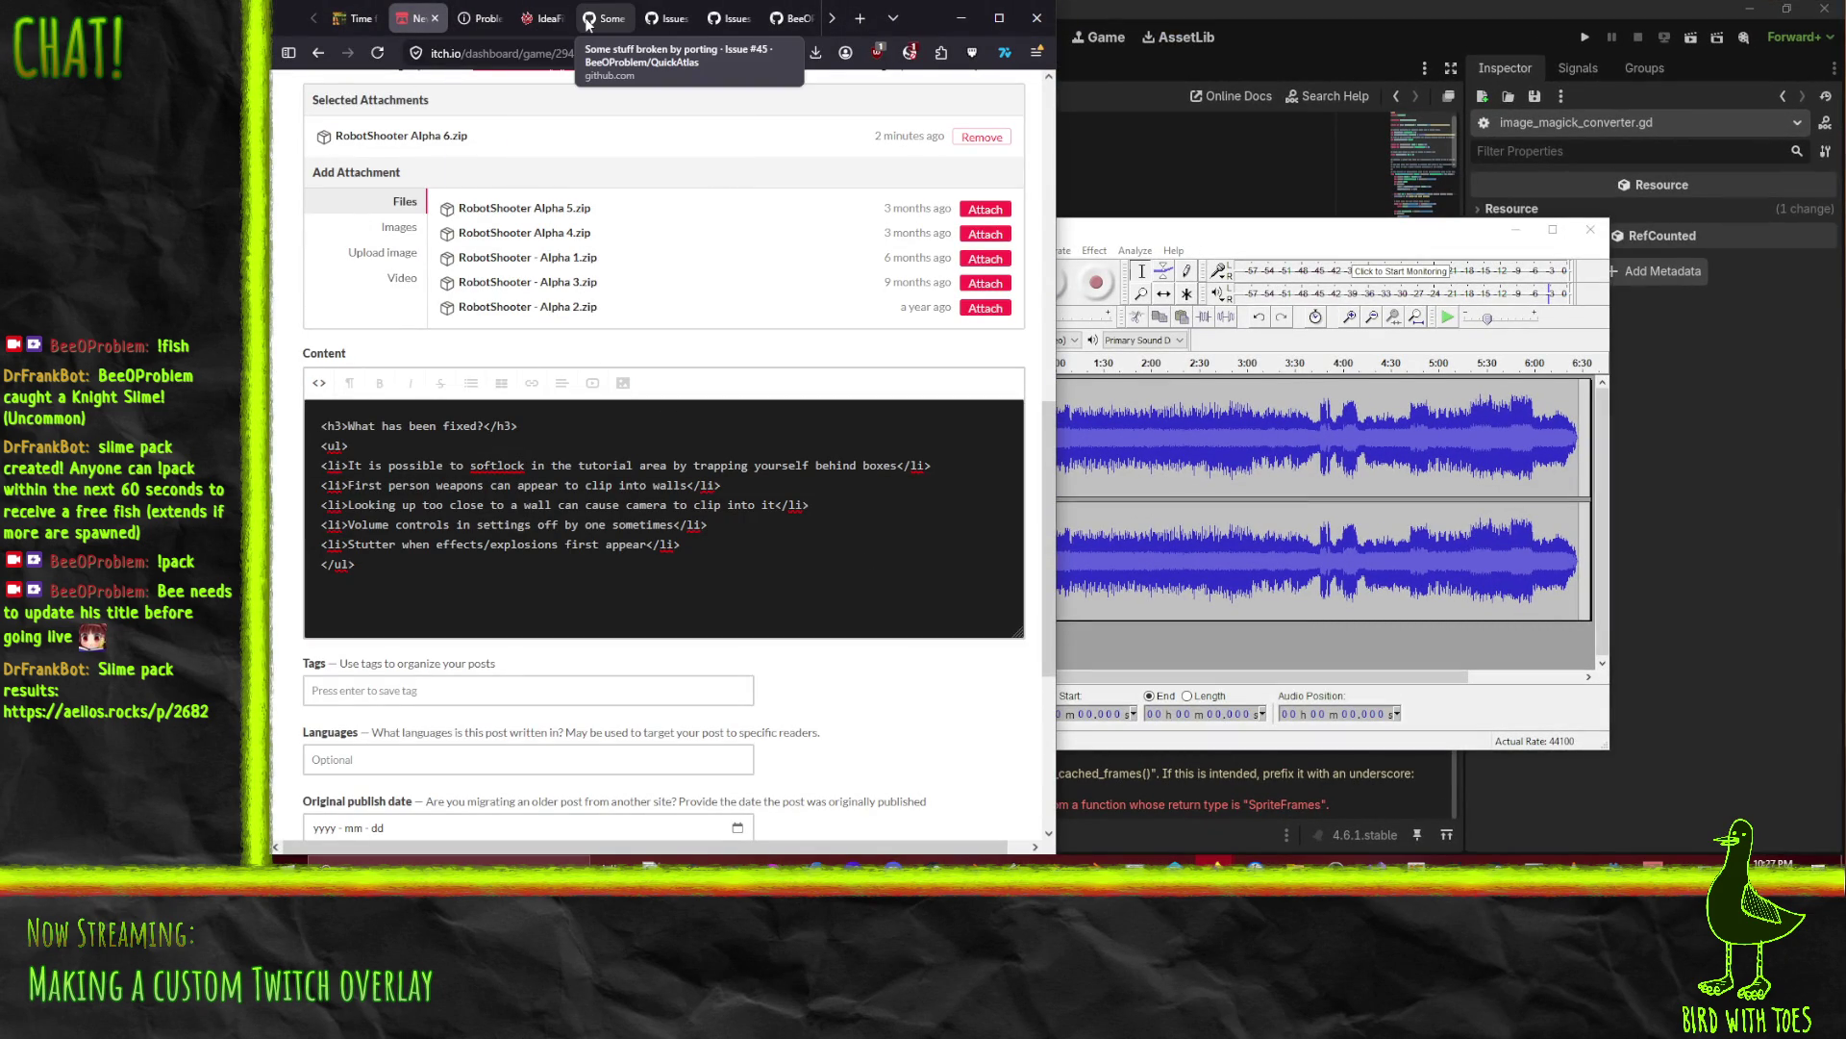
{"action": "left_click", "coordinate": [528, 14]}
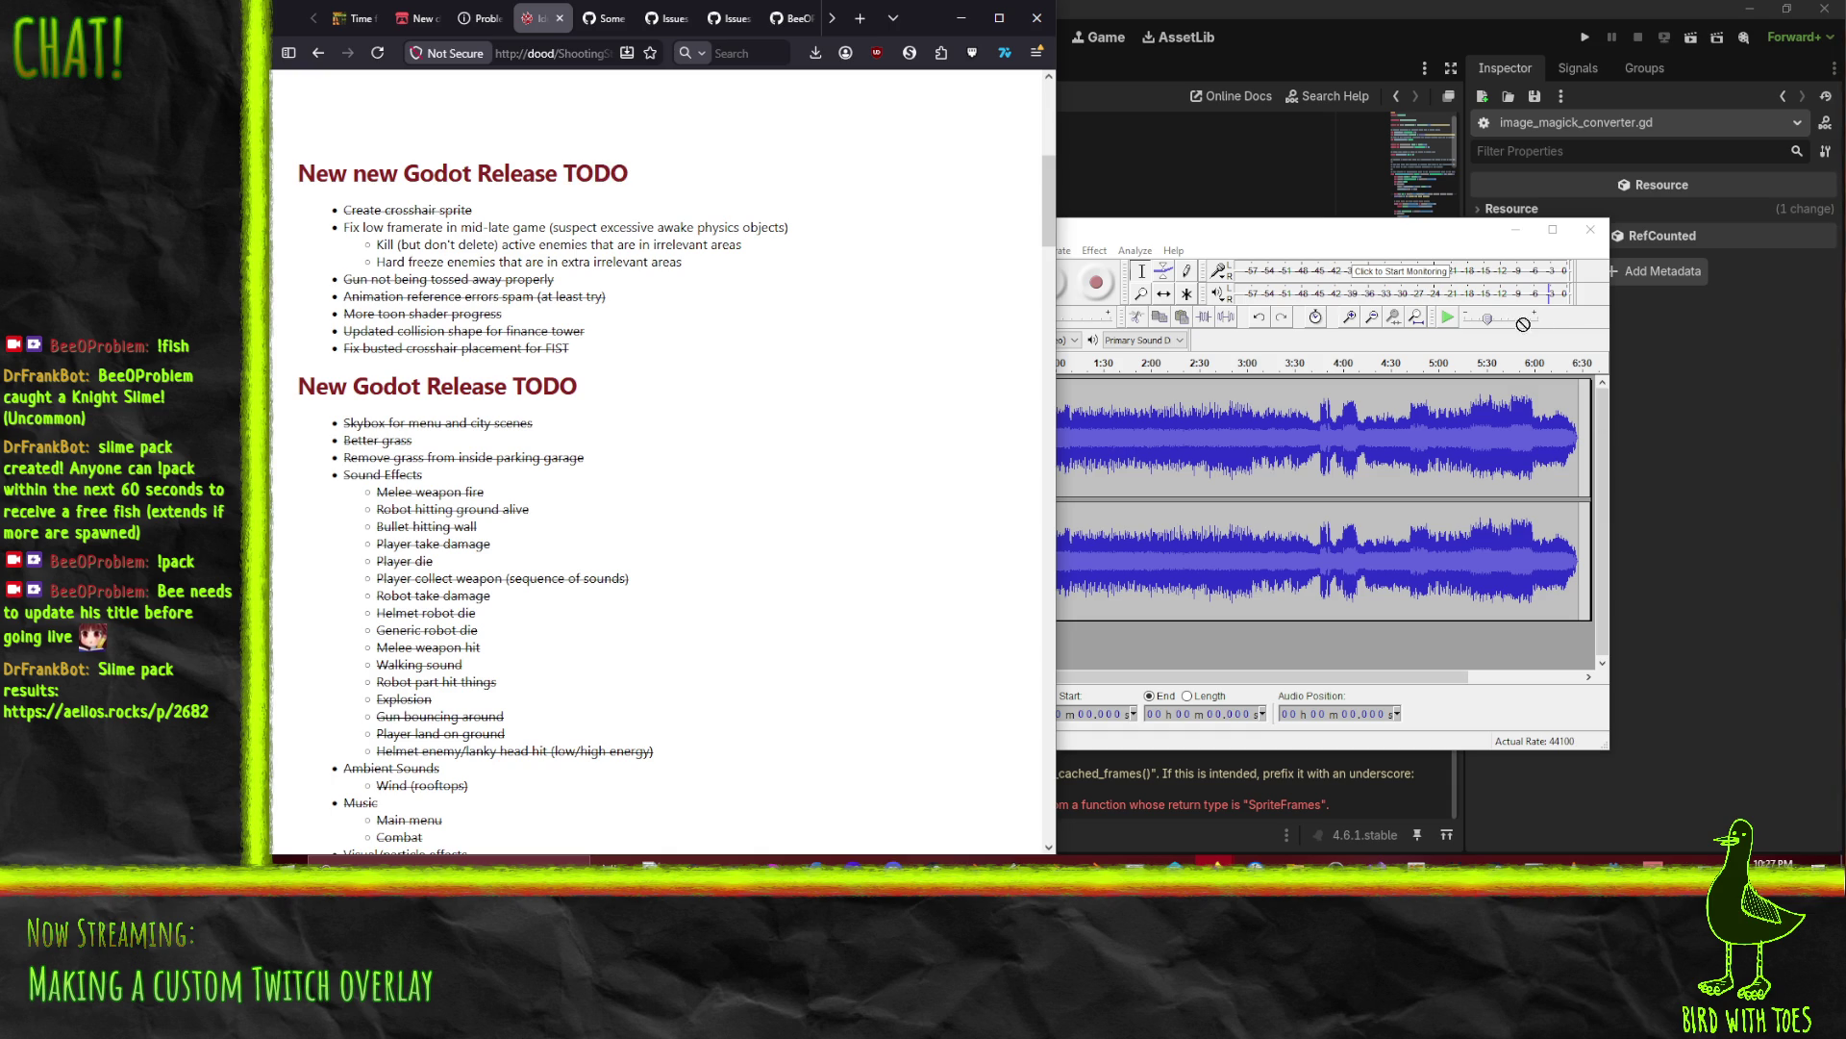
{"action": "left_click_drag", "start_coordinate": [528, 13], "coordinate": [1837, 385]}
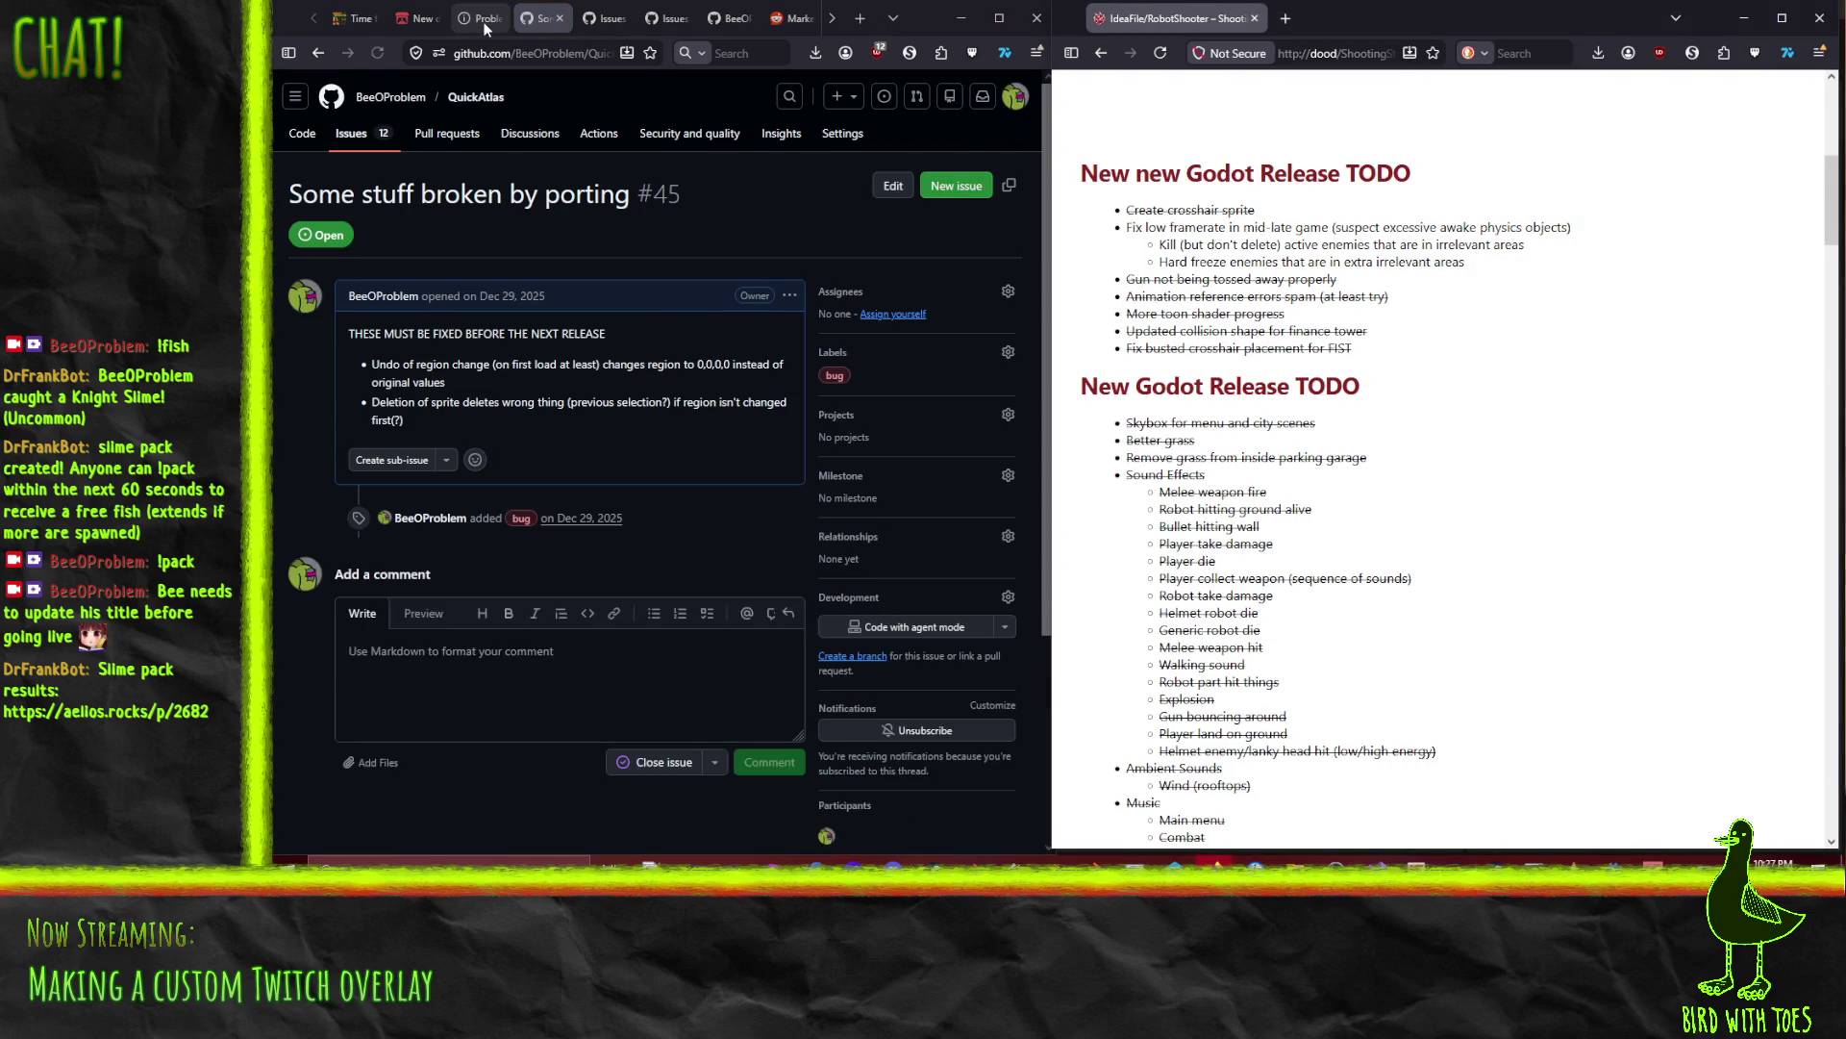
{"action": "left_click", "coordinate": [477, 21]}
{"action": "left_click", "coordinate": [421, 14]}
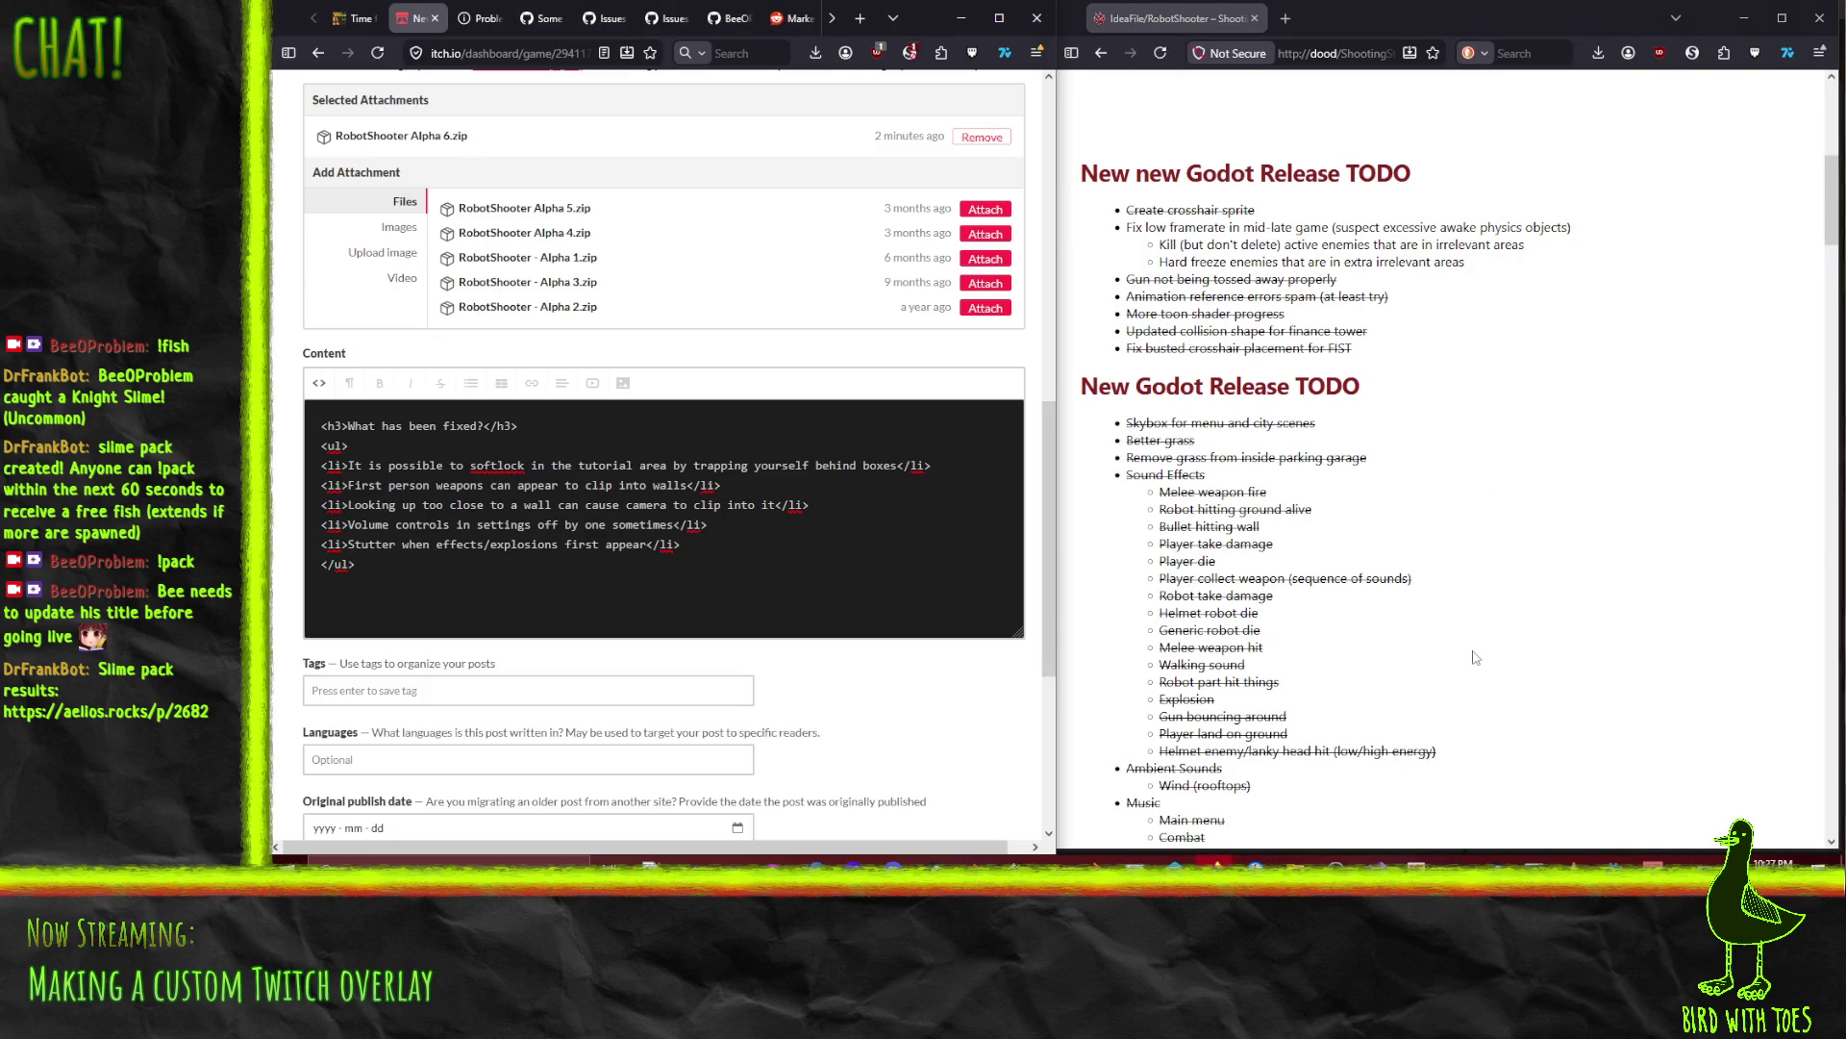
{"action": "left_click", "coordinate": [1572, 575]}
{"action": "scroll", "coordinate": [1539, 528], "scroll_direction": "up", "scroll_amount": 5}
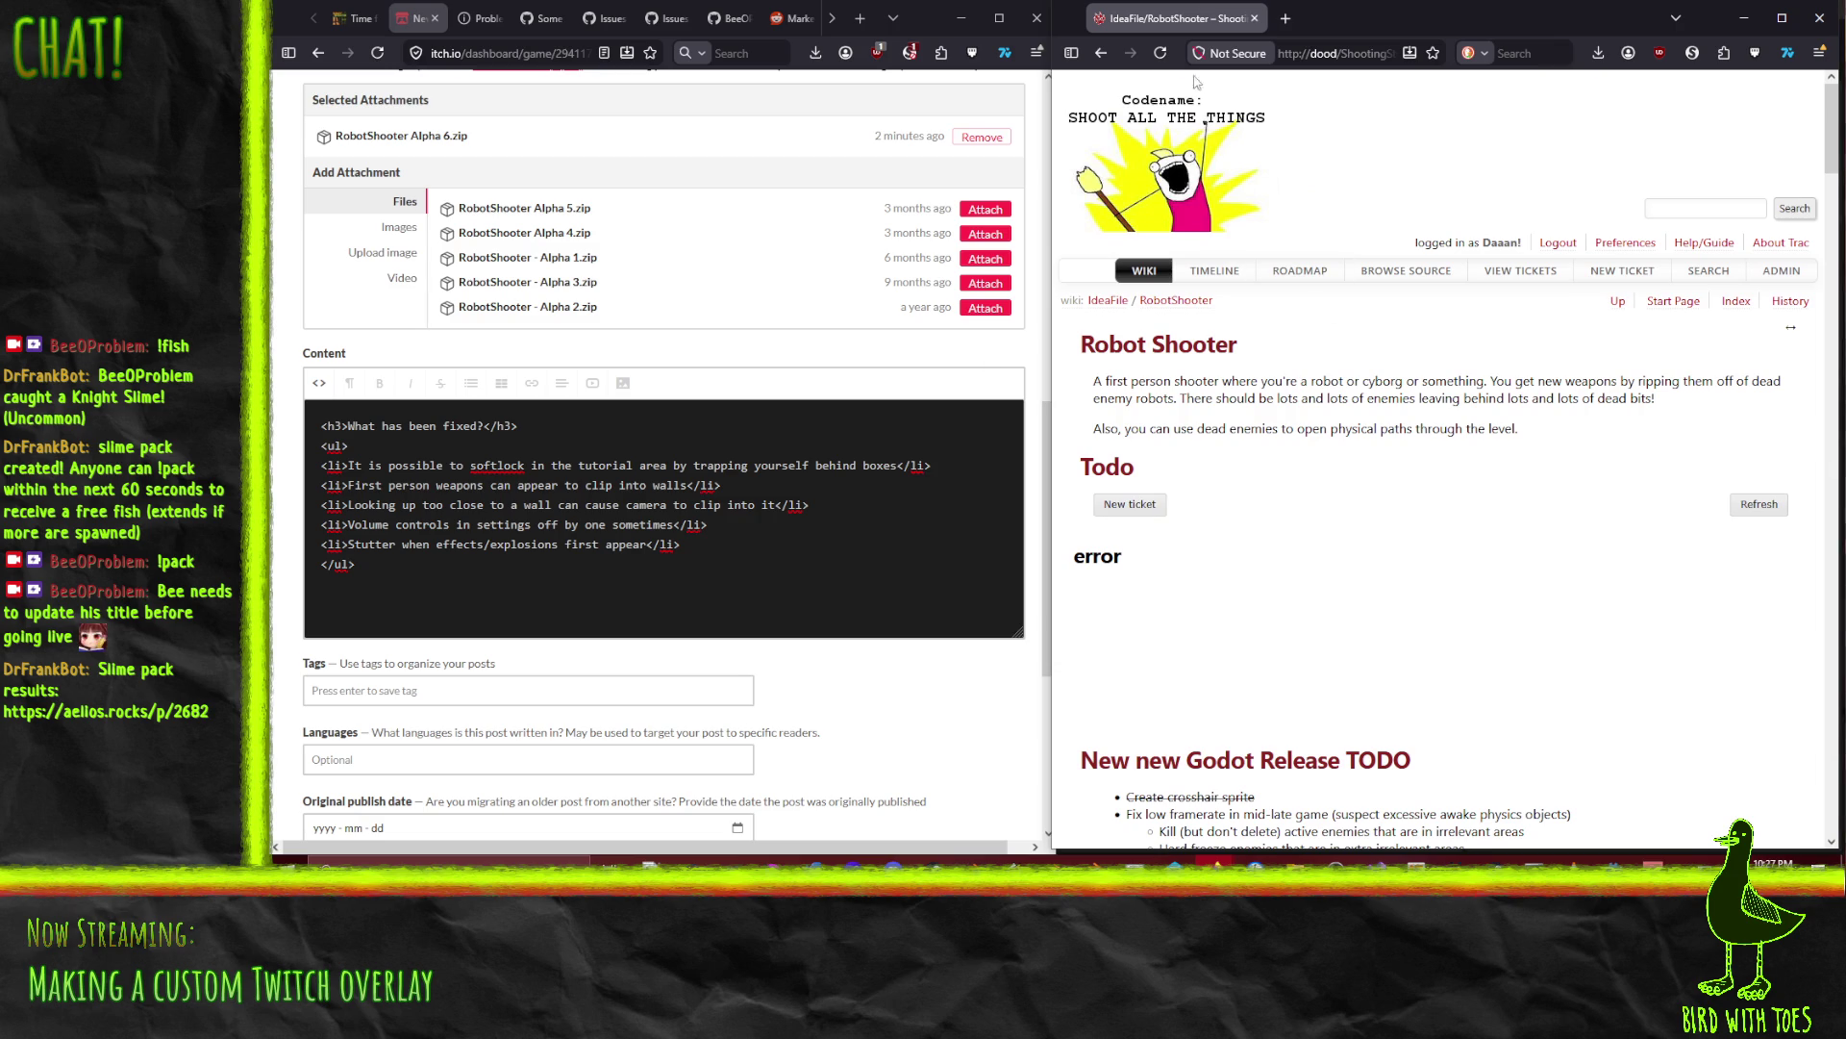
{"action": "left_click", "coordinate": [1160, 53]}
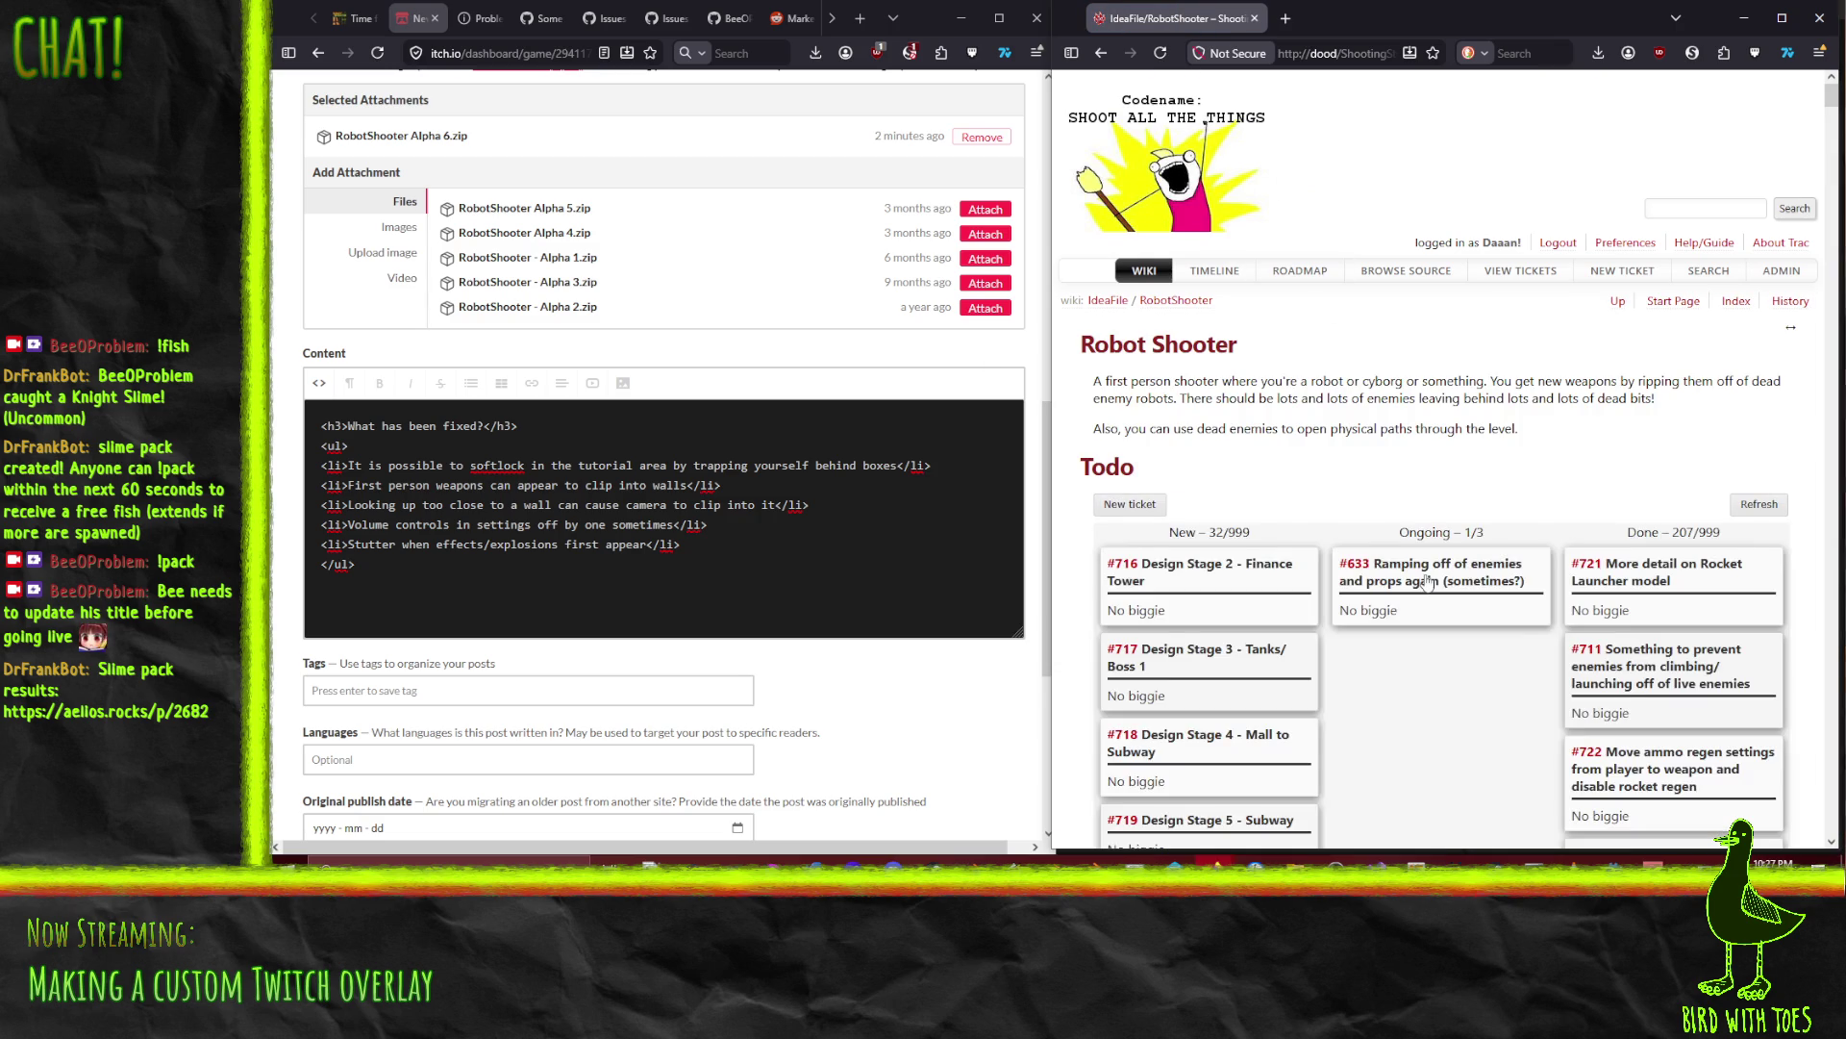
Step: Review the Todo kanban board's tickets, including the 207-ticket Done column
{"action": "scroll", "coordinate": [1428, 581], "scroll_direction": "down", "scroll_amount": 3}
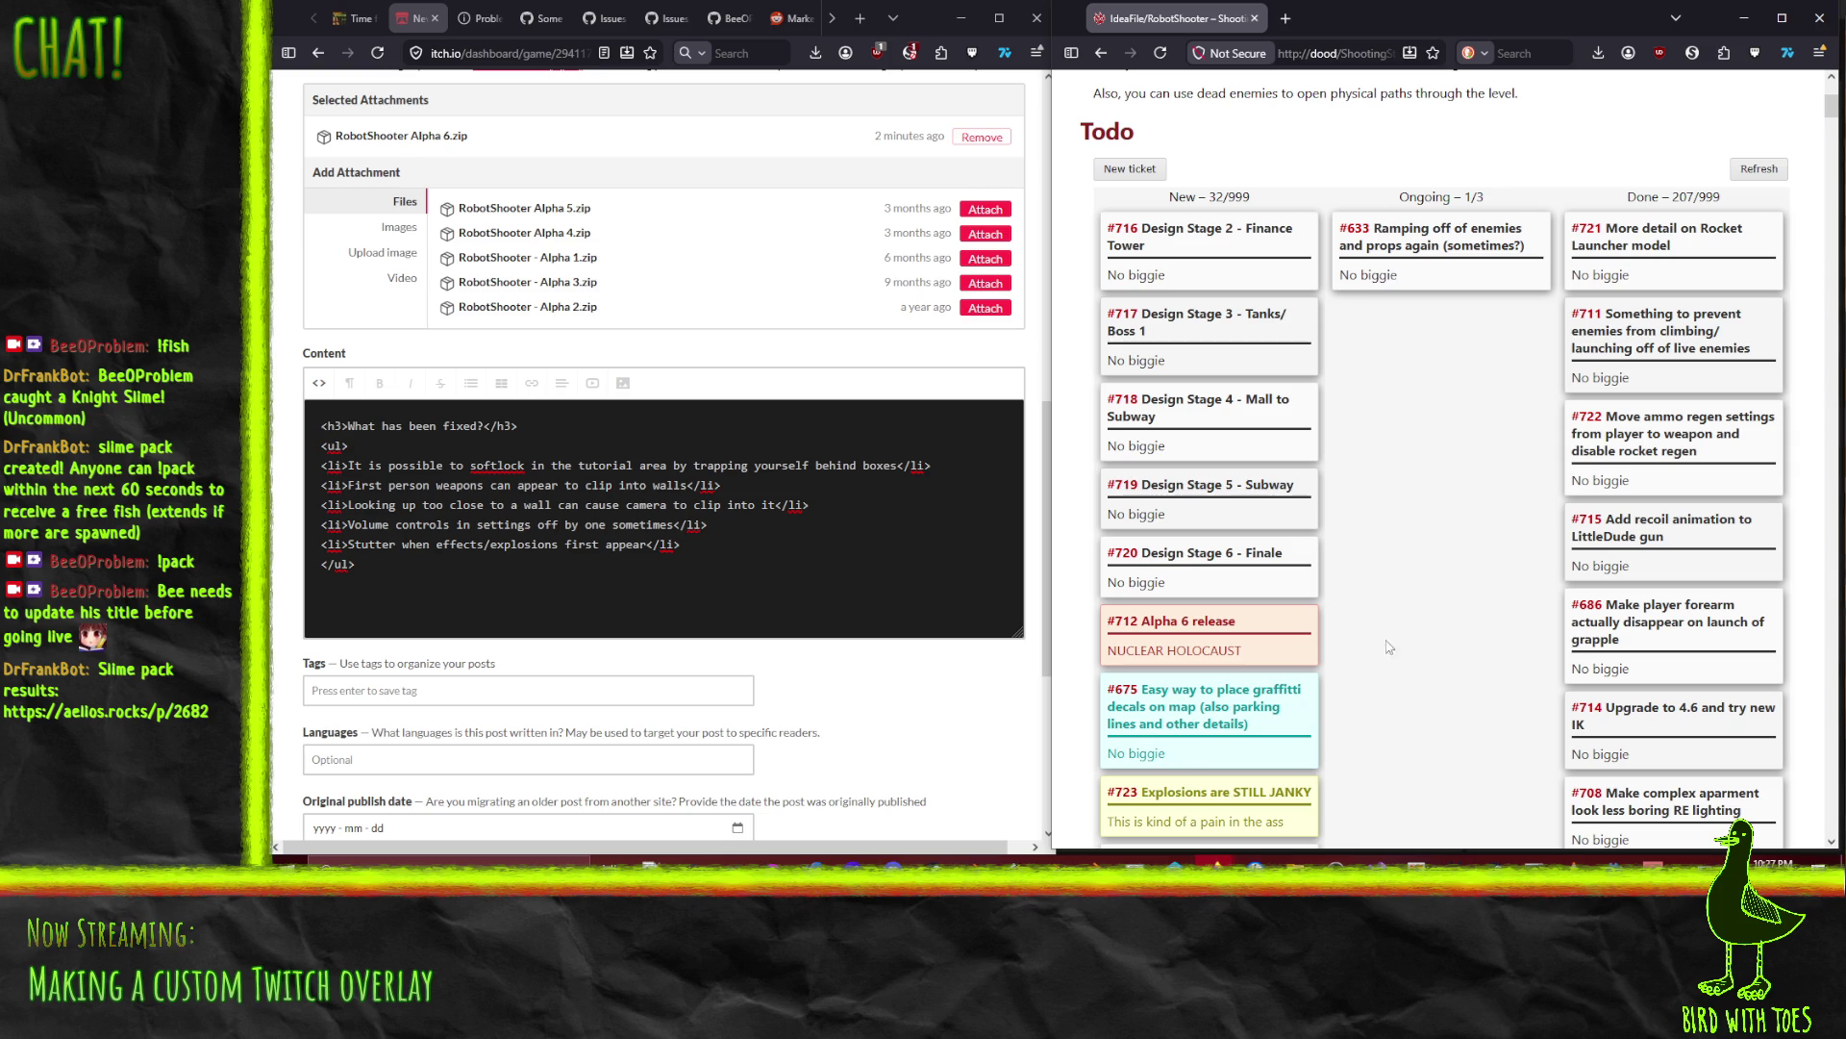
{"action": "scroll", "coordinate": [1471, 581], "scroll_direction": "down", "scroll_amount": 10}
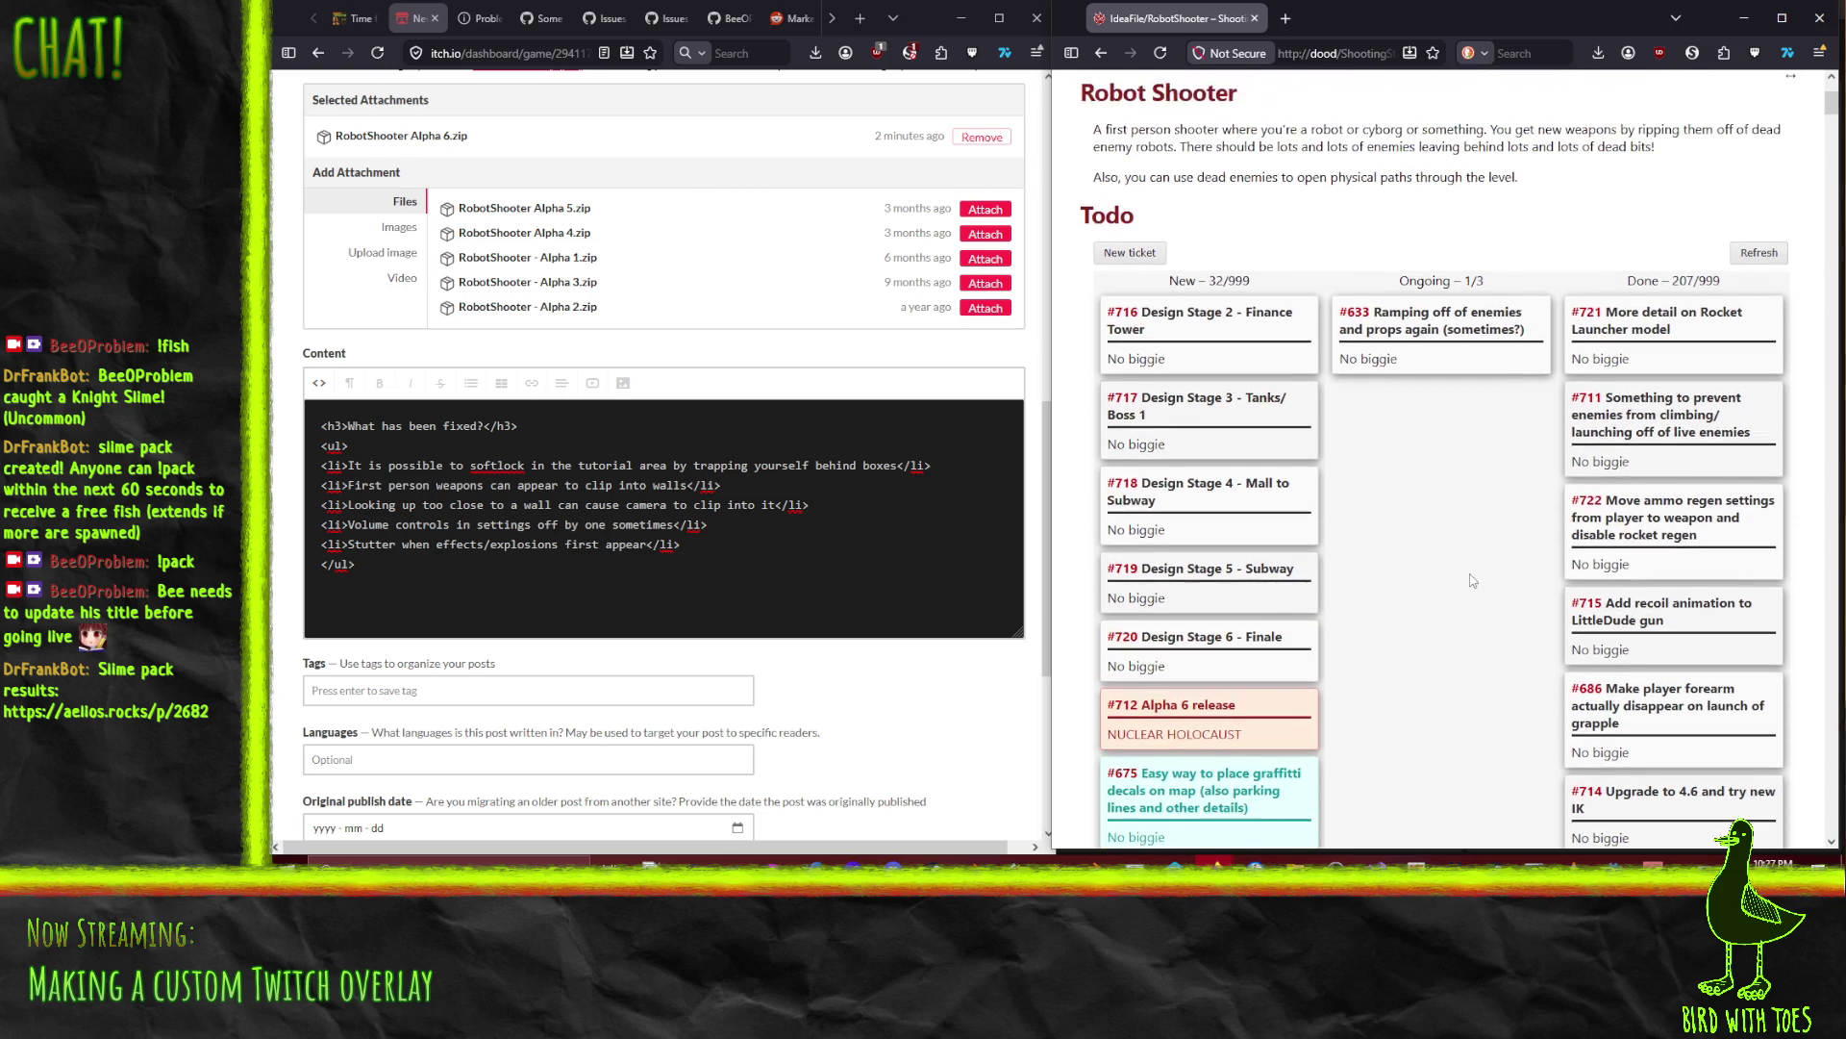
{"action": "scroll", "coordinate": [1479, 597], "scroll_direction": "down", "scroll_amount": 4}
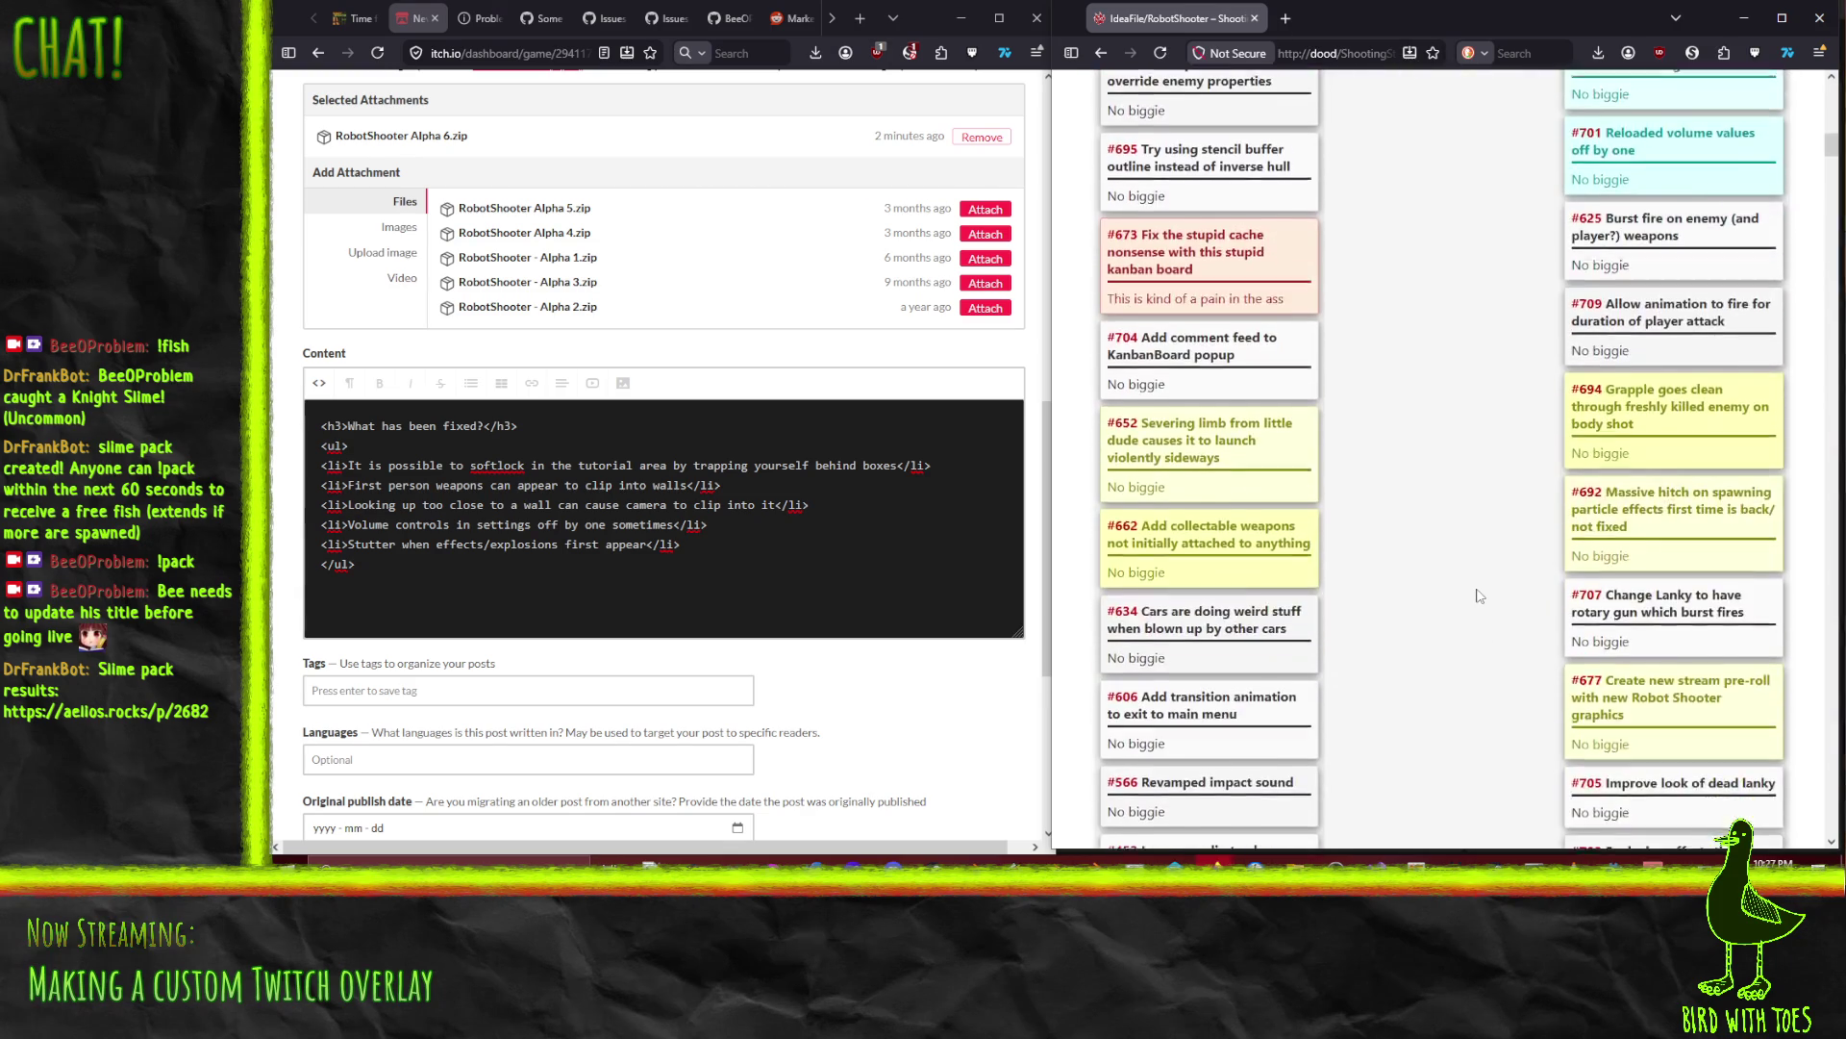
{"action": "scroll", "coordinate": [1355, 687], "scroll_direction": "down", "scroll_amount": 1}
{"action": "scroll", "coordinate": [1347, 693], "scroll_direction": "up", "scroll_amount": 1}
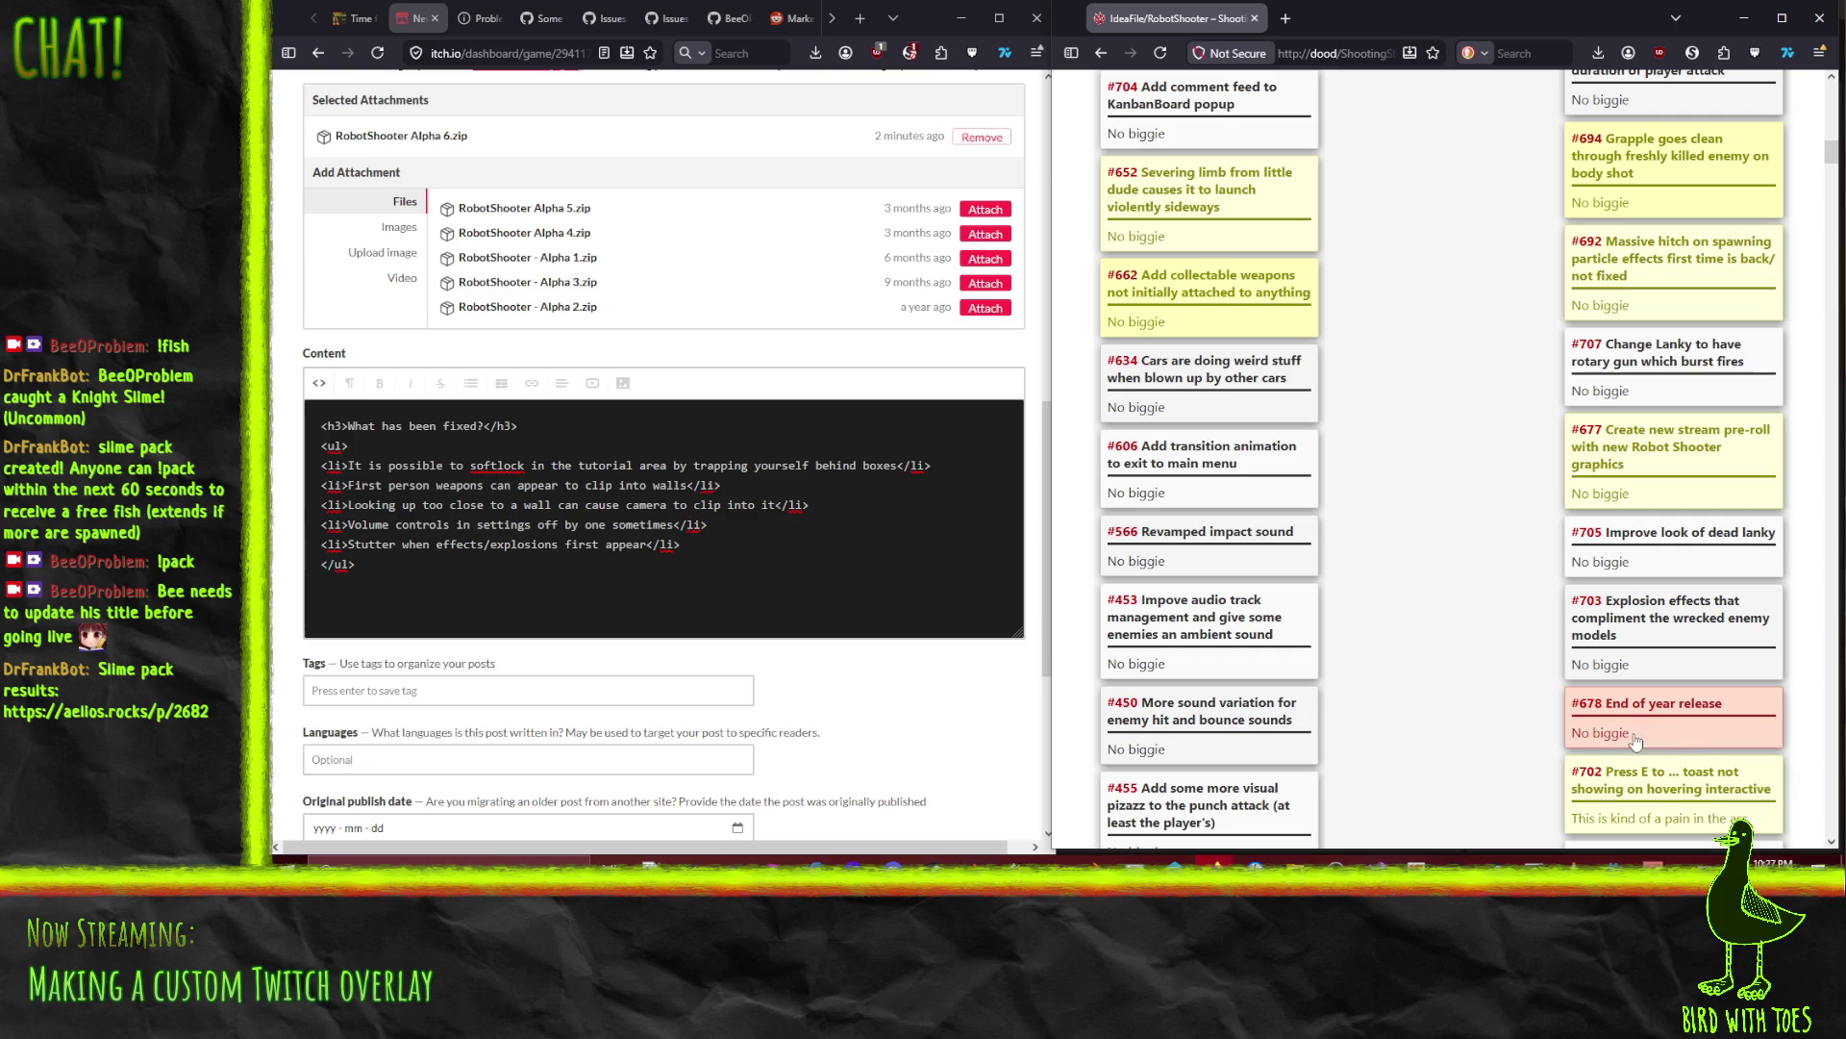
{"action": "left_click", "coordinate": [1715, 709]}
{"action": "scroll", "coordinate": [1691, 630], "scroll_direction": "up", "scroll_amount": 2}
{"action": "scroll", "coordinate": [1690, 605], "scroll_direction": "up", "scroll_amount": 1}
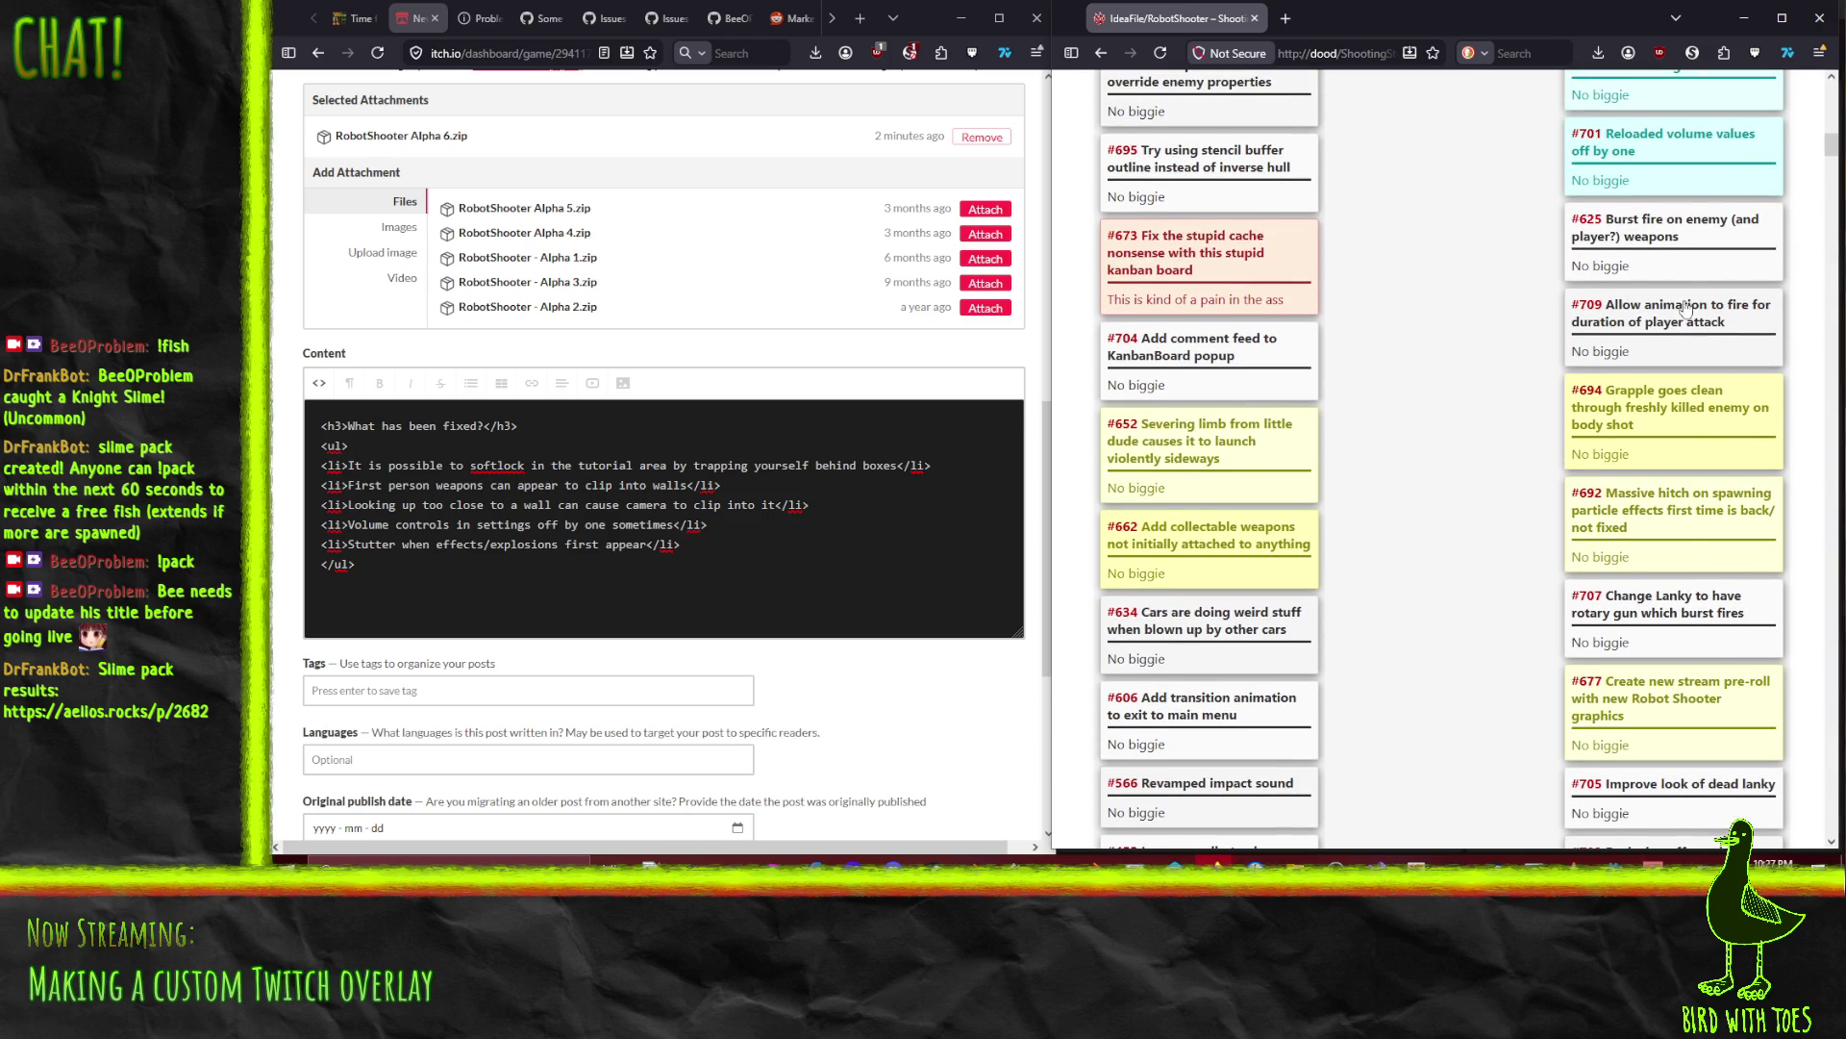
{"action": "scroll", "coordinate": [1697, 447], "scroll_direction": "up", "scroll_amount": 2}
{"action": "scroll", "coordinate": [1714, 512], "scroll_direction": "up", "scroll_amount": 2}
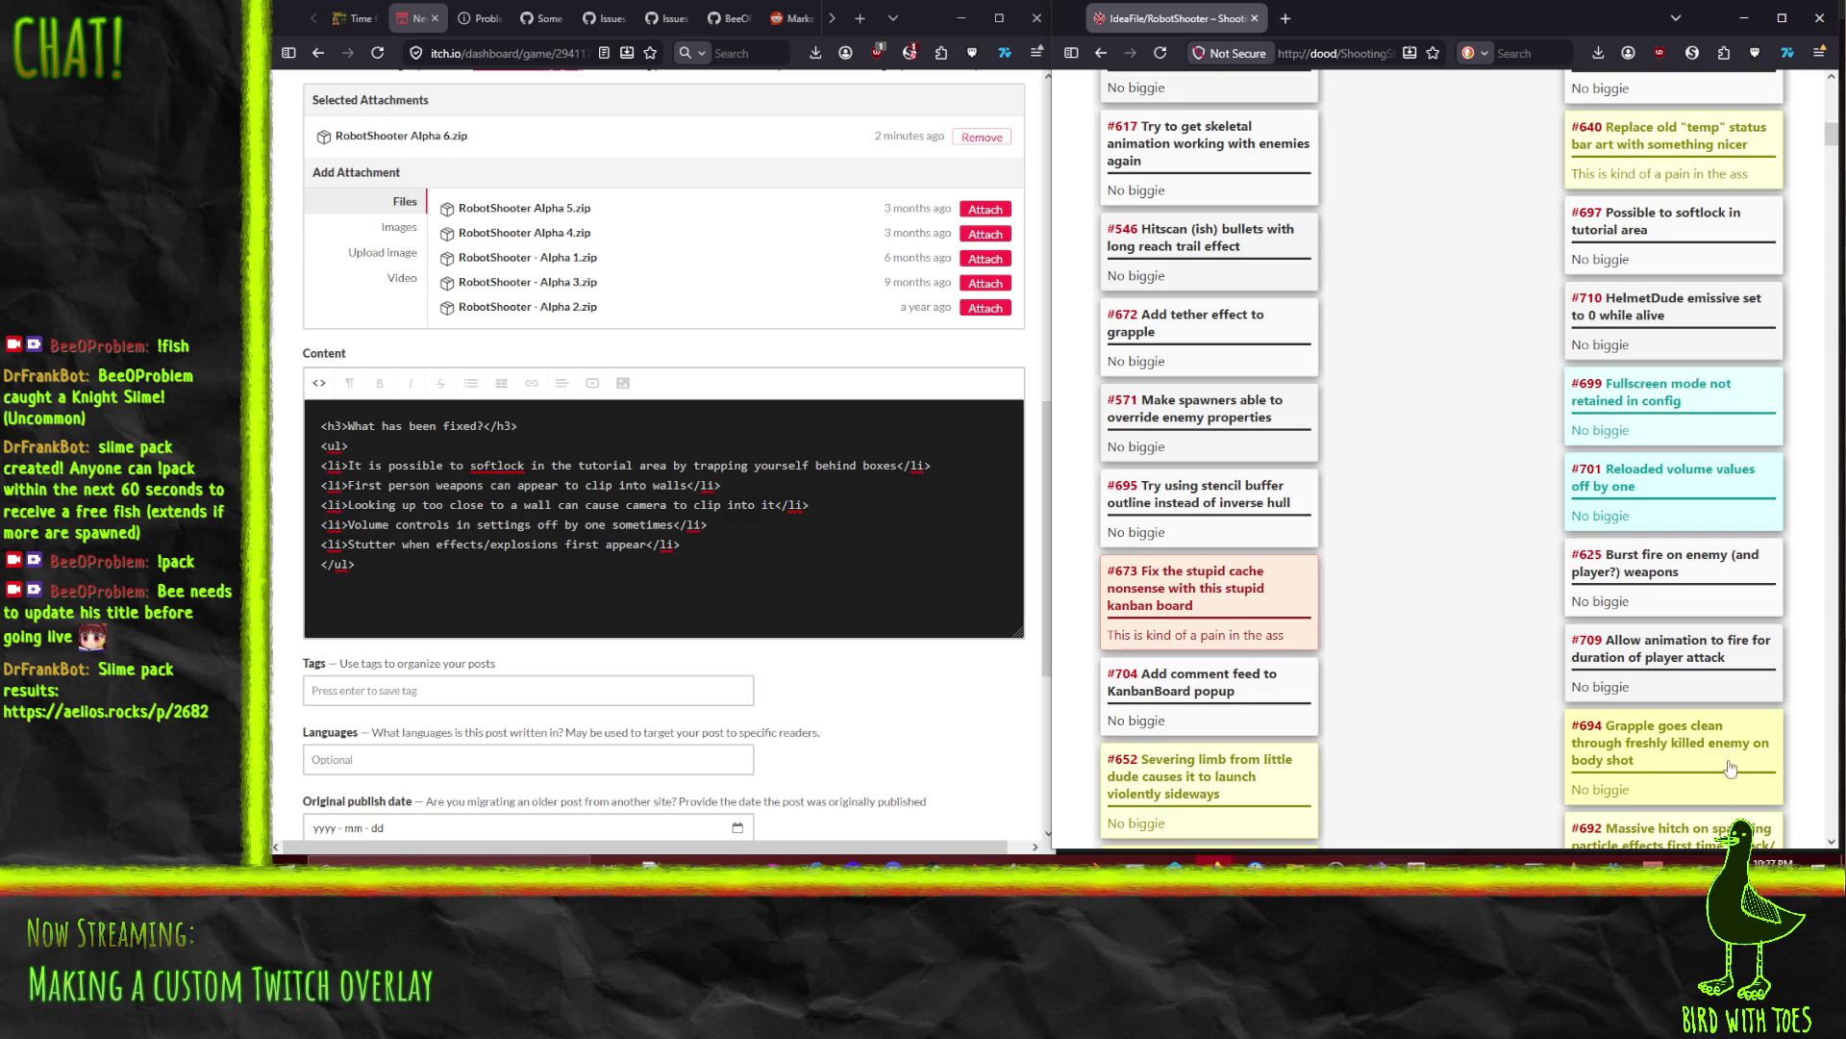
{"action": "scroll", "coordinate": [1700, 654], "scroll_direction": "up", "scroll_amount": 3}
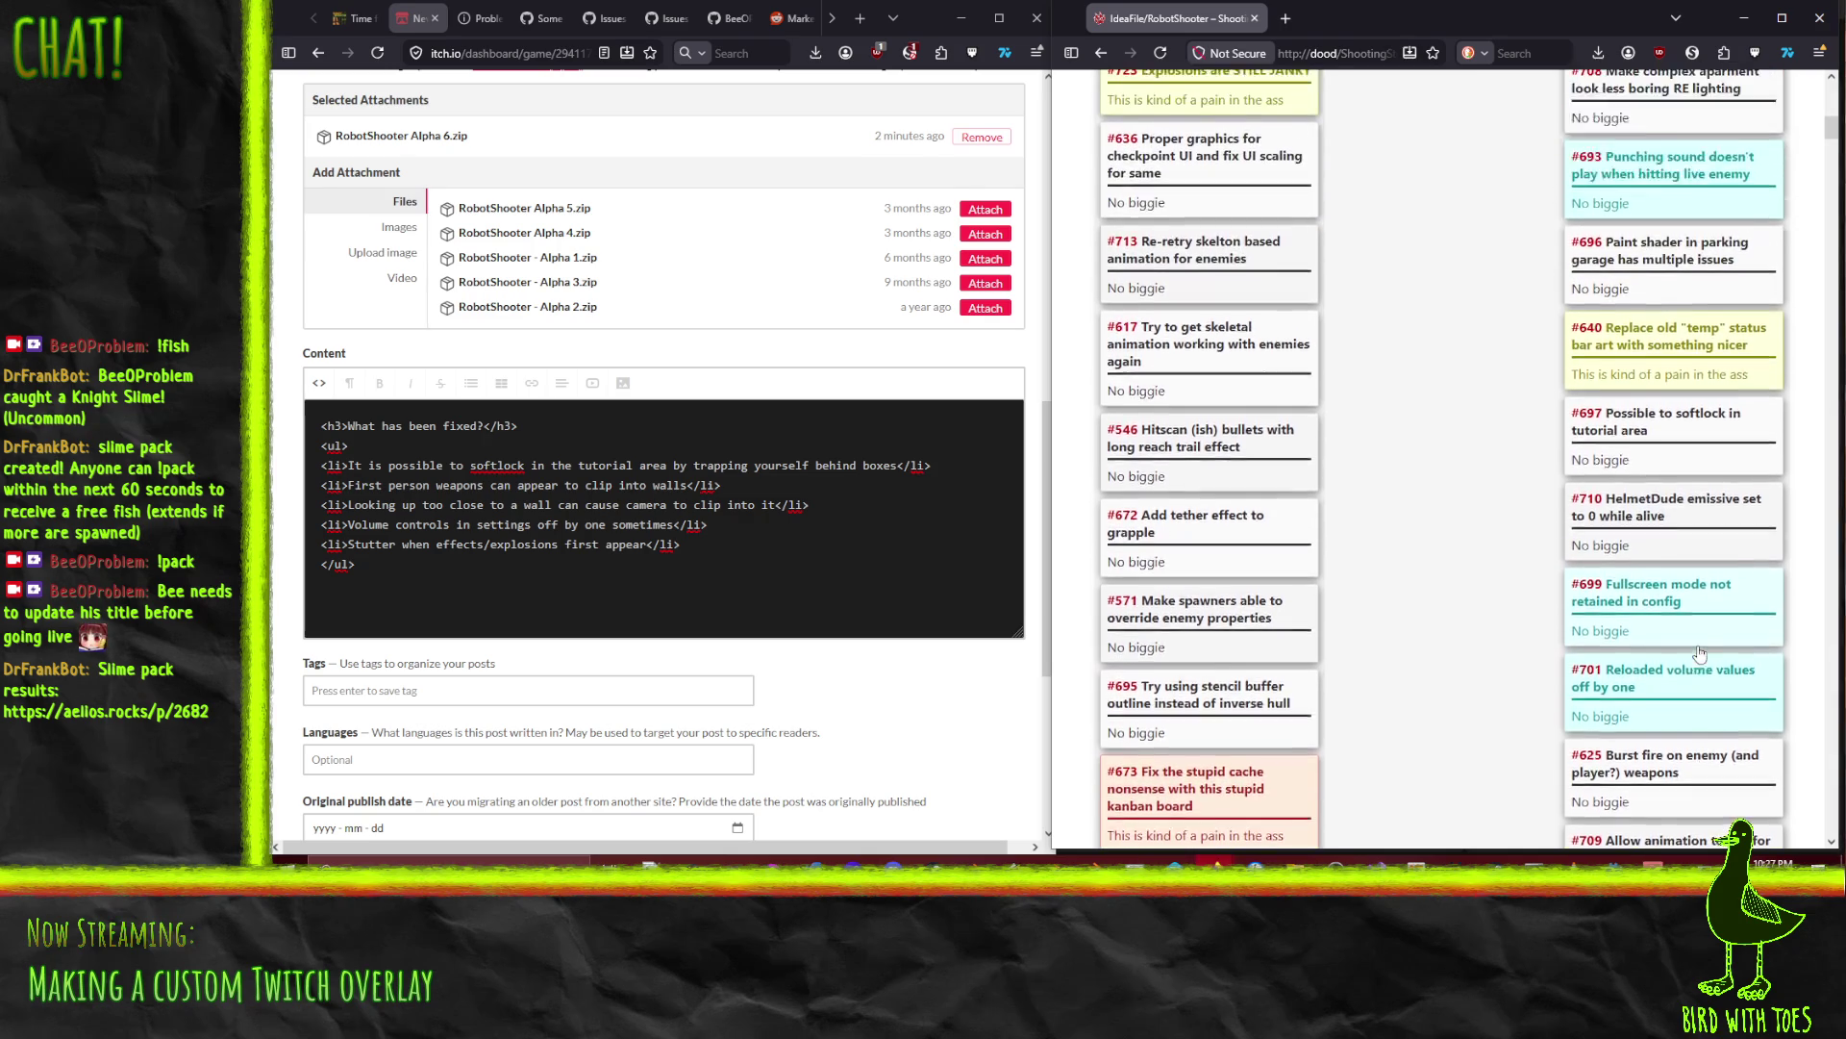
{"action": "scroll", "coordinate": [1674, 616], "scroll_direction": "up", "scroll_amount": 3}
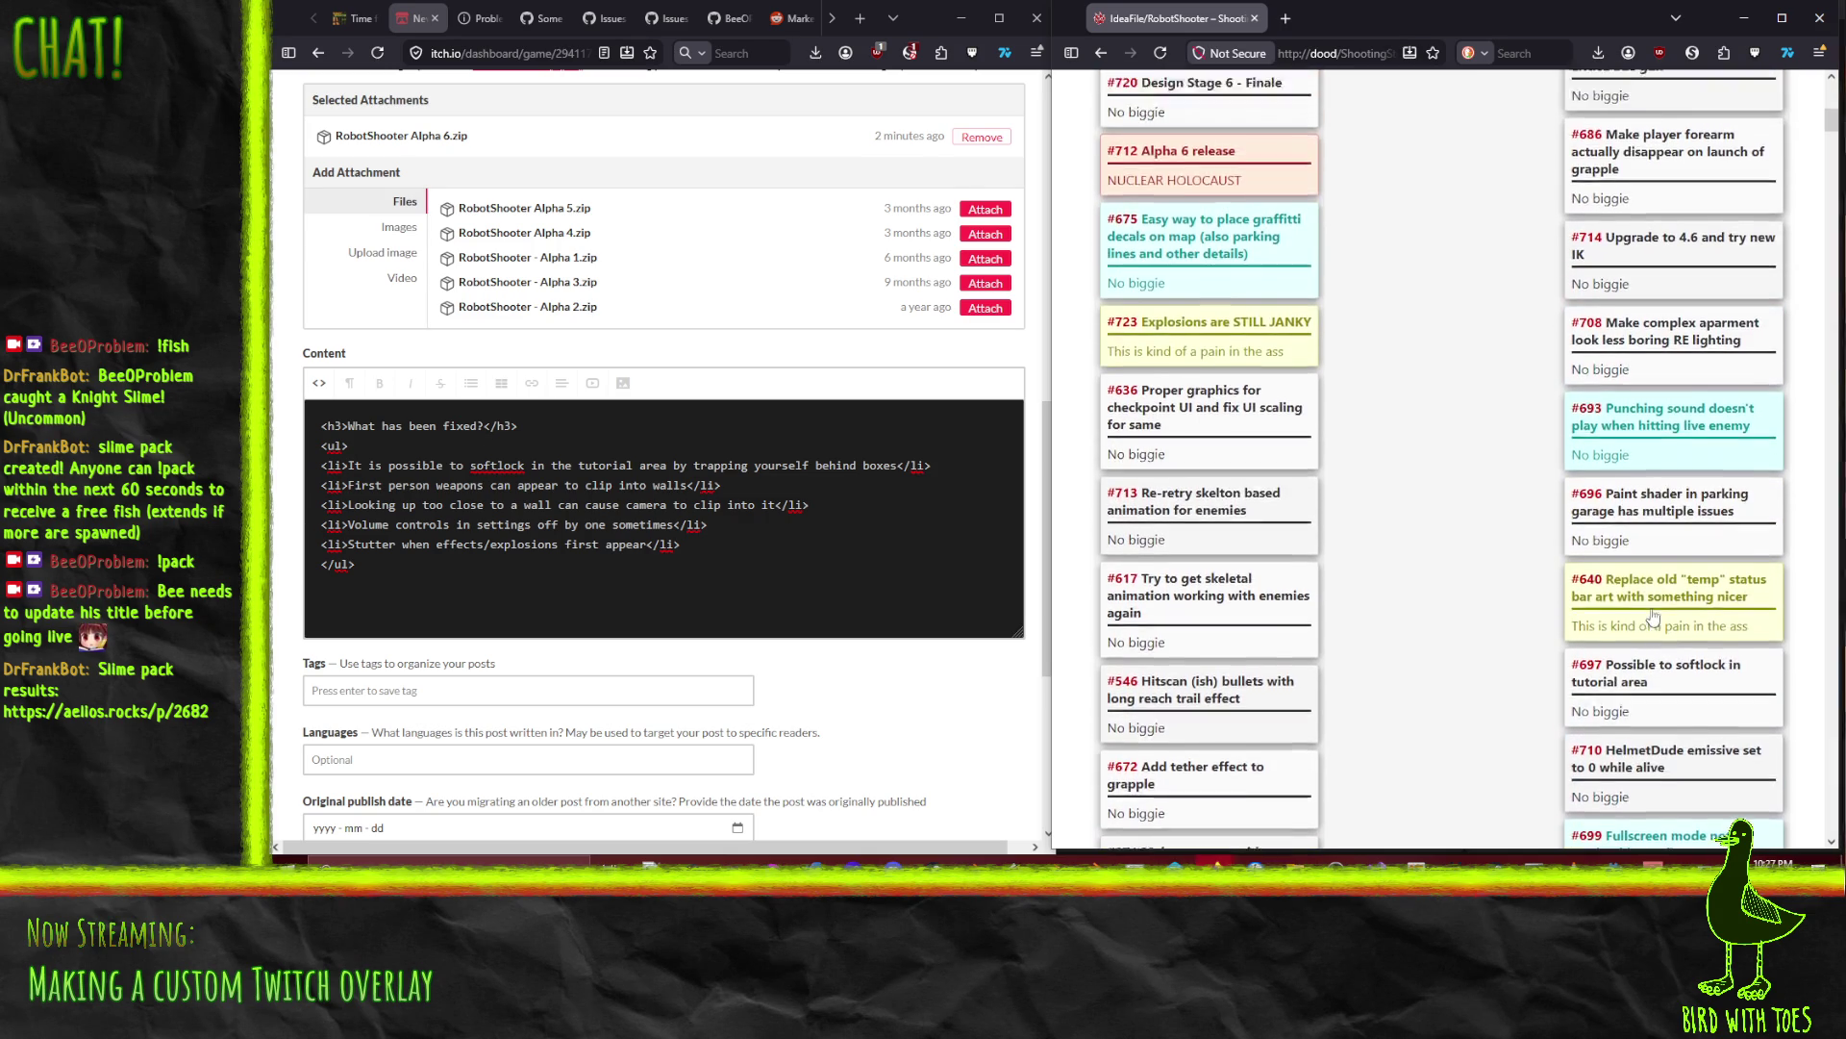
{"action": "scroll", "coordinate": [1654, 613], "scroll_direction": "up", "scroll_amount": 2}
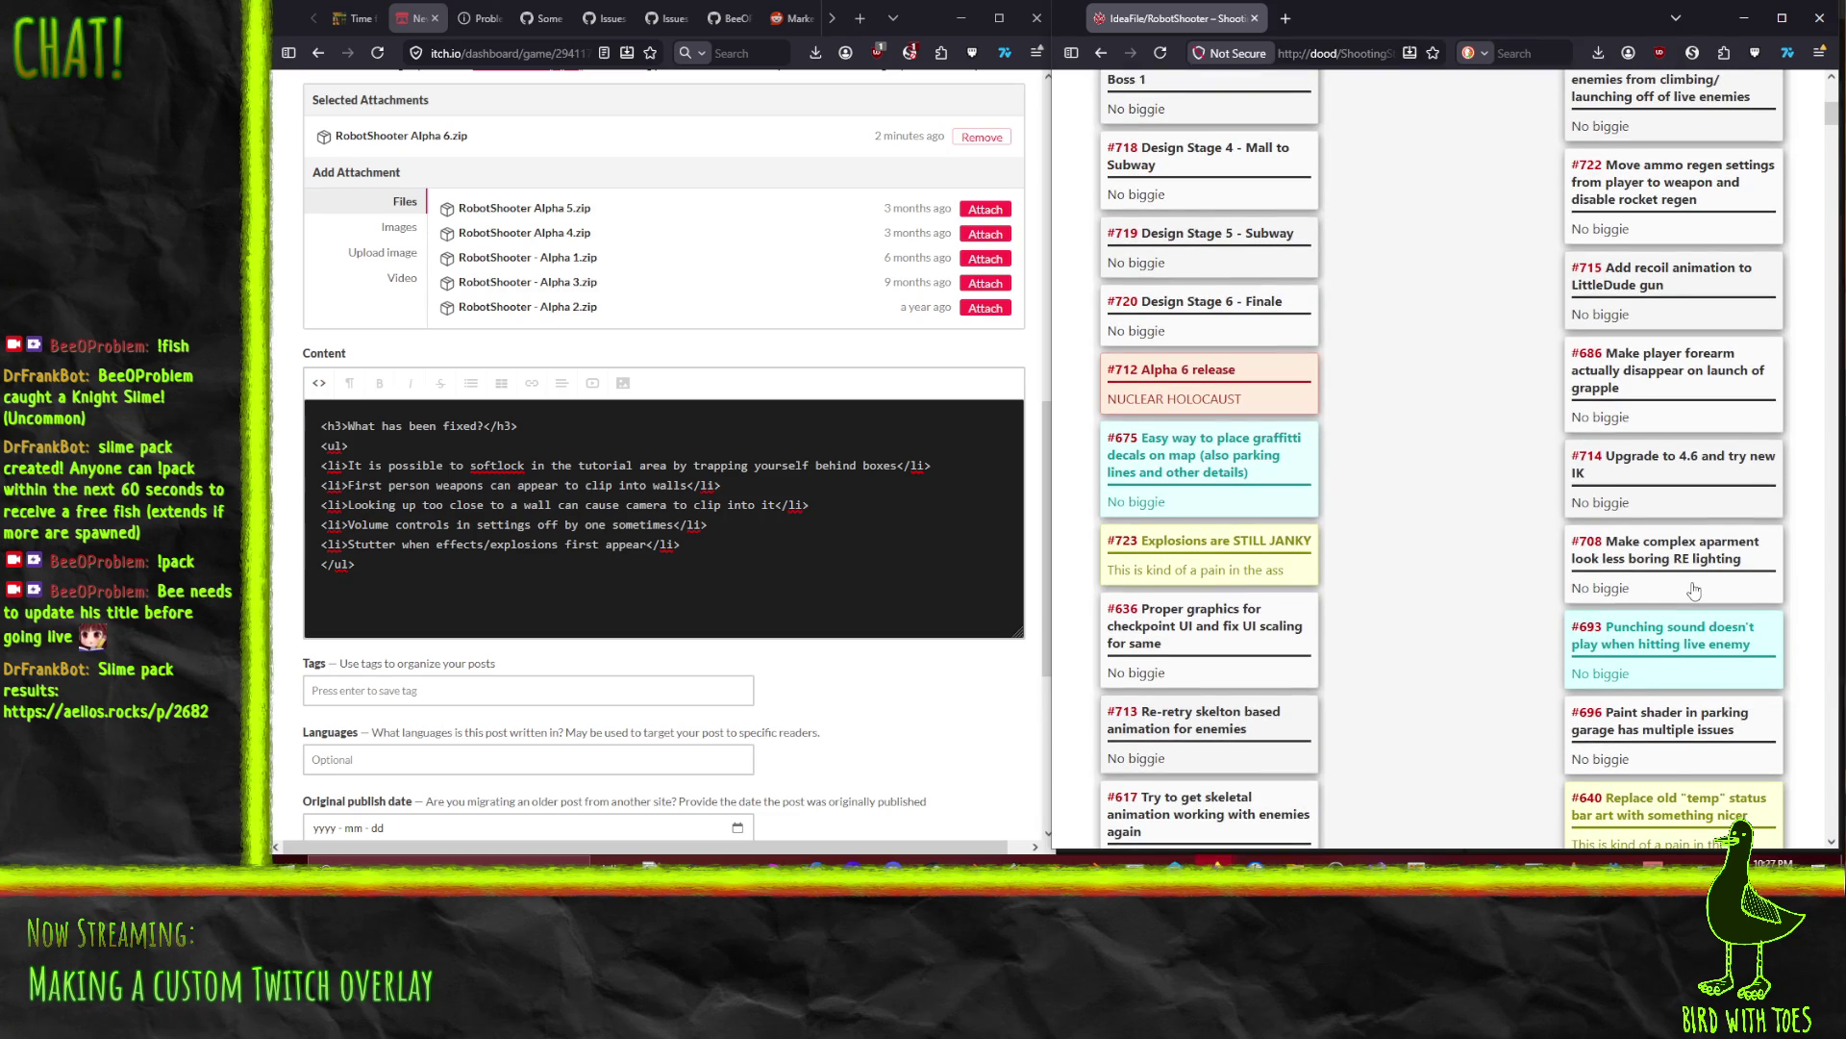
{"action": "scroll", "coordinate": [1693, 577], "scroll_direction": "up", "scroll_amount": 3}
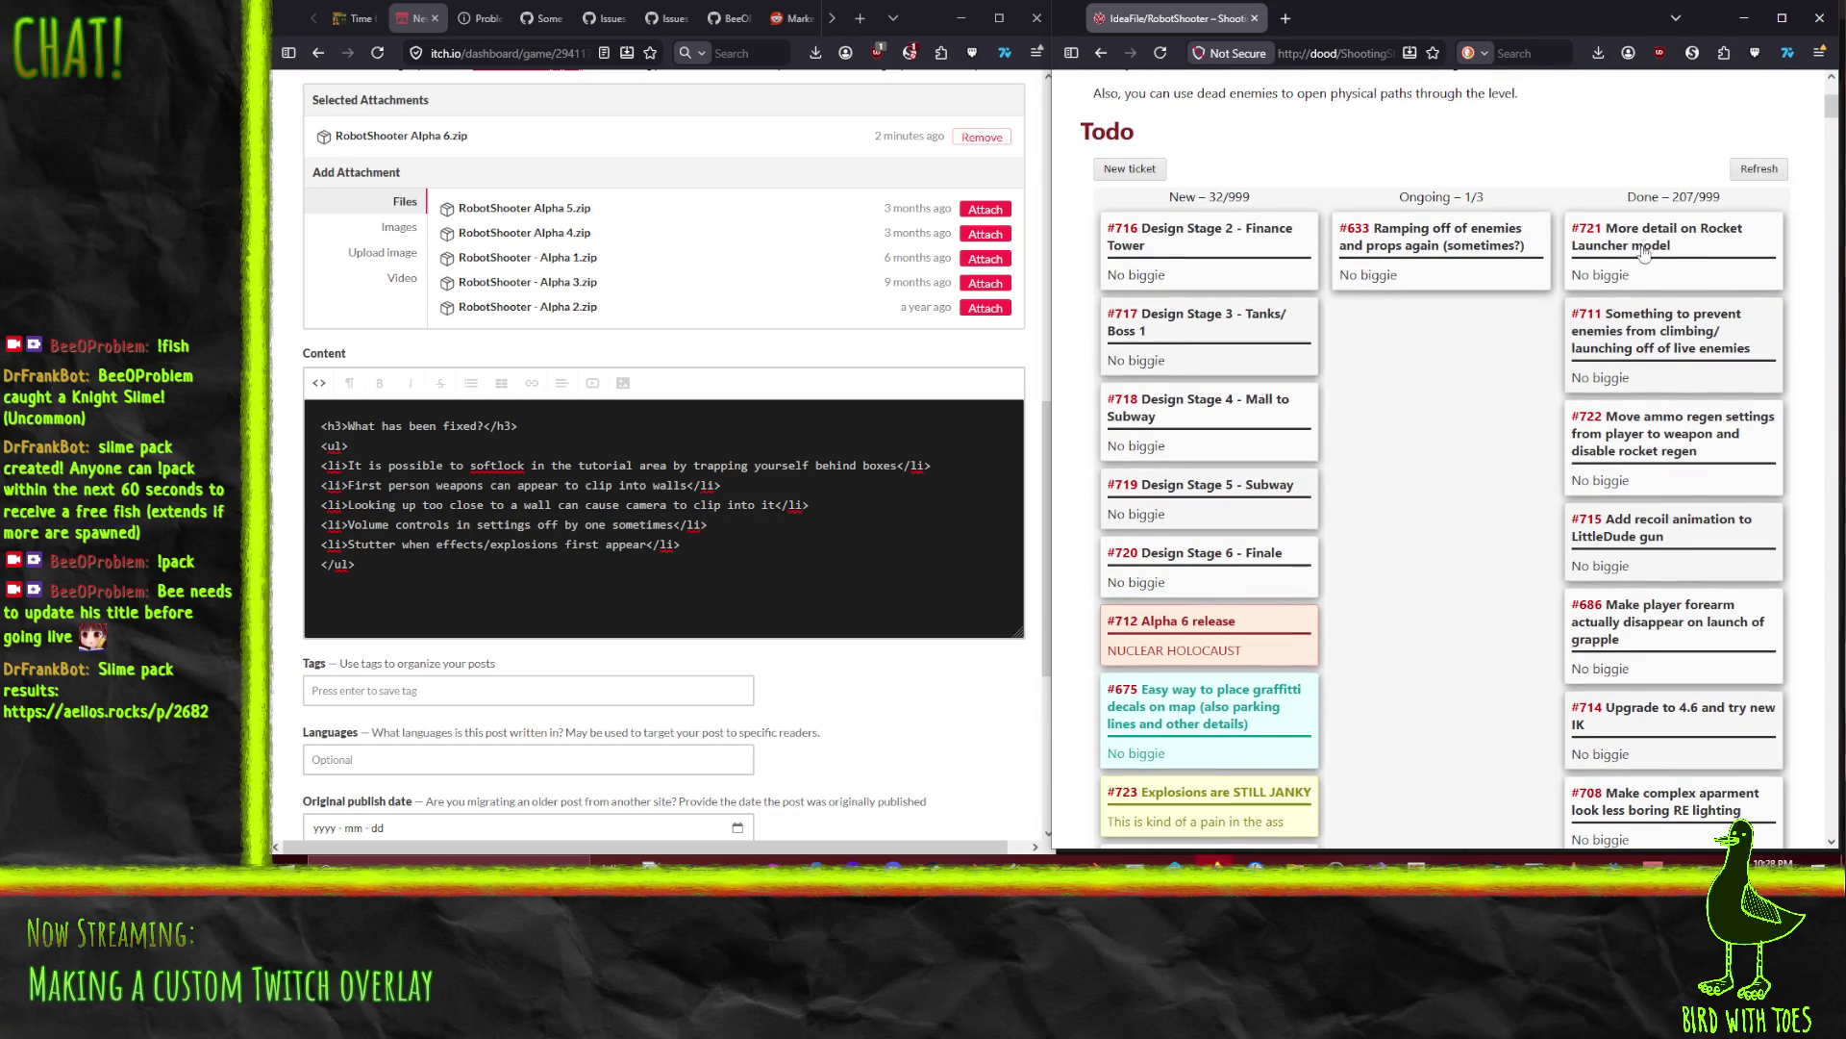
{"action": "scroll", "coordinate": [1674, 673], "scroll_direction": "down", "scroll_amount": 10}
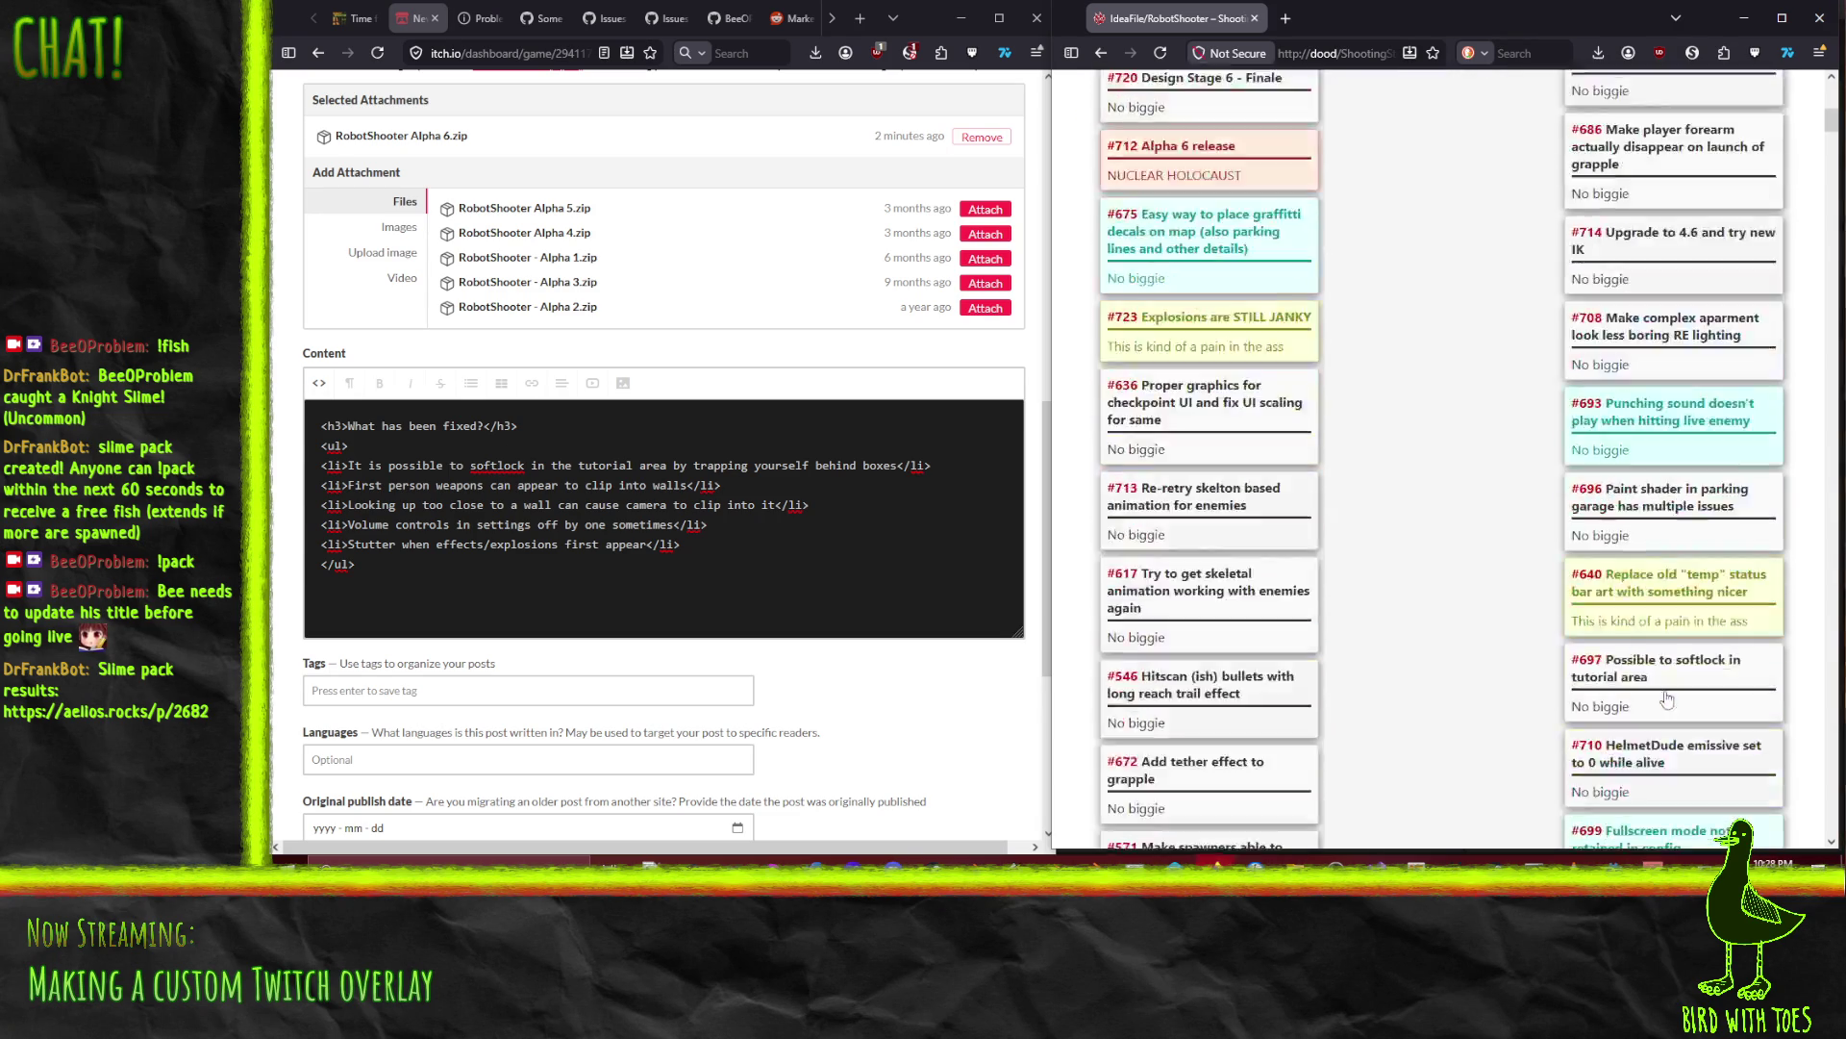
{"action": "scroll", "coordinate": [1676, 623], "scroll_direction": "down", "scroll_amount": 3}
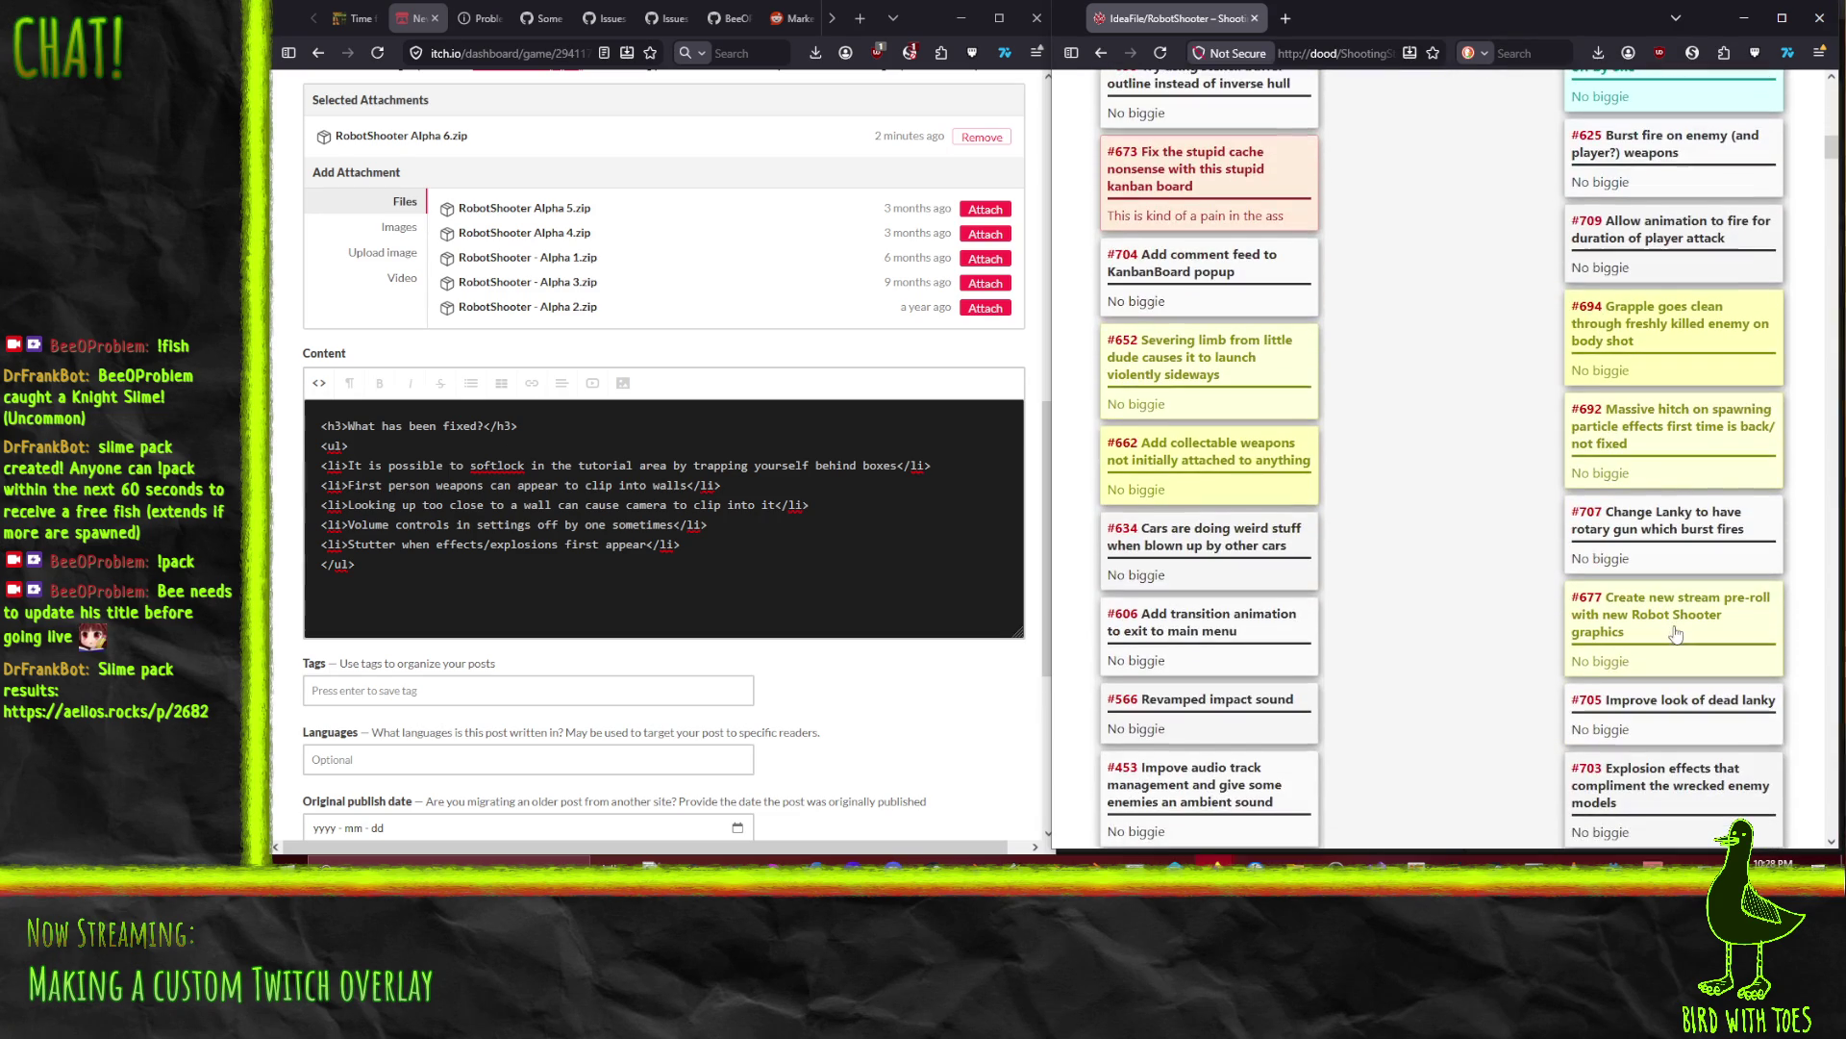
{"action": "left_click", "coordinate": [443, 468]}
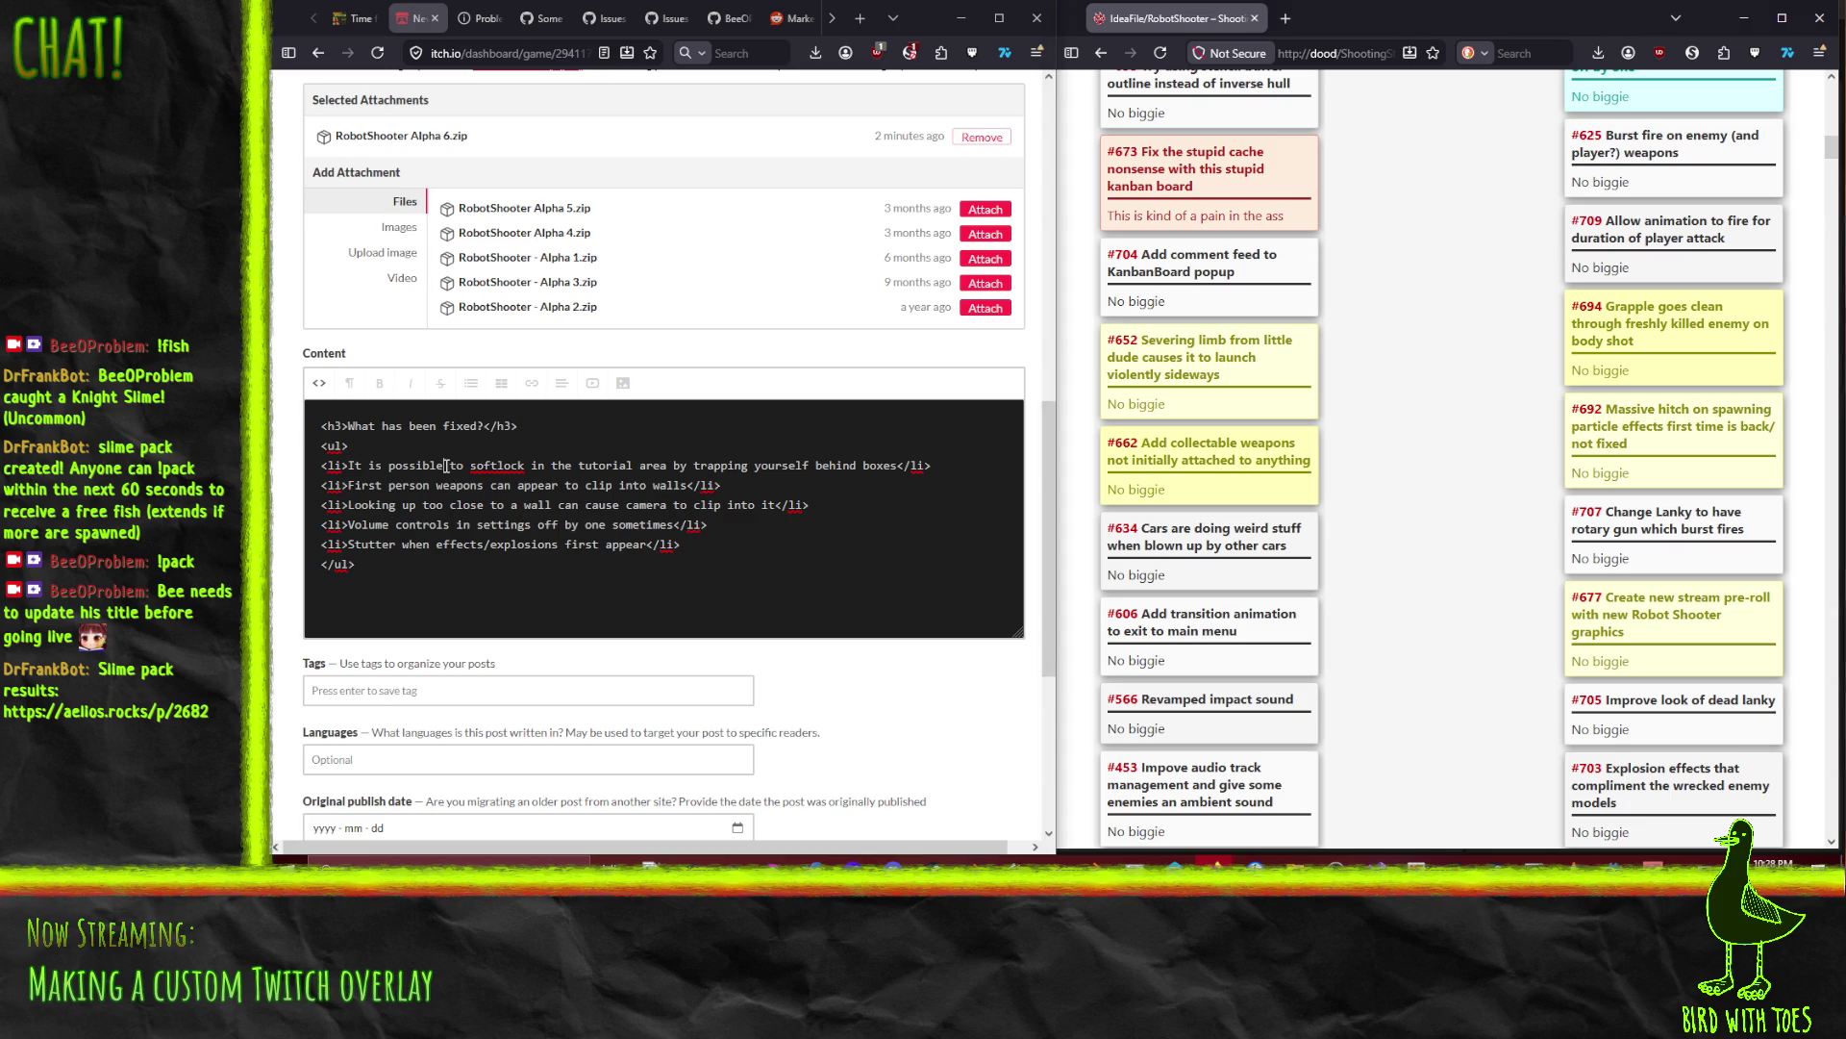
Step: Move the weapon and camera clipping lines into a second list under a copied fixed heading
{"action": "key", "text": "Down"}
{"action": "key", "text": "Home"}
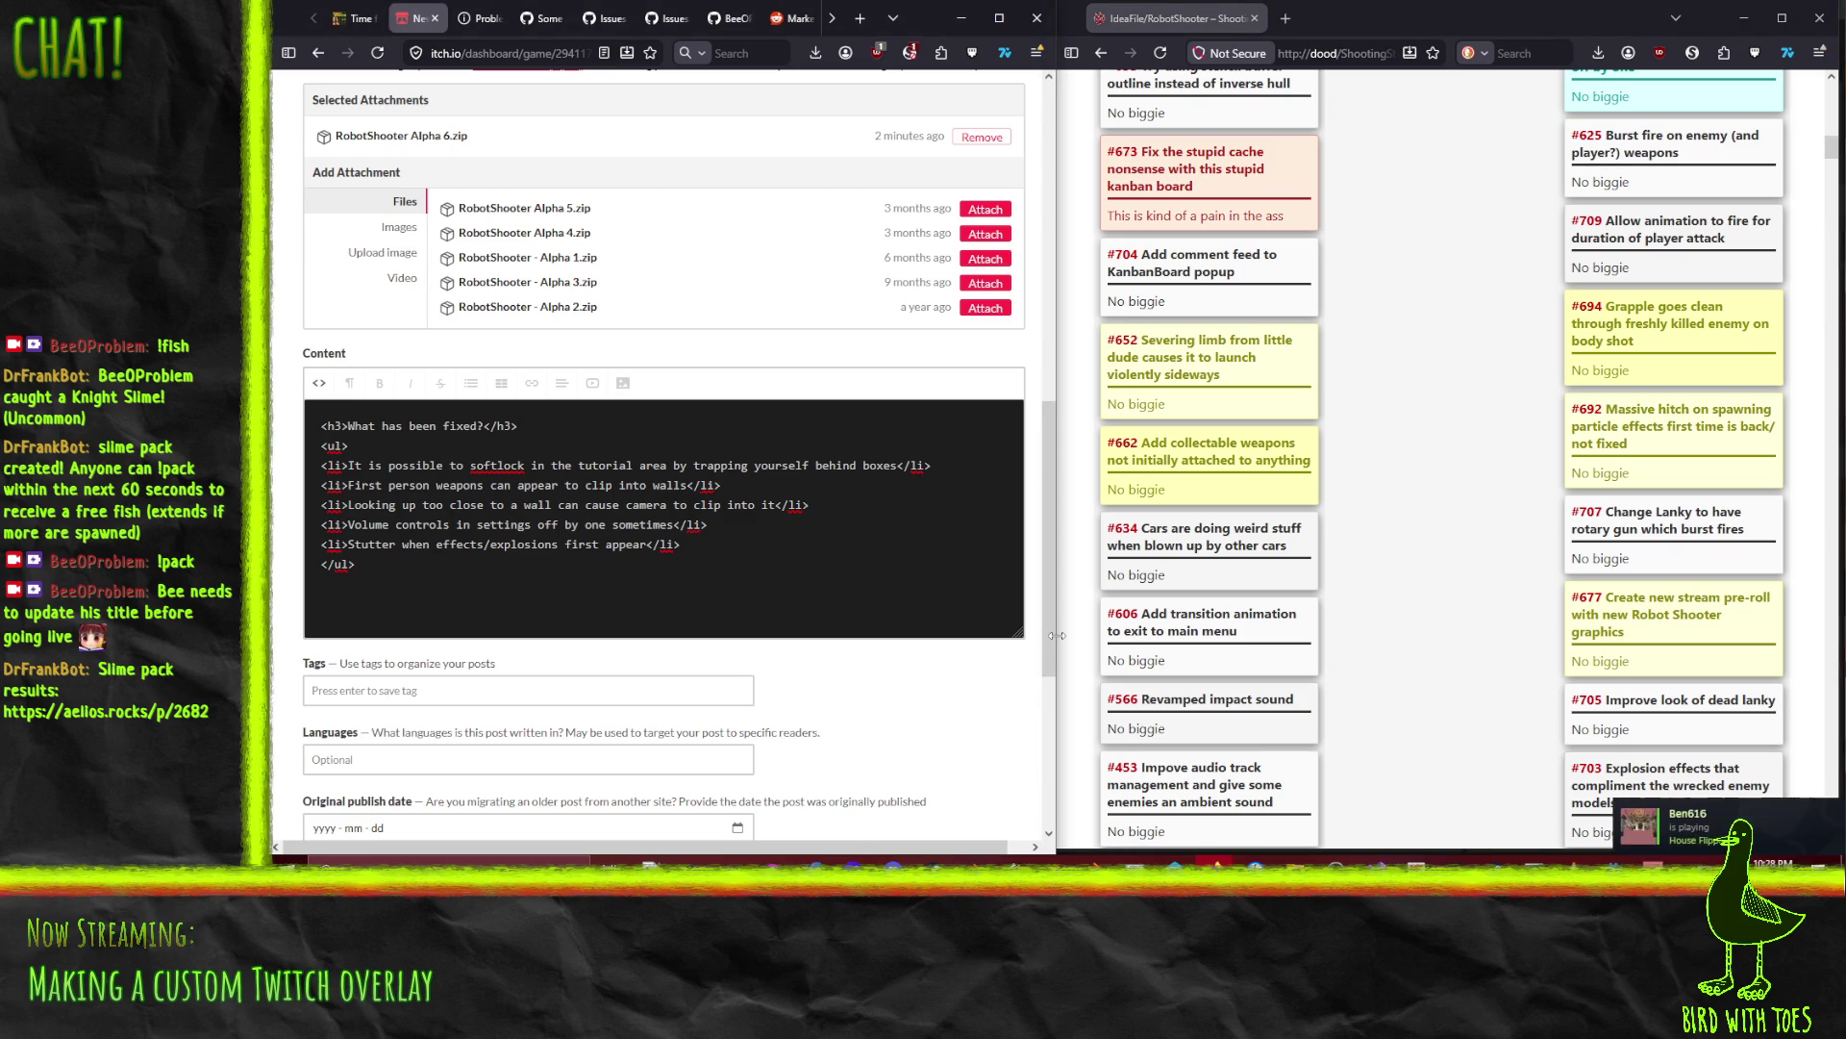
{"action": "key", "text": "shift+End"}
{"action": "key", "text": "shift+Down"}
{"action": "key", "text": "ctrl+c"}
{"action": "key", "text": "Delete"}
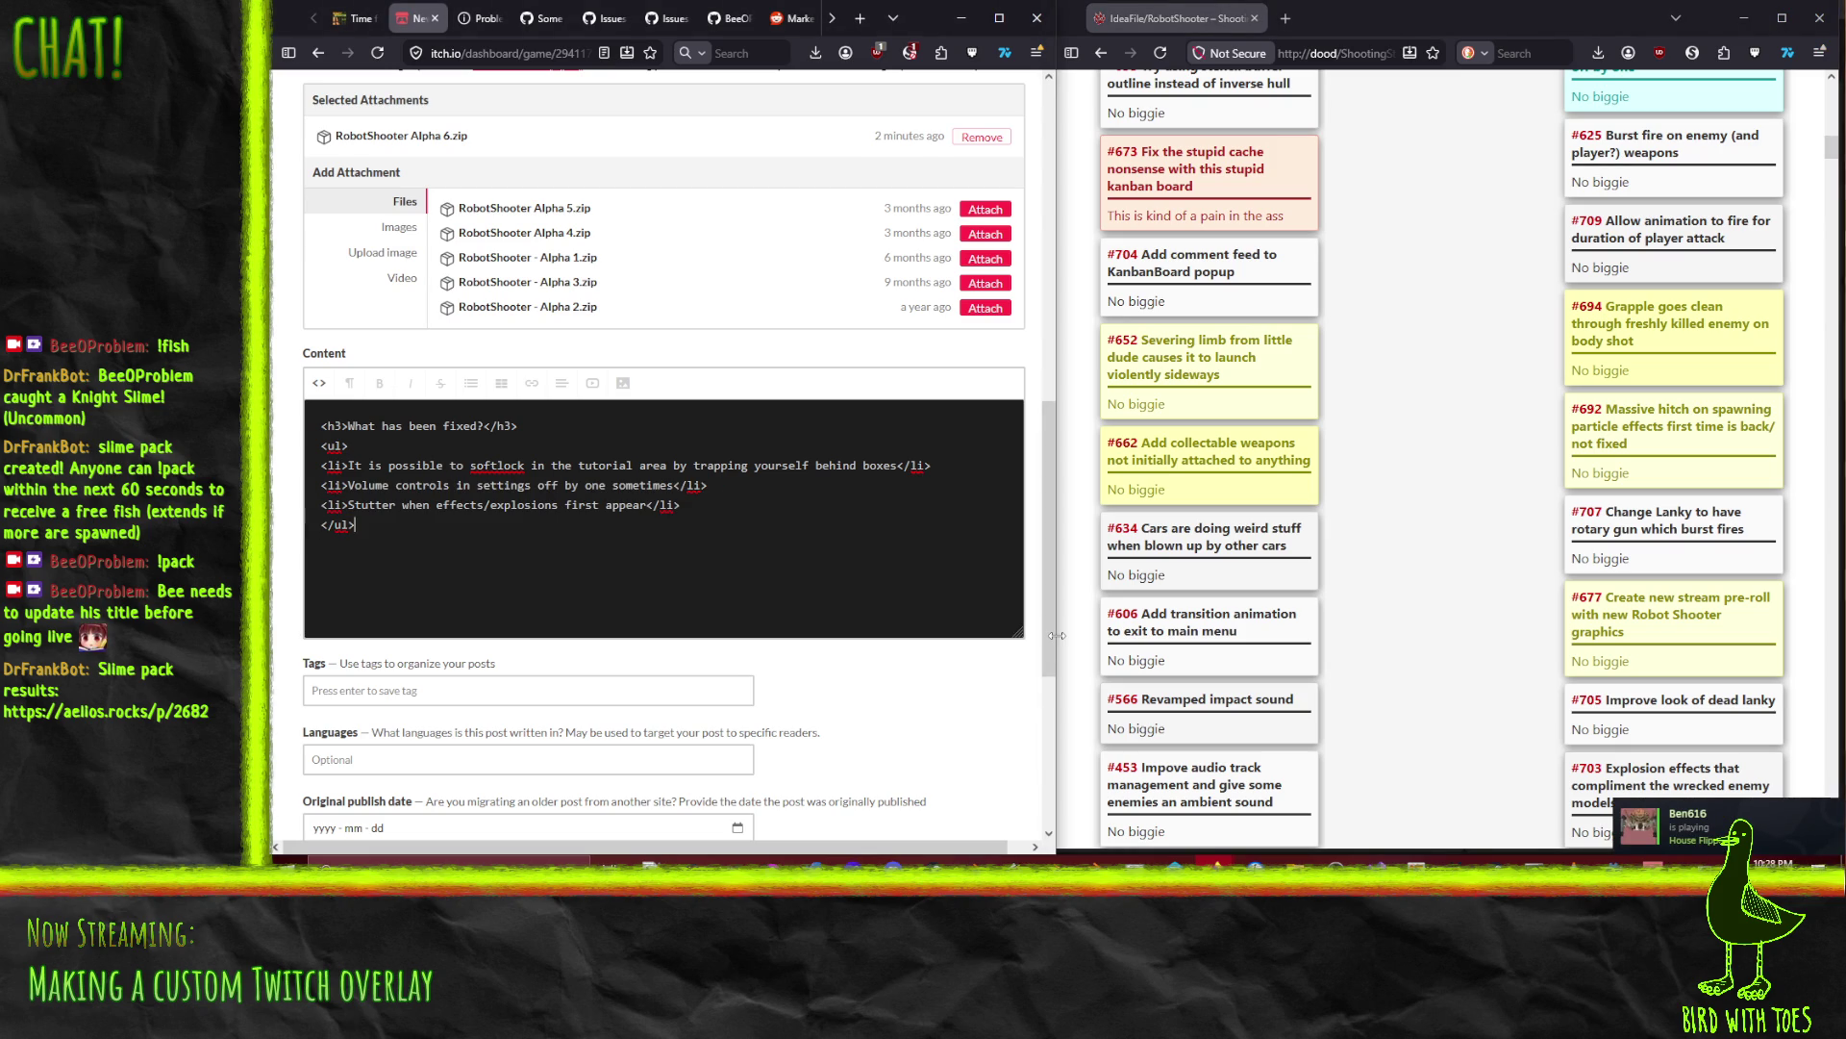
{"action": "key", "text": "ctrl+v"}
{"action": "key", "text": "Up"}
{"action": "key", "text": "Up"}
{"action": "key", "text": "Up"}
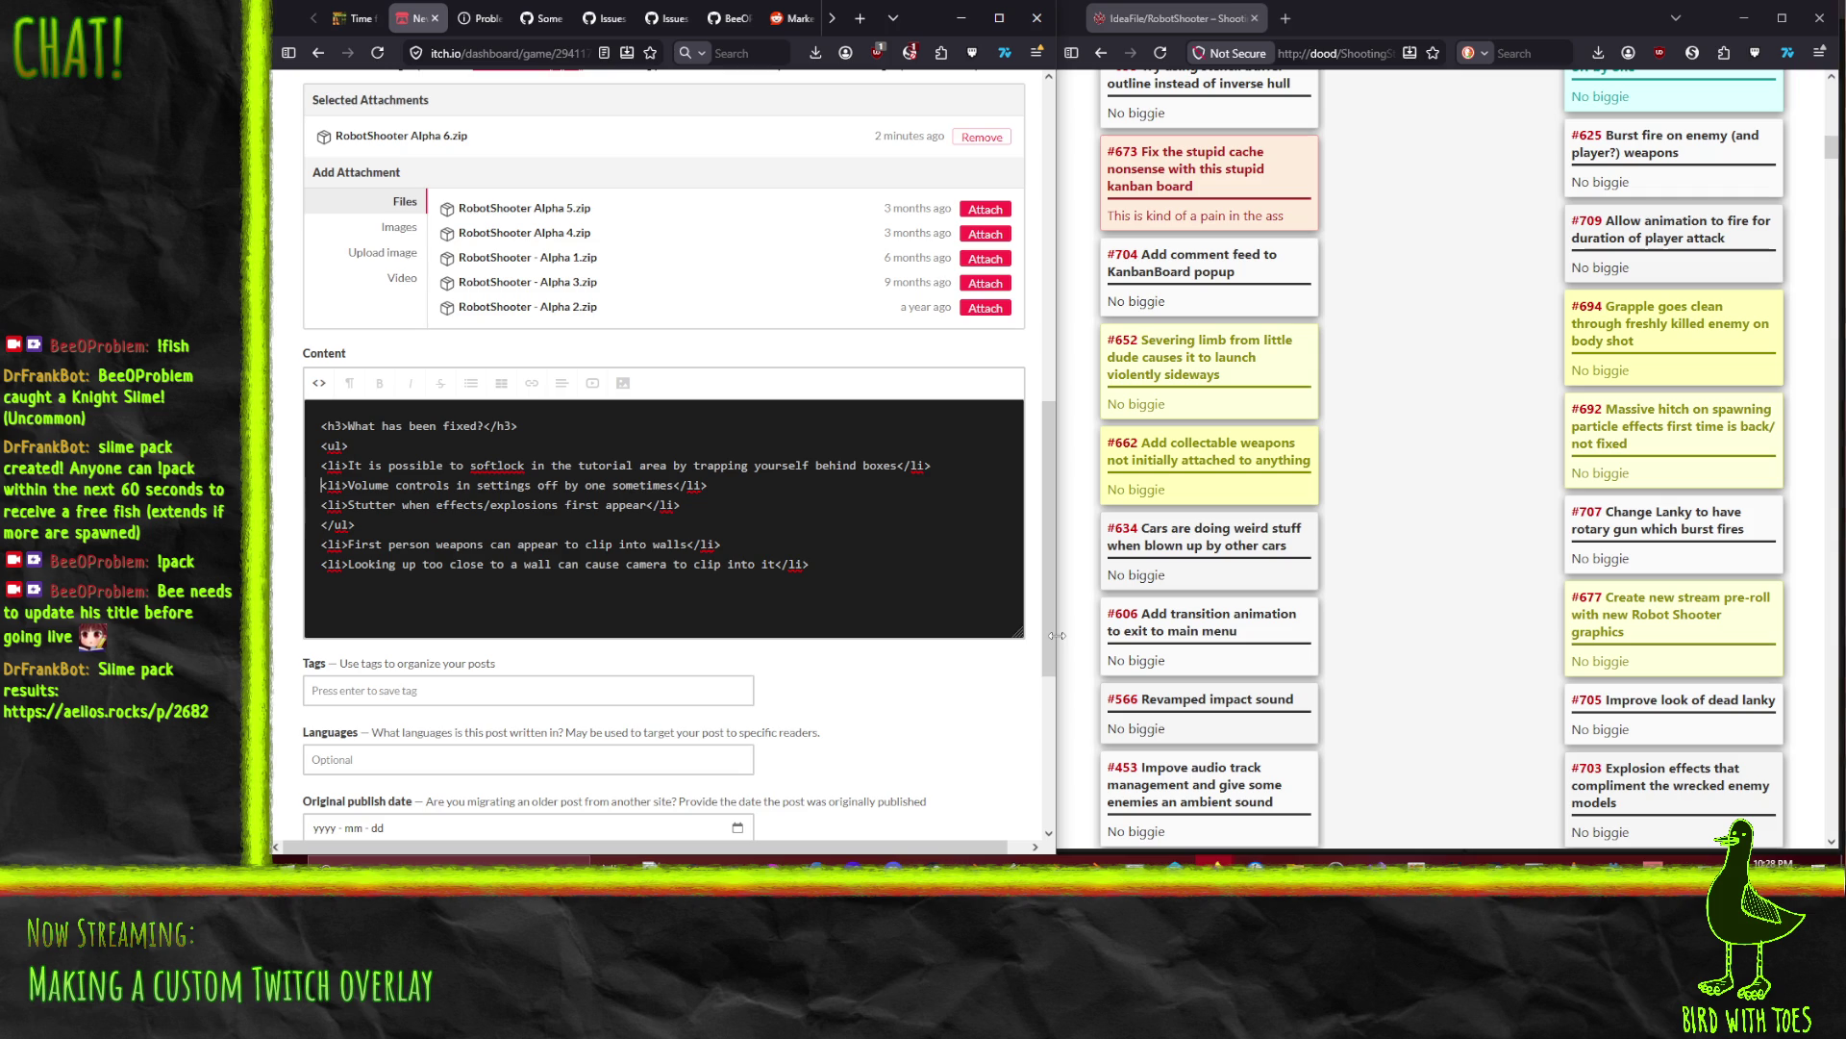
{"action": "key", "text": "shift+Down"}
{"action": "key", "text": "shift+Down"}
{"action": "key", "text": "ctrl+c"}
{"action": "key", "text": "Down"}
{"action": "key", "text": "Down"}
{"action": "key", "text": "Down"}
{"action": "key", "text": "ctrl+v"}
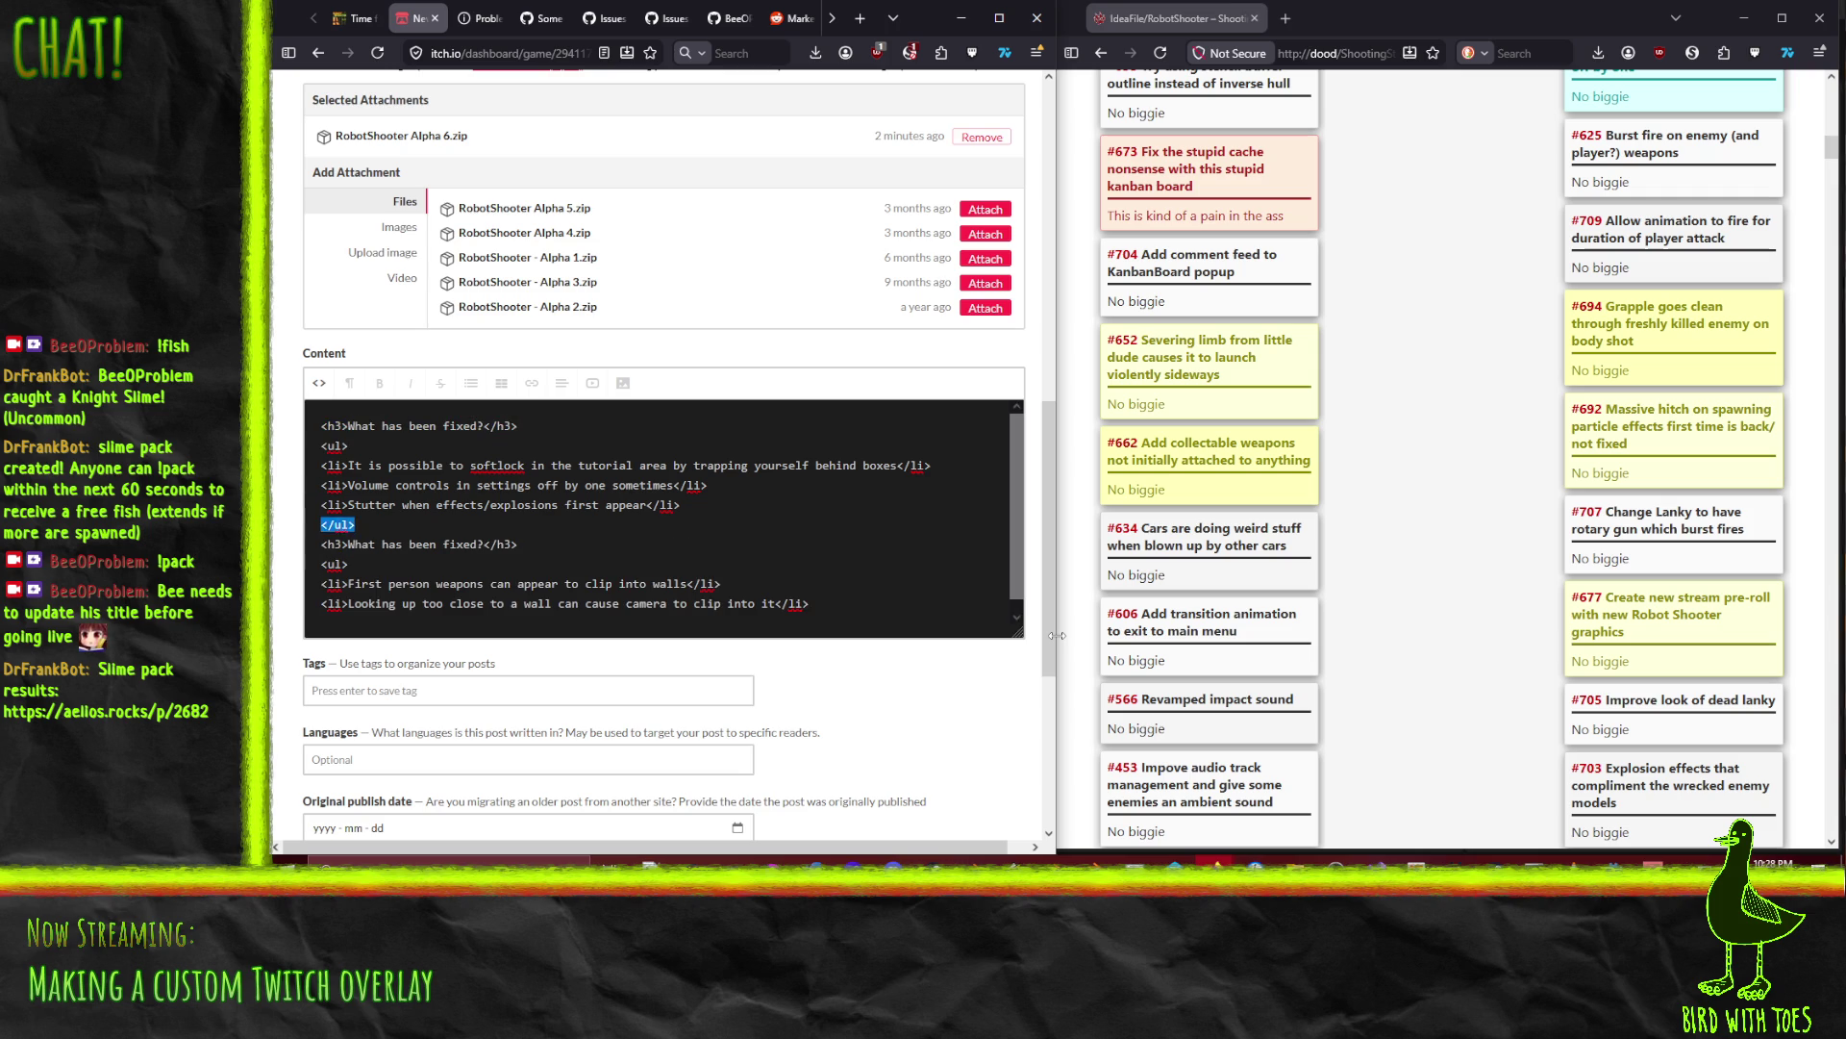
Step: Duplicate the softlock item line in the first fixes list
{"action": "key", "text": "Up"}
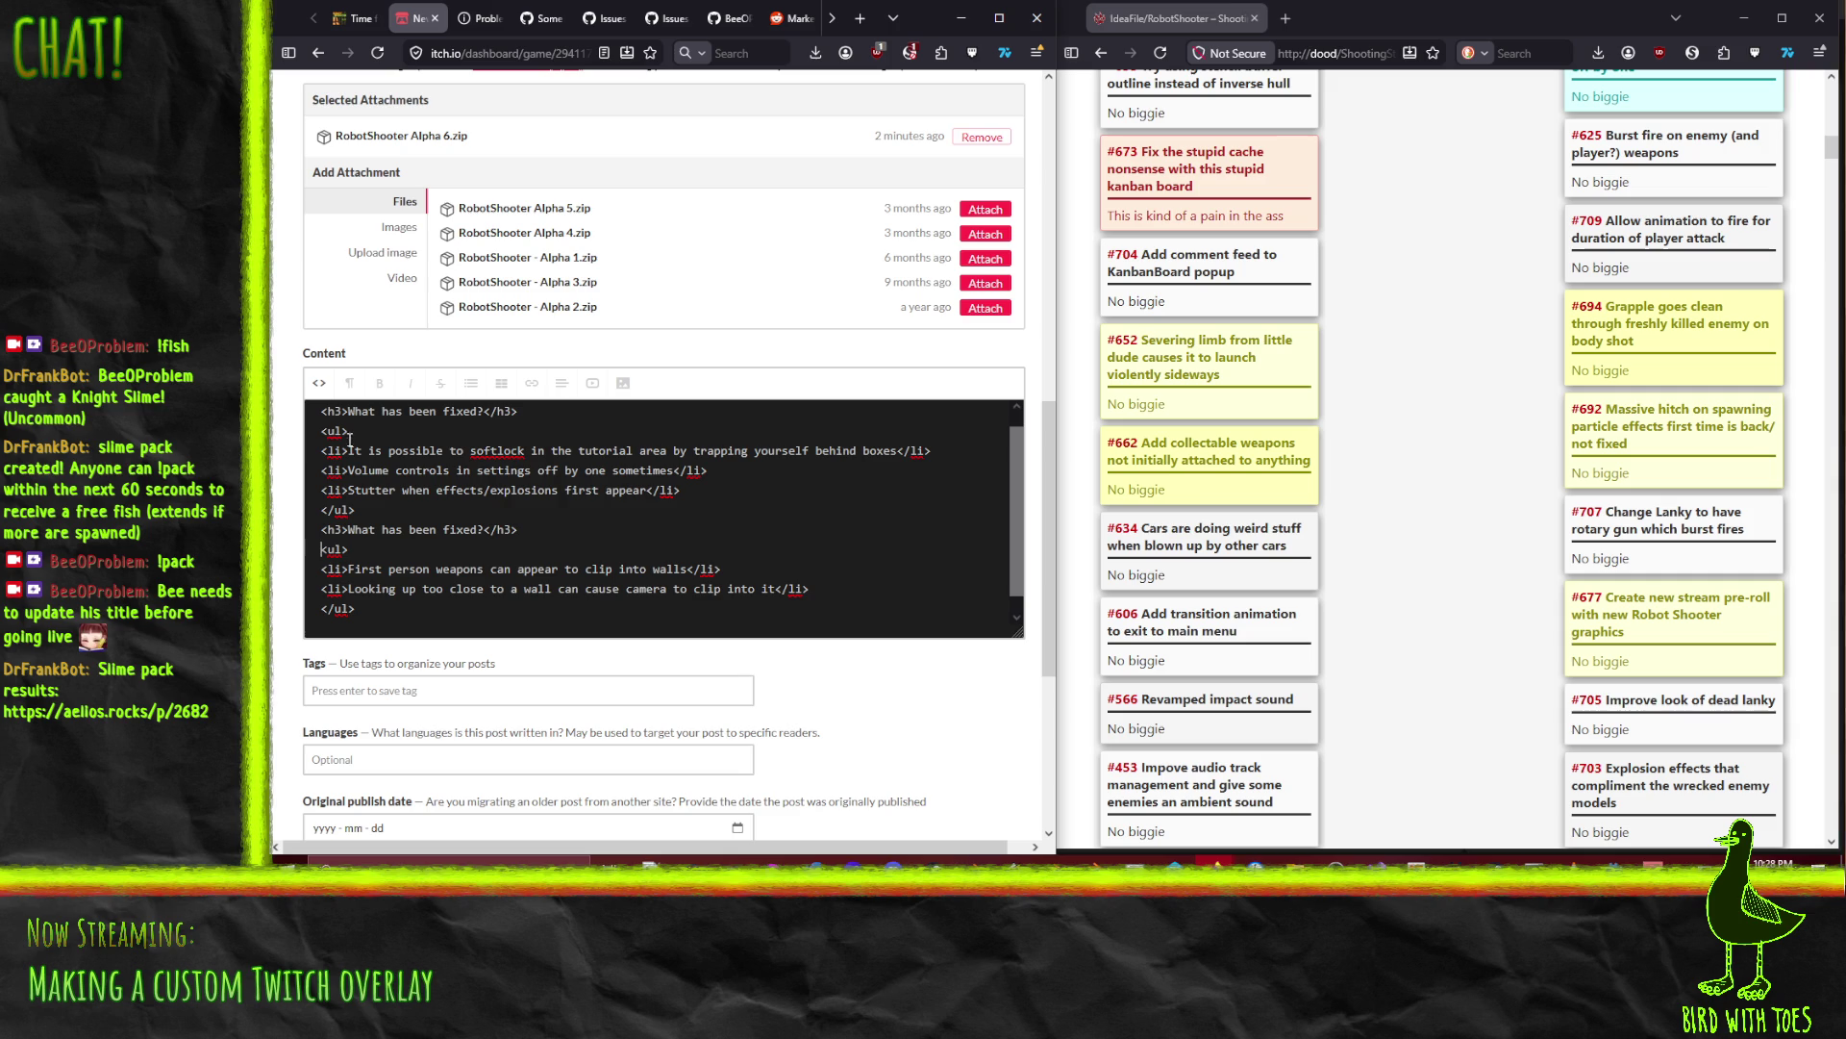
{"action": "left_click", "coordinate": [503, 435]}
{"action": "key", "text": "Home"}
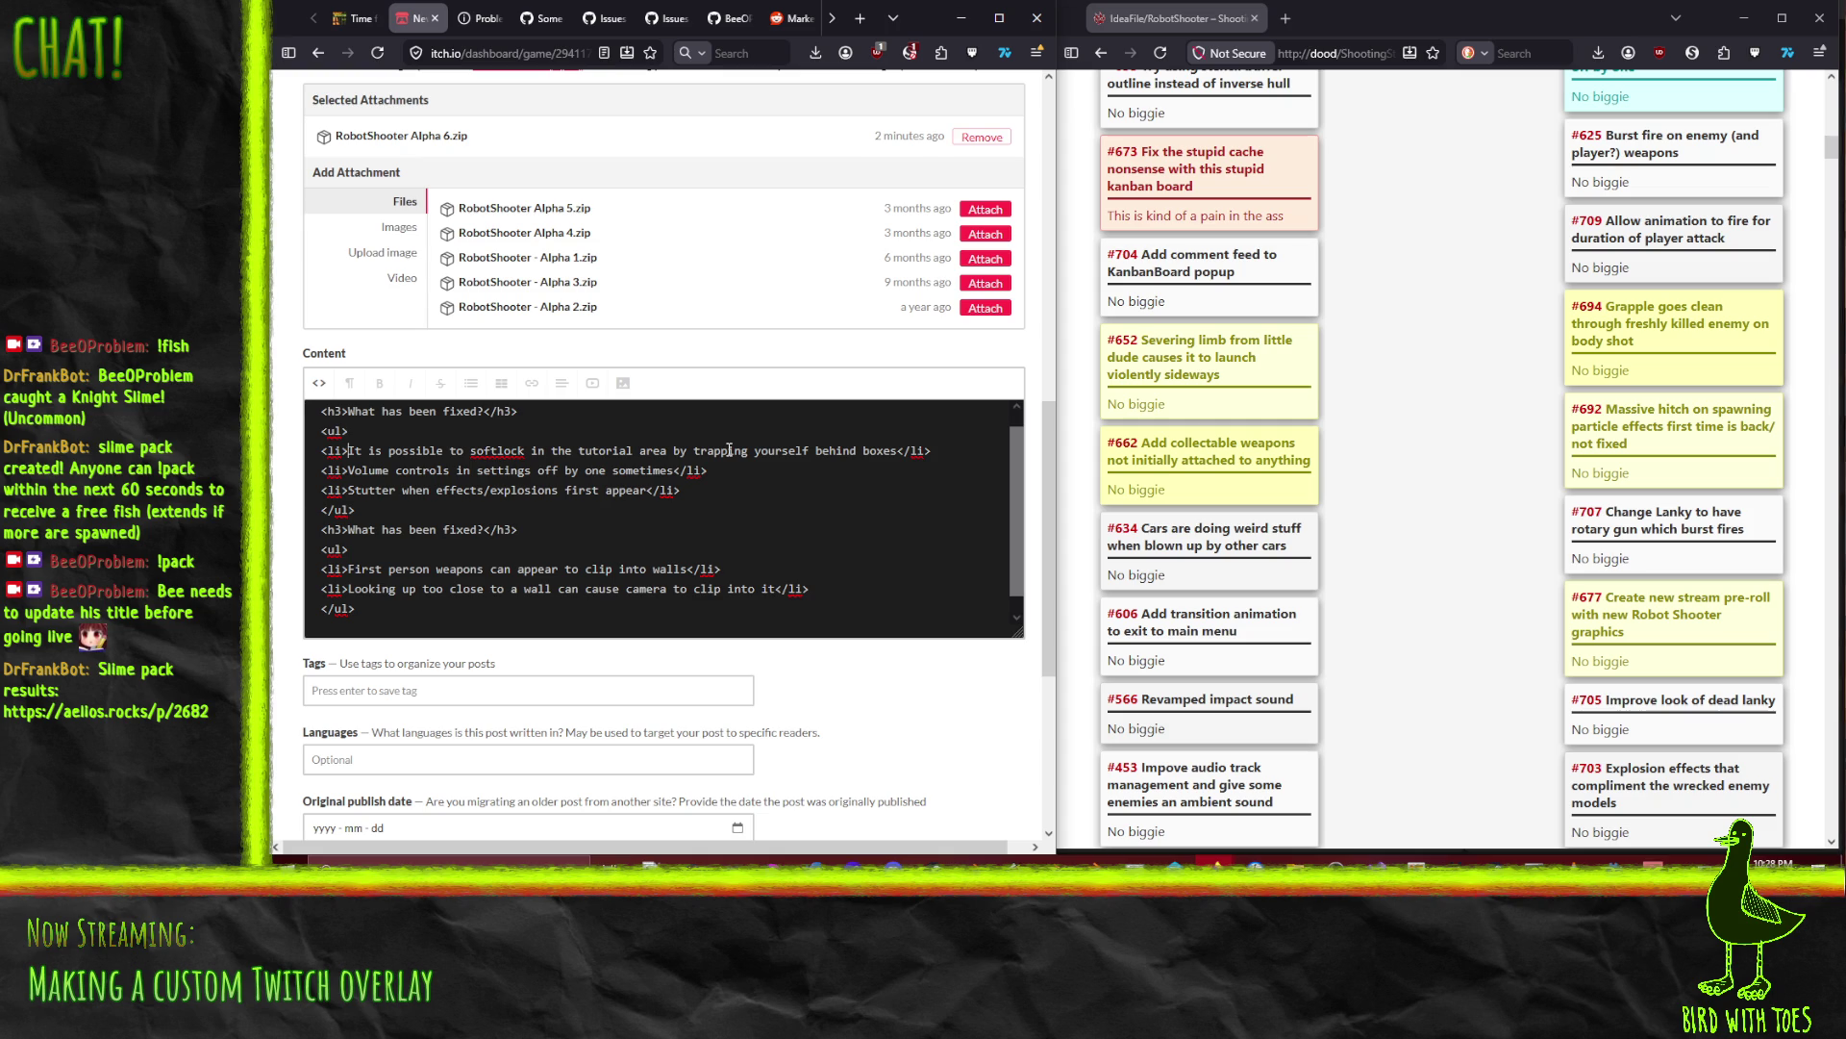
{"action": "key", "text": "shift+Down"}
{"action": "key", "text": "ctrl+c"}
{"action": "key", "text": "Right"}
{"action": "key", "text": "ctrl+v"}
{"action": "key", "text": "Right"}
{"action": "key", "text": "Right"}
{"action": "key", "text": "shift+End"}
{"action": "key", "text": "shift+Left"}
{"action": "key", "text": "shift+Left"}
{"action": "key", "text": "shift+Left"}
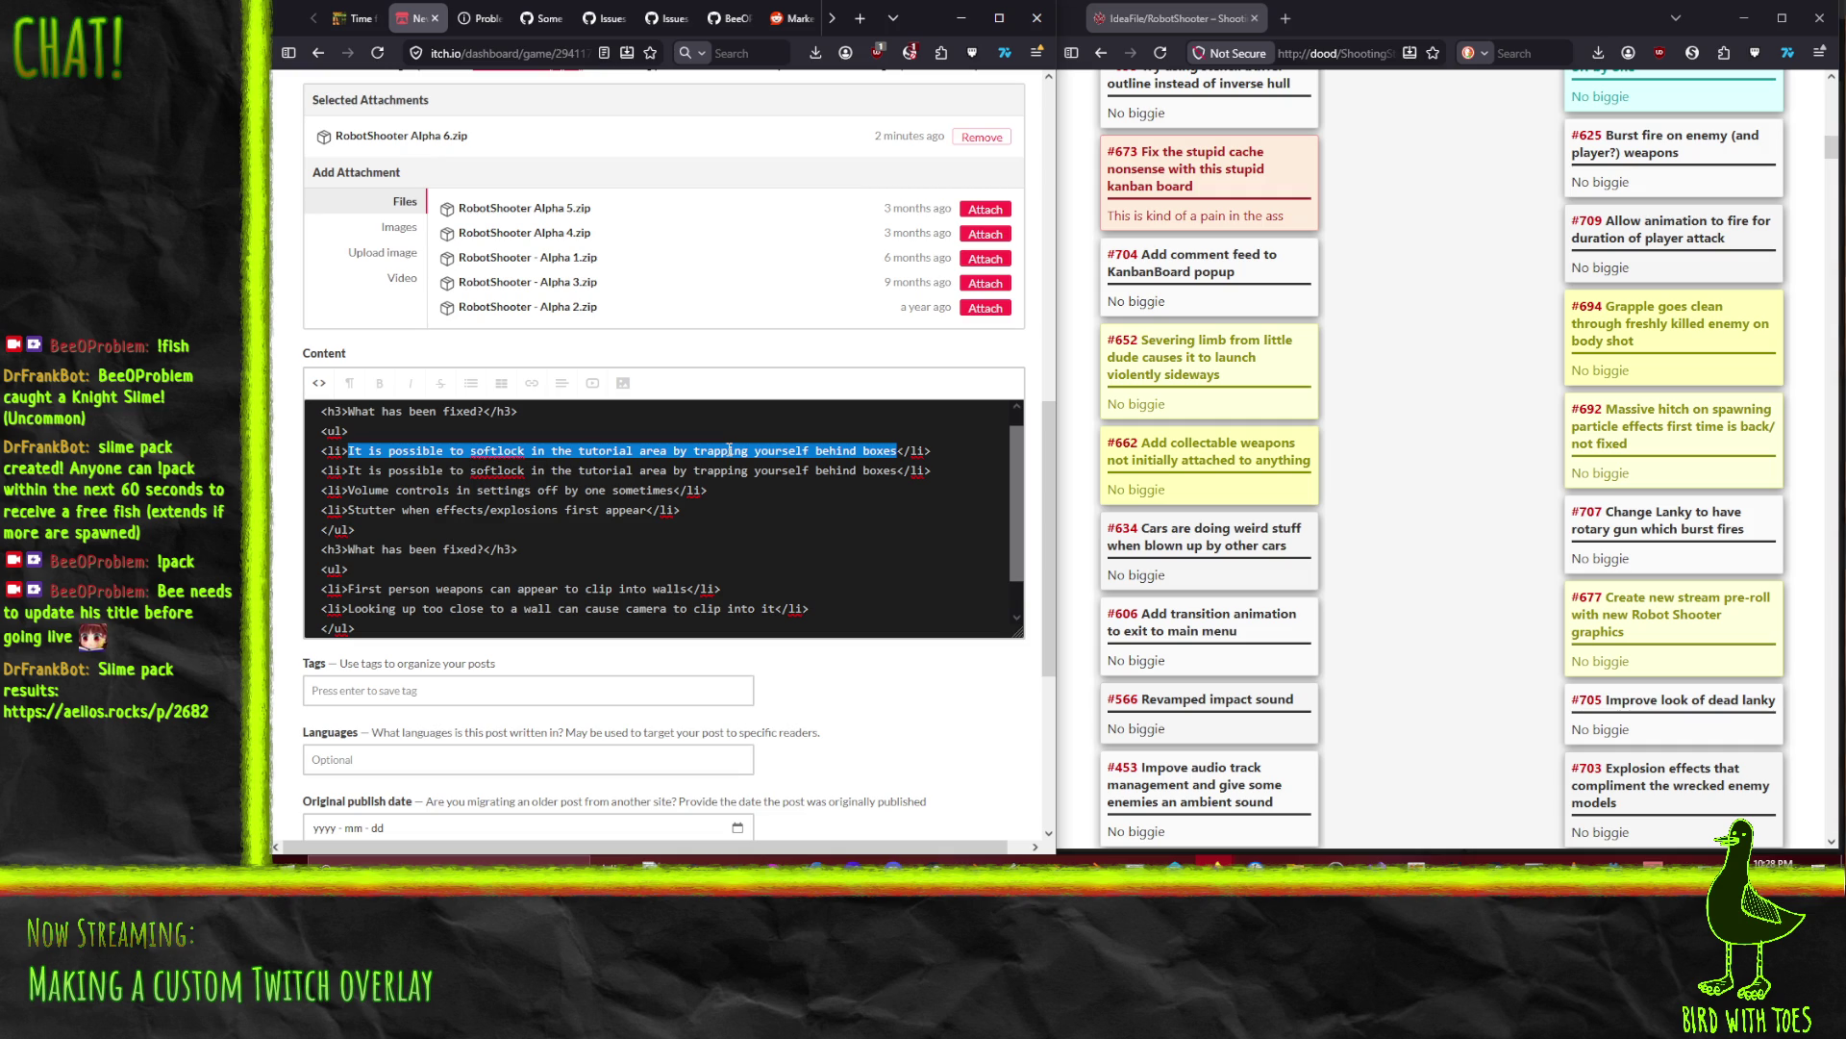
Step: Replace the duplicated softlock item with 'More work in making physics less janky'
{"action": "type", "text": "More work in mak"}
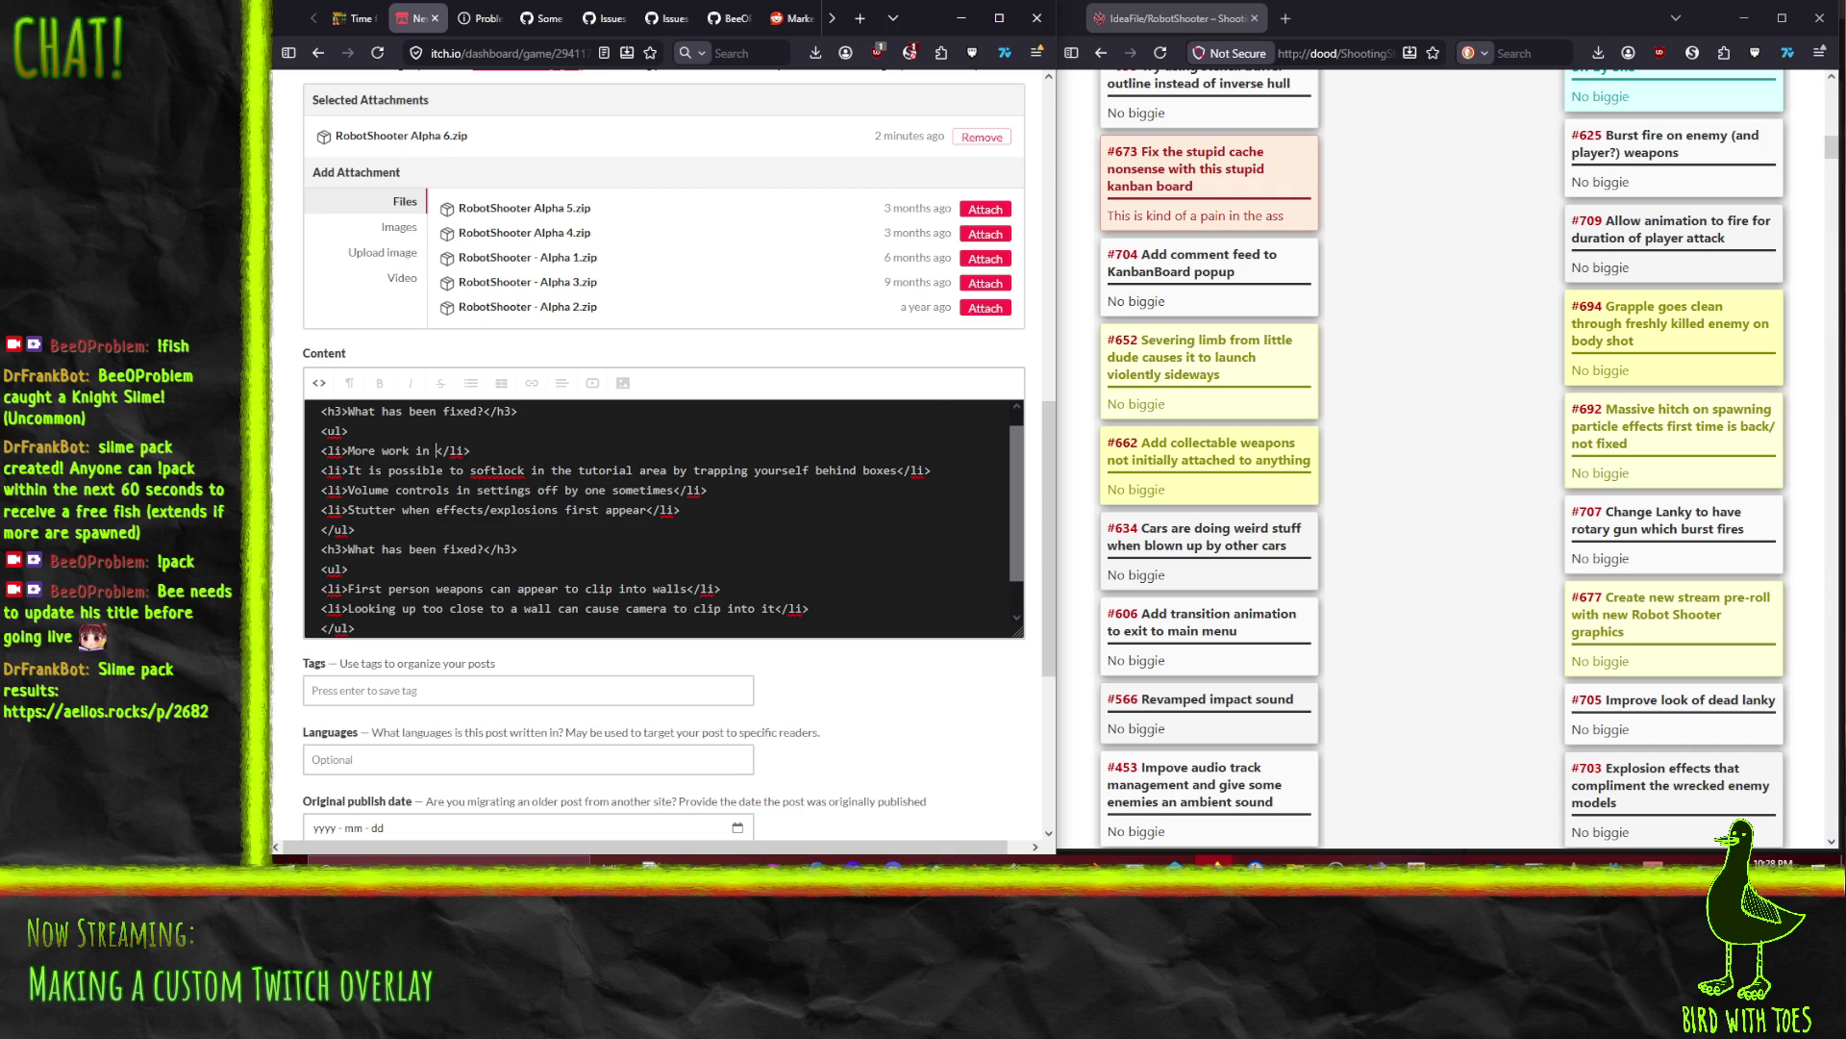
{"action": "type", "text": "ing physics l"}
{"action": "type", "text": "ess janky"}
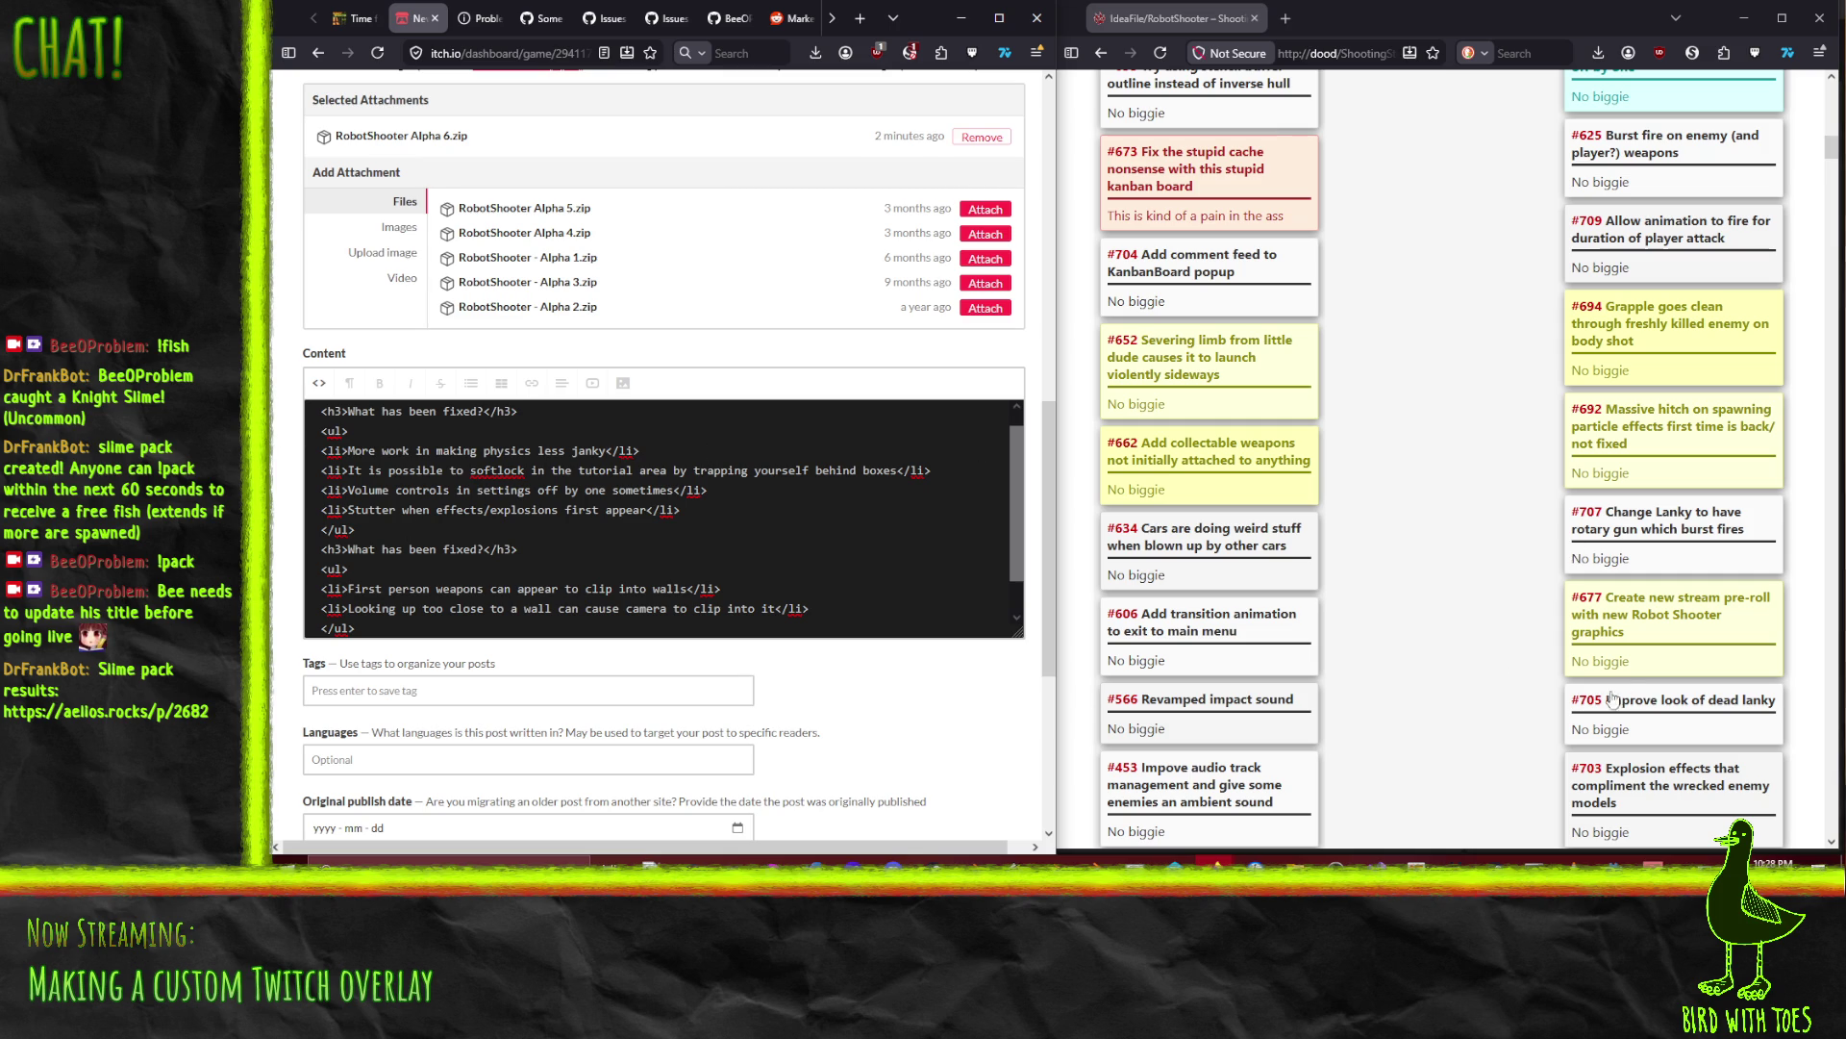
{"action": "left_click", "coordinate": [1505, 664]}
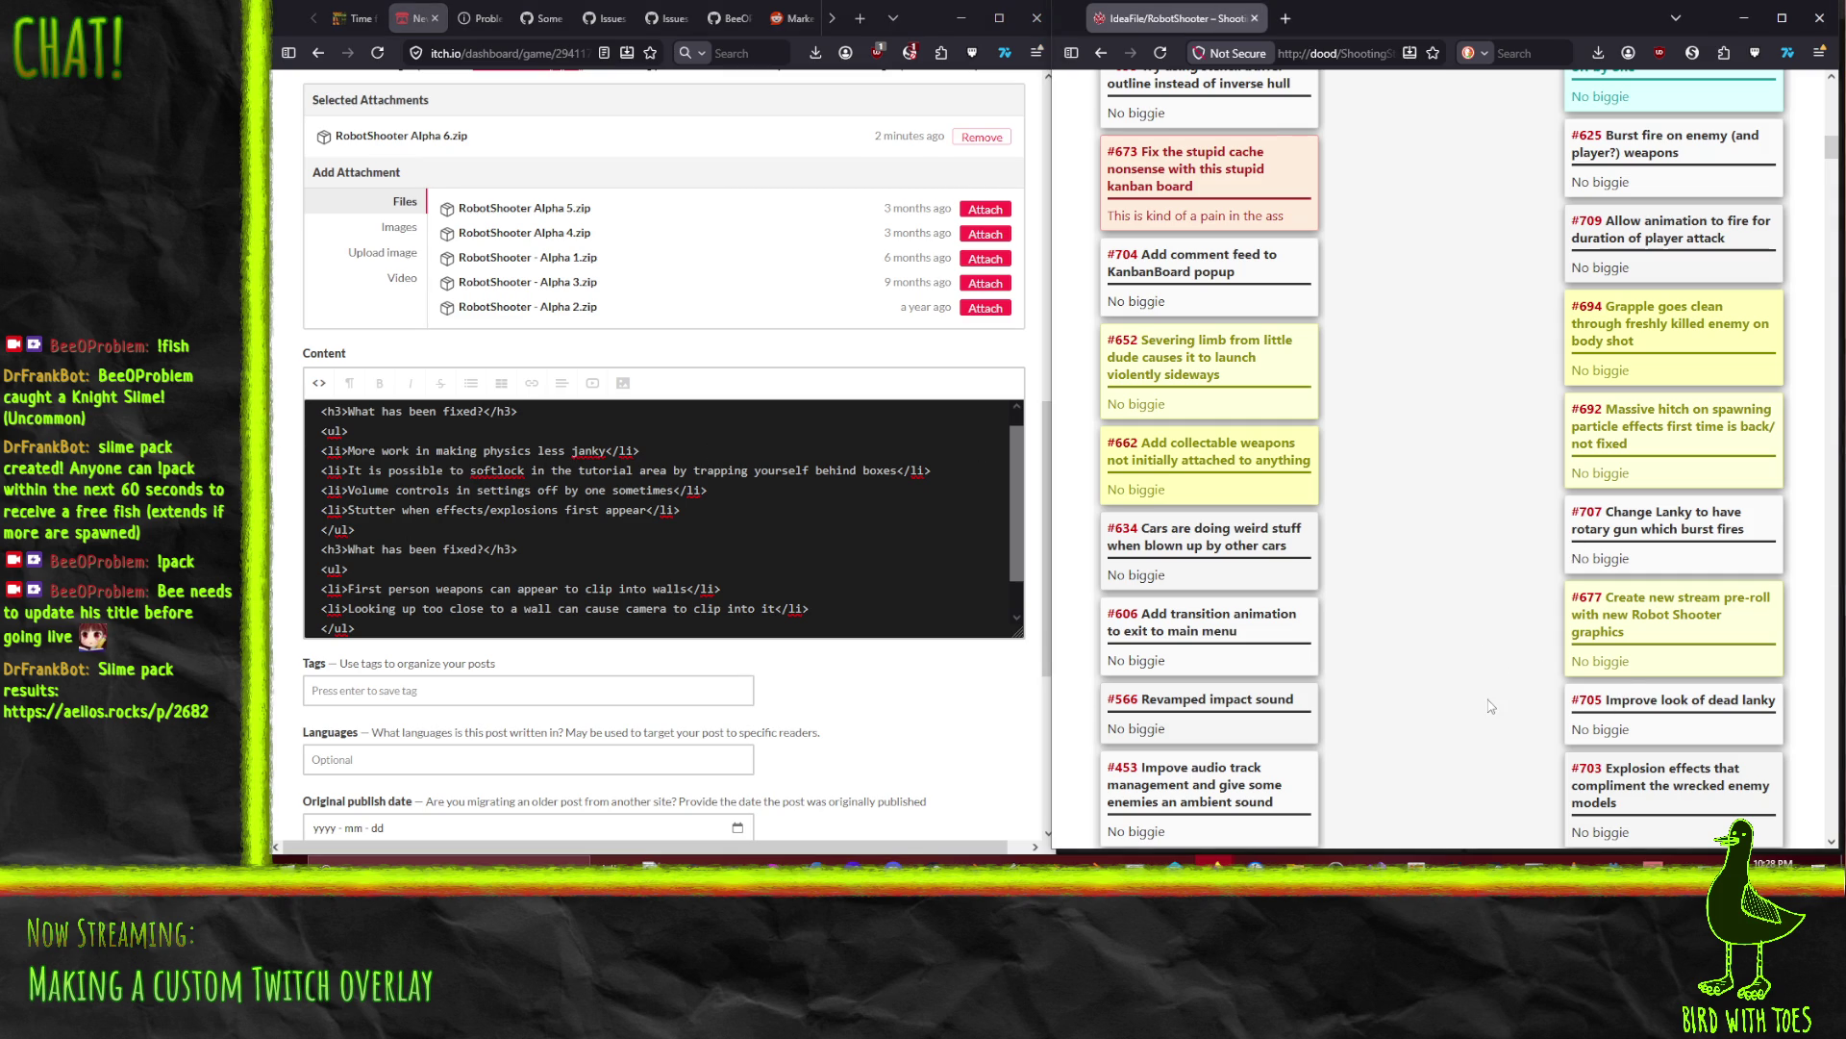
{"action": "scroll", "coordinate": [1489, 705], "scroll_direction": "up", "scroll_amount": 1}
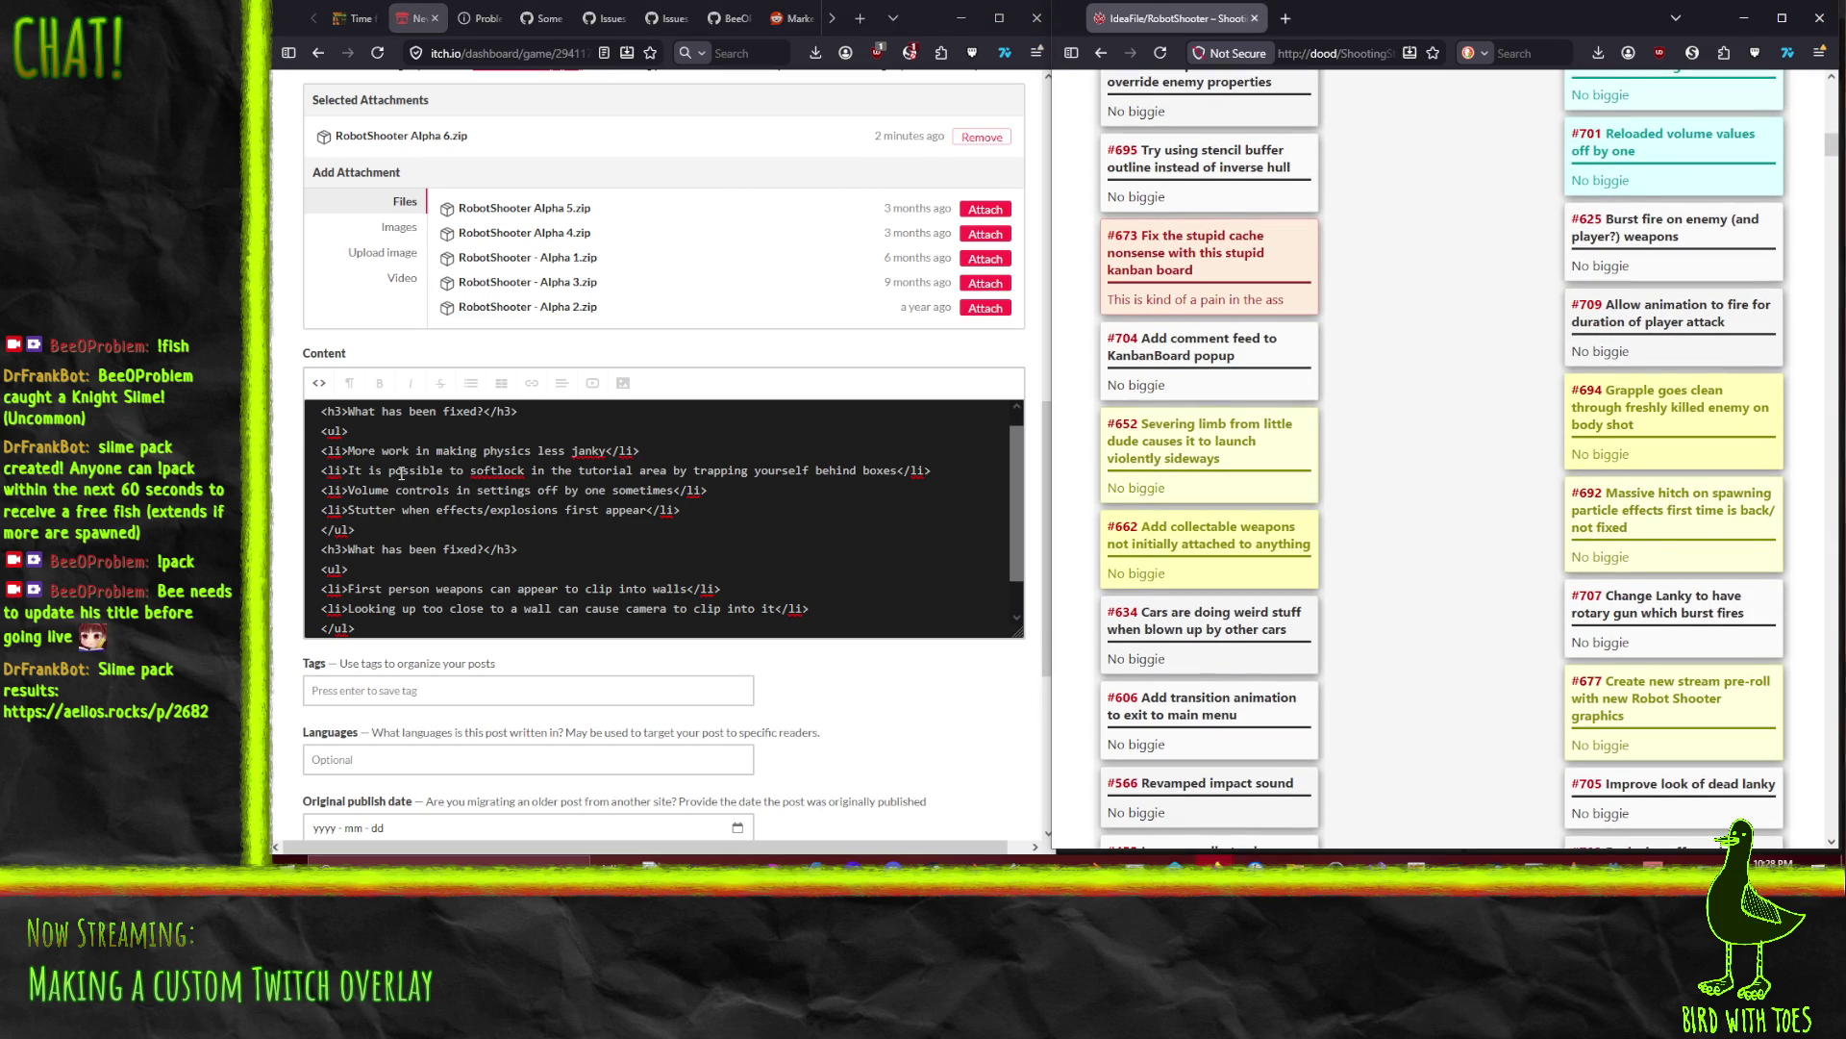
{"action": "left_click", "coordinate": [446, 503]}
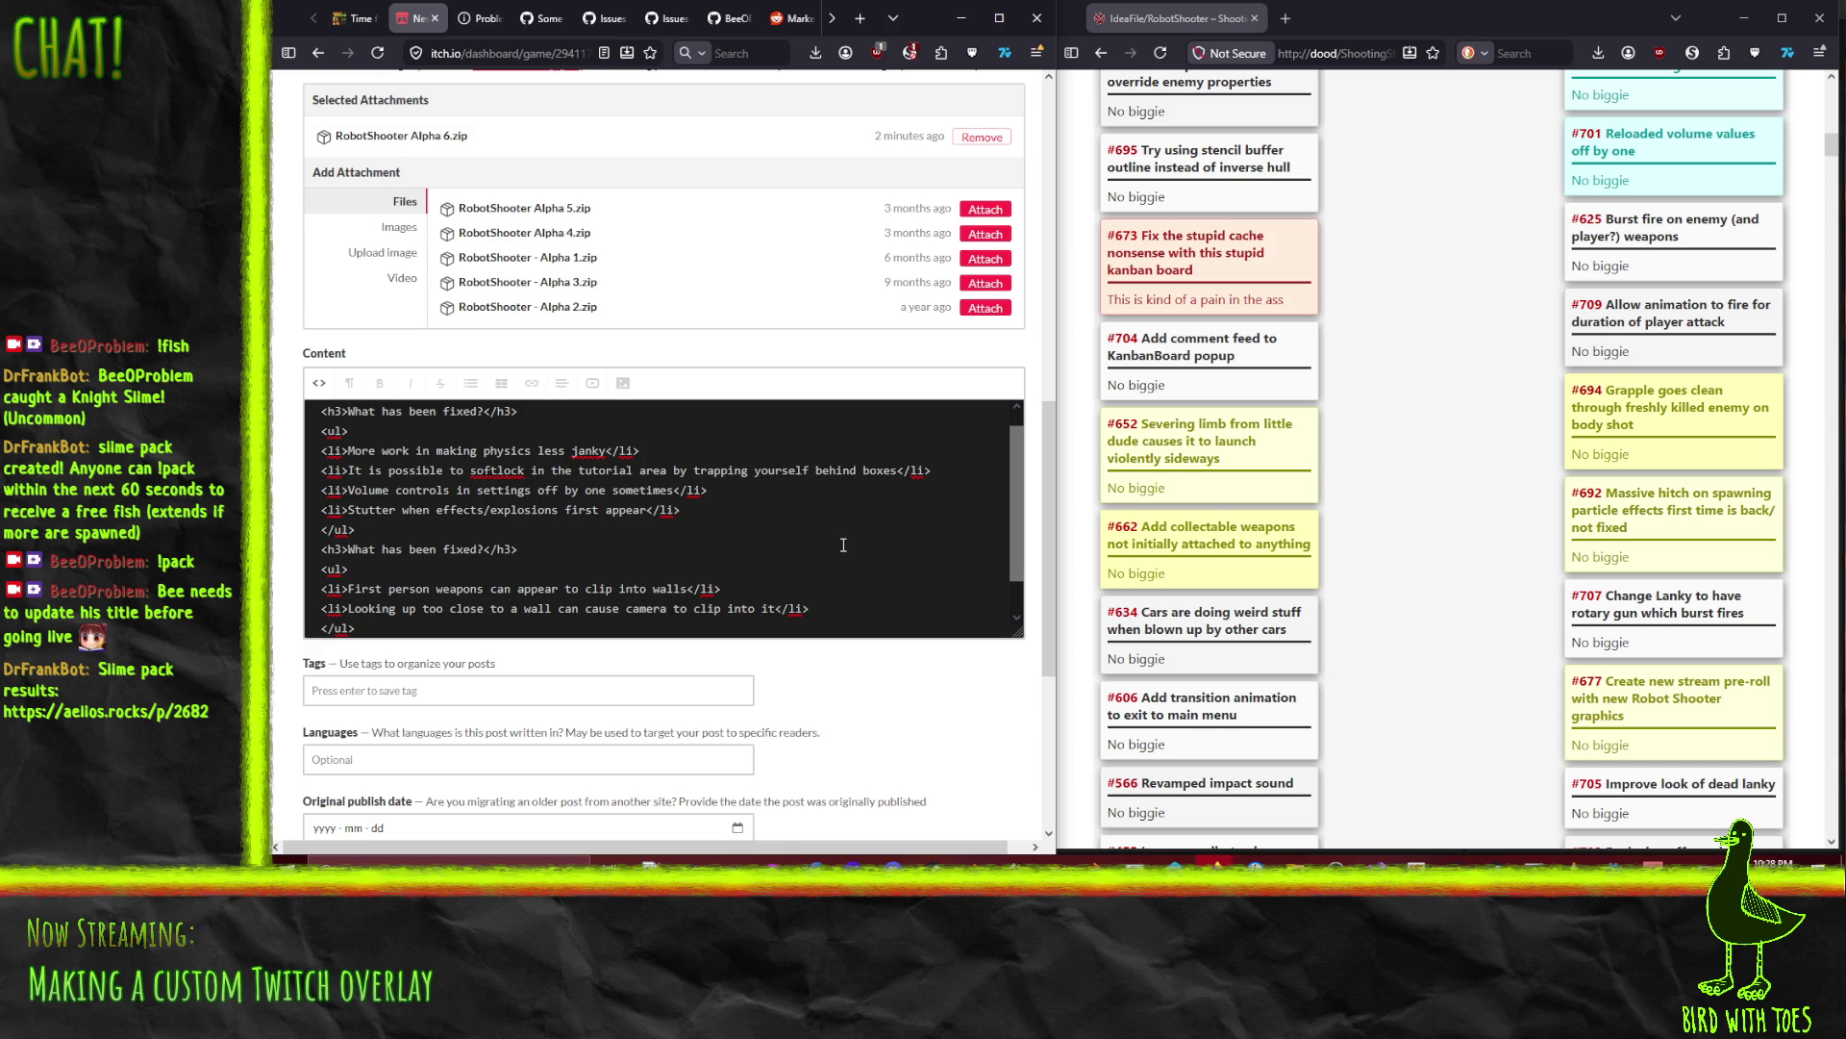
Step: Reword the items to 'Fixed stutter' and volume controls 'no longer' off by one
{"action": "key", "text": "Home"}
{"action": "key", "text": "shift+End"}
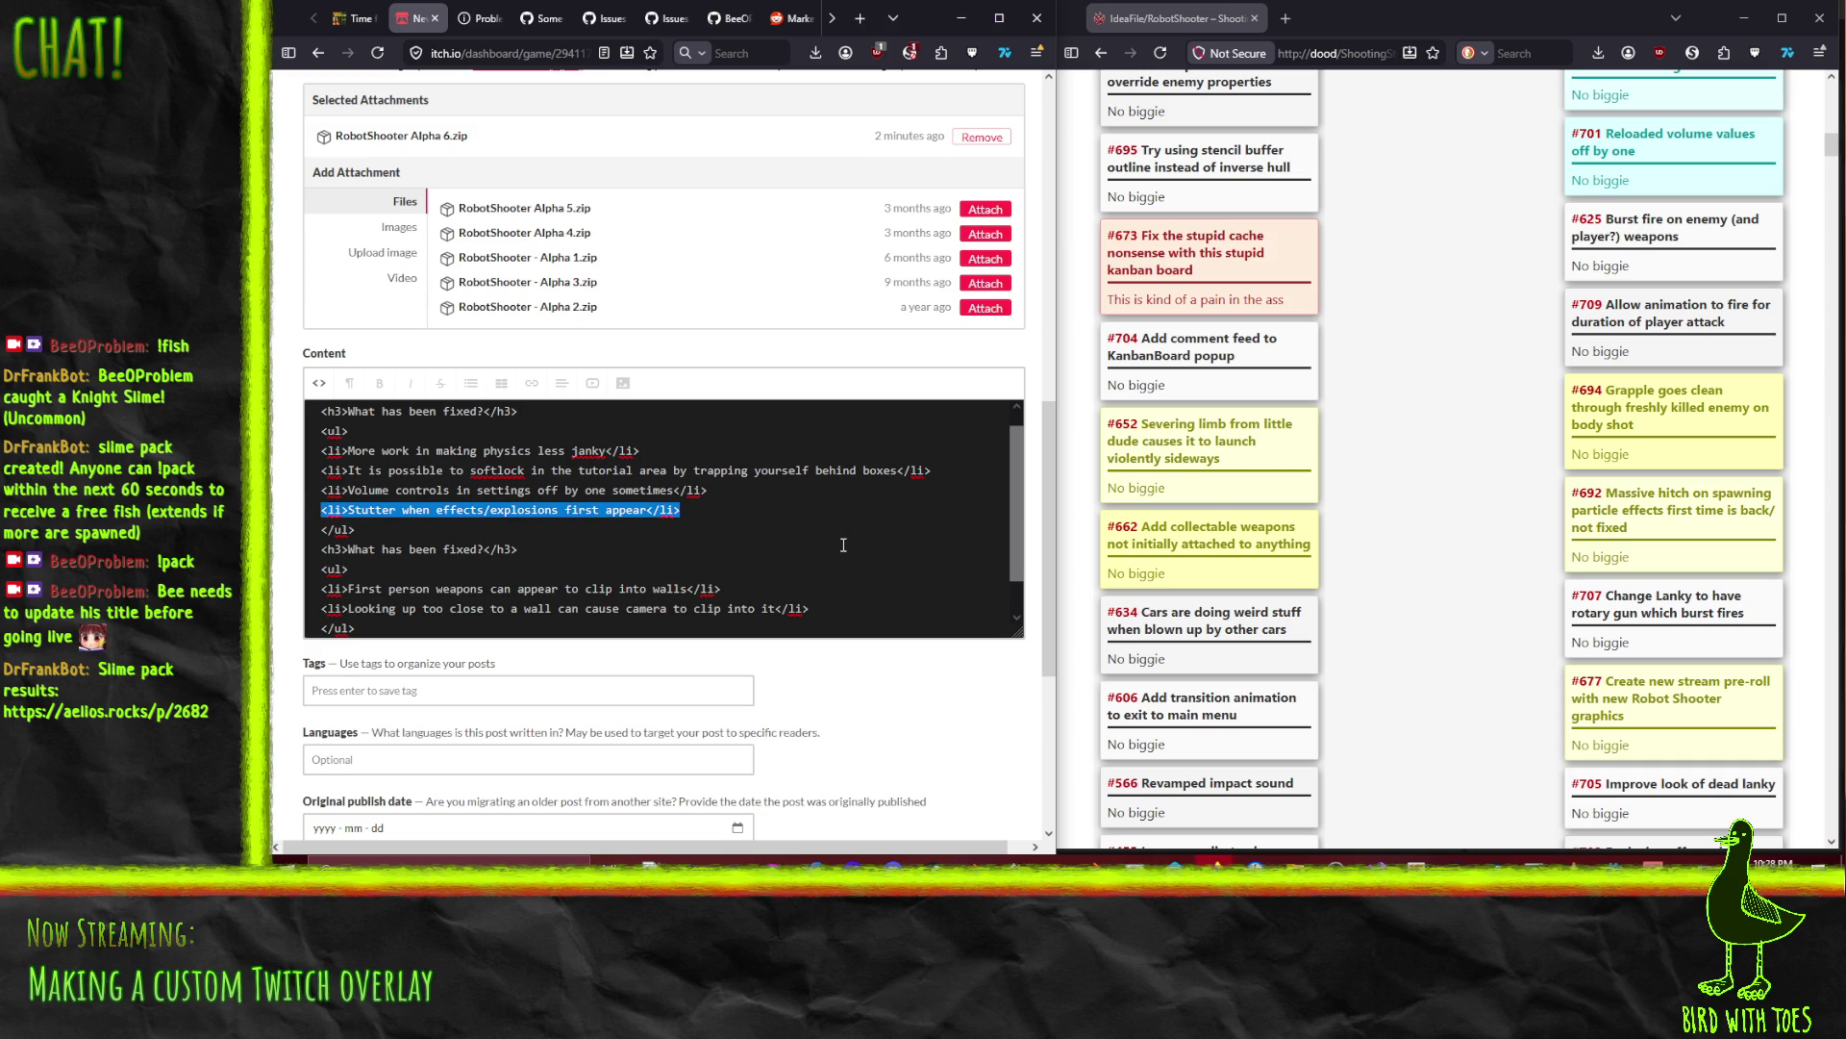
{"action": "key", "text": "Left"}
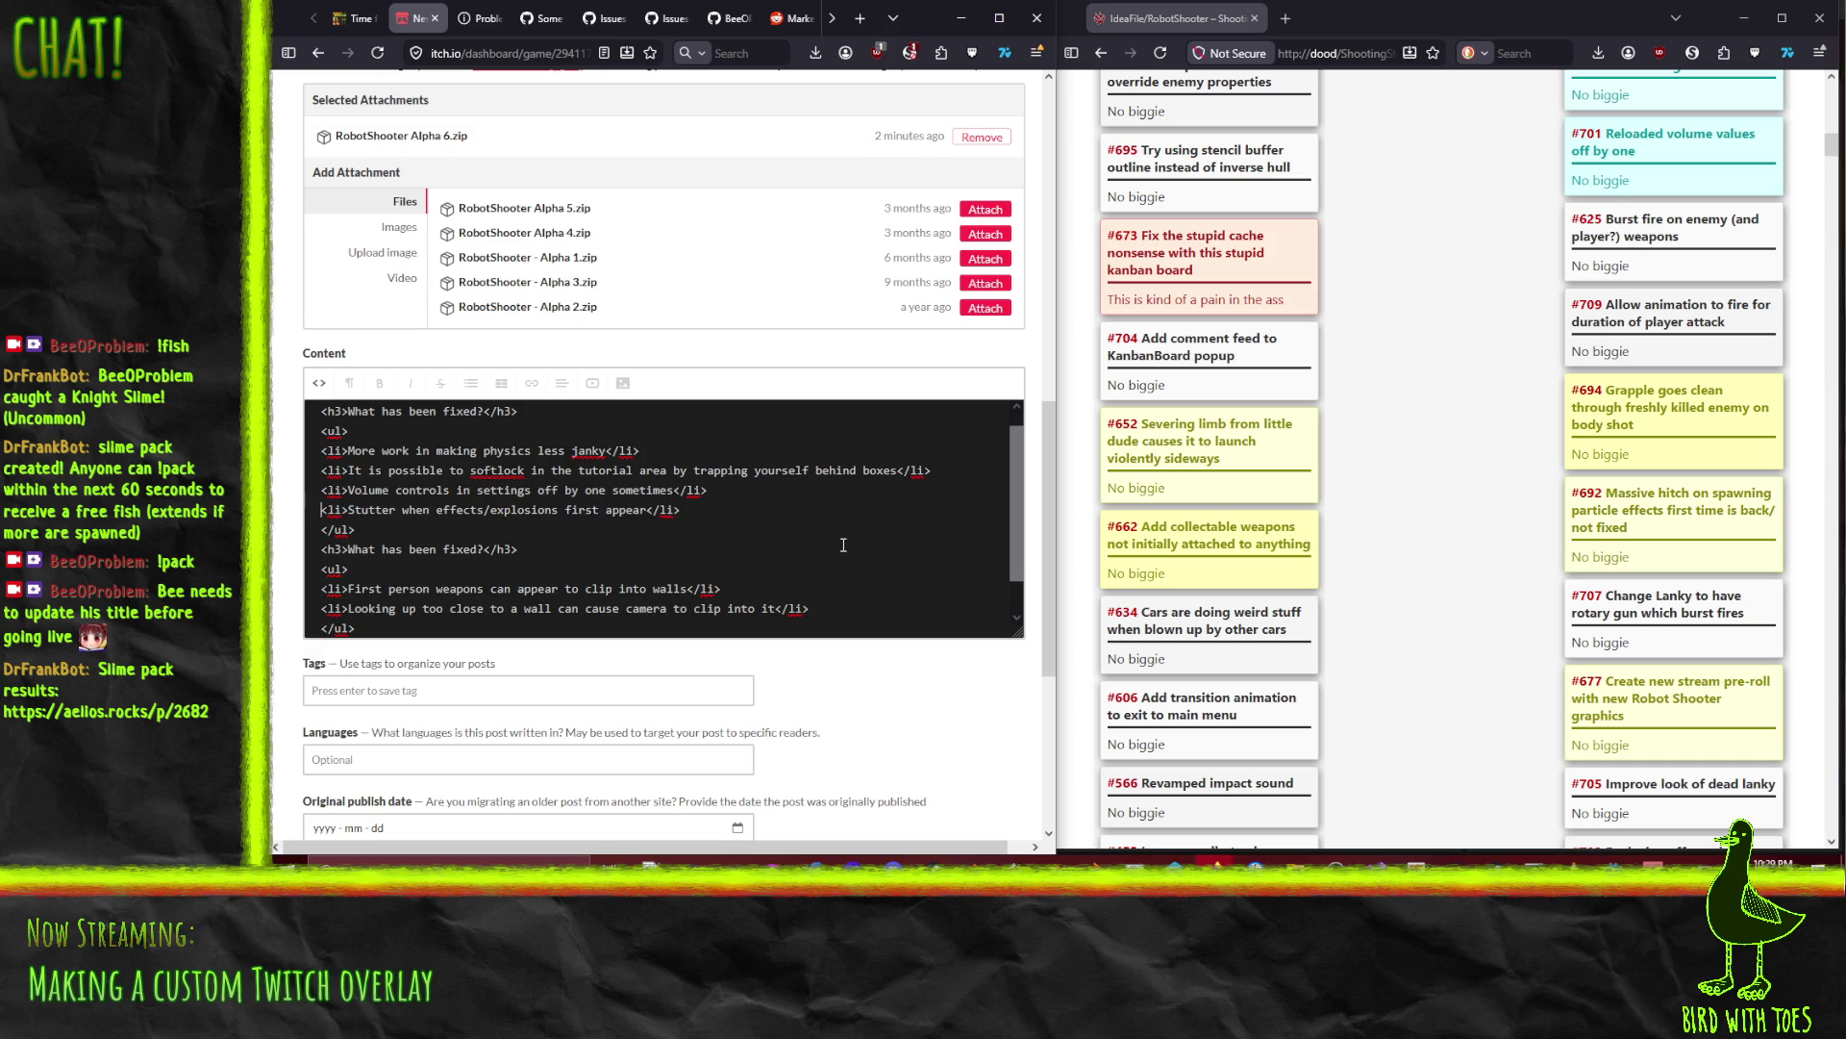
{"action": "type", "text": "Fixed s"}
{"action": "key", "text": "Delete"}
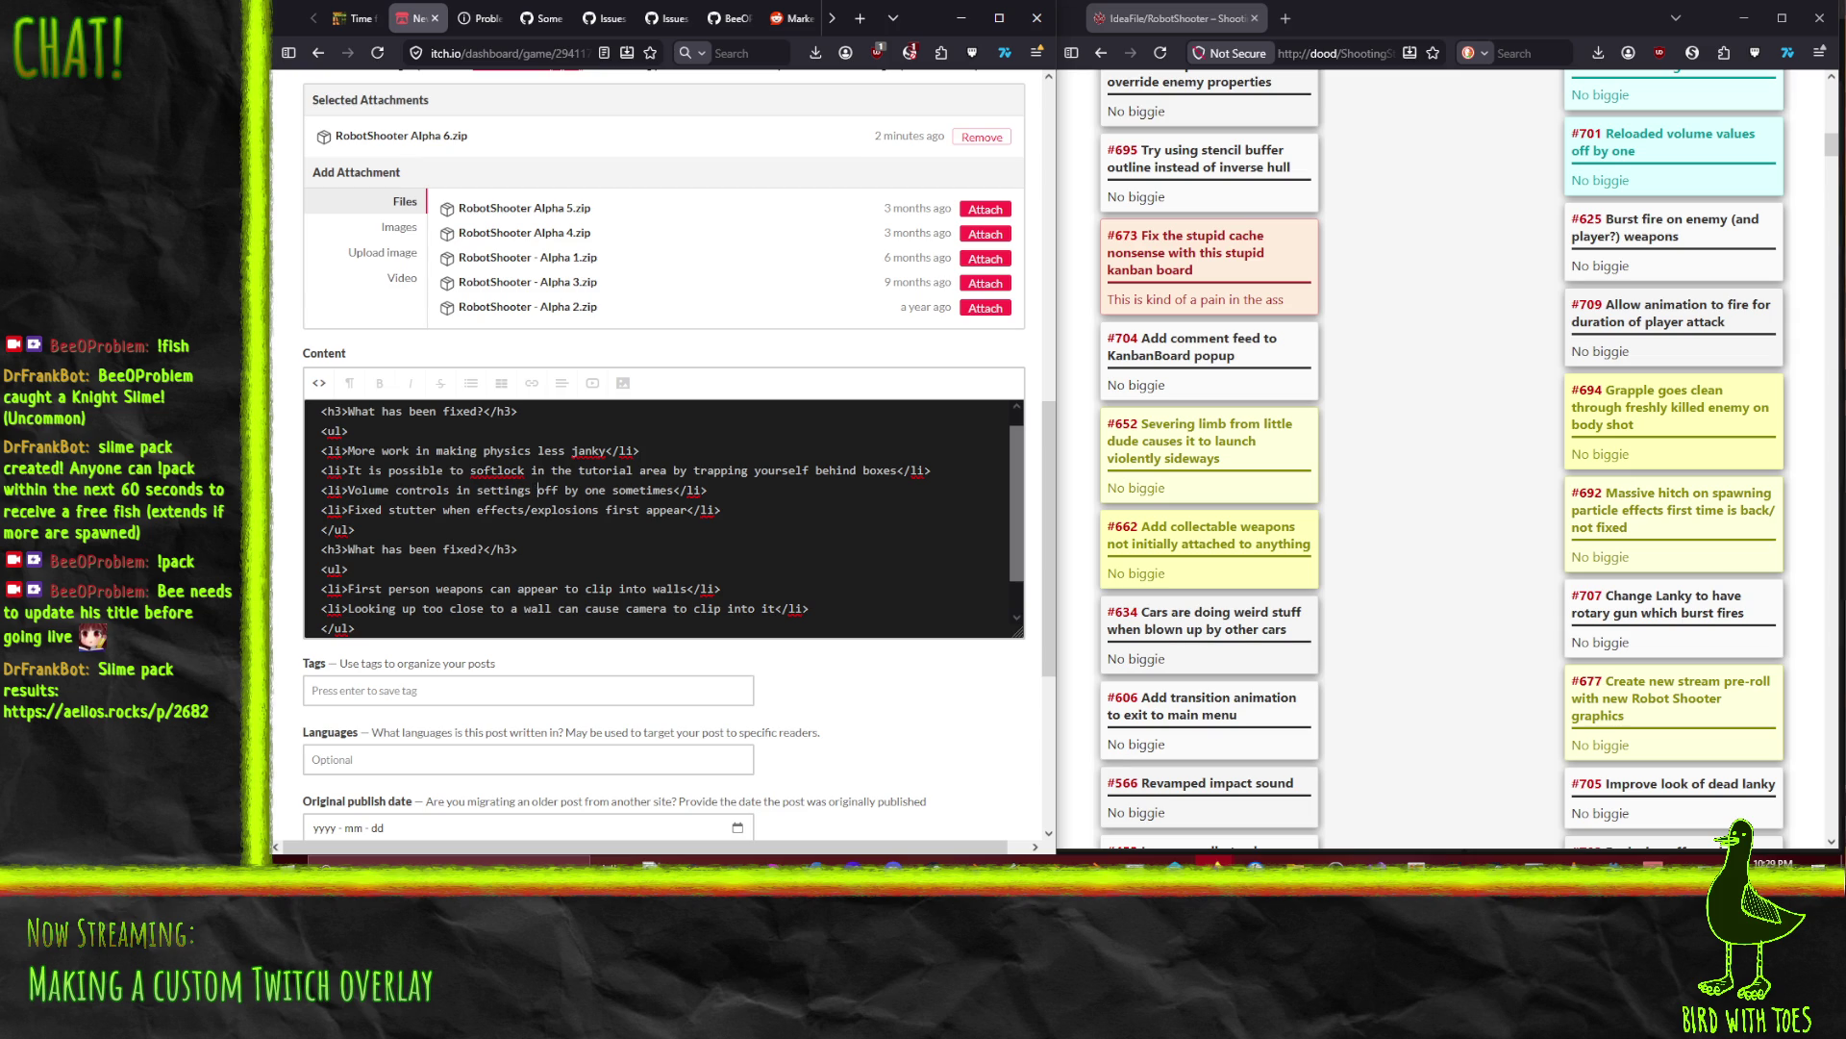
{"action": "type", "text": "no longer"}
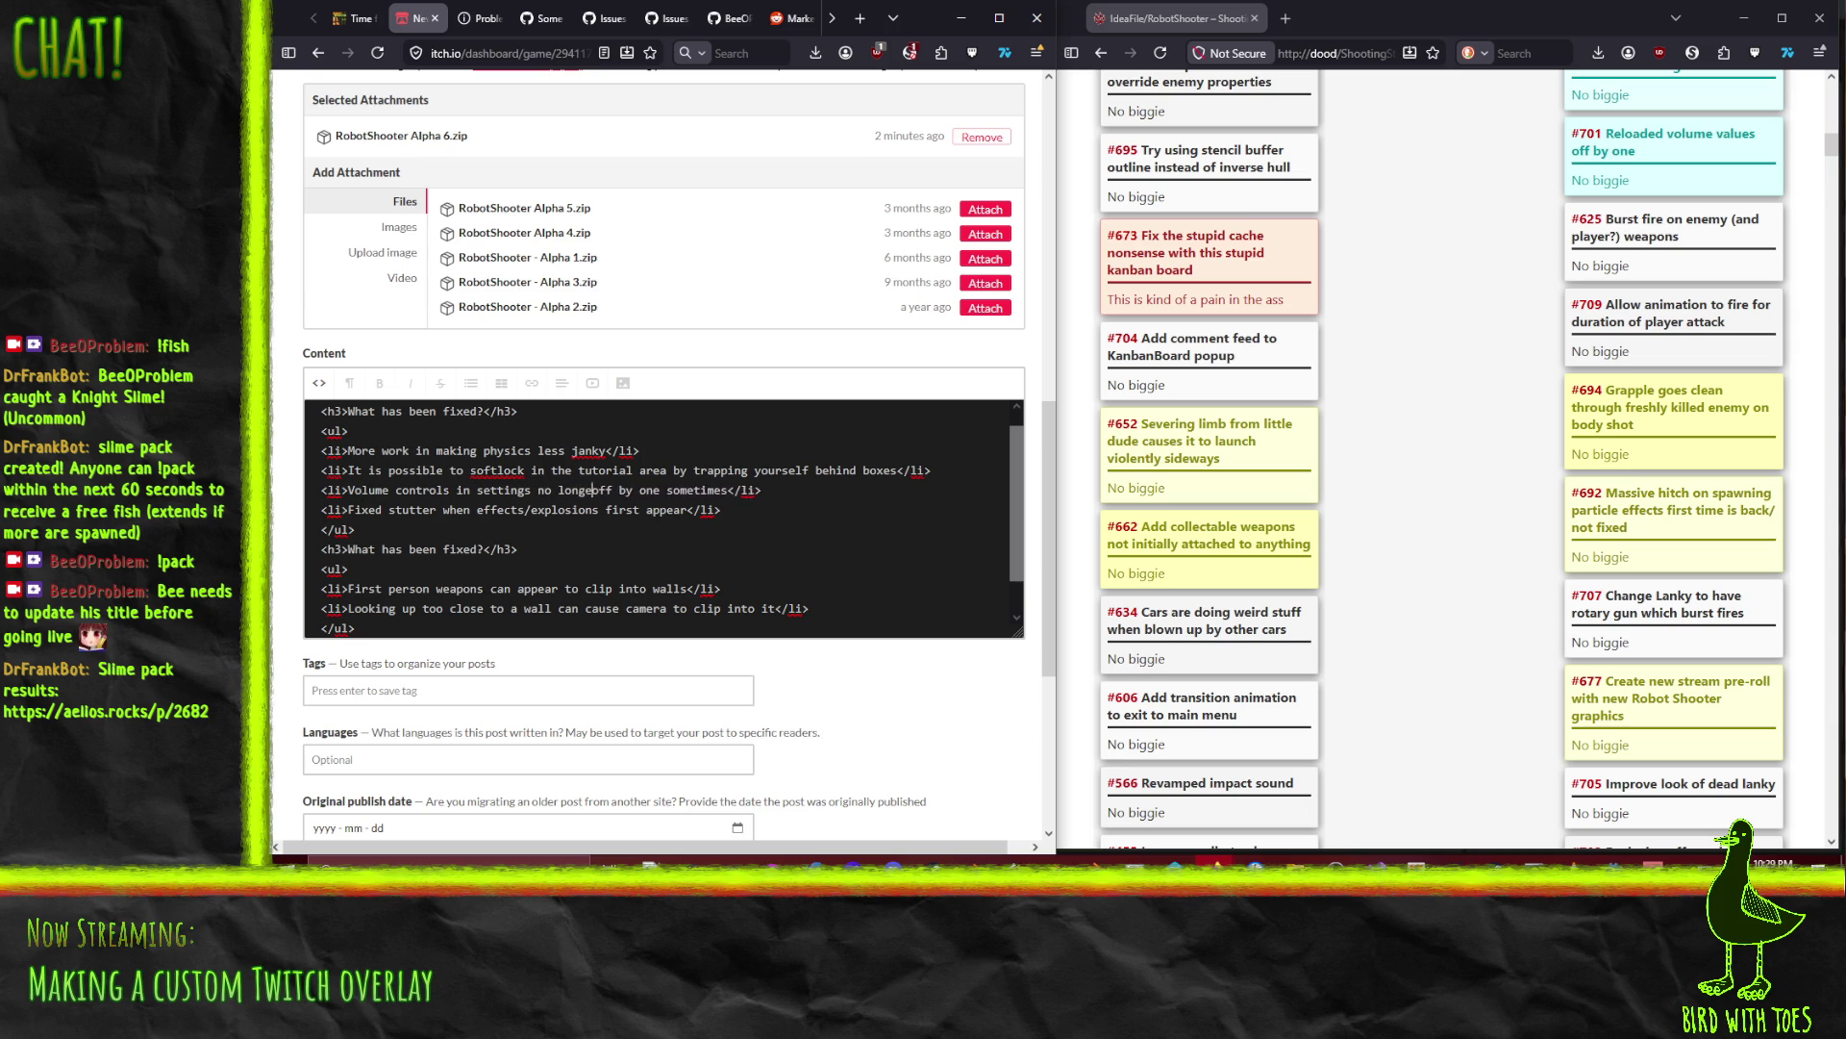
Step: Rewrite the softlock item as 'No more easy softlocks', dropping the trapping-behind-boxes clause
{"action": "left_click_drag", "start_coordinate": [349, 470], "coordinate": [464, 470]}
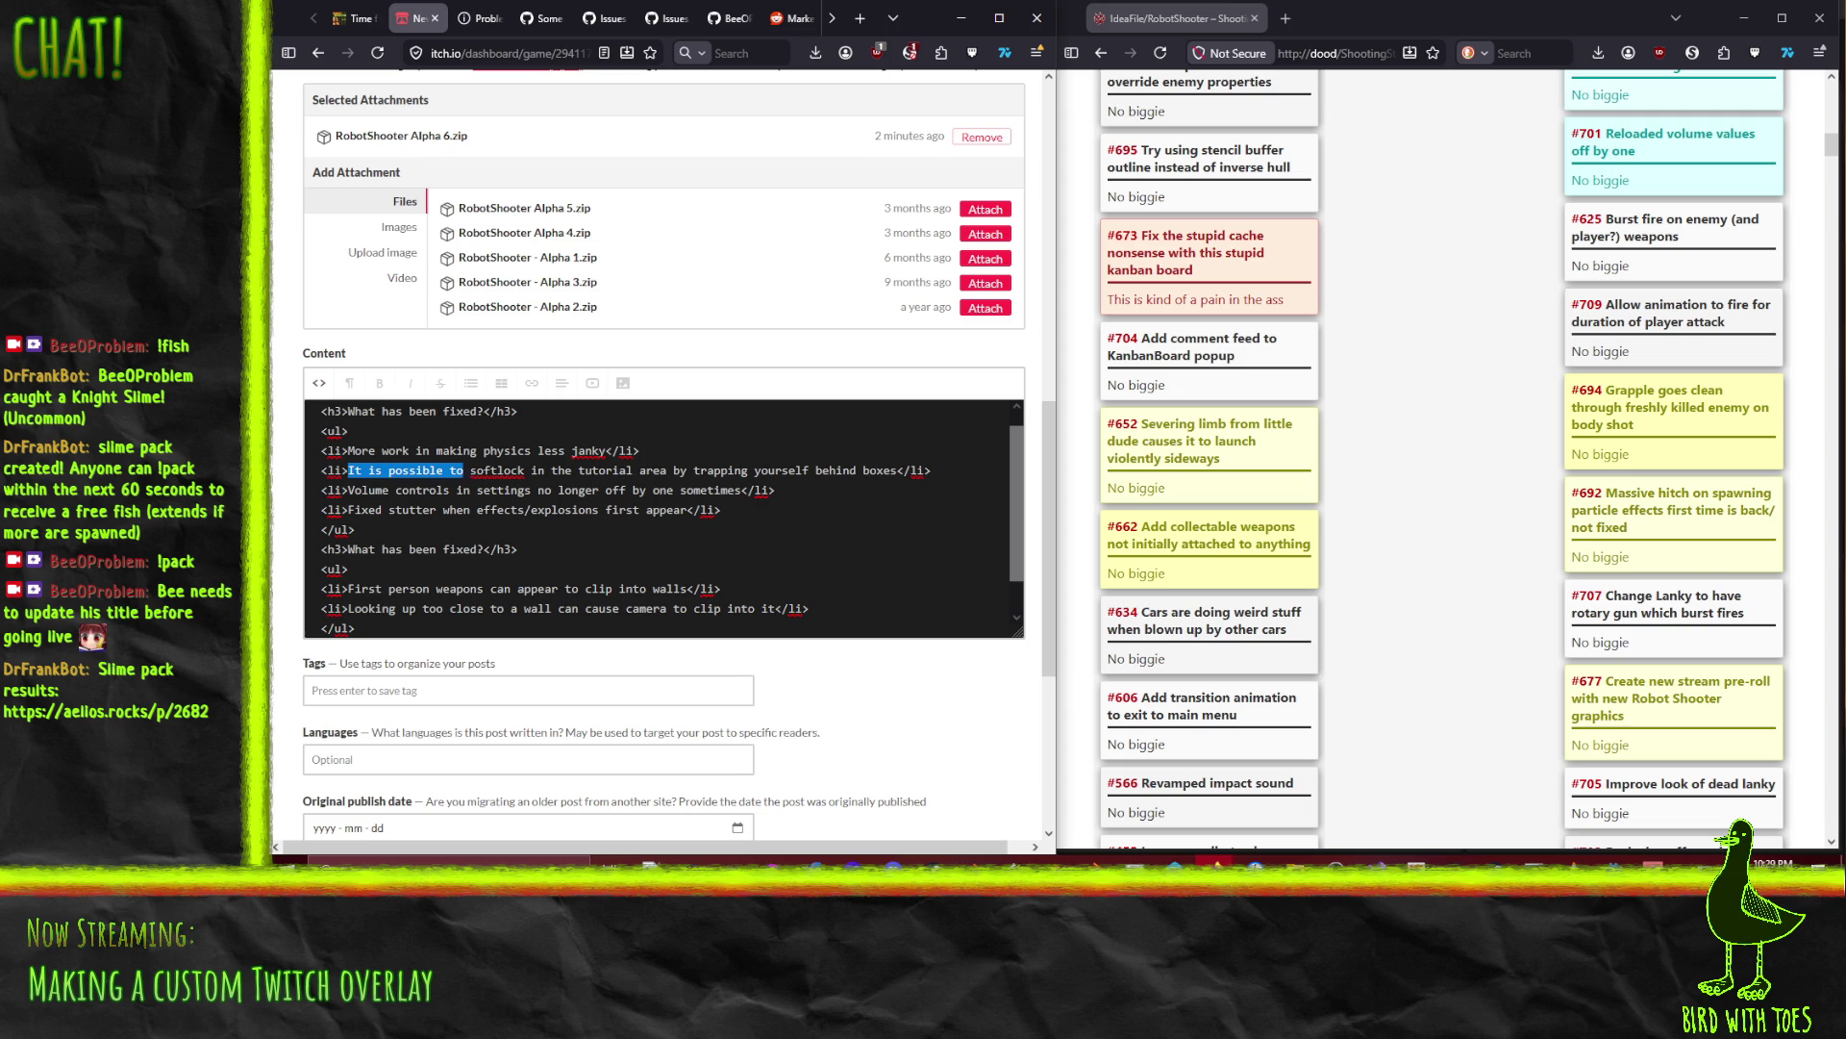
{"action": "type", "text": "No more "}
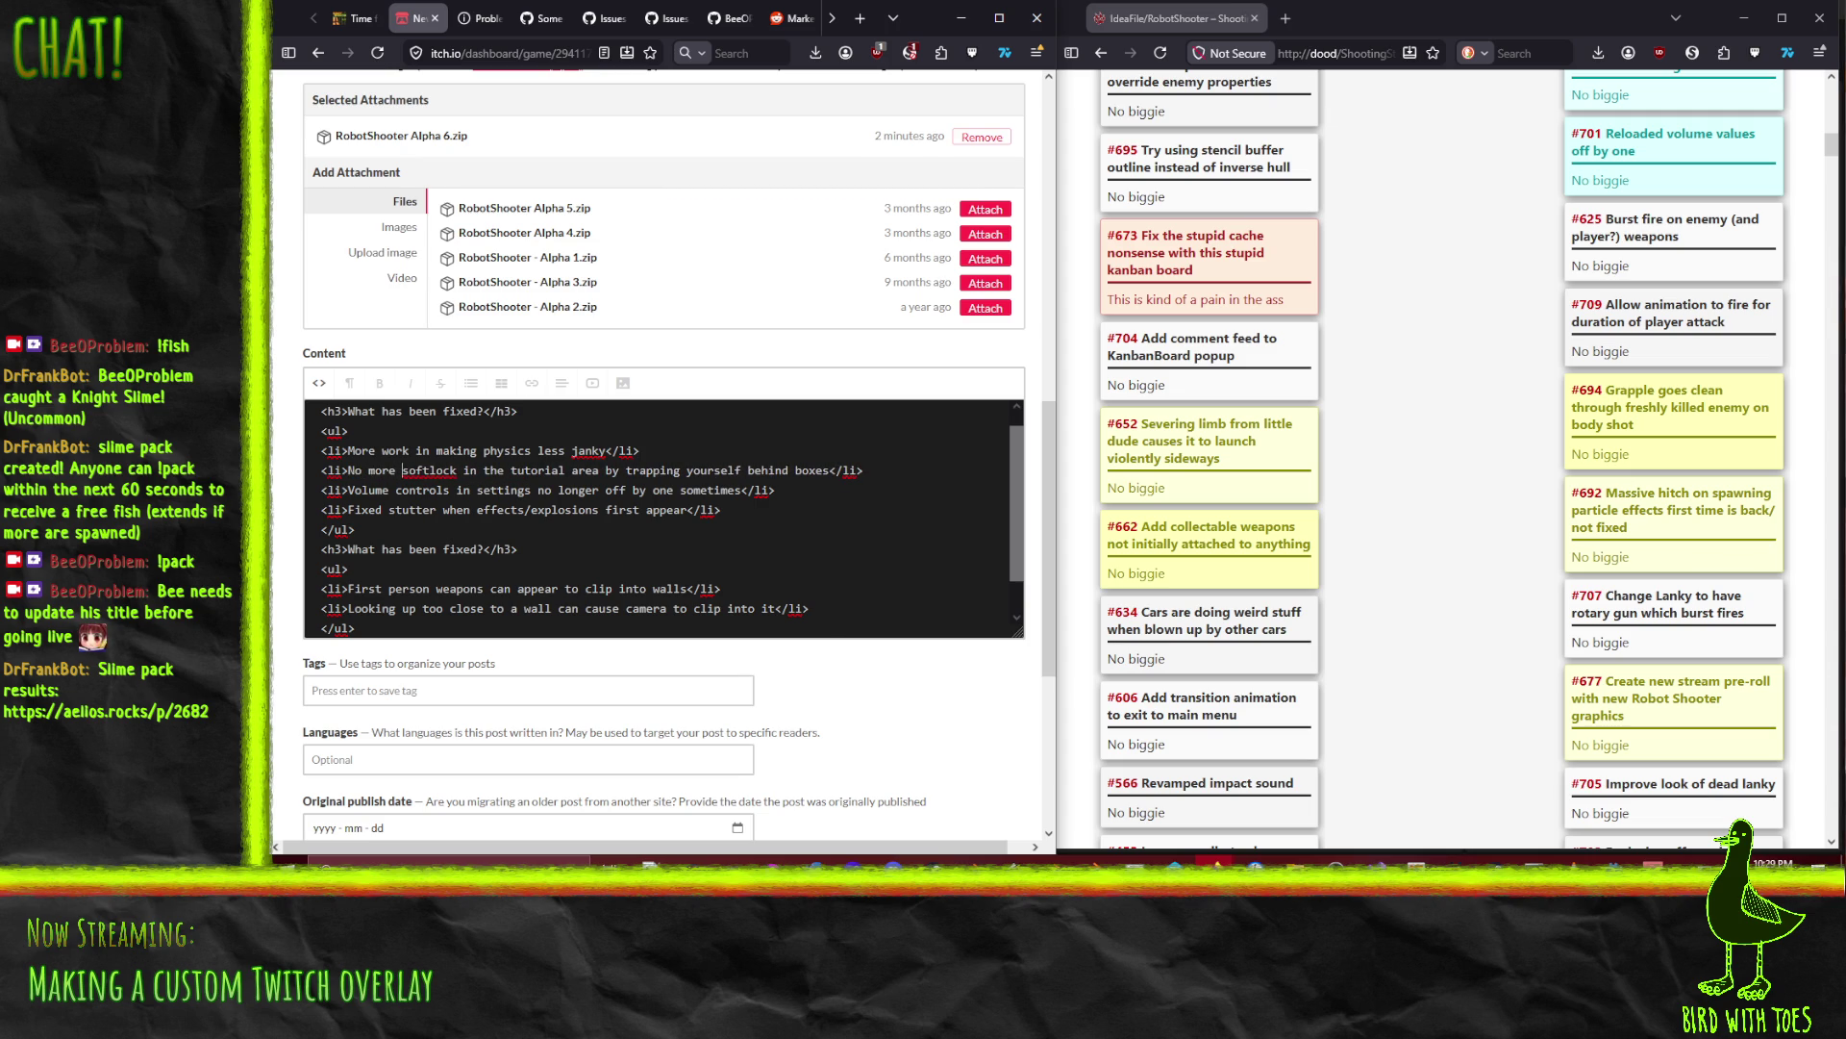
{"action": "type", "text": "s"}
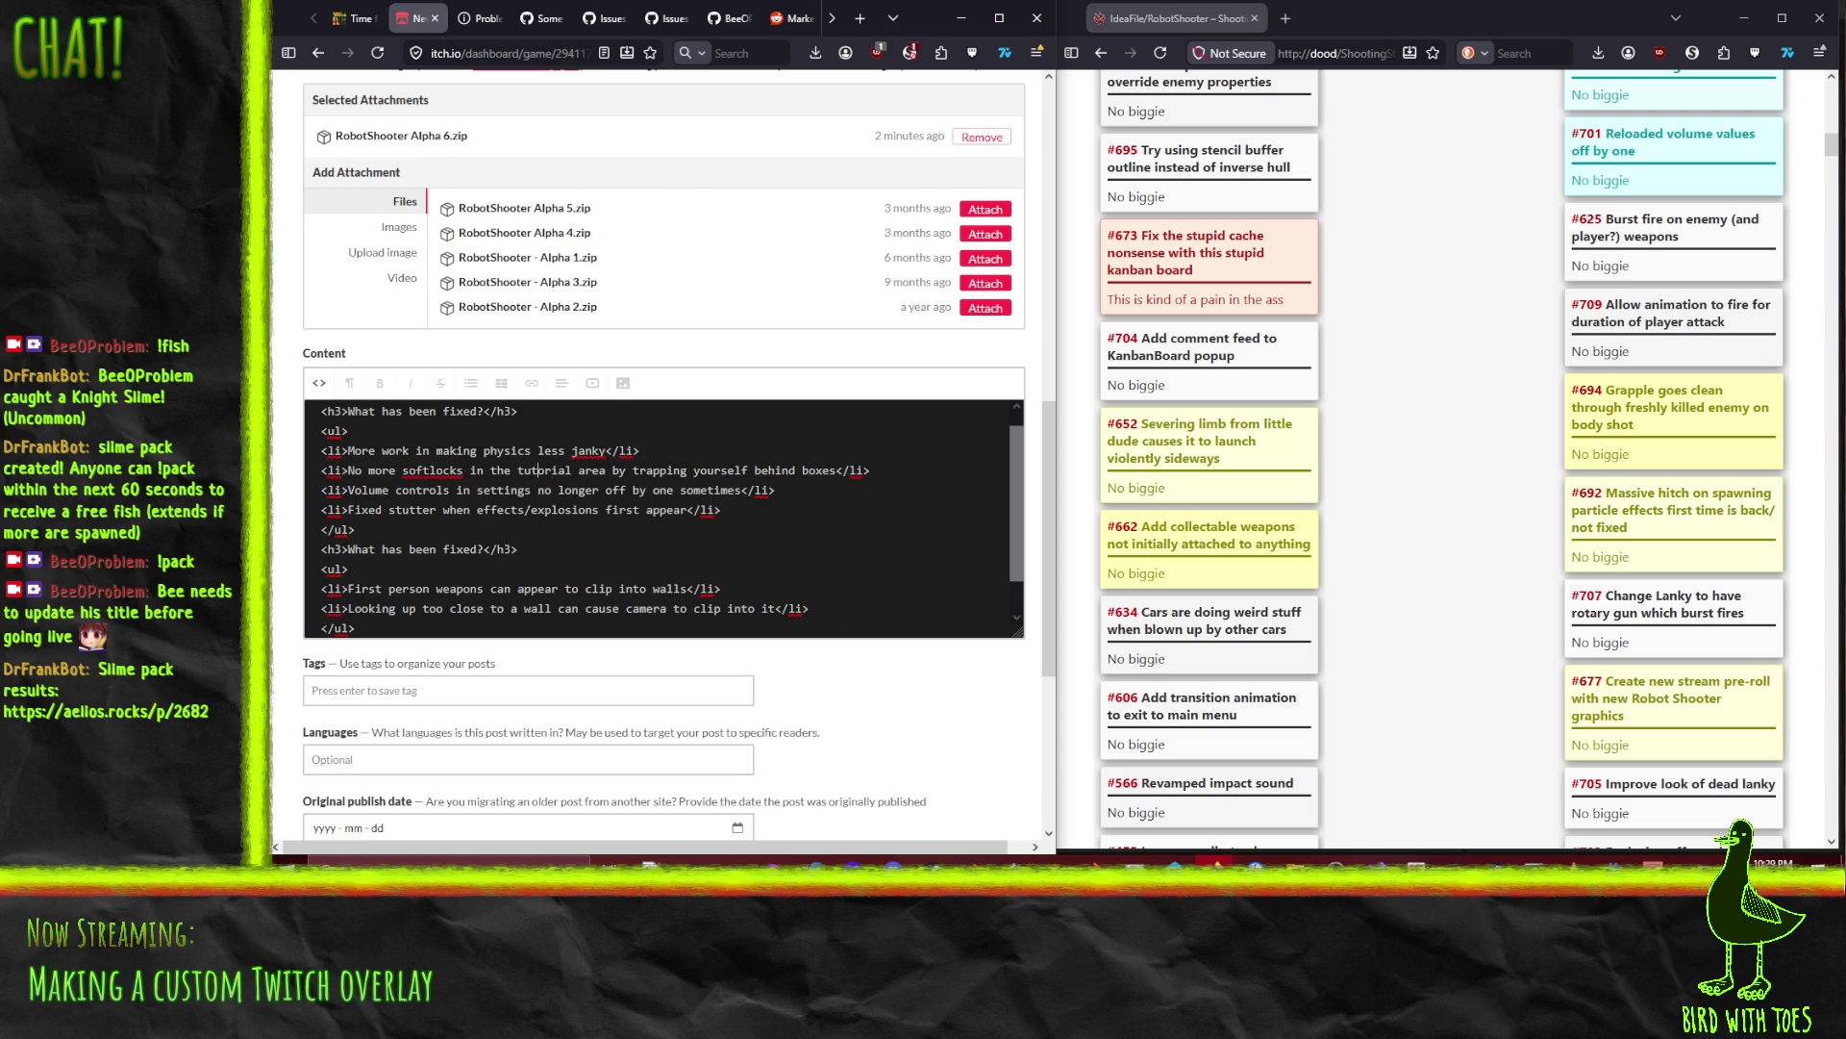
{"action": "key", "text": "shift+End"}
{"action": "key", "text": "shift+Left"}
{"action": "key", "text": "shift+Left"}
{"action": "key", "text": "shift+Left"}
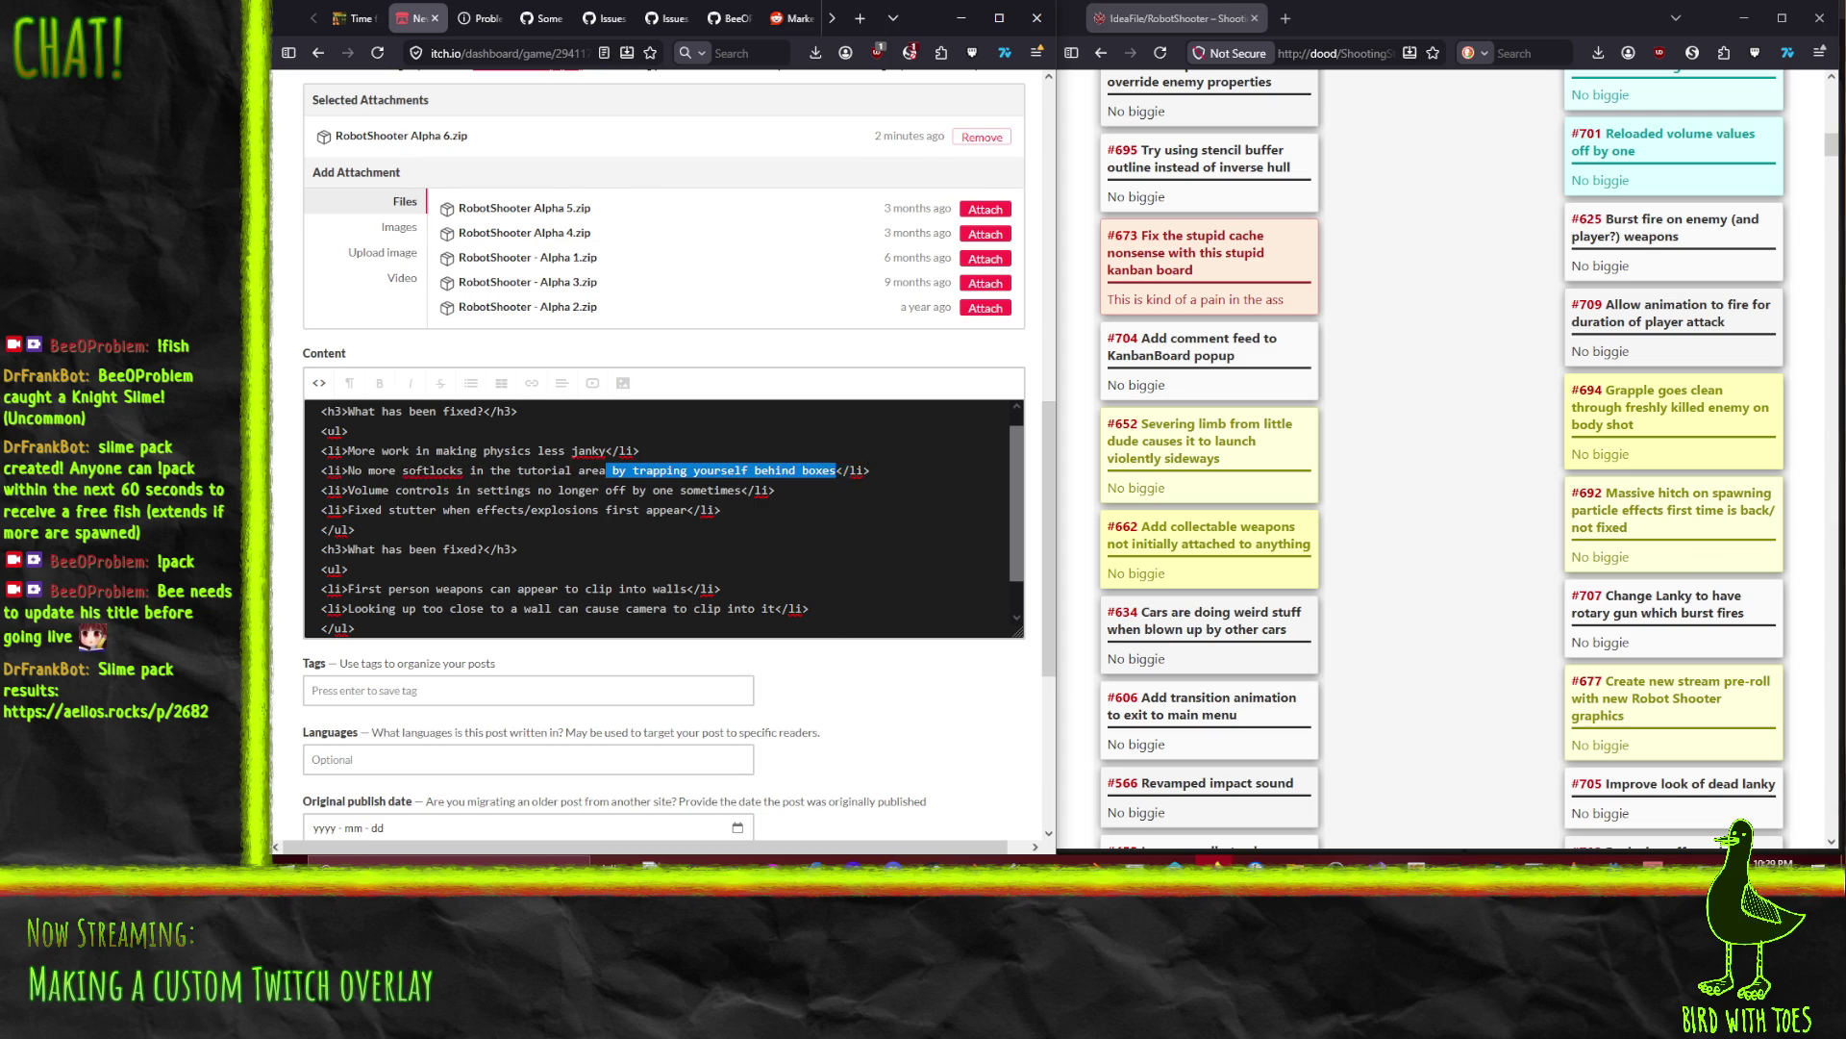
{"action": "key", "text": "BackSpace"}
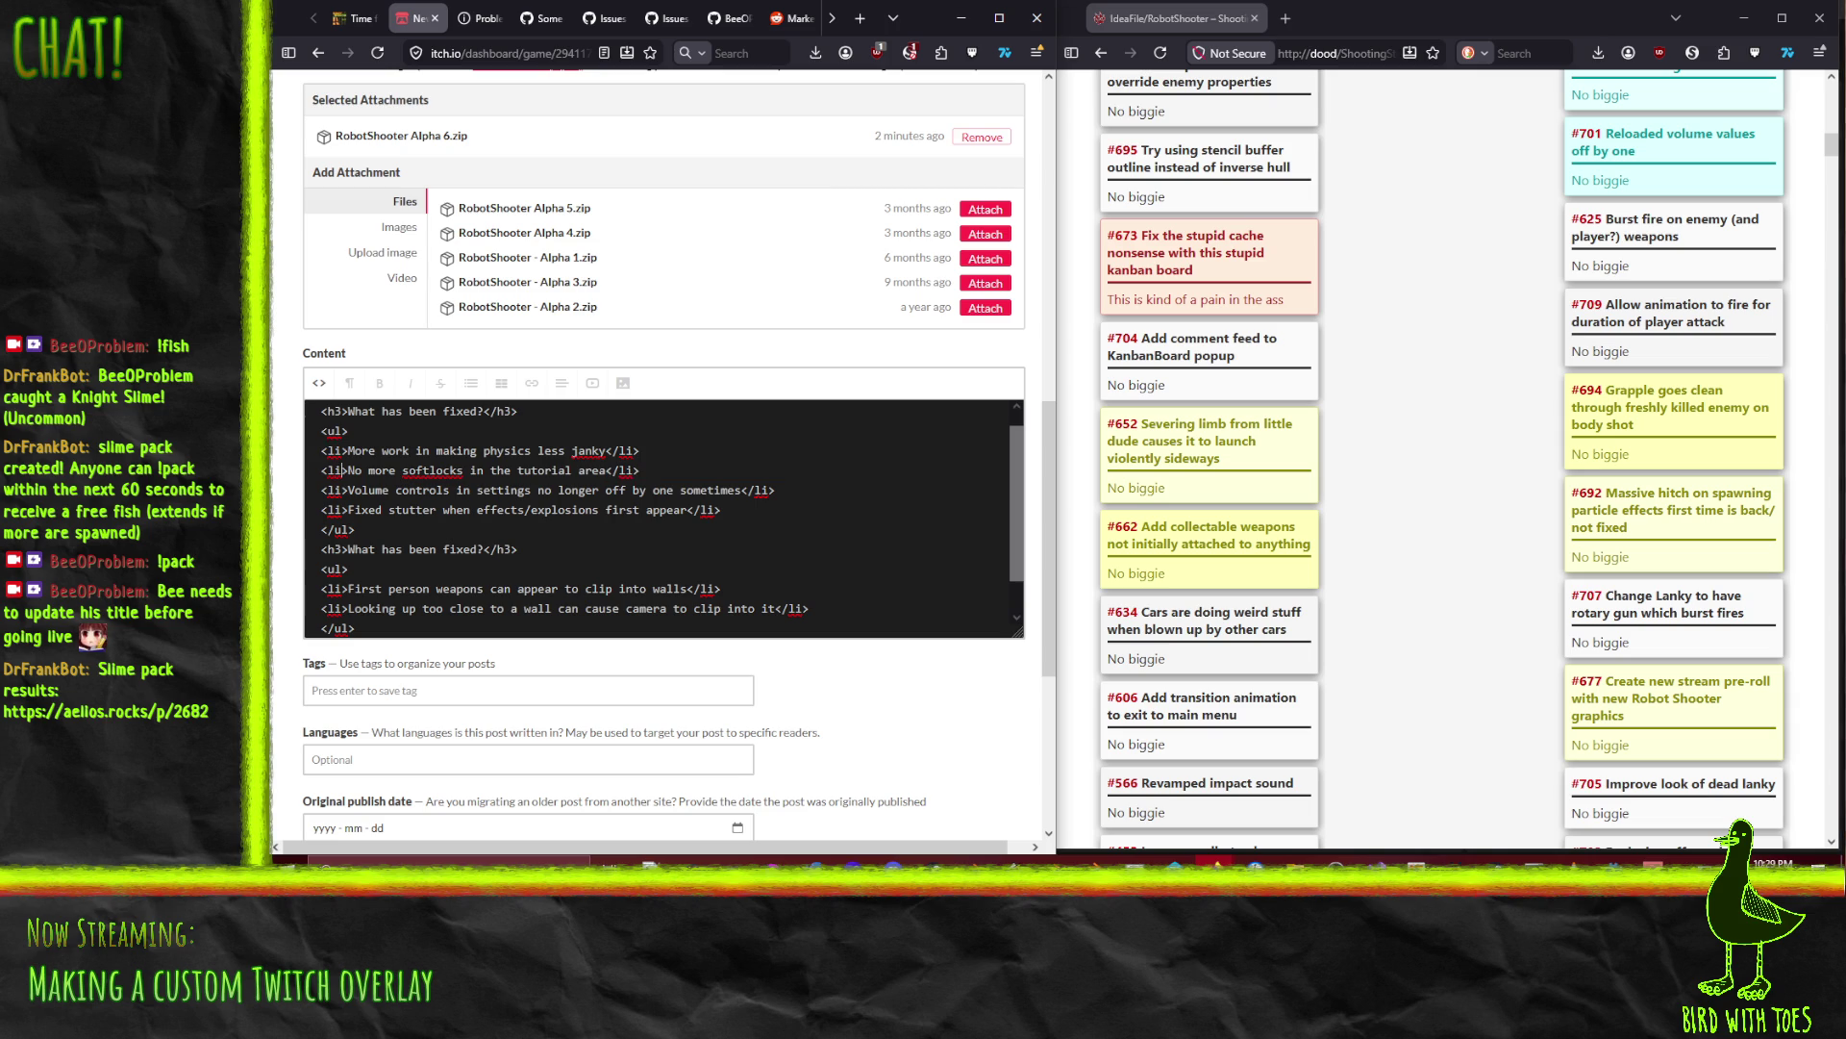
{"action": "type", "text": "easy"}
{"action": "left_click", "coordinate": [321, 450]}
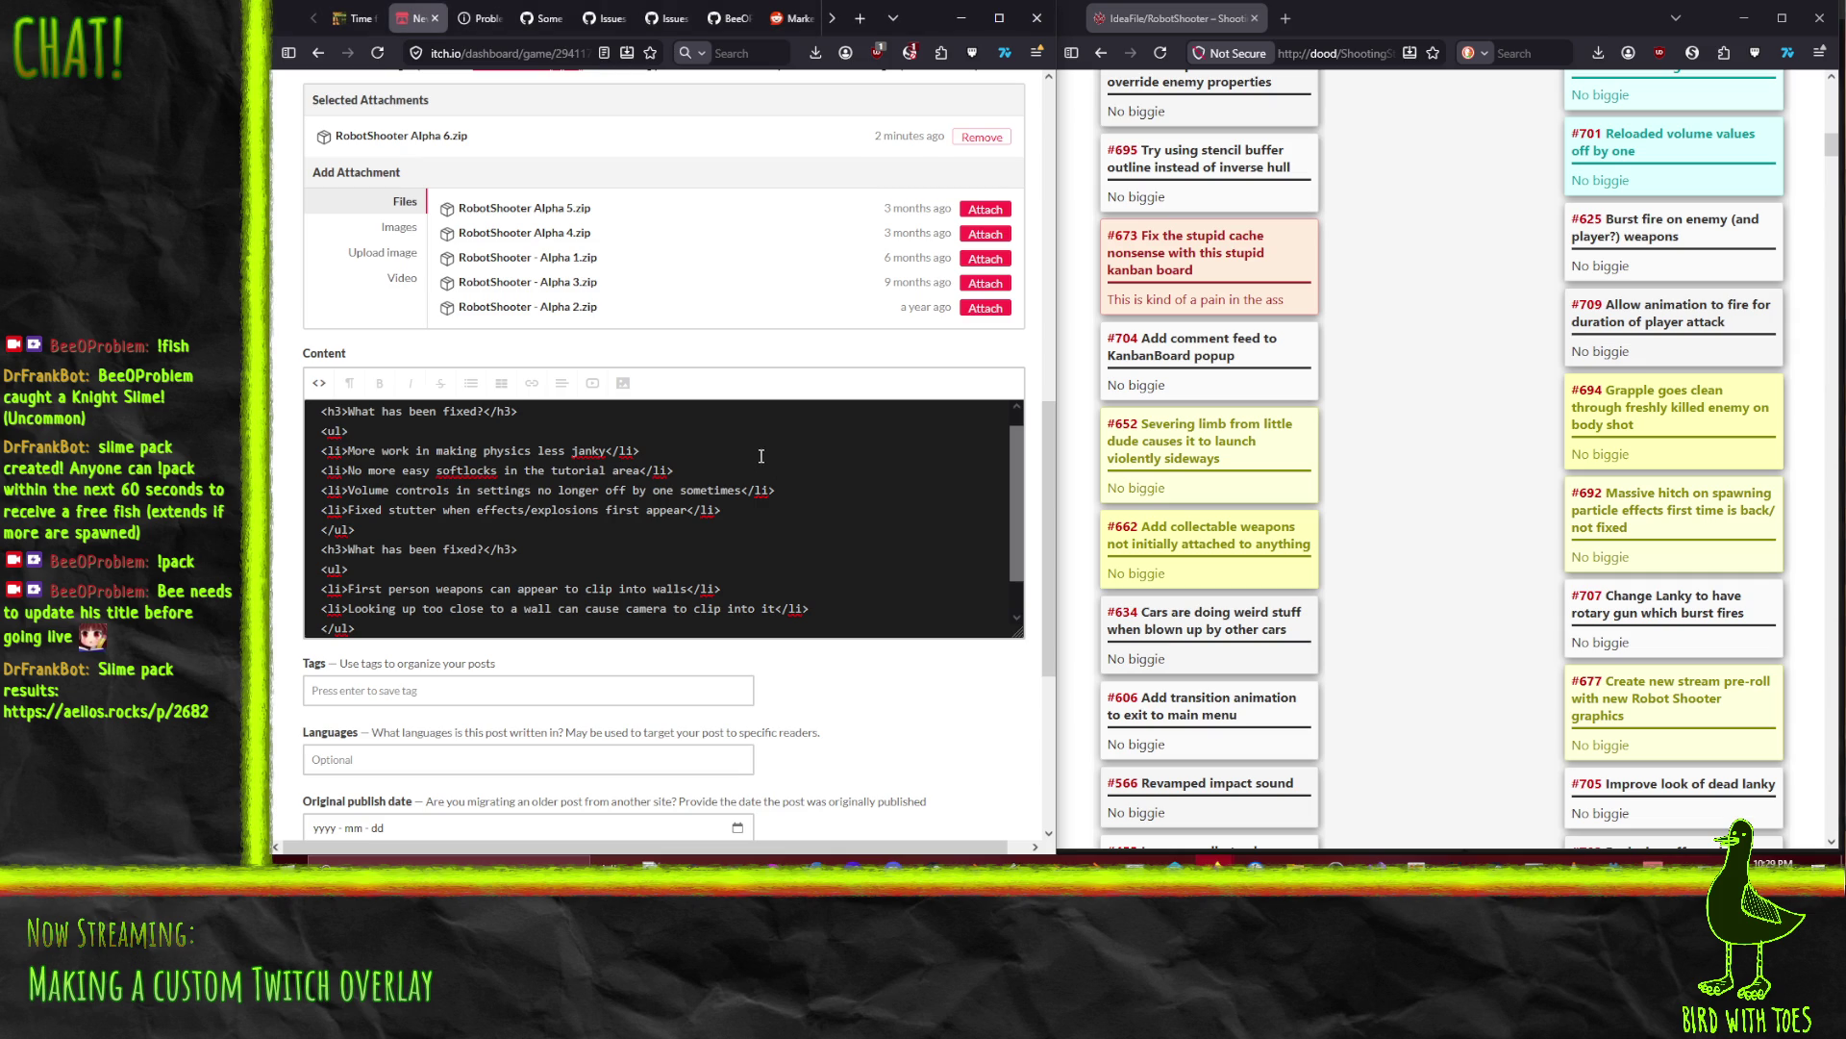
{"action": "scroll", "coordinate": [1486, 663], "scroll_direction": "up", "scroll_amount": 3}
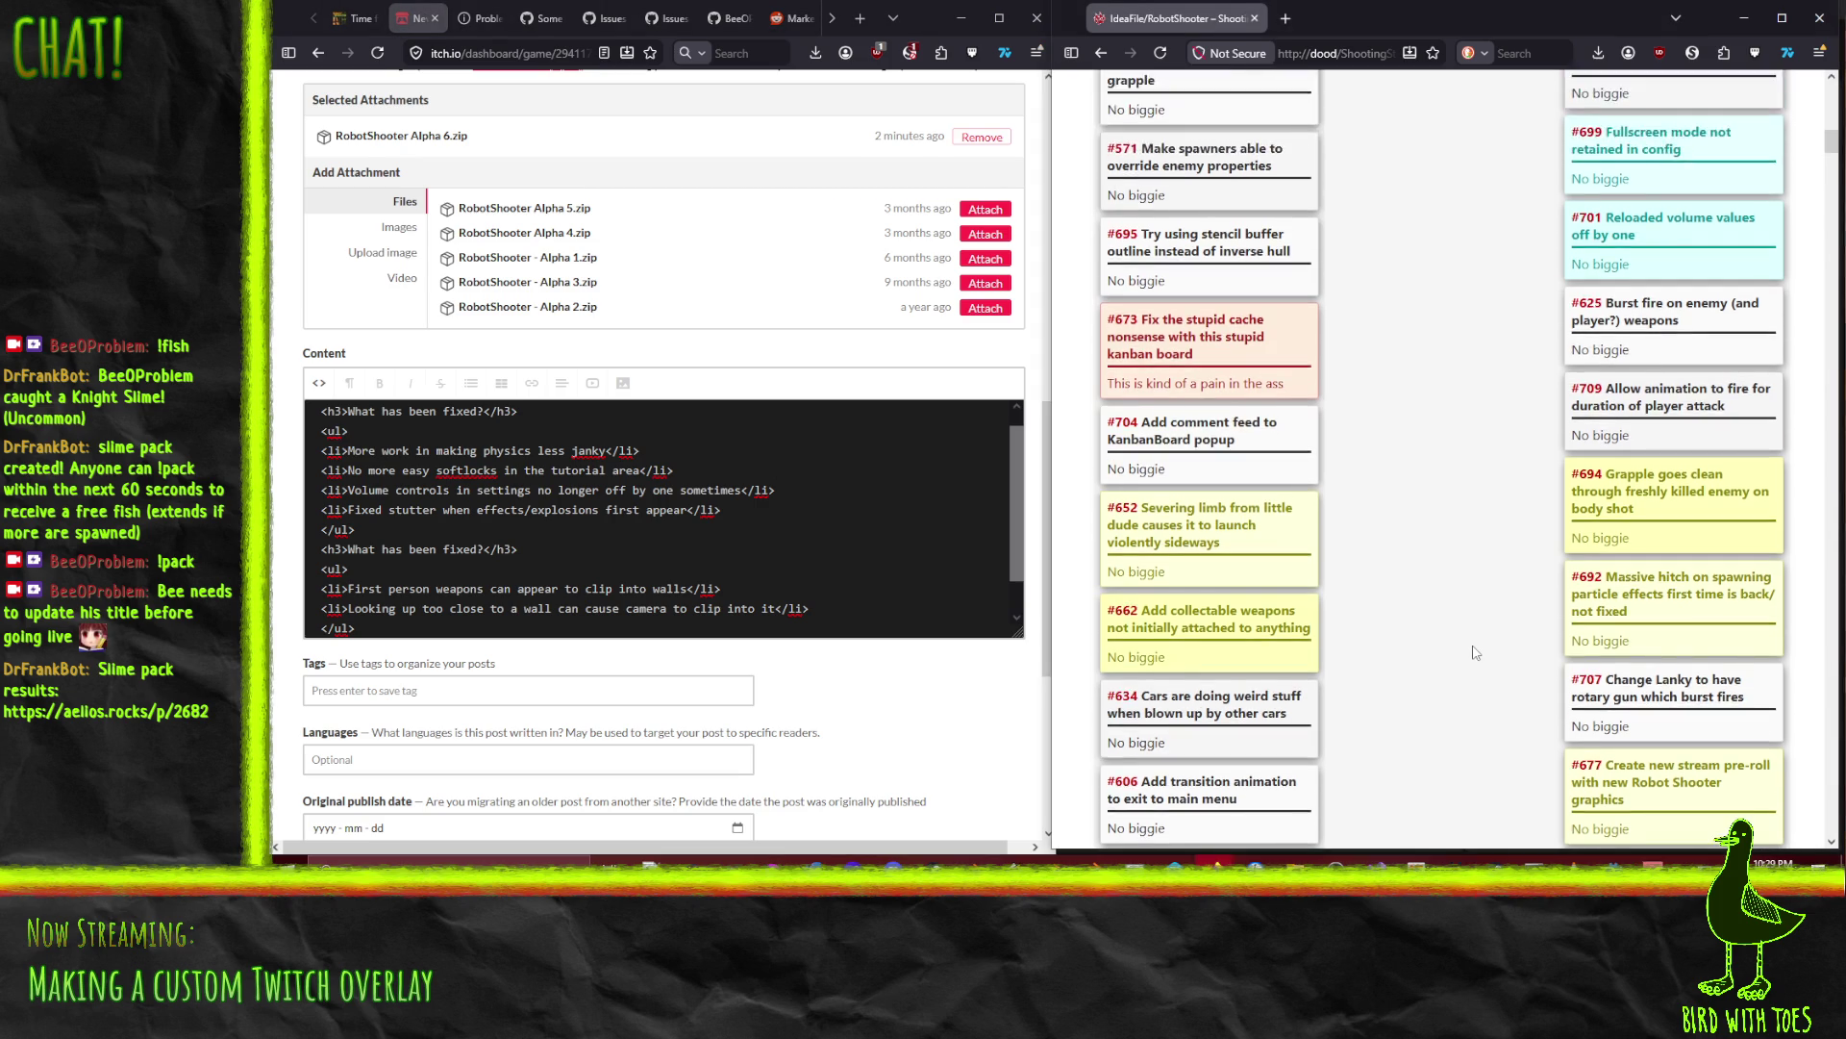
Step: Duplicate the physics line at the top of the fixes list for a new item
{"action": "scroll", "coordinate": [1482, 674], "scroll_direction": "up", "scroll_amount": 2}
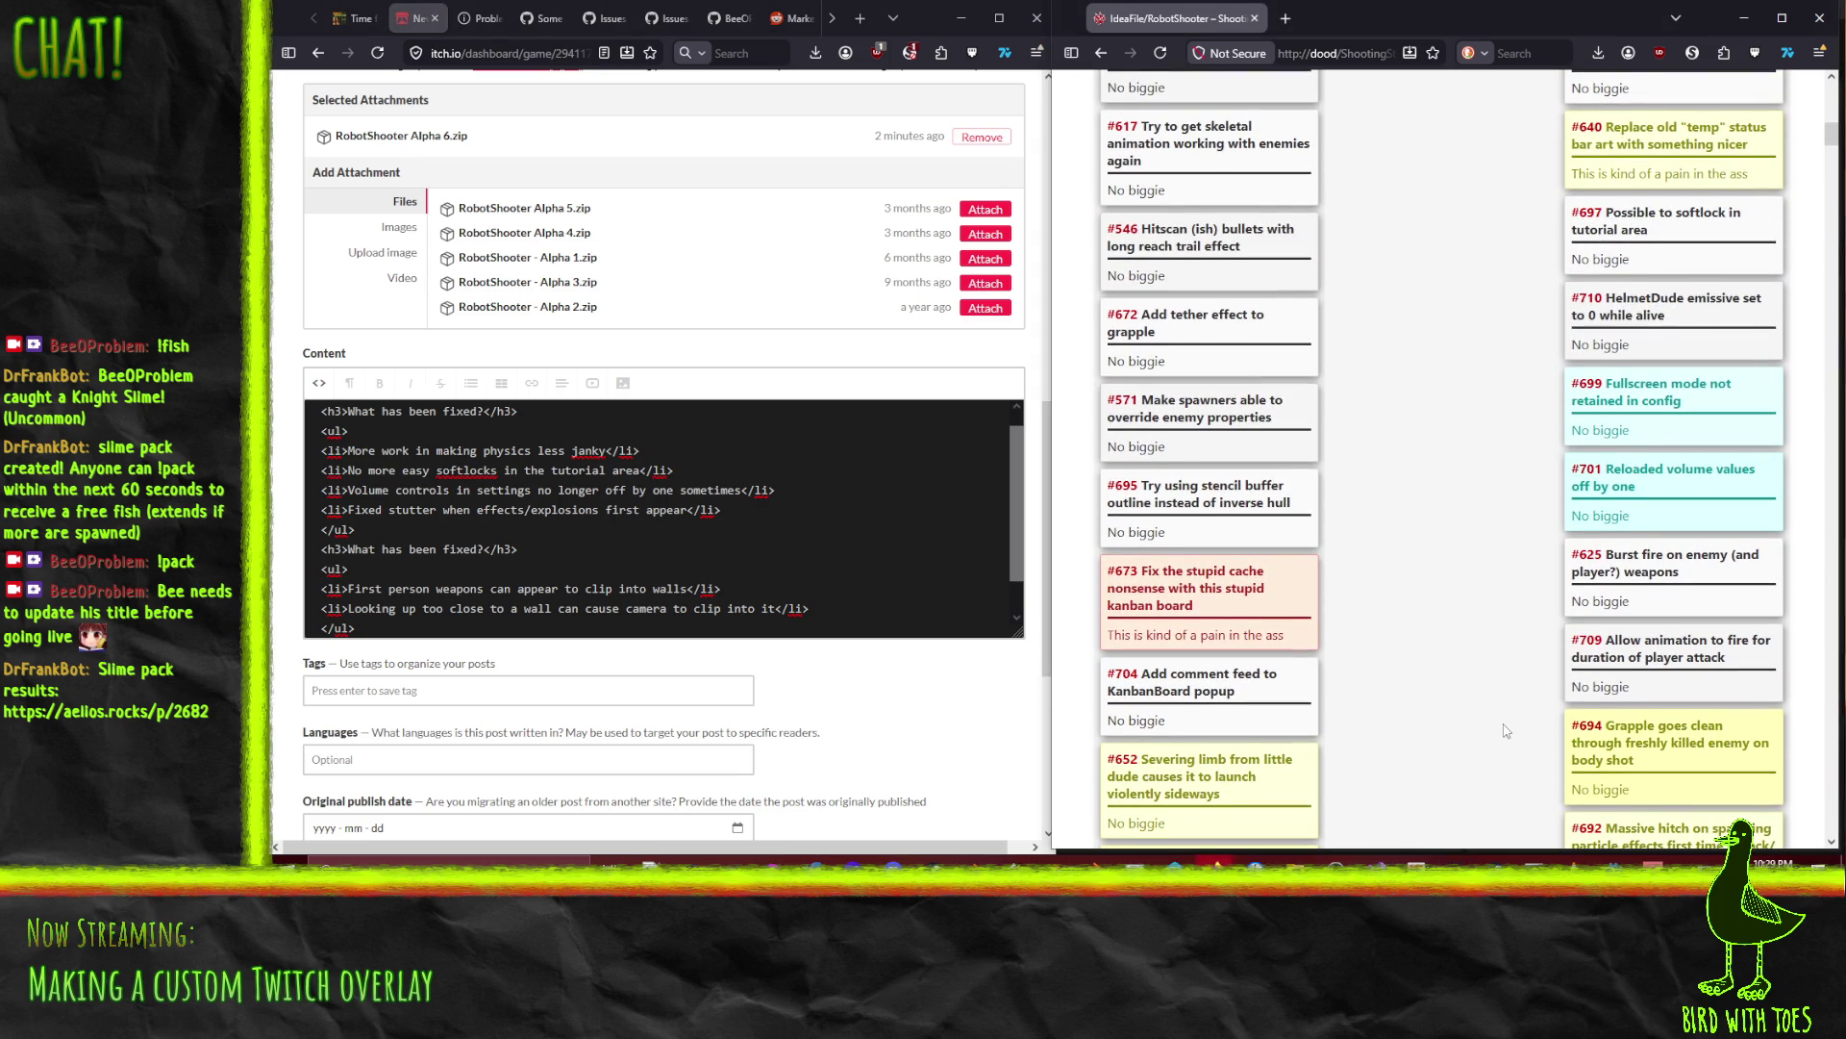
{"action": "scroll", "coordinate": [1506, 731], "scroll_direction": "up", "scroll_amount": 1}
{"action": "scroll", "coordinate": [1506, 731], "scroll_direction": "up", "scroll_amount": 3}
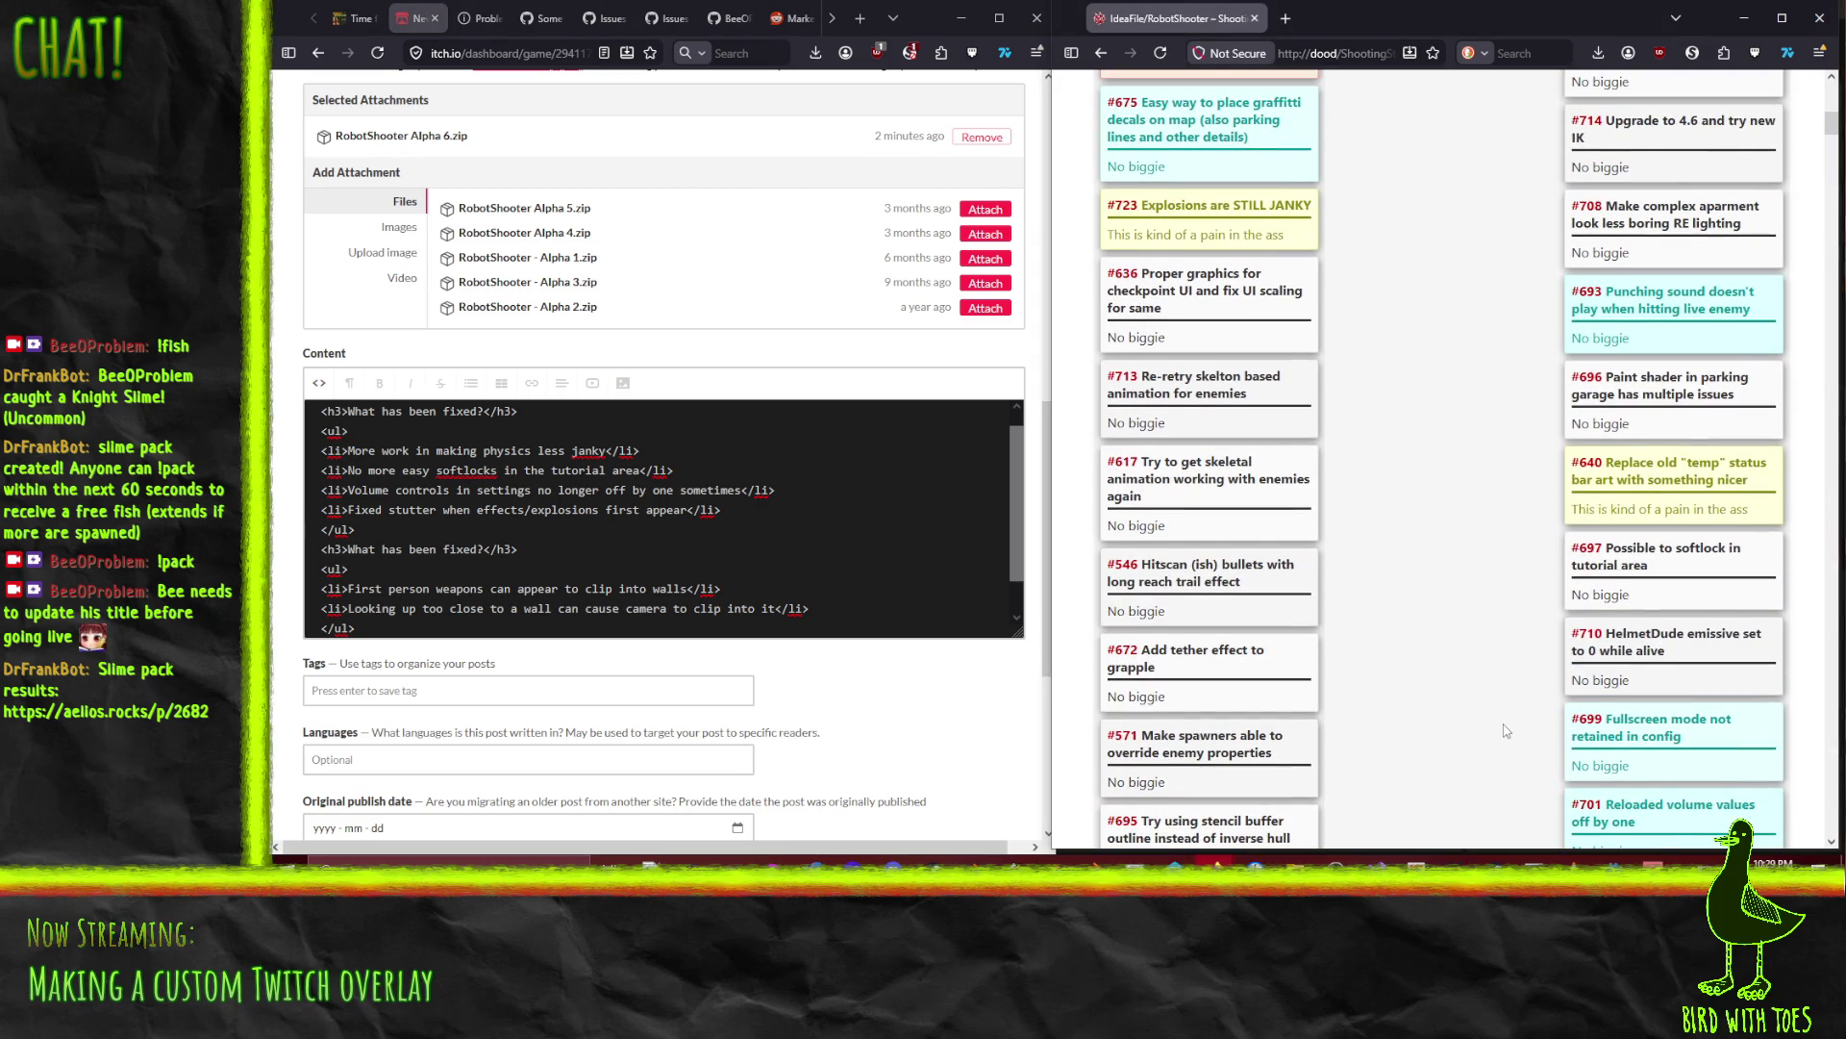
{"action": "double_click", "coordinate": [425, 450]}
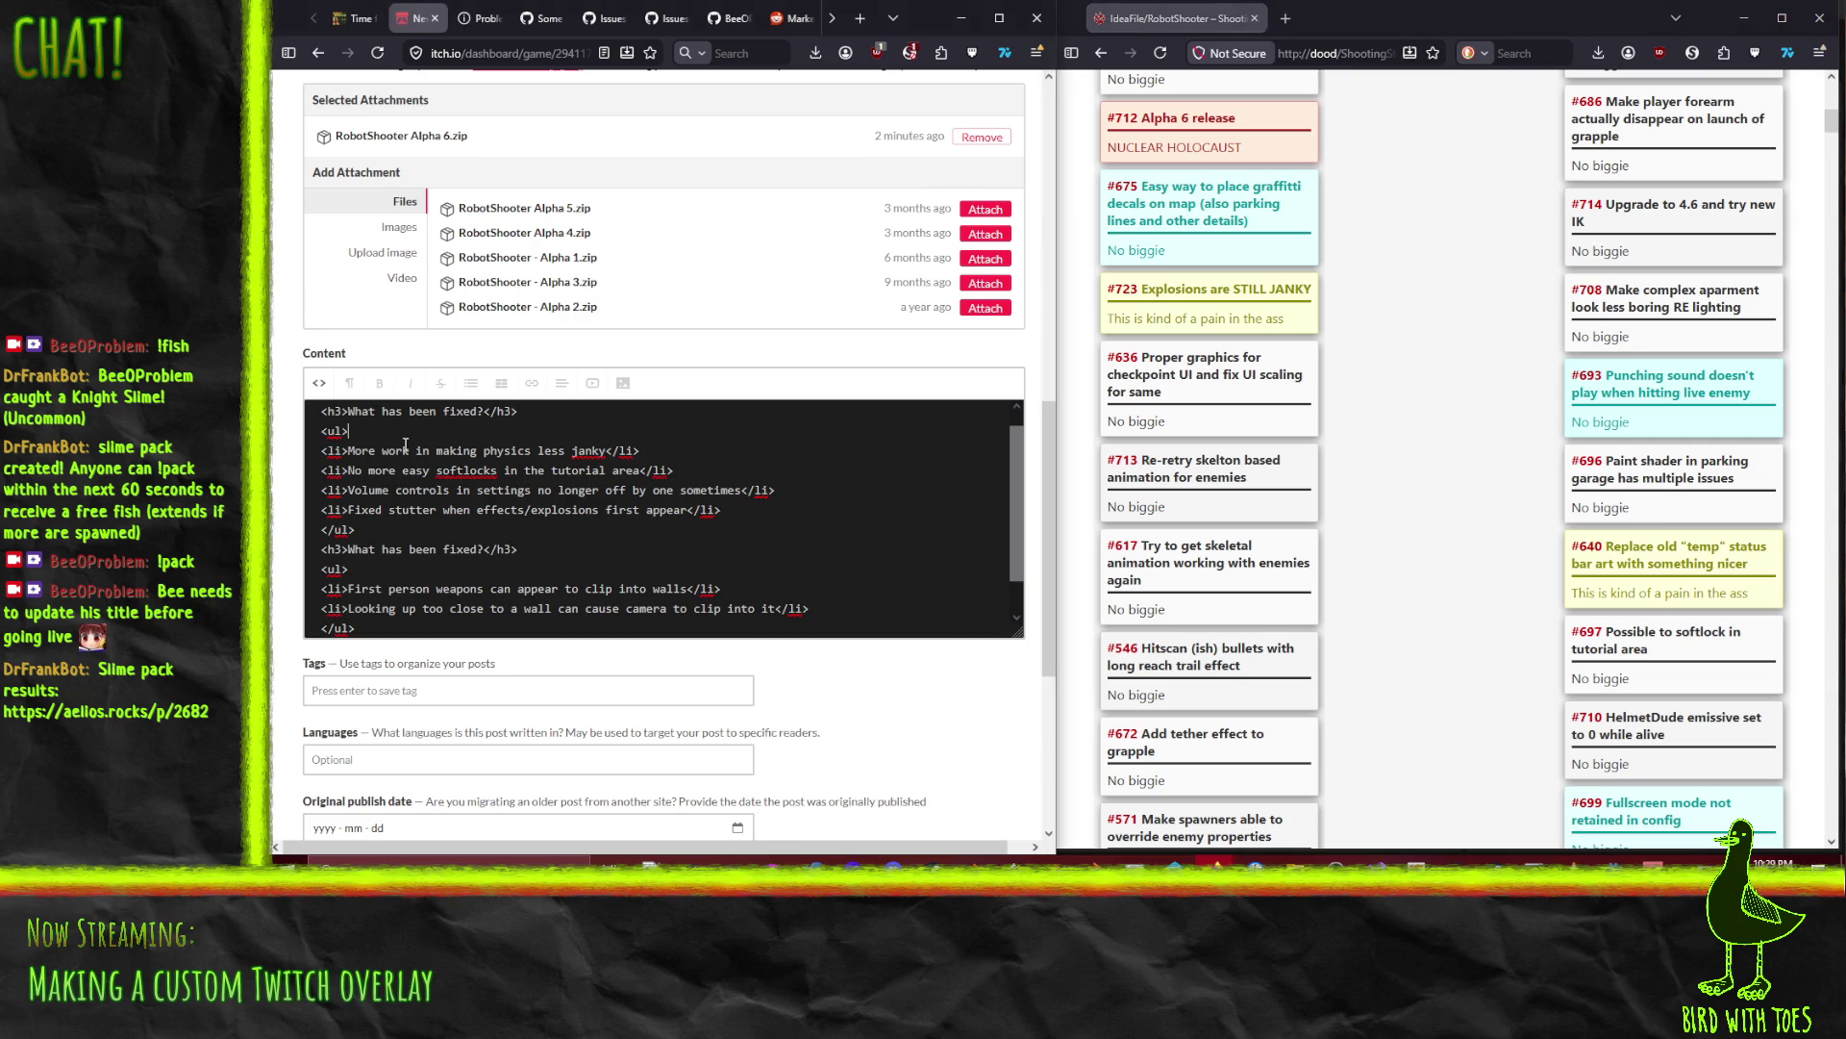
{"action": "triple_click", "coordinate": [444, 450]}
{"action": "key", "text": "ctrl+c"}
{"action": "key", "text": "Home"}
{"action": "key", "text": "ctrl+v"}
{"action": "key", "text": "shift+End"}
{"action": "key", "text": "shift+Left"}
{"action": "key", "text": "shift+Left"}
{"action": "key", "text": "shift+Left"}
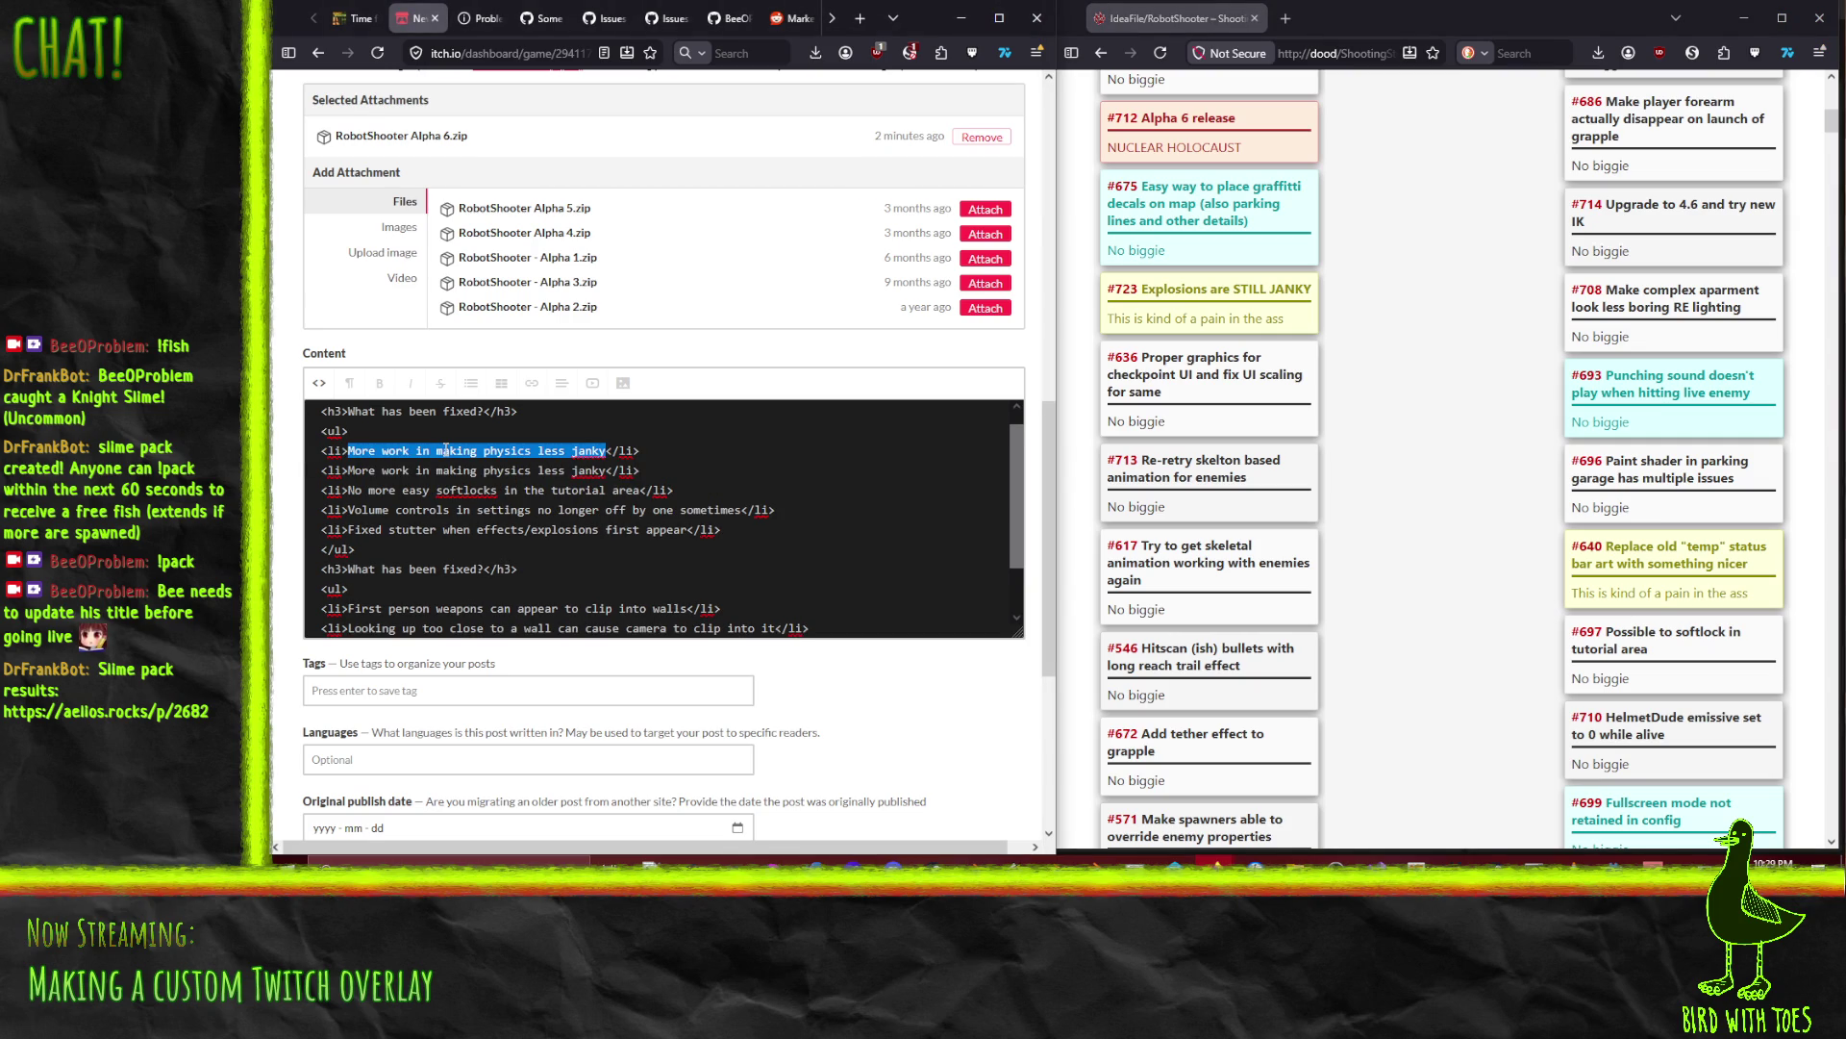
Step: Retype the new item as 'Fixed paint shader in parking garage'
{"action": "type", "text": "Fixed colo"}
{"action": "type", "text": "r"}
{"action": "type", "text": " distory"}
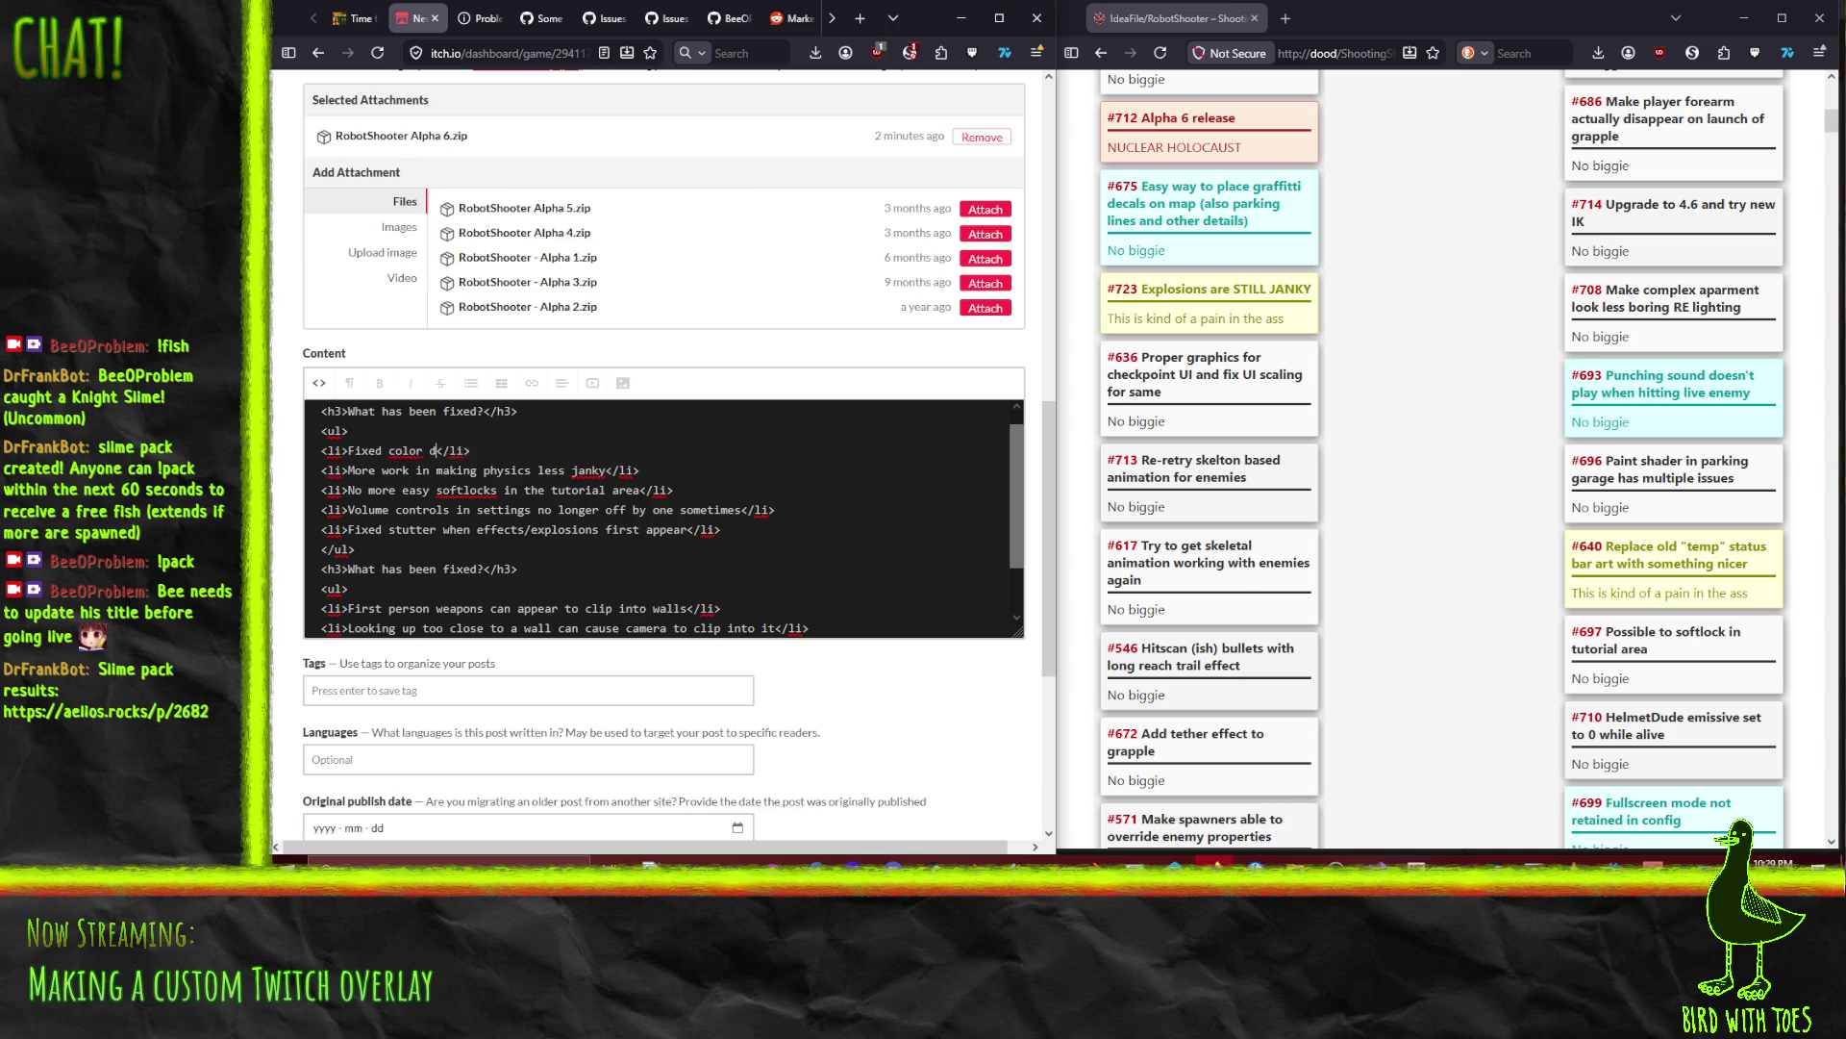
{"action": "key", "text": "BackSpace"}
{"action": "type", "text": "tion in paint sh"}
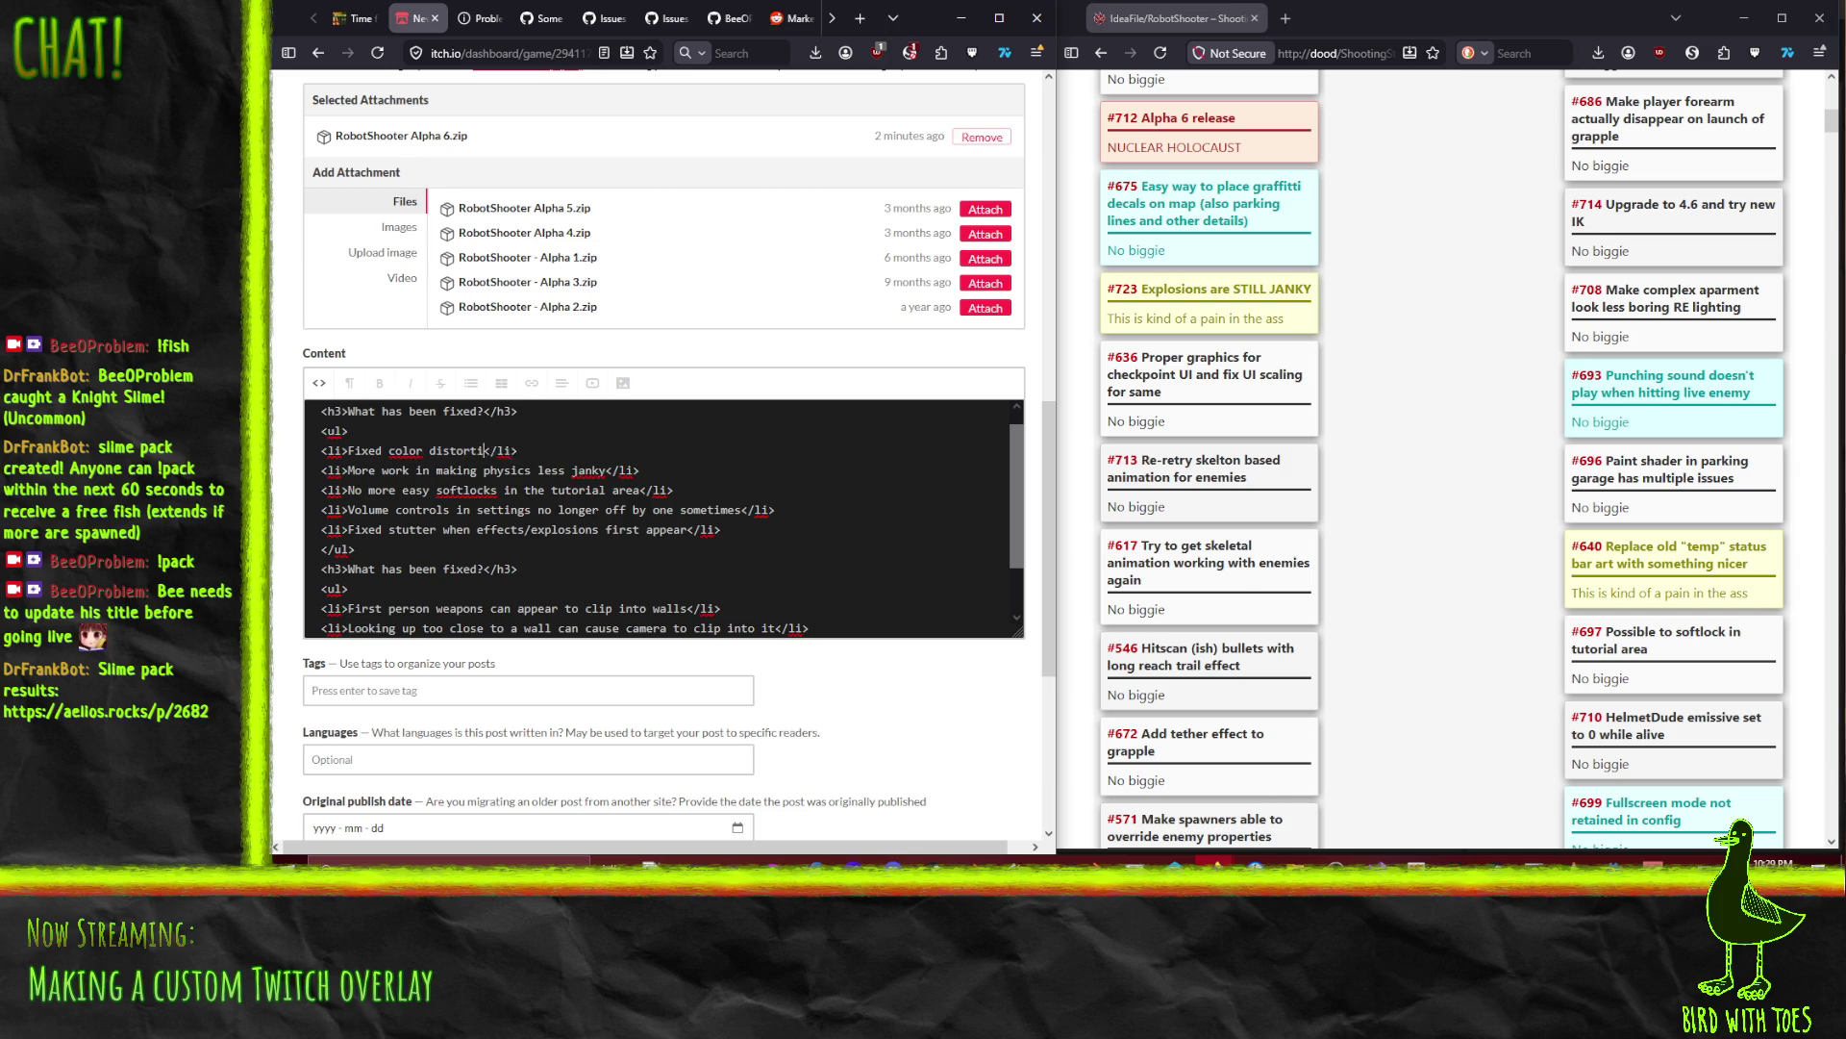
{"action": "type", "text": "a"}
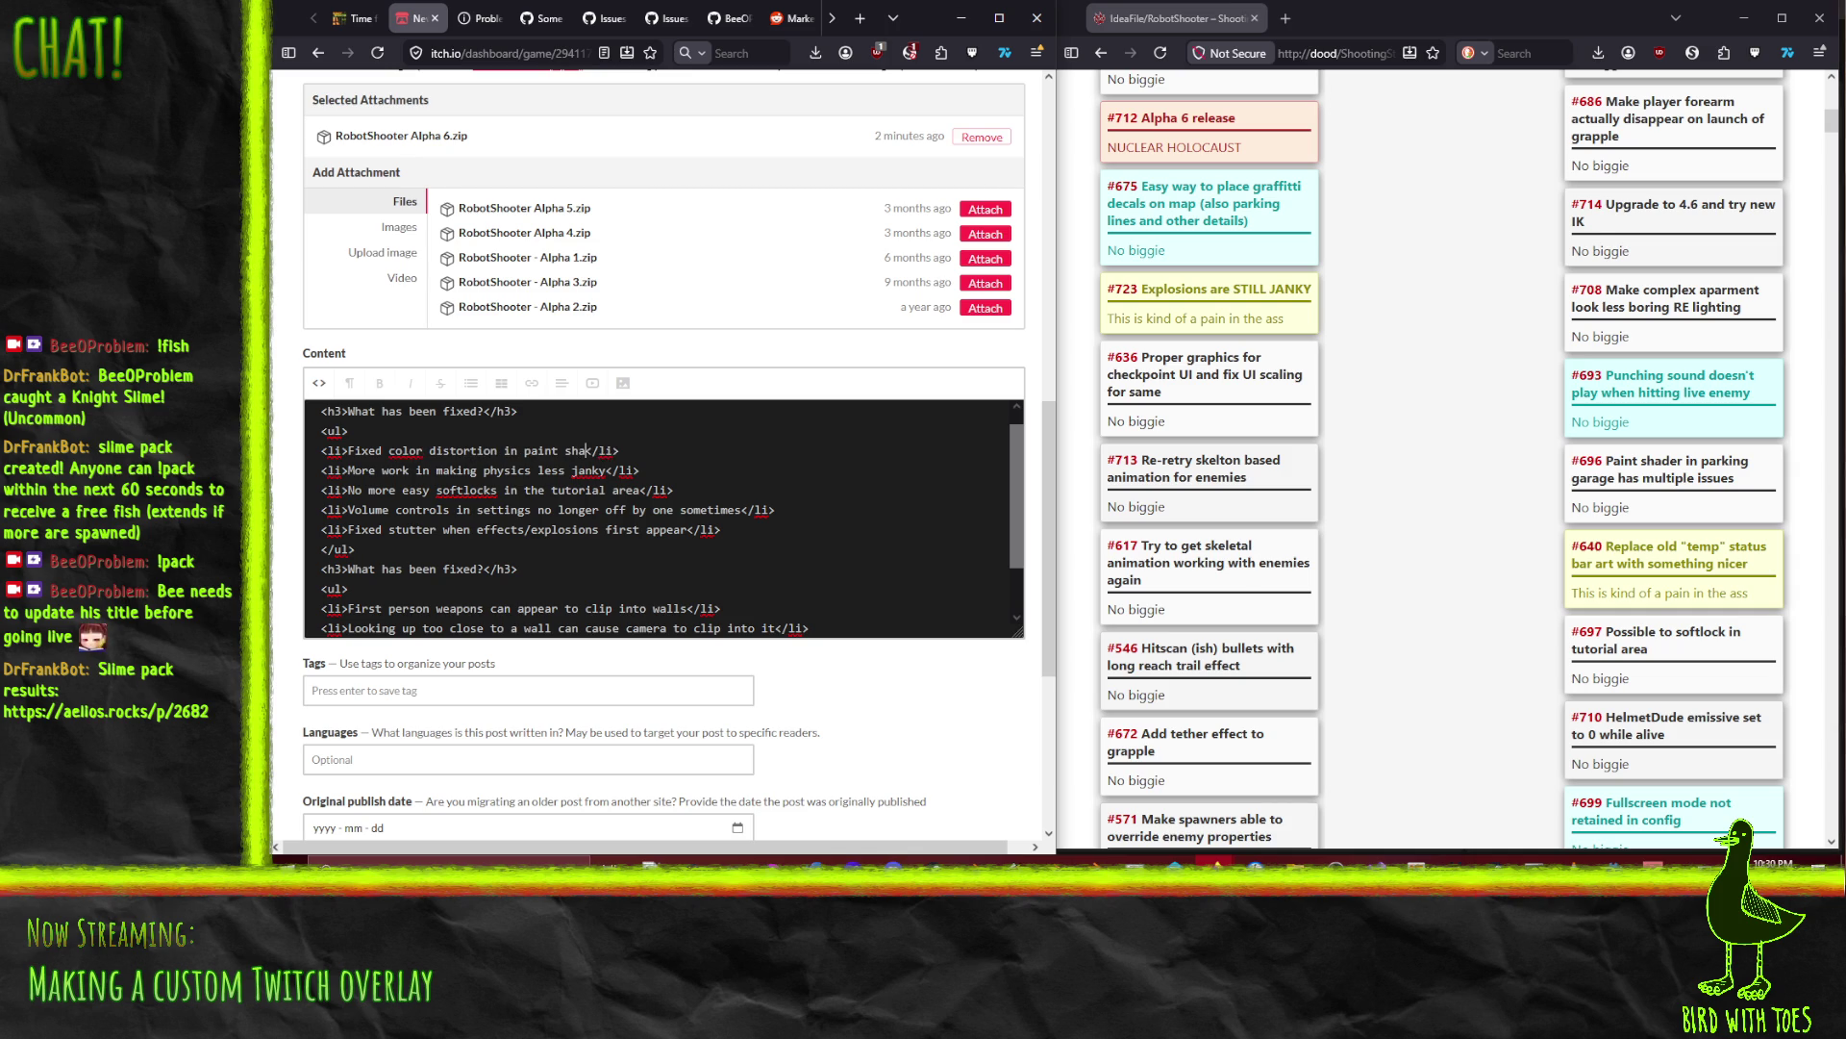
{"action": "key", "text": "shift+Home"}
{"action": "key", "text": "shift+Right"}
{"action": "key", "text": "shift+Right"}
{"action": "key", "text": "shift+Right"}
{"action": "key", "text": "shift+Left"}
{"action": "type", "text": "paint shader i"}
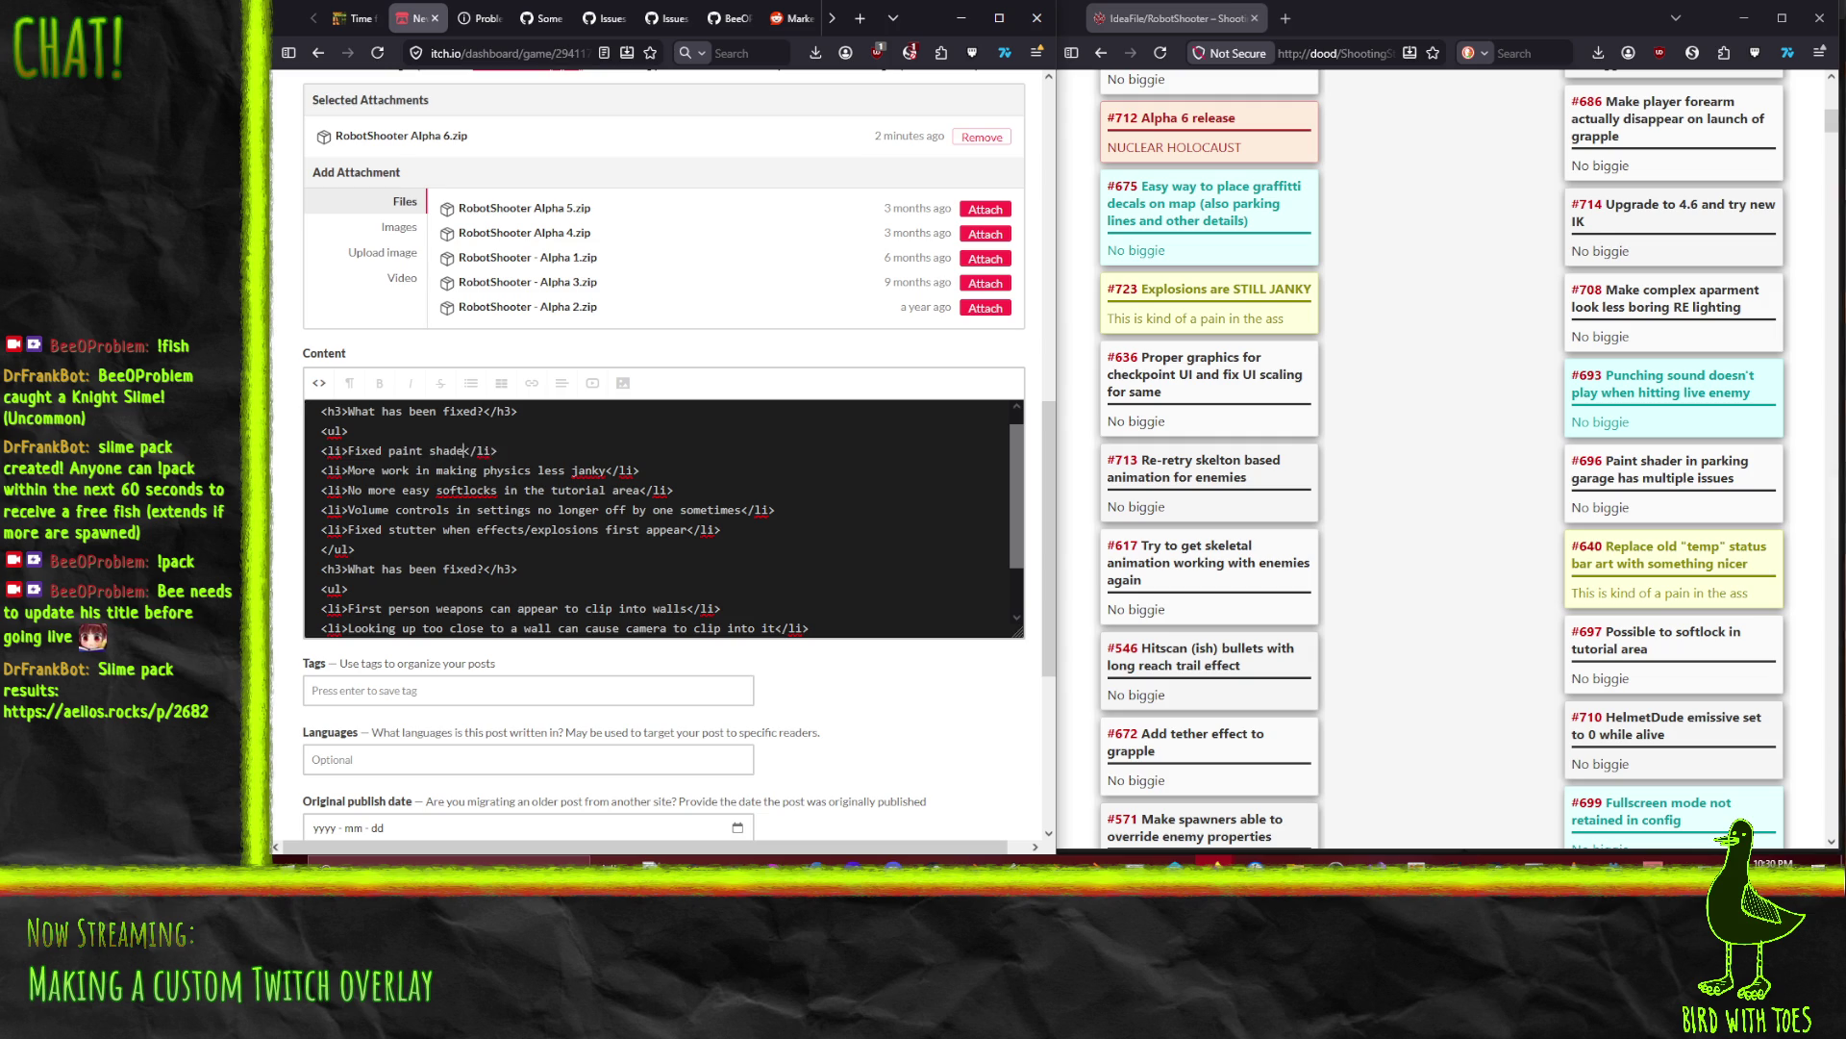
{"action": "type", "text": "n parking garage"}
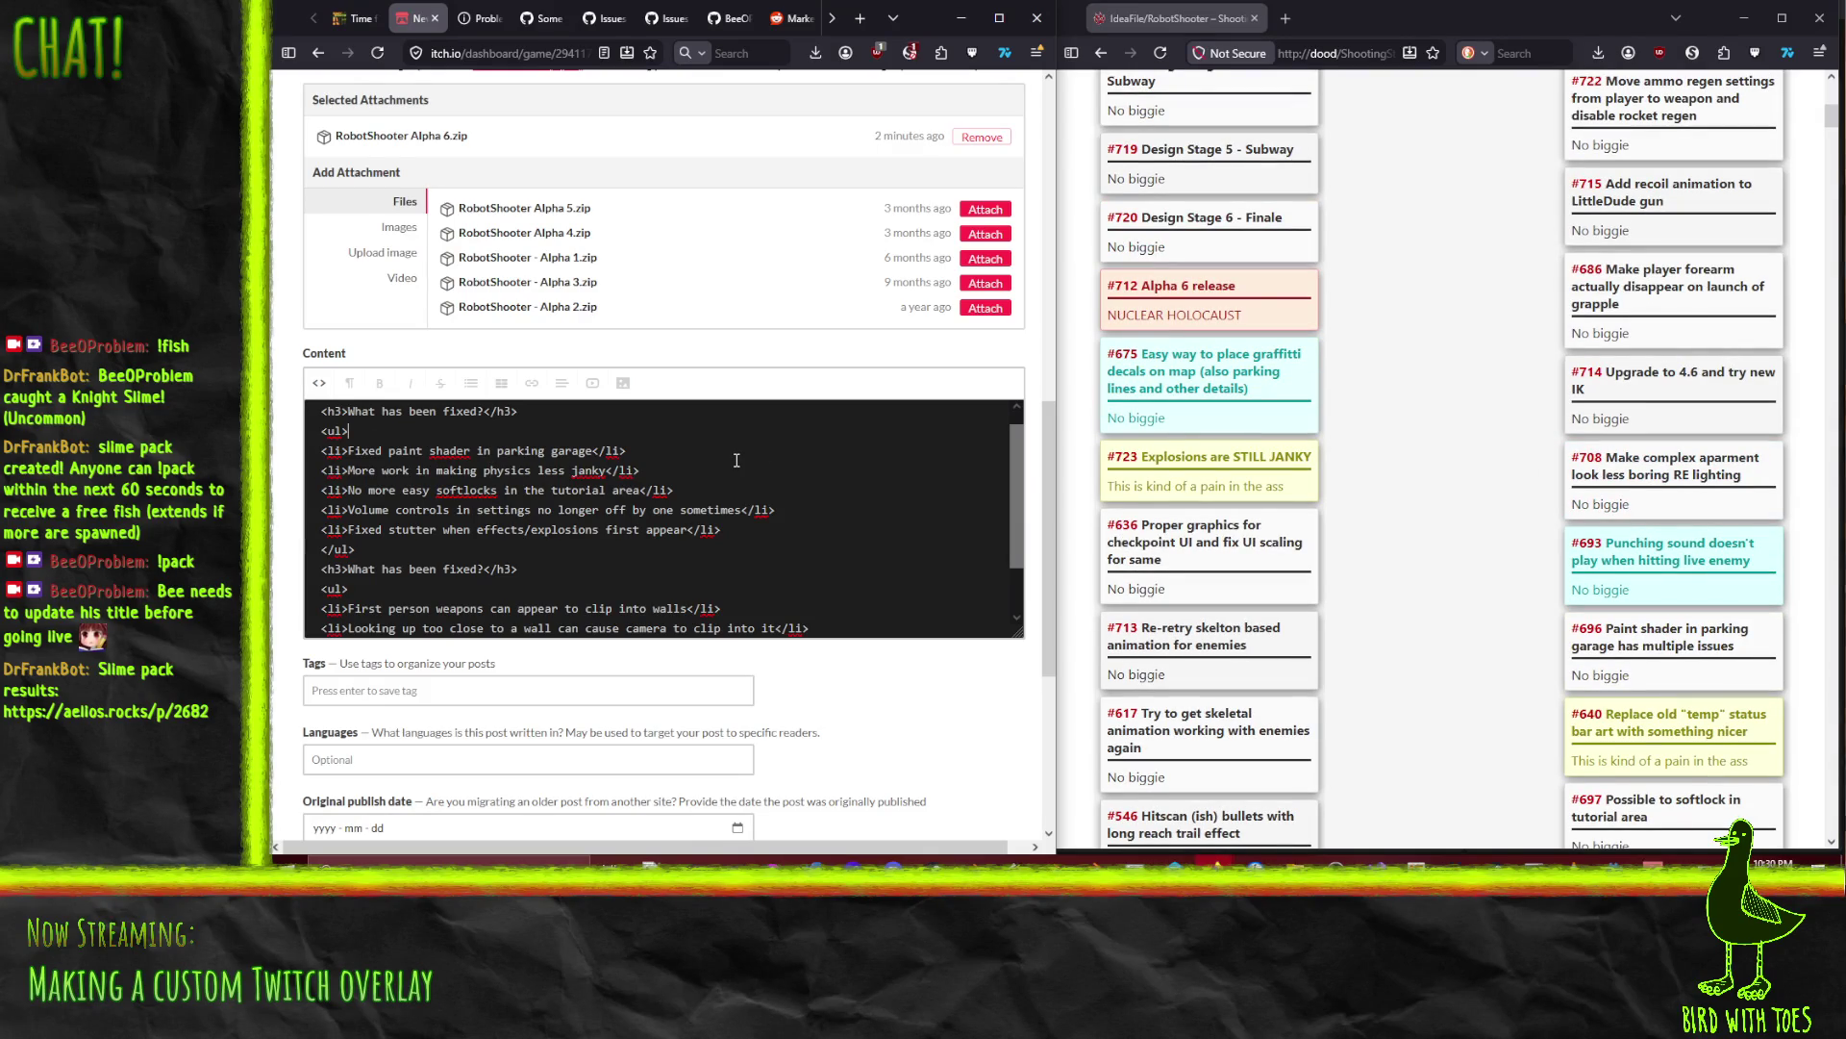
Step: Duplicate the top h3 heading line with a blank line between the headings
{"action": "key", "text": "shift+End"}
{"action": "key", "text": "ctrl+c"}
{"action": "key", "text": "Left"}
{"action": "key", "text": "Return"}
{"action": "key", "text": "Up"}
{"action": "key", "text": "ctrl+v"}
{"action": "key", "text": "Return"}
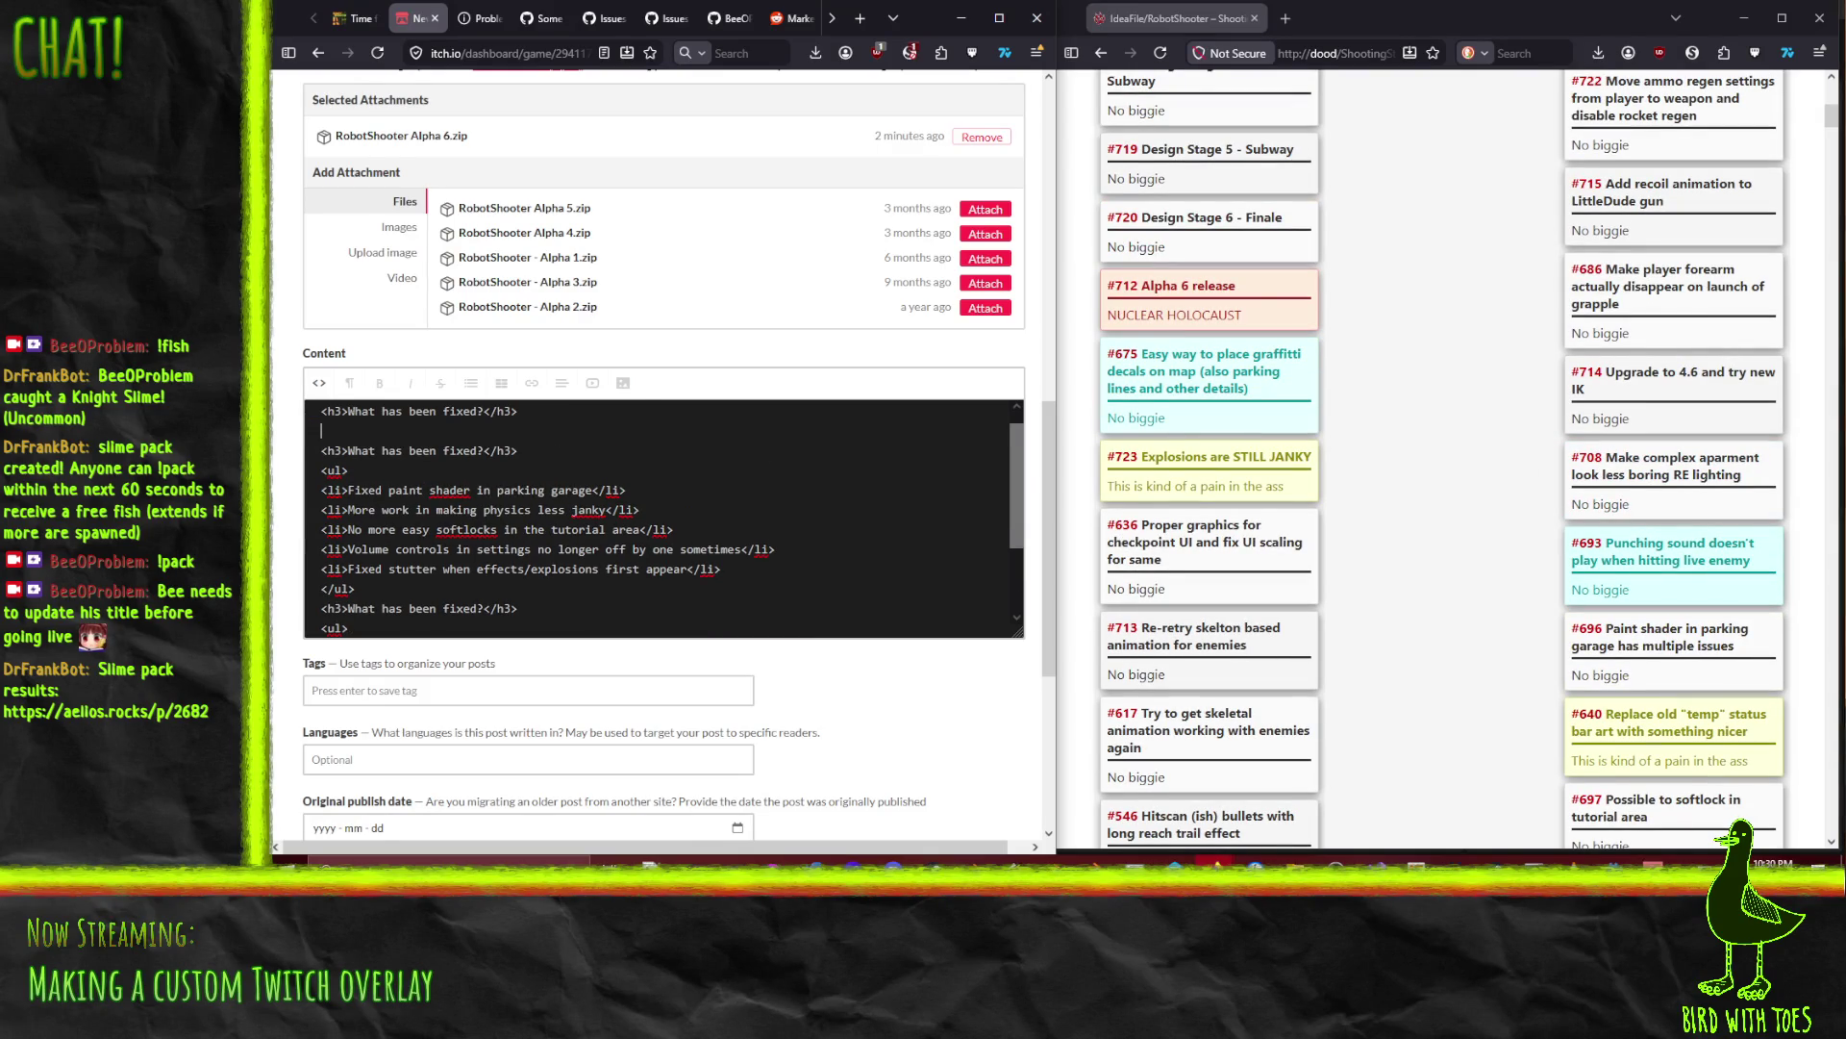
Step: Copy the 'What has Changed?' heading from the Alpha 5 devlog and select the top heading's text
{"action": "left_click", "coordinate": [358, 17]}
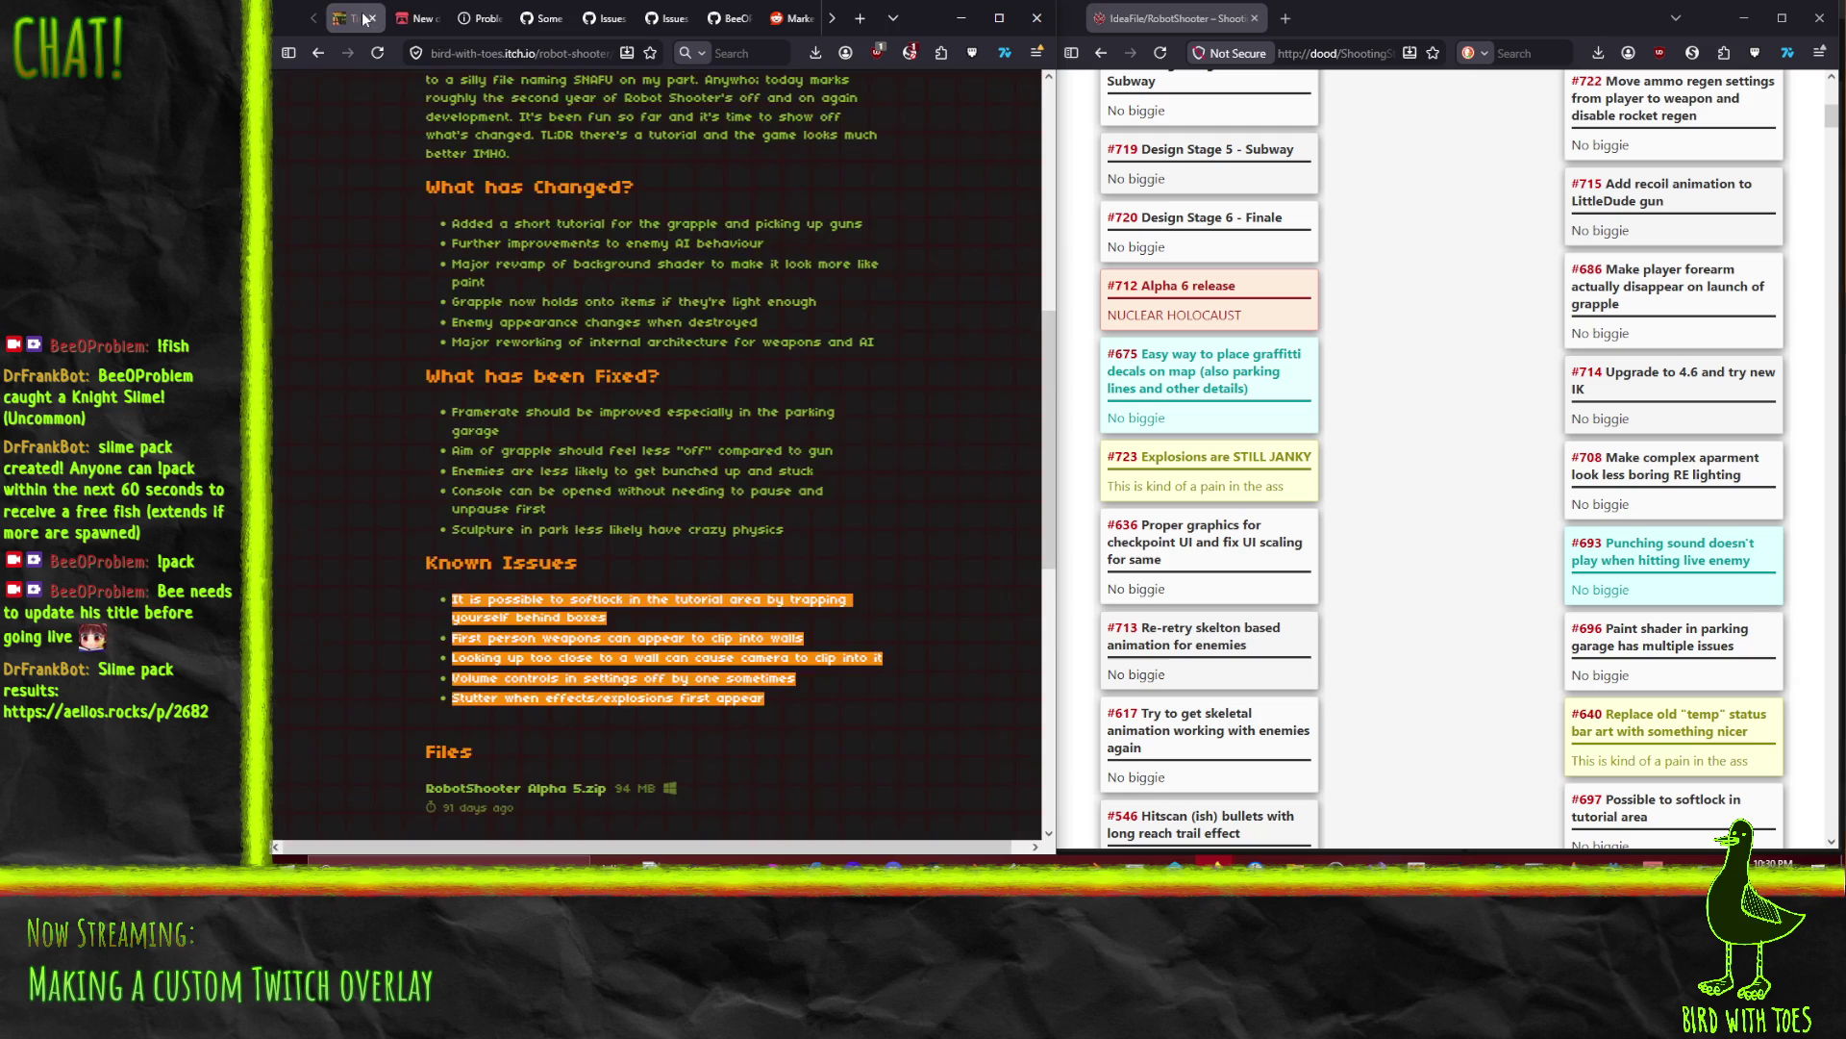
{"action": "scroll", "coordinate": [535, 352], "scroll_direction": "up", "scroll_amount": 2}
{"action": "left_click_drag", "start_coordinate": [655, 359], "coordinate": [432, 353]}
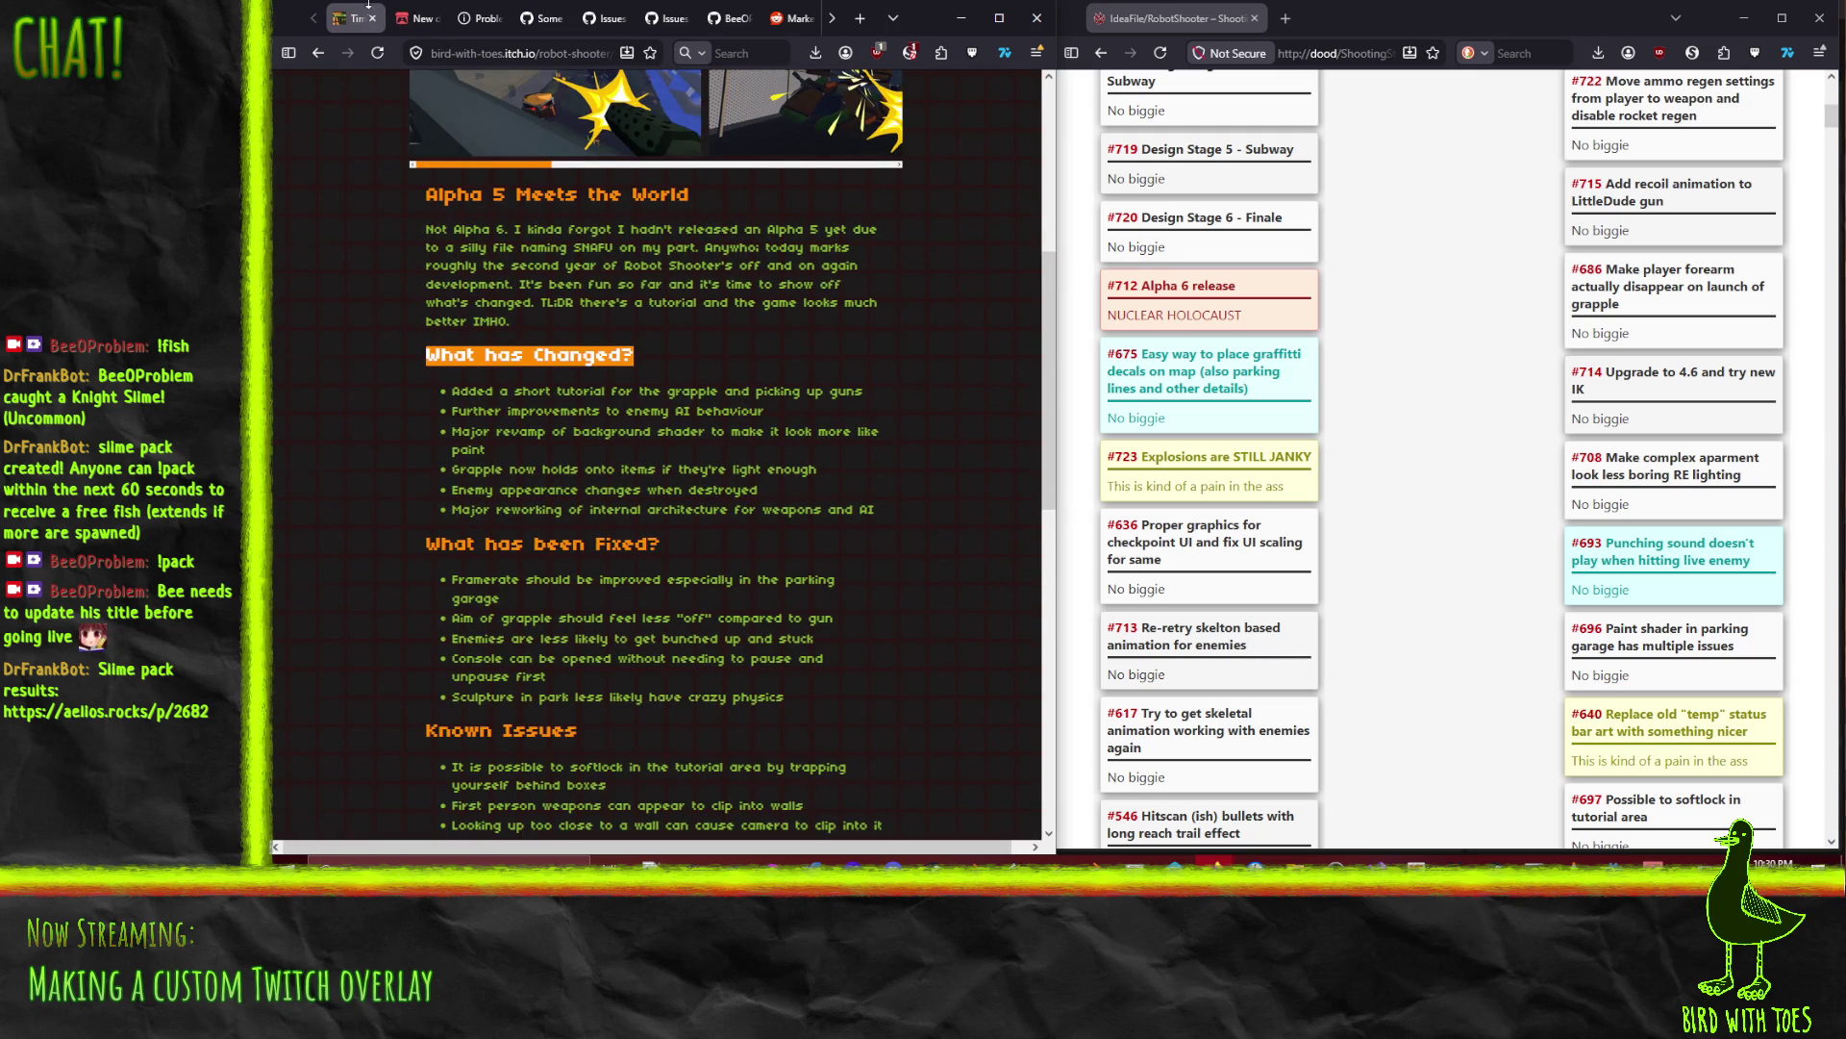
{"action": "left_click", "coordinate": [428, 19]}
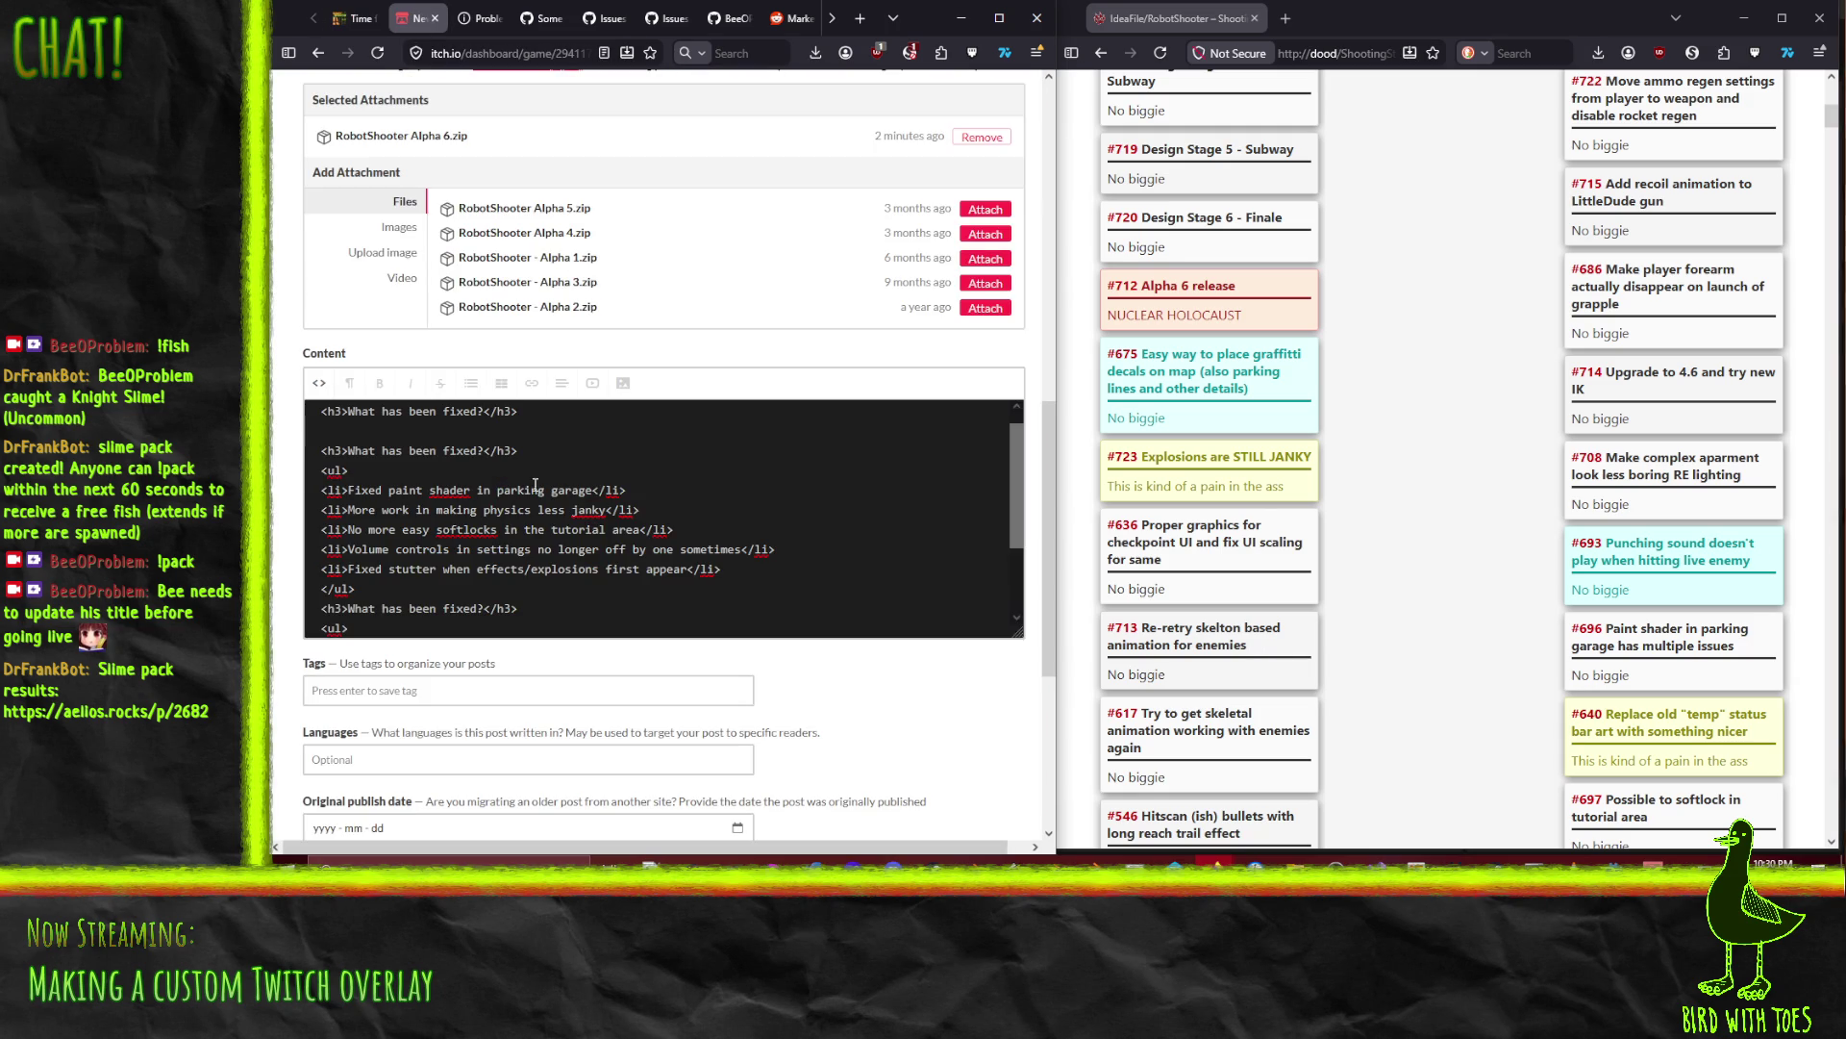
{"action": "left_click_drag", "start_coordinate": [349, 411], "coordinate": [486, 413]}
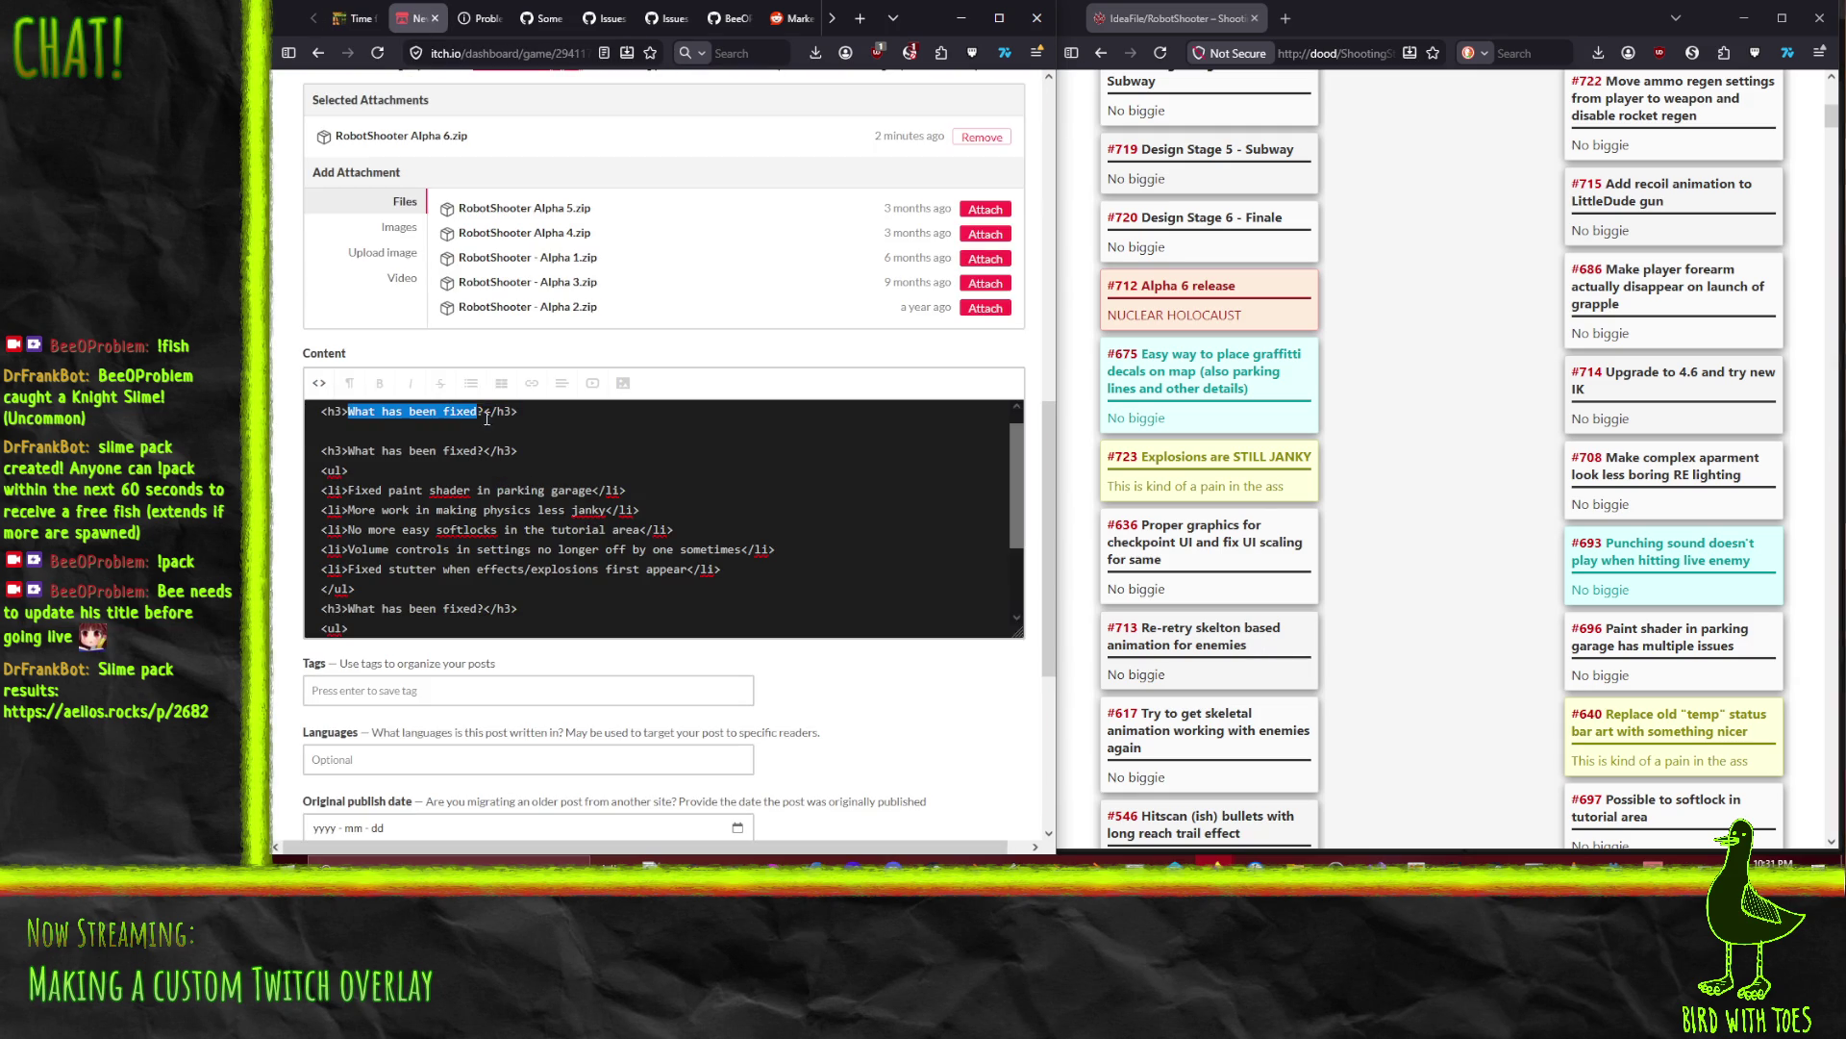
Step: Retitle the heading 'What has Changed?' with one item: 'Different weapons have different ammo regen (or no regen)'
{"action": "key", "text": "ctrl+v"}
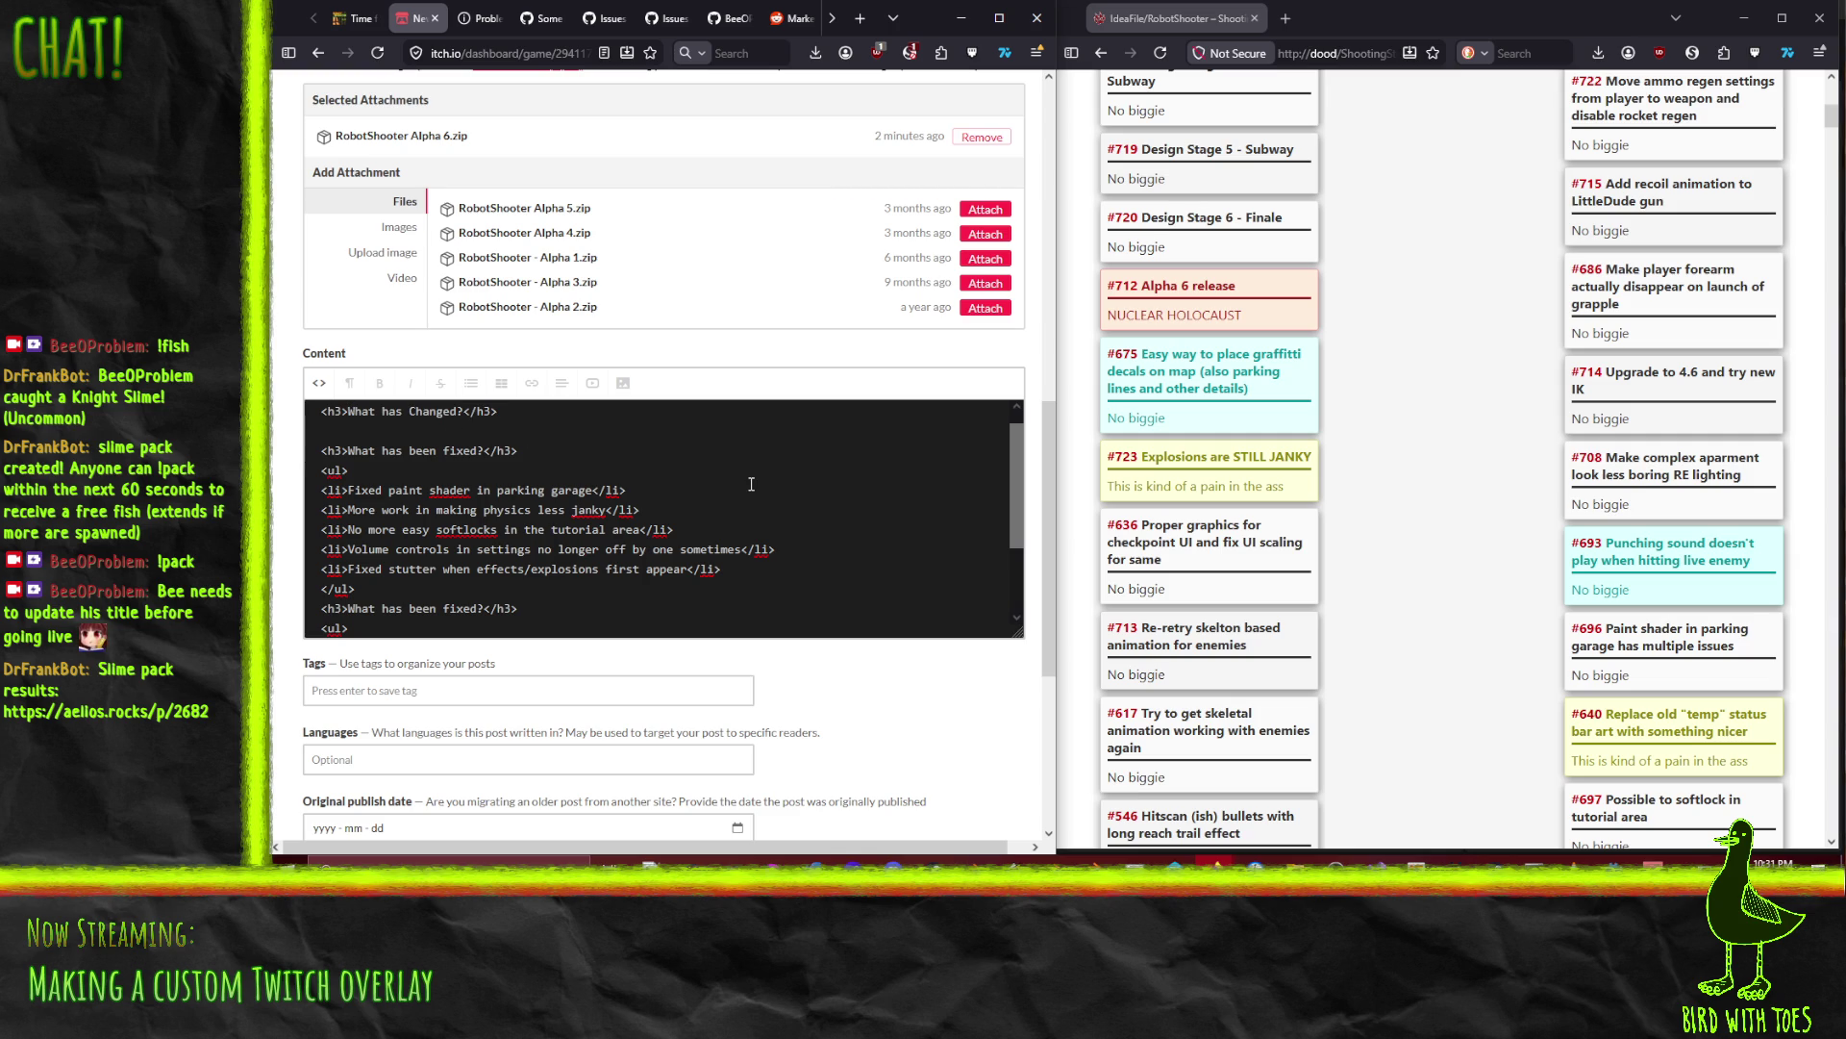
{"action": "key", "text": "shift+Down"}
{"action": "key", "text": "shift+Down"}
{"action": "key", "text": "shift+Down"}
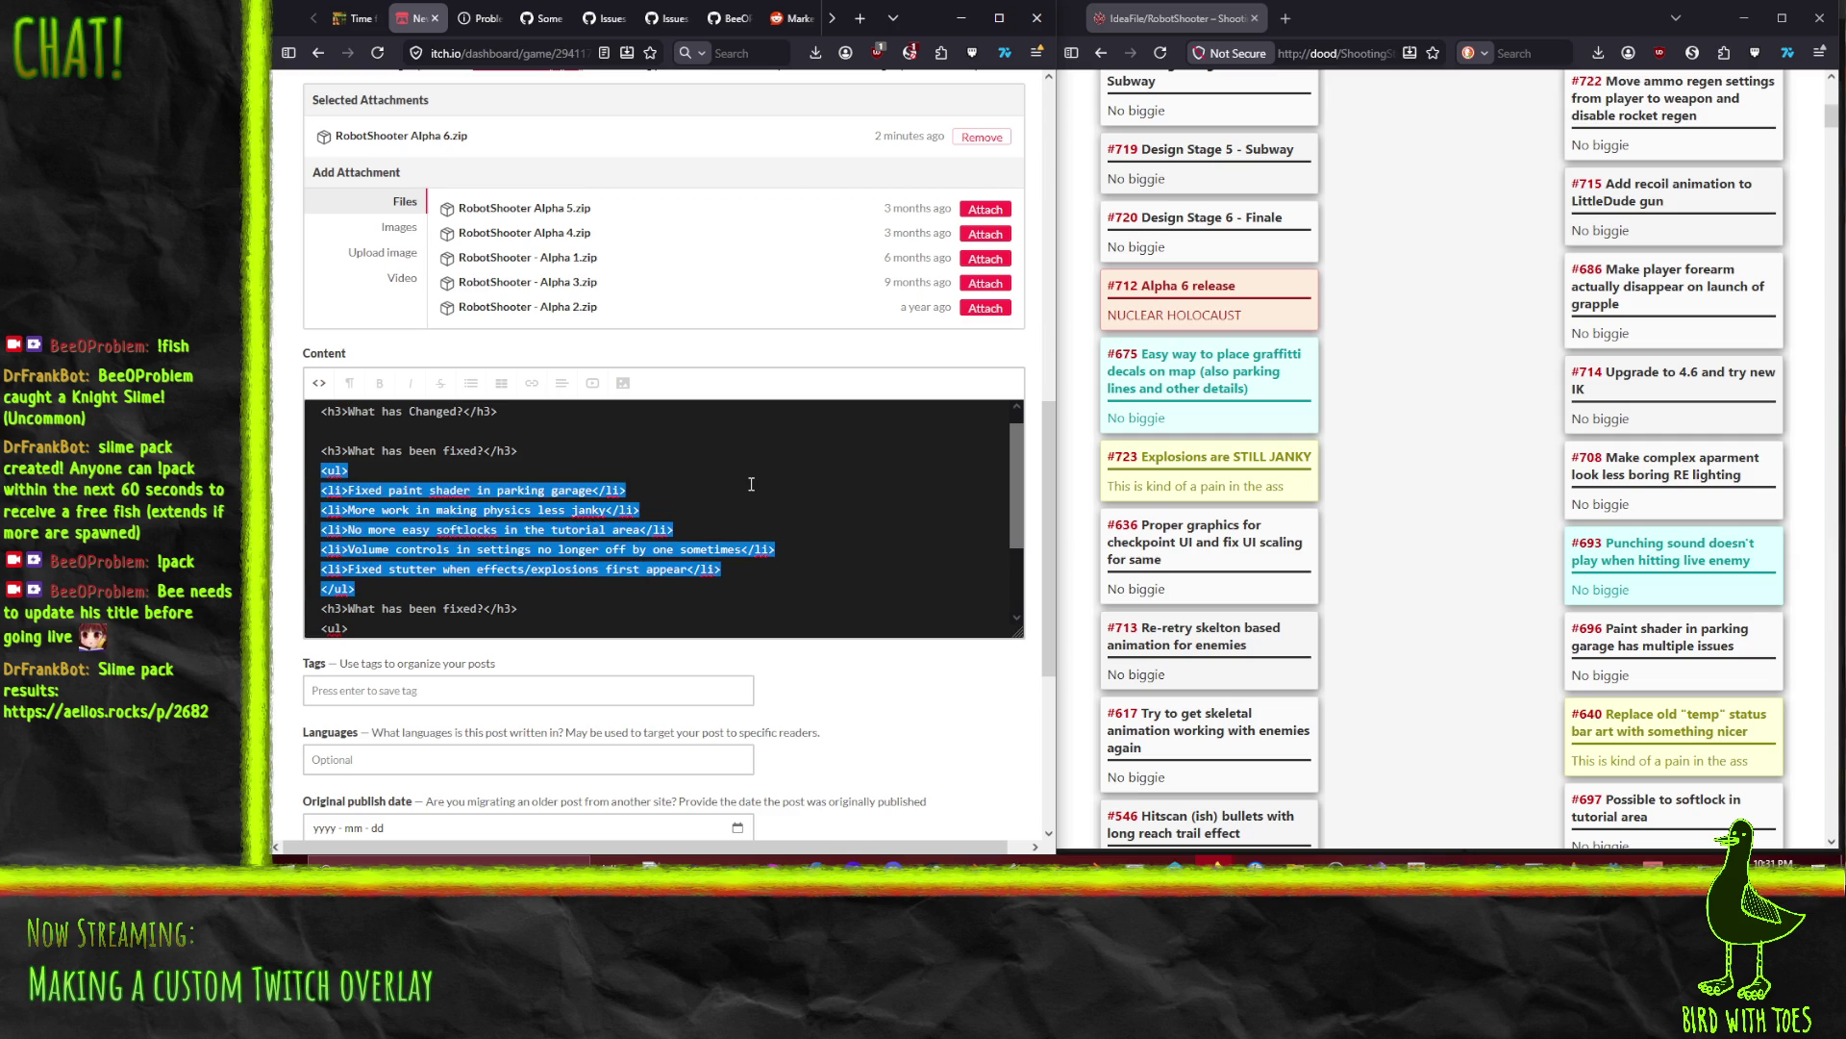
{"action": "key", "text": "Up"}
{"action": "key", "text": "Up"}
{"action": "key", "text": "Up"}
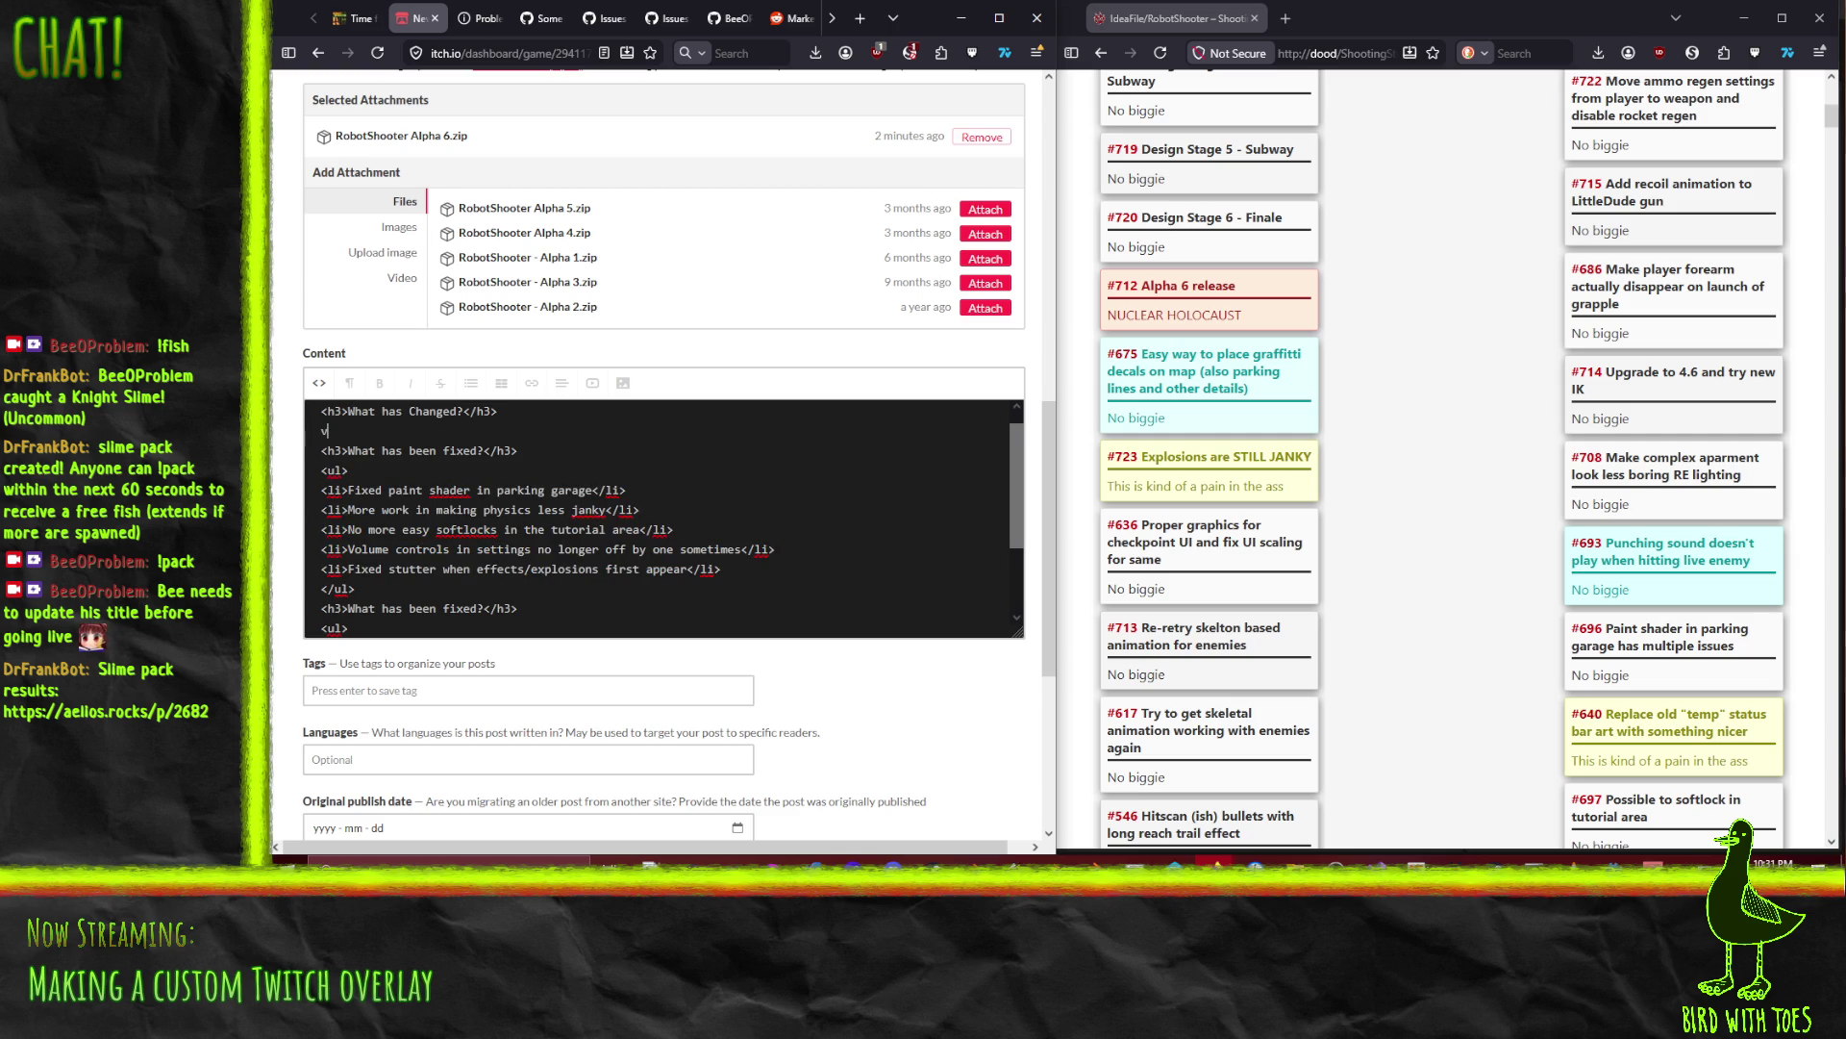
{"action": "type", "text": "<ul> <li>Fixed paint shader in parking garage</li> <li>More work in making physics less janky</li> <li>No more easy softlocks in the tutorial area</li> <li>Volume controls in settings no longer off by one sometimes</li> <li>Fixed stutter when effects/explosions first appear</li> </ul>"}
{"action": "key", "text": "Up"}
{"action": "key", "text": "shift+Down"}
{"action": "key", "text": "shift+Down"}
{"action": "key", "text": "shift+Down"}
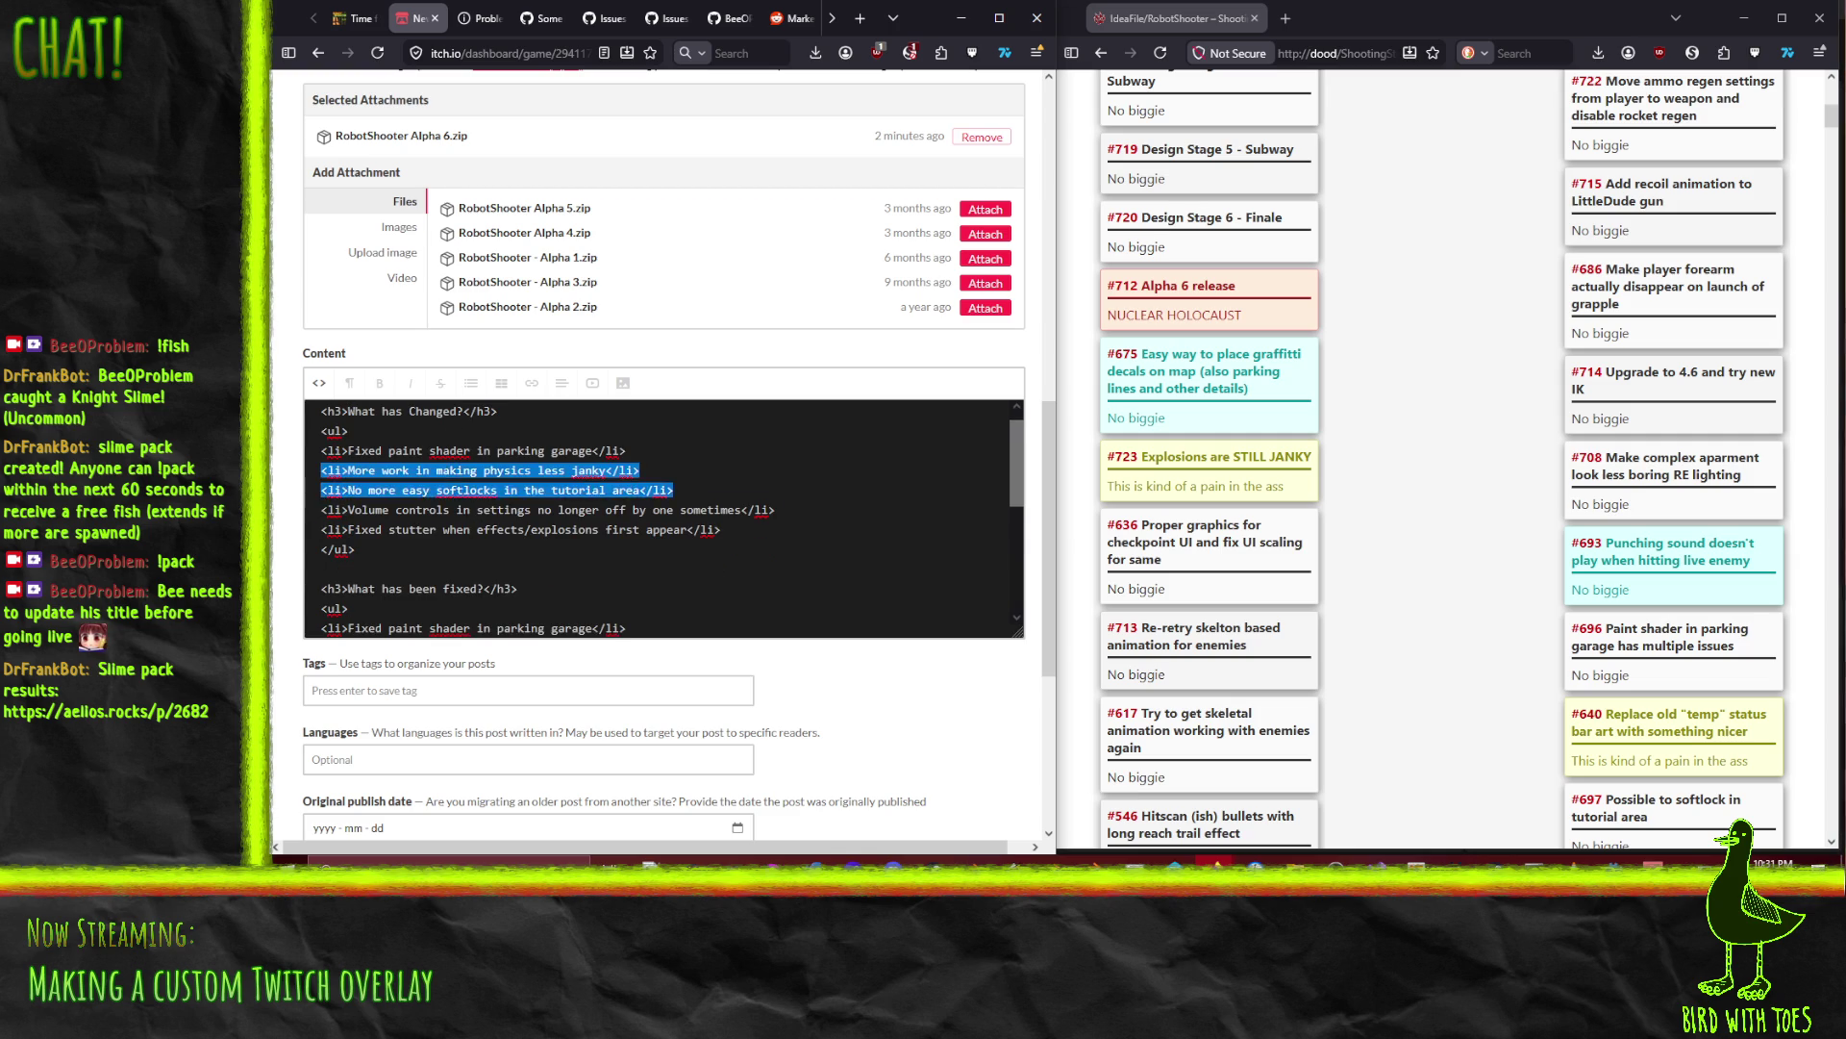
{"action": "key", "text": "Delete"}
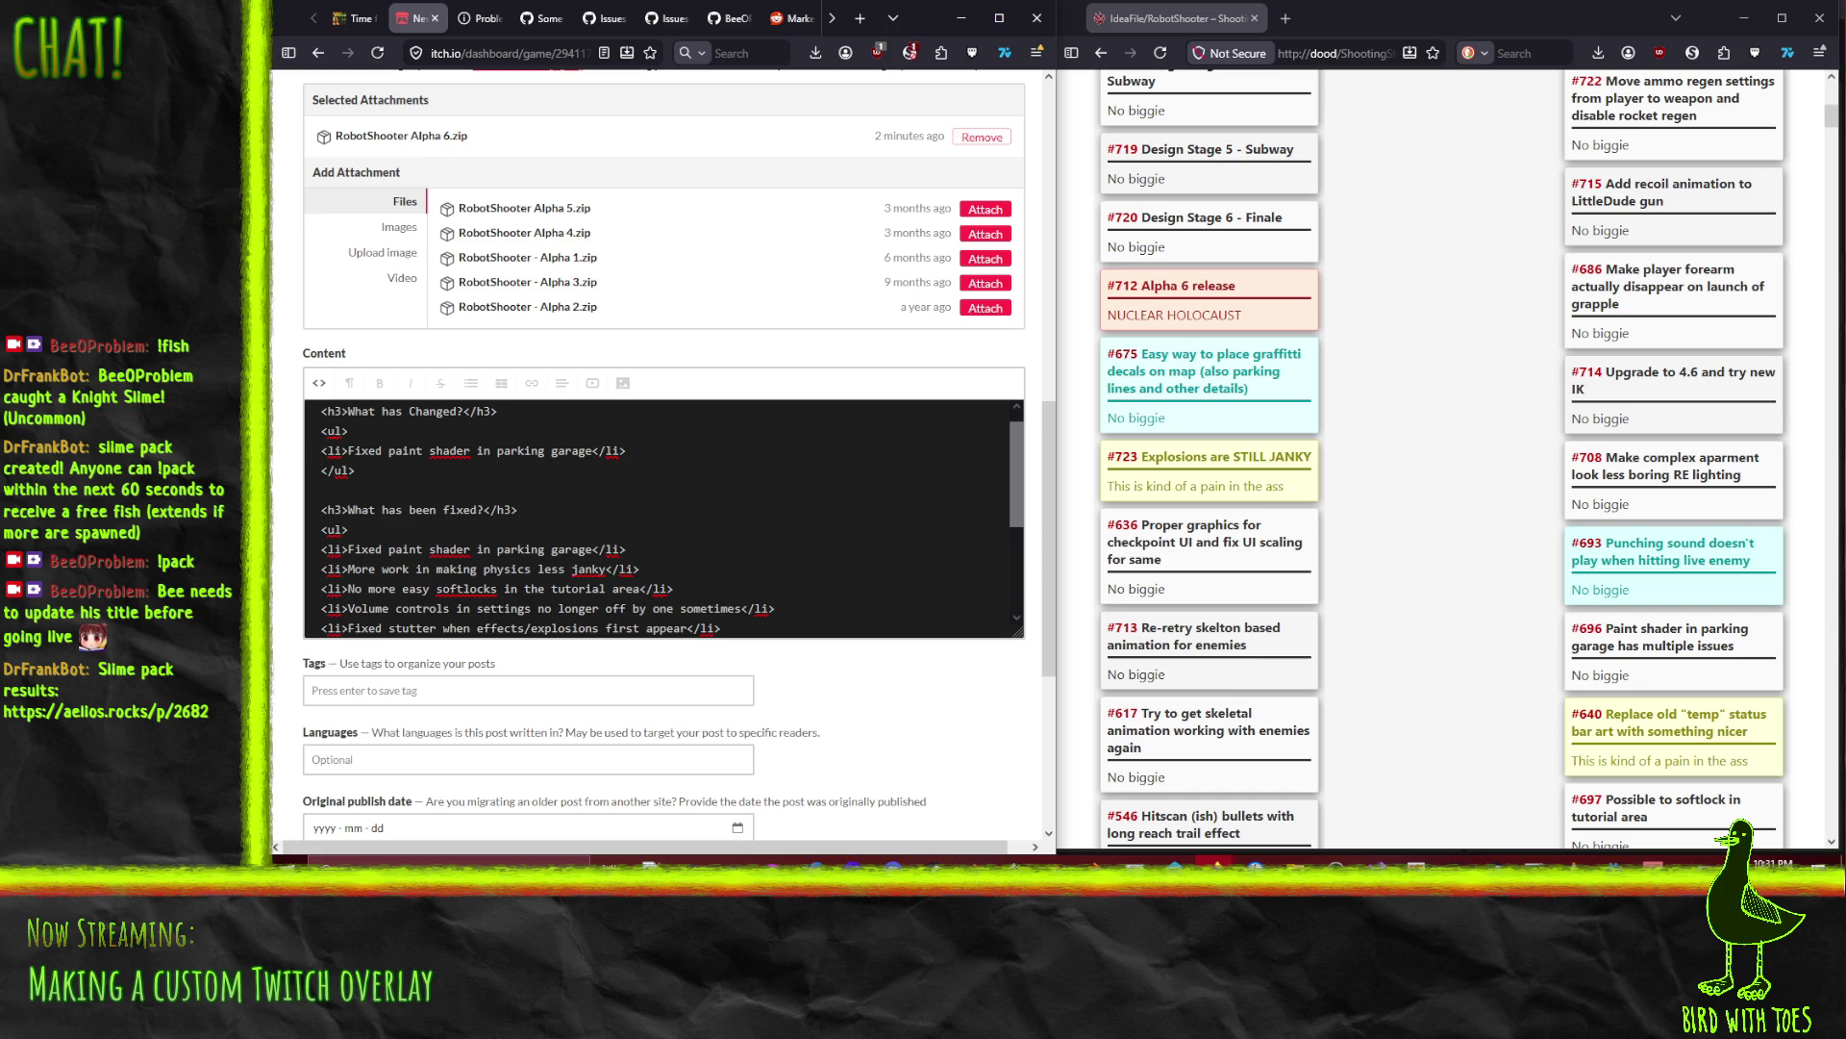
{"action": "key", "text": "shift+End"}
{"action": "key", "text": "shift+Left"}
{"action": "key", "text": "shift+Left"}
{"action": "key", "text": "shift+Left"}
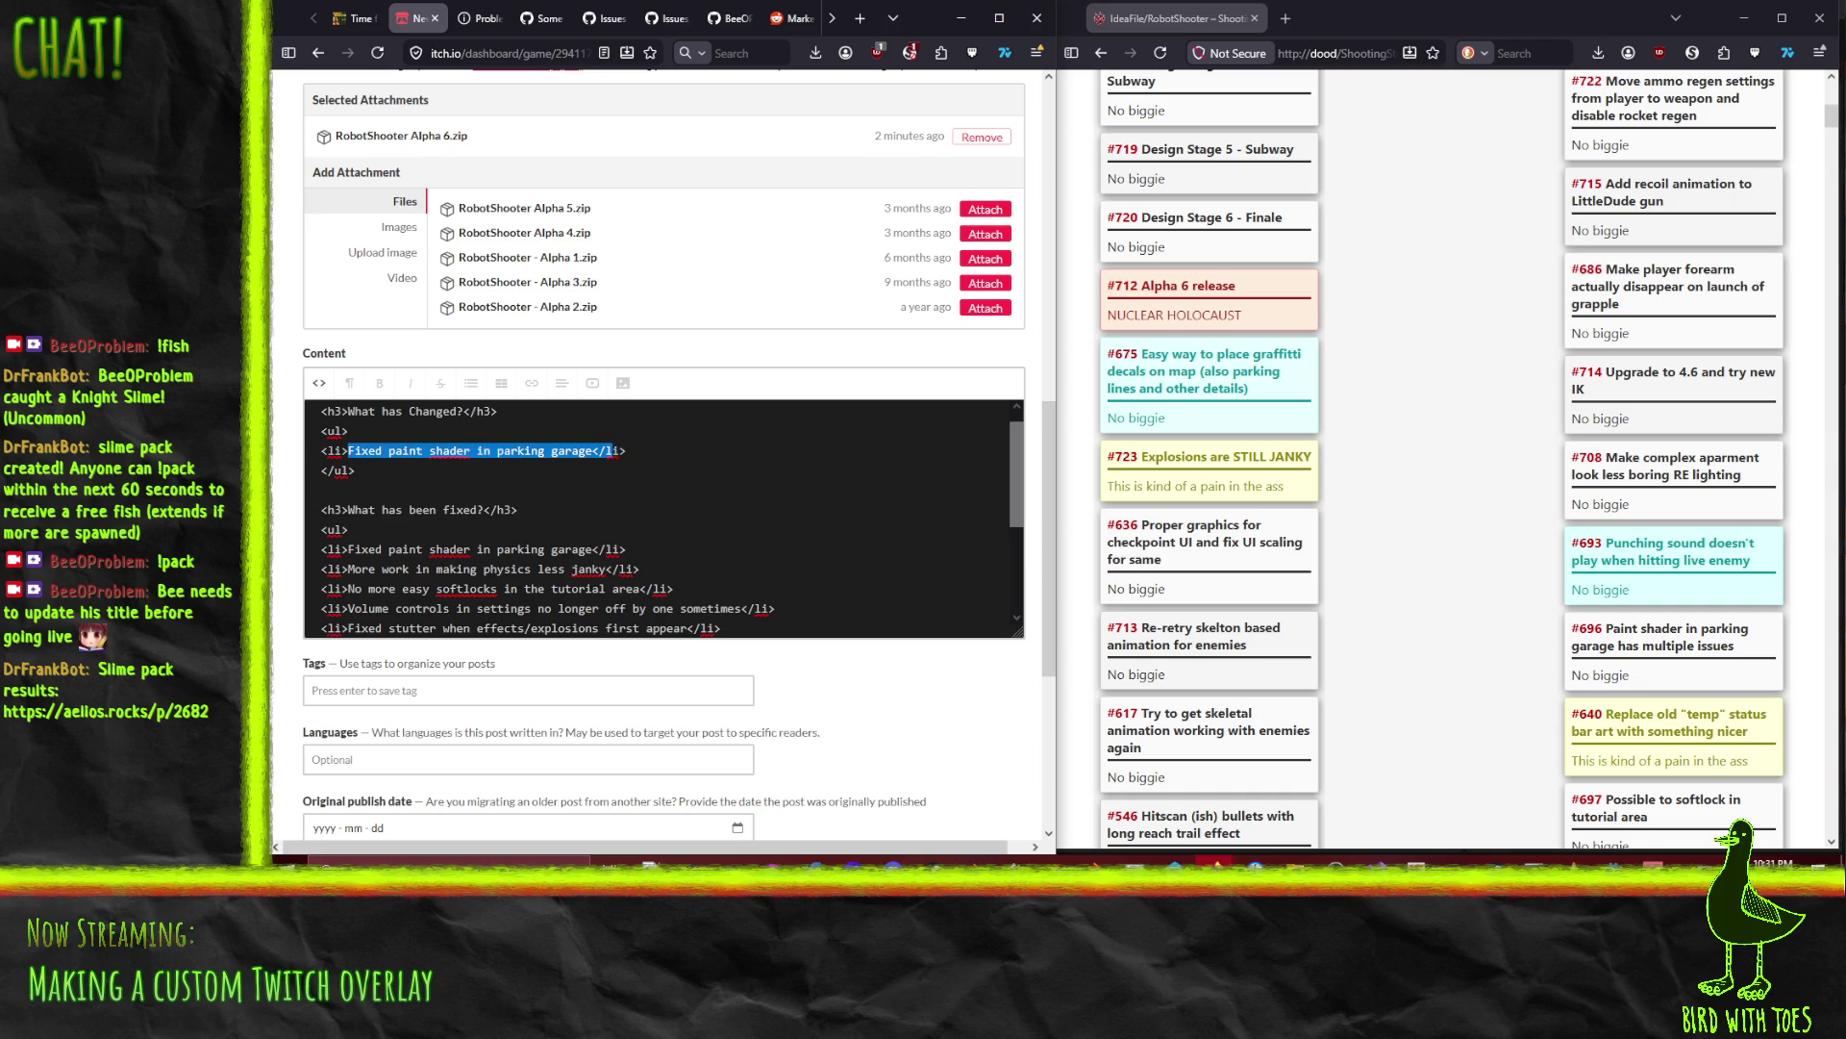
{"action": "type", "text": "Different weapon"}
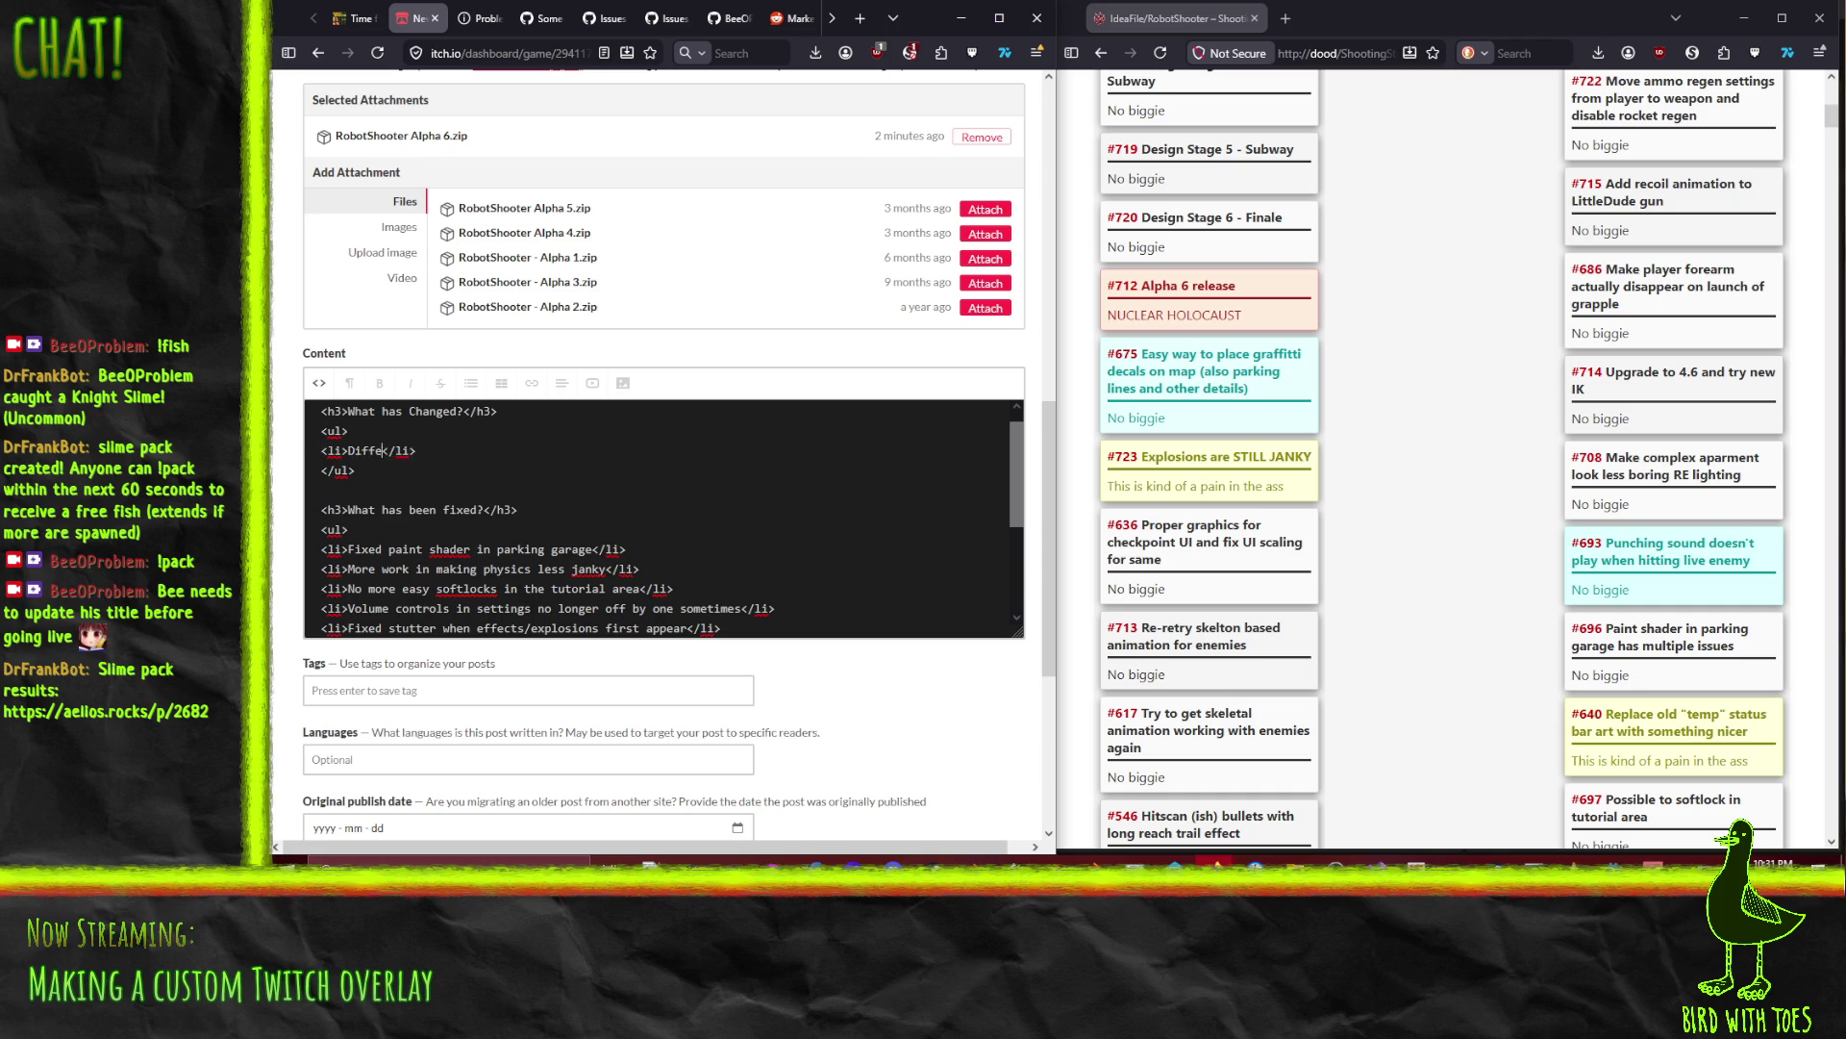
{"action": "type", "text": "s have differe"}
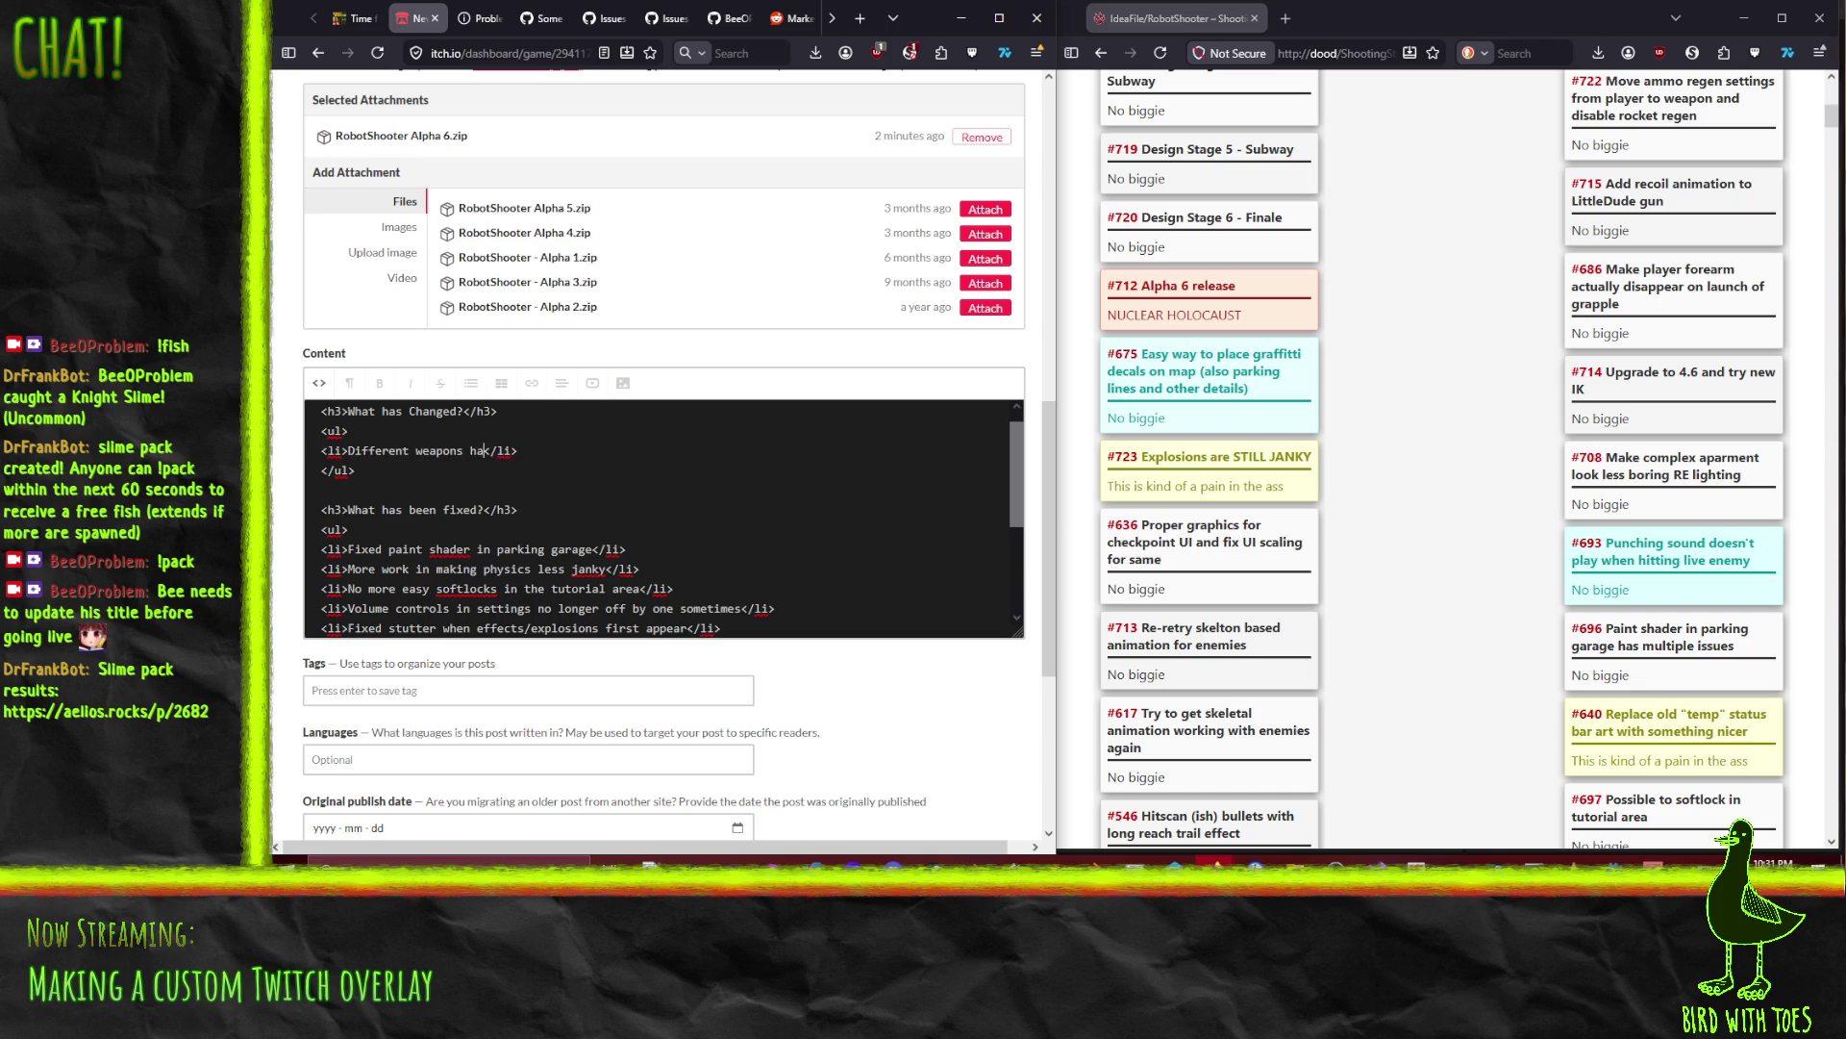
{"action": "type", "text": "nt ammo reg"}
{"action": "type", "text": "en (or no "}
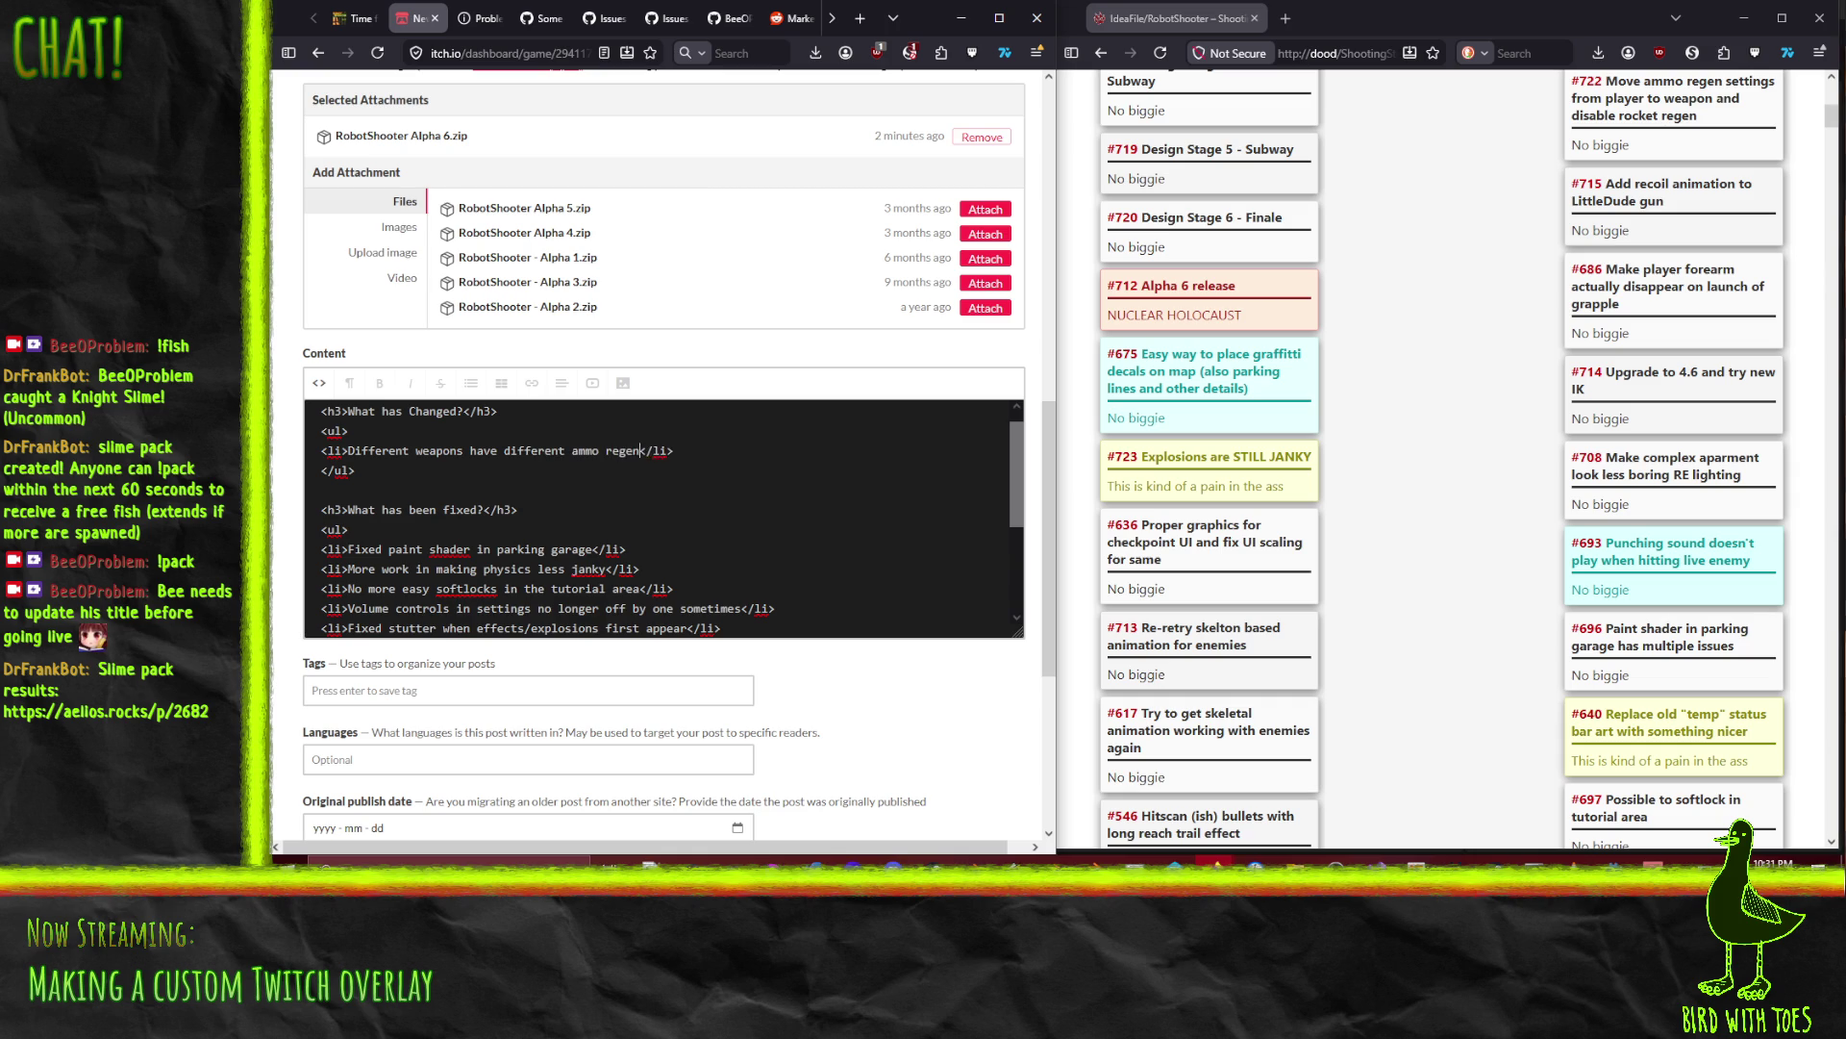
{"action": "type", "text": "regen)"}
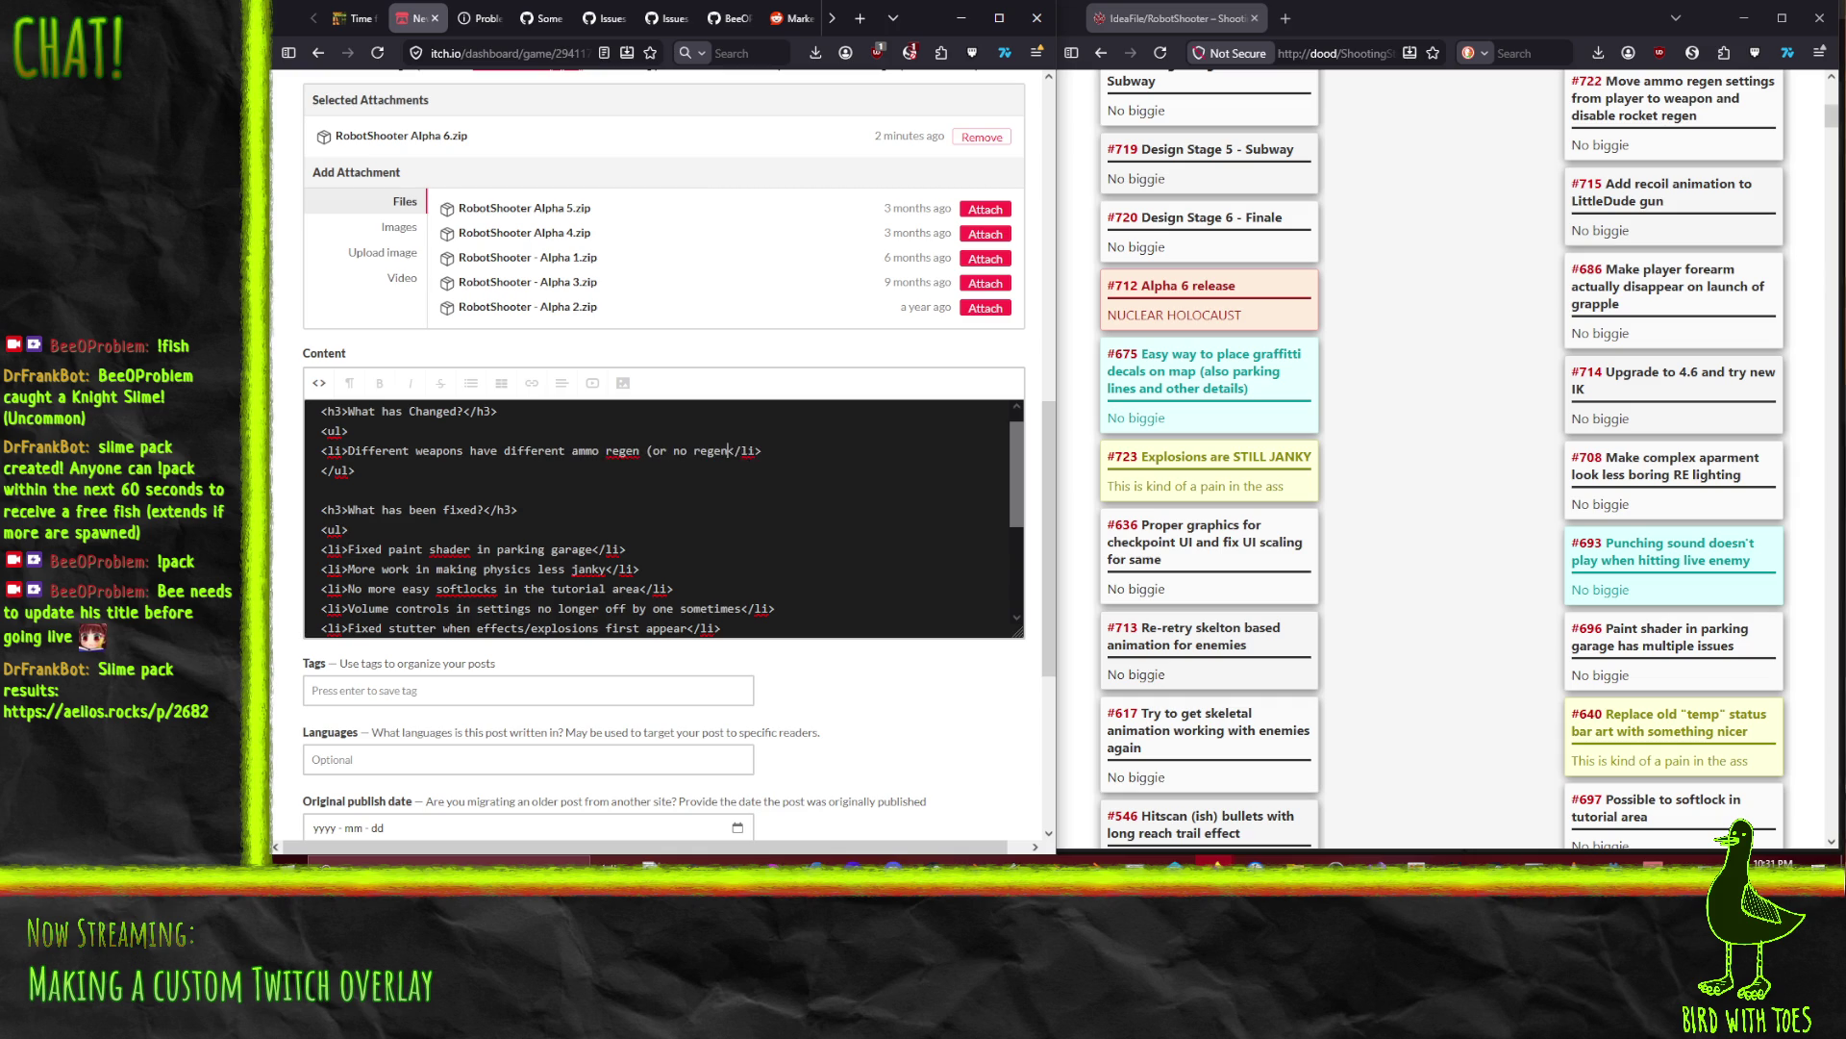
Step: Add a second changes item reading 'Improved weapon art'
{"action": "key", "text": "shift+Down"}
{"action": "key", "text": "ctrl+c"}
{"action": "key", "text": "Left"}
{"action": "key", "text": "ctrl+v"}
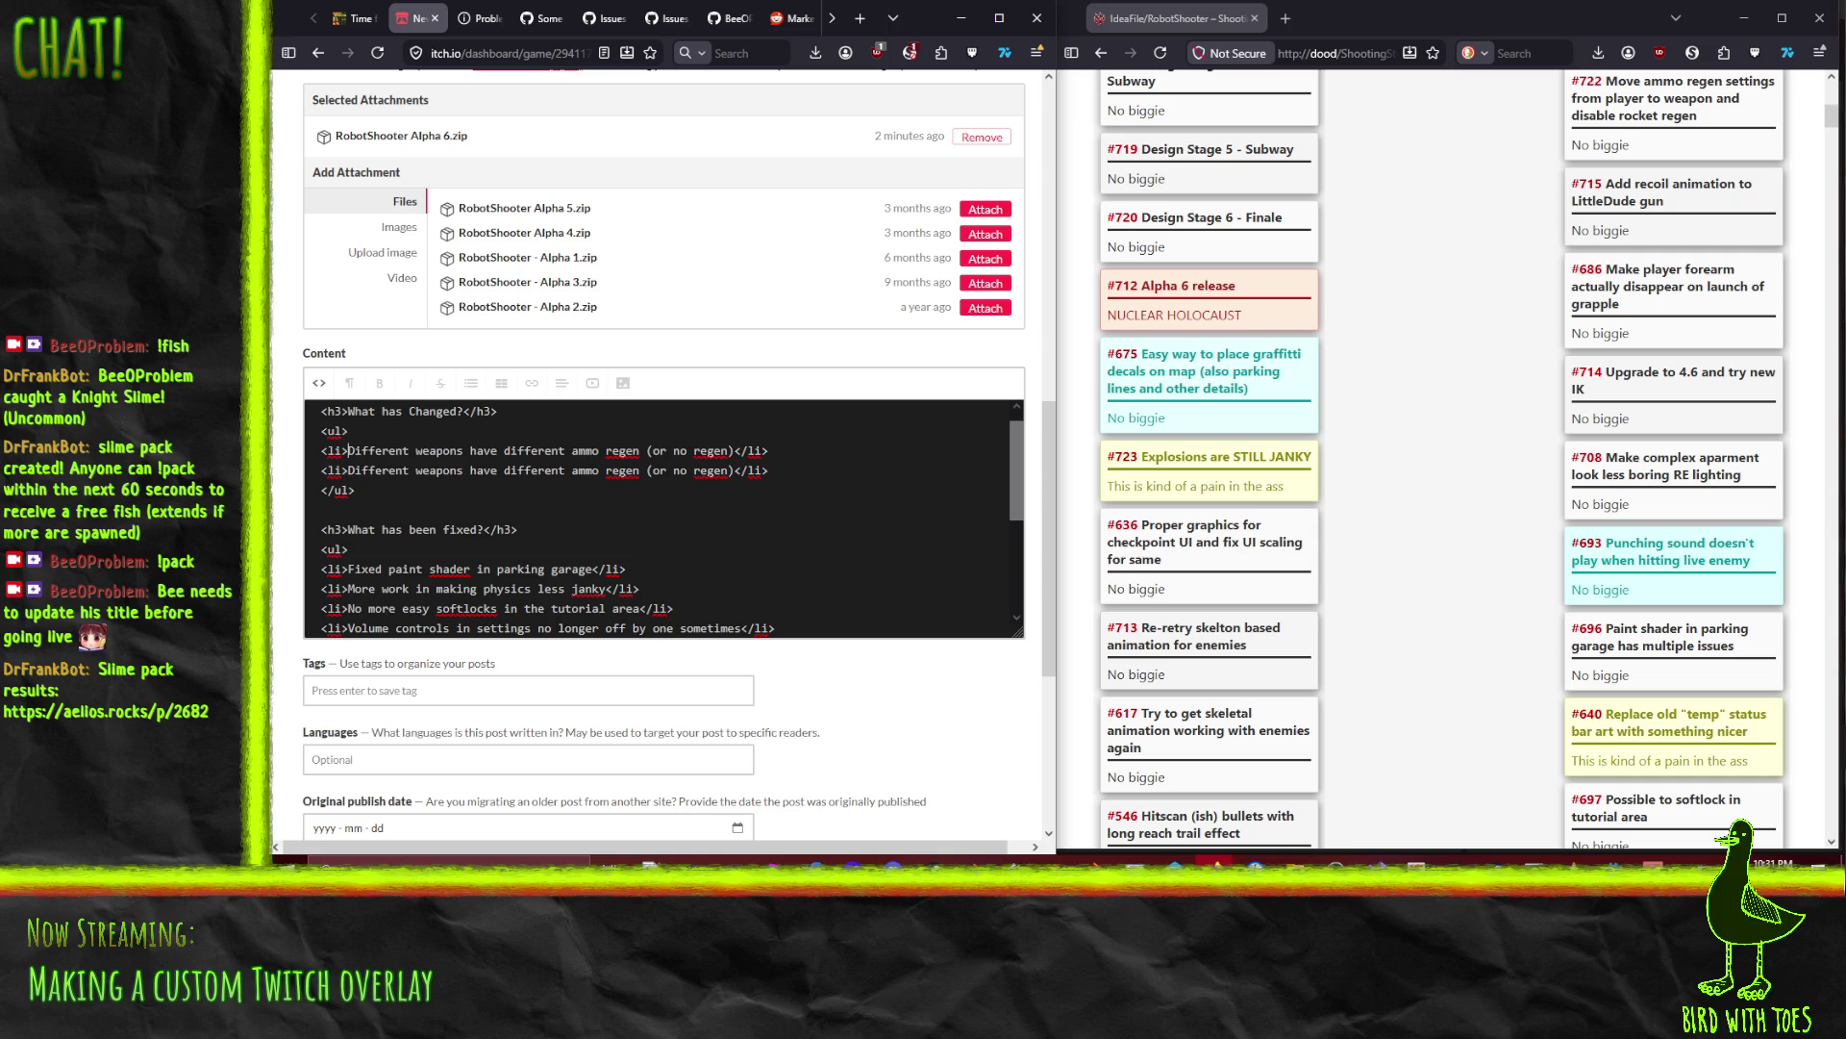
{"action": "key", "text": "shift+End"}
{"action": "key", "text": "shift+Left"}
{"action": "key", "text": "shift+Left"}
{"action": "key", "text": "shift+Left"}
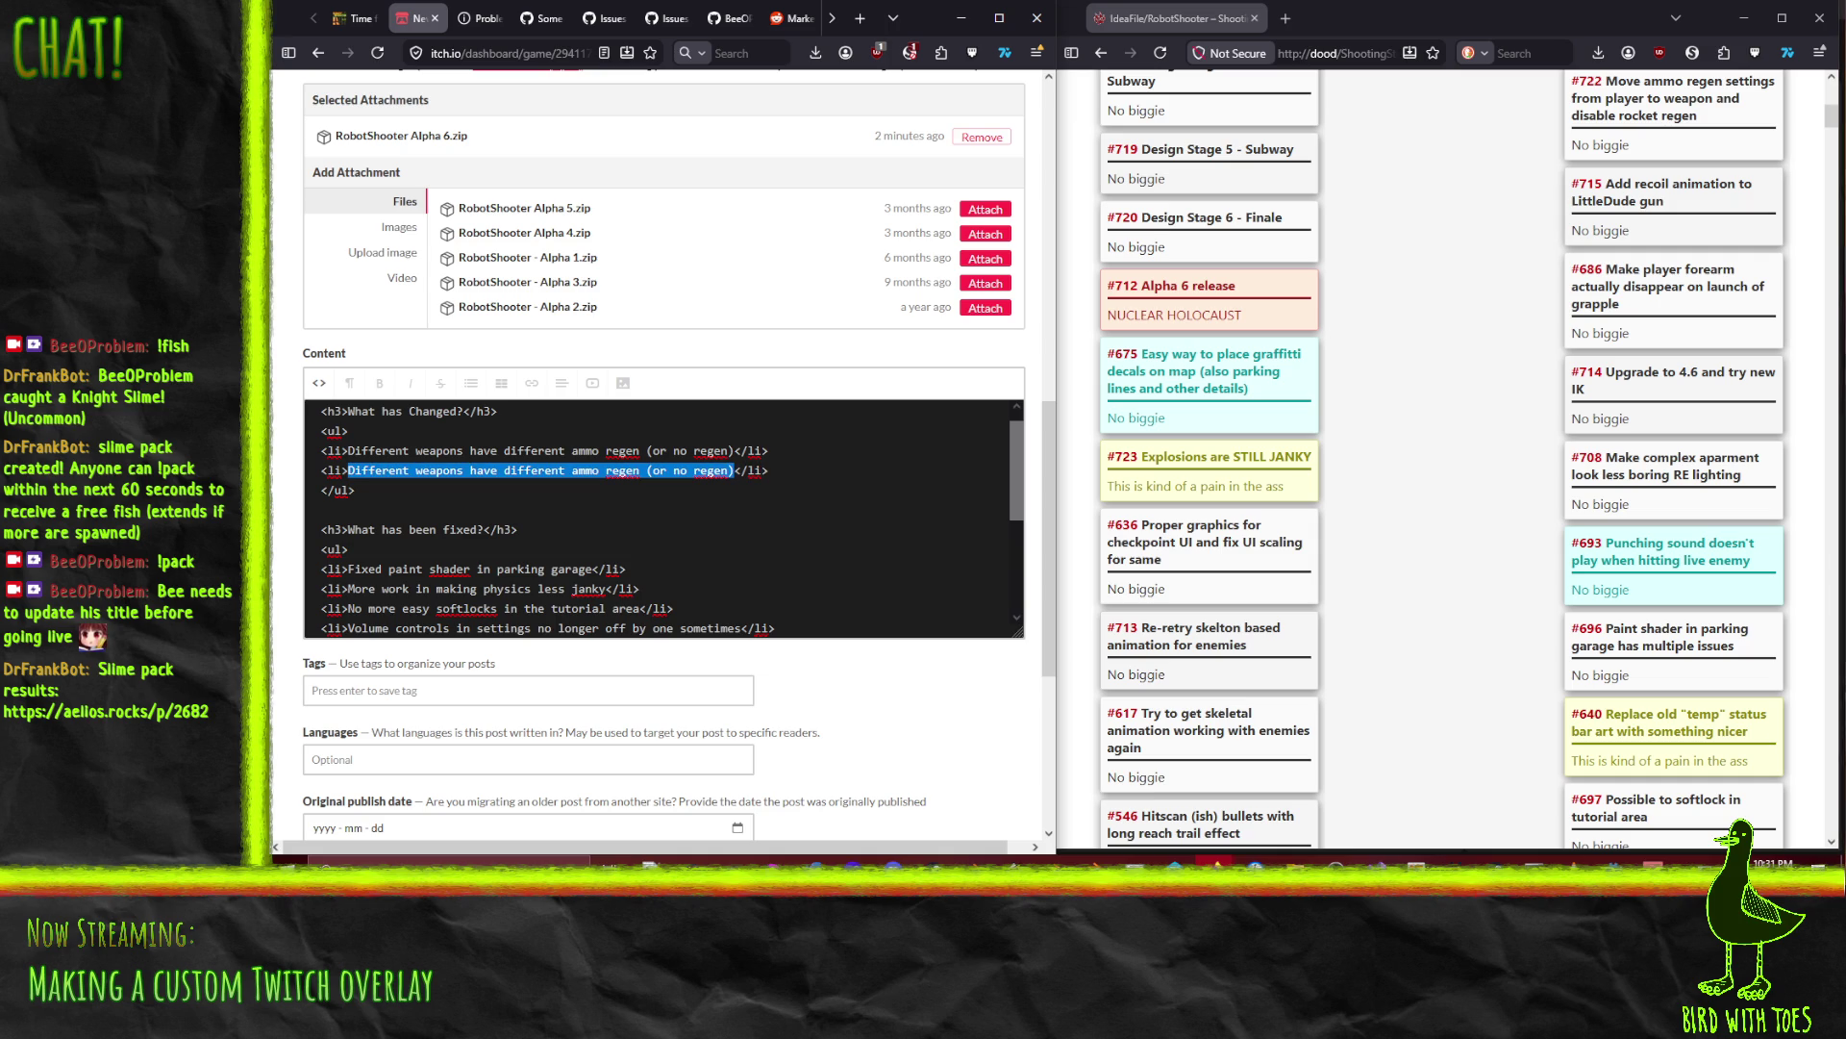
{"action": "type", "text": "Impro"}
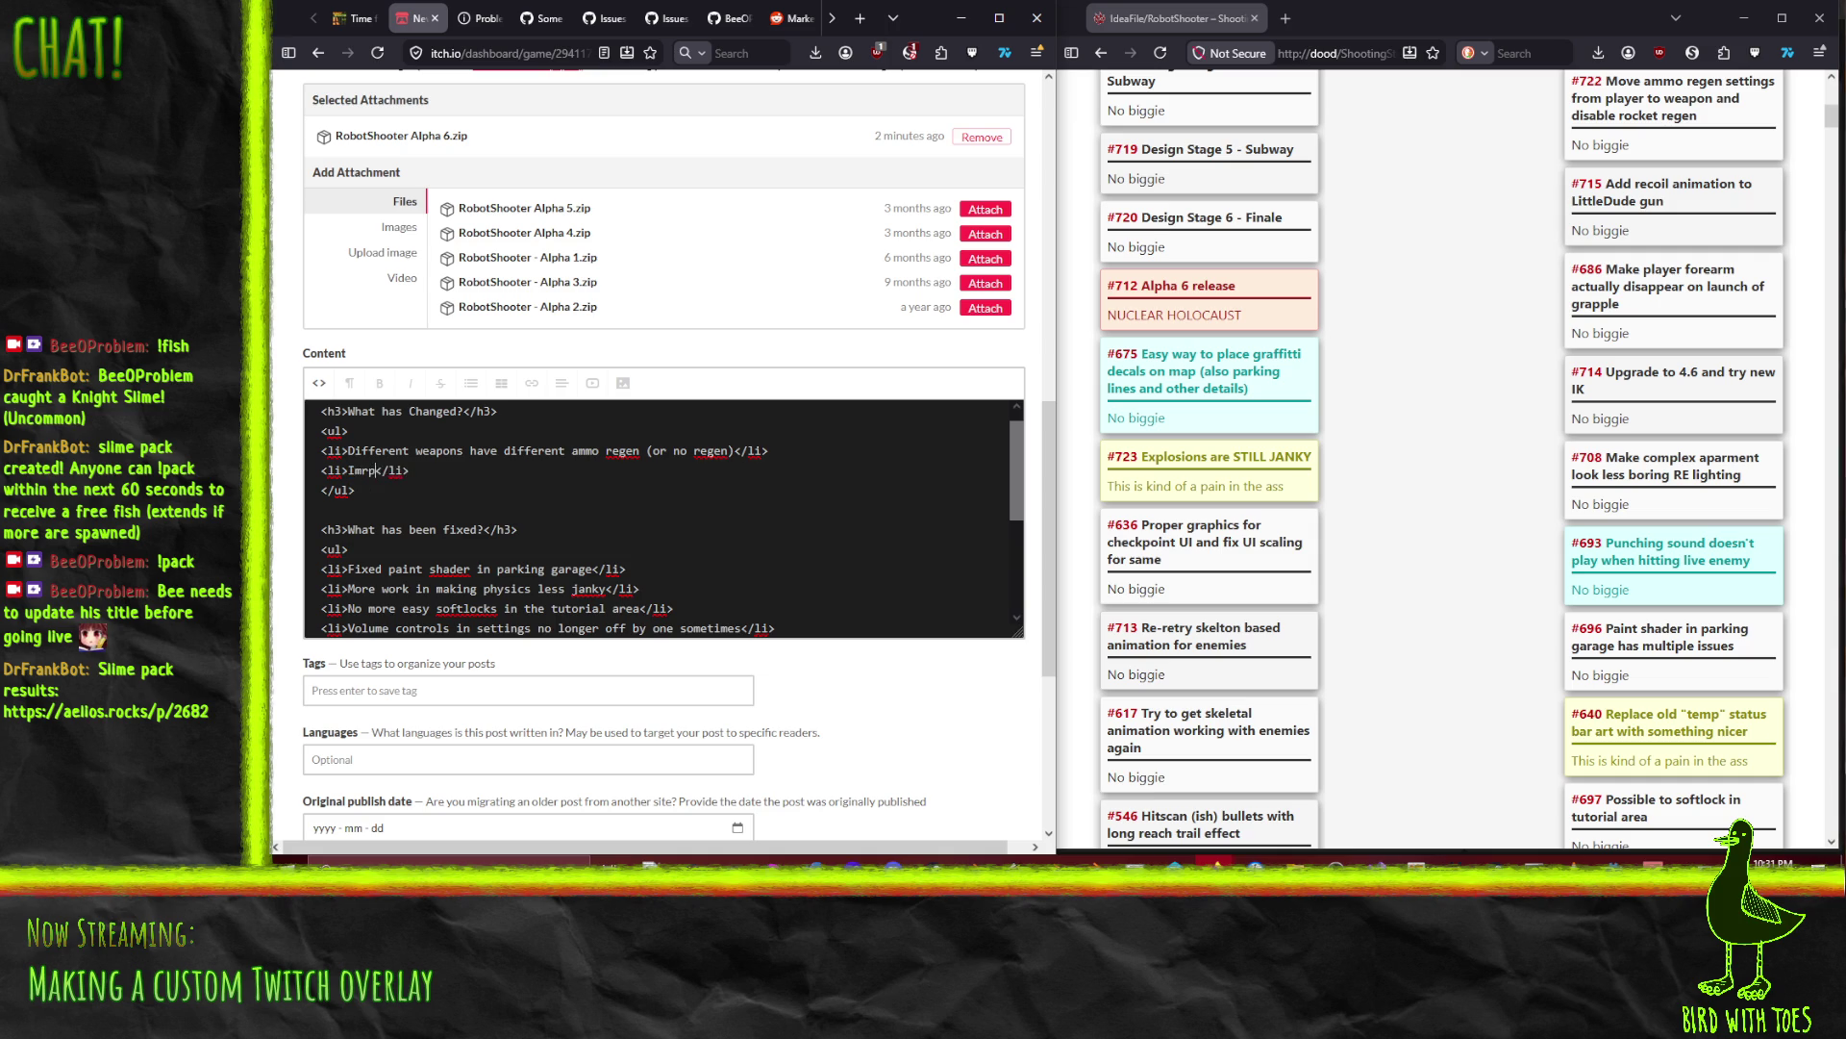
{"action": "type", "text": "ved weapon art"}
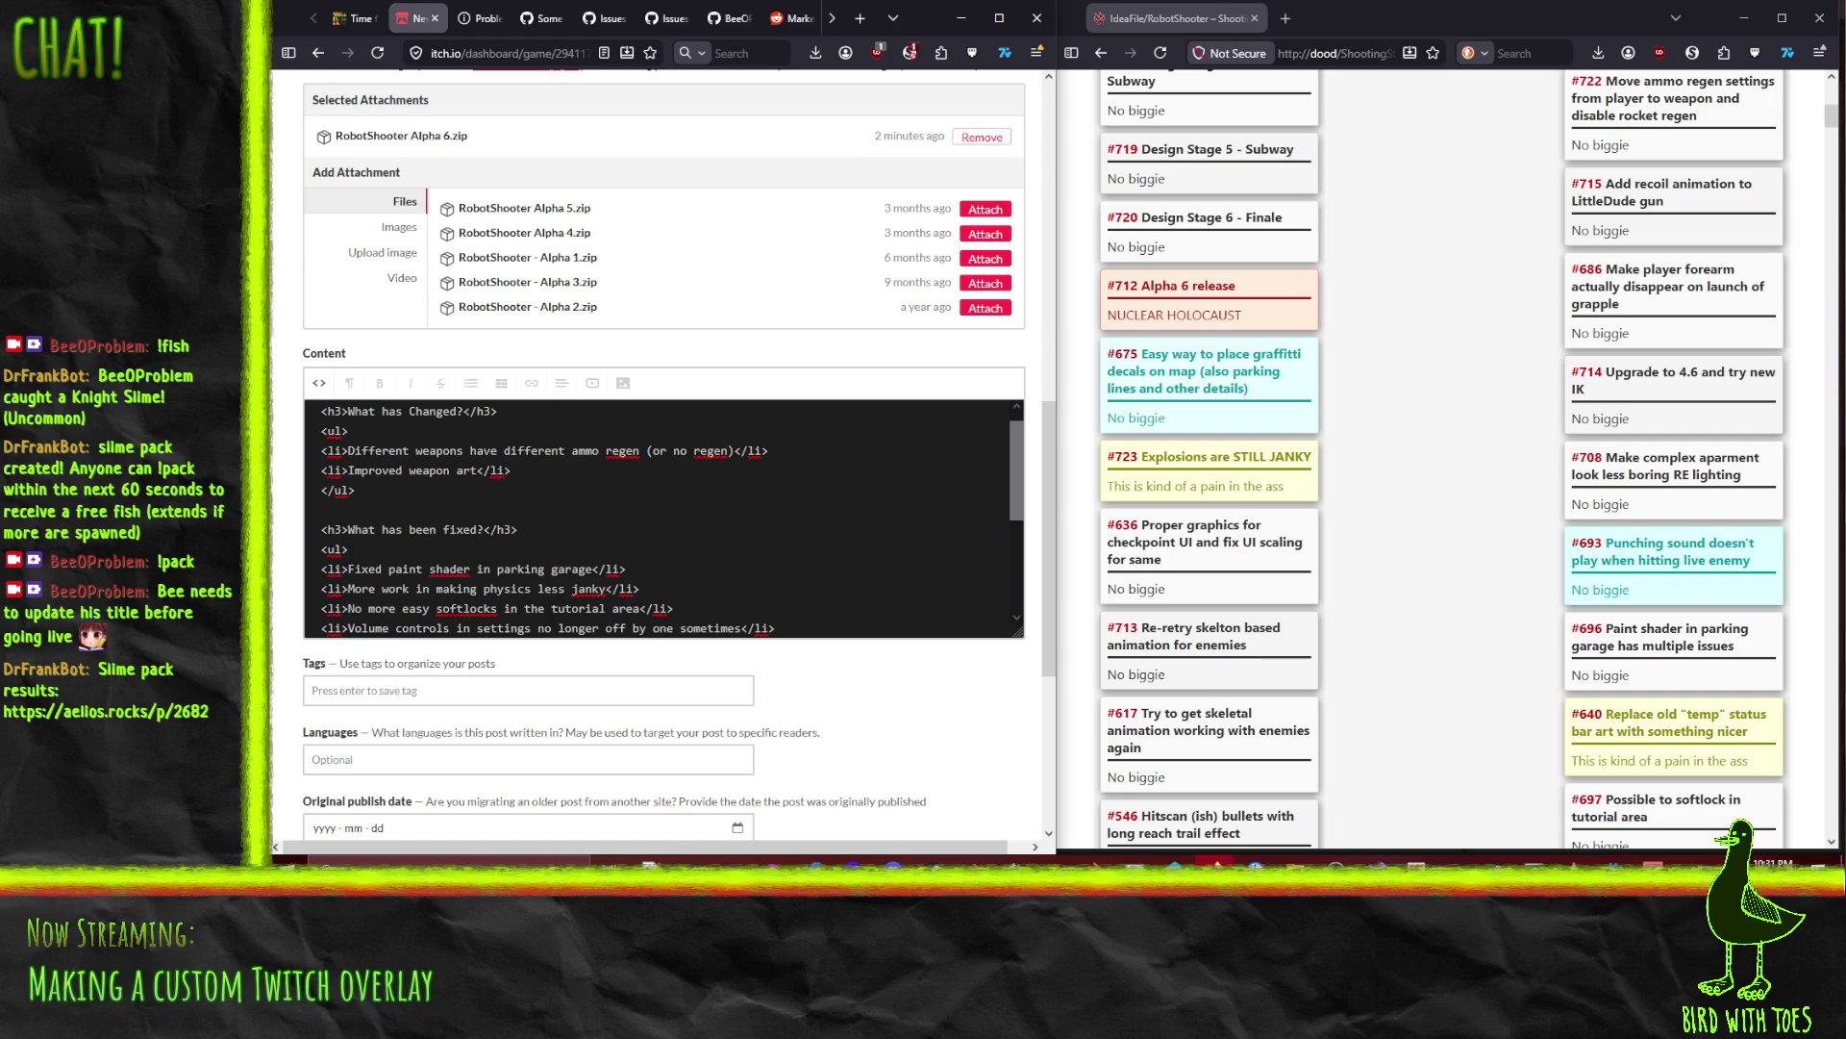
Step: Add 'Added recoil and firing animations to all guns' below Improved weapon art
{"action": "key", "text": "shift+Down"}
{"action": "key", "text": "ctrl+c"}
{"action": "key", "text": "Left"}
{"action": "key", "text": "ctrl+v"}
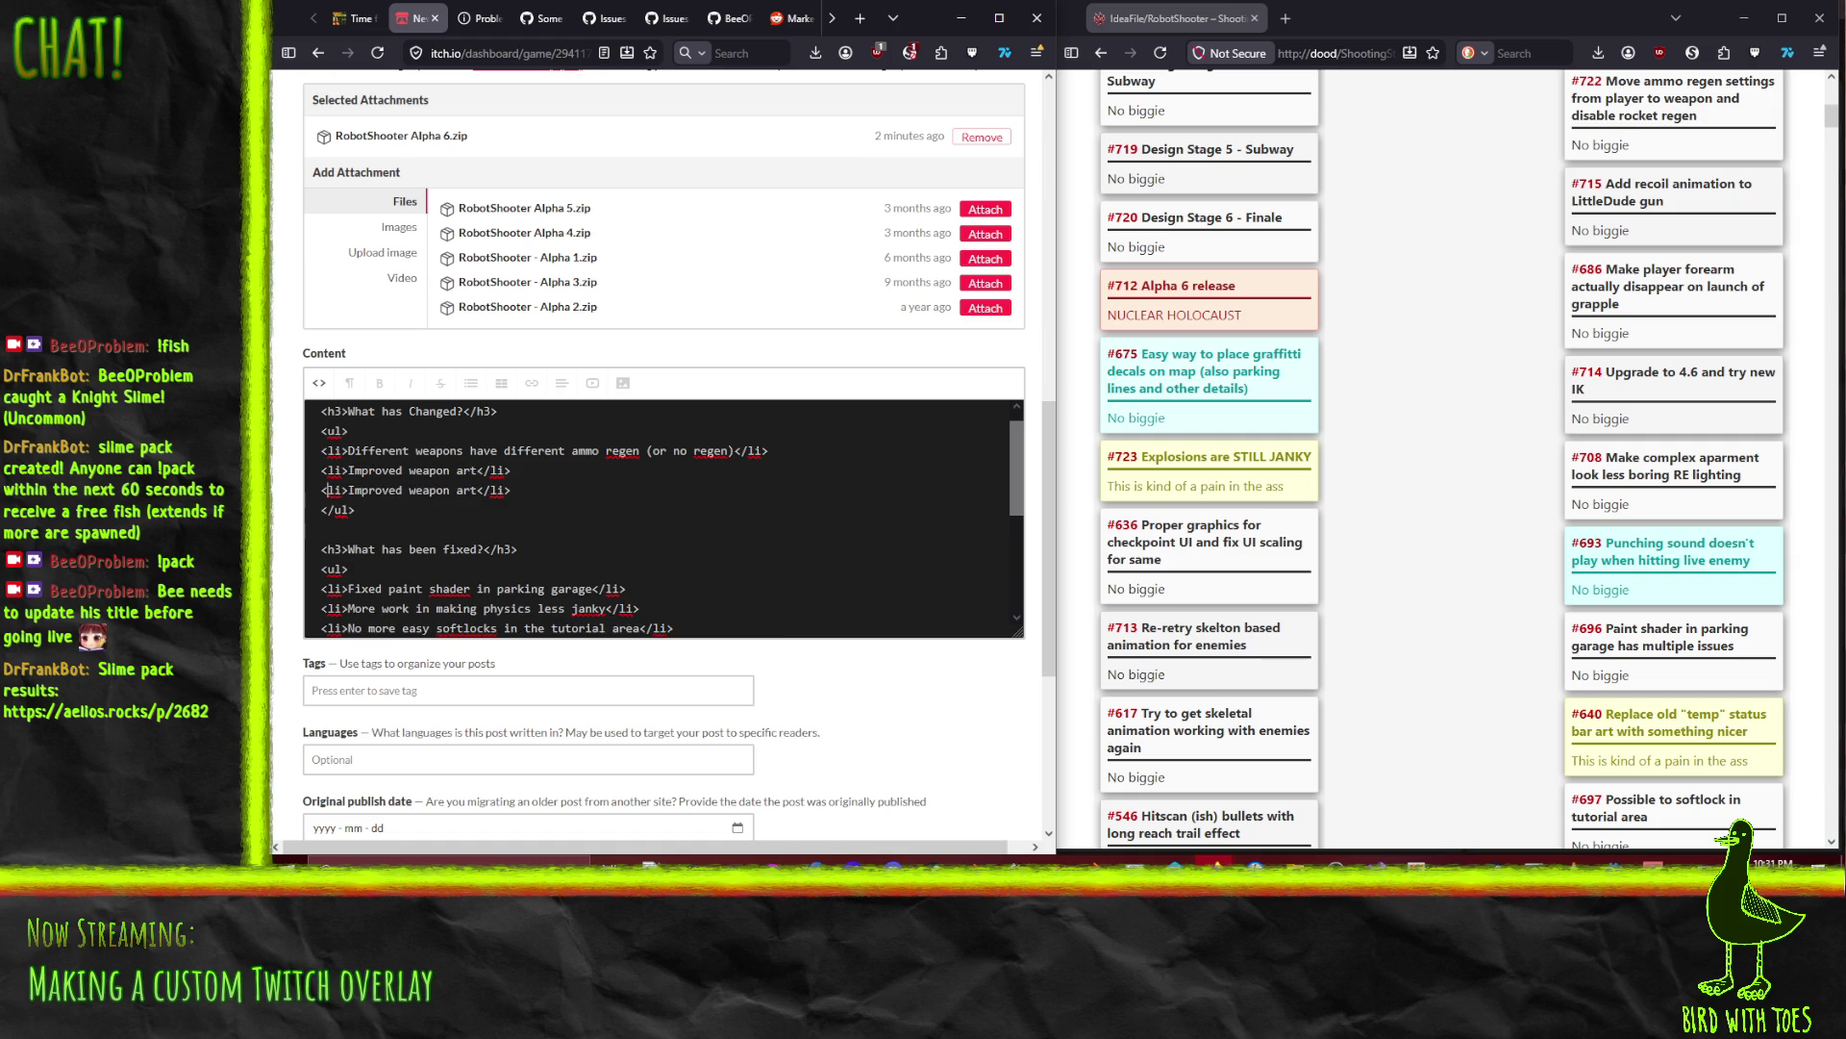
{"action": "key", "text": "shift+Right"}
{"action": "key", "text": "shift+Right"}
{"action": "key", "text": "shift+Right"}
{"action": "type", "text": "Added recoil "}
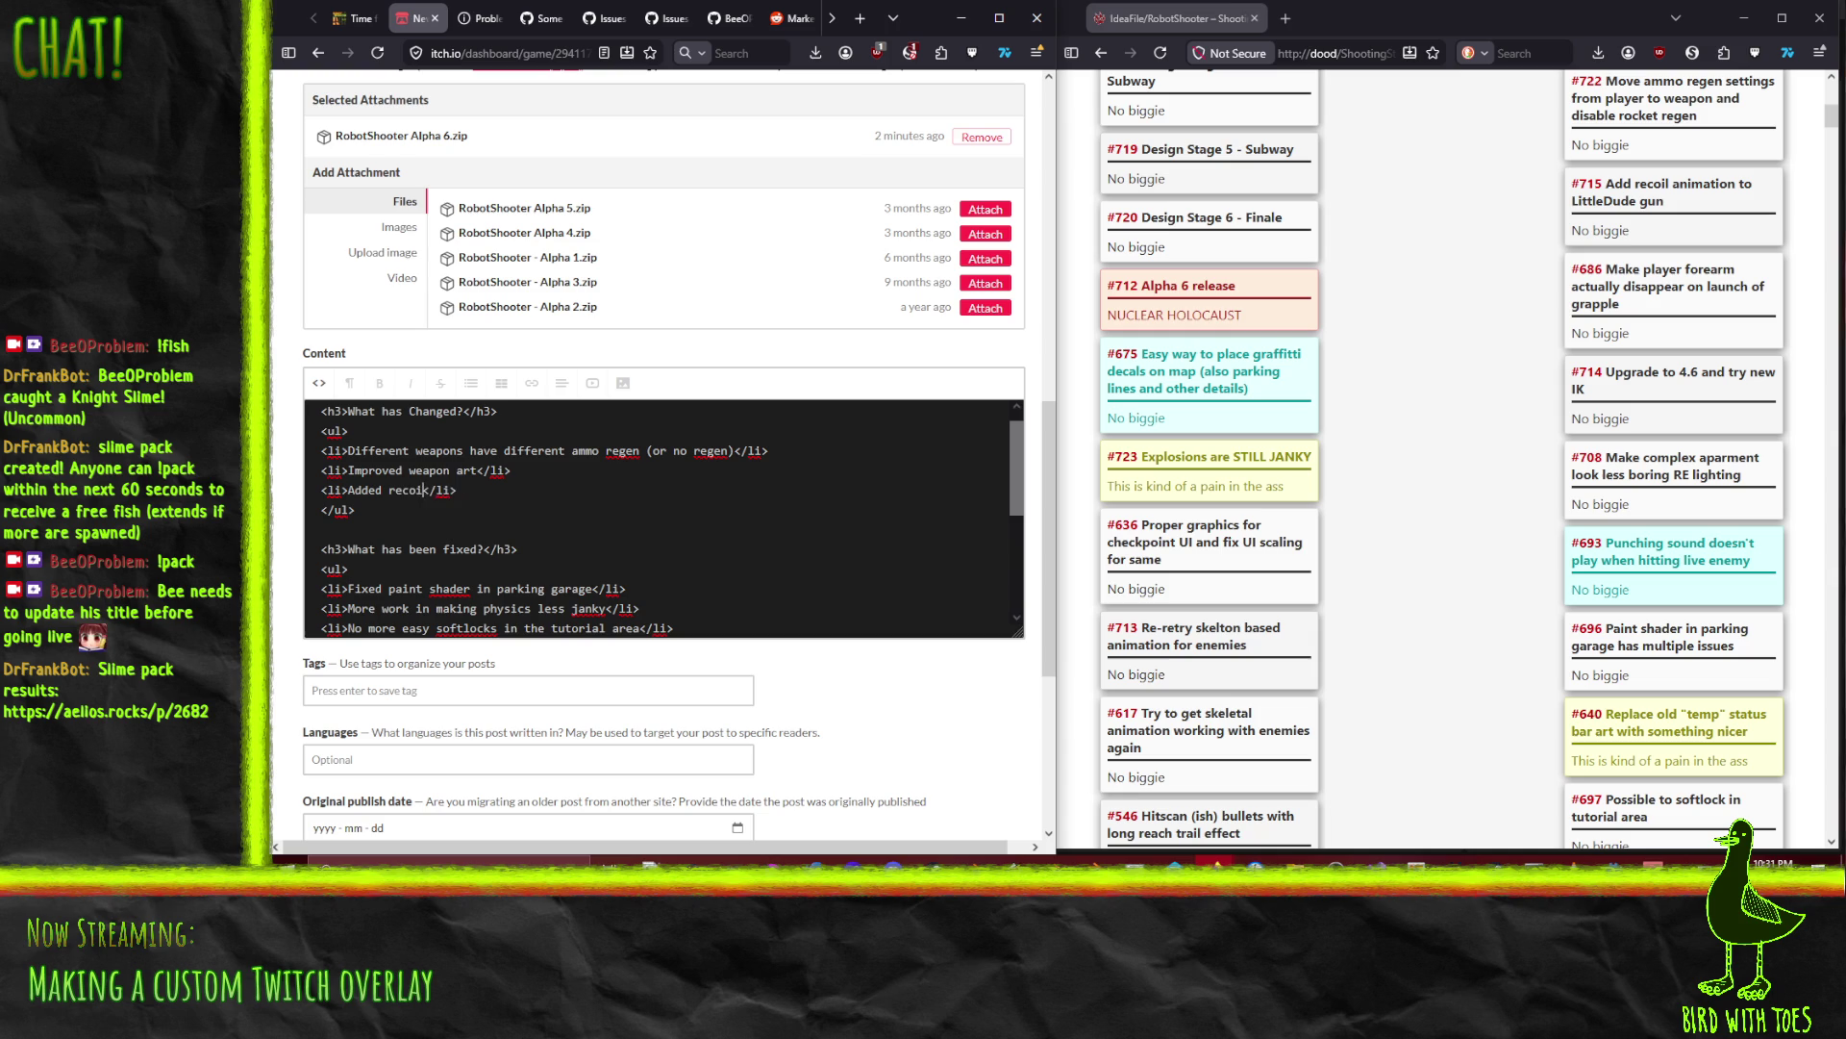
{"action": "type", "text": "an"}
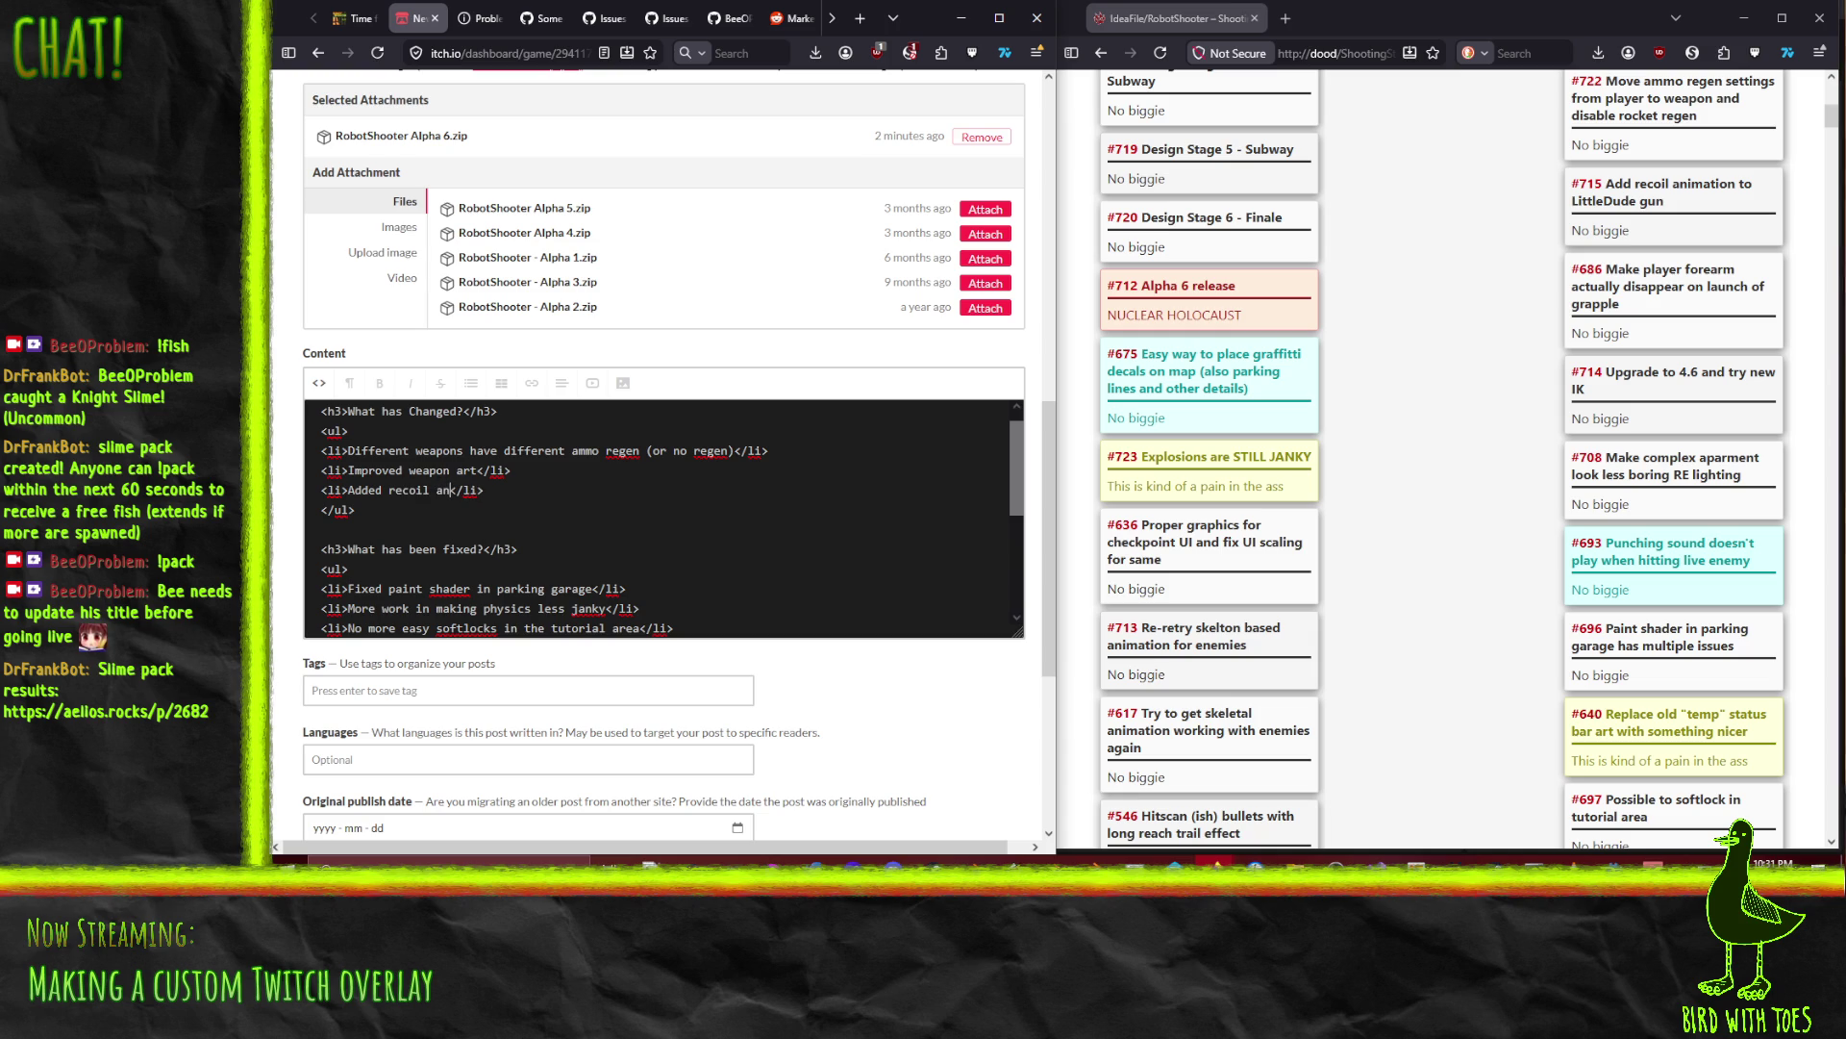
{"action": "type", "text": "d firing an"}
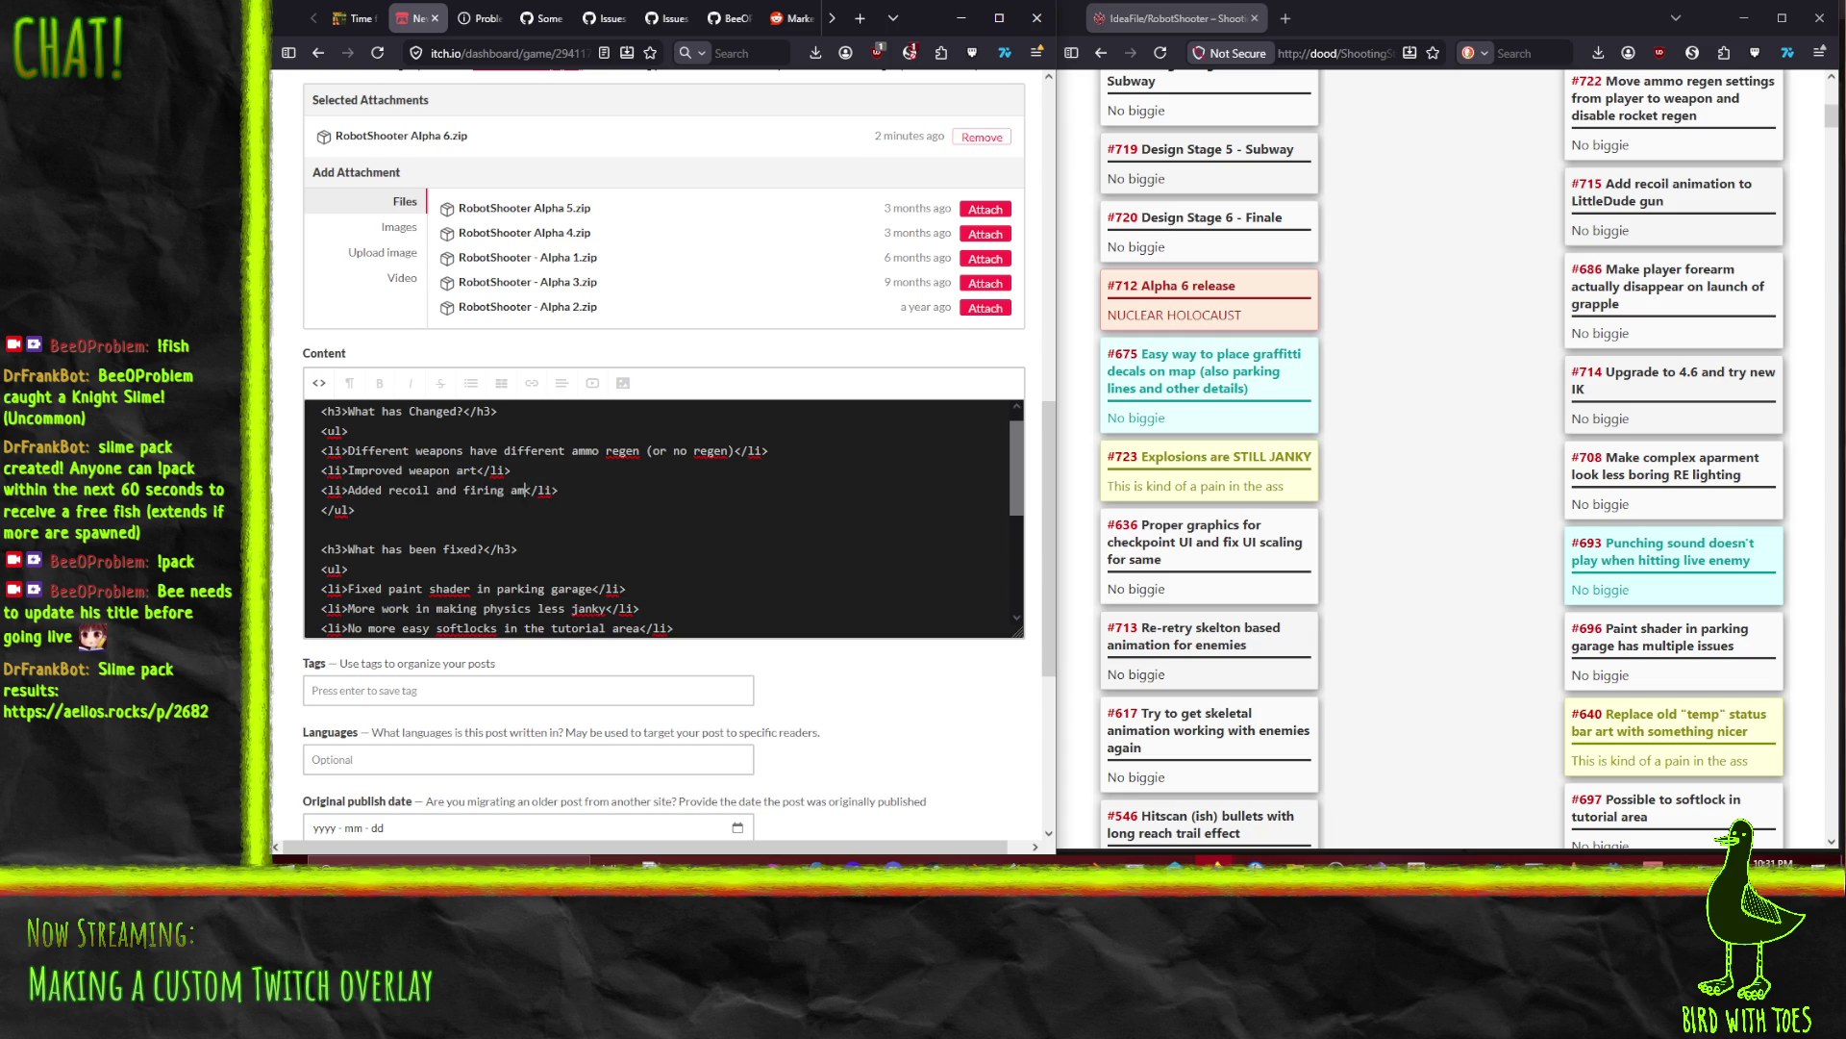
{"action": "type", "text": "imations to all guns"}
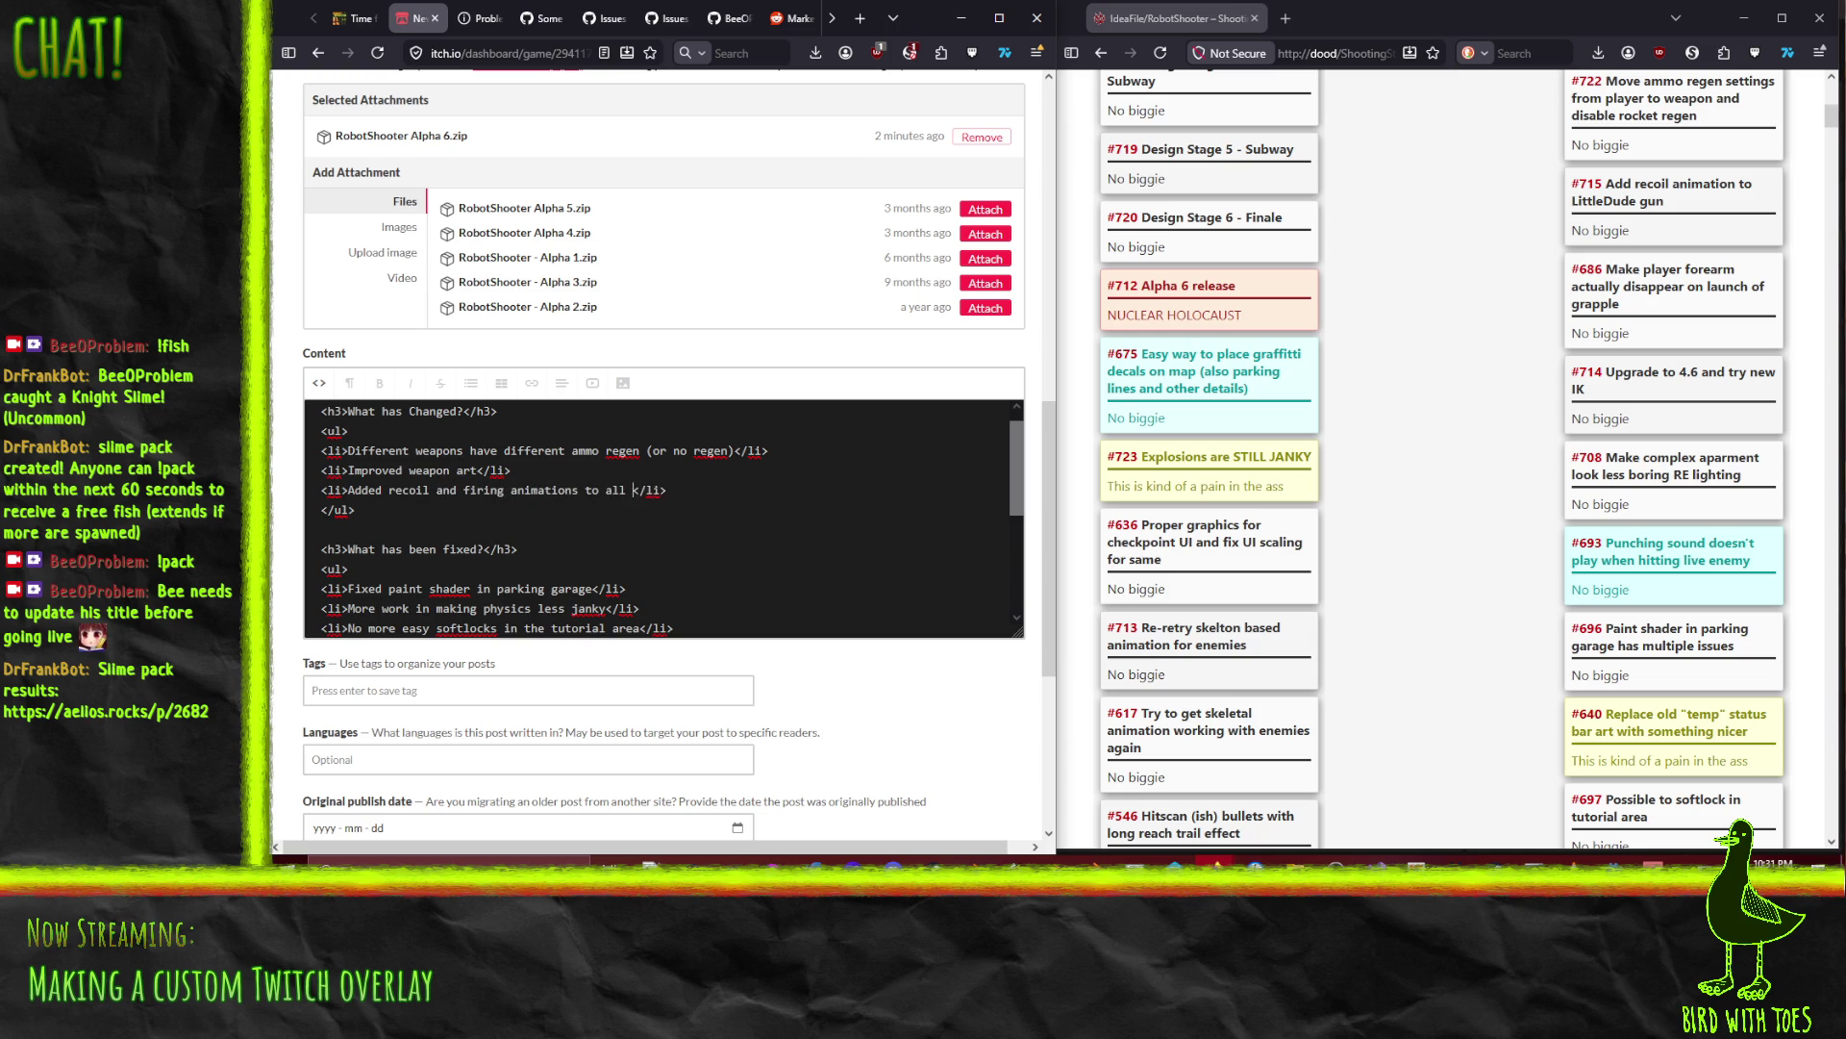
{"action": "key", "text": "Down"}
{"action": "key", "text": "ctrl+v"}
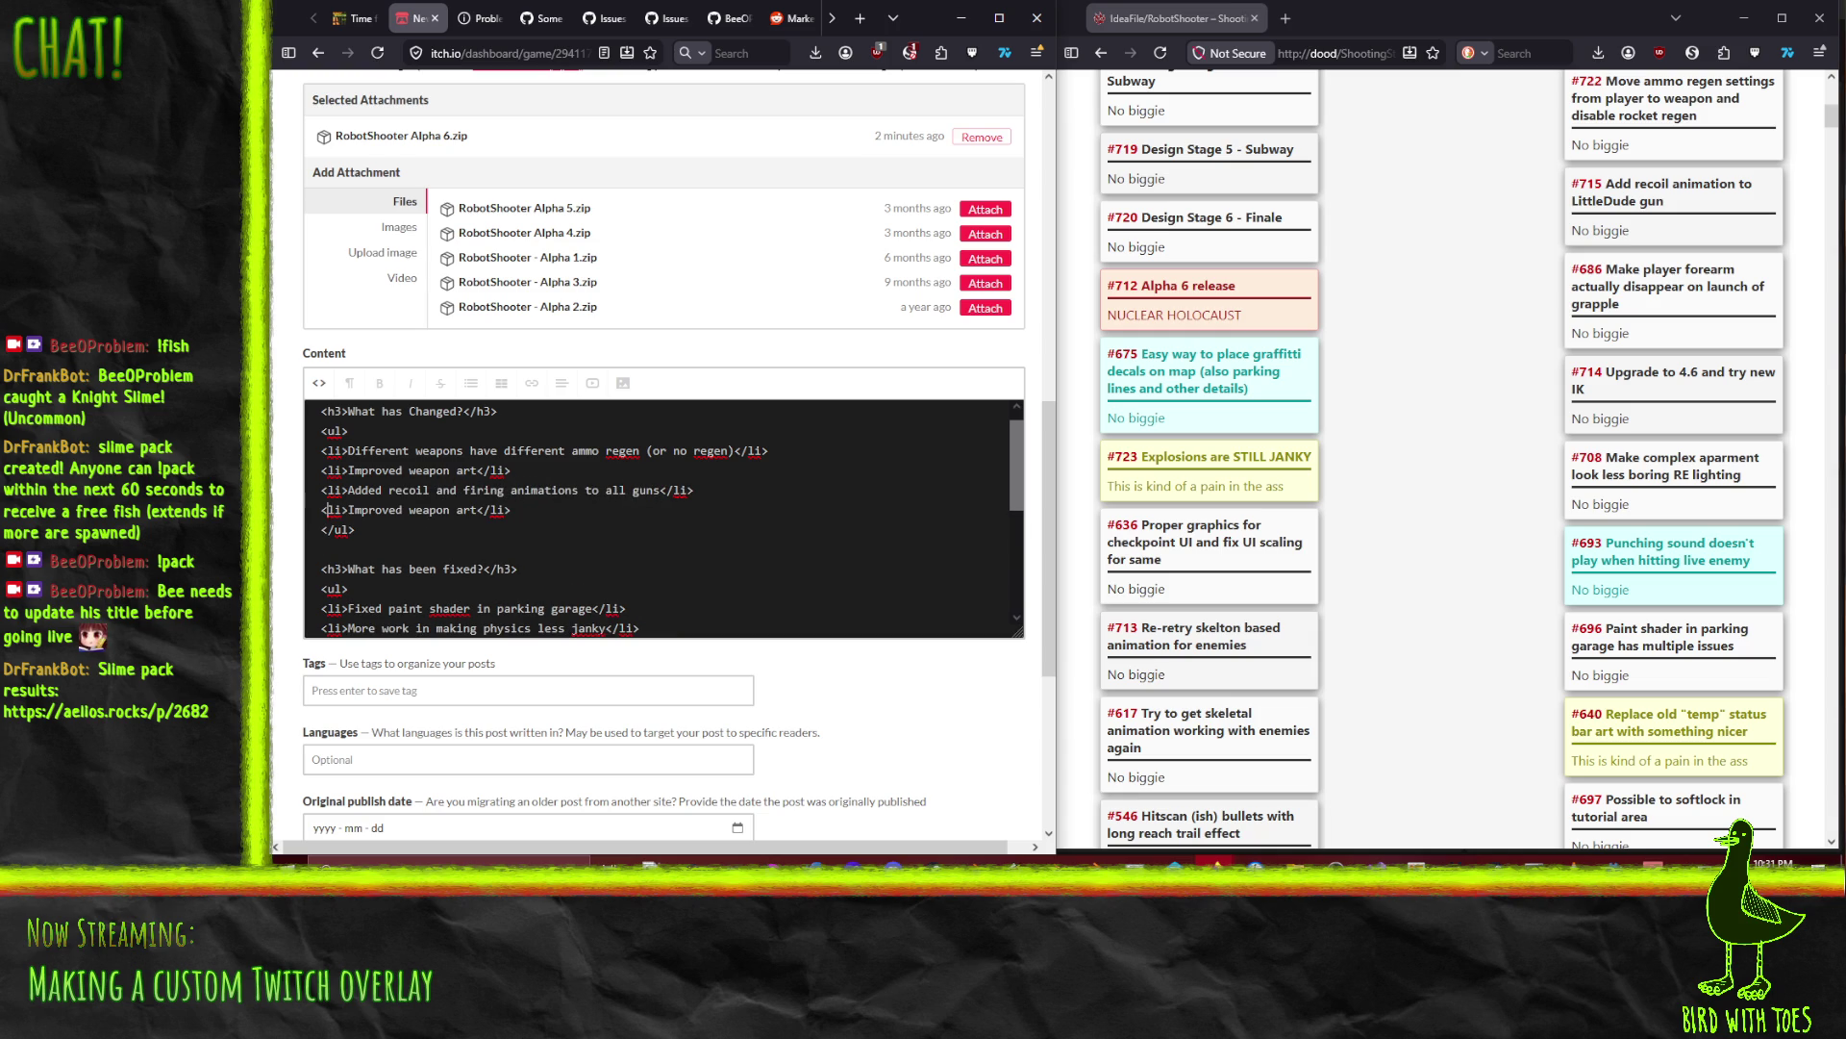
{"action": "mouse_move", "coordinate": [348, 510]}
{"action": "left_mouse_down"}
{"action": "mouse_move", "coordinate": [502, 510]}
{"action": "mouse_move", "coordinate": [476, 510]}
{"action": "left_mouse_up"}
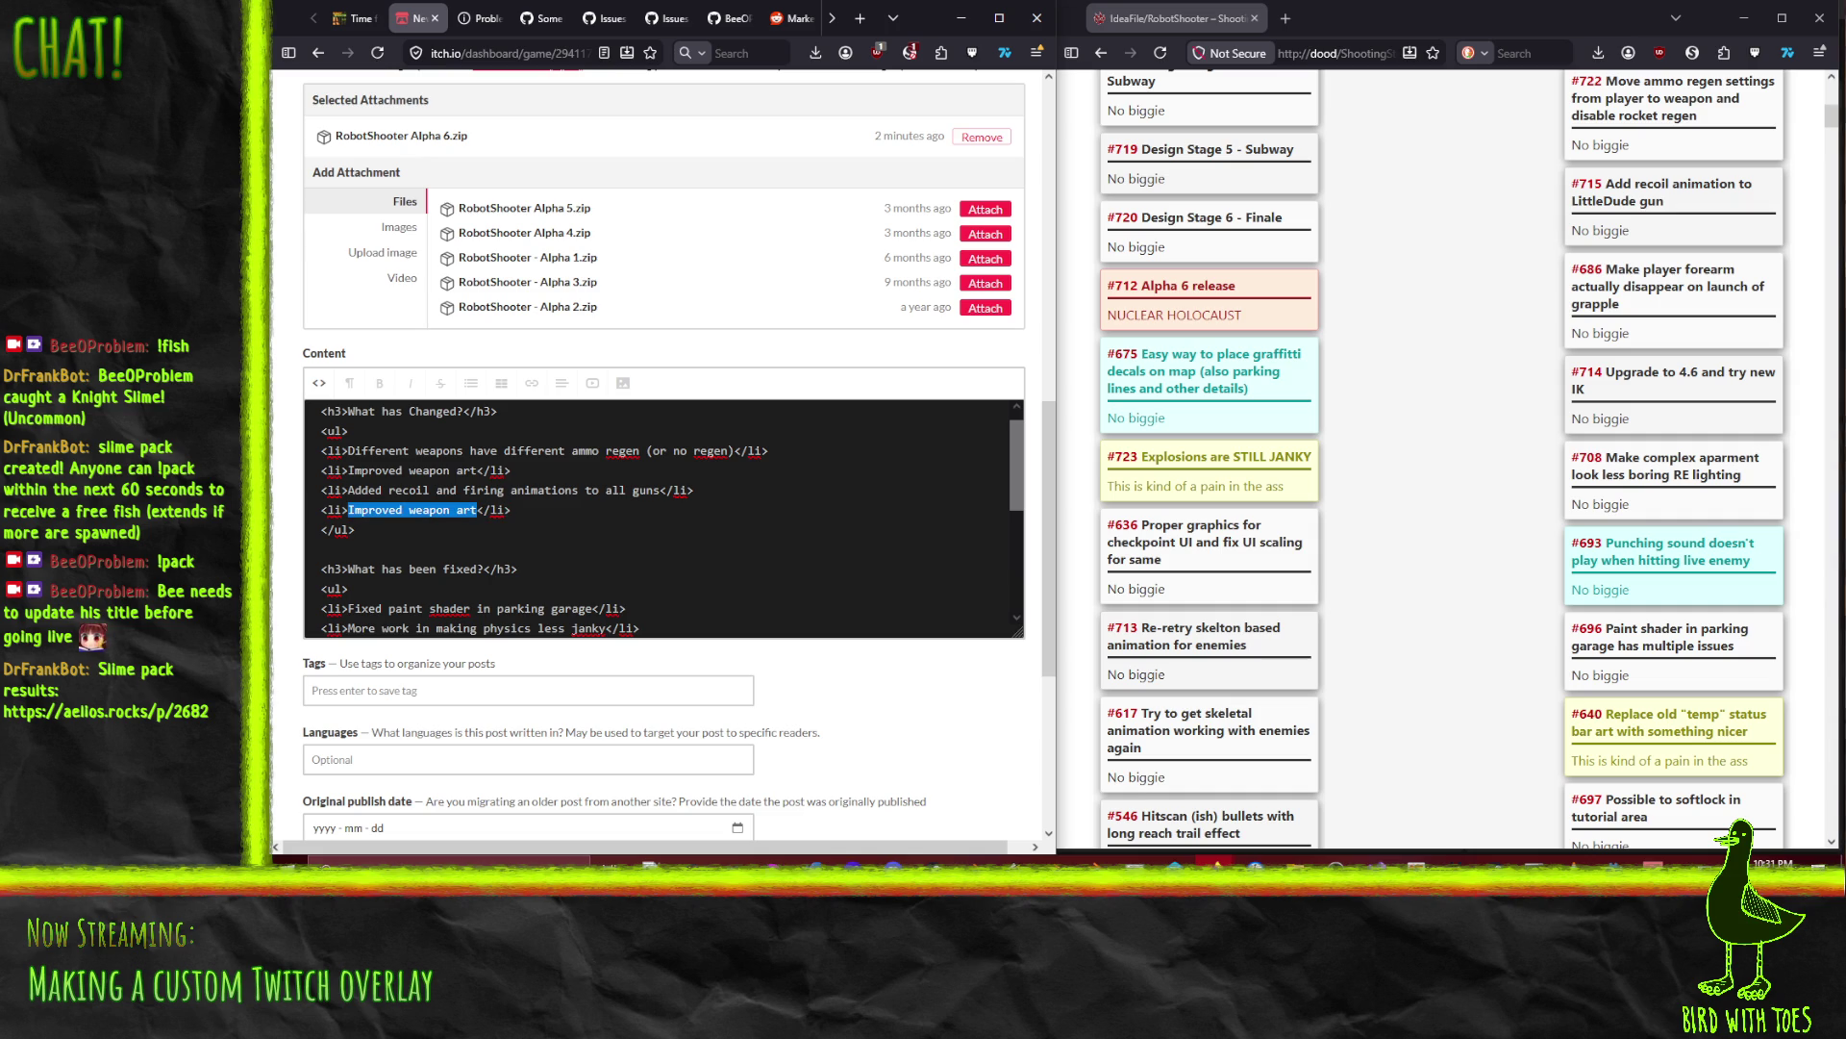
{"action": "left_click", "coordinate": [431, 607]}
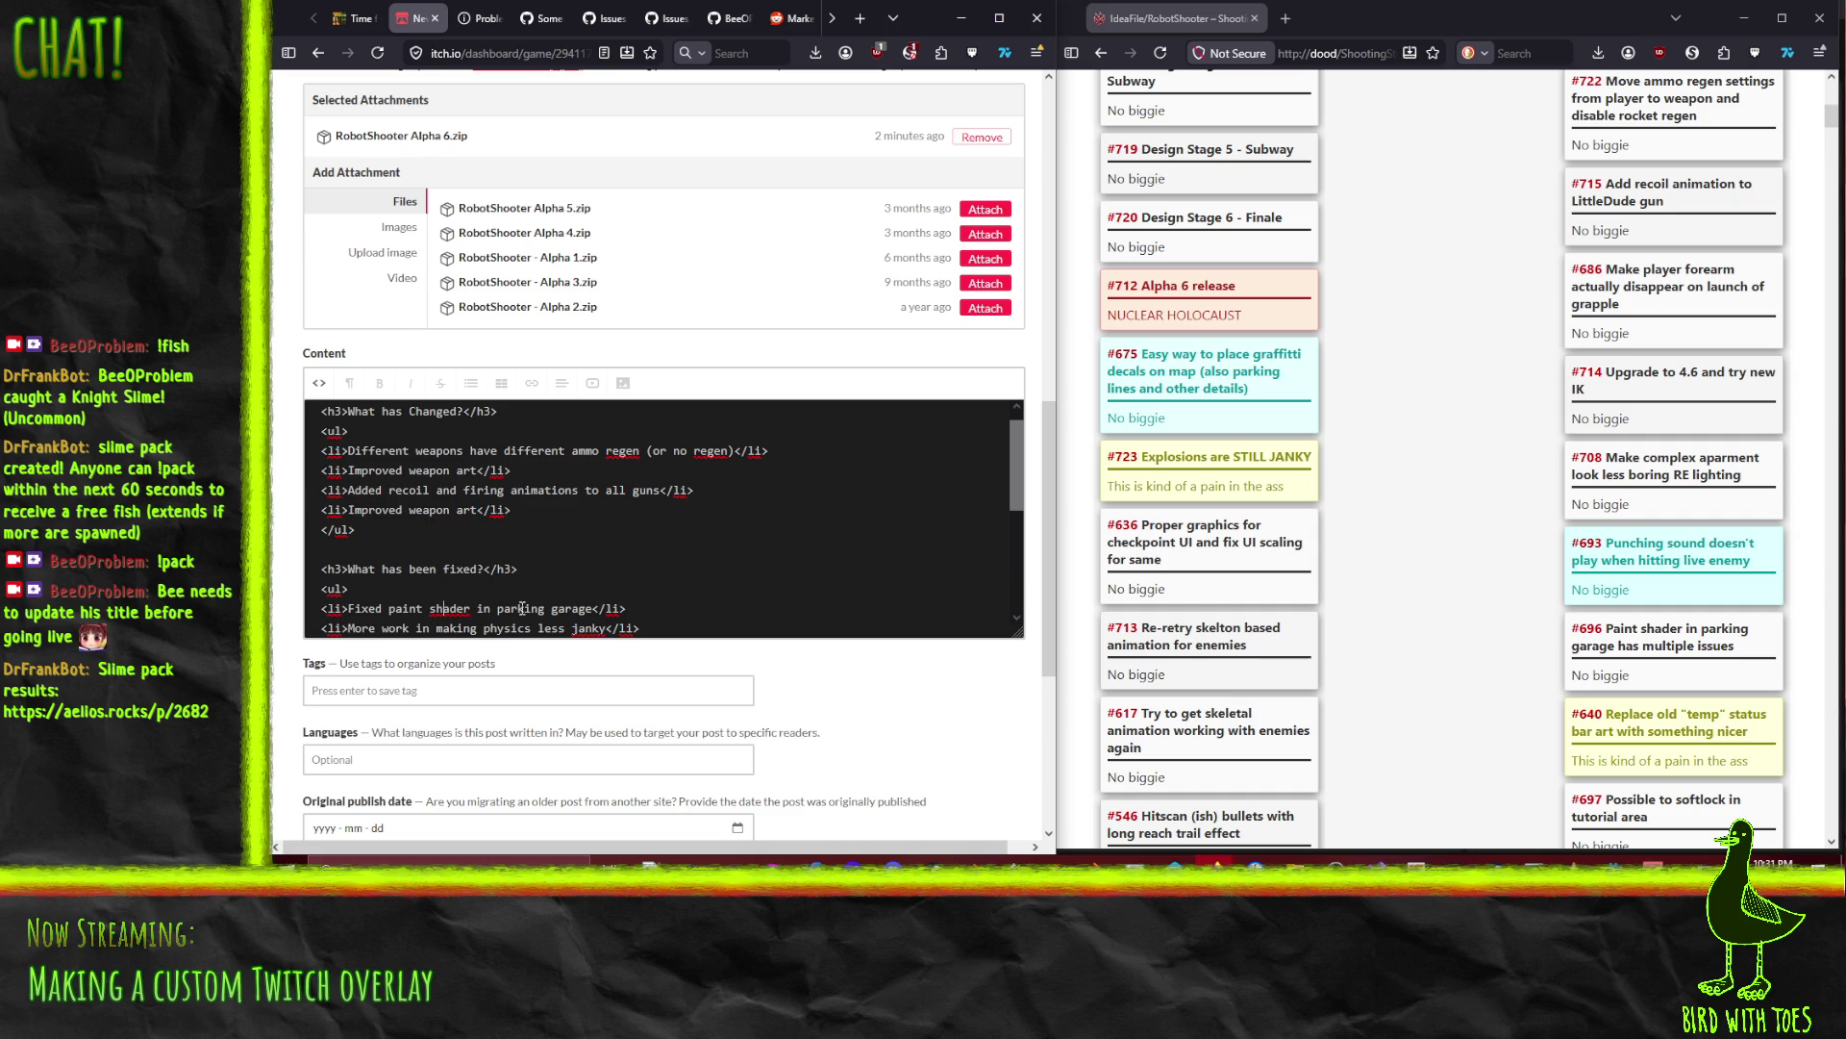
Step: Duplicate the paint shader item and reword it as 'Fixed grapple arm being duplicated when fired'
{"action": "type", "text": "<li>Fixed paint shader in parking garage</li>"}
{"action": "key", "text": "shift+Right"}
{"action": "key", "text": "shift+Right"}
{"action": "key", "text": "shift+Right"}
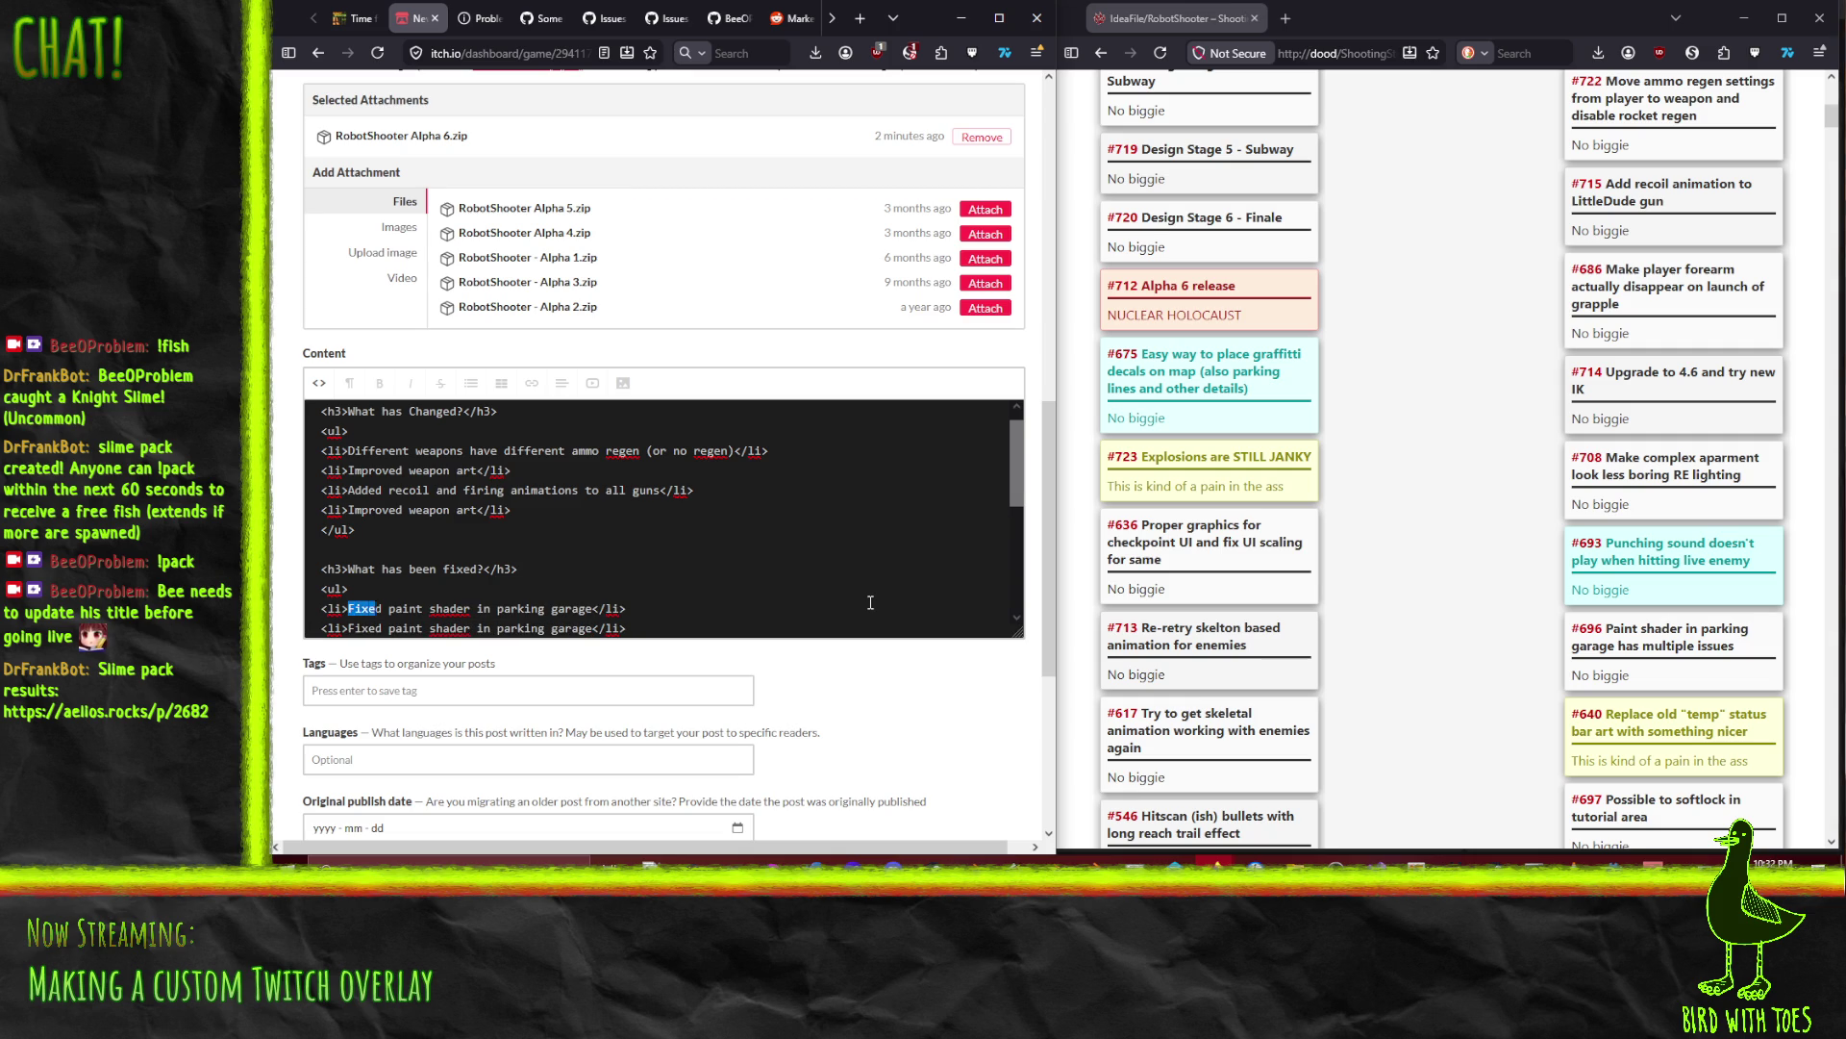
{"action": "key", "text": "shift+Right"}
{"action": "key", "text": "shift+Right"}
{"action": "key", "text": "shift+Right"}
{"action": "type", "text": "Fixed"}
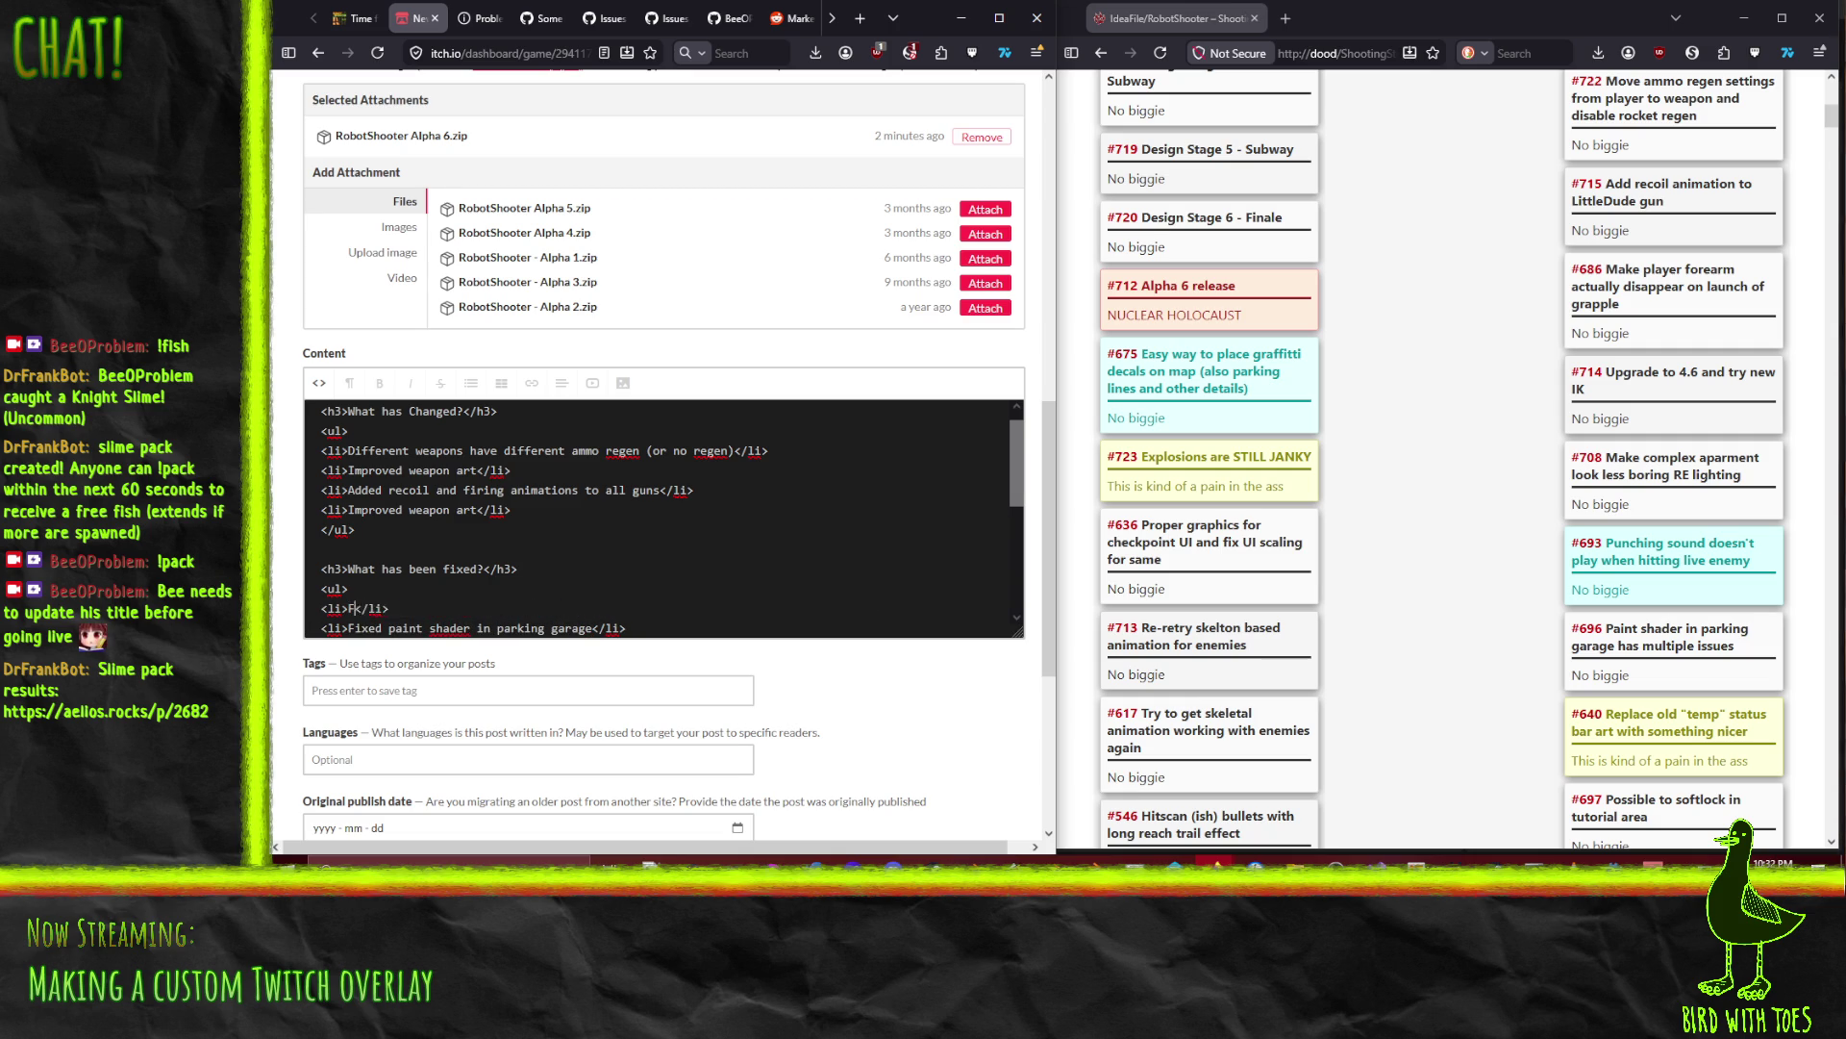
{"action": "type", "text": " grapple arm "}
{"action": "type", "text": "appearing both"}
{"action": "type", "text": " i"}
{"action": "key", "text": "BackSpace"}
{"action": "key", "text": "BackSpace"}
{"action": "key", "text": "BackSpace"}
{"action": "type", "text": "not coming off of the player"}
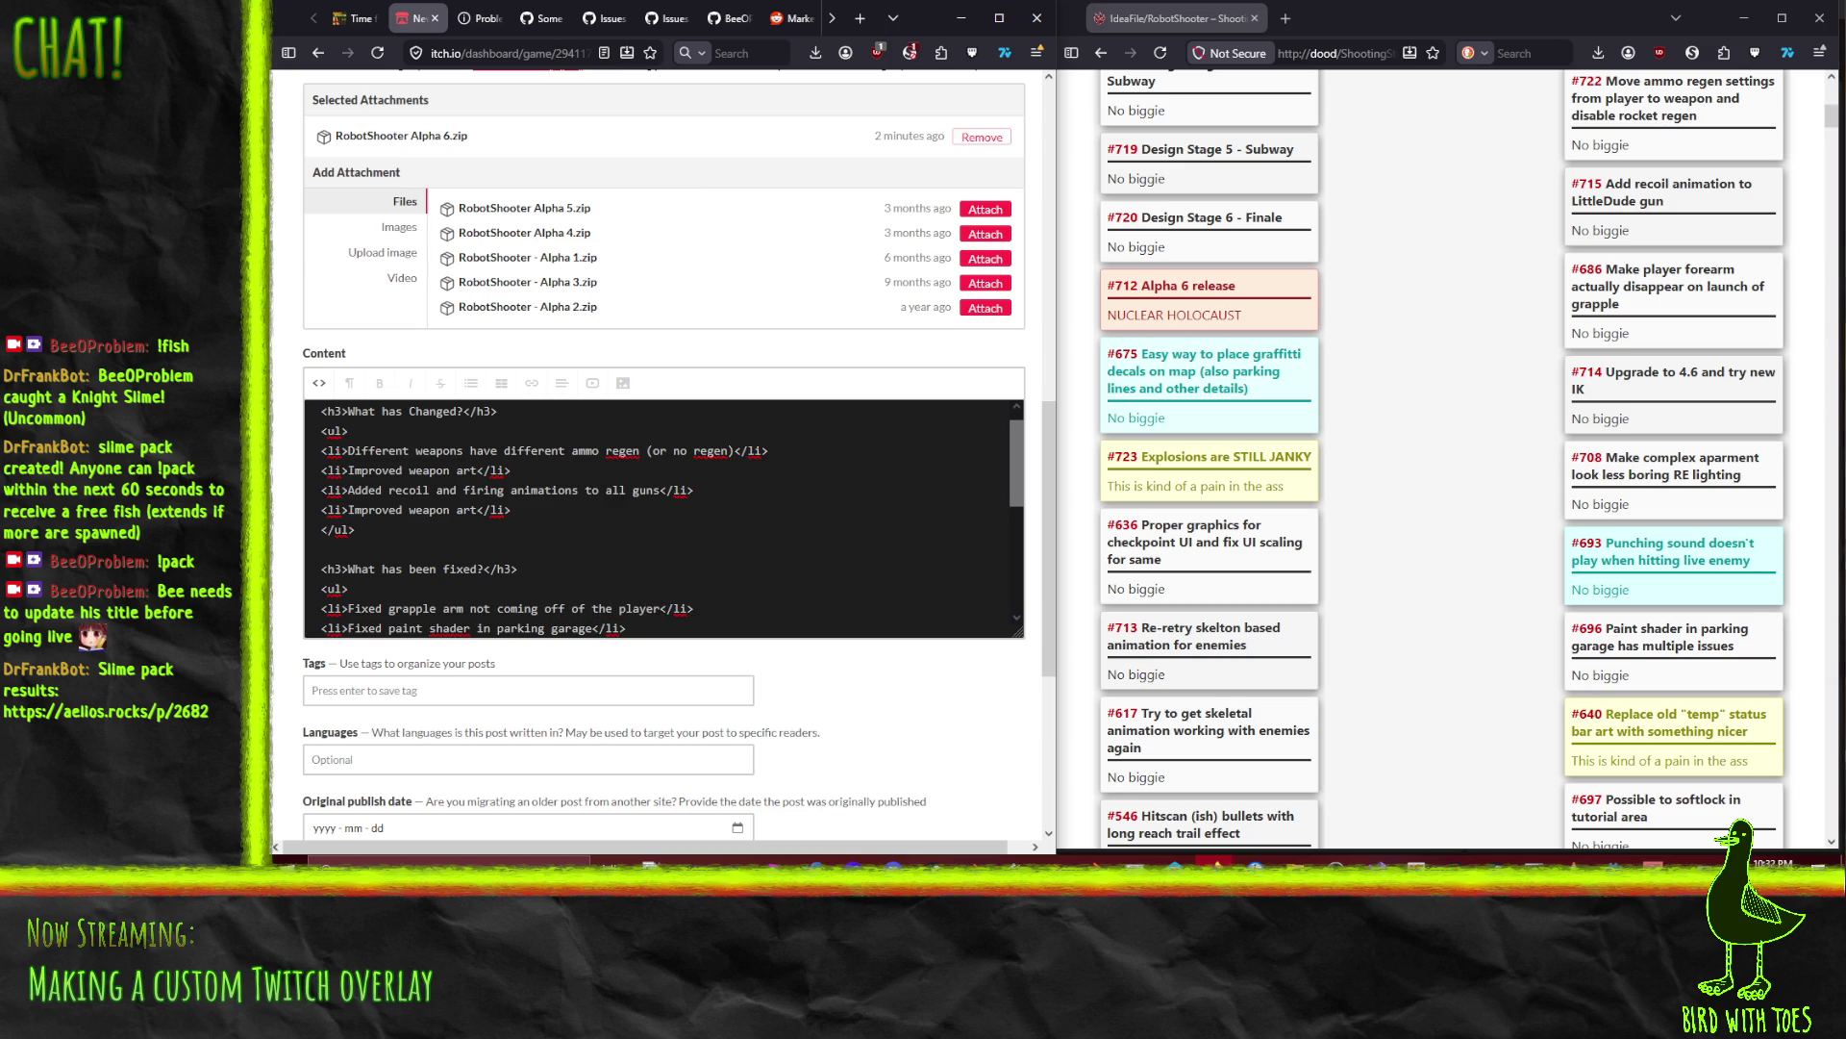
{"action": "type", "text": " properly"}
{"action": "key", "text": "BackSpace"}
{"action": "key", "text": "BackSpace"}
{"action": "key", "text": "BackSpace"}
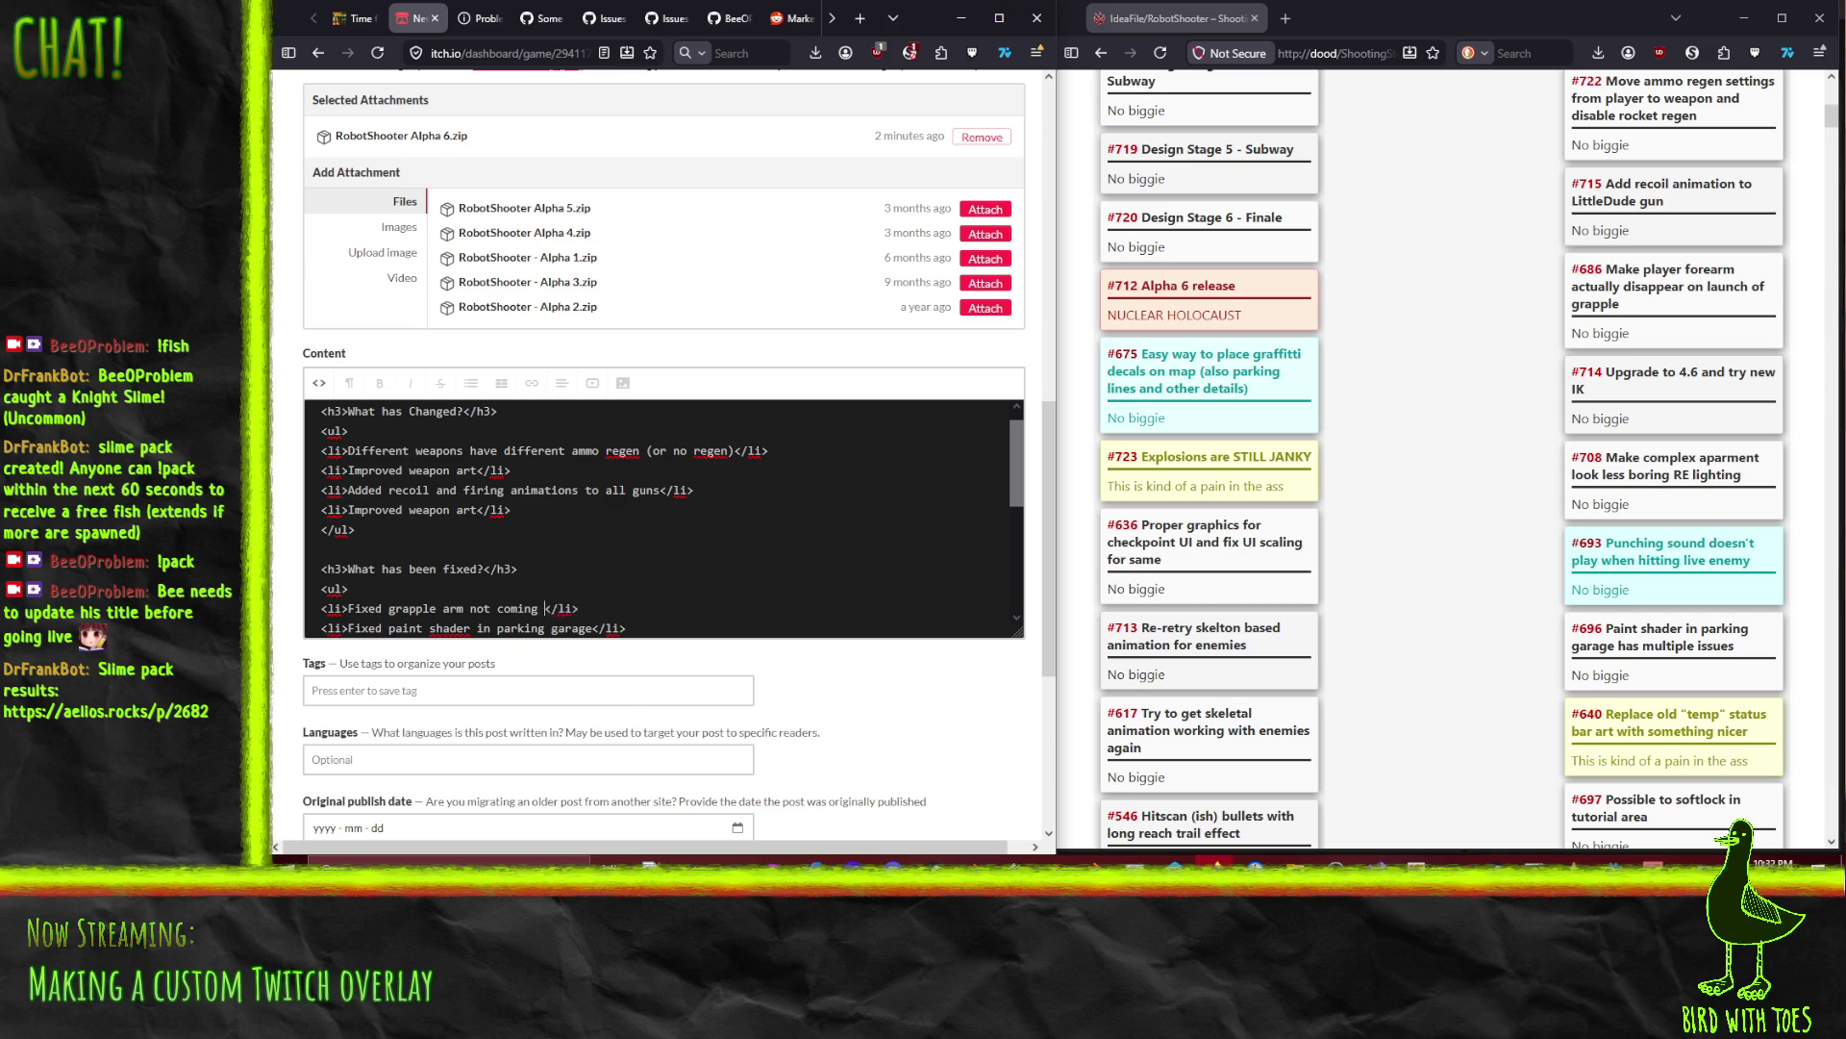
{"action": "key", "text": "BackSpace"}
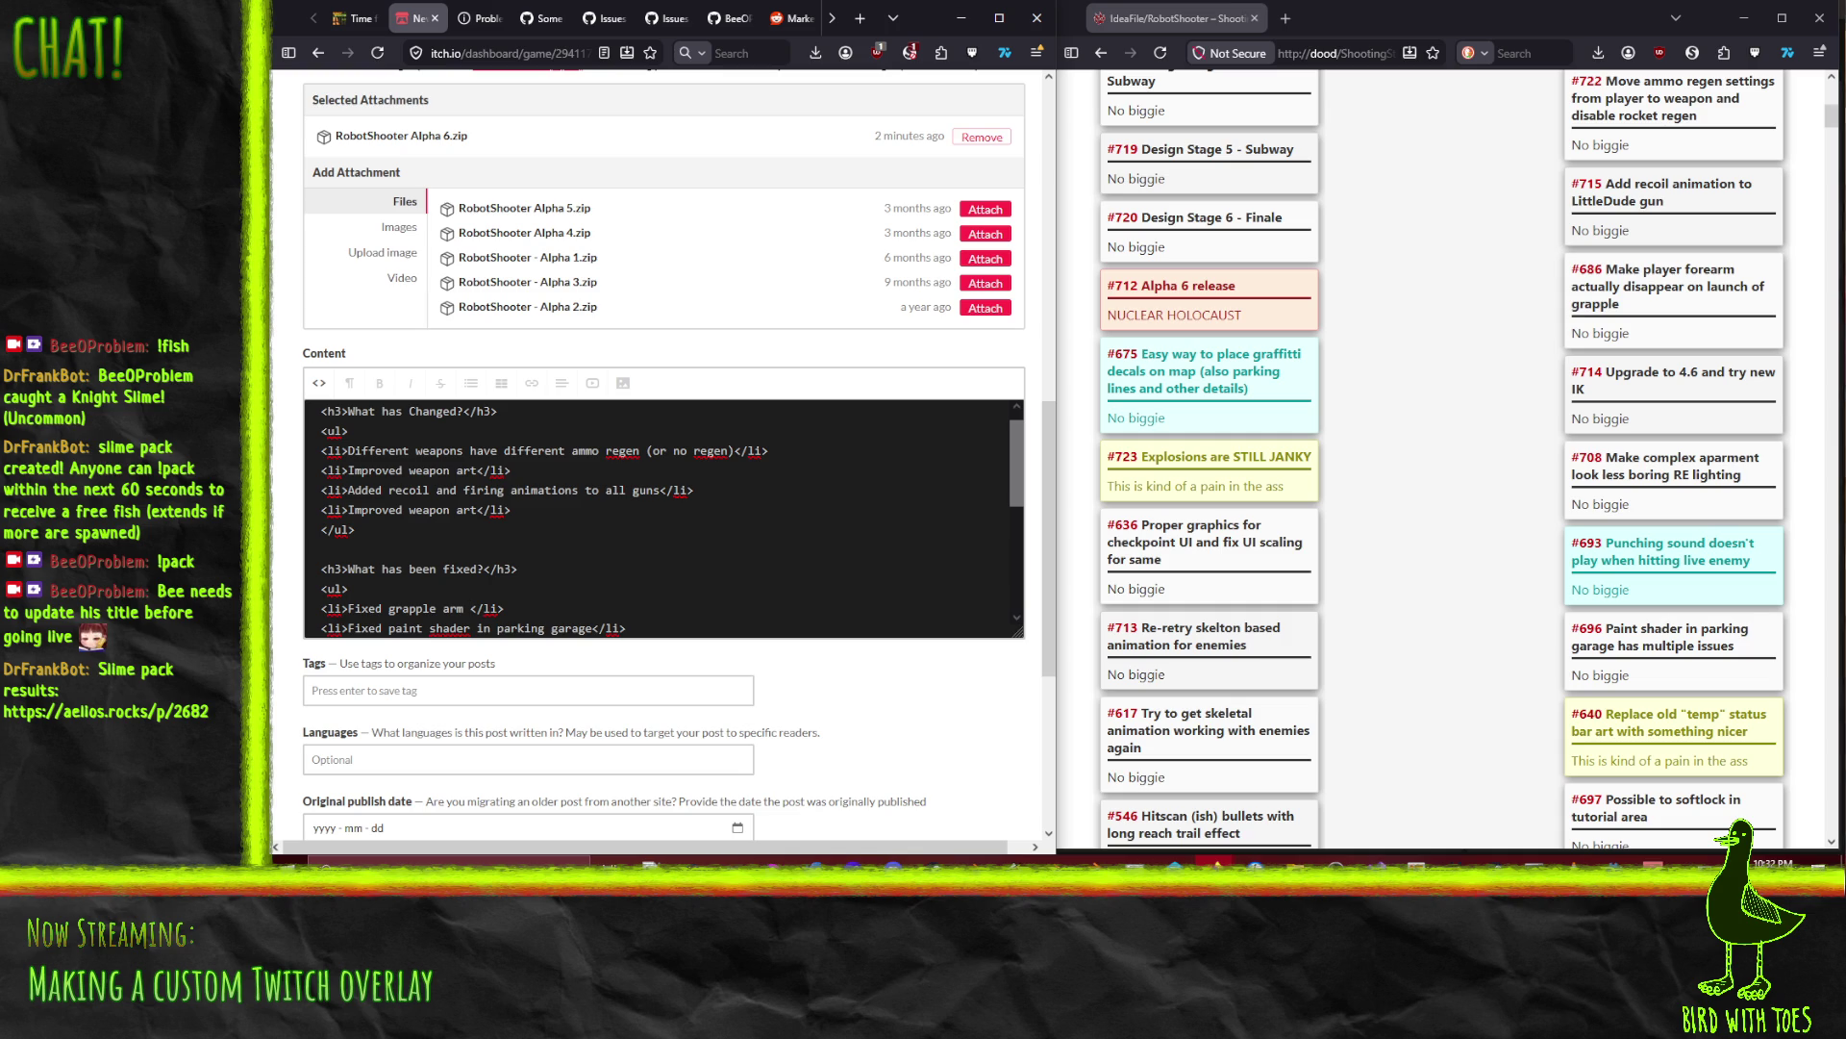
{"action": "type", "text": "being duplicated"}
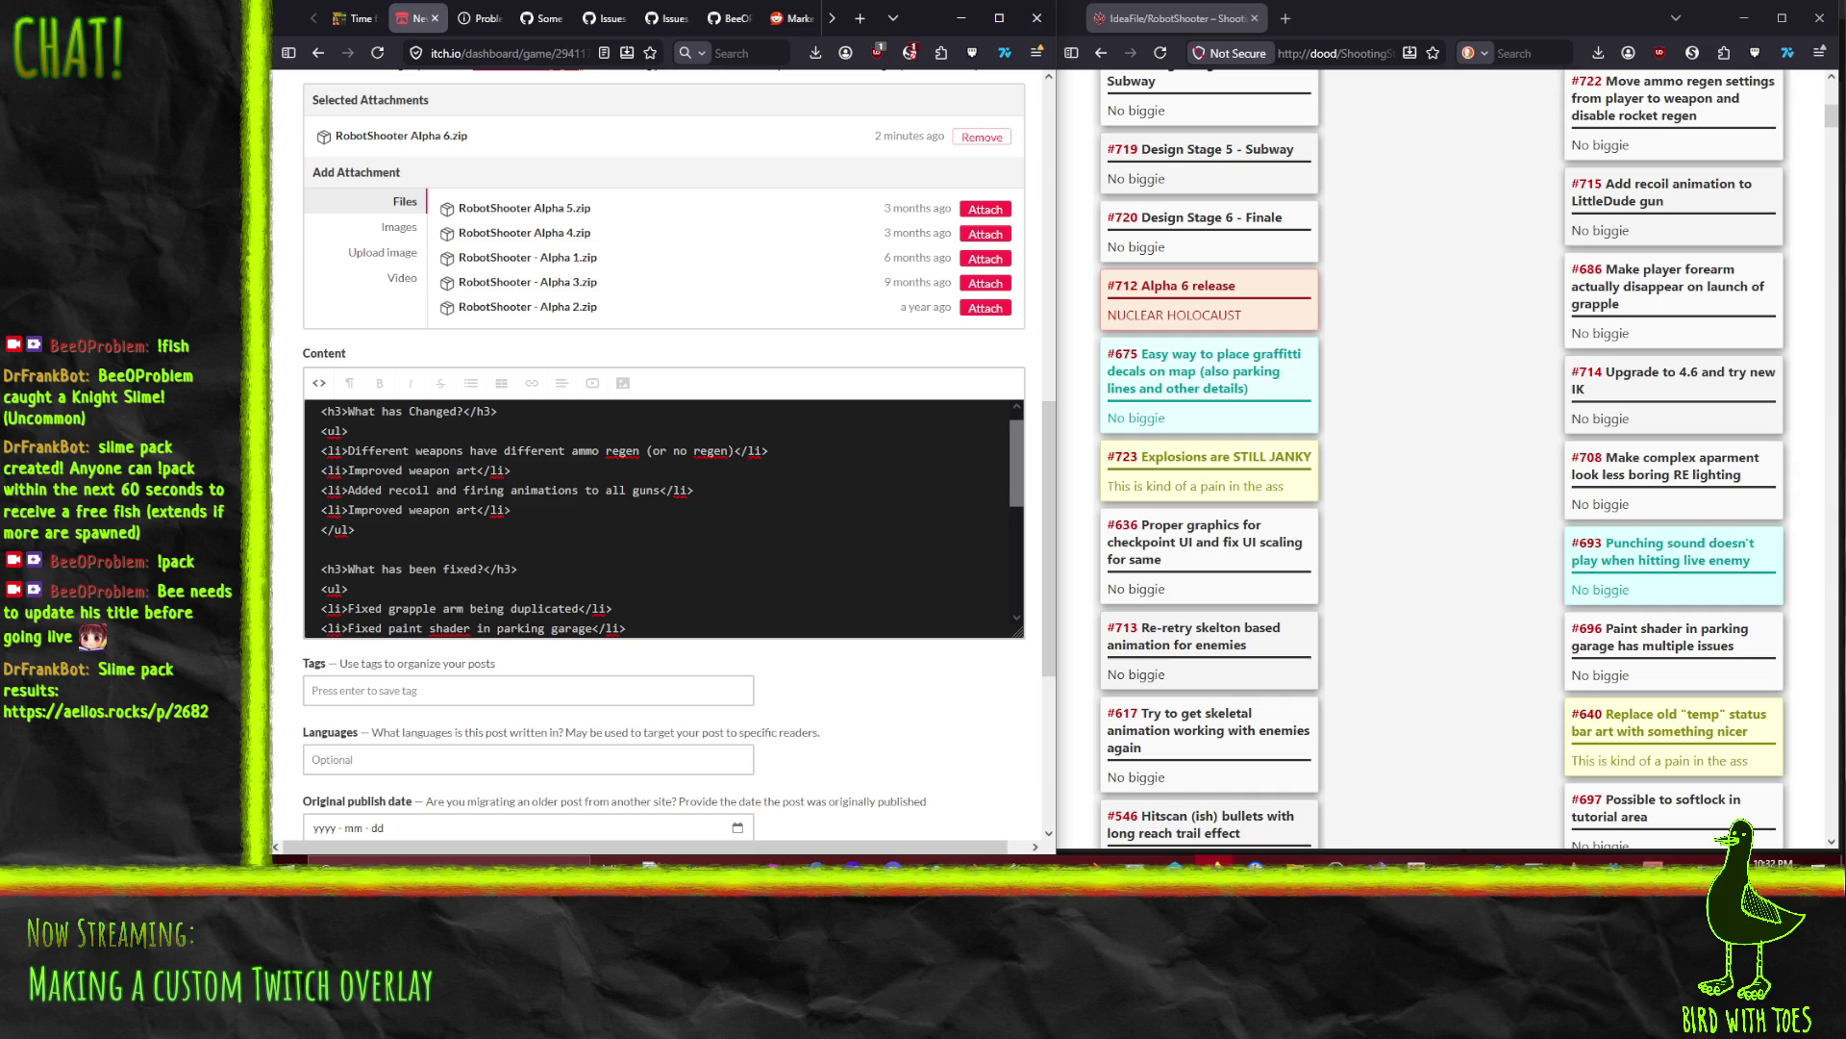
{"action": "type", "text": " when "}
{"action": "type", "text": "fired"}
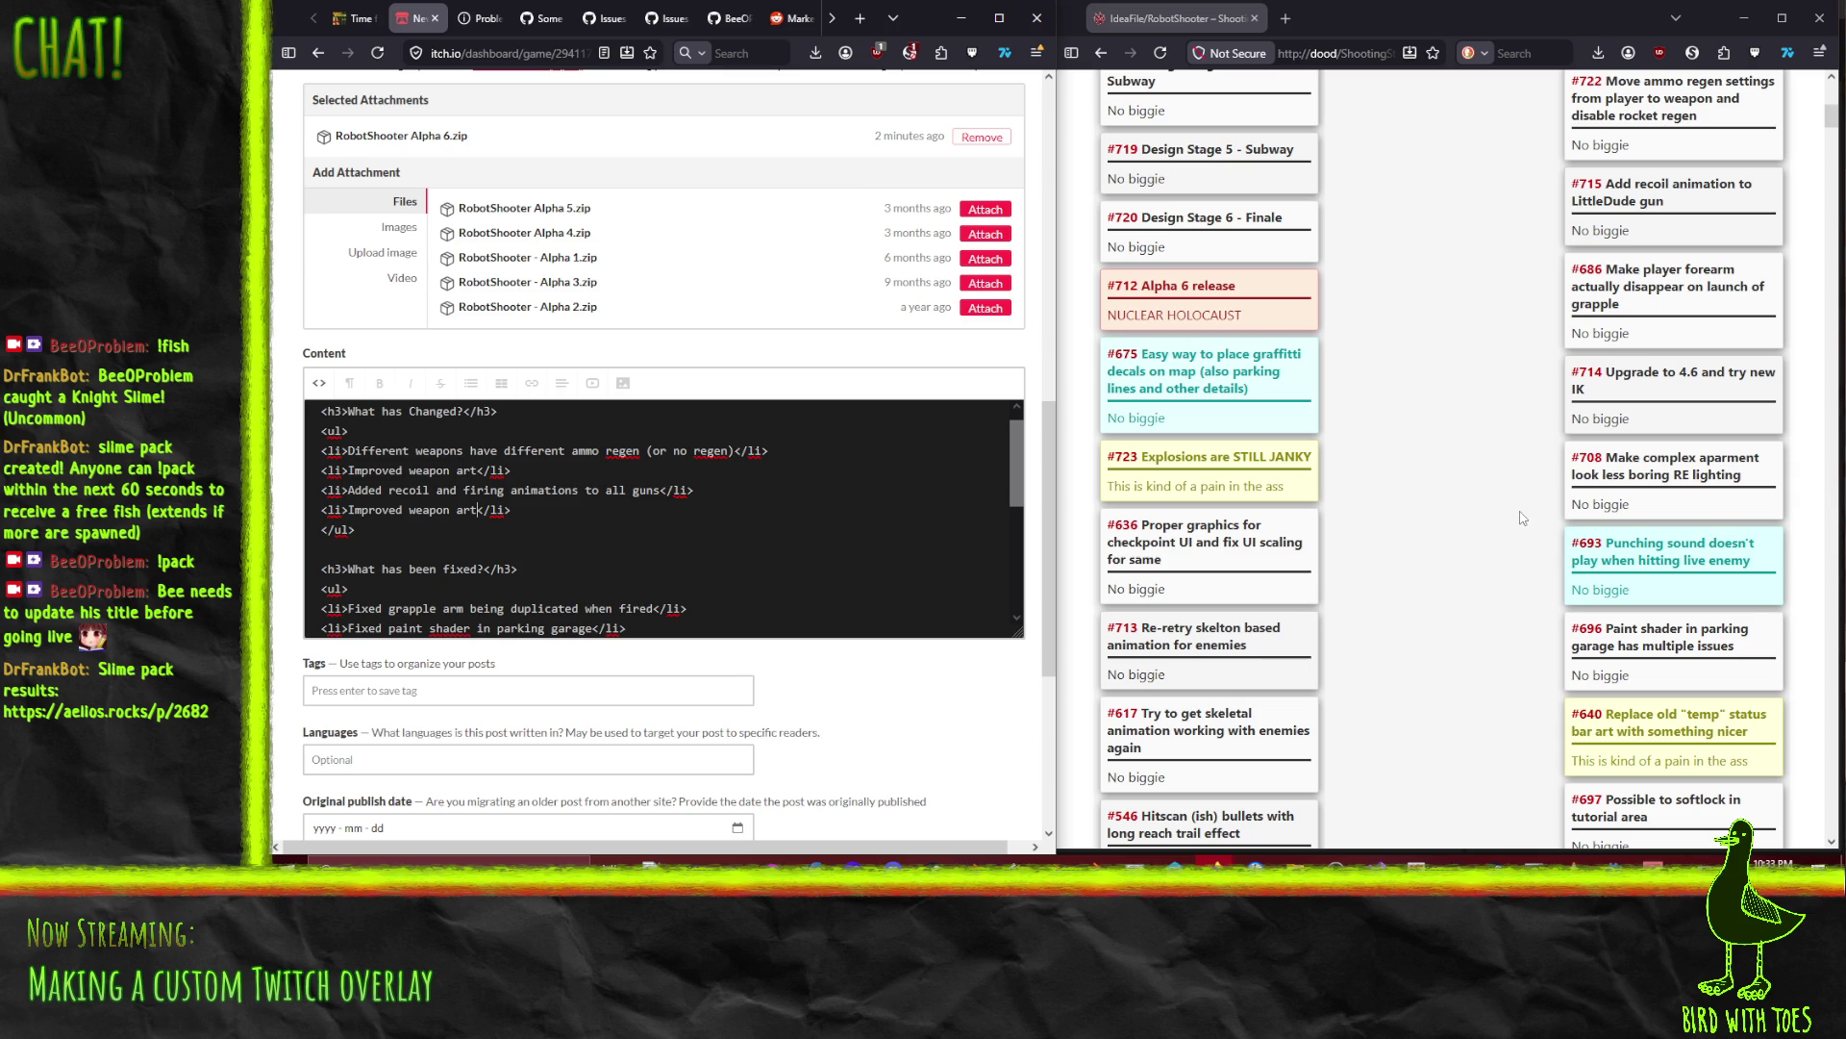
Step: Duplicate the 'Improved weapon art' list item line in the HTML content
{"action": "scroll", "coordinate": [1522, 518], "scroll_direction": "down", "scroll_amount": 1}
{"action": "scroll", "coordinate": [1501, 534], "scroll_direction": "up", "scroll_amount": 1}
{"action": "left_click", "coordinate": [524, 510]}
{"action": "key", "text": "shift+Home"}
{"action": "key", "text": "ctrl+c"}
{"action": "key", "text": "Left"}
{"action": "key", "text": "ctrl+v"}
{"action": "key", "text": "Return"}
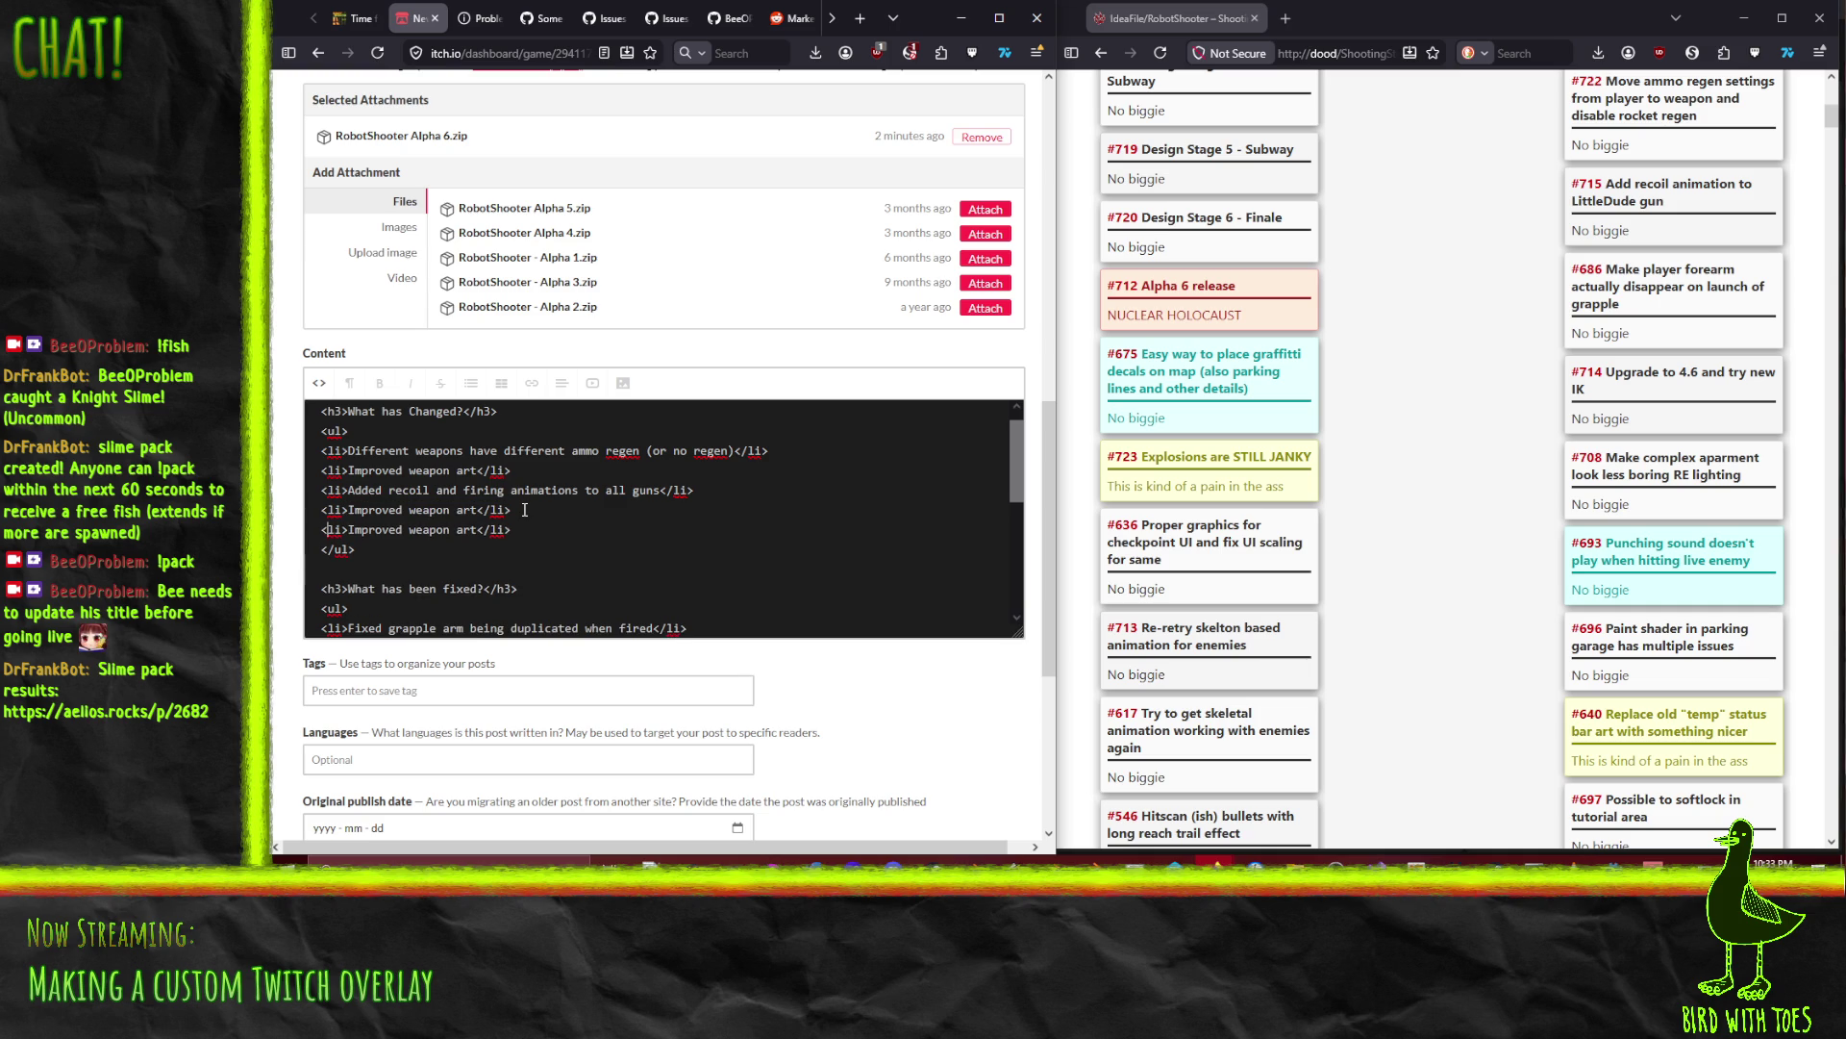
Step: Replace the duplicated item's text with 'Improved some environment art'
{"action": "key", "text": "Right"}
{"action": "key", "text": "Right"}
{"action": "key", "text": "shift+Right"}
{"action": "key", "text": "shift+Right"}
{"action": "key", "text": "shift+Right"}
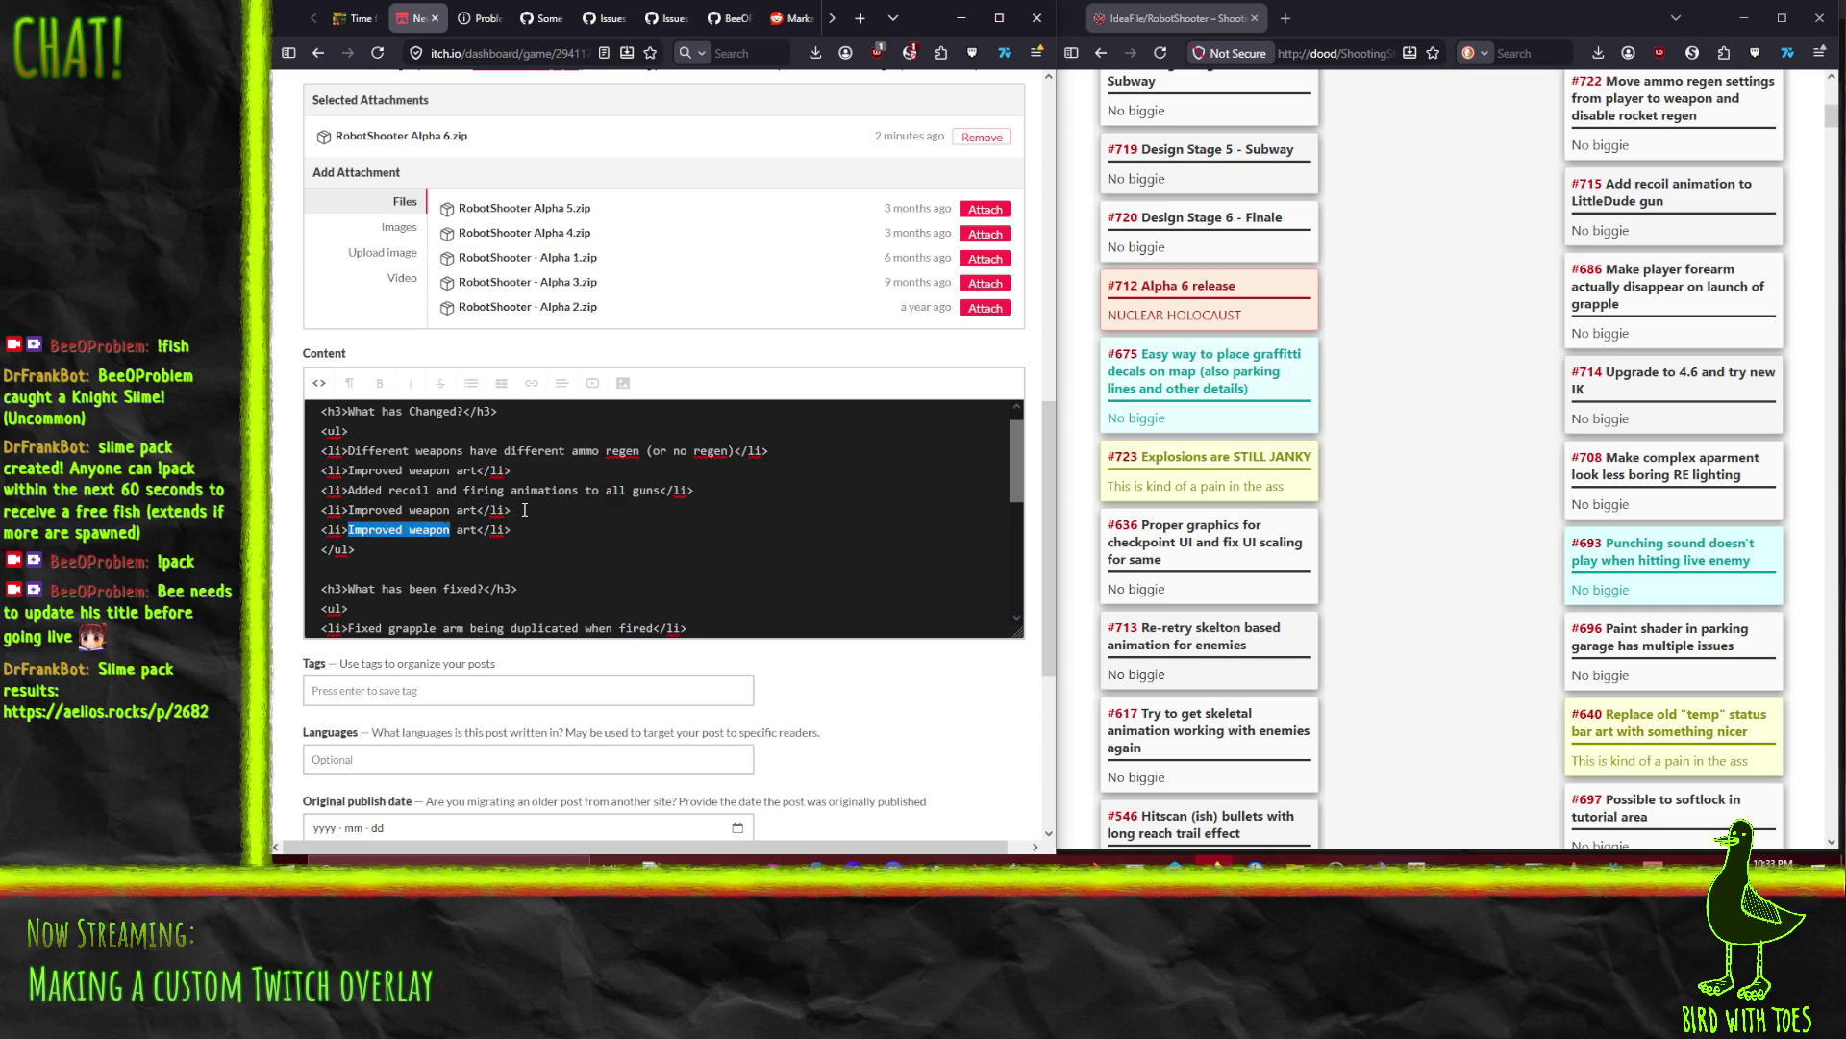
{"action": "key", "text": "shift+Right"}
{"action": "type", "text": "Lighting mode"}
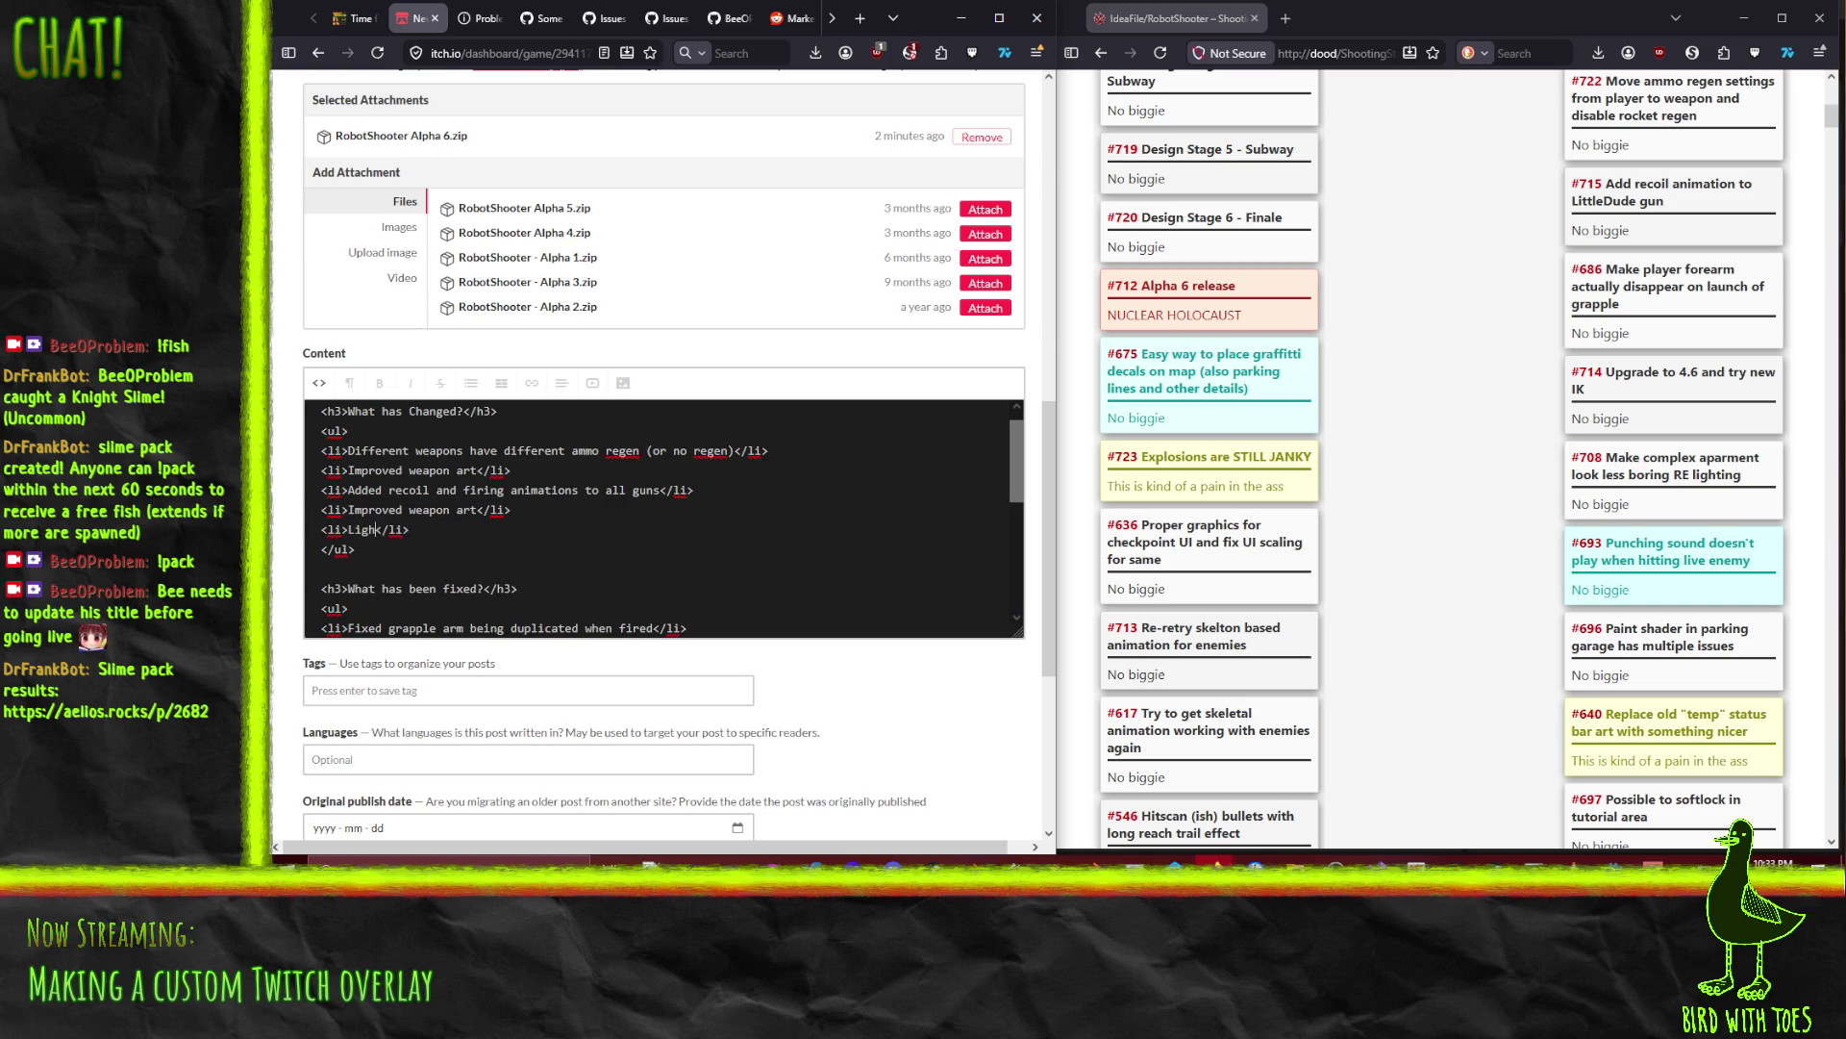
{"action": "type", "text": "l and tet"}
{"action": "type", "text": "xture changes "}
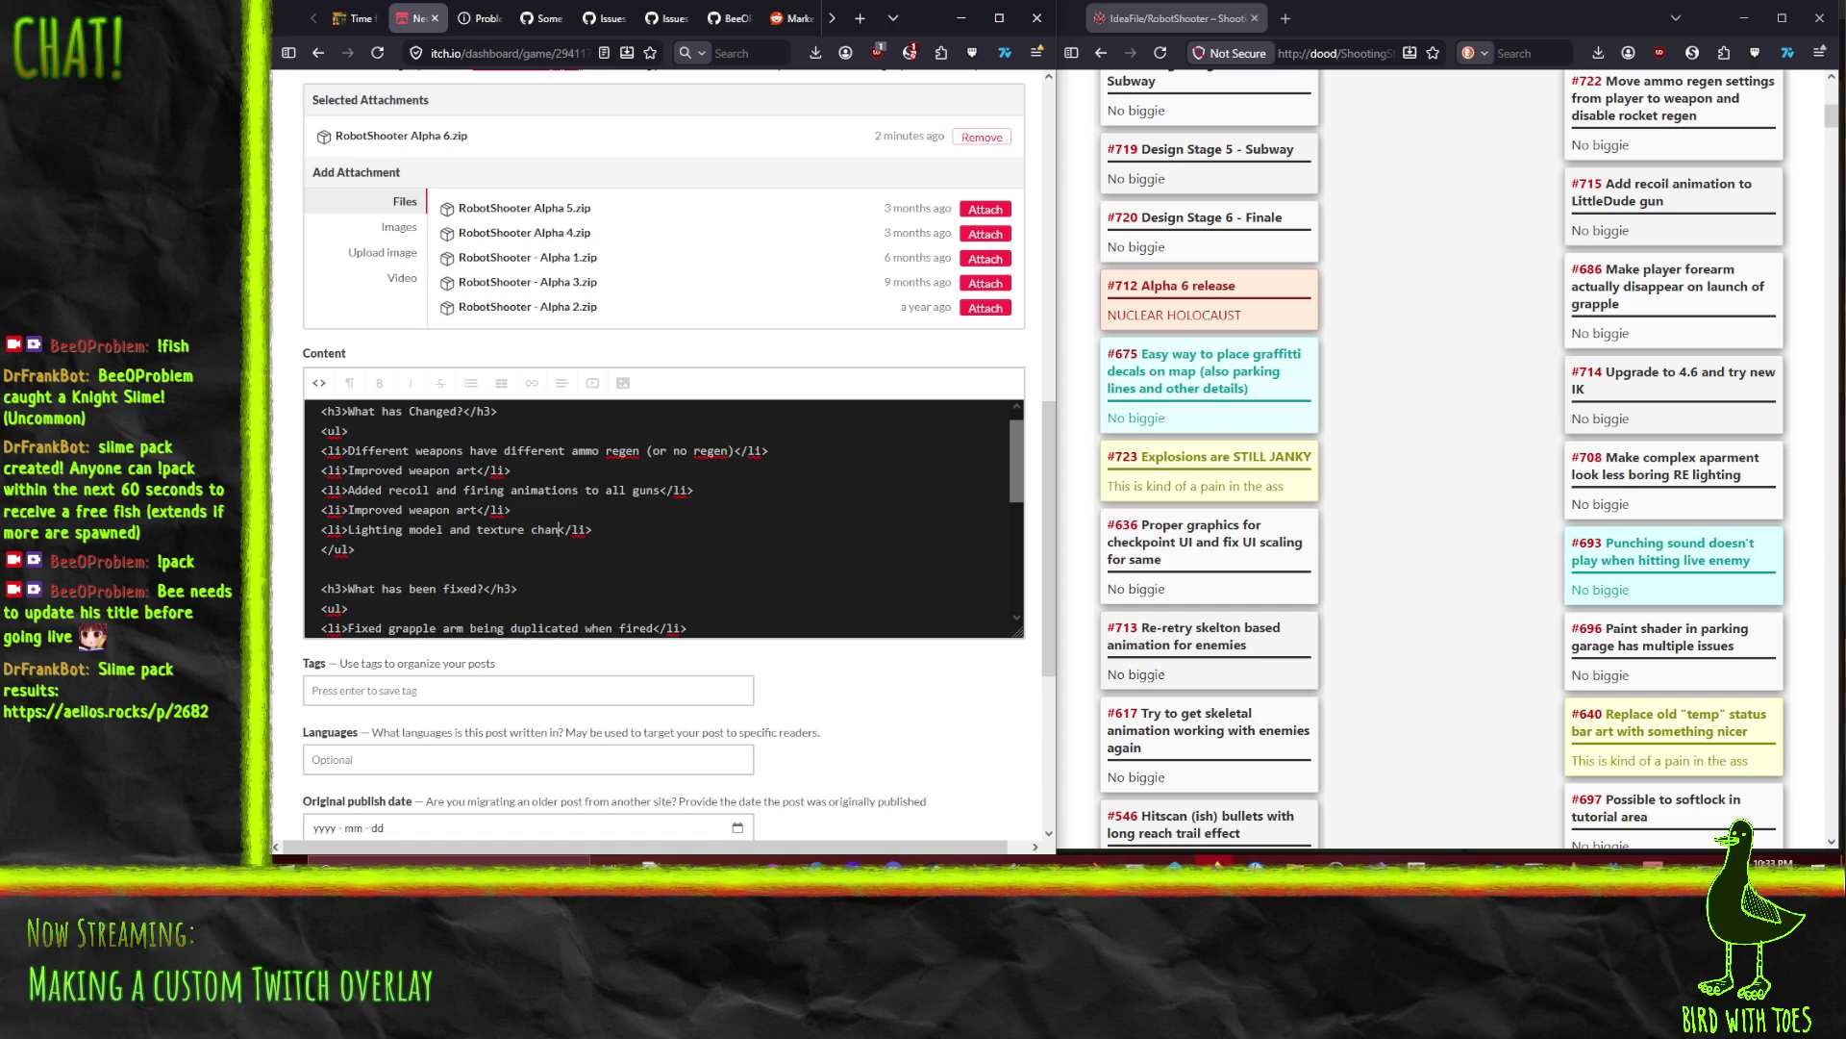
{"action": "type", "text": "so"}
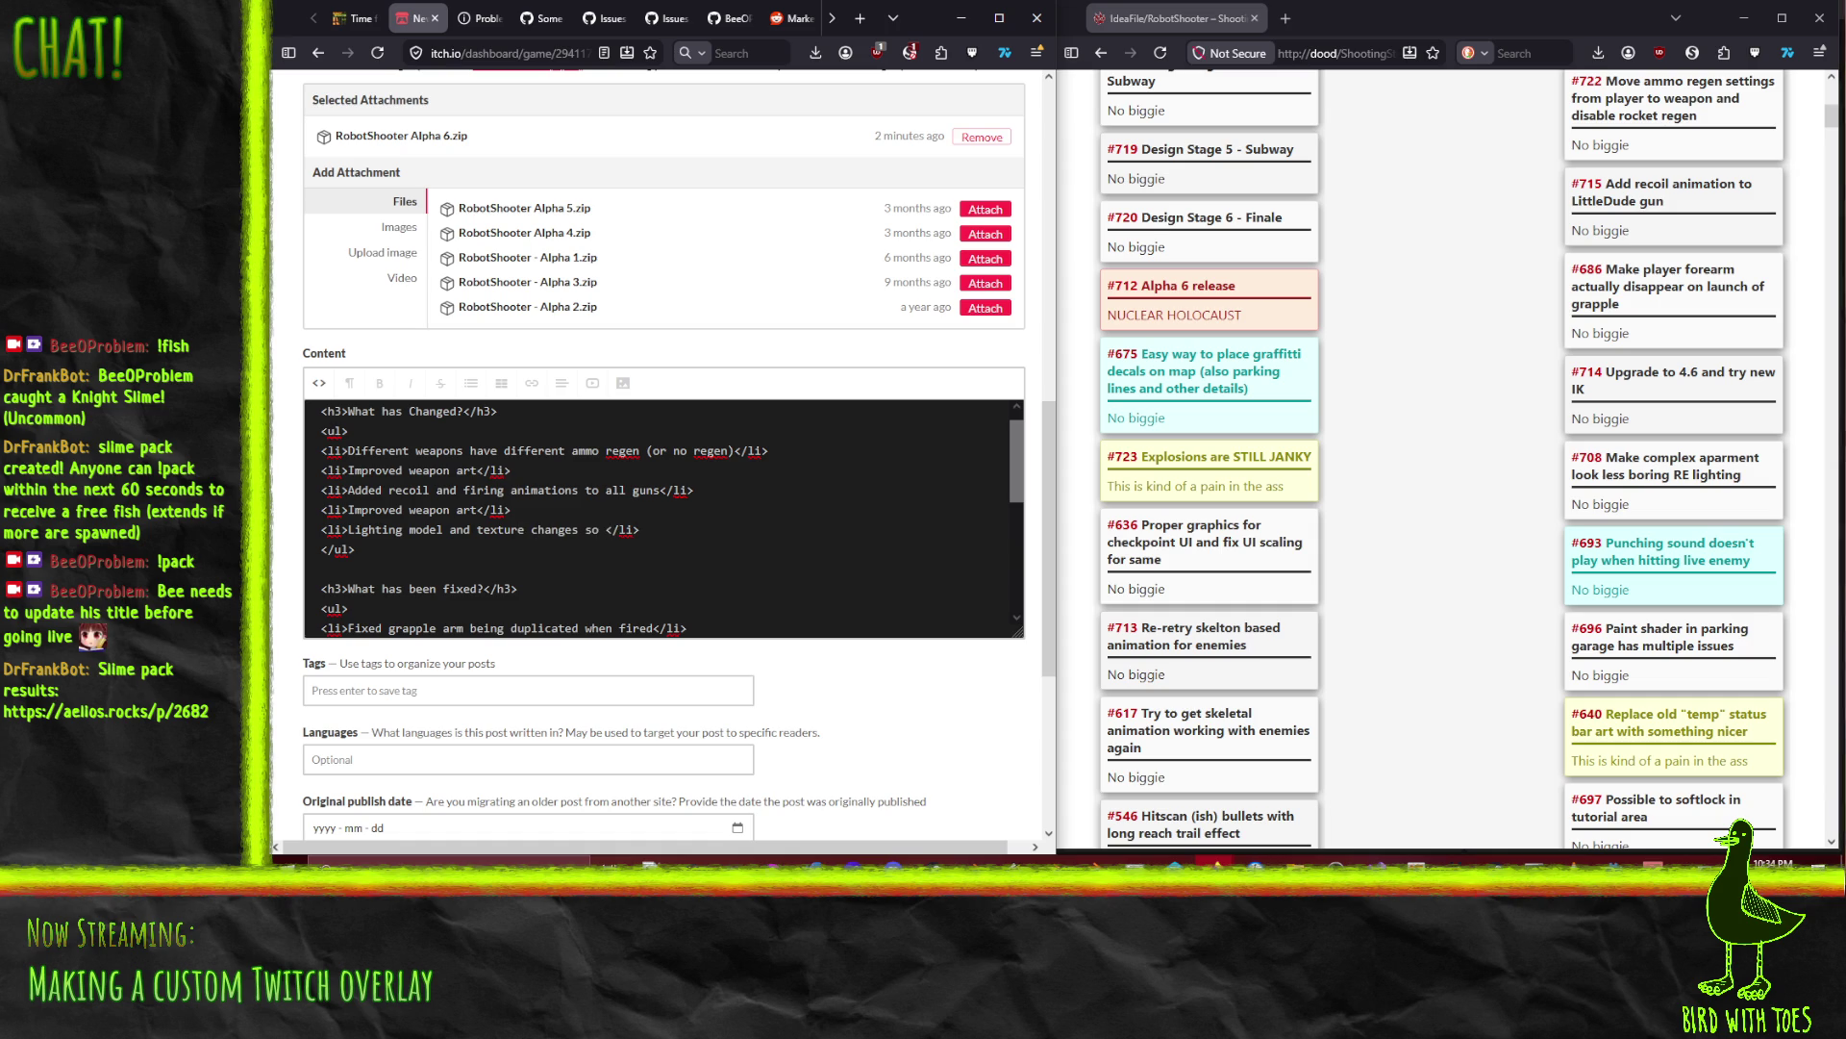
{"action": "type", "text": "blue apartment"}
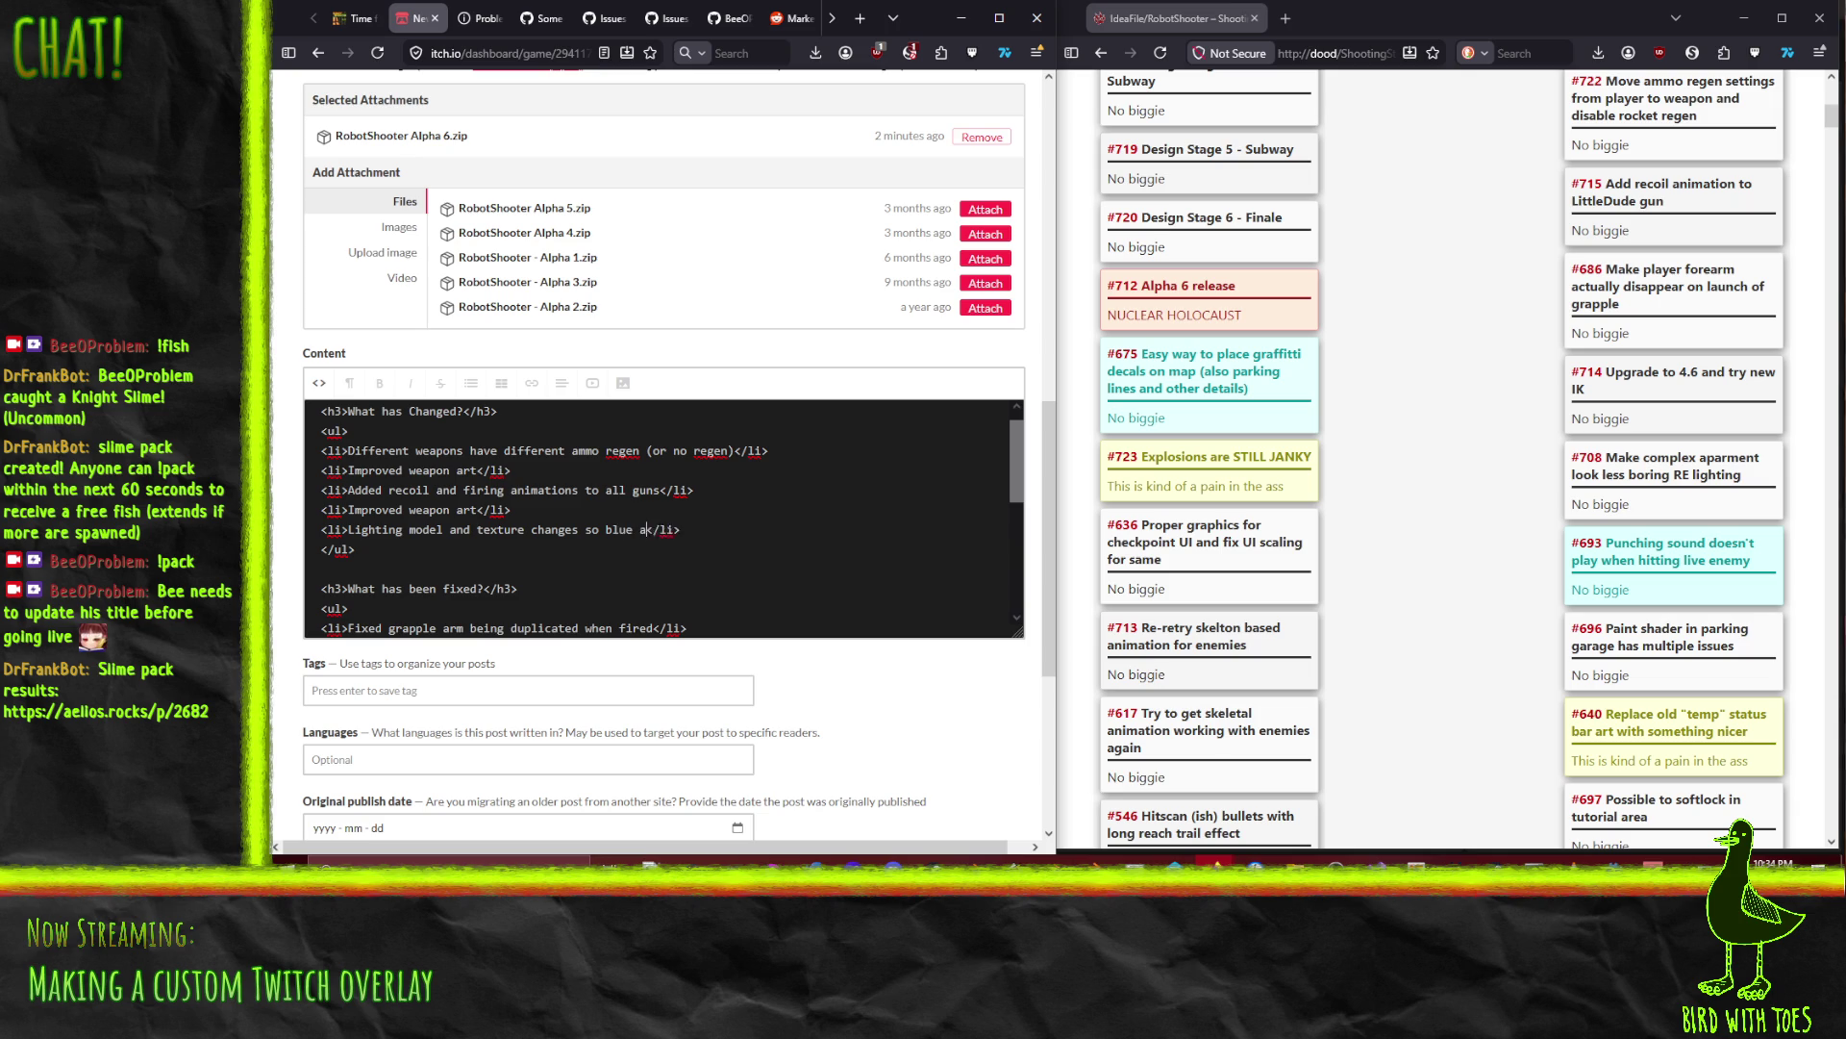
{"action": "type", "text": " is less flat"}
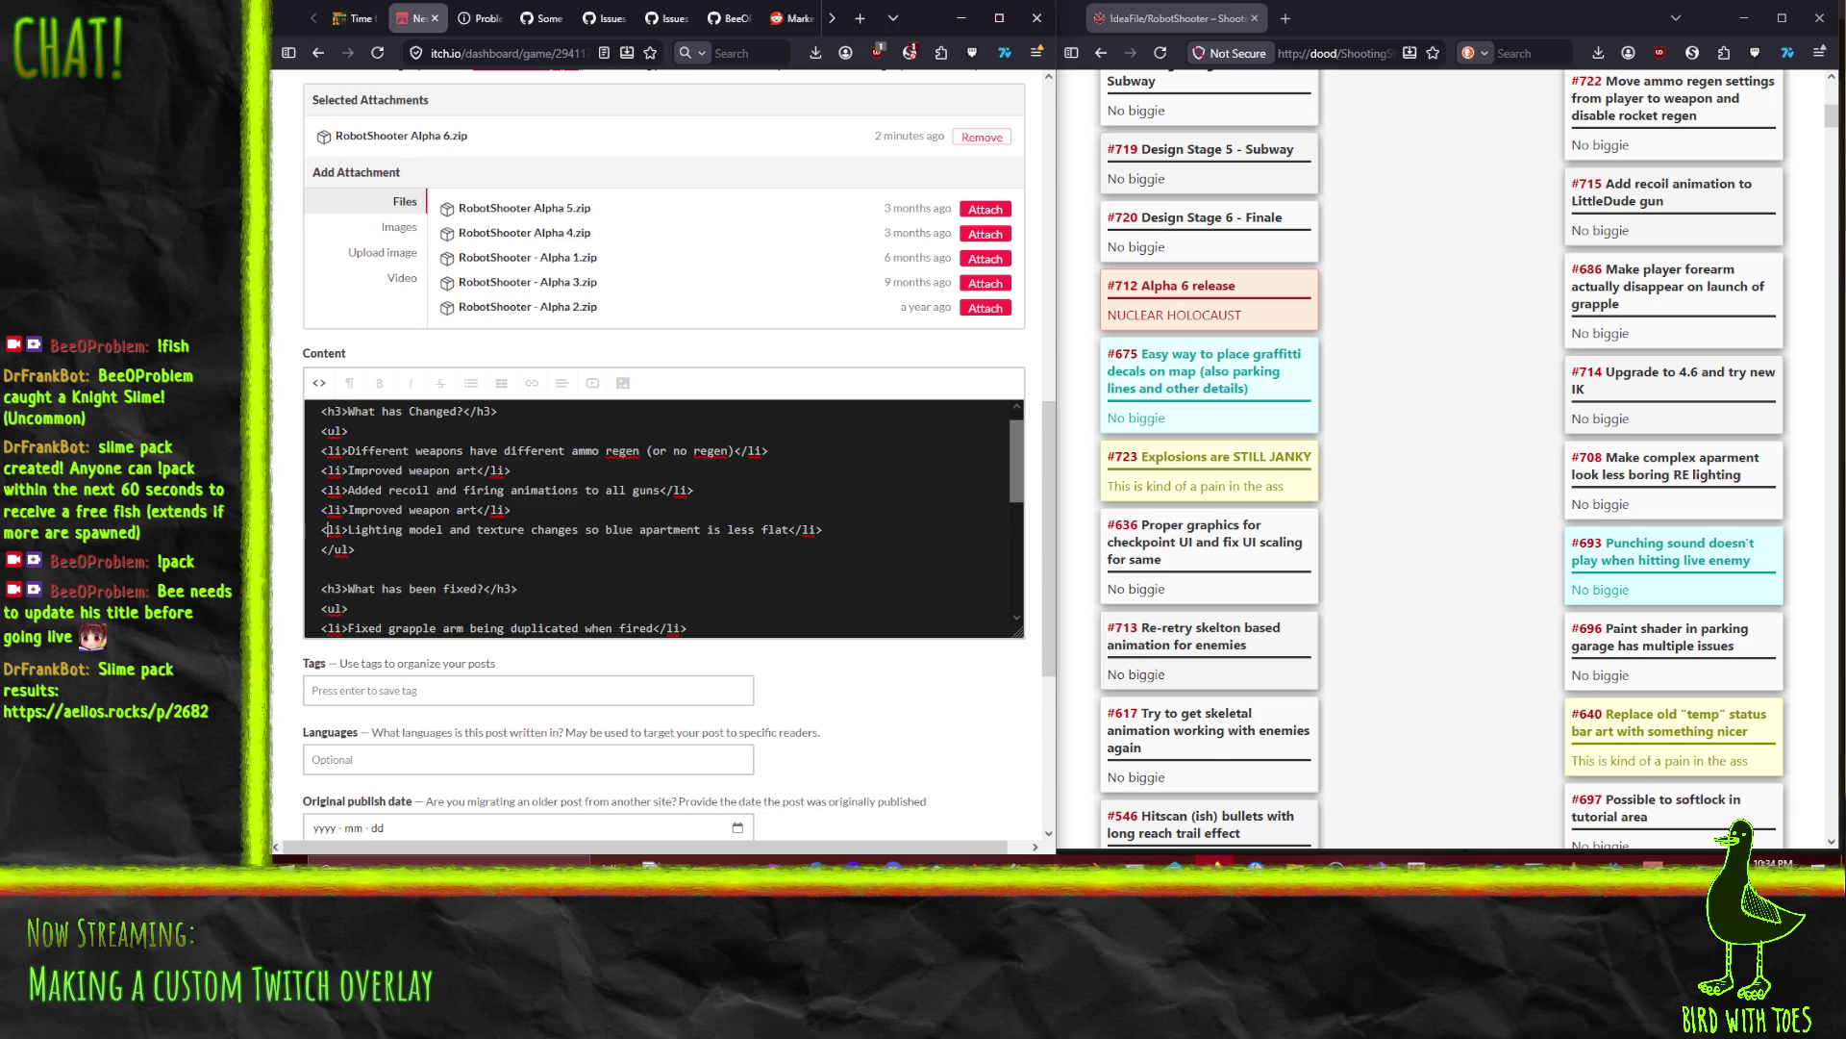
{"action": "key", "text": "shift+End"}
{"action": "key", "text": "shift+Left"}
{"action": "key", "text": "shift+Left"}
{"action": "key", "text": "shift+Left"}
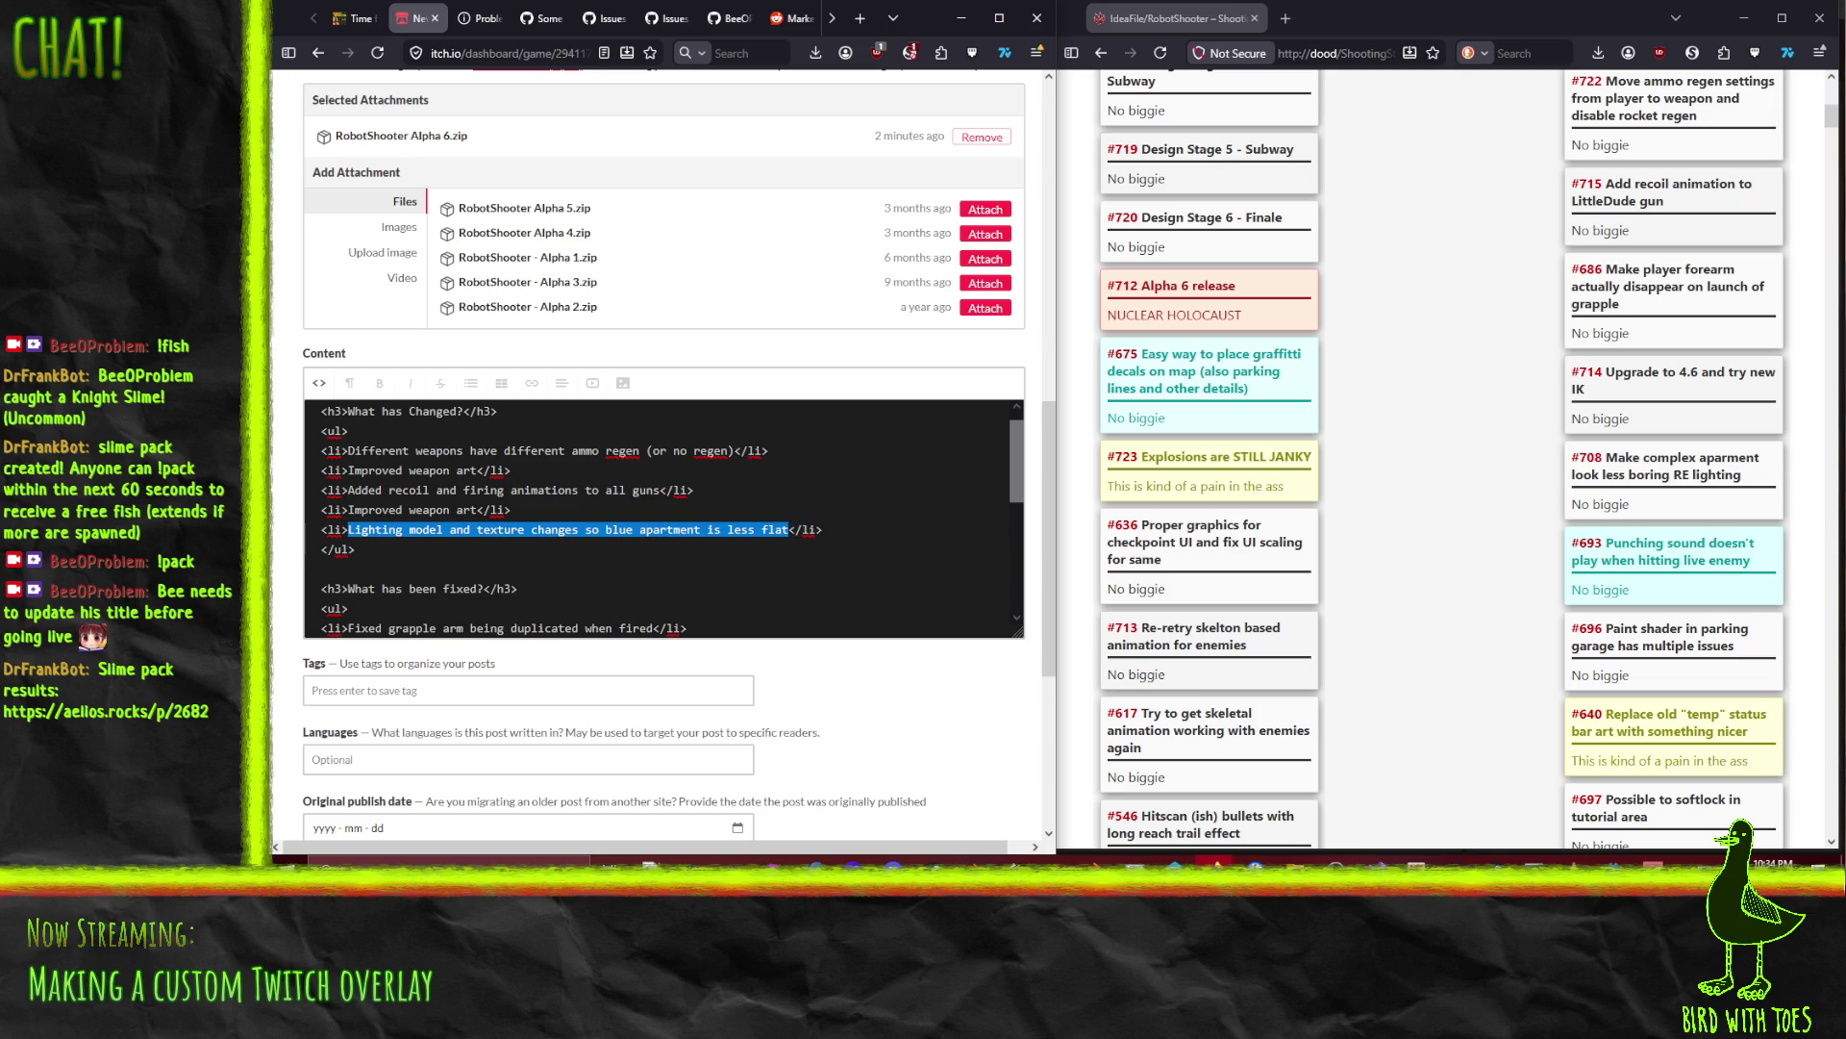
{"action": "type", "text": "Improved "}
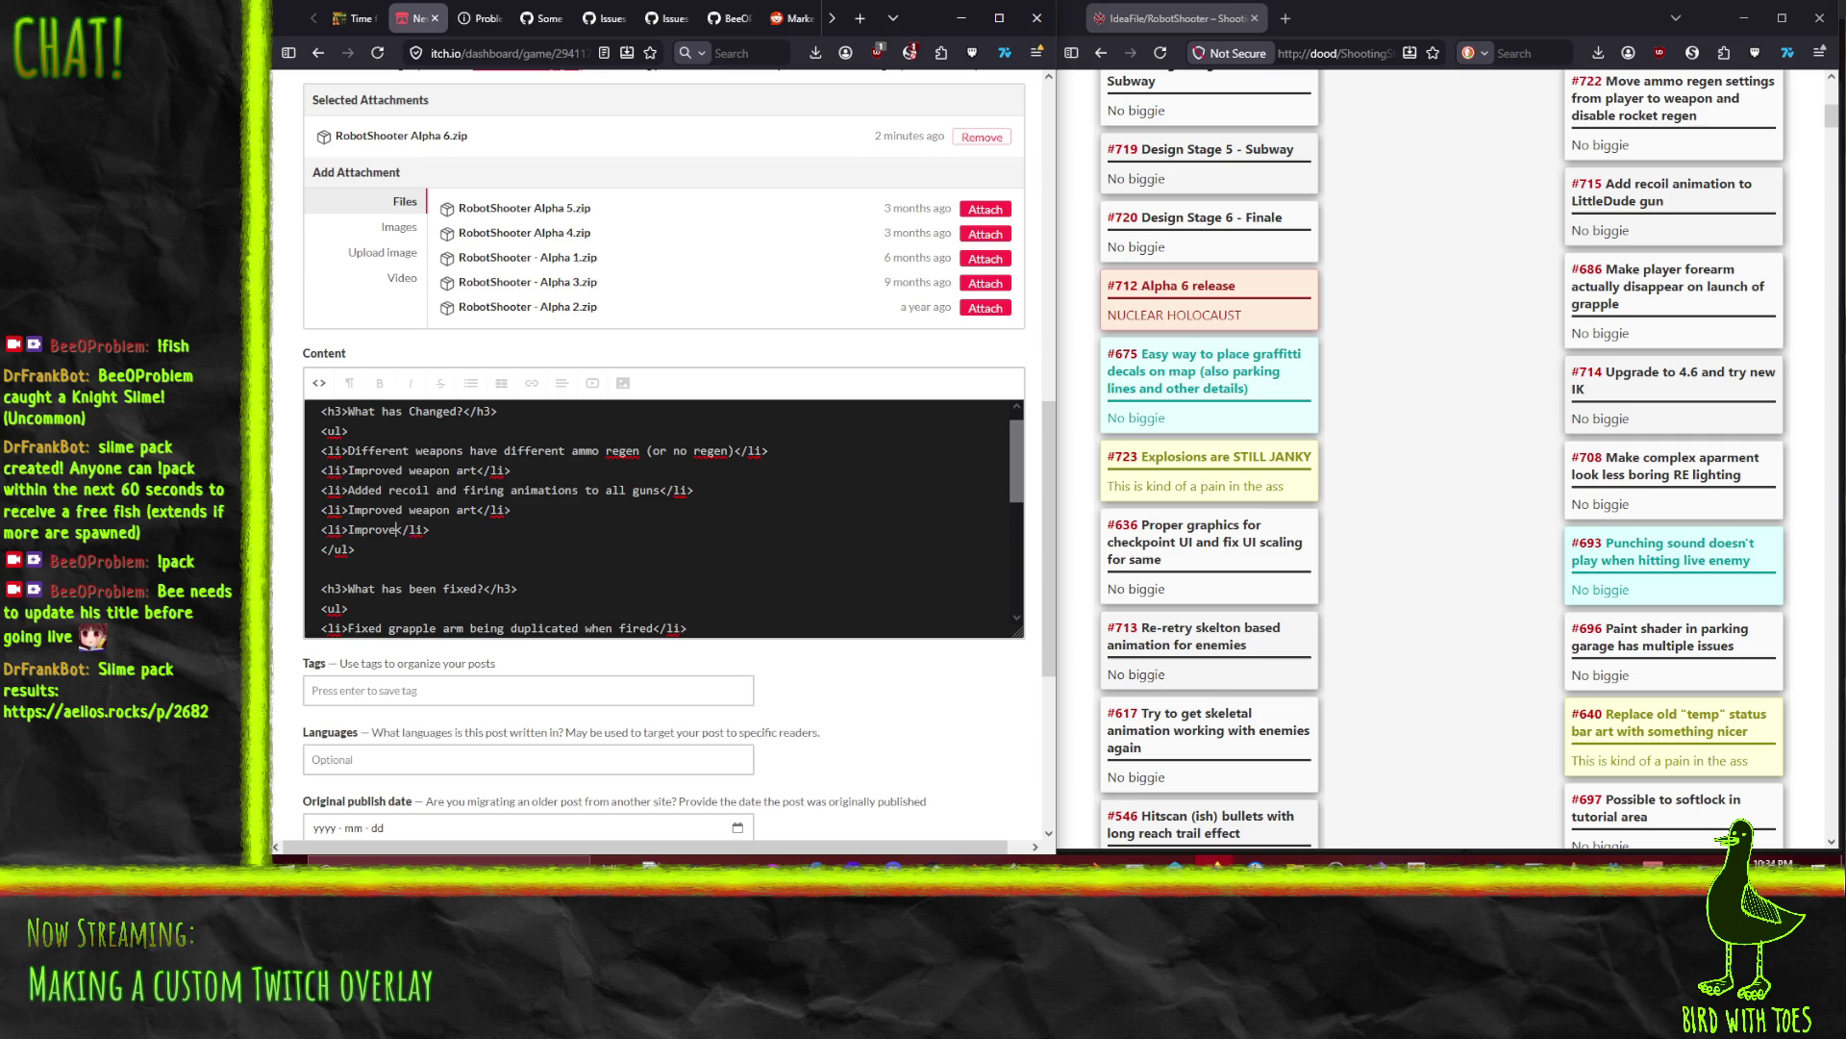
{"action": "type", "text": "some environmen"}
{"action": "type", "text": "t art"}
{"action": "scroll", "coordinate": [1503, 535], "scroll_direction": "up", "scroll_amount": 5}
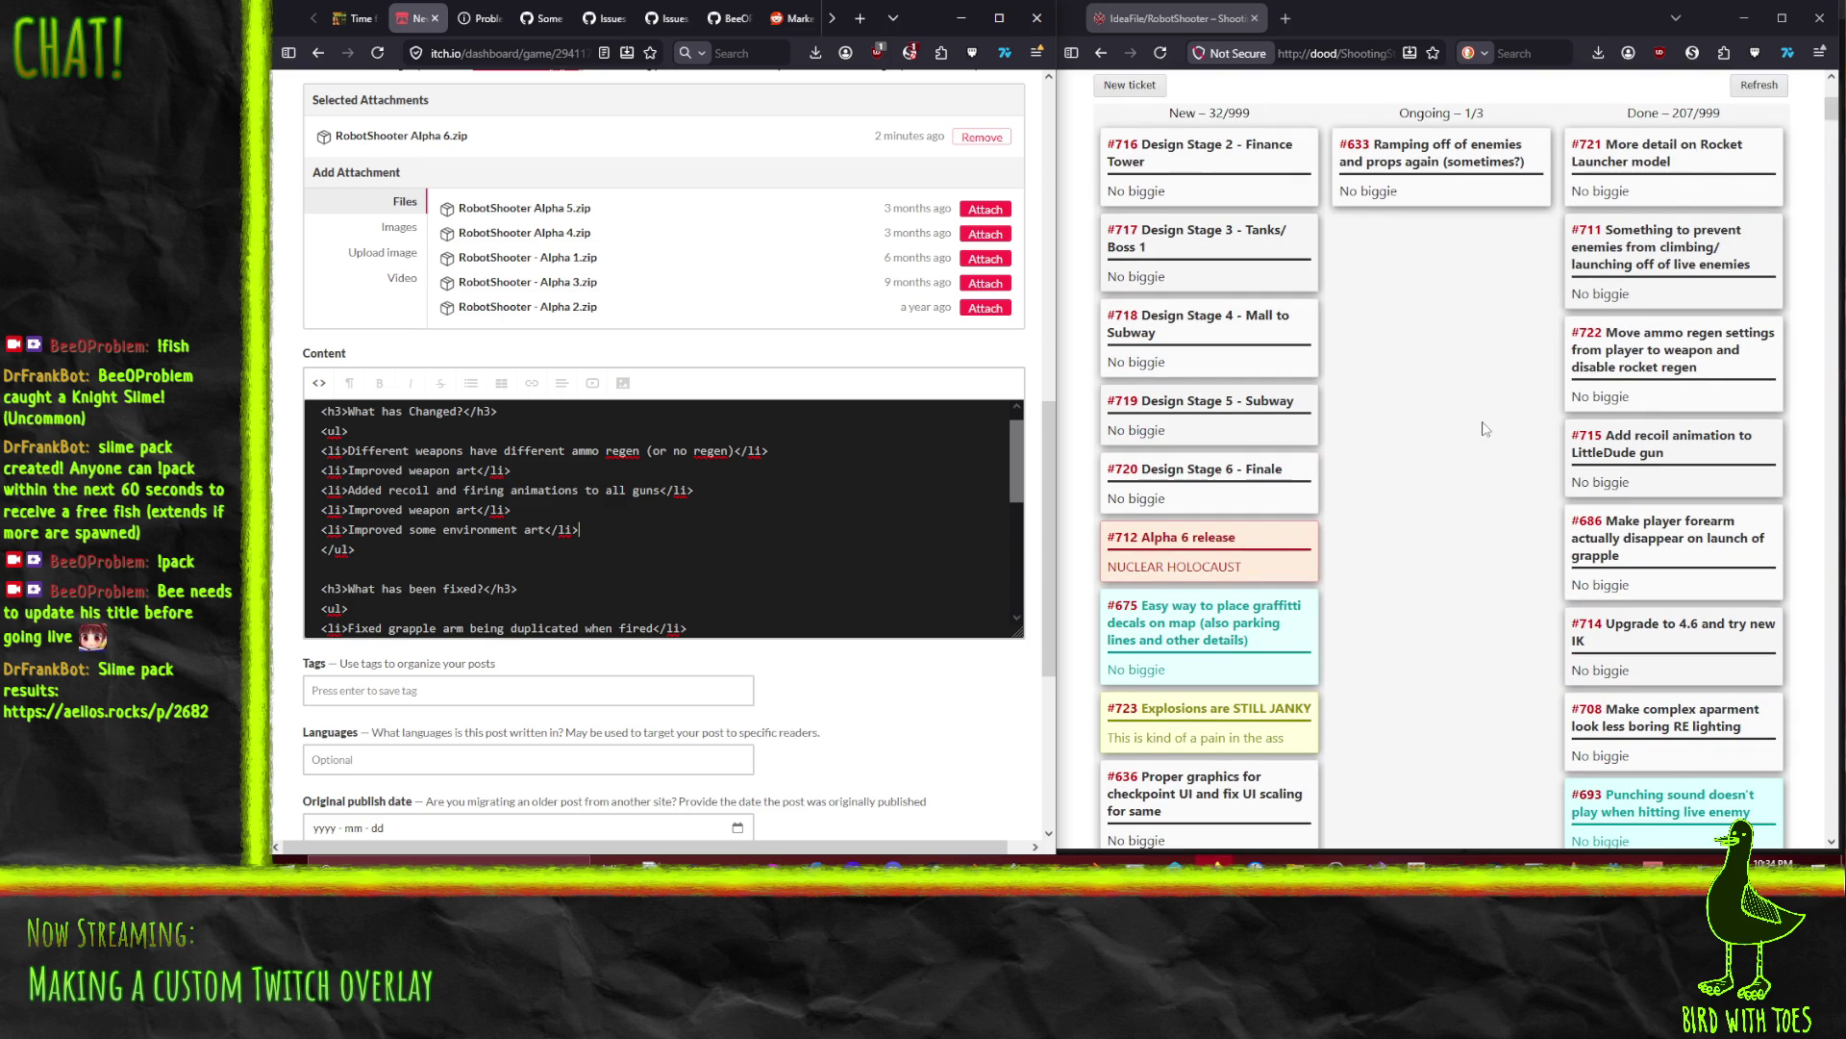
{"action": "scroll", "coordinate": [1487, 430], "scroll_direction": "down", "scroll_amount": 7}
{"action": "scroll", "coordinate": [1479, 434], "scroll_direction": "down", "scroll_amount": 1}
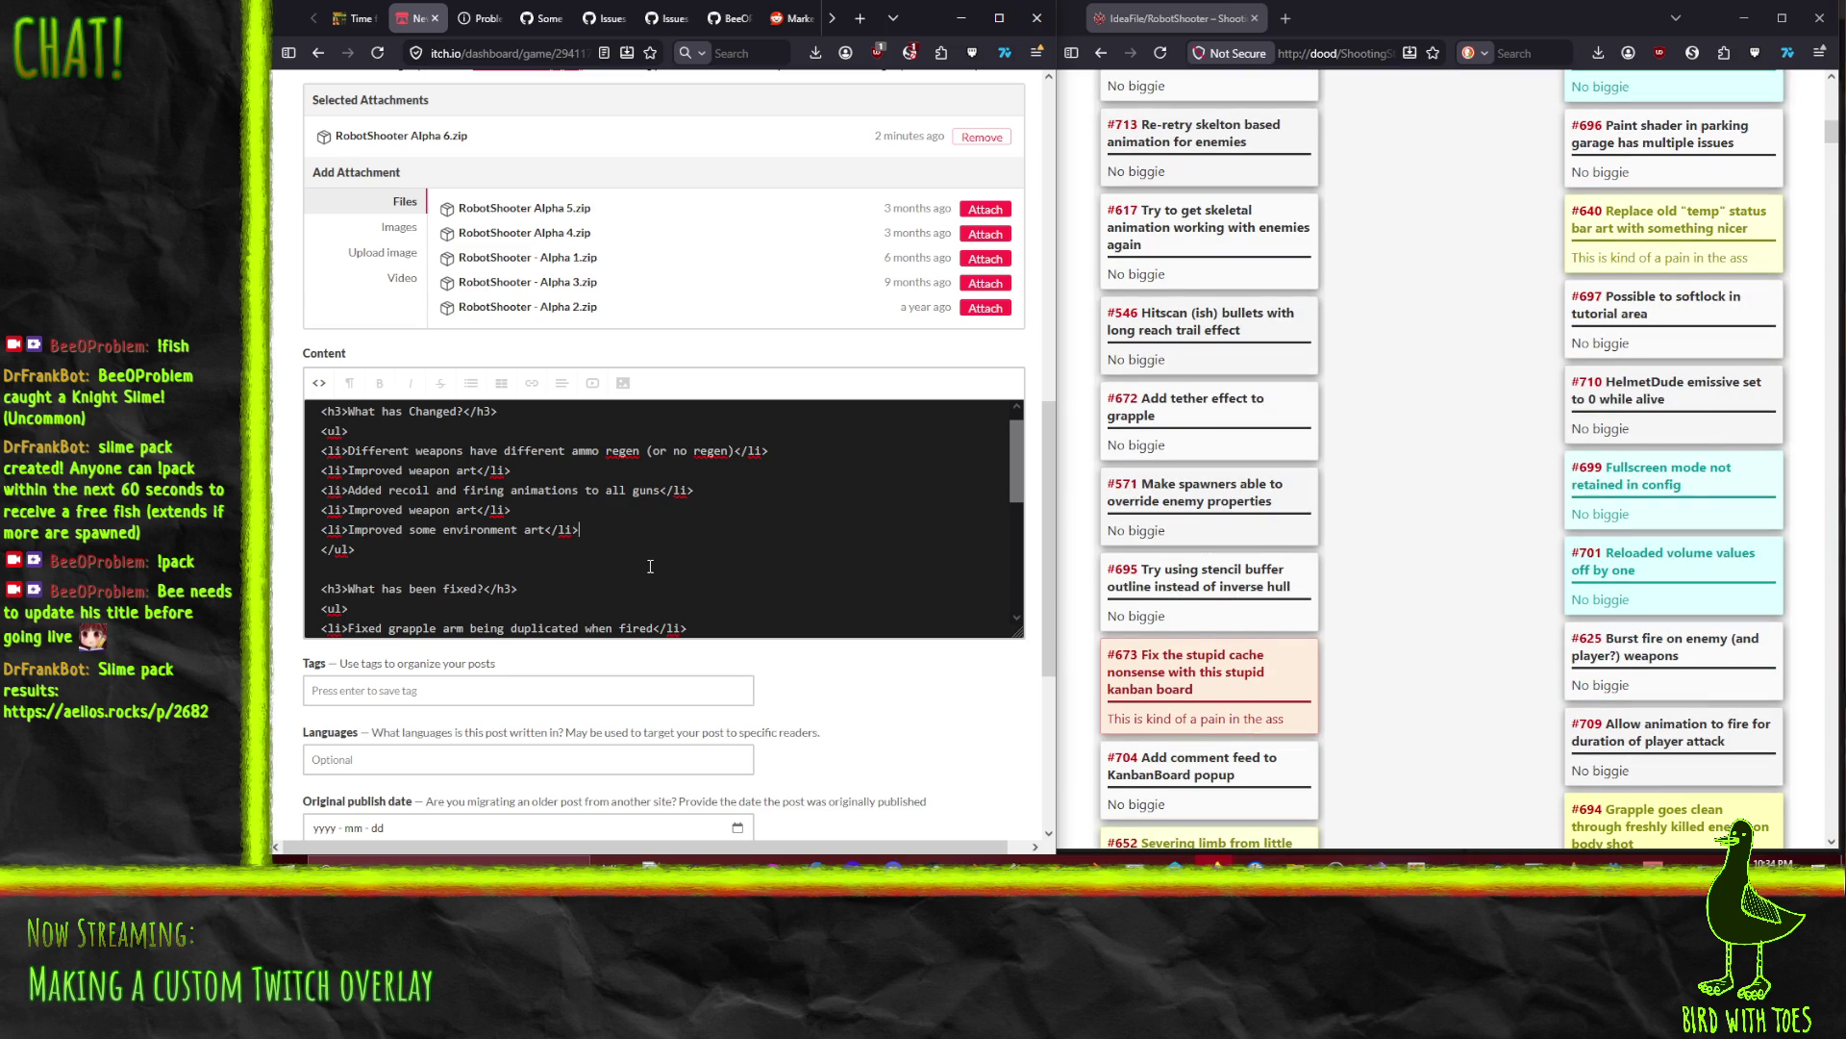
{"action": "left_click", "coordinate": [352, 13]}
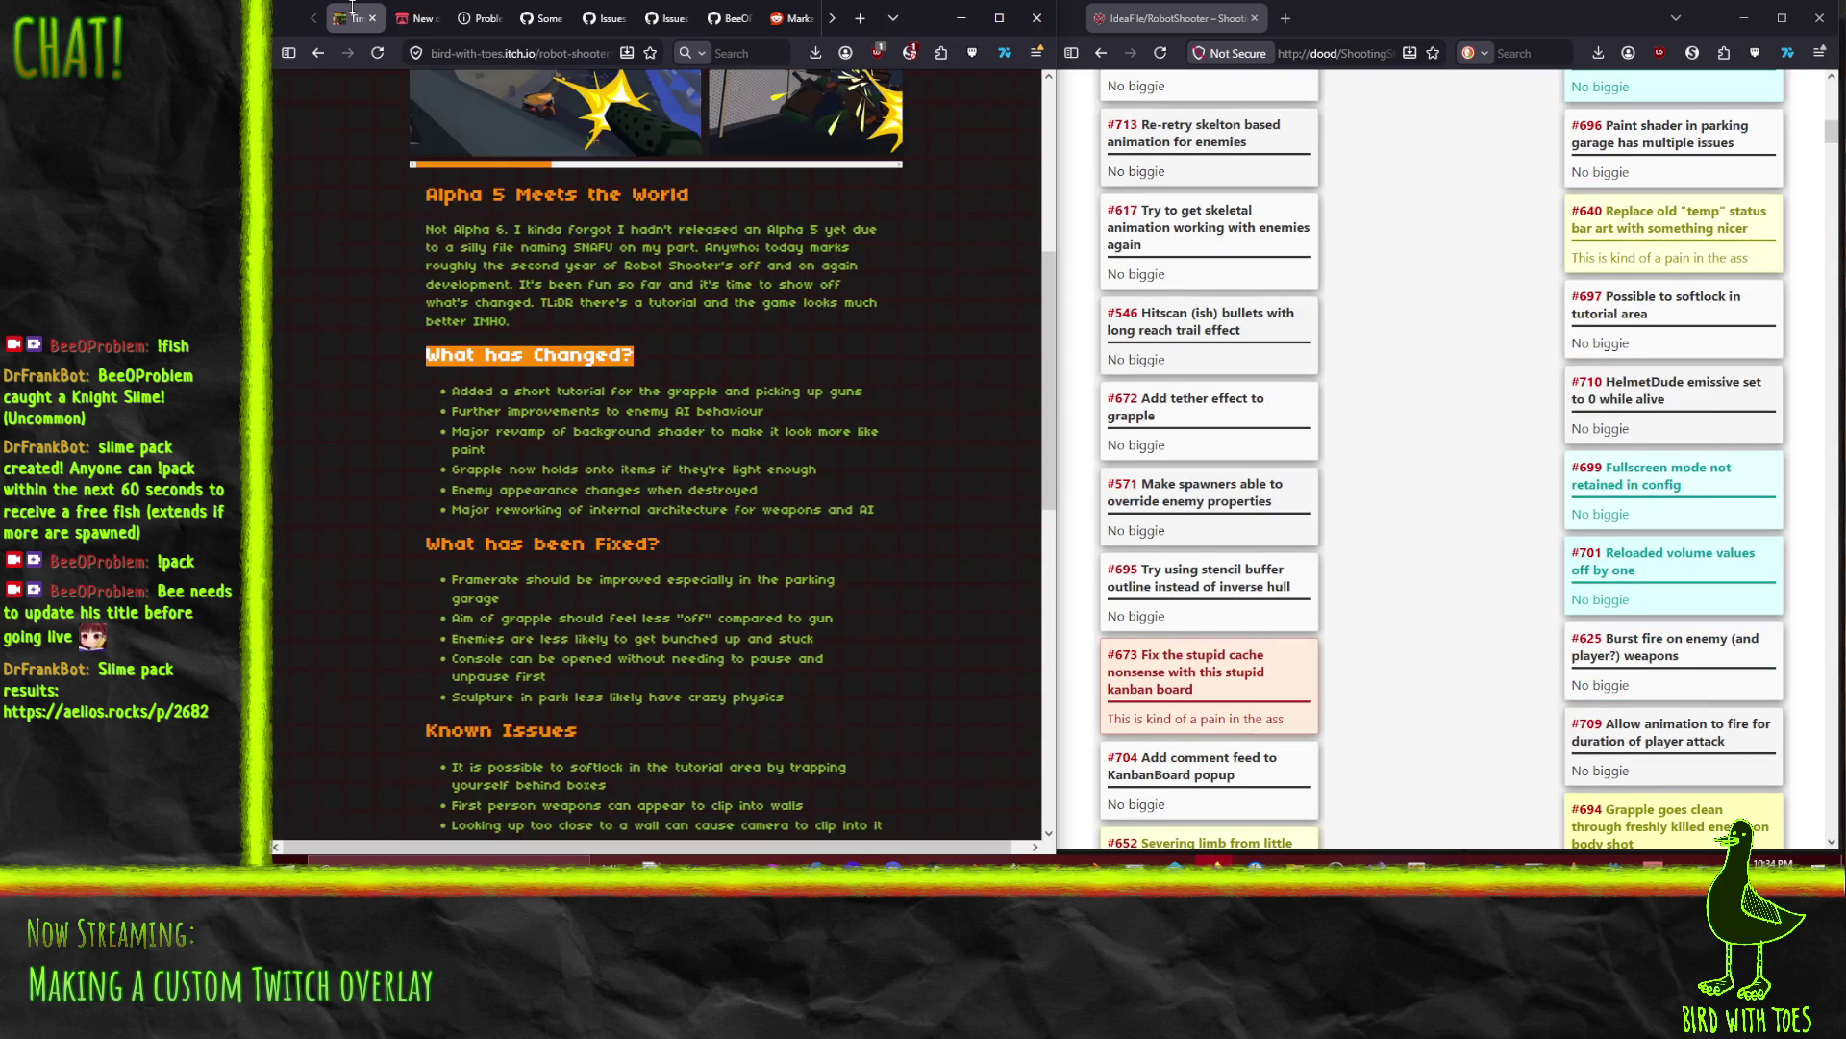
{"action": "scroll", "coordinate": [453, 550], "scroll_direction": "down", "scroll_amount": 1}
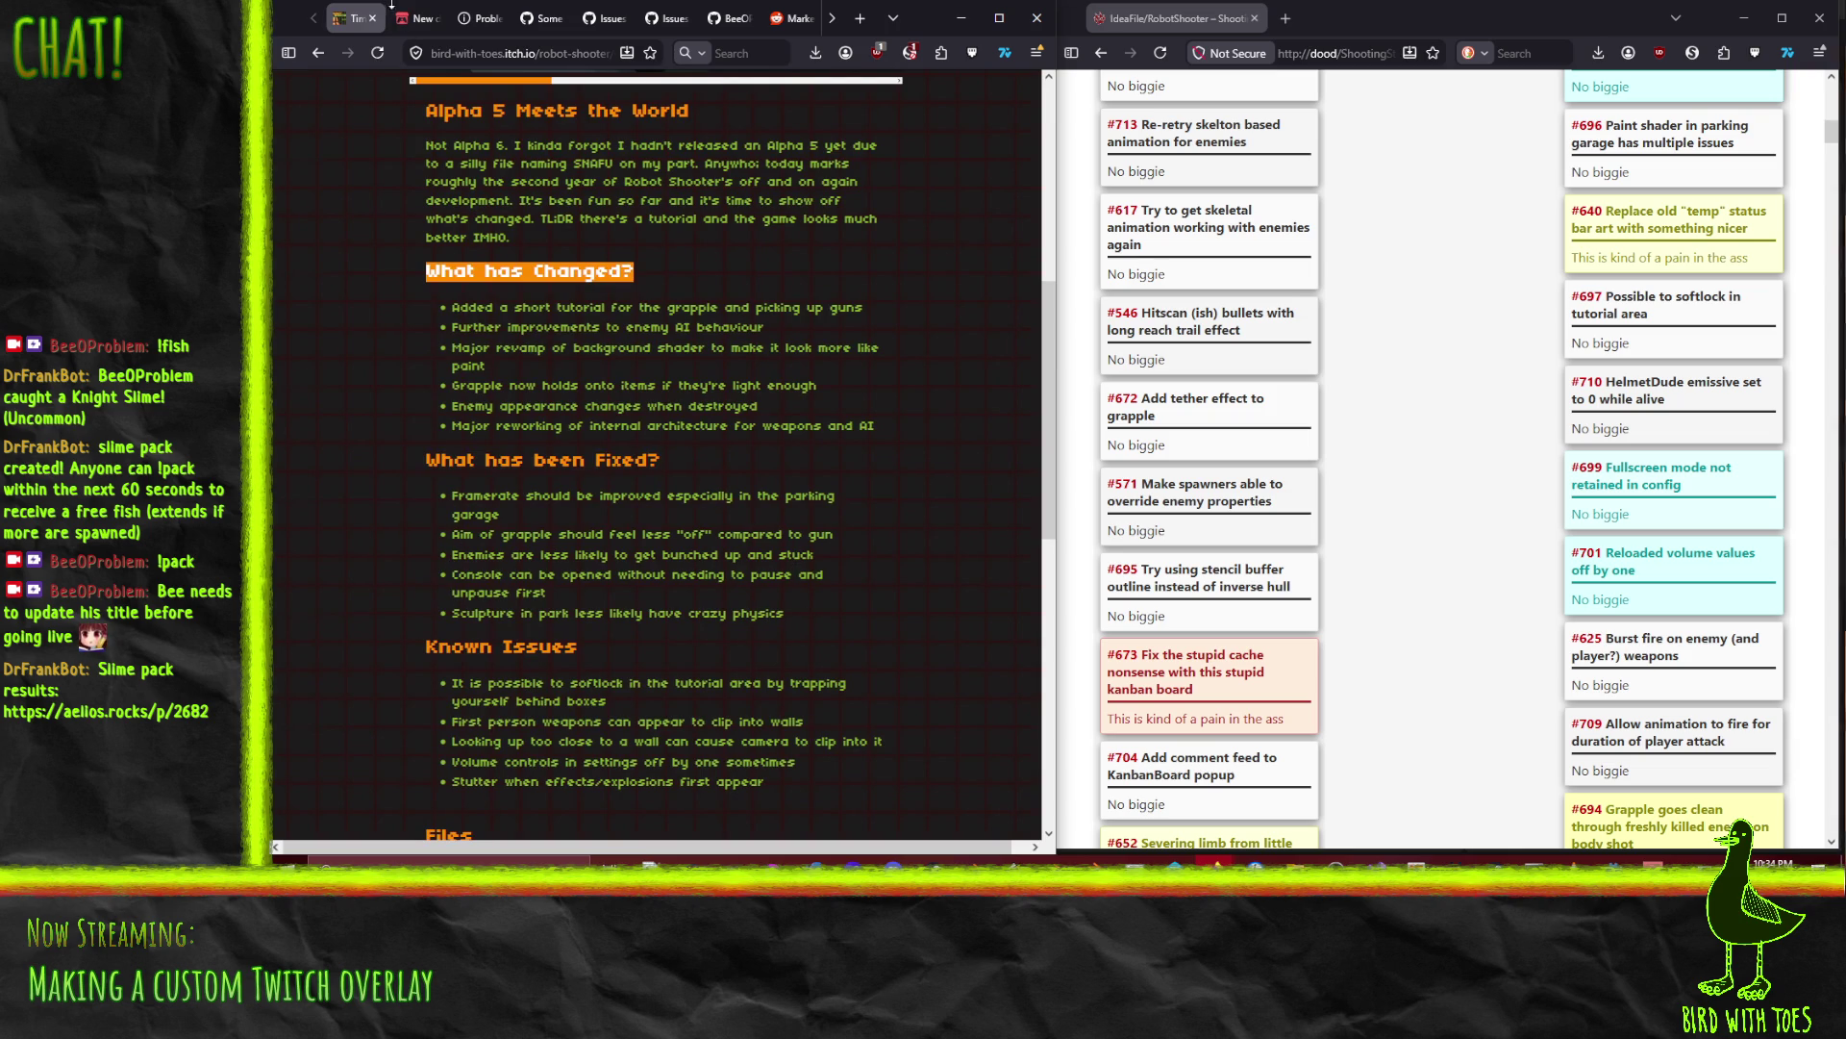
{"action": "left_click", "coordinate": [413, 11]}
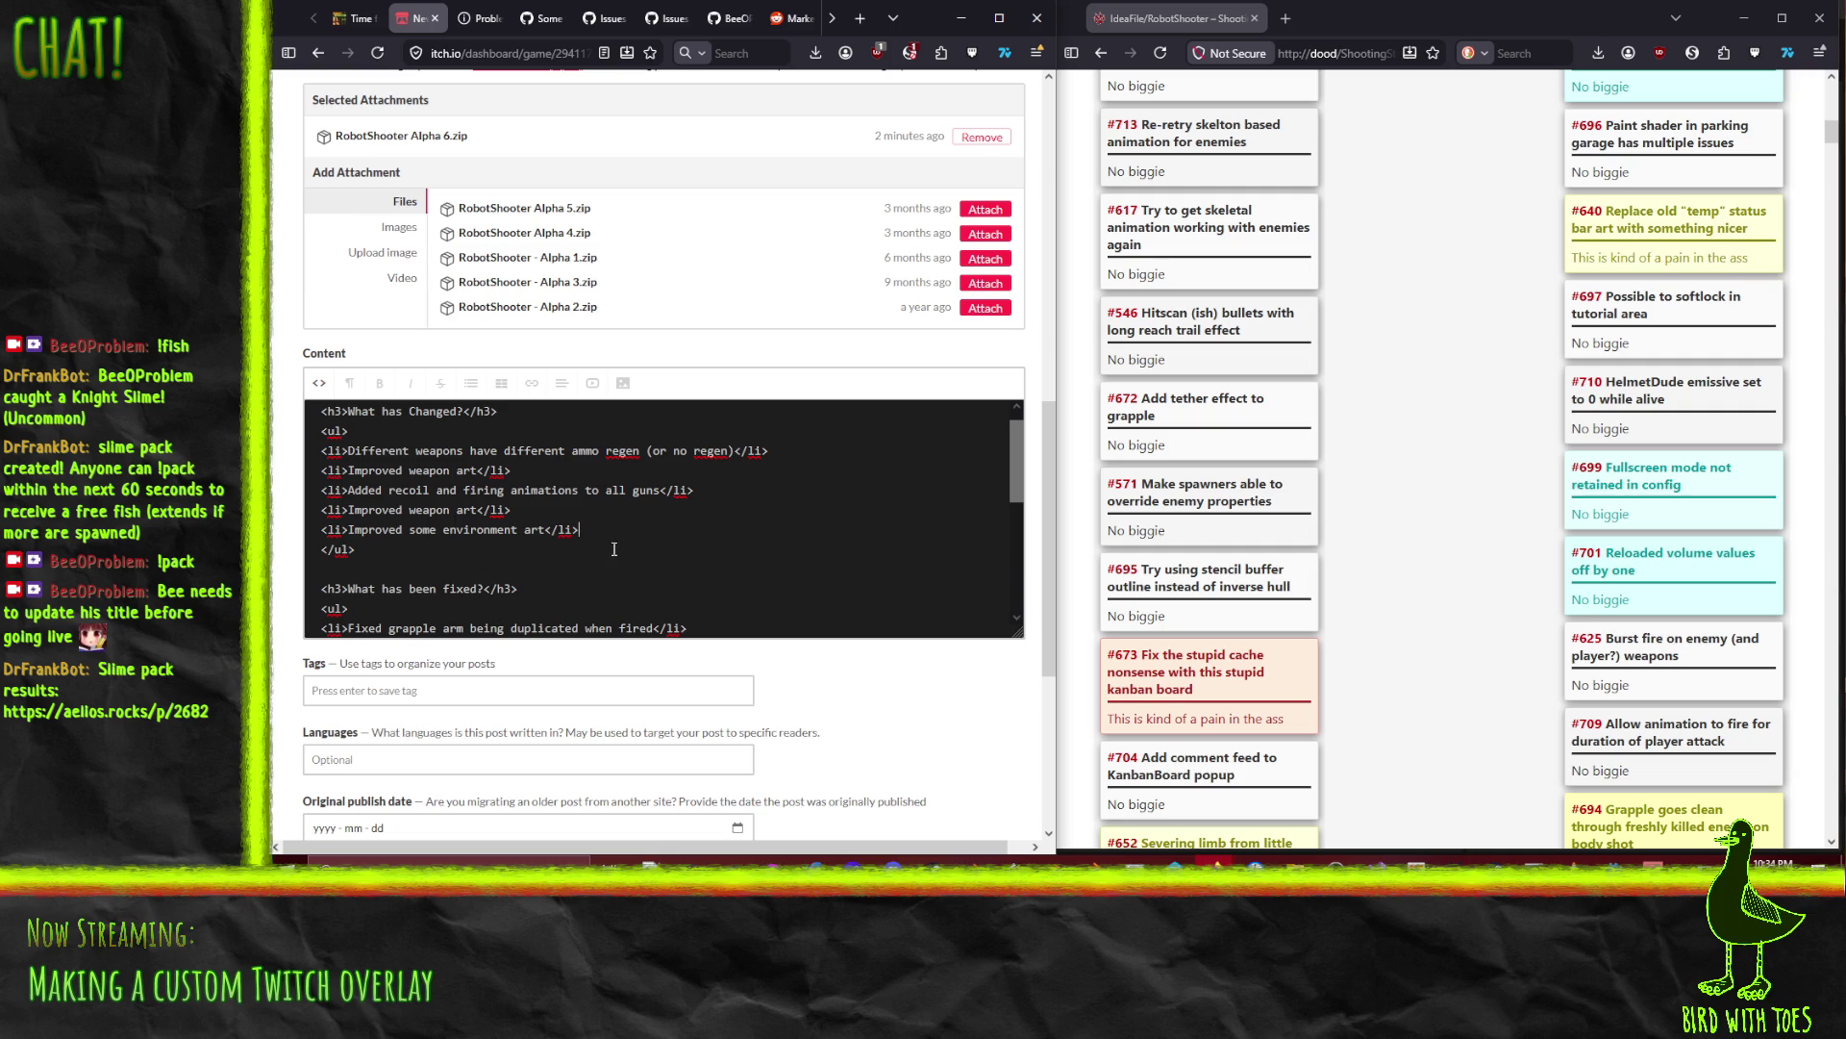
Step: Add a closed <li> item 'Enemies have much better destruction effects' after the environment art line
{"action": "key", "text": "Return"}
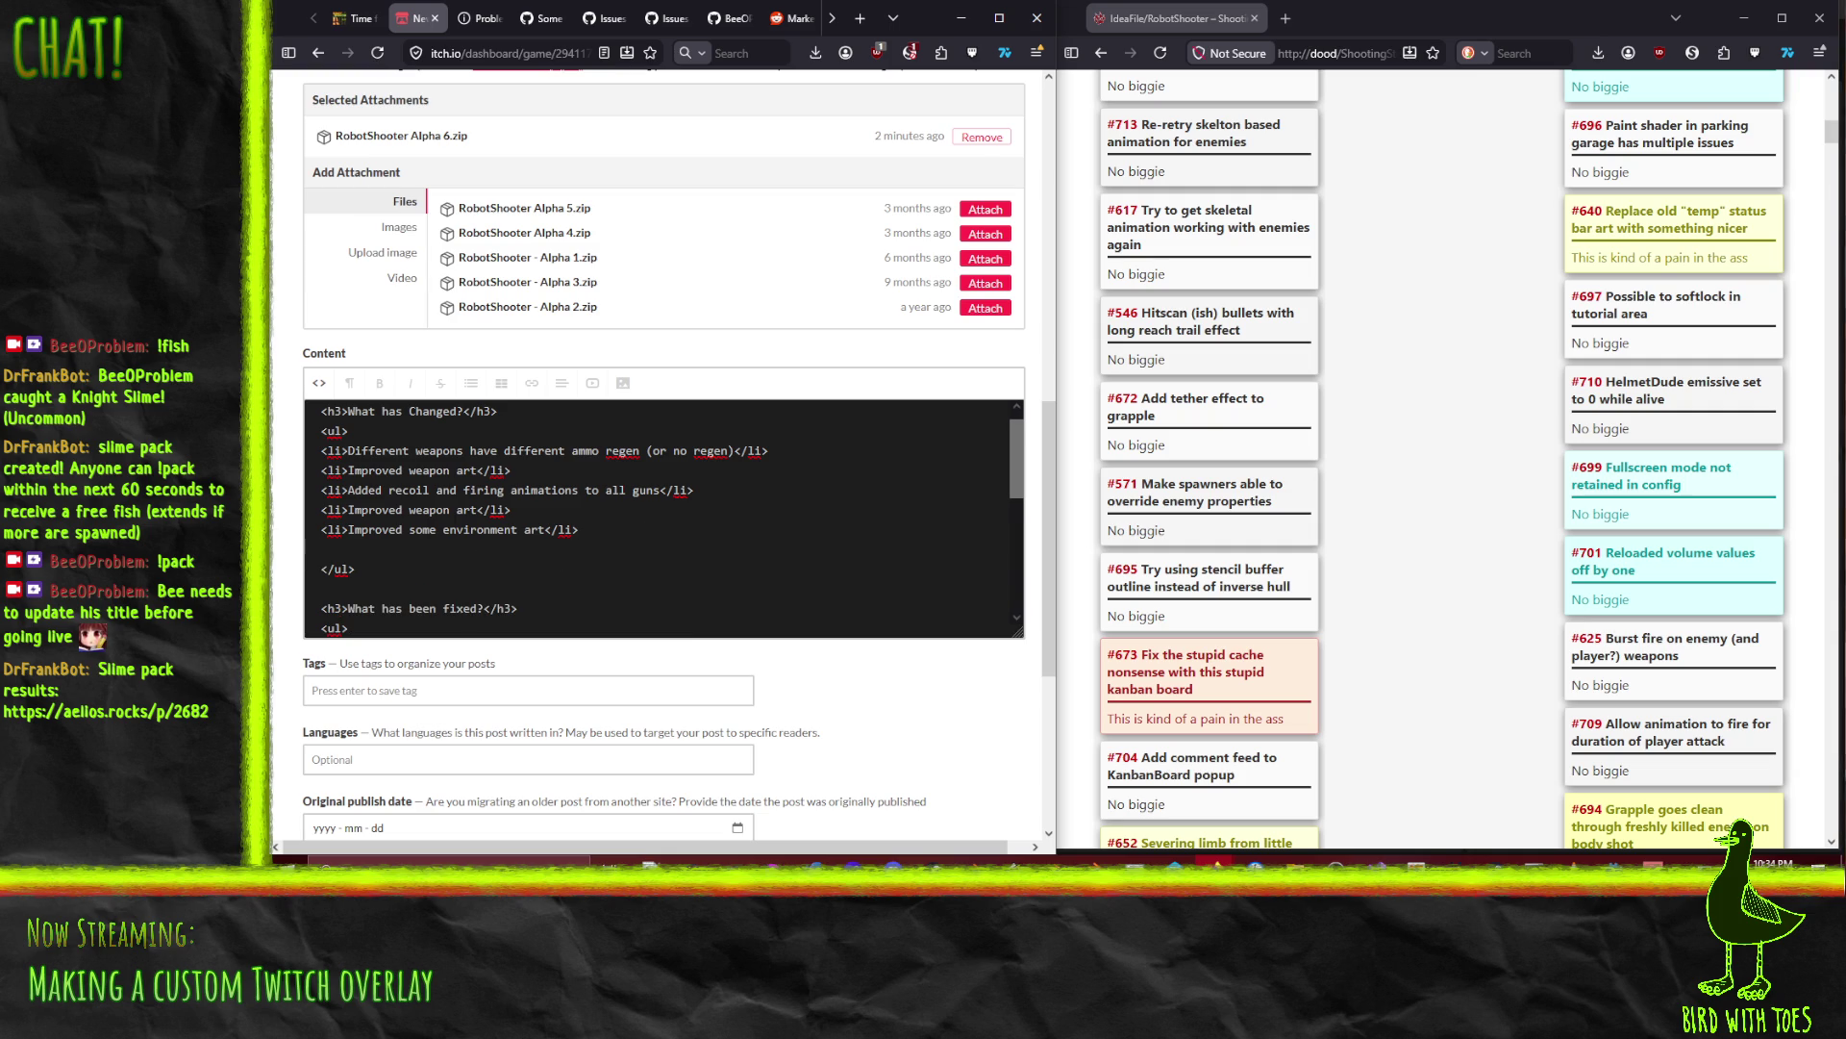
{"action": "type", "text": "<li>Enemie"}
{"action": "type", "text": "s have "}
{"action": "type", "text": "unique"}
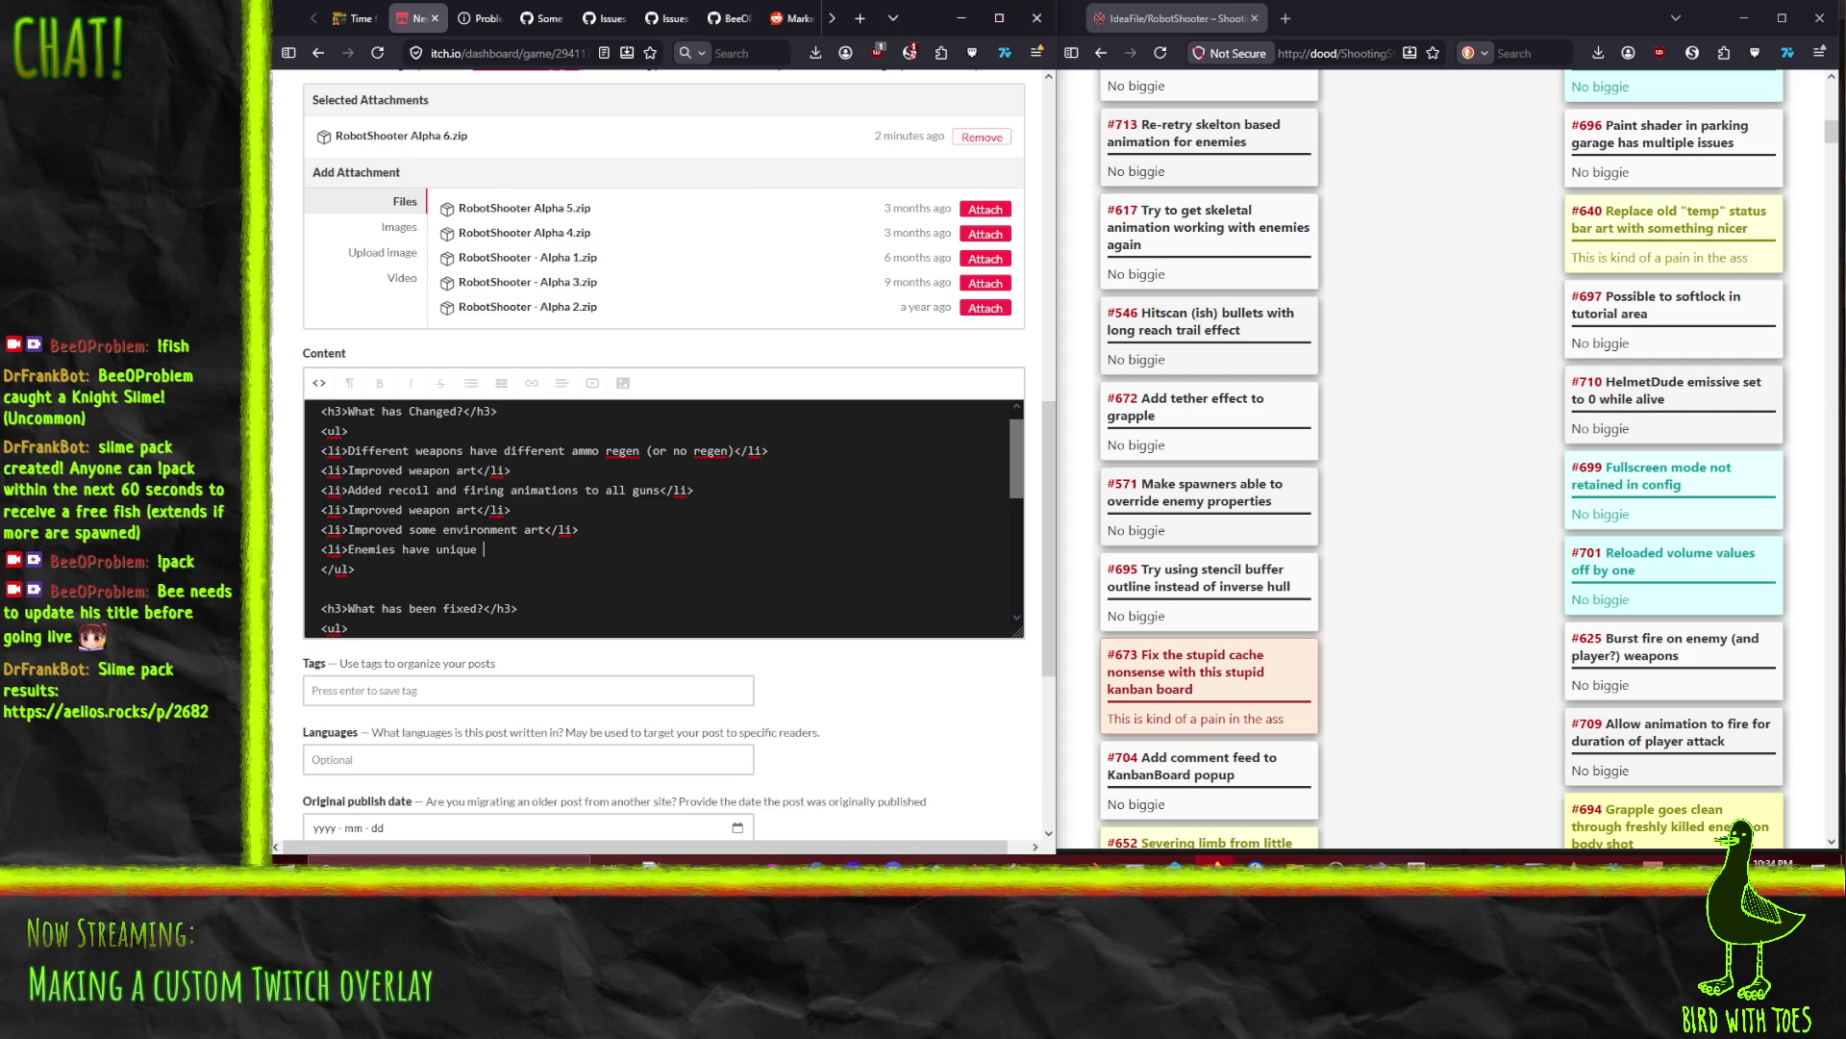
{"action": "key", "text": "BackSpace"}
{"action": "key", "text": "BackSpace"}
{"action": "key", "text": "BackSpace"}
{"action": "type", "text": "better "}
{"action": "type", "text": "destructio"}
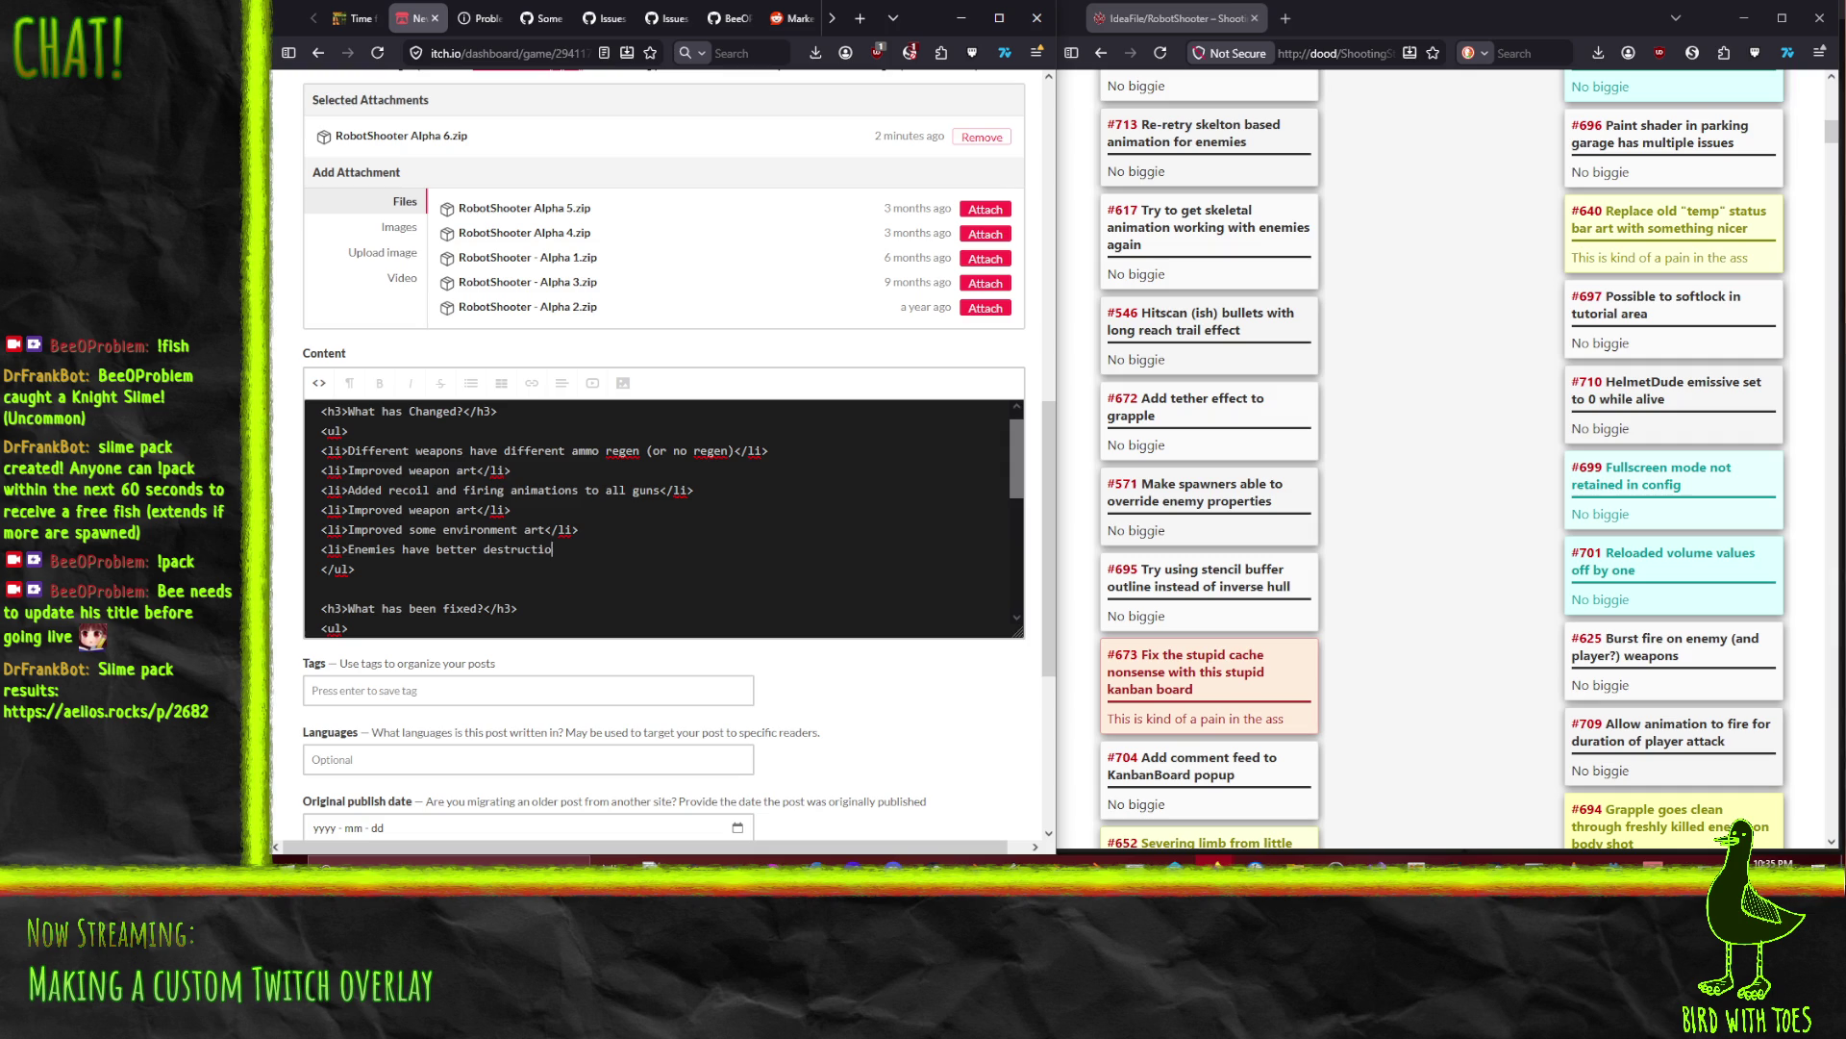
{"action": "type", "text": "ffec"}
{"action": "type", "text": "much"}
{"action": "key", "text": "End"}
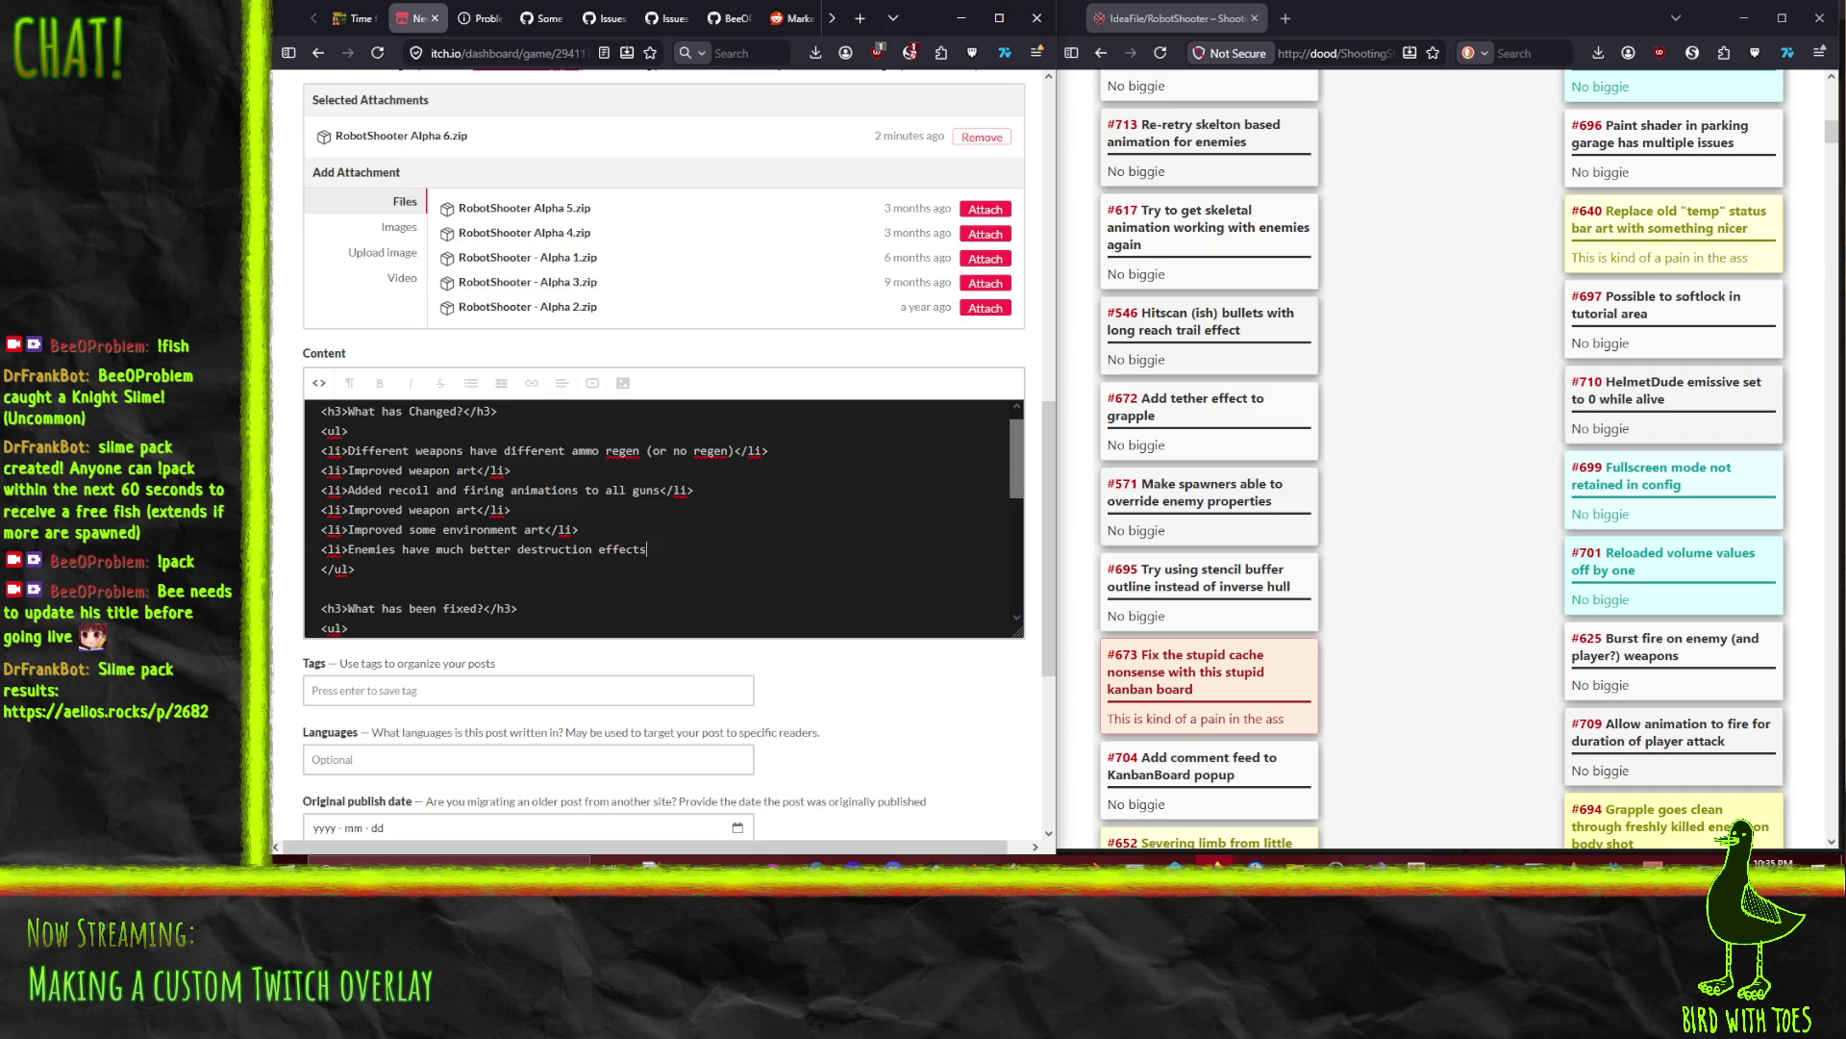
{"action": "type", "text": "/li>"}
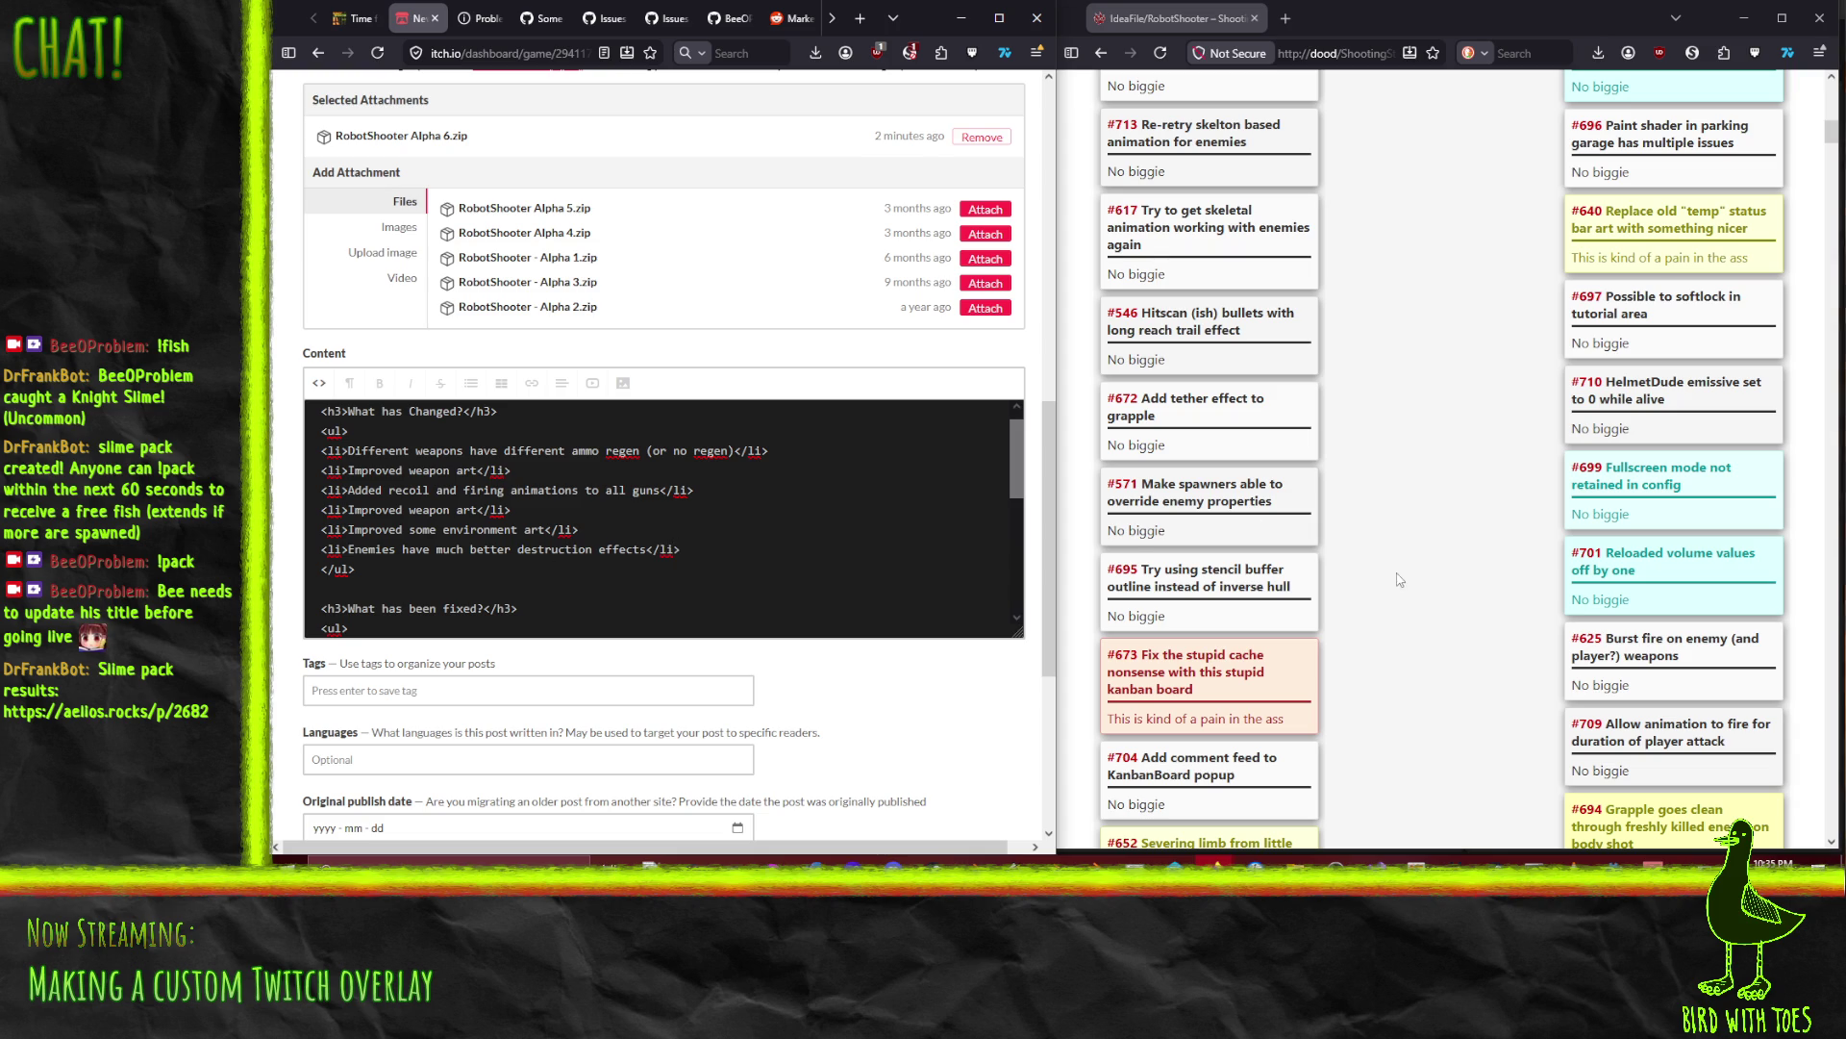
{"action": "scroll", "coordinate": [1385, 564], "scroll_direction": "up", "scroll_amount": 5}
{"action": "scroll", "coordinate": [1501, 586], "scroll_direction": "up", "scroll_amount": 3}
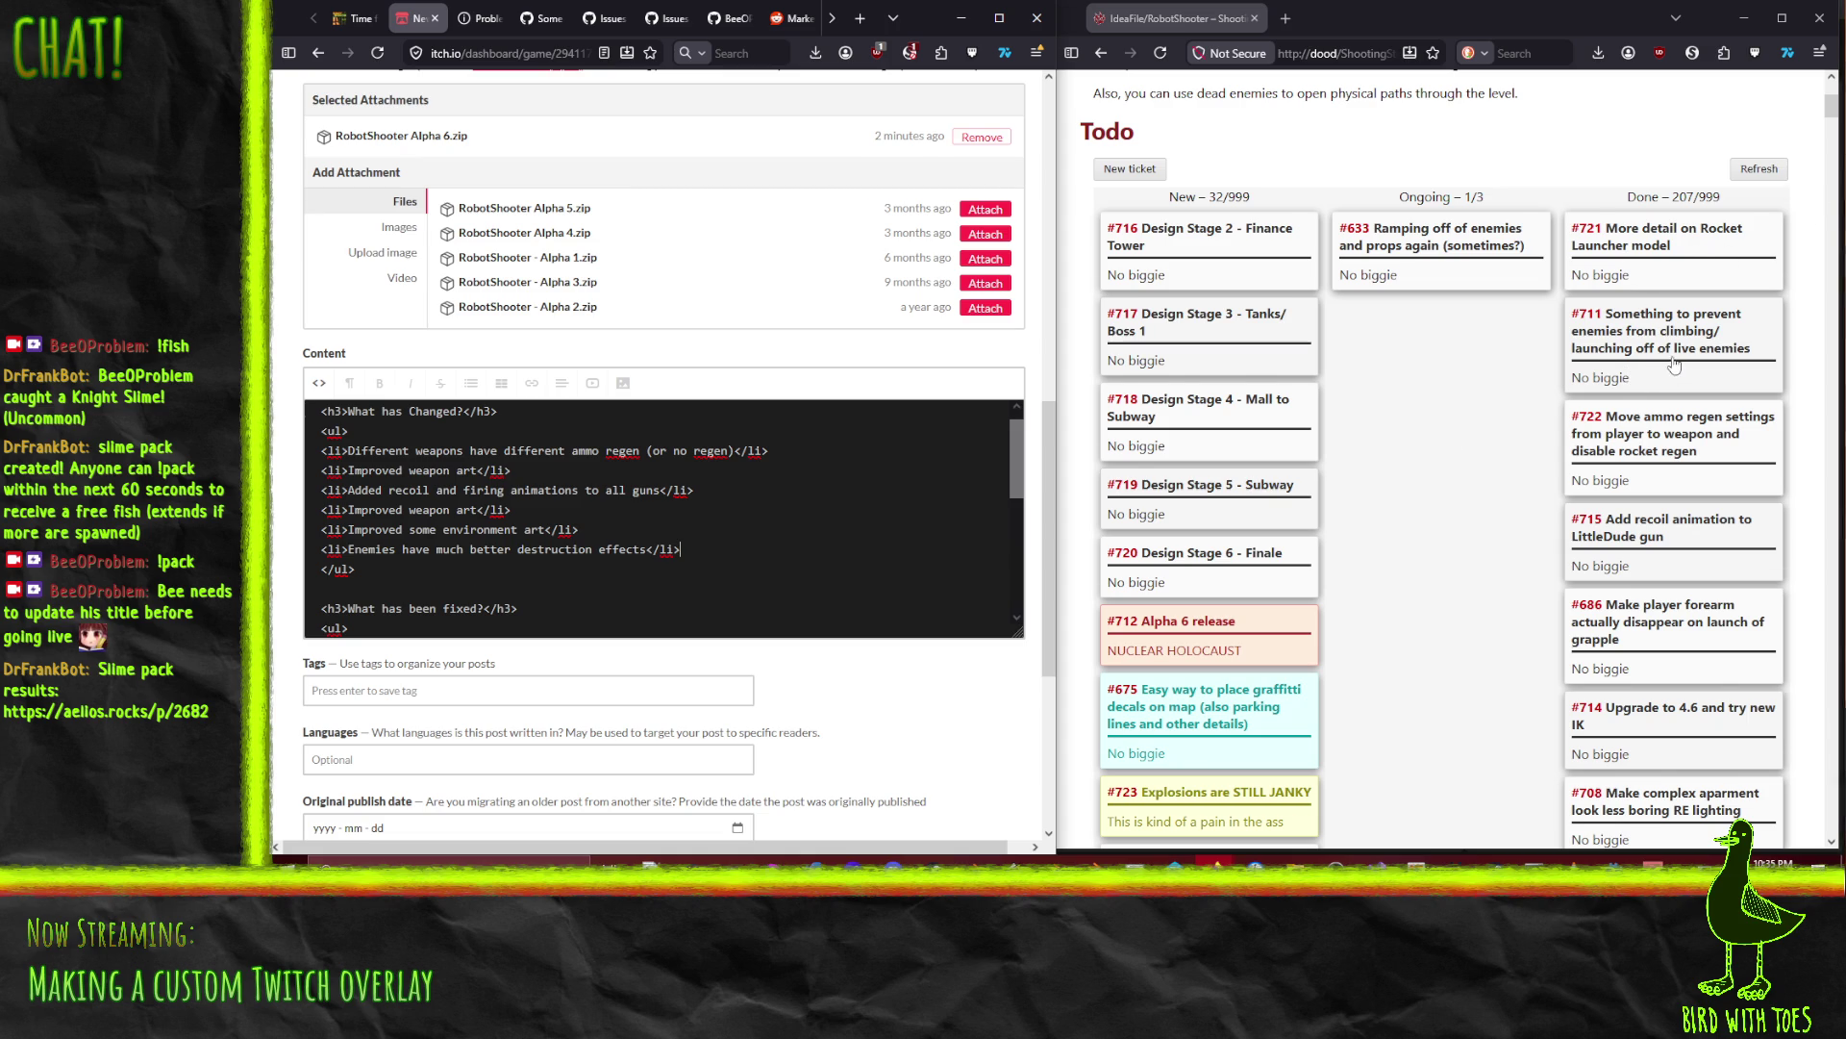
{"action": "scroll", "coordinate": [1674, 364], "scroll_direction": "down", "scroll_amount": 3}
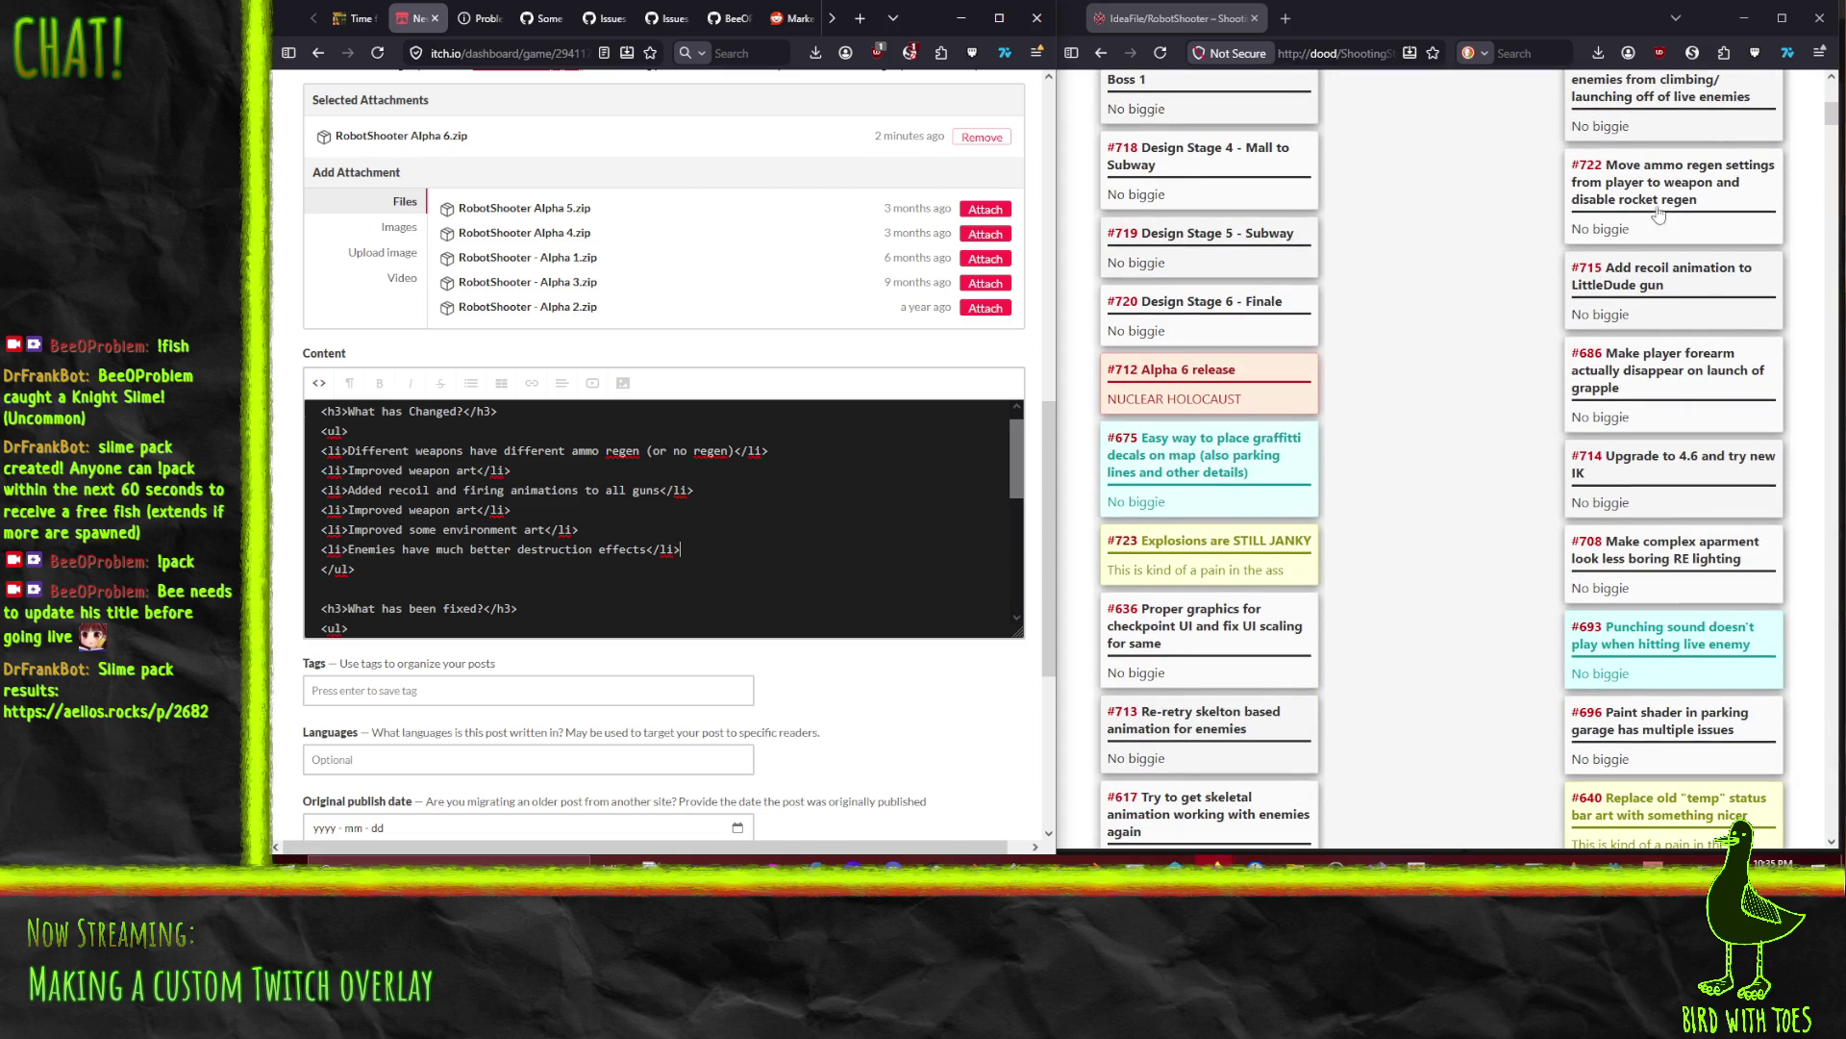
{"action": "scroll", "coordinate": [1674, 320], "scroll_direction": "down", "scroll_amount": 2}
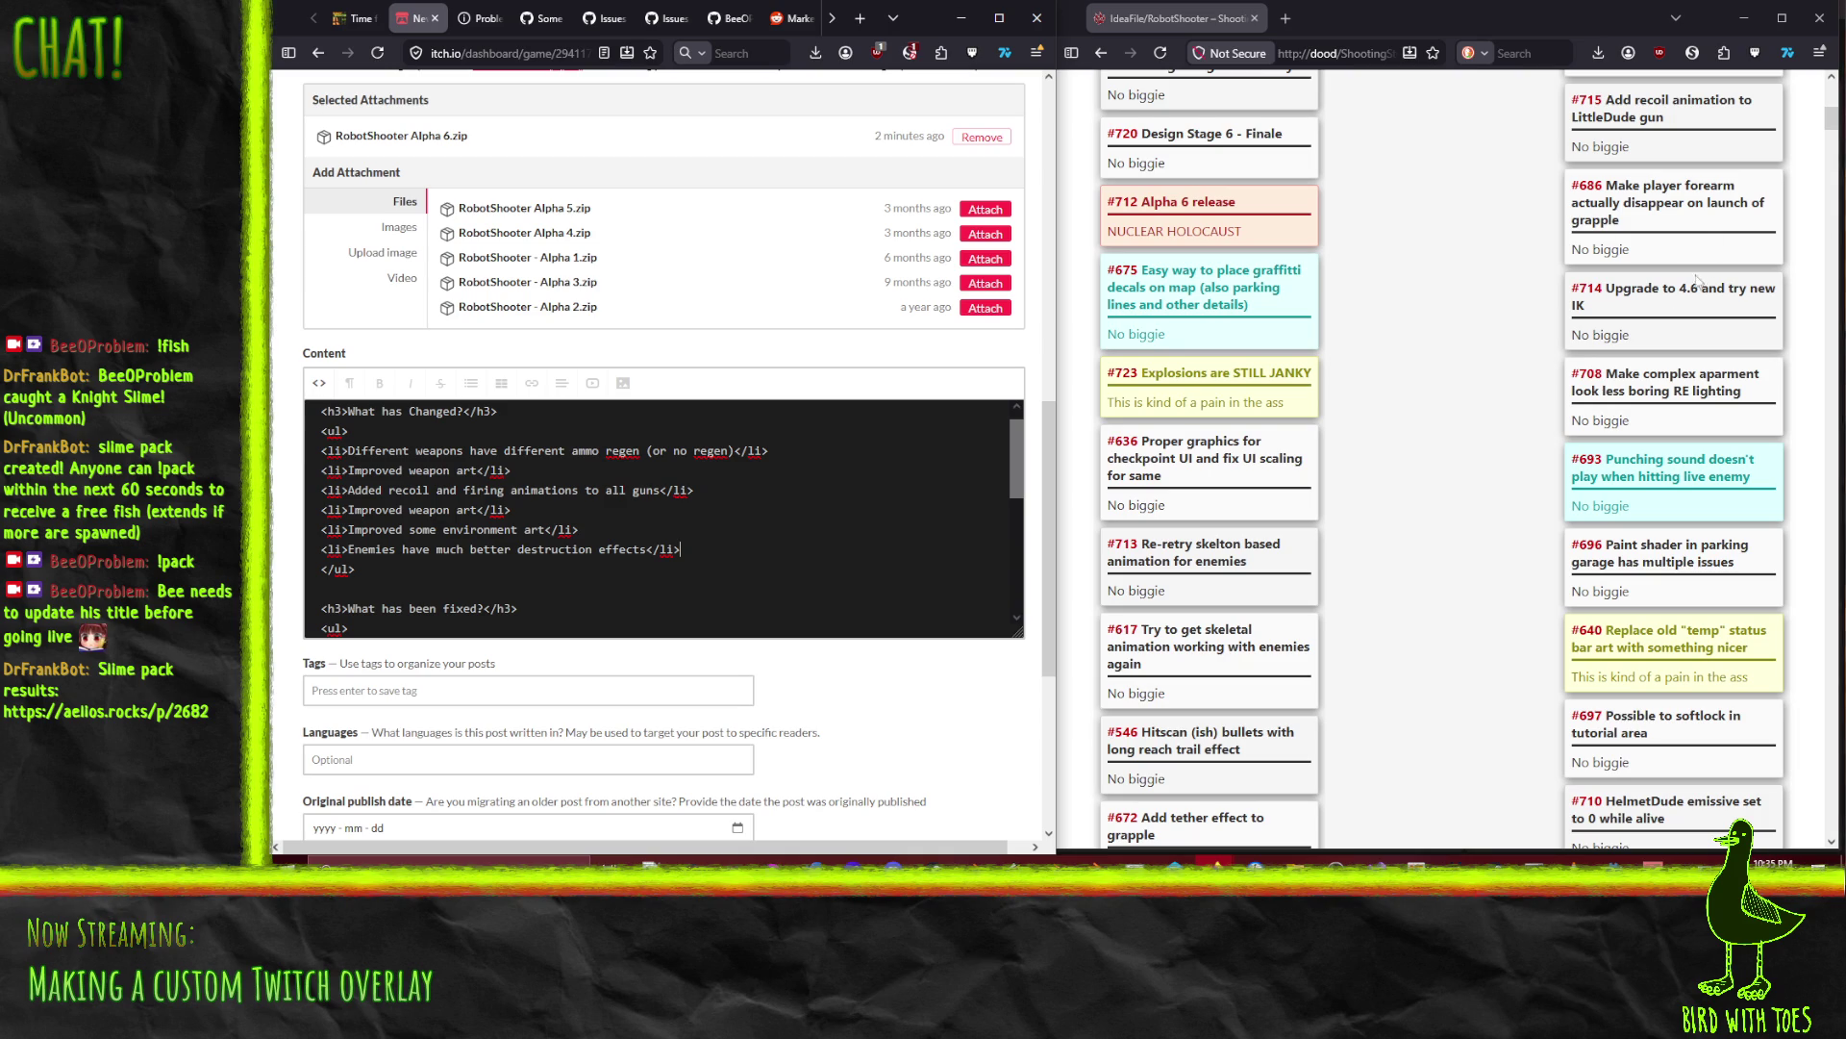
{"action": "scroll", "coordinate": [1711, 262], "scroll_direction": "down", "scroll_amount": 3}
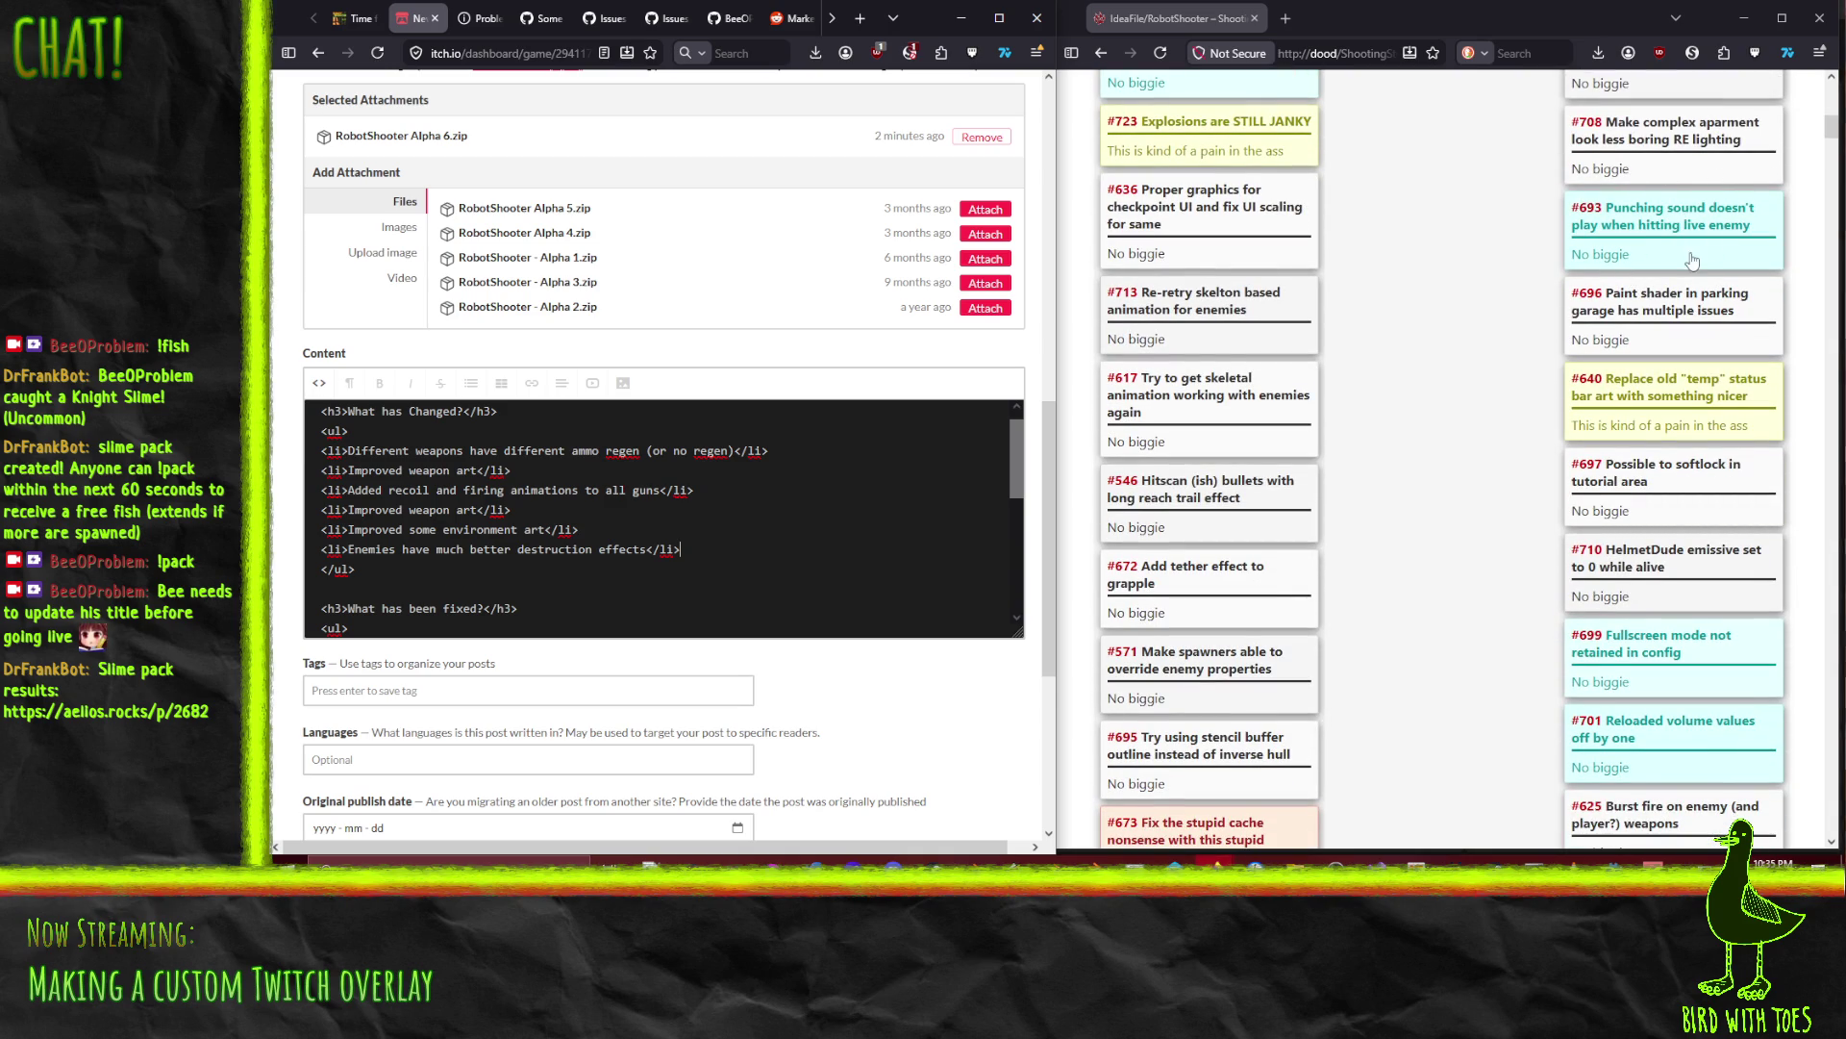
{"action": "scroll", "coordinate": [1686, 255], "scroll_direction": "down", "scroll_amount": 2}
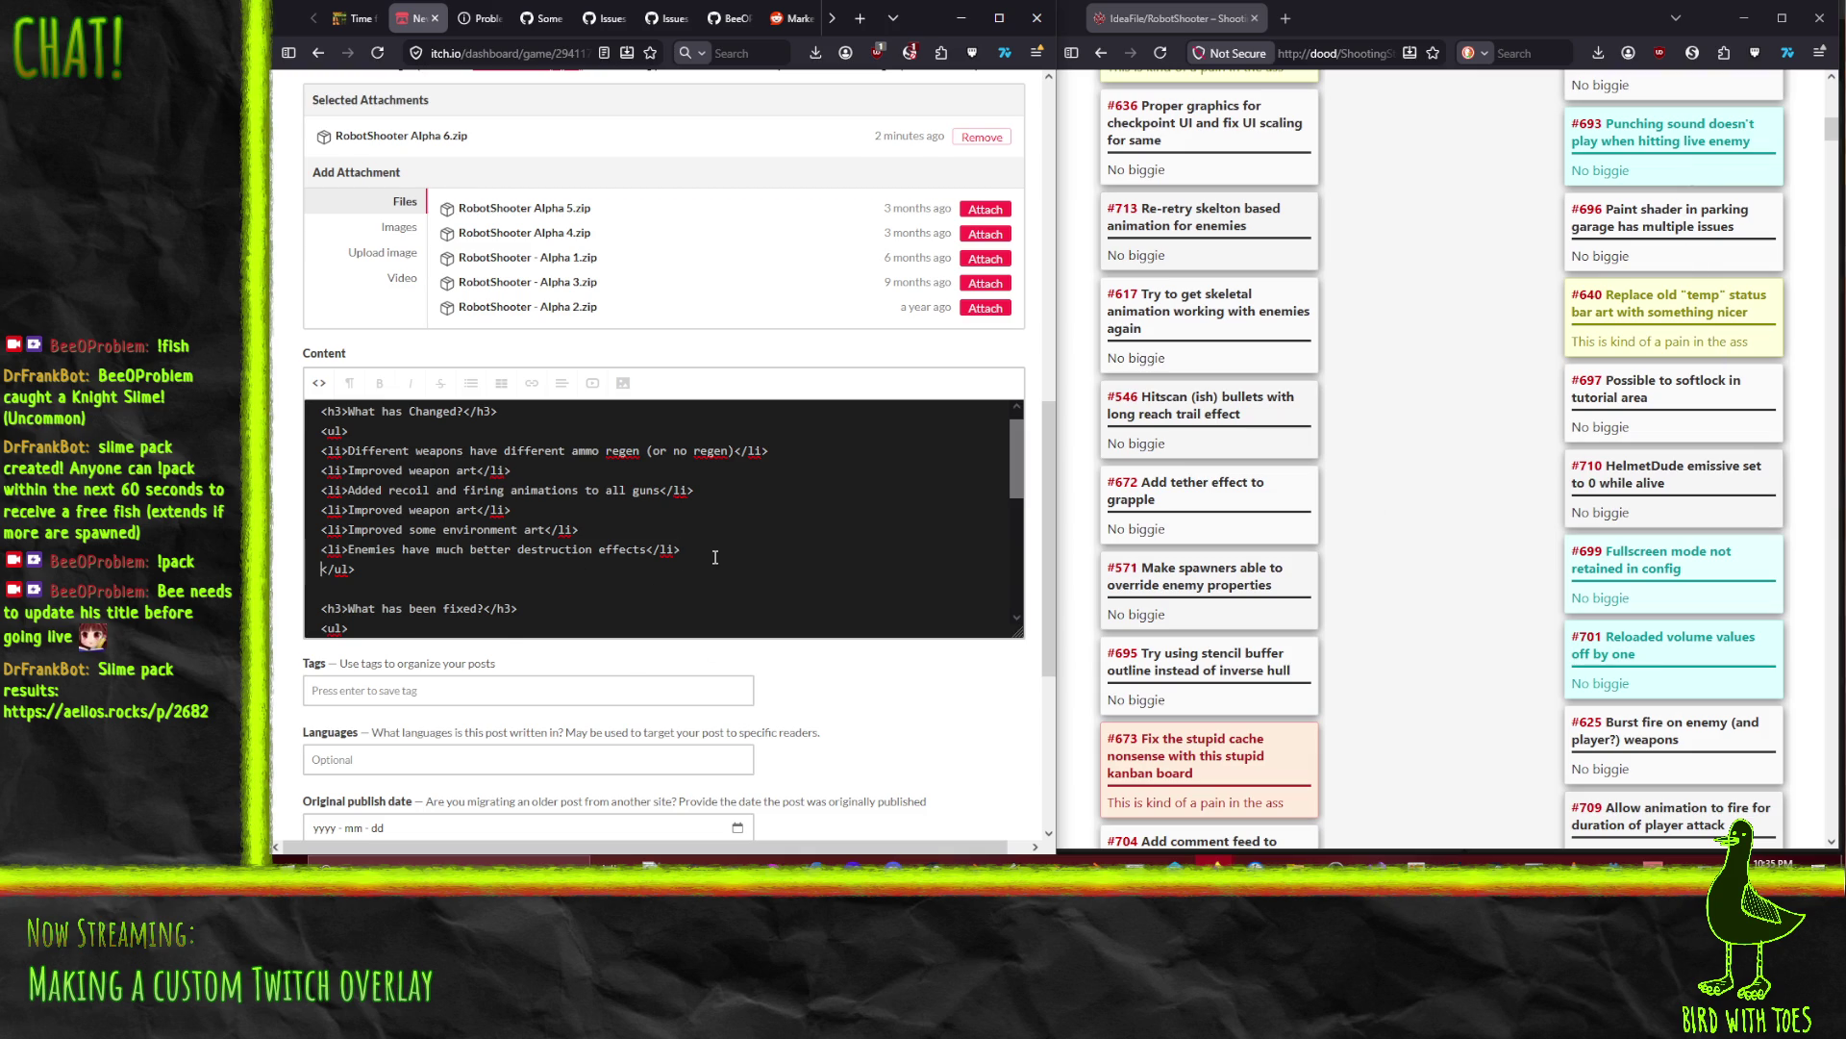
Step: Paste another copy of the weapon art item and retype it as 'Better status UI visual'
{"action": "type", "text": "<li>Improved weapon art</li>"}
{"action": "key", "text": "Right"}
{"action": "key", "text": "shift+End"}
{"action": "key", "text": "shift+Left"}
{"action": "key", "text": "shift+Left"}
{"action": "key", "text": "shift+Left"}
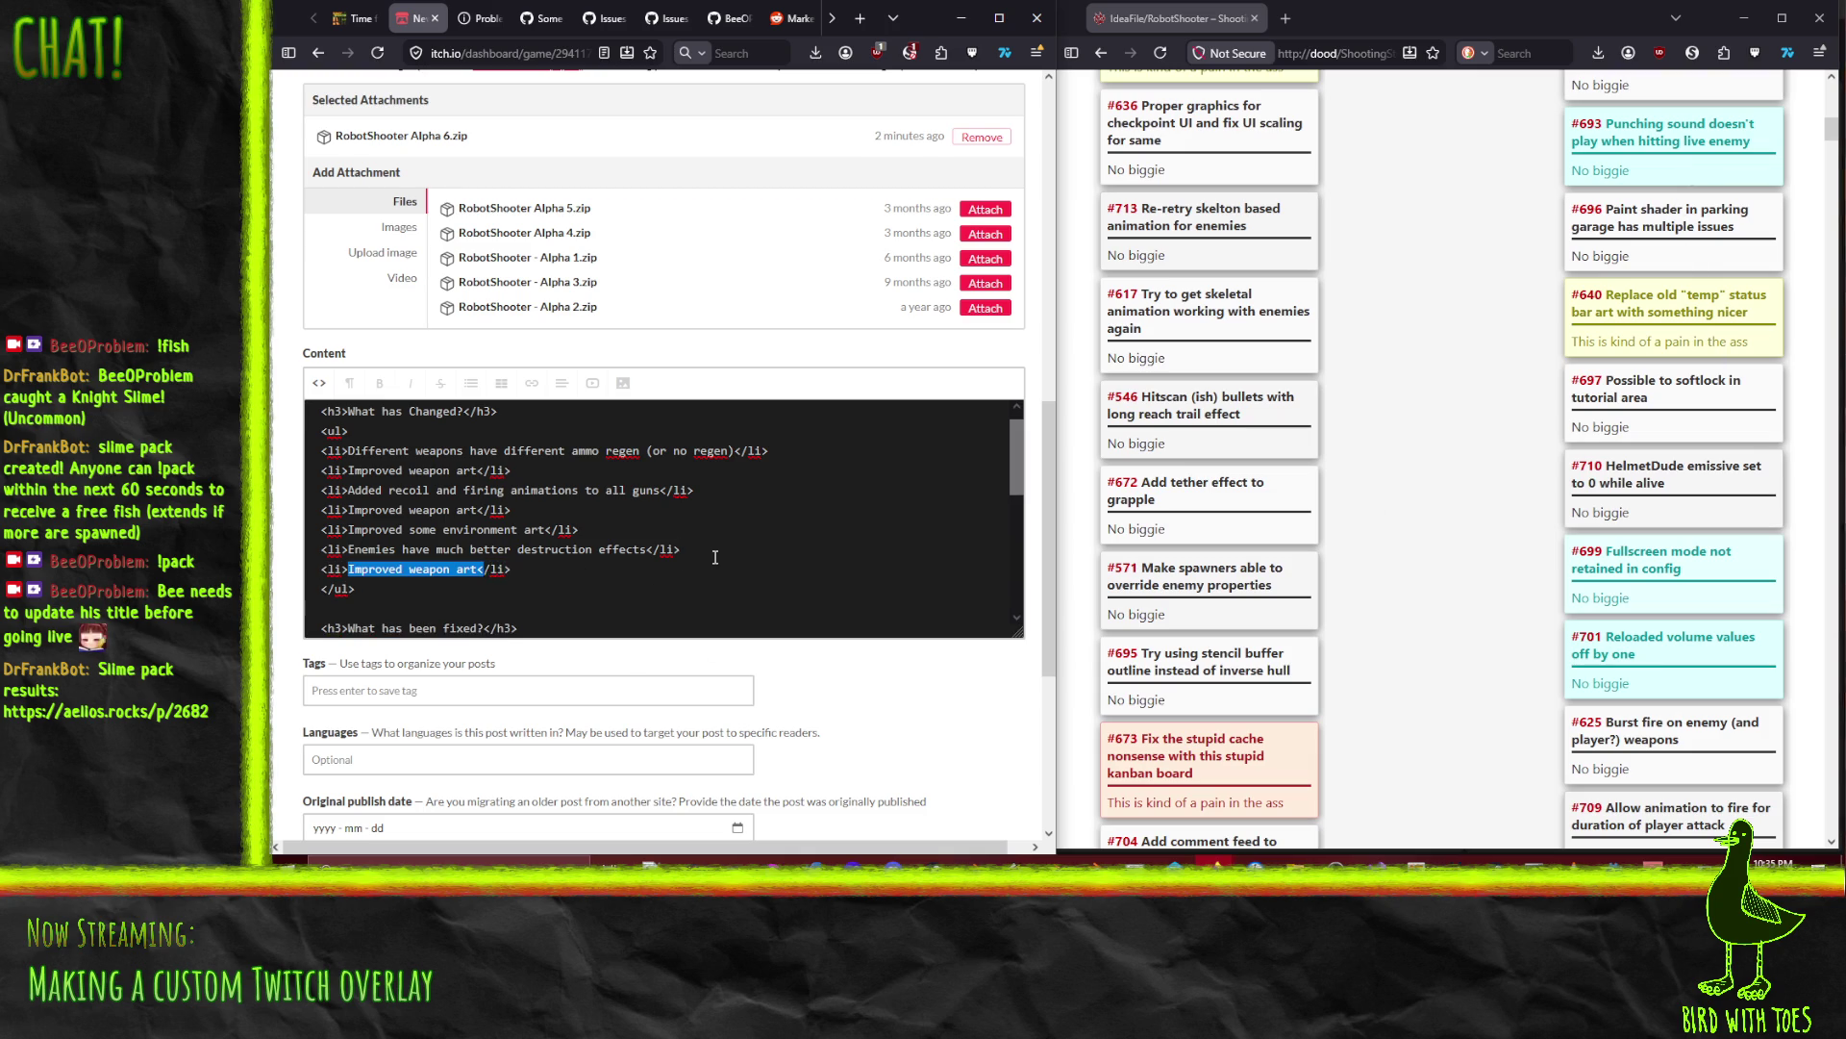
{"action": "type", "text": "Better statu"}
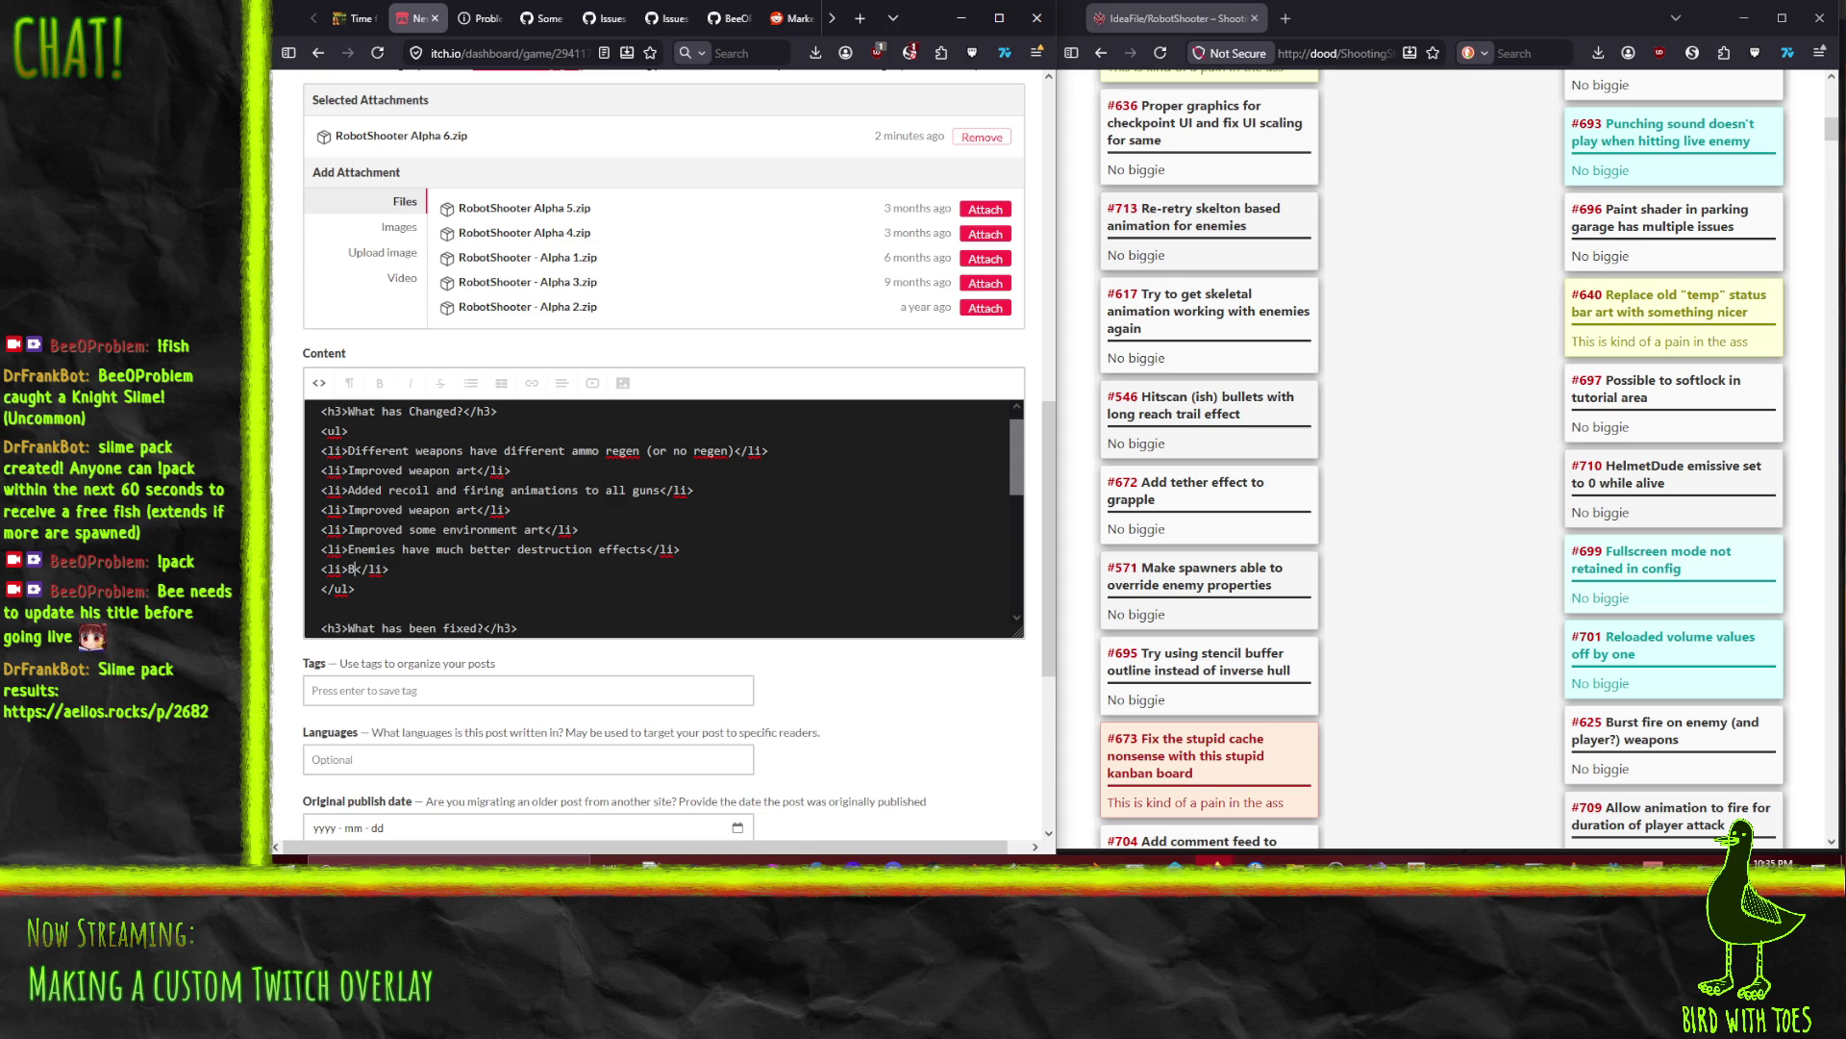
{"action": "type", "text": "s bar"}
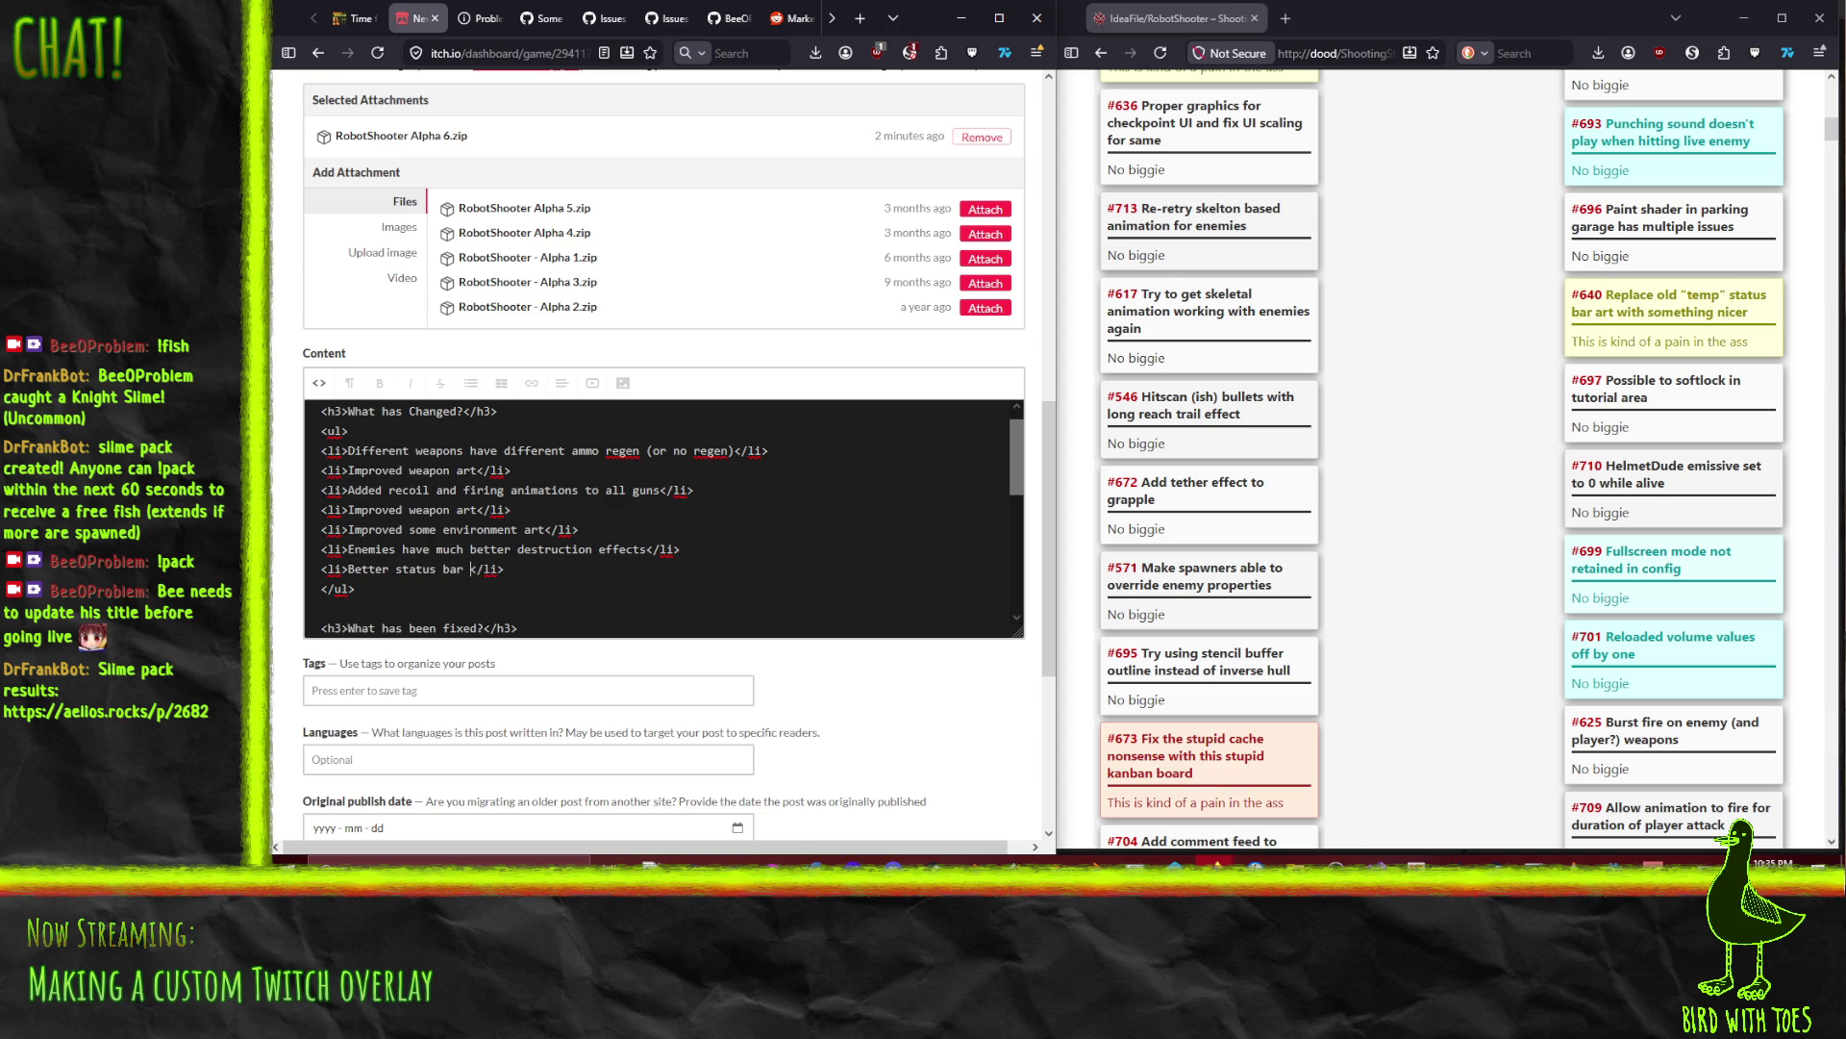
{"action": "key", "text": "BackSpace"}
{"action": "key", "text": "BackSpace"}
{"action": "key", "text": "BackSpace"}
{"action": "type", "text": "UI visual"}
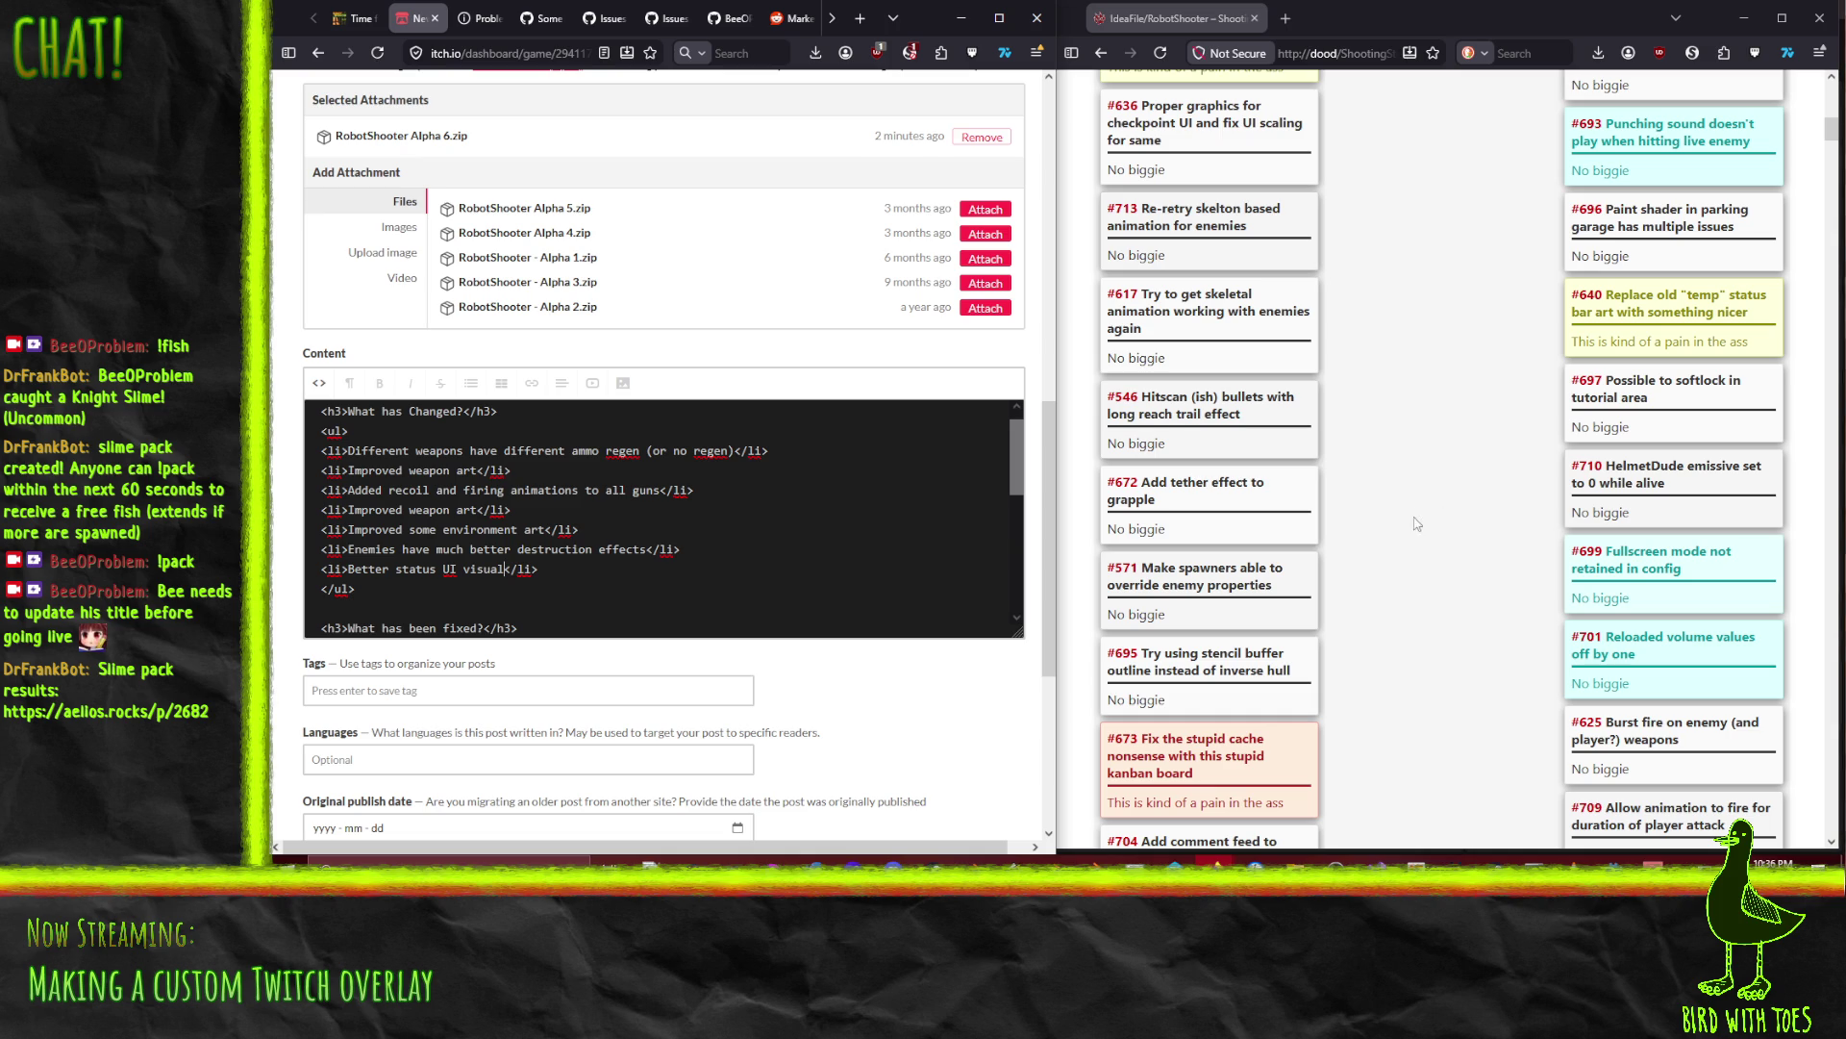
{"action": "scroll", "coordinate": [1434, 454], "scroll_direction": "down", "scroll_amount": 3}
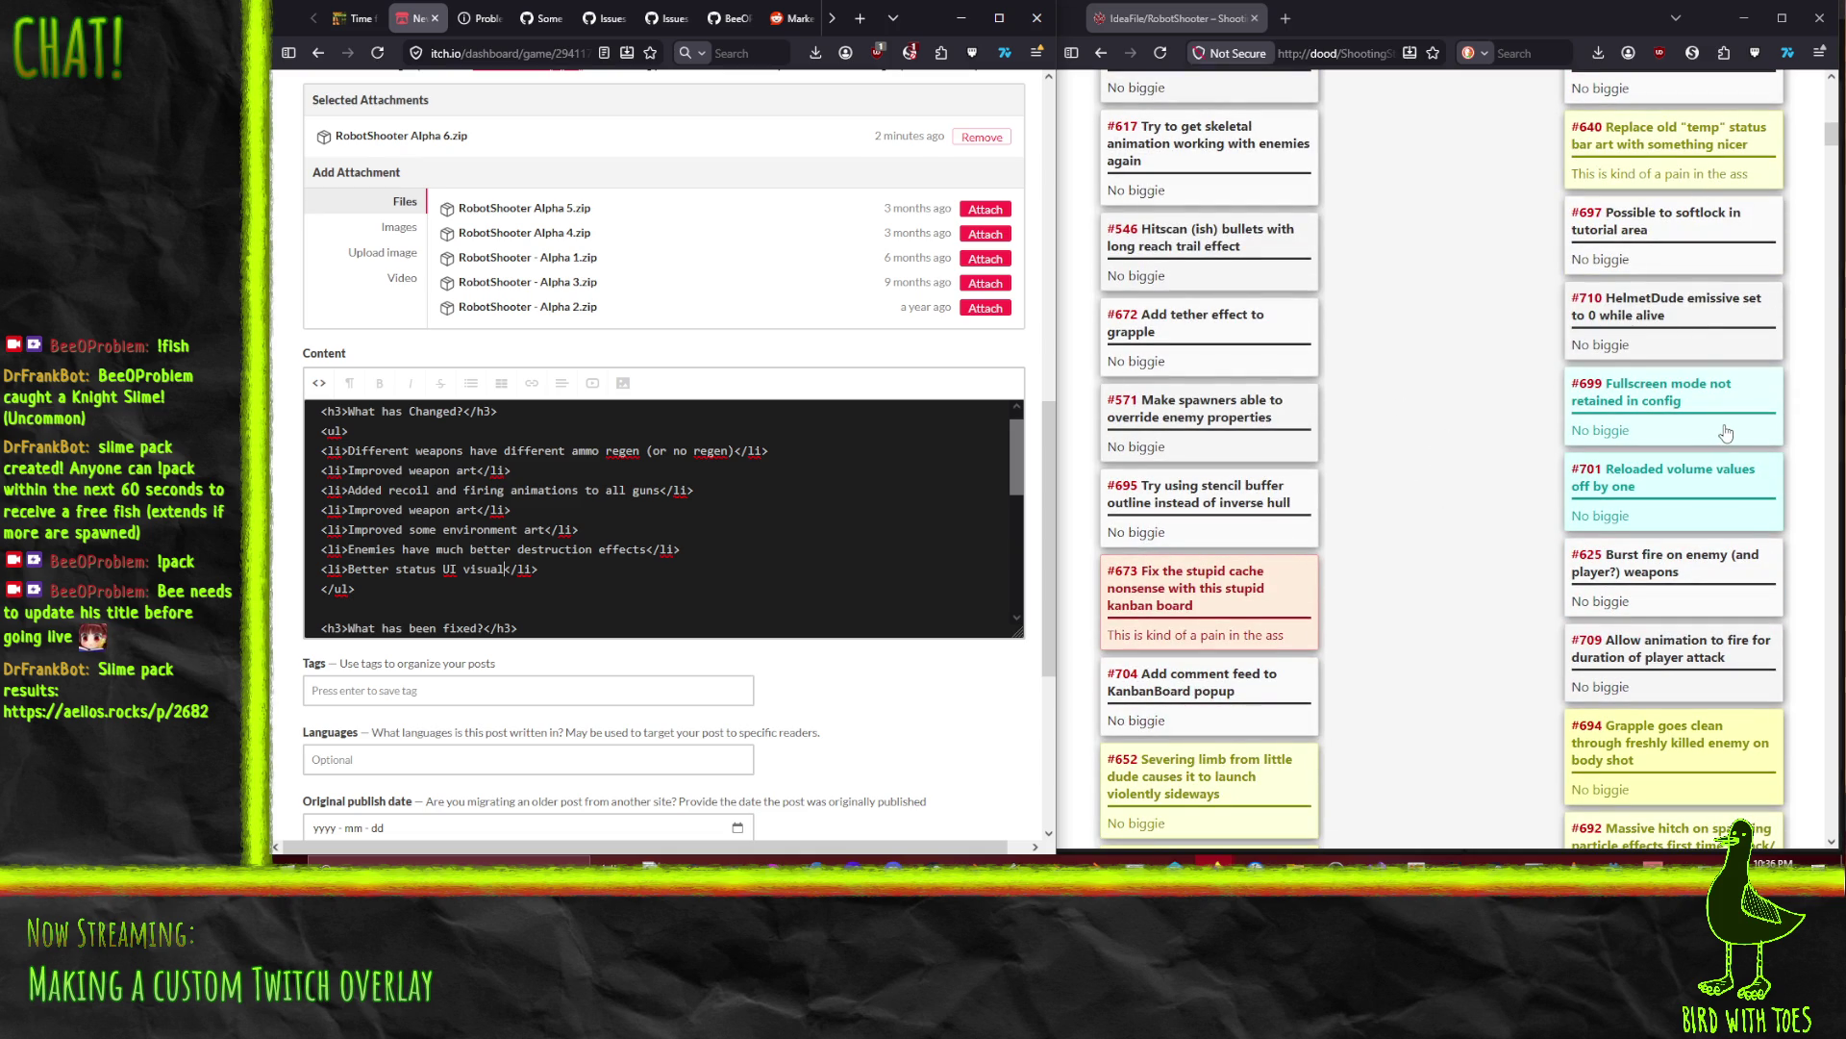
{"action": "scroll", "coordinate": [527, 500], "scroll_direction": "down", "scroll_amount": 3}
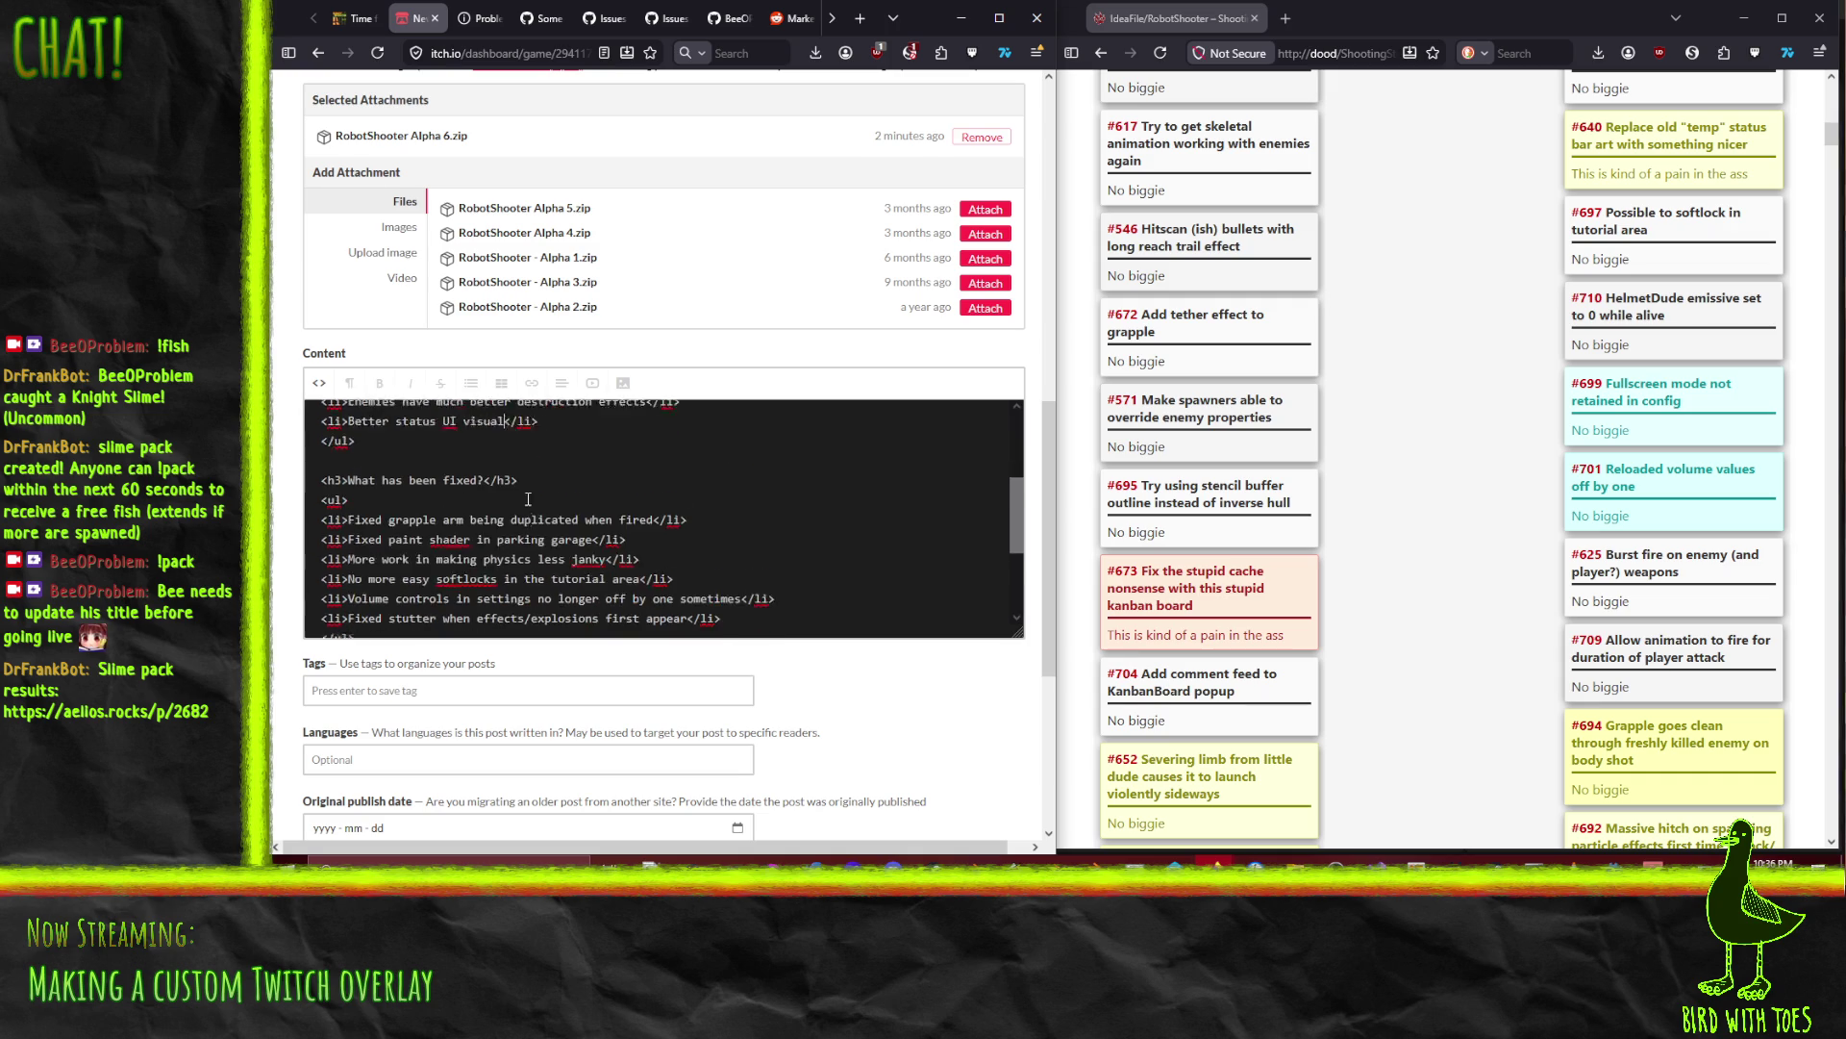
Step: Replace the first fixed item's text with 'Actually remember when game is set to fullscreen'
{"action": "scroll", "coordinate": [527, 500], "scroll_direction": "down", "scroll_amount": 2}
{"action": "left_click_drag", "start_coordinate": [483, 463], "coordinate": [492, 464]}
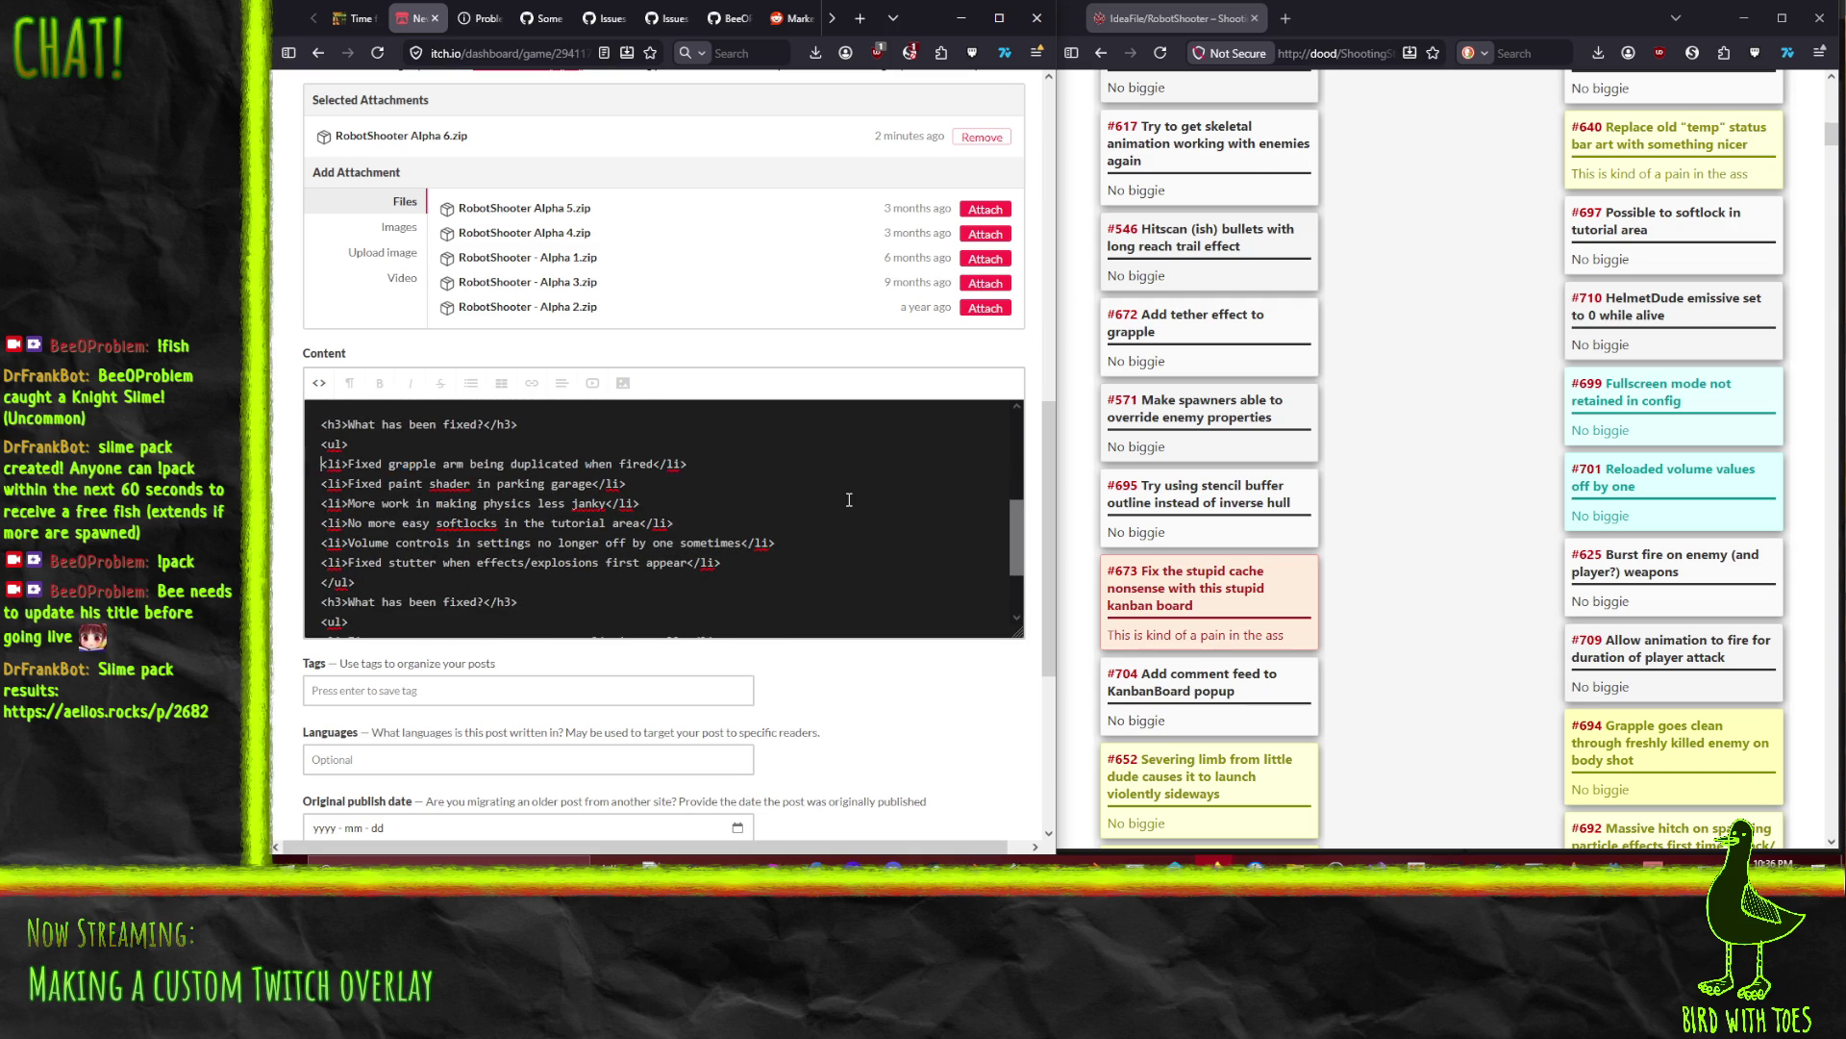
{"action": "type", "text": "<li>Fixed grapple arm being duplicated when fired</li>"}
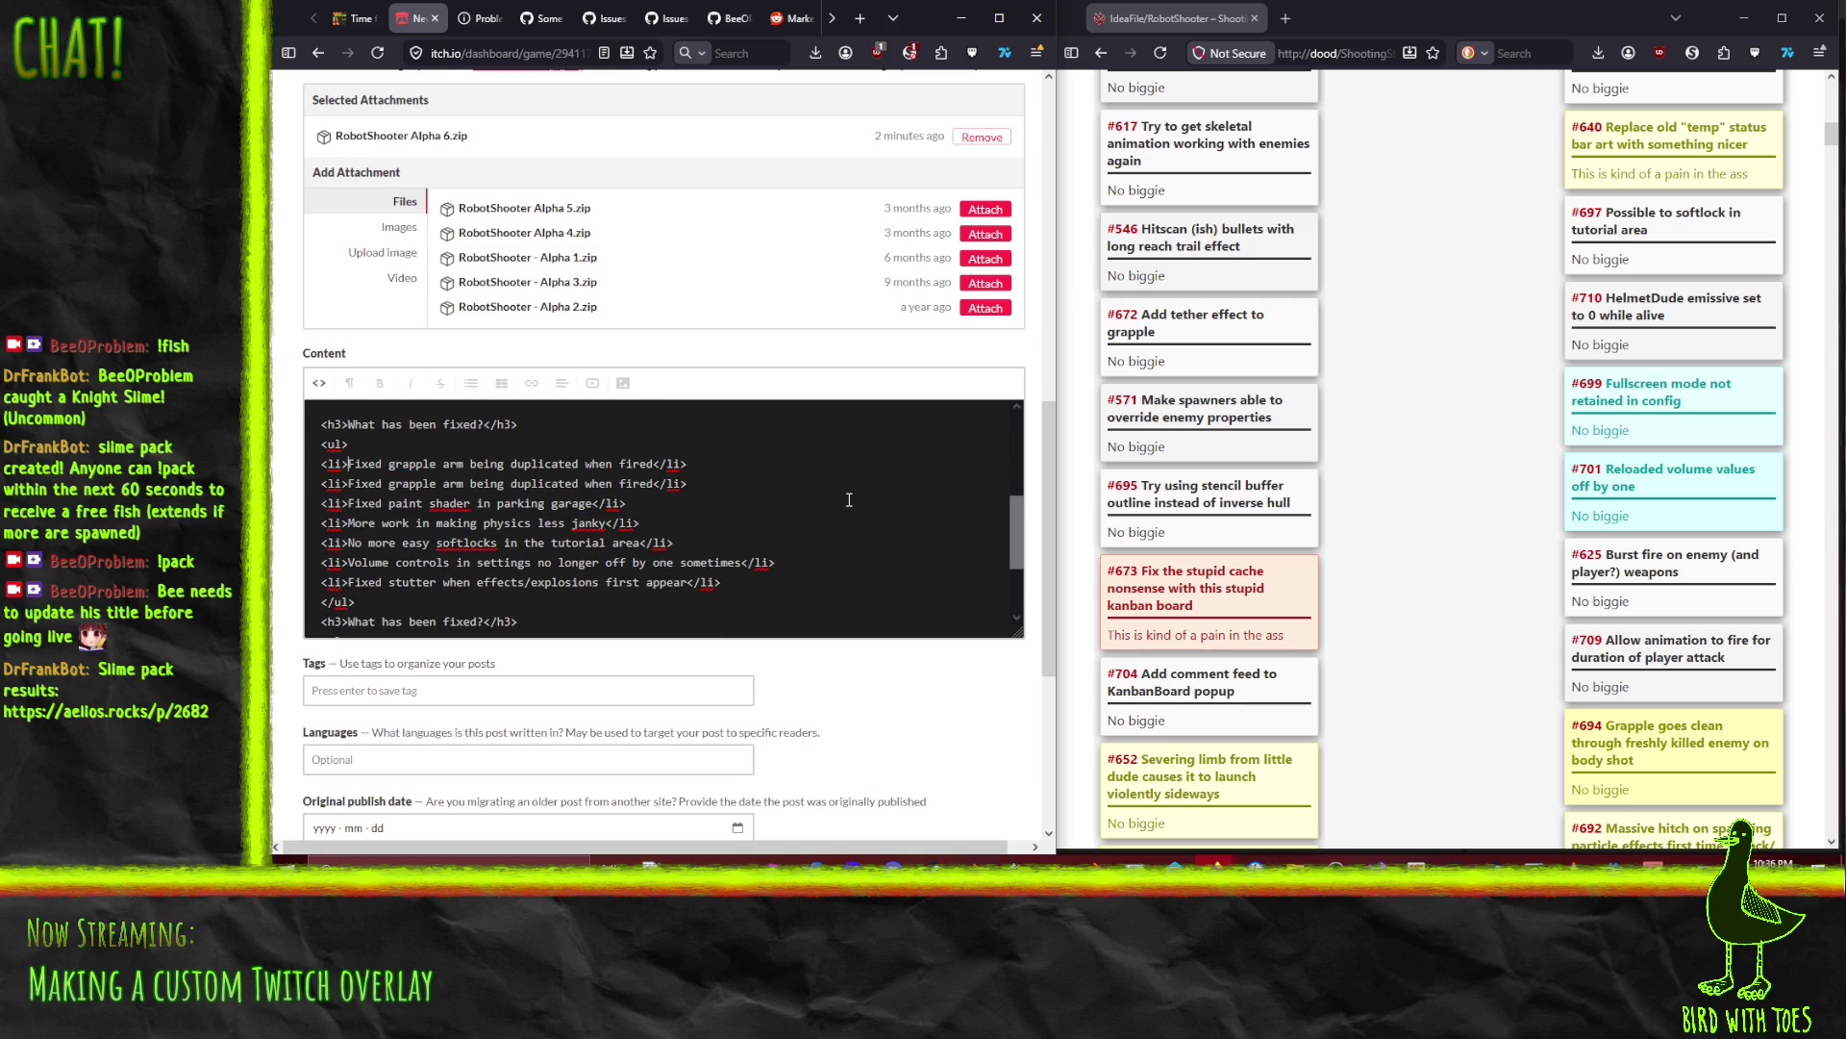
{"action": "key", "text": "shift+Right"}
{"action": "key", "text": "shift+Right"}
{"action": "key", "text": "shift+Right"}
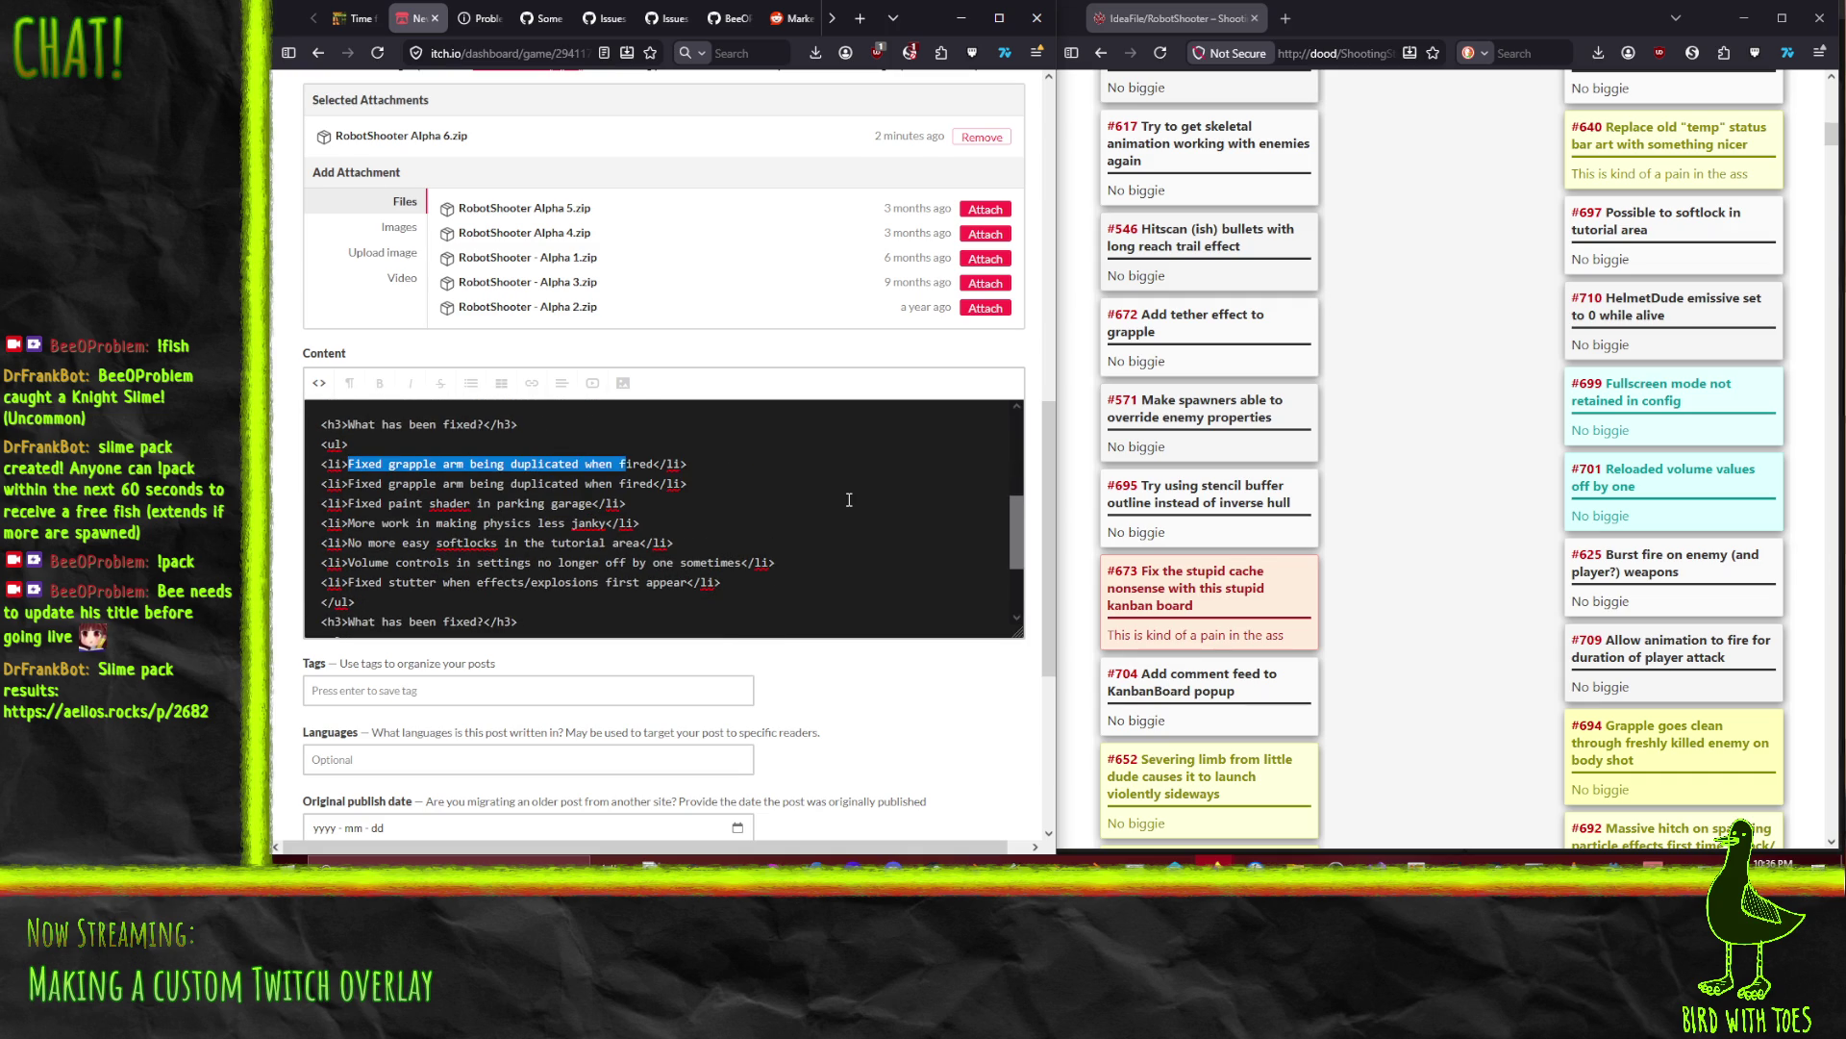
{"action": "type", "text": "Properly save"}
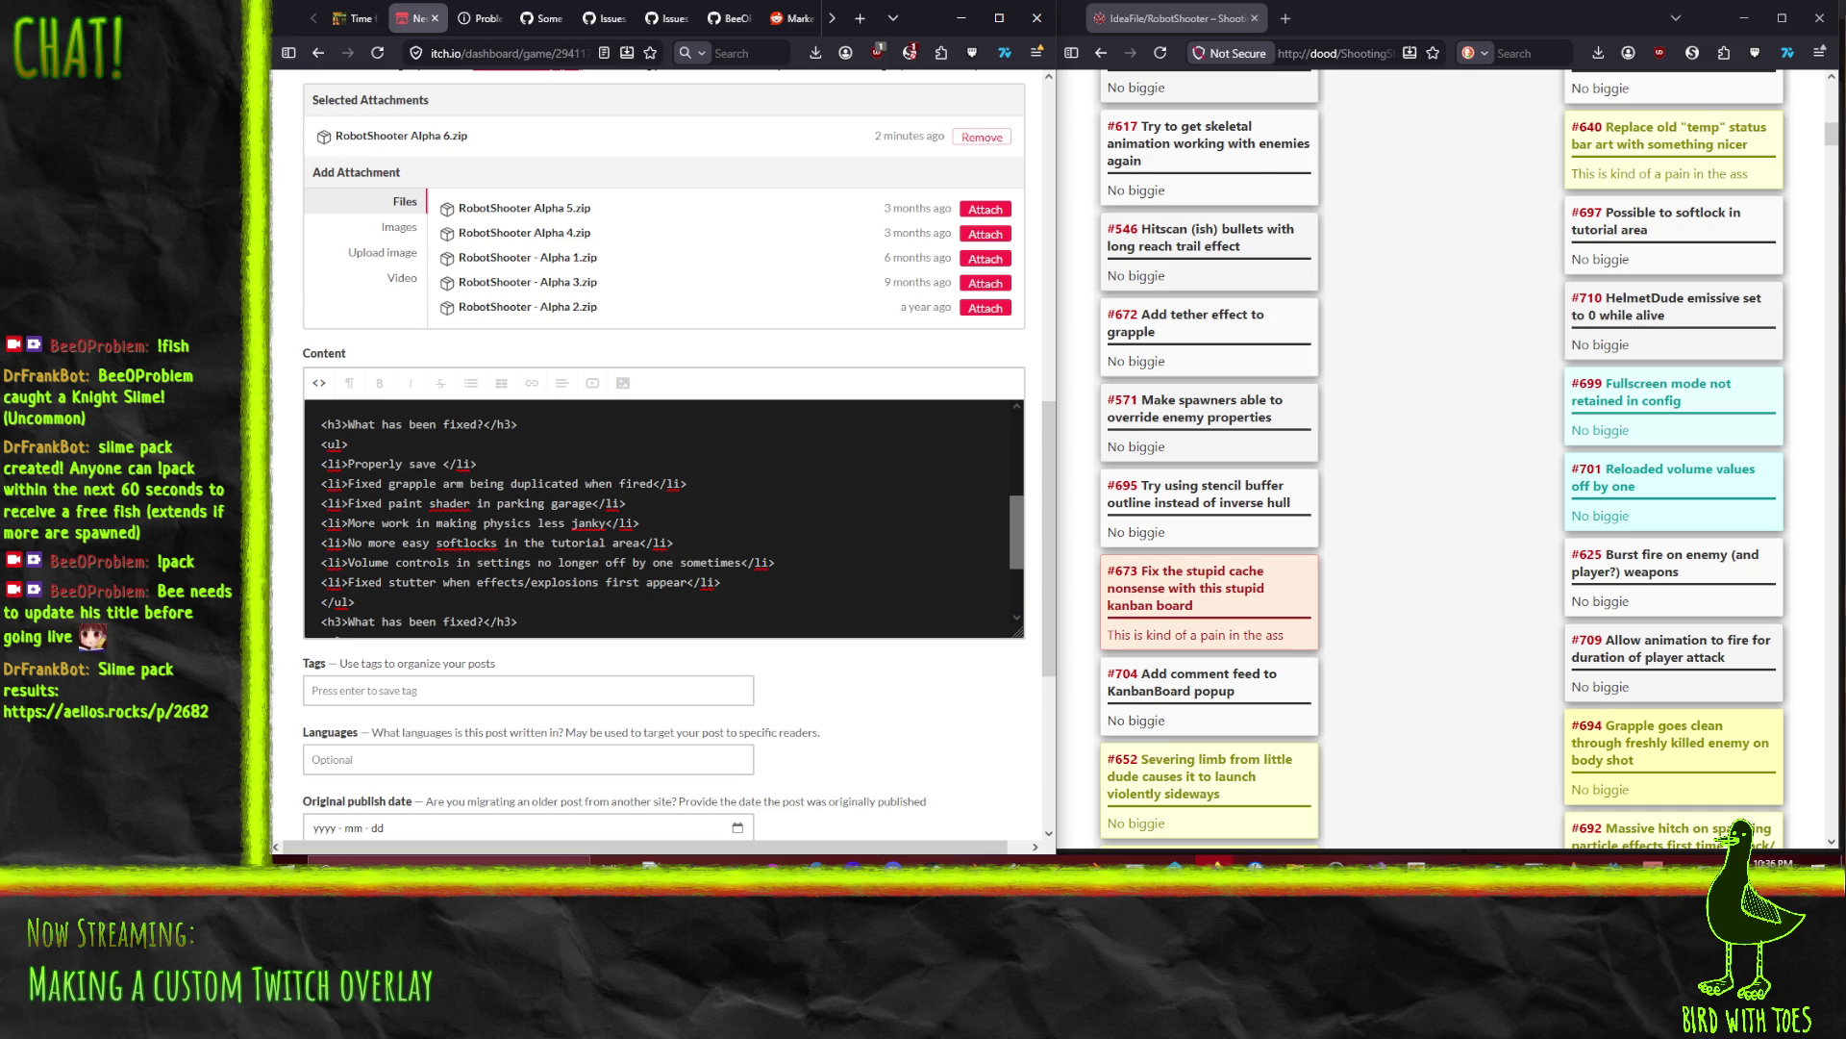
{"action": "type", "text": " fullscreen"}
{"action": "type", "text": " mode"}
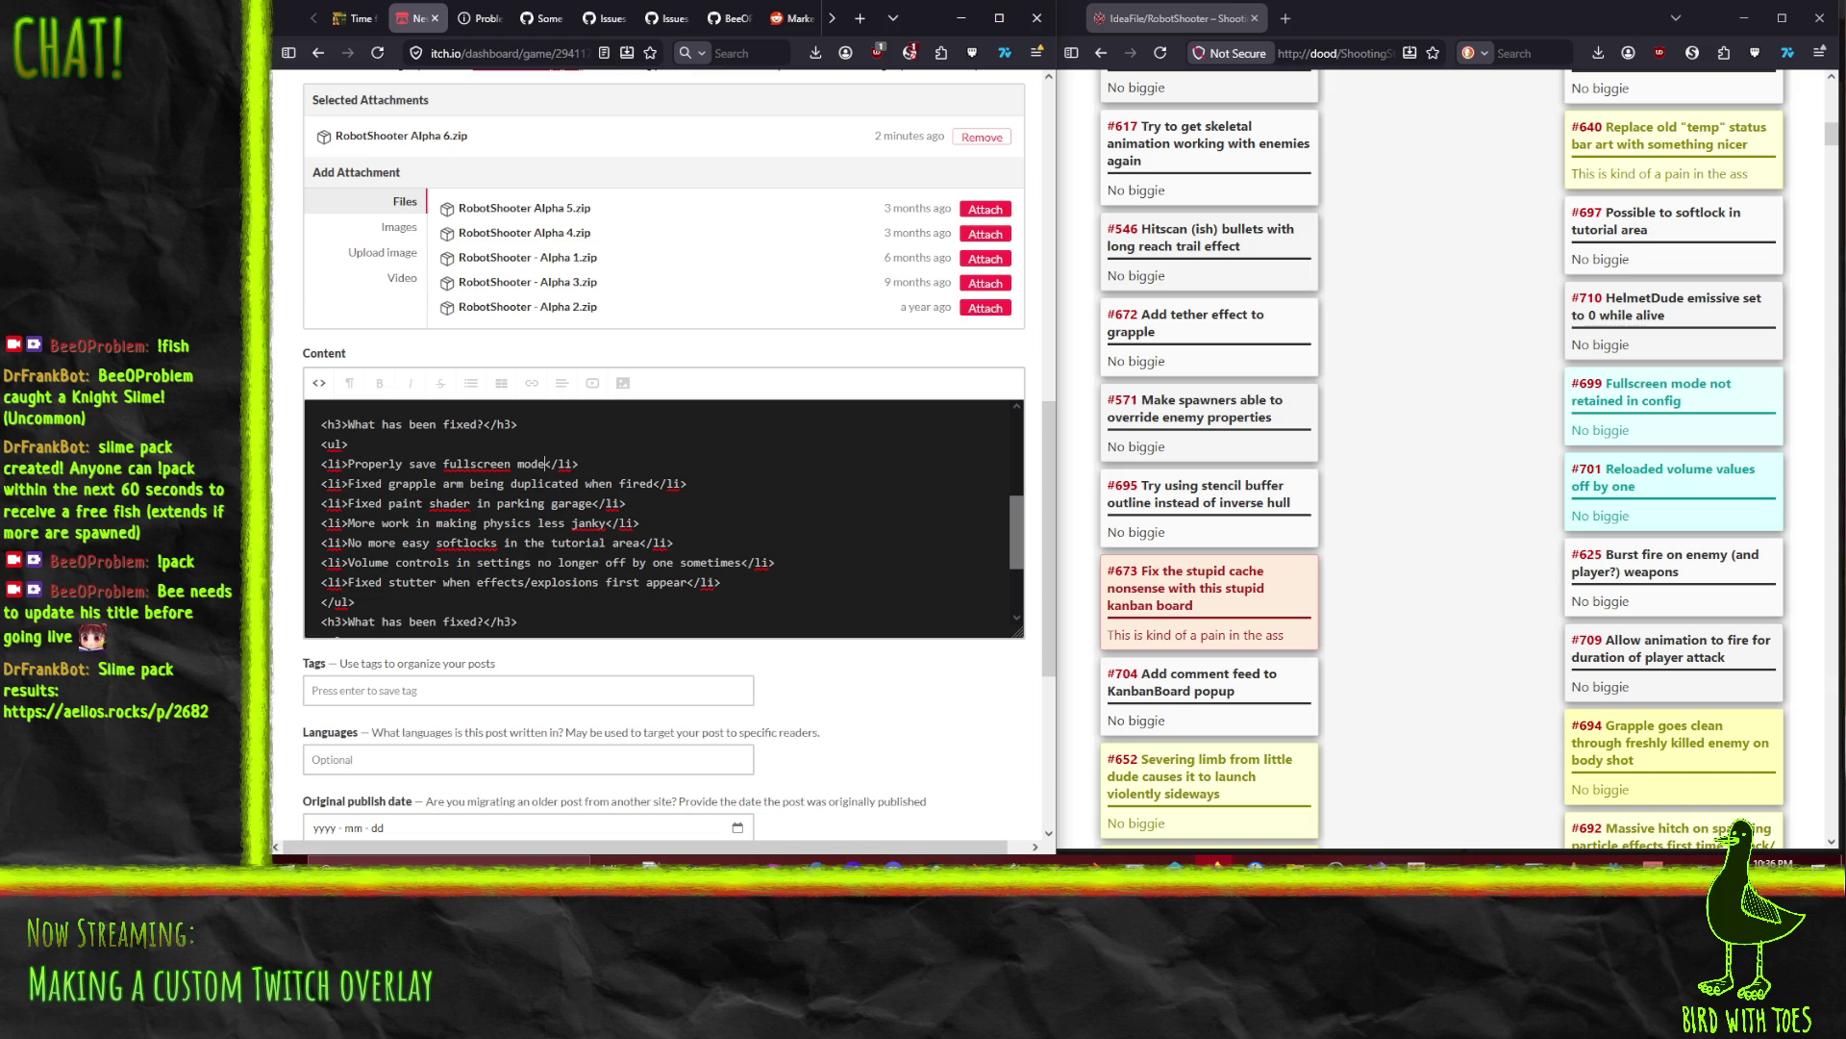
{"action": "key", "text": "shift+Home"}
{"action": "key", "text": "ctrl+shift+Right"}
{"action": "key", "text": "ctrl+shift+Right"}
{"action": "key", "text": "ctrl+shift+Right"}
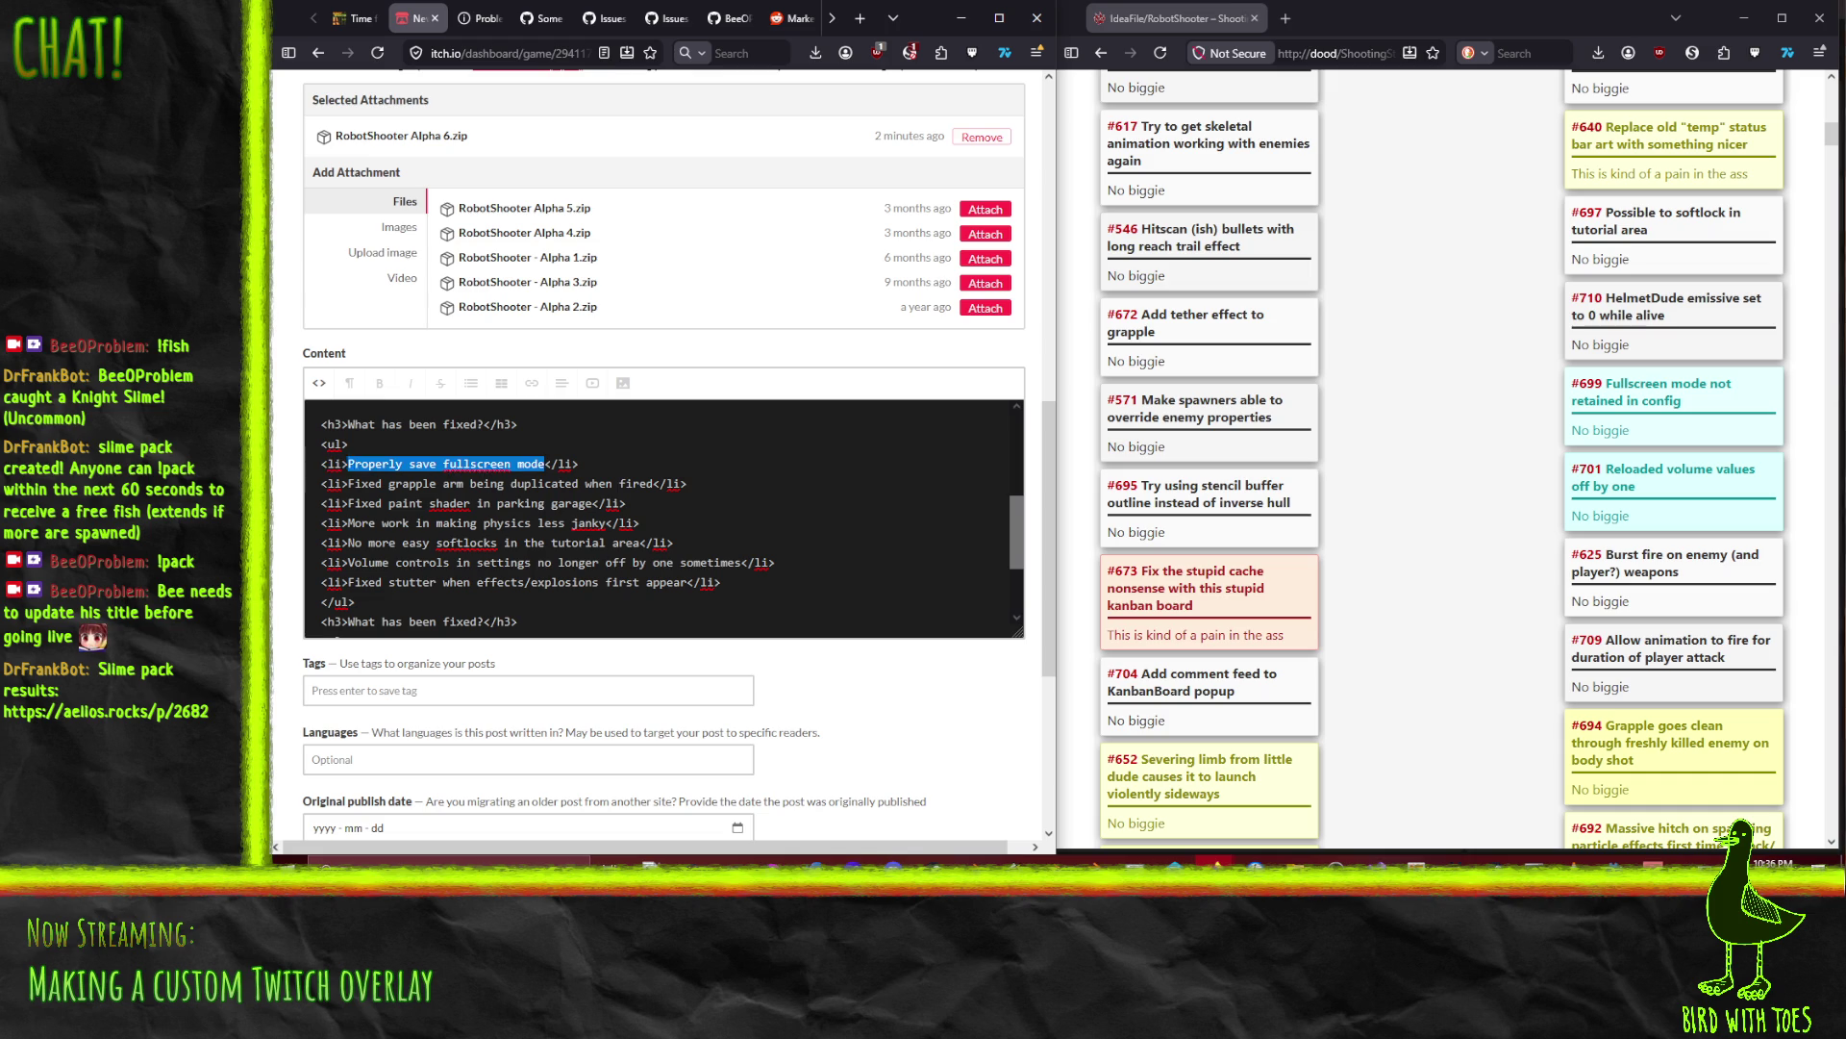
{"action": "key", "text": "shift+Left"}
{"action": "key", "text": "shift+Left"}
{"action": "key", "text": "shift+Left"}
{"action": "type", "text": "Actually "}
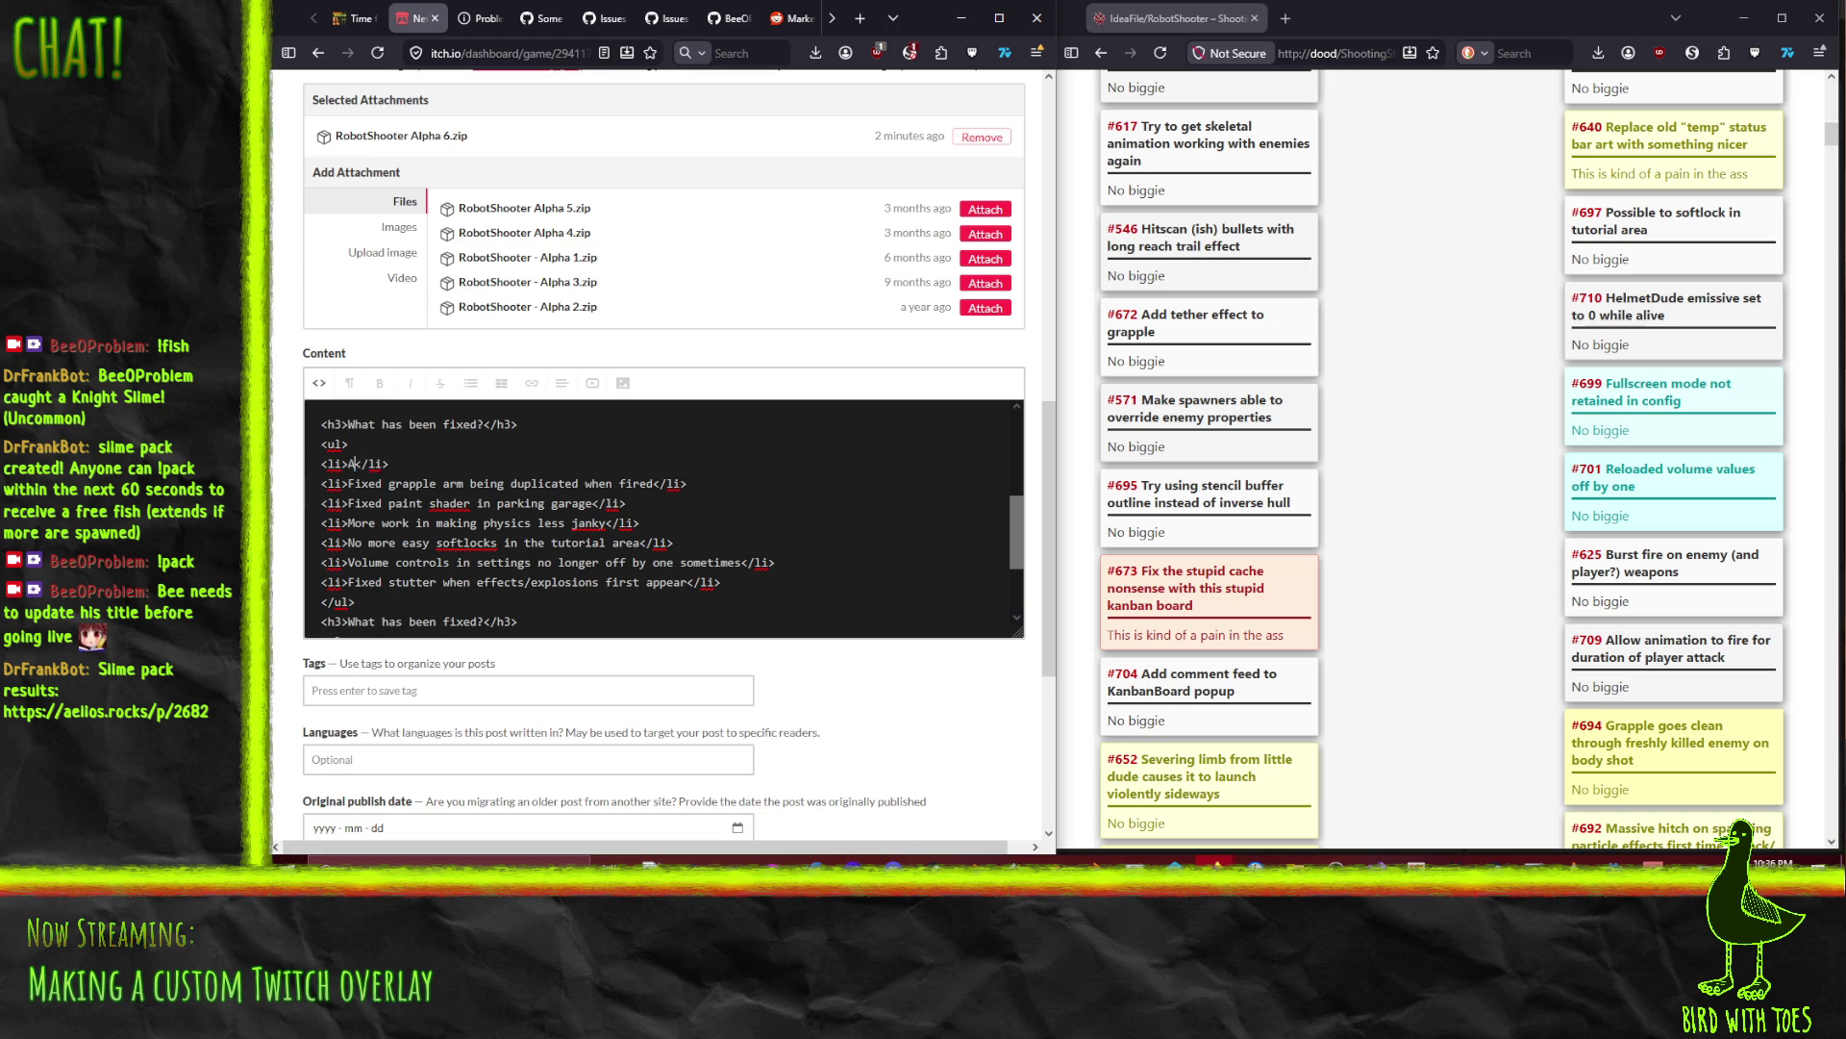
{"action": "type", "text": "remember when gam"}
{"action": "type", "text": "e is set to fulls"}
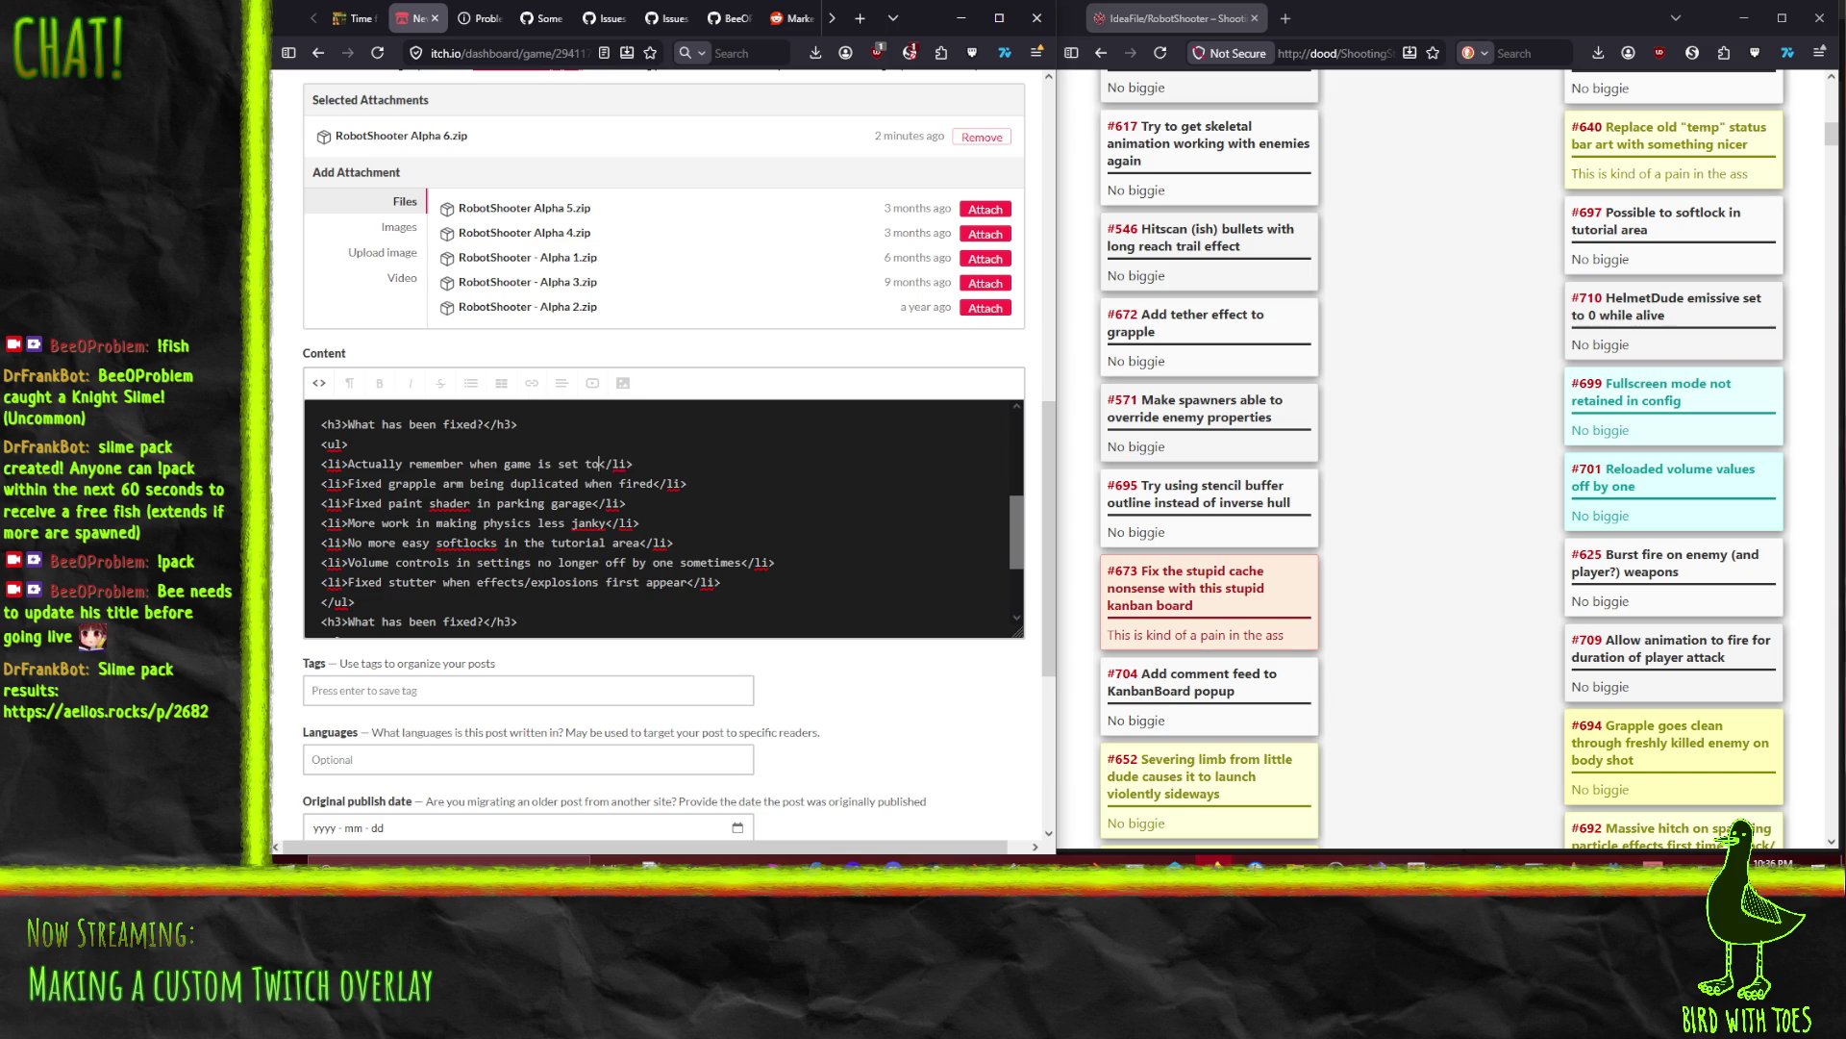
{"action": "type", "text": "creen"}
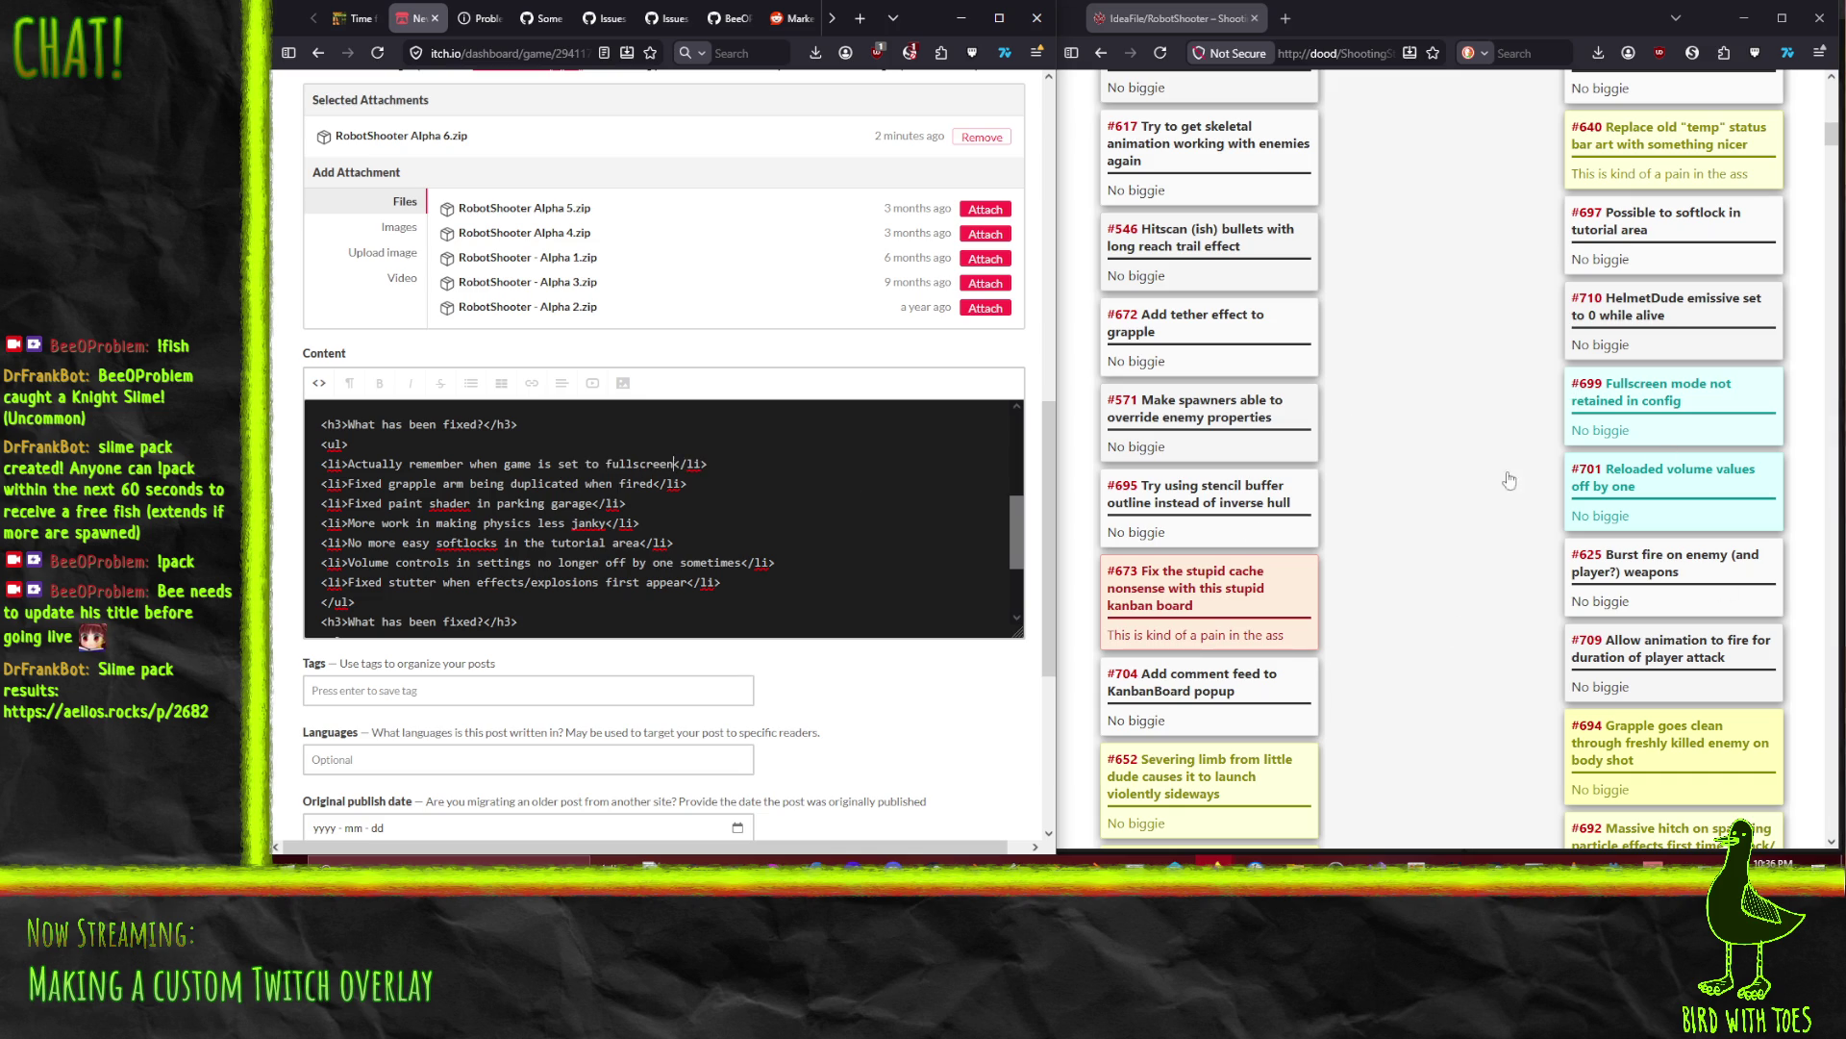
Step: Place the caret after the 'Better status UI visual' item
{"action": "scroll", "coordinate": [1459, 493], "scroll_direction": "down", "scroll_amount": 3}
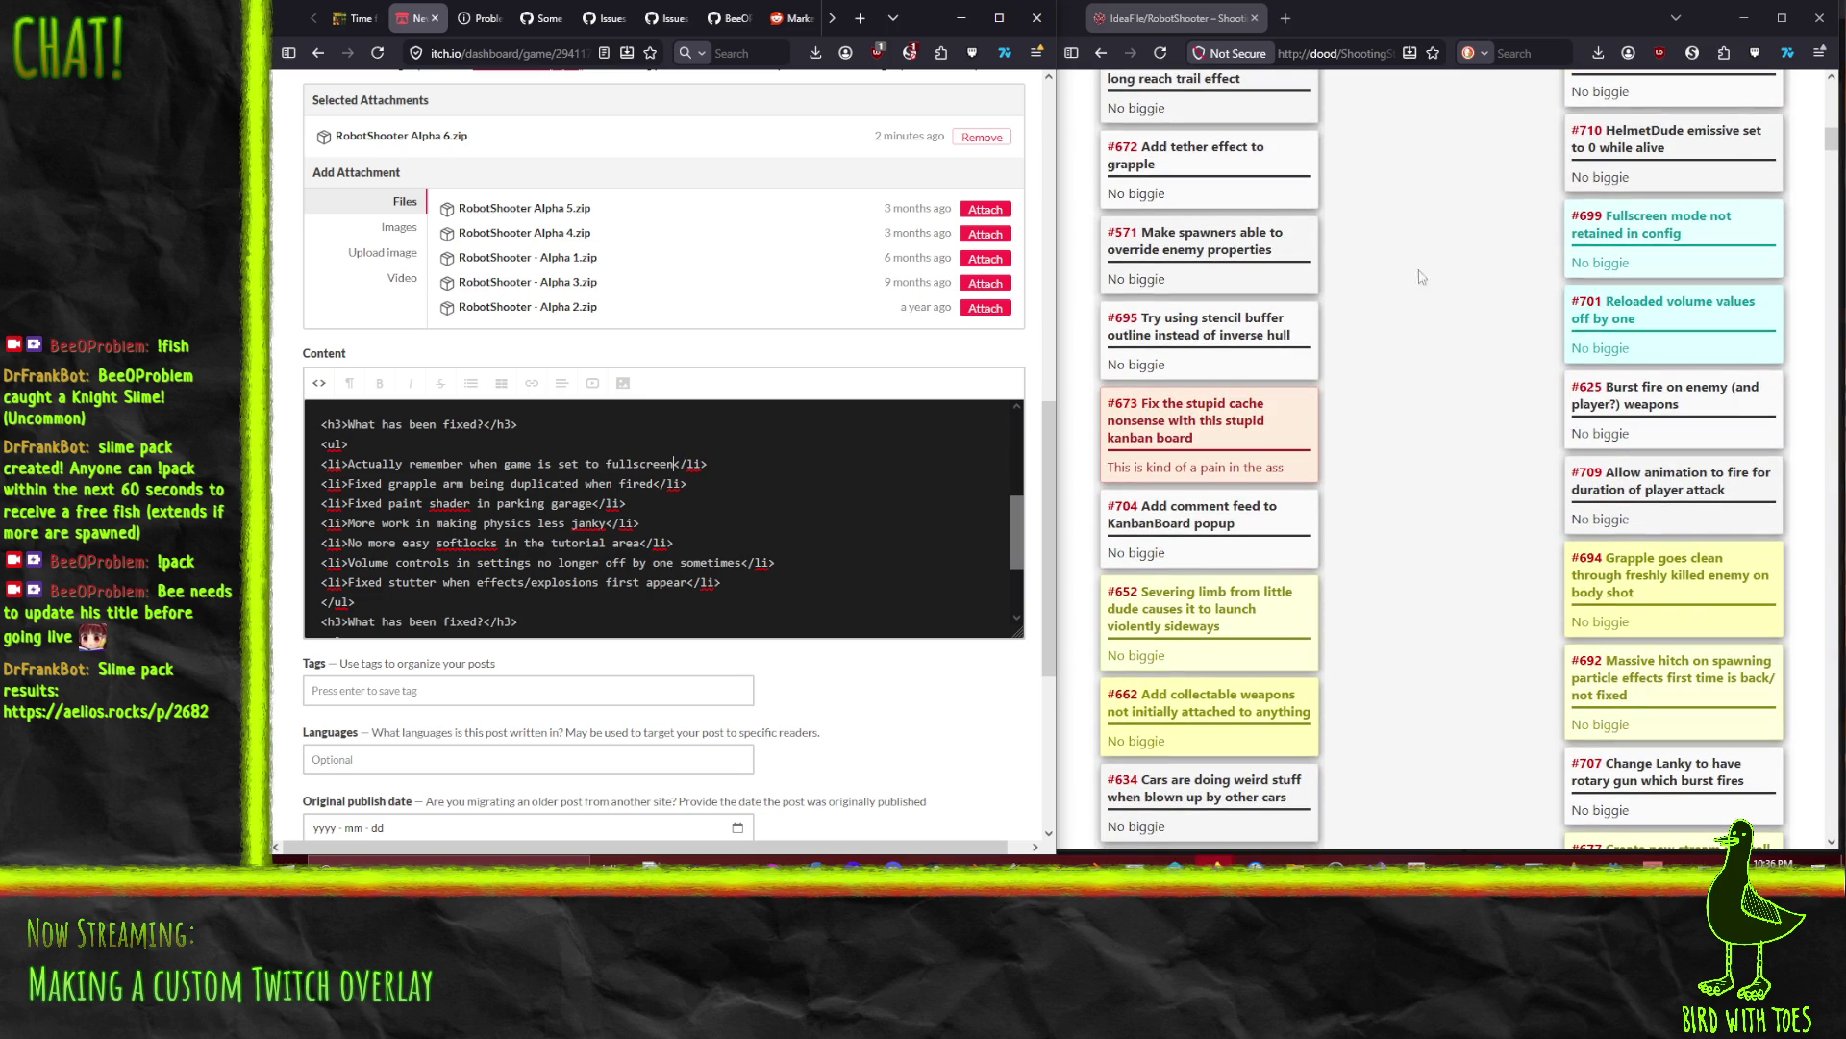
{"action": "scroll", "coordinate": [674, 500], "scroll_direction": "up", "scroll_amount": 3}
{"action": "left_click", "coordinate": [638, 520]}
{"action": "scroll", "coordinate": [637, 521], "scroll_direction": "down", "scroll_amount": 1}
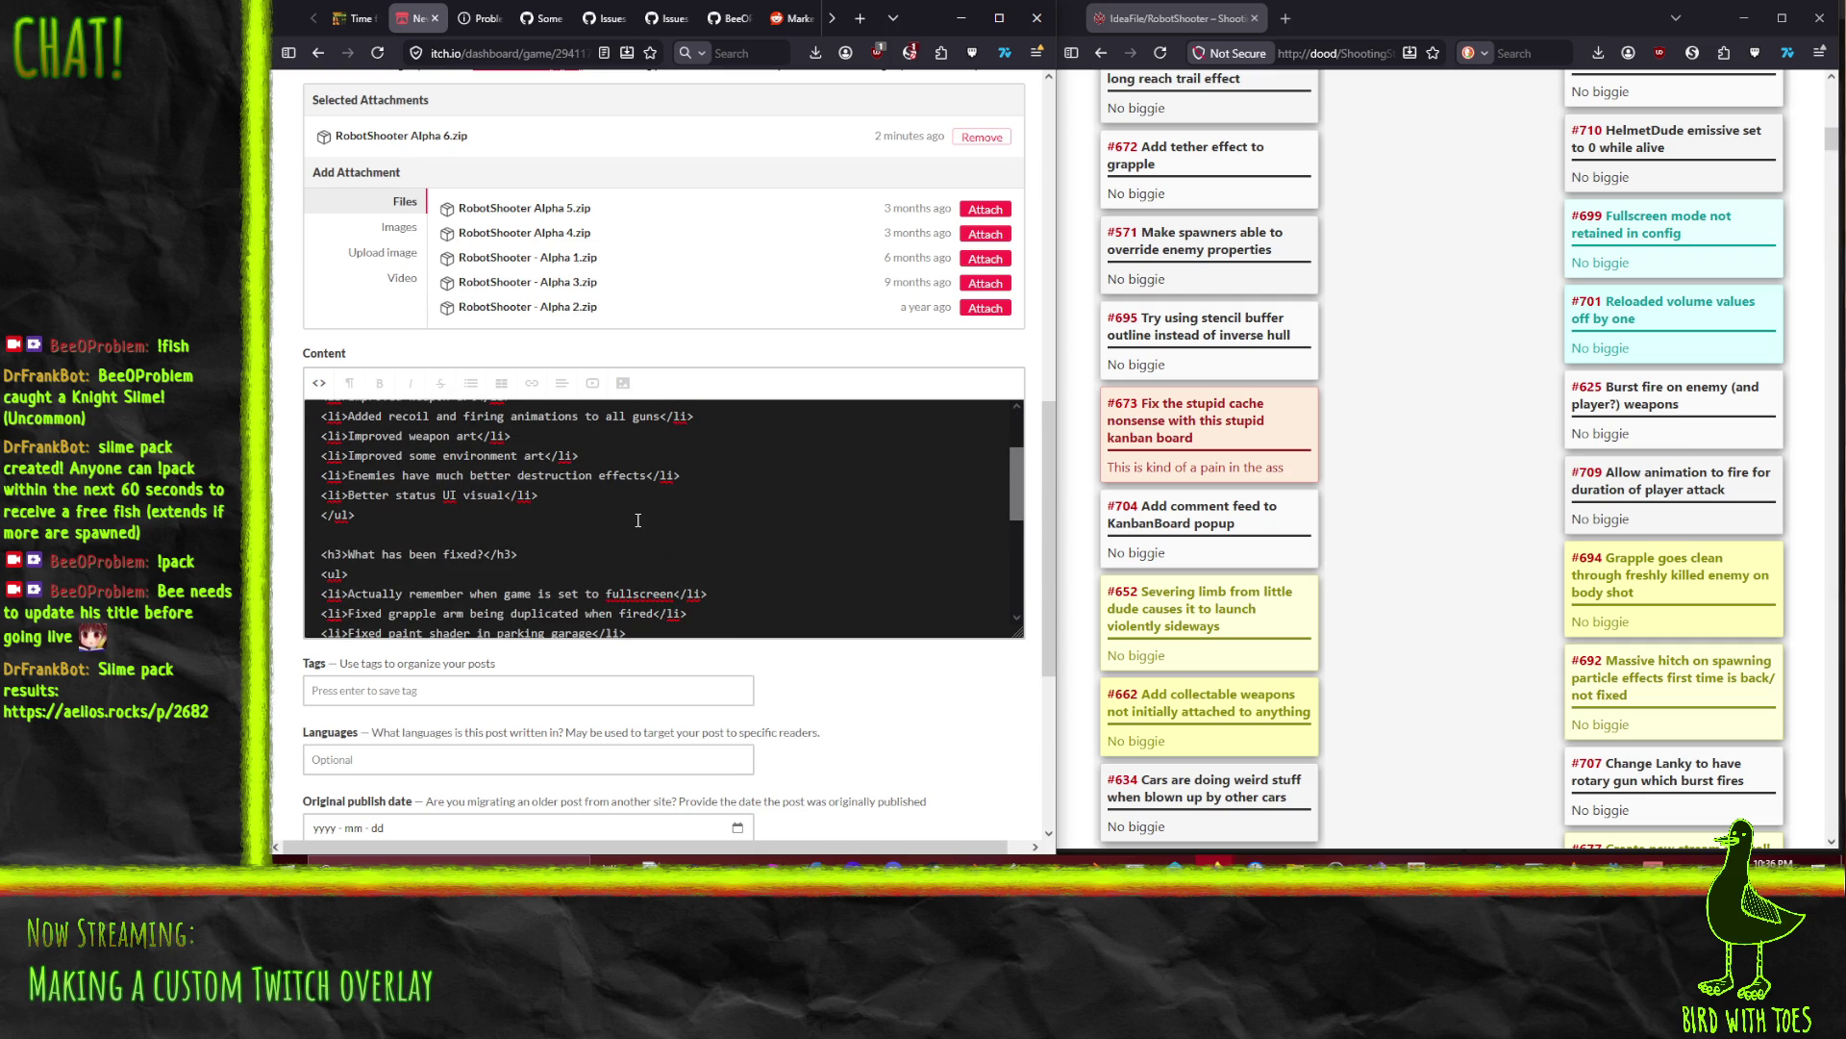
{"action": "scroll", "coordinate": [637, 520], "scroll_direction": "up", "scroll_amount": 1}
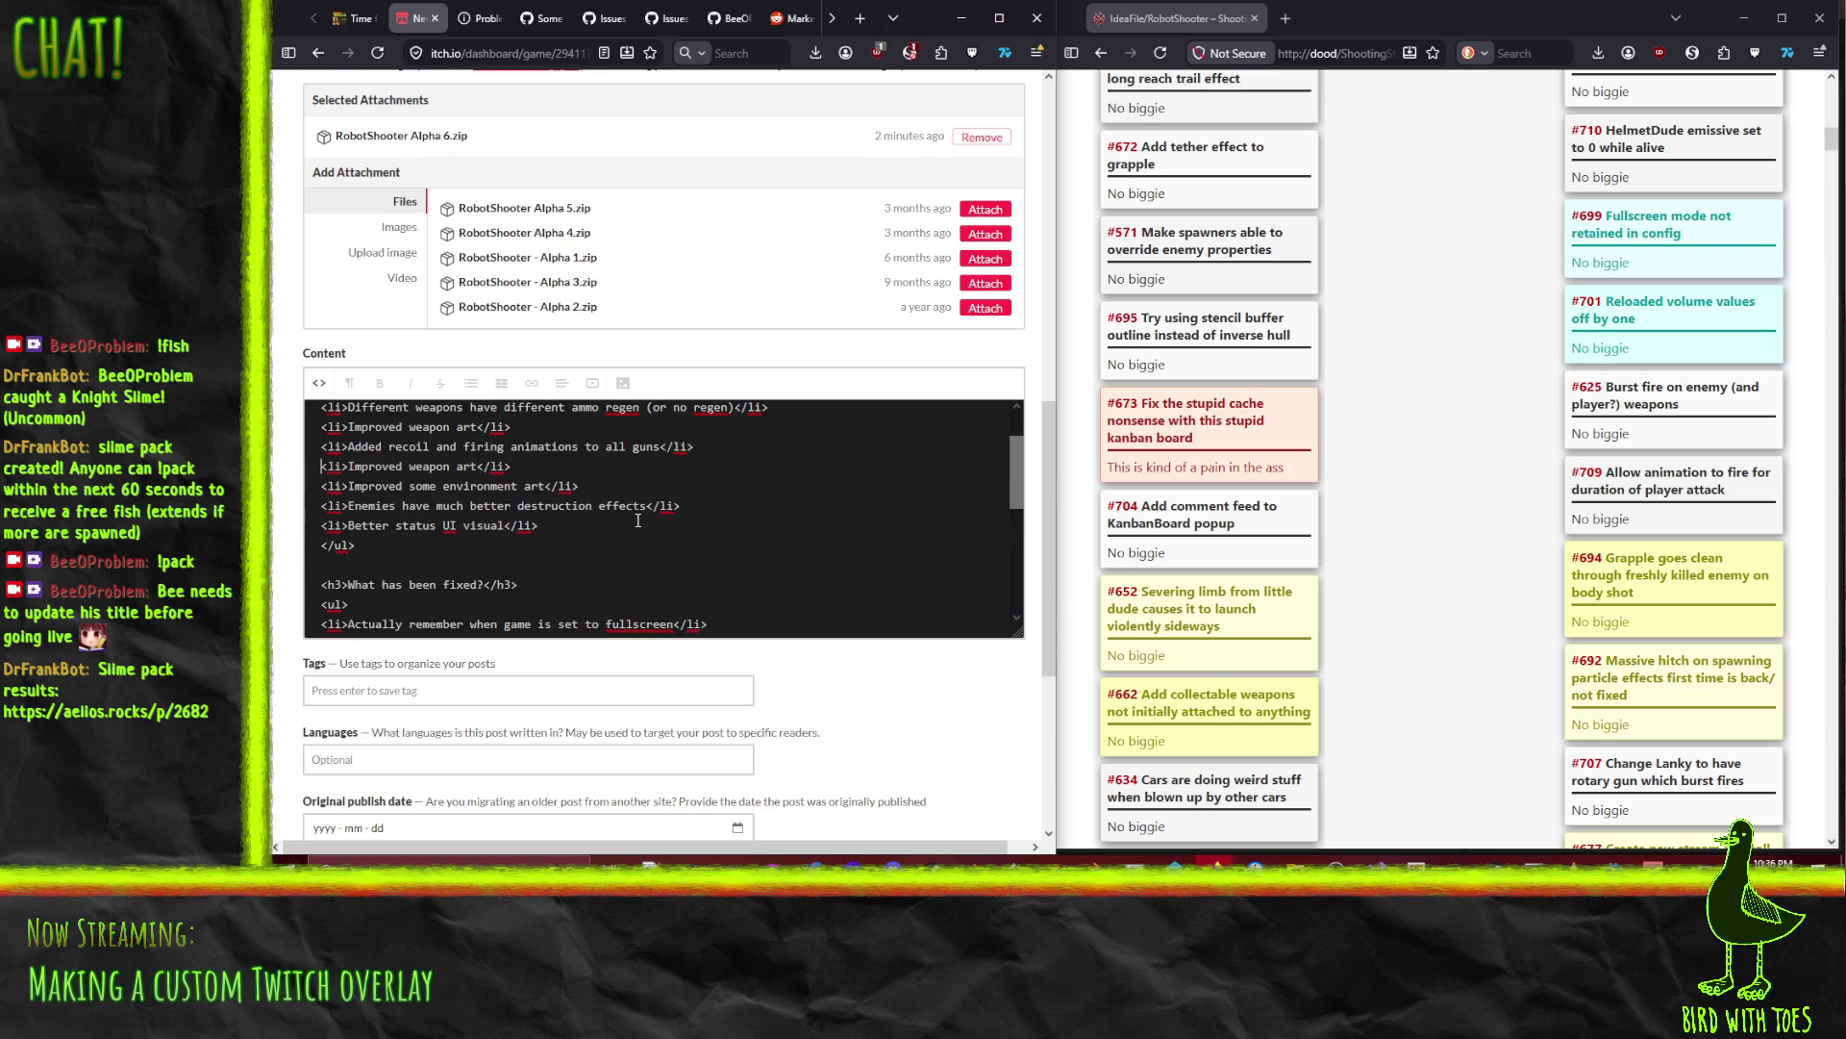
Step: Duplicate the 'Better status UI visual' line and retype it as 'Tall enemies now burst fire'
{"action": "key", "text": "shift+Down"}
{"action": "key", "text": "ctrl+c"}
{"action": "key", "text": "Left"}
{"action": "key", "text": "ctrl+v"}
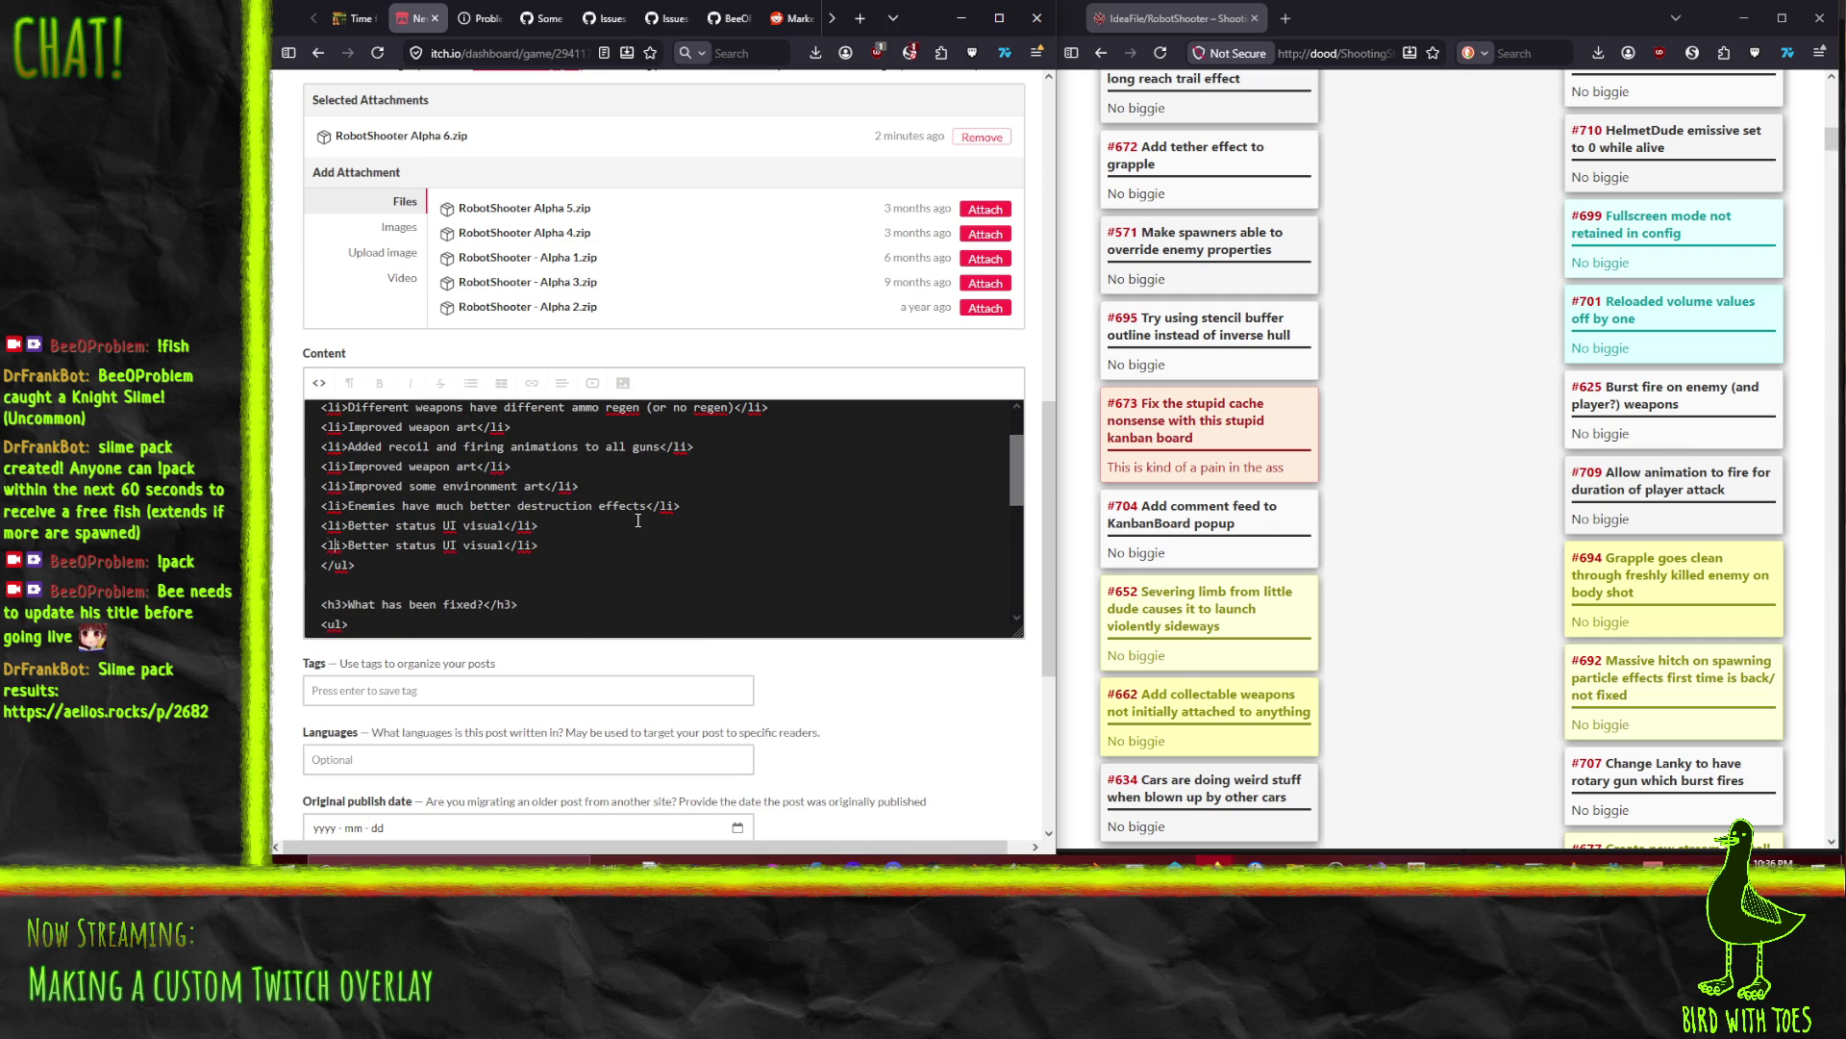
{"action": "key", "text": "shift+Right"}
{"action": "key", "text": "shift+Right"}
{"action": "key", "text": "shift+Right"}
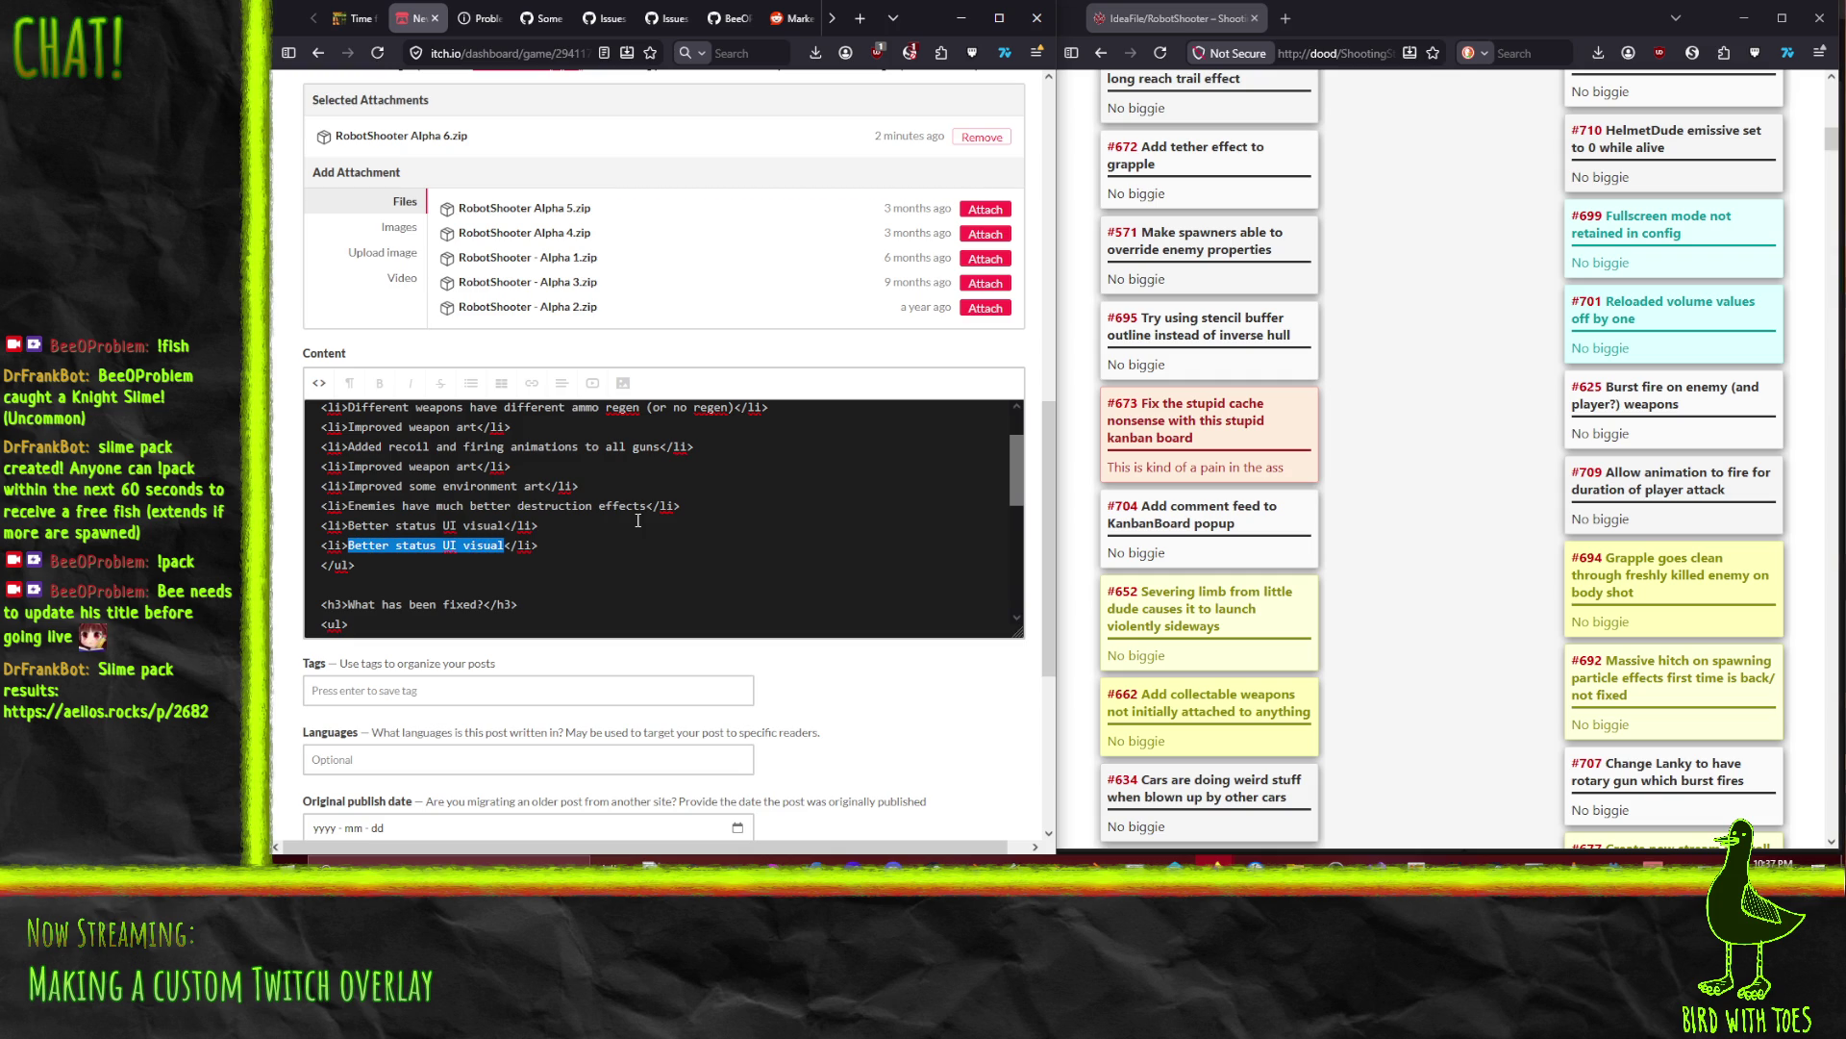
{"action": "type", "text": "Tall enemies now burst fire"}
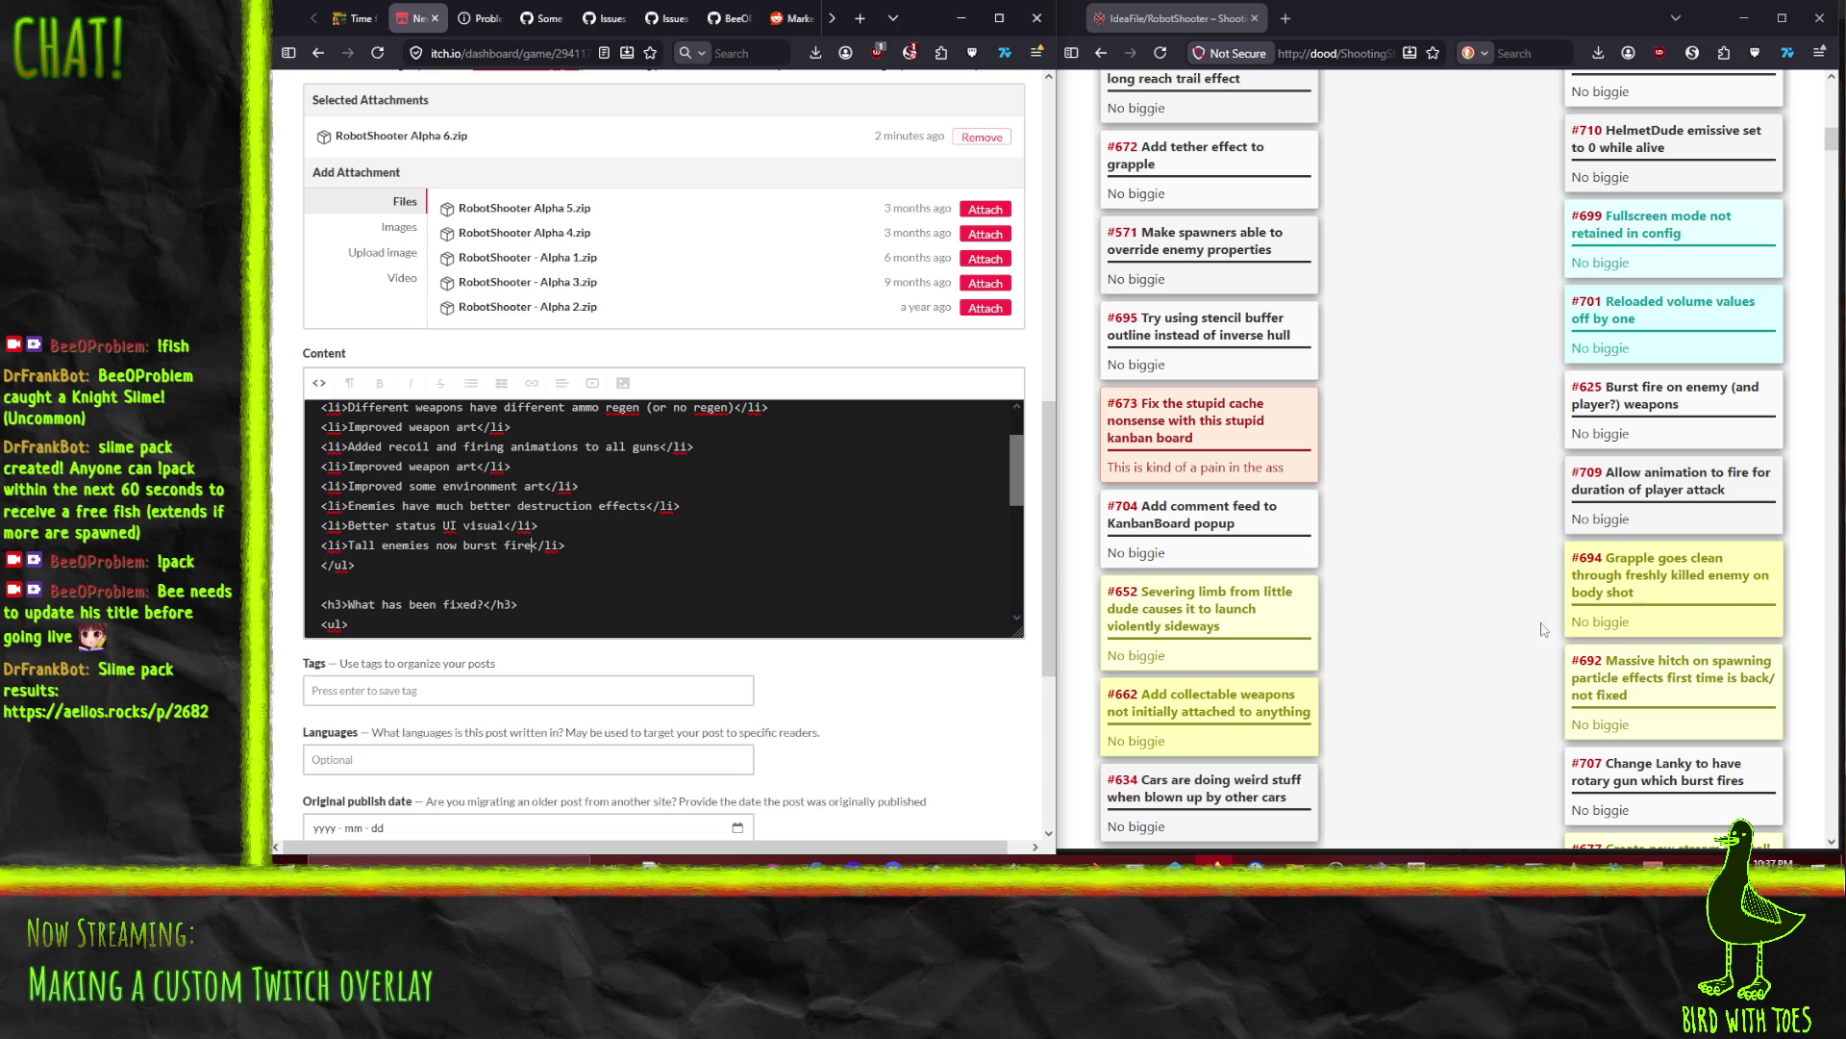
{"action": "scroll", "coordinate": [1423, 572], "scroll_direction": "down", "scroll_amount": 1}
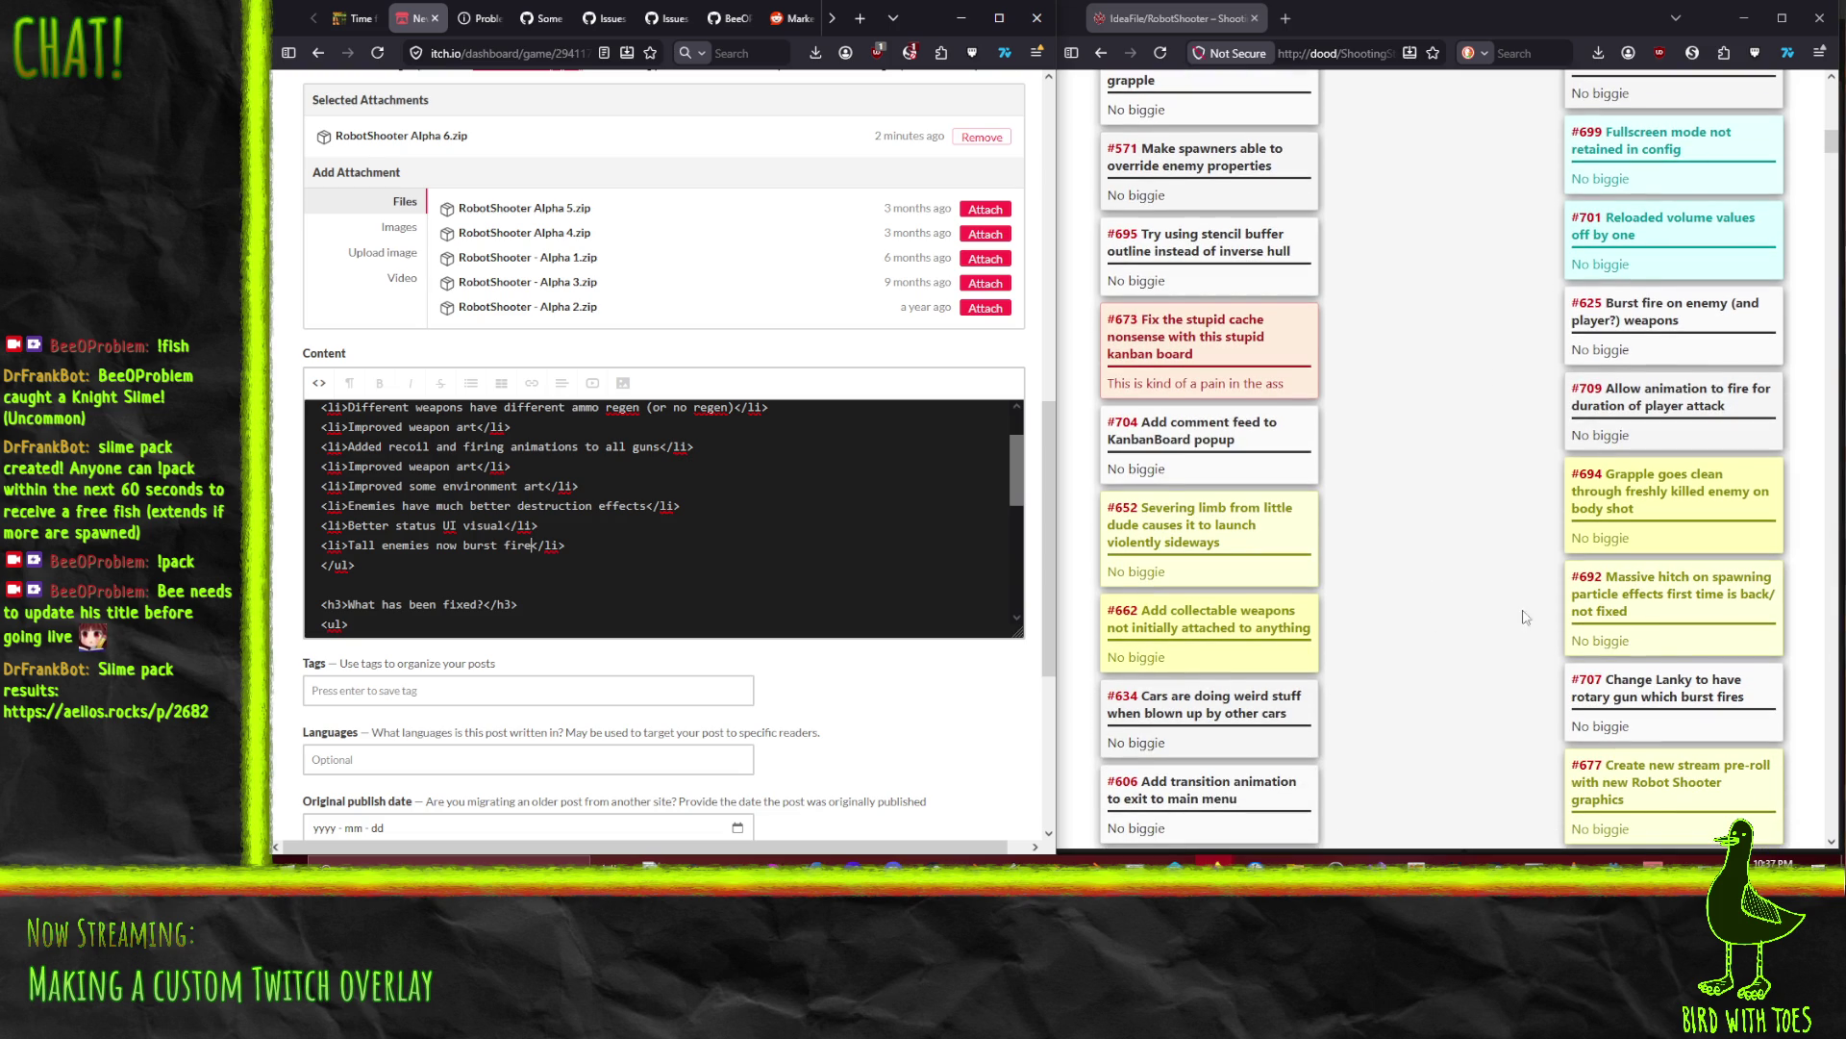
{"action": "scroll", "coordinate": [1560, 408], "scroll_direction": "down", "scroll_amount": 2}
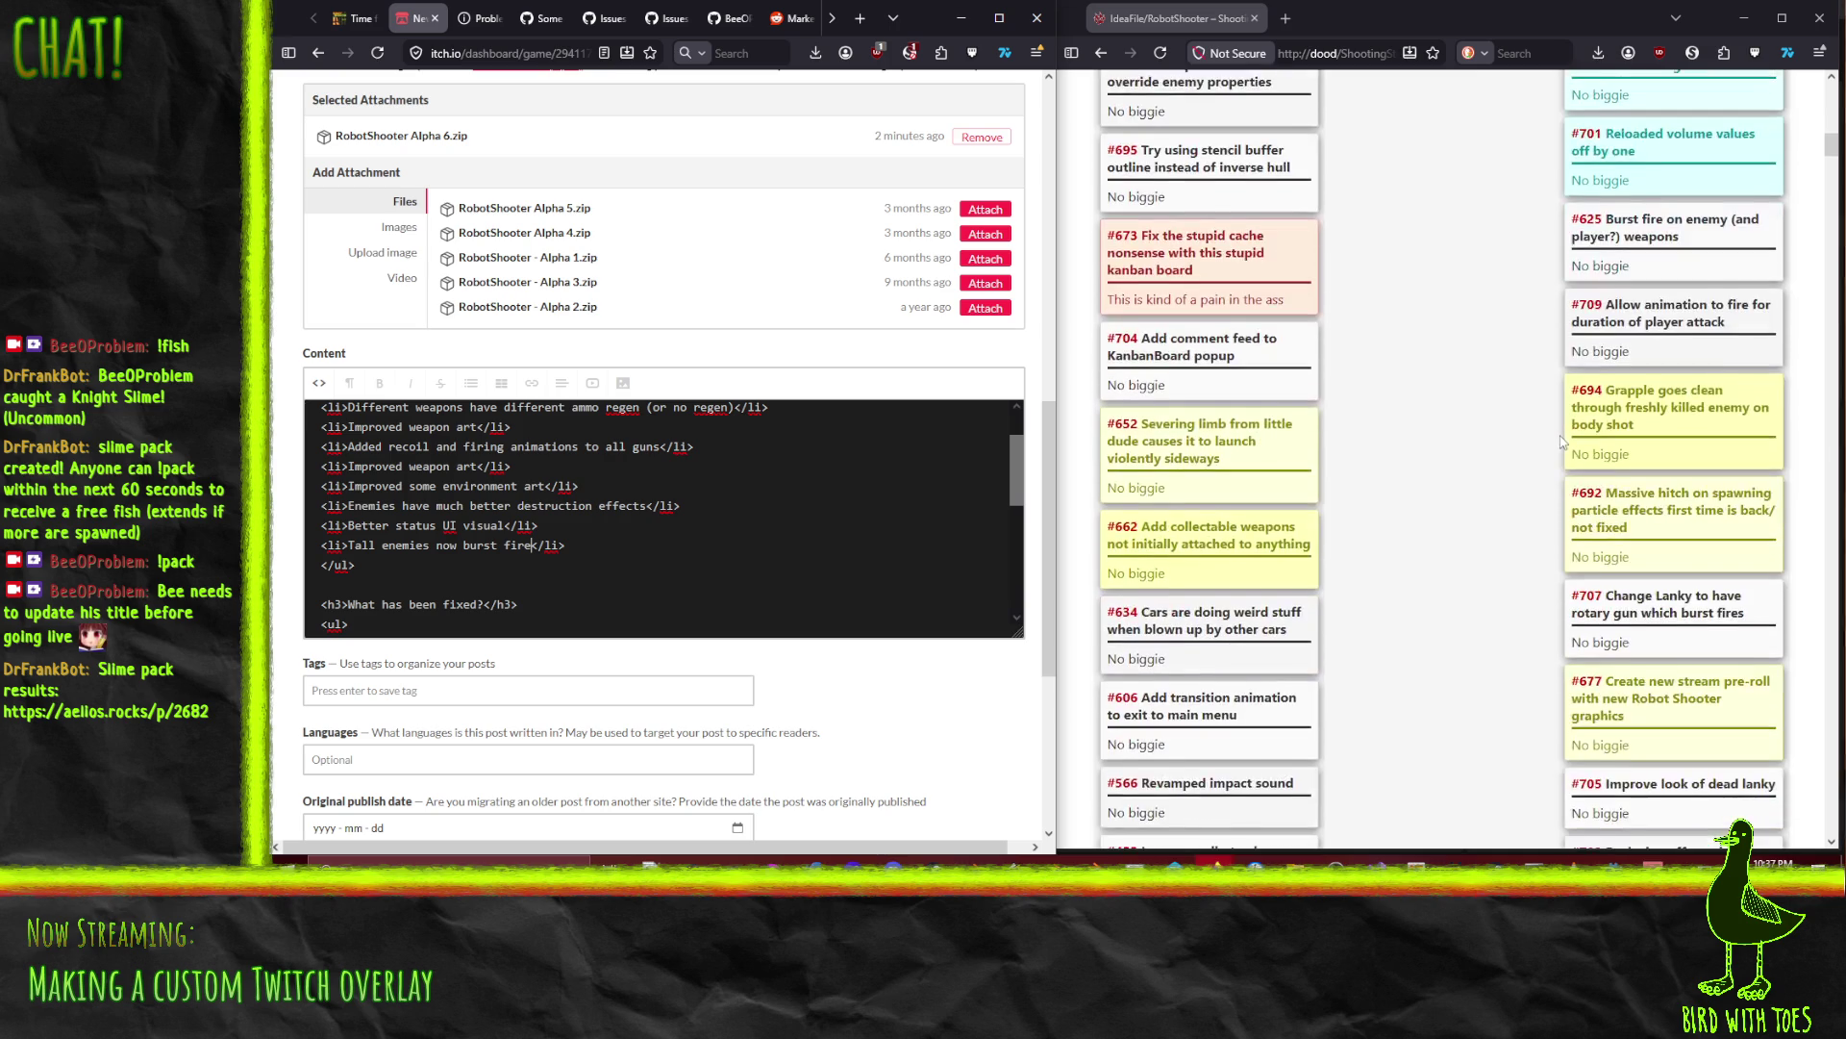
{"action": "scroll", "coordinate": [1496, 466], "scroll_direction": "down", "scroll_amount": 2}
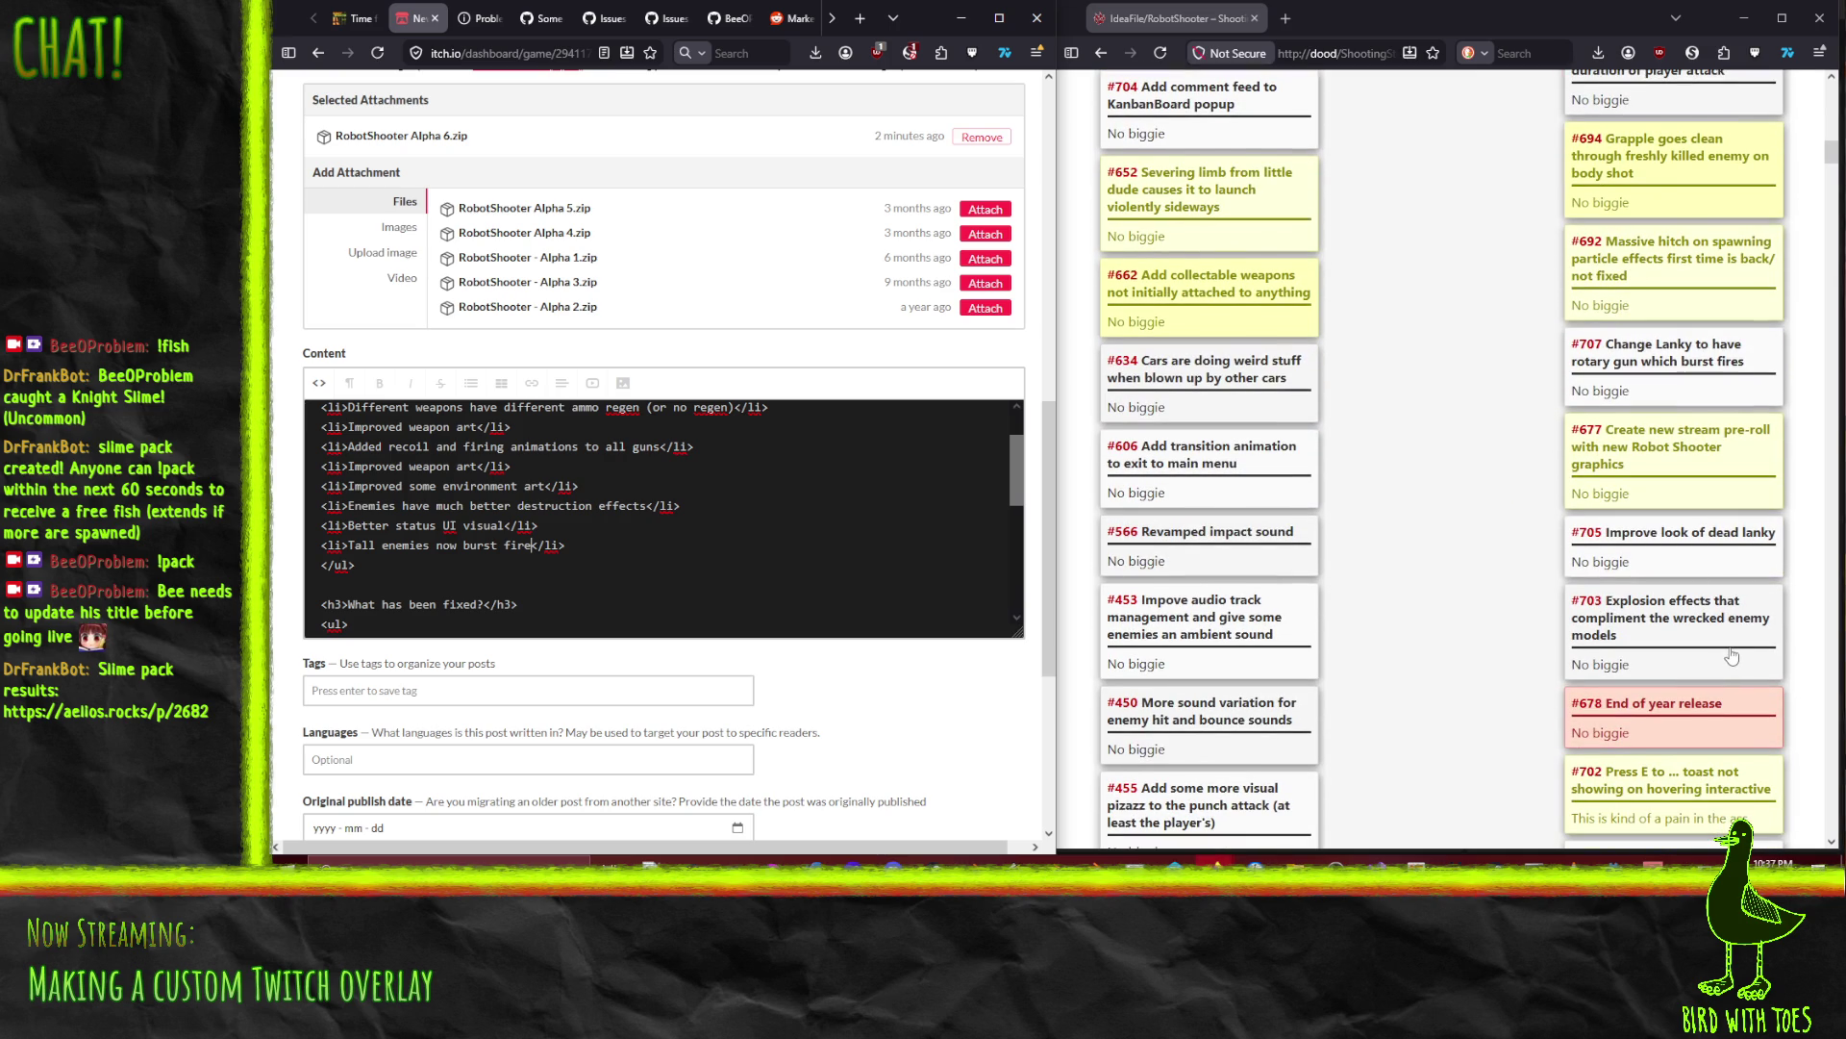
{"action": "scroll", "coordinate": [1731, 656], "scroll_direction": "down", "scroll_amount": 3}
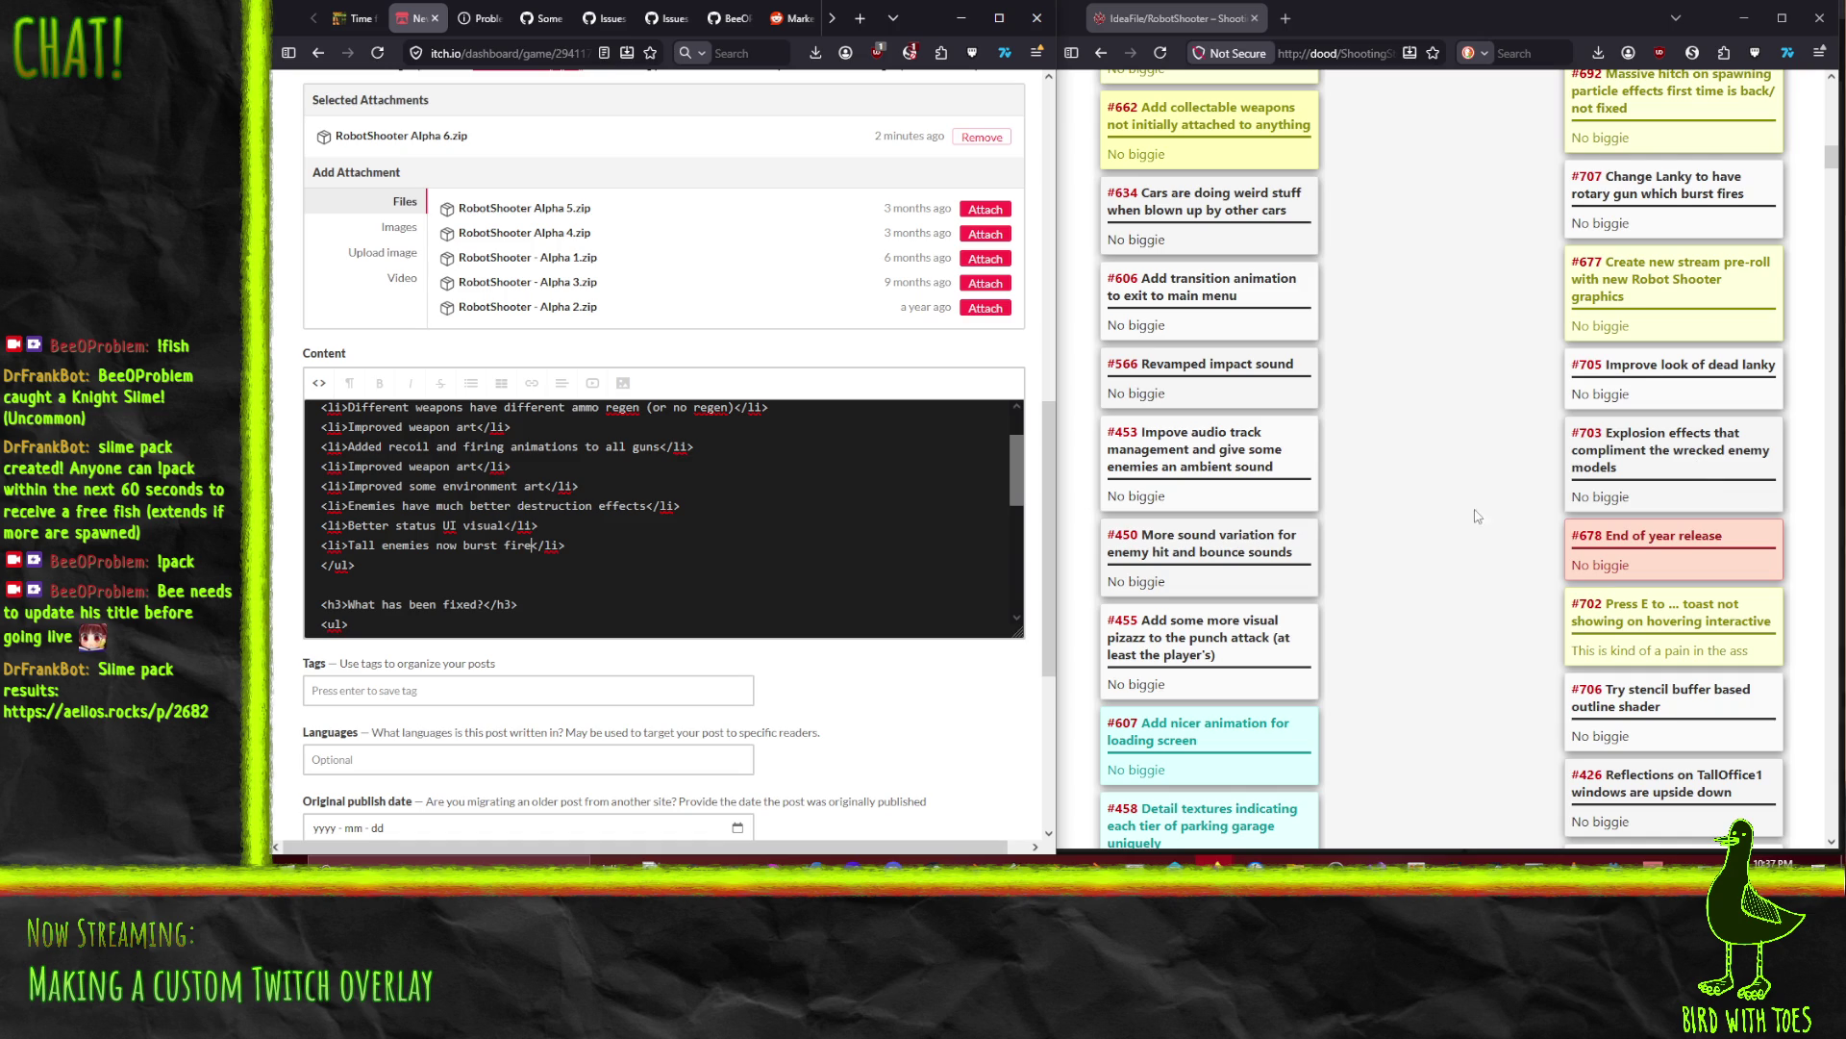
{"action": "scroll", "coordinate": [1707, 462], "scroll_direction": "up", "scroll_amount": 10}
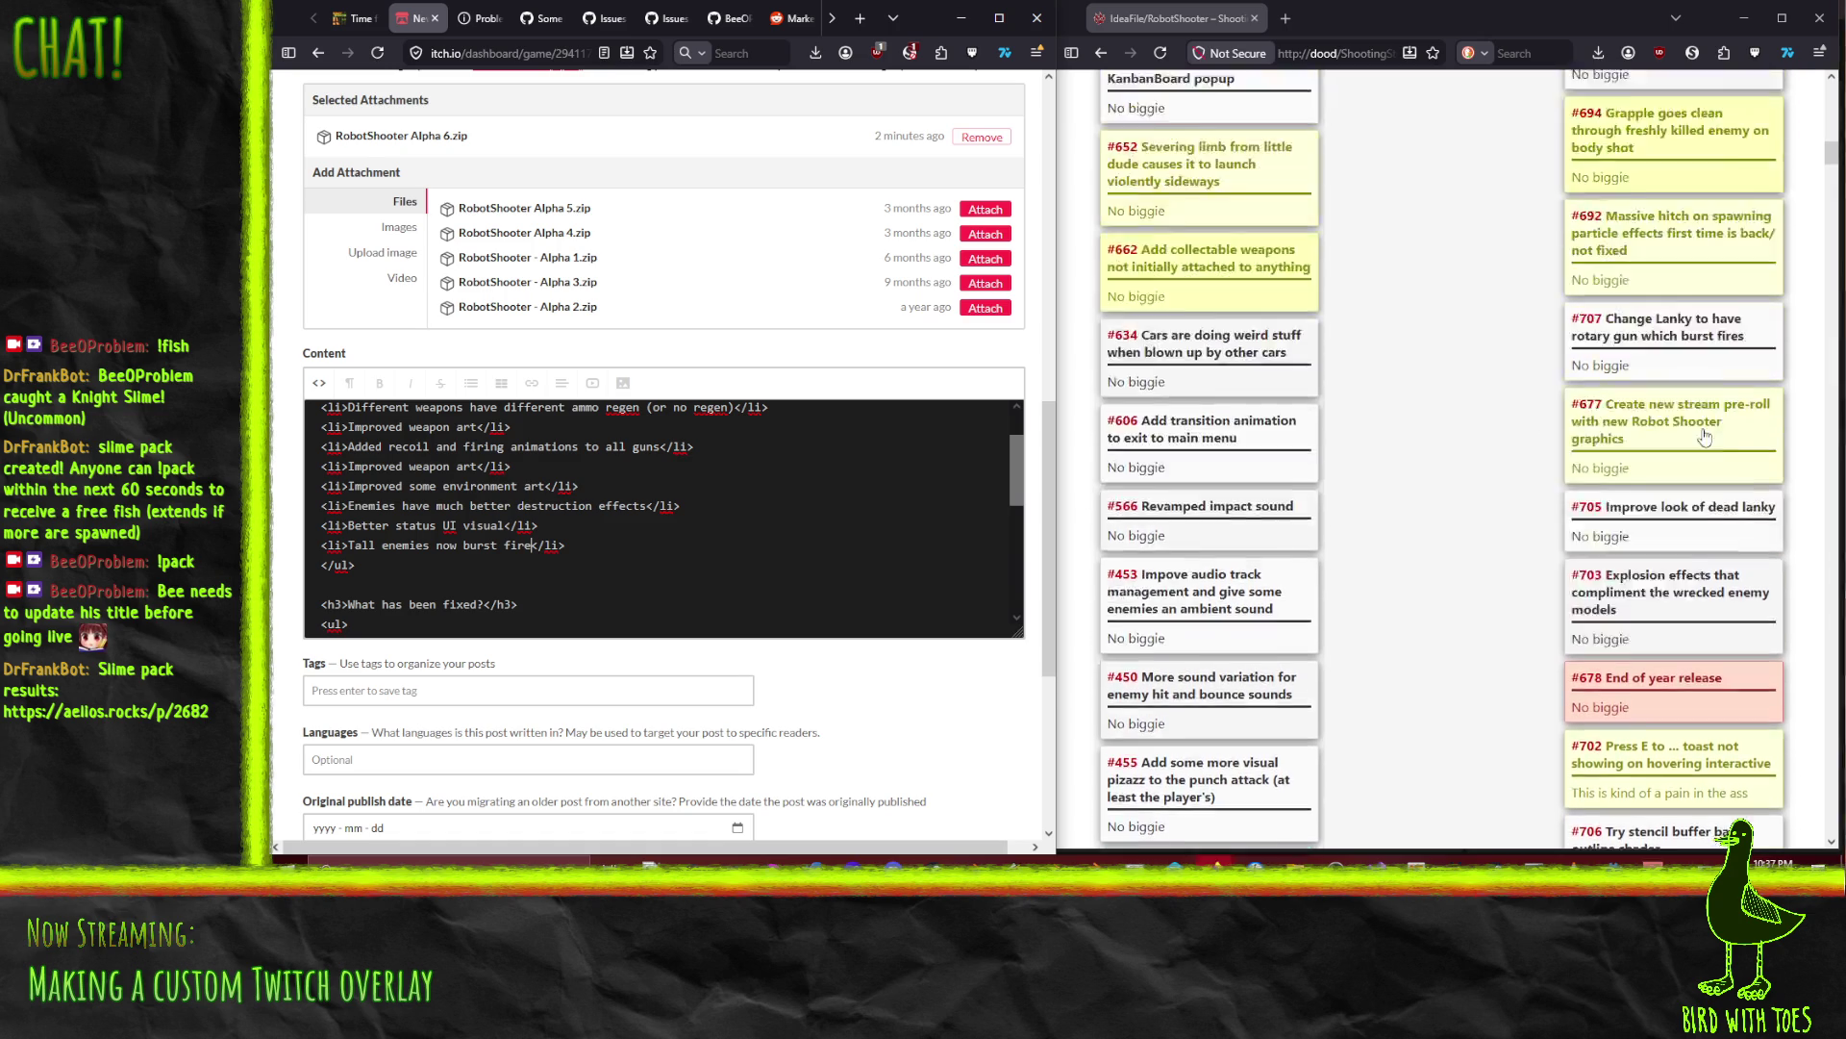
{"action": "scroll", "coordinate": [1711, 493], "scroll_direction": "up", "scroll_amount": 10}
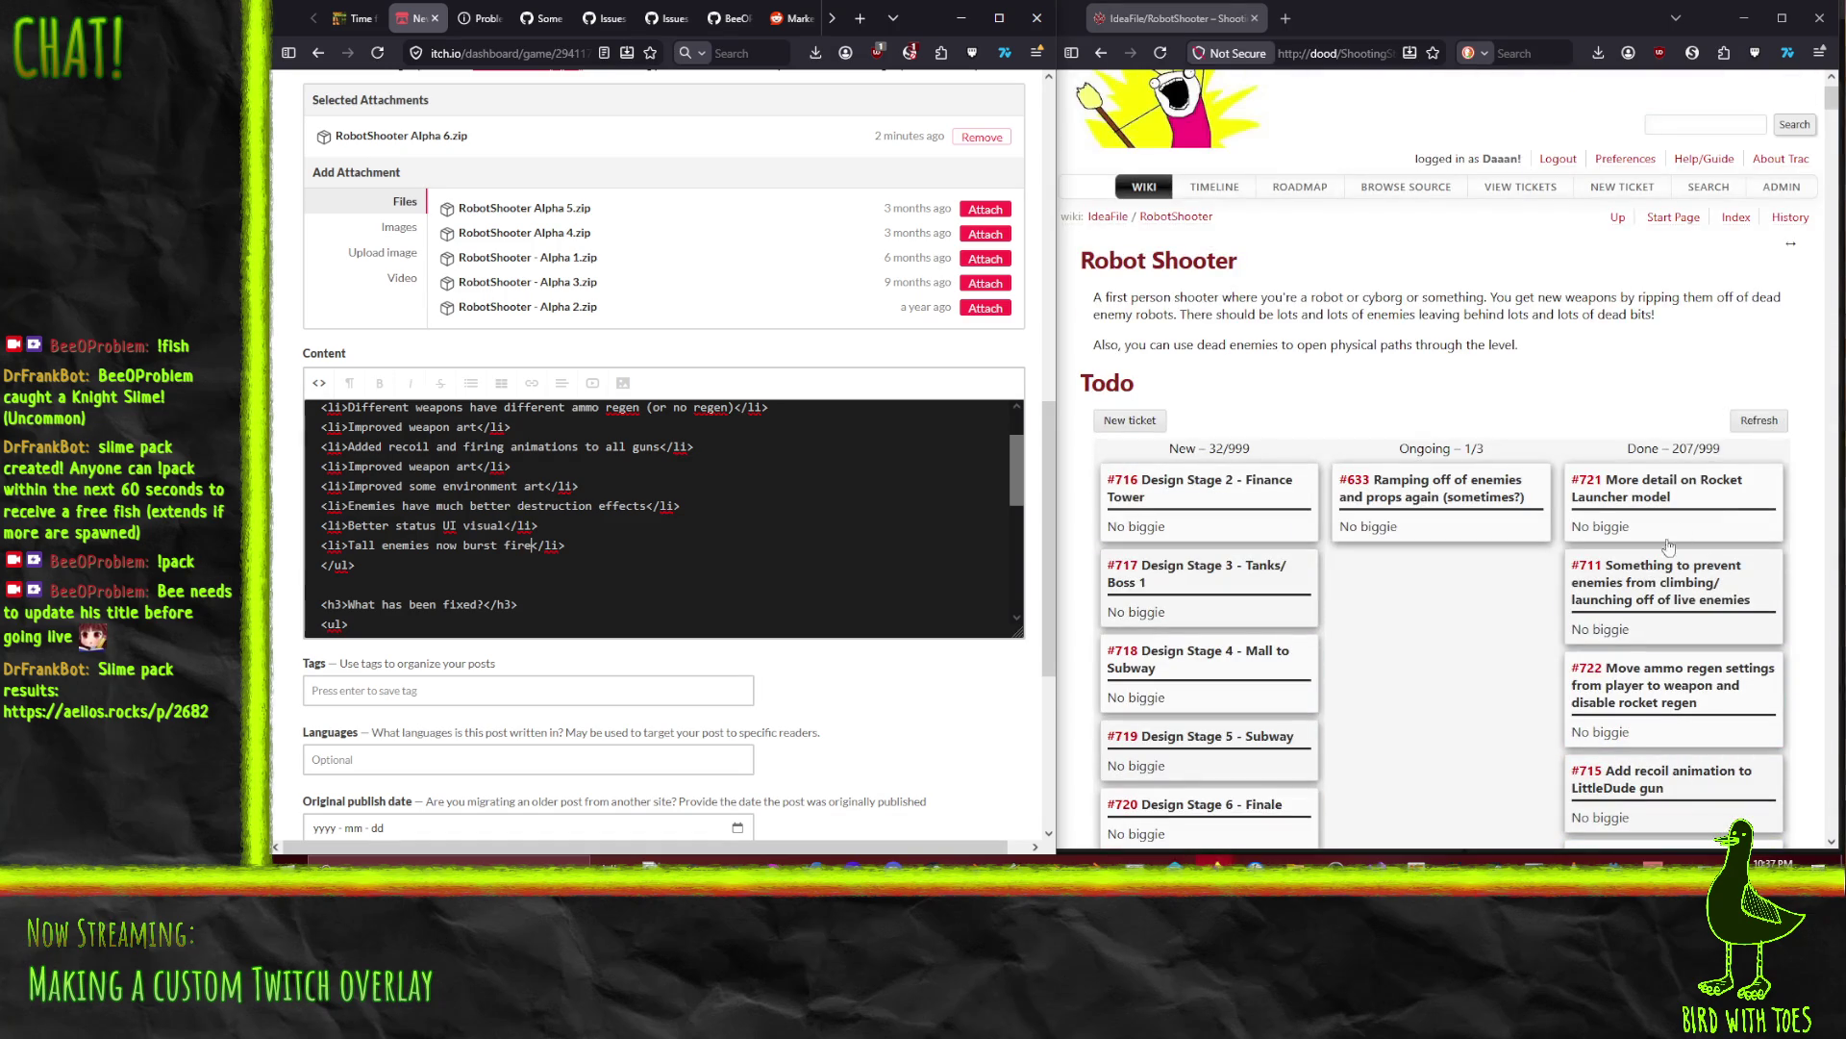
{"action": "scroll", "coordinate": [1568, 678], "scroll_direction": "down", "scroll_amount": 10}
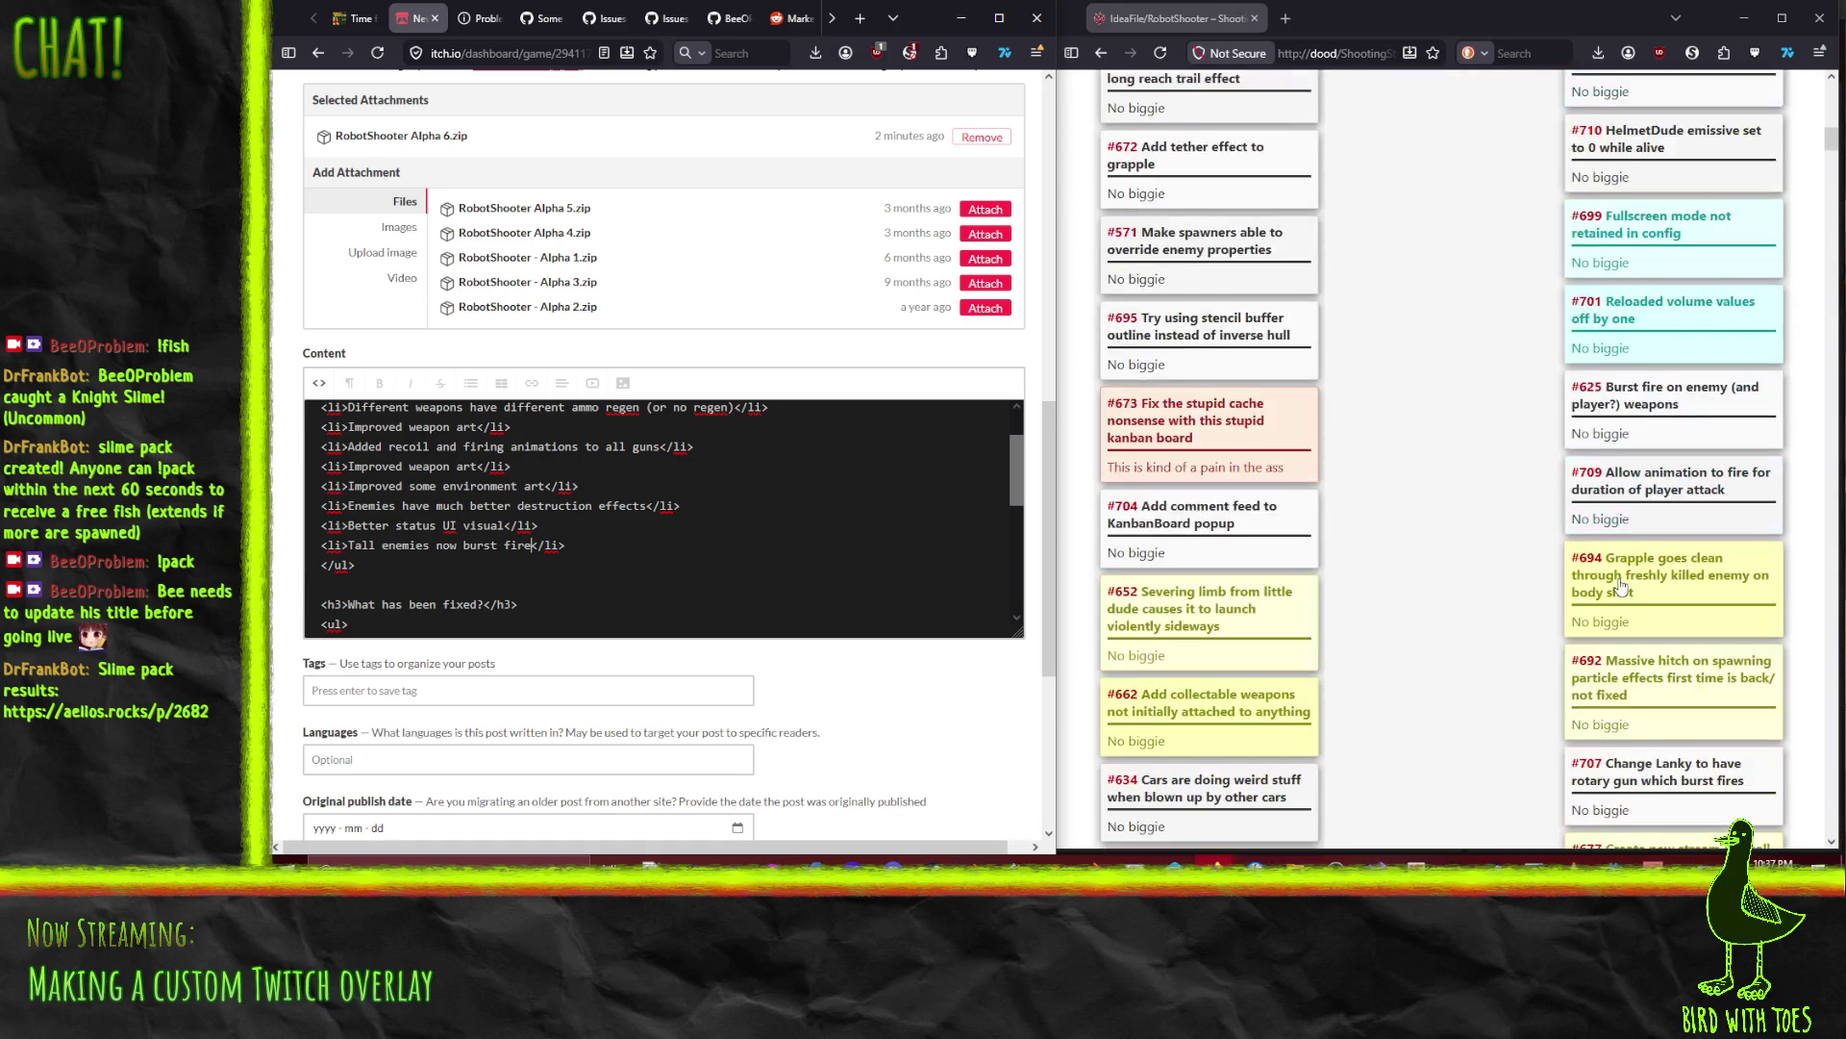
{"action": "scroll", "coordinate": [724, 601], "scroll_direction": "up", "scroll_amount": 4}
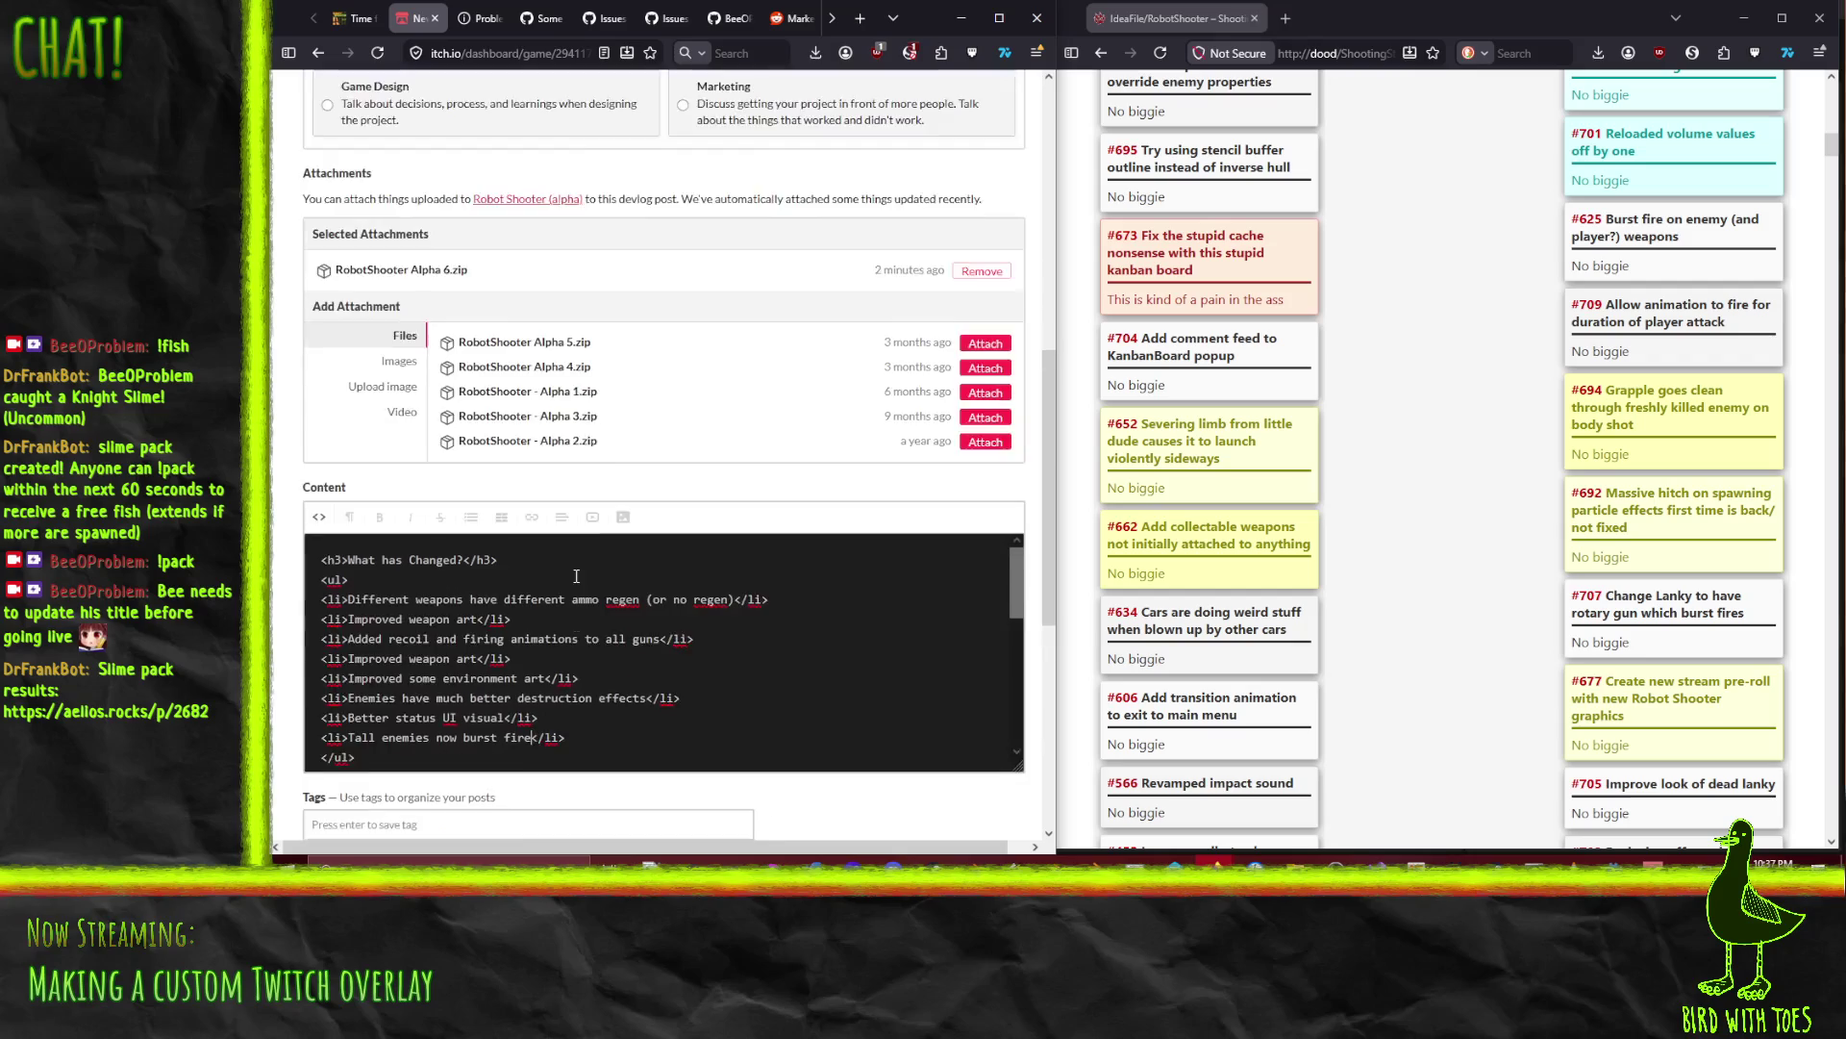
{"action": "scroll", "coordinate": [688, 426], "scroll_direction": "down", "scroll_amount": 5}
{"action": "scroll", "coordinate": [710, 404], "scroll_direction": "down", "scroll_amount": 5}
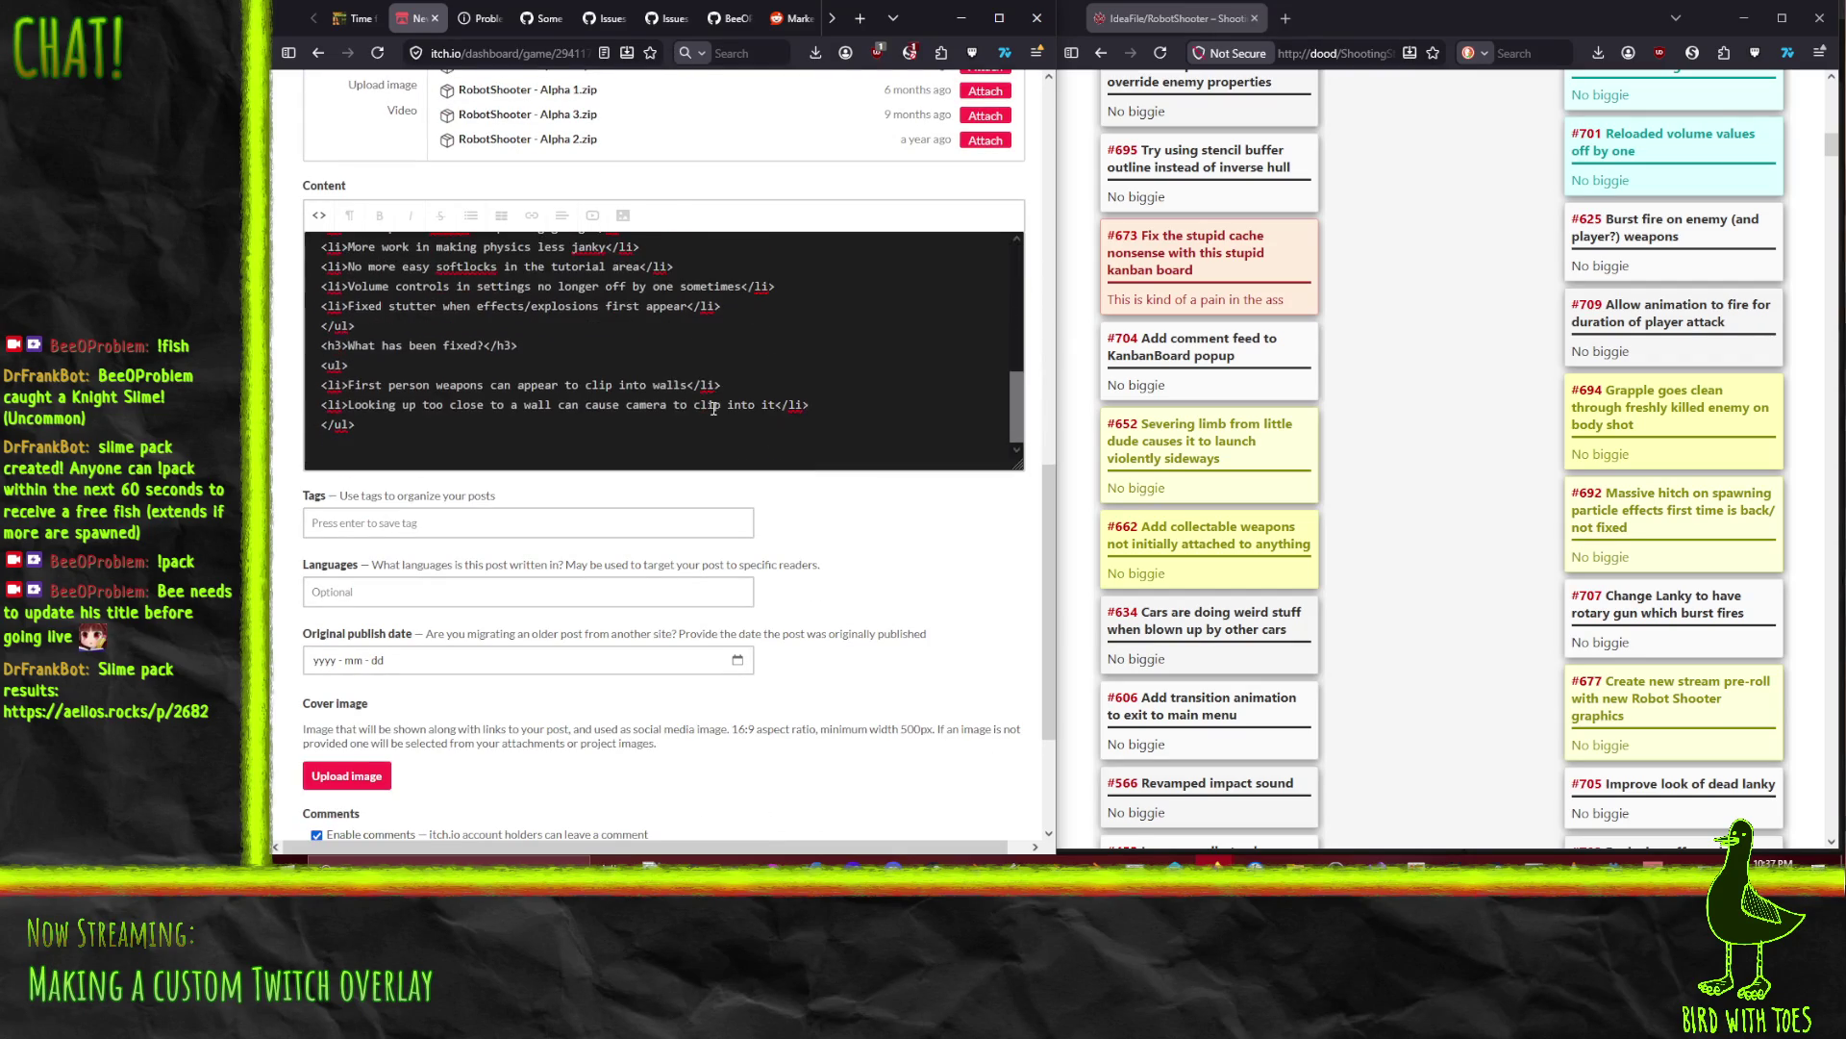
{"action": "scroll", "coordinate": [713, 406], "scroll_direction": "up", "scroll_amount": 3}
{"action": "scroll", "coordinate": [712, 407], "scroll_direction": "down", "scroll_amount": 3}
{"action": "scroll", "coordinate": [713, 407], "scroll_direction": "up", "scroll_amount": 3}
{"action": "scroll", "coordinate": [611, 406], "scroll_direction": "down", "scroll_amount": 3}
{"action": "scroll", "coordinate": [398, 345], "scroll_direction": "up", "scroll_amount": 6}
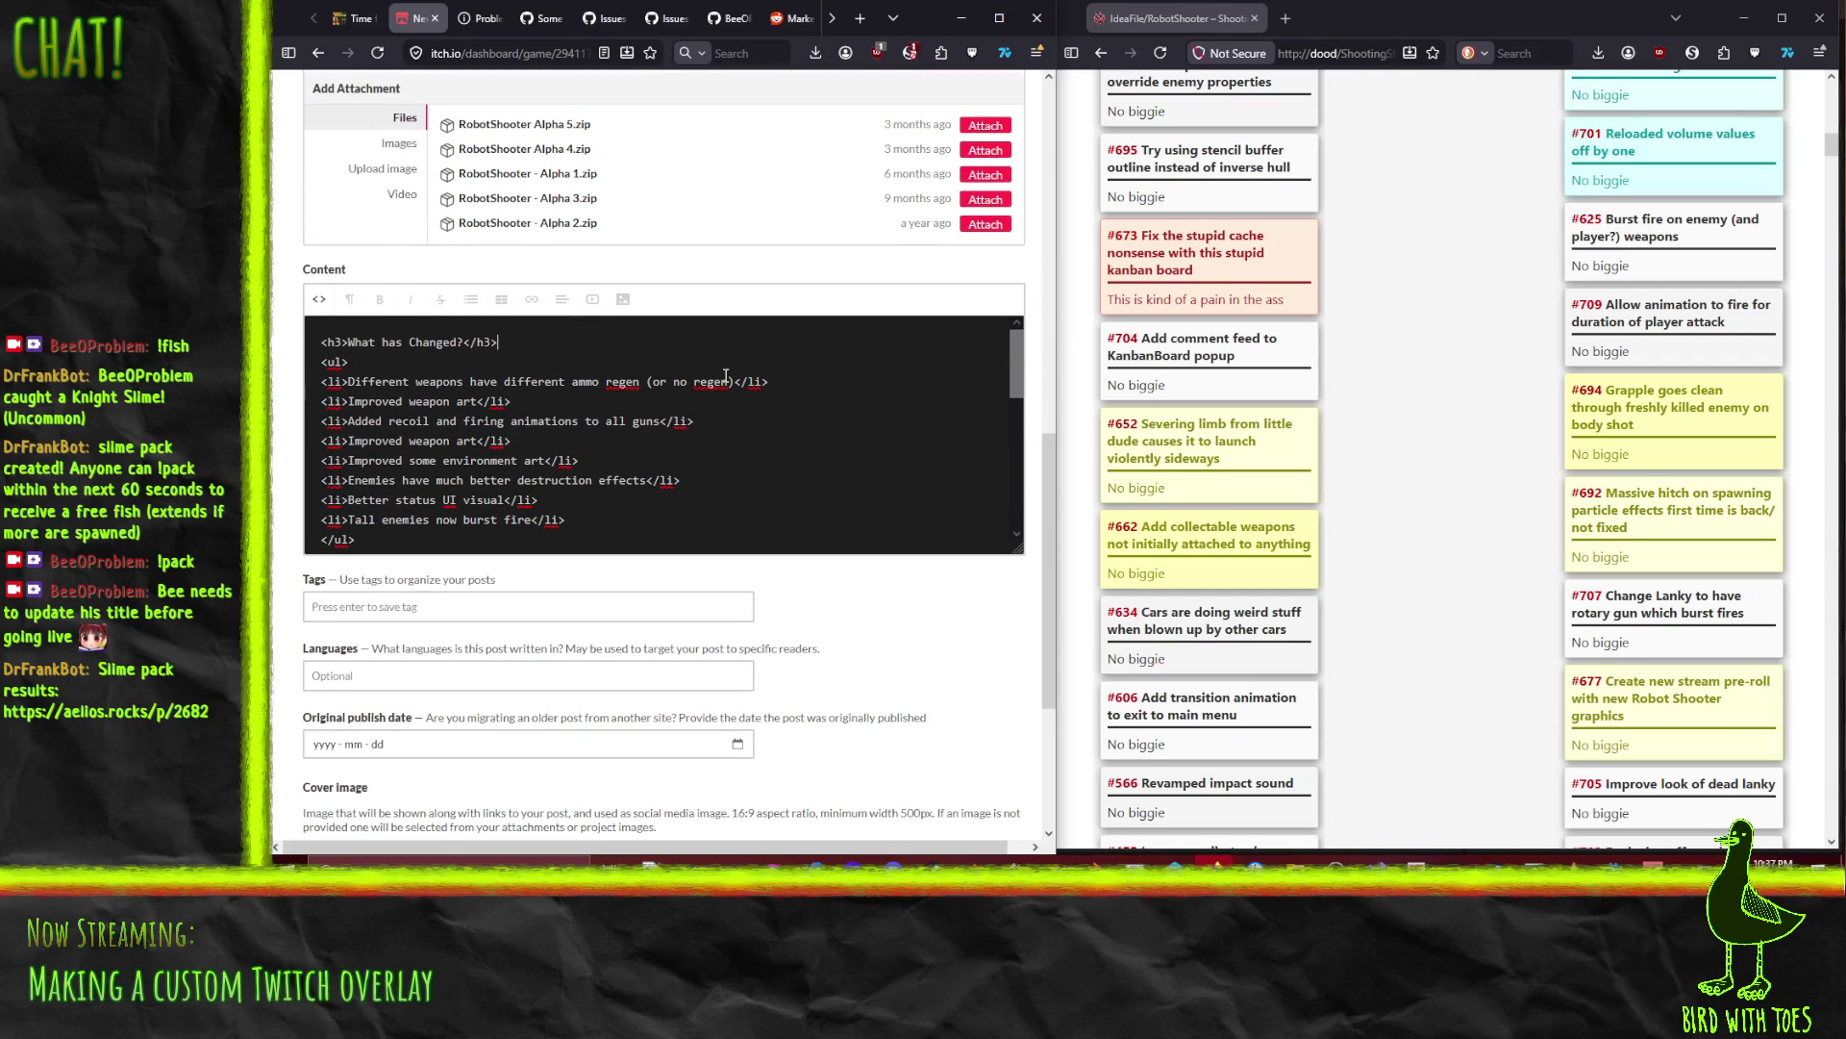
{"action": "triple_click", "coordinate": [404, 342]}
{"action": "key", "text": "ctrl+c"}
Step: Paste a duplicate 'What has Changed?' heading followed by a blank line at the top
{"action": "key", "text": "ctrl+v"}
{"action": "key", "text": "Return"}
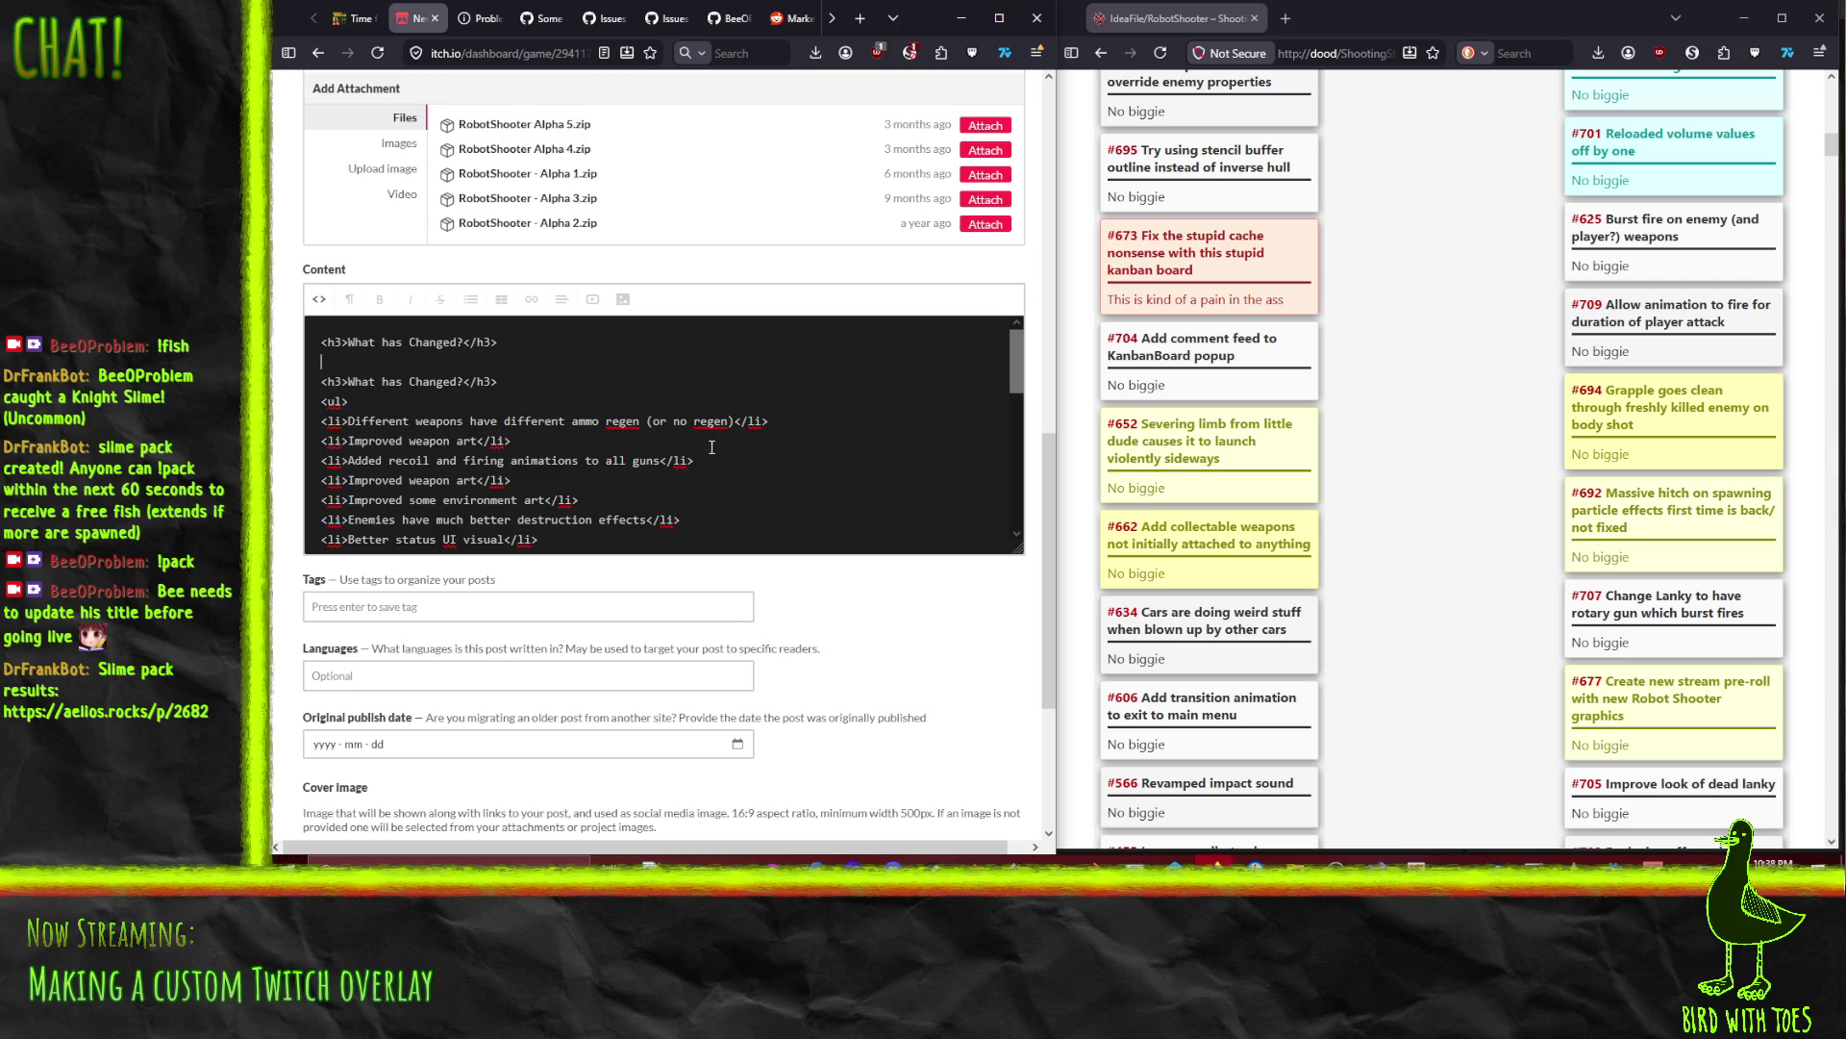
{"action": "scroll", "coordinate": [741, 495], "scroll_direction": "up", "scroll_amount": 1}
{"action": "scroll", "coordinate": [751, 503], "scroll_direction": "up", "scroll_amount": 1}
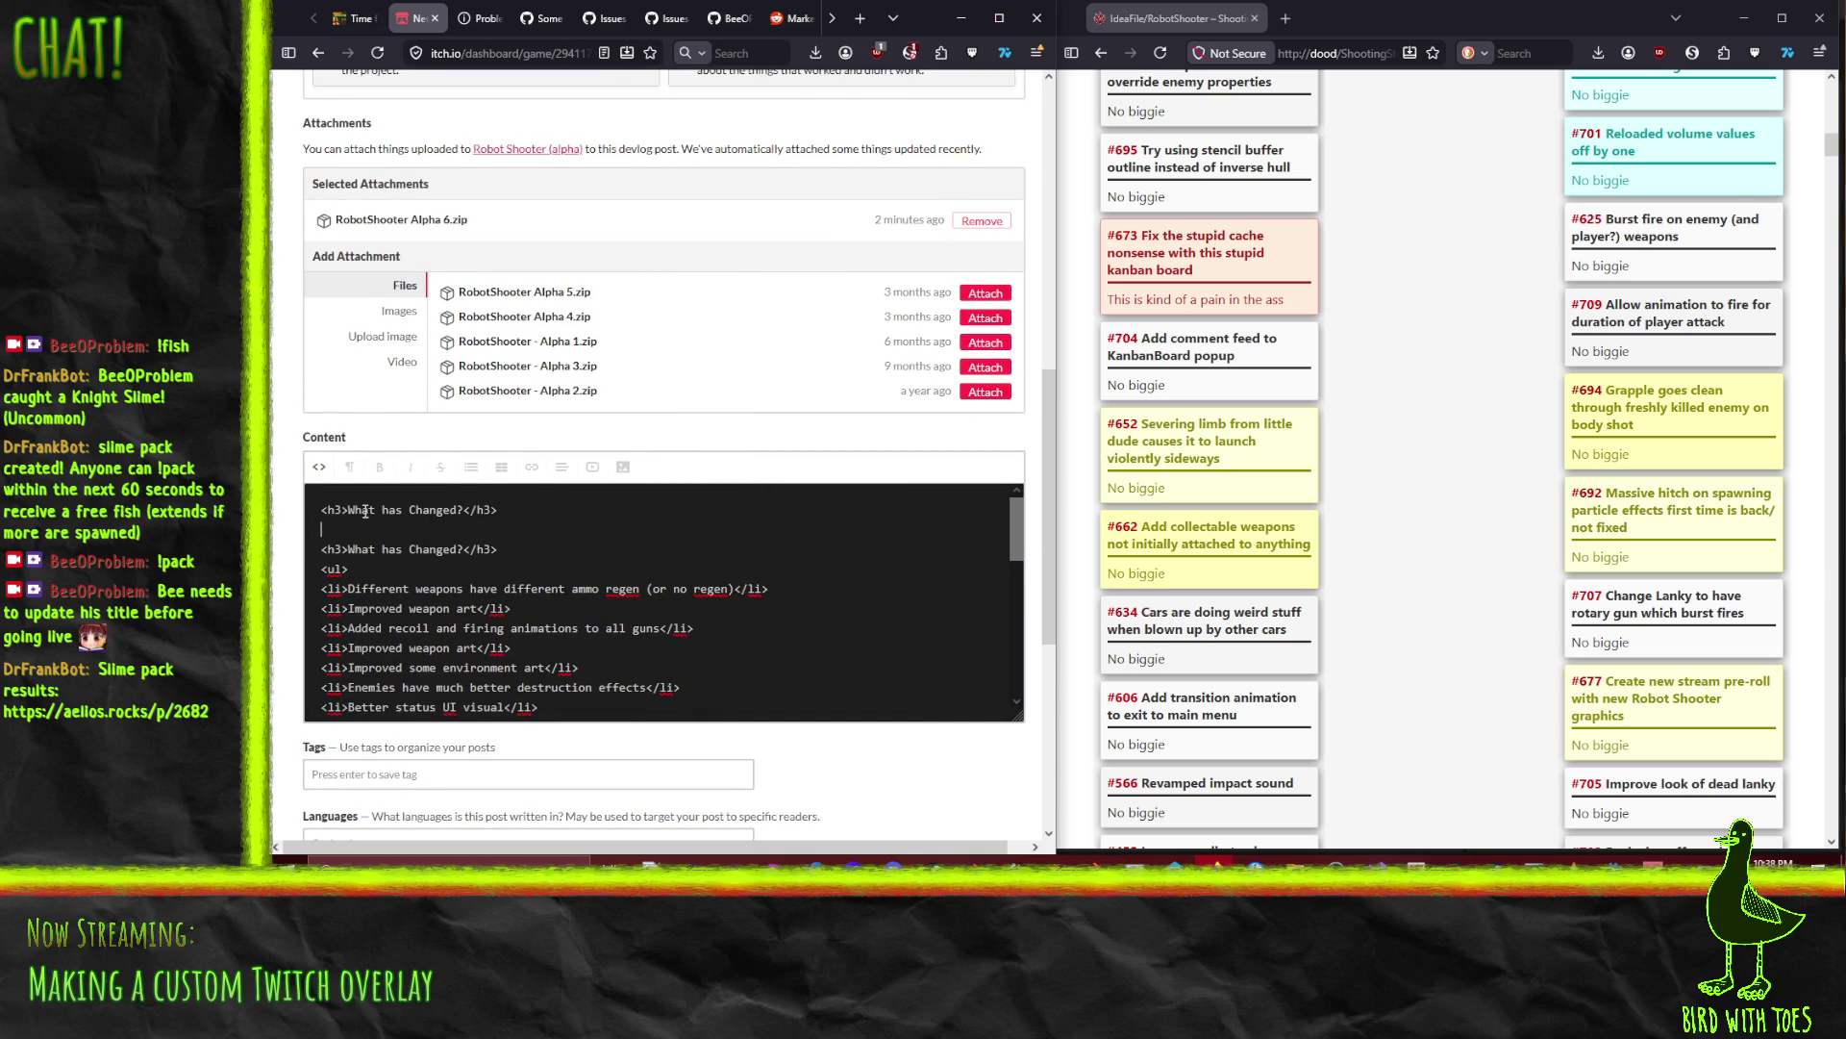
{"action": "left_click_drag", "start_coordinate": [348, 509], "coordinate": [458, 510]}
{"action": "scroll", "coordinate": [458, 510], "scroll_direction": "up", "scroll_amount": 1}
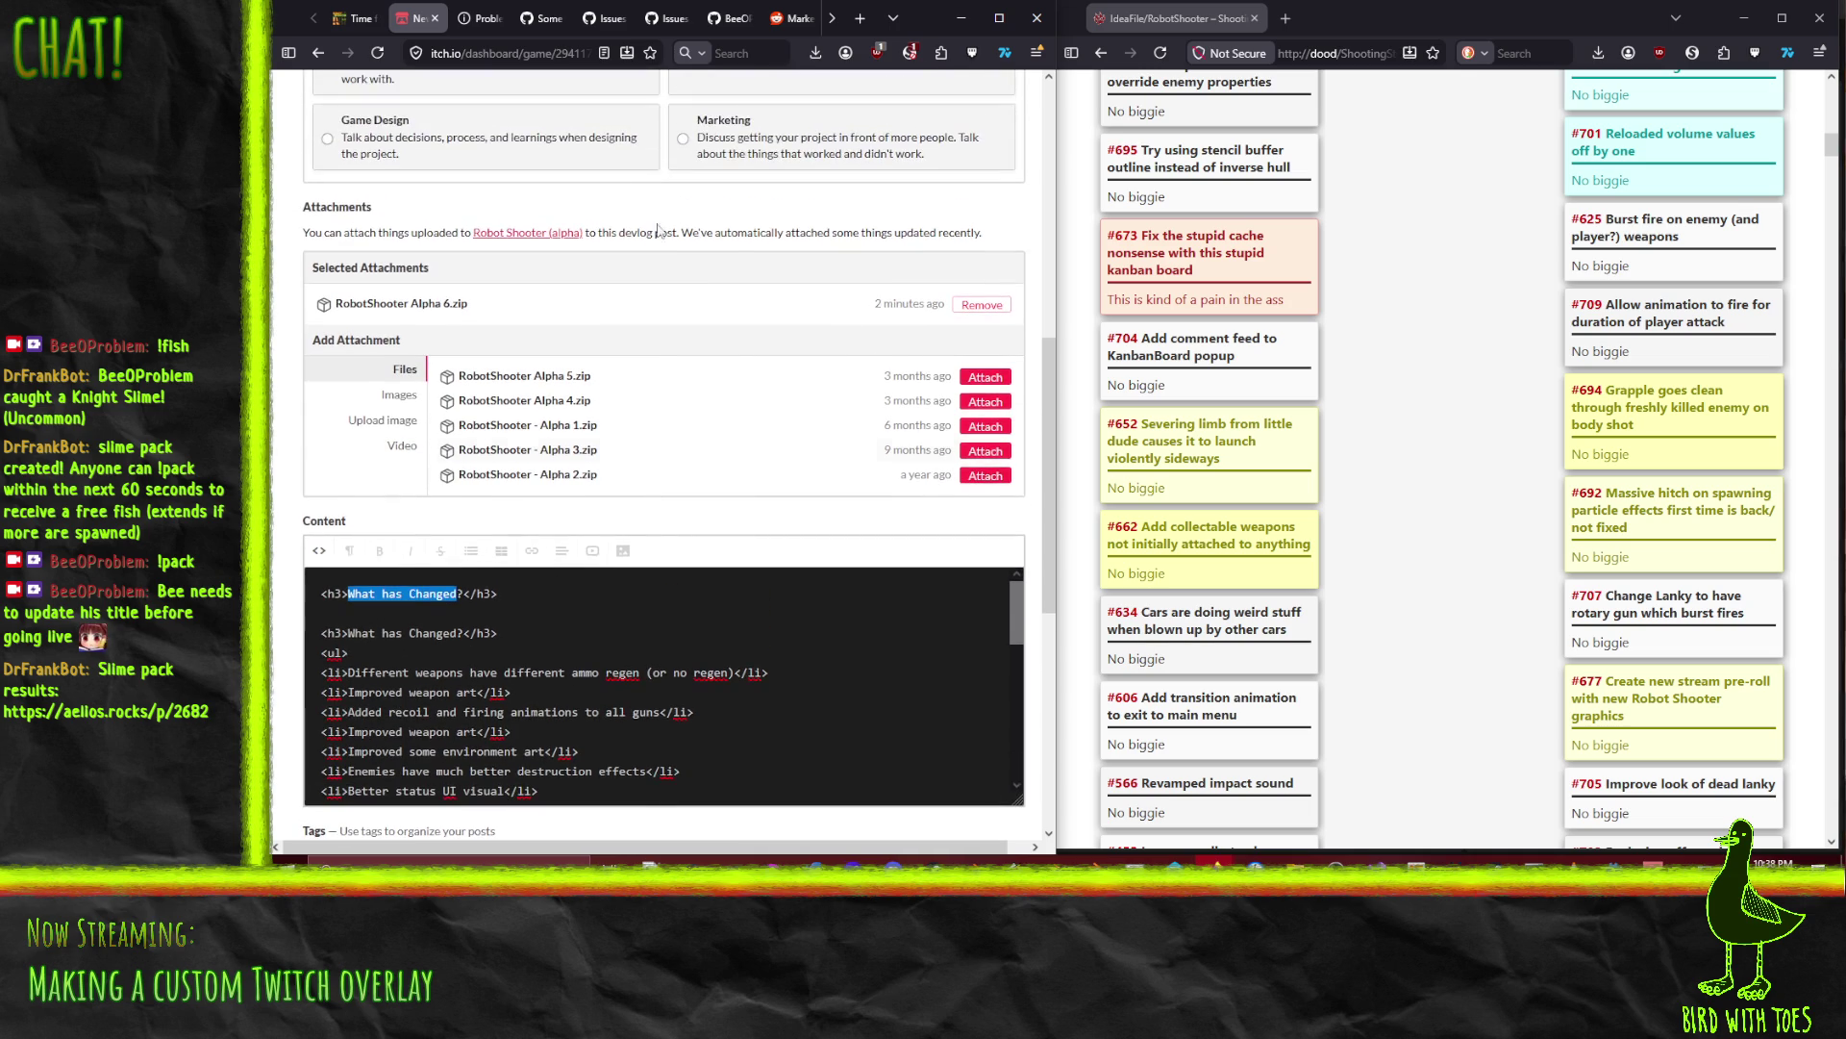
Step: Check the earlier published devlog, then delete the extra 'What has Changed?' heading line
{"action": "left_click", "coordinate": [350, 19]}
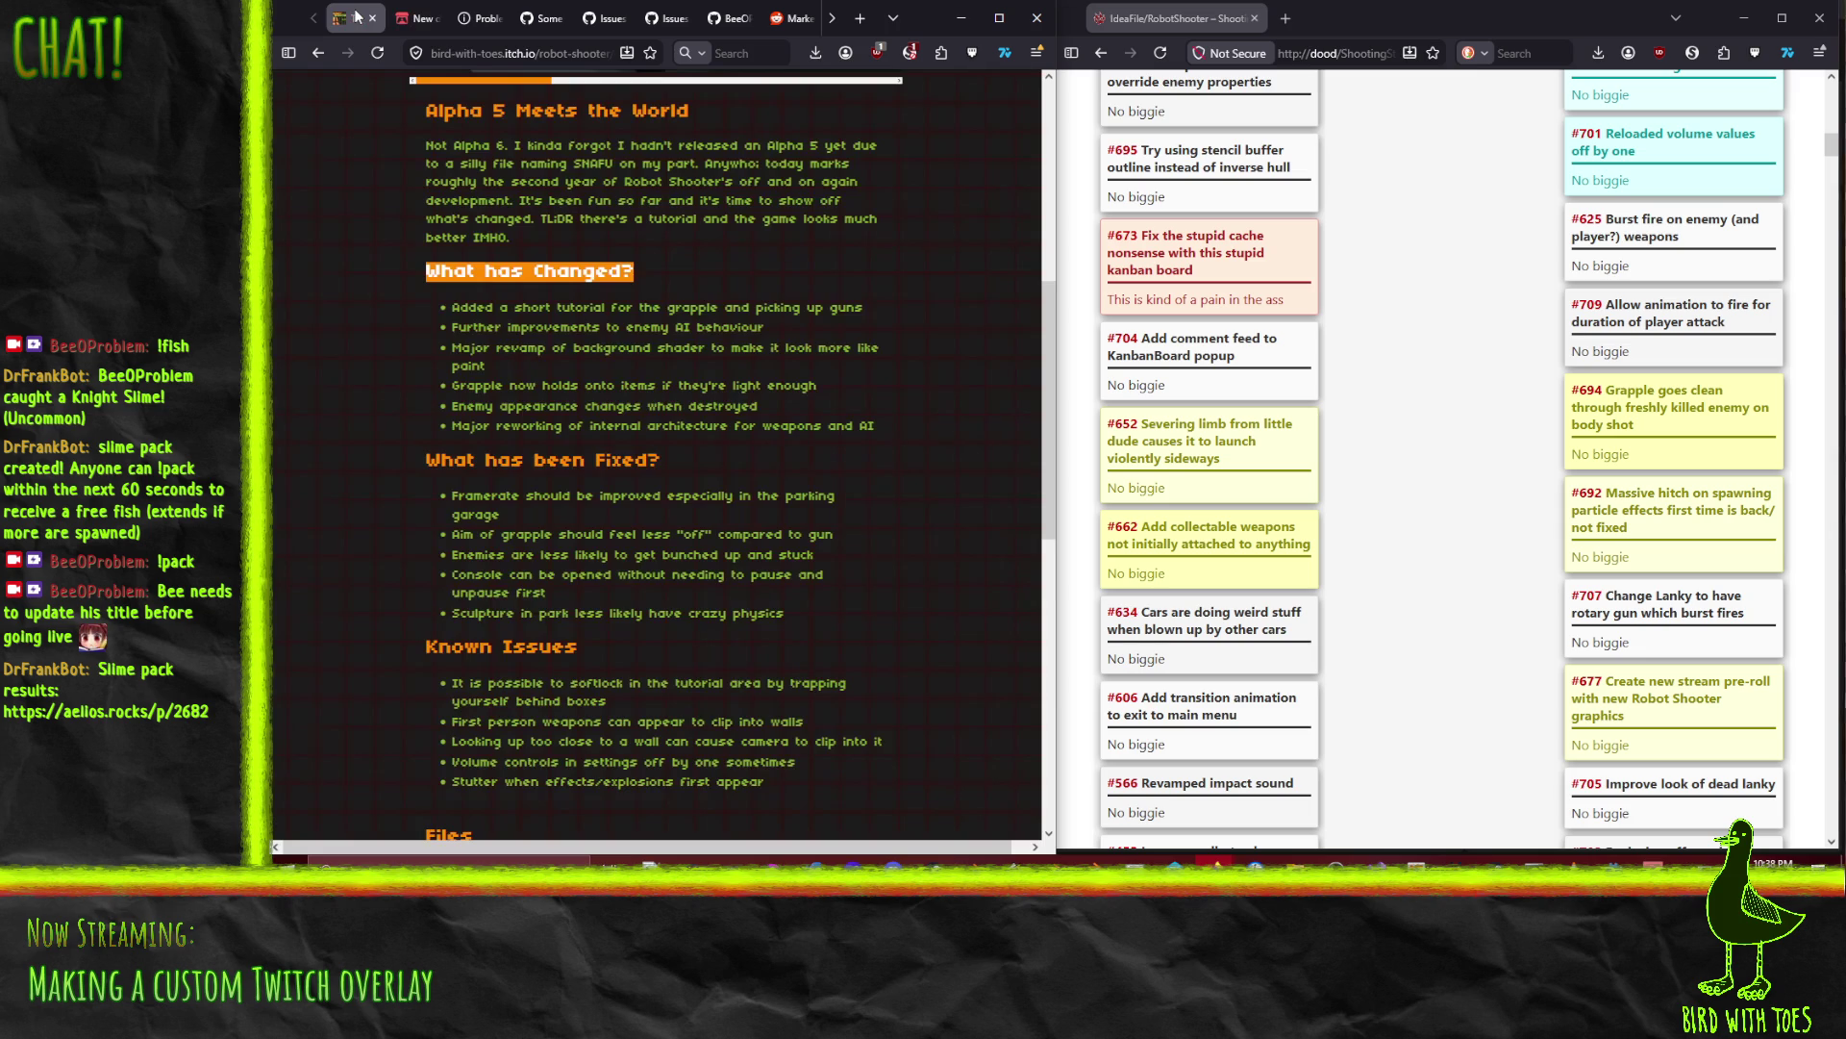
{"action": "left_click", "coordinate": [419, 18]}
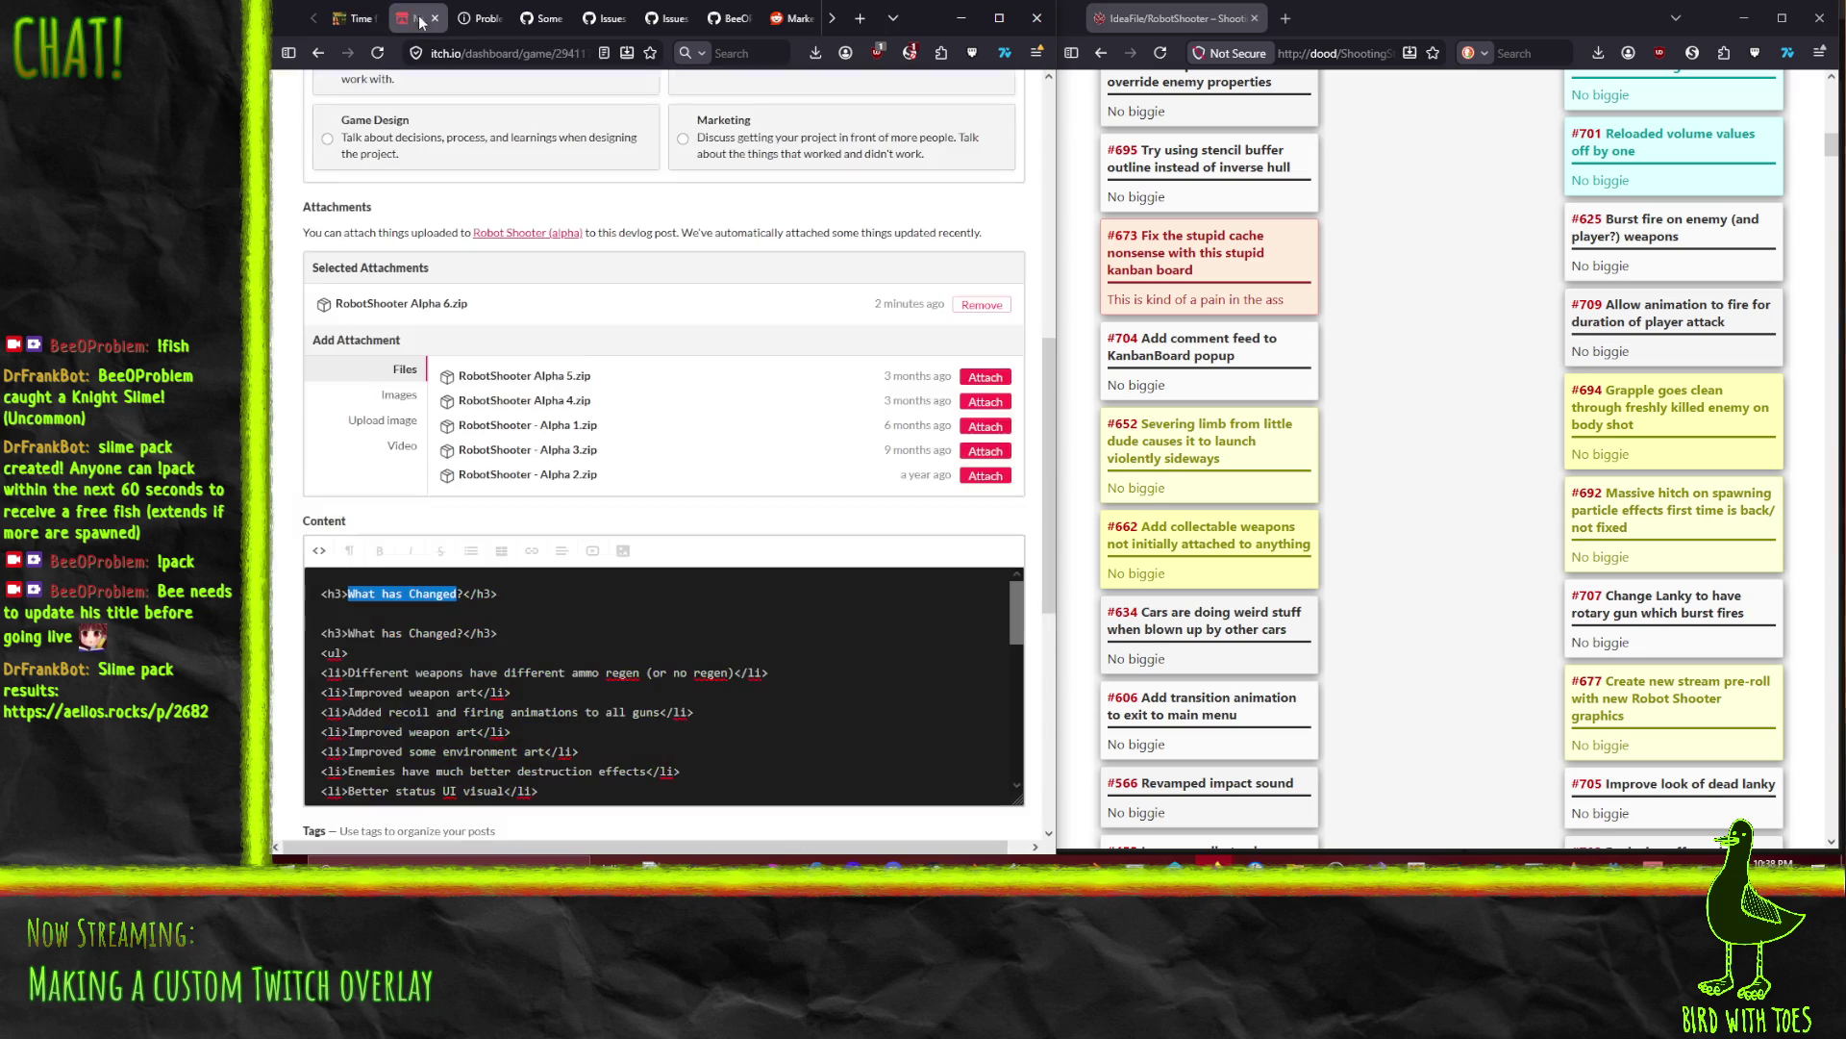
{"action": "key", "text": "End"}
{"action": "key", "text": "shift+Home"}
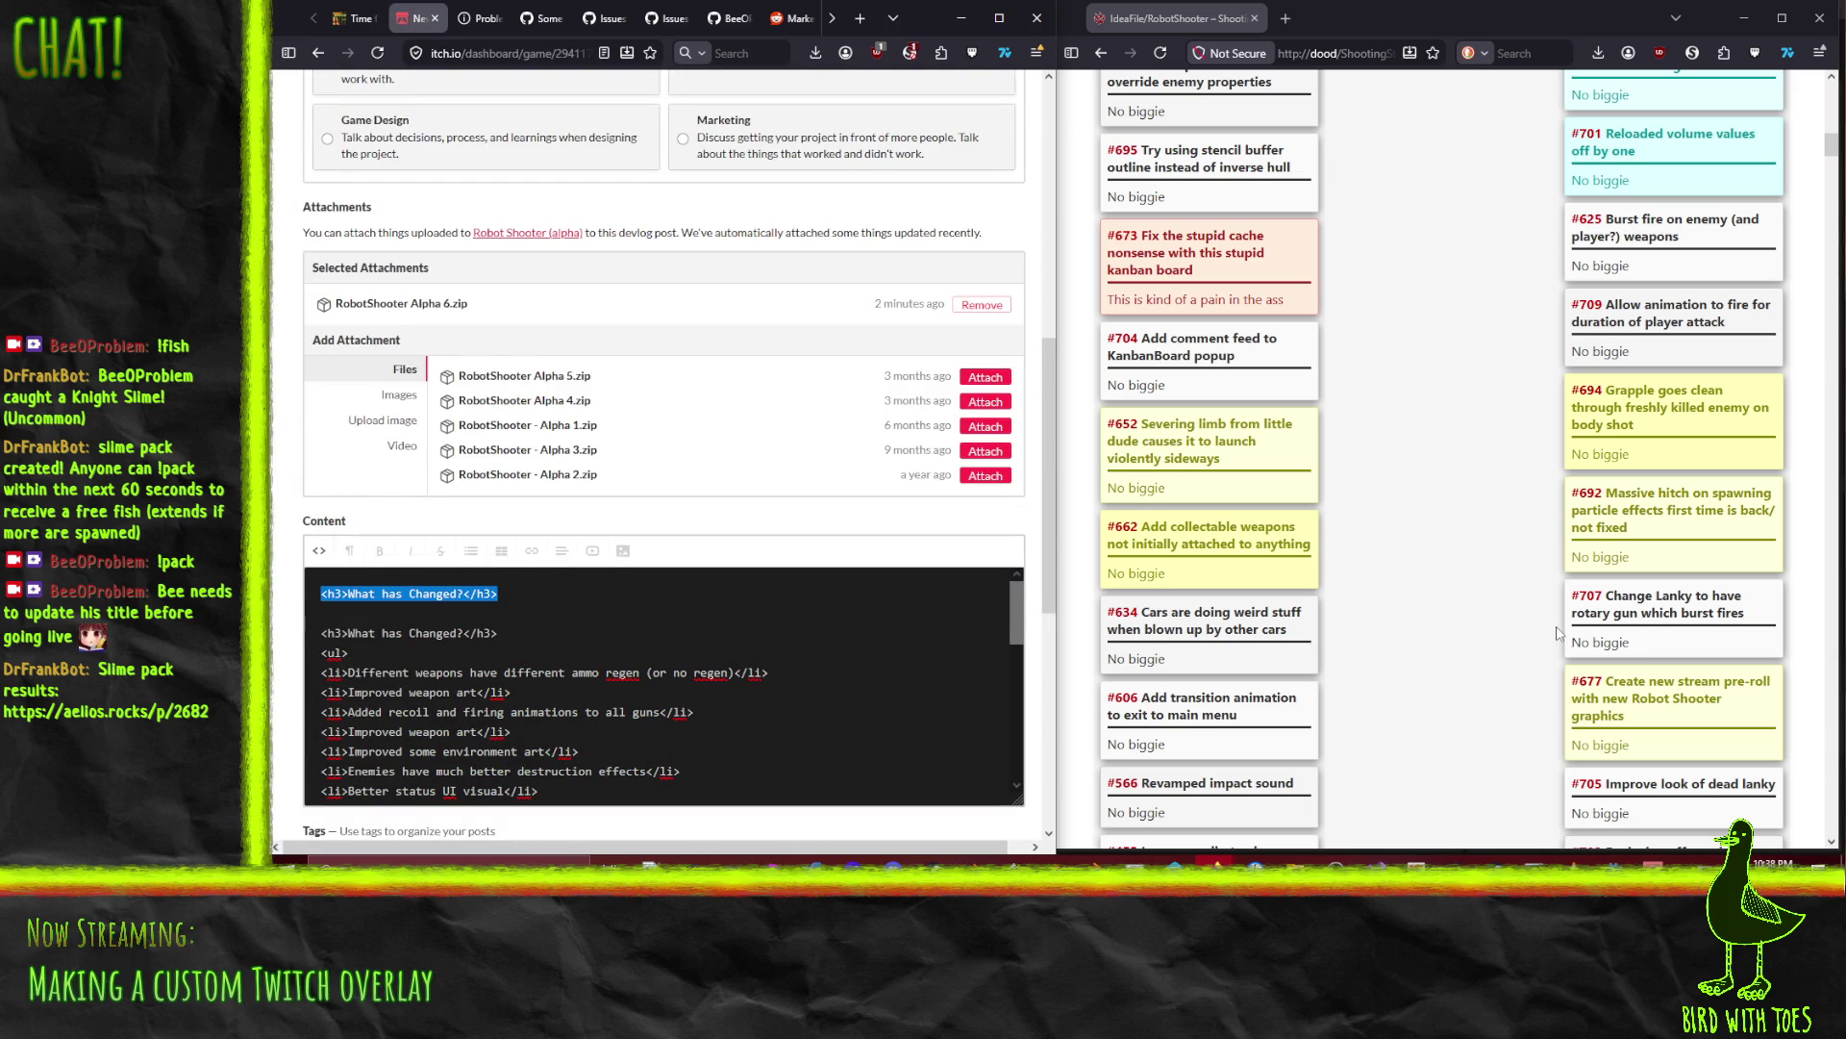
{"action": "key", "text": "BackSpace"}
{"action": "scroll", "coordinate": [1255, 574], "scroll_direction": "up", "scroll_amount": 10}
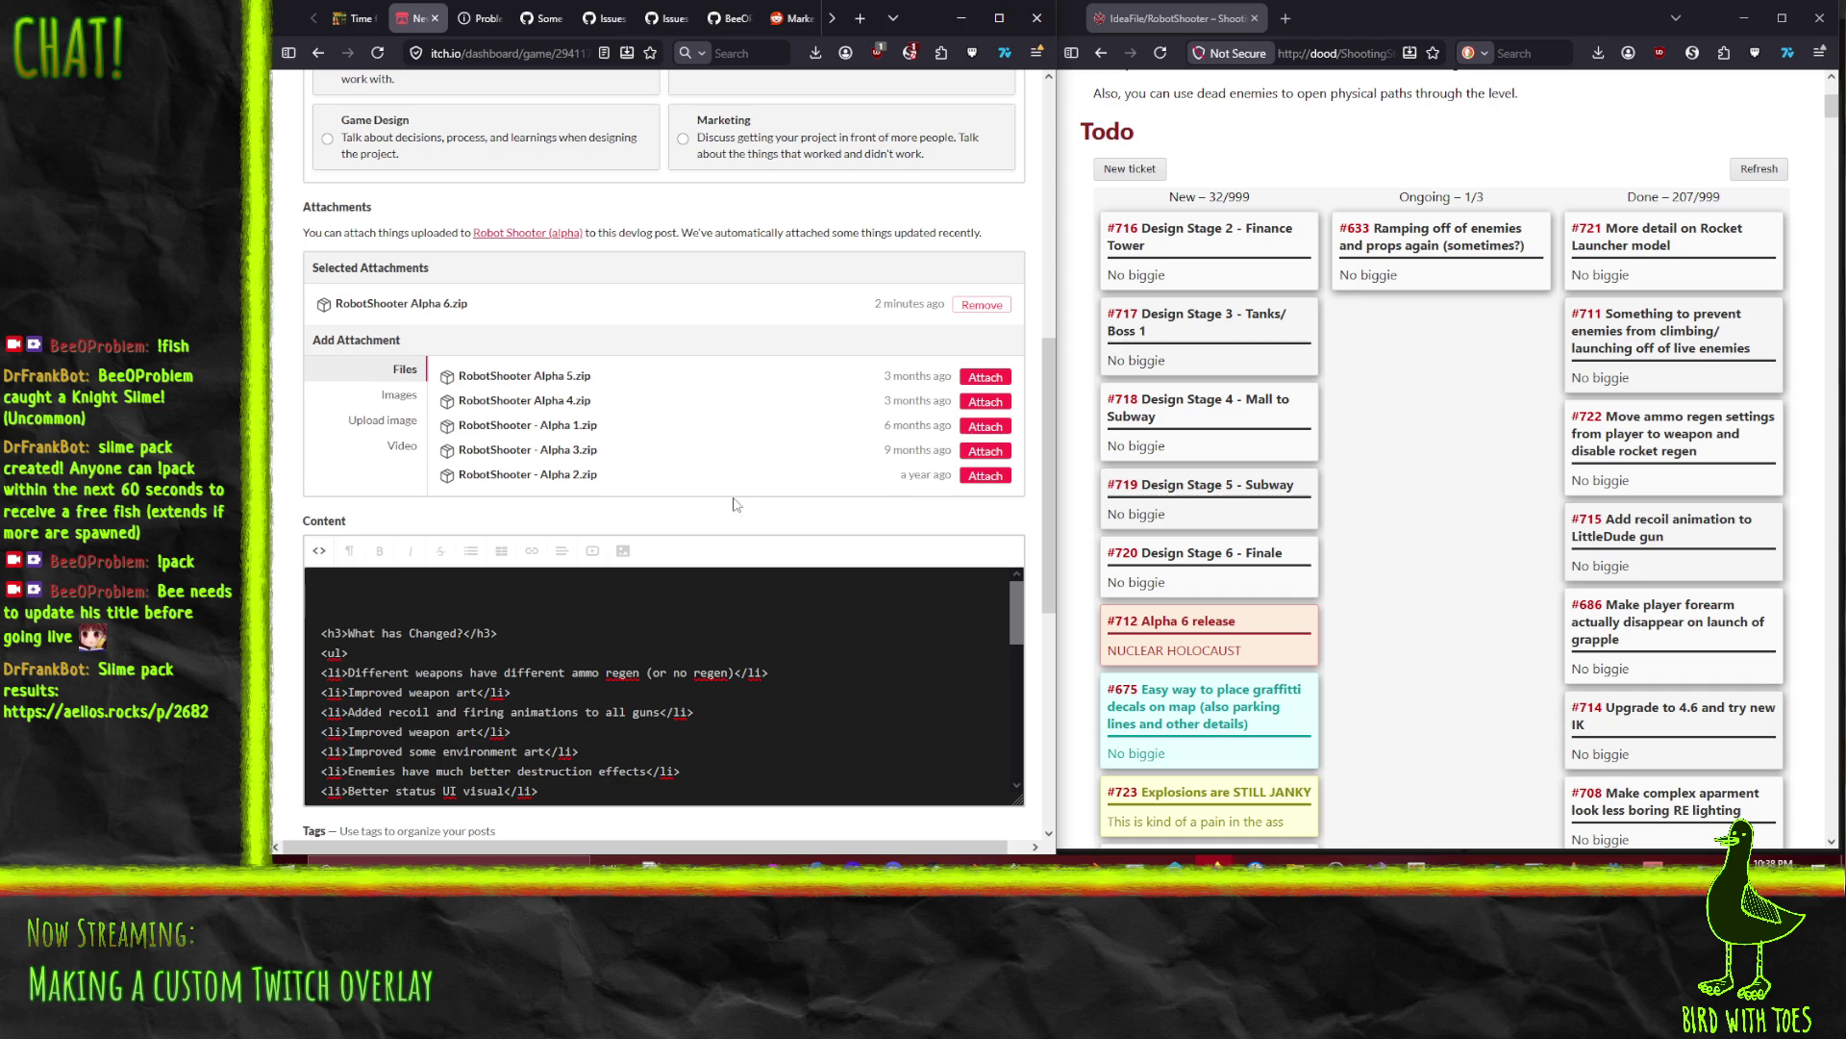
{"action": "scroll", "coordinate": [723, 381], "scroll_direction": "up", "scroll_amount": 7}
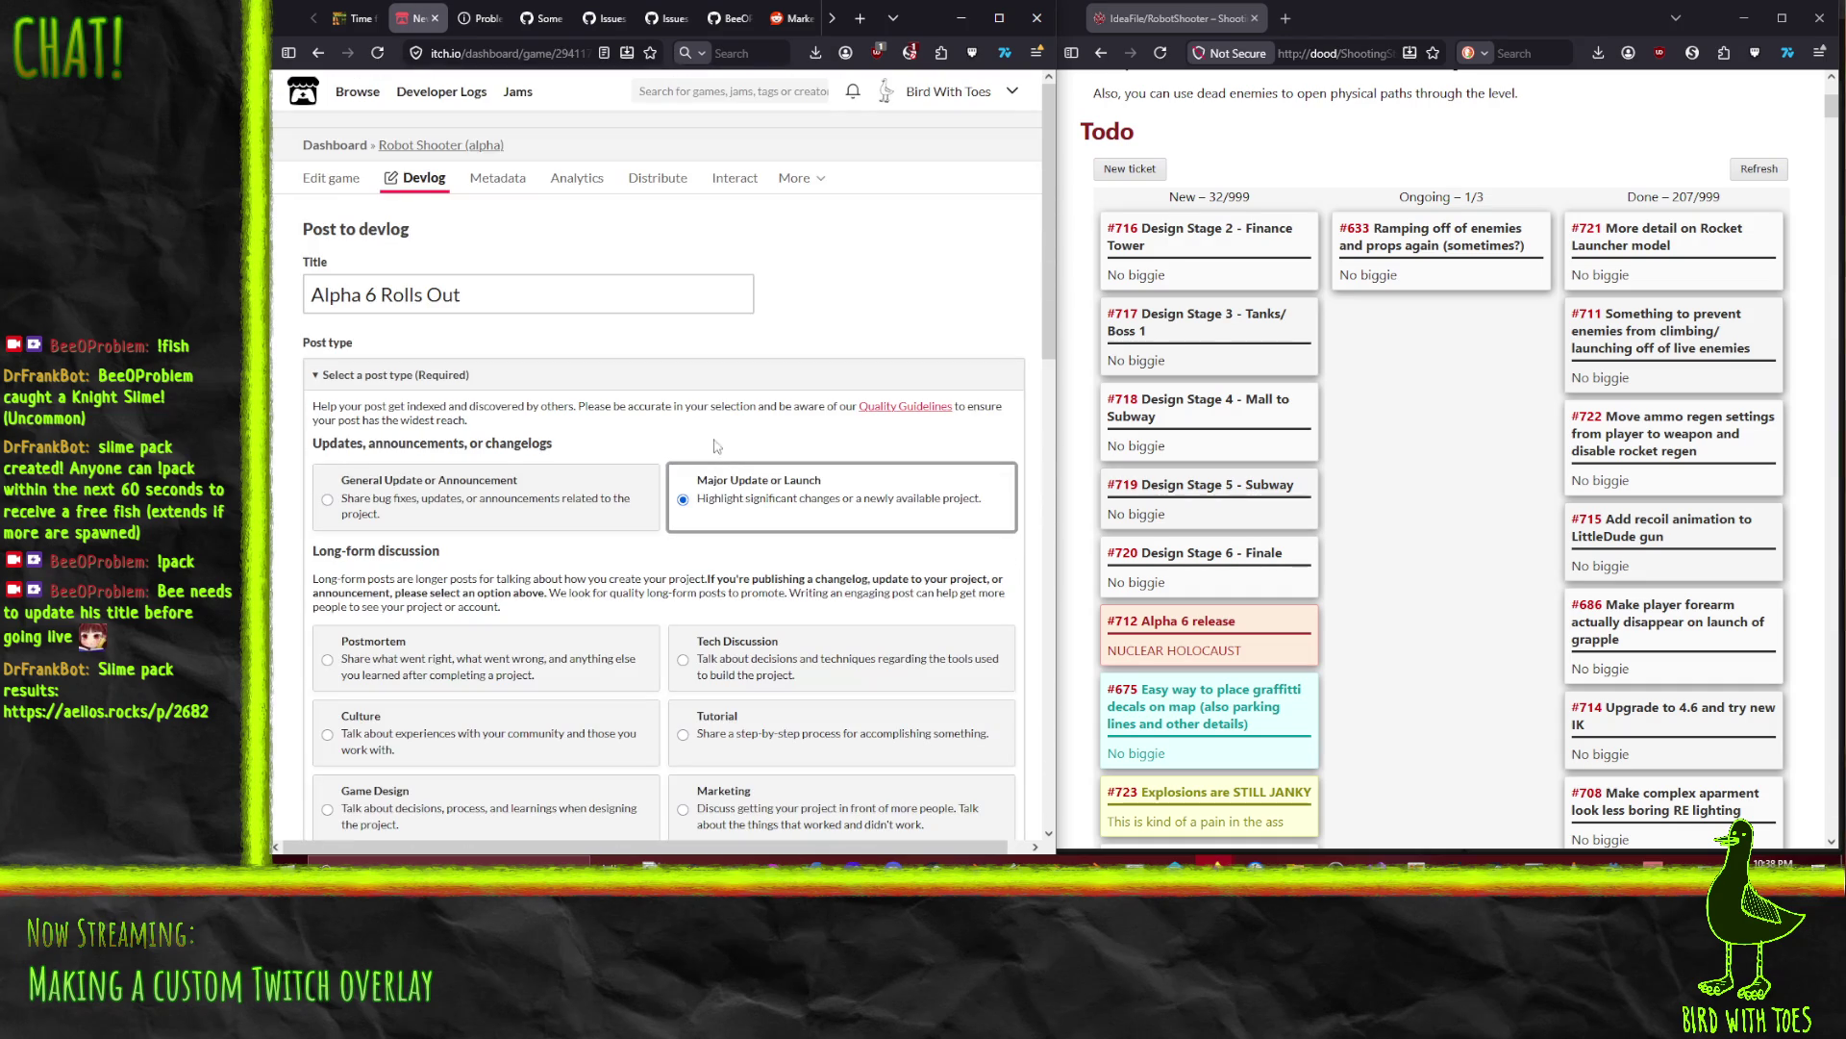
Step: Type the intro paragraph about three months since release and the 'Did you Forget the Rules?' break
{"action": "scroll", "coordinate": [654, 268], "scroll_direction": "down", "scroll_amount": 6}
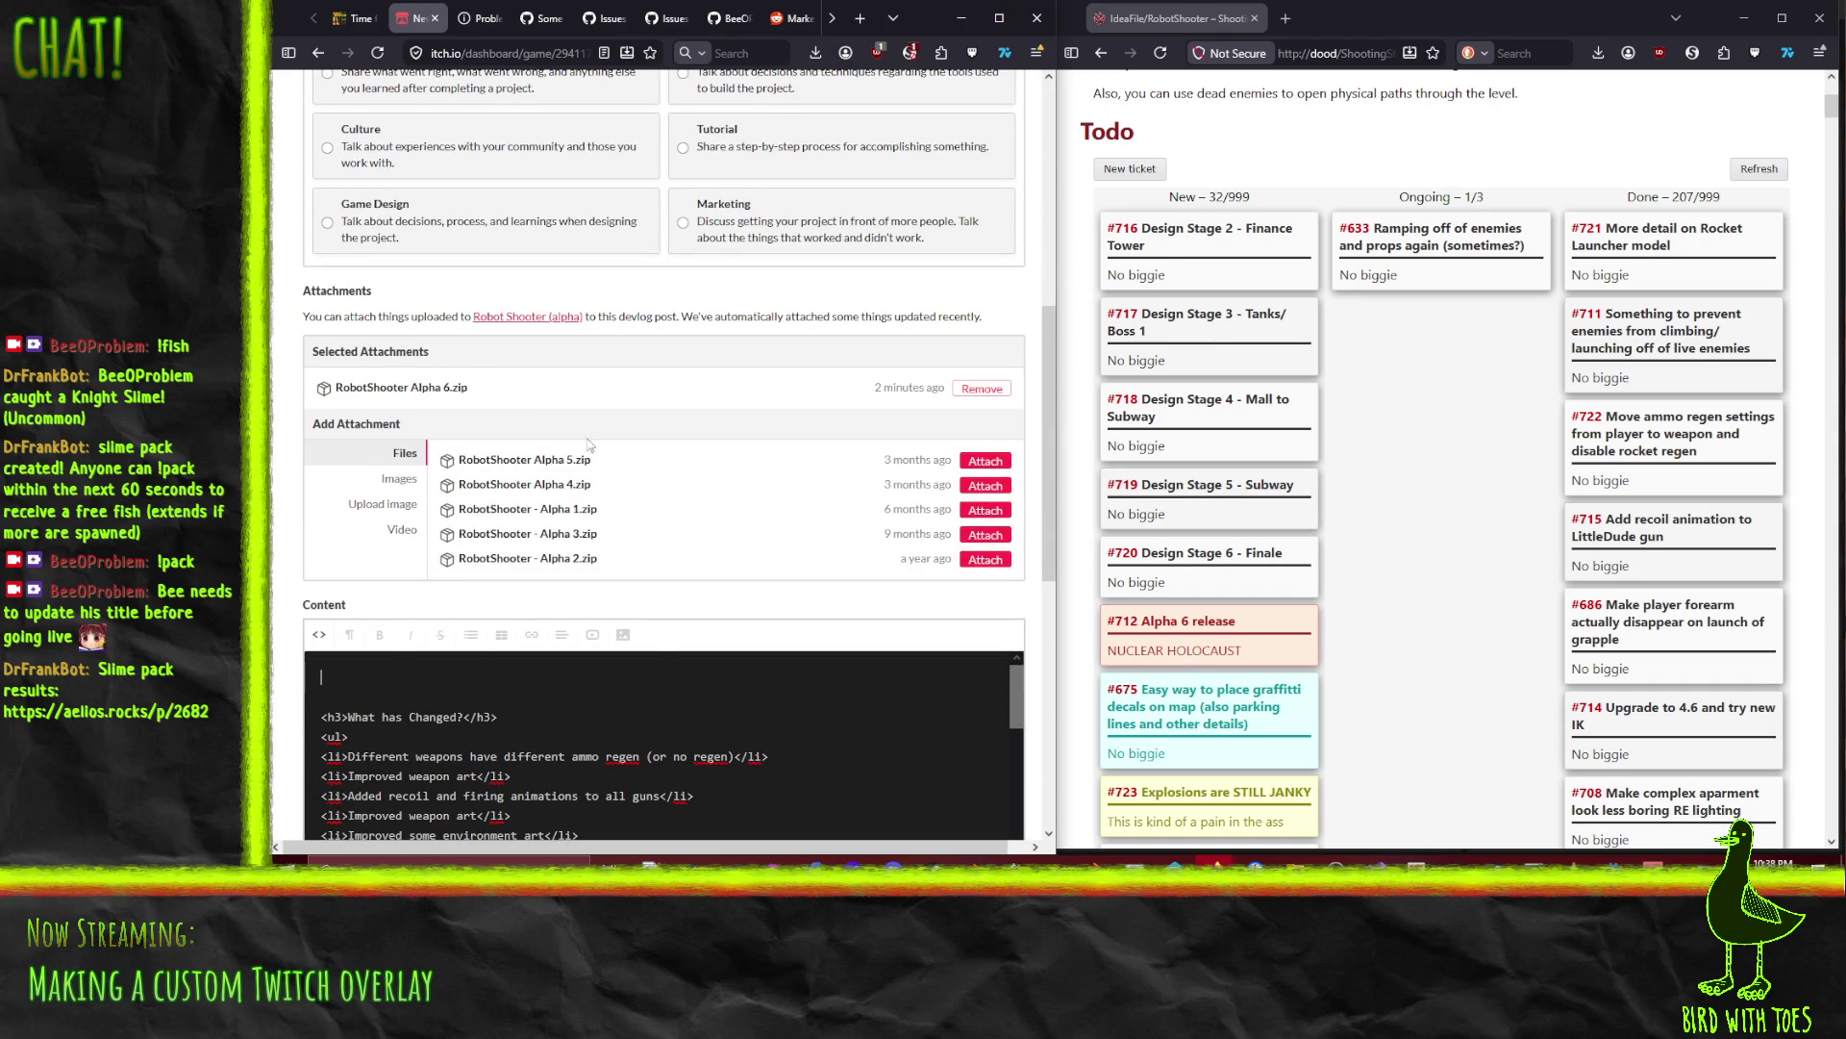
{"action": "type", "text": "It's b"}
{"action": "type", "text": "een "}
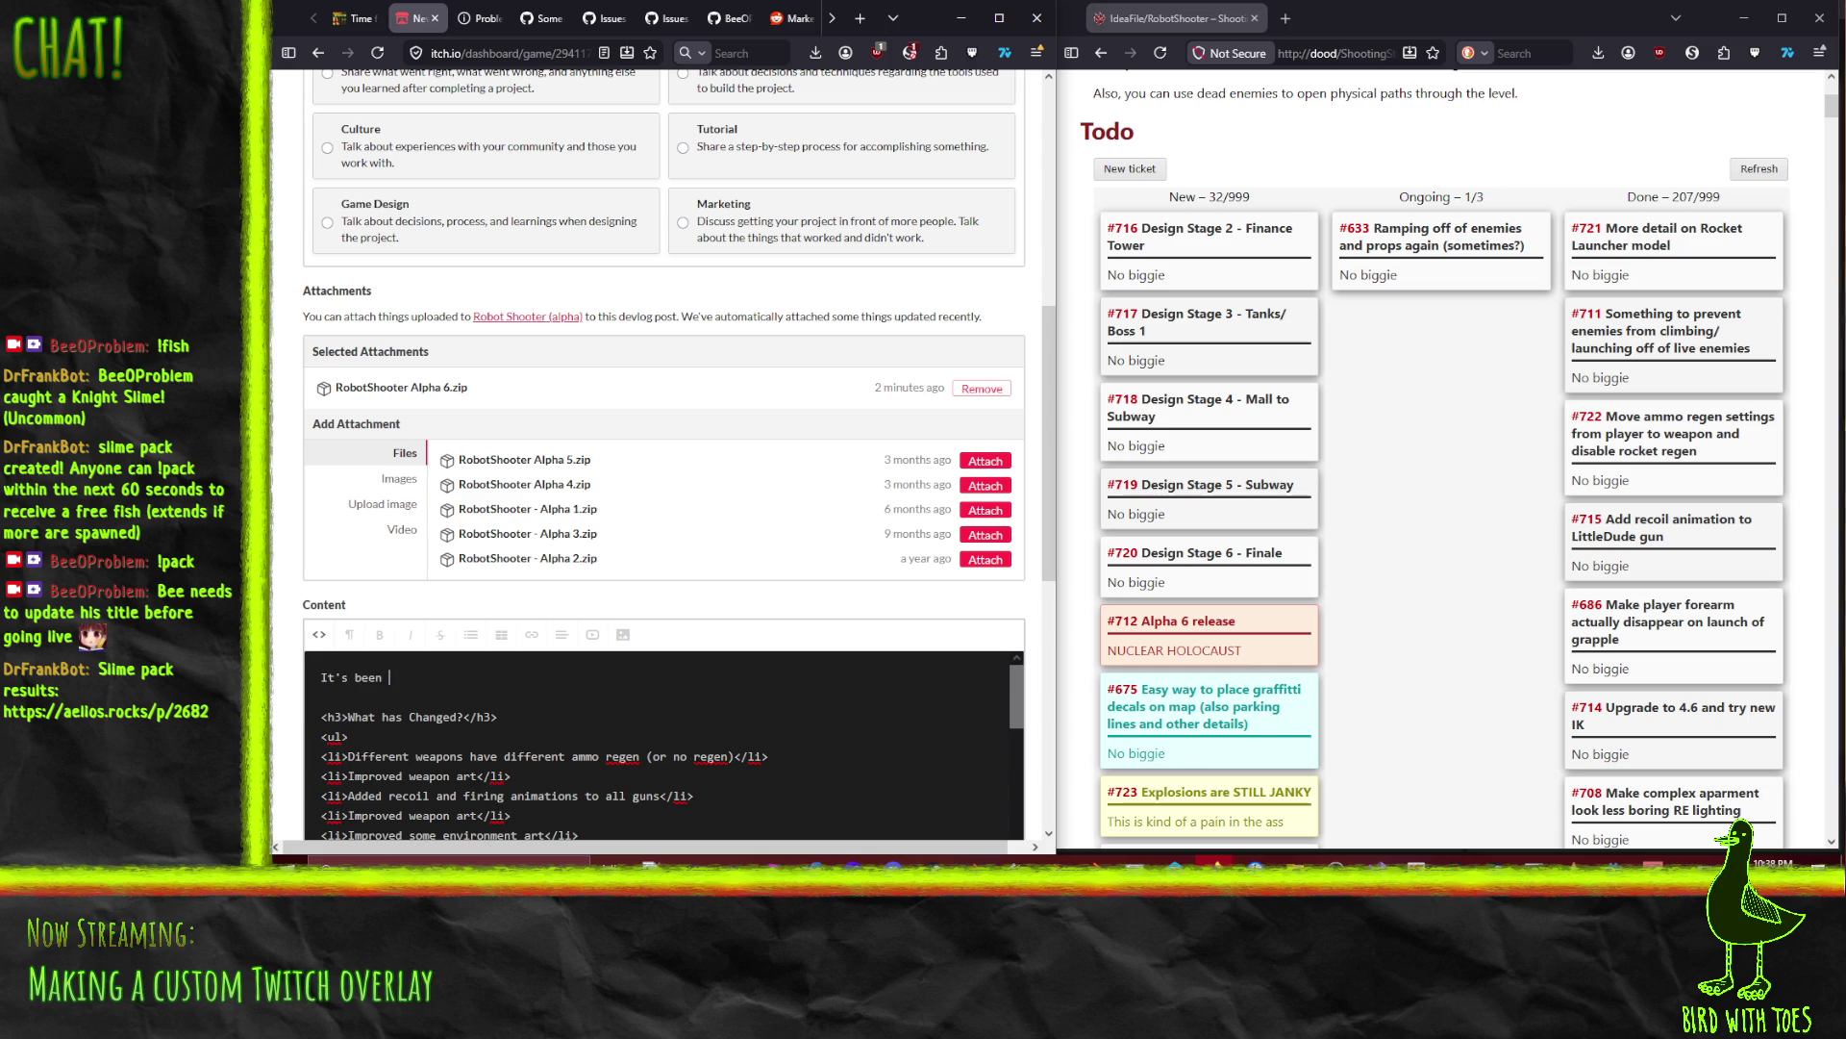
{"action": "type", "text": "three months since the last rel"}
{"action": "type", "text": "ease. "}
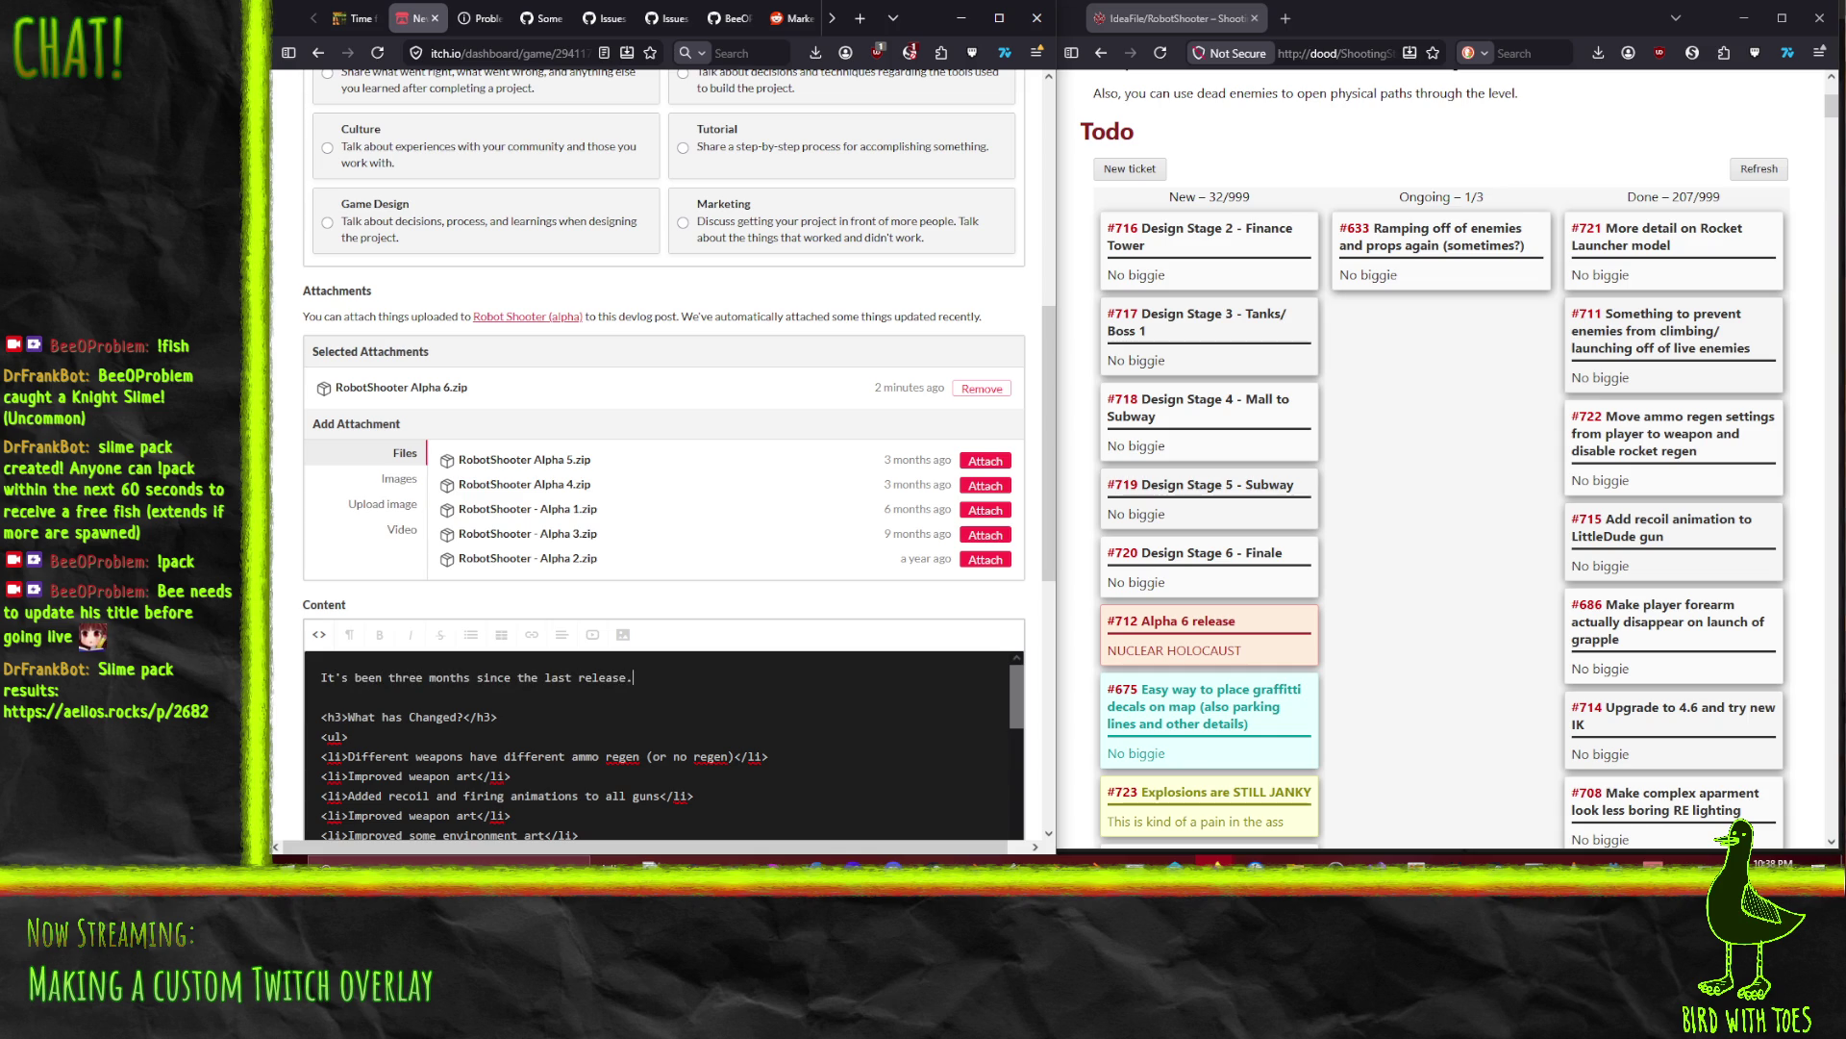
{"action": "type", "text": "Time flies eh"}
{"action": "type", "text": "?"}
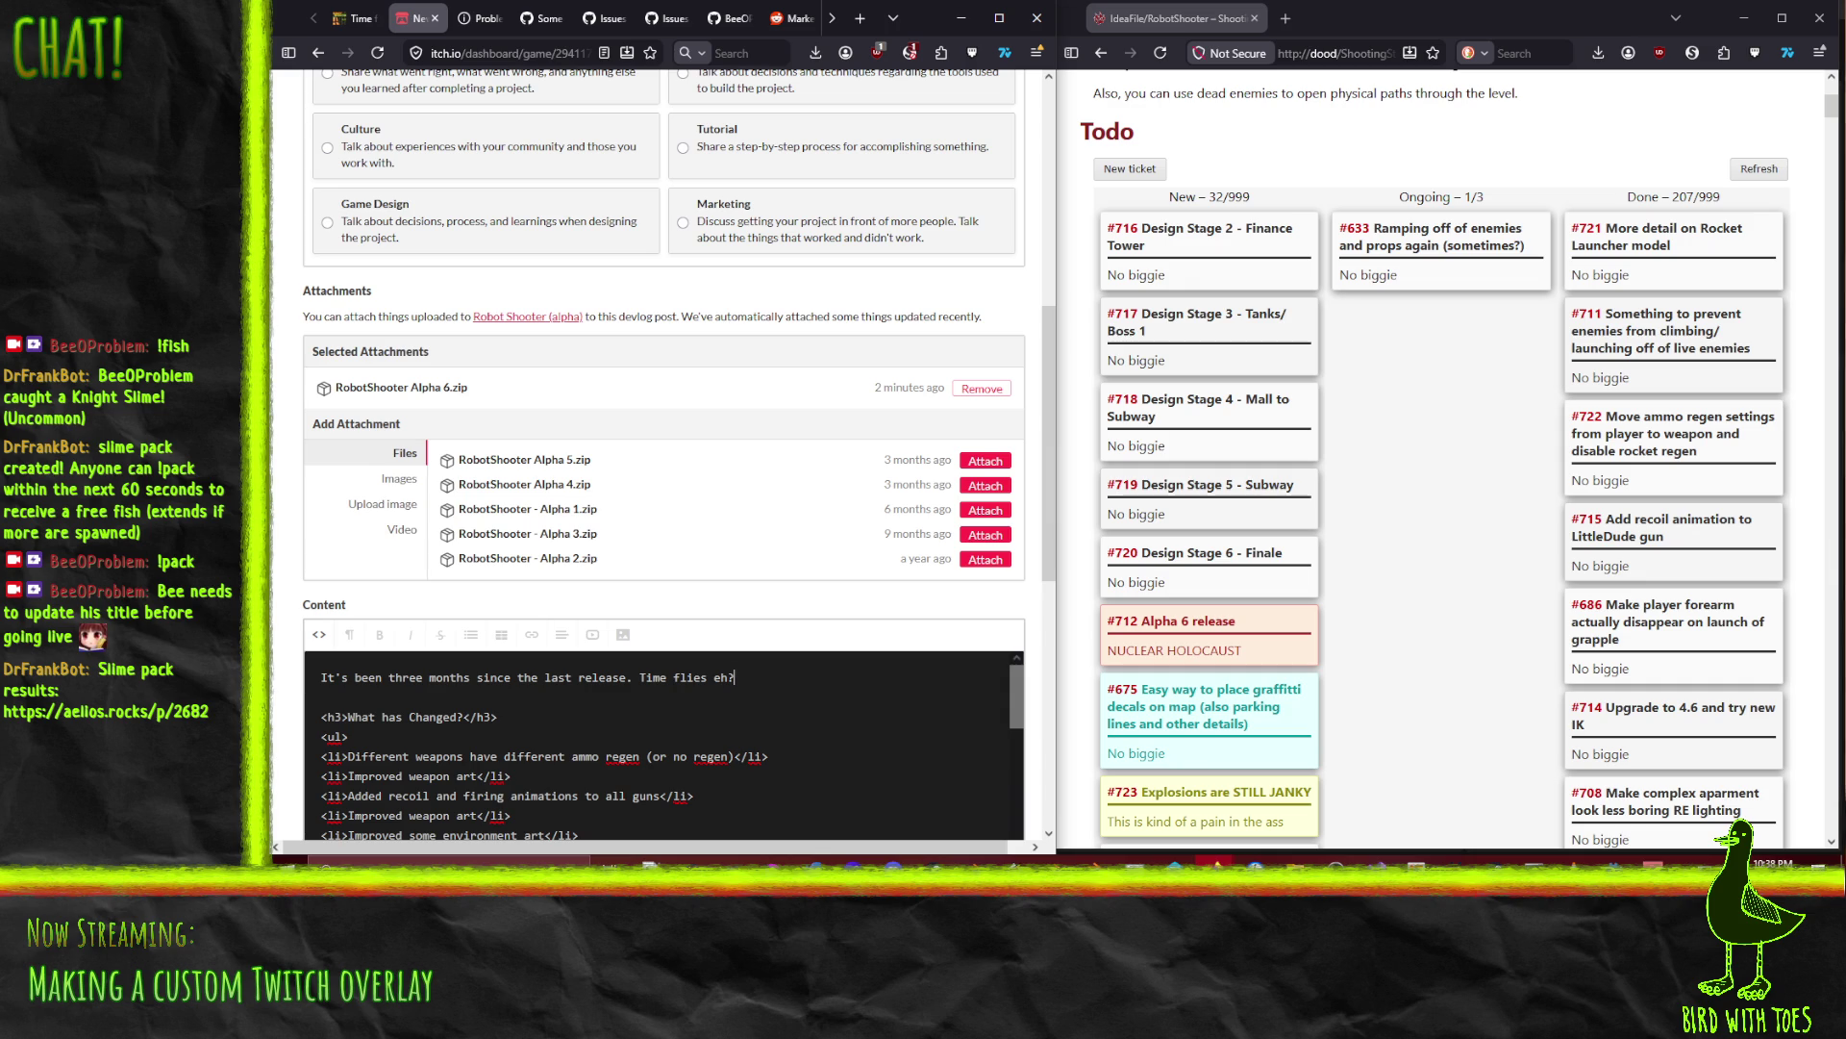
{"action": "type", "text": " It would'"}
{"action": "type", "text": "ve bene t"}
{"action": "key", "text": "BackSpace"}
{"action": "key", "text": "BackSpace"}
{"action": "type", "text": "en"}
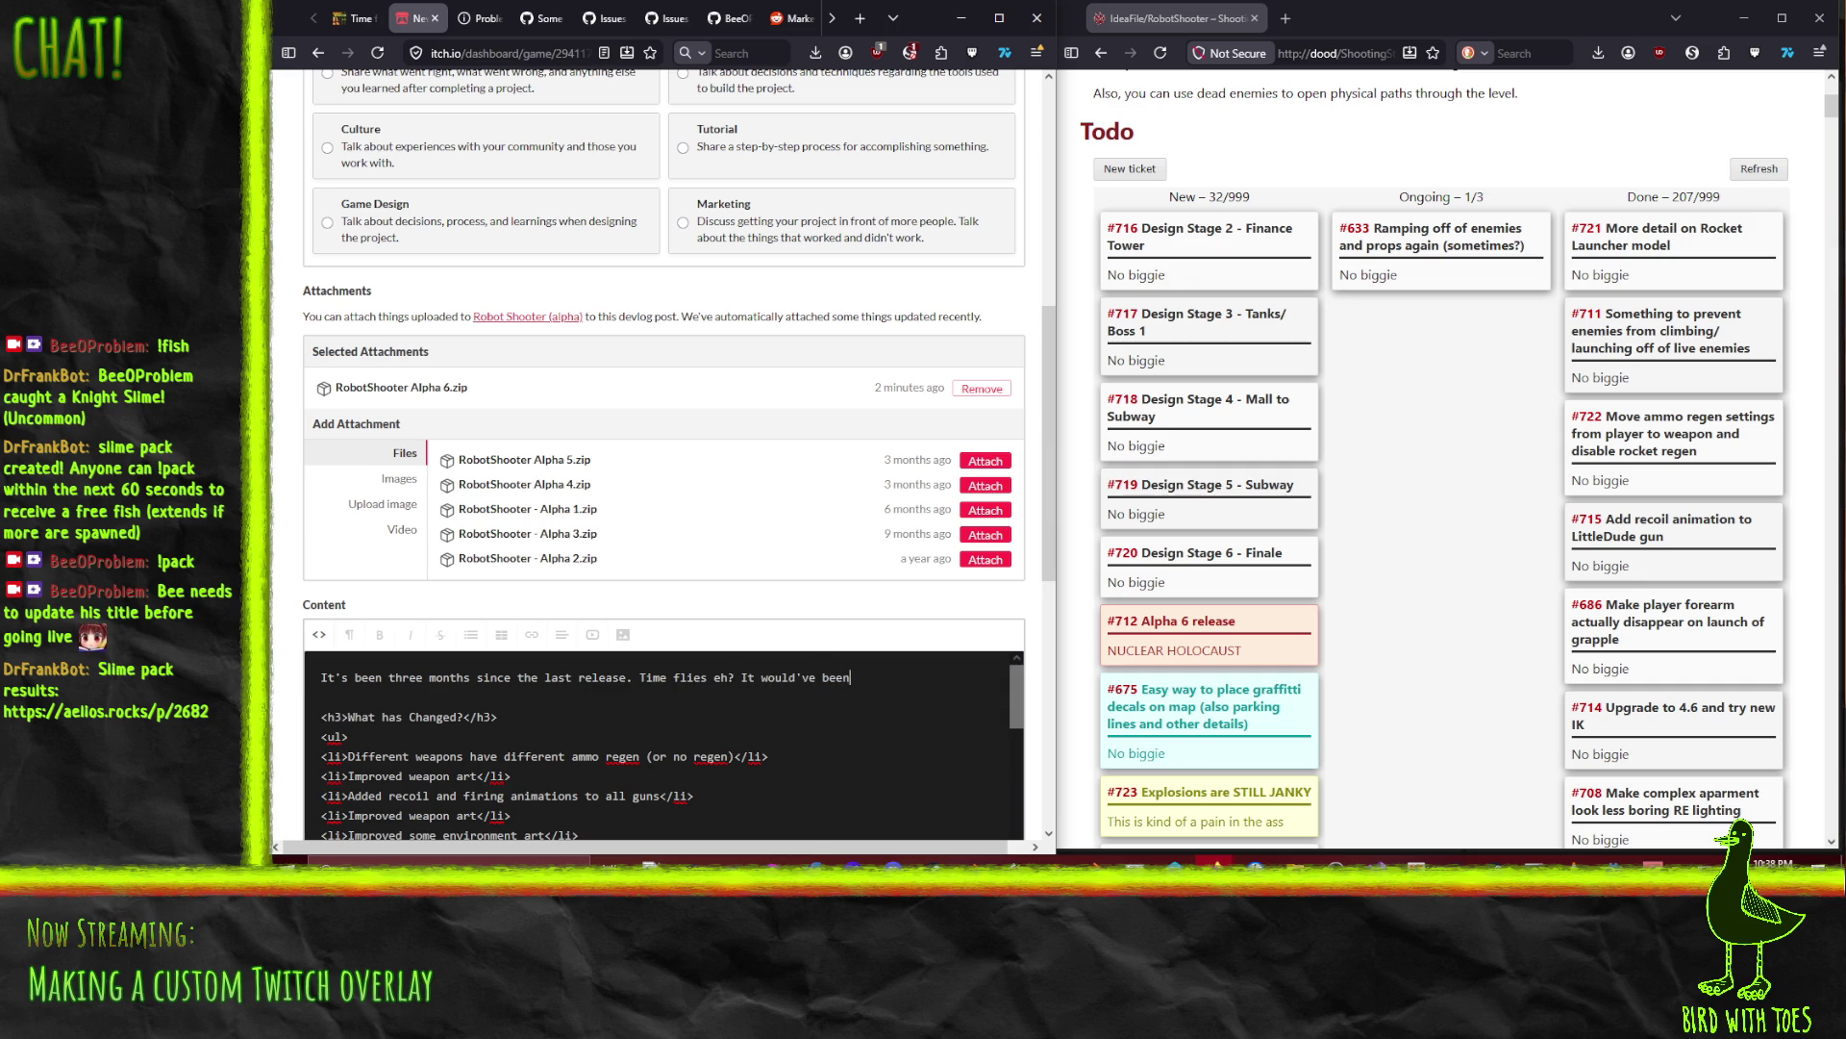
{"action": "type", "text": " two but I too"}
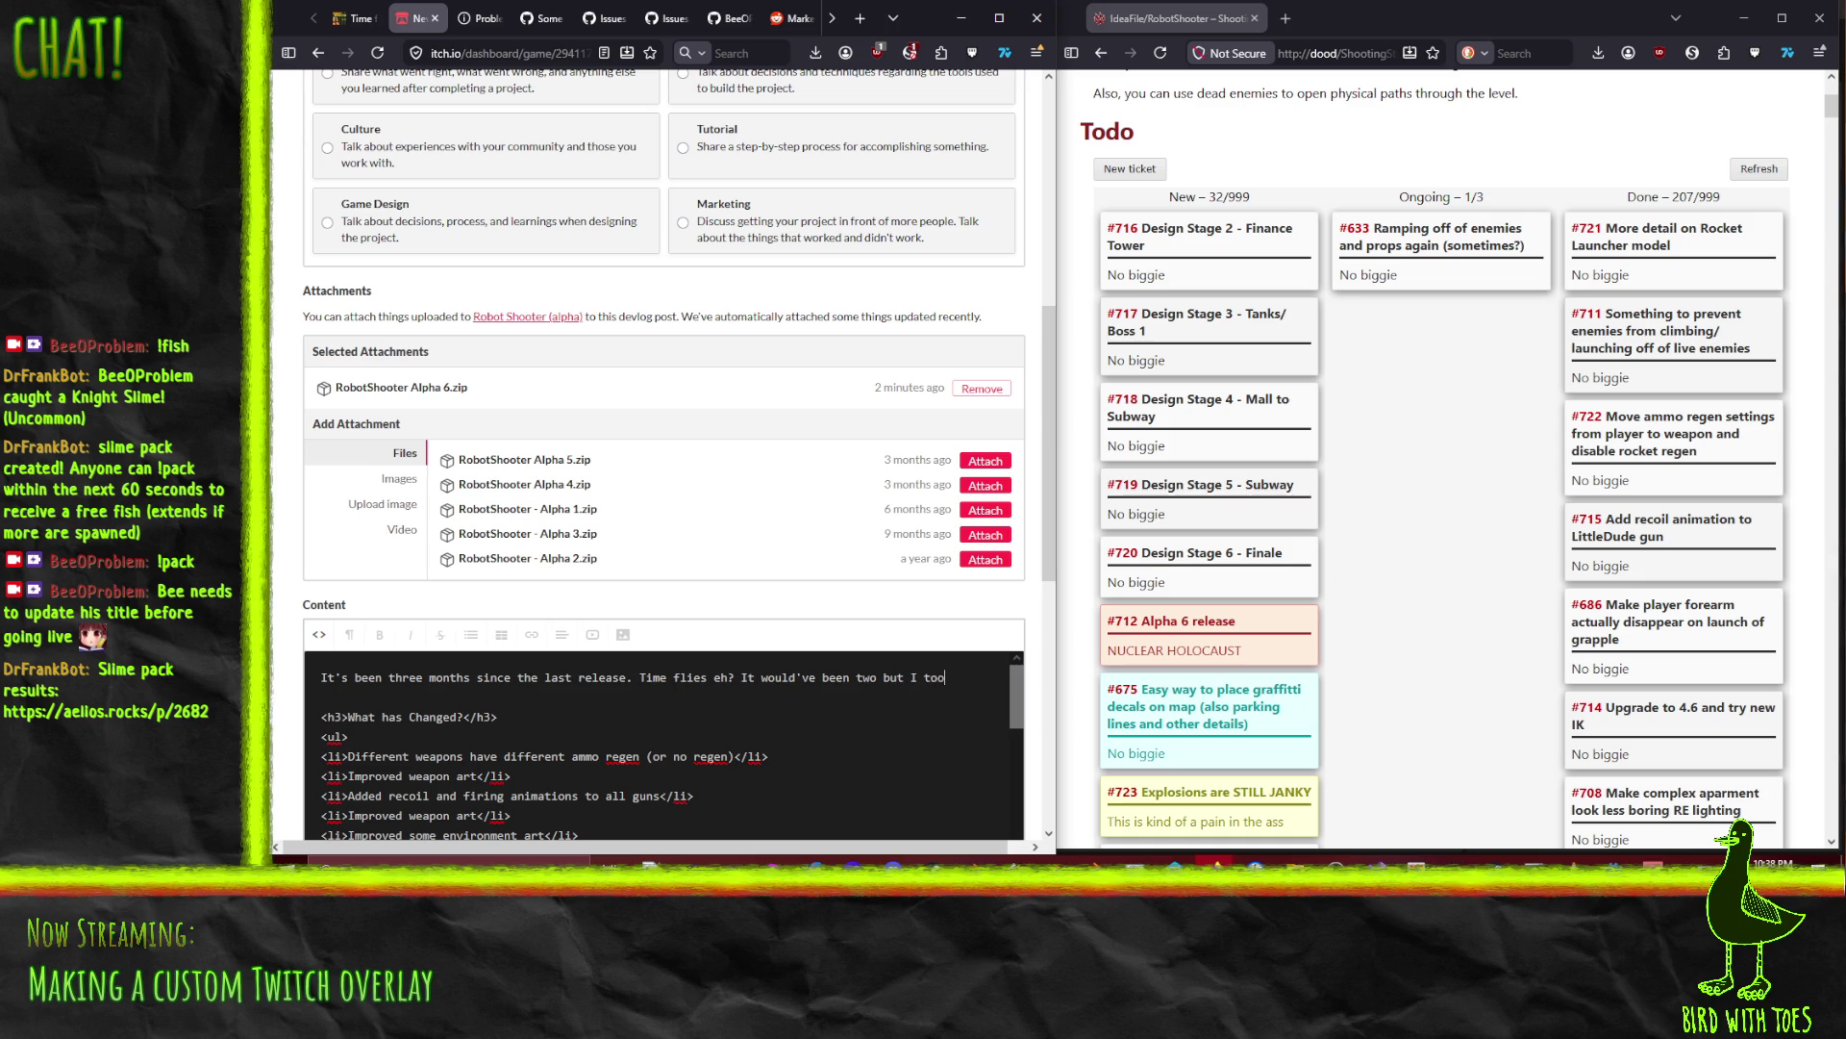
{"action": "type", "text": "k a month o"}
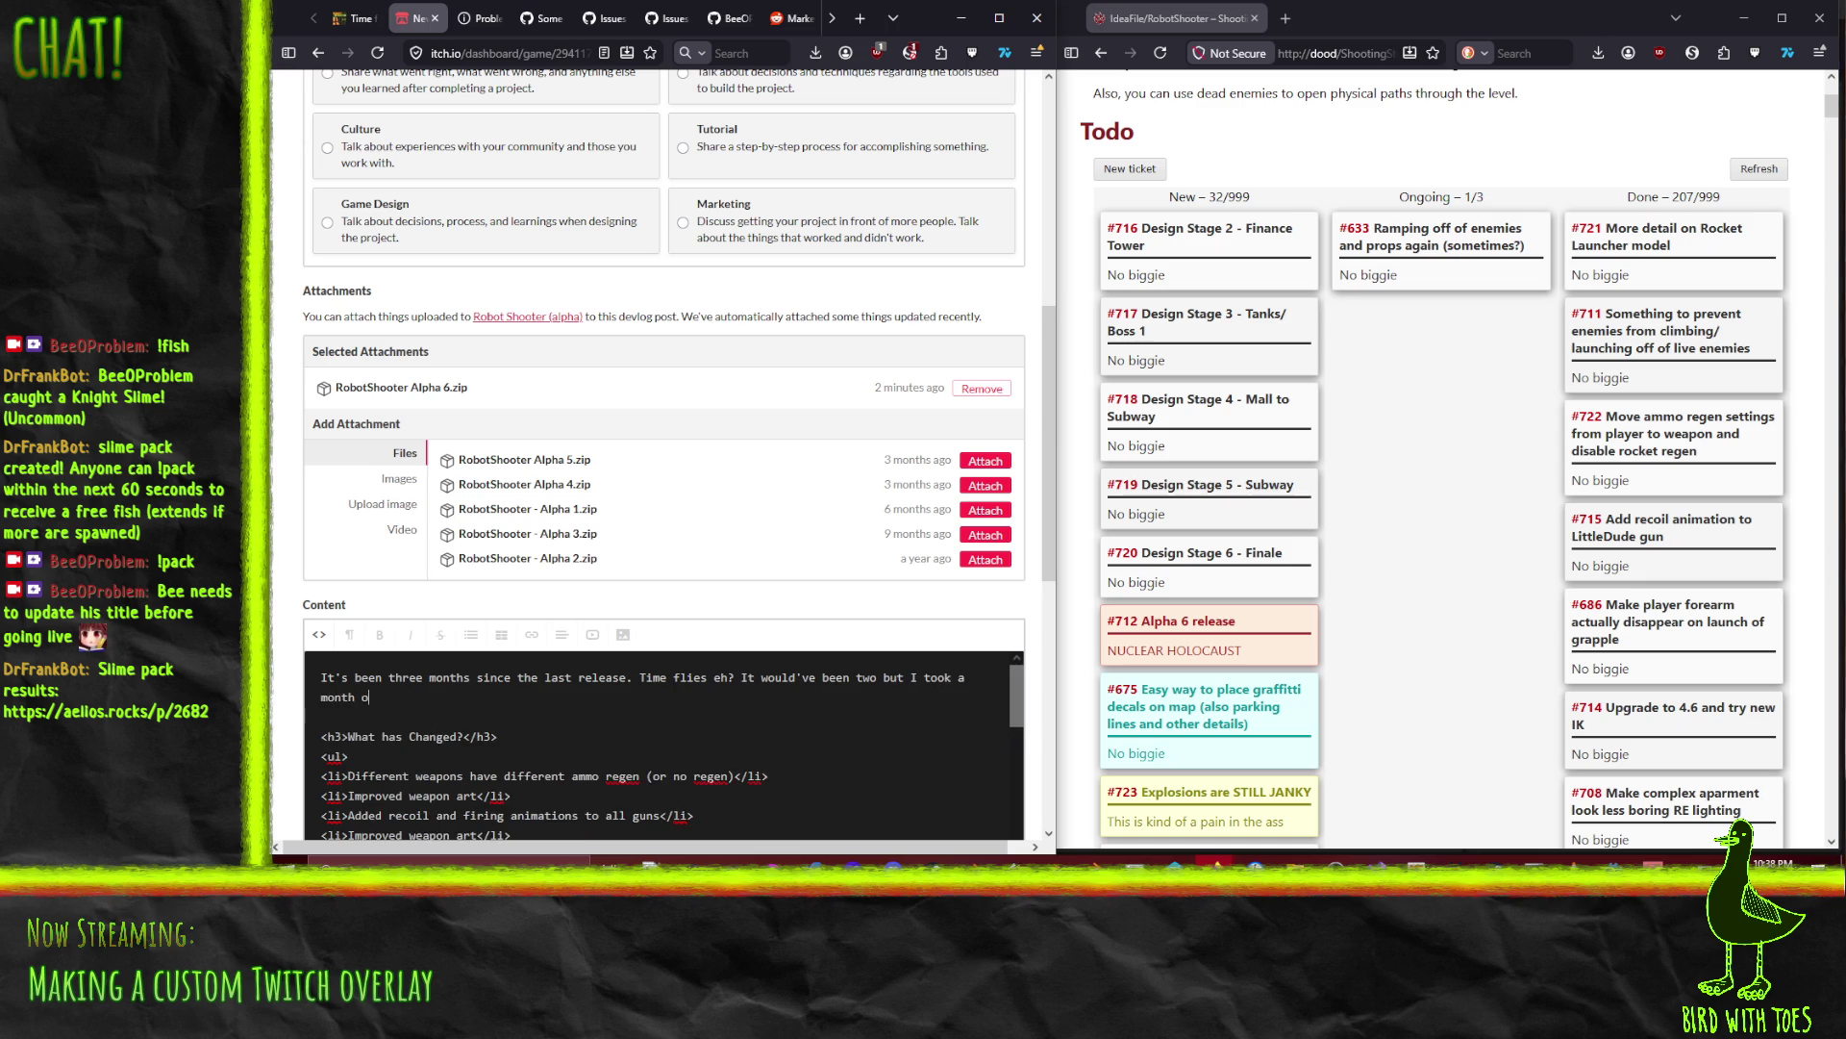
{"action": "type", "text": "ff to create the"}
{"action": "type", "text": " diabolical little game I calle"}
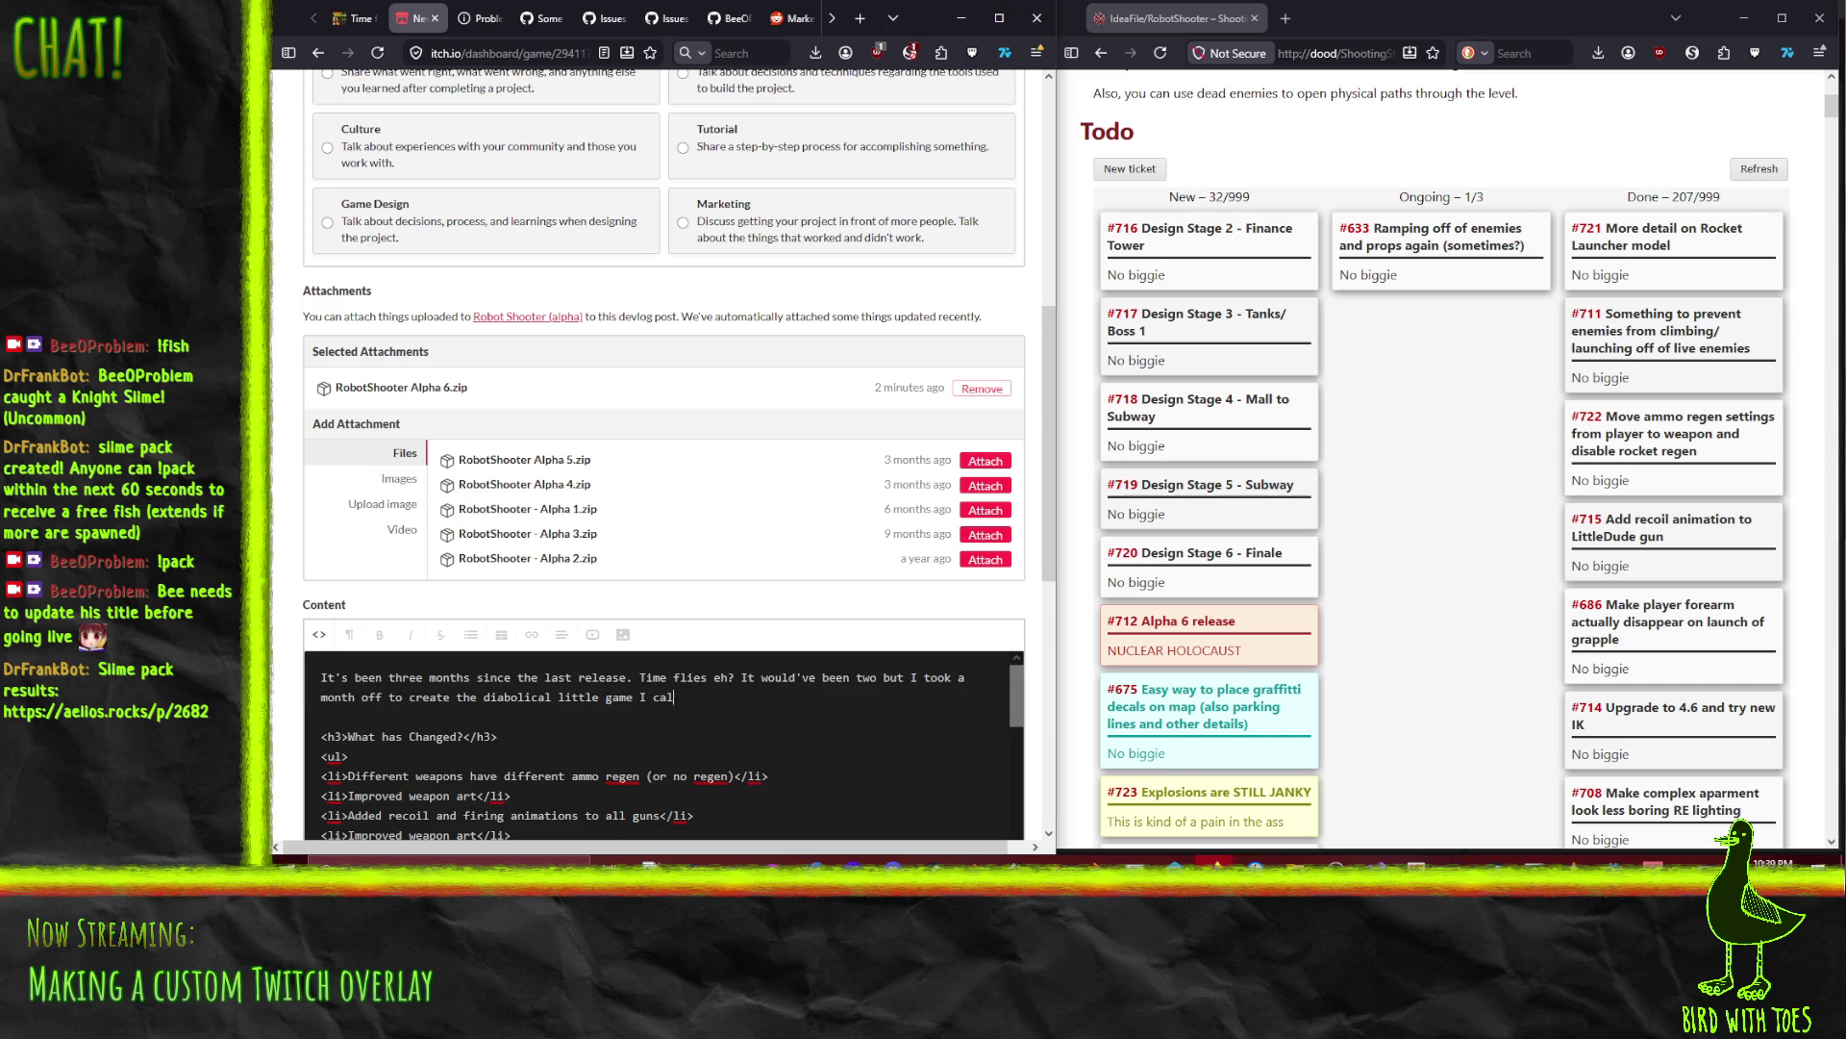
{"action": "type", "text": "d \"Did you fo"}
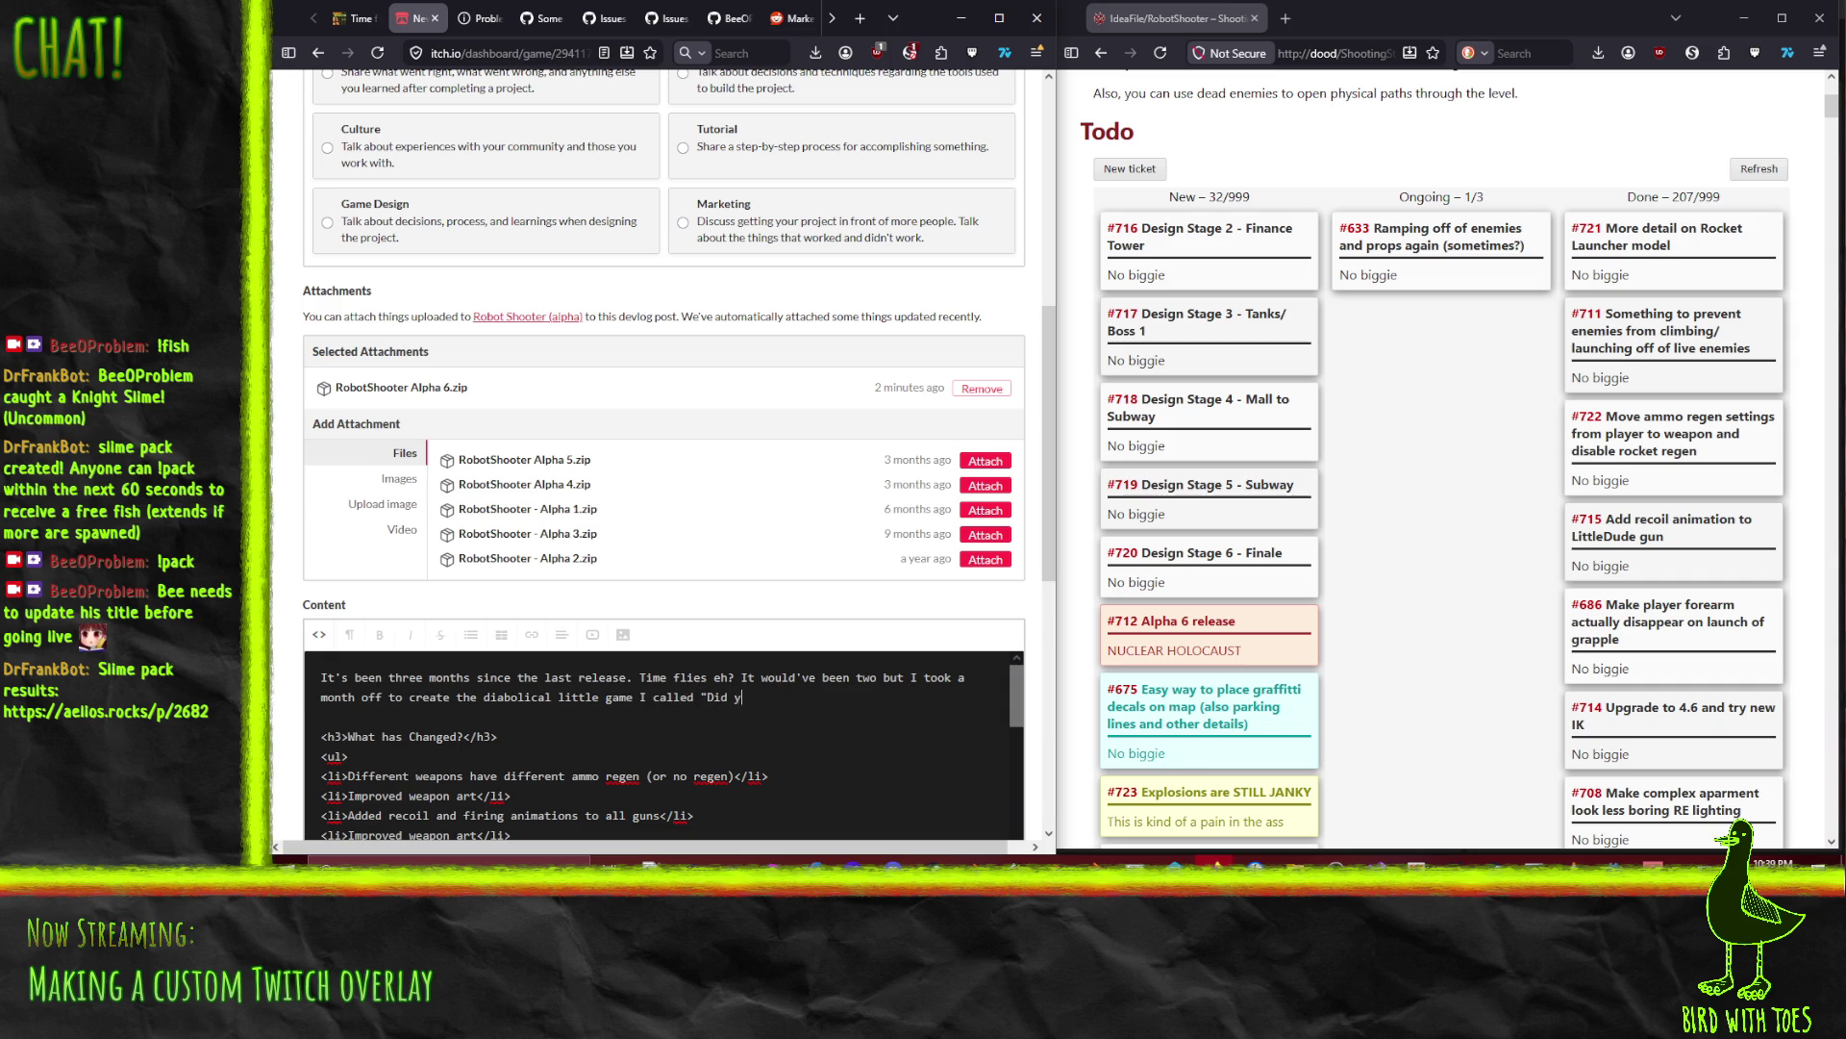
{"action": "key", "text": "BackSpace"}
{"action": "type", "text": "Forget the Rules"}
{"action": "type", "text": "?\""}
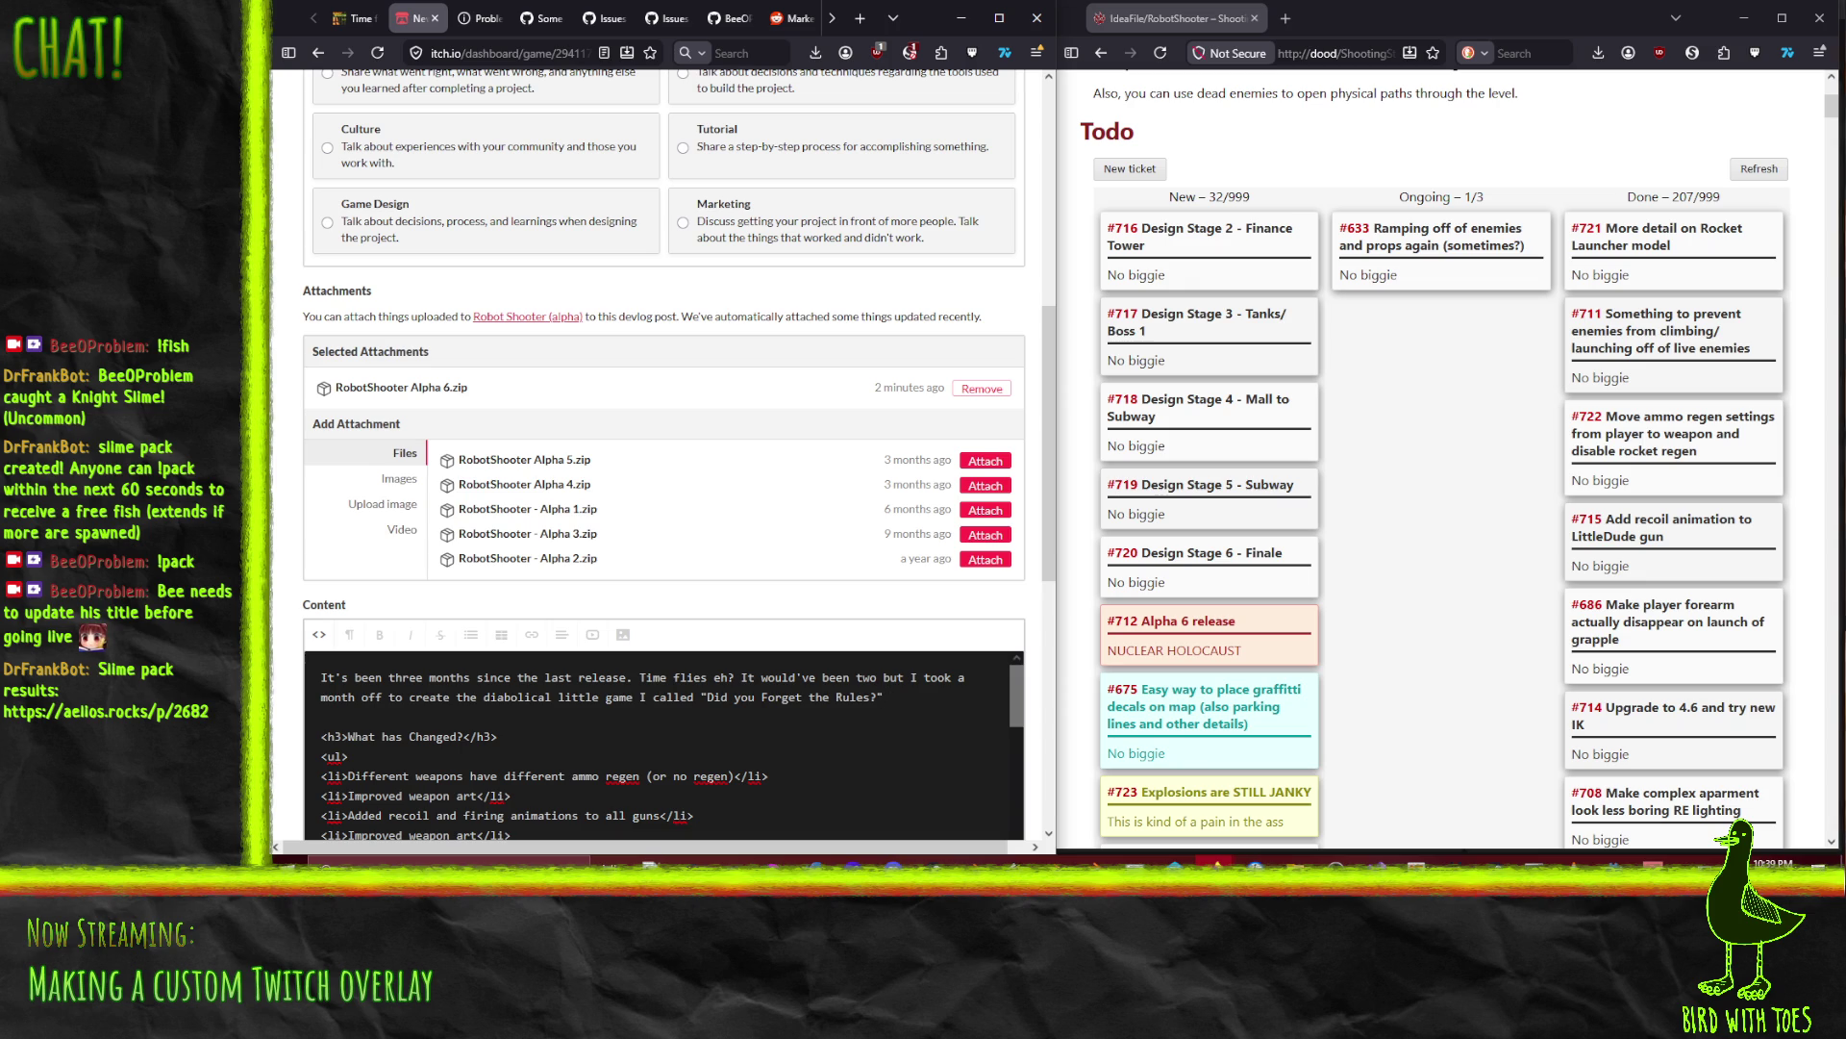
{"action": "type", "text": " because I needed"}
{"action": "type", "text": " a break from"}
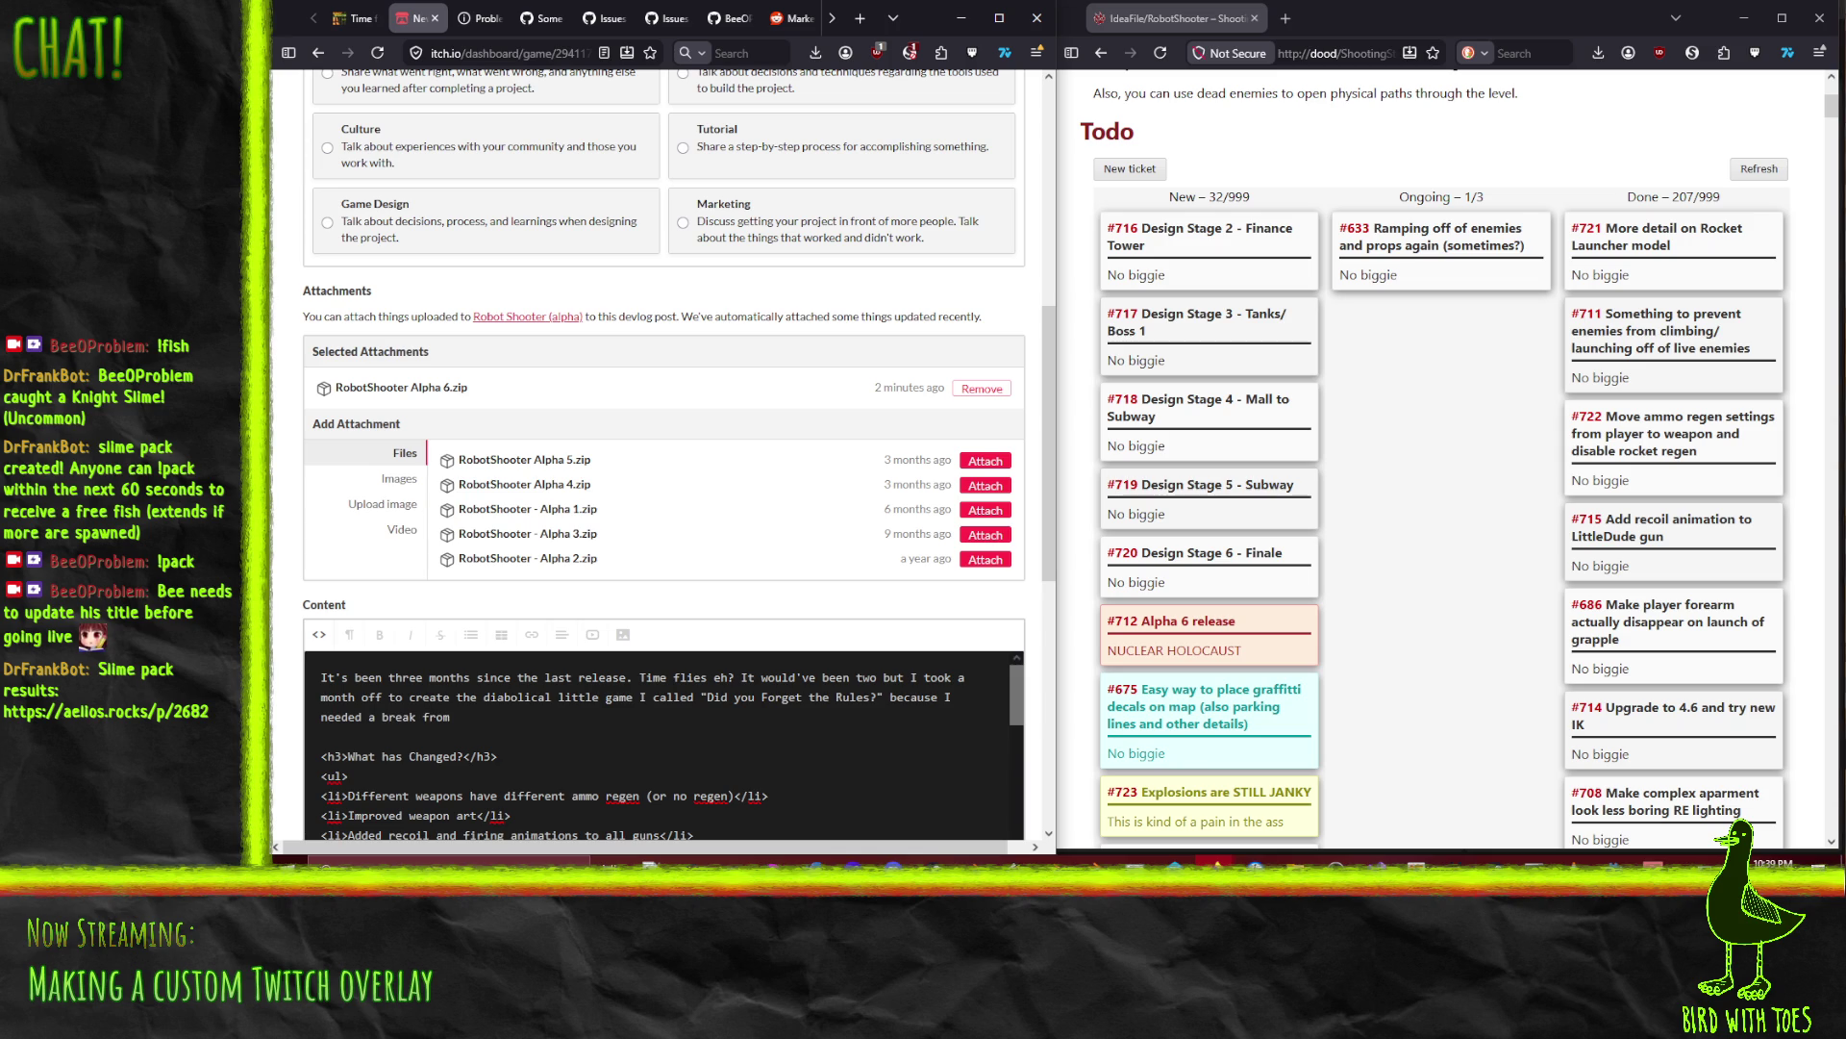
{"action": "key", "text": "BackSpace"}
{"action": "key", "text": "BackSpace"}
{"action": "key", "text": "BackSpace"}
Step: Add a second paragraph on better visuals and gameplay refinement ending 'Check it out.', then preview formatted
{"action": "key", "text": "Return"}
{"action": "key", "text": "Return"}
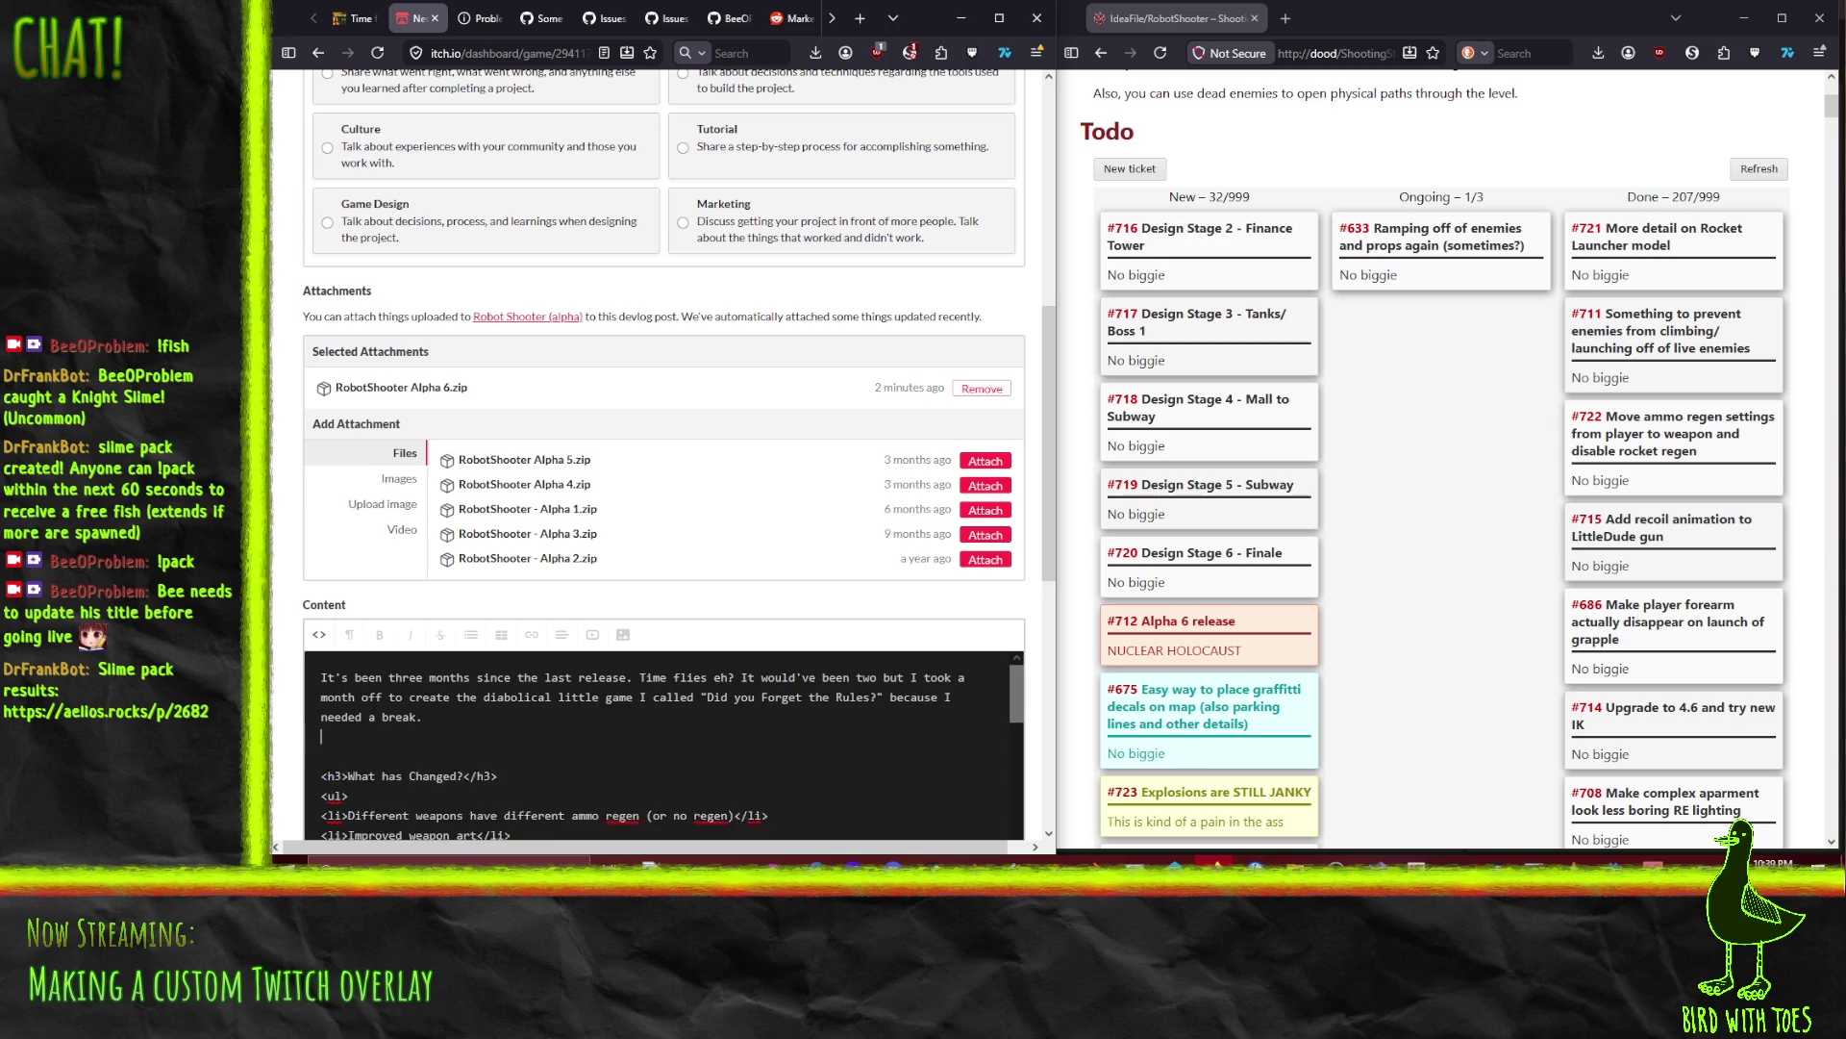
{"action": "type", "text": "Now that that's out of the wa"}
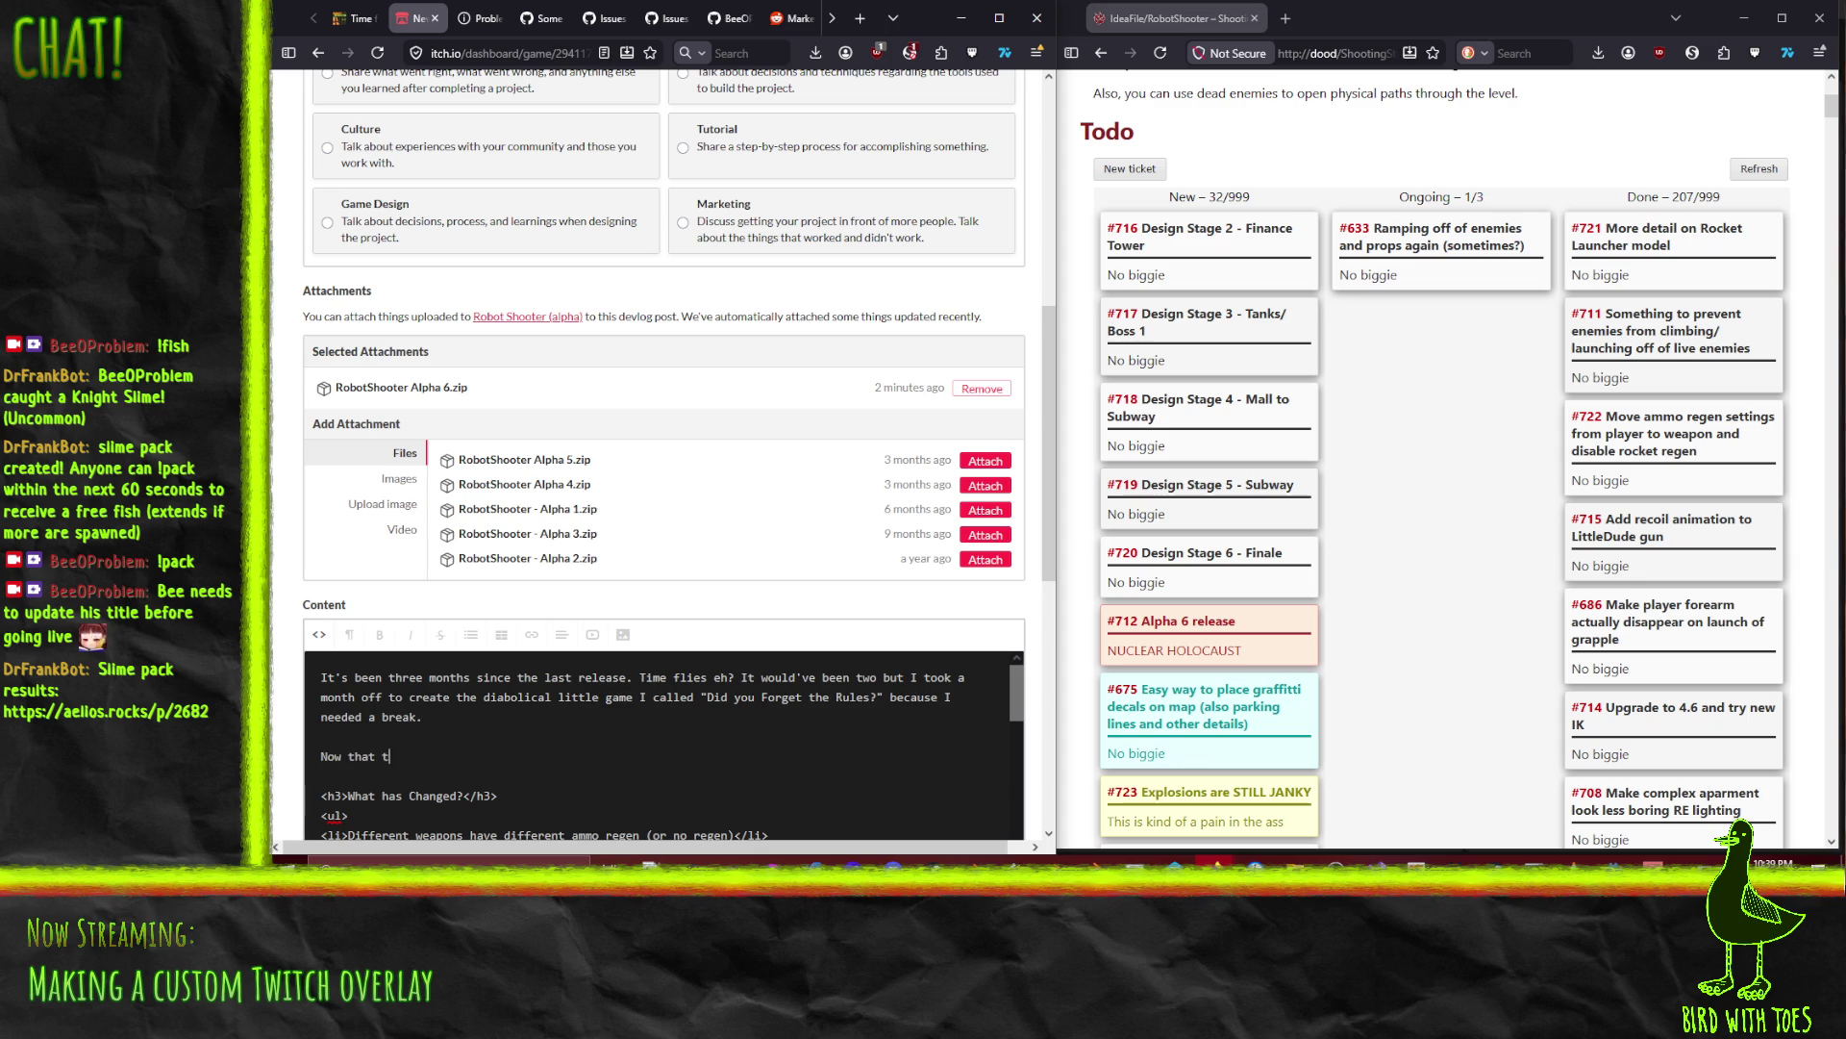
{"action": "type", "text": "y it's time to "}
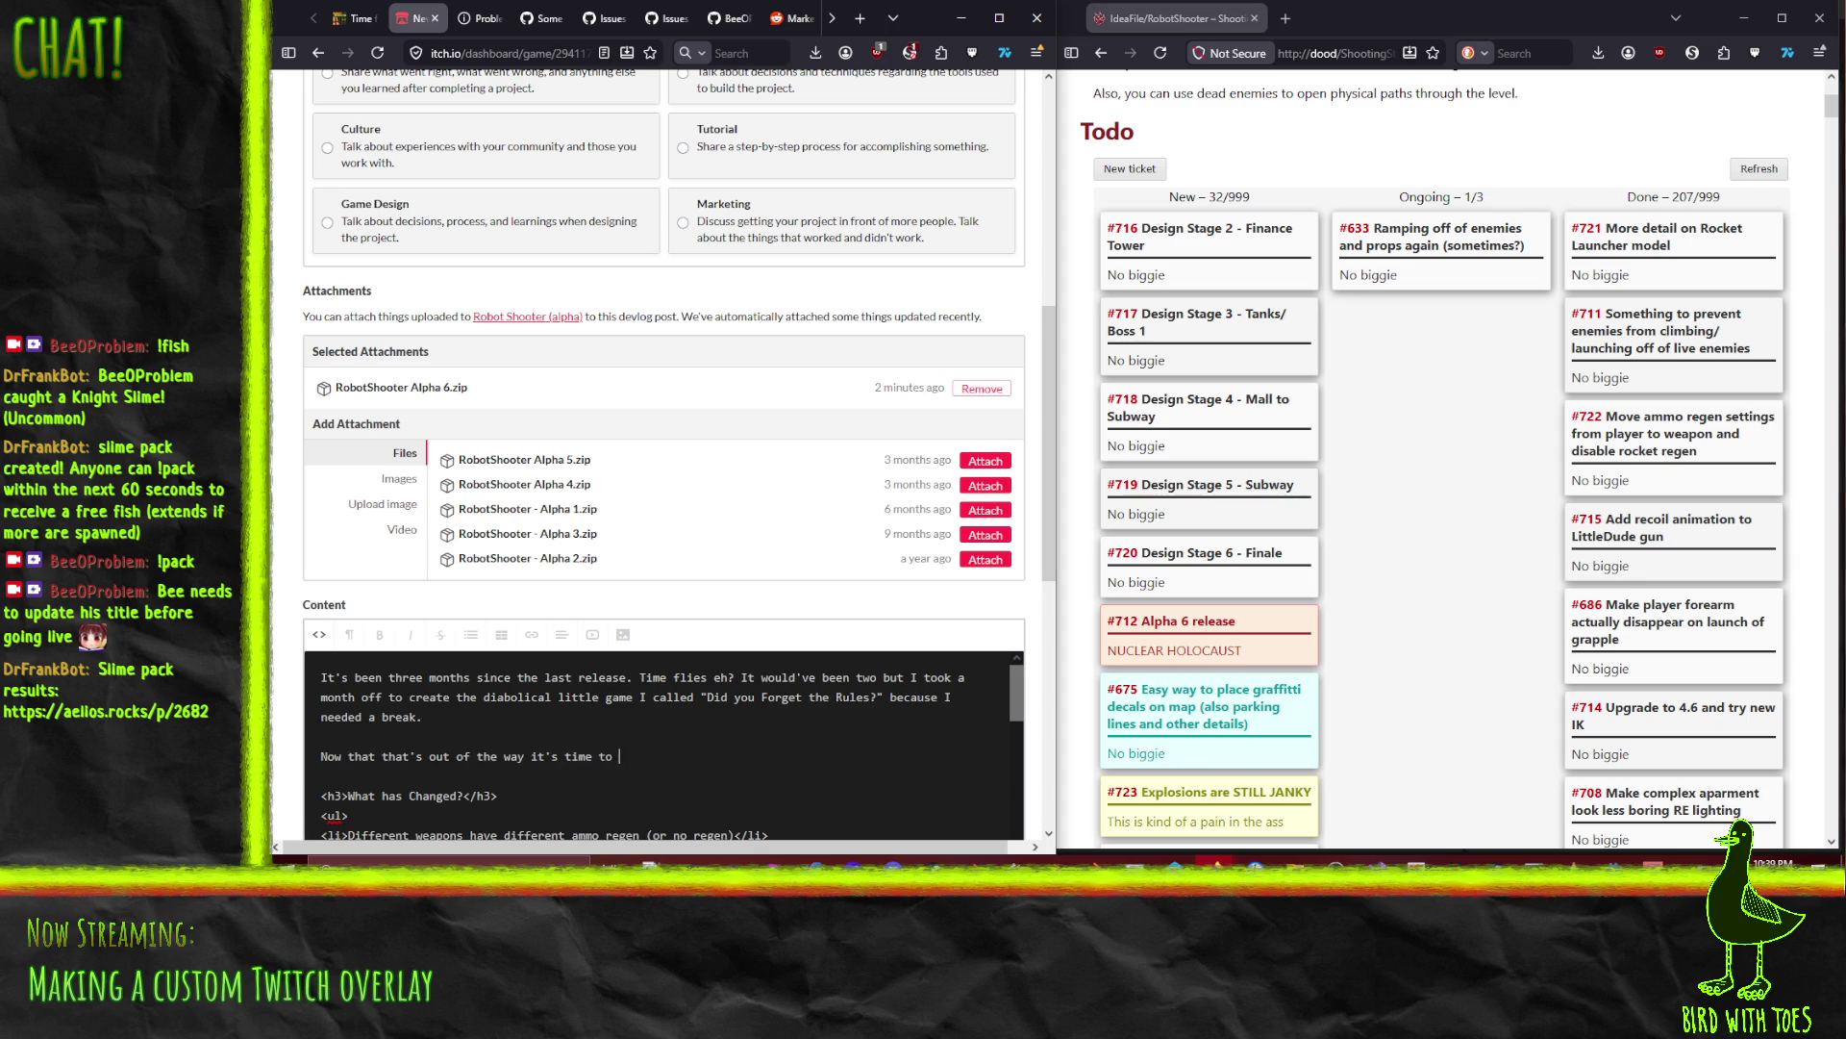
{"action": "type", "text": "get back to the"}
{"action": "type", "text": " robot sh"}
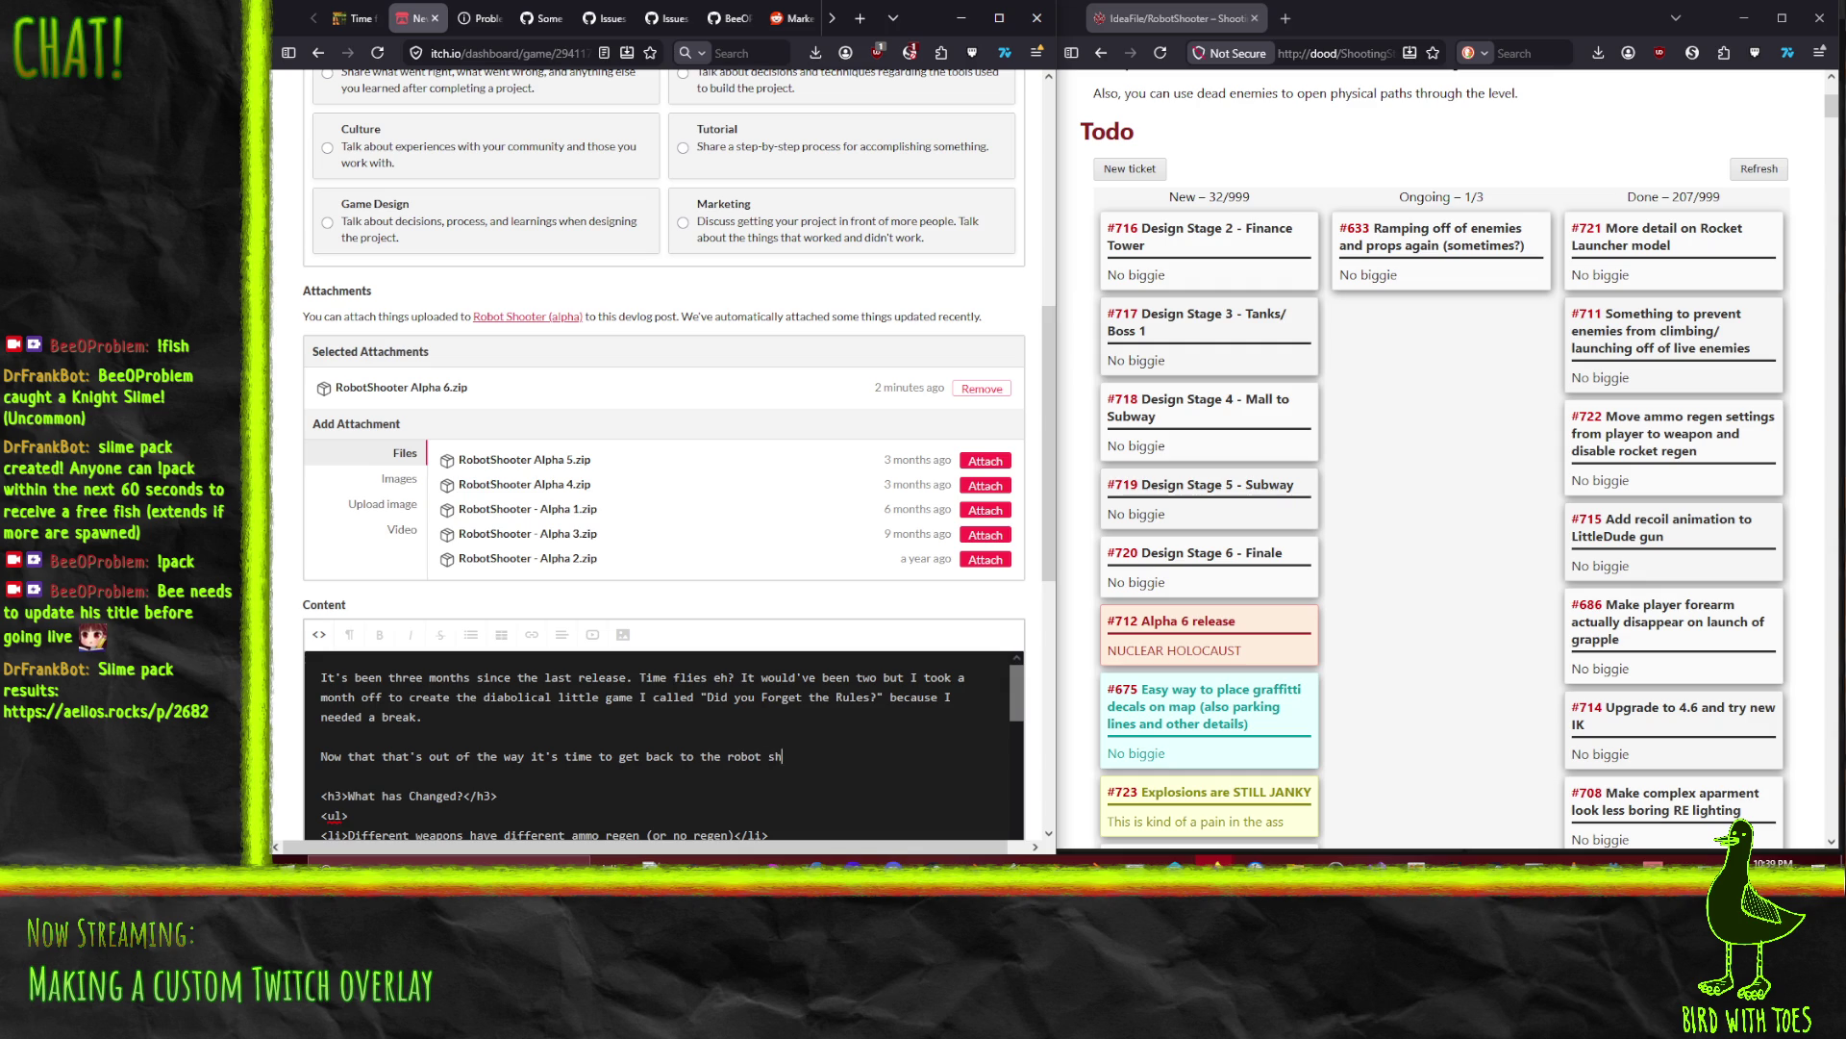
{"action": "type", "text": "ooting. This version is mostly about imvo"}
{"action": "key", "text": "BackSpace"}
{"action": "key", "text": "BackSpace"}
{"action": "key", "text": "BackSpace"}
{"action": "type", "text": "improving the"}
{"action": "type", "text": " game's f"}
{"action": "type", "text": "visual"}
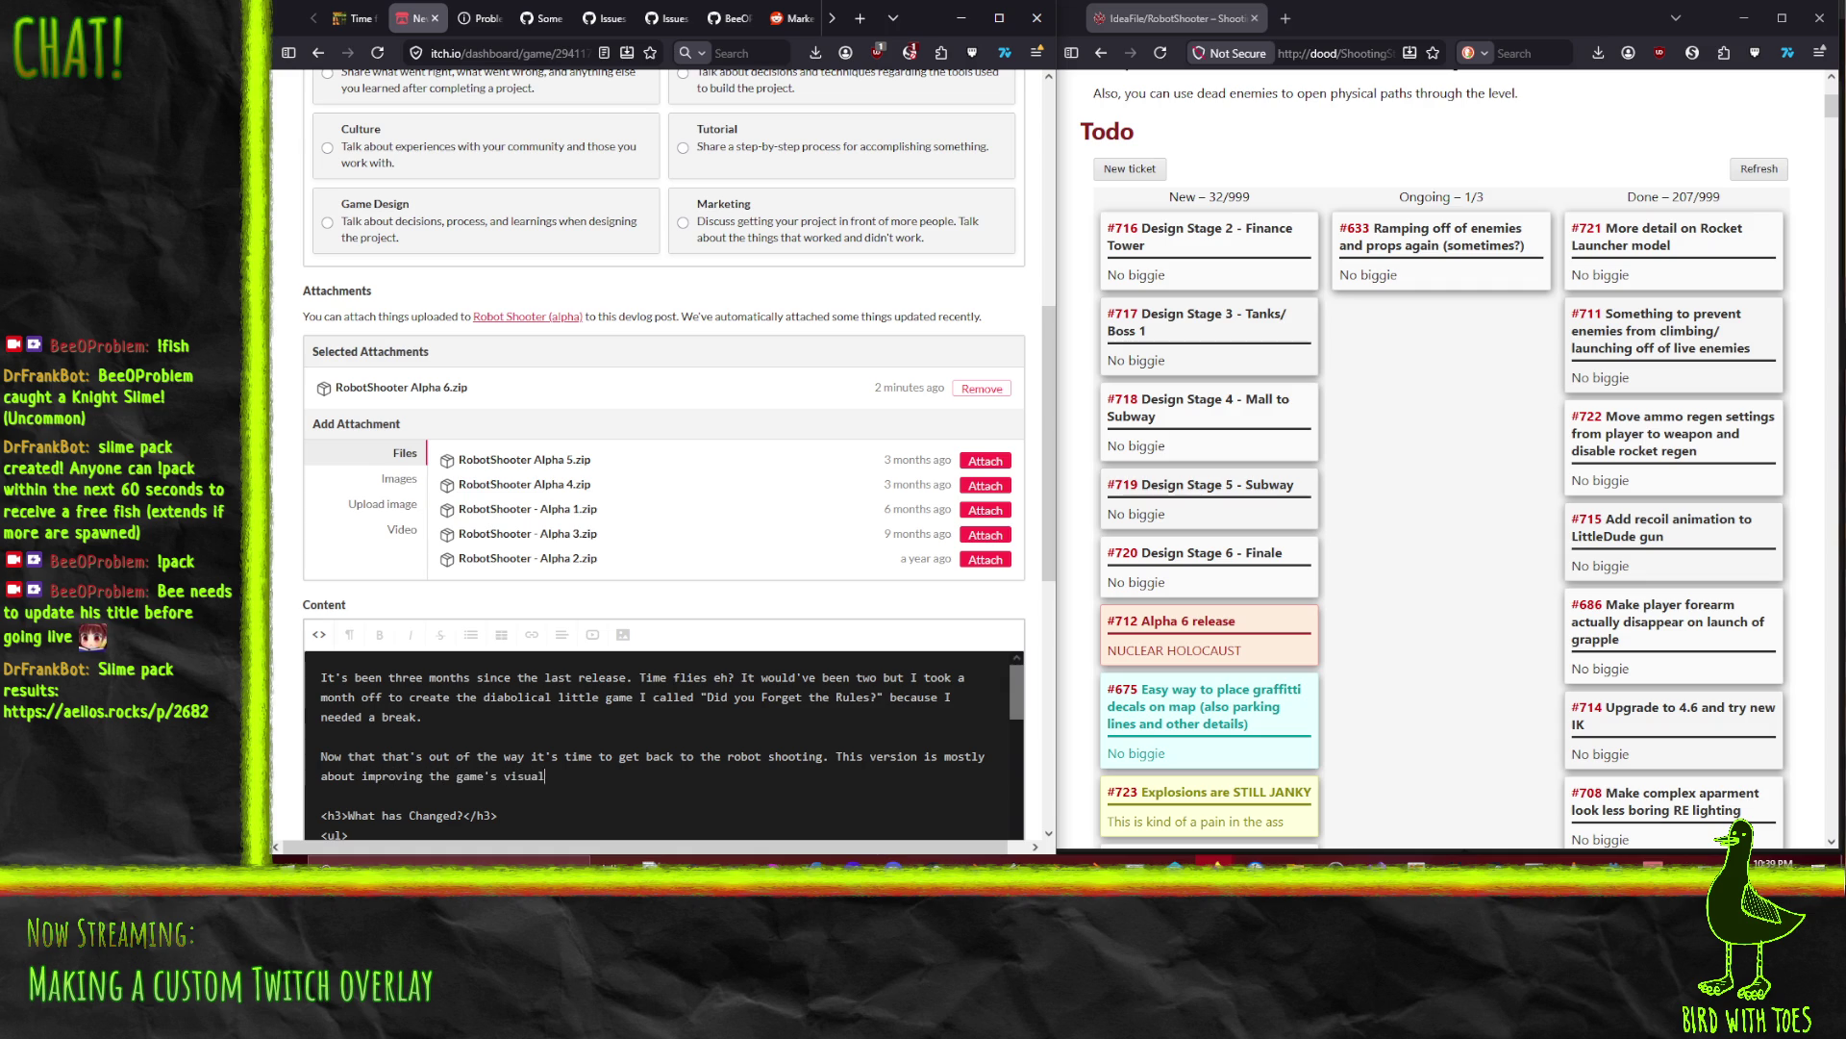
{"action": "type", "text": "s but has some"}
{"action": "type", "text": " further re"}
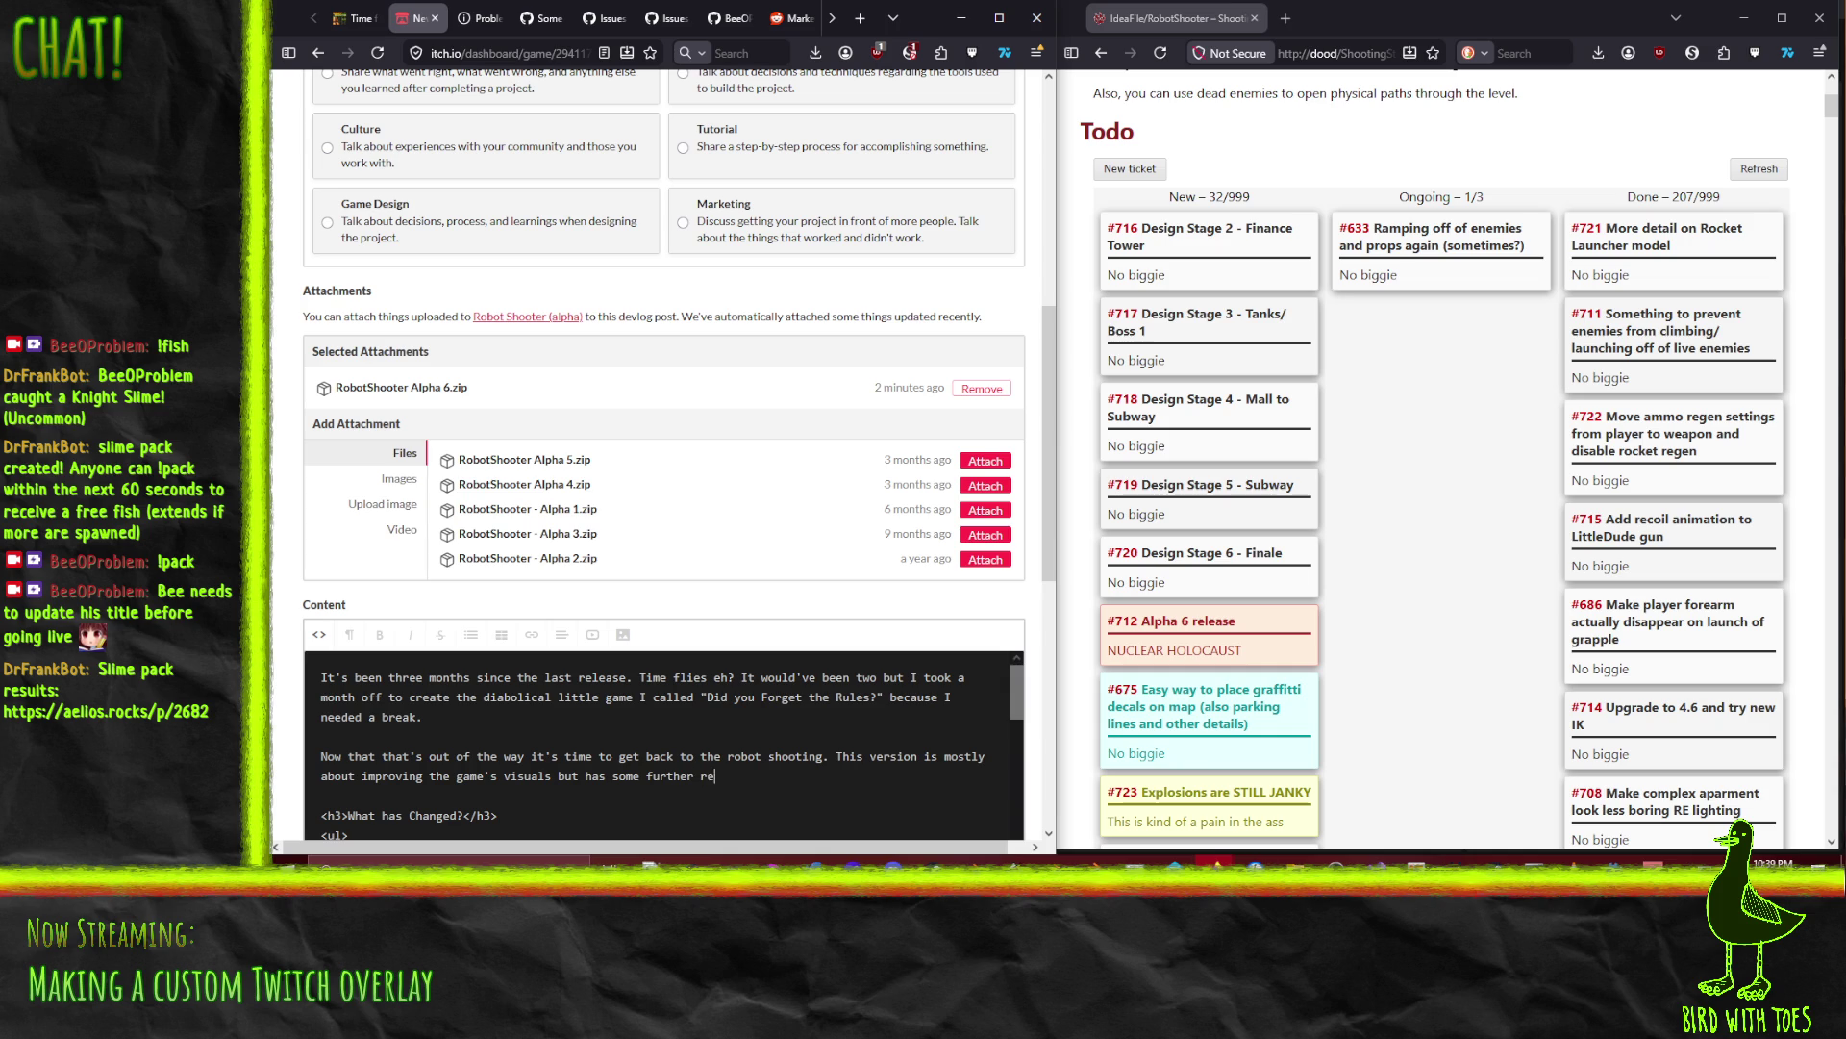
{"action": "type", "text": "finement to gamep"}
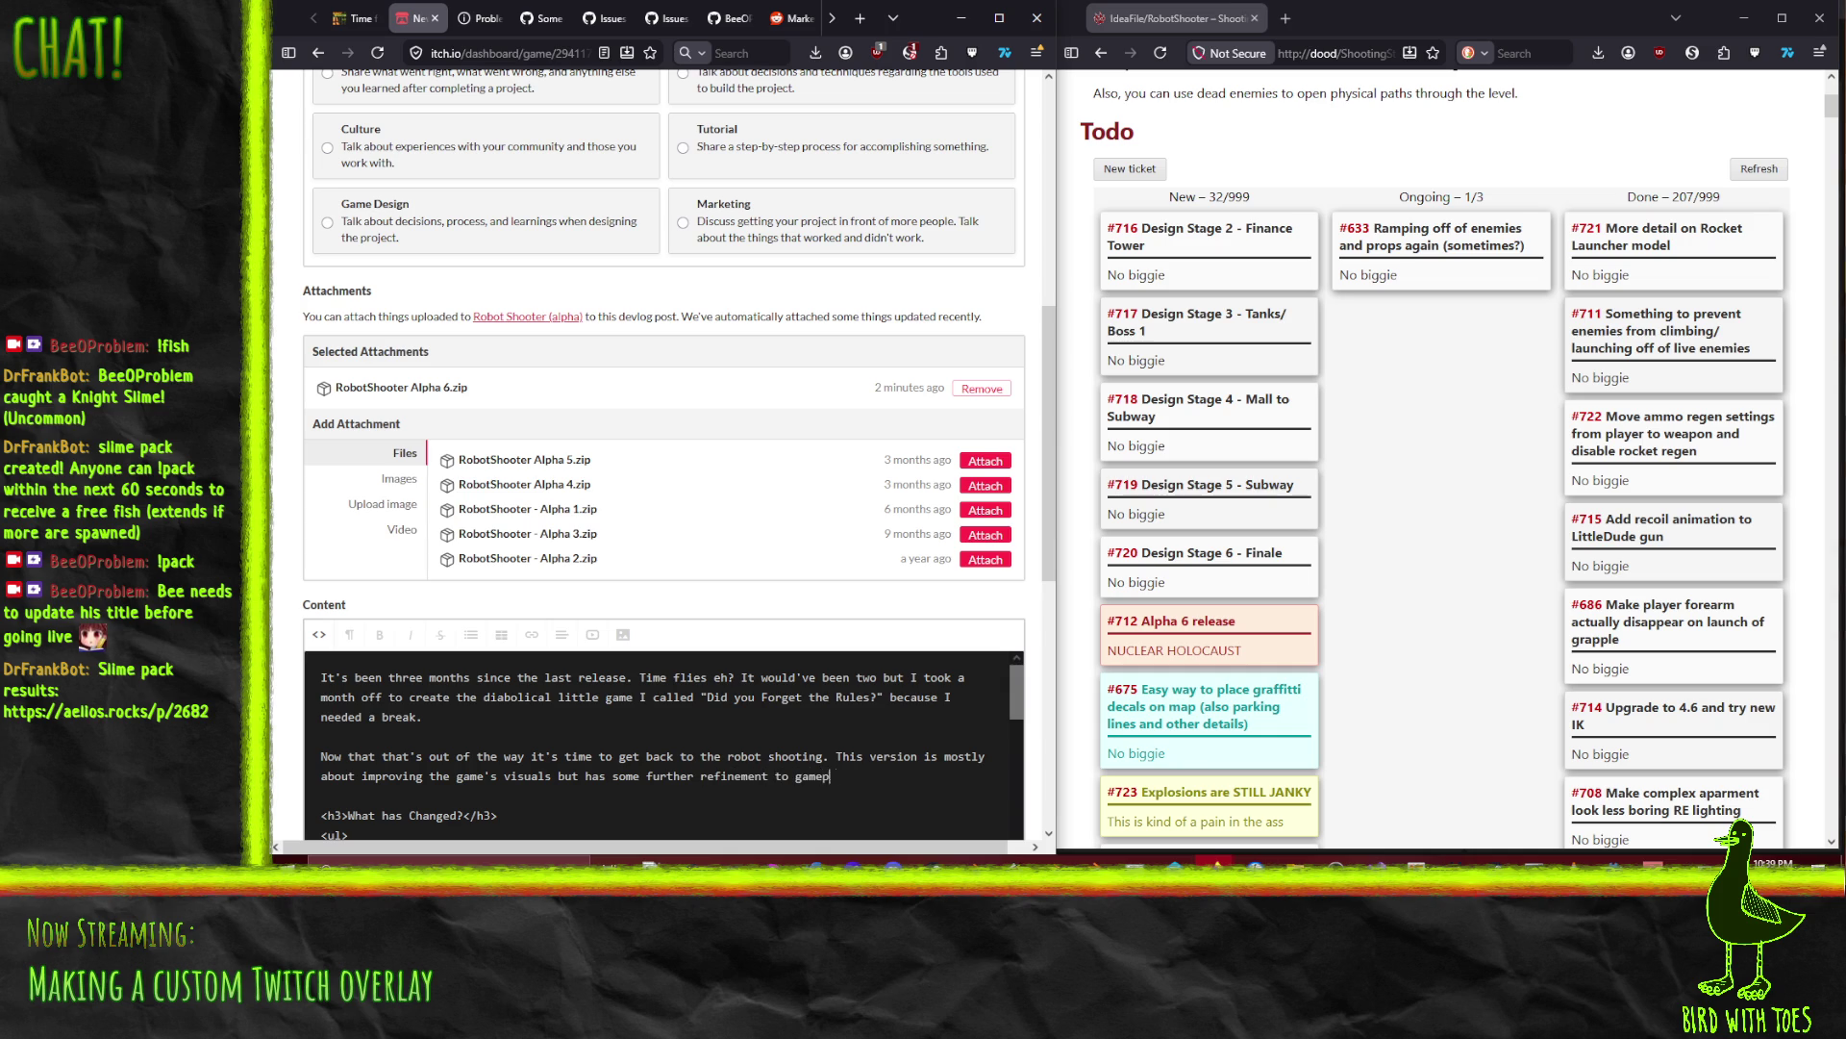
{"action": "type", "text": "lay as well. Give it"}
{"action": "key", "text": "BackSpace"}
{"action": "key", "text": "BackSpace"}
{"action": "key", "text": "BackSpace"}
{"action": "type", "text": "Check it out."}
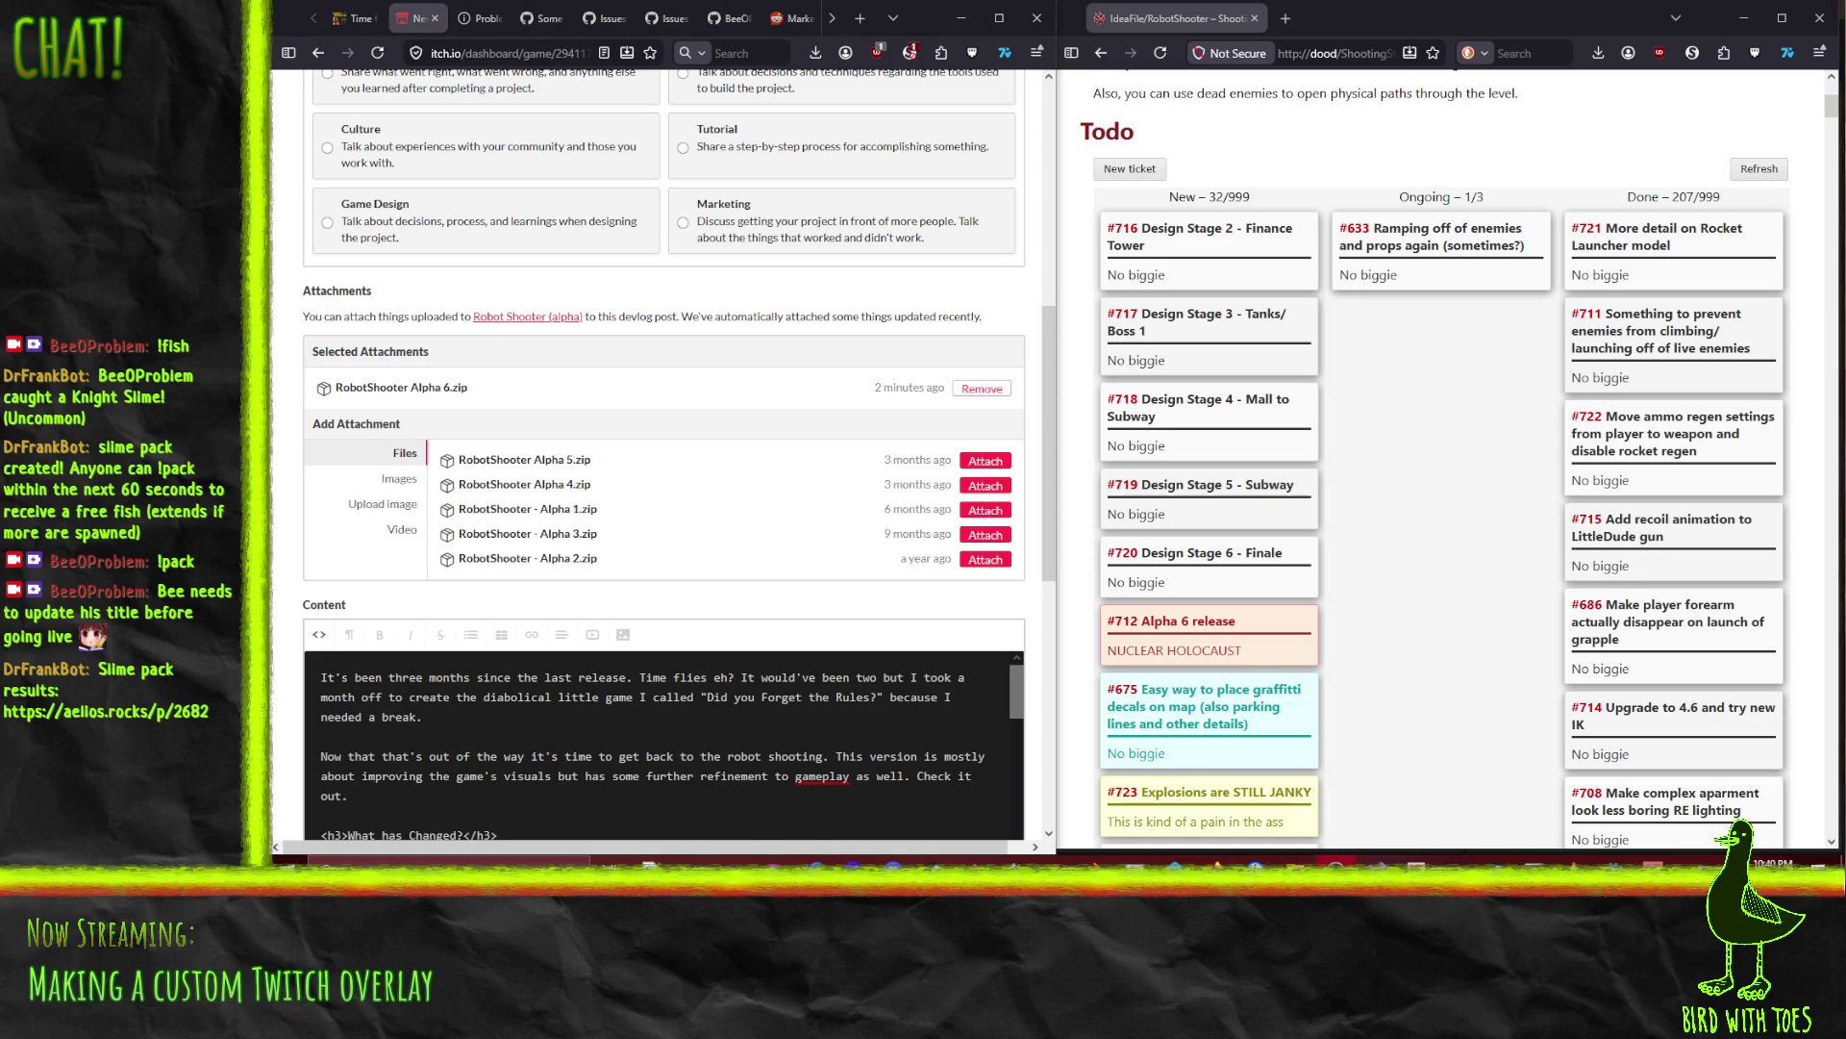
{"action": "left_click", "coordinate": [339, 674]}
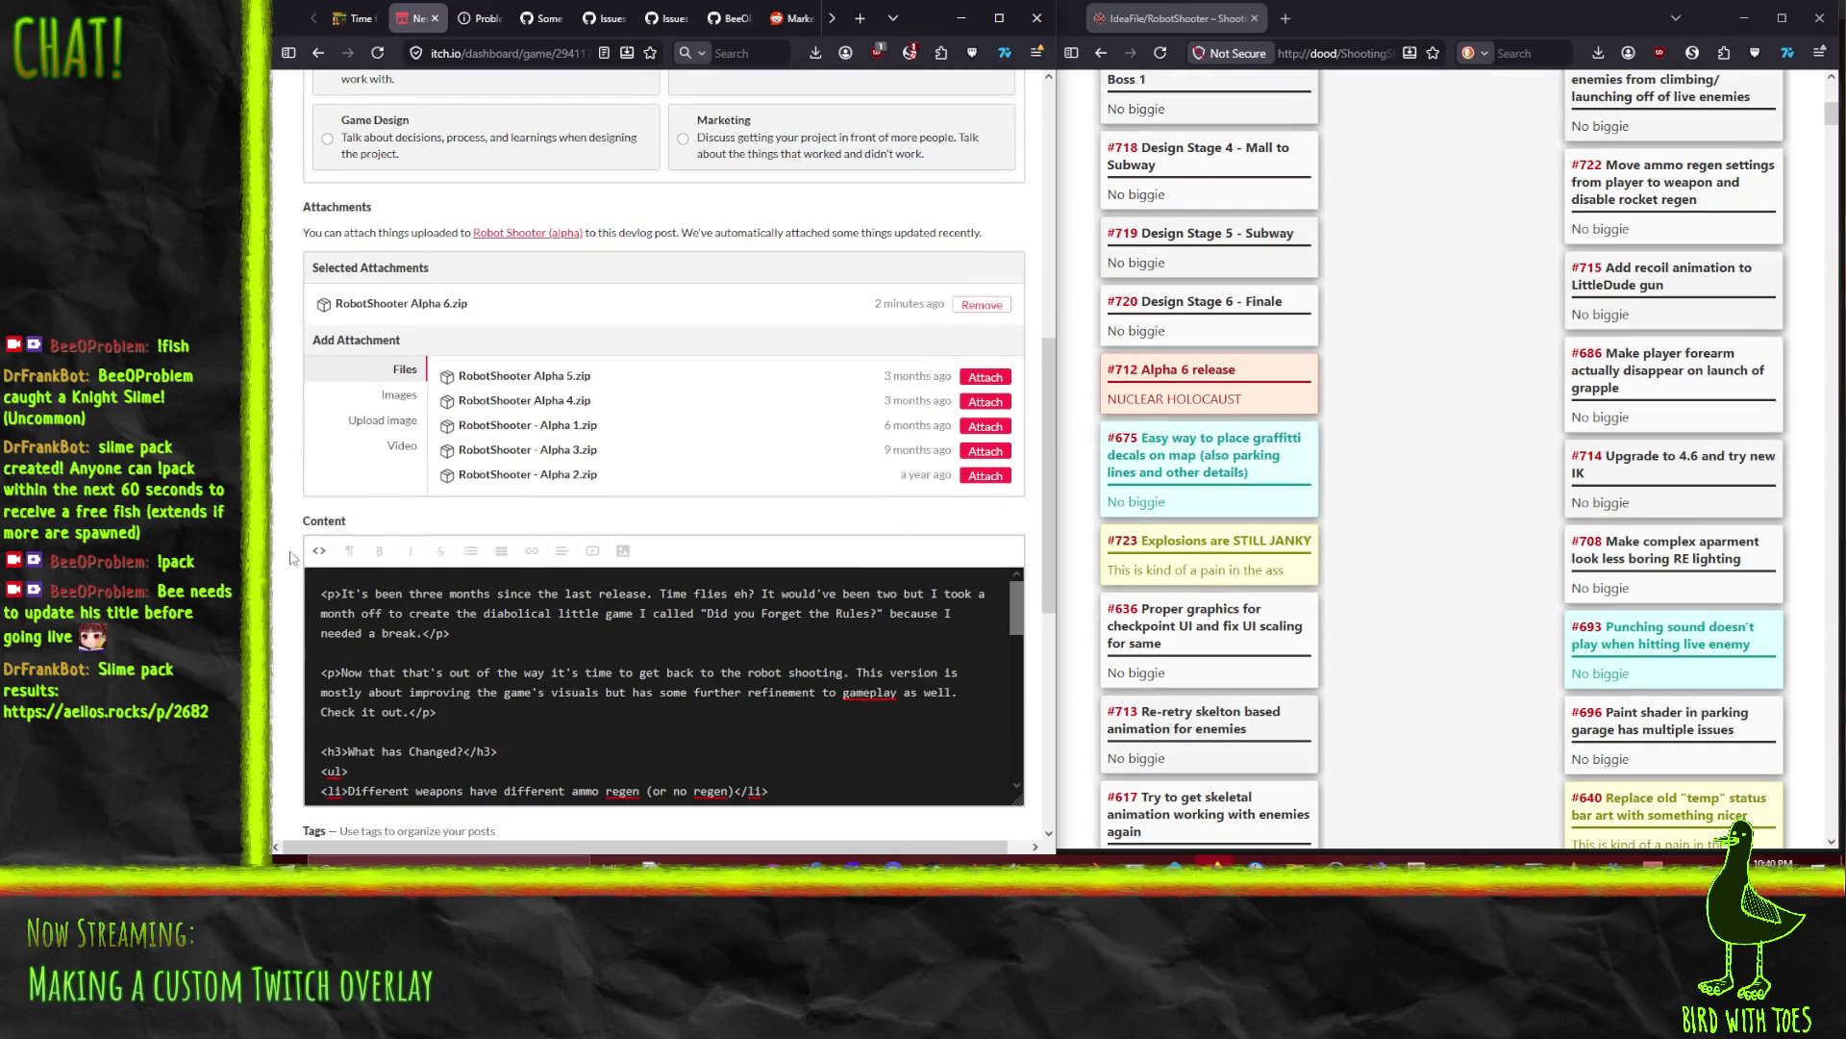
{"action": "left_click", "coordinate": [318, 554]}
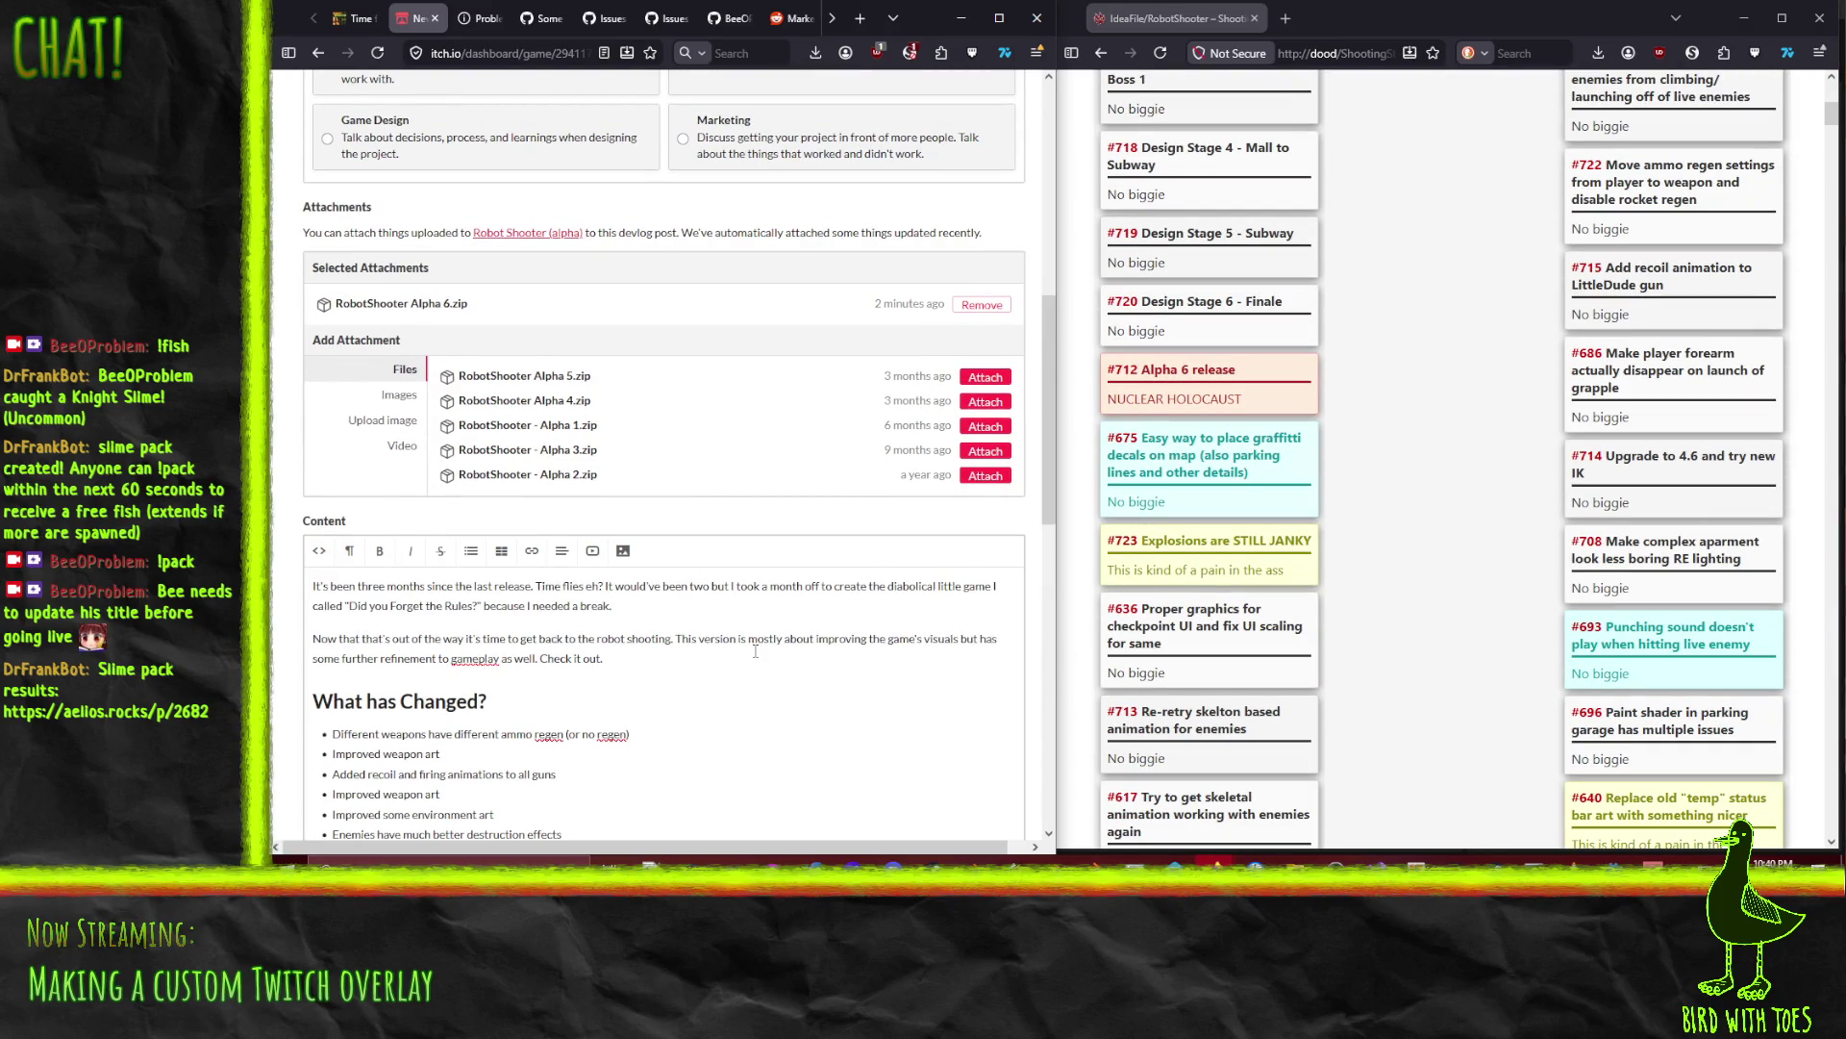
Step: Switch back to HTML source, copy 'Known Issues' from the Alpha 5 devlog, and return to the new post
{"action": "scroll", "coordinate": [712, 554], "scroll_direction": "down", "scroll_amount": 3}
{"action": "scroll", "coordinate": [711, 554], "scroll_direction": "down", "scroll_amount": 3}
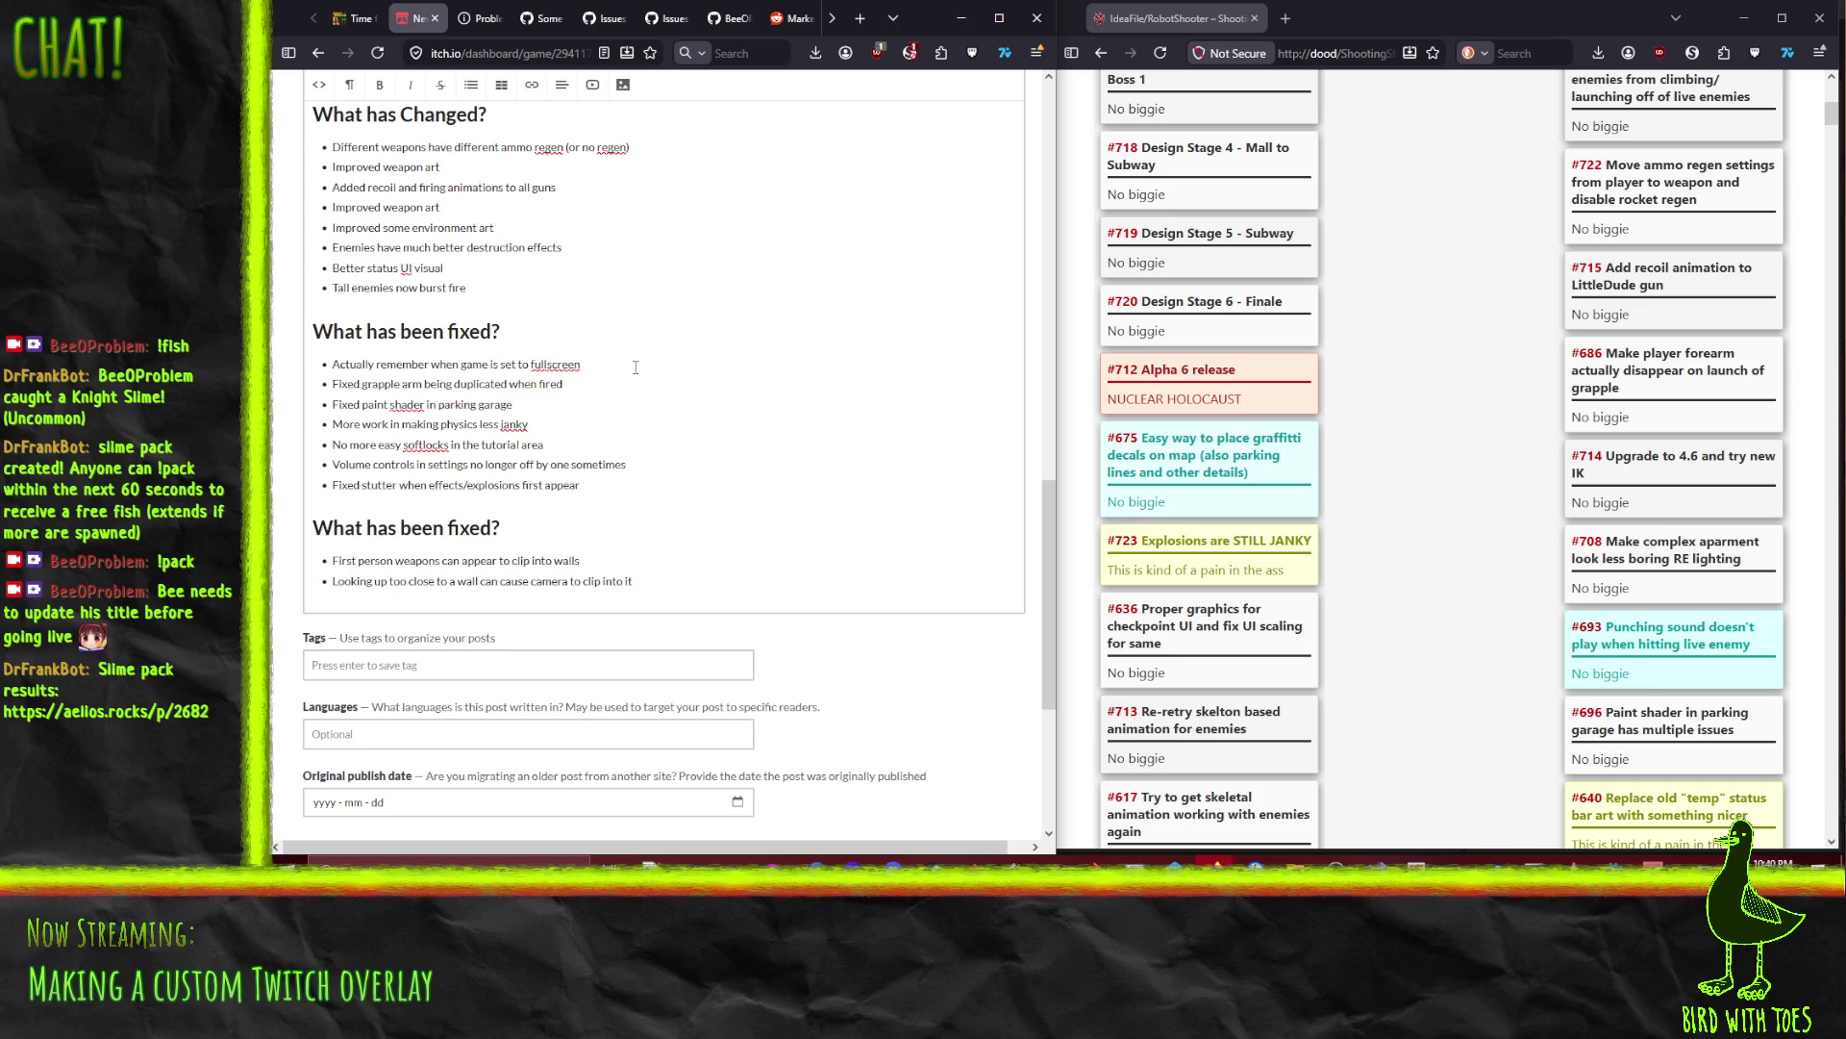
{"action": "scroll", "coordinate": [670, 581], "scroll_direction": "down", "scroll_amount": 2}
{"action": "scroll", "coordinate": [903, 582], "scroll_direction": "up", "scroll_amount": 1}
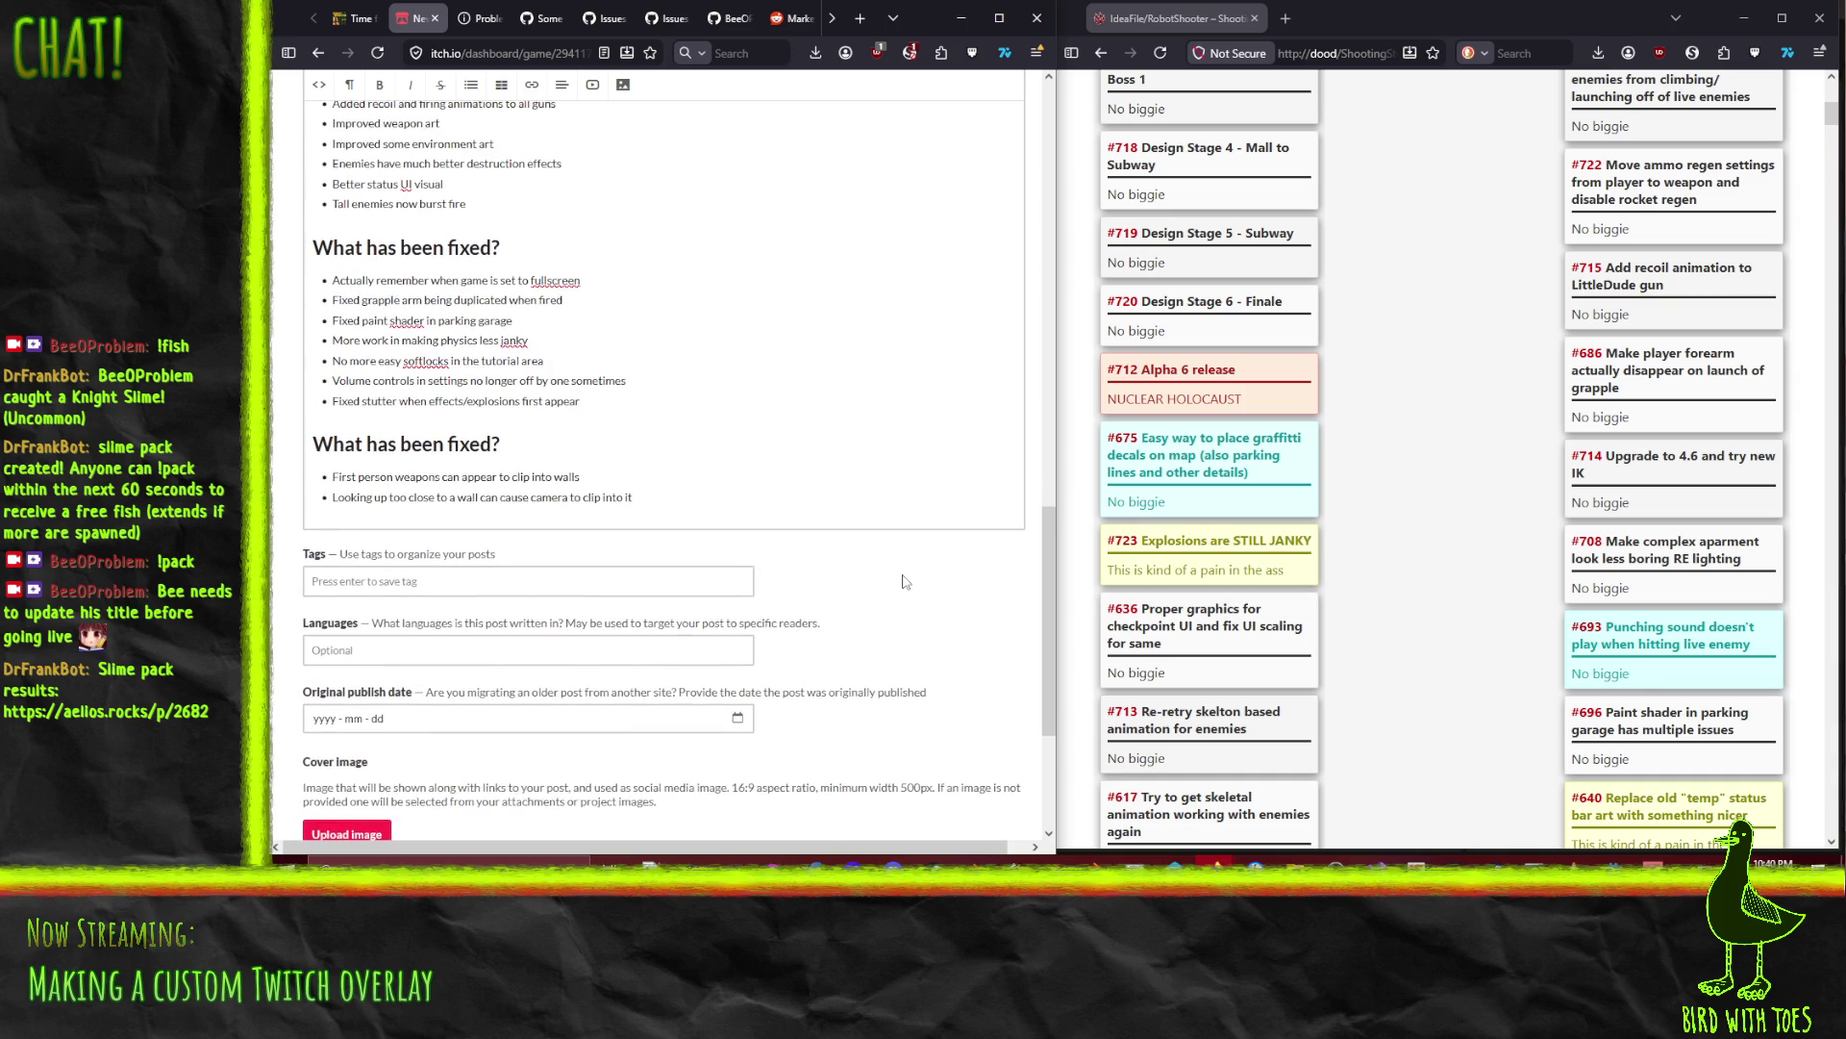
{"action": "scroll", "coordinate": [903, 582], "scroll_direction": "up", "scroll_amount": 4}
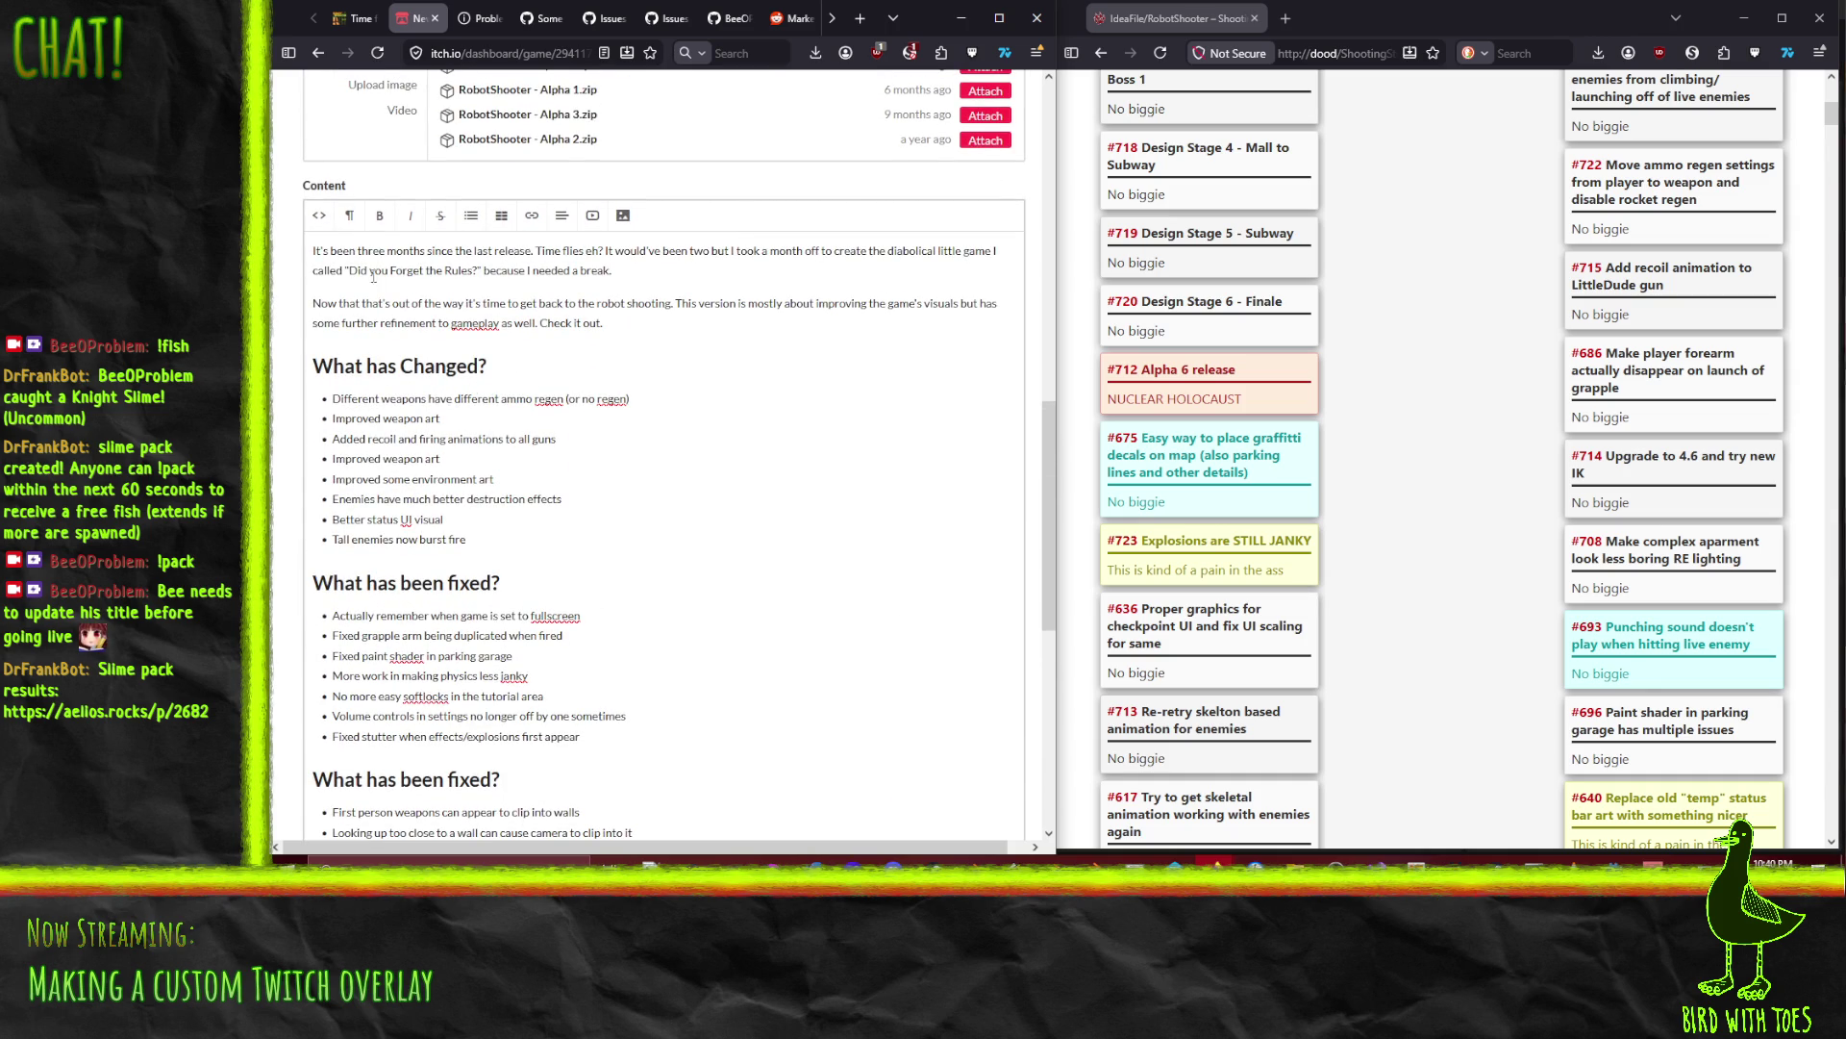
{"action": "left_click", "coordinate": [318, 216]}
{"action": "scroll", "coordinate": [919, 165], "scroll_direction": "down", "scroll_amount": 4}
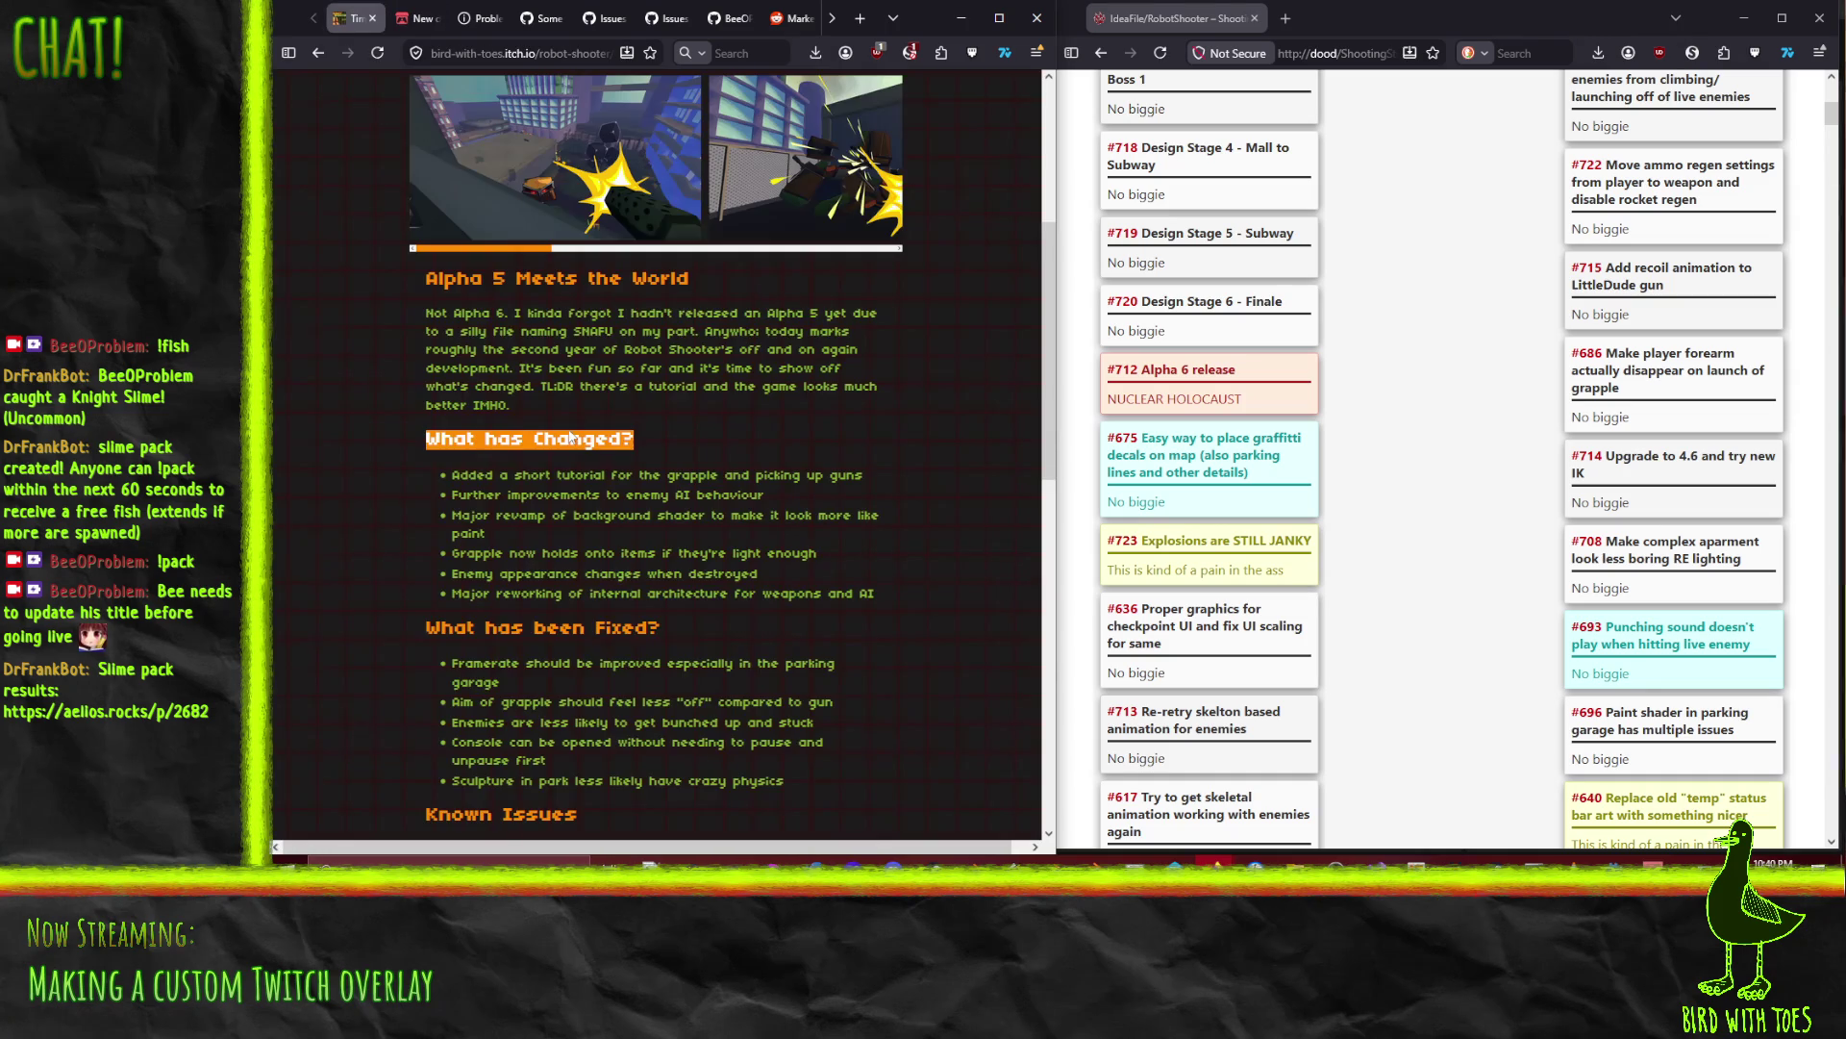
{"action": "scroll", "coordinate": [543, 716], "scroll_direction": "down", "scroll_amount": 2}
{"action": "left_click_drag", "start_coordinate": [580, 737], "coordinate": [425, 738]}
{"action": "key", "text": "ctrl+c"}
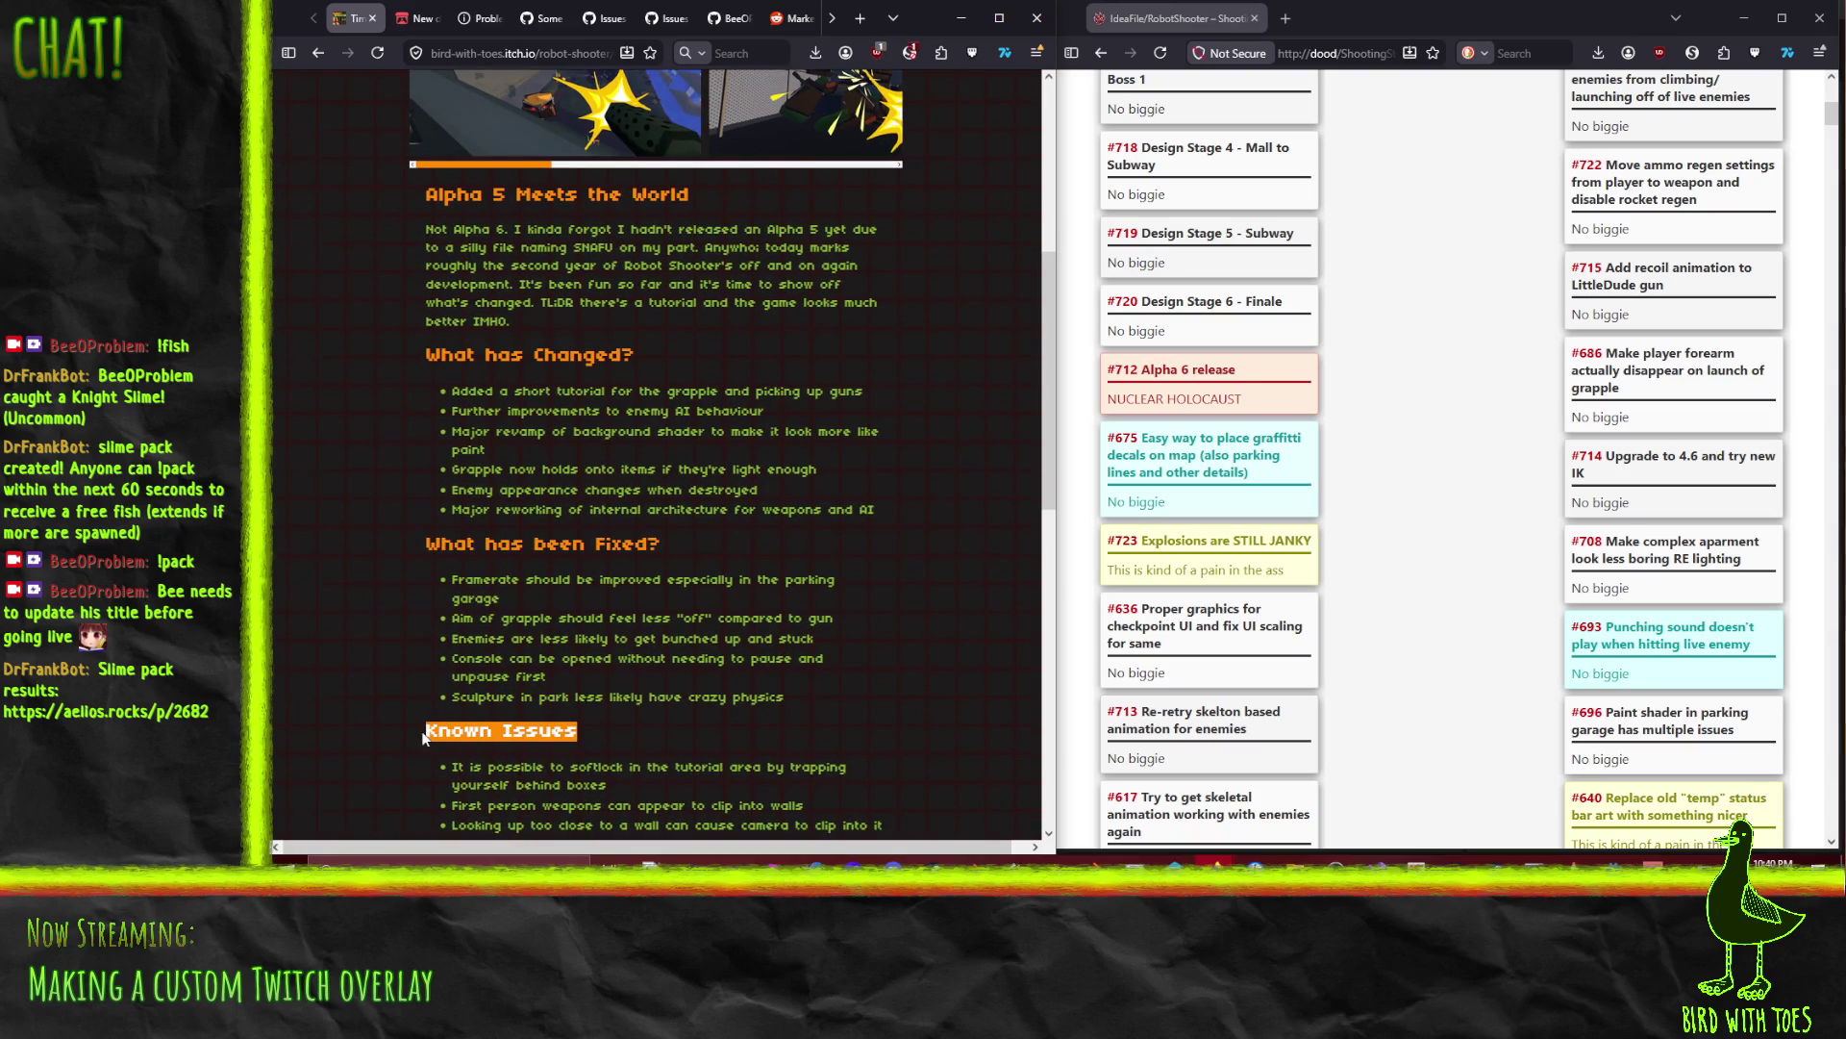
{"action": "scroll", "coordinate": [446, 568], "scroll_direction": "down", "scroll_amount": 3}
{"action": "left_click", "coordinate": [418, 19]}
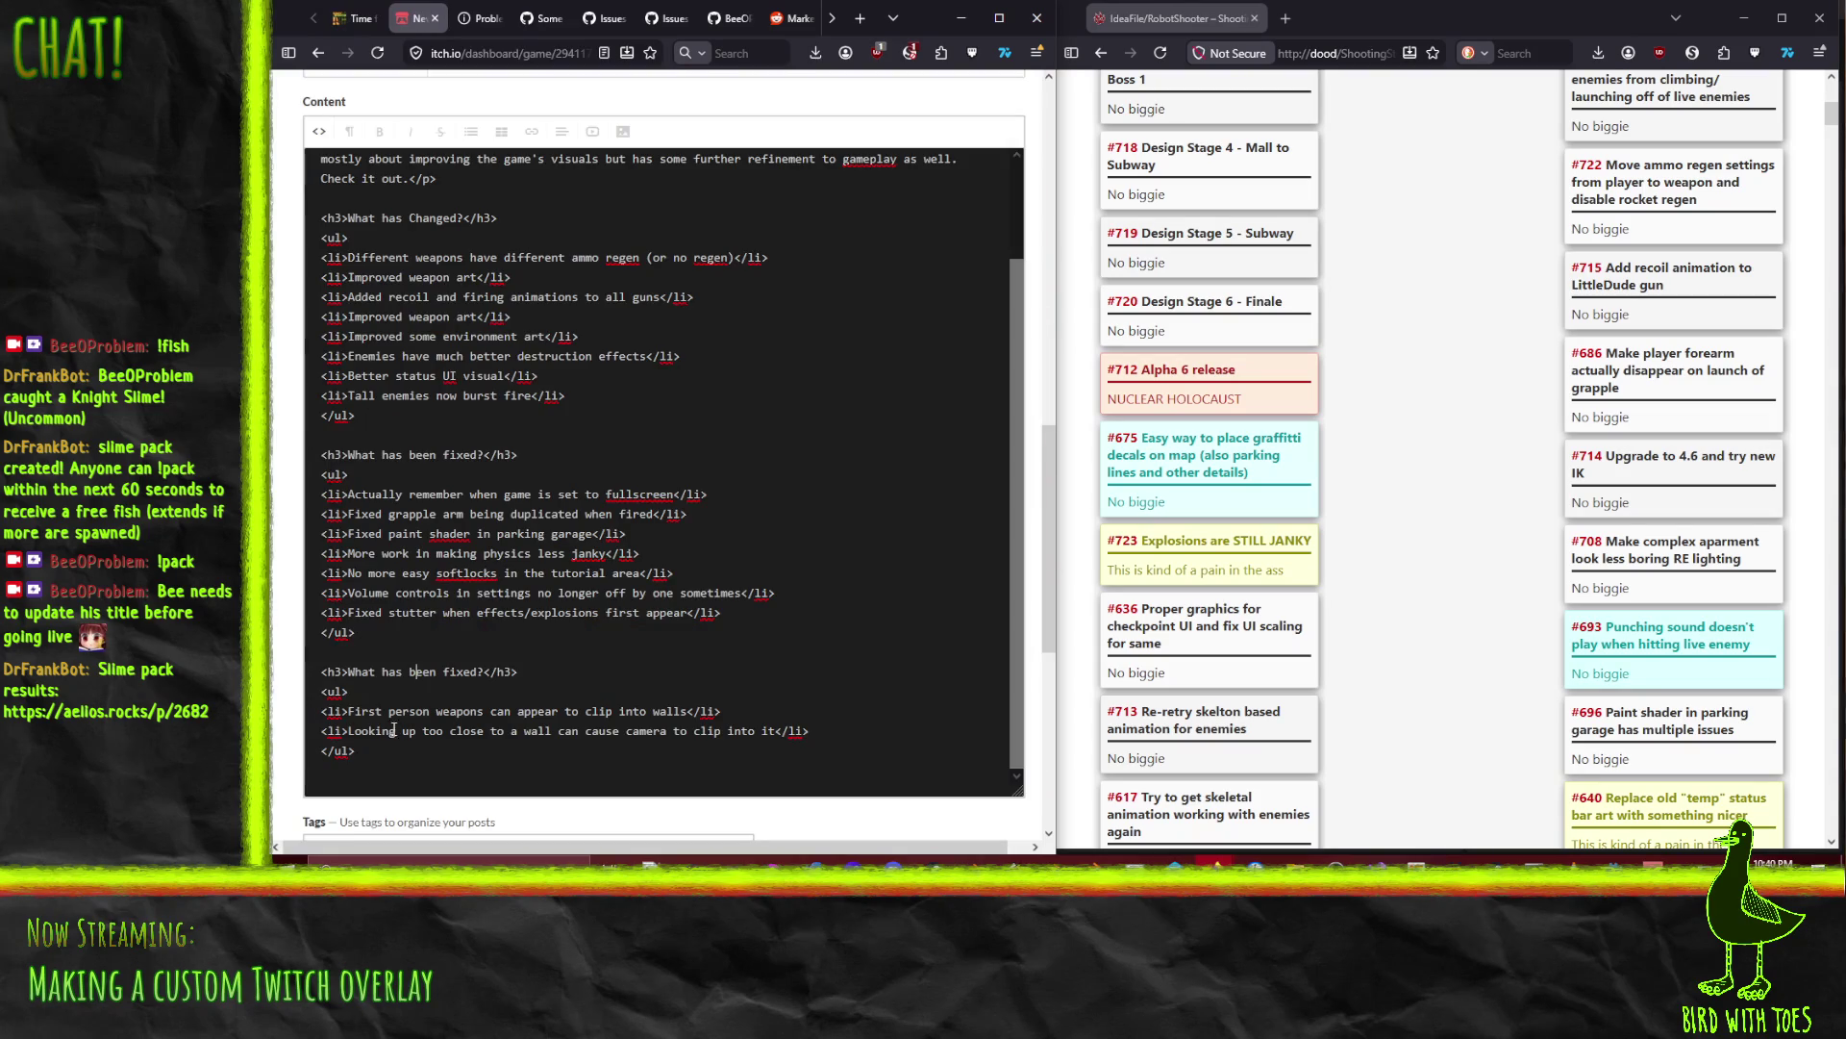
Step: Retitle the last section heading 'Known Issues' and duplicate its last issue line
{"action": "left_click_drag", "start_coordinate": [348, 672], "coordinate": [485, 671]}
{"action": "key", "text": "ctrl+v"}
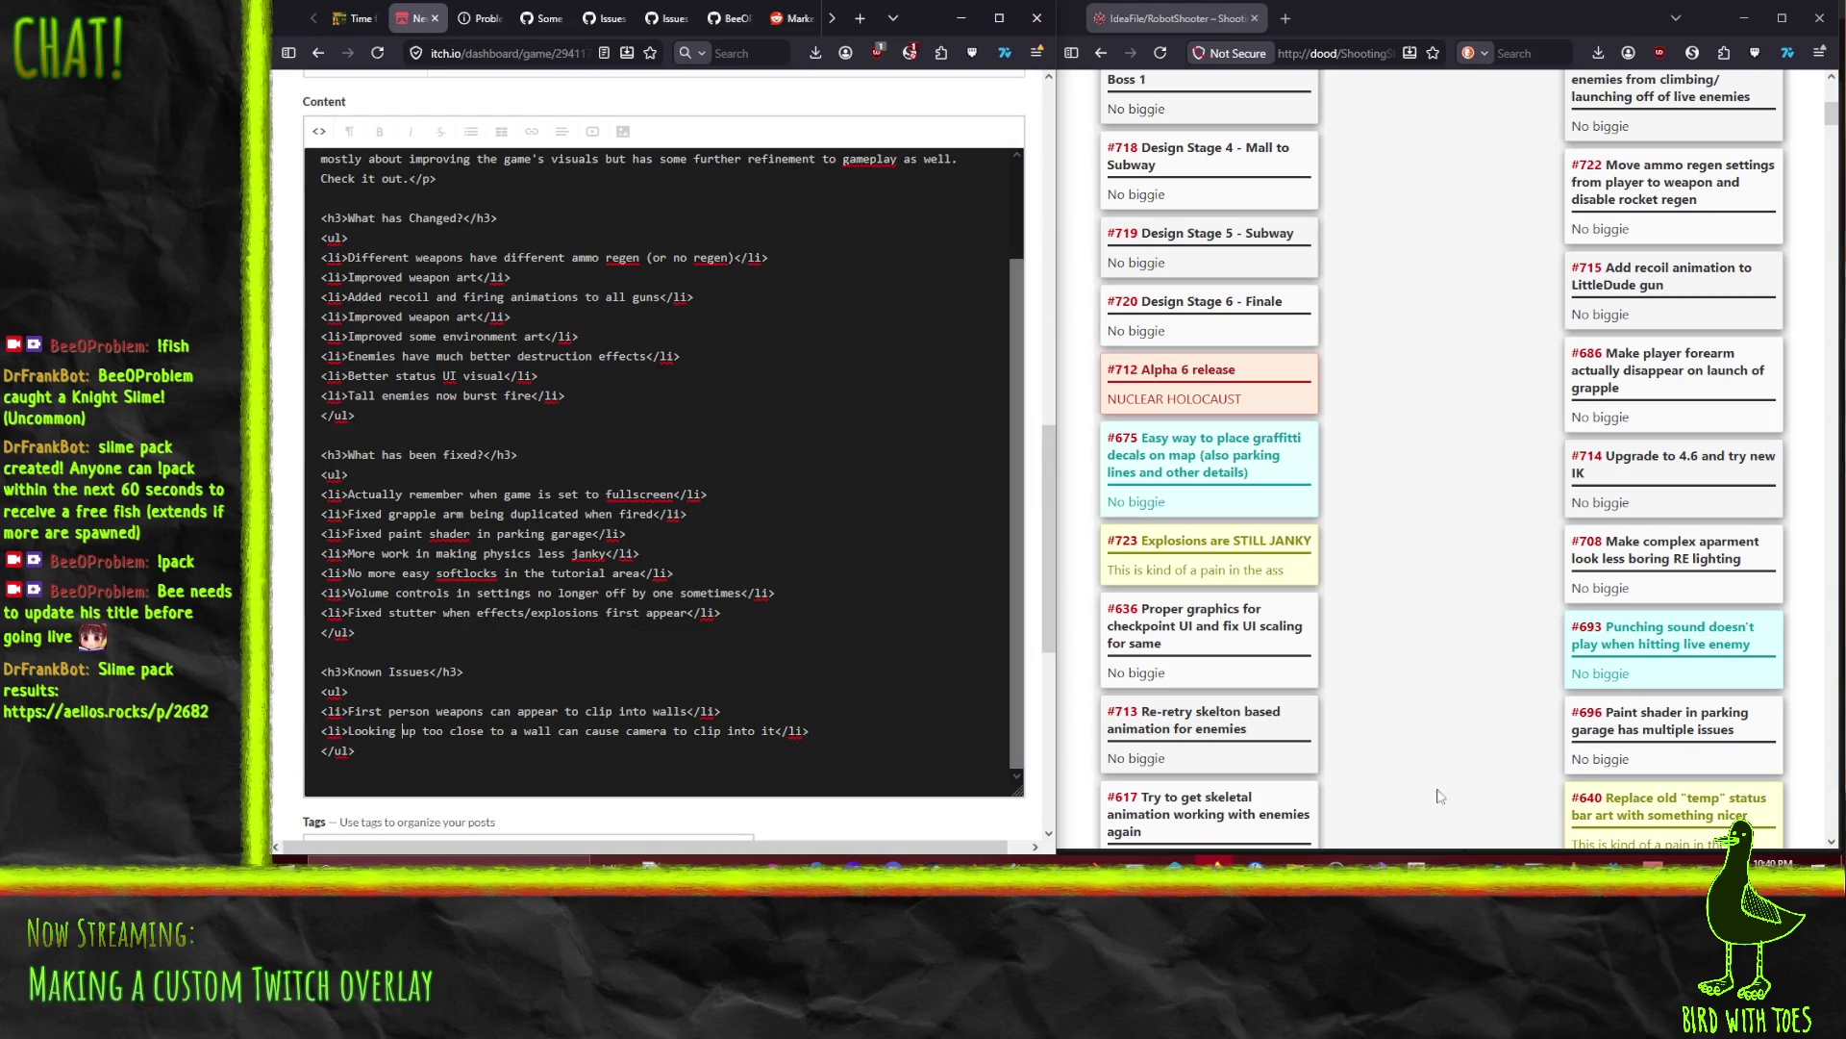
{"action": "key", "text": "shift+Down"}
{"action": "key", "text": "ctrl+c"}
{"action": "key", "text": "Right"}
{"action": "key", "text": "ctrl+v"}
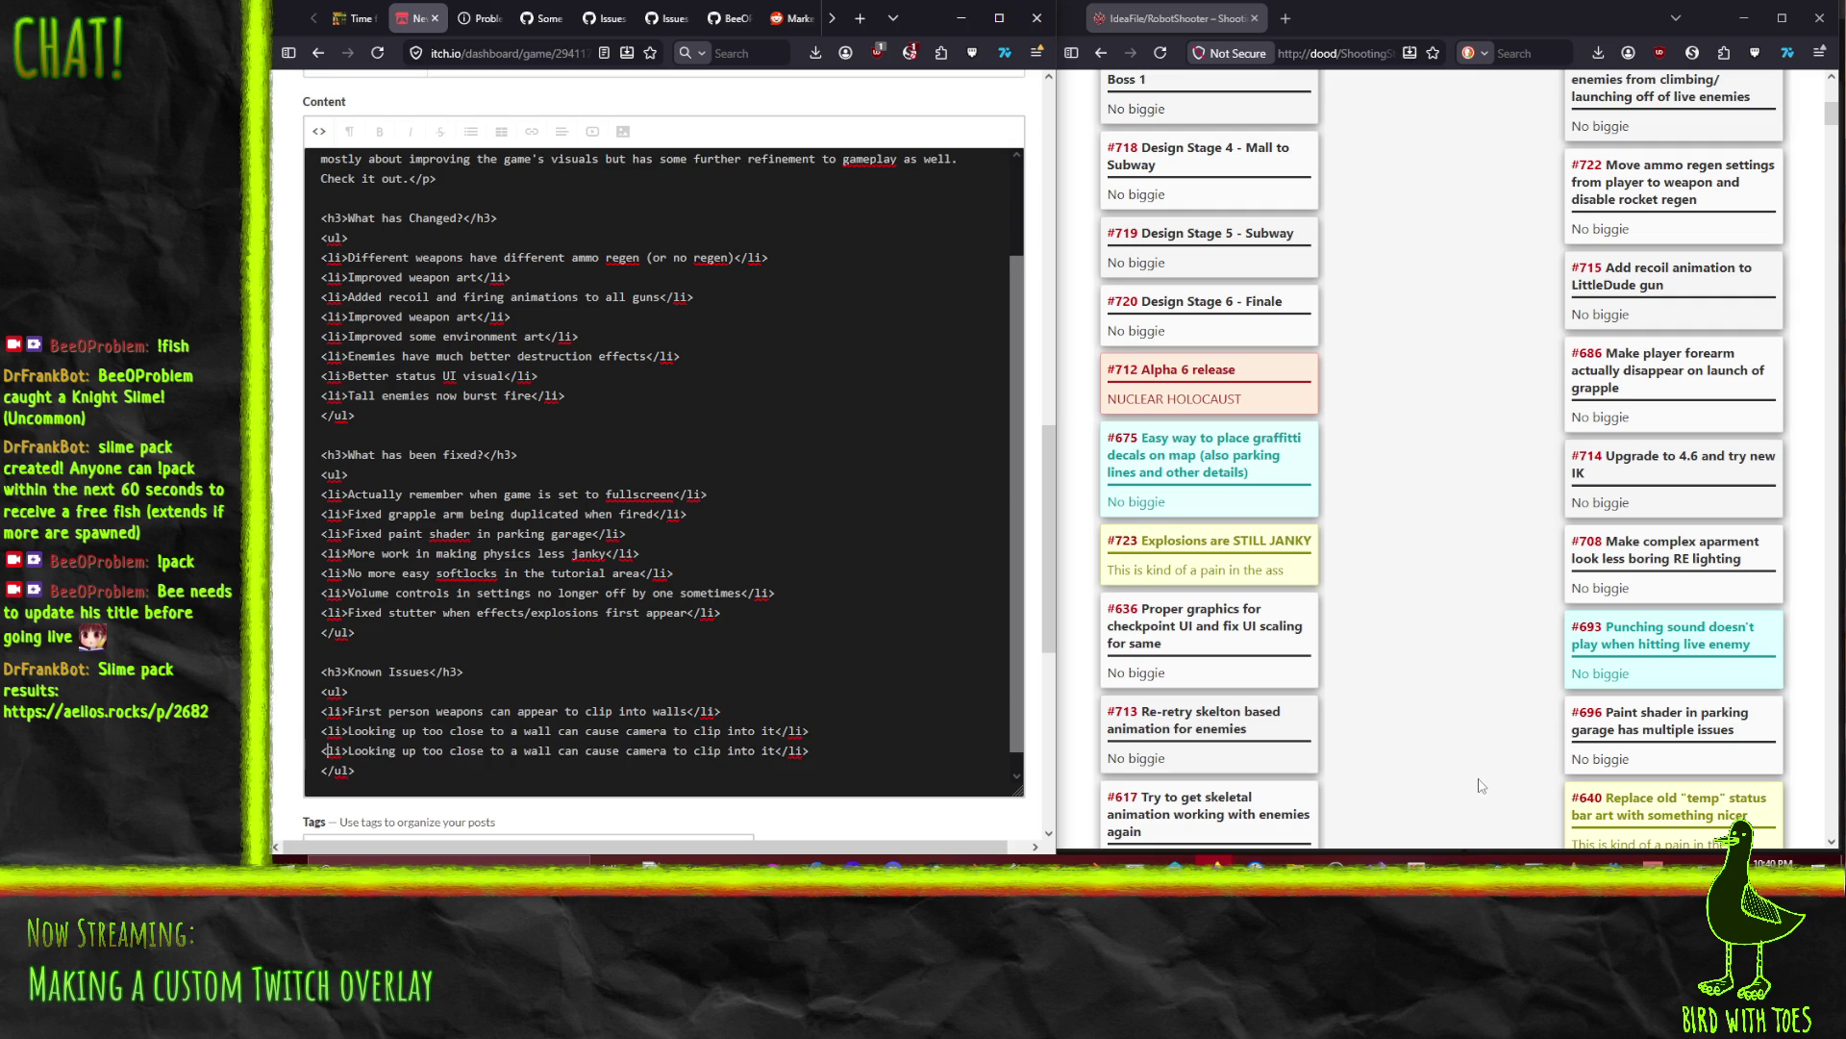
{"action": "key", "text": "Right"}
{"action": "key", "text": "shift+End"}
{"action": "key", "text": "shift+Left"}
{"action": "key", "text": "shift+Left"}
{"action": "key", "text": "shift+Left"}
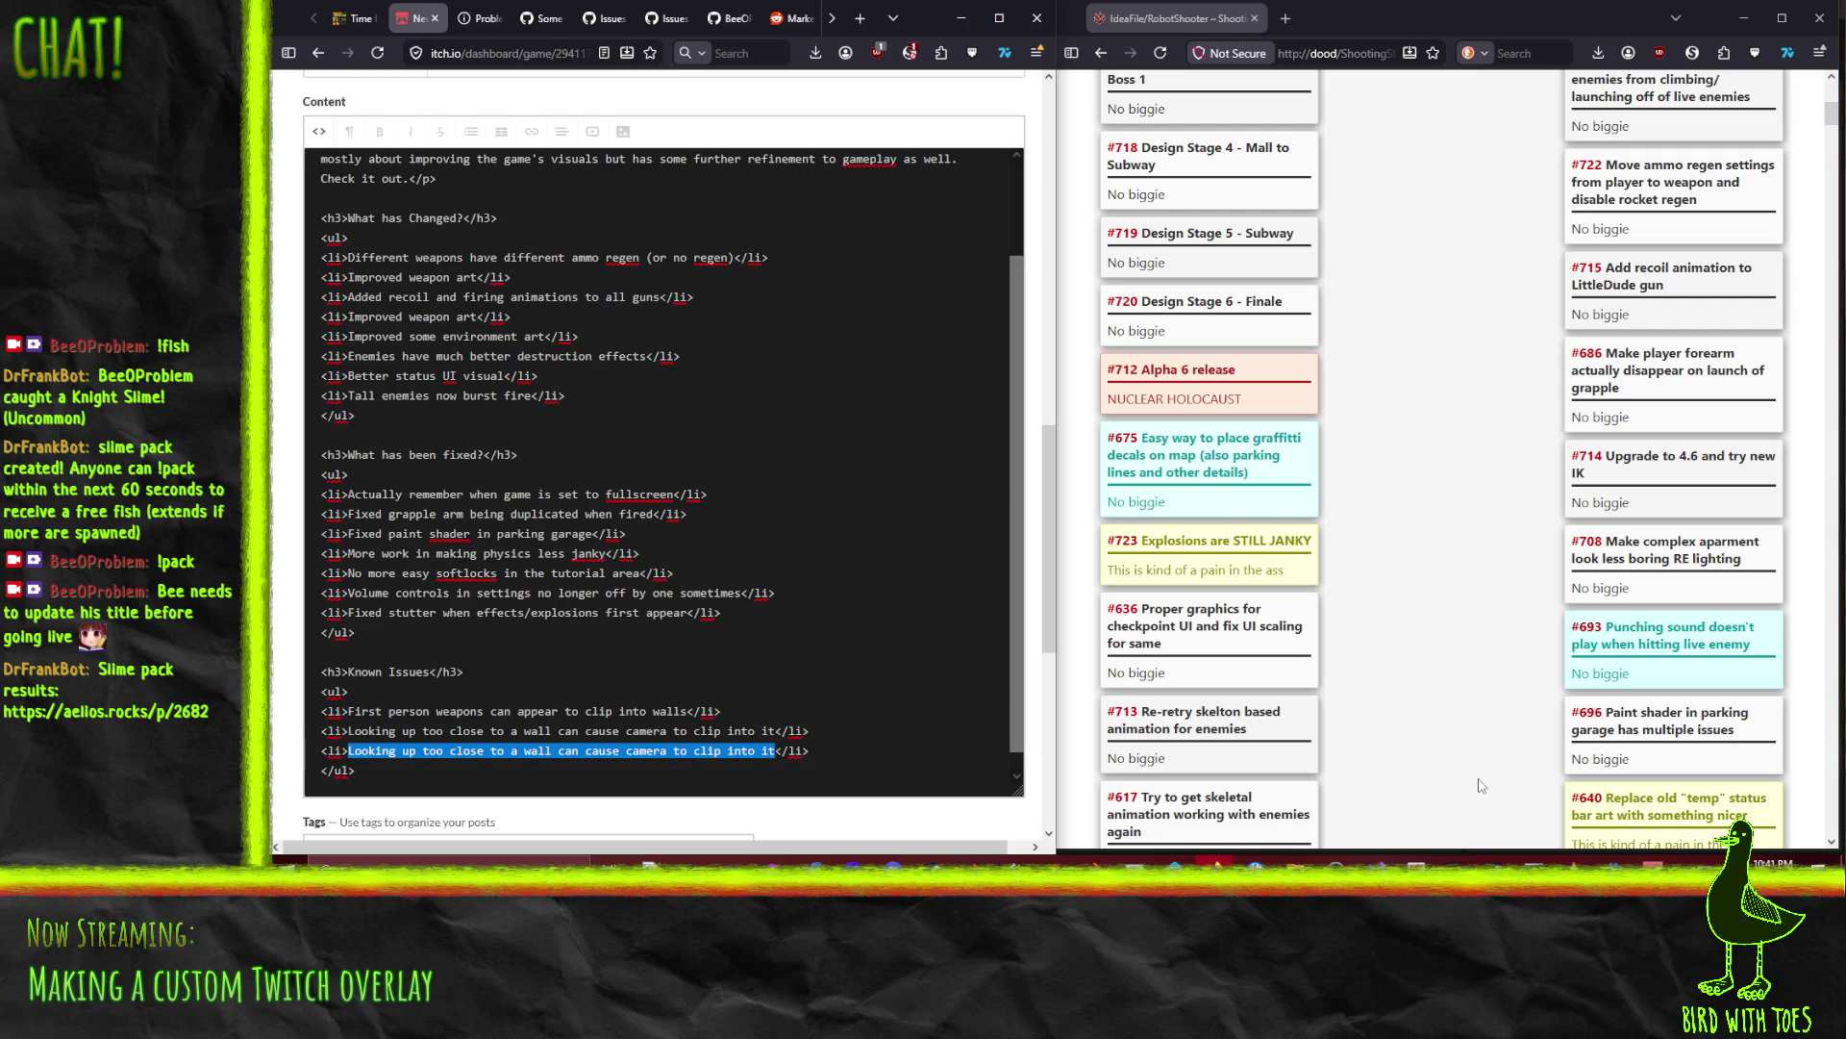
Step: Reword the duplicated item to 'Cars physics goes a little strange in response to explosions'
{"action": "type", "text": "Physics is "}
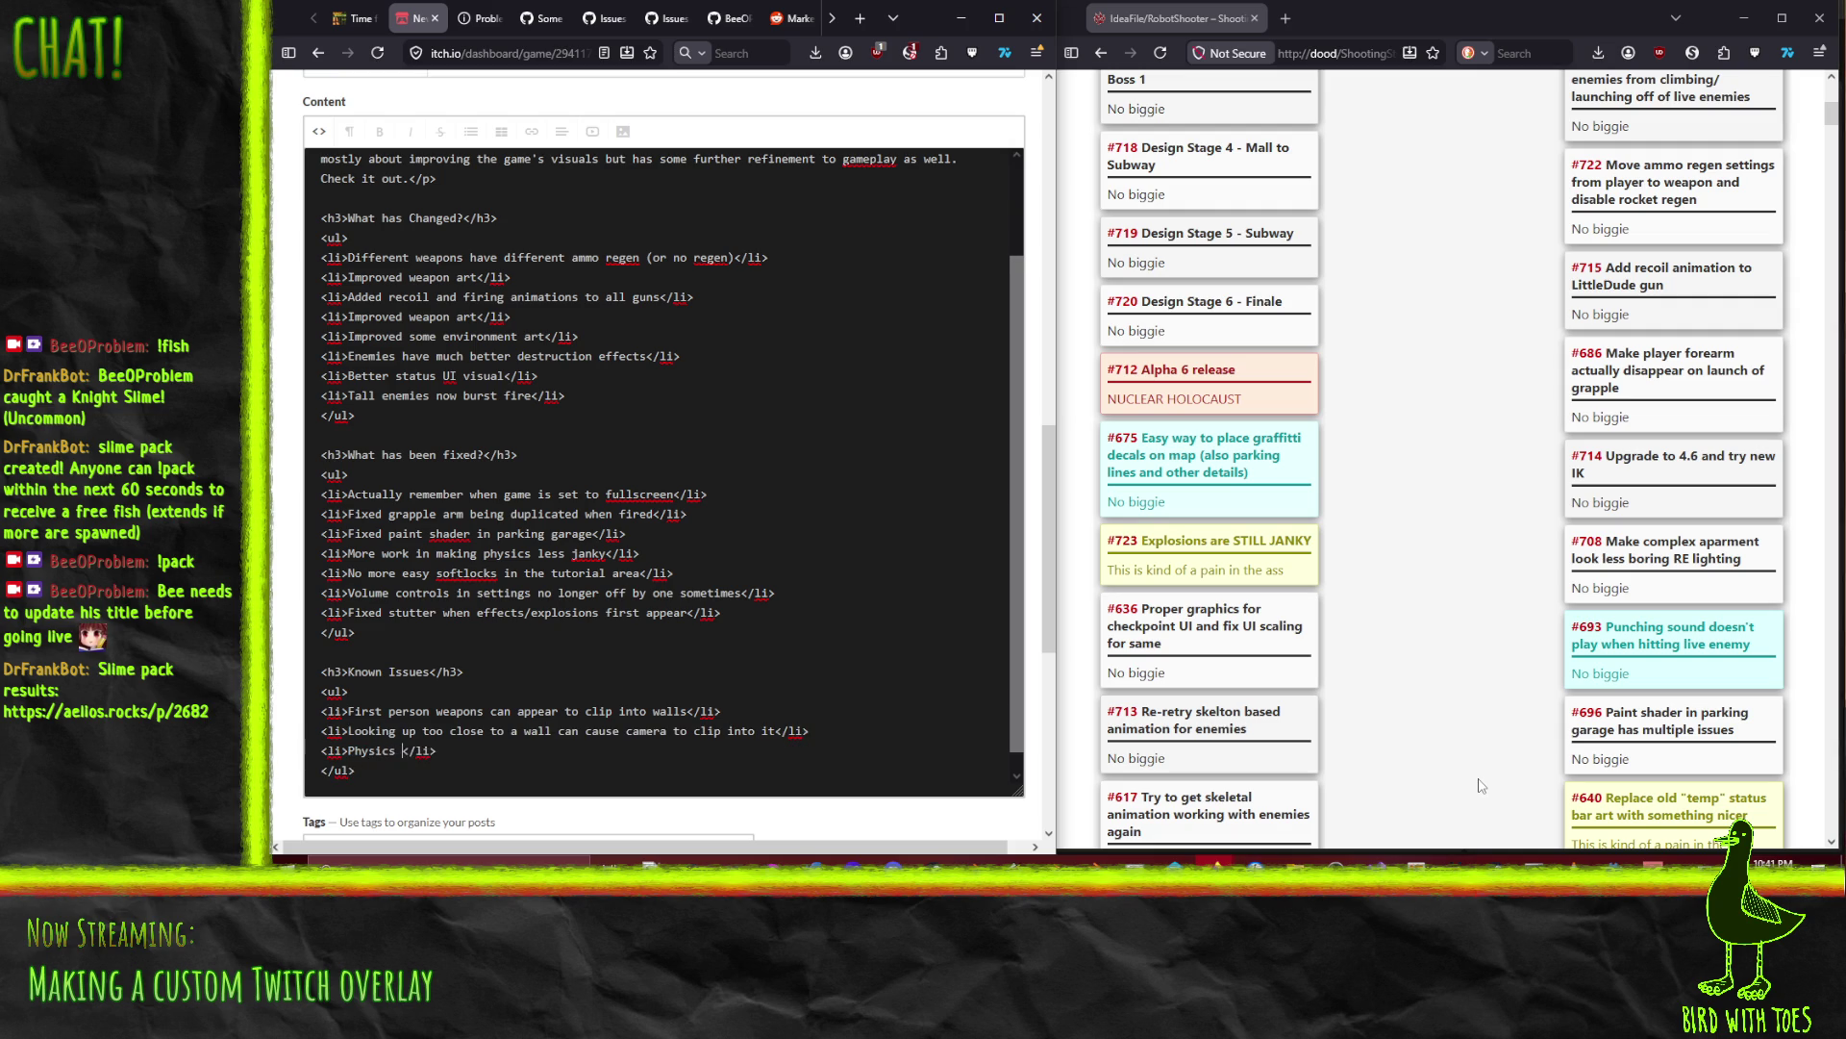
{"action": "type", "text": "janky wi"}
{"action": "key", "text": "BackSpace"}
{"action": "key", "text": "BackSpace"}
{"action": "key", "text": "BackSpace"}
{"action": "type", "text": "Car ph"}
{"action": "type", "text": "ysics goes a "}
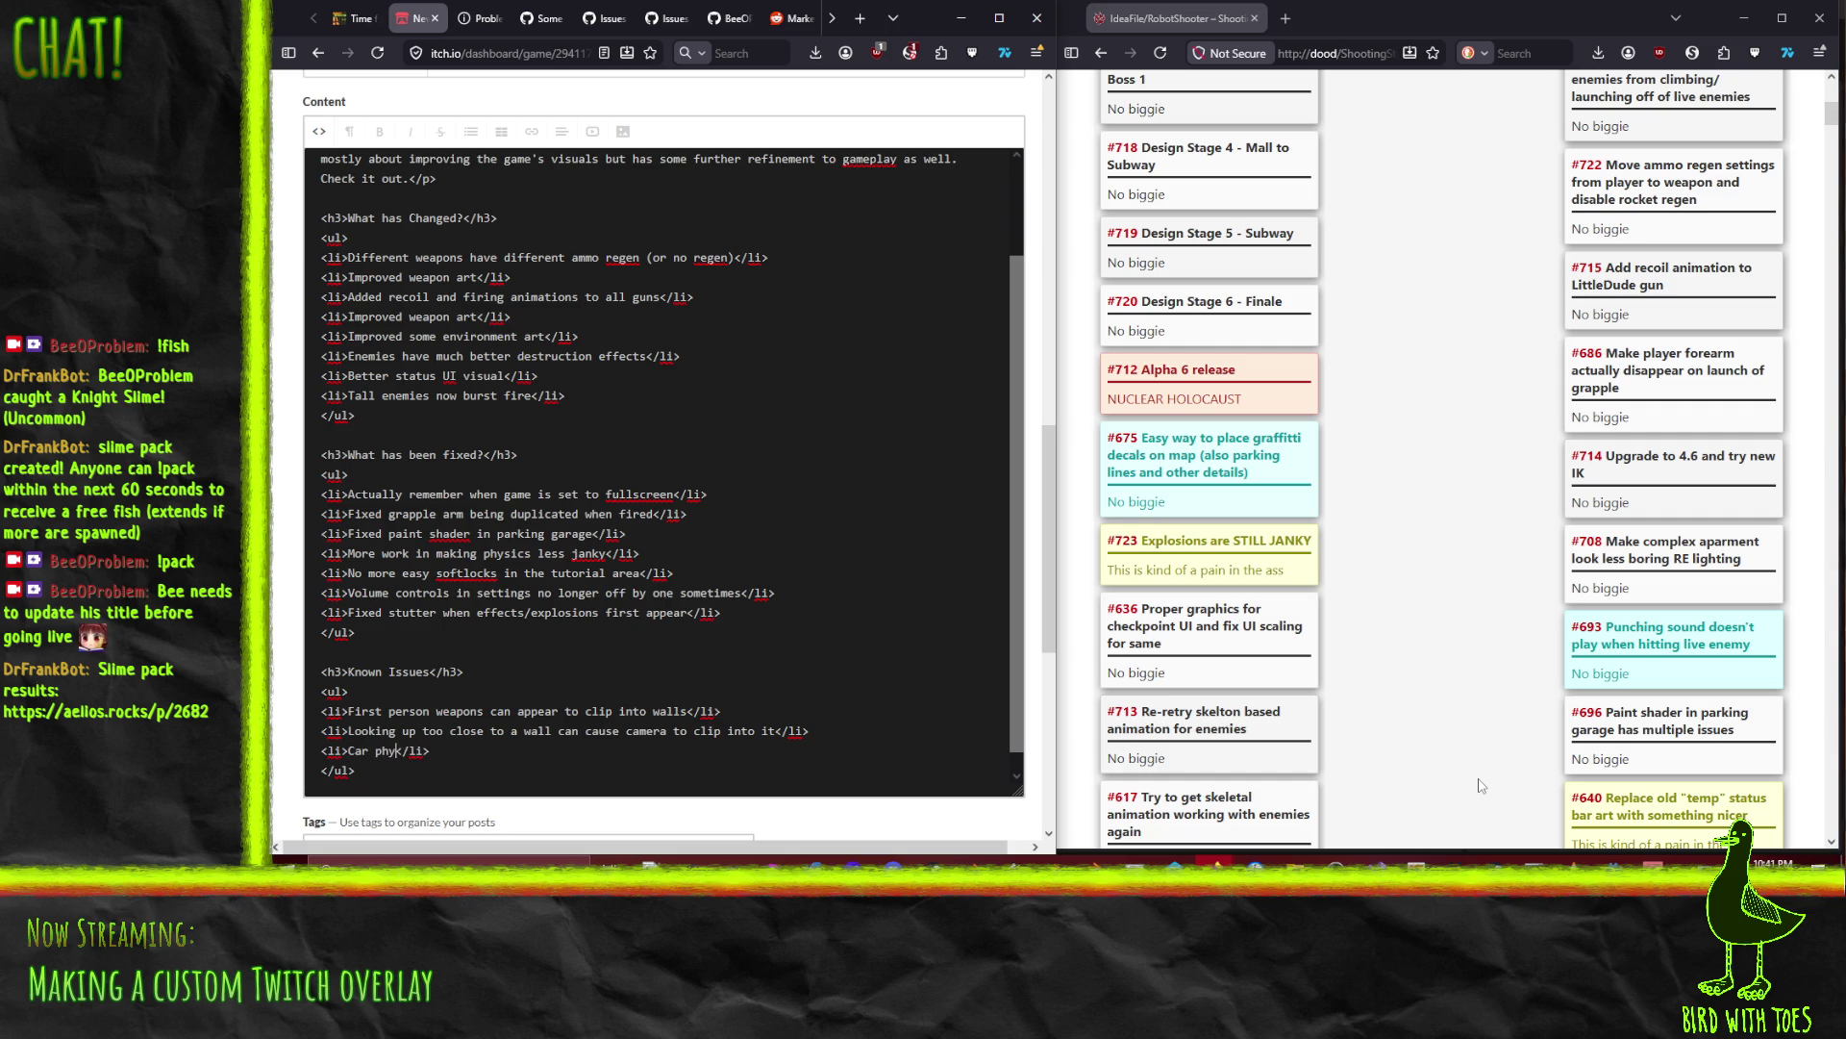
{"action": "type", "text": "little "}
{"action": "type", "text": "s"}
{"action": "key", "text": "Right"}
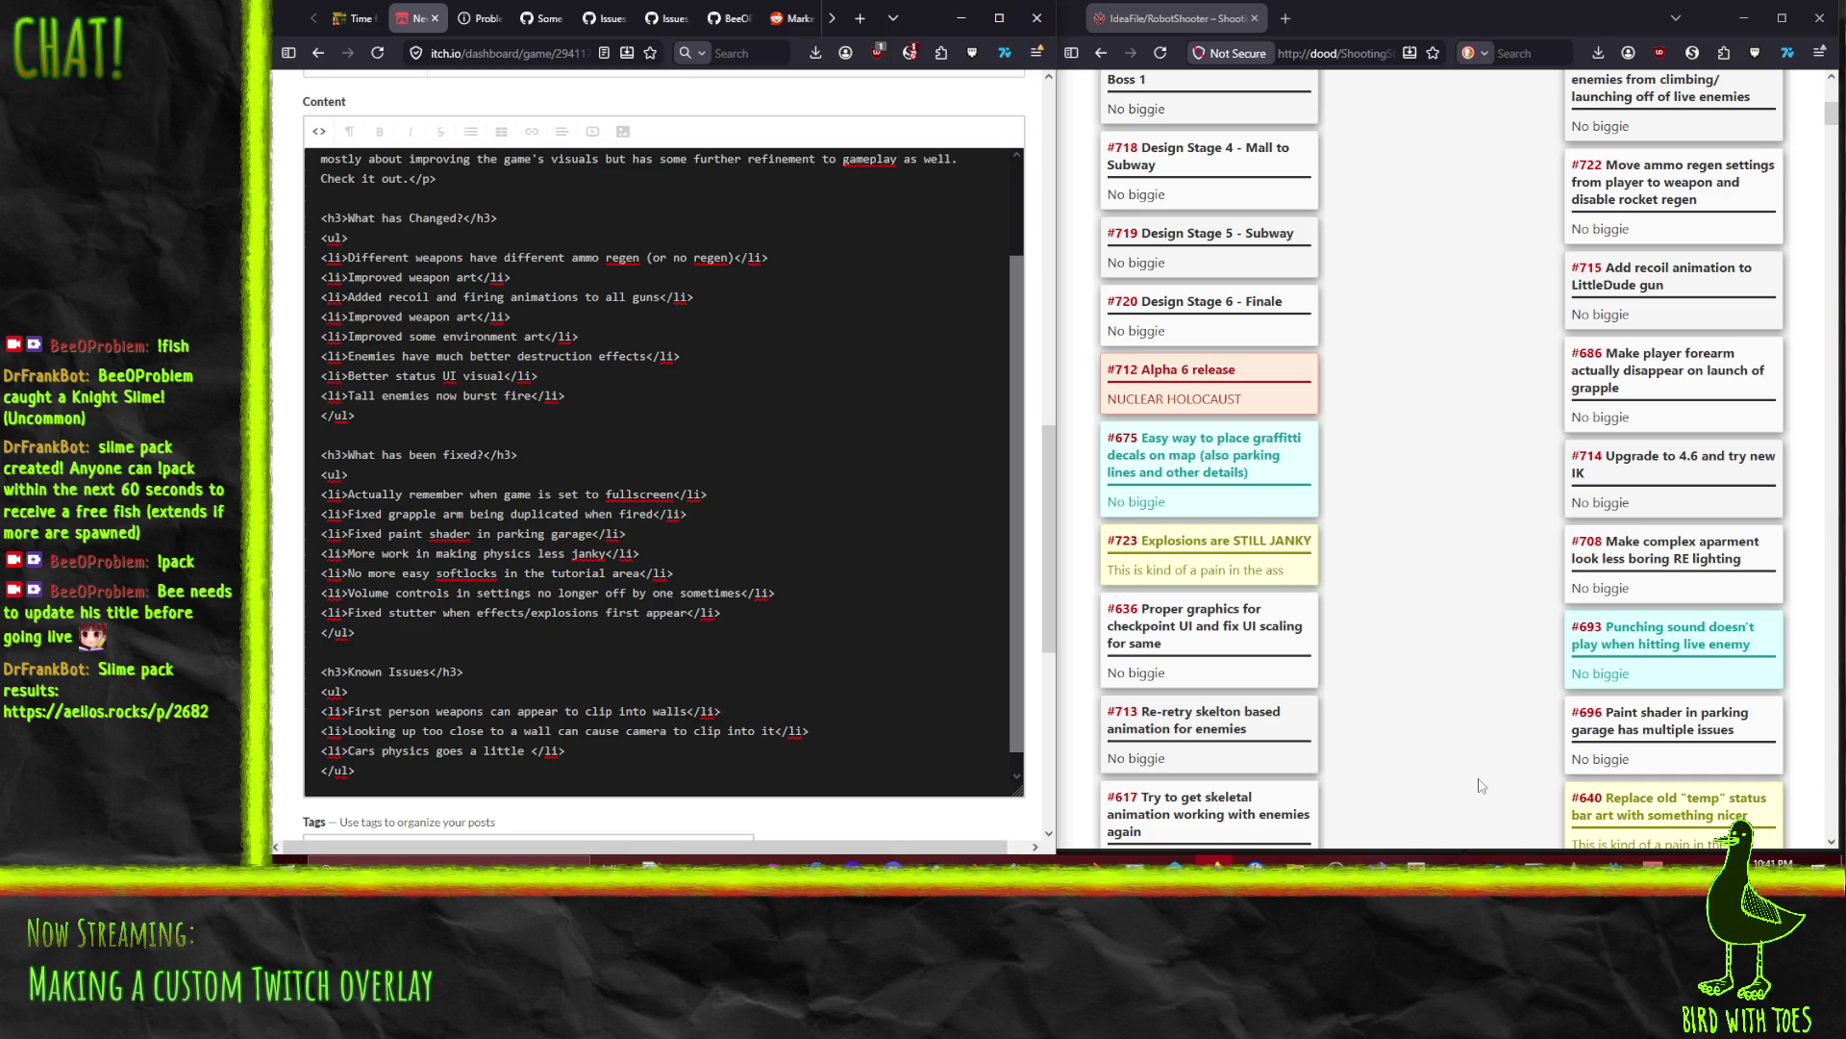
{"action": "type", "text": "strange in "}
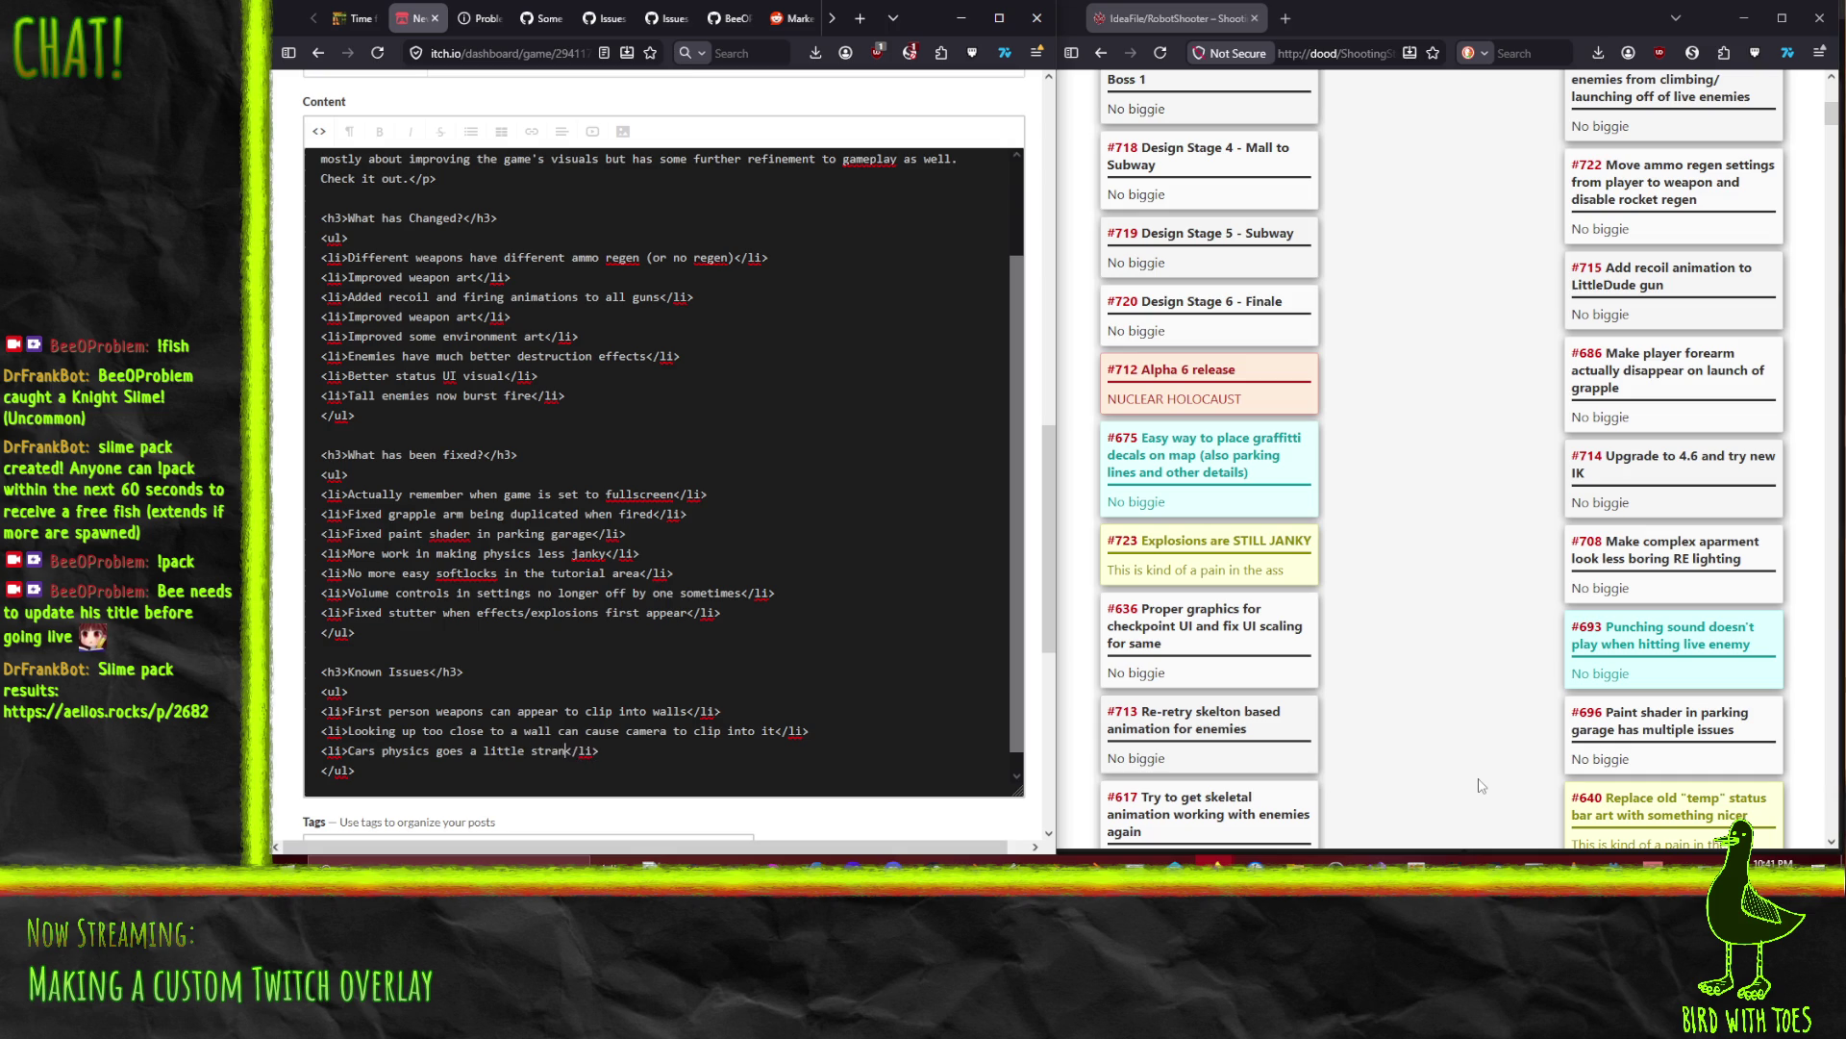
{"action": "type", "text": "response to explosion"}
{"action": "type", "text": "s"}
Step: Add a new list item: 'Enemies don't properly react to dying by explosion'
{"action": "key", "text": "End"}
{"action": "key", "text": "shift+Home"}
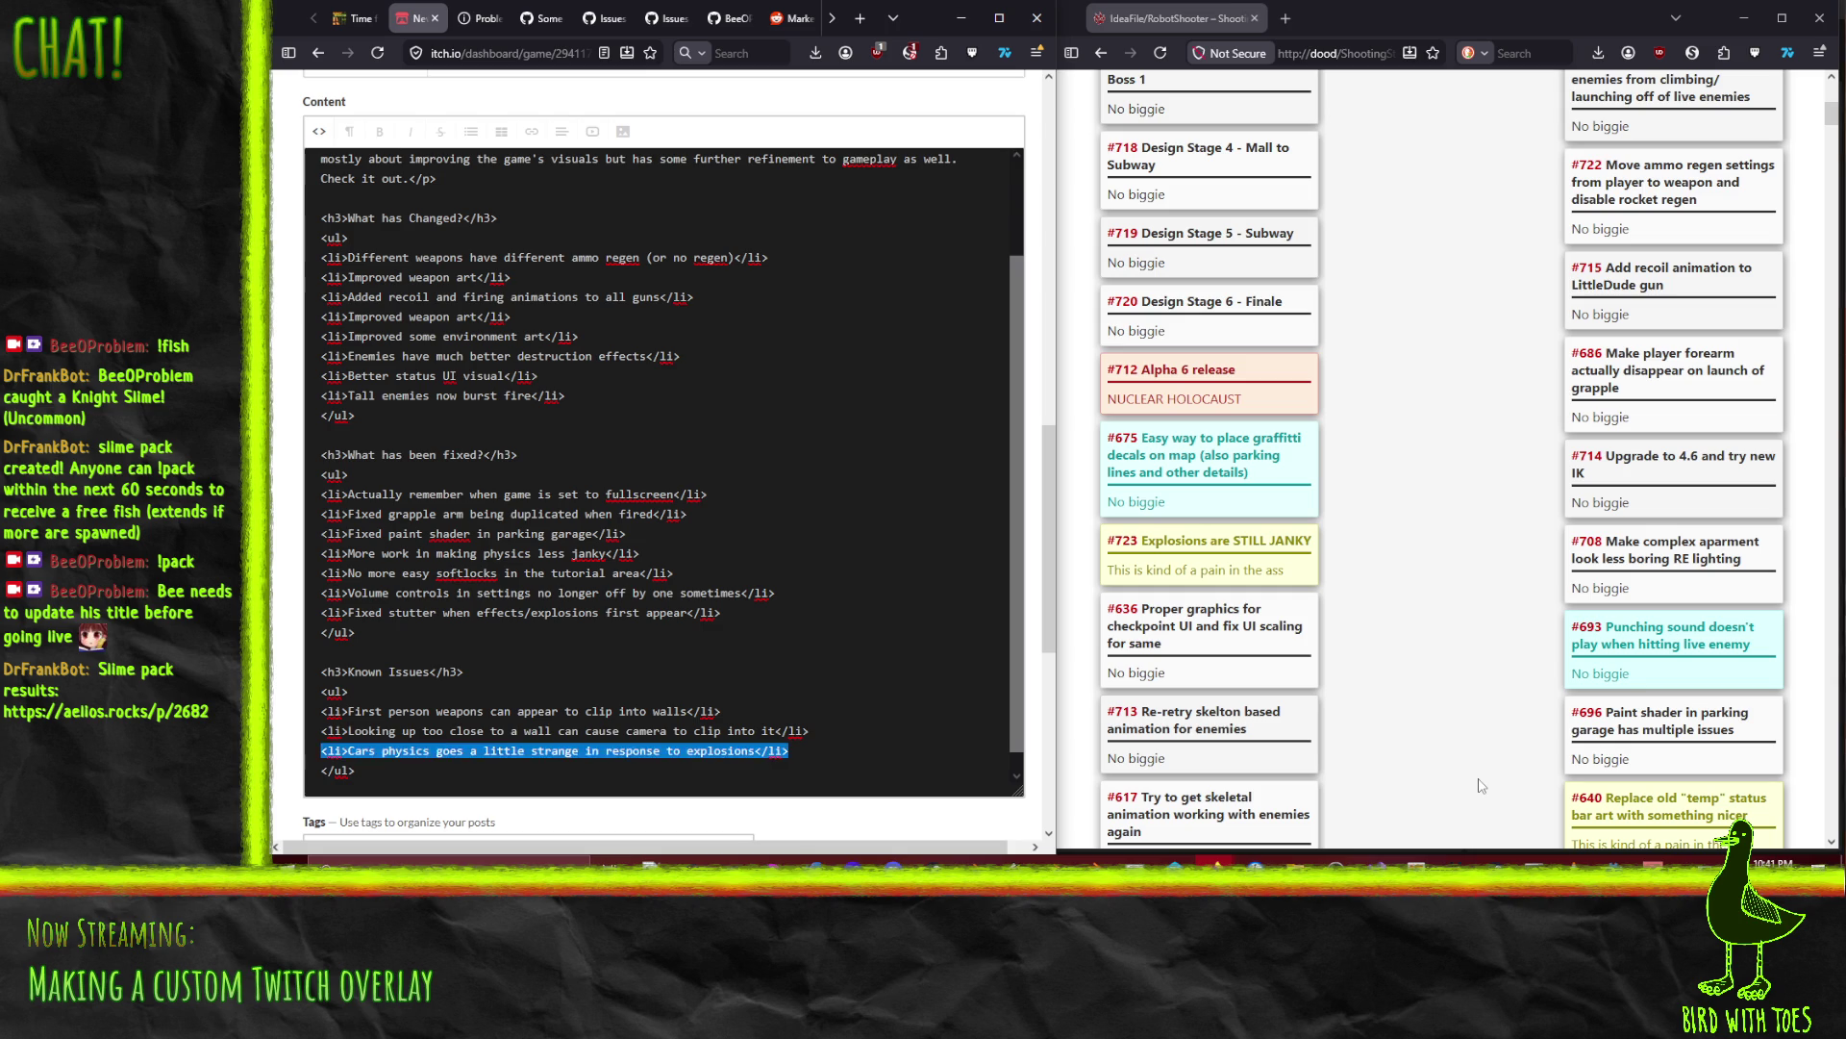
{"action": "key", "text": "ctrl+c"}
{"action": "key", "text": "End"}
{"action": "key", "text": "Return"}
{"action": "key", "text": "ctrl+v"}
{"action": "key", "text": "Home"}
{"action": "key", "text": "Right"}
{"action": "key", "text": "shift+Right"}
{"action": "key", "text": "shift+Right"}
{"action": "key", "text": "shift+Right"}
{"action": "key", "text": "shift+Right"}
{"action": "key", "text": "shift+Right"}
{"action": "key", "text": "shift+Right"}
{"action": "type", "text": "Enemies don'"}
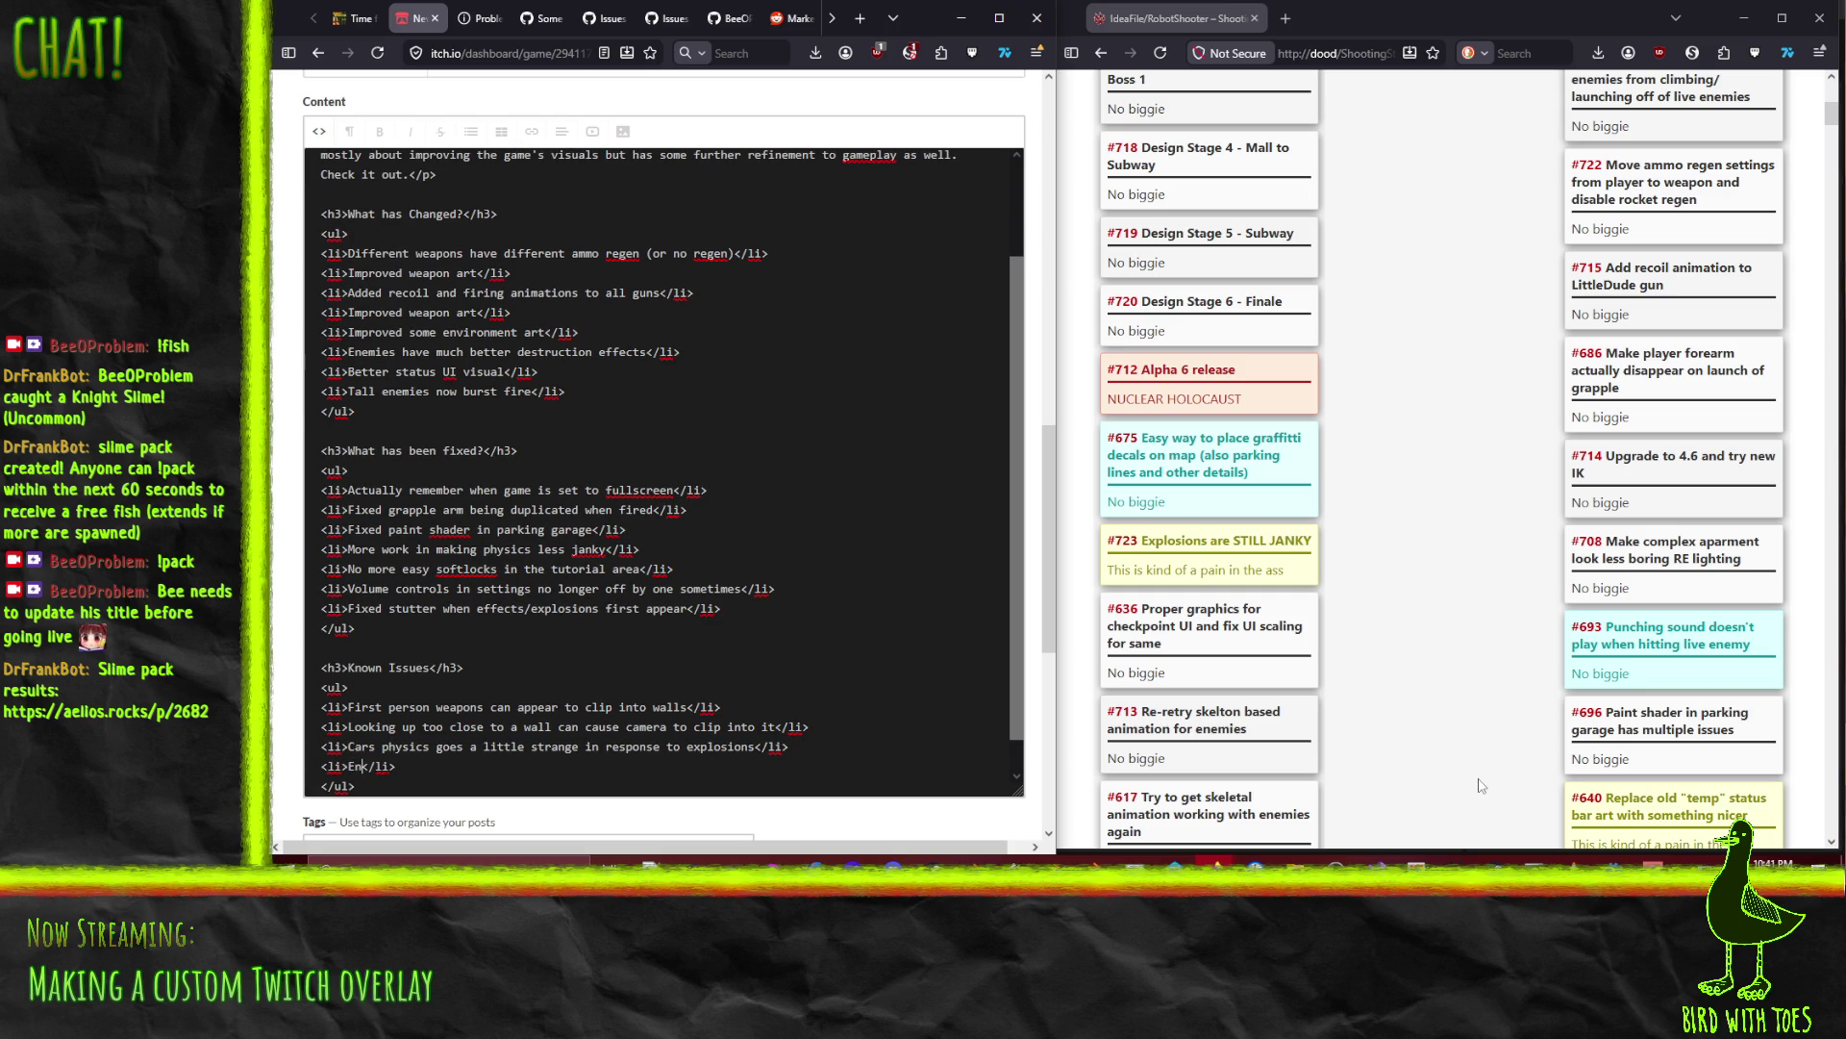
{"action": "type", "text": "t proper"}
{"action": "type", "text": "ly react to "}
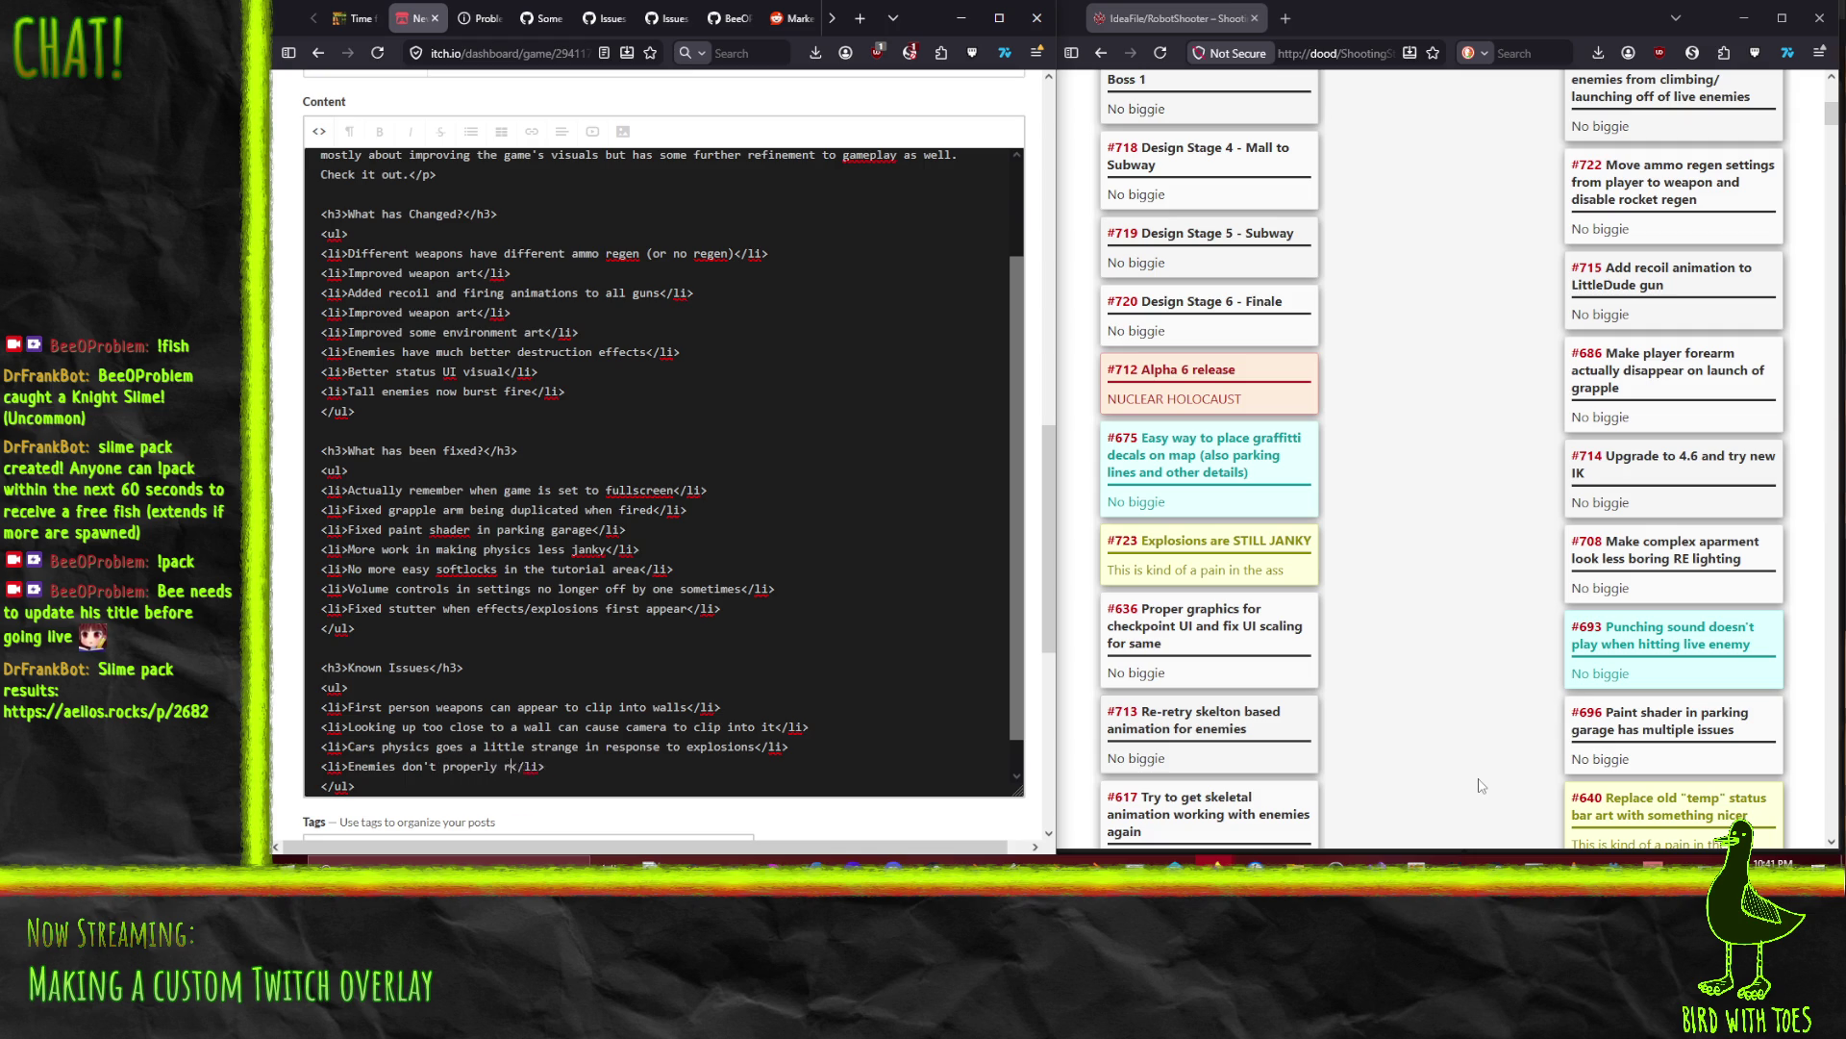
{"action": "type", "text": "dying by explo"}
{"action": "type", "text": "sion"}
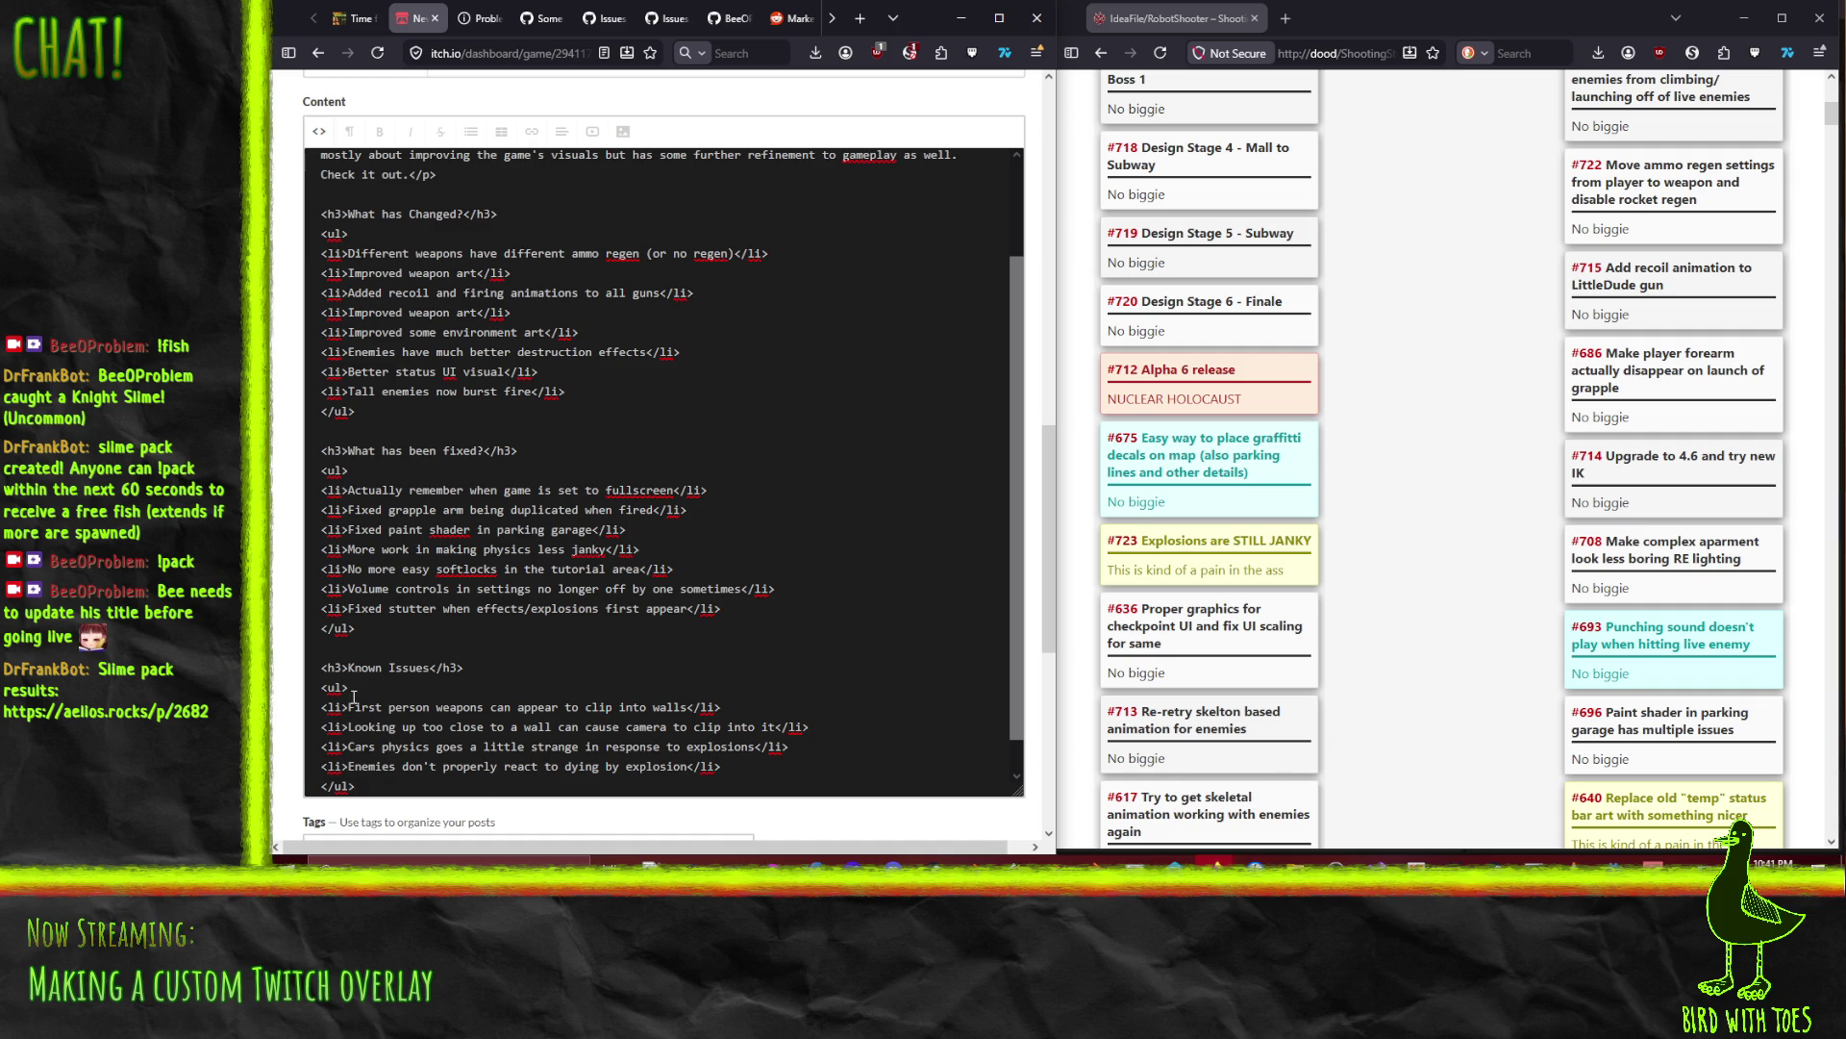
{"action": "left_click_drag", "start_coordinate": [344, 772], "coordinate": [686, 780]}
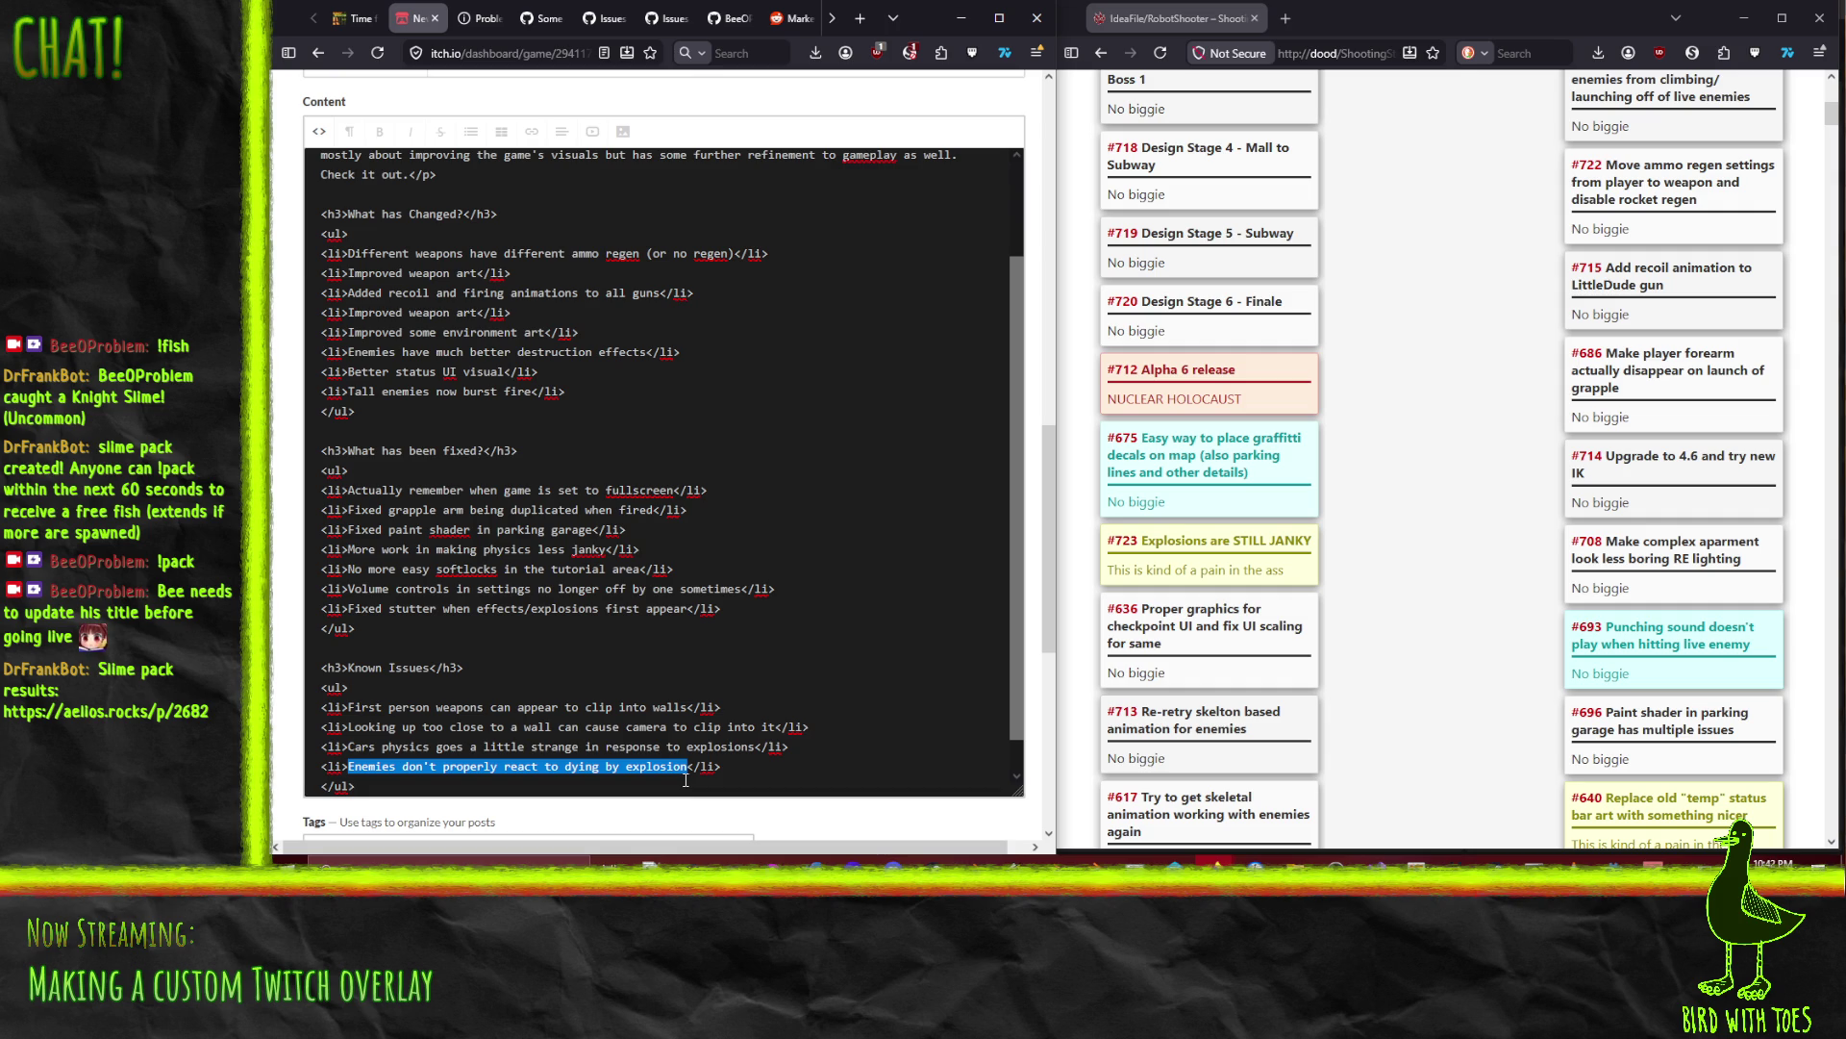
{"action": "left_click", "coordinate": [763, 729]}
{"action": "scroll", "coordinate": [762, 733], "scroll_direction": "down", "scroll_amount": 1}
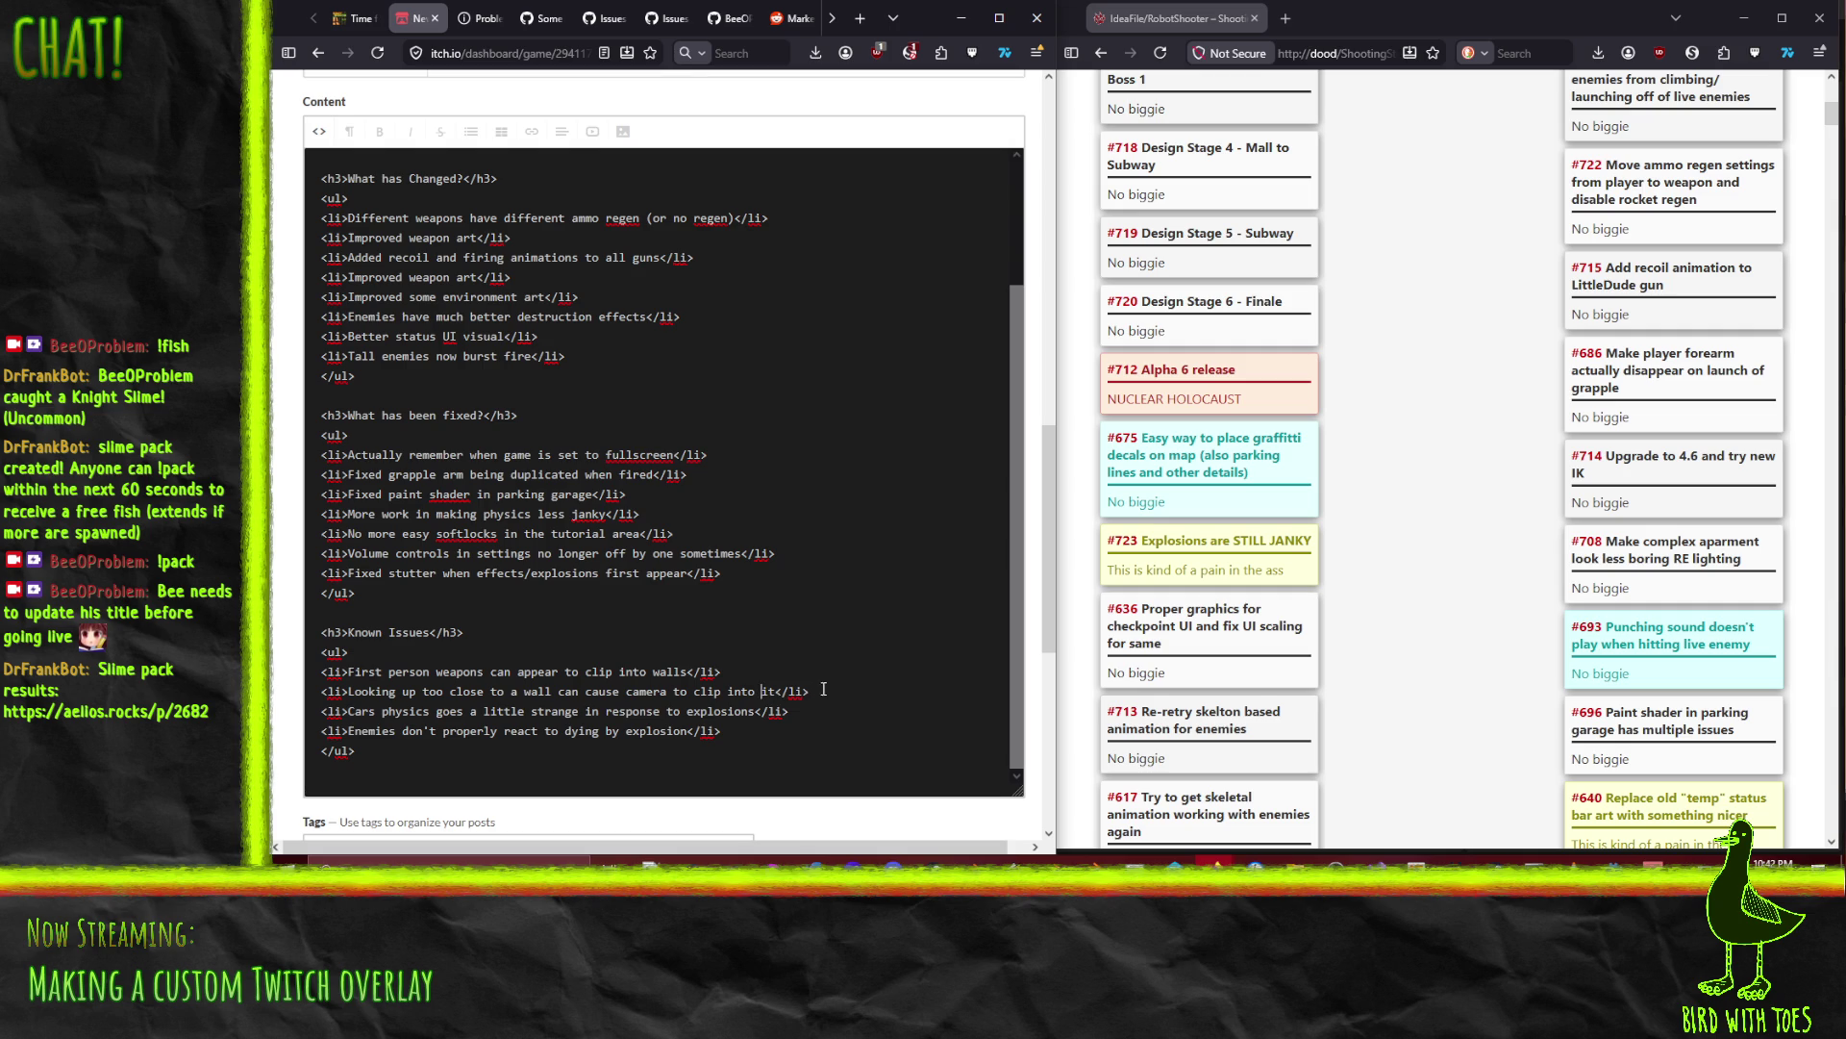
{"action": "scroll", "coordinate": [1407, 704], "scroll_direction": "up", "scroll_amount": 5}
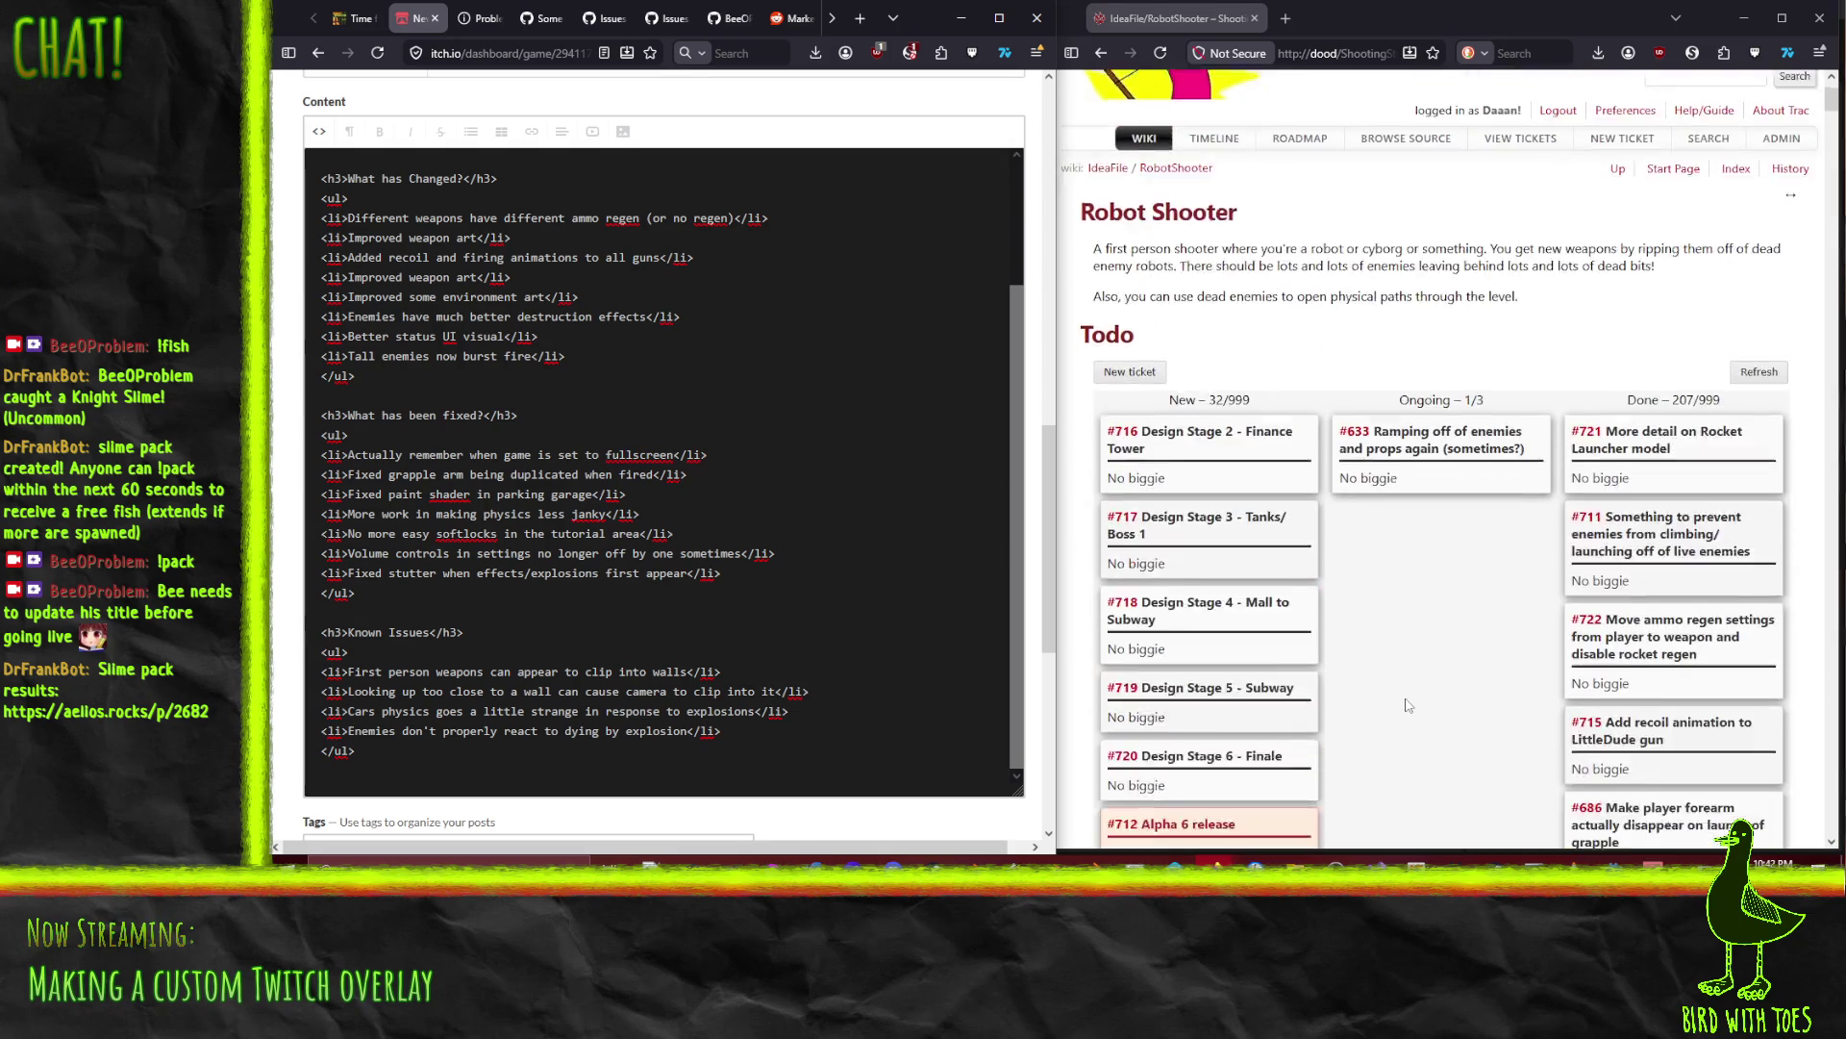
{"action": "scroll", "coordinate": [1407, 705], "scroll_direction": "down", "scroll_amount": 5}
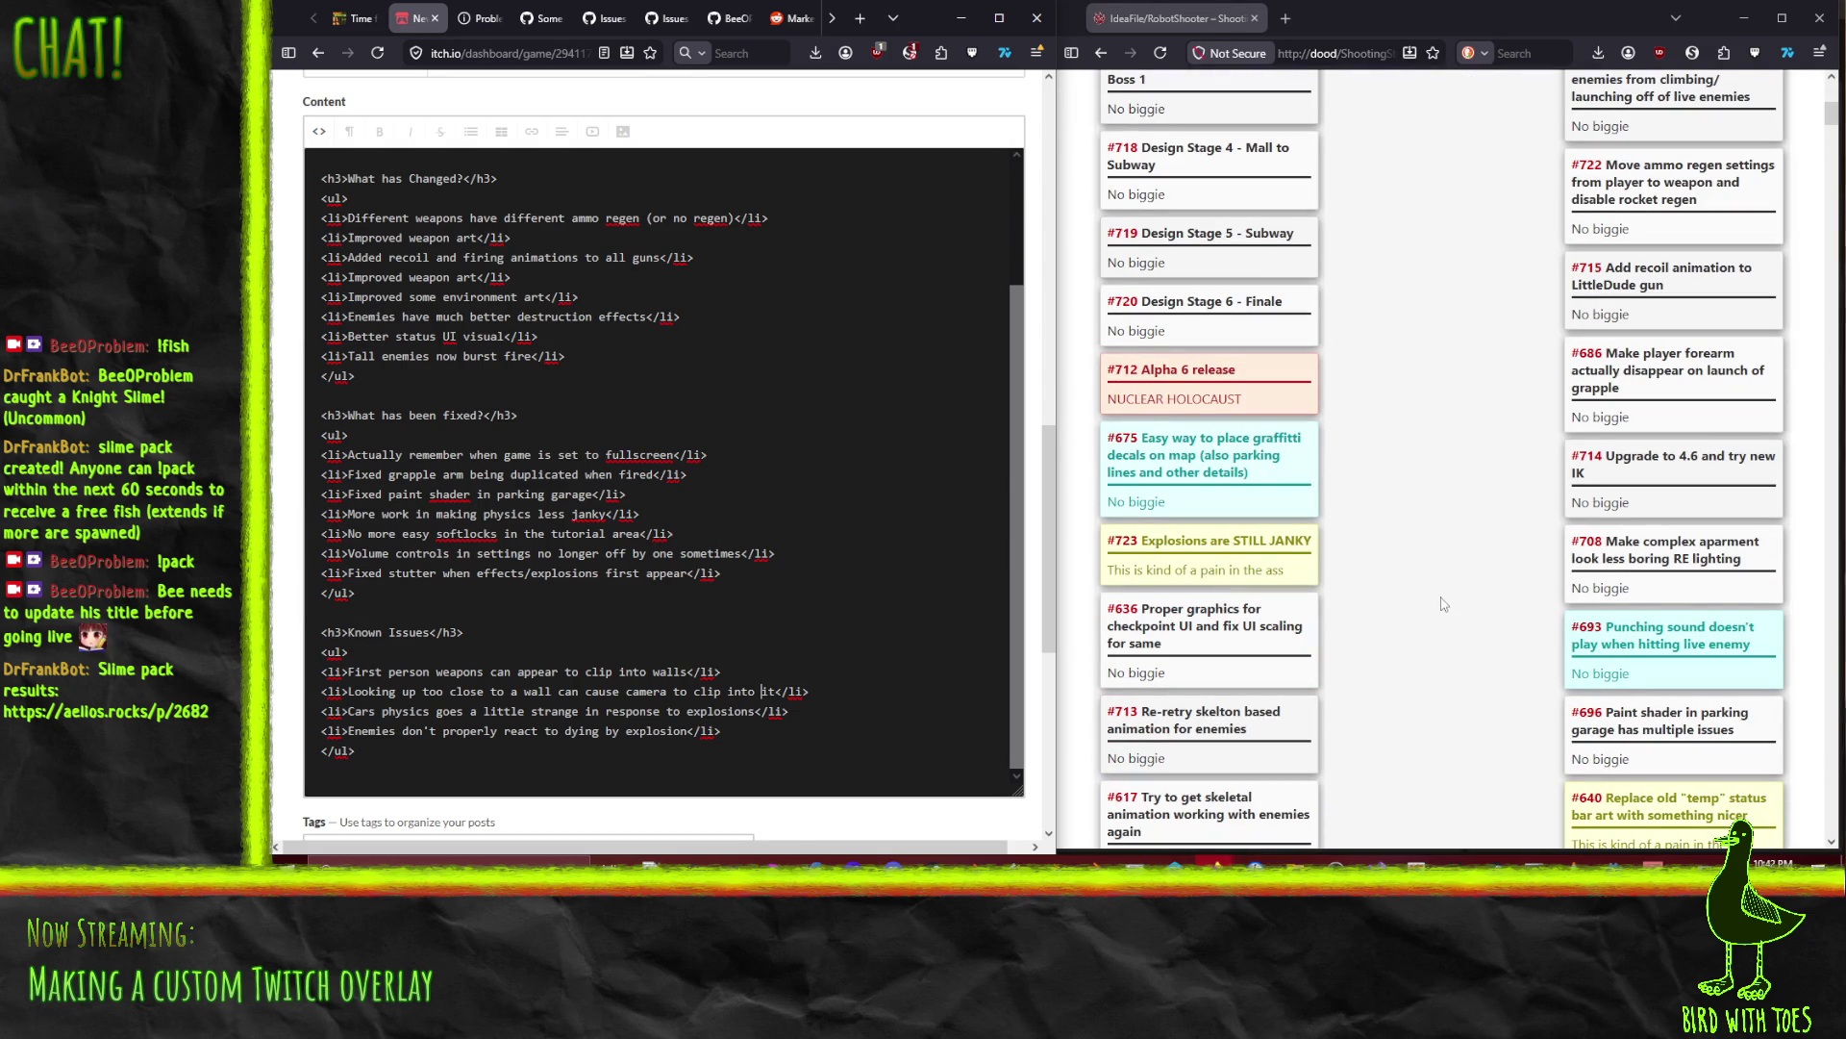
{"action": "scroll", "coordinate": [1466, 604], "scroll_direction": "down", "scroll_amount": 1}
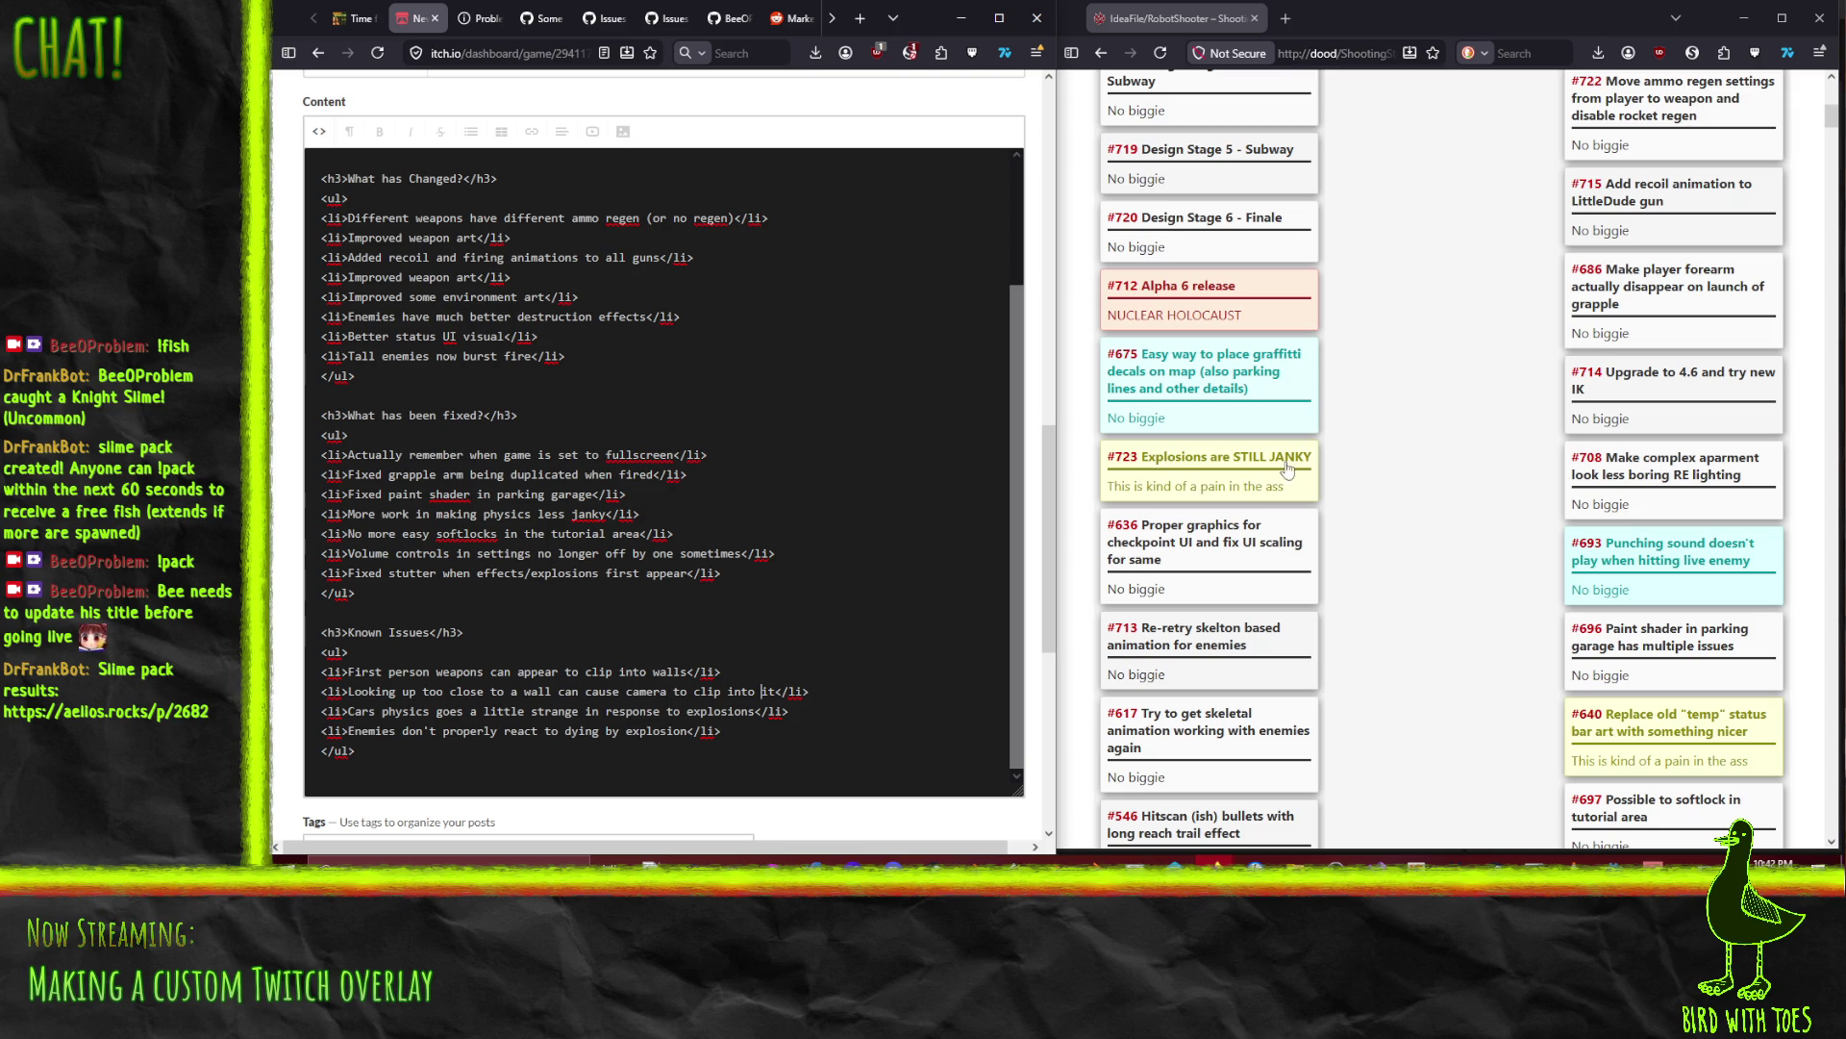
{"action": "scroll", "coordinate": [1439, 511], "scroll_direction": "up", "scroll_amount": 1}
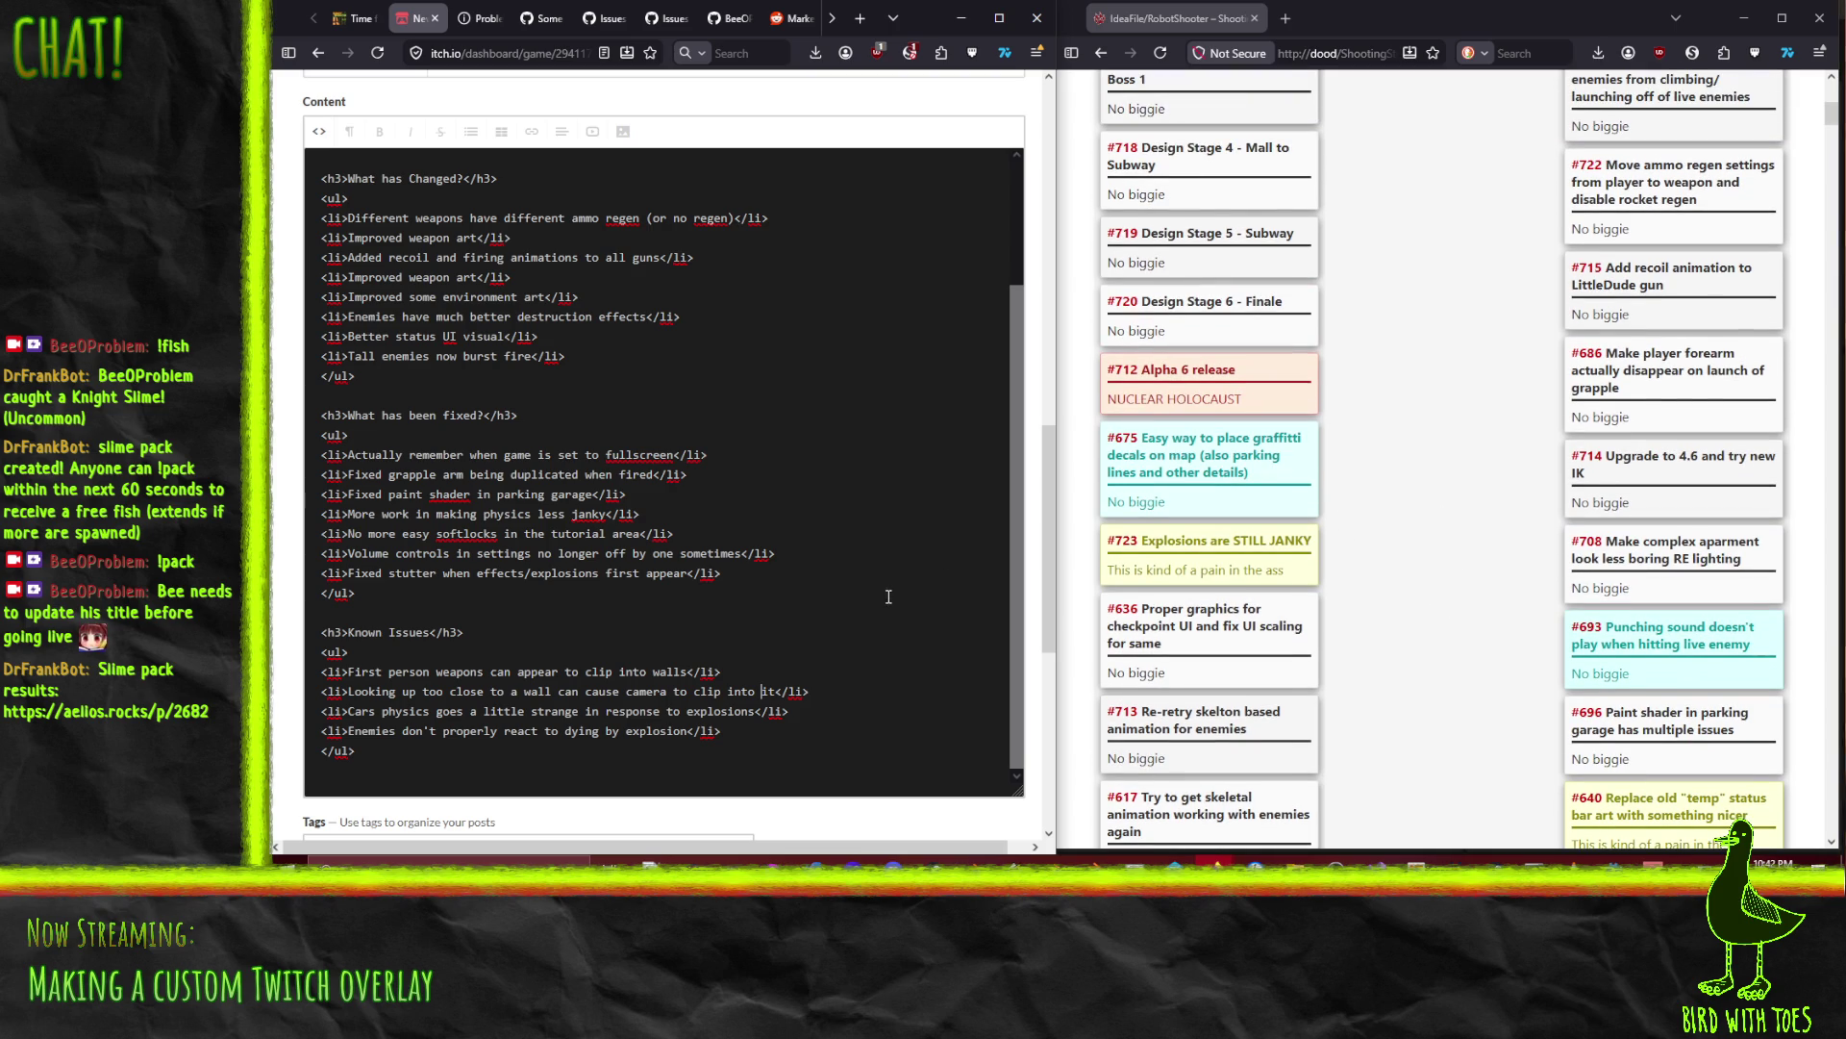
{"action": "scroll", "coordinate": [1330, 621], "scroll_direction": "down", "scroll_amount": 2}
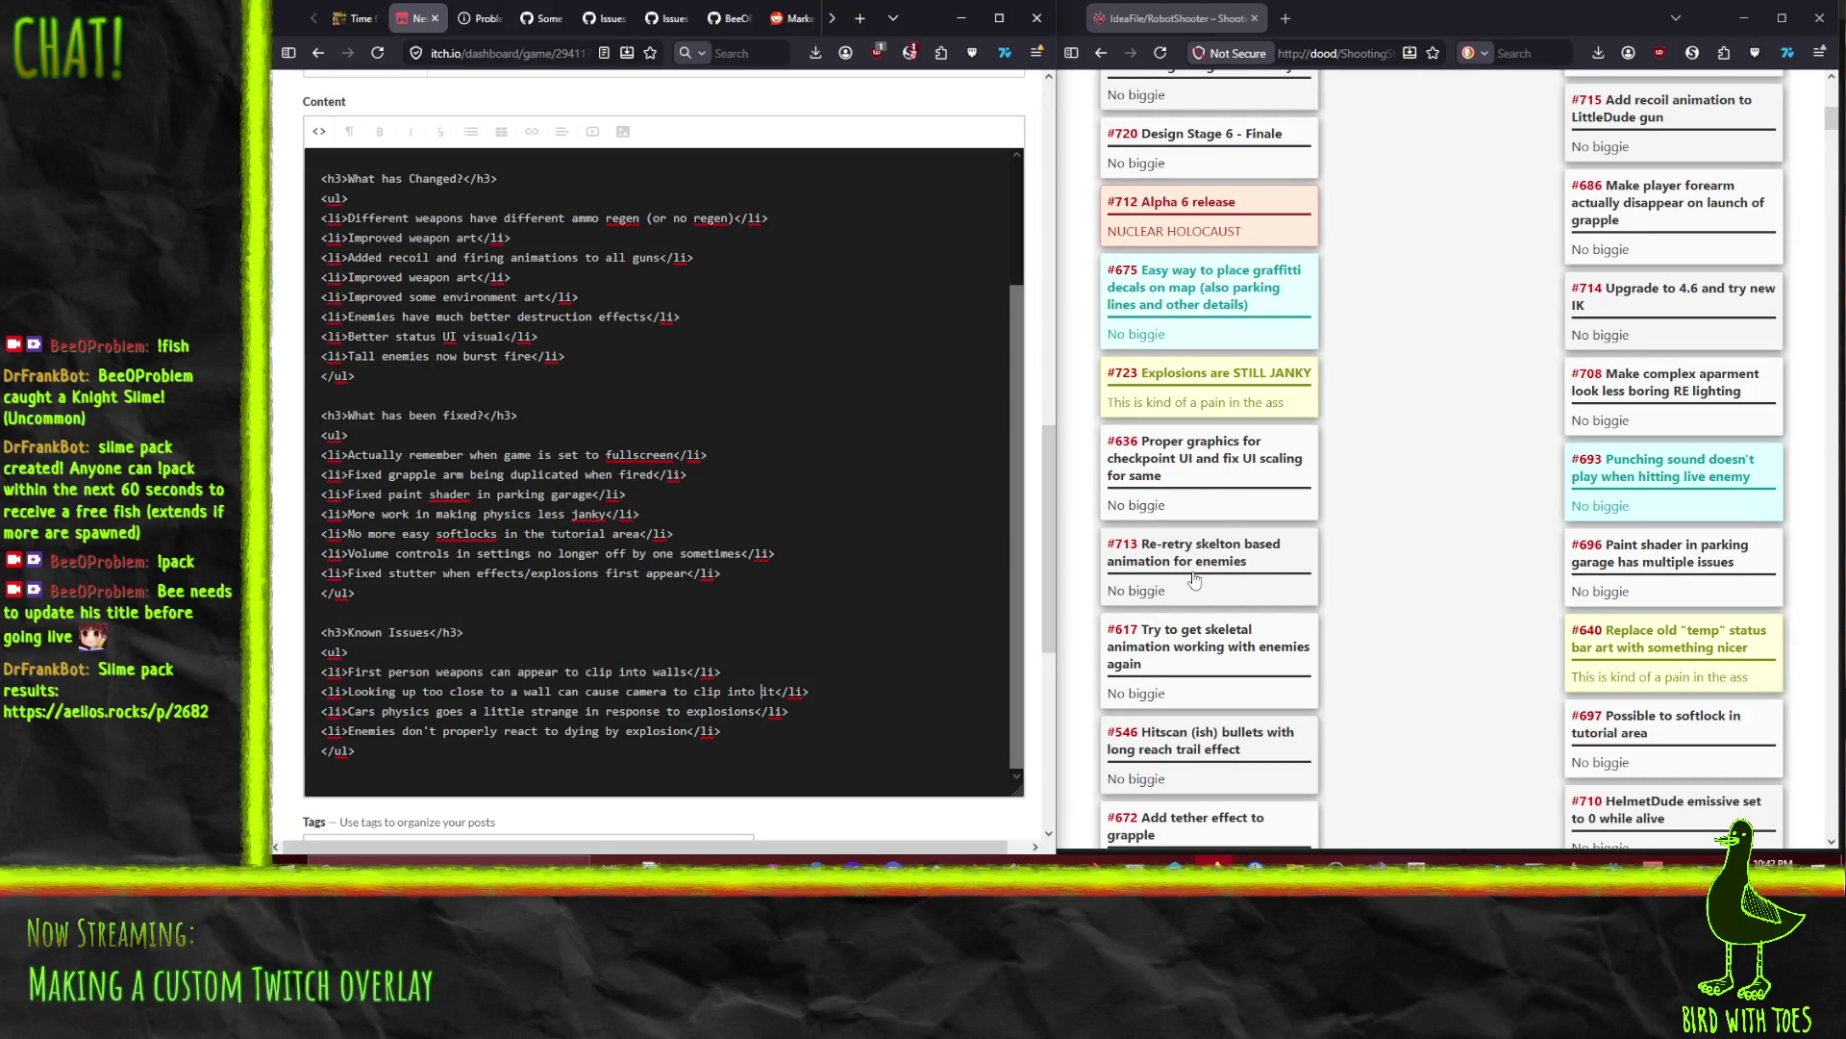
{"action": "scroll", "coordinate": [750, 403], "scroll_direction": "up", "scroll_amount": 3}
{"action": "scroll", "coordinate": [765, 414], "scroll_direction": "down", "scroll_amount": 3}
{"action": "scroll", "coordinate": [765, 414], "scroll_direction": "down", "scroll_amount": 5}
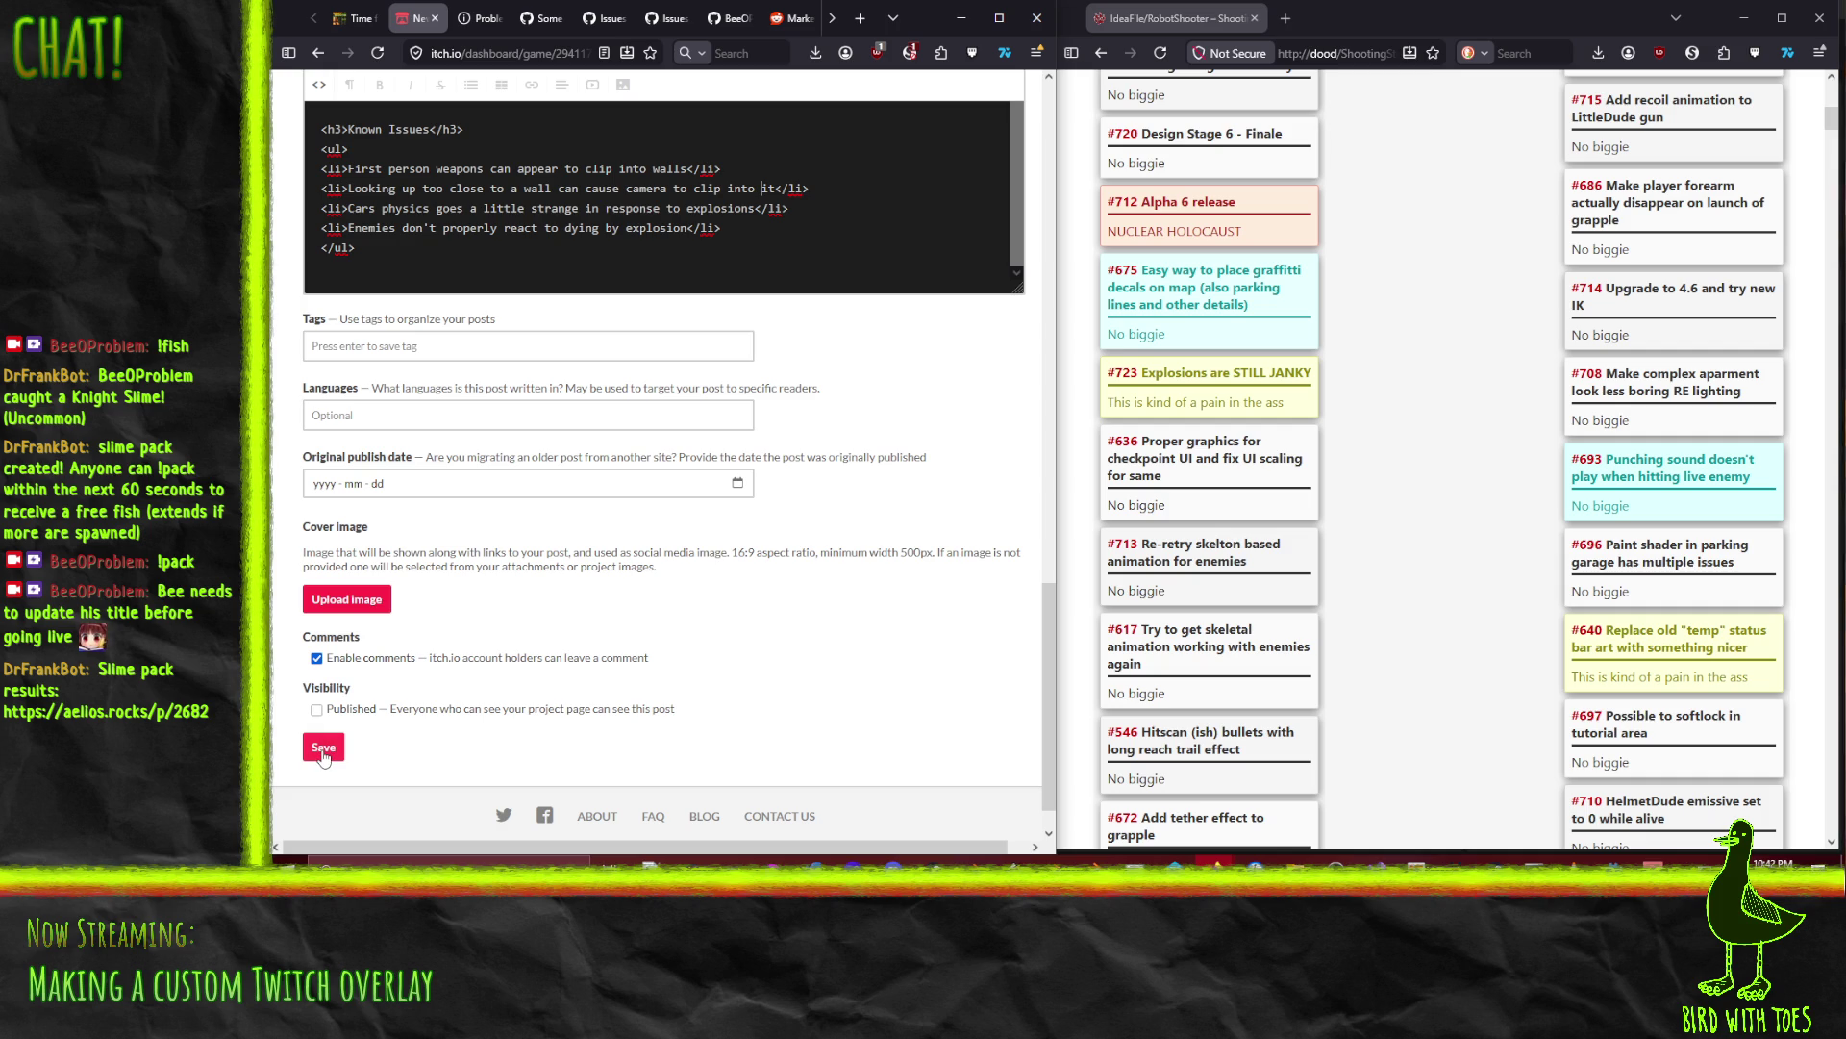
Step: Save the Alpha 6 Rolls Out devlog post and look over the published page
{"action": "left_click", "coordinate": [323, 755]}
{"action": "scroll", "coordinate": [348, 449], "scroll_direction": "down", "scroll_amount": 2}
{"action": "scroll", "coordinate": [348, 448], "scroll_direction": "down", "scroll_amount": 3}
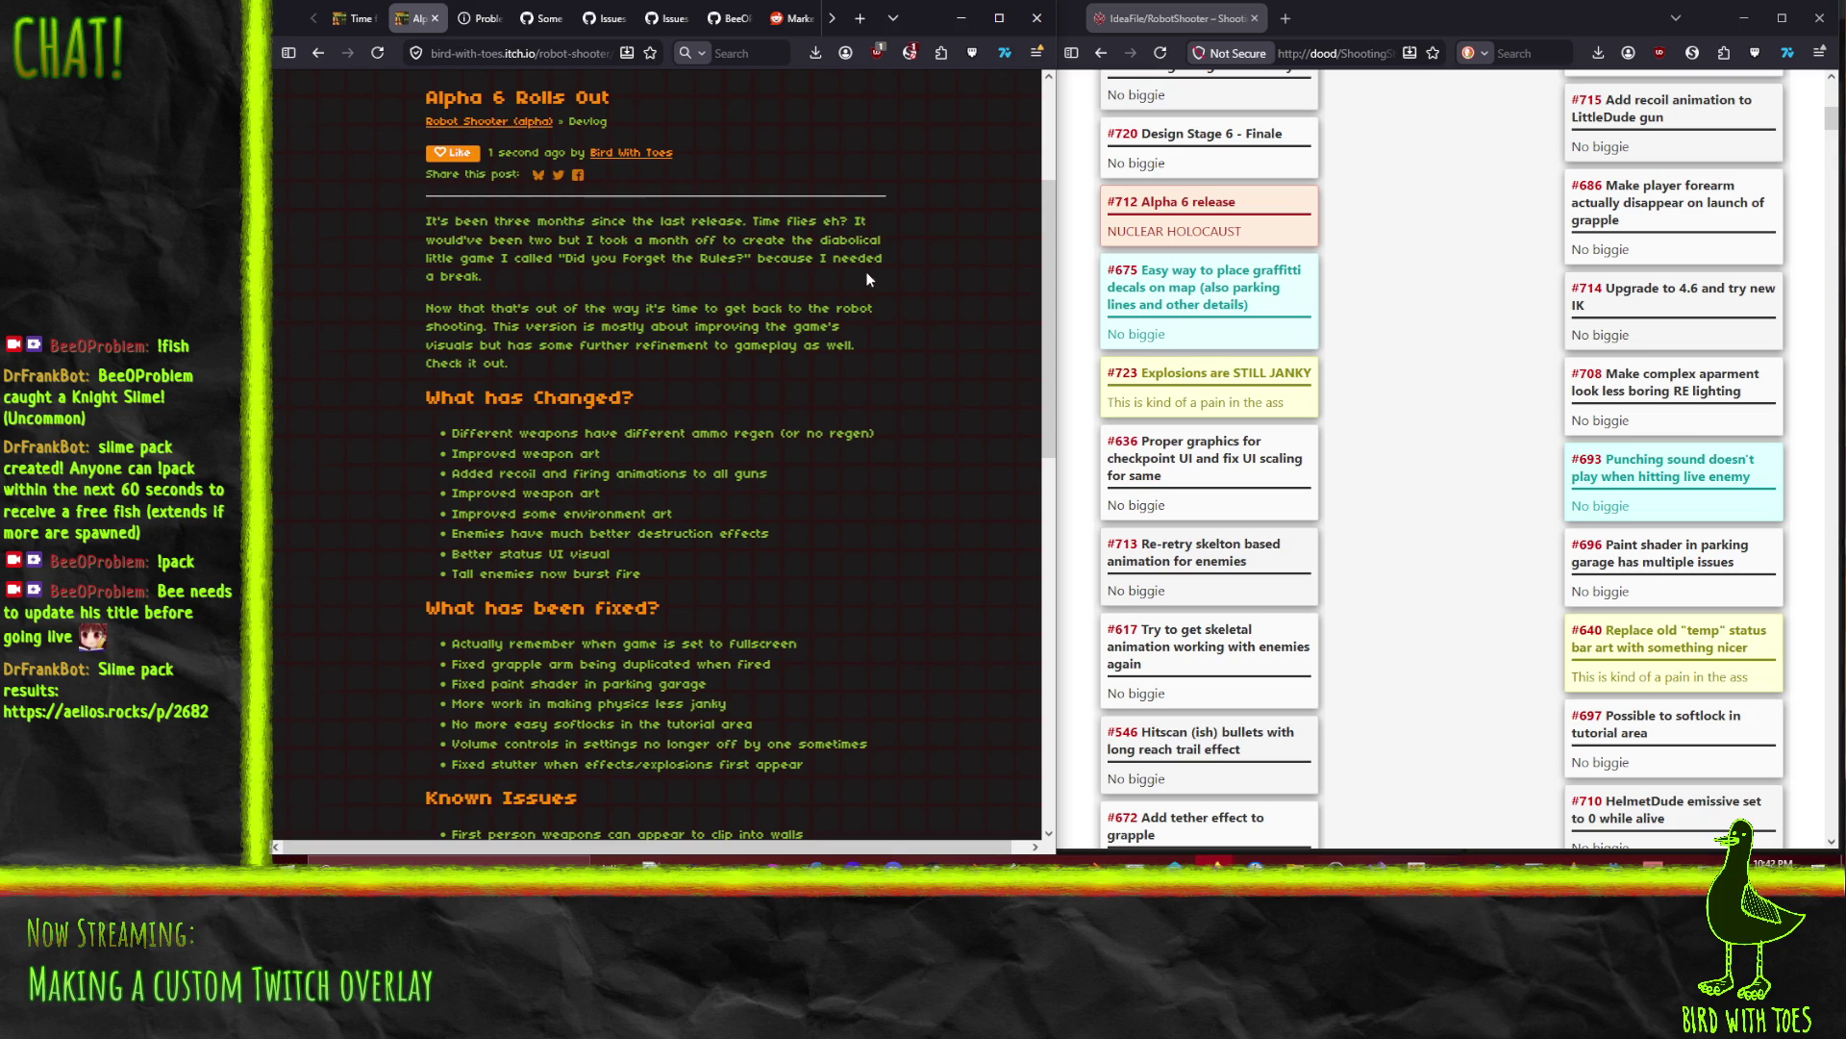
Step: Switch to the earlier Time for Alpha 5! devlog tab and scroll to its top
{"action": "left_click", "coordinate": [354, 17]}
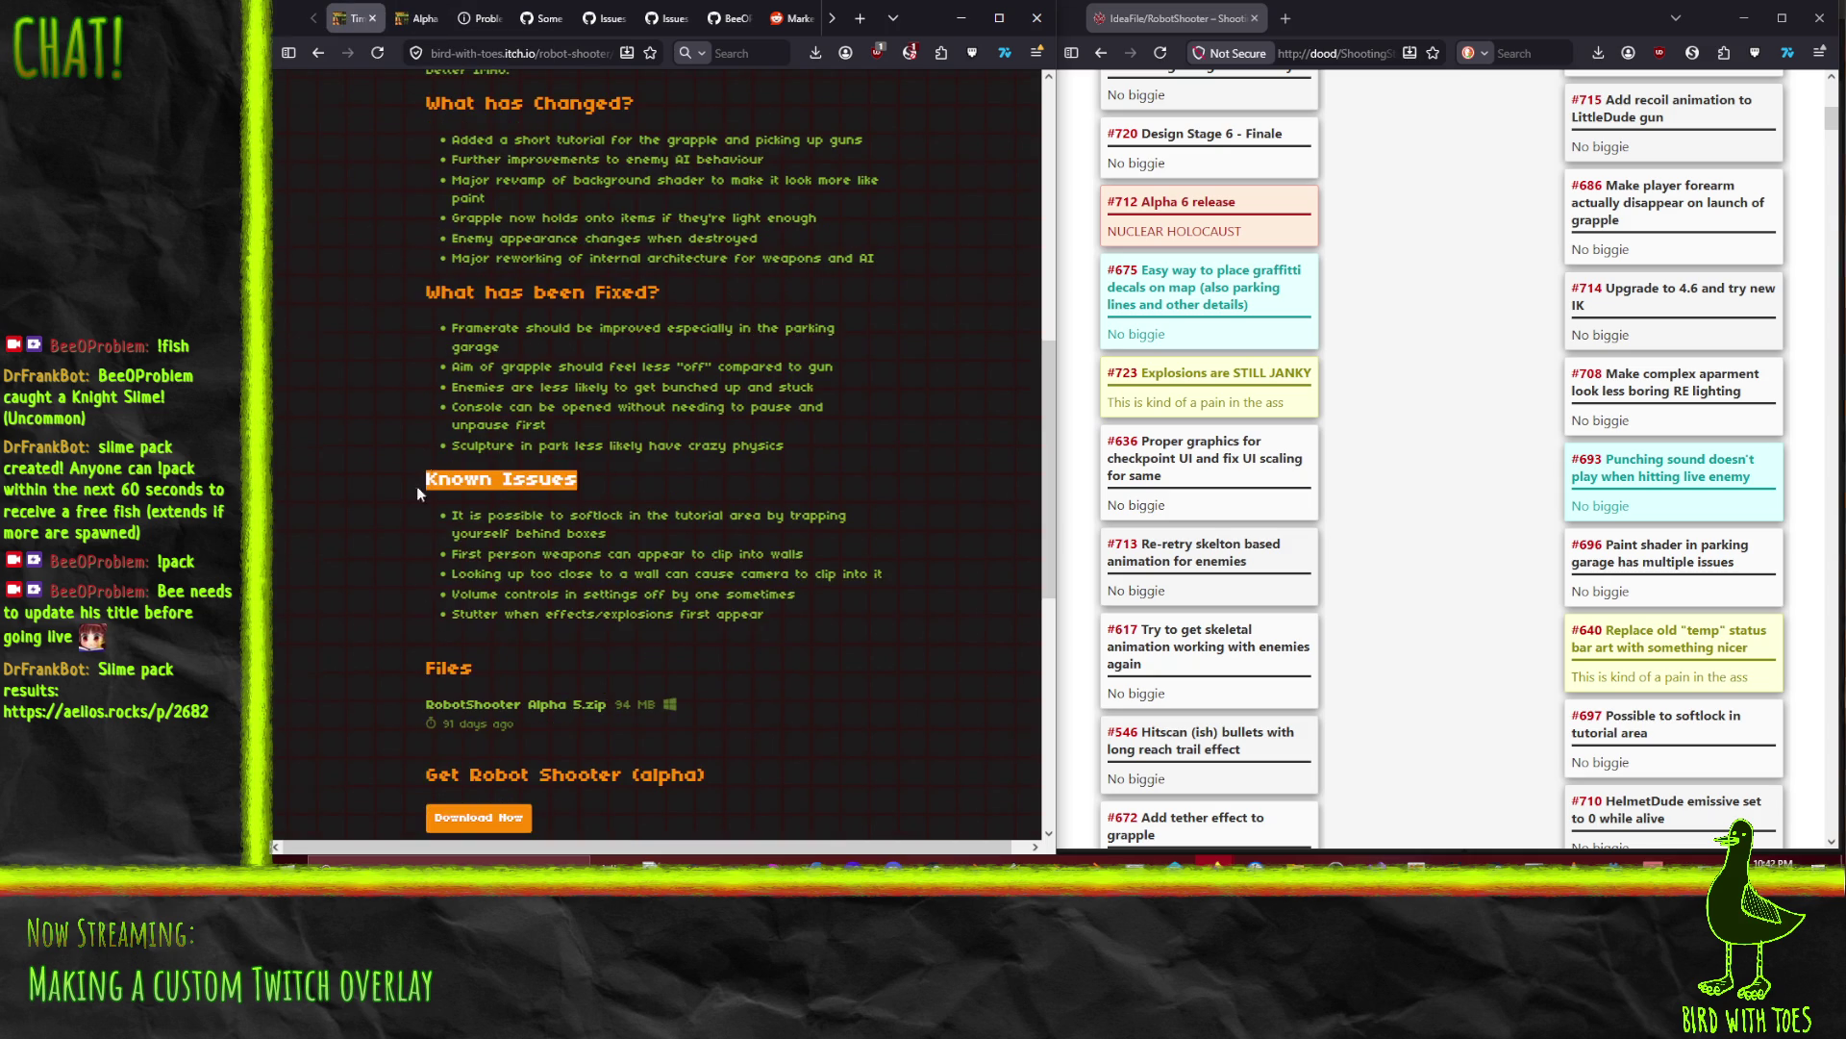
{"action": "scroll", "coordinate": [412, 528], "scroll_direction": "up", "scroll_amount": 10}
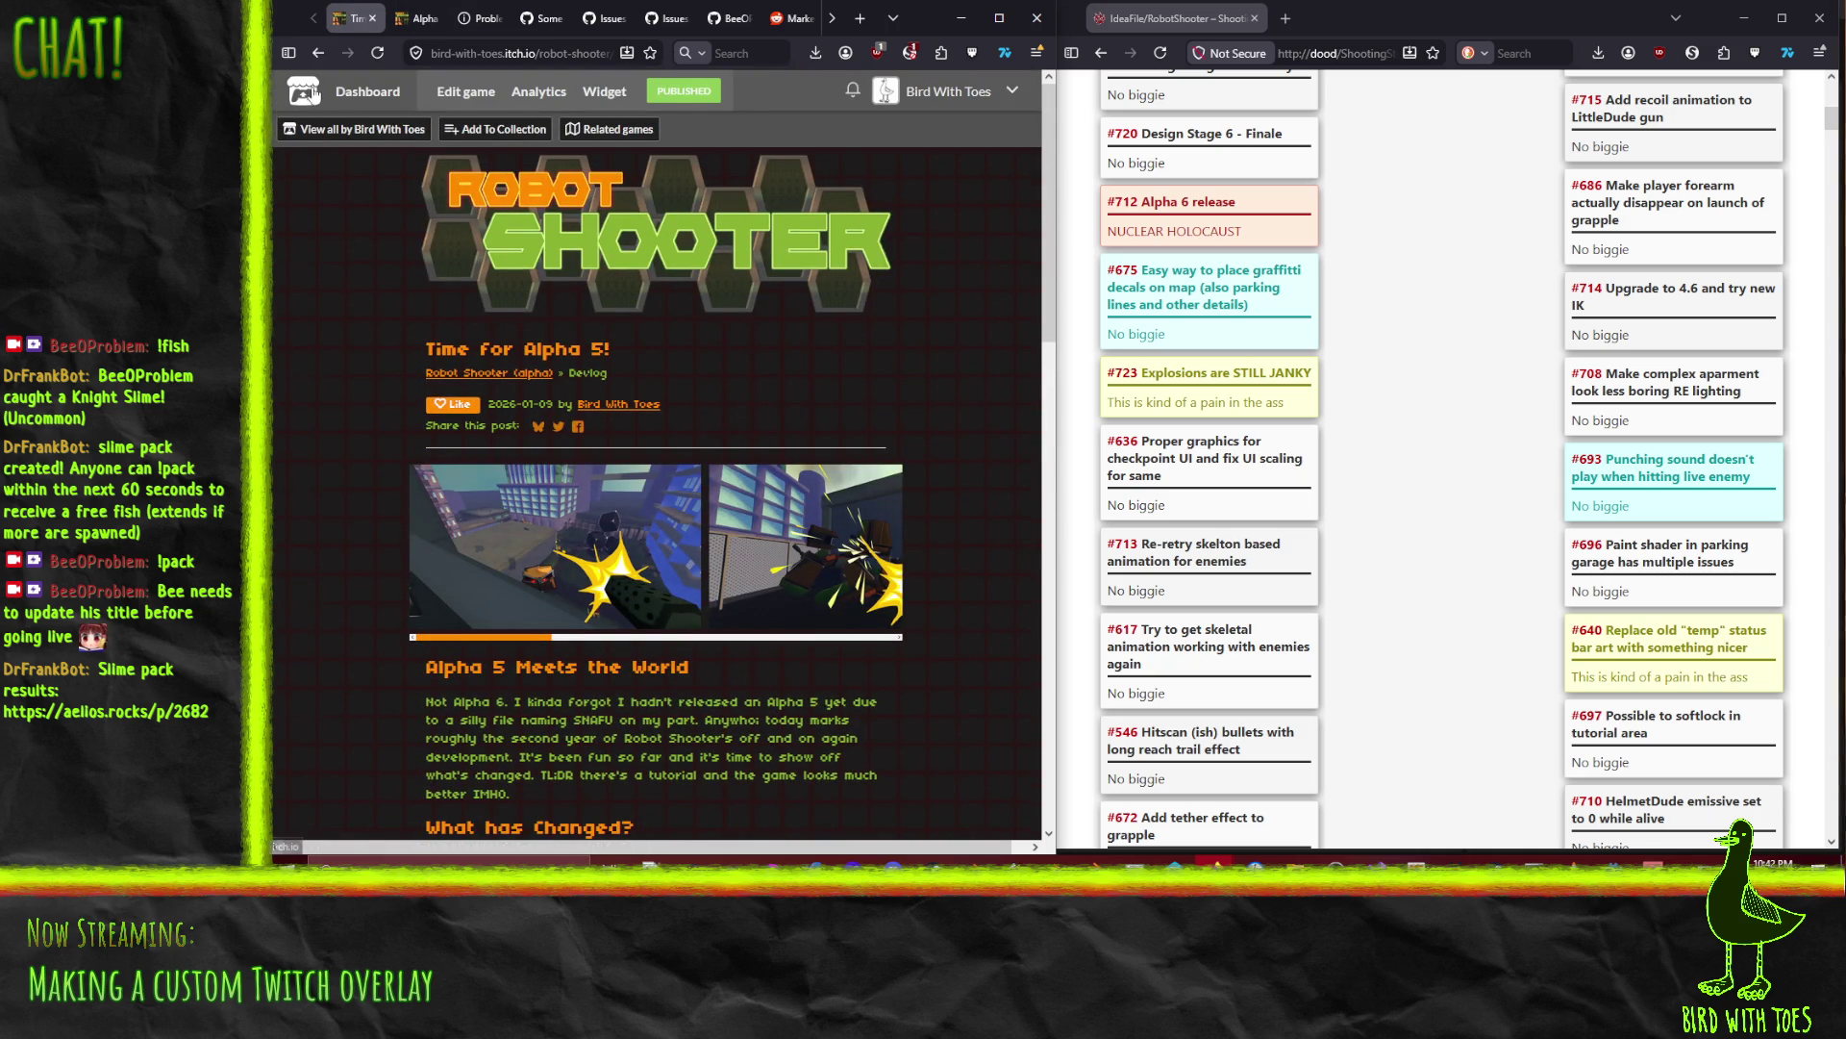
{"action": "left_click", "coordinate": [545, 53]}
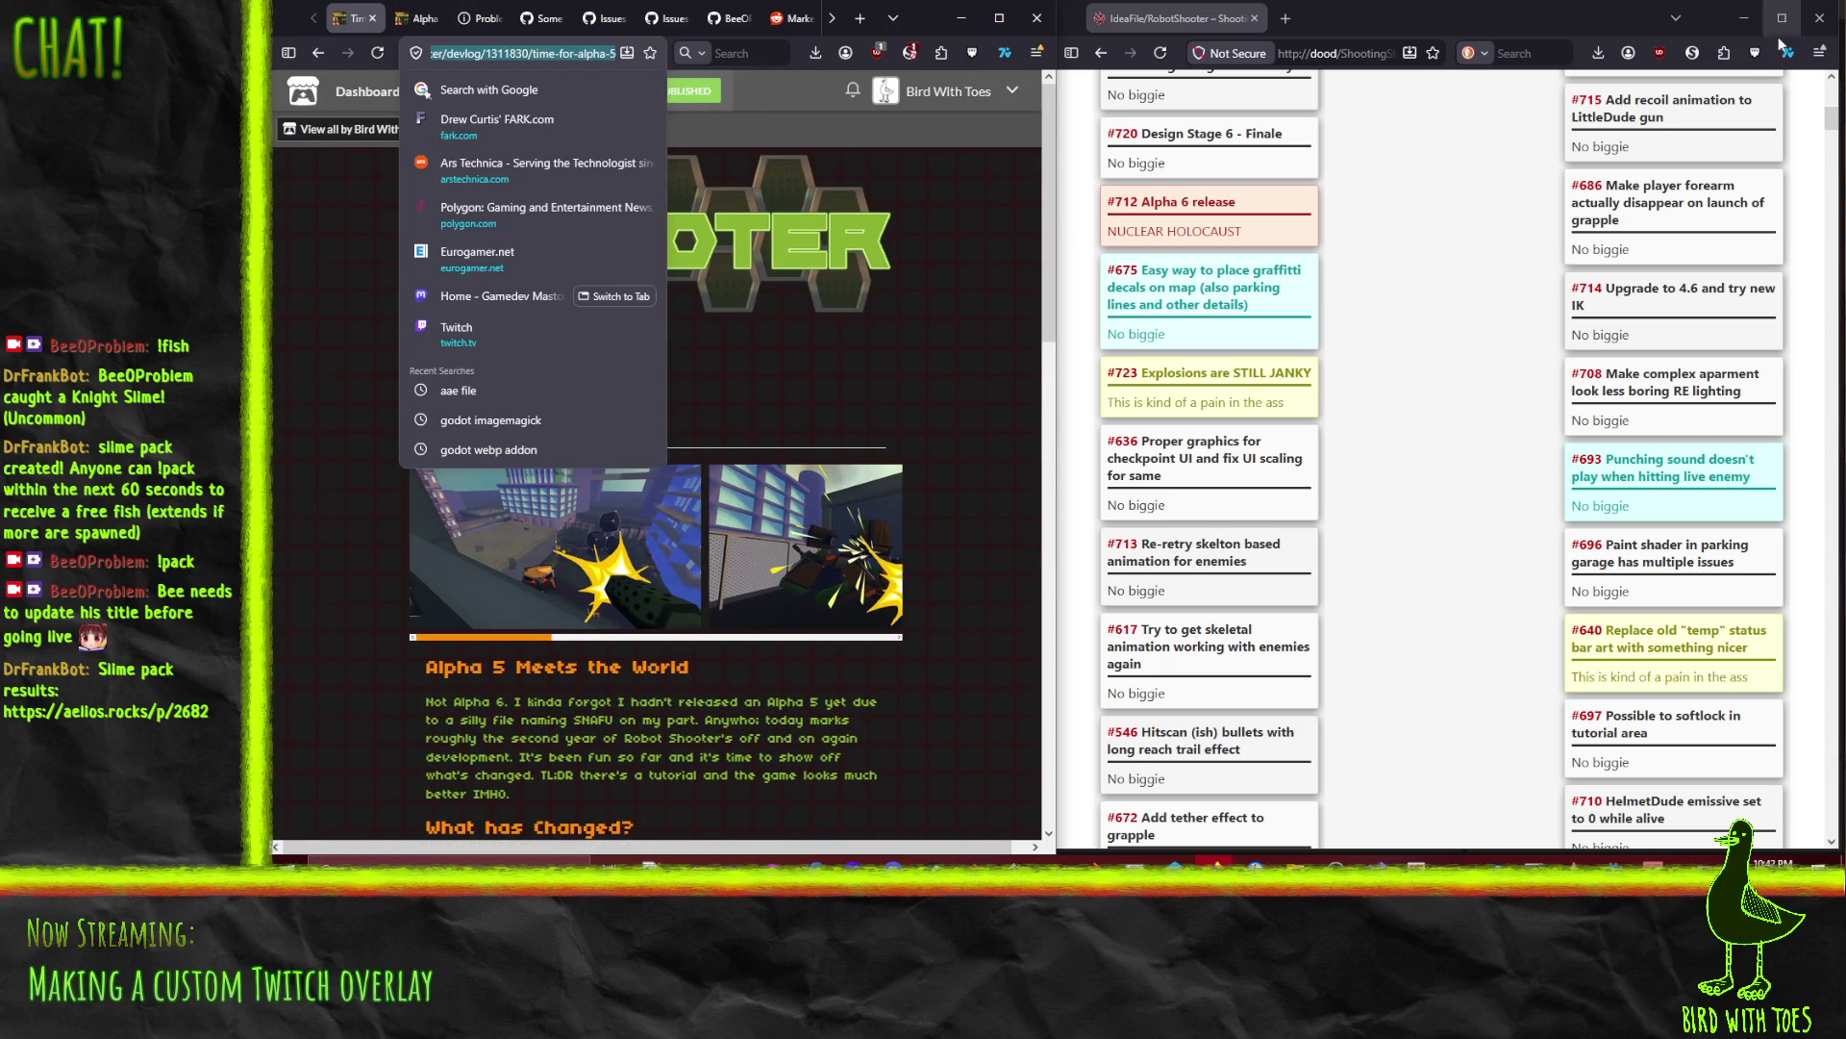
Step: Load the Did you Forget the Rules? game page and select its web address
{"action": "key", "text": "ctrl+v"}
{"action": "key", "text": "Return"}
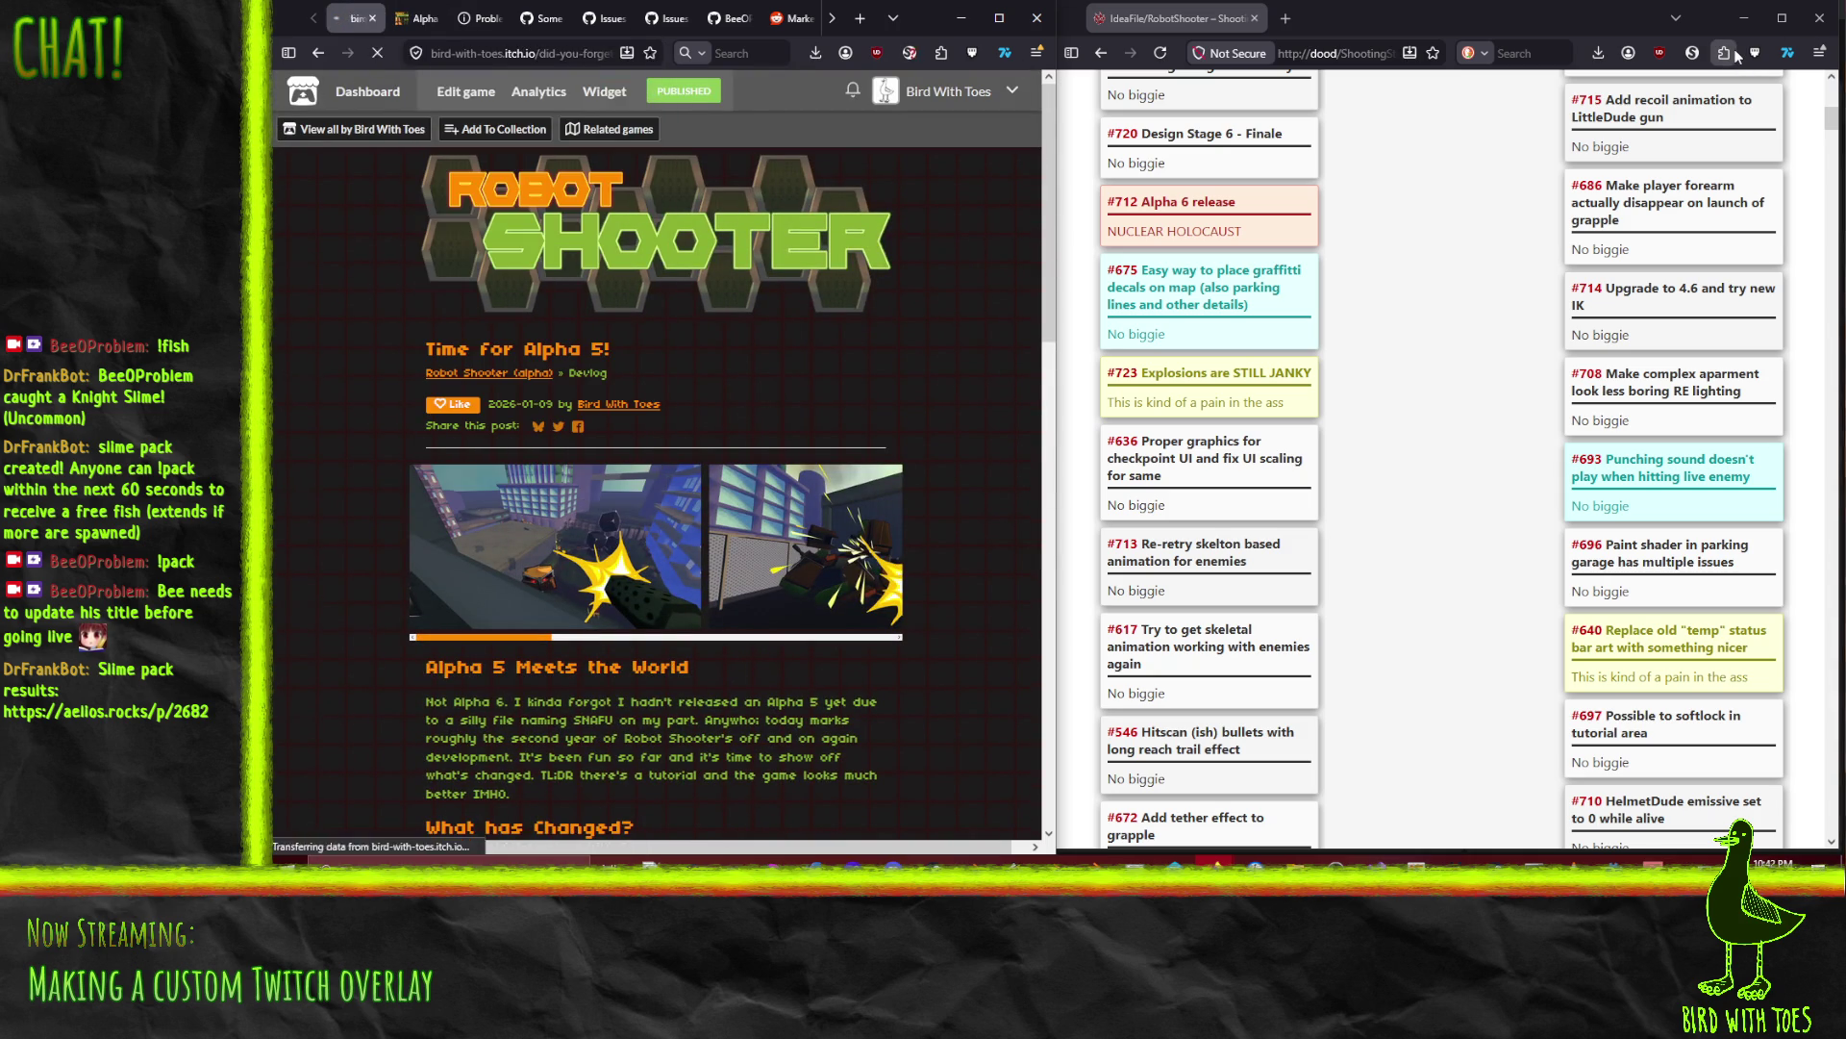
{"action": "left_click", "coordinate": [489, 55]}
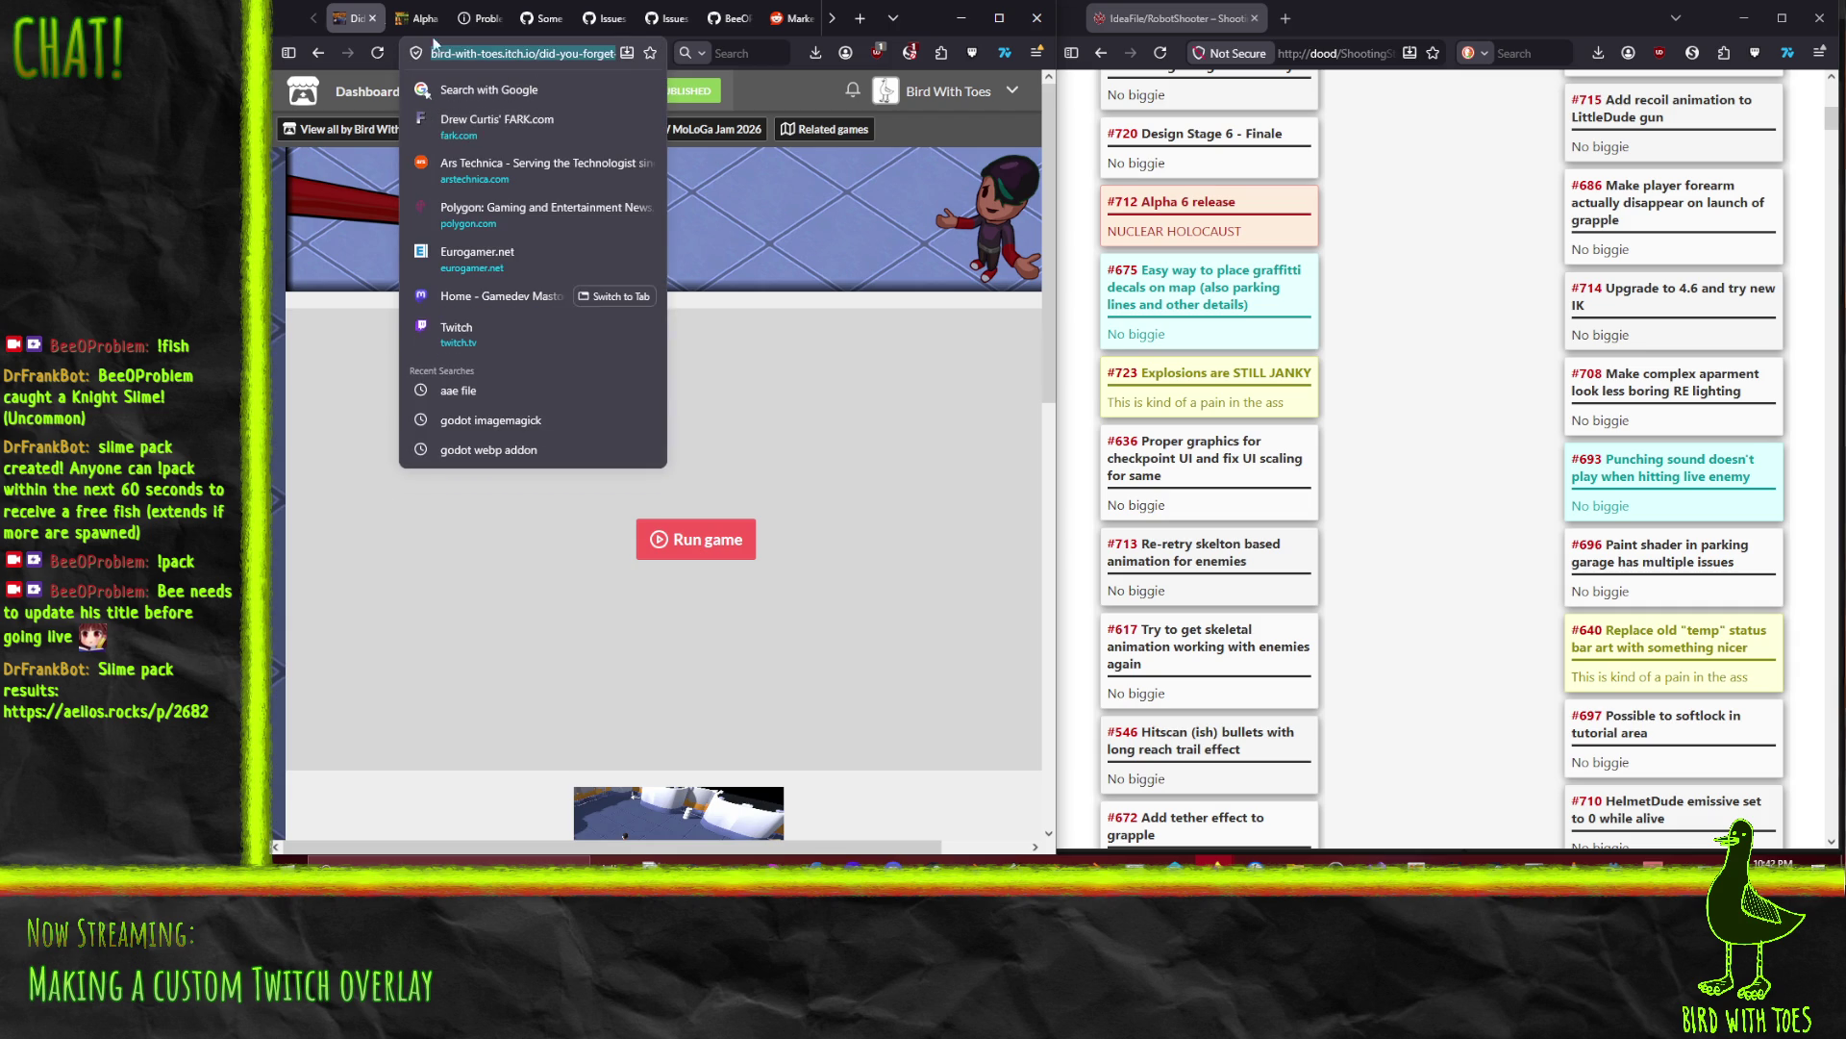
Step: View the game's enlarged animated screenshot, then close the game page
{"action": "scroll", "coordinate": [835, 712], "scroll_direction": "down", "scroll_amount": 5}
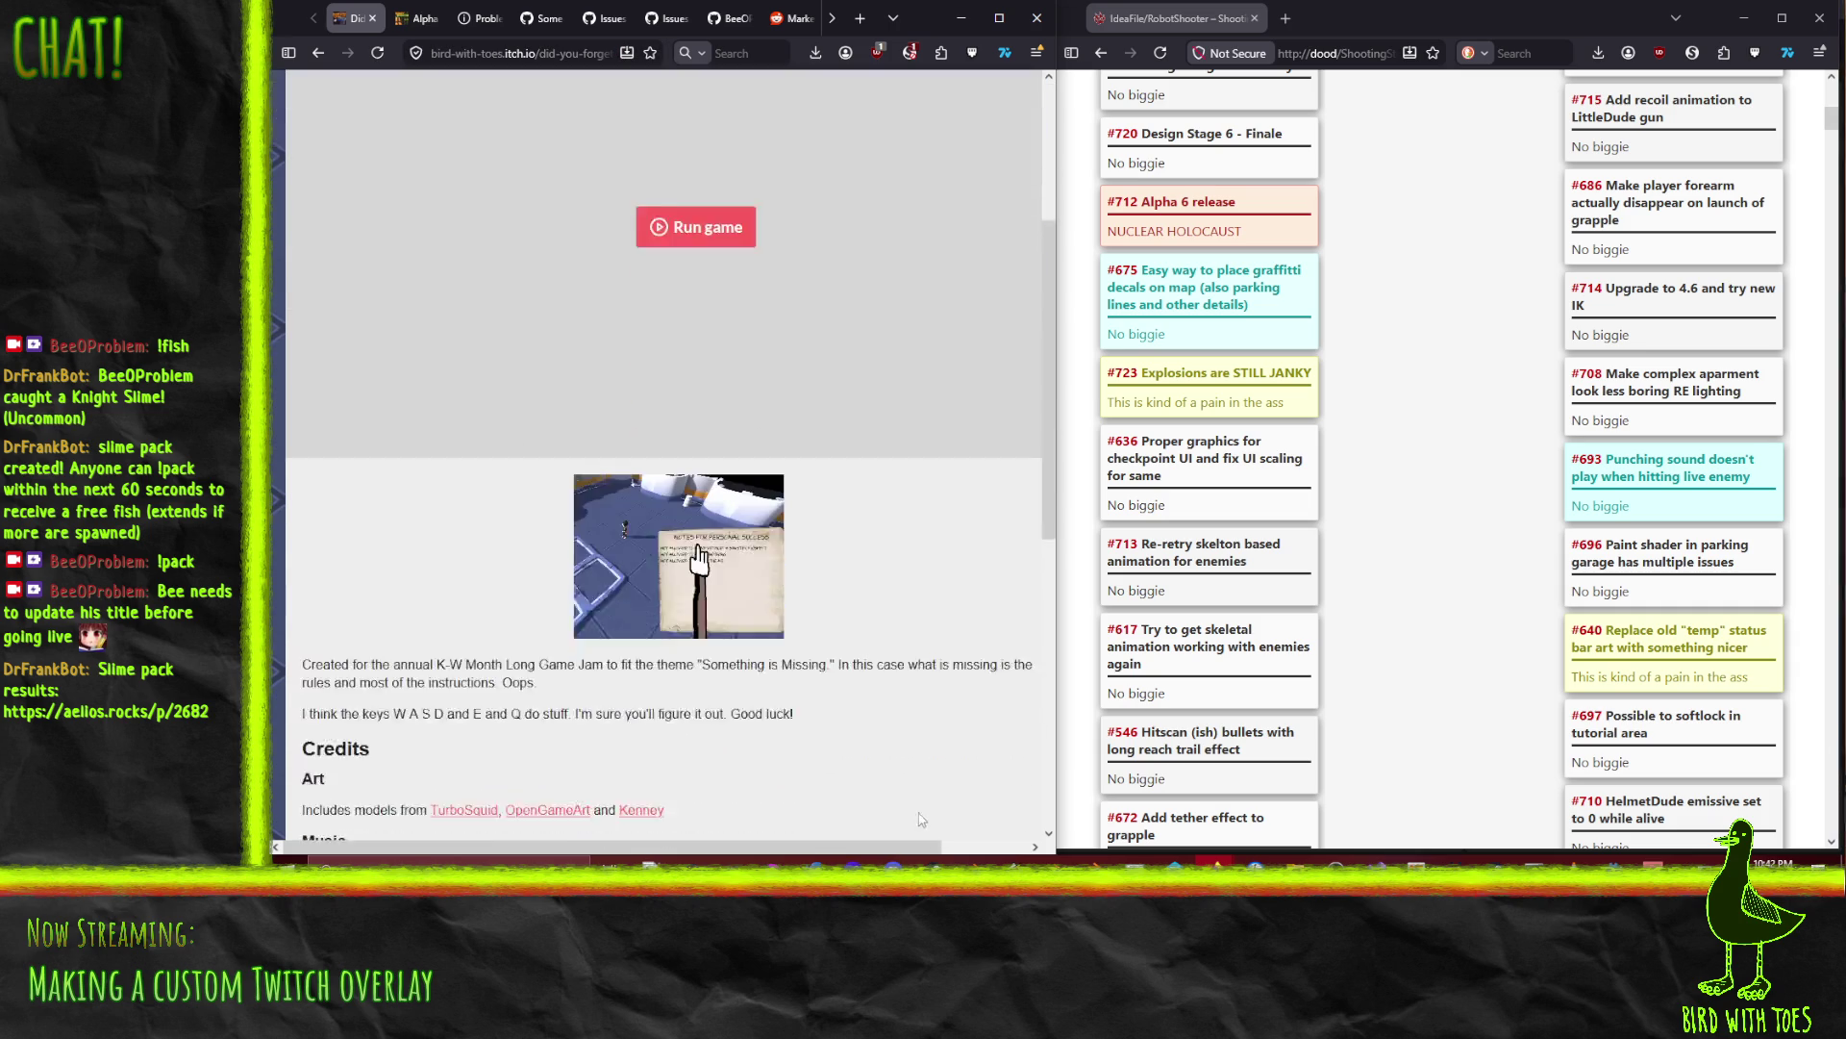
{"action": "left_click", "coordinate": [671, 435]}
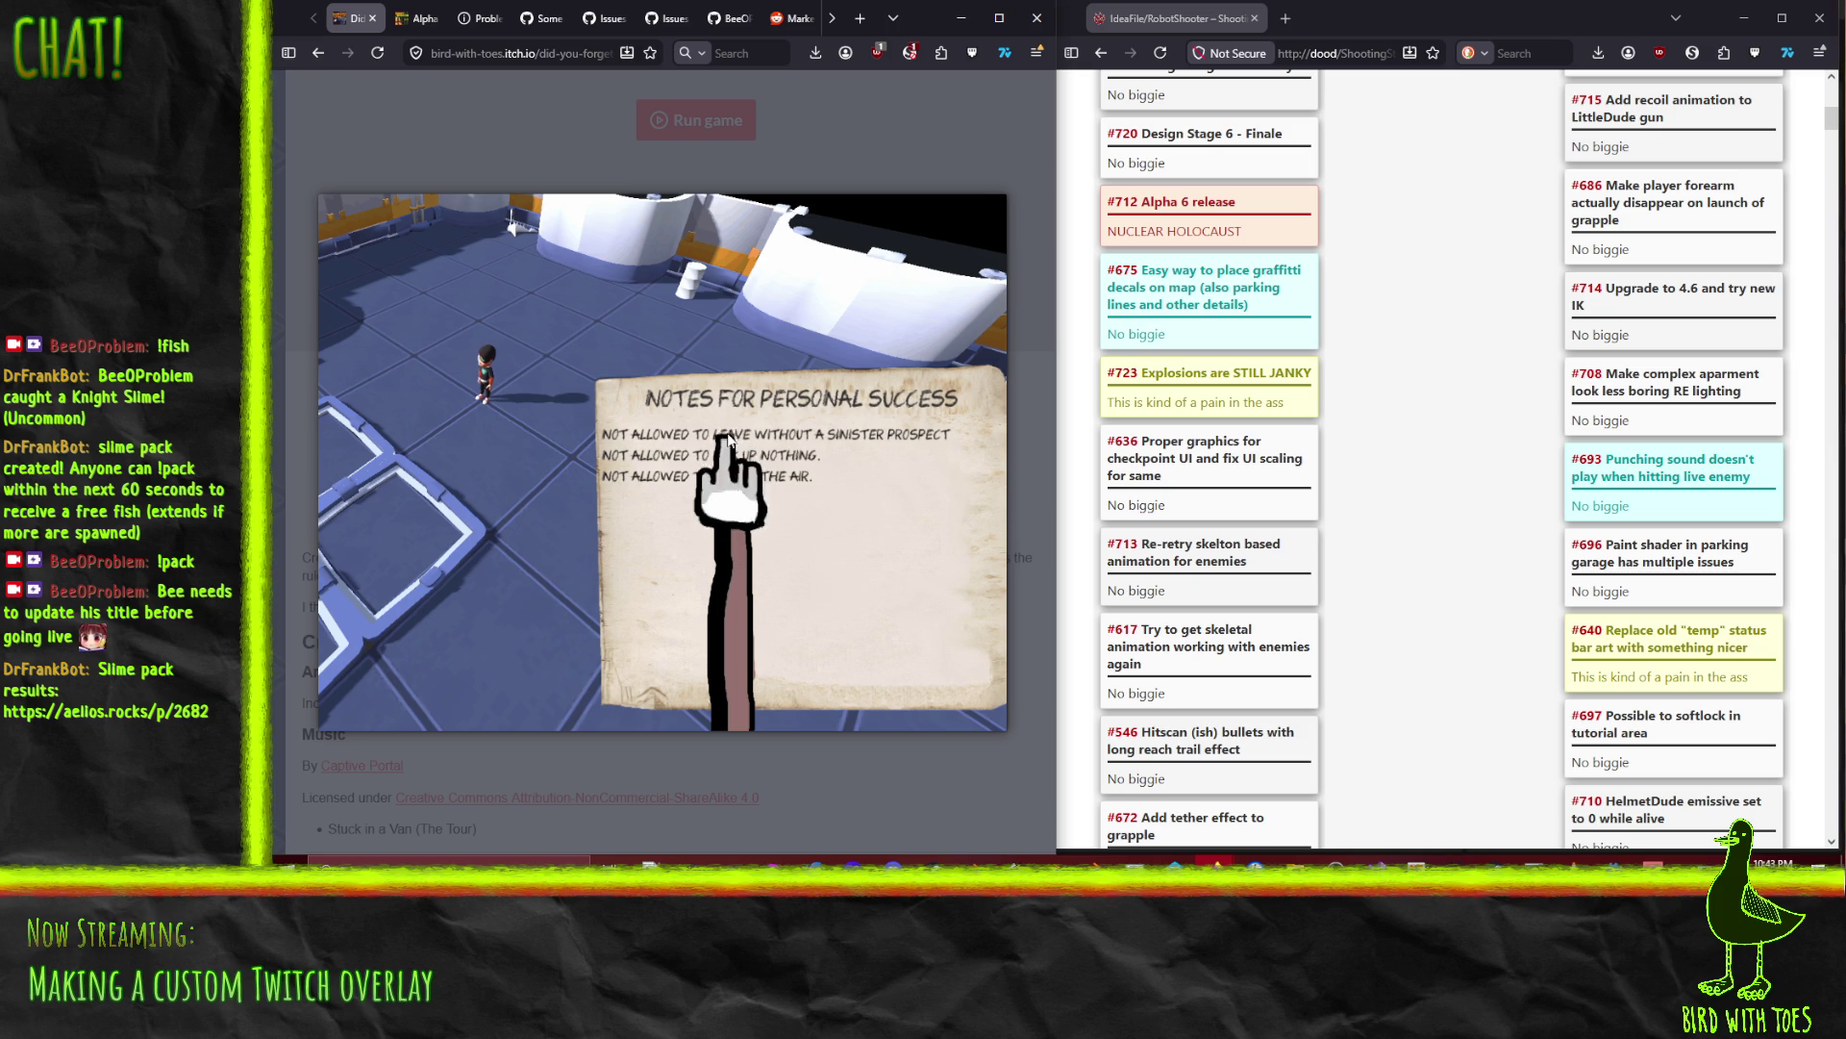
{"action": "left_click", "coordinate": [887, 790]}
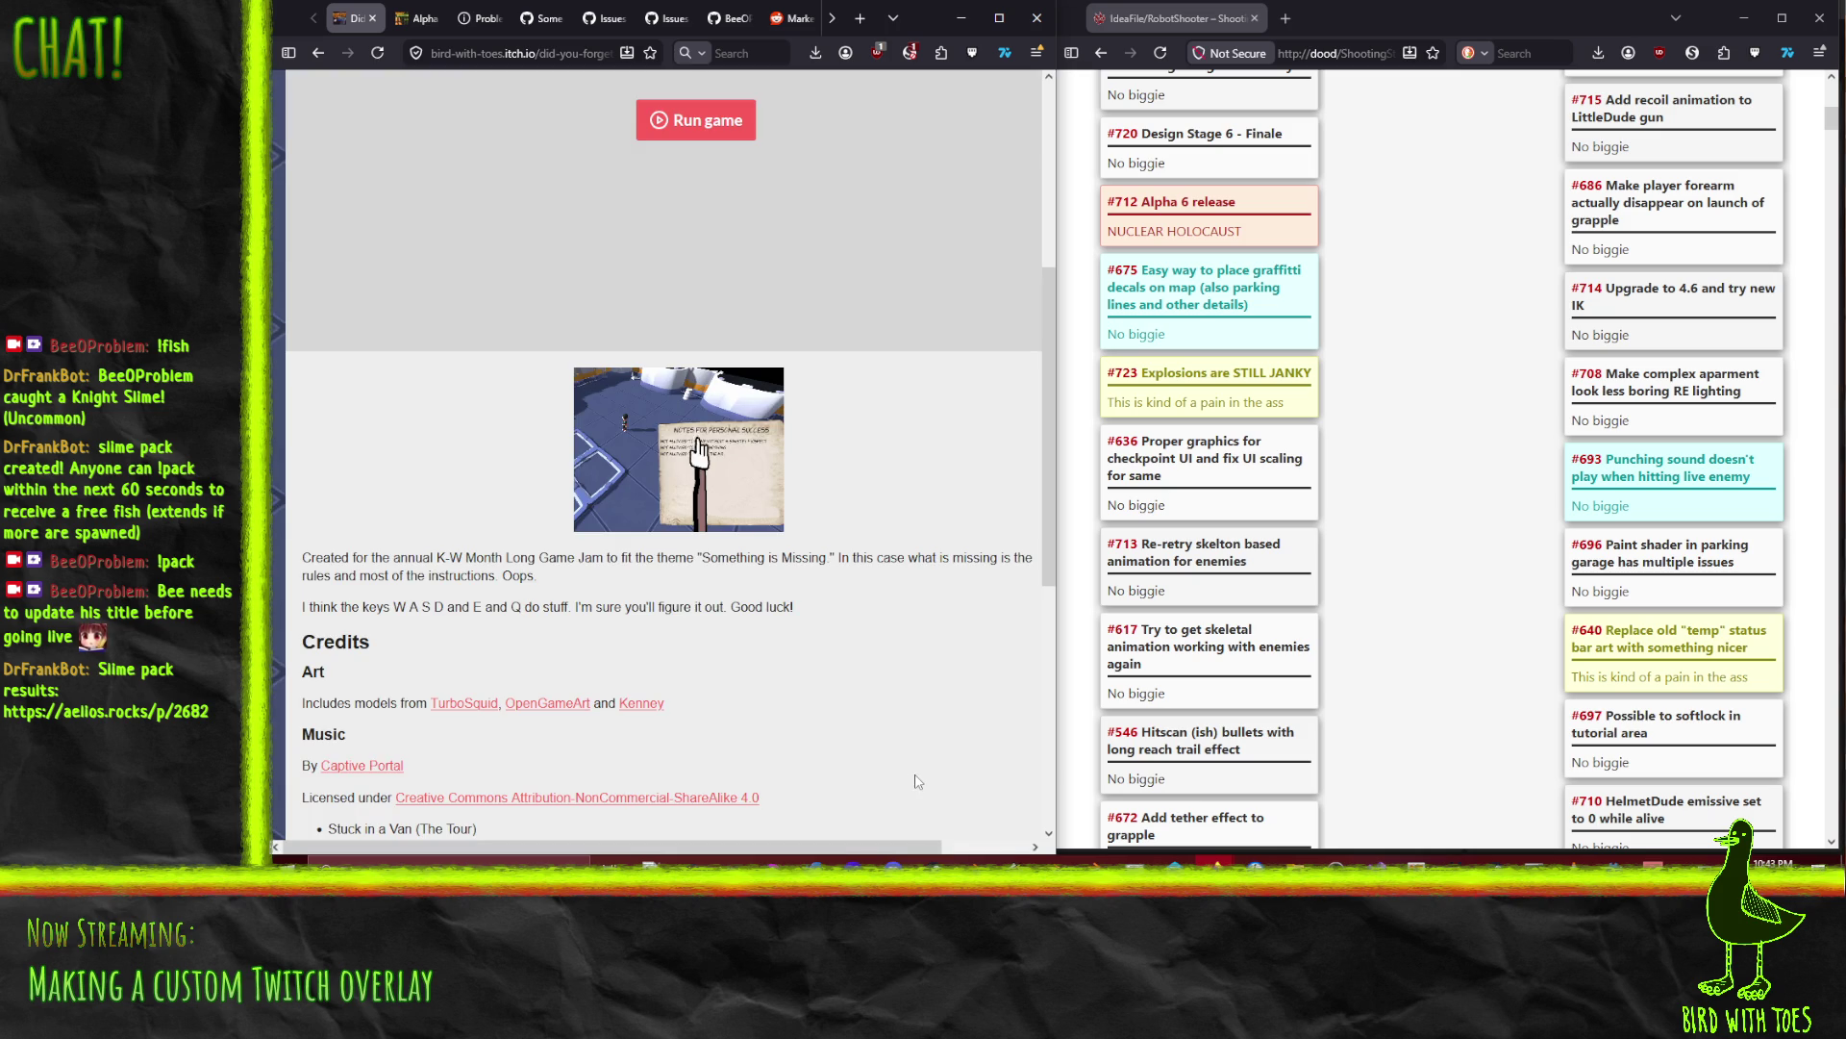
{"action": "scroll", "coordinate": [899, 741], "scroll_direction": "down", "scroll_amount": 5}
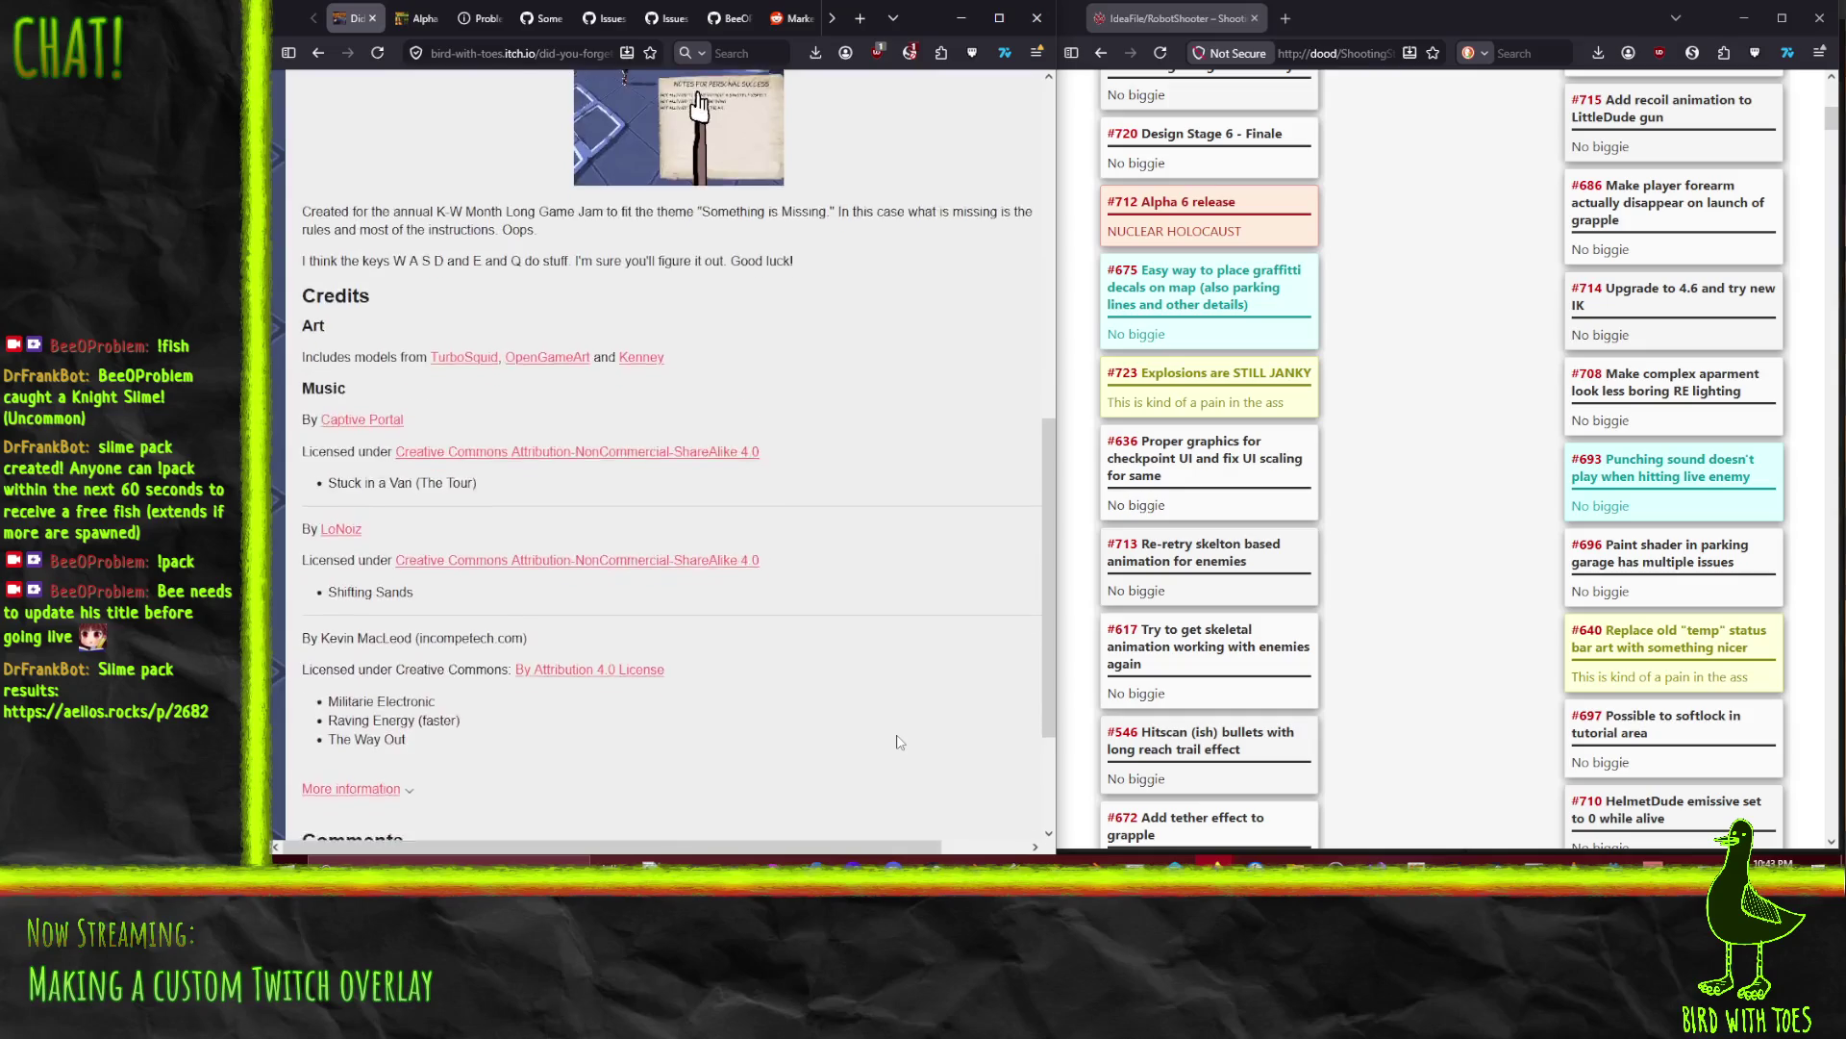
{"action": "scroll", "coordinate": [899, 737], "scroll_direction": "up", "scroll_amount": 10}
{"action": "scroll", "coordinate": [946, 767], "scroll_direction": "down", "scroll_amount": 3}
{"action": "scroll", "coordinate": [947, 767], "scroll_direction": "up", "scroll_amount": 3}
{"action": "scroll", "coordinate": [946, 767], "scroll_direction": "up", "scroll_amount": 1}
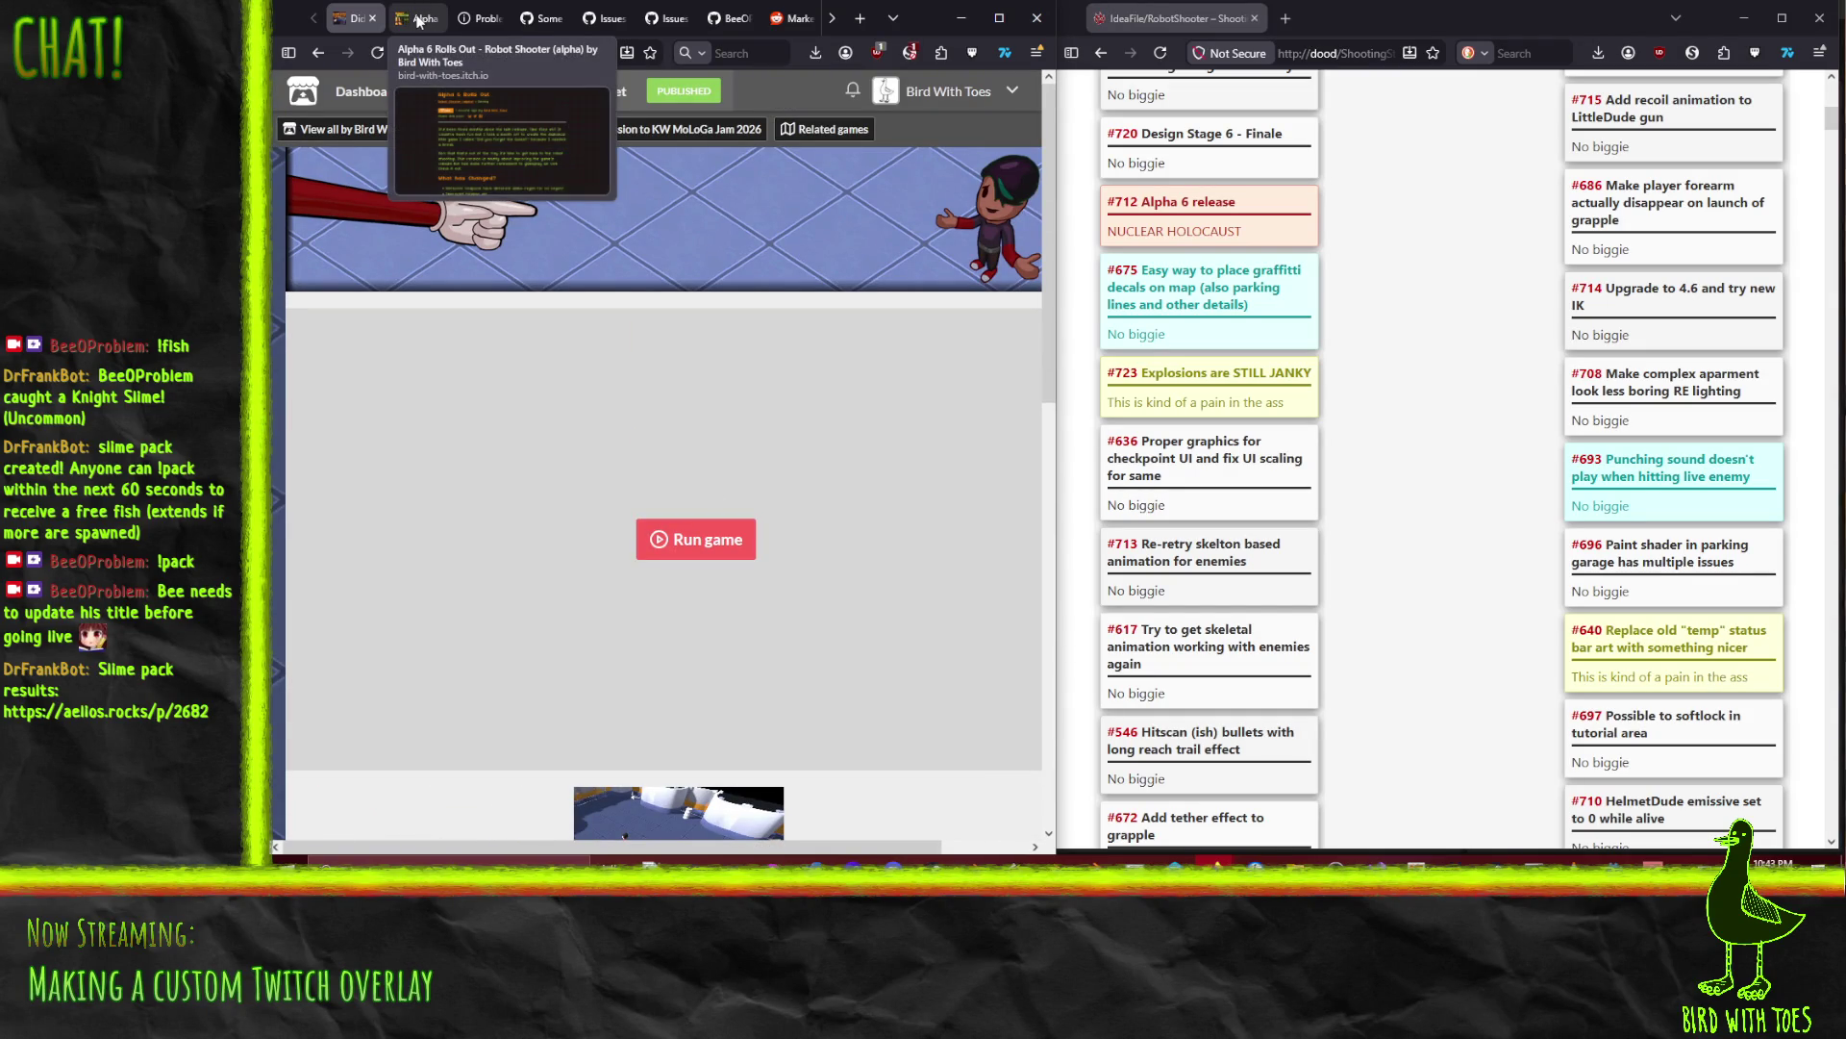
{"action": "left_click", "coordinate": [372, 18]}
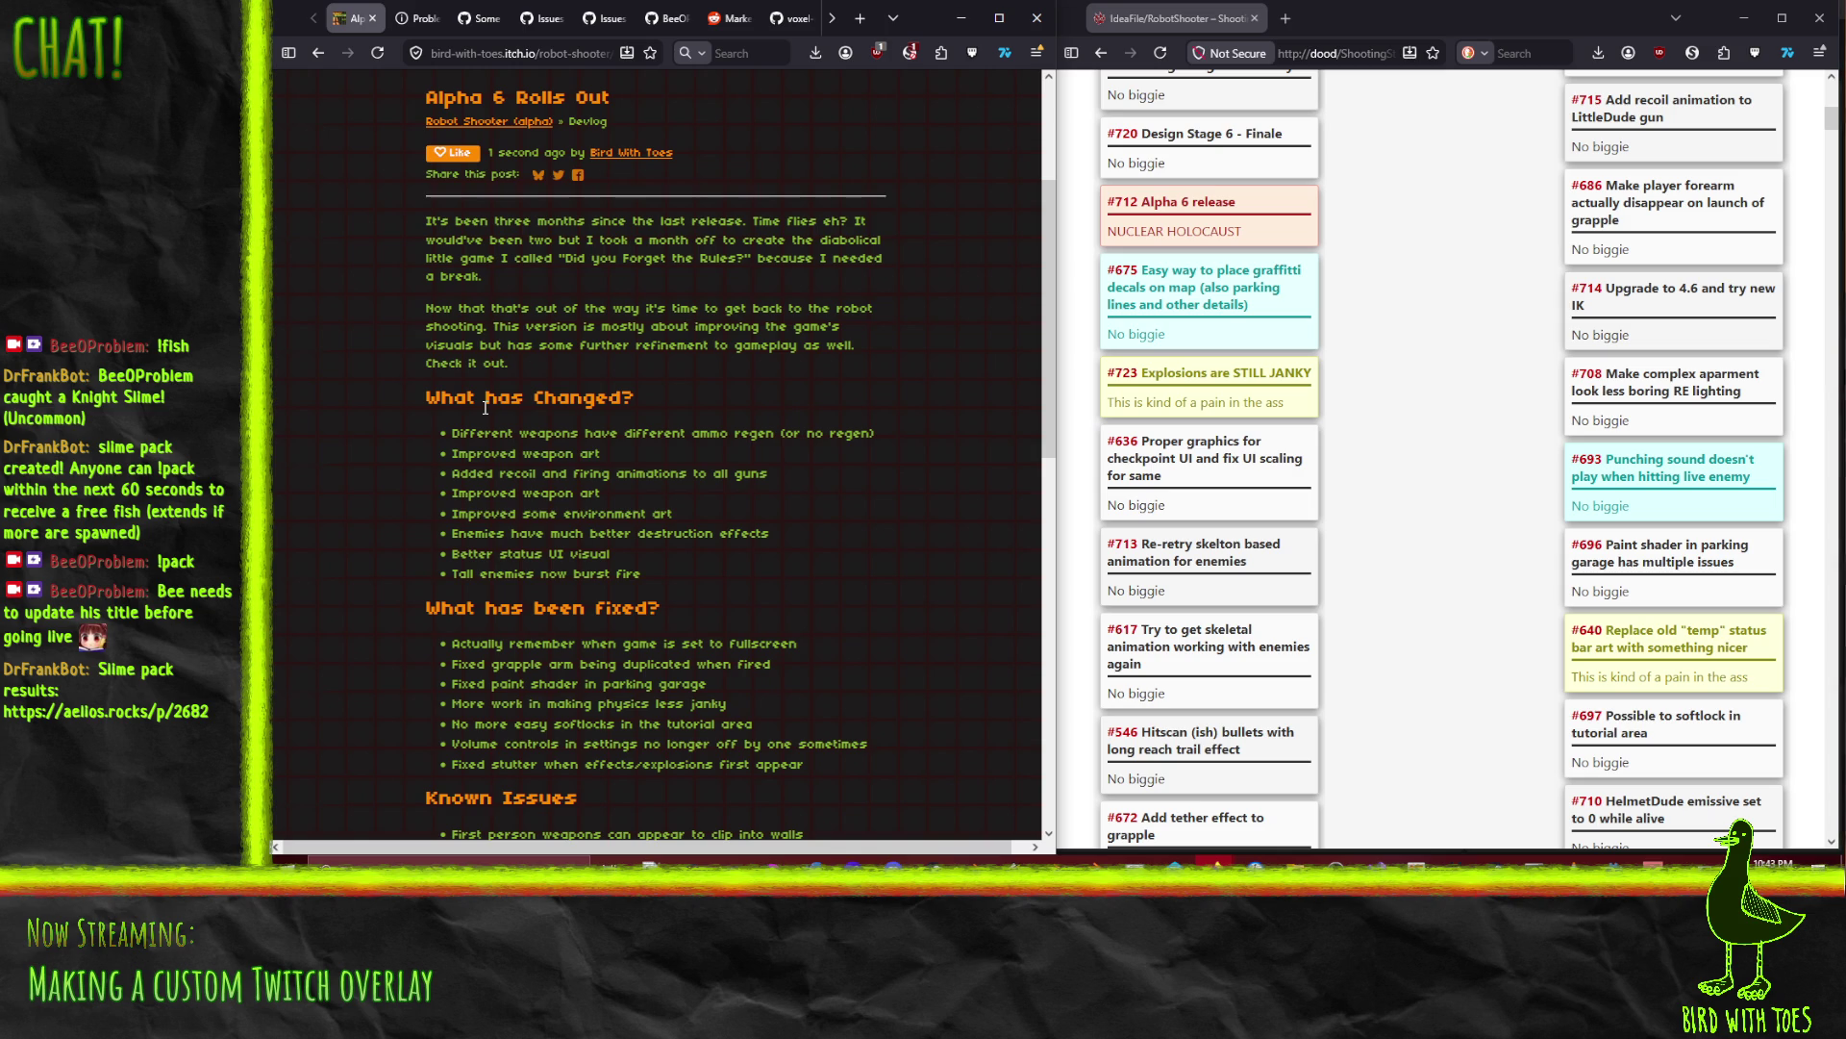
Step: Reopen the Alpha 6 post in HTML view and insert a link tag to the did-you-forget-the-rules page
{"action": "scroll", "coordinate": [502, 384], "scroll_direction": "up", "scroll_amount": 3}
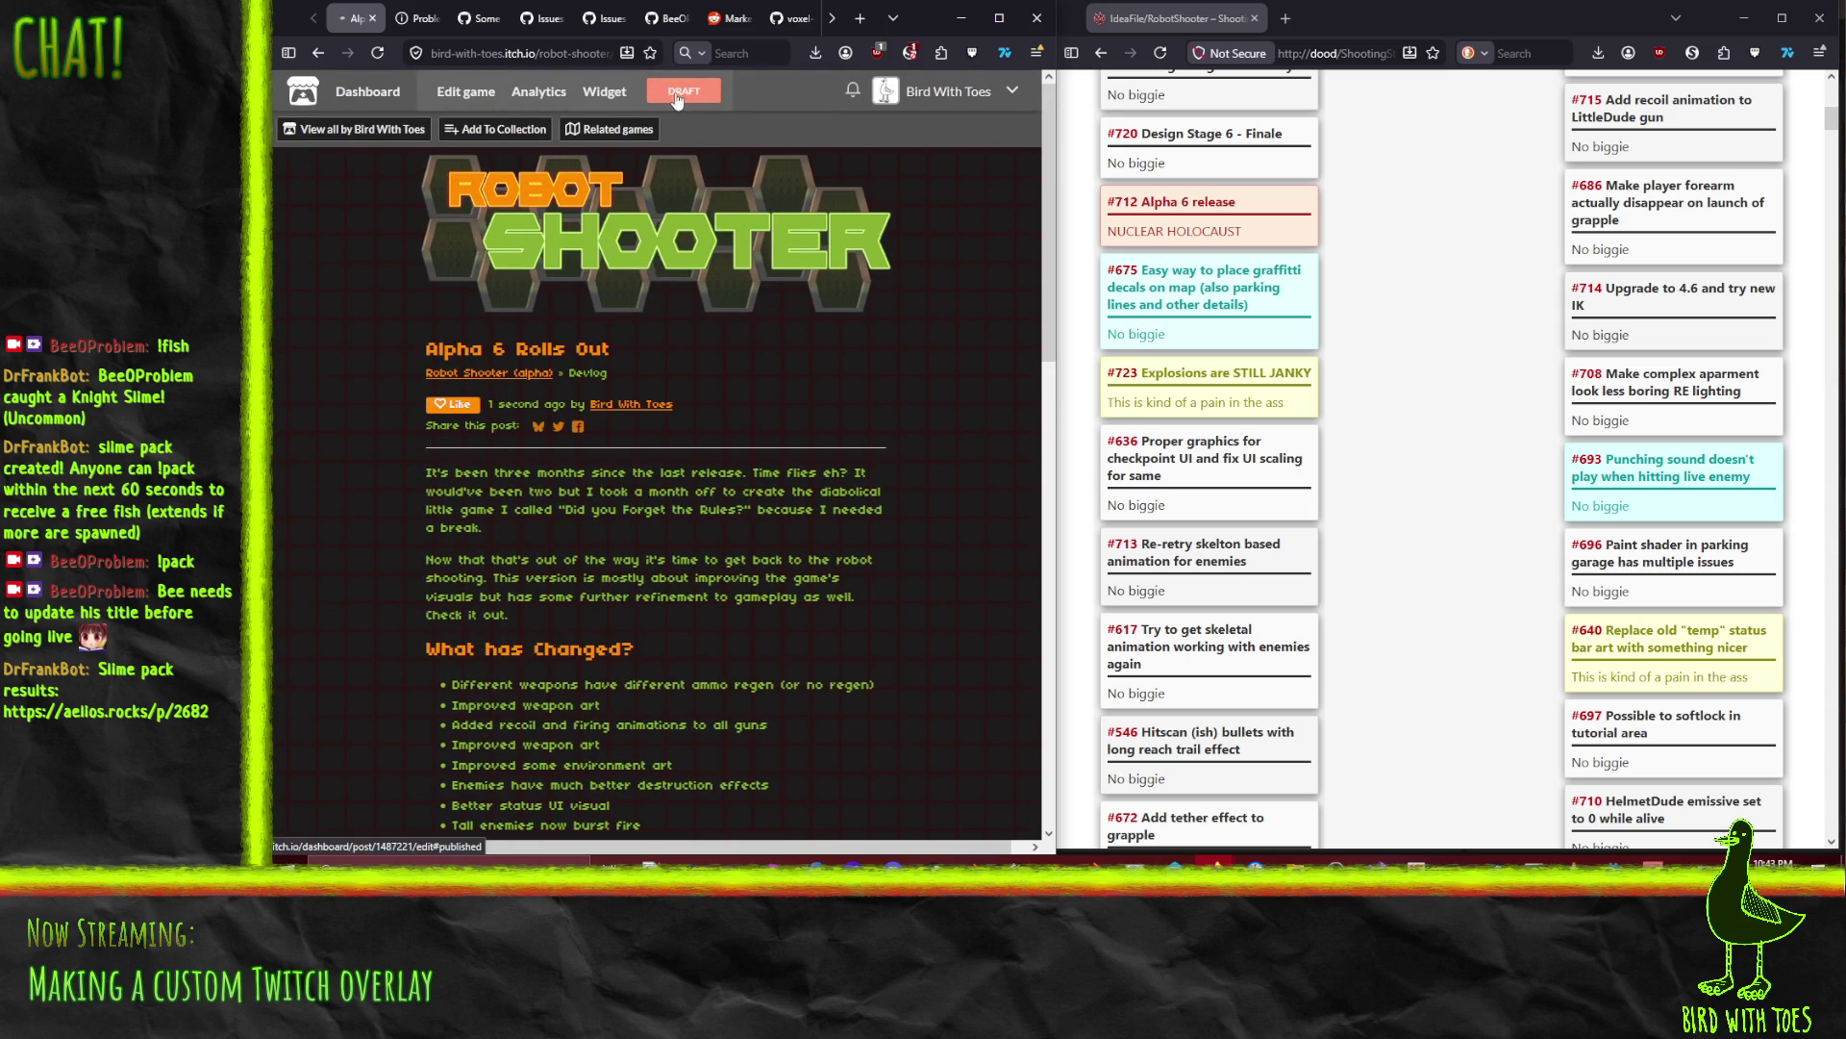
{"action": "left_click", "coordinate": [706, 93]}
{"action": "scroll", "coordinate": [370, 308], "scroll_direction": "up", "scroll_amount": 7}
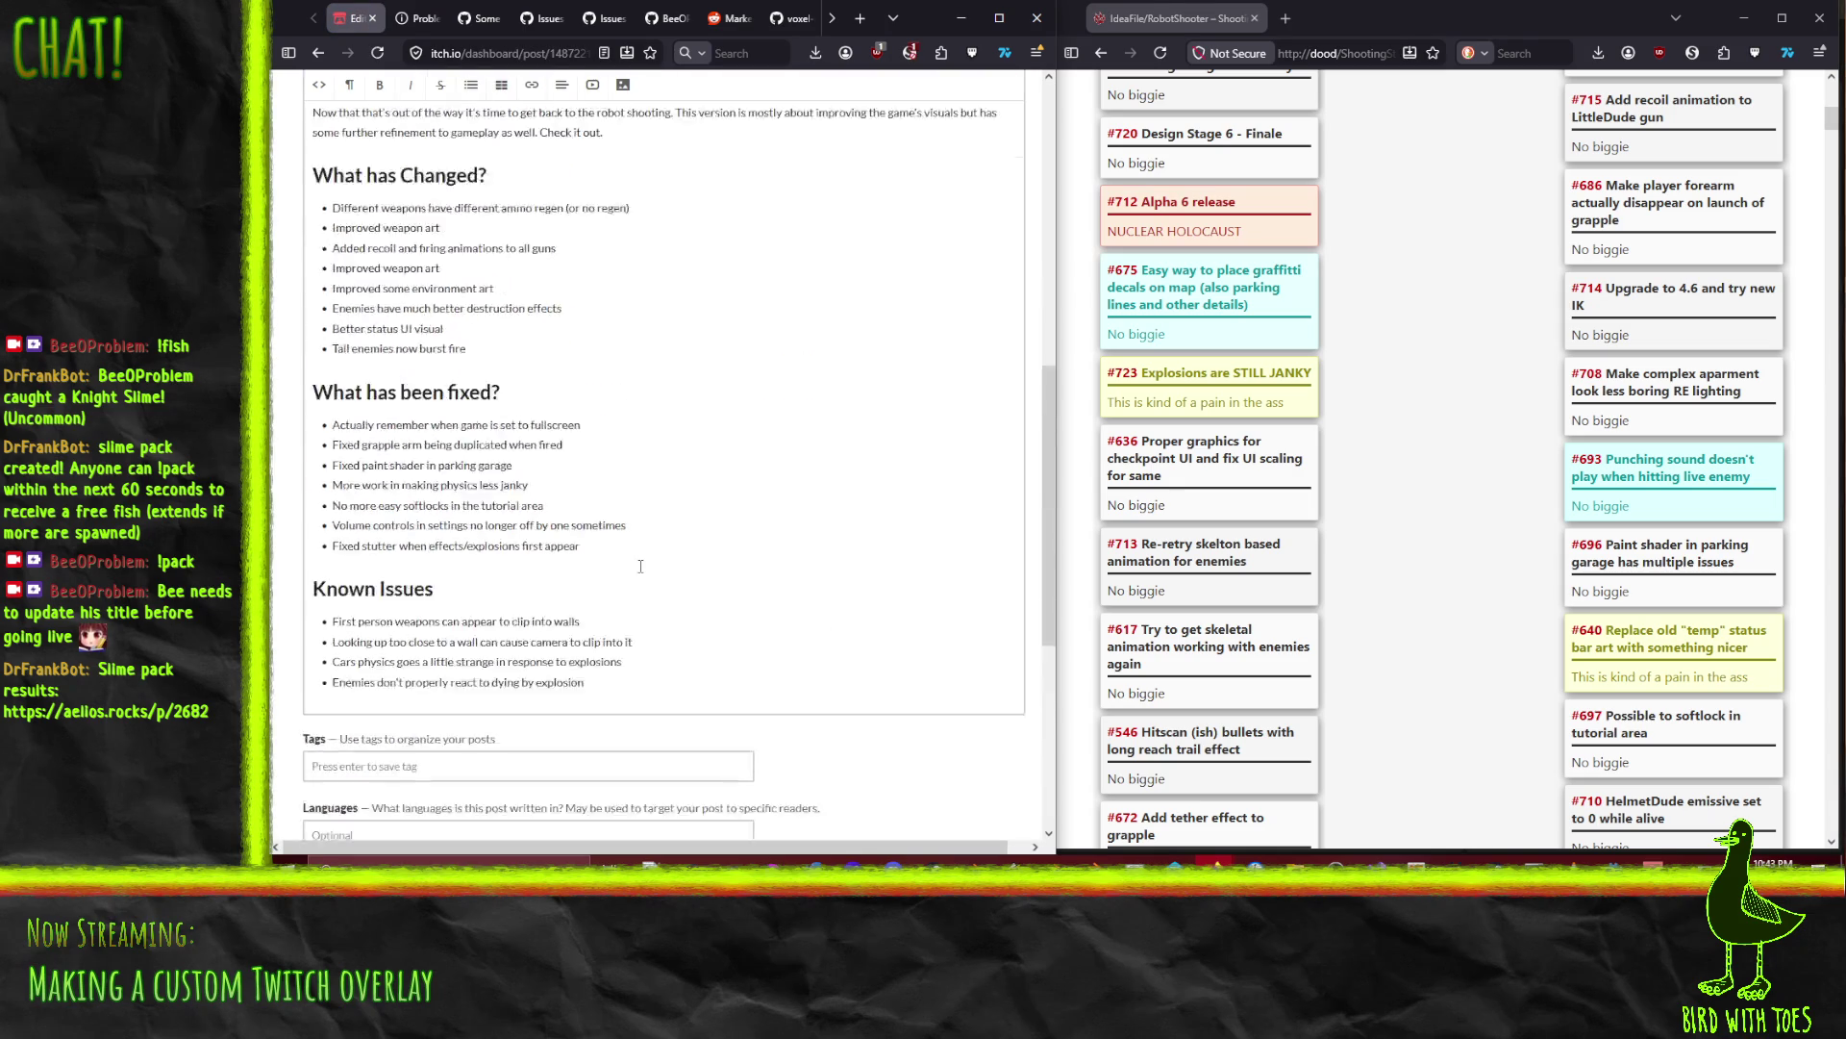
{"action": "left_click", "coordinate": [319, 224]}
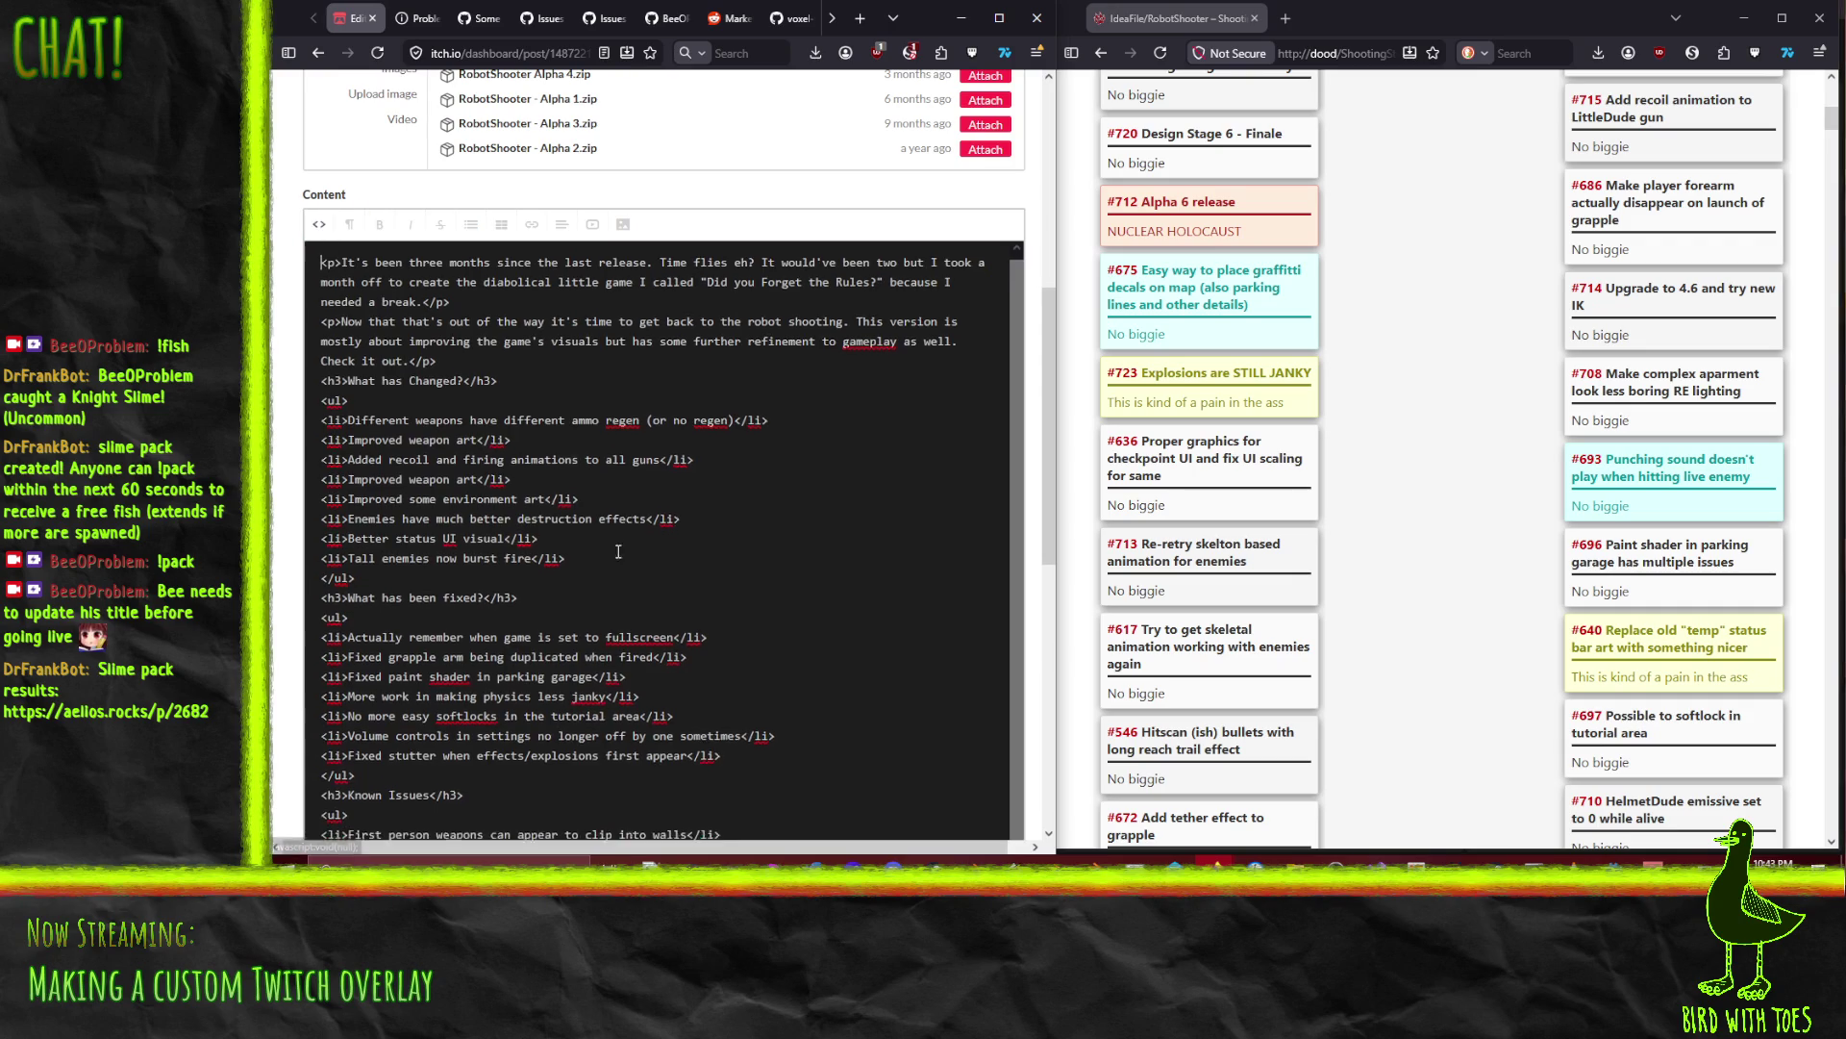
{"action": "left_click", "coordinate": [702, 288]}
{"action": "type", "text": "<a href=\"https://bird-with-toes.itch.io/did-you-forget-the-rules"}
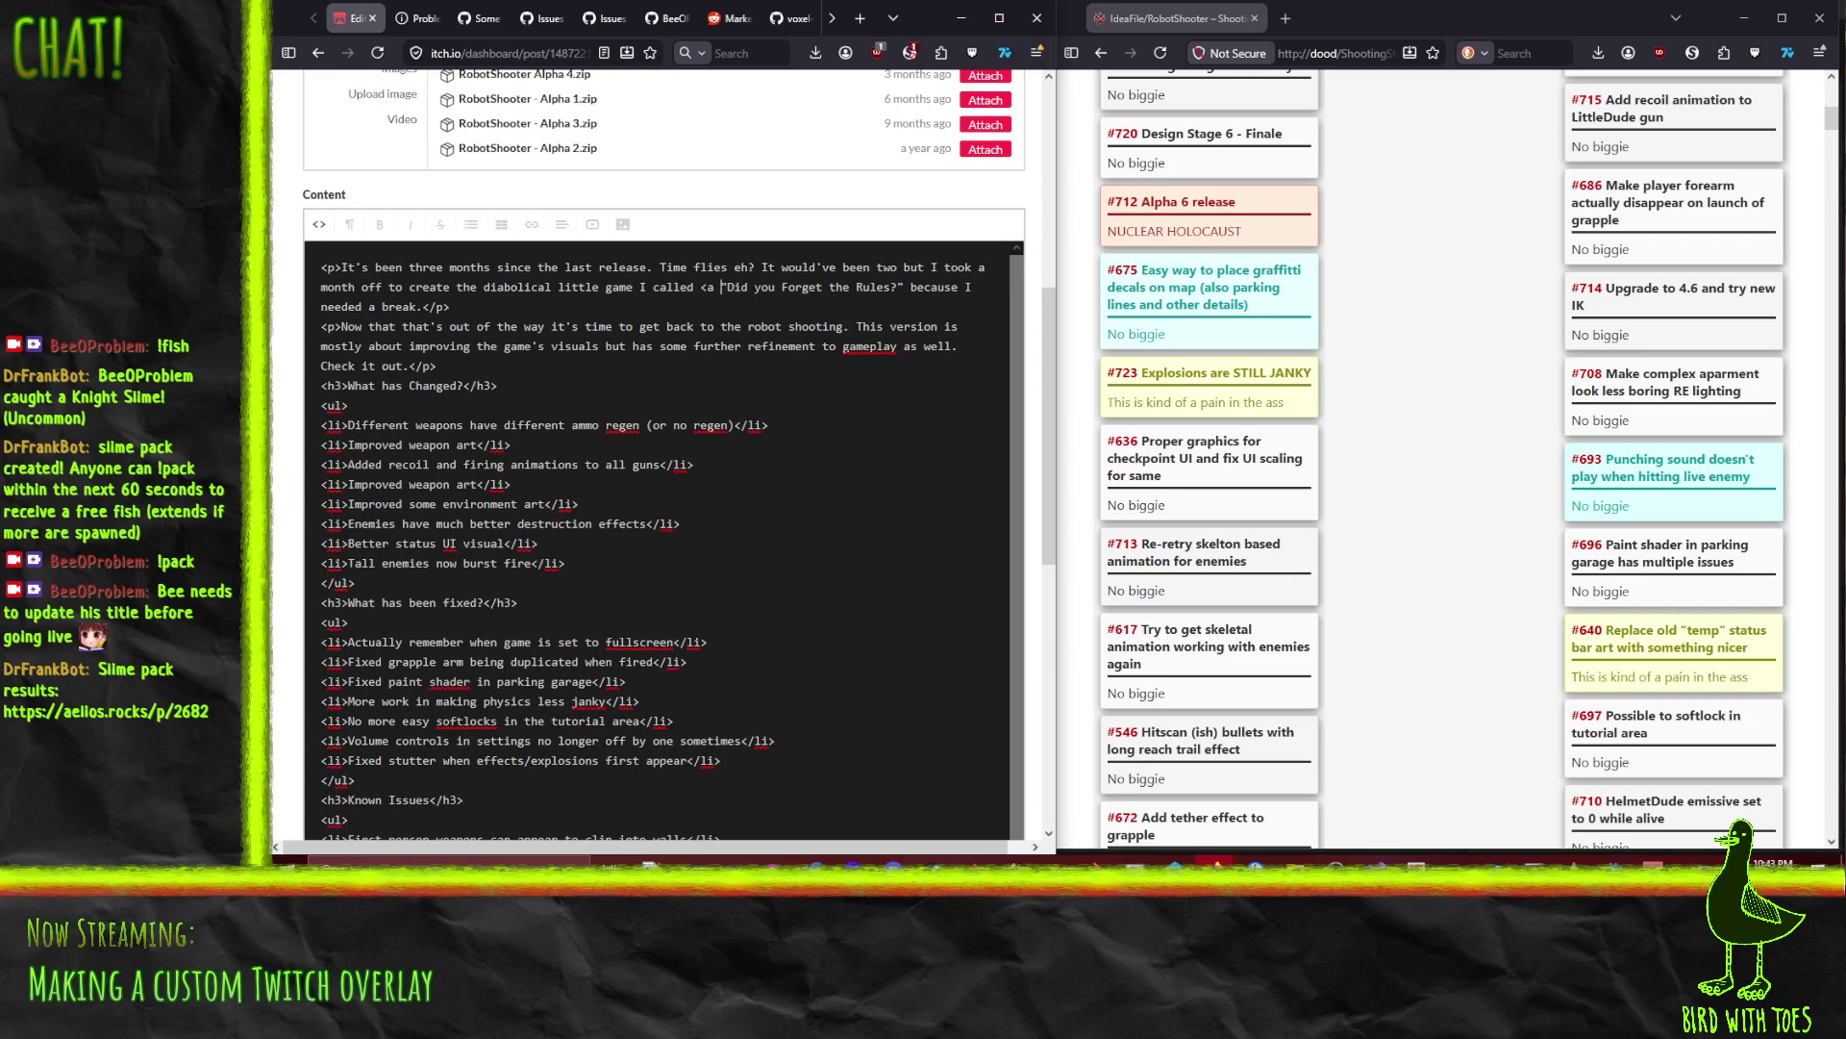
{"action": "type", "text": "\""}
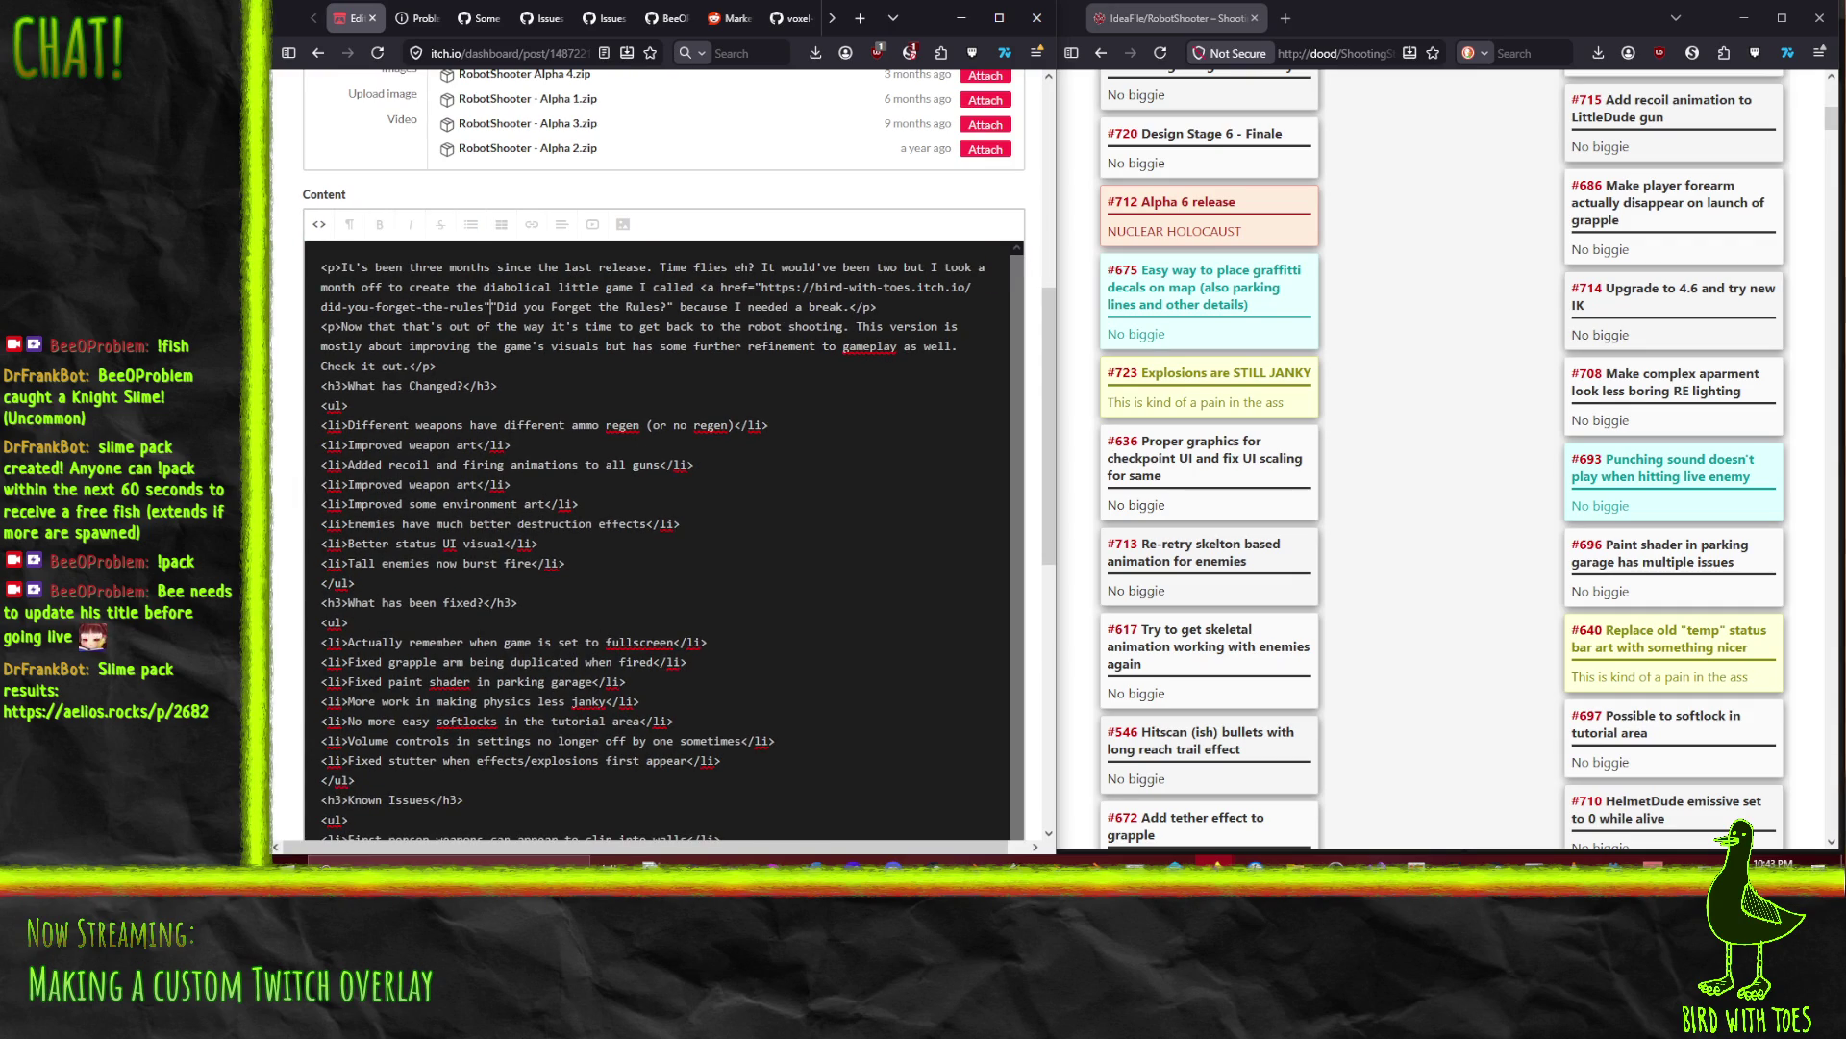
{"action": "type", "text": ">"}
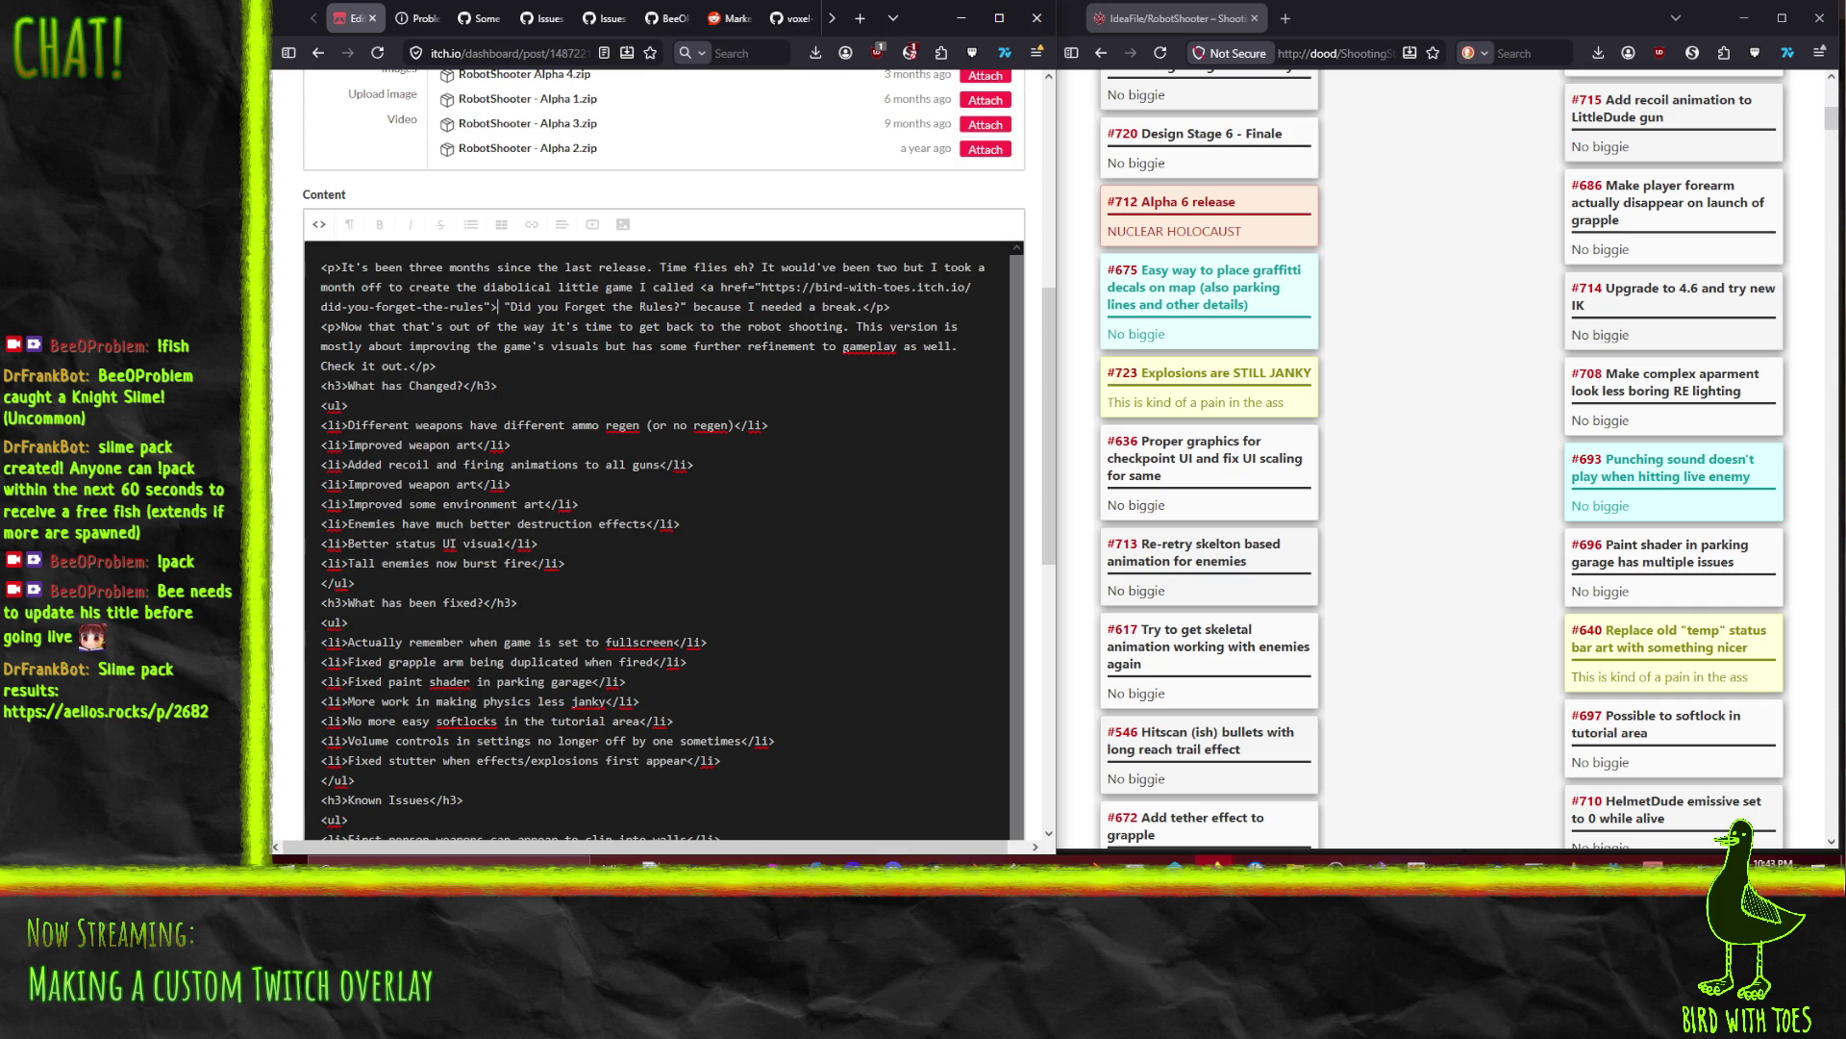
{"action": "type", "text": " target=\"b"}
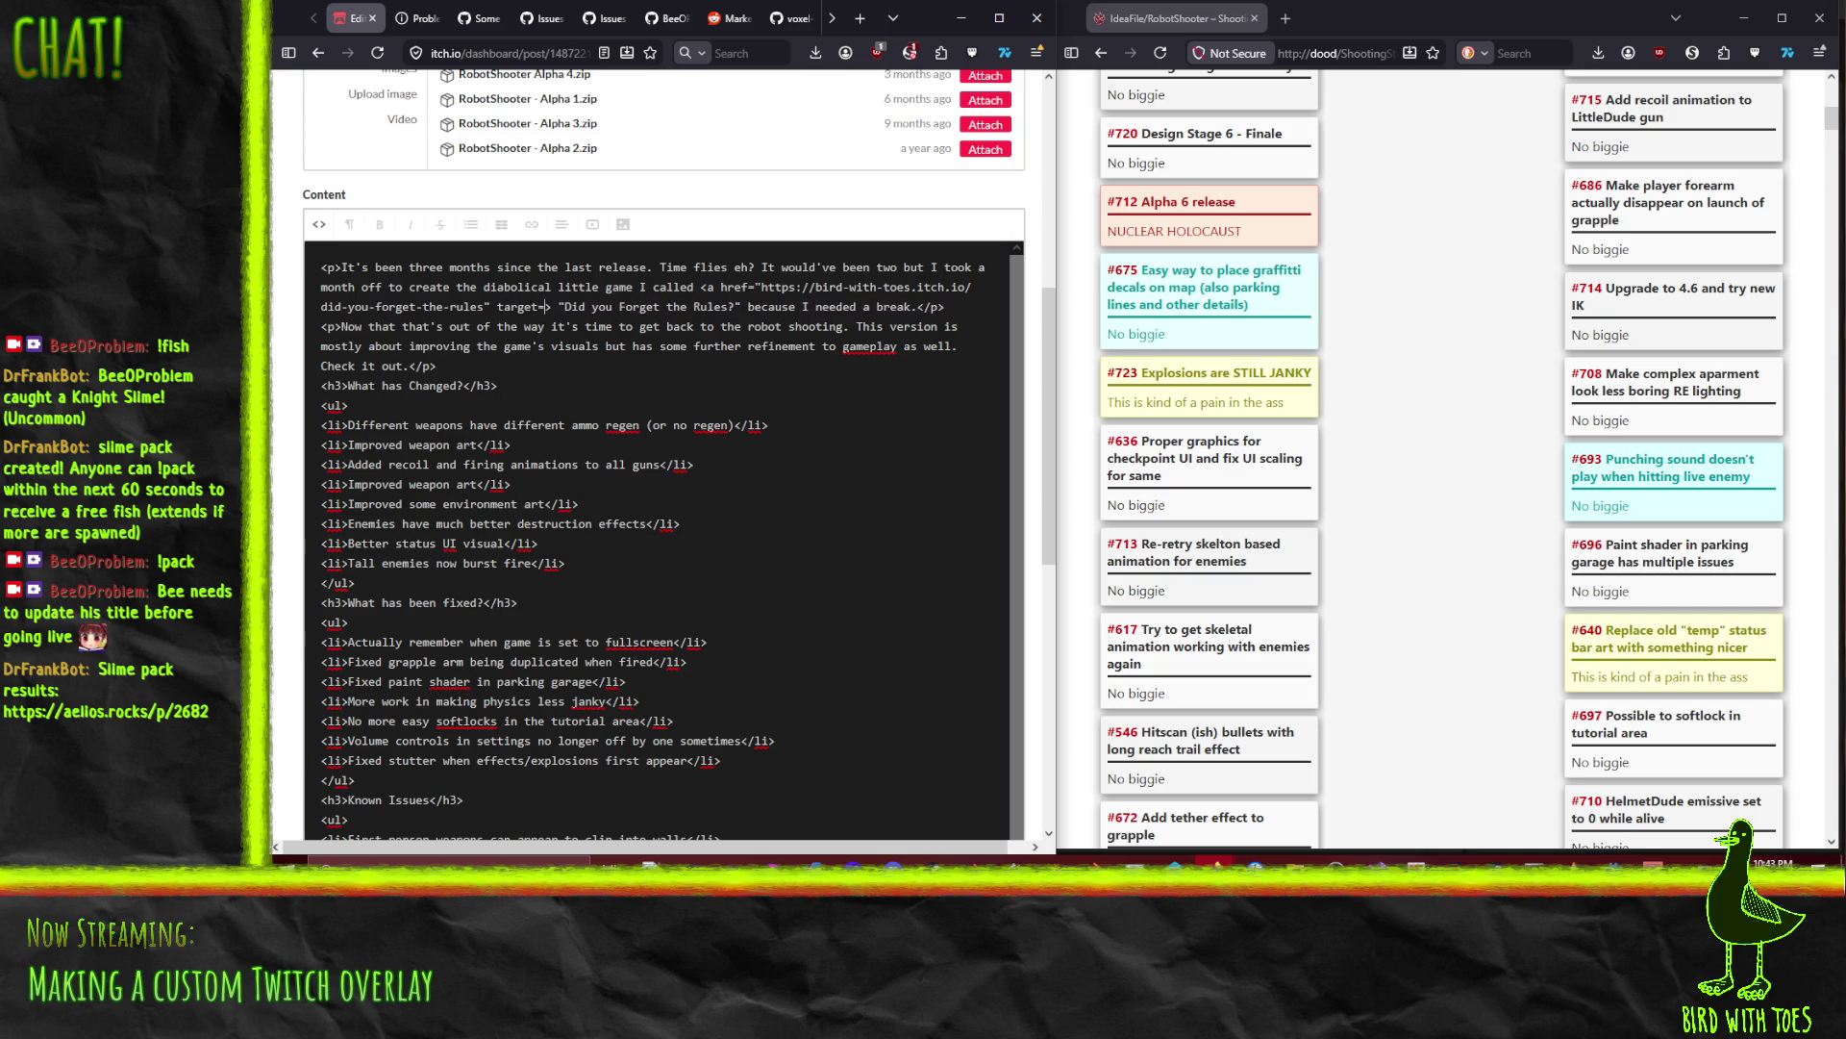
{"action": "type", "text": "lank\""}
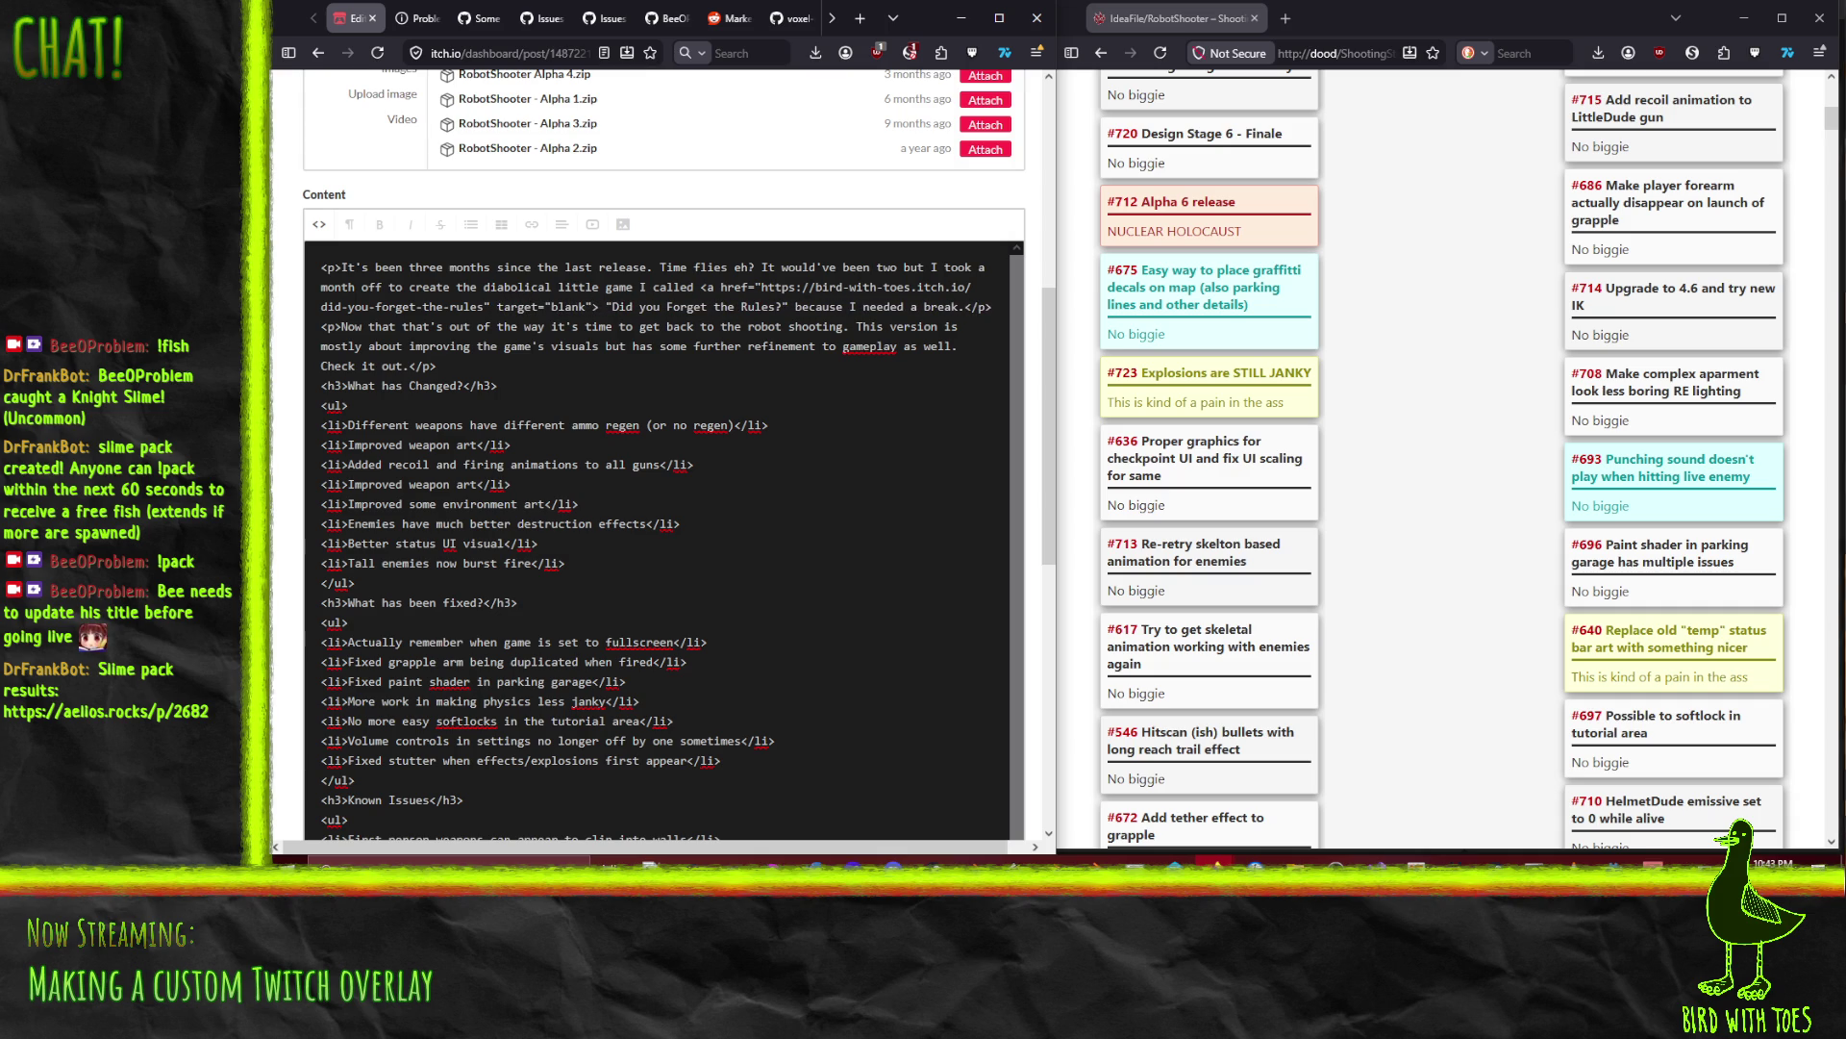
Step: Close the link with </a> after 'Rules?' and verify it in rich-text view
{"action": "double_click", "coordinate": [786, 306]}
{"action": "type", "text": "\"</a>"}
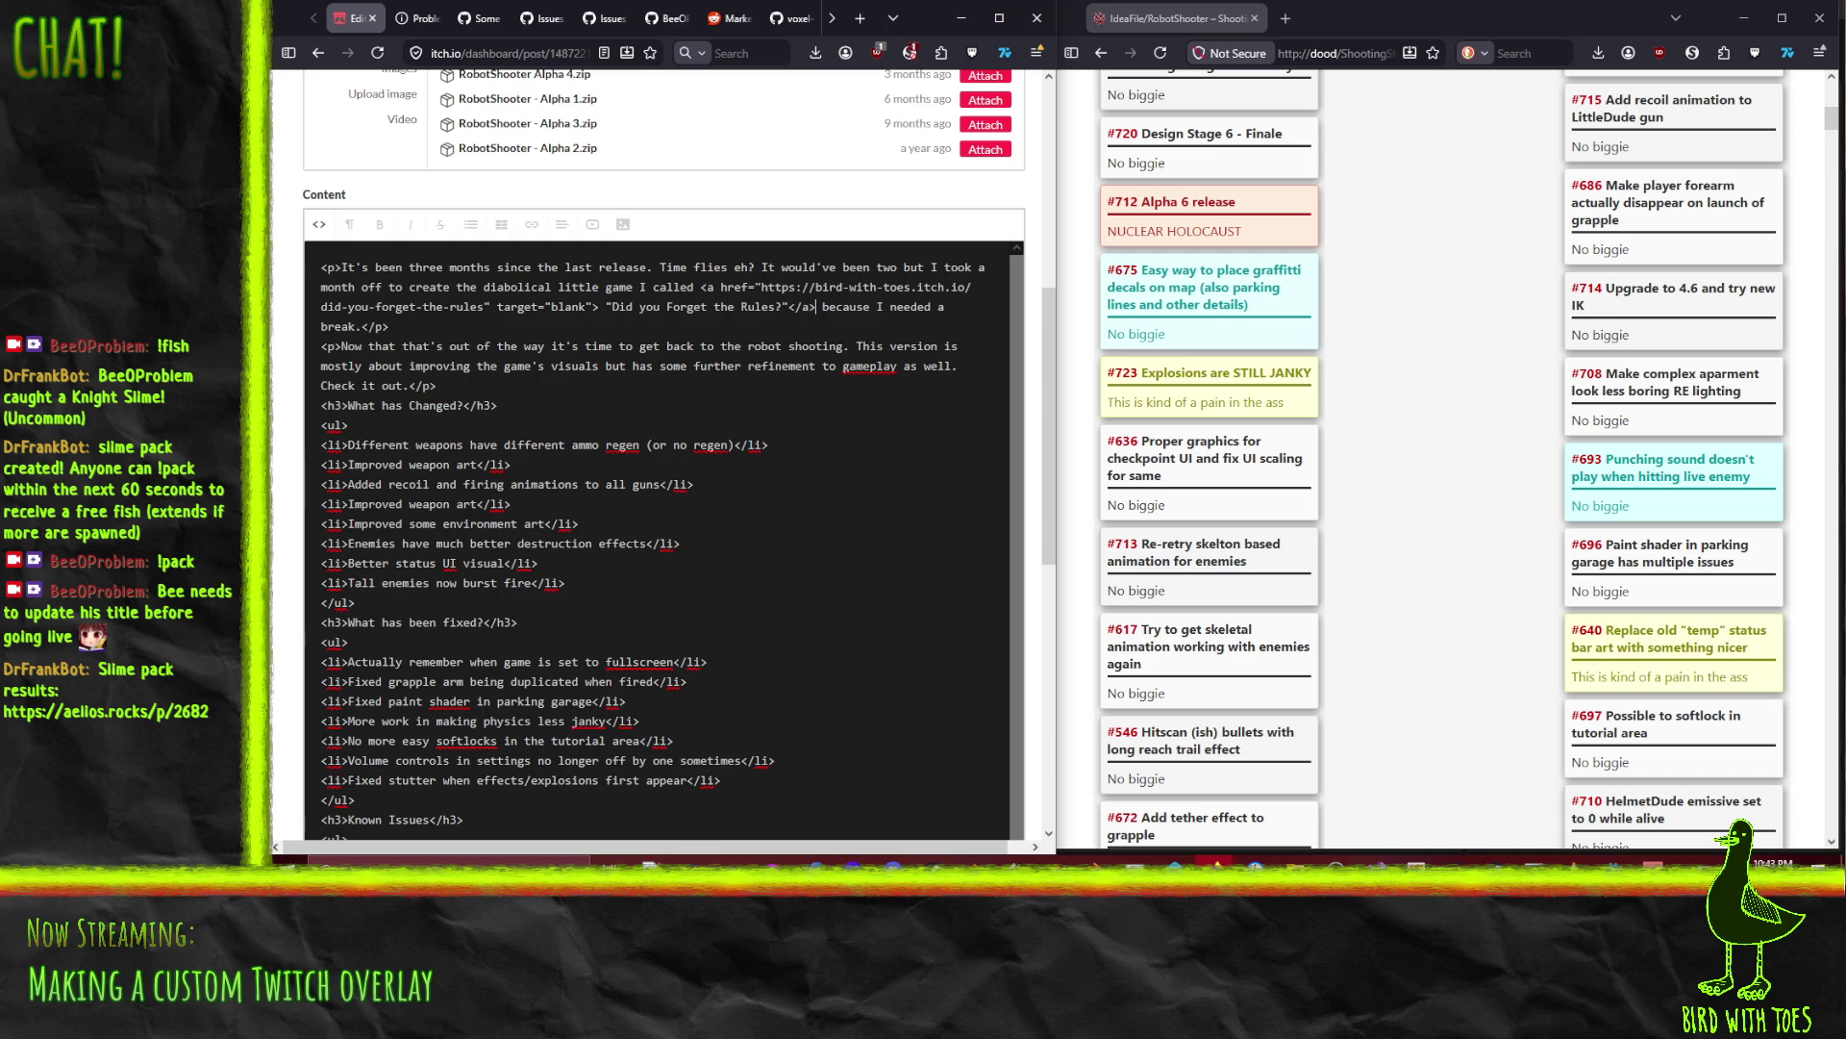
{"action": "left_click", "coordinate": [319, 224]}
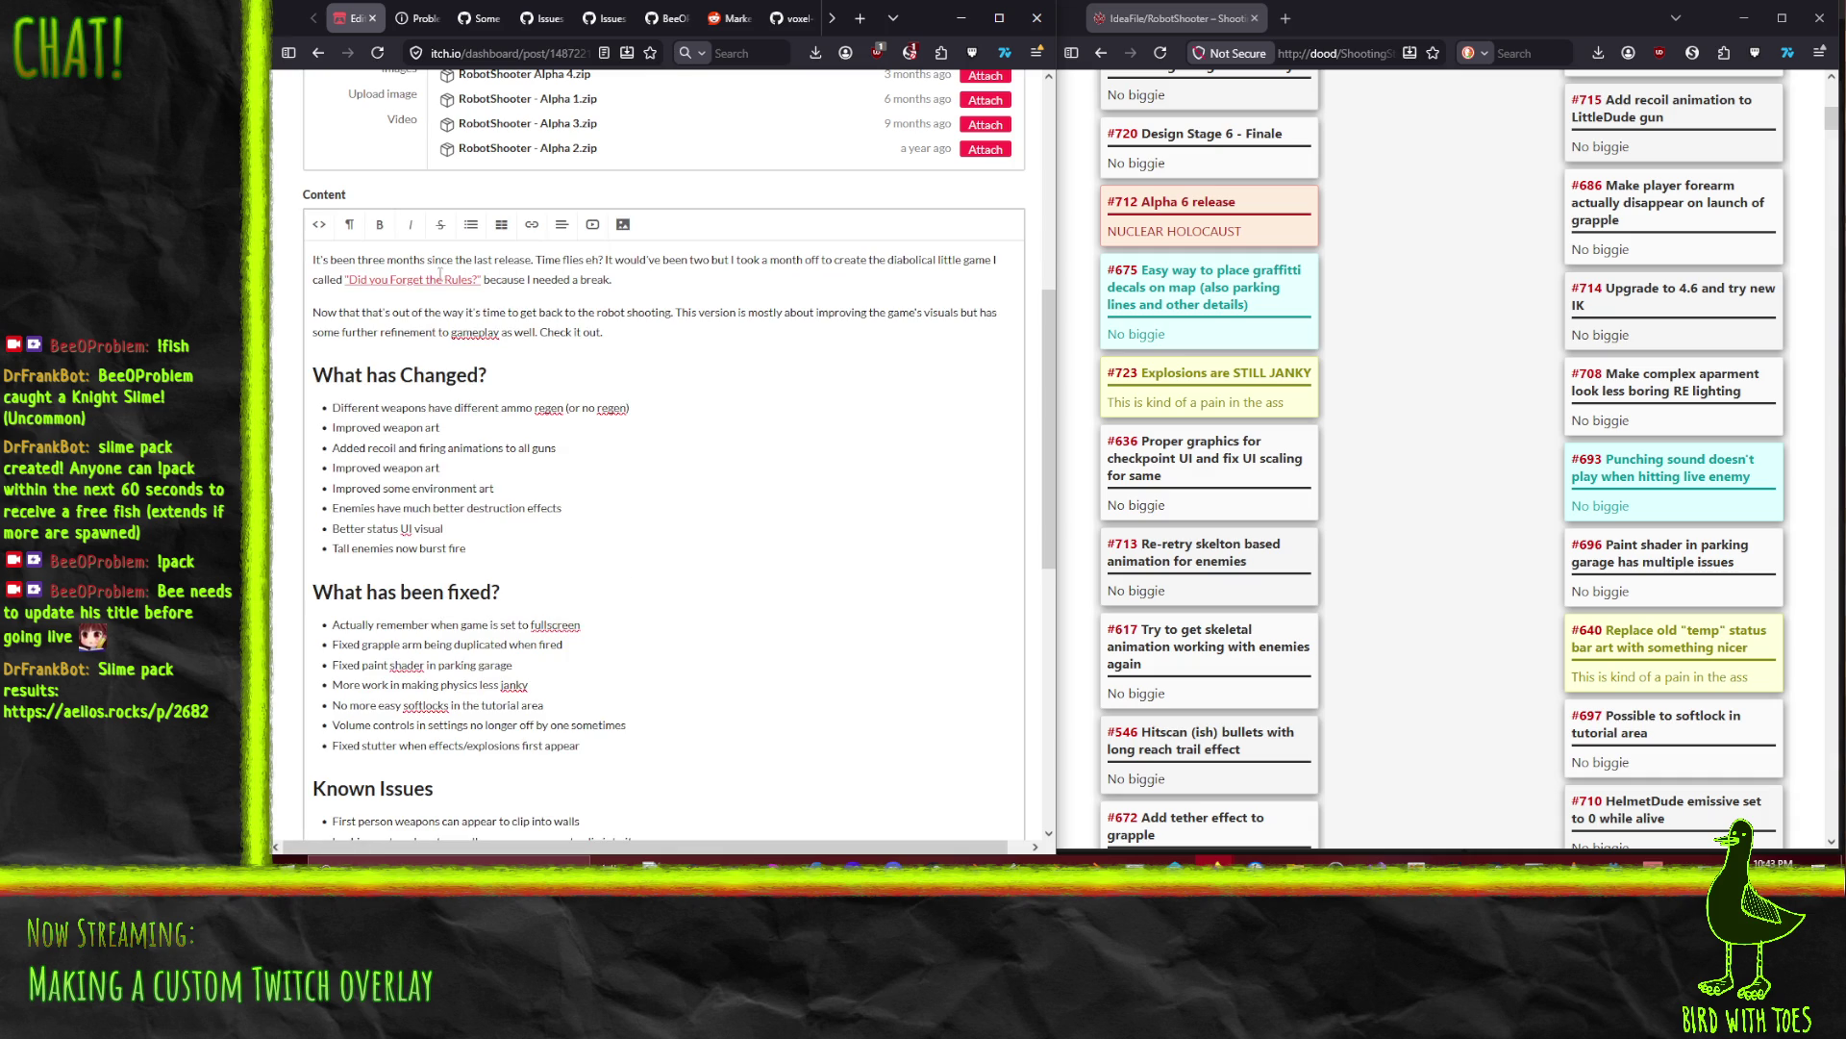
{"action": "right_click", "coordinate": [375, 283]}
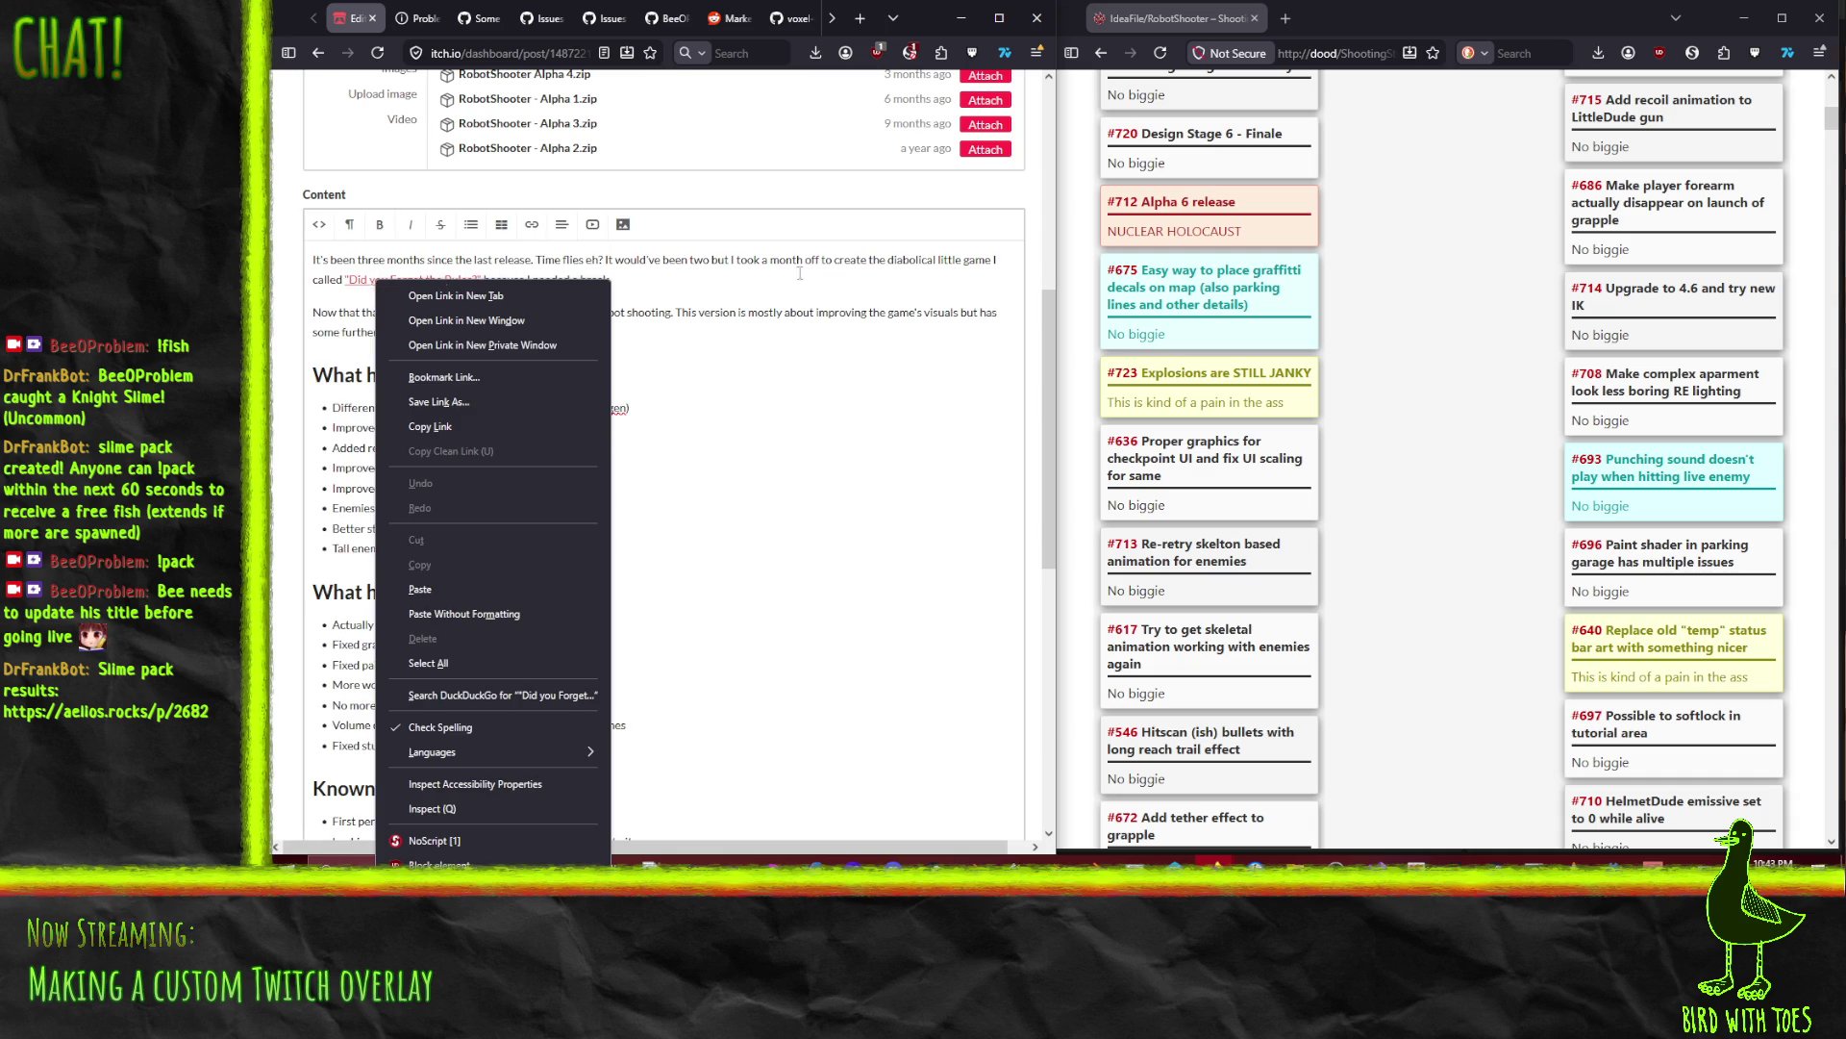
{"action": "left_click", "coordinate": [517, 297]}
{"action": "scroll", "coordinate": [453, 320], "scroll_direction": "up", "scroll_amount": 2}
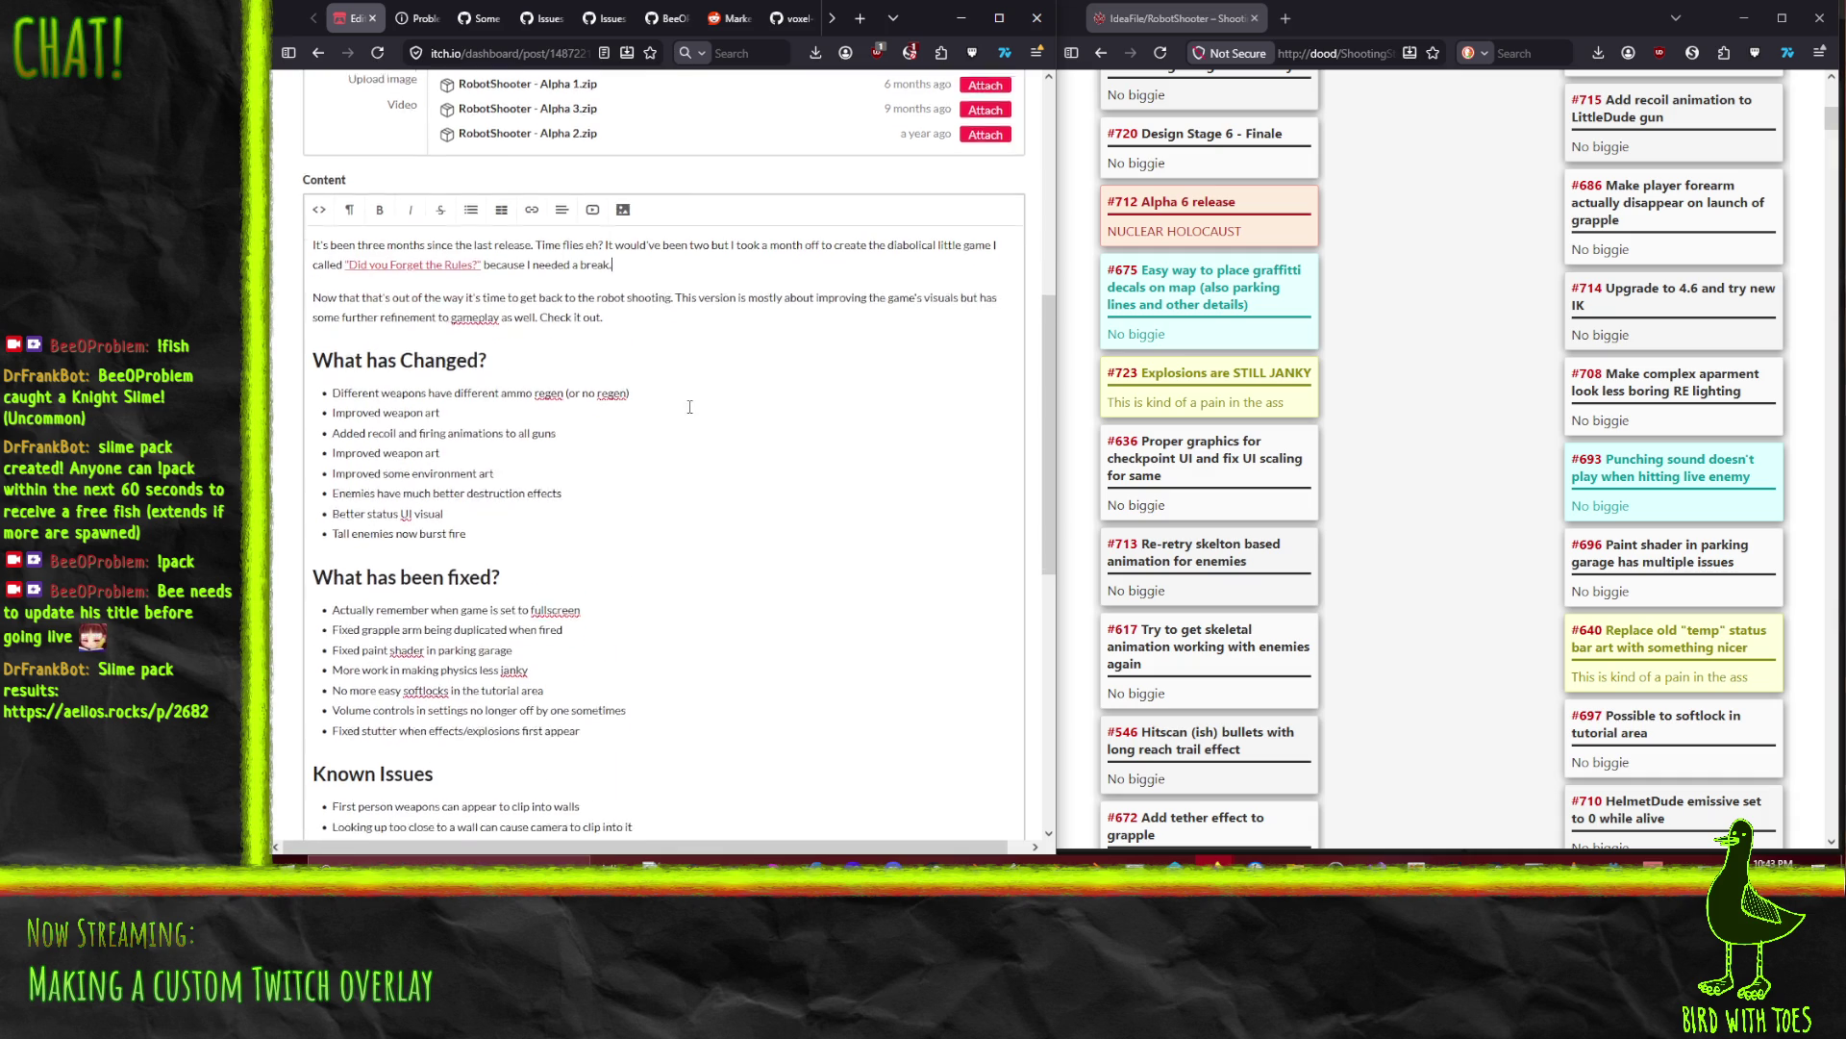
{"action": "left_click", "coordinate": [319, 308]}
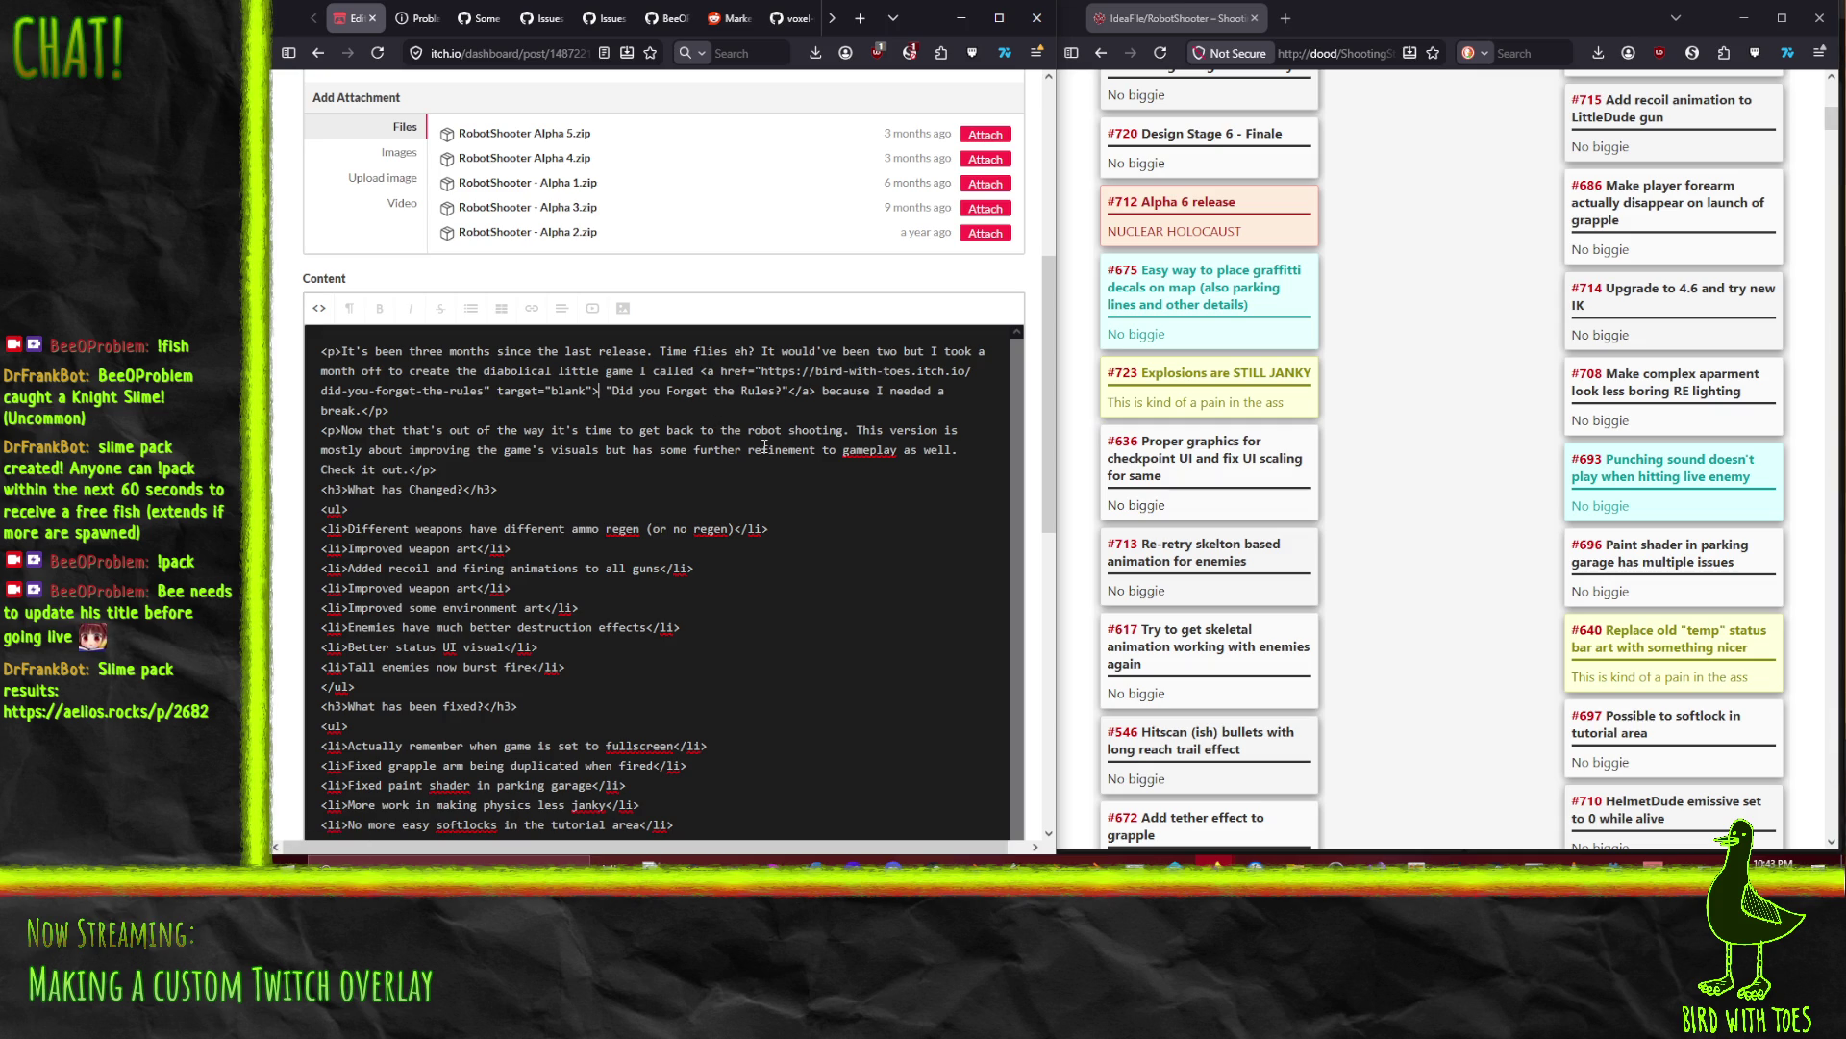
Step: Delete the stray space before the link text and save the post
{"action": "key", "text": "Delete"}
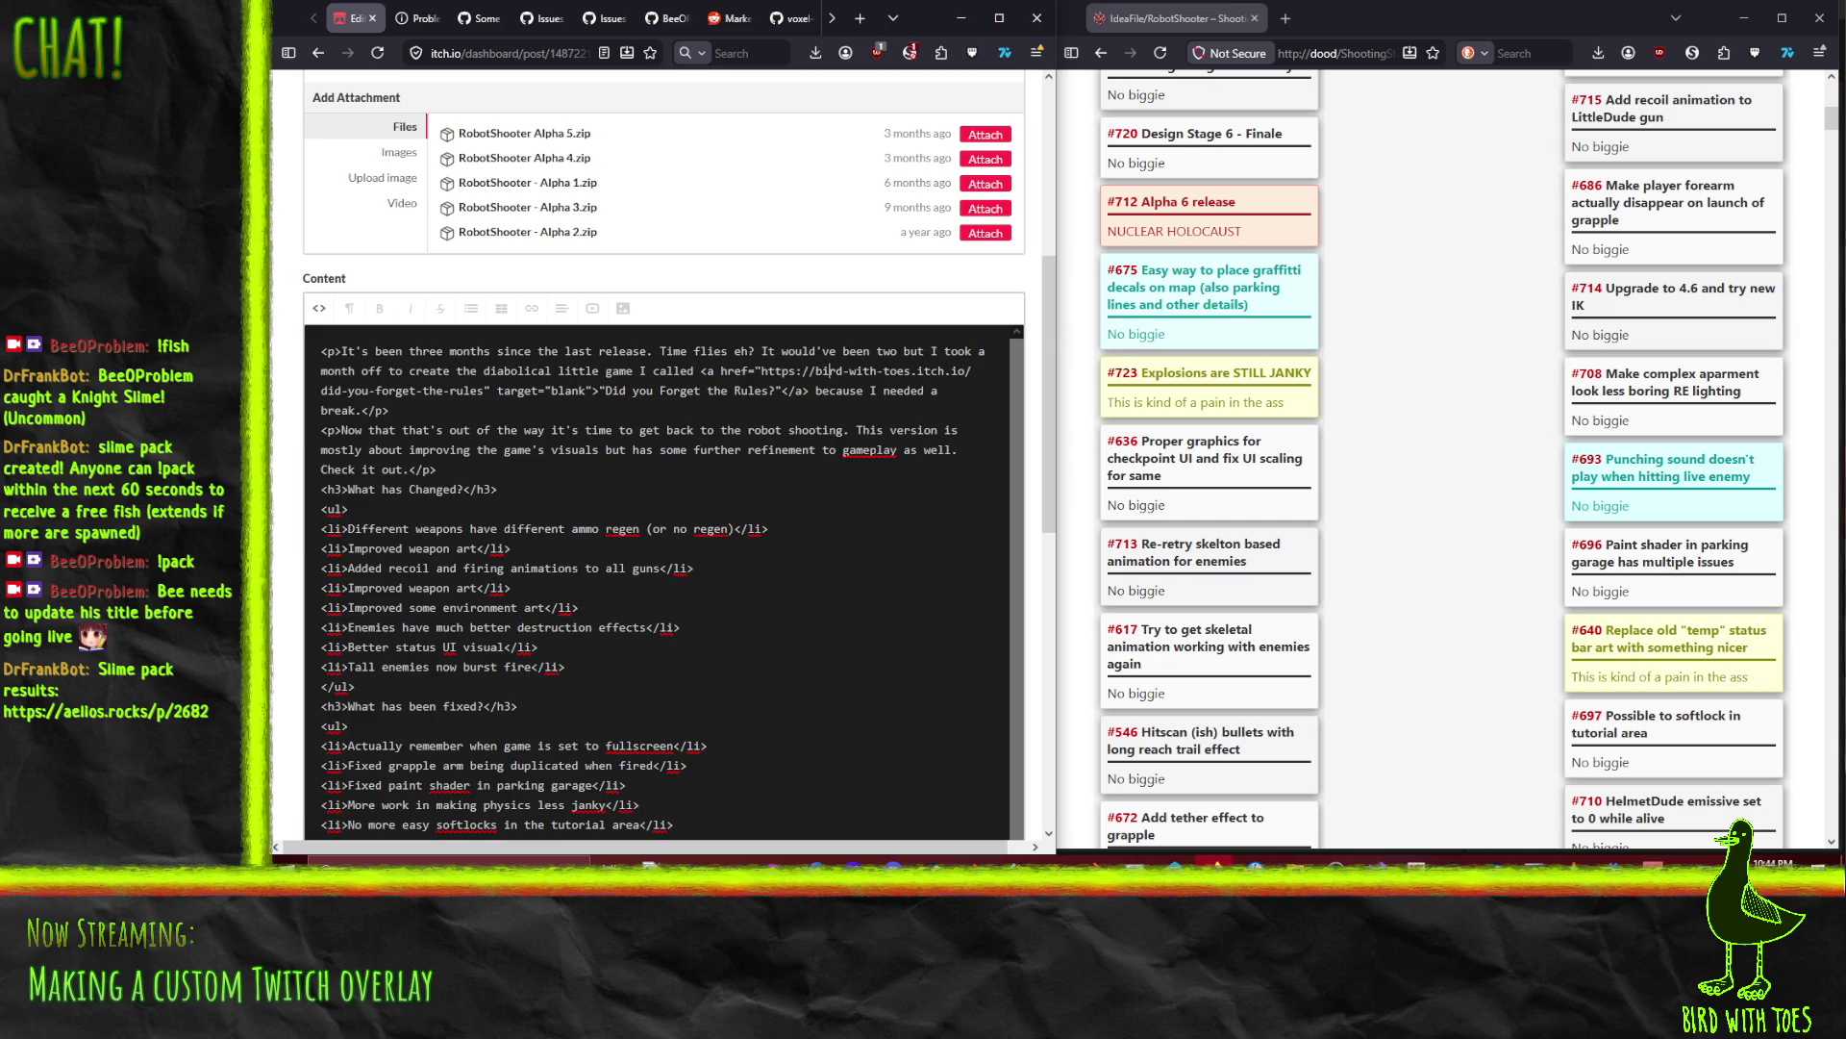
{"action": "scroll", "coordinate": [421, 753], "scroll_direction": "down", "scroll_amount": 5}
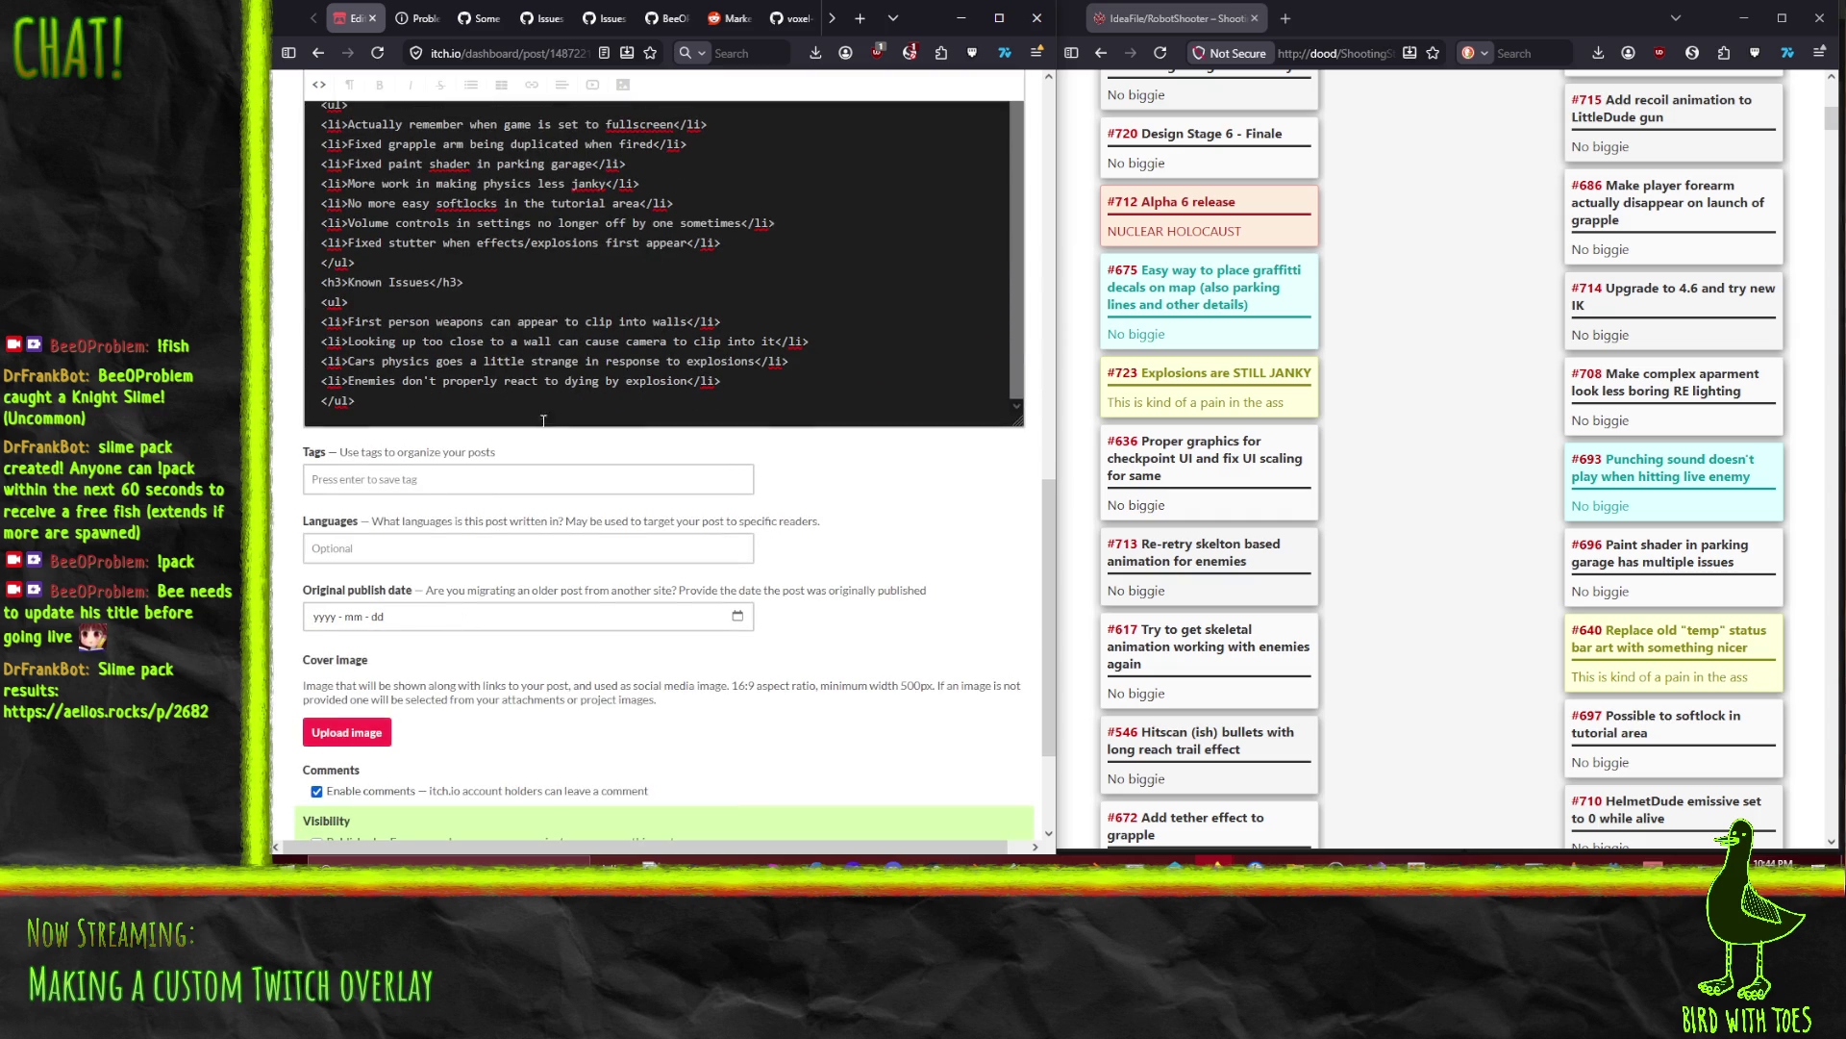
{"action": "scroll", "coordinate": [548, 697], "scroll_direction": "down", "scroll_amount": 2}
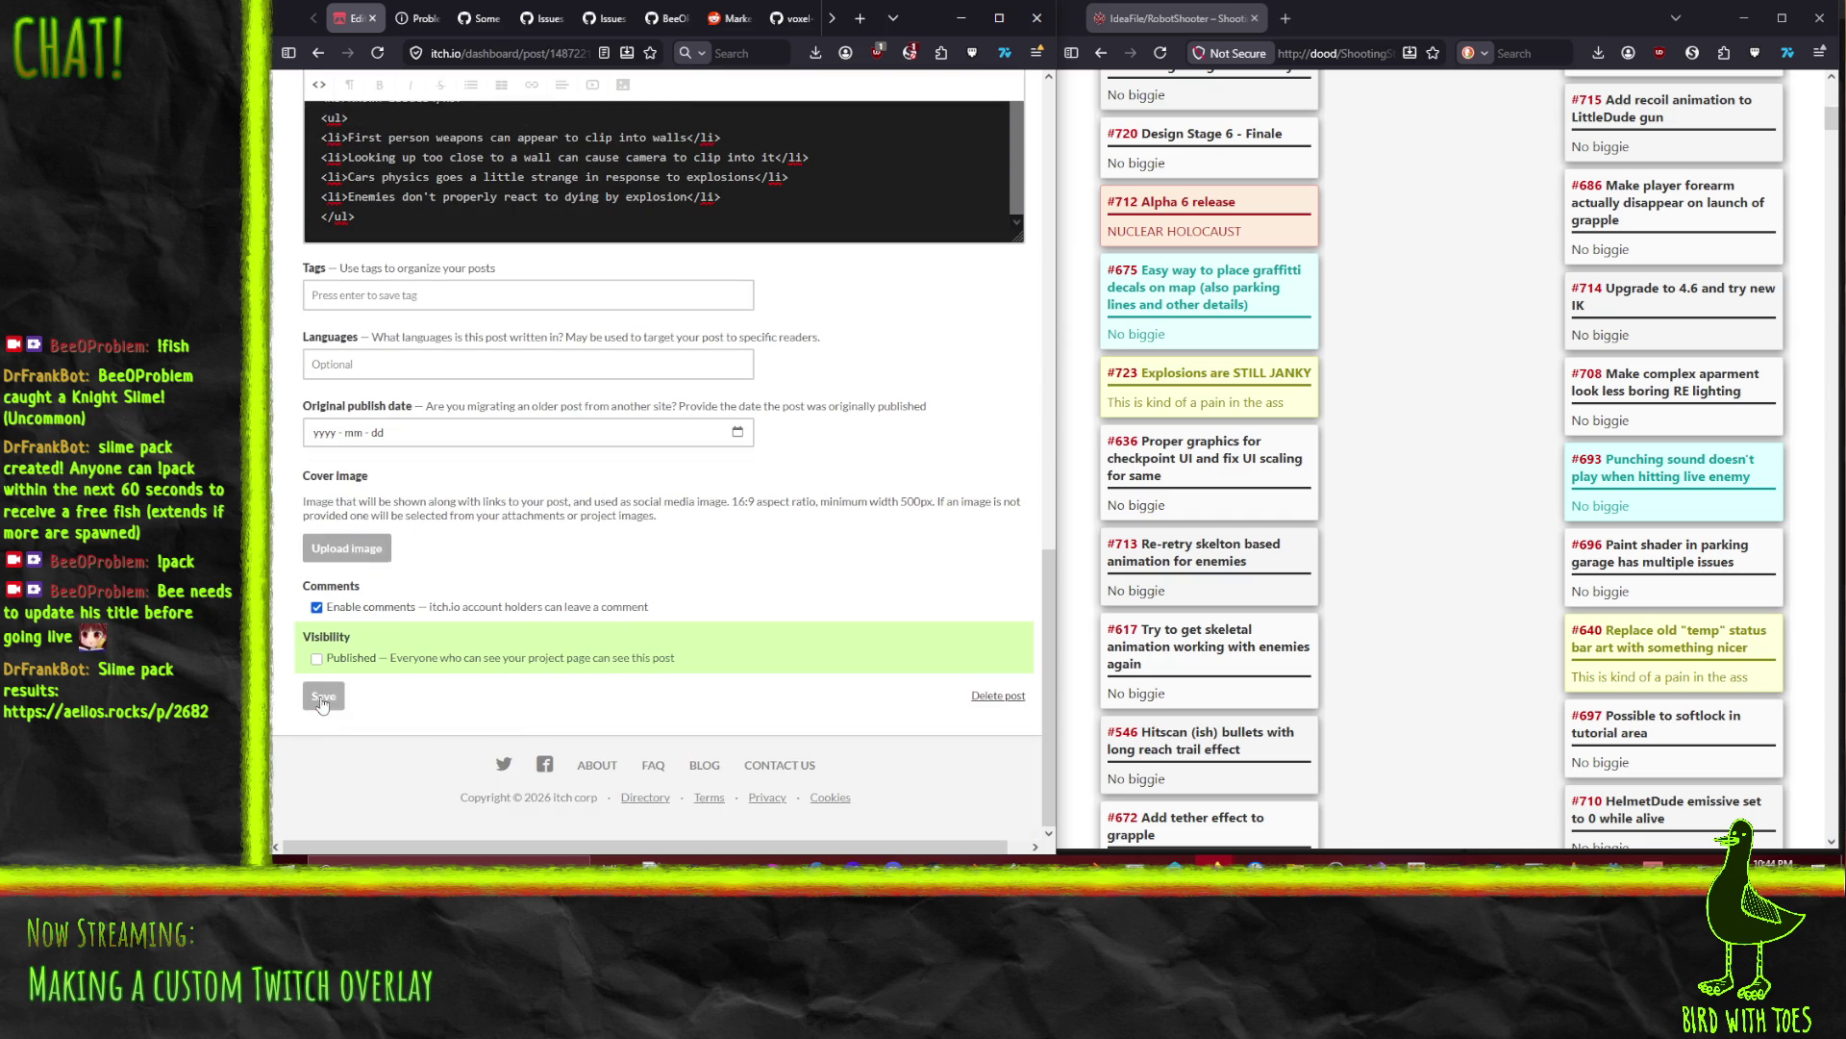
{"action": "left_click", "coordinate": [317, 716]}
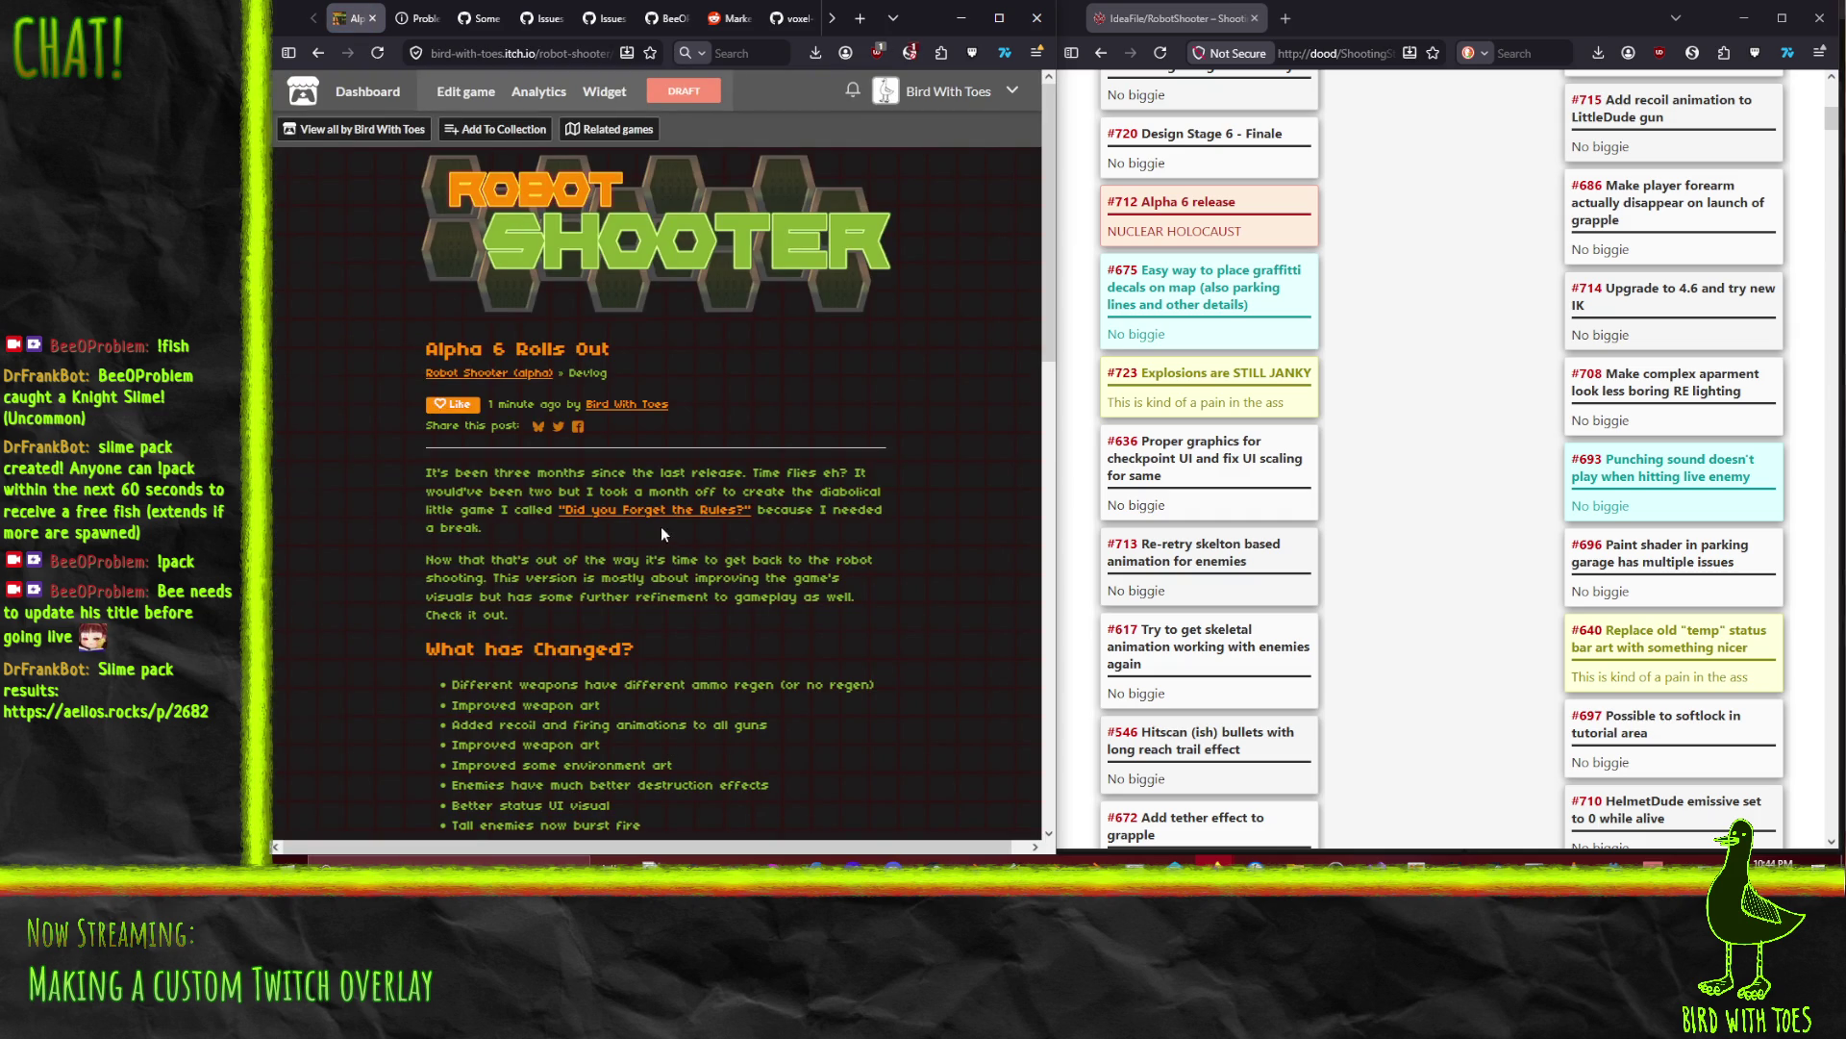
Step: Test that the Did you Forget the Rules? link opens the game page, then return to the edit page
{"action": "left_click", "coordinate": [644, 519]}
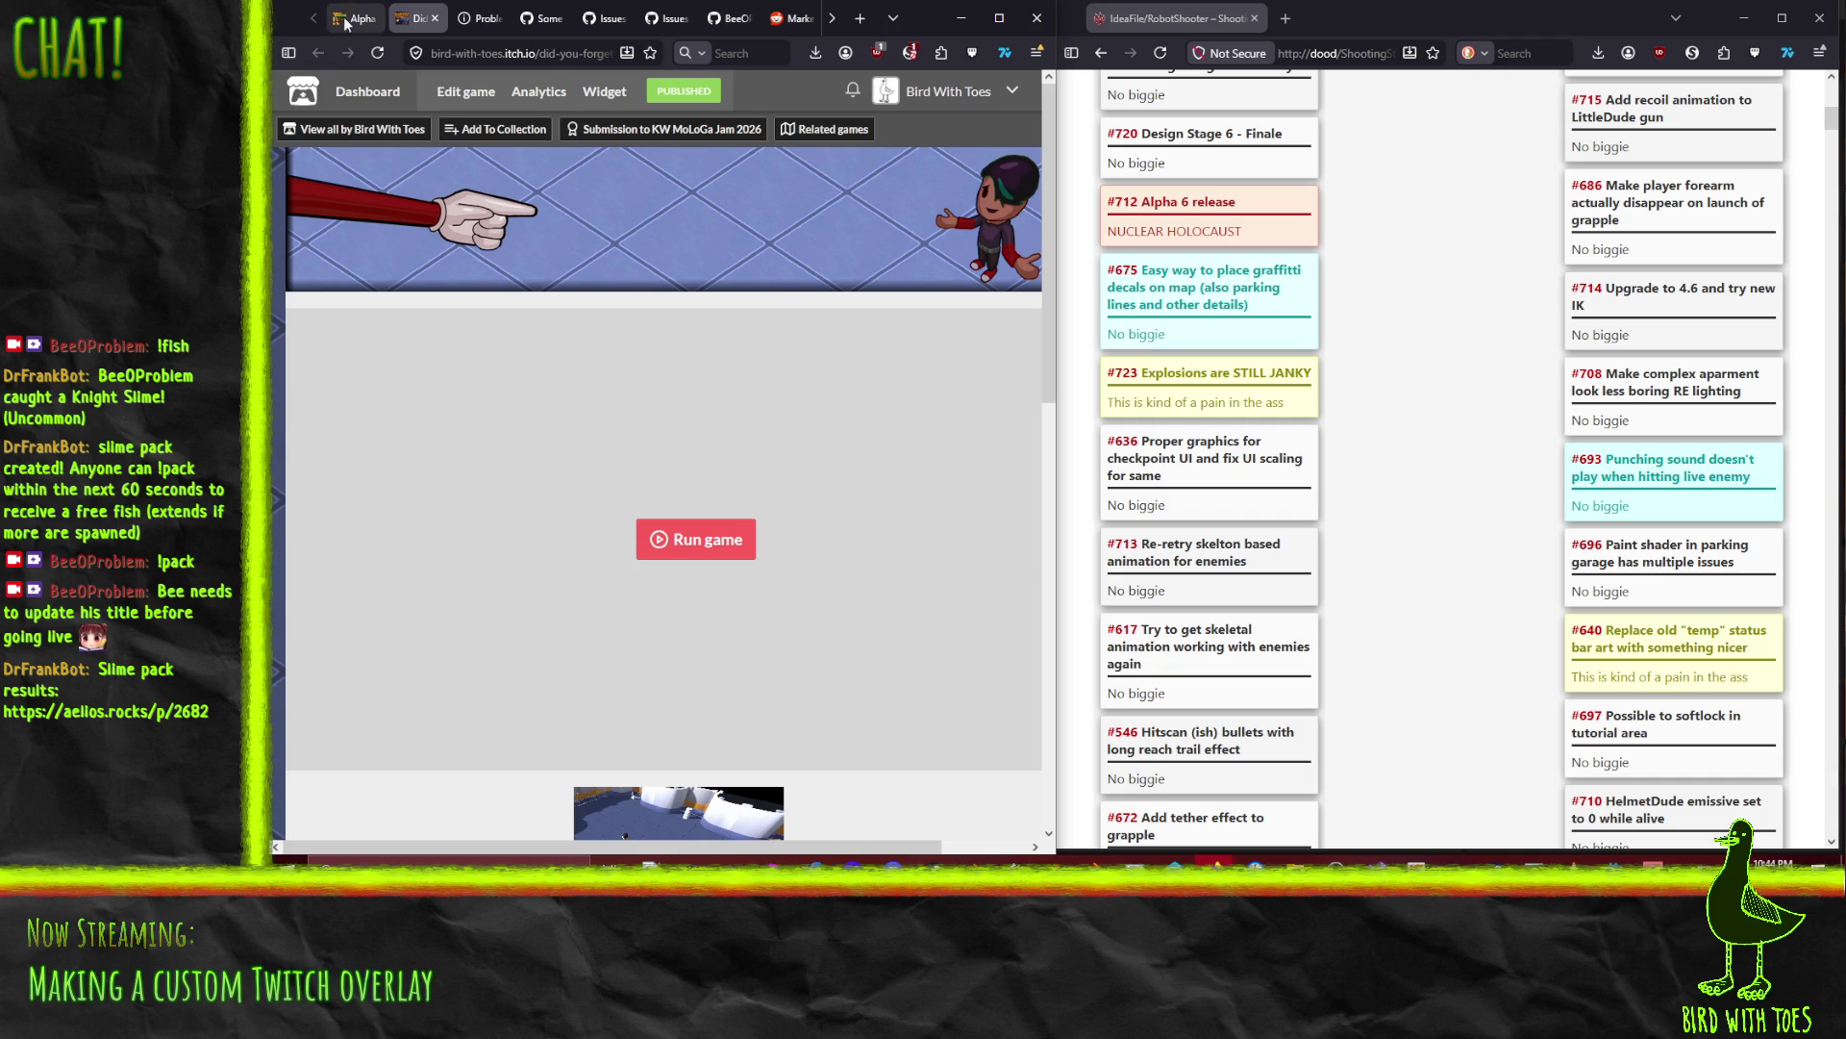
{"action": "left_click", "coordinate": [361, 23]}
{"action": "left_click", "coordinate": [414, 21]}
{"action": "left_click", "coordinate": [434, 21]}
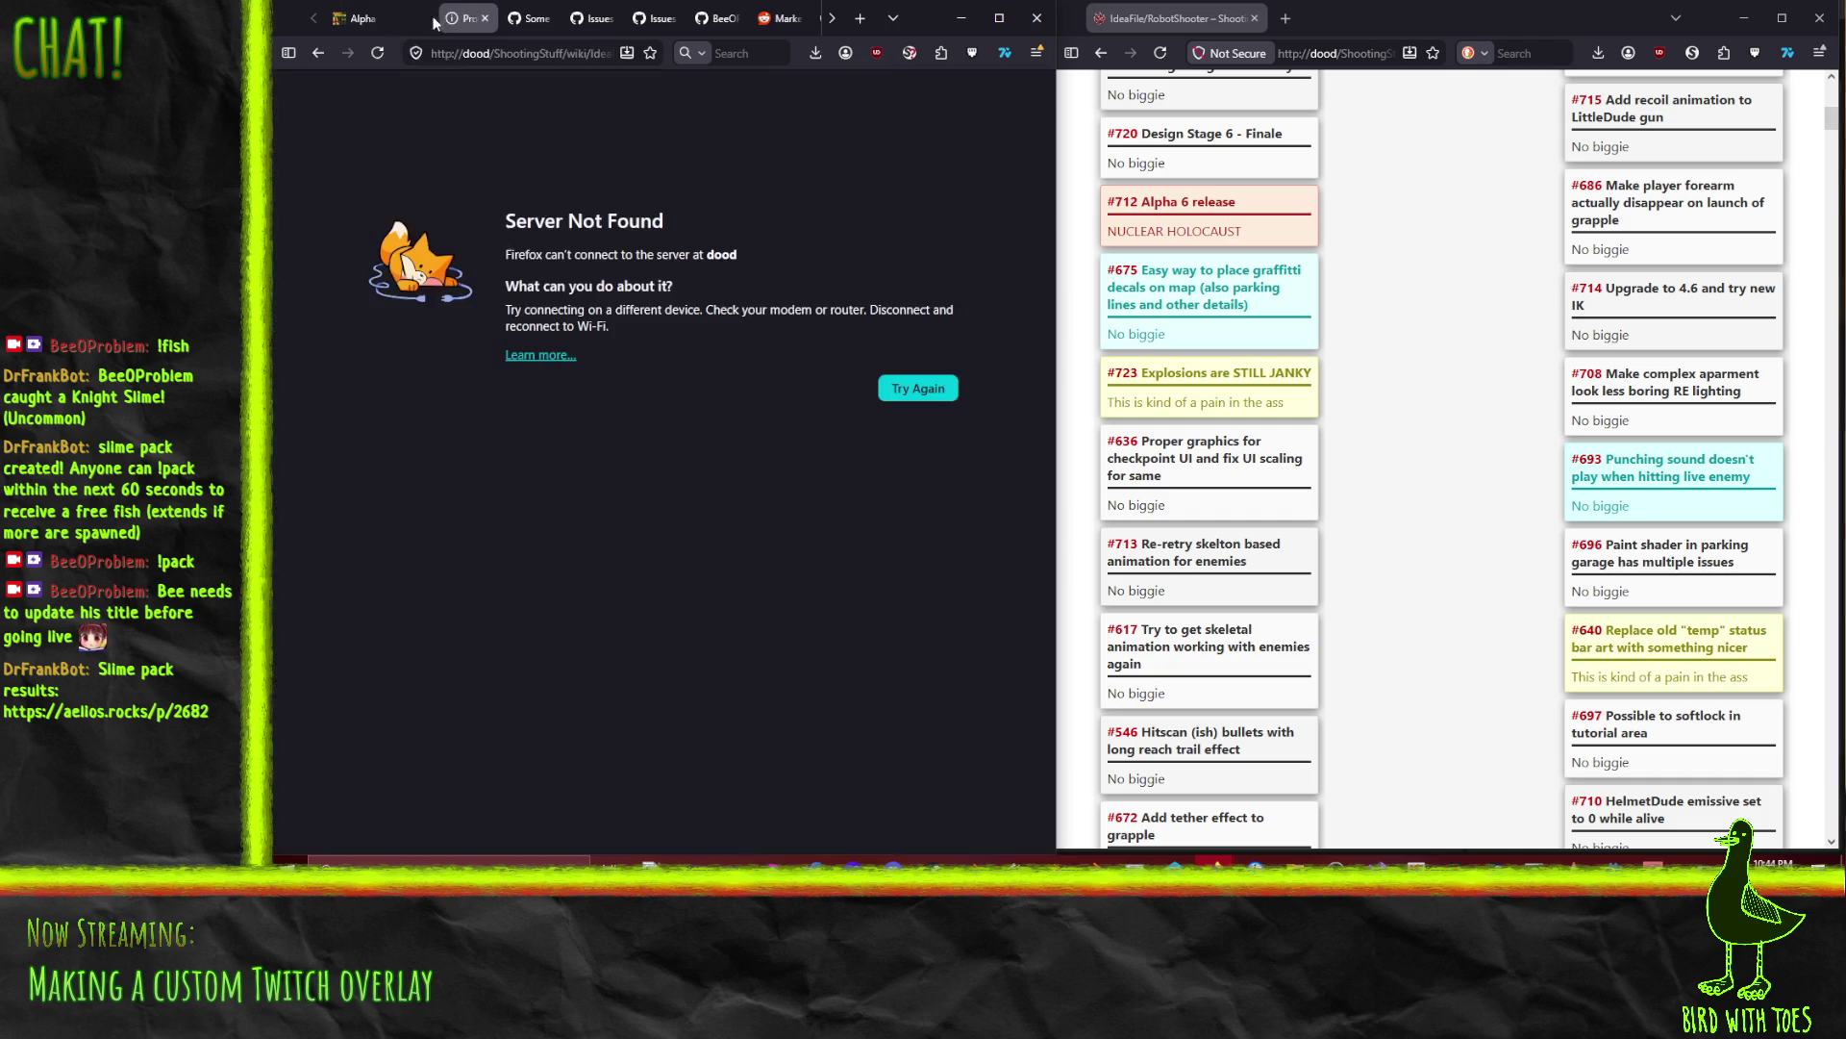
{"action": "left_click", "coordinate": [355, 18]}
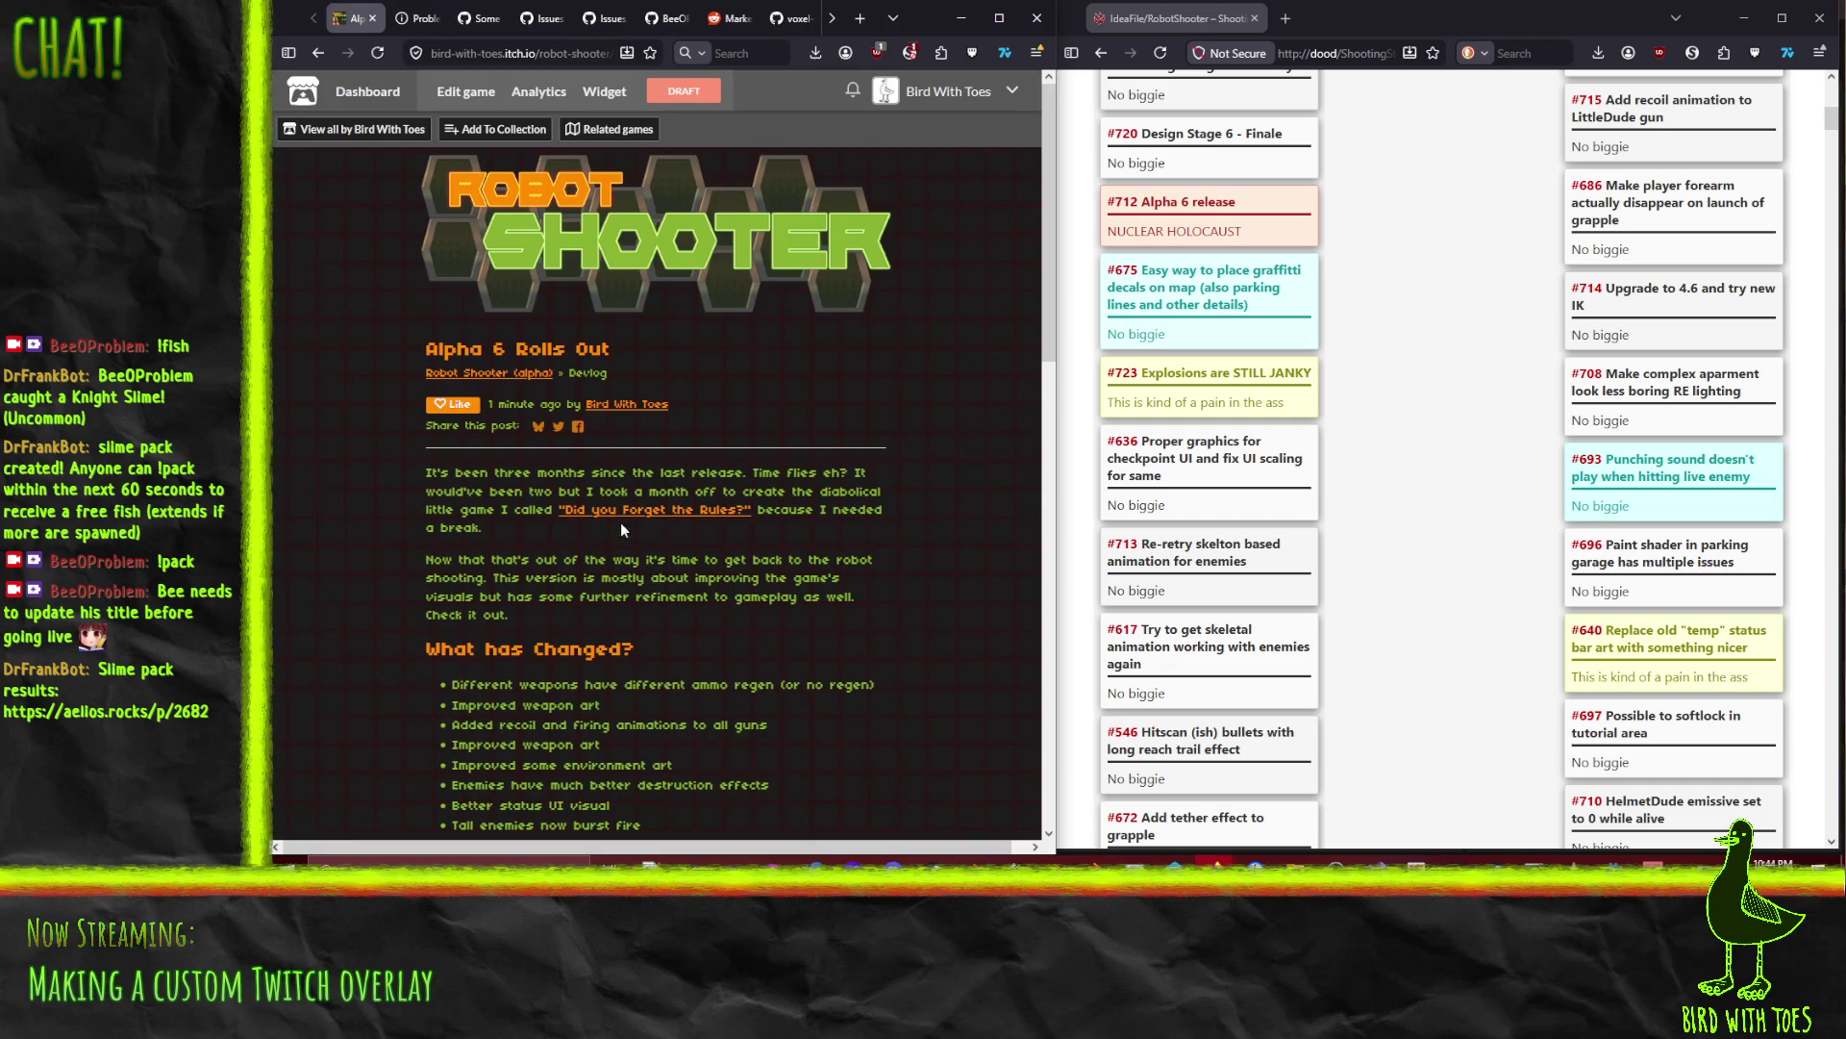
{"action": "left_click", "coordinate": [664, 511]}
{"action": "left_click", "coordinate": [436, 21]}
{"action": "key", "text": "F5"}
{"action": "key", "text": "alt+Left"}
Step: Mark the post Published, save it, and show the Windows desktop
{"action": "left_click", "coordinate": [316, 660]}
{"action": "left_click", "coordinate": [324, 695]}
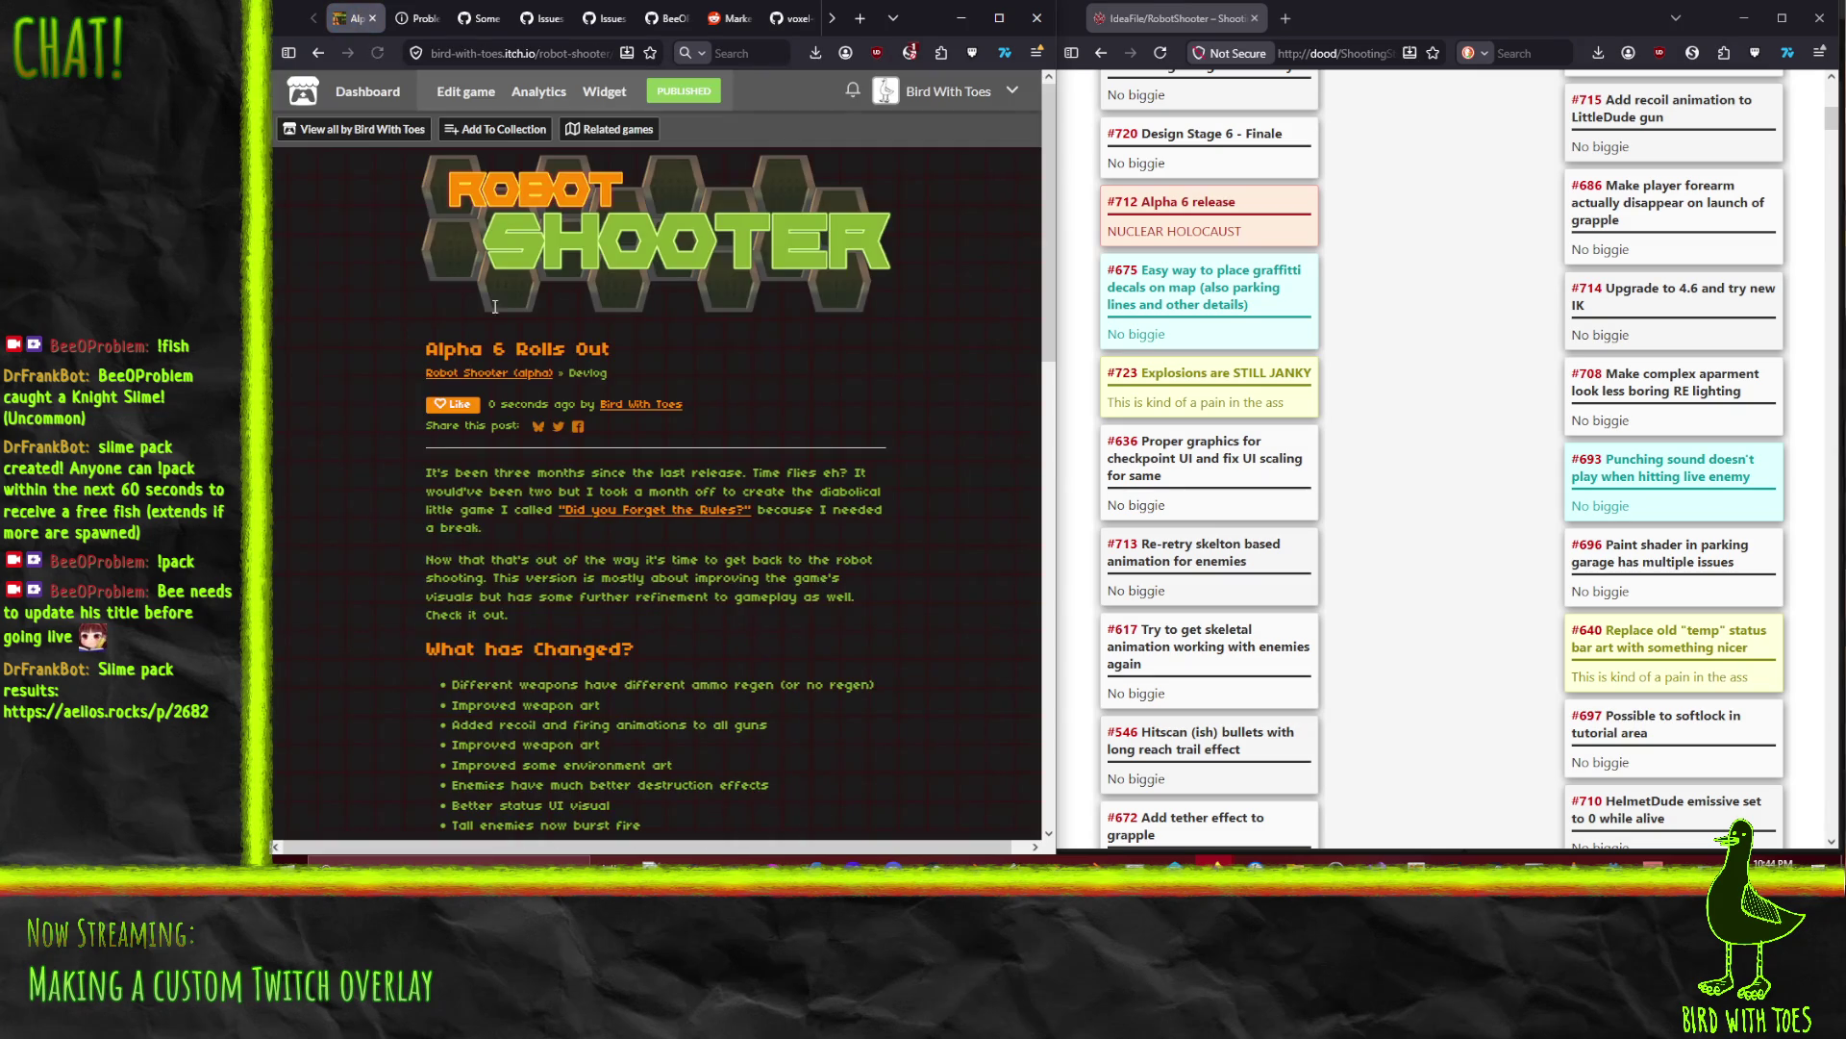
{"action": "left_click", "coordinate": [452, 53]}
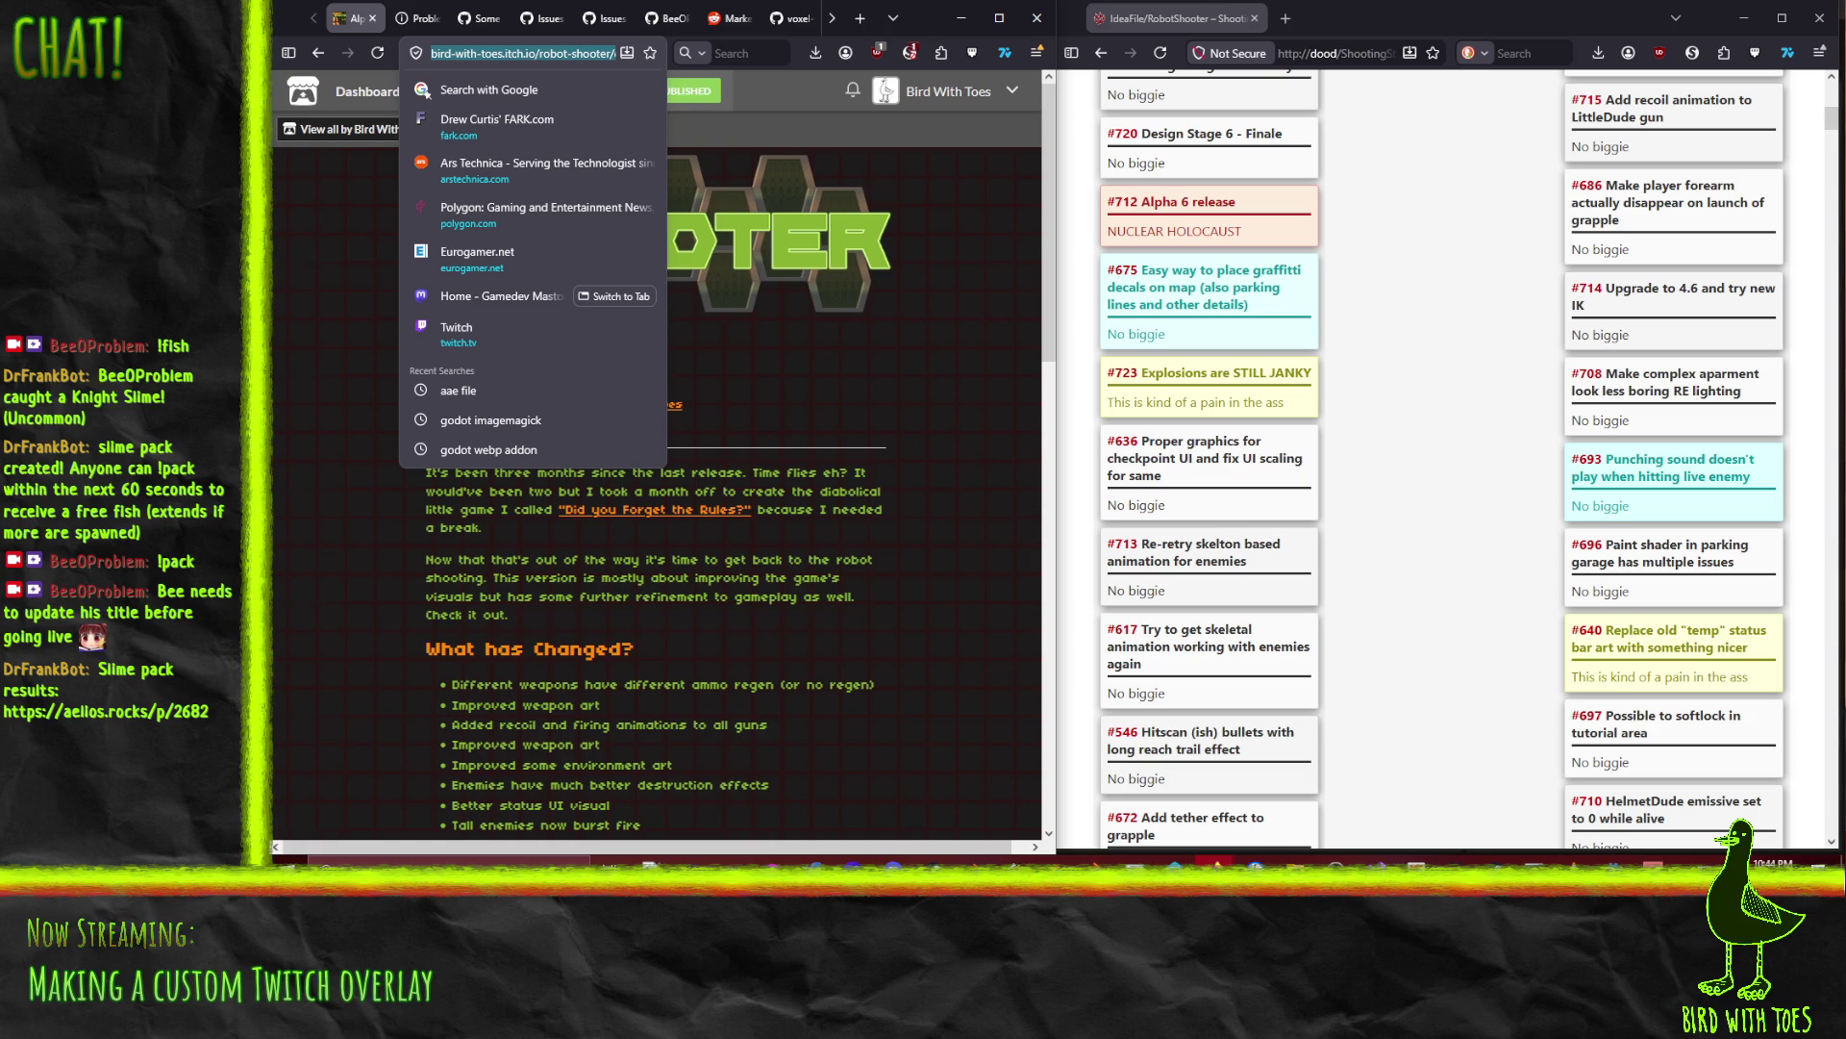
{"action": "key", "text": "super+d"}
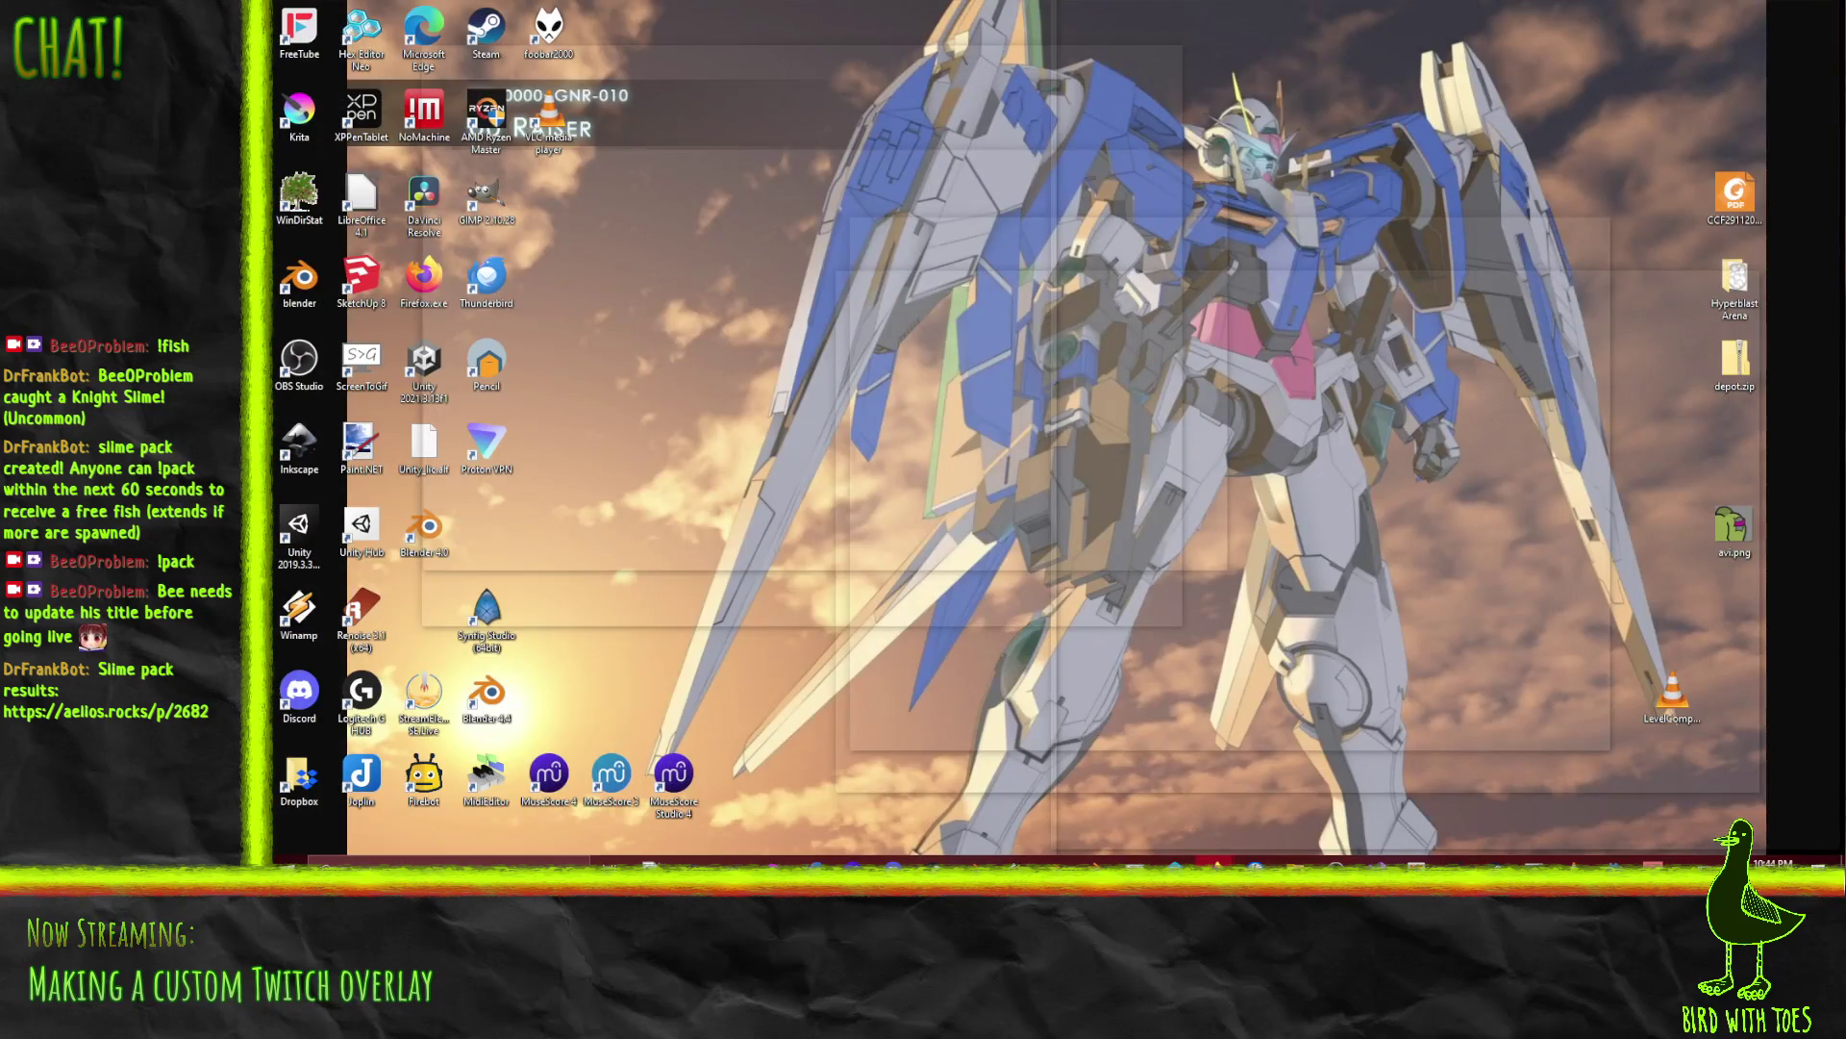
Step: Restore the hidden browser windows with Win+D
{"action": "key", "text": "super+d"}
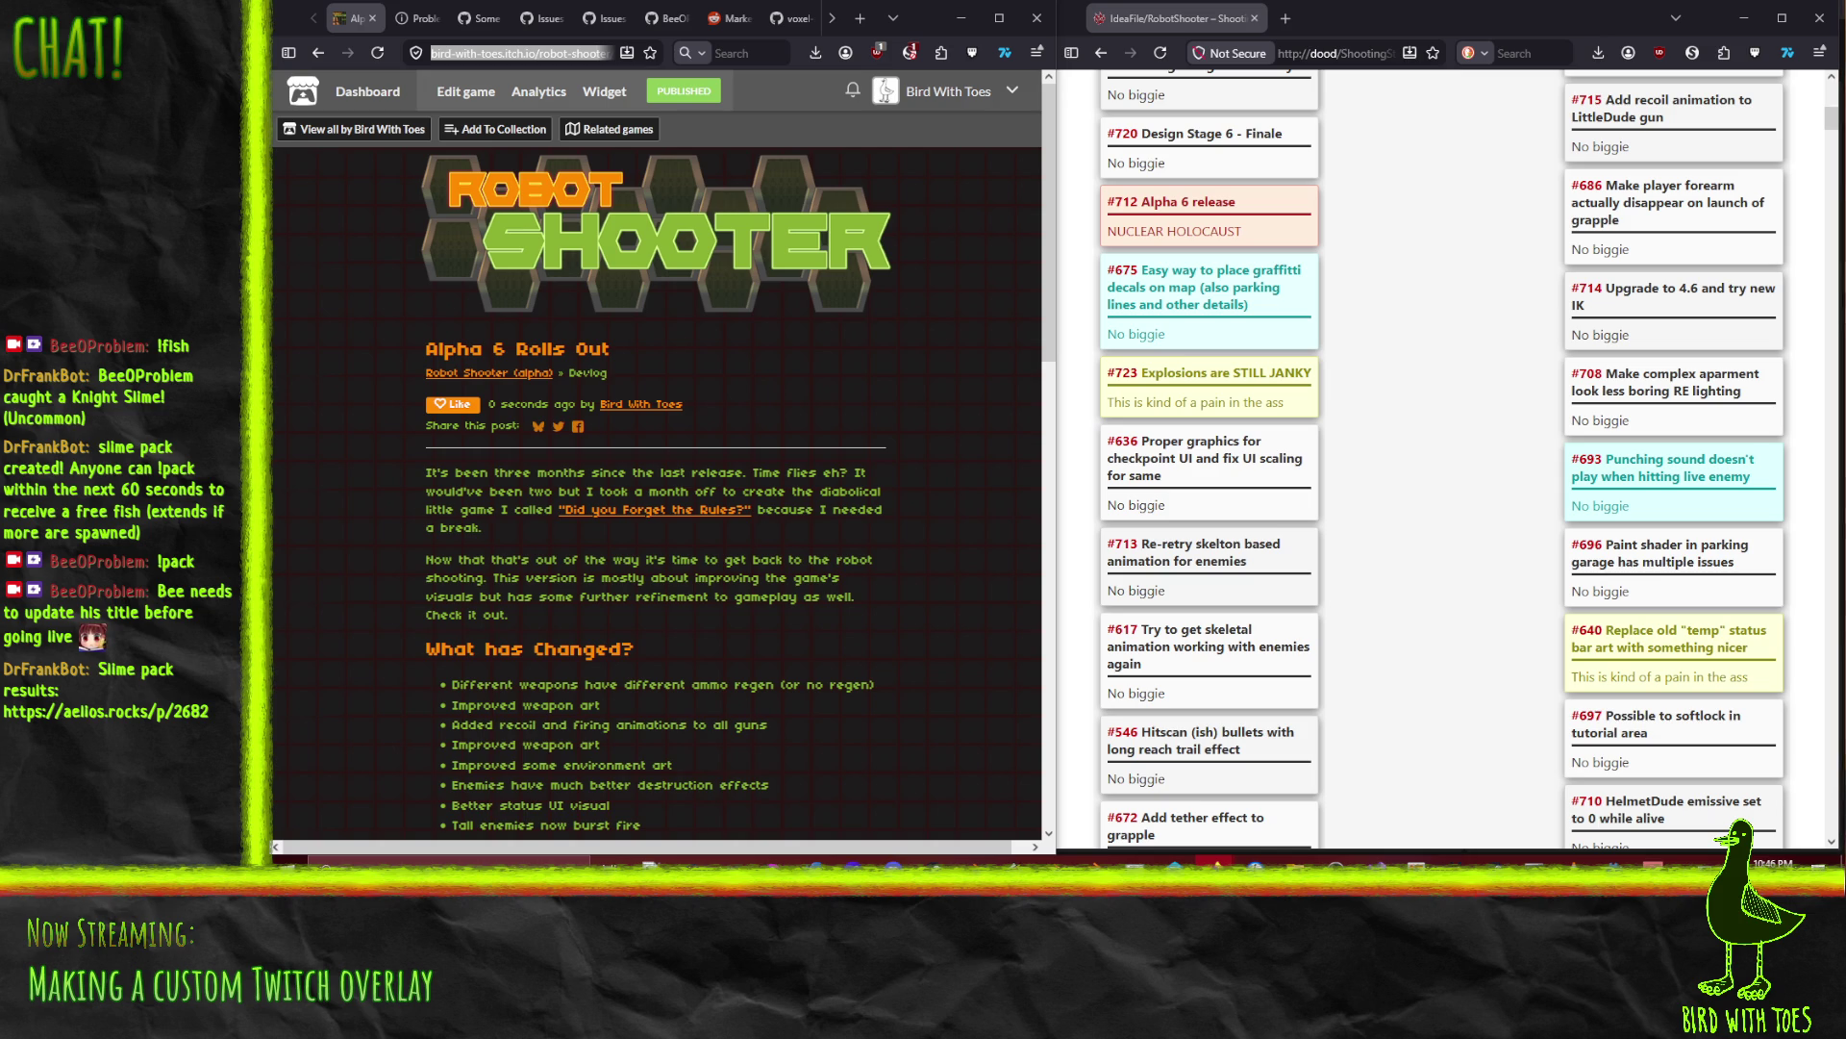
Step: Move the IdeaFile idea board tab from the right browser window into the devlog window
{"action": "left_click", "coordinate": [615, 53]}
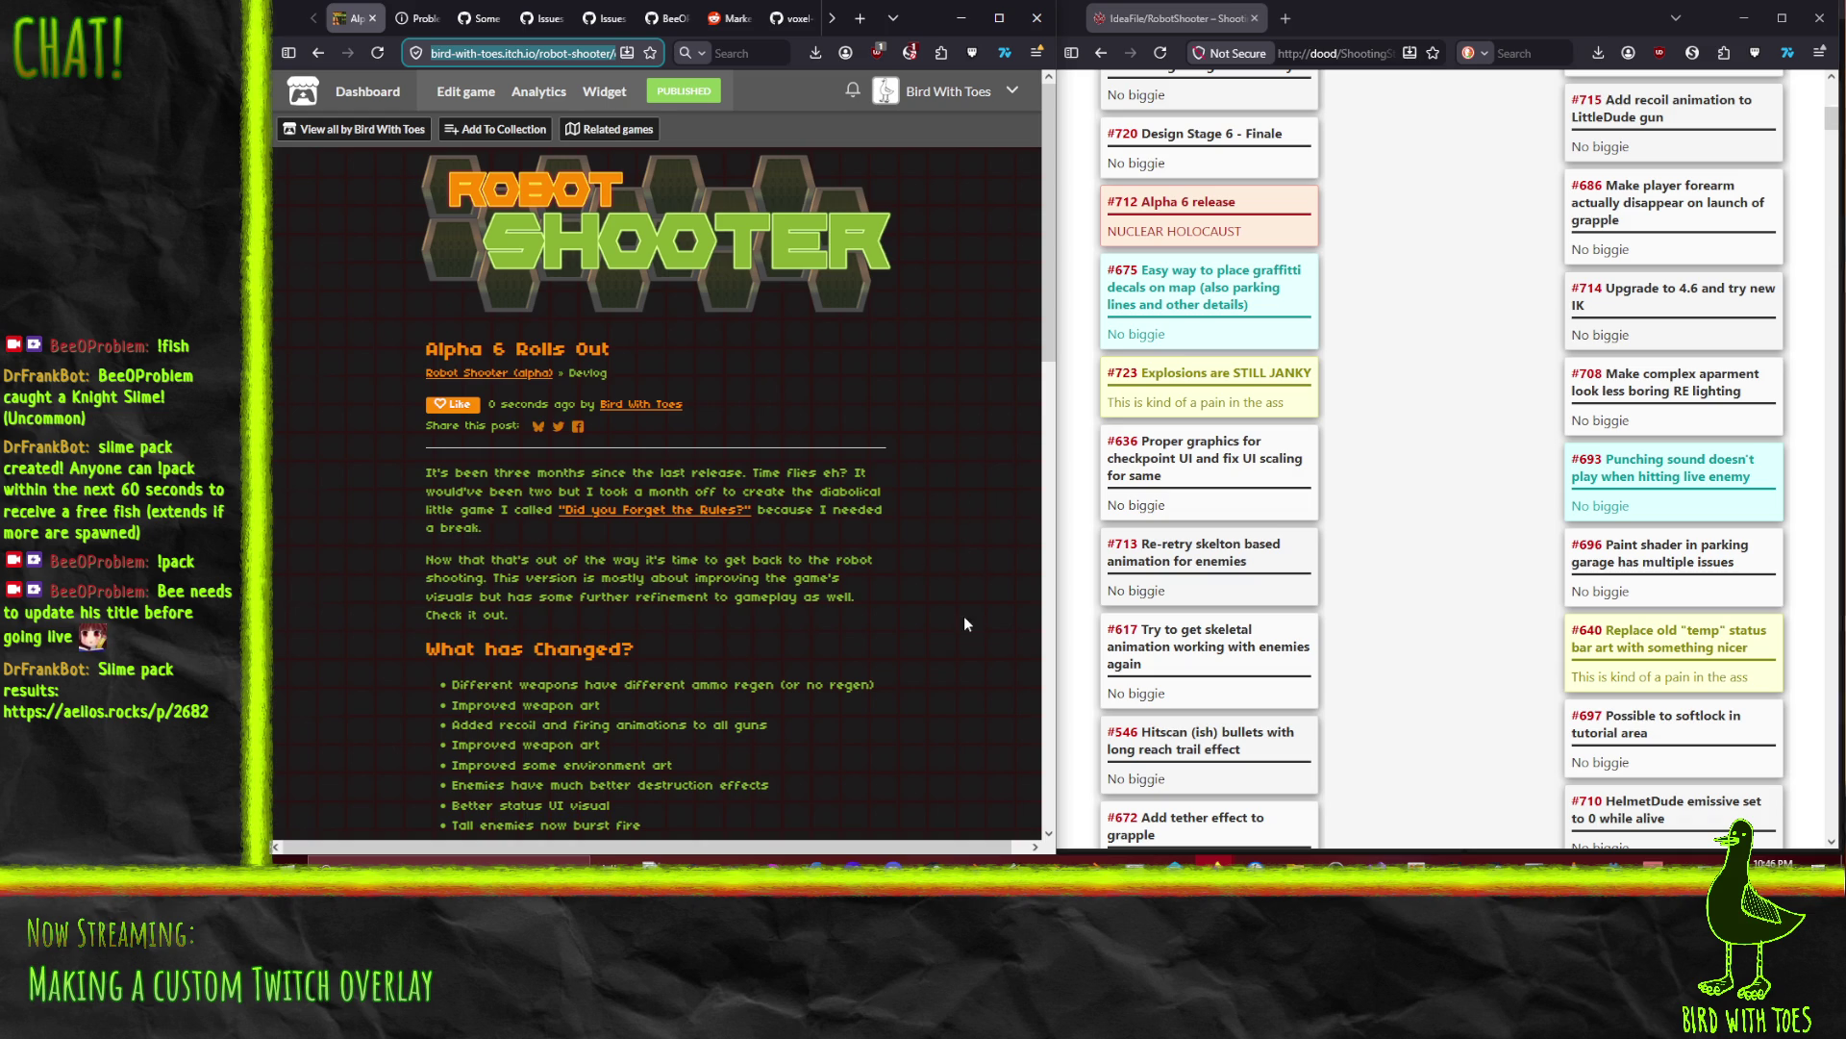
{"action": "scroll", "coordinate": [943, 423], "scroll_direction": "down", "scroll_amount": 15}
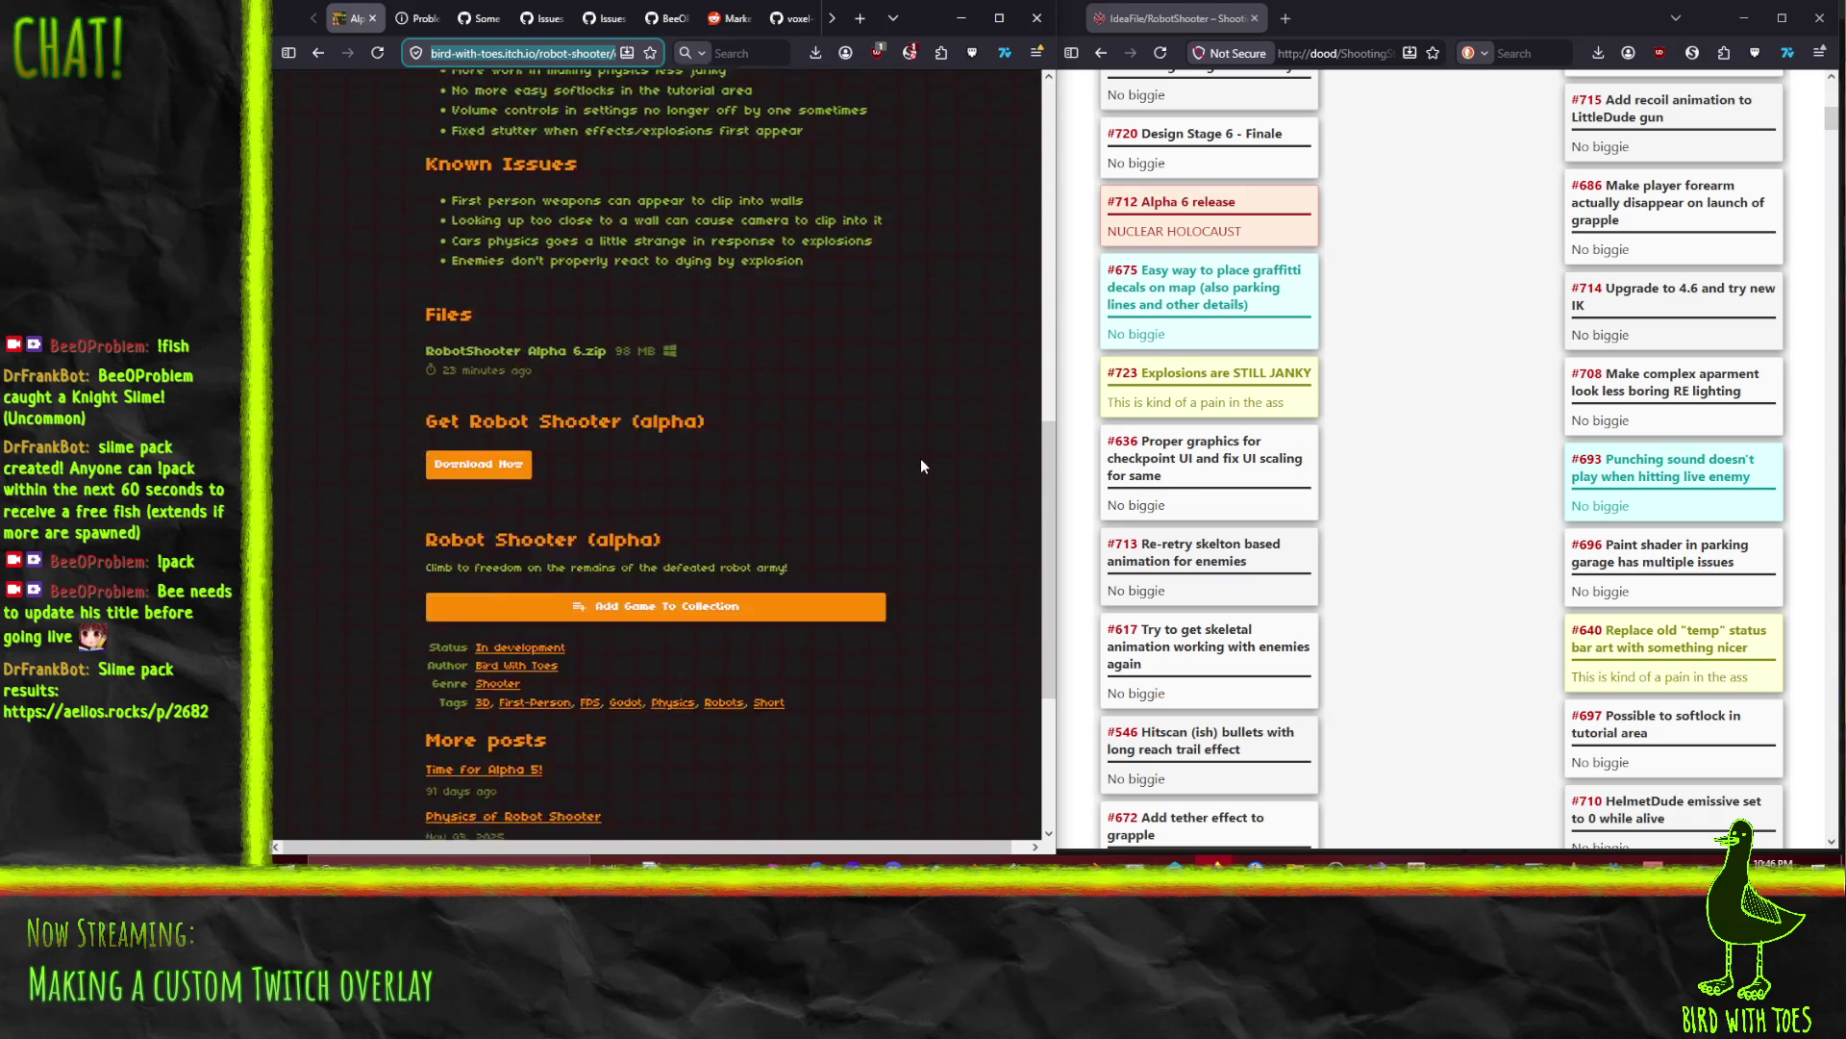
{"action": "scroll", "coordinate": [923, 467], "scroll_direction": "up", "scroll_amount": 15}
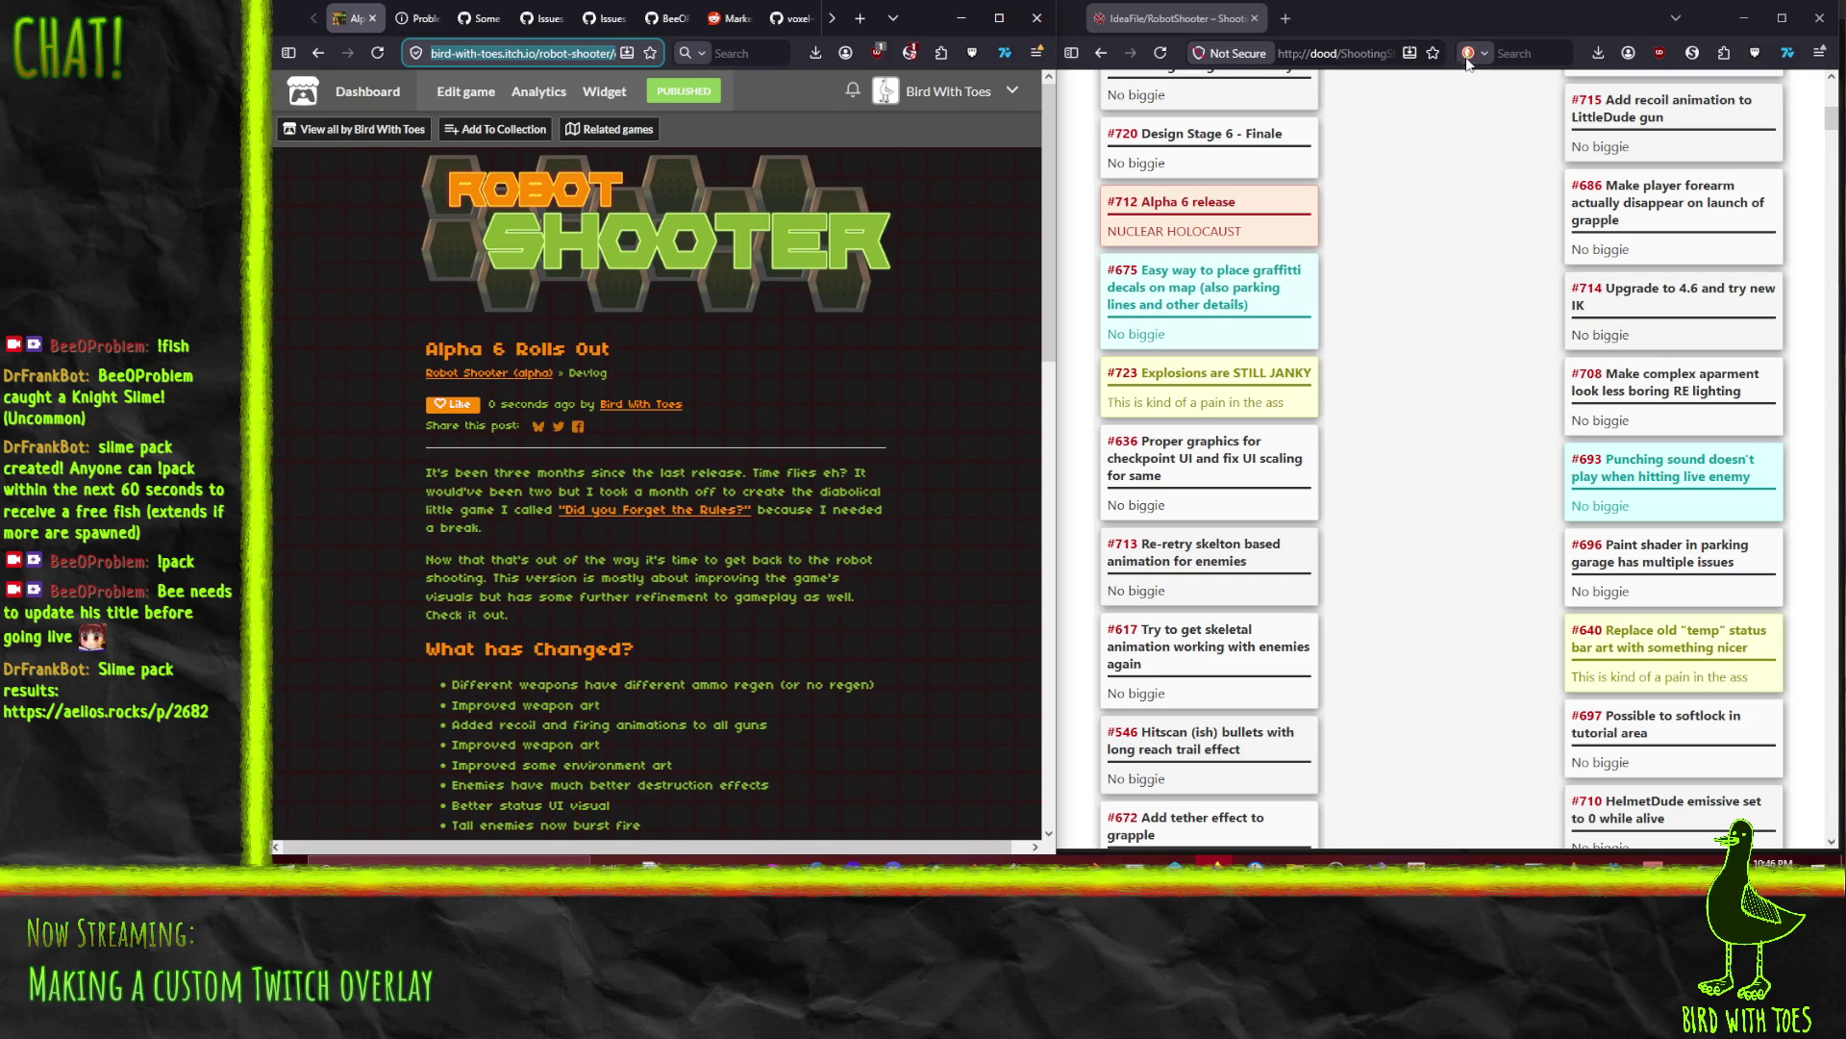
{"action": "left_click", "coordinate": [1130, 29]}
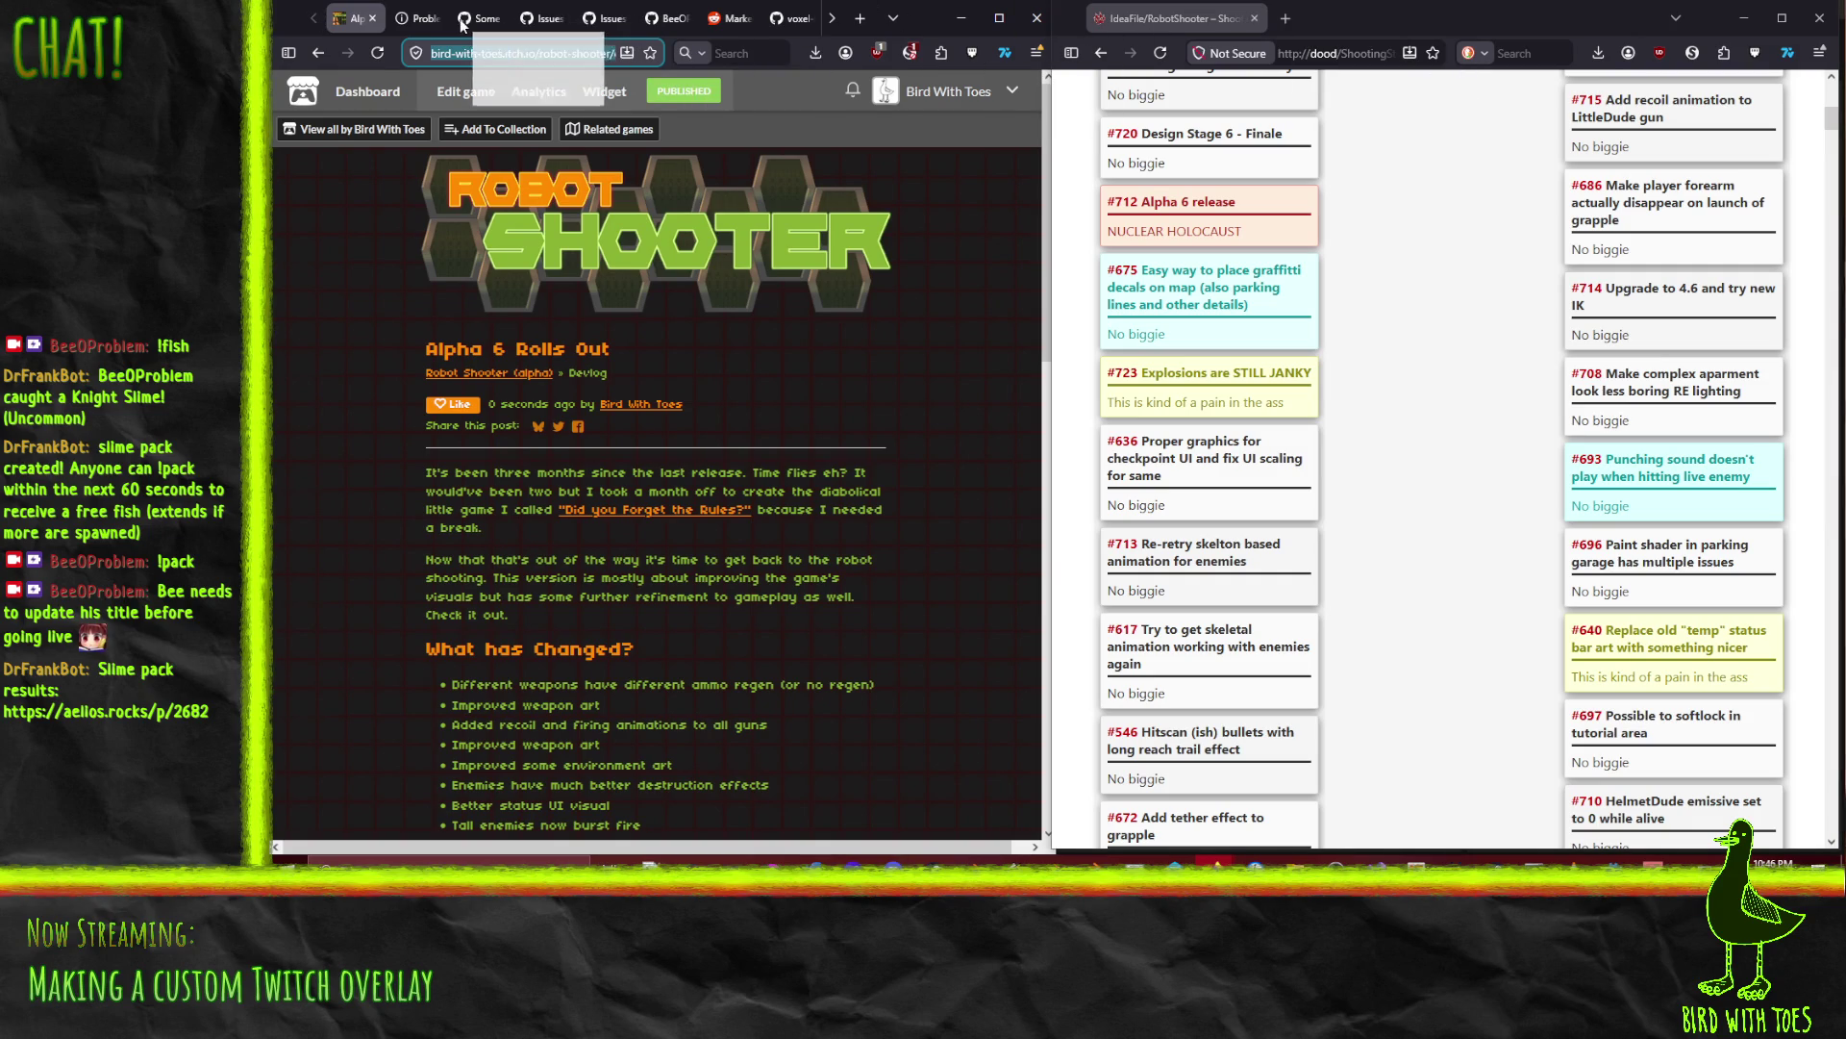
{"action": "left_click_drag", "start_coordinate": [456, 24], "coordinate": [459, 22]}
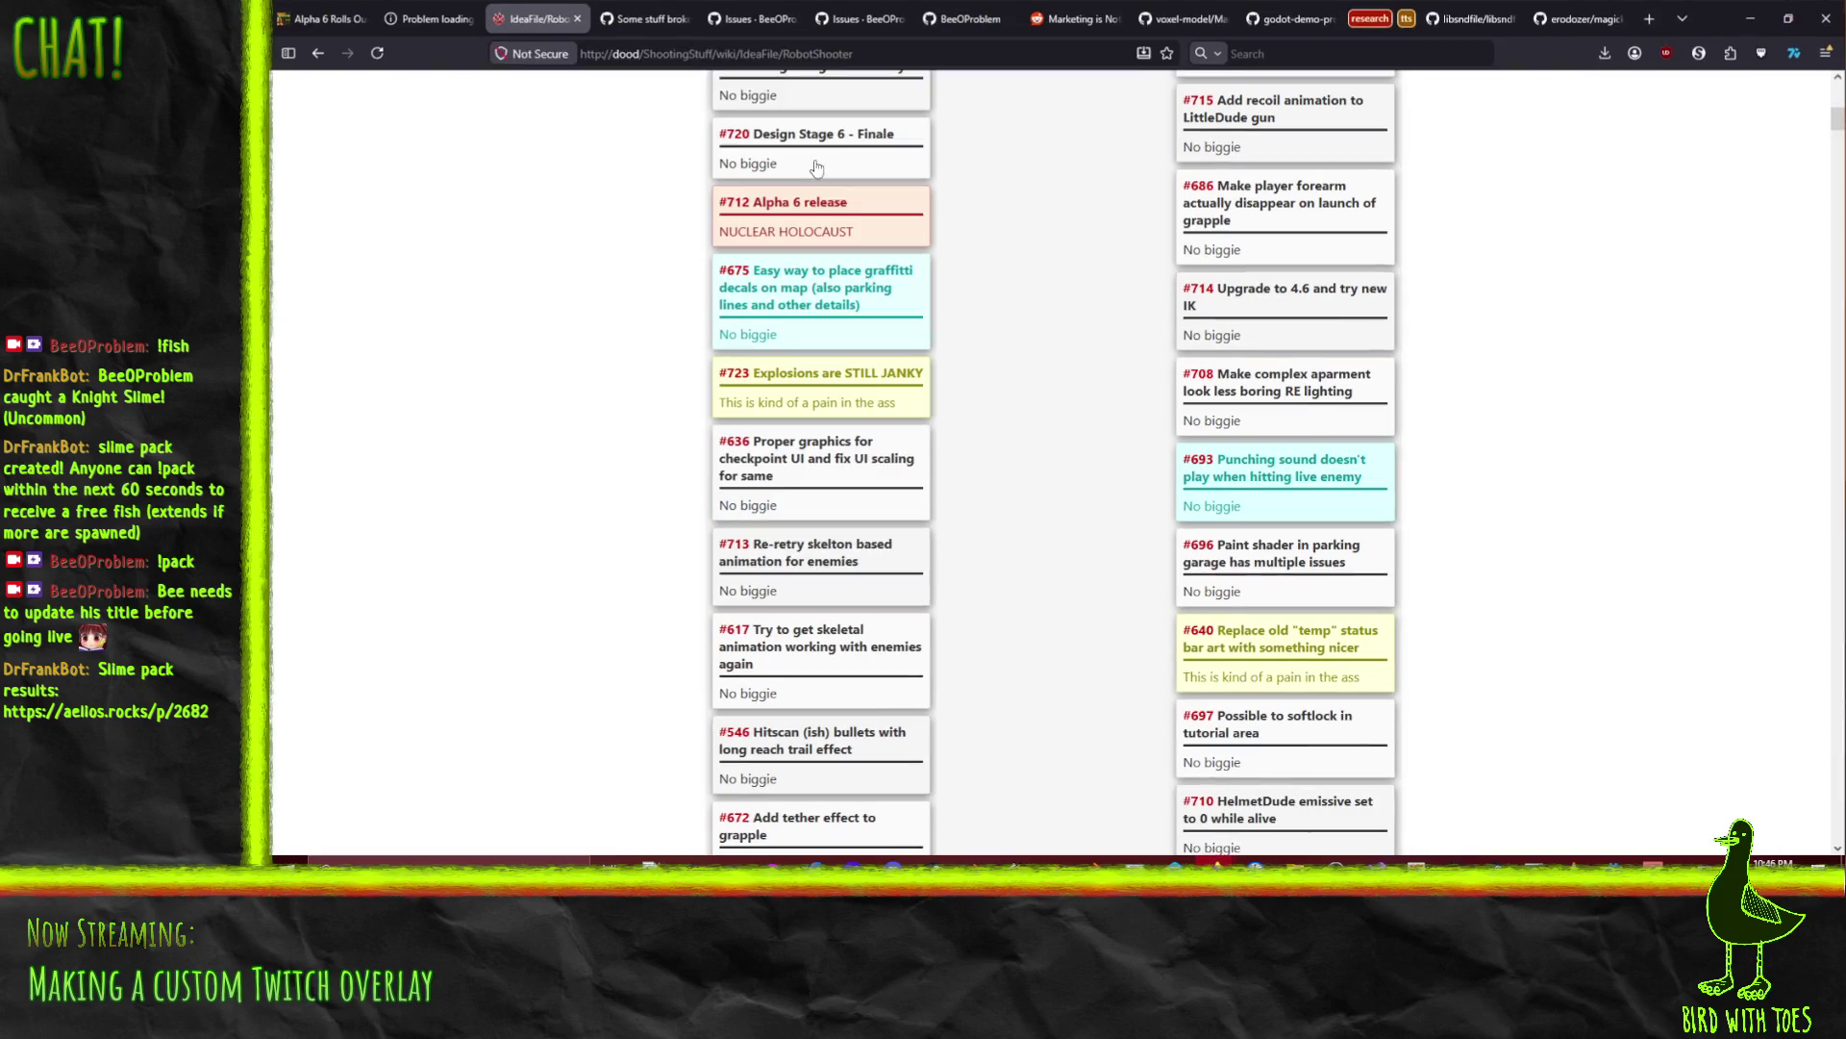
Step: Maximise the browser and retry loading the tab that failed to load
{"action": "left_click", "coordinate": [999, 18]}
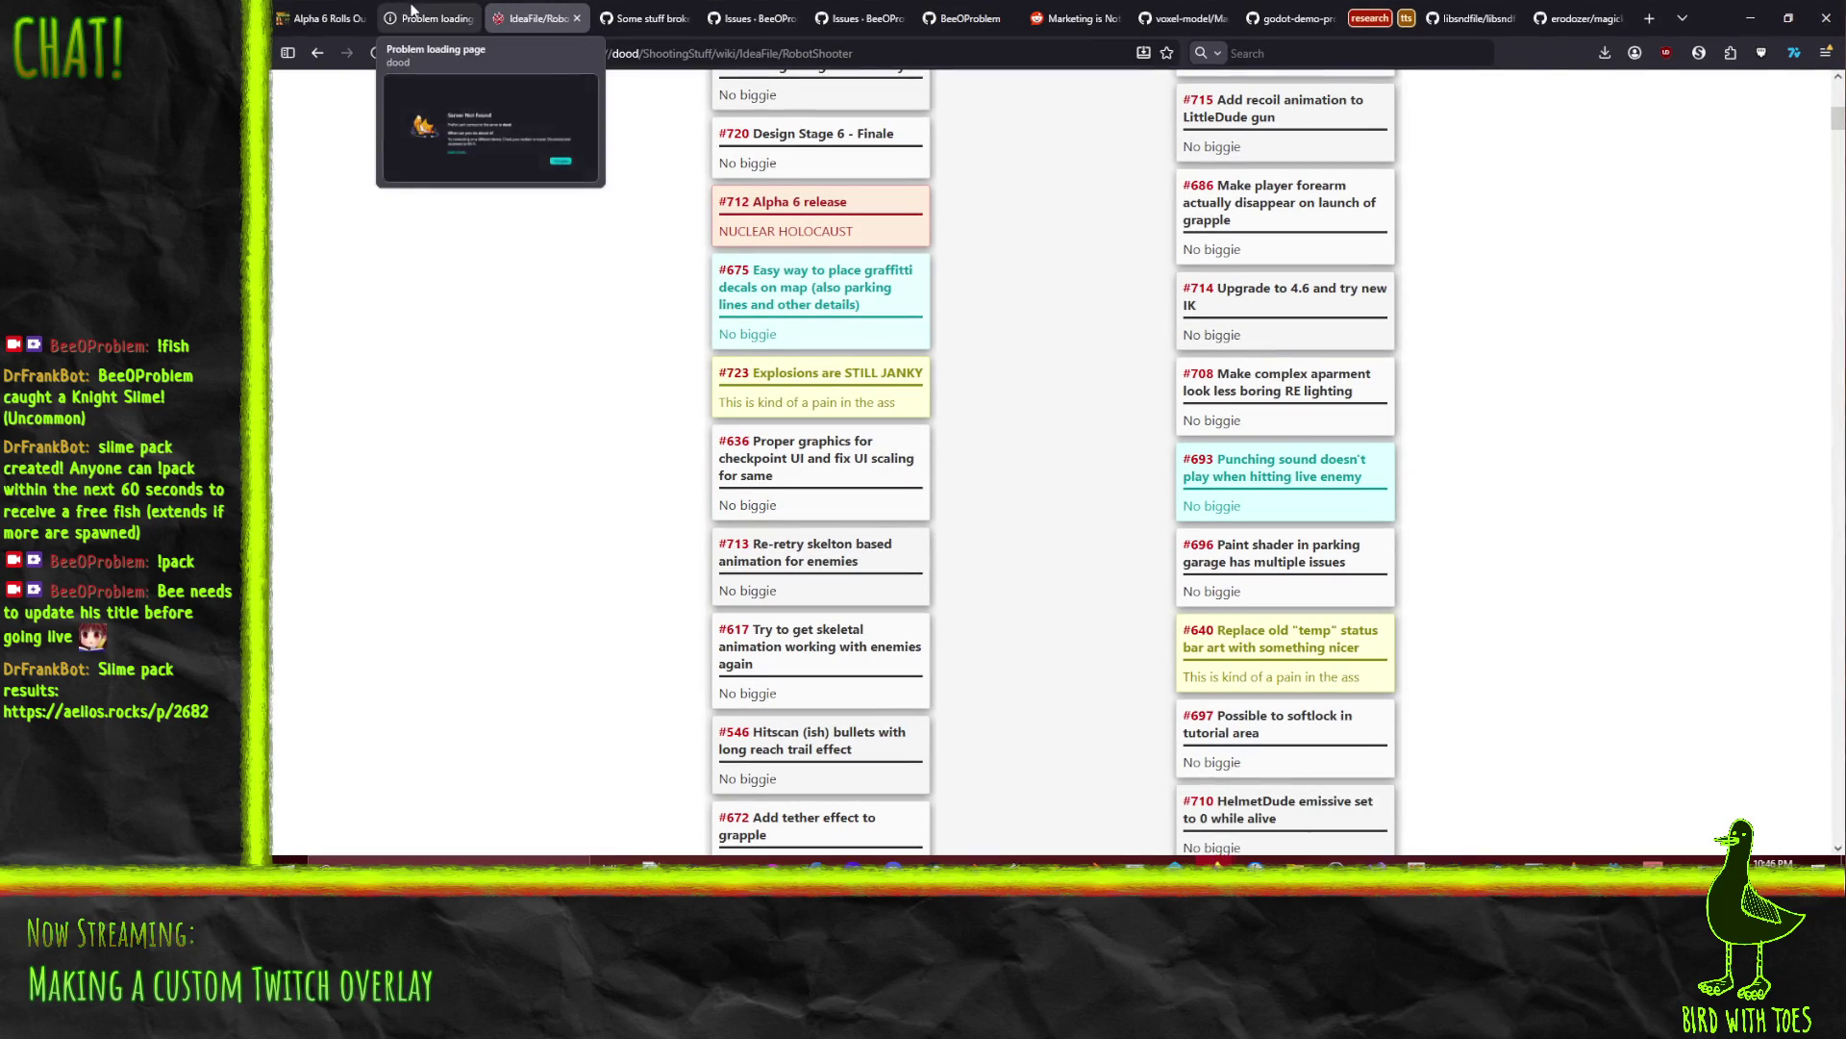
{"action": "left_click", "coordinate": [428, 18]}
{"action": "left_click", "coordinate": [1301, 390]}
Step: Return to the Robot Shooter ticket board and review ticket #715 without changing it
{"action": "left_click", "coordinate": [538, 18]}
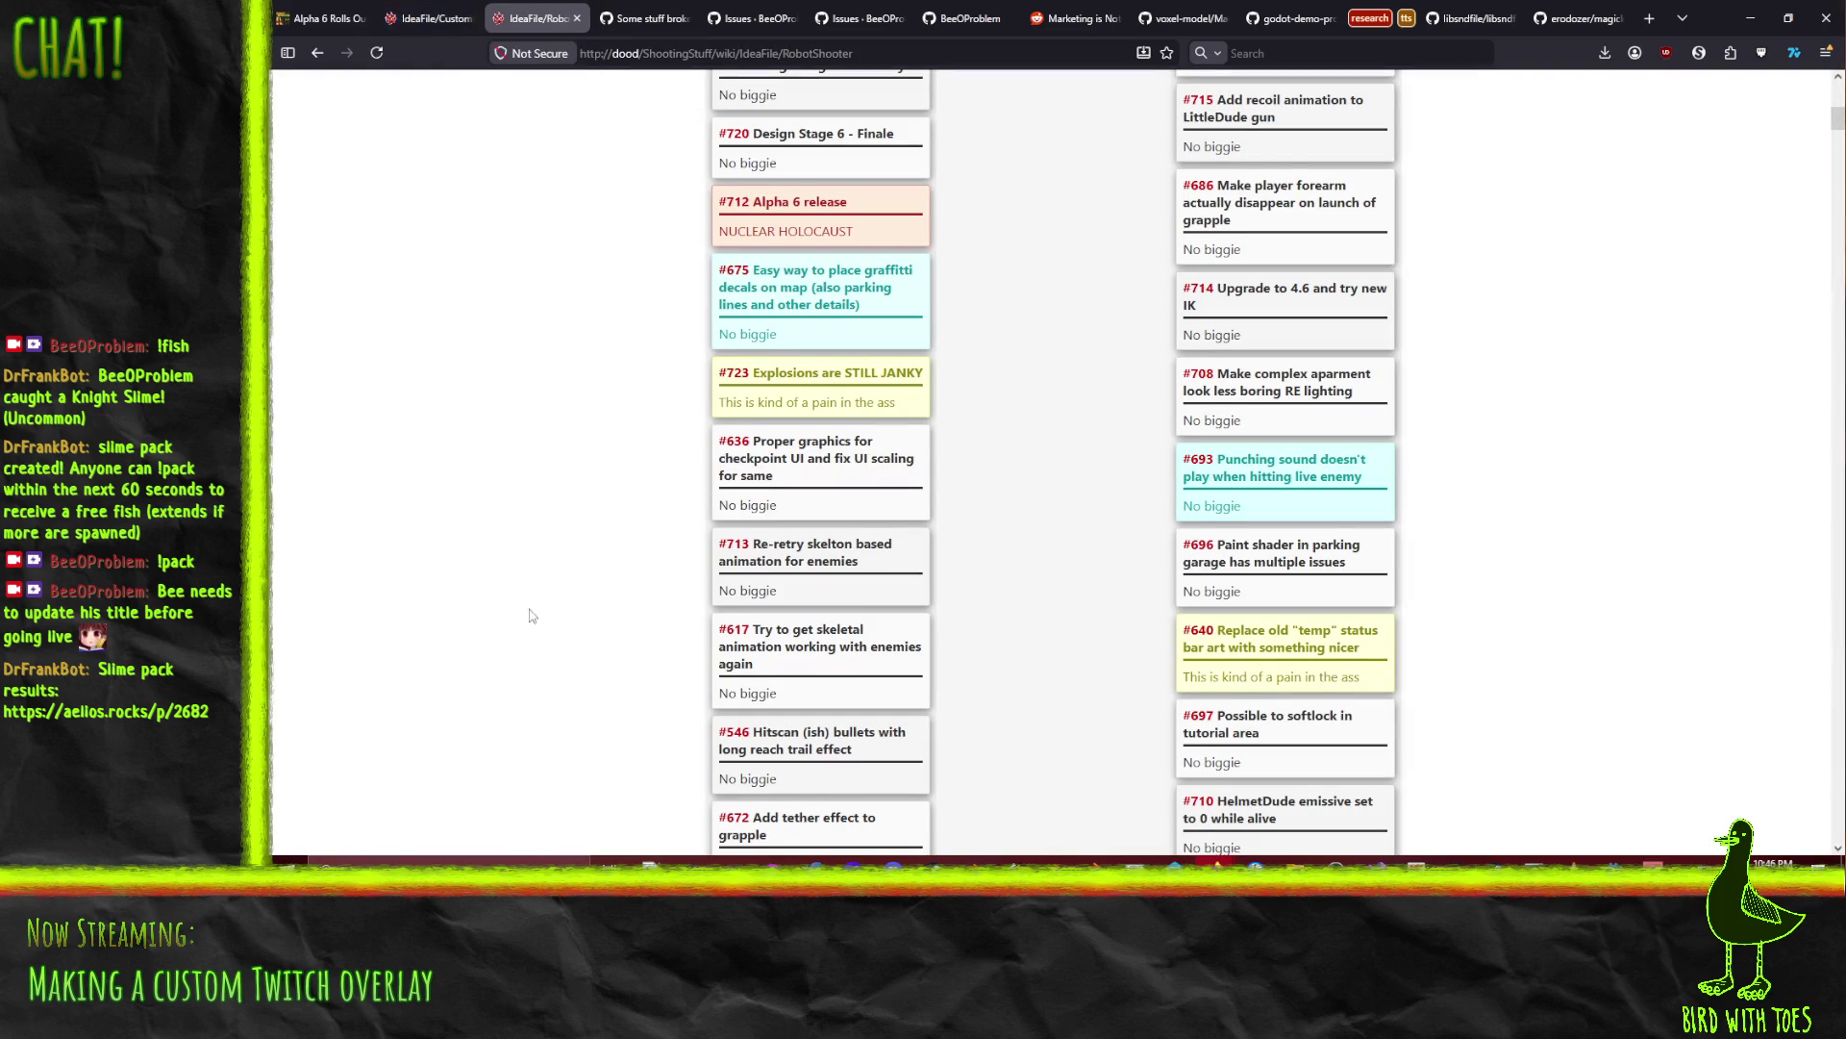
{"action": "scroll", "coordinate": [559, 595], "scroll_direction": "up", "scroll_amount": 6}
{"action": "scroll", "coordinate": [559, 595], "scroll_direction": "down", "scroll_amount": 2}
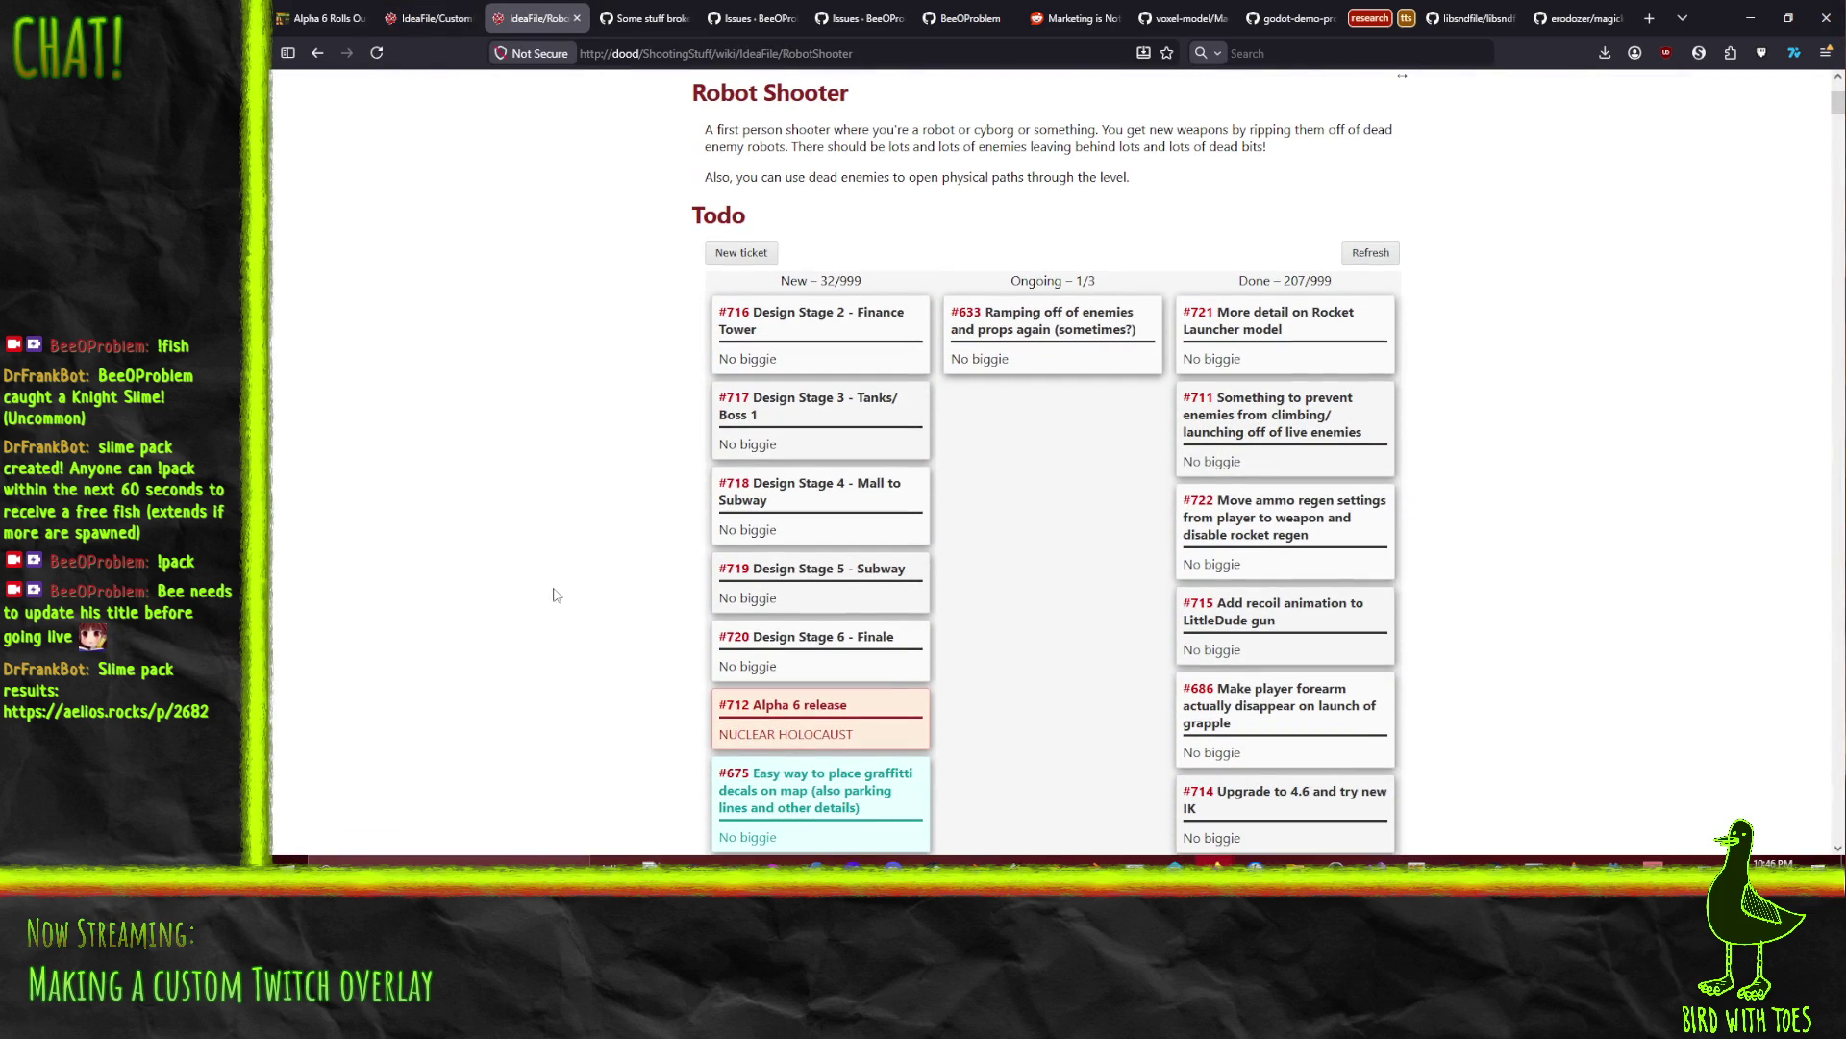
{"action": "left_click", "coordinate": [1059, 341]}
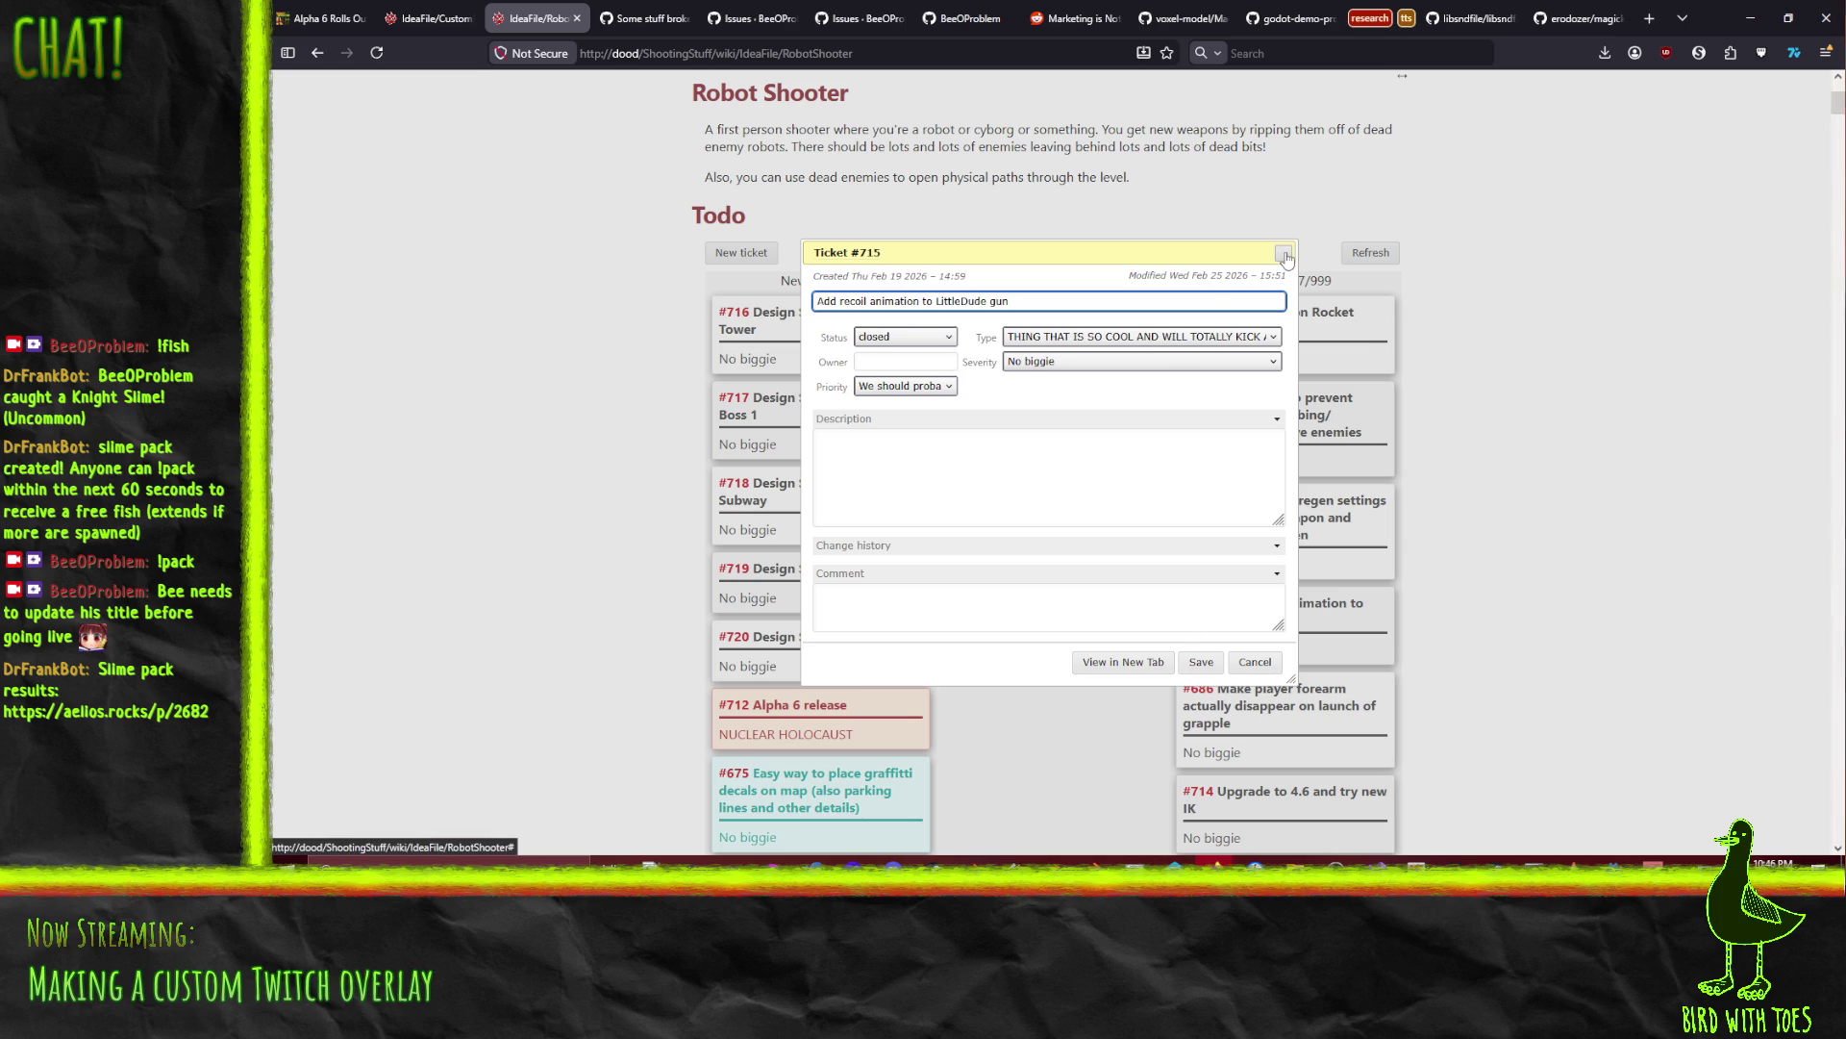
{"action": "left_click", "coordinate": [1255, 663]}
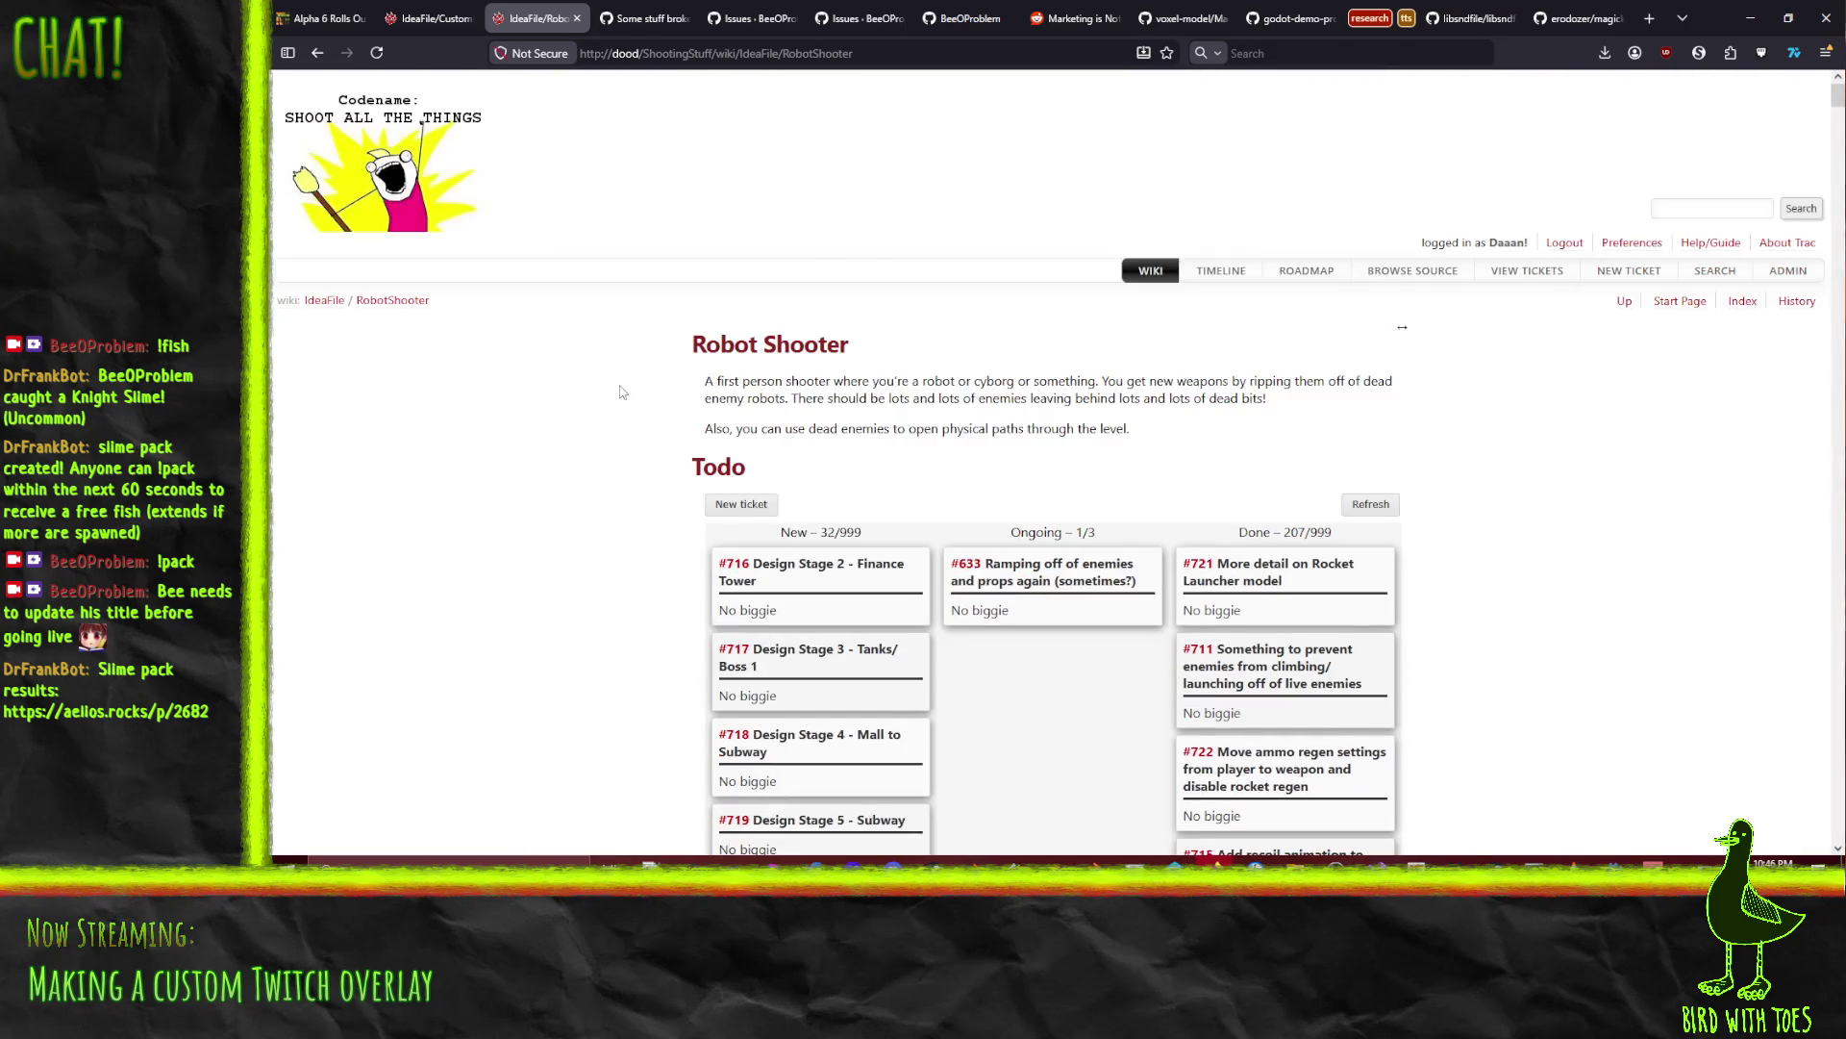
Step: Drag ticket #633 back into the New column of the board
{"action": "scroll", "coordinate": [566, 363], "scroll_direction": "down", "scroll_amount": 5}
{"action": "scroll", "coordinate": [565, 363], "scroll_direction": "up", "scroll_amount": 4}
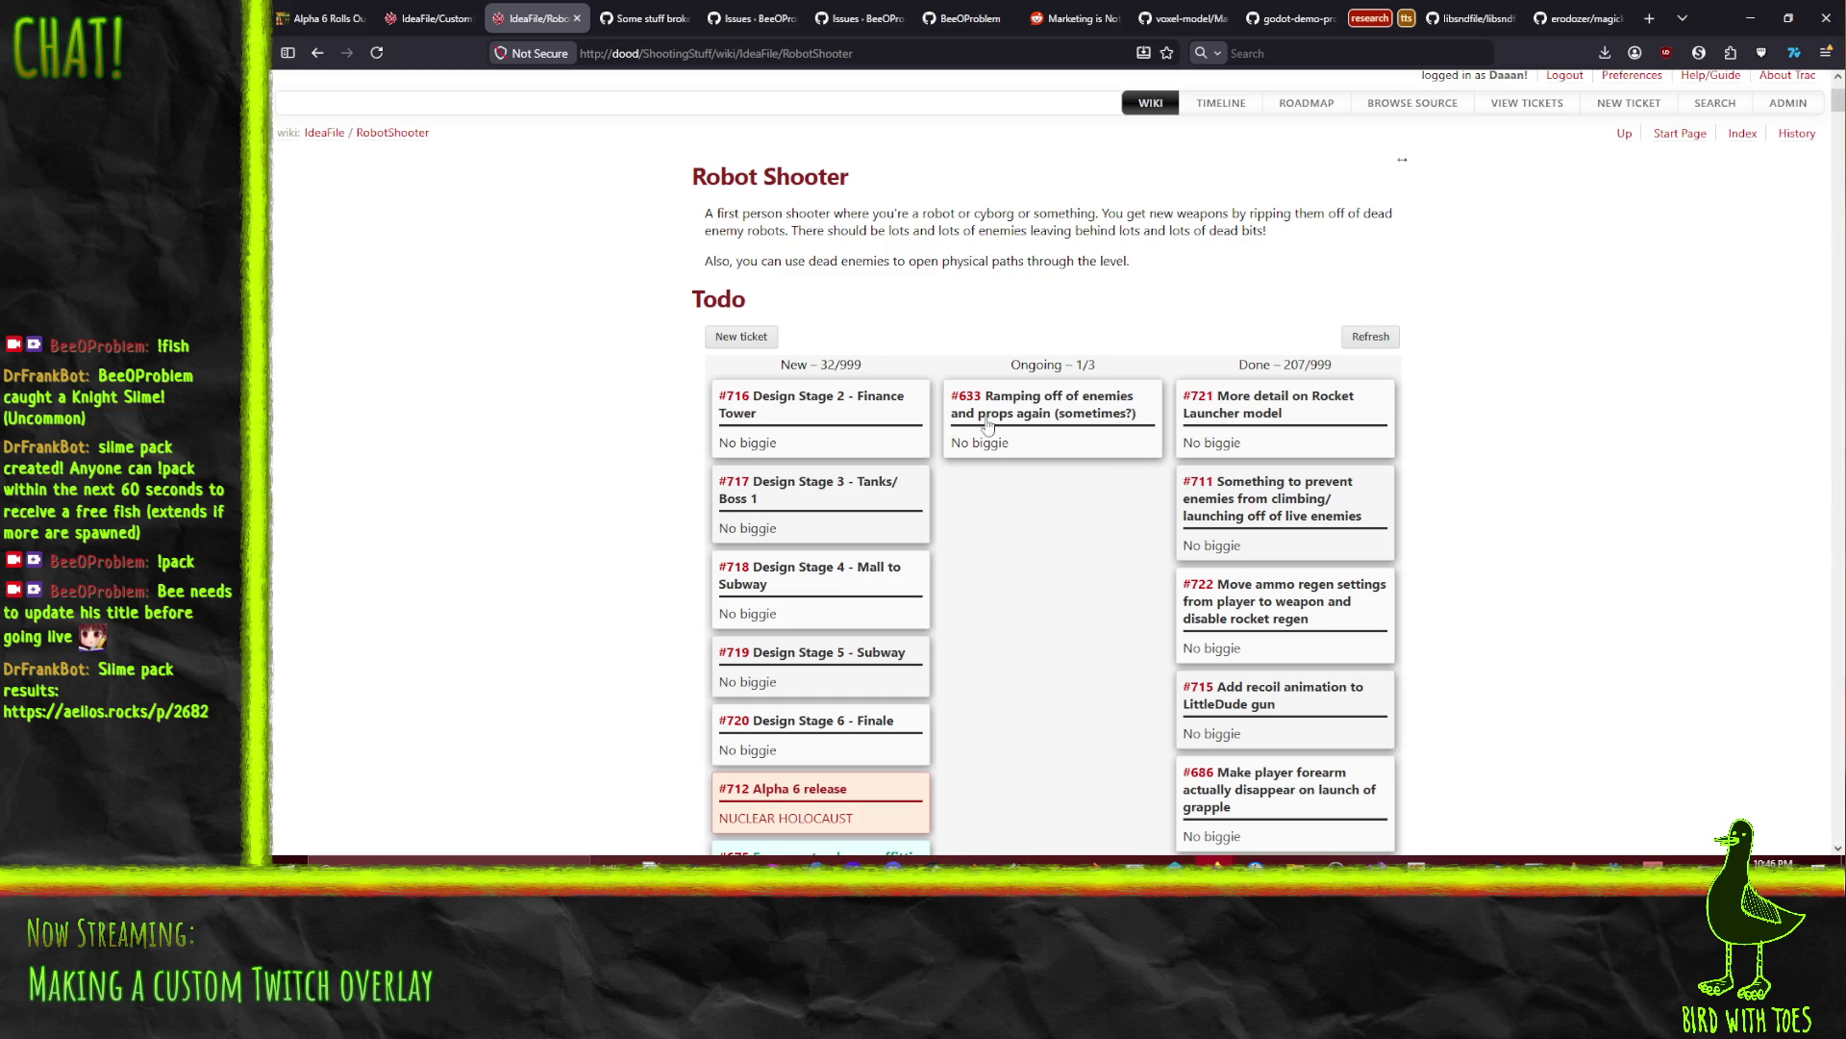
{"action": "scroll", "coordinate": [1077, 415], "scroll_direction": "down", "scroll_amount": 2}
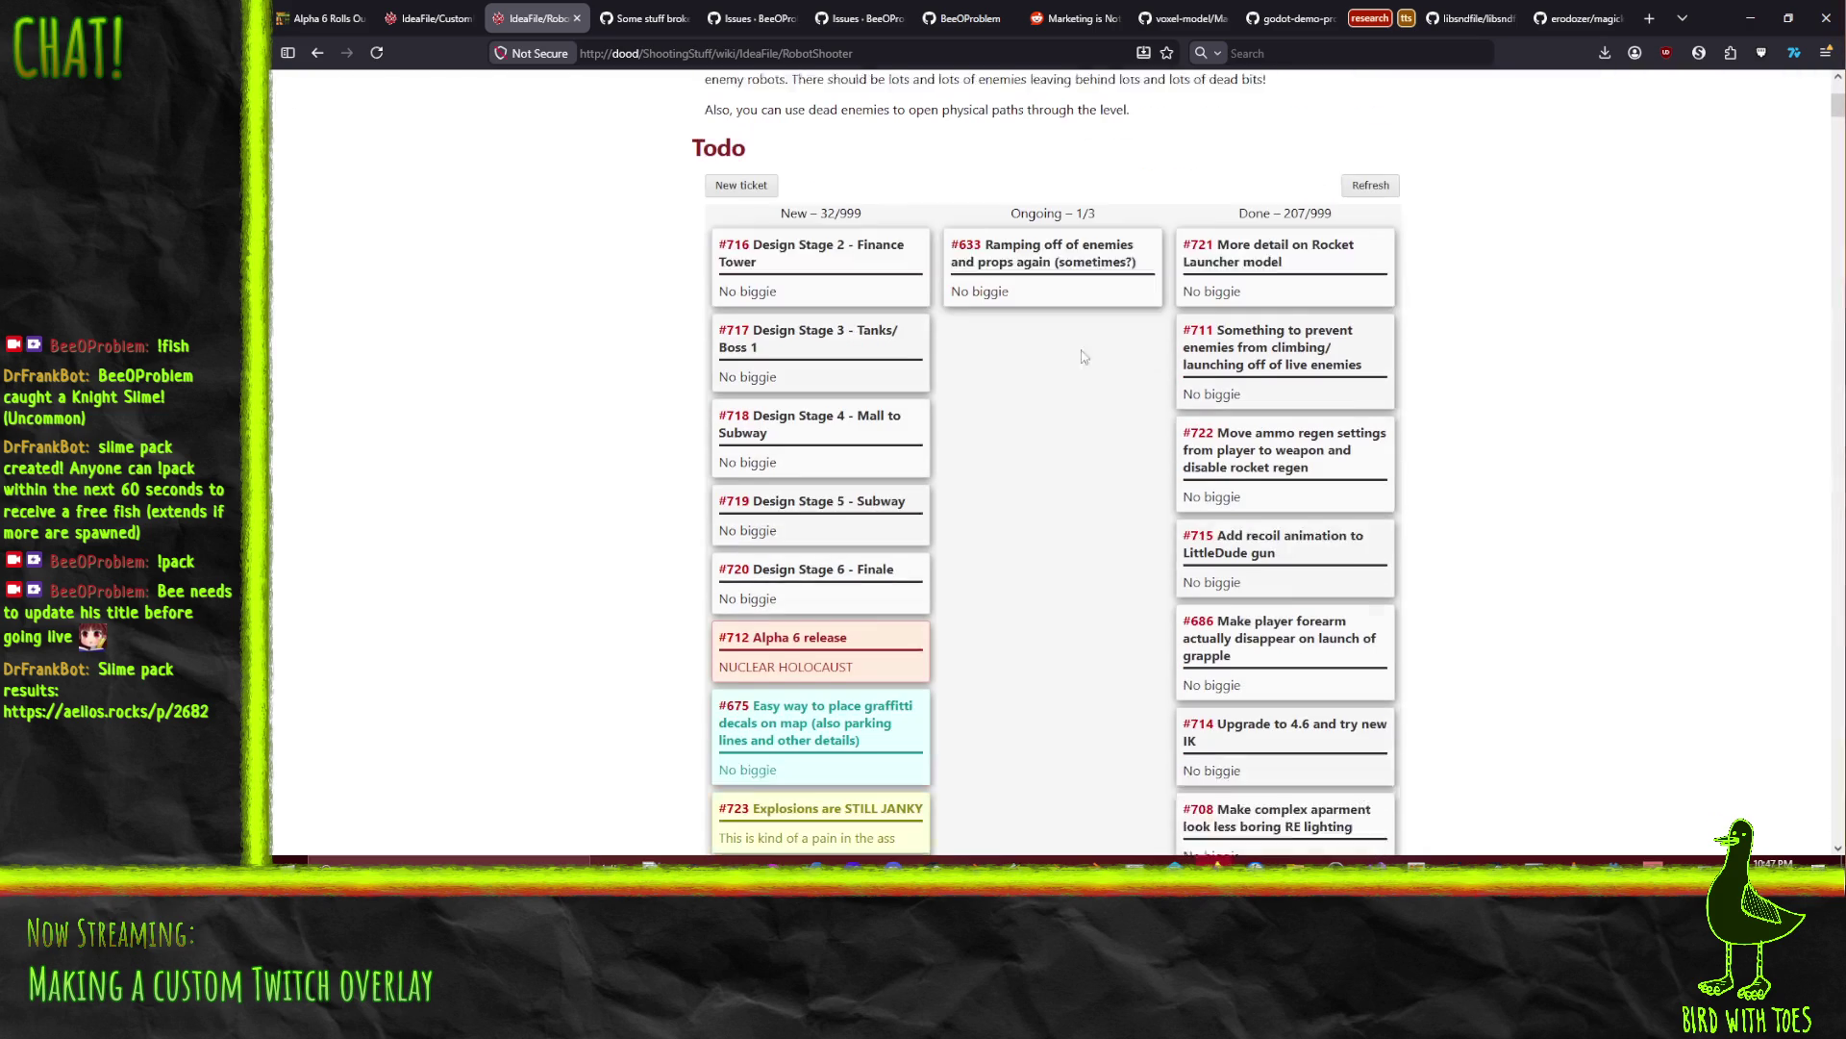
{"action": "mouse_move", "coordinate": [1078, 255]}
{"action": "left_mouse_down"}
{"action": "mouse_move", "coordinate": [865, 318]}
{"action": "mouse_move", "coordinate": [827, 404]}
{"action": "mouse_move", "coordinate": [839, 743]}
{"action": "mouse_move", "coordinate": [850, 374]}
{"action": "mouse_move", "coordinate": [846, 620]}
{"action": "mouse_move", "coordinate": [853, 593]}
{"action": "left_mouse_up"}
{"action": "mouse_move", "coordinate": [852, 521]}
{"action": "left_mouse_down"}
{"action": "mouse_move", "coordinate": [847, 669]}
{"action": "mouse_move", "coordinate": [841, 611]}
{"action": "left_mouse_up"}
Step: Scroll through the board and search the page for 'title'
{"action": "scroll", "coordinate": [943, 486], "scroll_direction": "down", "scroll_amount": 5}
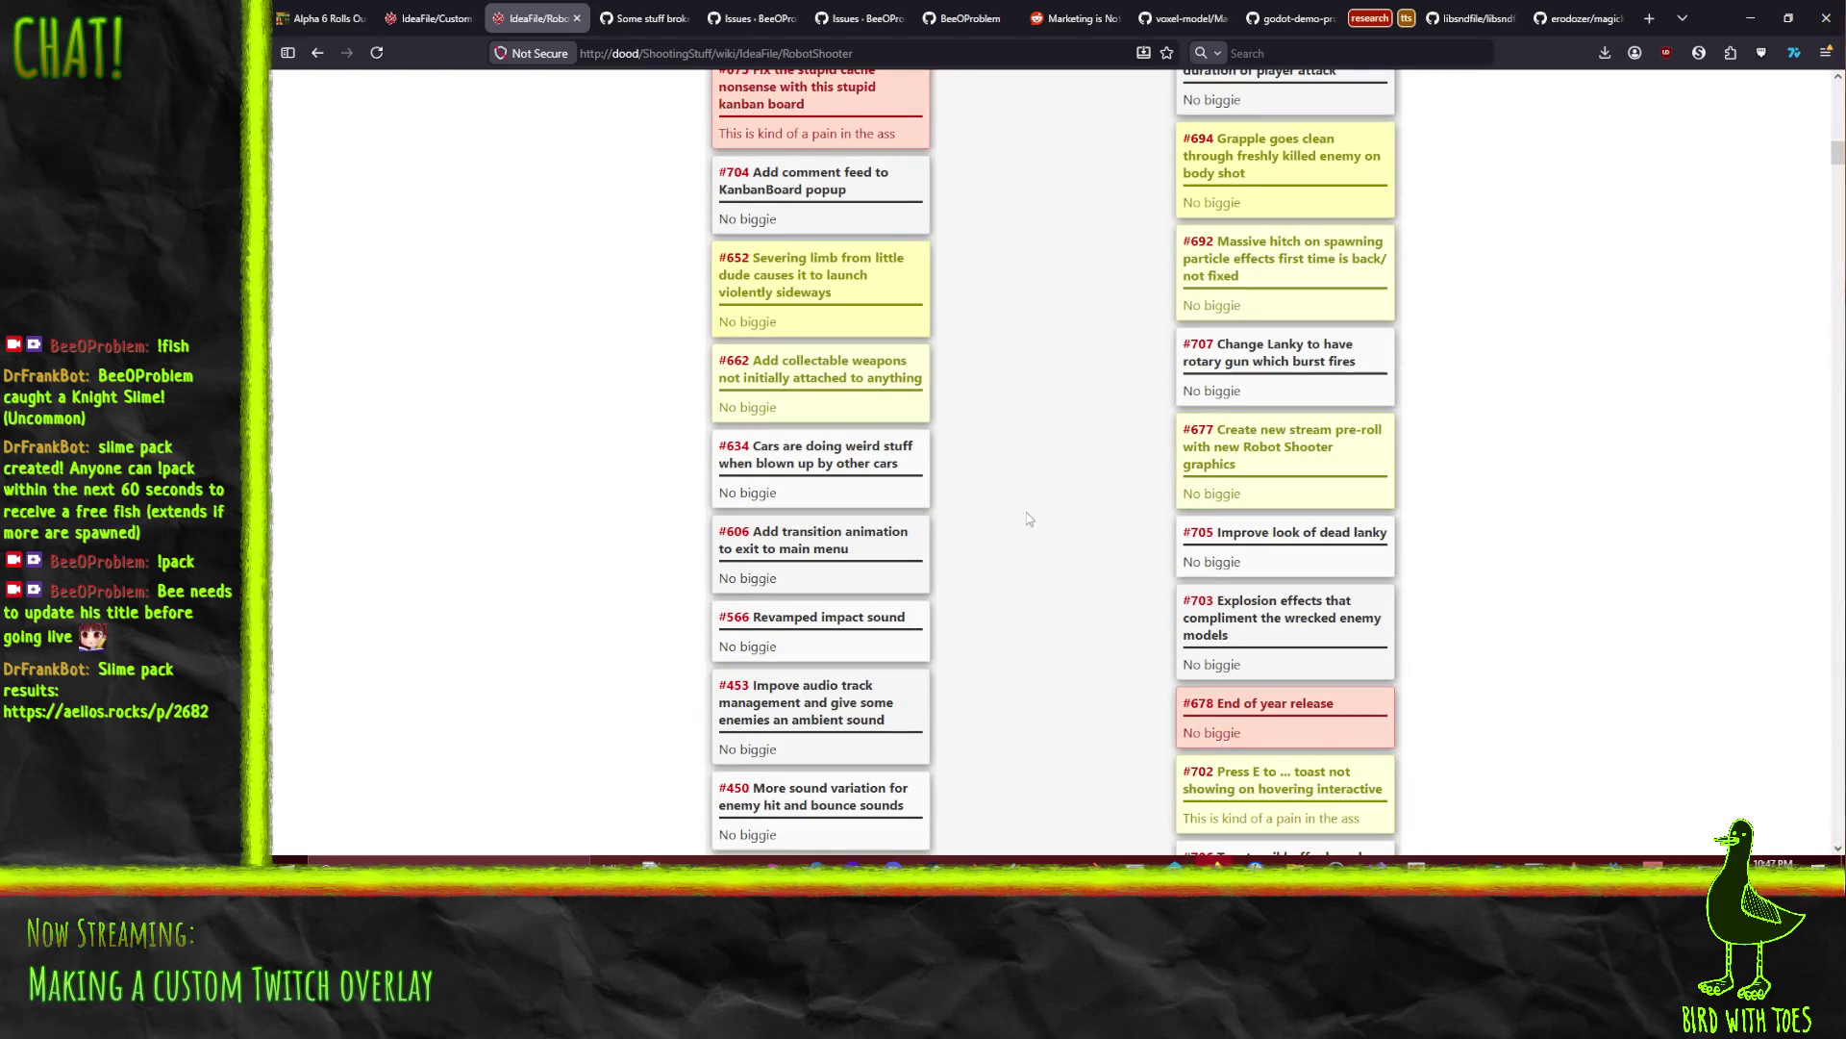
{"action": "scroll", "coordinate": [1029, 527], "scroll_direction": "down", "scroll_amount": 1}
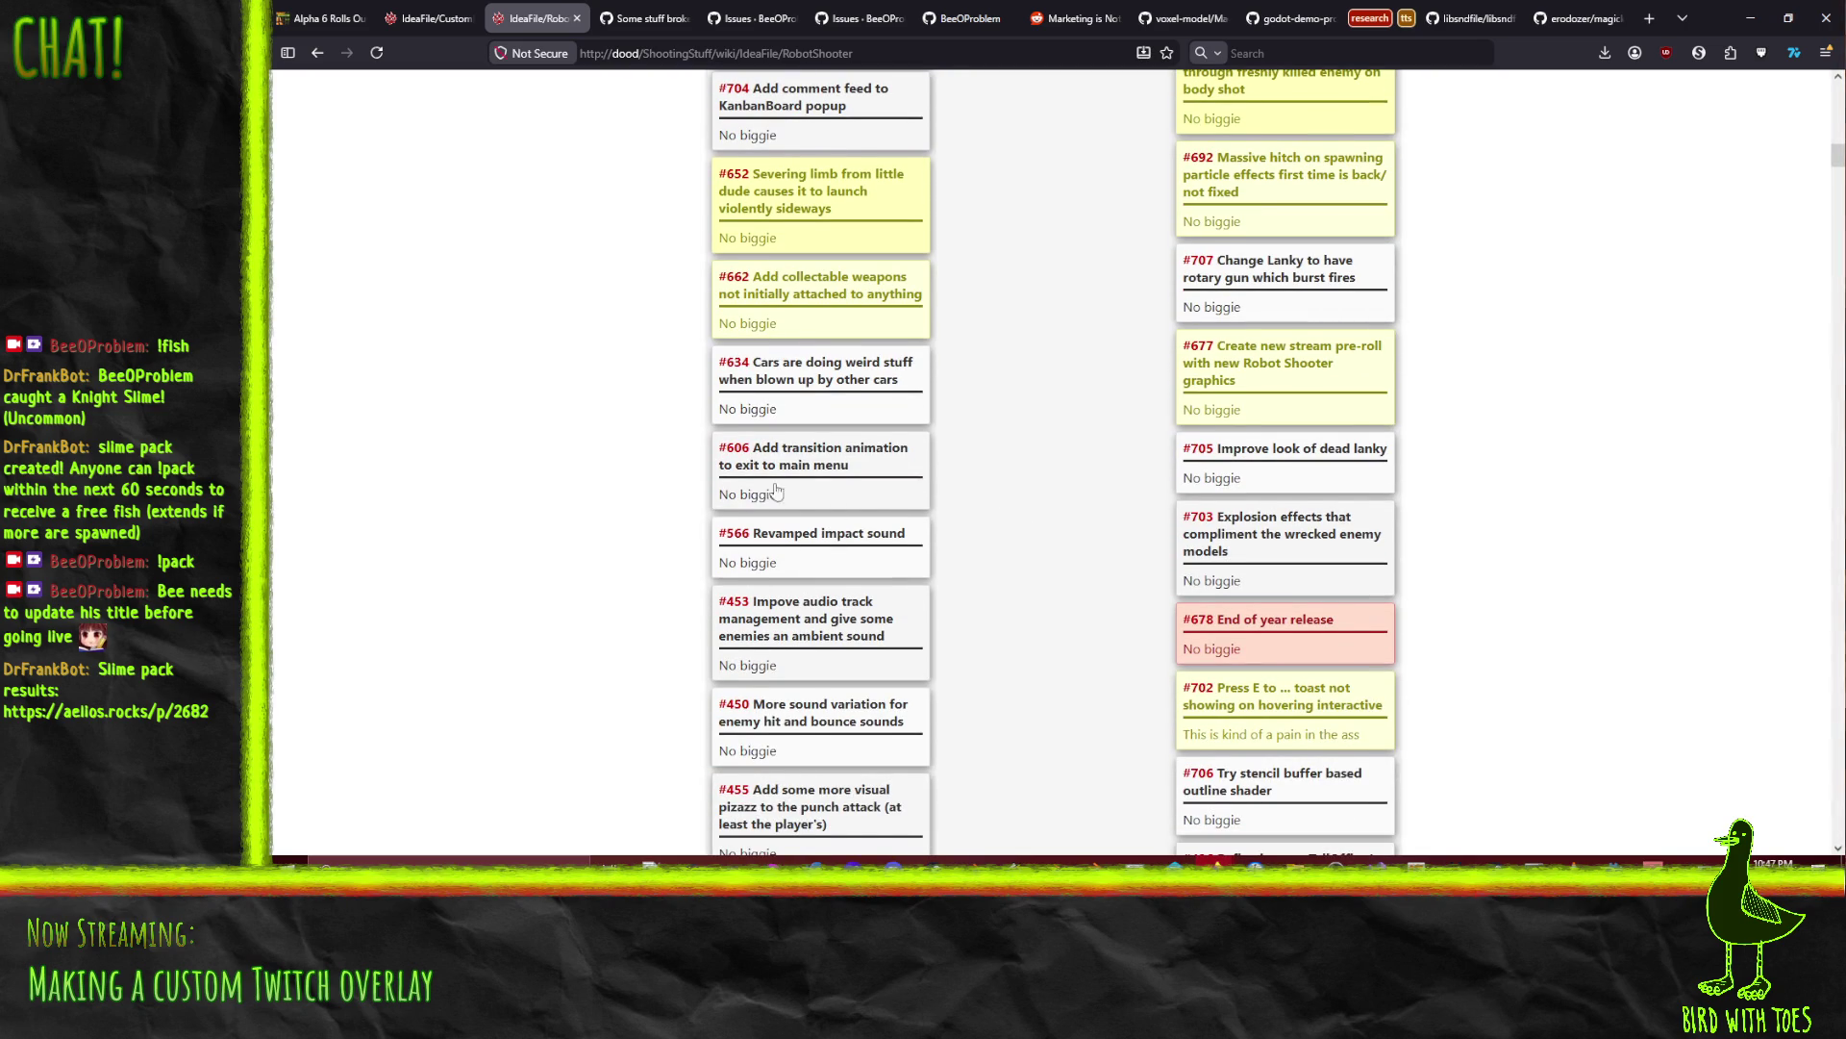
{"action": "scroll", "coordinate": [835, 506], "scroll_direction": "down", "scroll_amount": 6}
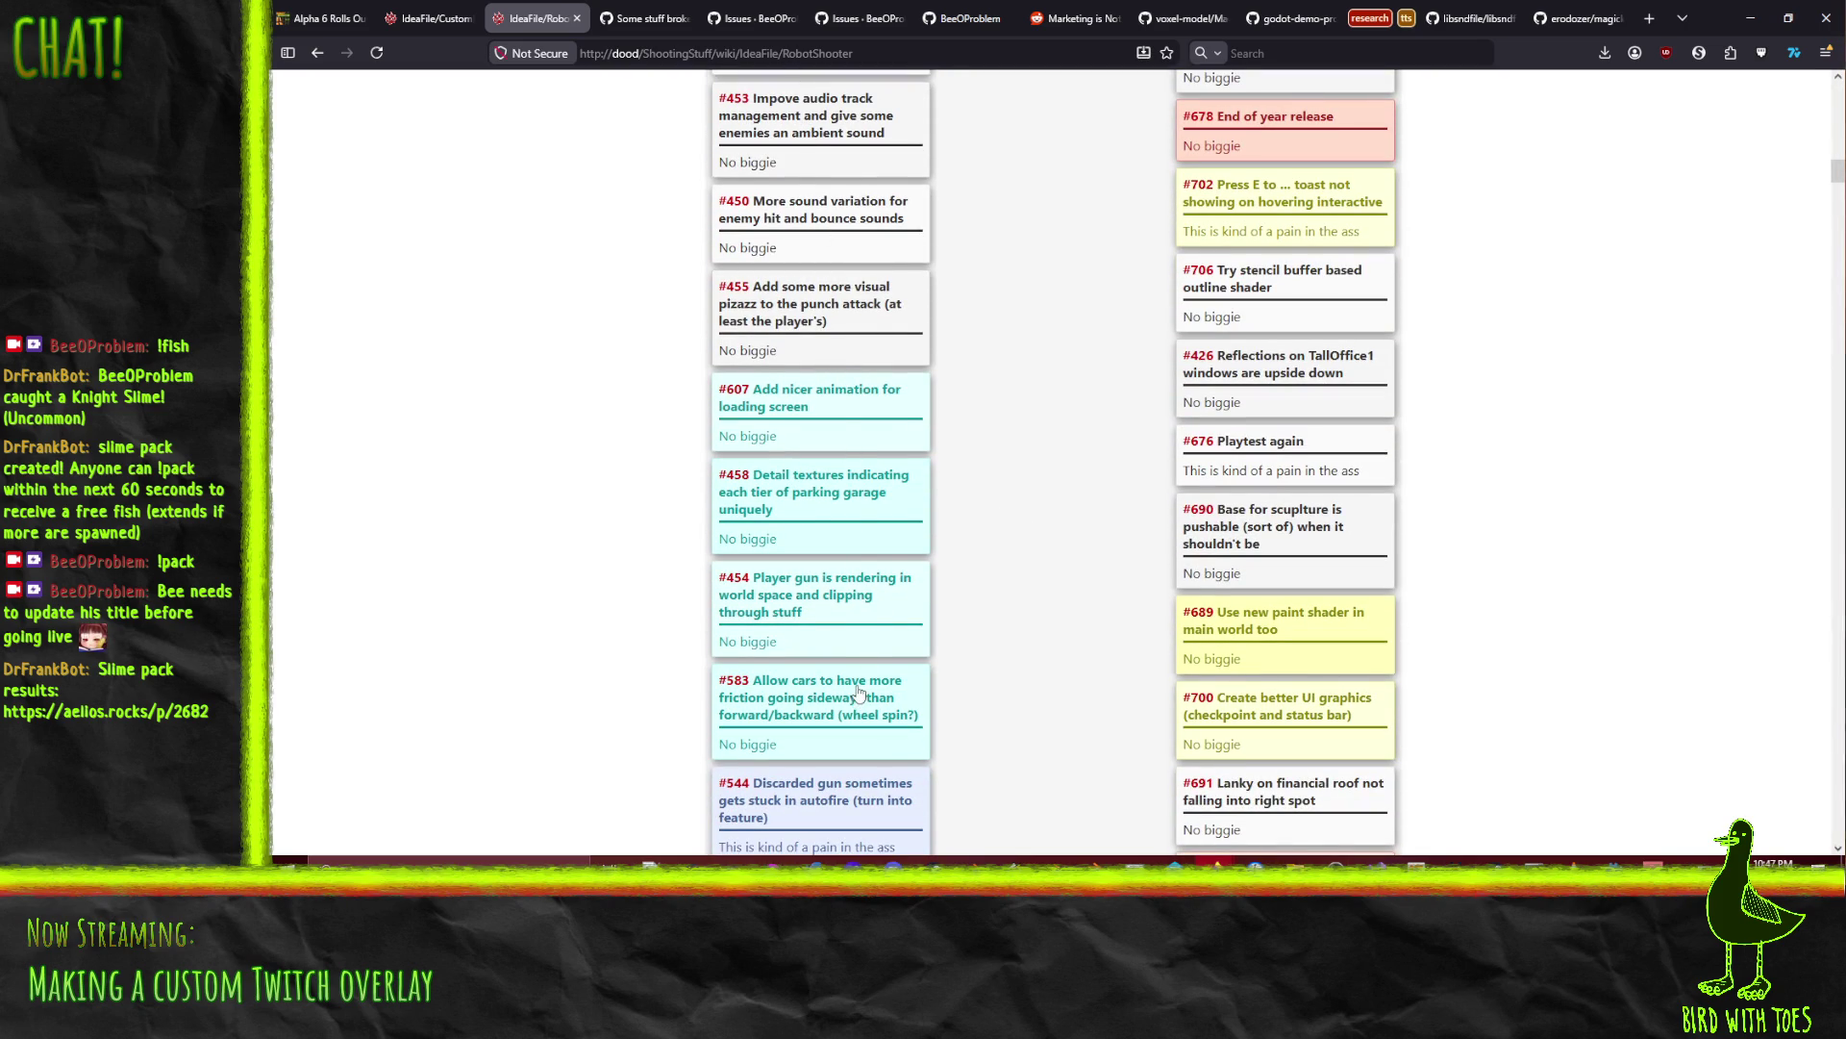
{"action": "scroll", "coordinate": [900, 405], "scroll_direction": "down", "scroll_amount": 7}
{"action": "scroll", "coordinate": [902, 405], "scroll_direction": "up", "scroll_amount": 3}
{"action": "scroll", "coordinate": [902, 414], "scroll_direction": "up", "scroll_amount": 5}
{"action": "scroll", "coordinate": [906, 505], "scroll_direction": "down", "scroll_amount": 5}
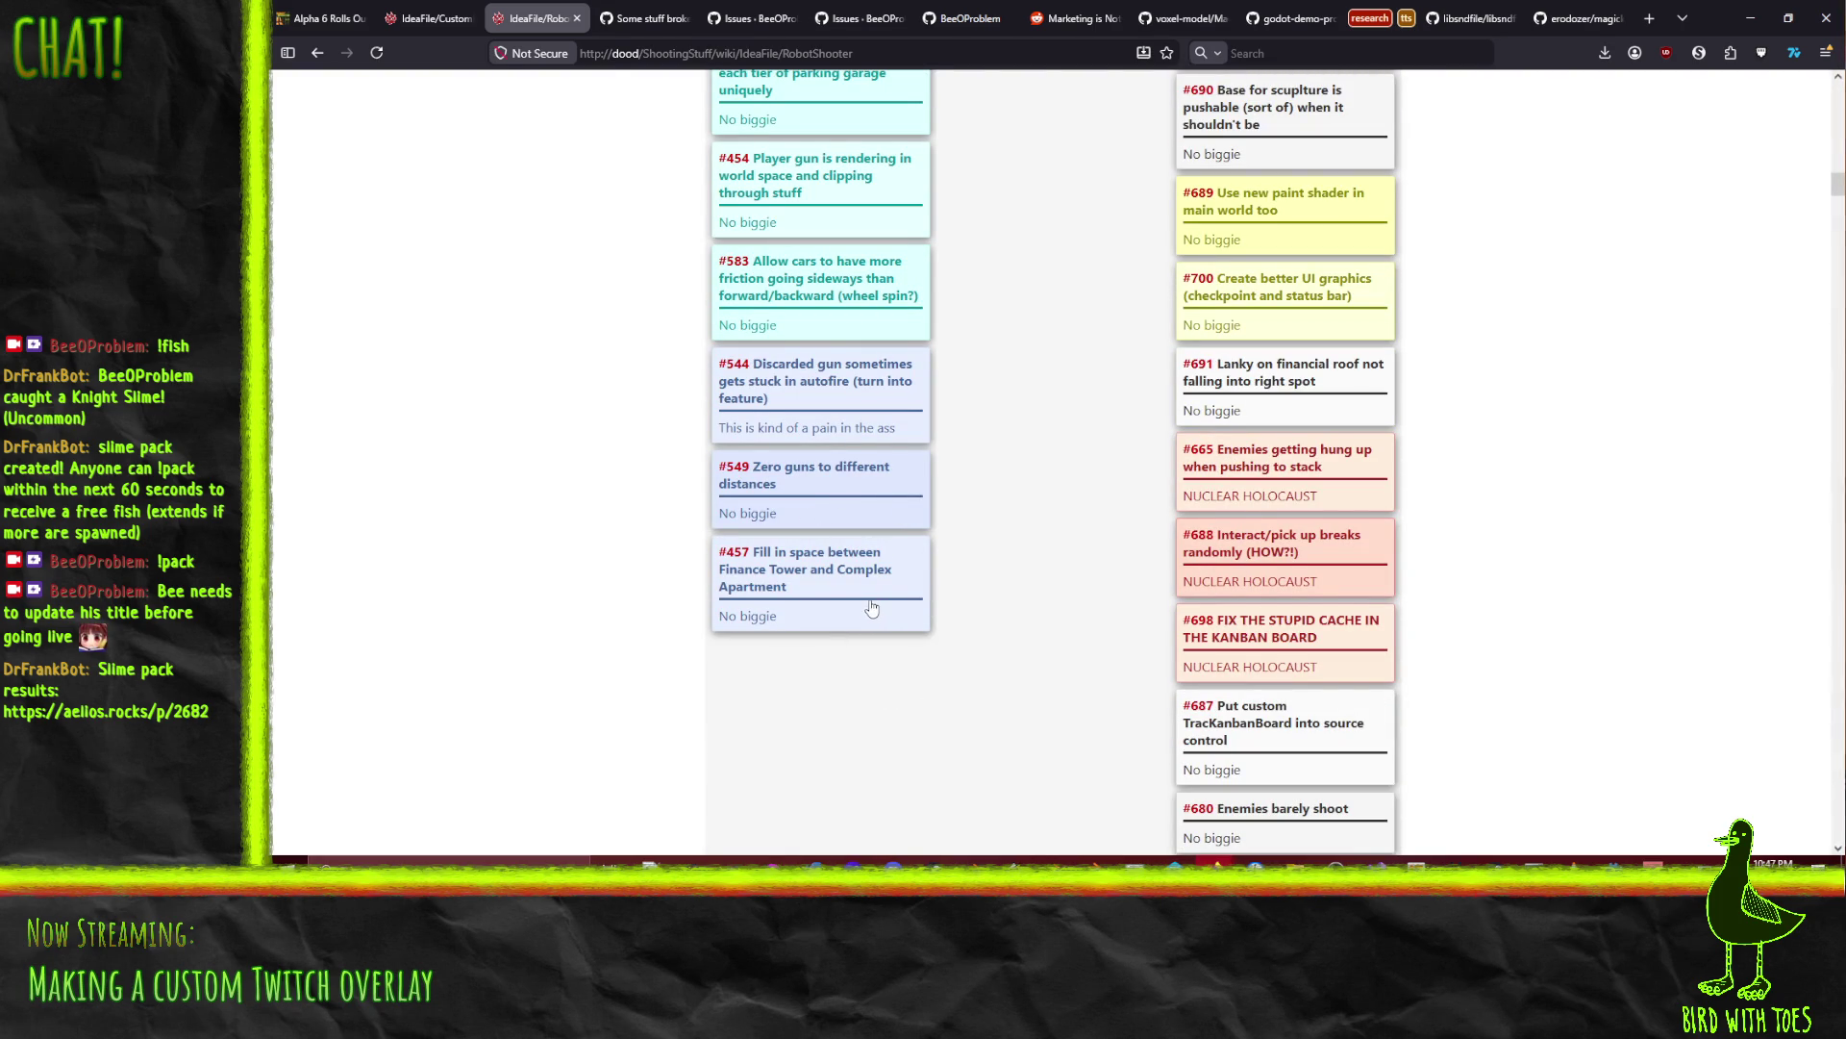
{"action": "scroll", "coordinate": [870, 606], "scroll_direction": "up", "scroll_amount": 10}
{"action": "scroll", "coordinate": [859, 598], "scroll_direction": "up", "scroll_amount": 15}
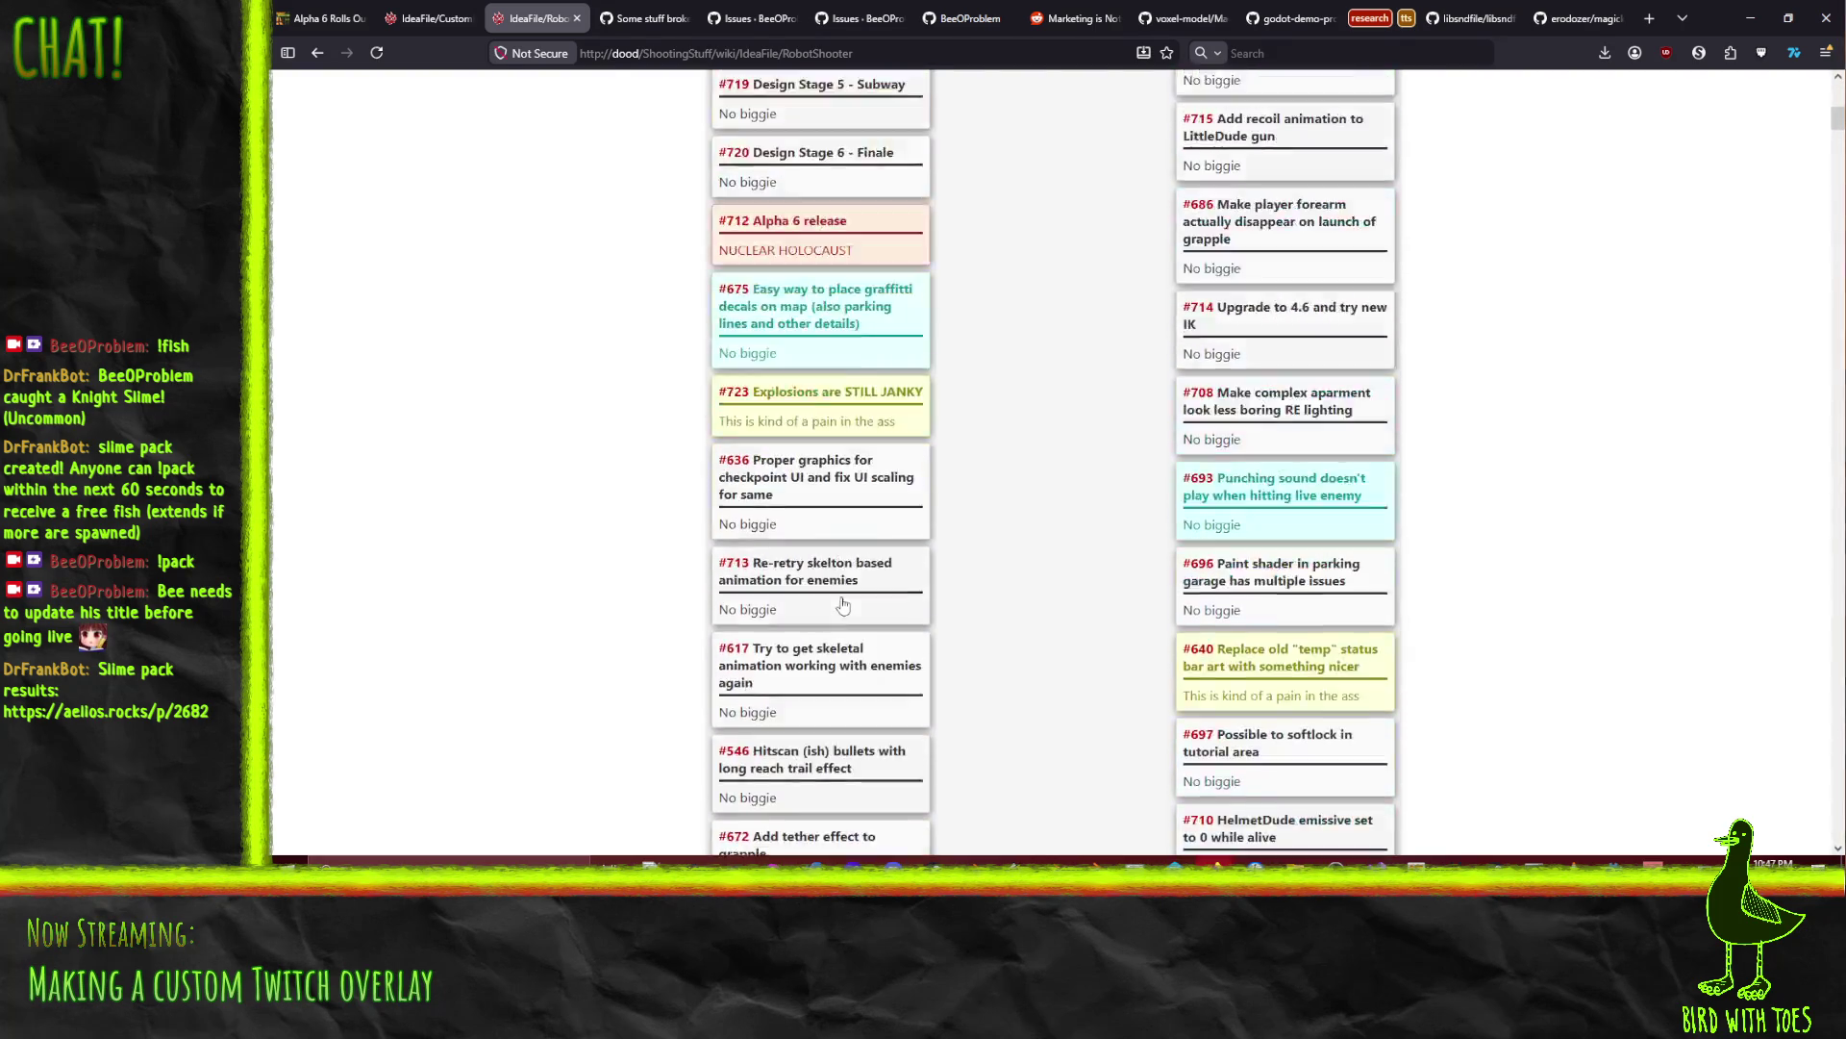
{"action": "scroll", "coordinate": [855, 433], "scroll_direction": "down", "scroll_amount": 15}
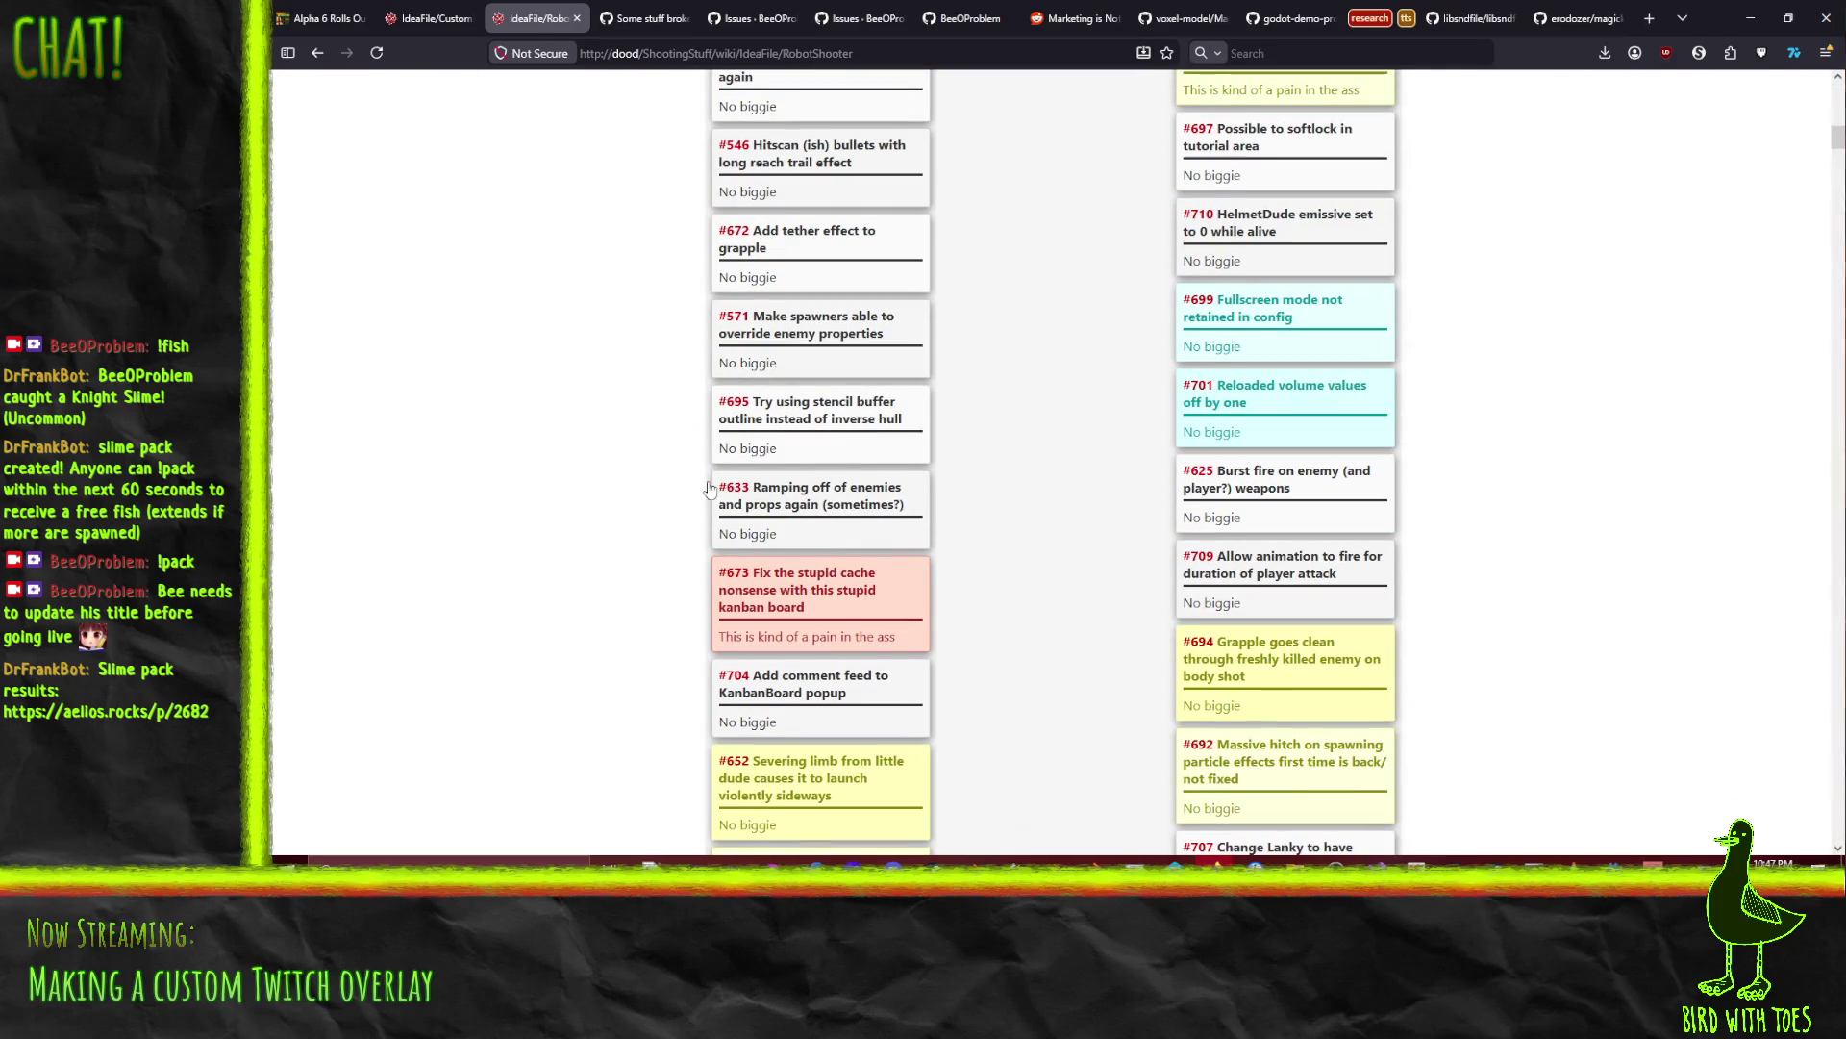
{"action": "scroll", "coordinate": [739, 484], "scroll_direction": "up", "scroll_amount": 6}
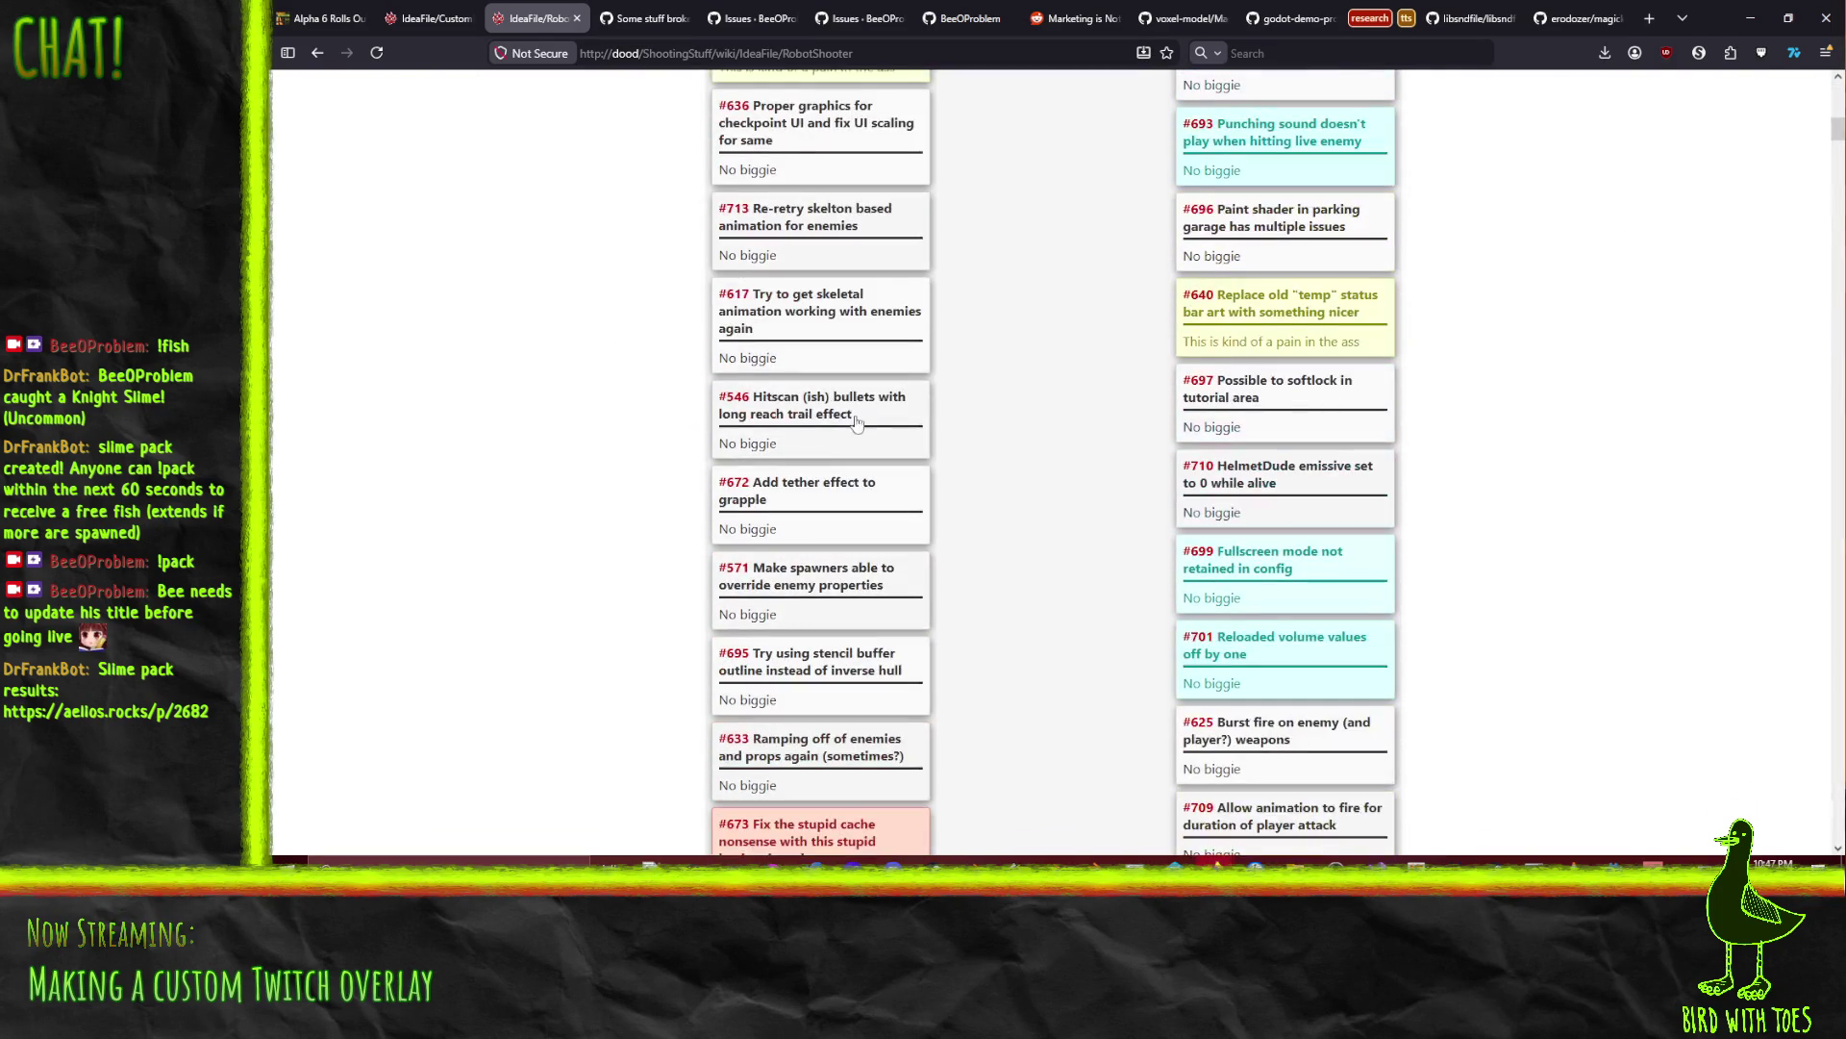
{"action": "scroll", "coordinate": [977, 438], "scroll_direction": "down", "scroll_amount": 5}
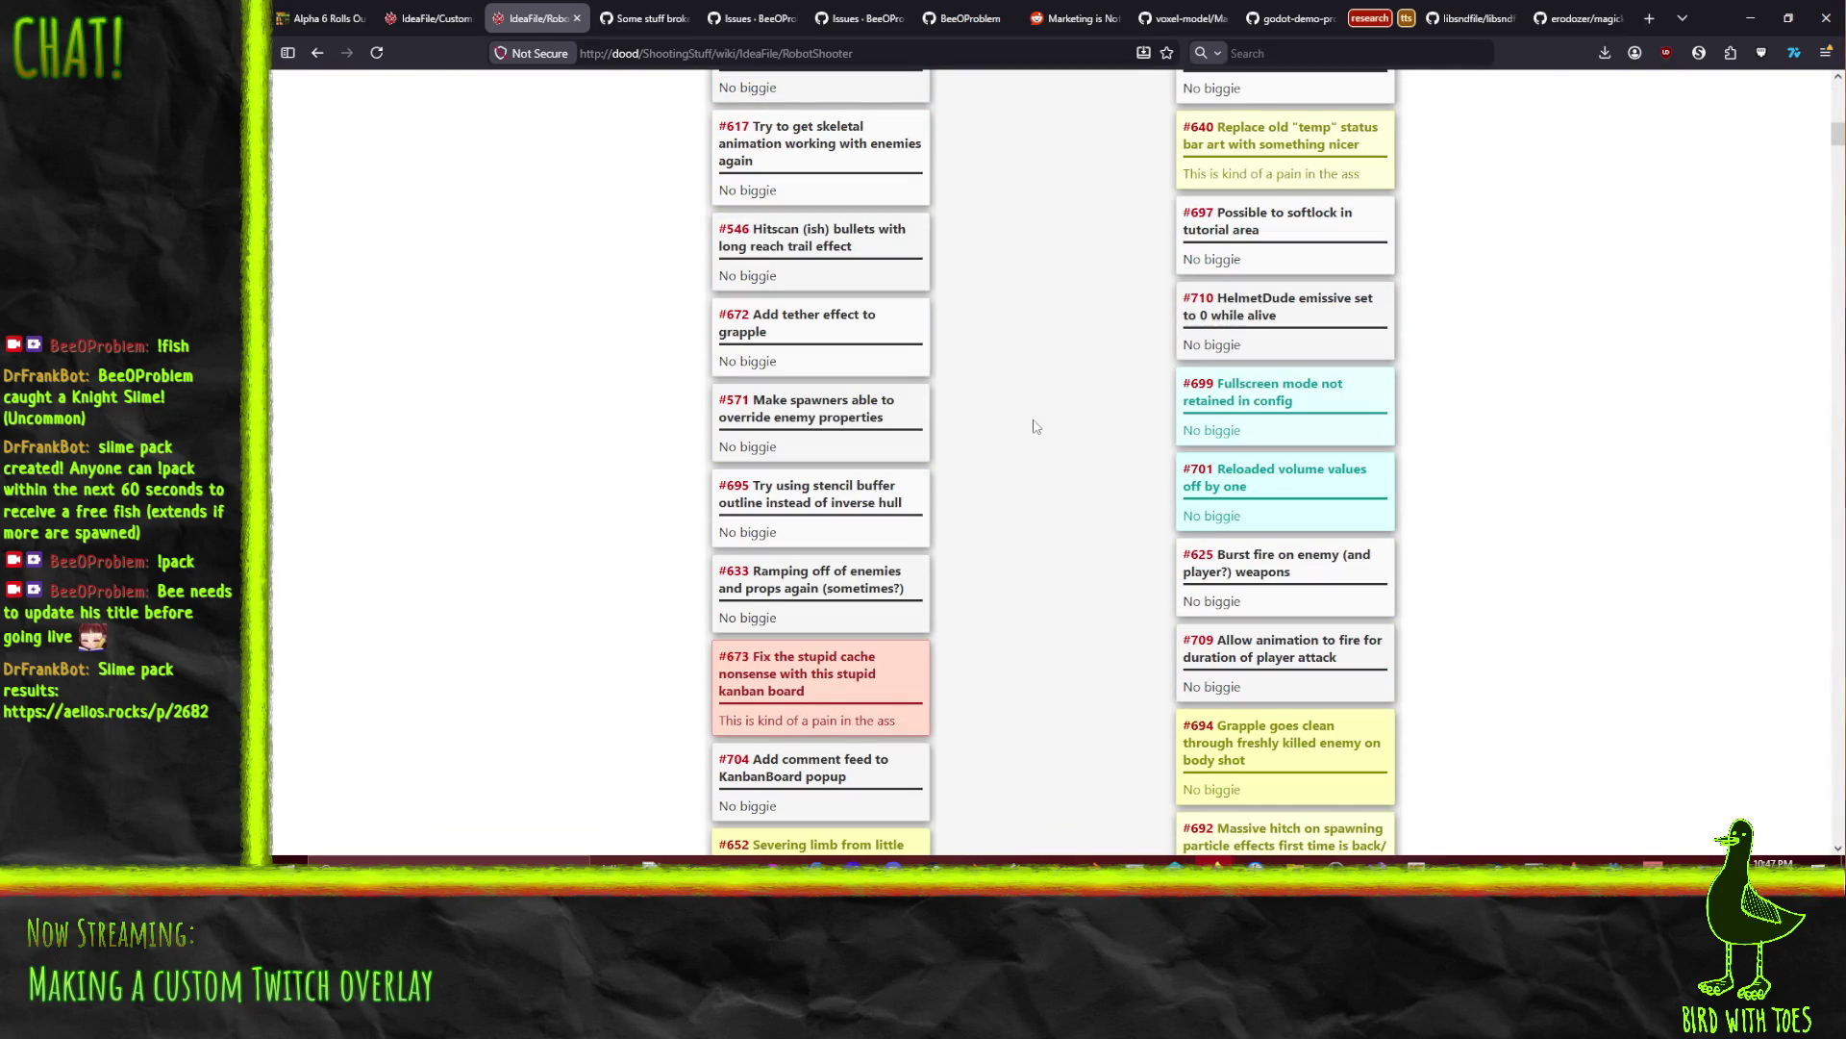
{"action": "key", "text": "ctrl+f"}
{"action": "type", "text": "title"}
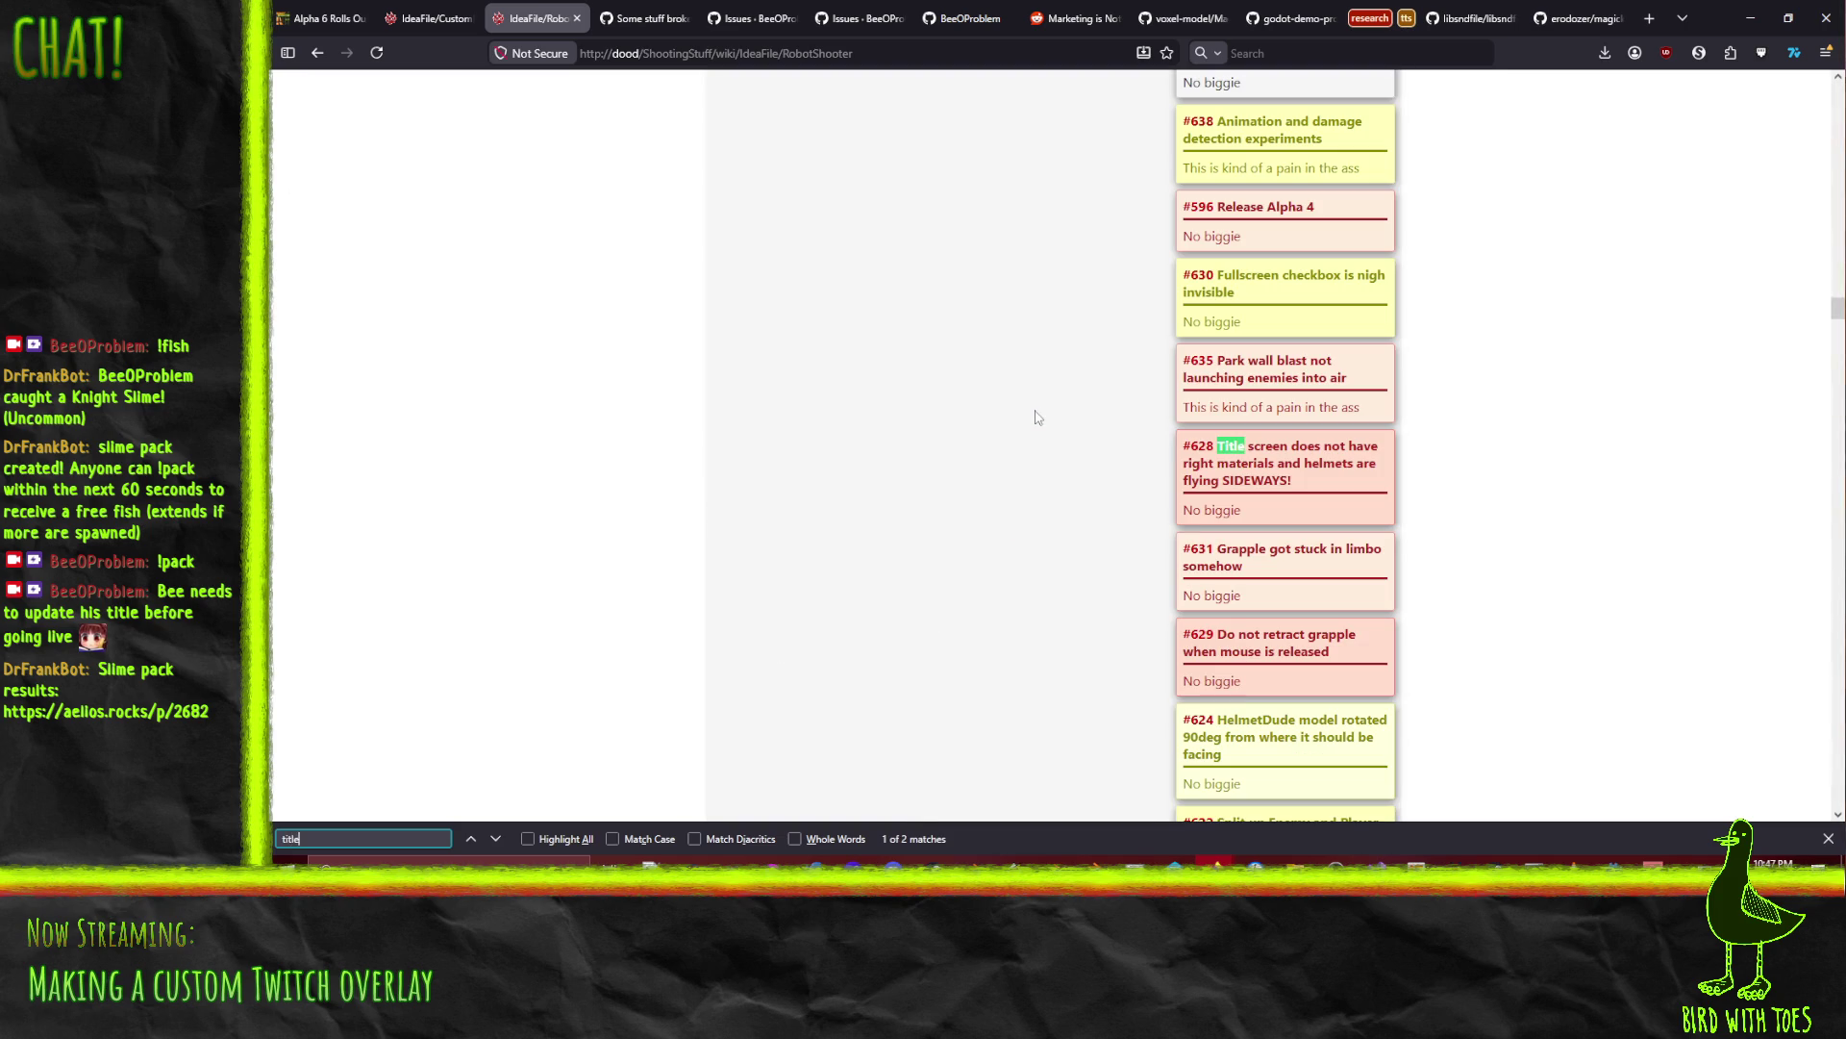
{"action": "scroll", "coordinate": [1026, 511], "scroll_direction": "down", "scroll_amount": 15}
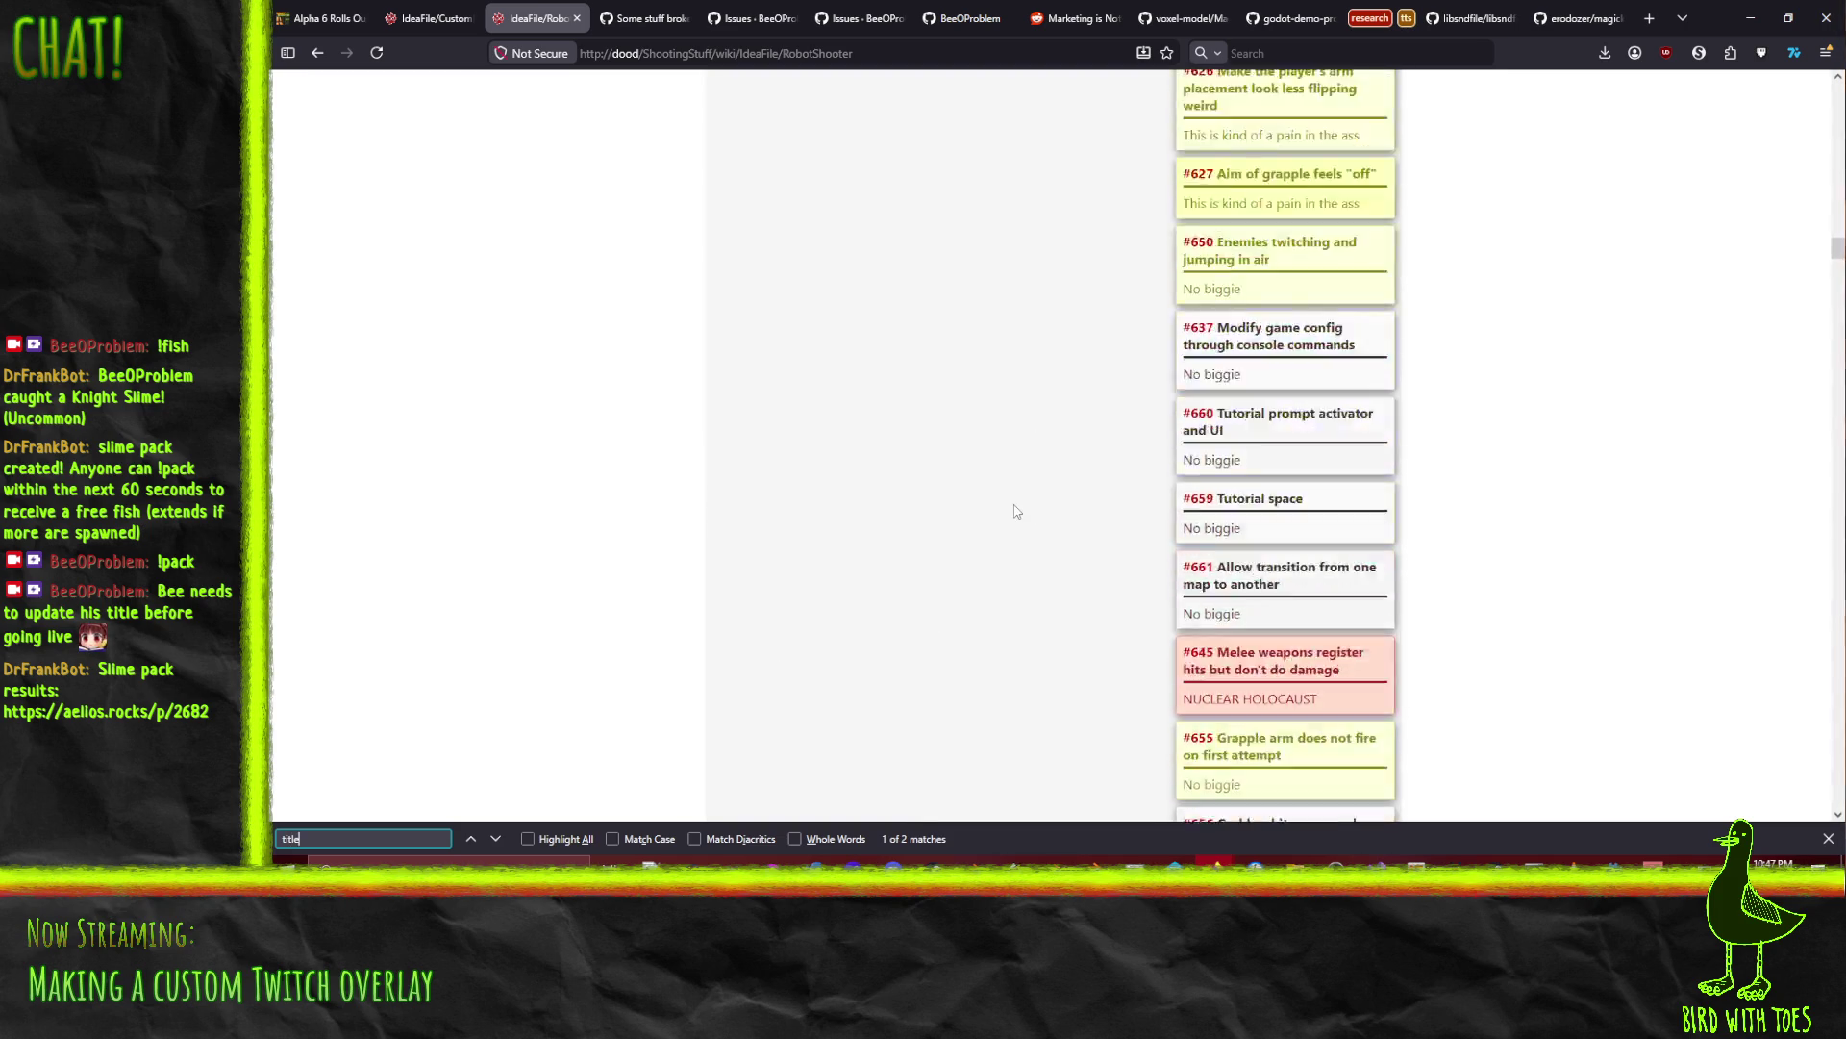
{"action": "scroll", "coordinate": [997, 514], "scroll_direction": "up", "scroll_amount": 20}
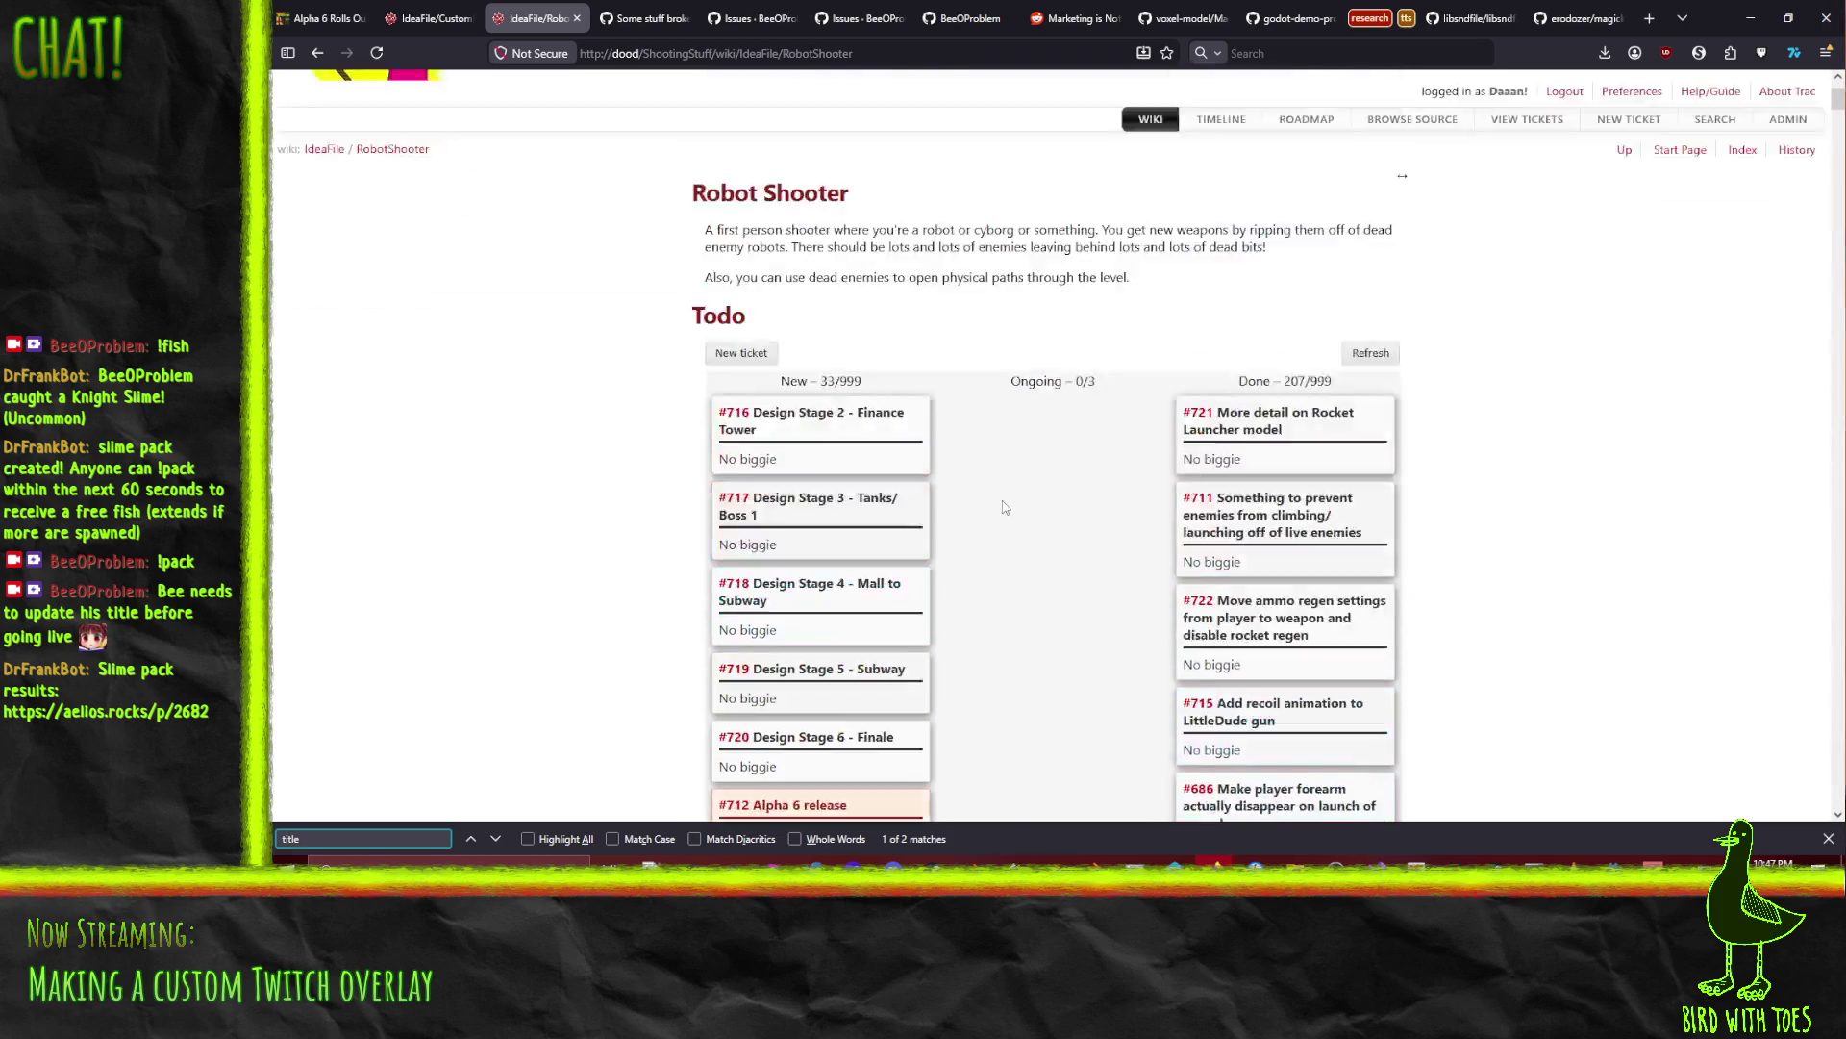
Step: Start a new ticket with priority 'Kind of a big deal'
{"action": "left_click", "coordinate": [759, 509]}
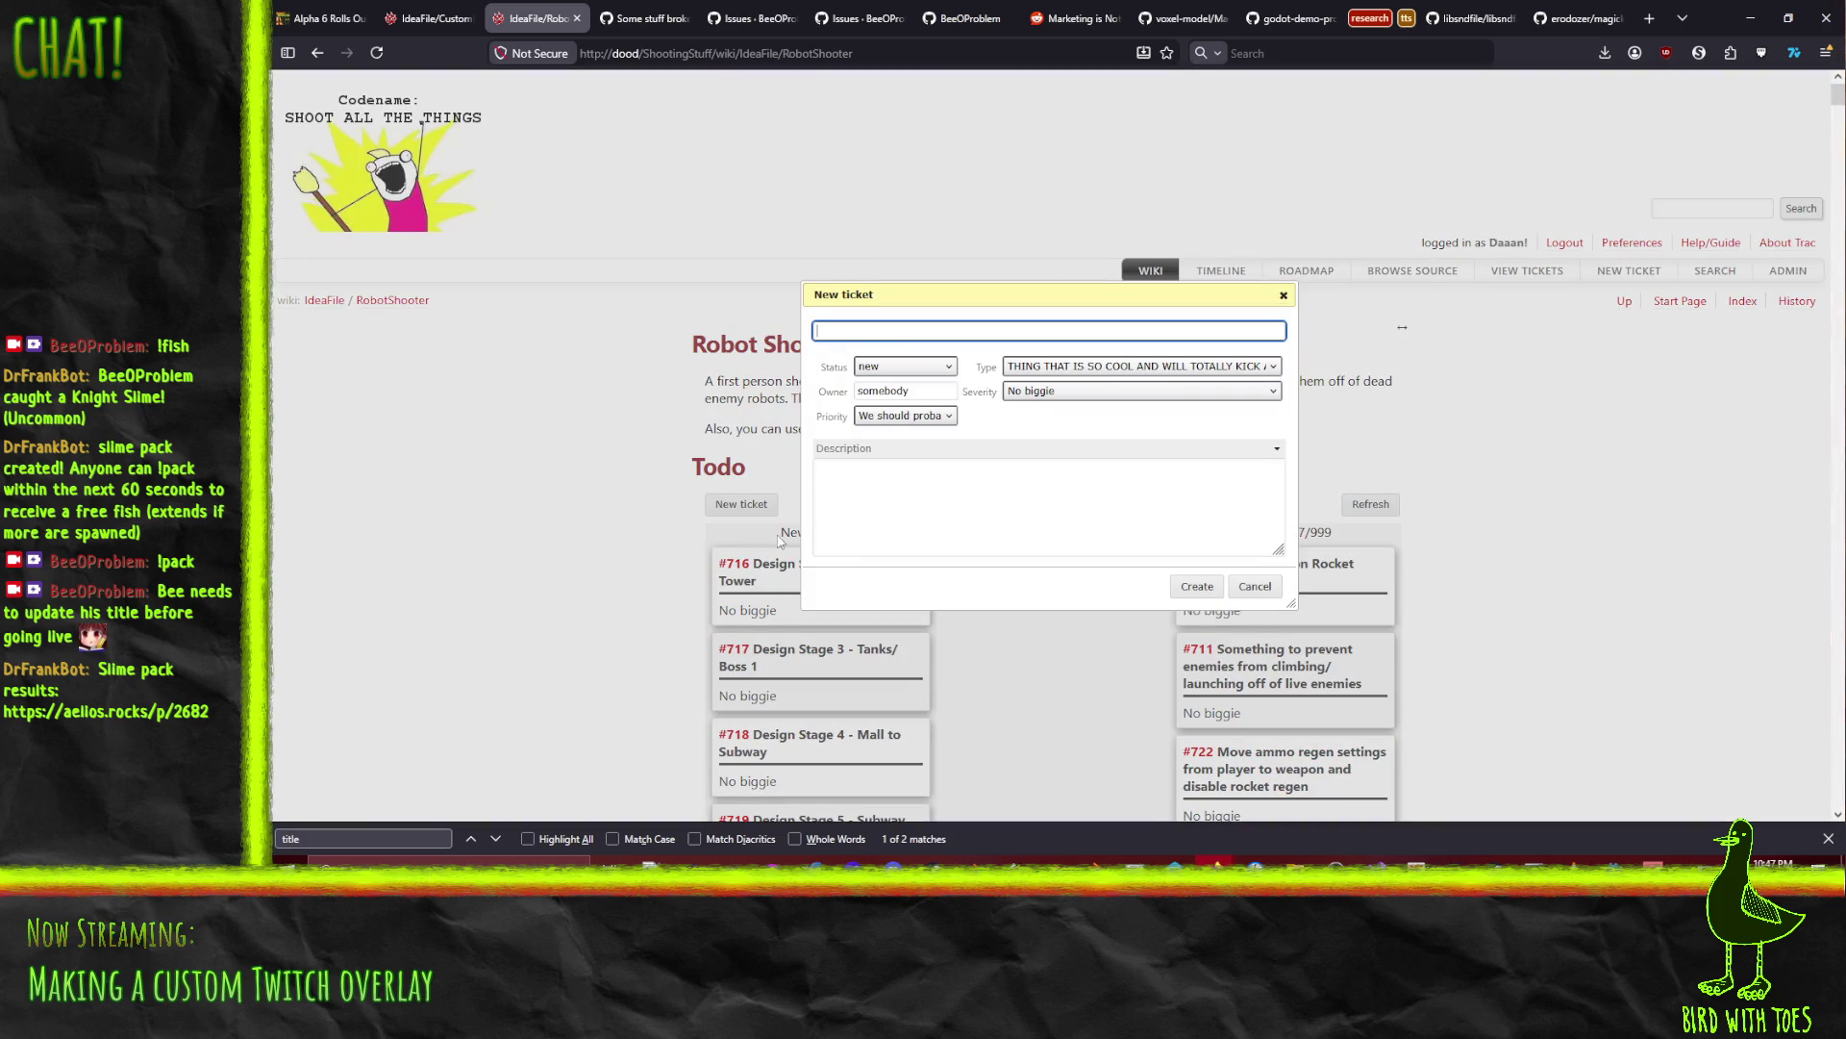
{"action": "left_click", "coordinate": [1136, 370]}
{"action": "left_click", "coordinate": [828, 334]}
{"action": "left_click", "coordinate": [902, 416]}
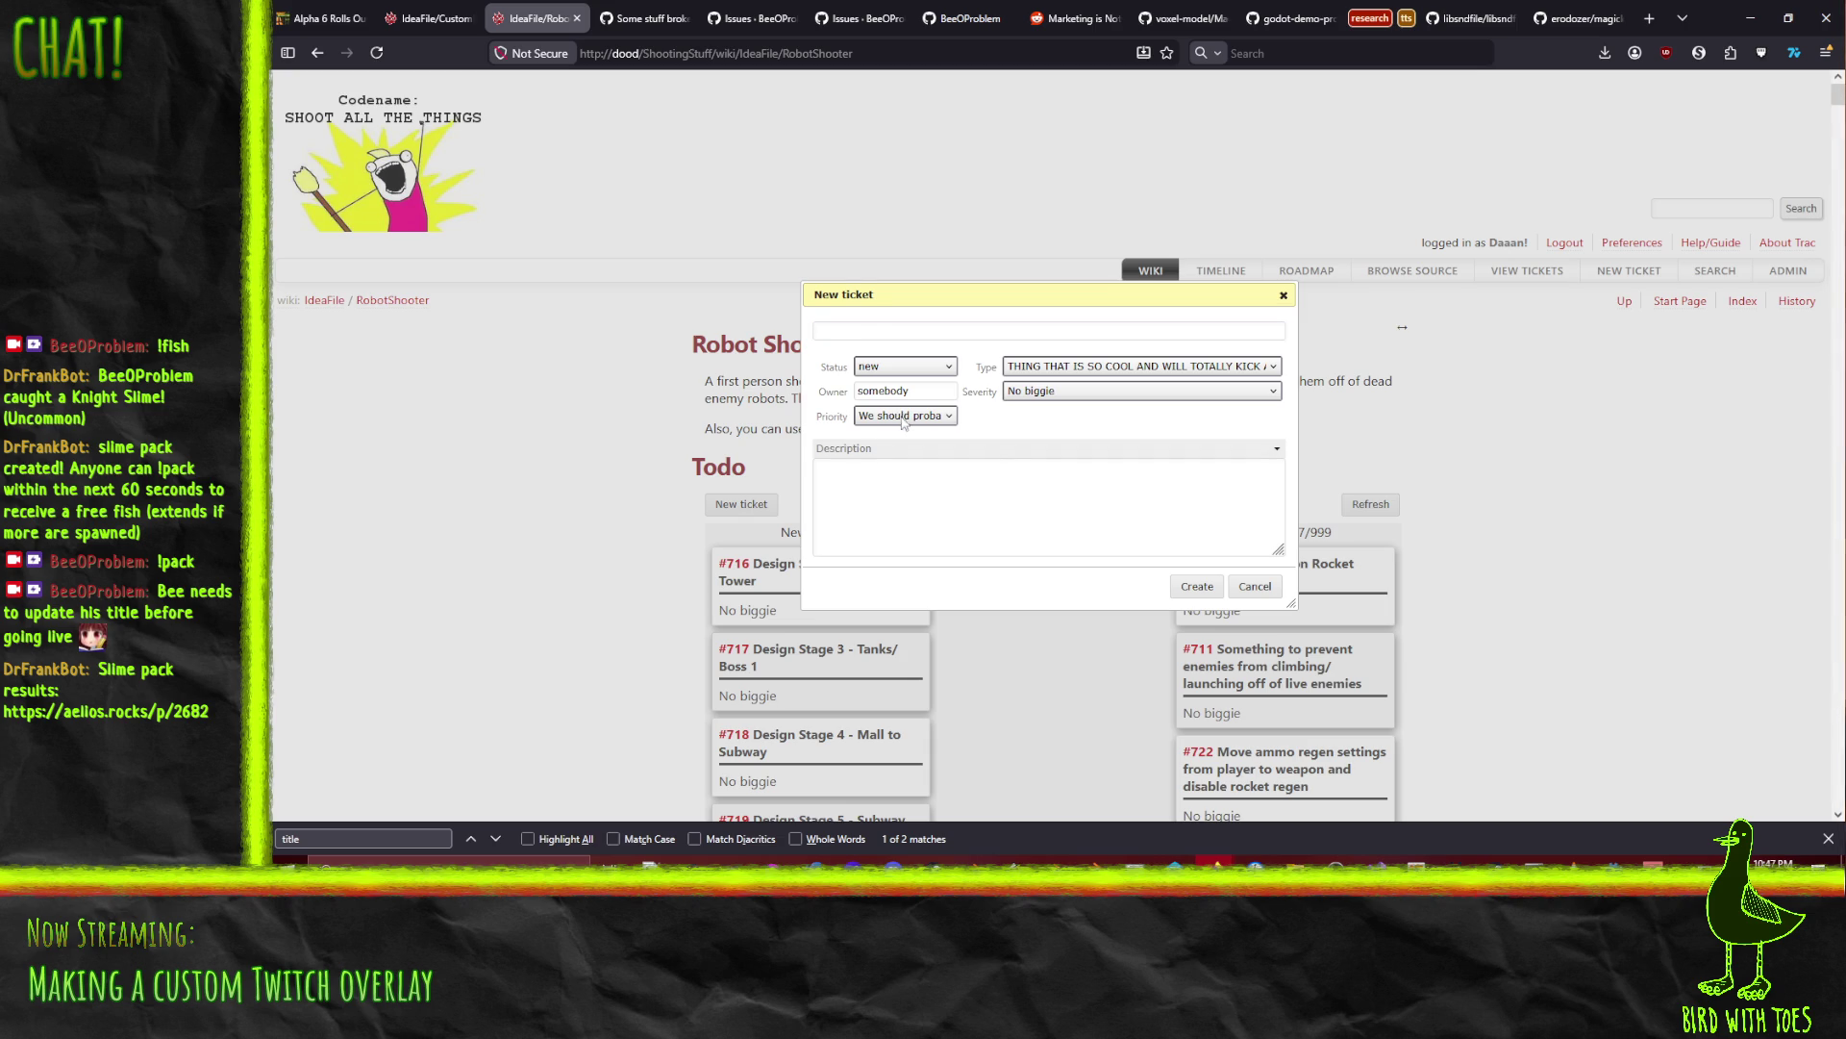
{"action": "left_click", "coordinate": [900, 458]}
Step: Create it with summary 'Add a proper main menu to the game' and close ticket #721 unchanged
{"action": "left_click", "coordinate": [925, 329]}
{"action": "type", "text": "Add a"}
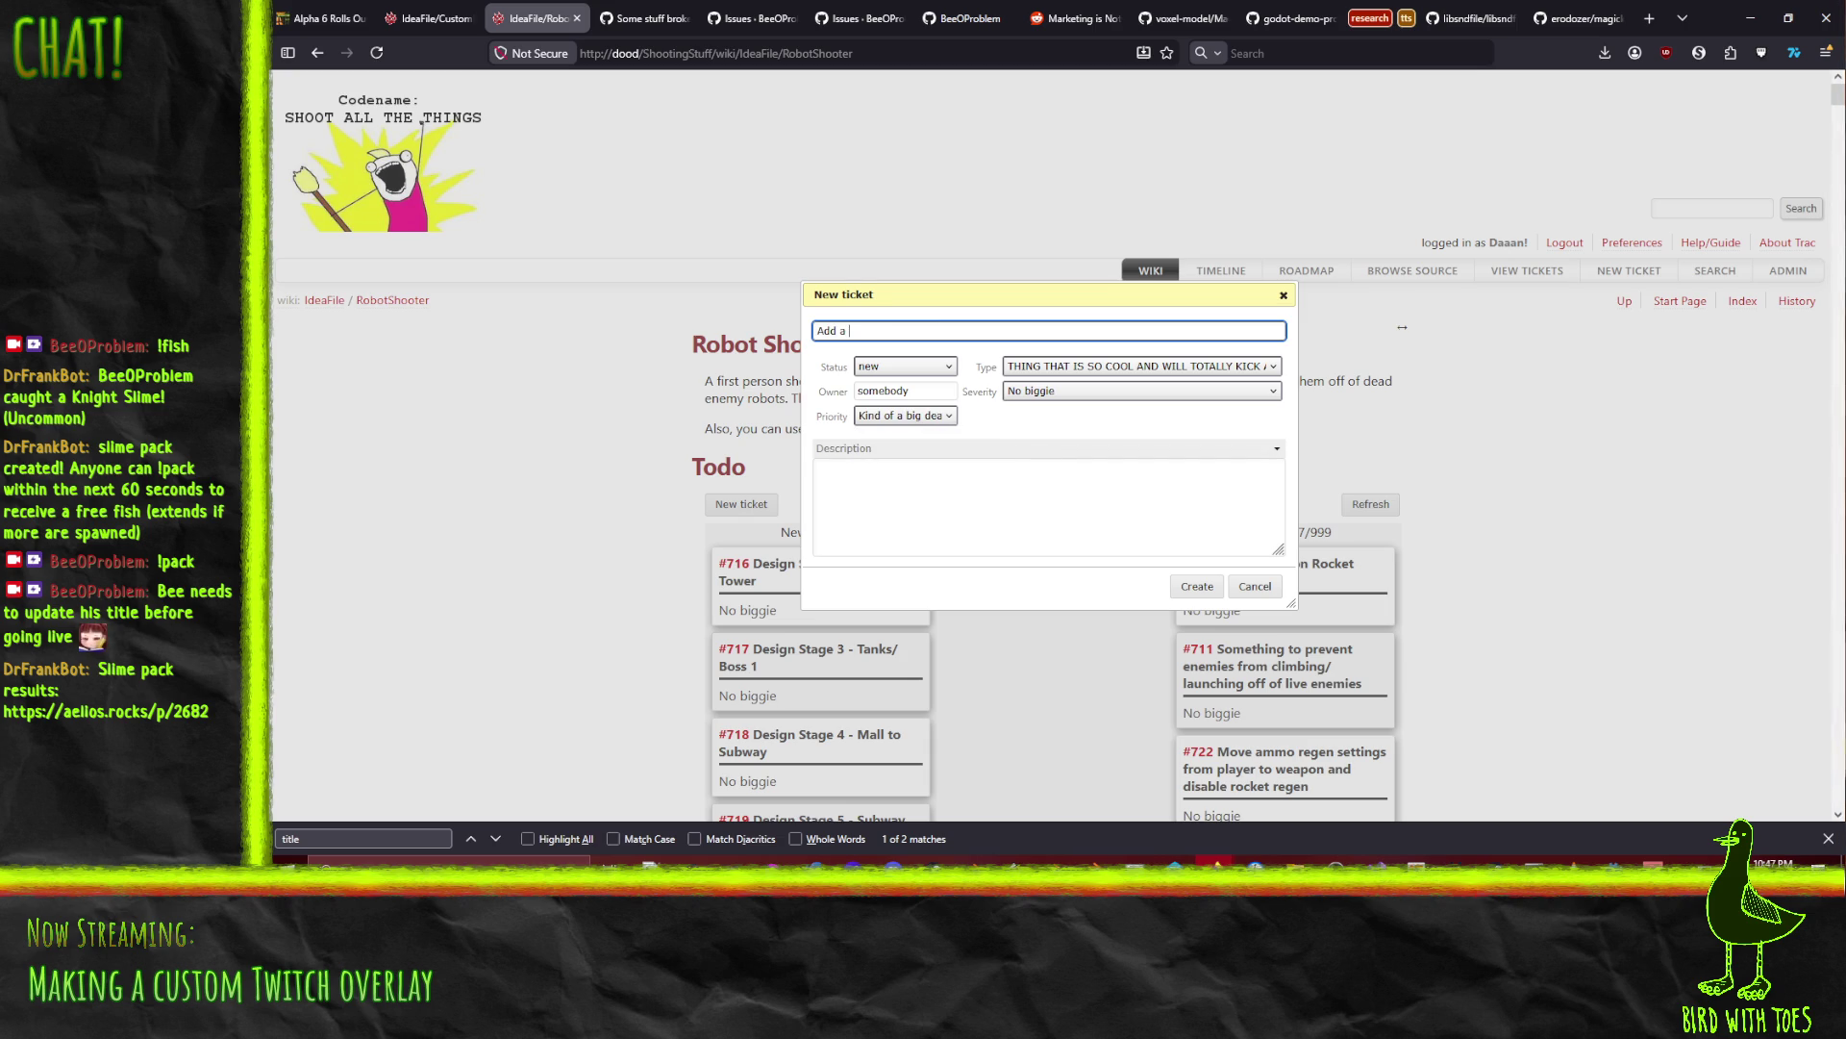
{"action": "type", "text": "proper main "}
{"action": "type", "text": "menu to the game"}
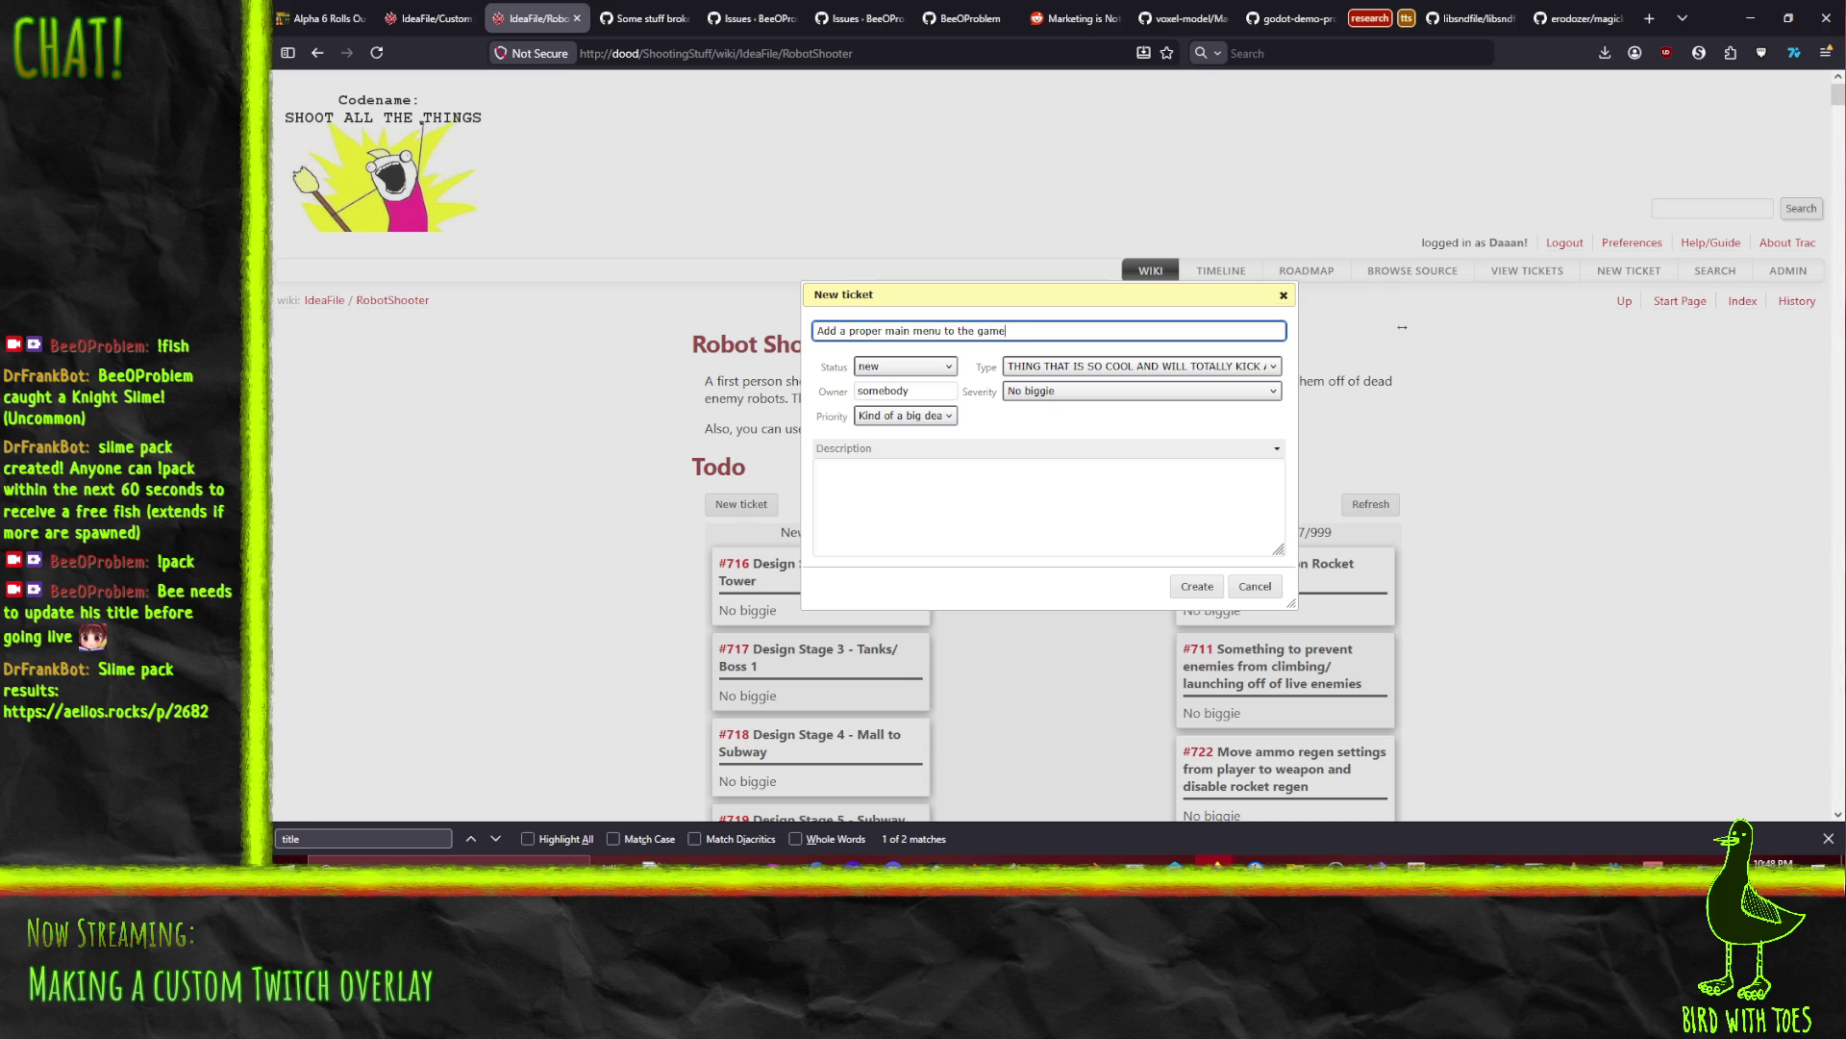
{"action": "left_click", "coordinate": [1202, 590]}
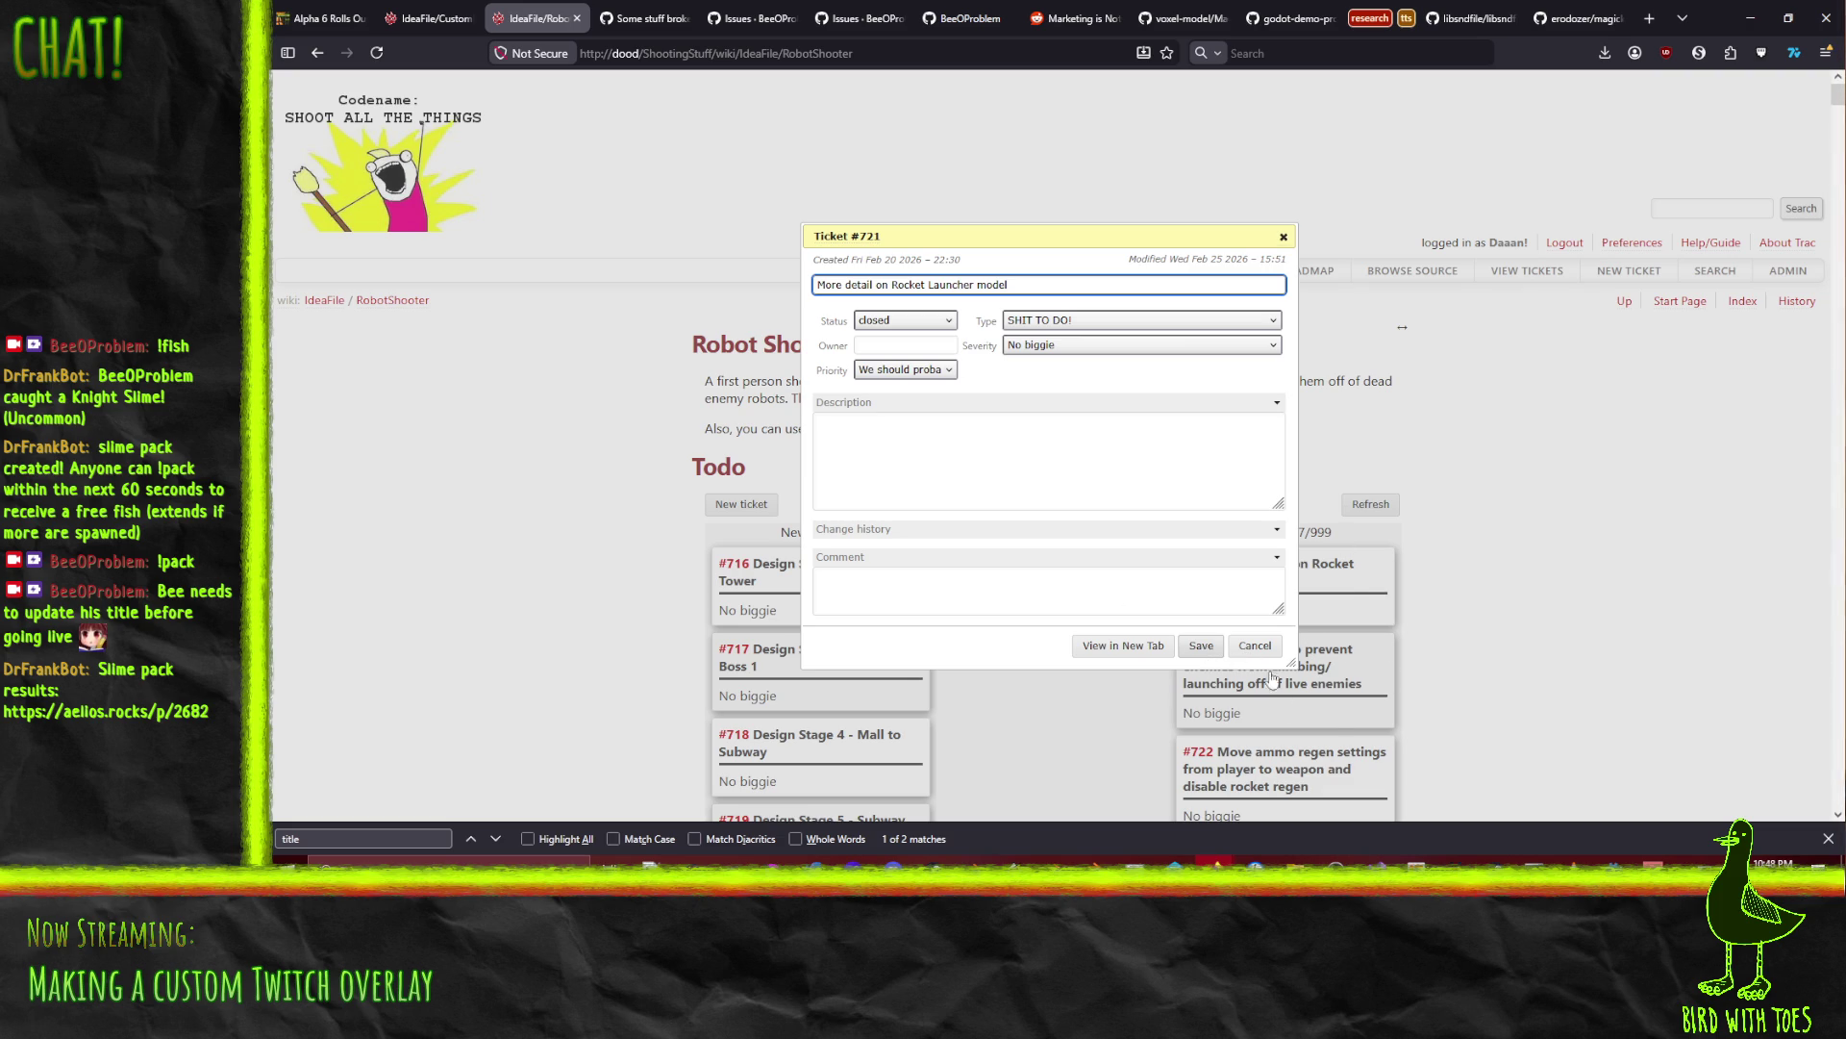
{"action": "left_click", "coordinate": [1535, 695]}
{"action": "scroll", "coordinate": [1535, 696], "scroll_direction": "down", "scroll_amount": 3}
{"action": "scroll", "coordinate": [1535, 695], "scroll_direction": "up", "scroll_amount": 1}
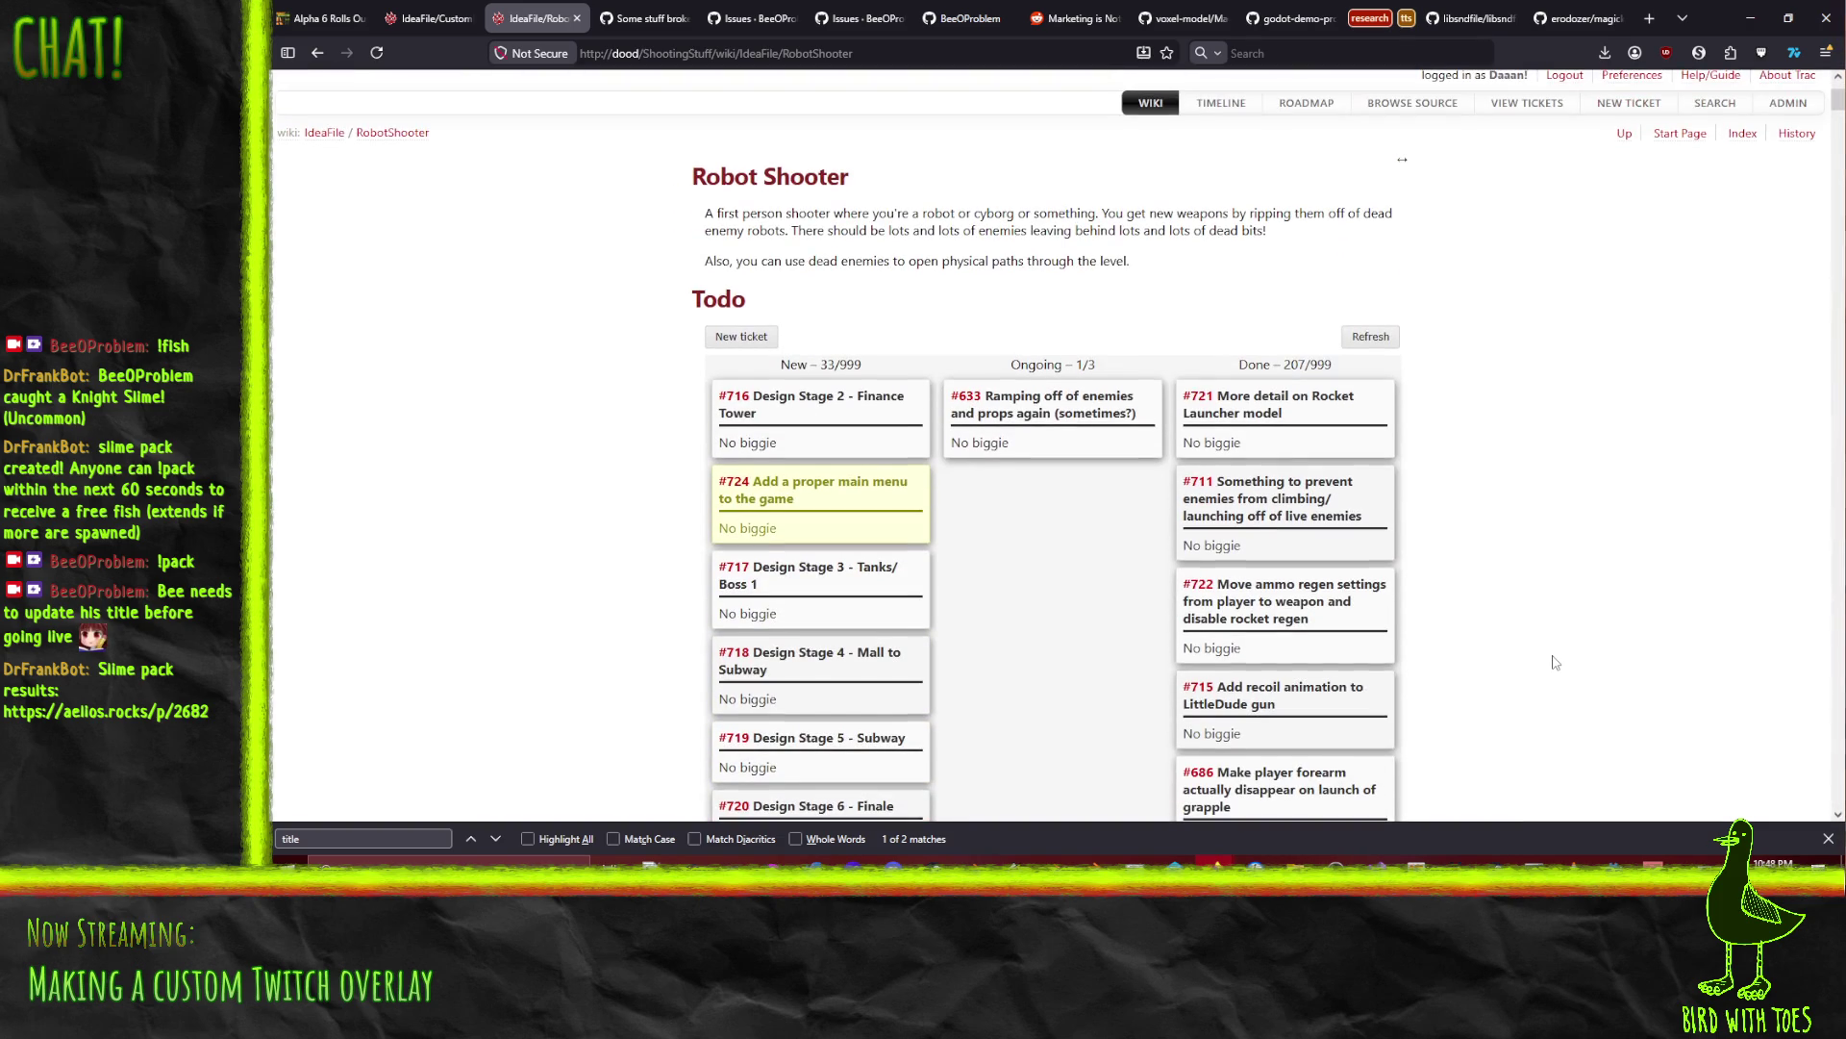
Step: Drag main-menu ticket #724 to the top of the New column, then scroll the board to check
{"action": "scroll", "coordinate": [1506, 471], "scroll_direction": "down", "scroll_amount": 2}
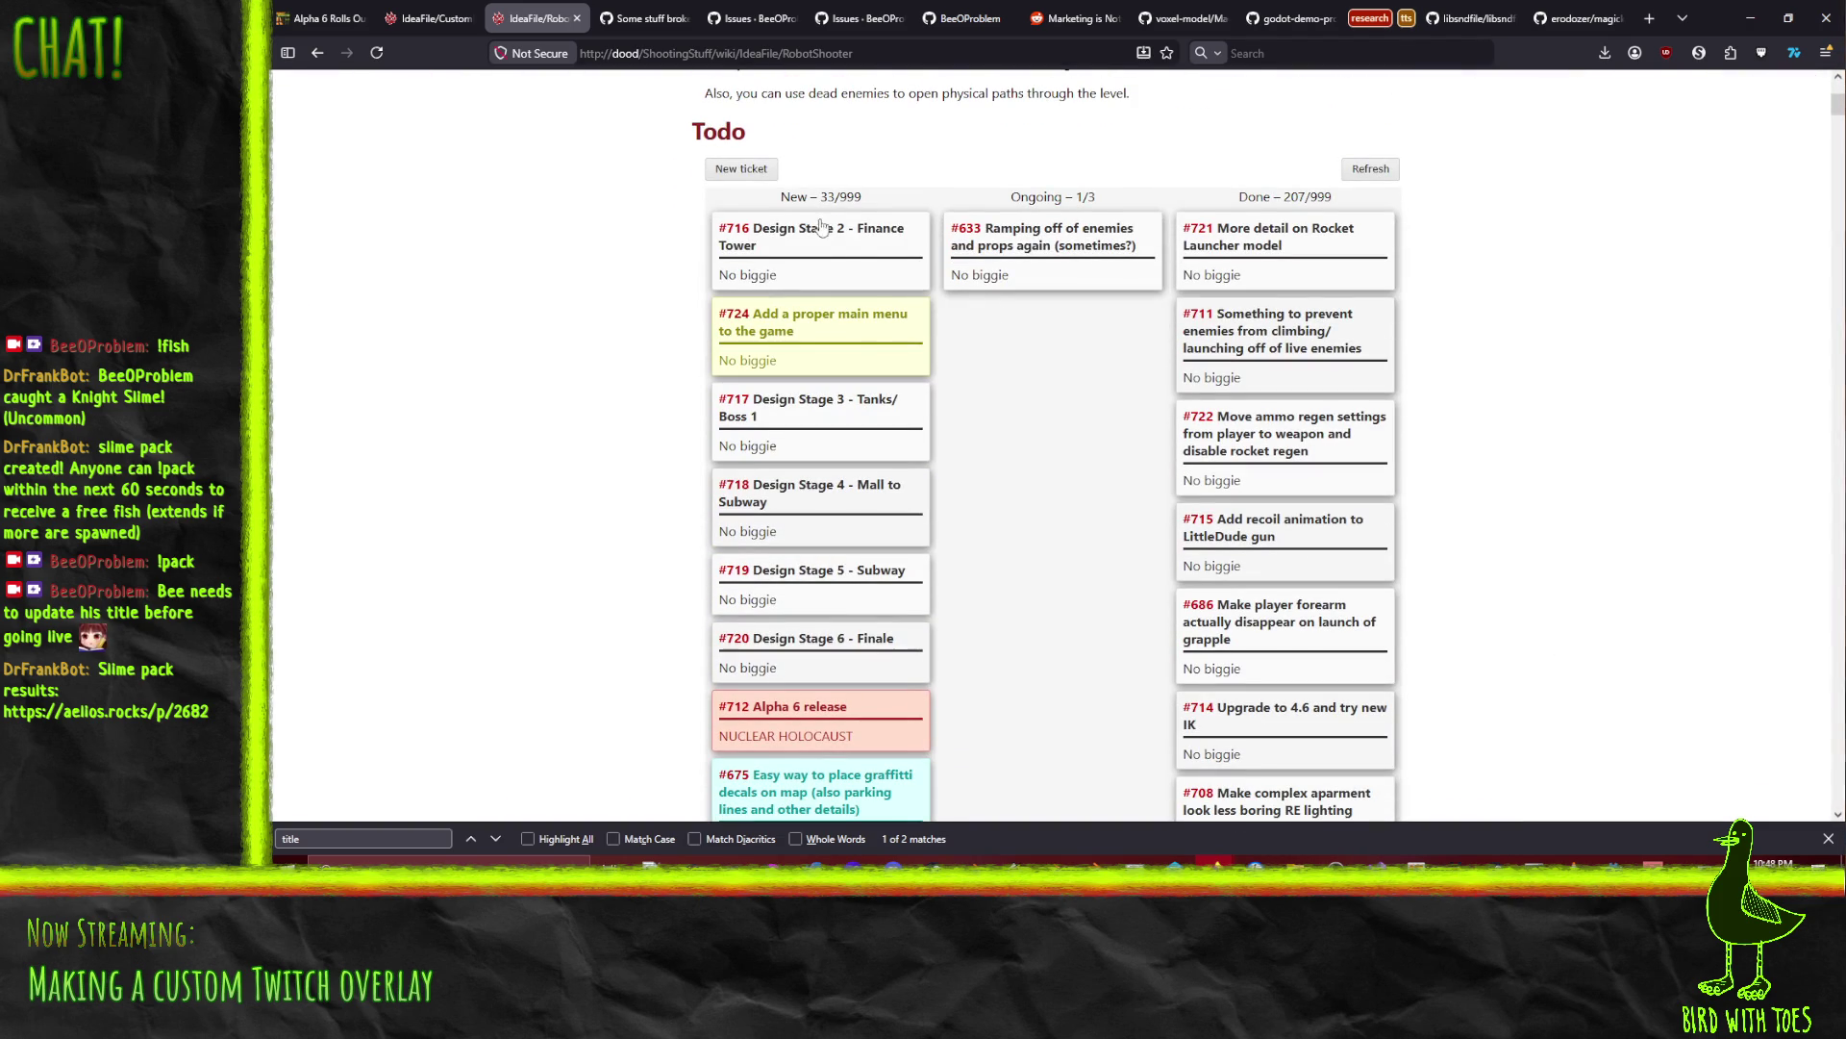
{"action": "scroll", "coordinate": [1101, 423], "scroll_direction": "down", "scroll_amount": 1}
{"action": "scroll", "coordinate": [1082, 355], "scroll_direction": "up", "scroll_amount": 1}
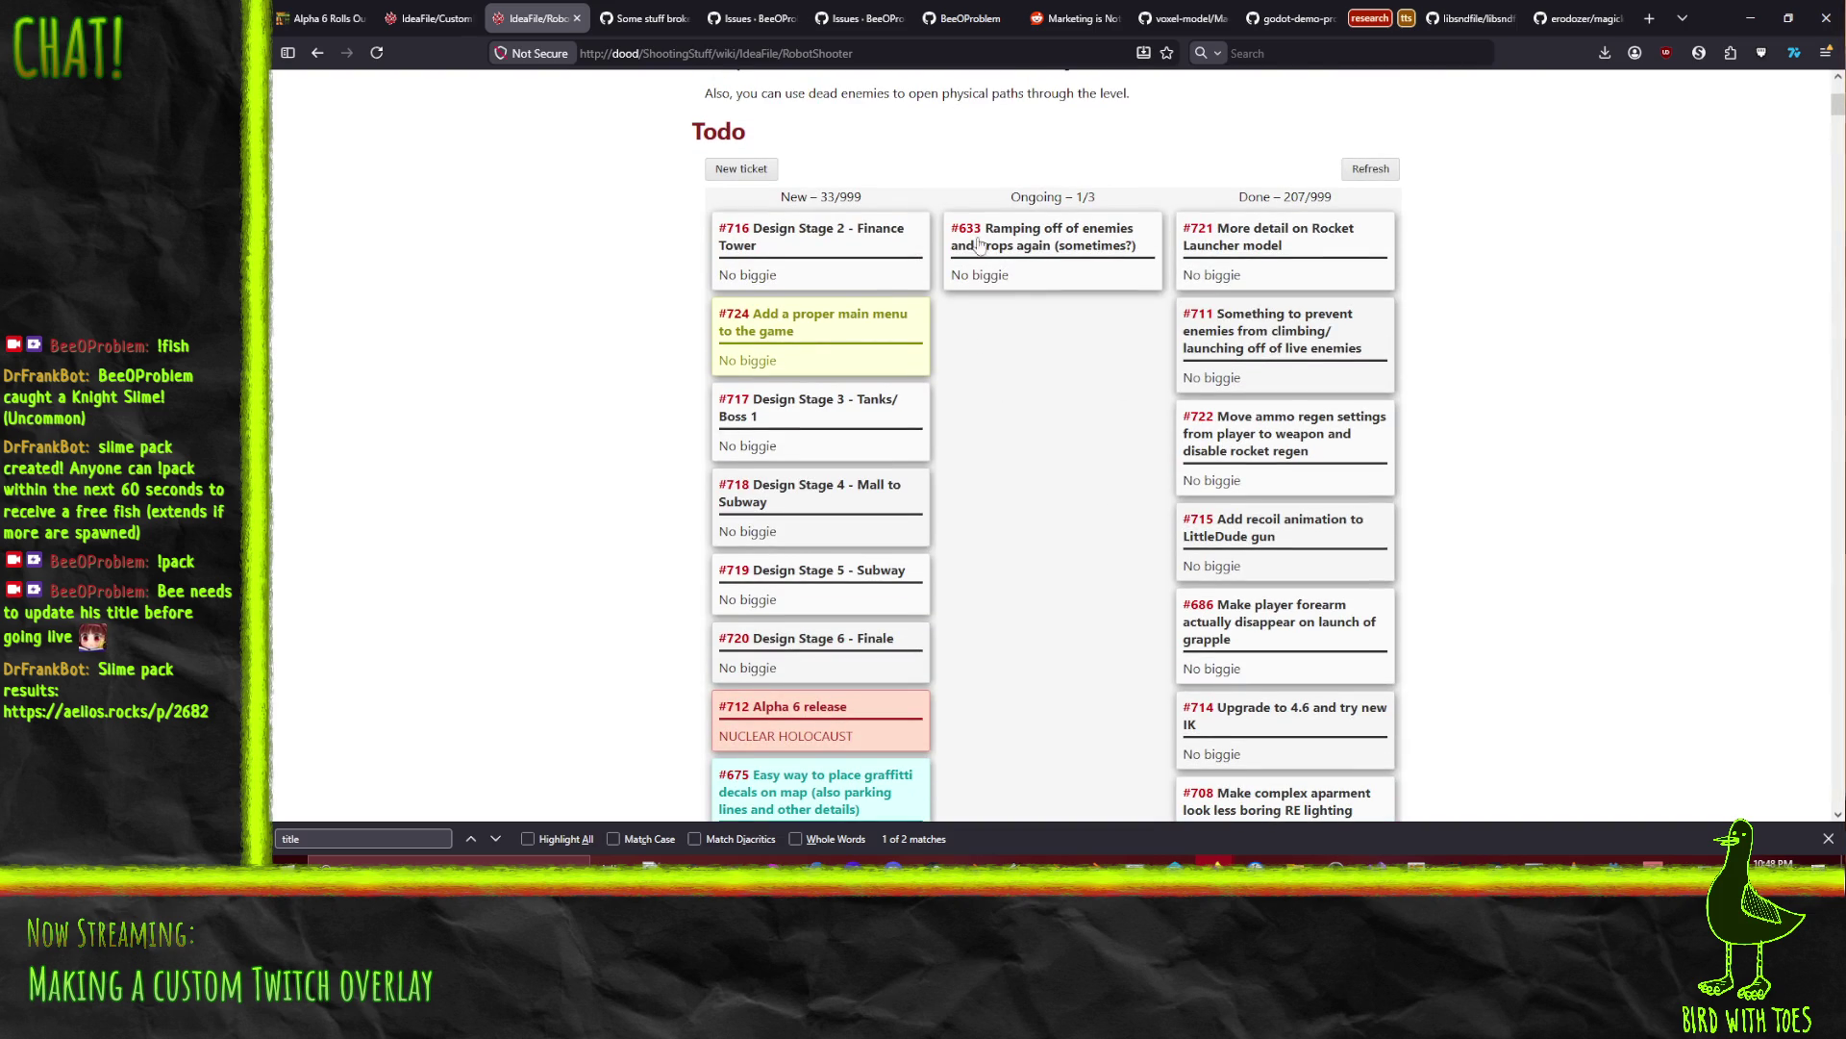
{"action": "left_click_drag", "start_coordinate": [800, 366], "coordinate": [808, 223]}
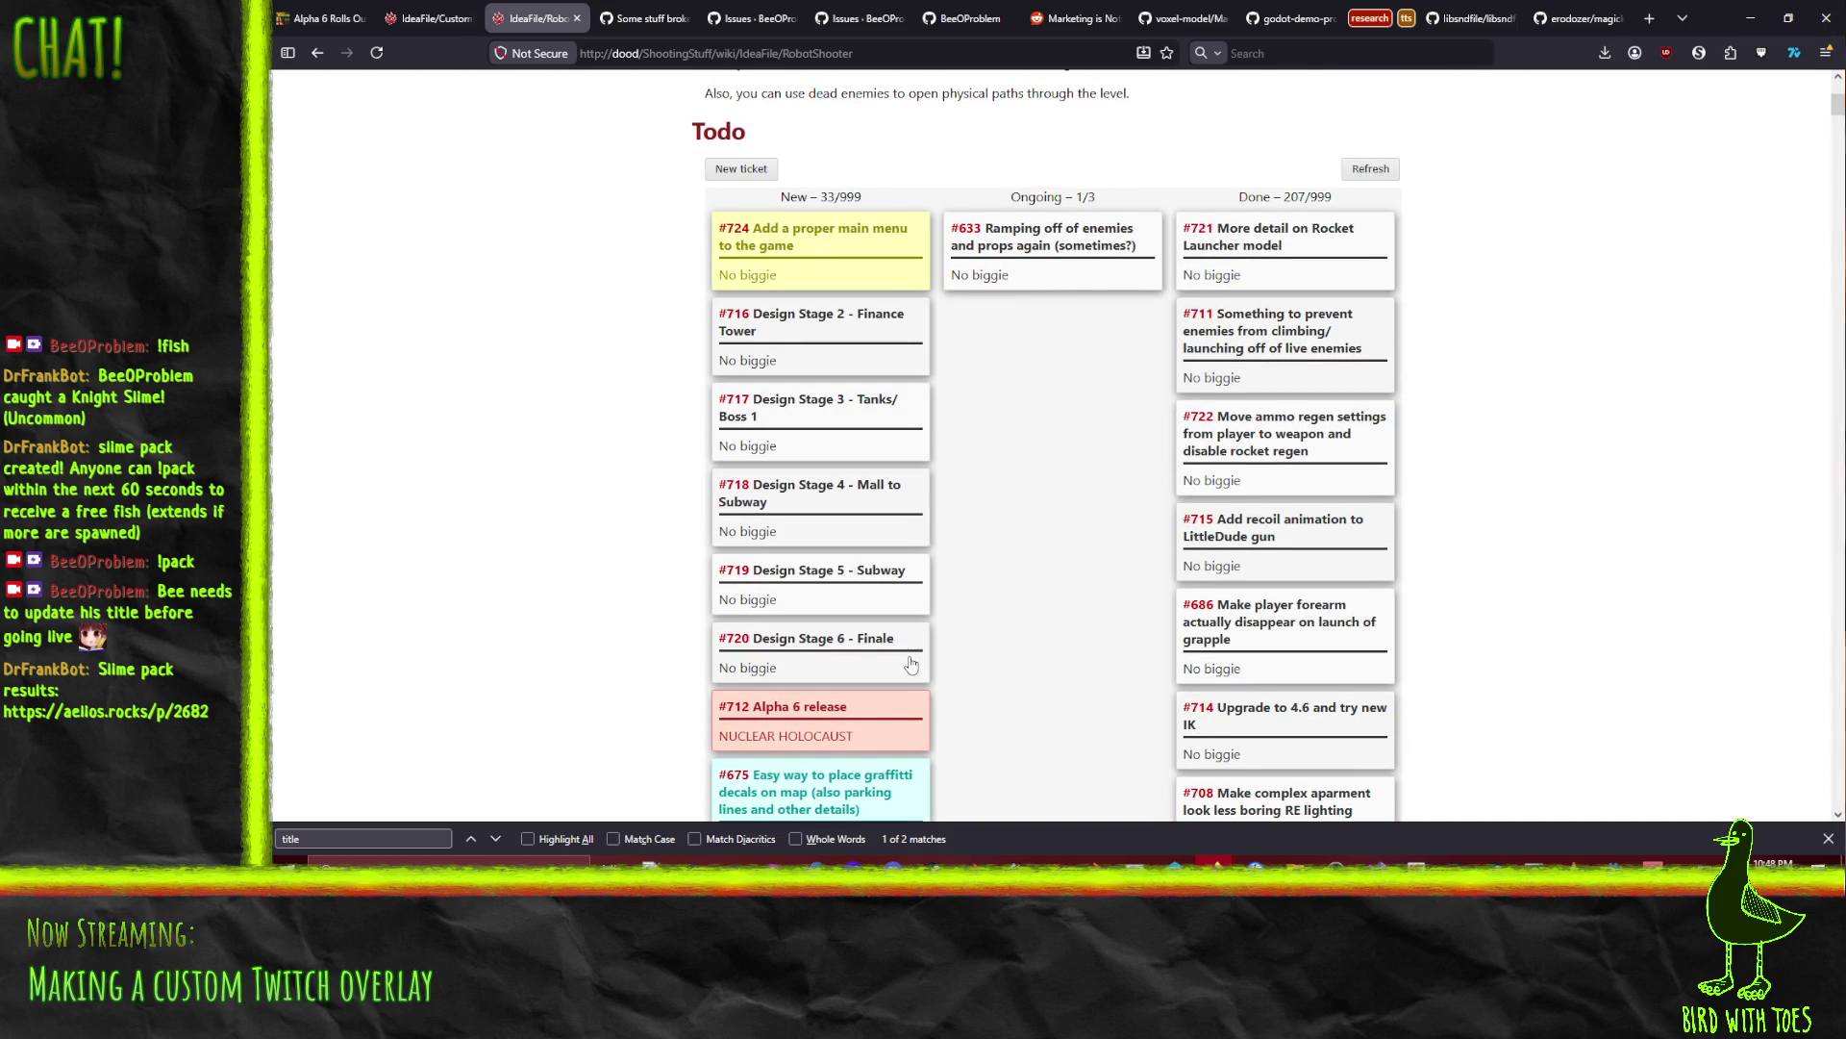
{"action": "scroll", "coordinate": [659, 549], "scroll_direction": "down", "scroll_amount": 15}
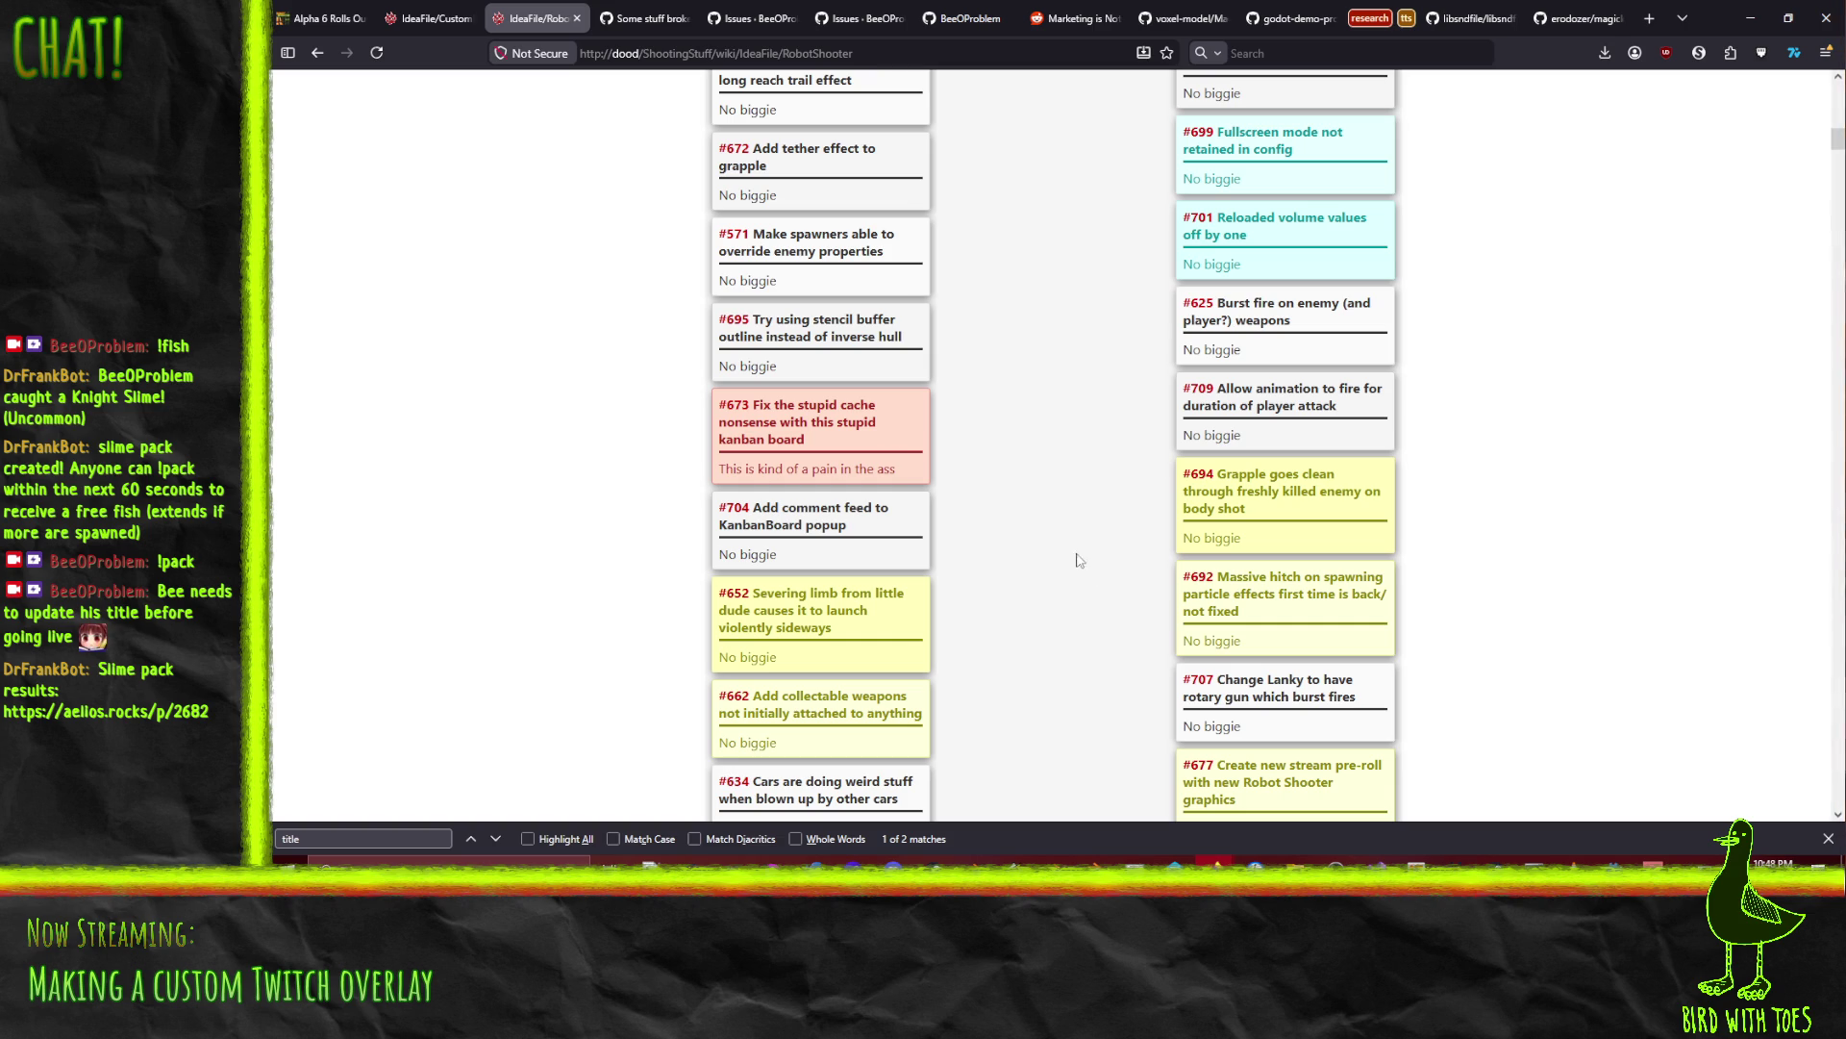
{"action": "scroll", "coordinate": [1023, 529], "scroll_direction": "up", "scroll_amount": 4}
{"action": "scroll", "coordinate": [1025, 530], "scroll_direction": "up", "scroll_amount": 2}
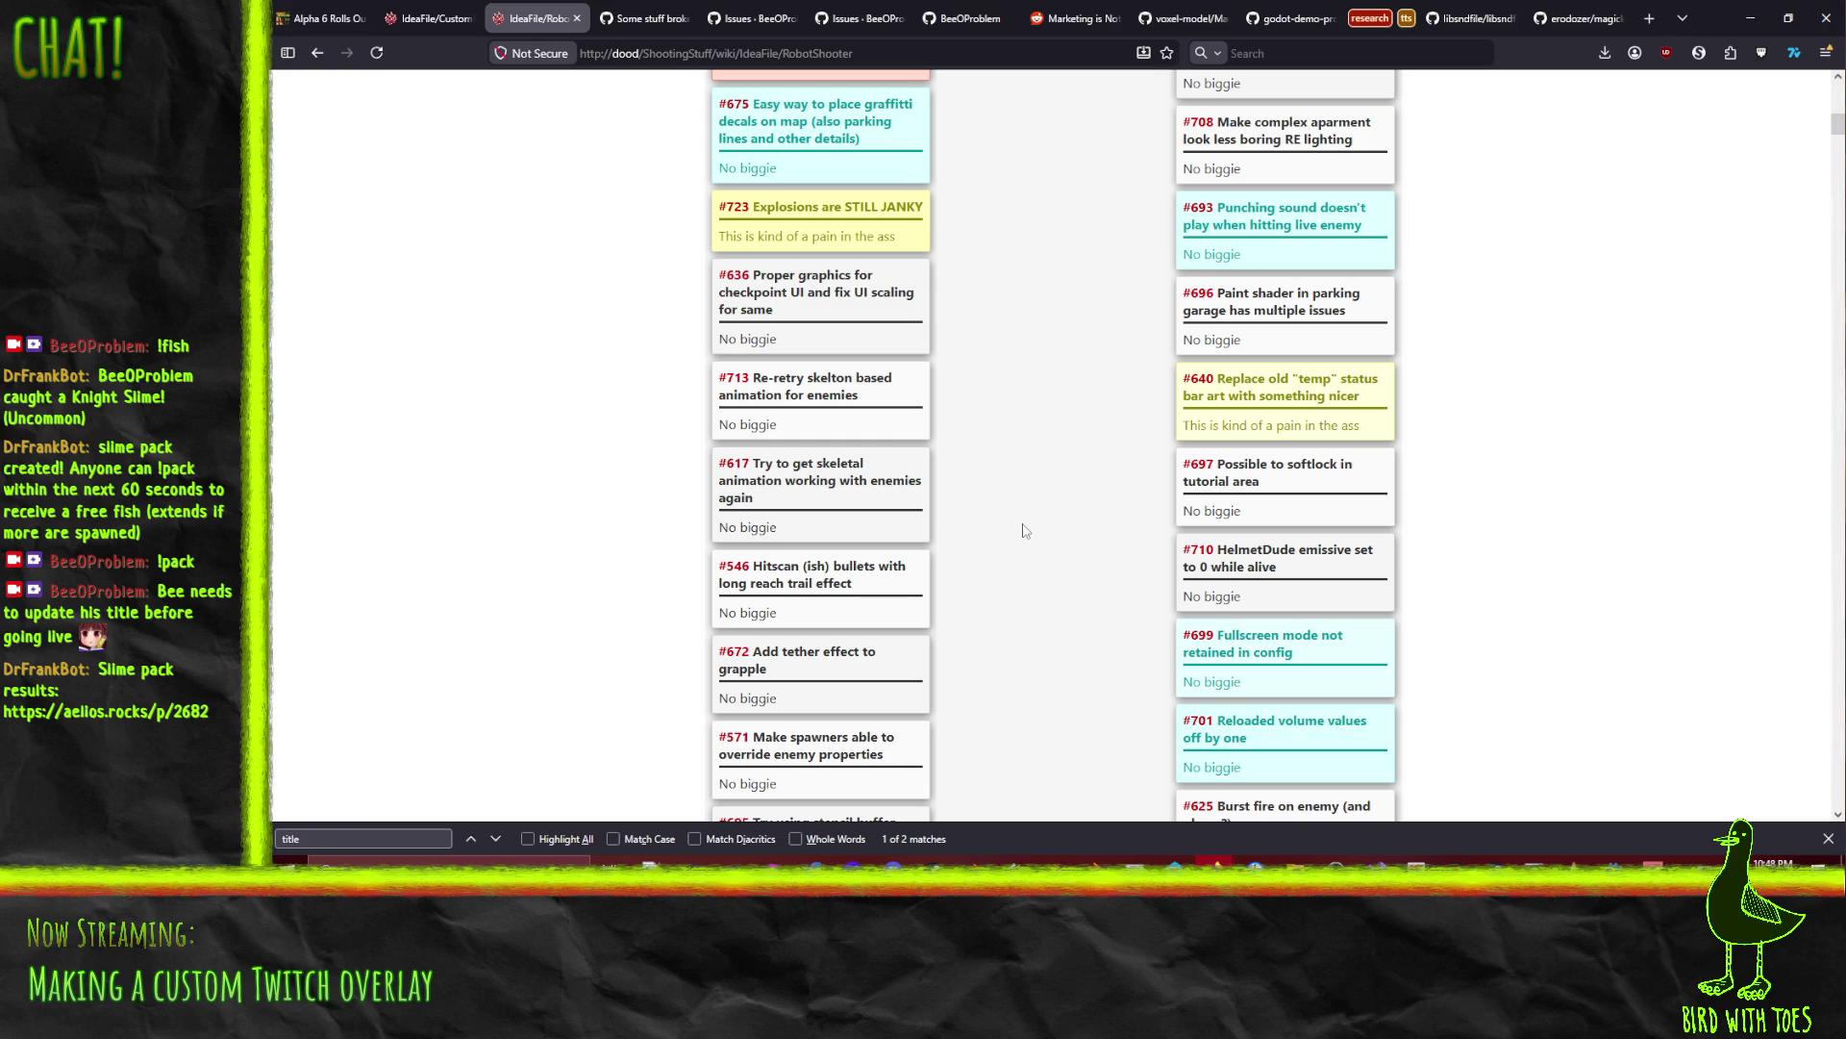
{"action": "scroll", "coordinate": [1025, 530], "scroll_direction": "up", "scroll_amount": 10}
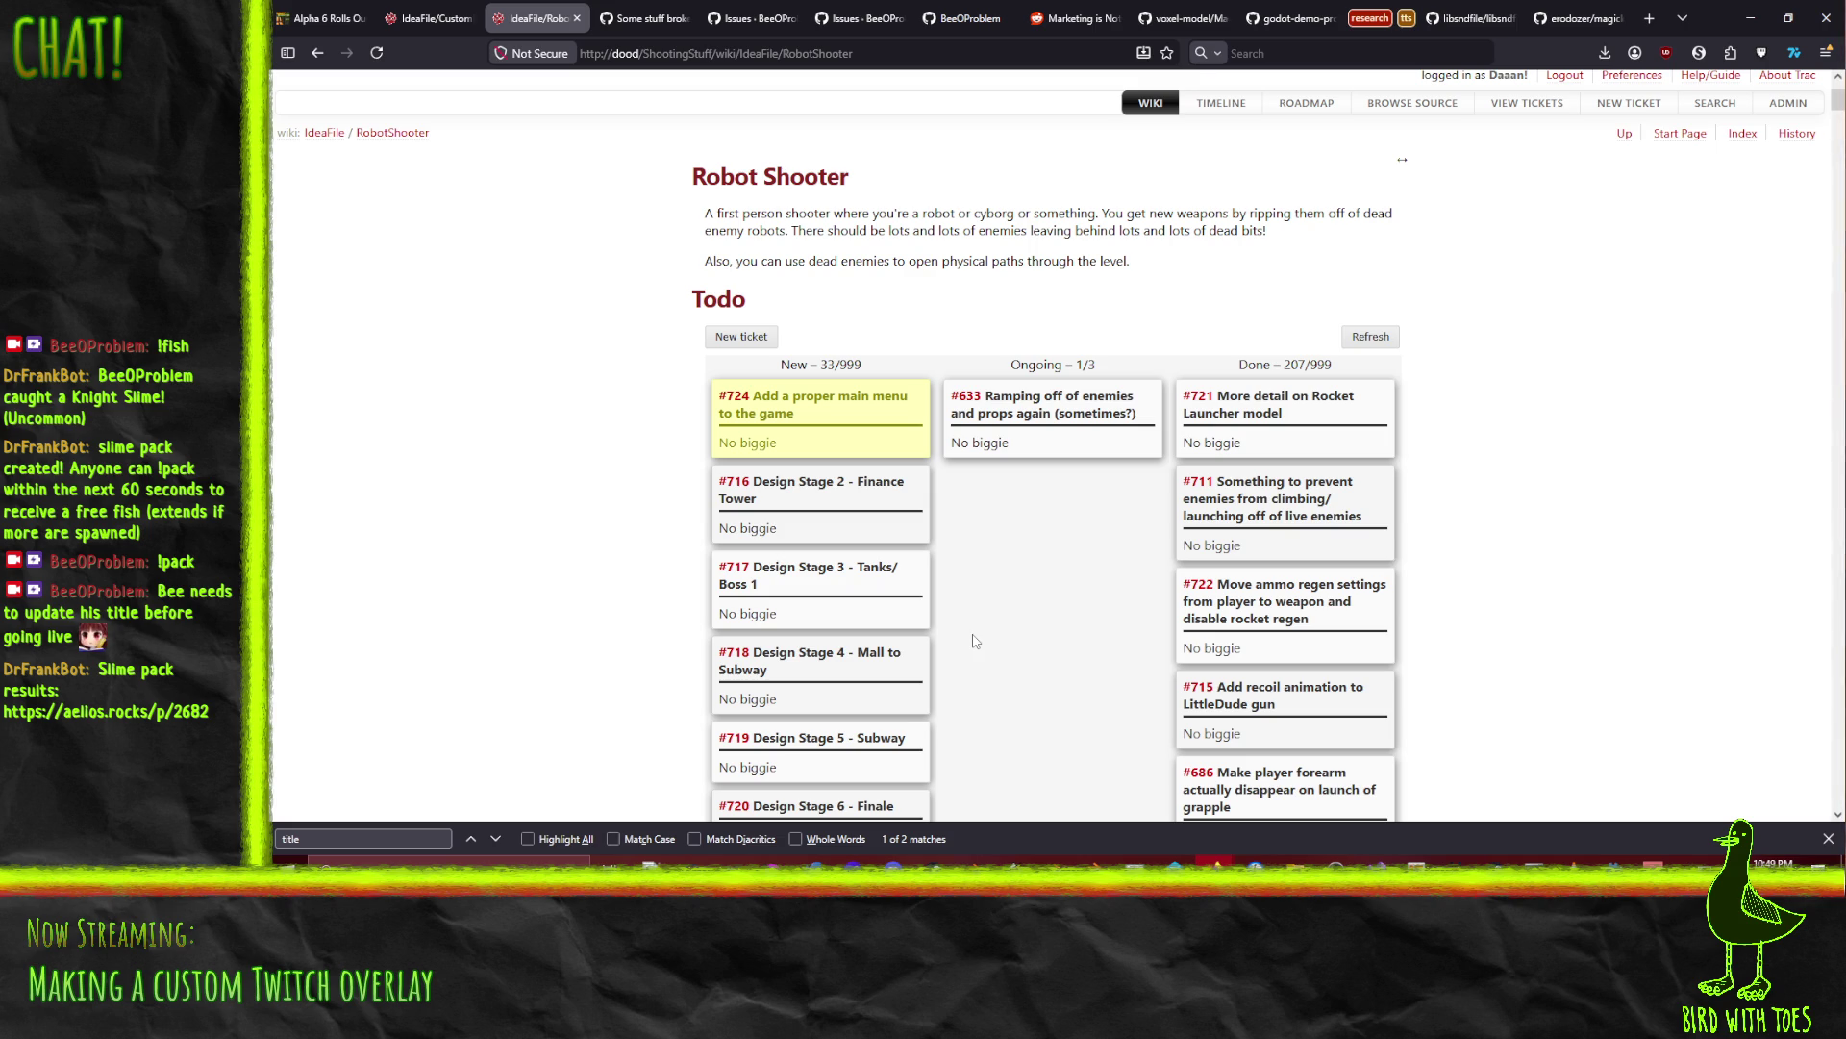
Step: Move ticket #724 down just above #723 and drag #712 'Alpha 6 release' into Done
{"action": "scroll", "coordinate": [1057, 577], "scroll_direction": "down", "scroll_amount": 3}
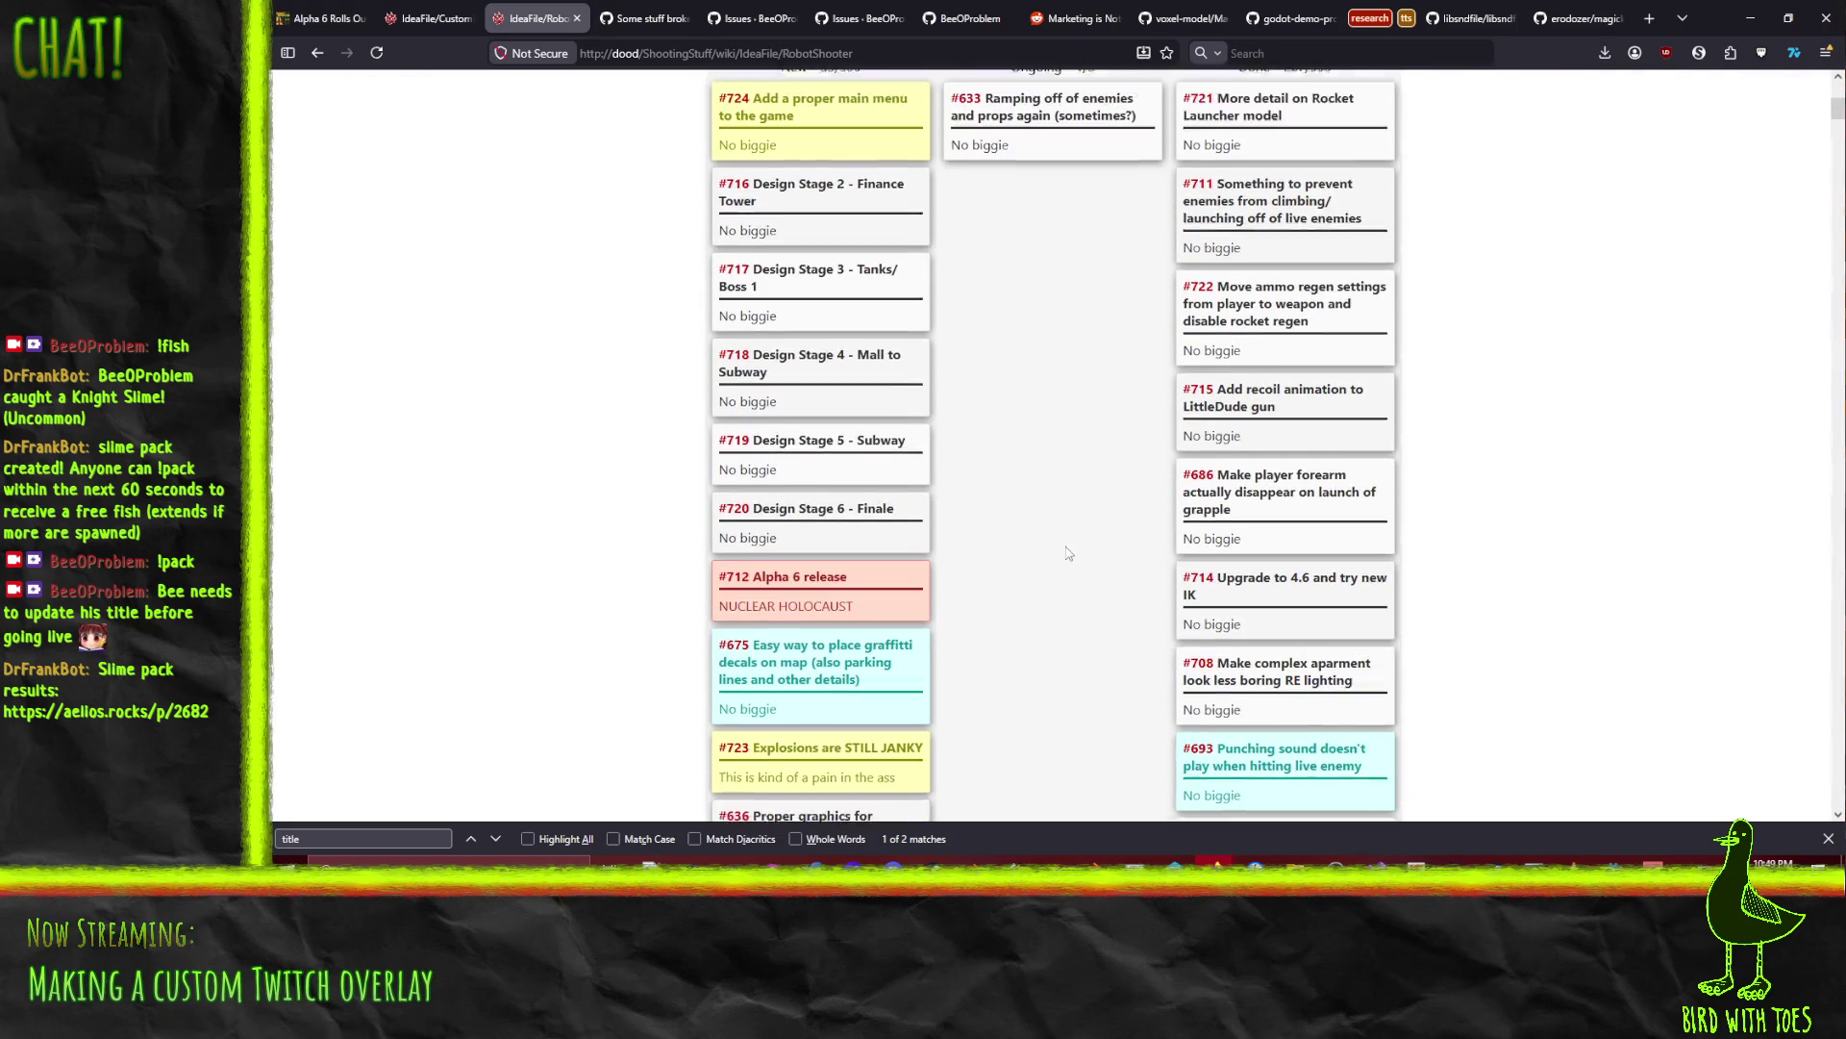
{"action": "left_click_drag", "start_coordinate": [817, 154], "coordinate": [837, 746]}
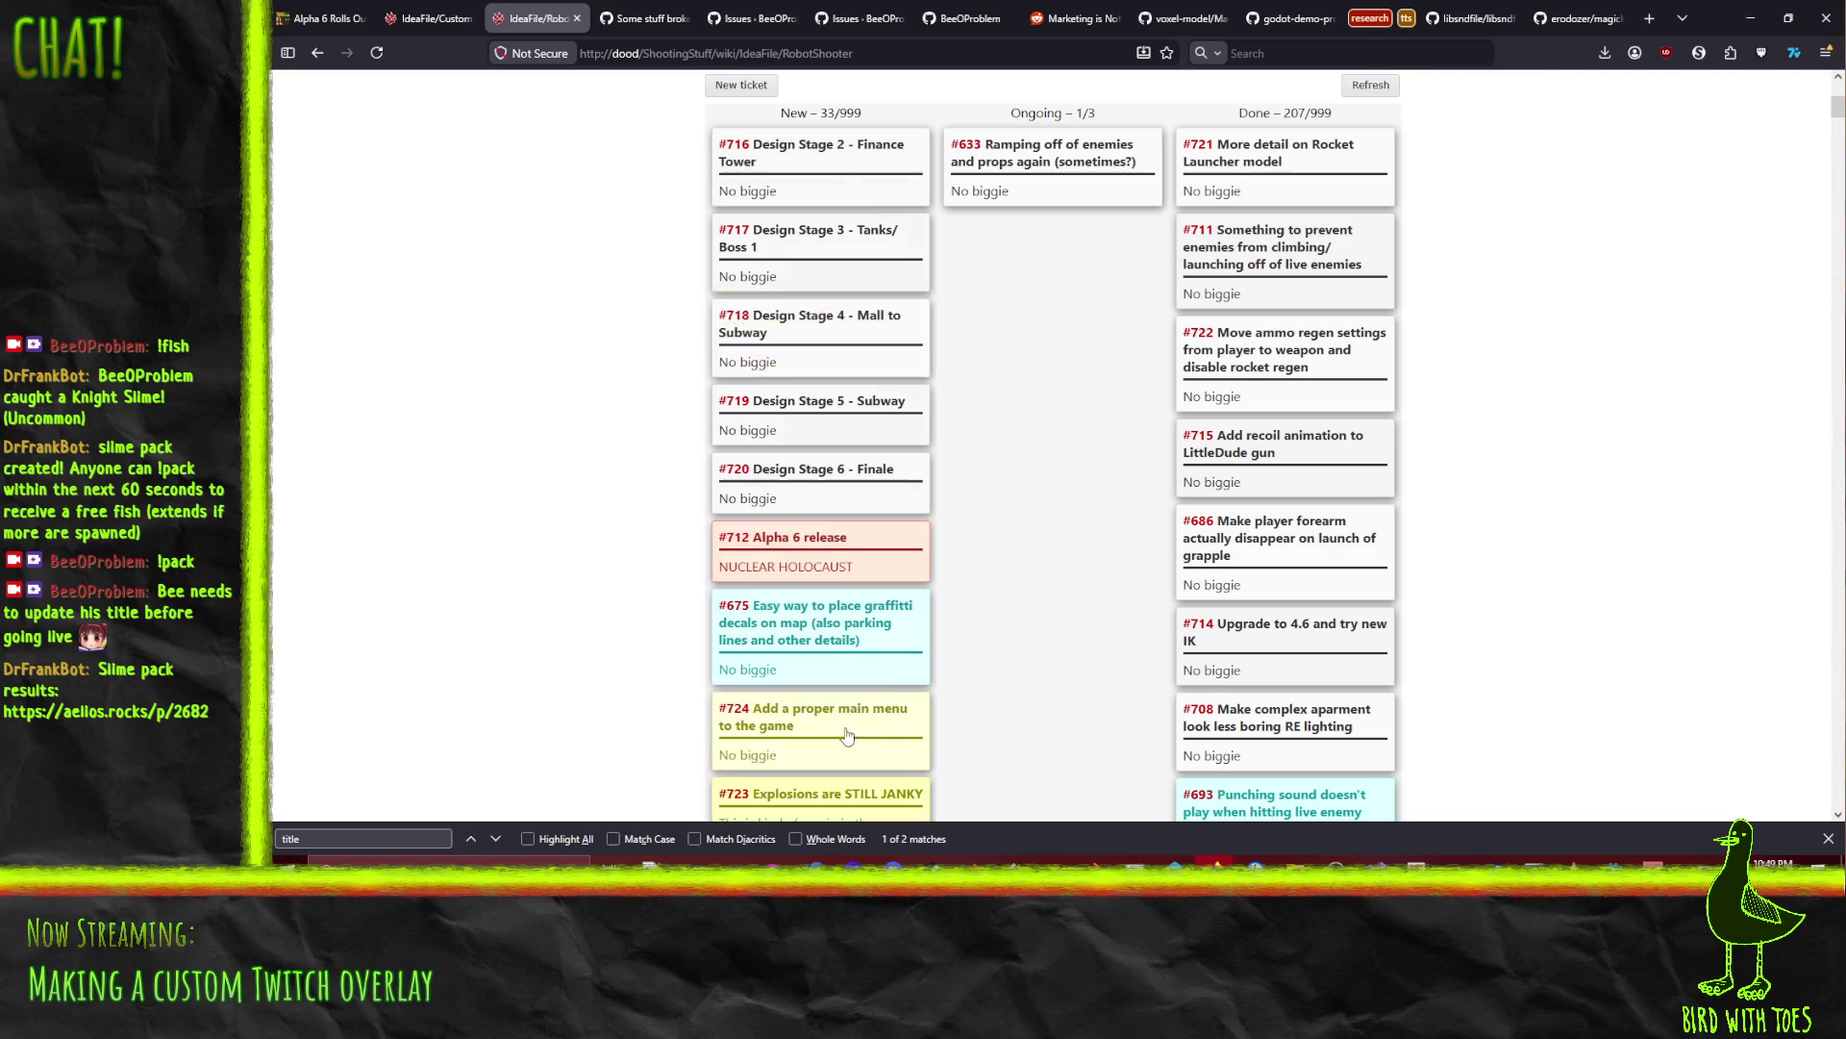
{"action": "mouse_move", "coordinate": [839, 532]}
{"action": "left_mouse_down"}
{"action": "mouse_move", "coordinate": [866, 96]}
{"action": "mouse_move", "coordinate": [1039, 231]}
{"action": "mouse_move", "coordinate": [1351, 139]}
{"action": "mouse_move", "coordinate": [1313, 213]}
{"action": "left_mouse_up"}
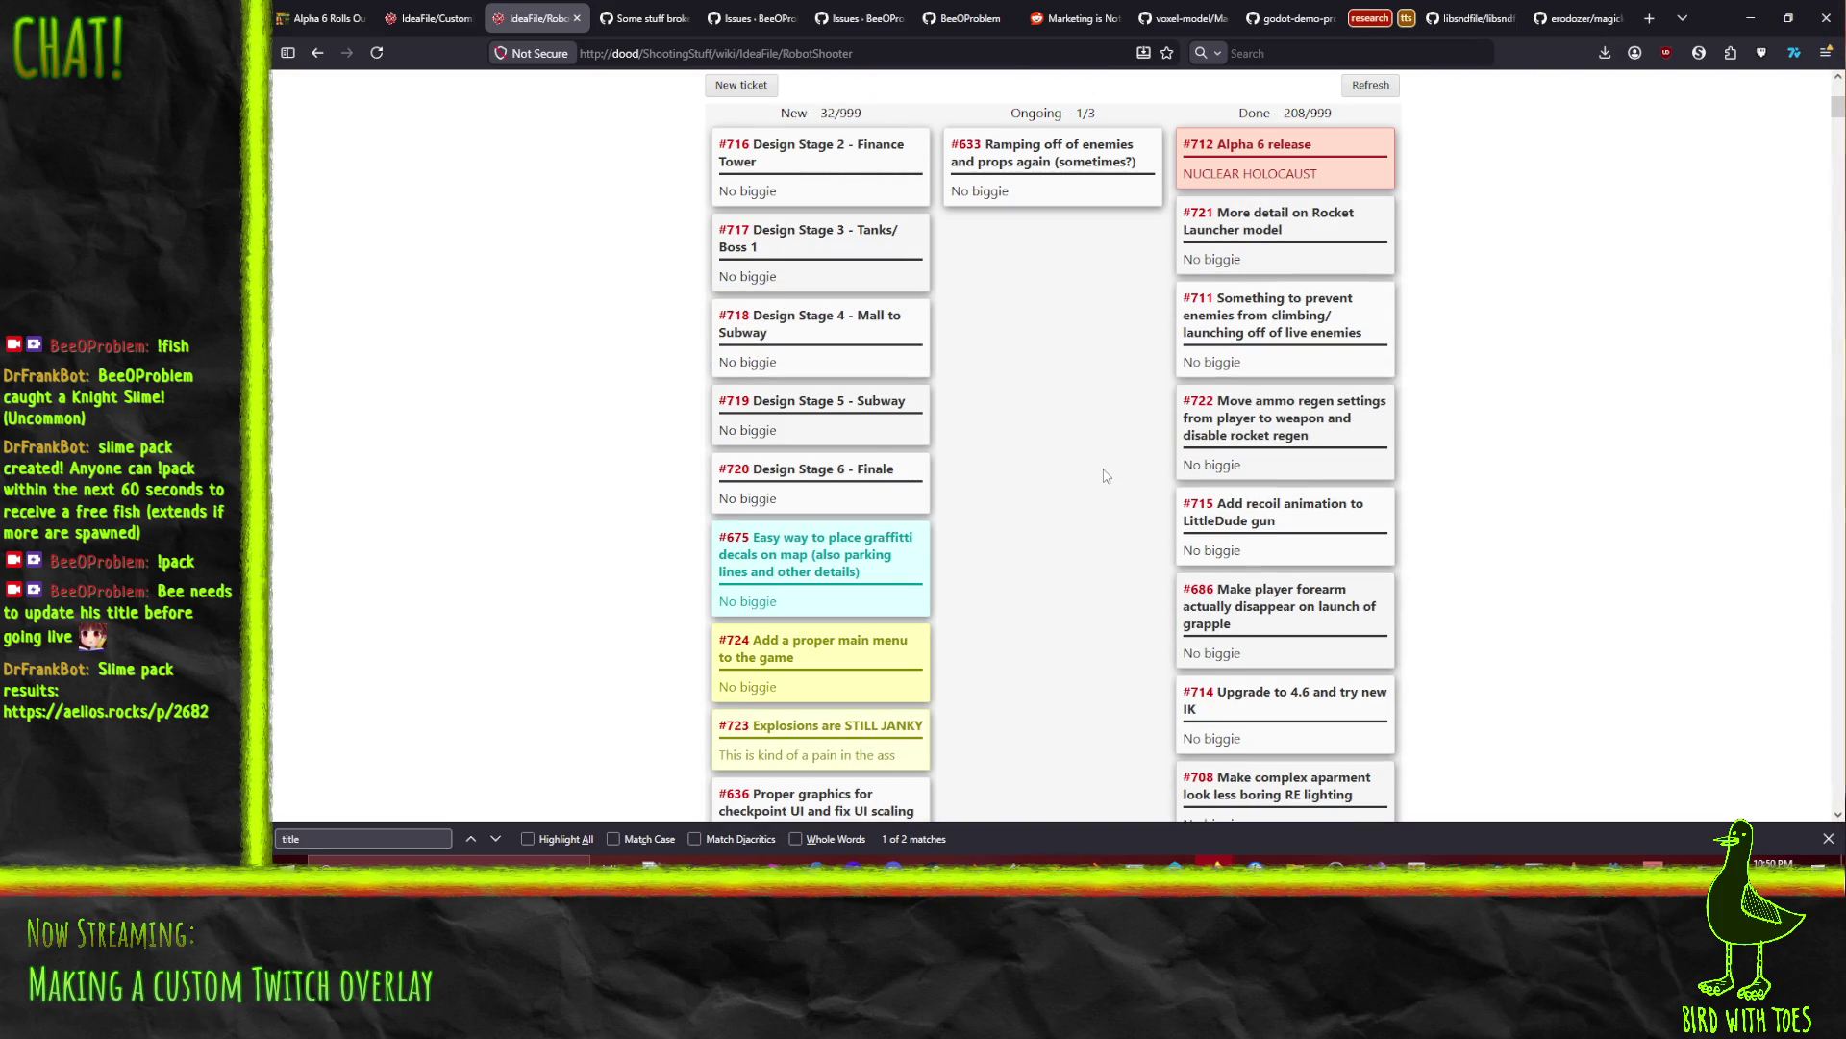
Step: Drag graffiti-decals ticket #675 to Ongoing, open ticket #715's details, and reload with F5
{"action": "scroll", "coordinate": [1106, 475], "scroll_direction": "down", "scroll_amount": 3}
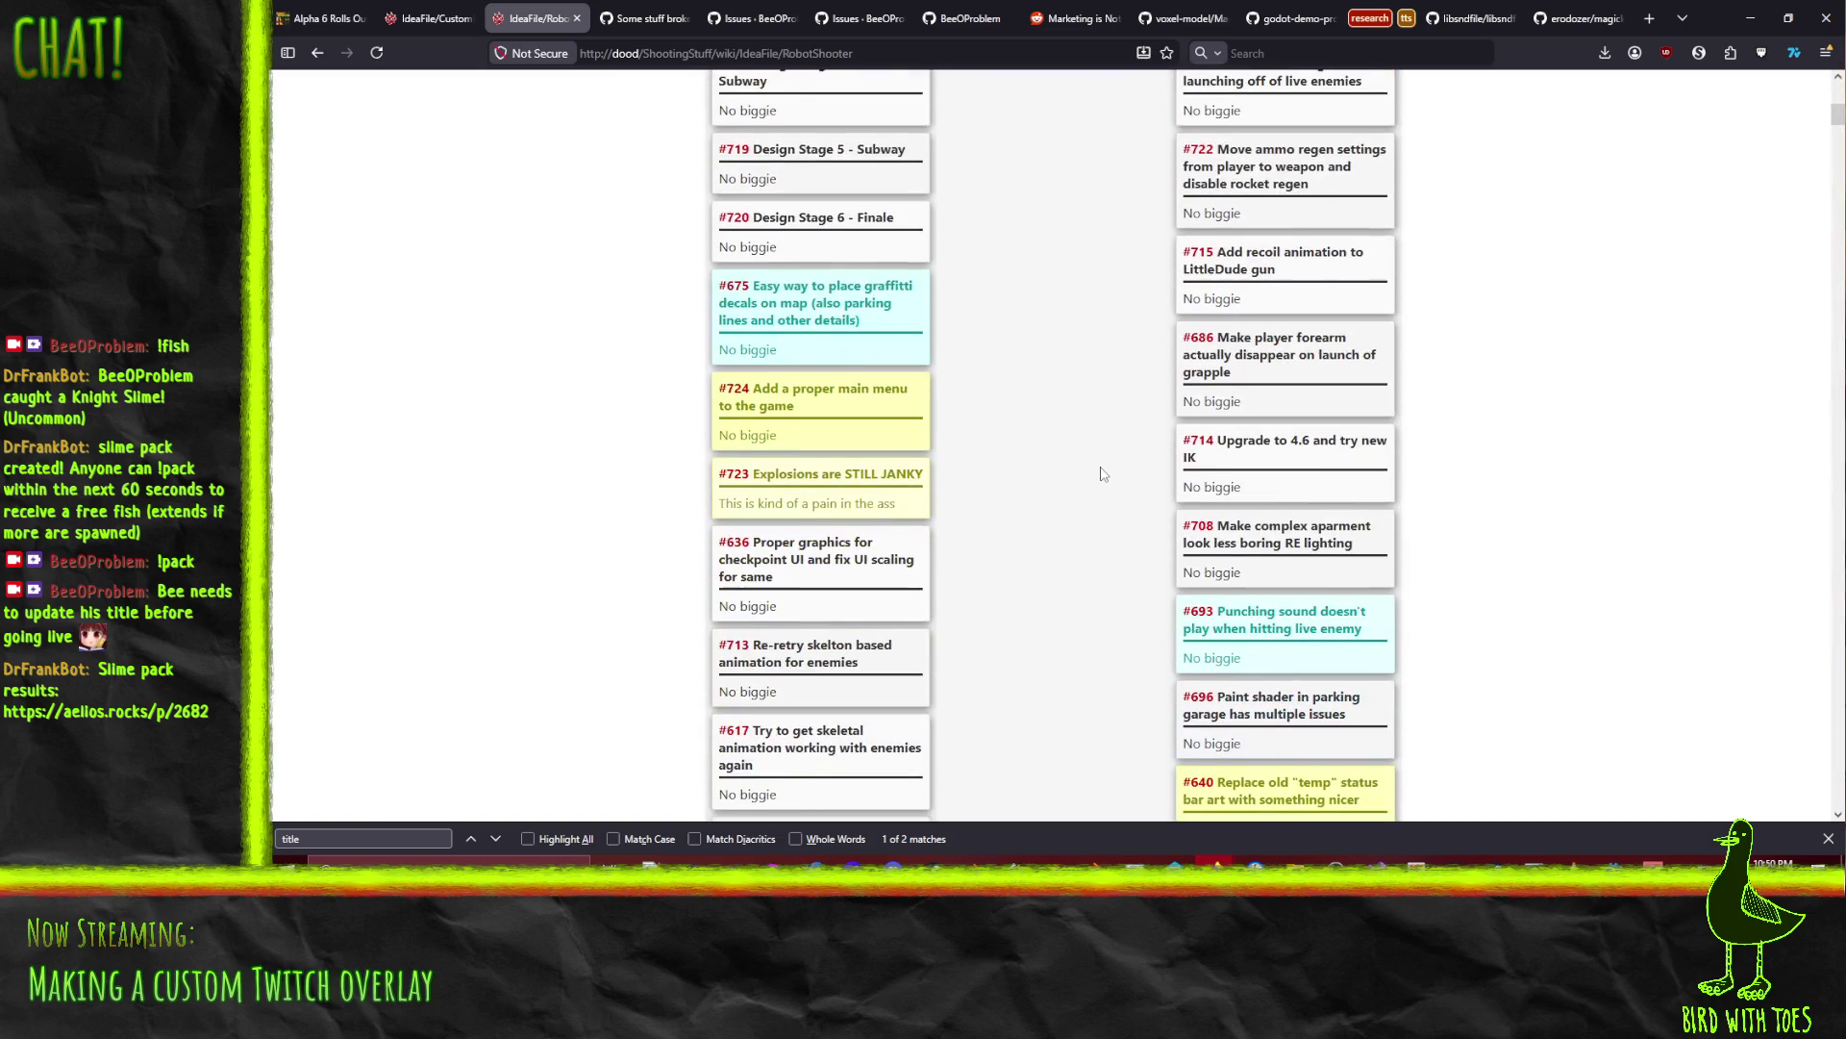
{"action": "scroll", "coordinate": [1103, 473], "scroll_direction": "up", "scroll_amount": 4}
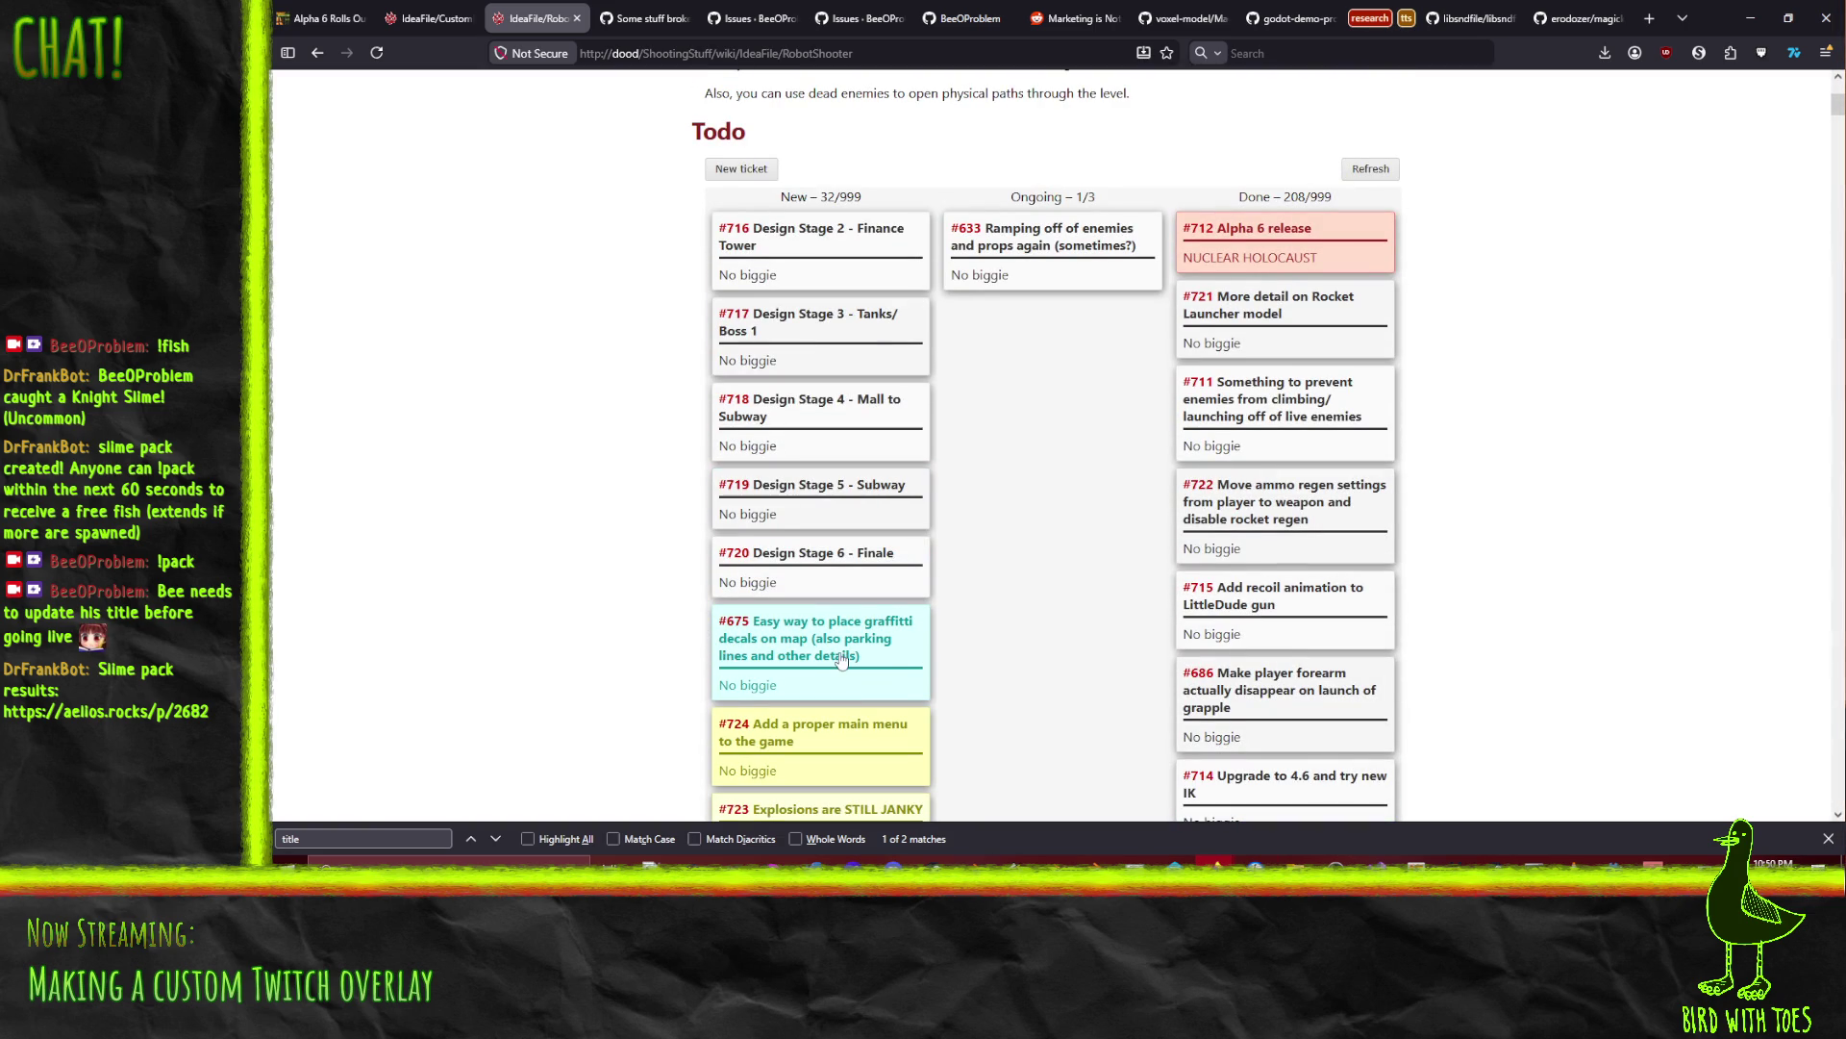
{"action": "scroll", "coordinate": [841, 660], "scroll_direction": "down", "scroll_amount": 5}
{"action": "scroll", "coordinate": [856, 649], "scroll_direction": "up", "scroll_amount": 5}
{"action": "mouse_move", "coordinate": [769, 678]}
{"action": "left_mouse_down"}
{"action": "mouse_move", "coordinate": [1025, 385]}
{"action": "mouse_move", "coordinate": [1042, 234]}
{"action": "left_mouse_up"}
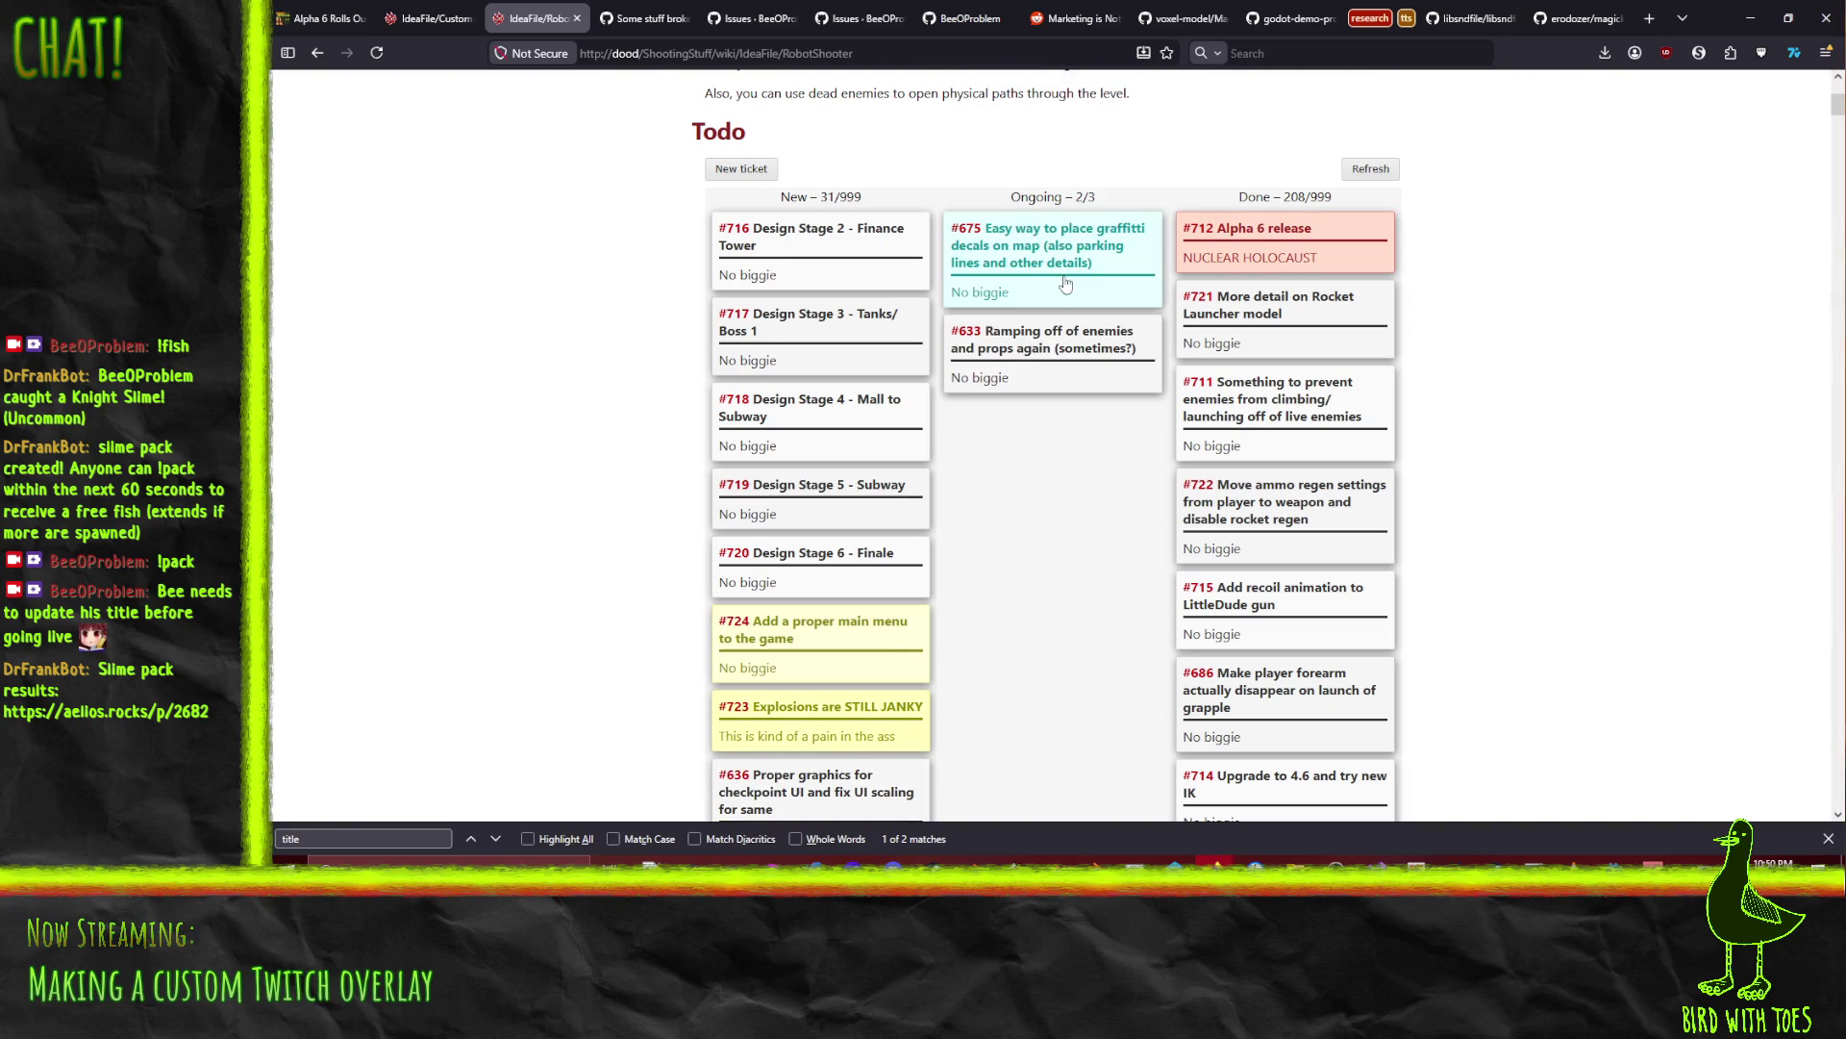
{"action": "left_click", "coordinate": [1053, 274]}
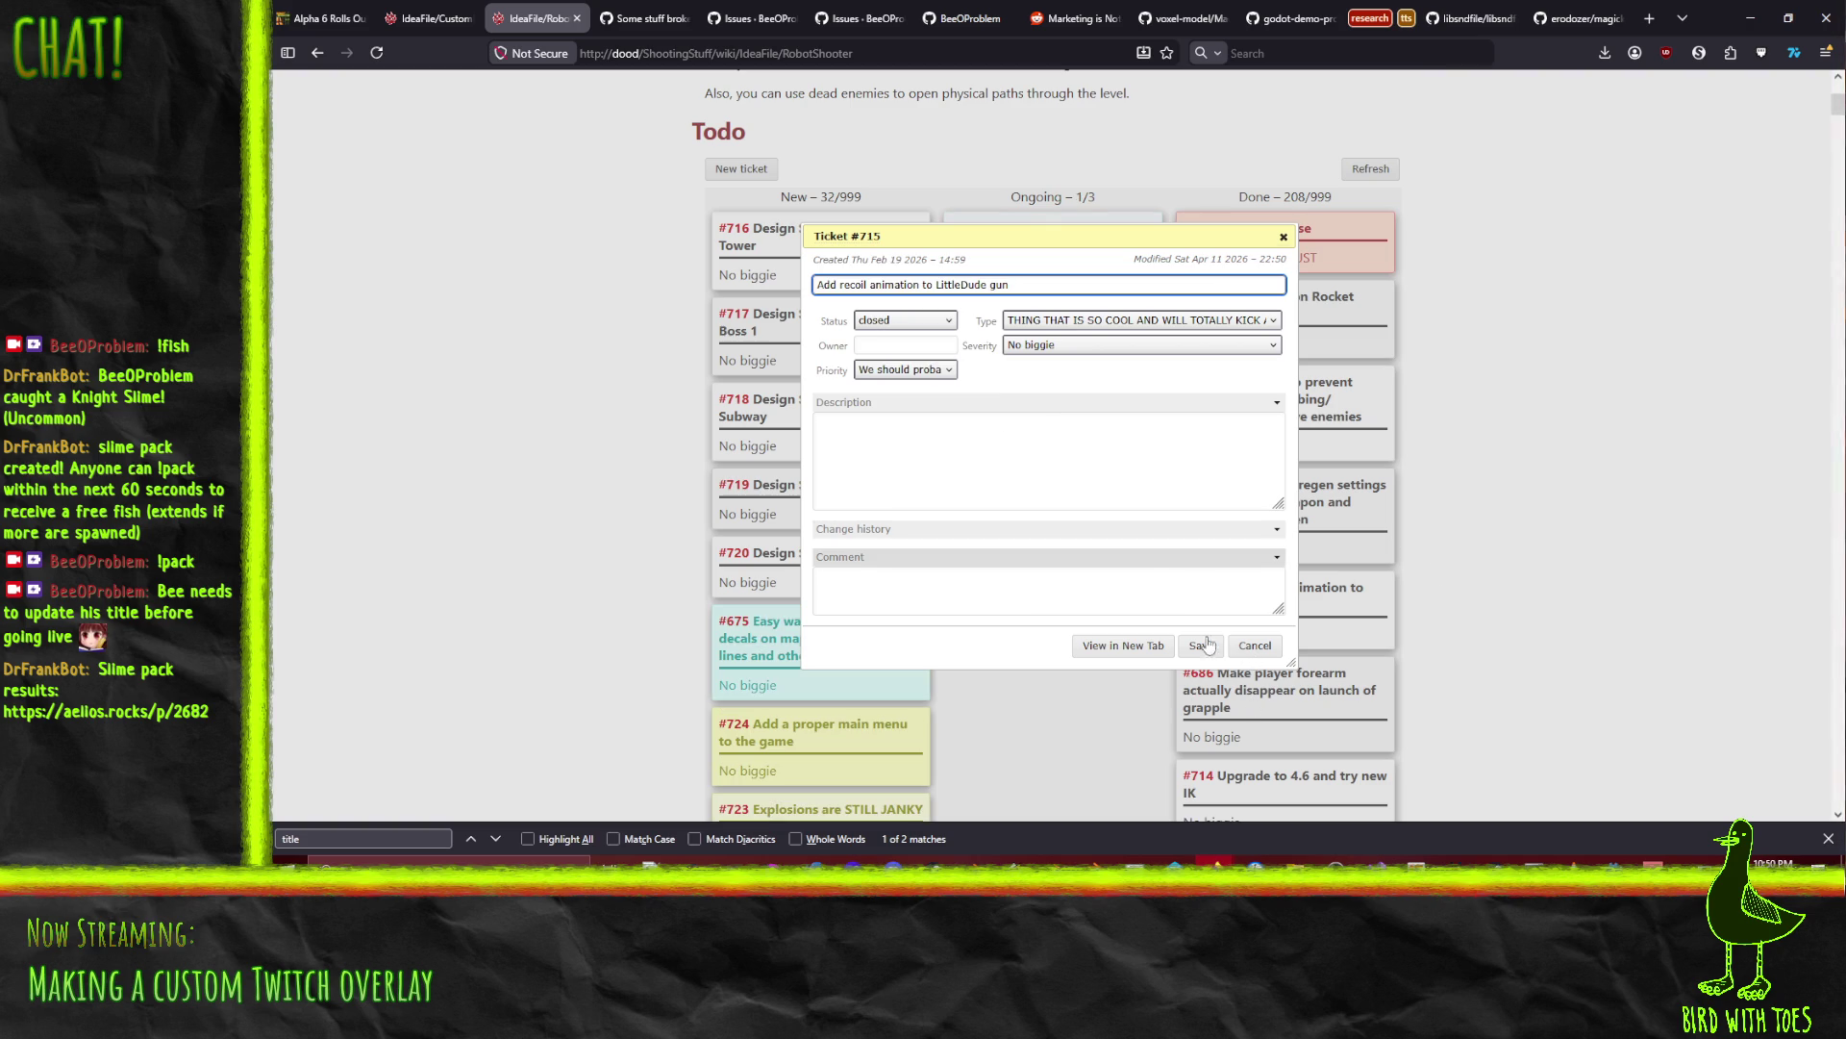
{"action": "key", "text": "F5"}
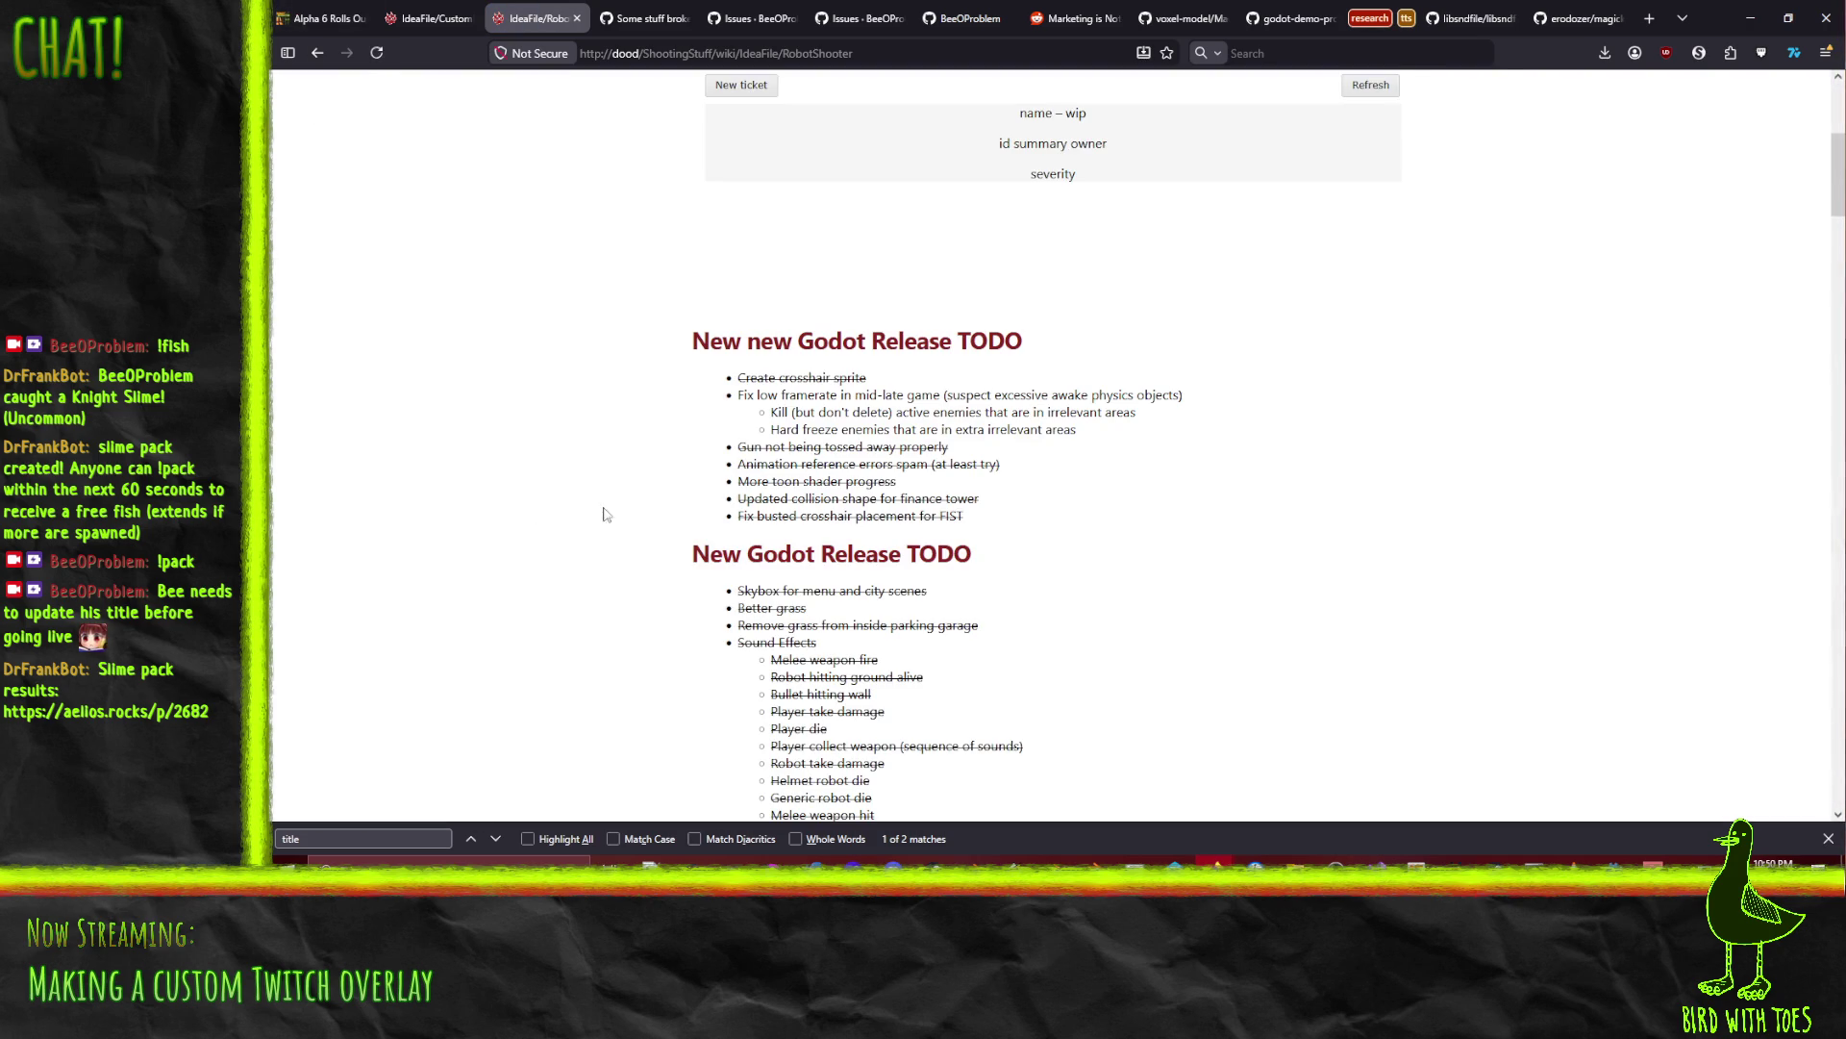
Step: After the reload, drag card #675 from the New column into Ongoing
{"action": "scroll", "coordinate": [536, 502], "scroll_direction": "up", "scroll_amount": 3}
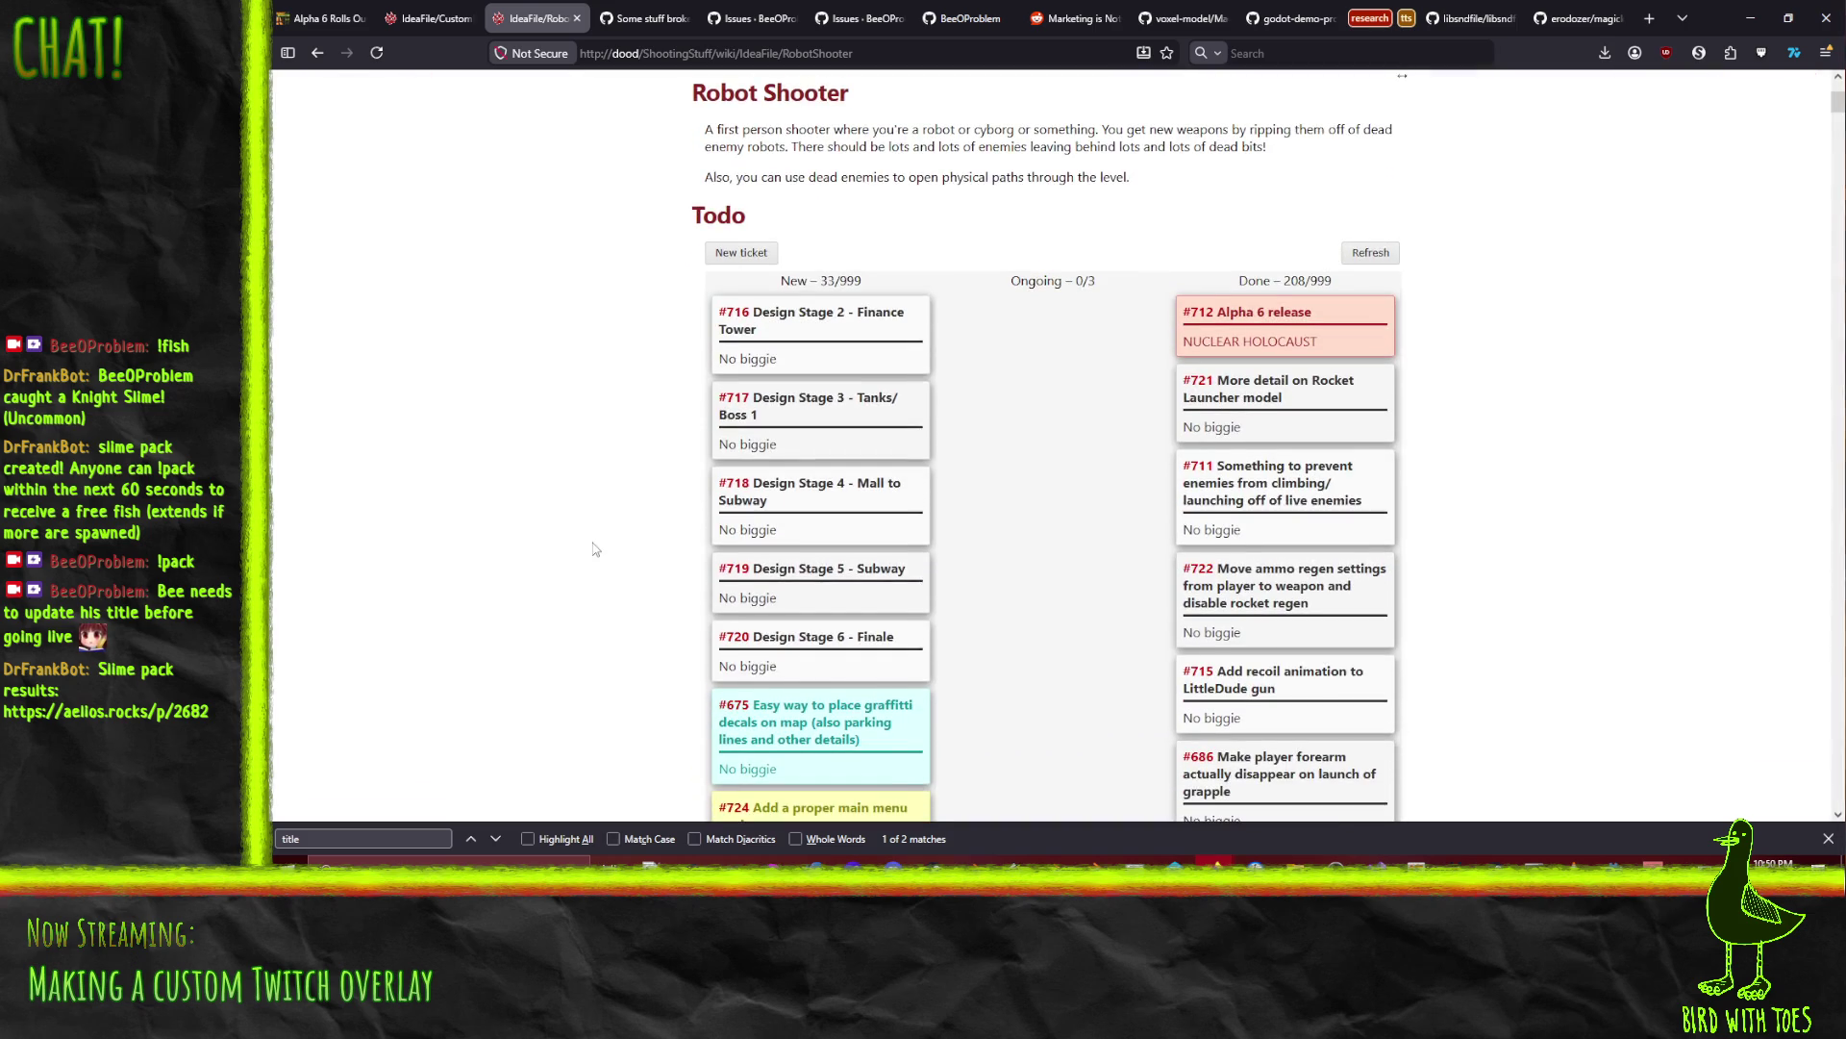
{"action": "scroll", "coordinate": [596, 548], "scroll_direction": "down", "scroll_amount": 3}
{"action": "mouse_move", "coordinate": [870, 654]}
{"action": "left_mouse_down"}
{"action": "mouse_move", "coordinate": [1096, 434]}
{"action": "mouse_move", "coordinate": [1125, 365]}
{"action": "left_mouse_up"}
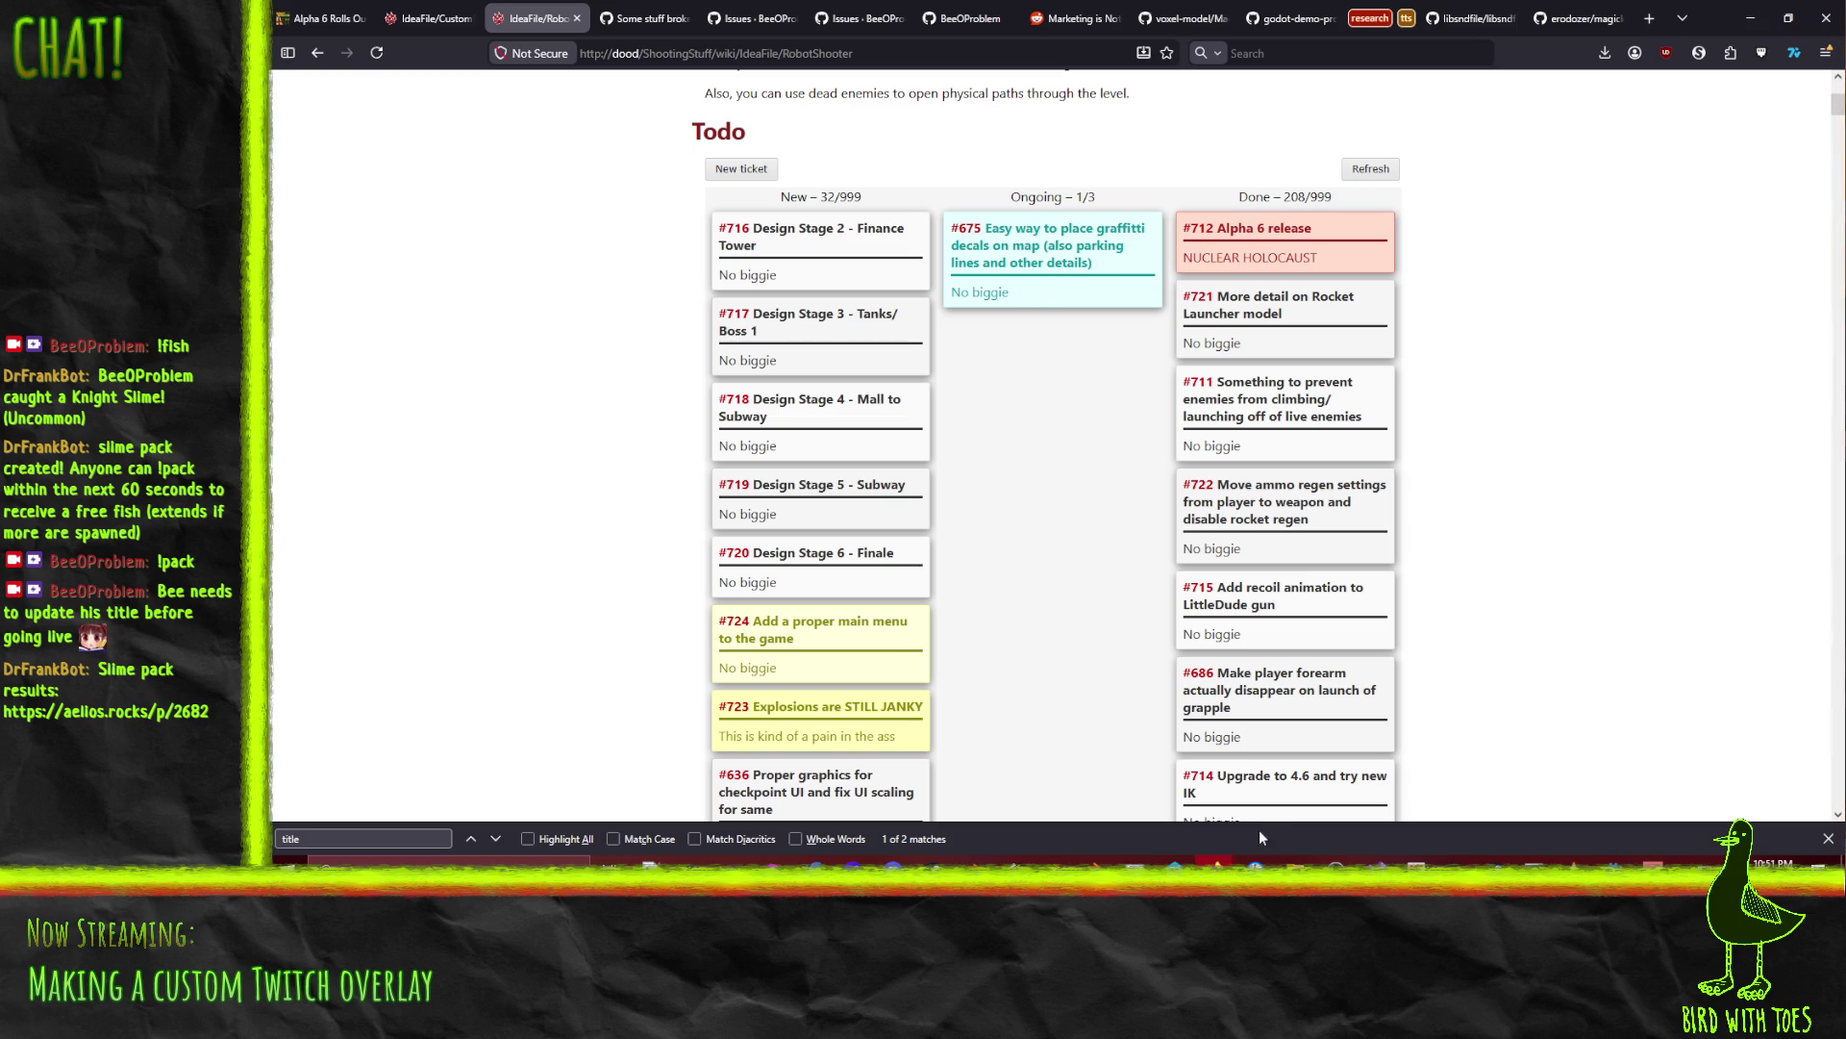
{"action": "mouse_move", "coordinate": [1216, 863]}
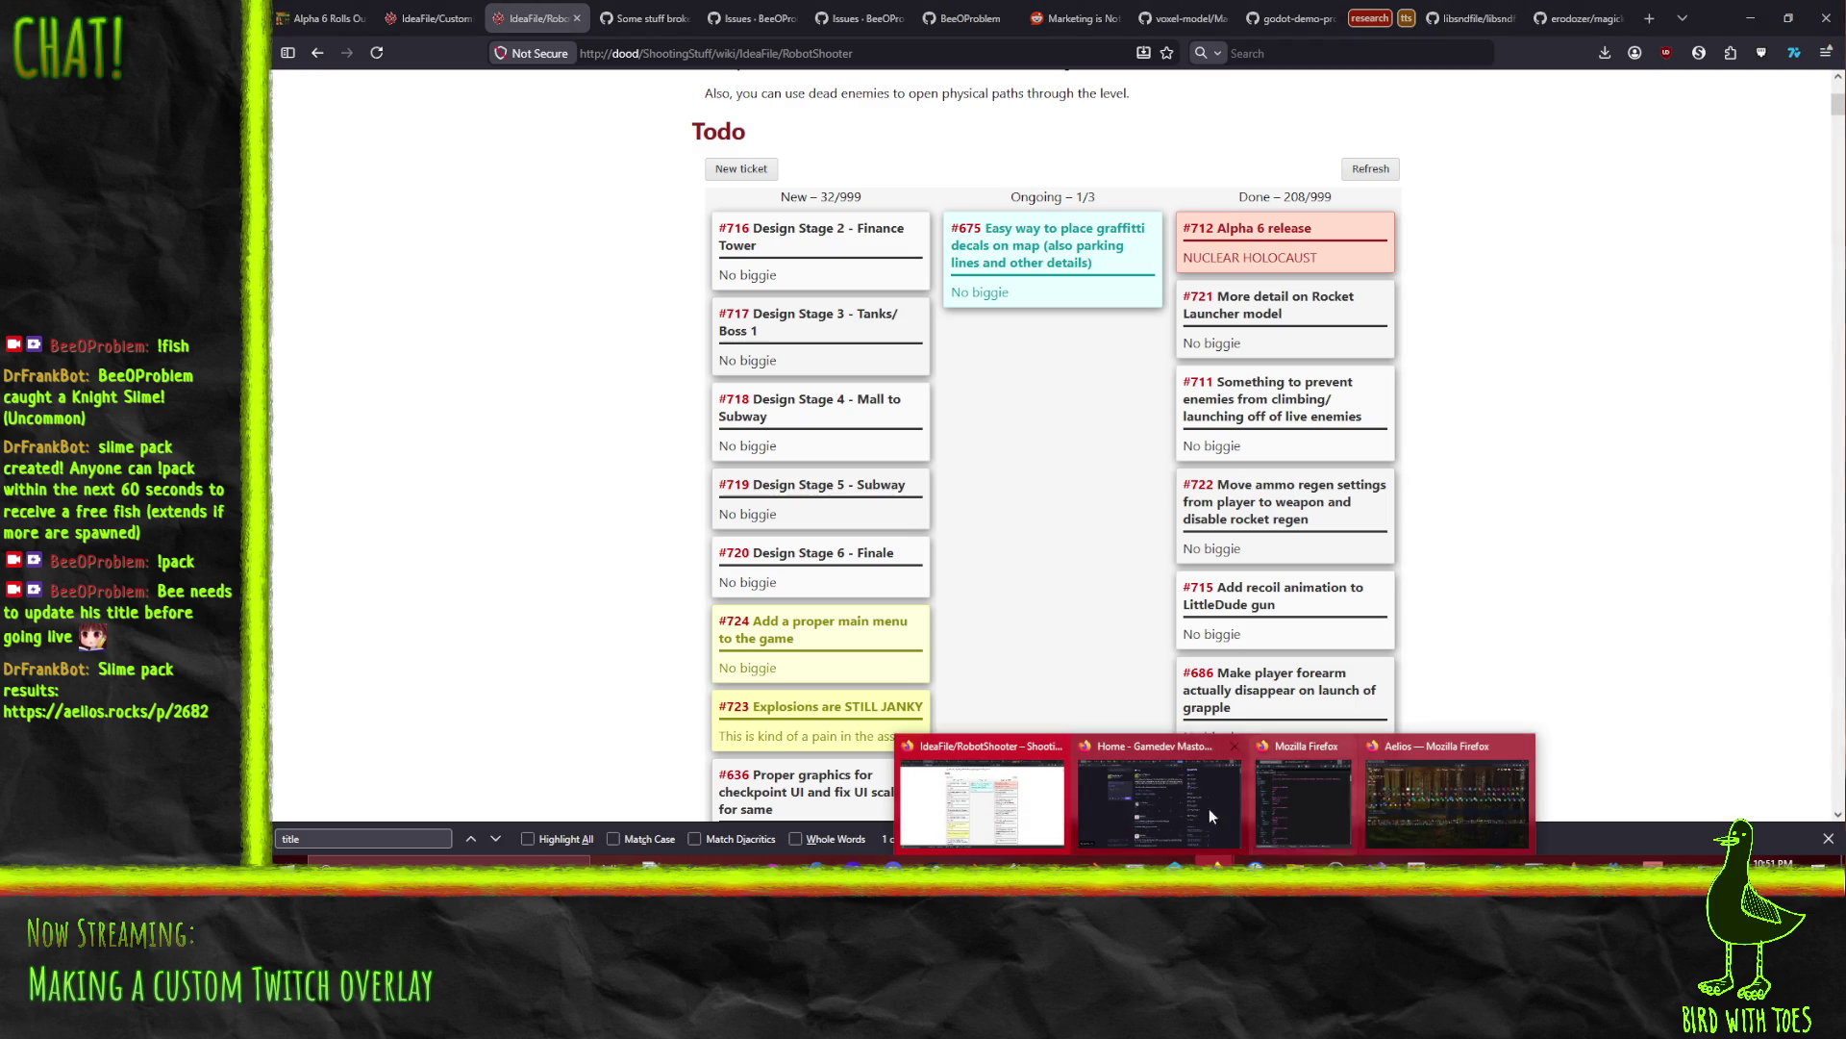
Step: Save bttv_reader.gd and quit the Twitch Overlay project to the Project List
{"action": "left_click", "coordinate": [1154, 798]}
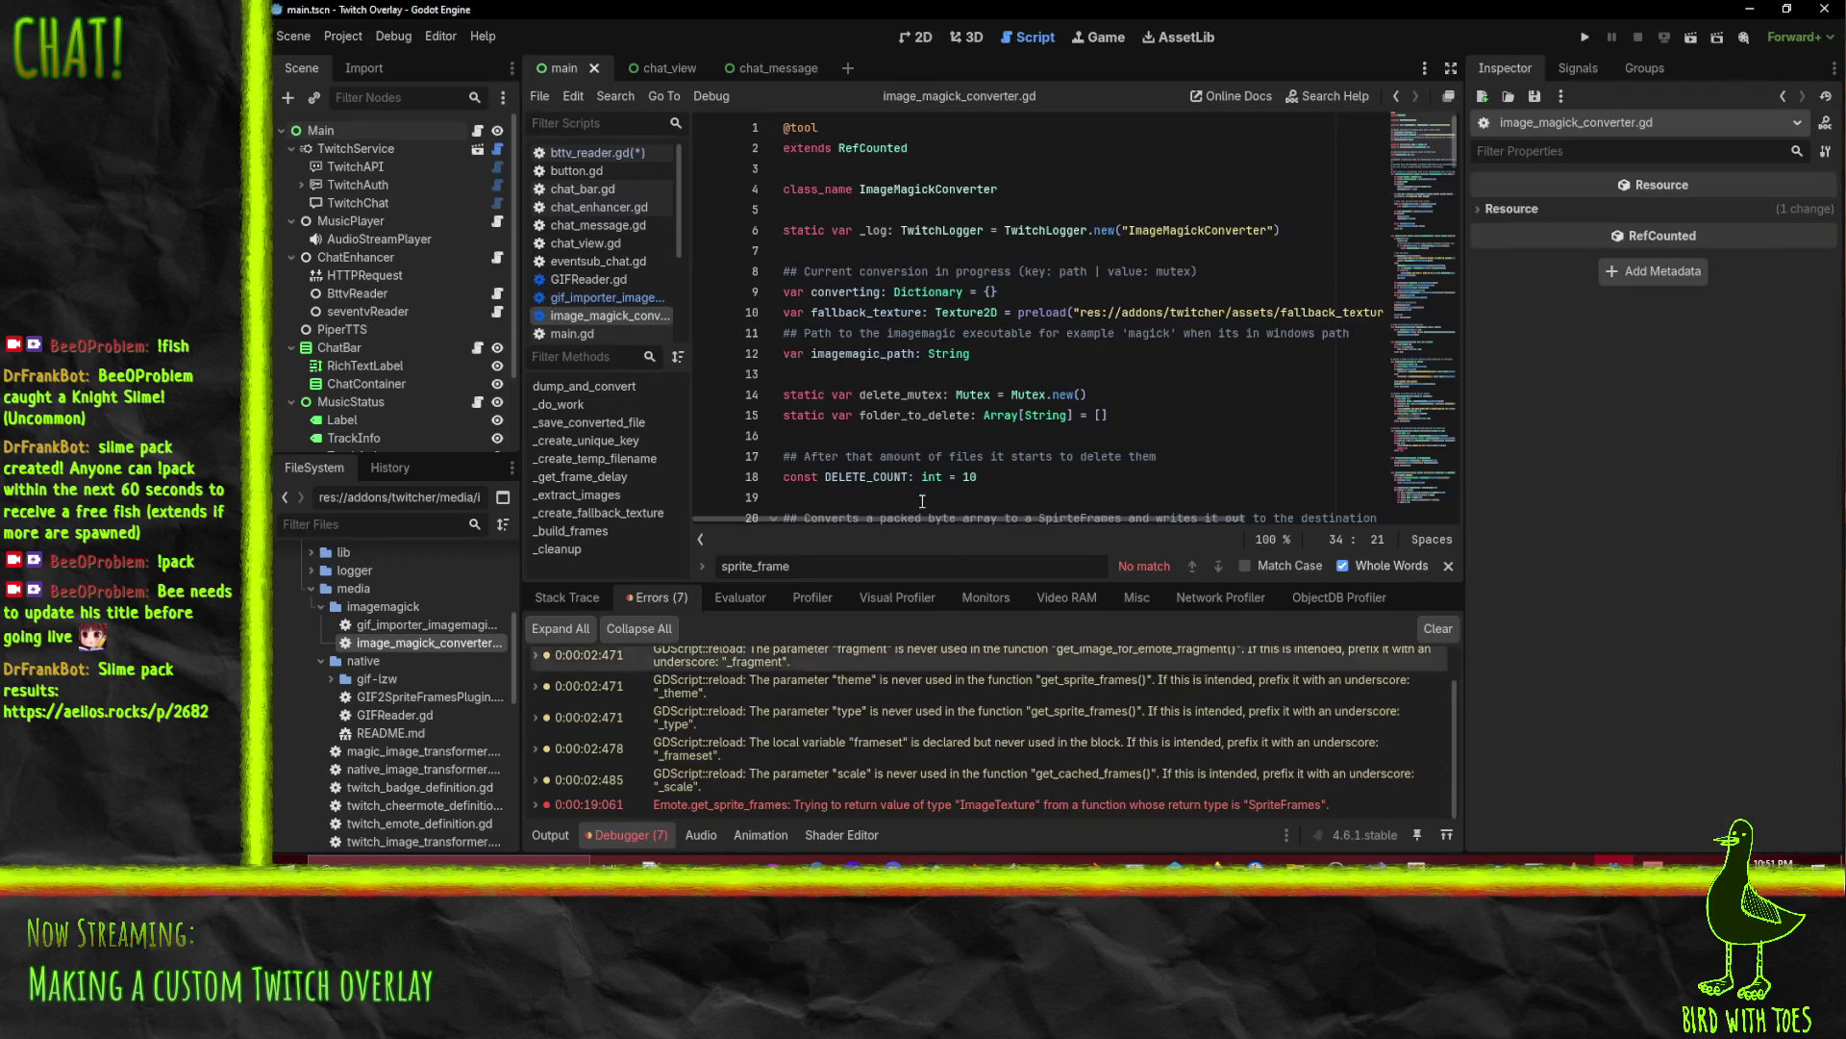
{"action": "left_click", "coordinate": [343, 36]}
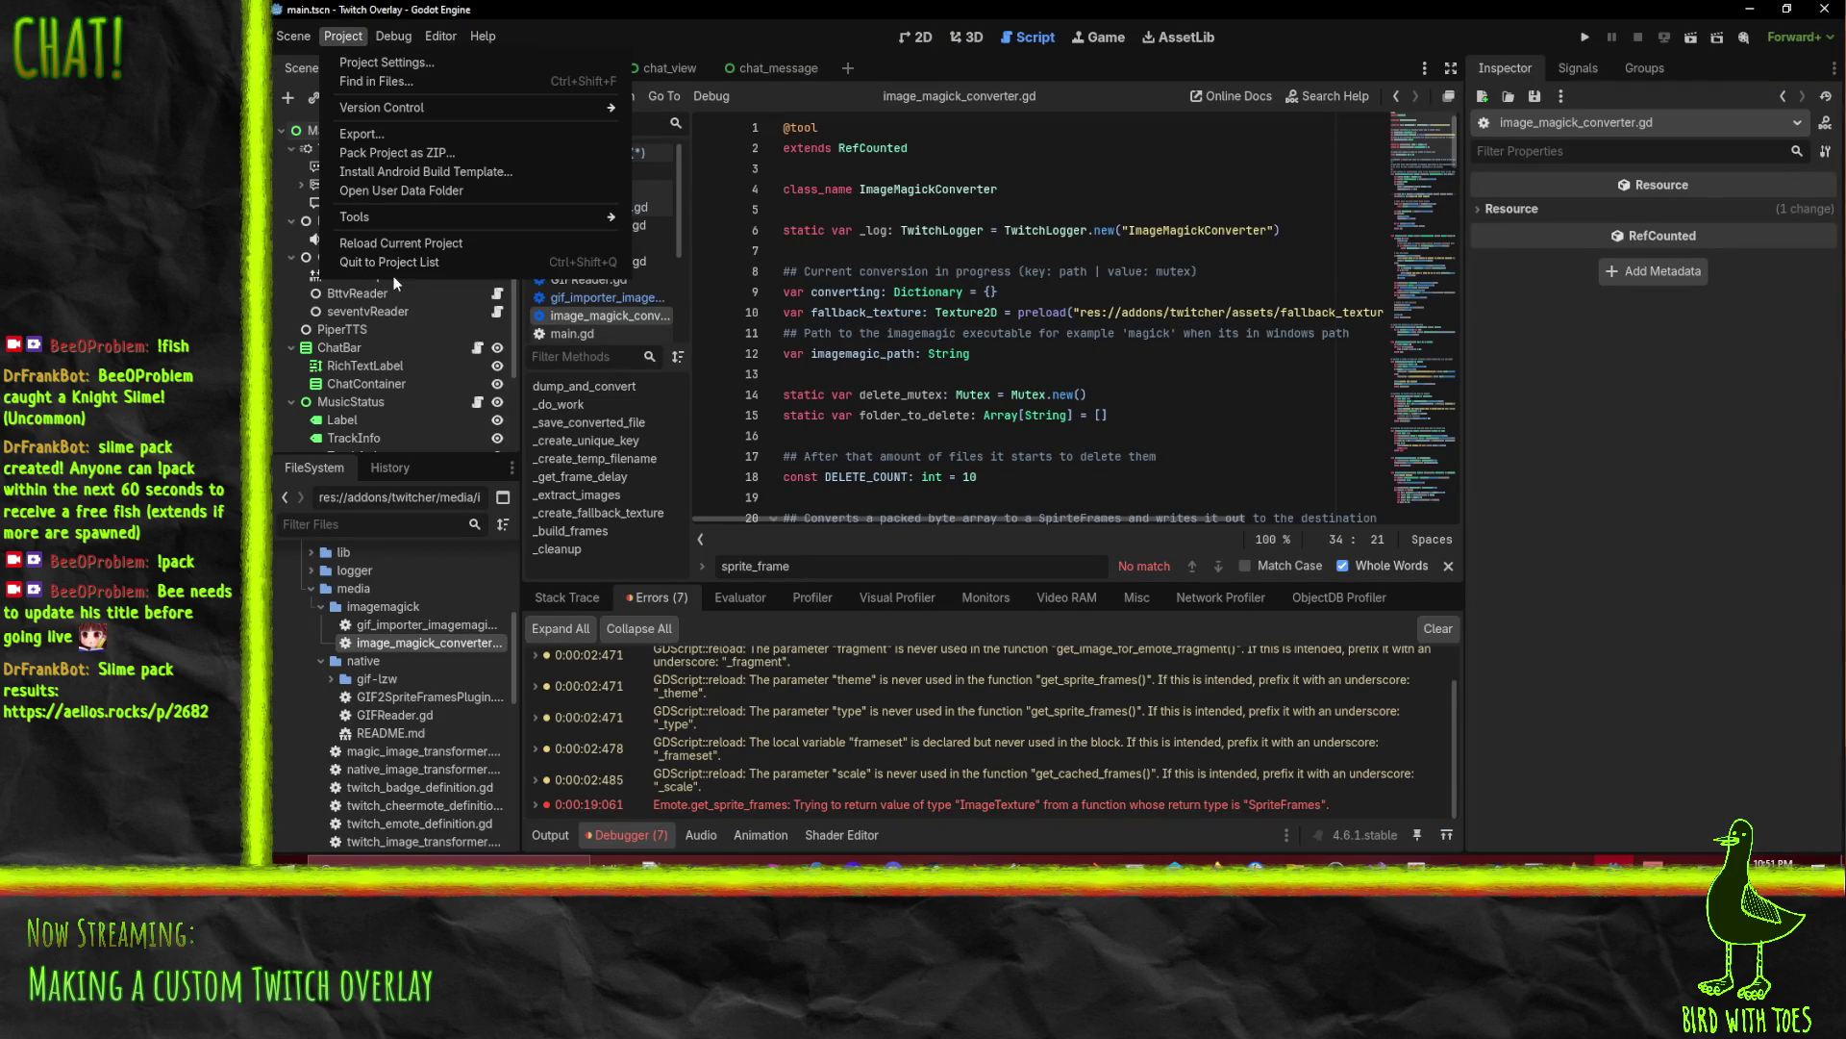
{"action": "left_click", "coordinate": [375, 236]}
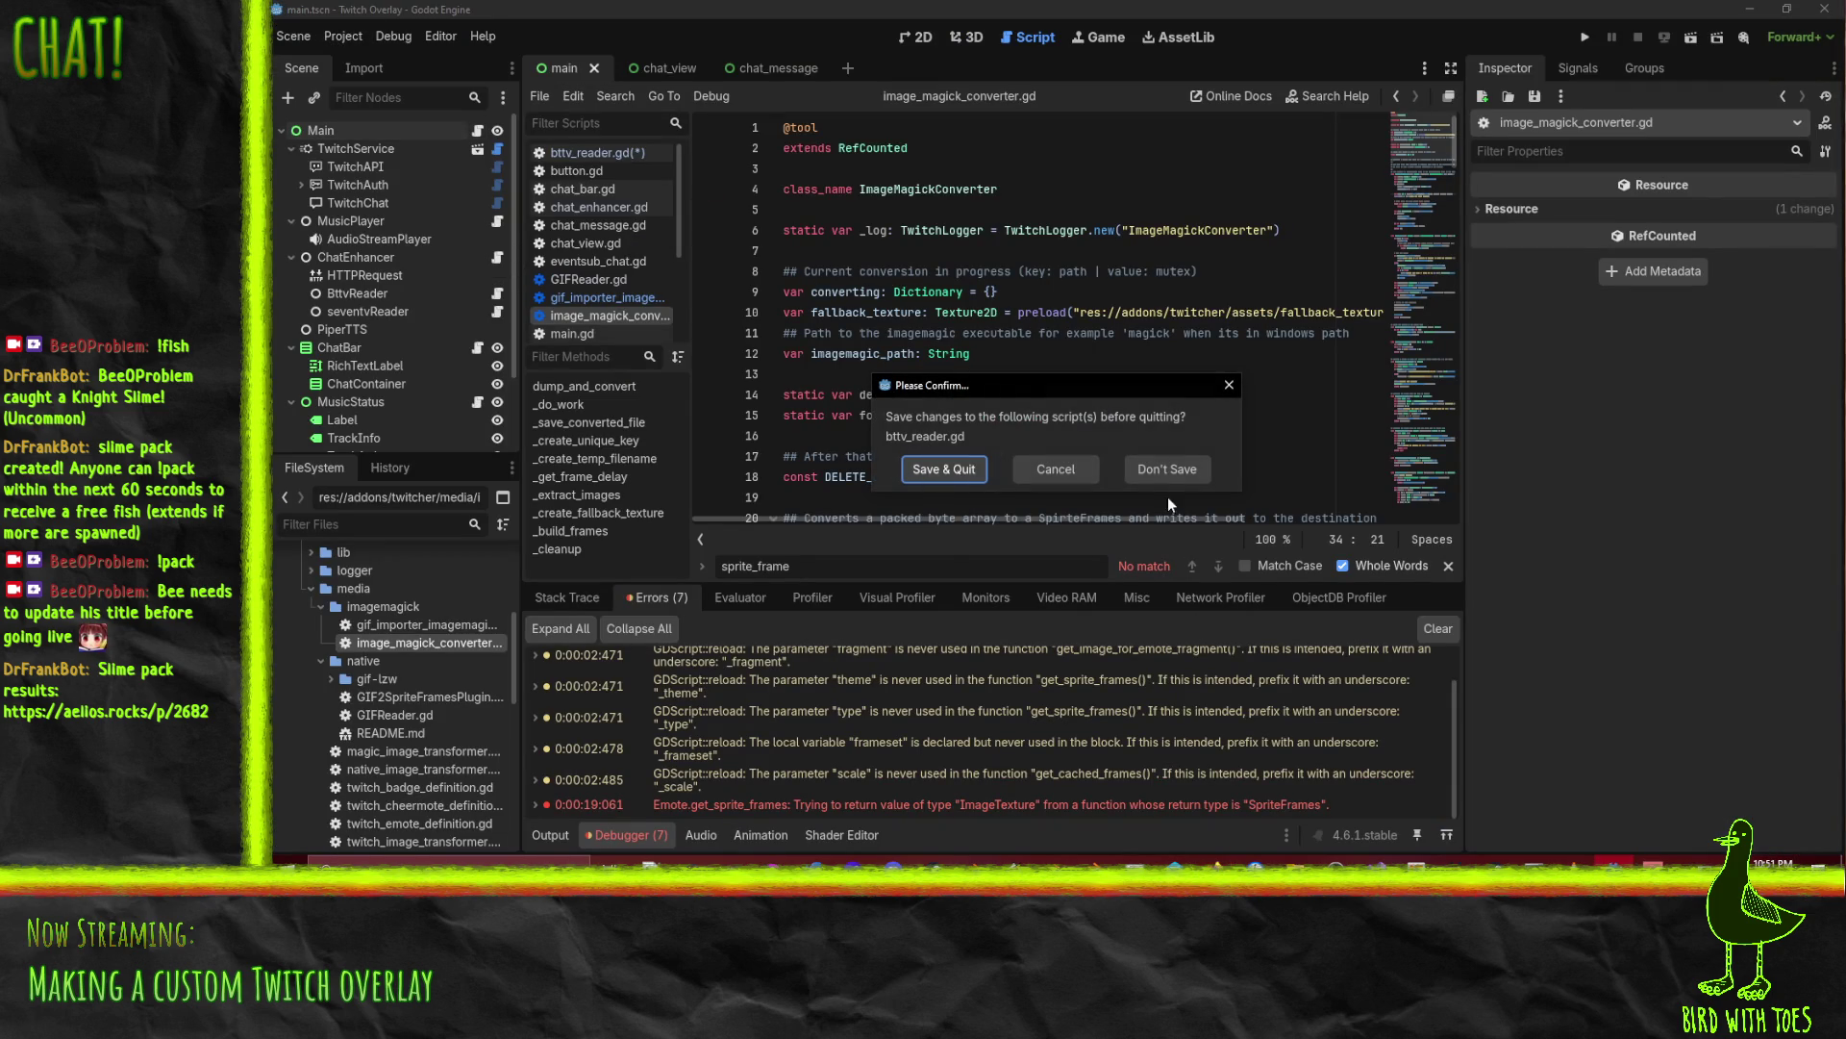
{"action": "left_click", "coordinate": [961, 471]}
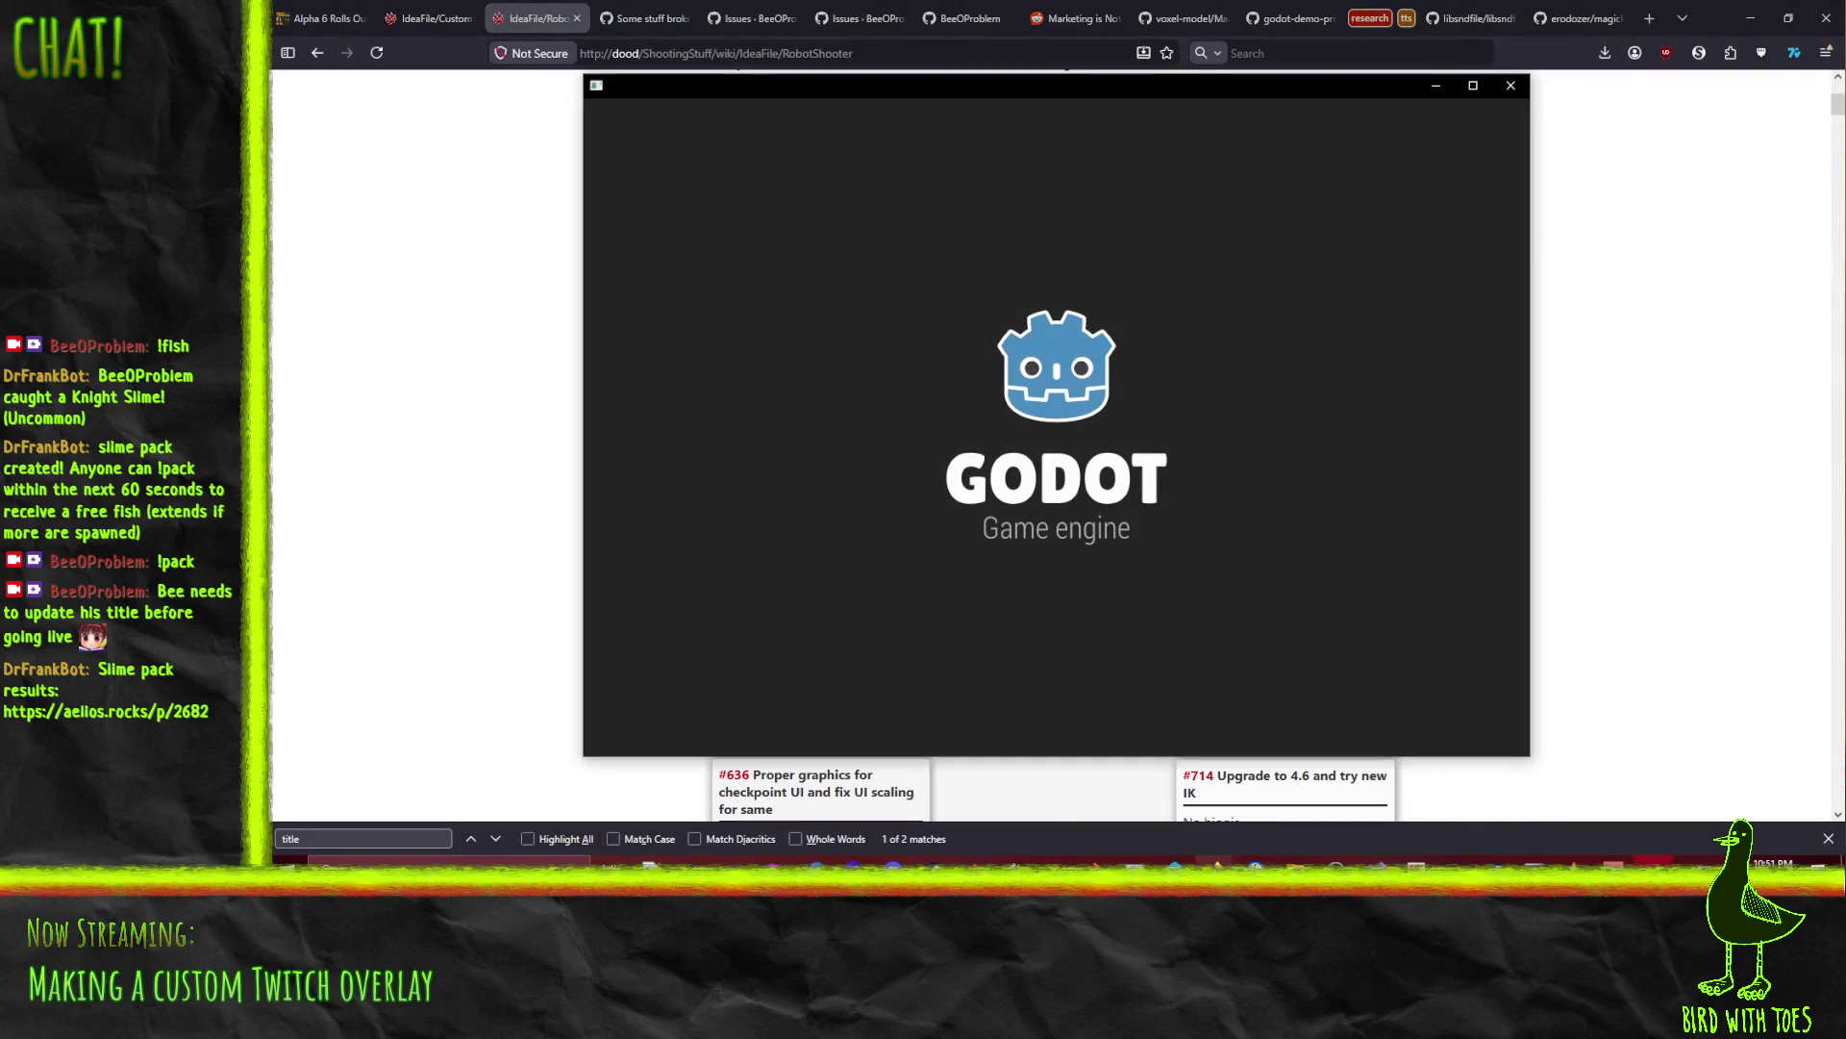
Step: Start opening Robot Shooter, cancel at the C# warning, and close the Project Manager
{"action": "mouse_move", "coordinate": [1216, 864]}
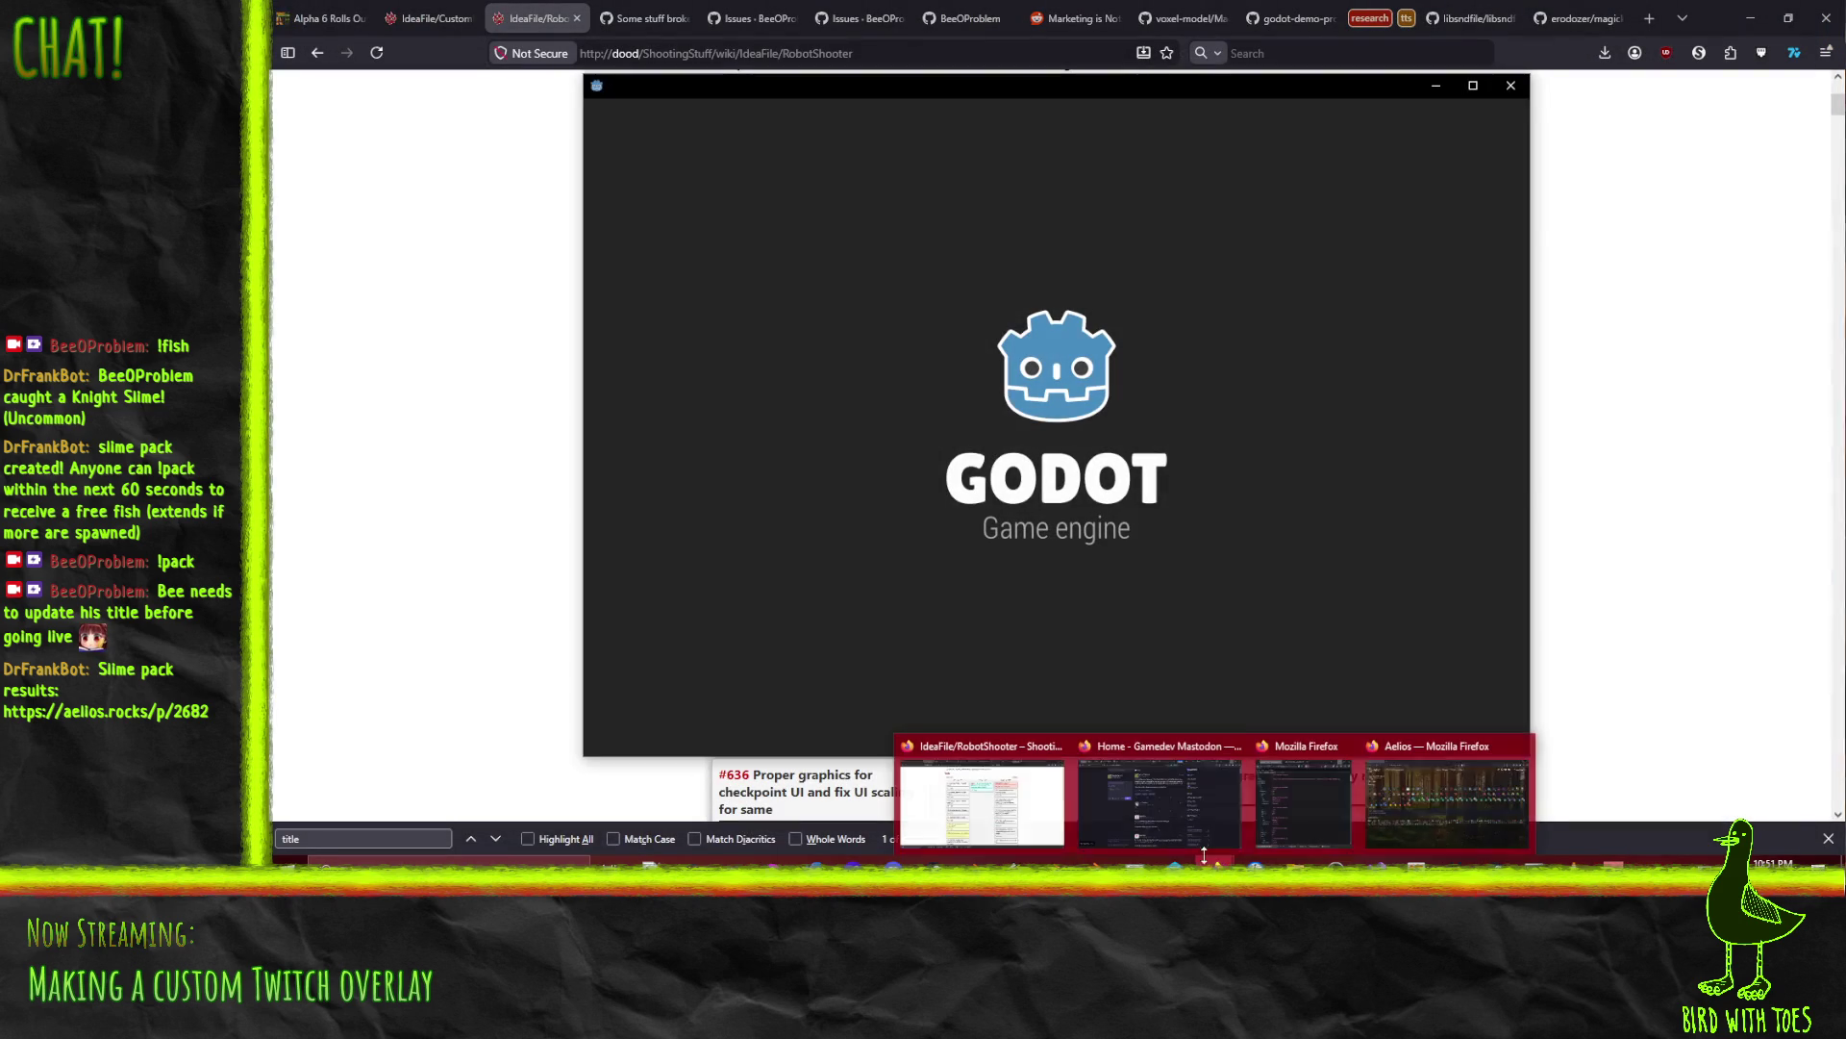
{"action": "mouse_move", "coordinate": [1154, 793]}
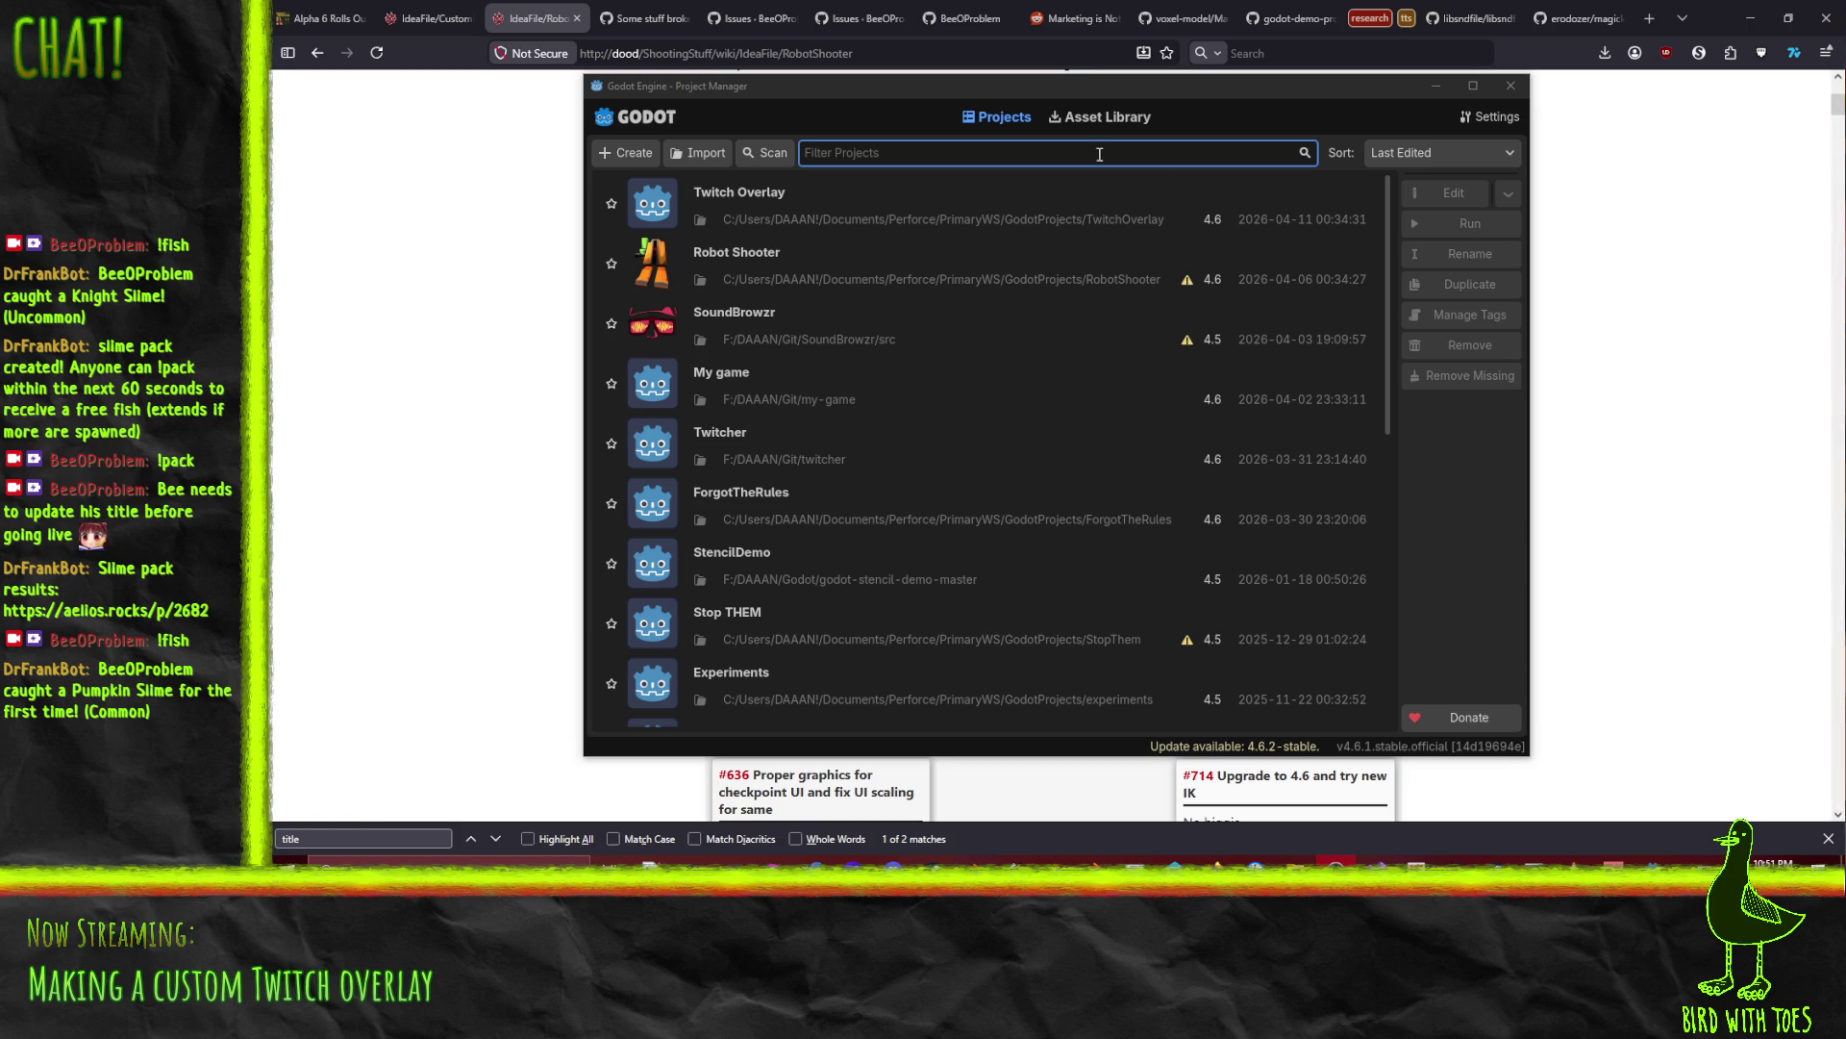
{"action": "double_click", "coordinate": [836, 287]}
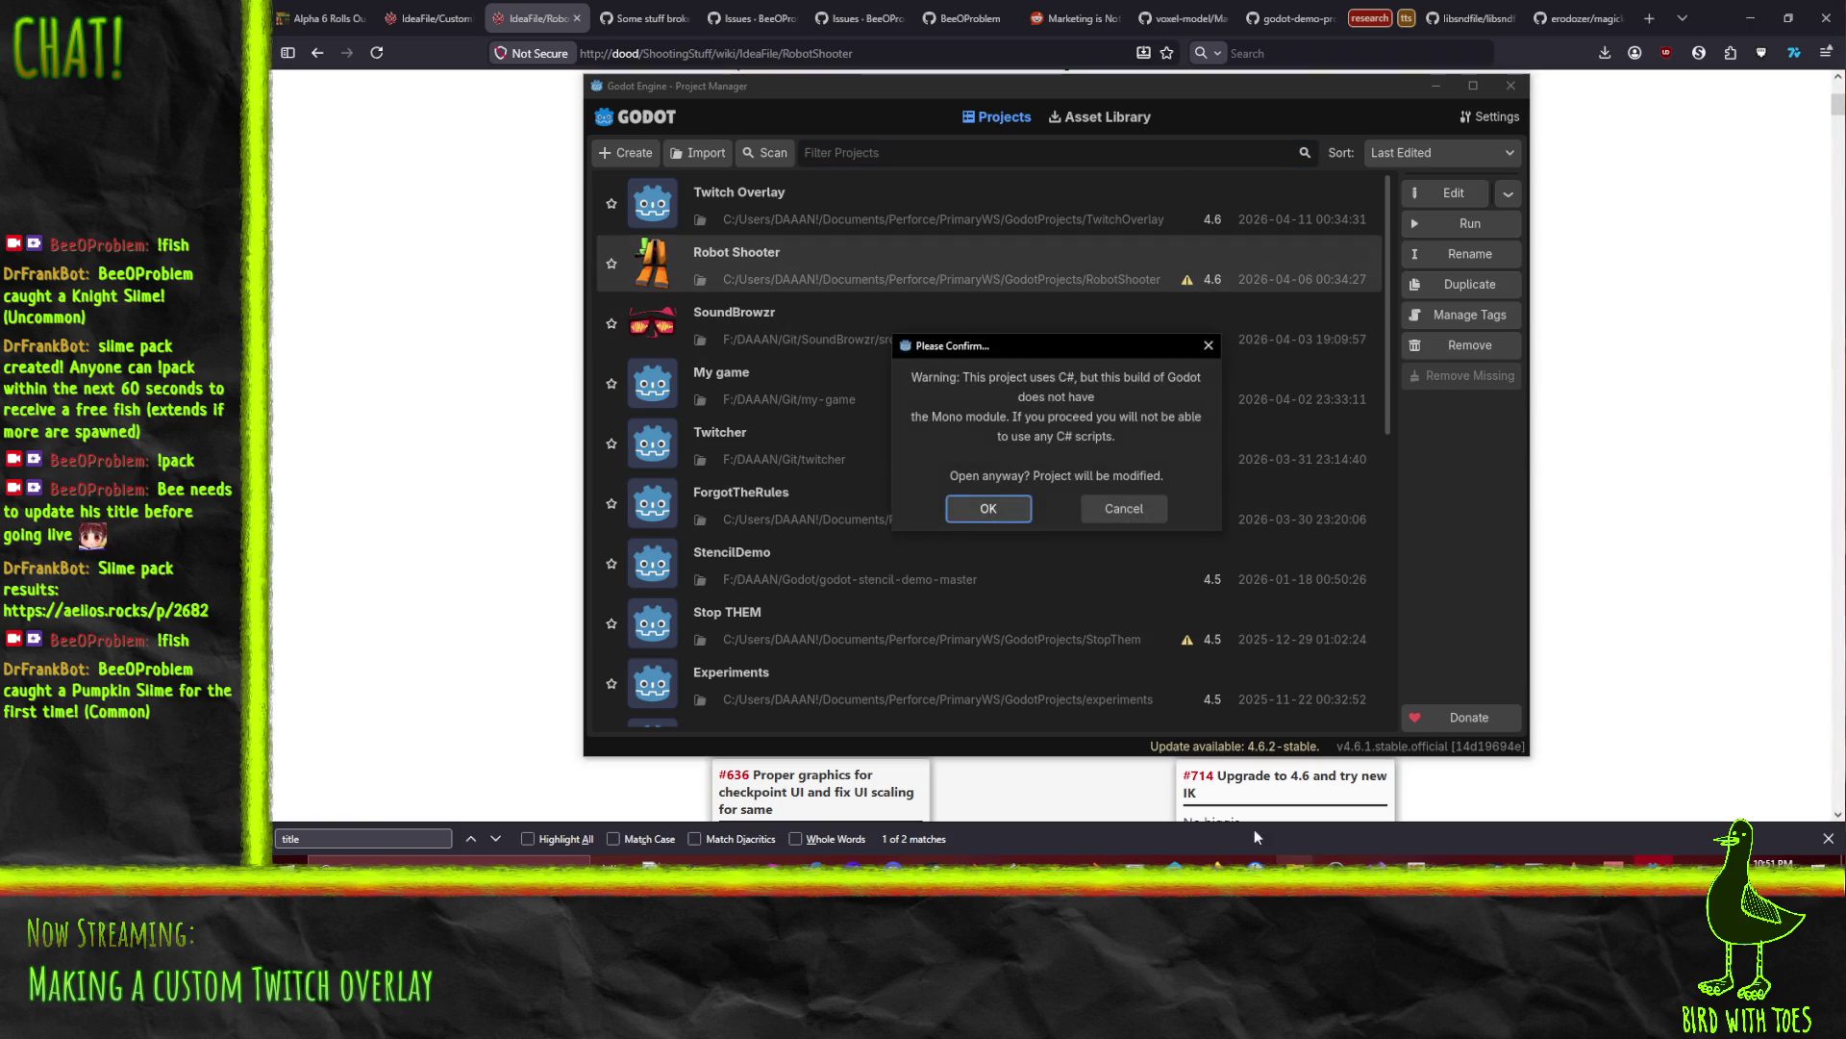
{"action": "left_click", "coordinate": [1116, 510]}
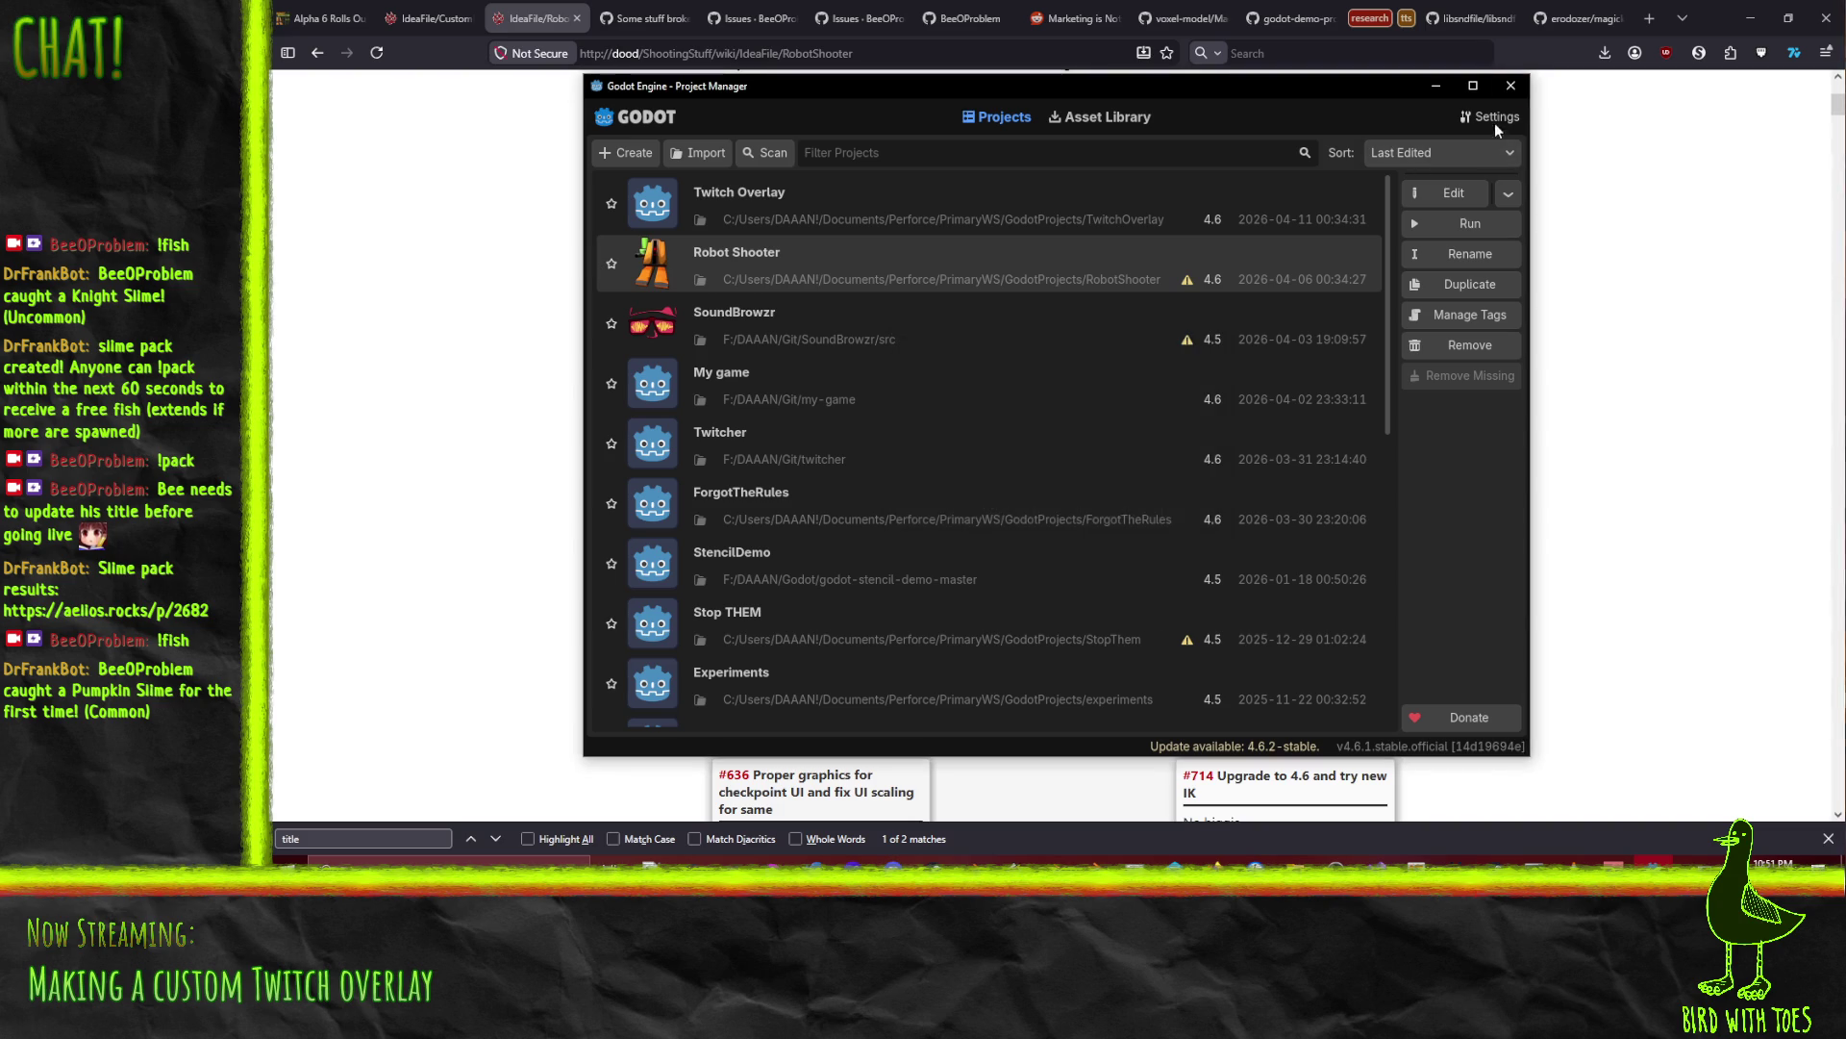
{"action": "left_click", "coordinate": [1510, 85]}
Step: Bring up the RobotShooter Explorer window and go up to the DAAAN folder
{"action": "mouse_move", "coordinate": [1295, 861]}
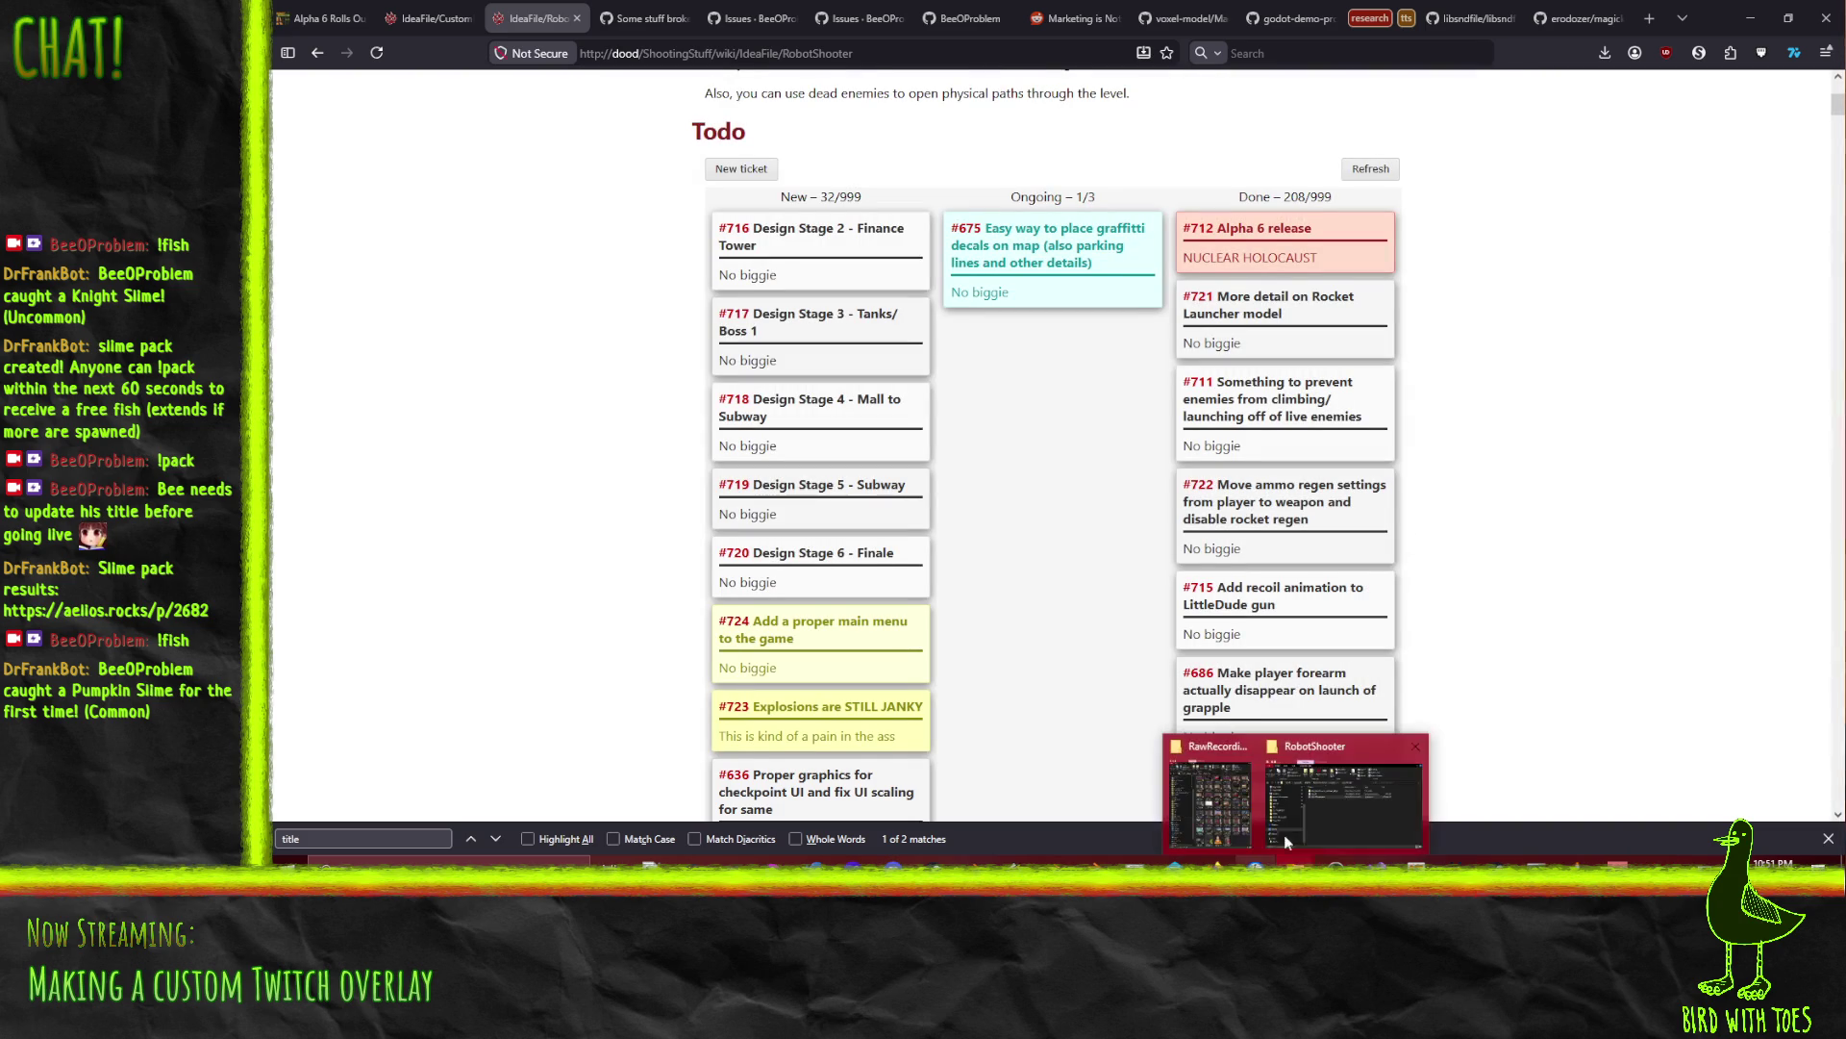
{"action": "left_click", "coordinate": [1283, 788]}
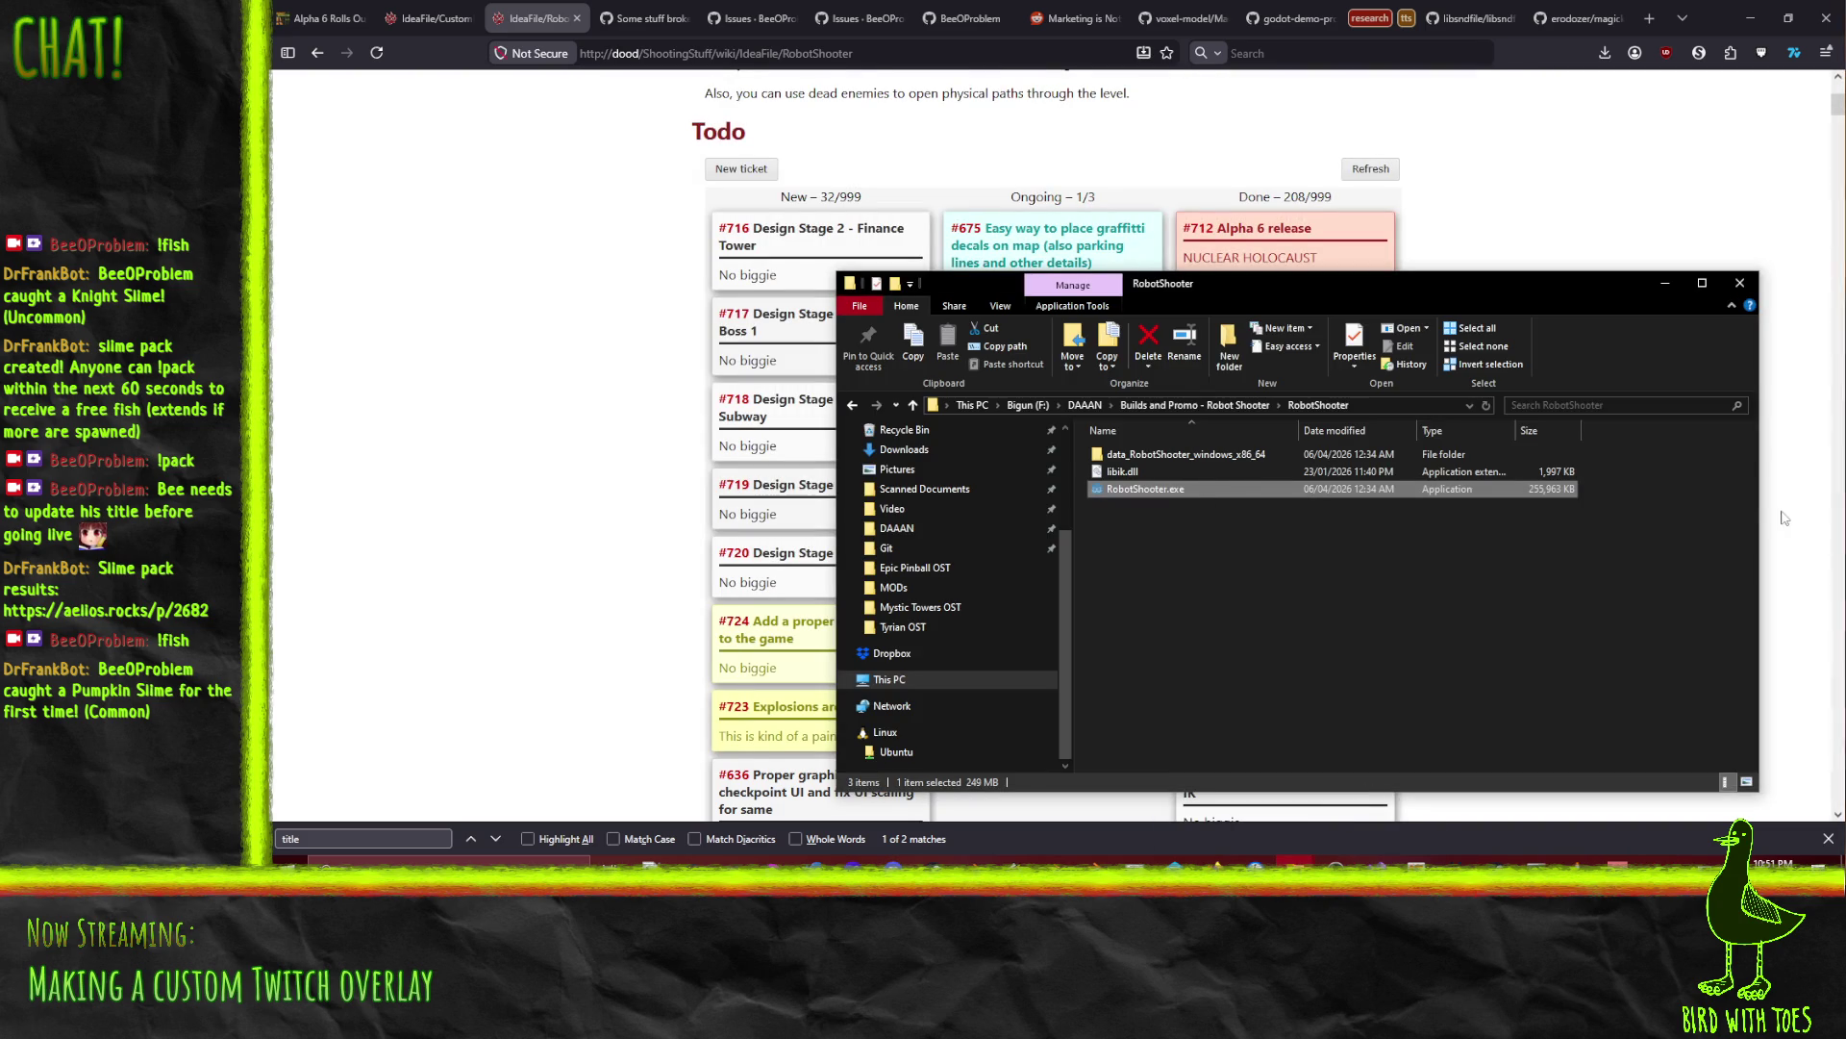
{"action": "left_click", "coordinate": [1081, 406]}
{"action": "scroll", "coordinate": [1167, 592], "scroll_direction": "down", "scroll_amount": 3}
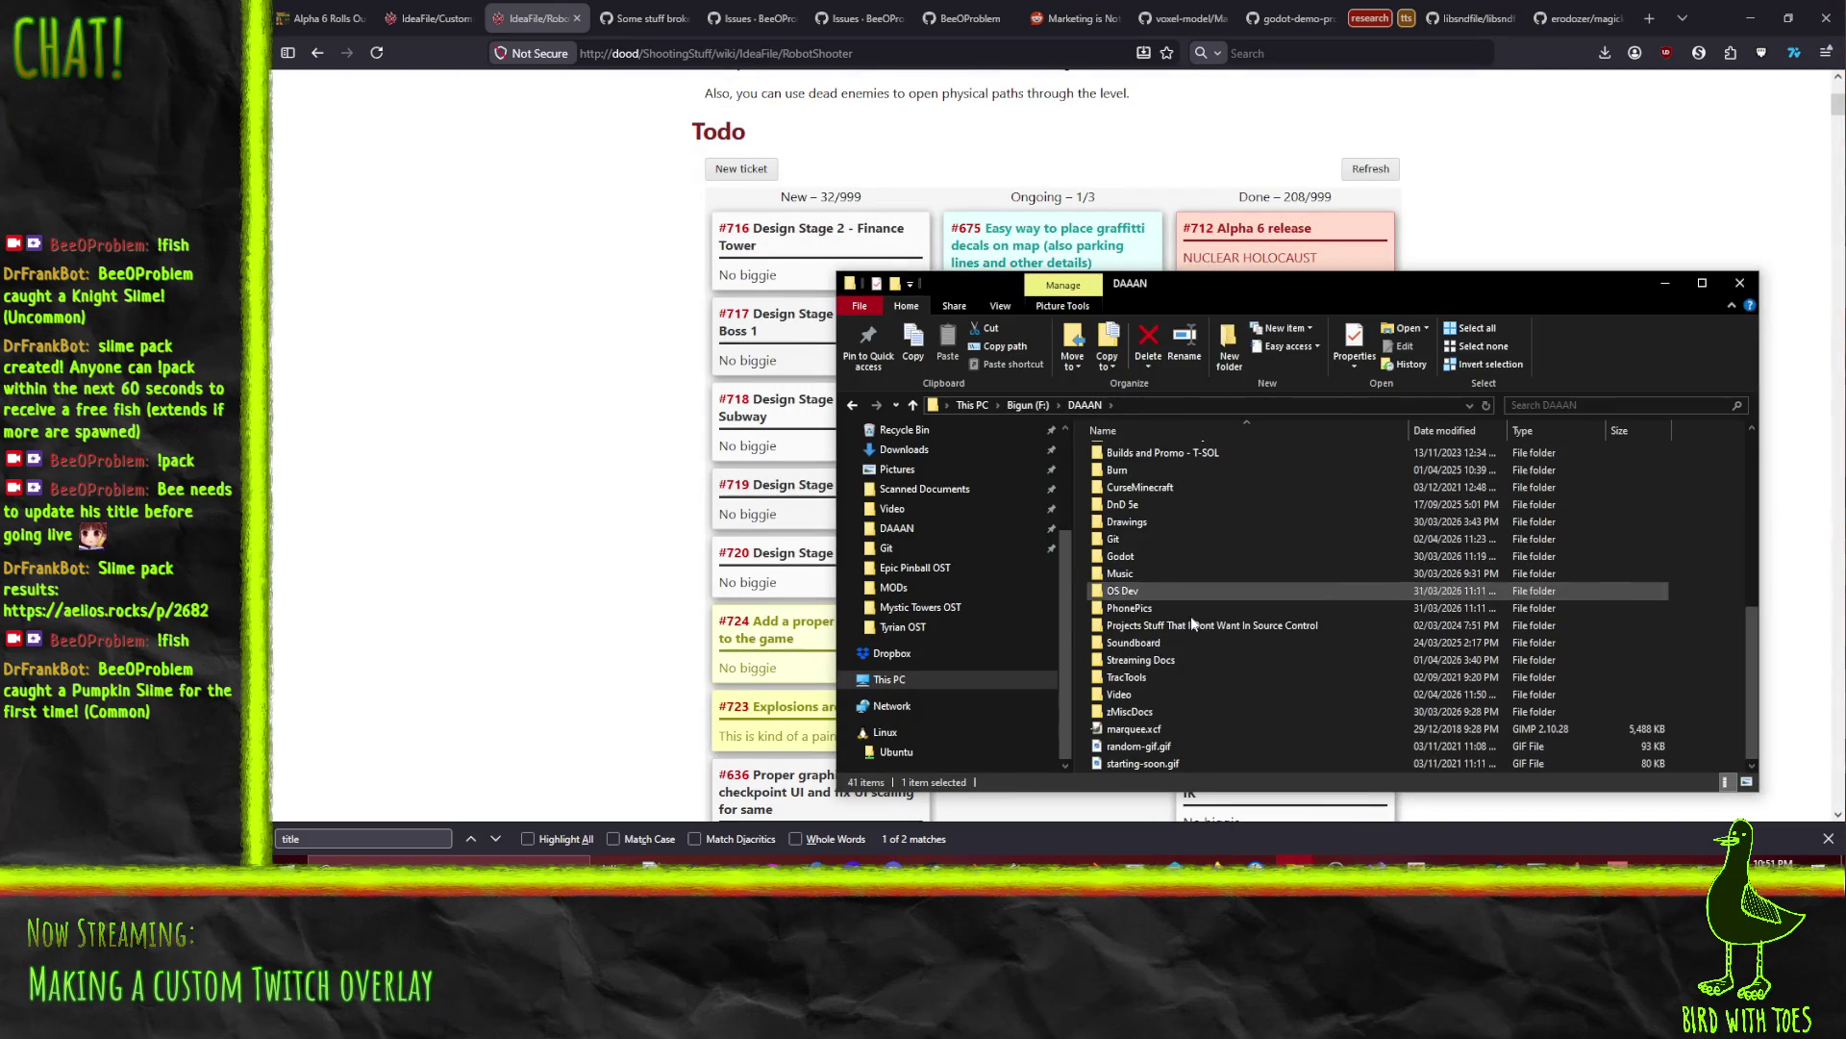
{"action": "scroll", "coordinate": [1241, 596], "scroll_direction": "up", "scroll_amount": 2}
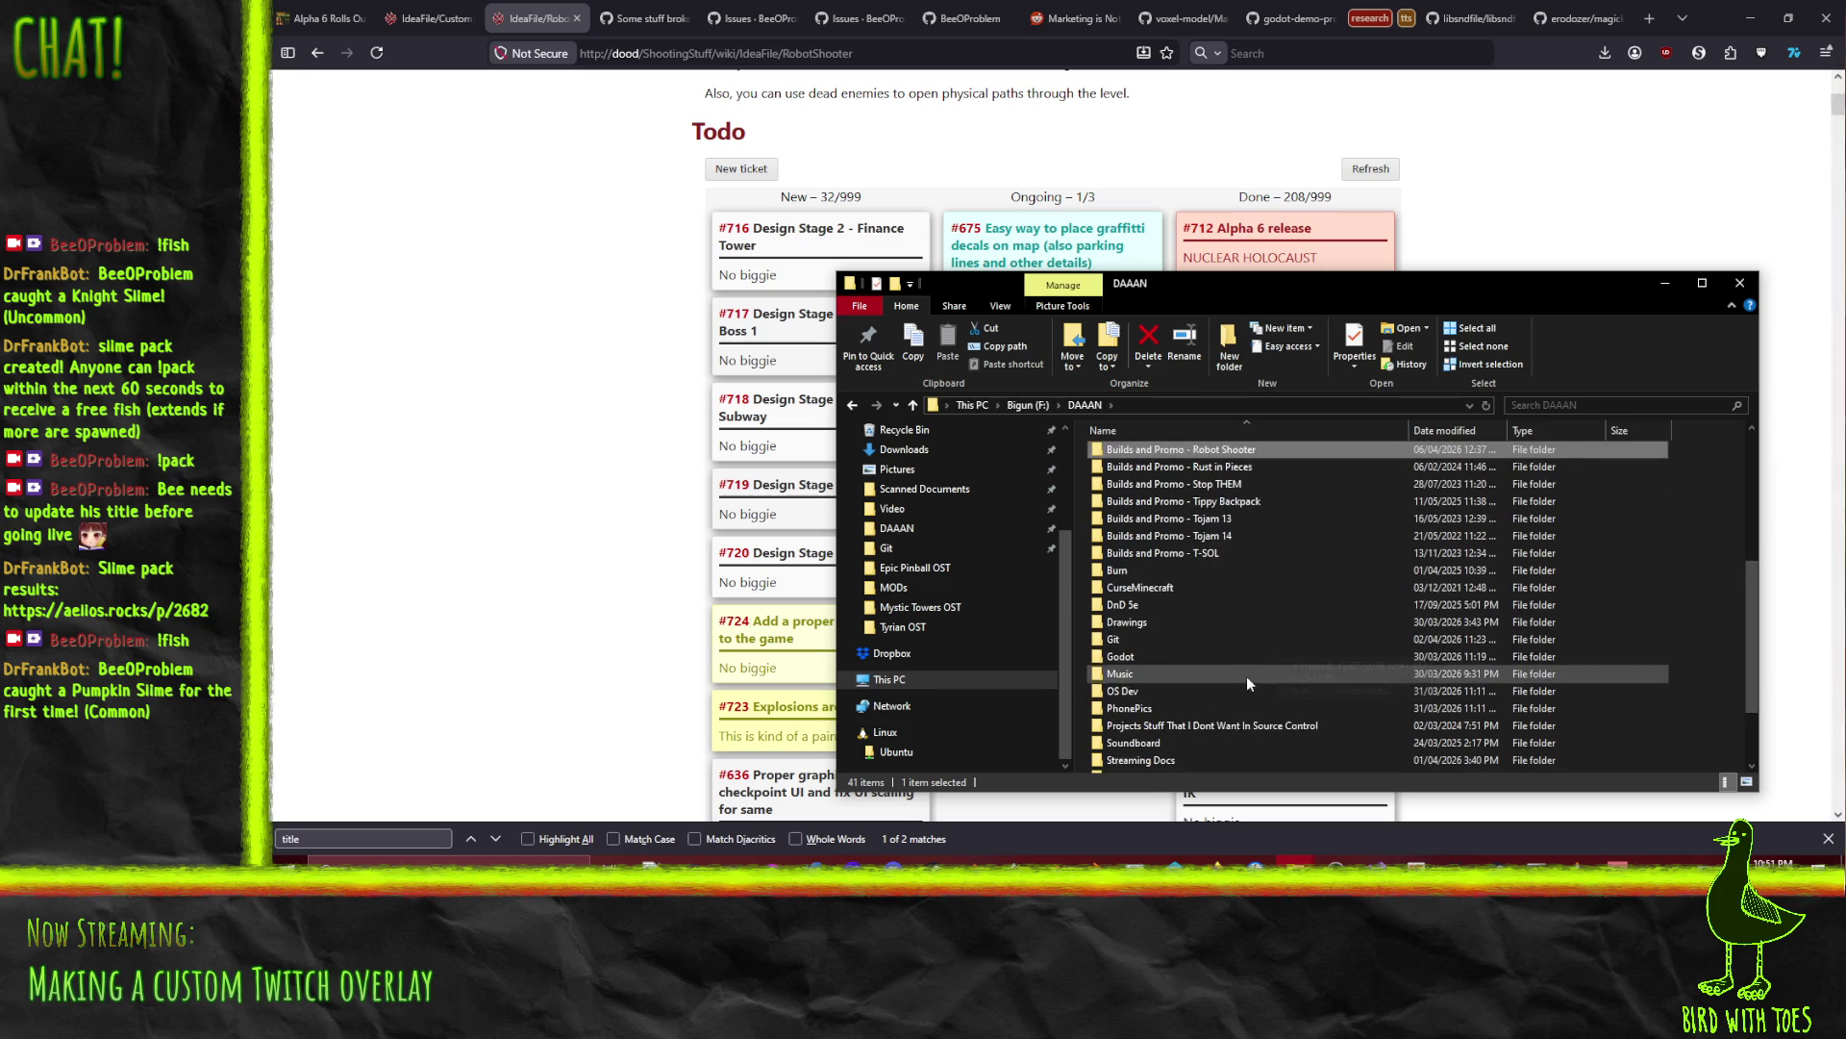
Step: Run the Godot executable from Godot > Godot_v4.6.1-stable_mono_win64 and open Robot Shooter
{"action": "double_click", "coordinate": [1145, 652]}
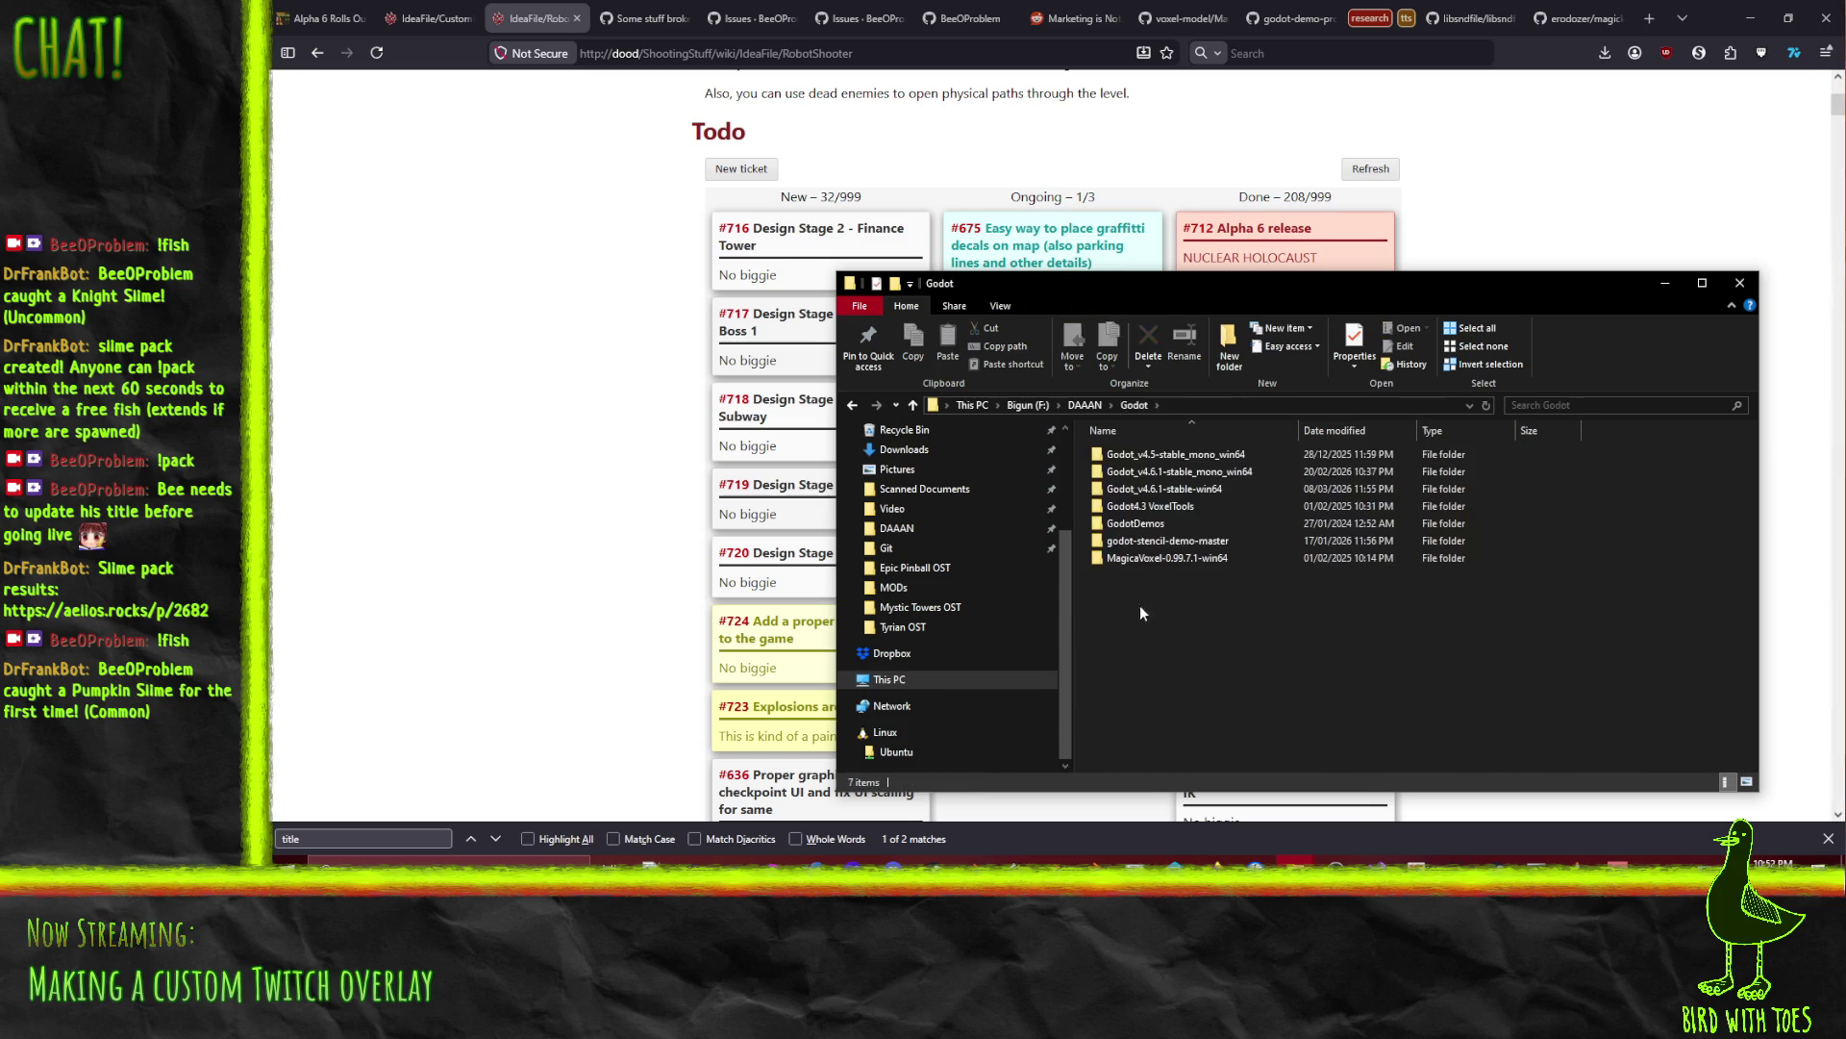
{"action": "double_click", "coordinate": [1175, 473]}
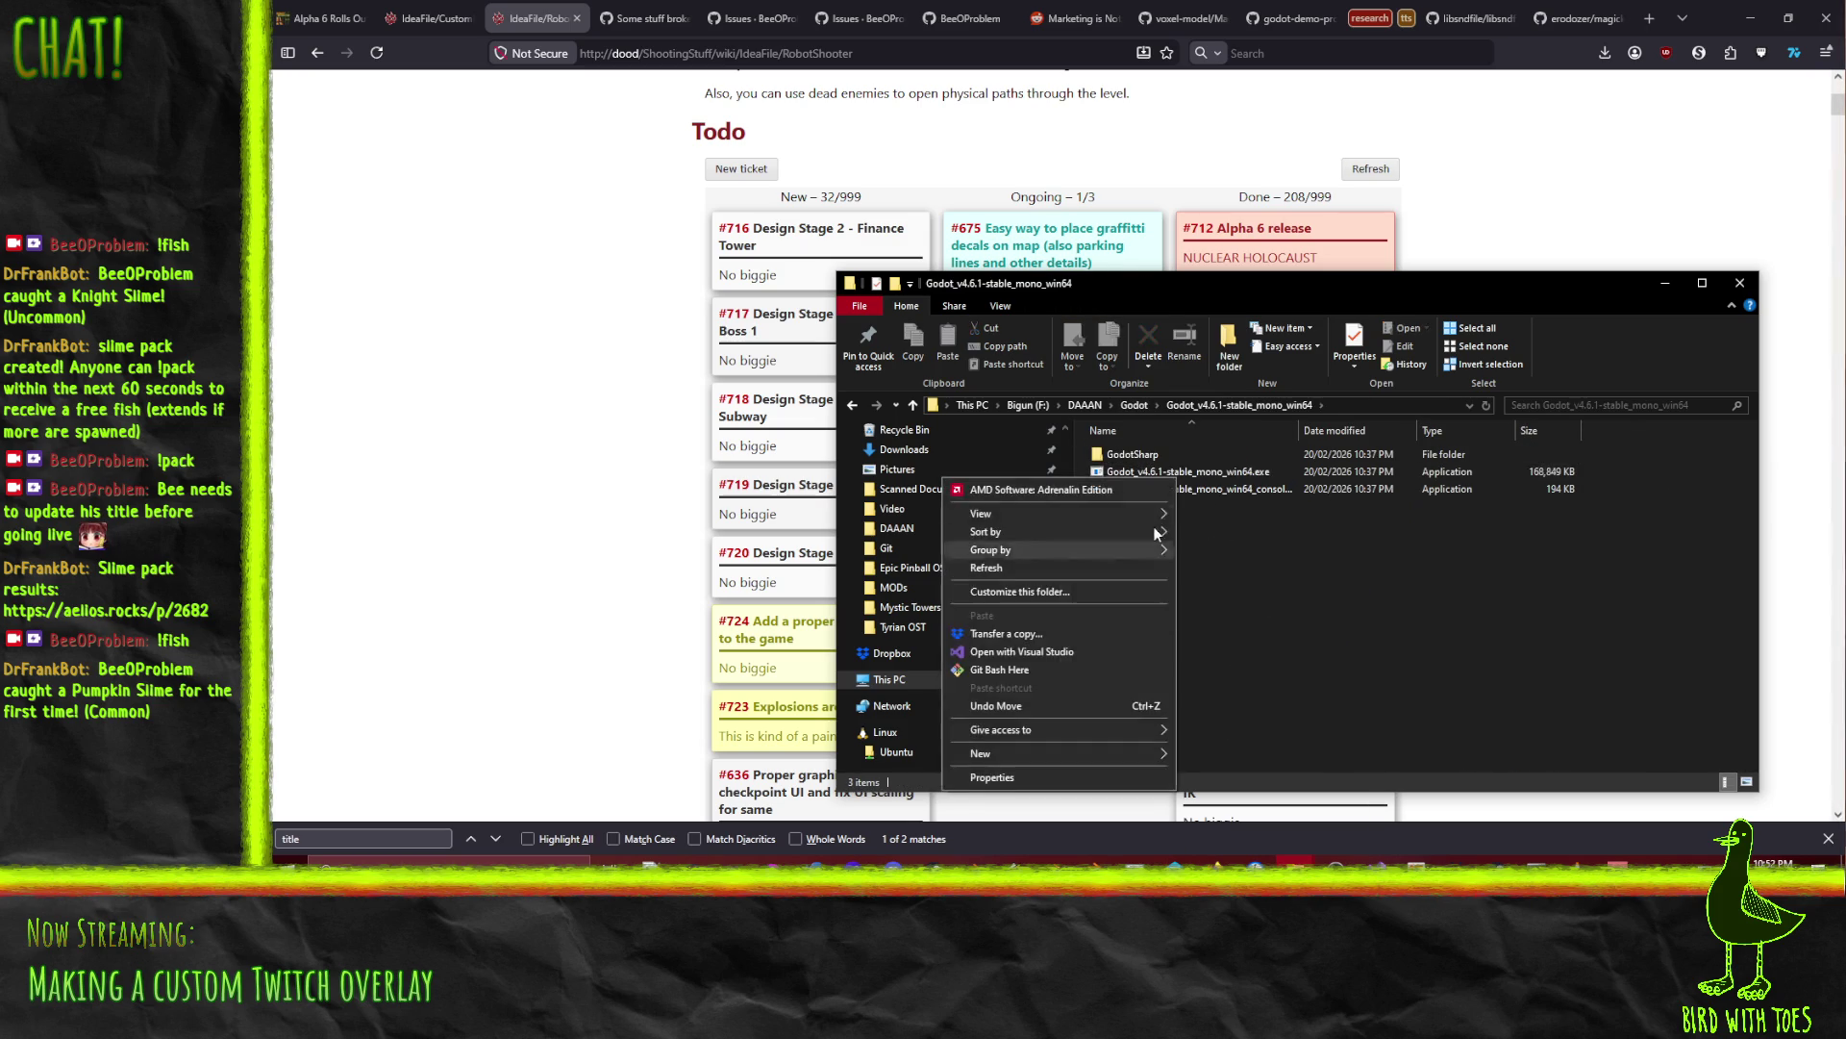
{"action": "double_click", "coordinate": [1194, 475]}
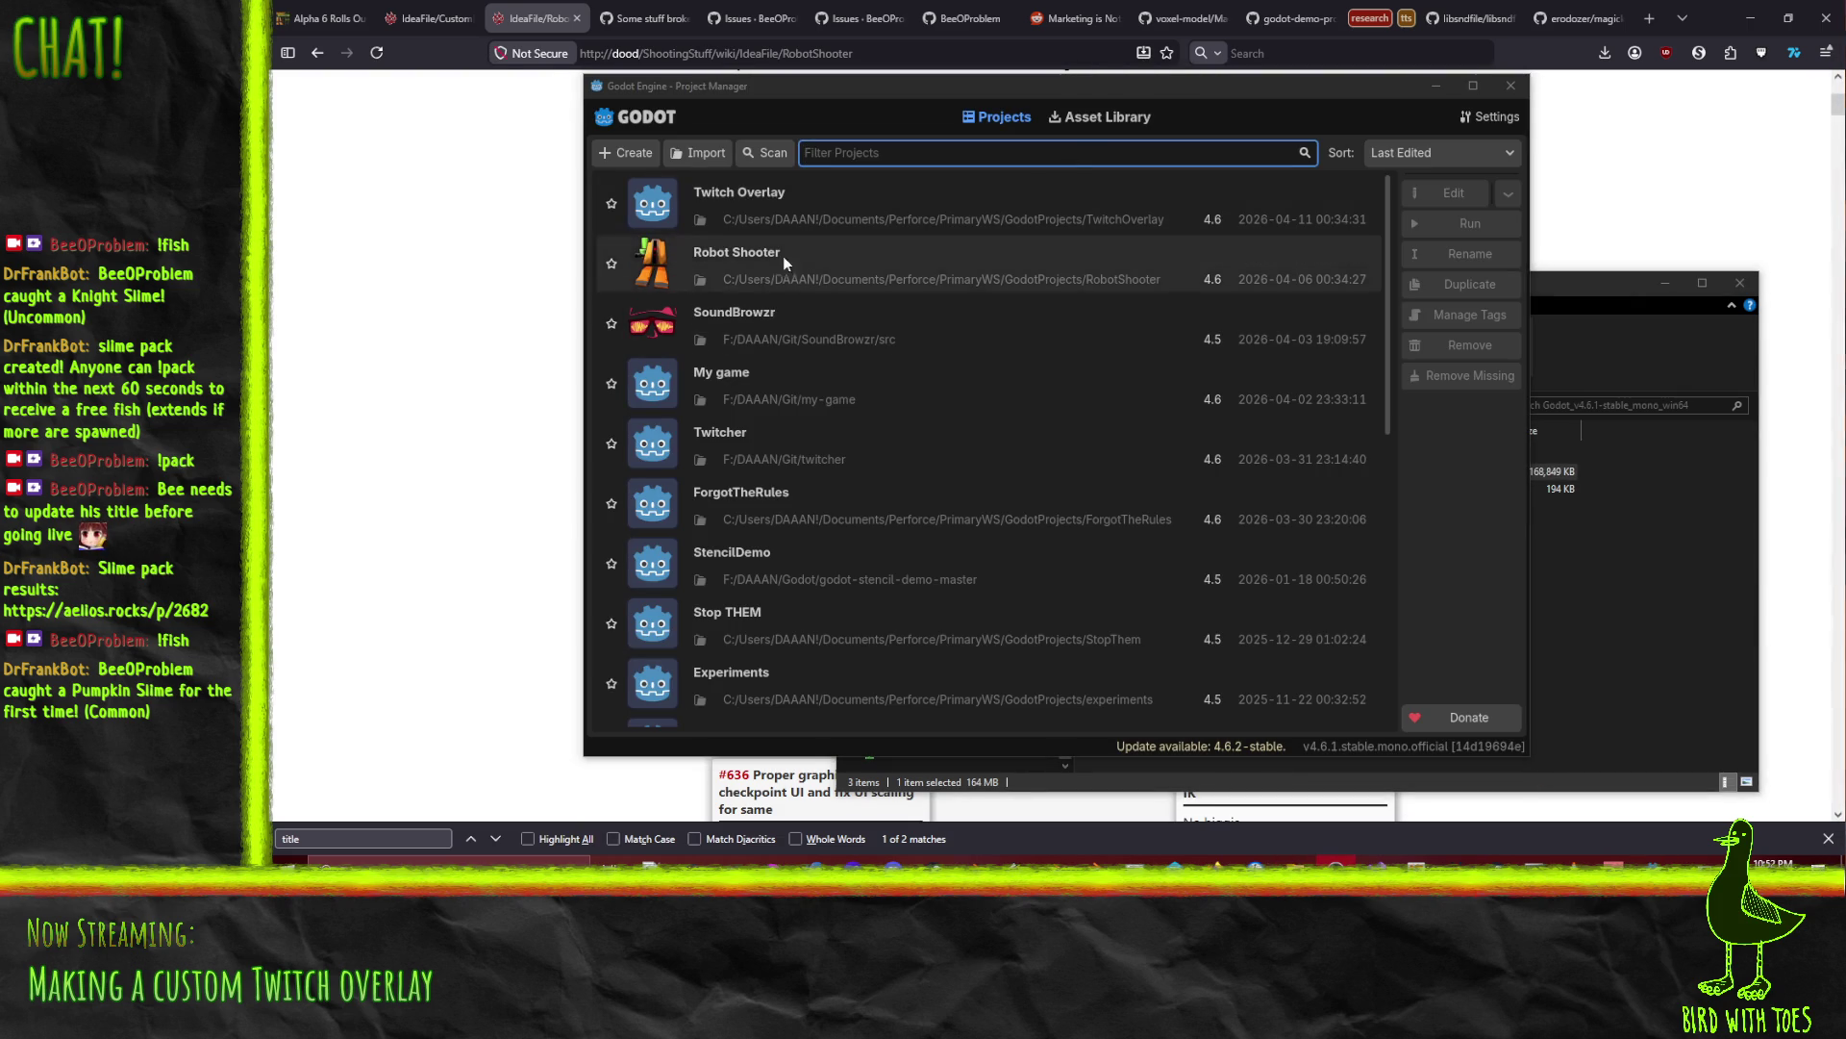
{"action": "double_click", "coordinate": [810, 268]}
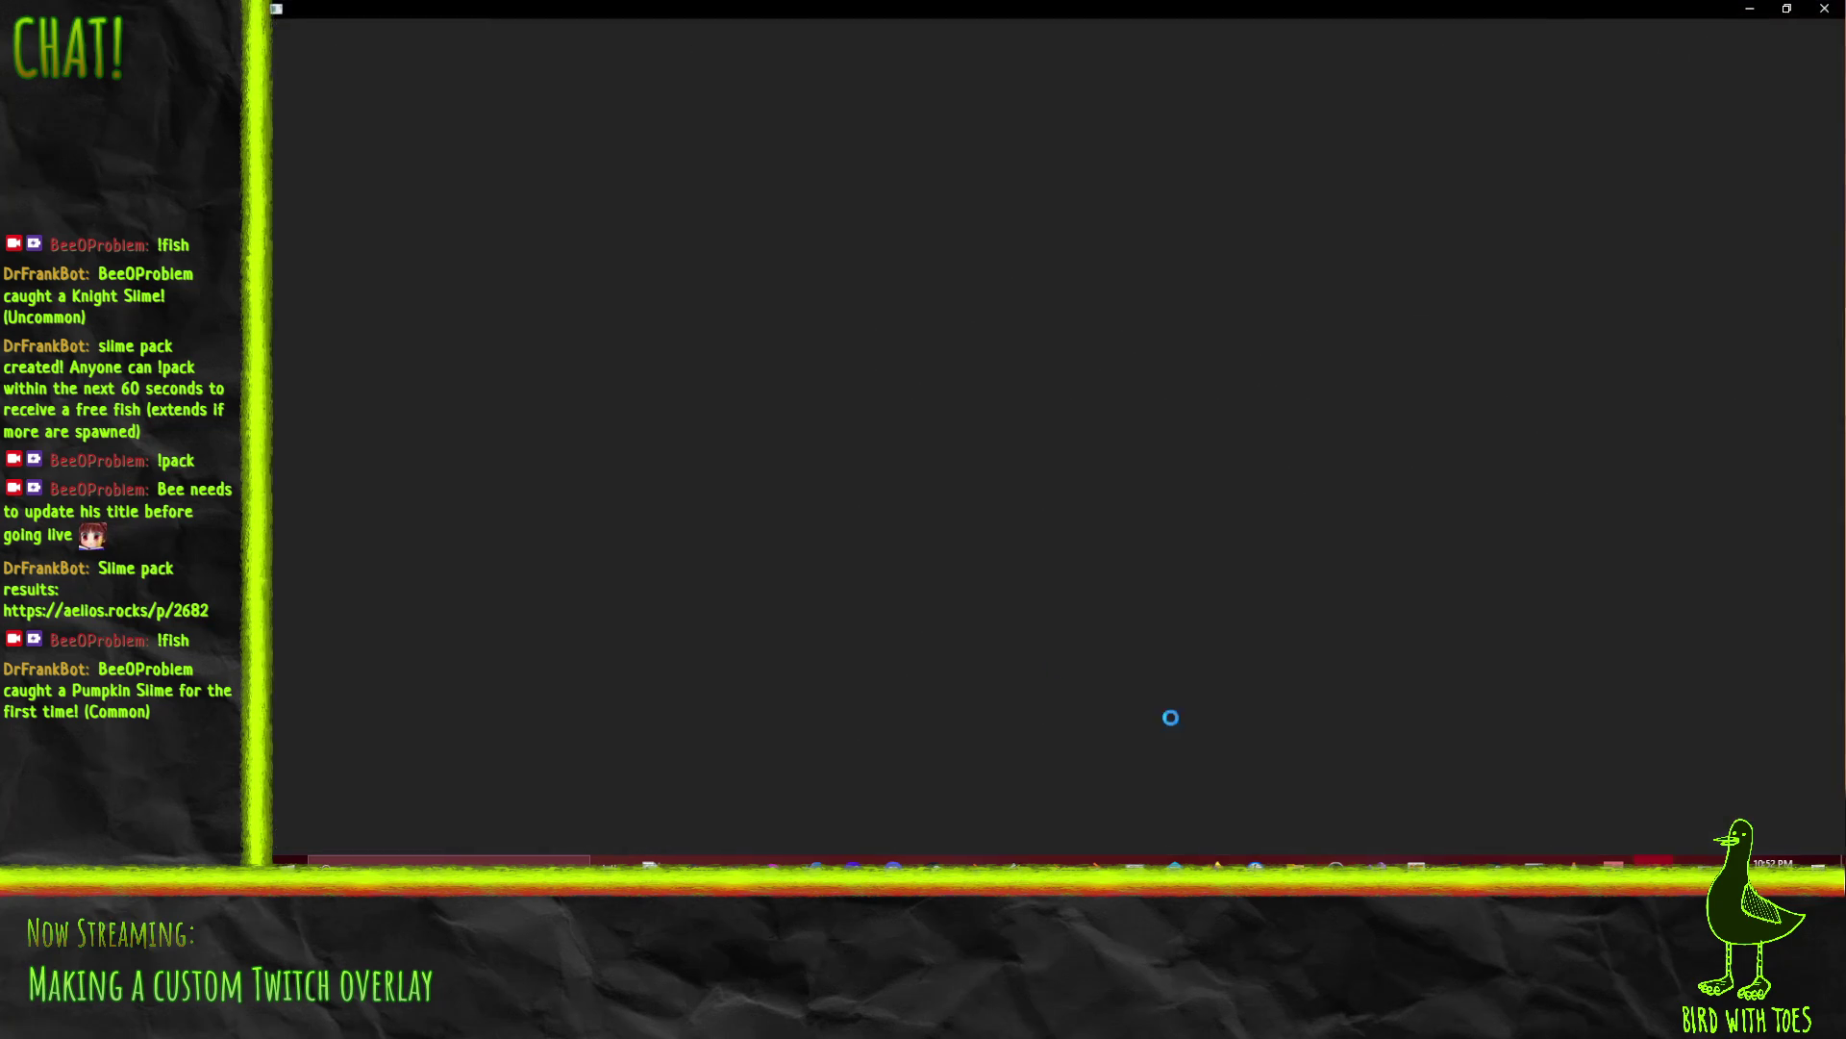
Step: Minimize Perforce P4V to reveal the World scene and orbit the 3D view toward the wall
{"action": "key", "text": "alt+Tab"}
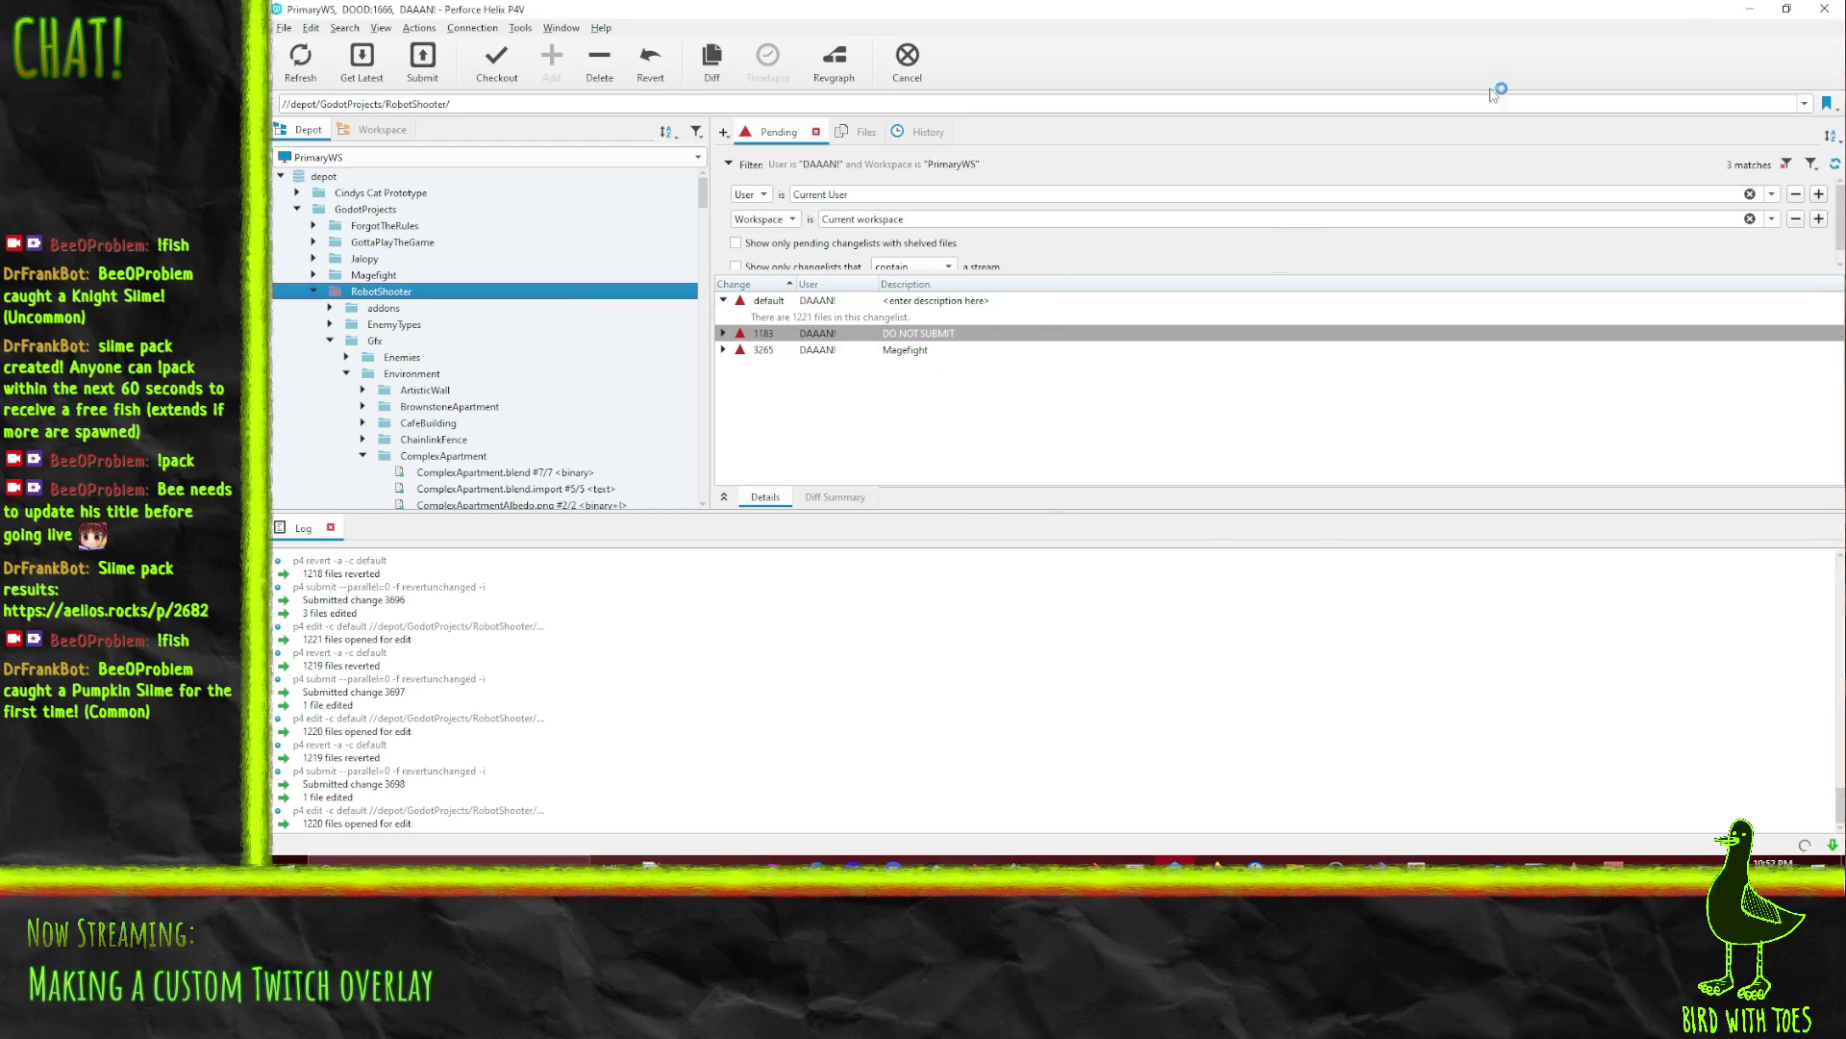
{"action": "left_click", "coordinate": [1739, 14]}
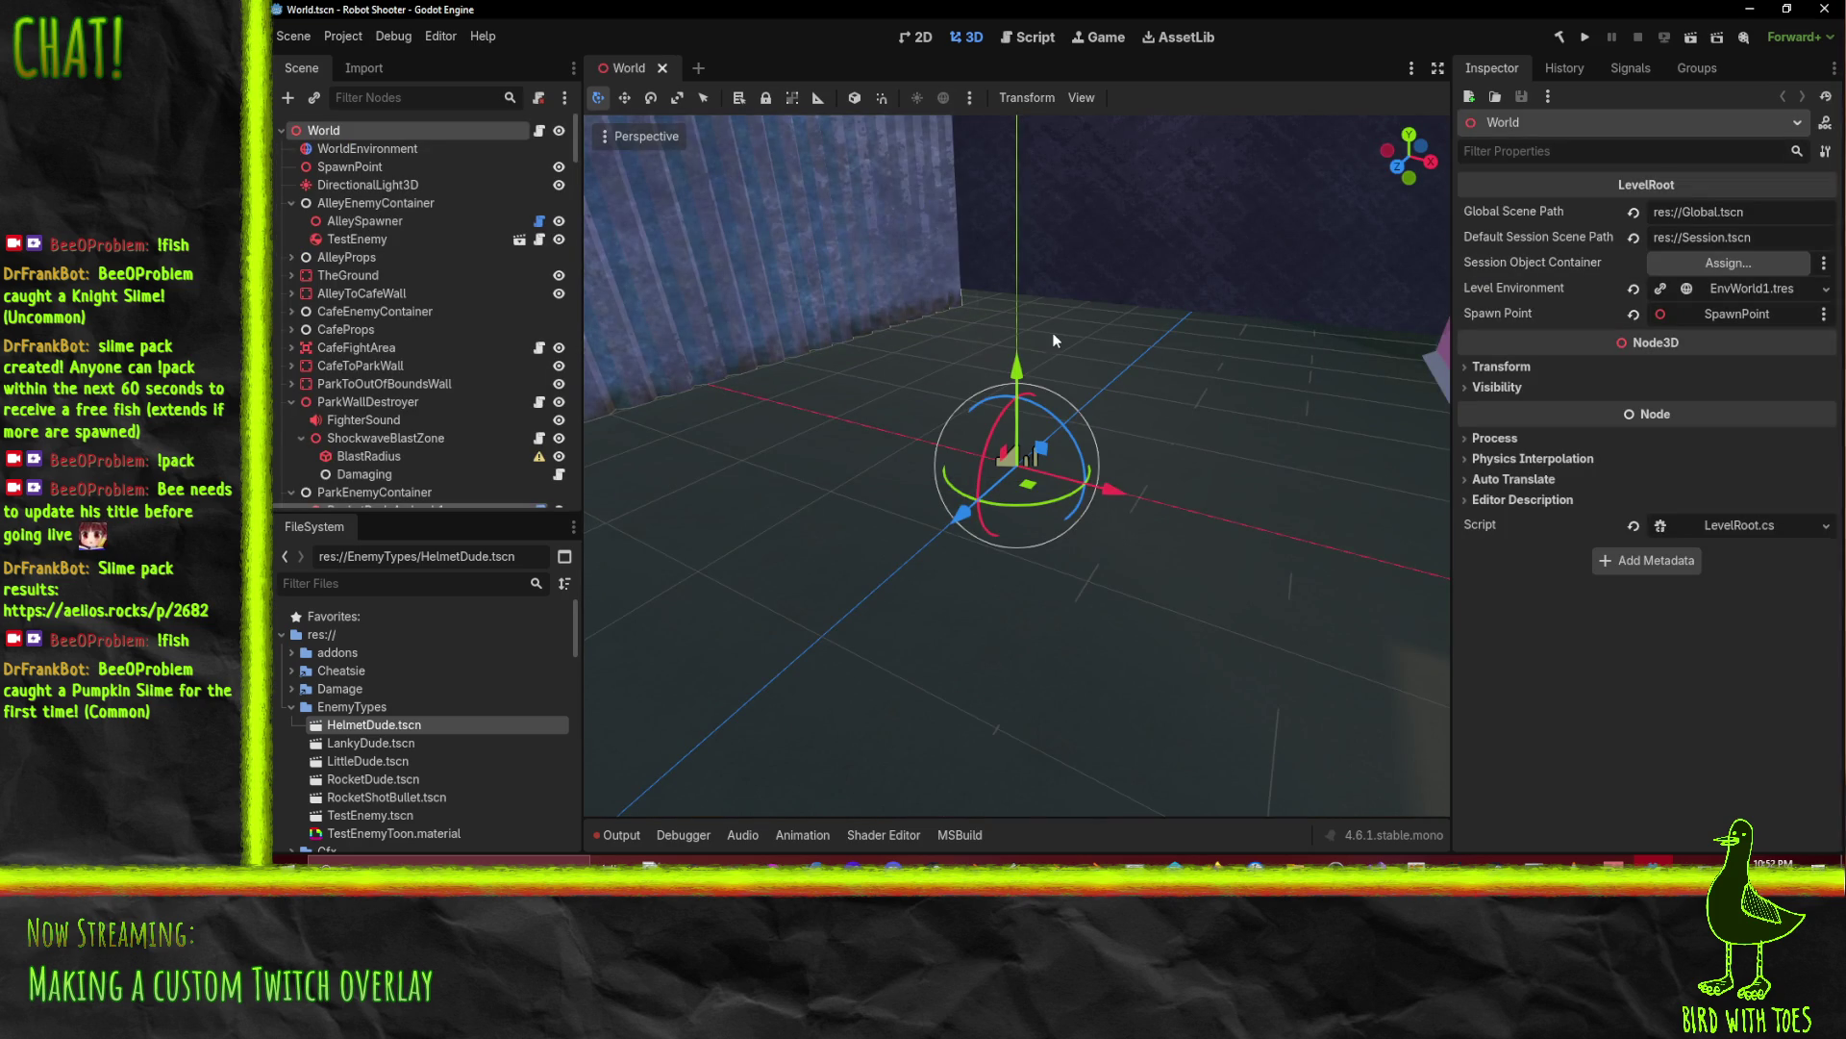
{"action": "mouse_move", "coordinate": [1061, 343]}
{"action": "left_mouse_down"}
{"action": "mouse_move", "coordinate": [1208, 512]}
{"action": "mouse_move", "coordinate": [861, 447]}
{"action": "mouse_move", "coordinate": [1450, 406]}
{"action": "mouse_move", "coordinate": [1014, 449]}
{"action": "left_mouse_up"}
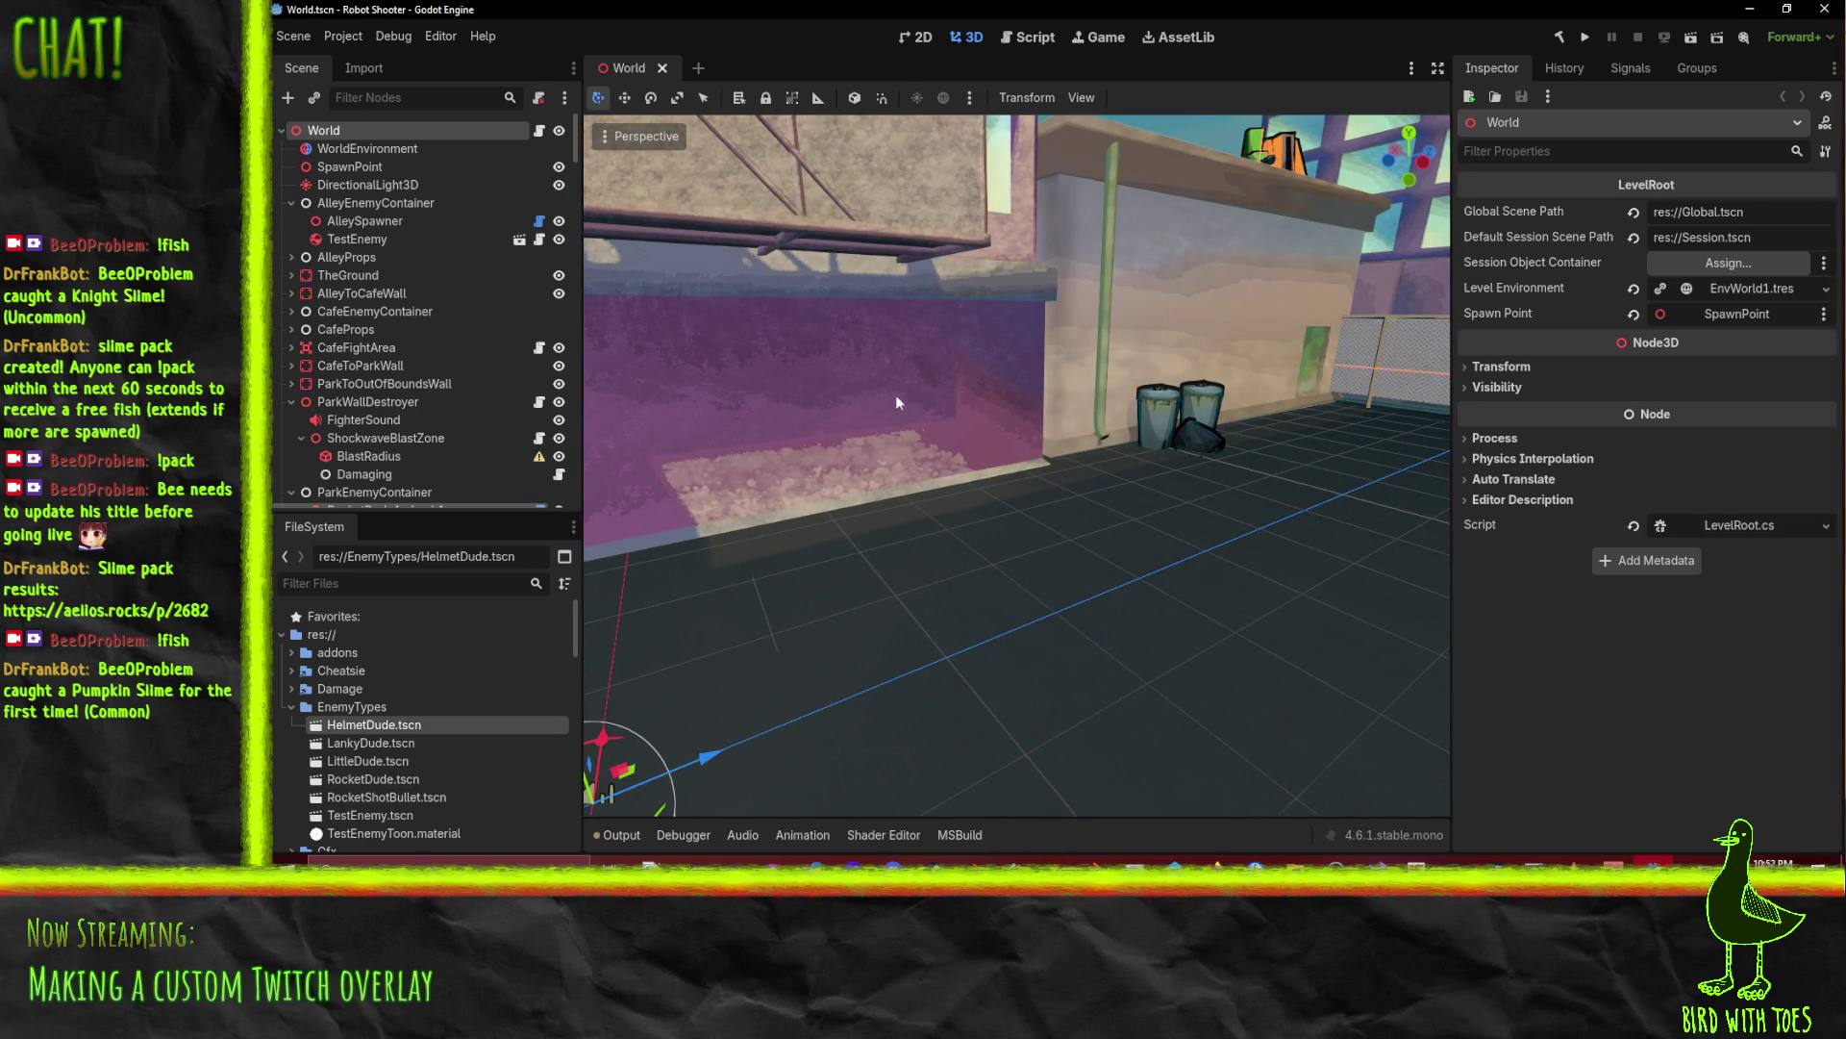
{"action": "mouse_move", "coordinate": [1137, 370]}
{"action": "left_mouse_down"}
{"action": "mouse_move", "coordinate": [986, 324]}
{"action": "mouse_move", "coordinate": [593, 311]}
{"action": "left_mouse_up"}
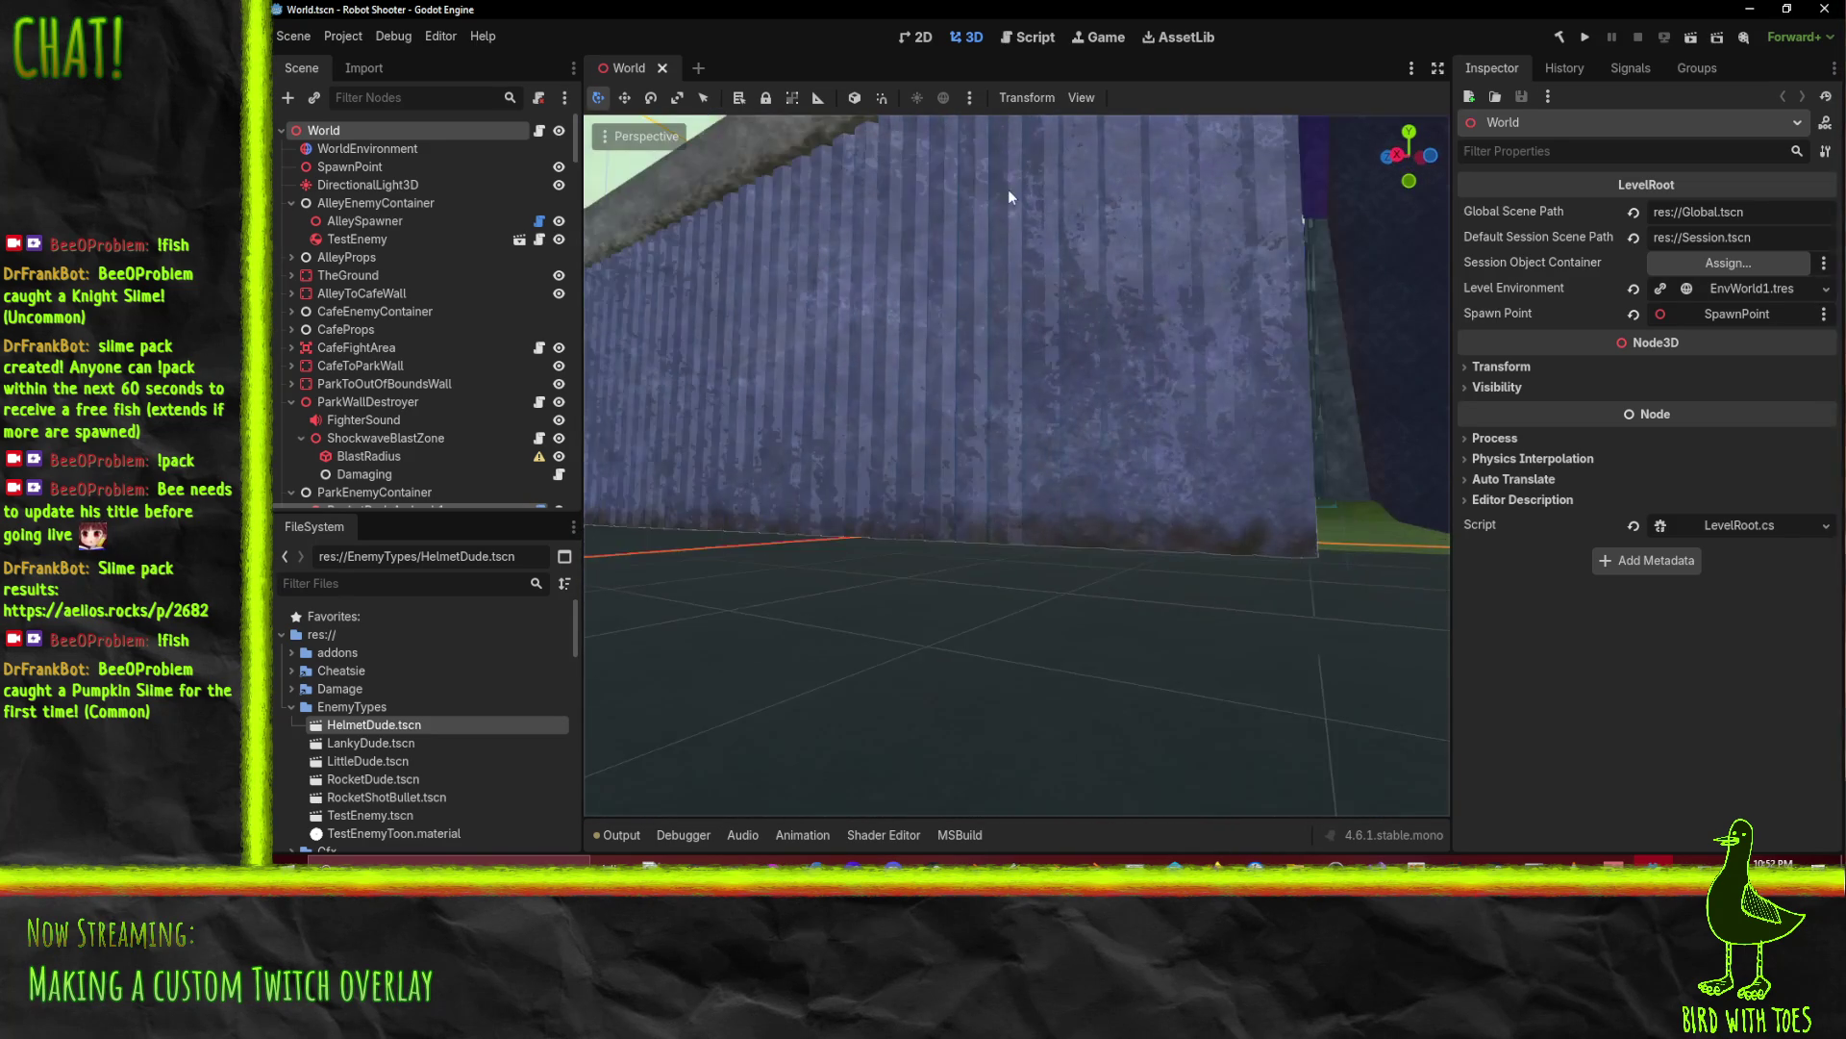
{"action": "mouse_move", "coordinate": [875, 473]}
{"action": "left_mouse_down"}
{"action": "mouse_move", "coordinate": [802, 551]}
{"action": "mouse_move", "coordinate": [1188, 545]}
{"action": "left_mouse_up"}
{"action": "scroll", "coordinate": [1185, 550], "scroll_direction": "down", "scroll_amount": 5}
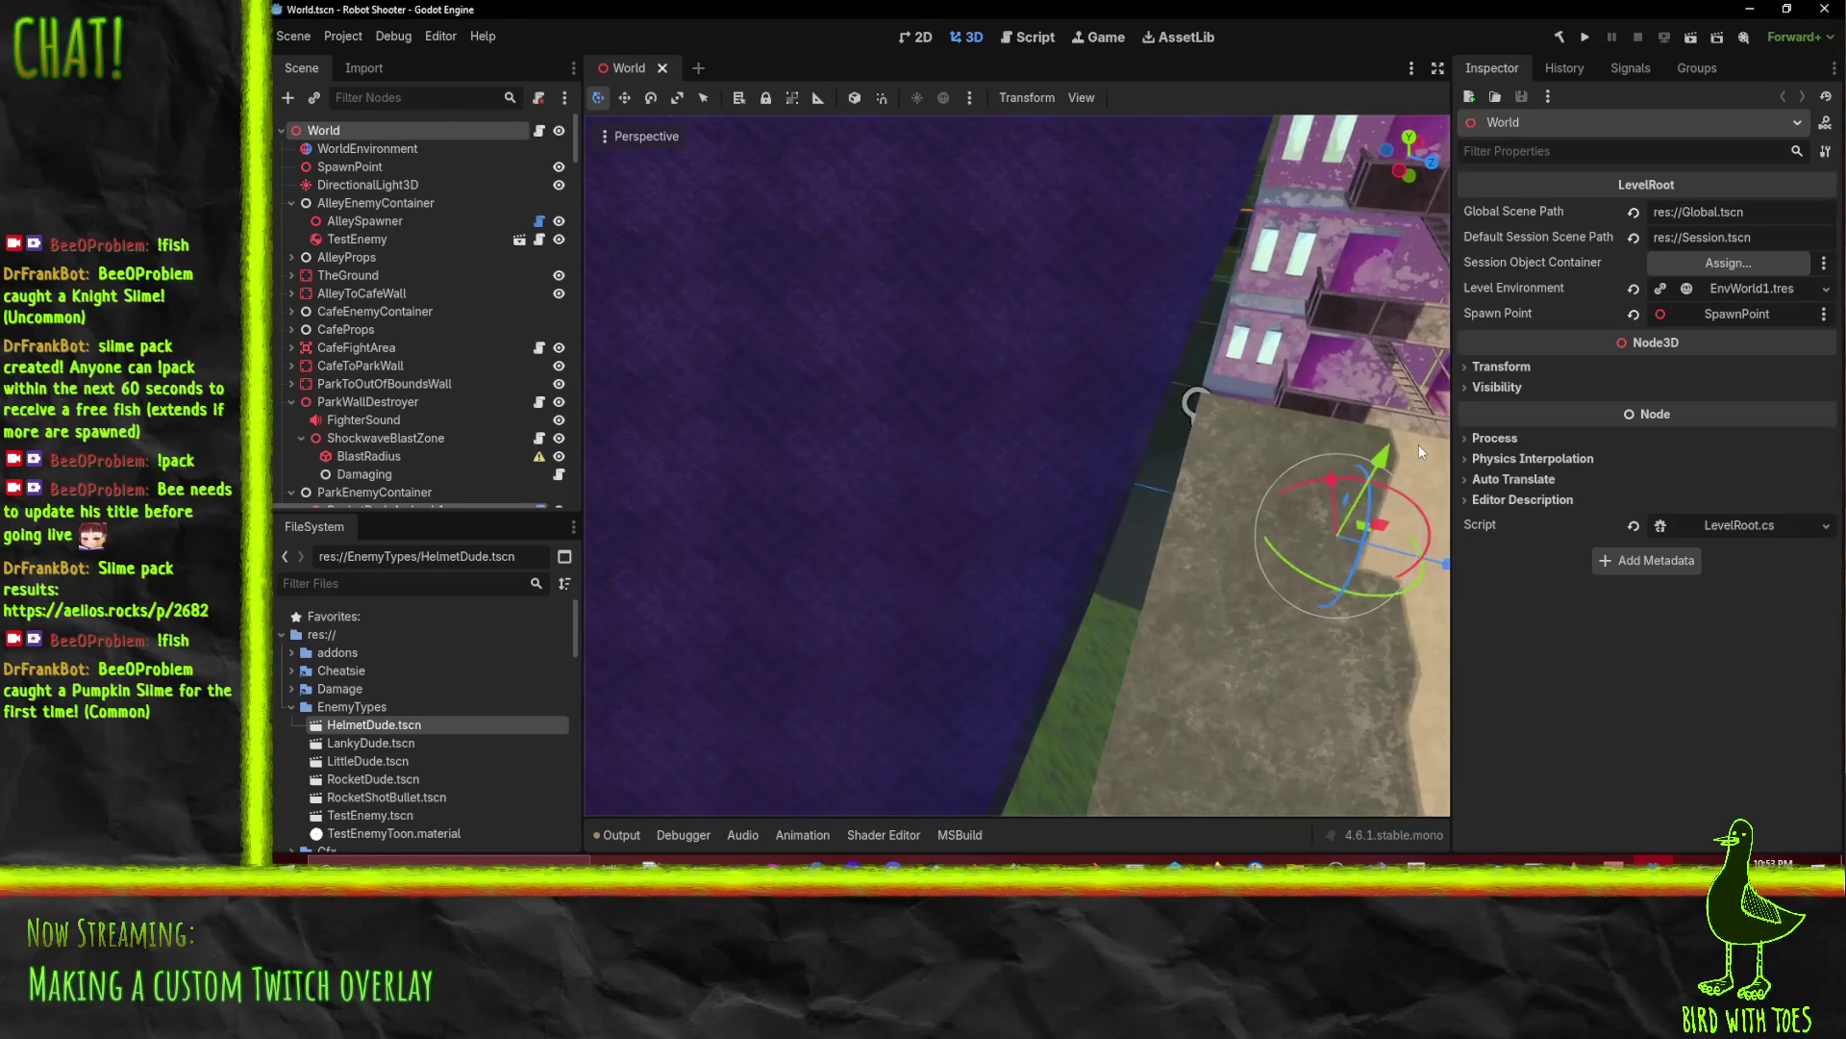
{"action": "left_click_drag", "start_coordinate": [1415, 451], "coordinate": [1074, 388]}
{"action": "mouse_move", "coordinate": [1009, 507]}
{"action": "left_mouse_down"}
{"action": "mouse_move", "coordinate": [1133, 544]}
{"action": "mouse_move", "coordinate": [1205, 293]}
{"action": "left_mouse_up"}
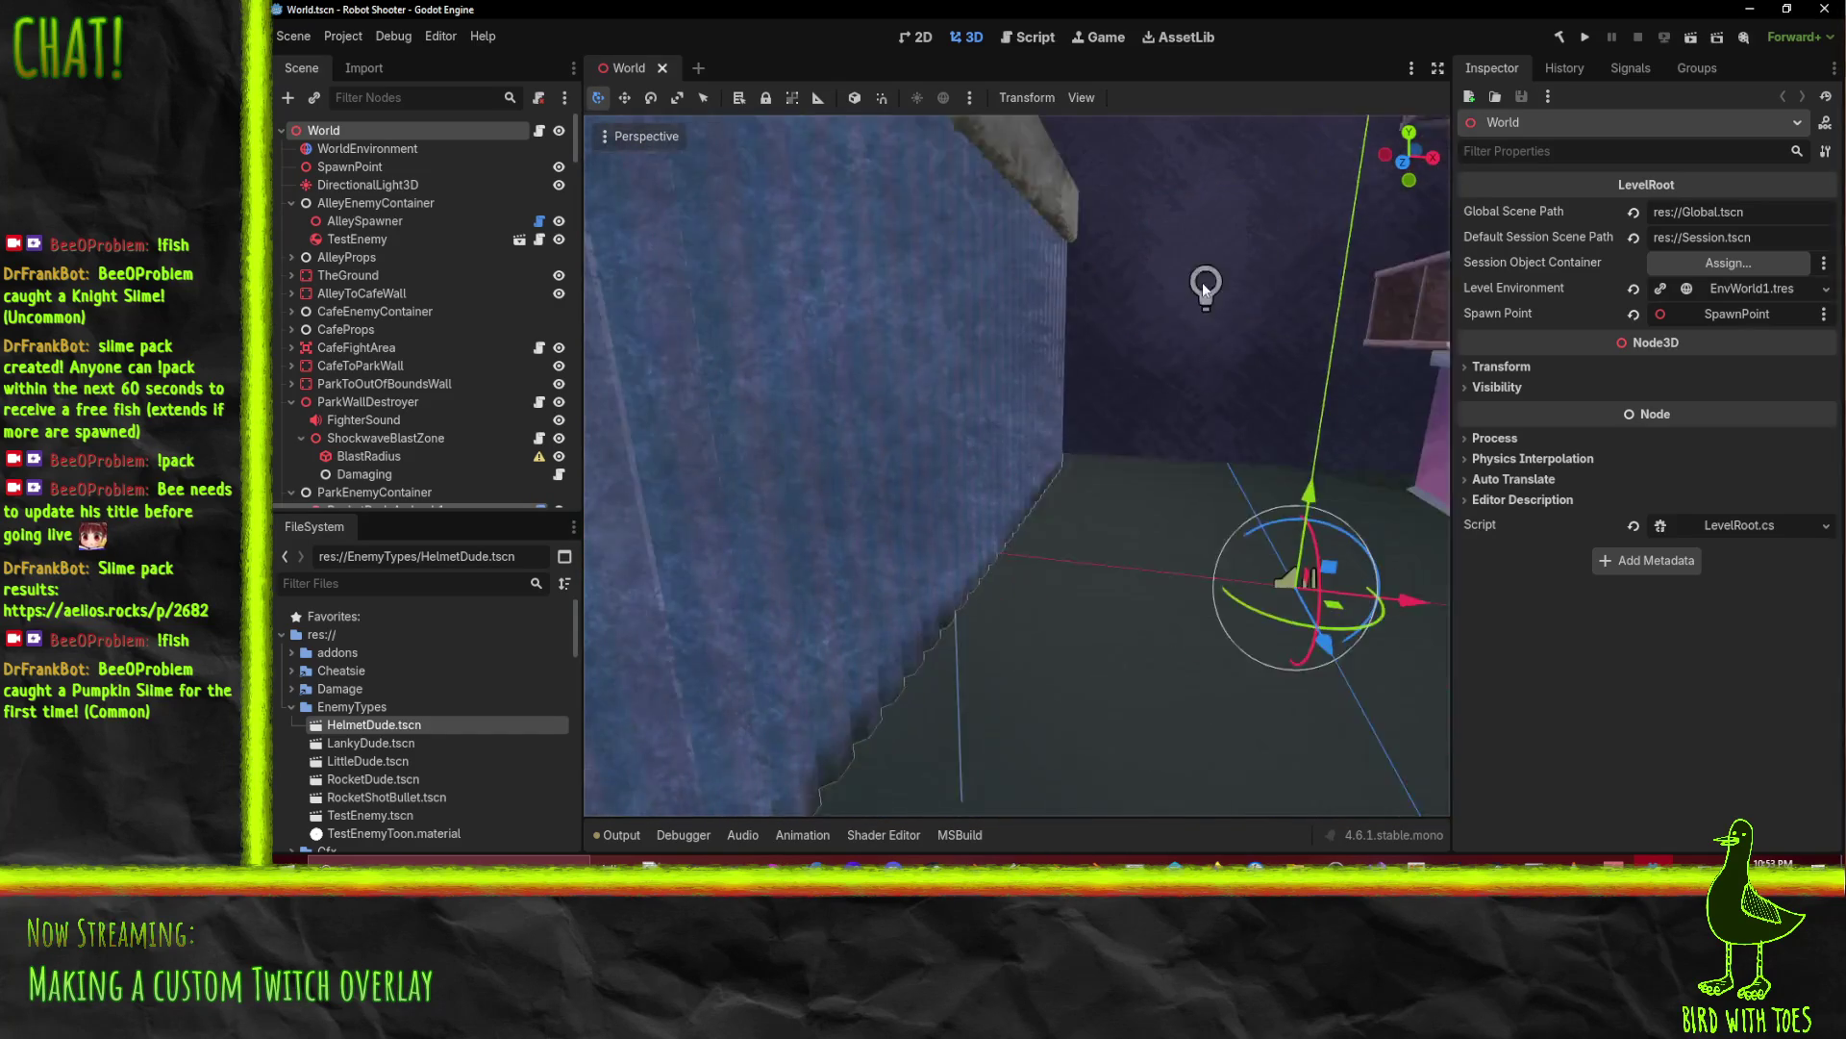
{"action": "mouse_move", "coordinate": [1136, 421]}
{"action": "left_mouse_down"}
{"action": "mouse_move", "coordinate": [1241, 509]}
{"action": "mouse_move", "coordinate": [1088, 465]}
{"action": "mouse_move", "coordinate": [1128, 530]}
{"action": "mouse_move", "coordinate": [1042, 638]}
{"action": "mouse_move", "coordinate": [1006, 528]}
{"action": "left_mouse_up"}
{"action": "scroll", "coordinate": [1104, 515], "scroll_direction": "down", "scroll_amount": 3}
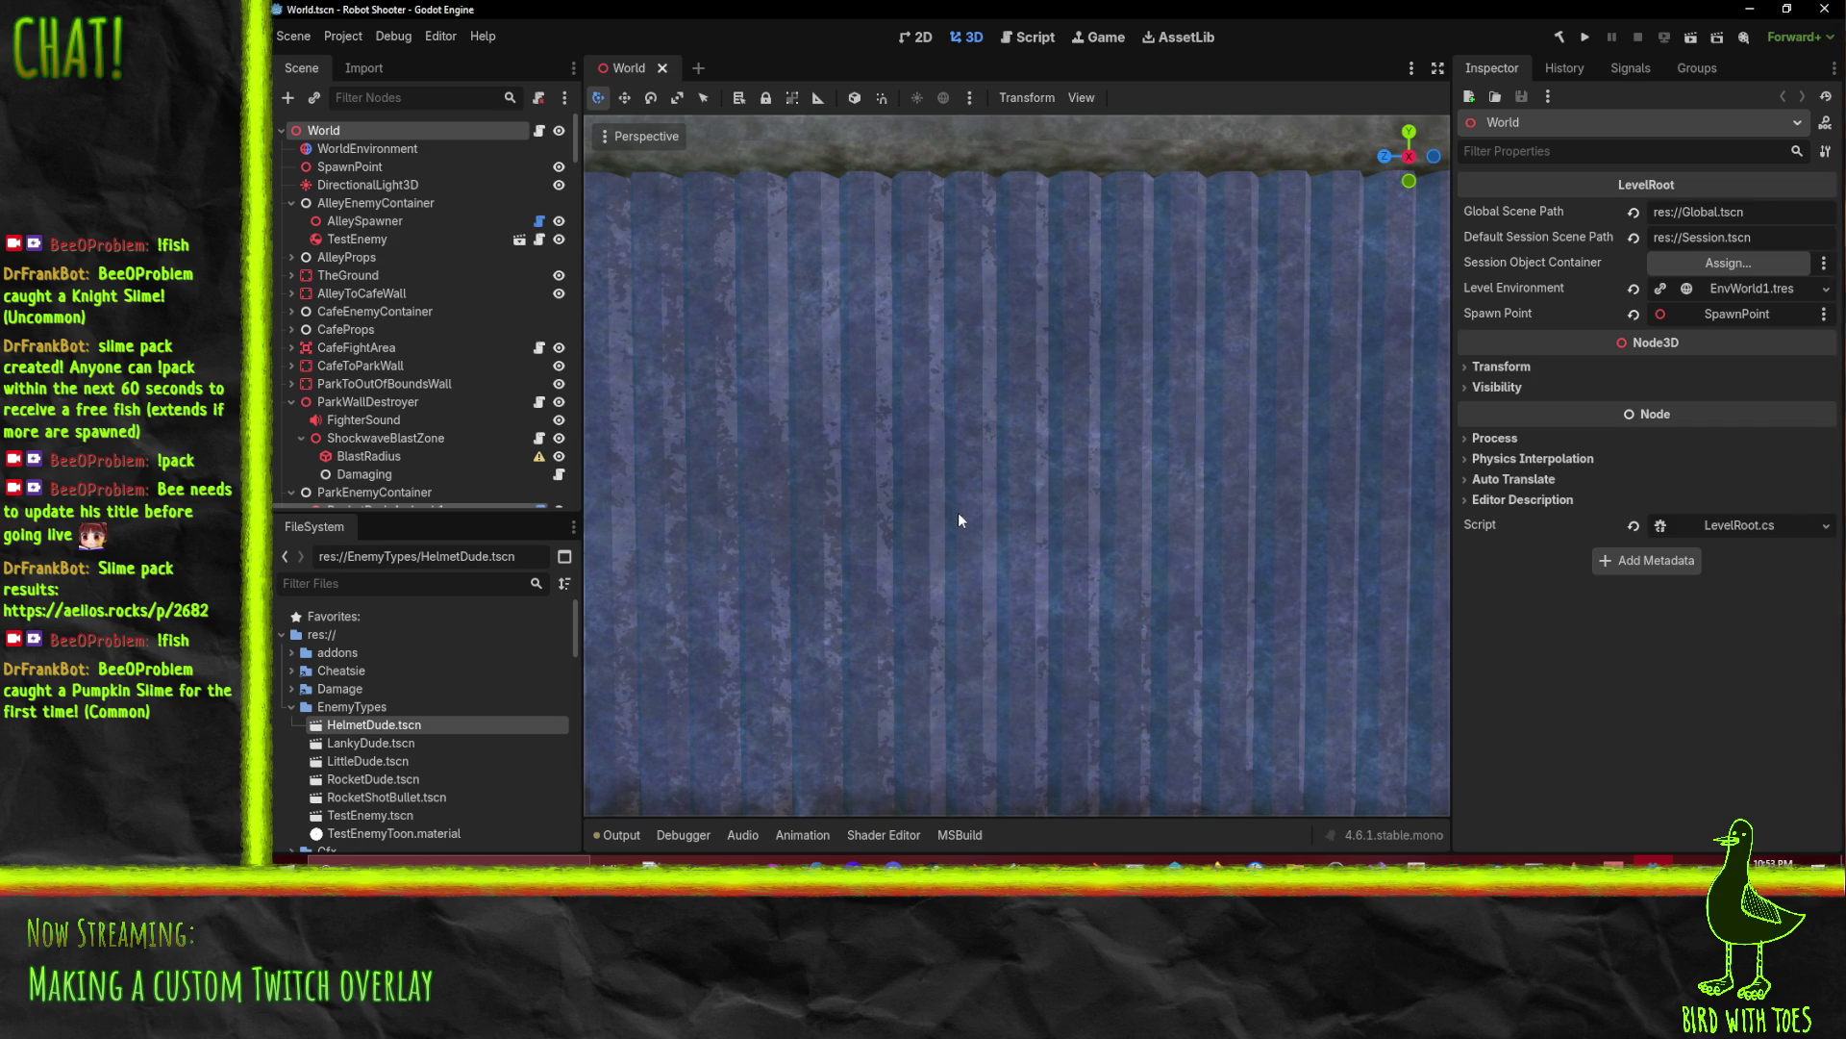
{"action": "mouse_move", "coordinate": [1214, 859]}
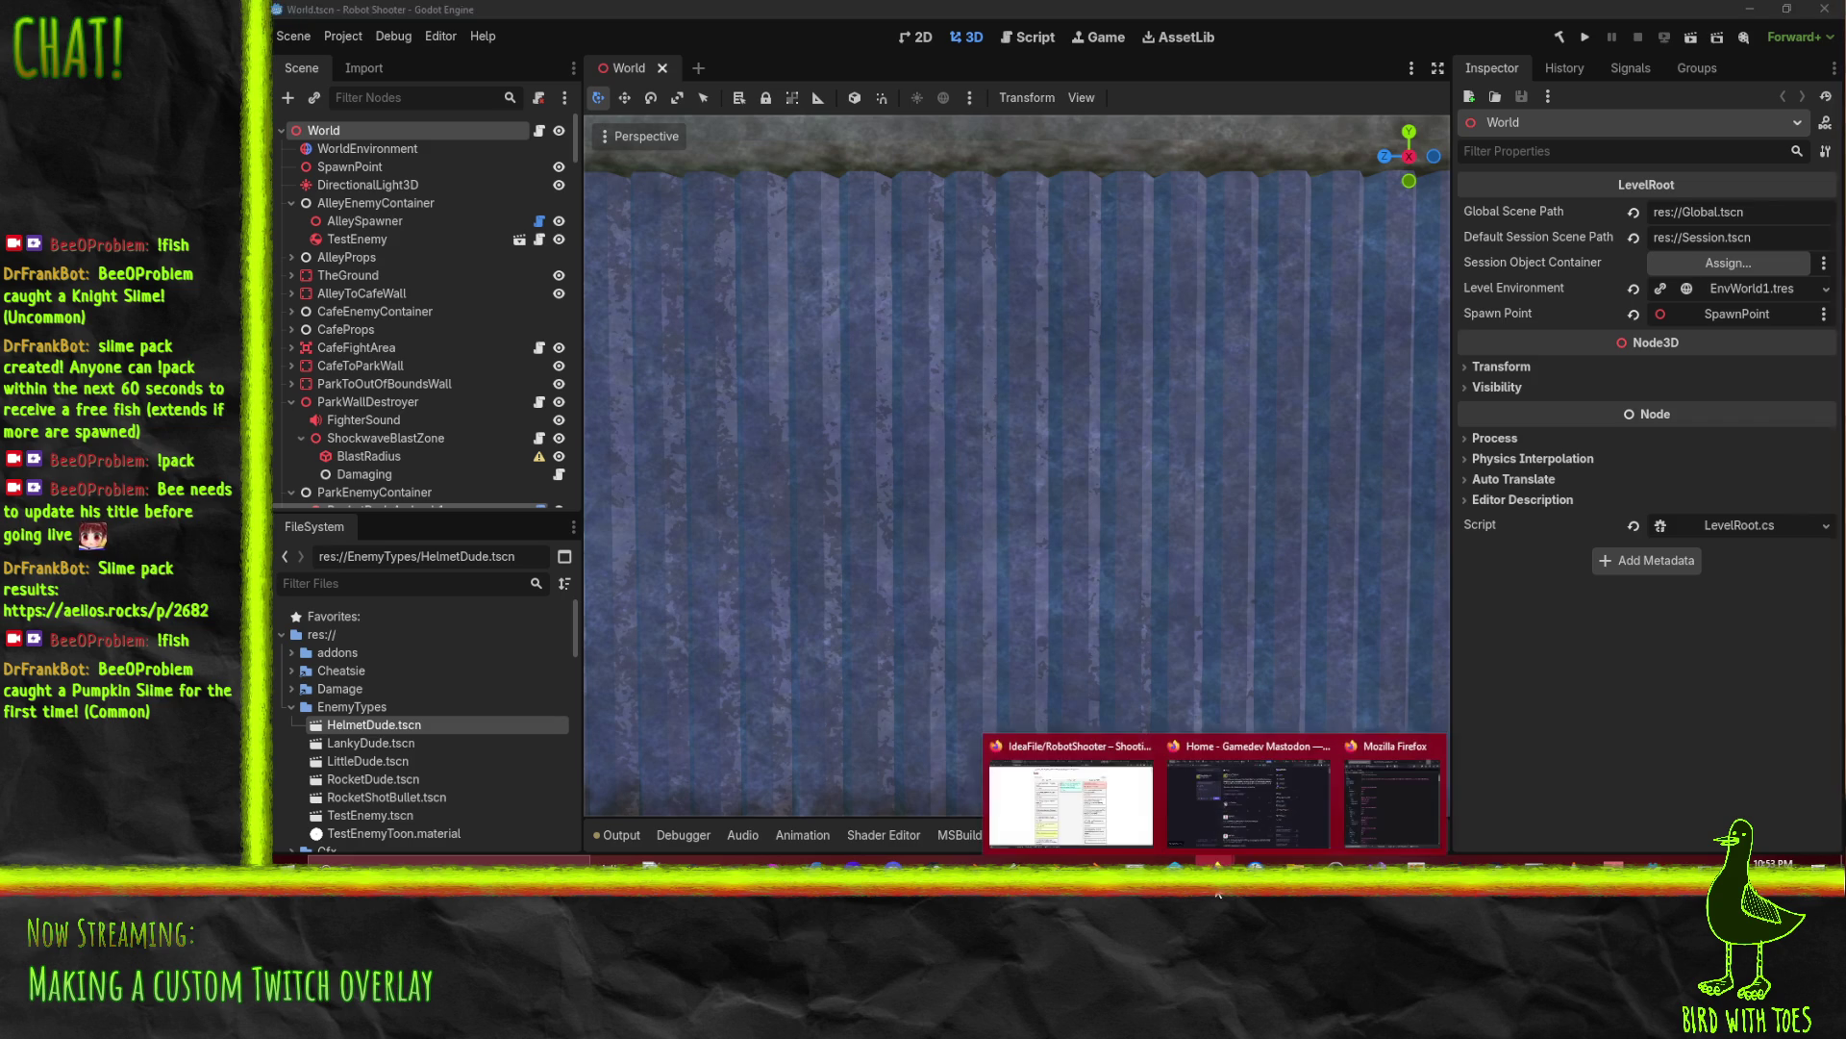
{"action": "left_click", "coordinate": [1093, 806]}
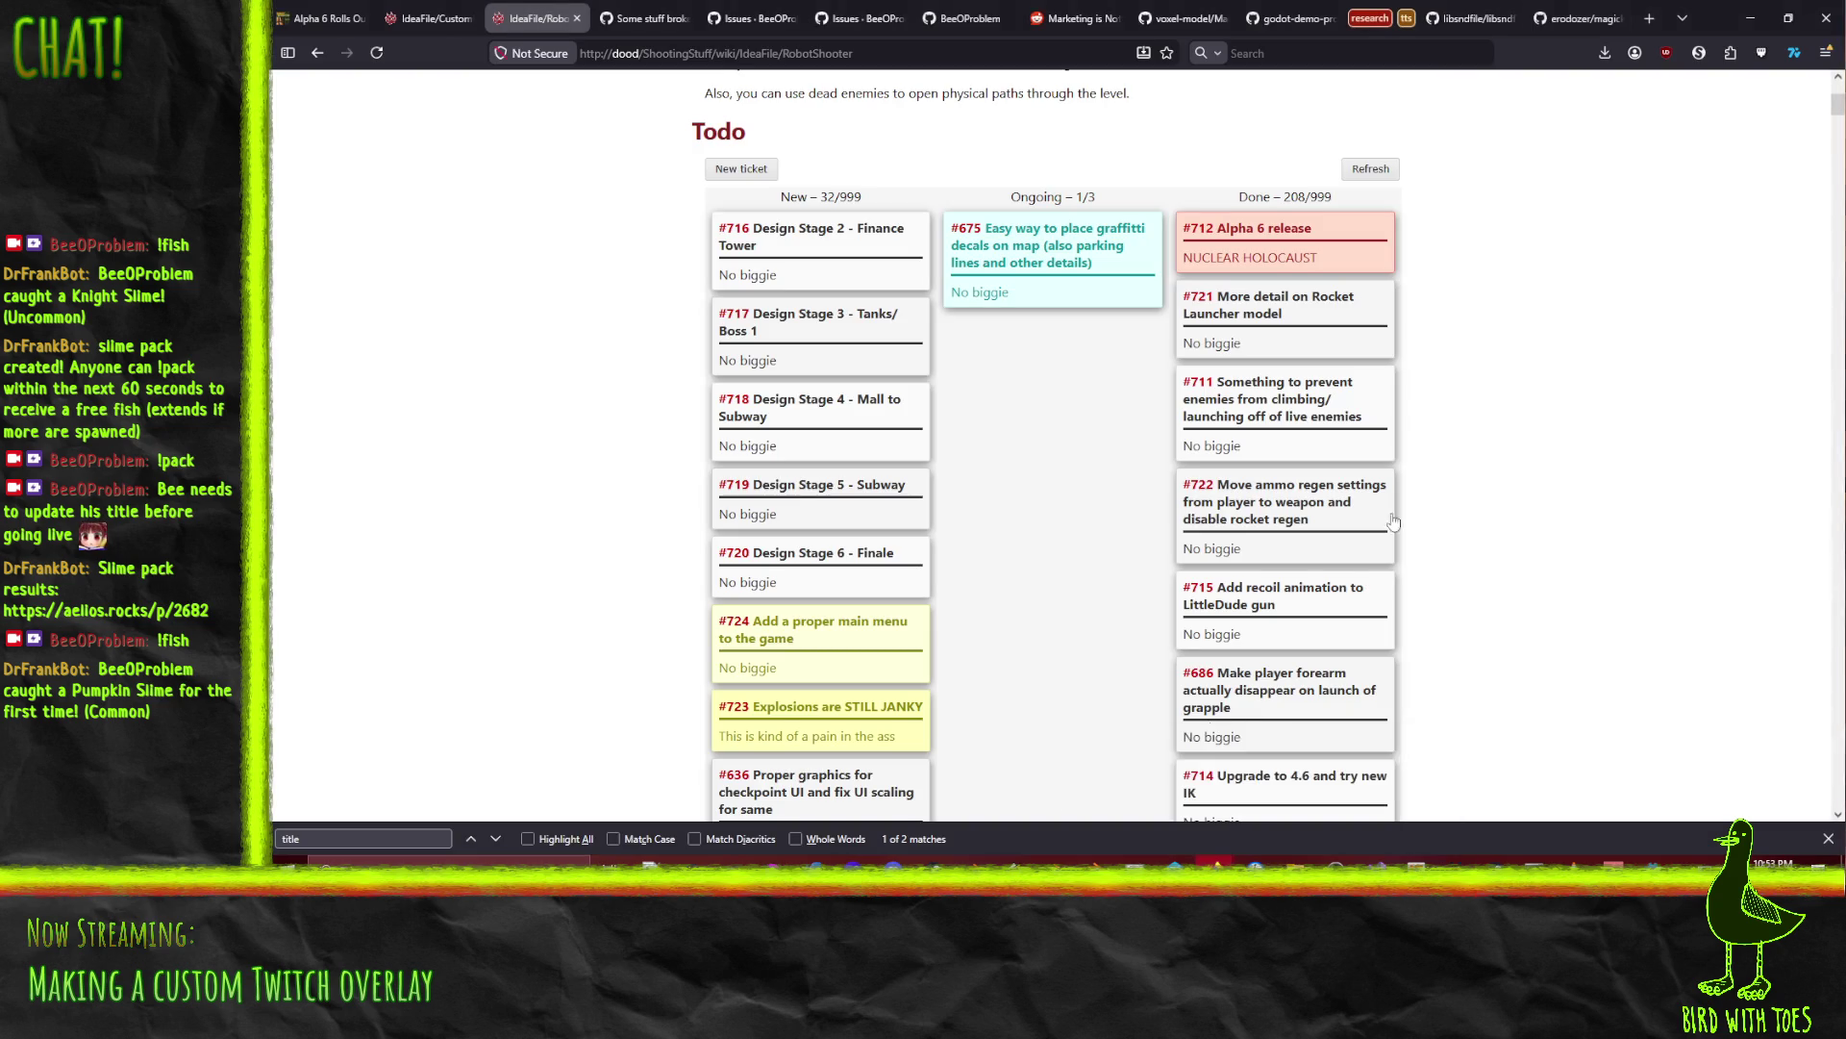
Step: Search the web for 'godot decal' and open the Godot docs 'Using decals' page
{"action": "left_click", "coordinate": [1650, 18]}
{"action": "type", "text": "godot decal"}
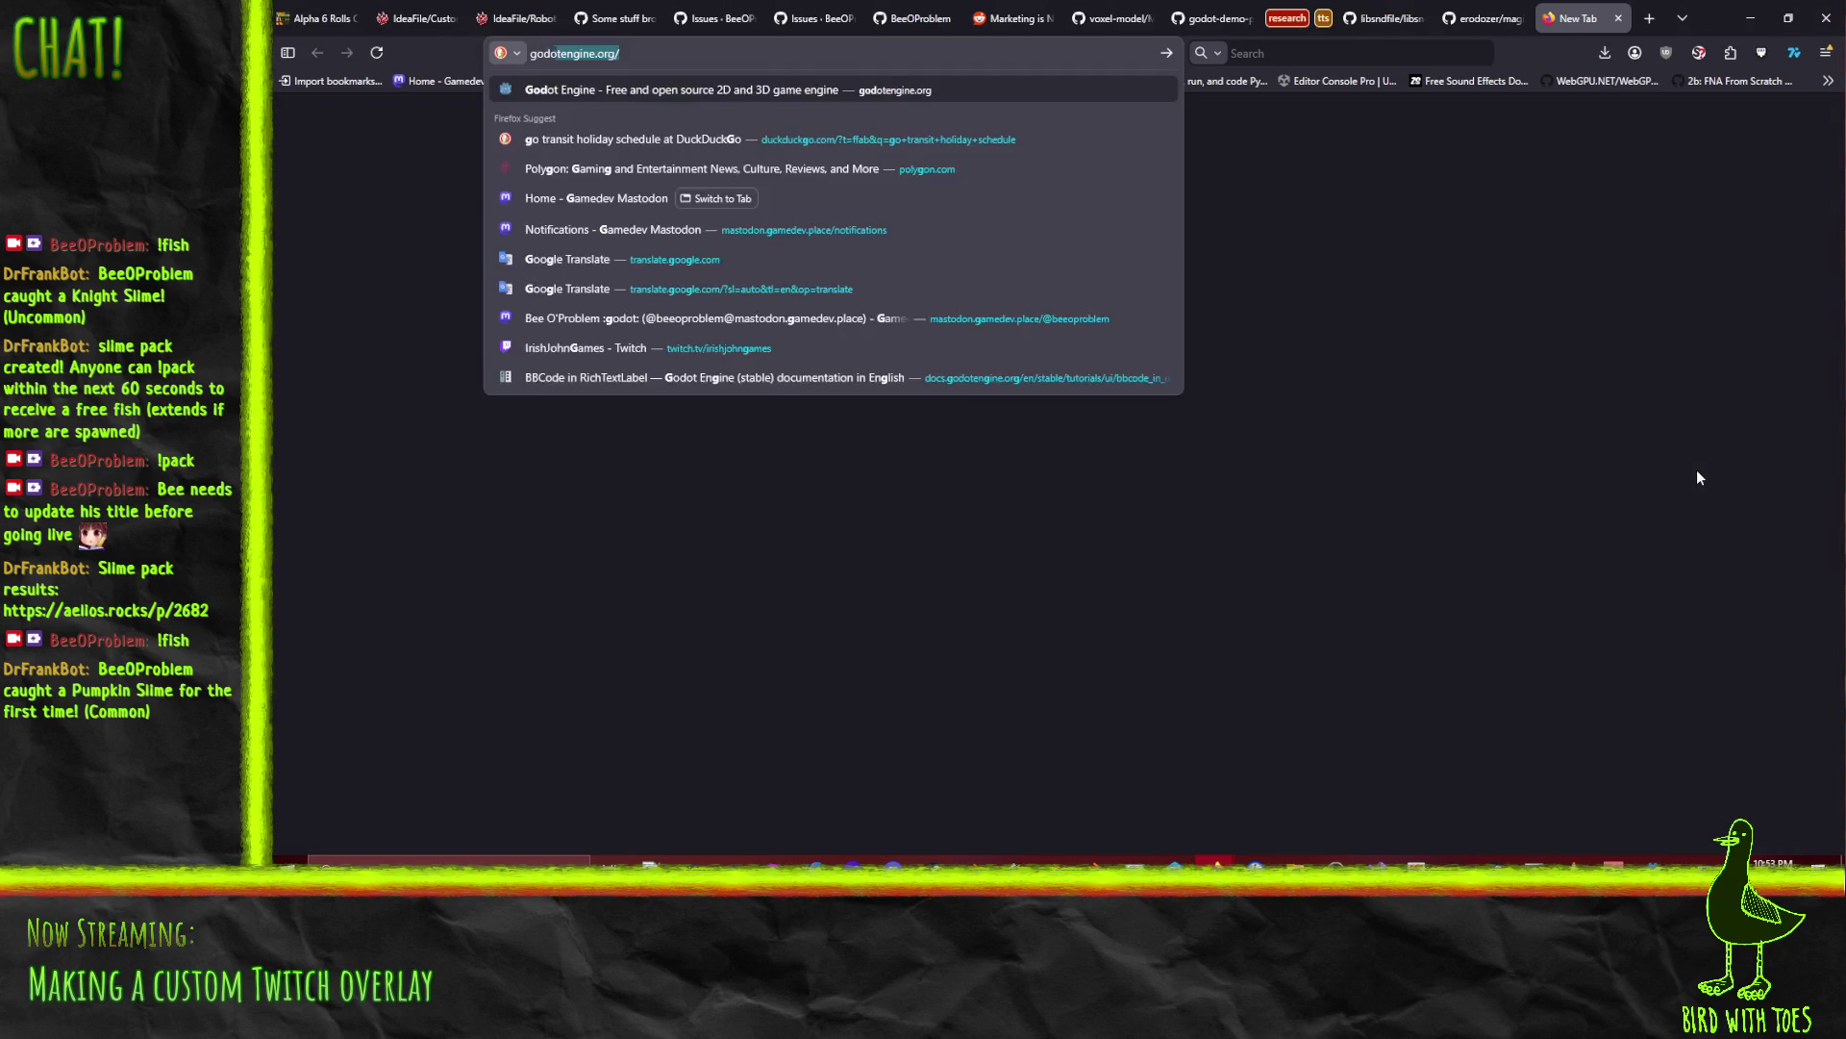
{"action": "key", "text": "Return"}
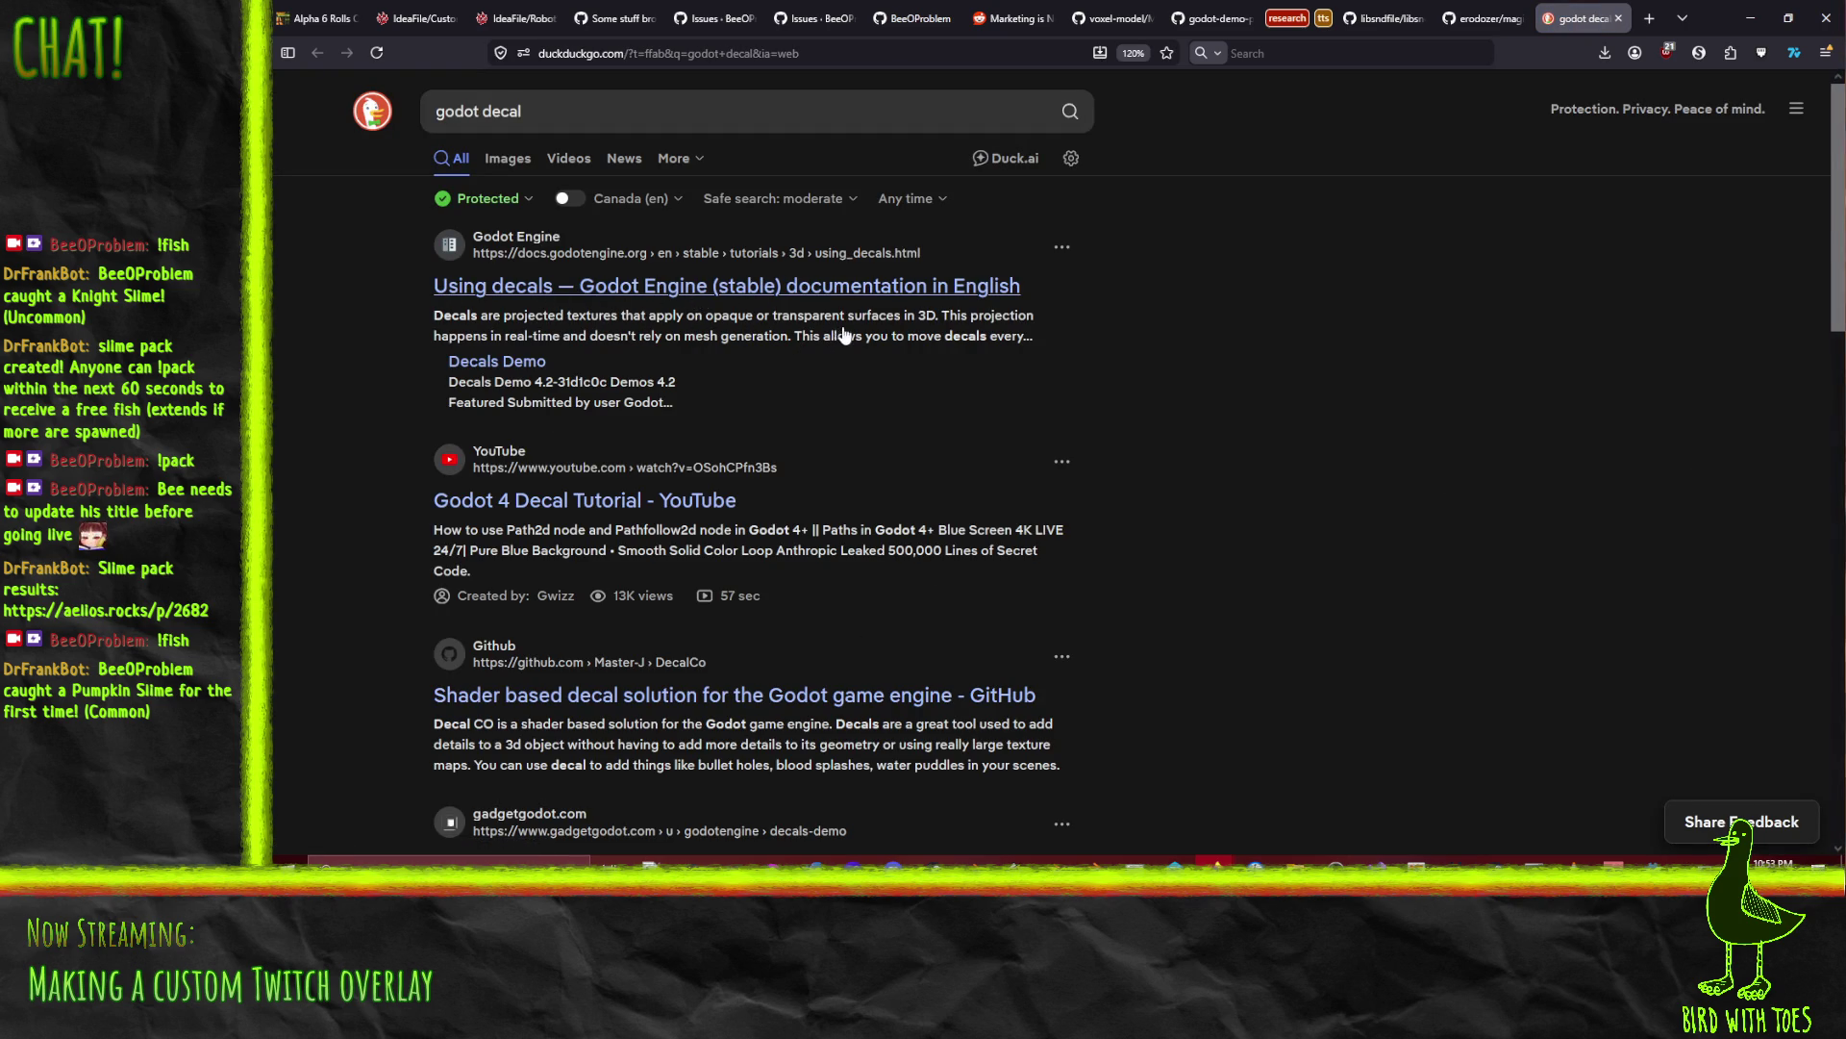
{"action": "left_click", "coordinate": [808, 287]}
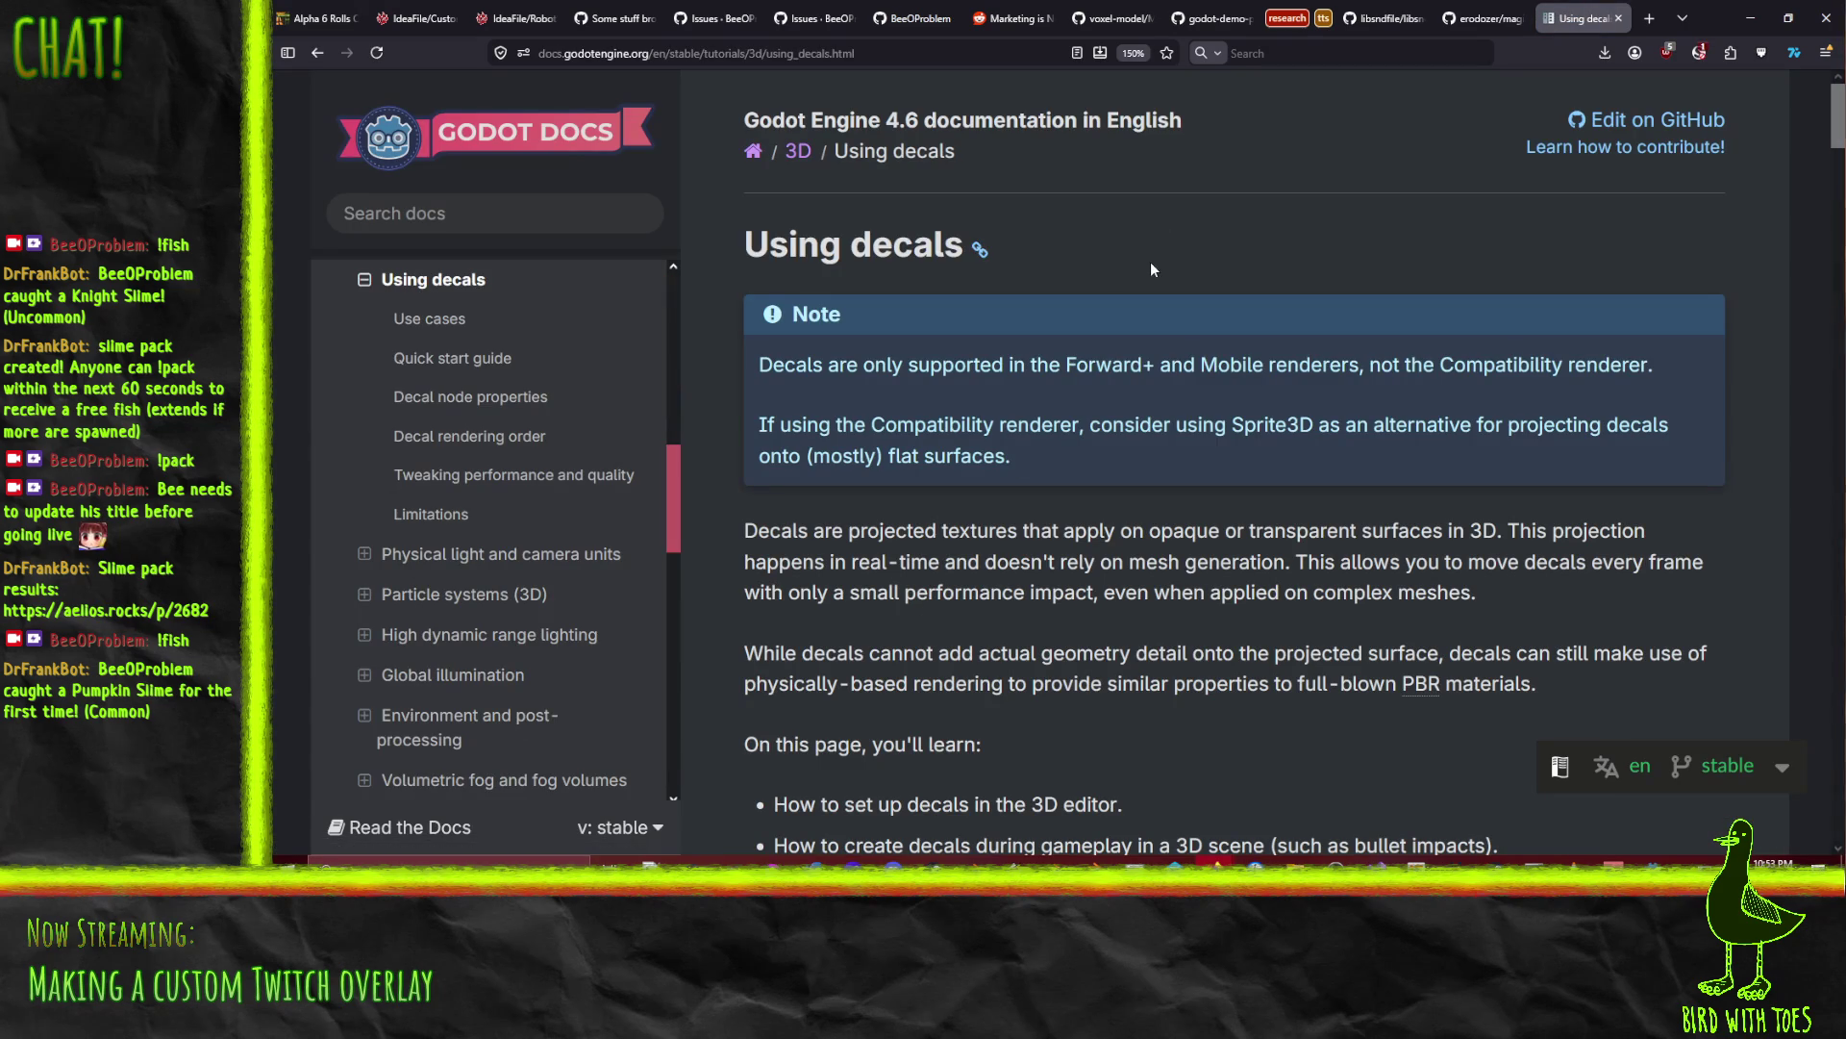
Step: Read through the decals Quick start guide, then return to the Godot editor
{"action": "scroll", "coordinate": [1219, 385], "scroll_direction": "down", "scroll_amount": 4}
{"action": "scroll", "coordinate": [1219, 378], "scroll_direction": "down", "scroll_amount": 8}
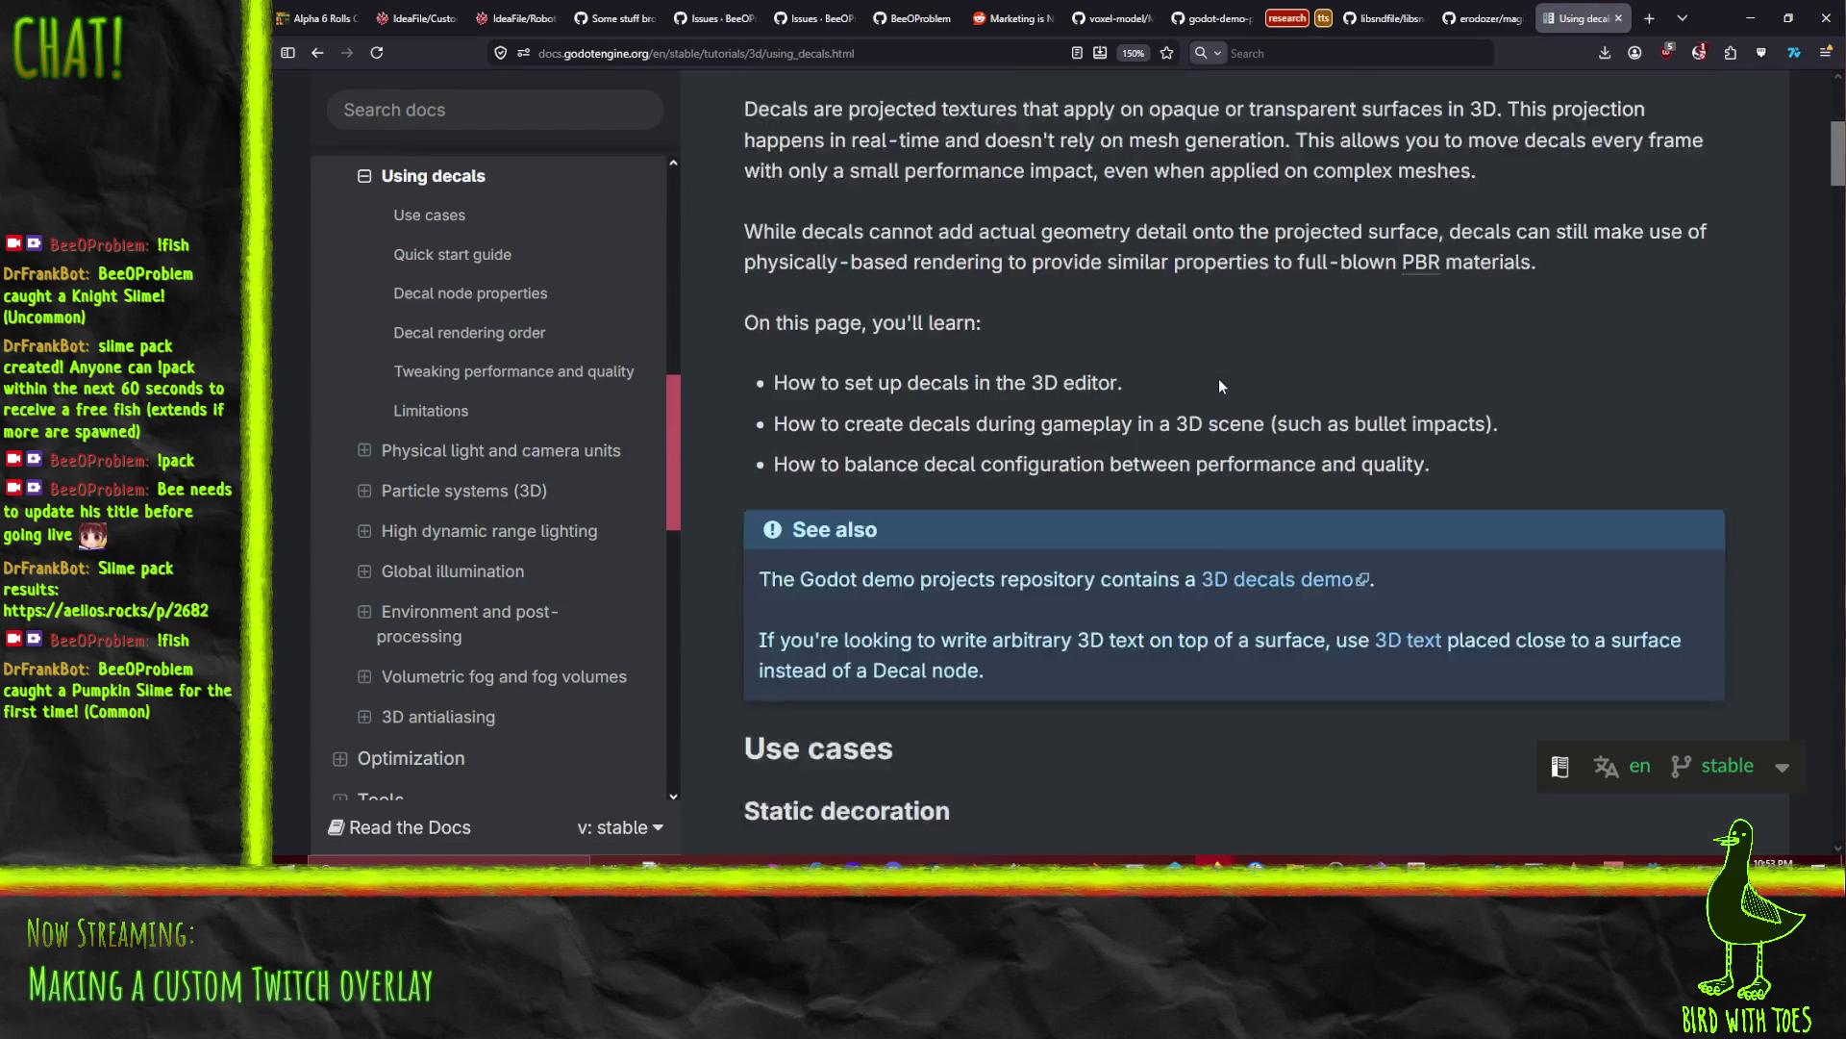
{"action": "scroll", "coordinate": [852, 264], "scroll_direction": "down", "scroll_amount": 9}
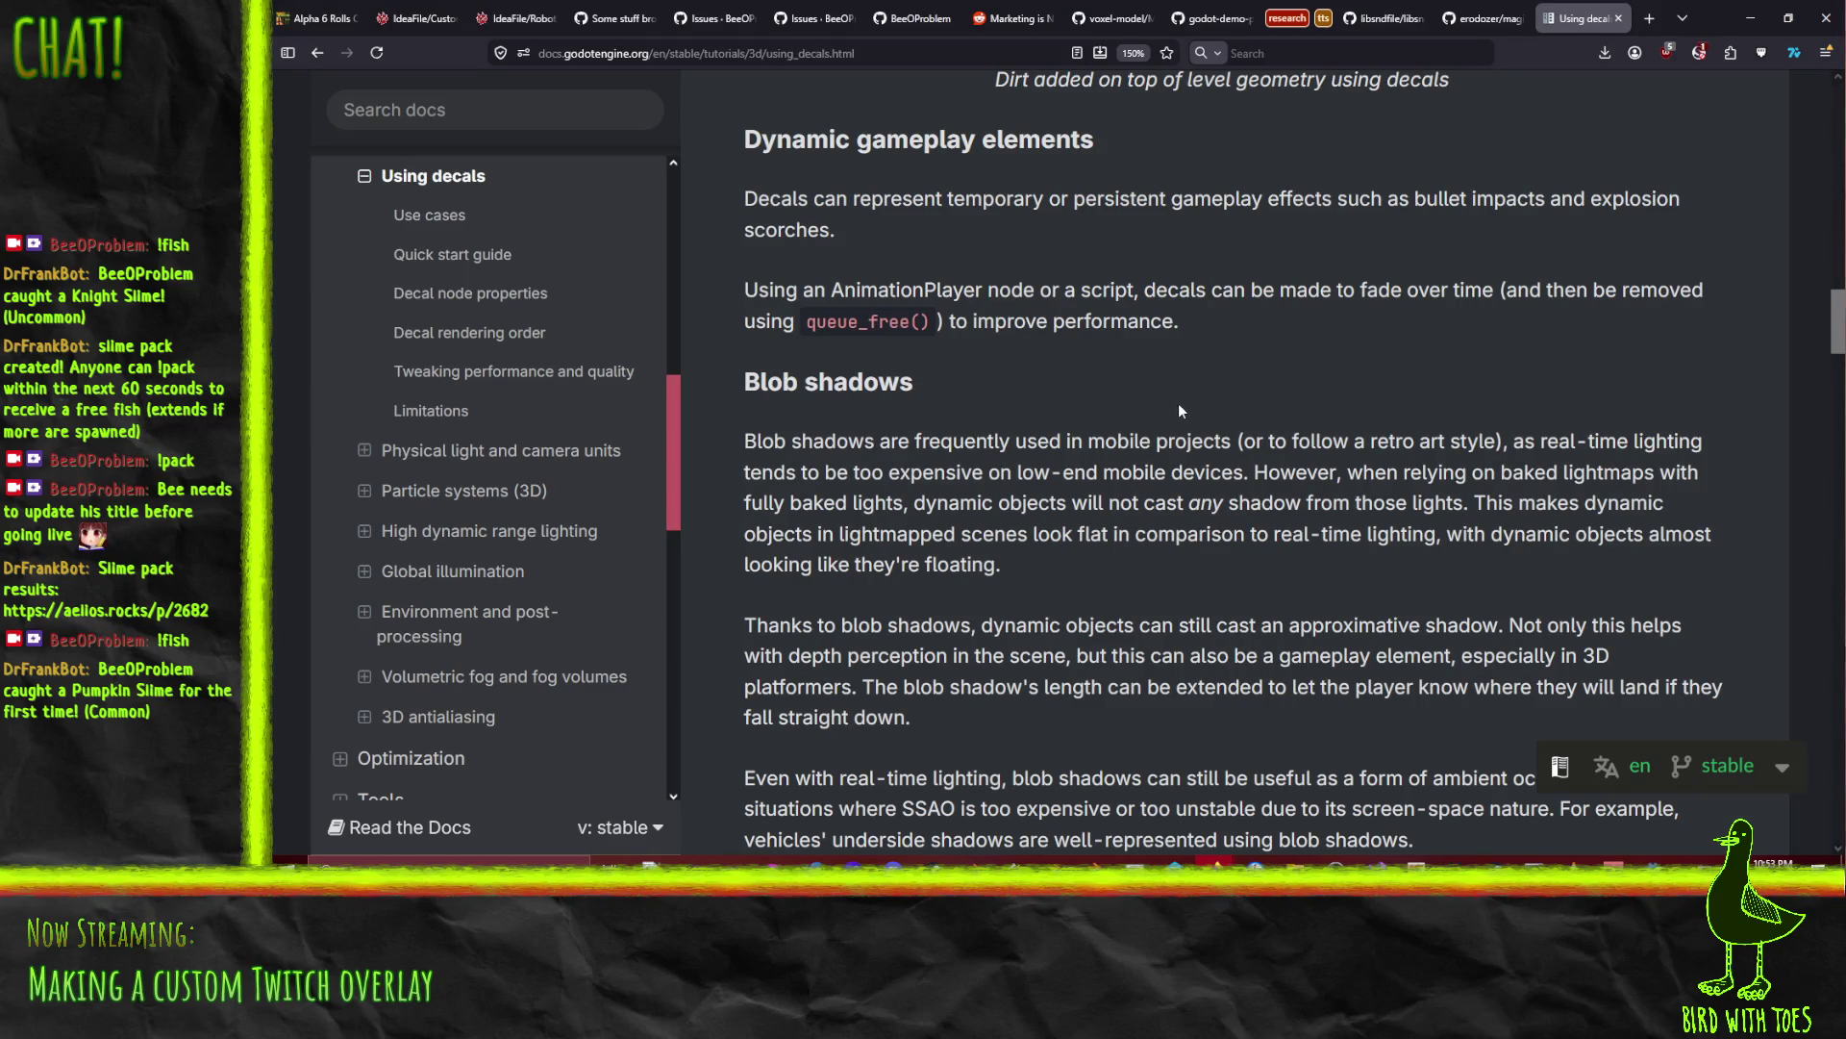
{"action": "scroll", "coordinate": [1181, 410], "scroll_direction": "down", "scroll_amount": 8}
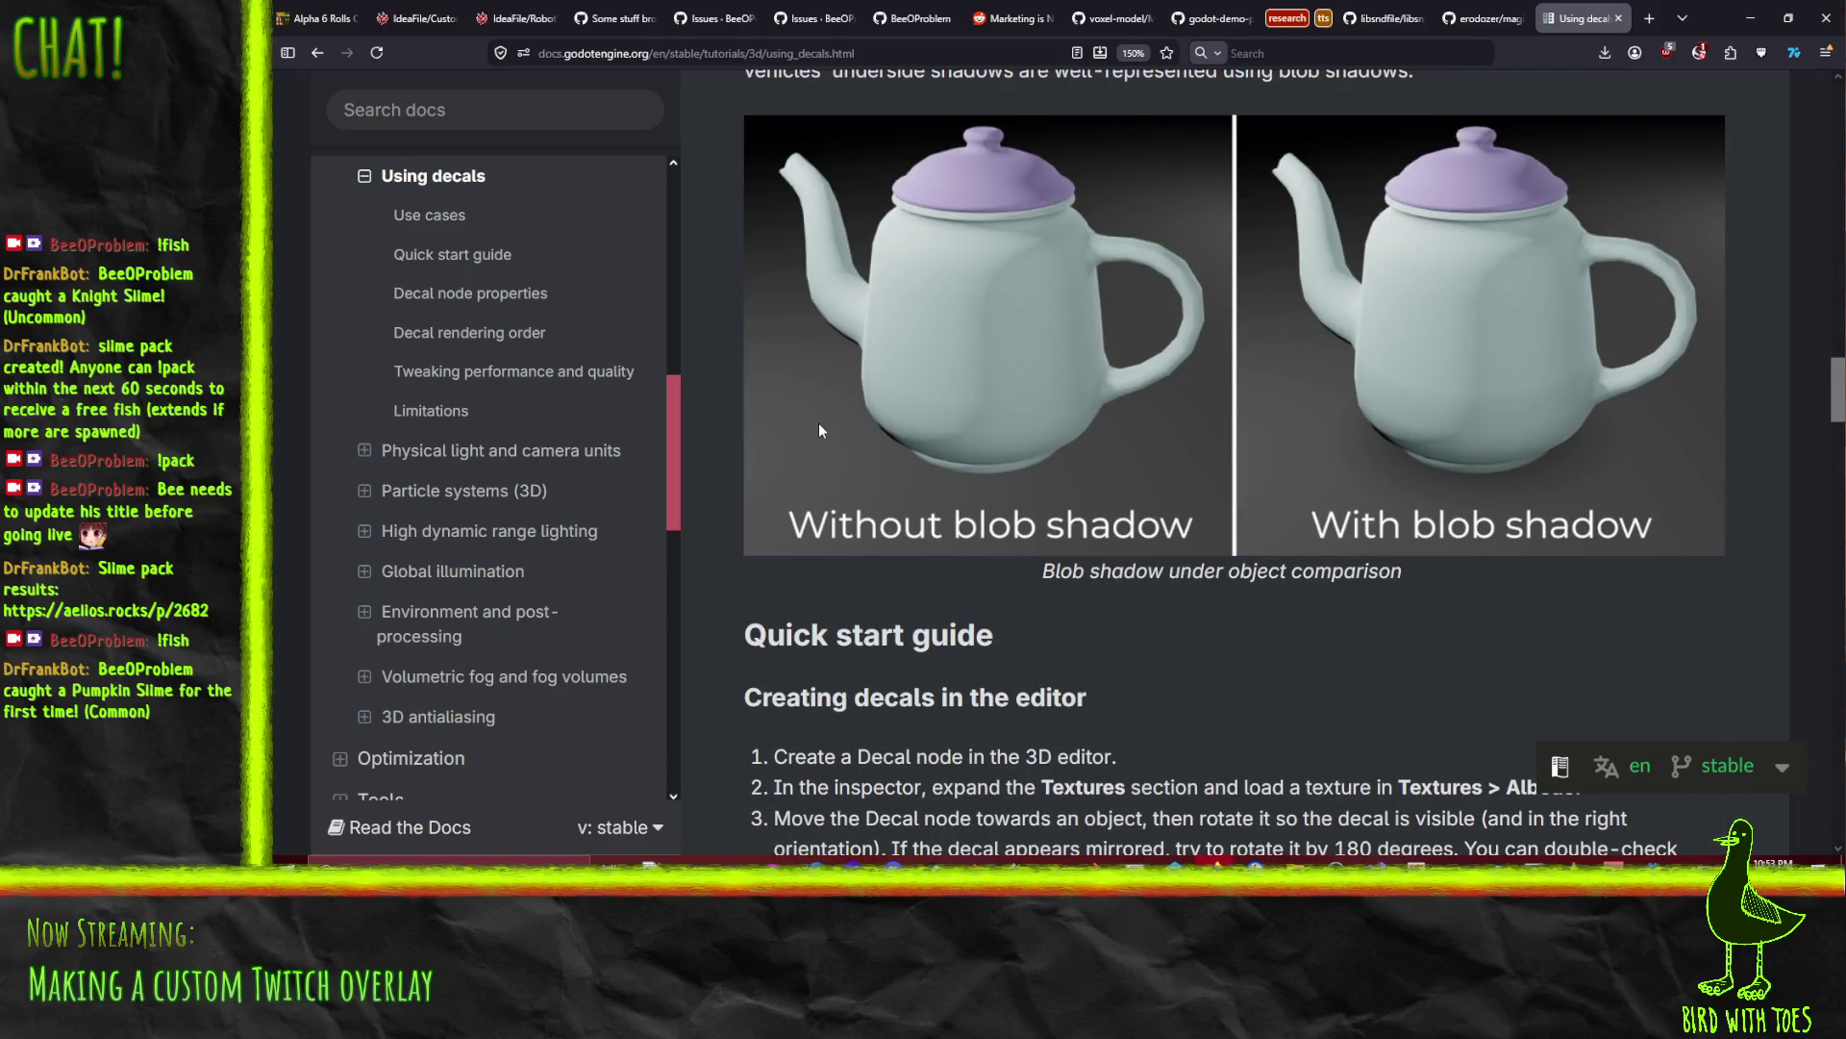
{"action": "scroll", "coordinate": [819, 430], "scroll_direction": "down", "scroll_amount": 4}
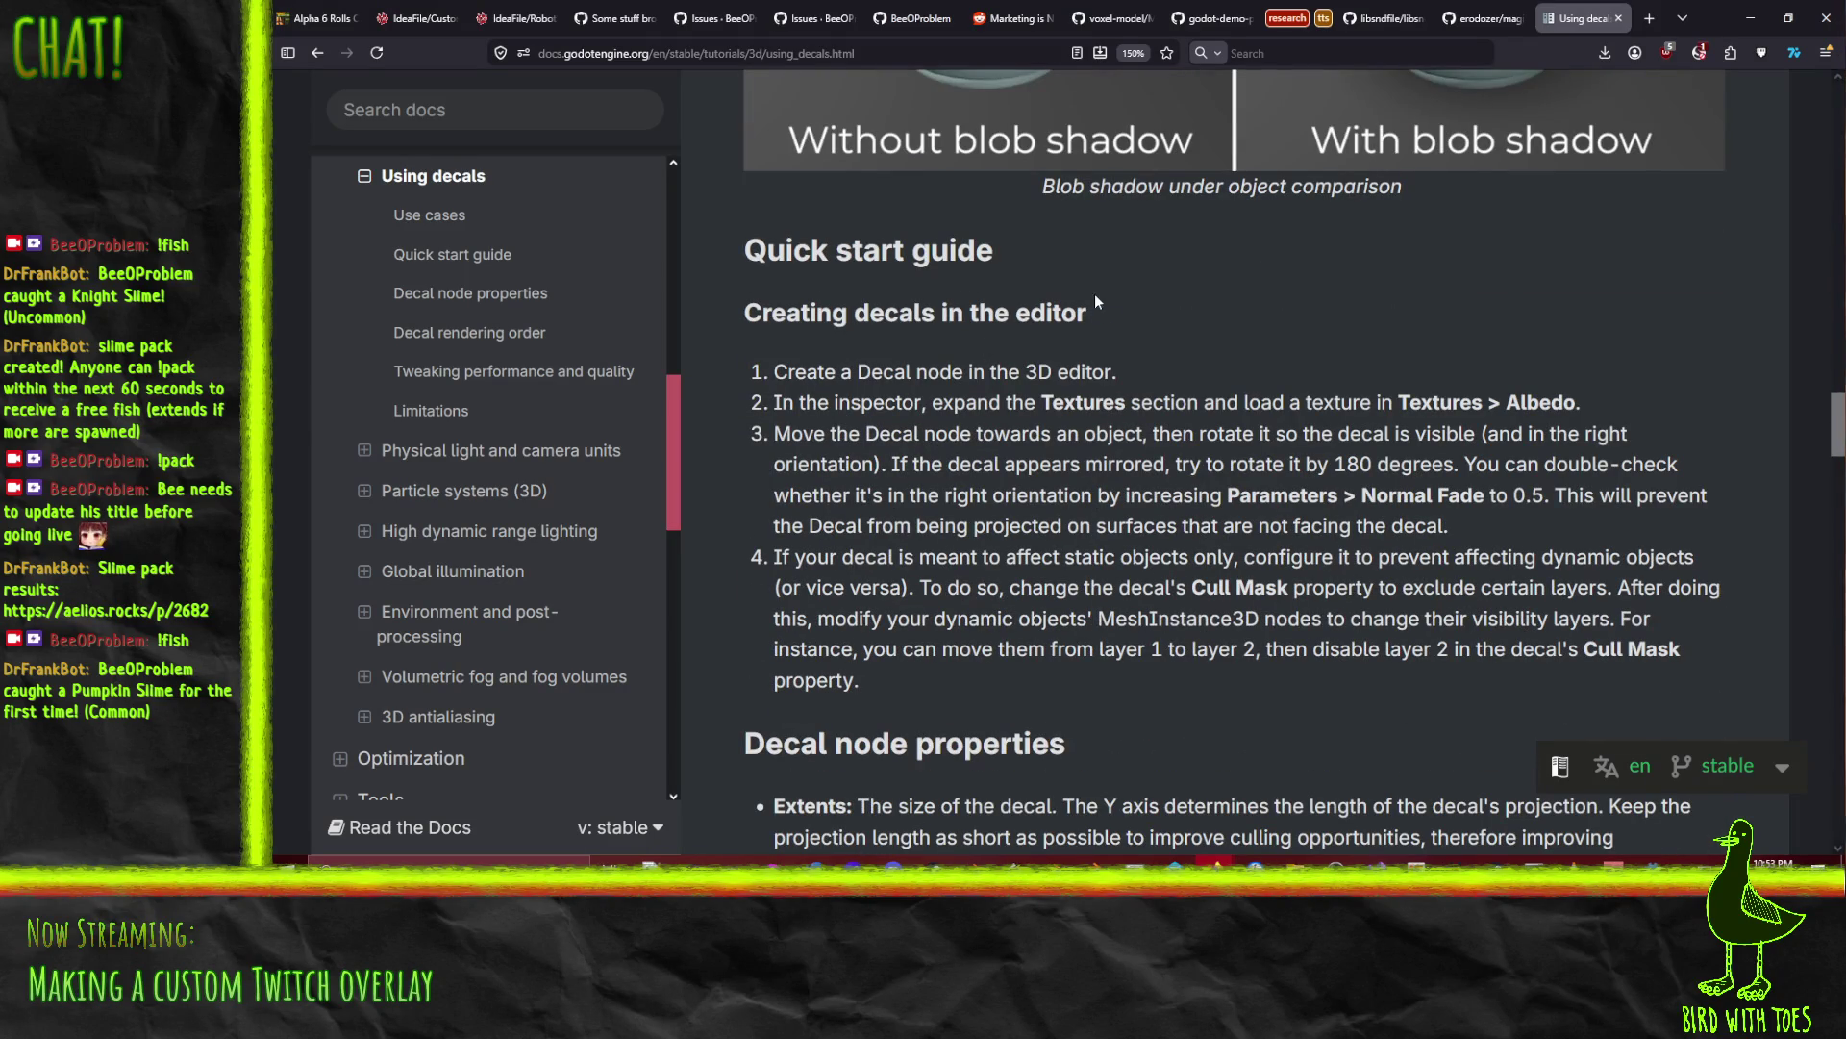
{"action": "scroll", "coordinate": [1279, 354], "scroll_direction": "down", "scroll_amount": 1}
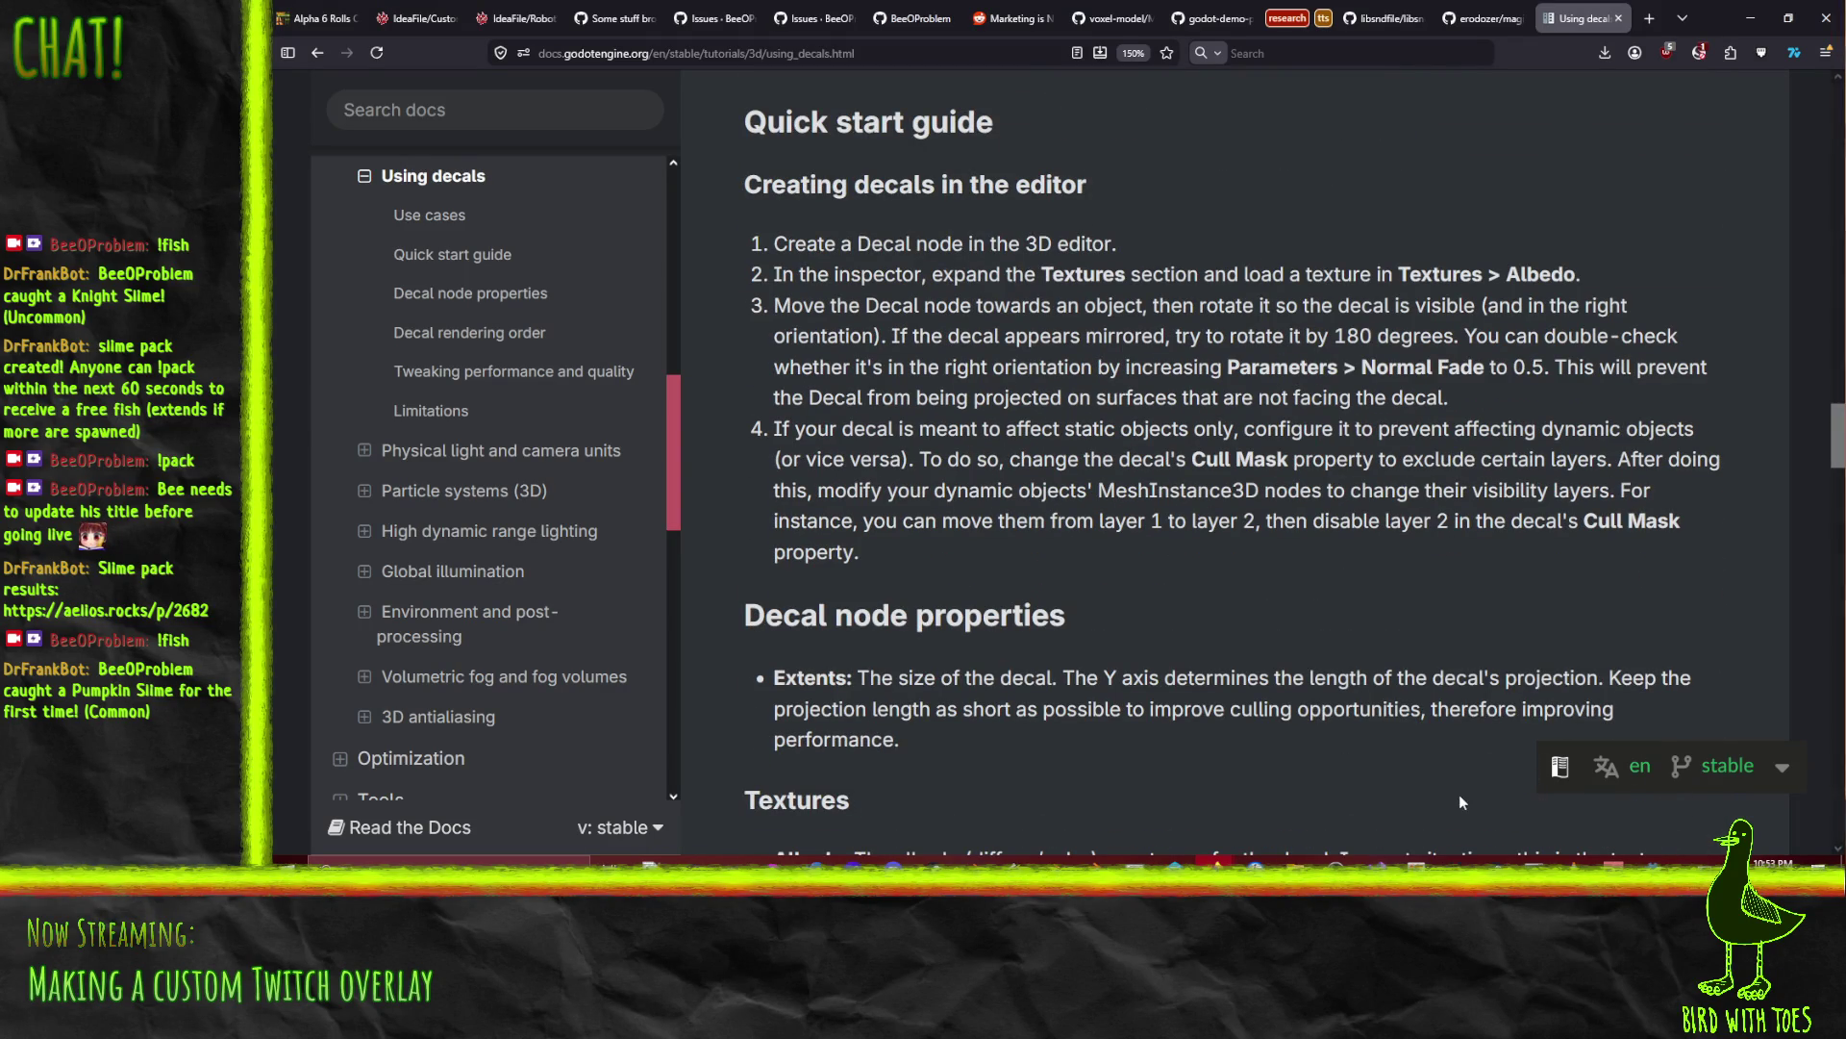
{"action": "left_click", "coordinate": [1654, 863]}
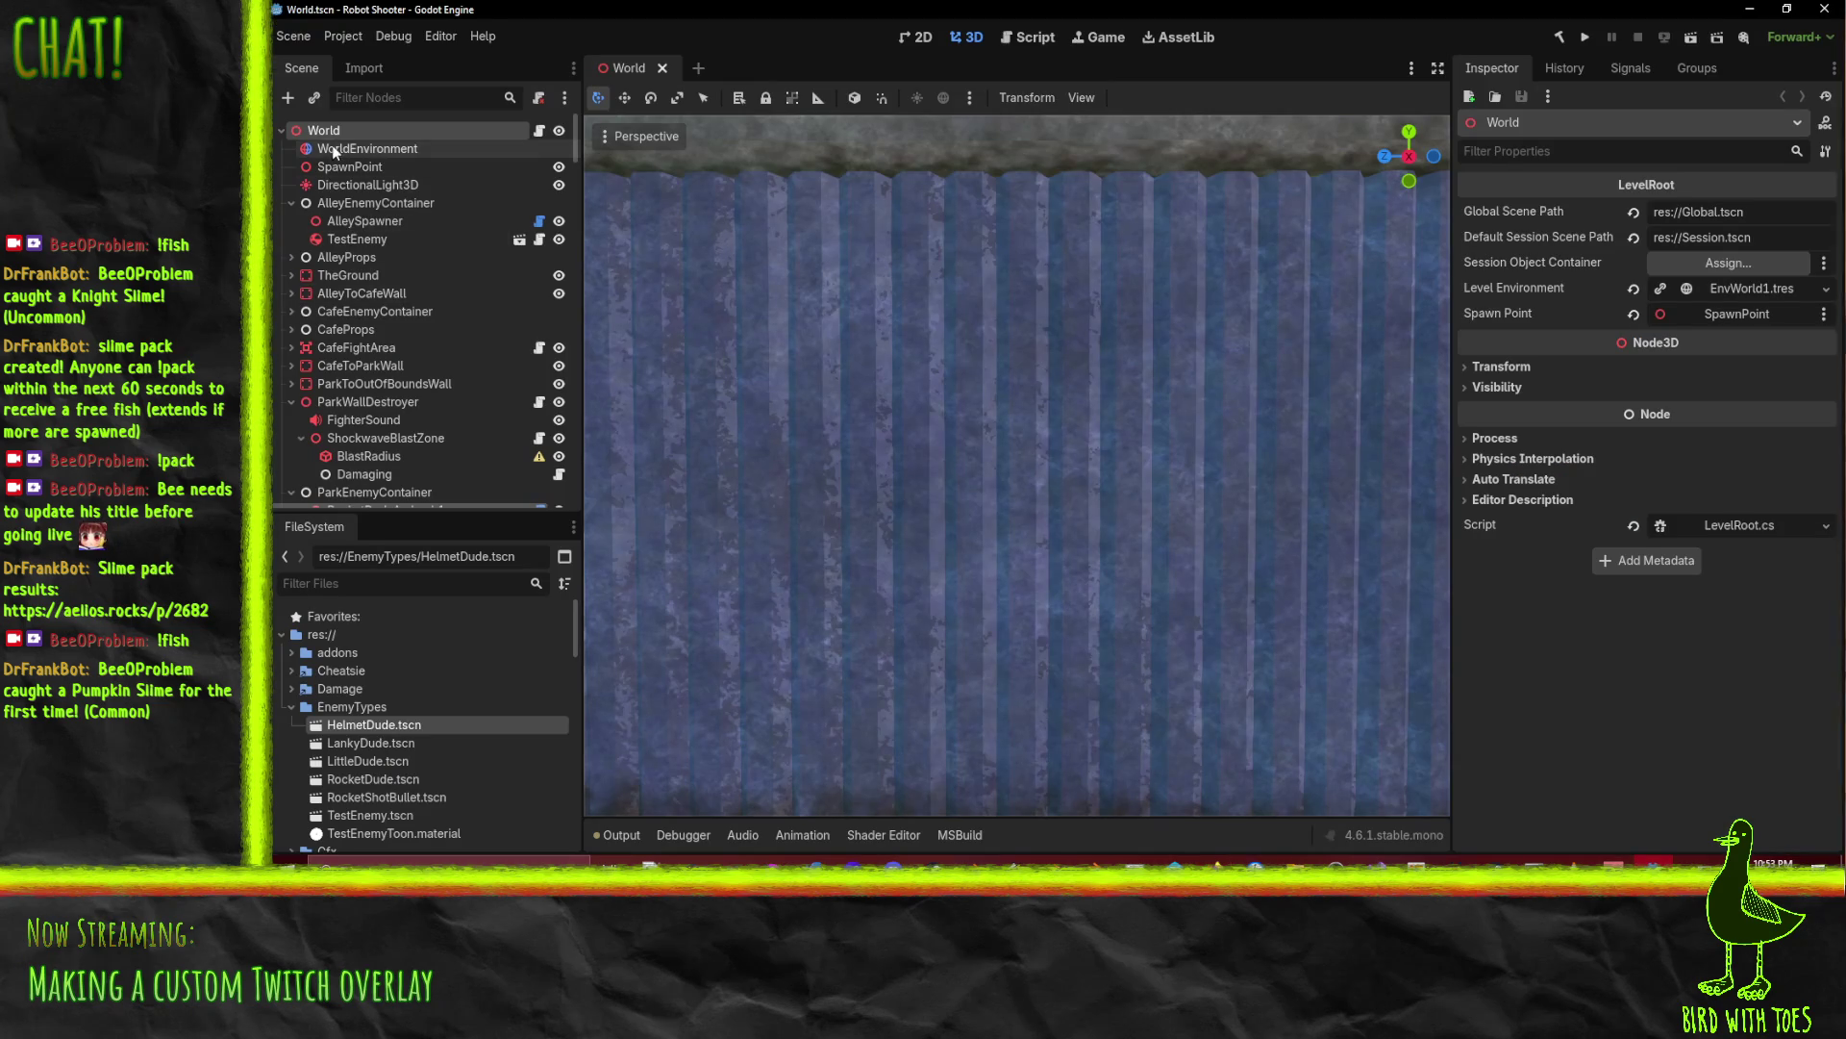
Step: Add a Decal node as a child of CorrBuilding through Add Child Node
{"action": "left_click", "coordinate": [291, 203]}
{"action": "left_click", "coordinate": [342, 239]}
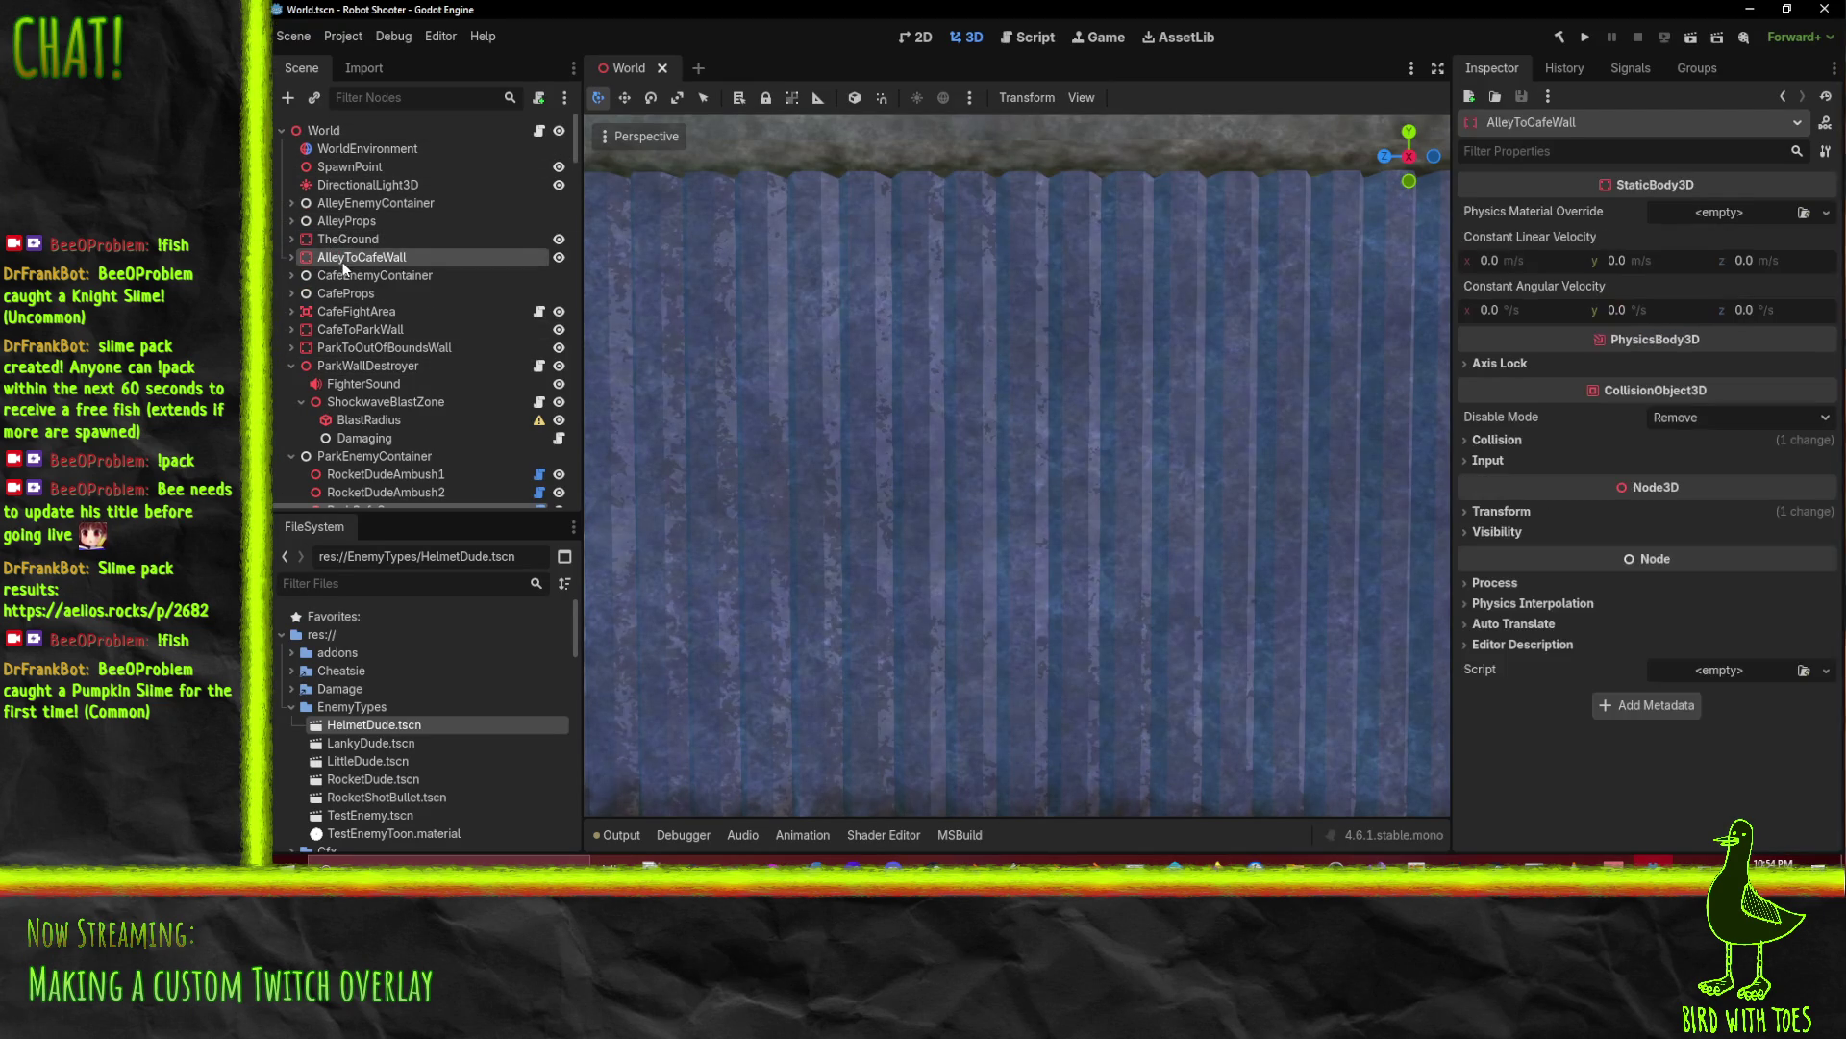
{"action": "left_click", "coordinate": [770, 339]}
{"action": "scroll", "coordinate": [367, 438], "scroll_direction": "down", "scroll_amount": 1}
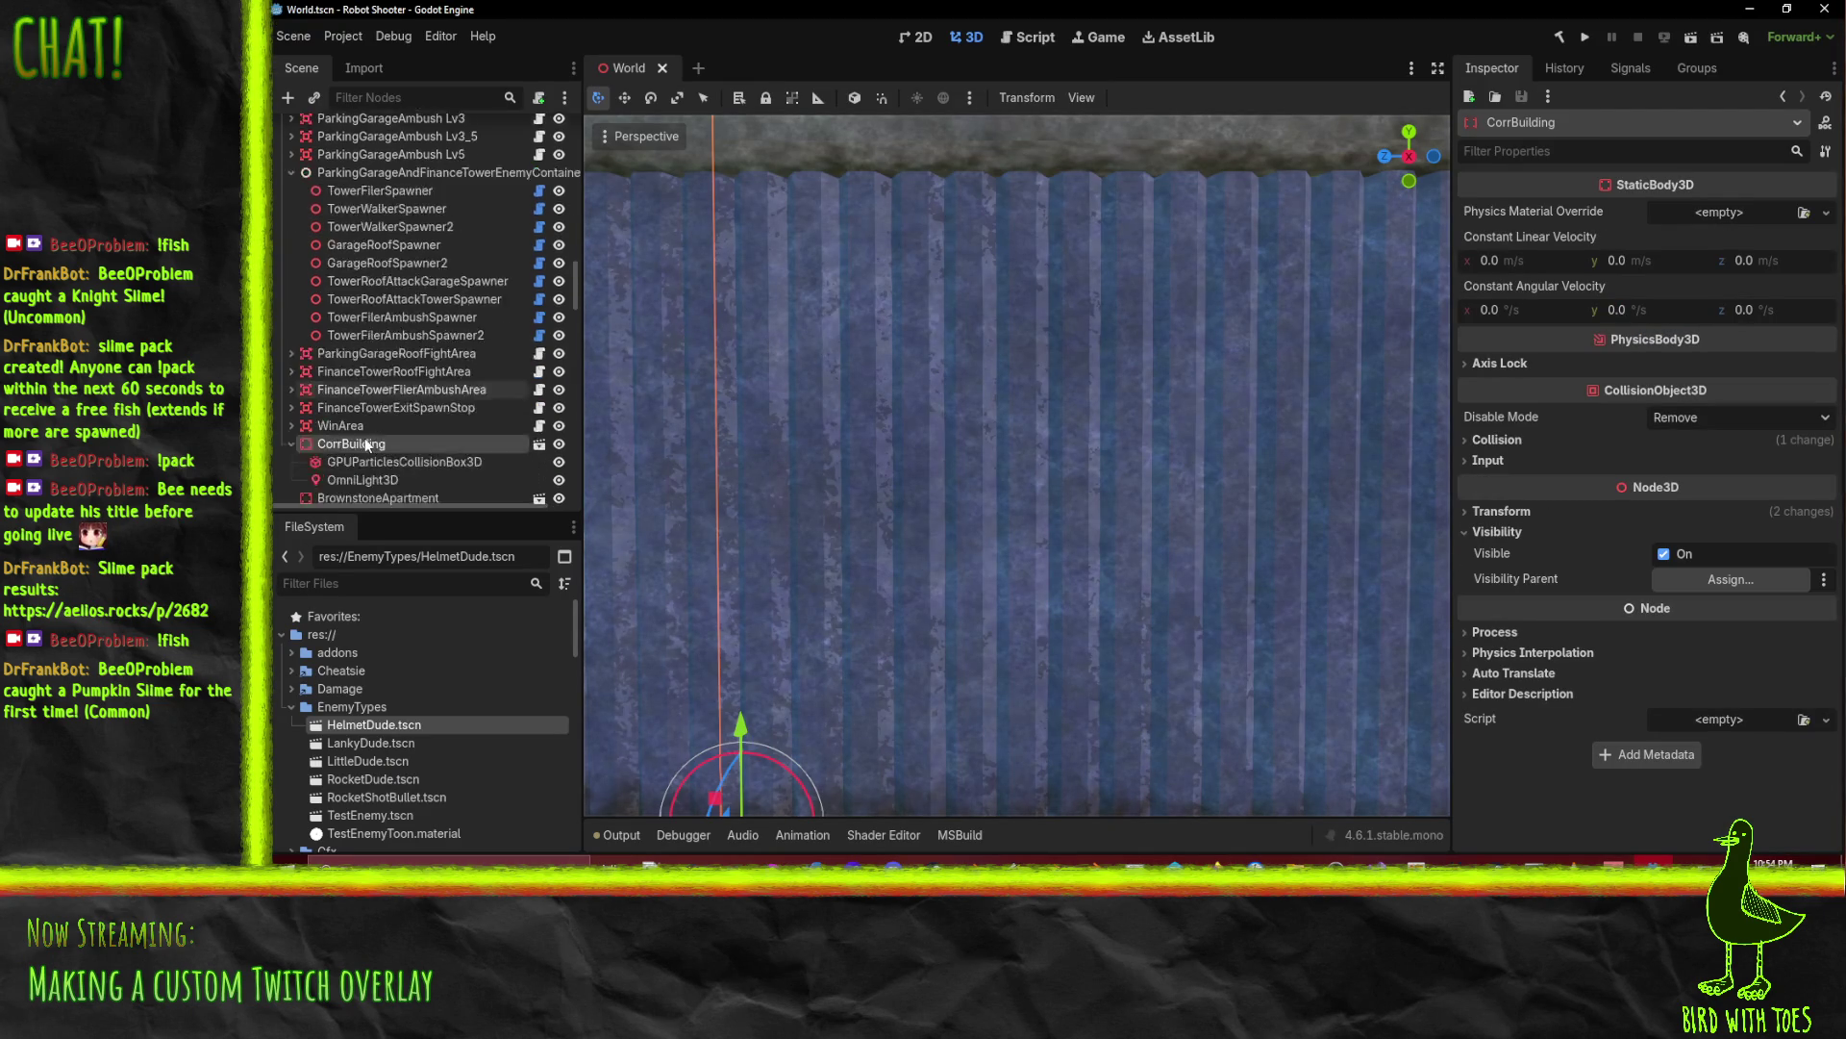
{"action": "scroll", "coordinate": [368, 444], "scroll_direction": "down", "scroll_amount": 3}
{"action": "right_click", "coordinate": [358, 306]}
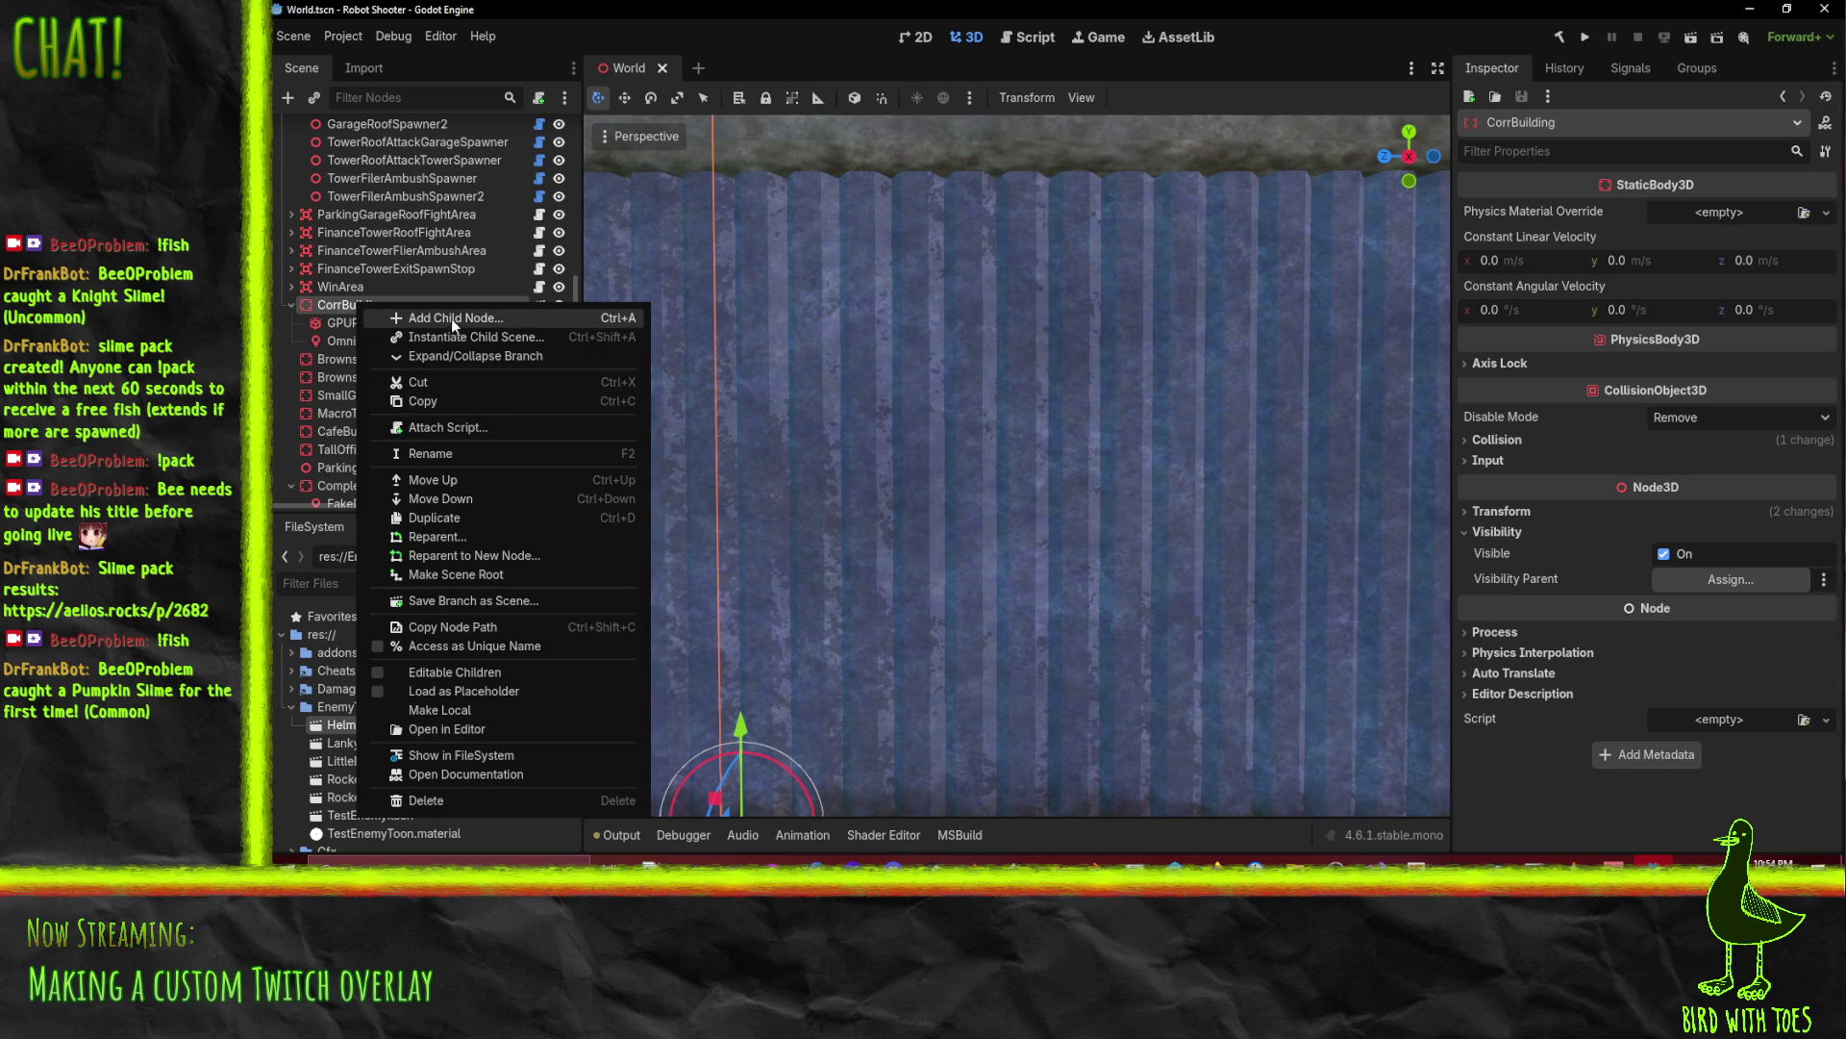
{"action": "left_click", "coordinate": [453, 327]}
{"action": "type", "text": "deca"}
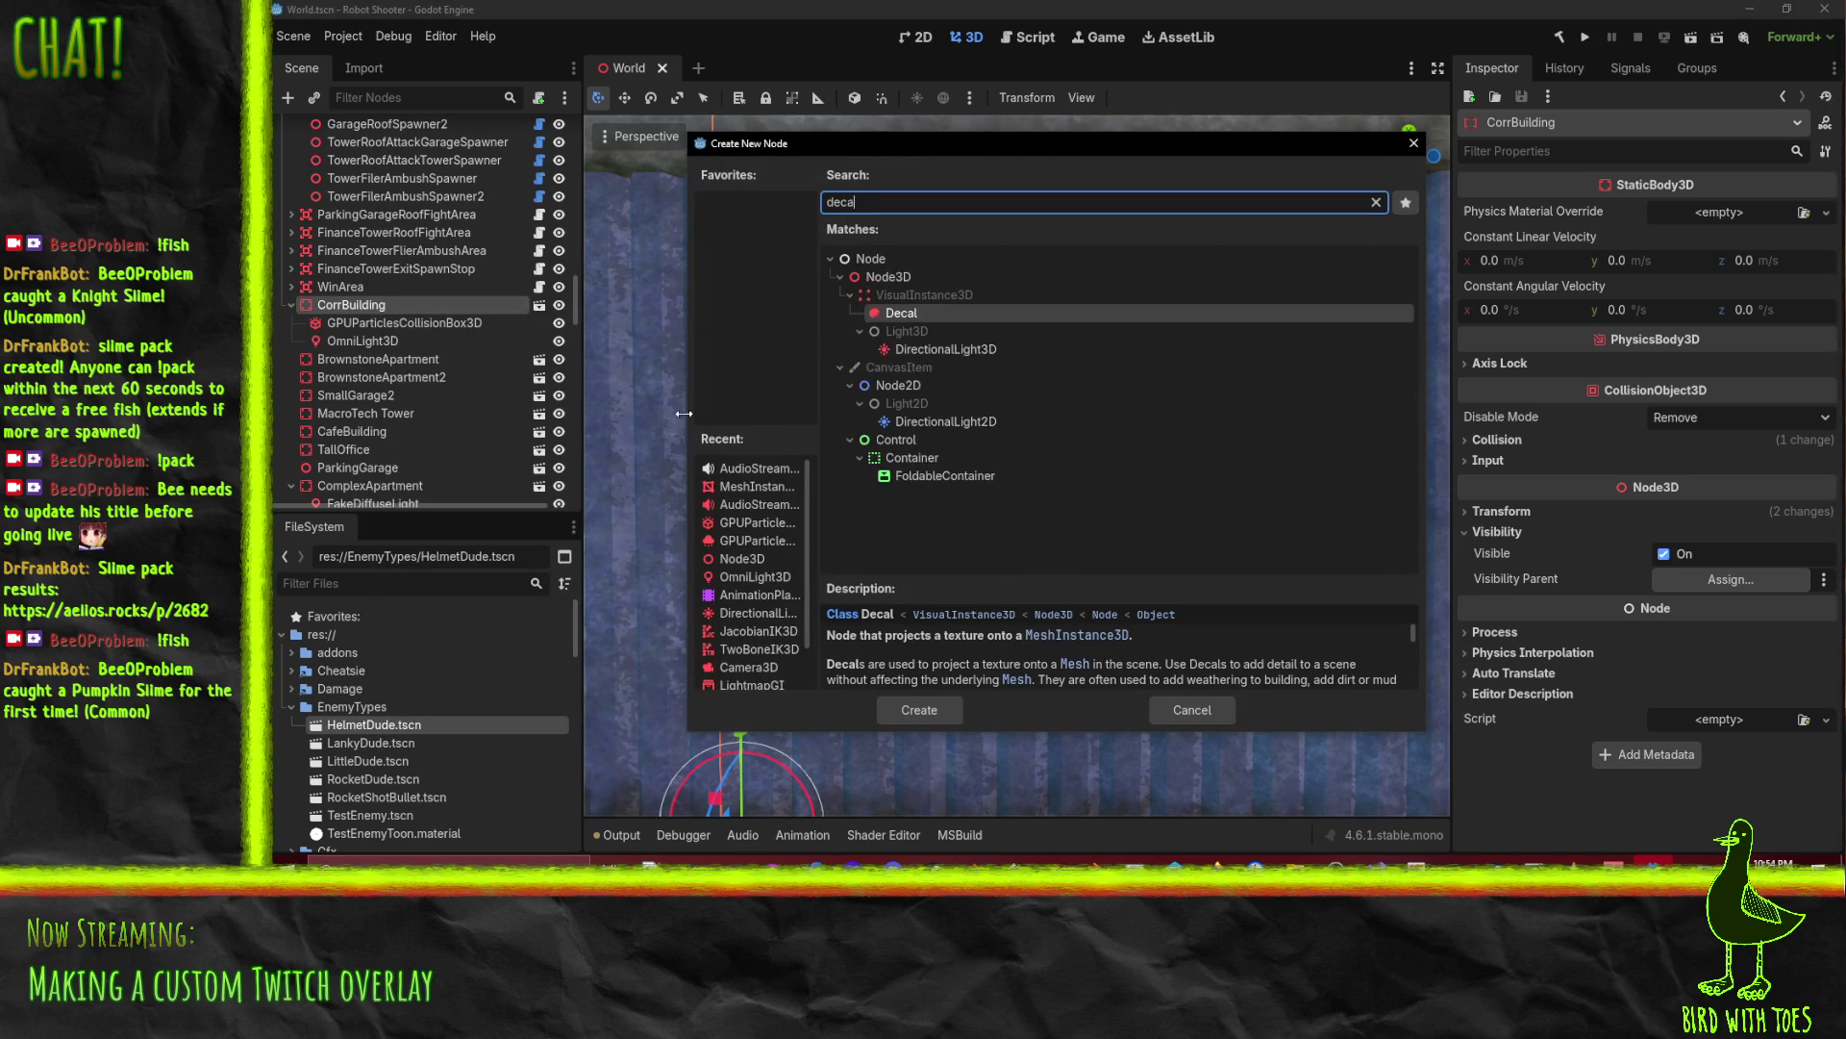
{"action": "scroll", "coordinate": [839, 608], "scroll_direction": "down", "scroll_amount": 5}
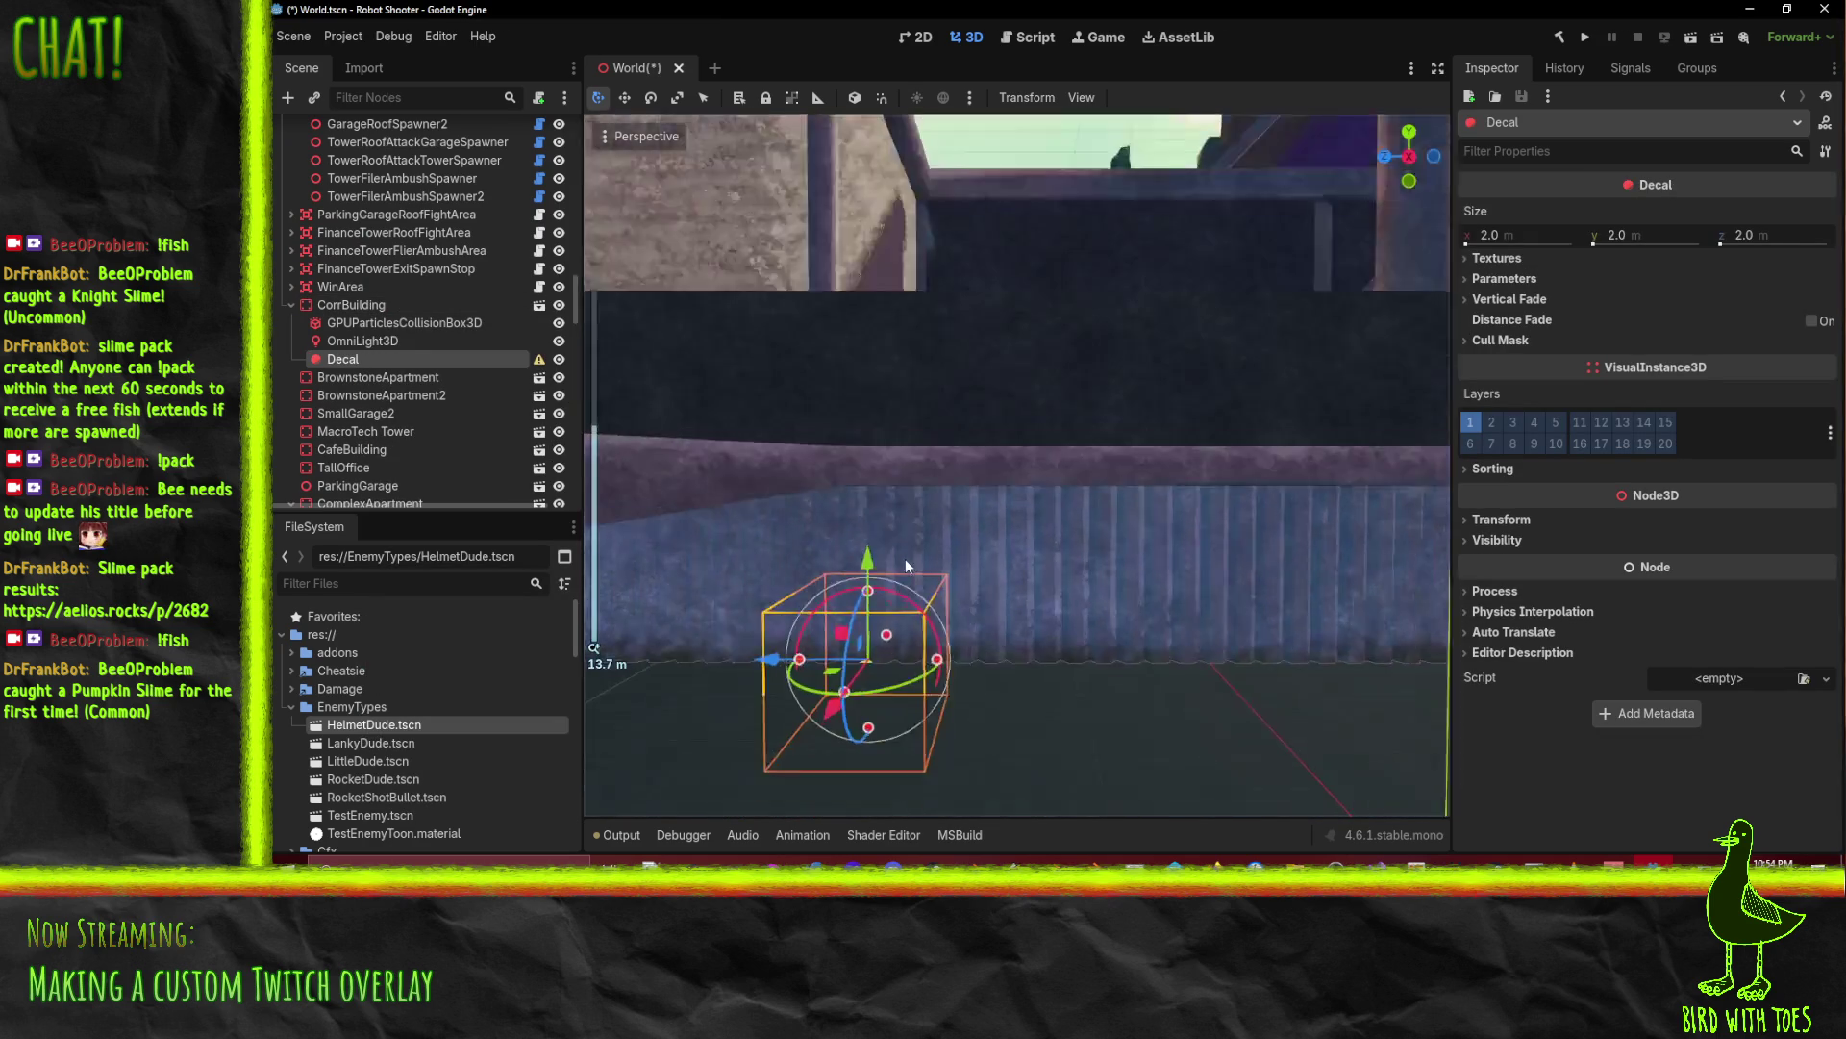
{"action": "scroll", "coordinate": [1047, 568], "scroll_direction": "up", "scroll_amount": 6}
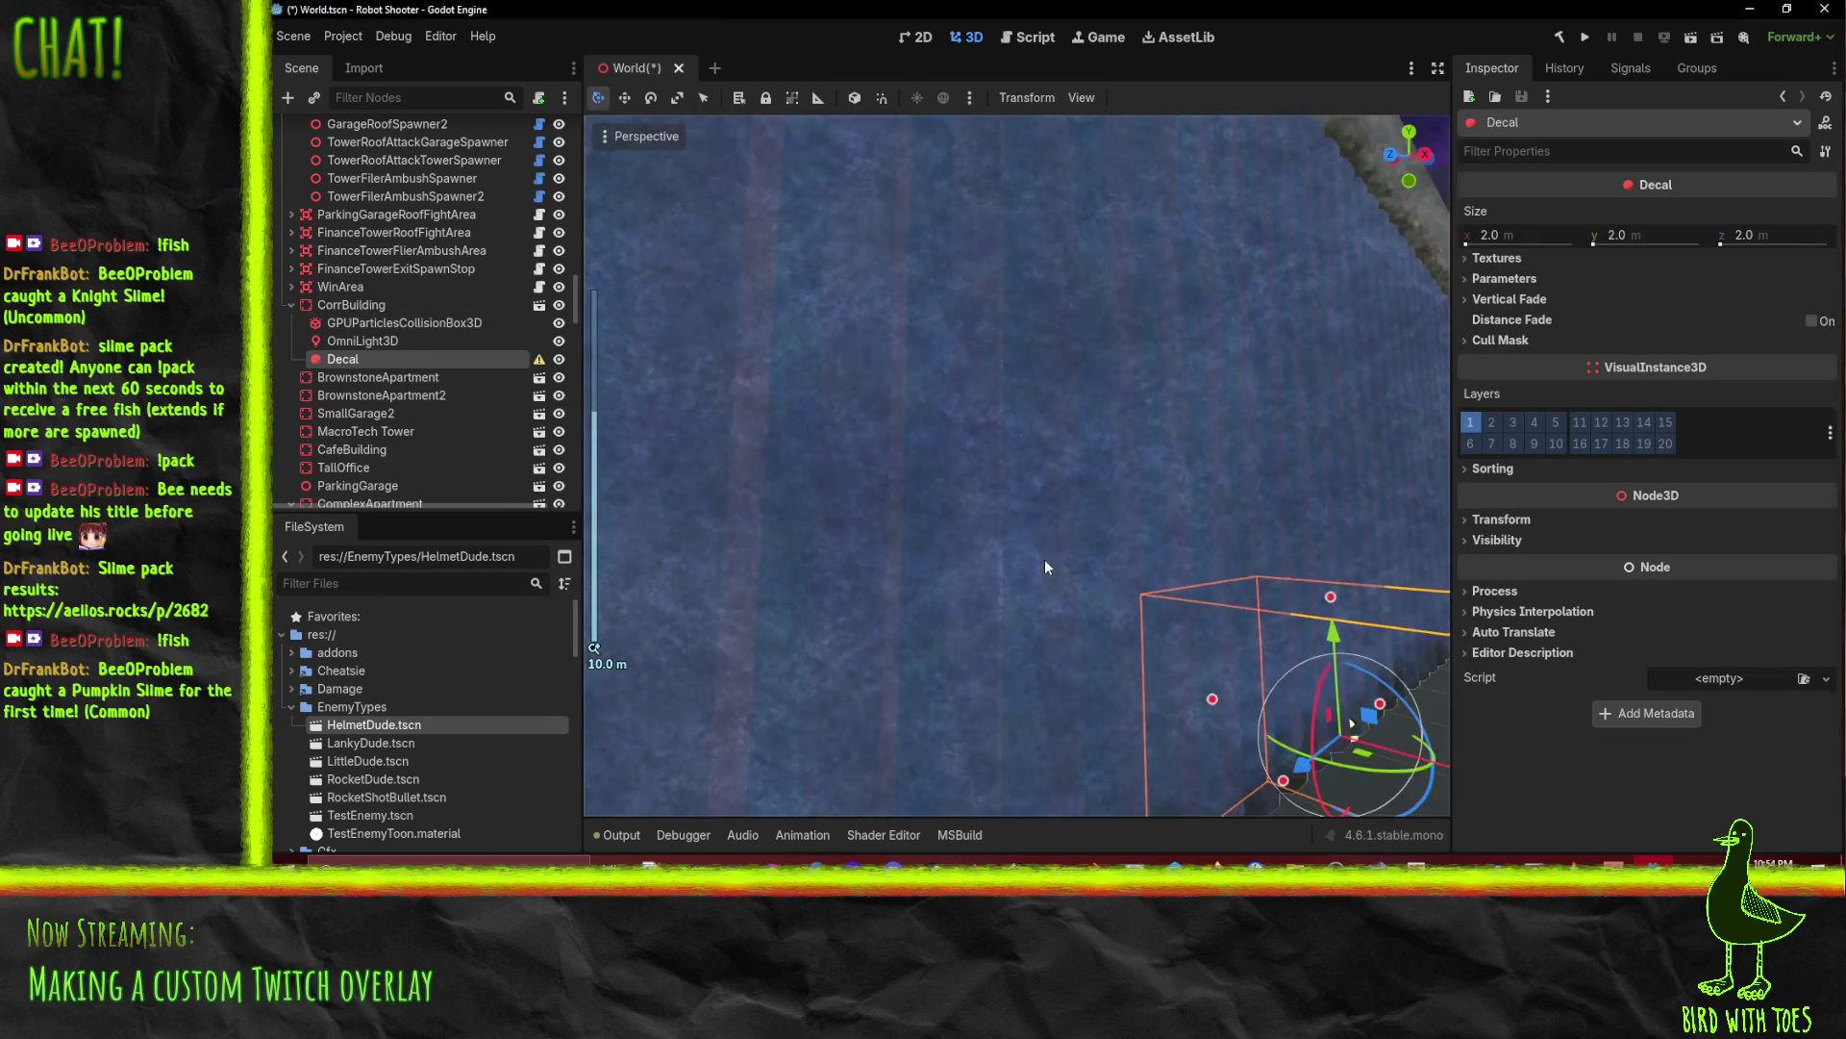
Step: Focus on the Decal, raise it up the wall, and open its Albedo texture choices
{"action": "key", "text": "f"}
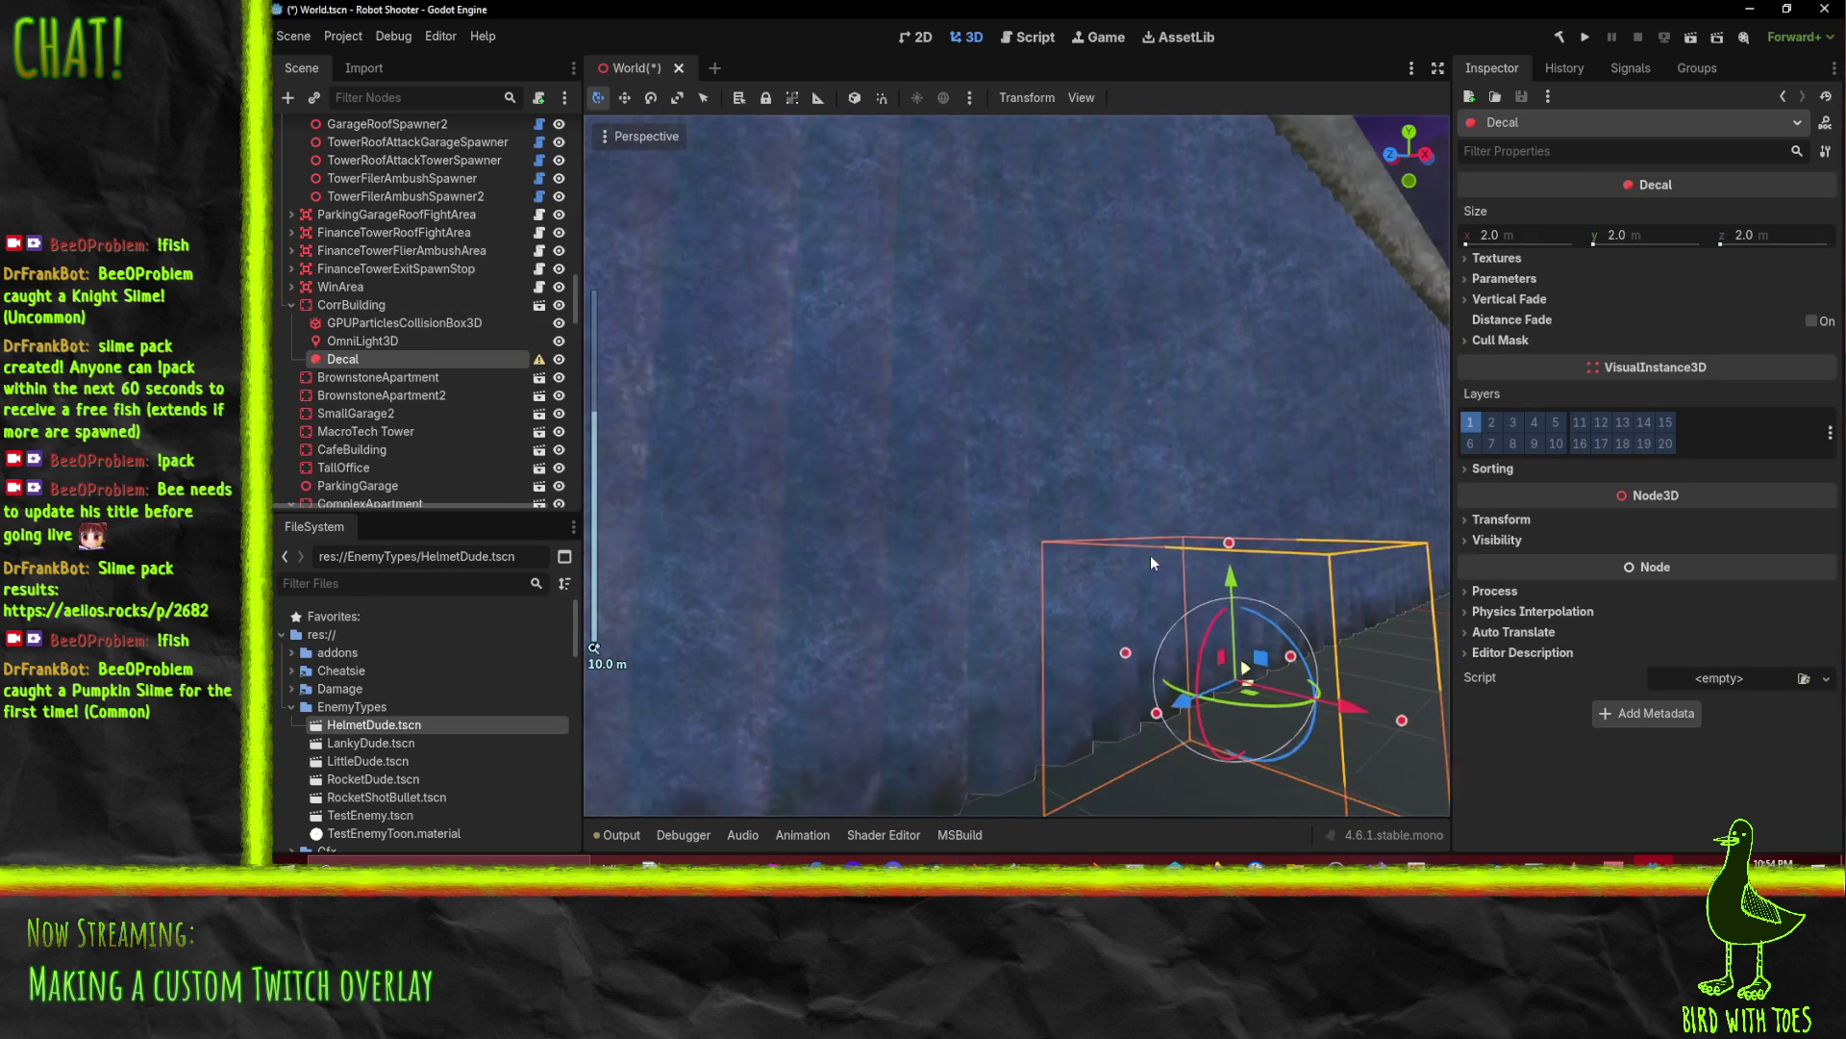
{"action": "left_click_drag", "start_coordinate": [1209, 558], "coordinate": [1204, 310]}
{"action": "left_click", "coordinate": [1497, 258]}
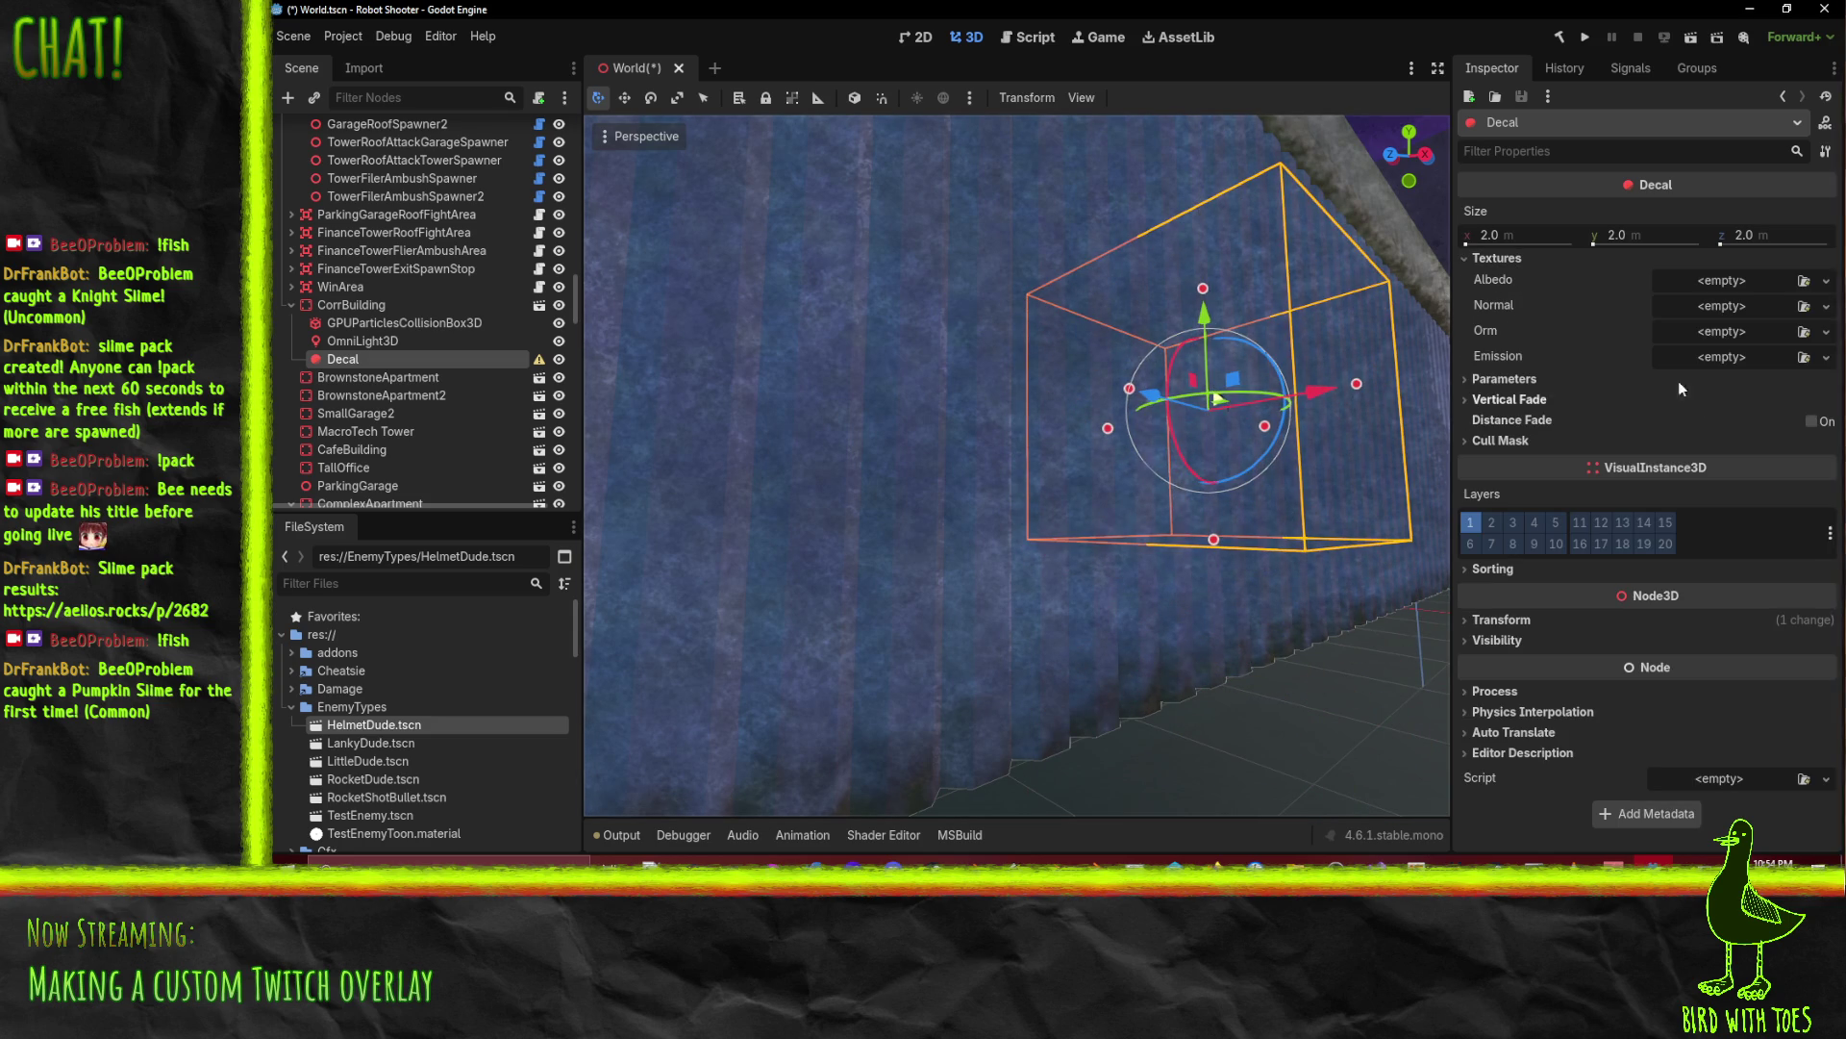
{"action": "left_click", "coordinate": [1822, 282]}
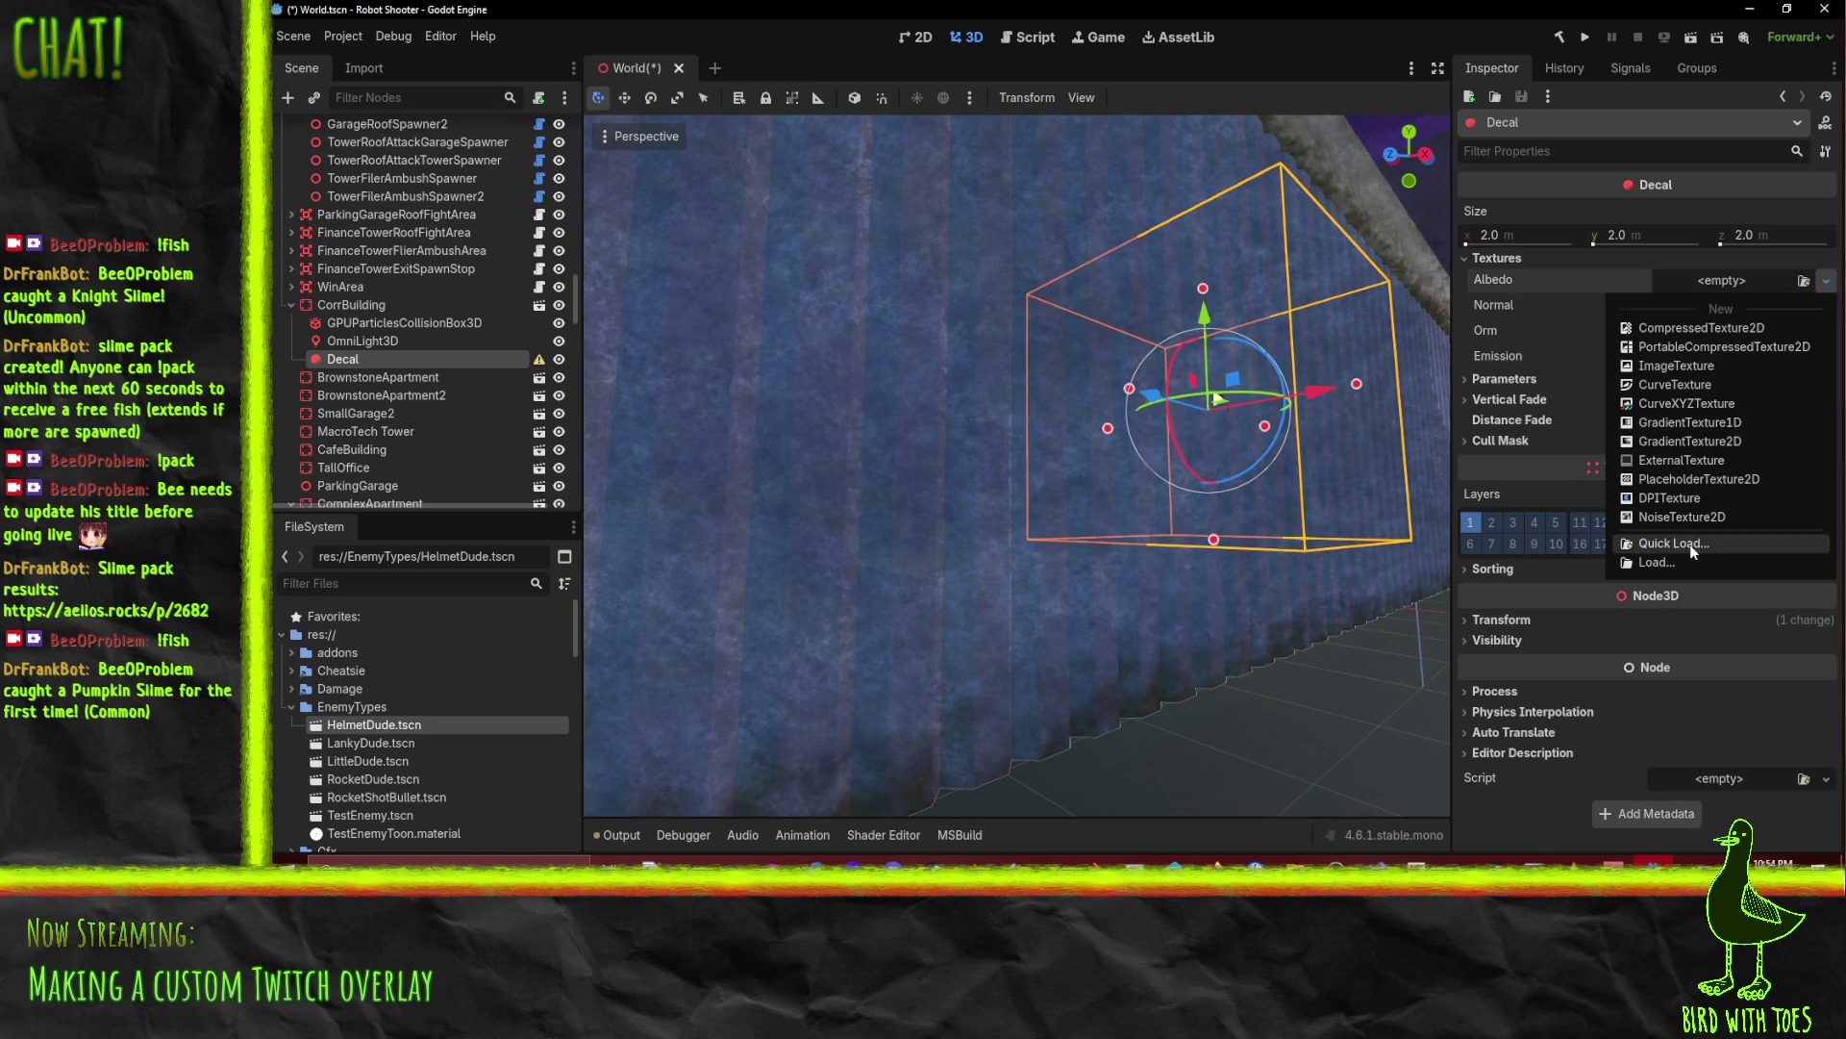
Step: Try Quick Load for the Albedo texture, then close the Select Resource dialog unchosen
{"action": "left_click", "coordinate": [1673, 544]}
{"action": "scroll", "coordinate": [1186, 626], "scroll_direction": "down", "scroll_amount": 10}
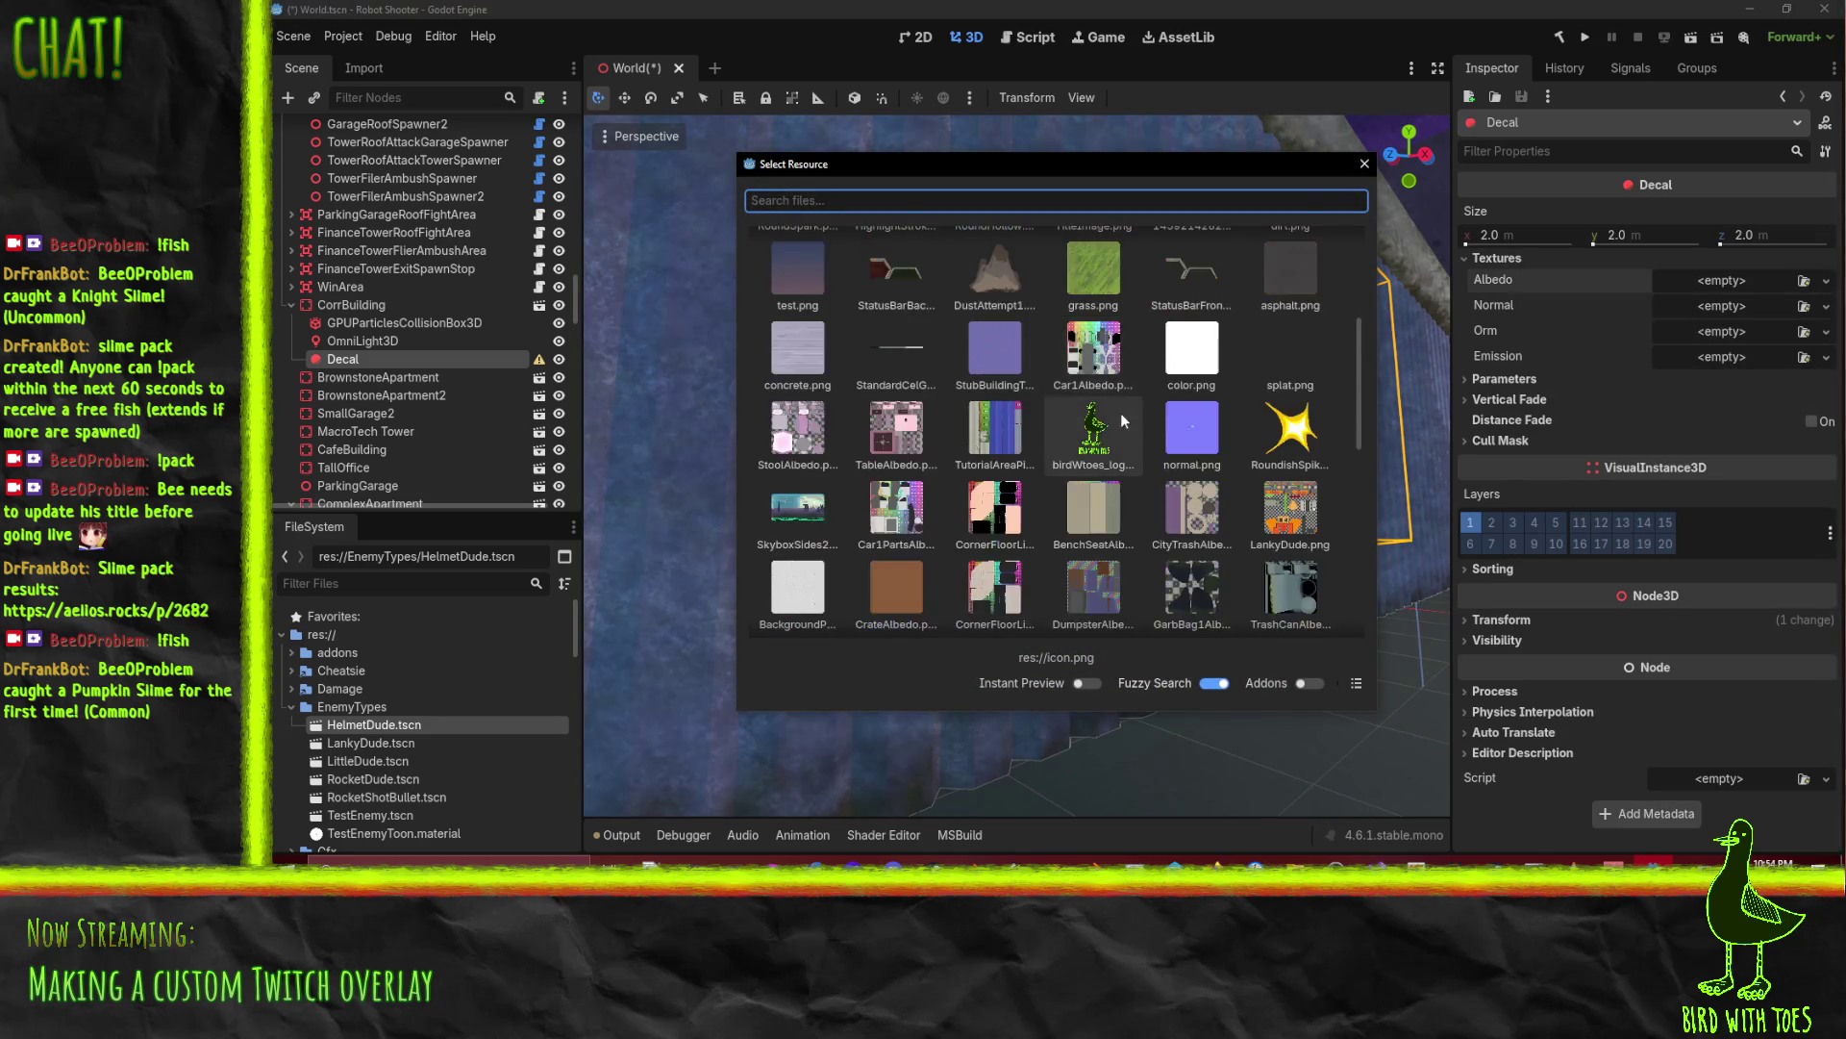
{"action": "scroll", "coordinate": [1202, 481], "scroll_direction": "up", "scroll_amount": 10}
{"action": "left_click", "coordinate": [1365, 163]}
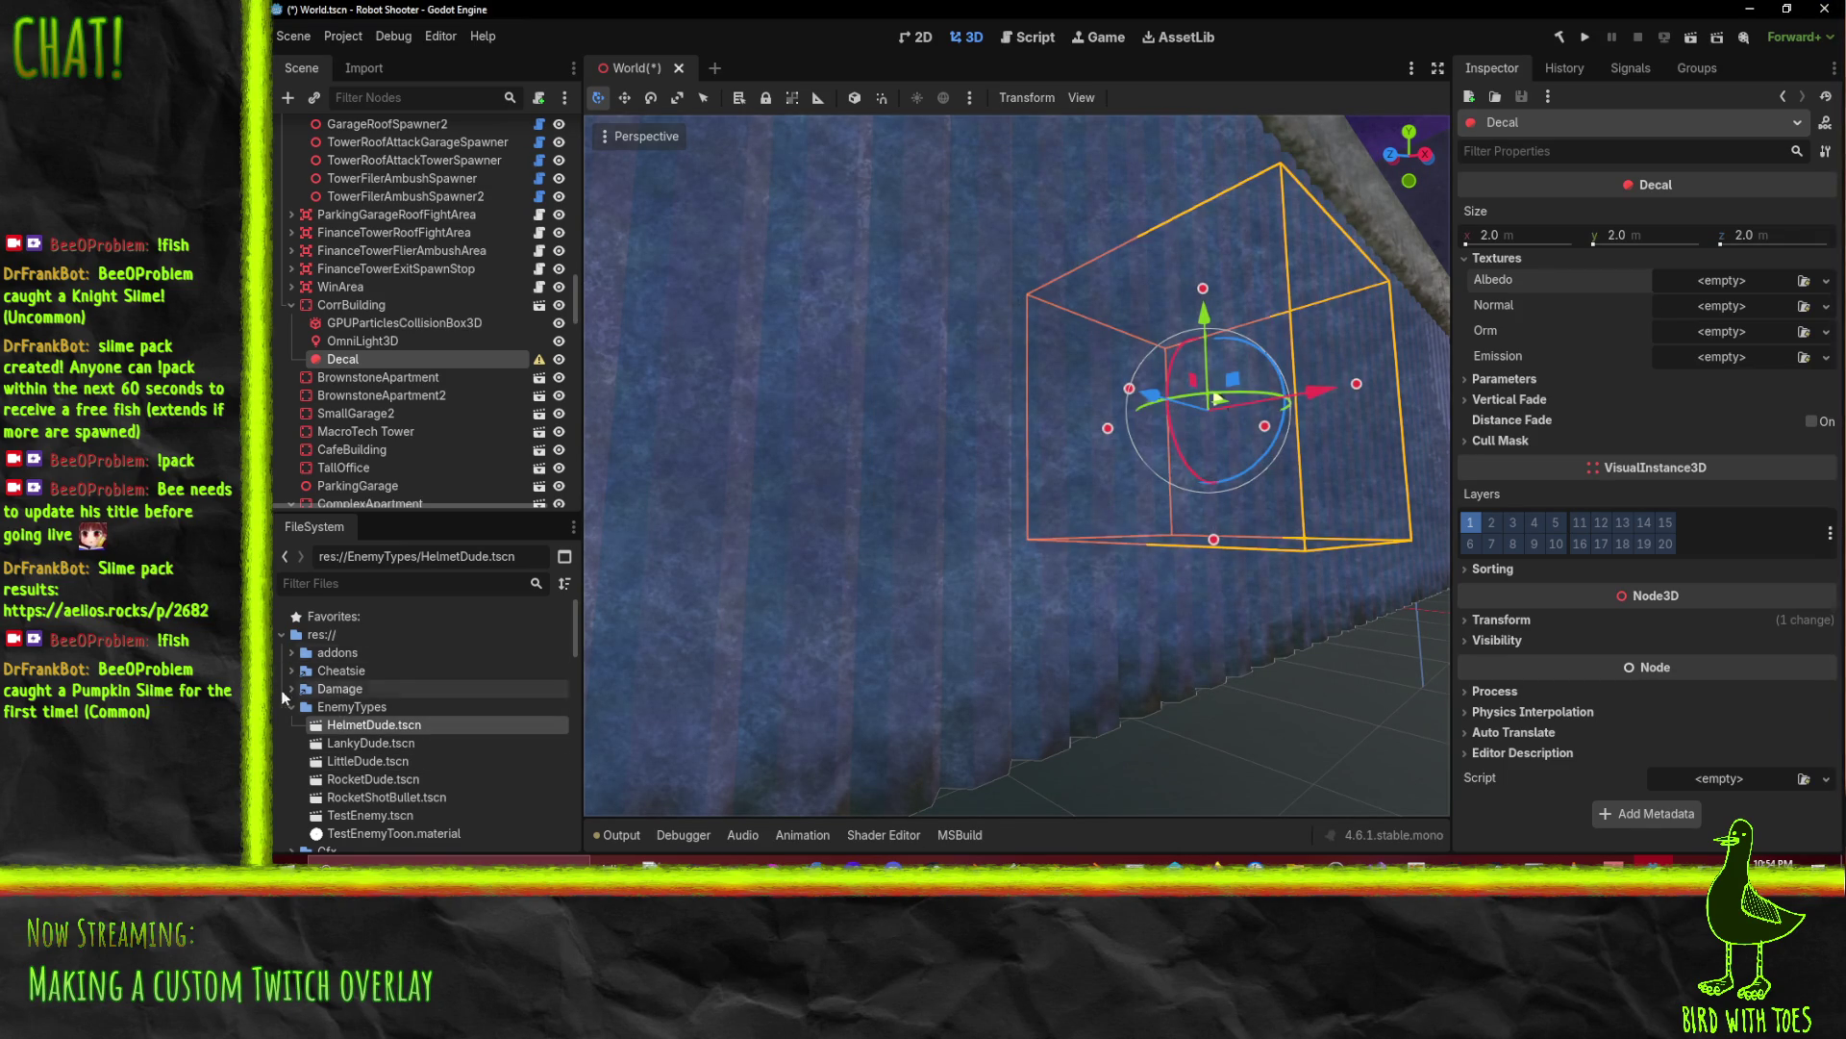
Step: Expand Gfx > Environment in the FileSystem dock, briefly filtering by 'goa' then clearing it
{"action": "scroll", "coordinate": [284, 692], "scroll_direction": "down", "scroll_amount": 5}
{"action": "left_click", "coordinate": [291, 735]}
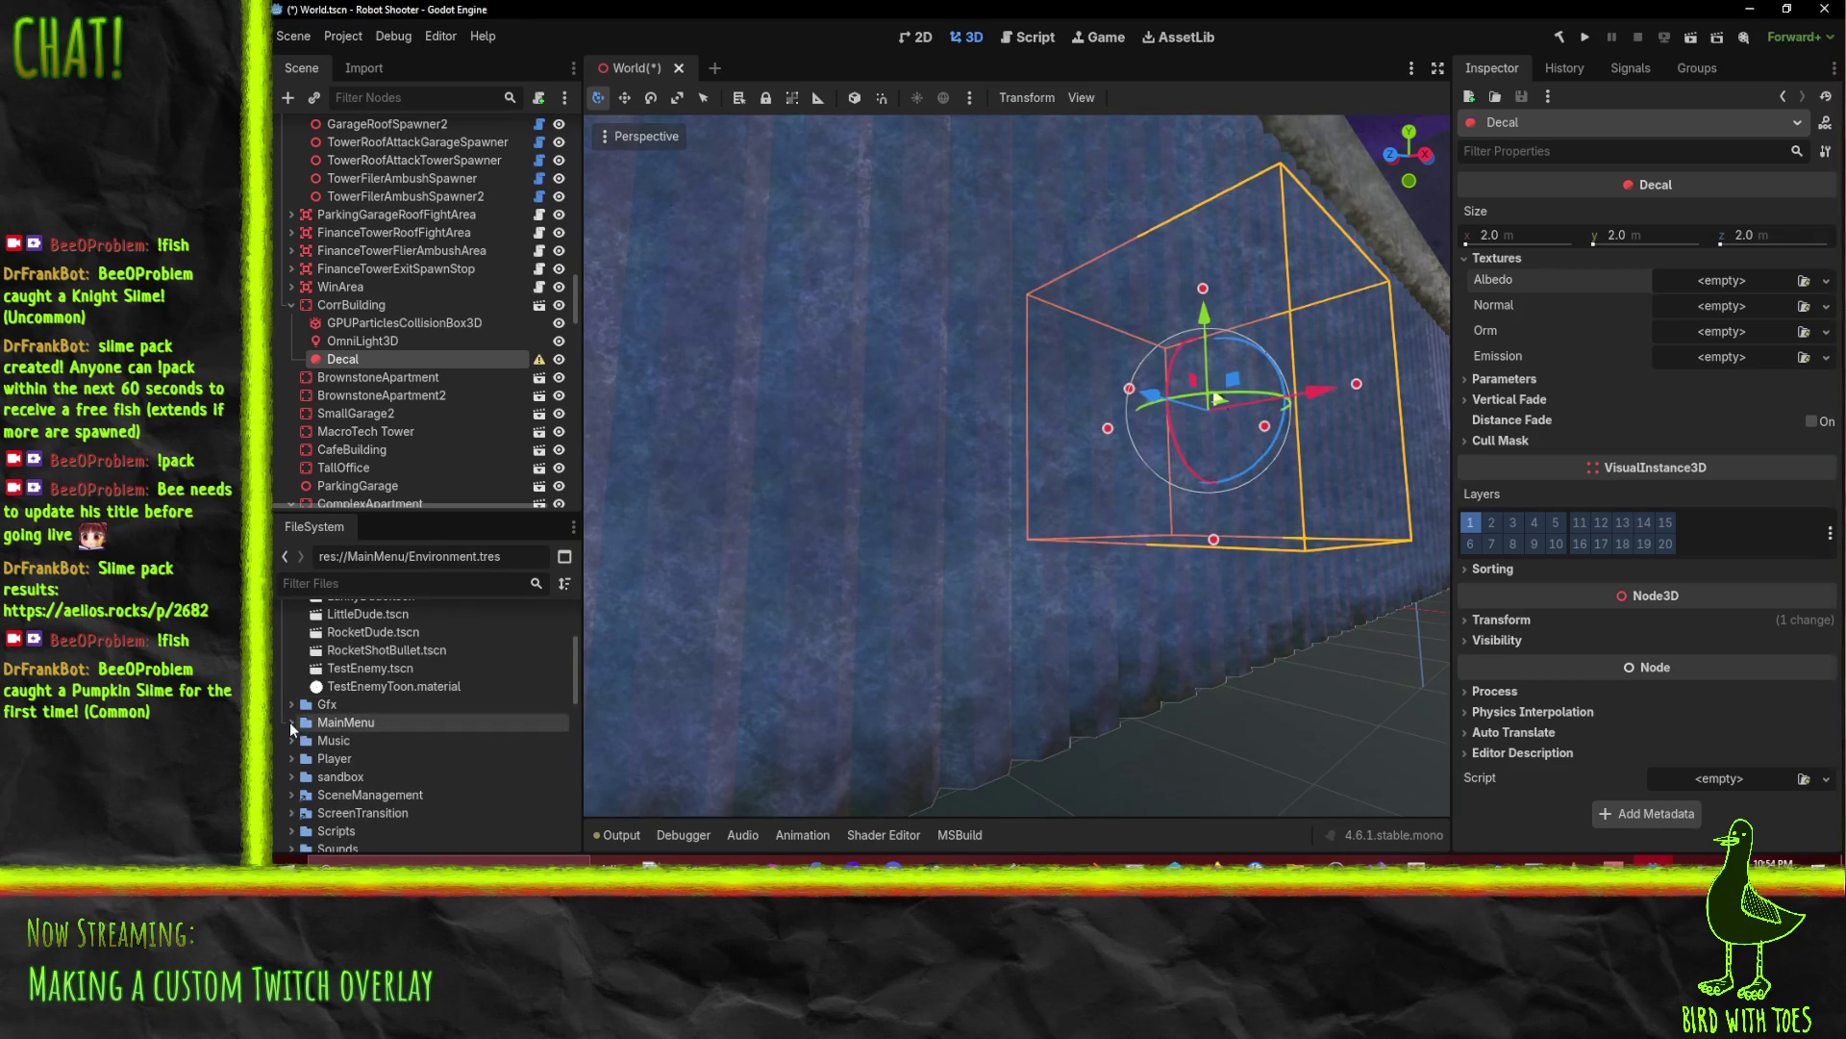
{"action": "left_click", "coordinate": [291, 705]}
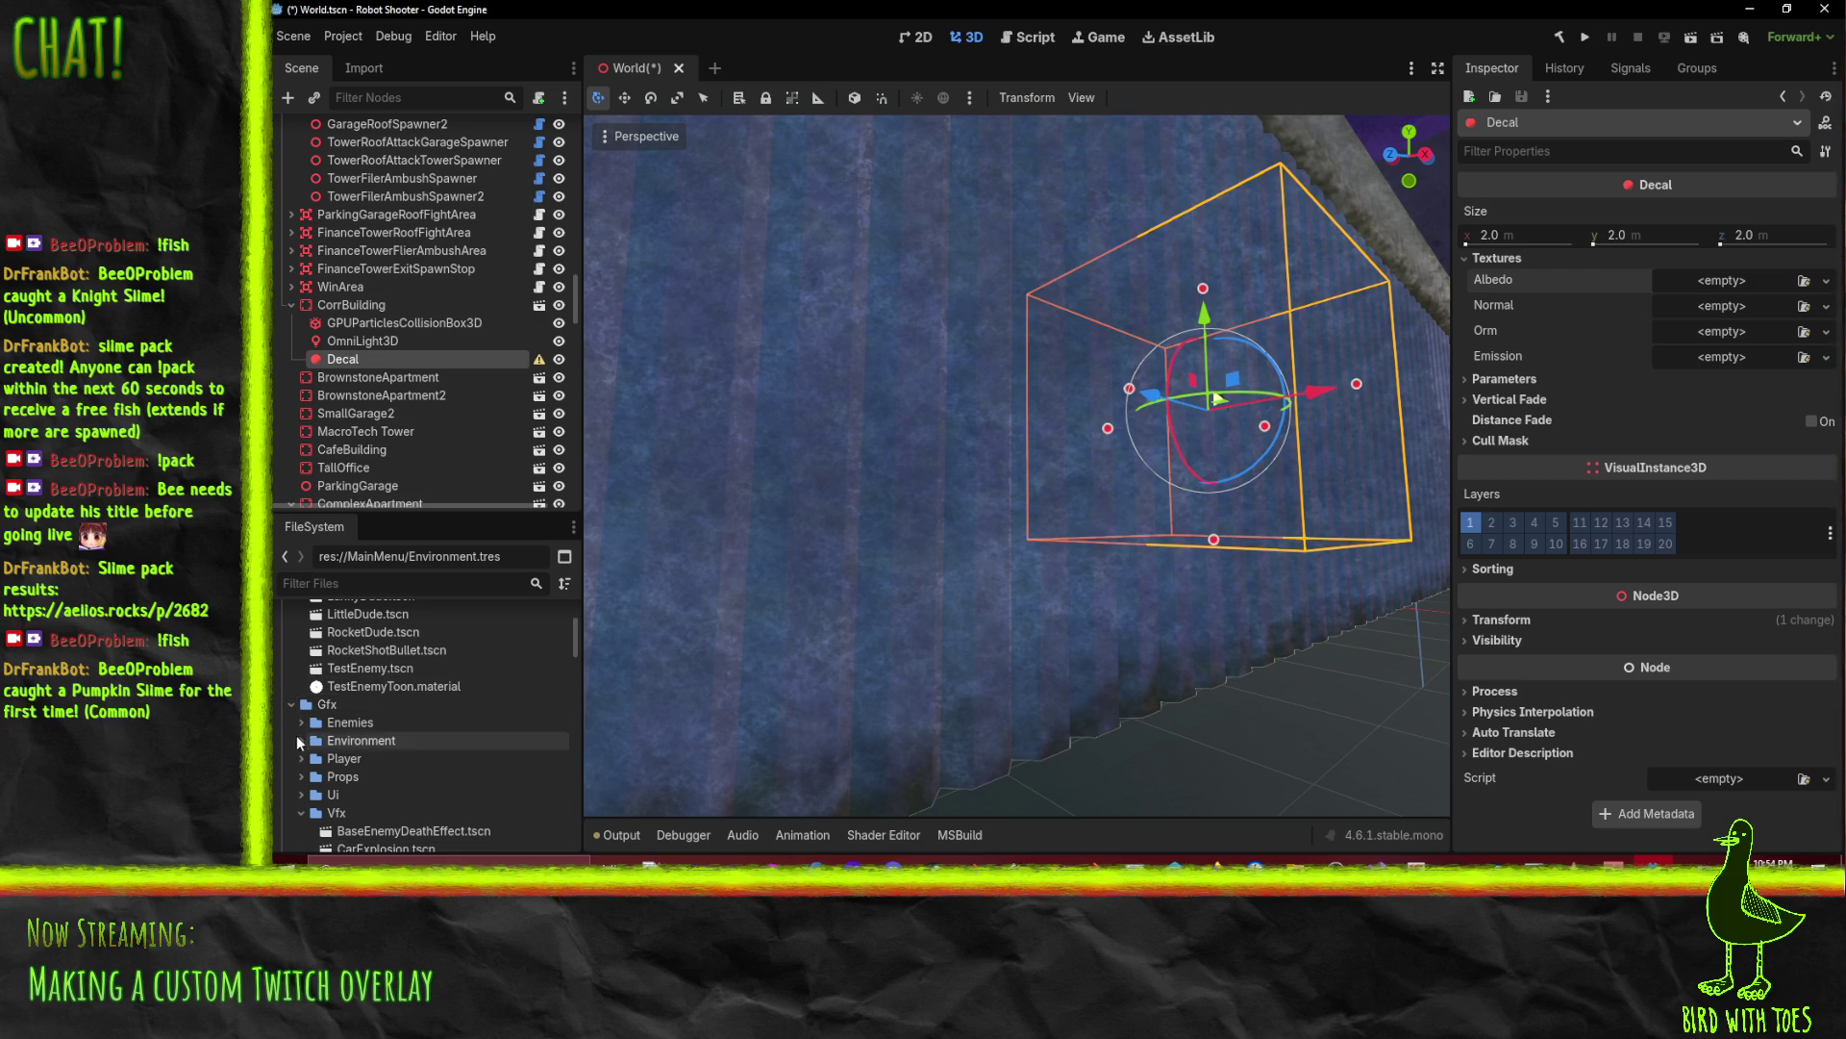
{"action": "left_click", "coordinate": [302, 743]}
{"action": "scroll", "coordinate": [302, 741], "scroll_direction": "down", "scroll_amount": 5}
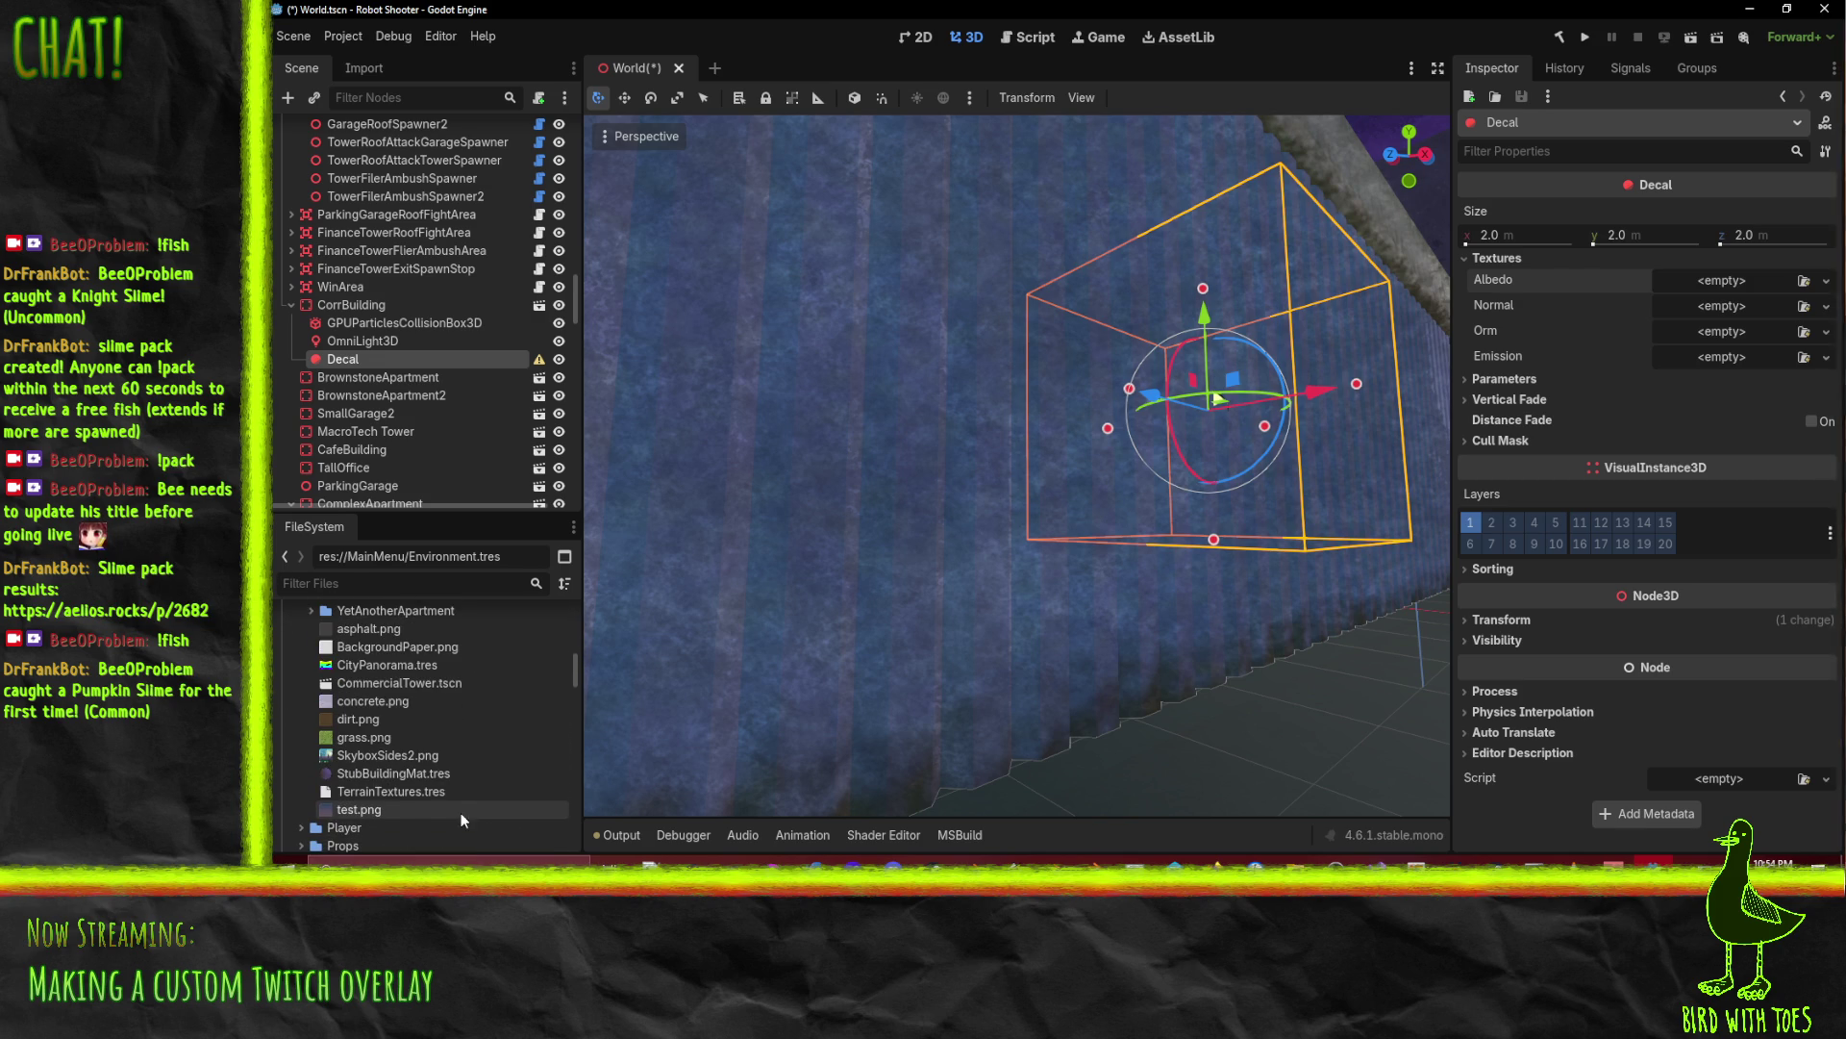
{"action": "left_click", "coordinate": [332, 582]}
{"action": "type", "text": "goa"}
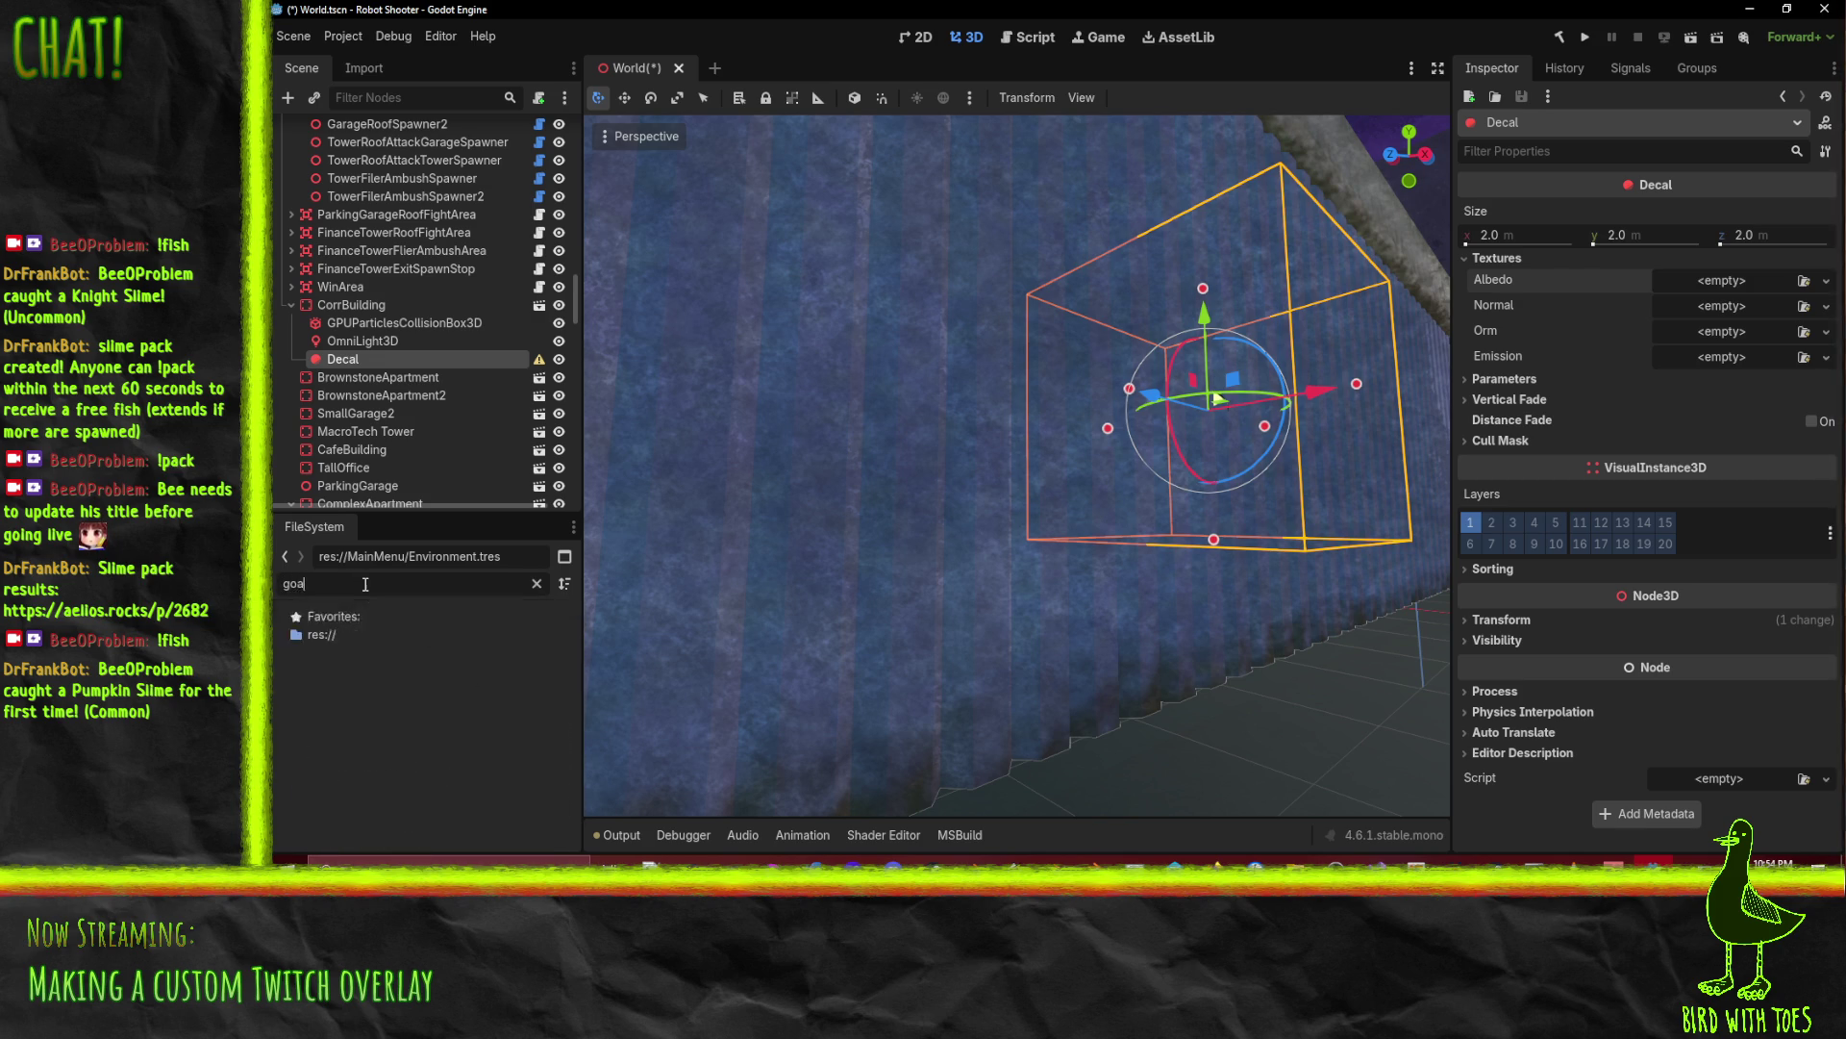
{"action": "key", "text": "BackSpace"}
{"action": "key", "text": "BackSpace"}
{"action": "key", "text": "BackSpace"}
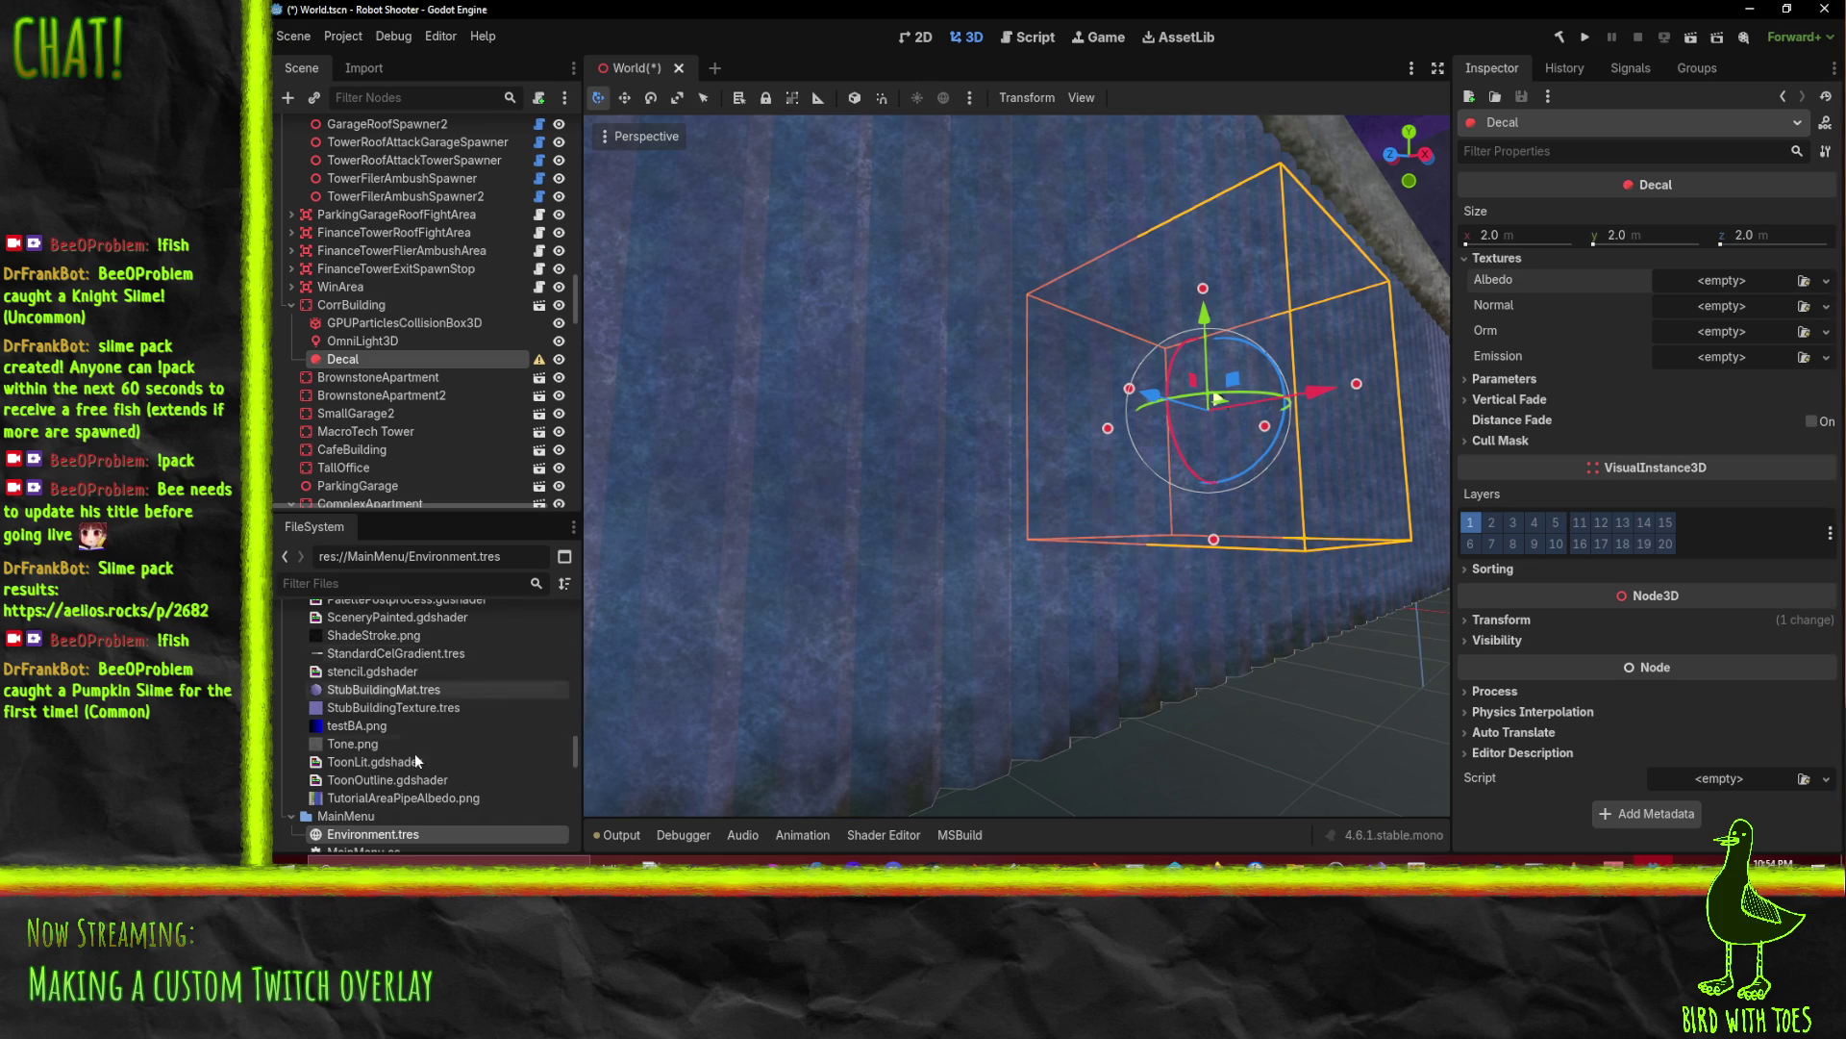
{"action": "scroll", "coordinate": [413, 784], "scroll_direction": "up", "scroll_amount": 5}
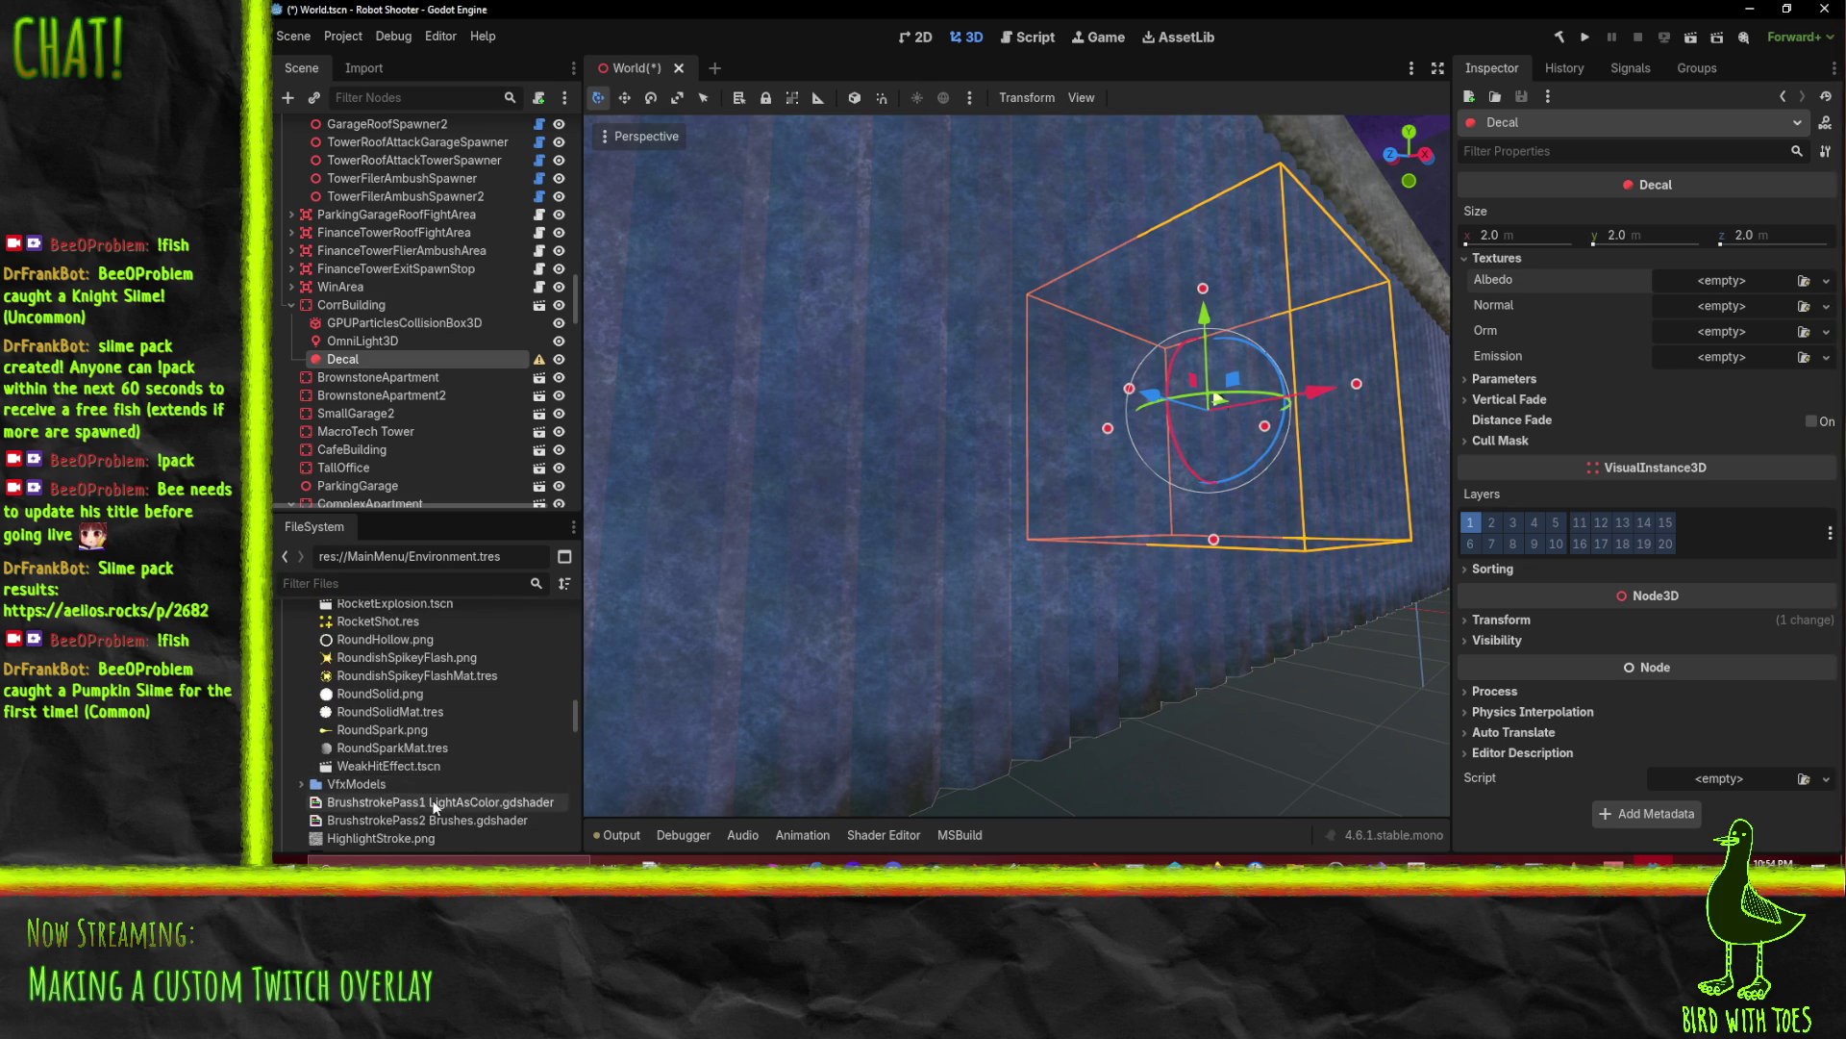
{"action": "scroll", "coordinate": [406, 752], "scroll_direction": "up", "scroll_amount": 5}
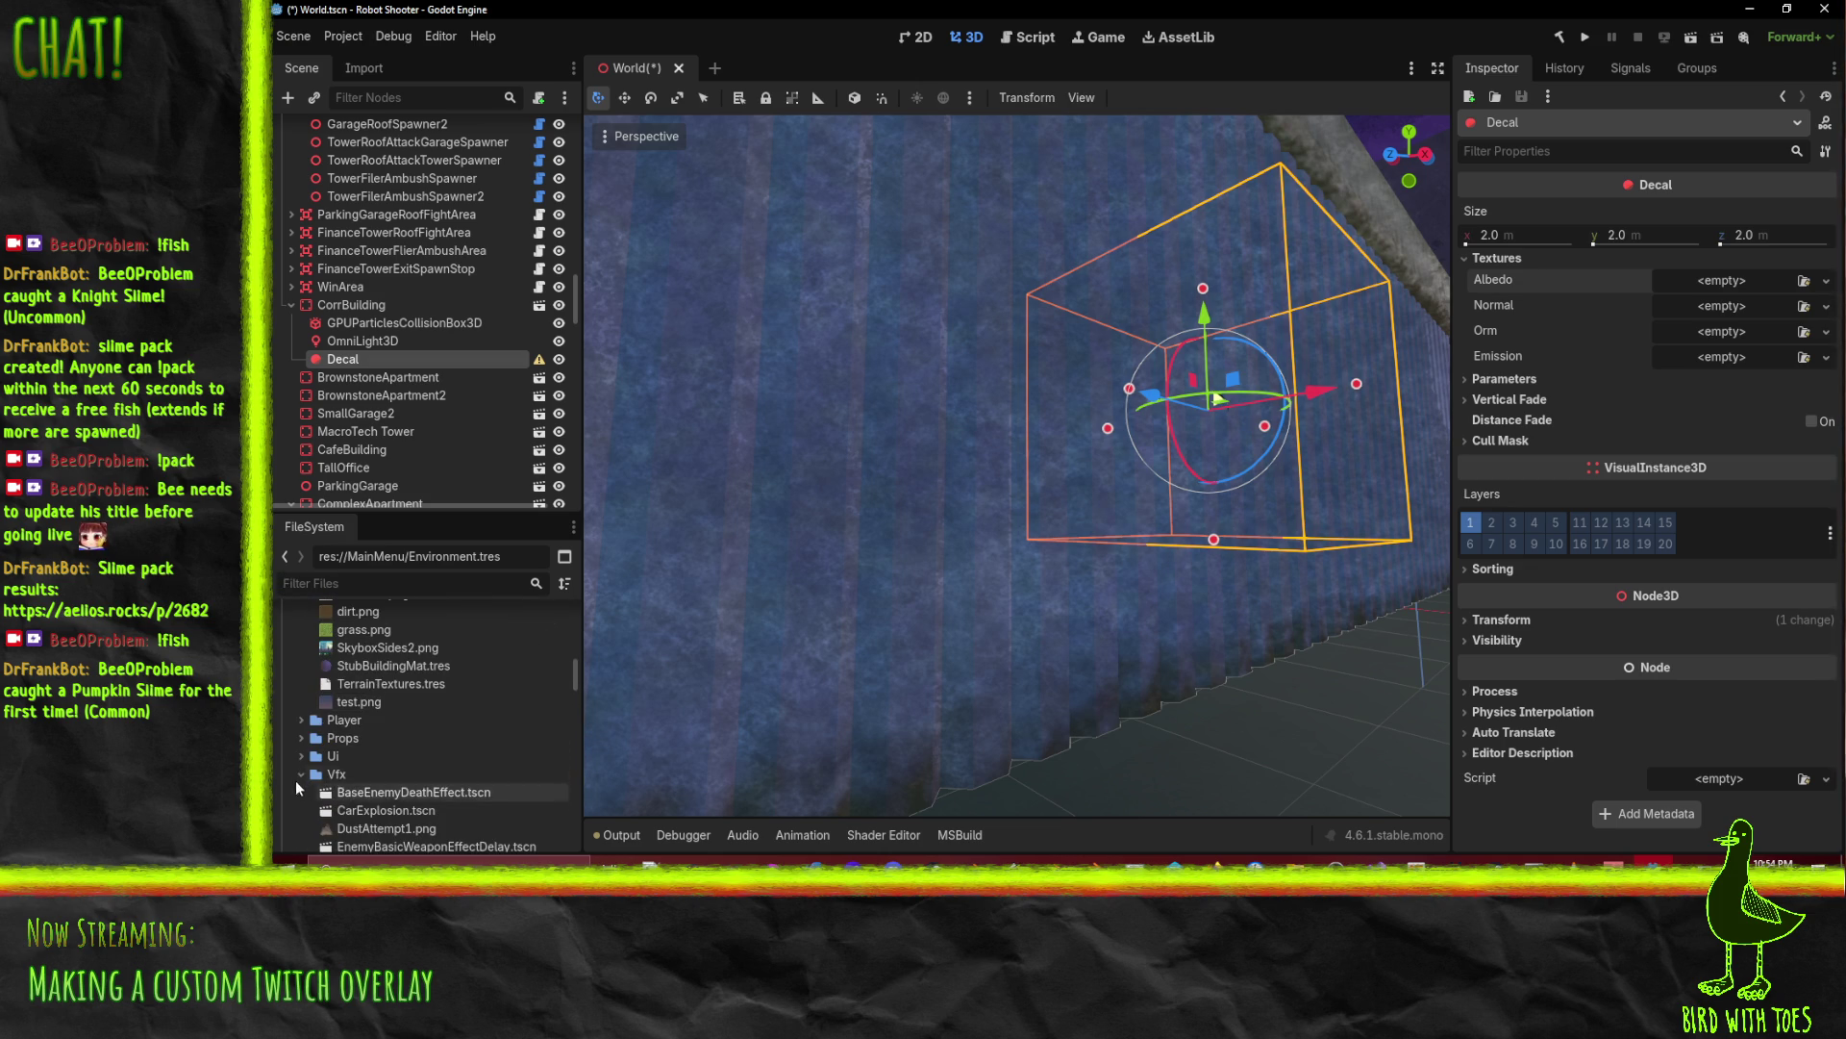
Step: Collapse the Vfx folder and browse the Gfx/Environment folder's file list
{"action": "left_click", "coordinate": [302, 774]}
{"action": "scroll", "coordinate": [304, 752], "scroll_direction": "up", "scroll_amount": 10}
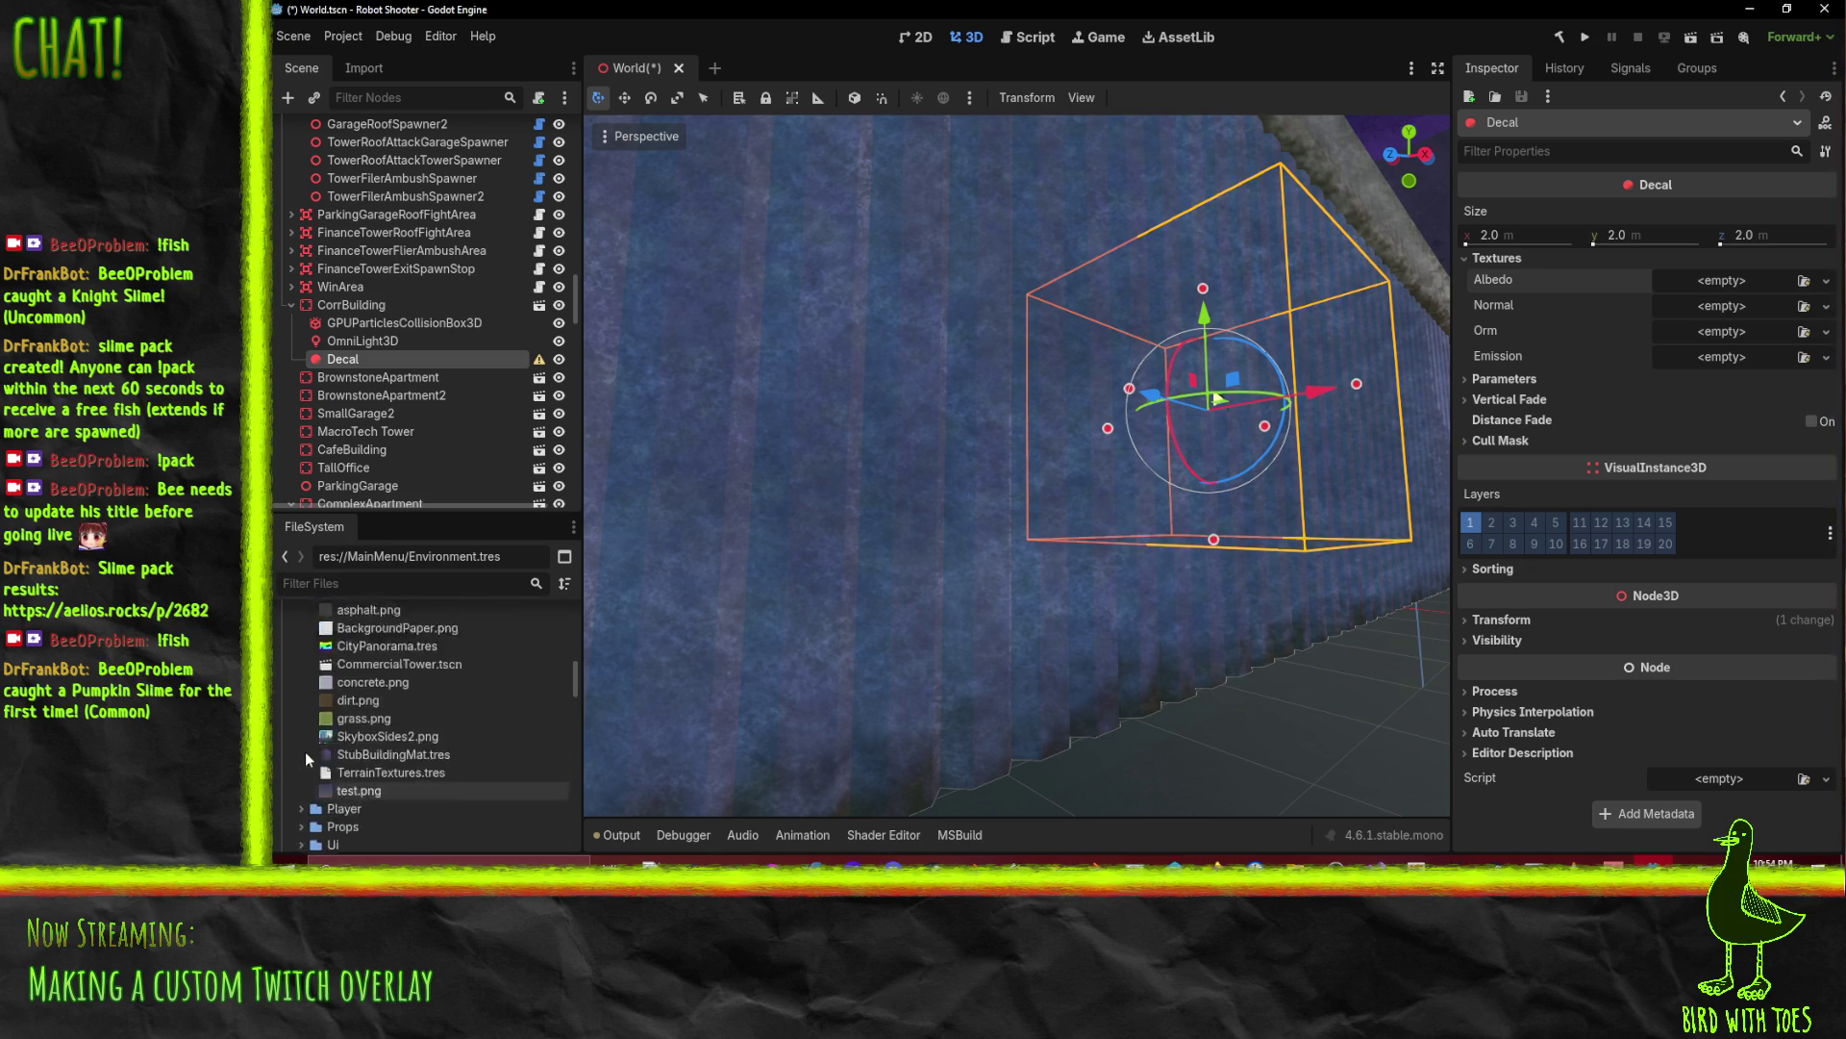
{"action": "scroll", "coordinate": [365, 750], "scroll_direction": "down", "scroll_amount": 3}
{"action": "left_click", "coordinate": [418, 731]}
{"action": "scroll", "coordinate": [420, 731], "scroll_direction": "down", "scroll_amount": 5}
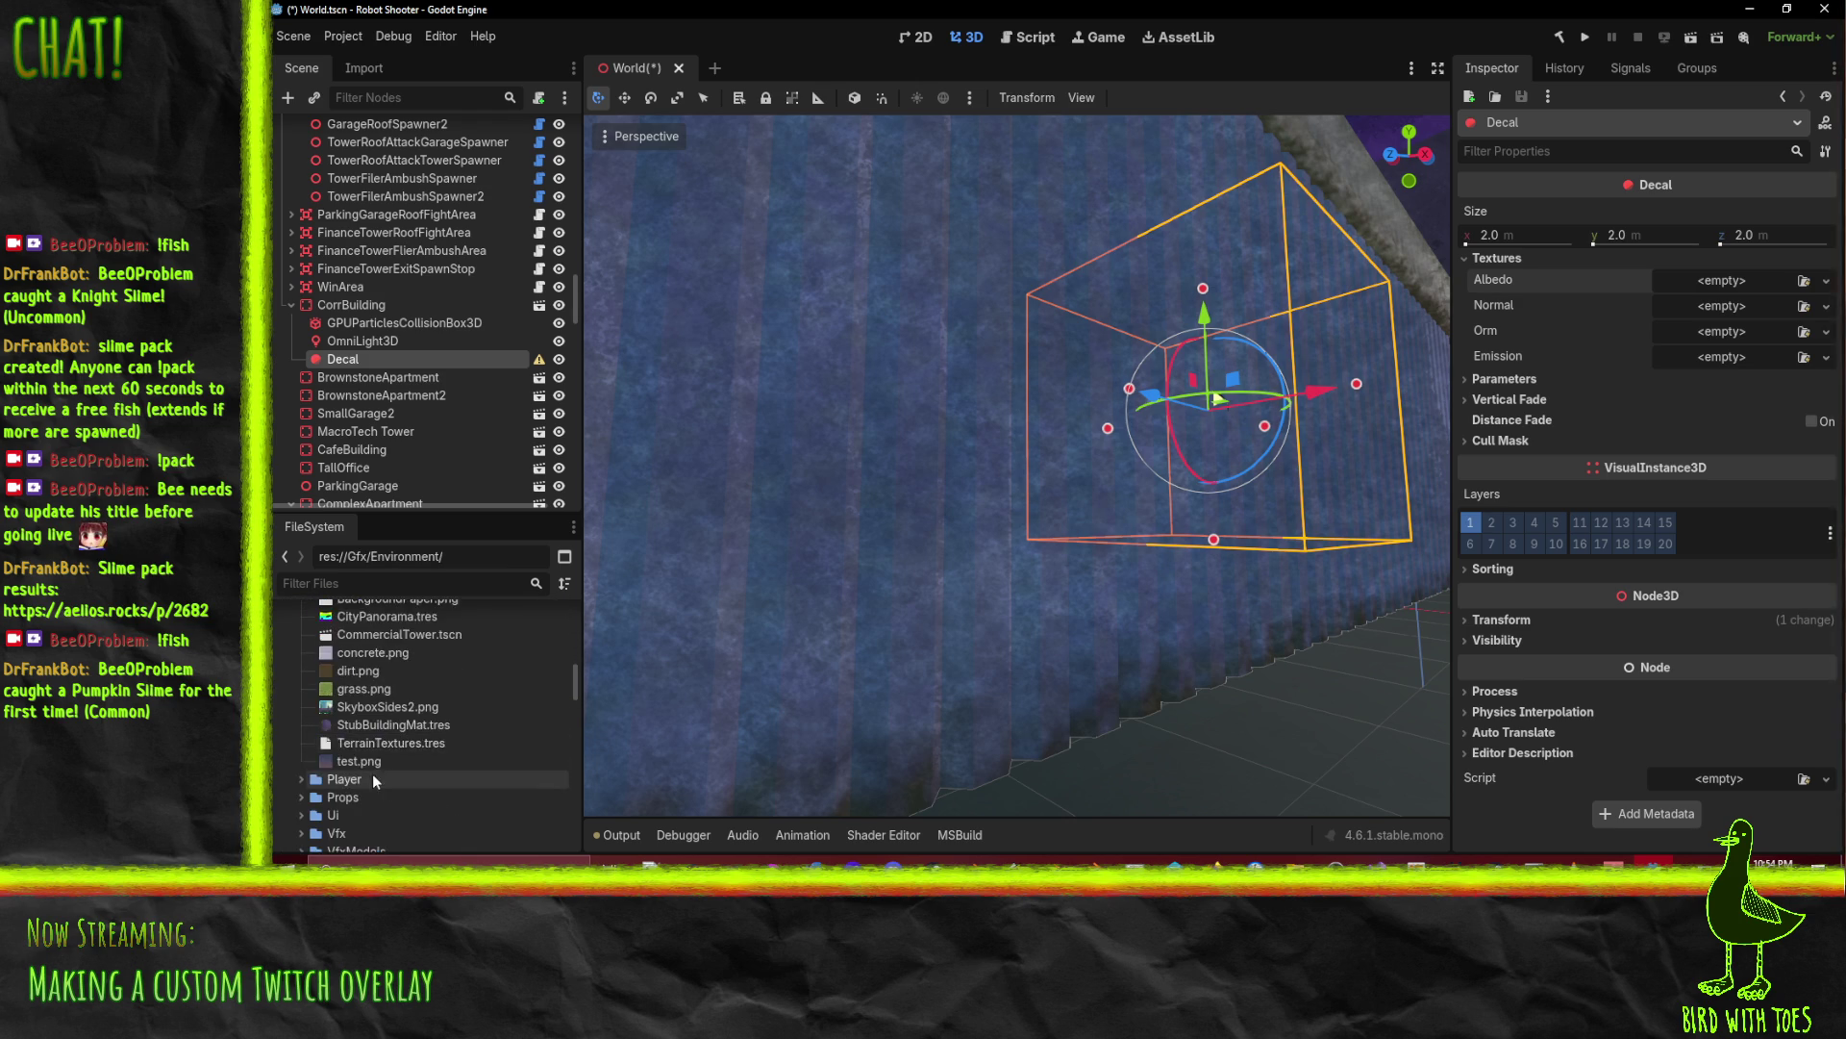
{"action": "scroll", "coordinate": [377, 782], "scroll_direction": "up", "scroll_amount": 1}
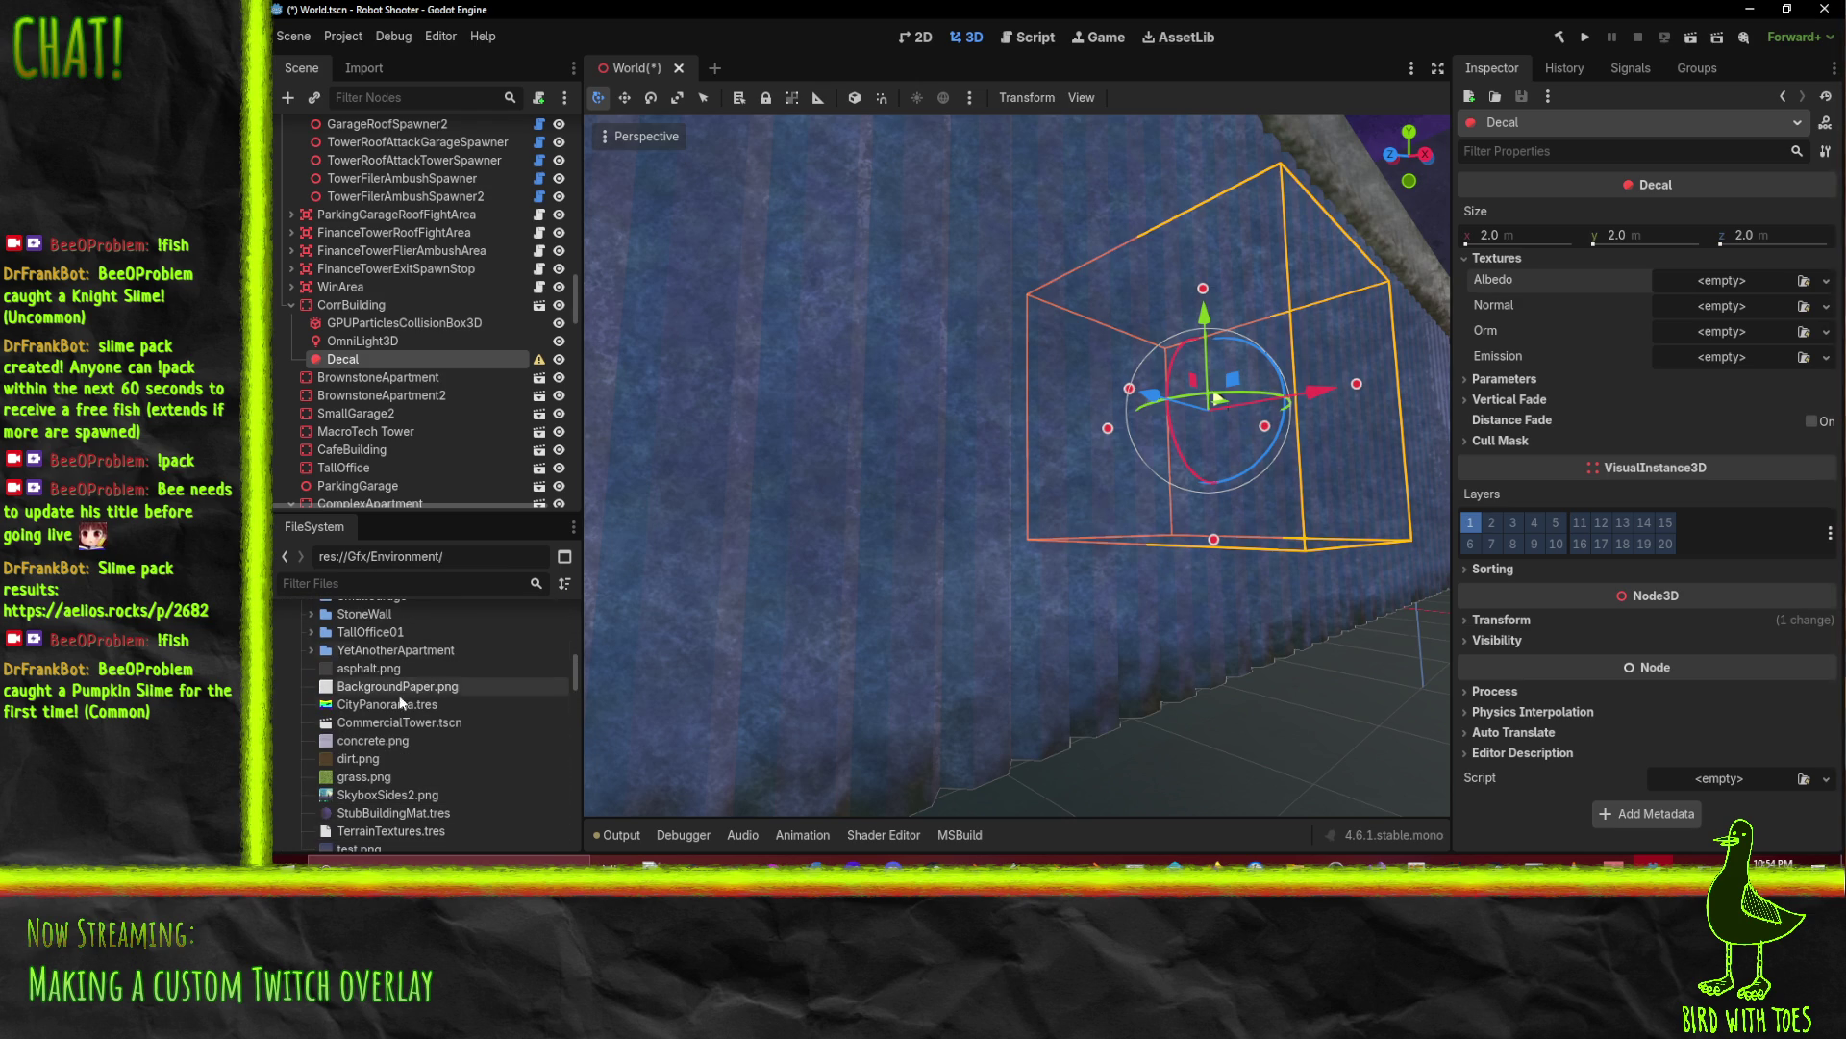
{"action": "scroll", "coordinate": [407, 792], "scroll_direction": "down", "scroll_amount": 1}
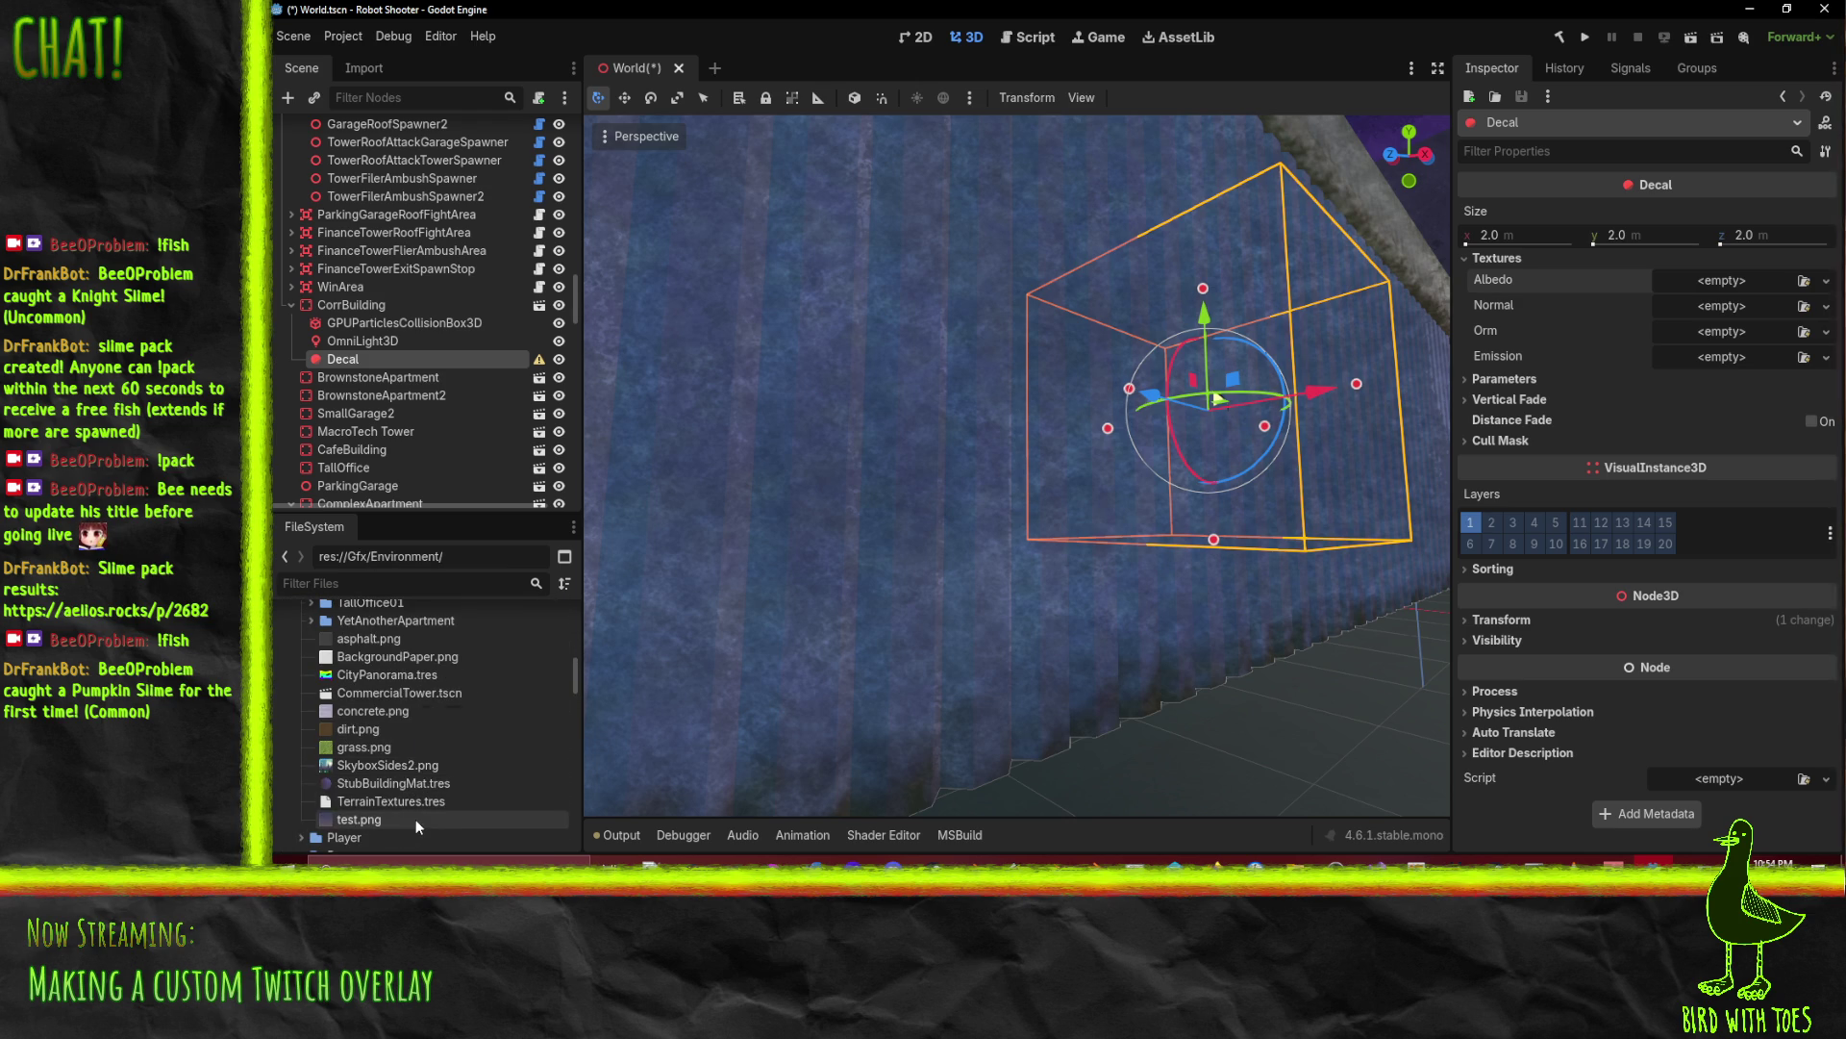
{"action": "scroll", "coordinate": [415, 819], "scroll_direction": "up", "scroll_amount": 1}
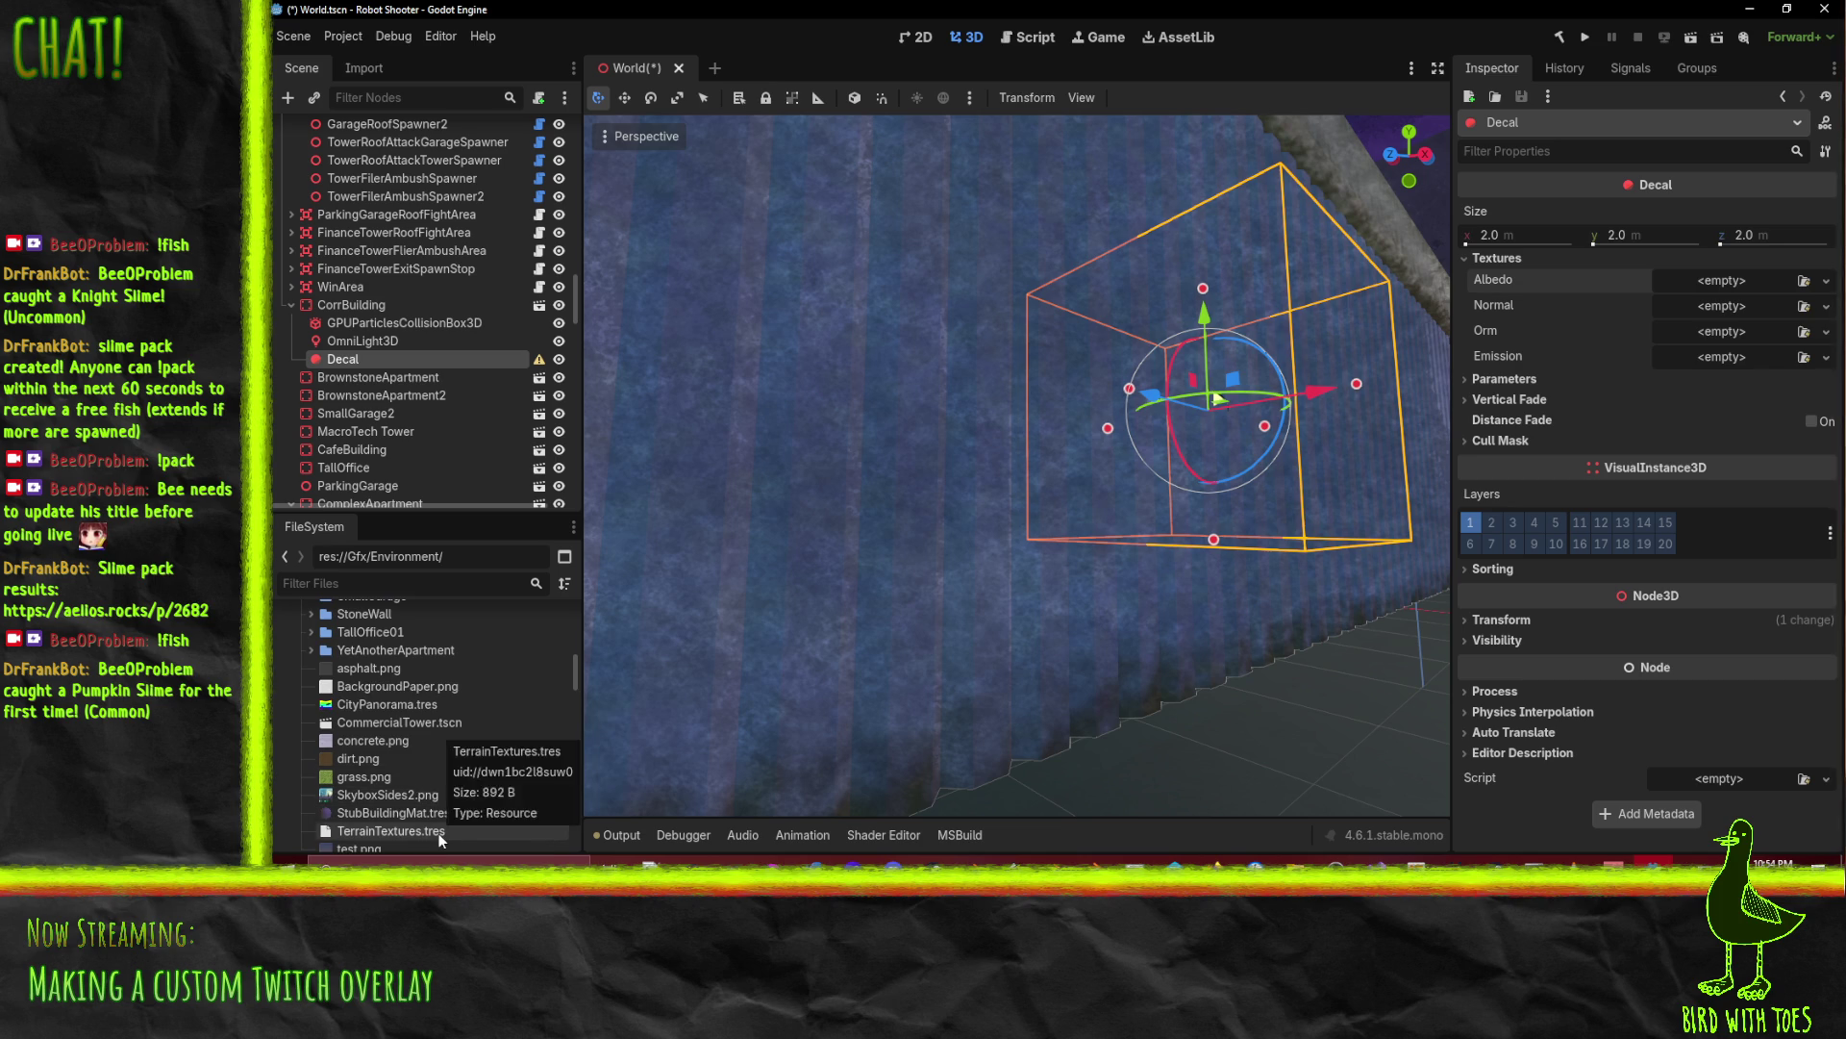
{"action": "scroll", "coordinate": [455, 696], "scroll_direction": "up", "scroll_amount": 5}
Step: Open the Environment folder in File Explorer and move that window up and left
{"action": "right_click", "coordinate": [345, 691]}
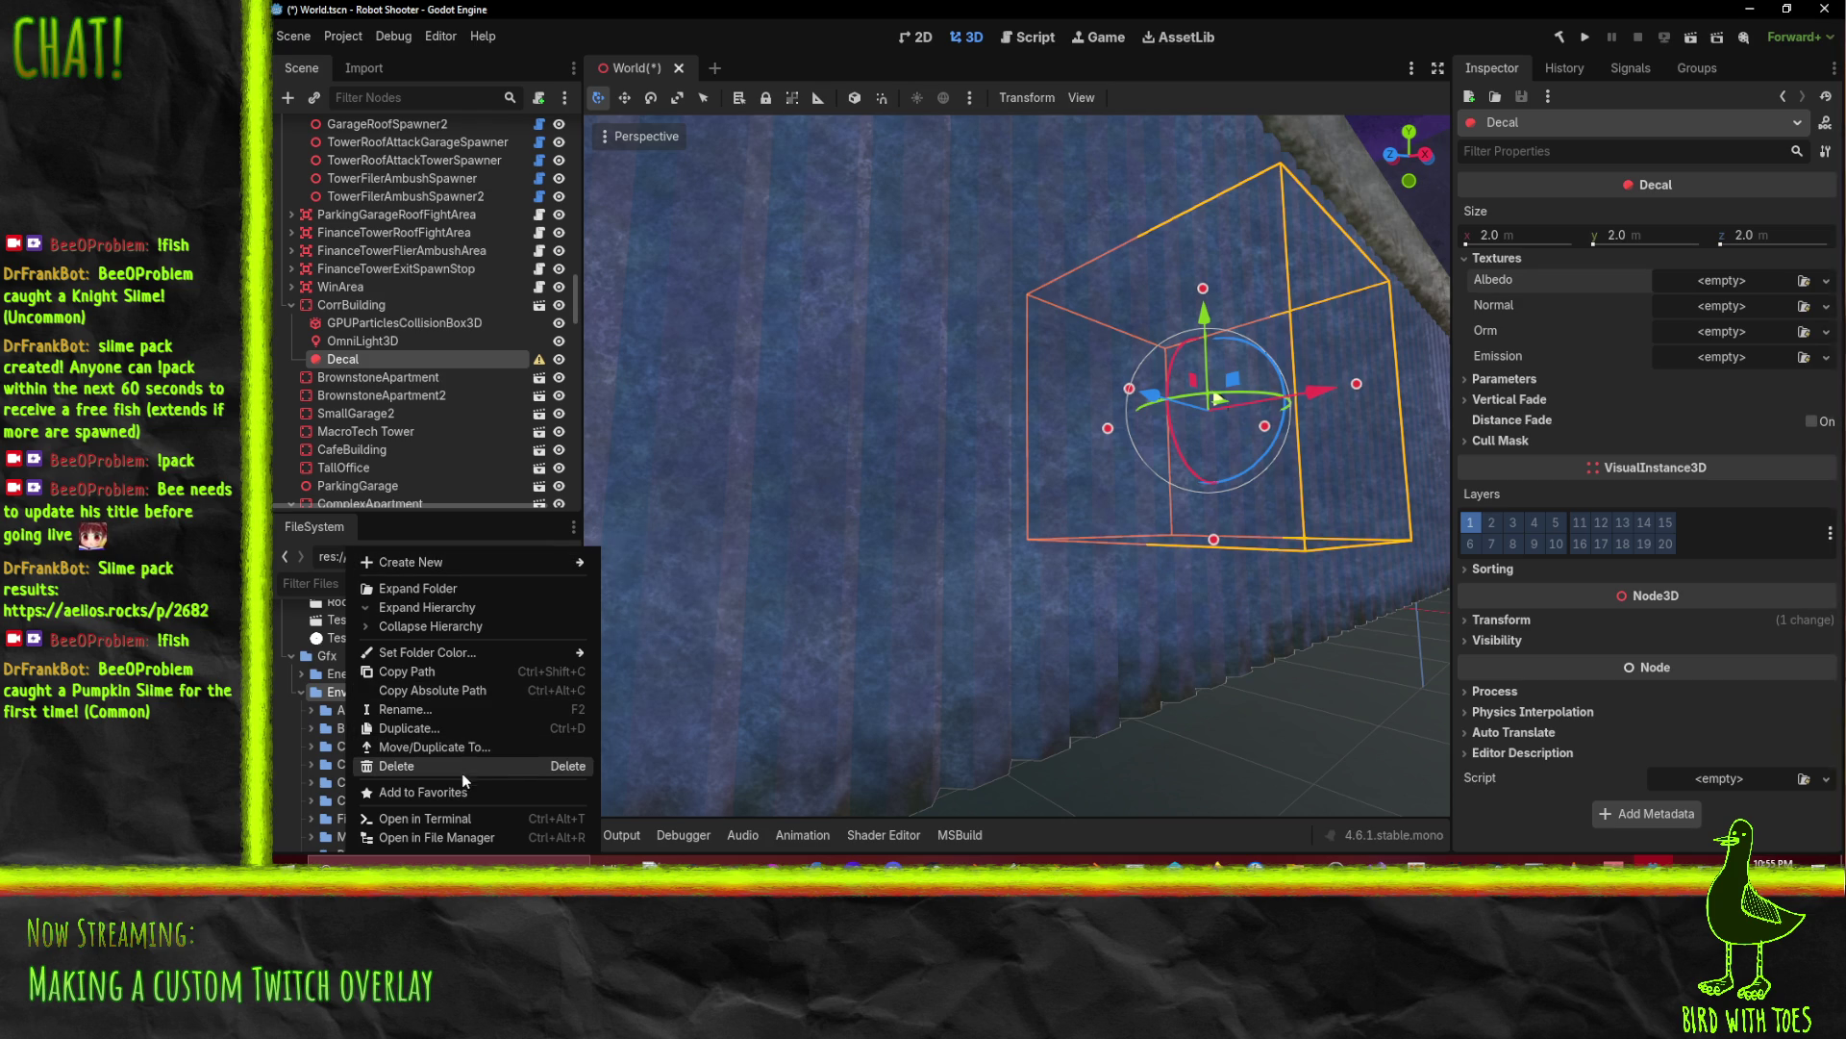
{"action": "left_click", "coordinate": [475, 837]}
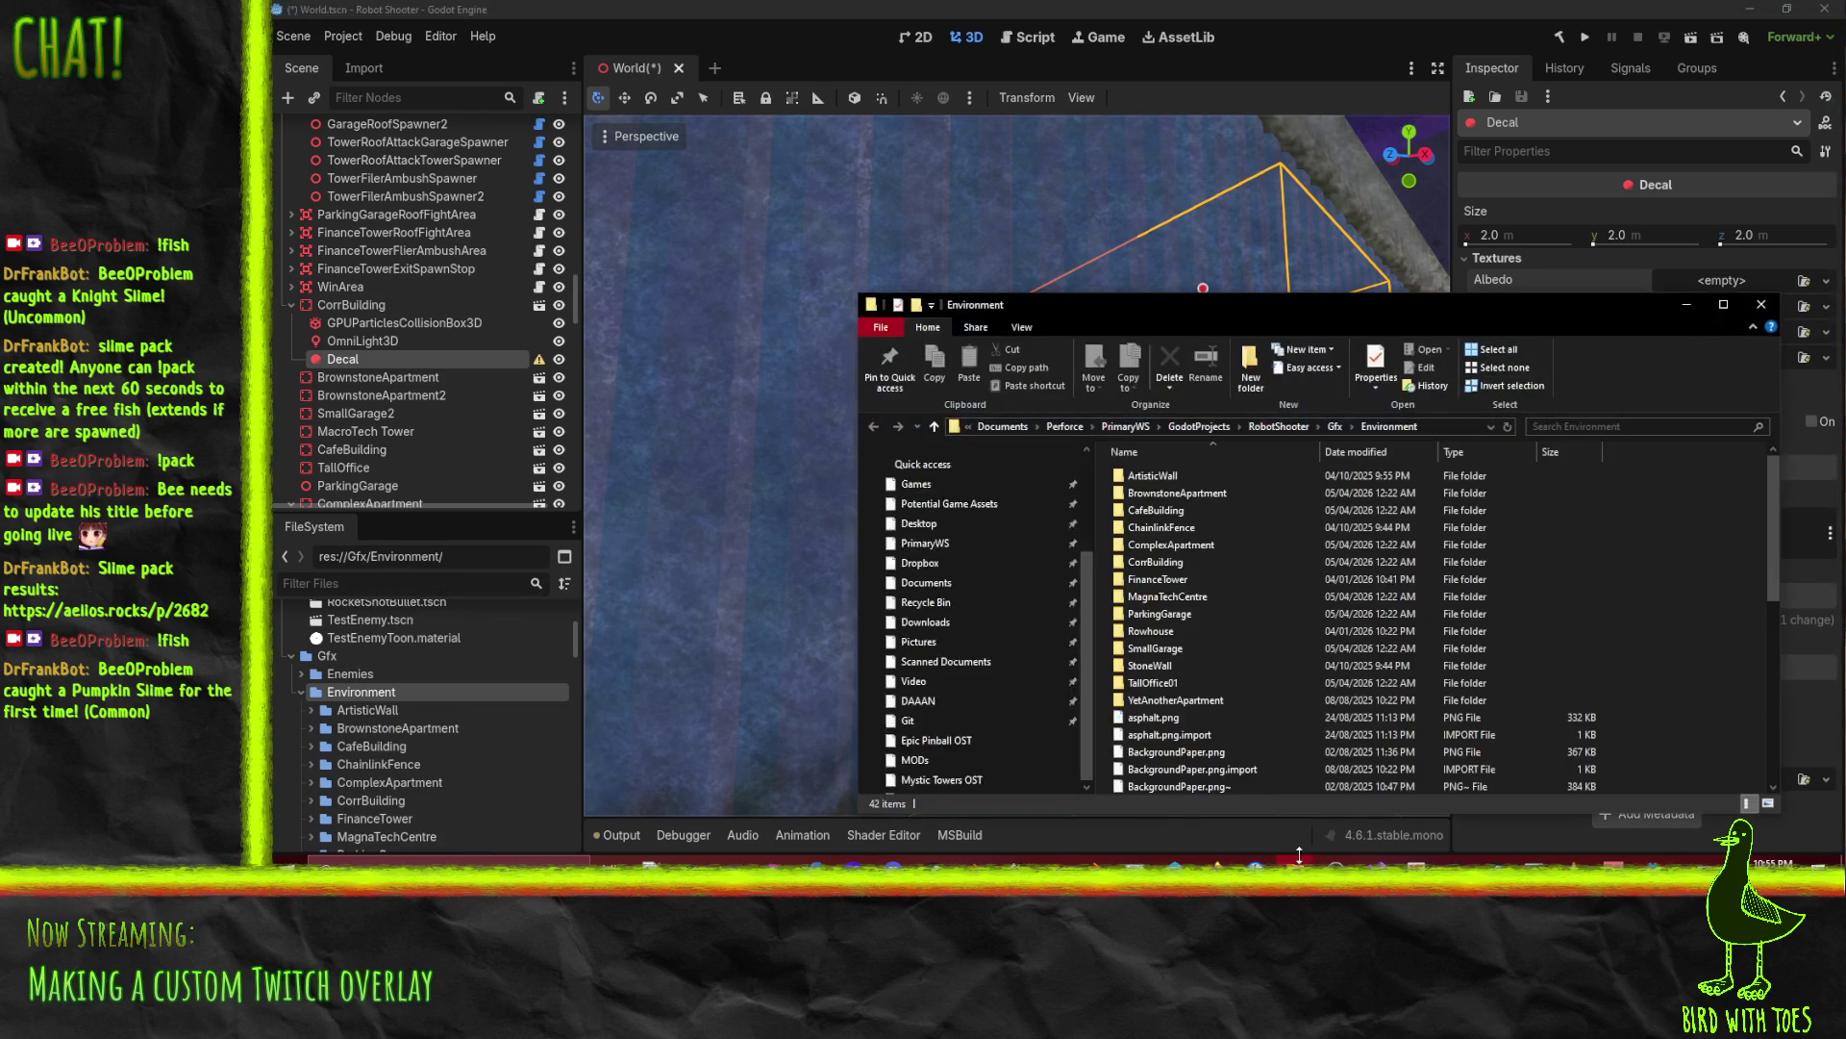
{"action": "left_click_drag", "start_coordinate": [1346, 306], "coordinate": [1005, 208]}
Step: Close the extra Godot install folder Explorer window
{"action": "mouse_move", "coordinate": [1296, 858]}
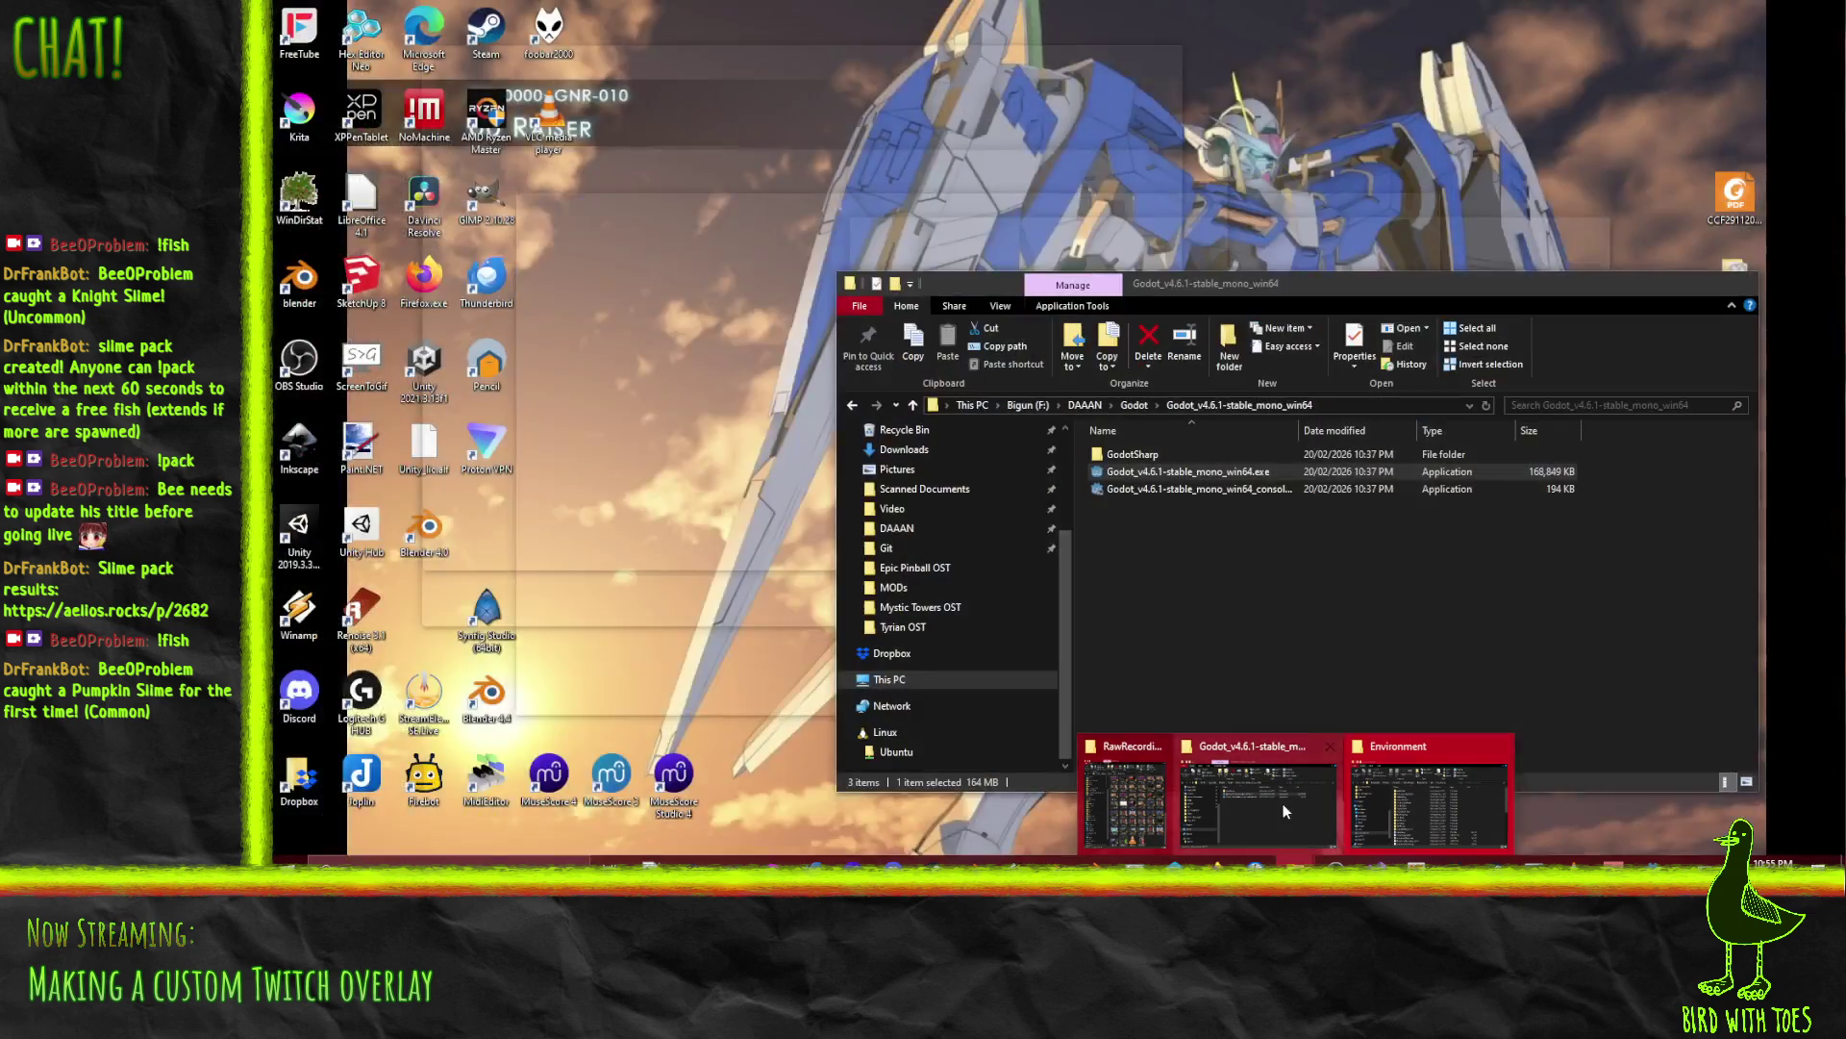
{"action": "left_click", "coordinate": [1282, 804]}
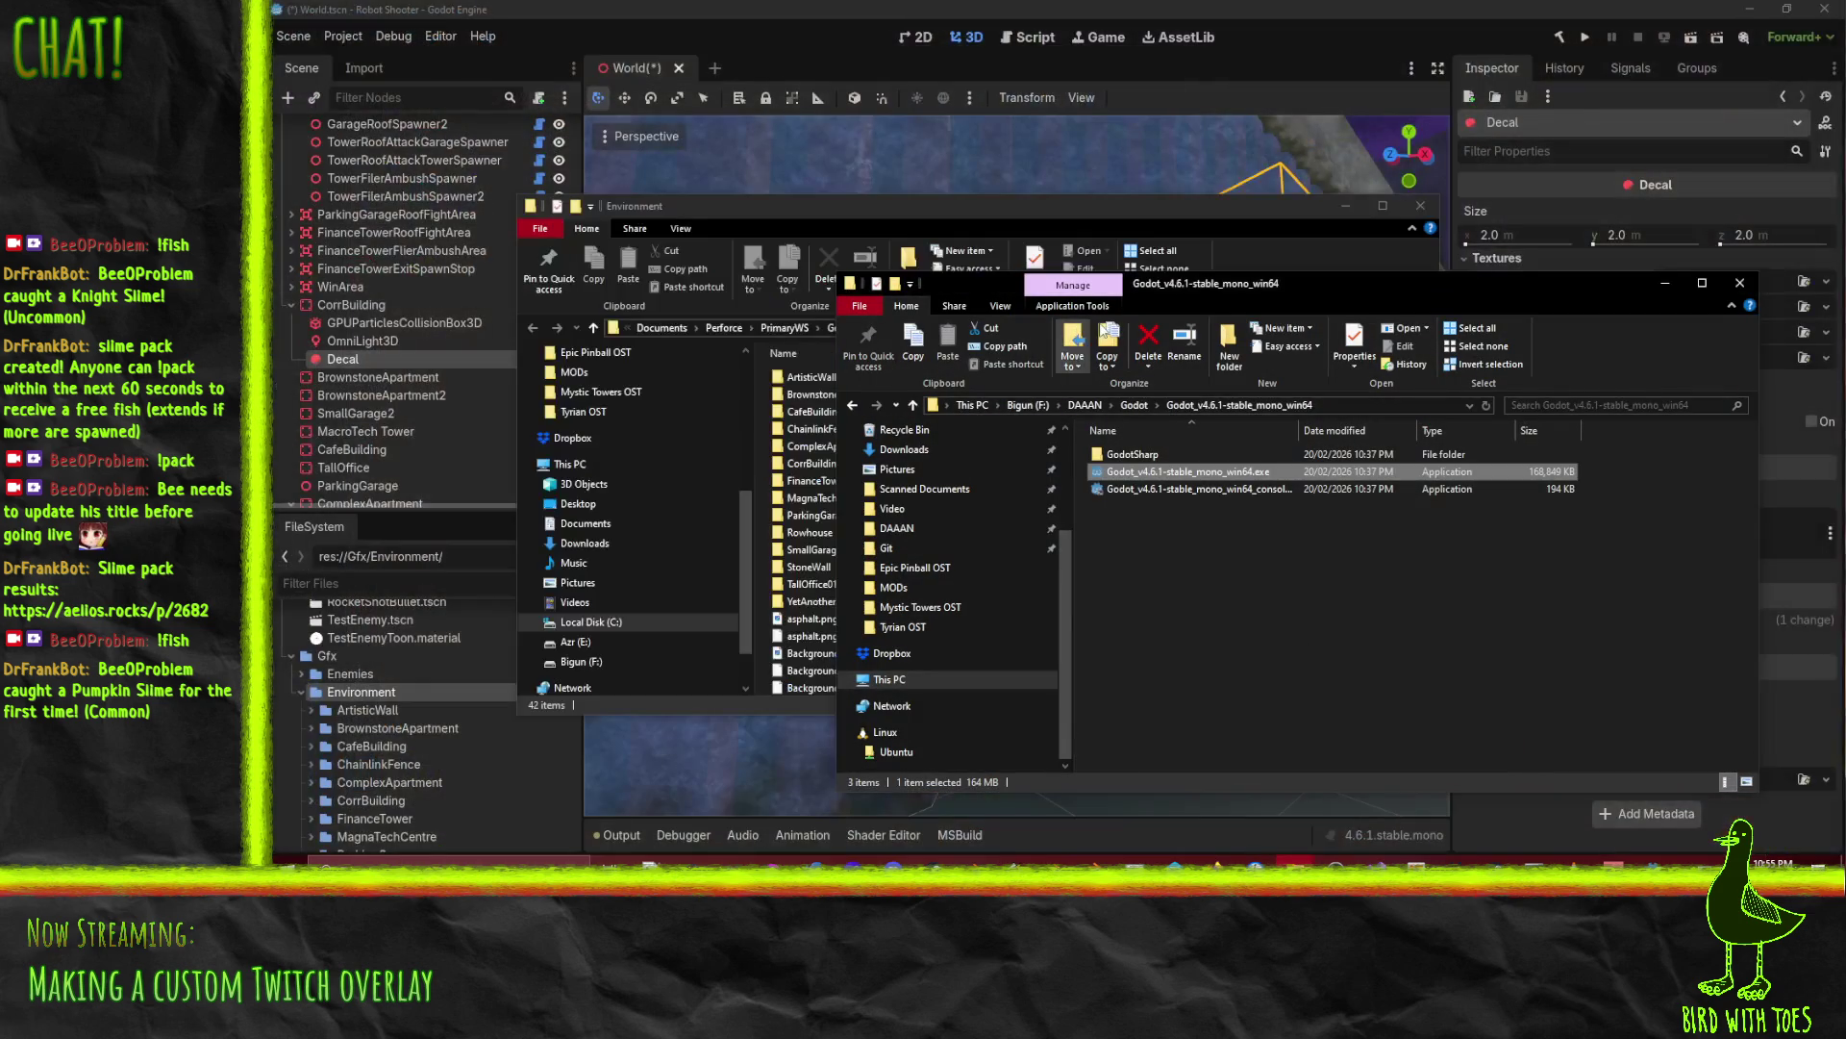
{"action": "left_click", "coordinate": [1739, 283]}
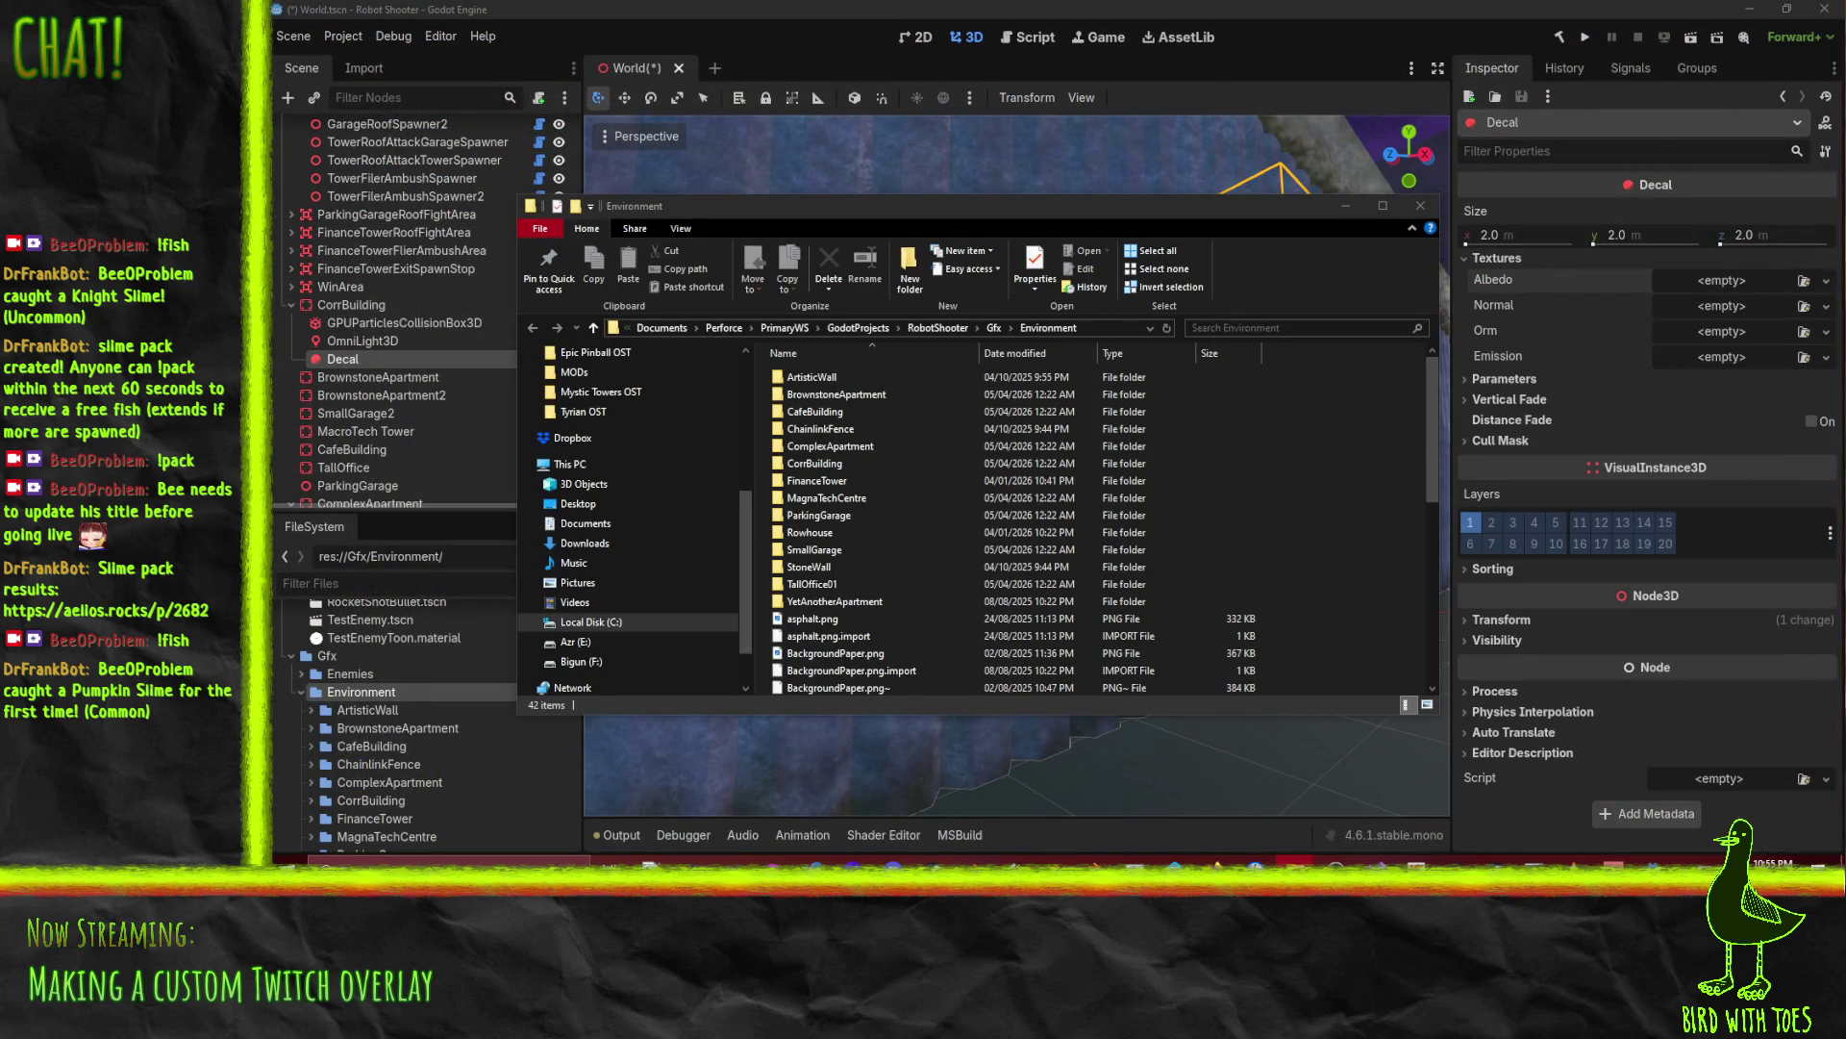
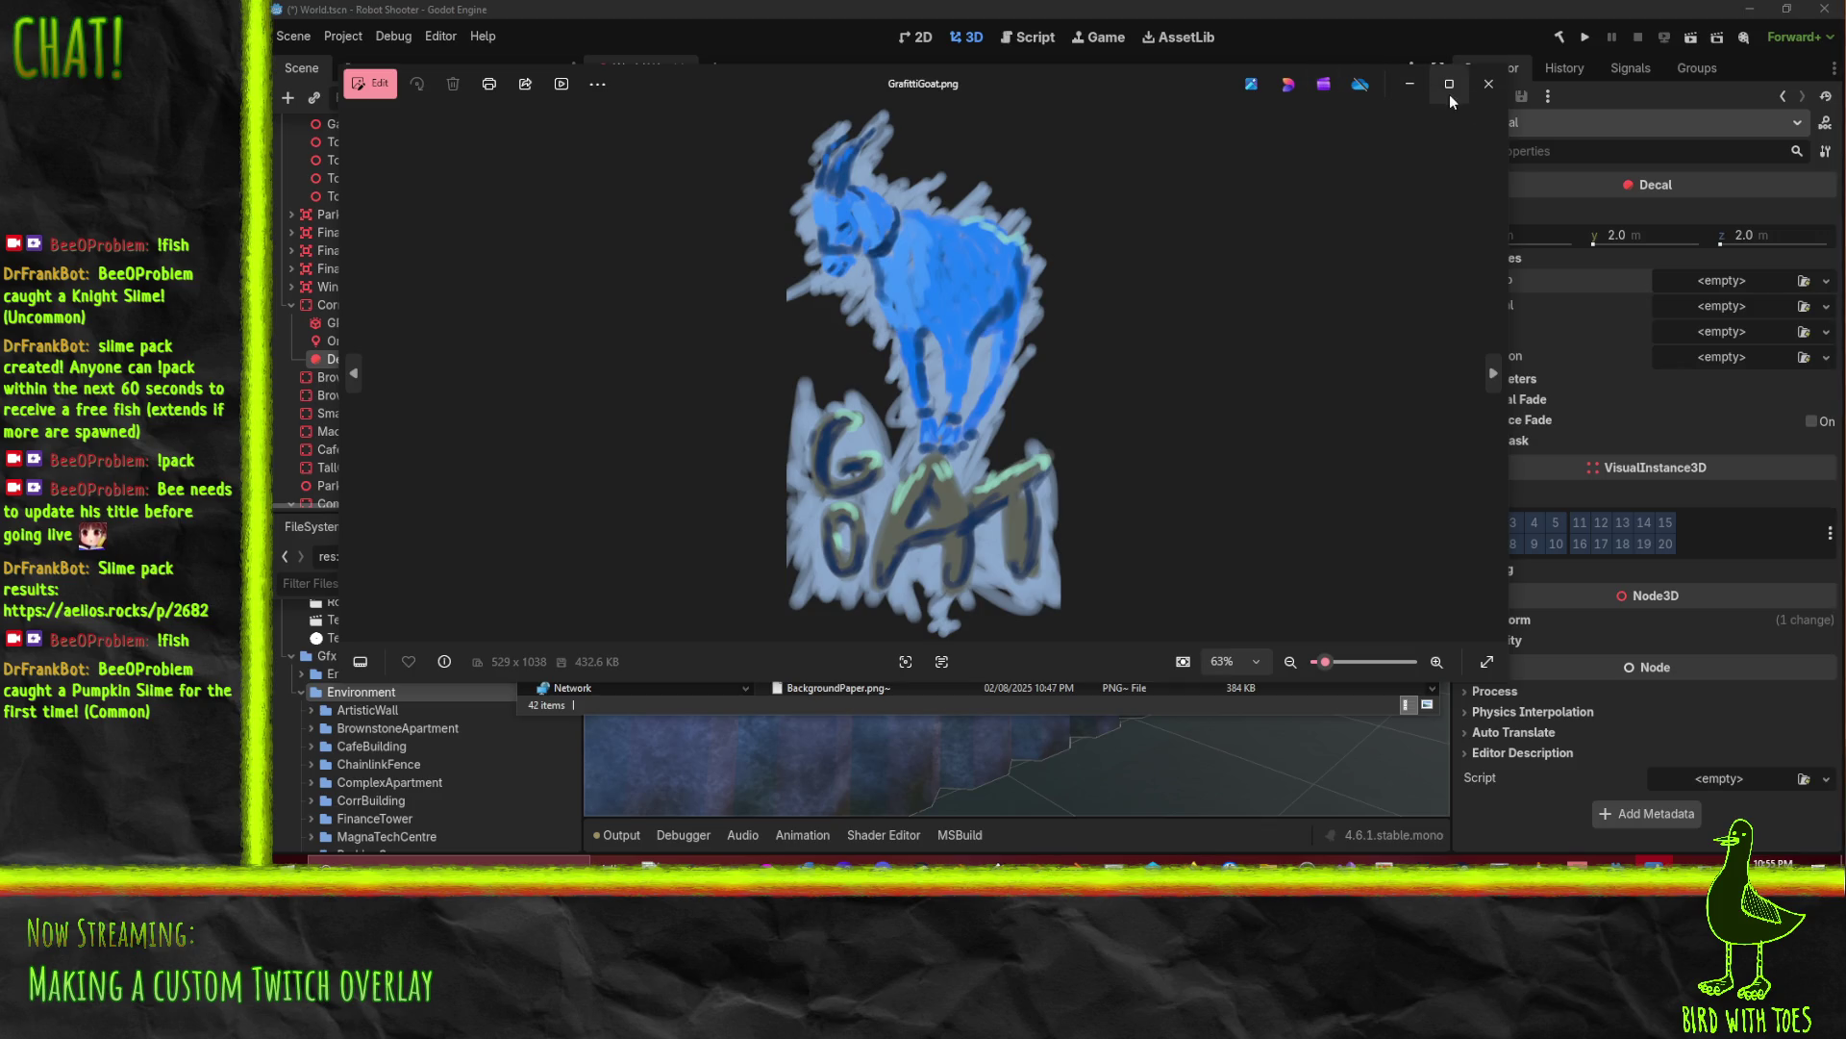
Step: Drag GrafittiGoat.png from the Levels folder into the Environment folder with 'Move here'
{"action": "left_click", "coordinate": [1490, 95]}
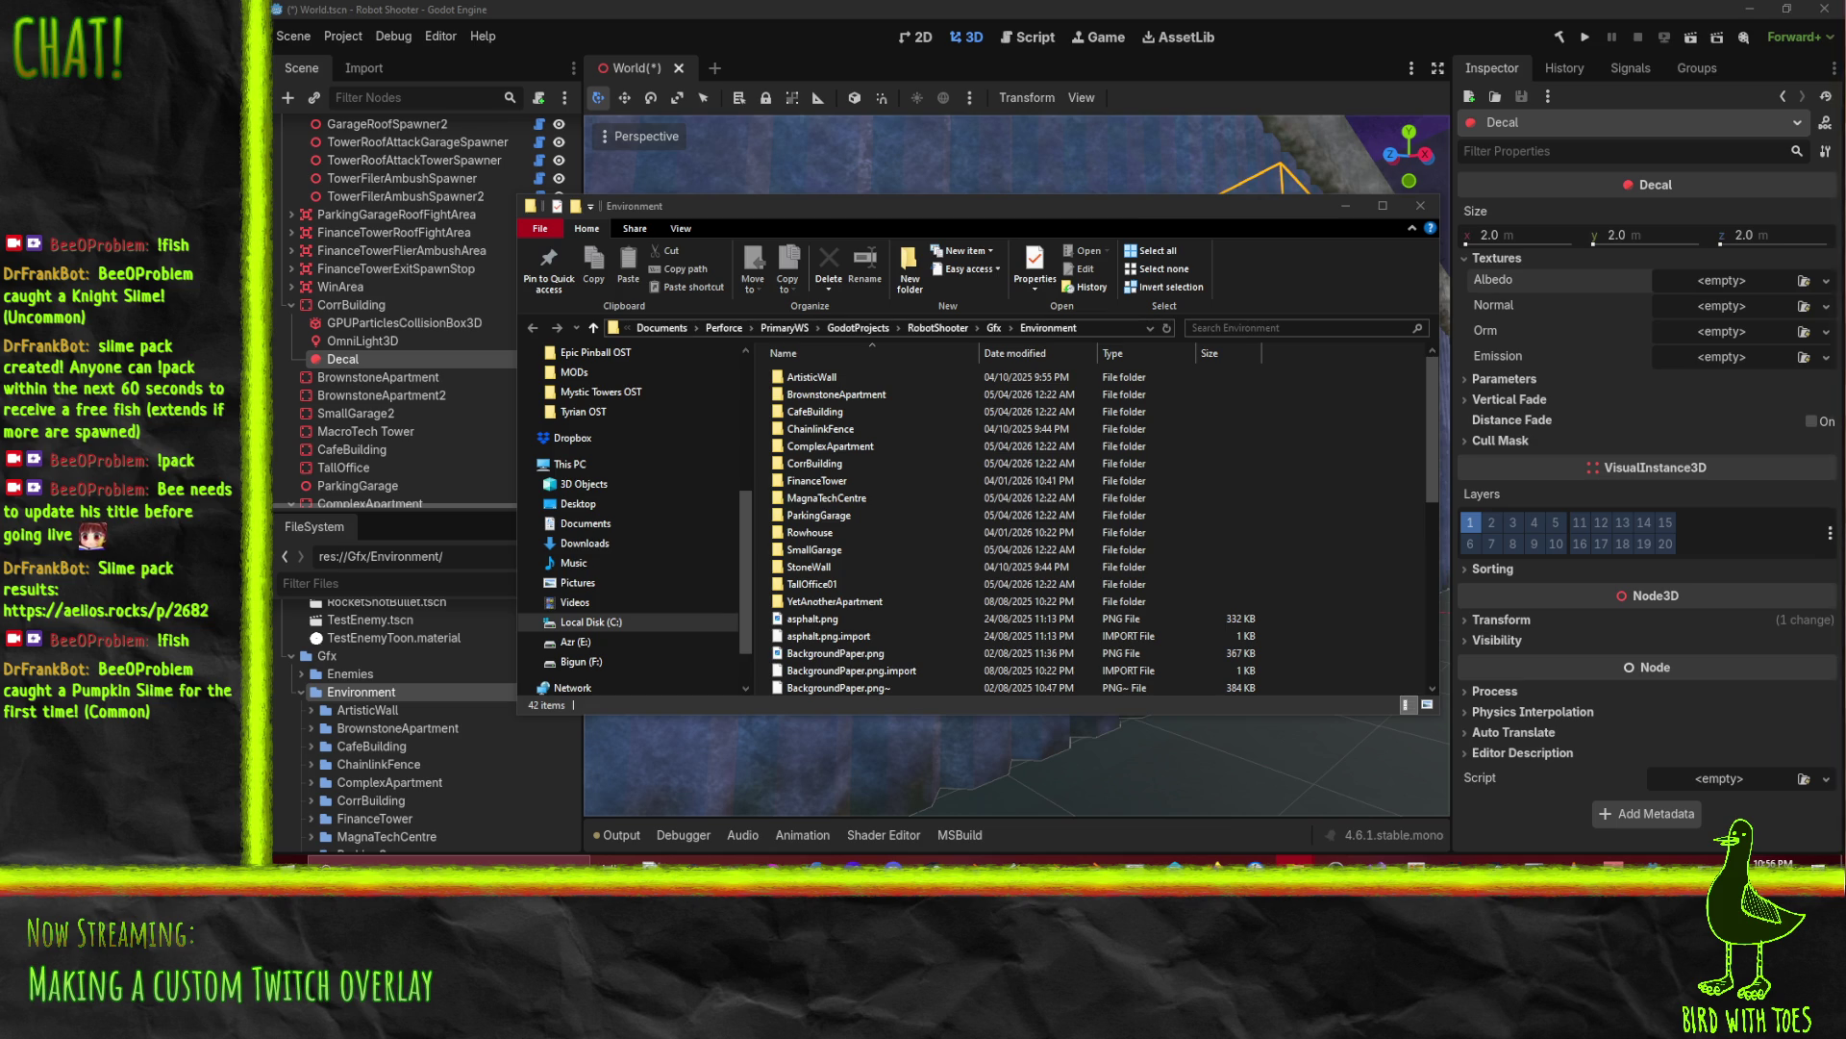
{"action": "key", "text": "alt+Tab"}
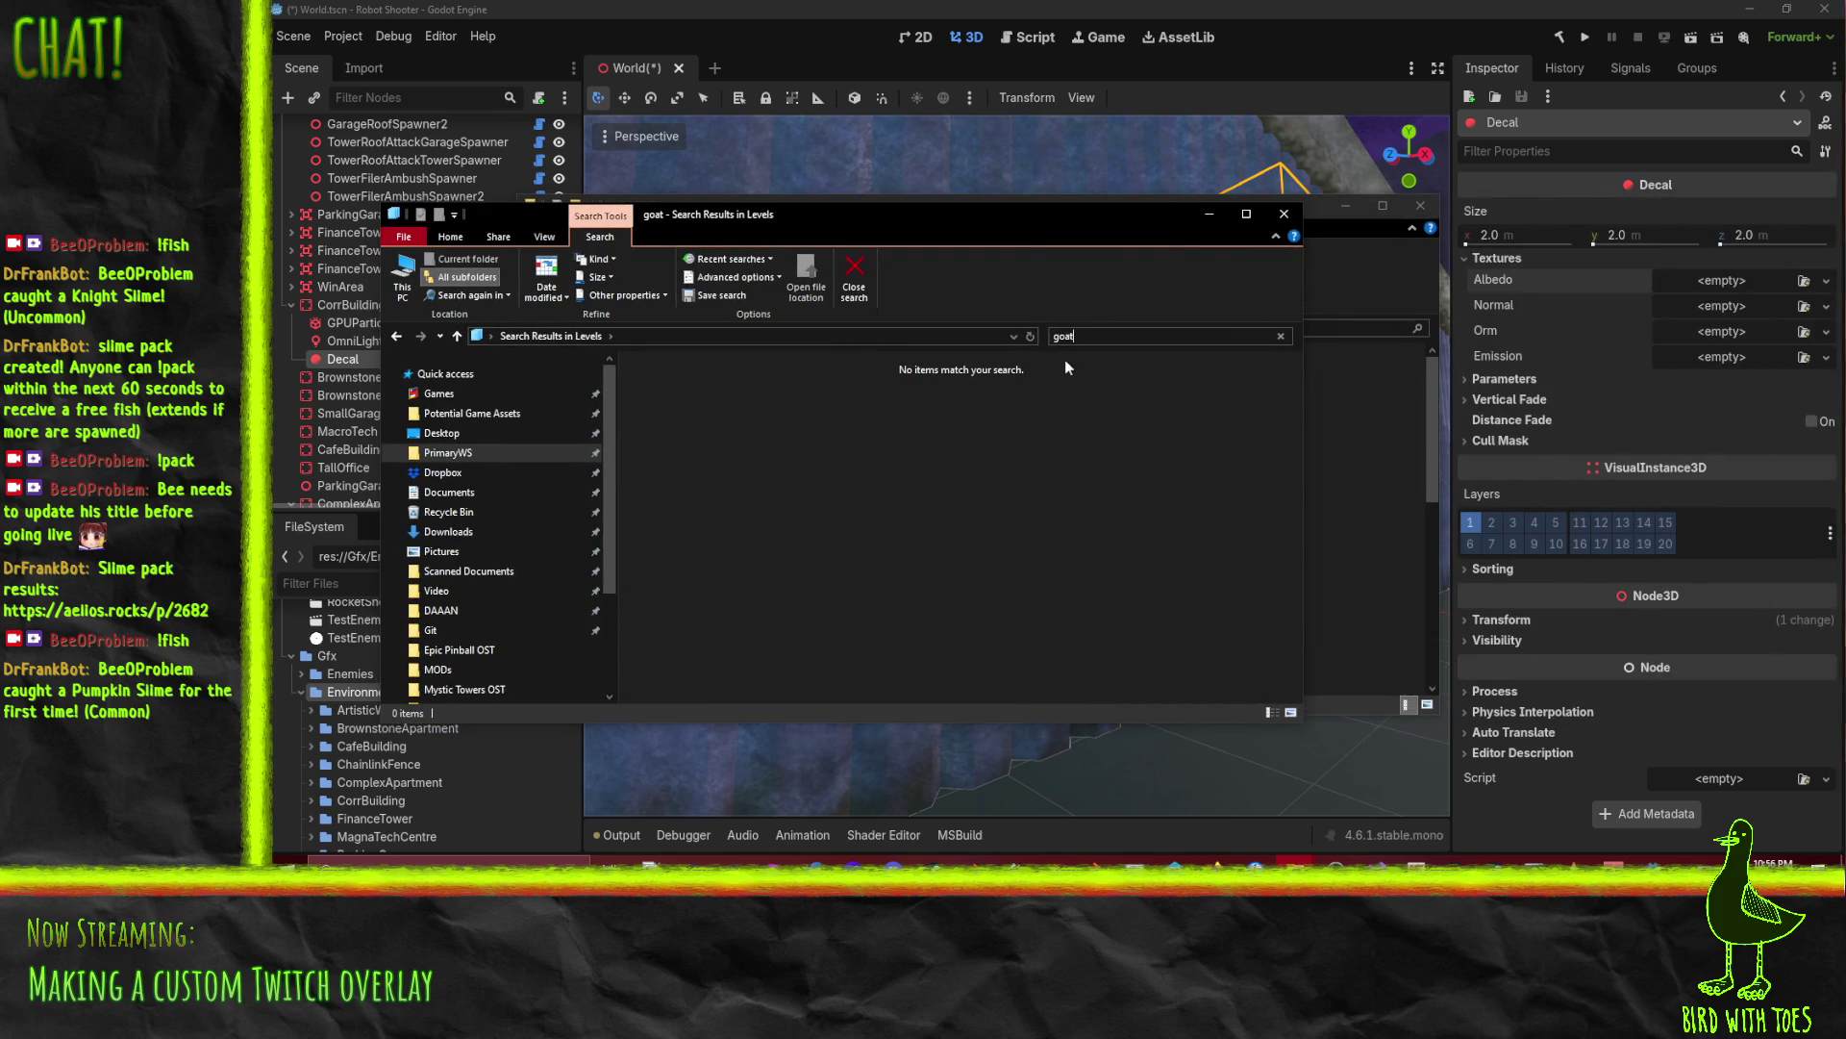
{"action": "key", "text": "BackSpace"}
{"action": "key", "text": "BackSpace"}
{"action": "key", "text": "BackSpace"}
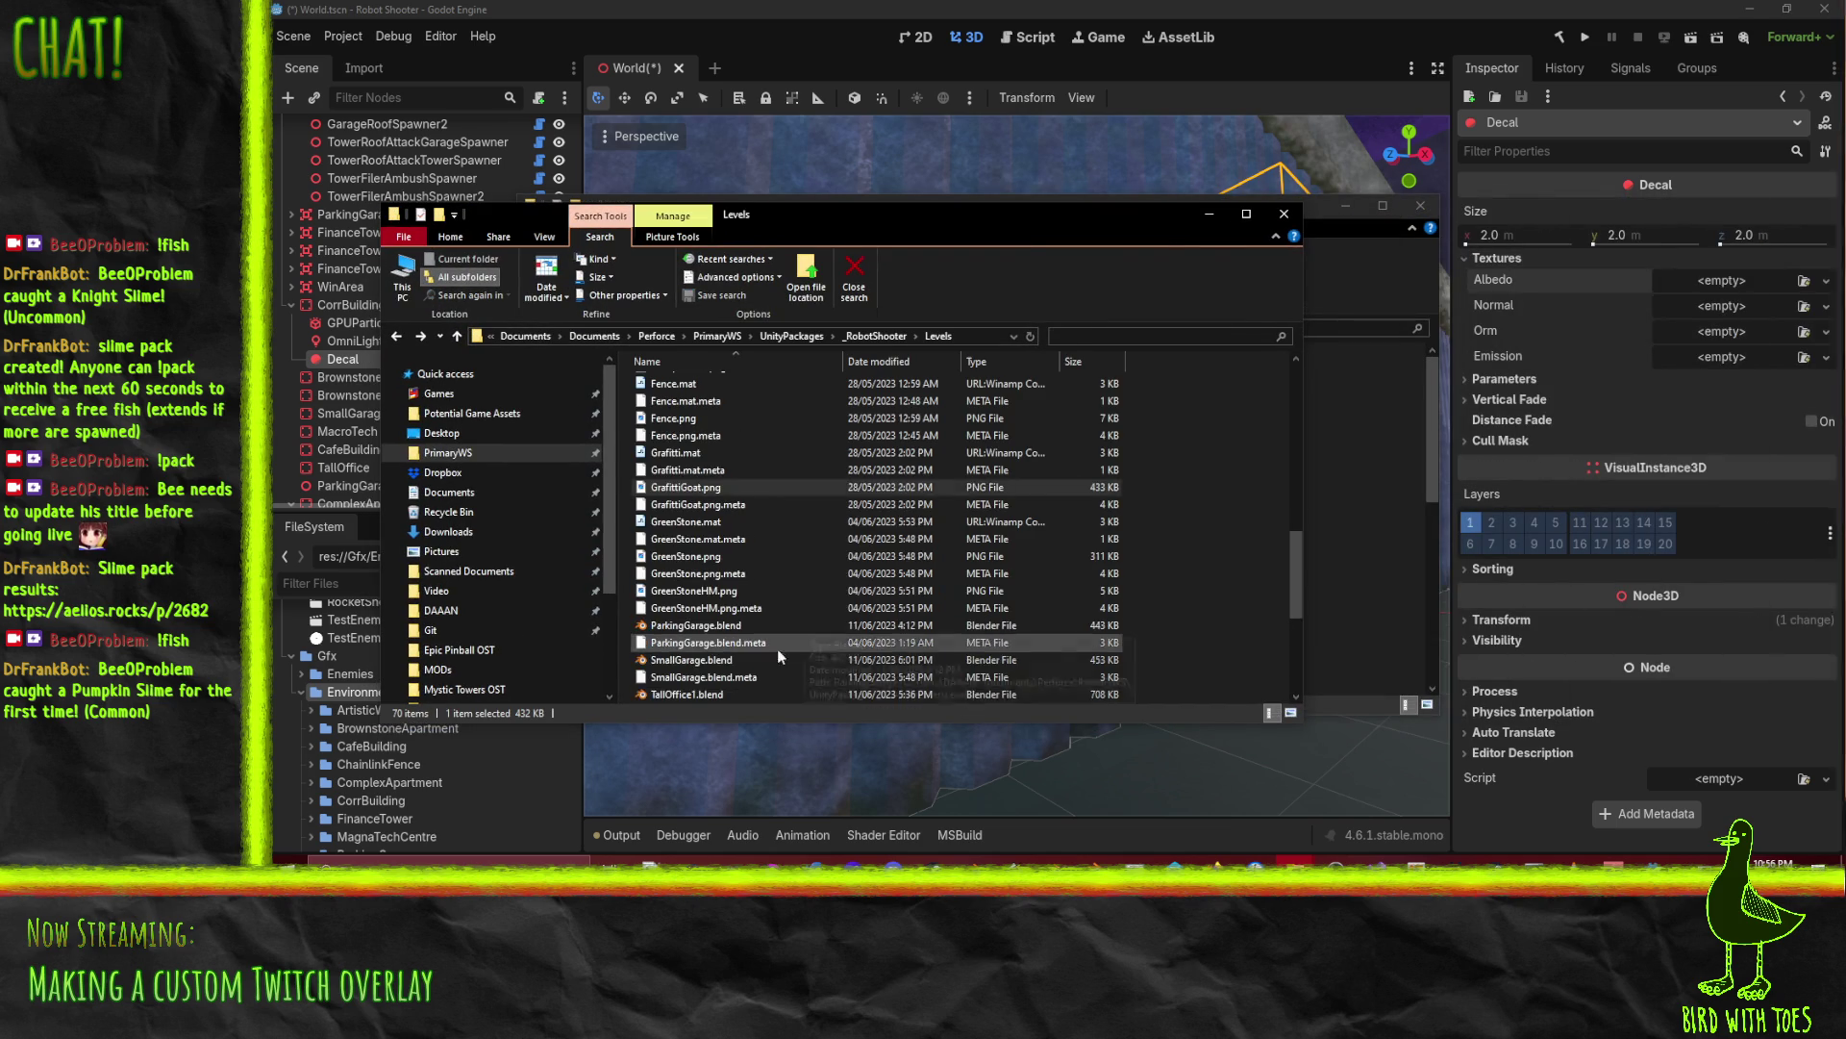
{"action": "left_click", "coordinate": [701, 488]}
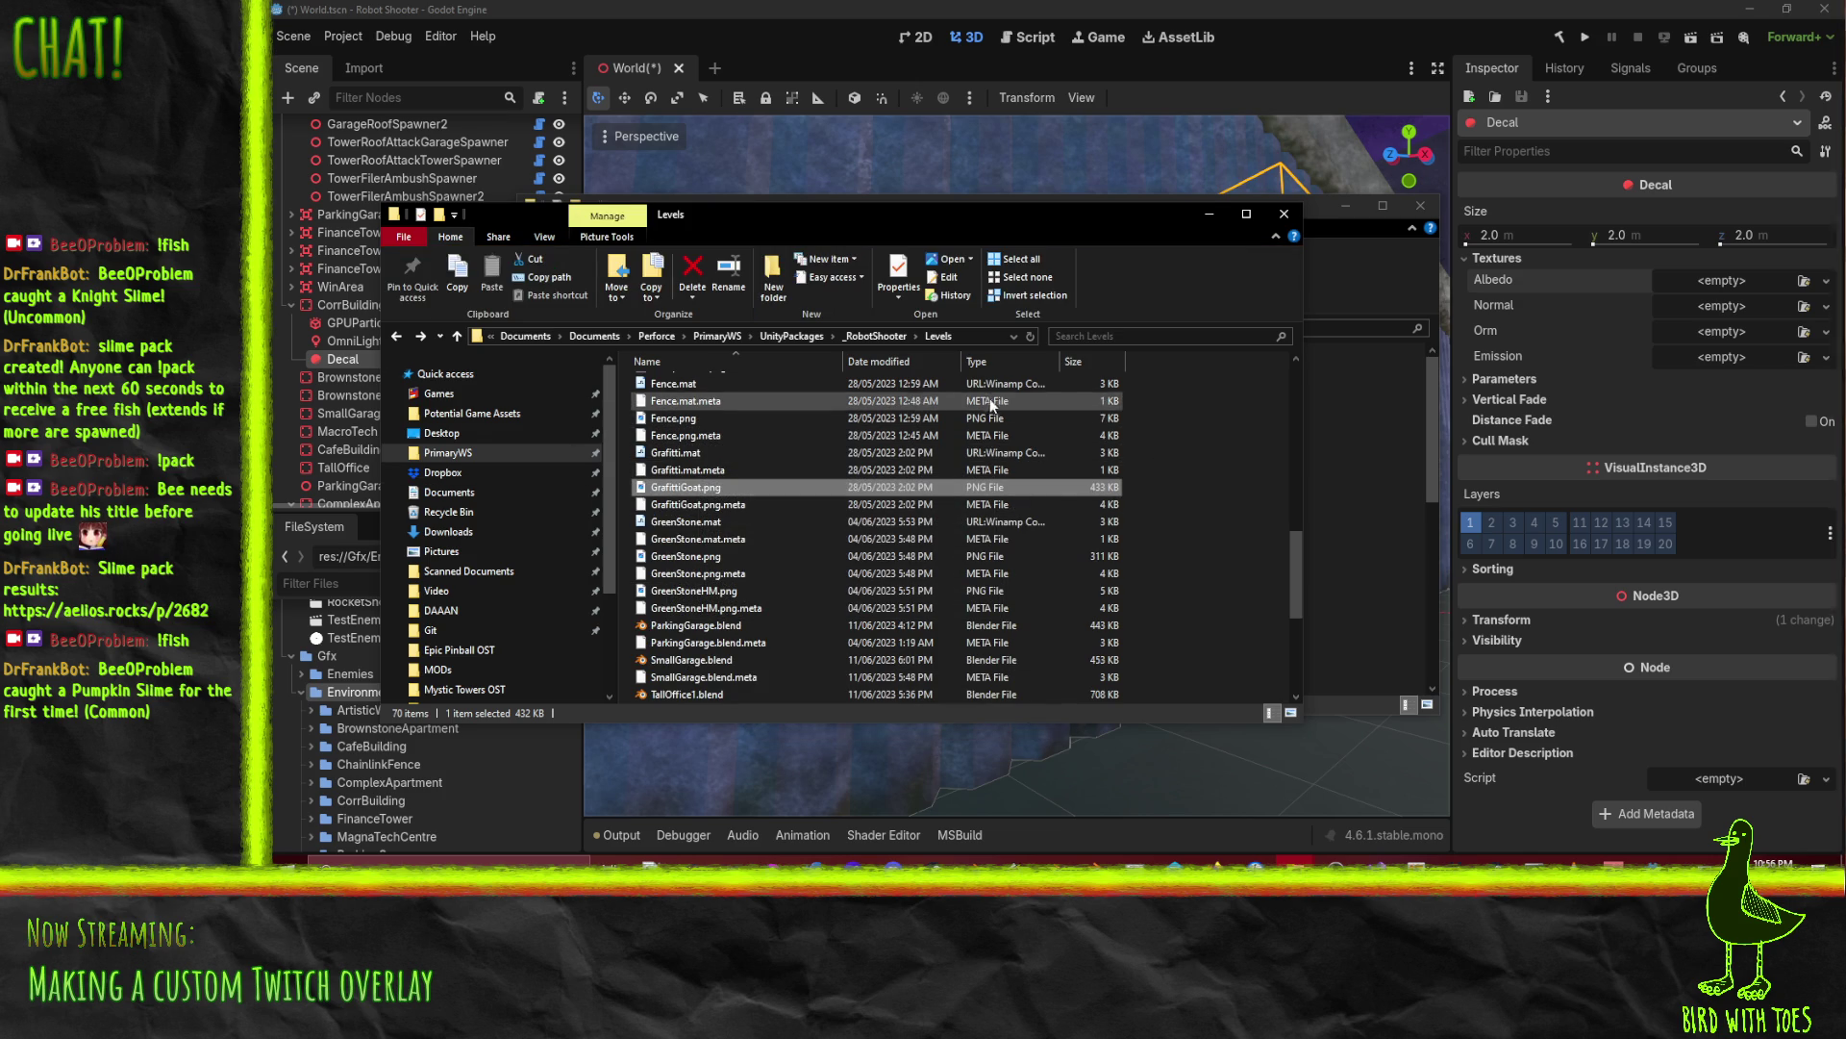
{"action": "left_click_drag", "start_coordinate": [1002, 222], "coordinate": [1841, 231]}
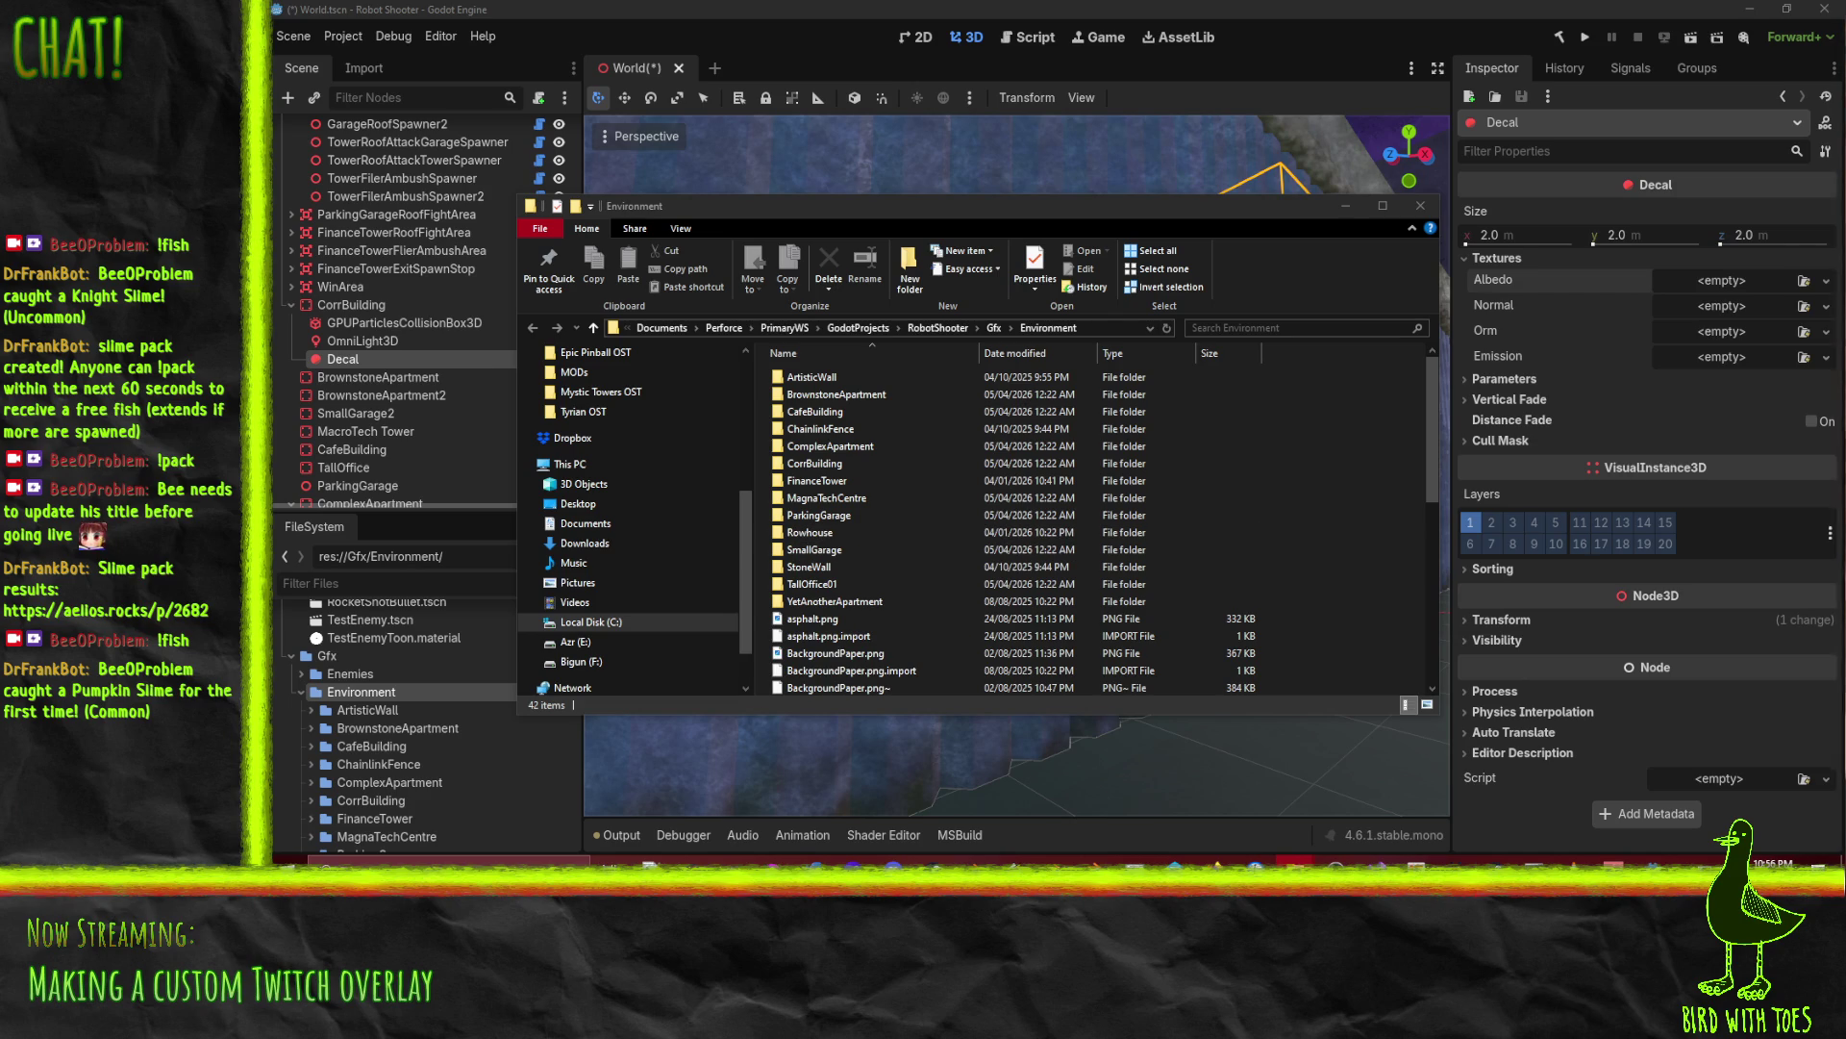
{"action": "left_click_drag", "start_coordinate": [1330, 583], "coordinate": [1261, 534]}
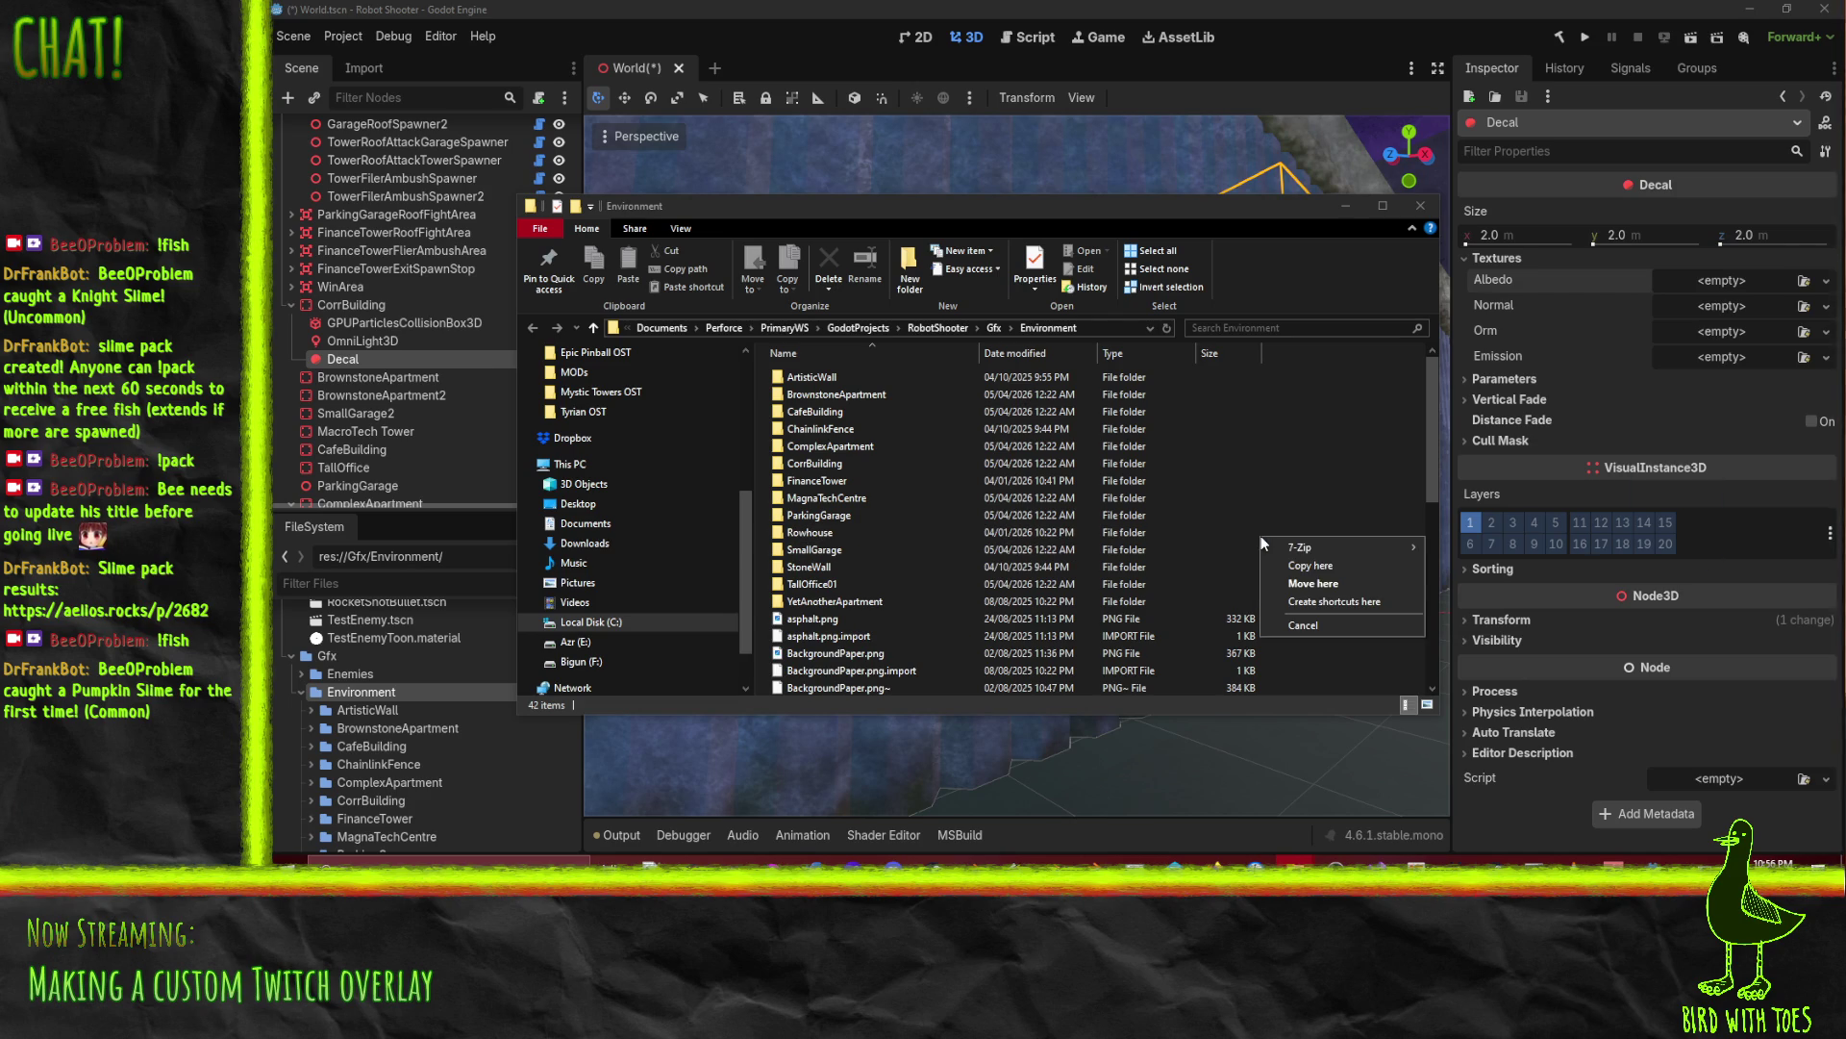
{"action": "left_click", "coordinate": [1329, 580]}
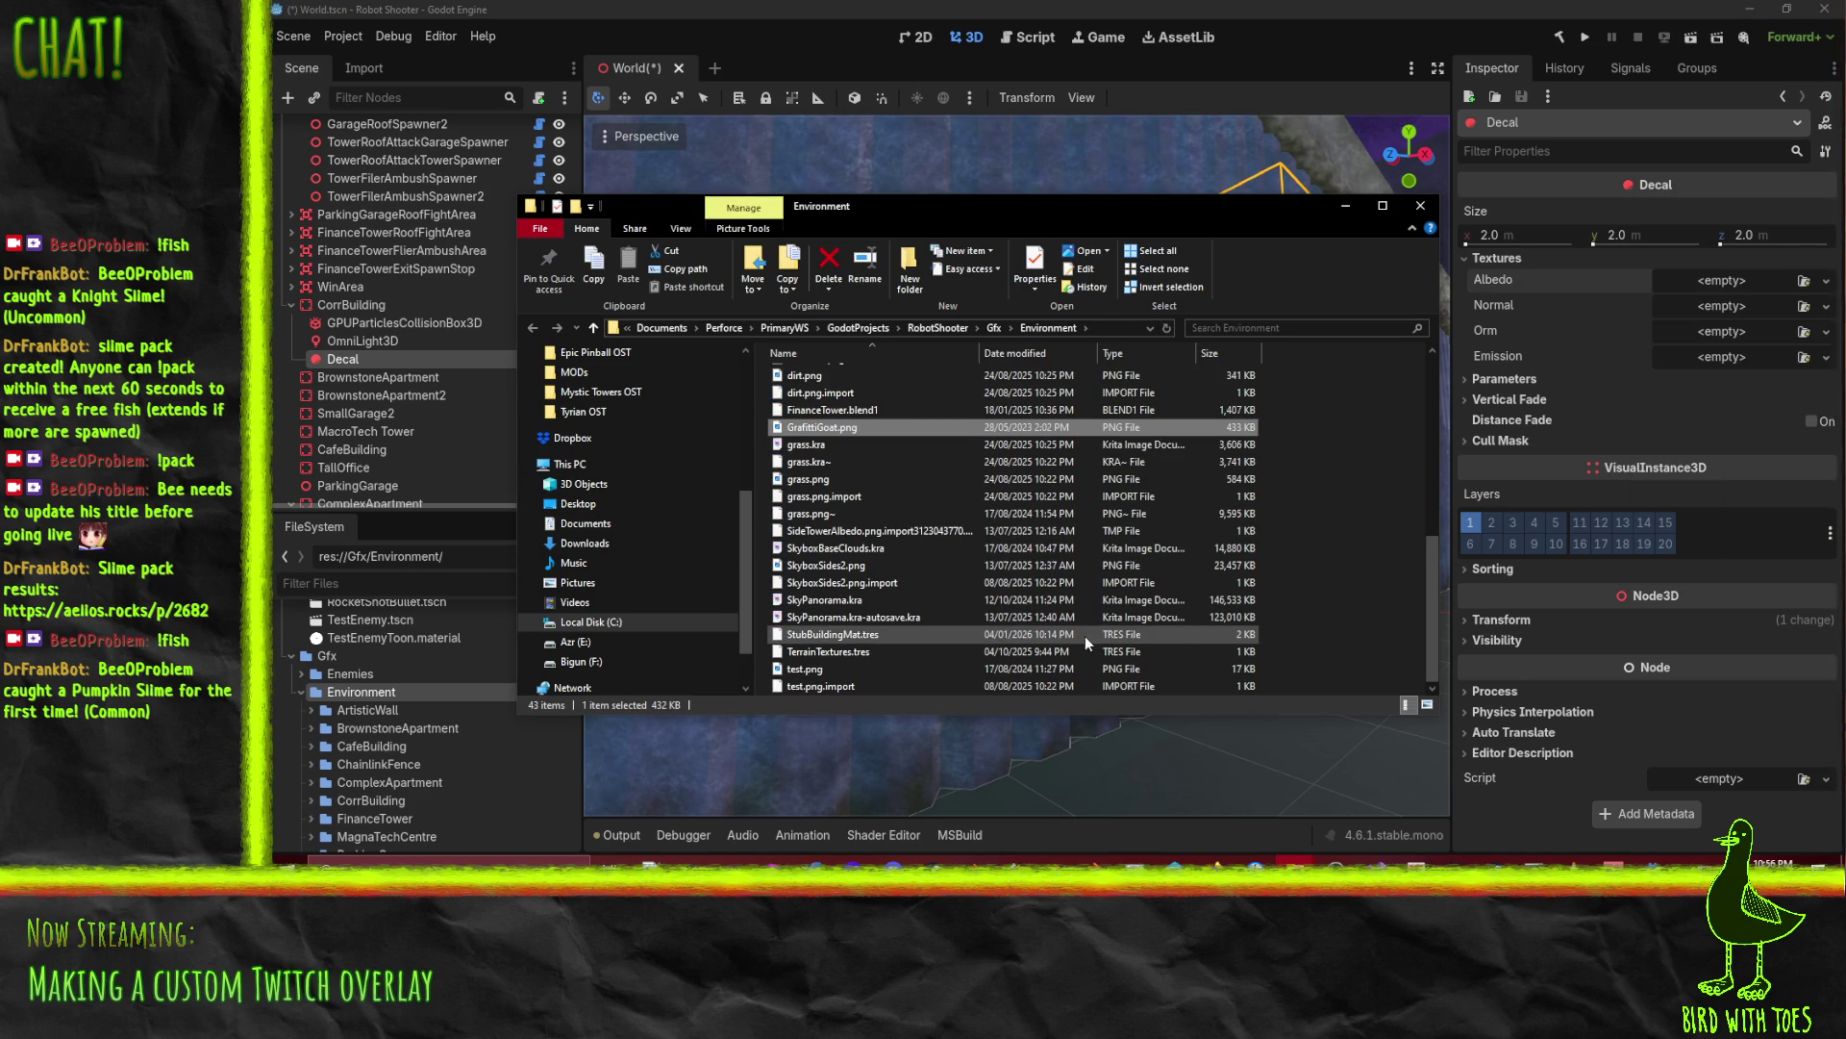
{"action": "left_click", "coordinate": [1356, 7]}
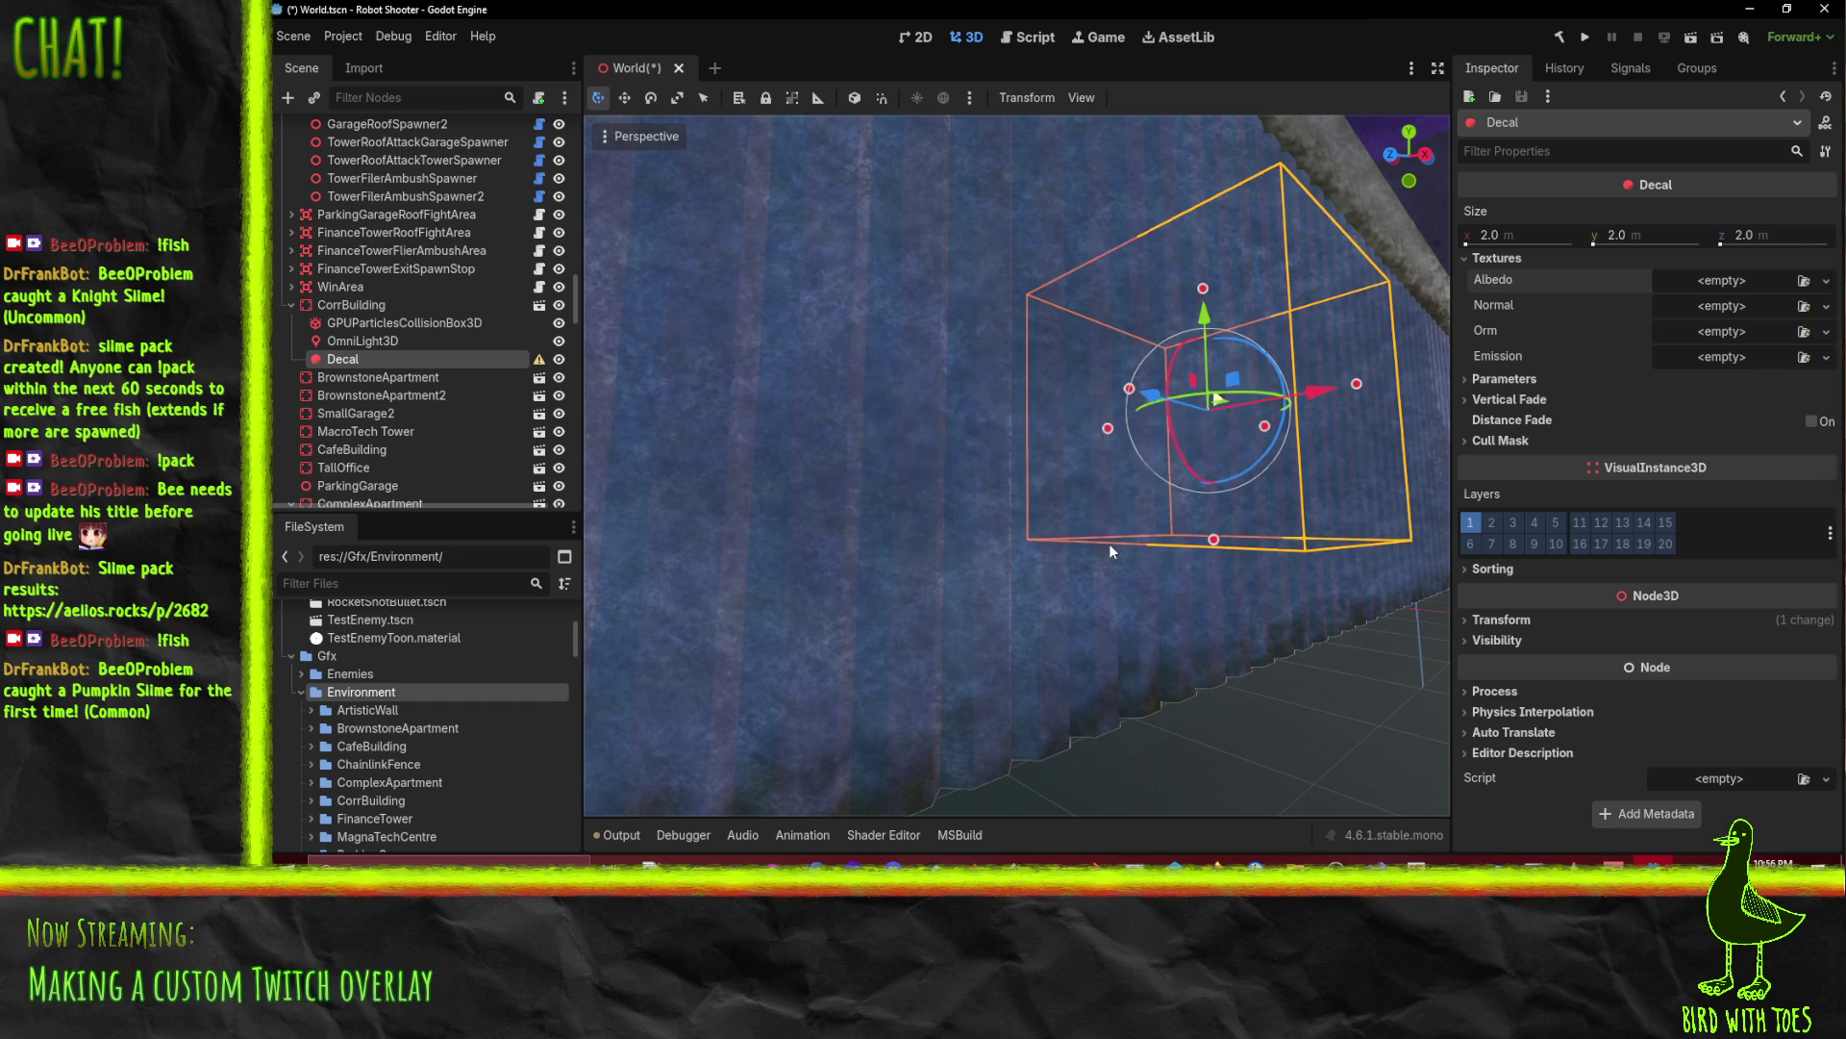
Step: Frame the Decal and assign GrafittiGoat.png as its Albedo texture
{"action": "key", "text": "f"}
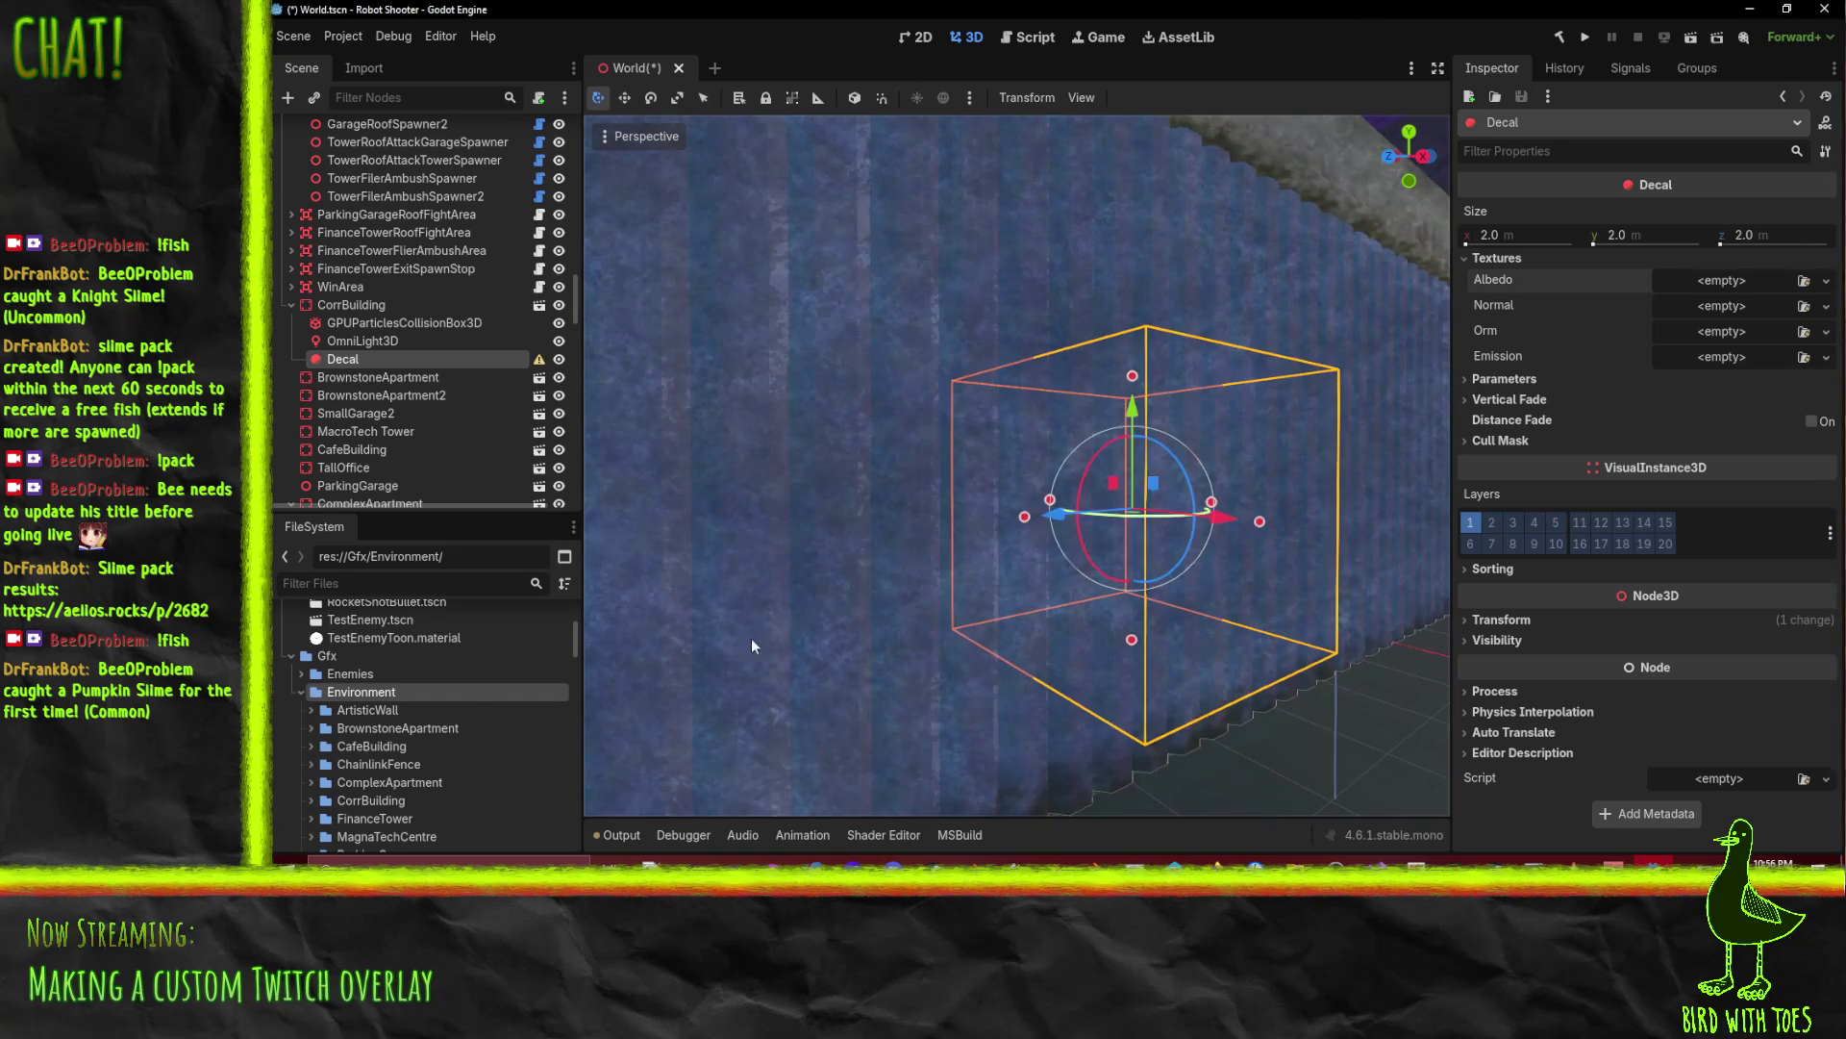
{"action": "scroll", "coordinate": [355, 710], "scroll_direction": "down", "scroll_amount": 2}
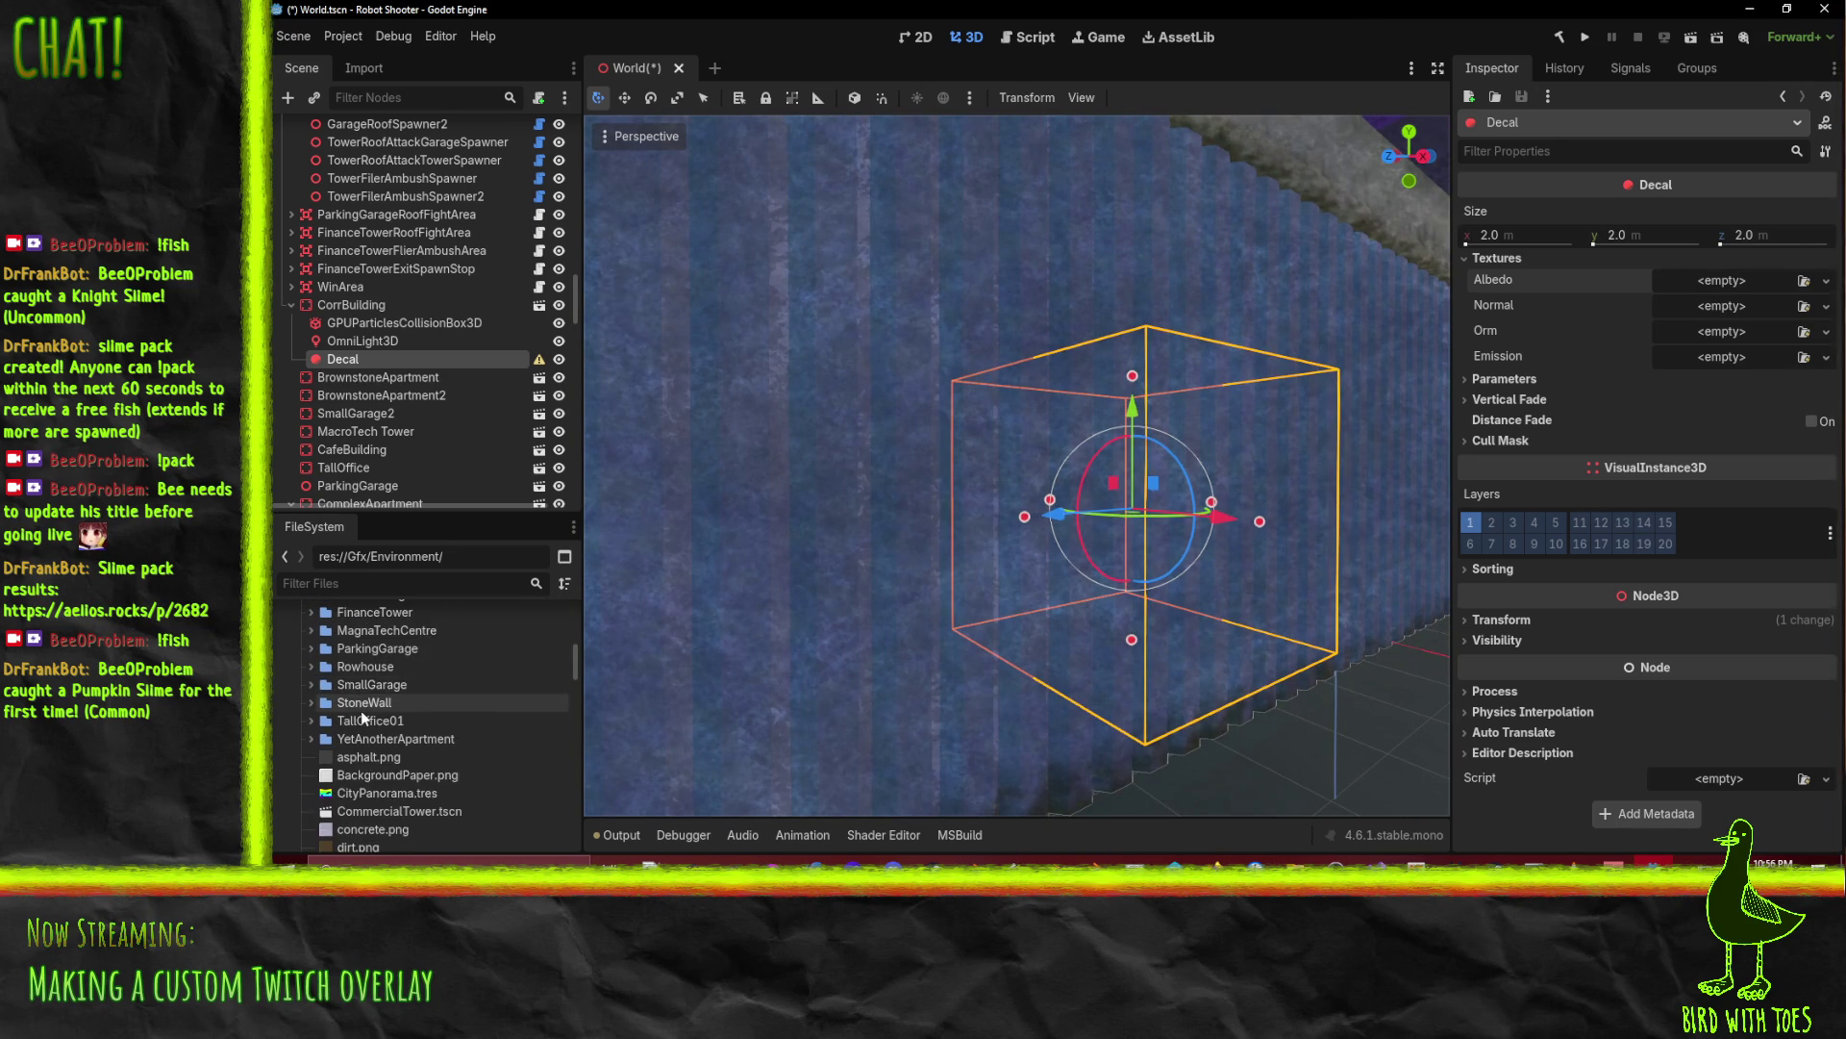
{"action": "scroll", "coordinate": [363, 712], "scroll_direction": "up", "scroll_amount": 3}
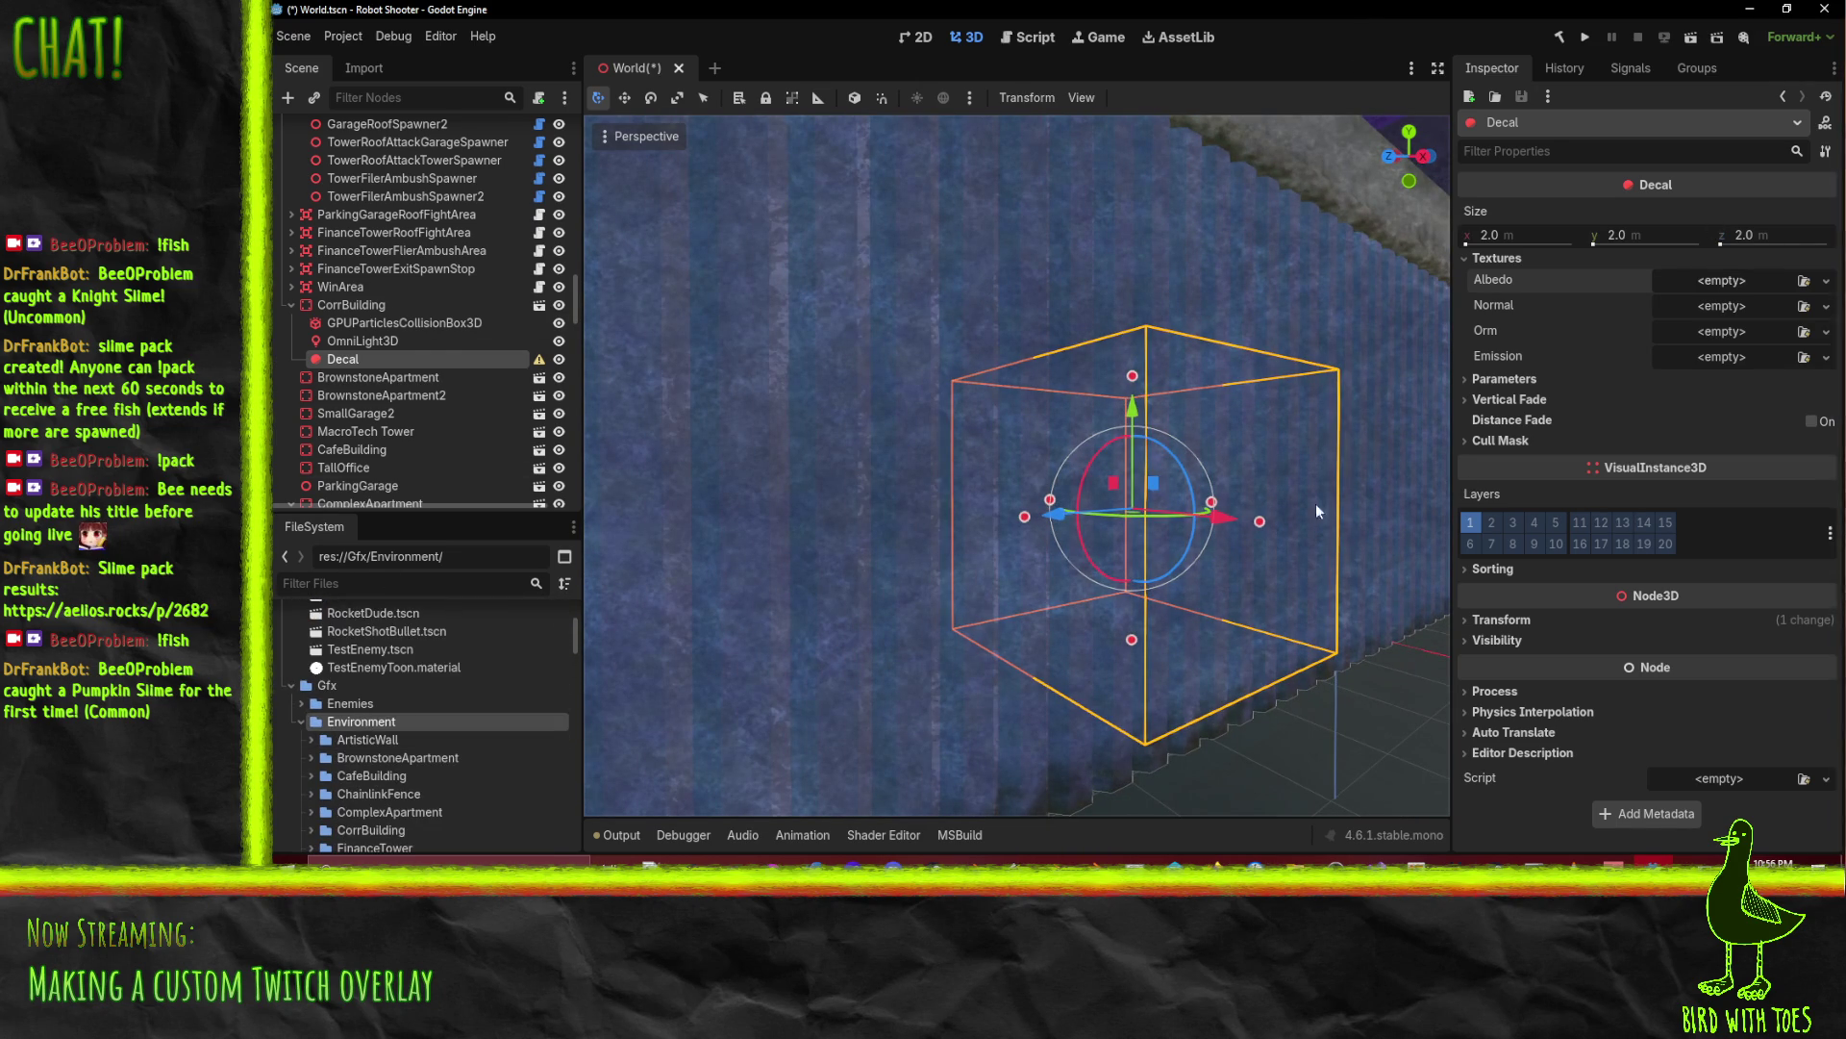
{"action": "scroll", "coordinate": [409, 716], "scroll_direction": "down", "scroll_amount": 10}
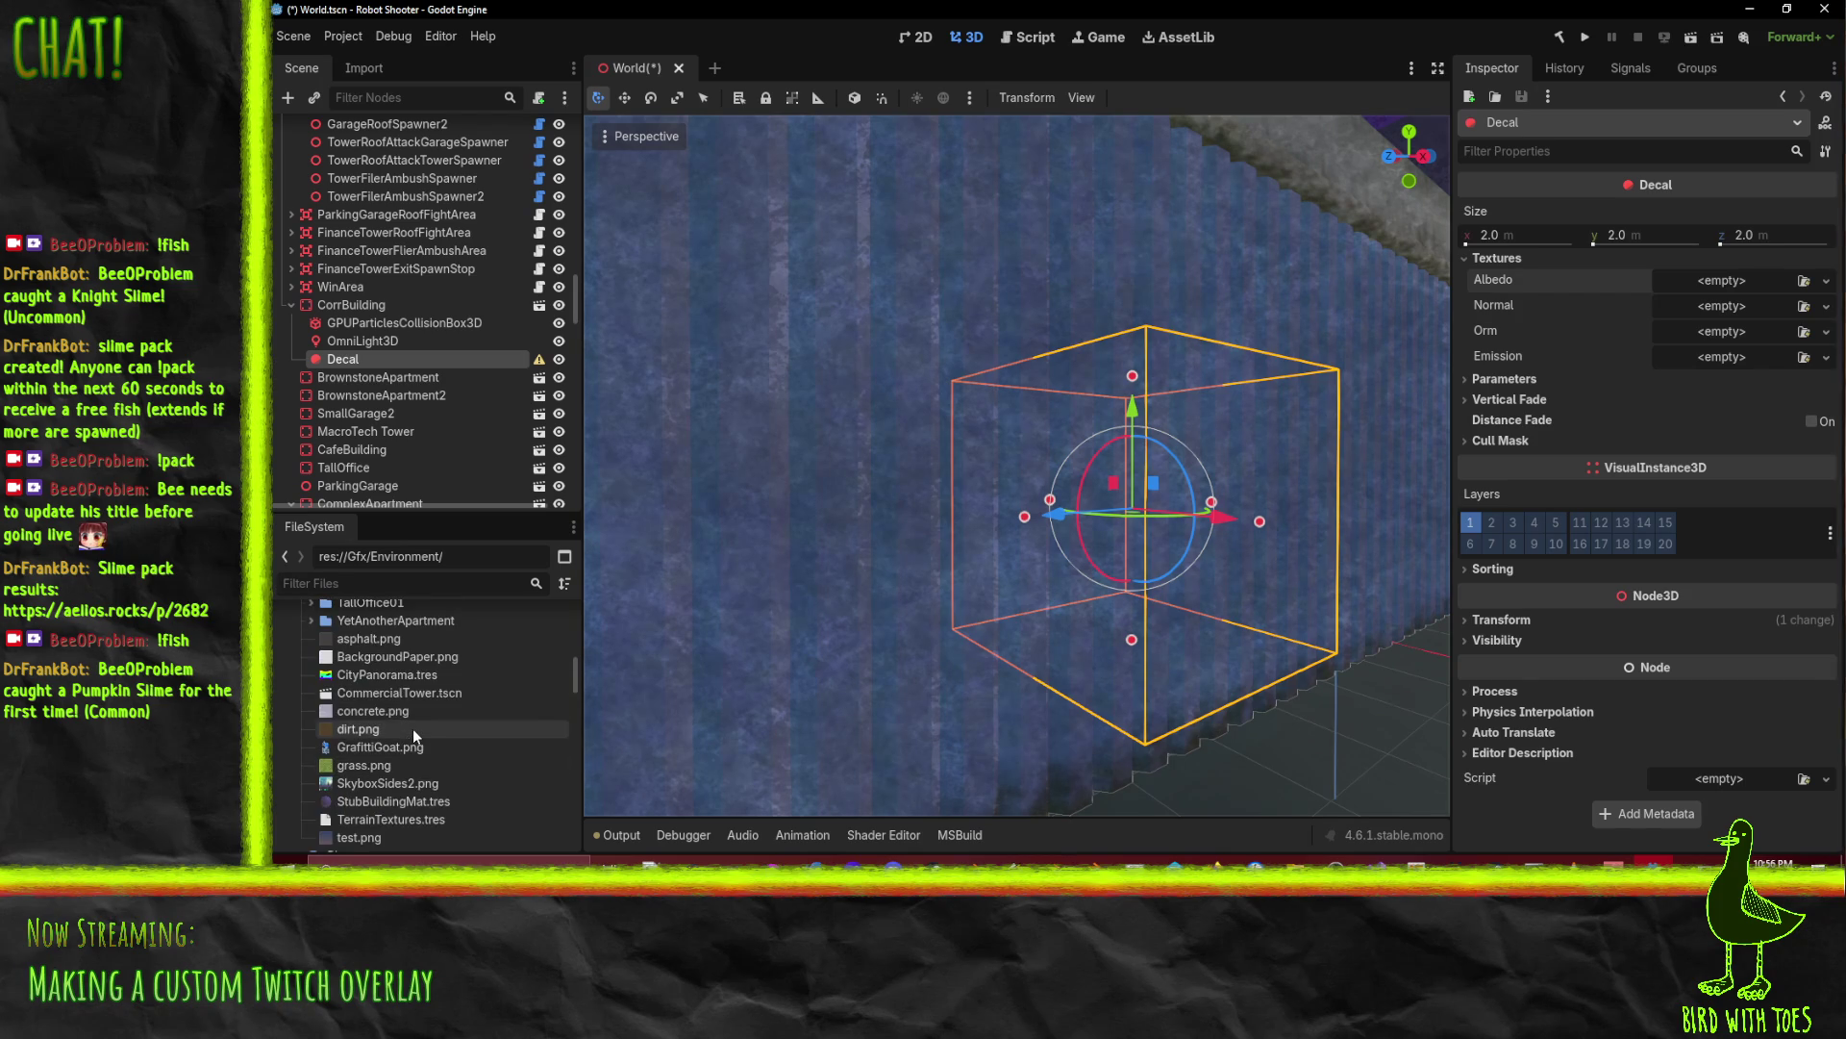
{"action": "mouse_move", "coordinate": [380, 747]}
{"action": "left_mouse_down"}
{"action": "mouse_move", "coordinate": [1625, 373]}
{"action": "mouse_move", "coordinate": [1709, 277]}
{"action": "left_mouse_up"}
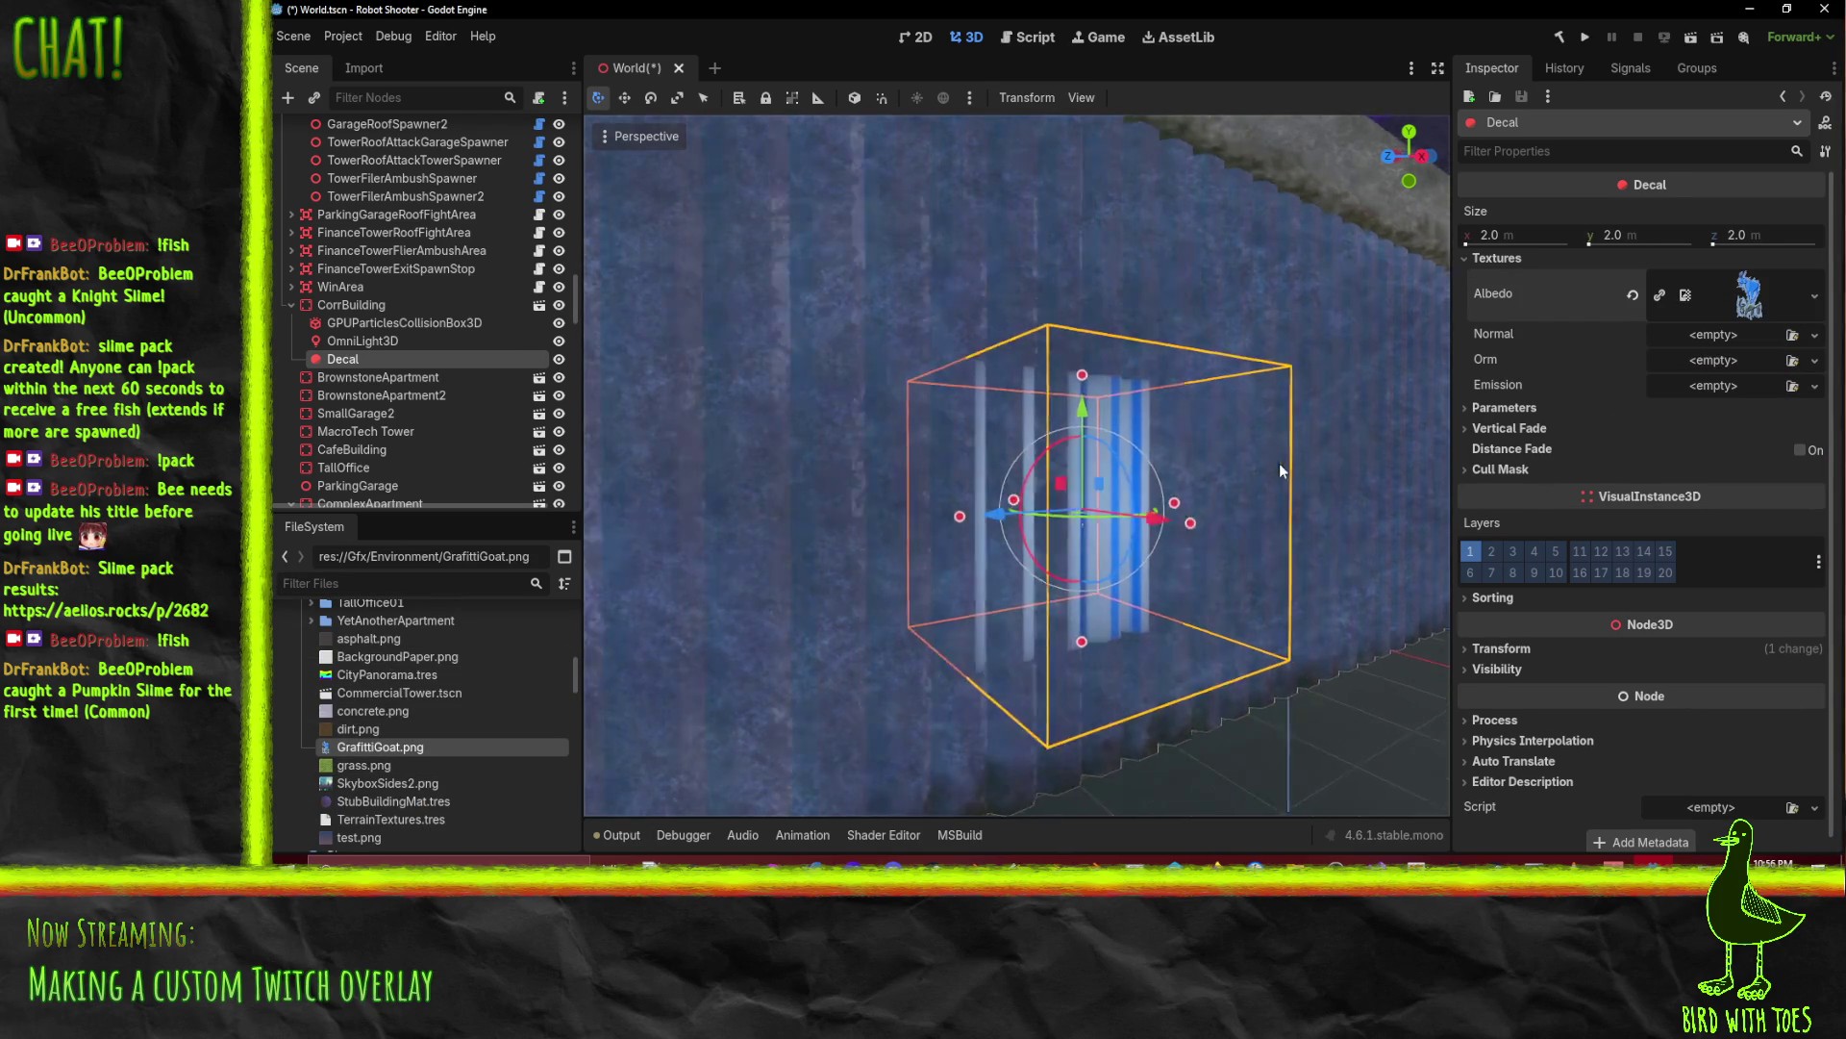
Step: Slide the decal along Z onto the wall and expand Parameters and Vertical Fade
{"action": "mouse_move", "coordinate": [1231, 467]}
{"action": "left_mouse_down"}
{"action": "mouse_move", "coordinate": [1195, 470]}
{"action": "mouse_move", "coordinate": [1210, 495]}
{"action": "left_mouse_up"}
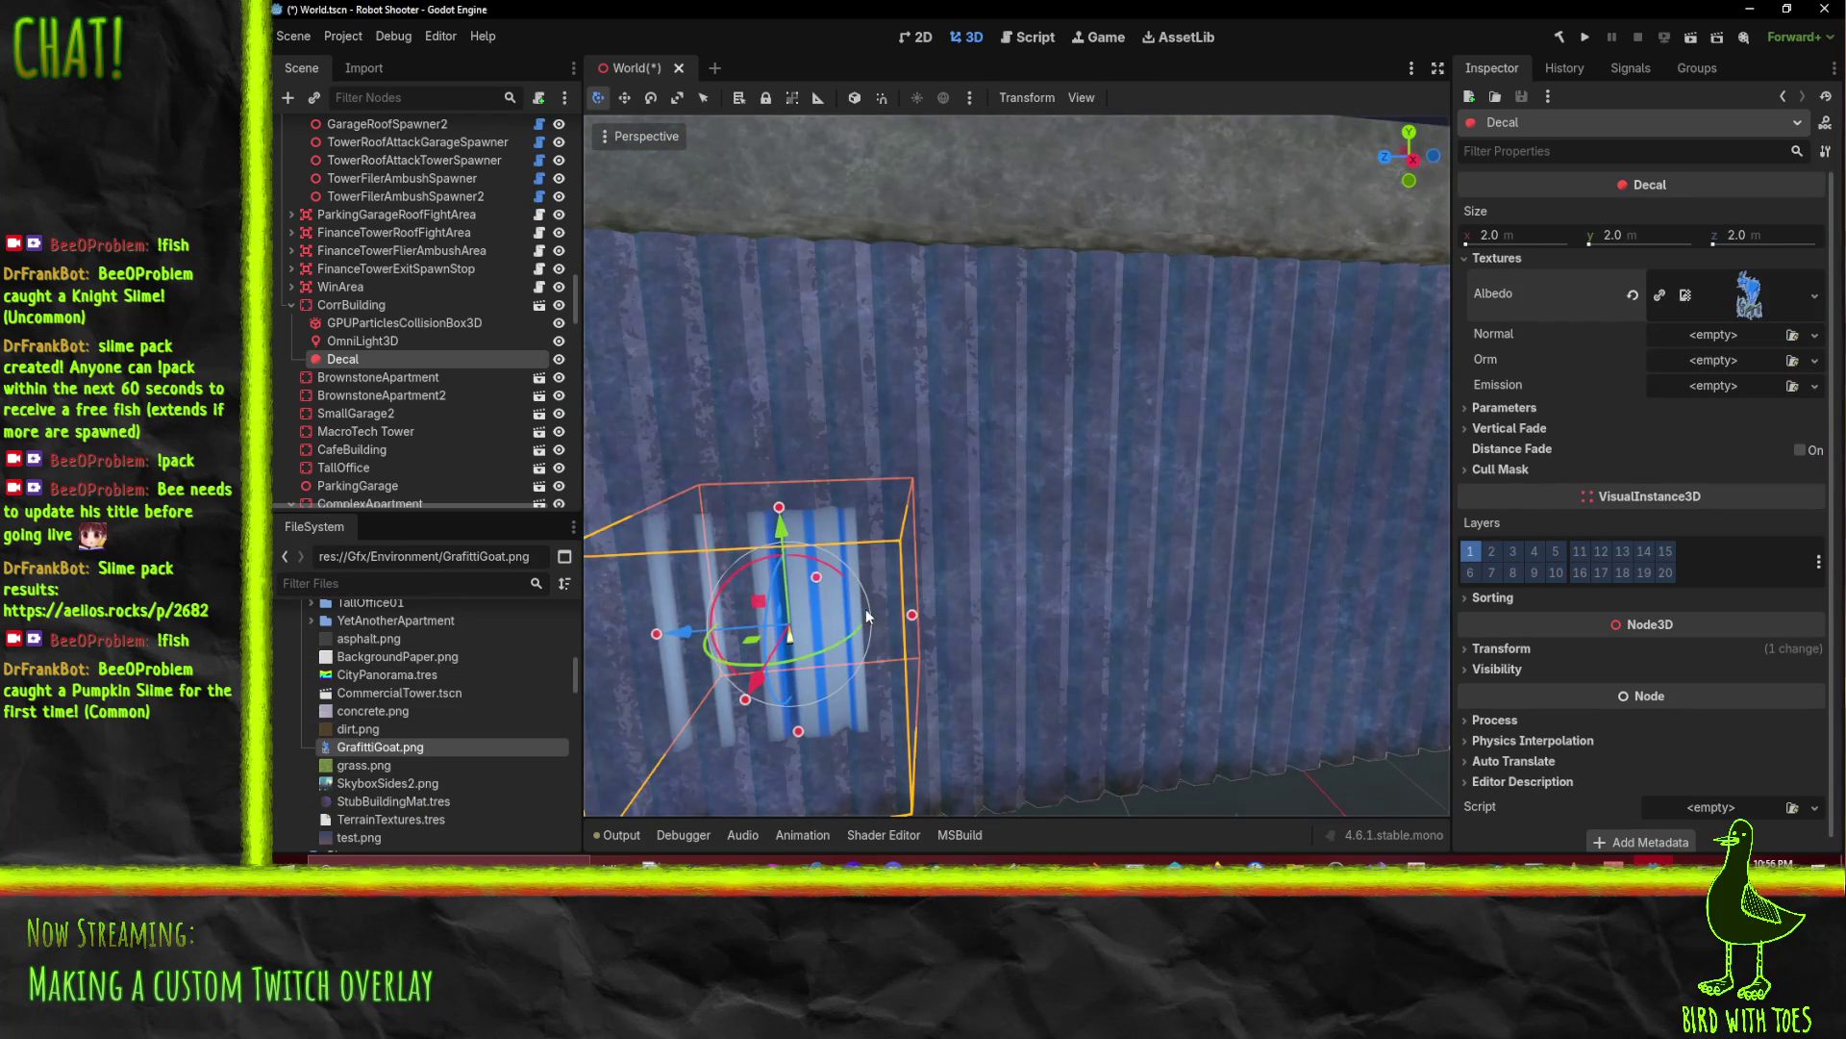
{"action": "mouse_move", "coordinate": [685, 639]}
{"action": "left_mouse_down"}
{"action": "mouse_move", "coordinate": [737, 635]}
{"action": "mouse_move", "coordinate": [673, 631]}
{"action": "left_mouse_up"}
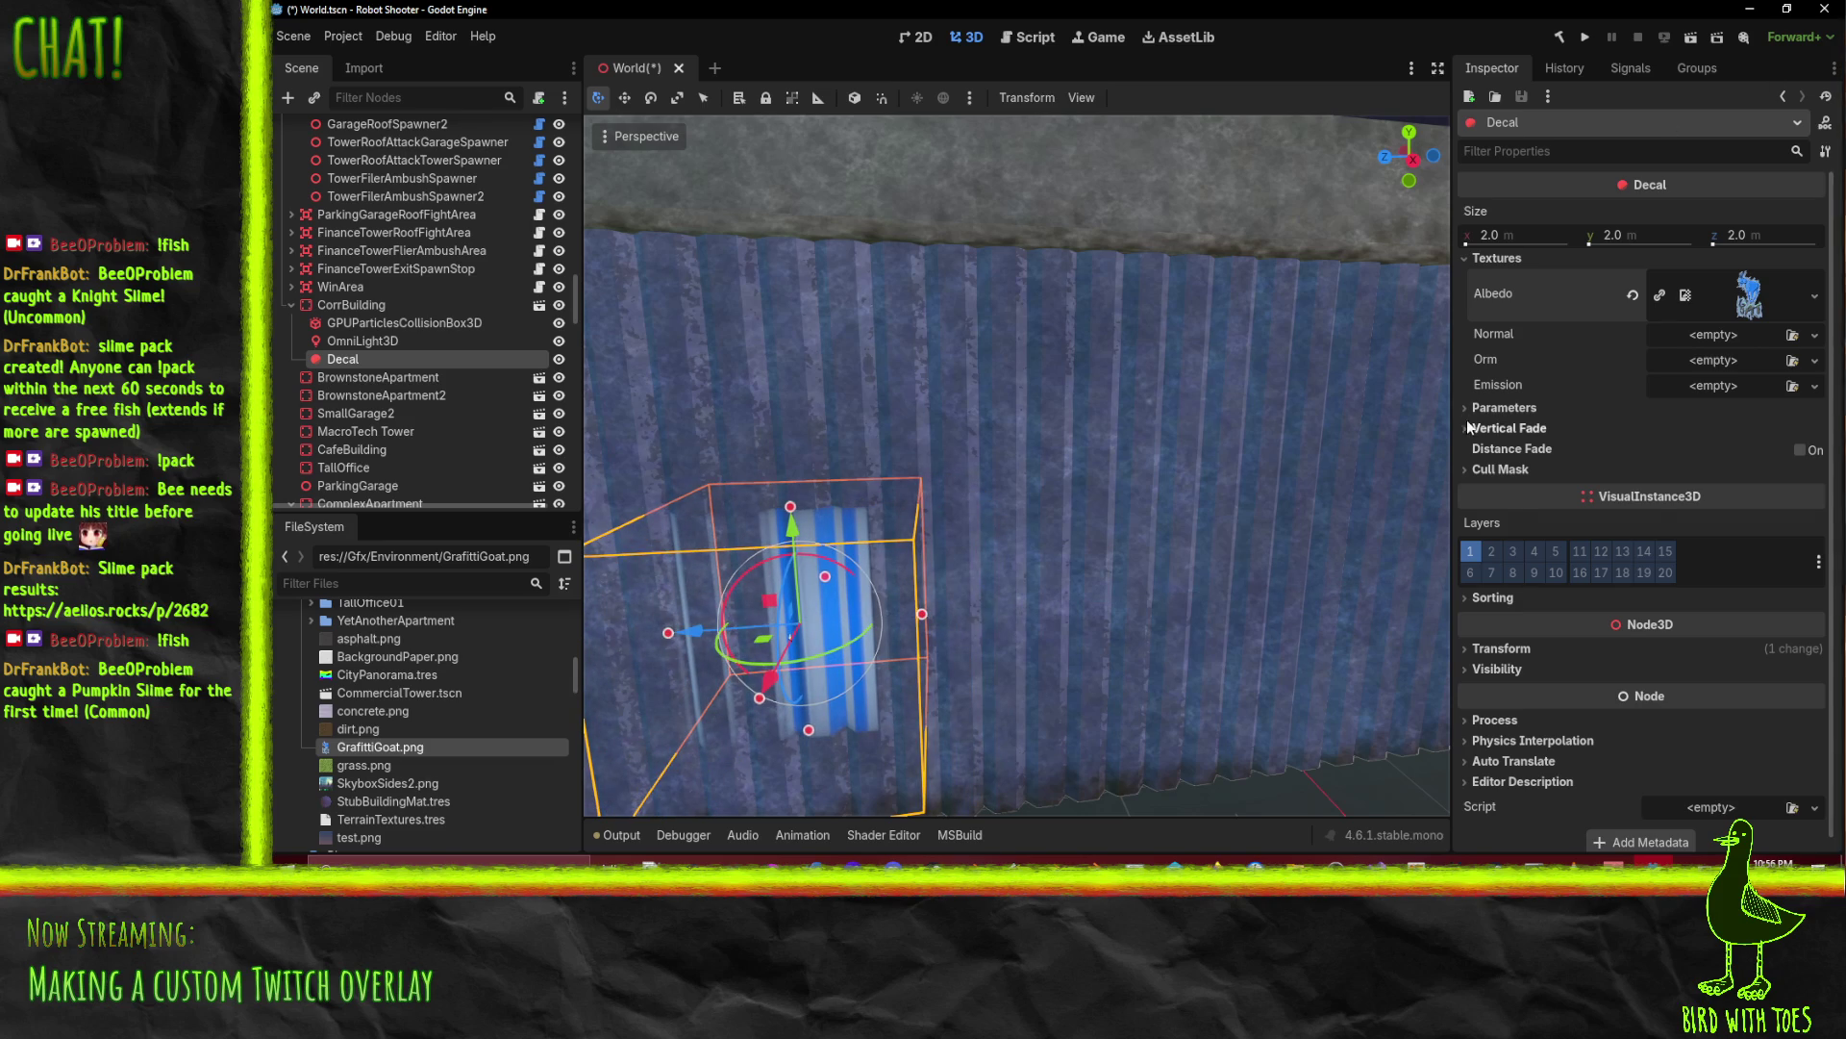
{"action": "left_click", "coordinate": [1490, 411]}
{"action": "left_click", "coordinate": [1512, 528]}
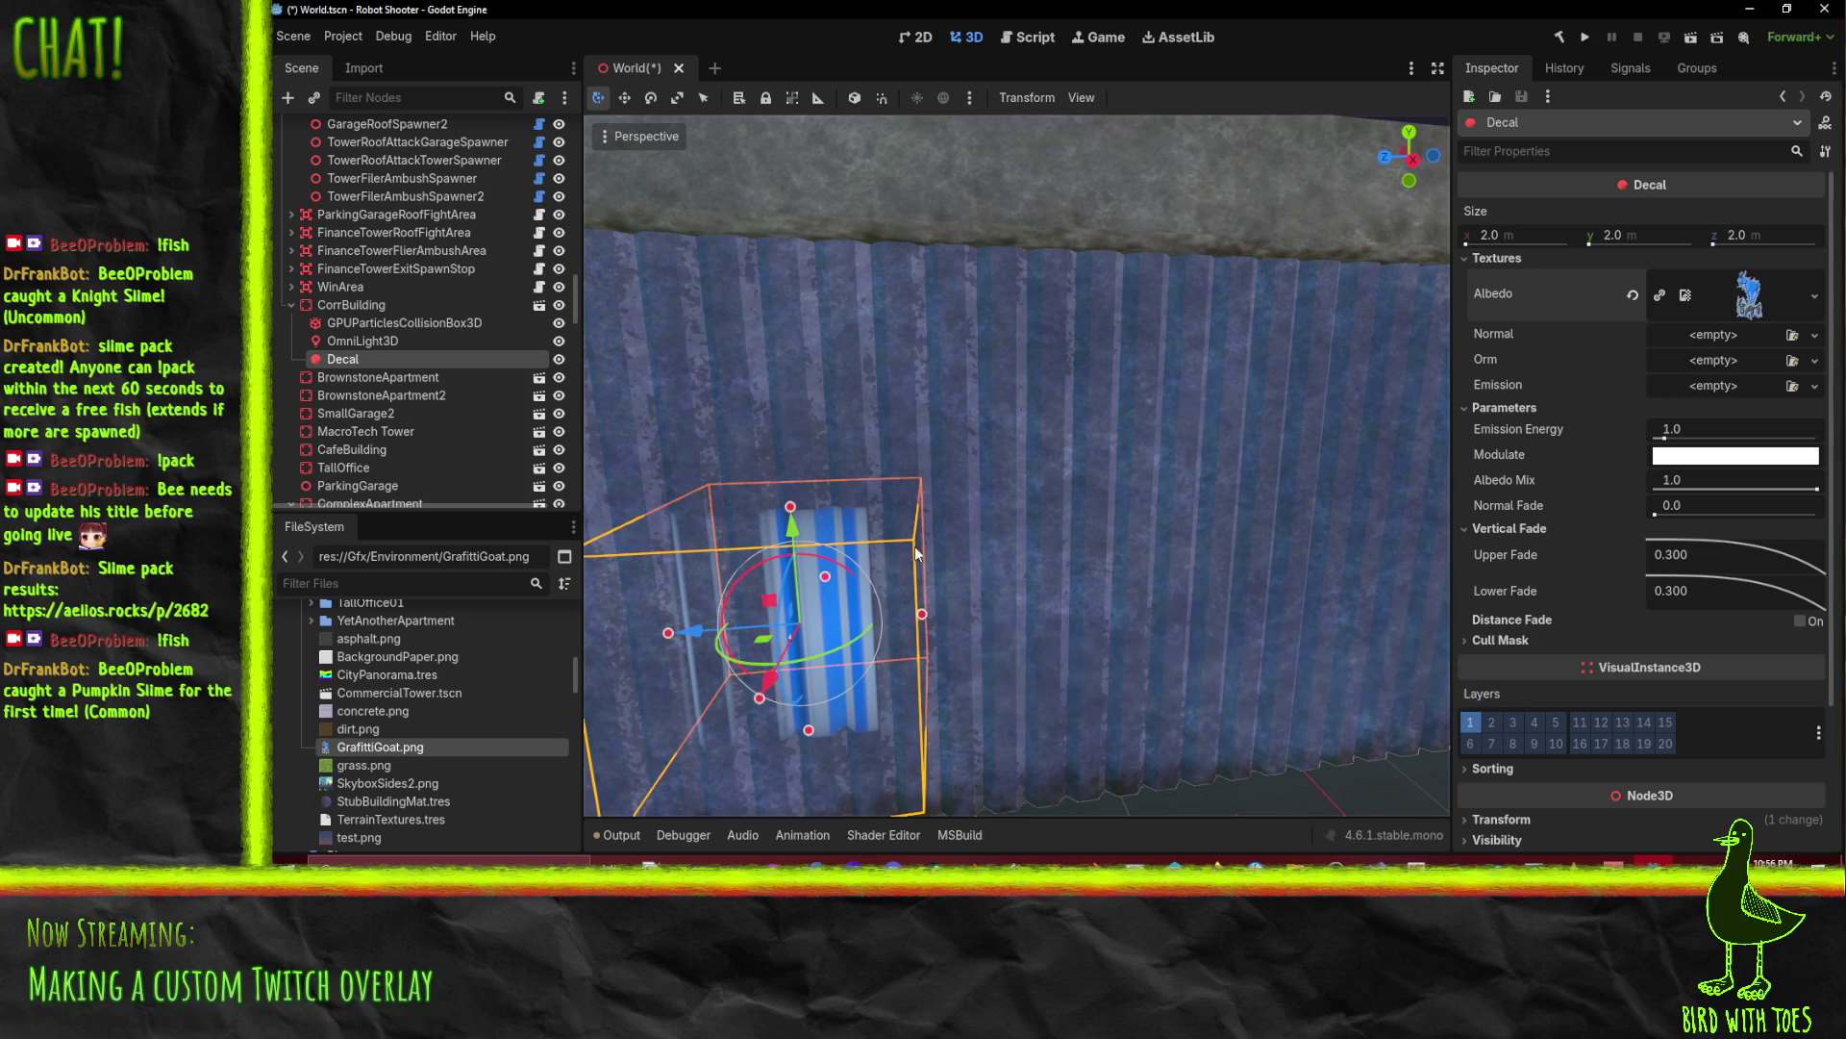
{"action": "mouse_move", "coordinate": [922, 616]}
{"action": "left_mouse_down"}
{"action": "mouse_move", "coordinate": [1454, 570]}
{"action": "mouse_move", "coordinate": [1031, 592]}
{"action": "mouse_move", "coordinate": [861, 510]}
{"action": "mouse_move", "coordinate": [856, 418]}
{"action": "mouse_move", "coordinate": [859, 553]}
{"action": "left_mouse_up"}
{"action": "mouse_move", "coordinate": [846, 467]}
{"action": "left_mouse_down"}
{"action": "mouse_move", "coordinate": [851, 231]}
{"action": "mouse_move", "coordinate": [862, 583]}
{"action": "mouse_move", "coordinate": [867, 127]}
{"action": "mouse_move", "coordinate": [893, 492]}
{"action": "mouse_move", "coordinate": [906, 483]}
{"action": "left_mouse_up"}
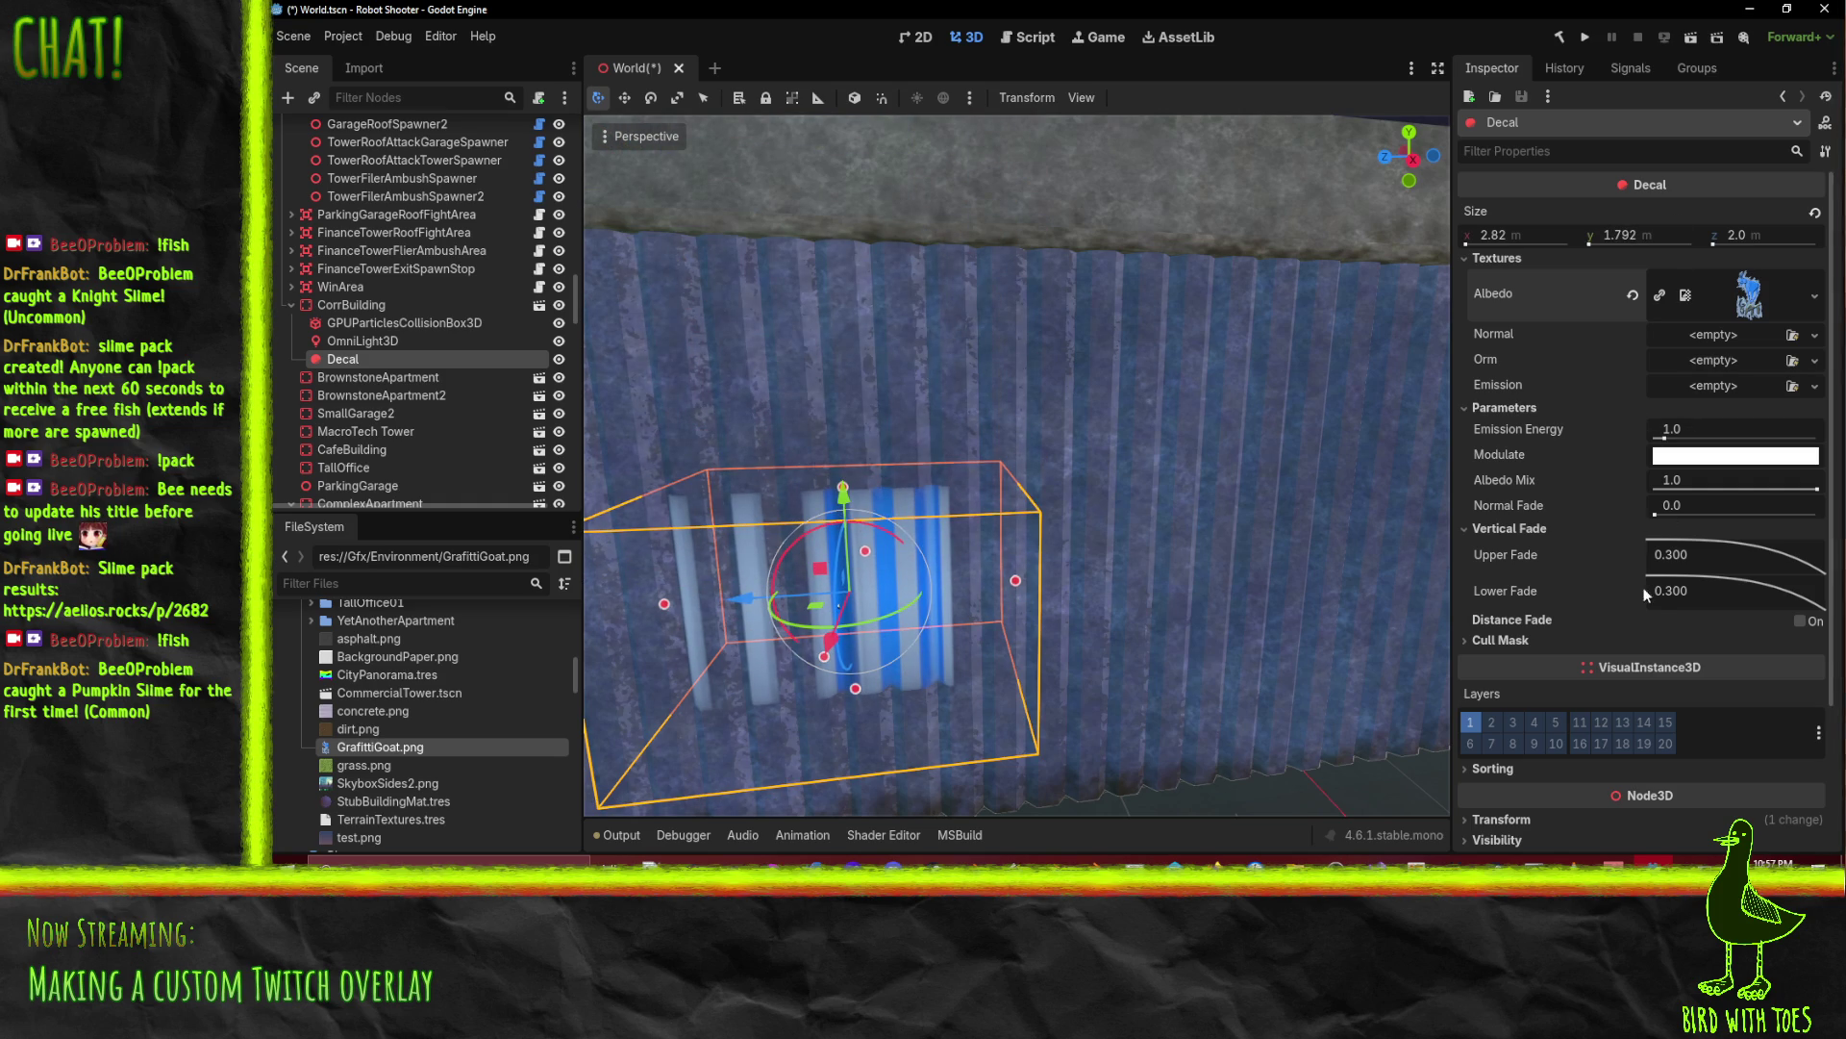
{"action": "left_click_drag", "start_coordinate": [1715, 558], "coordinate": [1671, 556]}
{"action": "left_click", "coordinate": [1632, 557]}
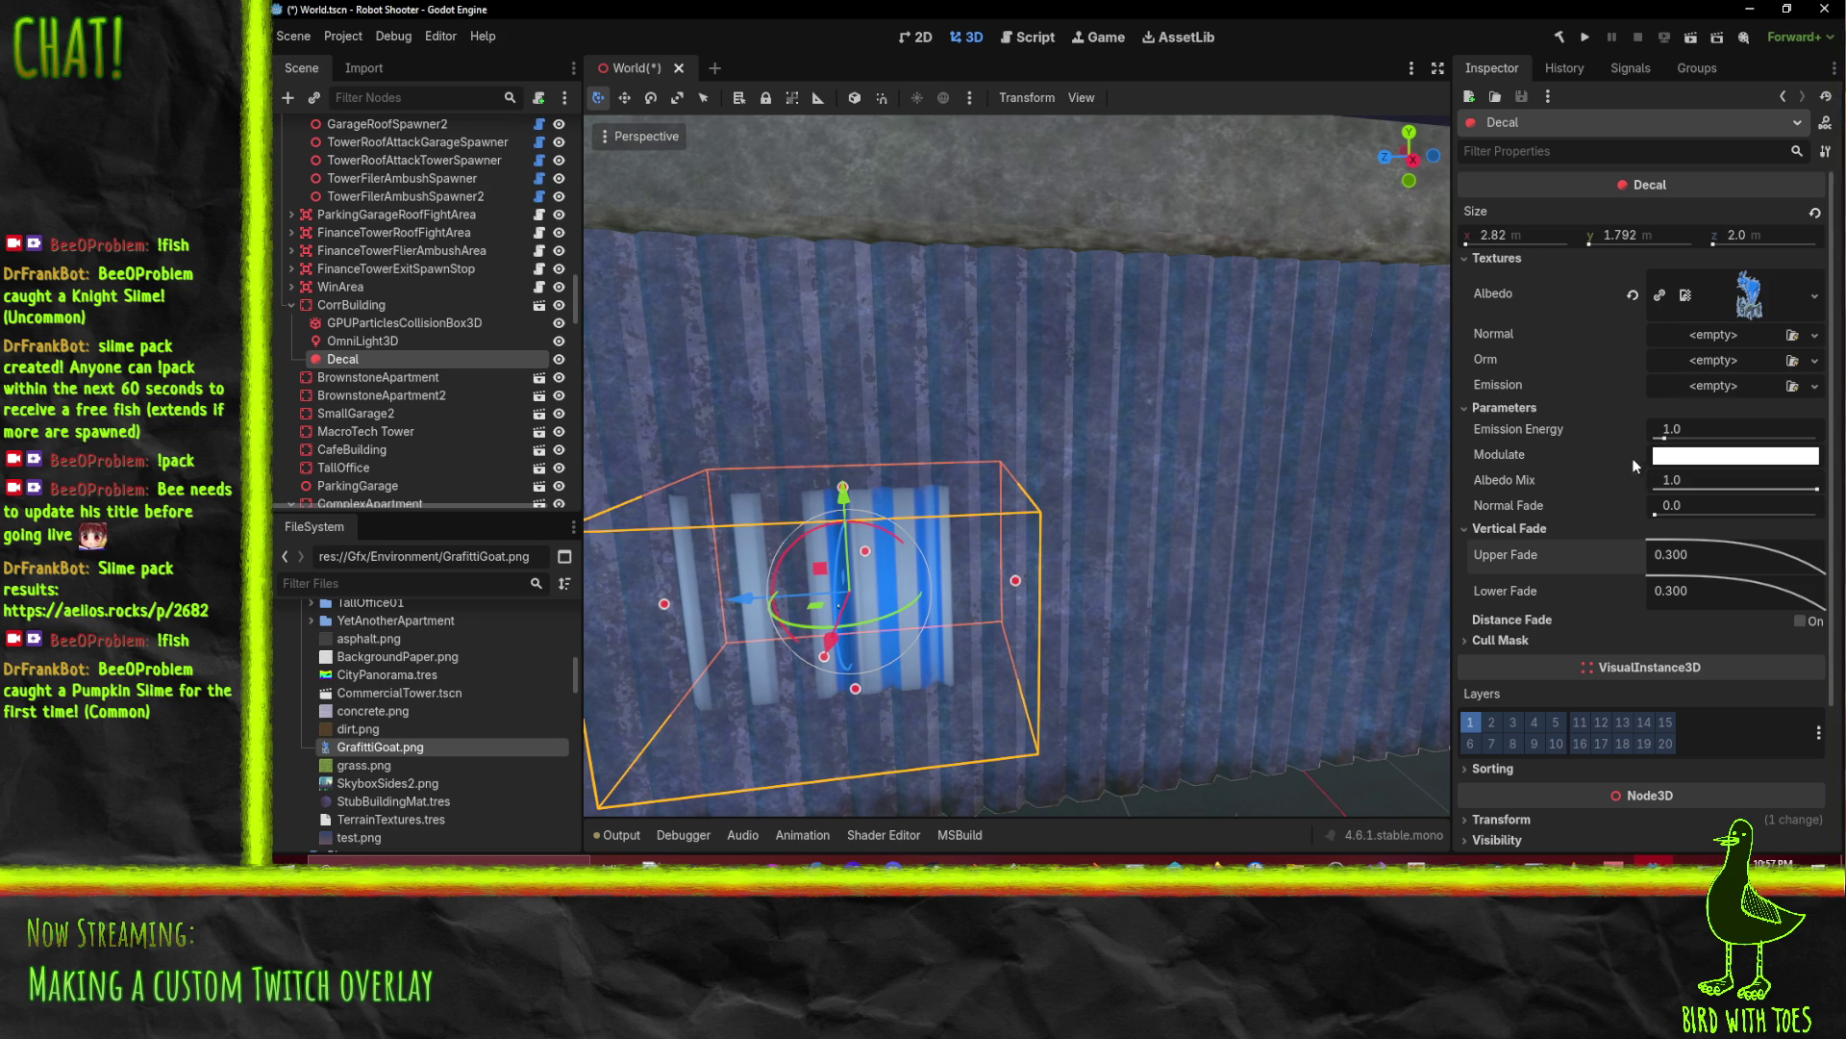
{"action": "mouse_move", "coordinate": [1780, 488]}
{"action": "left_mouse_down"}
{"action": "mouse_move", "coordinate": [1655, 488]}
{"action": "mouse_move", "coordinate": [1817, 480]}
{"action": "mouse_move", "coordinate": [1656, 480]}
{"action": "mouse_move", "coordinate": [1817, 480]}
{"action": "left_mouse_up"}
{"action": "mouse_move", "coordinate": [1659, 510]}
{"action": "left_mouse_down"}
{"action": "mouse_move", "coordinate": [1734, 518]}
{"action": "mouse_move", "coordinate": [1589, 515]}
{"action": "mouse_move", "coordinate": [1750, 515]}
{"action": "mouse_move", "coordinate": [1548, 492]}
{"action": "left_mouse_up"}
{"action": "left_click_drag", "start_coordinate": [1659, 435], "coordinate": [1690, 444]}
{"action": "left_click", "coordinate": [1632, 430]}
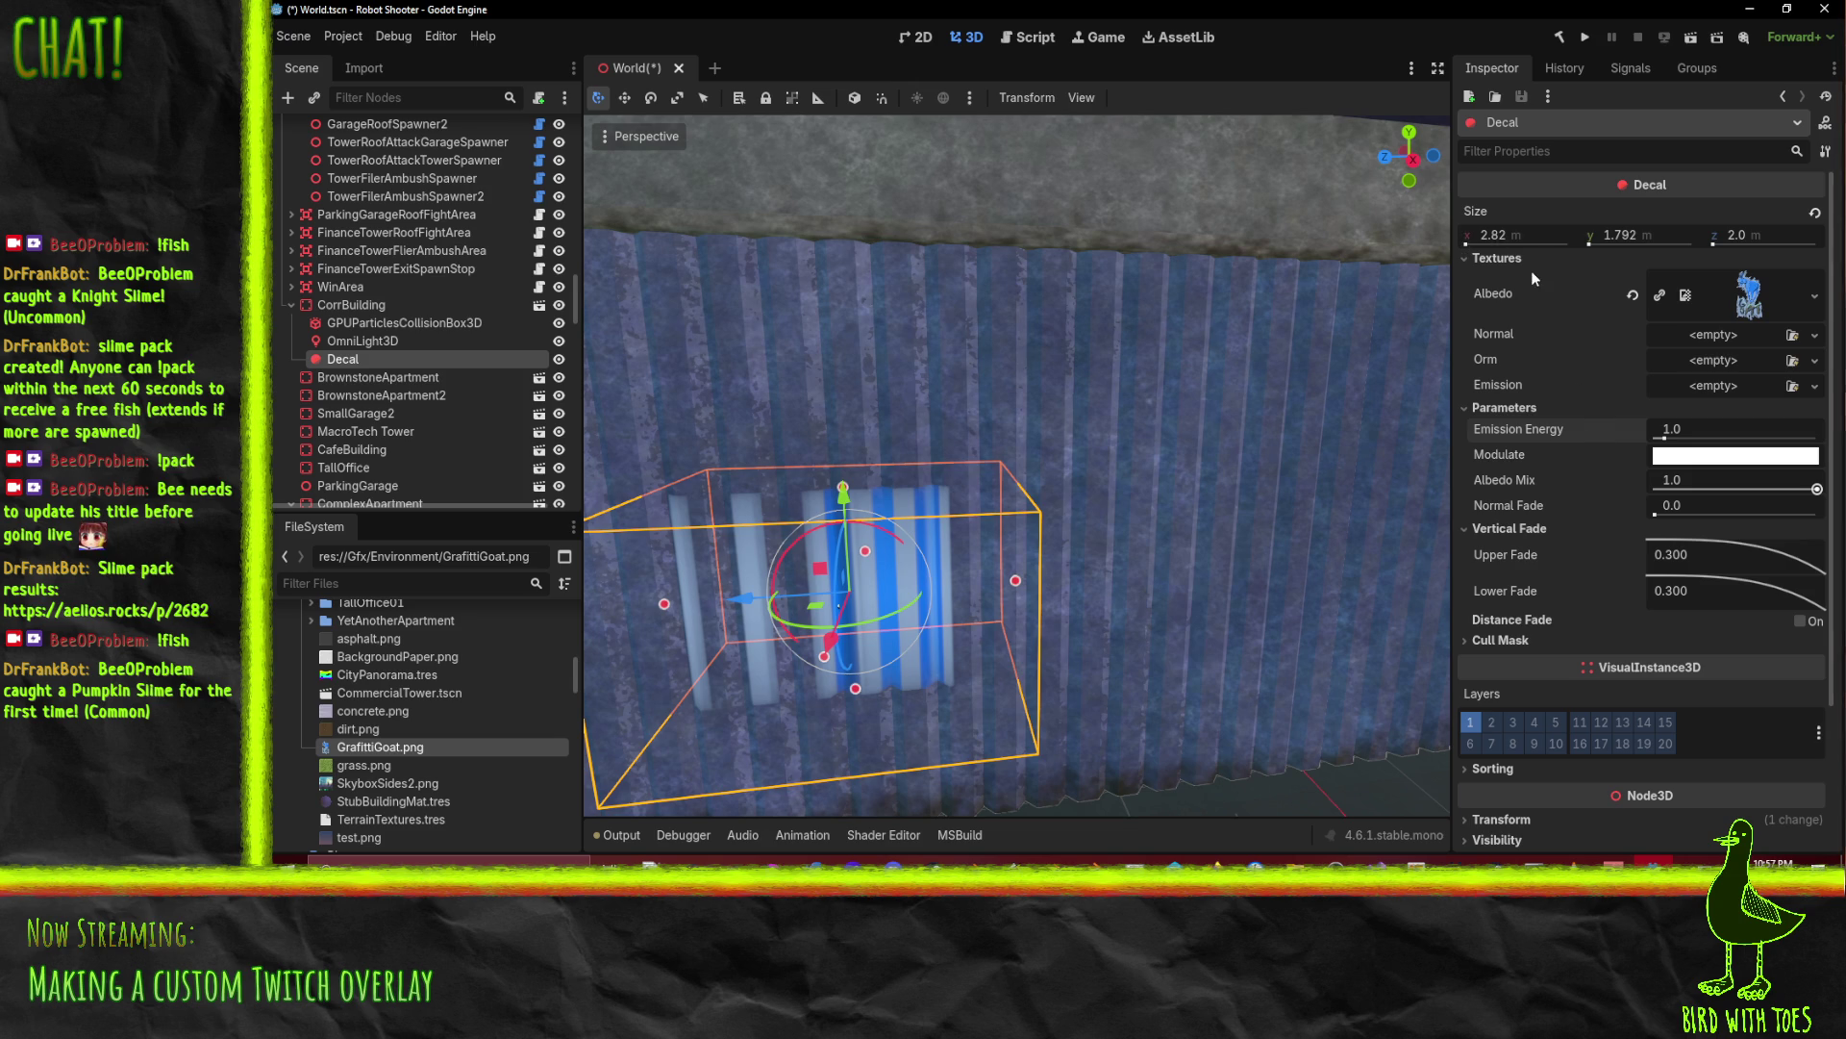
{"action": "left_click", "coordinate": [1525, 235]}
{"action": "type", "text": "2"}
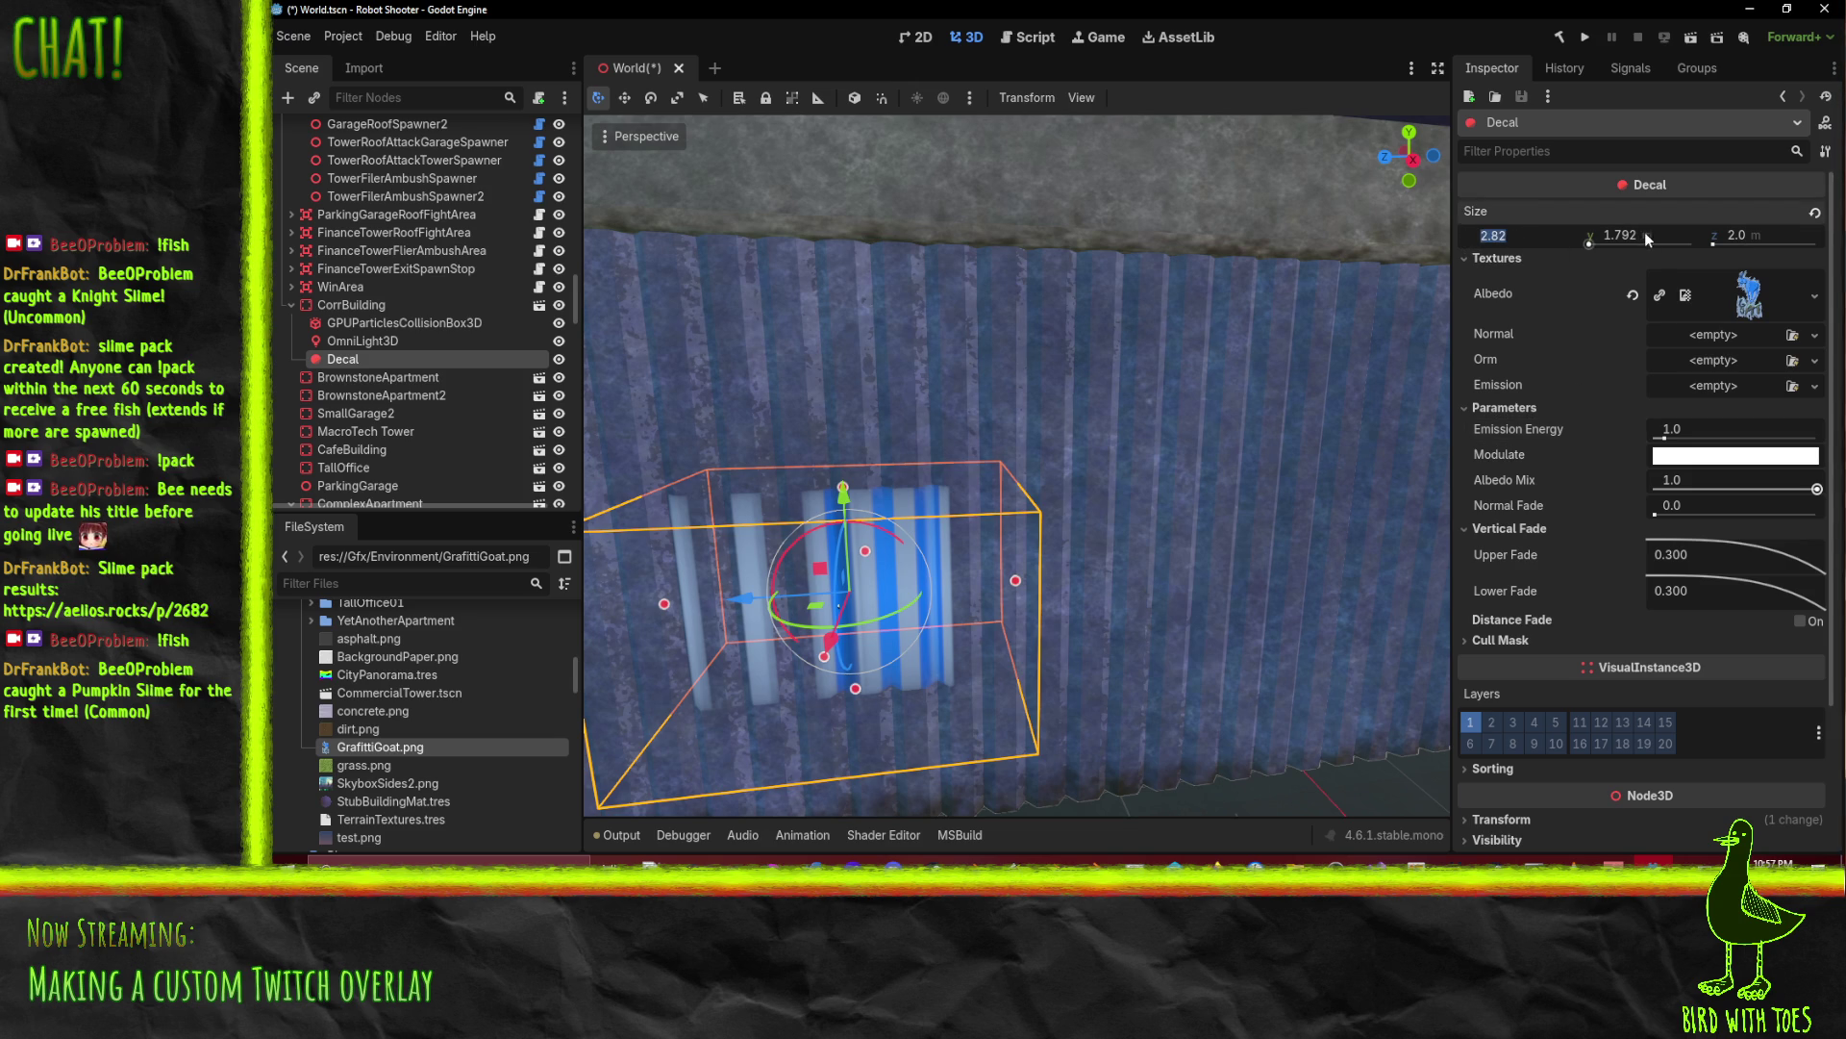
{"action": "key", "text": "Tab"}
{"action": "type", "text": "2"}
{"action": "key", "text": "Return"}
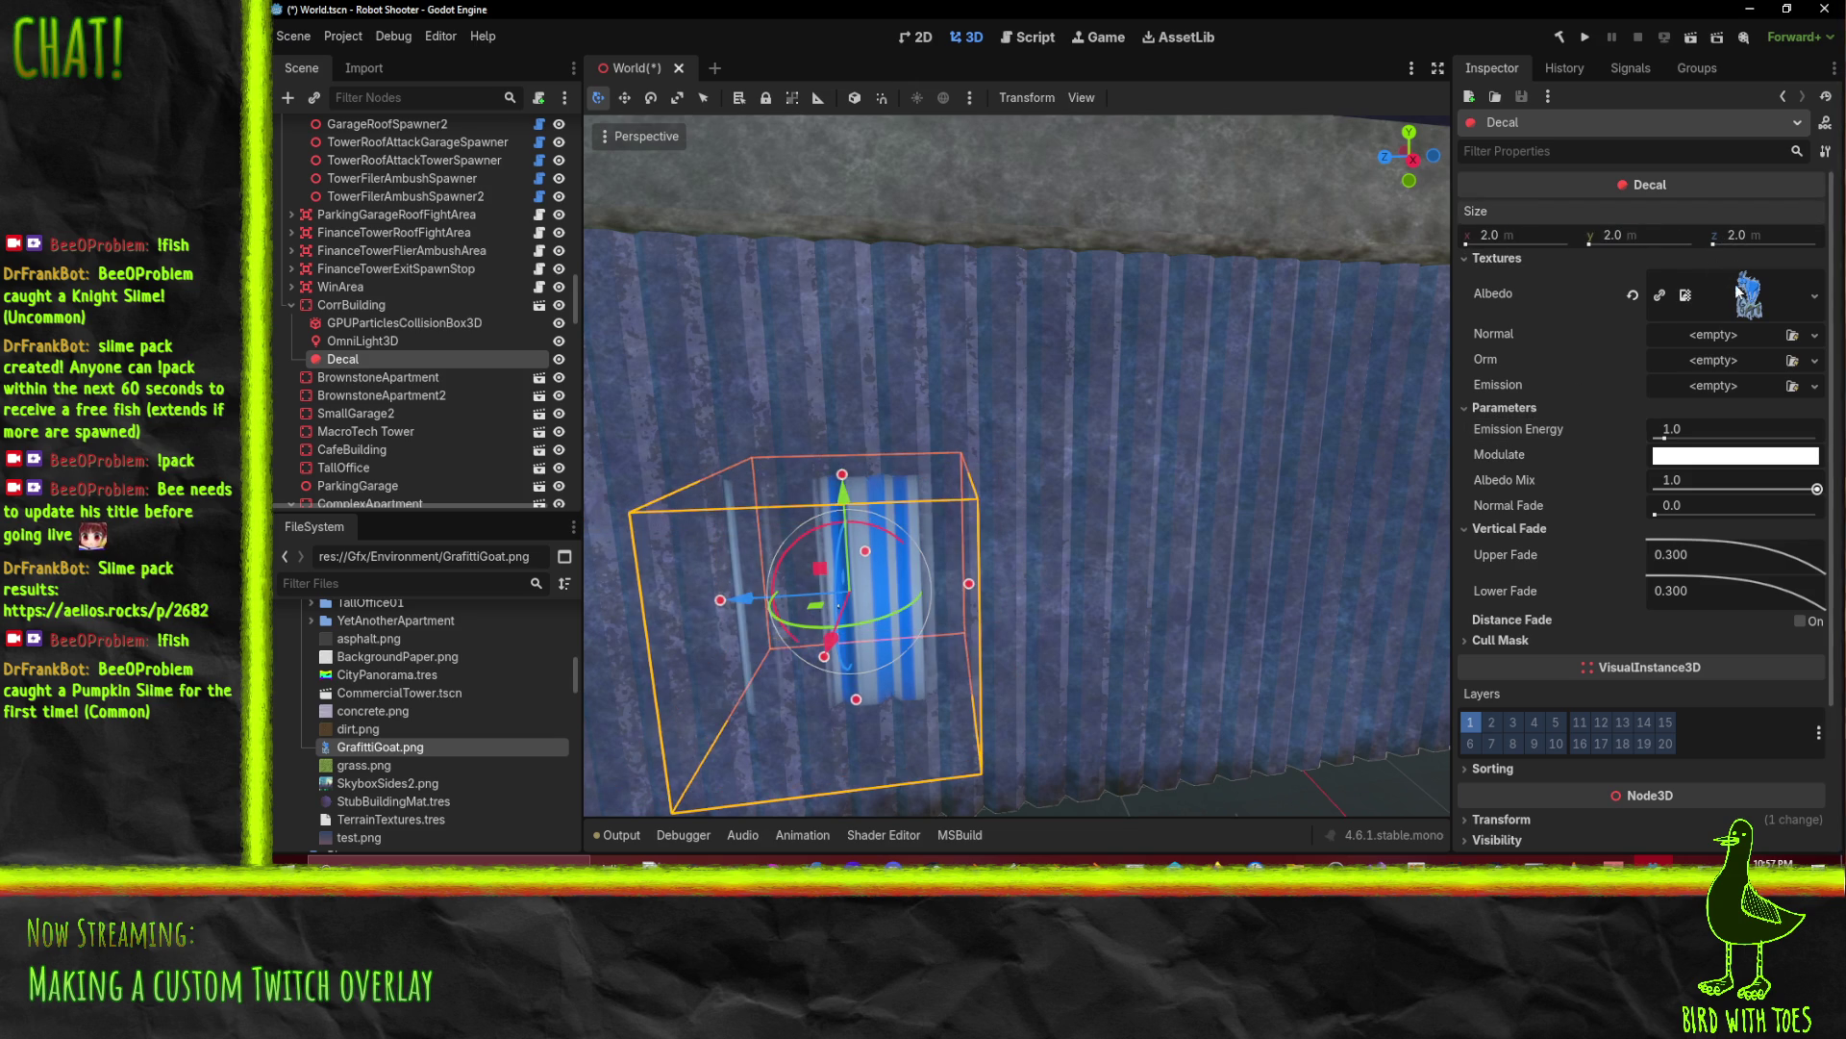
{"action": "scroll", "coordinate": [1657, 400], "scroll_direction": "down", "scroll_amount": 4}
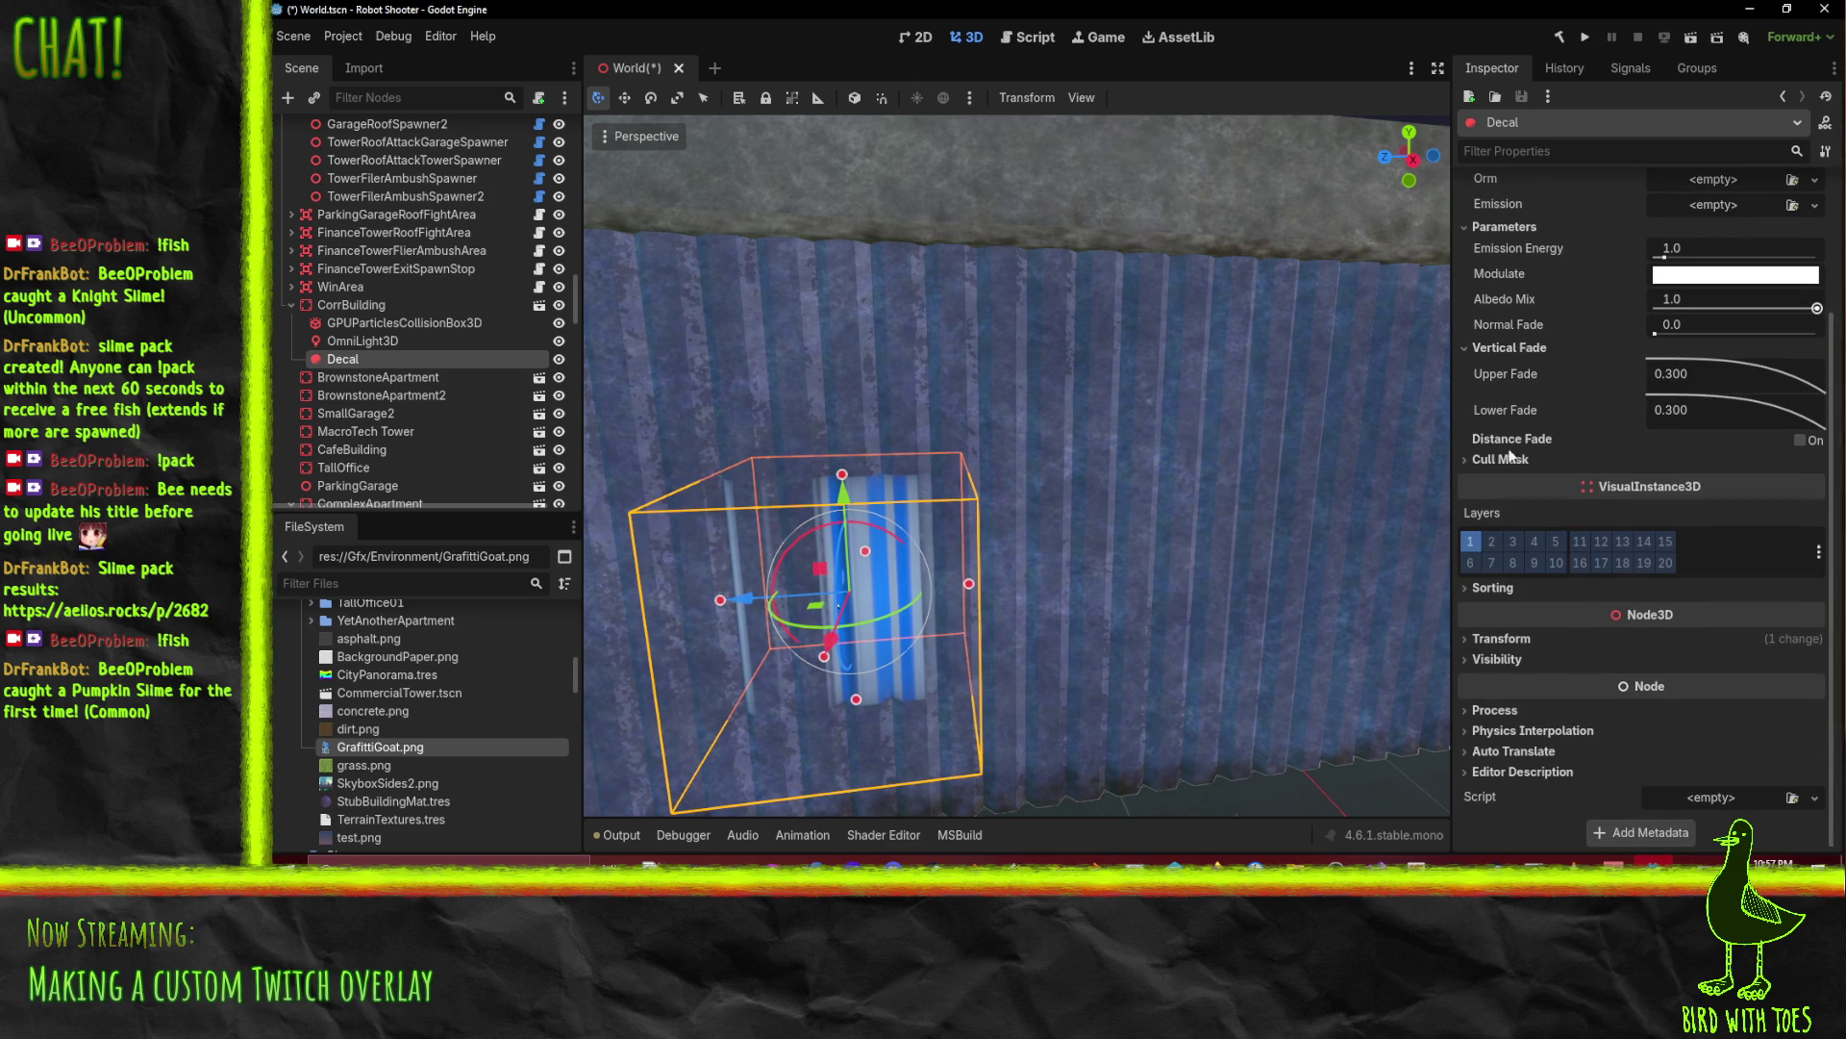
{"action": "left_click", "coordinate": [1500, 459]}
{"action": "left_click", "coordinate": [1500, 458]}
{"action": "left_click_drag", "start_coordinate": [1209, 520], "coordinate": [1327, 506]}
{"action": "scroll", "coordinate": [1514, 436], "scroll_direction": "up", "scroll_amount": 4}
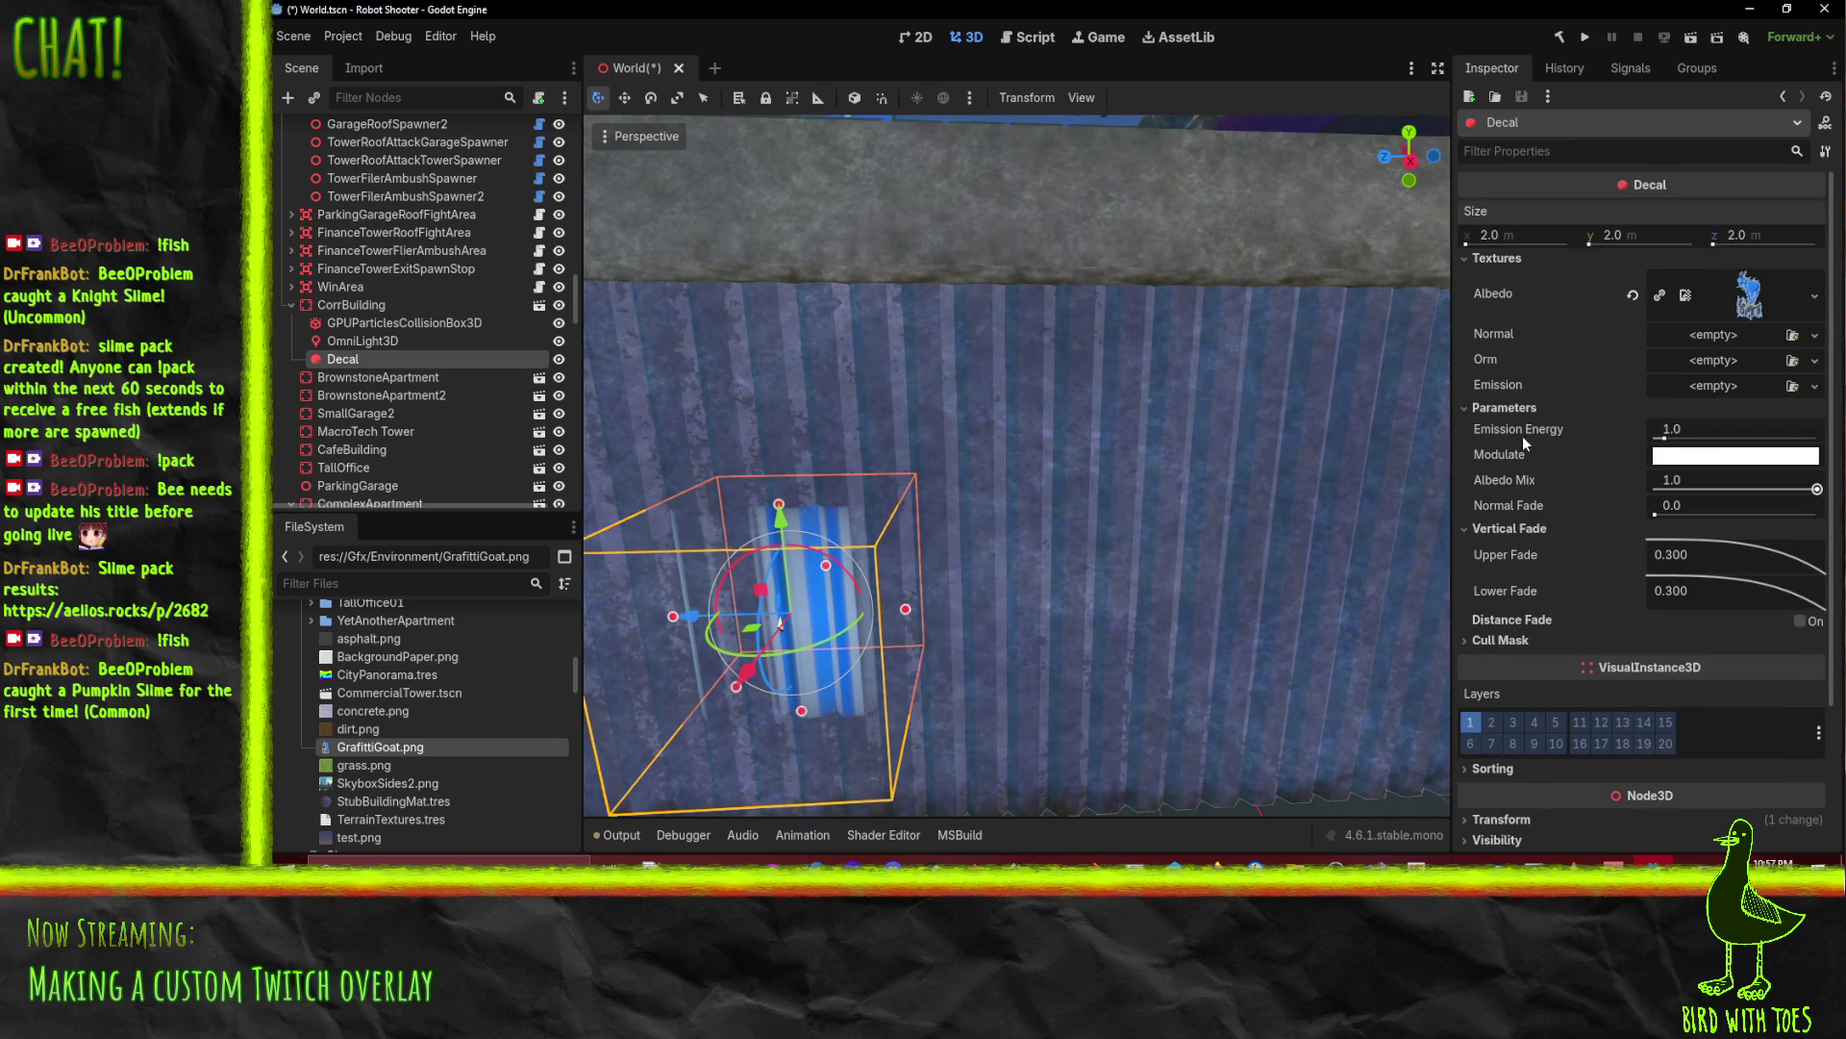
{"action": "scroll", "coordinate": [1554, 443], "scroll_direction": "down", "scroll_amount": 4}
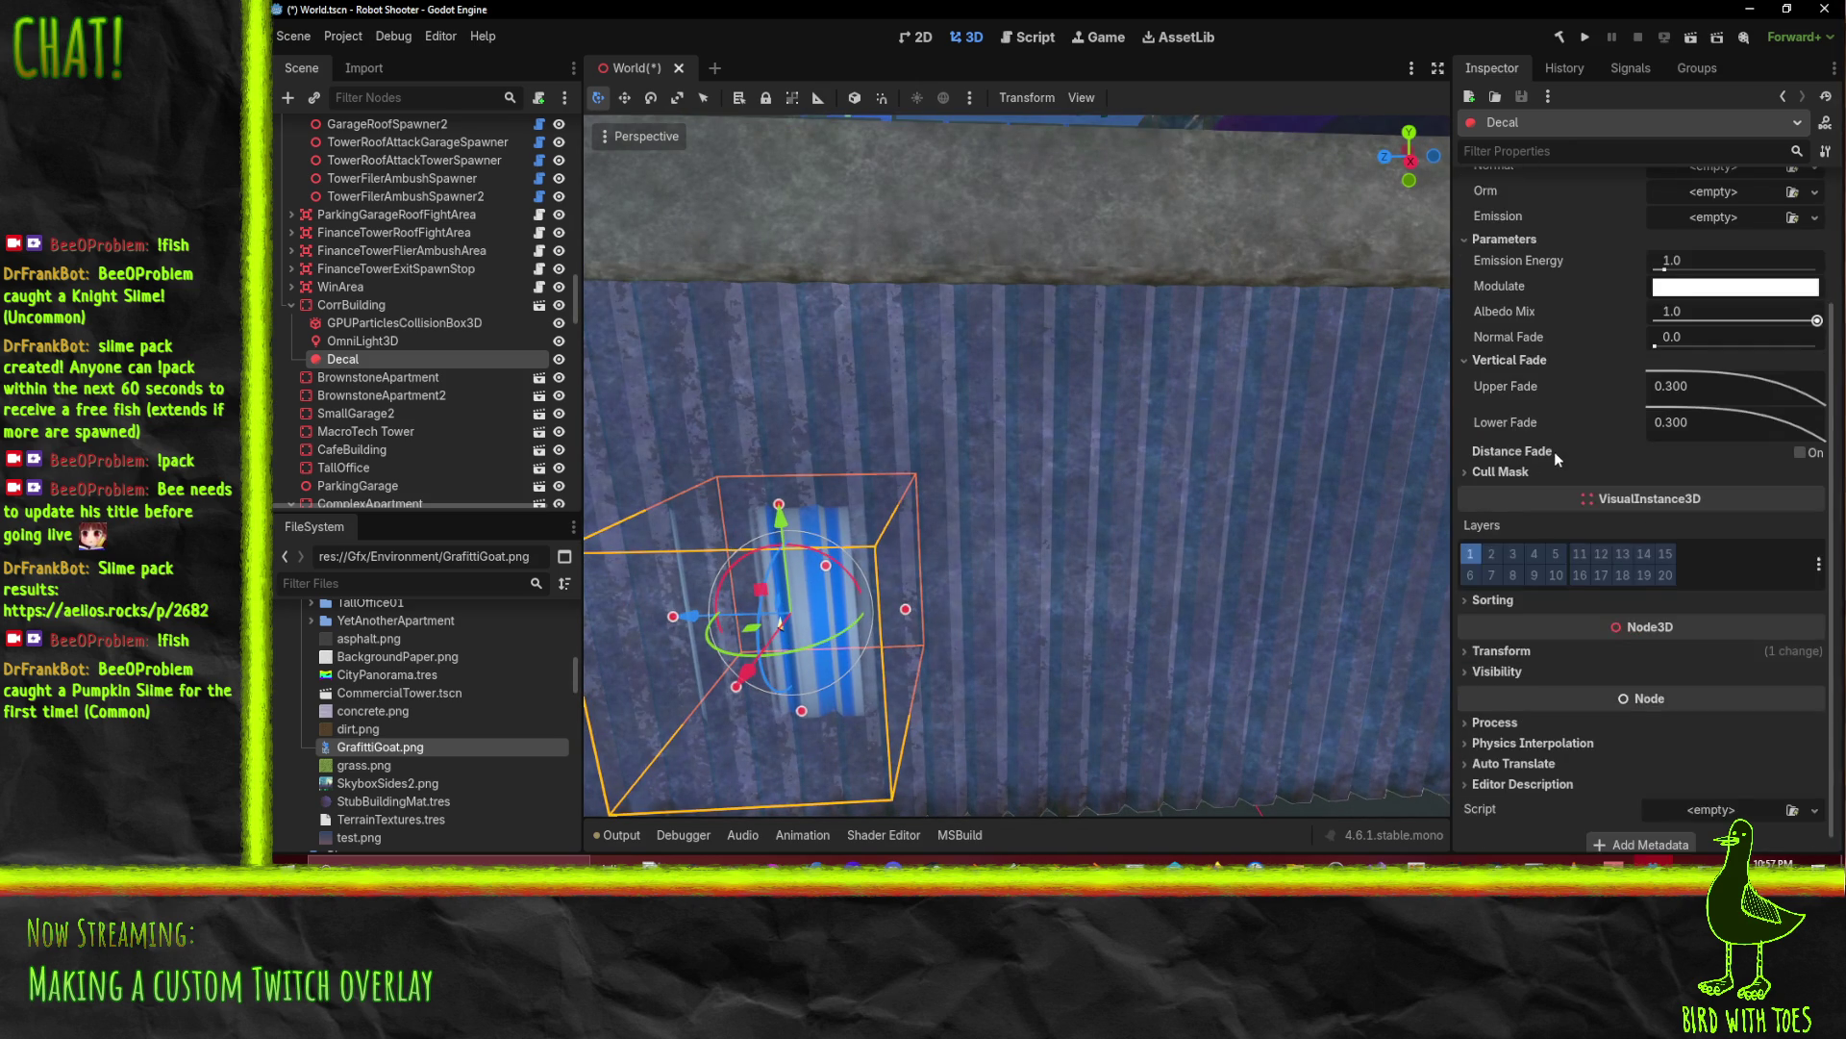
{"action": "scroll", "coordinate": [1554, 337], "scroll_direction": "up", "scroll_amount": 4}
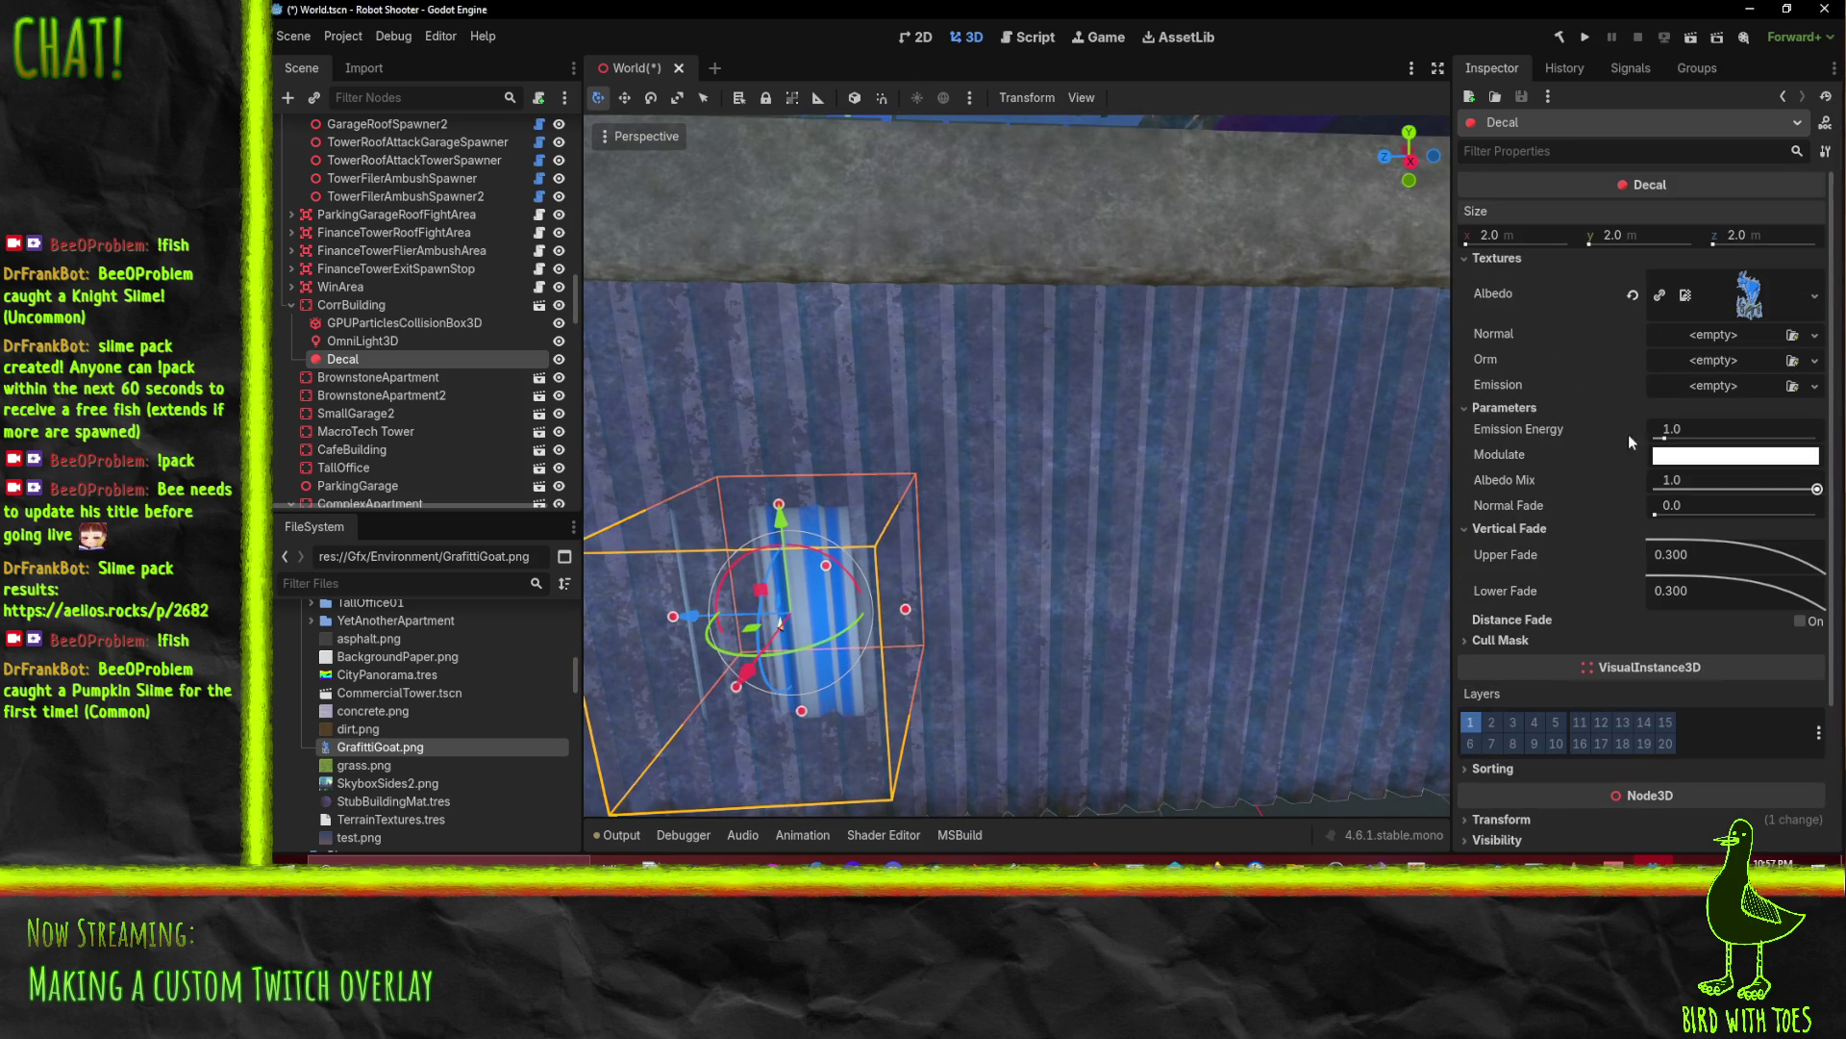
{"action": "mouse_move", "coordinate": [1492, 360]}
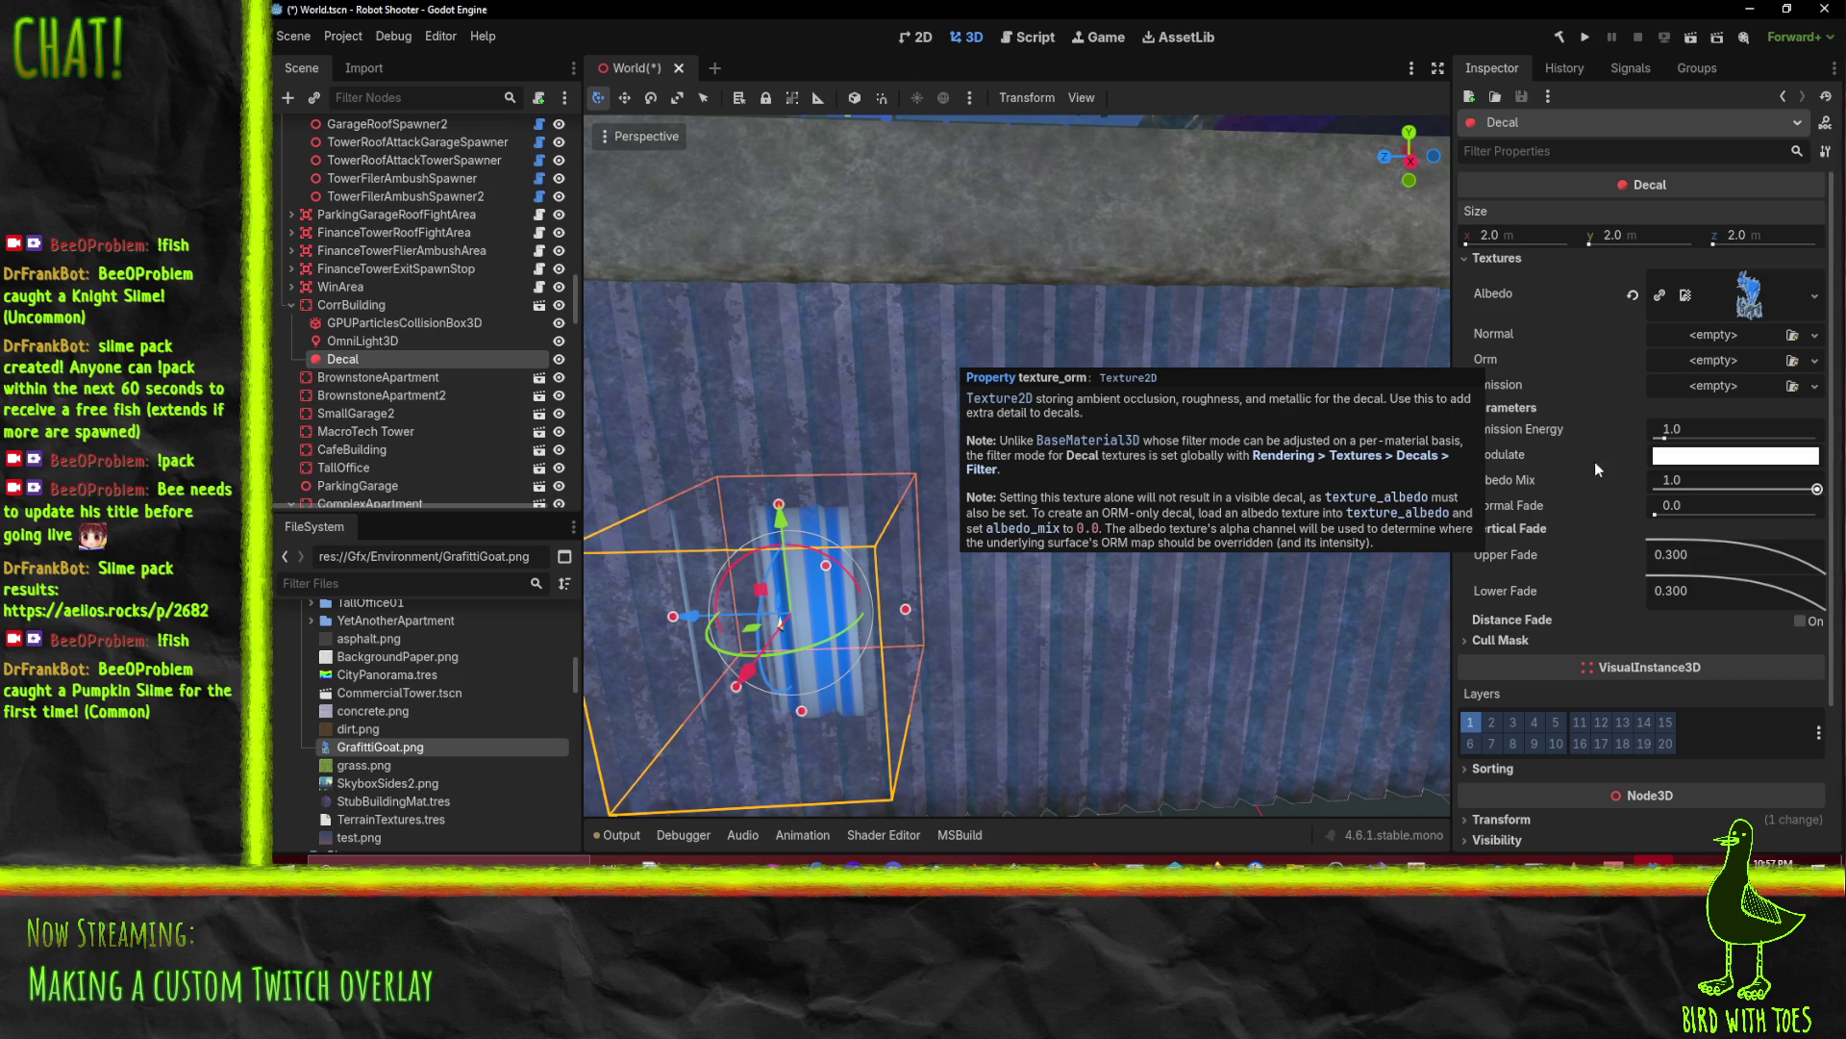
{"action": "mouse_move", "coordinate": [1664, 384]}
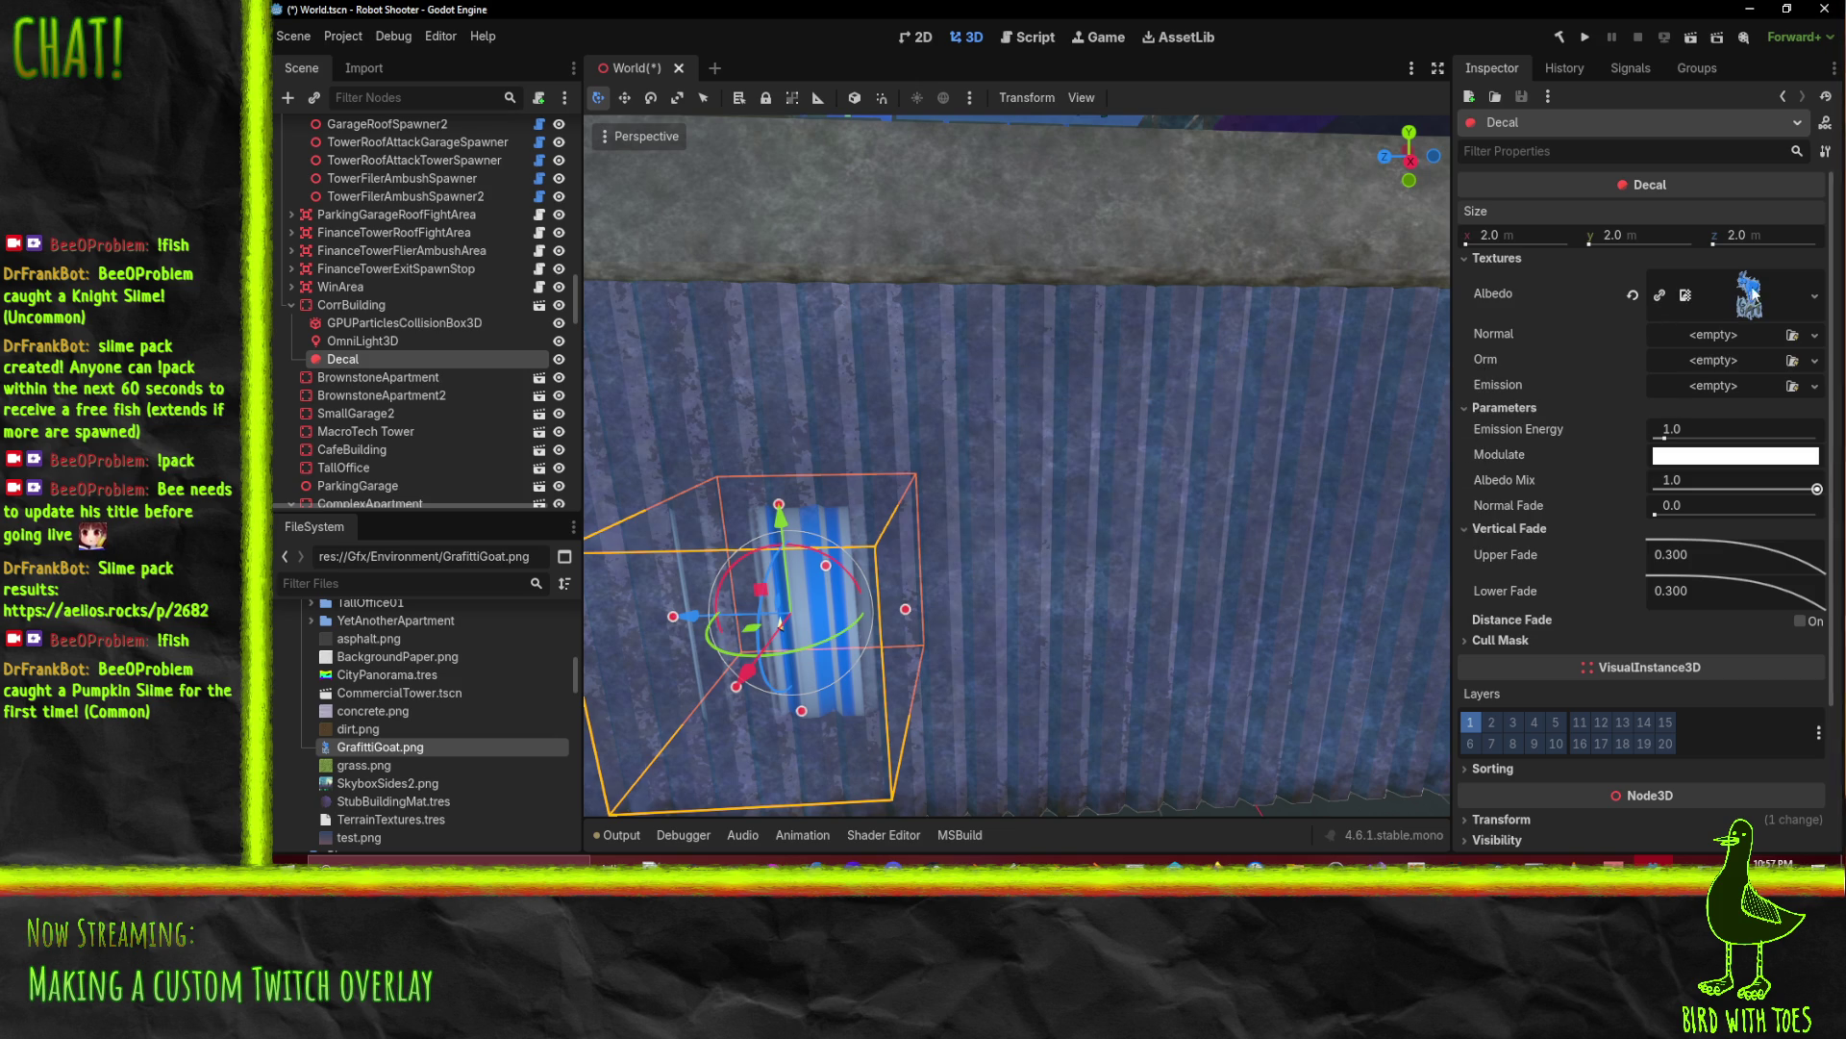
{"action": "key", "text": "f"}
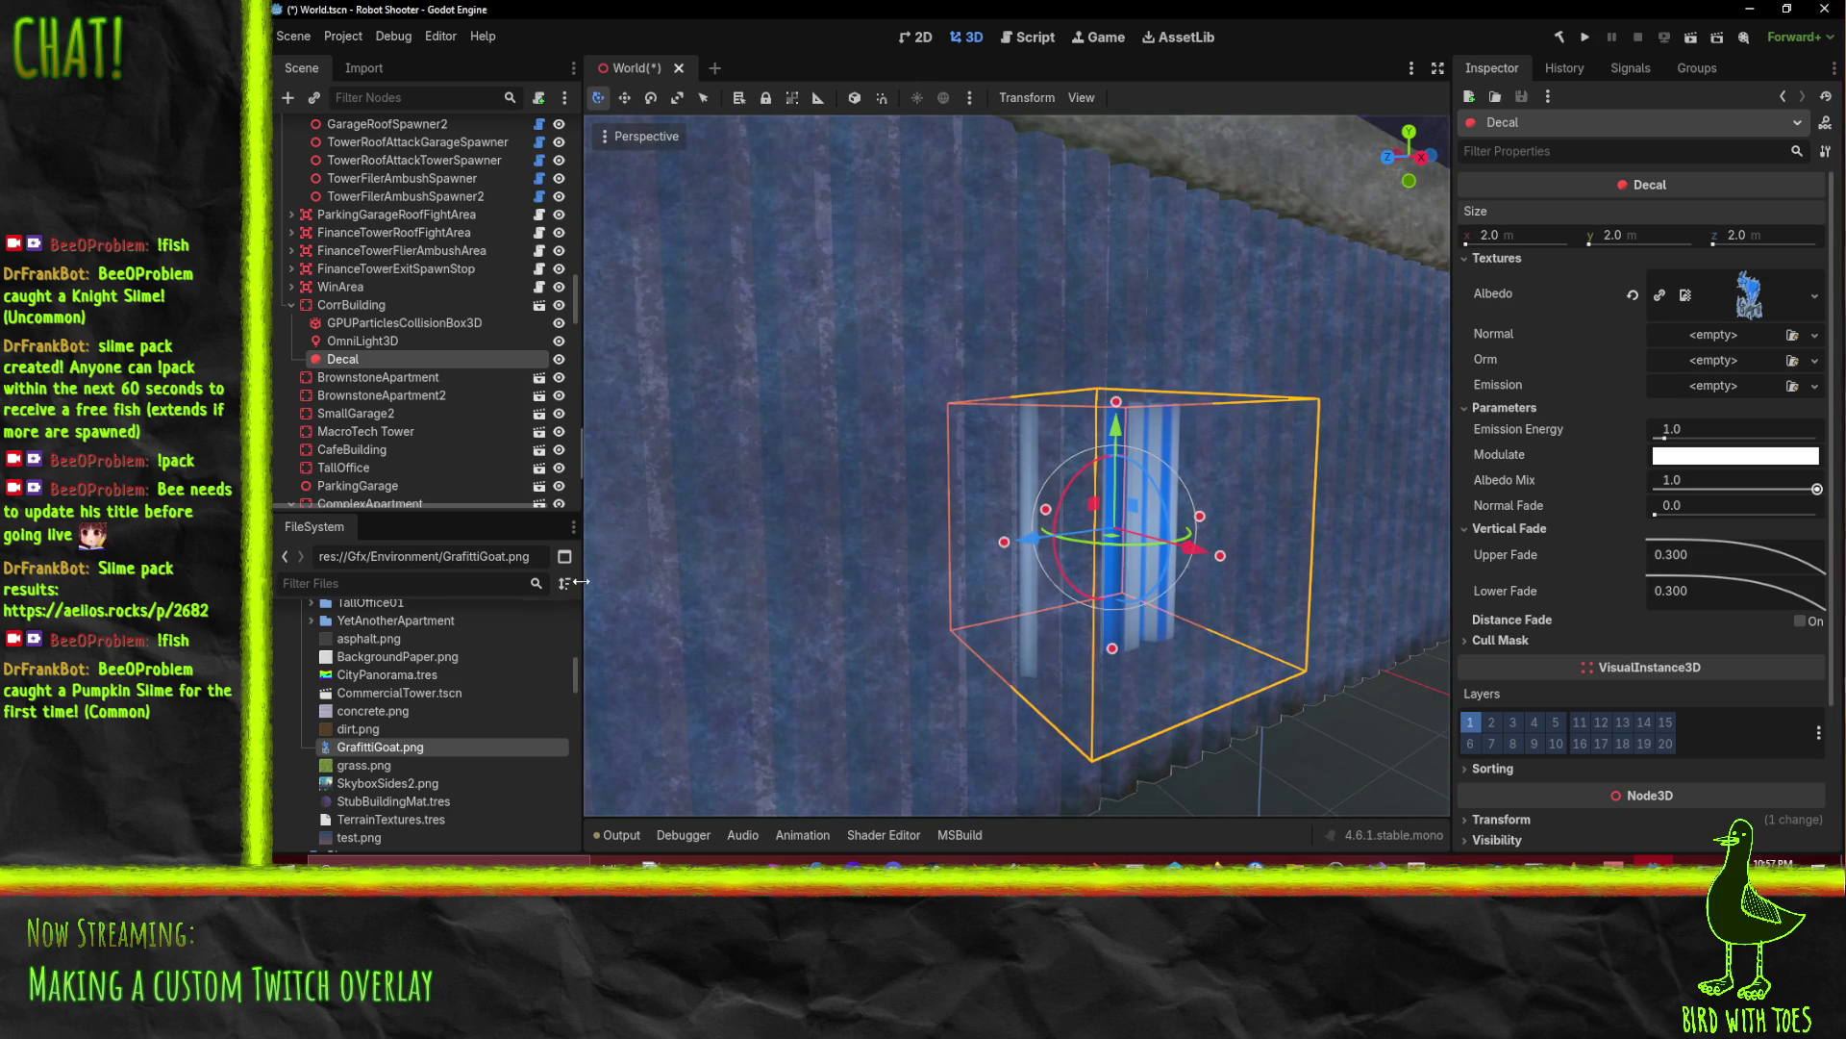
Step: Select GrafittiGoat.png in the FileSystem dock to view its texture properties in the Inspector
{"action": "left_click", "coordinate": [392, 752]}
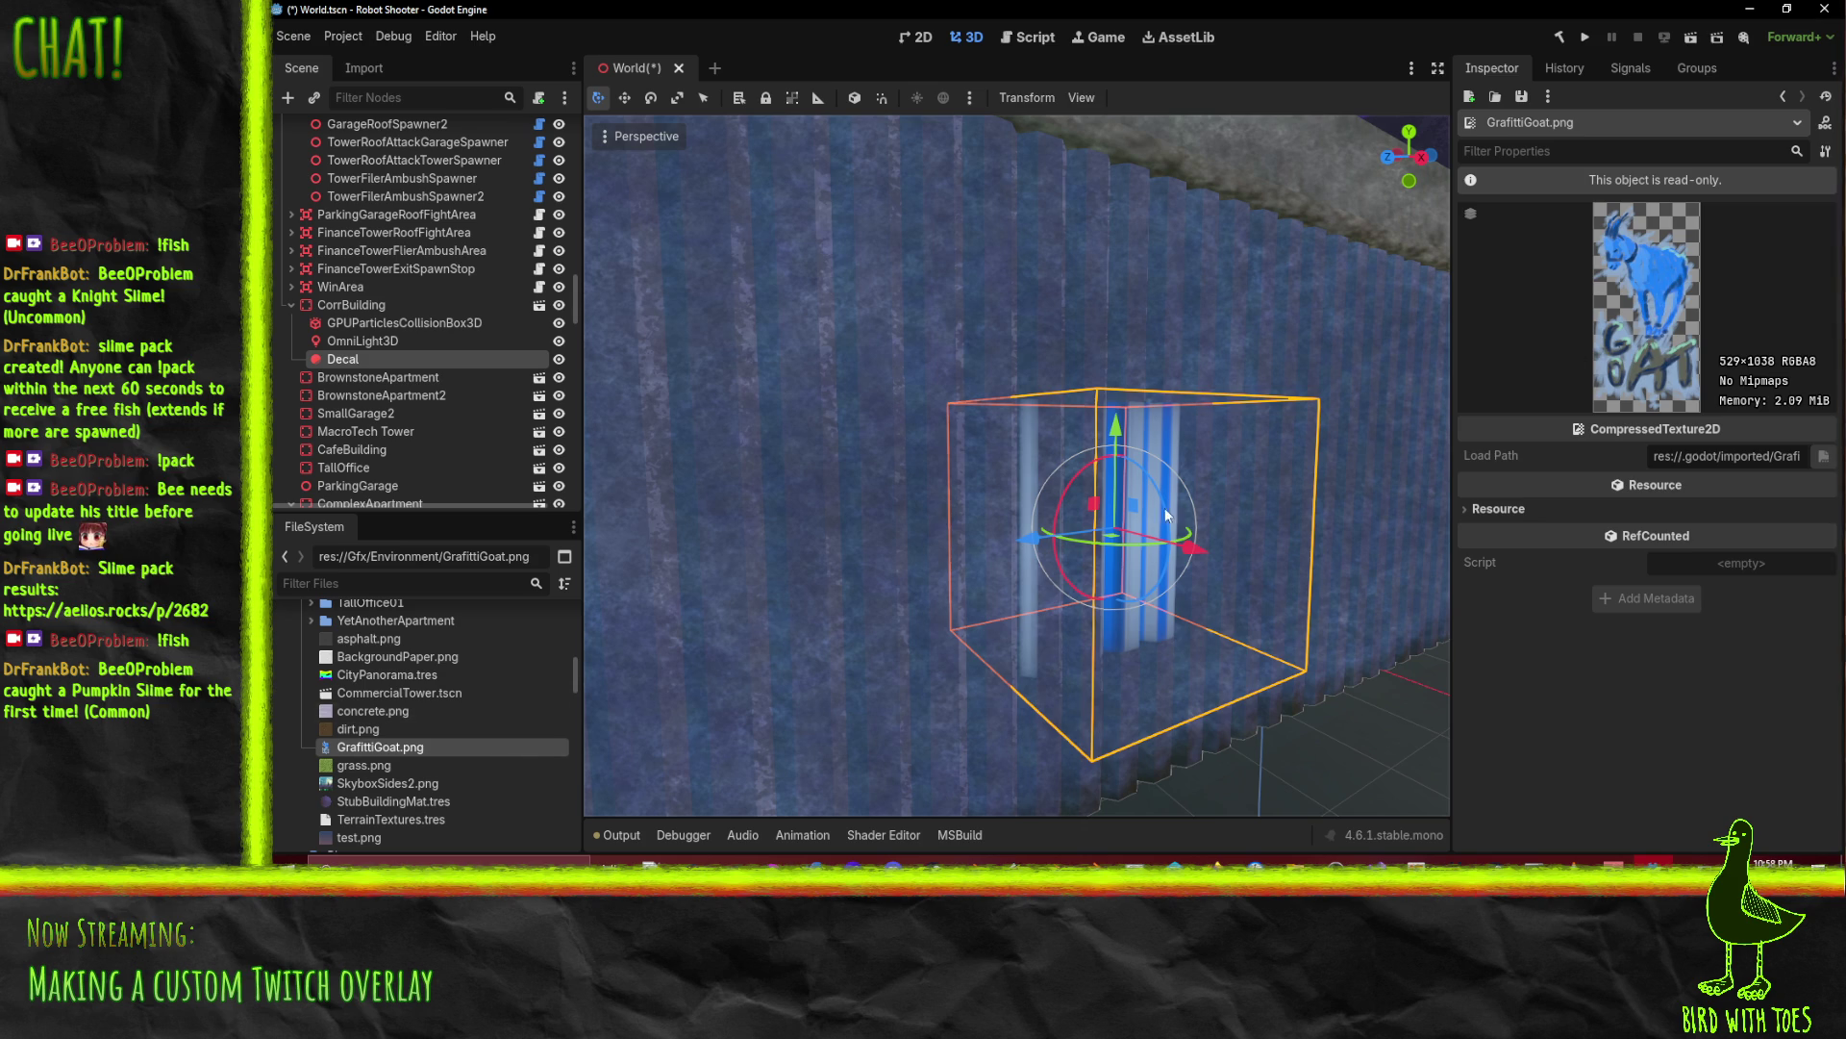
{"action": "scroll", "coordinate": [1181, 512], "scroll_direction": "down", "scroll_amount": 1}
{"action": "scroll", "coordinate": [1179, 506], "scroll_direction": "down", "scroll_amount": 1}
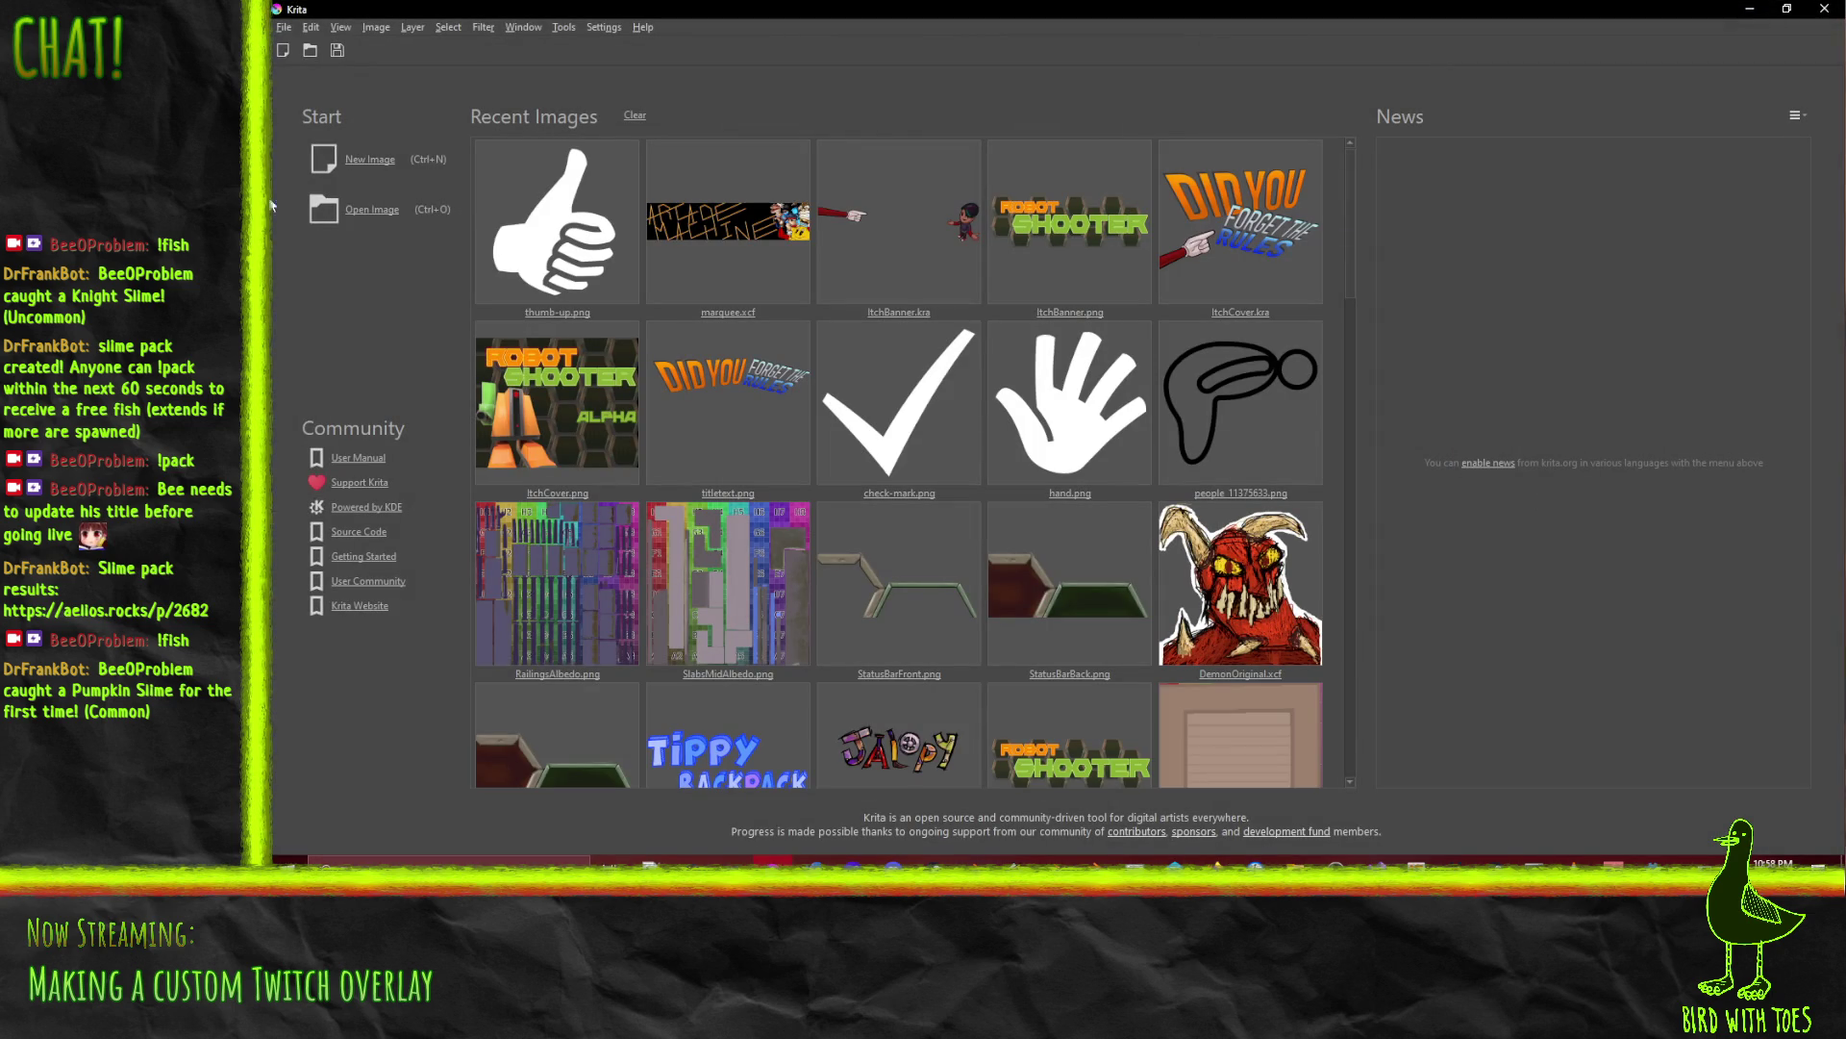
Step: Restore the Krita window to a smaller size beside the other windows
{"action": "double_click", "coordinate": [415, 8]}
{"action": "mouse_move", "coordinate": [379, 748]}
{"action": "left_mouse_down"}
{"action": "mouse_move", "coordinate": [780, 479]}
{"action": "mouse_move", "coordinate": [726, 601]}
{"action": "left_mouse_up"}
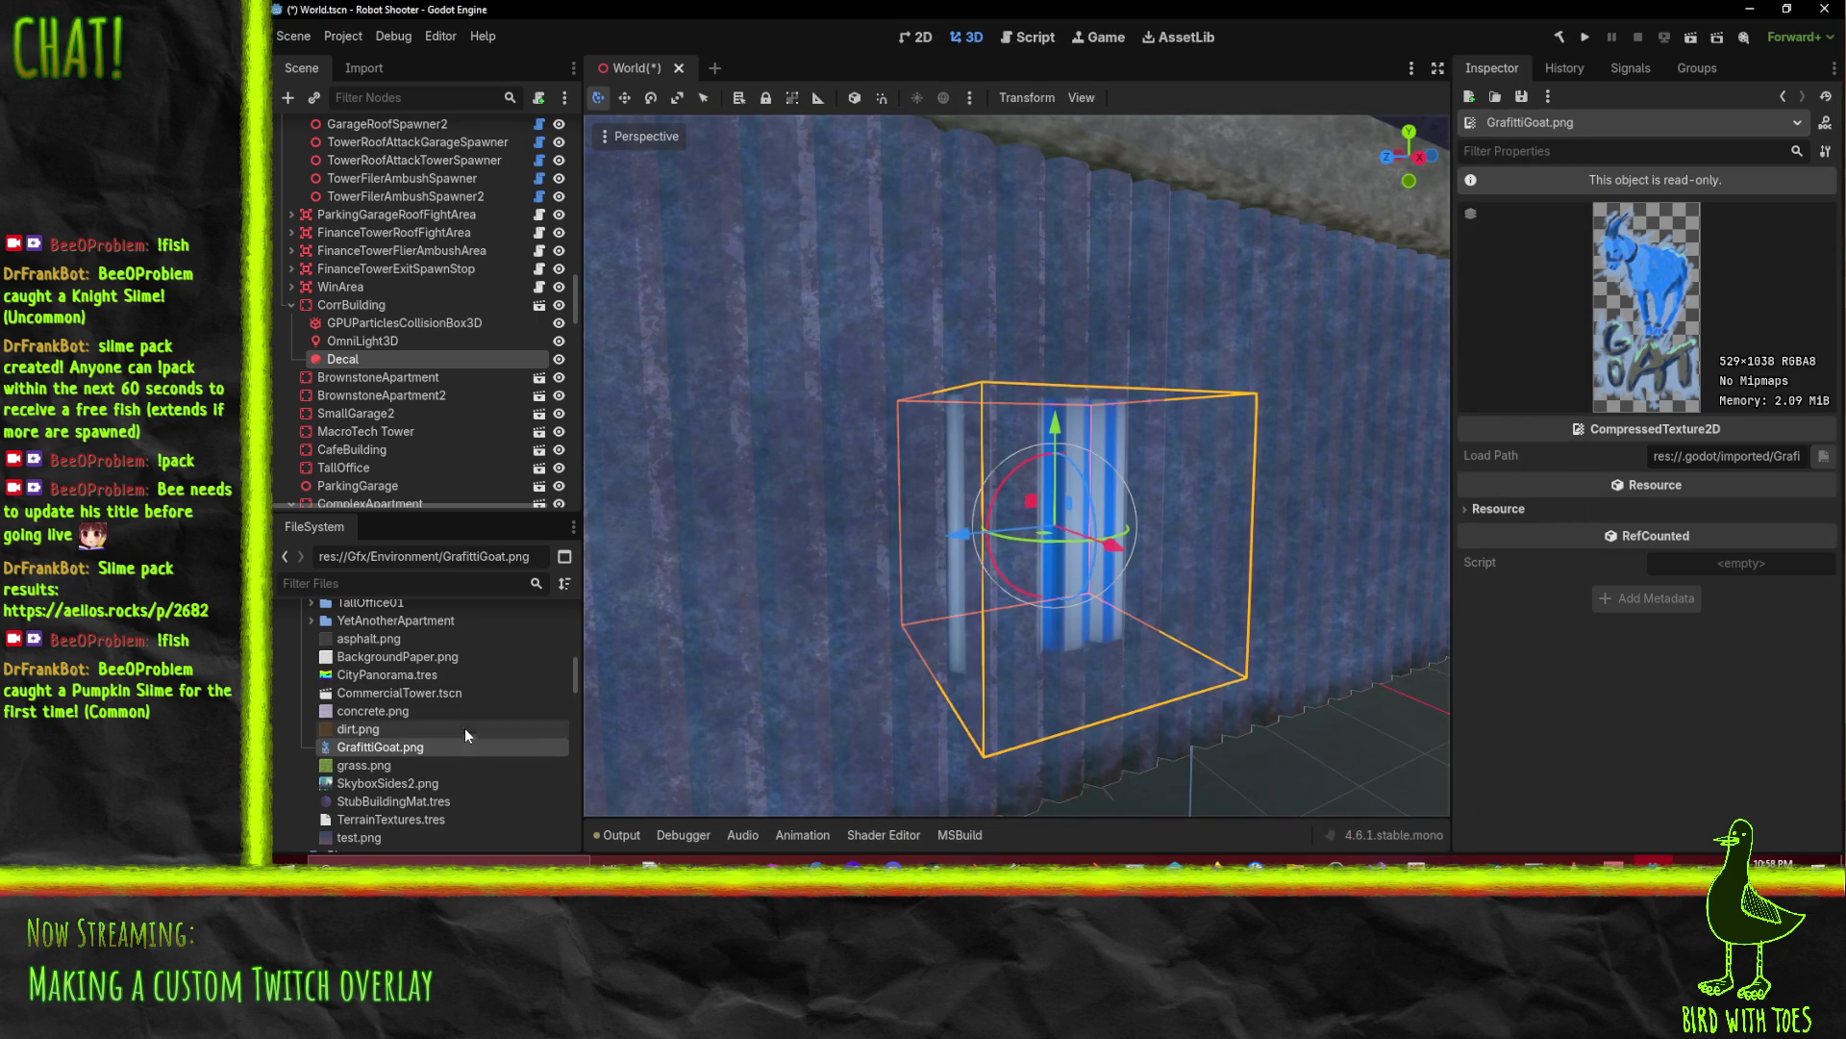
{"action": "left_click", "coordinate": [731, 861]}
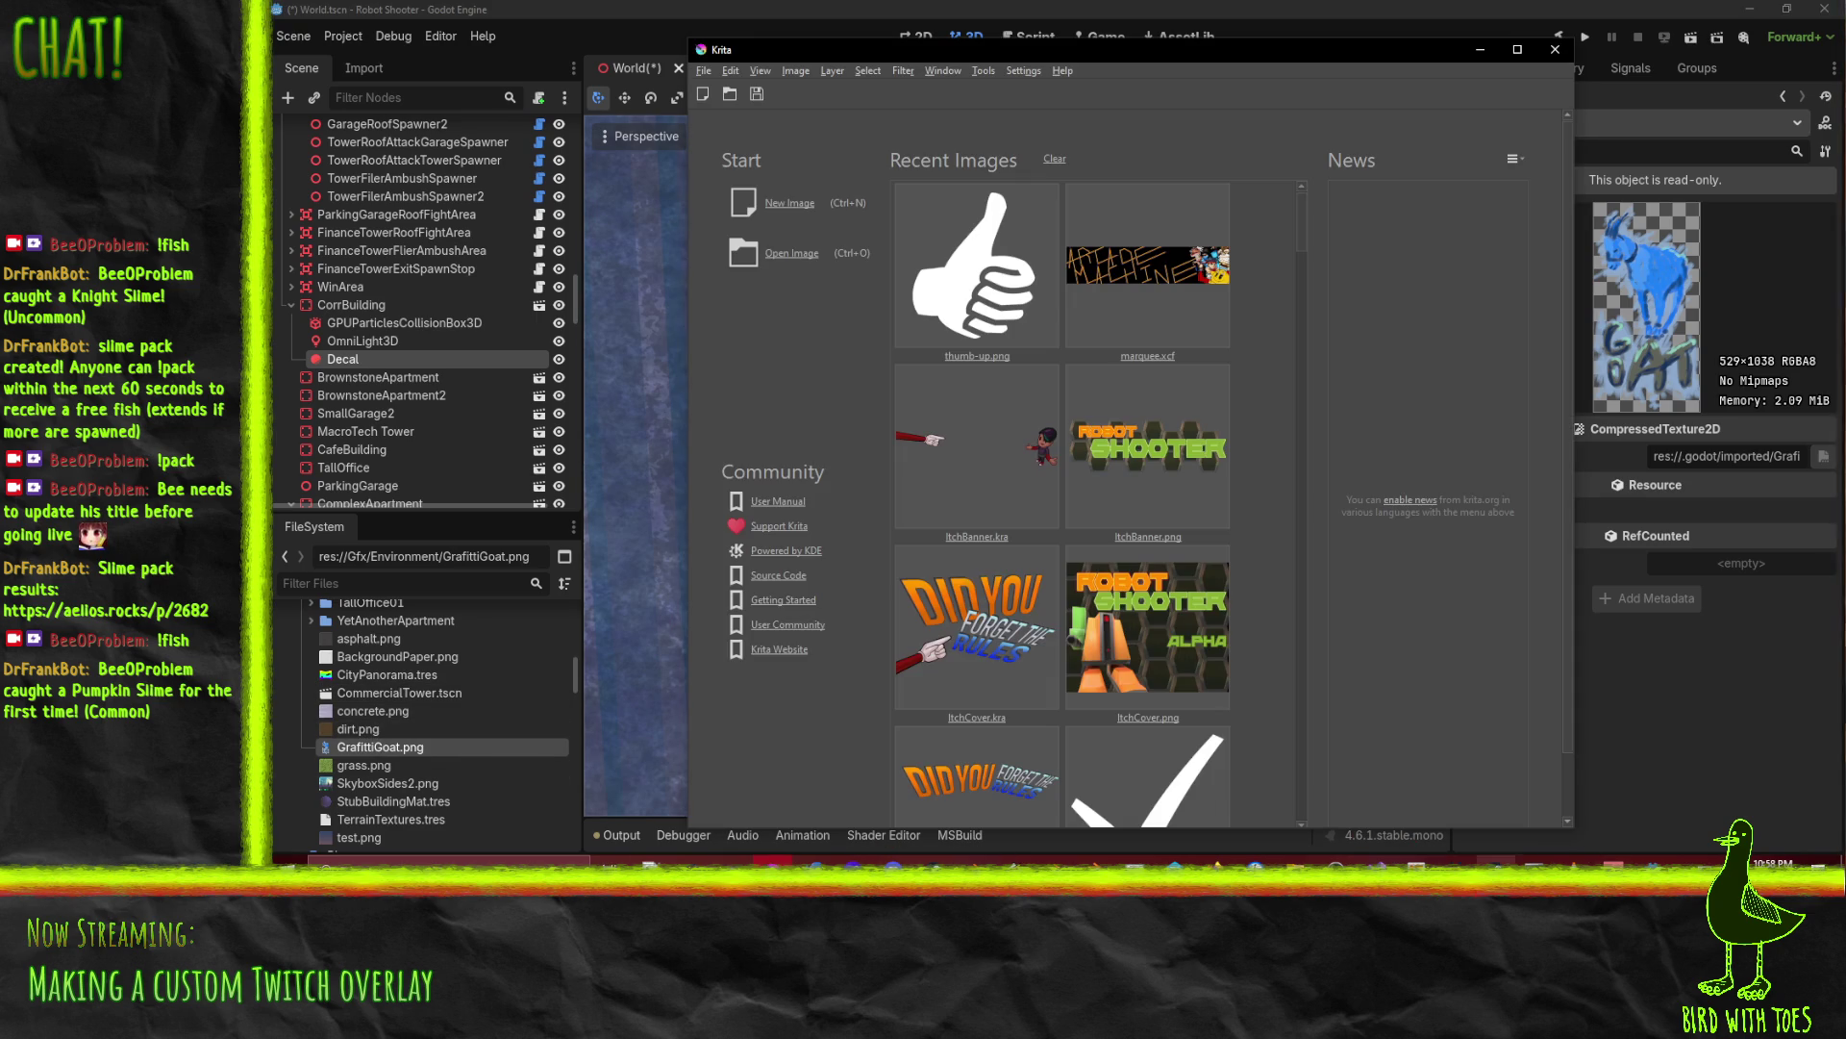
Step: Drag GrafittiGoat.png from the Environment folder onto Krita to open the 529 × 1038 image
{"action": "mouse_move", "coordinate": [1294, 859]}
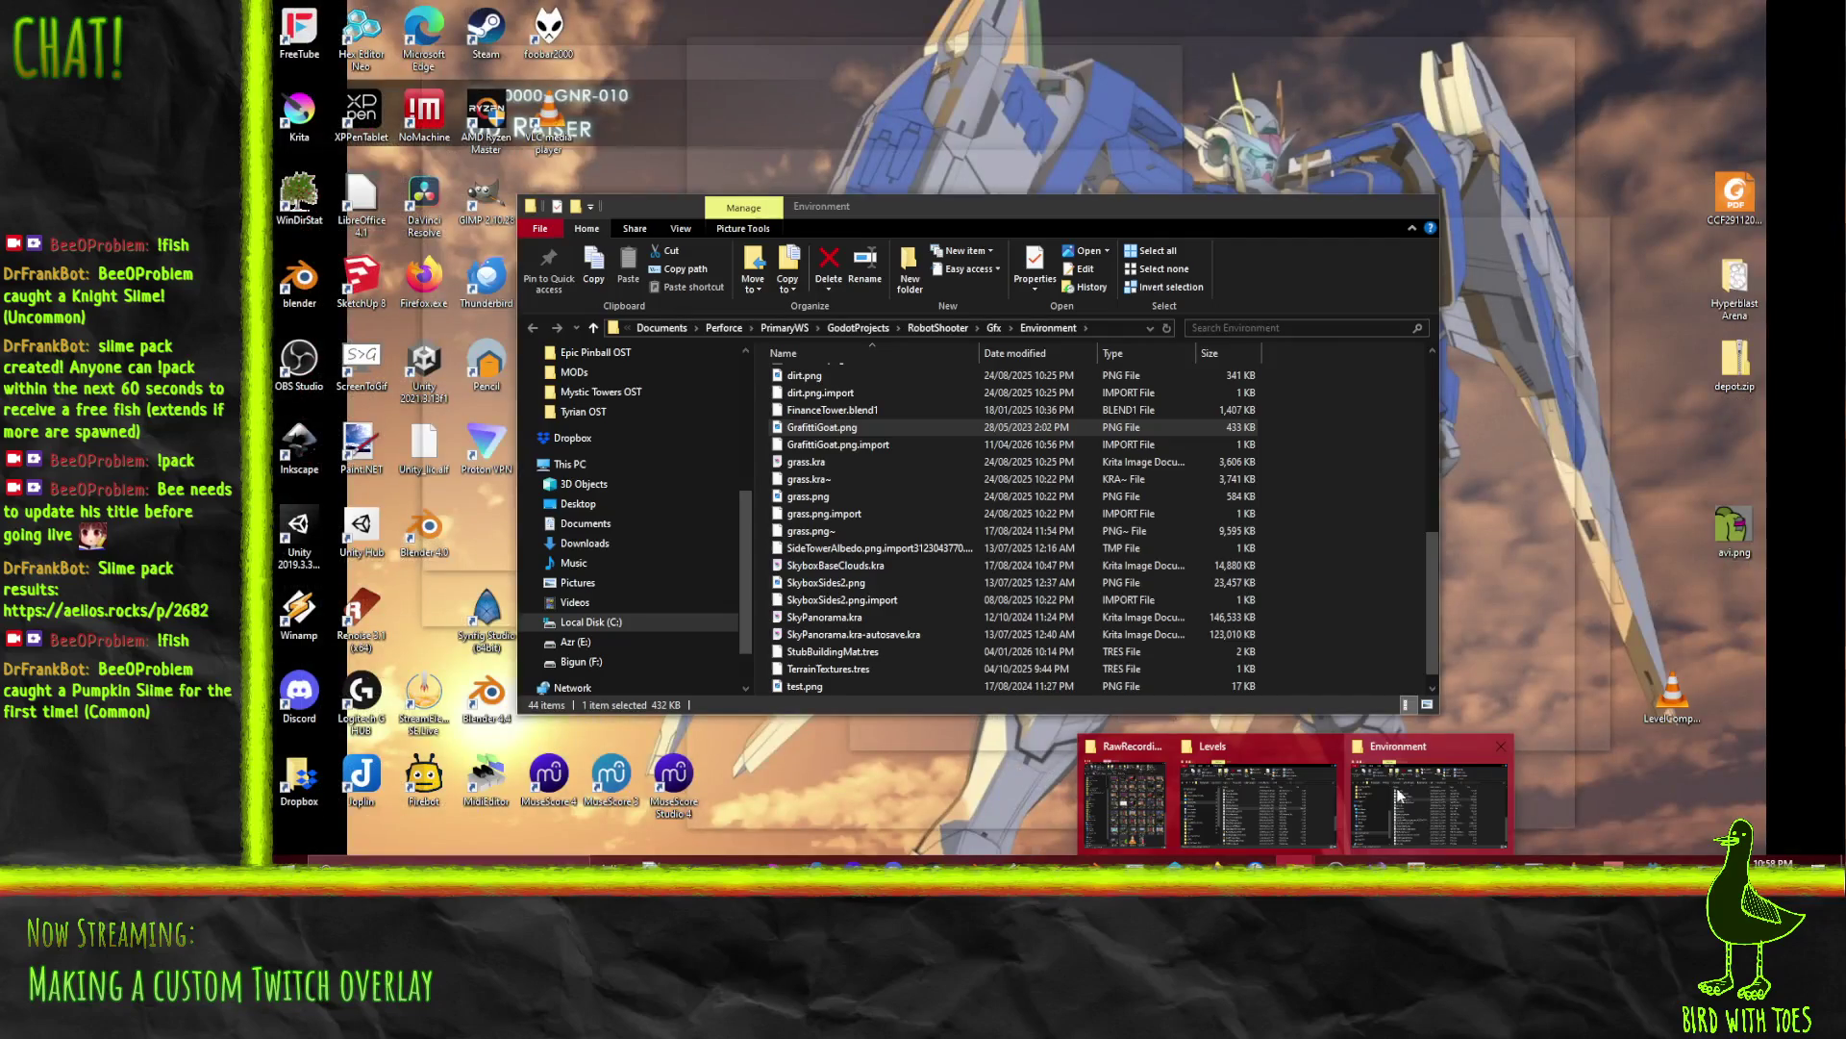
{"action": "left_click", "coordinate": [1411, 794]}
{"action": "left_click", "coordinate": [850, 444]}
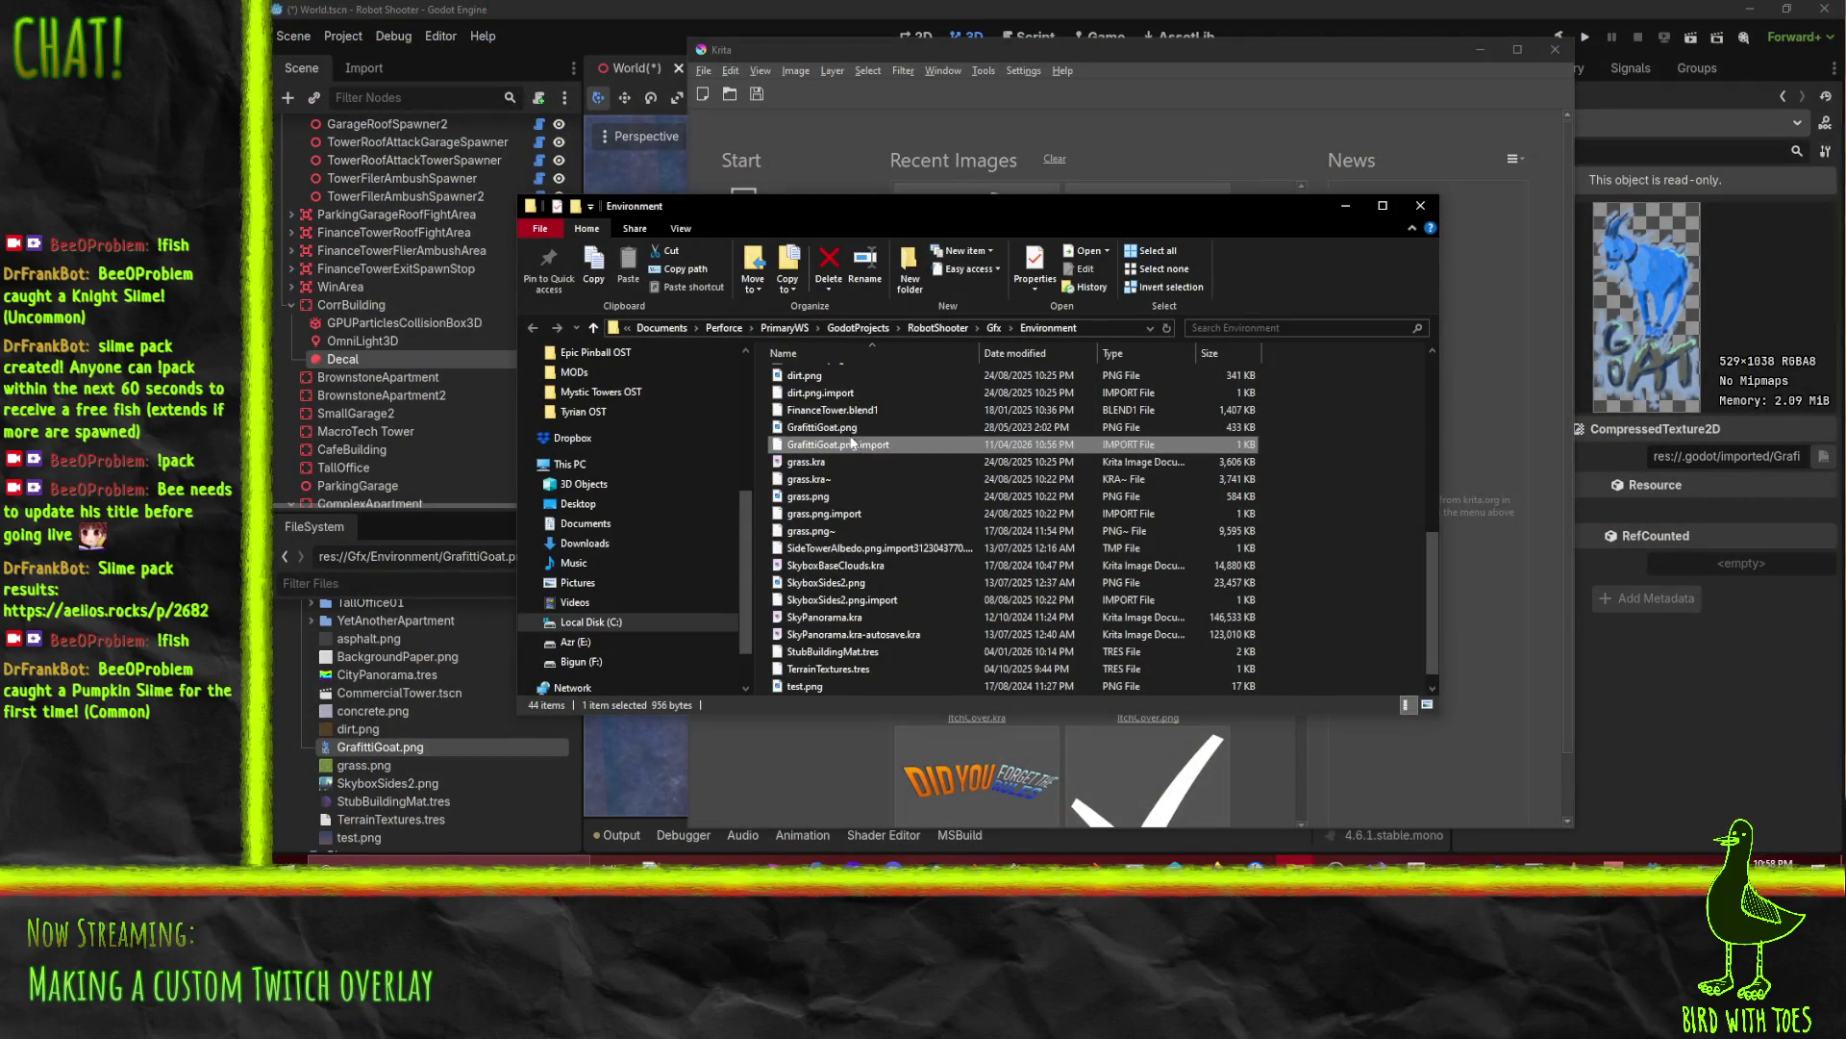
{"action": "left_click_drag", "start_coordinate": [854, 429], "coordinate": [1192, 137]}
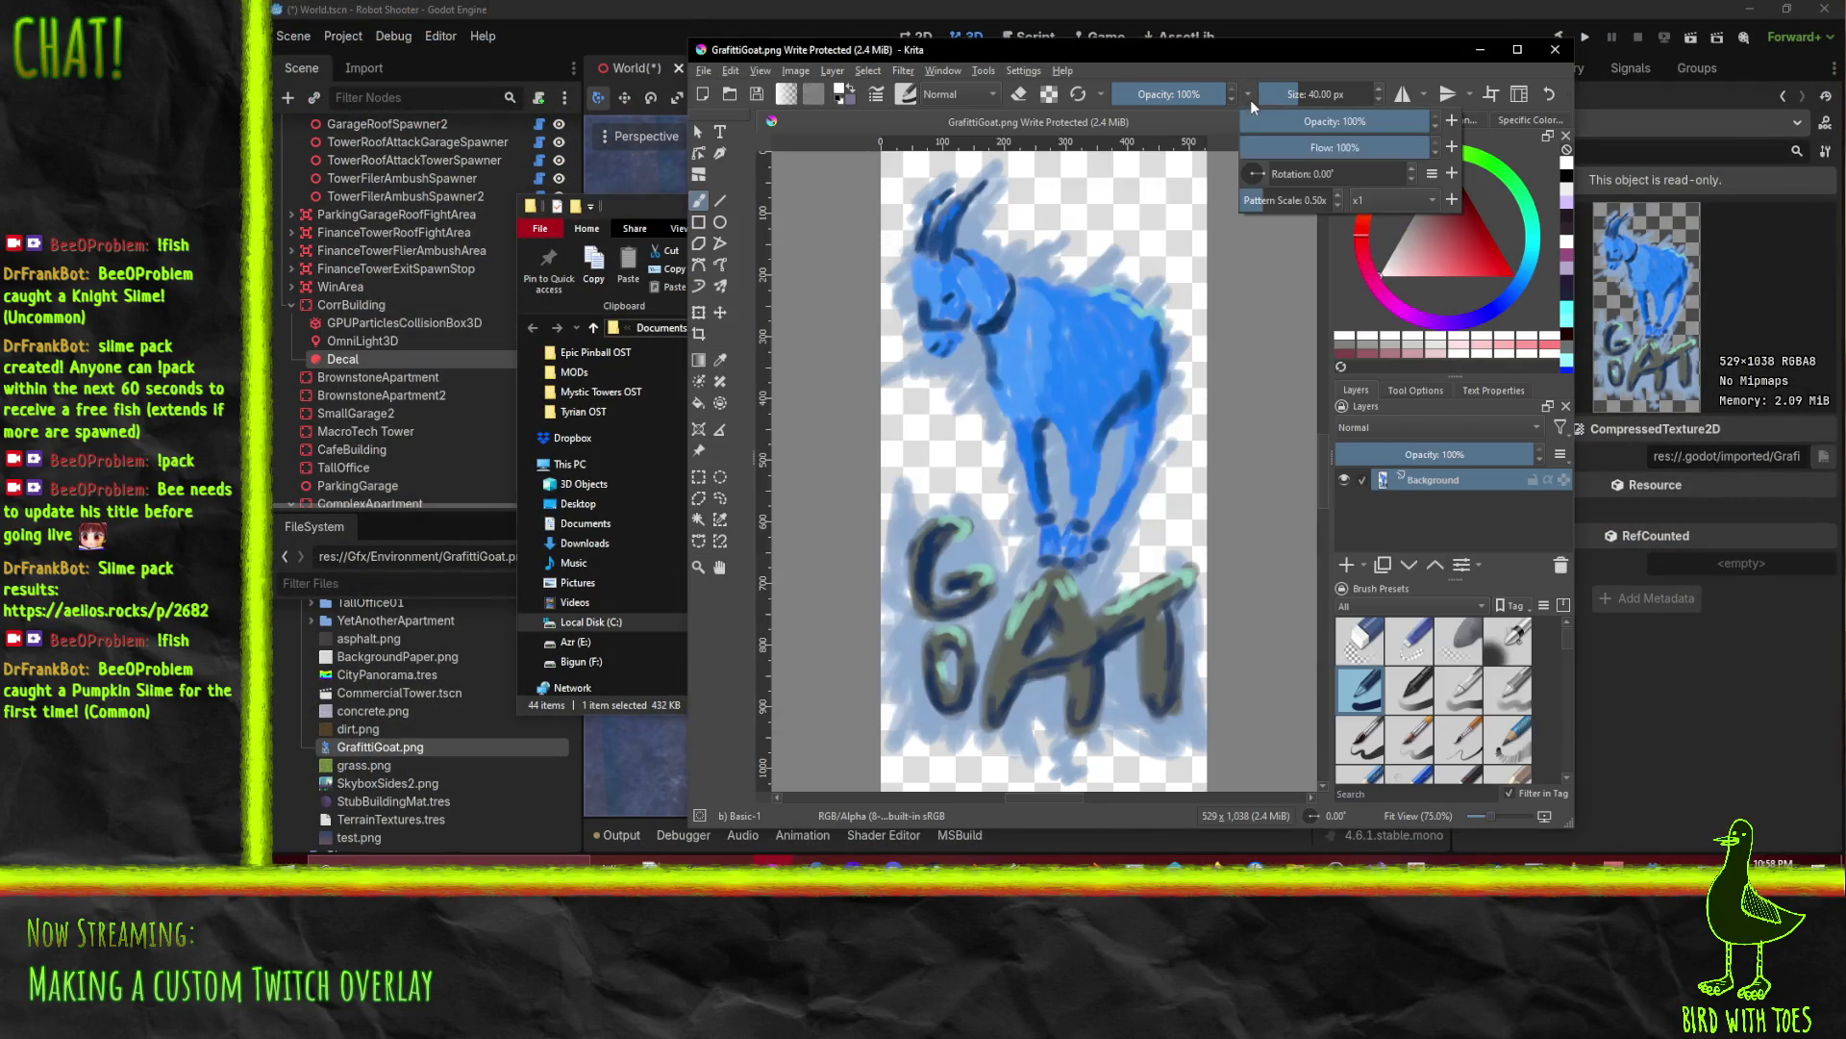
{"action": "left_click", "coordinate": [1215, 304]}
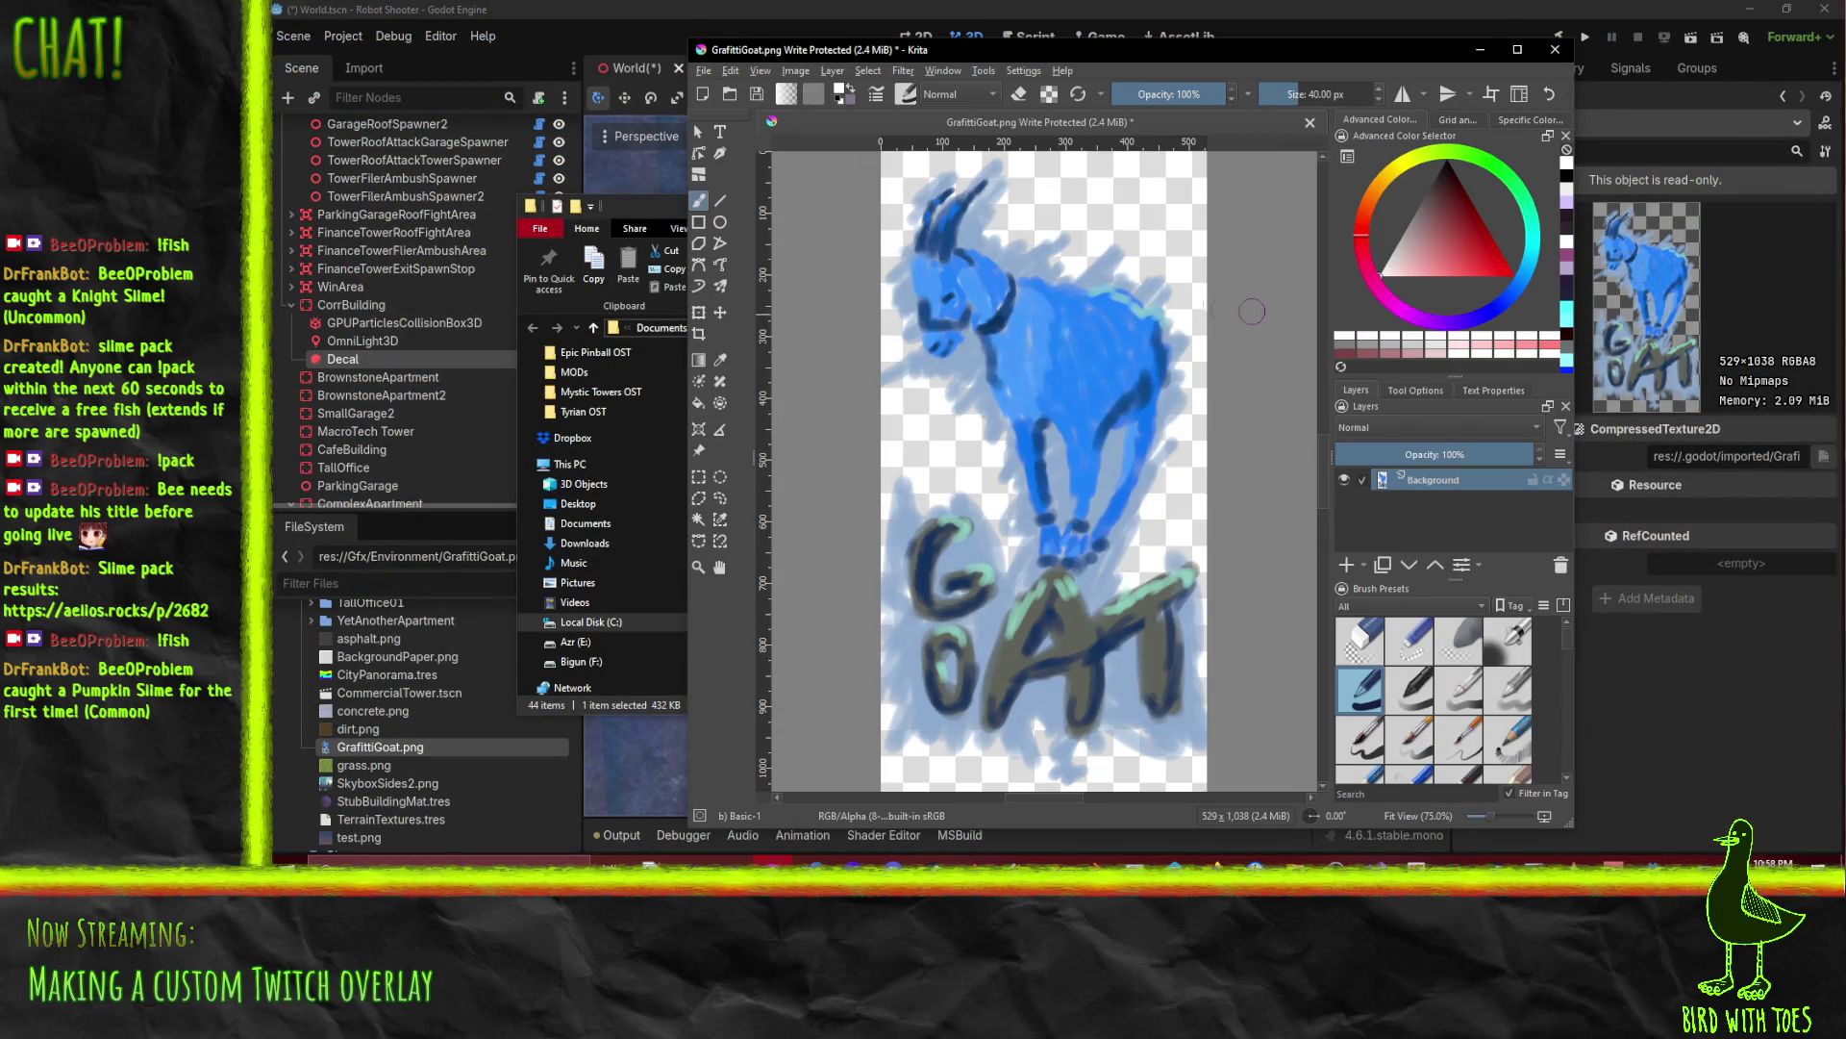
{"action": "left_click", "coordinate": [796, 70]}
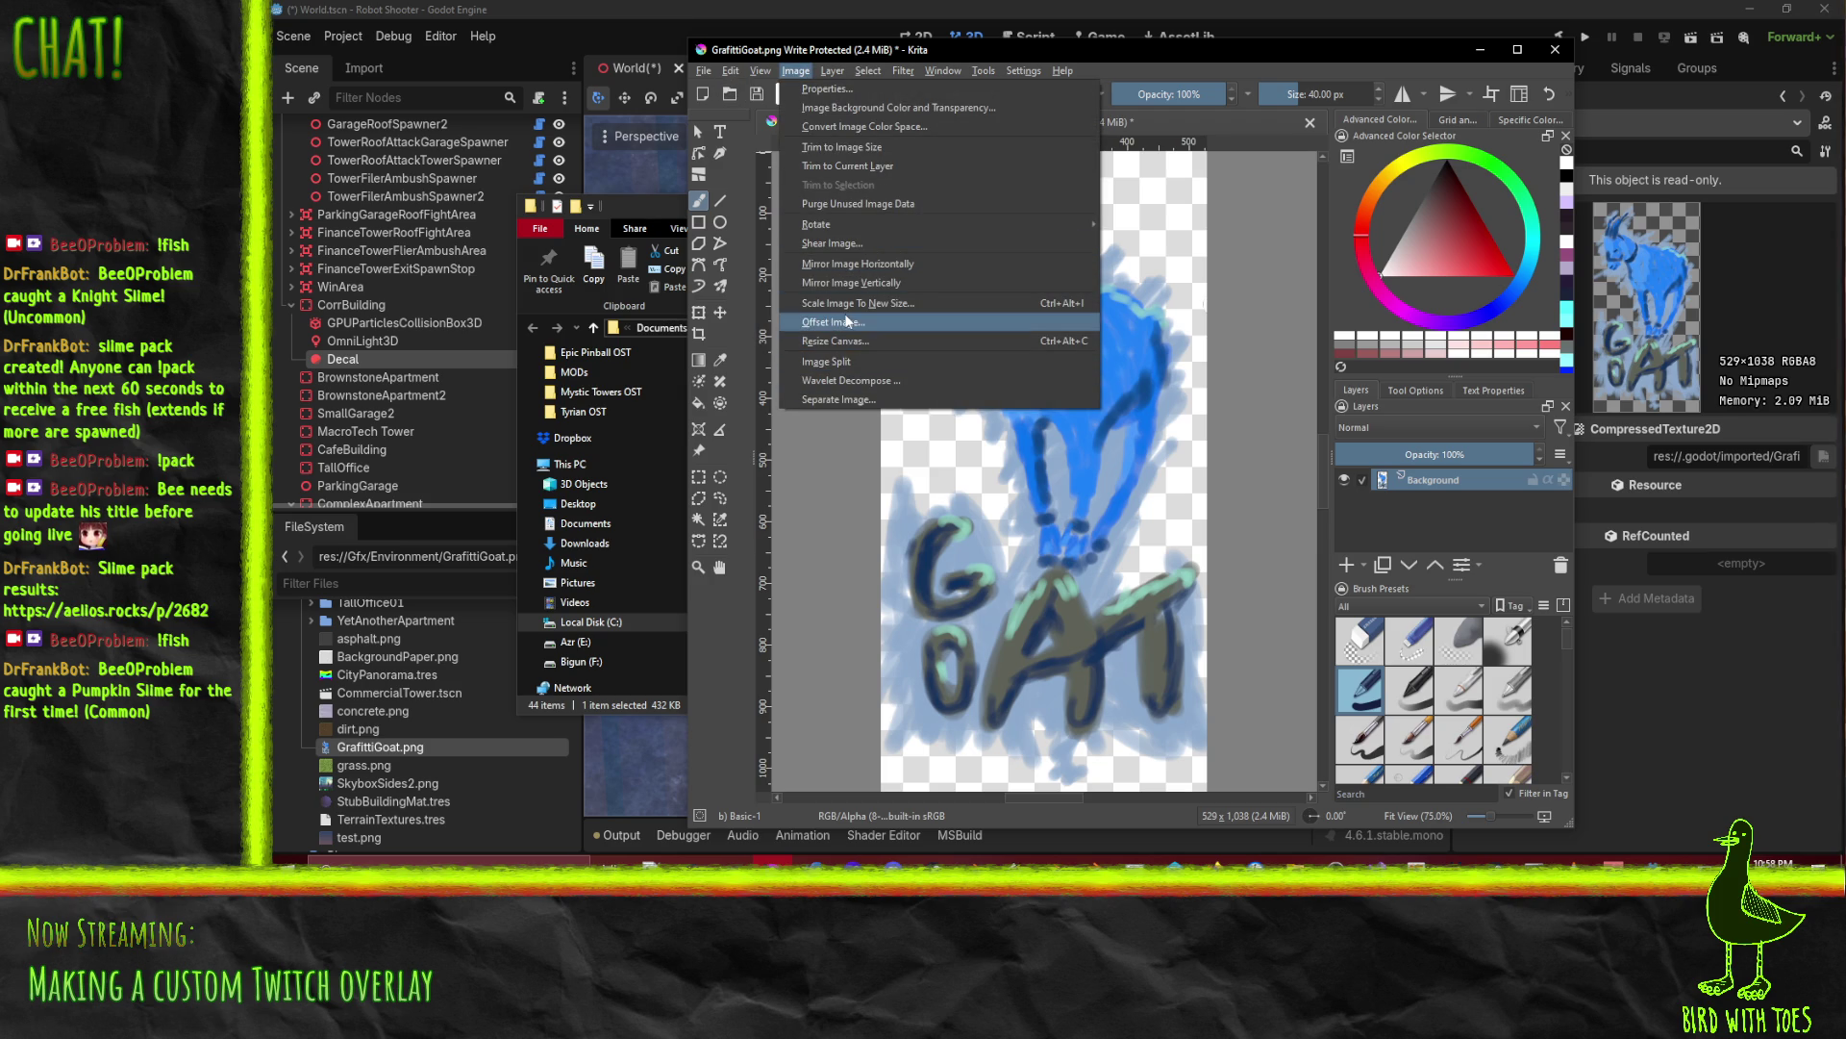
Step: Scale the image to width 512 and height 1024 with Constrain proportions turned off
{"action": "left_click", "coordinate": [862, 304]}
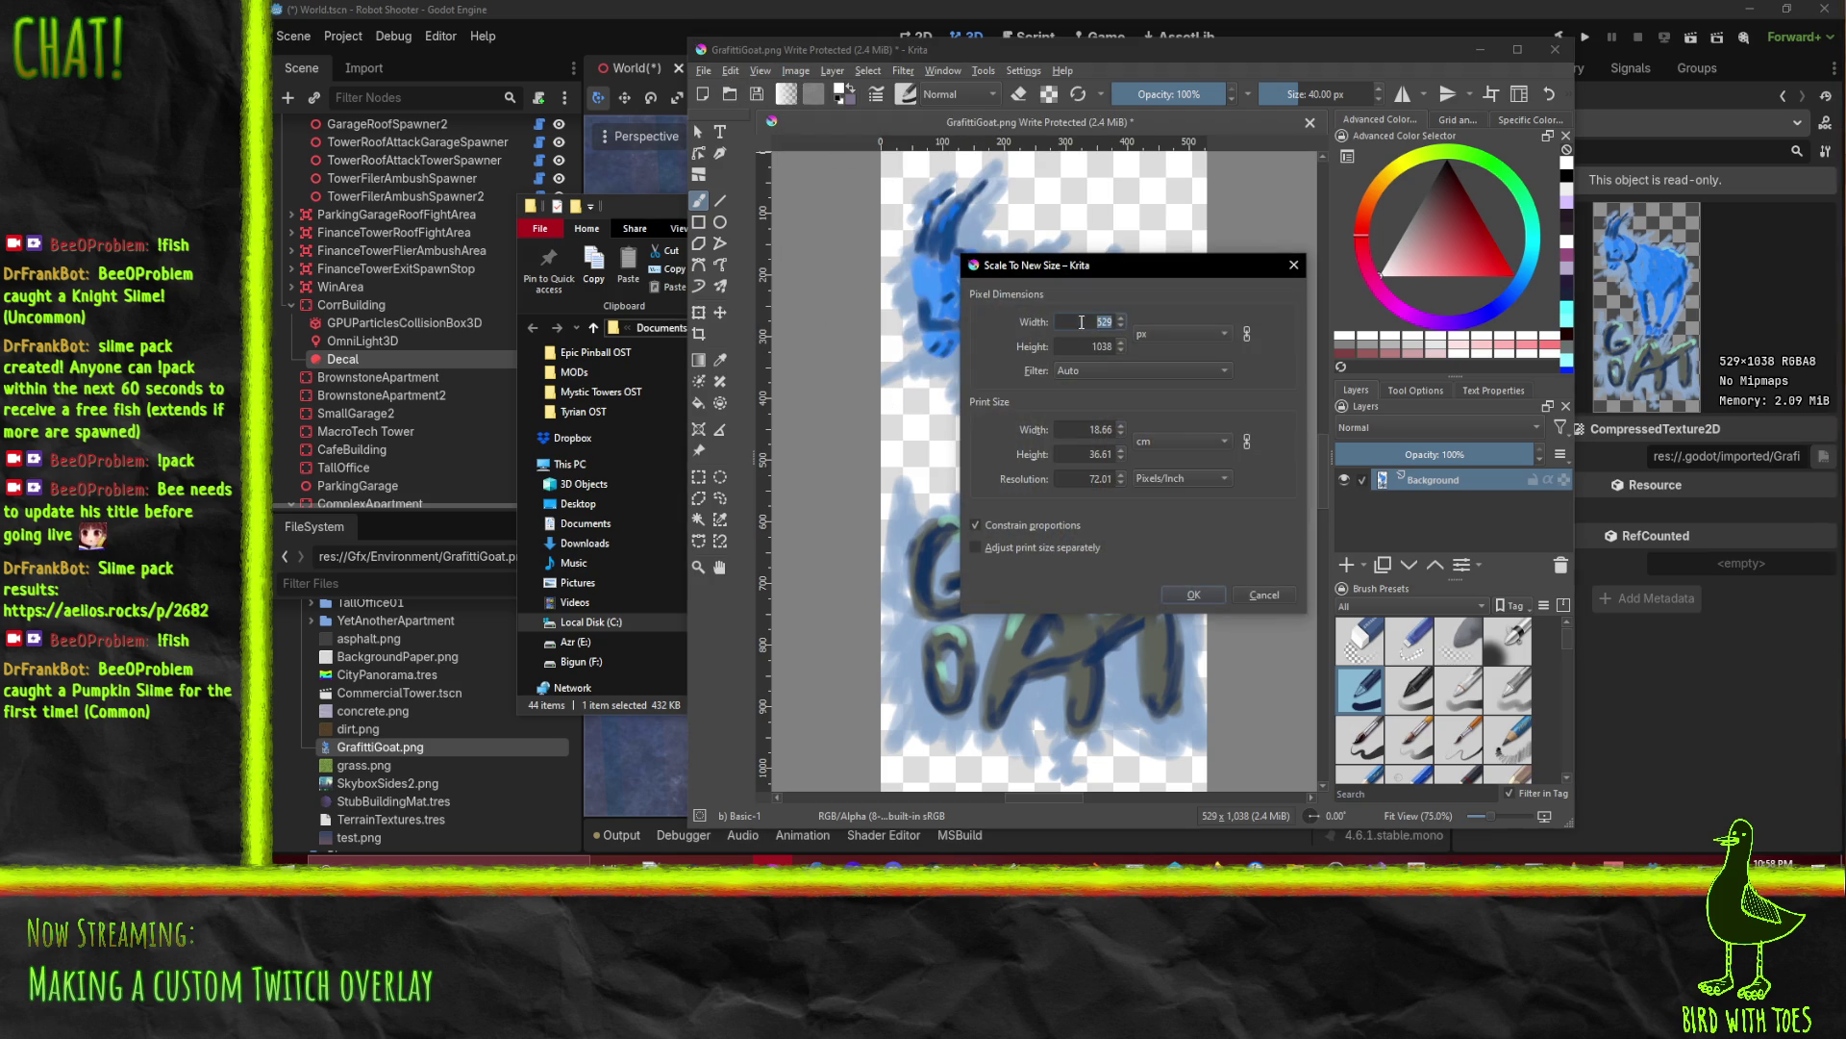
{"action": "left_click", "coordinate": [1101, 347]}
{"action": "double_click", "coordinate": [1103, 347]}
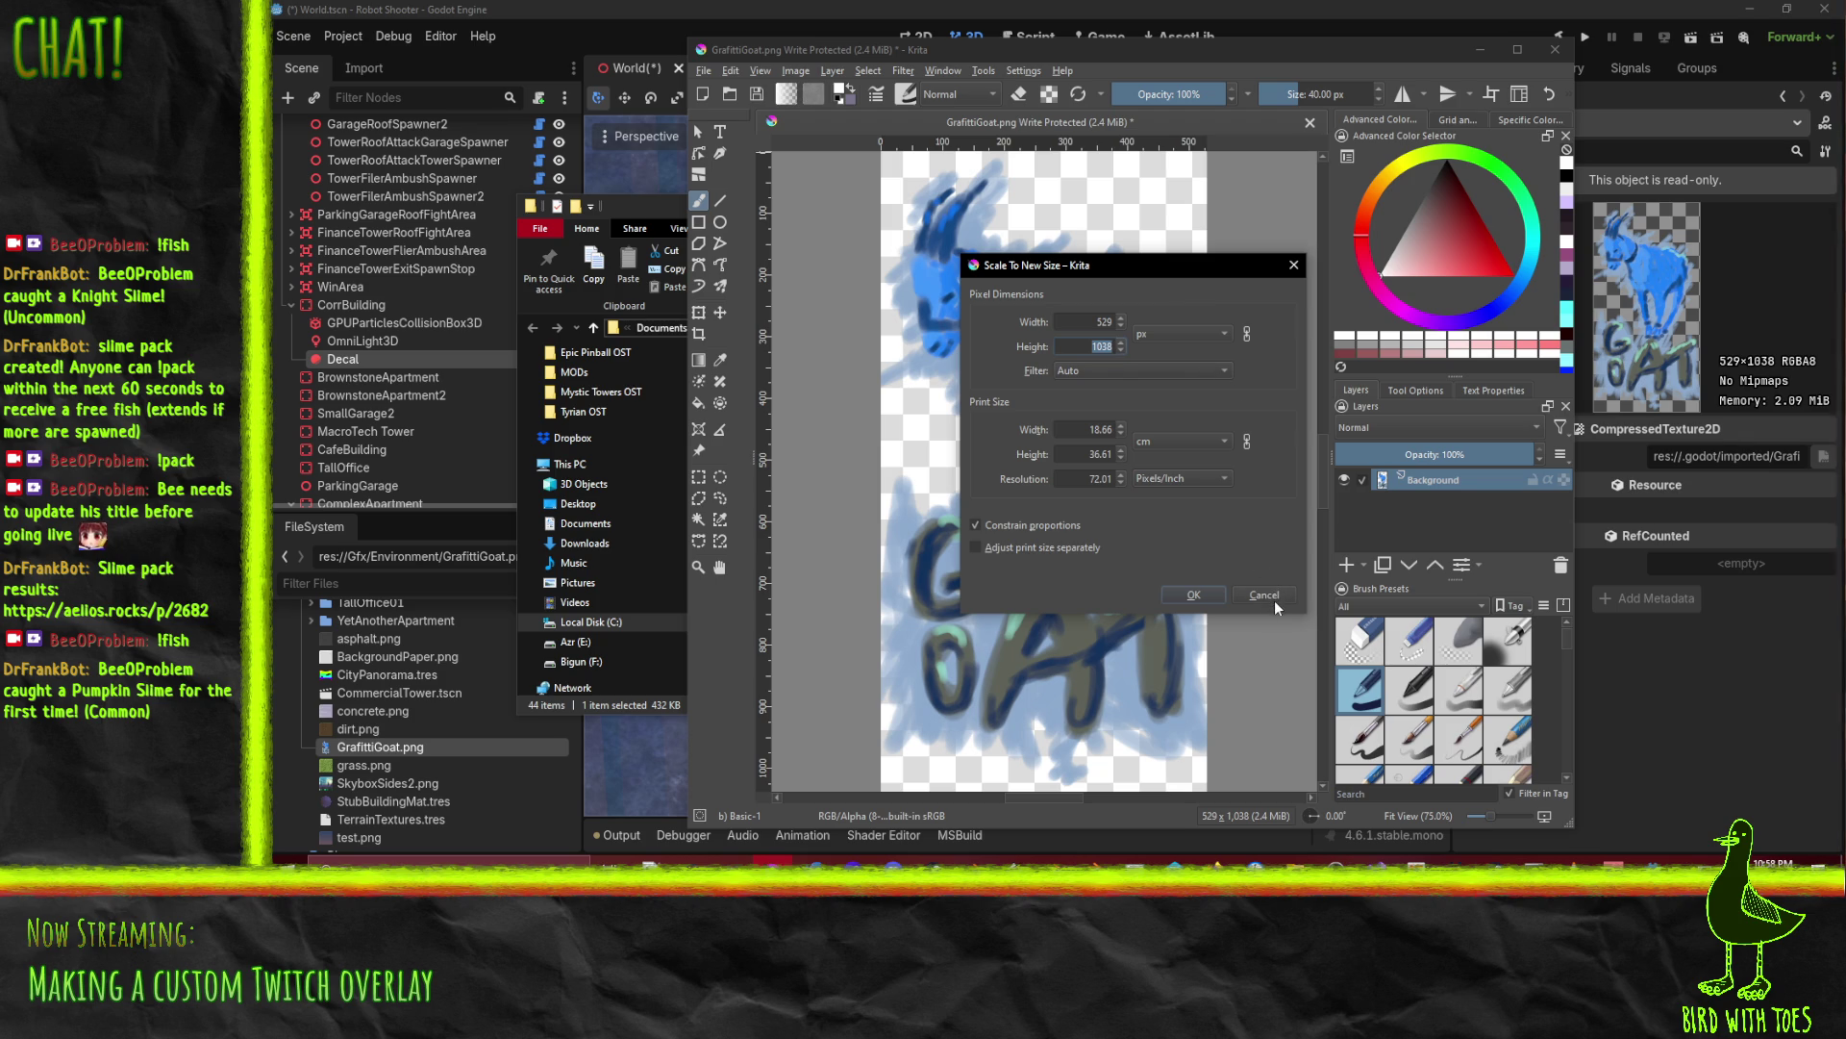
{"action": "double_click", "coordinate": [1114, 322]}
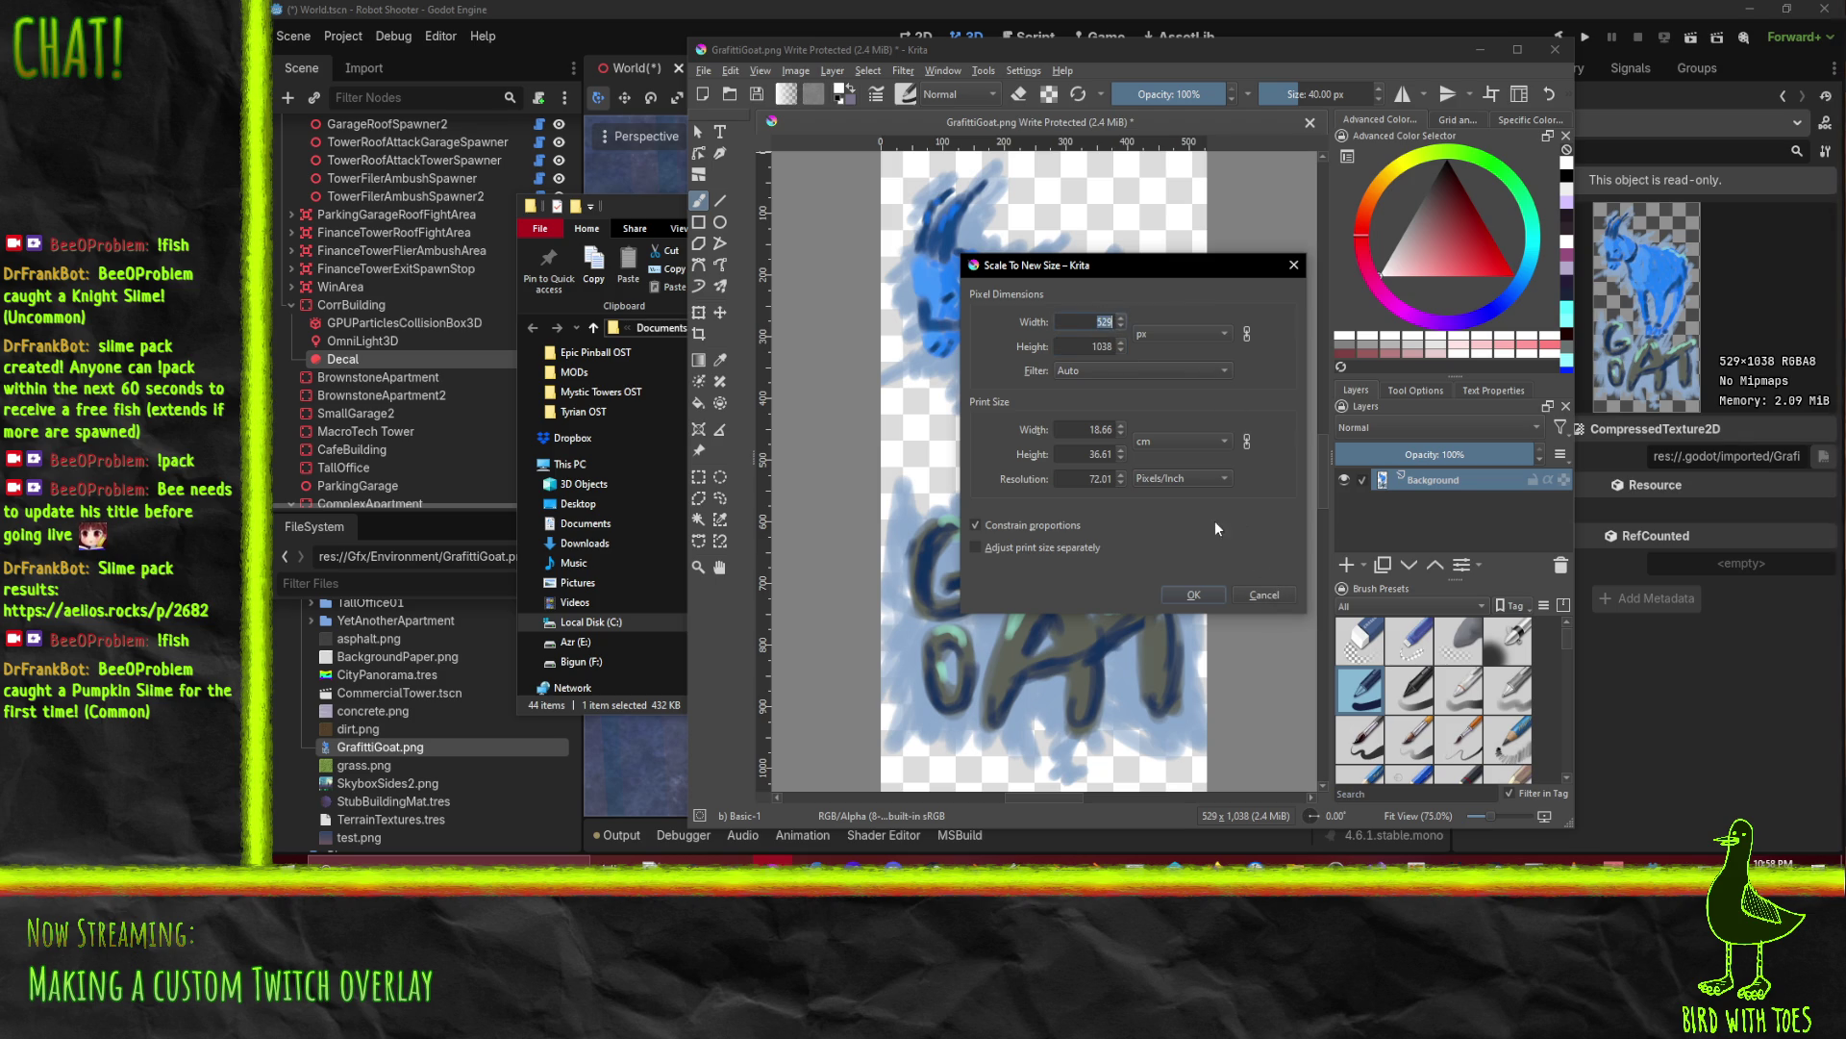
{"action": "type", "text": "512"}
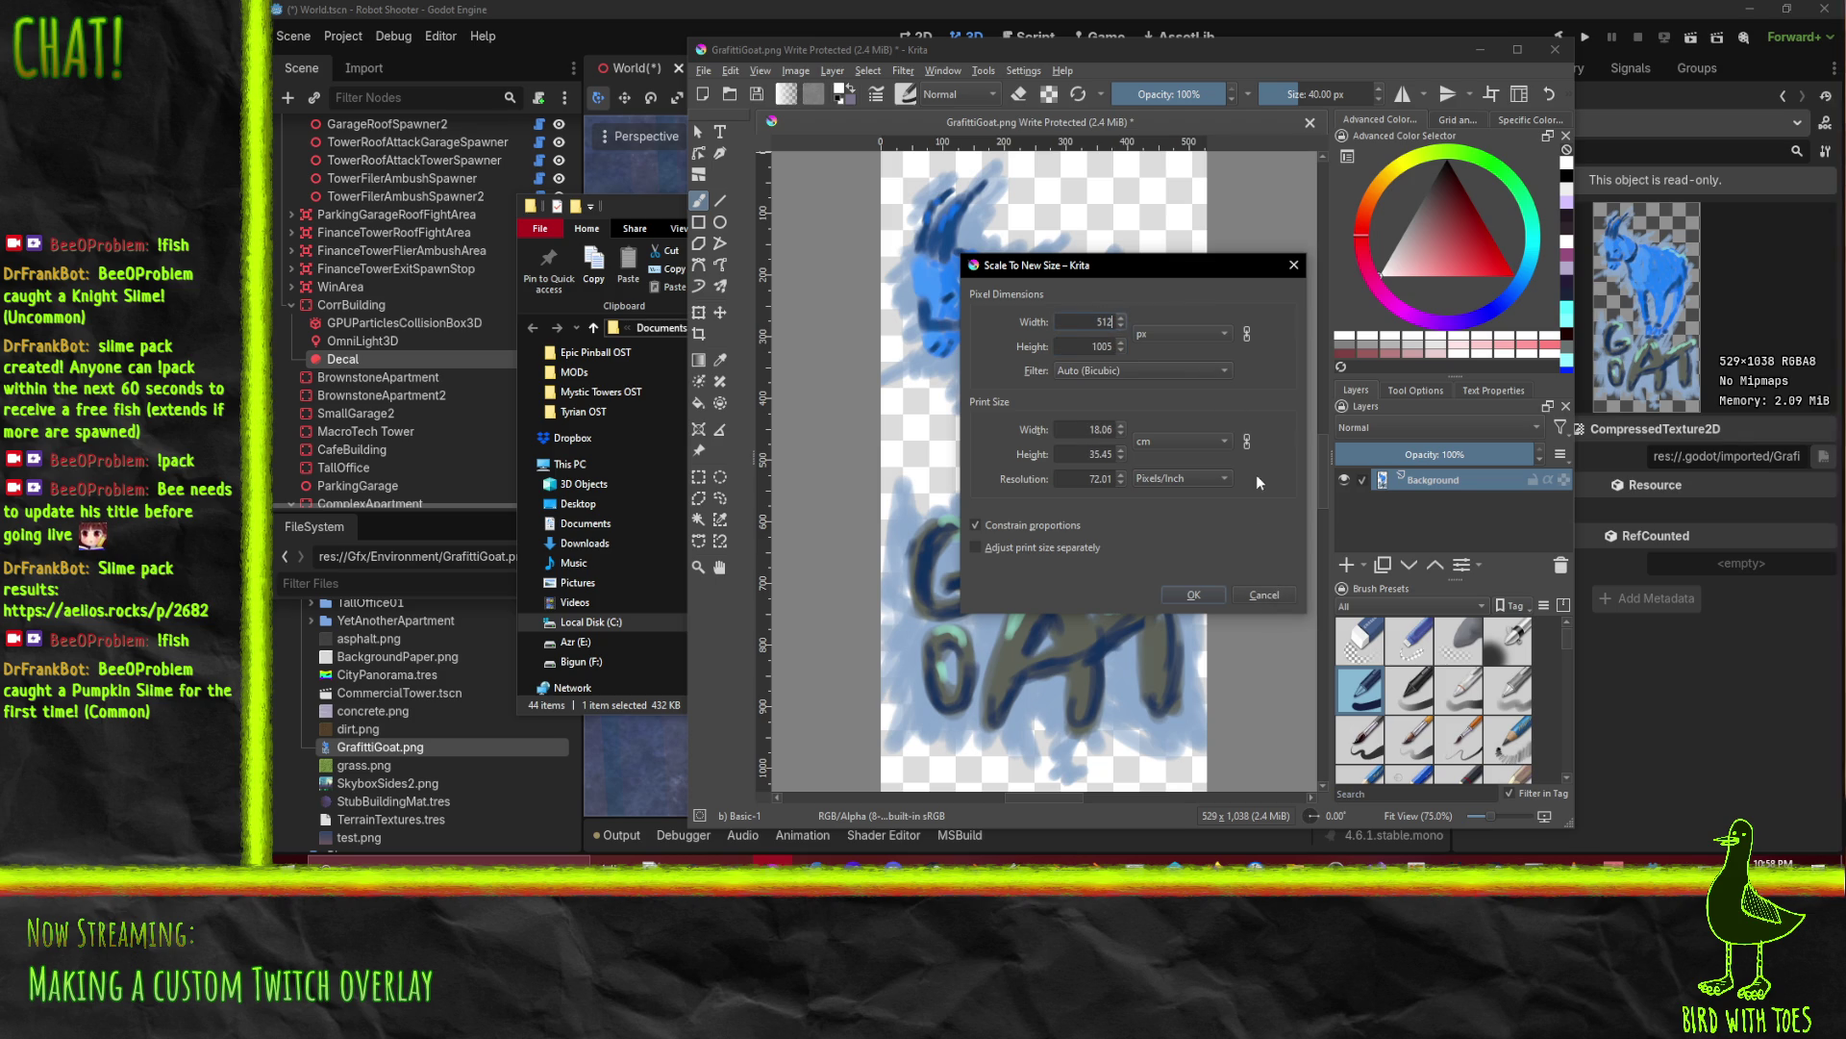
{"action": "left_click", "coordinate": [1249, 334]}
{"action": "left_click", "coordinate": [1102, 348]}
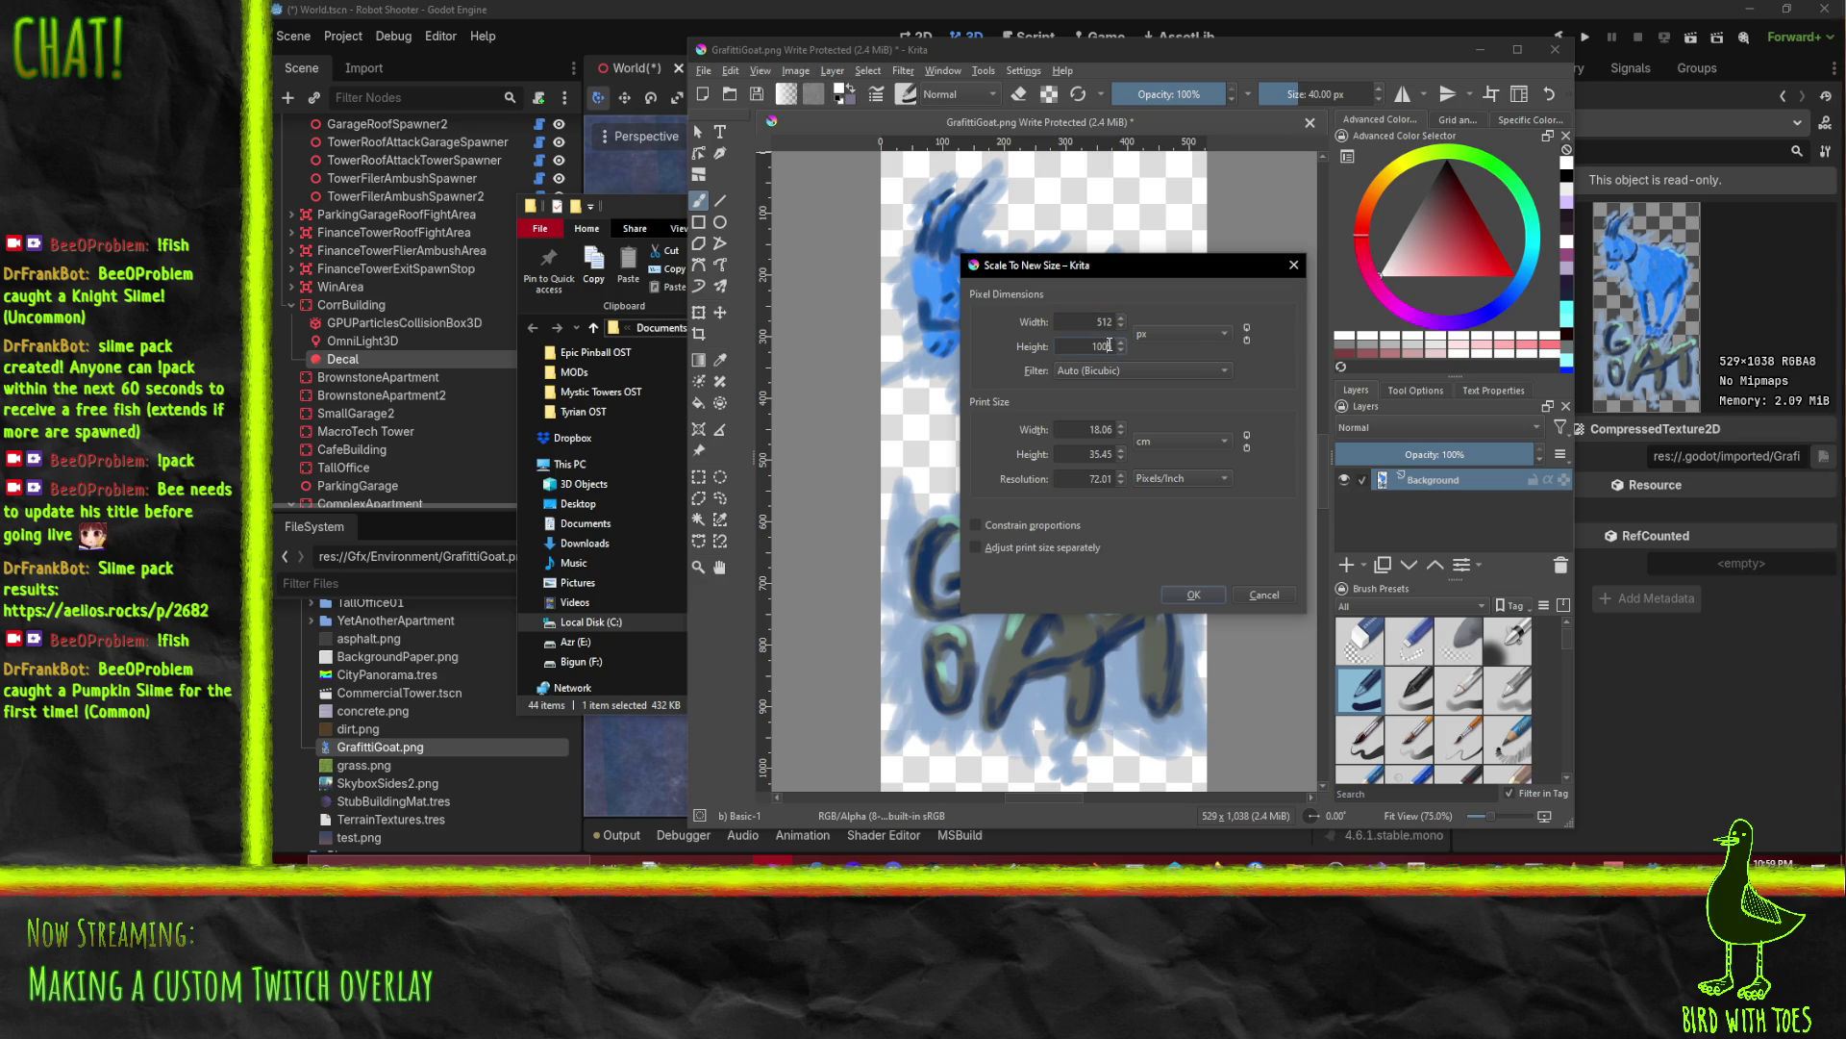
{"action": "key", "text": "BackSpace"}
{"action": "key", "text": "BackSpace"}
{"action": "type", "text": "24"}
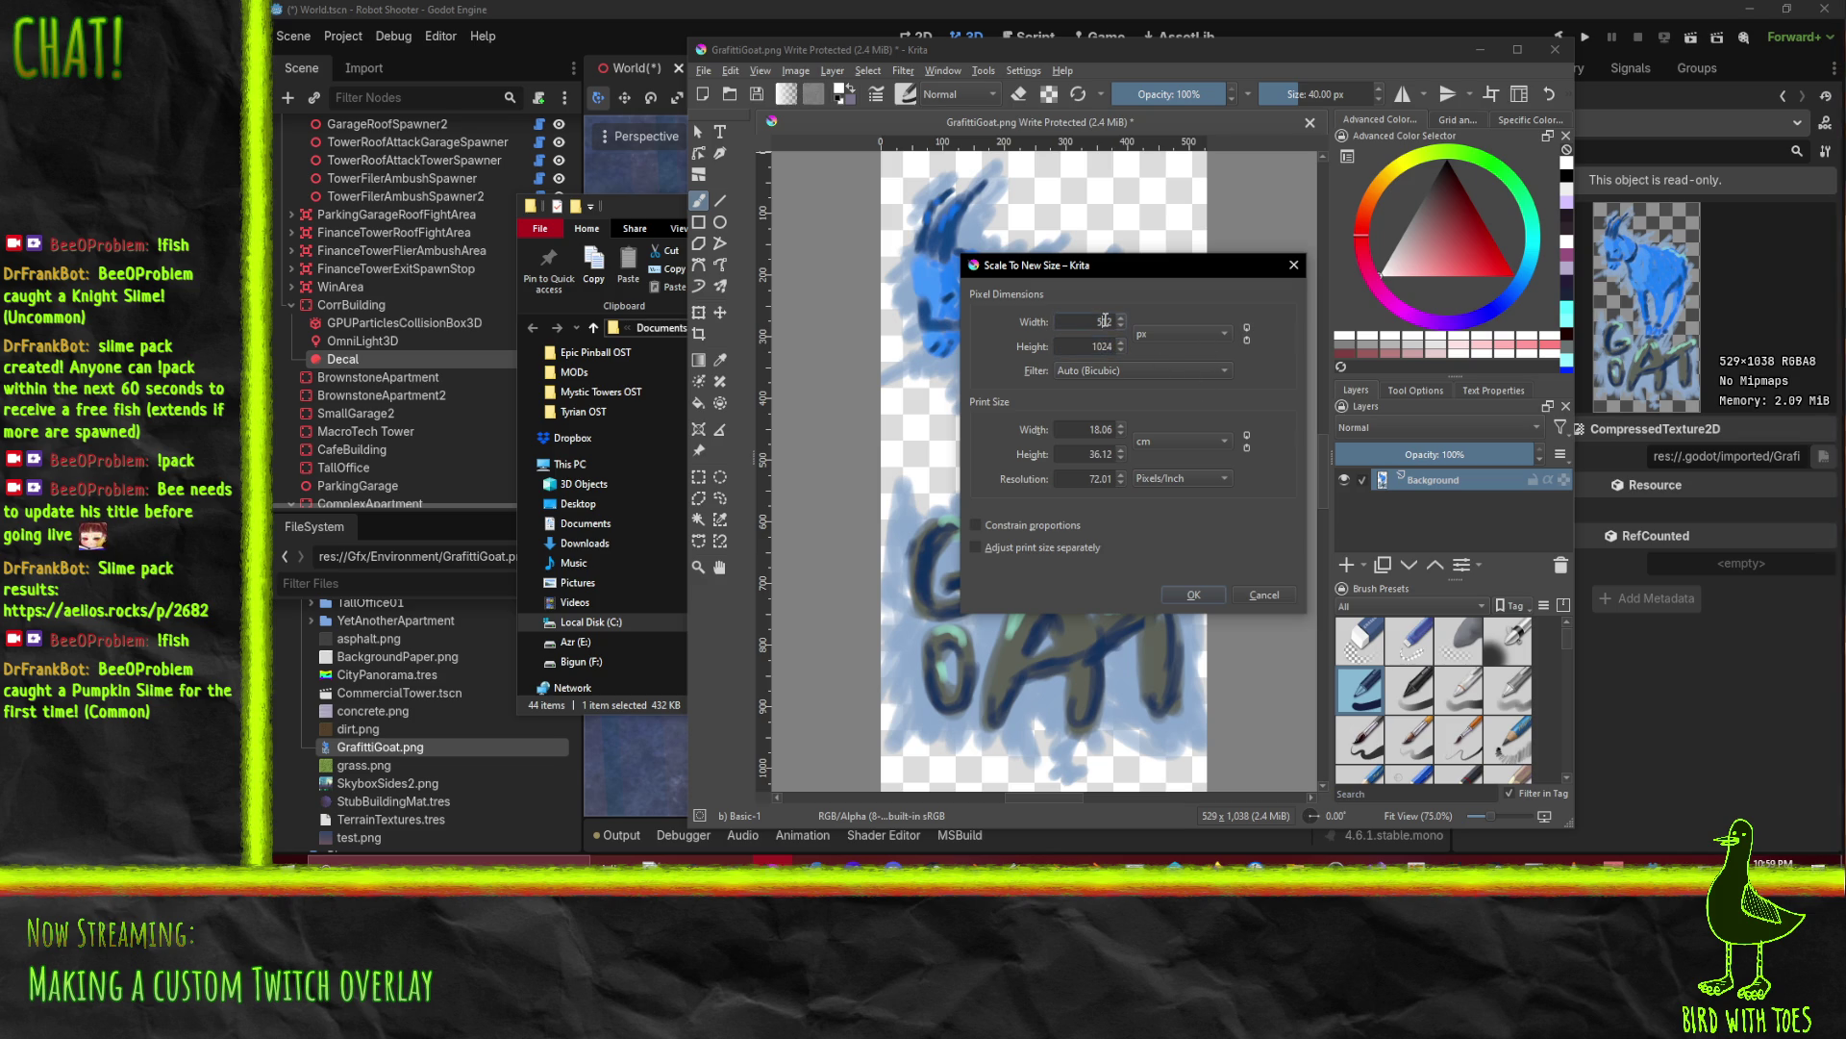
{"action": "left_click", "coordinate": [1193, 595]}
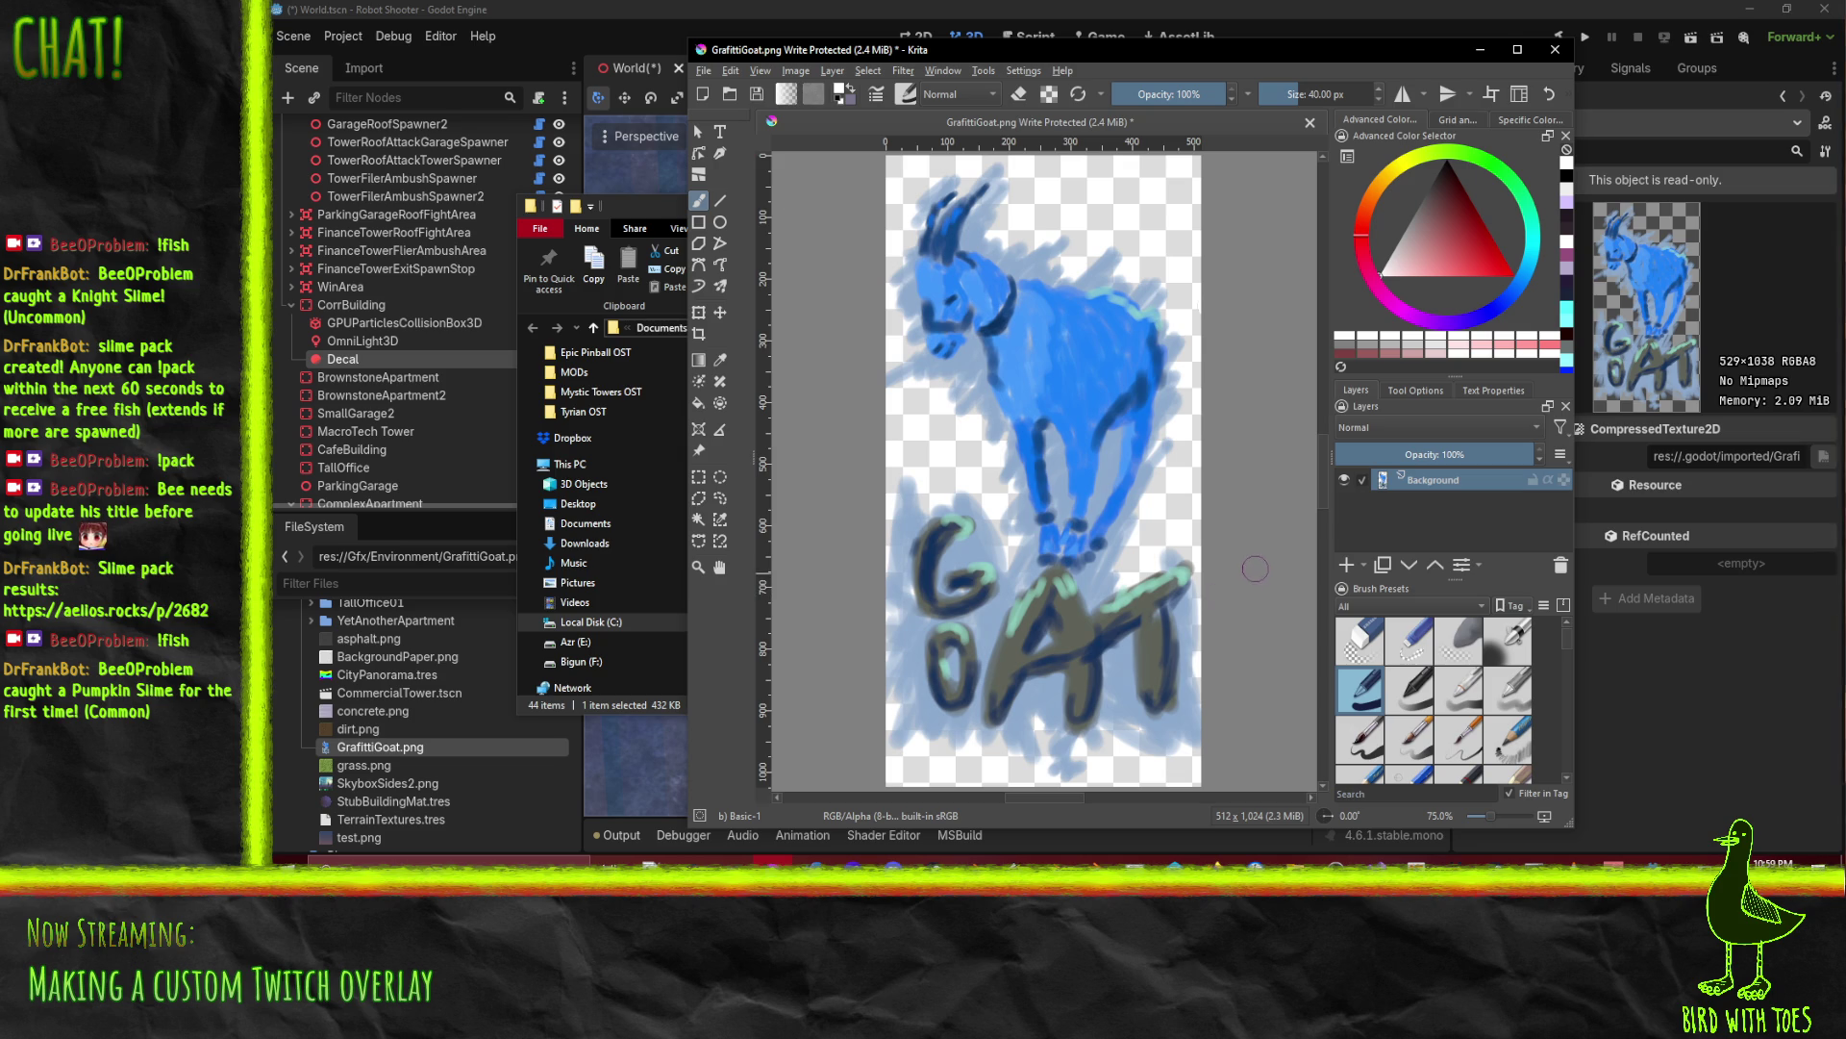
{"action": "scroll", "coordinate": [1255, 568], "scroll_direction": "down", "scroll_amount": 2}
{"action": "scroll", "coordinate": [1057, 558], "scroll_direction": "up", "scroll_amount": 4}
{"action": "mouse_move", "coordinate": [1021, 673]}
{"action": "left_mouse_down"}
{"action": "mouse_move", "coordinate": [1021, 532]}
{"action": "mouse_move", "coordinate": [1028, 807]}
{"action": "mouse_move", "coordinate": [1036, 471]}
{"action": "mouse_move", "coordinate": [1053, 486]}
{"action": "left_mouse_up"}
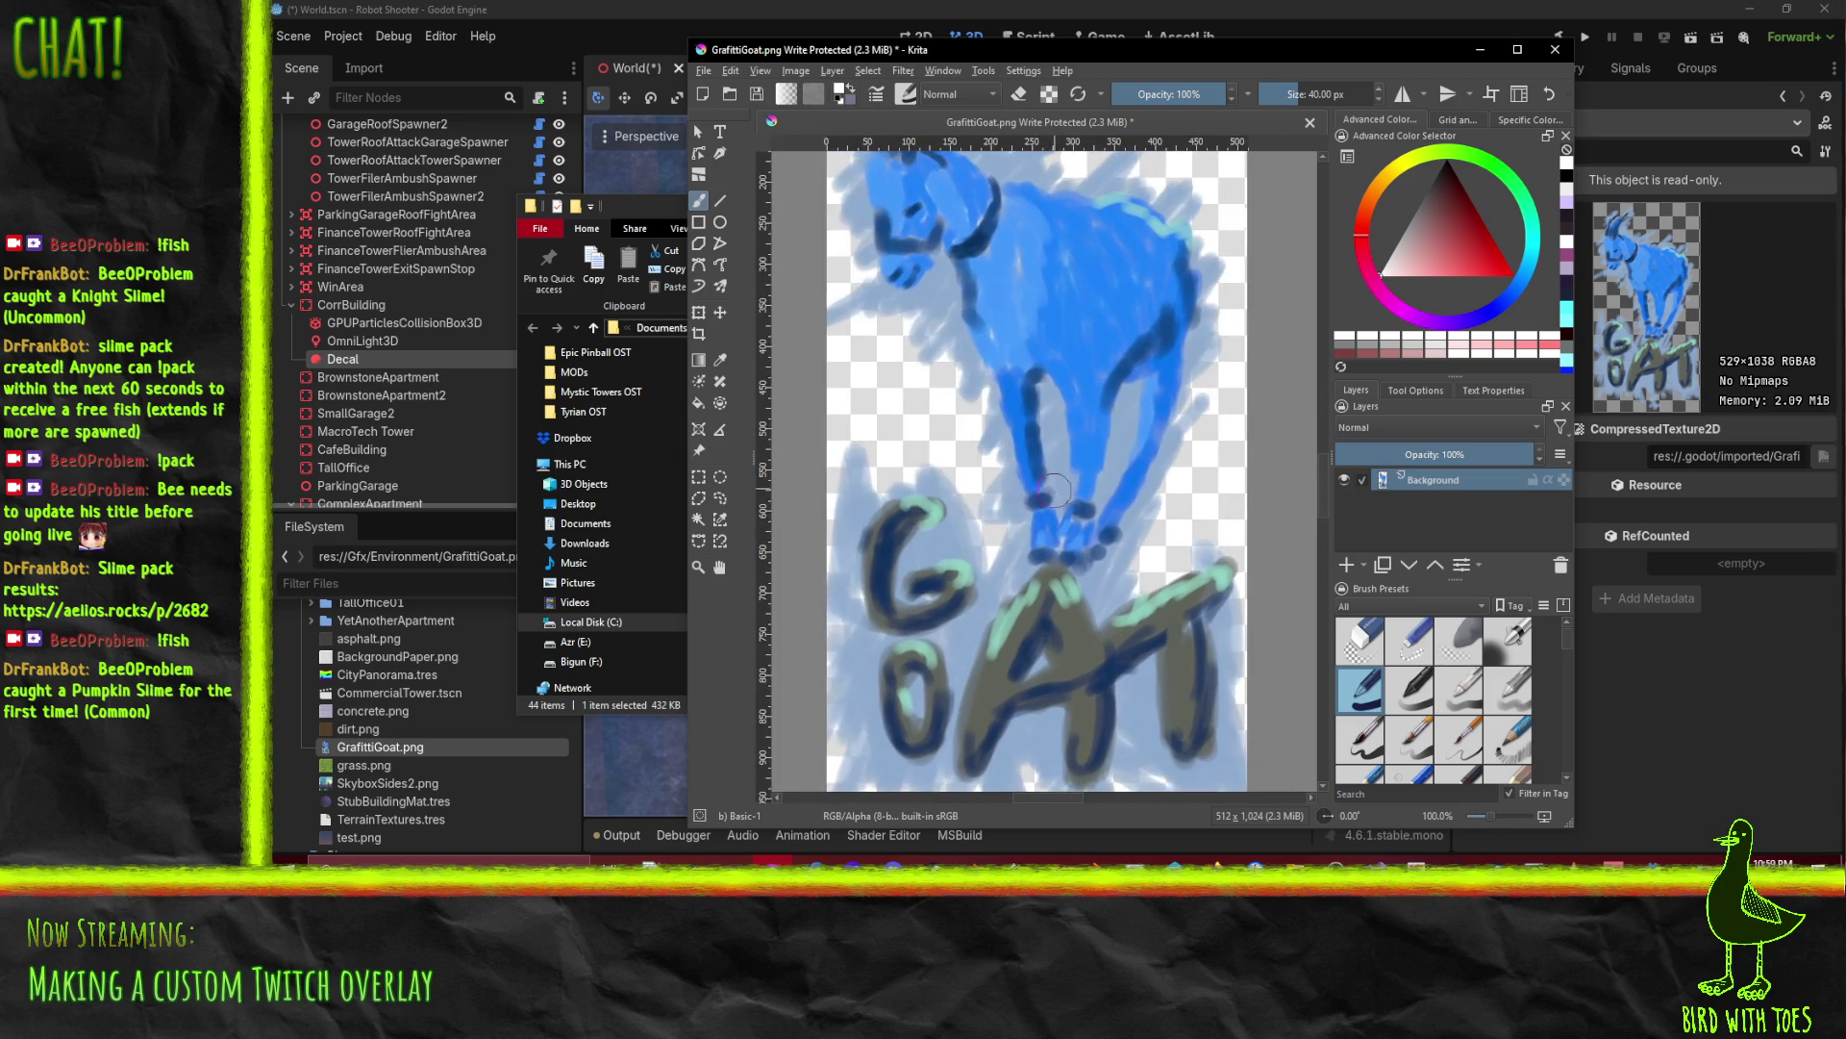
Step: Start a File > Export and browse to the RobotShooter/Gfx/Environment folder
{"action": "left_click", "coordinate": [705, 75]}
{"action": "left_click", "coordinate": [760, 231]}
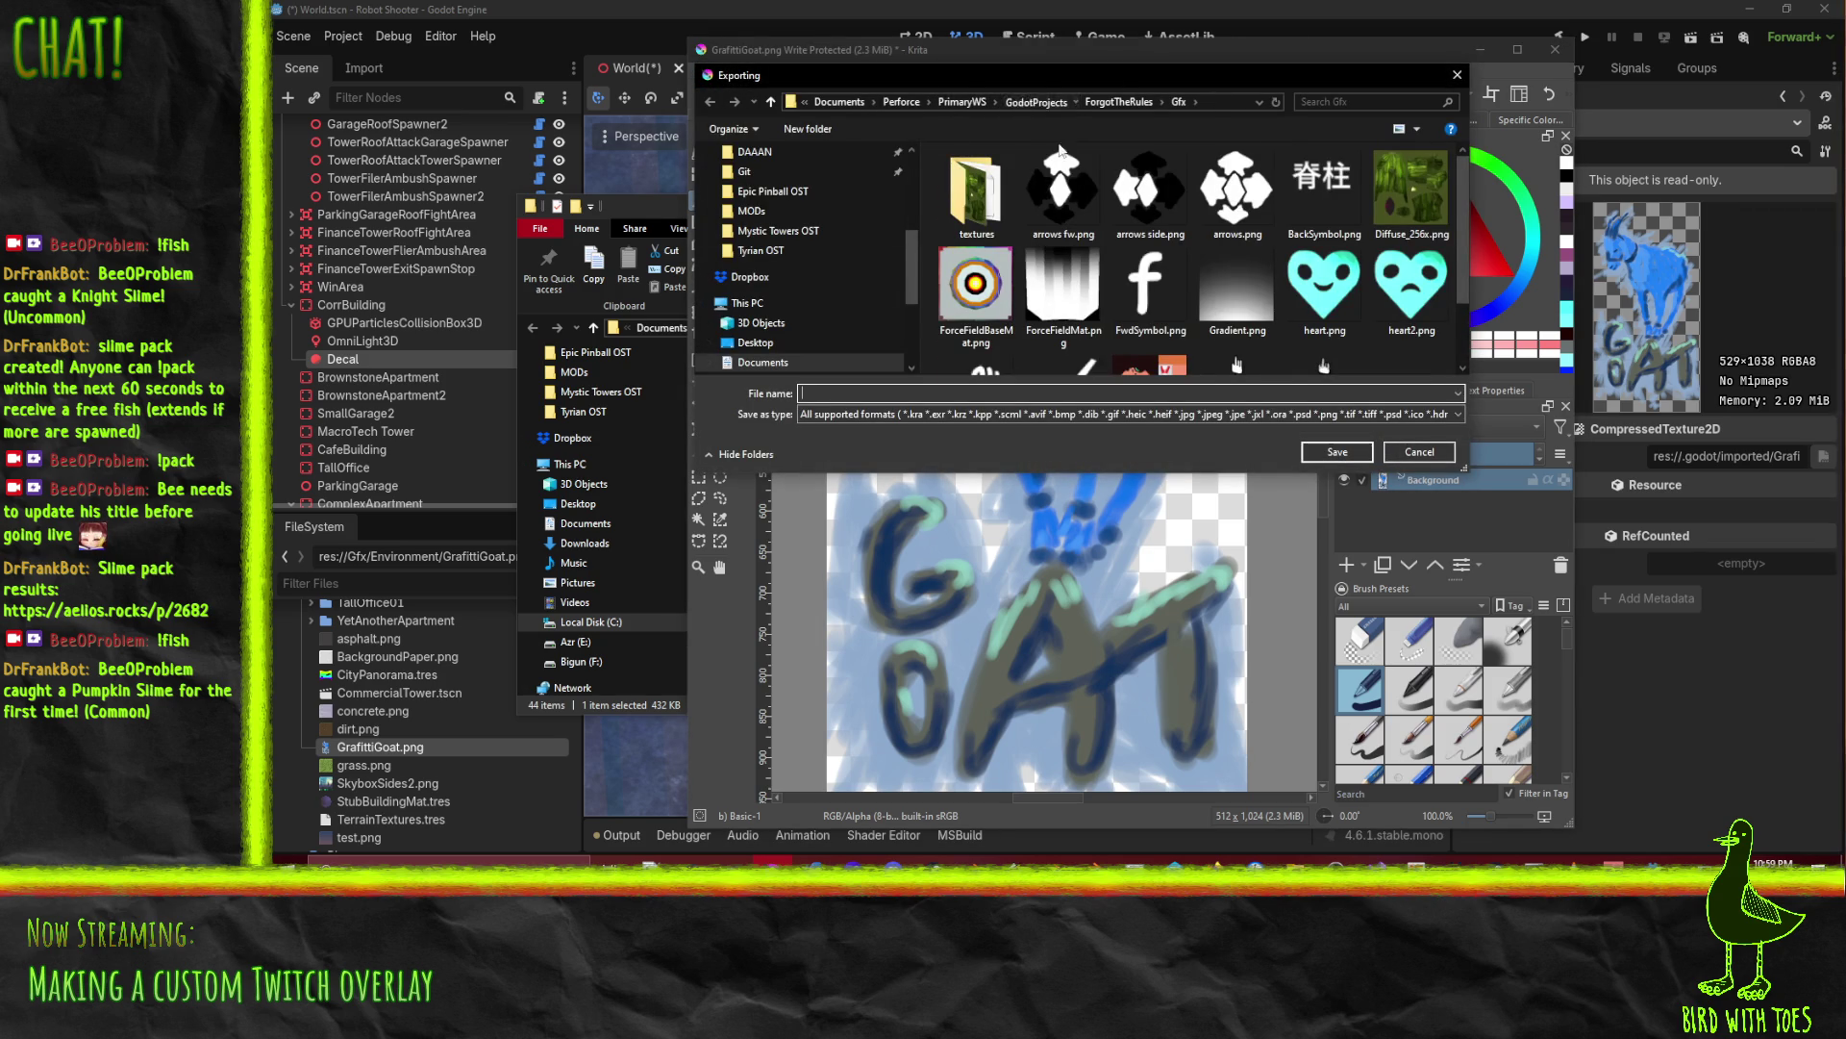
{"action": "left_click", "coordinate": [1038, 103]}
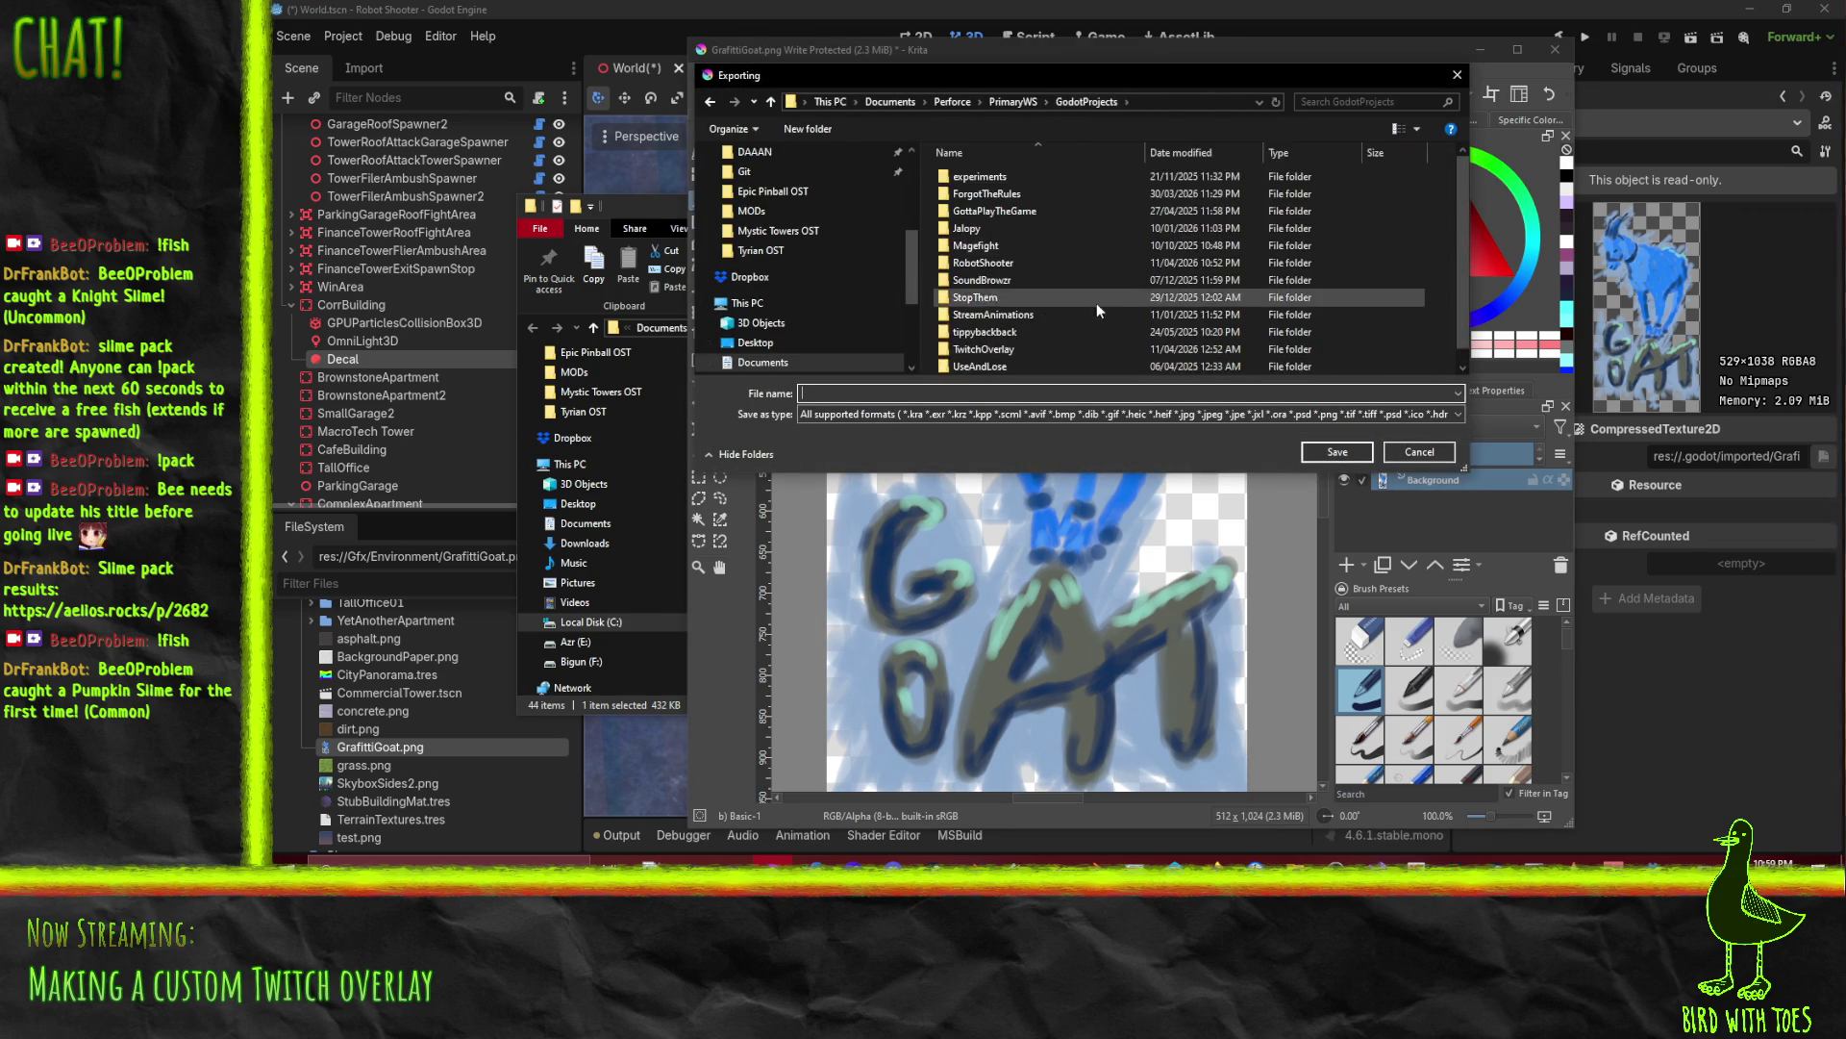
{"action": "left_click", "coordinate": [1043, 193]}
{"action": "scroll", "coordinate": [1034, 307], "scroll_direction": "down", "scroll_amount": 1}
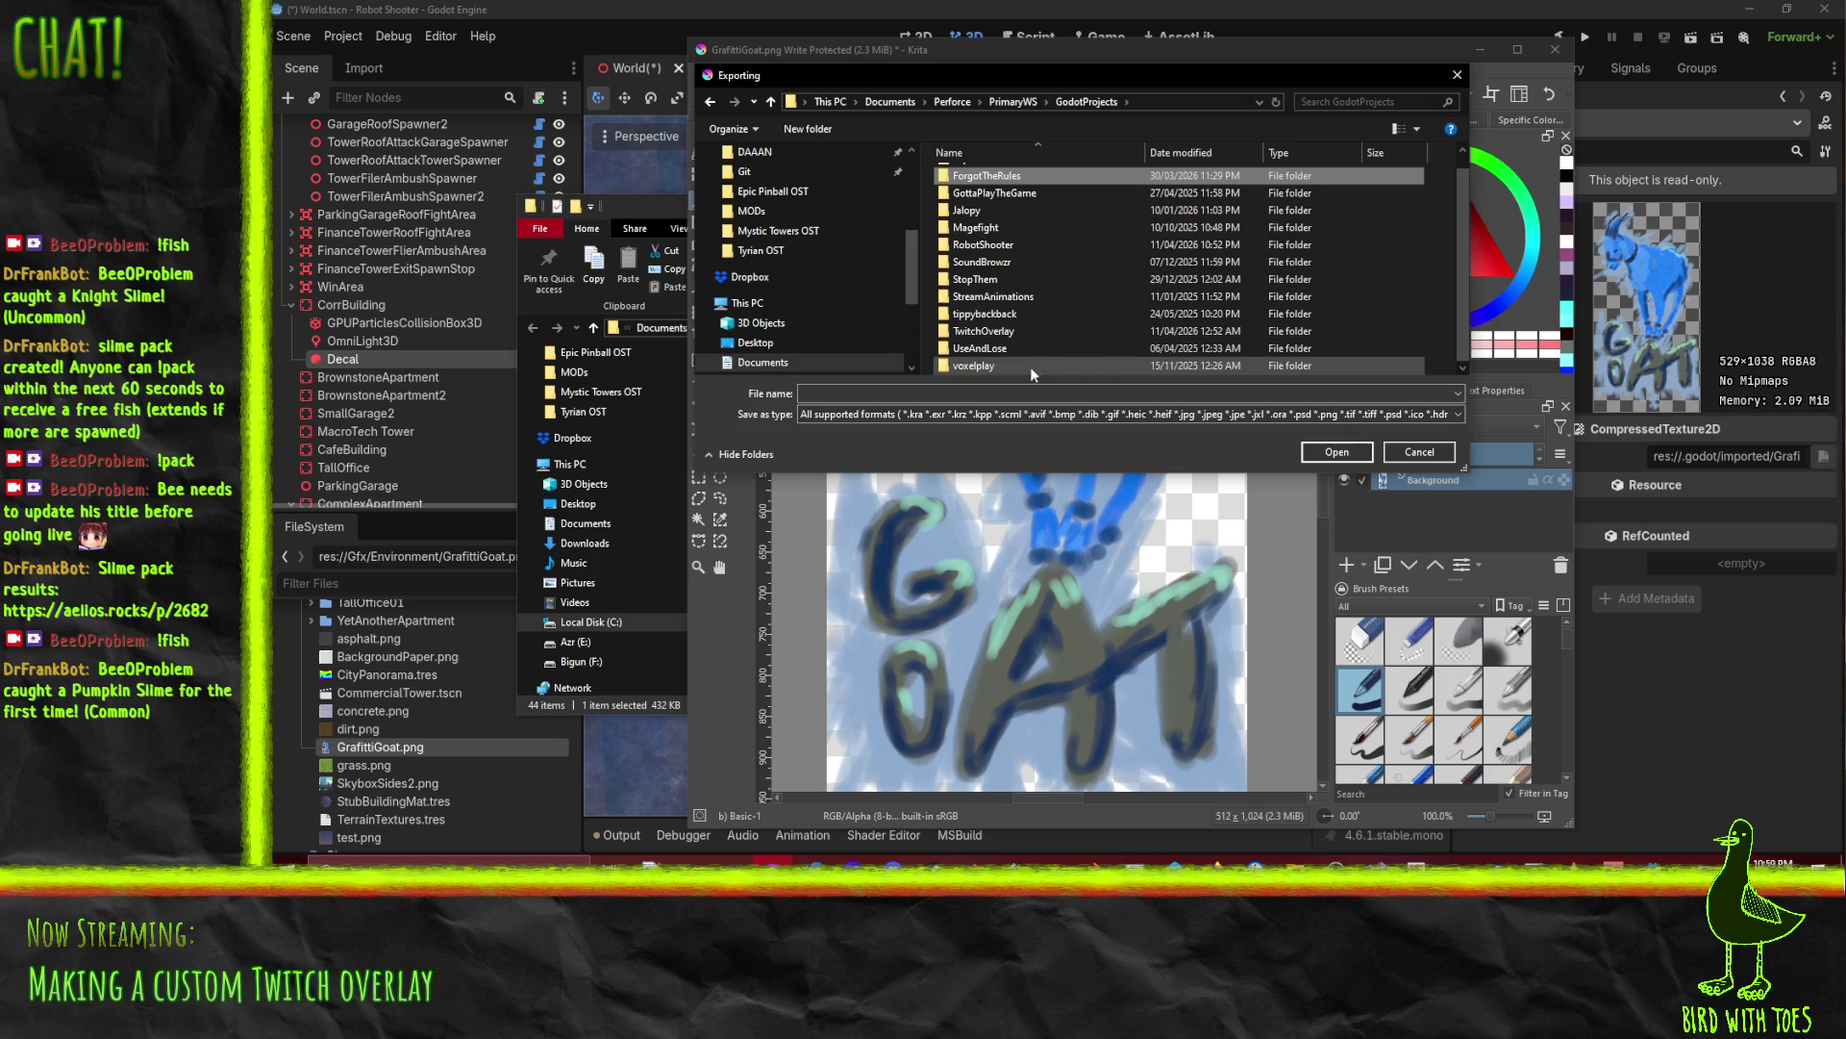
{"action": "double_click", "coordinate": [1025, 250]}
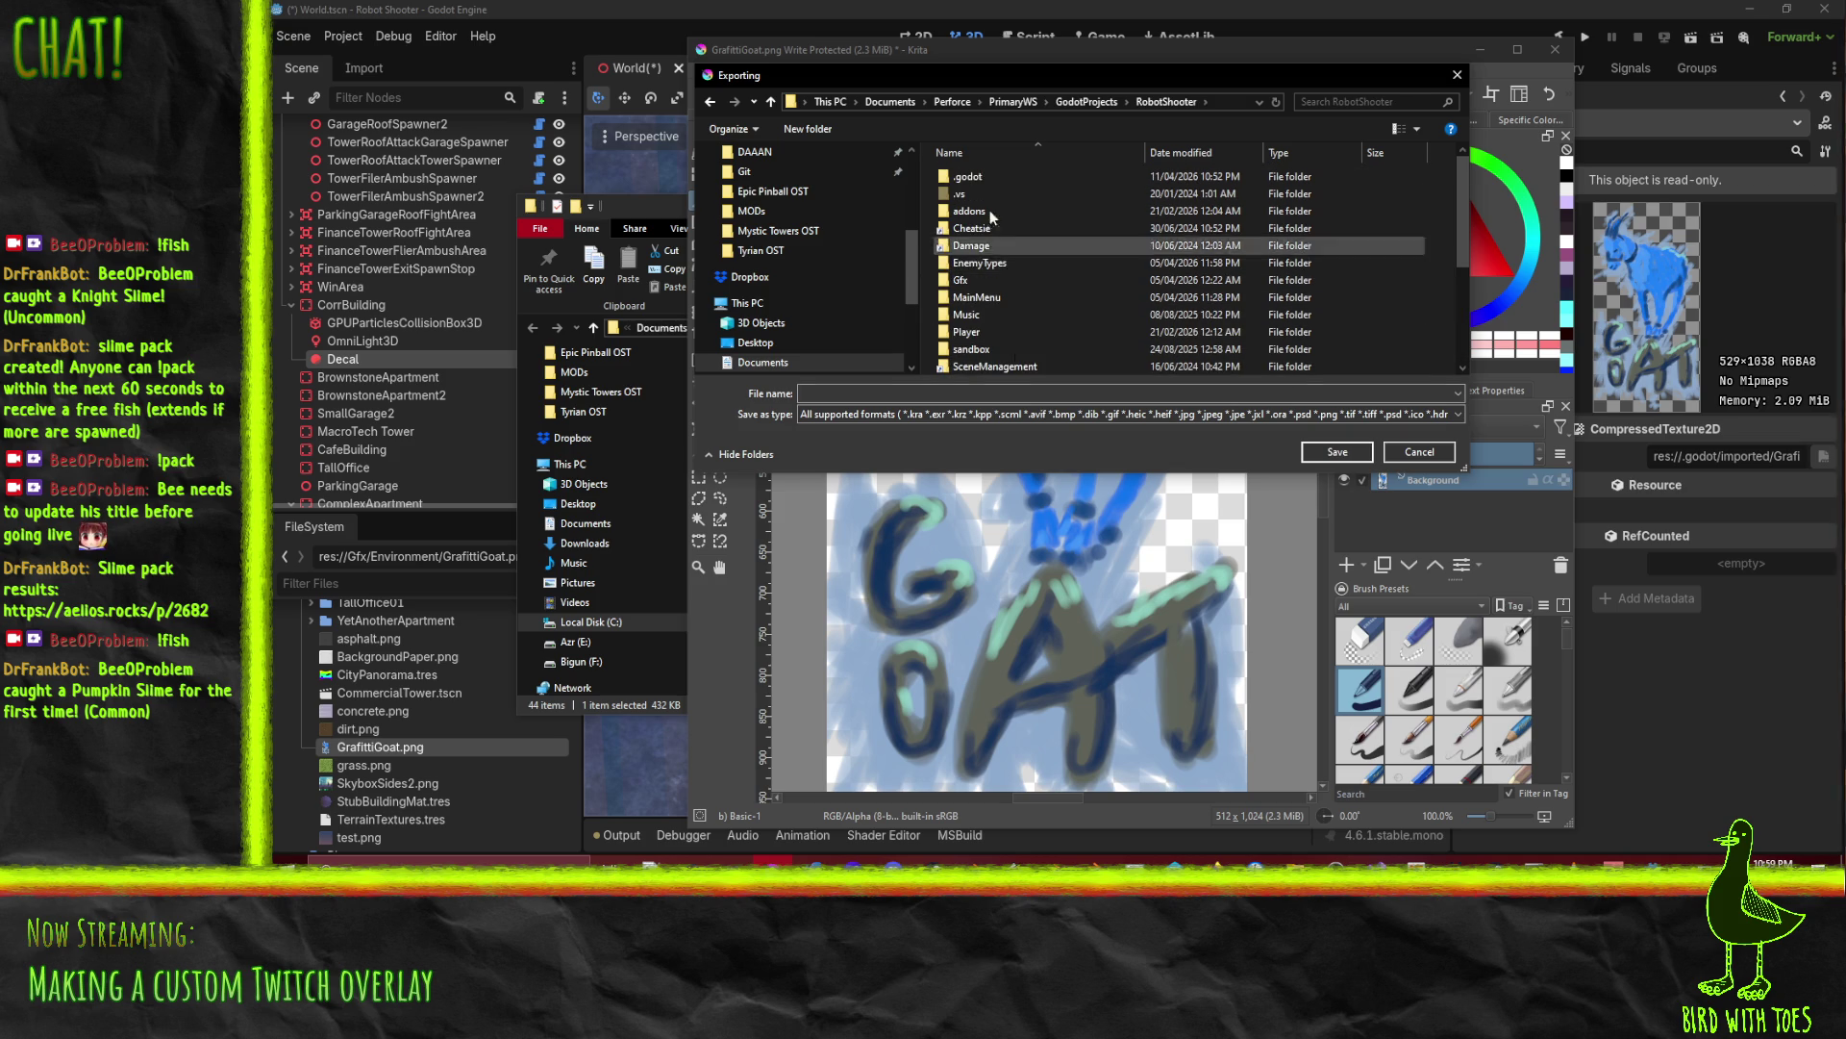
{"action": "double_click", "coordinate": [993, 246]}
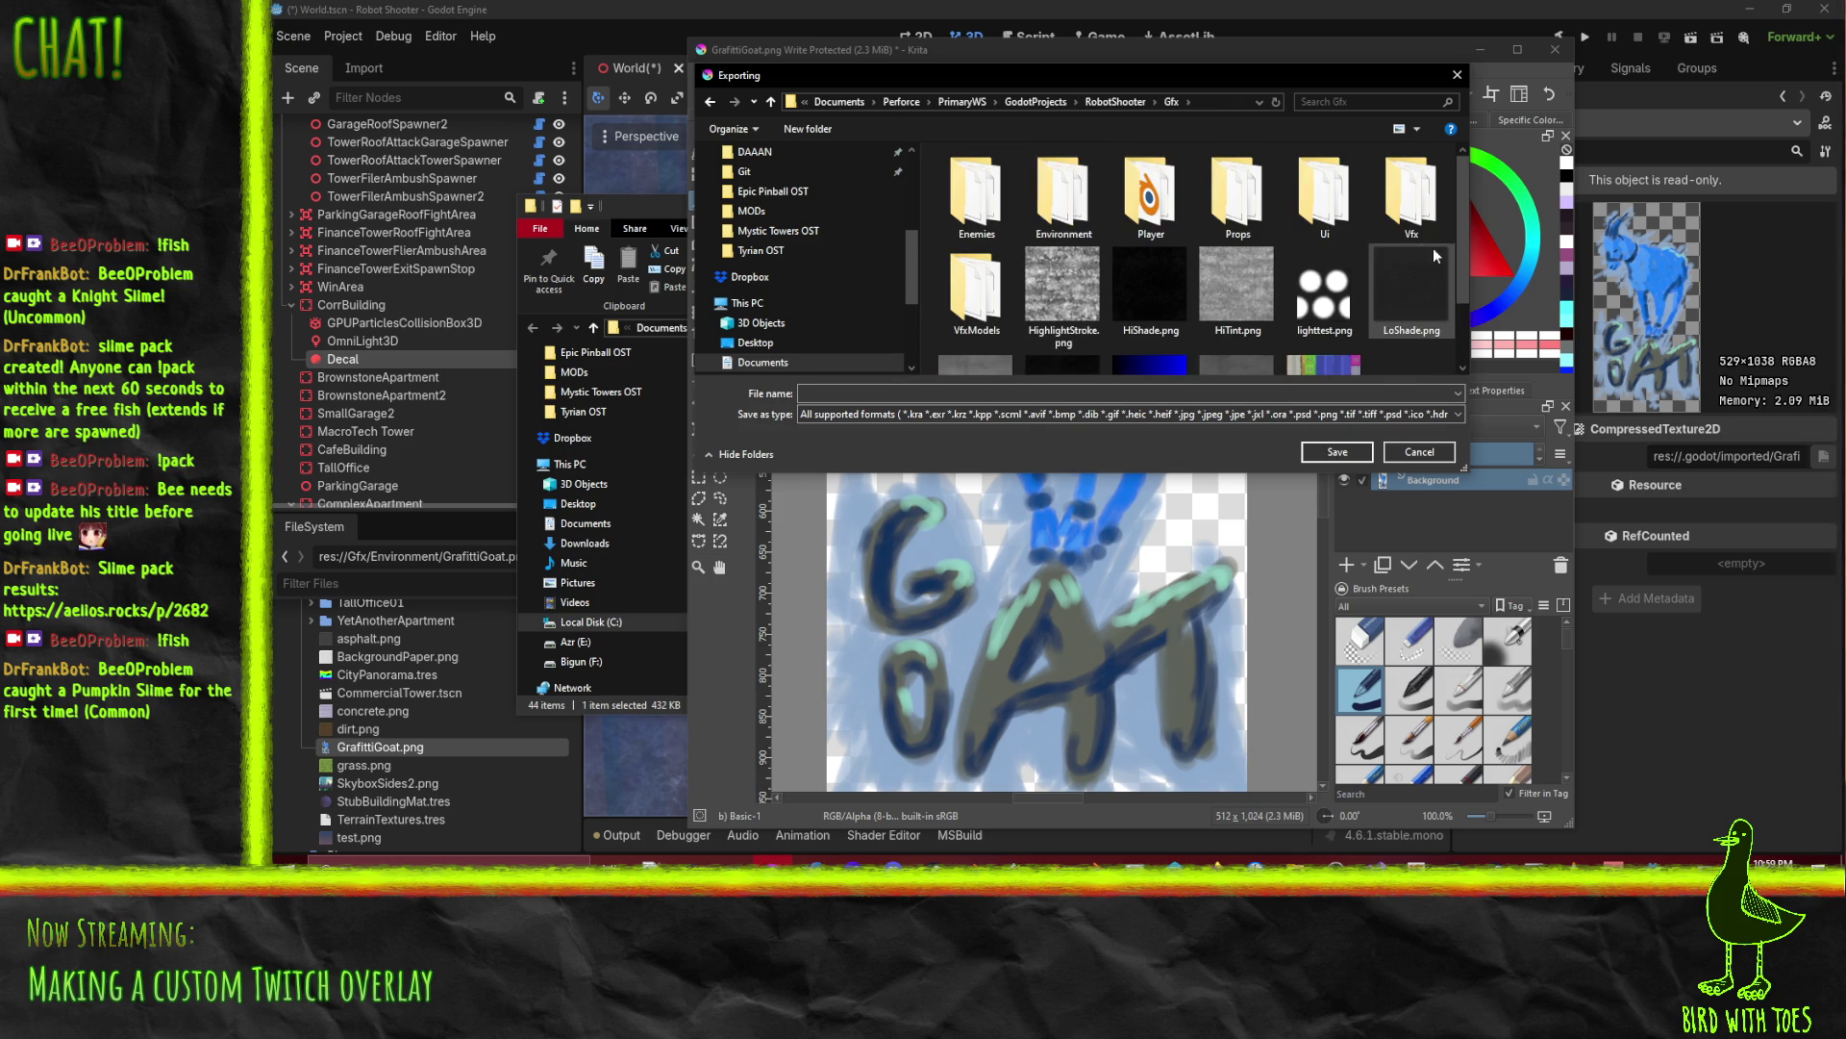
{"action": "double_click", "coordinate": [1067, 207]}
Step: Export over GrafittiGoat.png, confirm the replace, and dismiss the read-only warning
{"action": "scroll", "coordinate": [1241, 288], "scroll_direction": "down", "scroll_amount": 5}
{"action": "left_click", "coordinate": [977, 231]}
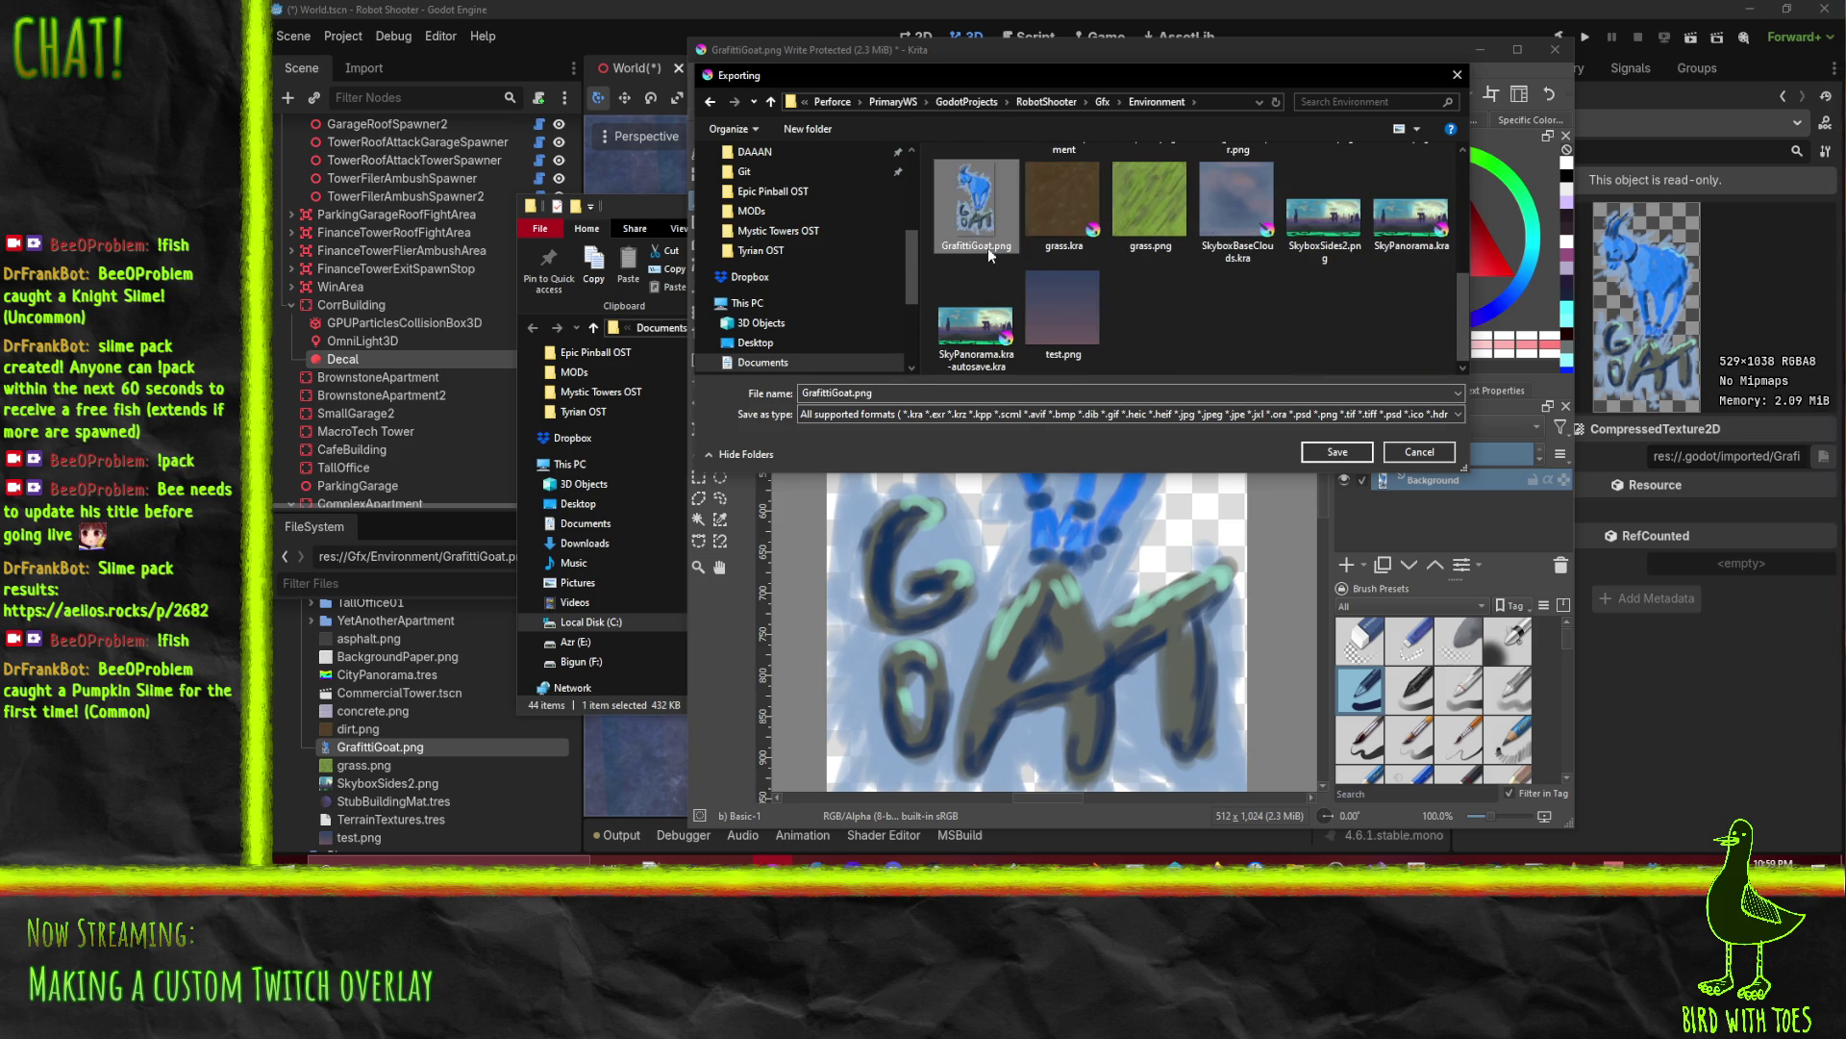
{"action": "left_click", "coordinate": [1336, 451]}
{"action": "left_click", "coordinate": [1097, 441]}
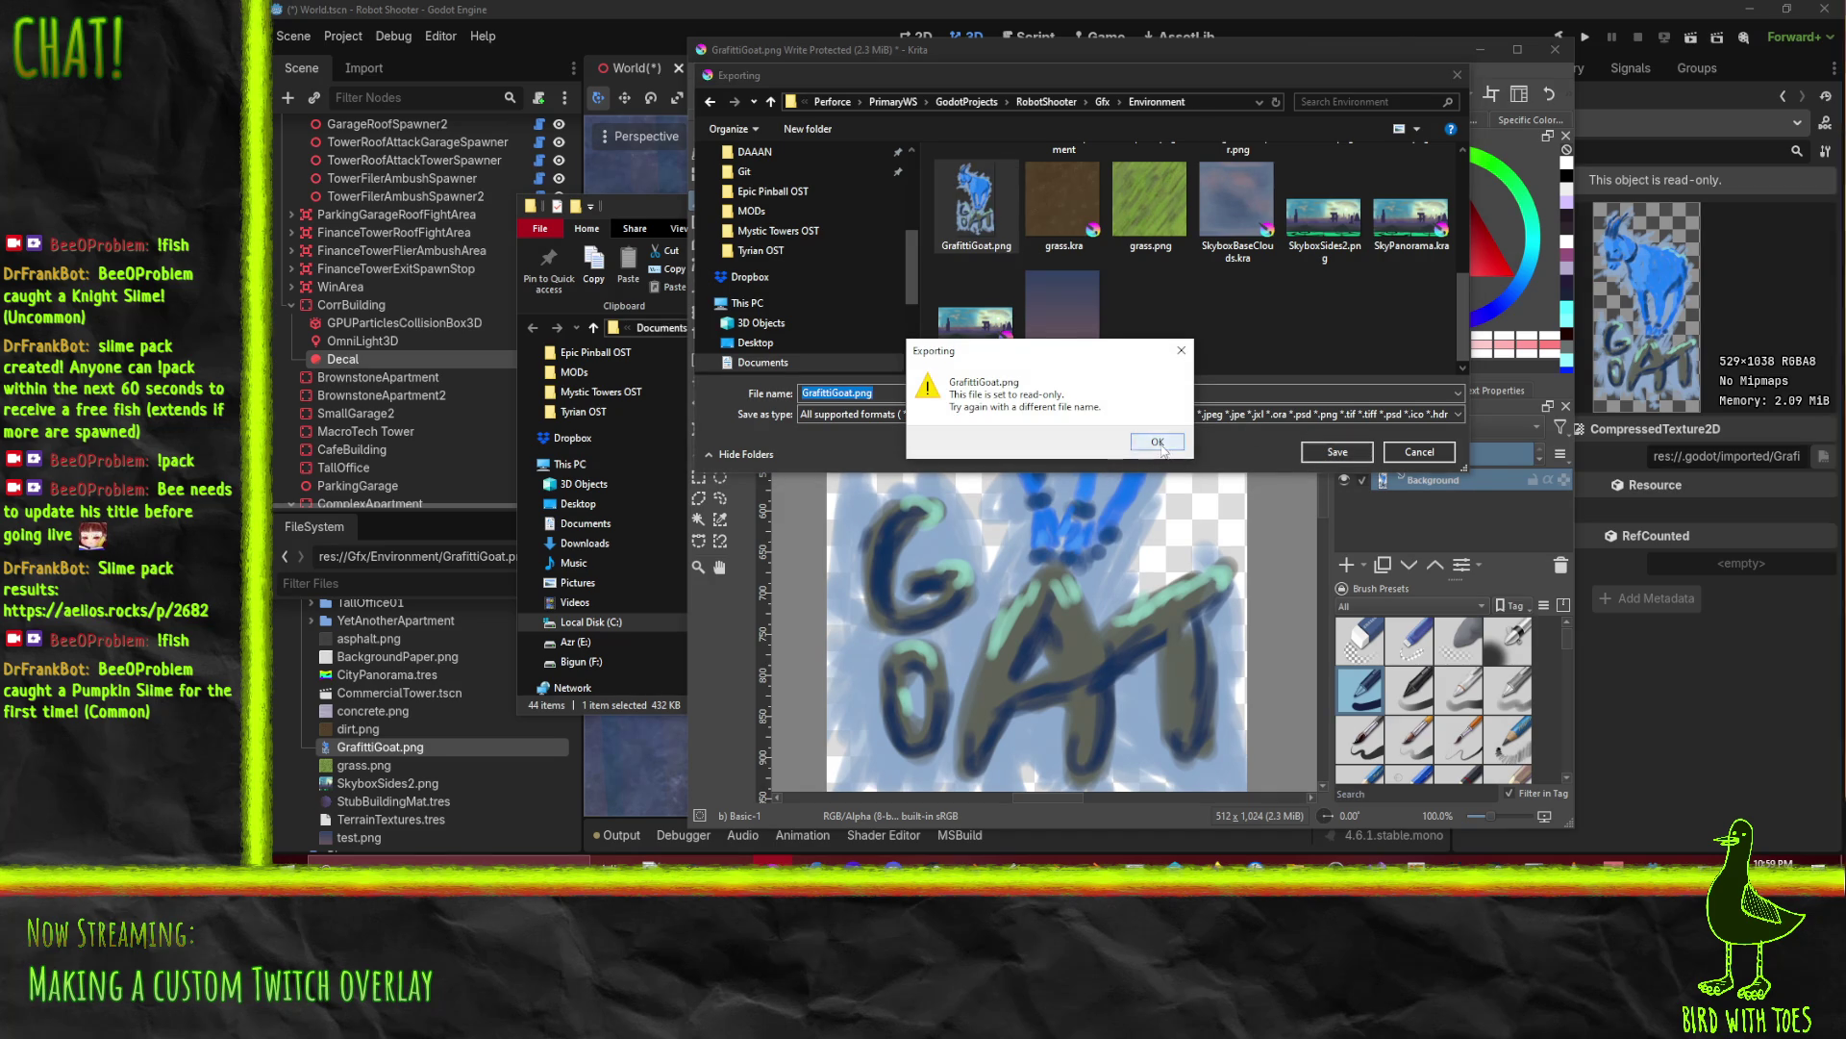
{"action": "left_click", "coordinate": [1158, 441]}
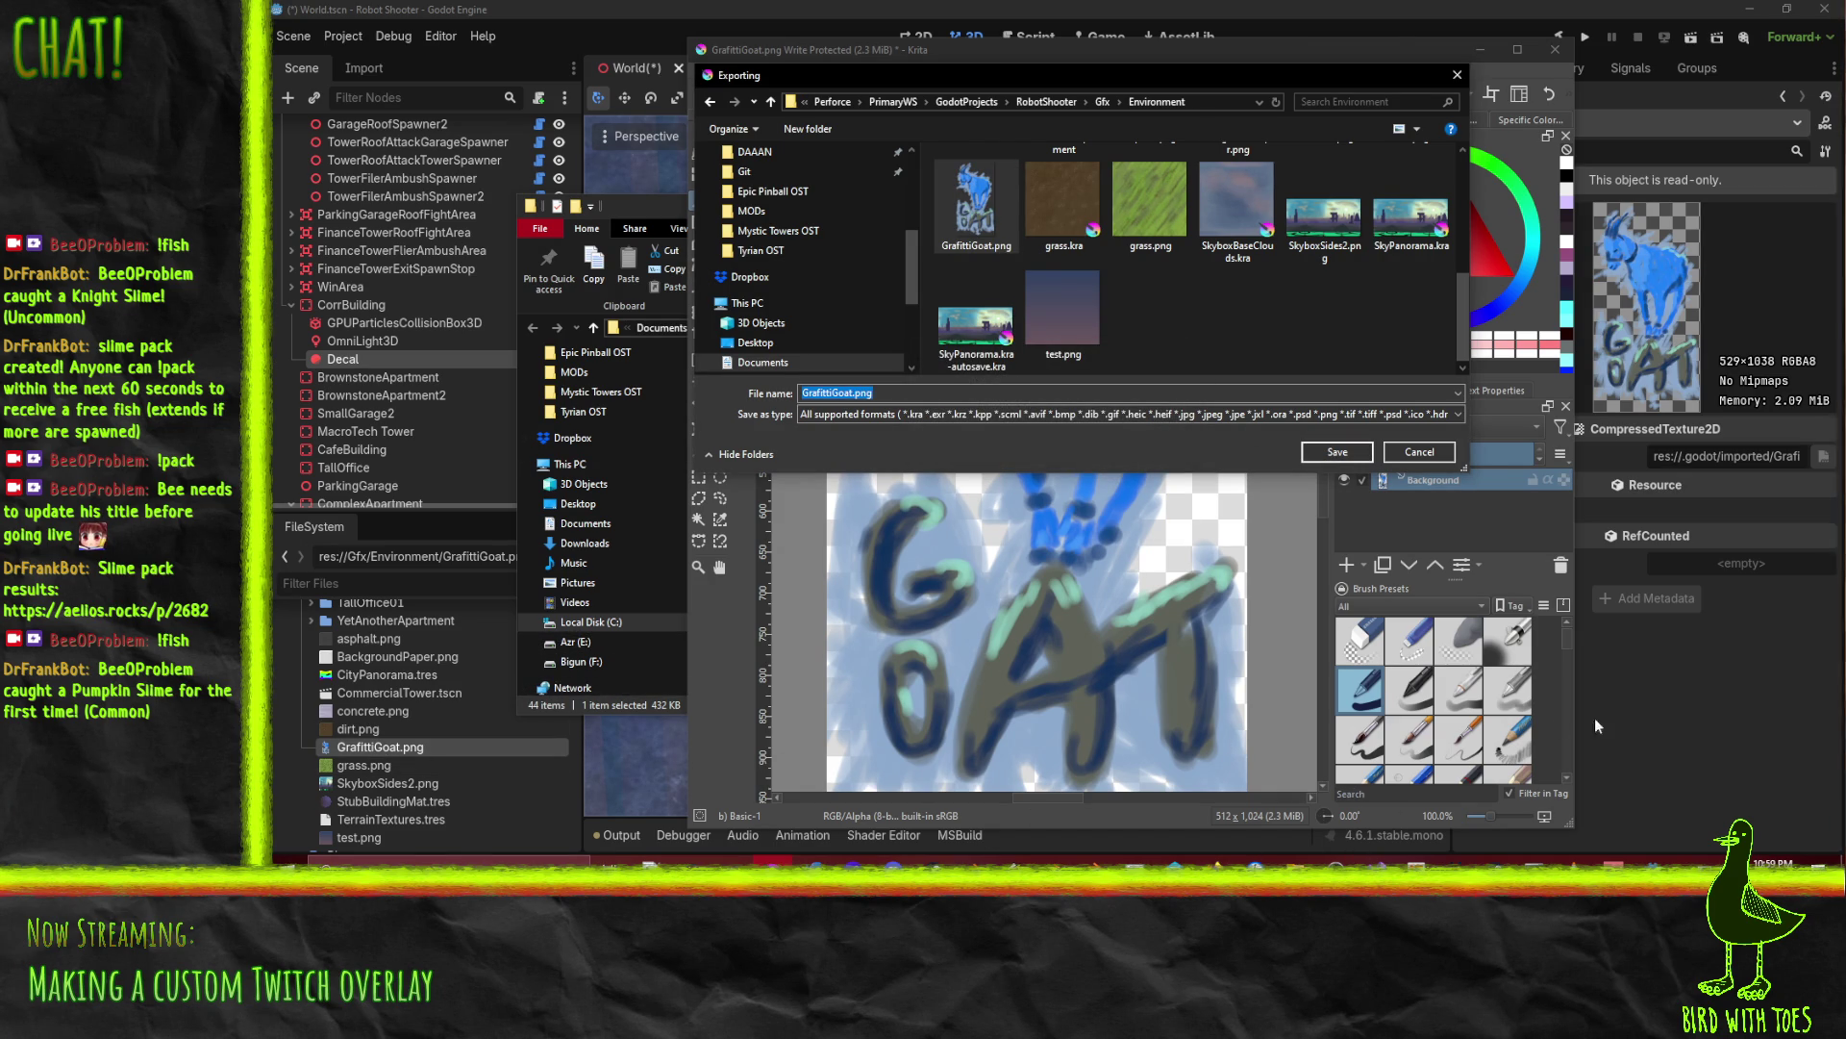
Step: Untick Read-only in GrafittiGoat.png's Properties in Explorer, then return to Krita's export
{"action": "left_click", "coordinate": [627, 218]}
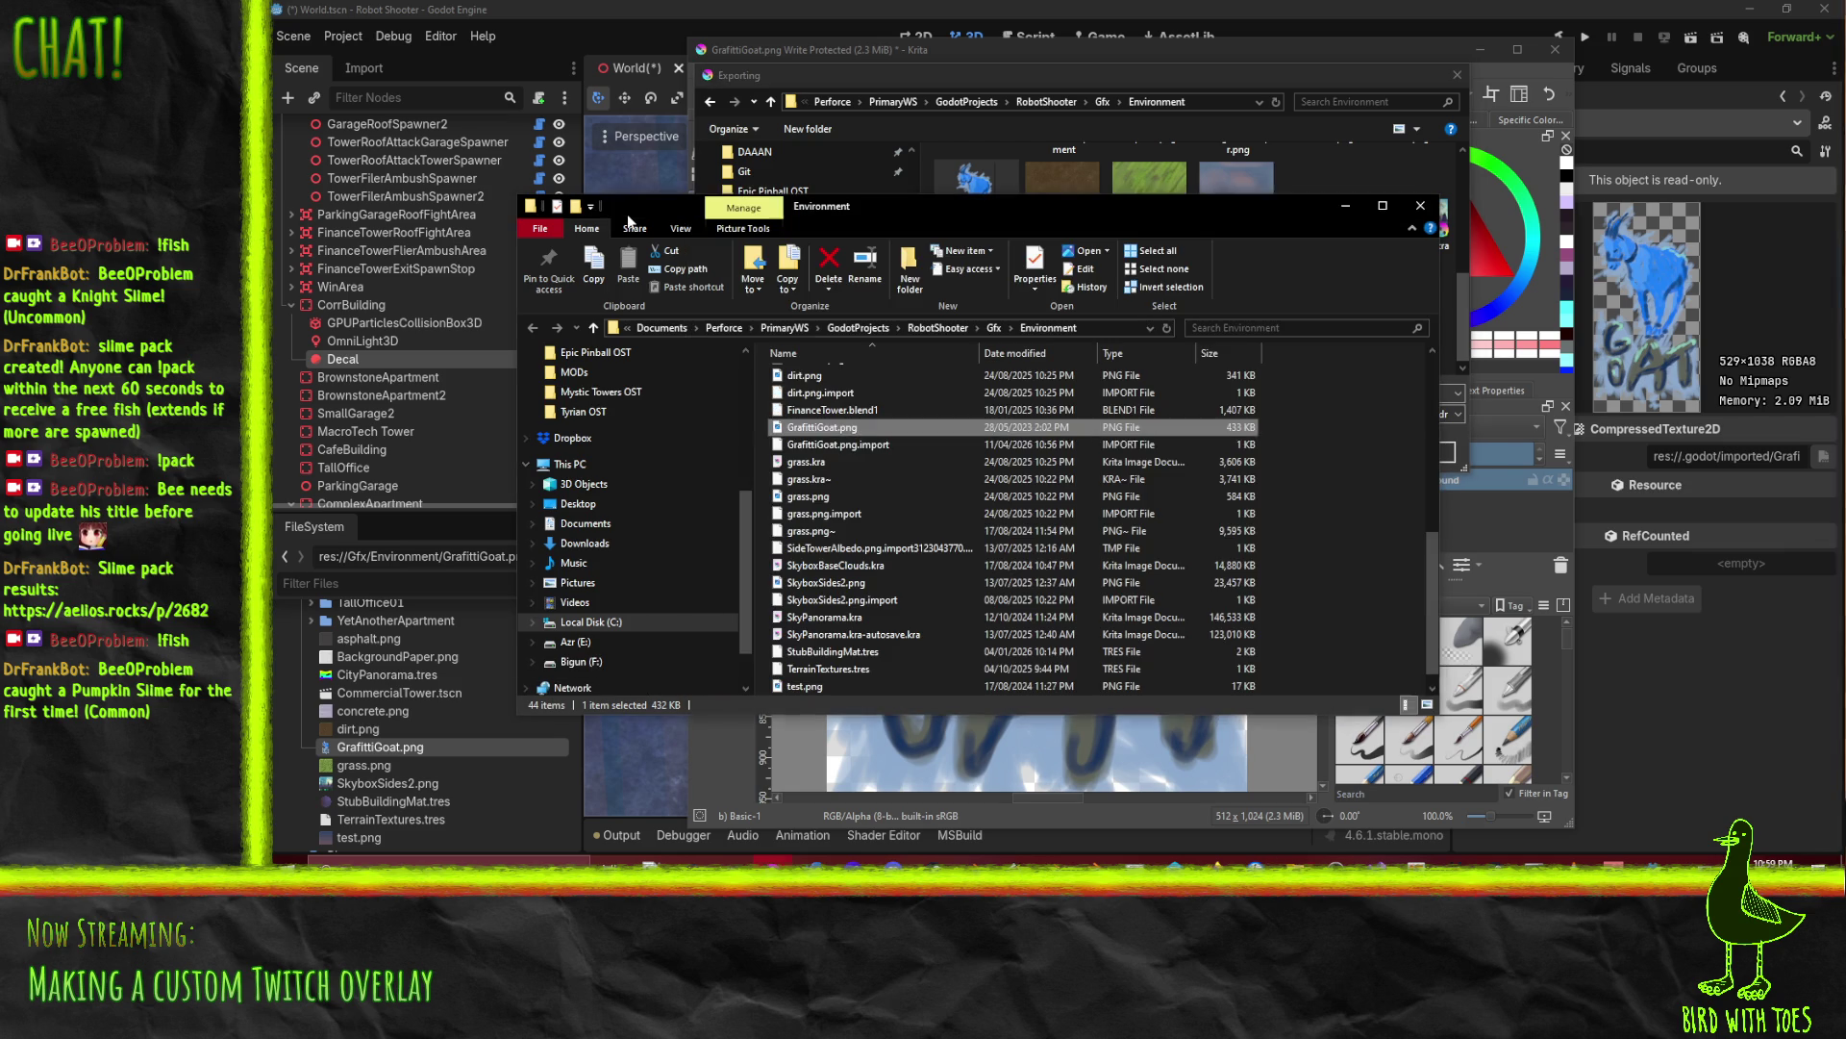
{"action": "right_click", "coordinate": [821, 423]}
{"action": "right_click", "coordinate": [856, 433]}
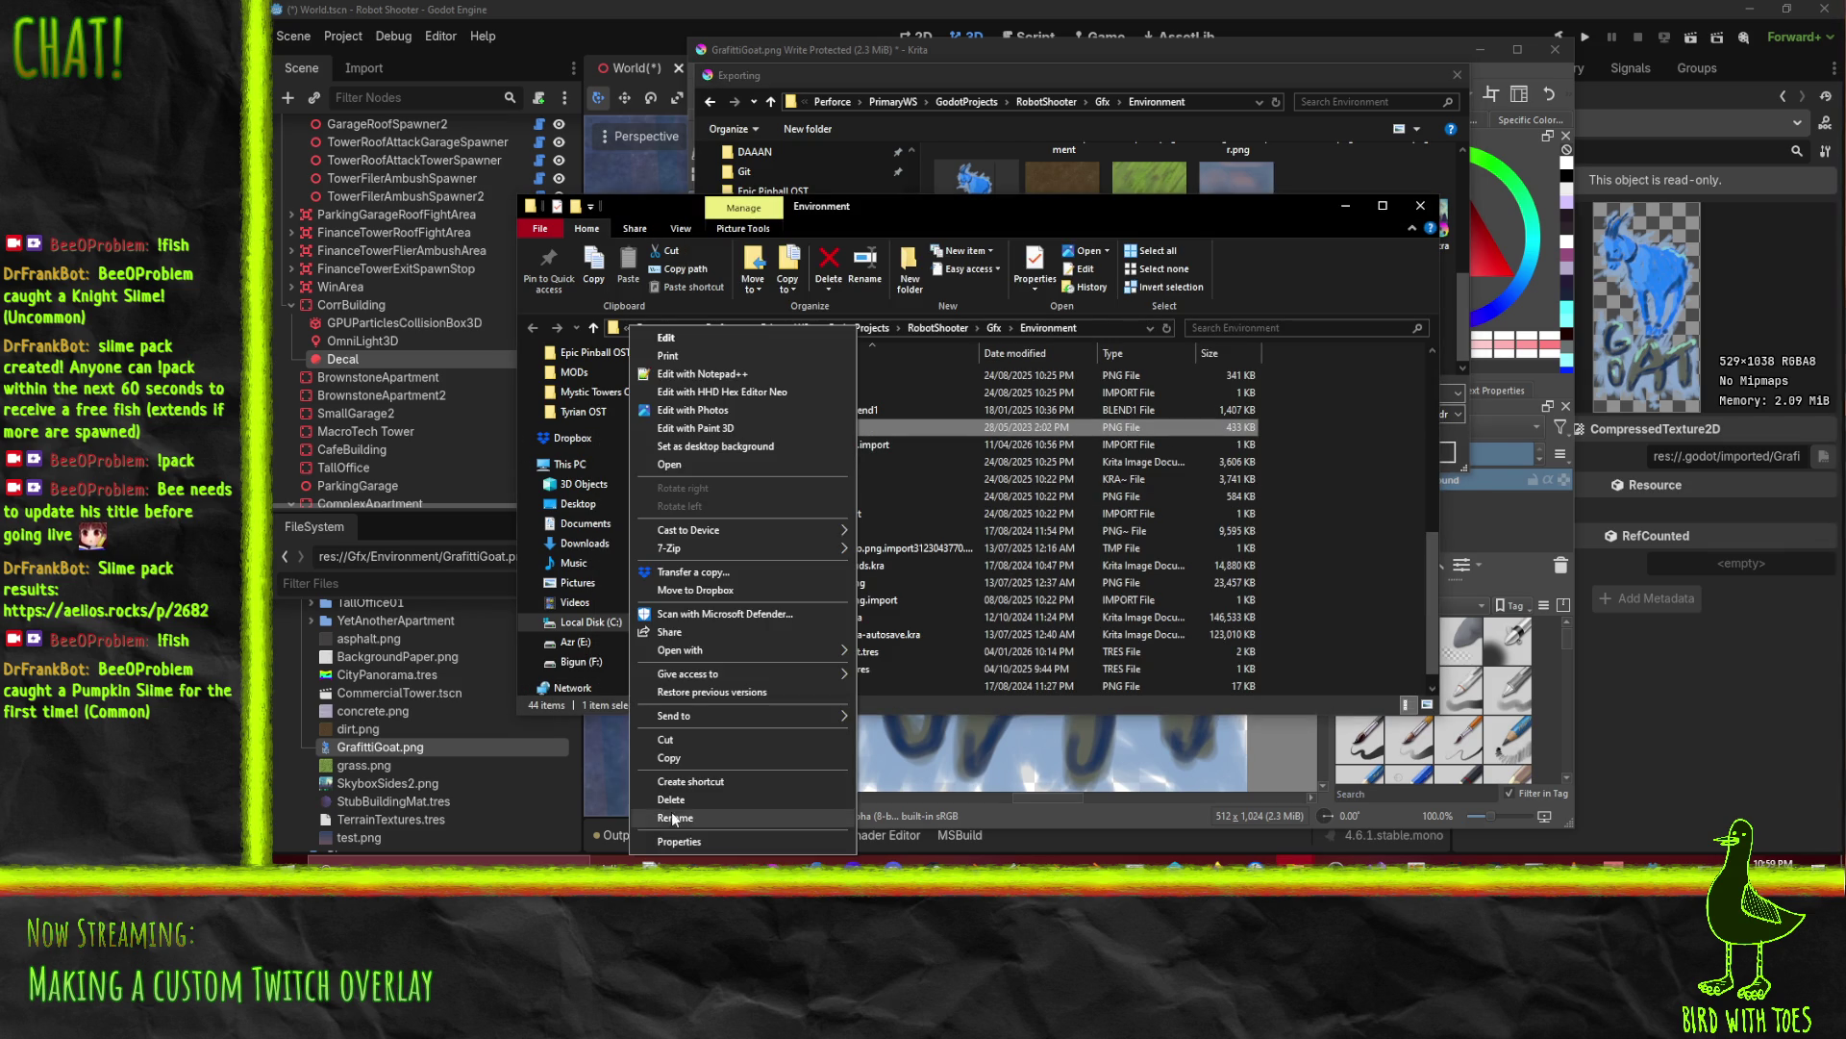
{"action": "left_click", "coordinate": [691, 842]}
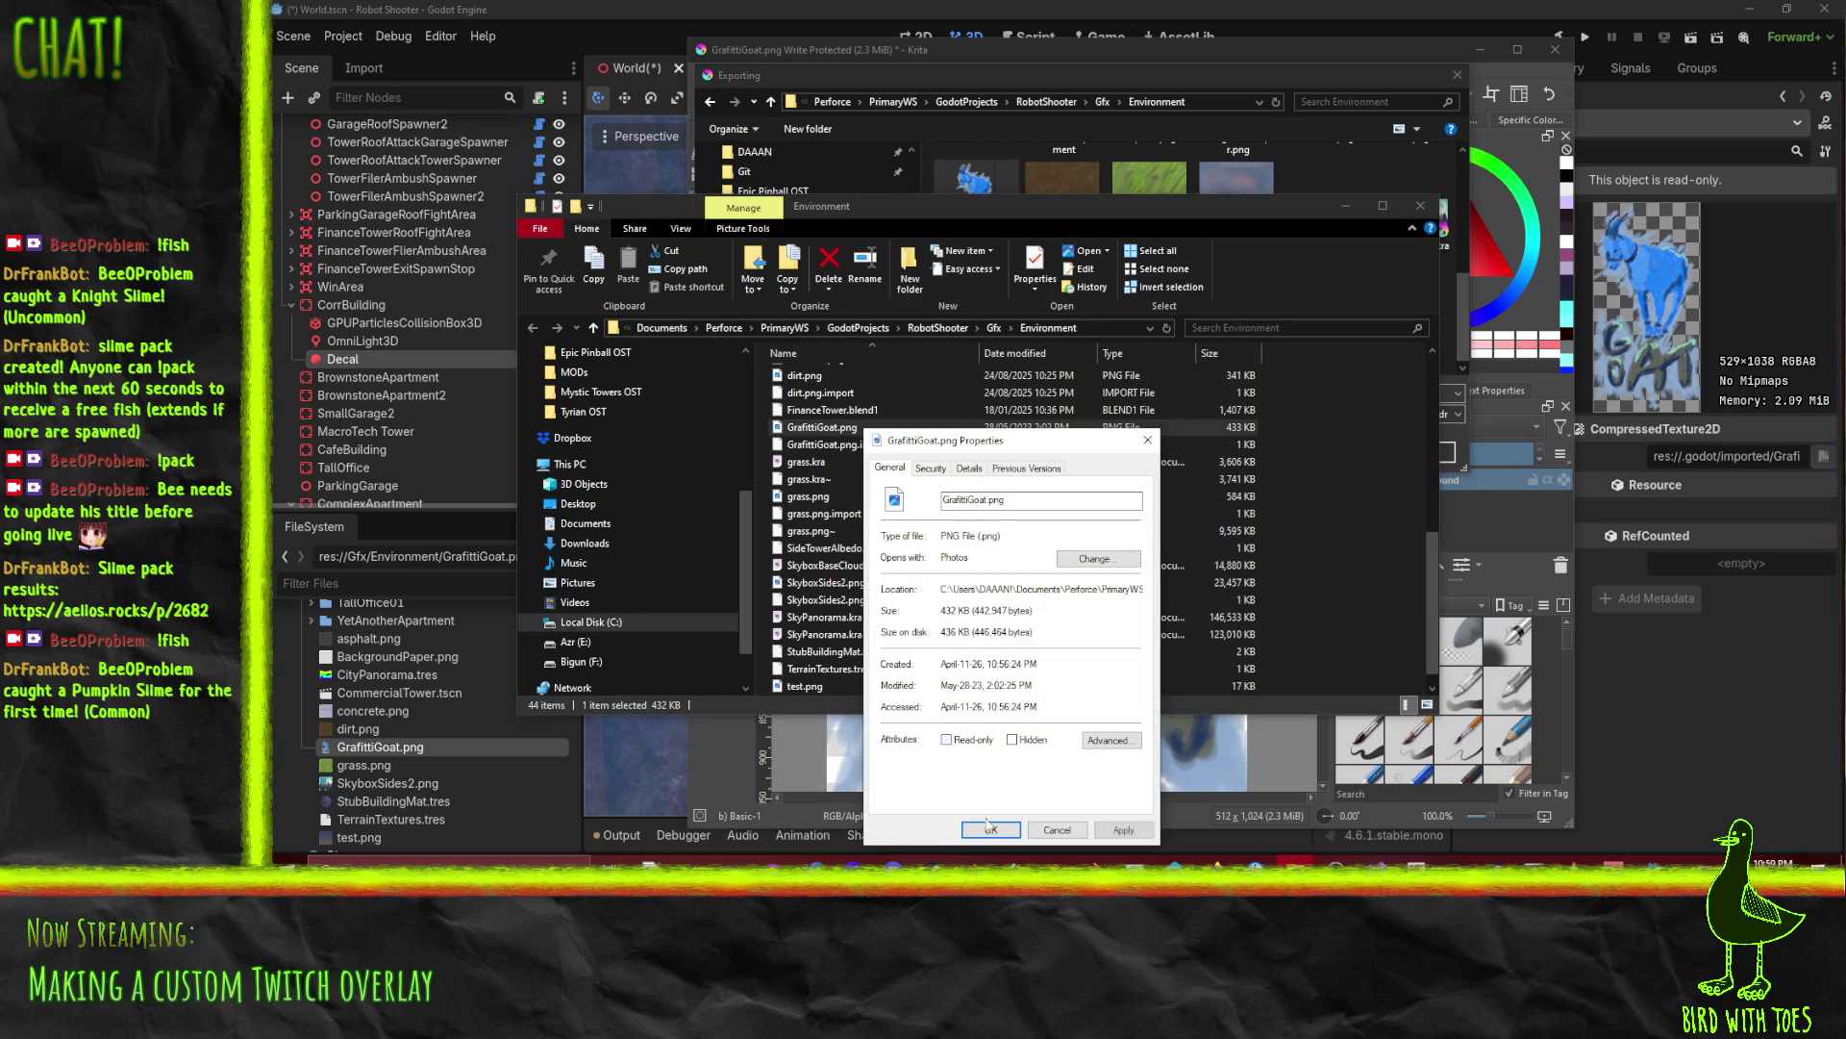
{"action": "left_click", "coordinate": [990, 824]}
{"action": "left_click", "coordinate": [1255, 72]}
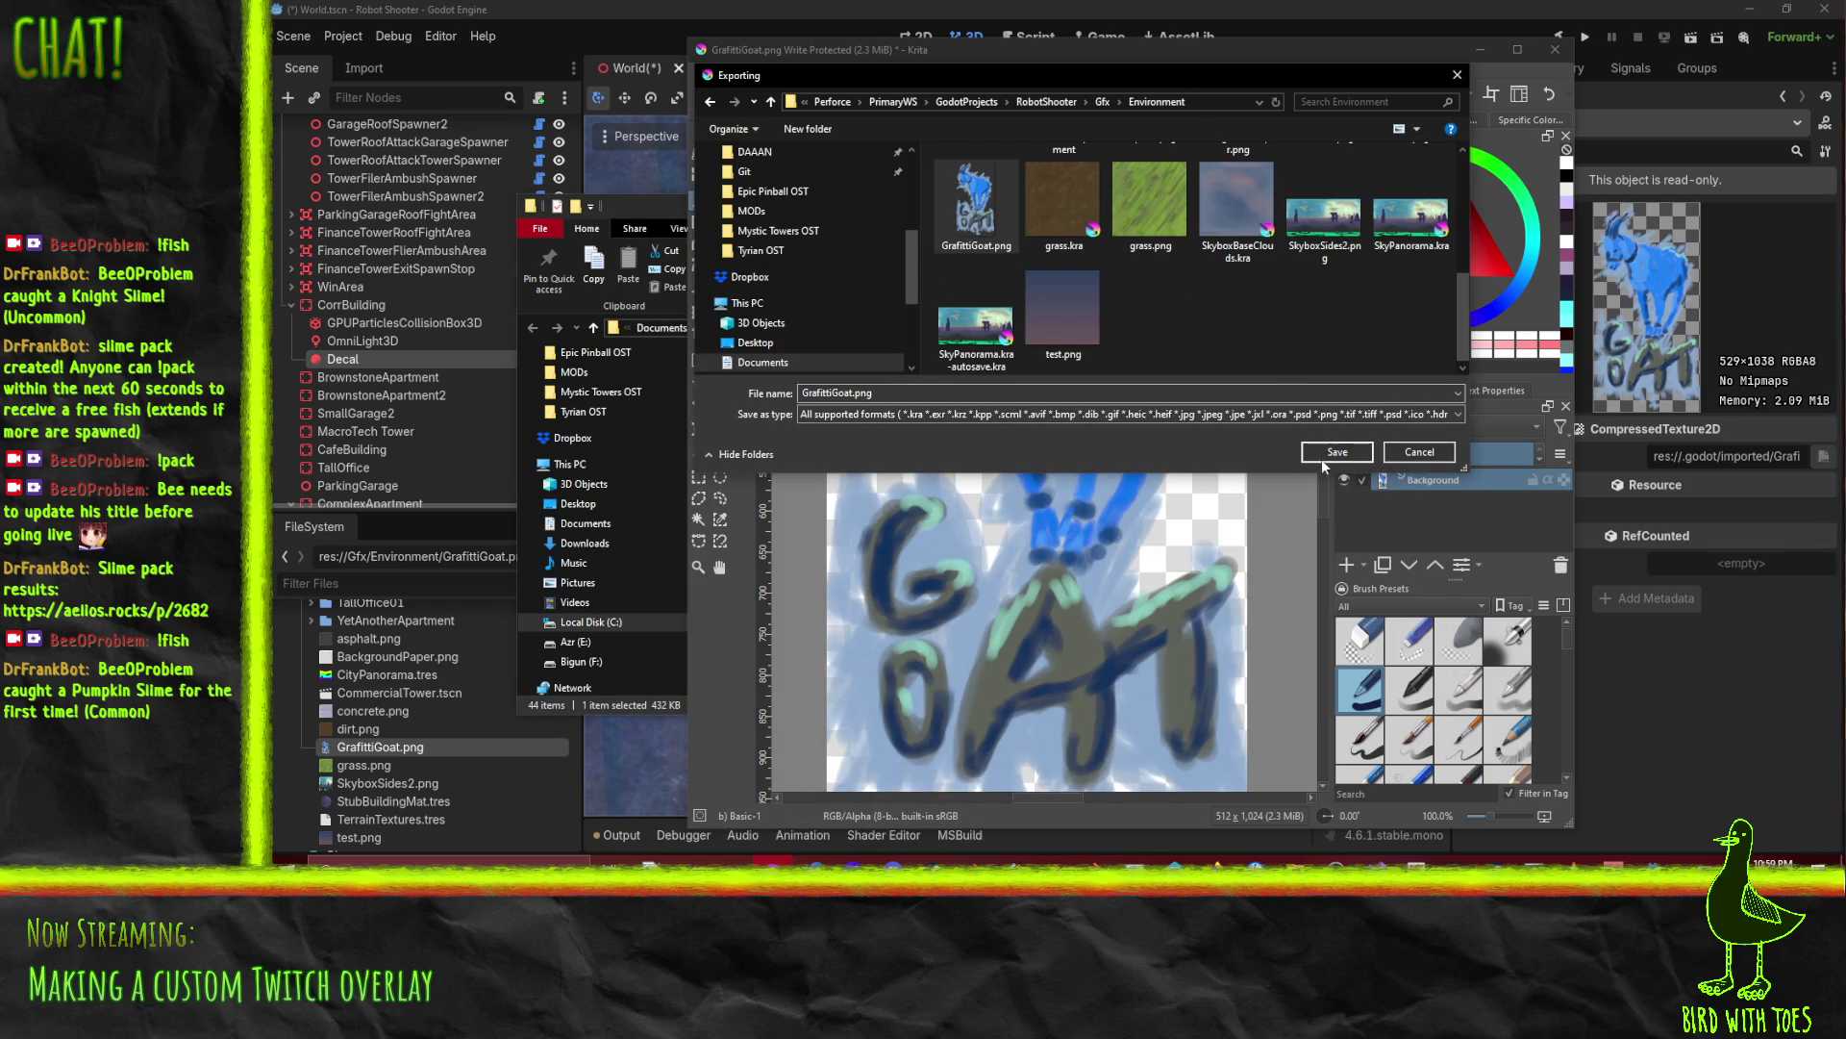
Step: Export the PNG over GrafittiGoat.png with compression raised to about 5, then minimize Krita
{"action": "left_click", "coordinate": [1086, 444]}
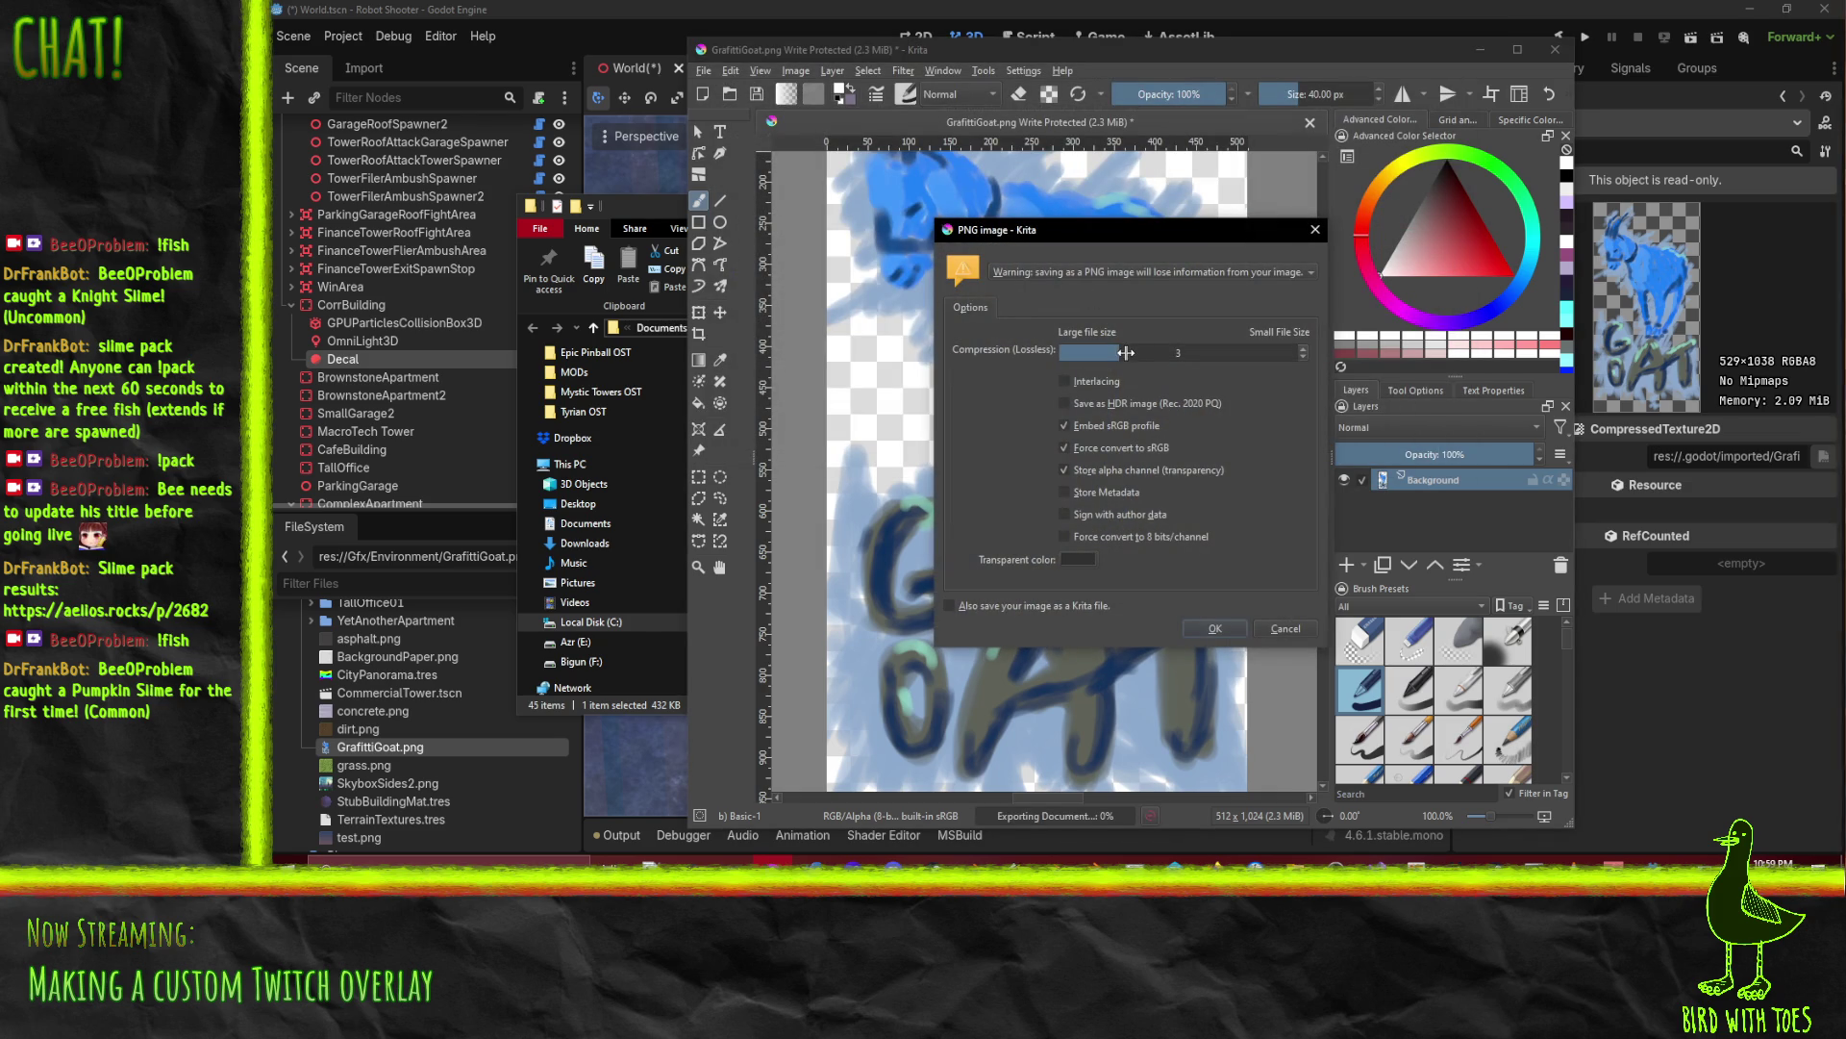
{"action": "left_click_drag", "start_coordinate": [1123, 353], "coordinate": [1174, 358]}
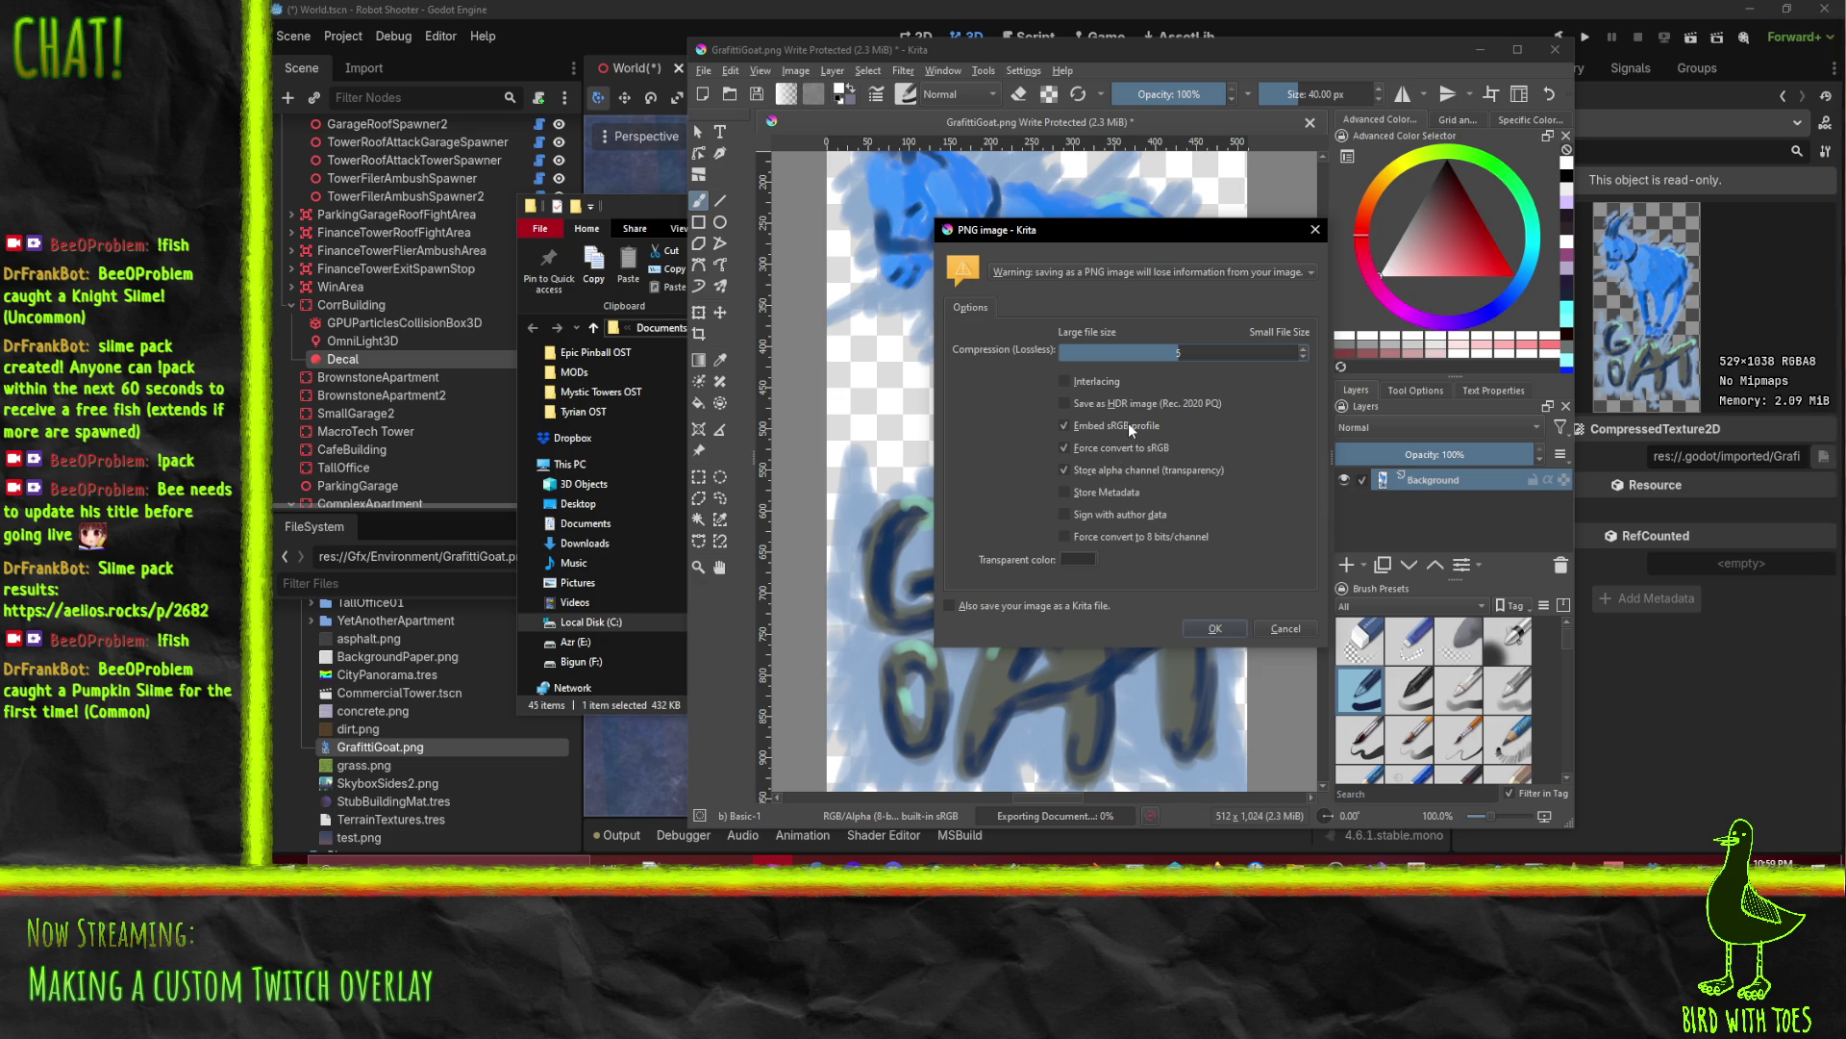
{"action": "mouse_move", "coordinate": [1128, 425]}
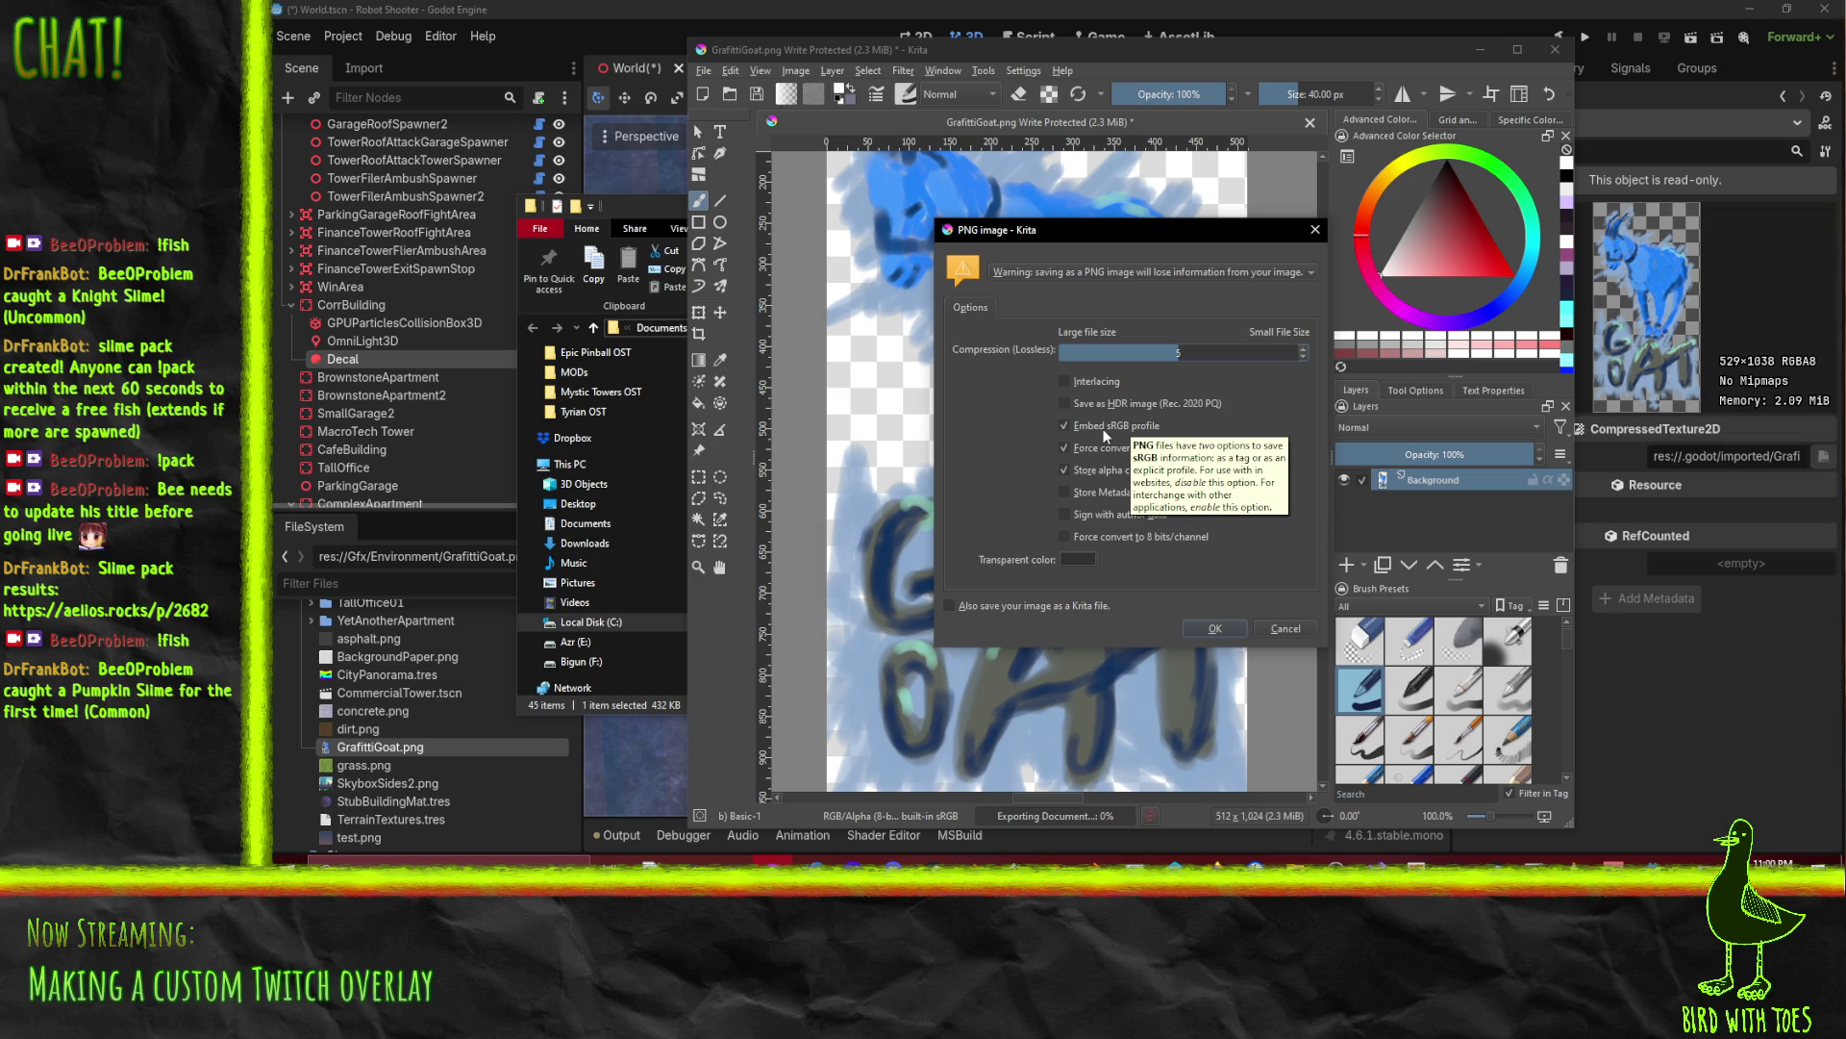
{"action": "left_click", "coordinate": [1212, 628]}
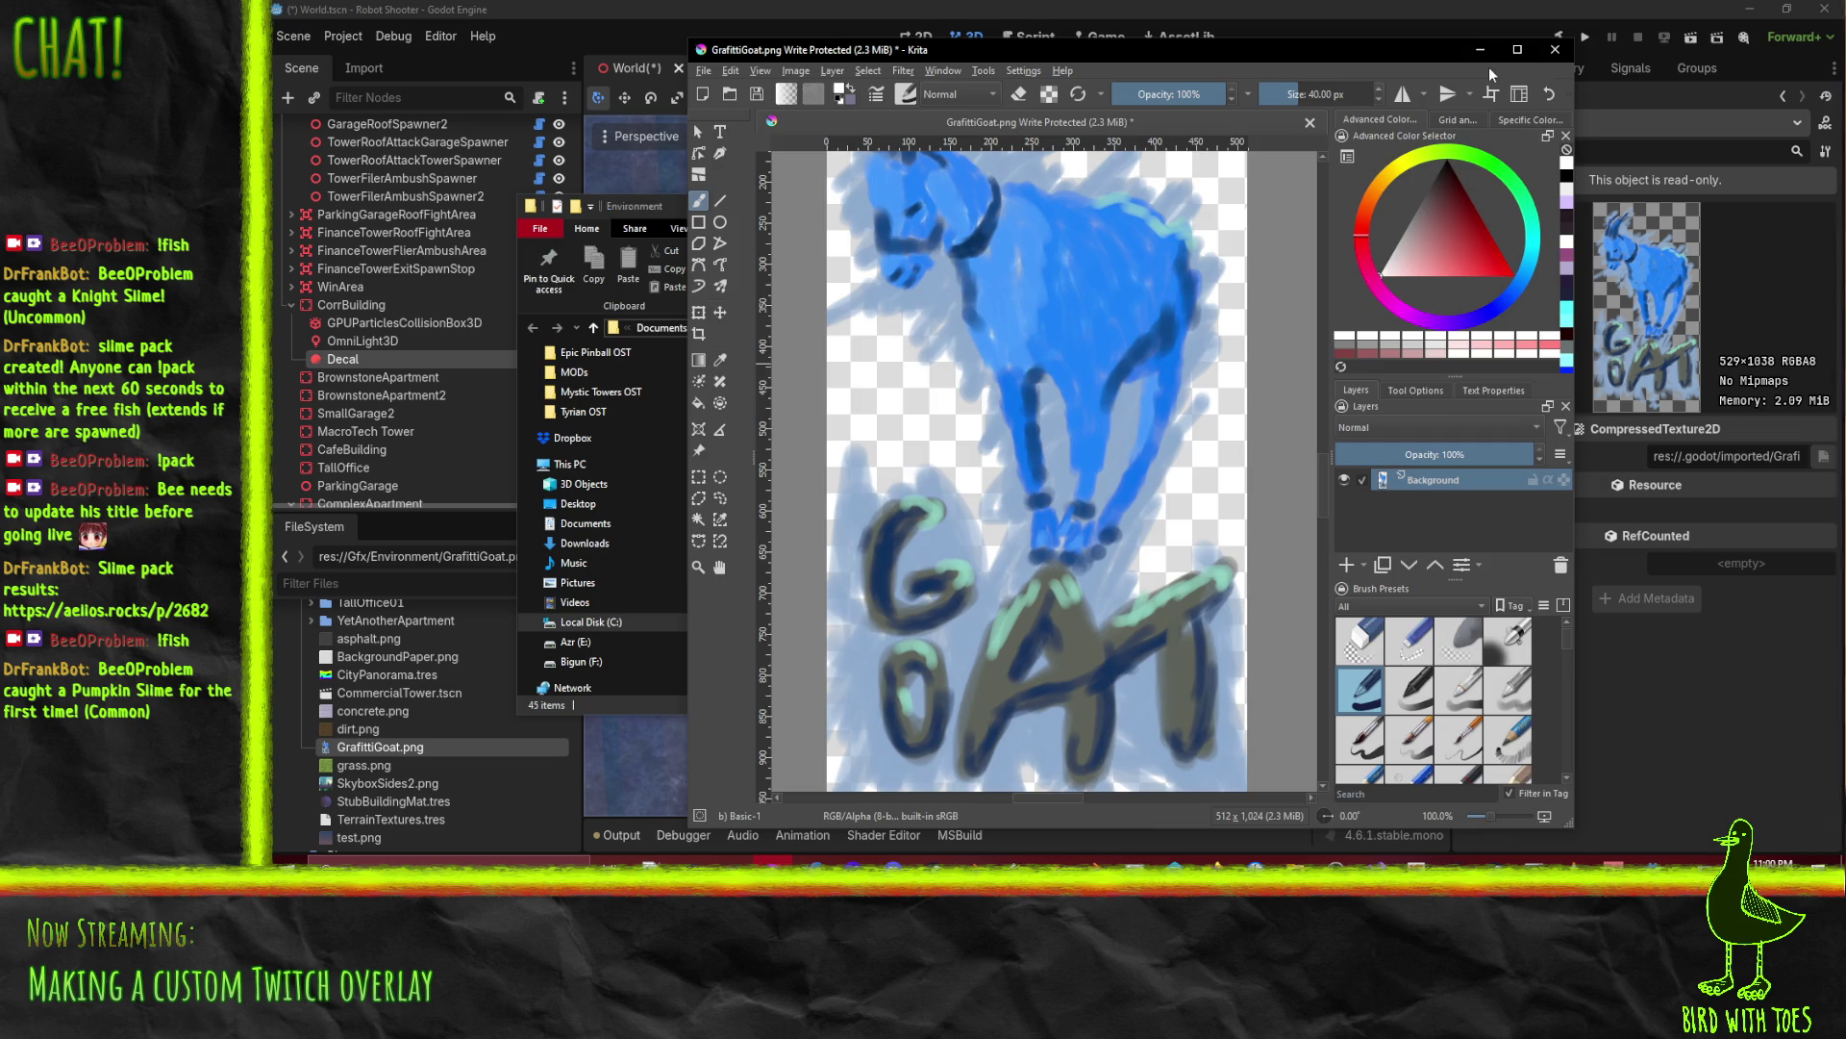
{"action": "left_click", "coordinate": [1474, 52]}
{"action": "left_click", "coordinate": [1474, 54]}
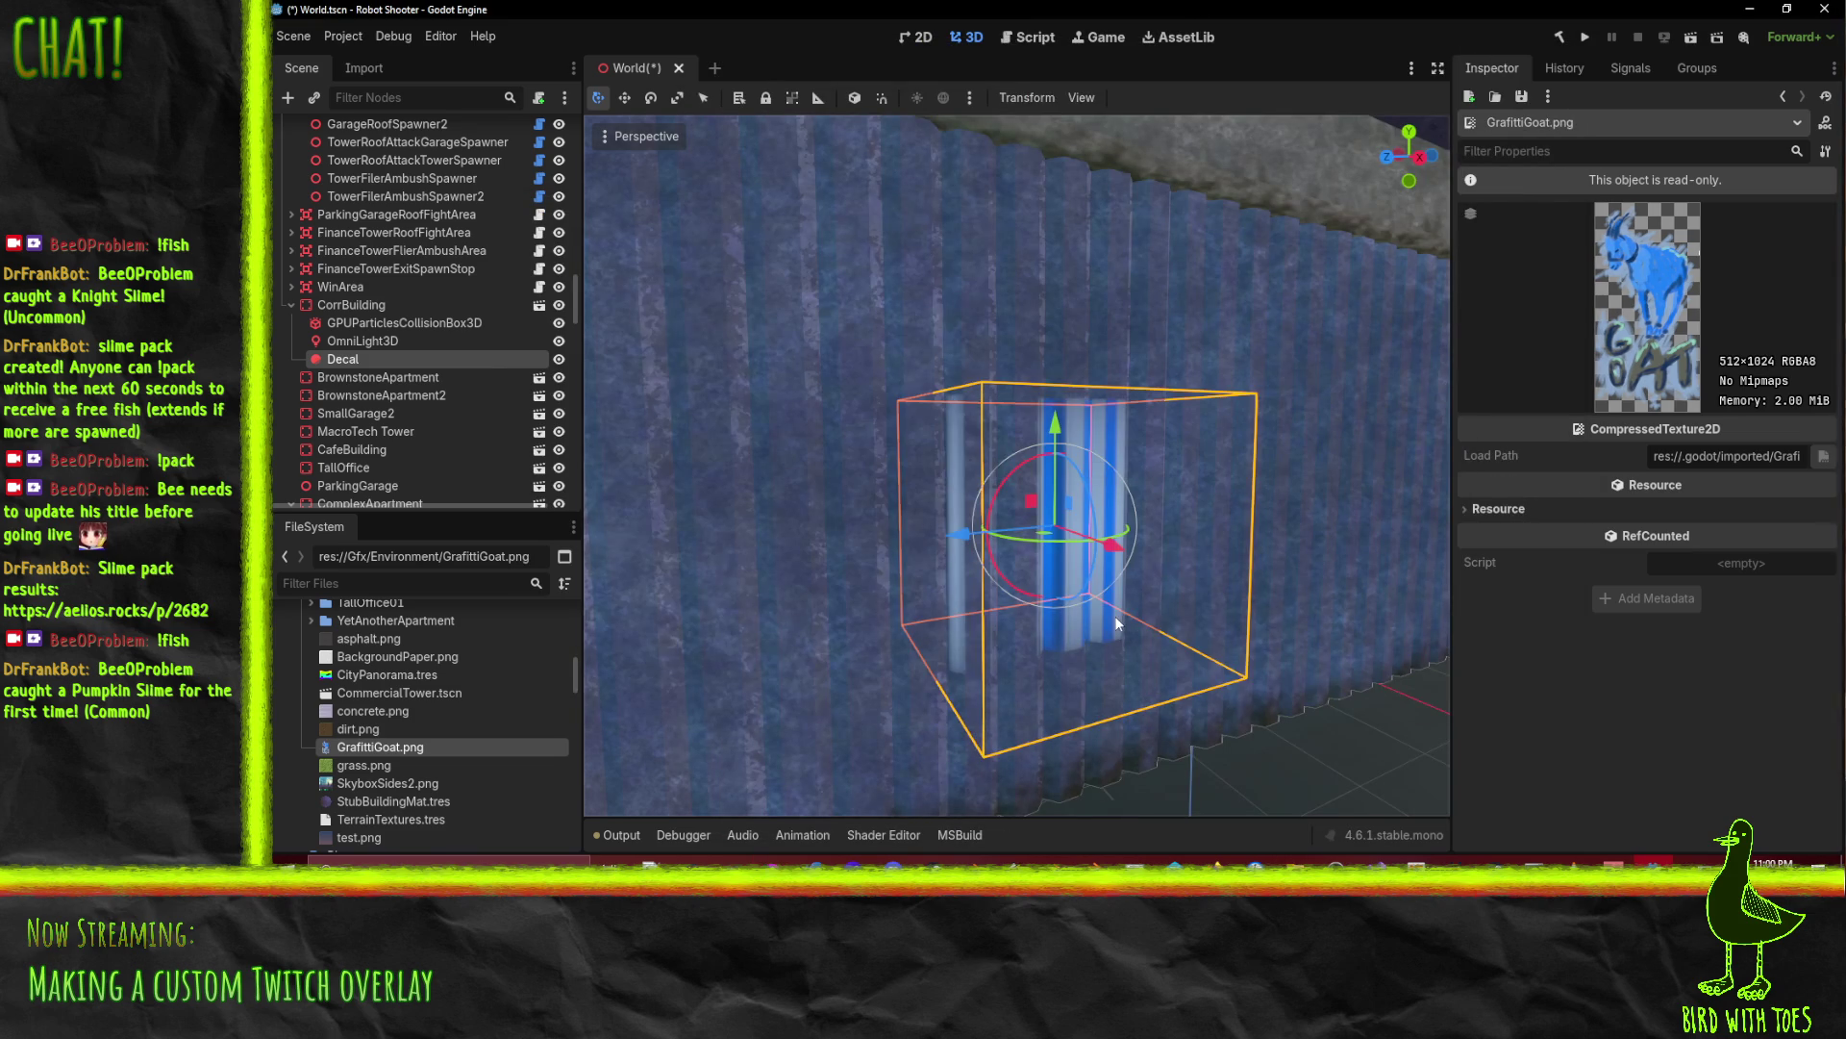
Step: Orbit the Godot view toward the reimported decal, then bring up the Using decals docs page
{"action": "left_click_drag", "start_coordinate": [1118, 564], "coordinate": [1083, 550]}
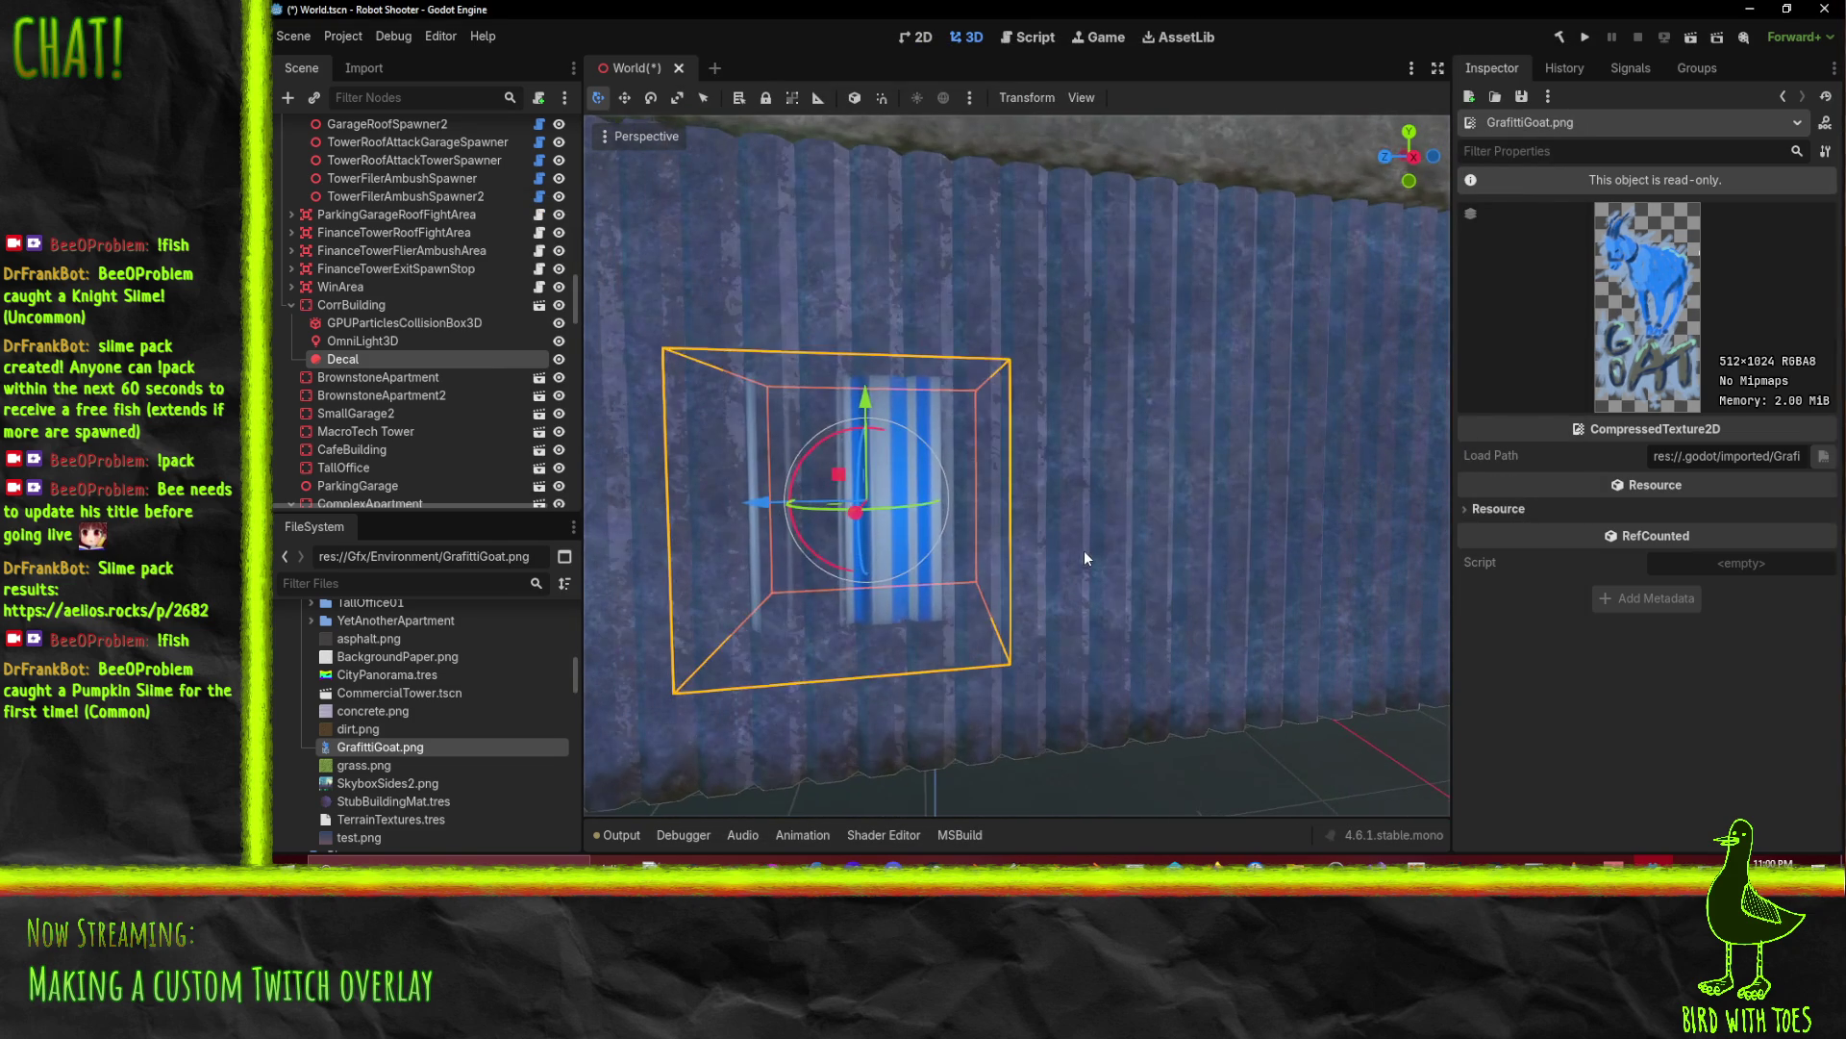
{"action": "mouse_move", "coordinate": [1215, 863]}
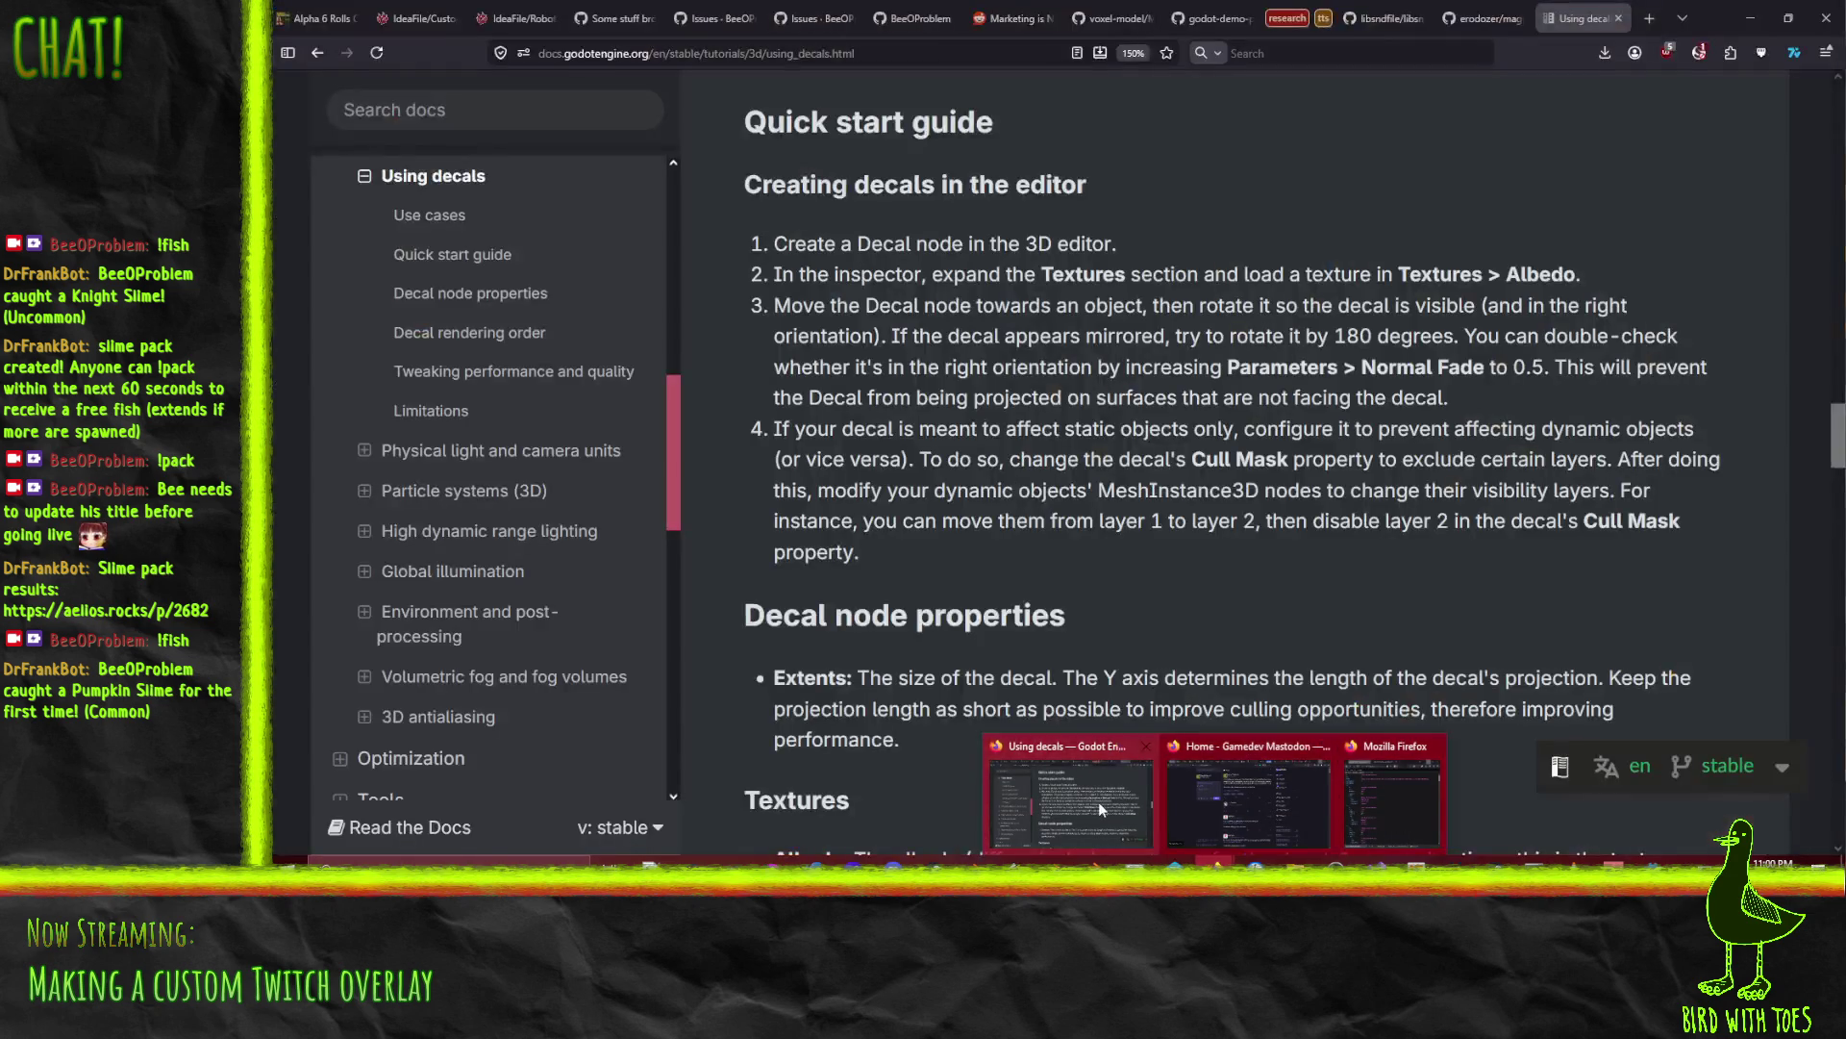
{"action": "left_click", "coordinate": [1098, 800]}
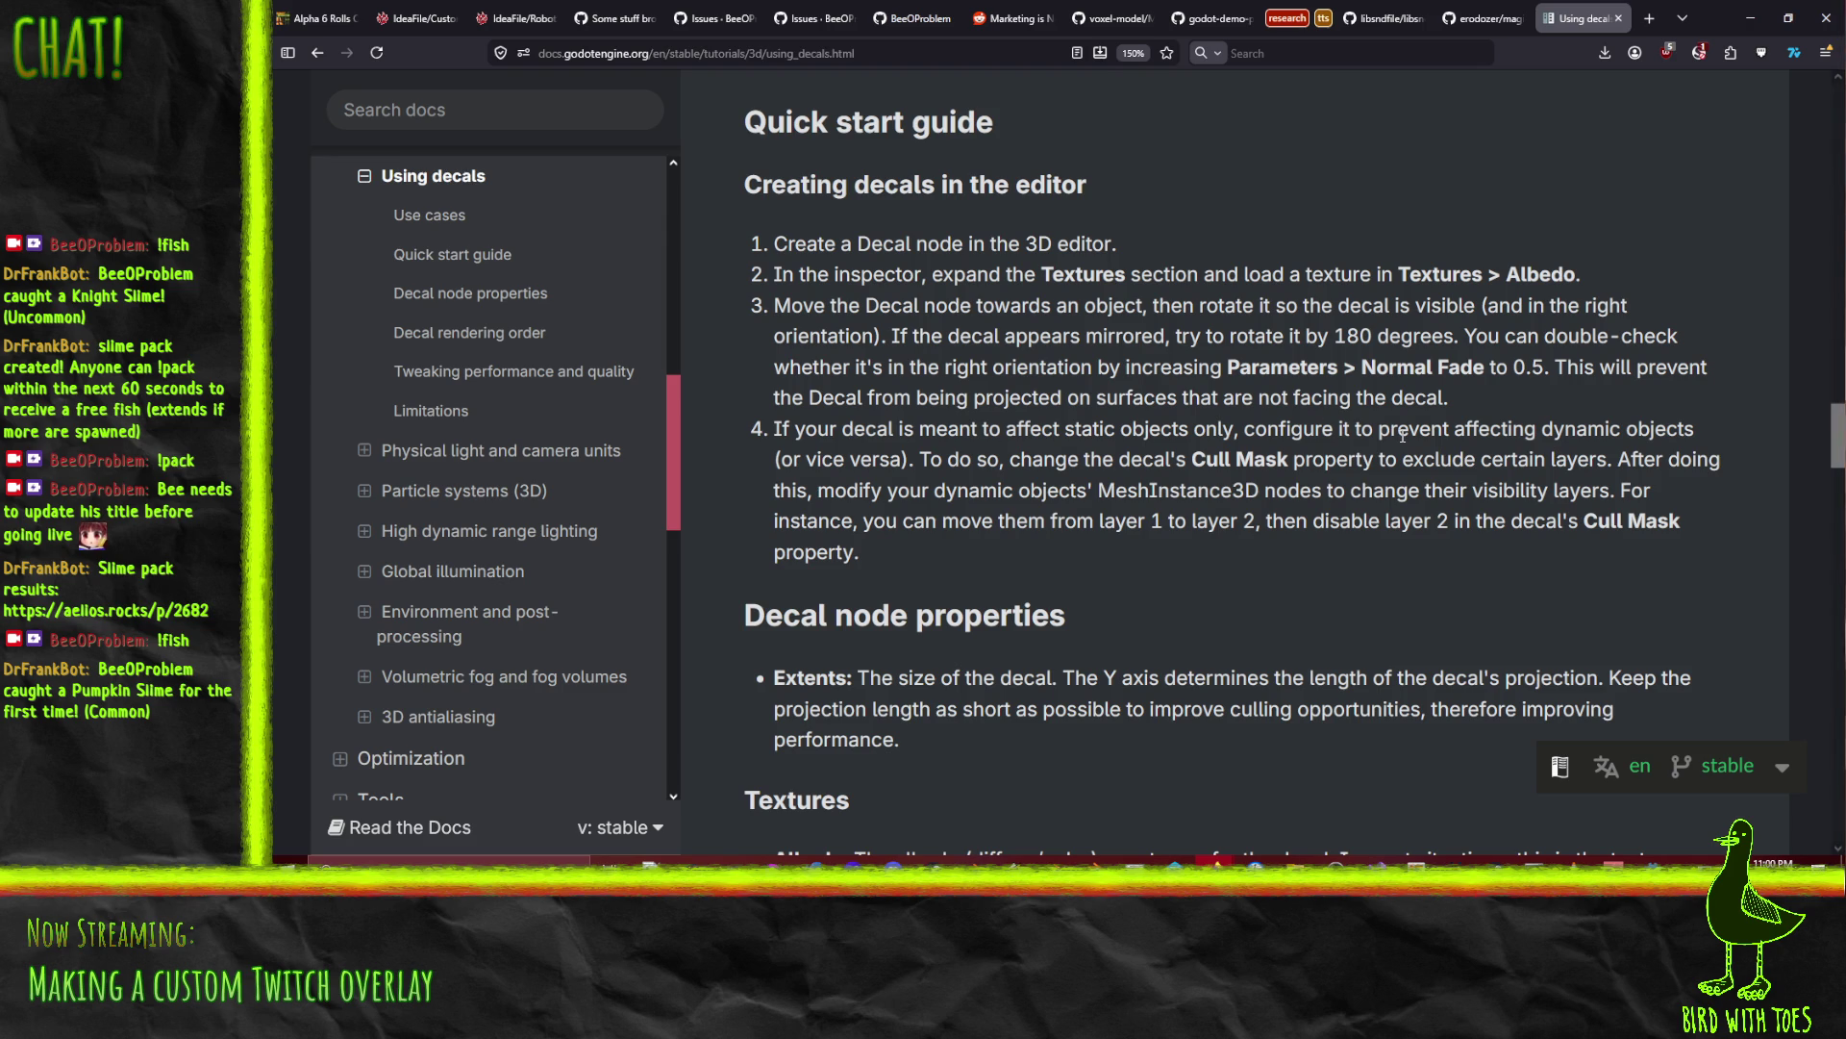
Step: Scroll the Using decals page down to the Limitations section, then minimize the browser
{"action": "scroll", "coordinate": [994, 509], "scroll_direction": "down", "scroll_amount": 5}
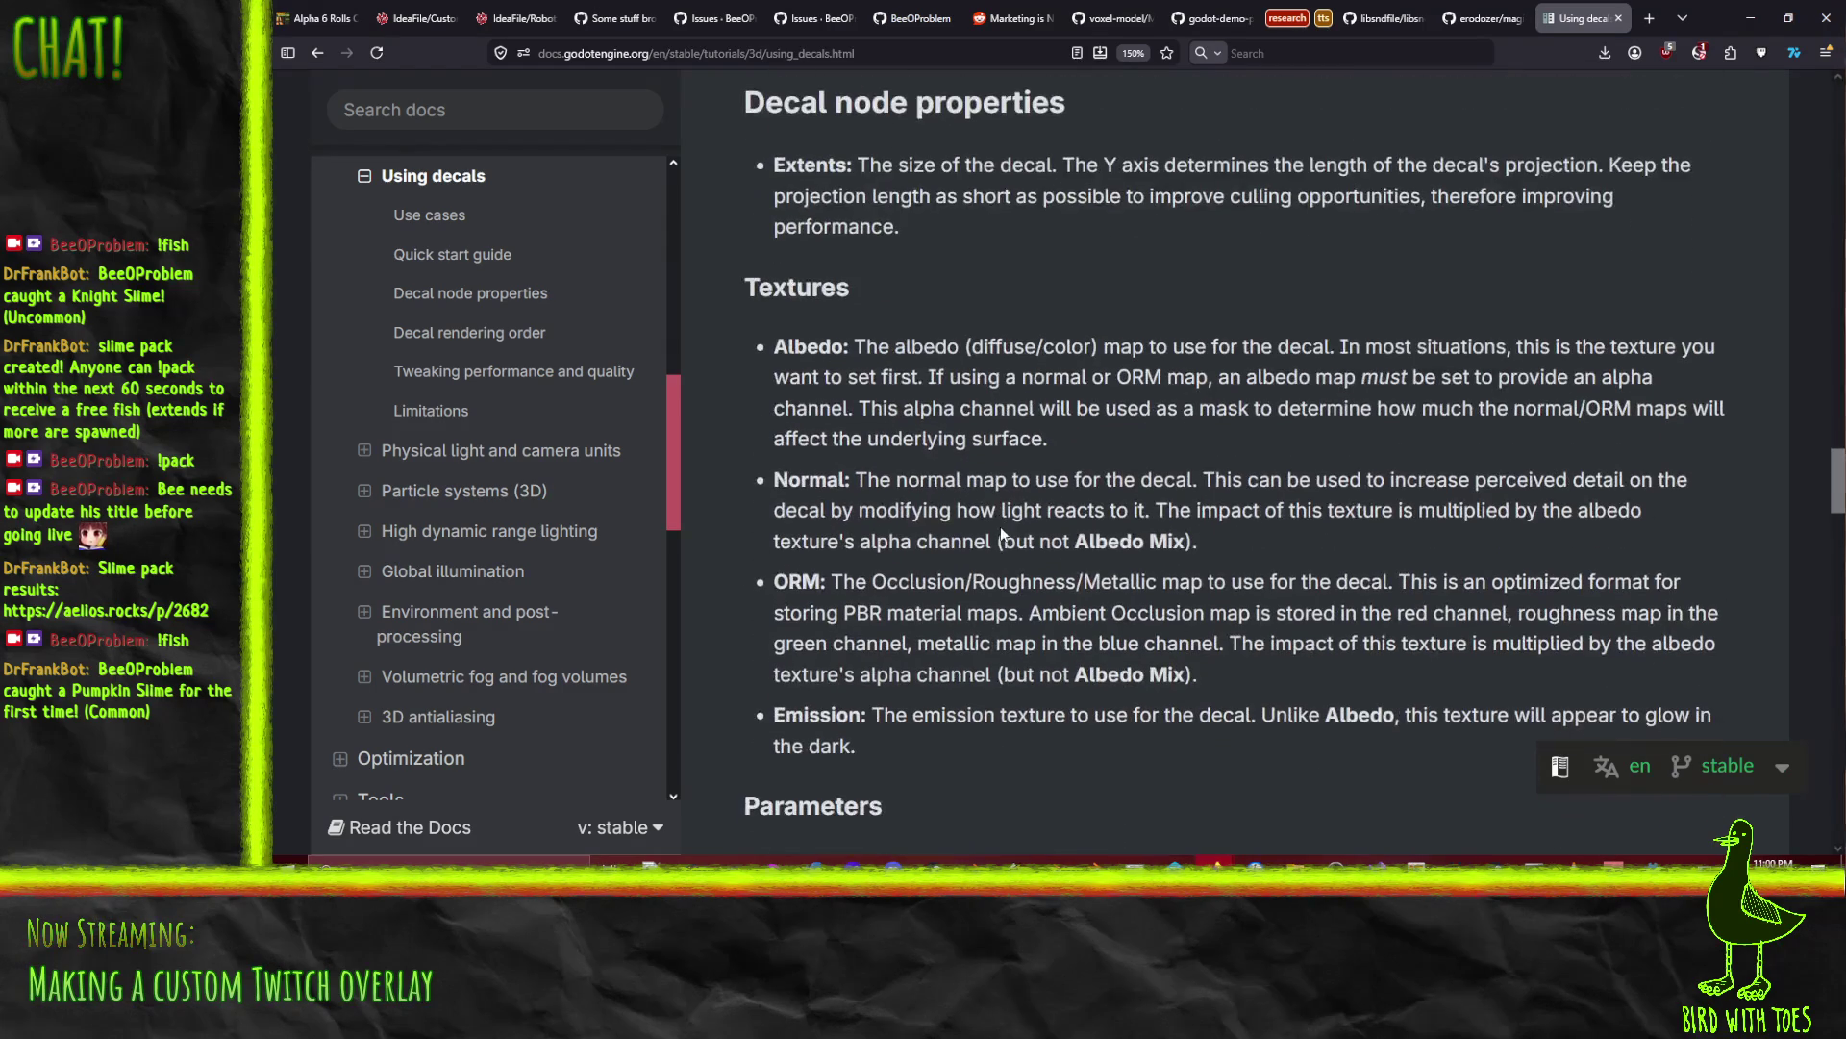
{"action": "scroll", "coordinate": [943, 239], "scroll_direction": "down", "scroll_amount": 1}
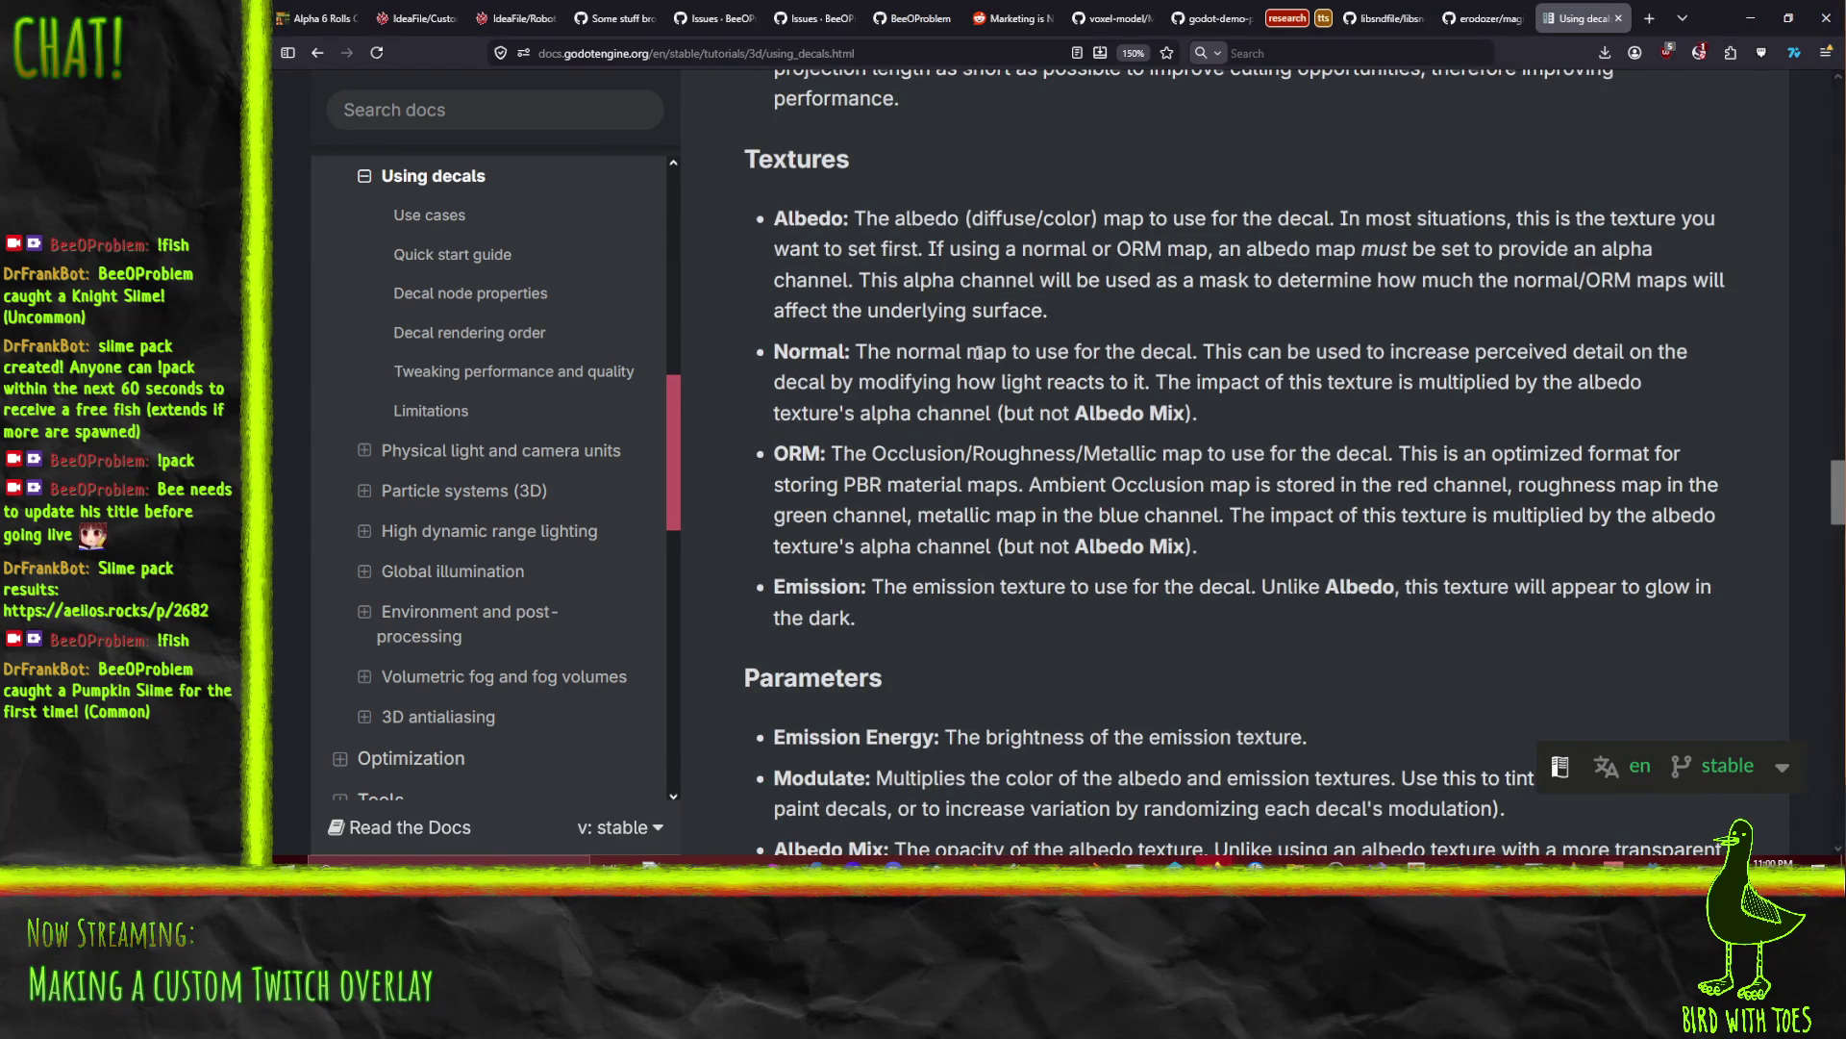
{"action": "scroll", "coordinate": [977, 354], "scroll_direction": "down", "scroll_amount": 5}
{"action": "scroll", "coordinate": [935, 304], "scroll_direction": "down", "scroll_amount": 5}
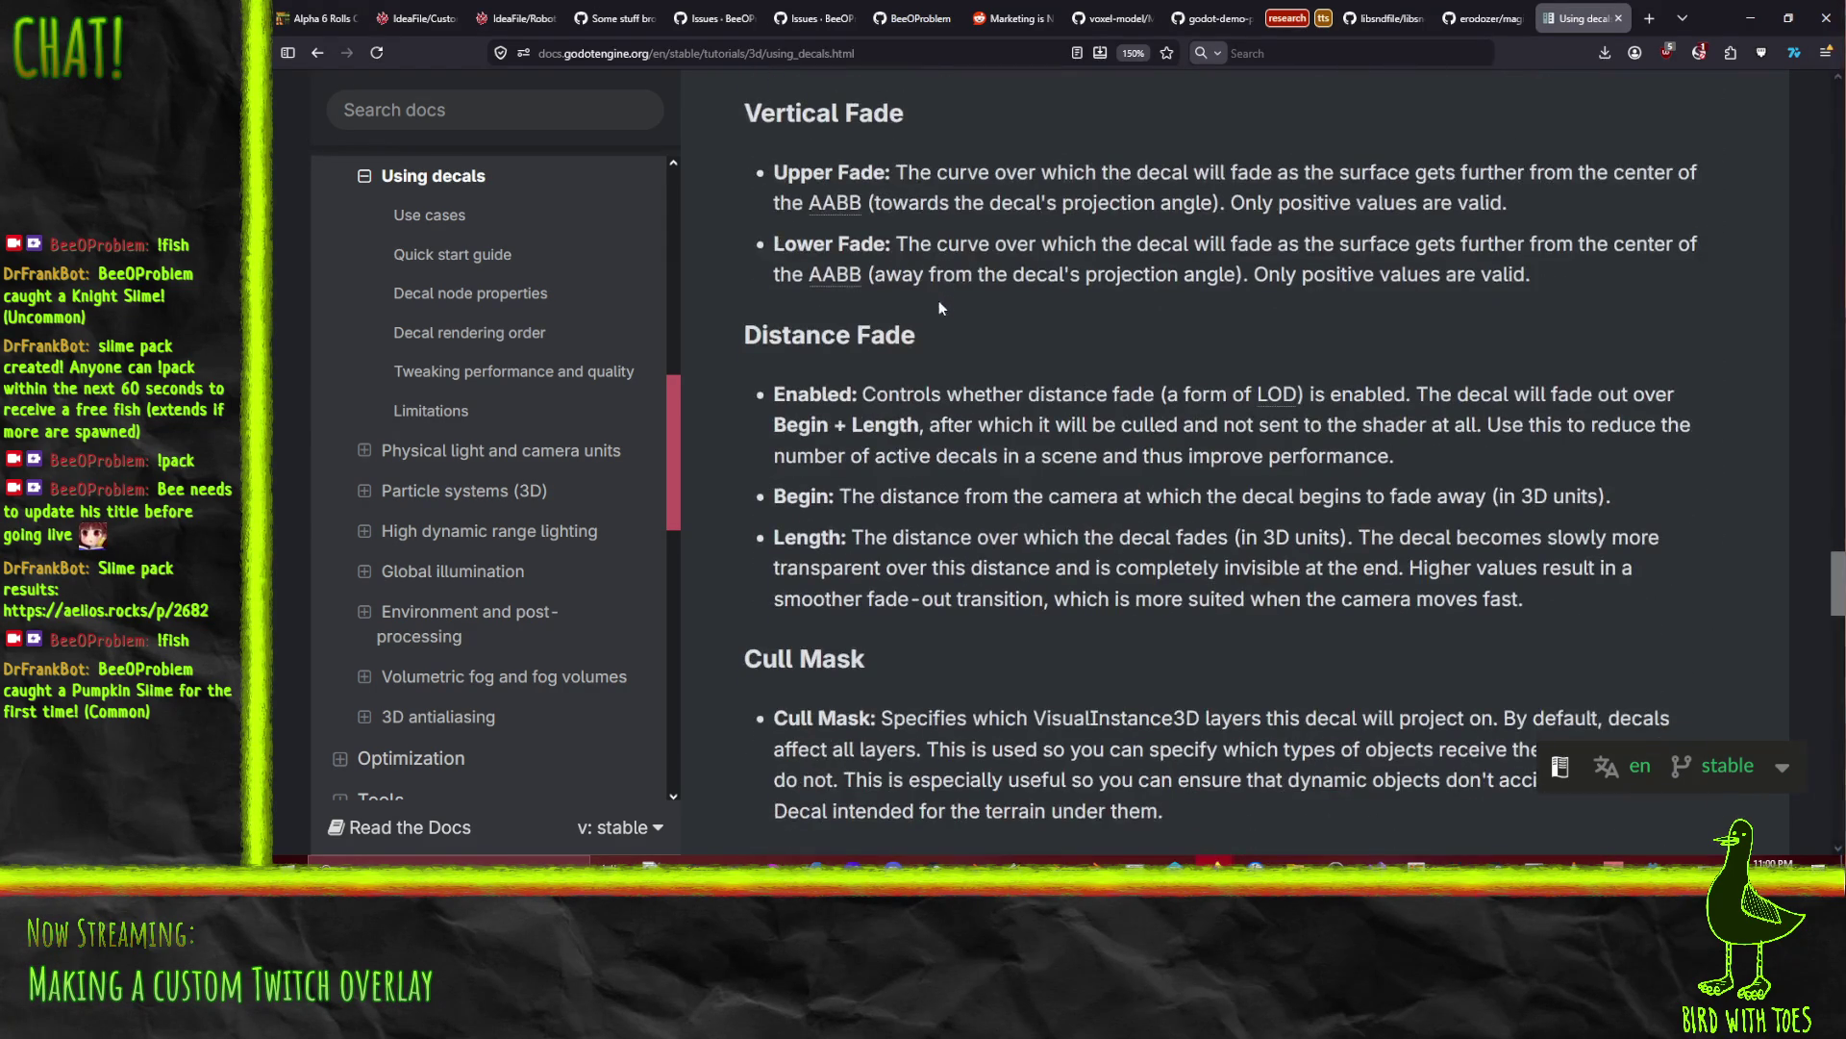
{"action": "scroll", "coordinate": [978, 344], "scroll_direction": "down", "scroll_amount": 7}
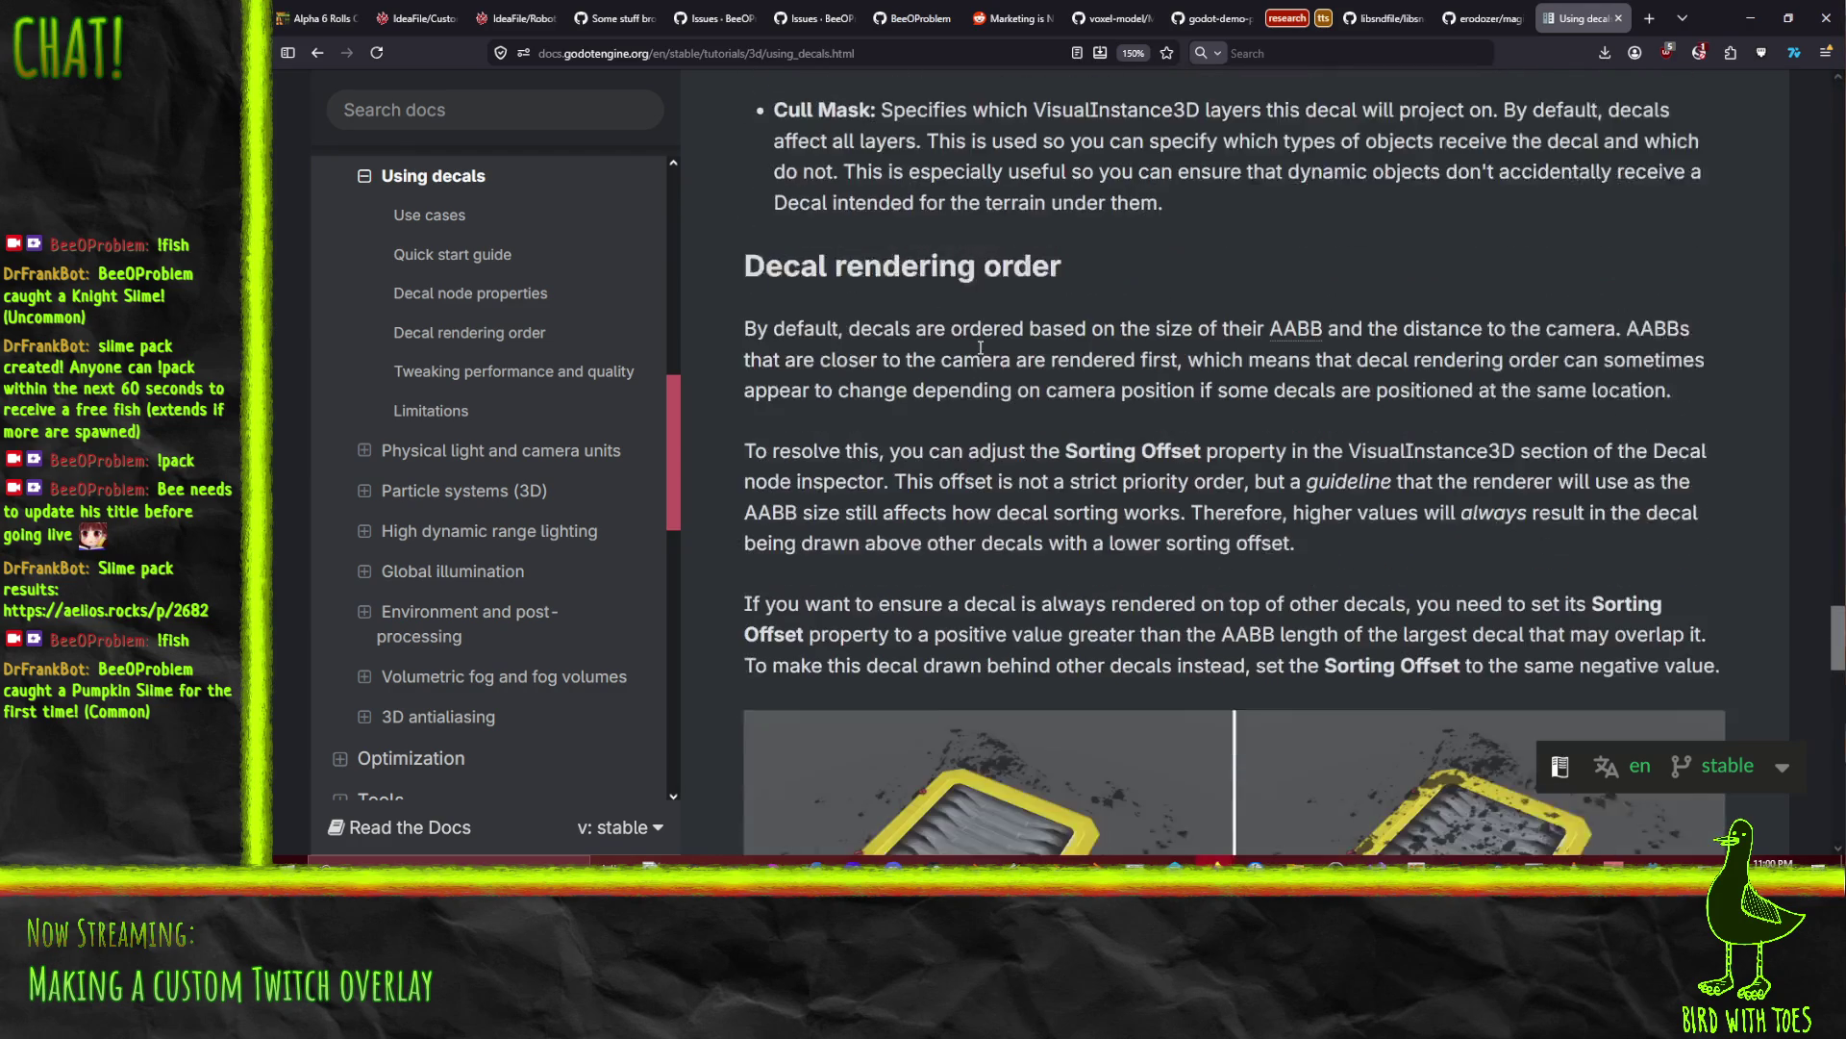
{"action": "scroll", "coordinate": [980, 347], "scroll_direction": "down", "scroll_amount": 2}
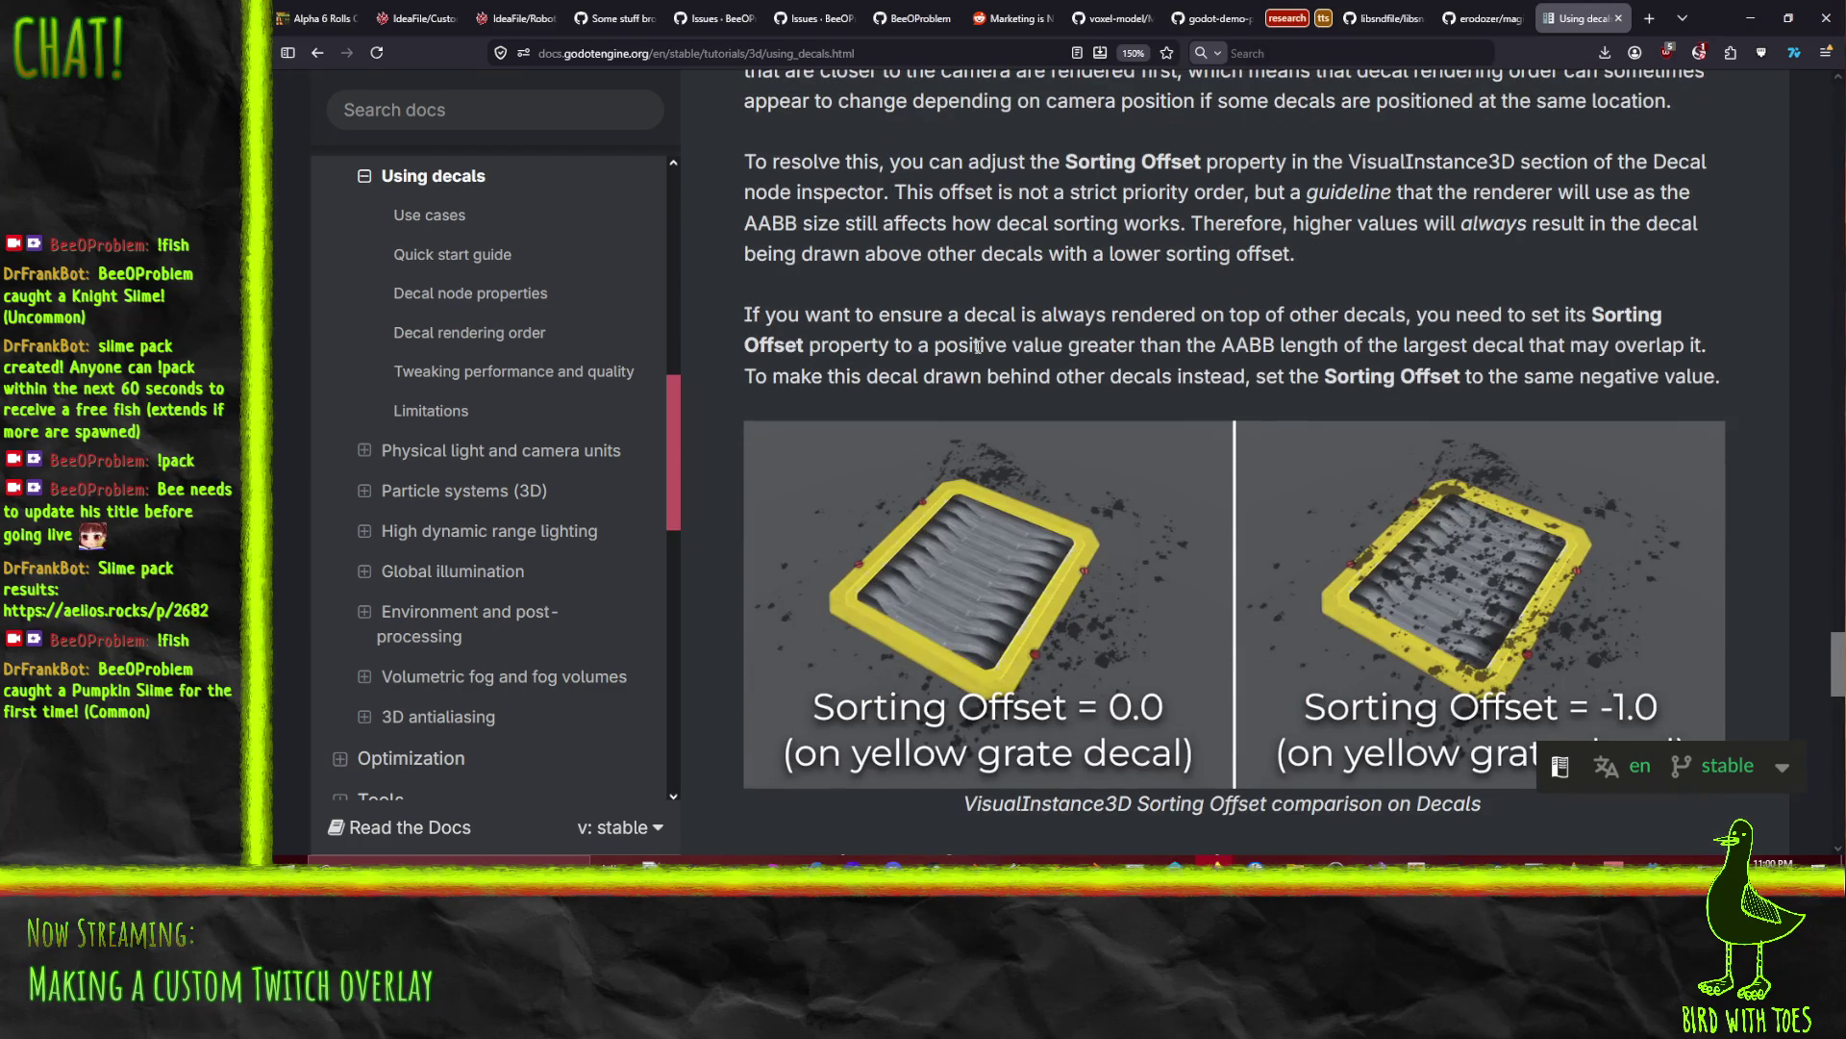
{"action": "scroll", "coordinate": [1099, 279], "scroll_direction": "down", "scroll_amount": 2}
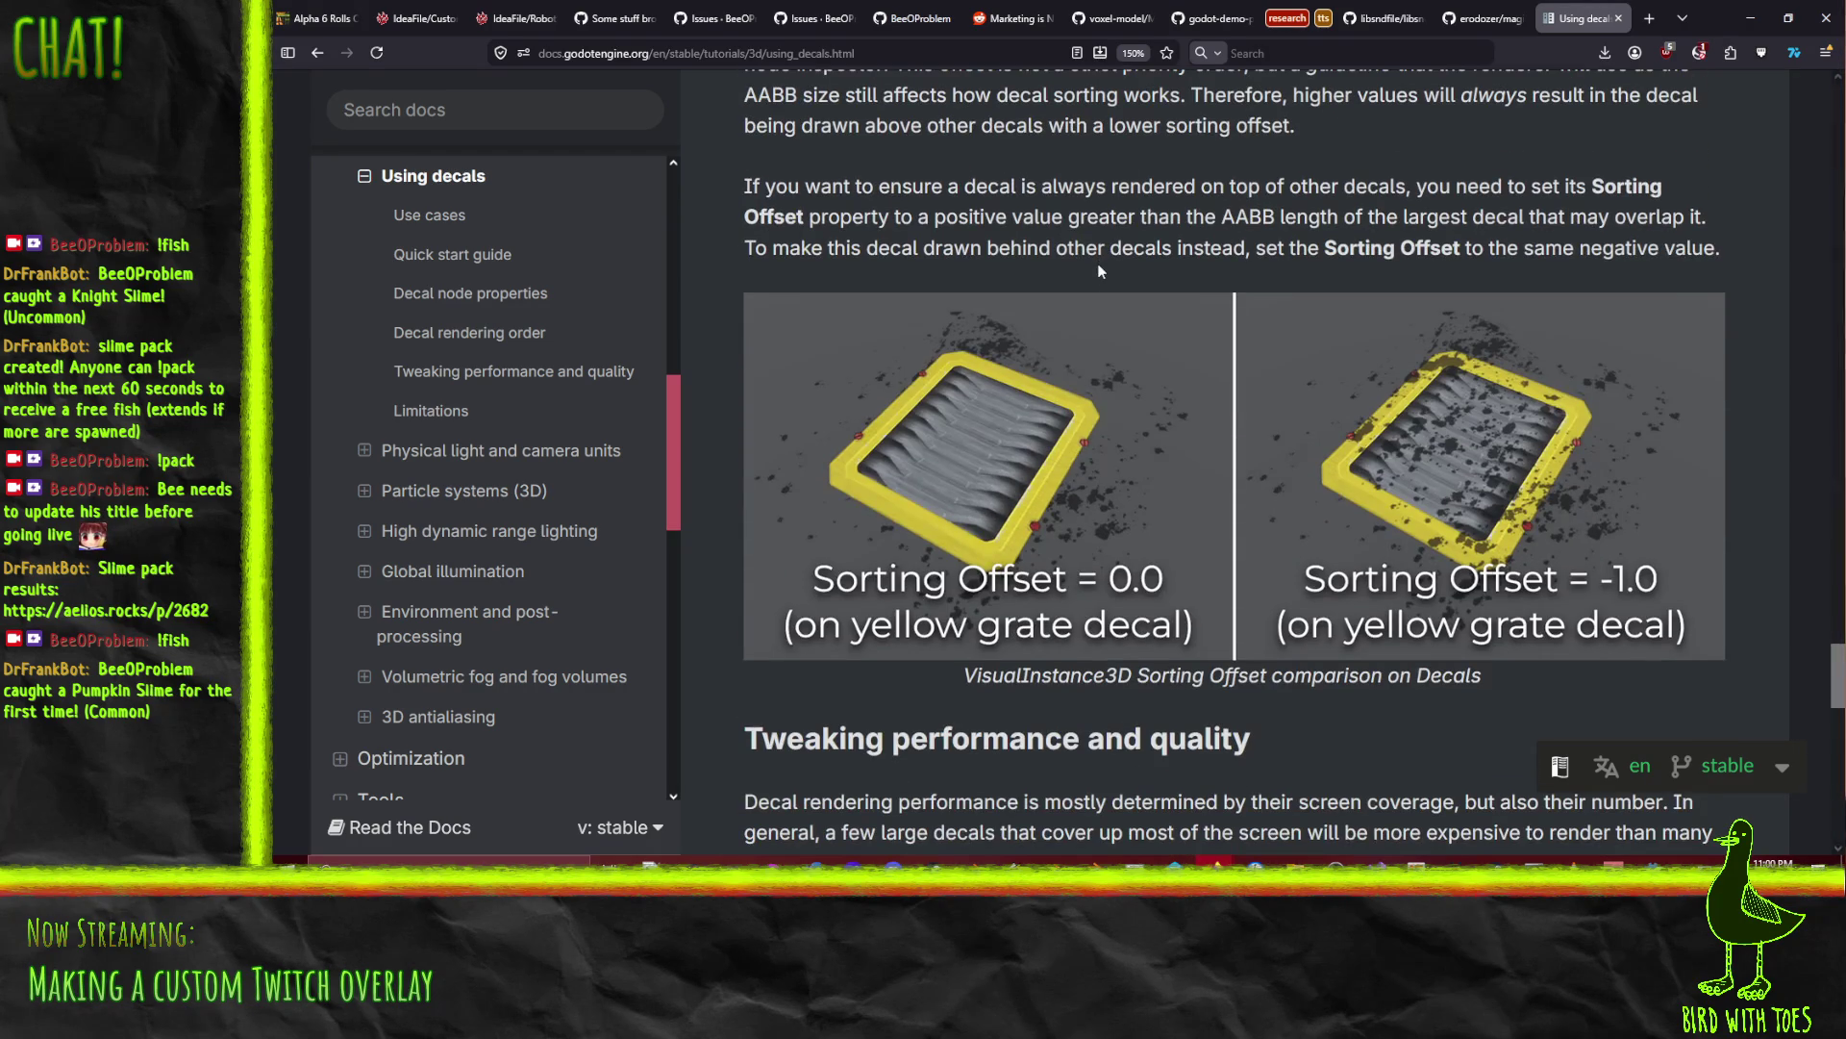
{"action": "scroll", "coordinate": [1099, 284], "scroll_direction": "up", "scroll_amount": 6}
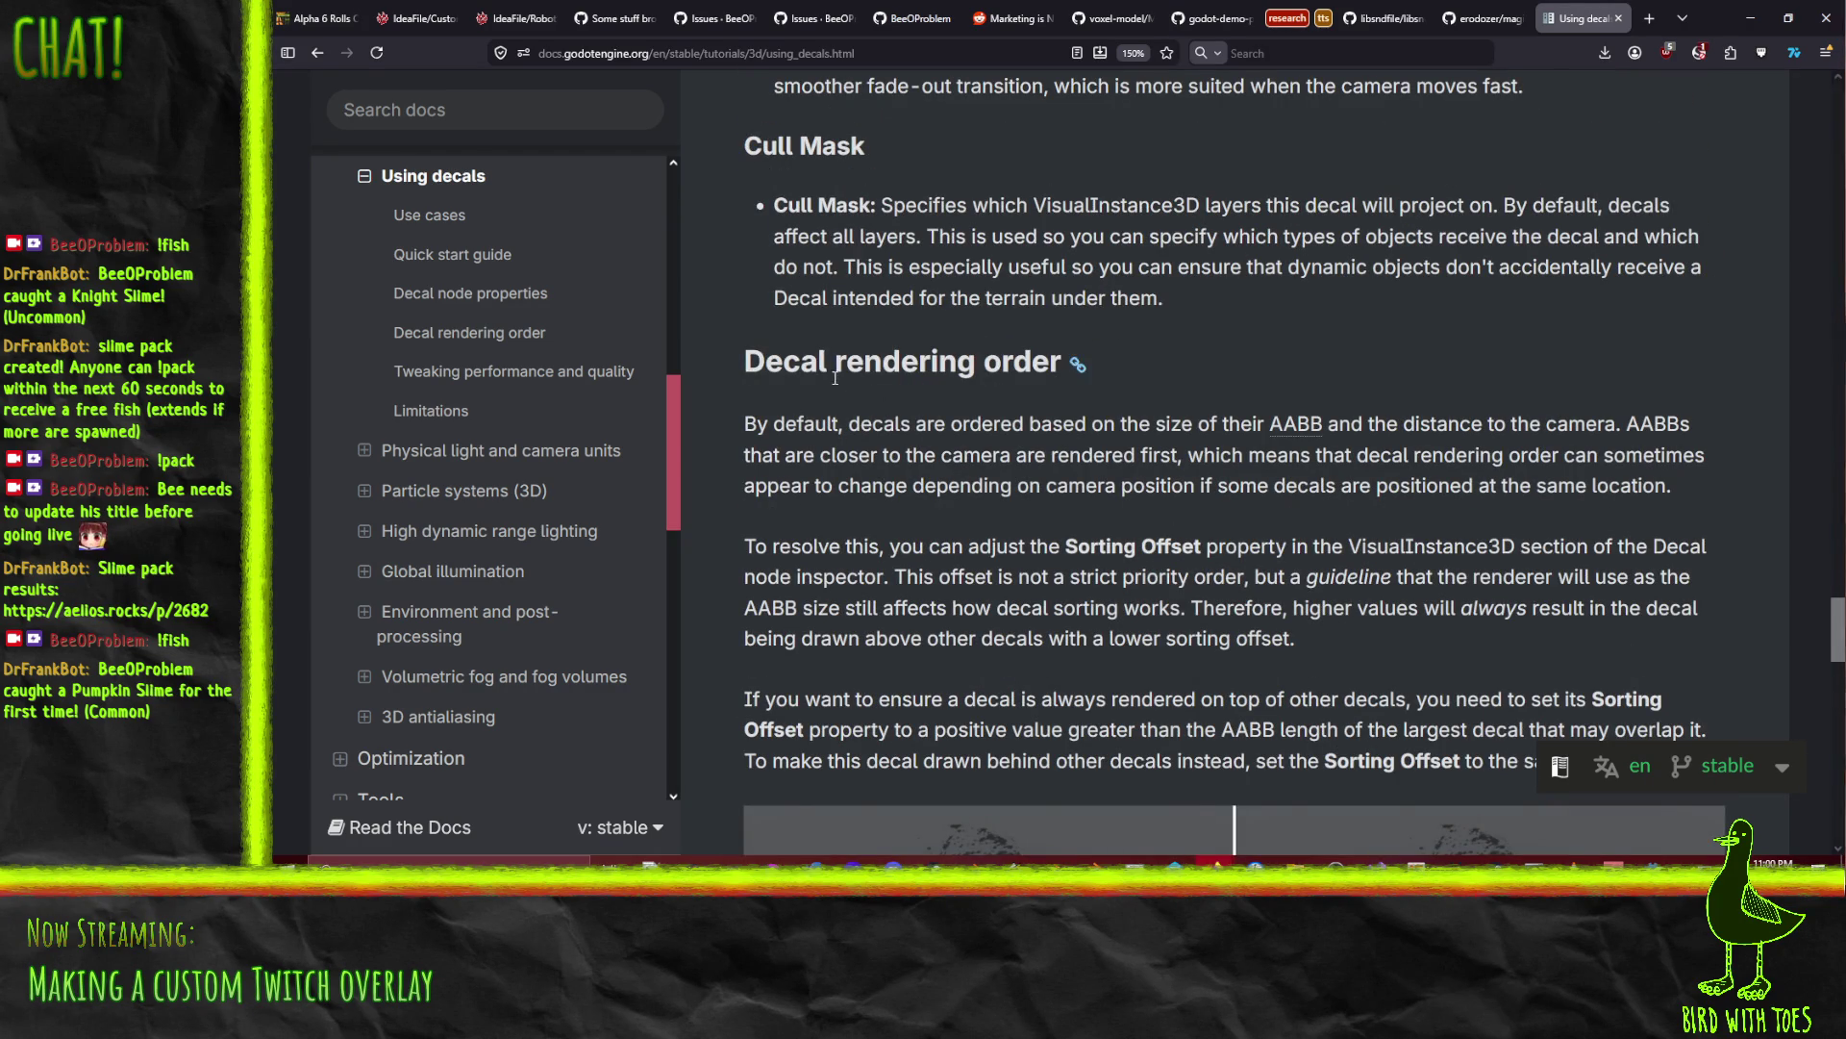
{"action": "scroll", "coordinate": [759, 466], "scroll_direction": "down", "scroll_amount": 15}
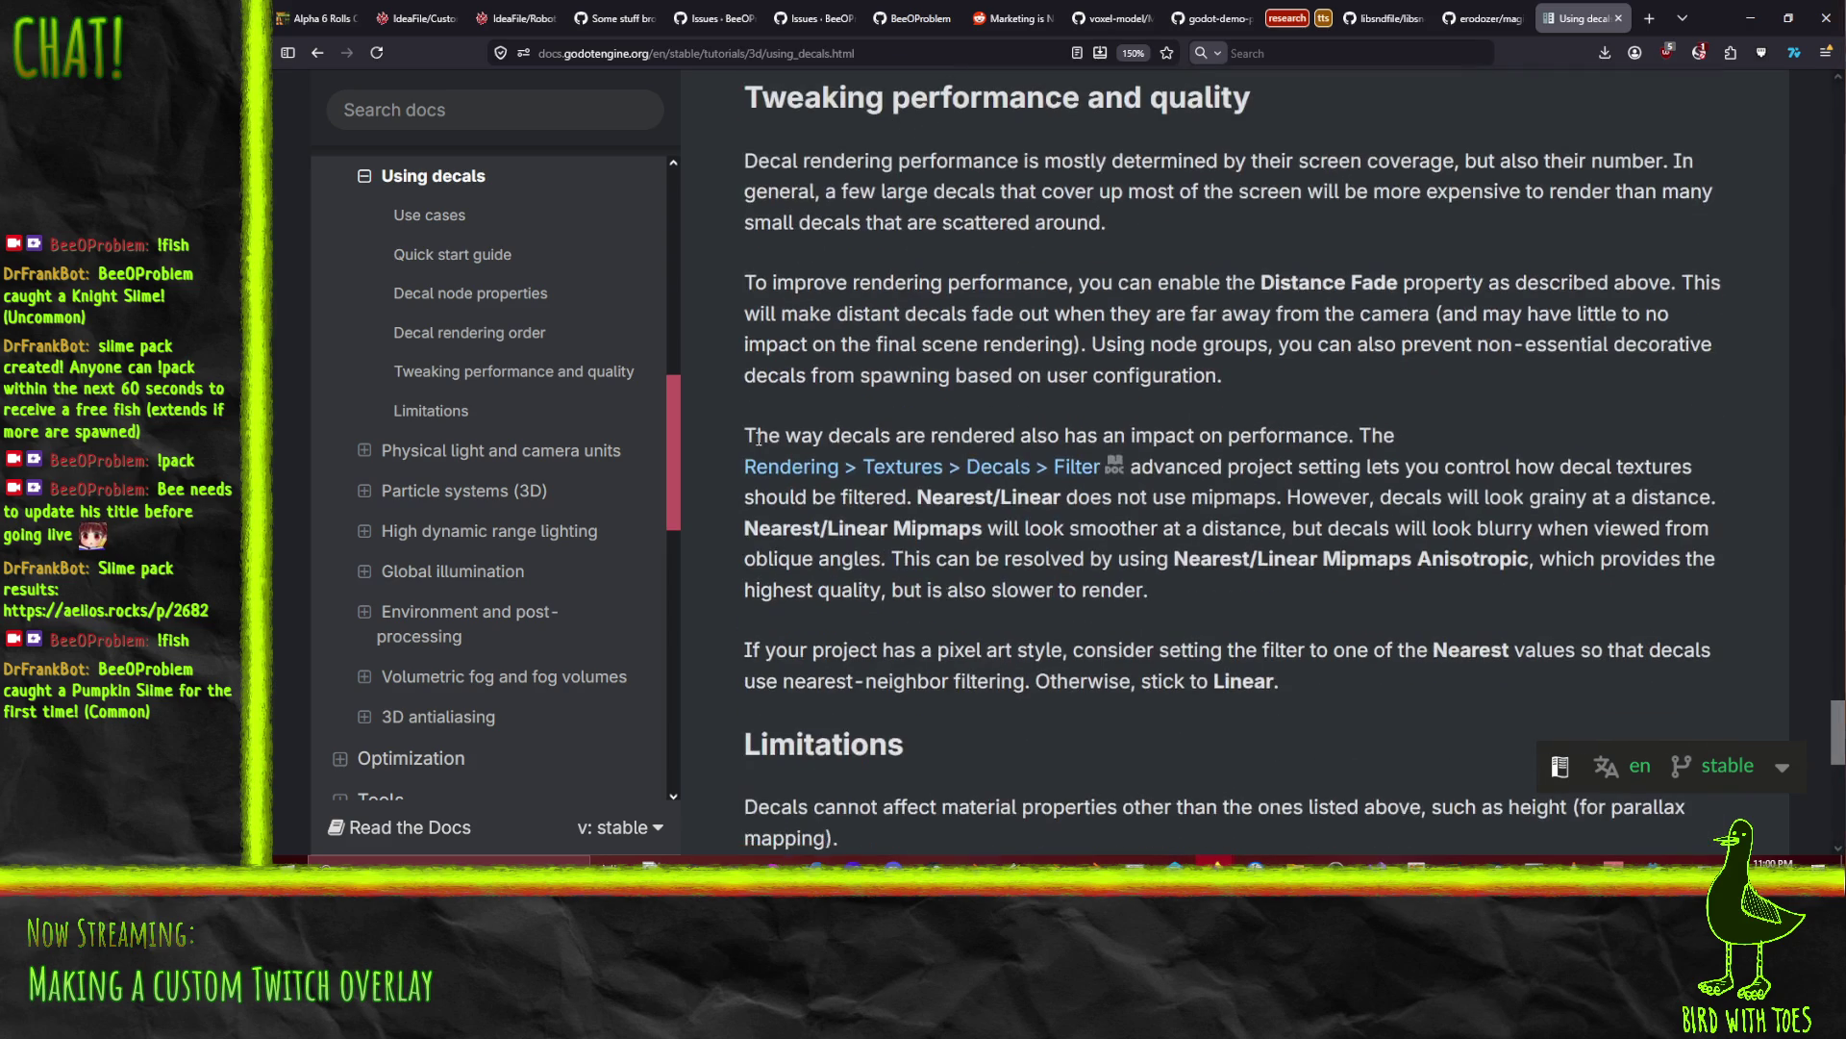
{"action": "scroll", "coordinate": [761, 444], "scroll_direction": "up", "scroll_amount": 4}
{"action": "scroll", "coordinate": [840, 451], "scroll_direction": "down", "scroll_amount": 4}
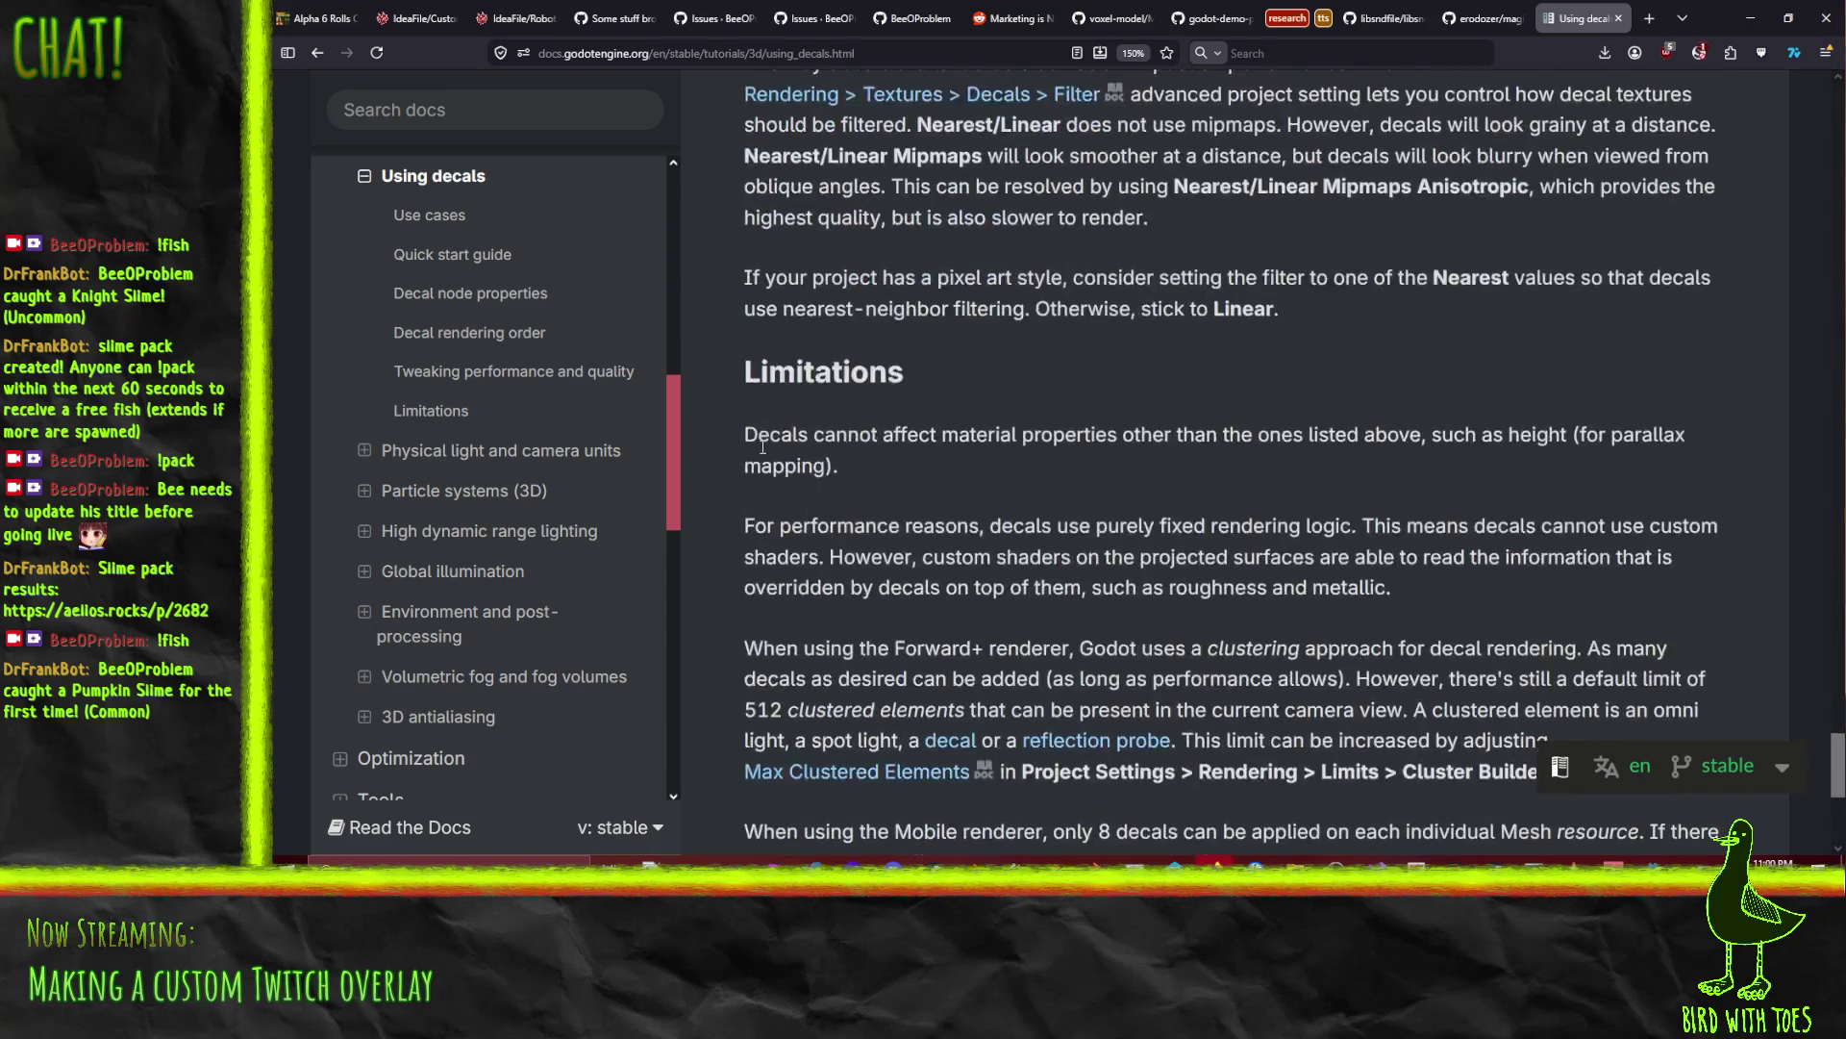
{"action": "left_click", "coordinate": [1750, 17]}
Step: Rotate the goat decal around its Y axis so it faces the alley wall
{"action": "left_click_drag", "start_coordinate": [1077, 491], "coordinate": [1105, 494]}
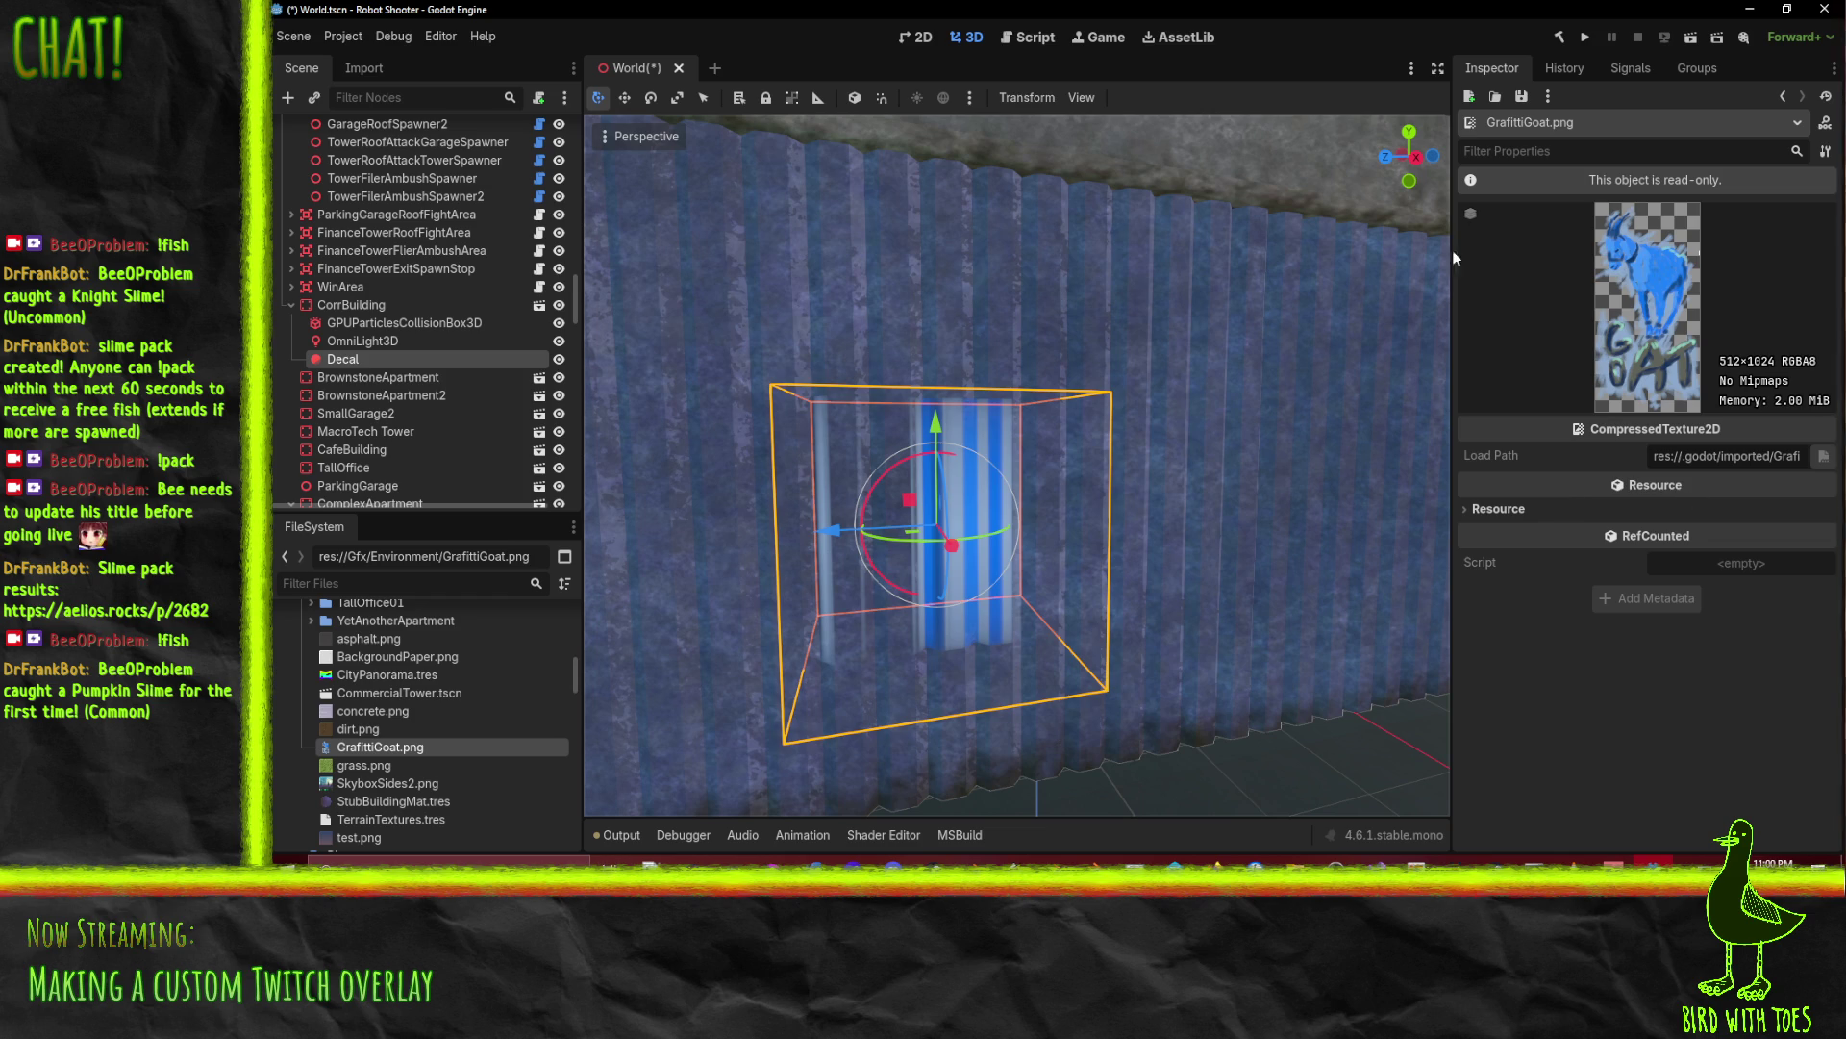
{"action": "mouse_move", "coordinate": [879, 536]}
{"action": "left_mouse_down"}
{"action": "mouse_move", "coordinate": [1069, 533]}
{"action": "mouse_move", "coordinate": [971, 423]}
{"action": "mouse_move", "coordinate": [787, 448]}
{"action": "mouse_move", "coordinate": [952, 519]}
{"action": "mouse_move", "coordinate": [944, 543]}
{"action": "mouse_move", "coordinate": [938, 489]}
{"action": "mouse_move", "coordinate": [956, 536]}
{"action": "left_mouse_up"}
{"action": "scroll", "coordinate": [871, 557], "scroll_direction": "up", "scroll_amount": 5}
{"action": "scroll", "coordinate": [1094, 515], "scroll_direction": "down", "scroll_amount": 5}
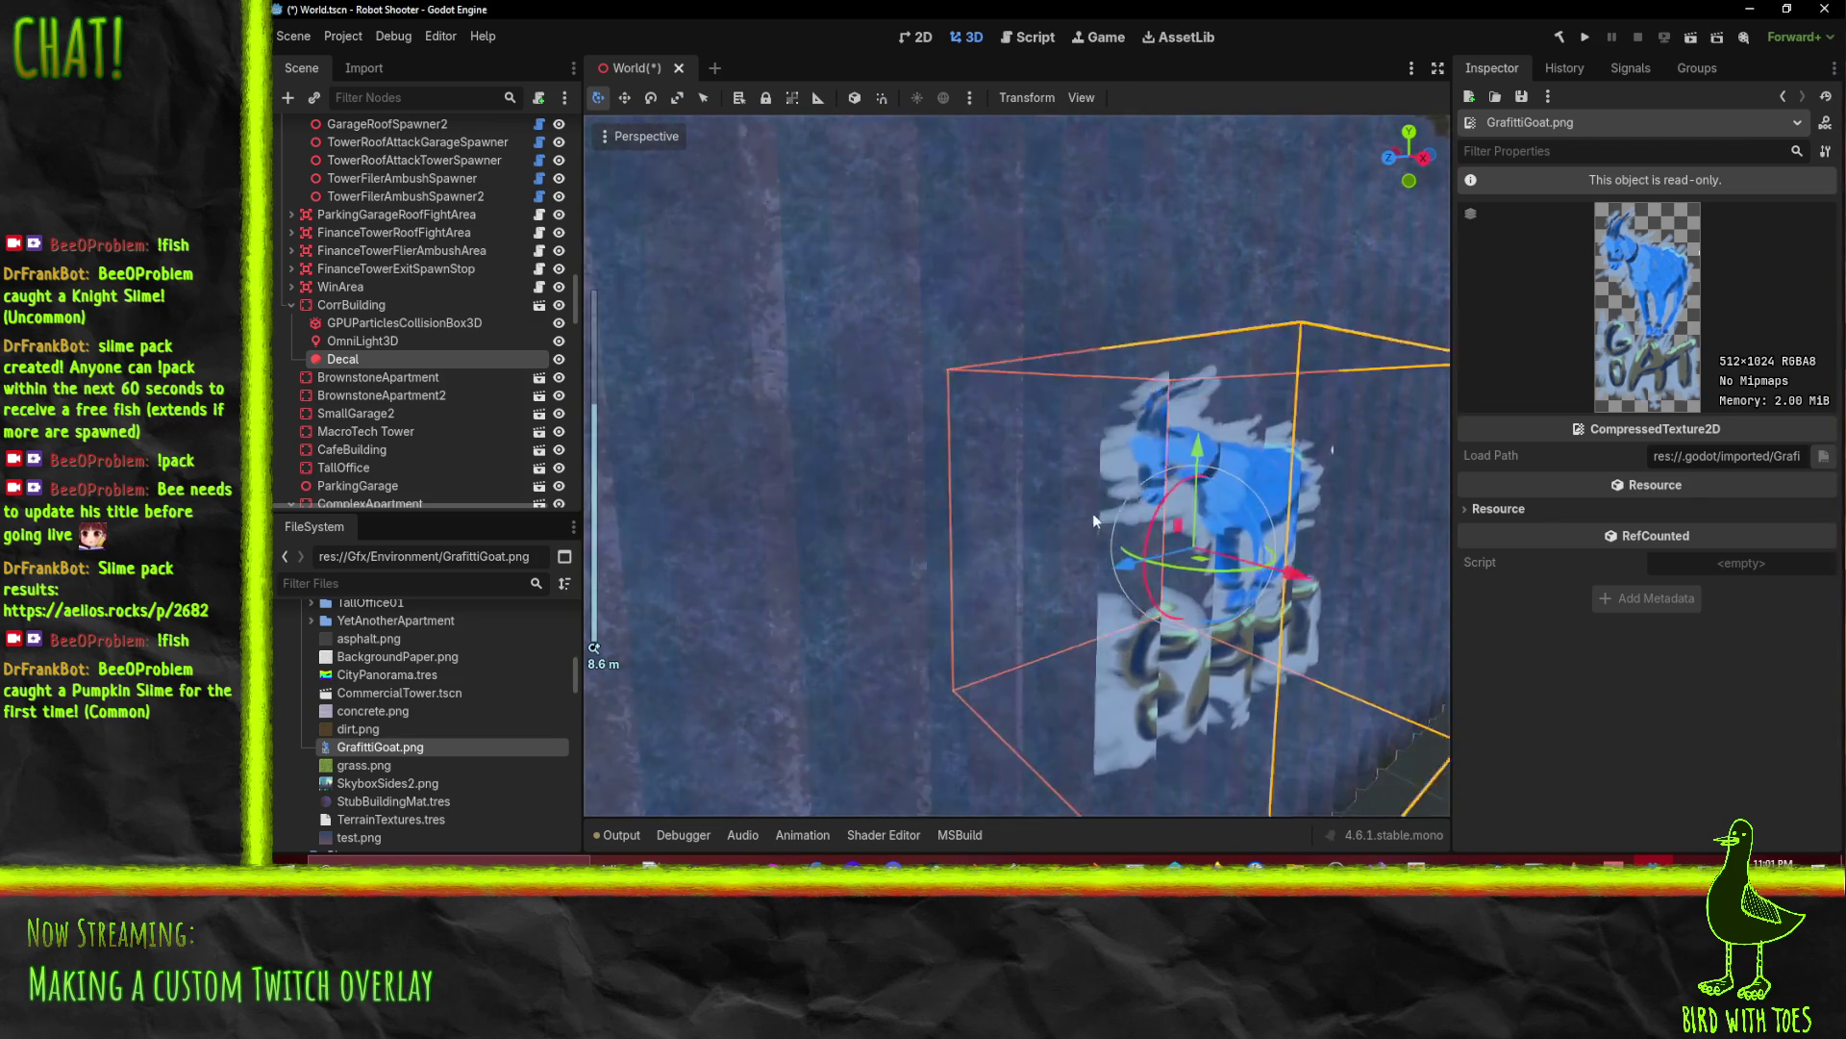
{"action": "scroll", "coordinate": [1094, 490], "scroll_direction": "up", "scroll_amount": 5}
{"action": "mouse_move", "coordinate": [1093, 490]}
{"action": "left_mouse_down"}
{"action": "mouse_move", "coordinate": [821, 498]}
{"action": "mouse_move", "coordinate": [847, 431]}
{"action": "mouse_move", "coordinate": [769, 366]}
{"action": "mouse_move", "coordinate": [640, 345]}
{"action": "mouse_move", "coordinate": [885, 229]}
{"action": "left_mouse_up"}
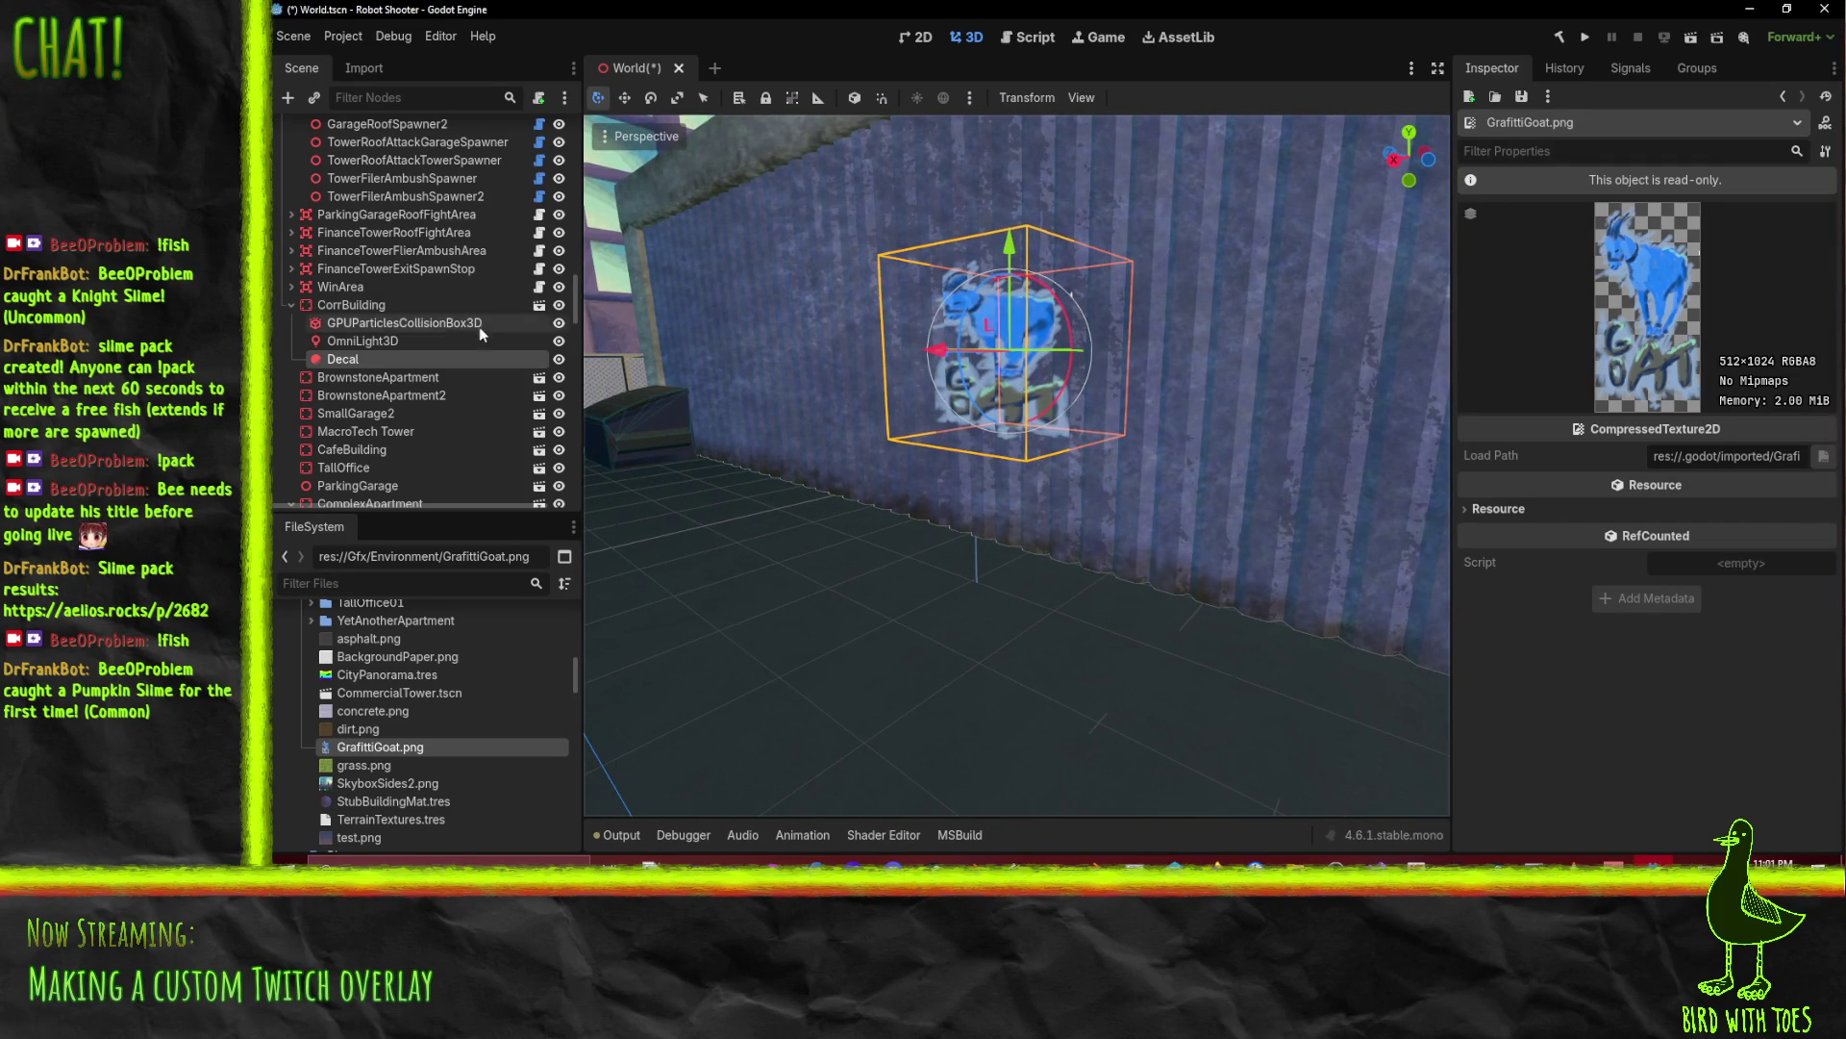
Step: Resize the selected Decal's box to 3.0 × 2.0 × 3.0 m
{"action": "left_click", "coordinate": [1009, 255]}
{"action": "mouse_move", "coordinate": [1010, 260]}
{"action": "left_mouse_down"}
{"action": "mouse_move", "coordinate": [1008, 159]}
{"action": "mouse_move", "coordinate": [1016, 266]}
{"action": "mouse_move", "coordinate": [1046, 146]}
{"action": "left_mouse_up"}
{"action": "mouse_move", "coordinate": [1106, 293]}
{"action": "left_mouse_down"}
{"action": "mouse_move", "coordinate": [1303, 335]}
{"action": "mouse_move", "coordinate": [1195, 325]}
{"action": "left_mouse_up"}
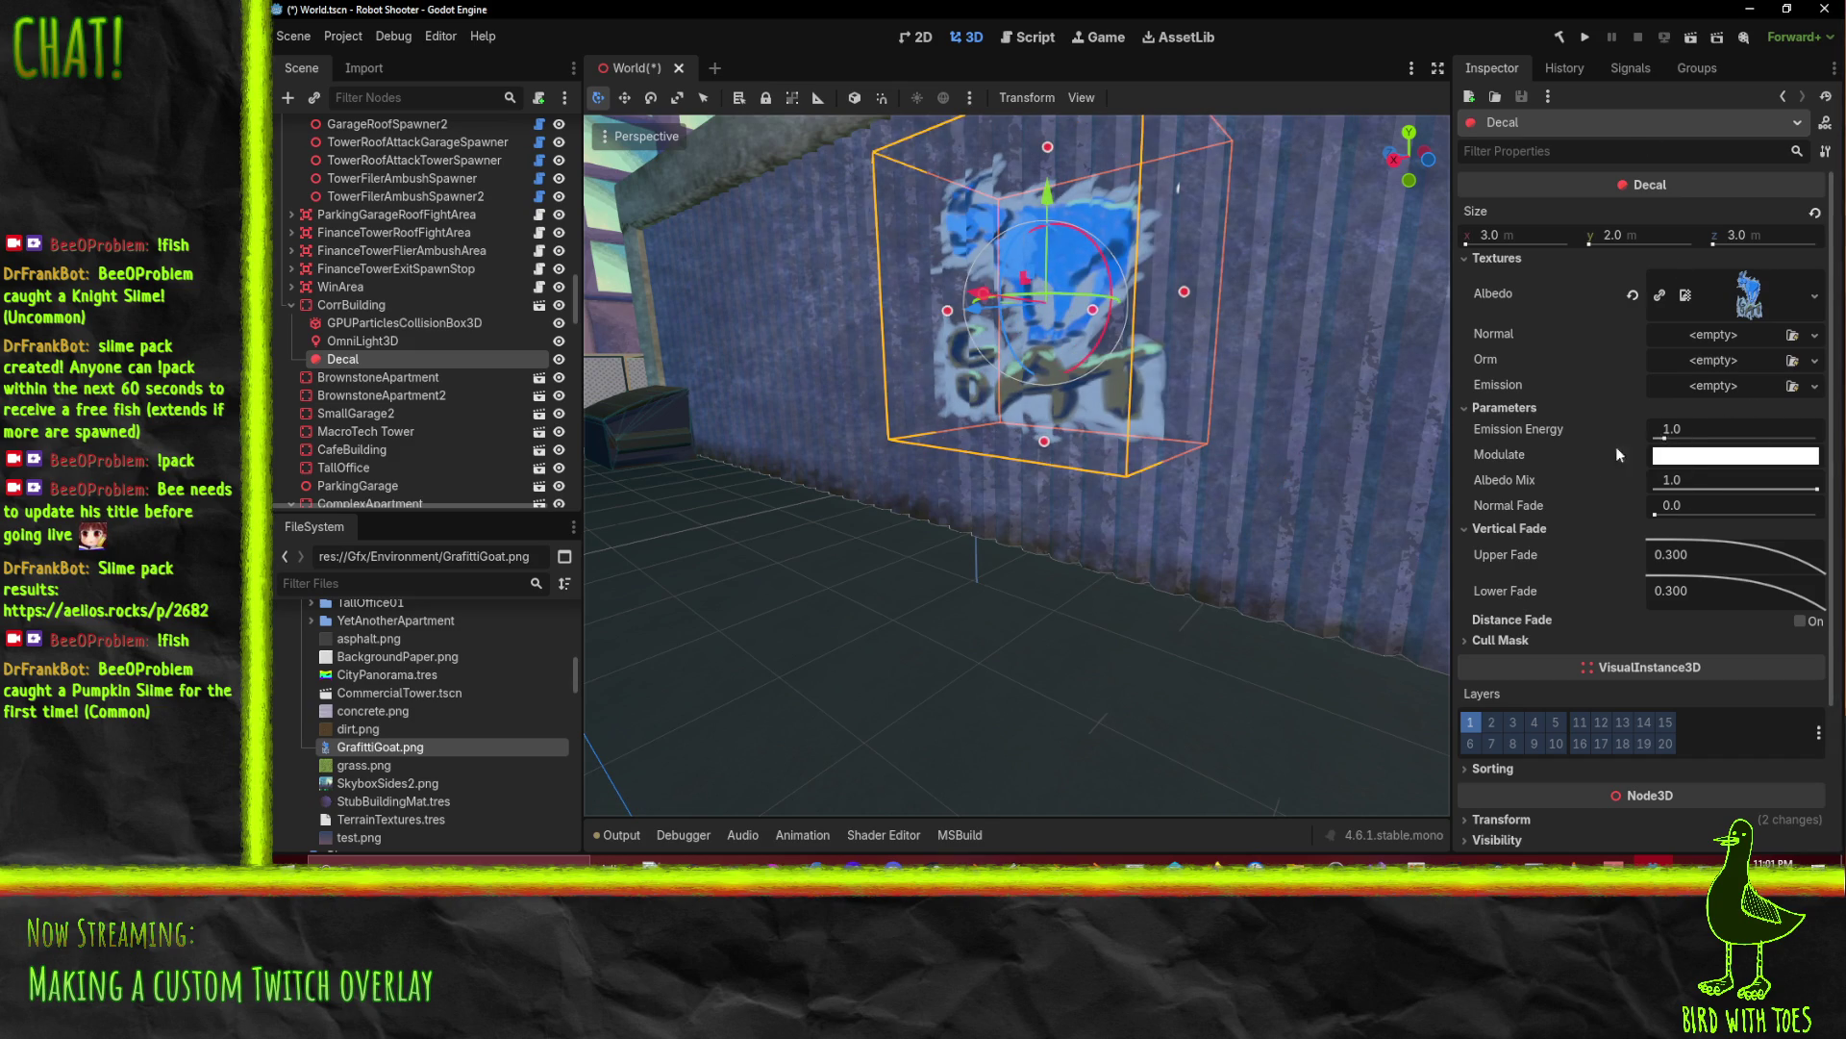
Step: Set the decal's Albedo Mix to 0.8, keeping Upper Fade at 0.300 and Cull Mask collapsed
{"action": "left_click", "coordinate": [1707, 489]}
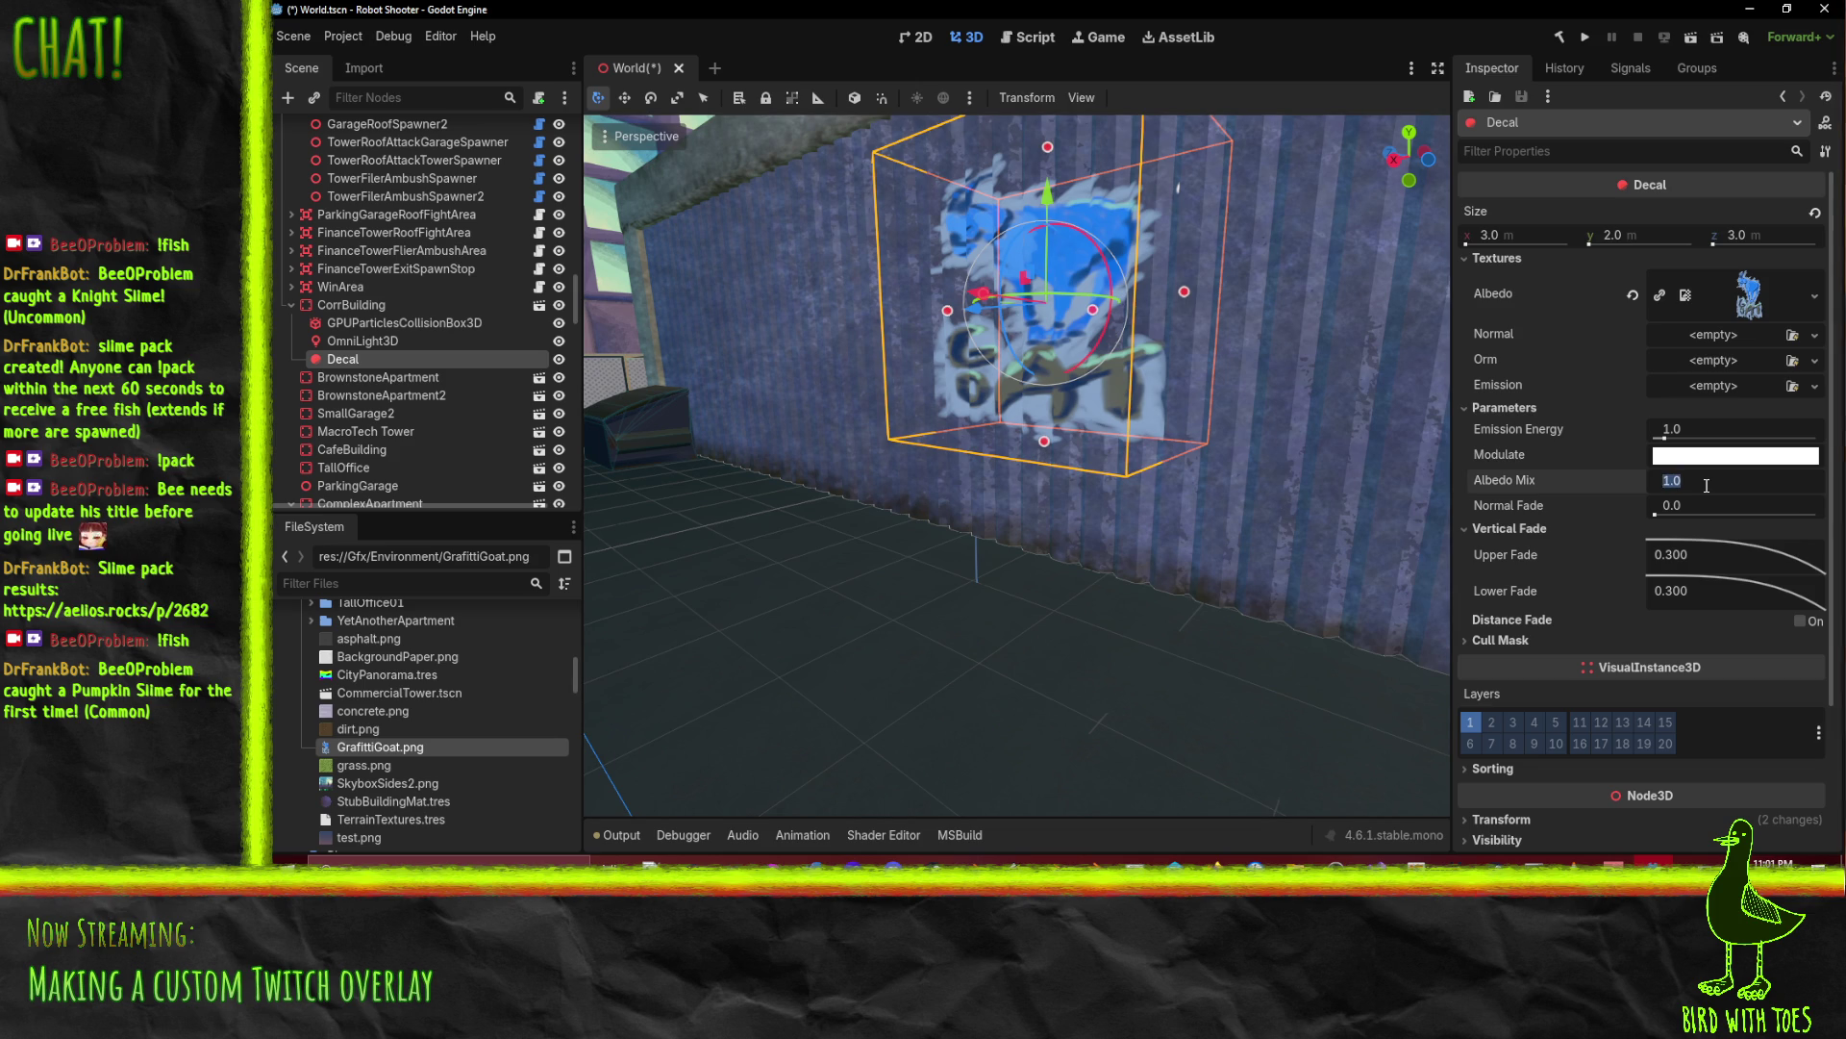
{"action": "type", "text": ".8"}
{"action": "key", "text": "Return"}
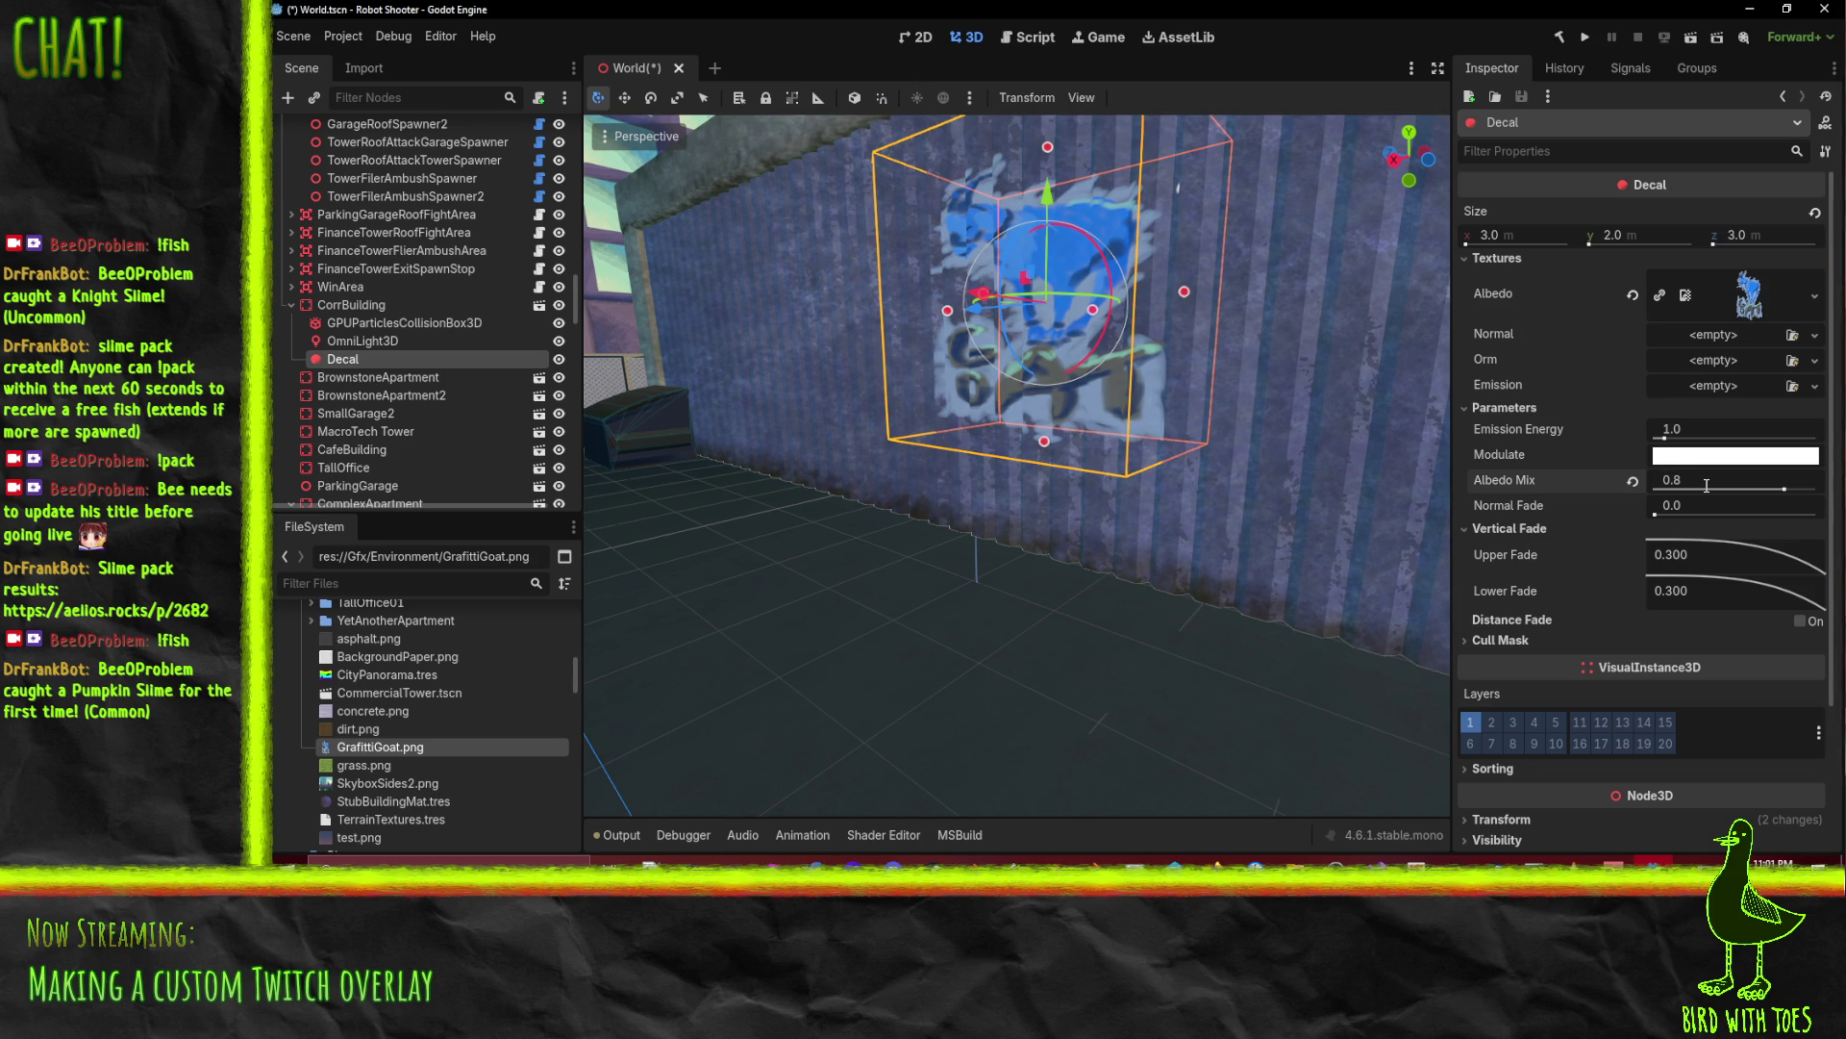
{"action": "left_click_drag", "start_coordinate": [1772, 562], "coordinate": [1659, 573]}
{"action": "left_click", "coordinate": [1632, 557]}
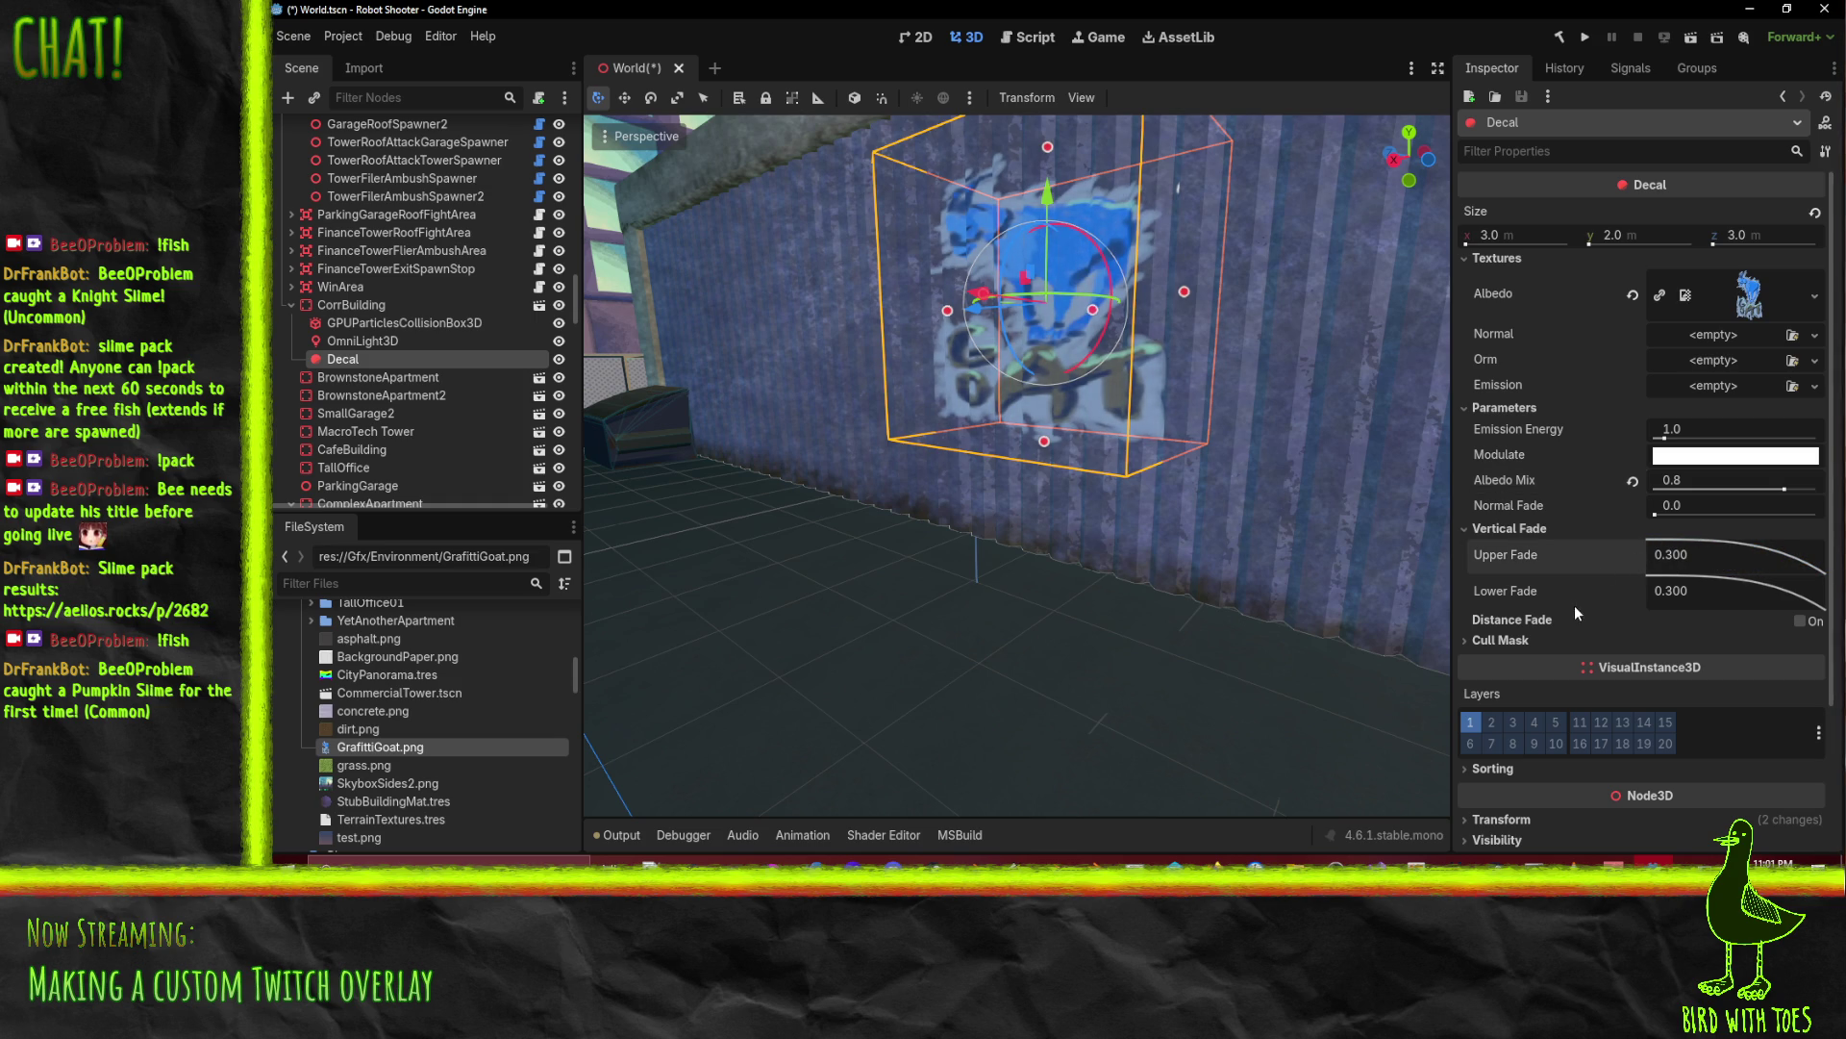
{"action": "left_click", "coordinate": [1486, 641]}
{"action": "left_click", "coordinate": [1485, 641]}
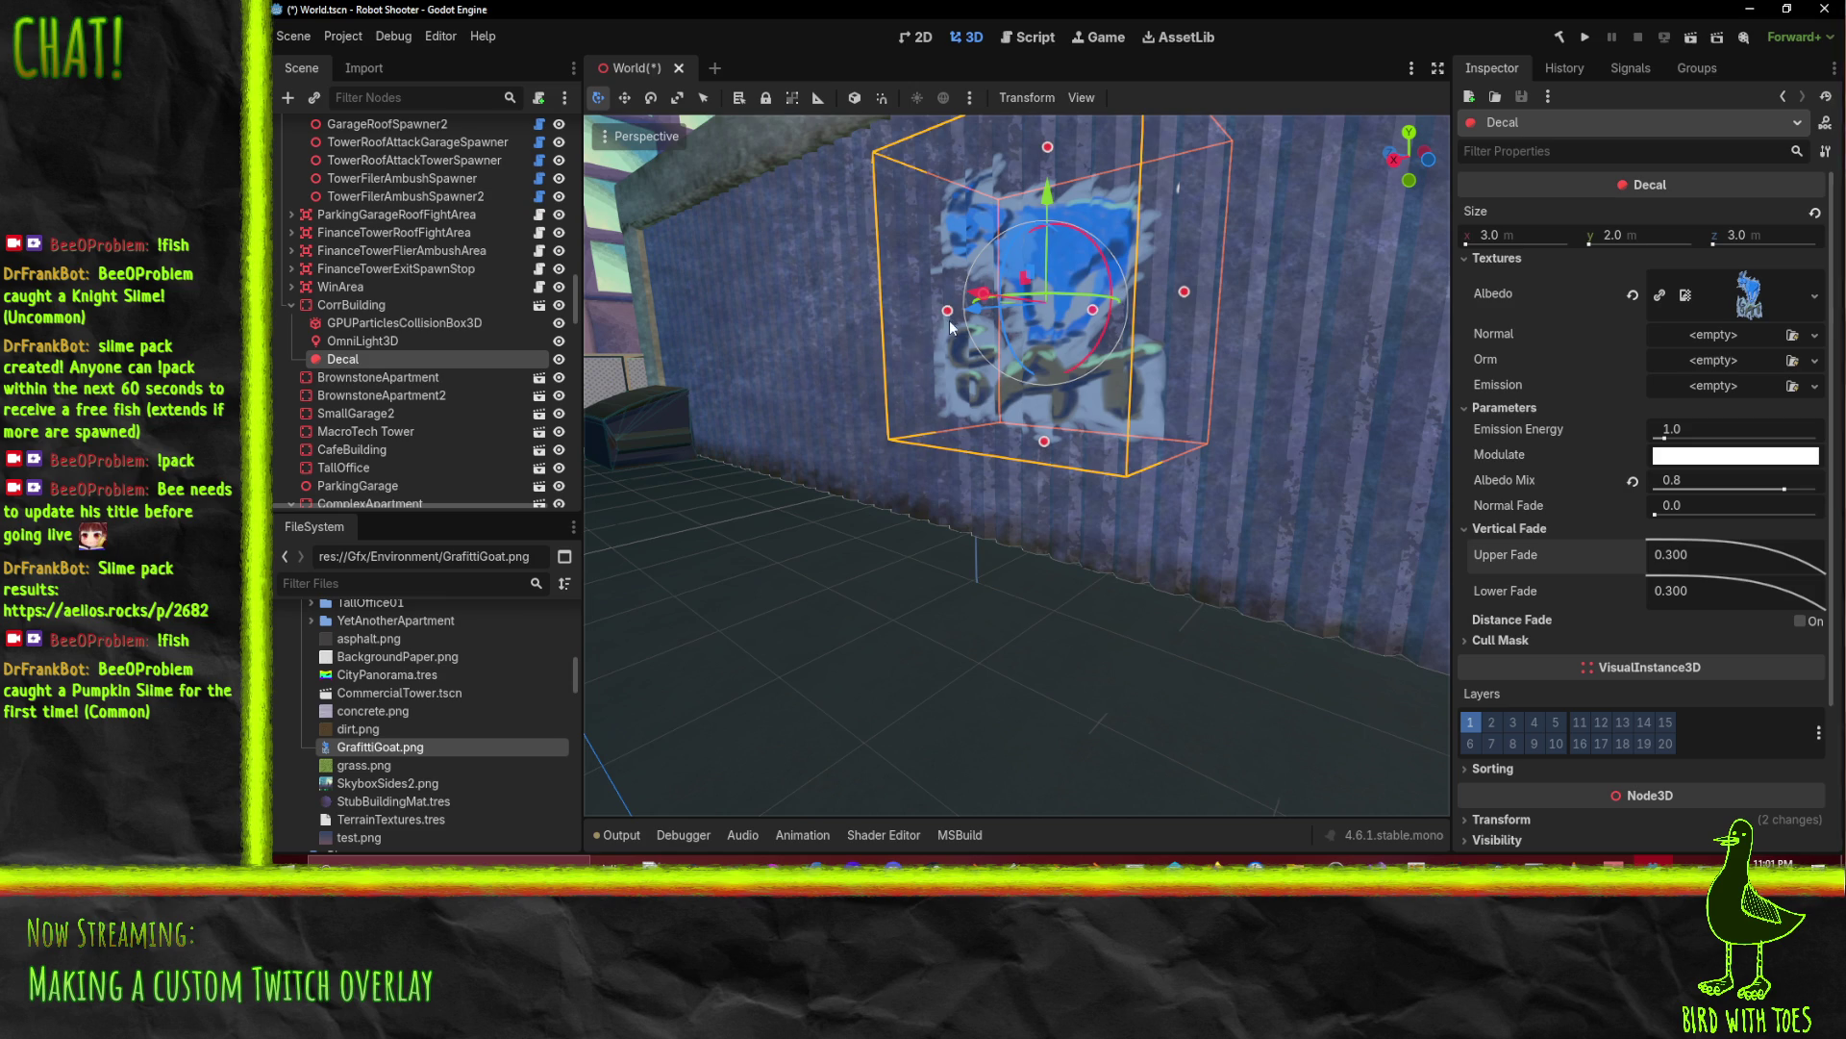
Step: Slide the goat decal sideways along the wall and tilt it about 15 degrees
{"action": "mouse_move", "coordinate": [922, 354]}
{"action": "left_mouse_down"}
{"action": "mouse_move", "coordinate": [929, 410]}
{"action": "mouse_move", "coordinate": [1035, 430]}
{"action": "left_mouse_up"}
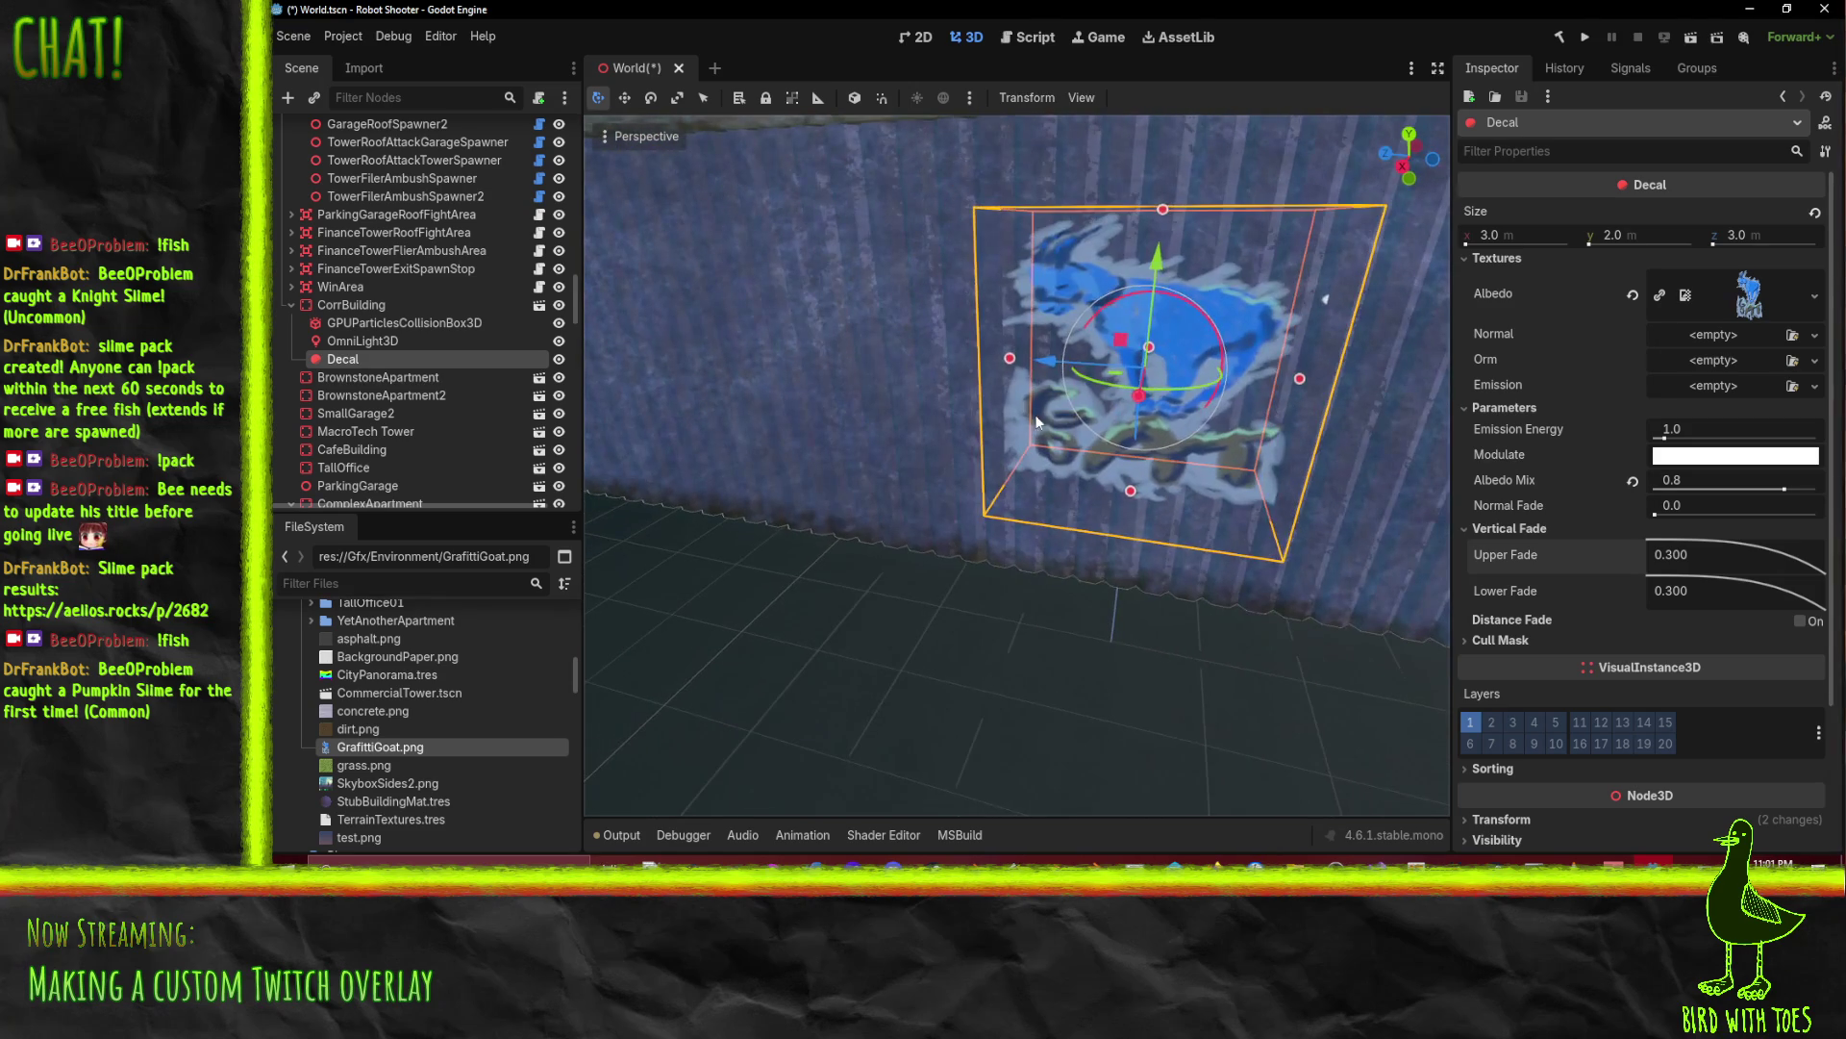
{"action": "mouse_move", "coordinate": [1048, 362]}
{"action": "left_mouse_down"}
{"action": "mouse_move", "coordinate": [937, 333]}
{"action": "mouse_move", "coordinate": [660, 313]}
{"action": "mouse_move", "coordinate": [799, 314]}
{"action": "left_mouse_up"}
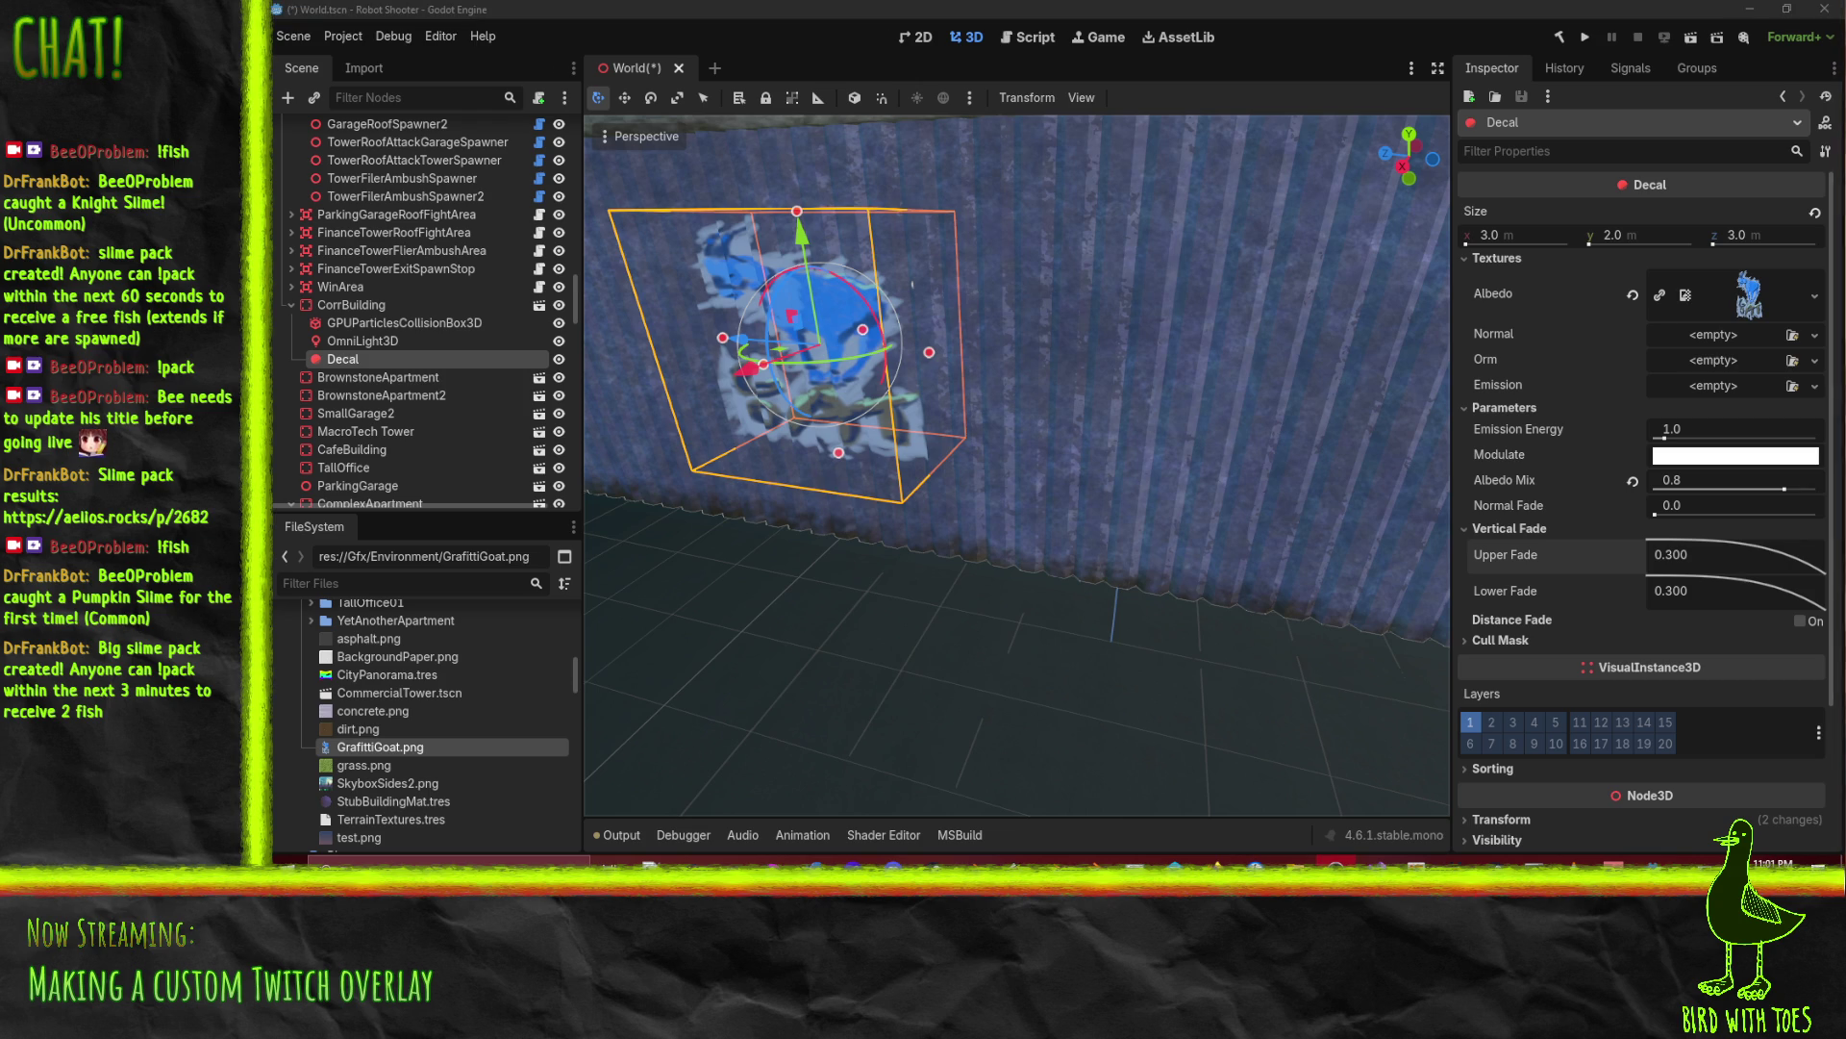
{"action": "left_click_drag", "start_coordinate": [856, 299], "coordinate": [868, 320]}
Step: Set the decal's projection depth to 2.154 m, lower it on the wall, and focus on it
{"action": "mouse_move", "coordinate": [1058, 389]}
{"action": "left_mouse_down"}
{"action": "mouse_move", "coordinate": [1060, 313]}
{"action": "mouse_move", "coordinate": [989, 302]}
{"action": "mouse_move", "coordinate": [962, 263]}
{"action": "left_mouse_up"}
{"action": "mouse_move", "coordinate": [1240, 159]}
{"action": "left_mouse_down"}
{"action": "mouse_move", "coordinate": [1241, 235]}
{"action": "mouse_move", "coordinate": [1093, 311]}
{"action": "mouse_move", "coordinate": [1129, 304]}
{"action": "mouse_move", "coordinate": [1073, 291]}
{"action": "mouse_move", "coordinate": [1172, 397]}
{"action": "left_mouse_up"}
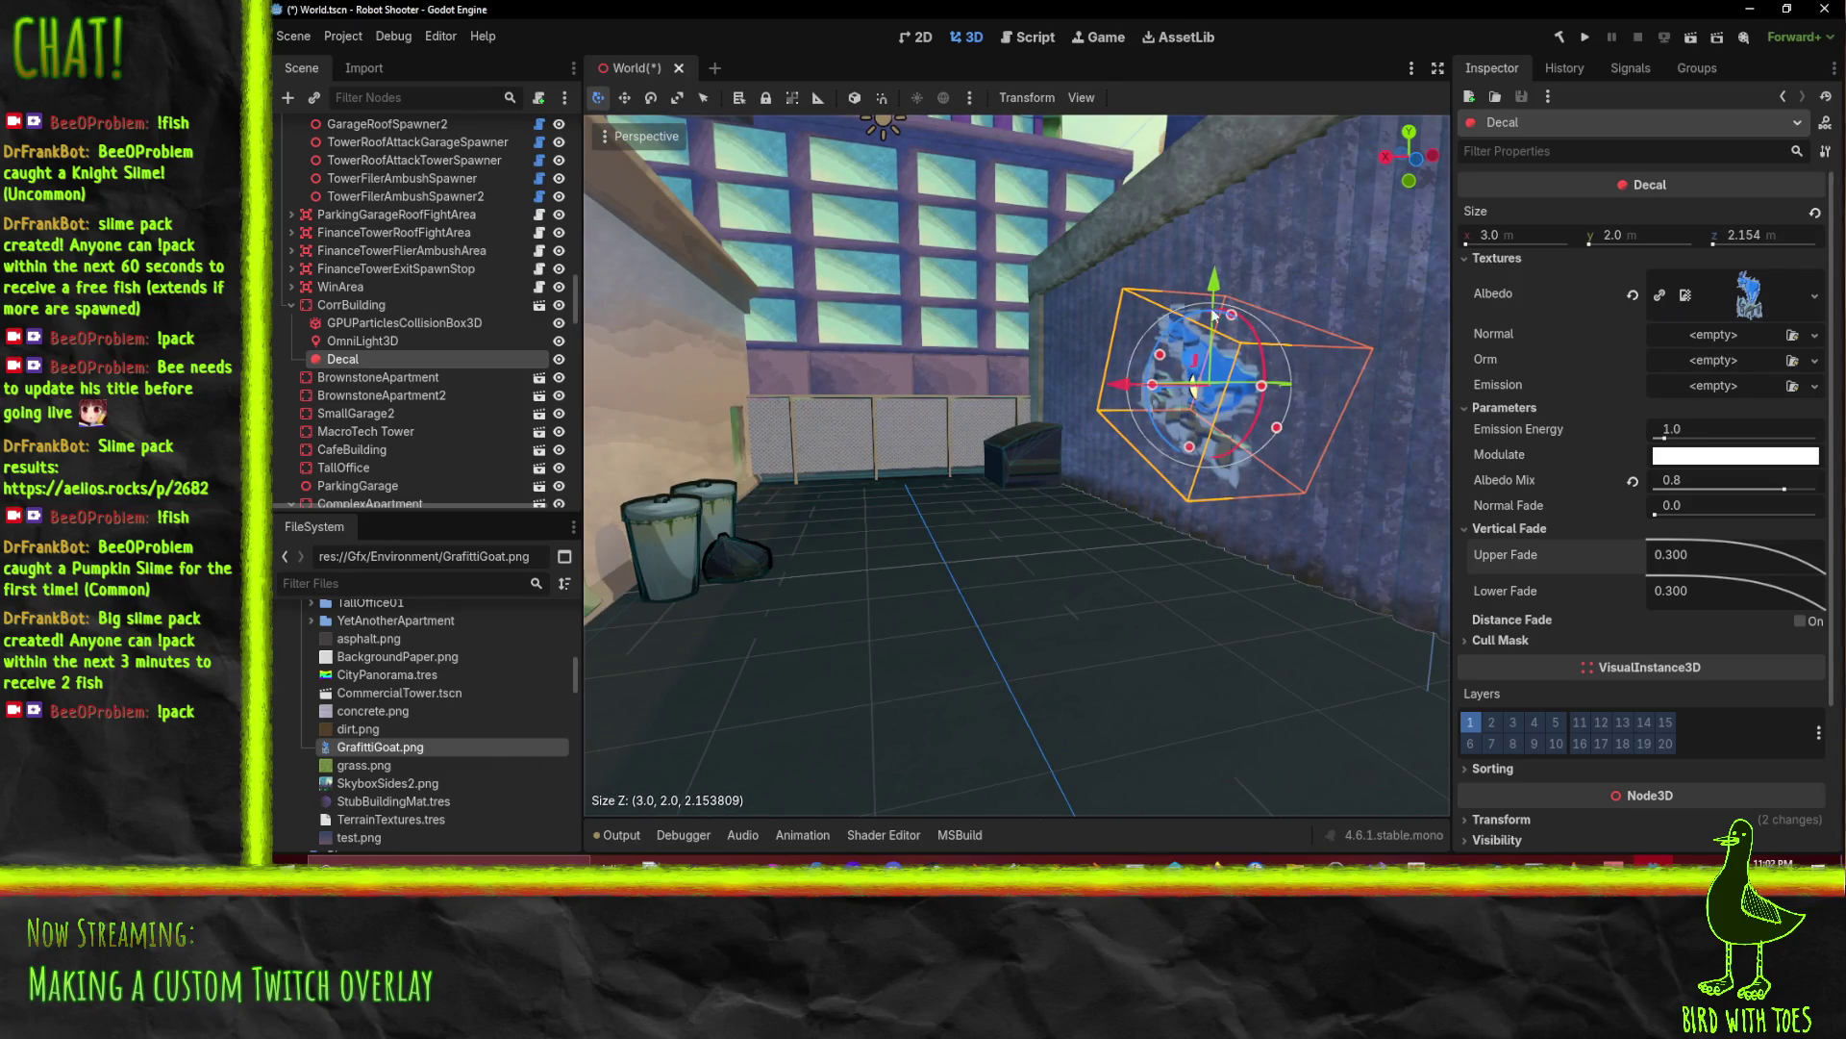
{"action": "mouse_move", "coordinate": [1213, 286]}
{"action": "left_mouse_down"}
{"action": "mouse_move", "coordinate": [1235, 375]}
{"action": "mouse_move", "coordinate": [1193, 419]}
{"action": "mouse_move", "coordinate": [1209, 354]}
{"action": "mouse_move", "coordinate": [1183, 391]}
{"action": "left_mouse_up"}
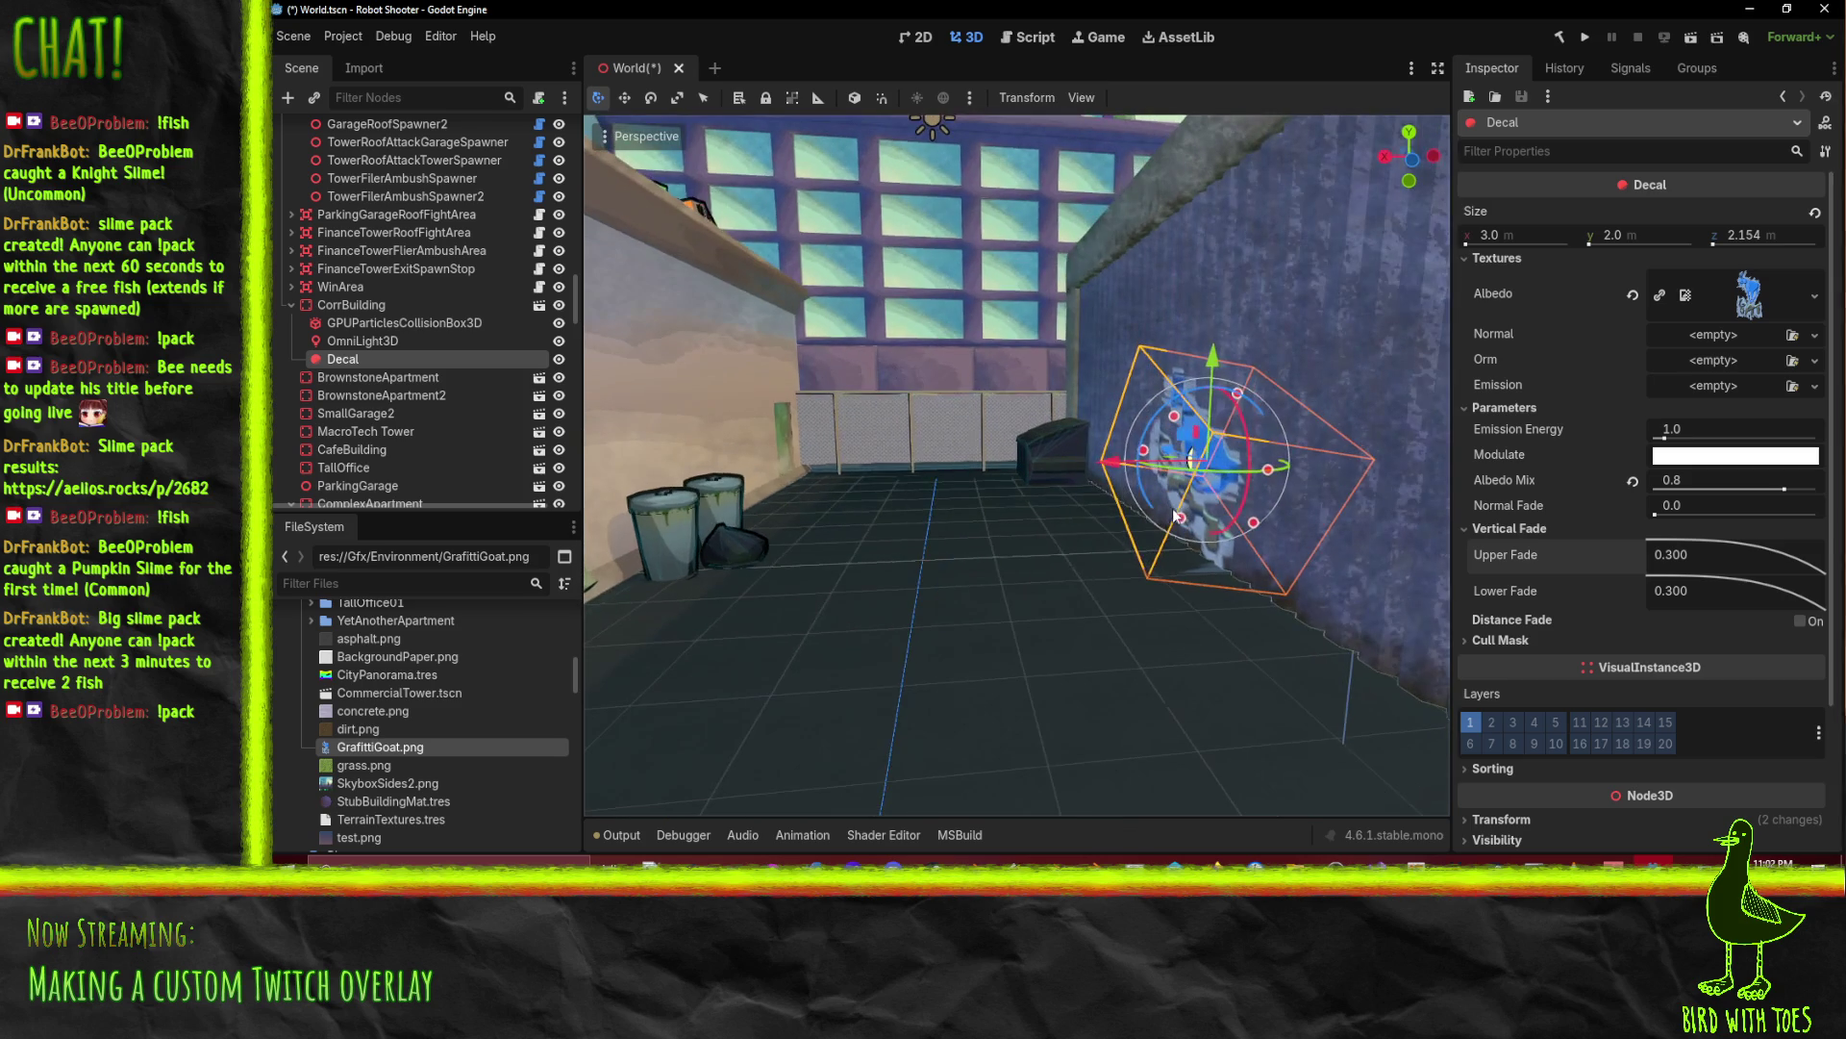
{"action": "scroll", "coordinate": [1171, 512], "scroll_direction": "up", "scroll_amount": 5}
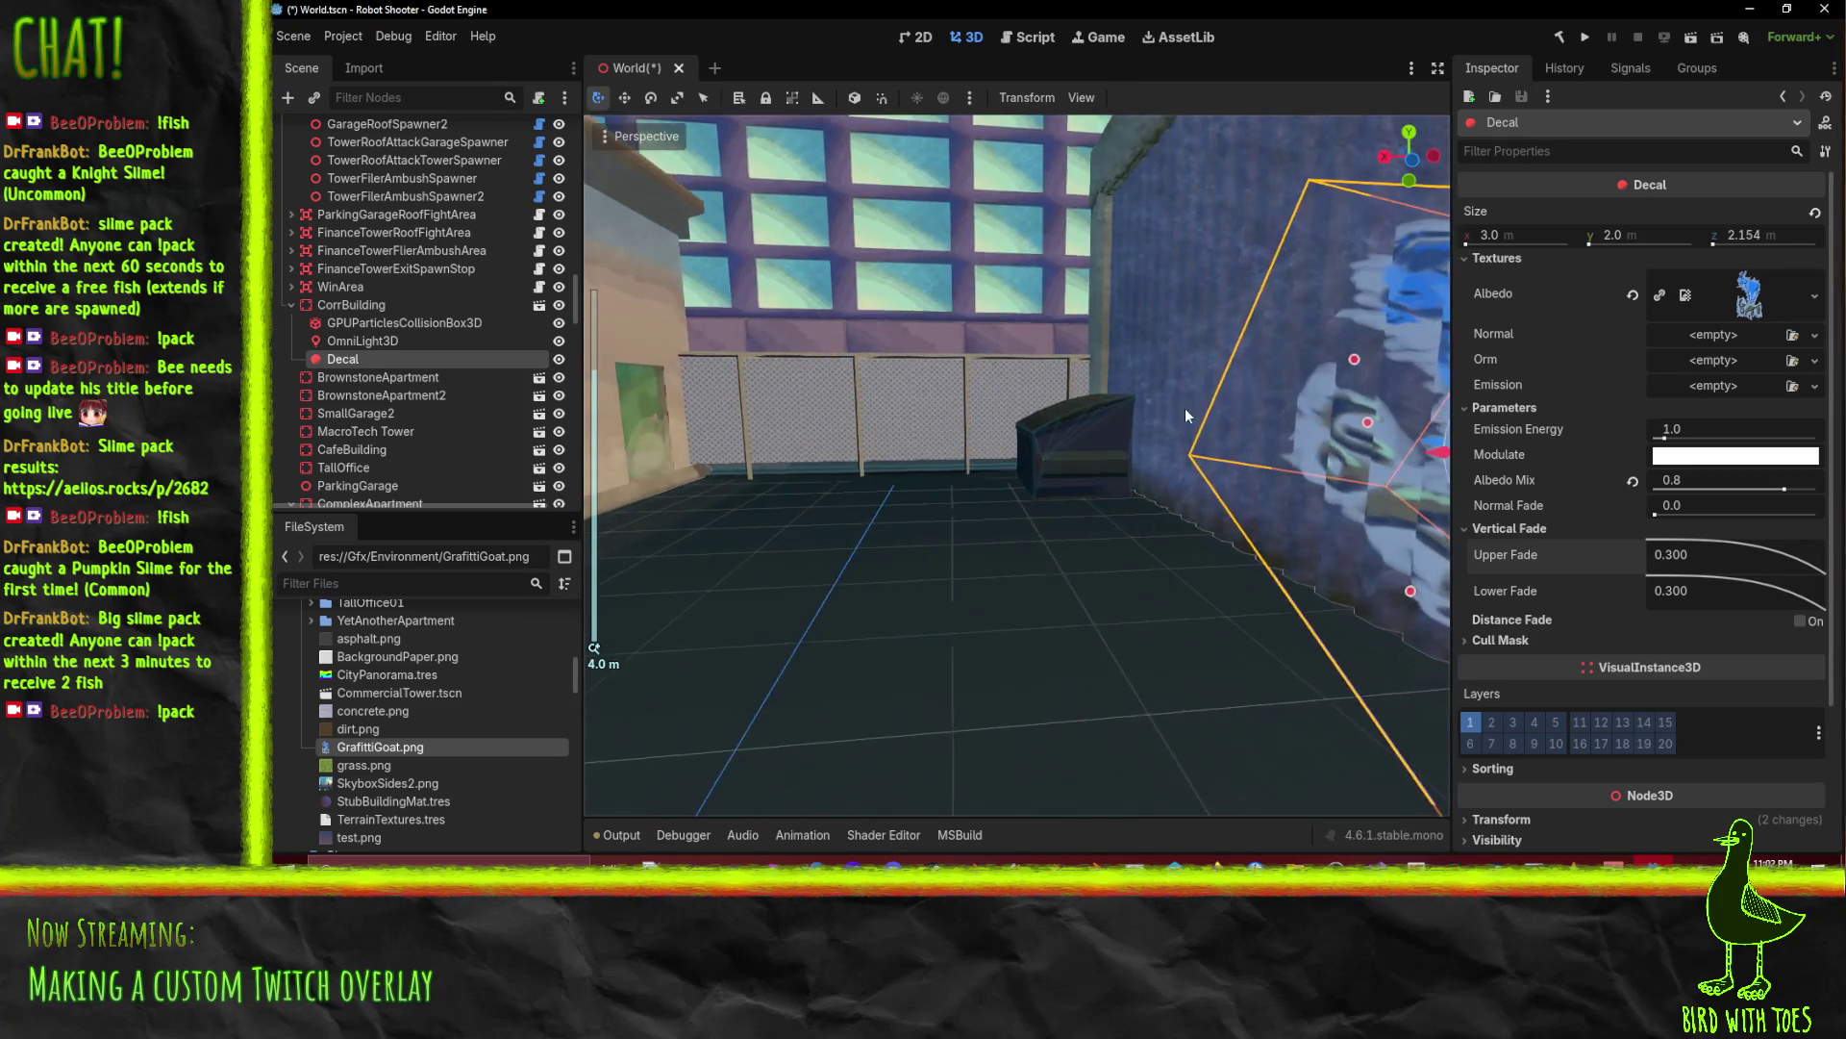
{"action": "key", "text": "f"}
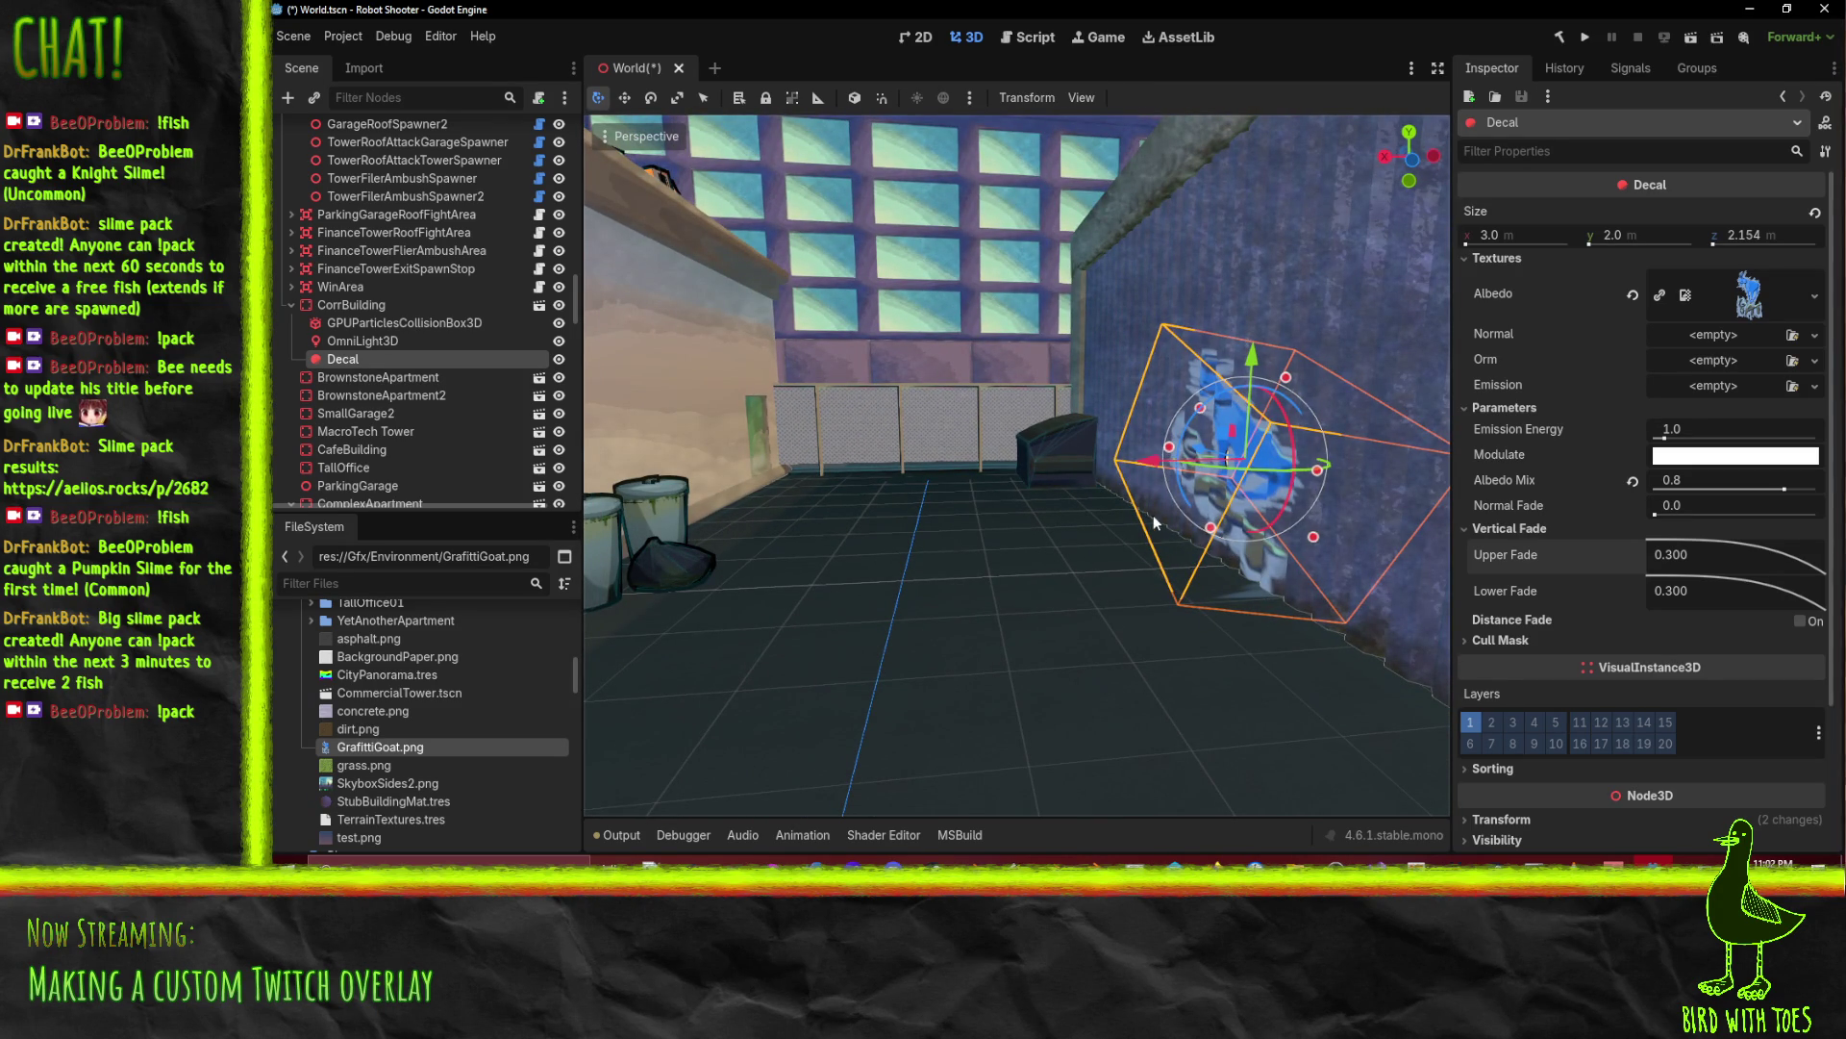
{"action": "scroll", "coordinate": [1113, 529], "scroll_direction": "down", "scroll_amount": 3}
Step: Move the decal along X onto the wall behind the trash cans and raise it slightly
{"action": "key", "text": "g"}
{"action": "key", "text": "x"}
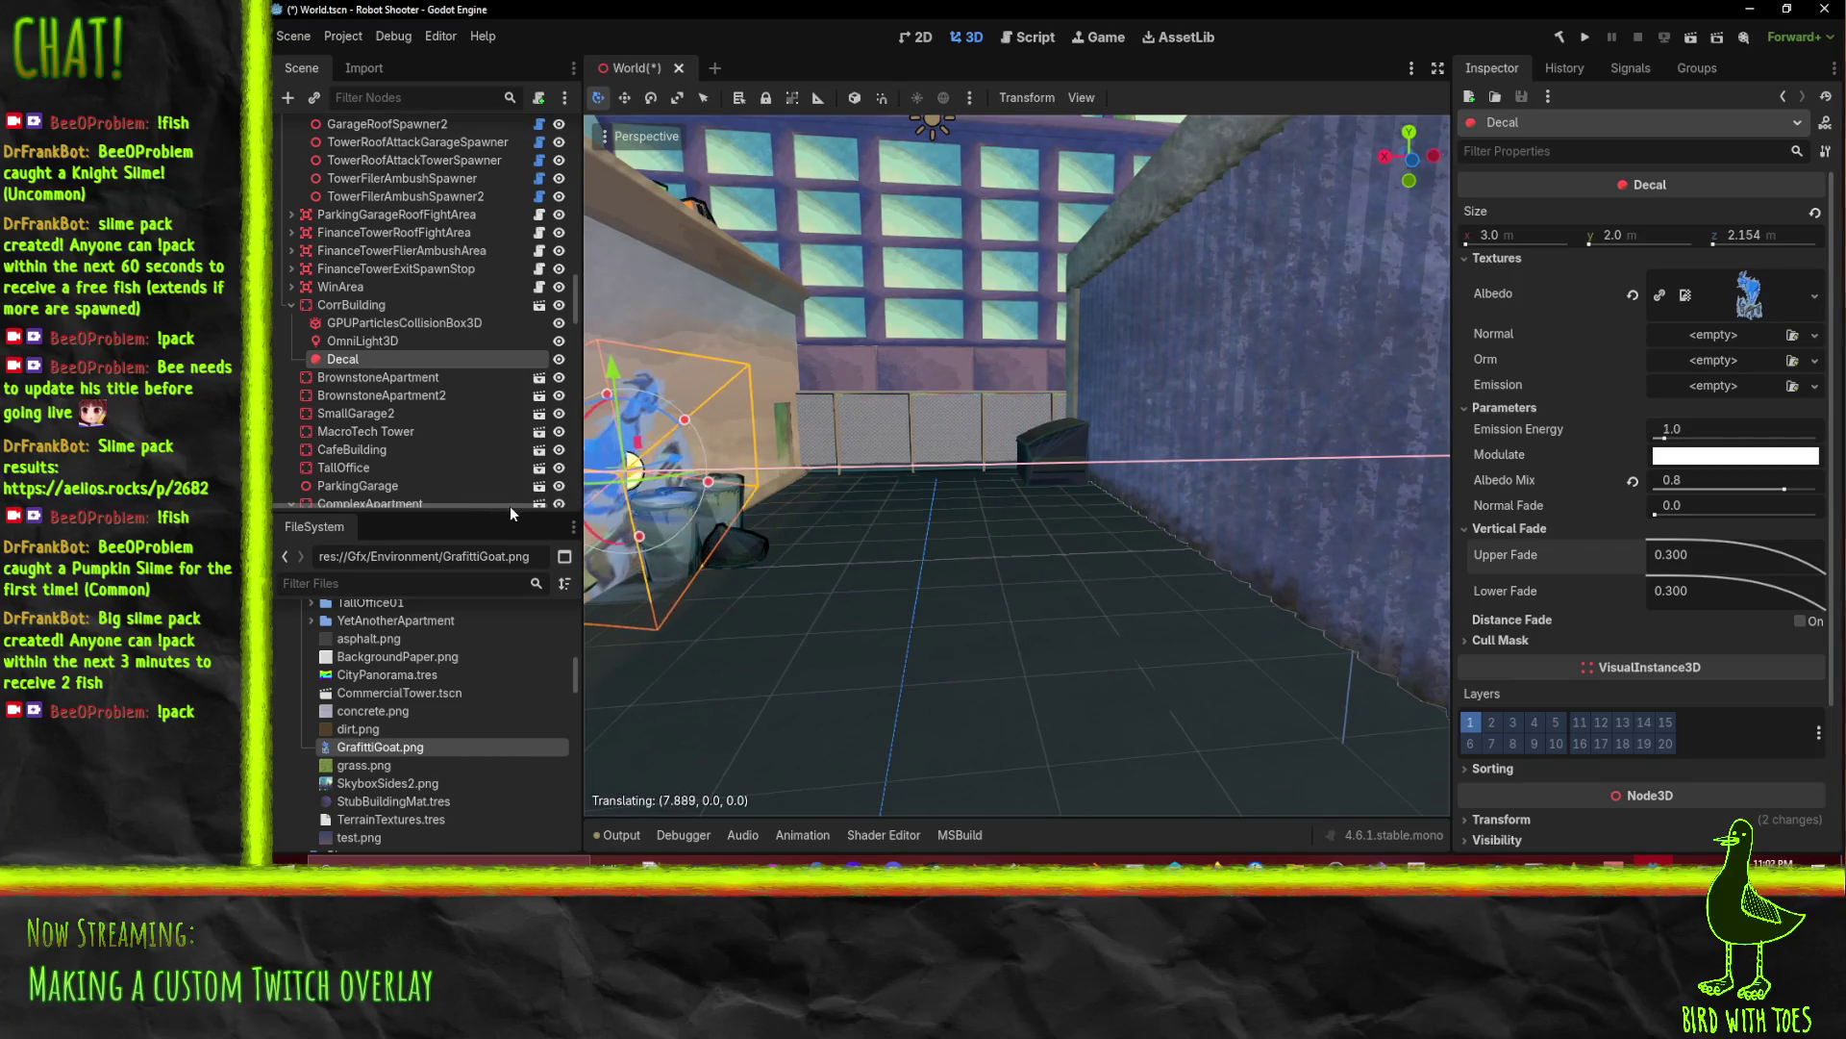
{"action": "left_click", "coordinate": [488, 505]}
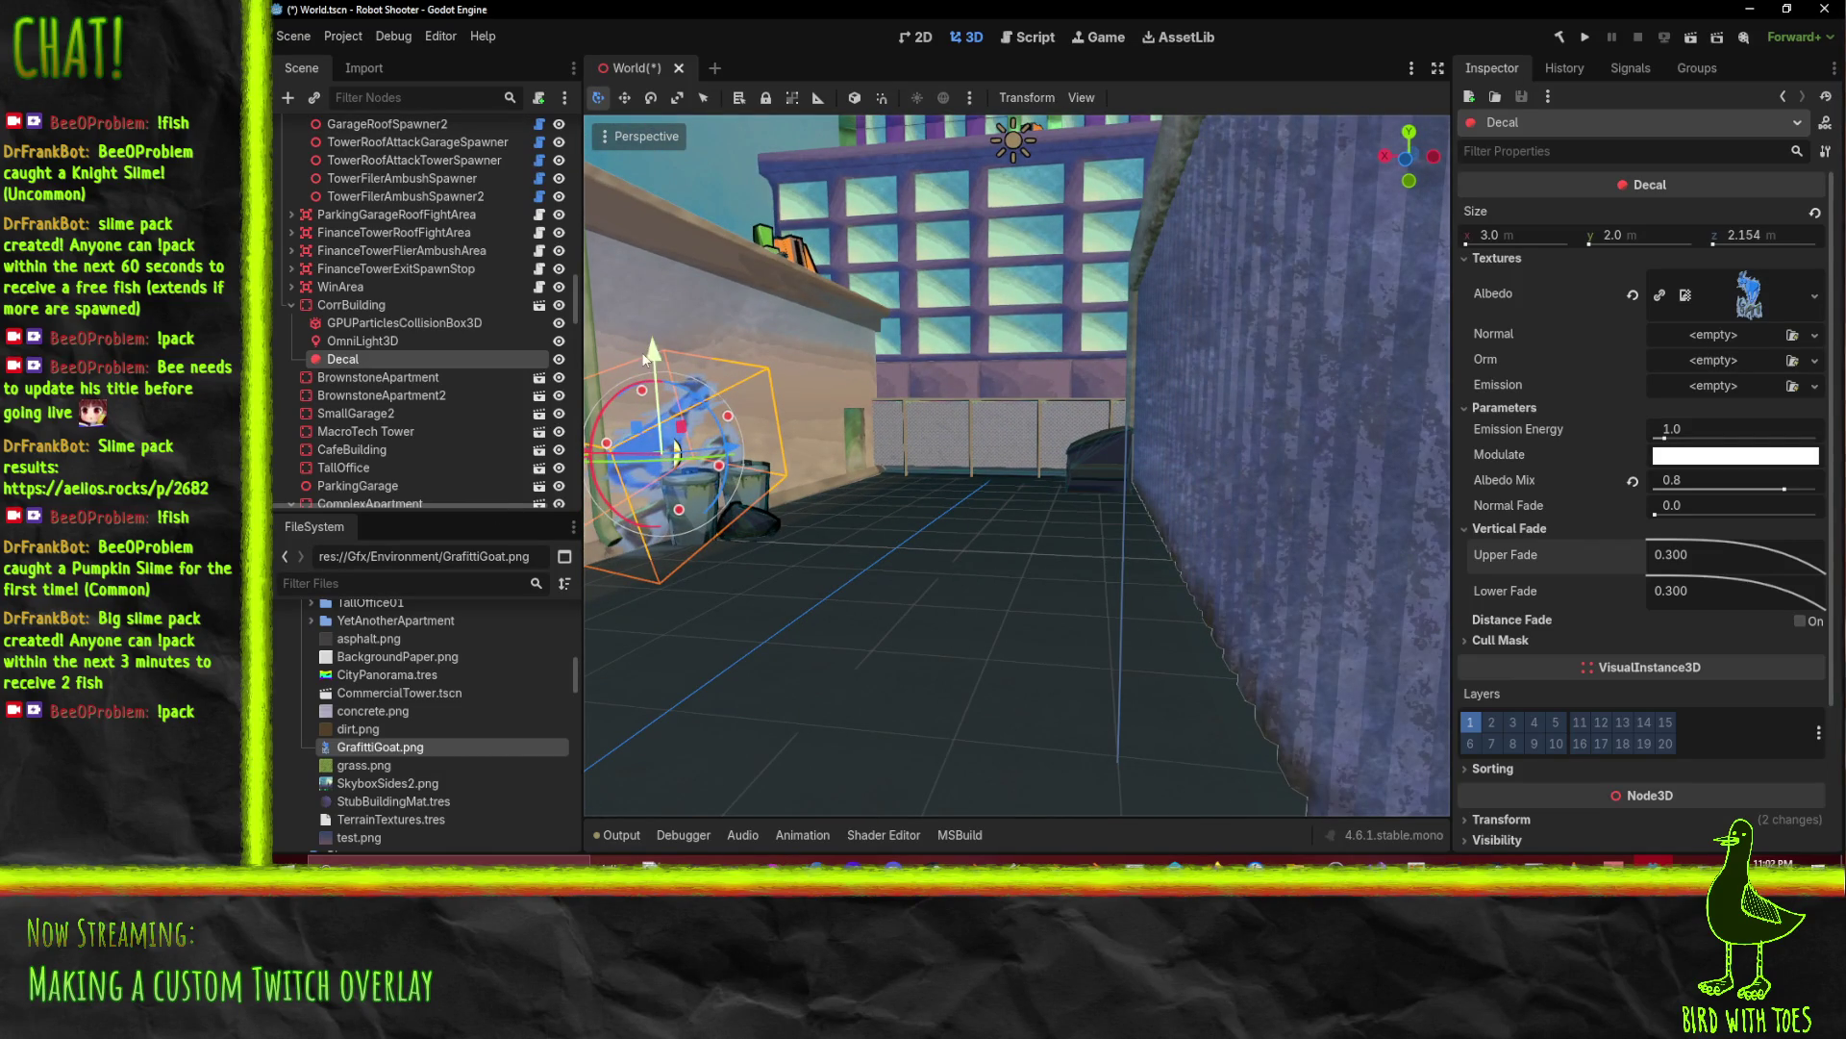
{"action": "left_click_drag", "start_coordinate": [643, 353], "coordinate": [656, 302]}
{"action": "left_click_drag", "start_coordinate": [790, 433], "coordinate": [634, 429]}
{"action": "mouse_move", "coordinate": [787, 486]}
{"action": "left_mouse_down"}
{"action": "mouse_move", "coordinate": [823, 466]}
{"action": "mouse_move", "coordinate": [702, 404]}
{"action": "mouse_move", "coordinate": [731, 380]}
{"action": "mouse_move", "coordinate": [708, 402]}
{"action": "mouse_move", "coordinate": [834, 372]}
{"action": "left_mouse_up"}
{"action": "scroll", "coordinate": [961, 456], "scroll_direction": "up", "scroll_amount": 5}
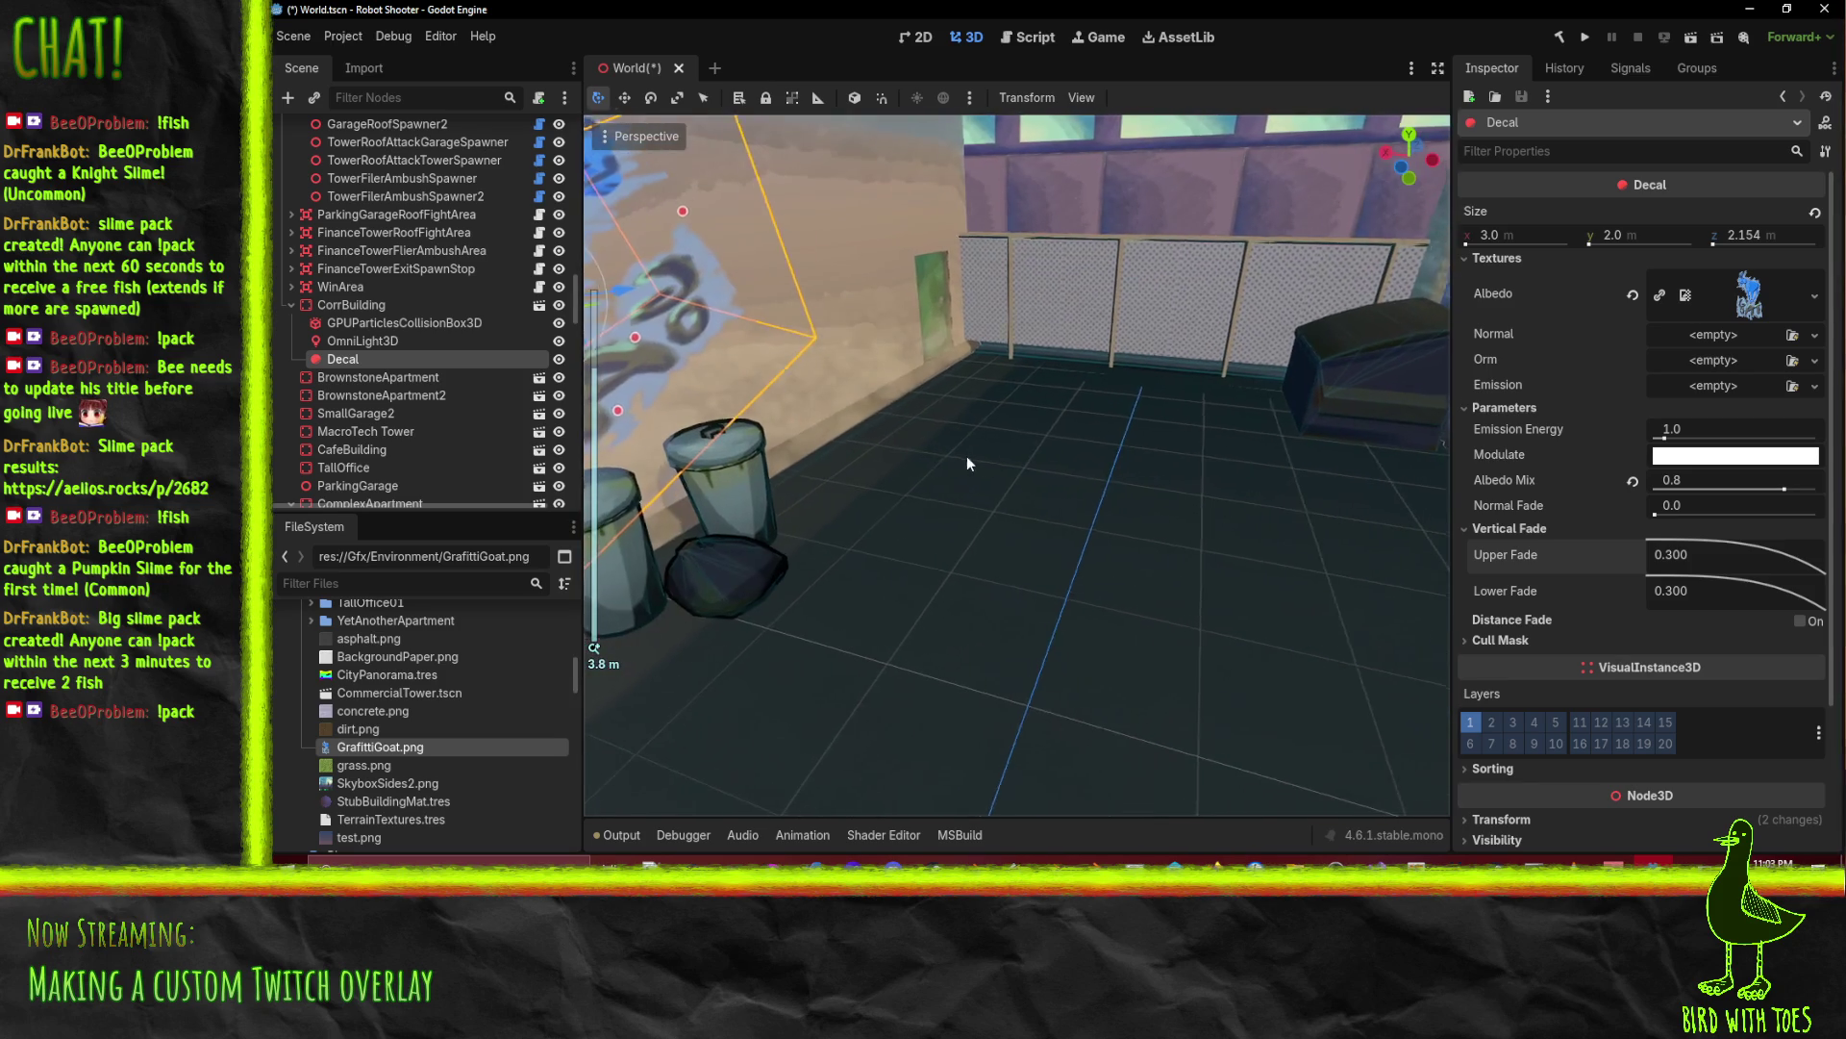
{"action": "left_click_drag", "start_coordinate": [967, 460], "coordinate": [1150, 440]}
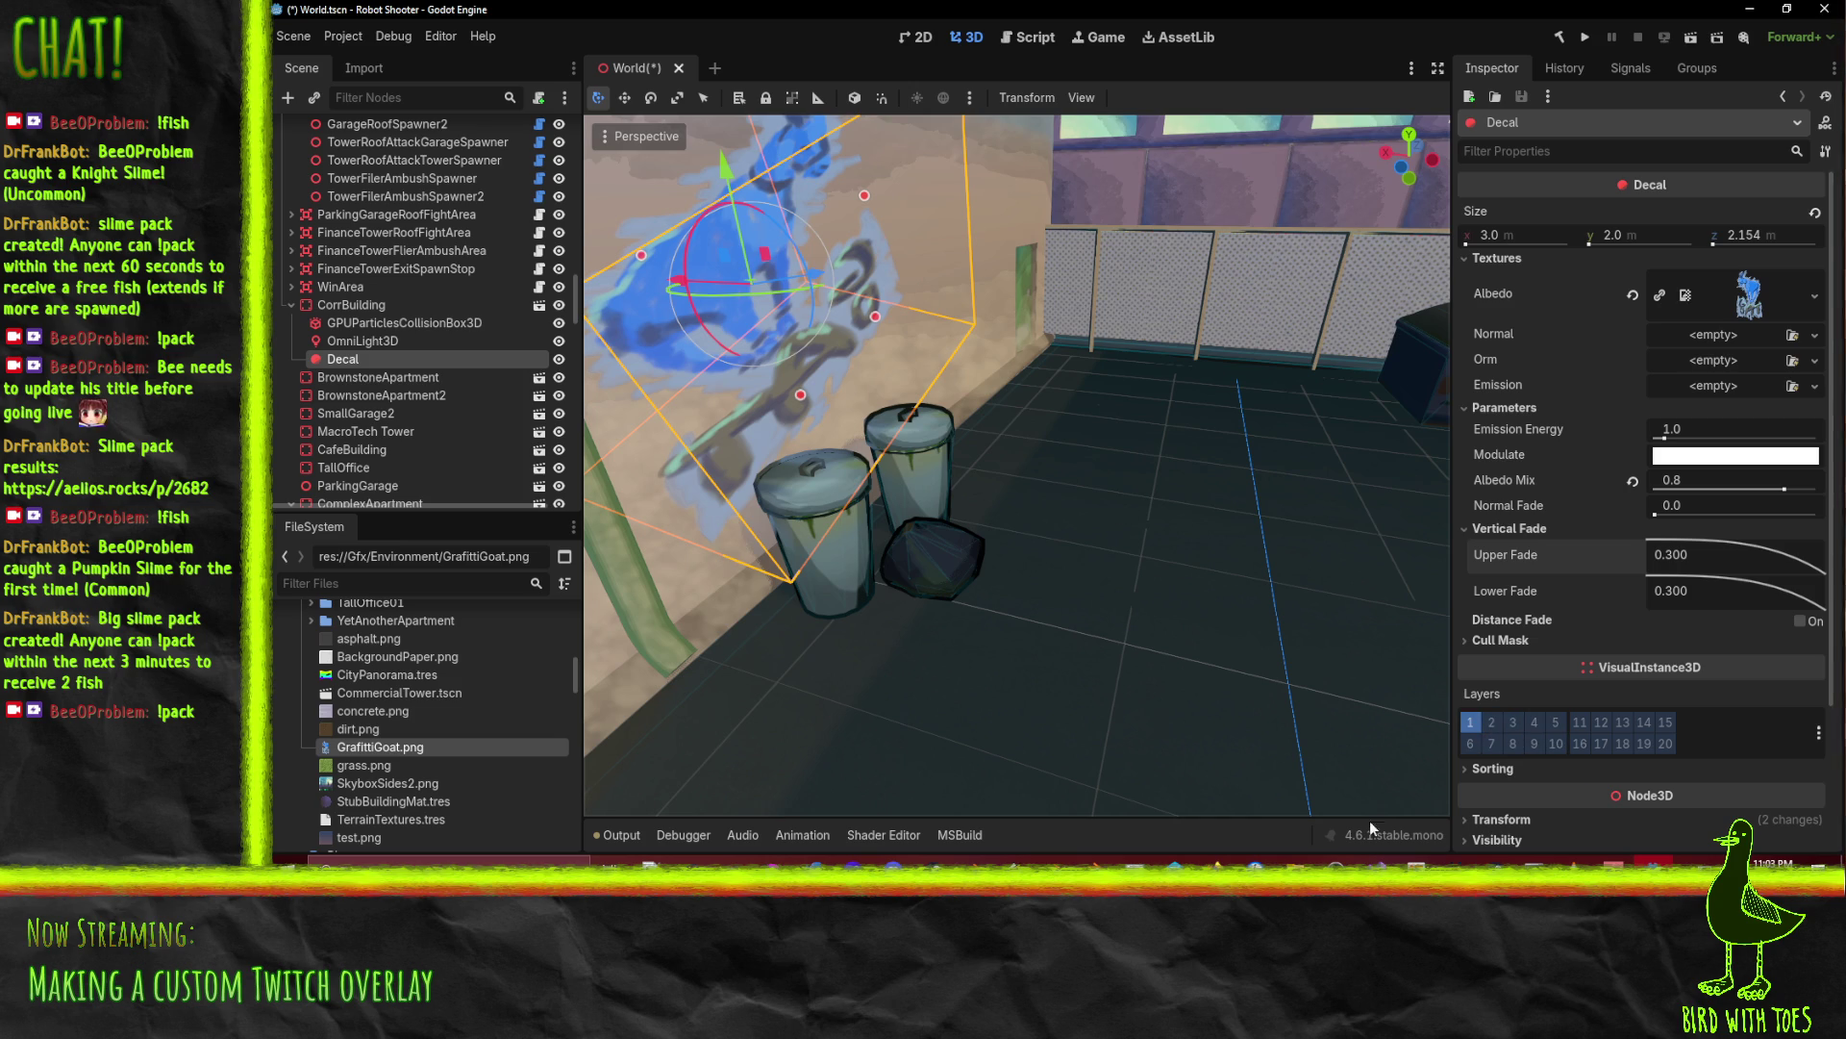
Step: Try the decal on render layer 2, return it to layer 1, and expand Cull Mask
{"action": "left_click", "coordinate": [1470, 725]}
{"action": "mouse_move", "coordinate": [996, 333]}
{"action": "left_mouse_down"}
{"action": "mouse_move", "coordinate": [933, 380]}
{"action": "mouse_move", "coordinate": [897, 373]}
{"action": "mouse_move", "coordinate": [1058, 348]}
{"action": "mouse_move", "coordinate": [1196, 275]}
{"action": "left_mouse_up"}
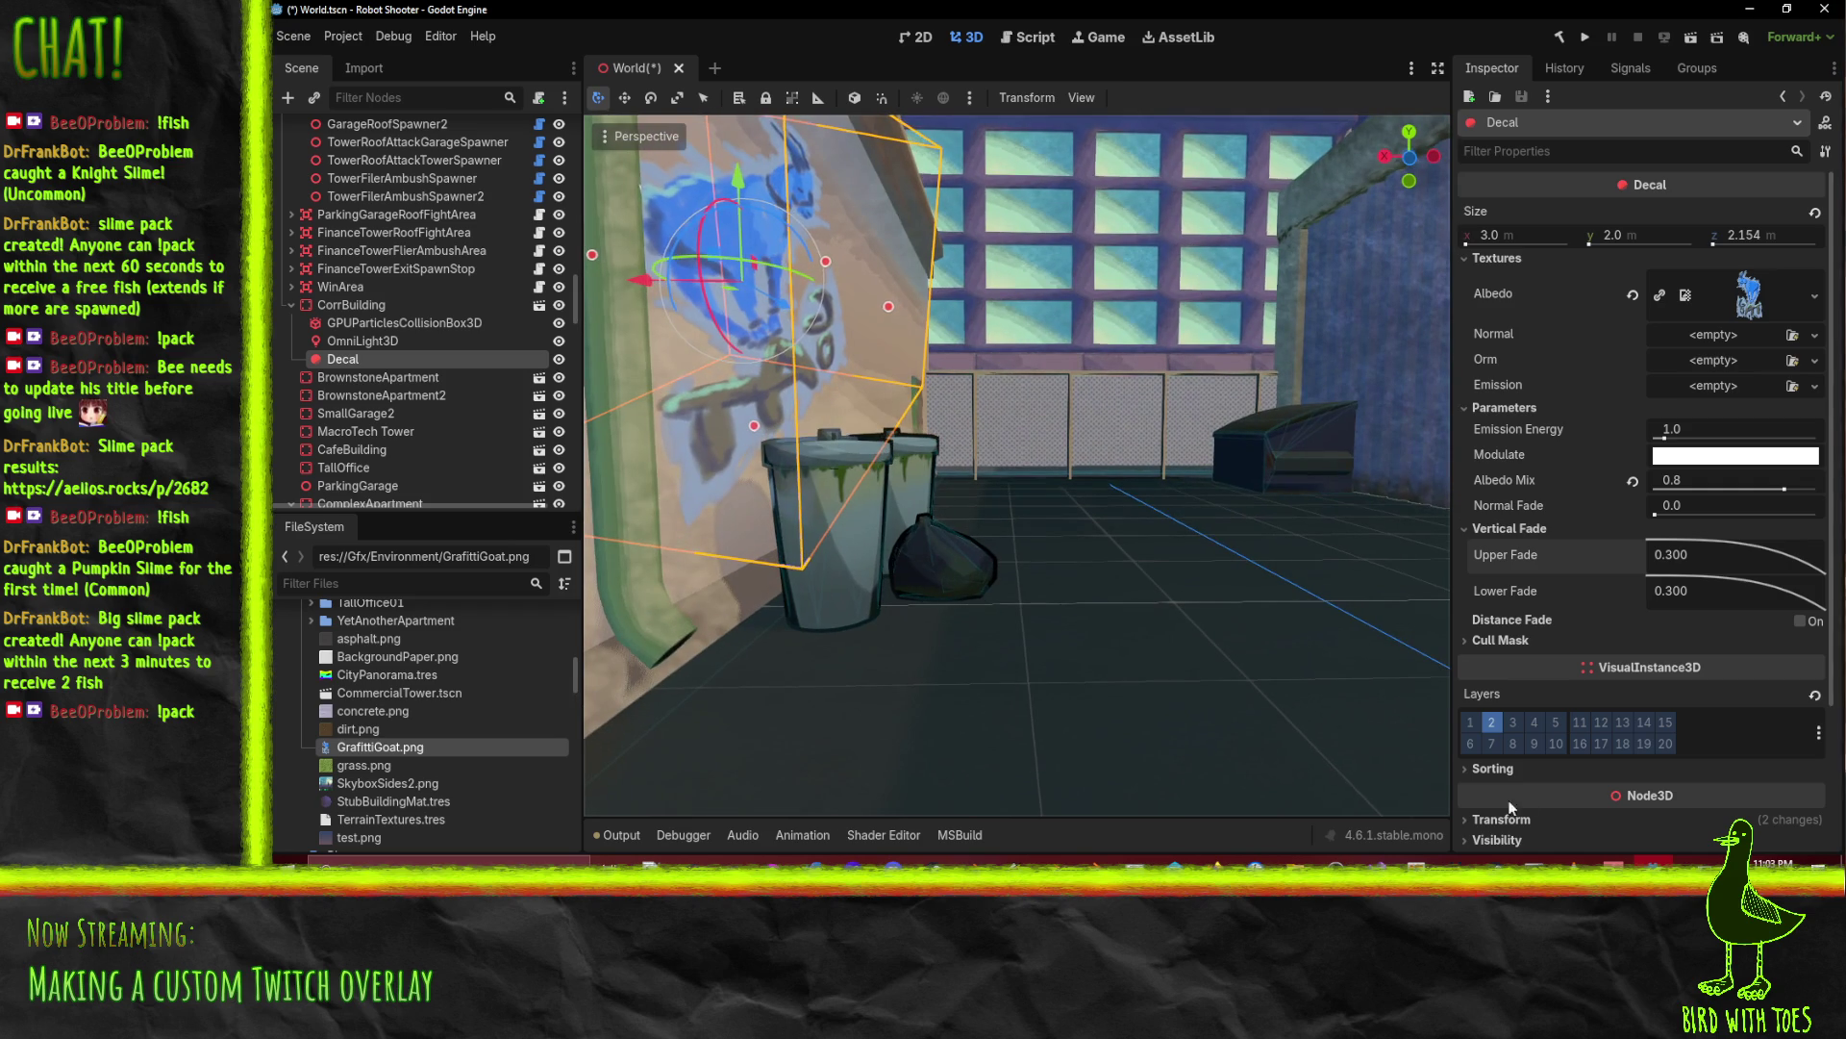
{"action": "left_click", "coordinate": [1491, 723]}
{"action": "scroll", "coordinate": [1586, 490], "scroll_direction": "down", "scroll_amount": 3}
{"action": "scroll", "coordinate": [1582, 542], "scroll_direction": "up", "scroll_amount": 3}
{"action": "scroll", "coordinate": [1589, 436], "scroll_direction": "down", "scroll_amount": 3}
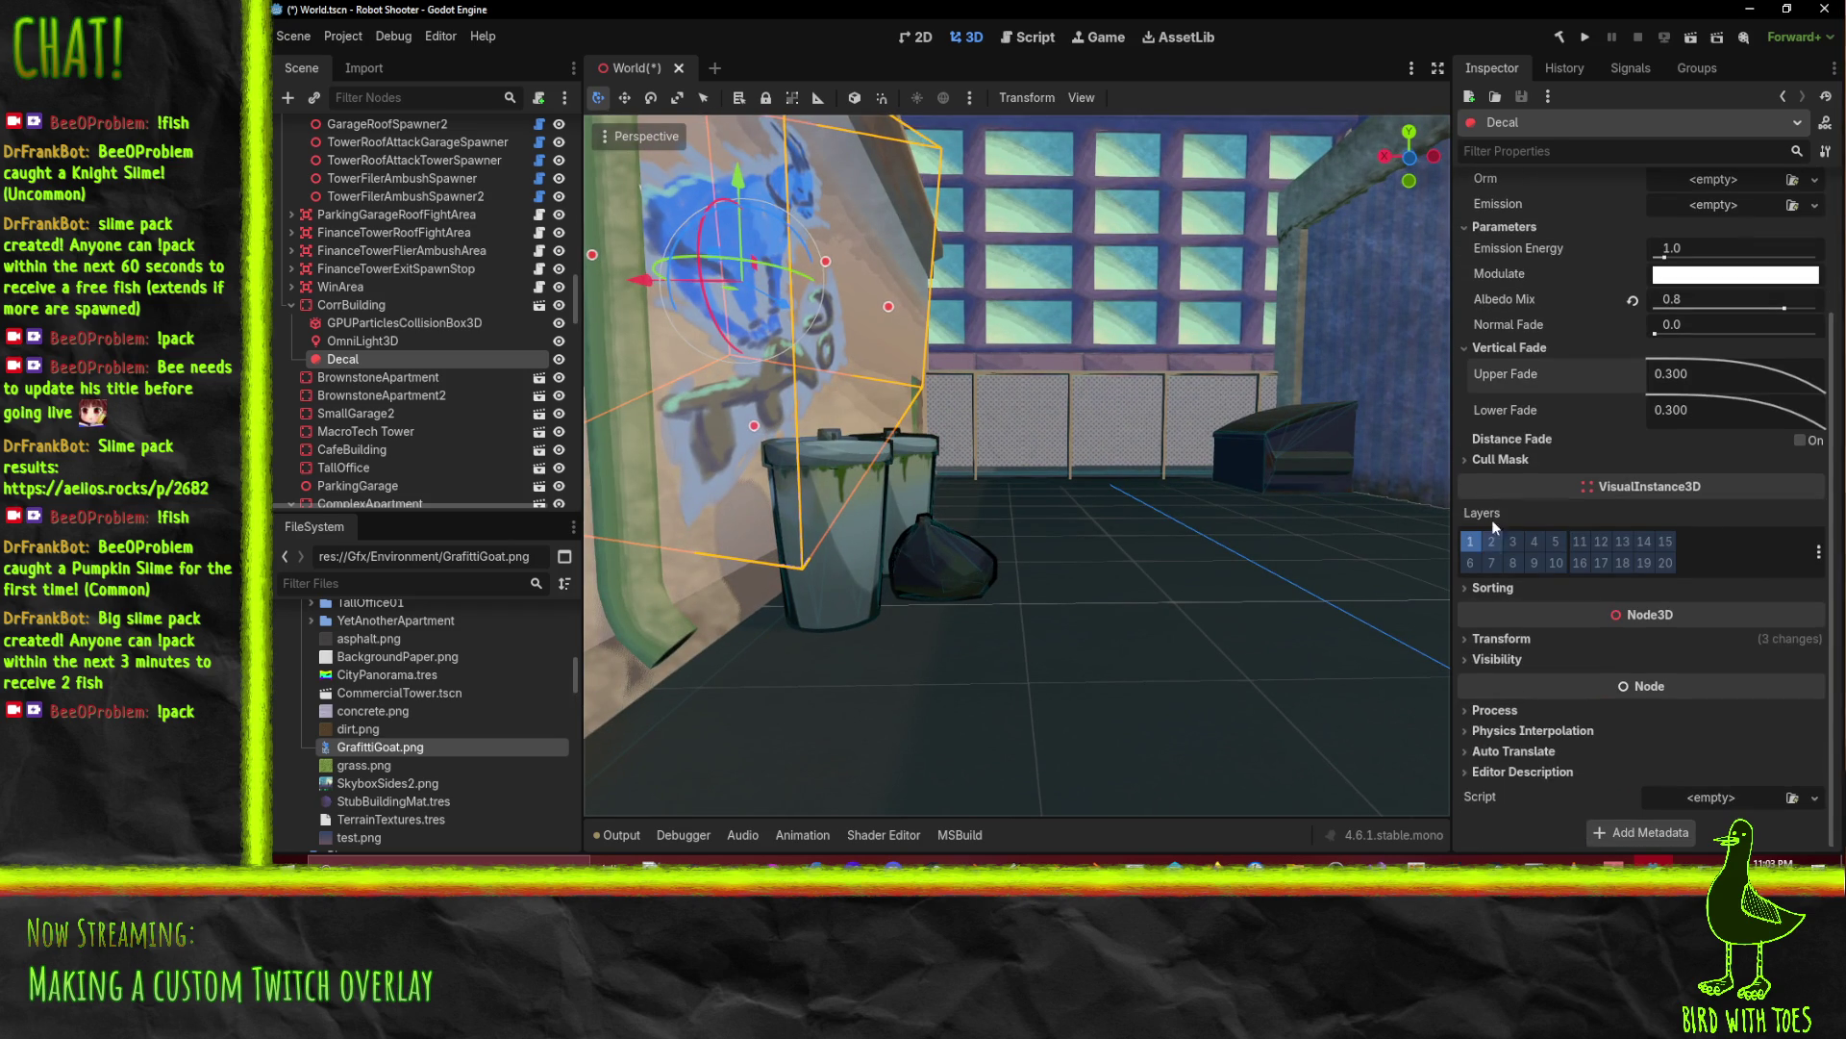
{"action": "left_click", "coordinate": [1496, 460]}
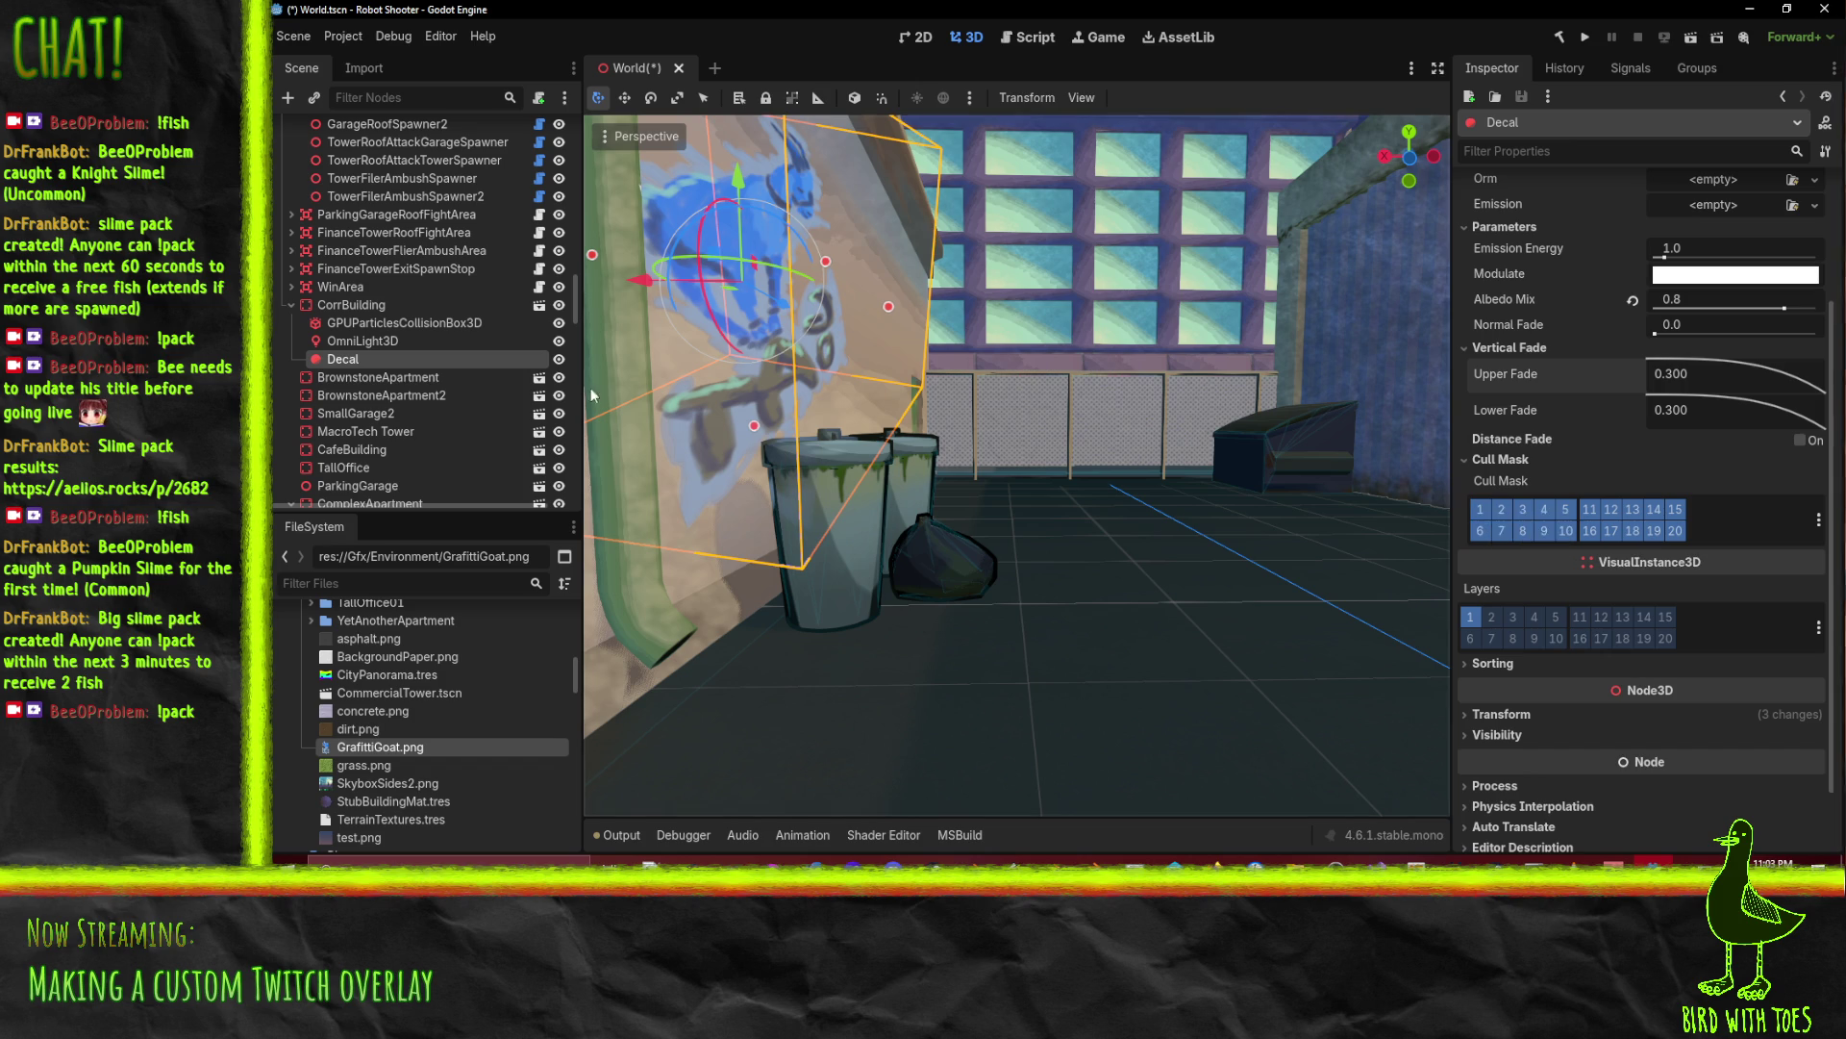
Step: Slide the goat decal right along the wall and lower it beside the trash cans
{"action": "mouse_move", "coordinate": [994, 460]}
{"action": "left_mouse_down"}
{"action": "mouse_move", "coordinate": [1133, 468]}
{"action": "mouse_move", "coordinate": [1009, 517]}
{"action": "mouse_move", "coordinate": [804, 496]}
{"action": "left_mouse_up"}
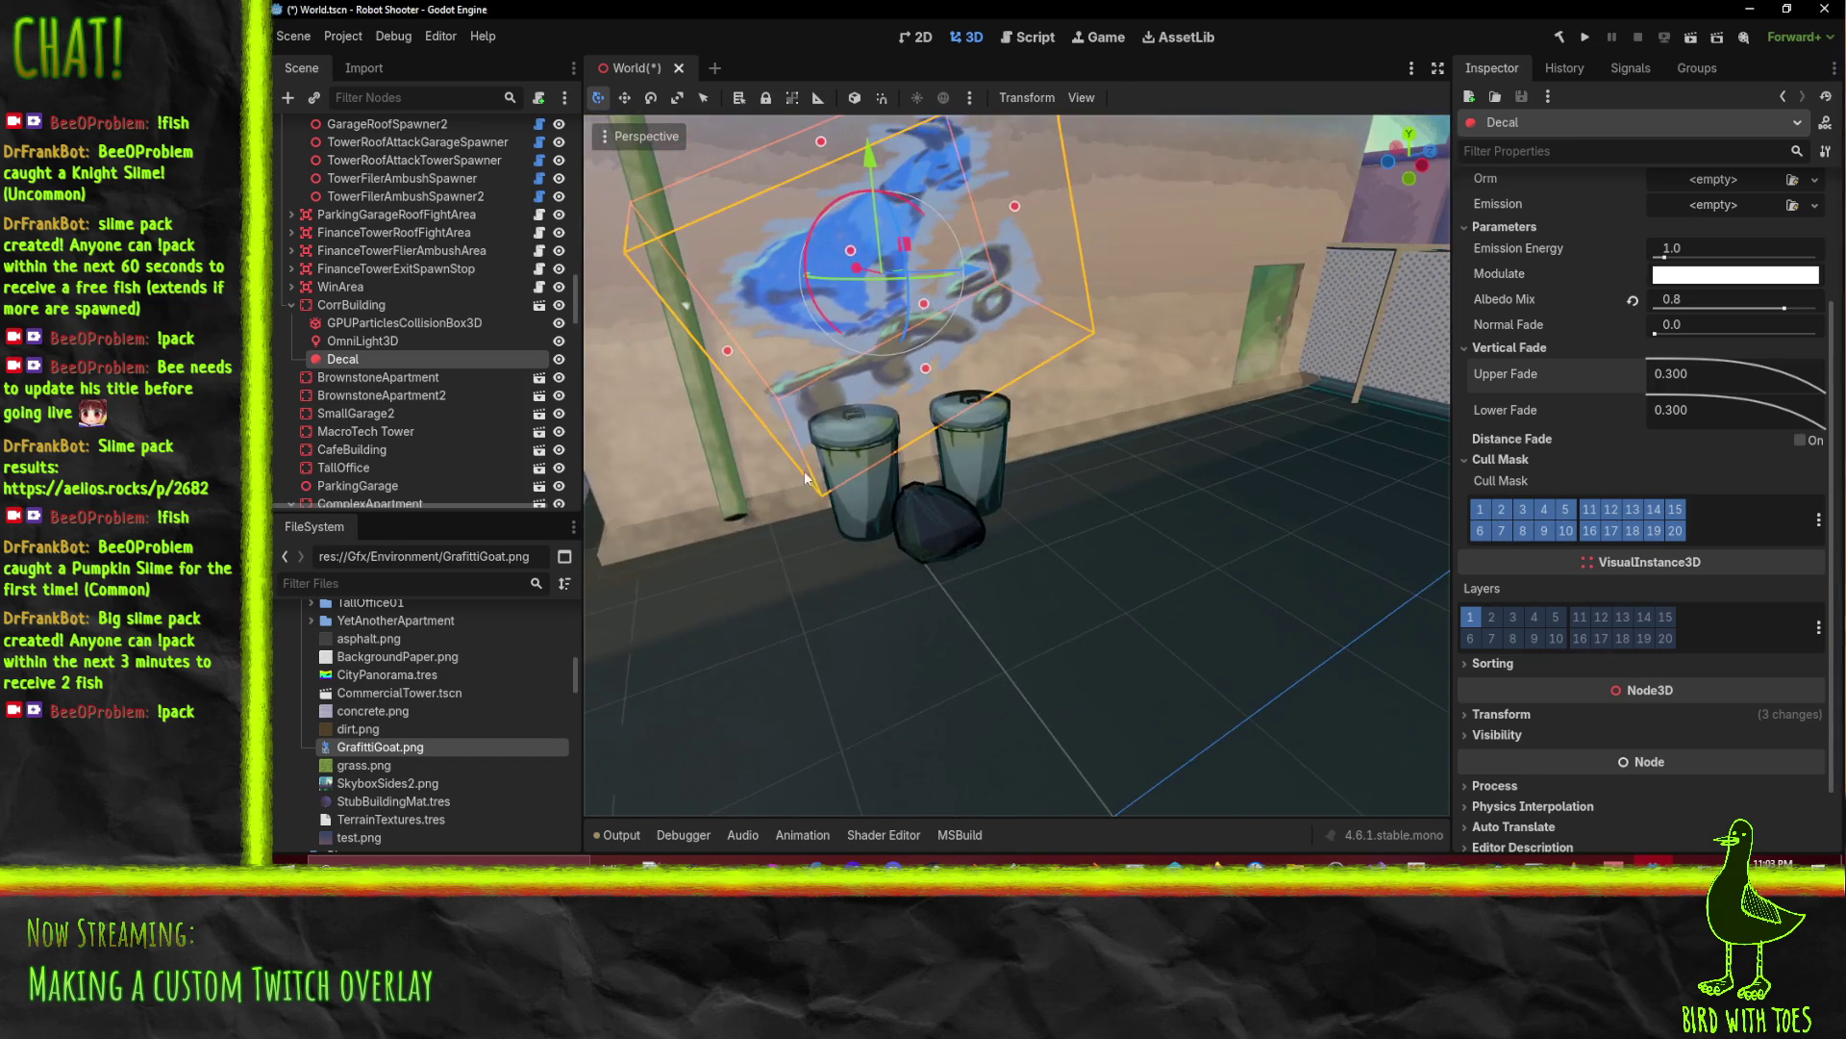
{"action": "left_click_drag", "start_coordinate": [916, 497], "coordinate": [853, 417]}
{"action": "mouse_move", "coordinate": [862, 501]}
{"action": "left_mouse_down"}
{"action": "mouse_move", "coordinate": [834, 460]}
{"action": "mouse_move", "coordinate": [954, 225]}
{"action": "mouse_move", "coordinate": [946, 141]}
{"action": "mouse_move", "coordinate": [943, 277]}
{"action": "mouse_move", "coordinate": [806, 285]}
{"action": "mouse_move", "coordinate": [811, 262]}
{"action": "mouse_move", "coordinate": [836, 265]}
{"action": "left_mouse_up"}
{"action": "left_click_drag", "start_coordinate": [1096, 306], "coordinate": [1365, 306]}
{"action": "mouse_move", "coordinate": [1233, 213]}
{"action": "left_mouse_down"}
{"action": "mouse_move", "coordinate": [1234, 283]}
{"action": "mouse_move", "coordinate": [1337, 358]}
{"action": "mouse_move", "coordinate": [1340, 402]}
{"action": "mouse_move", "coordinate": [1365, 401]}
{"action": "left_mouse_up"}
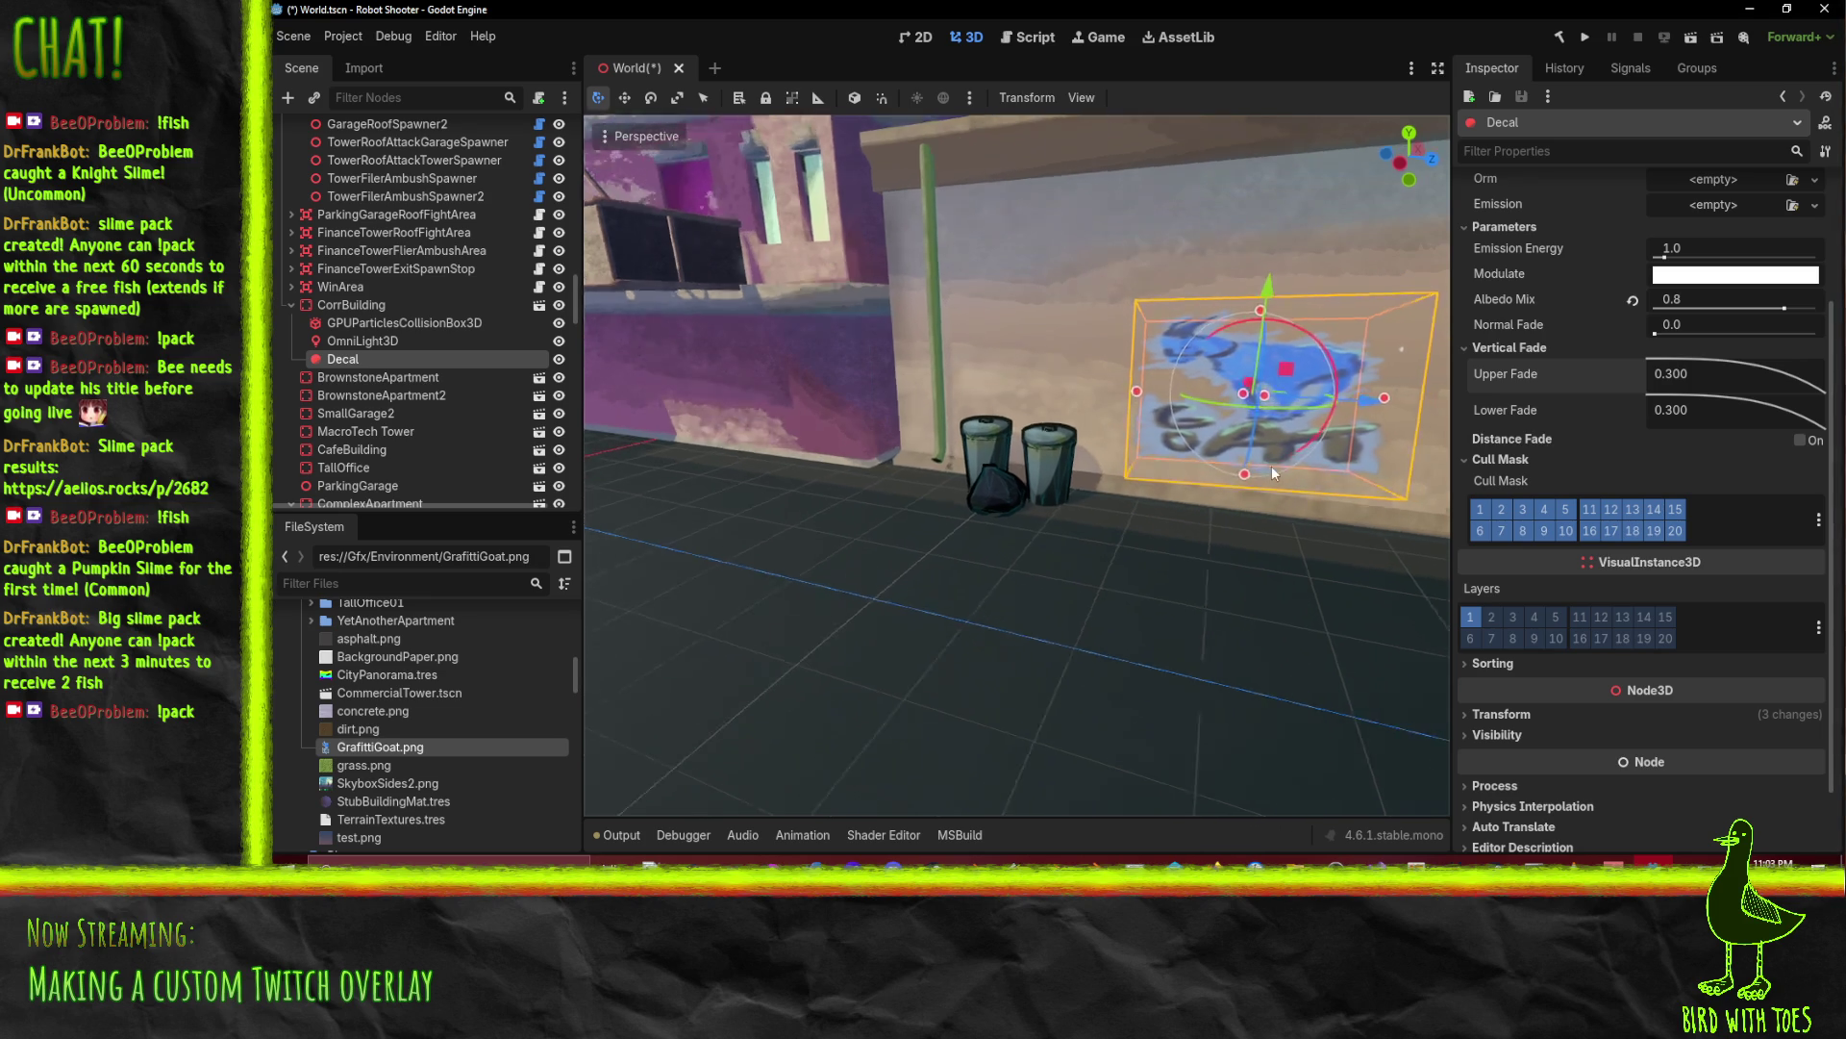
{"action": "scroll", "coordinate": [1559, 389], "scroll_direction": "down", "scroll_amount": 2}
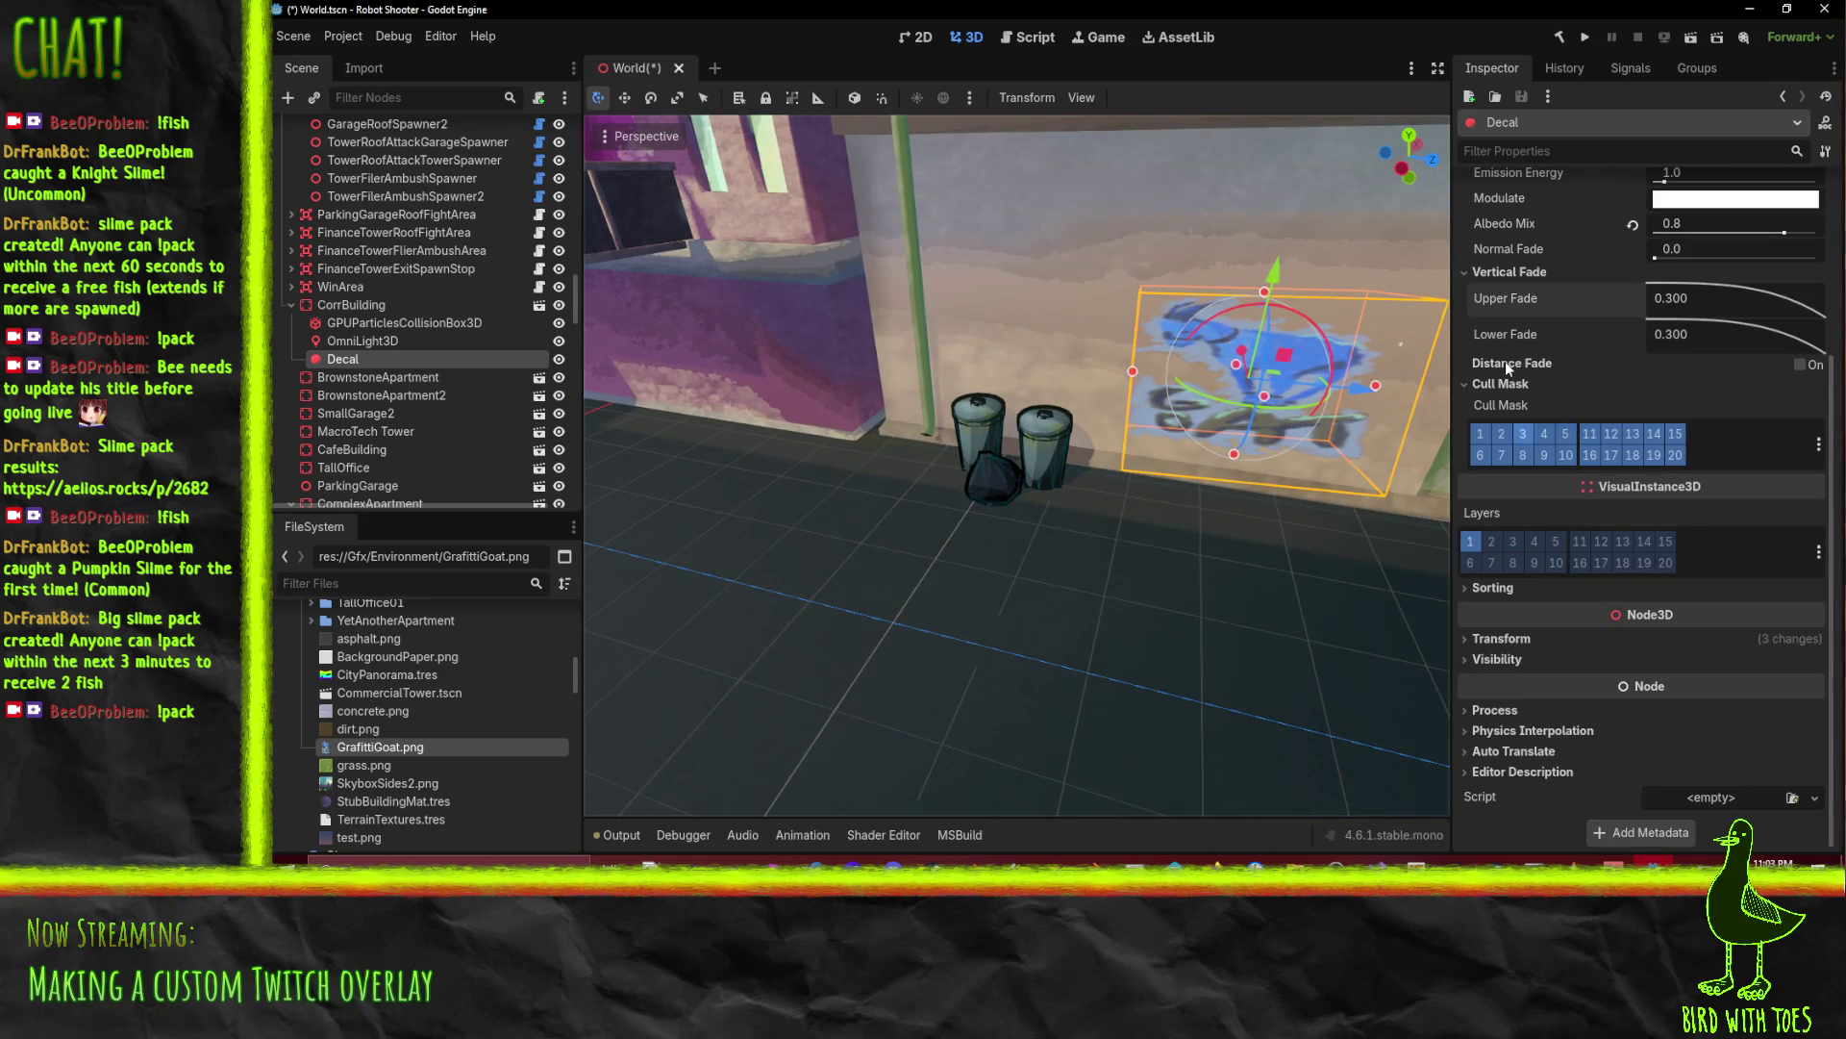
Step: Expand the decal's Transform and enter rotation values Y 180 and Z 0
{"action": "left_click", "coordinate": [1517, 639]}
{"action": "left_click", "coordinate": [1675, 733]}
{"action": "type", "text": "18"}
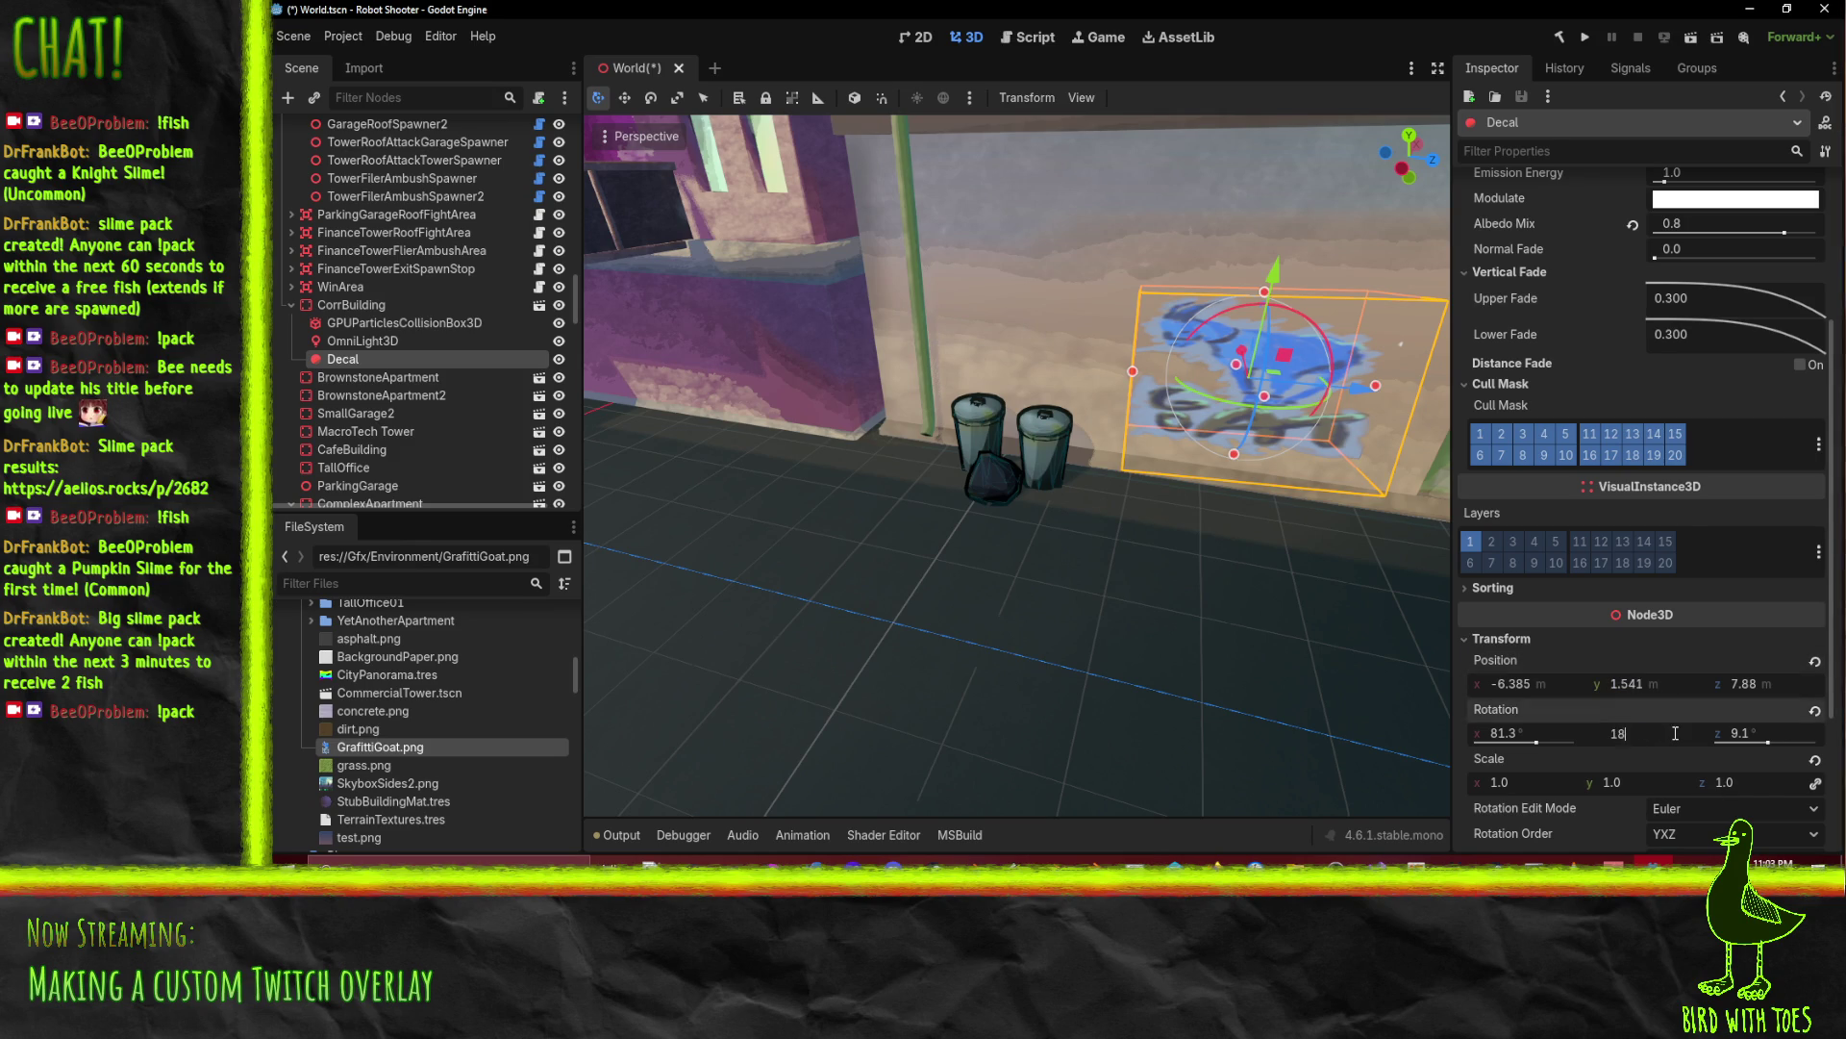
{"action": "type", "text": "0"}
{"action": "key", "text": "Return"}
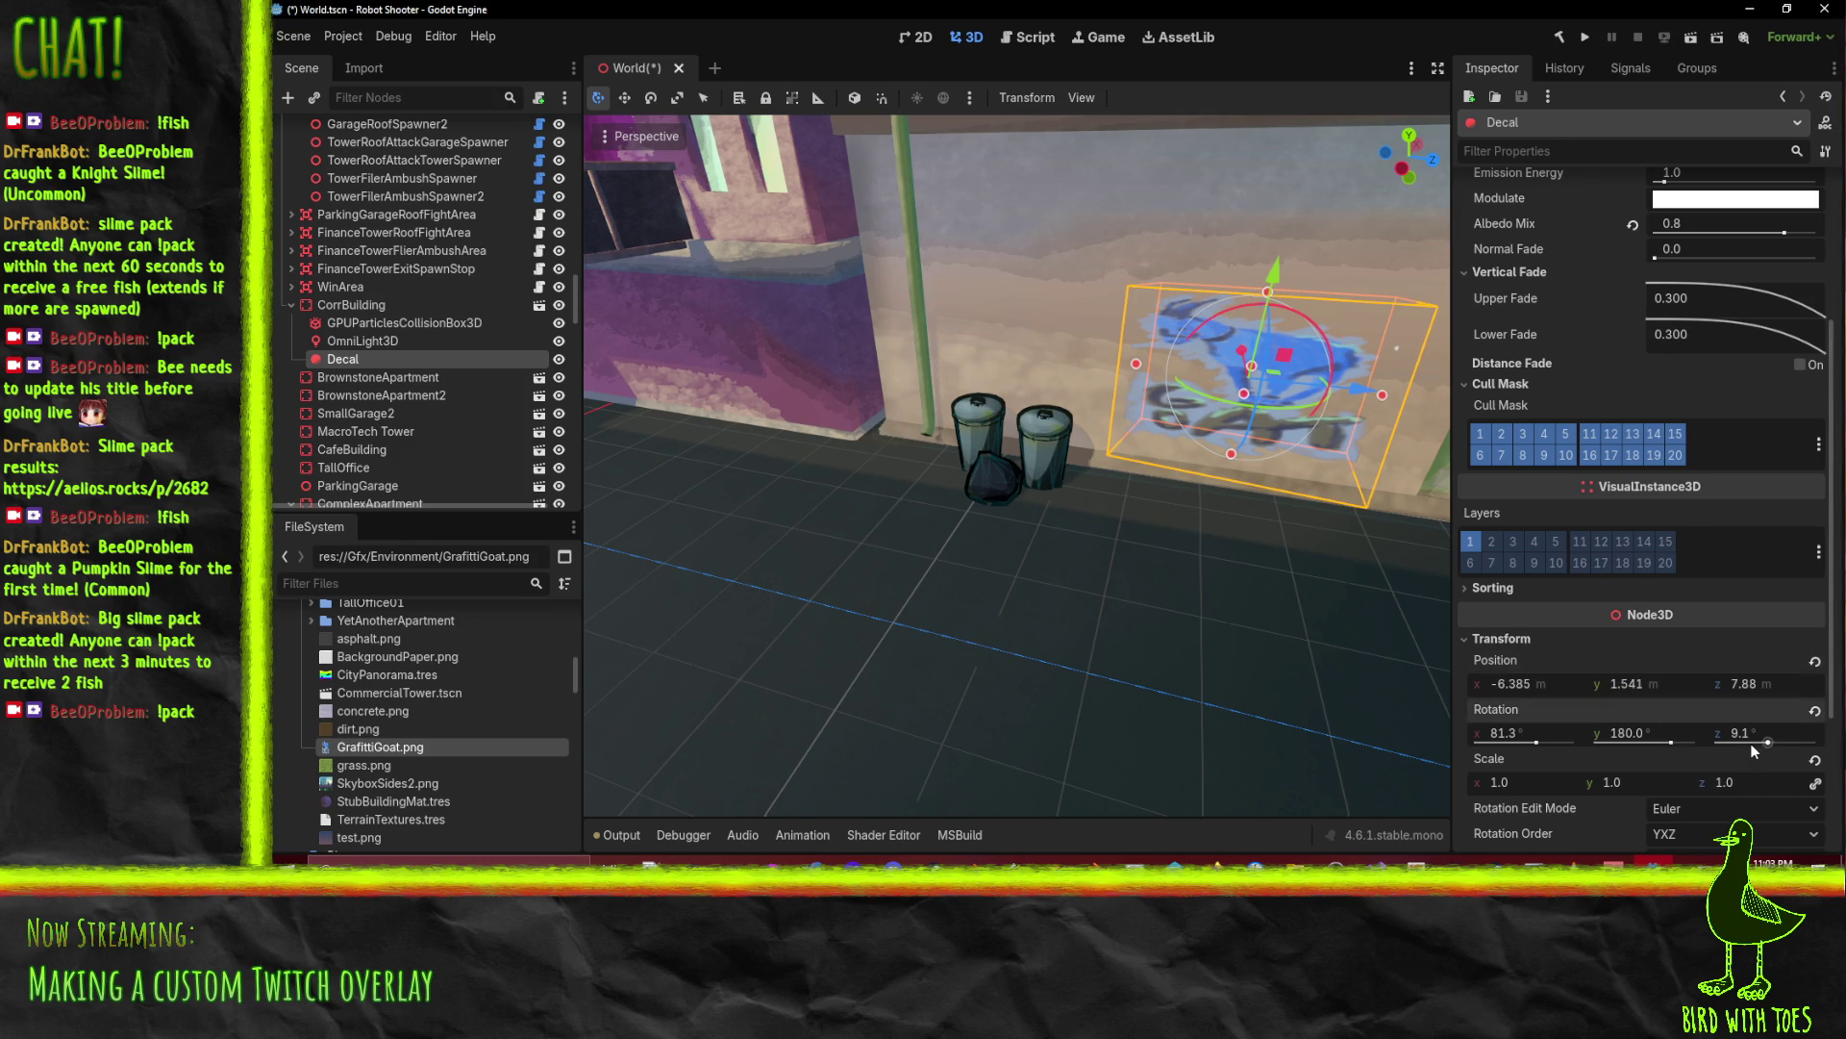
{"action": "type", "text": "0"}
{"action": "key", "text": "Return"}
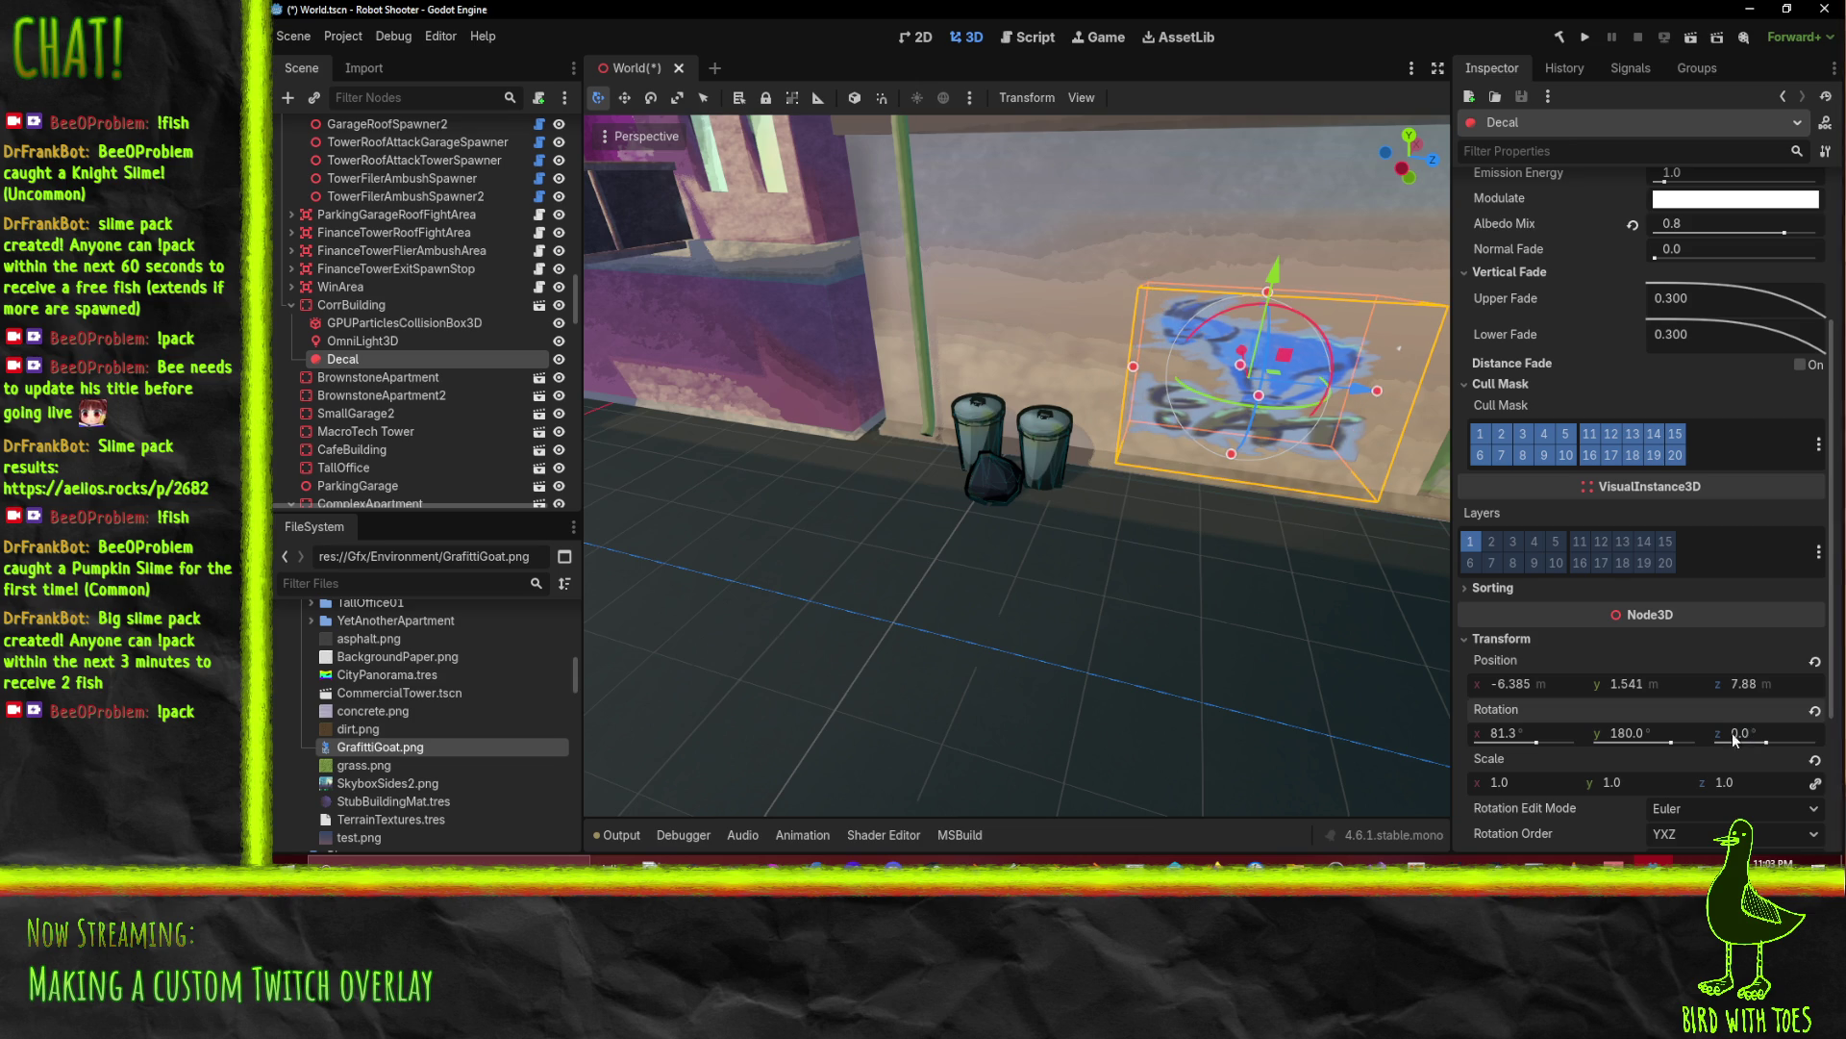
{"action": "mouse_move", "coordinate": [1138, 342]}
{"action": "left_mouse_down"}
{"action": "mouse_move", "coordinate": [1325, 377]}
{"action": "mouse_move", "coordinate": [1142, 284]}
{"action": "mouse_move", "coordinate": [1358, 319]}
{"action": "mouse_move", "coordinate": [1326, 338]}
{"action": "mouse_move", "coordinate": [1343, 625]}
{"action": "left_mouse_up"}
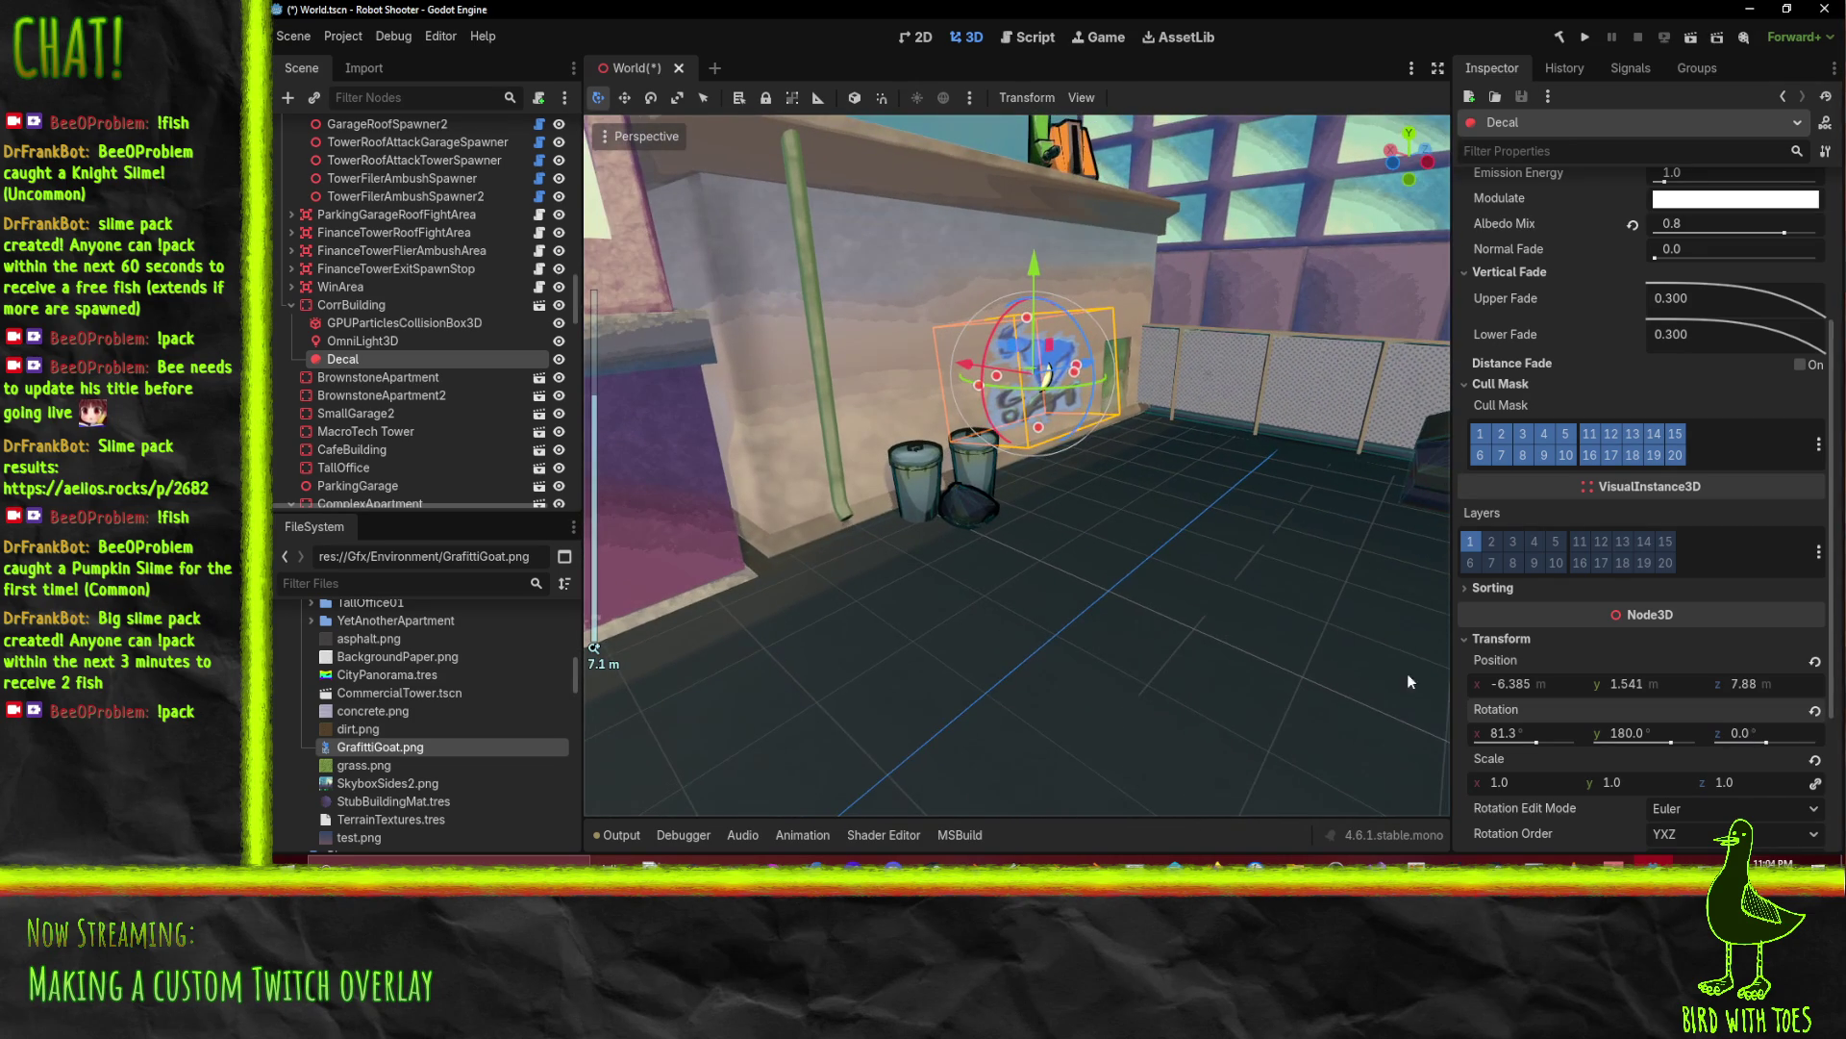
Step: Set the decal's rotation to X 90 and Y 180 degrees
{"action": "left_click", "coordinate": [1520, 733]}
{"action": "key", "text": "Return"}
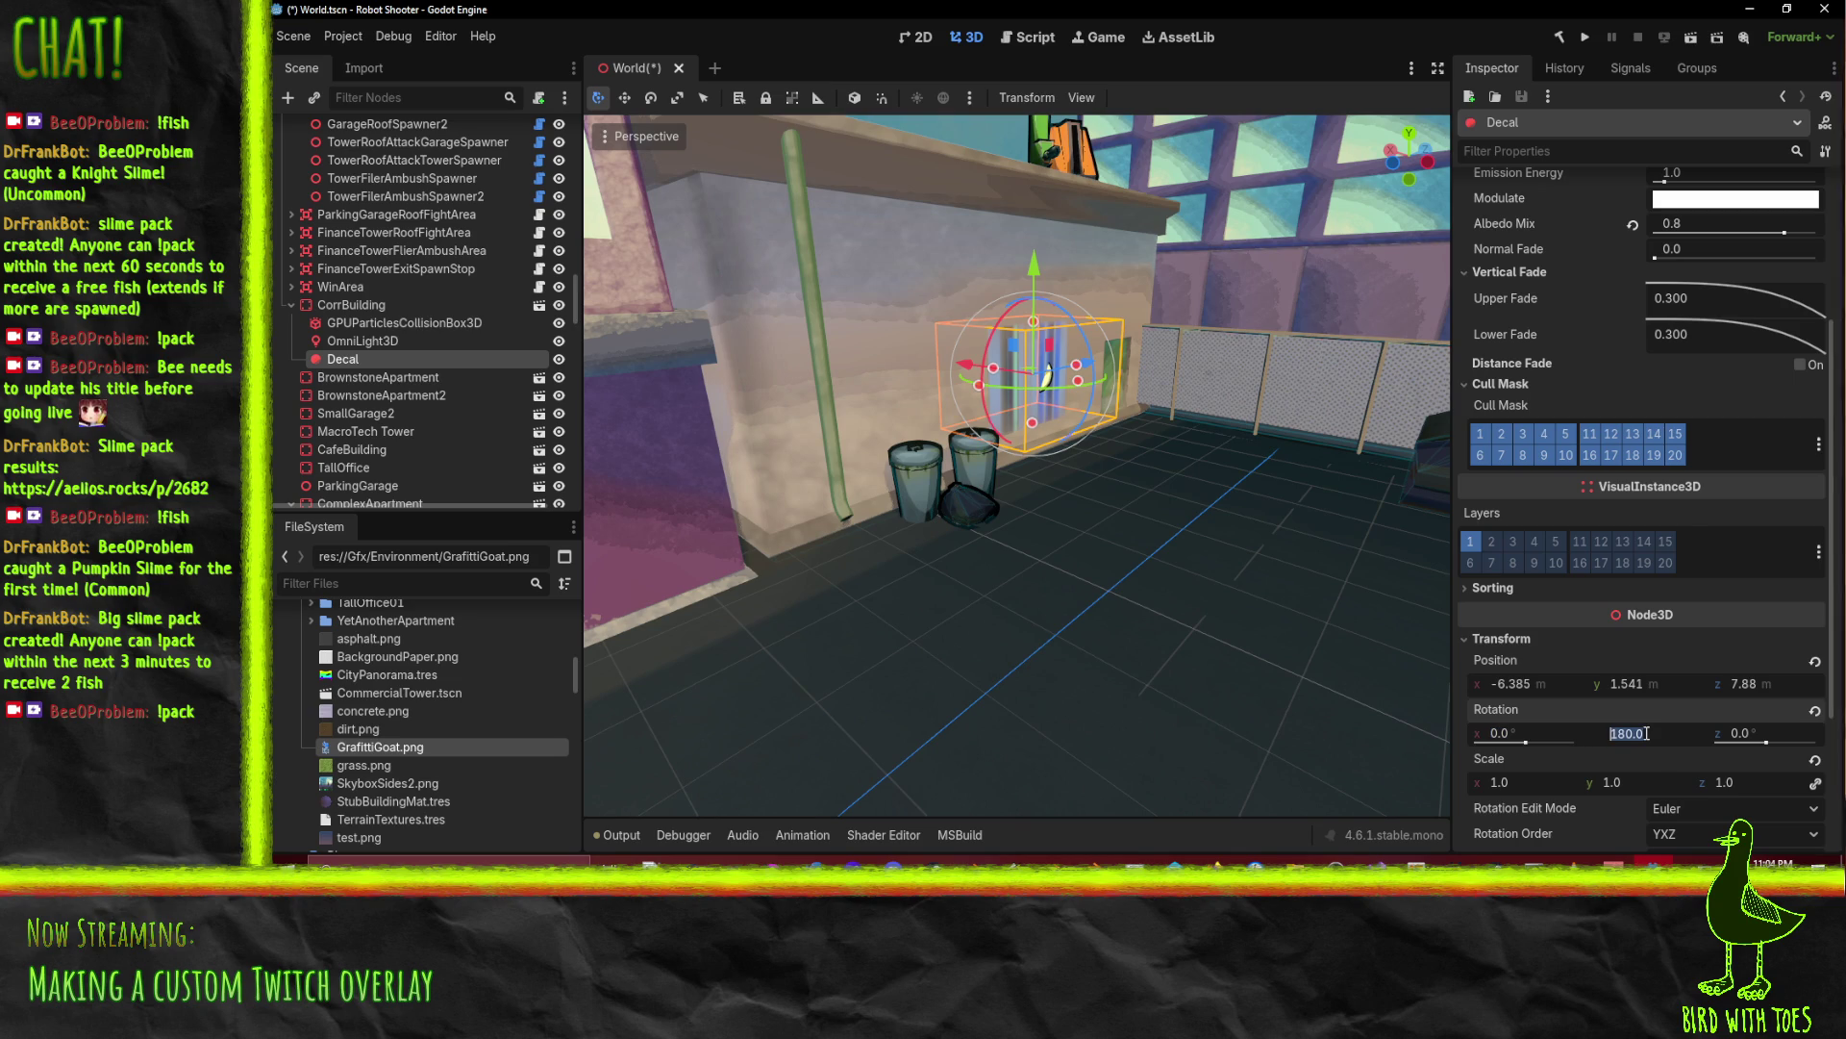
{"action": "type", "text": "0"}
{"action": "key", "text": "Return"}
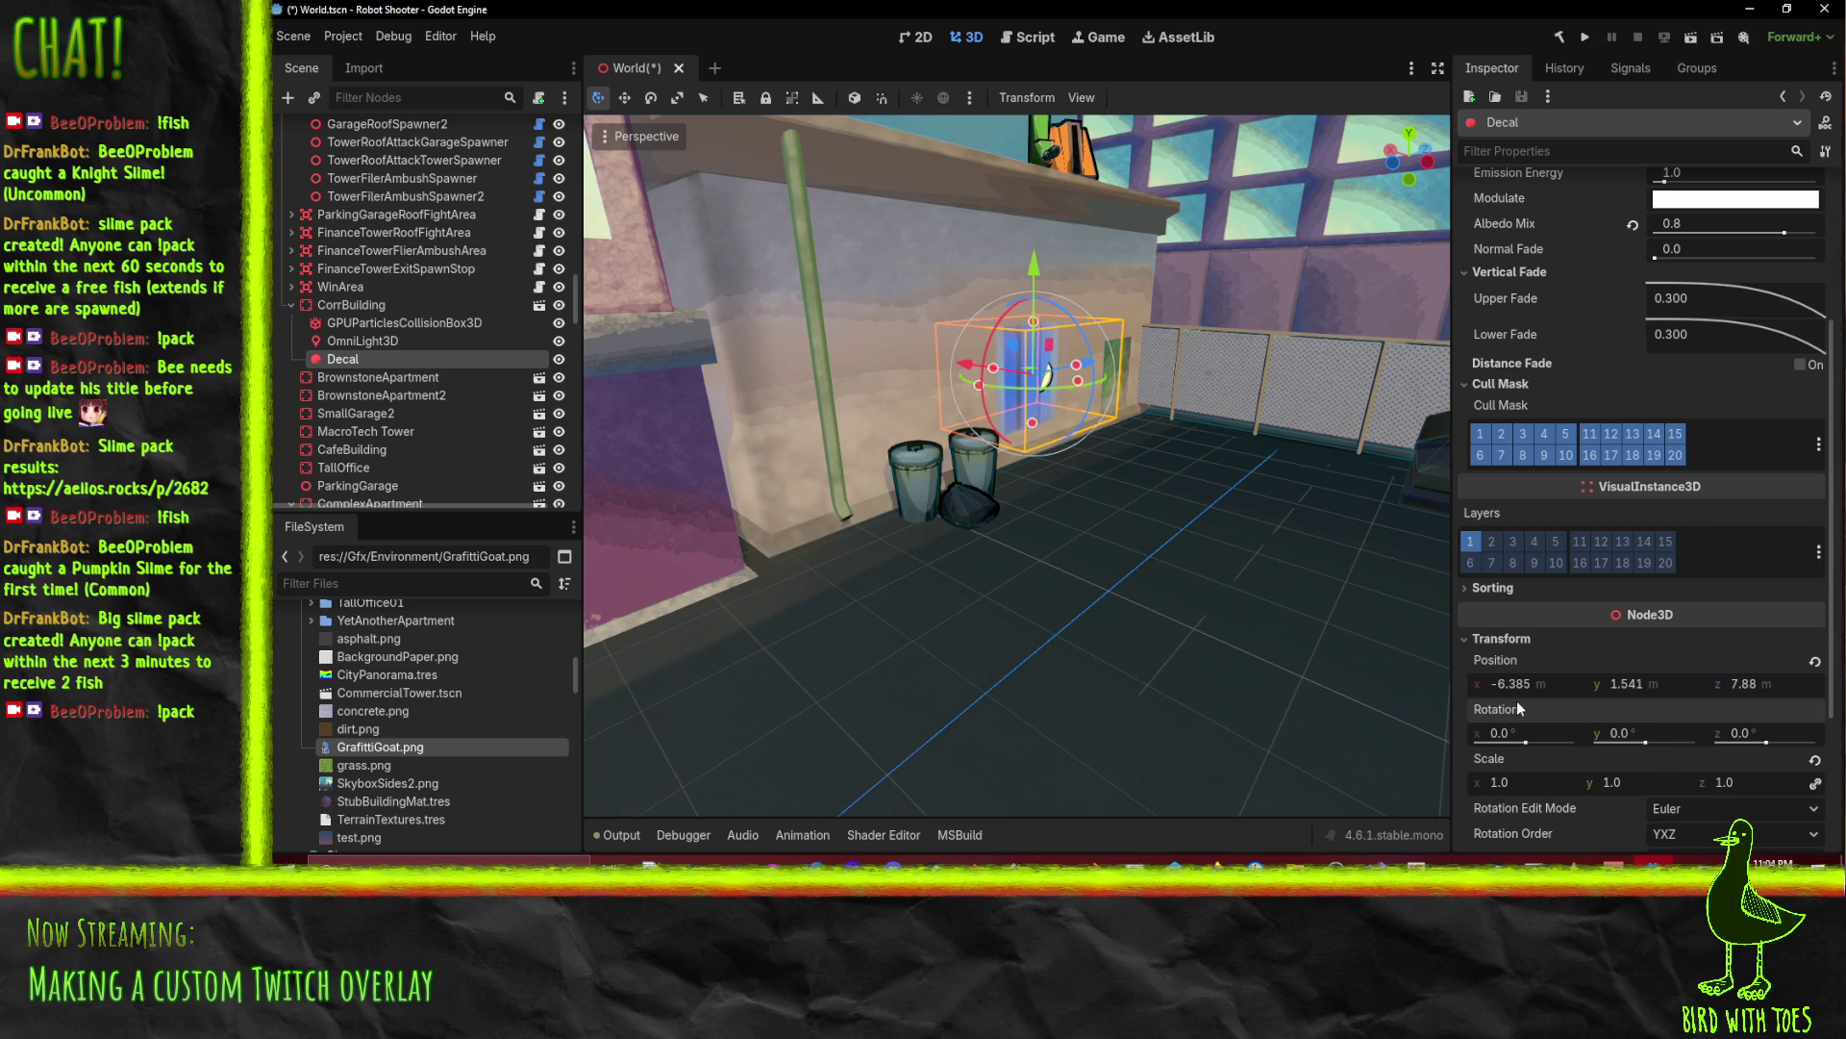
{"action": "type", "text": "90"}
{"action": "key", "text": "Return"}
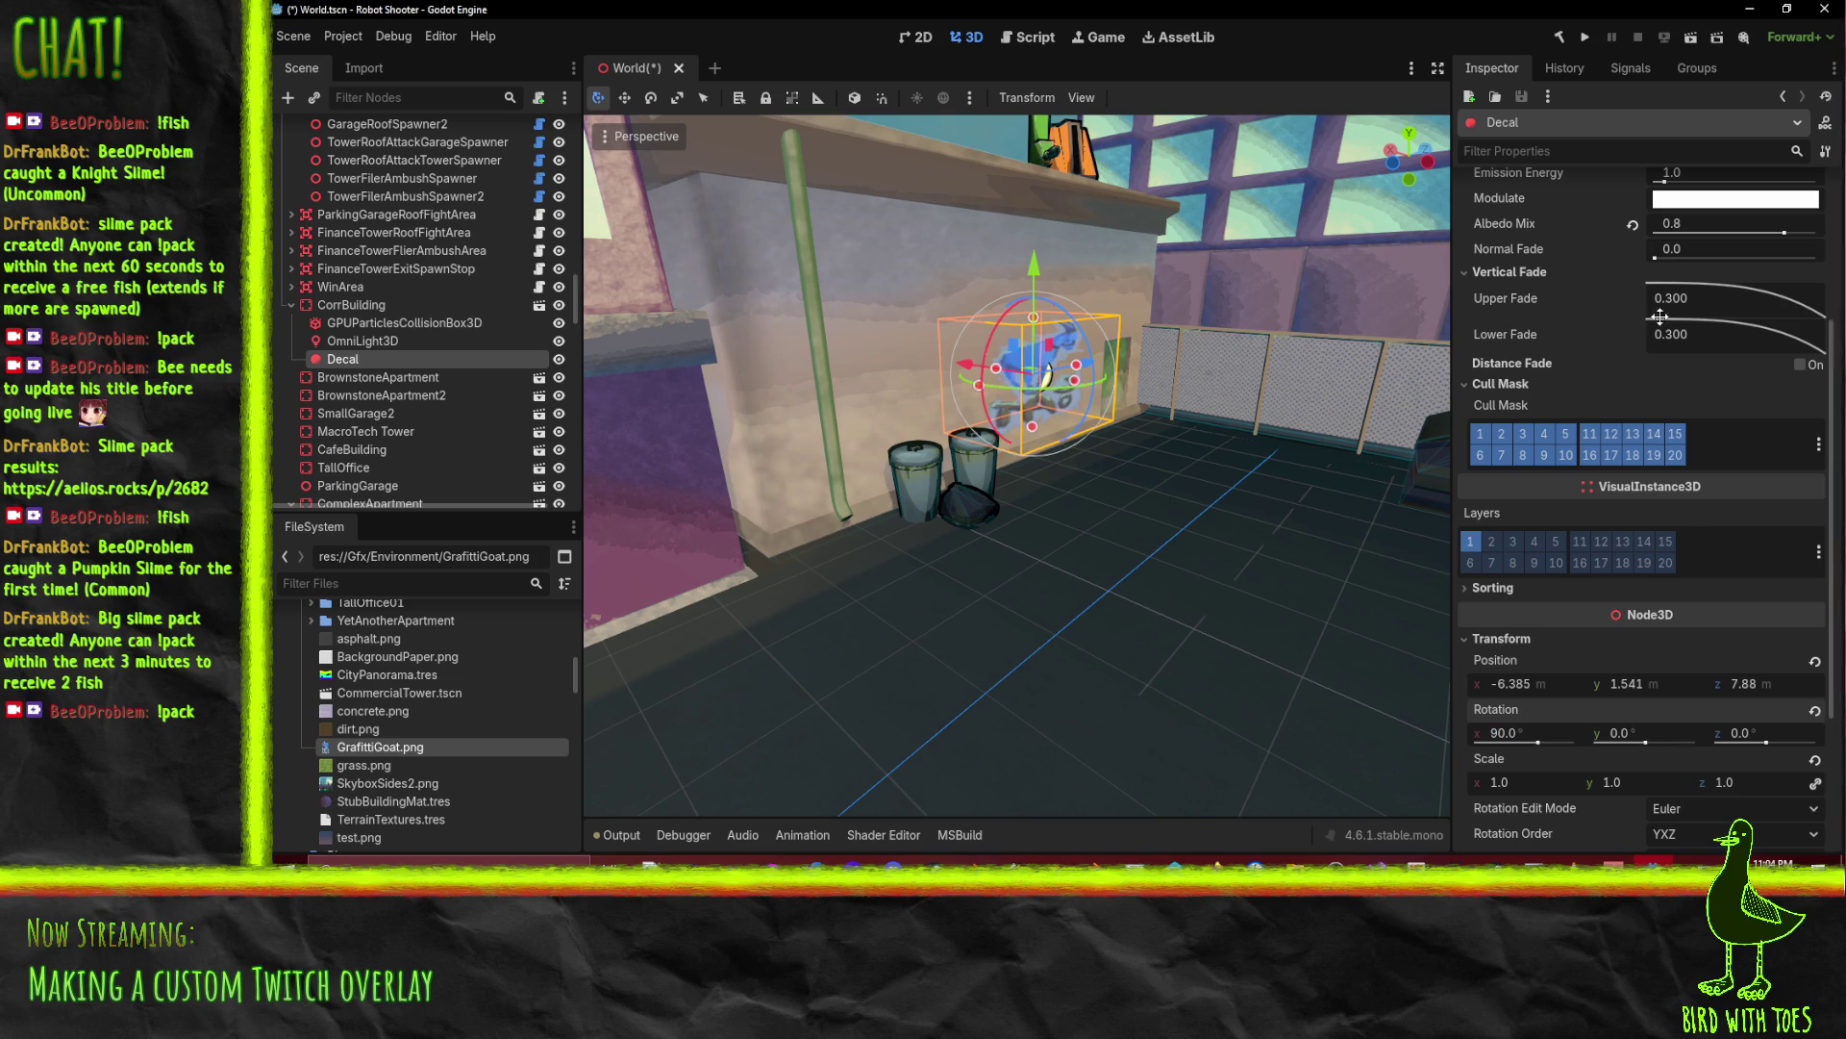
{"action": "key", "text": "Tab"}
{"action": "type", "text": "1"}
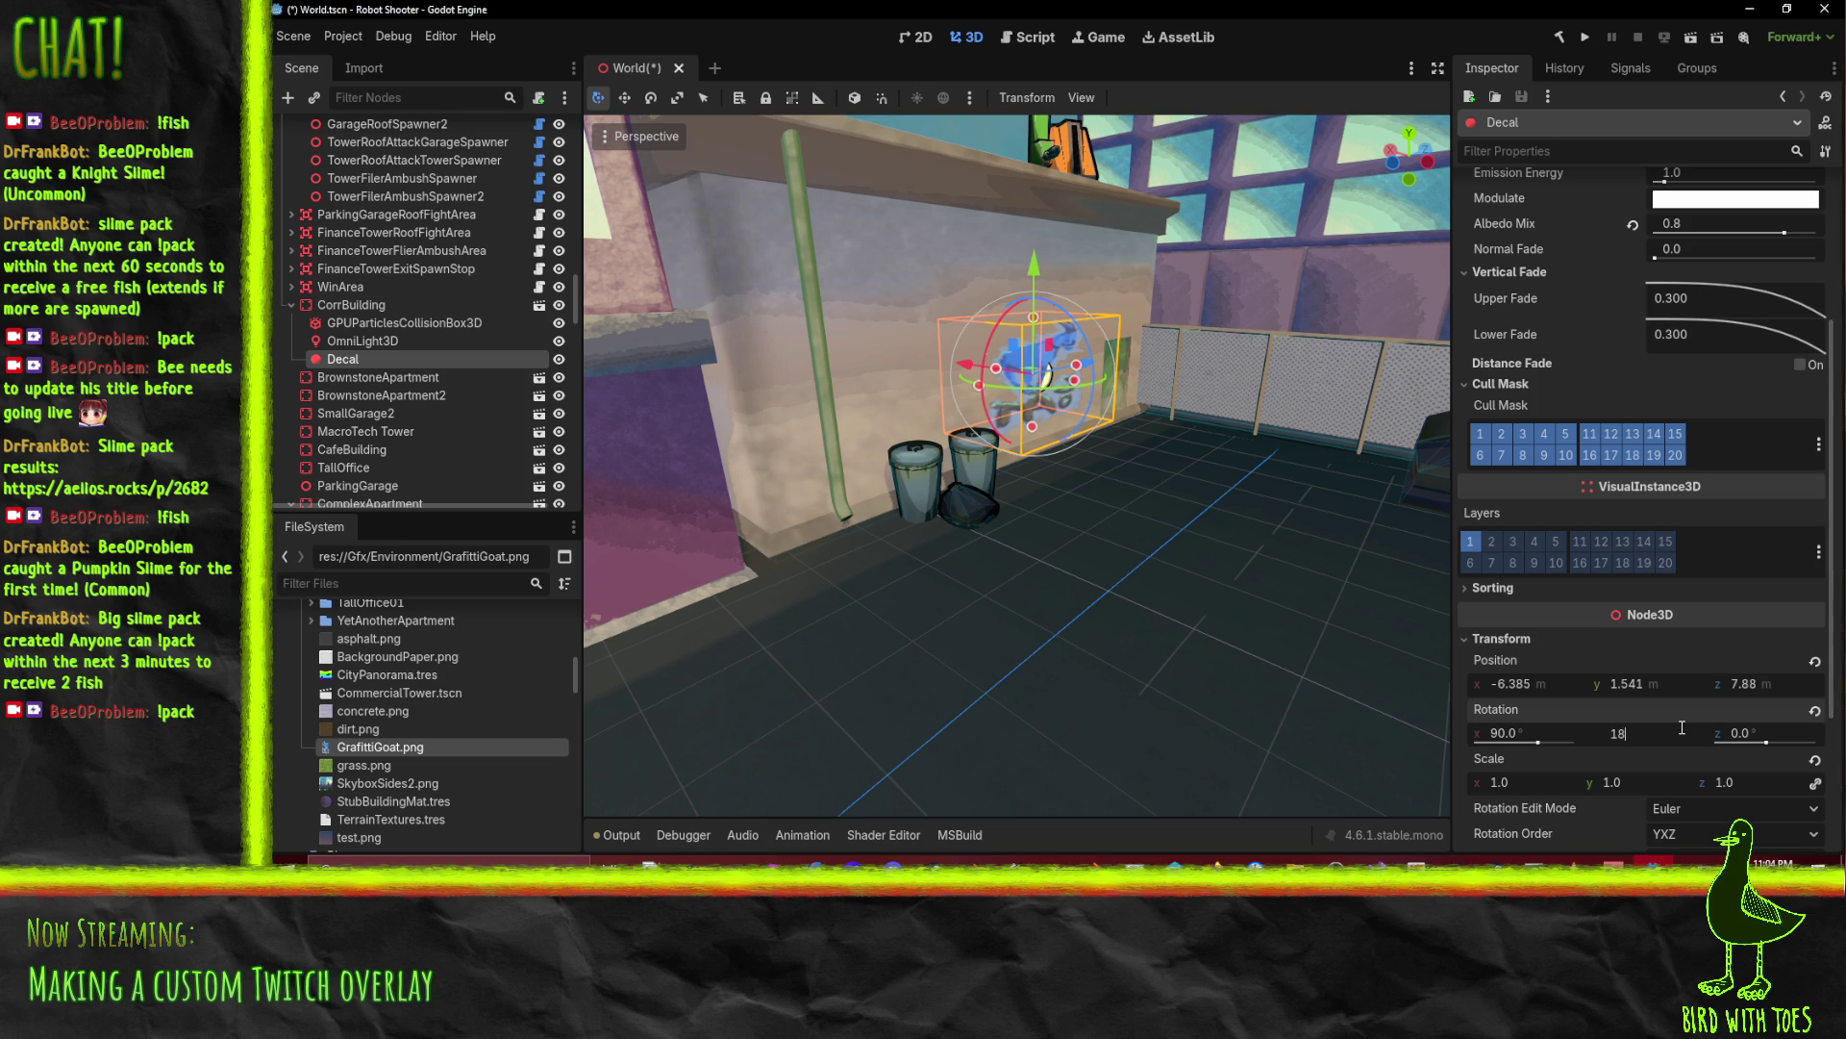
{"action": "type", "text": "80"}
{"action": "key", "text": "Return"}
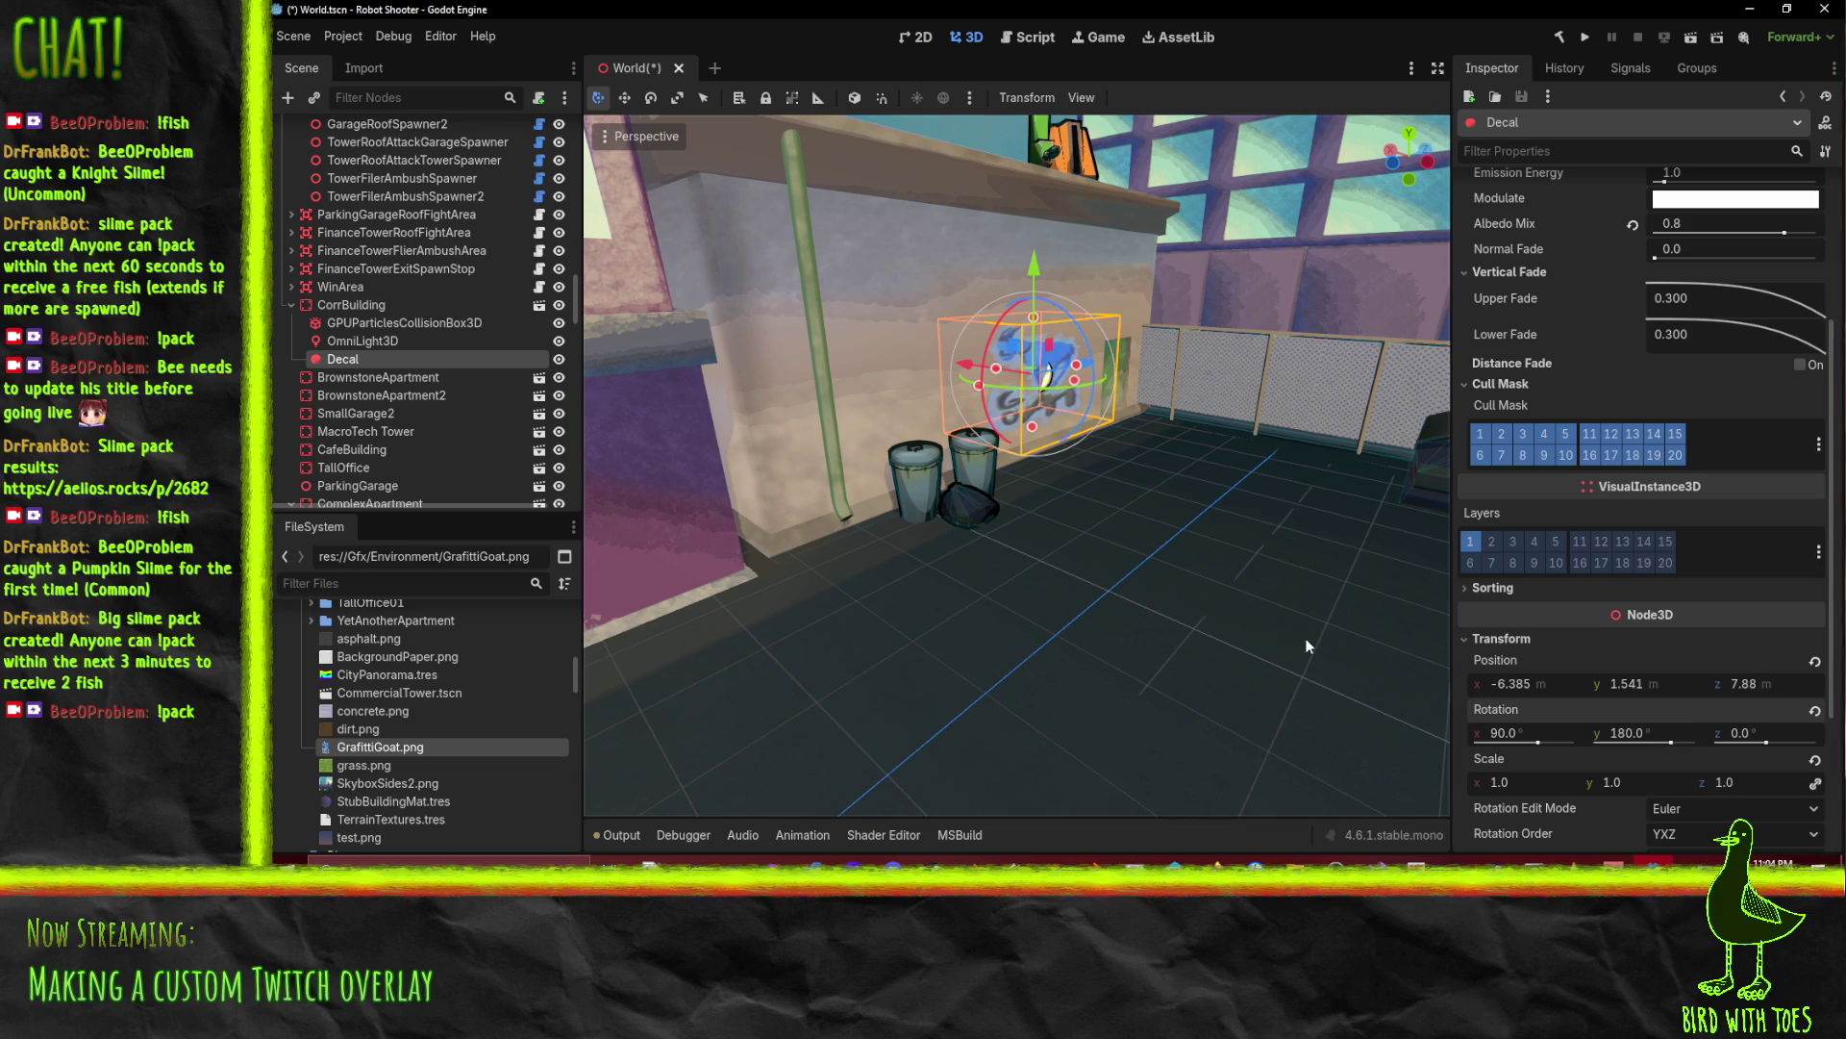
Step: Orbit to inspect the decal beside the bins, then bring up the Using decals documentation
{"action": "scroll", "coordinate": [1279, 635], "scroll_direction": "down", "scroll_amount": 5}
{"action": "scroll", "coordinate": [1226, 644], "scroll_direction": "up", "scroll_amount": 5}
{"action": "mouse_move", "coordinate": [1334, 611]}
{"action": "left_mouse_down"}
{"action": "mouse_move", "coordinate": [1340, 556]}
{"action": "mouse_move", "coordinate": [1382, 602]}
{"action": "mouse_move", "coordinate": [1336, 606]}
{"action": "left_mouse_up"}
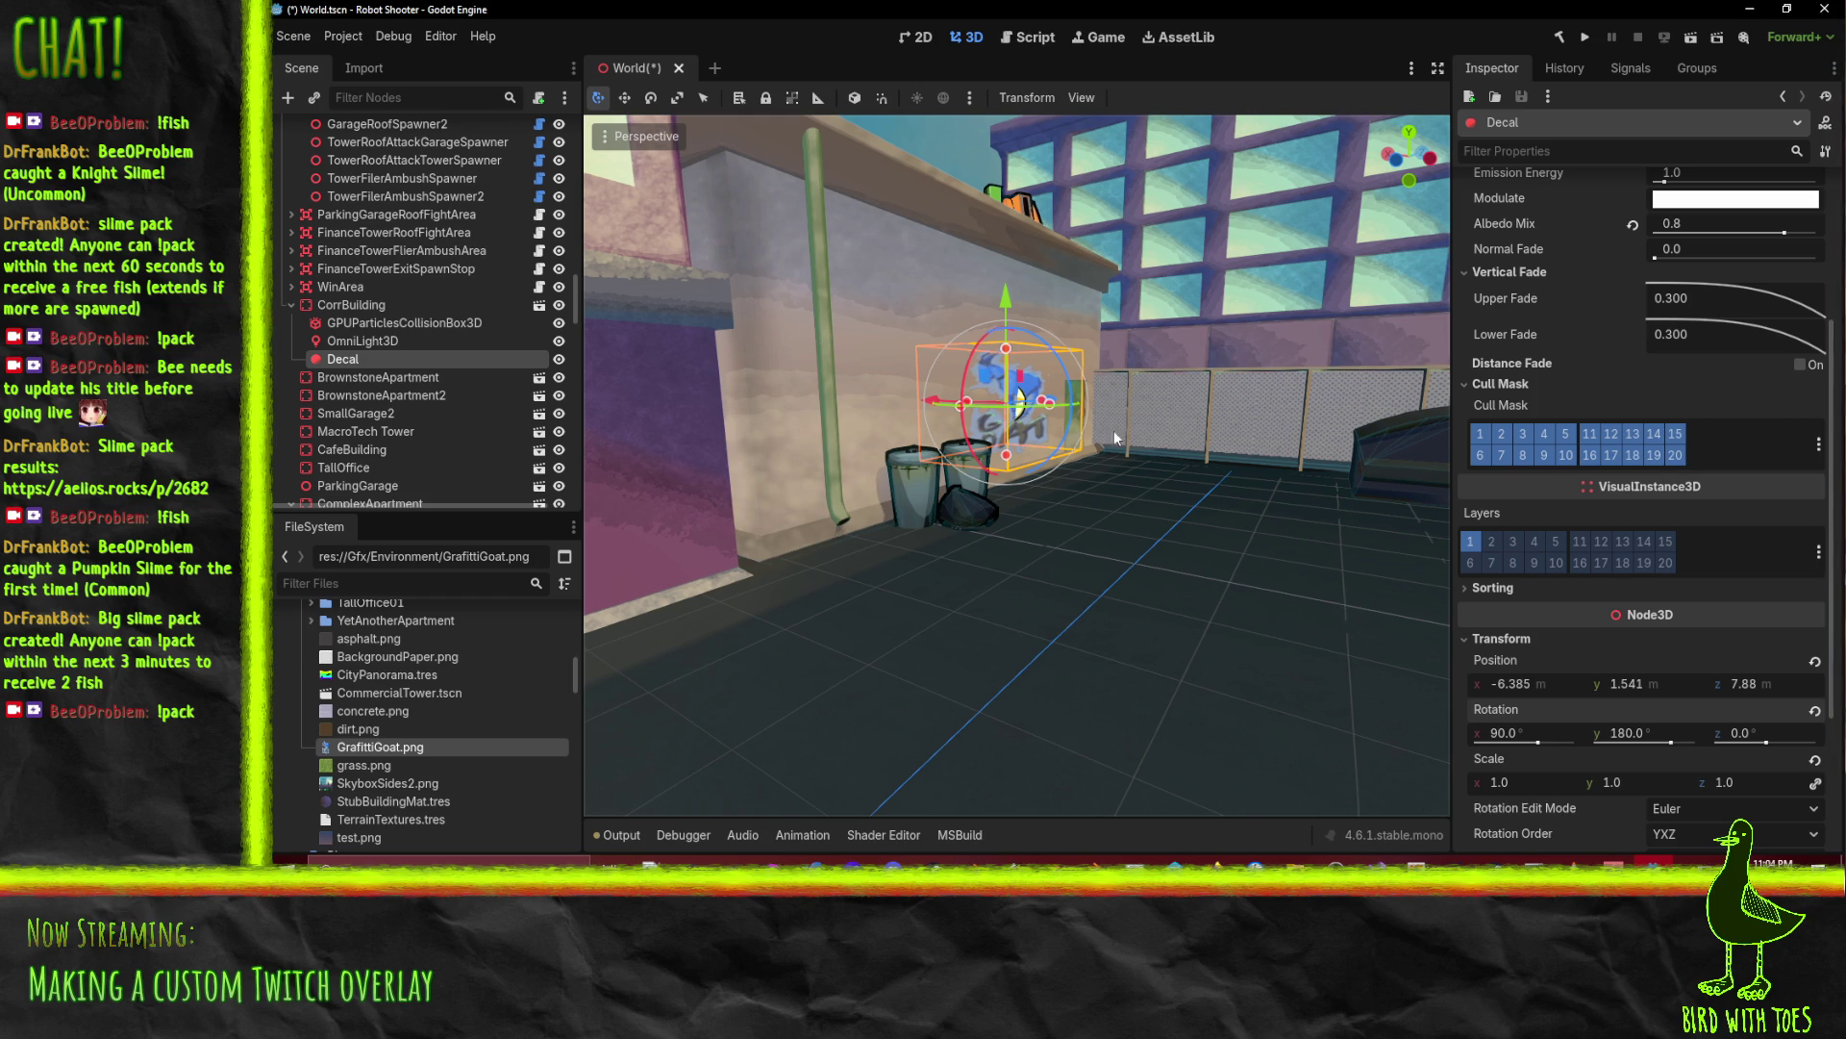
{"action": "mouse_move", "coordinate": [984, 494]}
{"action": "left_mouse_down"}
{"action": "mouse_move", "coordinate": [1070, 500]}
{"action": "mouse_move", "coordinate": [1100, 468]}
{"action": "mouse_move", "coordinate": [1092, 487]}
{"action": "left_mouse_up"}
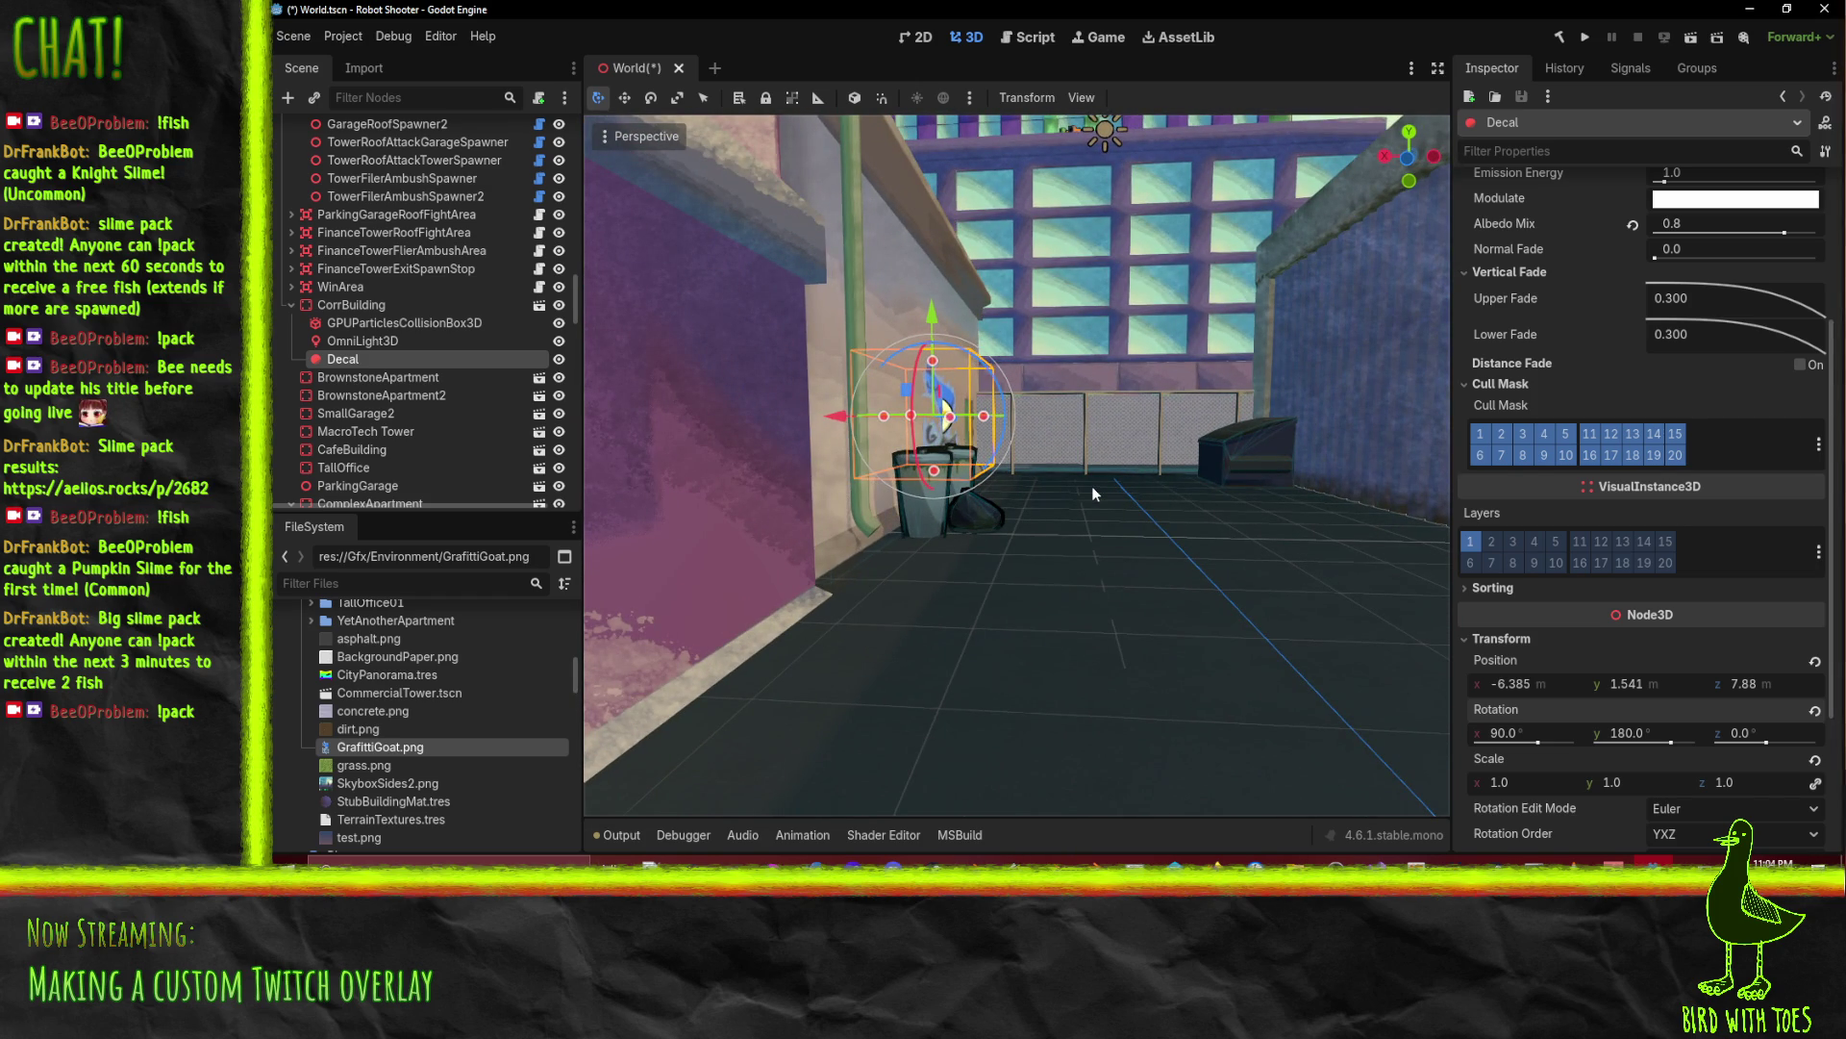
{"action": "left_click_drag", "start_coordinate": [1093, 486], "coordinate": [1032, 513]}
{"action": "mouse_move", "coordinate": [1214, 861]}
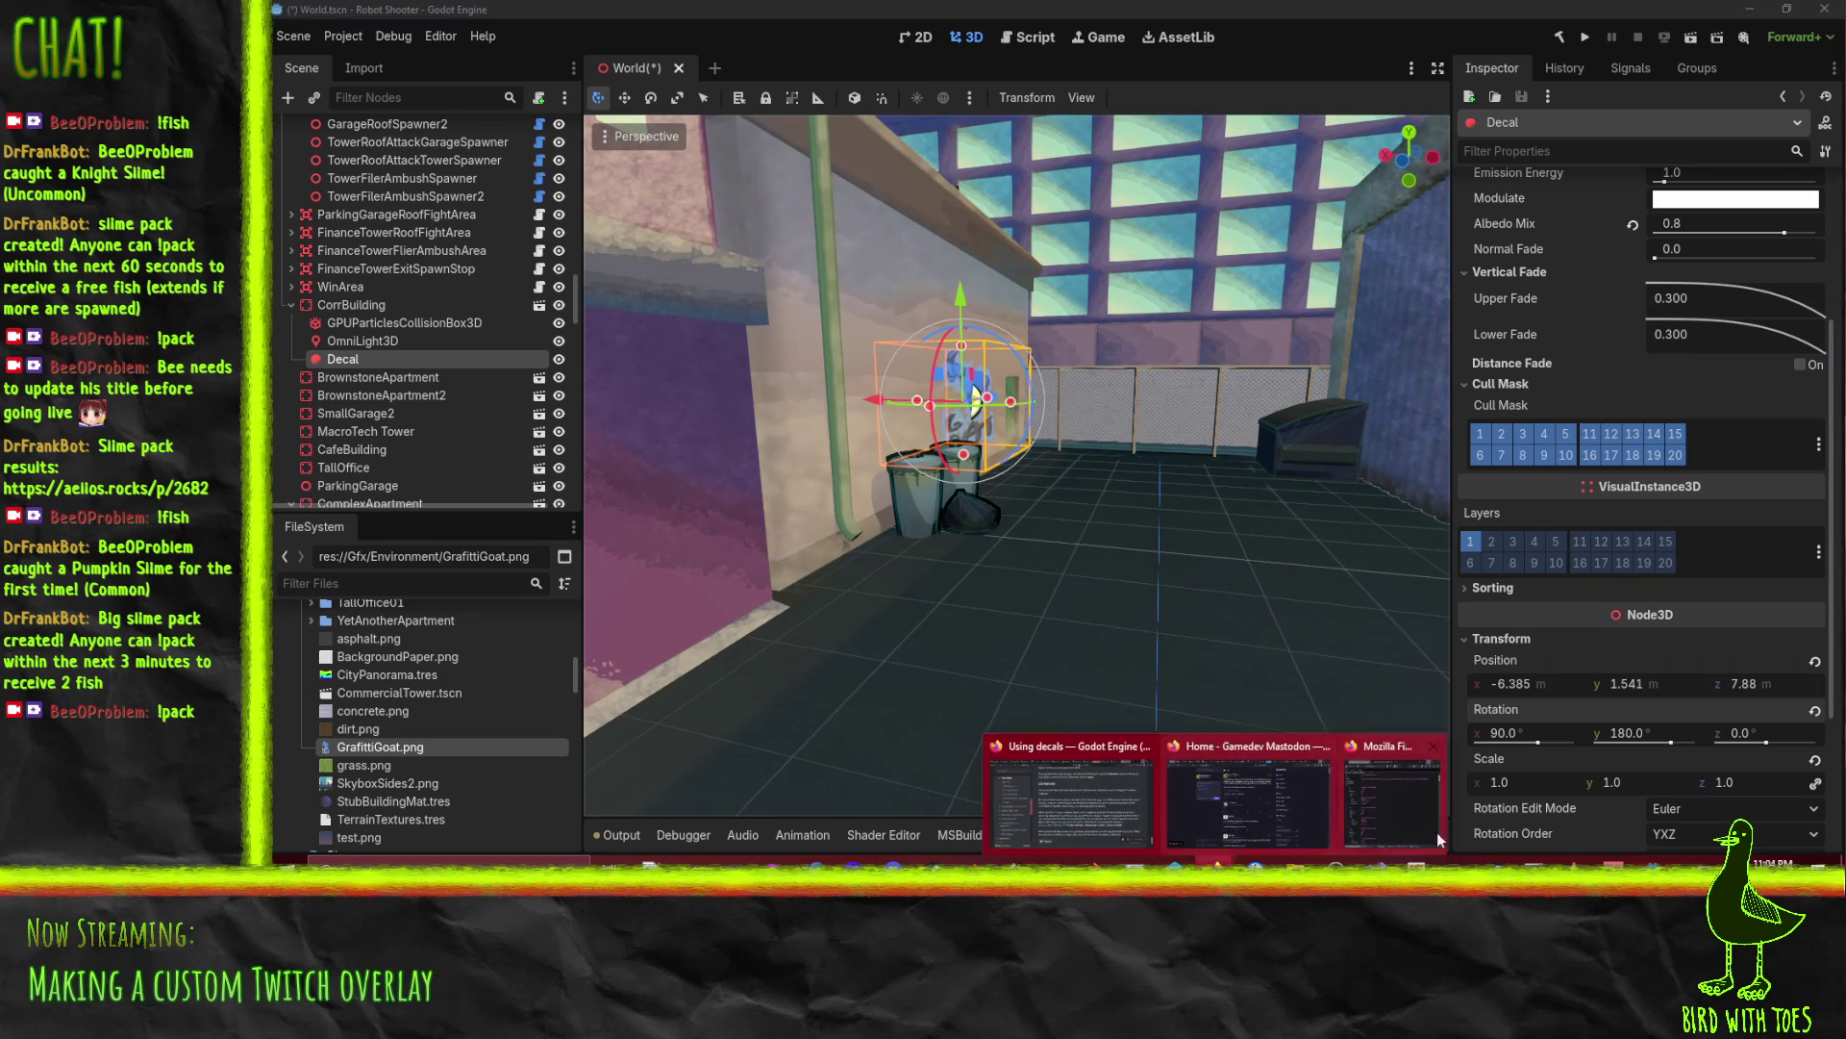
{"action": "left_click", "coordinate": [1070, 800]}
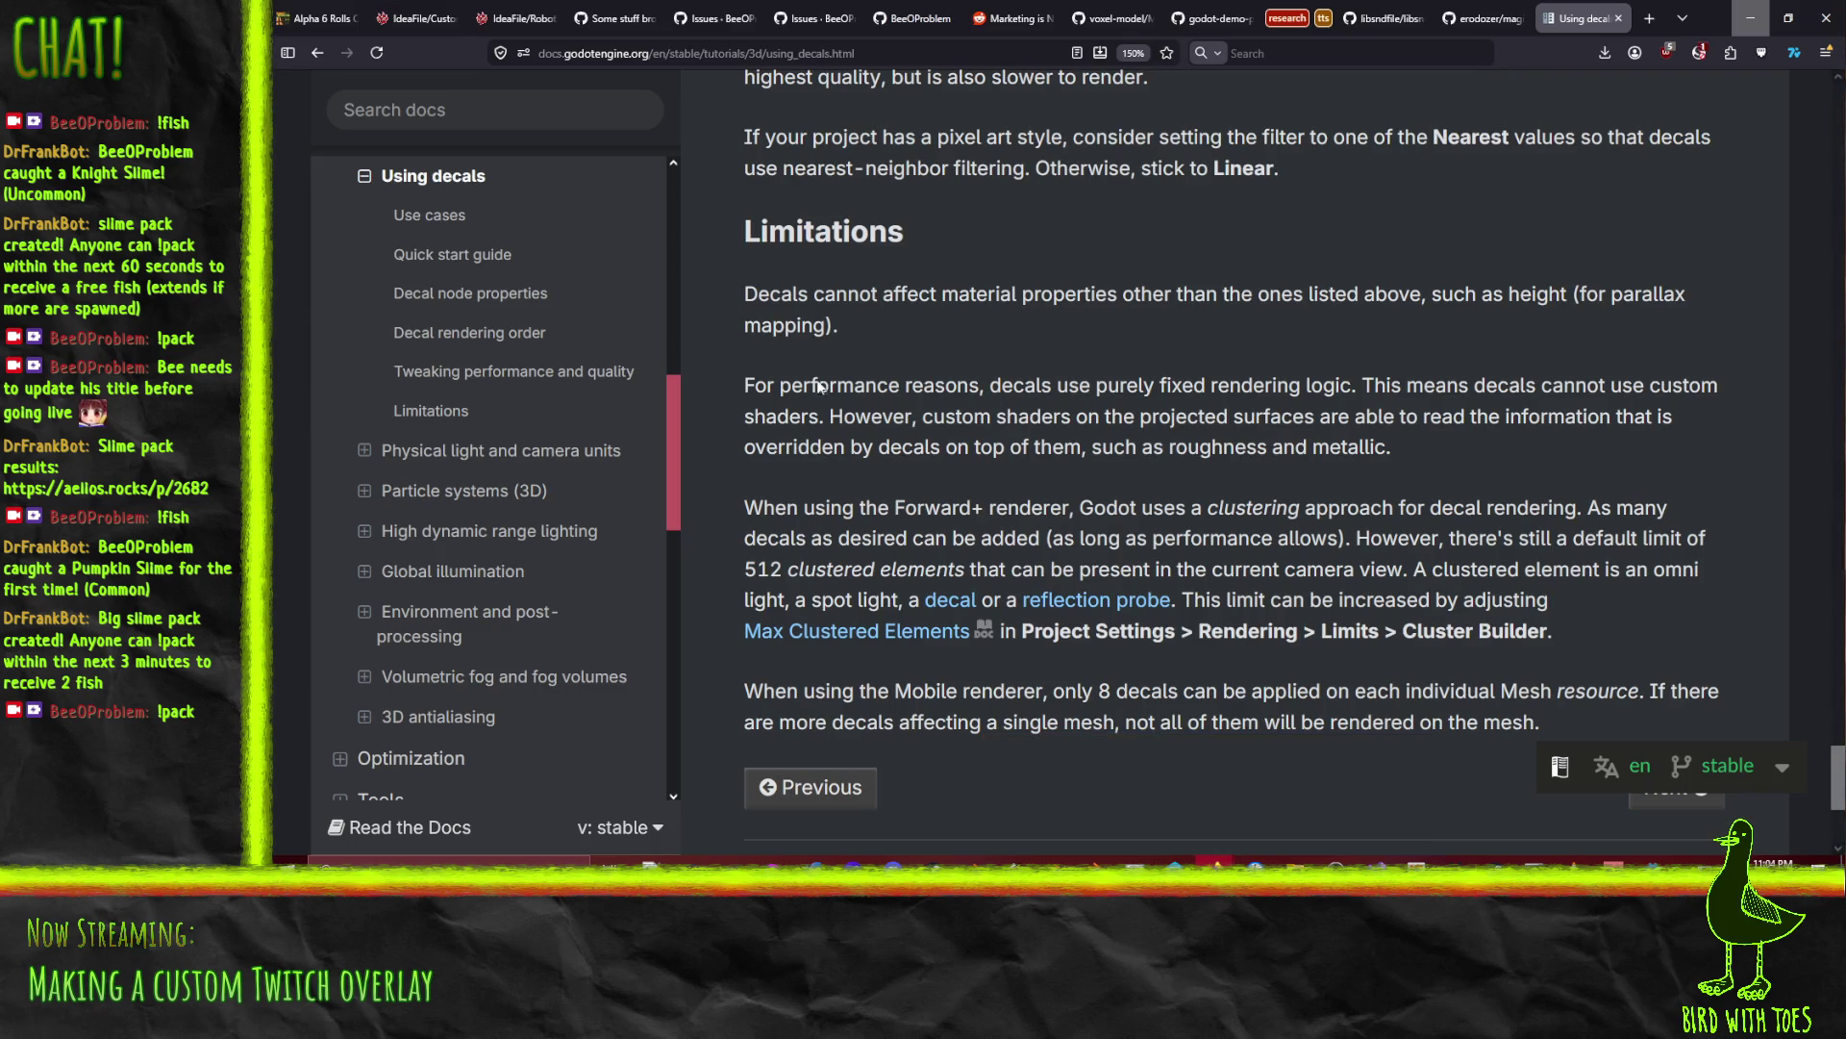
Step: Switch to the Alpha 6 Rolls Out devlog and select the game-page part of its URL
{"action": "left_click", "coordinate": [317, 19]}
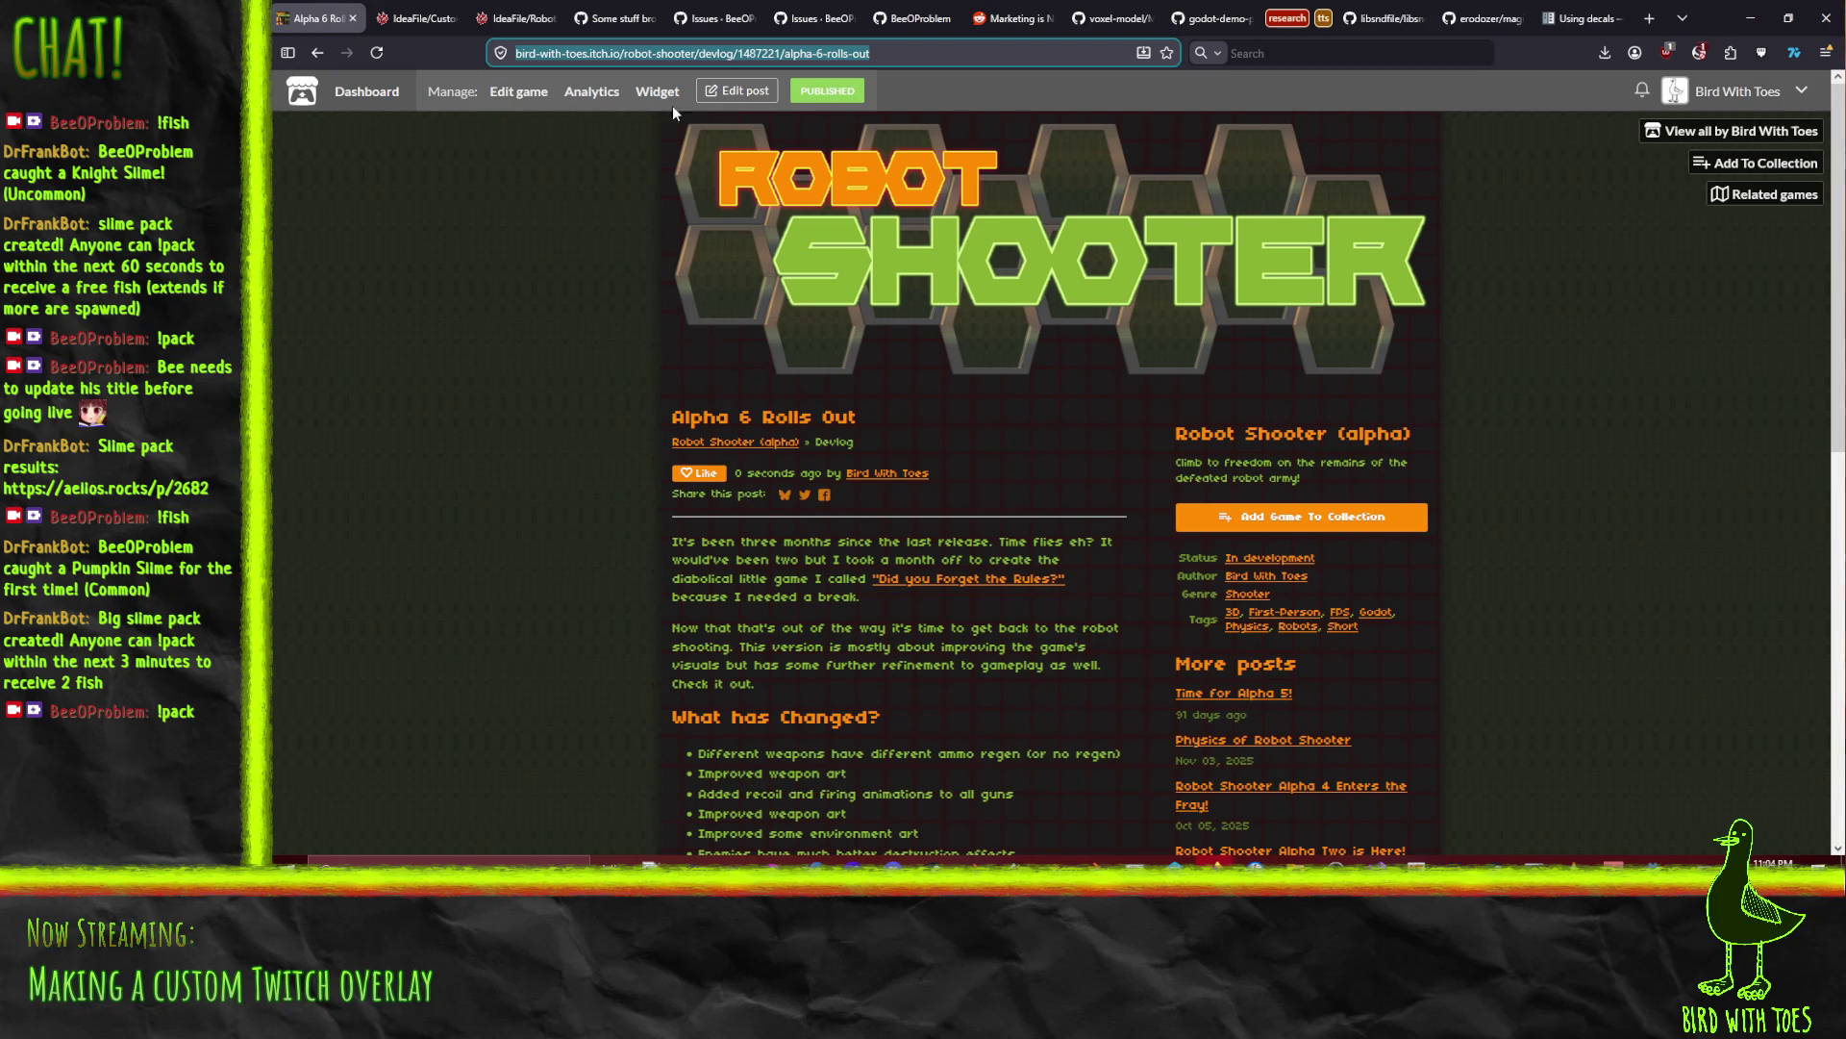
{"action": "key", "text": "ctrl+v"}
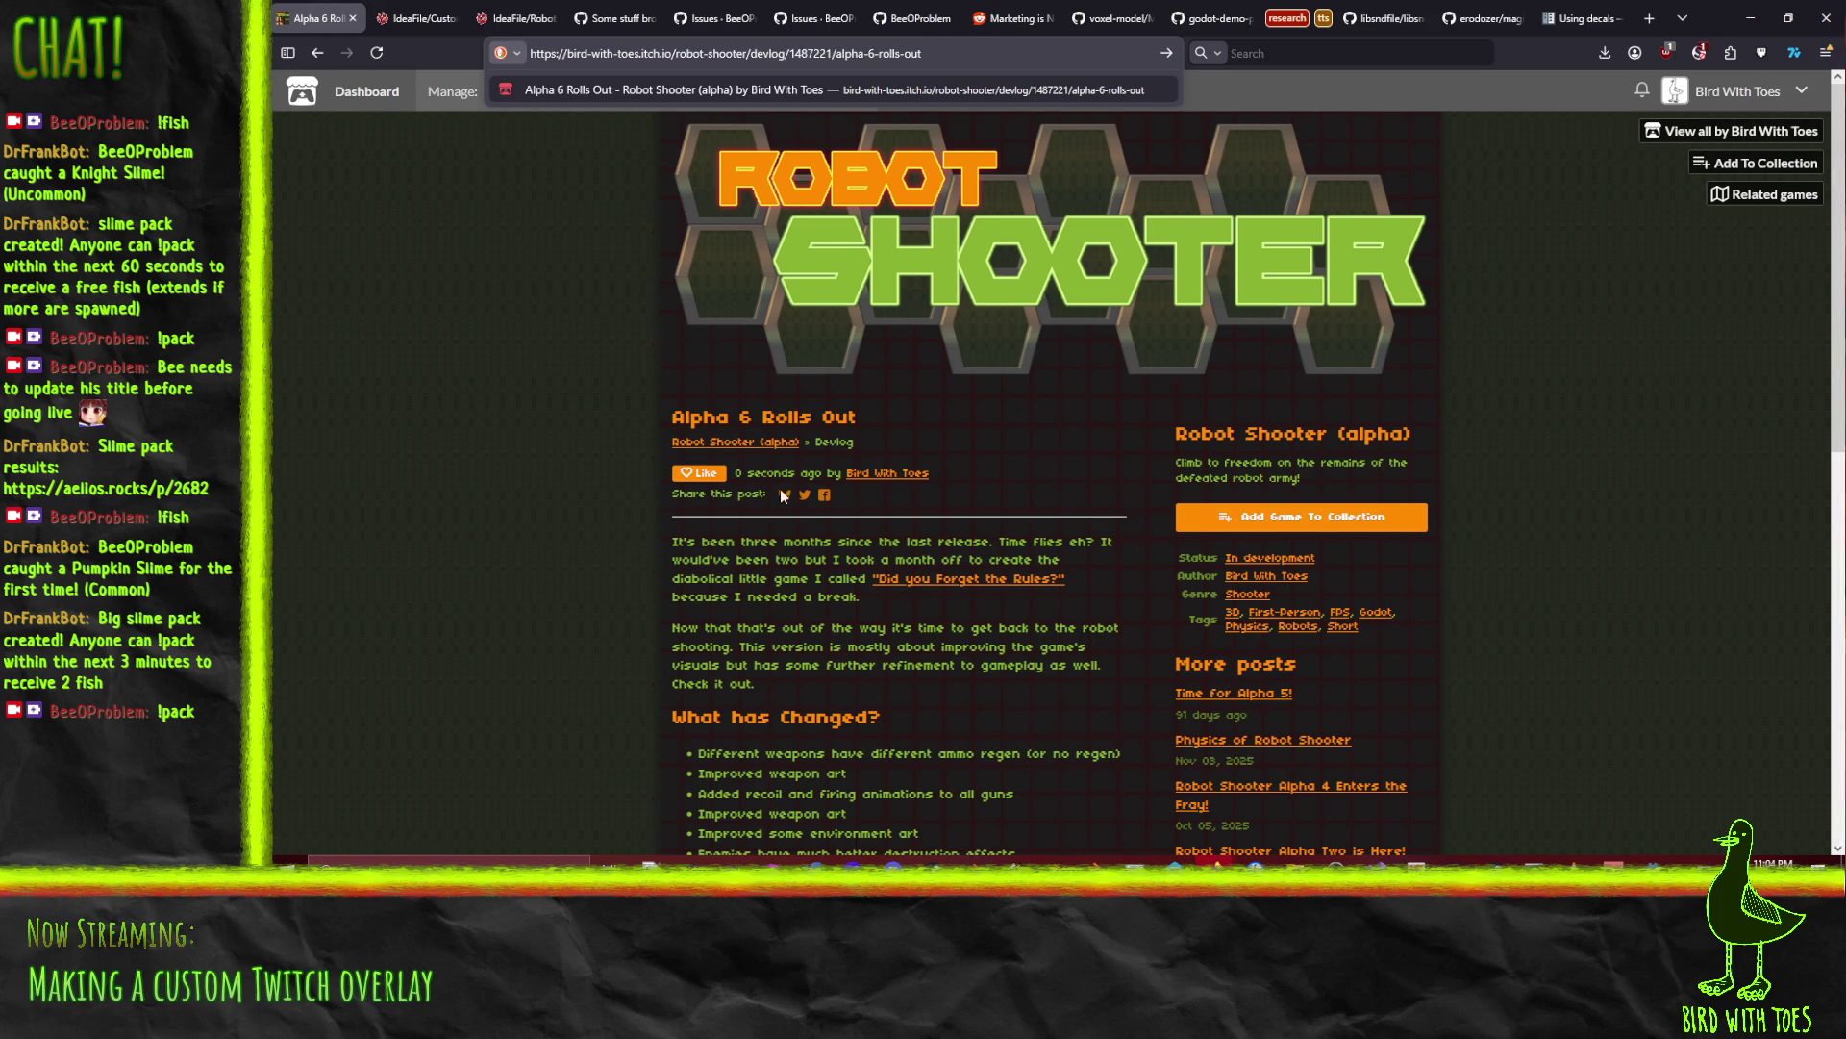
{"action": "left_click_drag", "start_coordinate": [748, 54], "coordinate": [531, 54]}
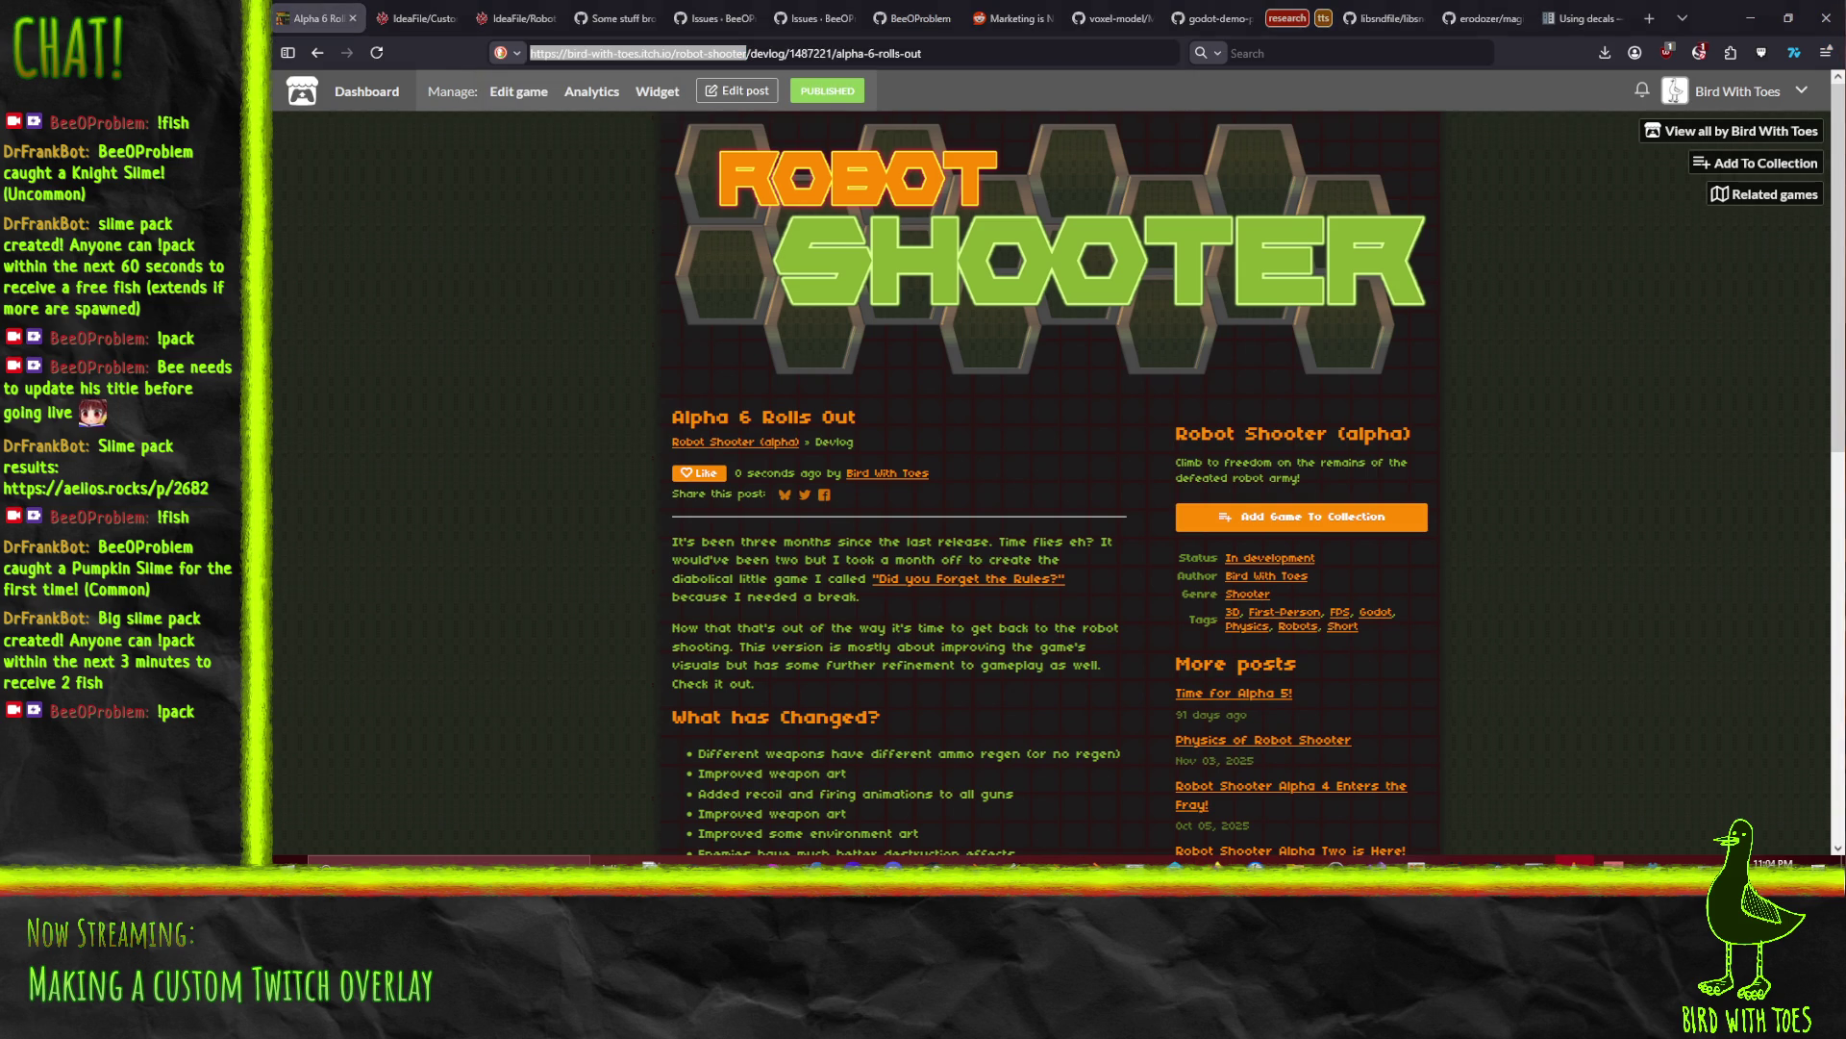
{"action": "key", "text": "super+d"}
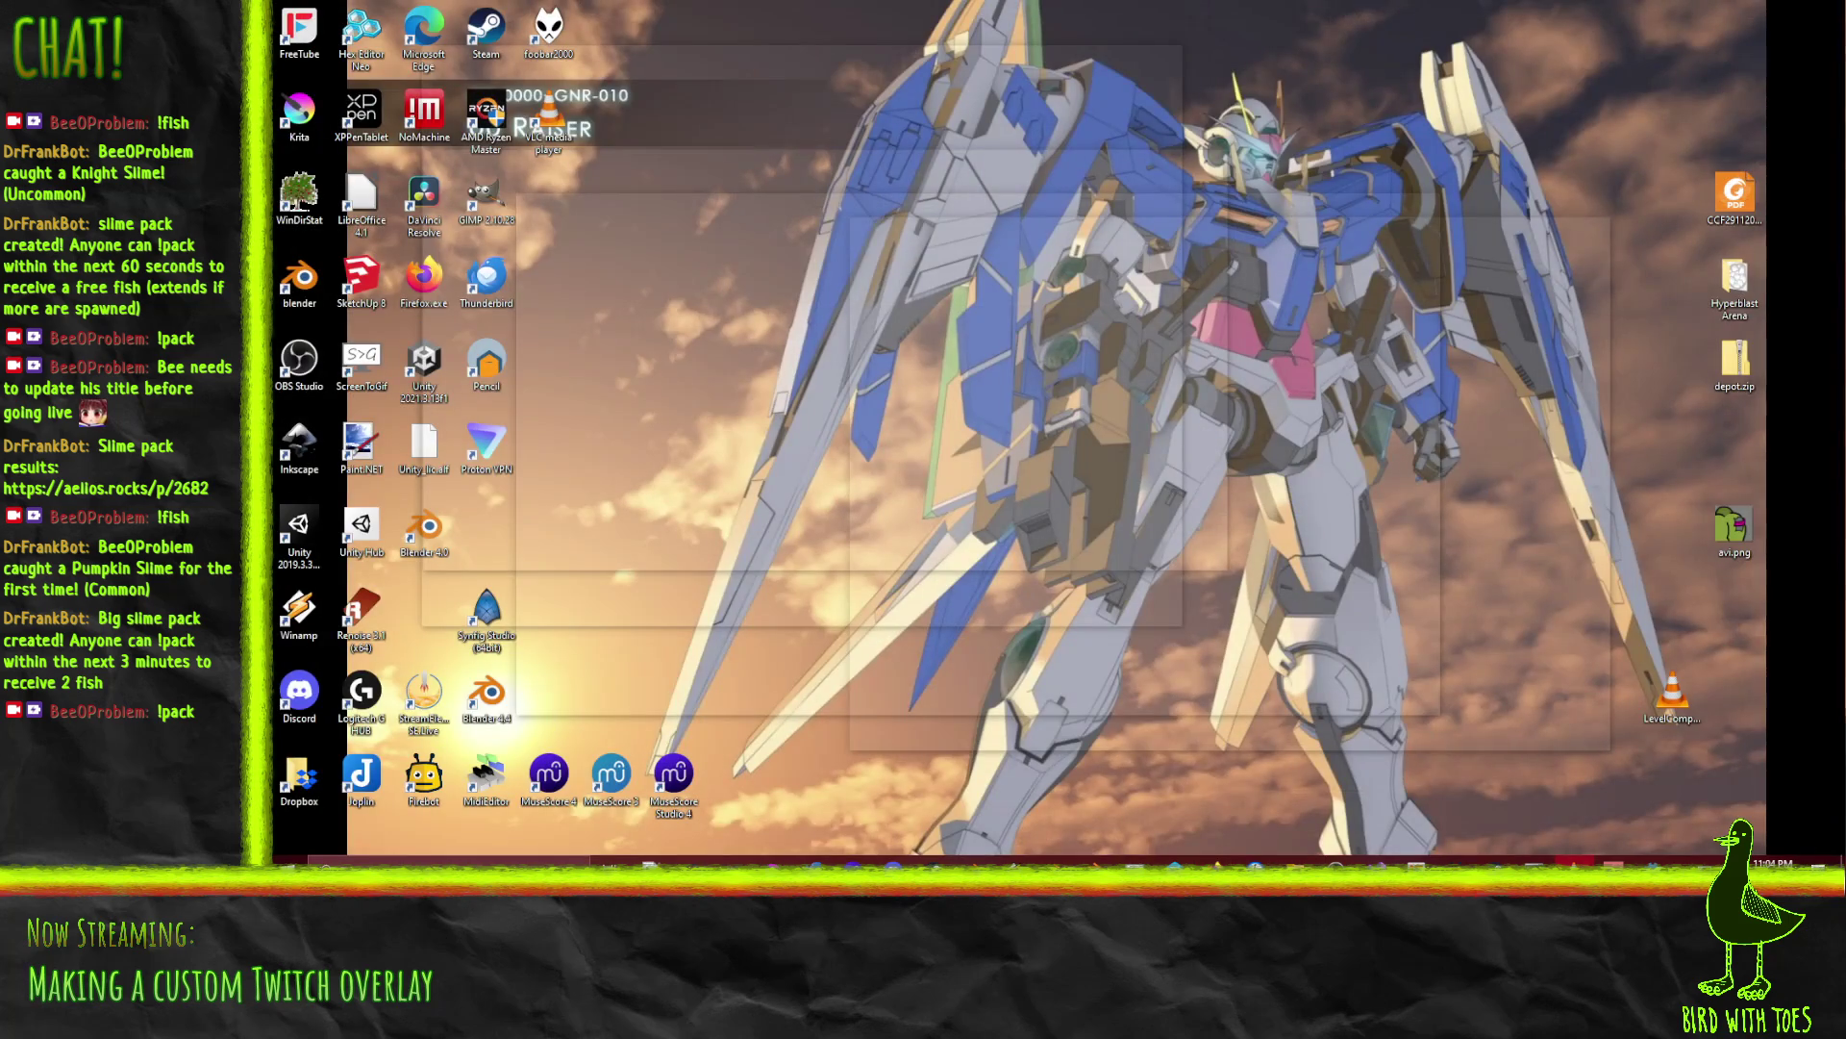
{"action": "key", "text": "super+d"}
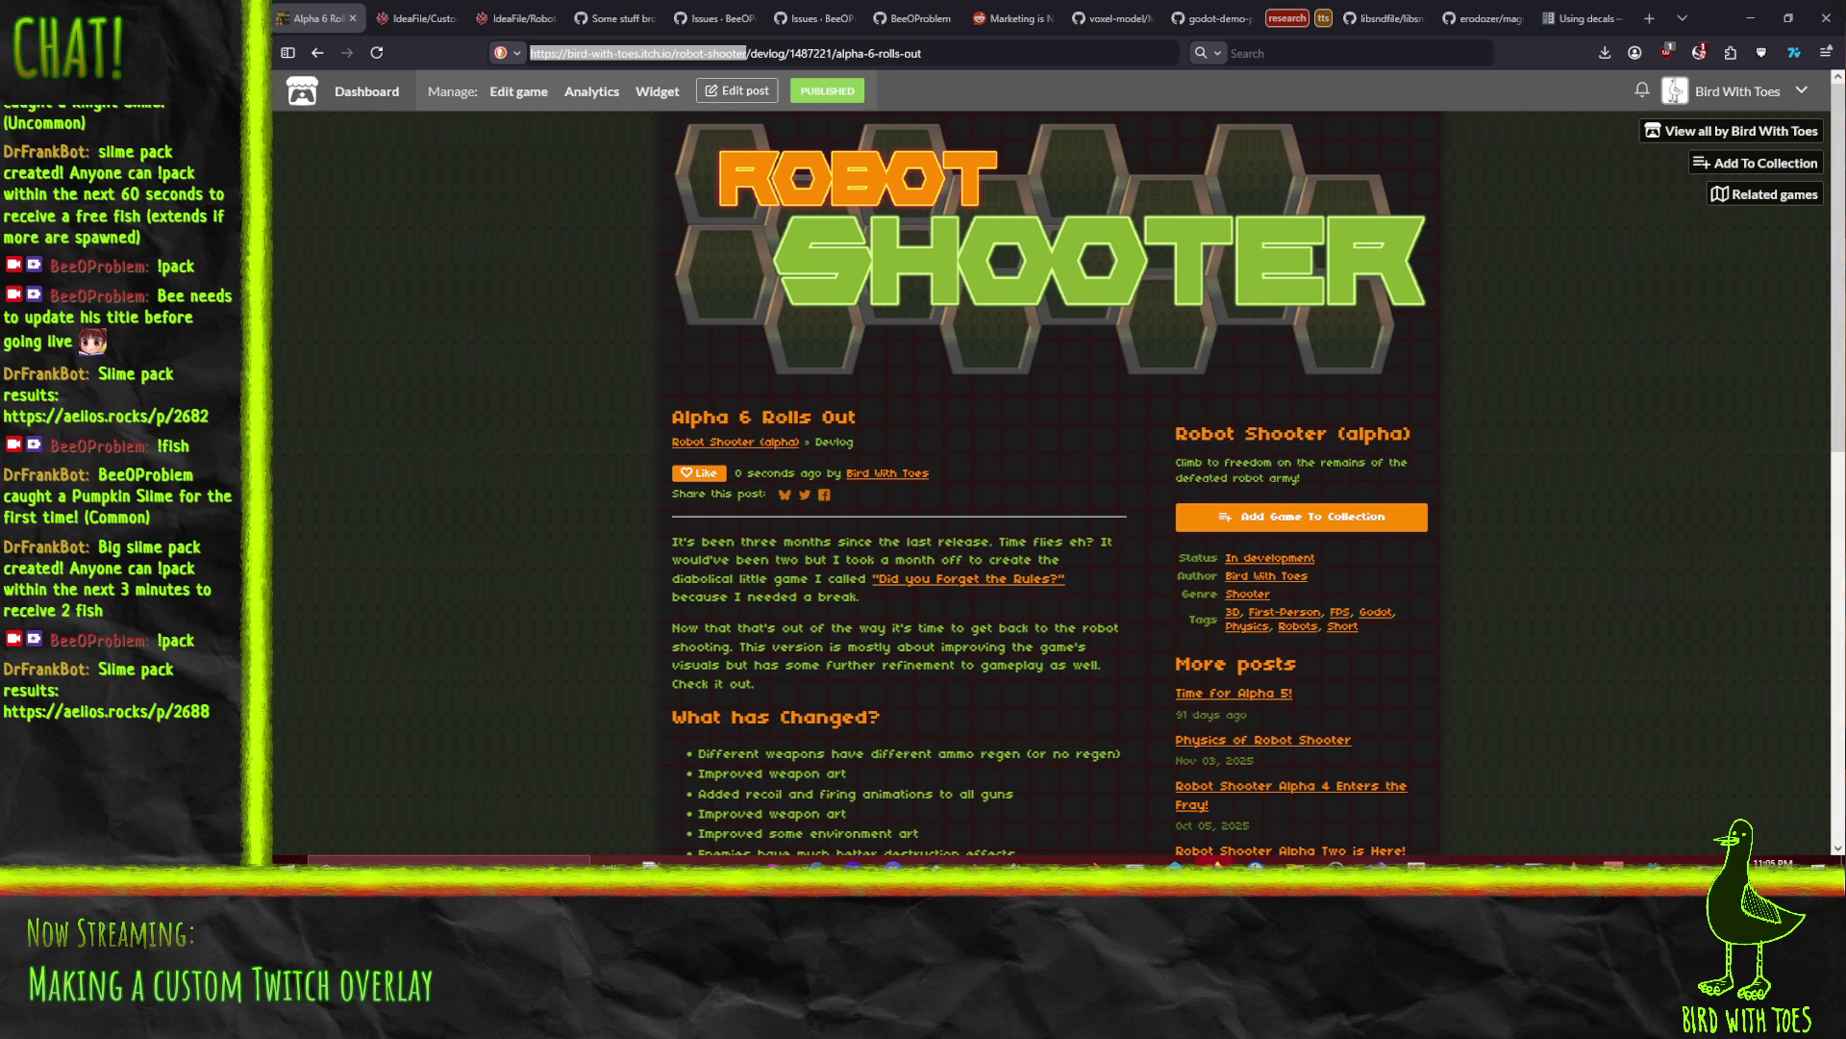
Step: View the Robot Shooter ToJam 2023 page's goat screenshot, then return to Godot
{"action": "key", "text": "alt+Tab"}
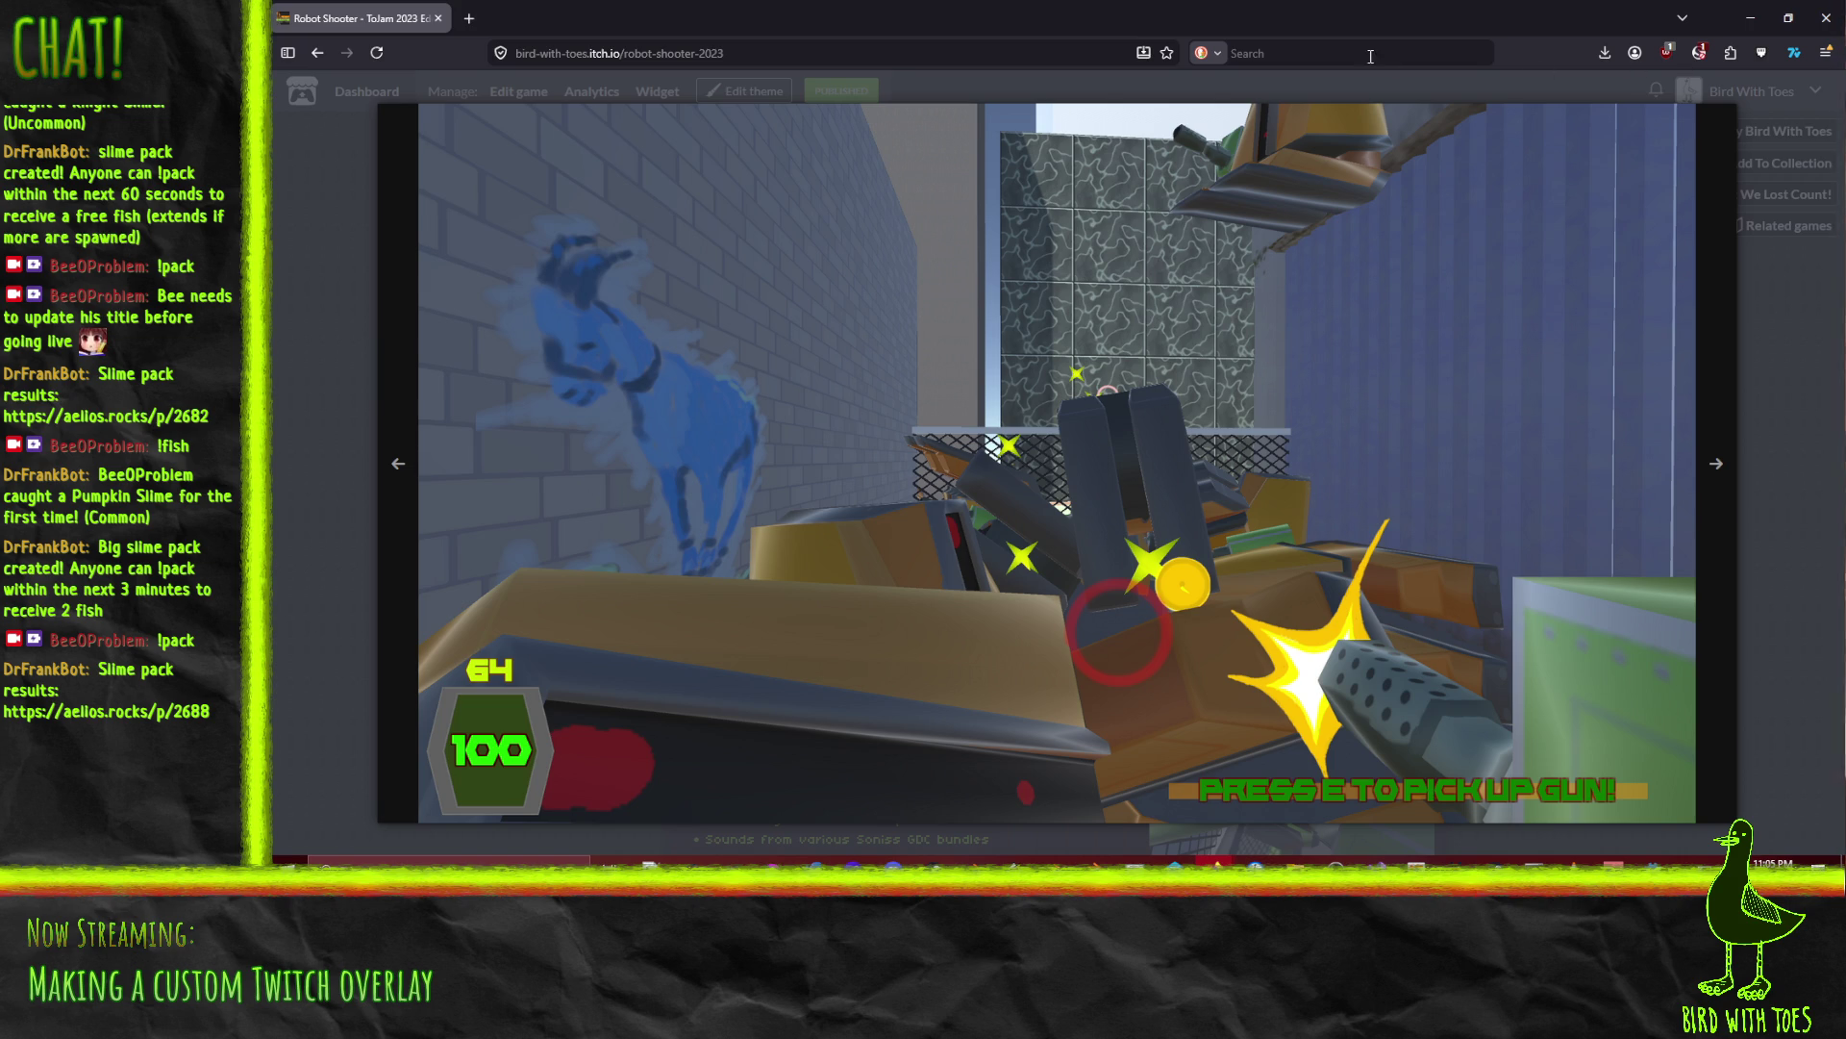
{"action": "left_click", "coordinate": [1827, 21]}
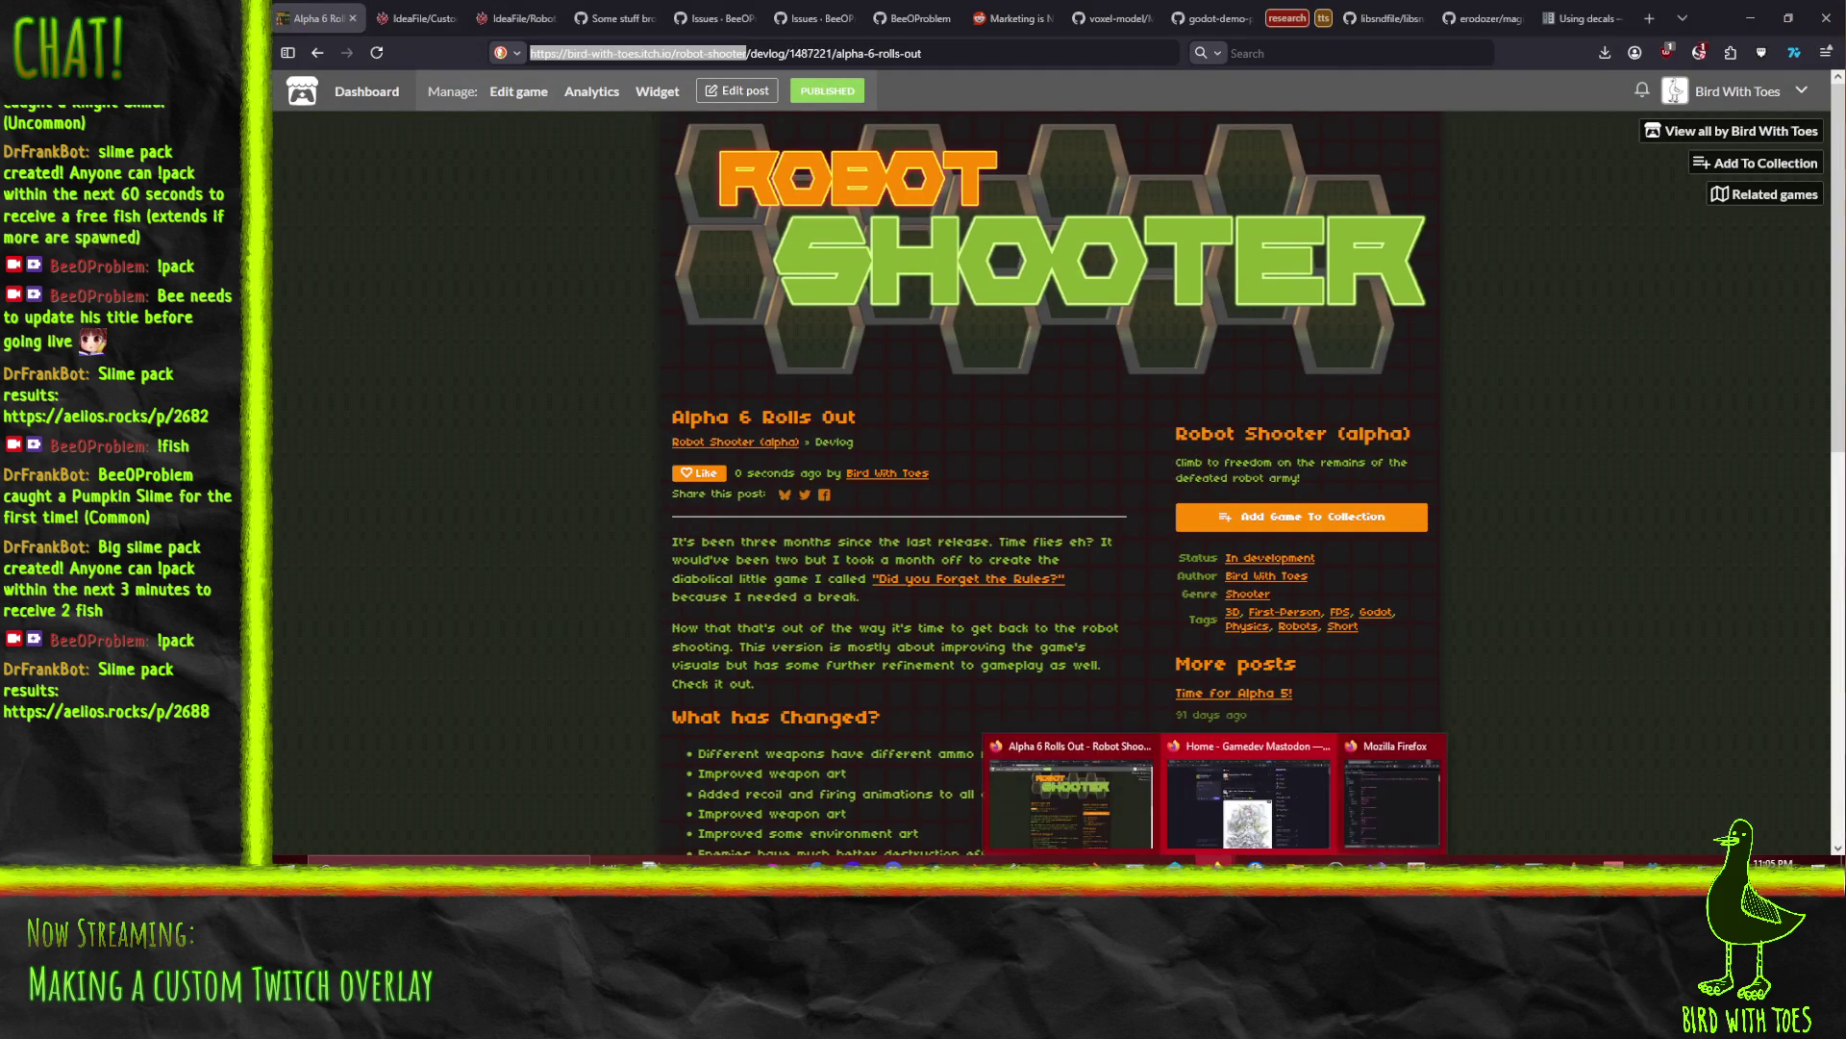
{"action": "mouse_move", "coordinate": [969, 865]}
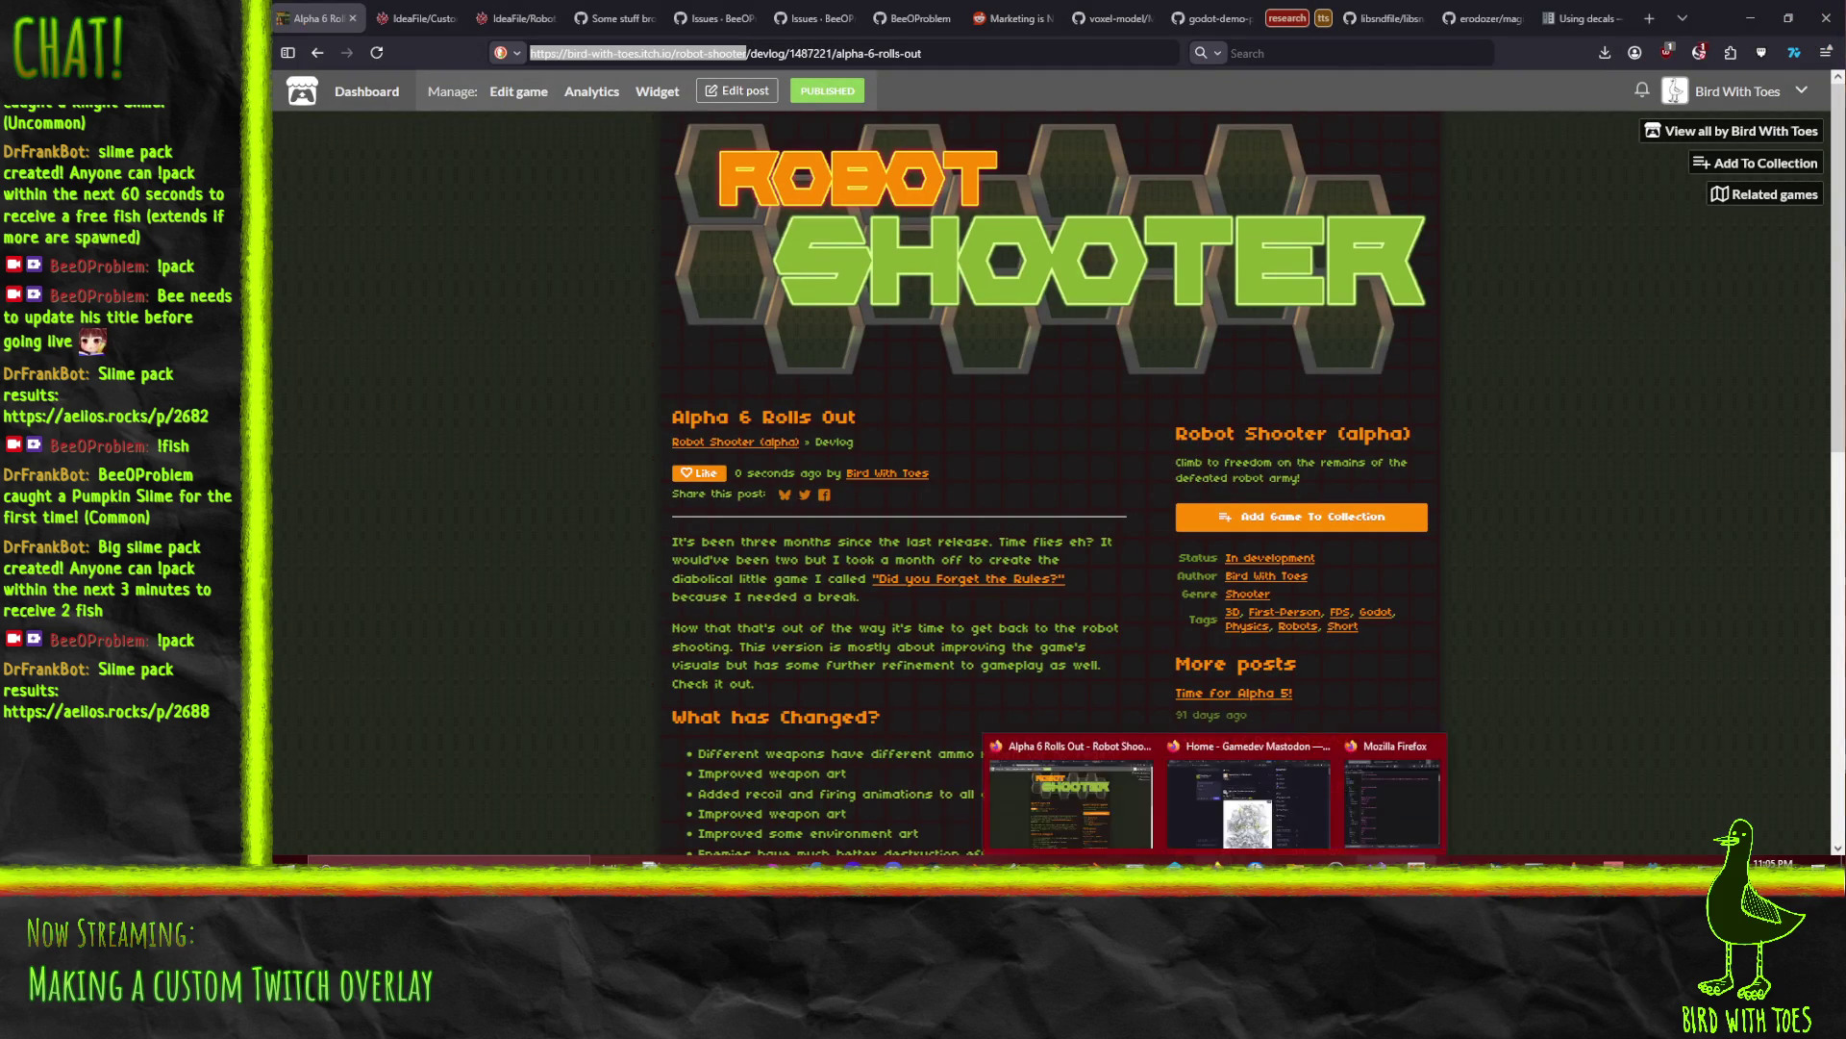
{"action": "left_click", "coordinate": [1602, 837]}
Step: Orbit and zoom the viewport until the goat decal above the trash cans faces the camera
{"action": "mouse_move", "coordinate": [1151, 437]}
{"action": "left_mouse_down"}
{"action": "mouse_move", "coordinate": [1066, 454]}
{"action": "mouse_move", "coordinate": [978, 385]}
{"action": "left_mouse_up"}
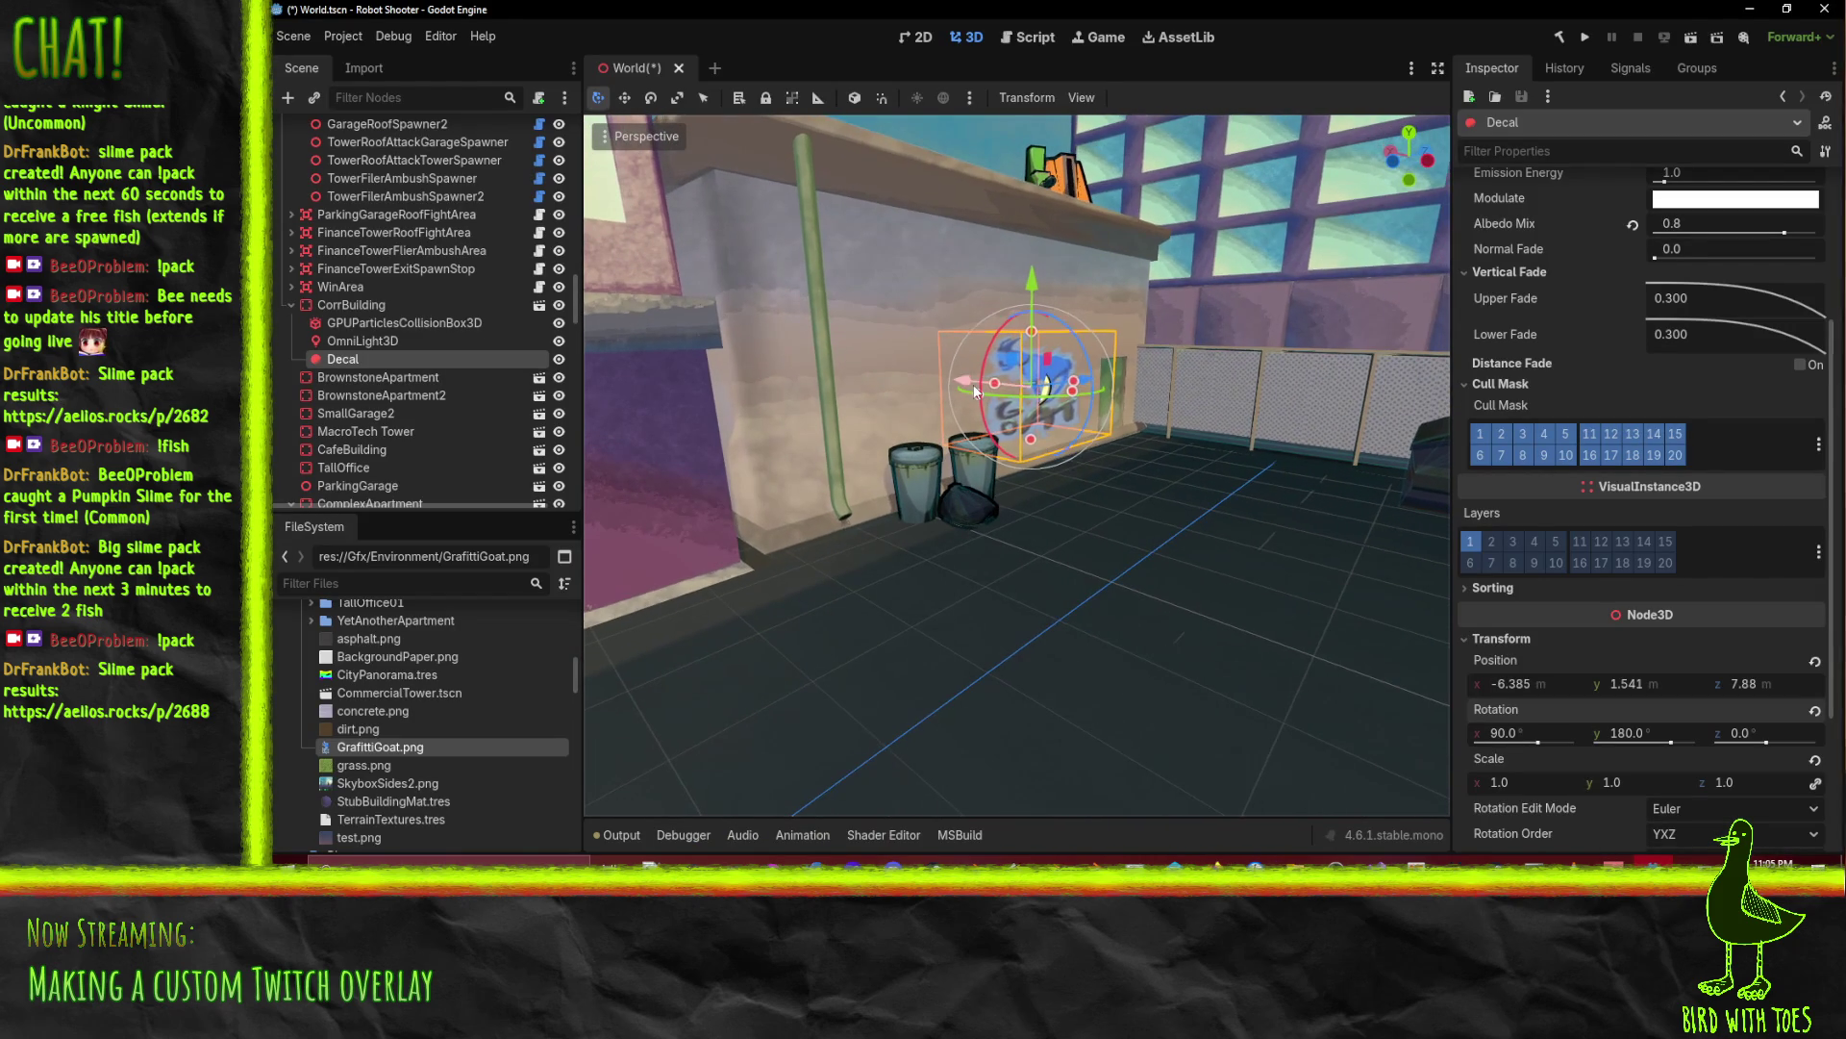
{"action": "mouse_move", "coordinate": [1123, 394]}
{"action": "left_mouse_down"}
{"action": "mouse_move", "coordinate": [1142, 540]}
{"action": "mouse_move", "coordinate": [1200, 527]}
{"action": "mouse_move", "coordinate": [1224, 551]}
{"action": "mouse_move", "coordinate": [1277, 512]}
{"action": "mouse_move", "coordinate": [1243, 521]}
{"action": "left_mouse_up"}
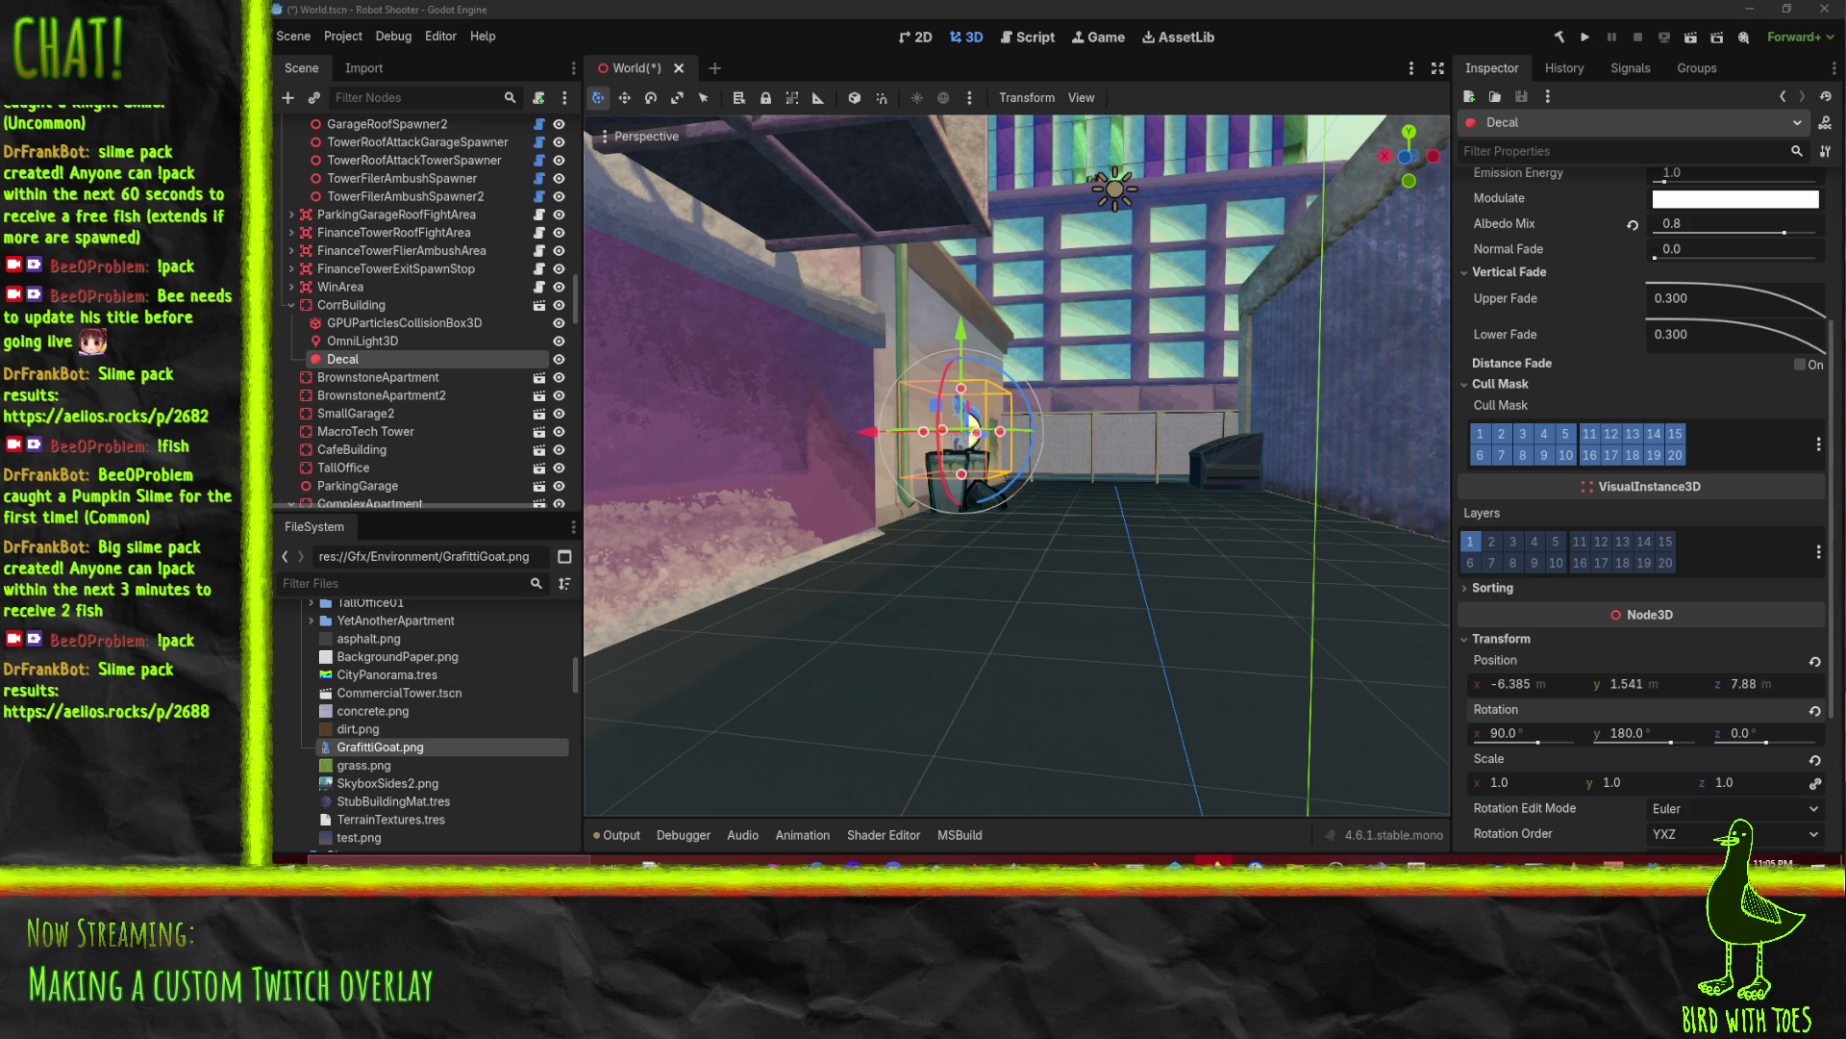
{"action": "mouse_move", "coordinate": [1157, 556]}
{"action": "left_mouse_down"}
{"action": "mouse_move", "coordinate": [1152, 417]}
{"action": "mouse_move", "coordinate": [1128, 510]}
{"action": "mouse_move", "coordinate": [1134, 481]}
{"action": "left_mouse_up"}
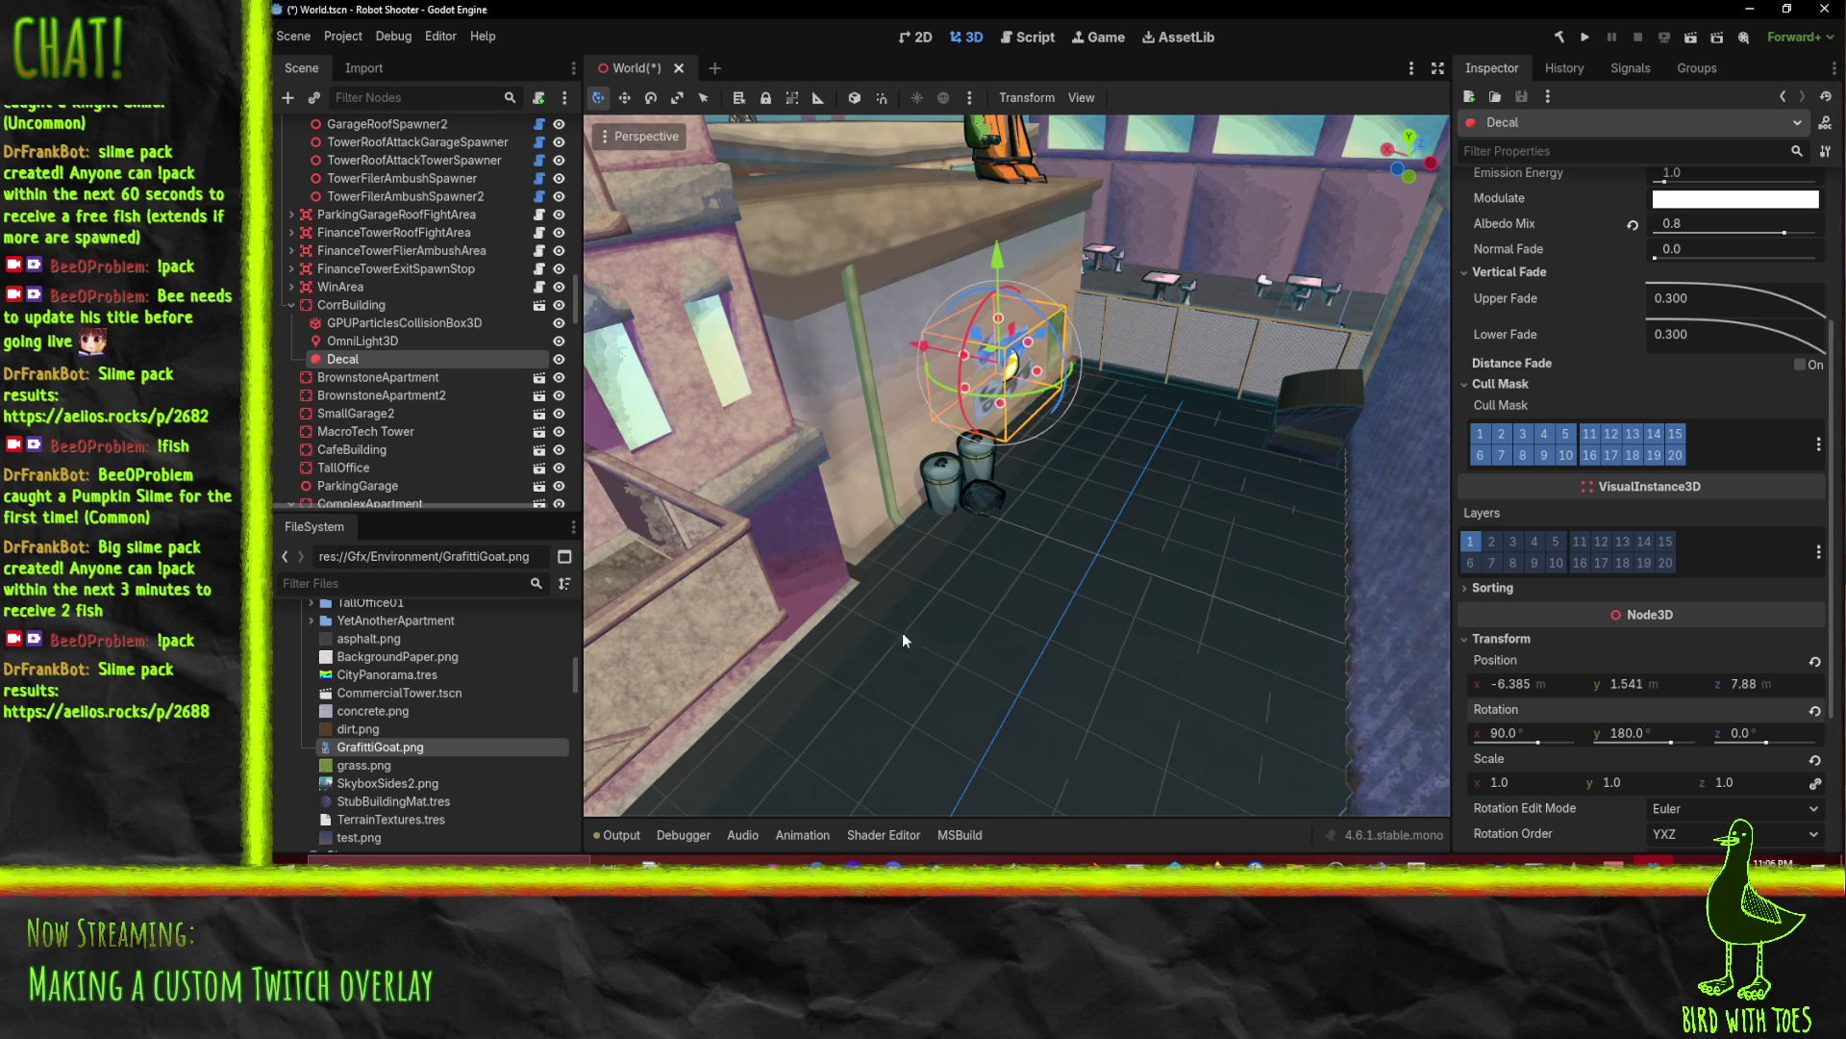
{"action": "scroll", "coordinate": [962, 673], "scroll_direction": "up", "scroll_amount": 5}
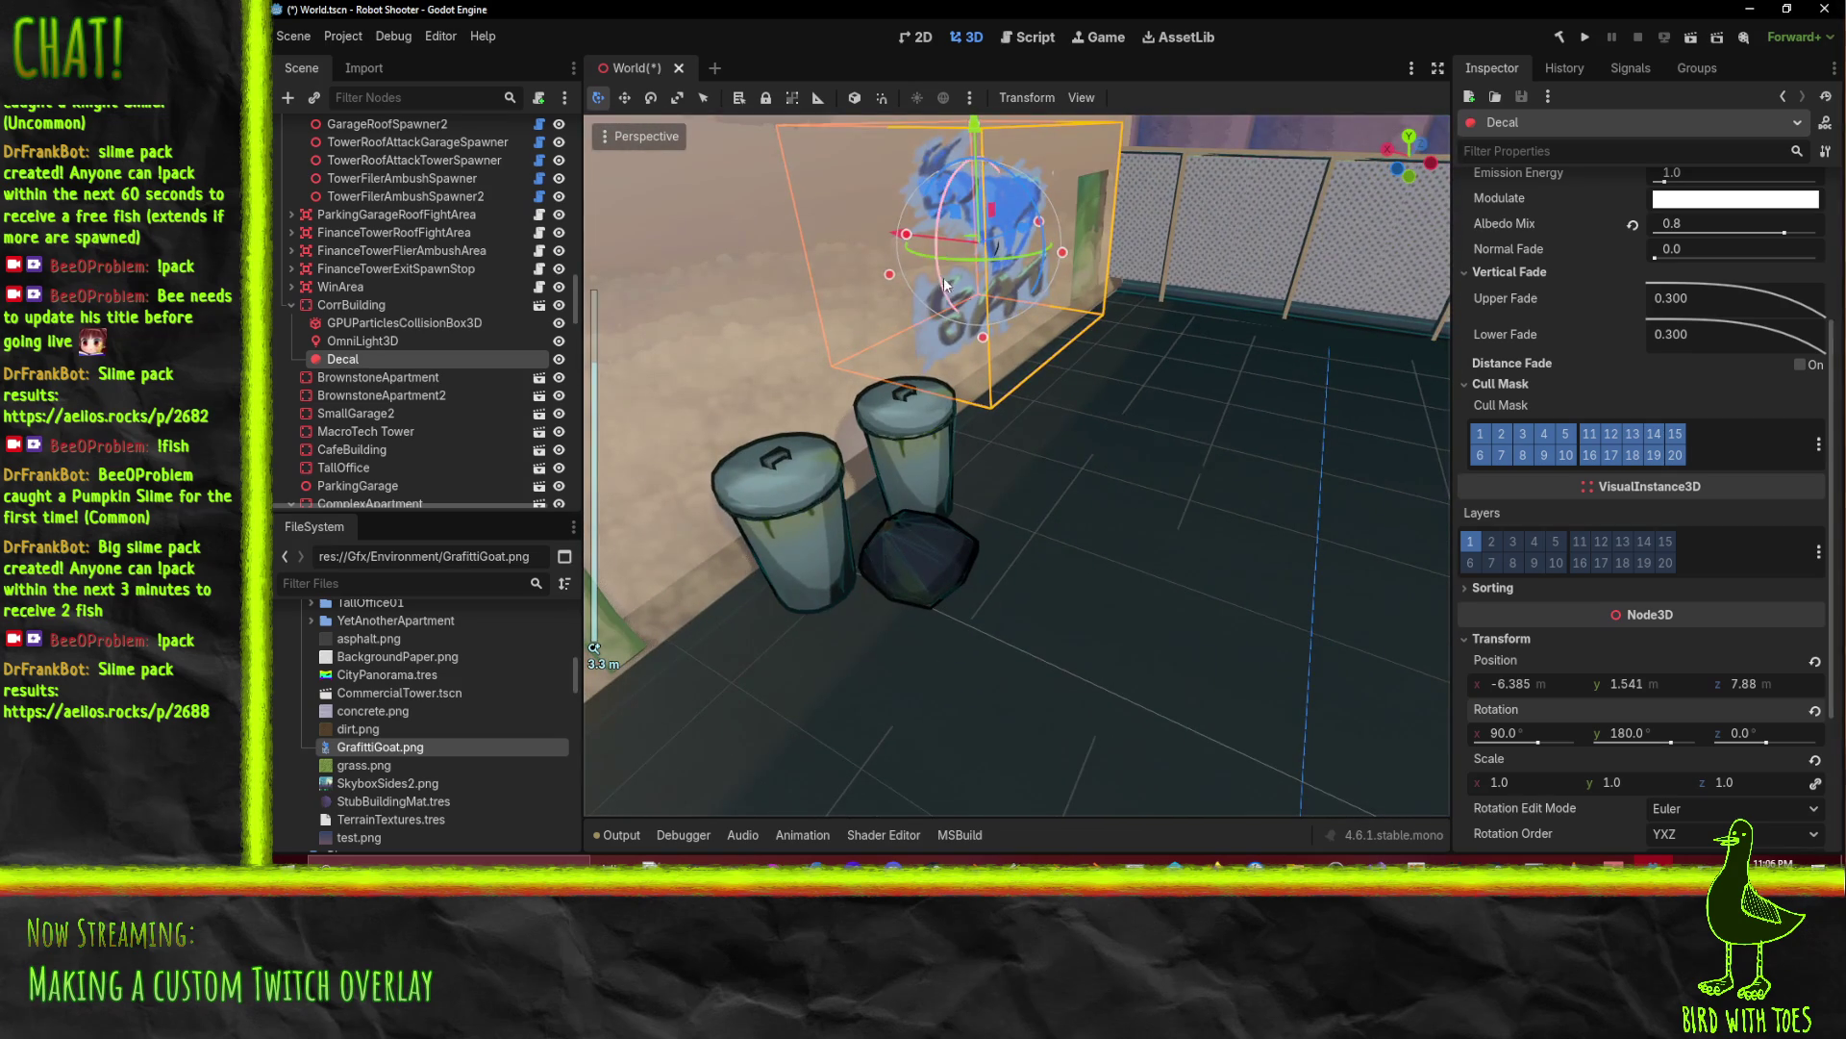
{"action": "mouse_move", "coordinate": [943, 277]}
{"action": "left_mouse_down"}
{"action": "mouse_move", "coordinate": [863, 315]}
{"action": "mouse_move", "coordinate": [1098, 315]}
{"action": "mouse_move", "coordinate": [1232, 240]}
{"action": "mouse_move", "coordinate": [1304, 258]}
{"action": "mouse_move", "coordinate": [1070, 273]}
{"action": "mouse_move", "coordinate": [1089, 345]}
{"action": "mouse_move", "coordinate": [1187, 343]}
{"action": "mouse_move", "coordinate": [1180, 454]}
{"action": "left_mouse_up"}
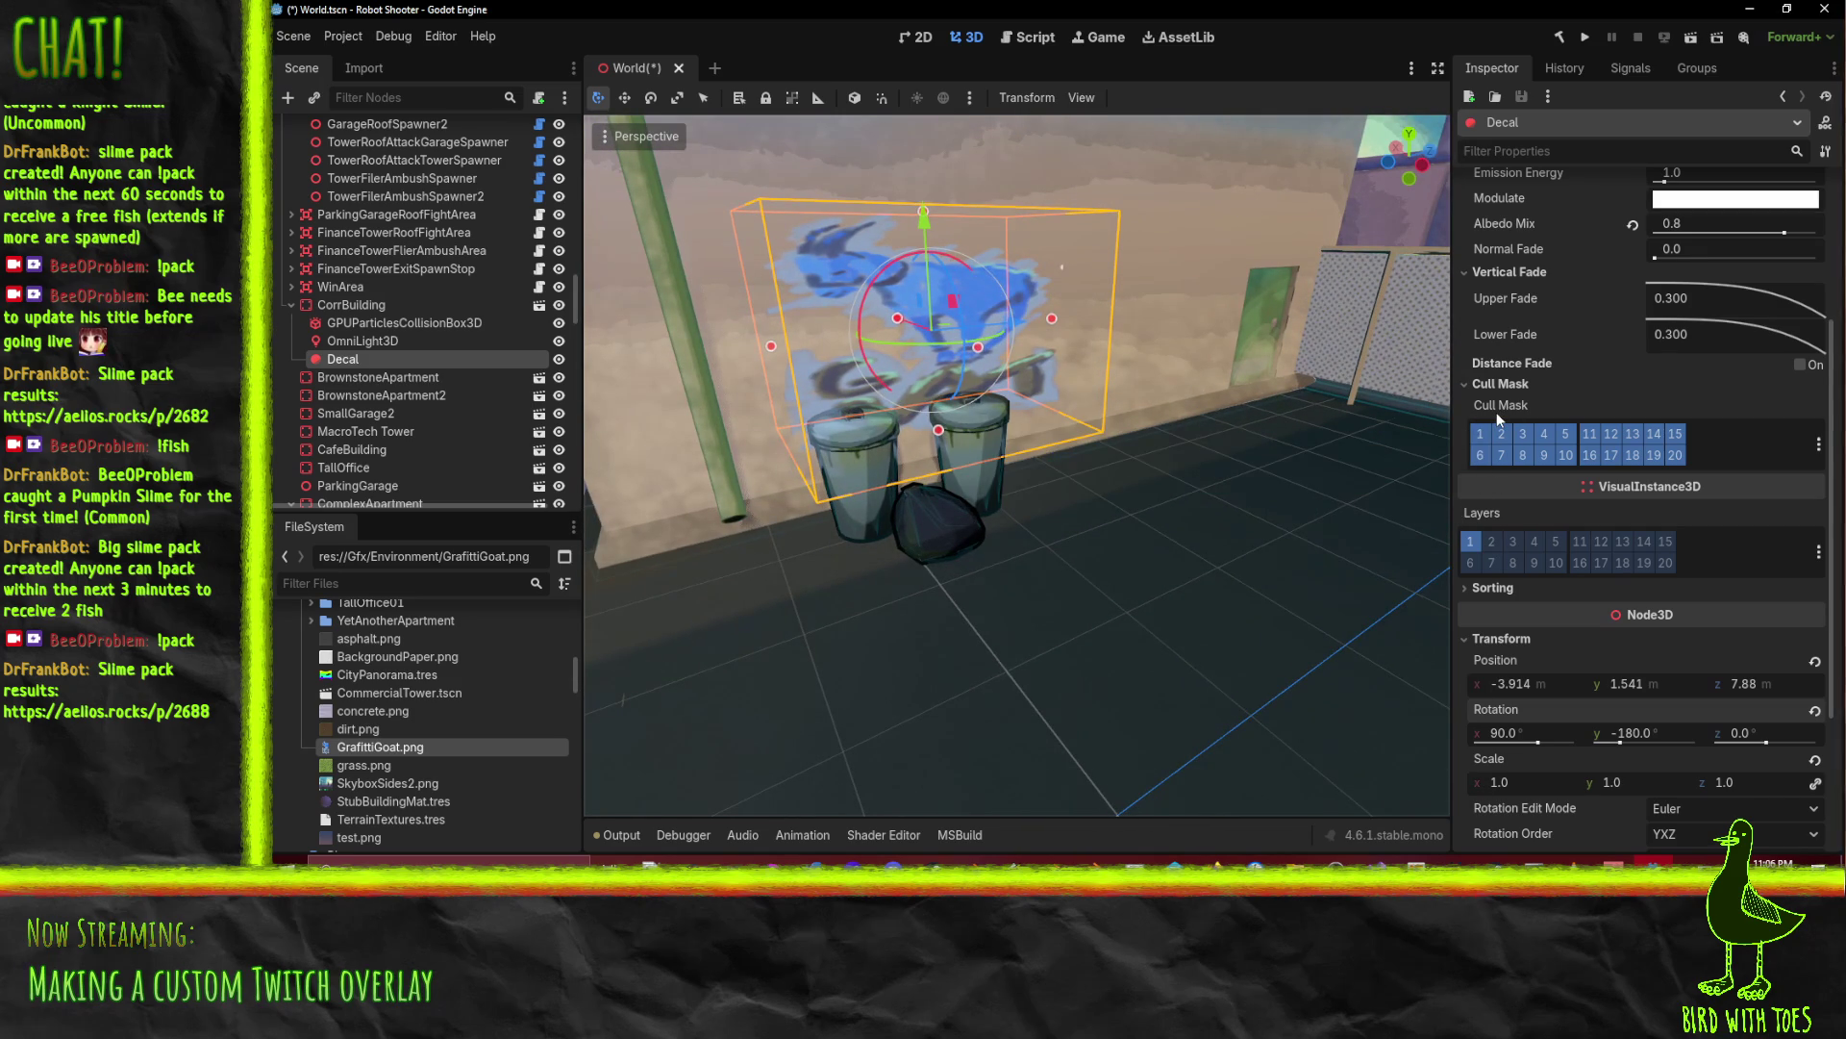
{"action": "left_click", "coordinate": [1491, 542]}
{"action": "left_click", "coordinate": [1470, 542]}
{"action": "left_click", "coordinate": [1479, 433]}
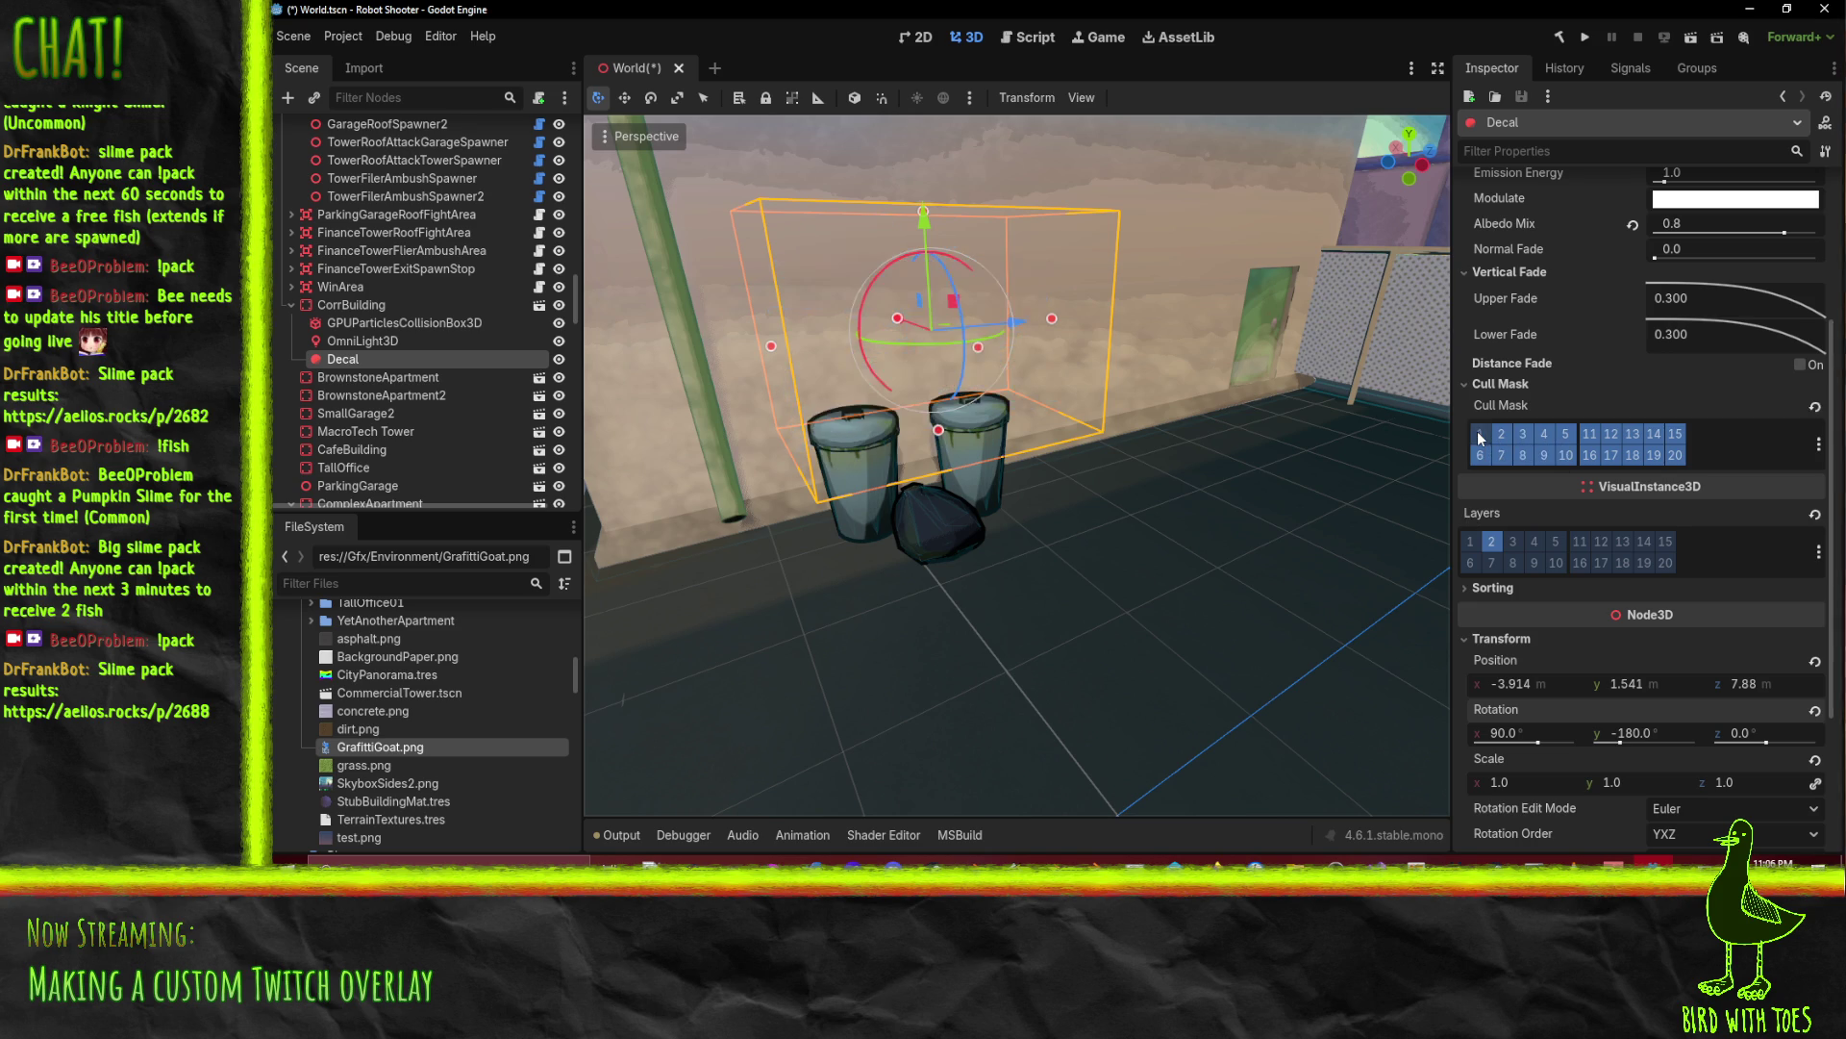
{"action": "left_click", "coordinate": [1479, 434]}
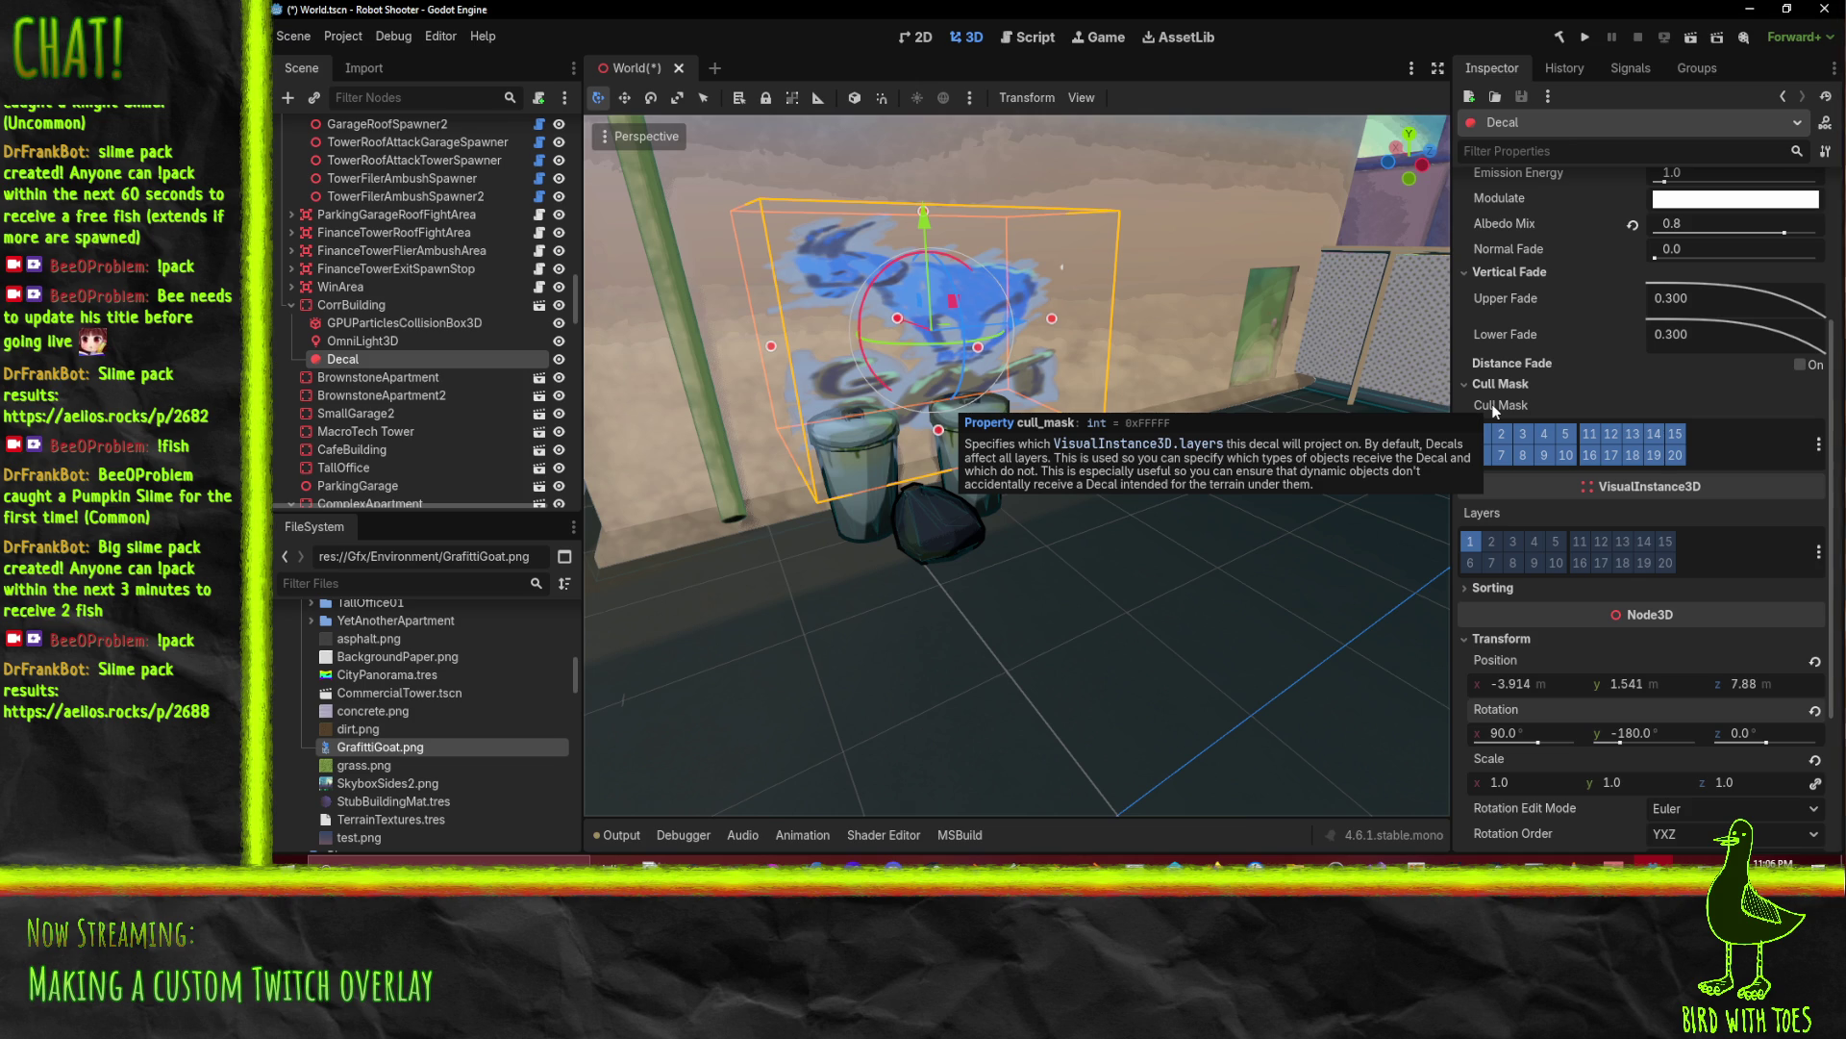
{"action": "left_click", "coordinate": [348, 36]}
Step: Open Project Settings and browse Rendering's Textures, Renderer, Viewport and Anti Aliasing pages
{"action": "left_click", "coordinate": [375, 62]}
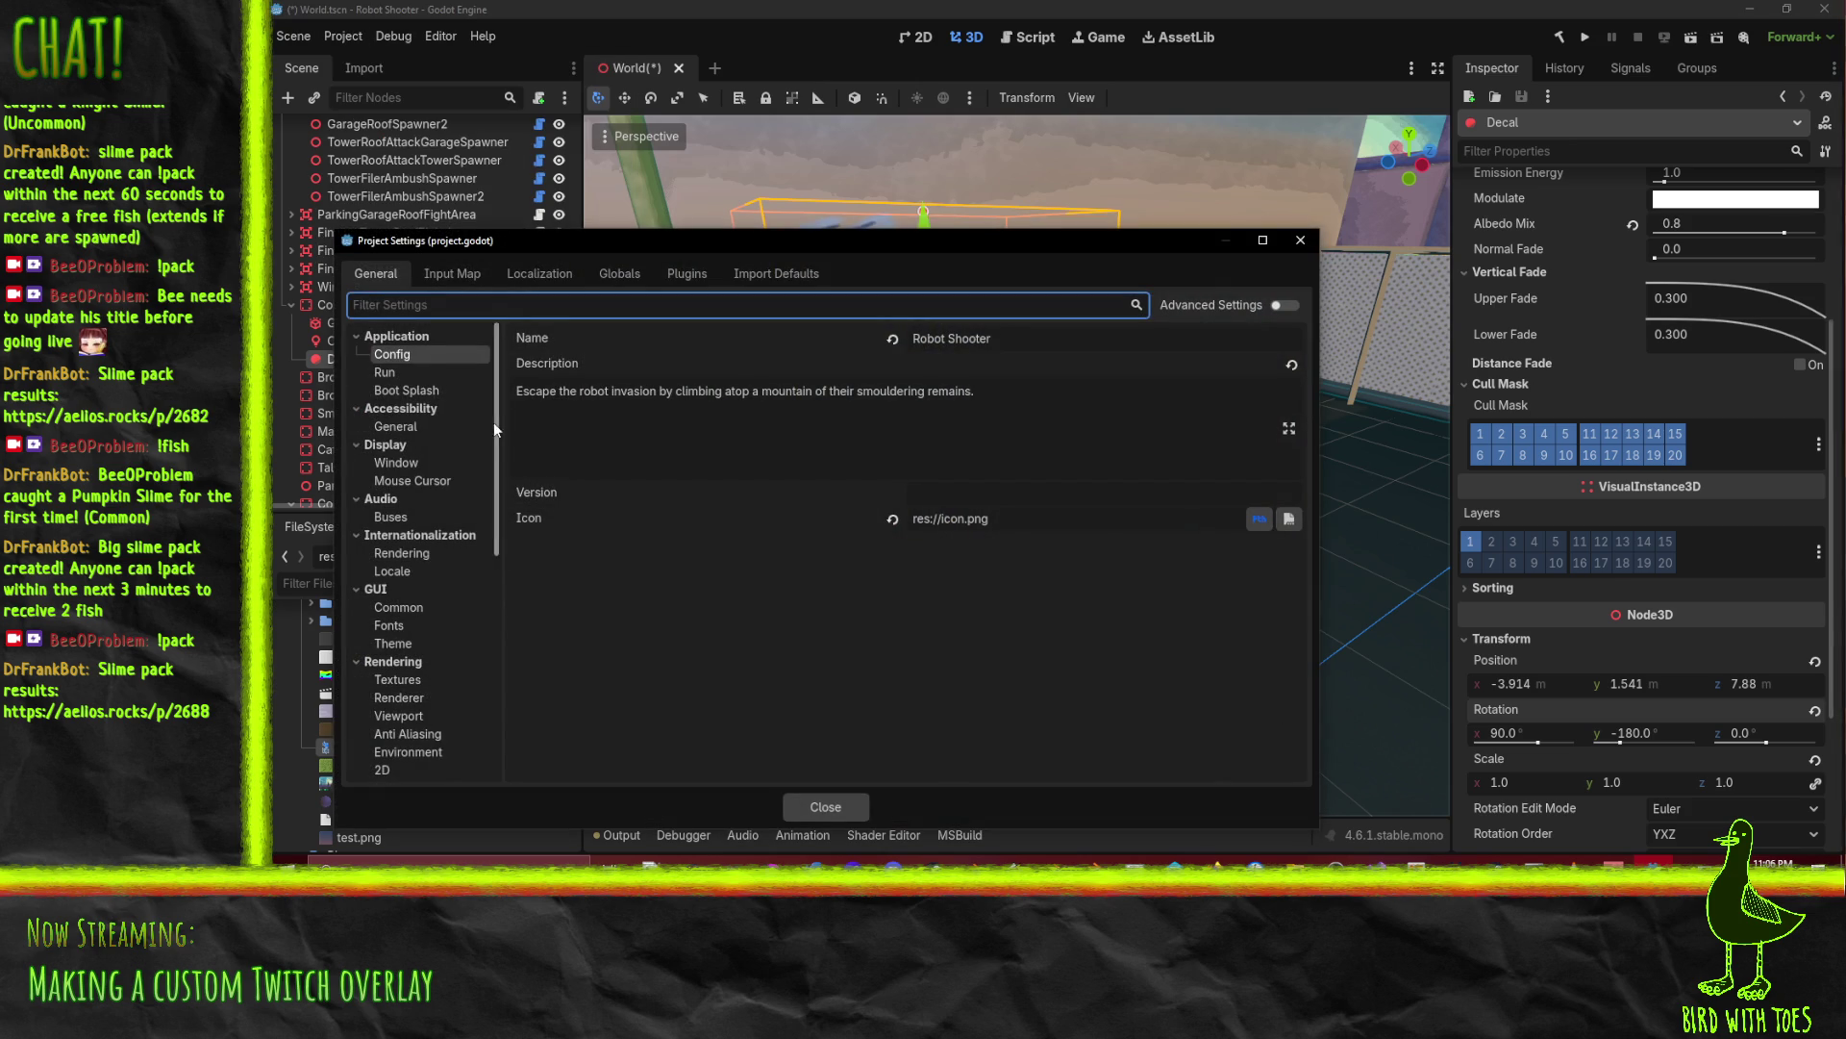
{"action": "scroll", "coordinate": [437, 471], "scroll_direction": "down", "scroll_amount": 2}
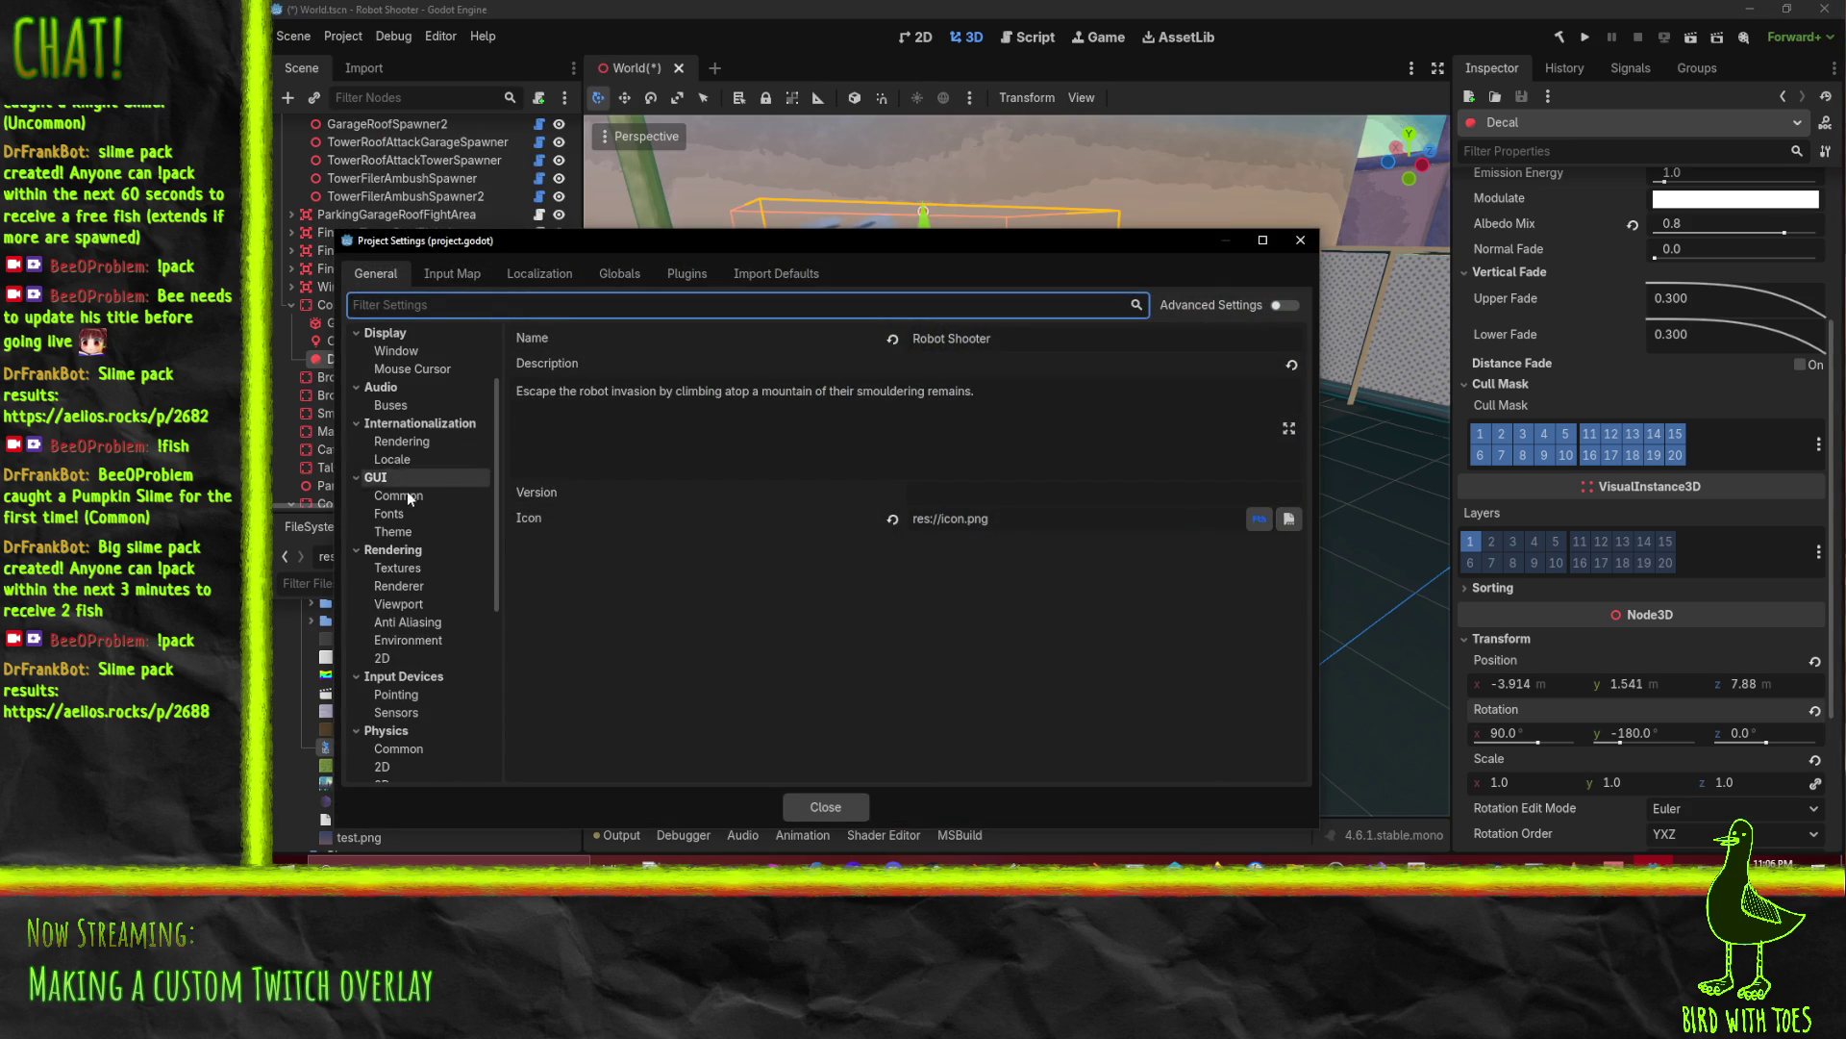
{"action": "left_click", "coordinate": [421, 571]}
{"action": "left_click", "coordinate": [425, 585]}
{"action": "left_click", "coordinate": [436, 604]}
{"action": "left_click", "coordinate": [443, 624]}
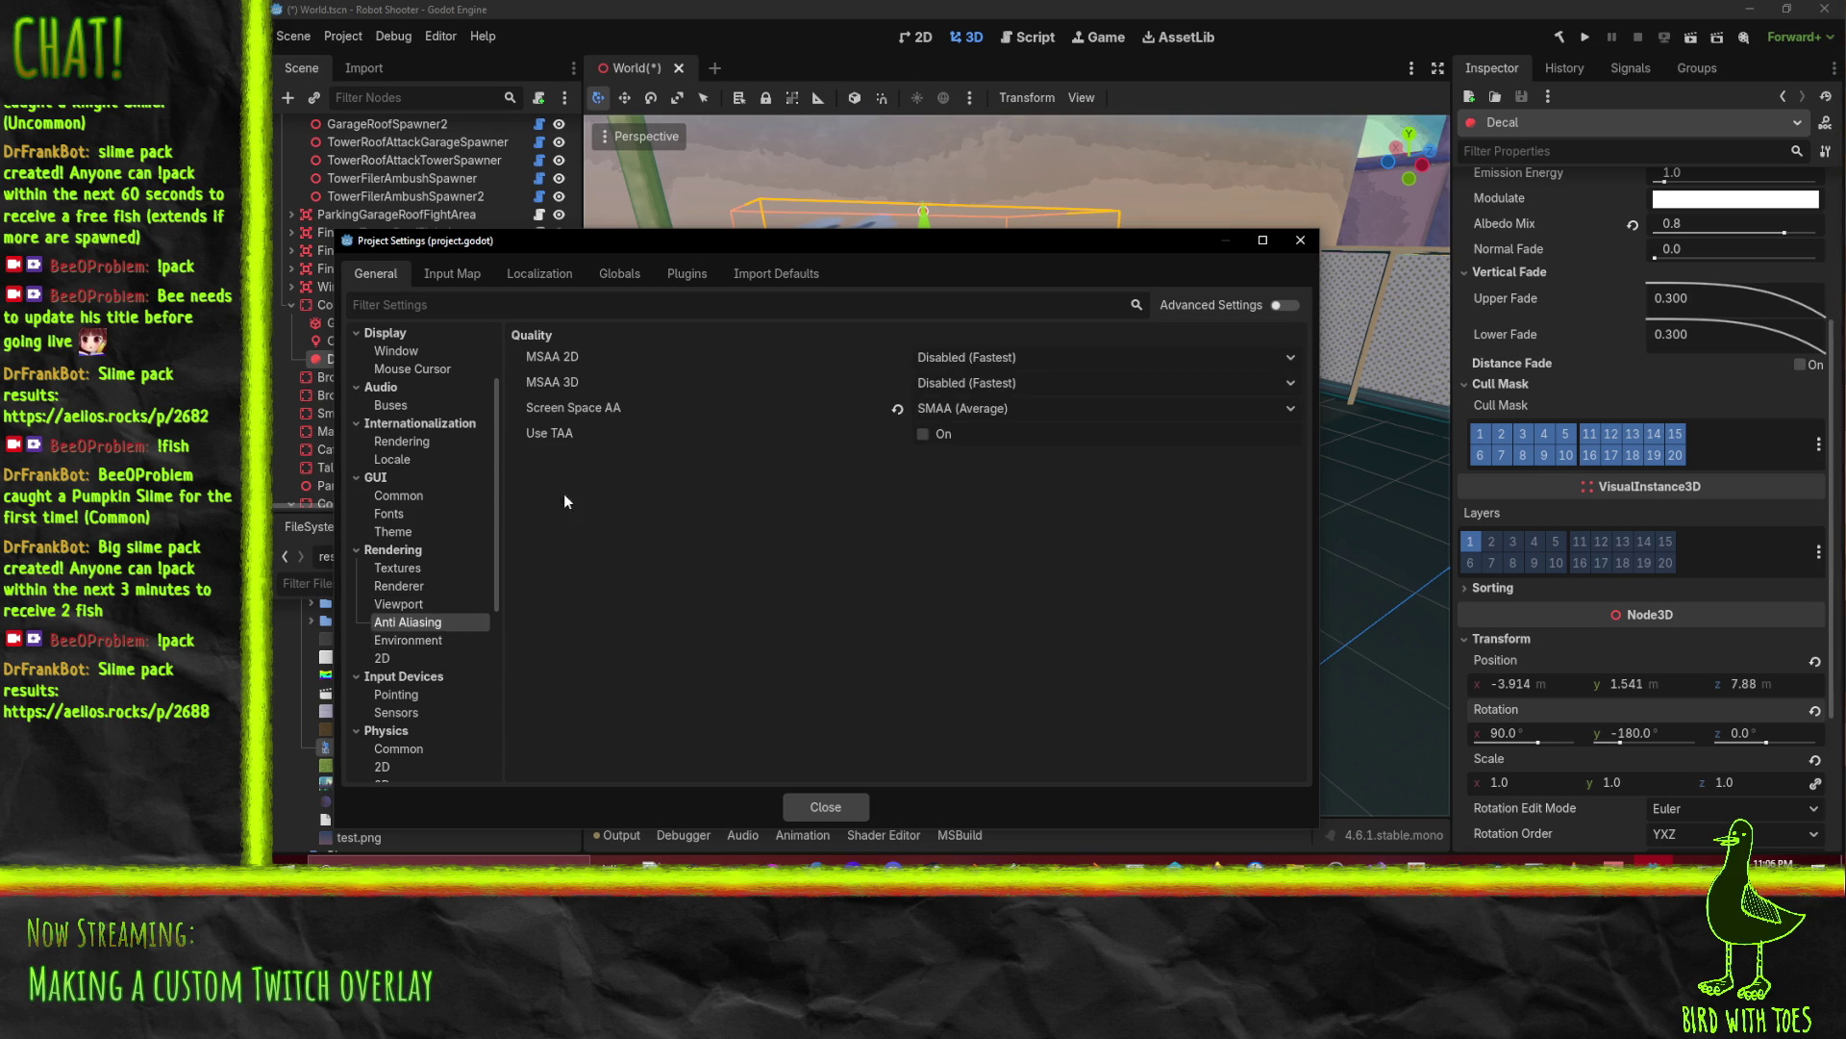
Step: Keep SMAA (Average) anti-aliasing, browse Environment and 2D, and reach 3D Render layer names
{"action": "left_click", "coordinate": [973, 411]}
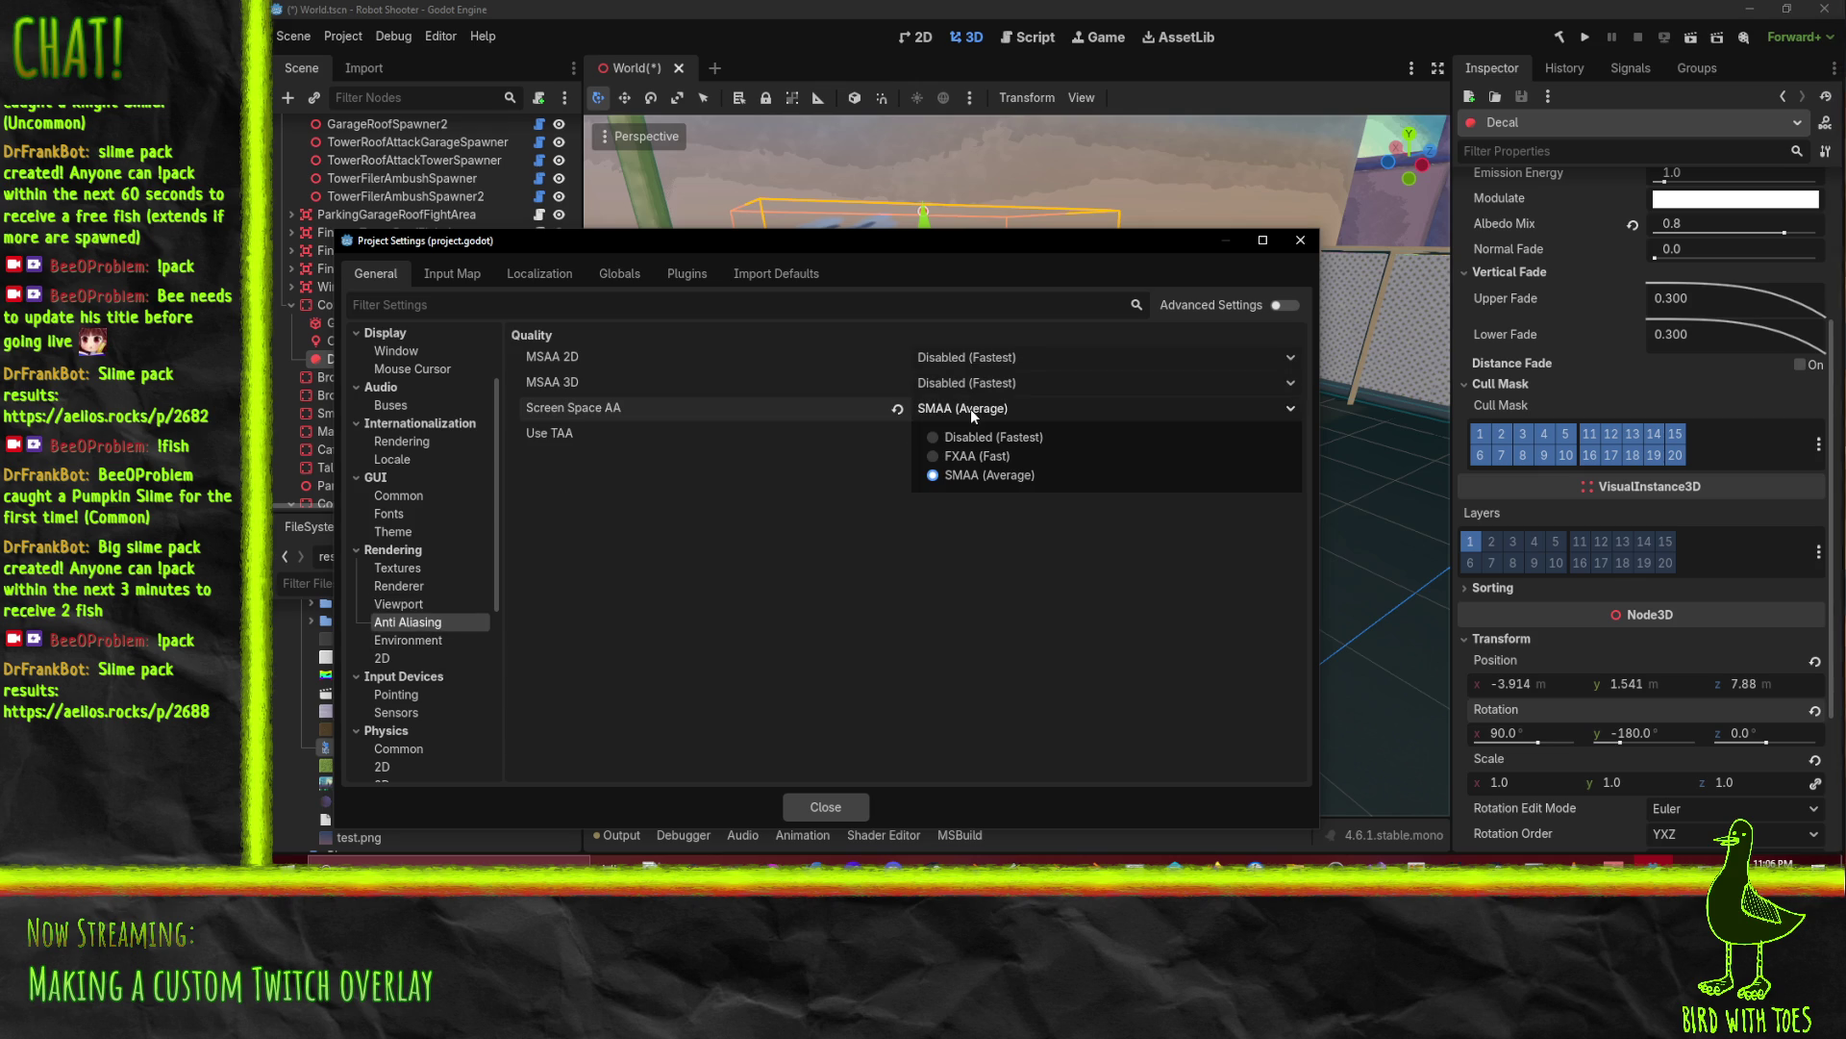
{"action": "left_click", "coordinate": [644, 601]}
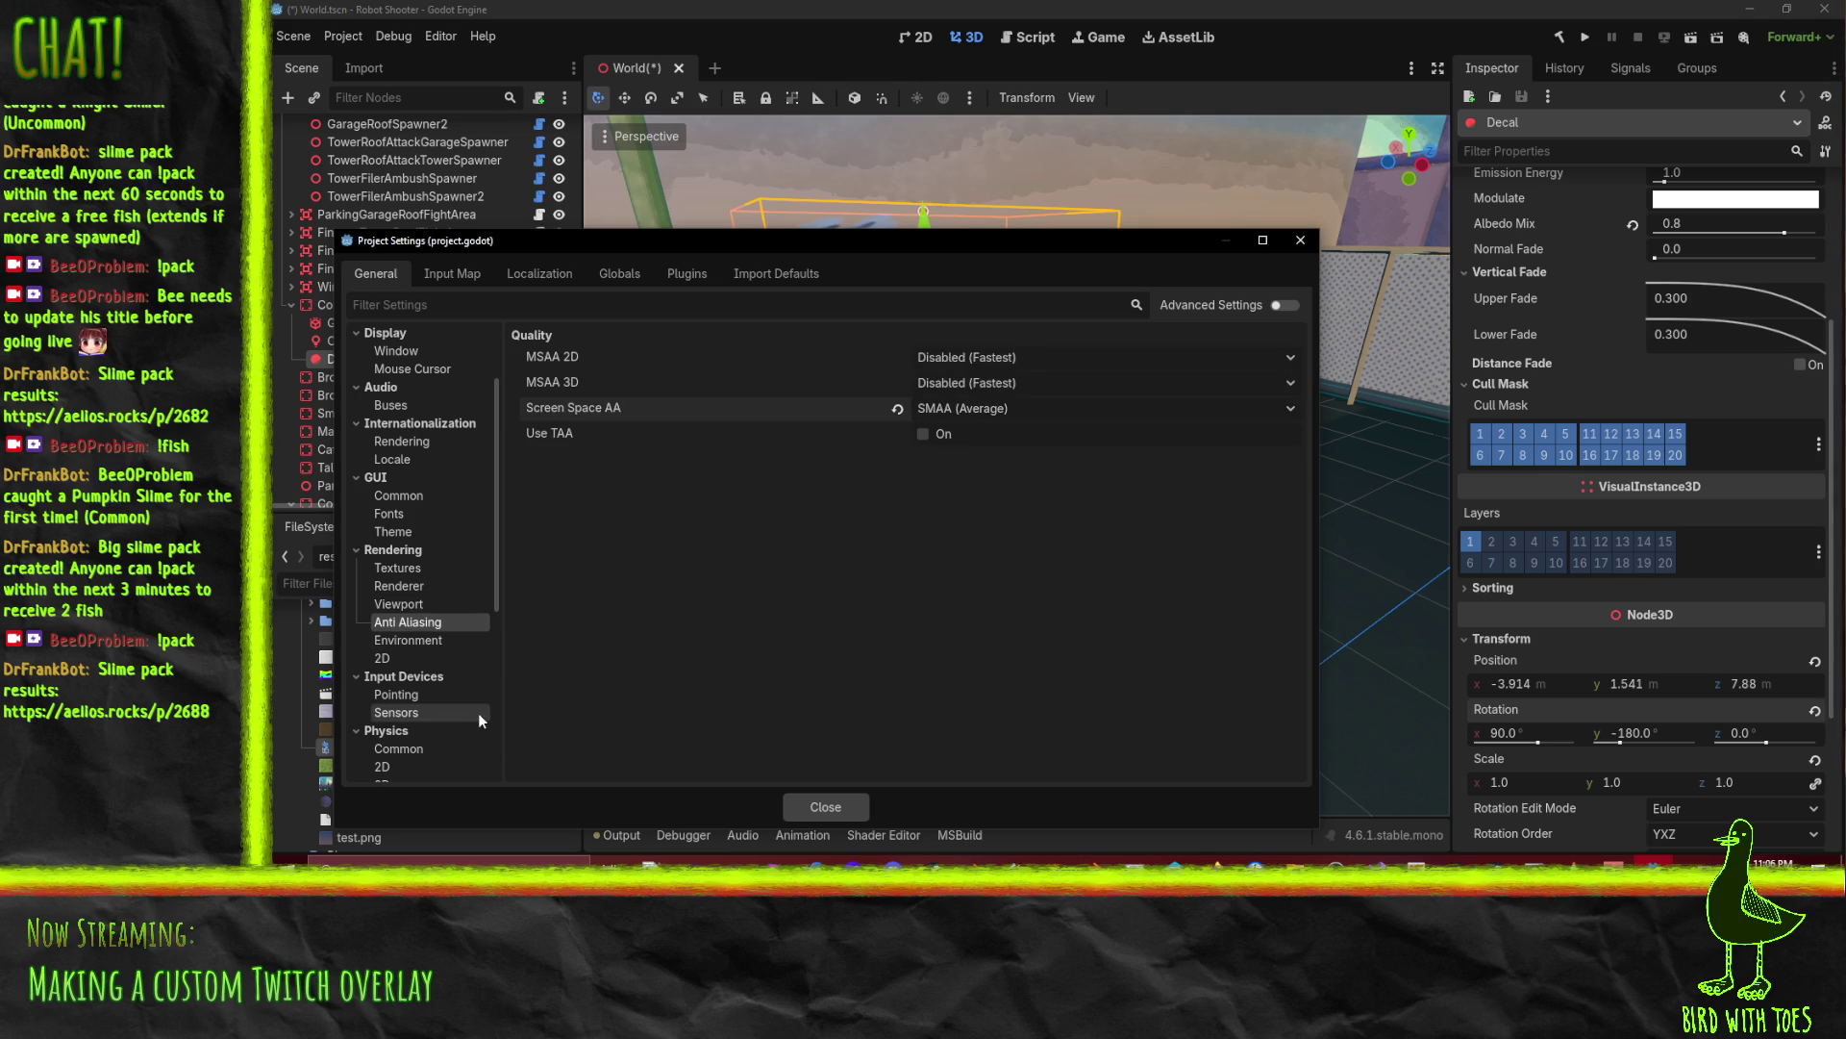
{"action": "left_click", "coordinate": [418, 644]}
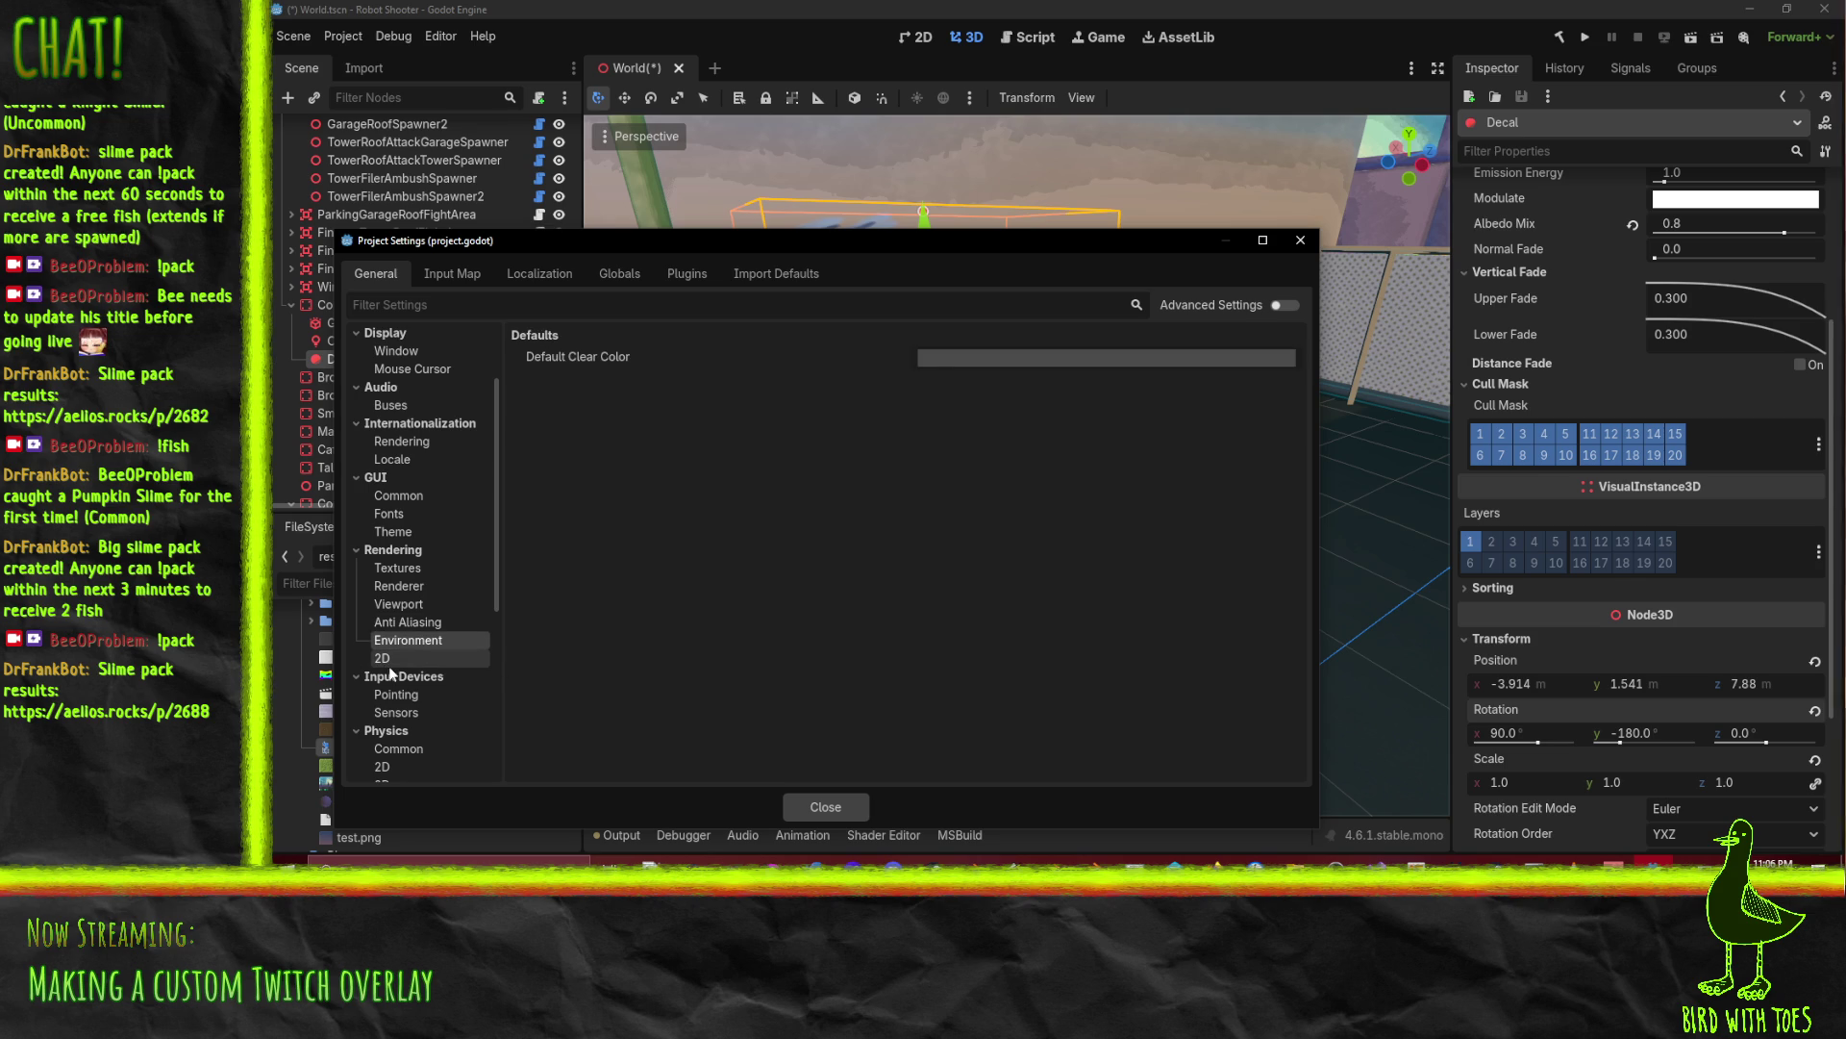
{"action": "left_click", "coordinate": [387, 659]}
{"action": "scroll", "coordinate": [430, 654], "scroll_direction": "down", "scroll_amount": 5}
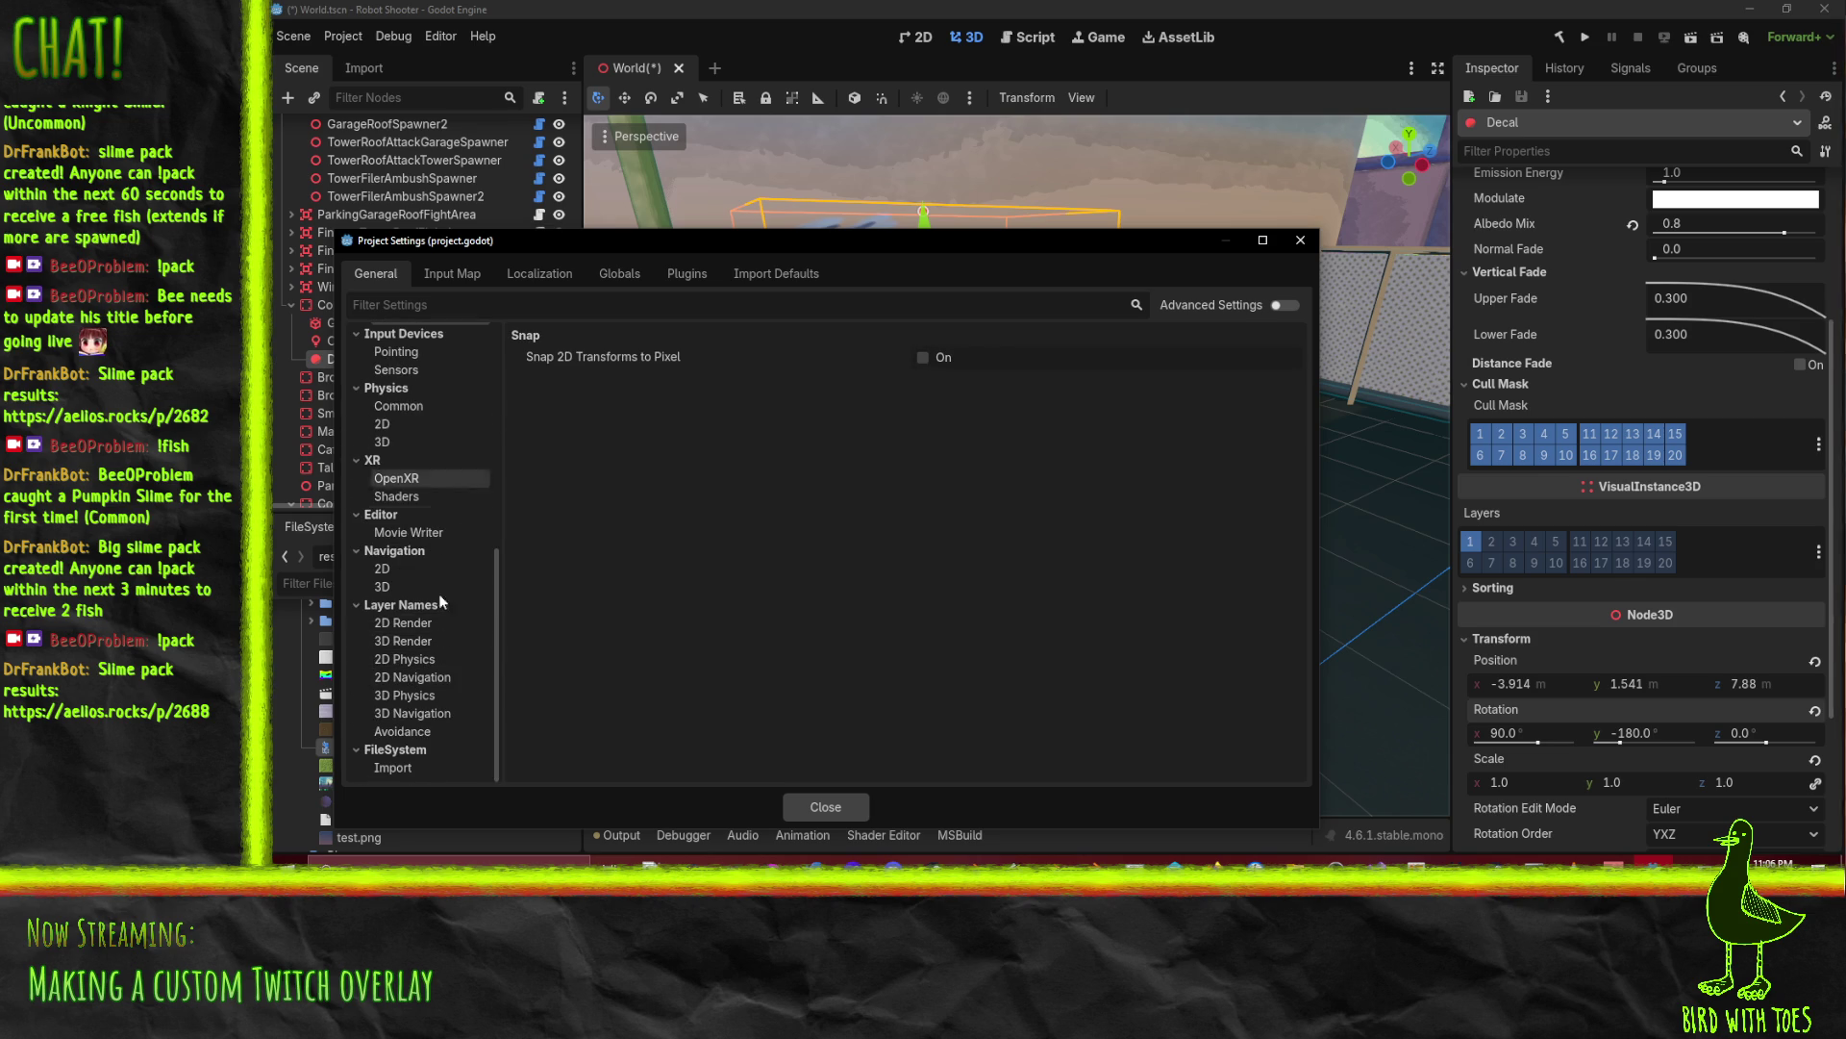
{"action": "mouse_move", "coordinate": [615, 355]}
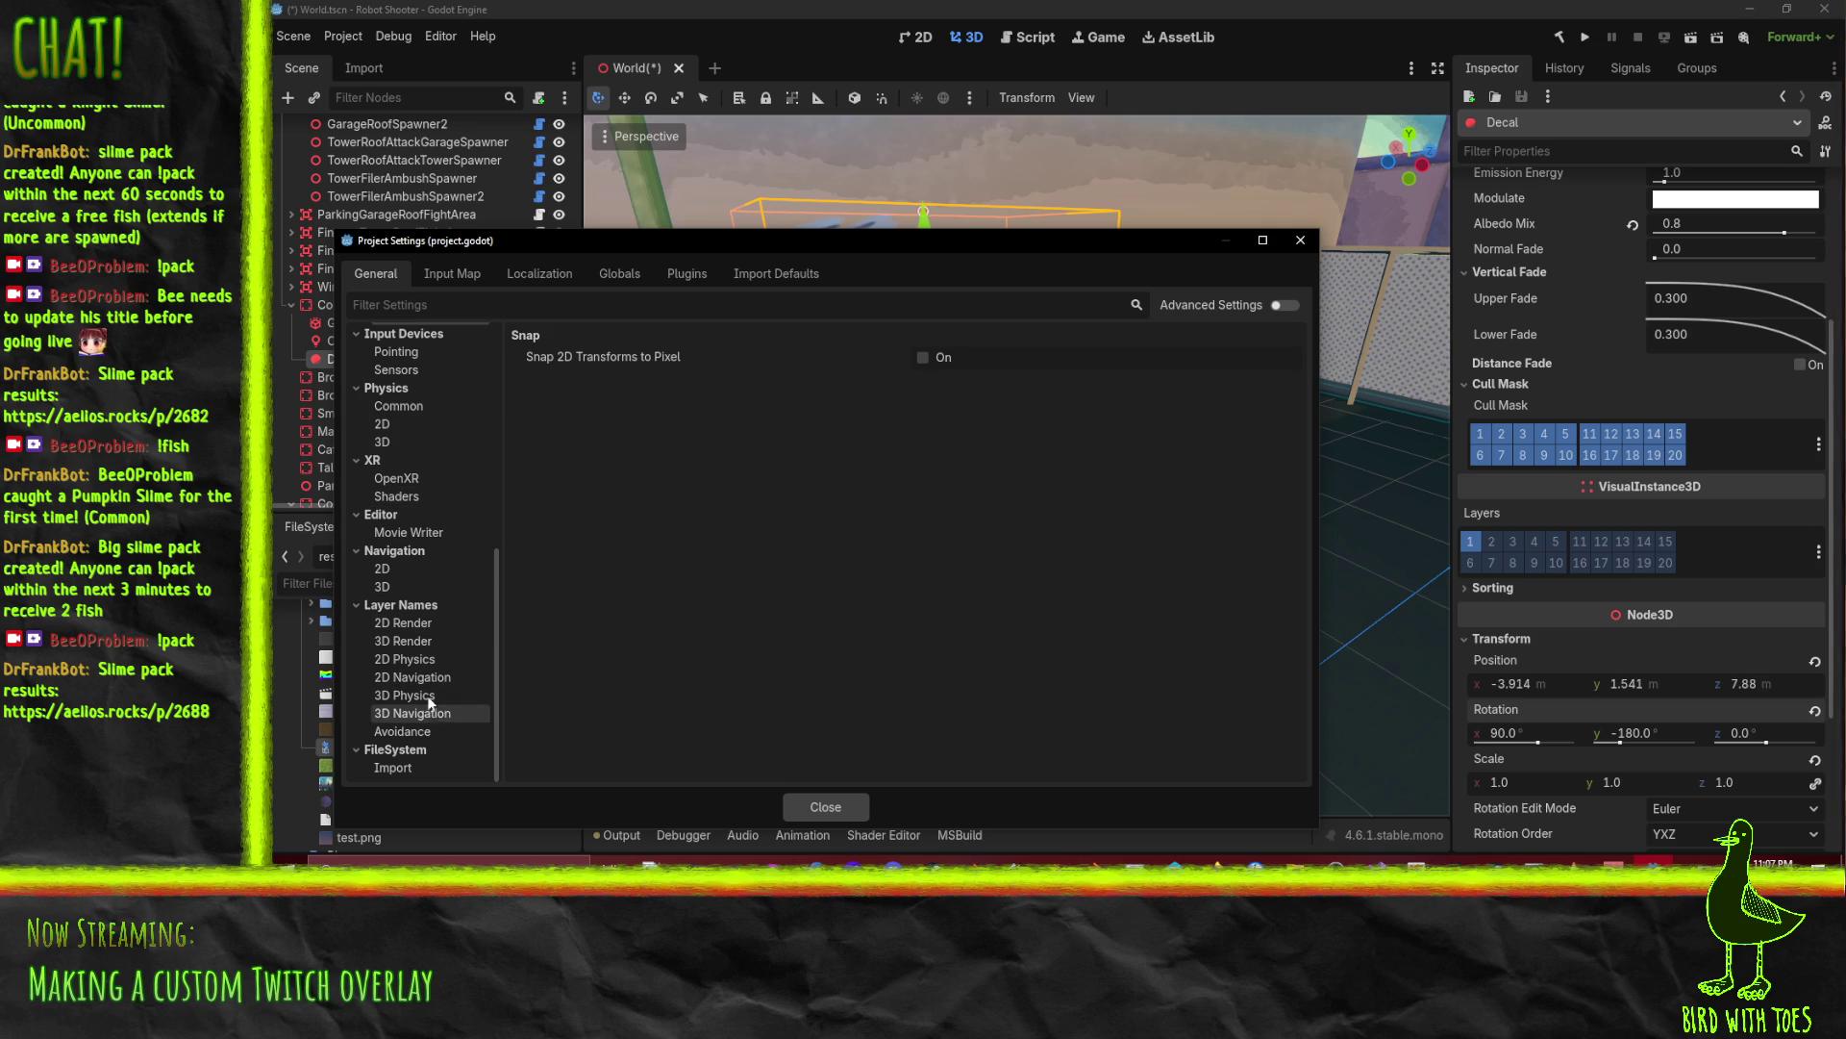
{"action": "left_click", "coordinate": [413, 641]}
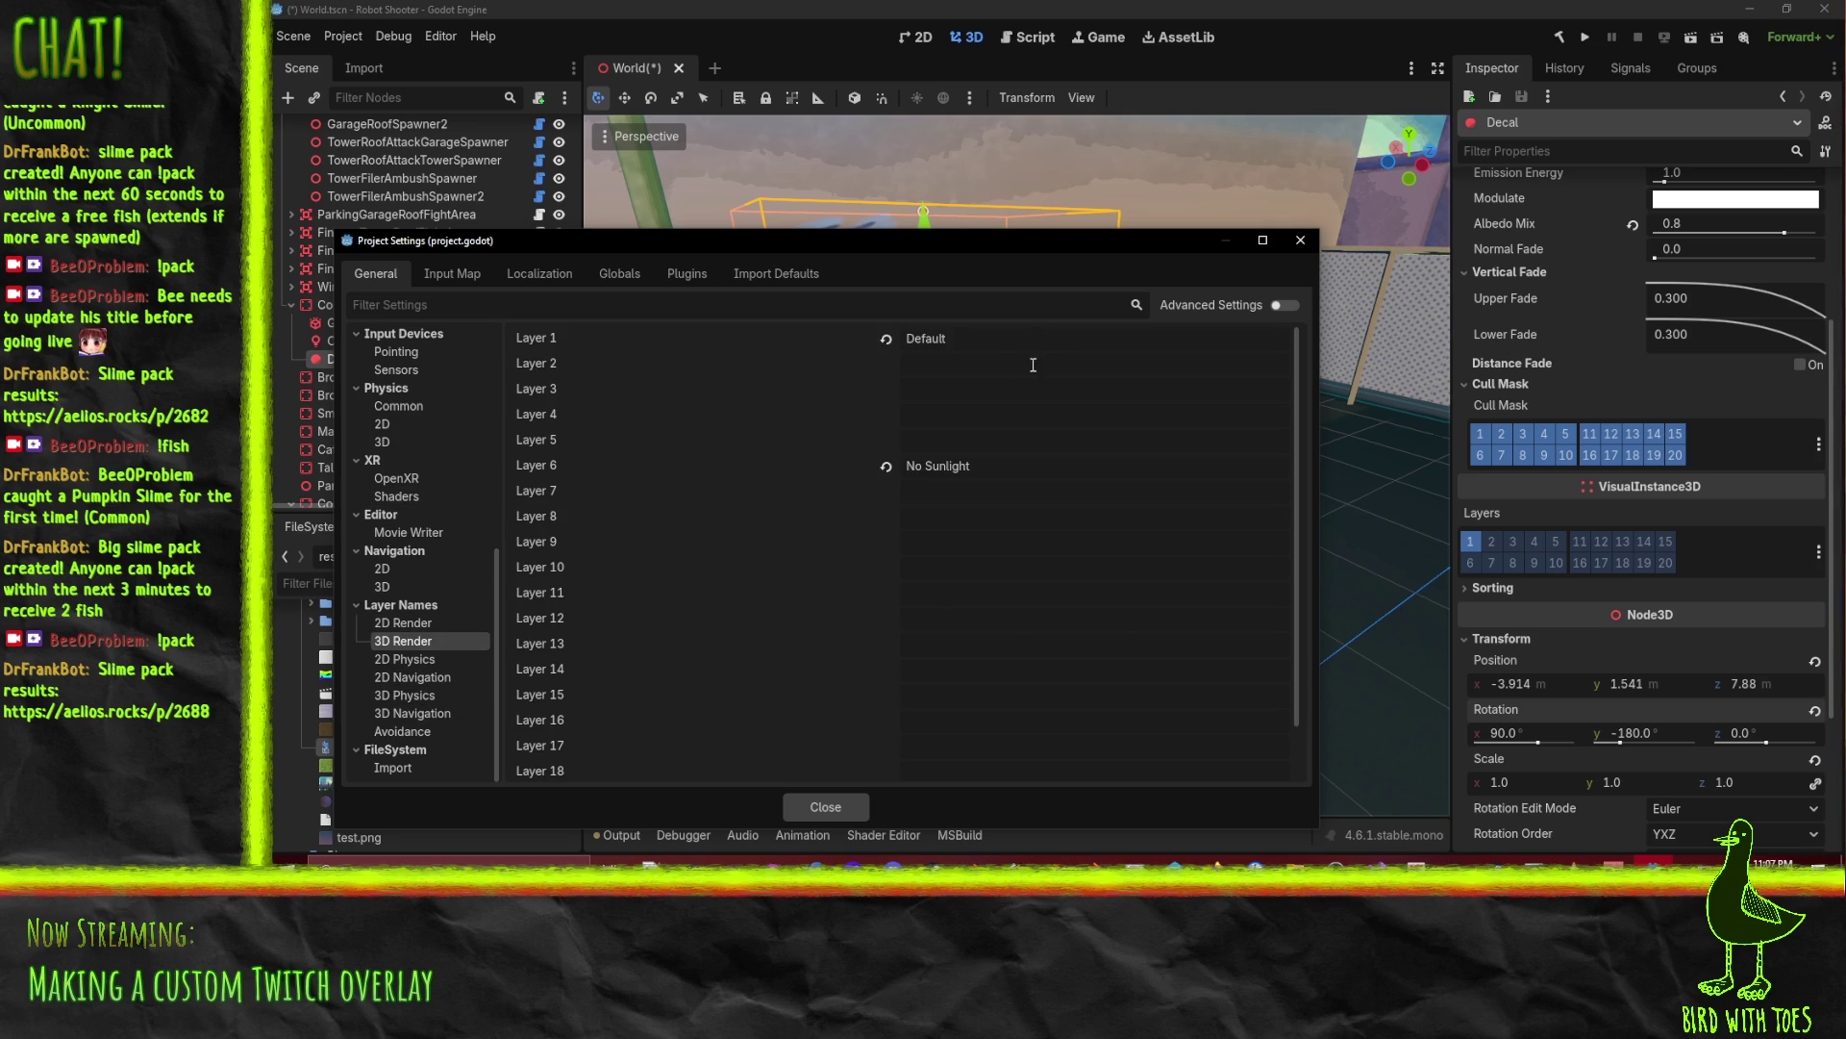
Step: Name 3D render Layer 2 'Receive Decals' and close Project Settings
{"action": "left_click", "coordinate": [976, 361]}
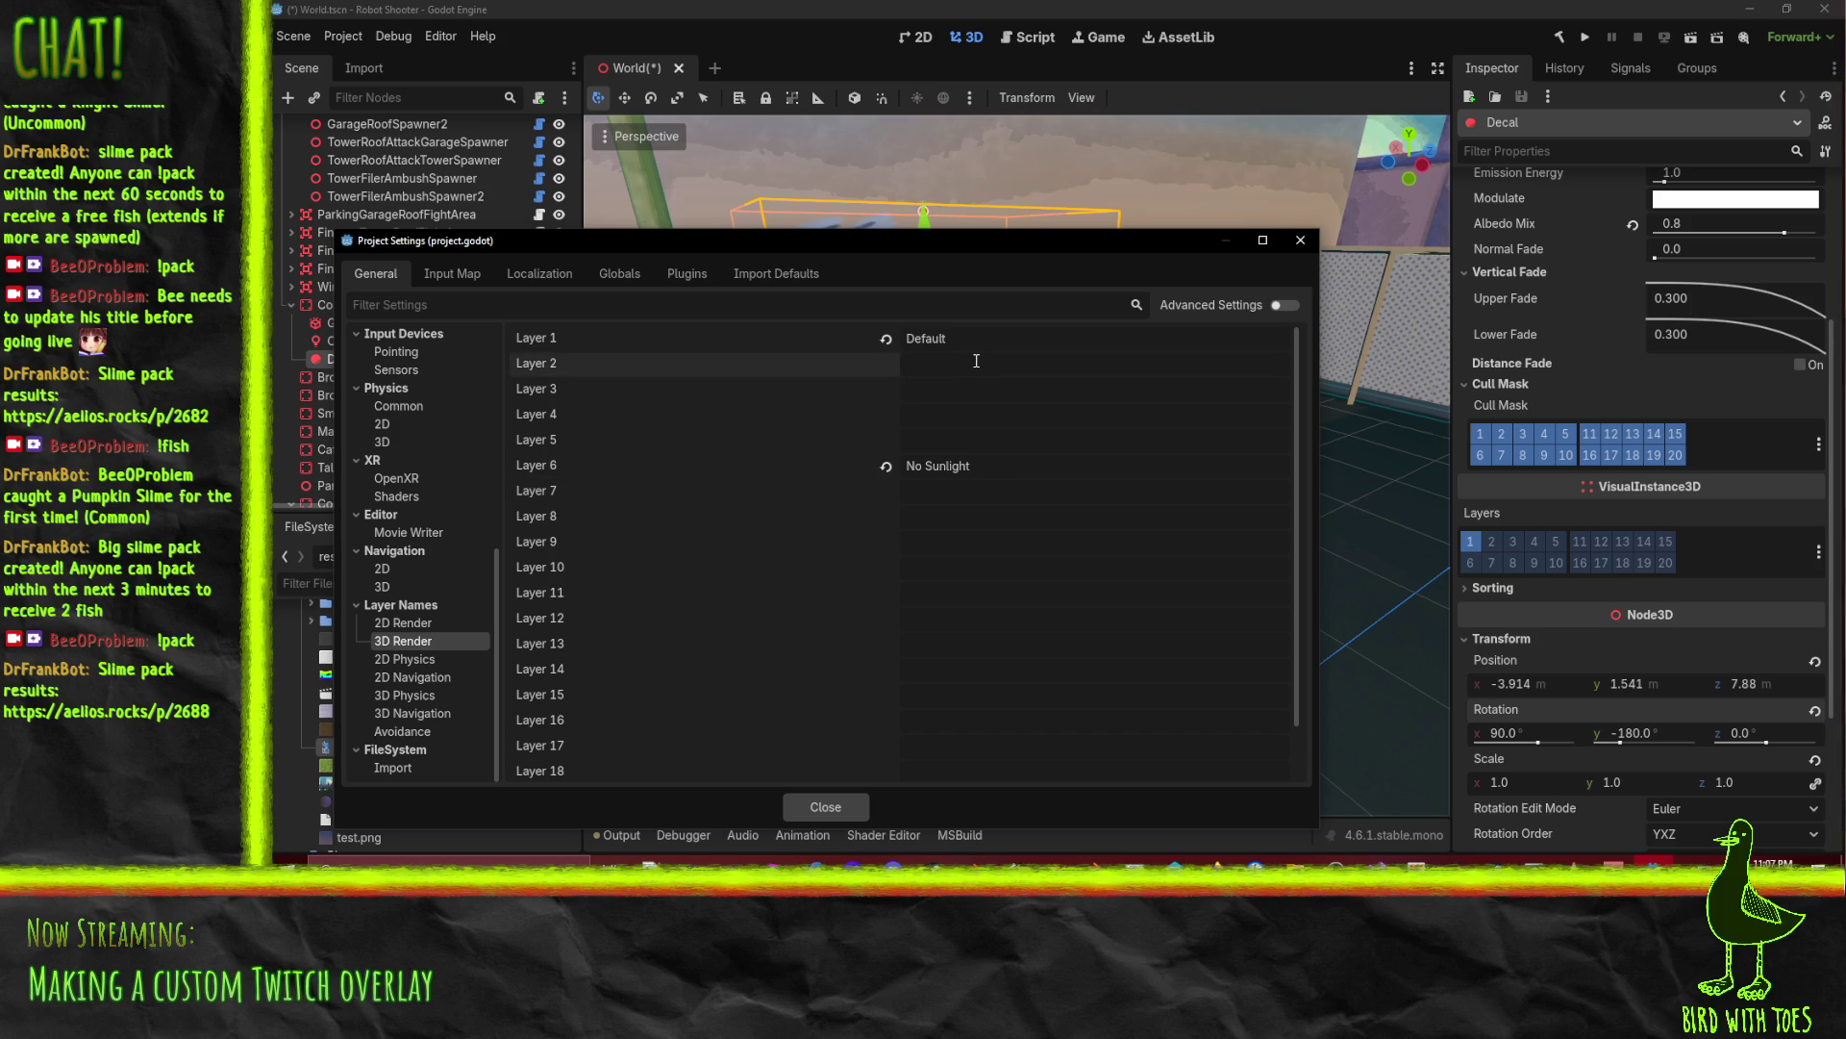
{"action": "type", "text": "No"}
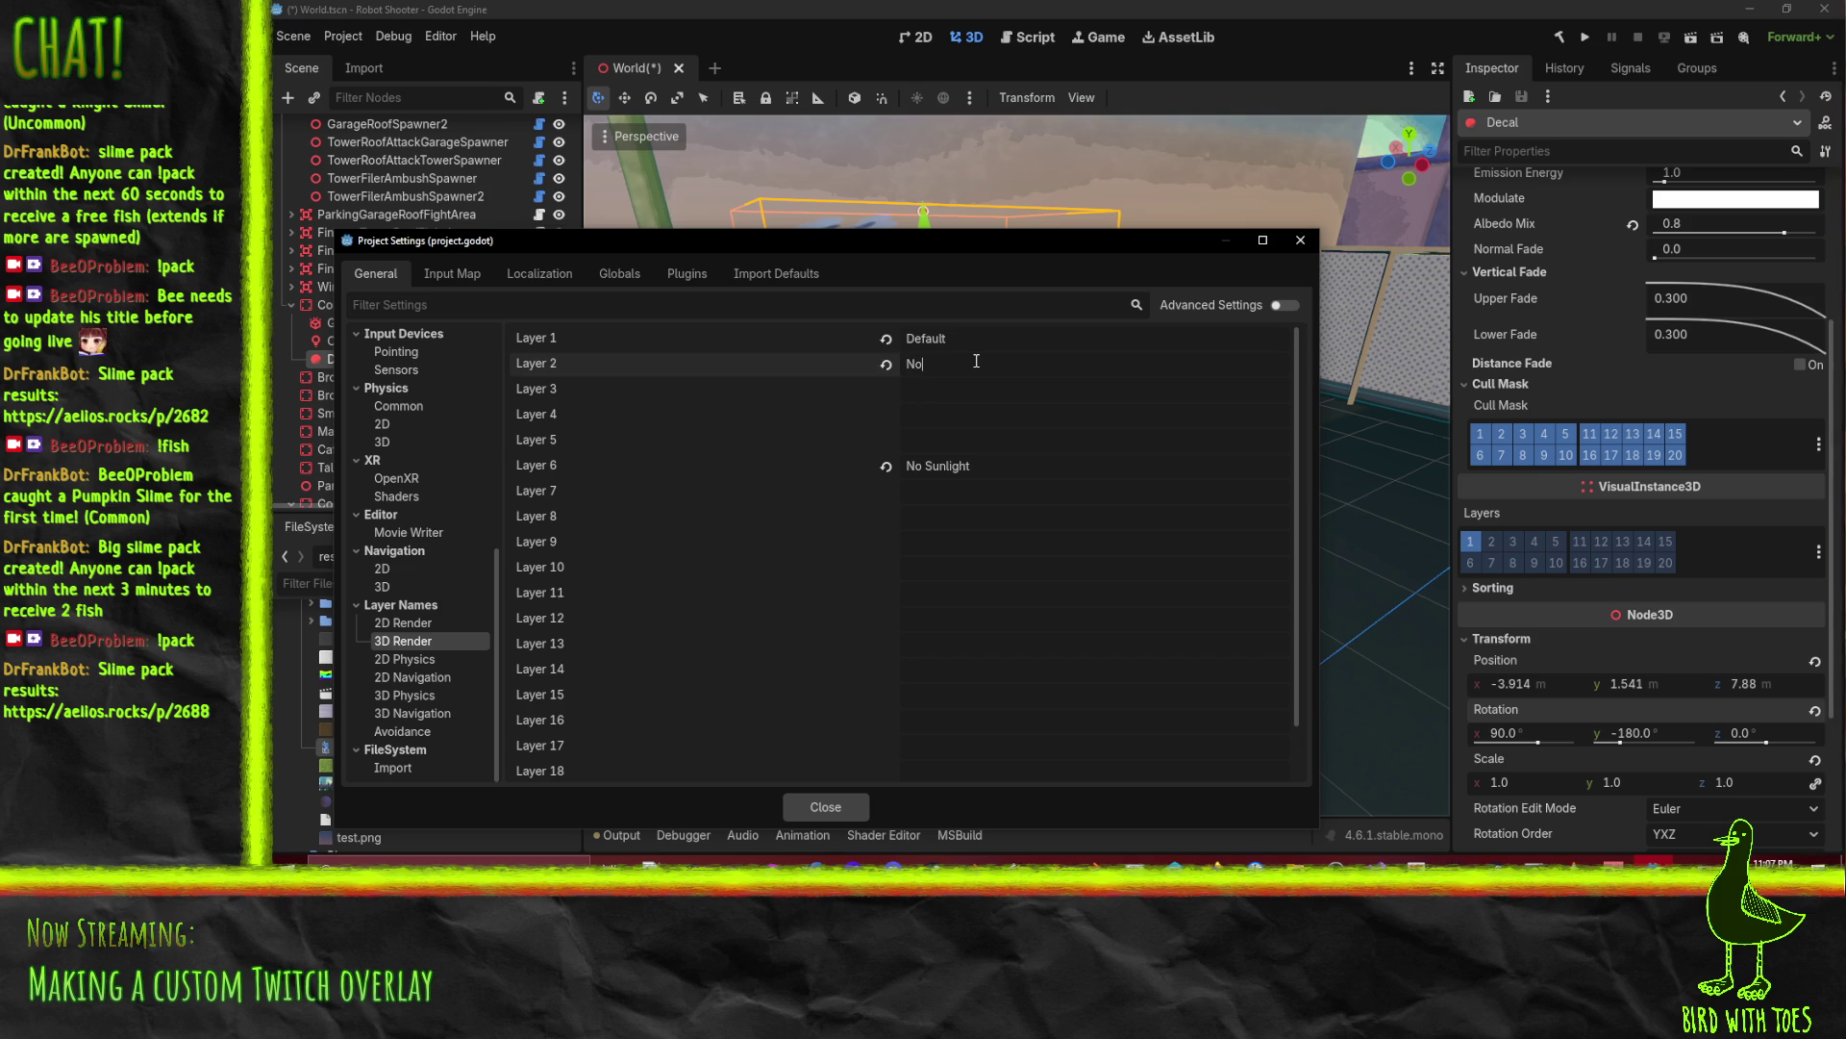
{"action": "type", "text": " Decals"}
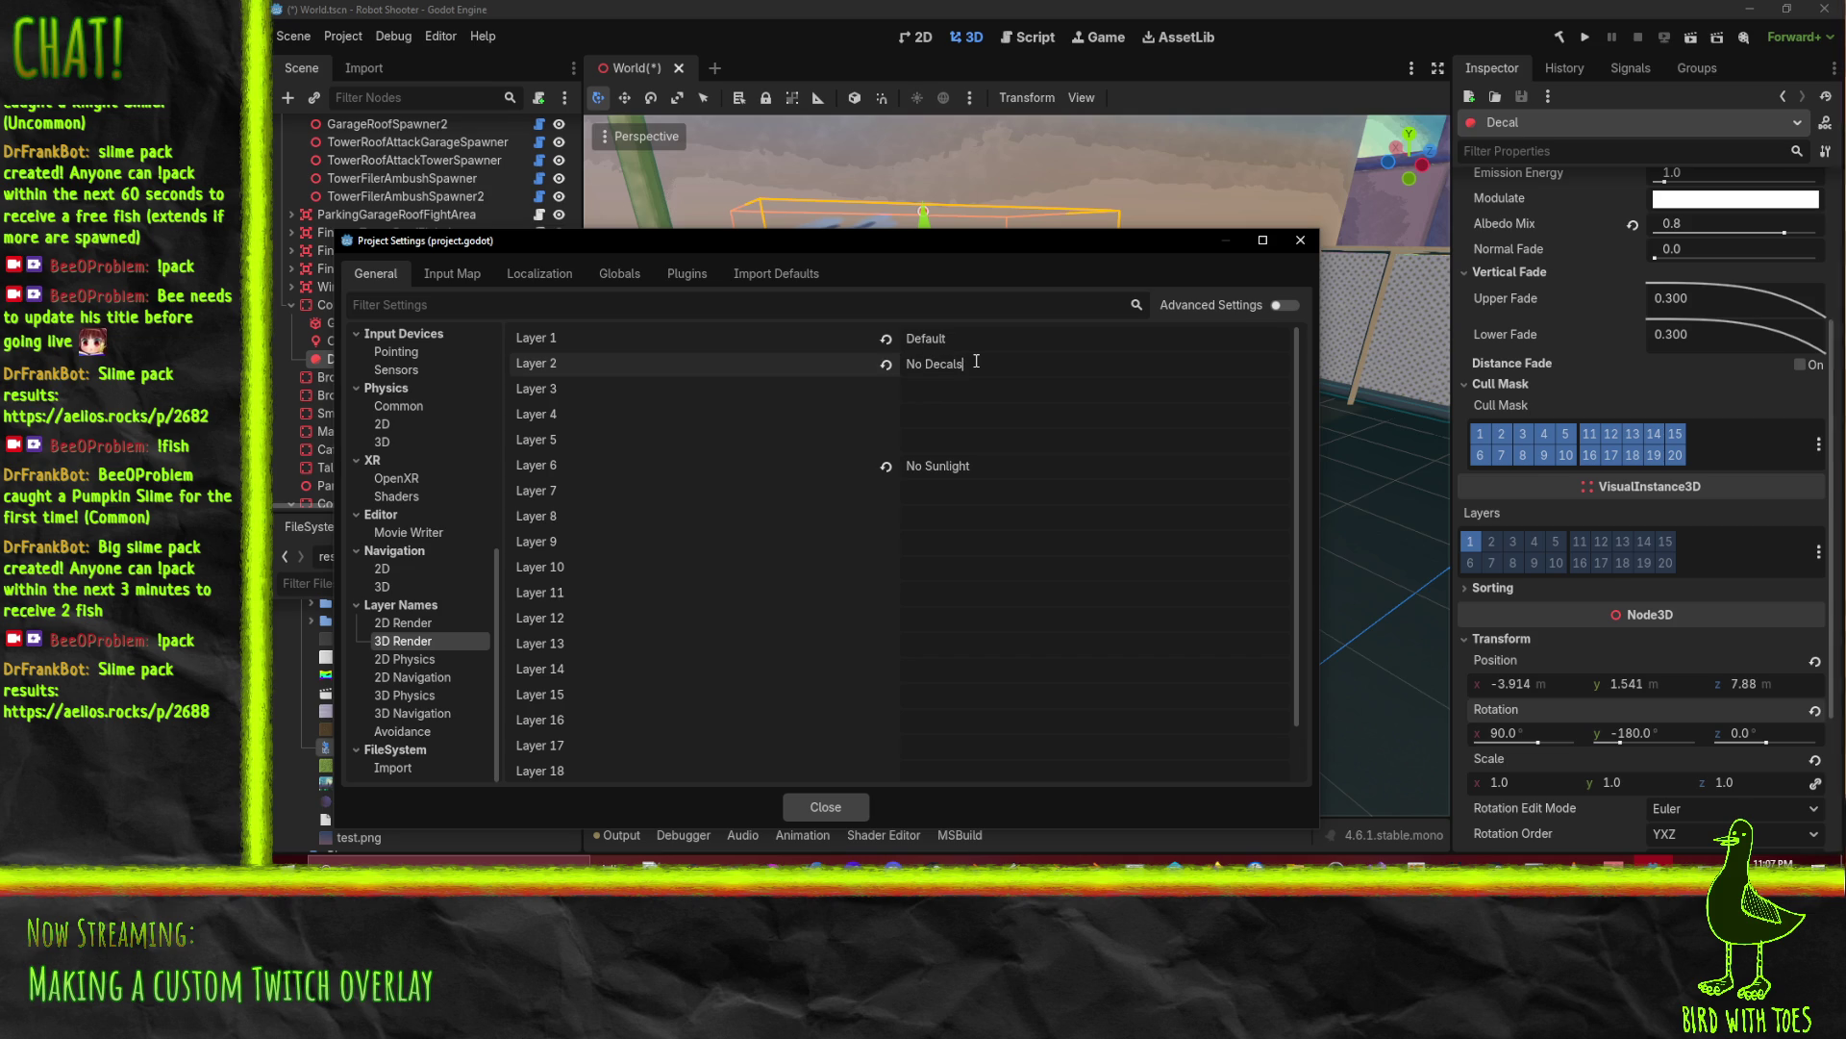
{"action": "key", "text": "Return"}
{"action": "type", "text": "Receive Dec"}
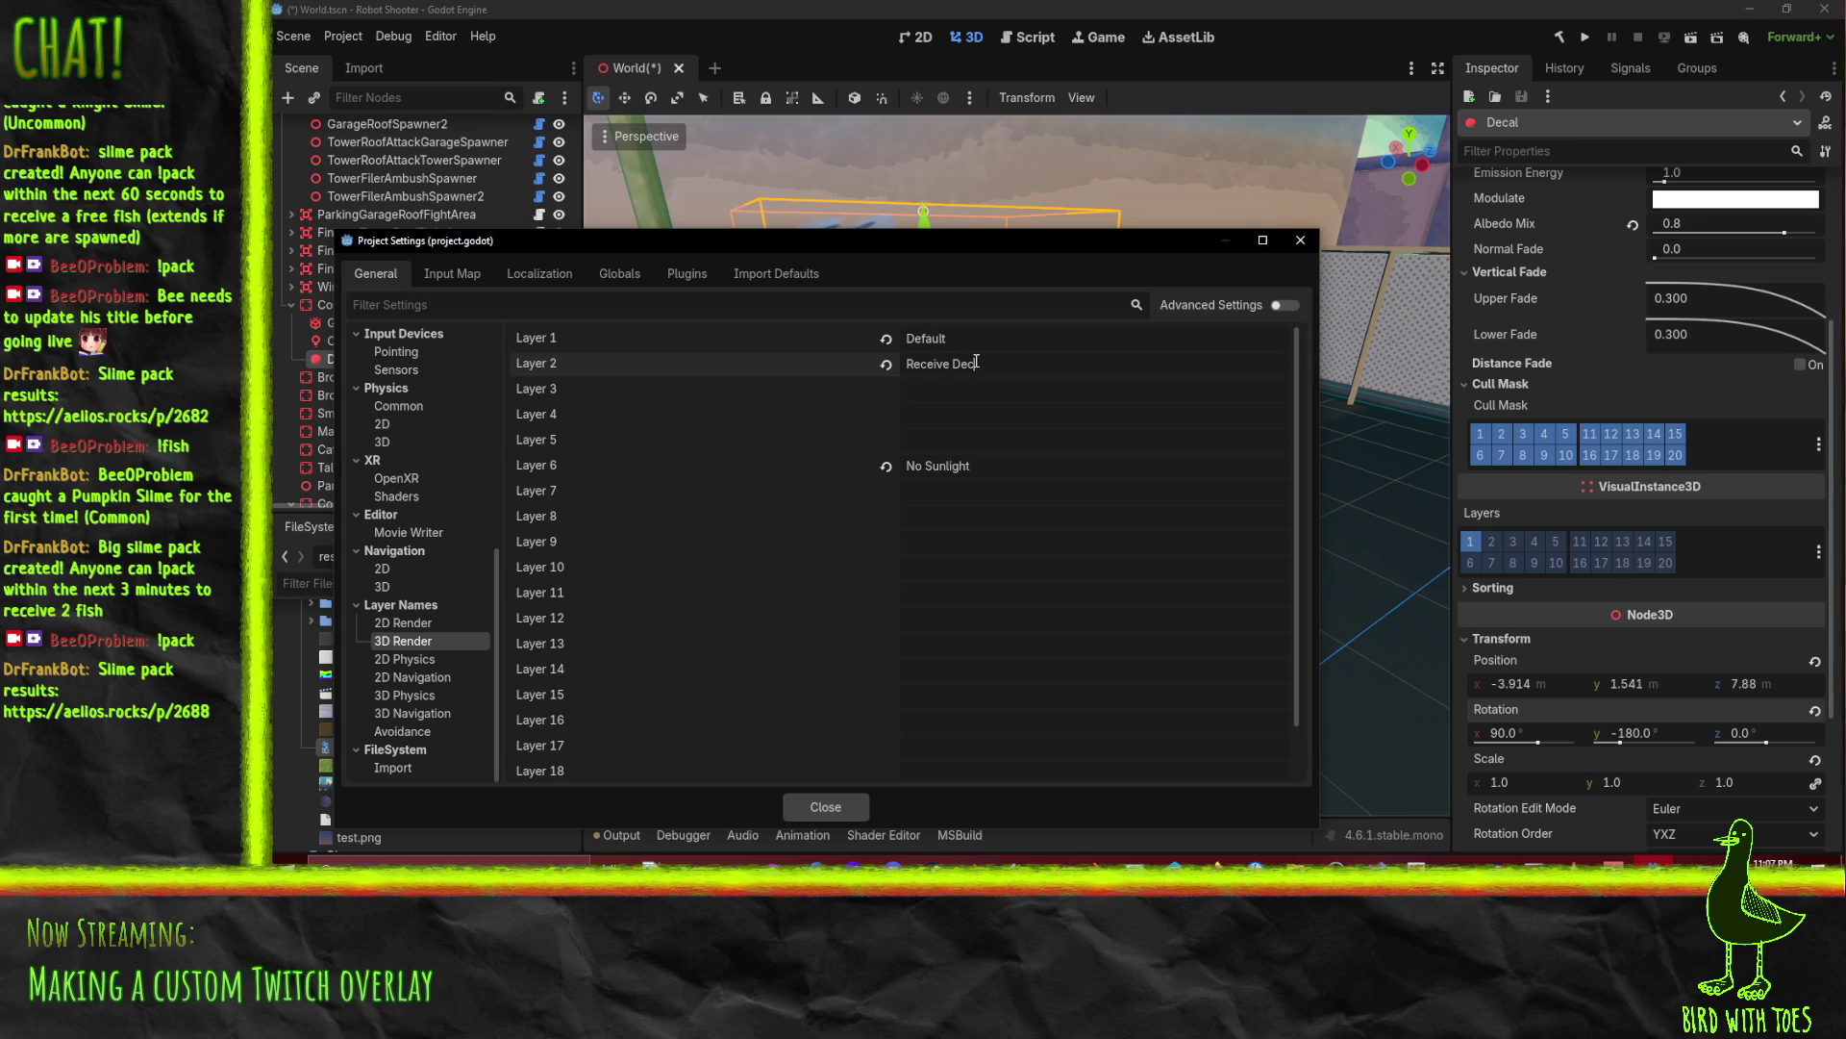
{"action": "left_click", "coordinate": [825, 807]}
{"action": "mouse_move", "coordinate": [1325, 385]}
{"action": "left_mouse_down"}
{"action": "mouse_move", "coordinate": [1136, 387]}
{"action": "mouse_move", "coordinate": [996, 177]}
{"action": "left_mouse_up"}
Step: Open the SmallGarage2 scene for editing and select its ShortGarage mesh
{"action": "left_click", "coordinate": [996, 177]}
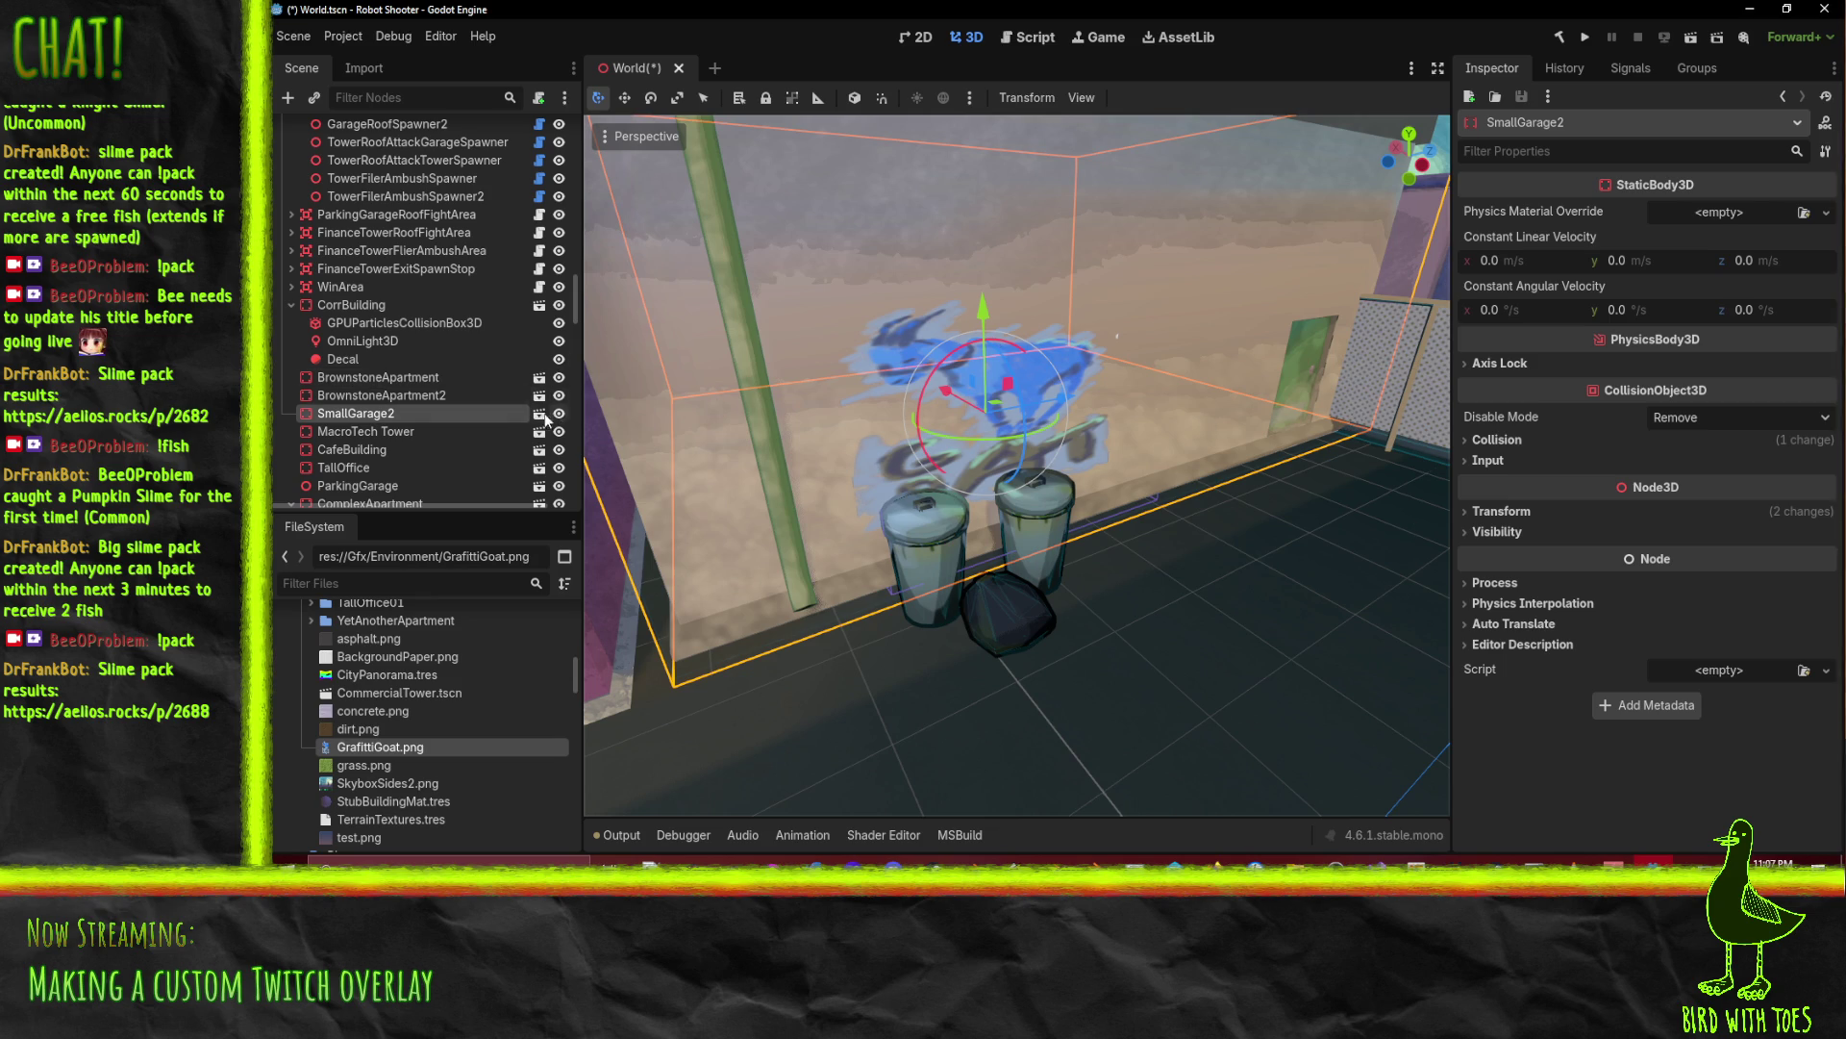
{"action": "left_click", "coordinate": [538, 413]}
{"action": "left_click", "coordinate": [344, 130]}
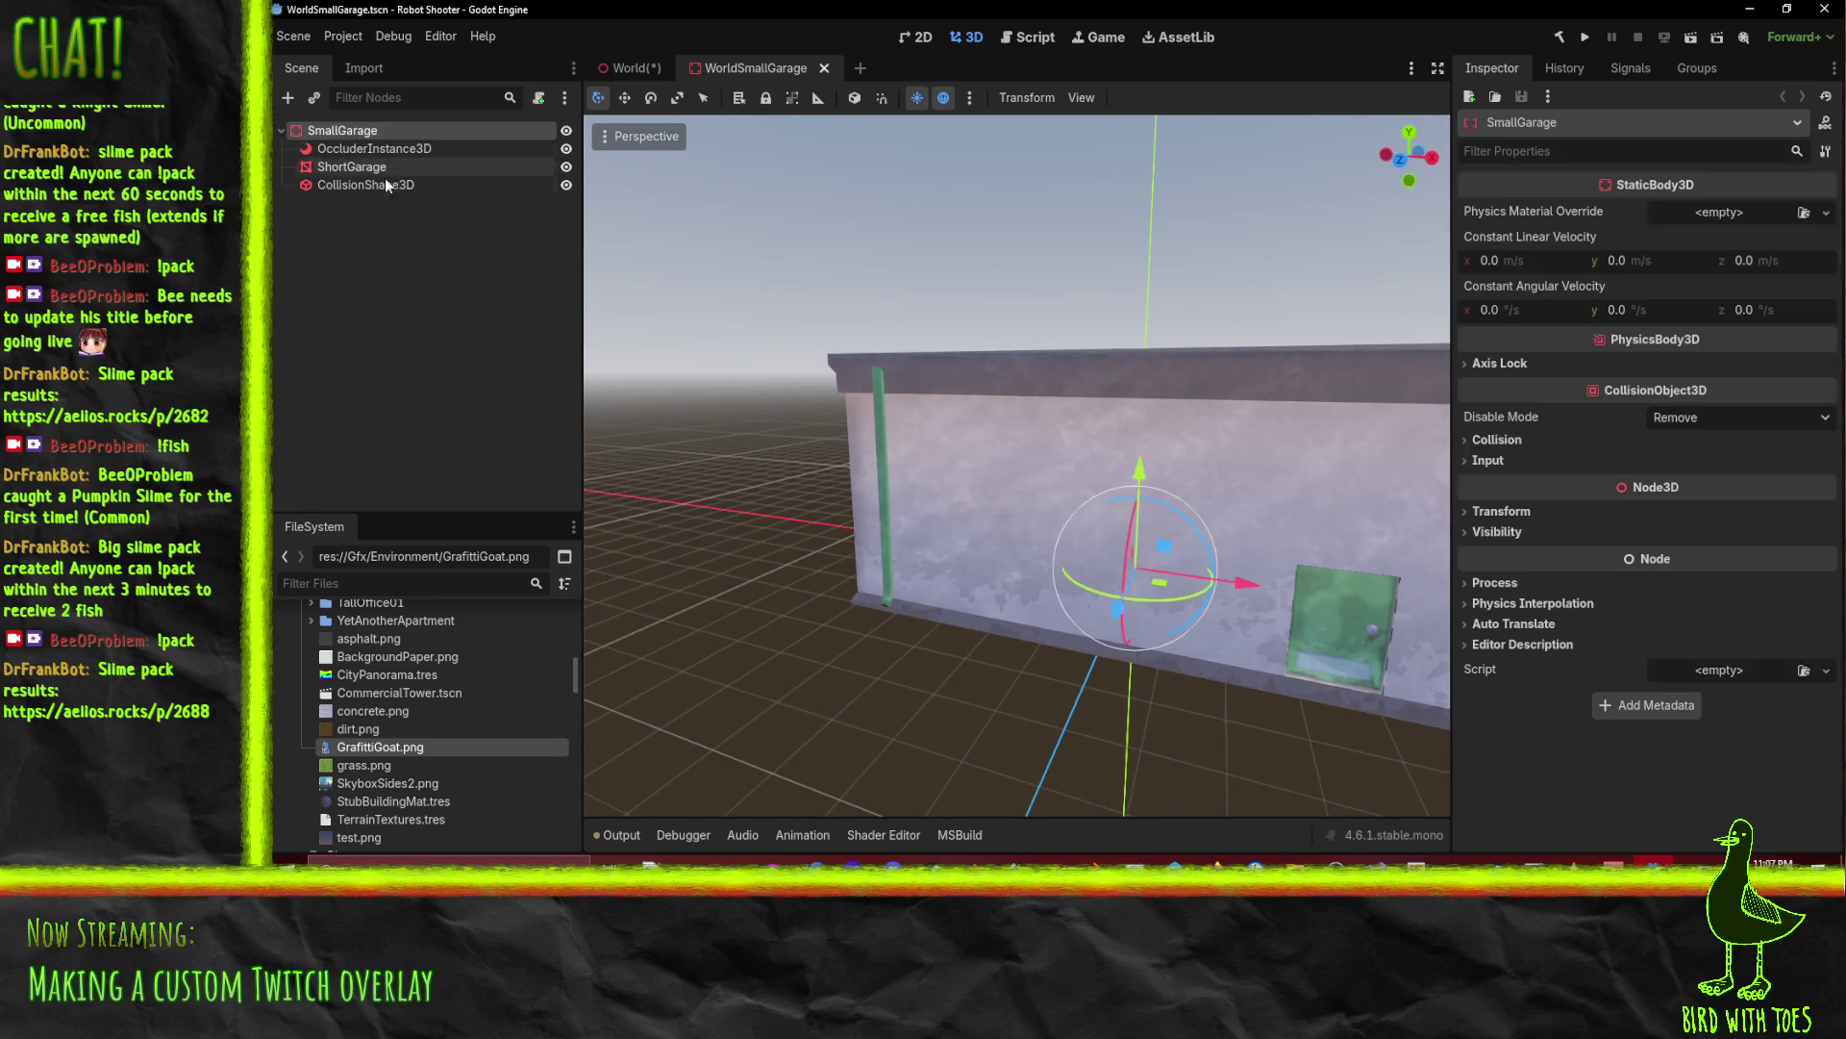
{"action": "left_click", "coordinate": [380, 185]}
{"action": "left_click", "coordinate": [361, 170]}
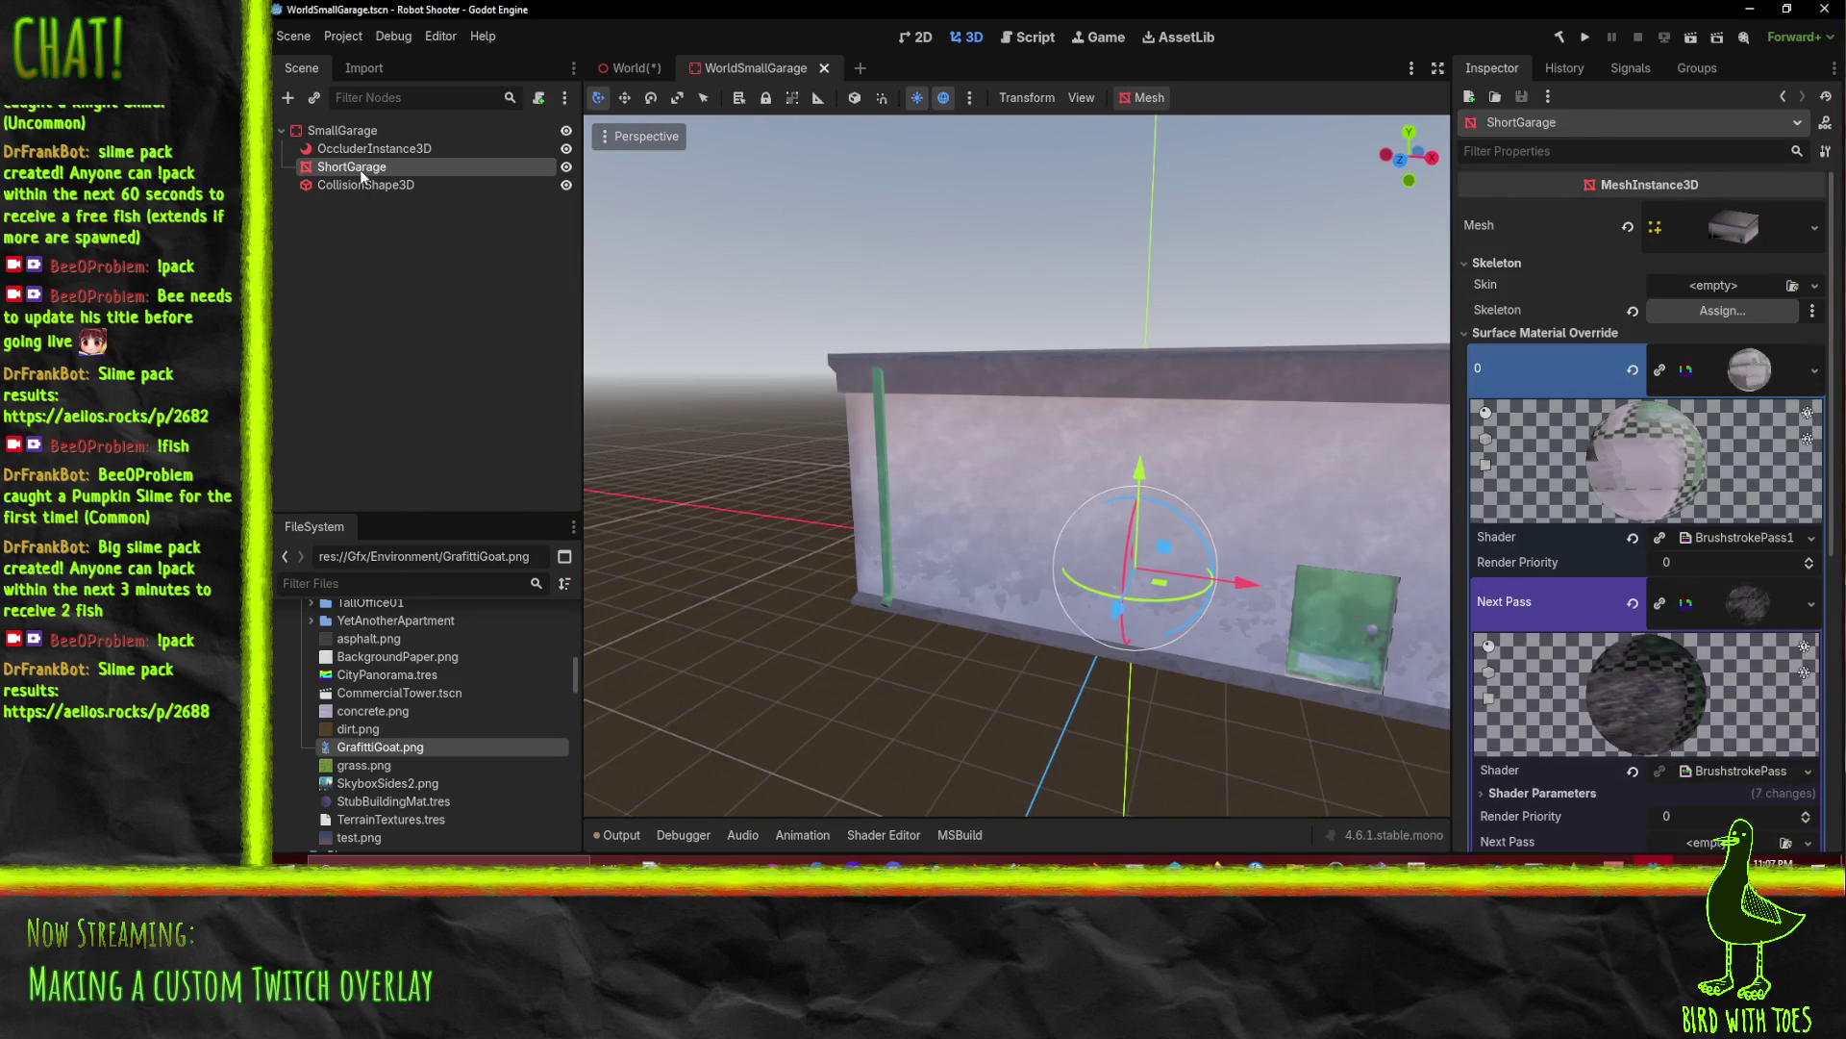
Step: Put ShortGarage on render layers 1 and 2, save the scene, and return to World
{"action": "scroll", "coordinate": [1538, 269], "scroll_direction": "down", "scroll_amount": 5}
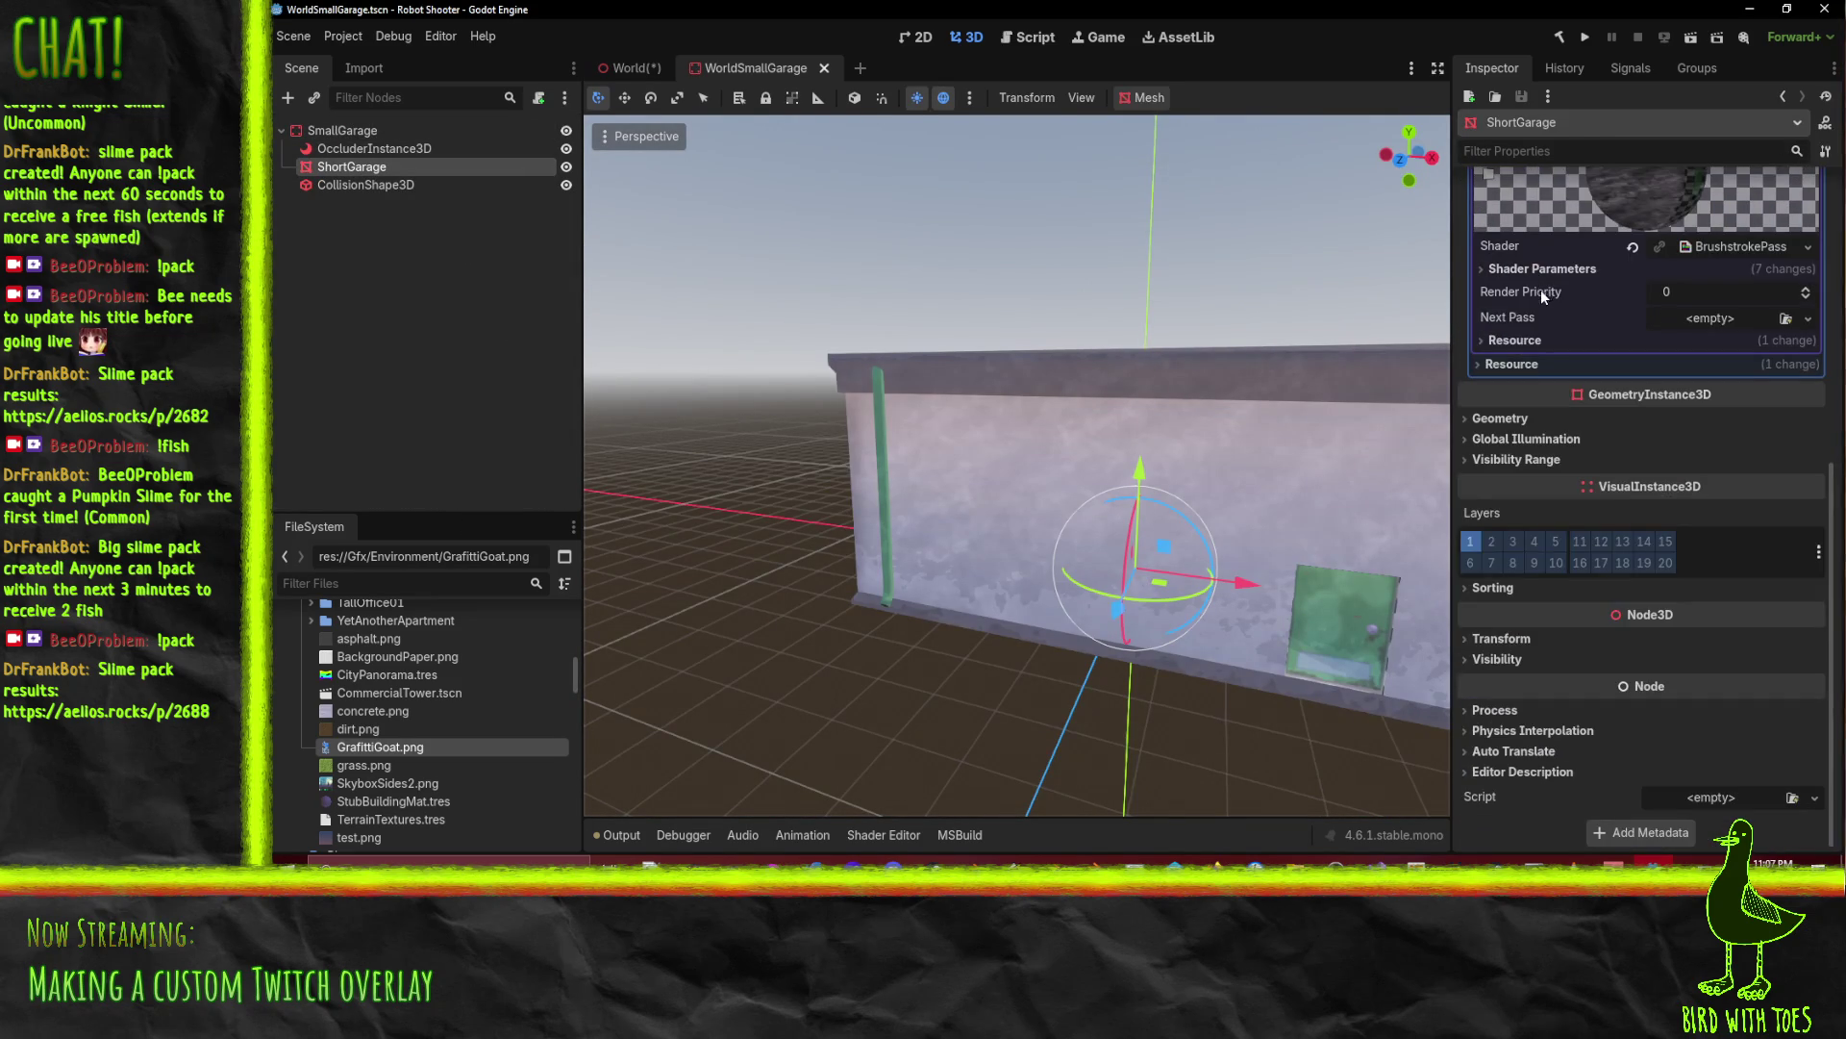
{"action": "left_click", "coordinate": [1492, 543]}
{"action": "left_click", "coordinate": [1469, 548]}
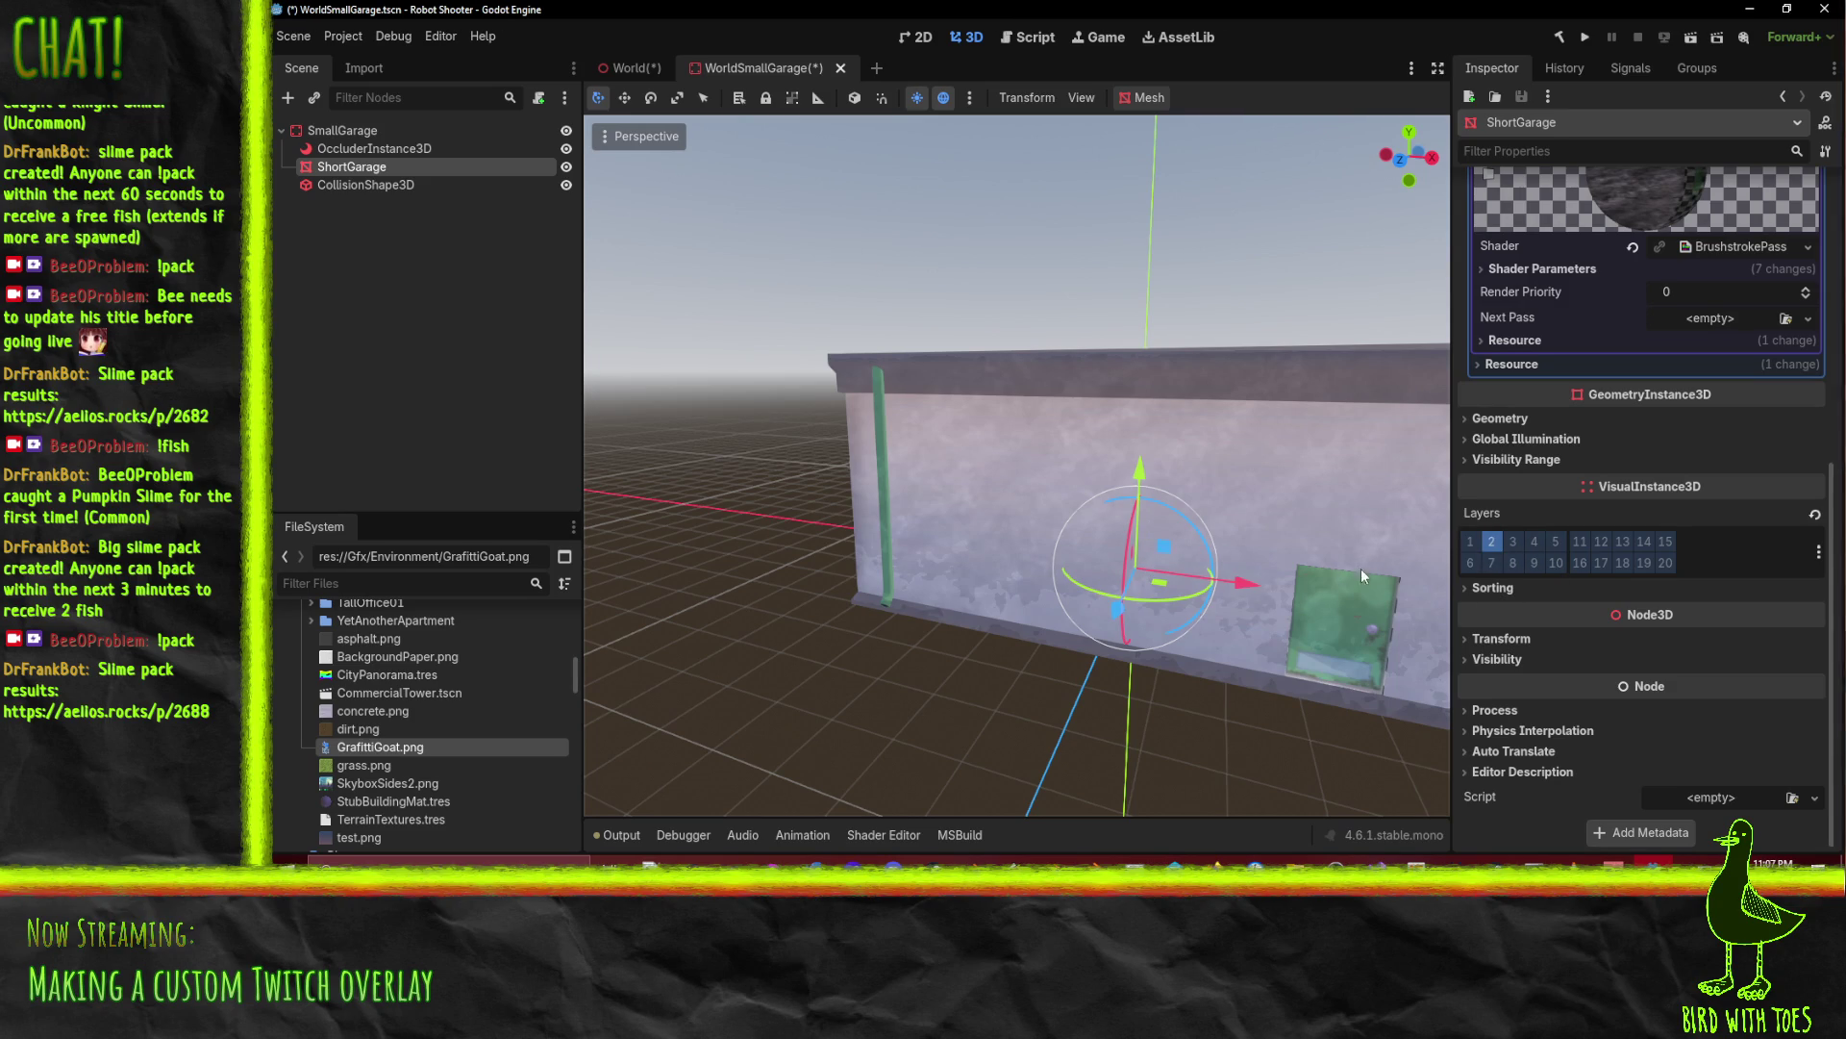
{"action": "left_click", "coordinate": [1469, 541]}
{"action": "key", "text": "ctrl+s"}
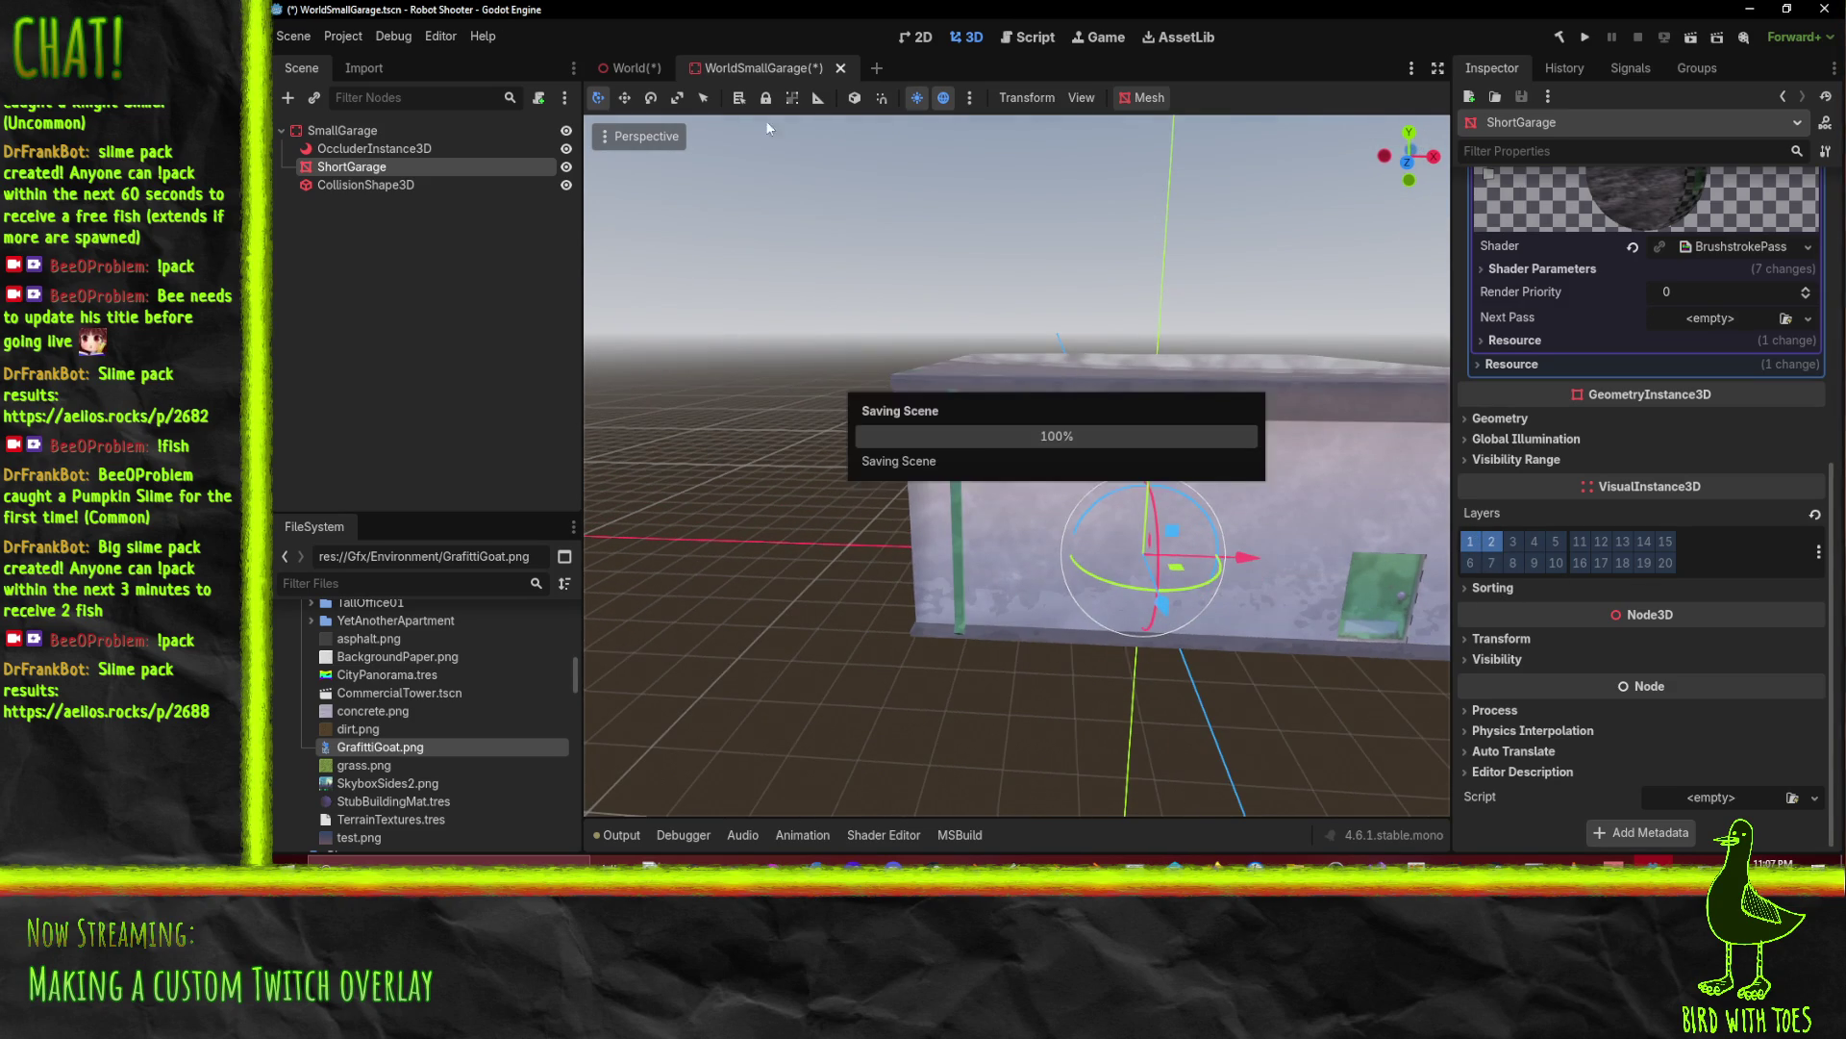
{"action": "left_click", "coordinate": [627, 69]}
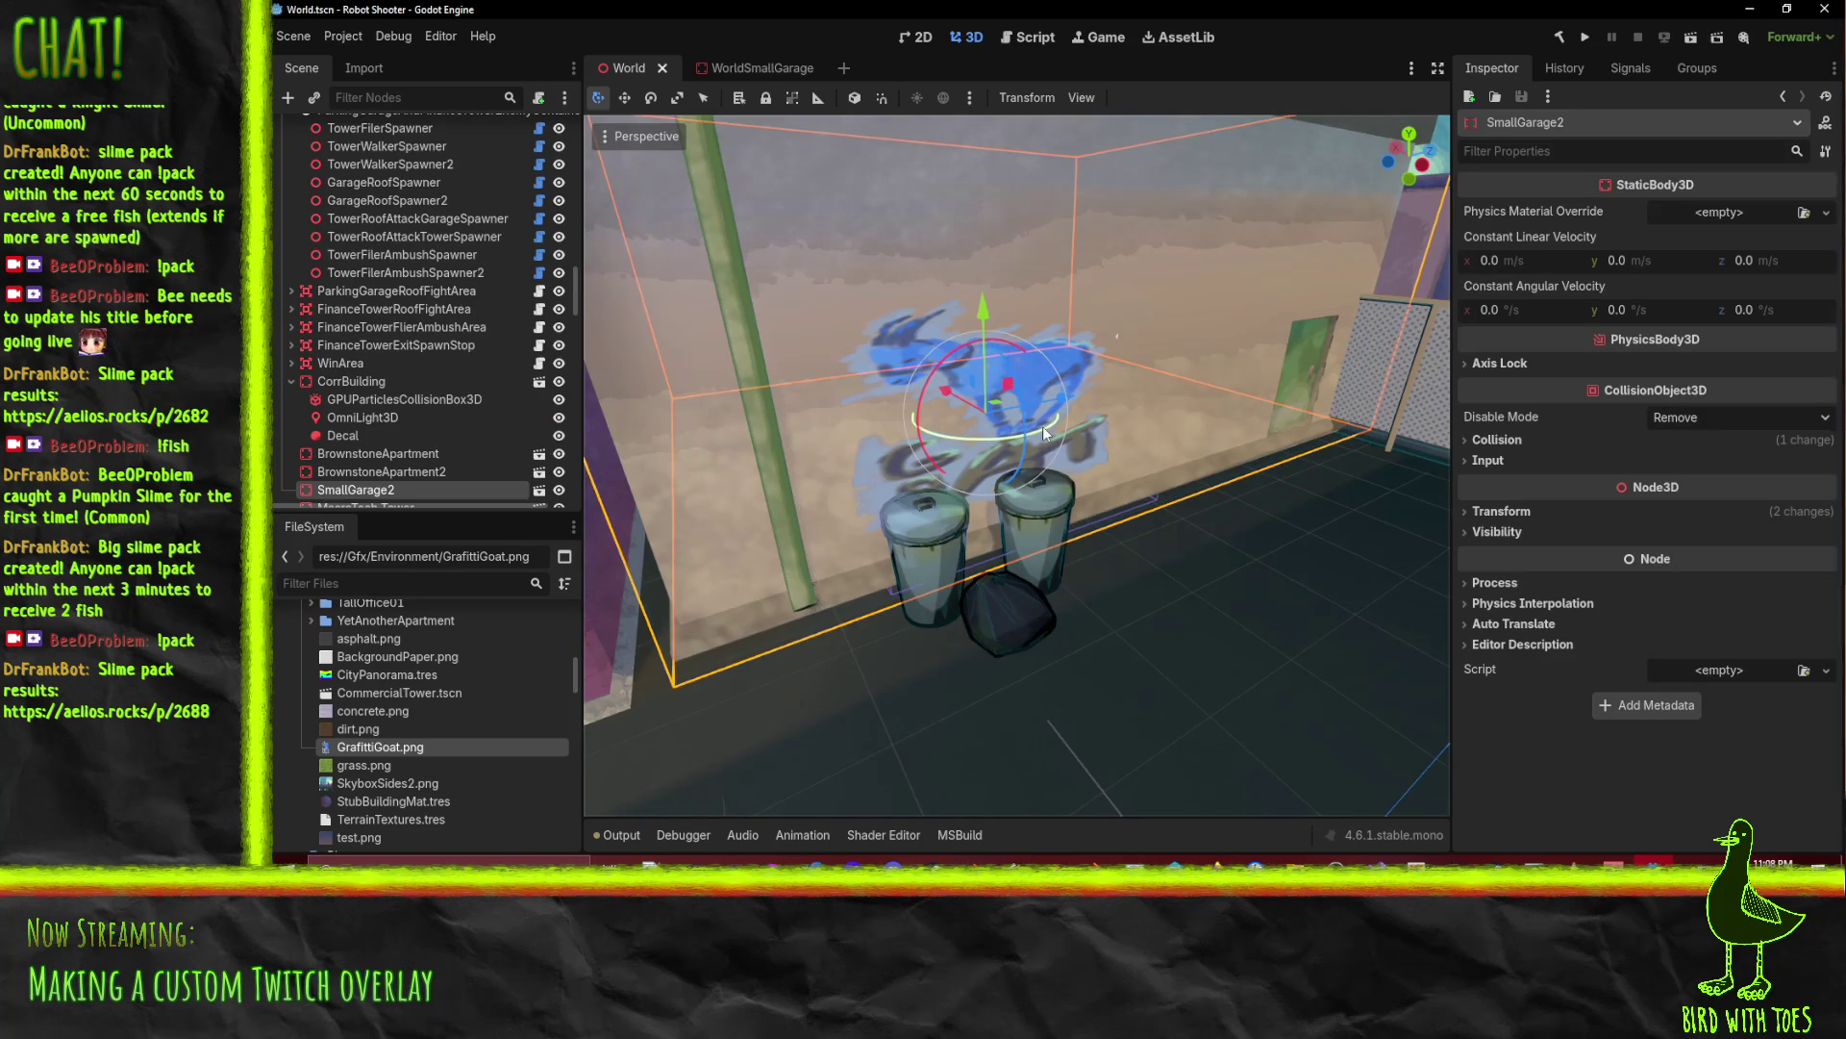
Step: Reparent the goat Decal node under SmallGarage2 in the scene tree
{"action": "scroll", "coordinate": [384, 375], "scroll_direction": "down", "scroll_amount": 4}
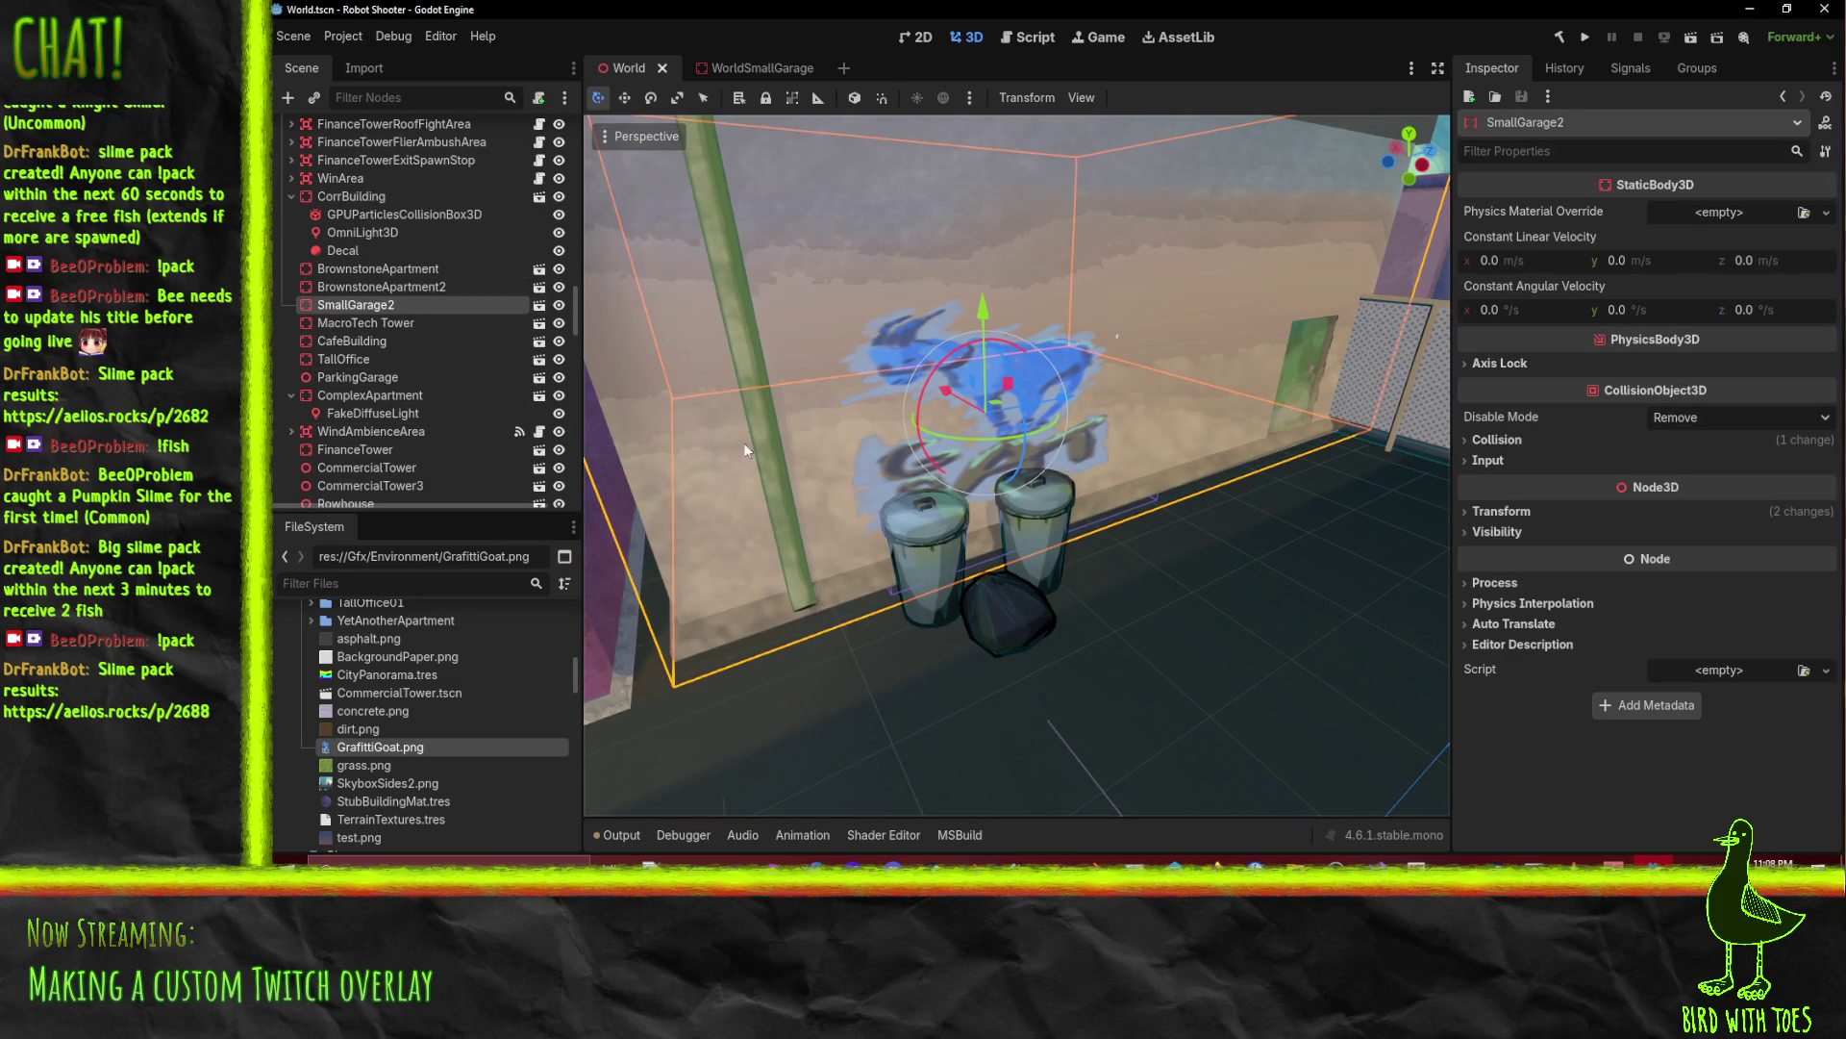
{"action": "left_click", "coordinate": [912, 722]}
{"action": "left_click", "coordinate": [976, 427]}
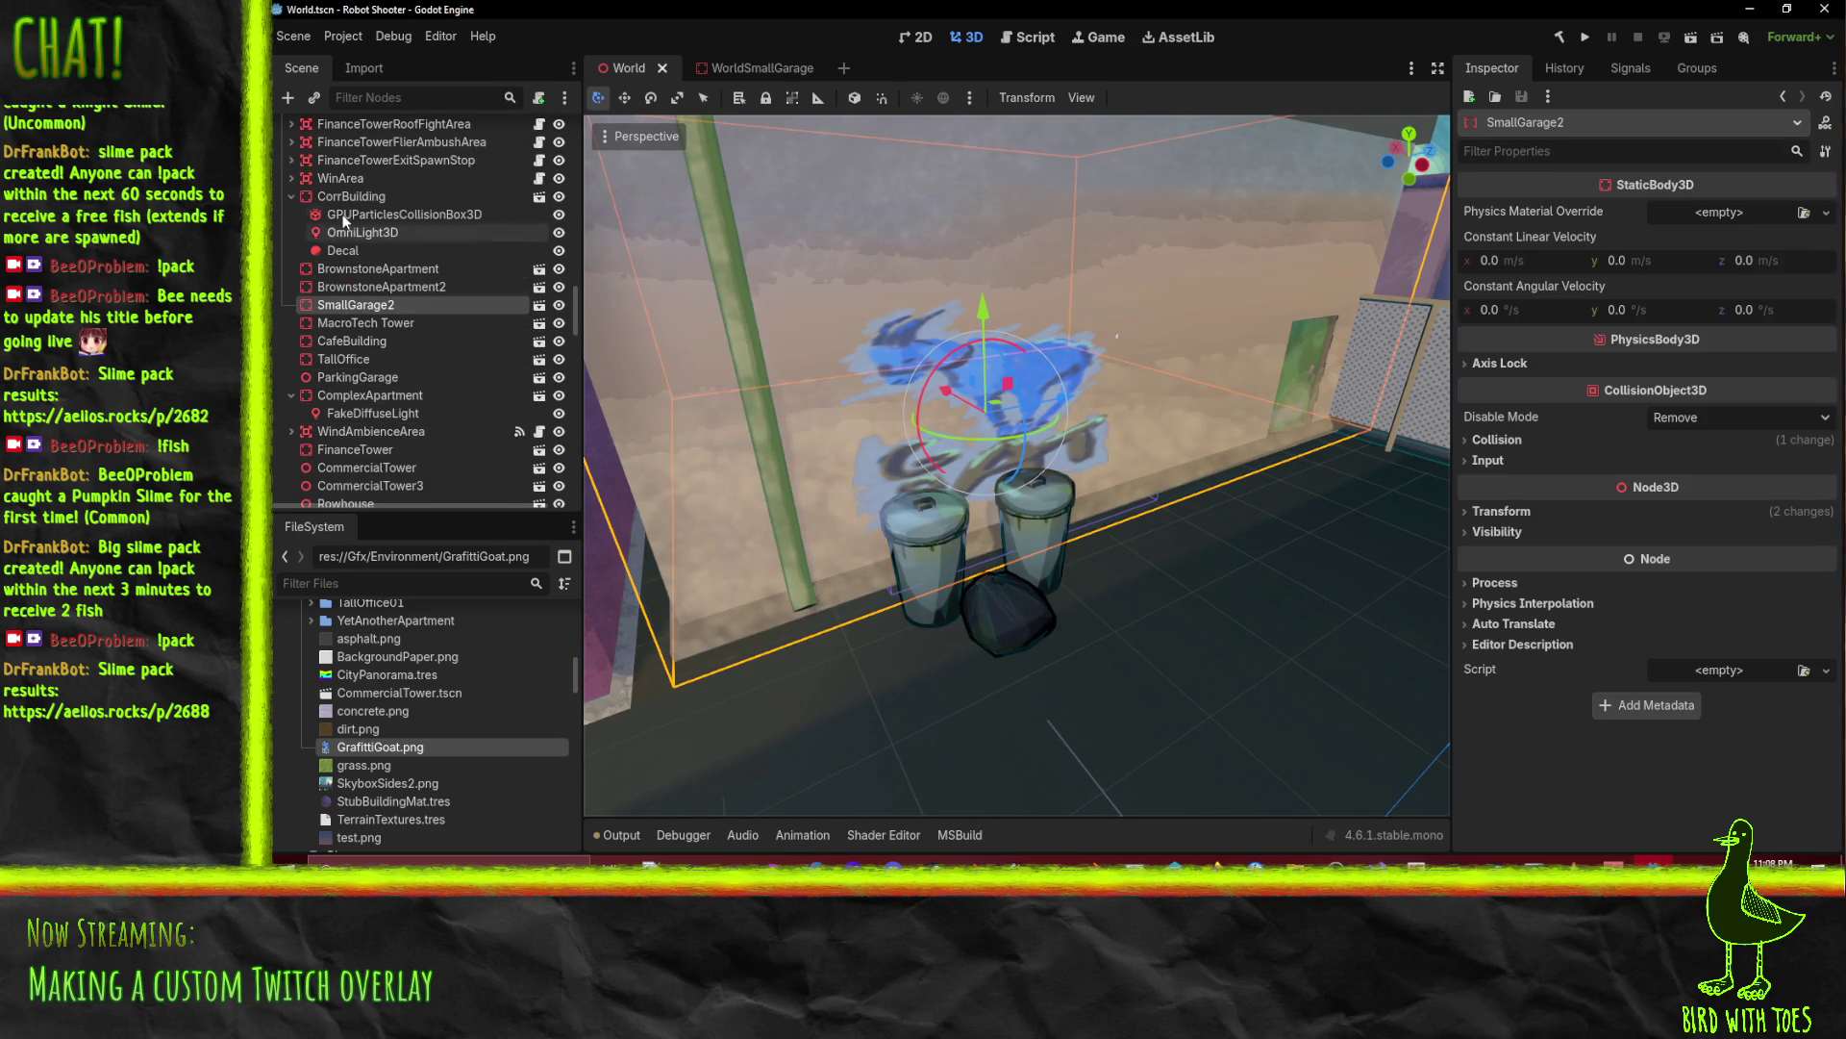
{"action": "mouse_move", "coordinate": [344, 250]}
{"action": "left_mouse_down"}
{"action": "mouse_move", "coordinate": [376, 344]}
{"action": "mouse_move", "coordinate": [360, 304]}
{"action": "left_mouse_up"}
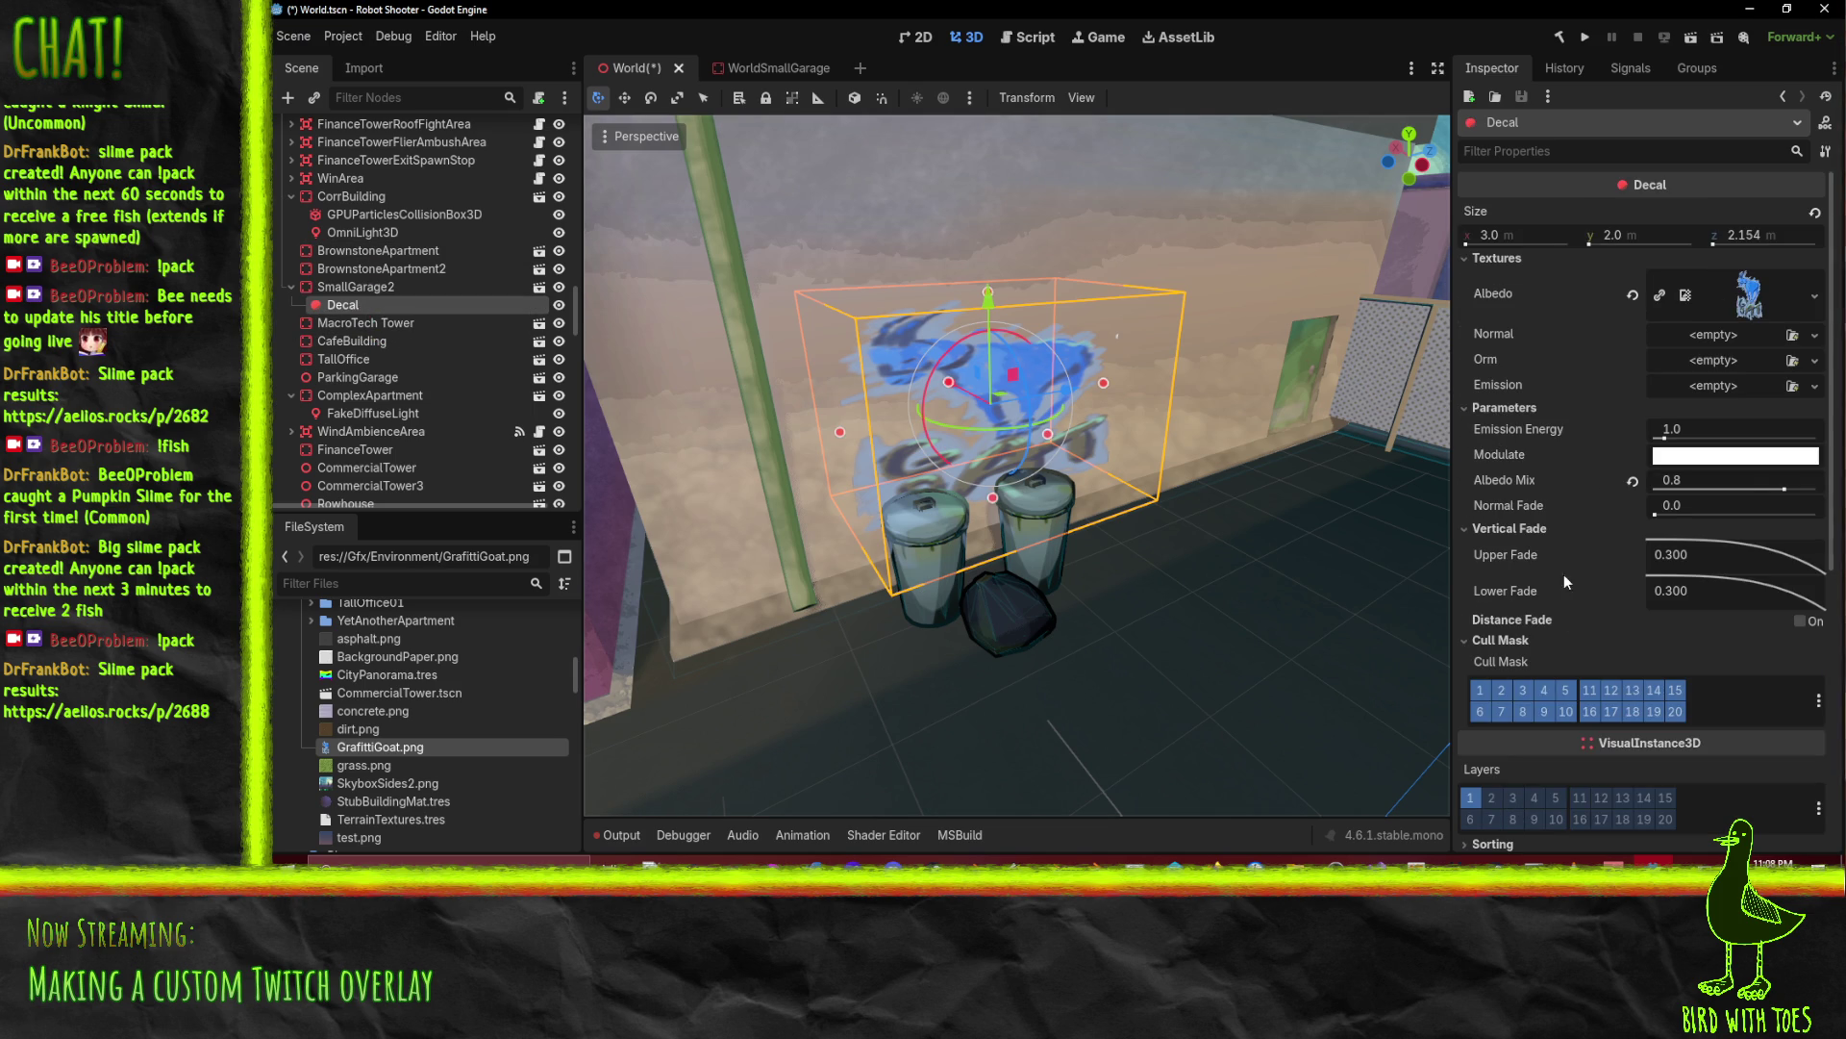
Step: Turn off every decal cull mask layer except layer 2 (Receive Decals)
{"action": "scroll", "coordinate": [1558, 558], "scroll_direction": "down", "scroll_amount": 3}
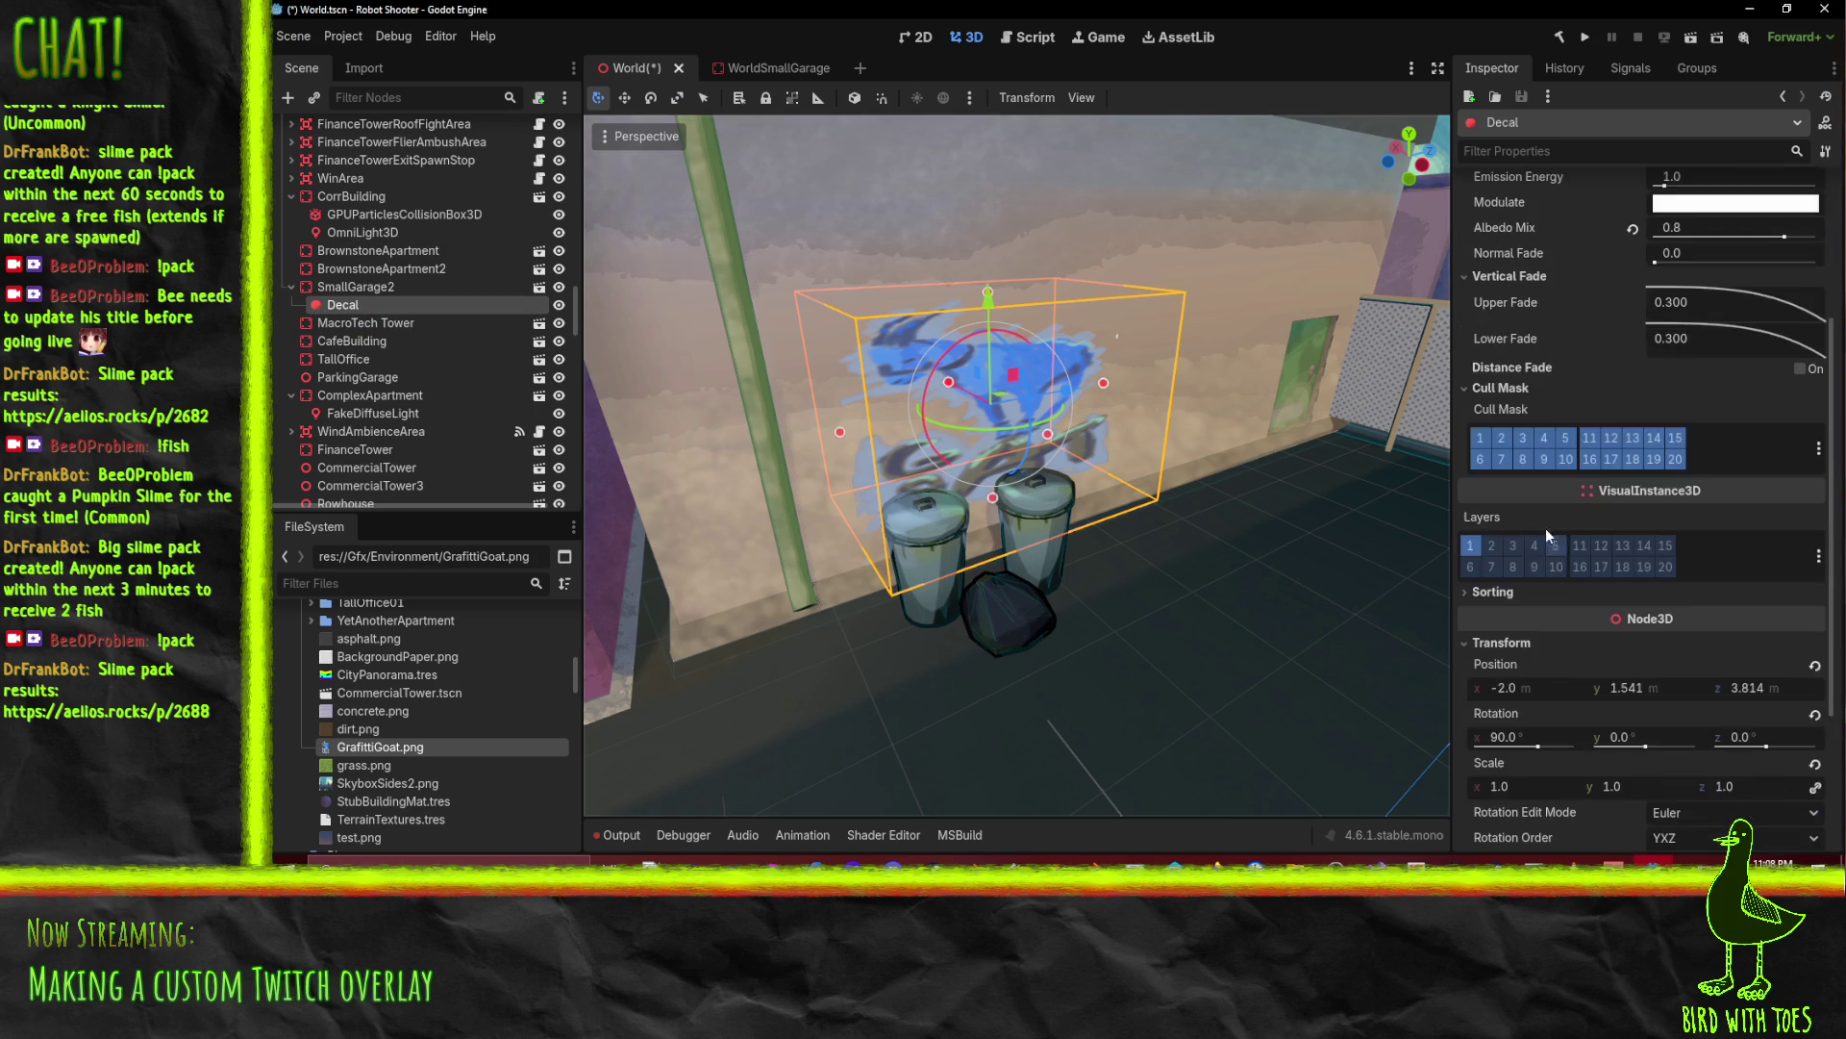
{"action": "left_click", "coordinate": [1480, 458]}
{"action": "left_click", "coordinate": [1522, 437]}
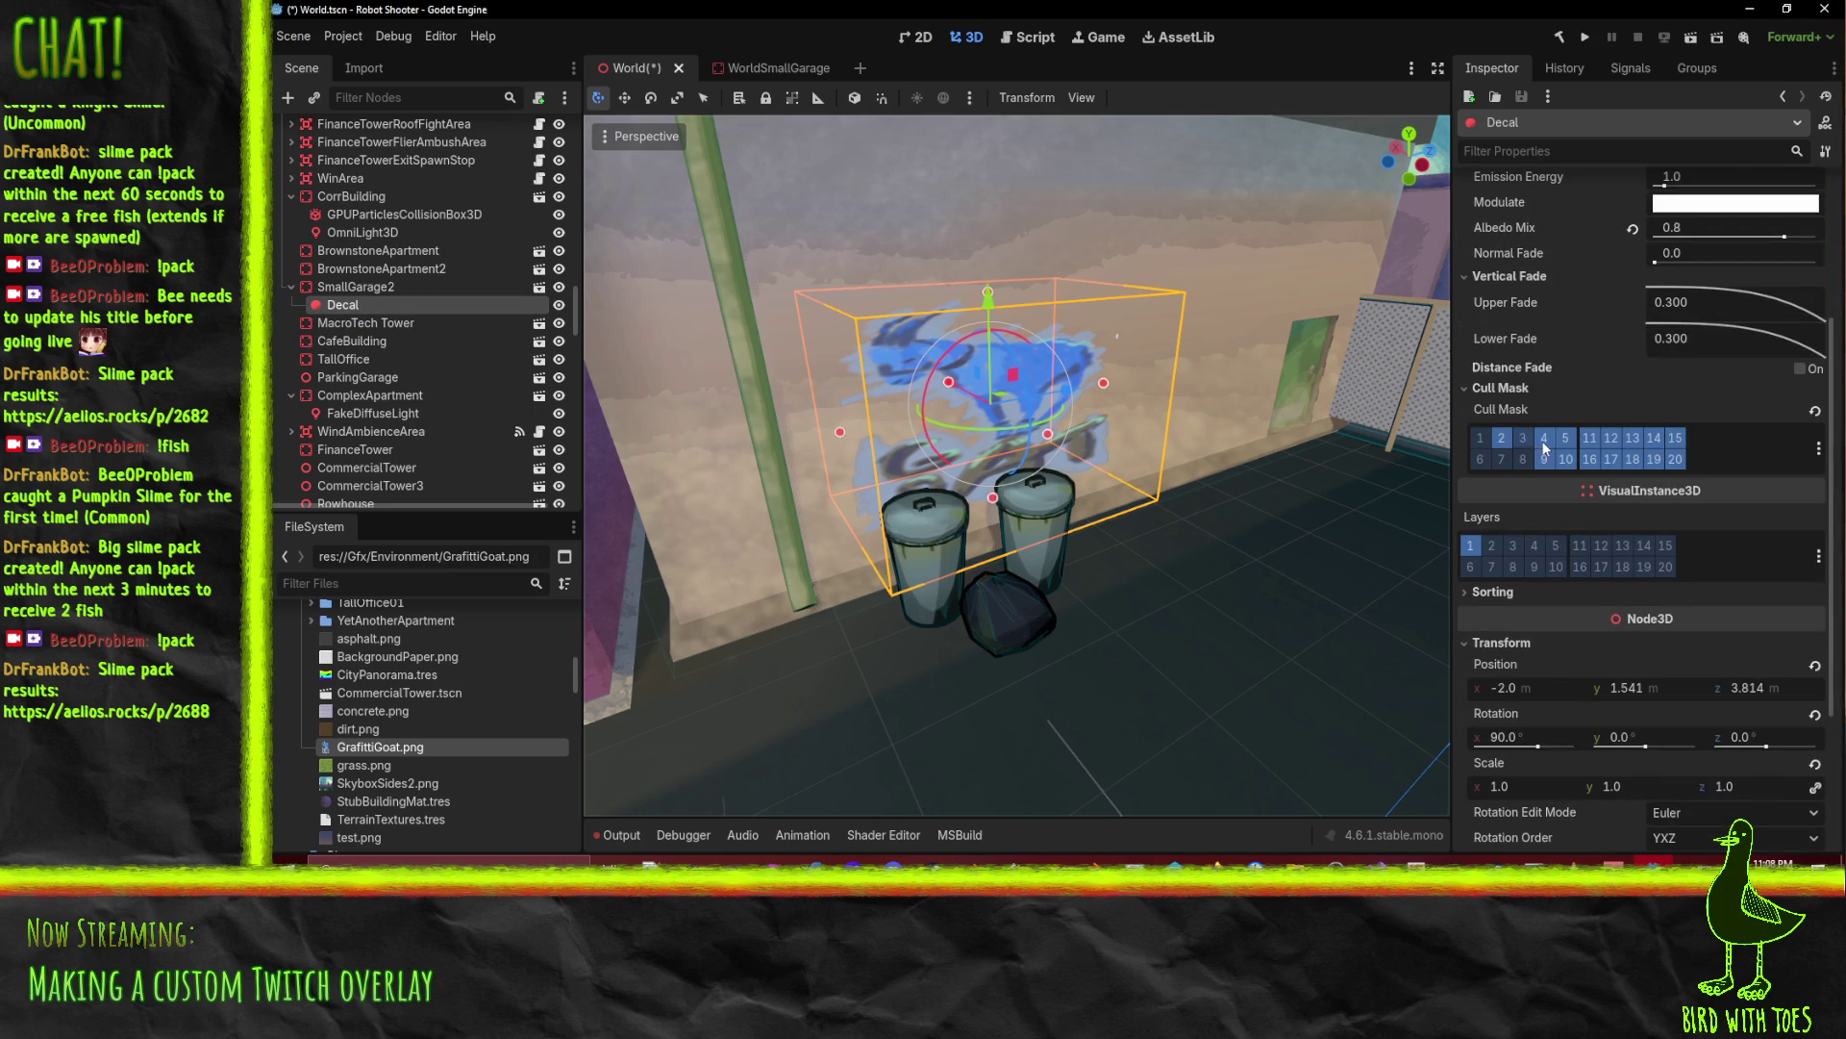
{"action": "left_click", "coordinate": [1589, 459]}
{"action": "left_click", "coordinate": [1610, 458]}
{"action": "left_click", "coordinate": [1610, 437]}
{"action": "left_click", "coordinate": [1632, 438]}
{"action": "left_click", "coordinate": [1632, 458]}
{"action": "left_click", "coordinate": [1653, 458]}
{"action": "left_click", "coordinate": [1653, 438]}
{"action": "left_click", "coordinate": [1675, 437]}
{"action": "left_click", "coordinate": [1675, 458]}
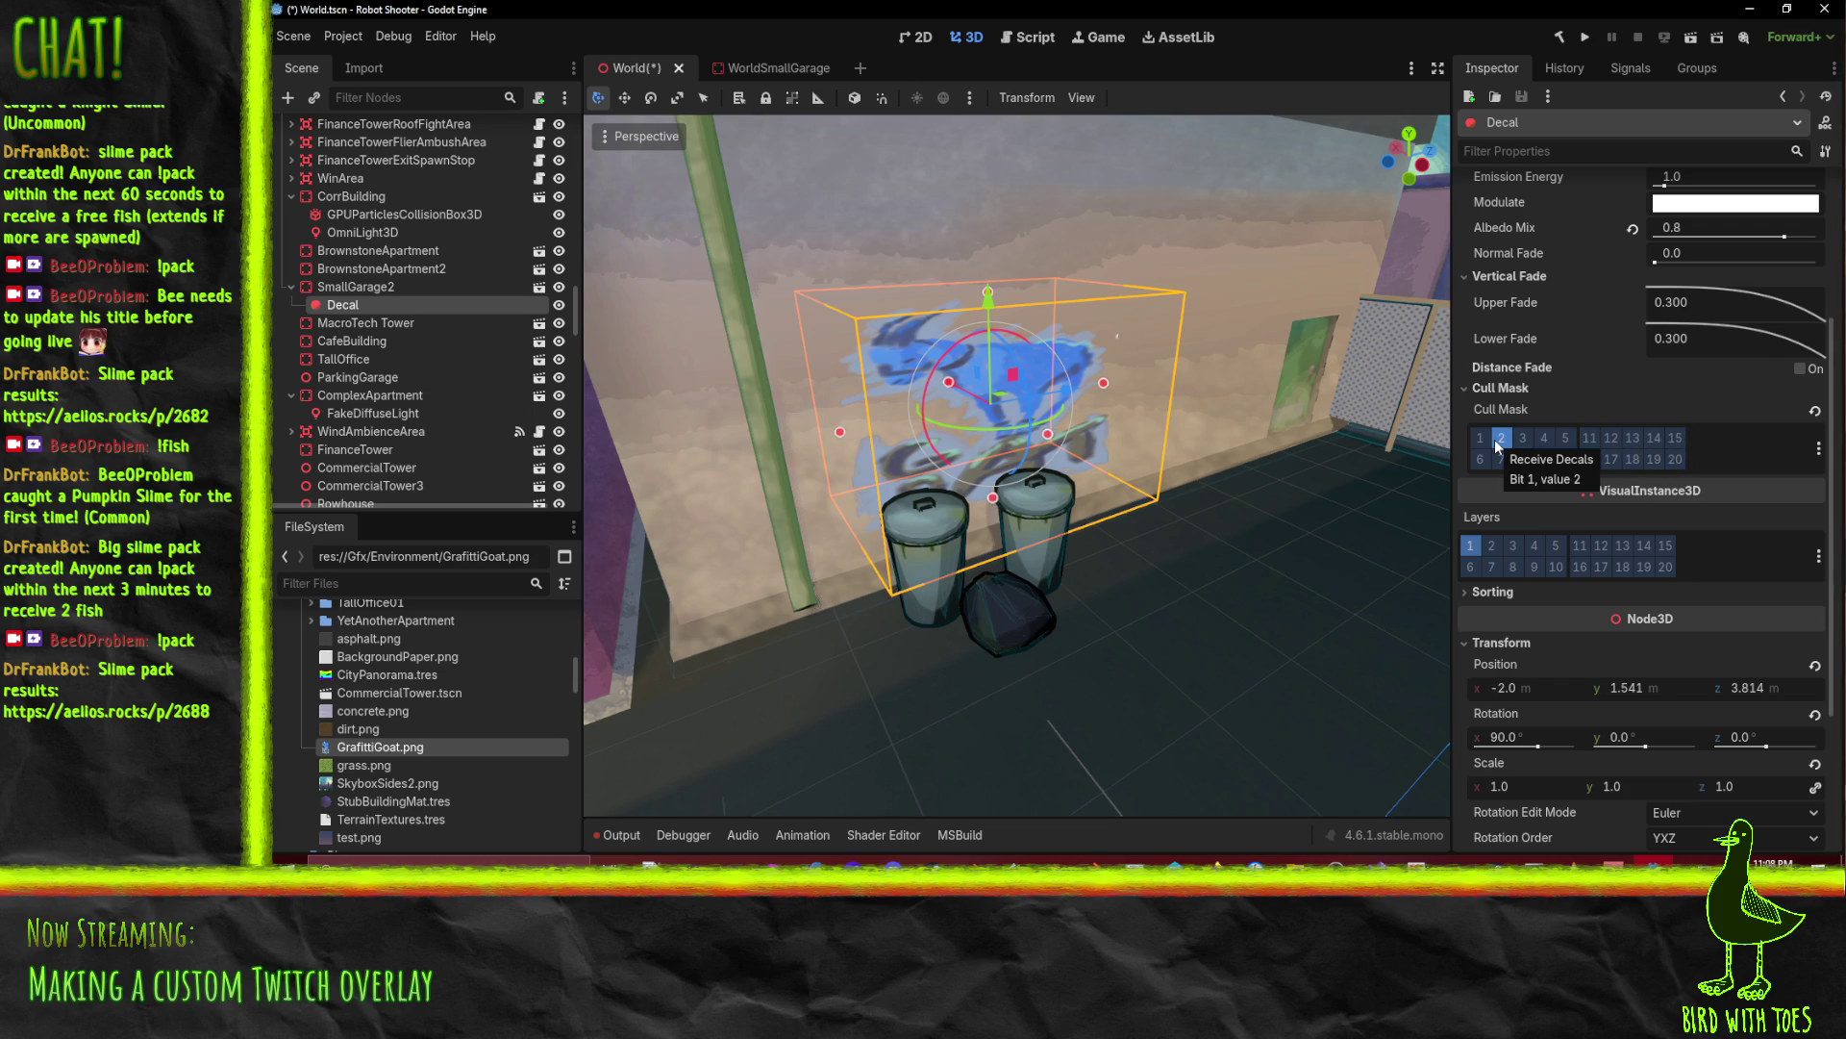
Step: Resize and thin the decal's projection box and slide it along the garage wall
{"action": "mouse_move", "coordinate": [1298, 546]}
{"action": "left_mouse_down"}
{"action": "mouse_move", "coordinate": [1289, 522]}
{"action": "mouse_move", "coordinate": [1111, 500]}
{"action": "mouse_move", "coordinate": [929, 383]}
{"action": "mouse_move", "coordinate": [1060, 438]}
{"action": "mouse_move", "coordinate": [1274, 481]}
{"action": "mouse_move", "coordinate": [592, 492]}
{"action": "mouse_move", "coordinate": [636, 492]}
{"action": "left_mouse_up"}
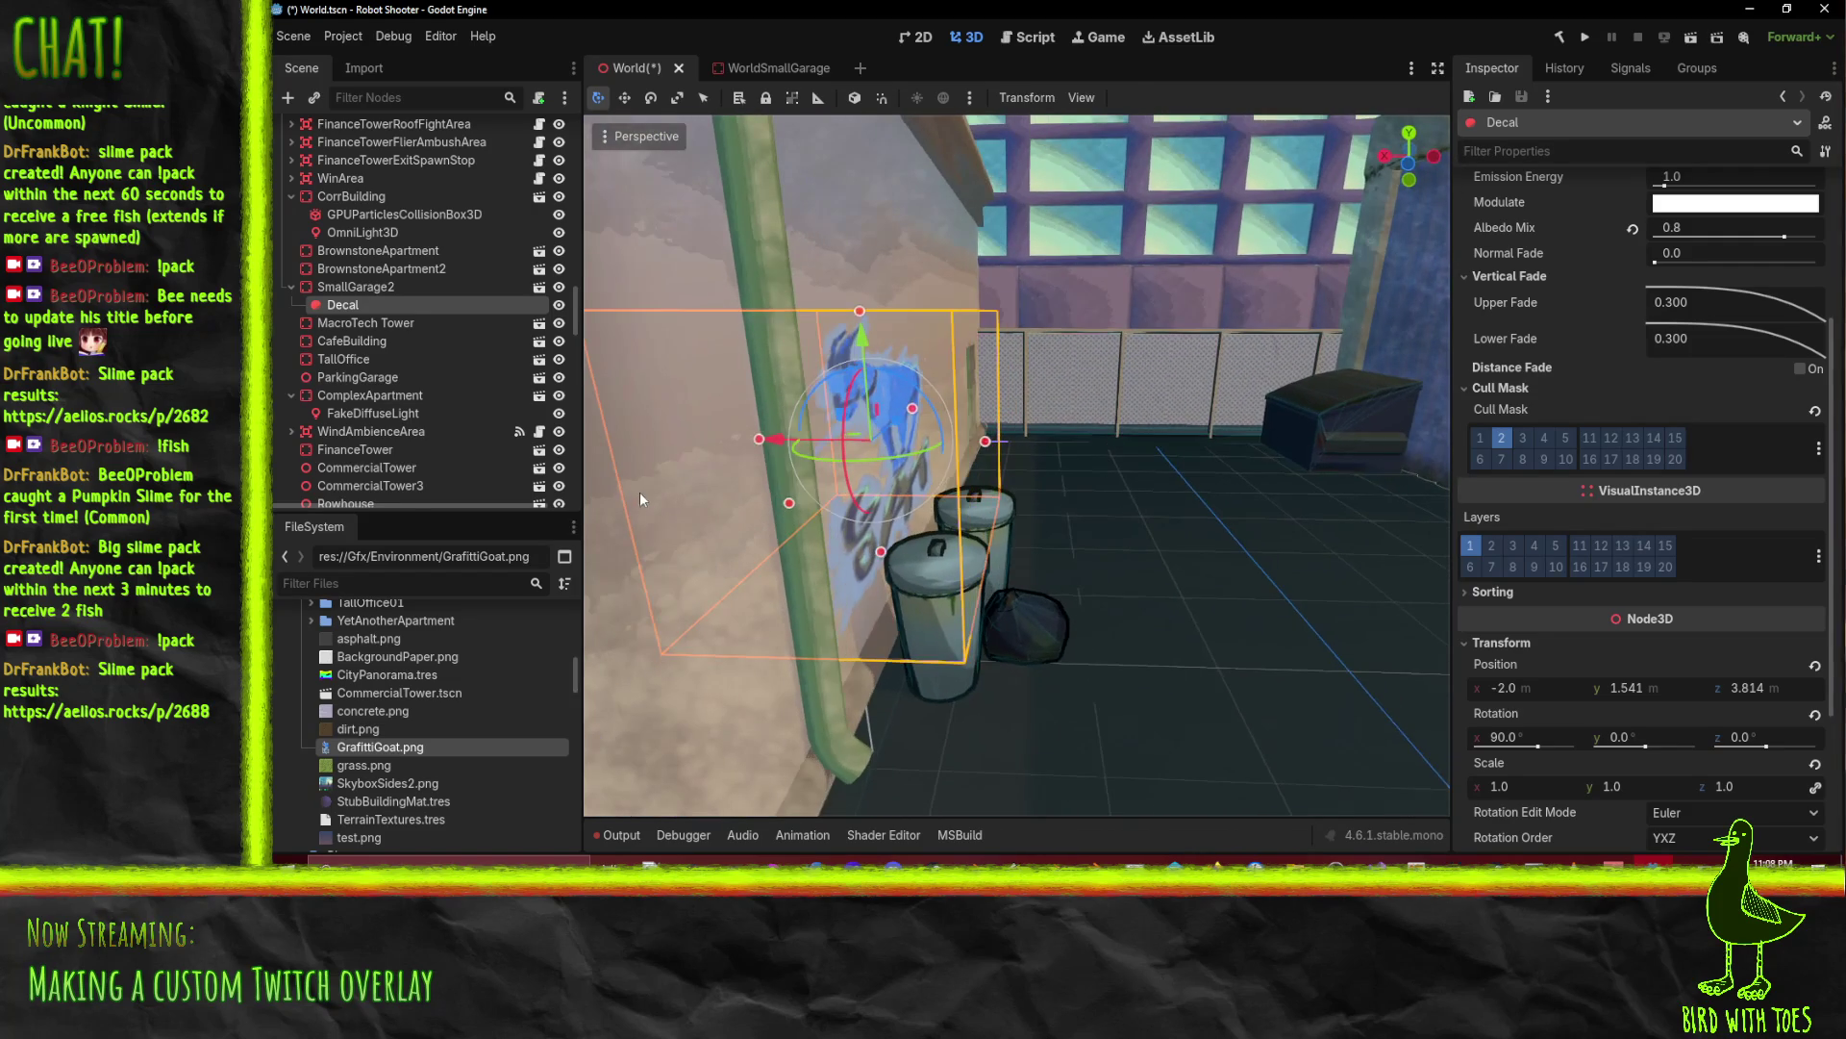
{"action": "mouse_move", "coordinate": [987, 441]}
{"action": "left_mouse_down"}
{"action": "mouse_move", "coordinate": [1006, 448]}
{"action": "mouse_move", "coordinate": [741, 435]}
{"action": "mouse_move", "coordinate": [846, 446]}
{"action": "left_mouse_up"}
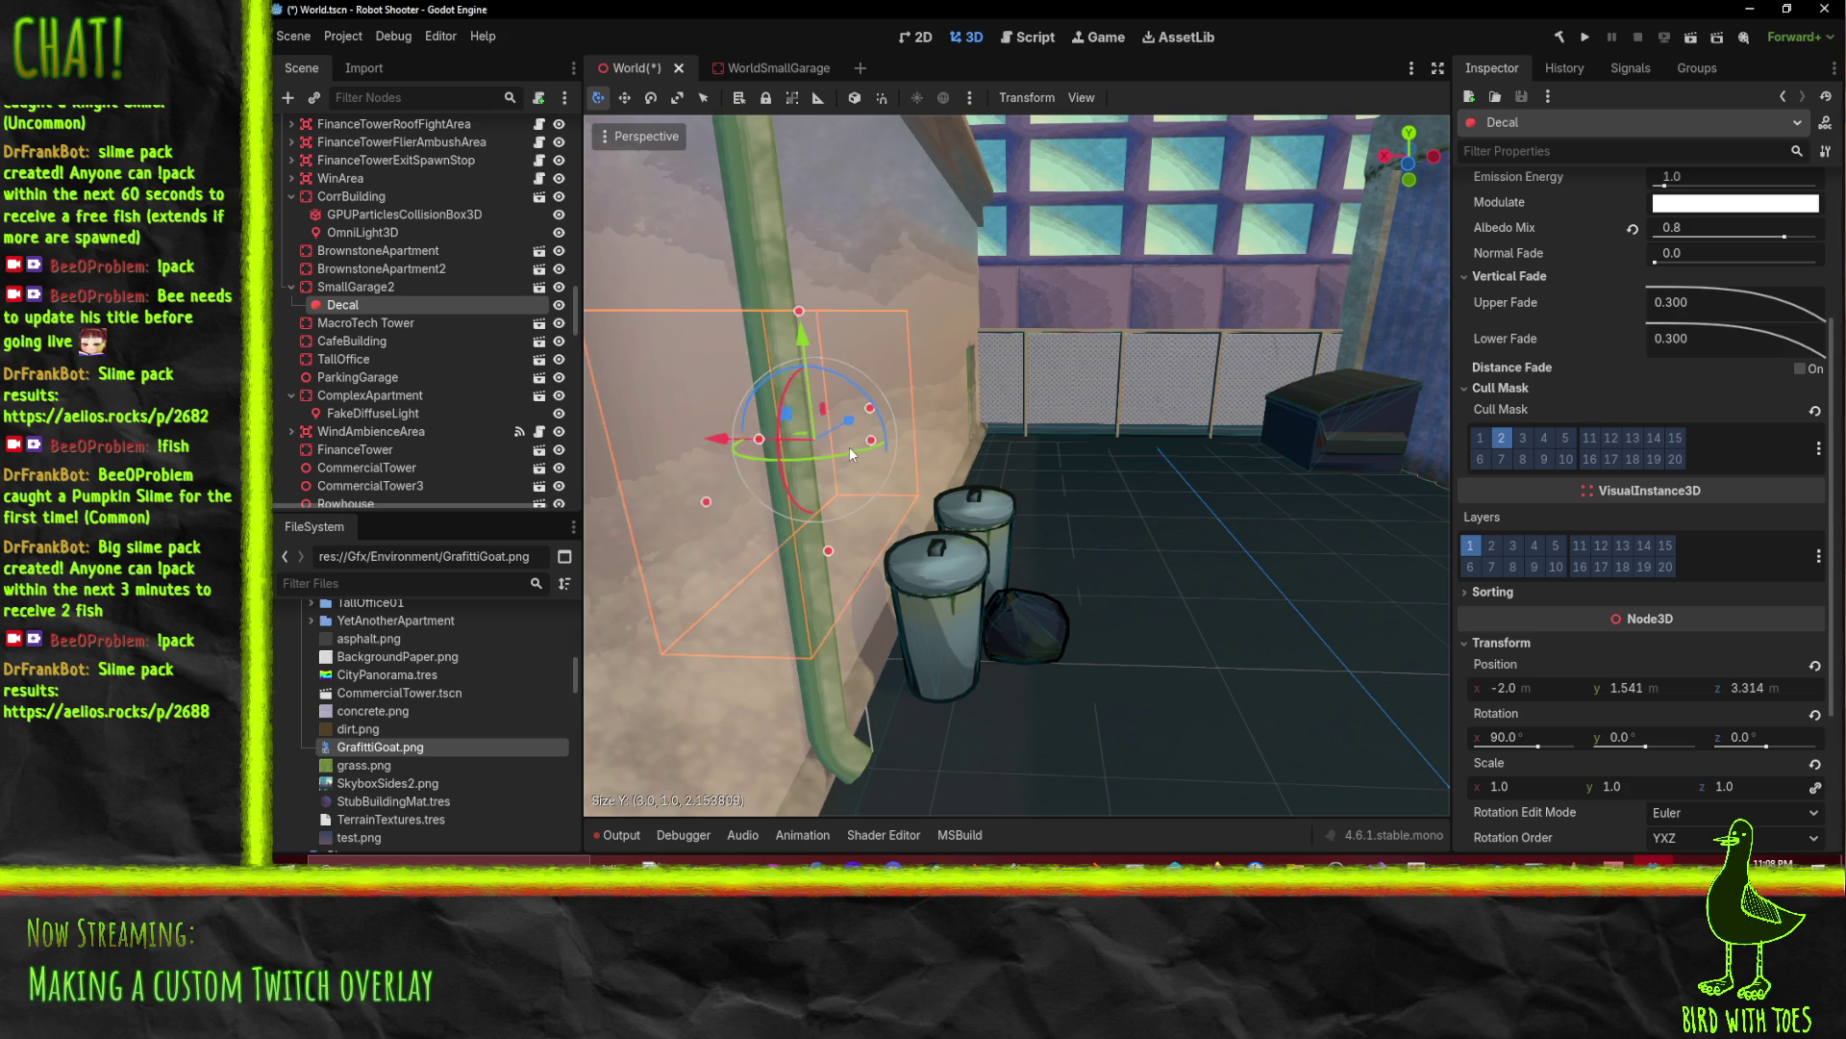
{"action": "left_click_drag", "start_coordinate": [718, 436], "coordinate": [820, 450]}
{"action": "mouse_move", "coordinate": [974, 441]}
{"action": "left_mouse_down"}
{"action": "mouse_move", "coordinate": [902, 443]}
{"action": "mouse_move", "coordinate": [928, 456]}
{"action": "left_mouse_up"}
{"action": "mouse_move", "coordinate": [1042, 532]}
{"action": "left_mouse_down"}
{"action": "mouse_move", "coordinate": [1432, 462]}
{"action": "mouse_move", "coordinate": [1290, 458]}
{"action": "mouse_move", "coordinate": [1314, 491]}
{"action": "mouse_move", "coordinate": [1285, 474]}
{"action": "mouse_move", "coordinate": [1082, 614]}
{"action": "mouse_move", "coordinate": [1441, 590]}
{"action": "mouse_move", "coordinate": [700, 540]}
{"action": "mouse_move", "coordinate": [828, 557]}
{"action": "left_mouse_up"}
Step: Enable render layer 2, place the goat decal at x -1.5, and save World.tscn
{"action": "key", "text": "ctrl+s"}
{"action": "left_click", "coordinate": [1490, 546]}
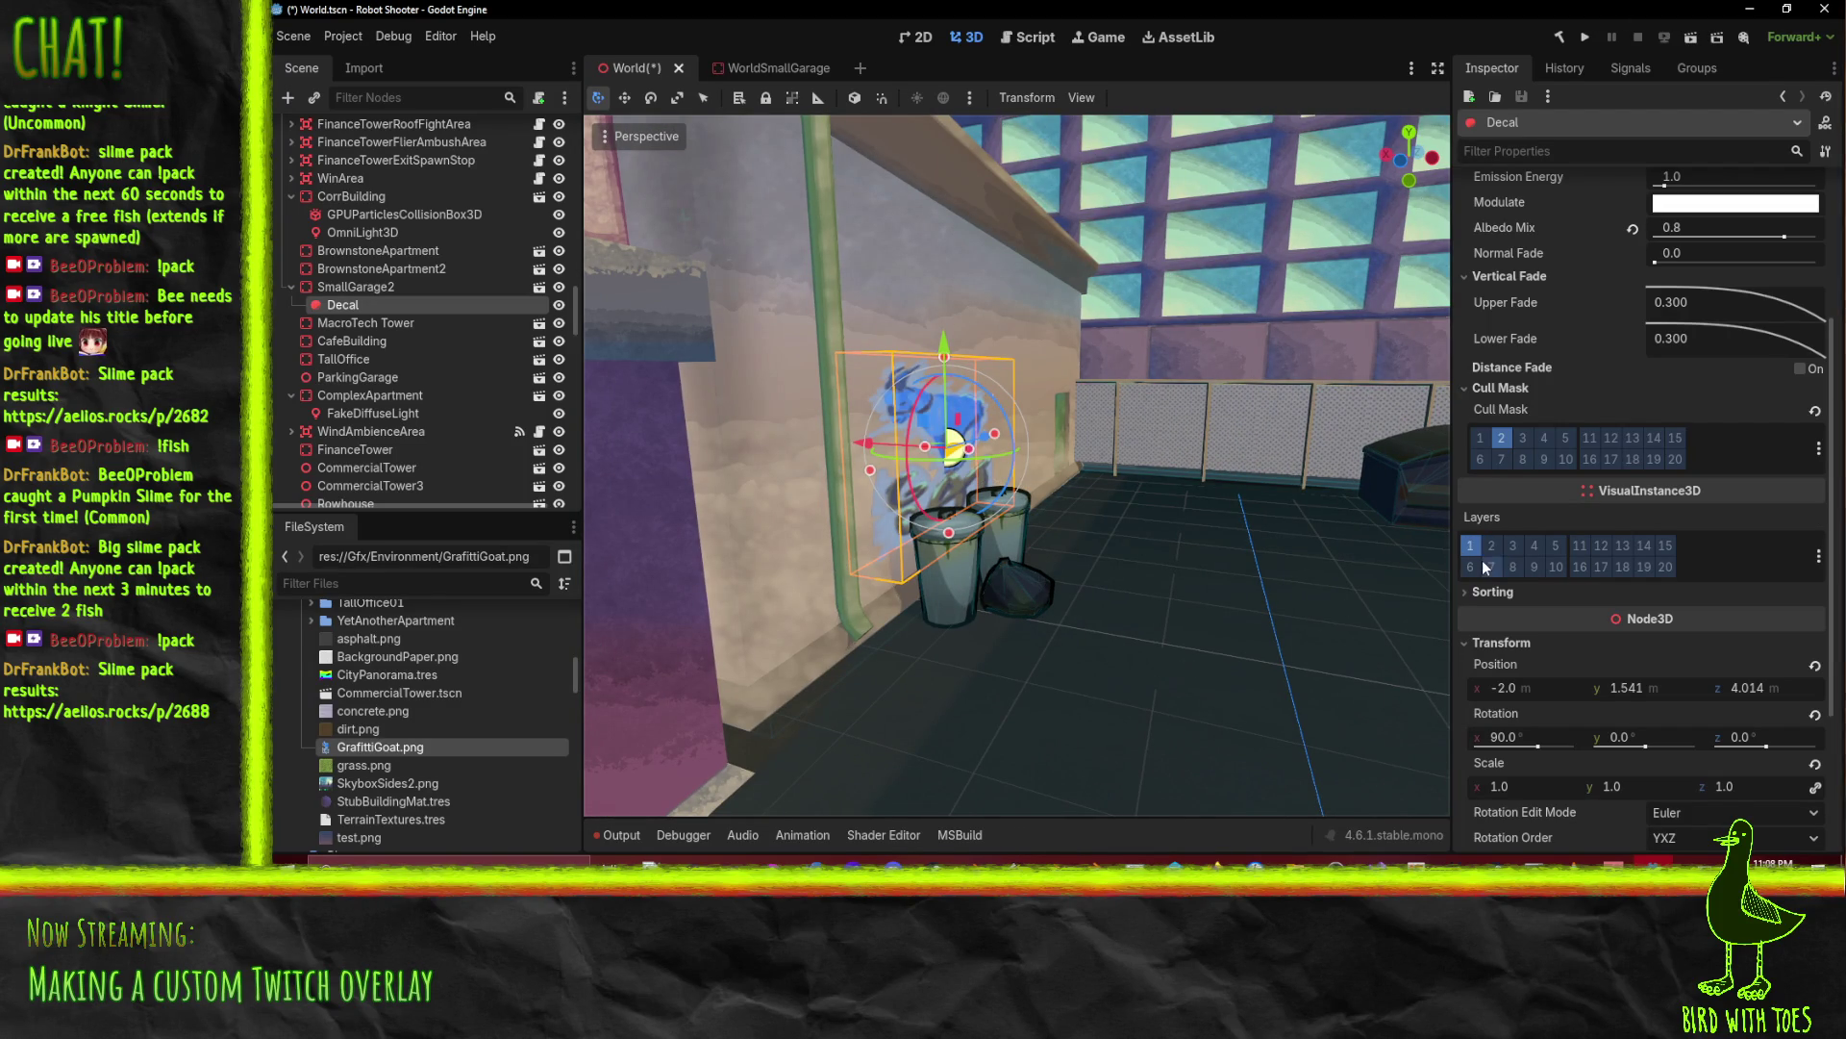
{"action": "scroll", "coordinate": [1138, 549], "scroll_direction": "down", "scroll_amount": 3}
{"action": "mouse_move", "coordinate": [1223, 524]}
{"action": "left_mouse_down"}
{"action": "mouse_move", "coordinate": [1277, 506]}
{"action": "mouse_move", "coordinate": [1066, 612]}
{"action": "mouse_move", "coordinate": [860, 564]}
{"action": "mouse_move", "coordinate": [848, 580]}
{"action": "mouse_move", "coordinate": [1036, 594]}
{"action": "left_mouse_up"}
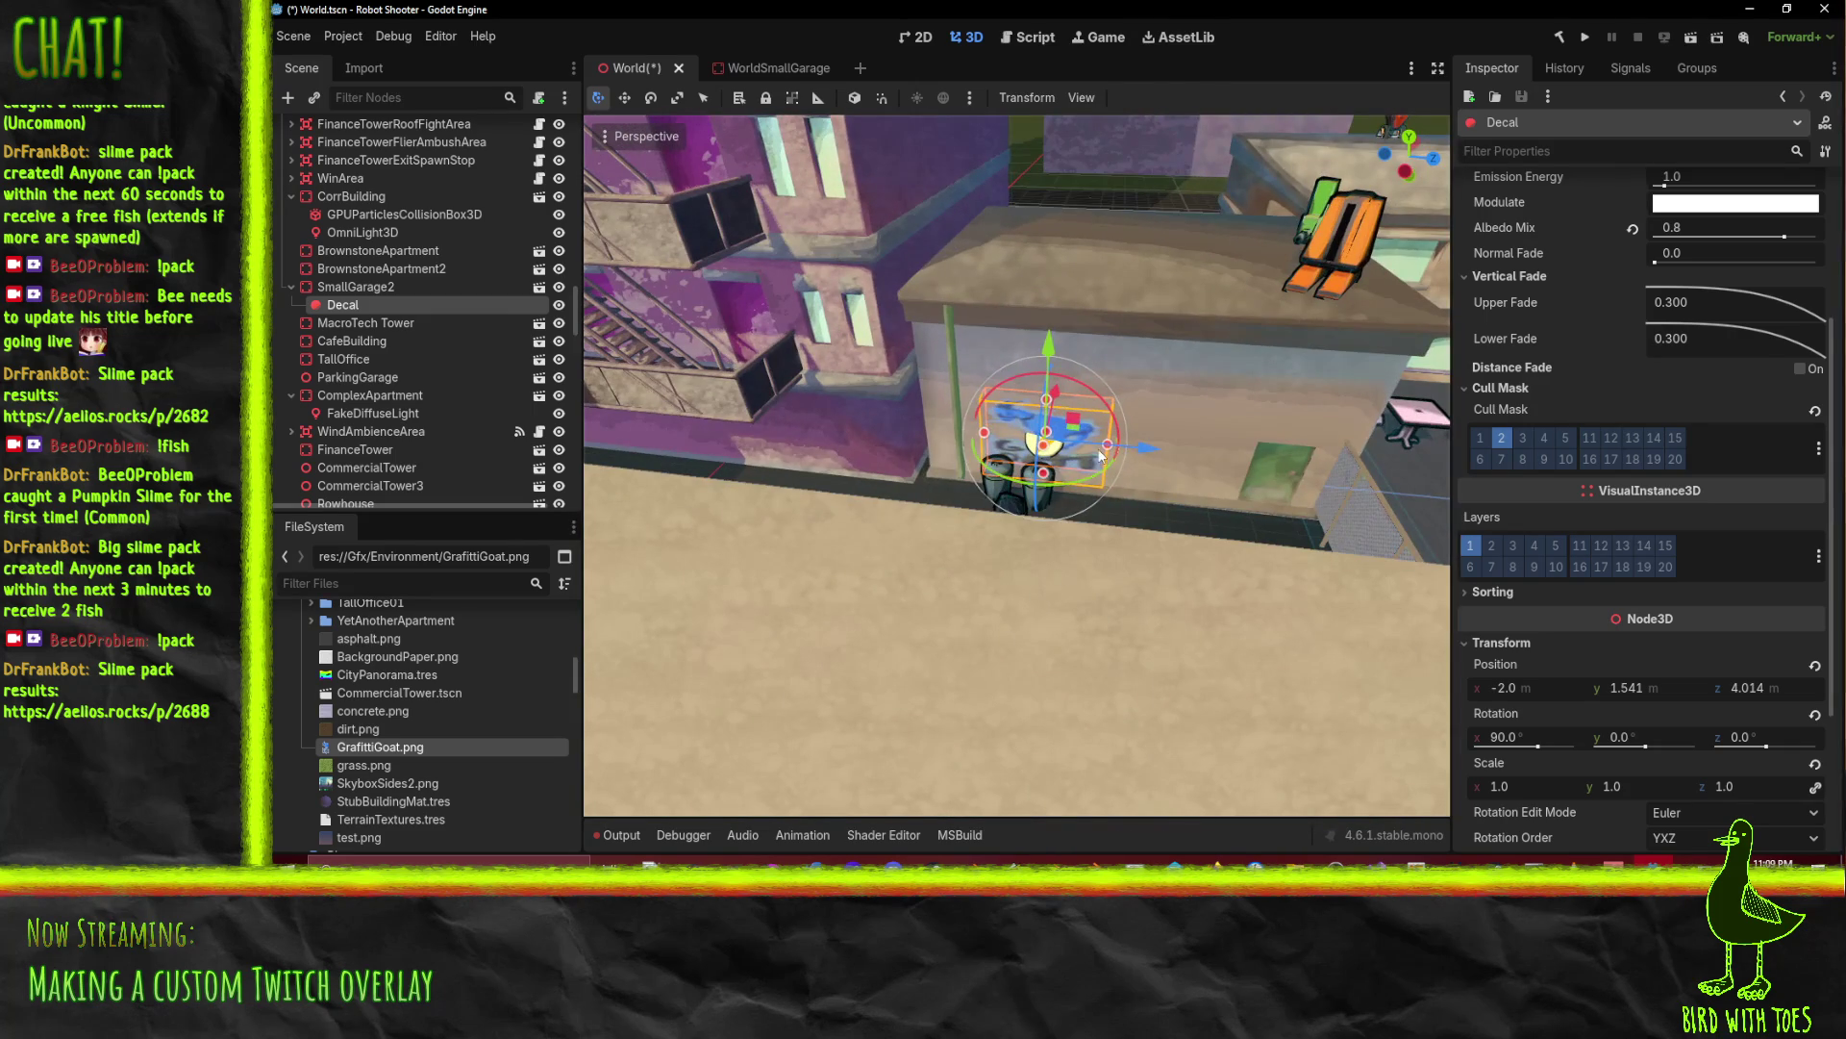
{"action": "mouse_move", "coordinate": [1109, 448]}
{"action": "left_mouse_down"}
{"action": "mouse_move", "coordinate": [1072, 445]}
{"action": "mouse_move", "coordinate": [1152, 452]}
{"action": "left_mouse_up"}
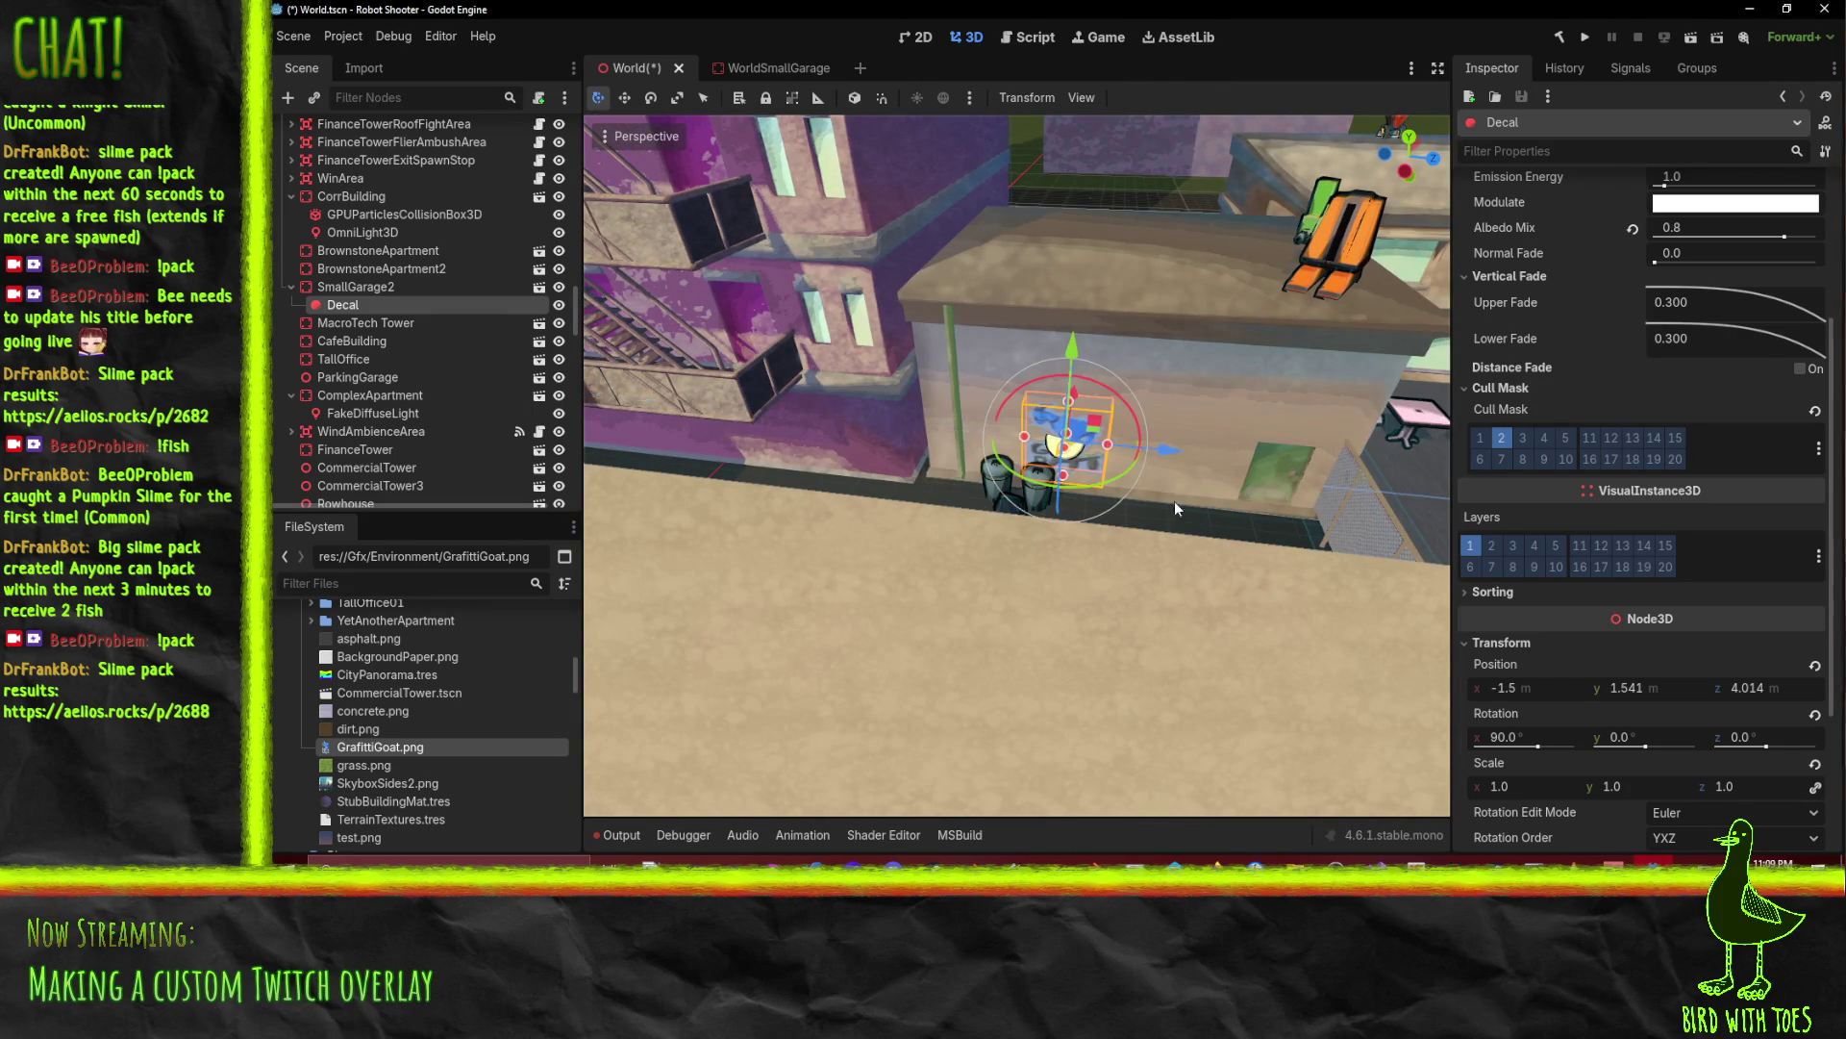
{"action": "key", "text": "f"}
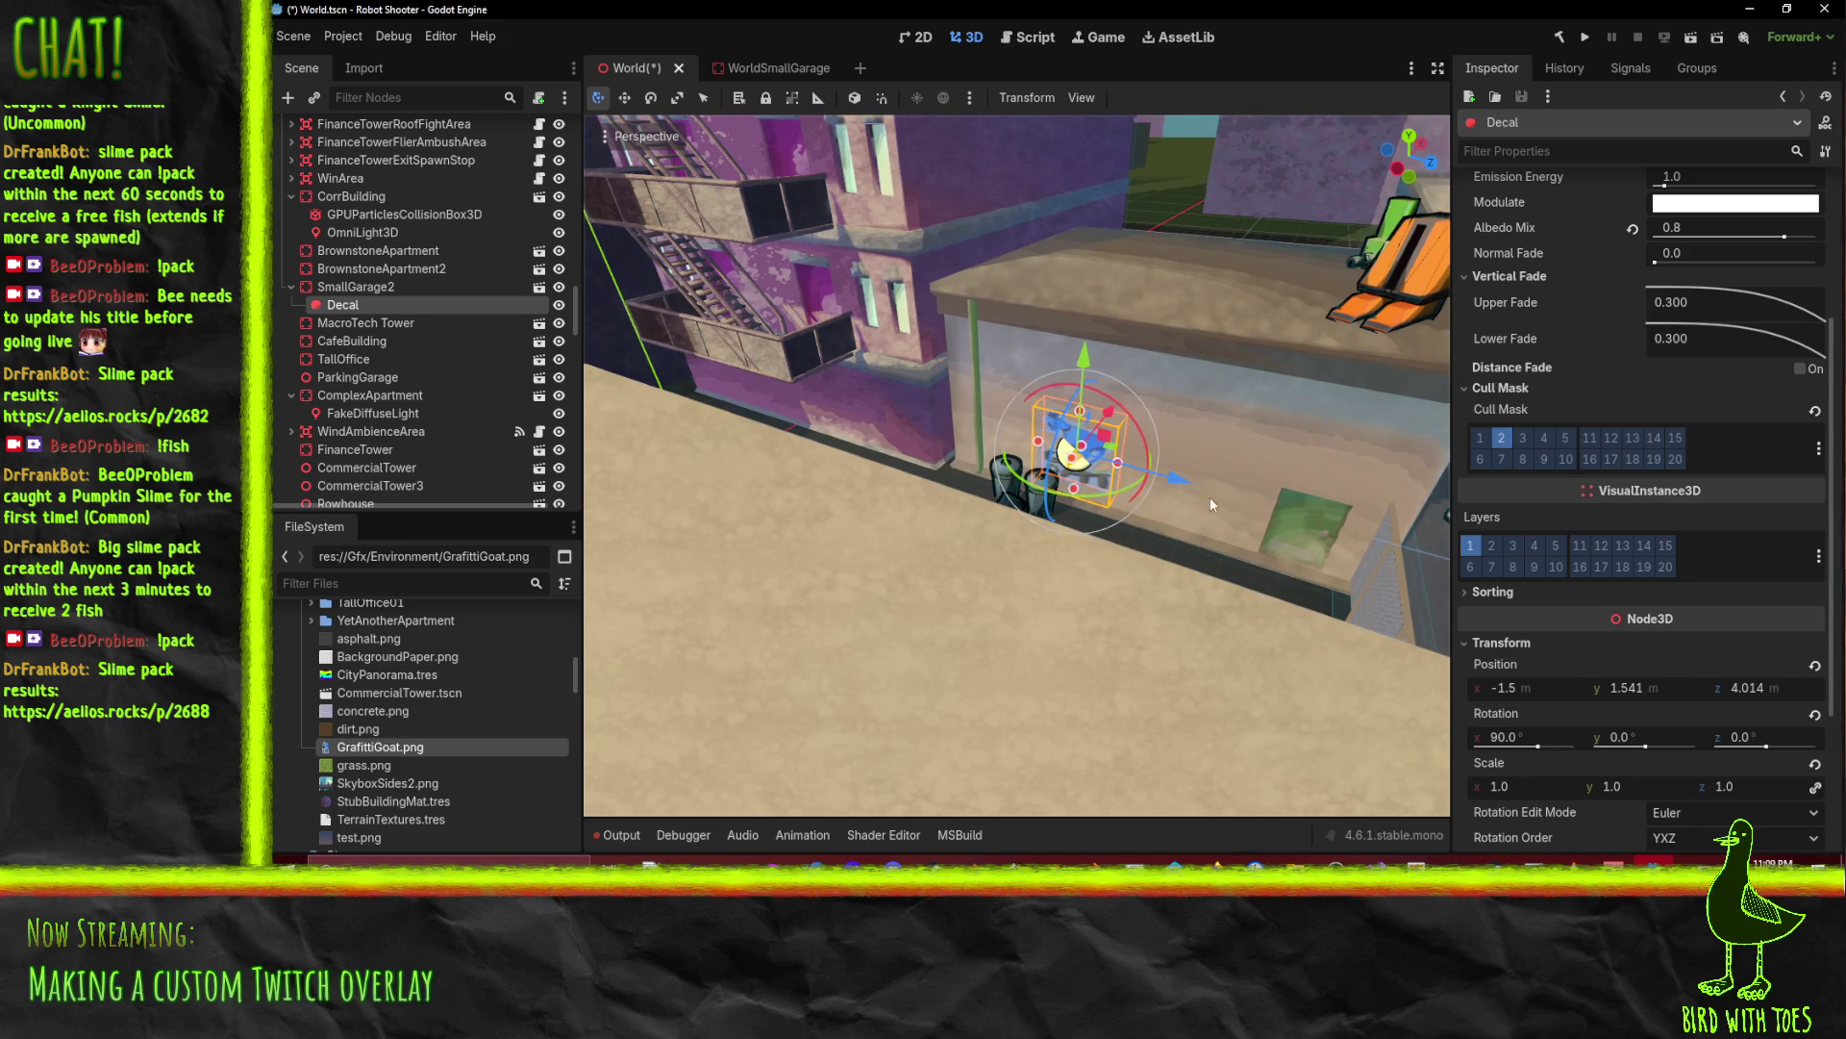
{"action": "key", "text": "ctrl+s"}
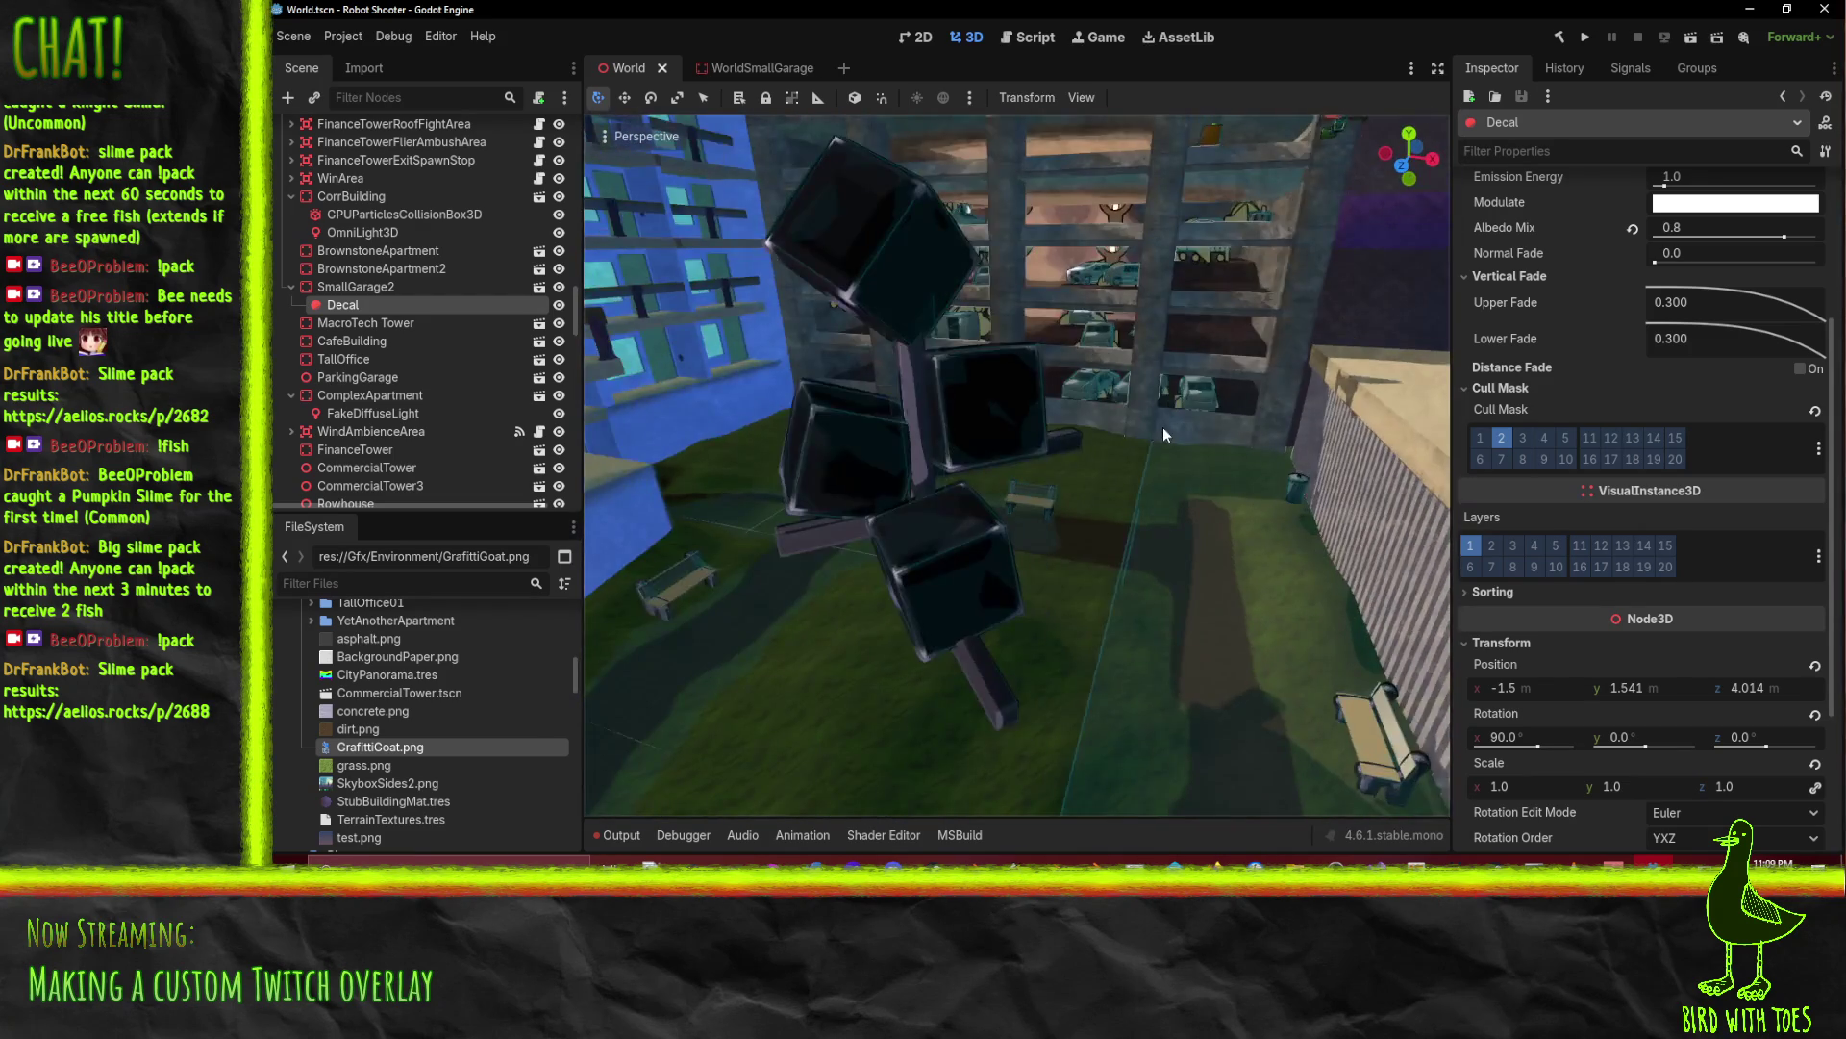
{"action": "scroll", "coordinate": [1031, 486], "scroll_direction": "up", "scroll_amount": 3}
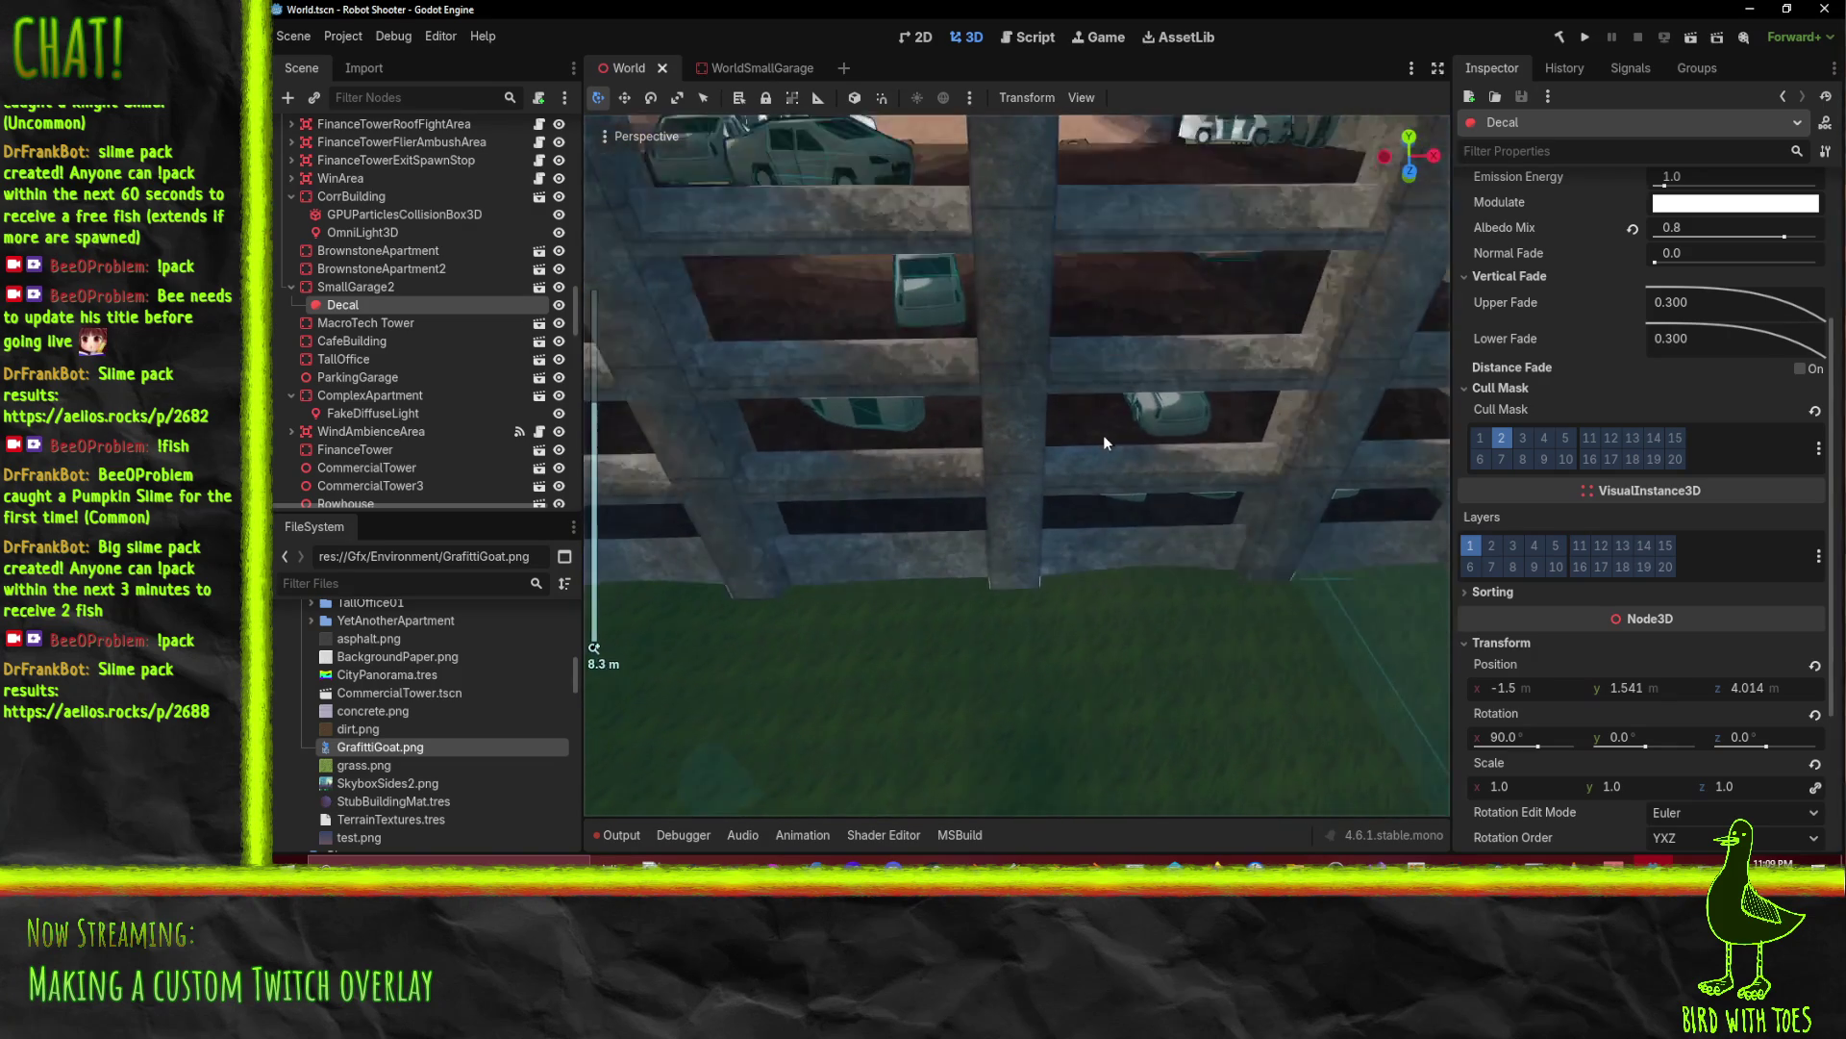
{"action": "scroll", "coordinate": [1124, 413], "scroll_direction": "up", "scroll_amount": 3}
{"action": "key", "text": "f"}
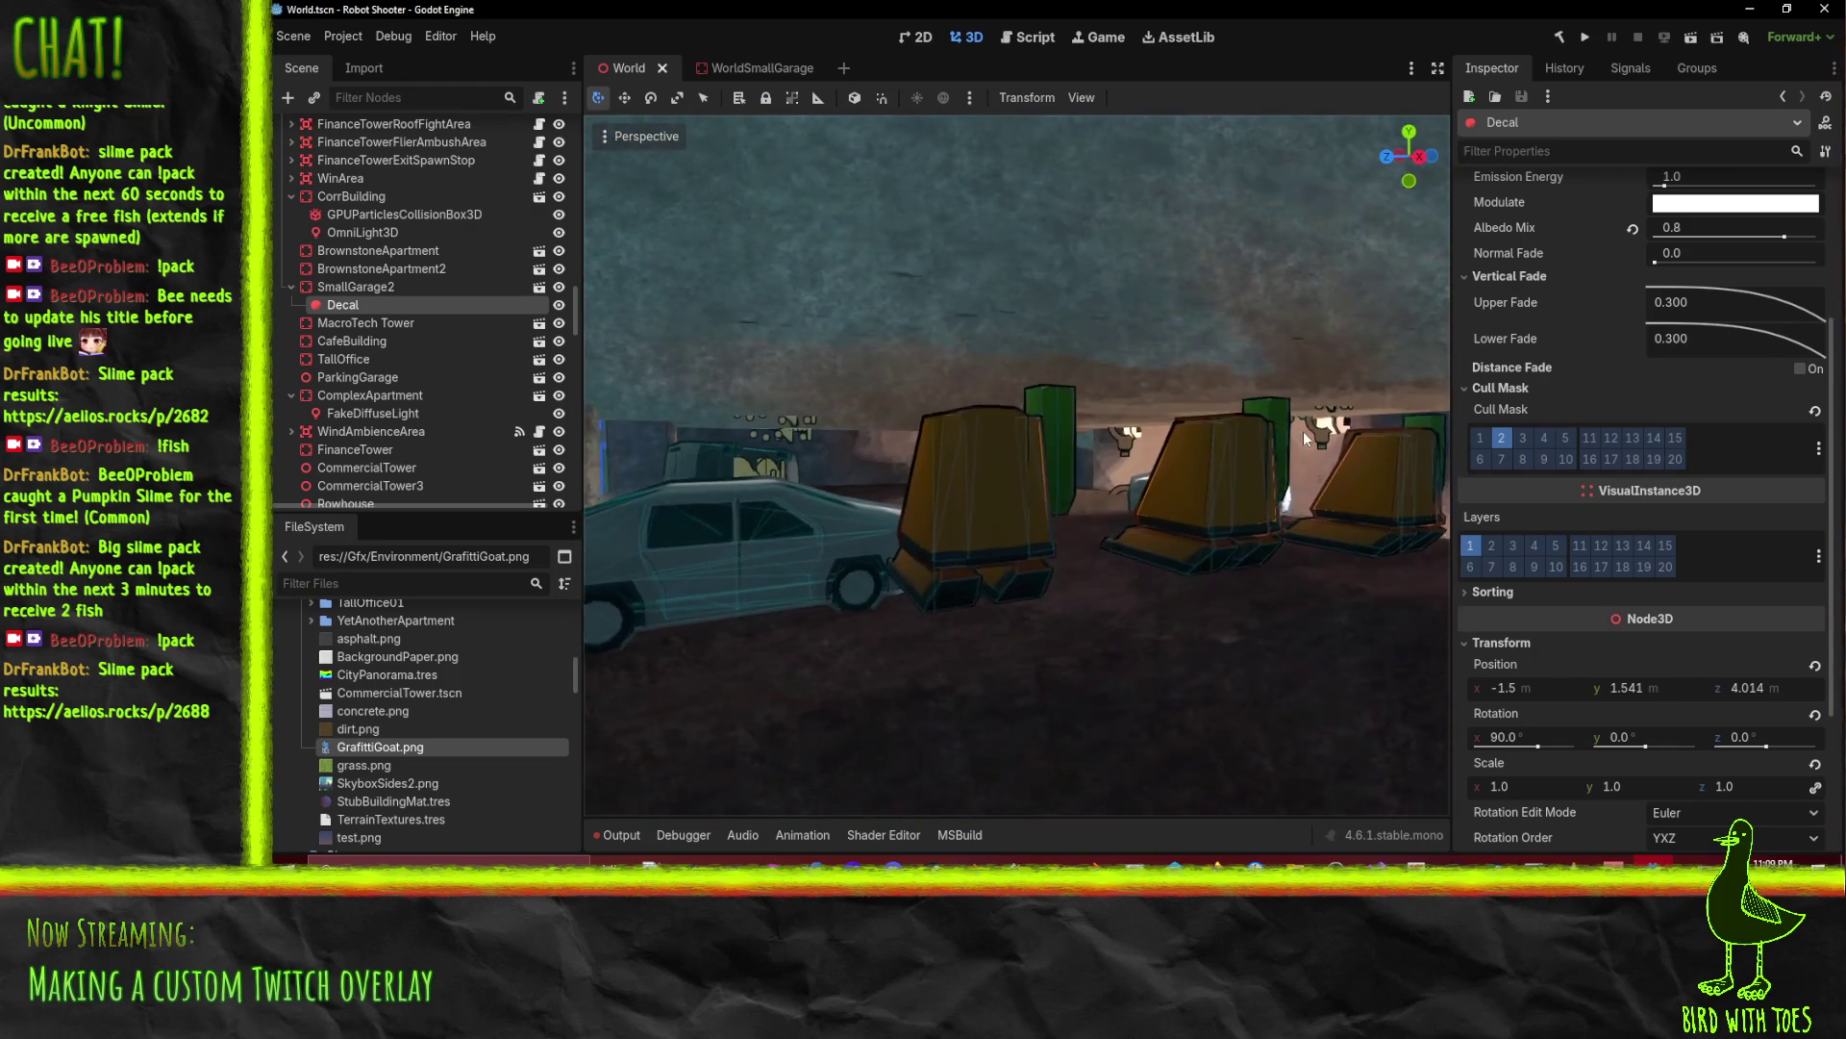
{"action": "scroll", "coordinate": [1204, 321], "scroll_direction": "down", "scroll_amount": 5}
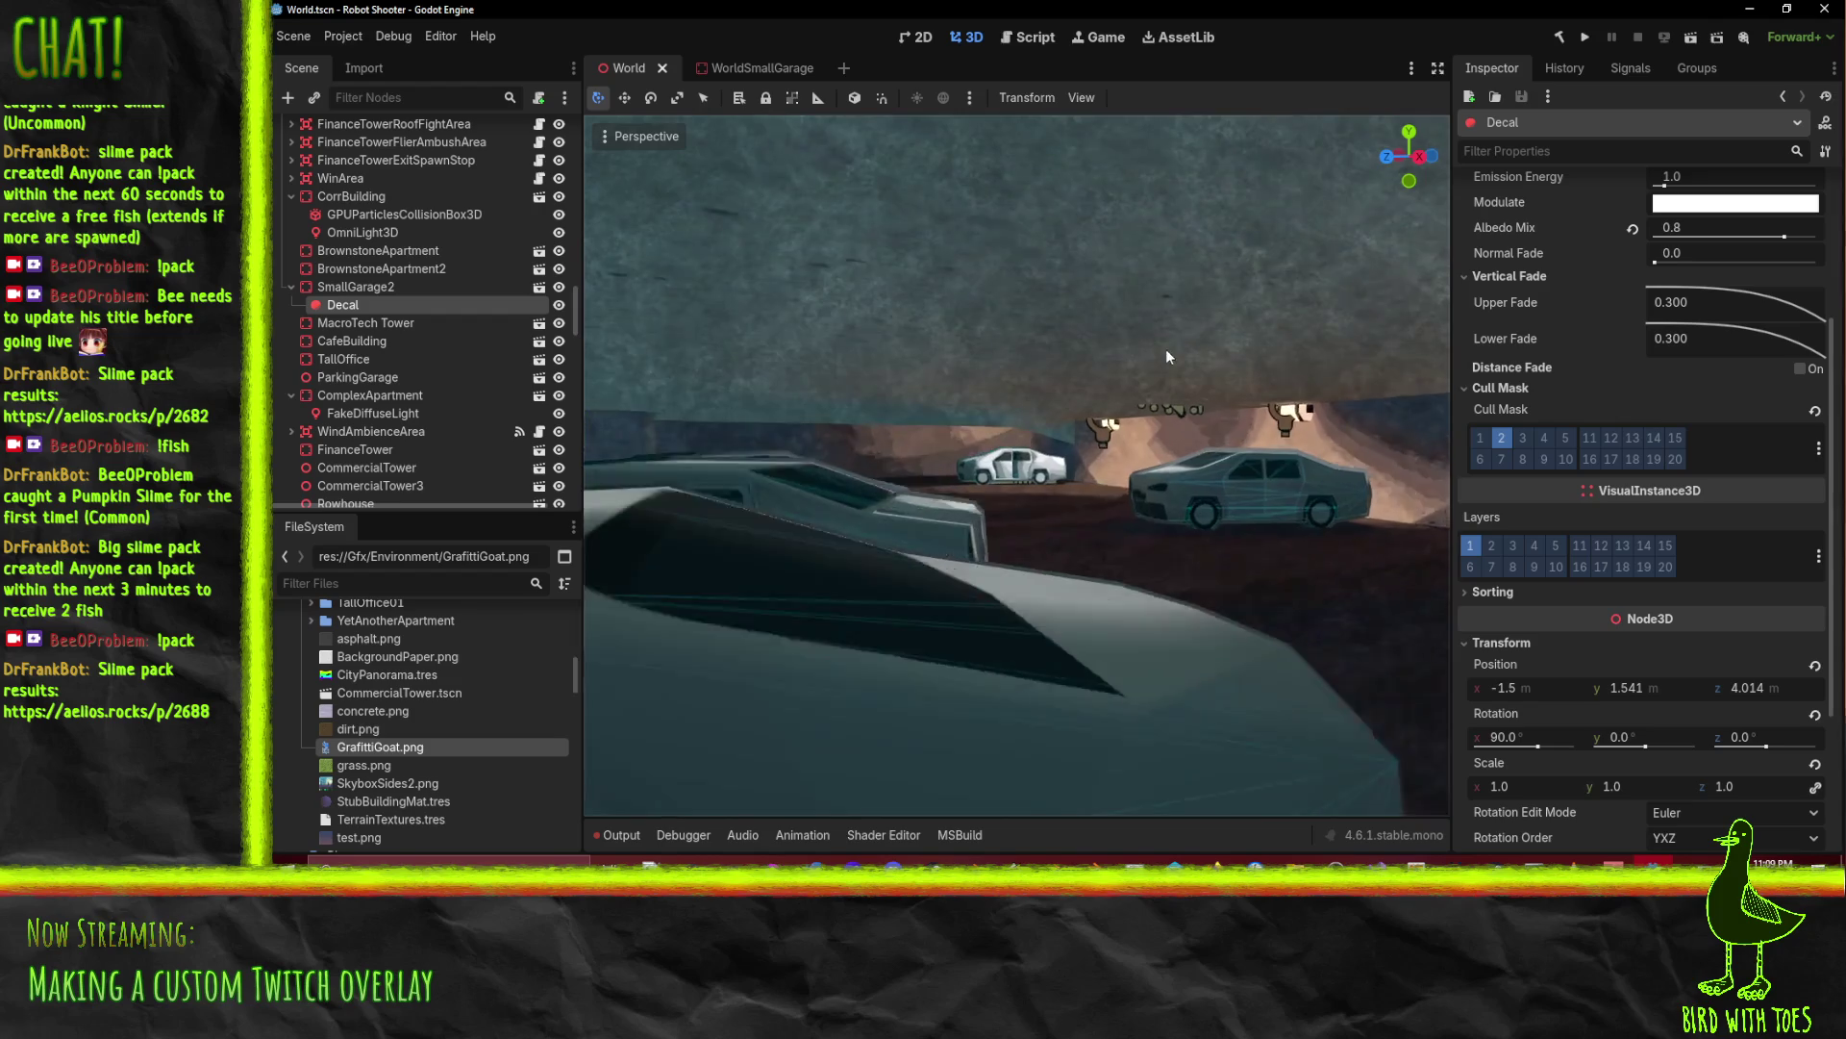
{"action": "scroll", "coordinate": [1179, 411], "scroll_direction": "up", "scroll_amount": 5}
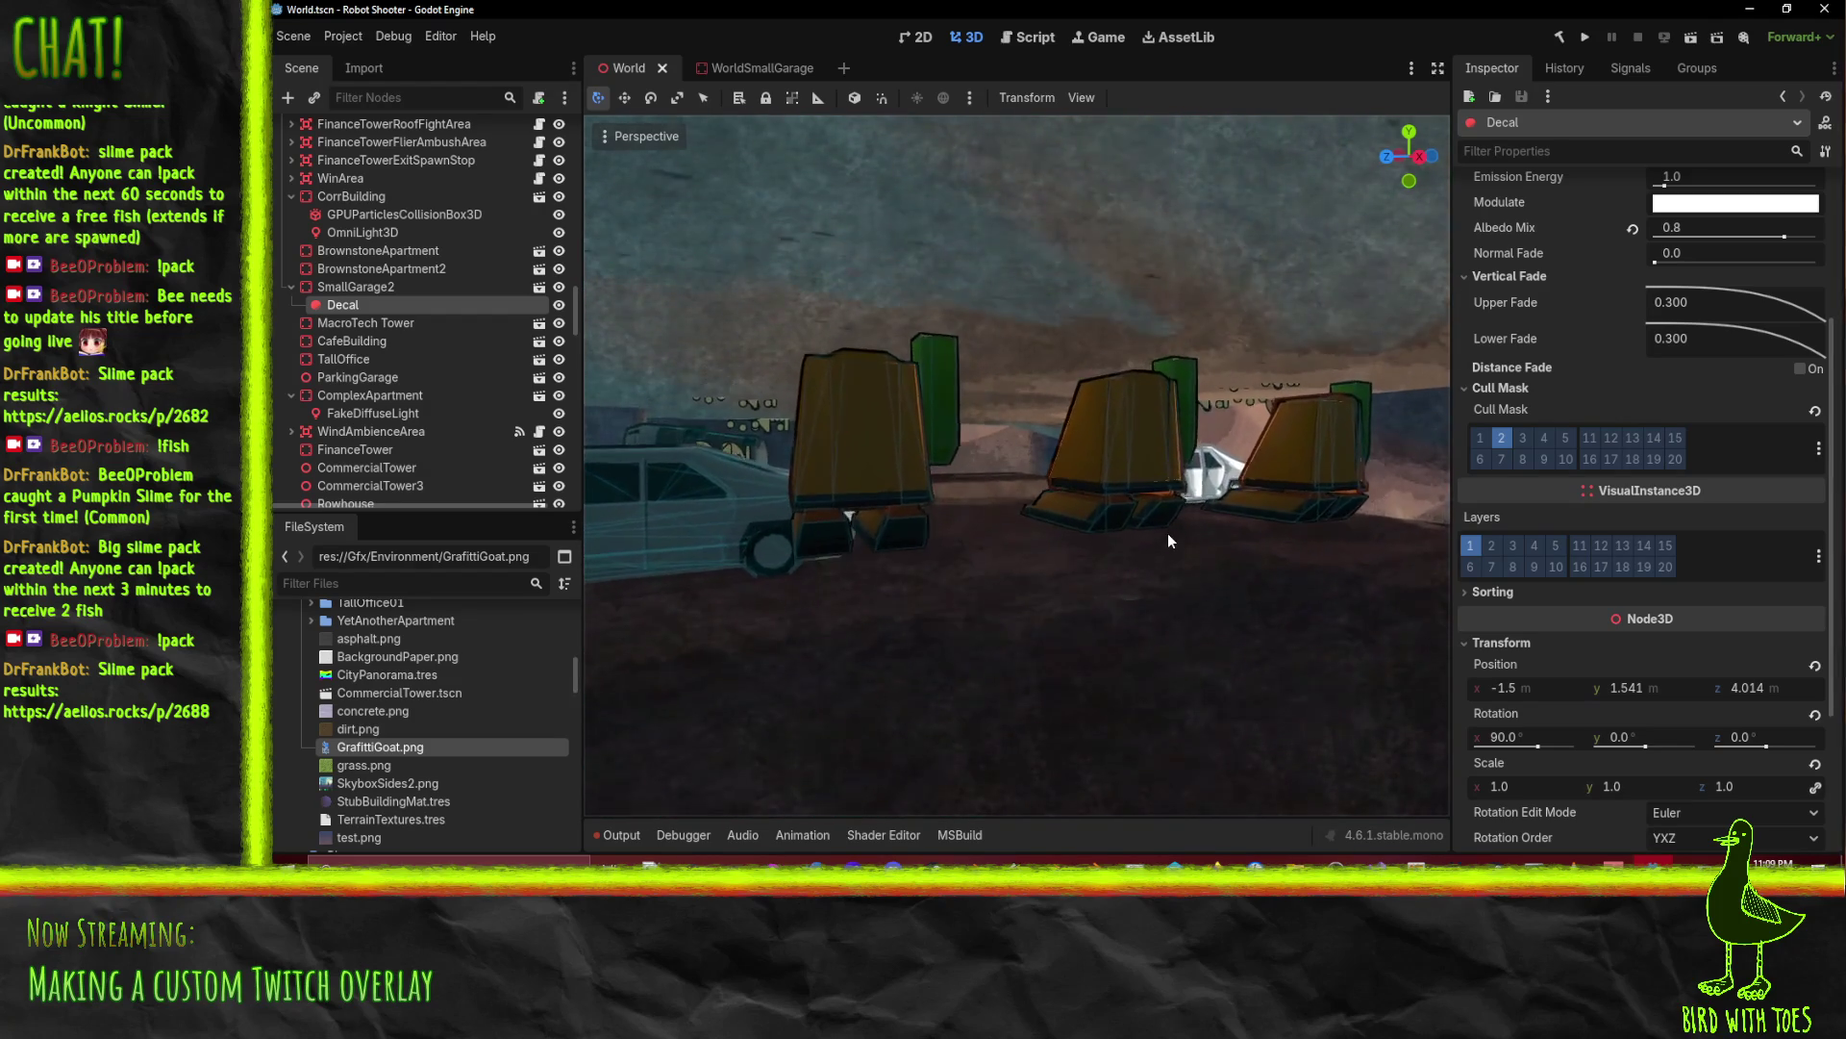
{"action": "scroll", "coordinate": [1144, 611], "scroll_direction": "down", "scroll_amount": 5}
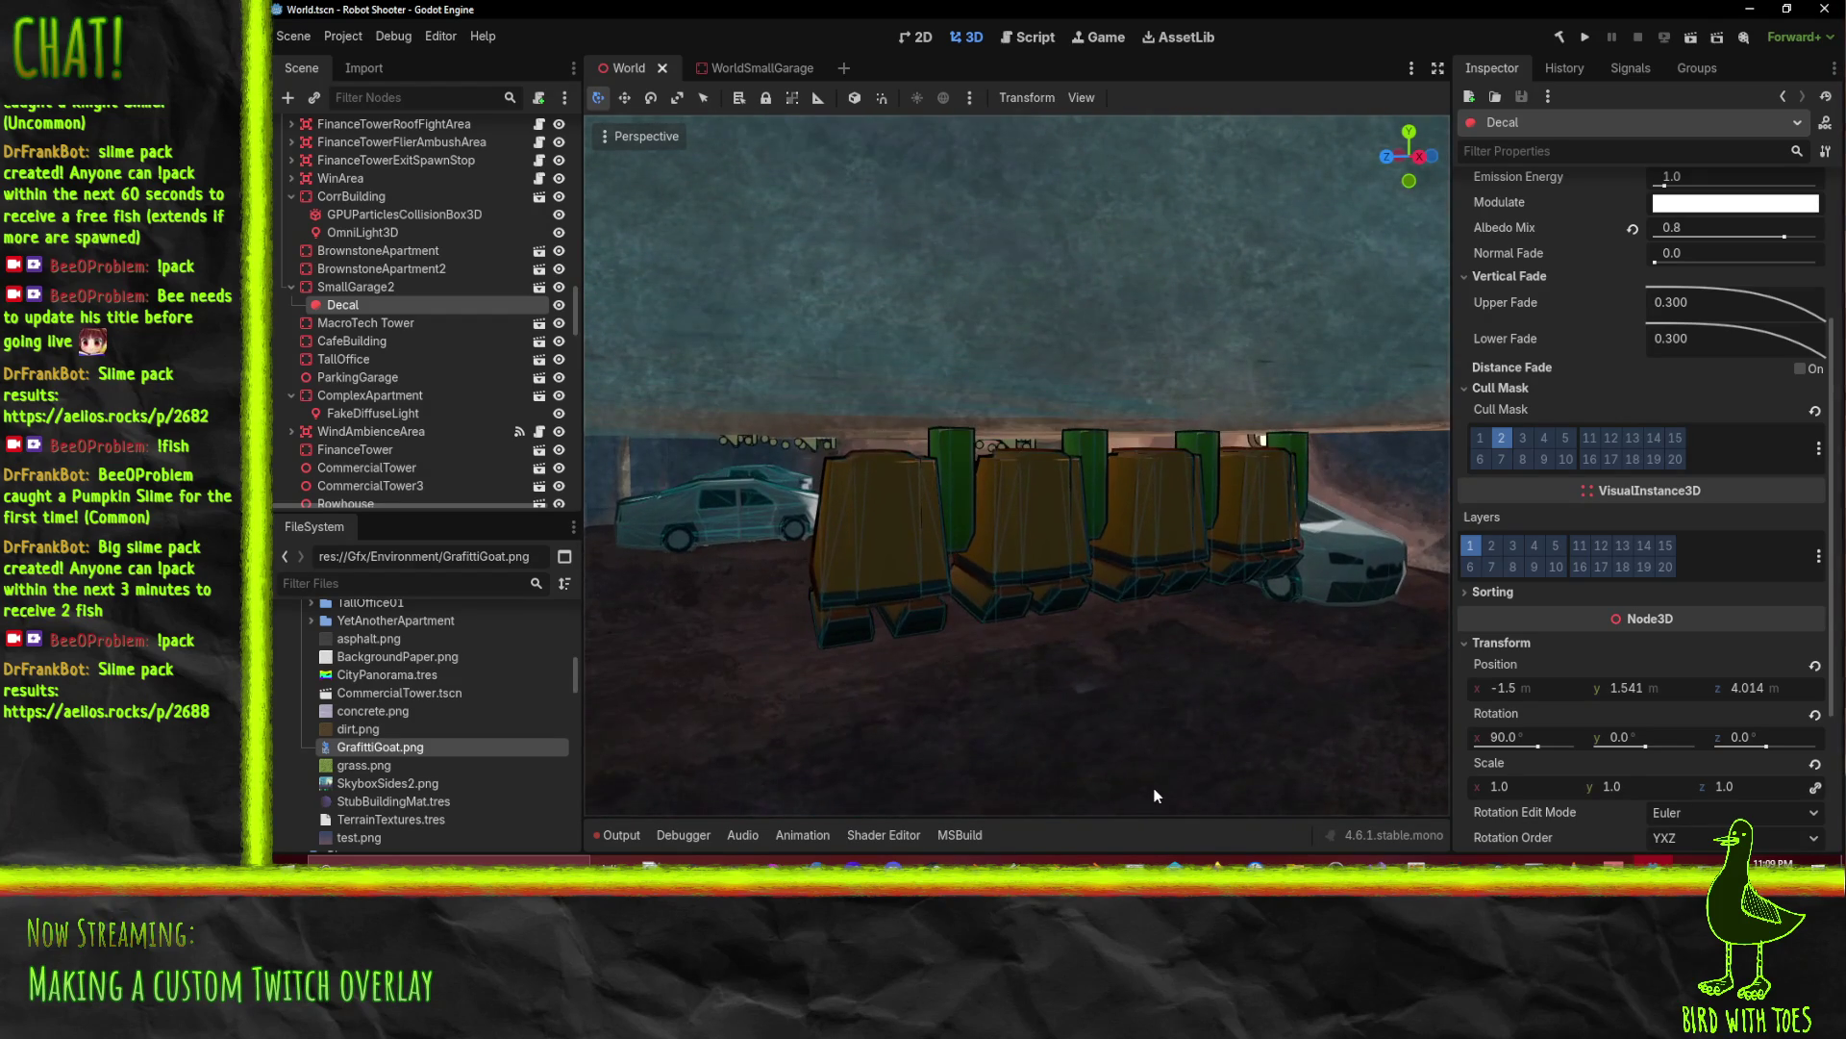
{"action": "scroll", "coordinate": [1153, 579], "scroll_direction": "down", "scroll_amount": 6}
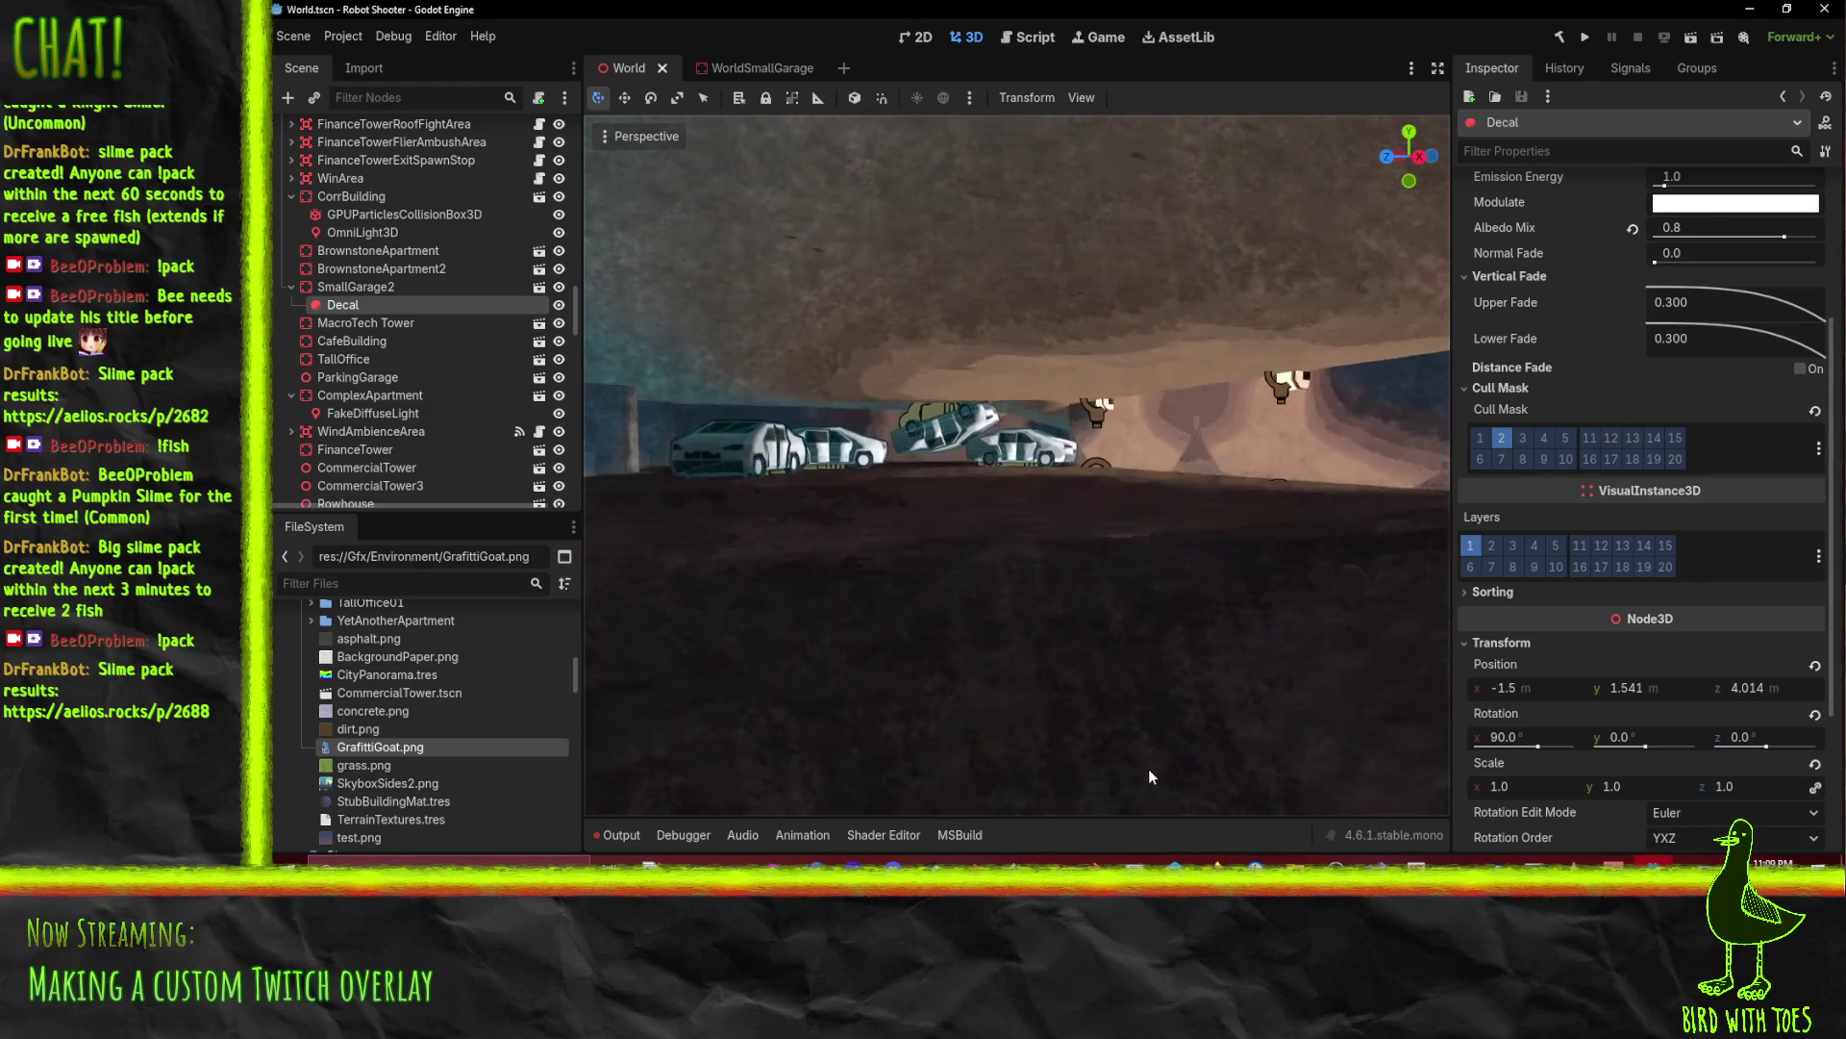
{"action": "scroll", "coordinate": [1121, 222], "scroll_direction": "down", "scroll_amount": 8}
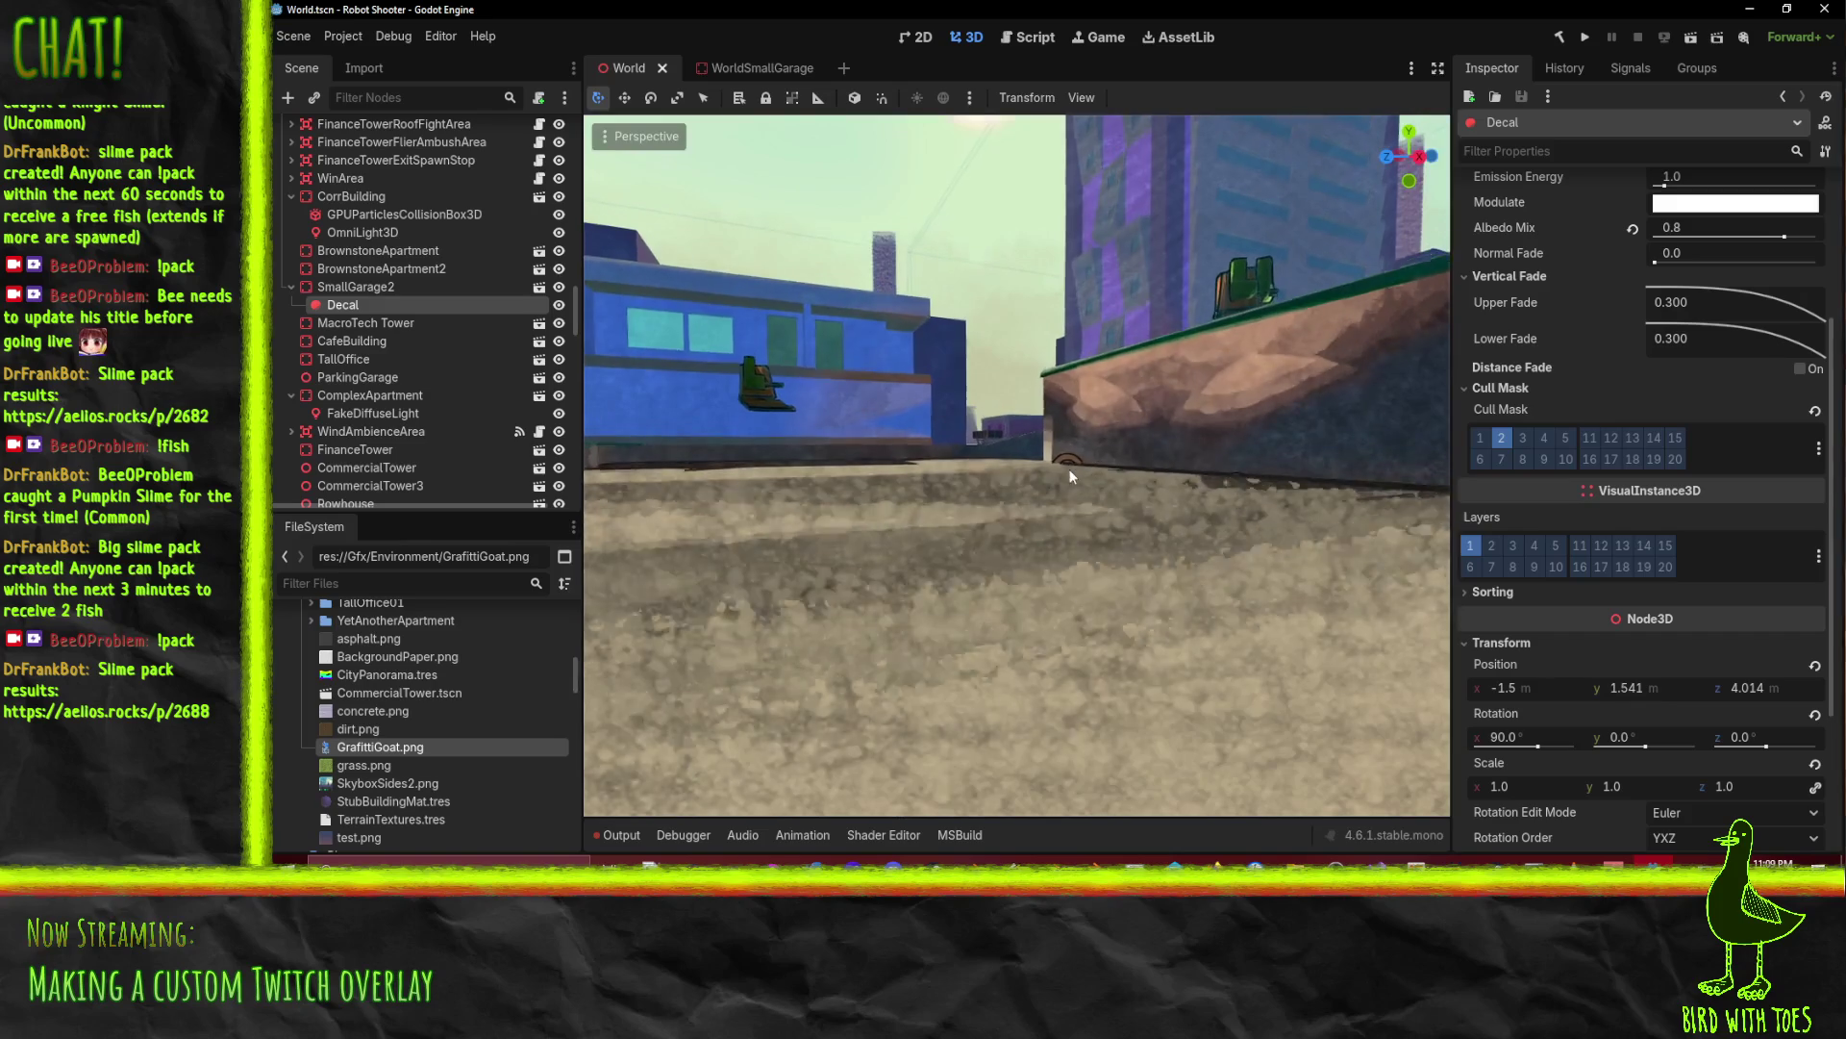
{"action": "mouse_move", "coordinate": [1070, 475]}
{"action": "left_mouse_down"}
{"action": "mouse_move", "coordinate": [1065, 563]}
{"action": "mouse_move", "coordinate": [920, 563]}
{"action": "mouse_move", "coordinate": [1146, 554]}
{"action": "left_mouse_up"}
{"action": "mouse_move", "coordinate": [1041, 414]}
{"action": "left_mouse_down"}
{"action": "mouse_move", "coordinate": [1169, 437]}
{"action": "mouse_move", "coordinate": [1173, 596]}
{"action": "mouse_move", "coordinate": [1198, 614]}
{"action": "mouse_move", "coordinate": [1158, 600]}
{"action": "mouse_move", "coordinate": [1175, 499]}
{"action": "mouse_move", "coordinate": [1186, 685]}
{"action": "mouse_move", "coordinate": [1104, 427]}
{"action": "mouse_move", "coordinate": [1122, 433]}
{"action": "mouse_move", "coordinate": [1156, 610]}
{"action": "mouse_move", "coordinate": [1081, 632]}
{"action": "mouse_move", "coordinate": [1248, 622]}
{"action": "mouse_move", "coordinate": [1289, 569]}
{"action": "mouse_move", "coordinate": [1099, 639]}
{"action": "mouse_move", "coordinate": [1100, 539]}
{"action": "mouse_move", "coordinate": [1152, 561]}
{"action": "left_mouse_up"}
{"action": "scroll", "coordinate": [1198, 614], "scroll_direction": "down", "scroll_amount": 3}
{"action": "scroll", "coordinate": [1144, 558], "scroll_direction": "down", "scroll_amount": 3}
{"action": "scroll", "coordinate": [1224, 577], "scroll_direction": "down", "scroll_amount": 3}
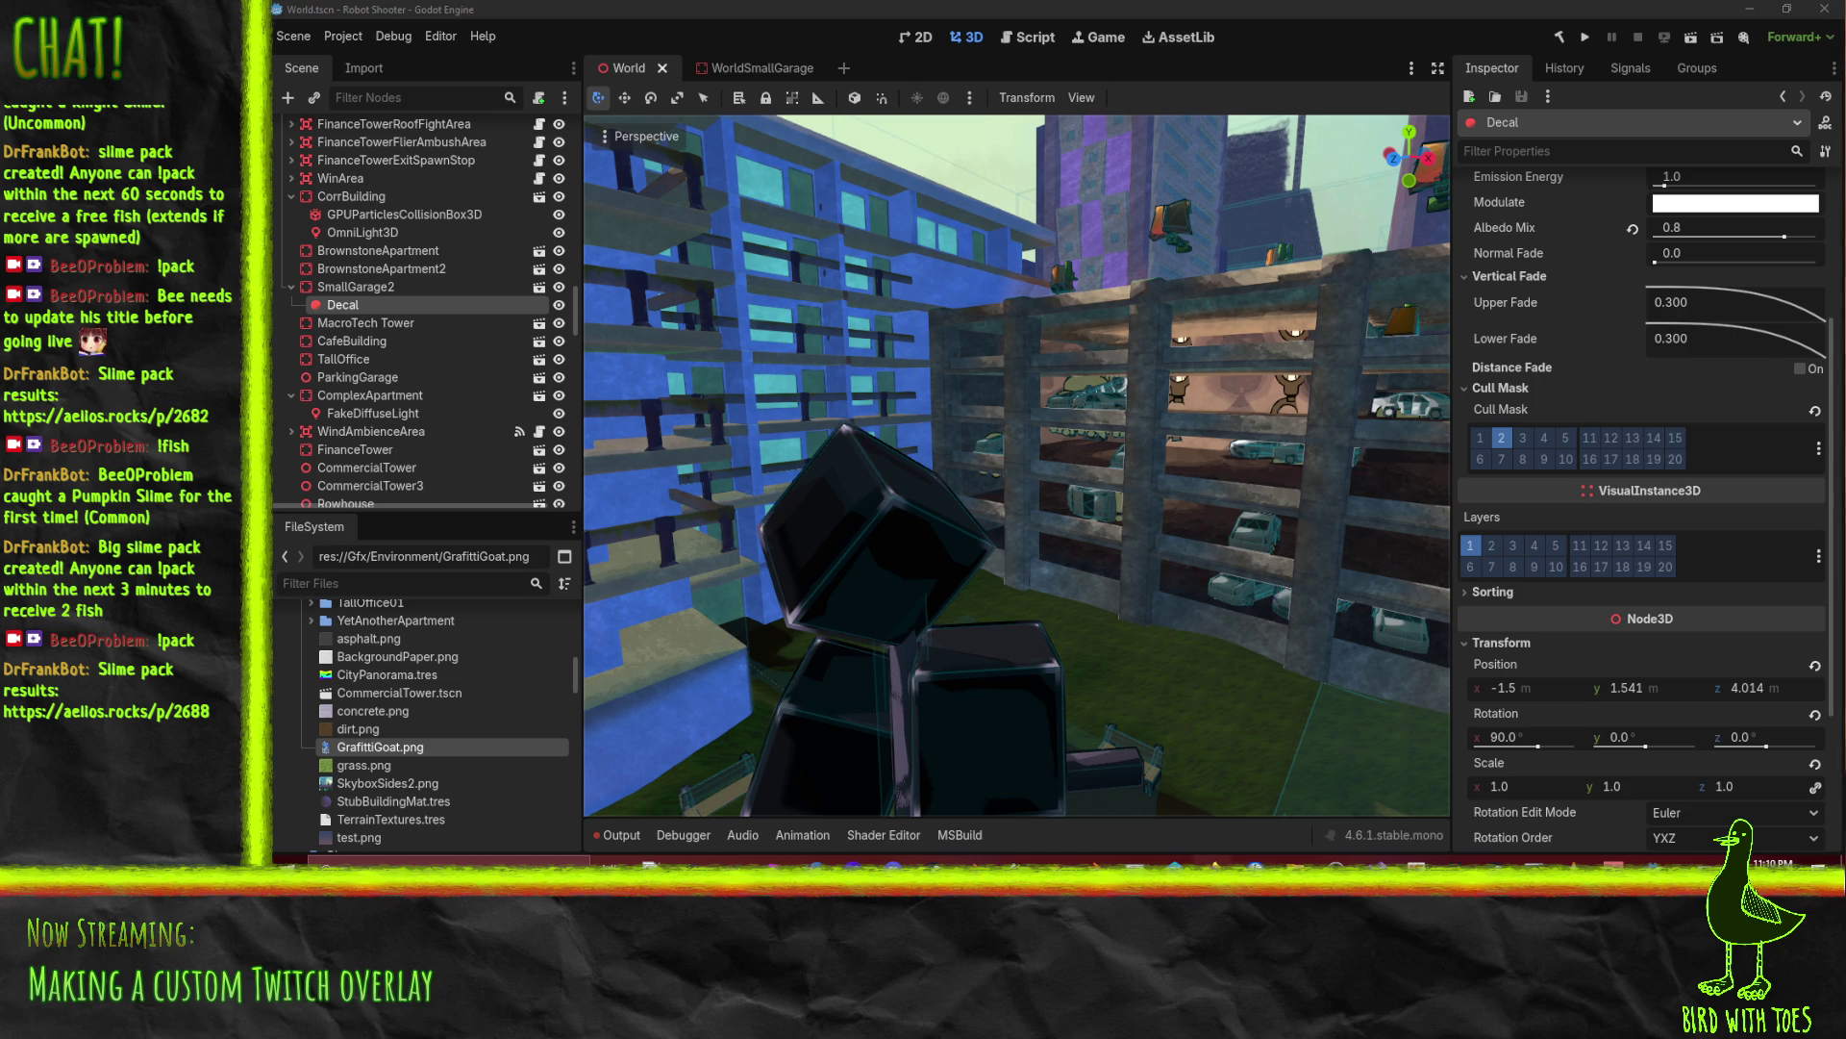
Step: Move ticket #675 from Ongoing to Done on the Robot Shooter Todo board
{"action": "mouse_move", "coordinate": [1215, 869]}
{"action": "left_click", "coordinate": [1098, 807]}
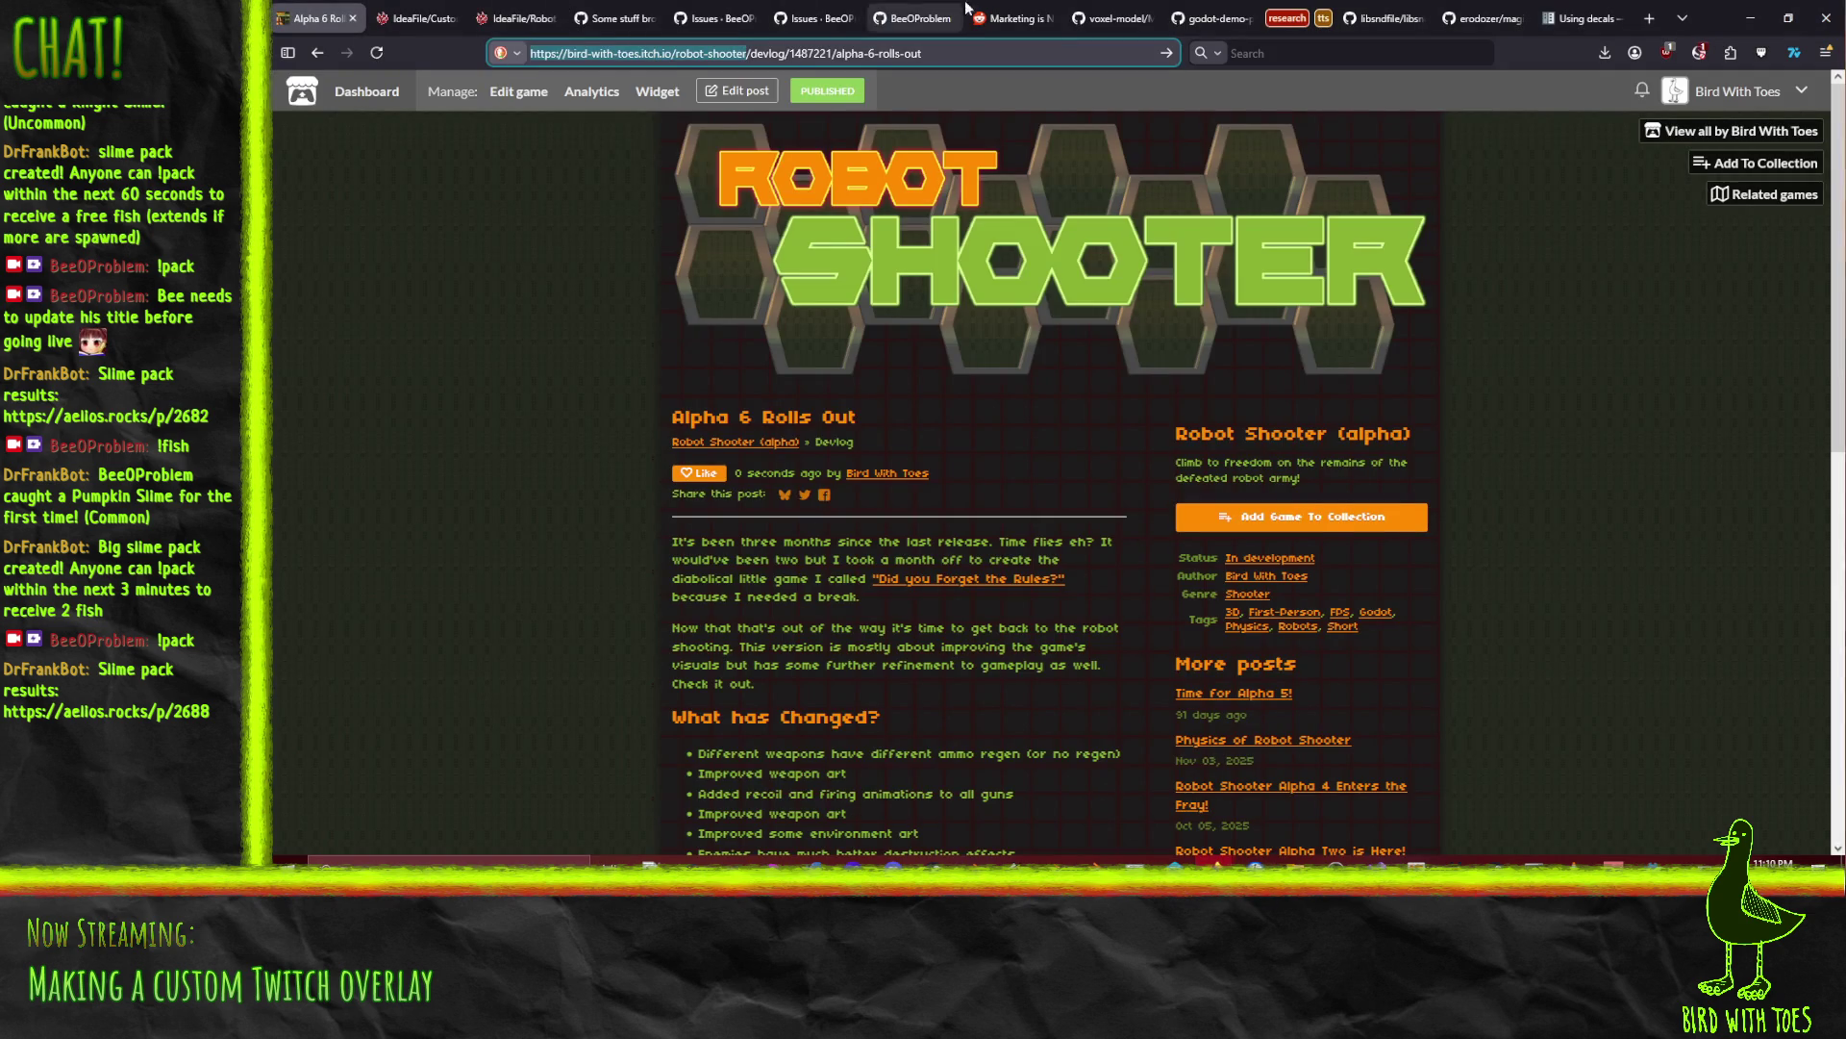
{"action": "left_click", "coordinate": [536, 14]}
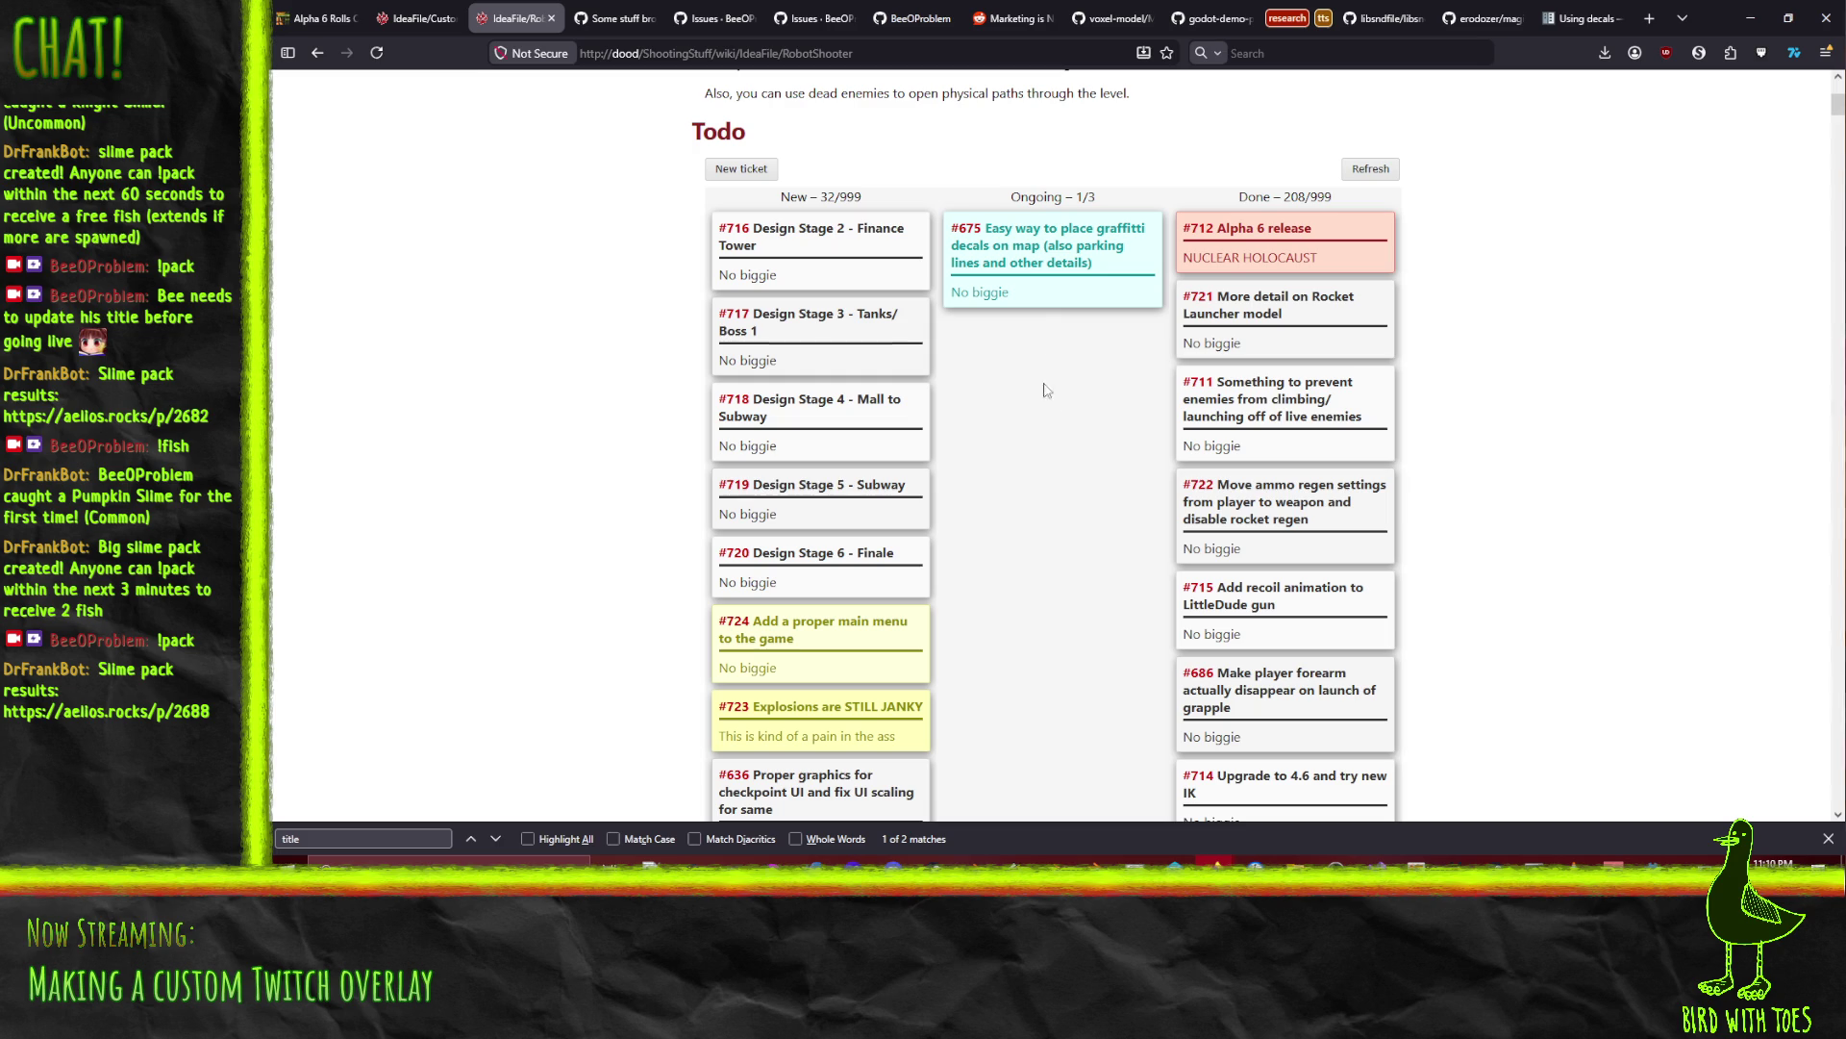
{"action": "left_click_drag", "start_coordinate": [979, 270], "coordinate": [1254, 243]}
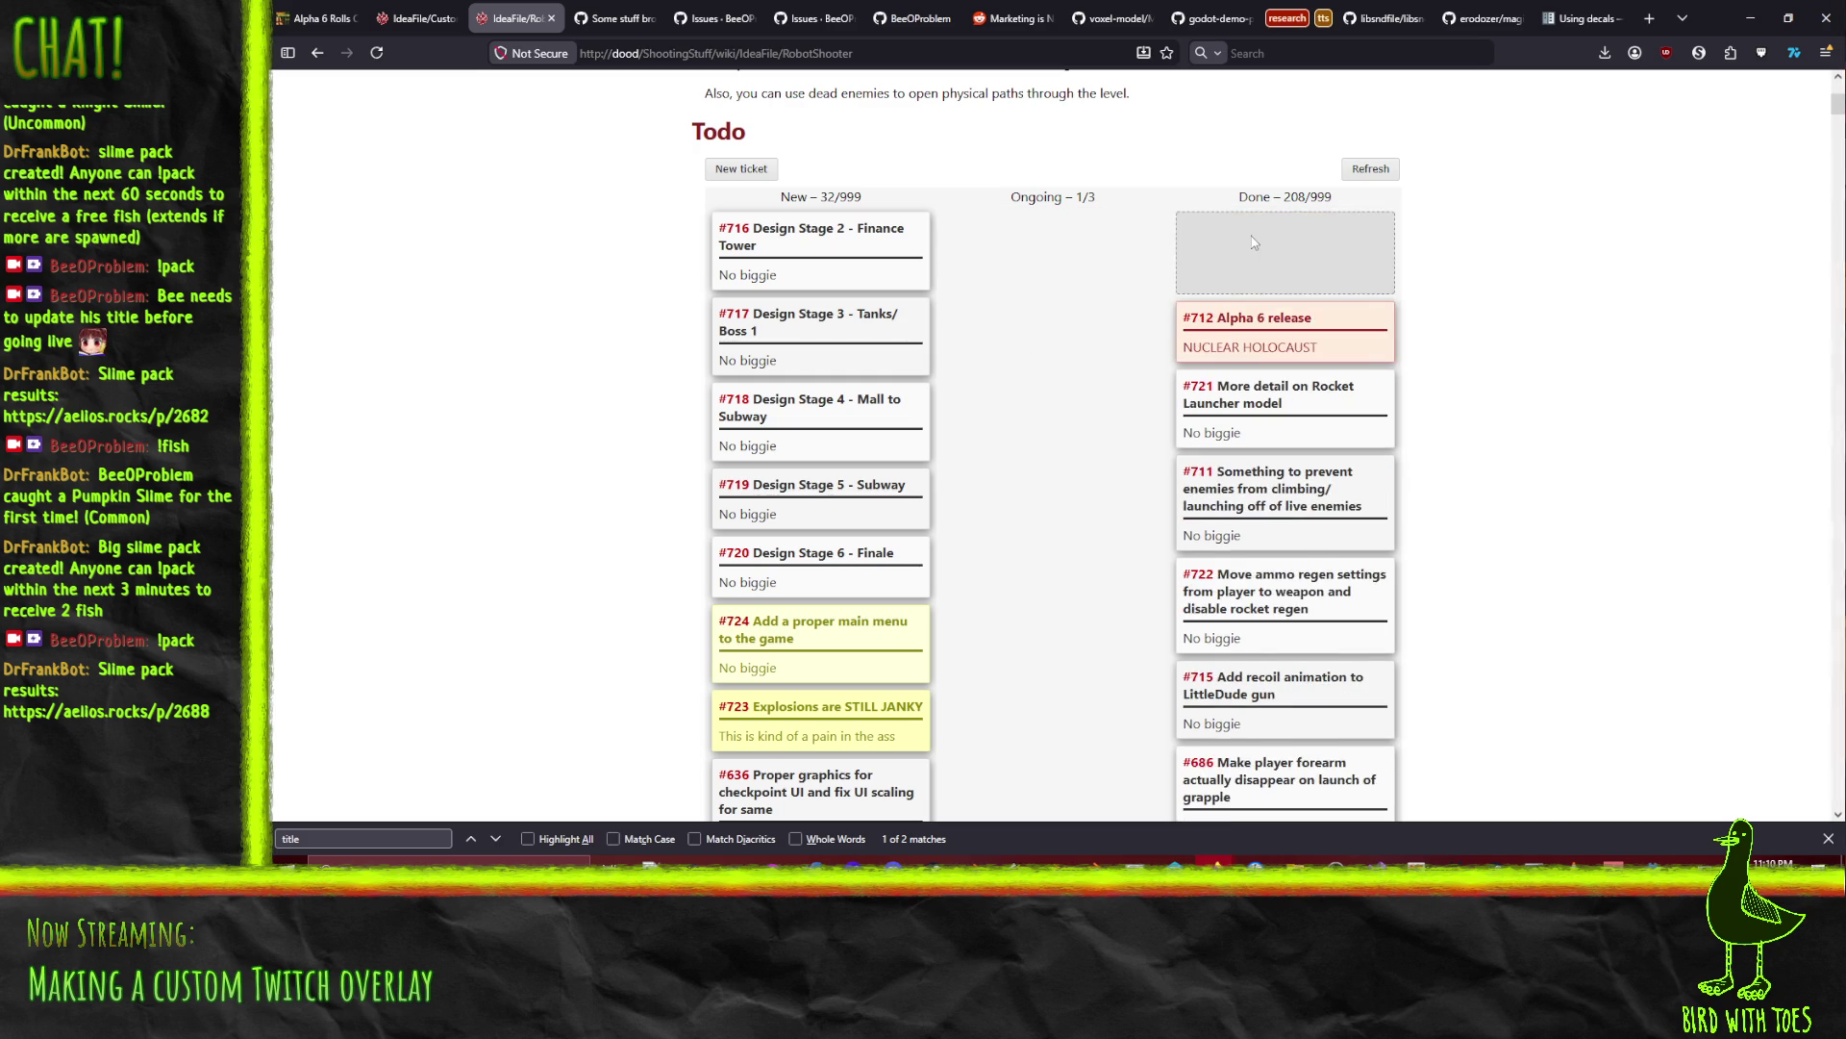
{"action": "left_click_drag", "start_coordinate": [1123, 597], "coordinate": [1125, 599]}
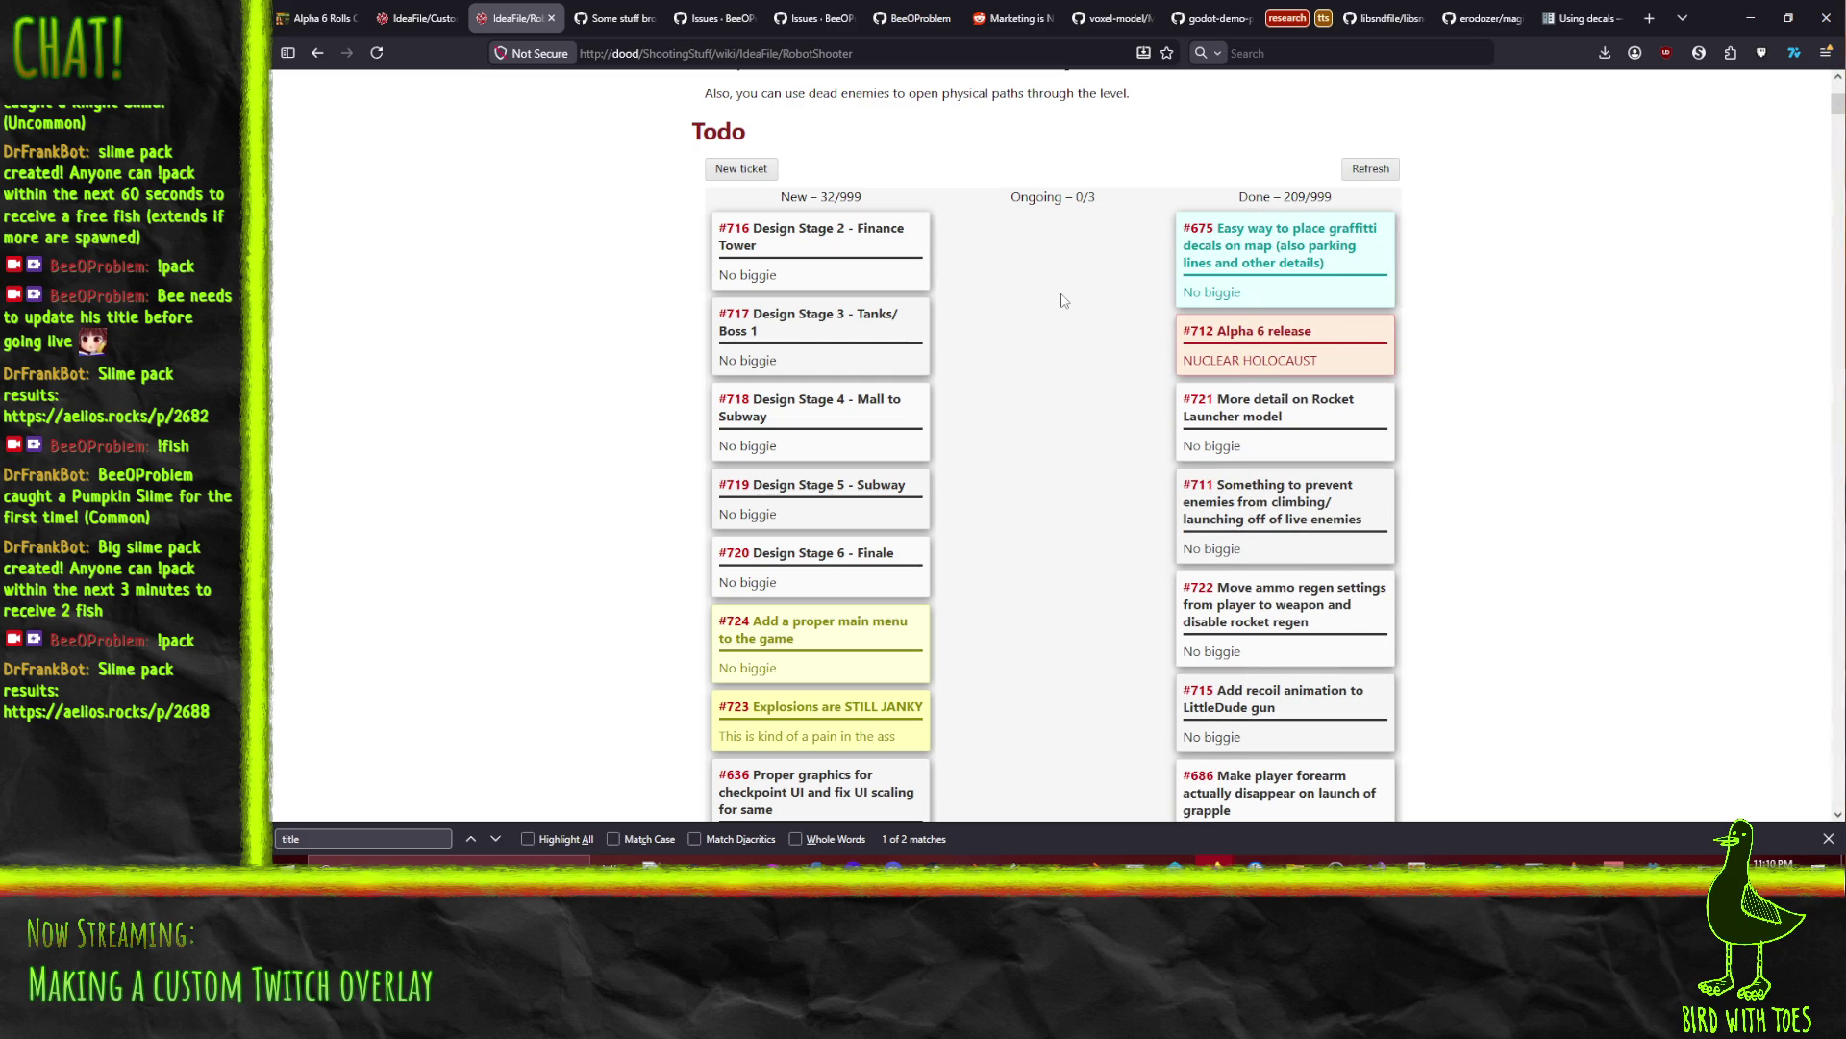
Step: Scroll through the updated Todo board, then return to Blender
{"action": "scroll", "coordinate": [1084, 452], "scroll_direction": "down", "scroll_amount": 1}
{"action": "scroll", "coordinate": [1084, 452], "scroll_direction": "up", "scroll_amount": 1}
{"action": "scroll", "coordinate": [1084, 451], "scroll_direction": "down", "scroll_amount": 5}
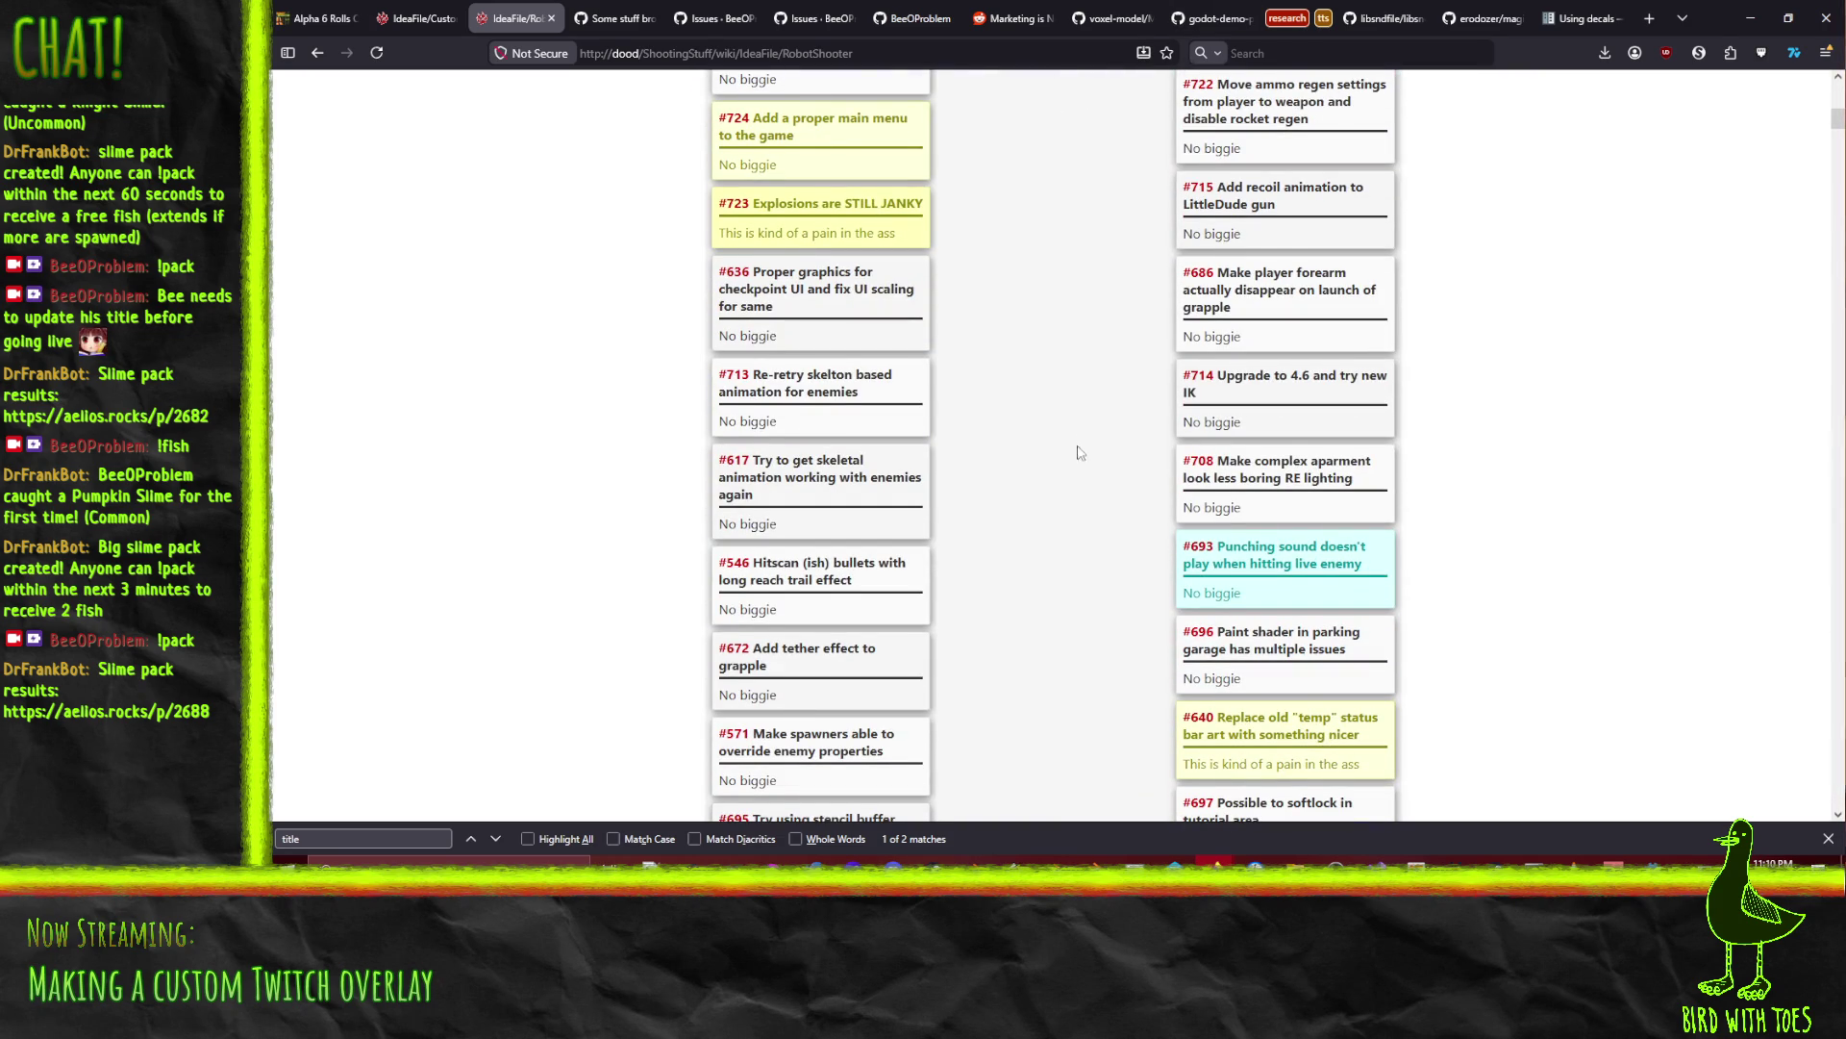
{"action": "scroll", "coordinate": [1072, 486], "scroll_direction": "up", "scroll_amount": 1}
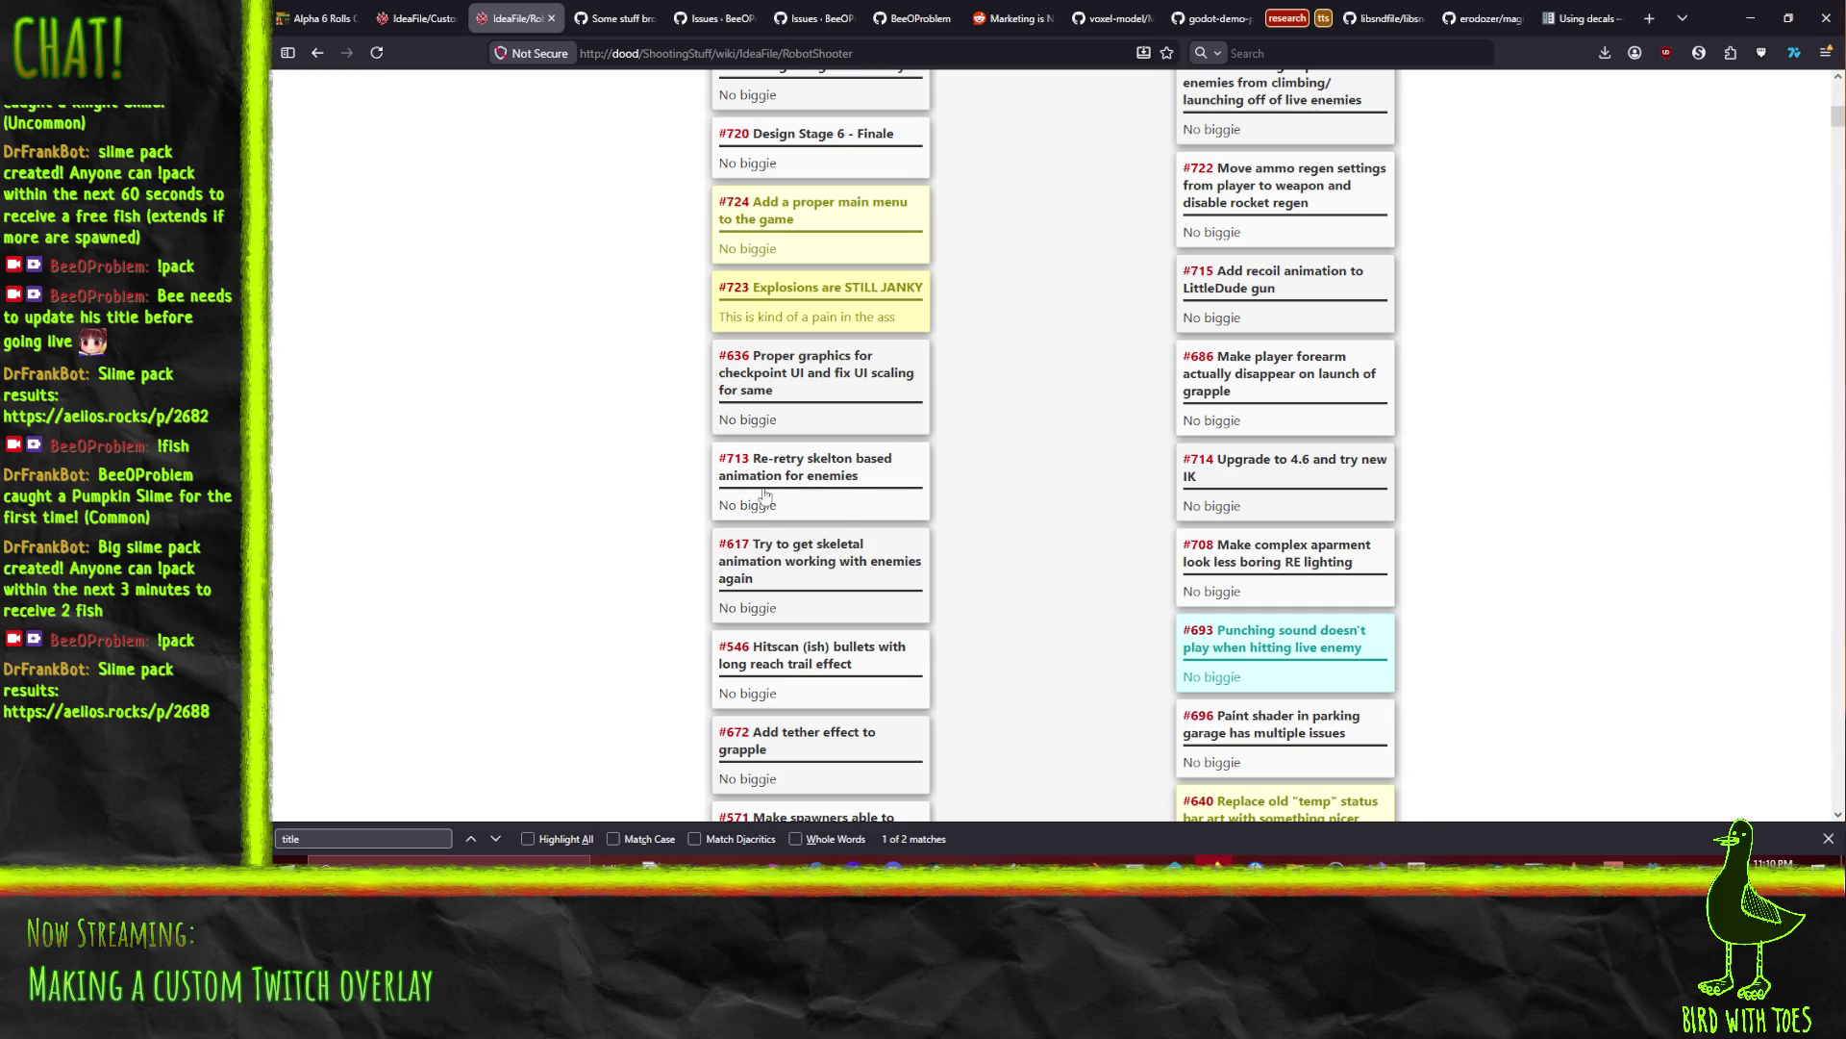
{"action": "scroll", "coordinate": [761, 563], "scroll_direction": "up", "scroll_amount": 1}
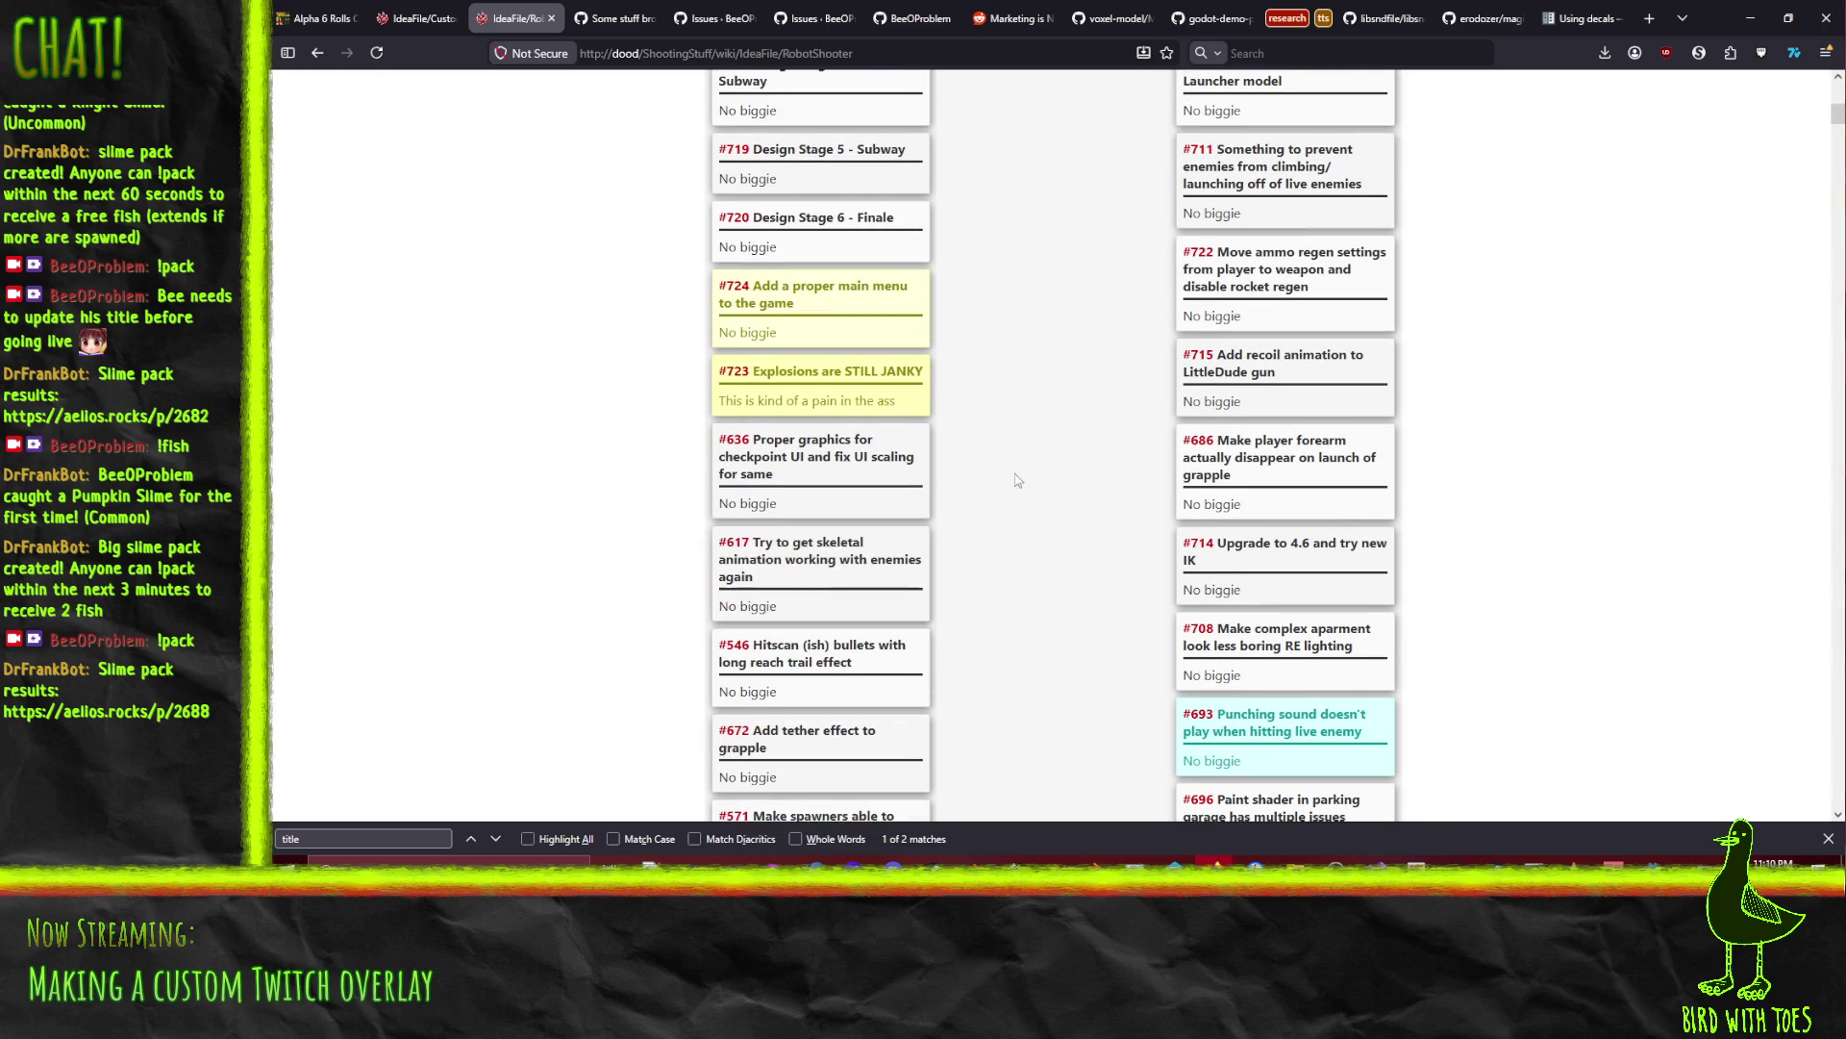
{"action": "scroll", "coordinate": [1035, 424], "scroll_direction": "up", "scroll_amount": 7}
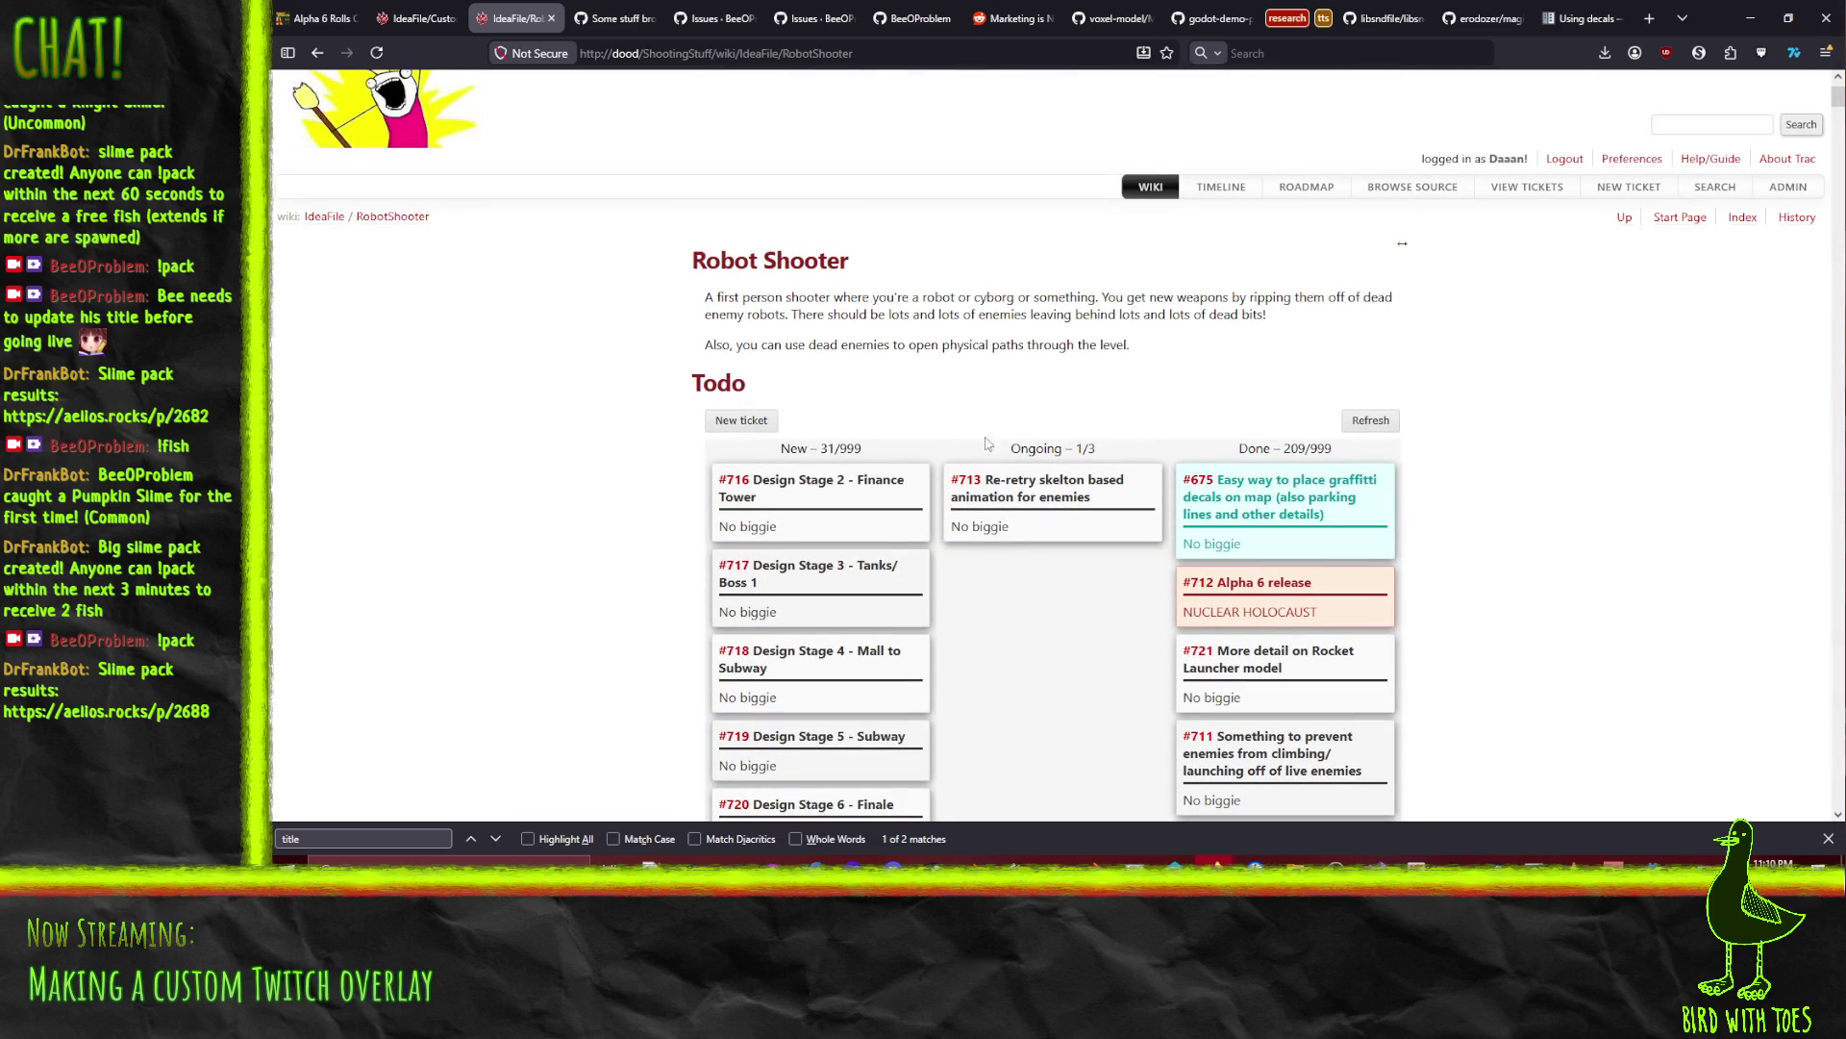
{"action": "left_click", "coordinate": [974, 861]}
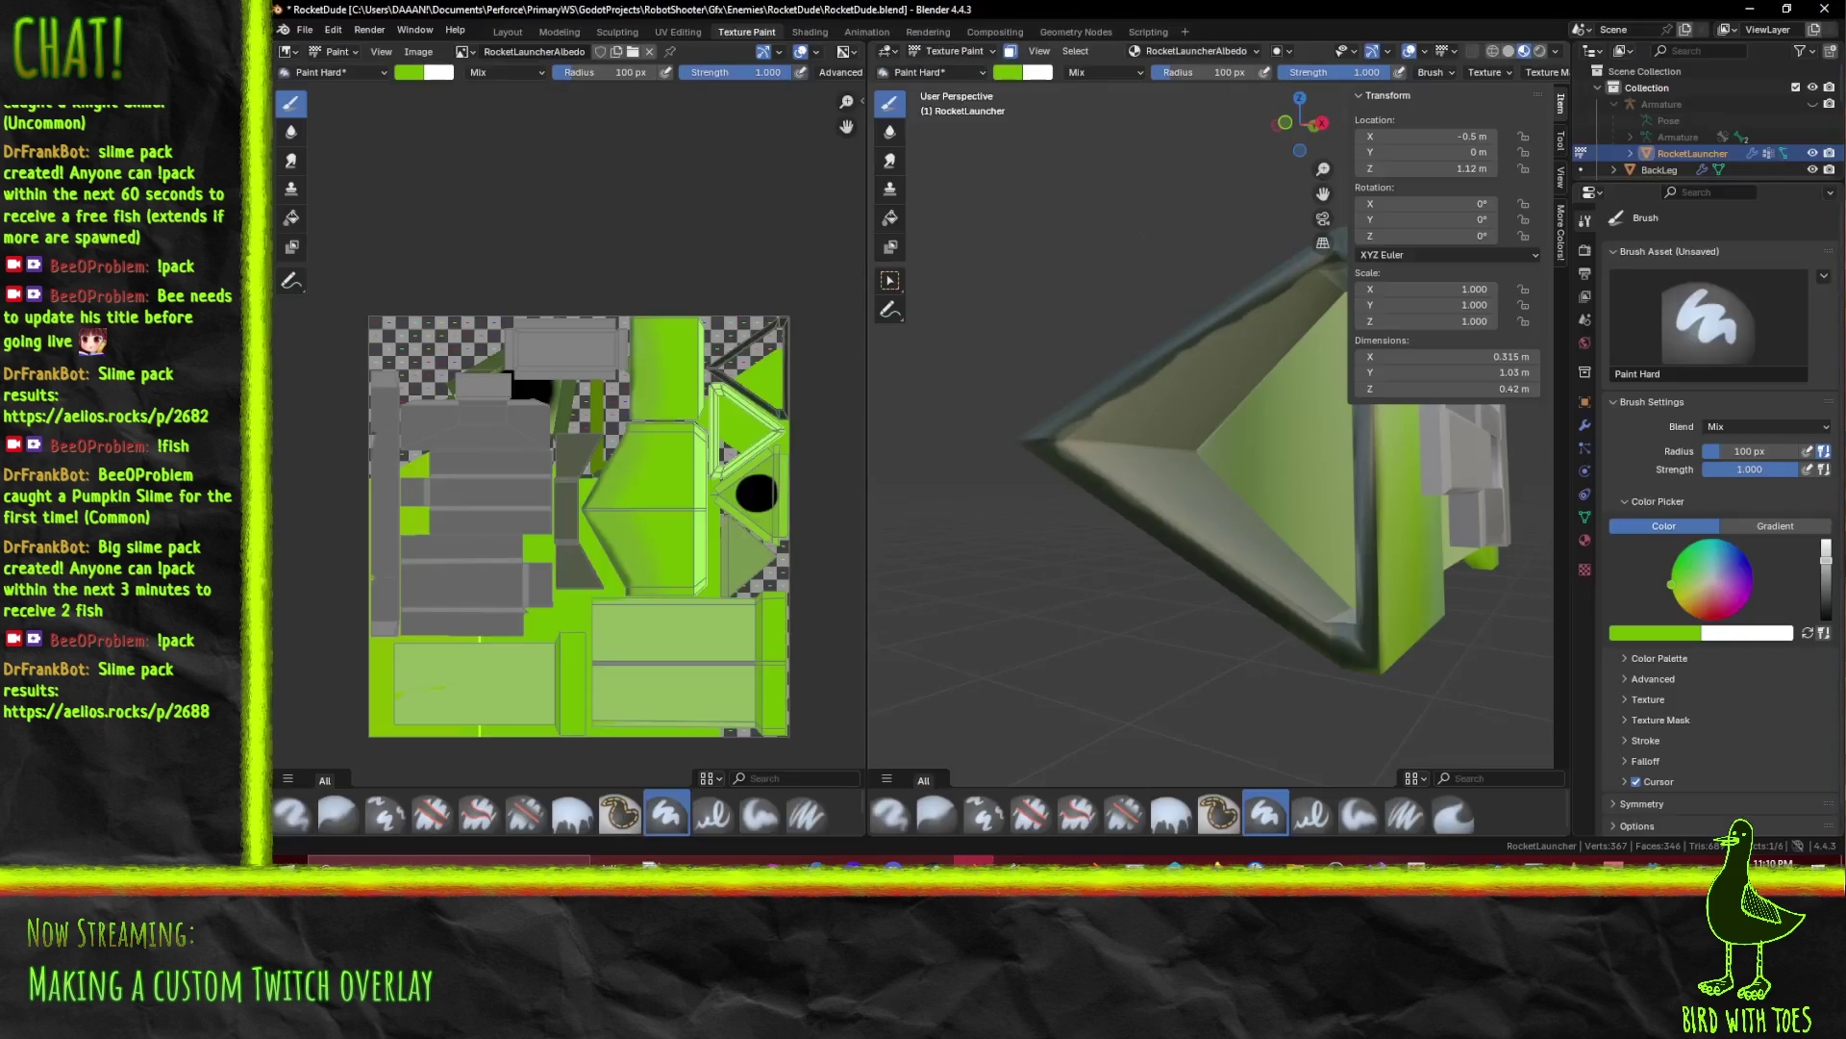
Step: Orbit around the green-painted rocket launcher and save RocketDude.blend via File > Save
{"action": "left_click", "coordinate": [304, 30]}
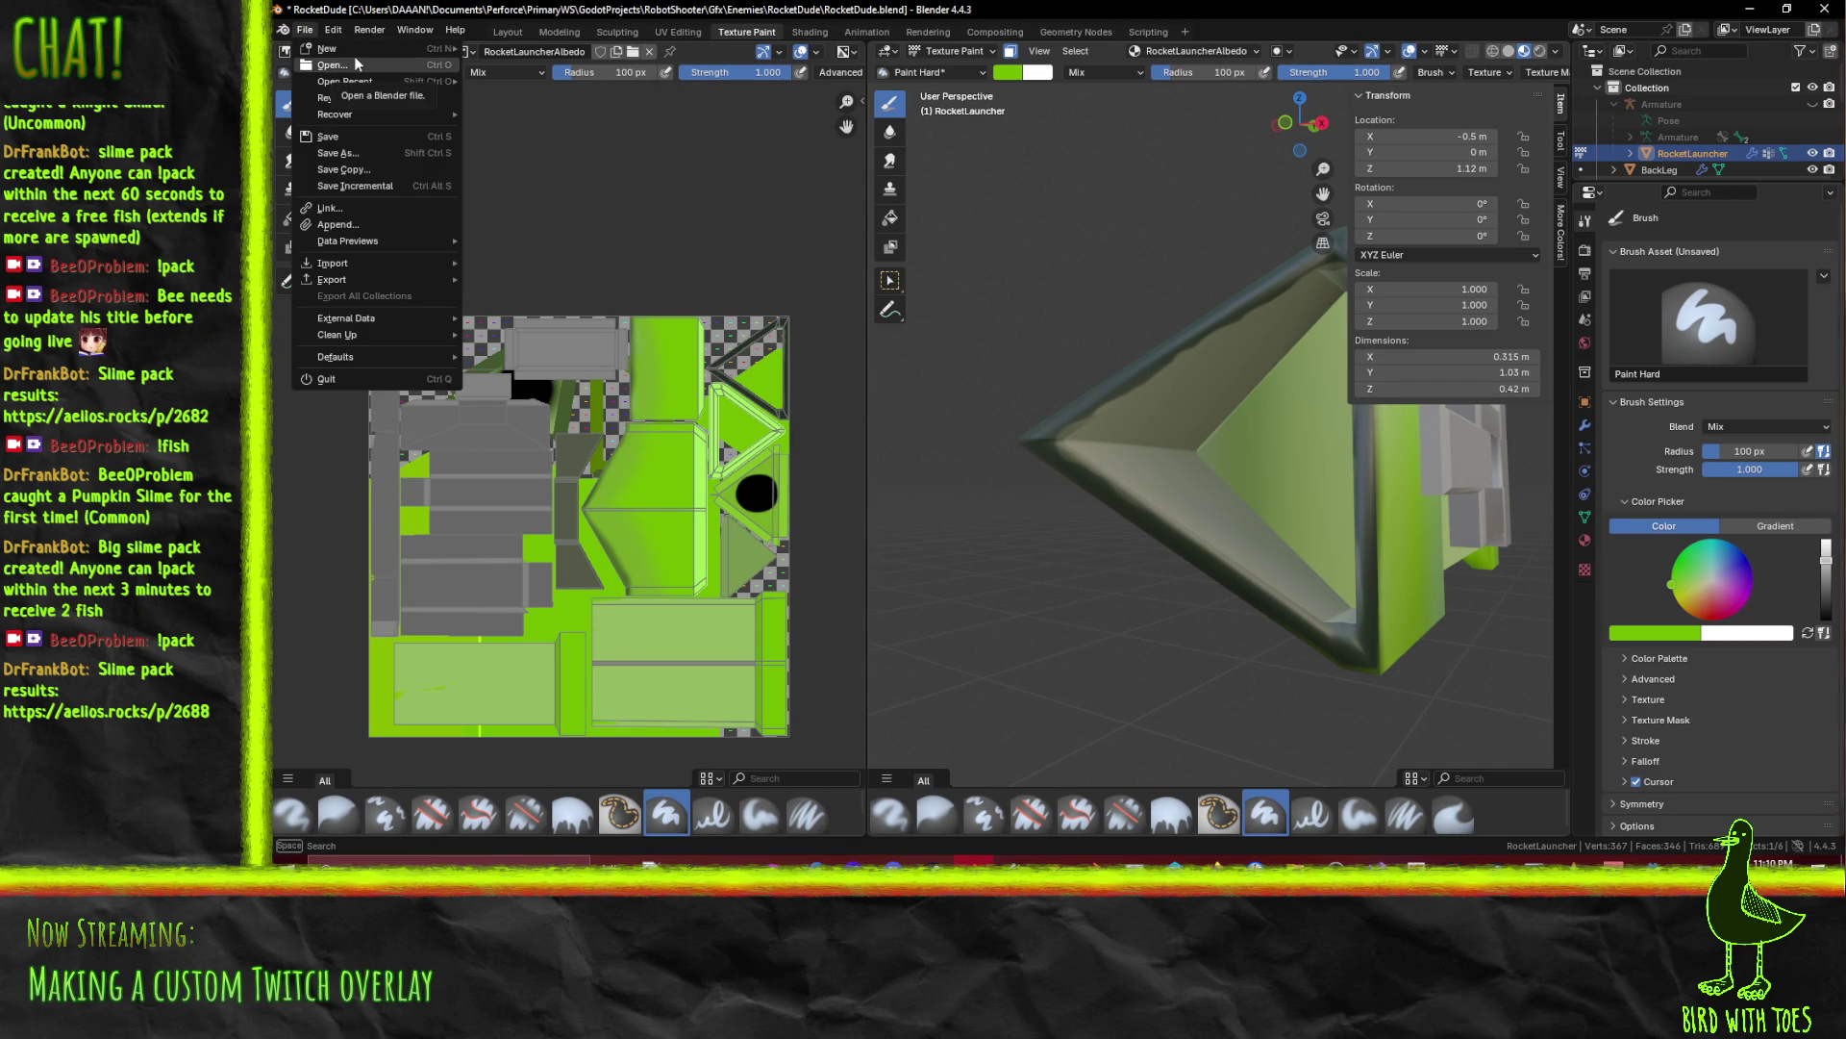
{"action": "left_click", "coordinate": [296, 24]}
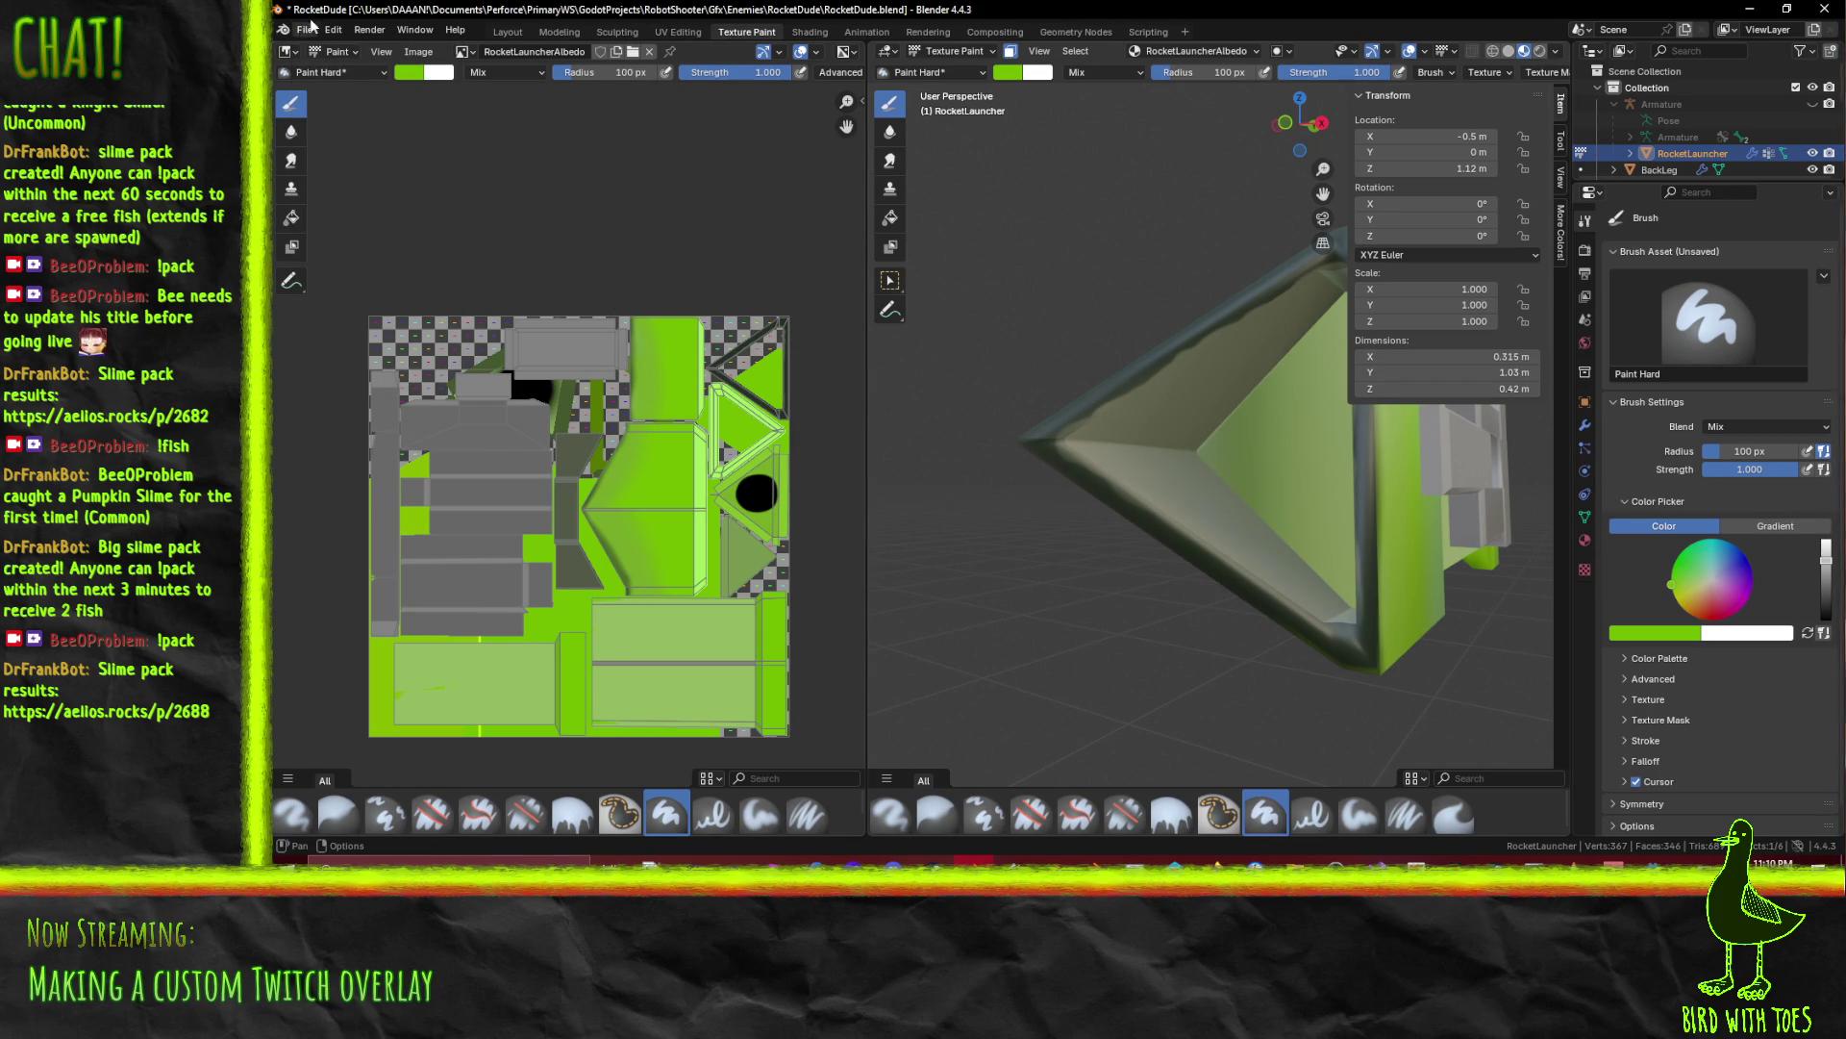
{"action": "mouse_move", "coordinate": [1233, 286]}
{"action": "left_mouse_down"}
{"action": "mouse_move", "coordinate": [1194, 383]}
{"action": "mouse_move", "coordinate": [1184, 370]}
{"action": "left_mouse_up"}
{"action": "double_click", "coordinate": [317, 32]}
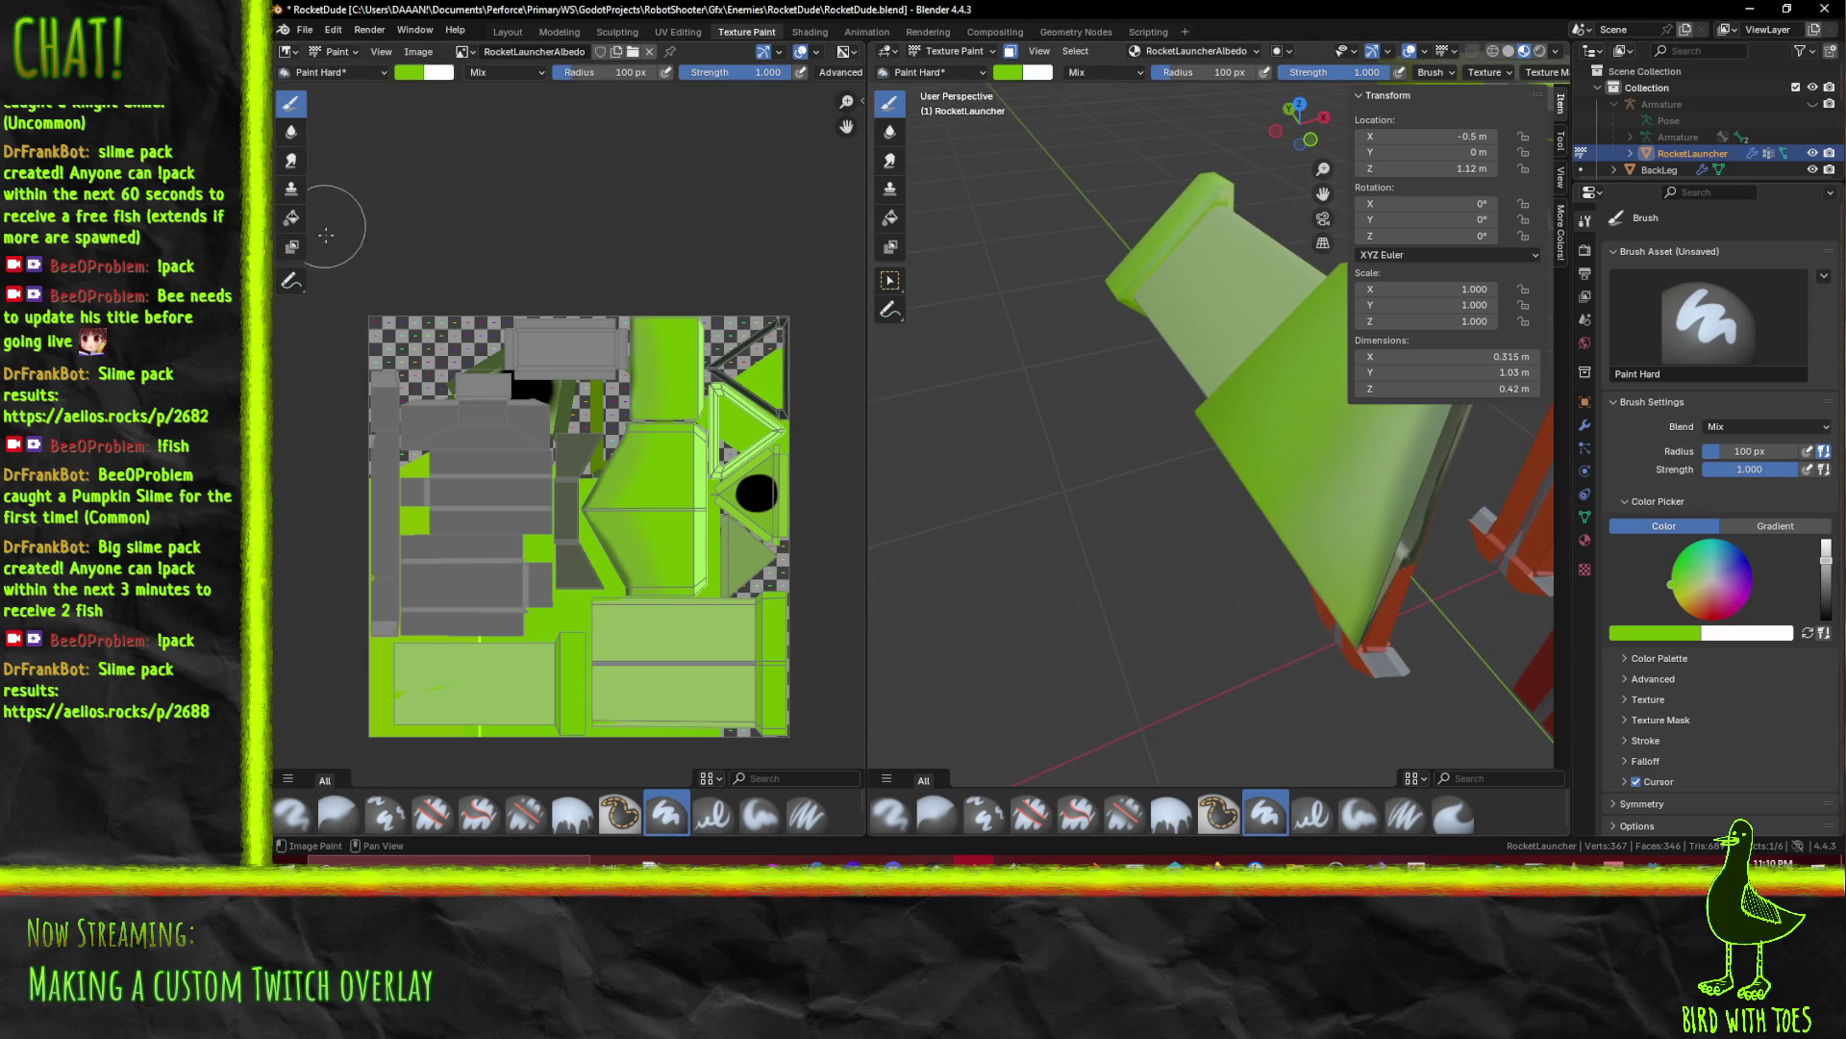
{"action": "left_click", "coordinate": [318, 32]}
{"action": "left_click", "coordinate": [333, 135]}
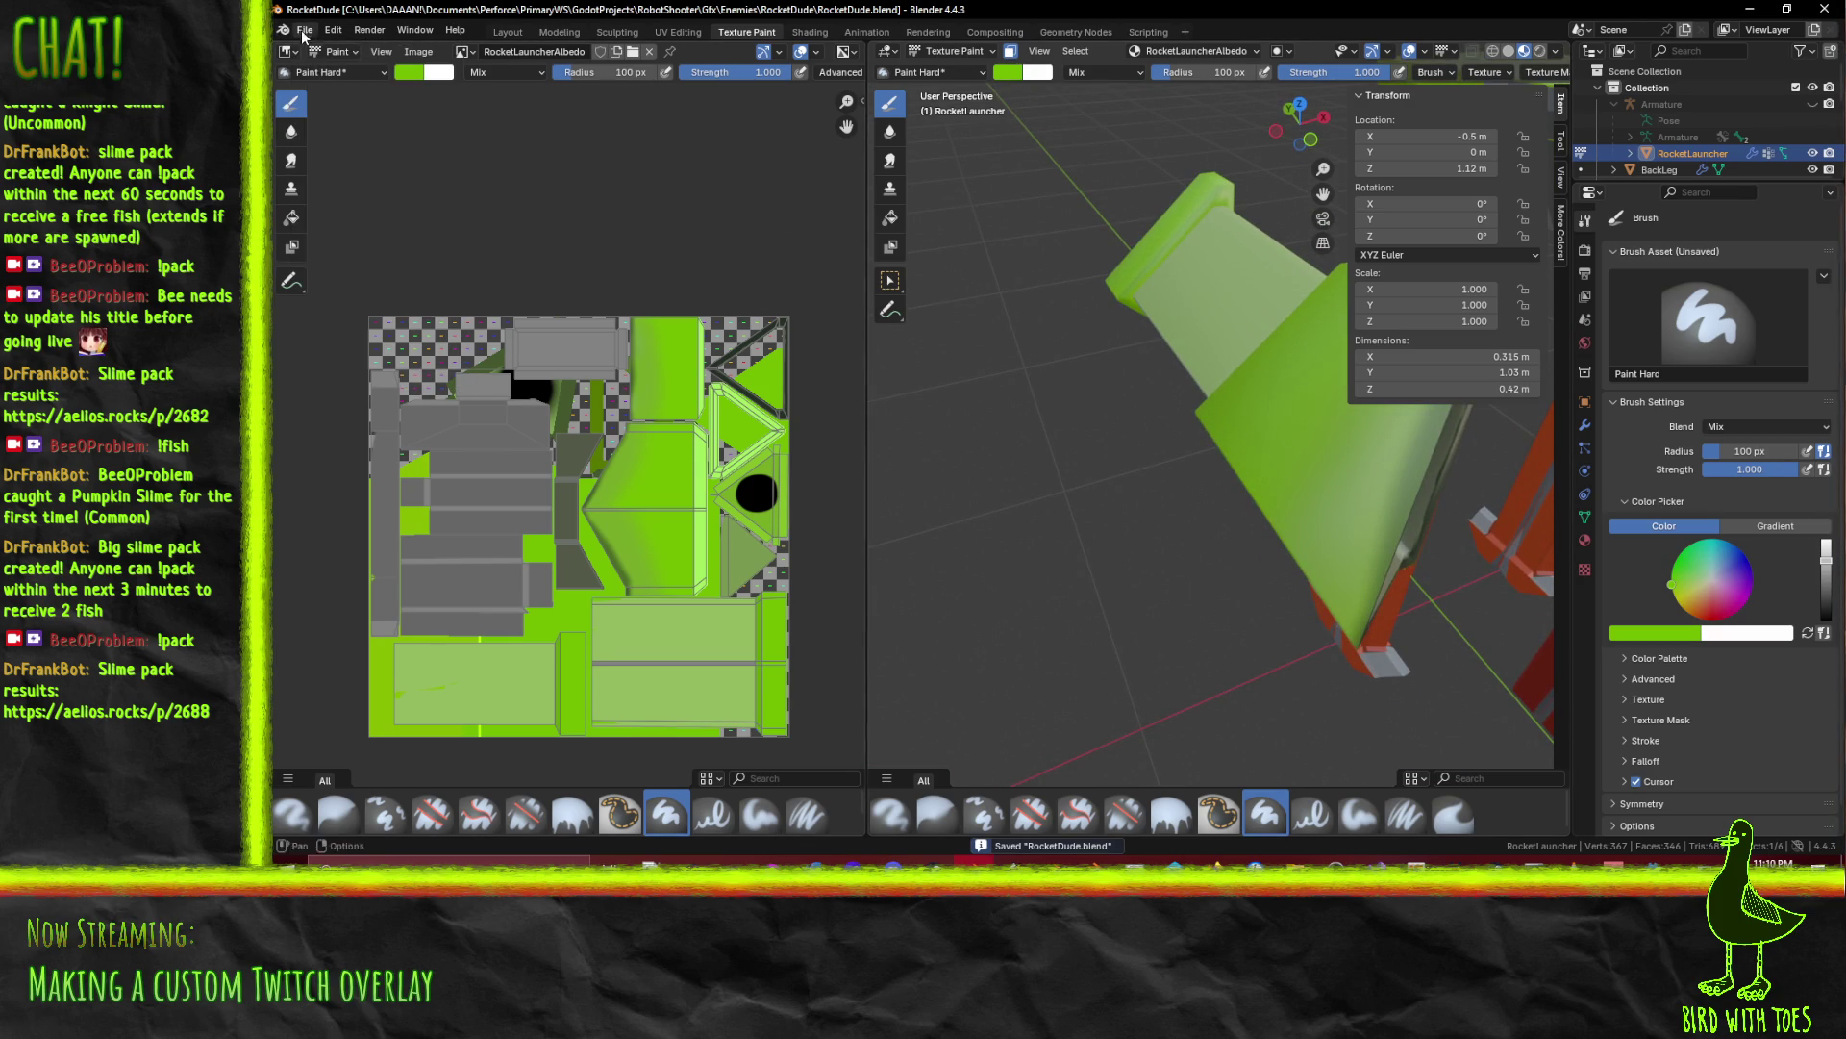
{"action": "left_click", "coordinate": [301, 32]}
{"action": "mouse_move", "coordinate": [370, 113]}
{"action": "mouse_move", "coordinate": [384, 116]}
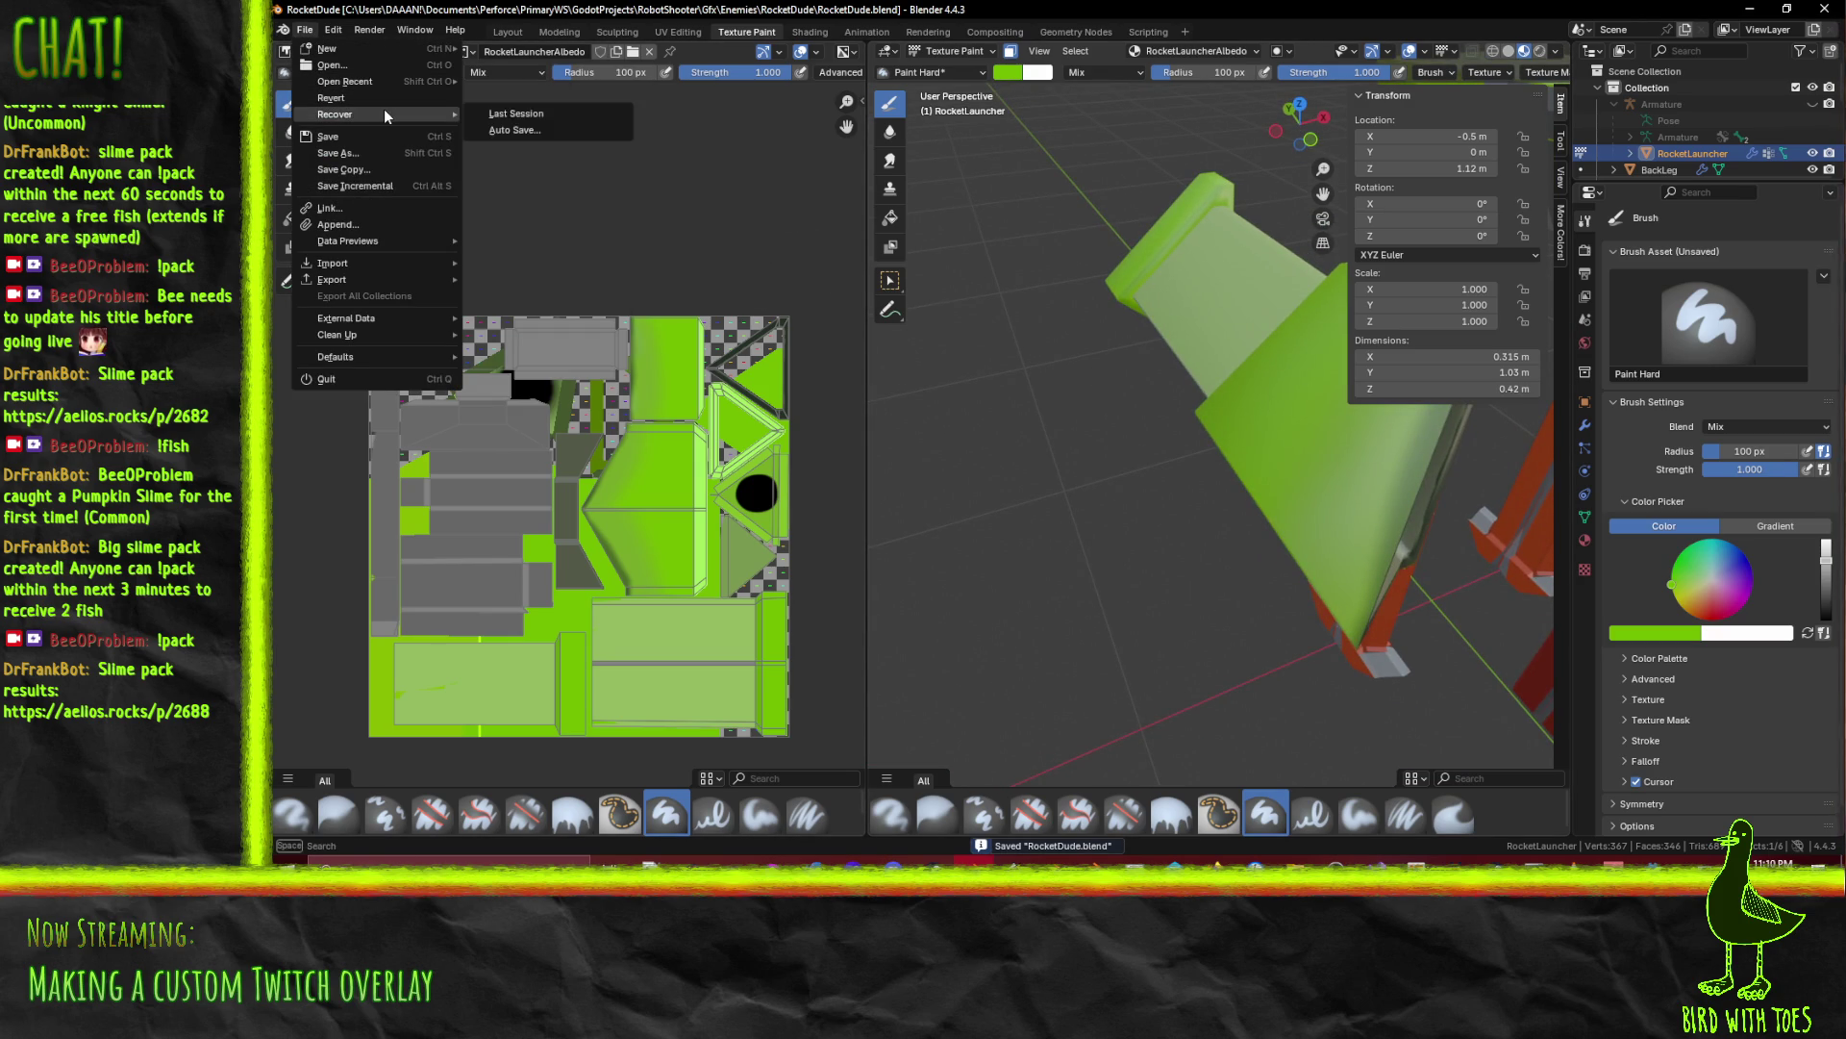